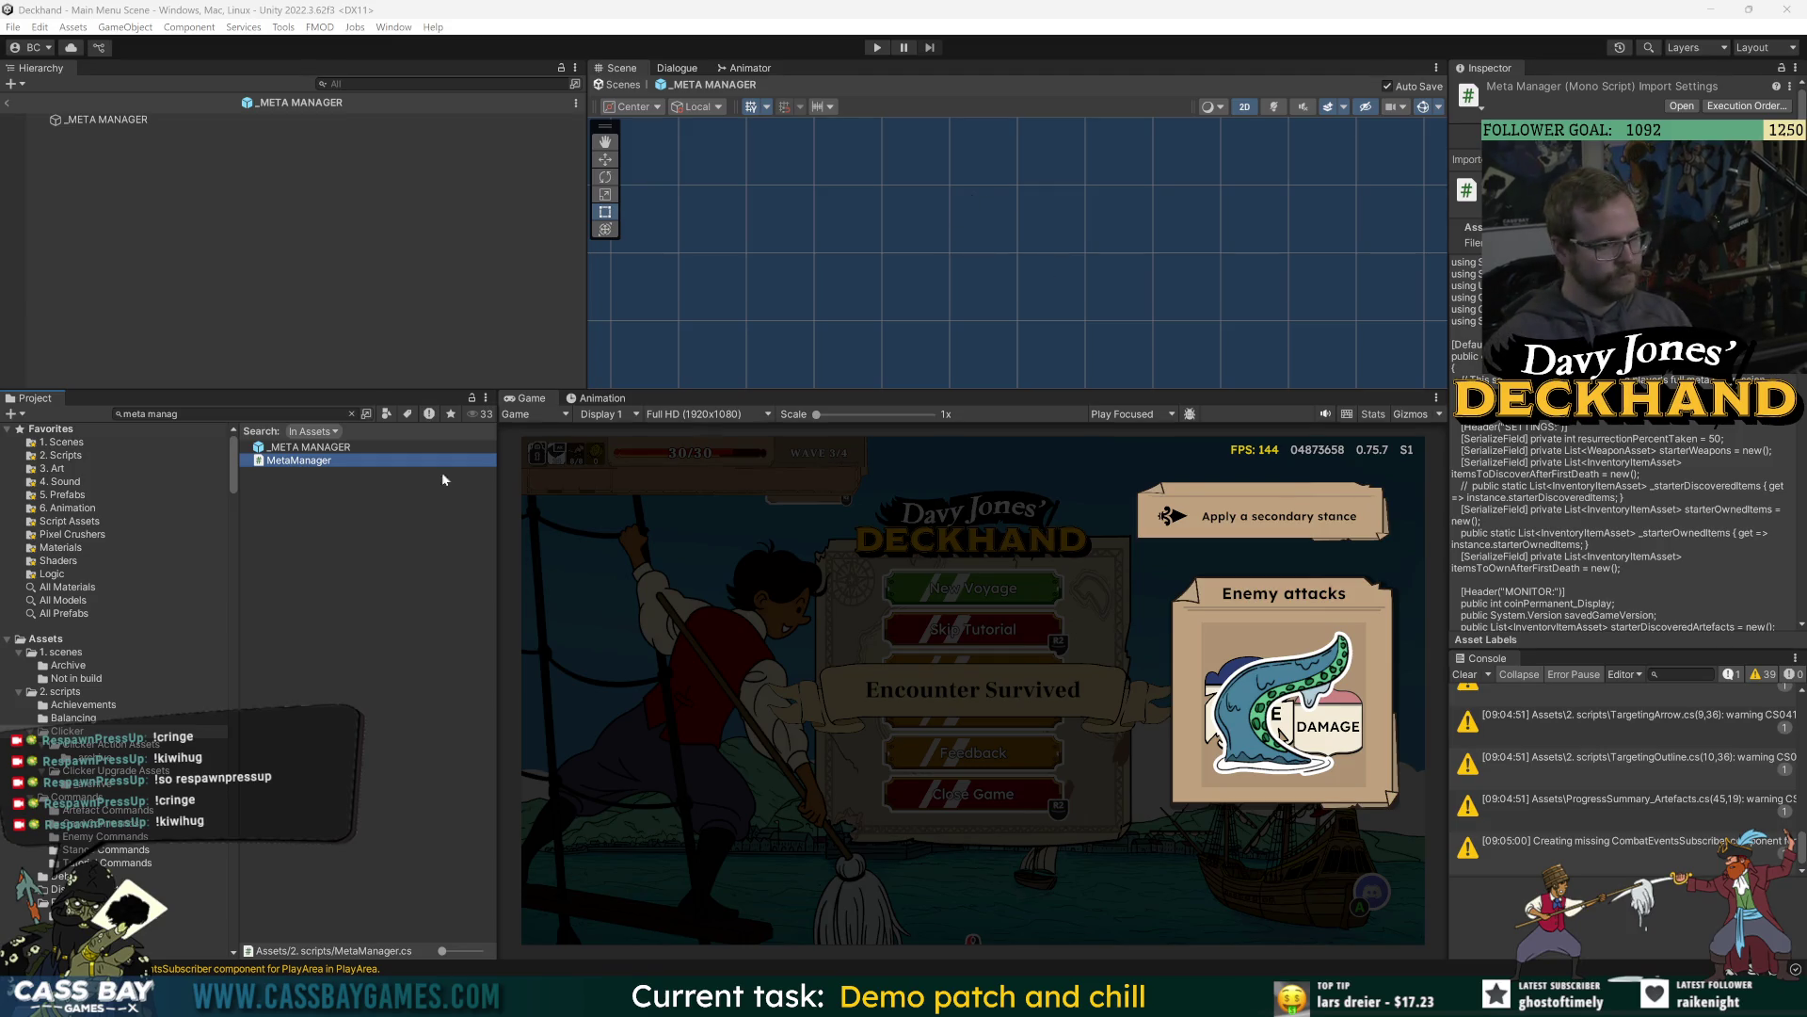
Open MetaManager.cs in Visual Studio from the Project search results.
{"action": "double_click", "coordinate": [309, 462]}
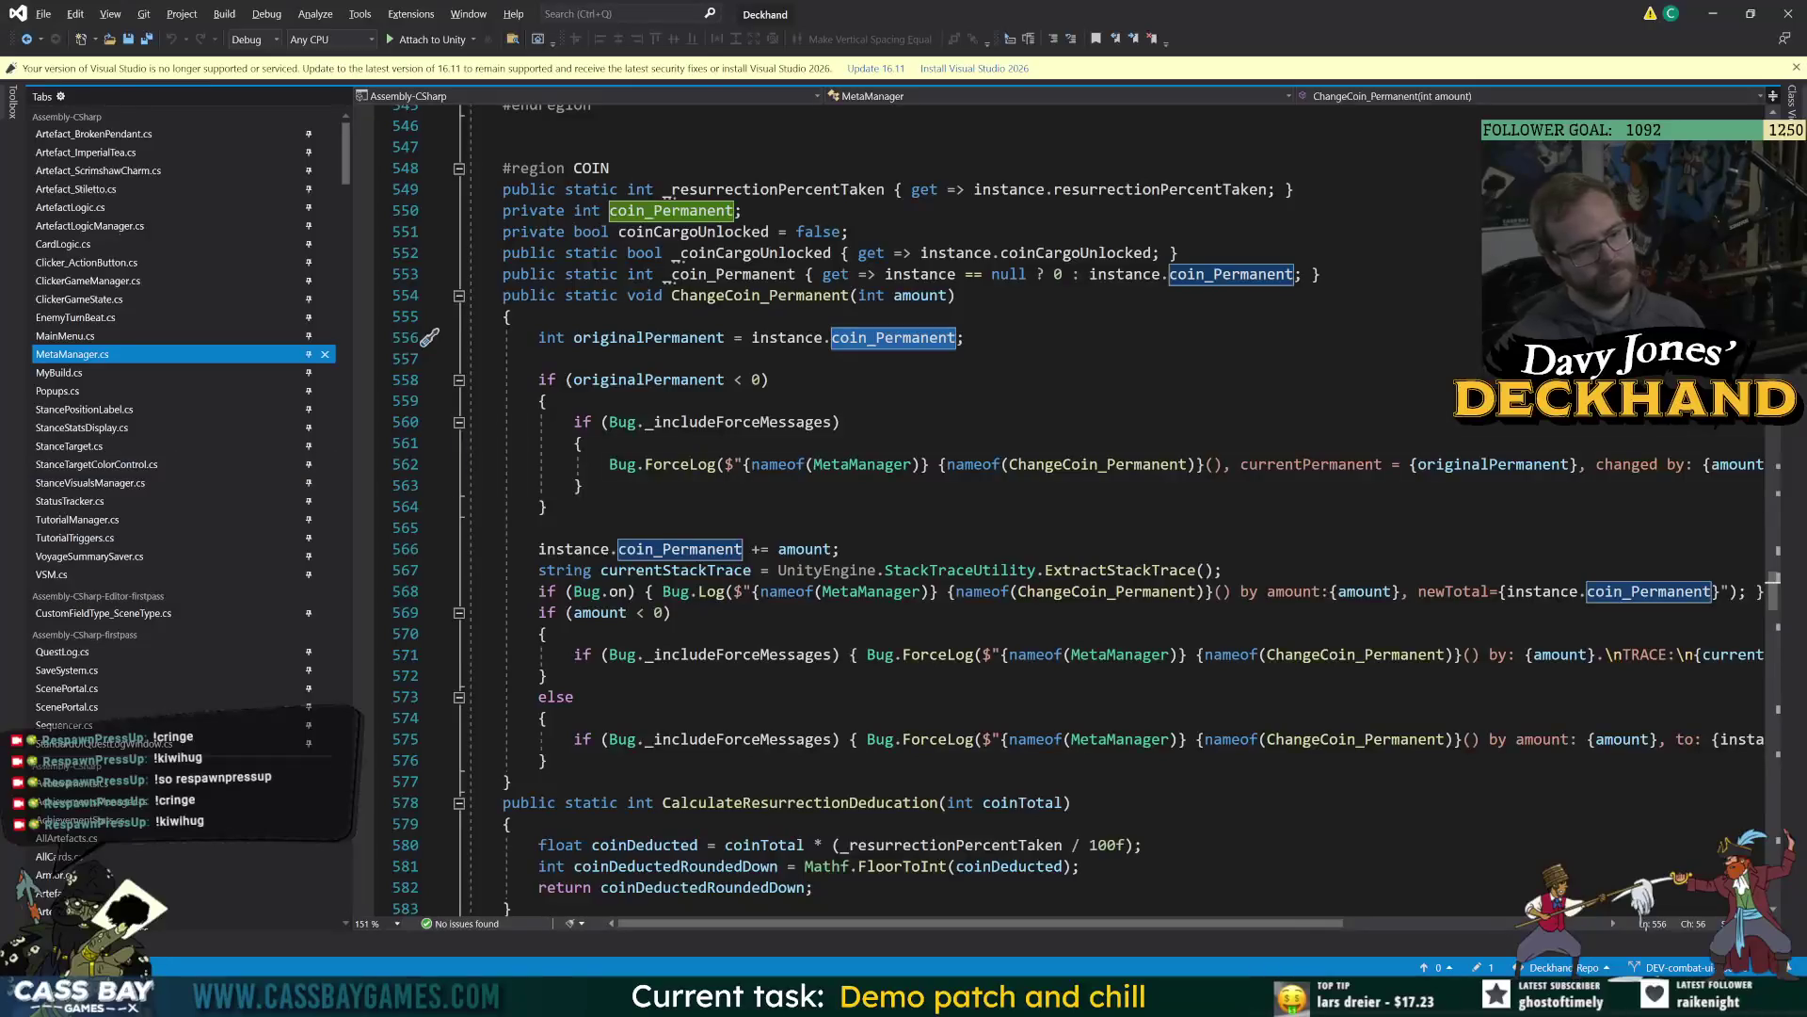
Review ChangeCoin_Permanent's below-zero check, dismiss the Malwarebytes popup, and return to Unity.
{"action": "left_click", "coordinate": [429, 379]}
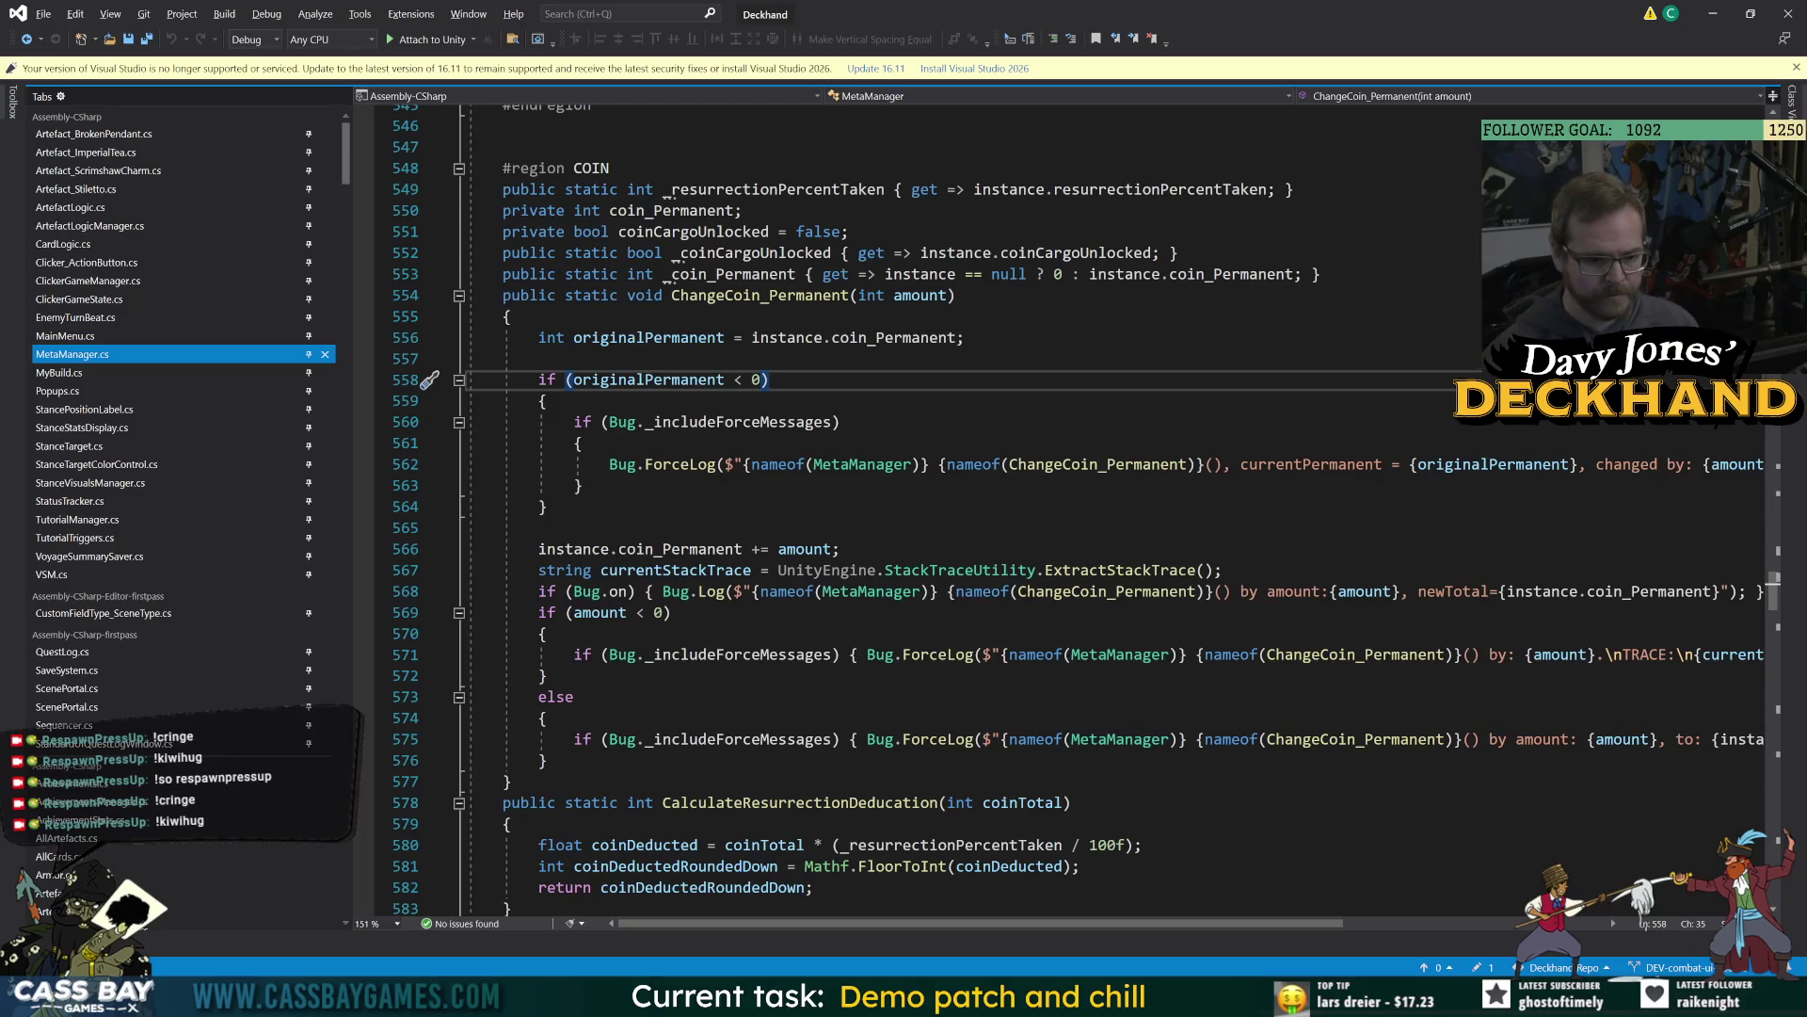
{"action": "mouse_move", "coordinate": [925, 993]}
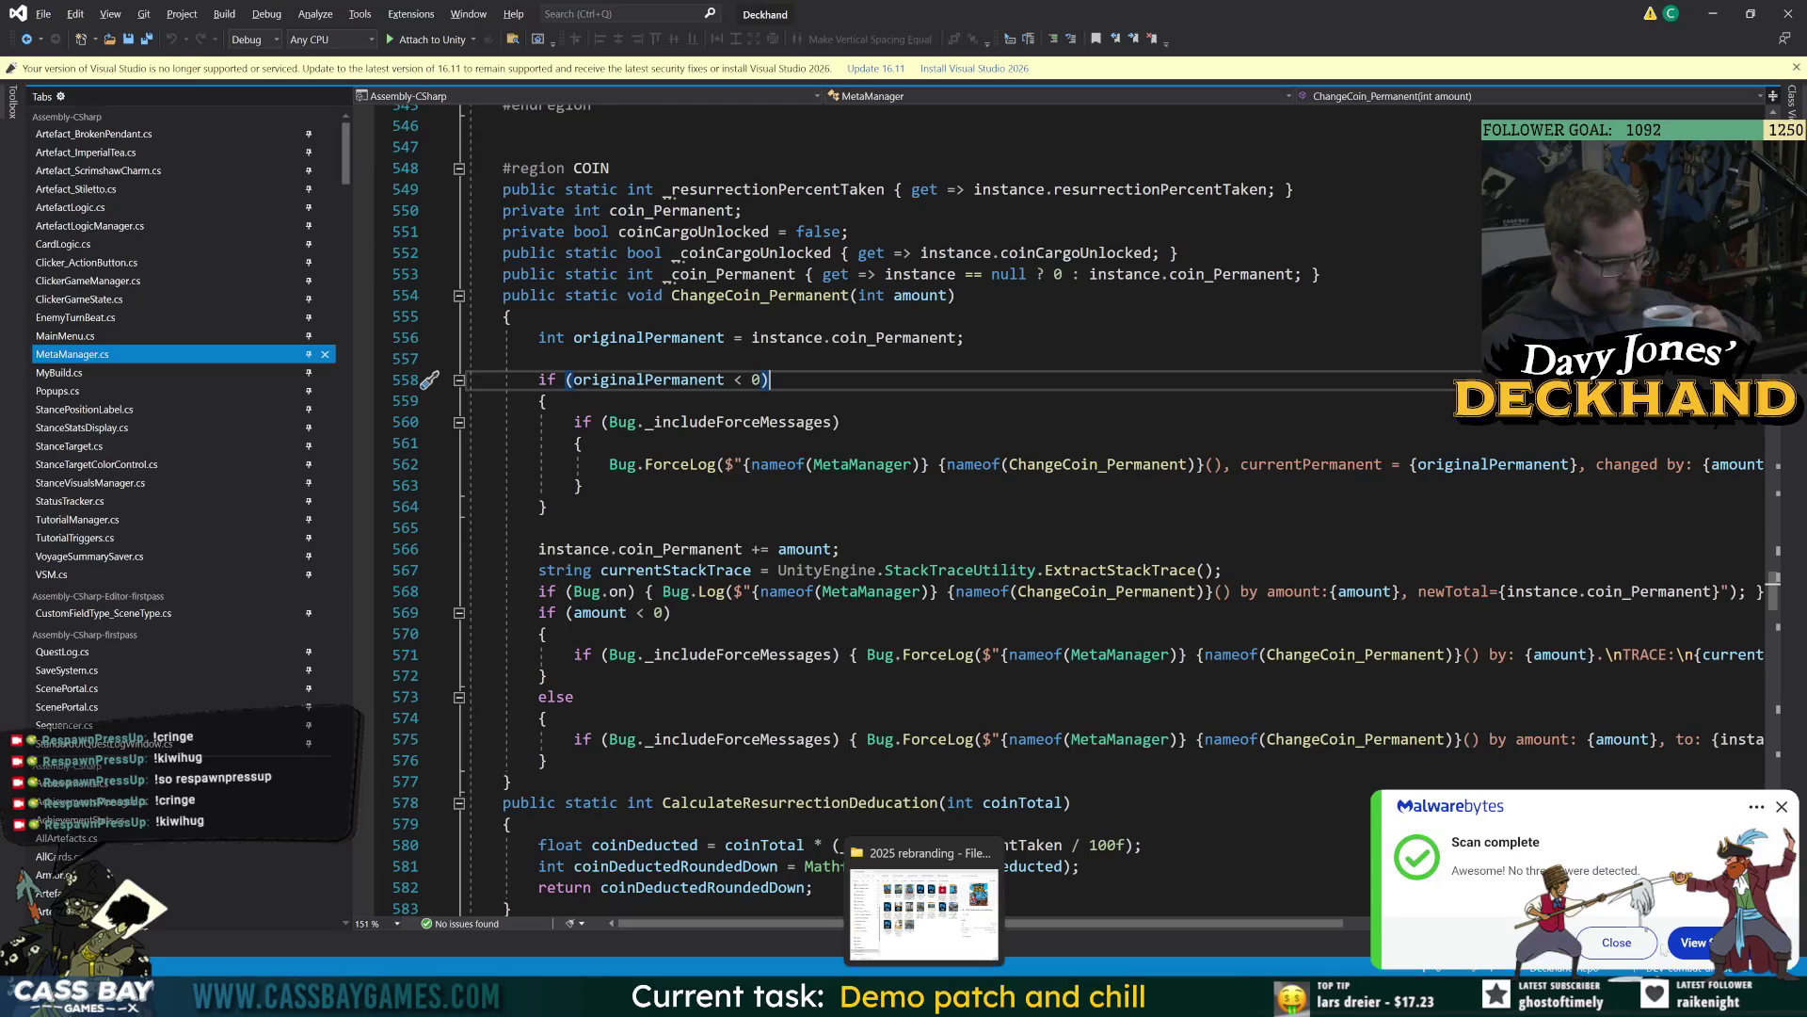
{"action": "left_click", "coordinate": [1625, 949]}
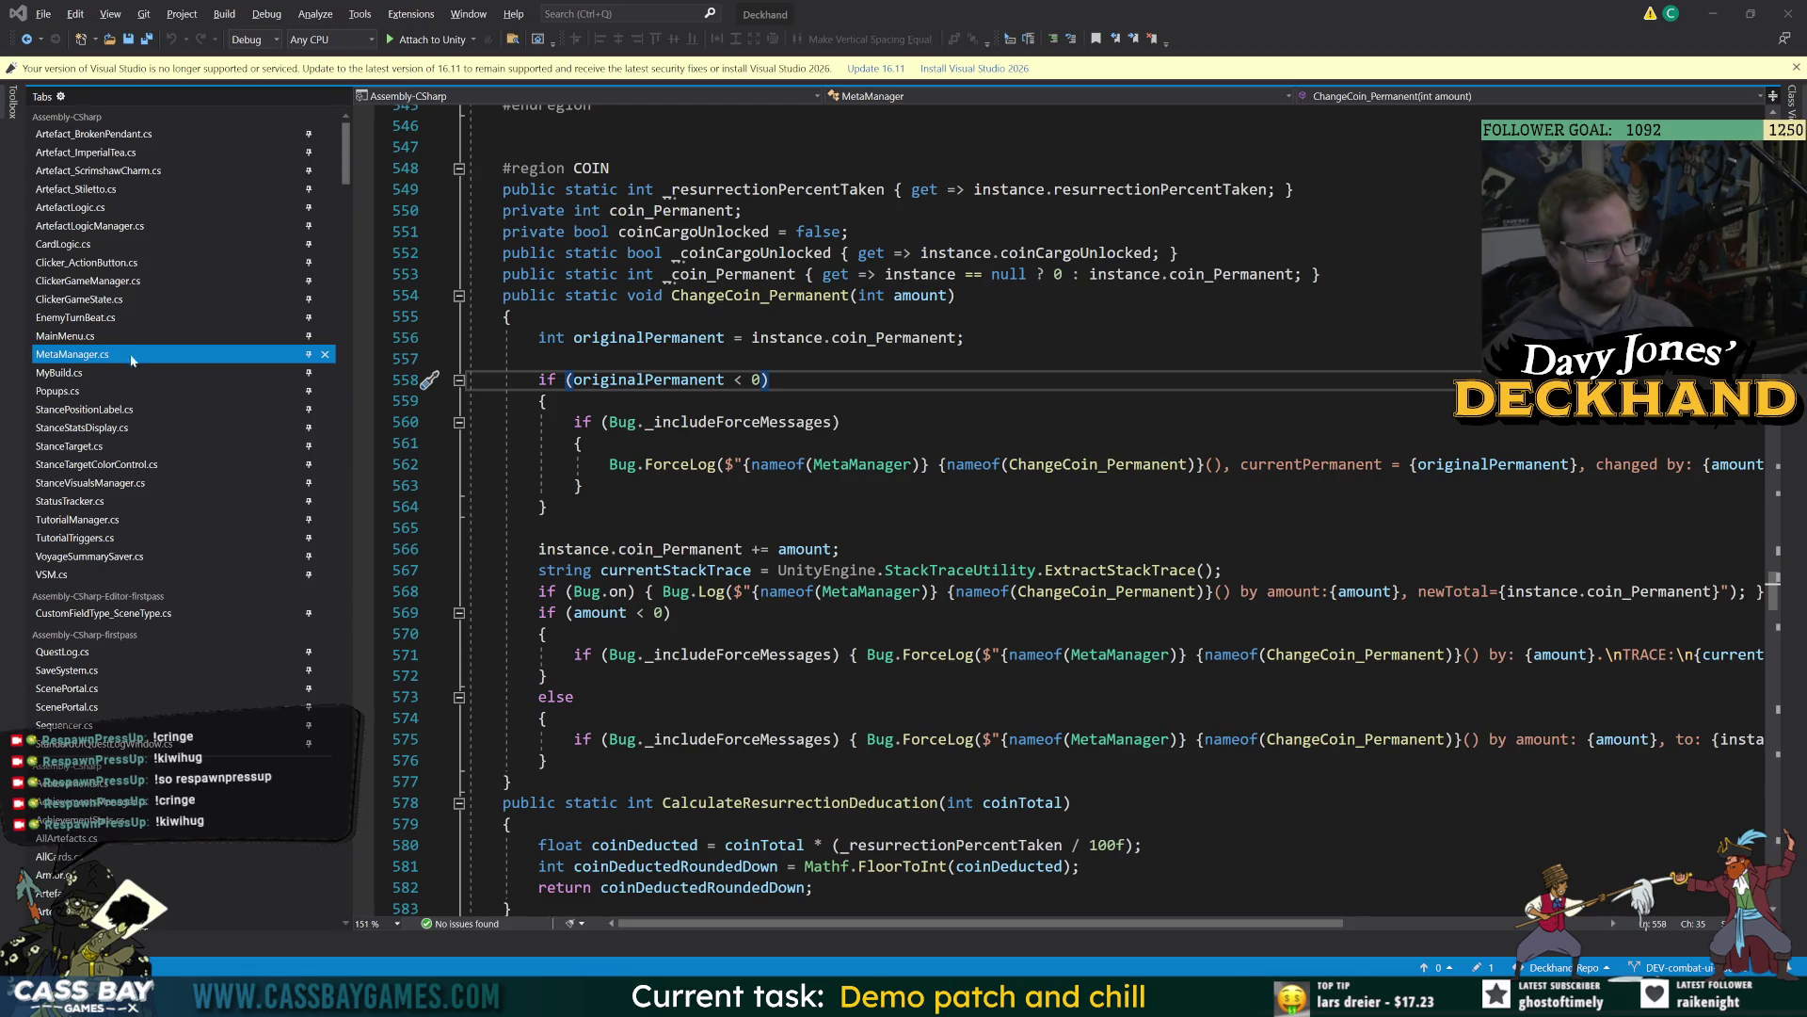
{"action": "key", "text": "Down"}
{"action": "key", "text": "Down"}
{"action": "key", "text": "Down"}
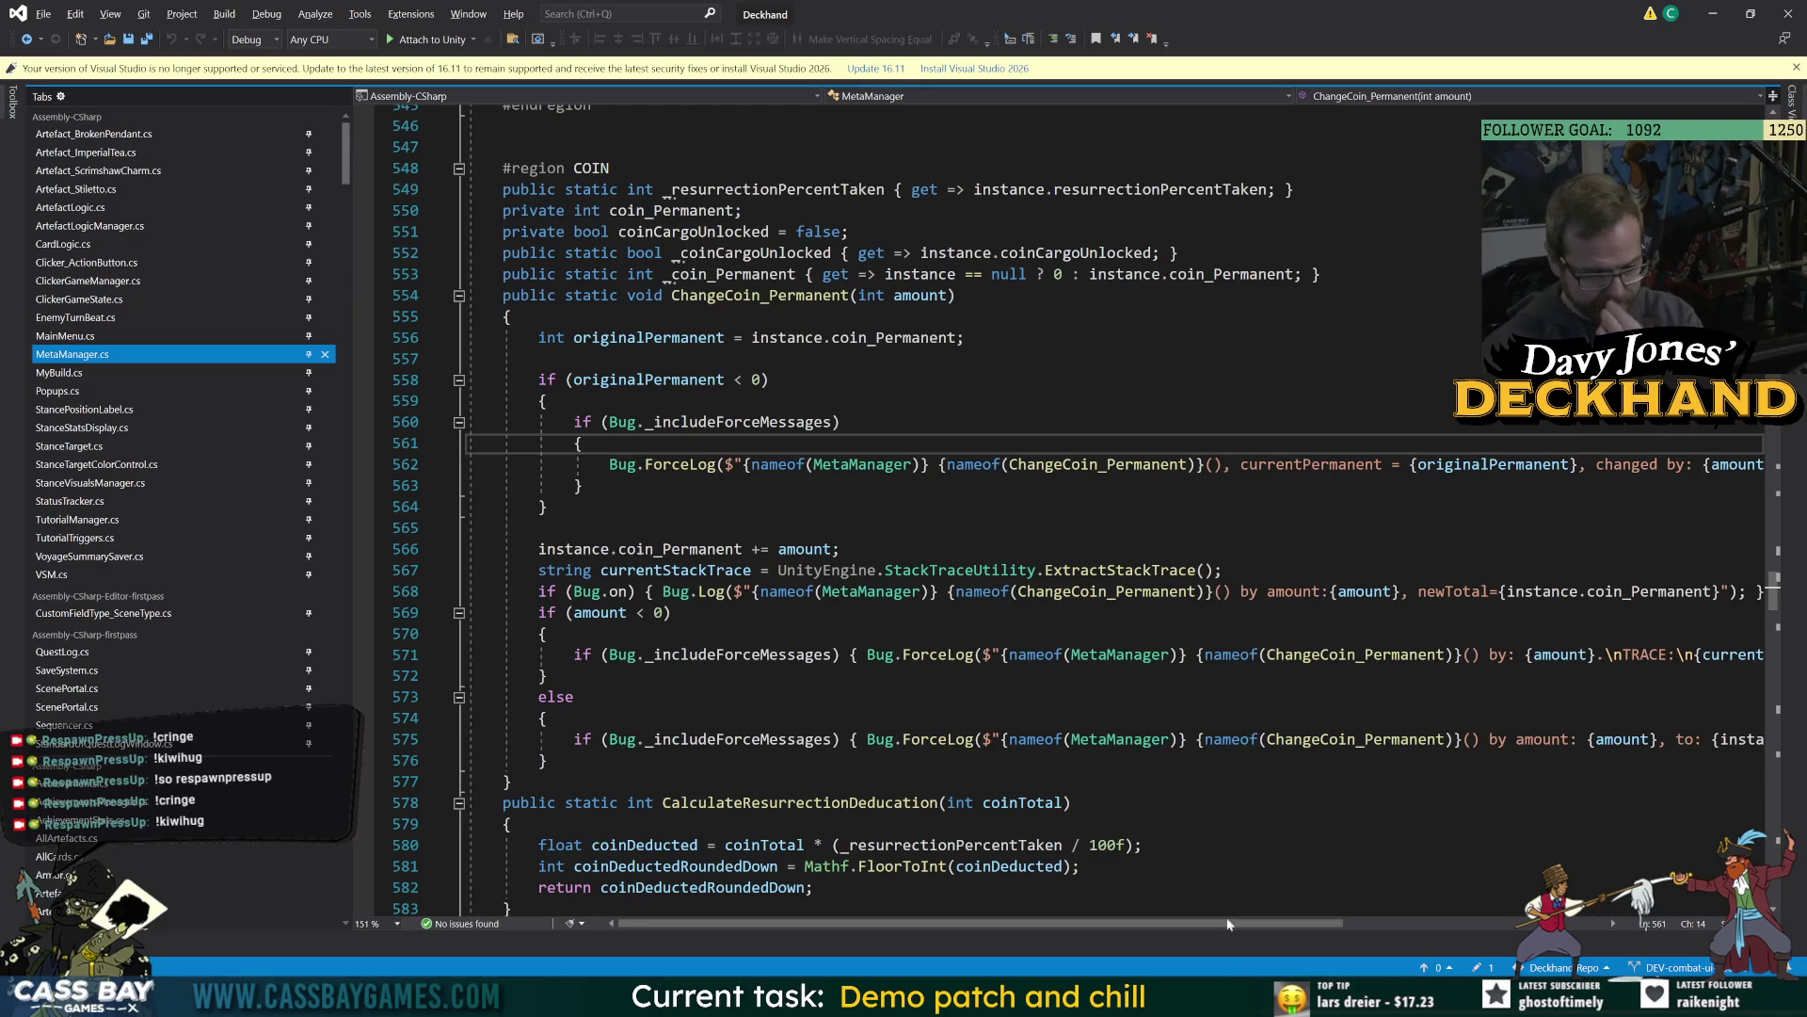
{"action": "key", "text": "alt+Tab"}
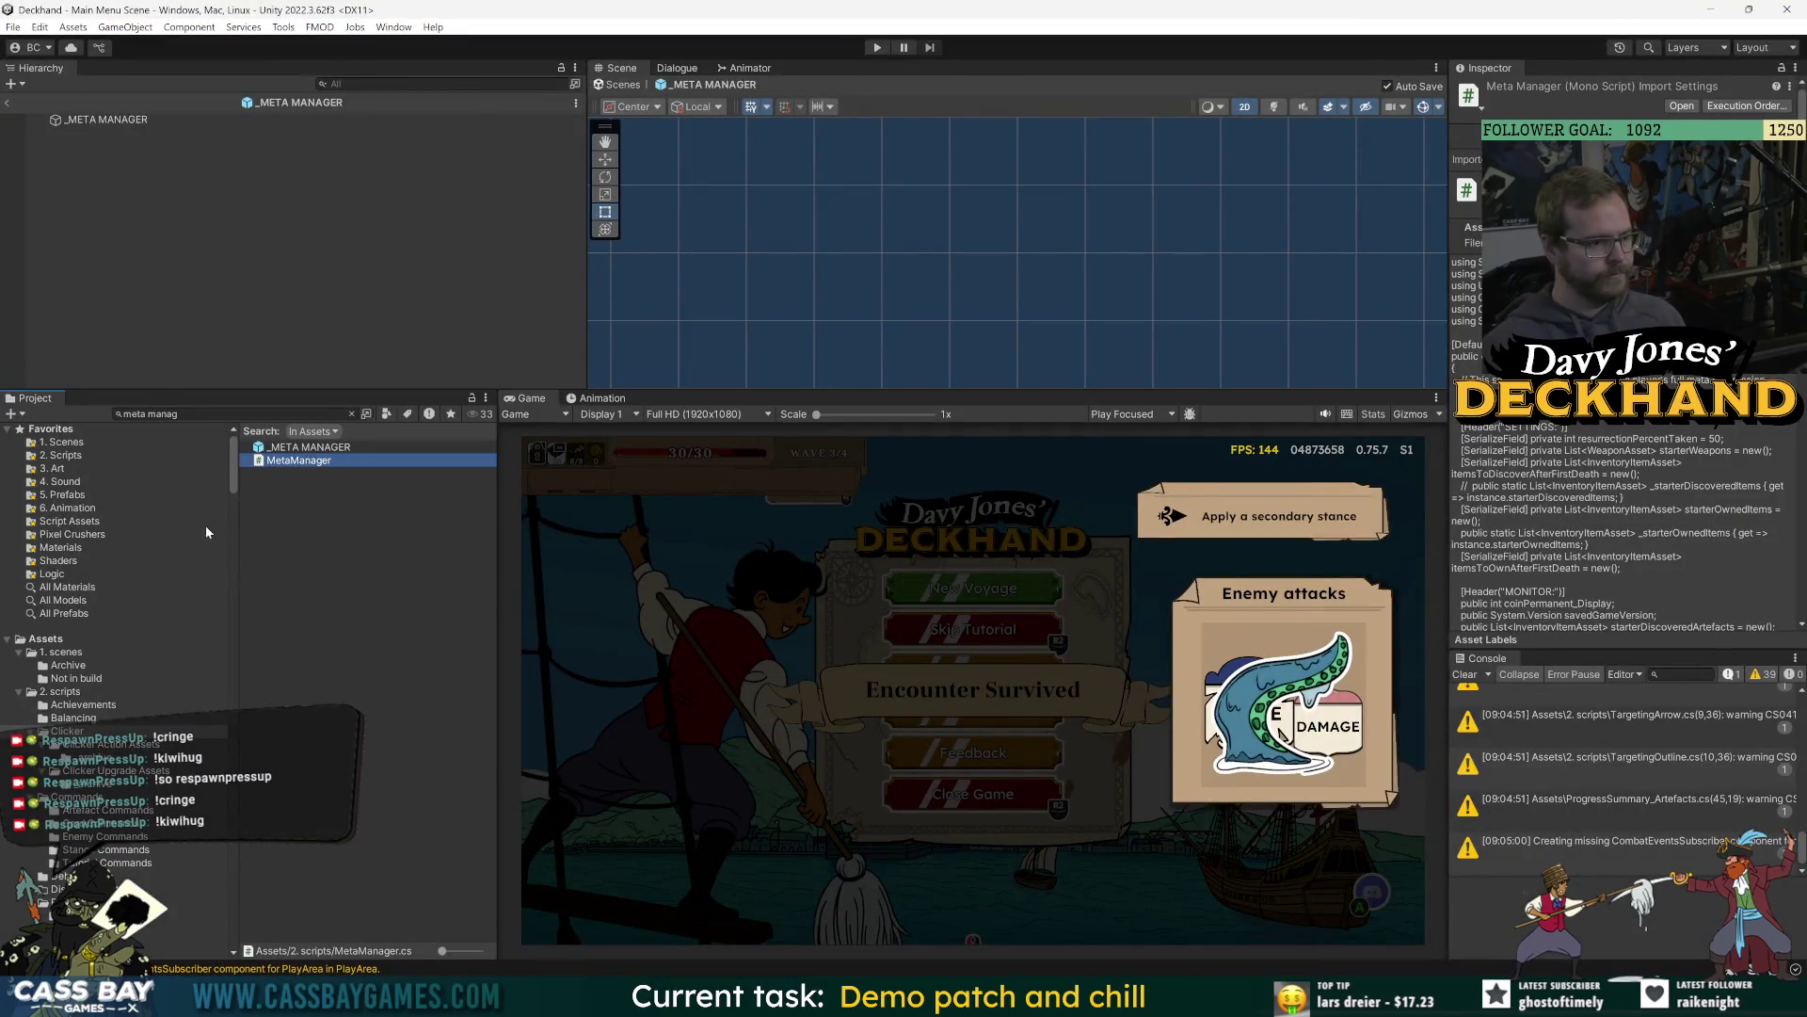
{"action": "left_click", "coordinate": [472, 553]}
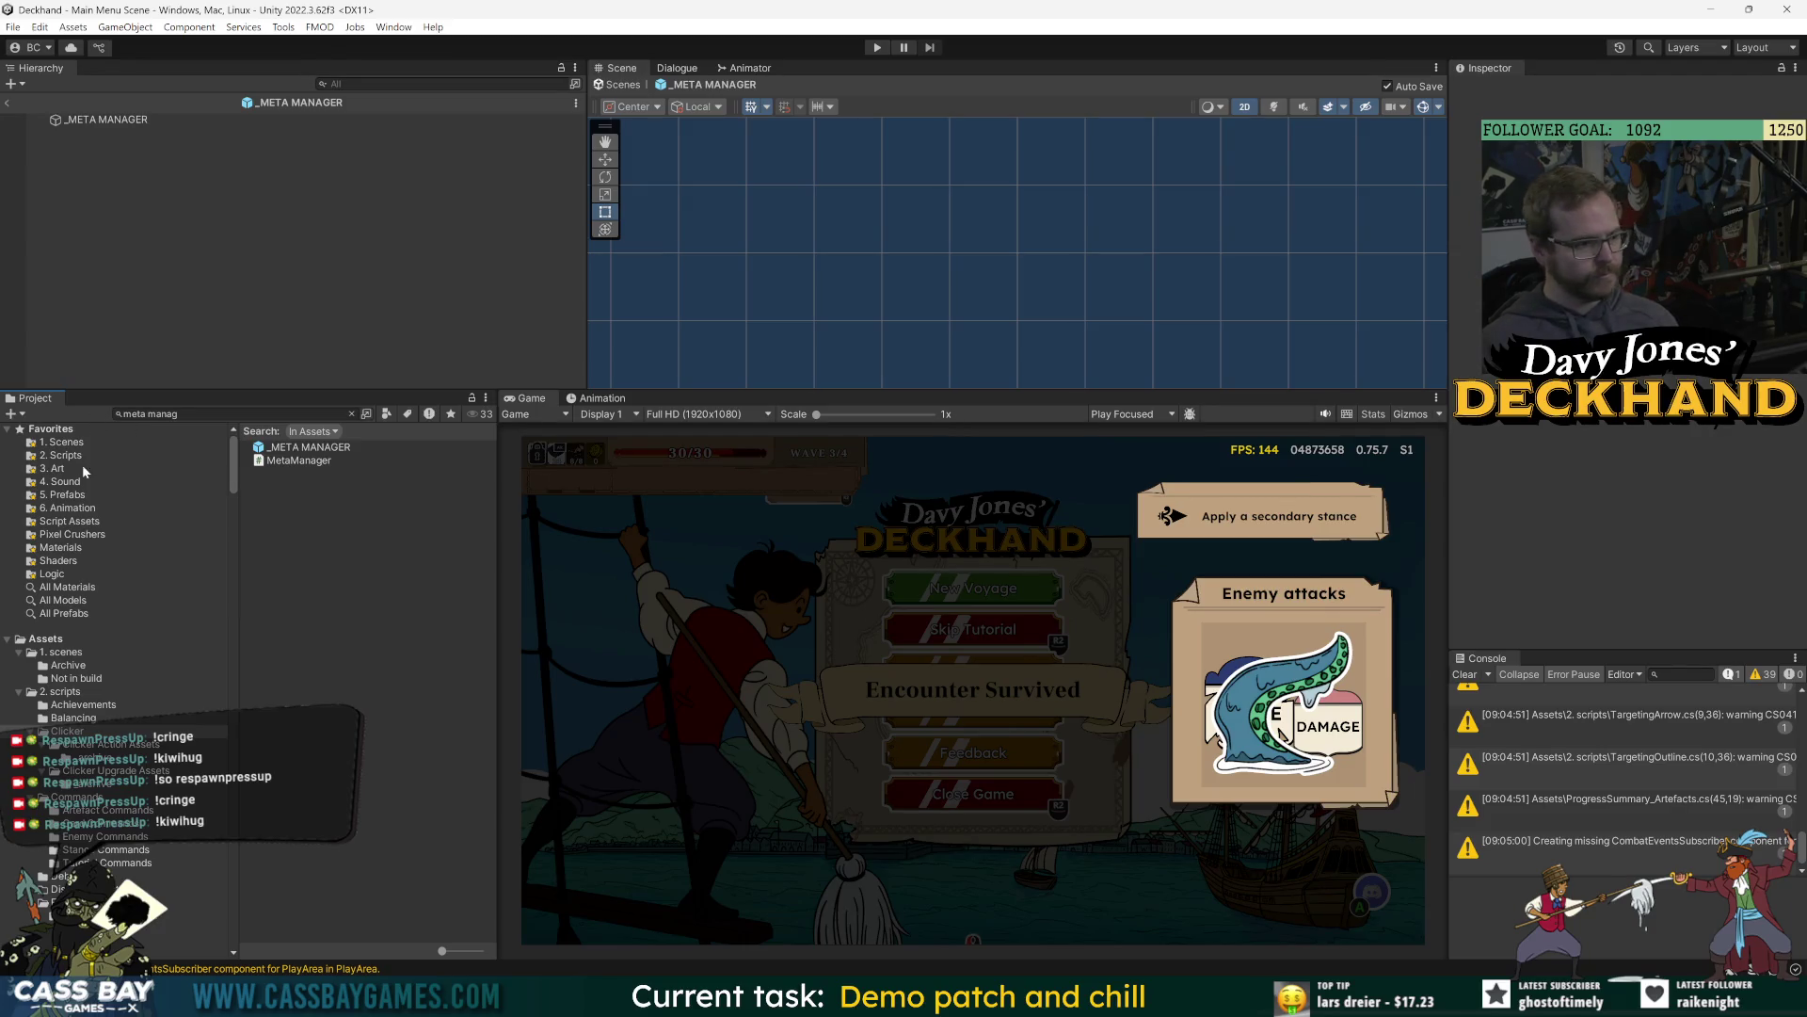
{"action": "double_click", "coordinate": [296, 461]}
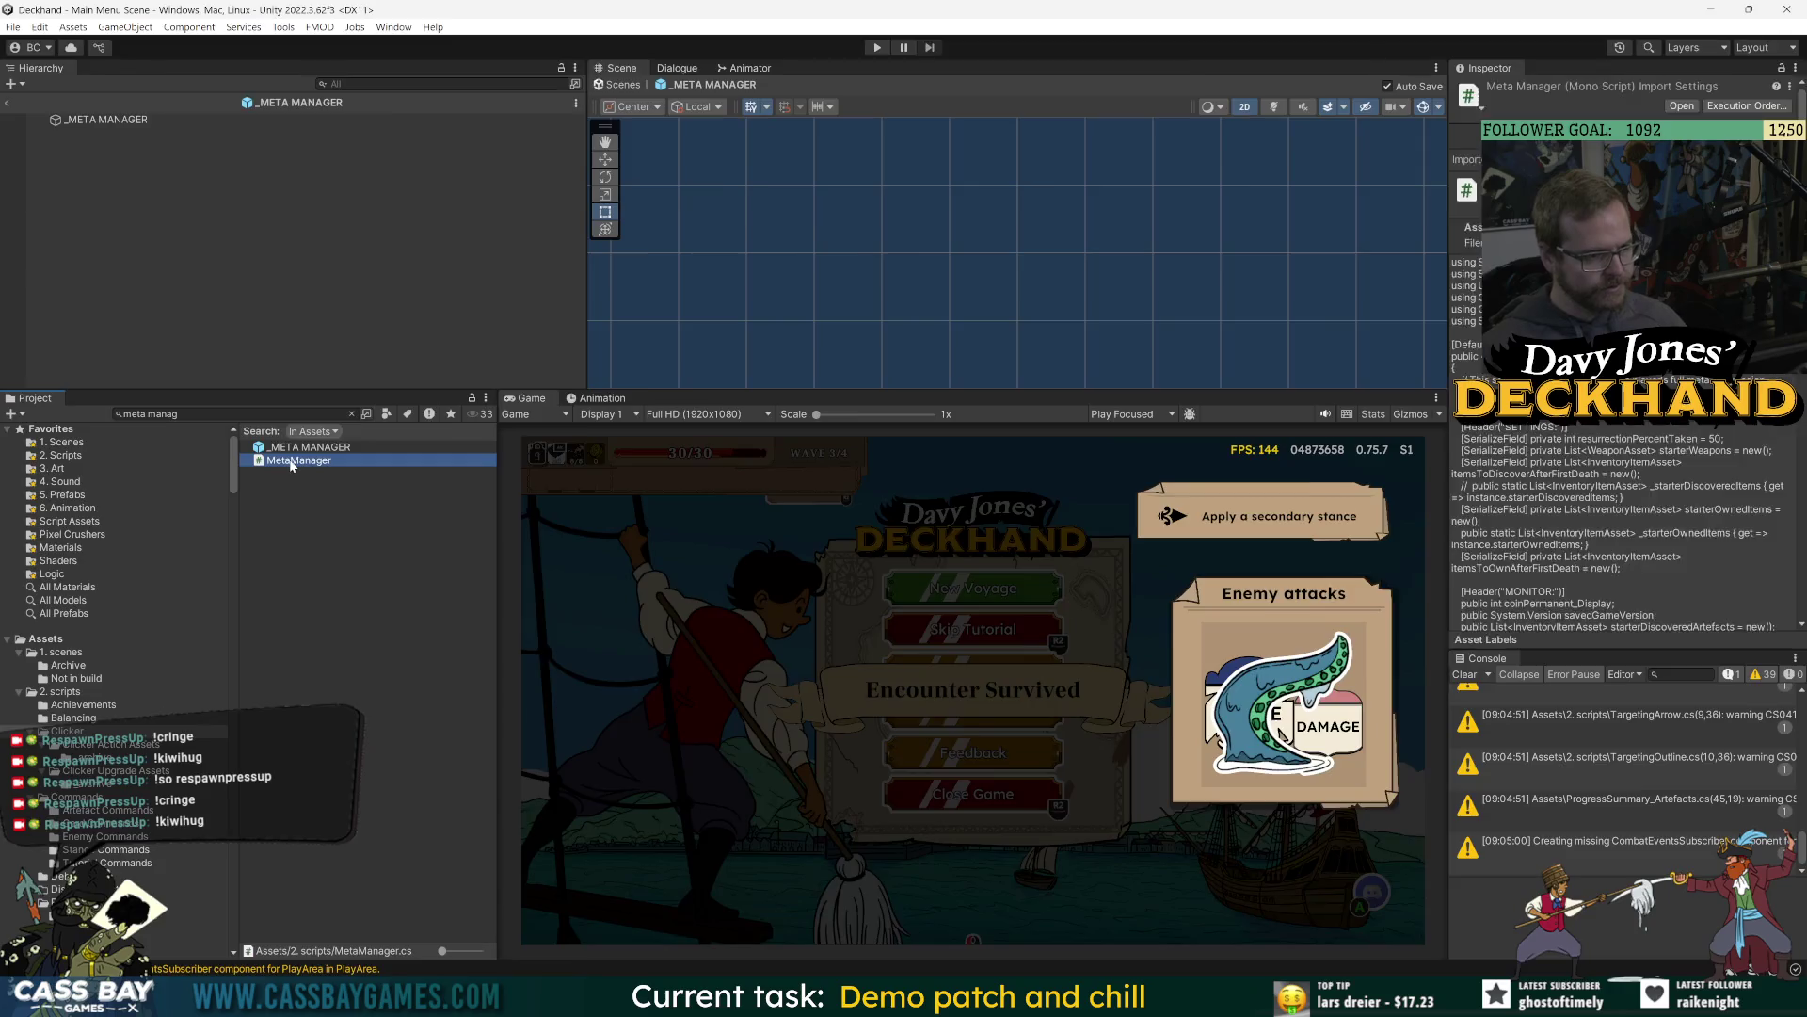
{"action": "double_click", "coordinate": [923, 340]}
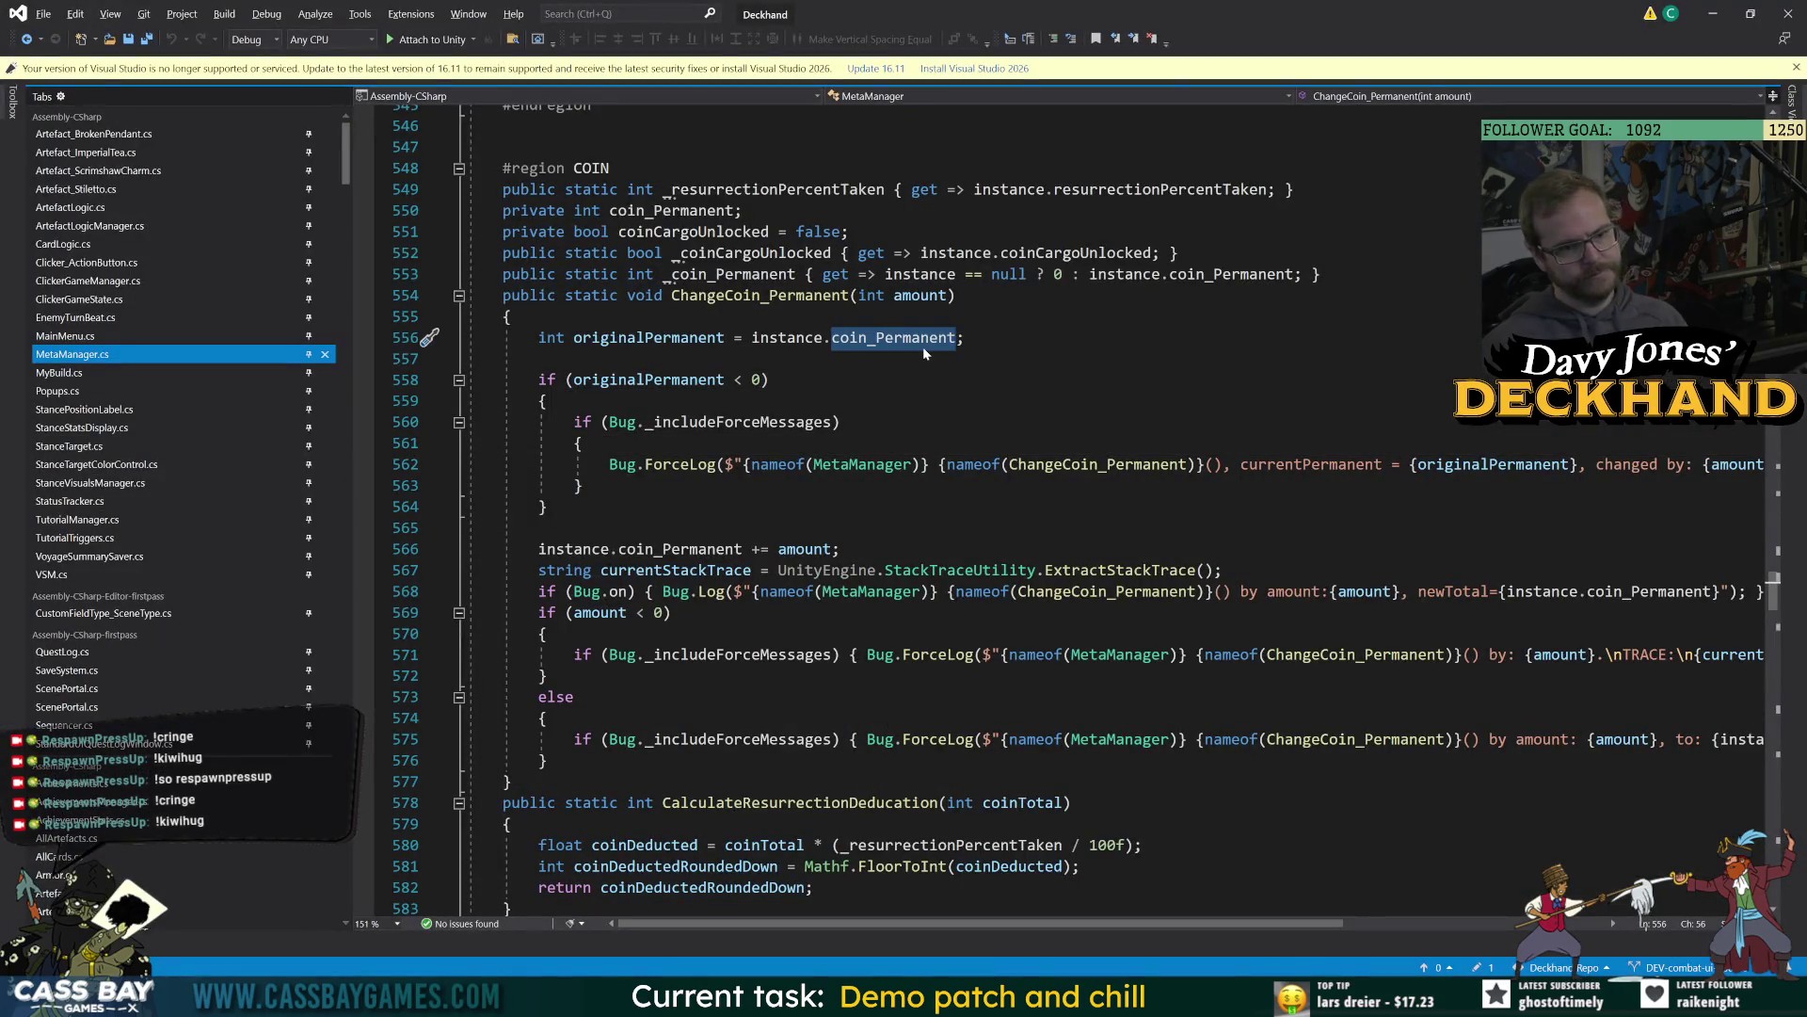
{"action": "key", "text": "Down"}
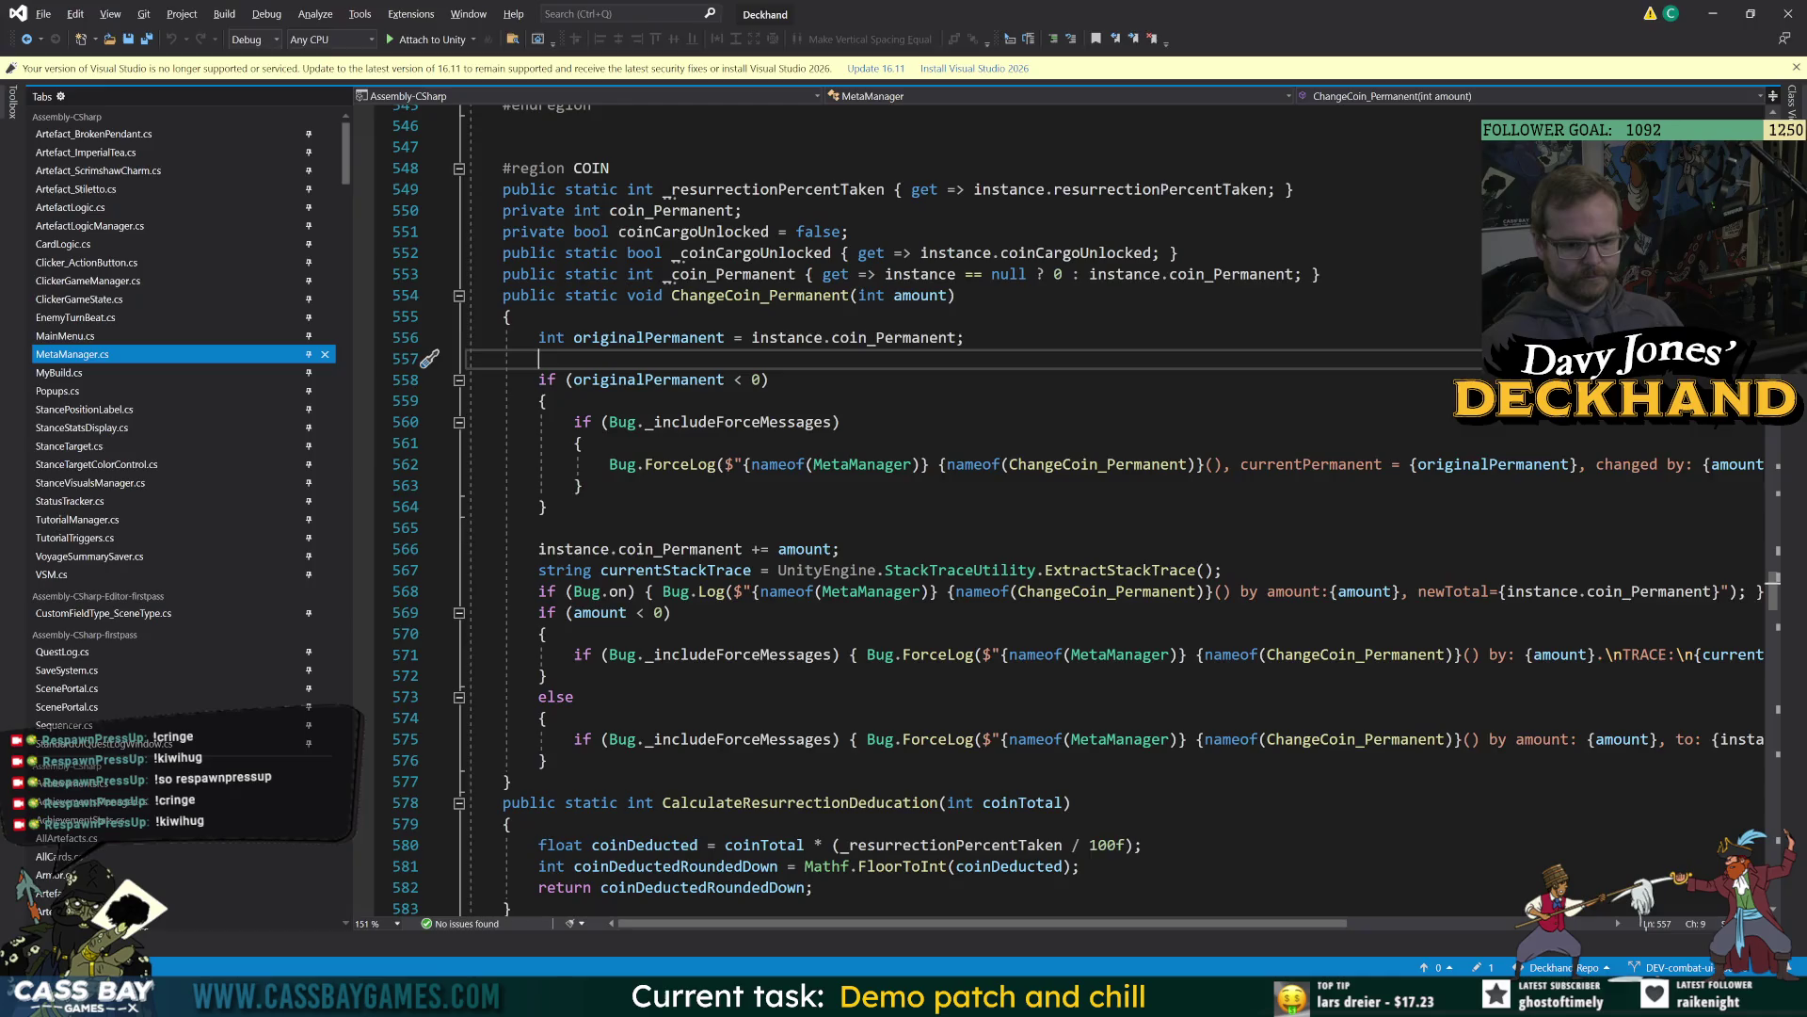
{"action": "key", "text": "alt+Tab"}
Find and open the Loot Scene Manager prefab, enlarging the scene view to show its whole canvas.
{"action": "type", "text": "loot manag"}
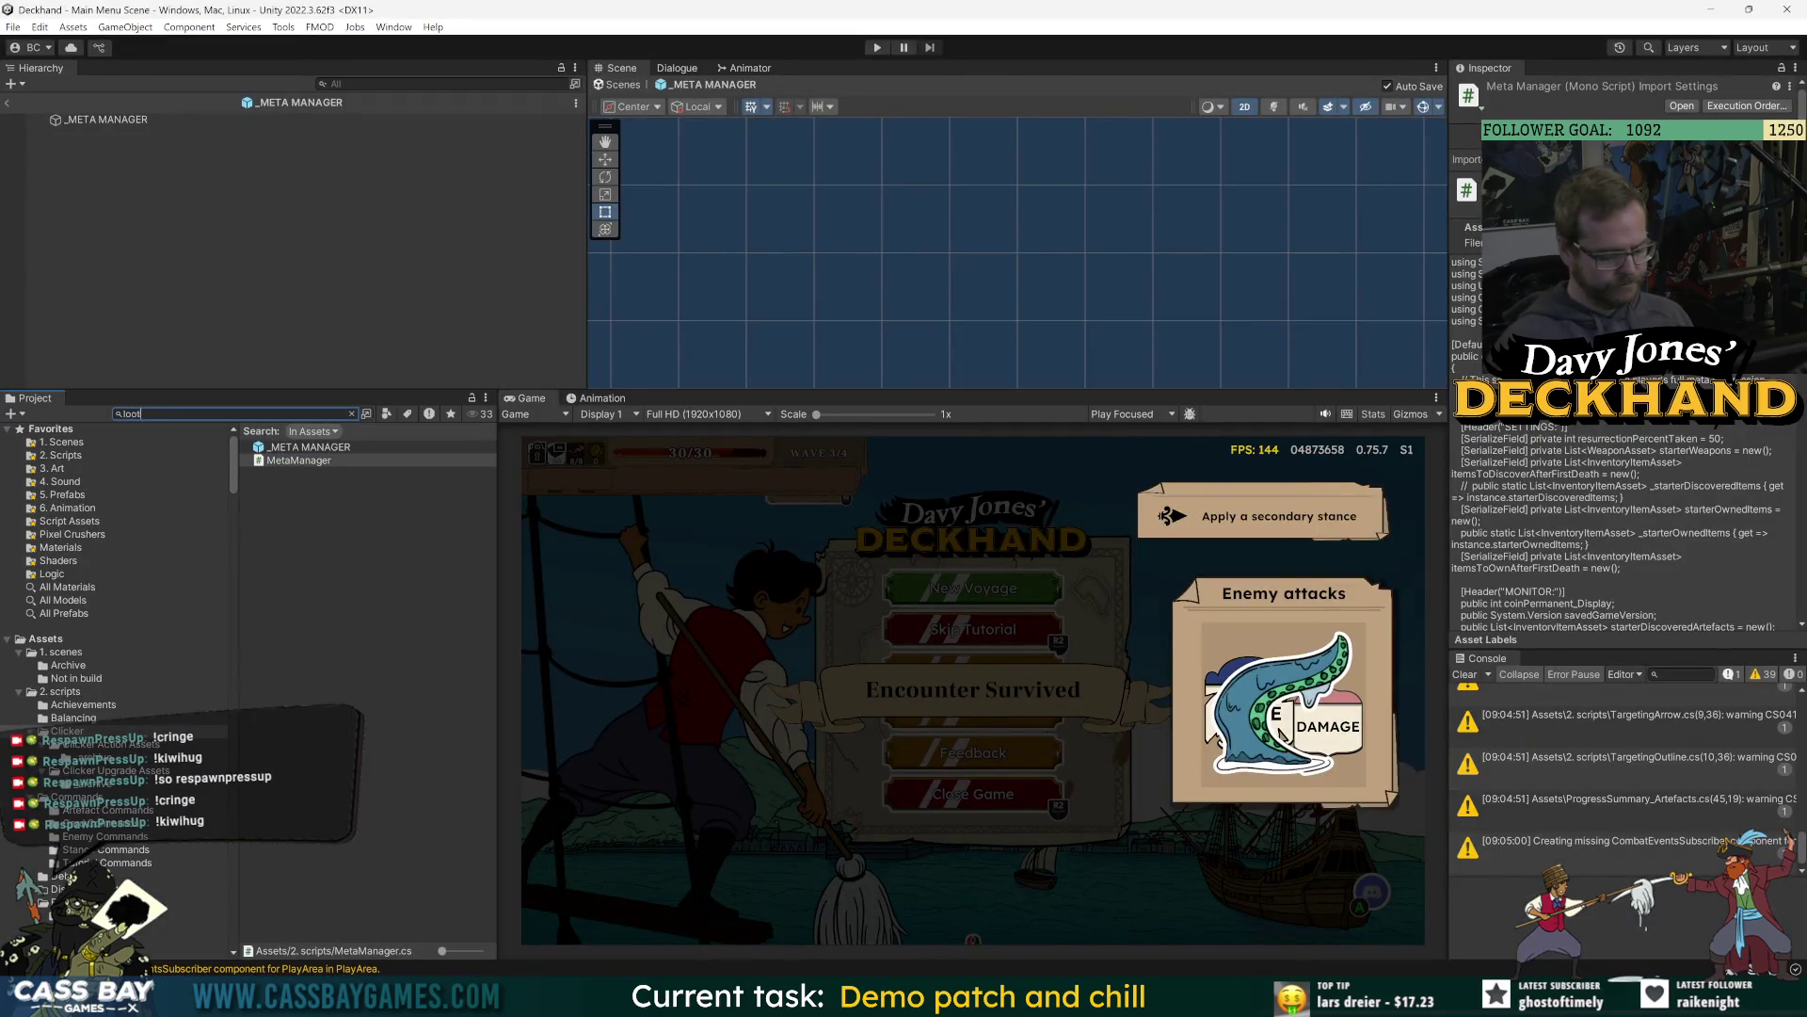
{"action": "left_click", "coordinate": [256, 449]}
{"action": "double_click", "coordinate": [256, 448]}
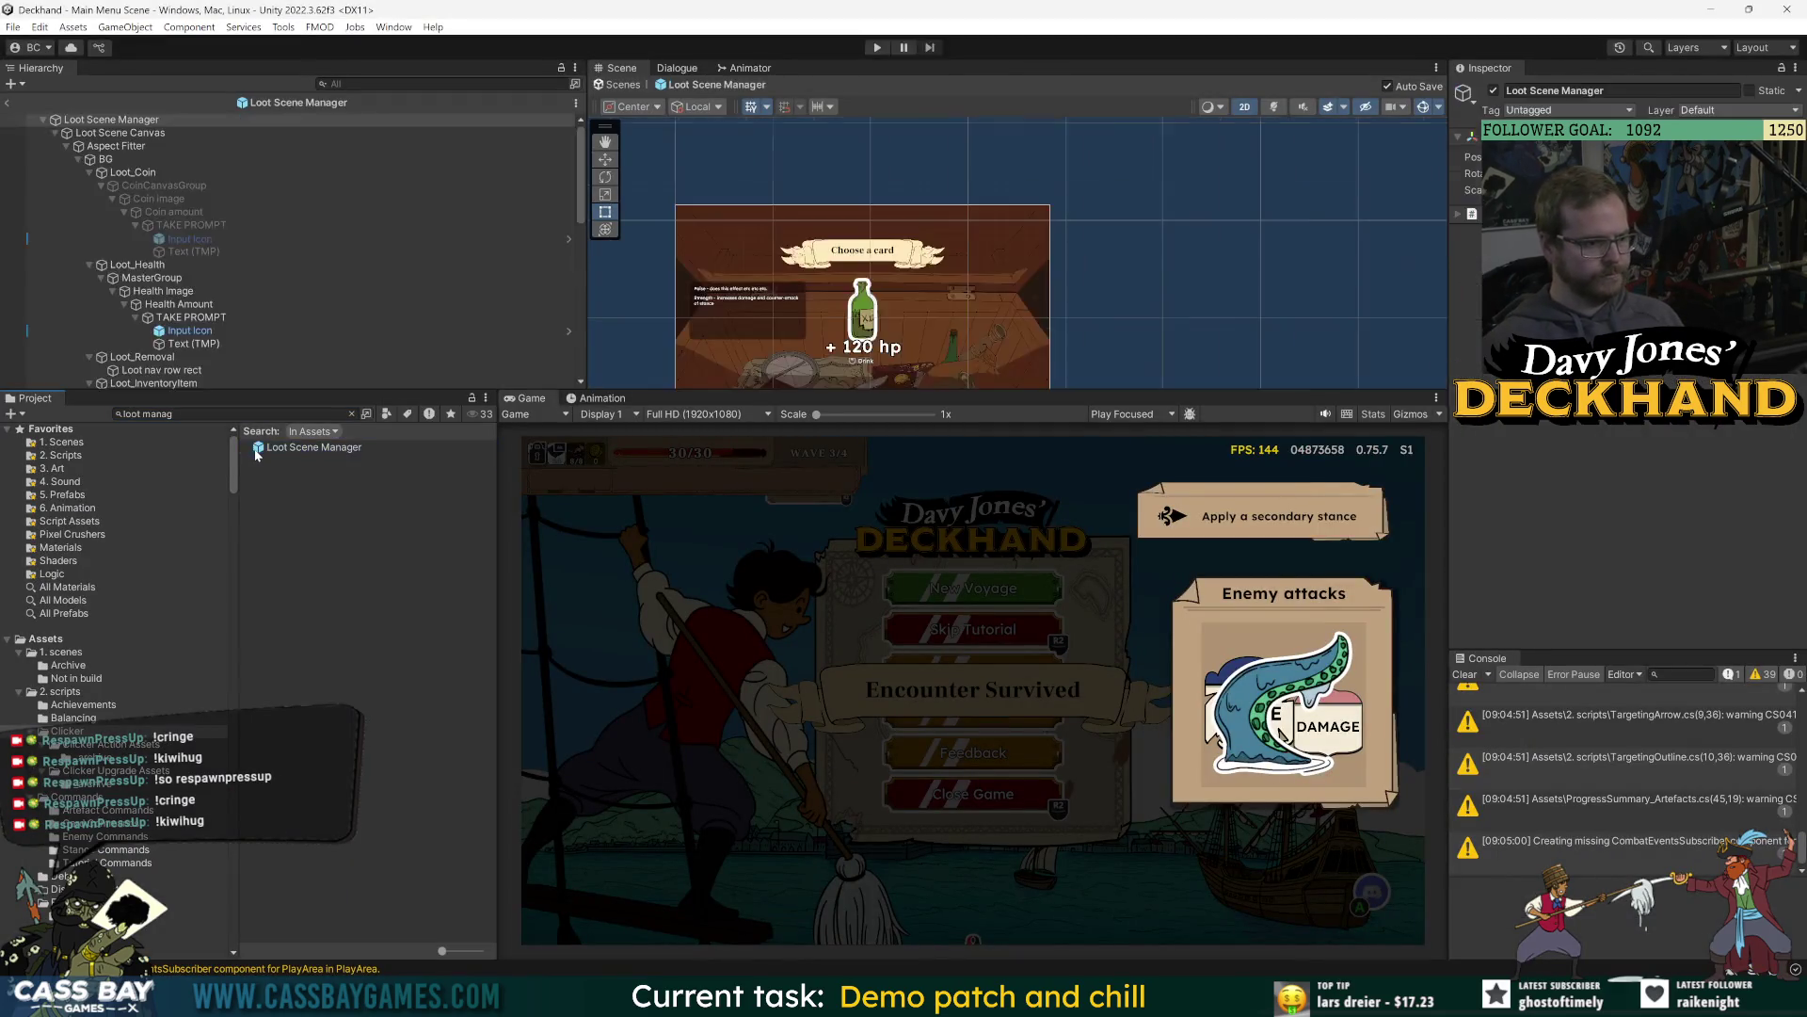
{"action": "left_click_drag", "start_coordinate": [1130, 391], "coordinate": [1060, 578]}
{"action": "mouse_move", "coordinate": [594, 540]}
{"action": "left_mouse_down"}
{"action": "mouse_move", "coordinate": [696, 536]}
{"action": "mouse_move", "coordinate": [761, 476]}
{"action": "mouse_move", "coordinate": [807, 463]}
{"action": "left_mouse_up"}
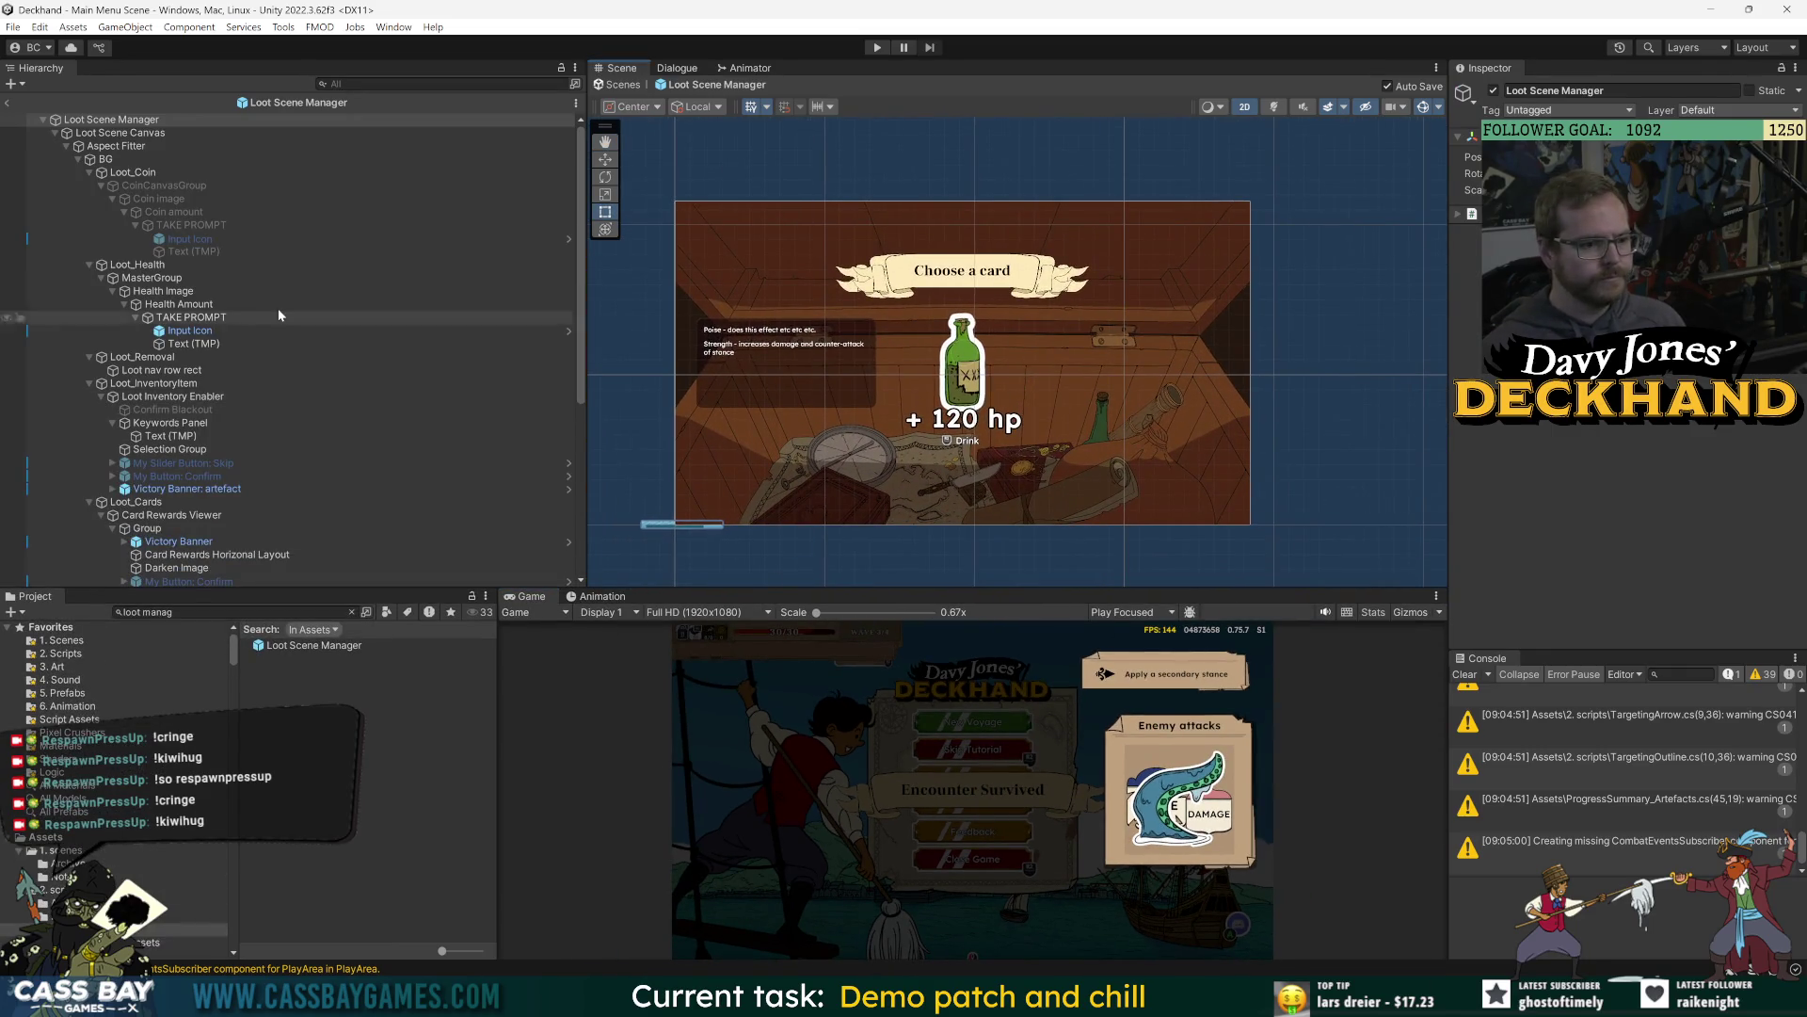
Inspect the Input Icon, Loot Inventory Enabler, Loot_Cards, Loot_Coin and Darken Image objects.
{"action": "left_click", "coordinate": [192, 332]}
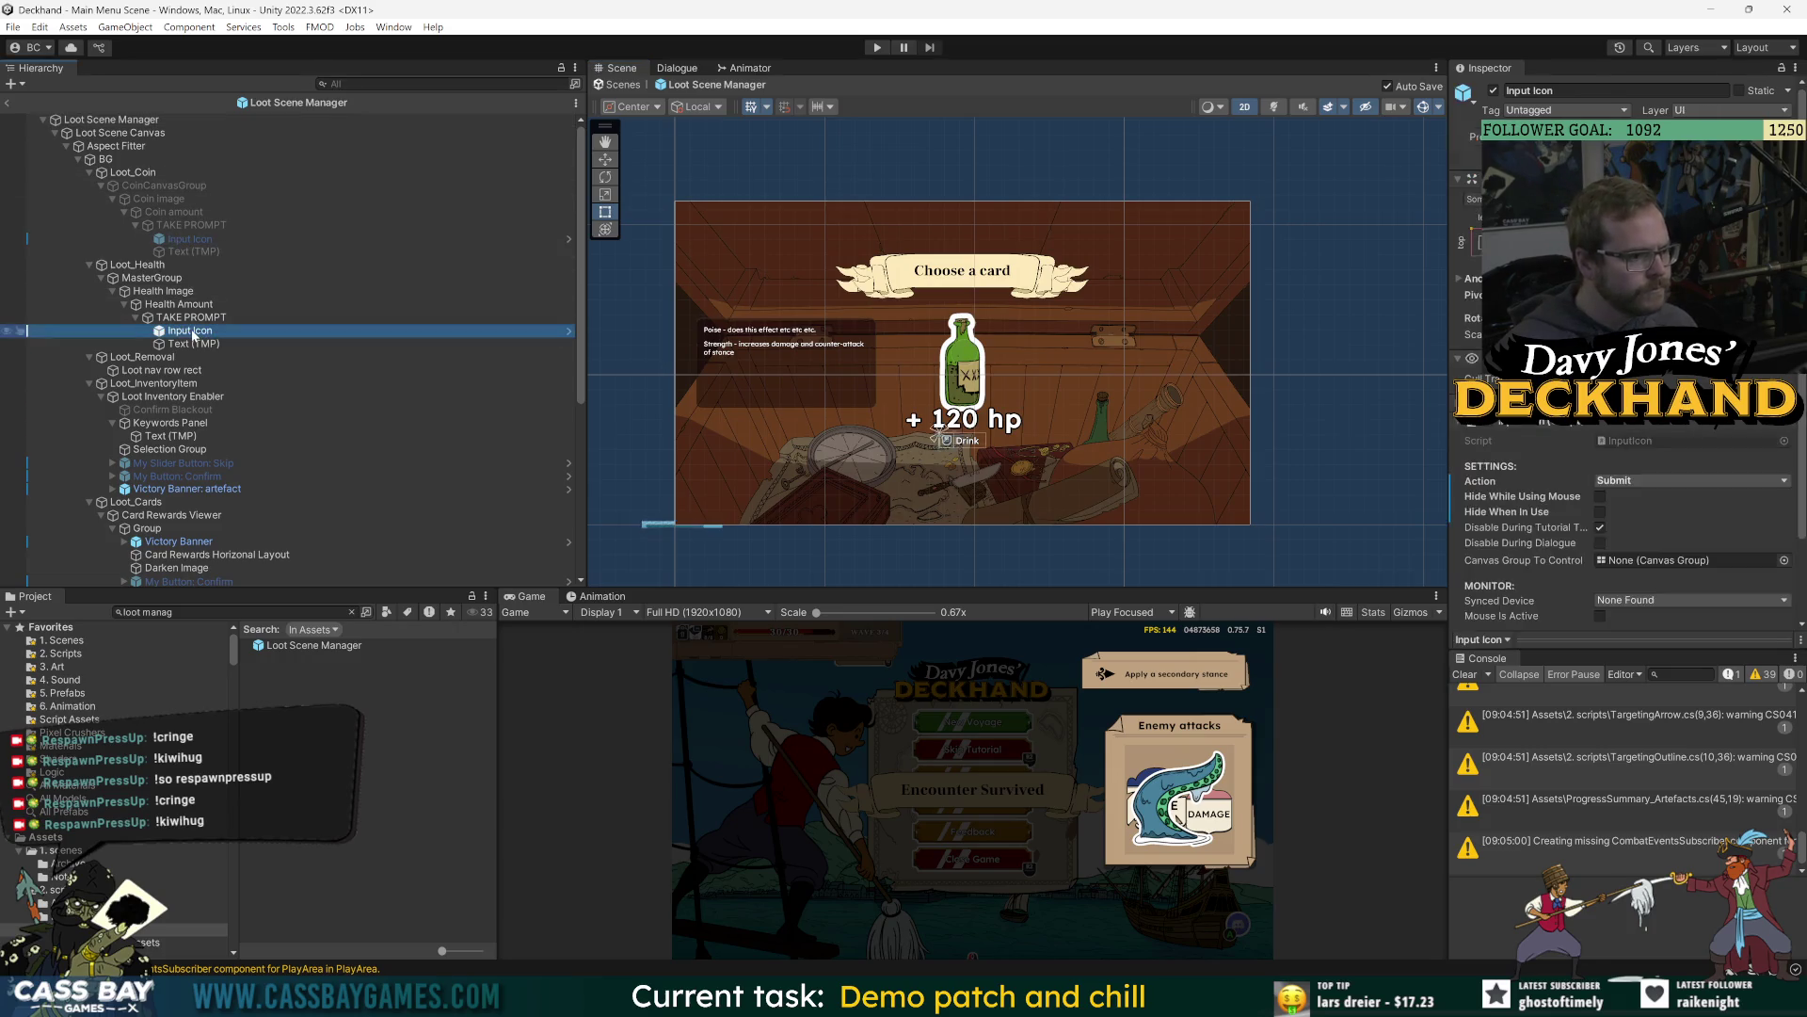
{"action": "left_click", "coordinate": [207, 397]}
{"action": "left_click", "coordinate": [207, 502]}
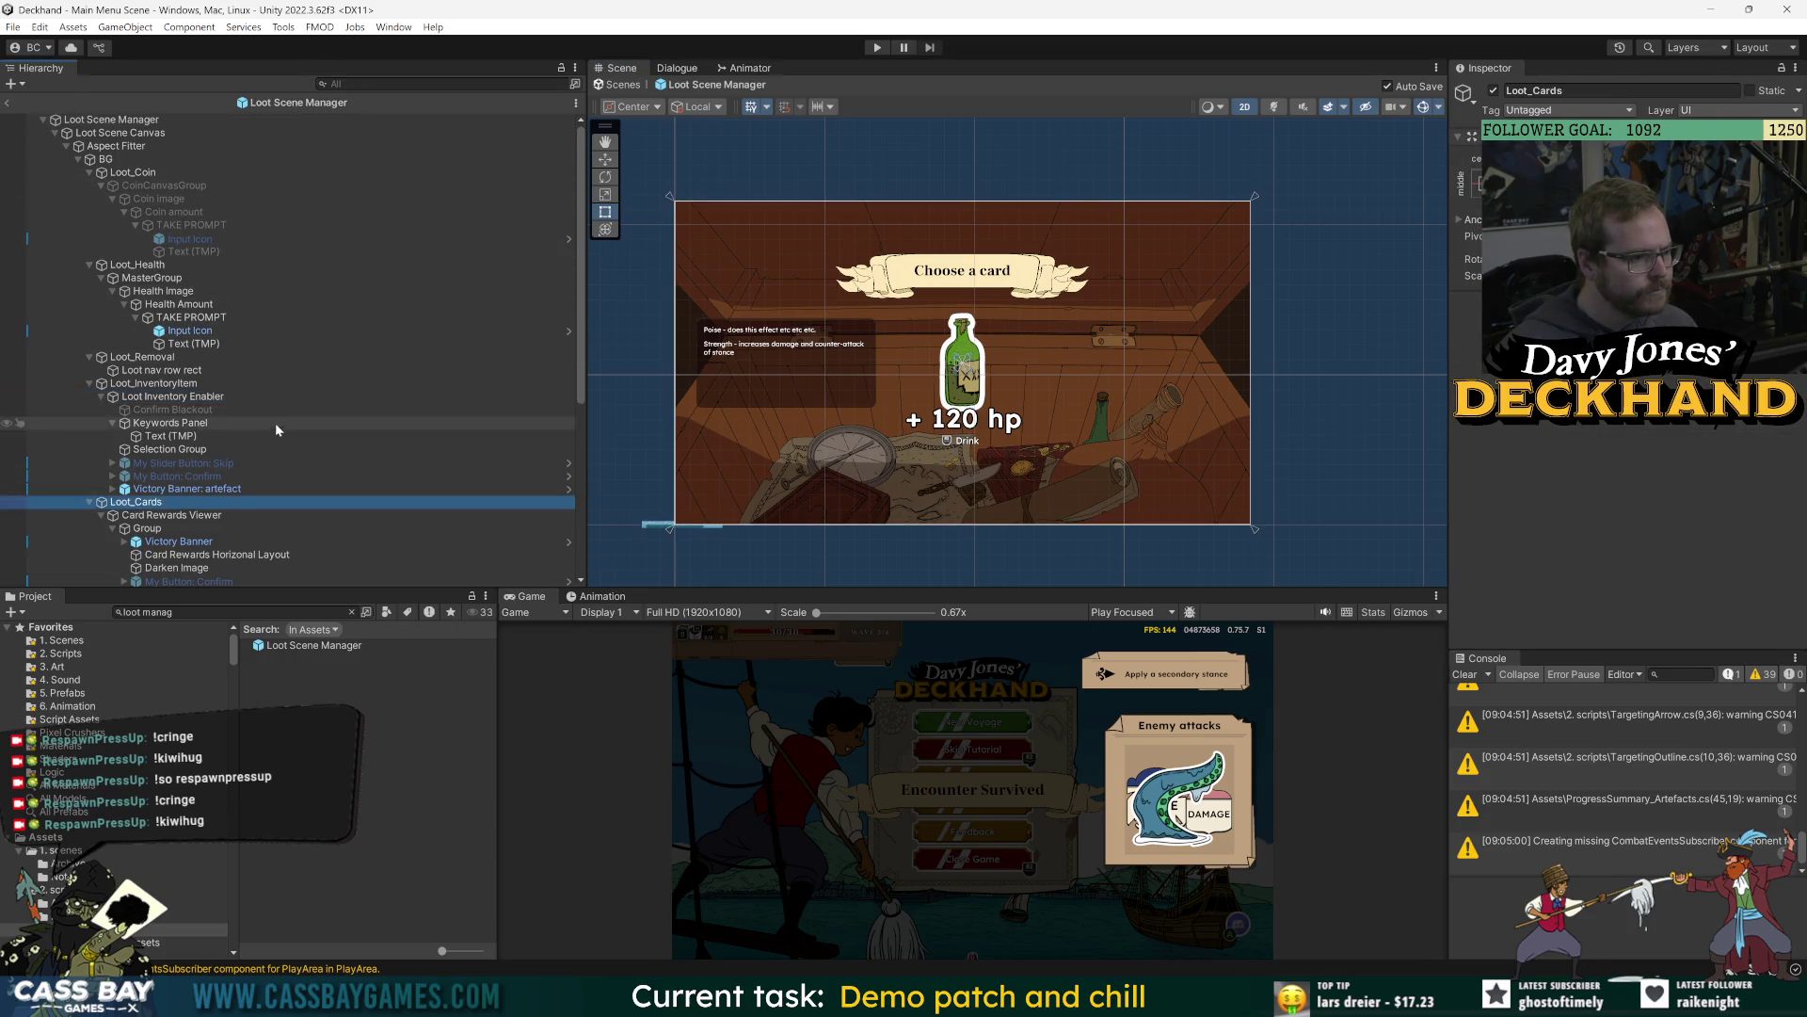
{"action": "scroll", "coordinate": [285, 428], "scroll_direction": "down", "scroll_amount": 5}
{"action": "scroll", "coordinate": [264, 395], "scroll_direction": "up", "scroll_amount": 5}
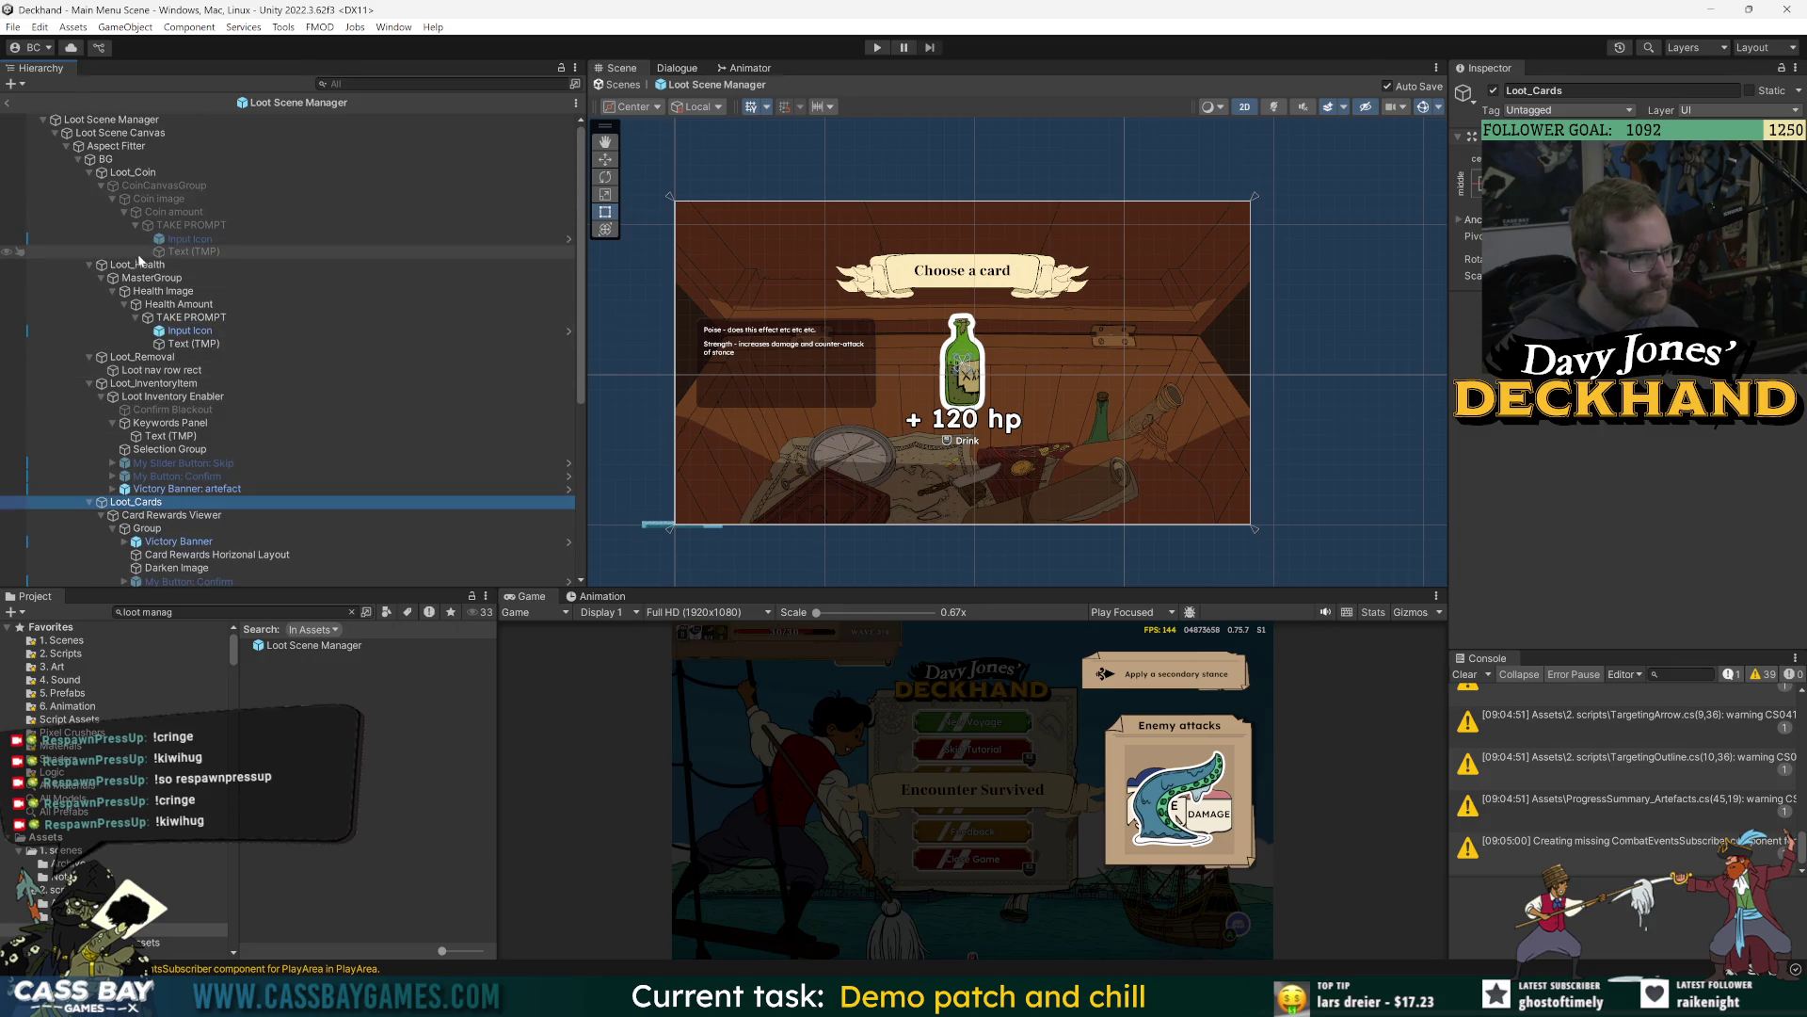
{"action": "left_click", "coordinate": [175, 172]}
{"action": "scroll", "coordinate": [922, 470], "scroll_direction": "up", "scroll_amount": 4}
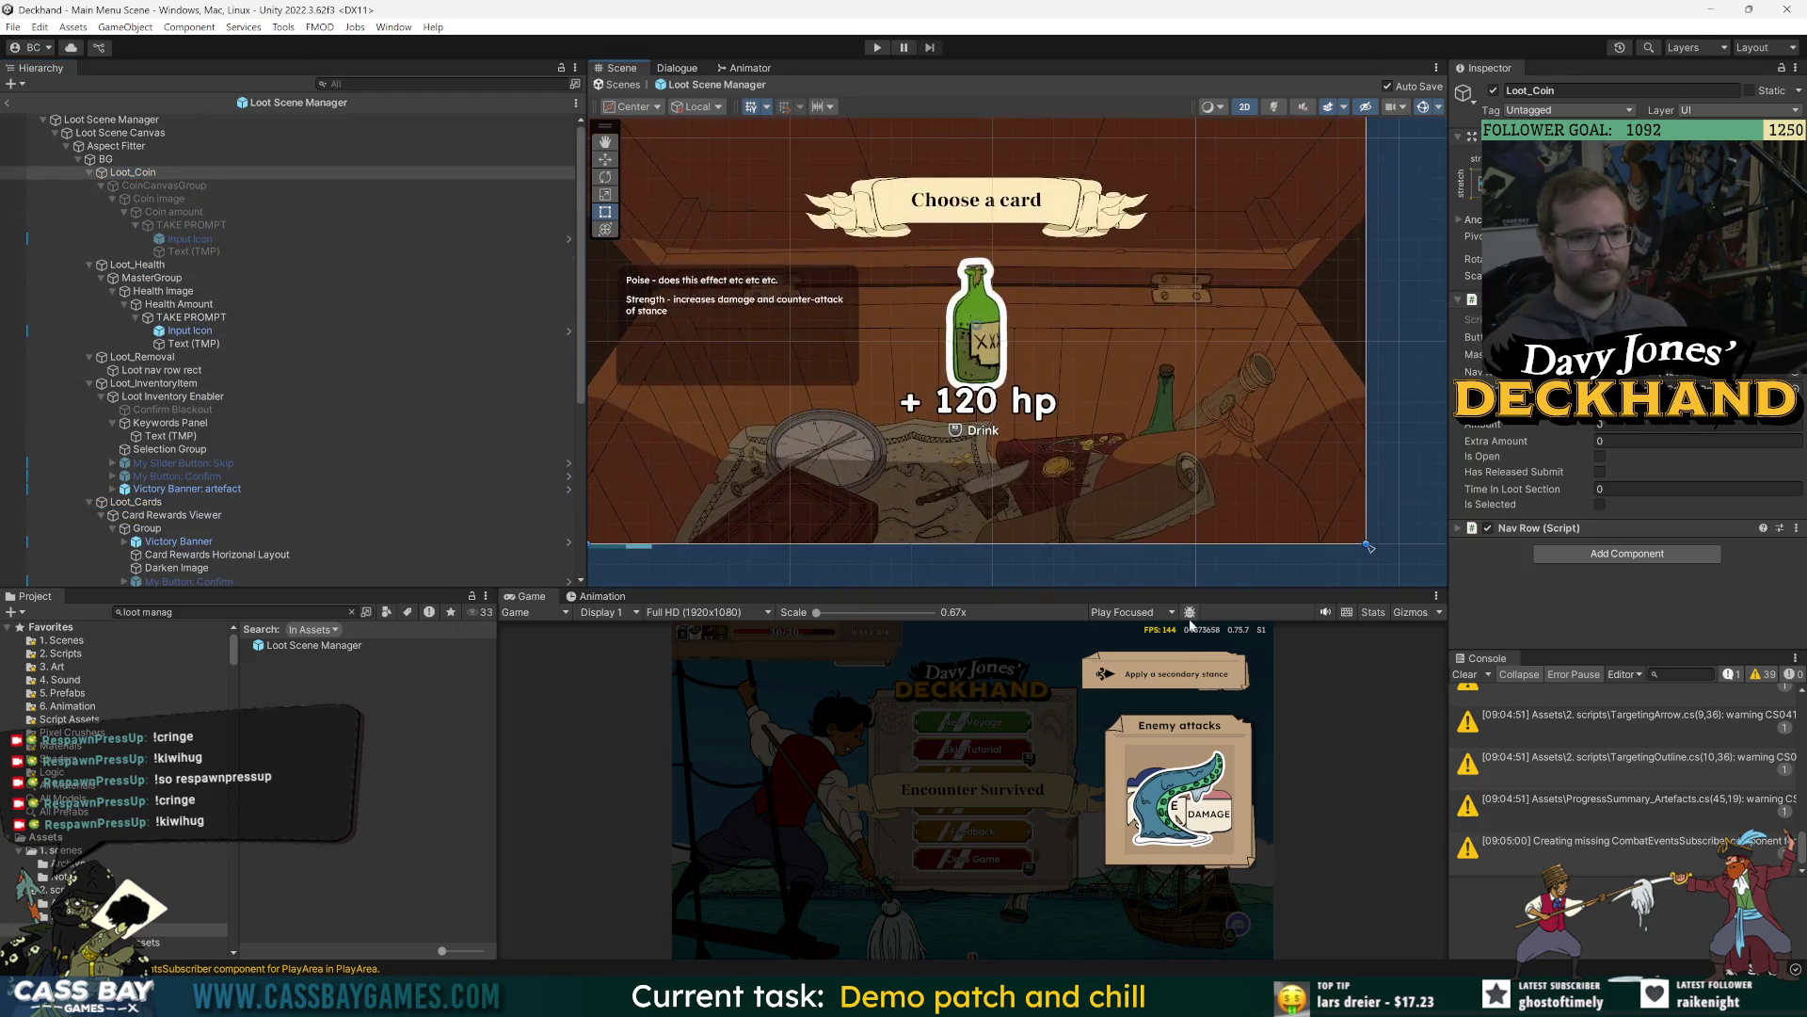
{"action": "left_click_drag", "start_coordinate": [1163, 588], "coordinate": [1121, 756]}
{"action": "scroll", "coordinate": [1122, 676], "scroll_direction": "down", "scroll_amount": 3}
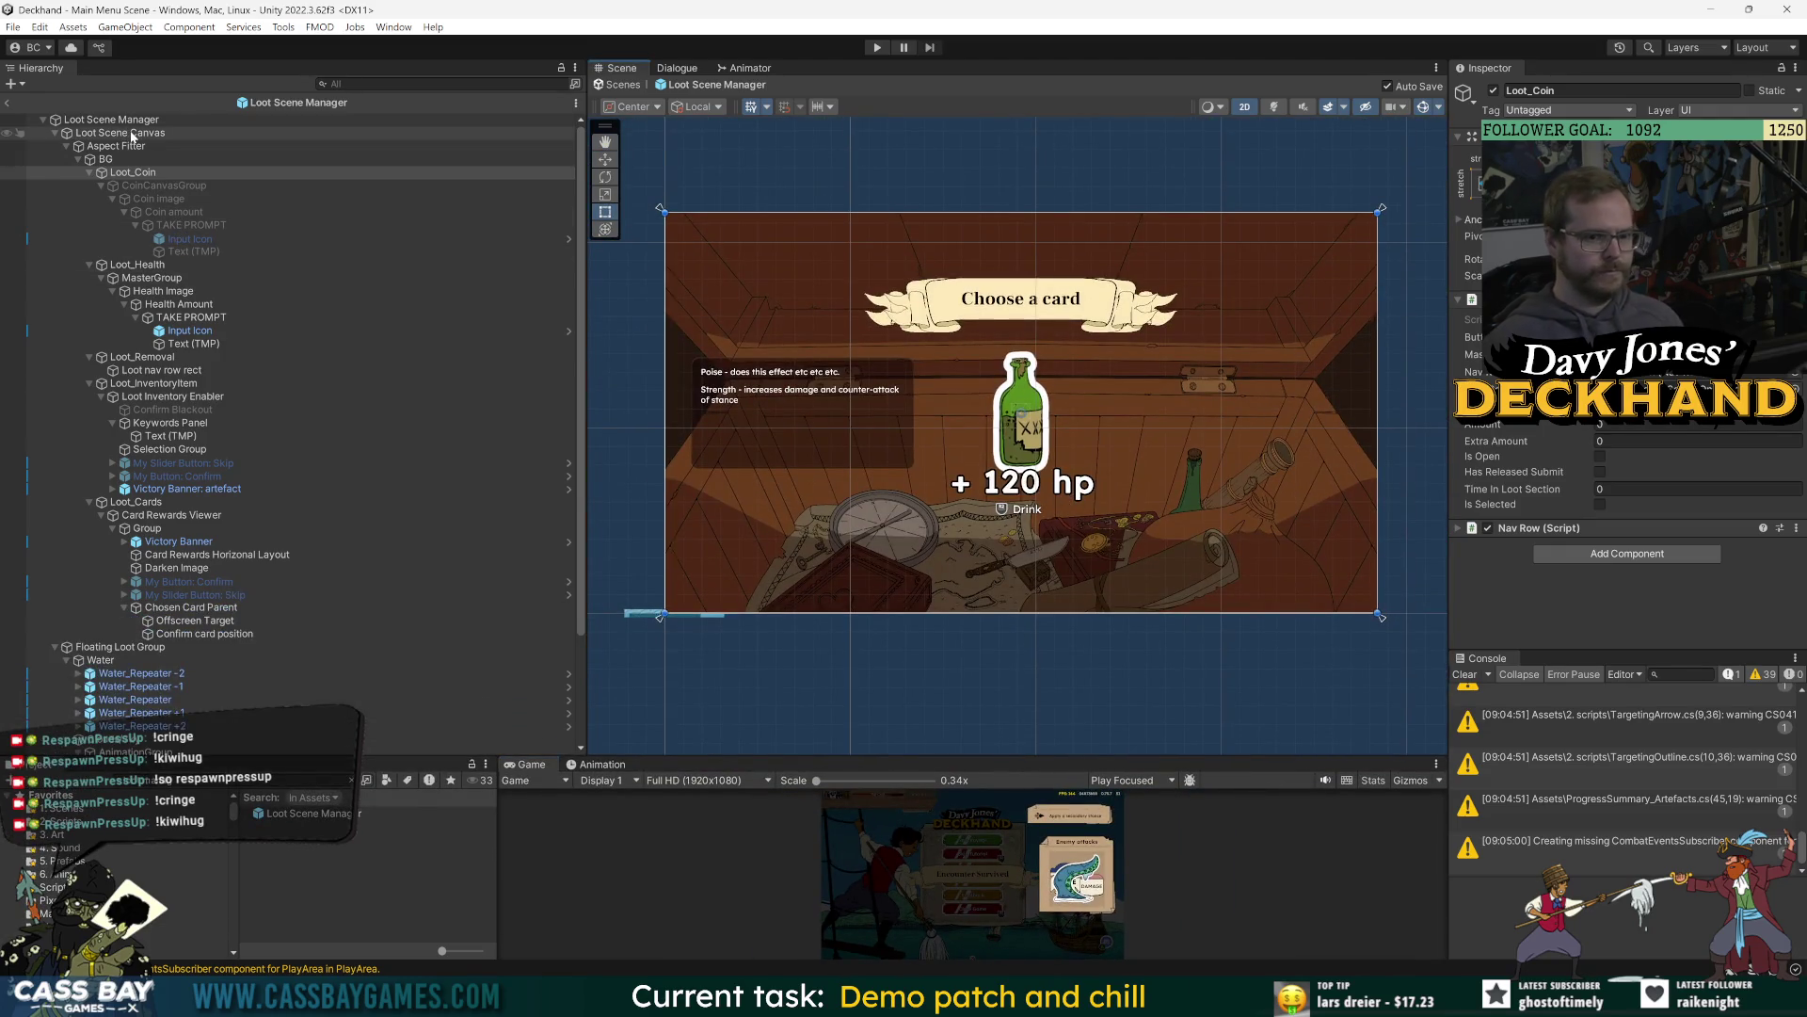
{"action": "left_click", "coordinate": [342, 569]}
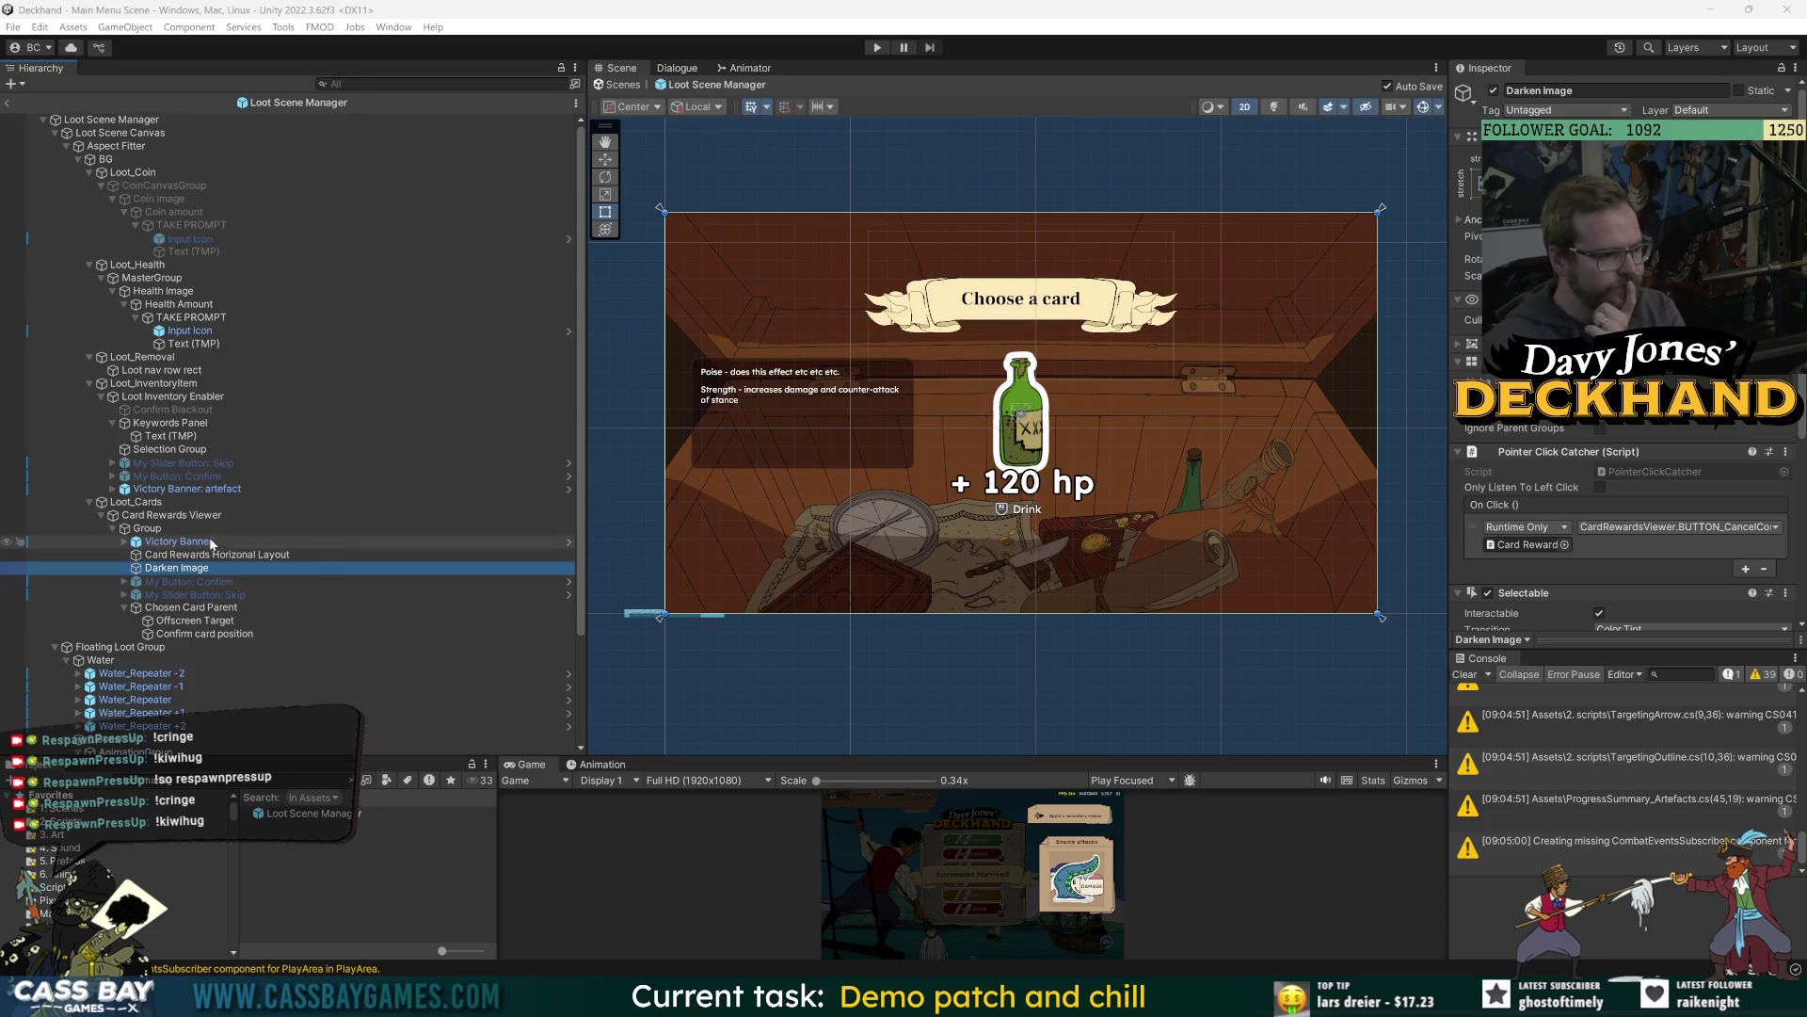
Inspect the Loot Scene Manager root, the coin's TAKE PROMPT and the Loot_Coin objects.
{"action": "left_click", "coordinate": [101, 123]}
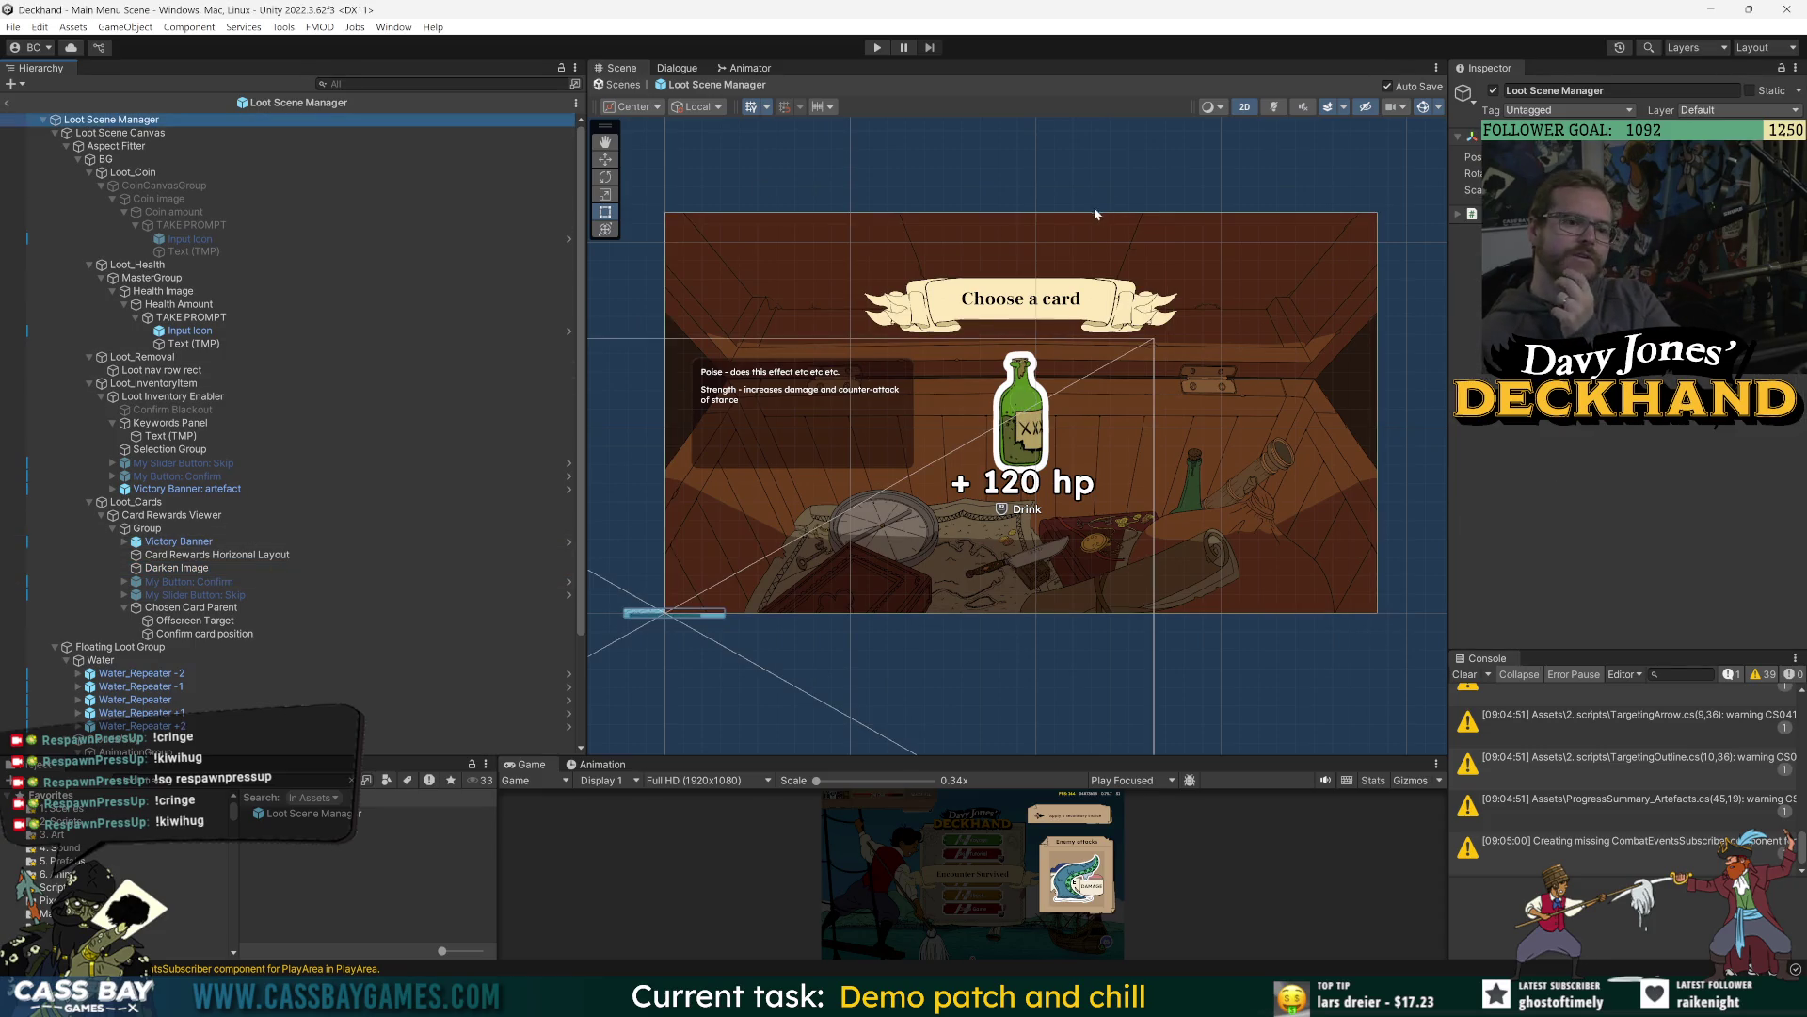
{"action": "scroll", "coordinate": [1021, 299], "scroll_direction": "down", "scroll_amount": 5}
{"action": "scroll", "coordinate": [1021, 298], "scroll_direction": "up", "scroll_amount": 3}
{"action": "left_click", "coordinate": [1026, 436]}
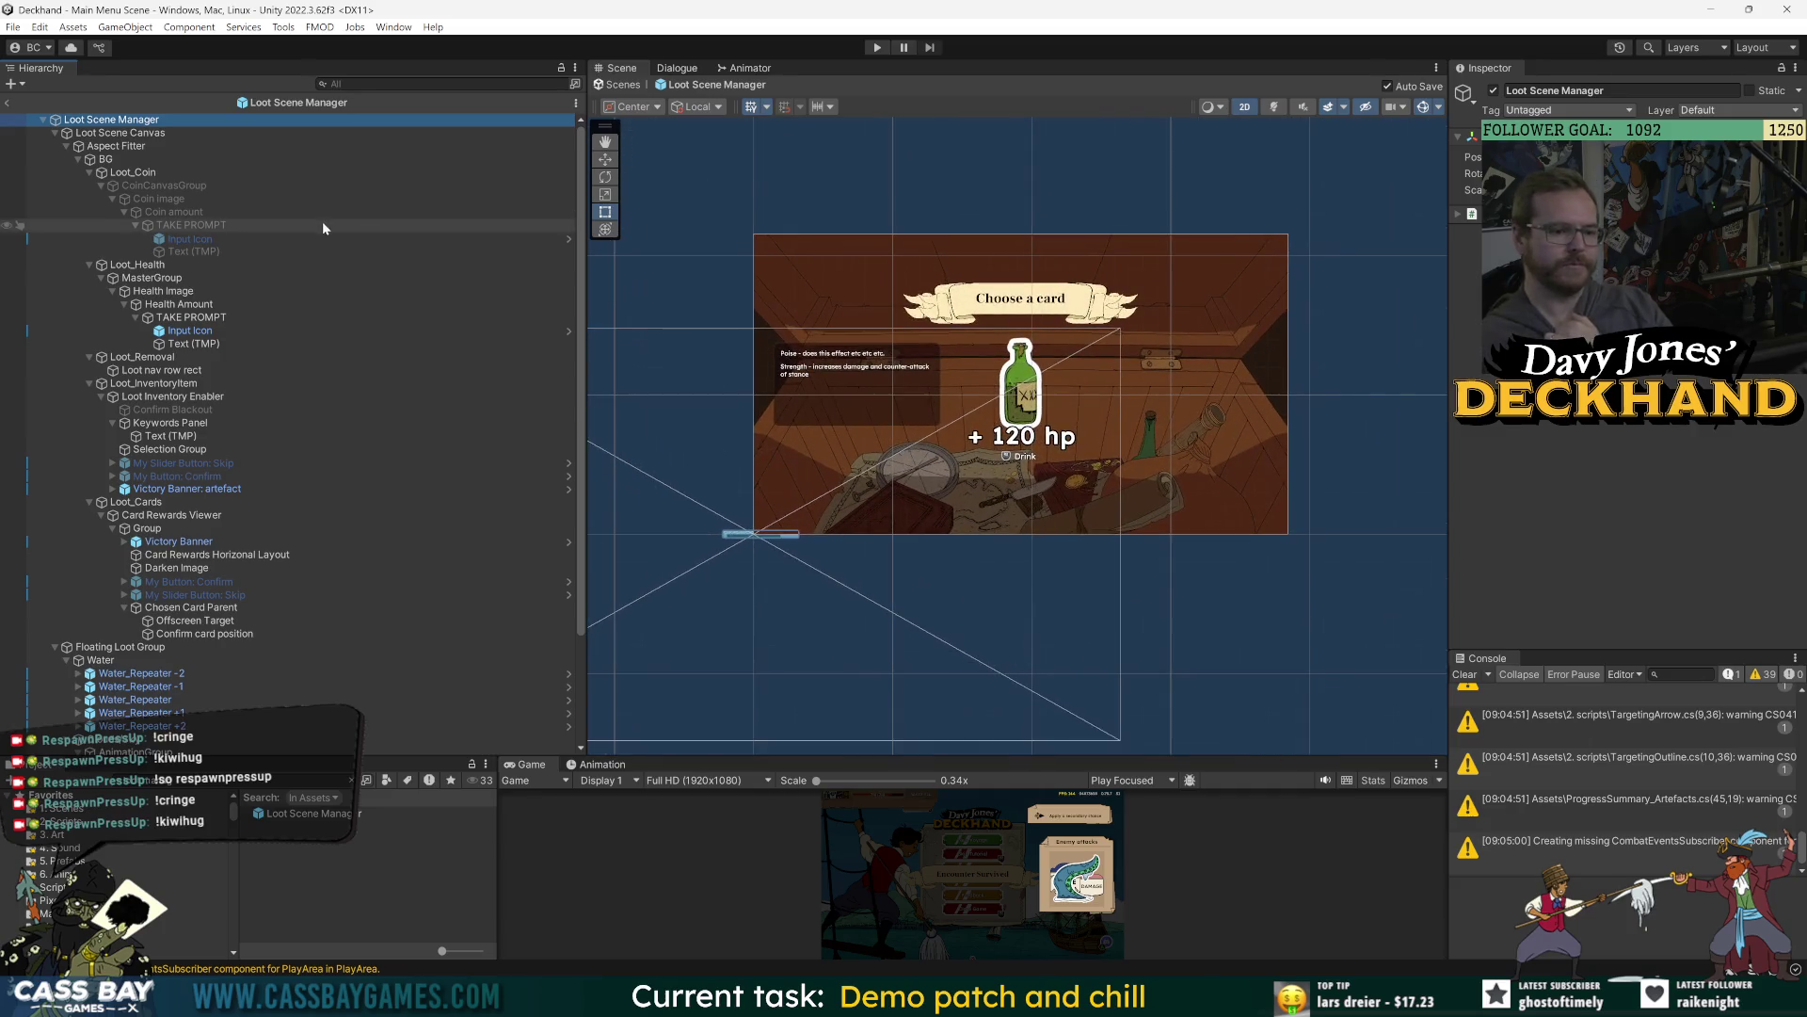
{"action": "left_click", "coordinate": [94, 120]}
{"action": "left_click", "coordinate": [133, 172]}
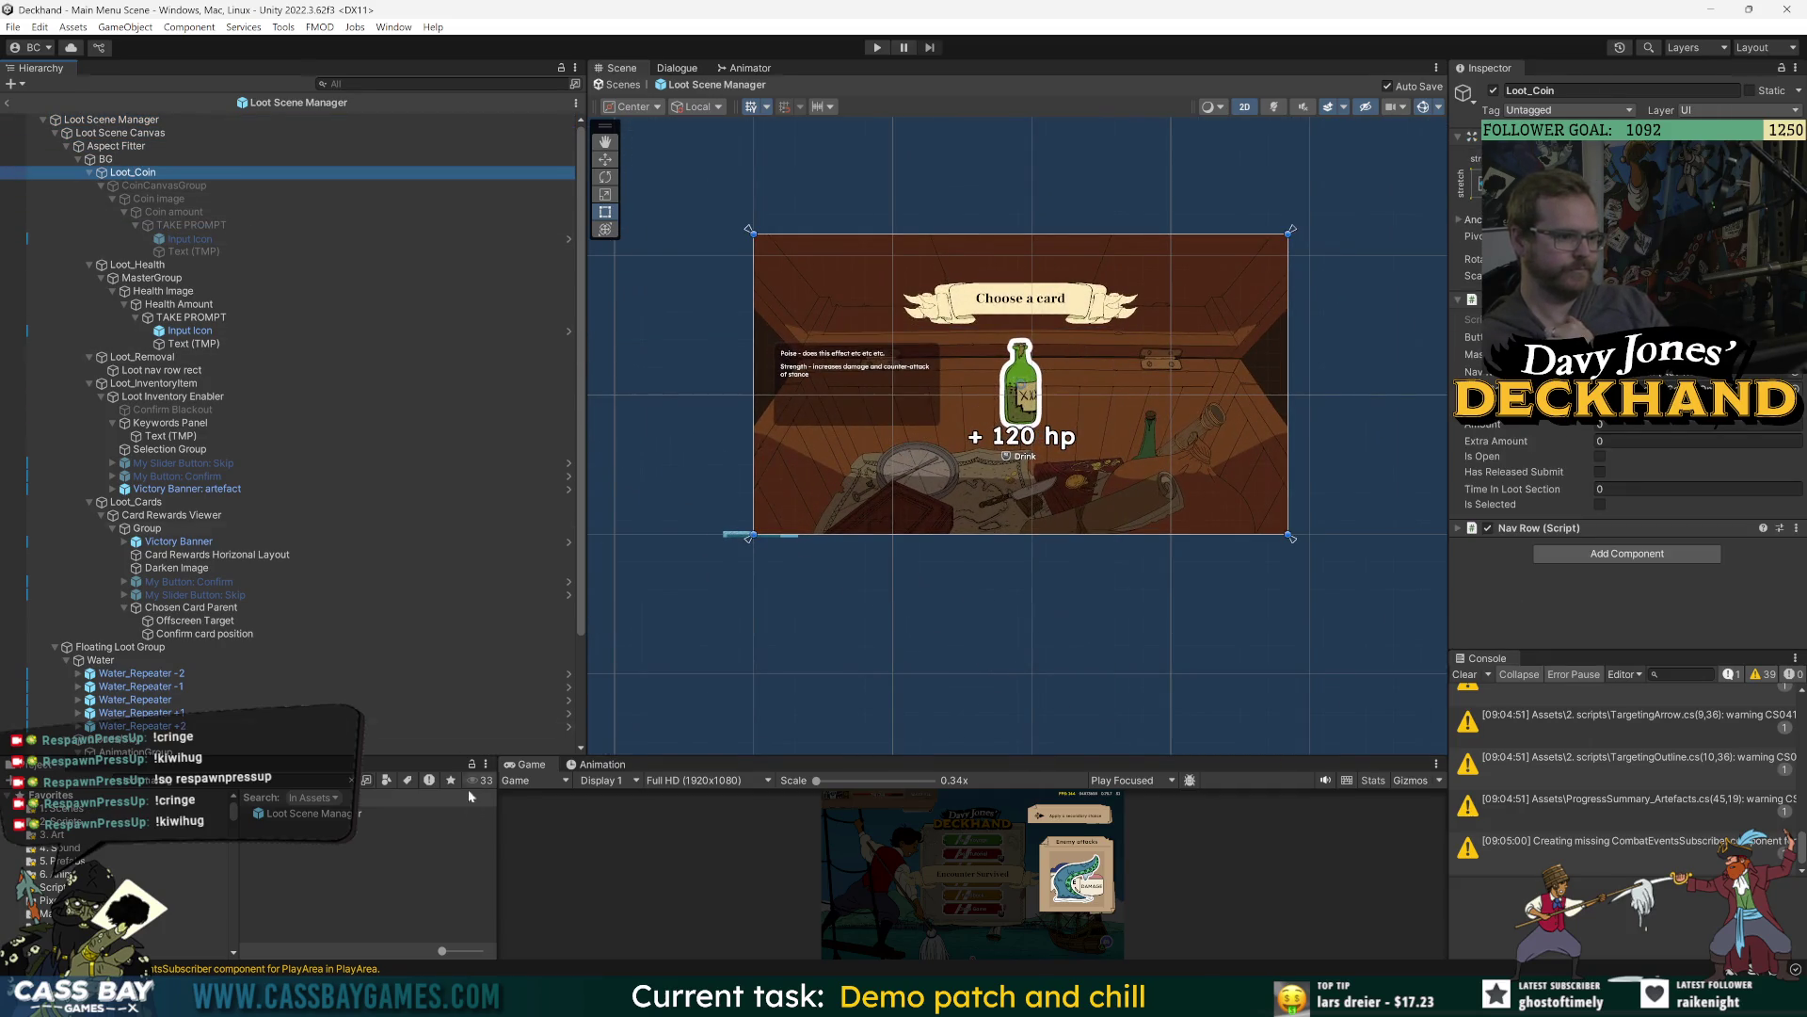
Enlarge the Game view and exit prefab mode back to the Main Menu Scene.
{"action": "left_click_drag", "start_coordinate": [621, 760], "coordinate": [621, 450]}
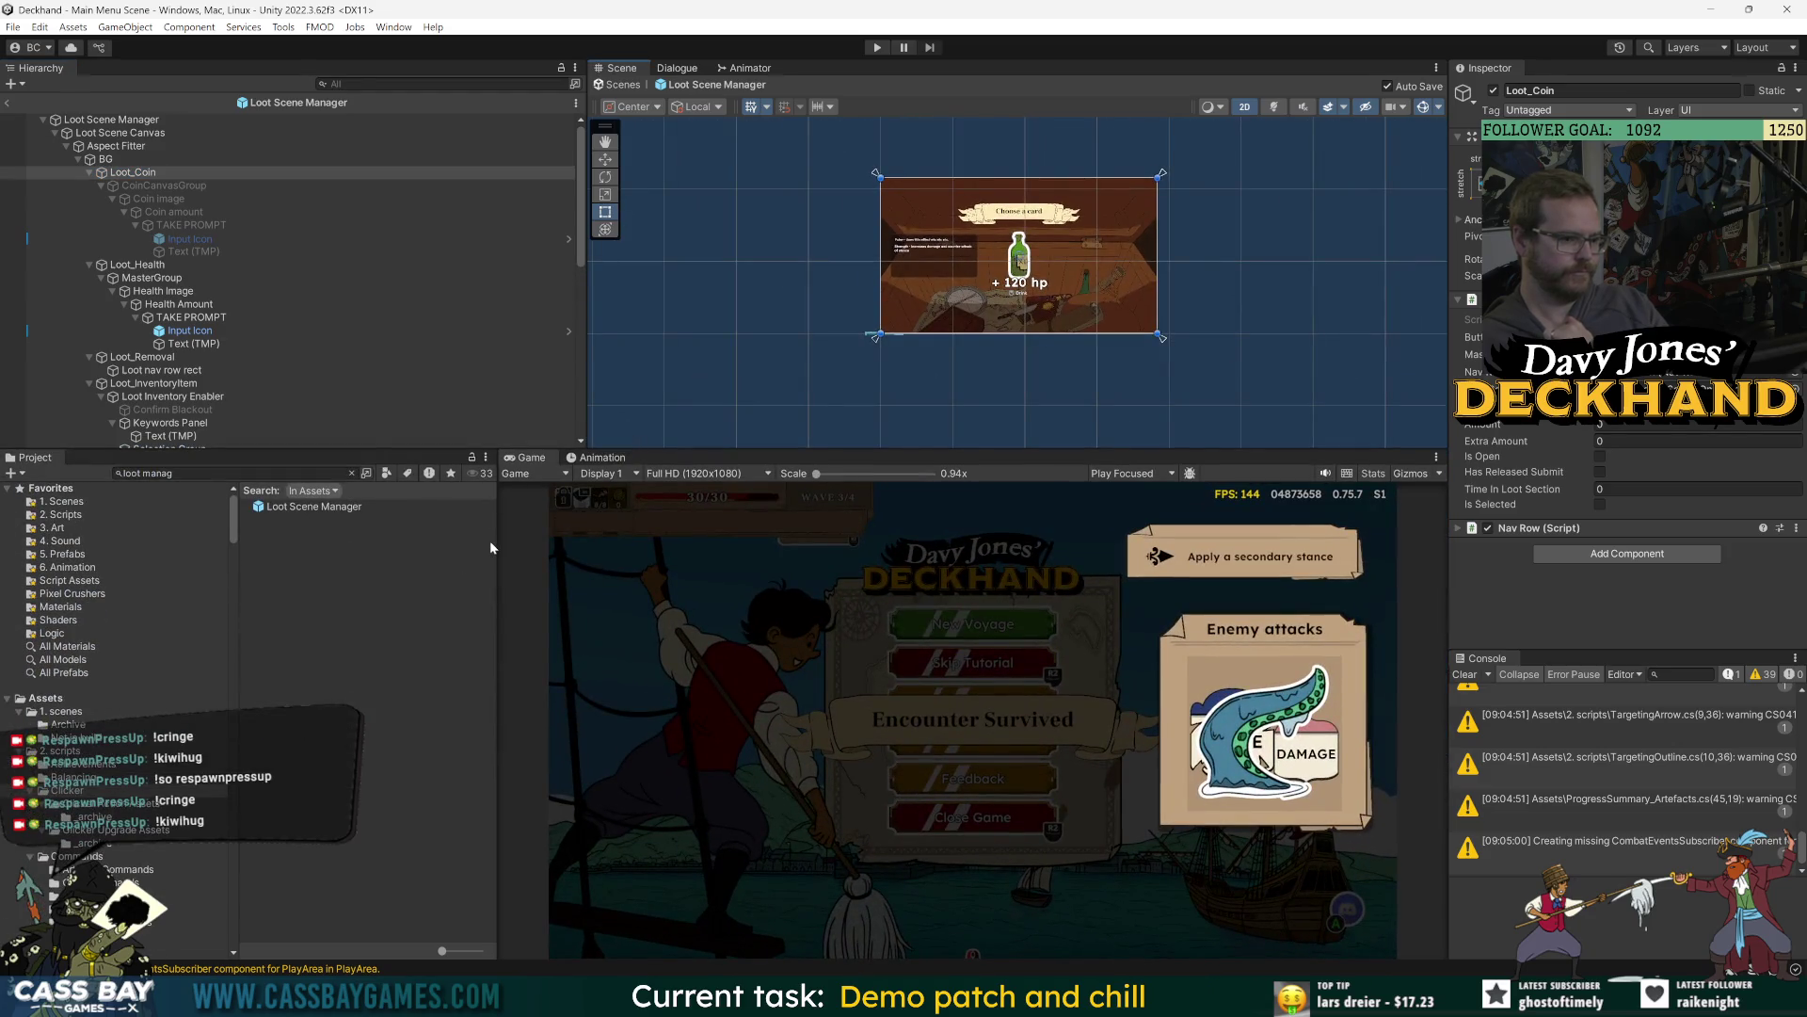
{"action": "left_click_drag", "start_coordinate": [464, 555], "coordinate": [574, 555]}
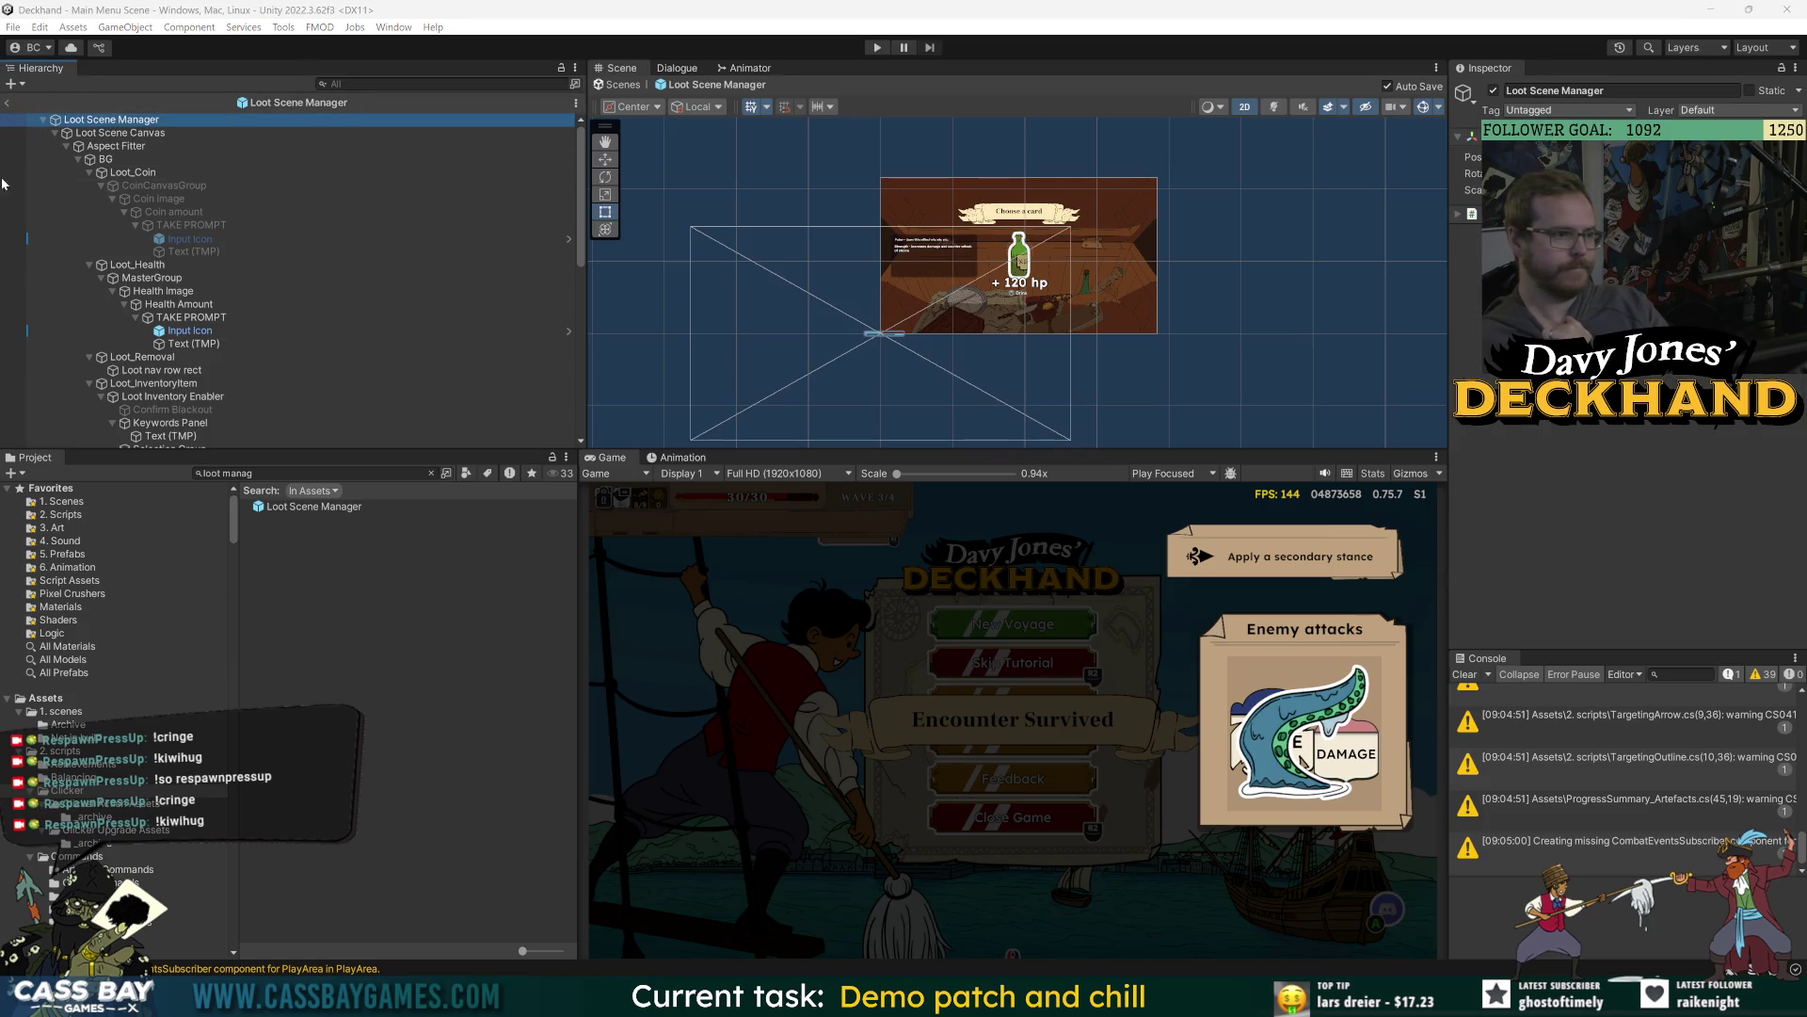
{"action": "left_click", "coordinate": [8, 102]}
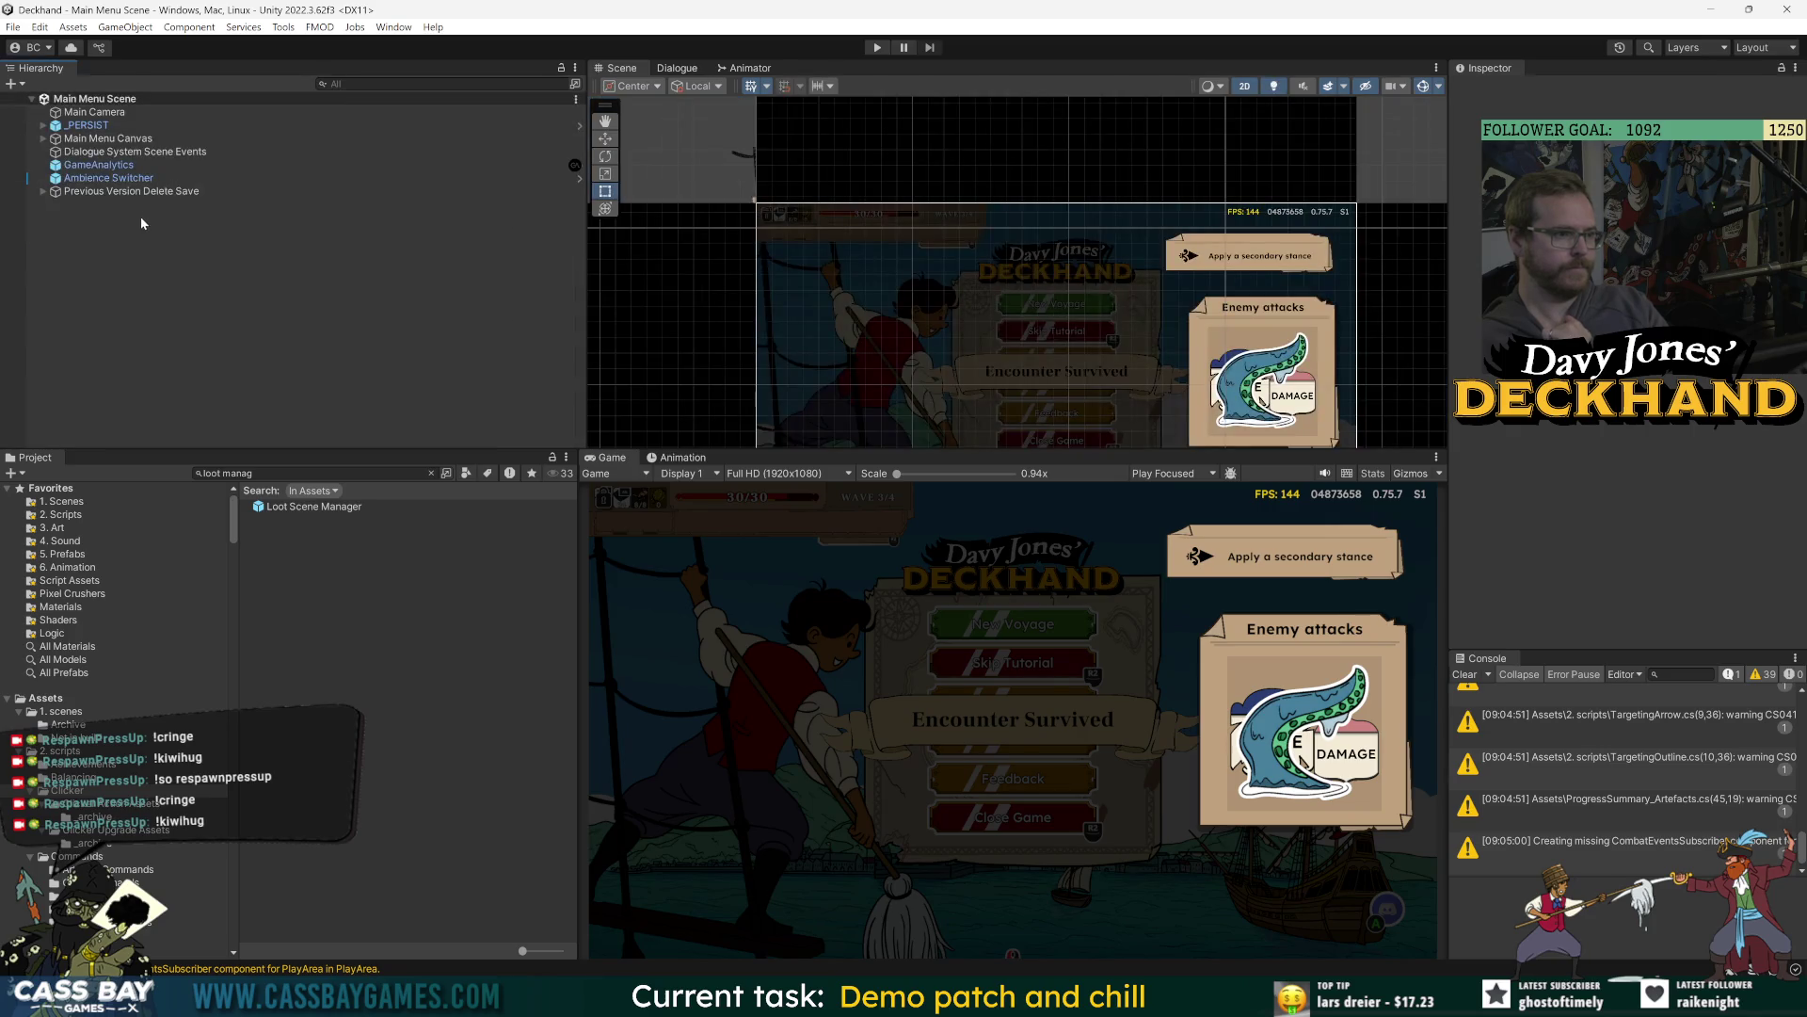
Search the Project for 'scene' and open the Loot Scene.
{"action": "left_click", "coordinate": [274, 472]}
{"action": "key", "text": "BackSpace"}
{"action": "key", "text": "BackSpace"}
{"action": "key", "text": "BackSpace"}
{"action": "type", "text": "scene"}
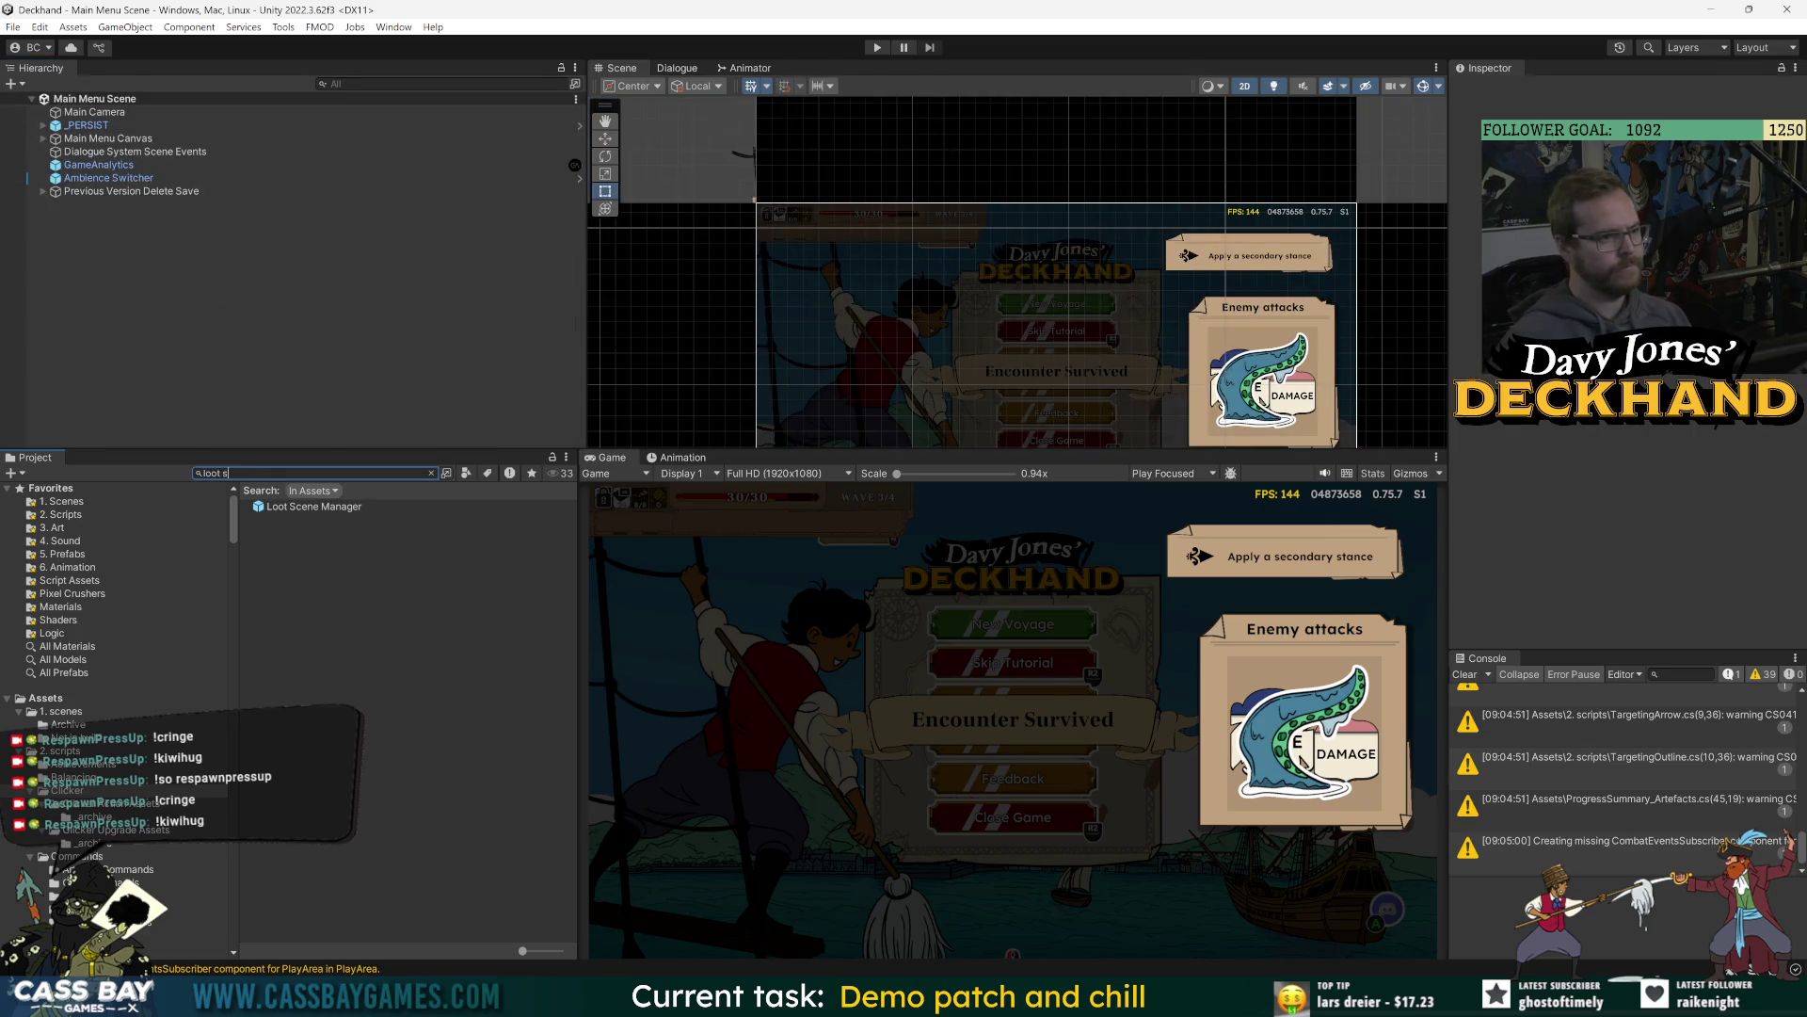
{"action": "double_click", "coordinate": [292, 520]}
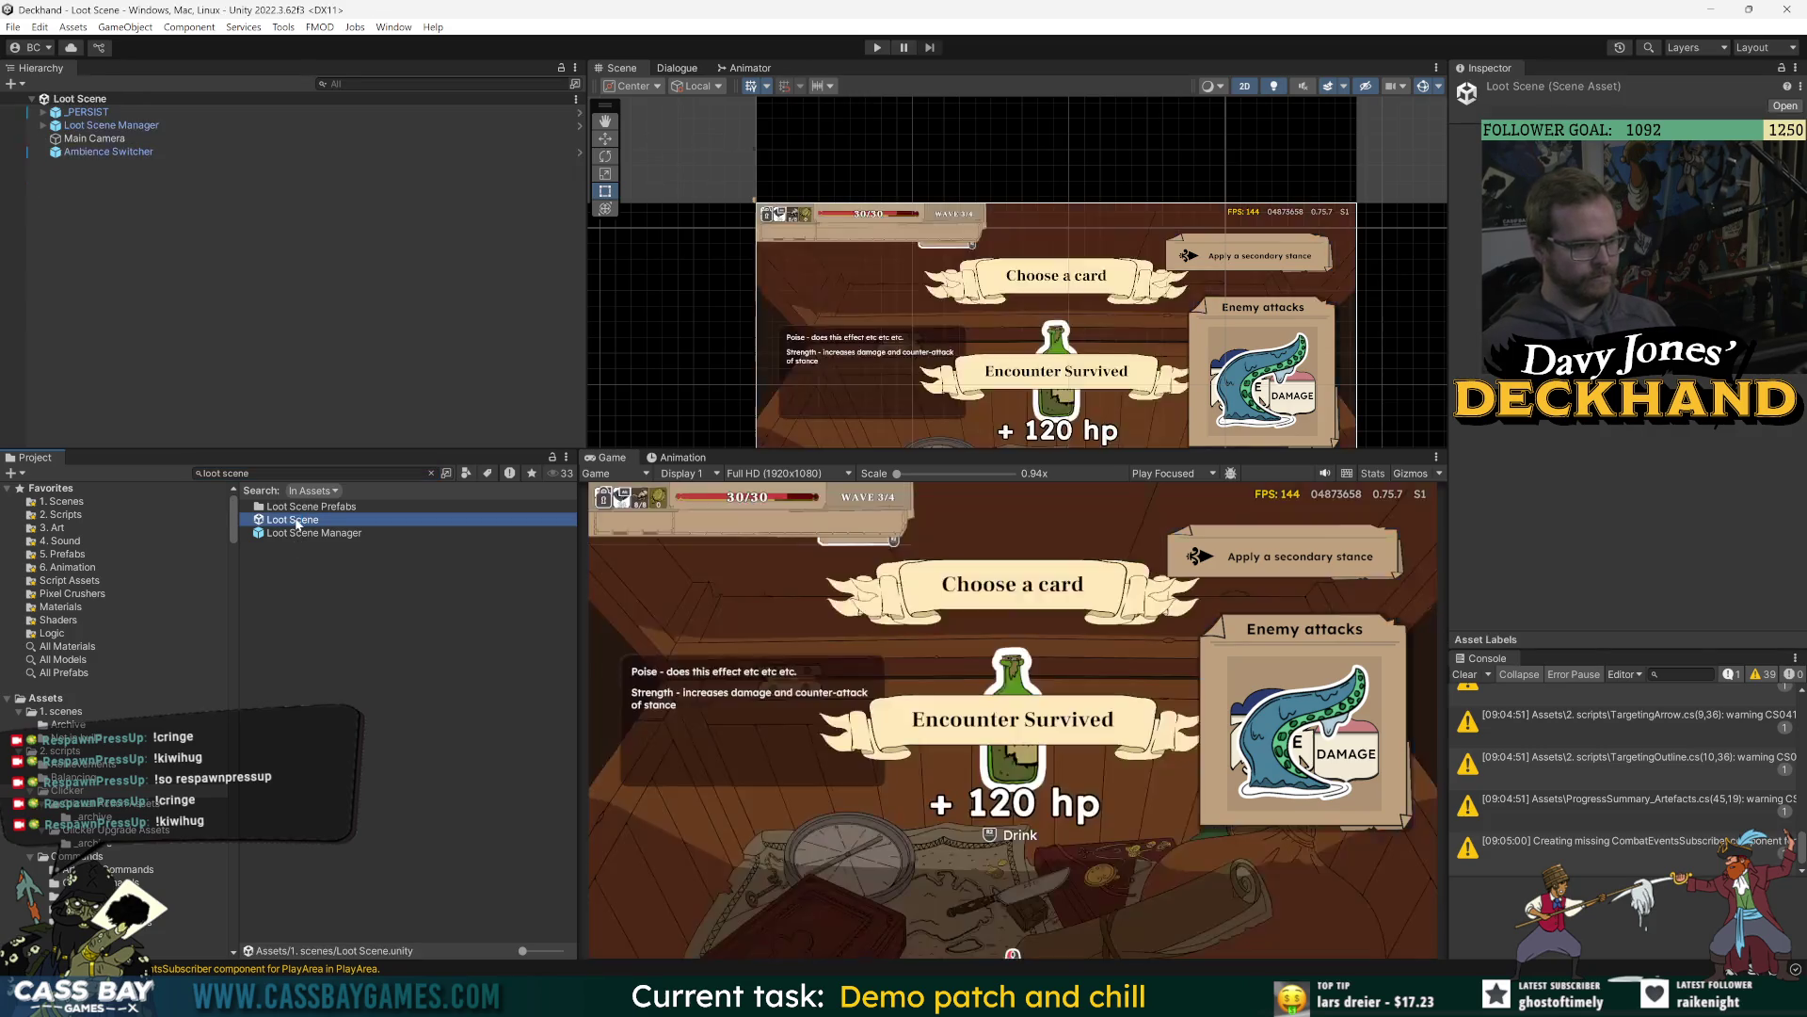
Play the Loot Scene, take the Absorb Power card, and collect the 150-gold reward.
{"action": "key", "text": "ctrl+p"}
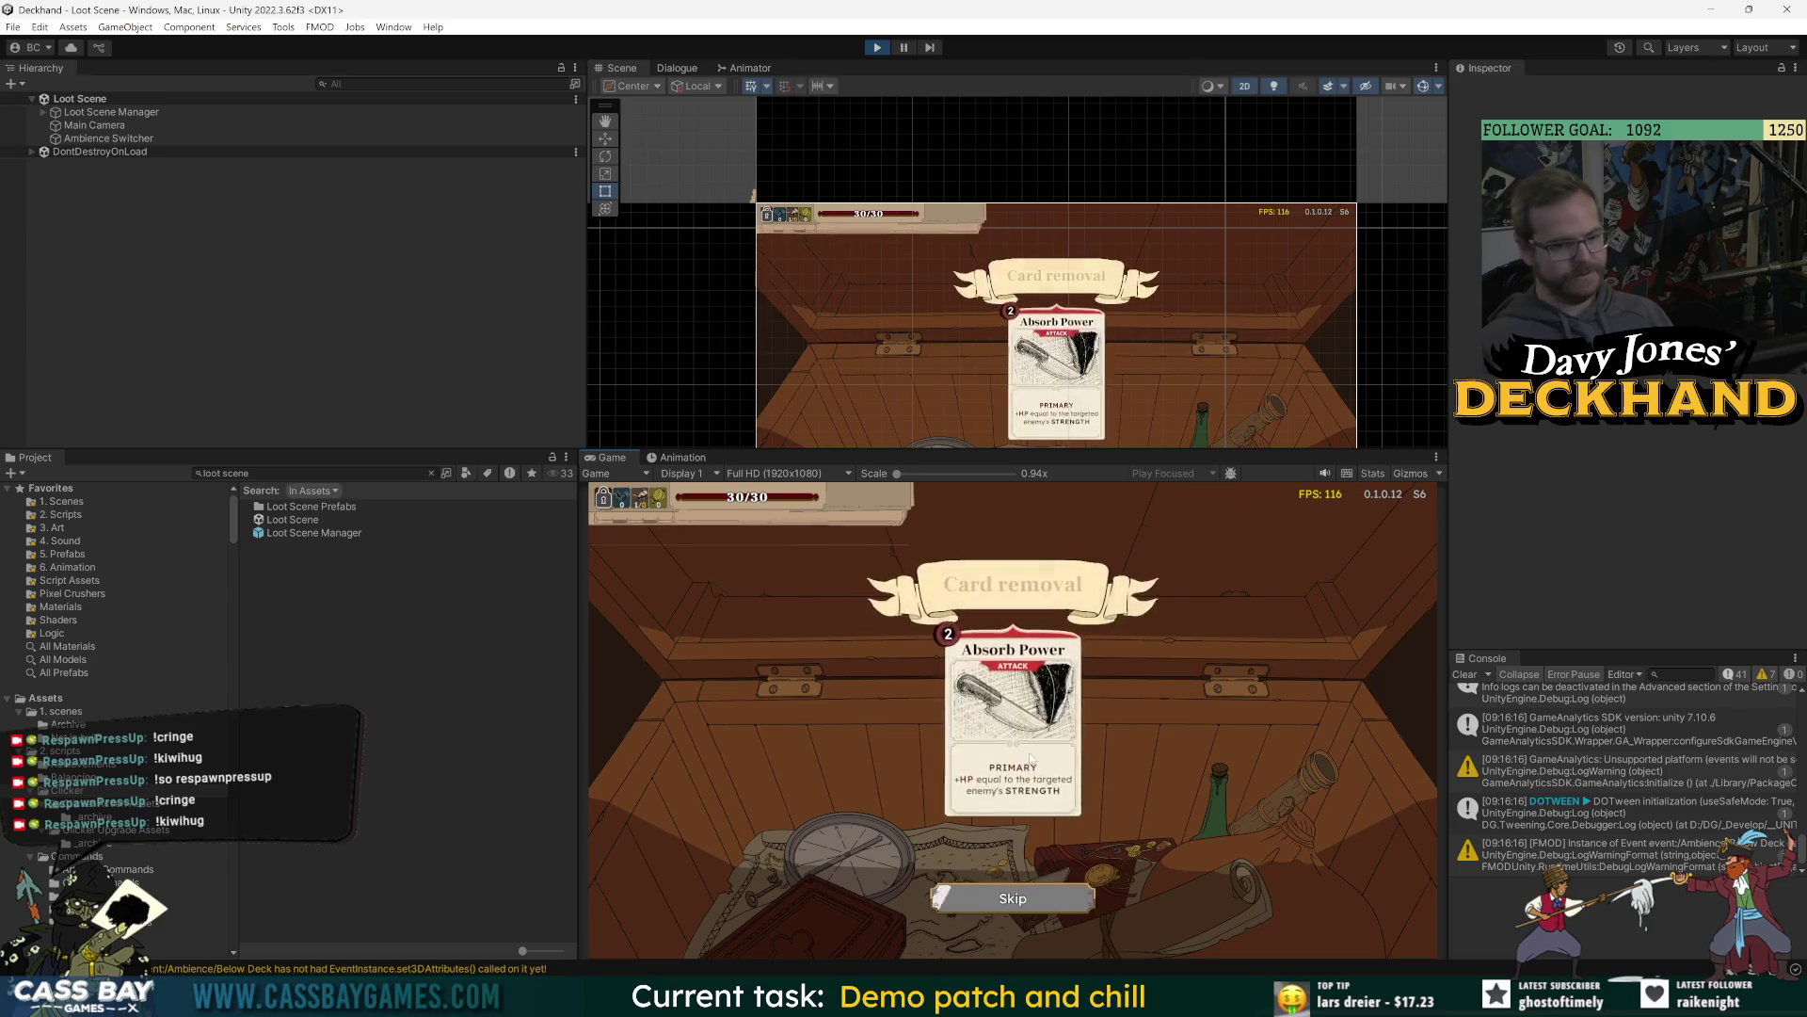
{"action": "left_click", "coordinate": [1026, 767]}
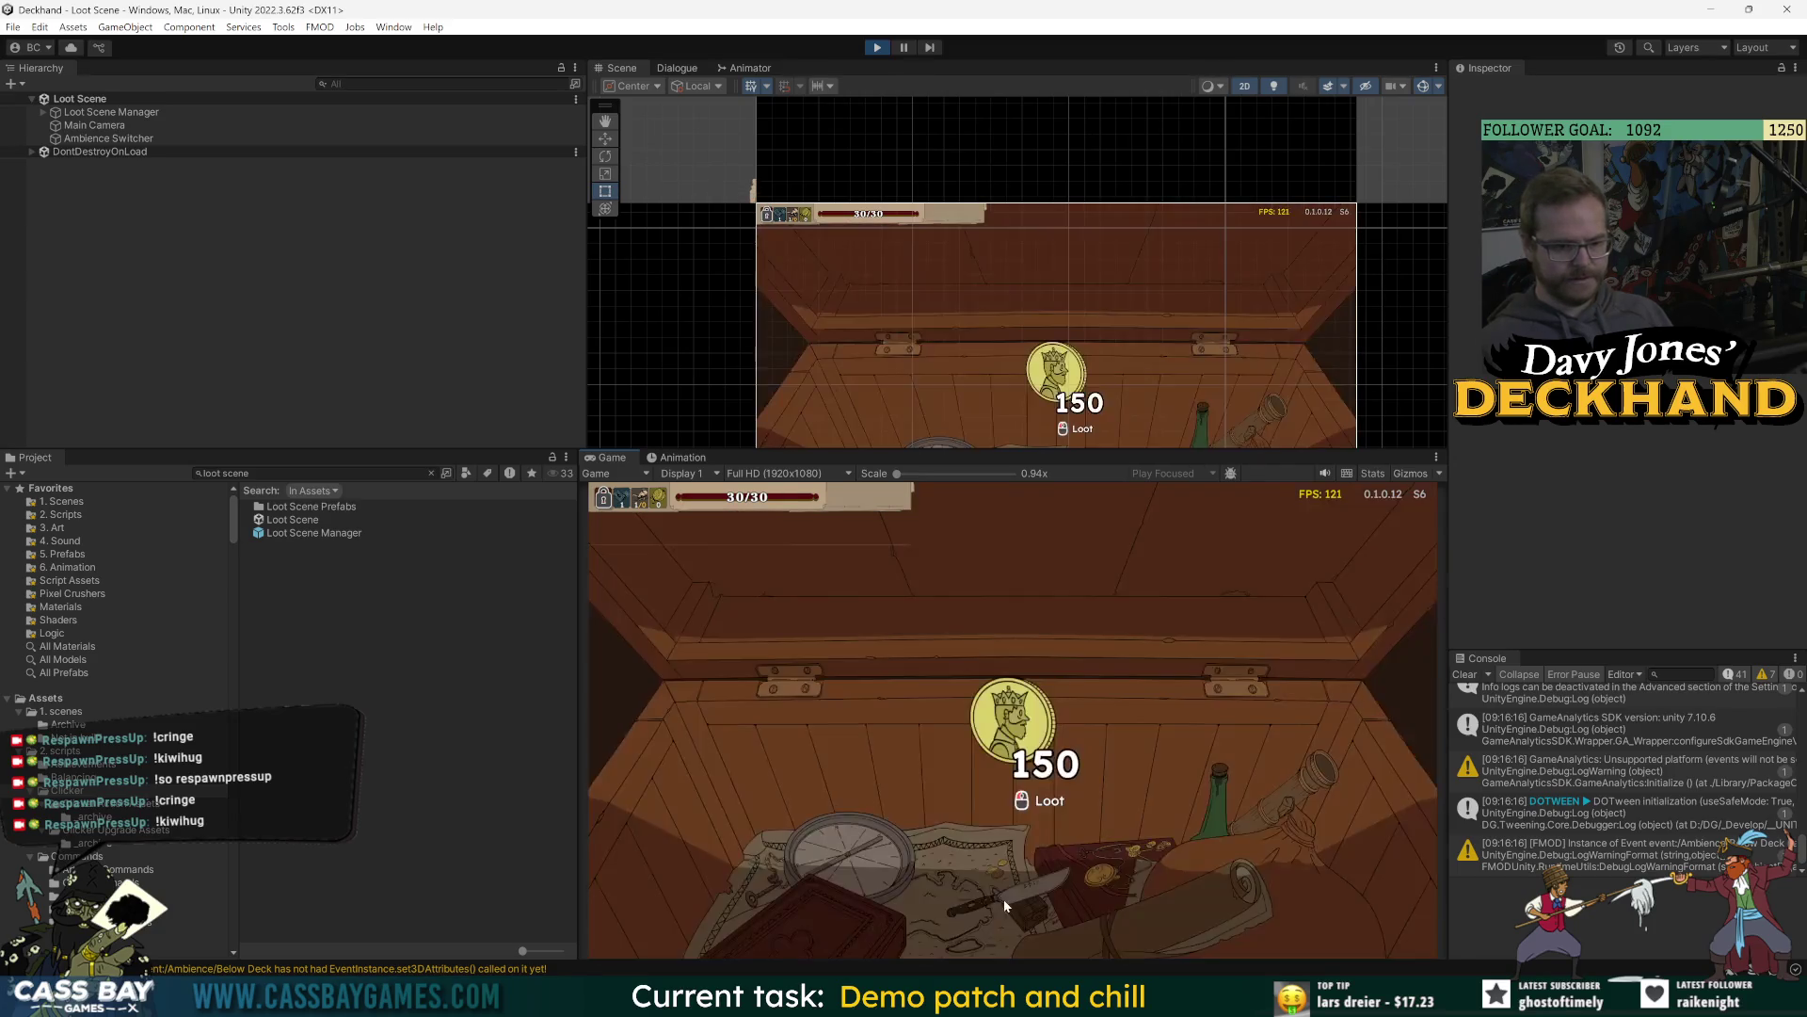
{"action": "left_click", "coordinate": [1023, 805]}
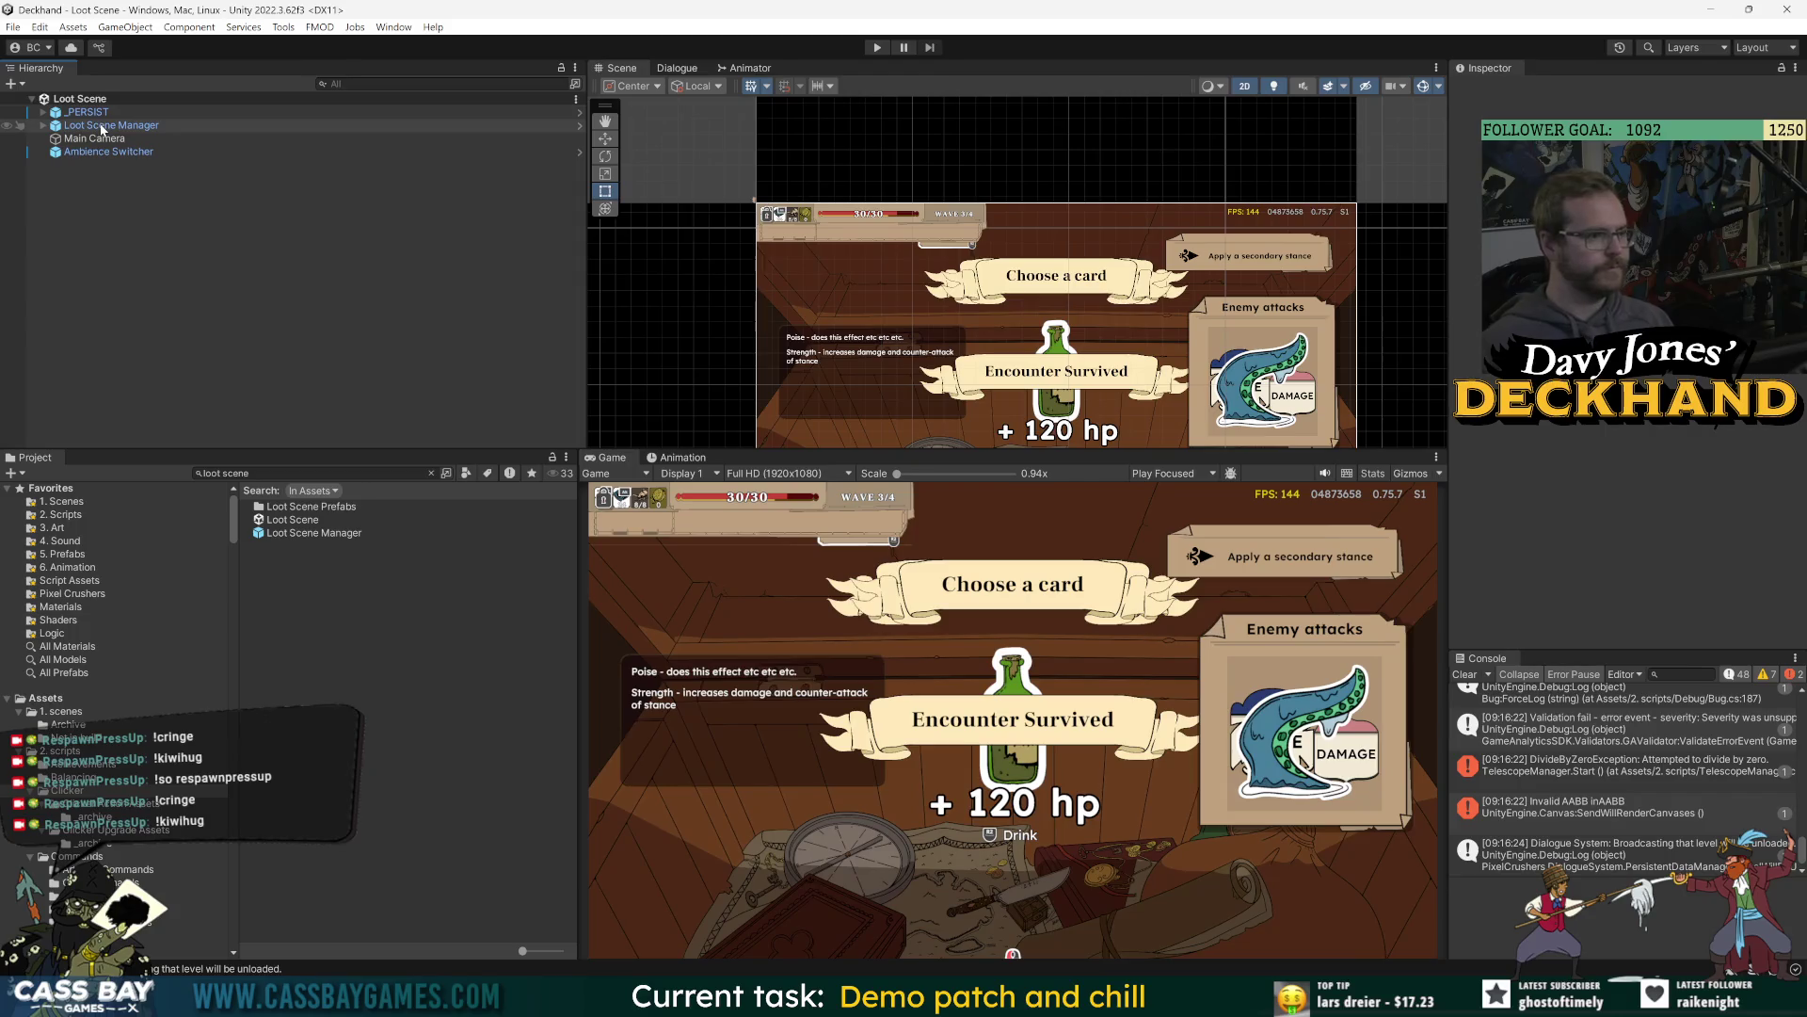
Select Loot Scene Manager, review its Inspector, and clear the Console.
{"action": "left_click", "coordinate": [102, 127]}
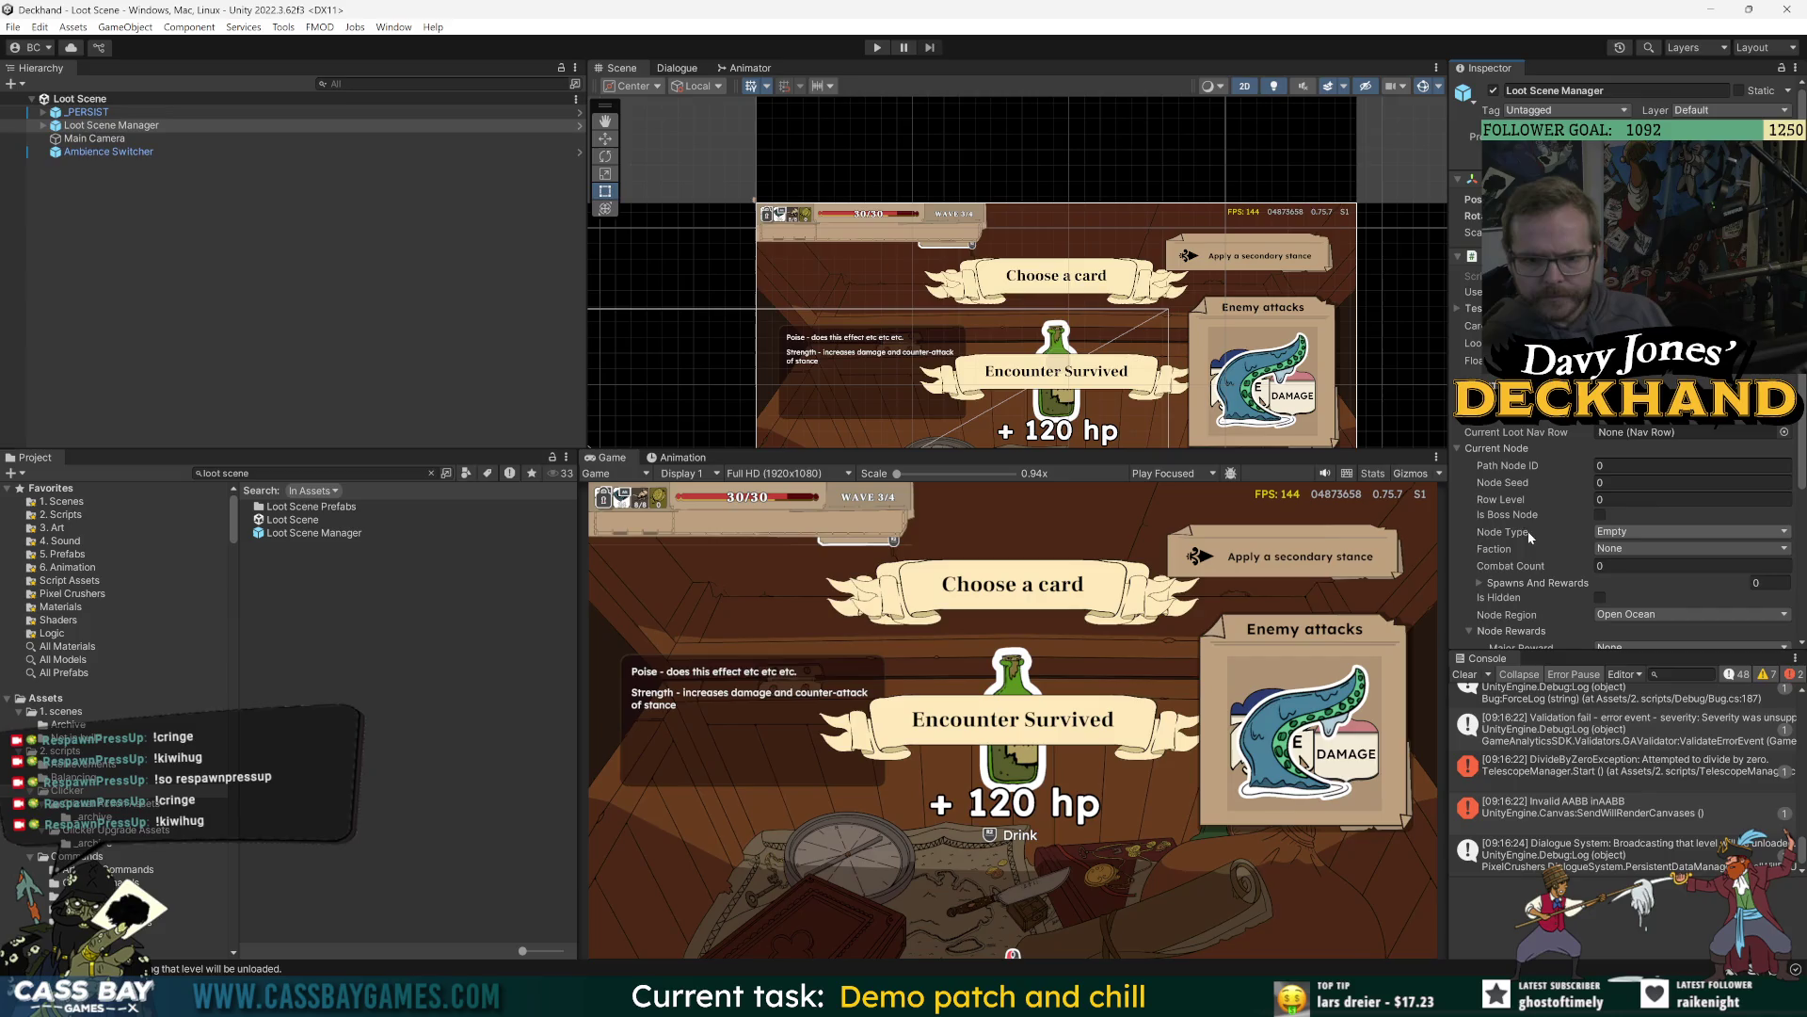
{"action": "scroll", "coordinate": [1528, 531], "scroll_direction": "down", "scroll_amount": 3}
{"action": "scroll", "coordinate": [1528, 522], "scroll_direction": "down", "scroll_amount": 2}
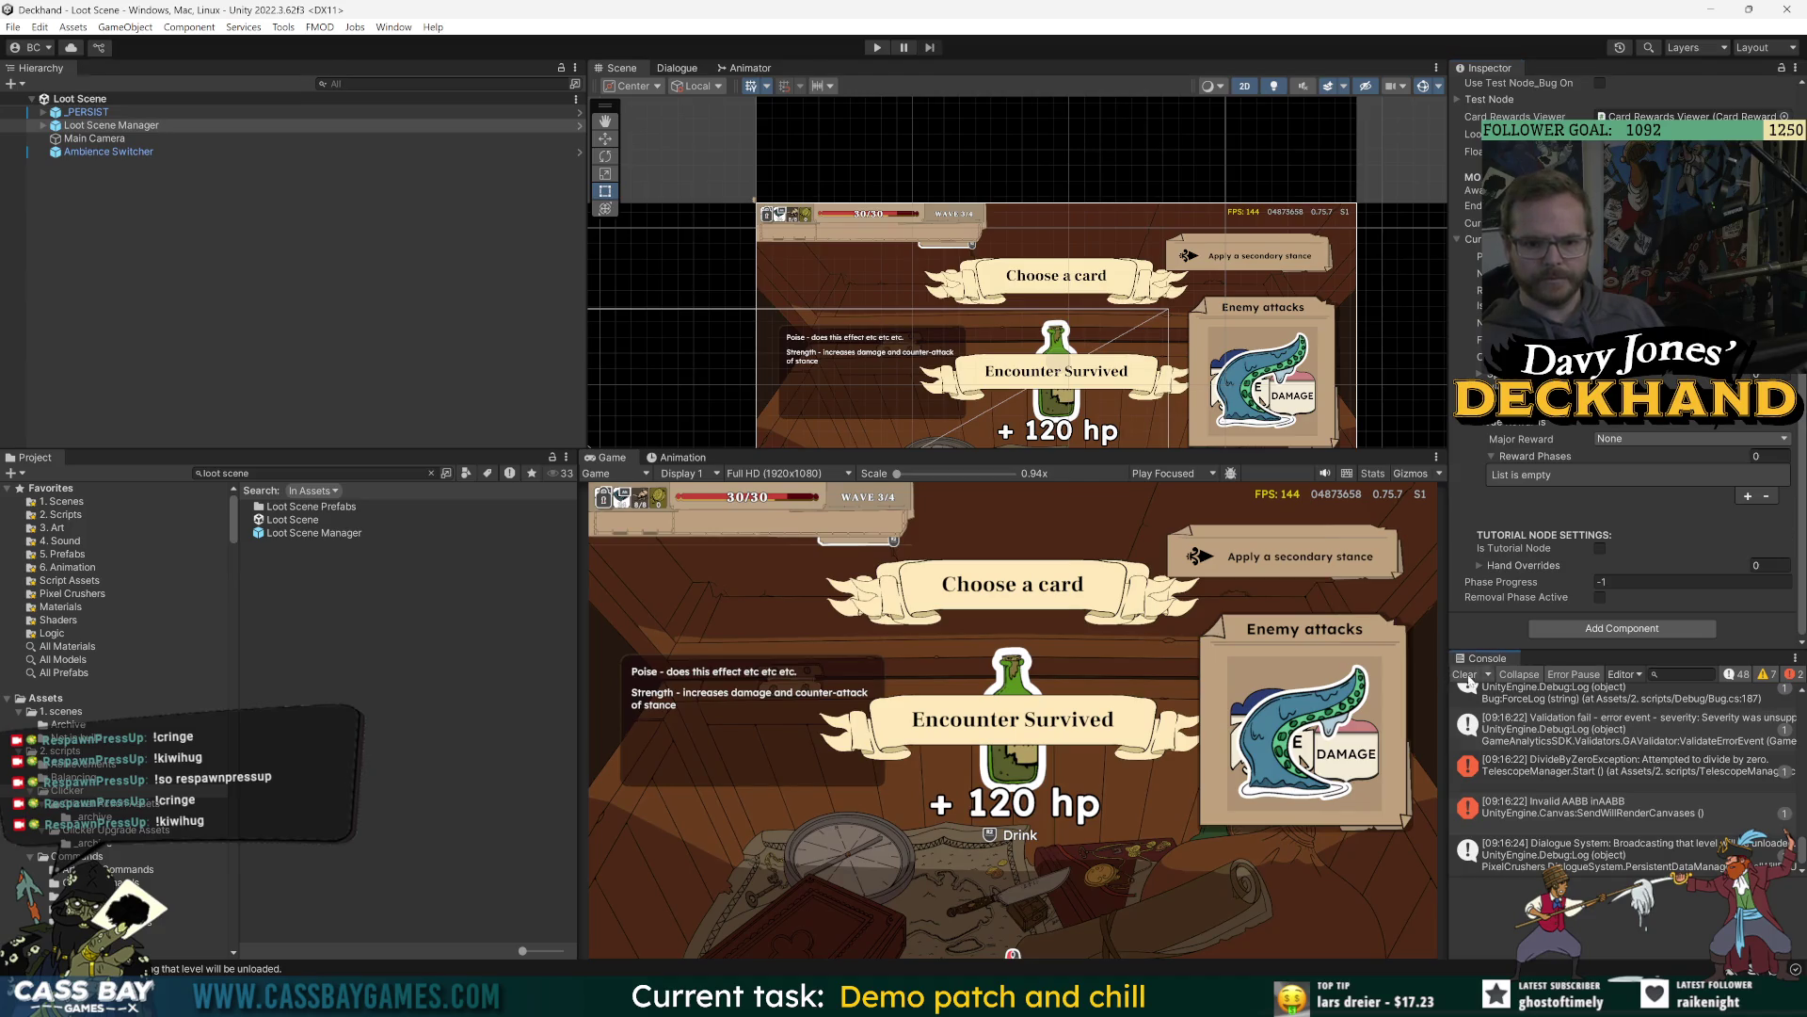
{"action": "left_click", "coordinate": [1465, 674]}
Expand the Test Node settings (Rare Card reward, 3 reward phases) and widen the Inspector.
{"action": "left_click", "coordinate": [45, 127]}
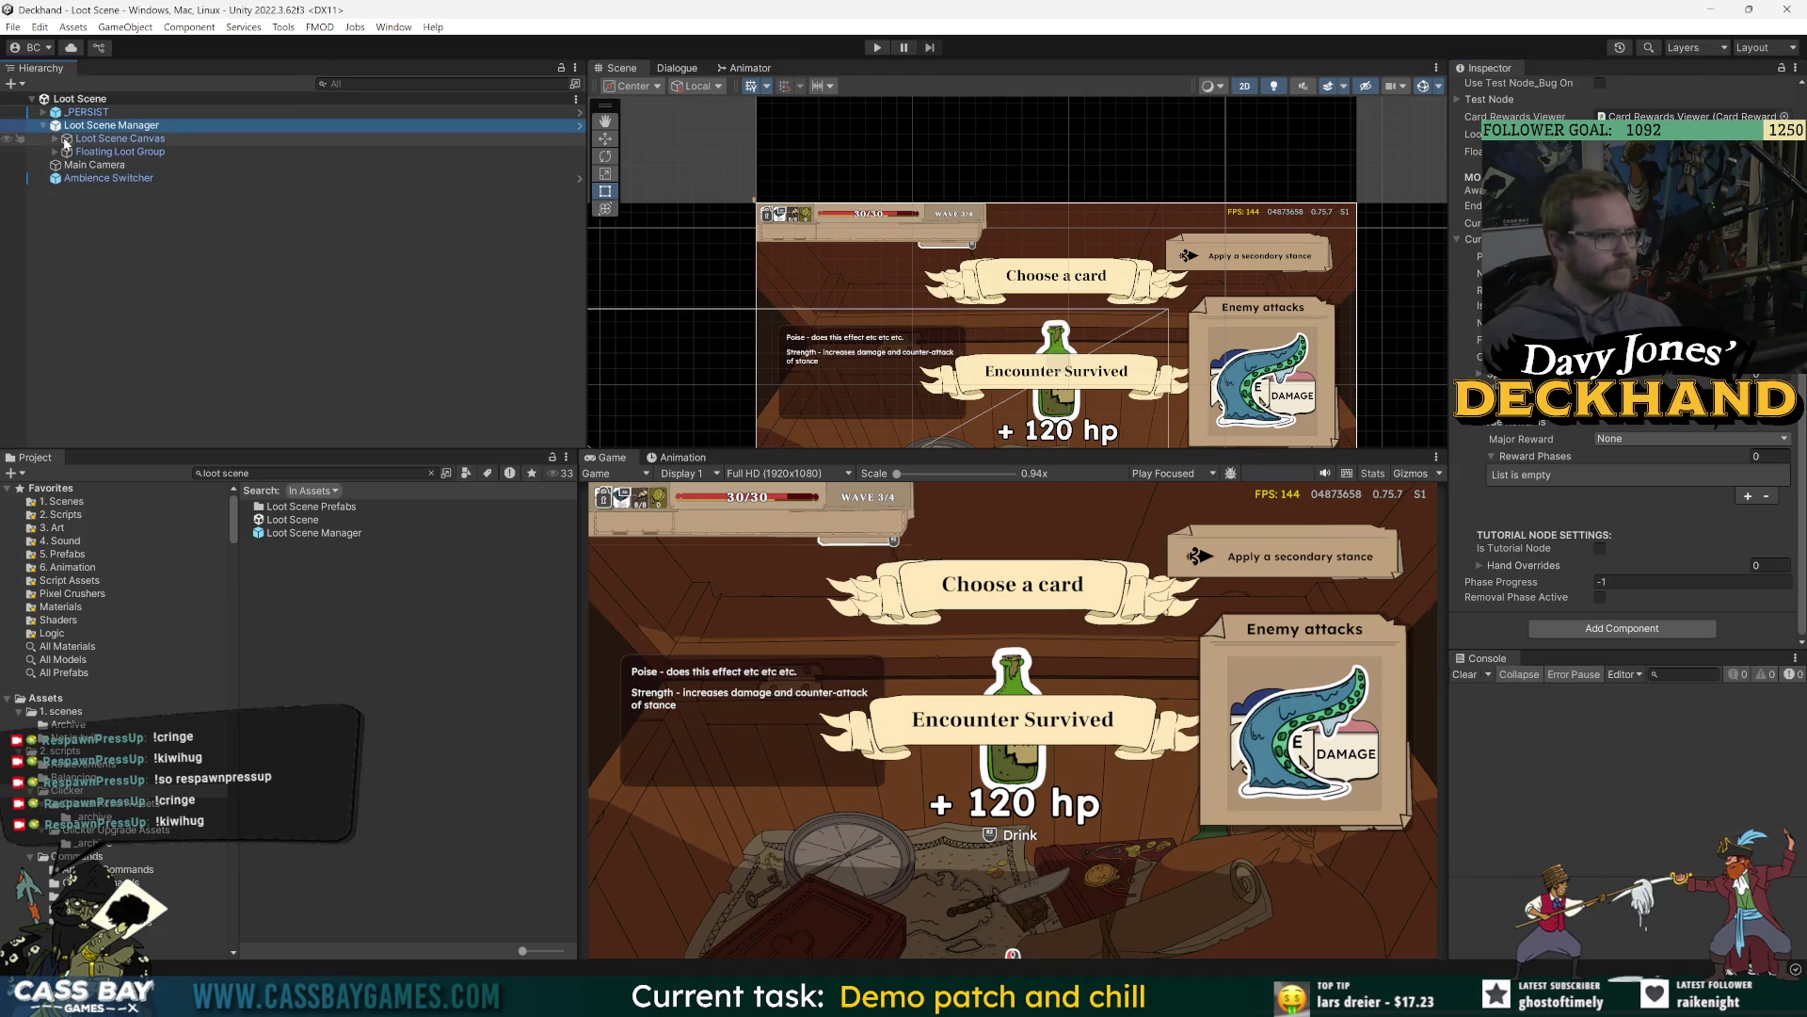
{"action": "left_click", "coordinate": [73, 141]}
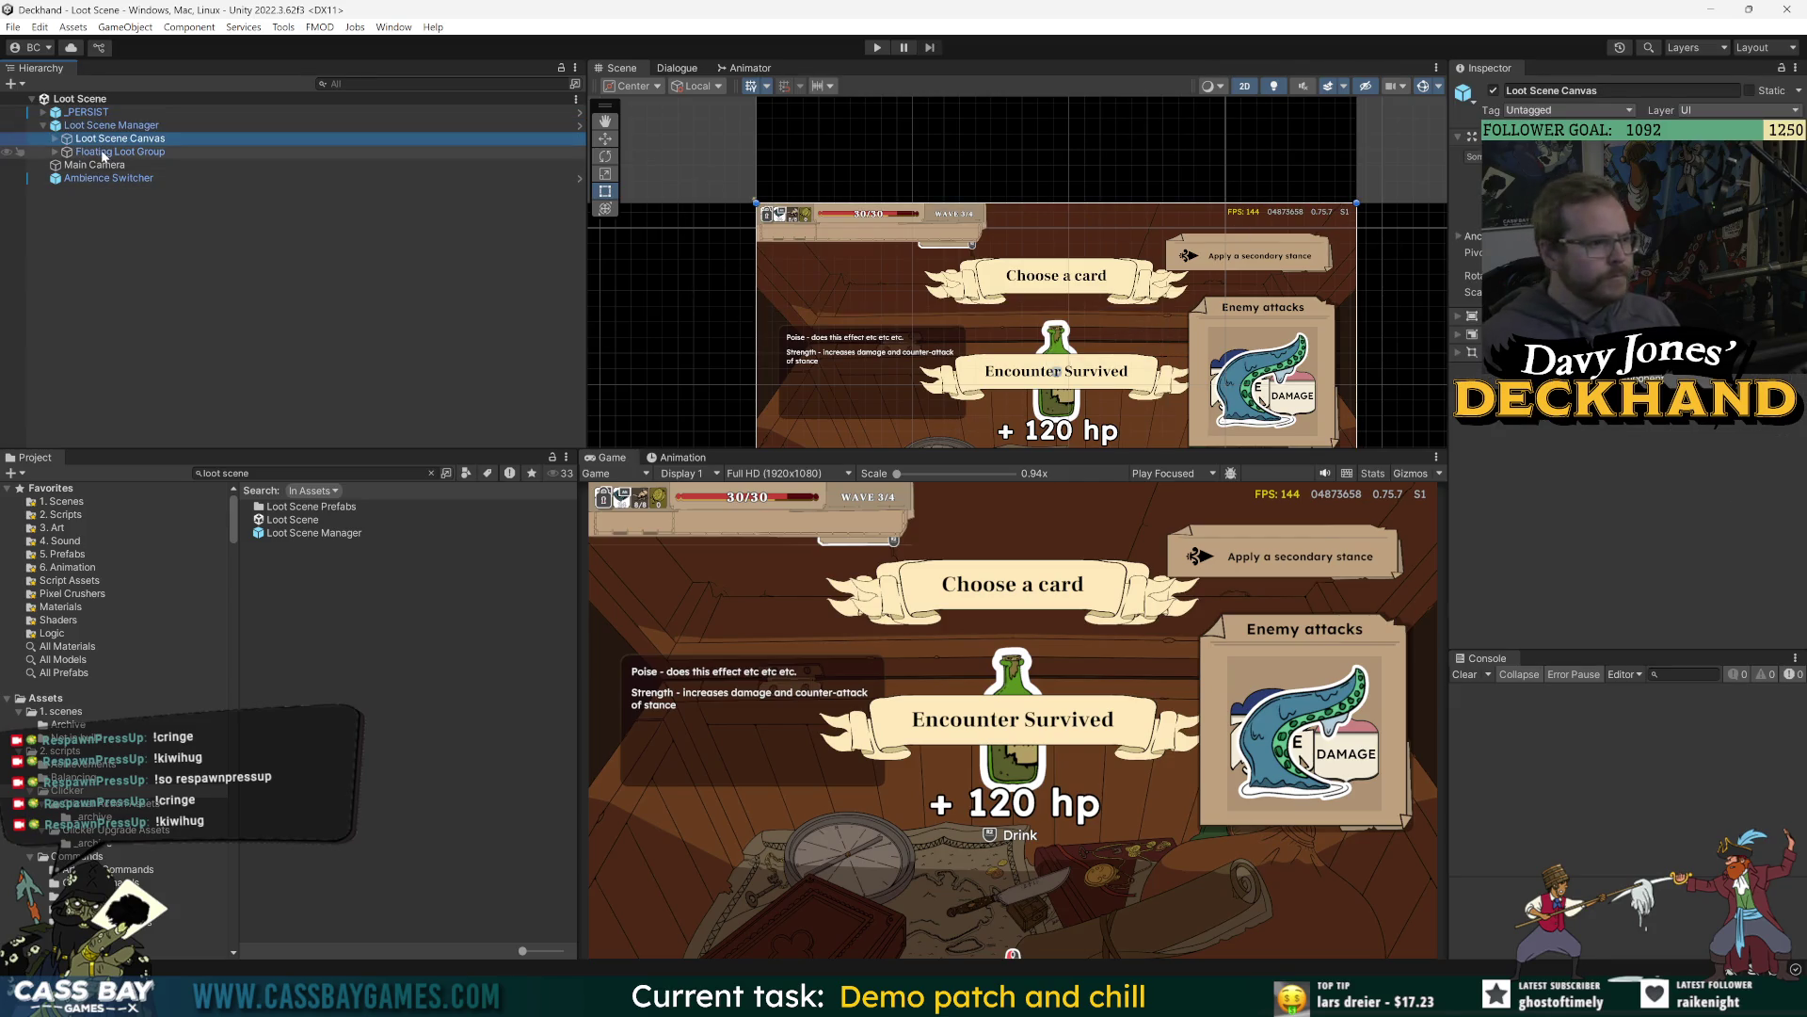
{"action": "left_click", "coordinate": [111, 125]}
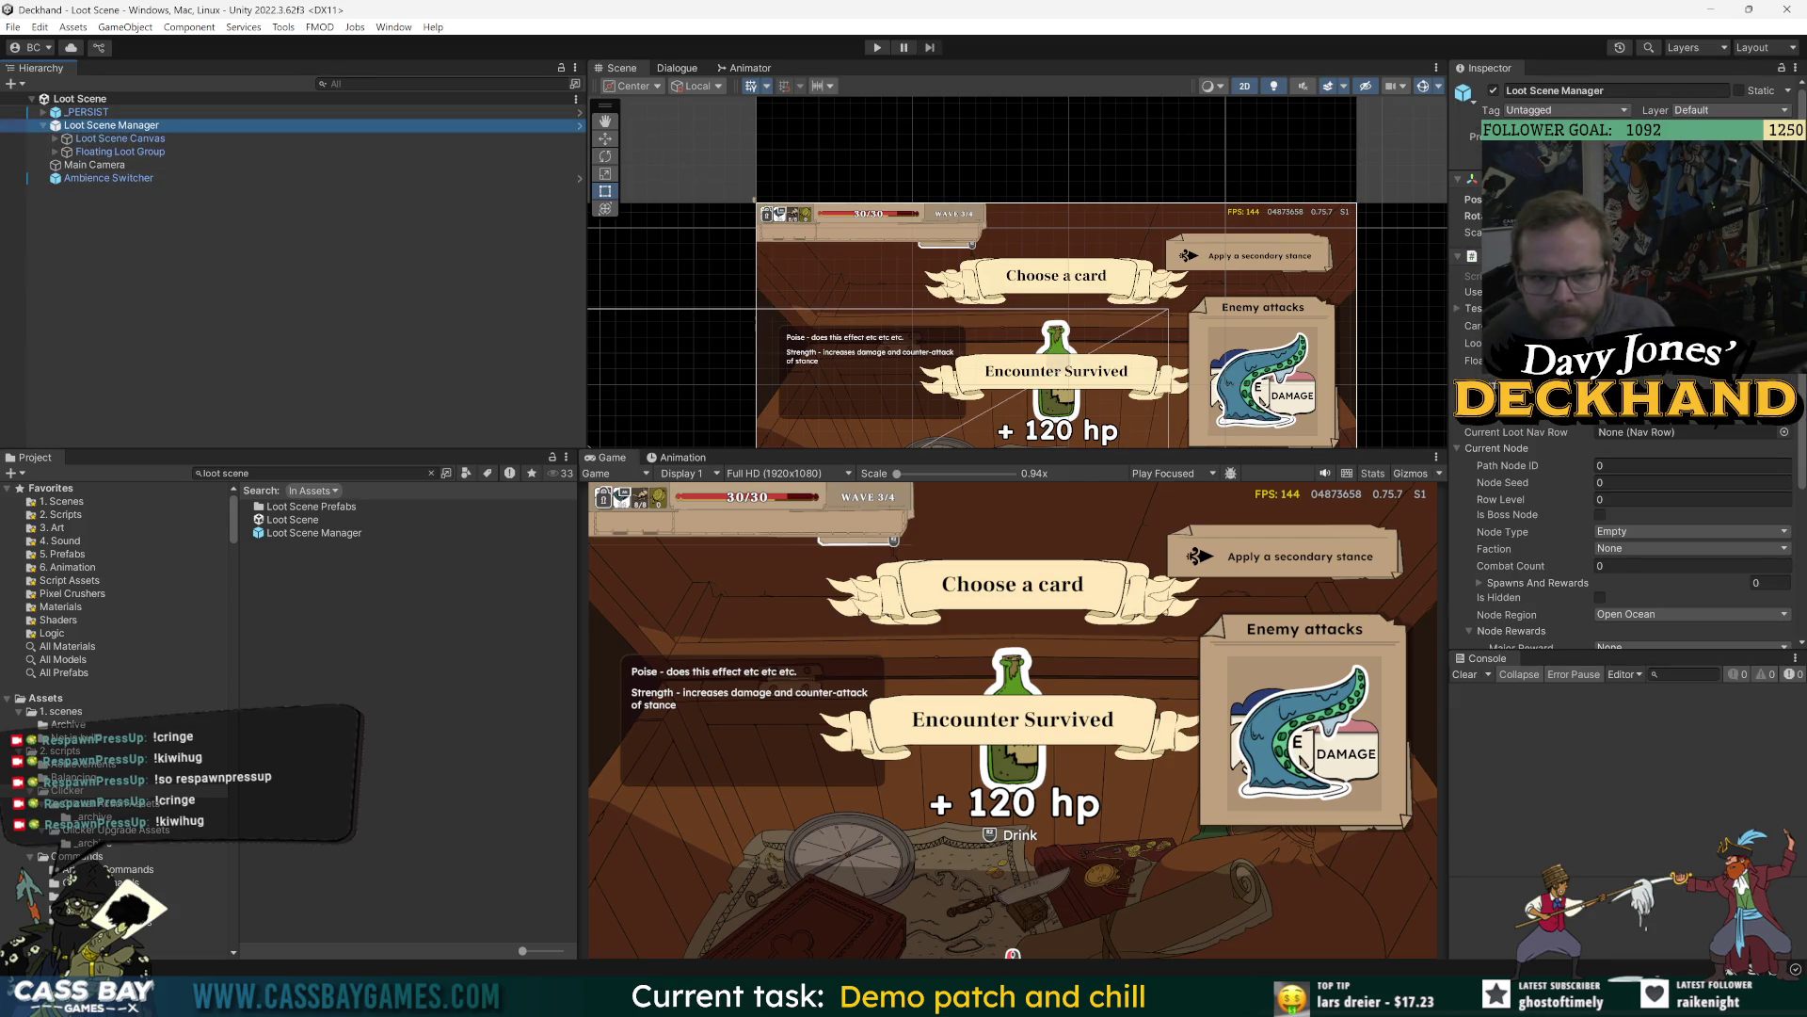
{"action": "left_click", "coordinate": [1473, 308]}
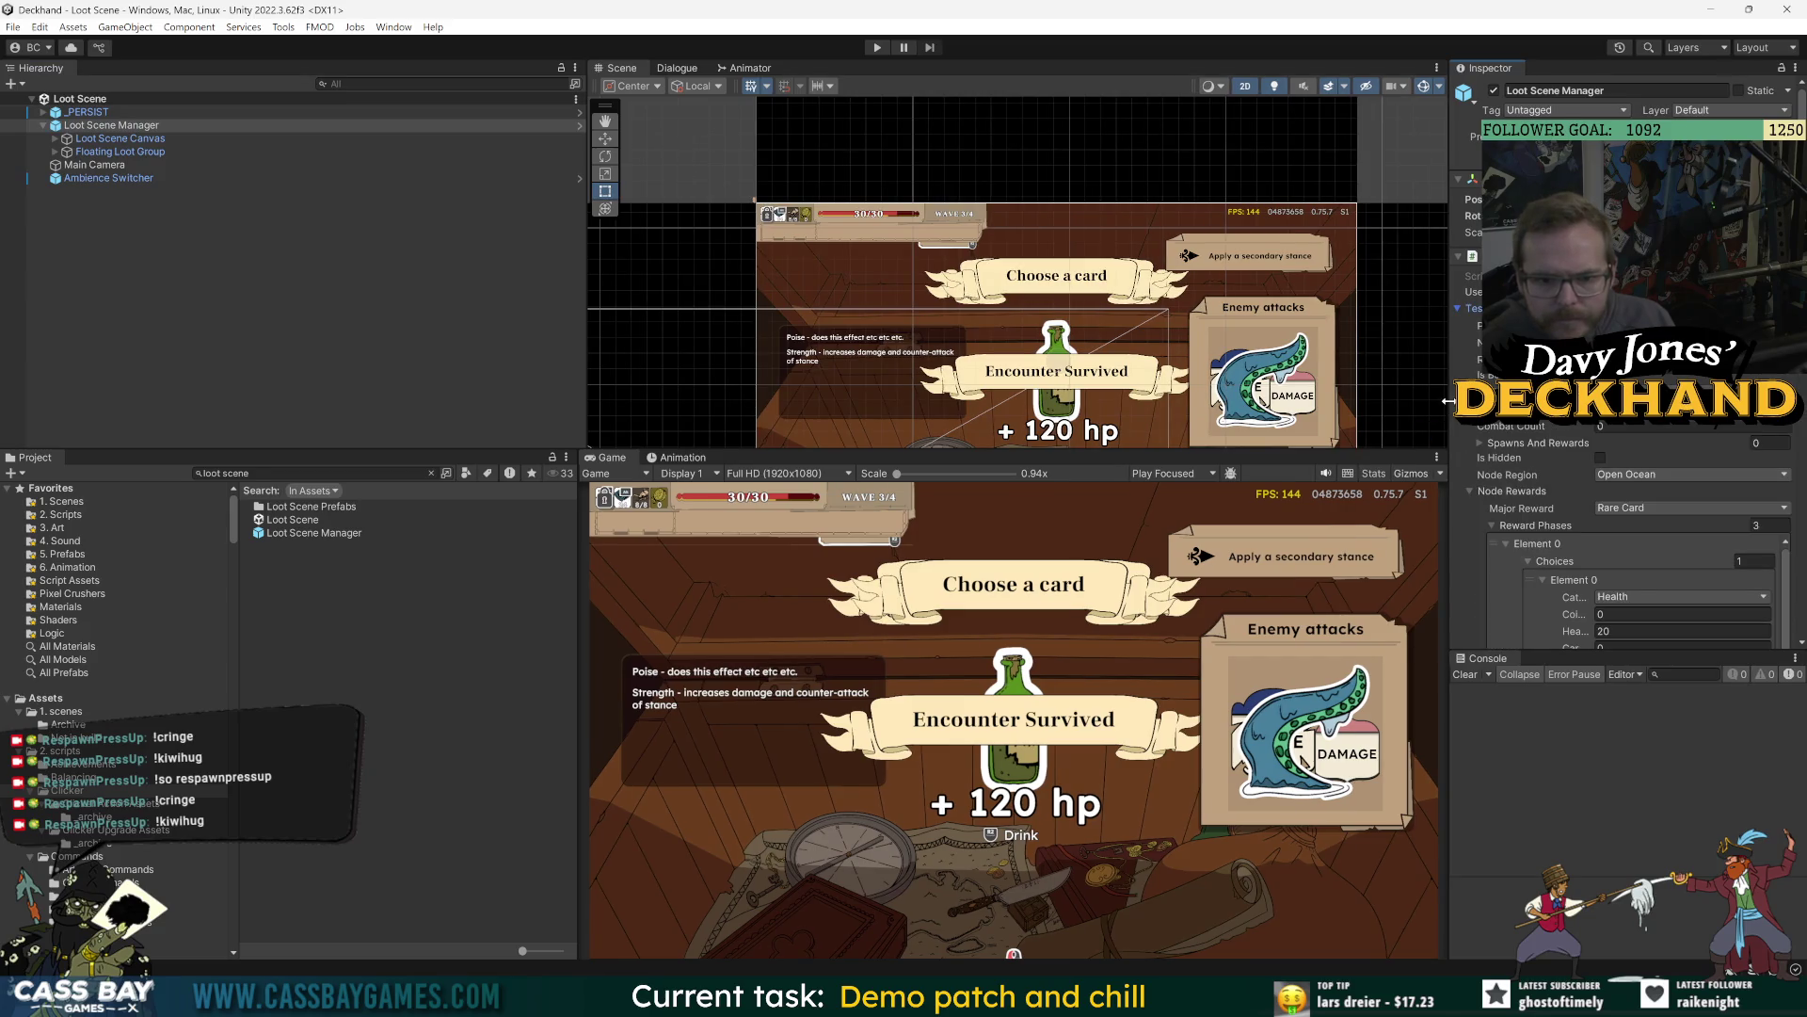
{"action": "left_click_drag", "start_coordinate": [1450, 407], "coordinate": [1172, 403]}
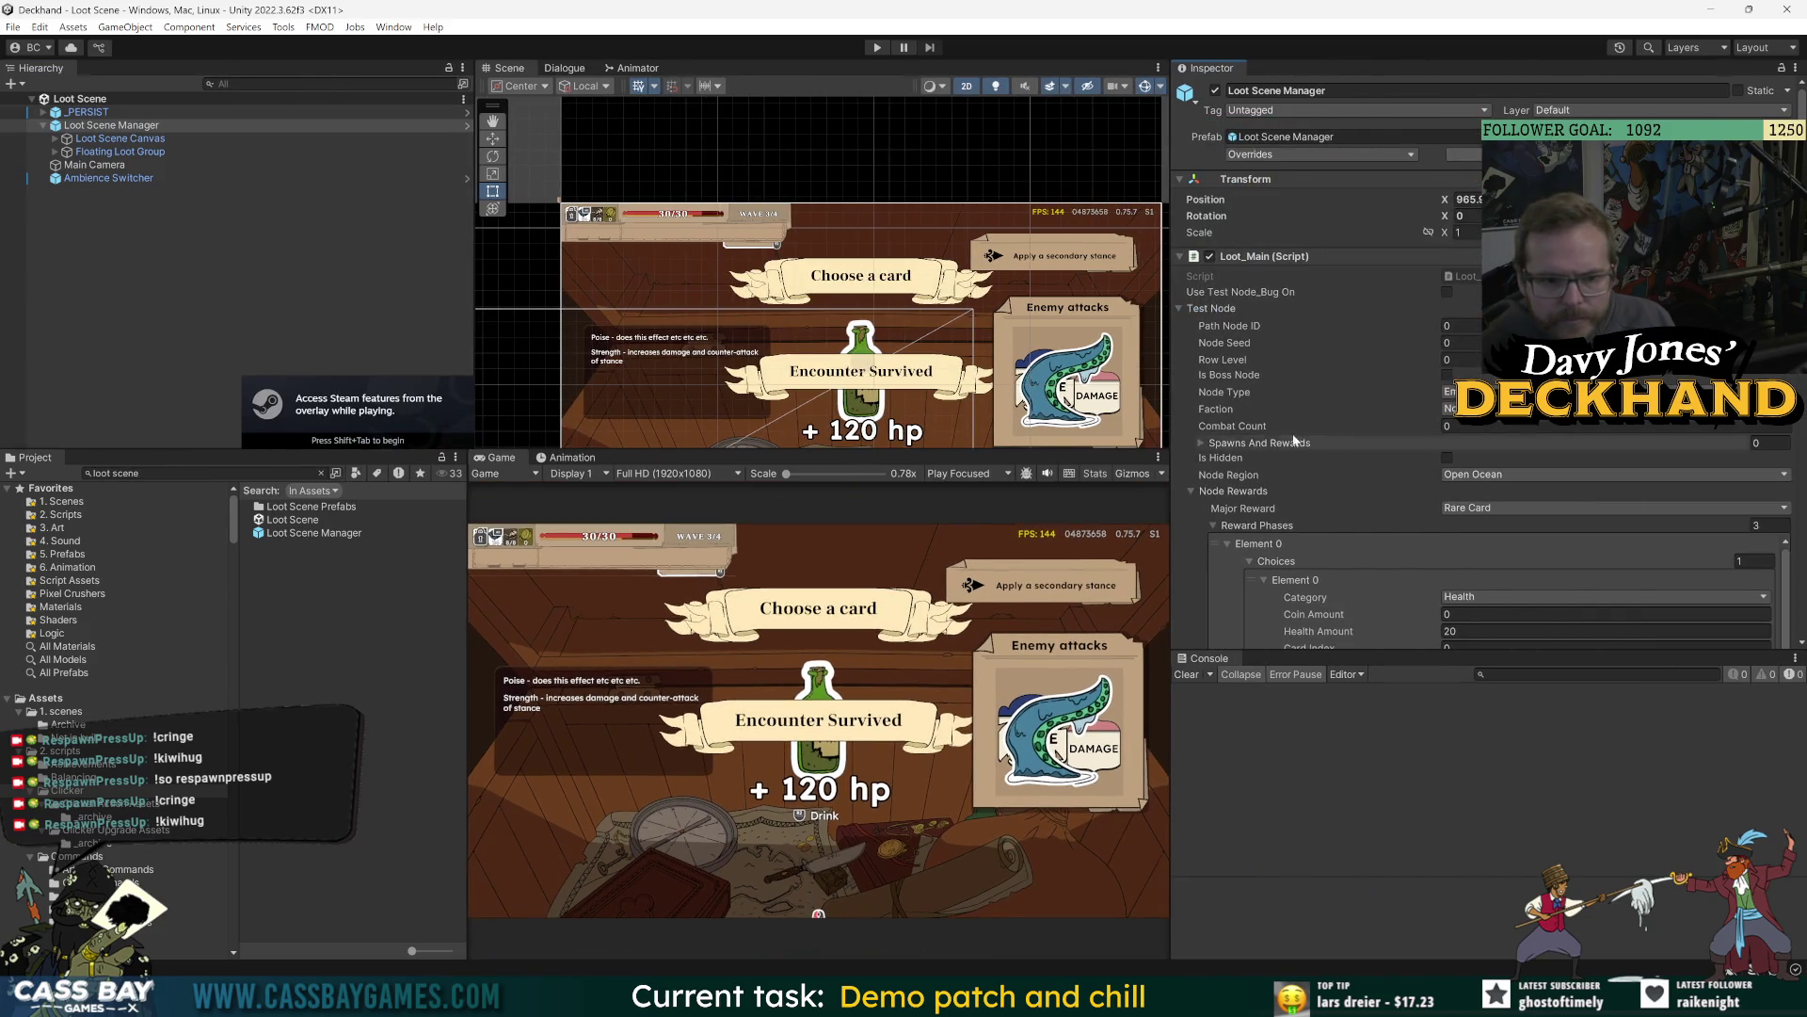
Expand Spawns And Rewards, then select _PERSIST and open its prefab Overrides list.
{"action": "left_click", "coordinate": [1200, 443]}
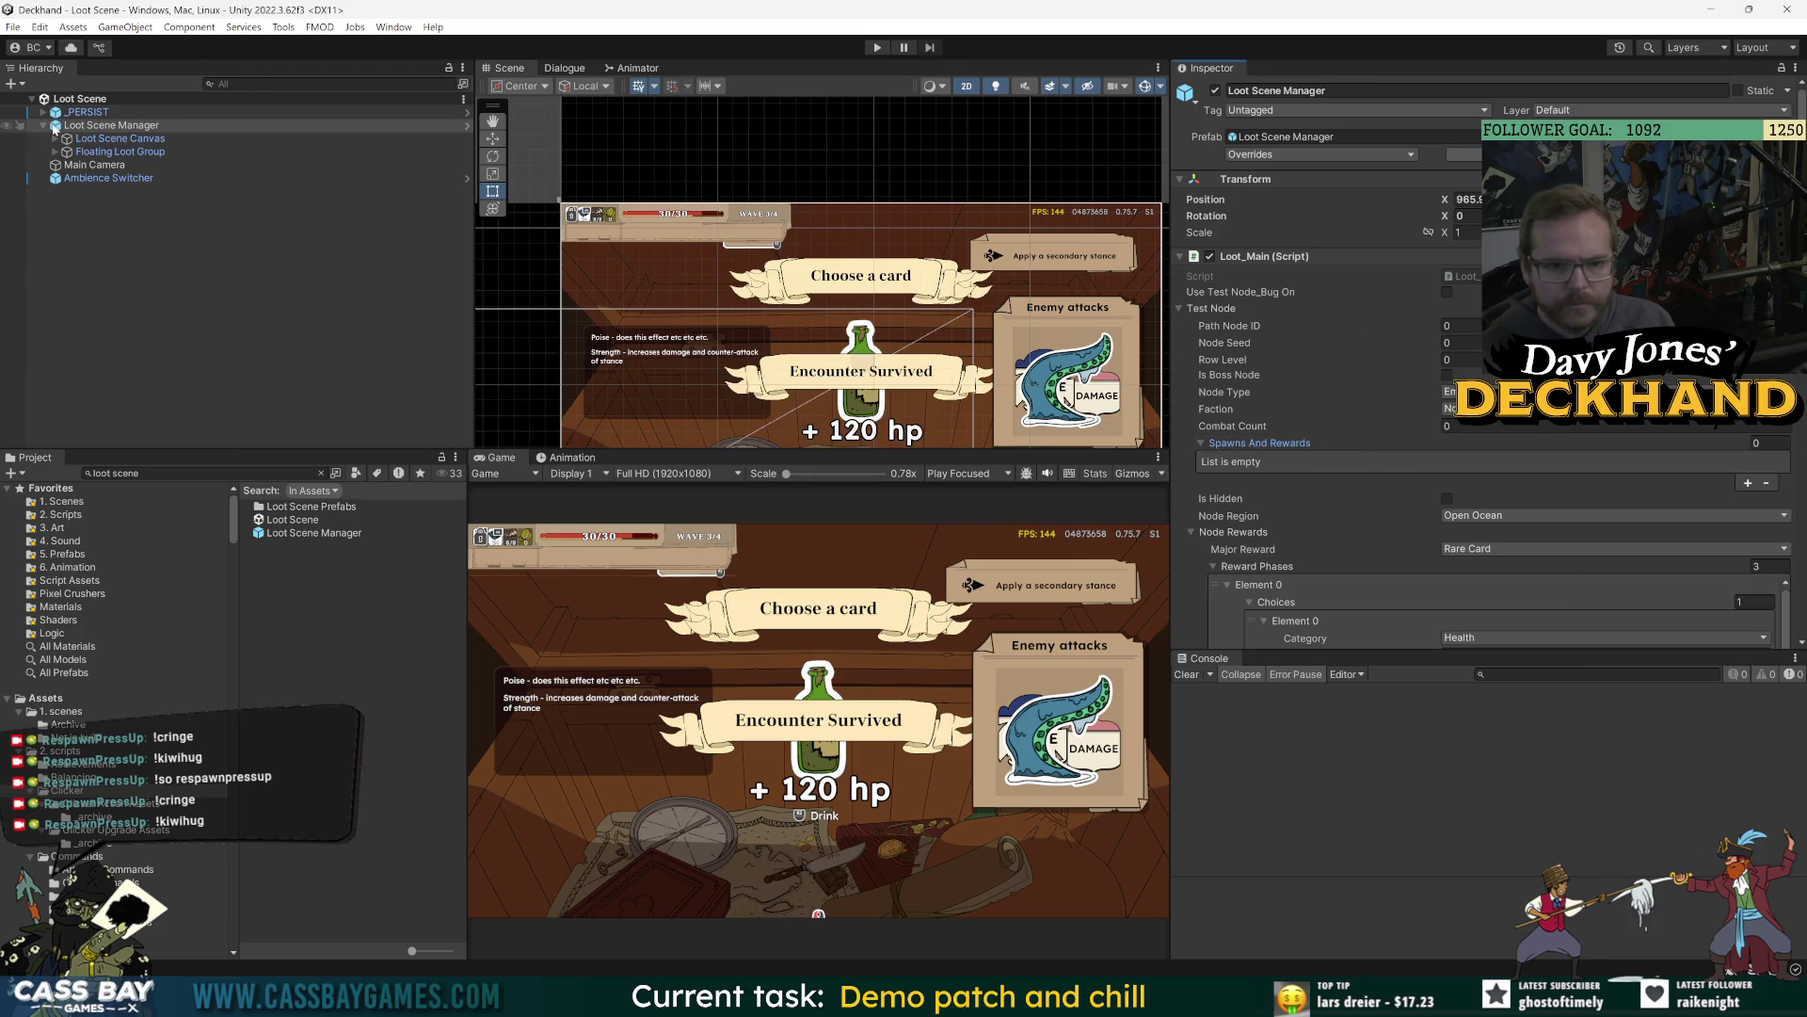
{"action": "key", "text": "Up"}
{"action": "key", "text": "Right"}
{"action": "key", "text": "Down"}
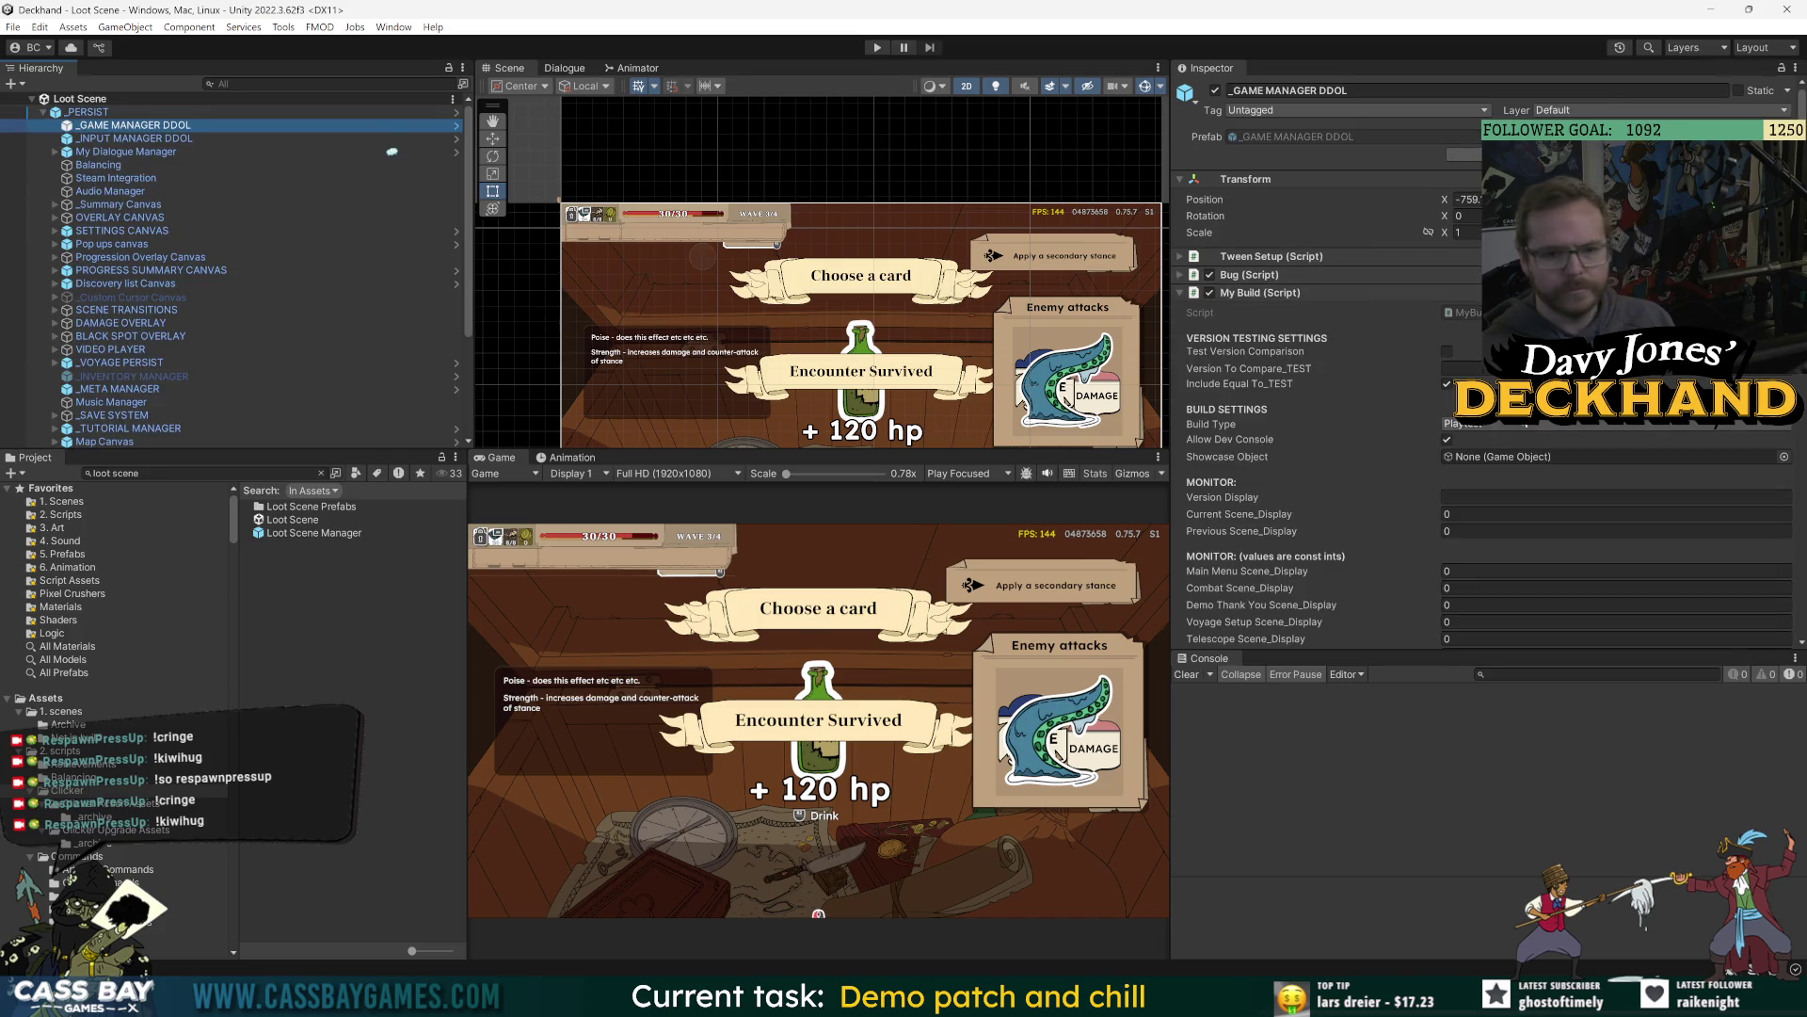
{"action": "left_click", "coordinate": [89, 111]}
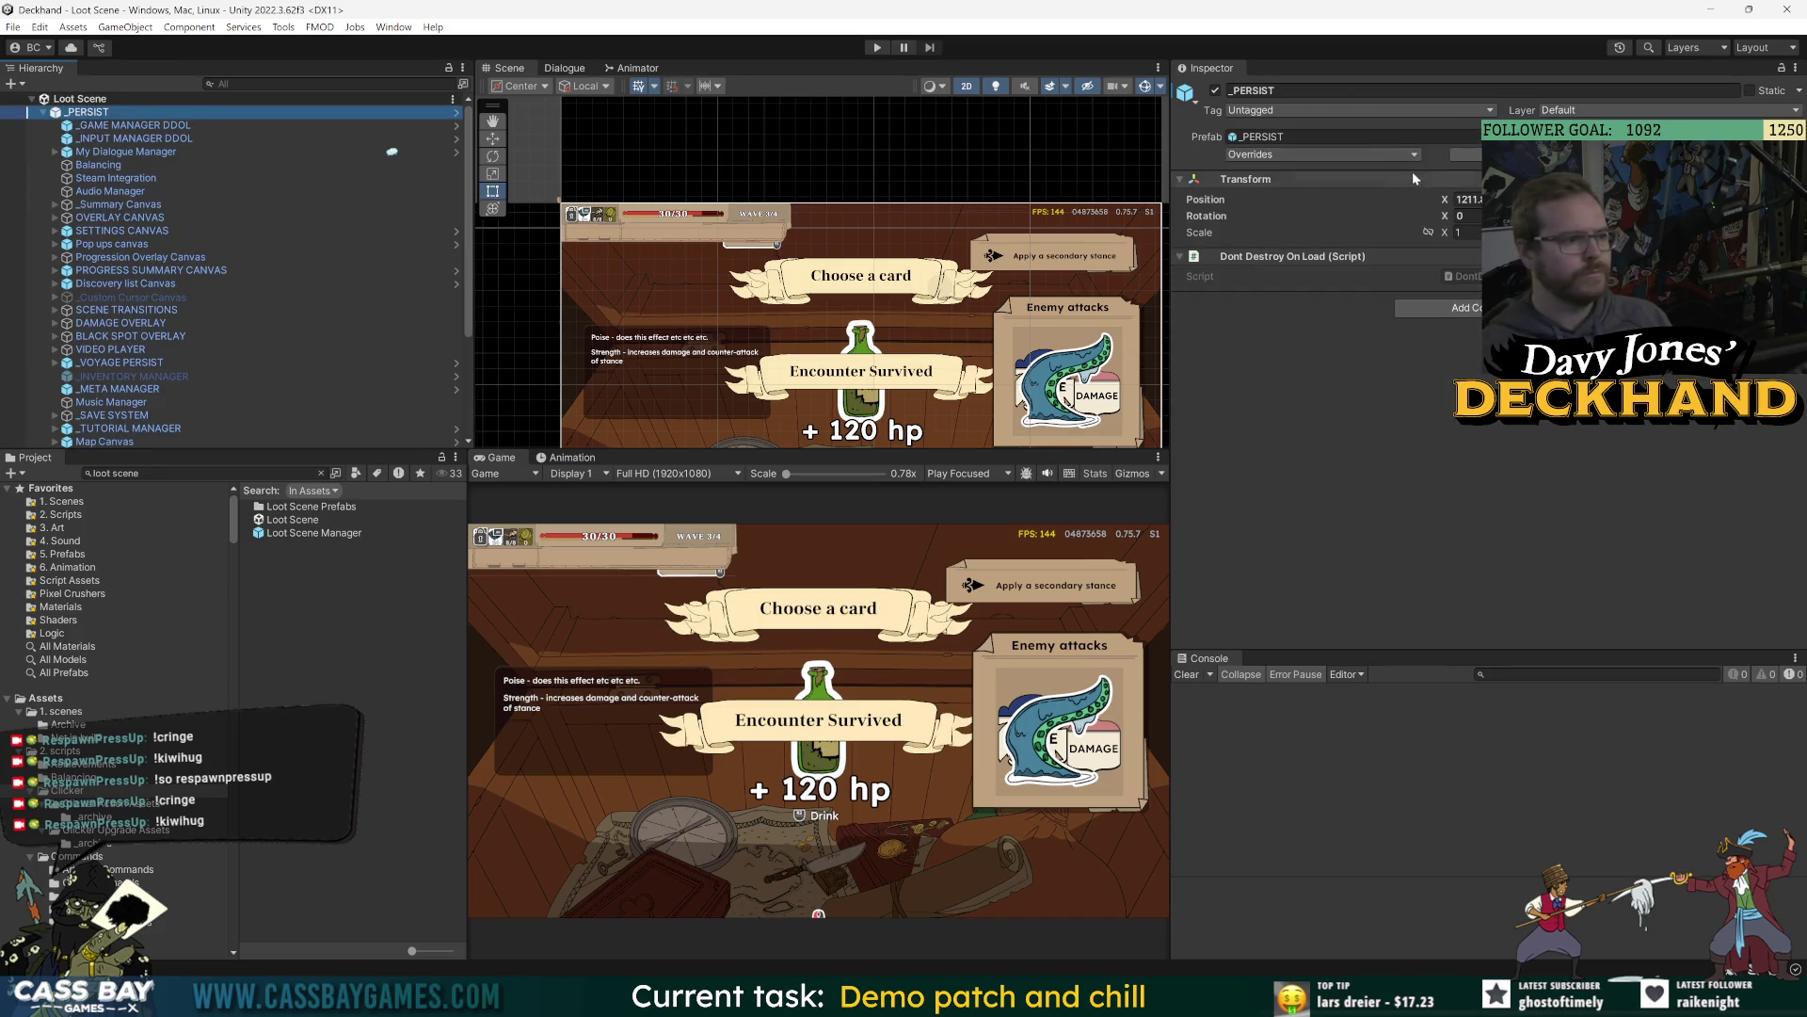
{"action": "left_click", "coordinate": [1261, 137]}
{"action": "left_click", "coordinate": [1322, 154]}
Revert all _PERSIST overrides, then view _GAME MANAGER DDOL's Bug build checklist in the prefab.
{"action": "left_click", "coordinate": [1093, 961]}
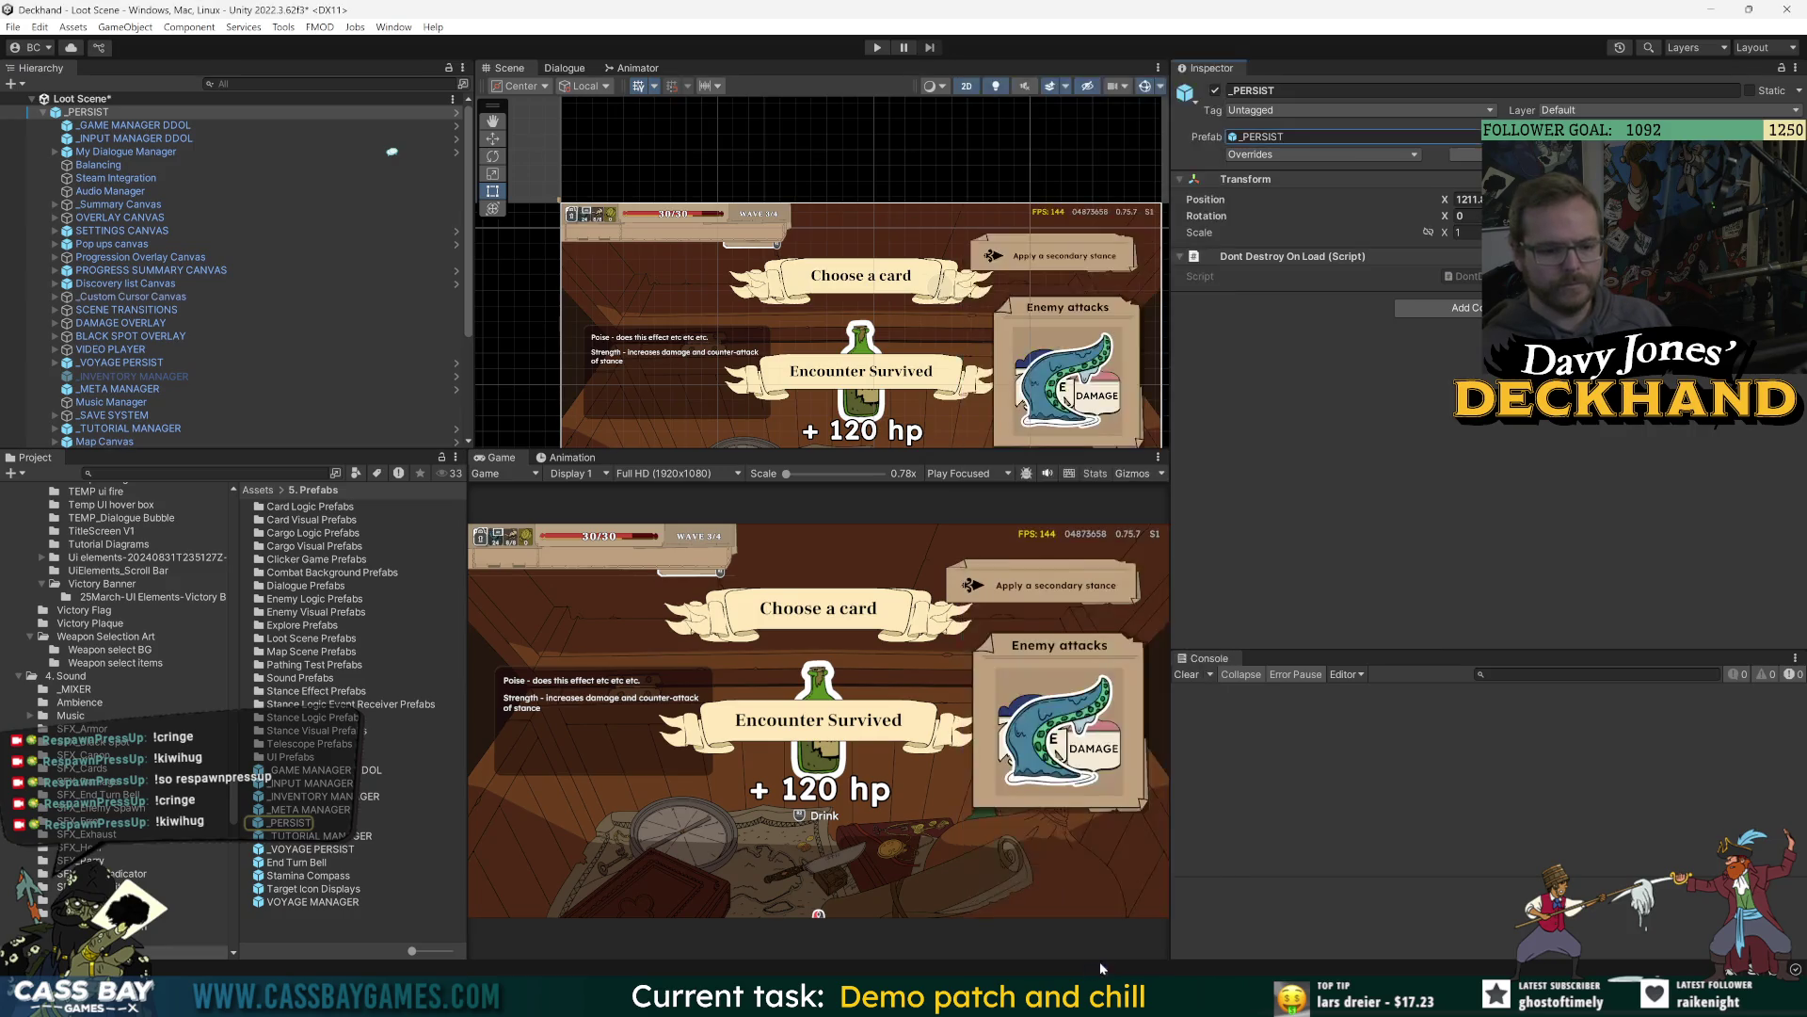
{"action": "left_click", "coordinate": [456, 111]}
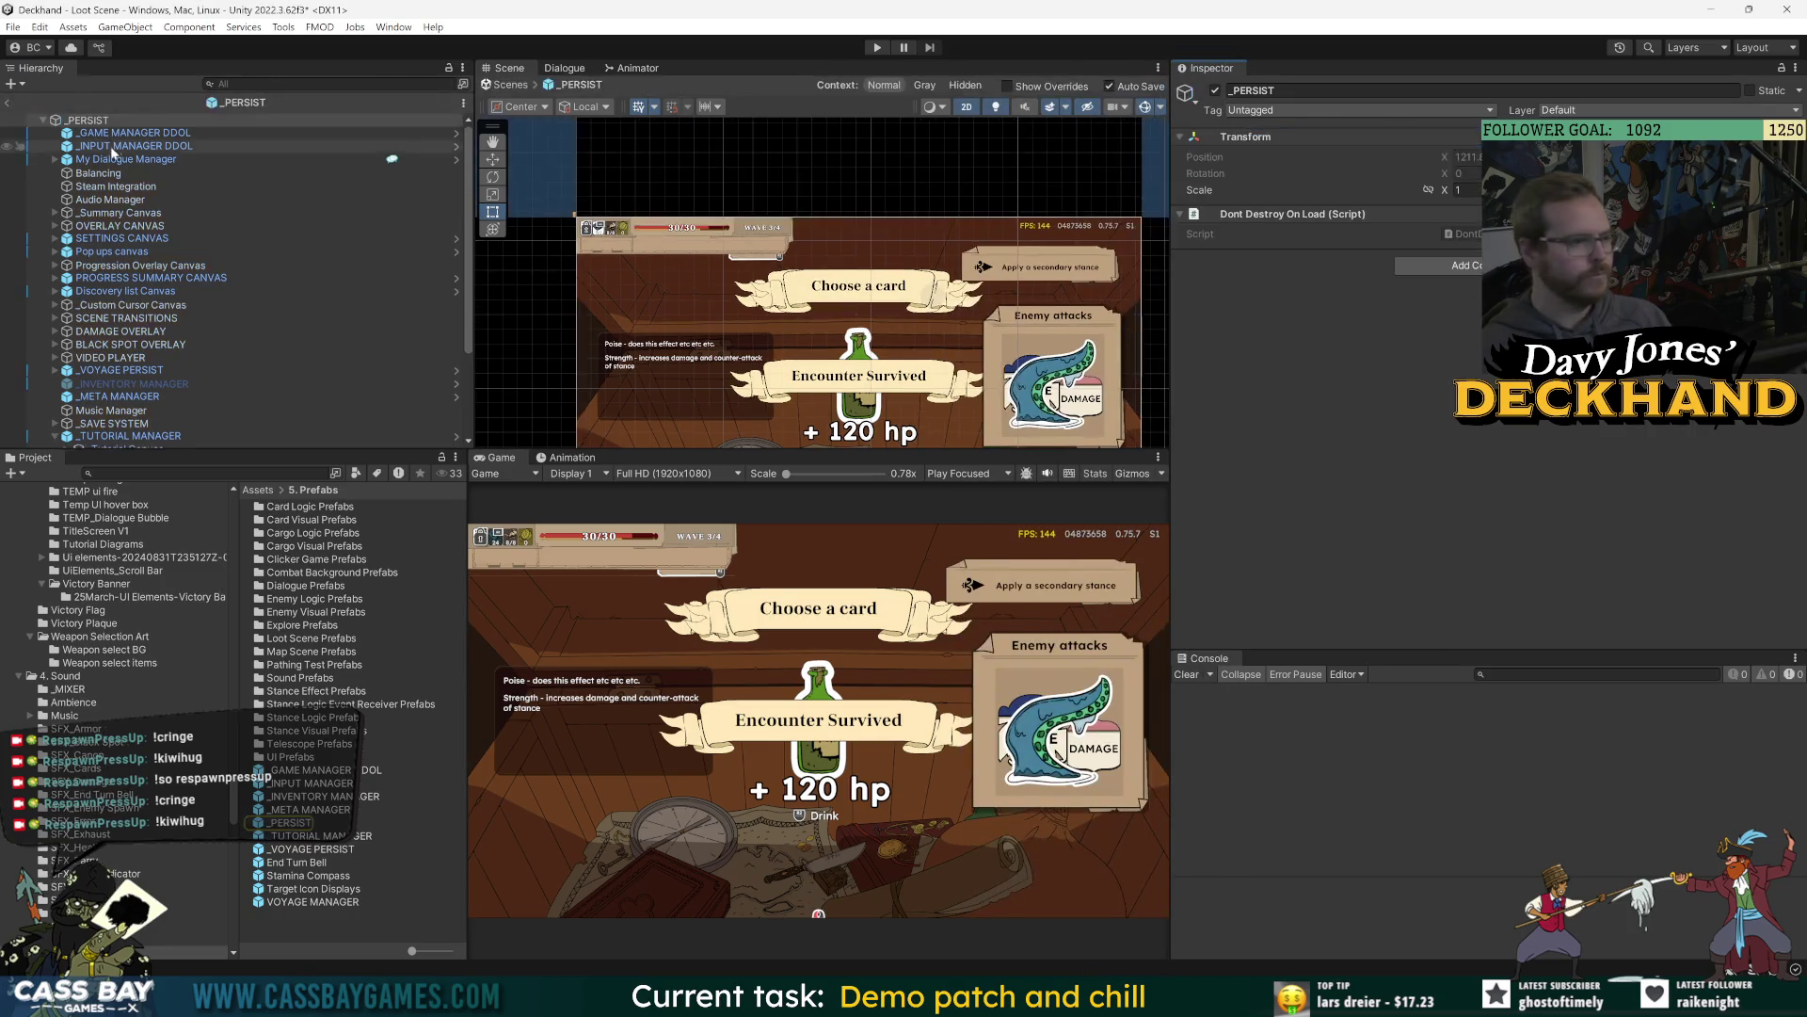
{"action": "left_click", "coordinate": [135, 132]}
{"action": "left_click", "coordinate": [1476, 292]}
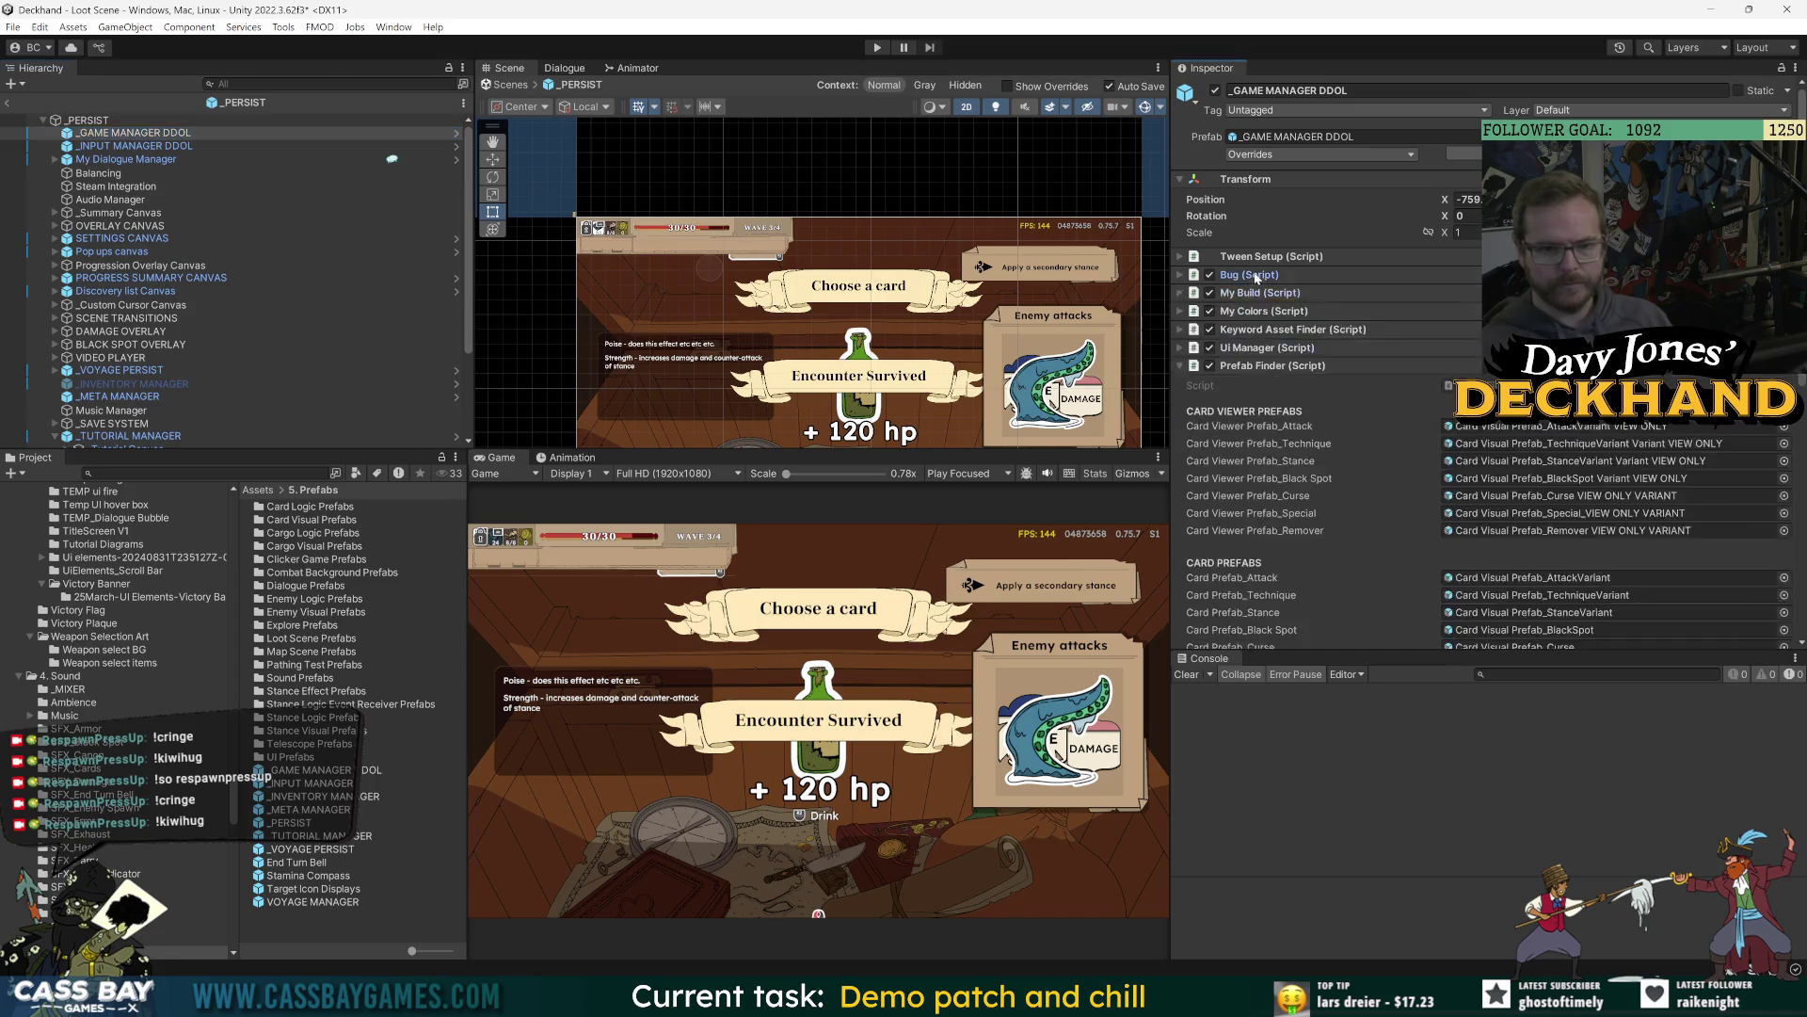
{"action": "left_click", "coordinate": [1476, 274]}
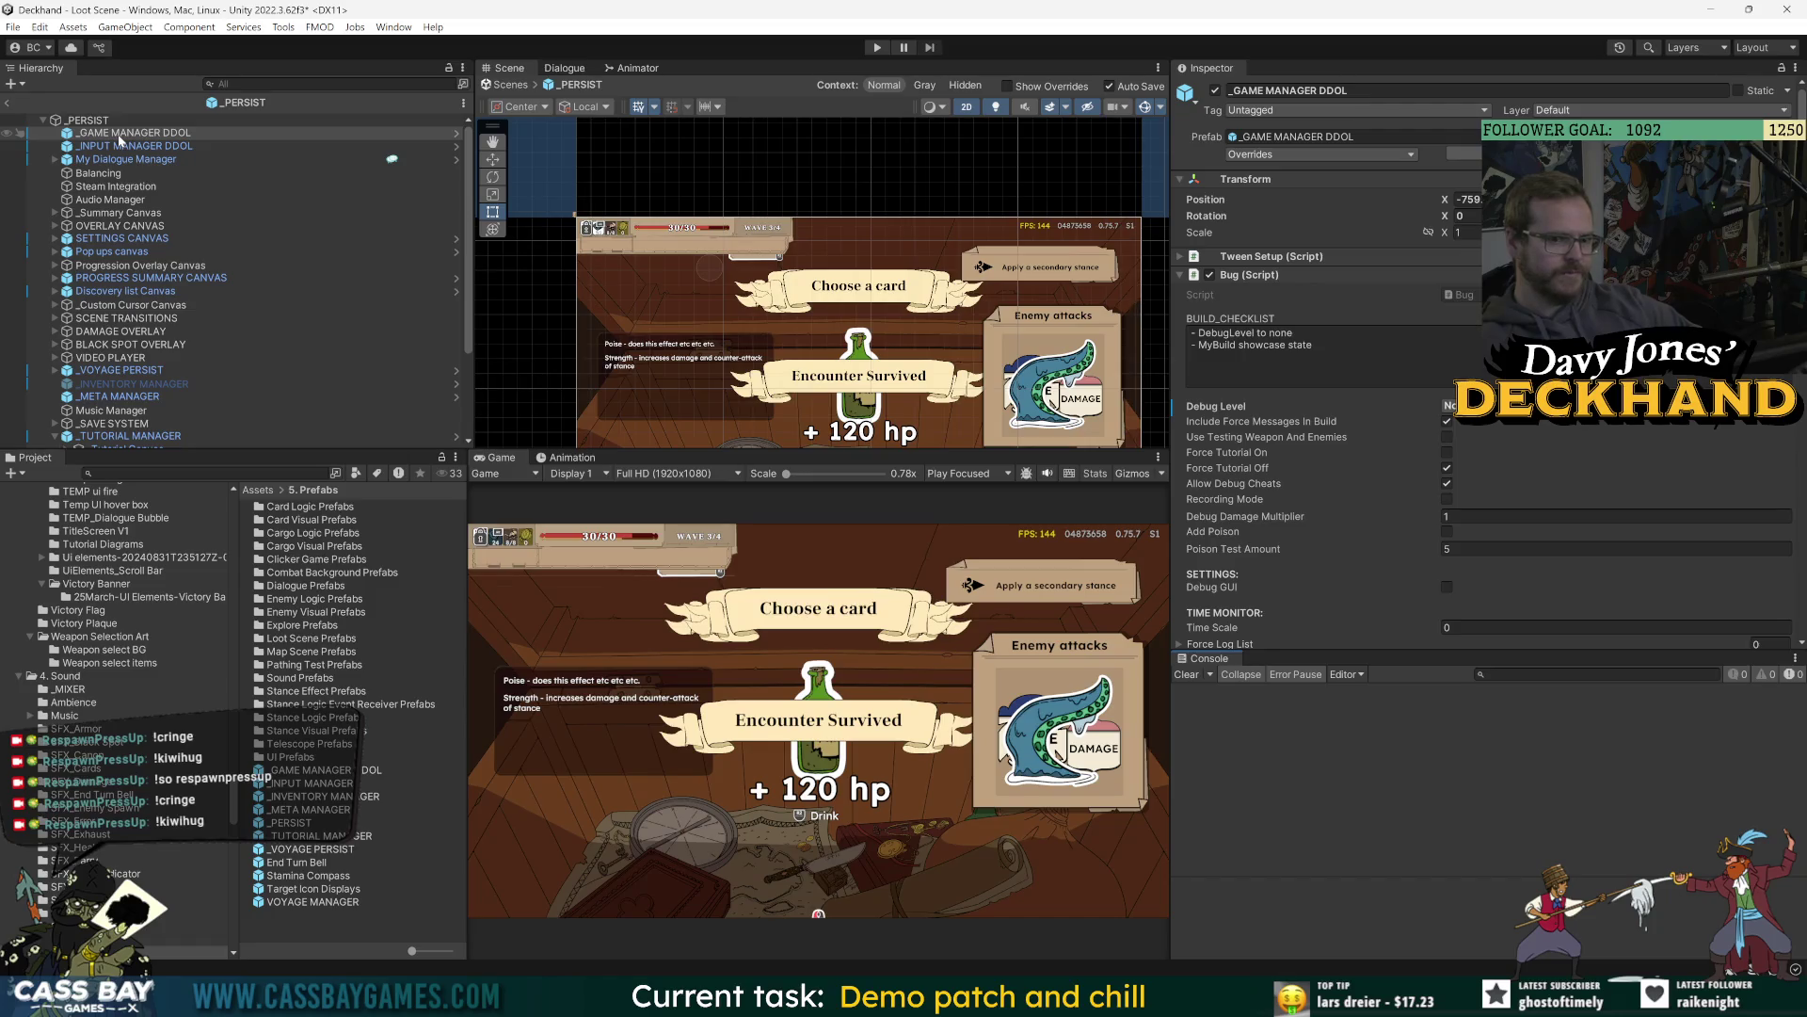
Open the Main Menu Scene, answering the unsaved-changes prompt, and select its _GAME MANAGER DDOL.
{"action": "left_click", "coordinate": [207, 472]}
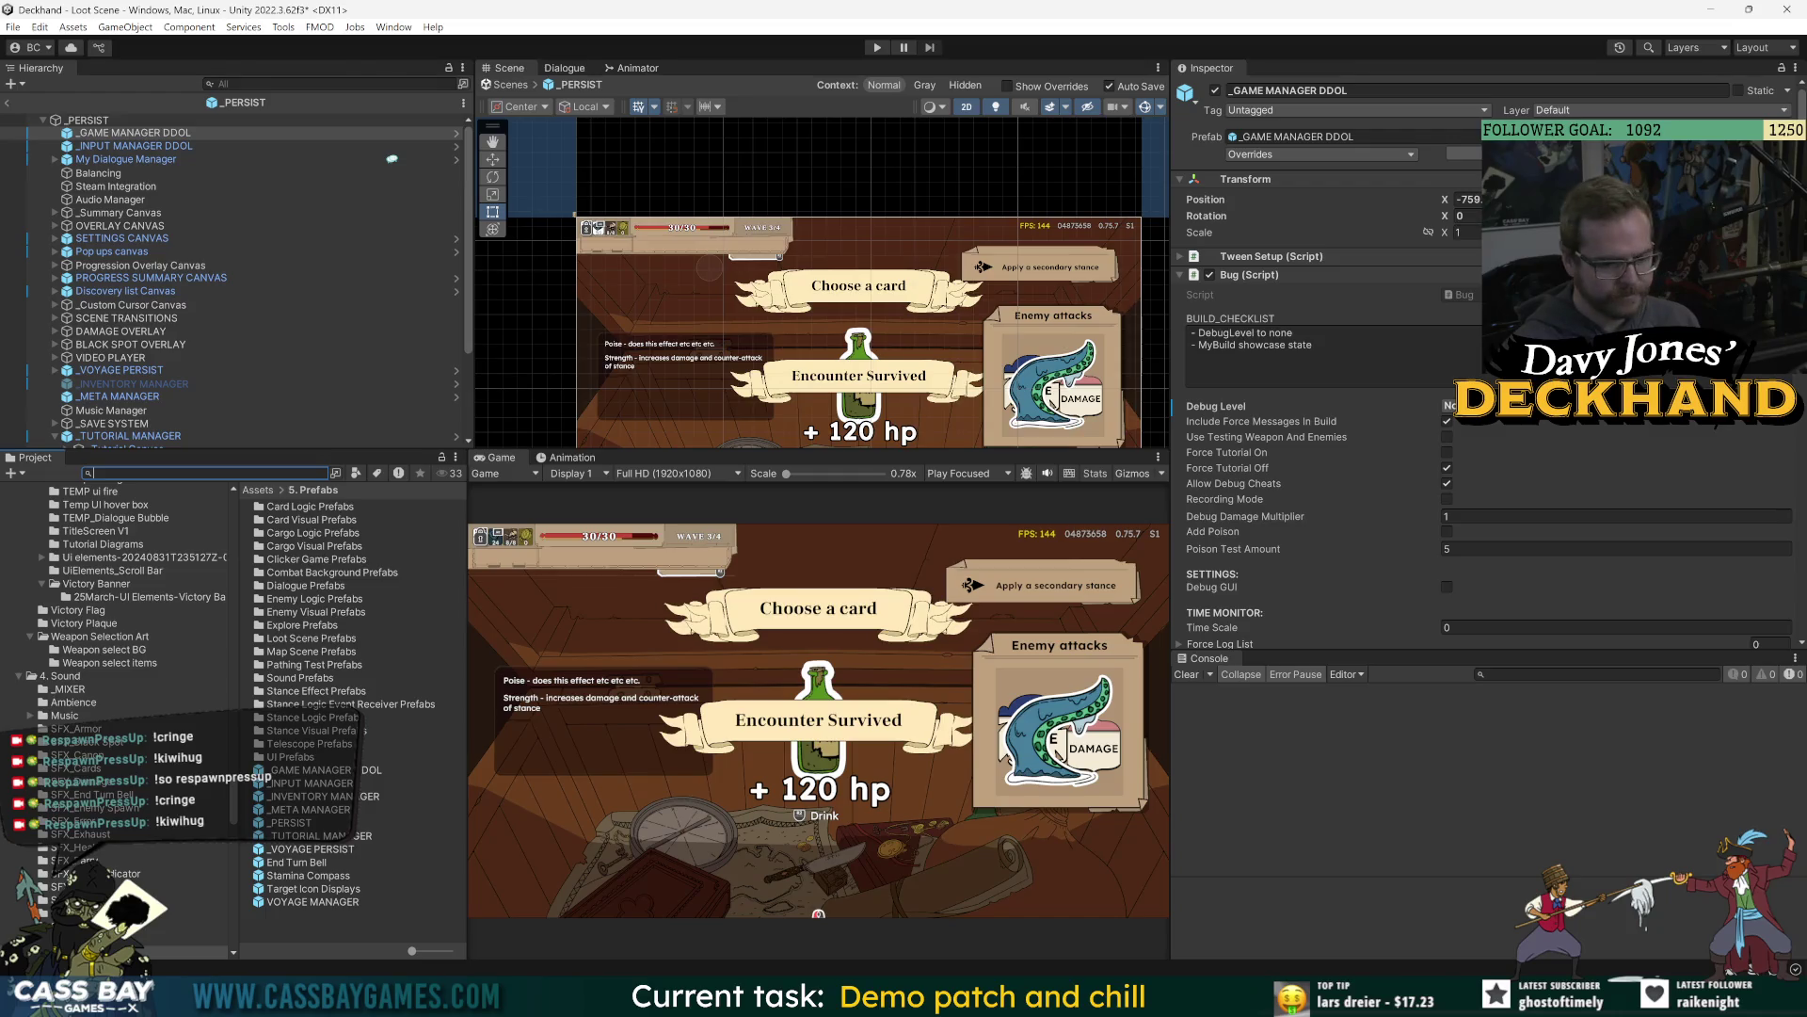
{"action": "type", "text": "main menu"}
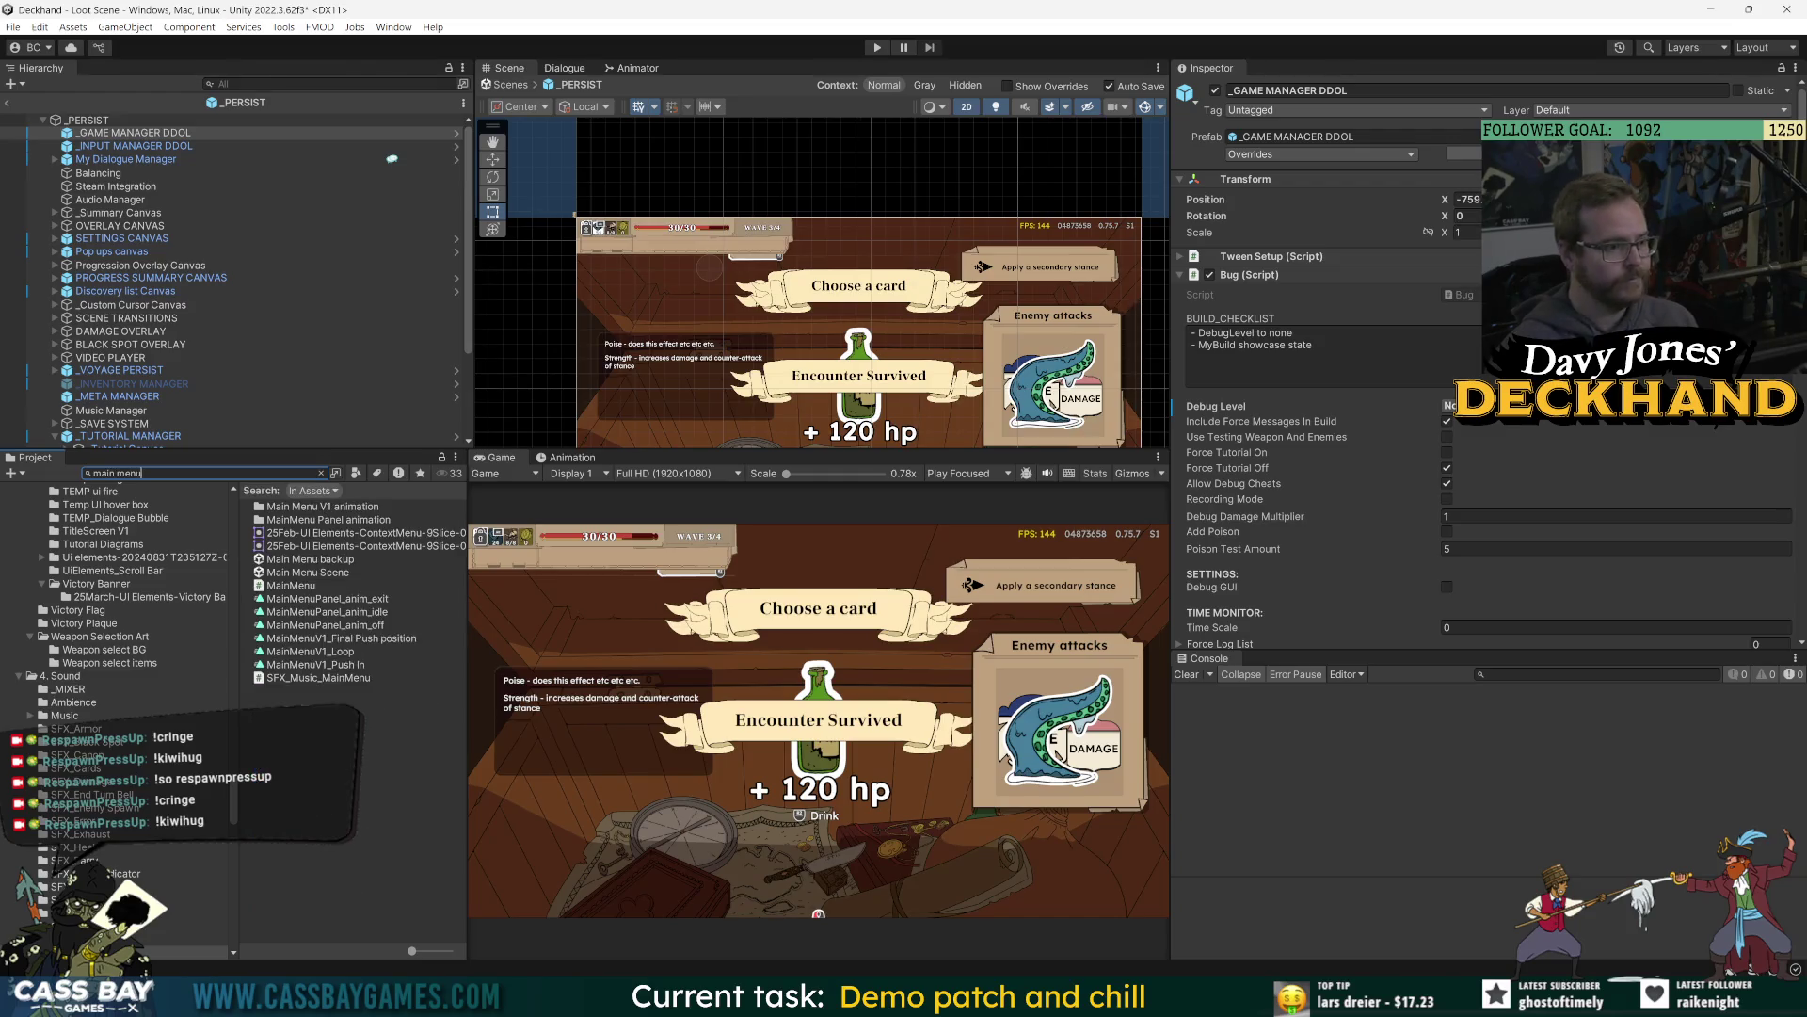
{"action": "double_click", "coordinate": [306, 571]}
{"action": "left_click", "coordinate": [890, 531]}
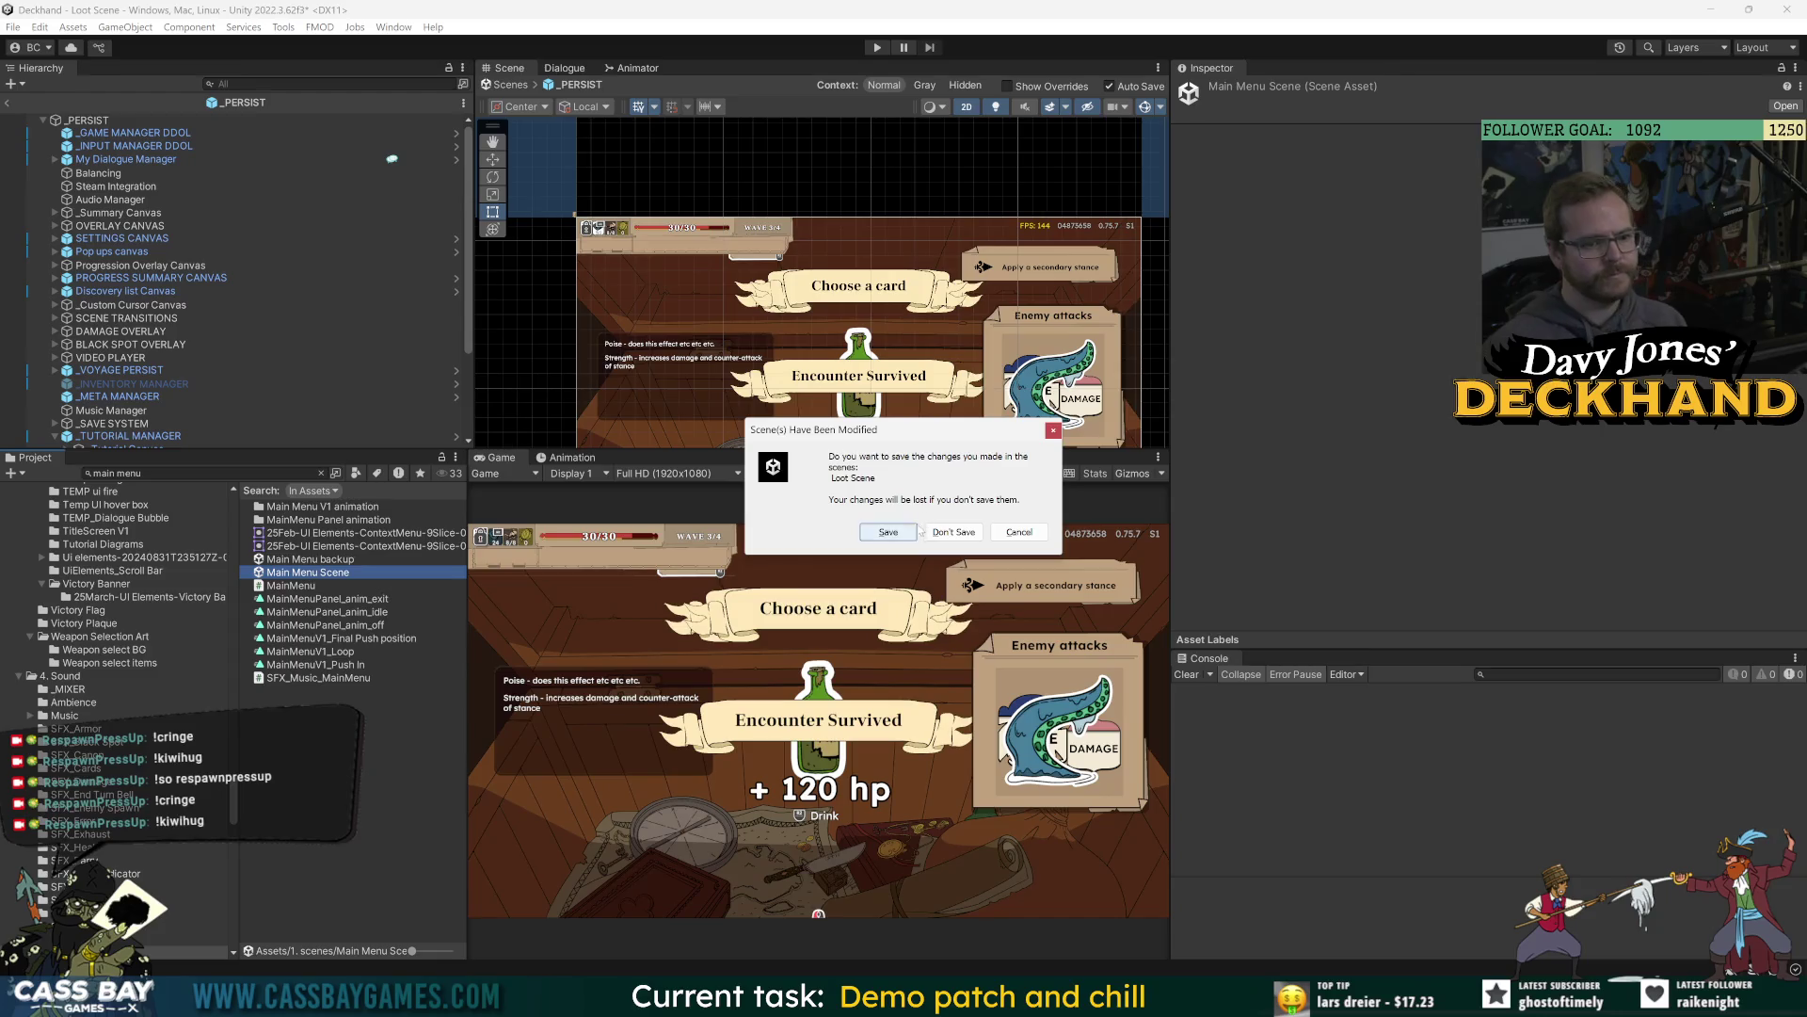
{"action": "left_click", "coordinate": [92, 117]}
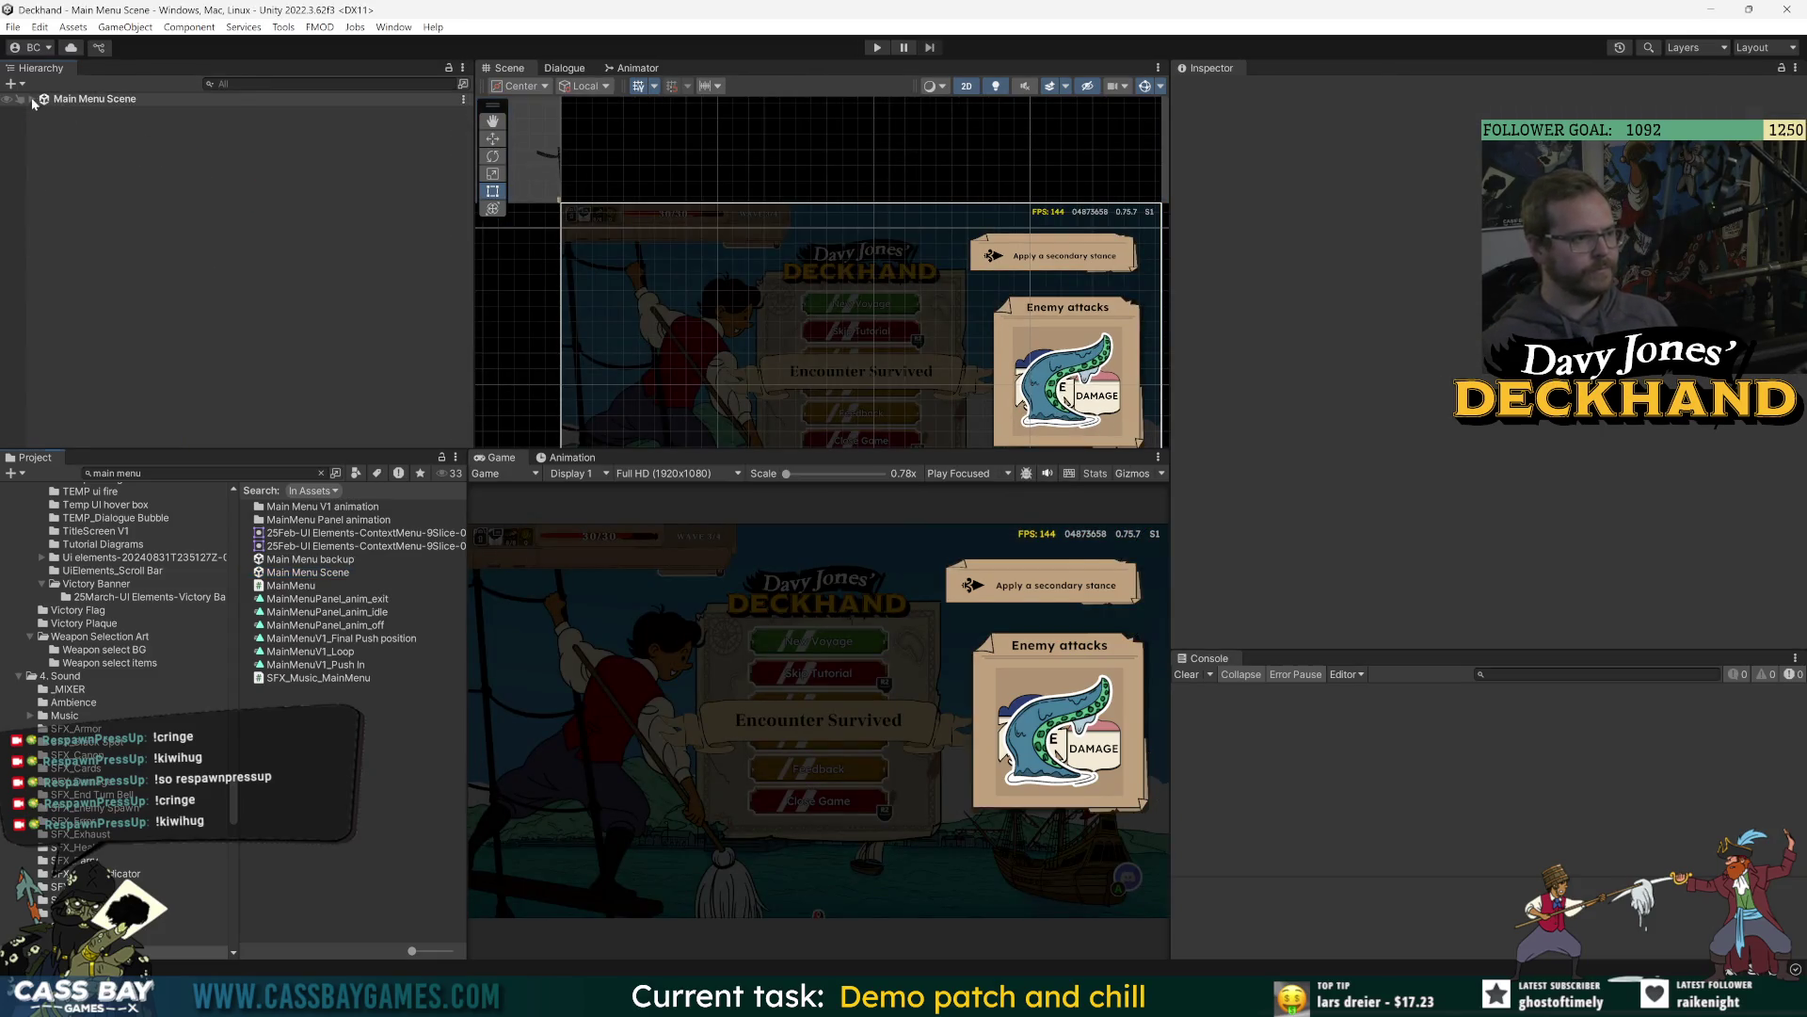
{"action": "left_click", "coordinate": [91, 125]}
{"action": "left_click", "coordinate": [43, 125]}
{"action": "left_click", "coordinate": [131, 139]}
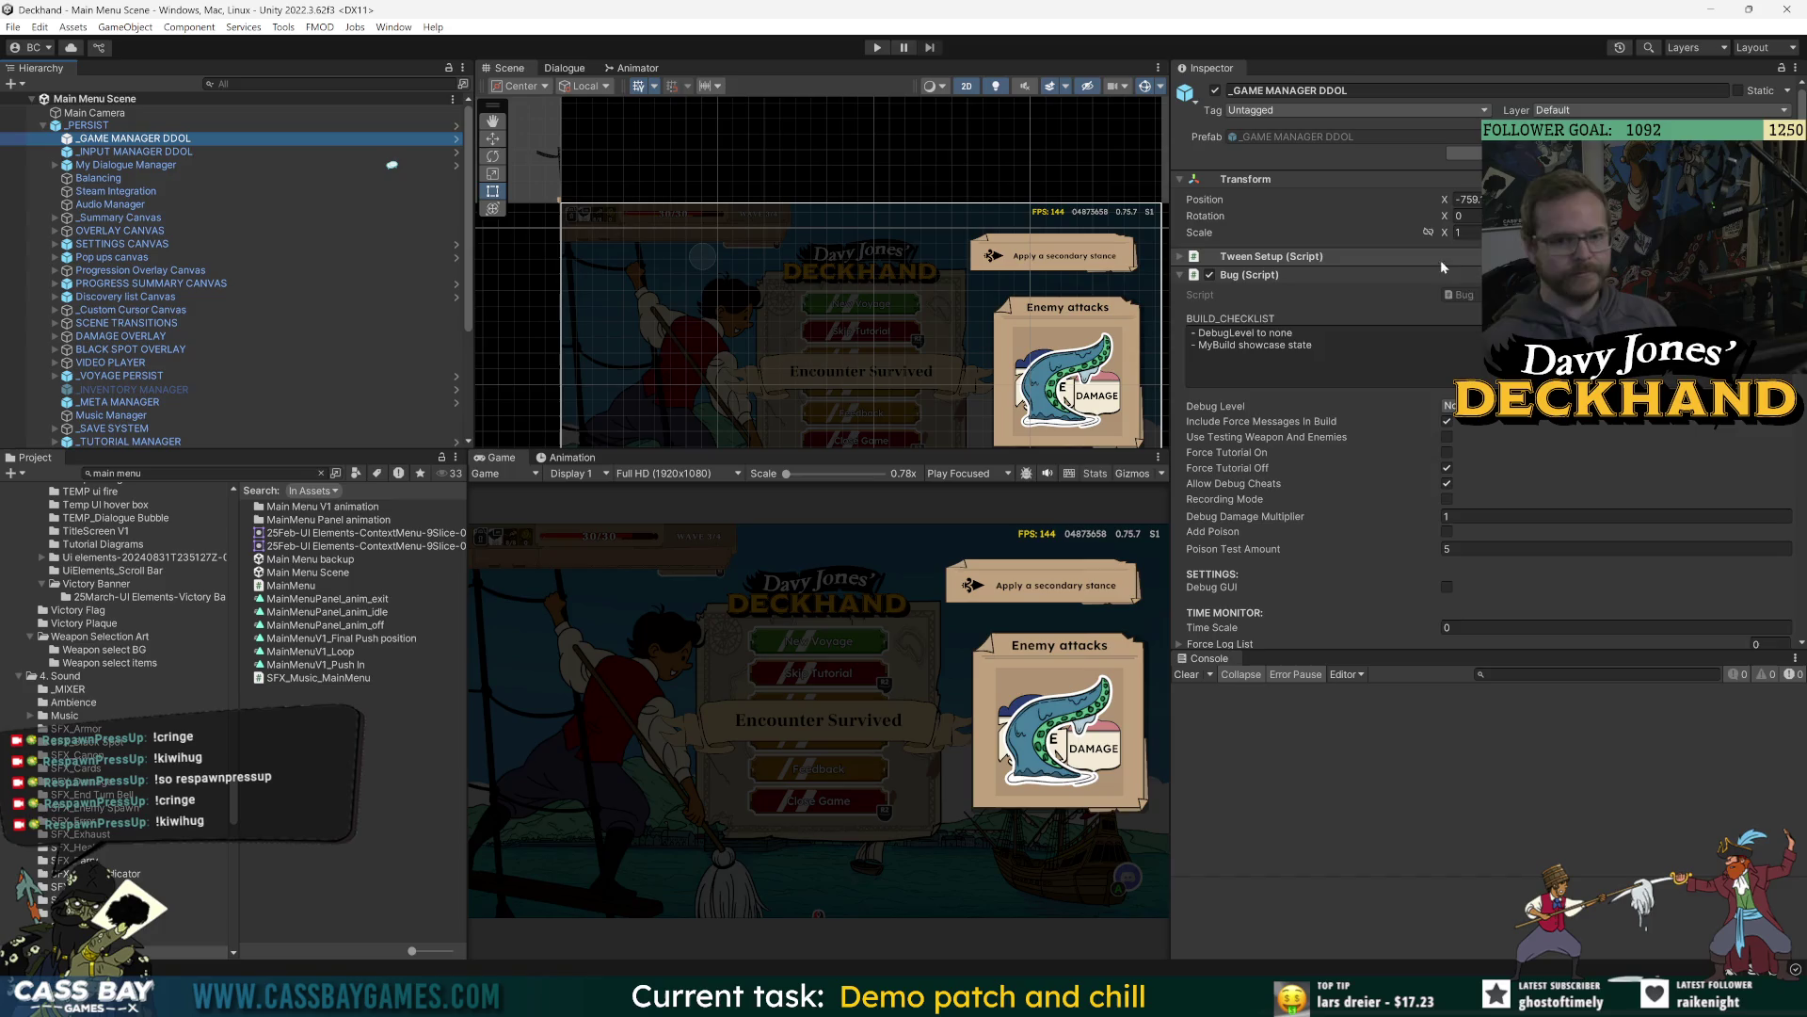
{"action": "key", "text": "alt+Tab"}
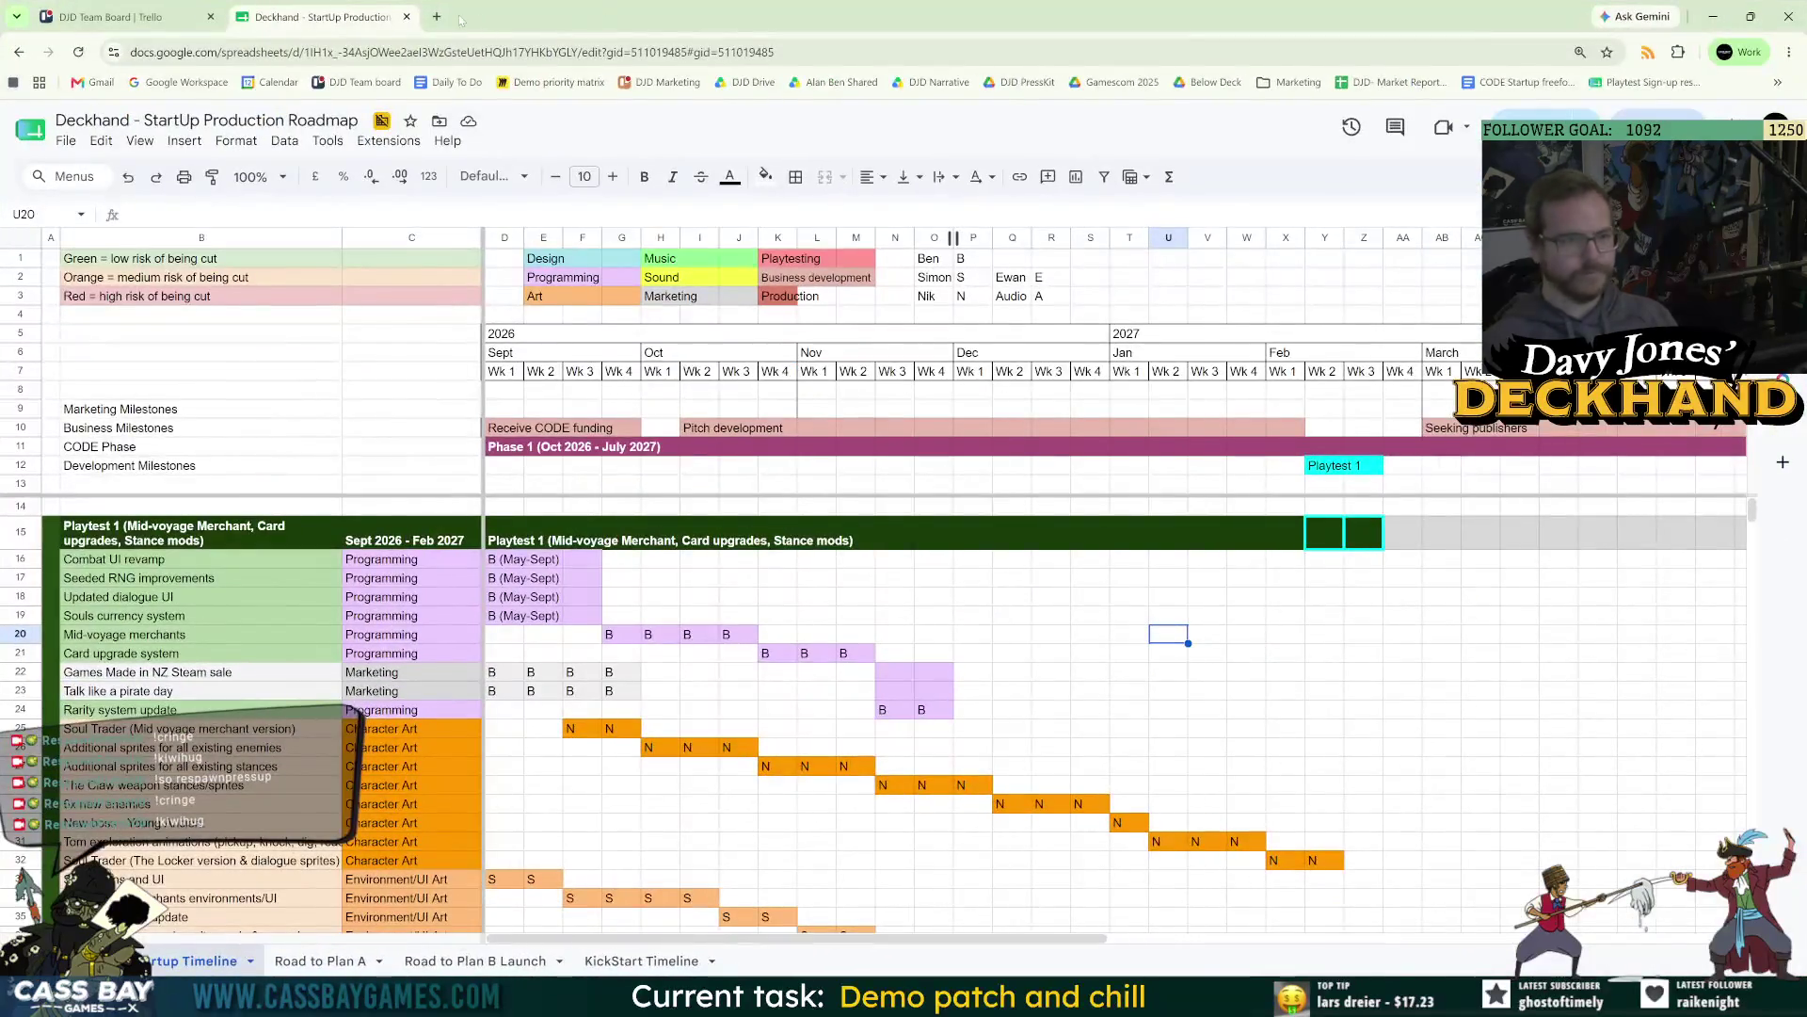
Open the DJD_Programming Process doc in a new tab at its Publishing to Steam section.
{"action": "key", "text": "ctrl+t"}
{"action": "type", "text": "prog"}
{"action": "key", "text": "Return"}
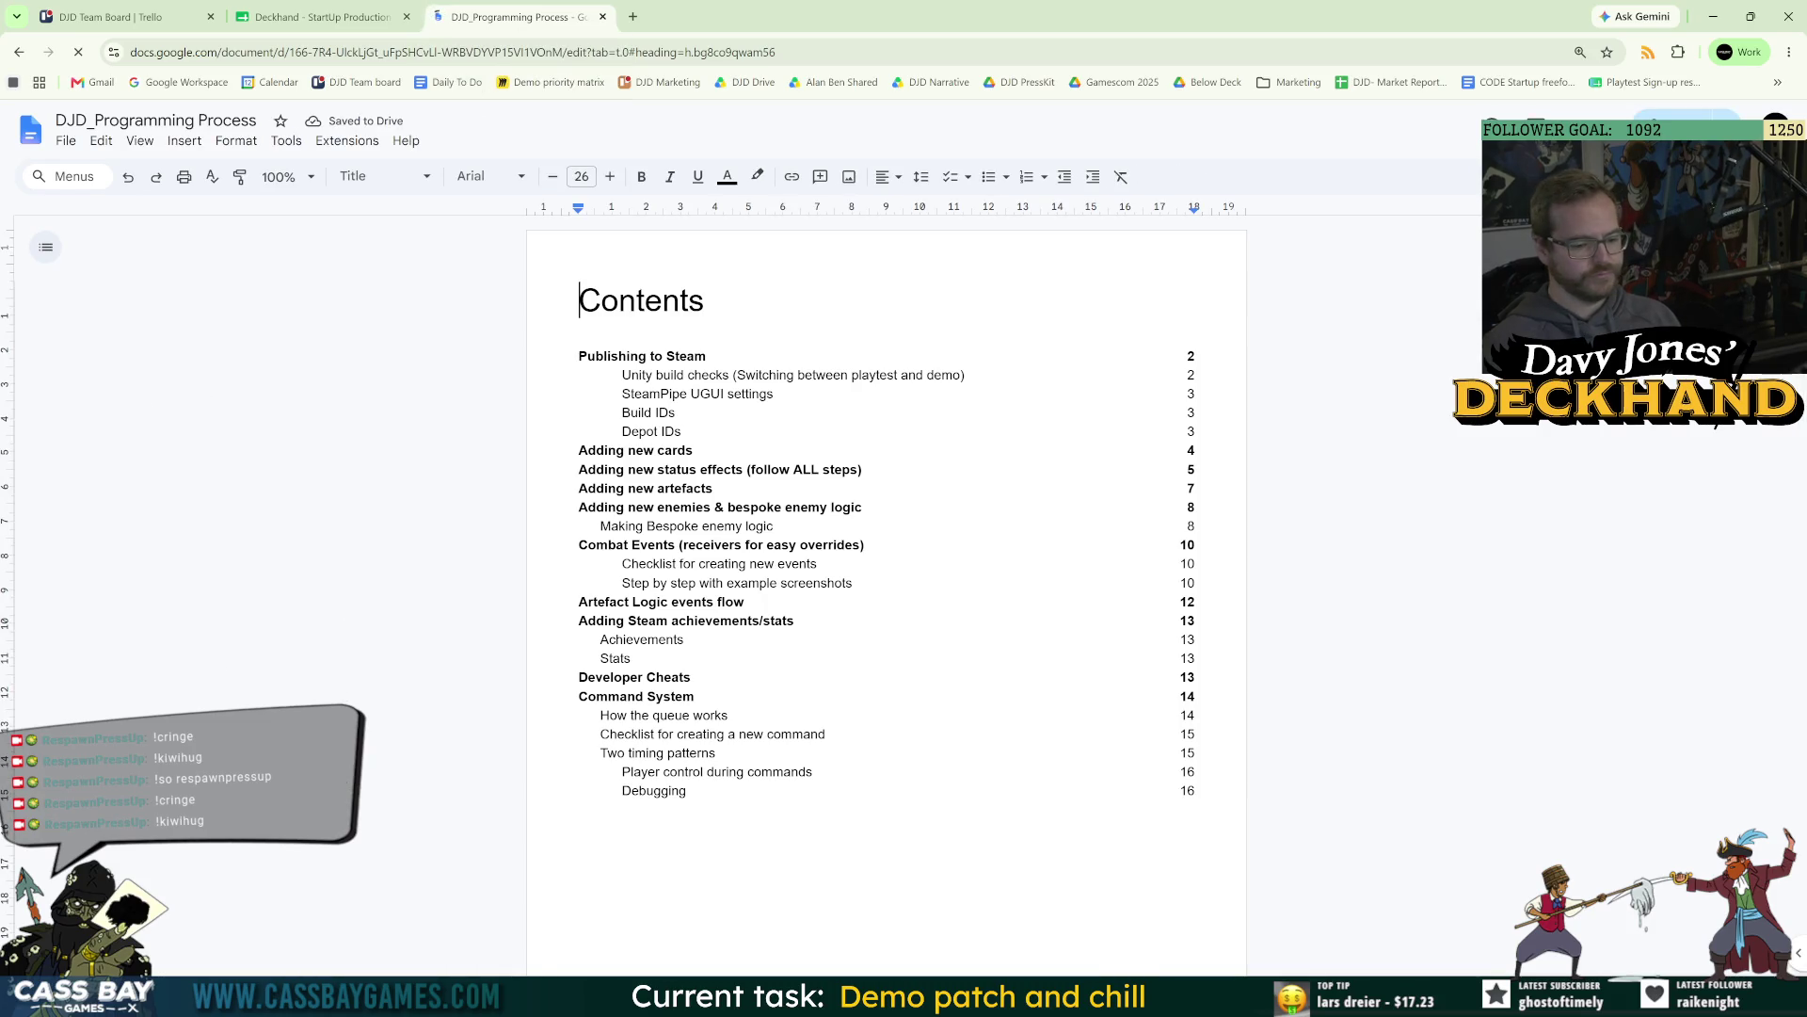
{"action": "left_click", "coordinate": [662, 357]}
{"action": "left_click", "coordinate": [659, 382]}
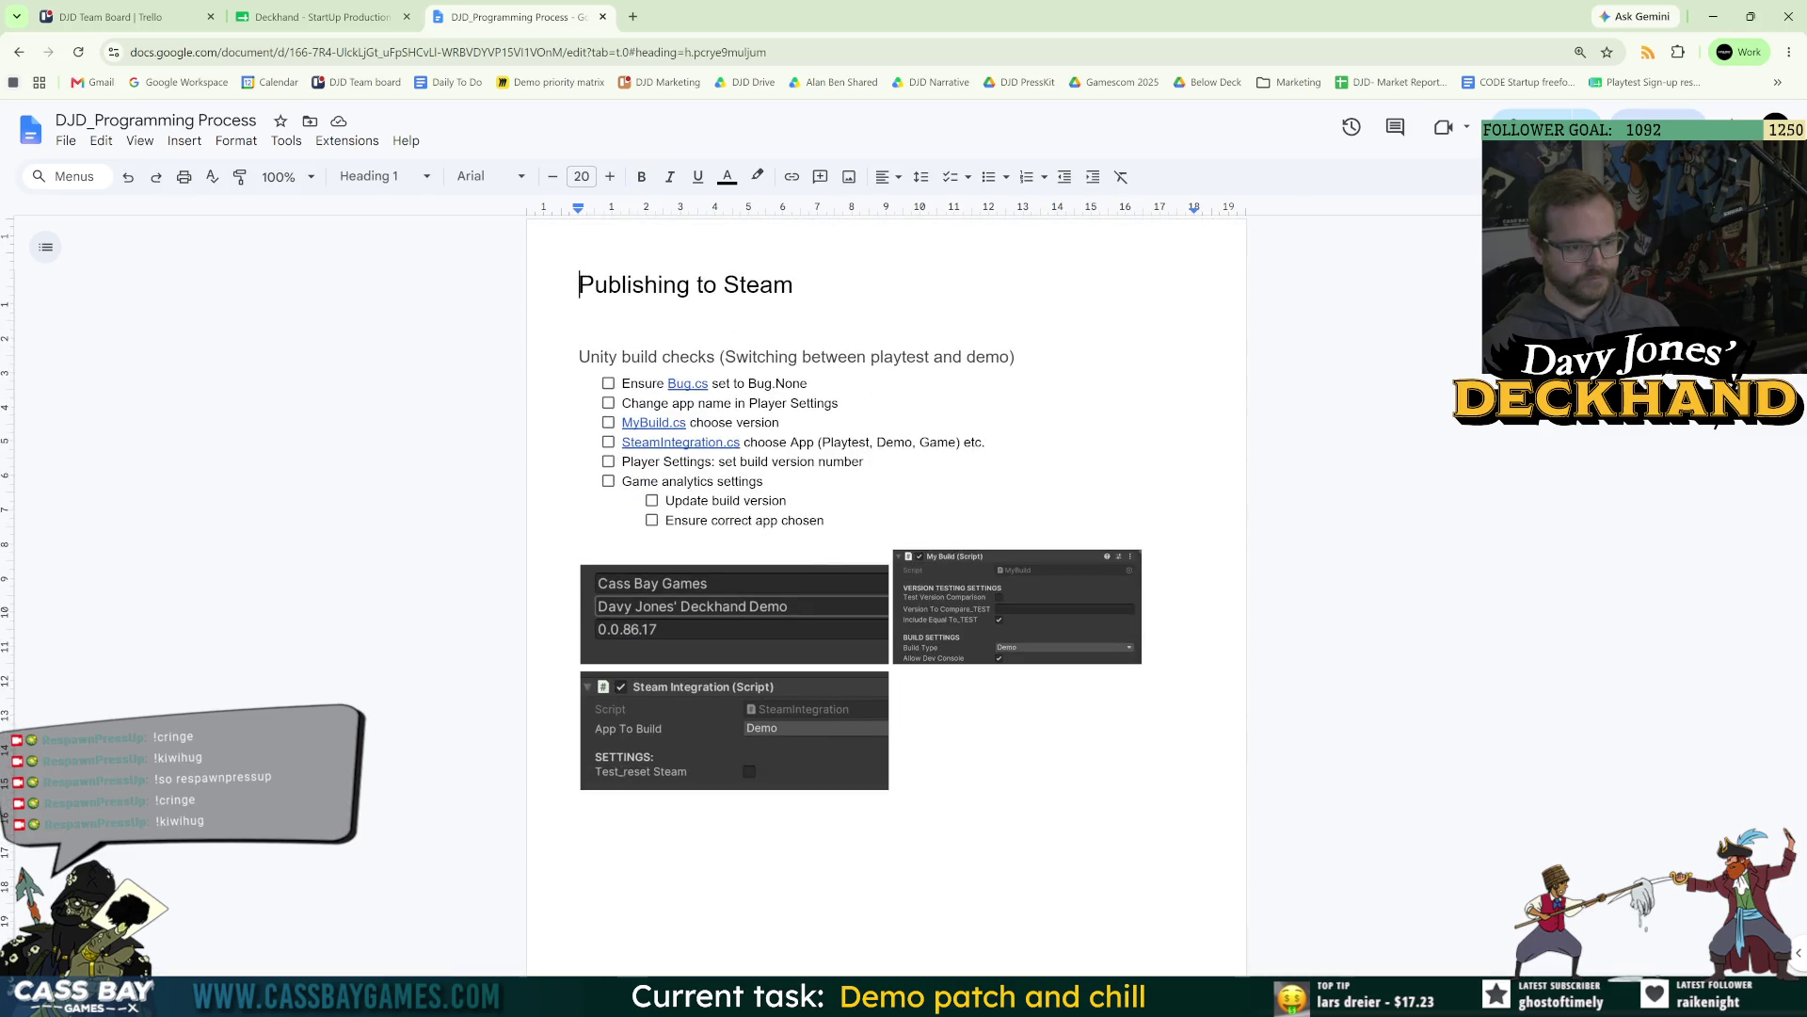
{"action": "key", "text": "alt+Tab"}
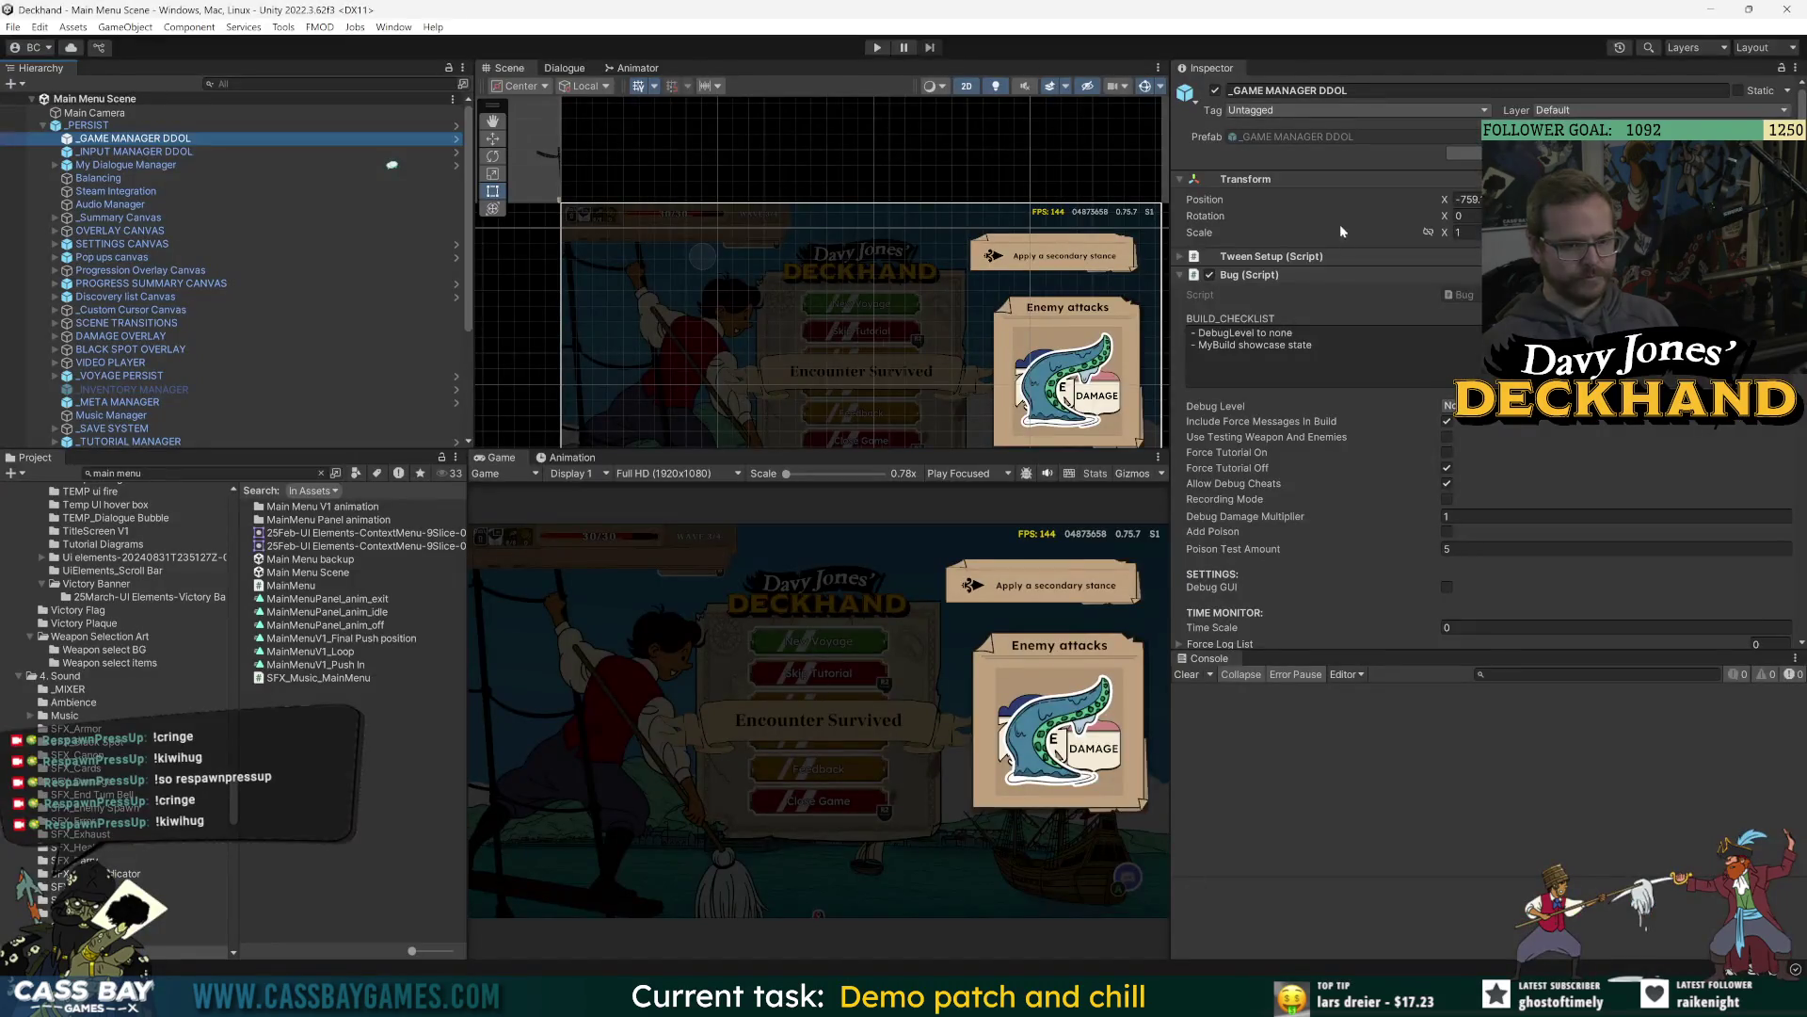
Change the Debug Level, set My Build's Build Type to Demo, and apply all _PERSIST overrides.
{"action": "left_click", "coordinate": [1455, 406]}
{"action": "left_click", "coordinate": [1485, 431]}
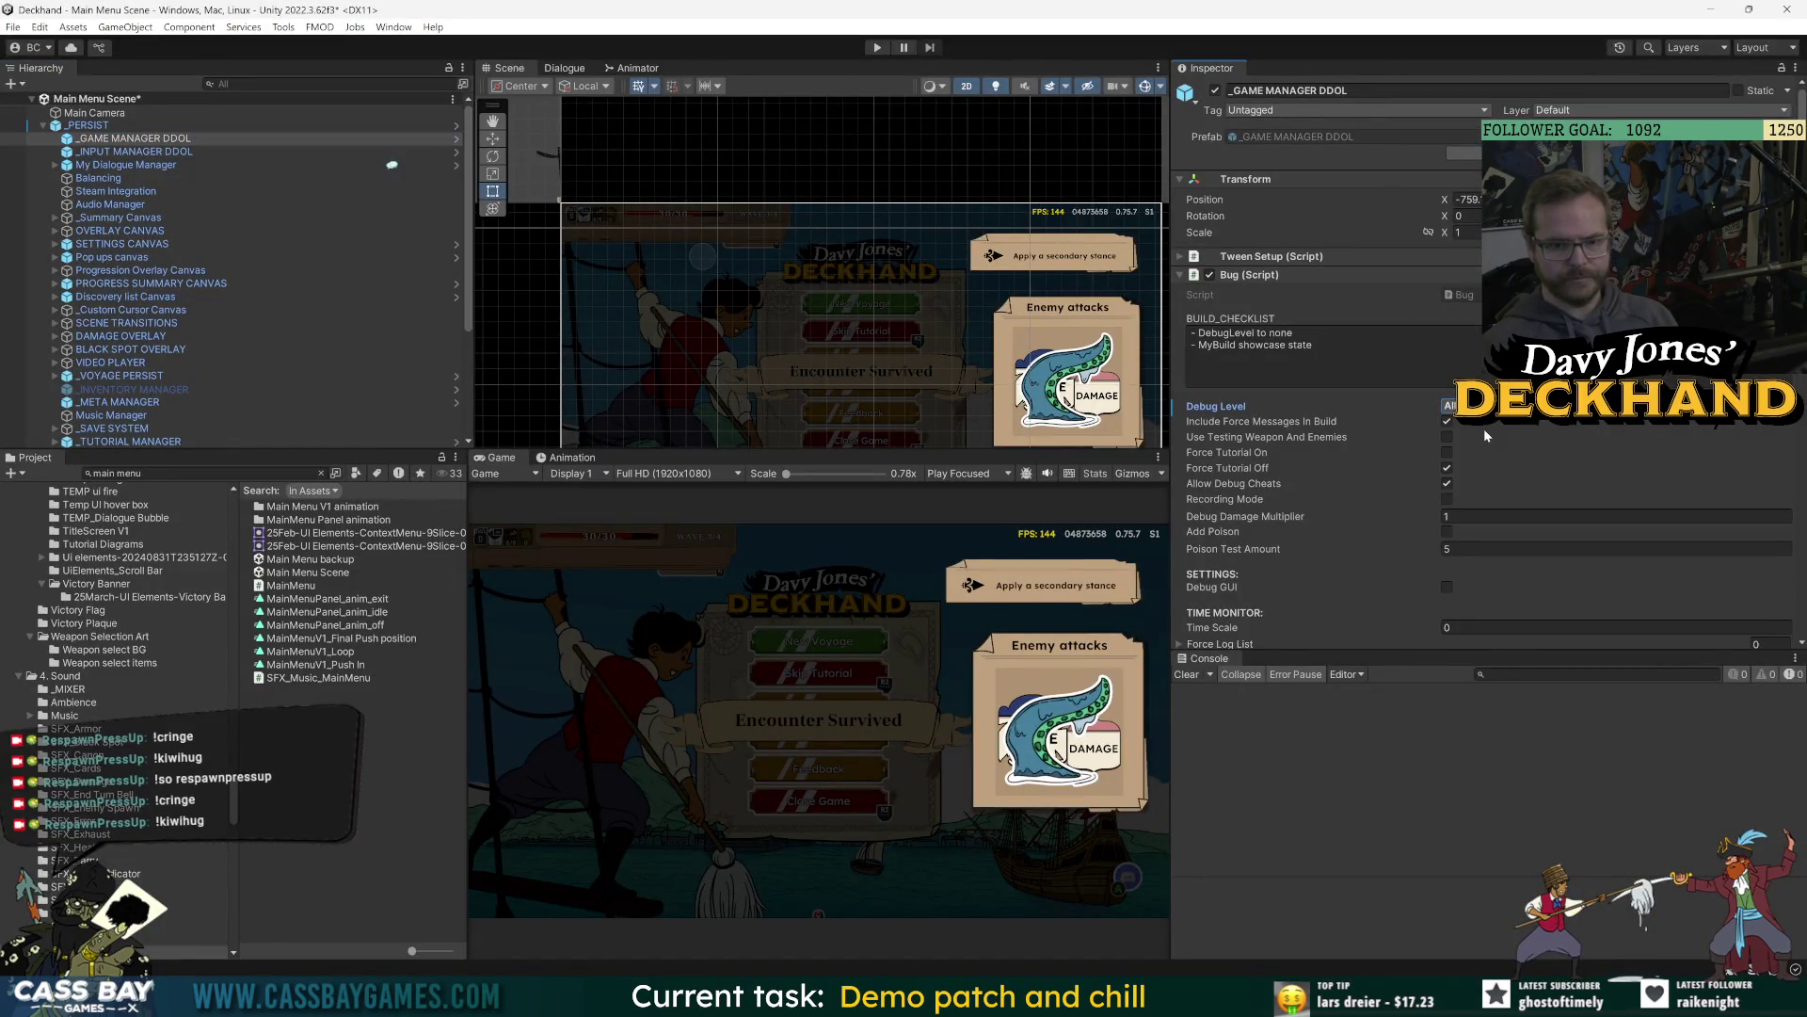
{"action": "left_click", "coordinate": [1449, 406]}
{"action": "left_click", "coordinate": [1480, 478]}
{"action": "left_click", "coordinate": [1252, 274]}
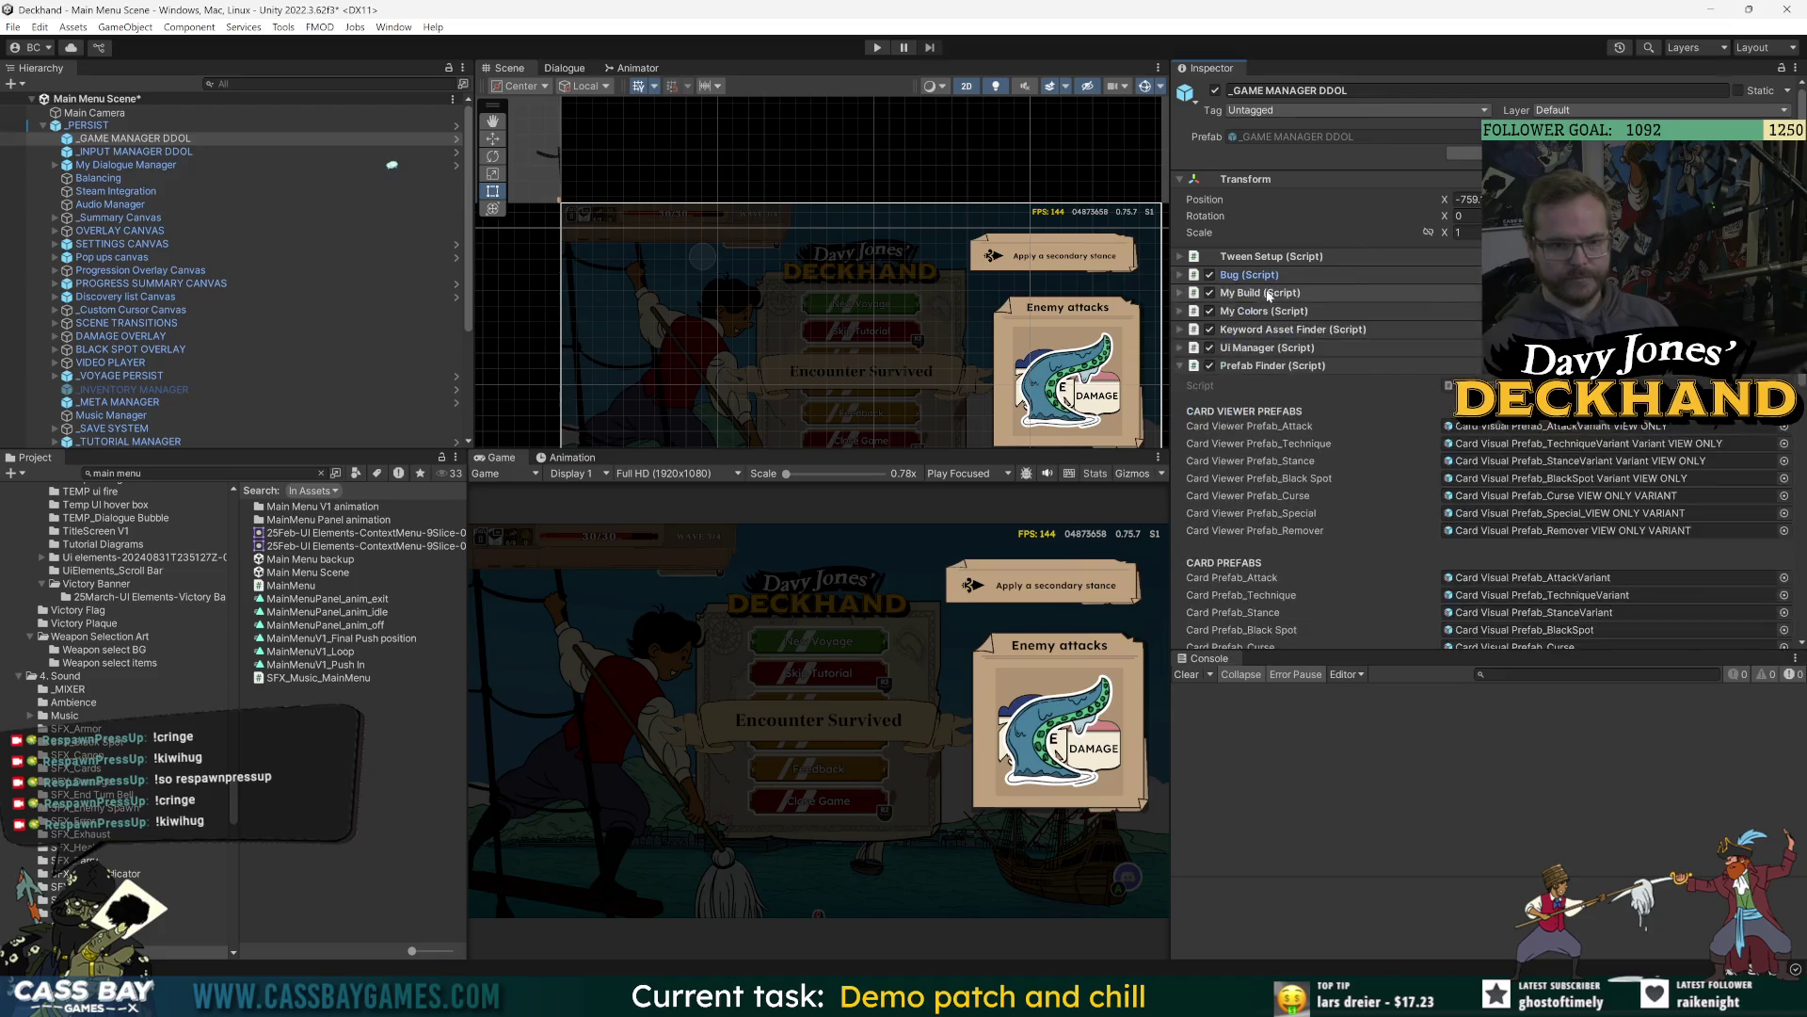
{"action": "left_click", "coordinate": [1260, 292]}
{"action": "left_click", "coordinate": [1459, 423]}
{"action": "left_click", "coordinate": [1492, 461]}
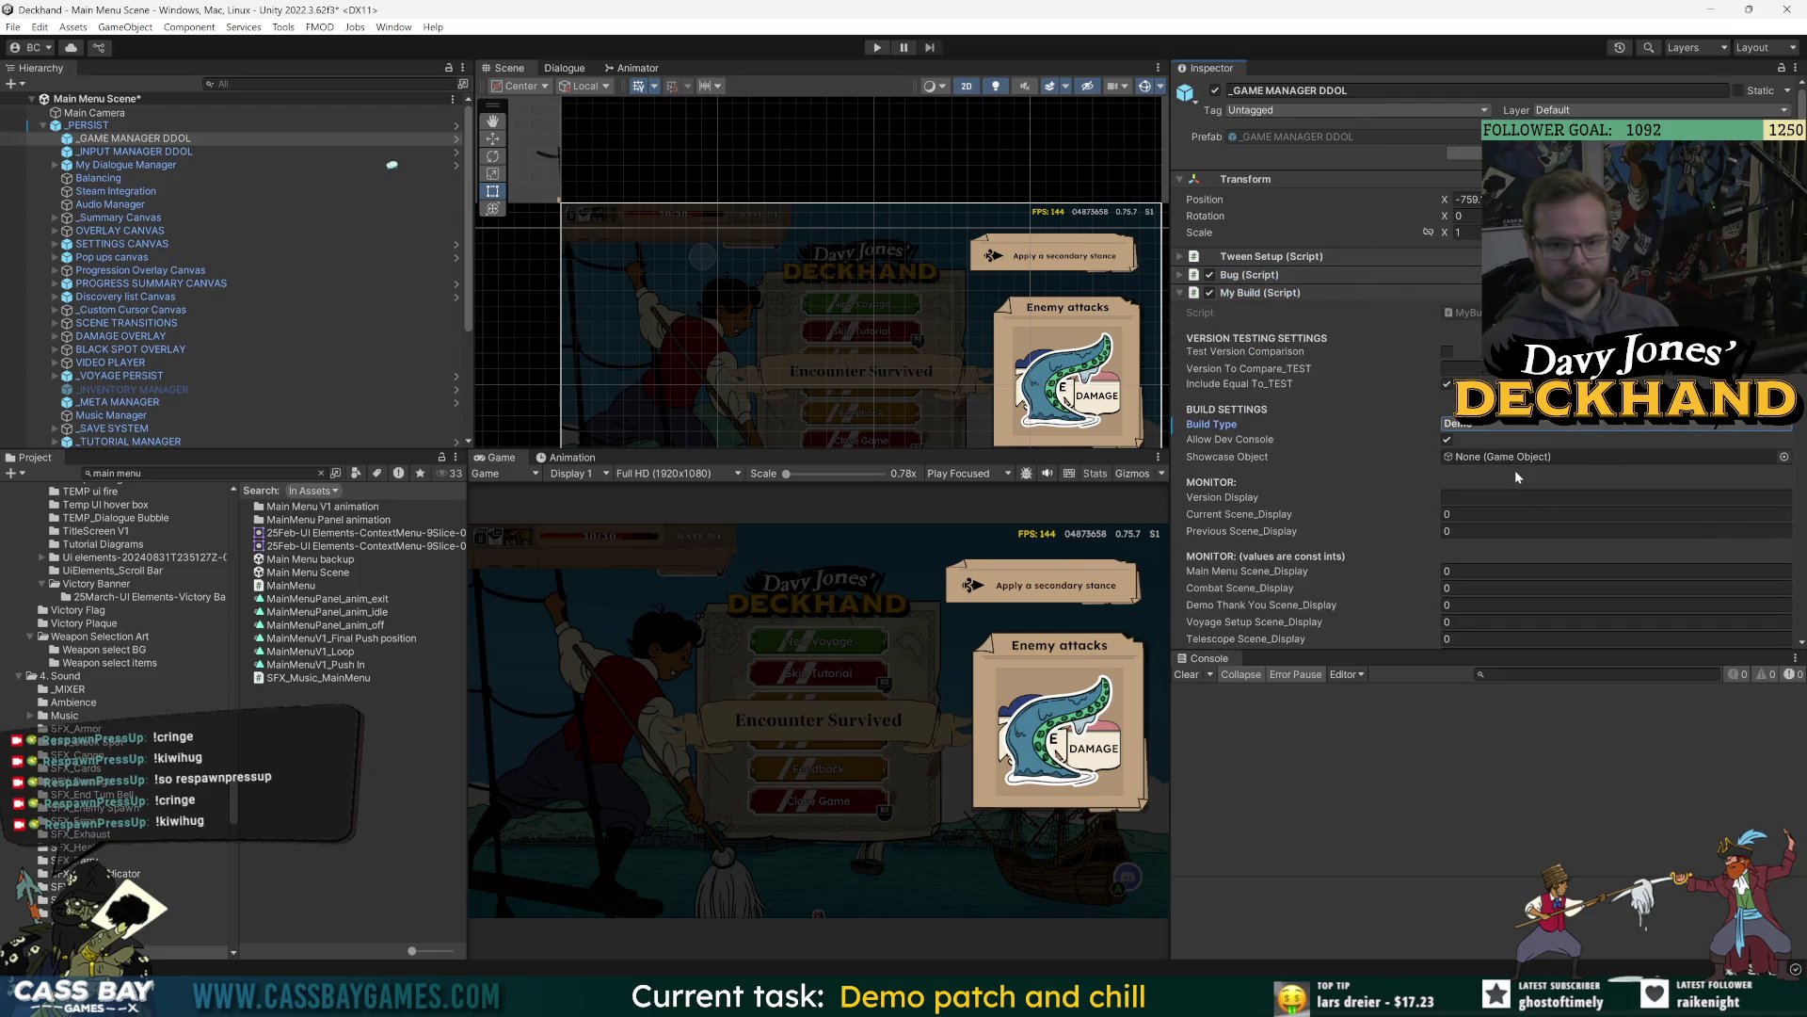
{"action": "left_click", "coordinate": [88, 125]}
{"action": "left_click", "coordinate": [1318, 154]}
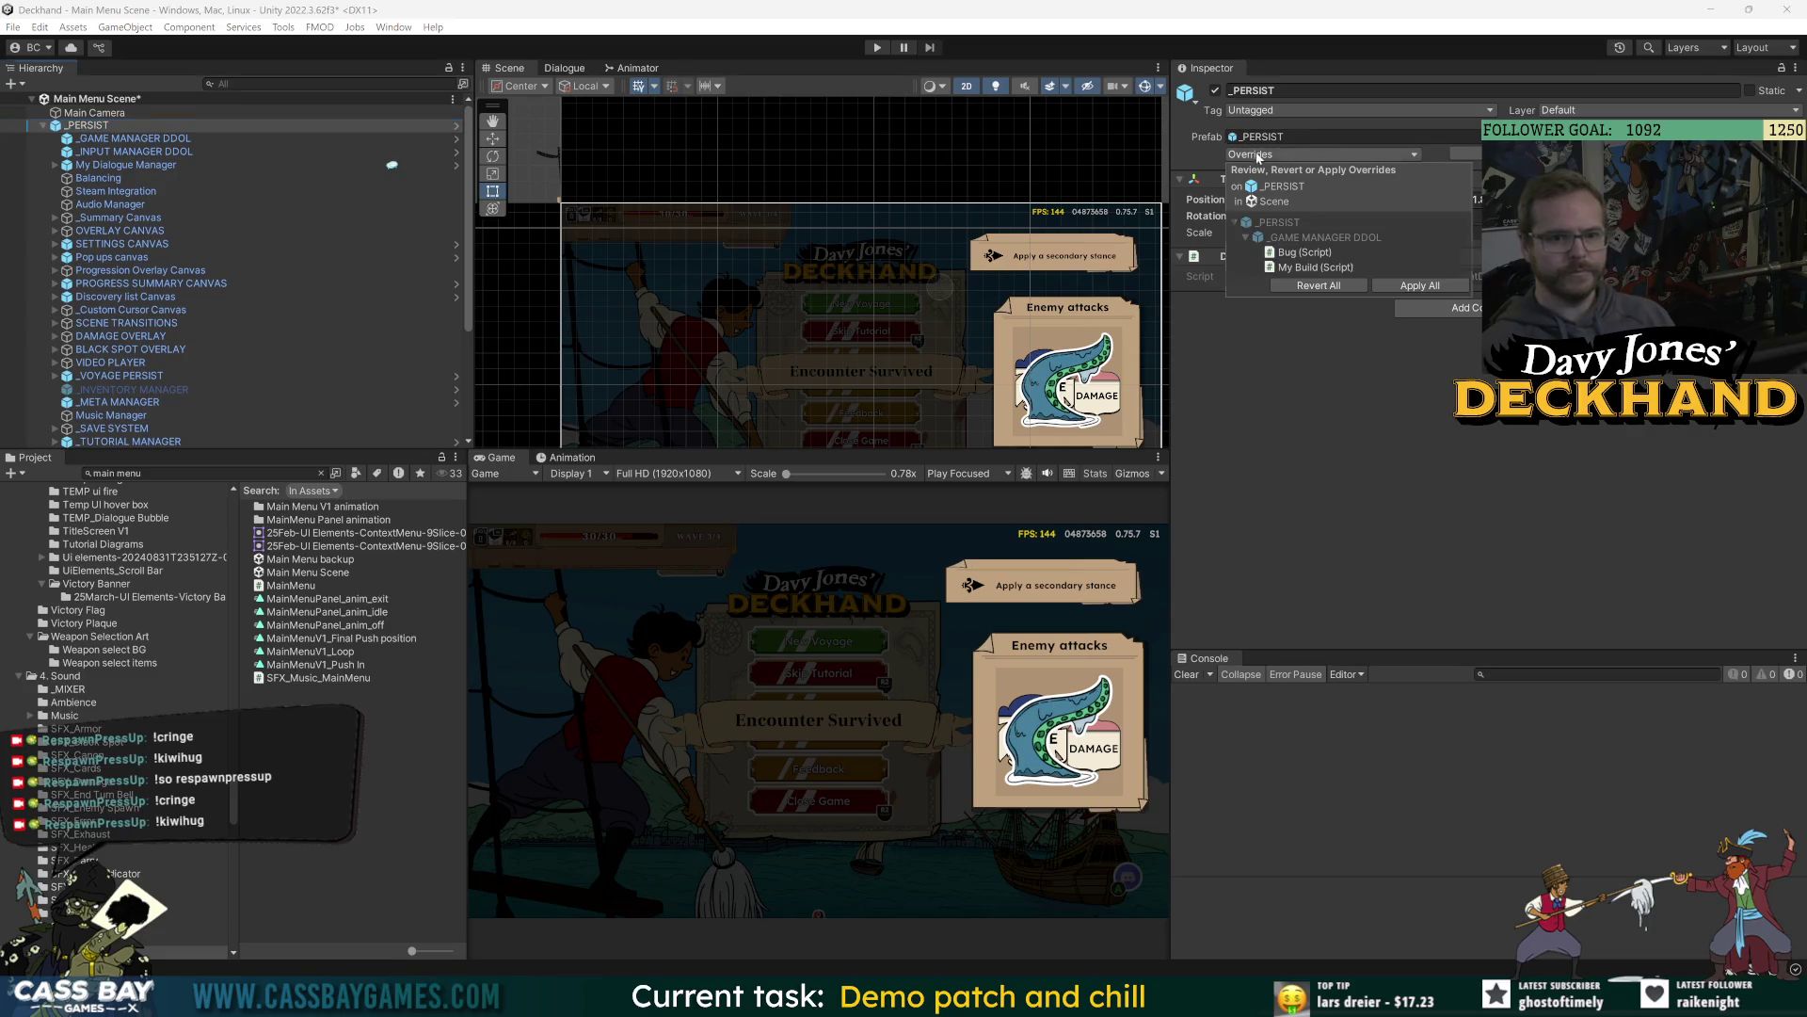
{"action": "left_click", "coordinate": [1419, 286]}
{"action": "key", "text": "alt+Tab"}
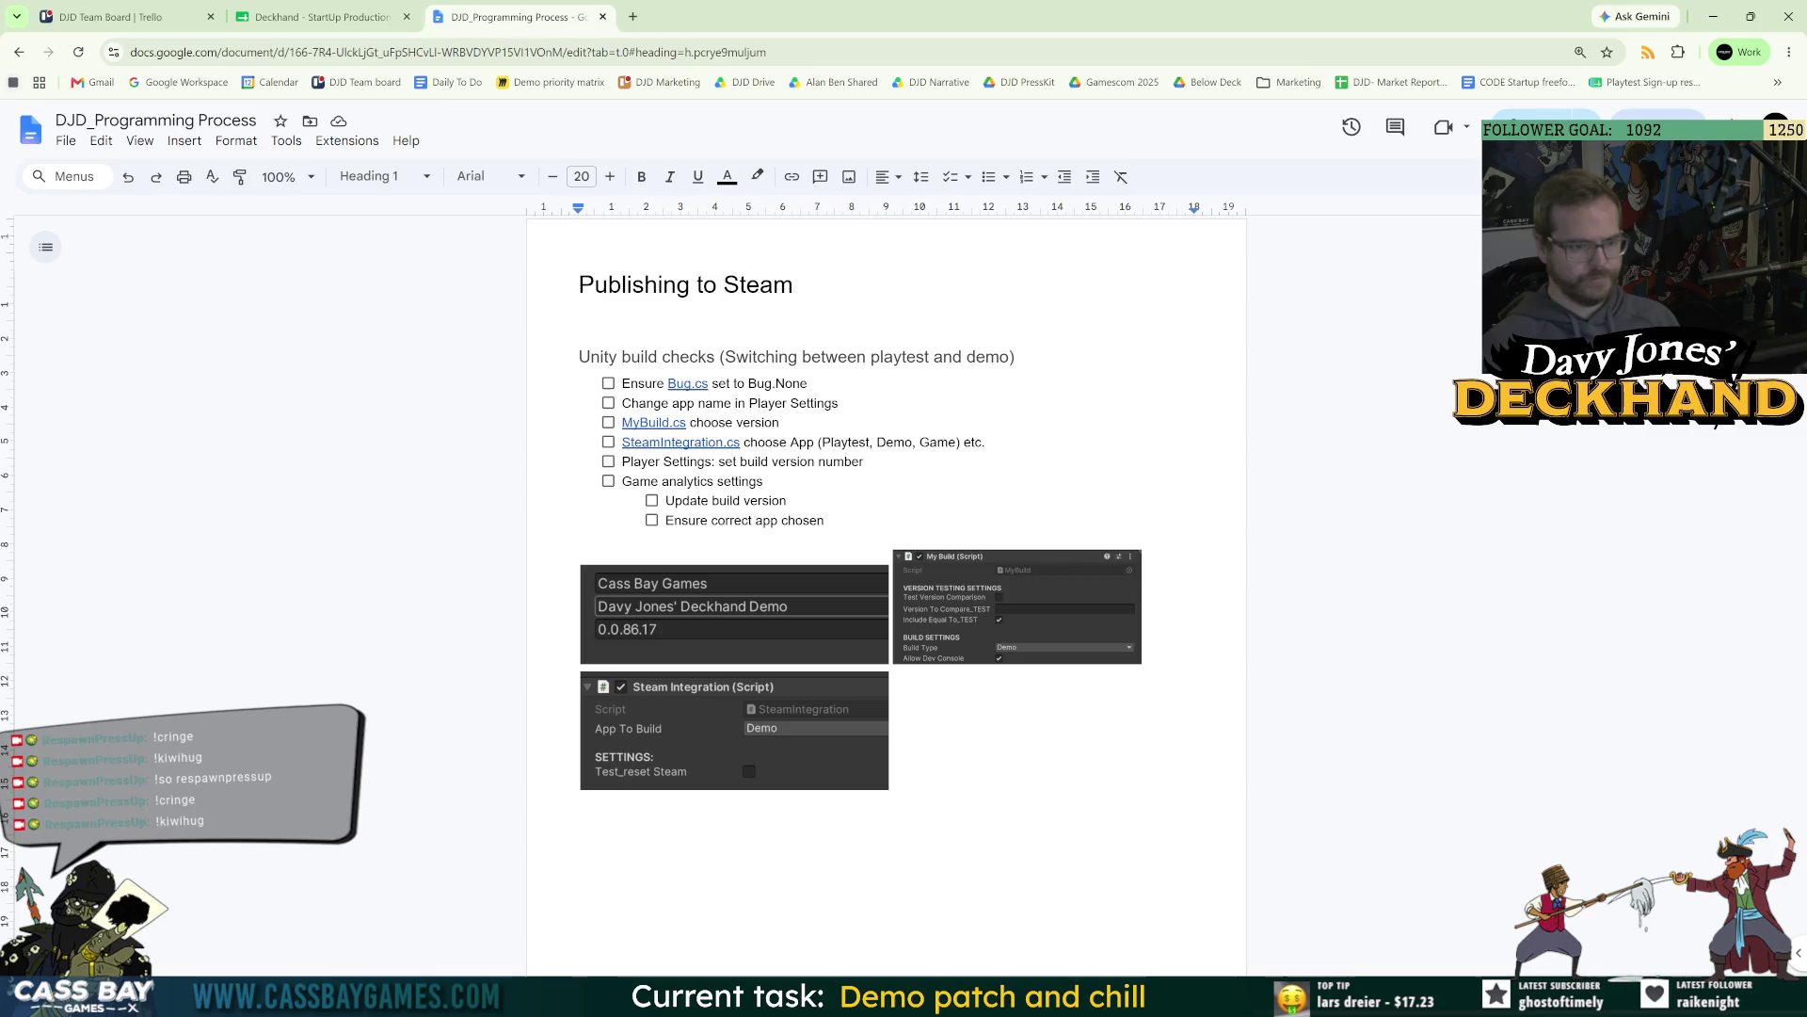
Set Steam Integration's App To Build to Demo and apply all _PERSIST overrides again.
{"action": "key", "text": "alt+Tab"}
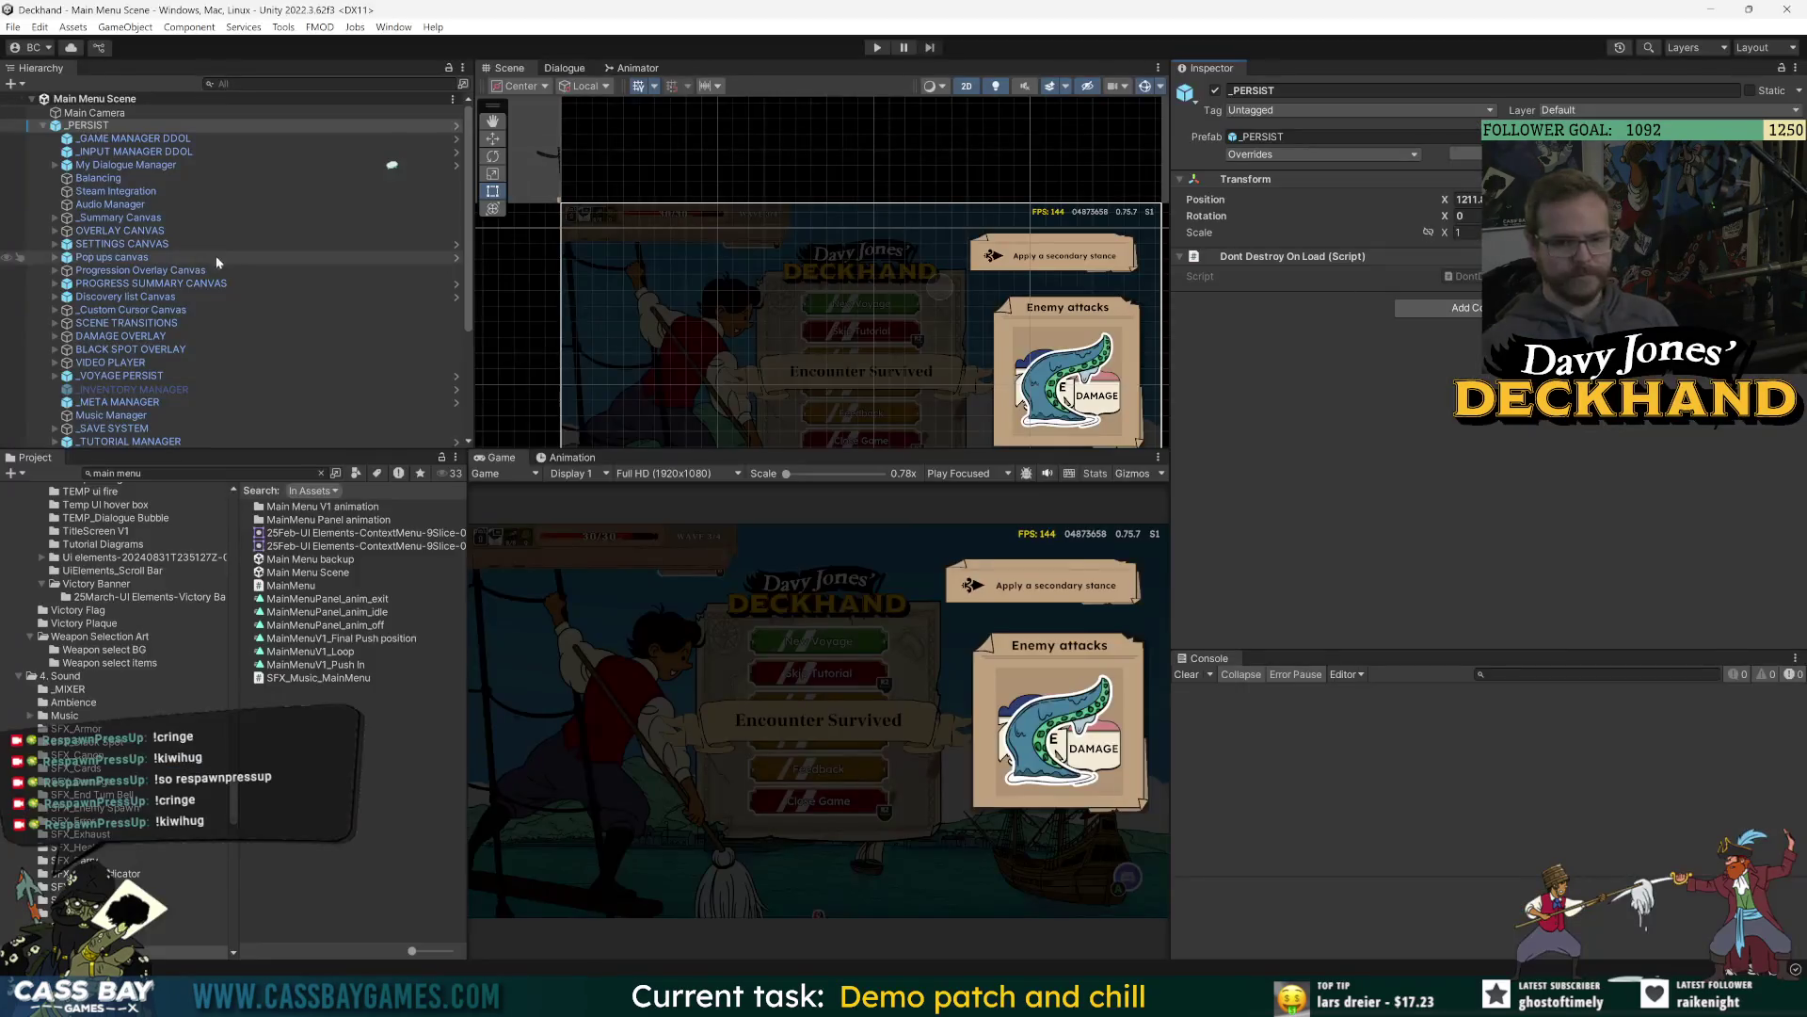
{"action": "left_click", "coordinate": [1459, 250]}
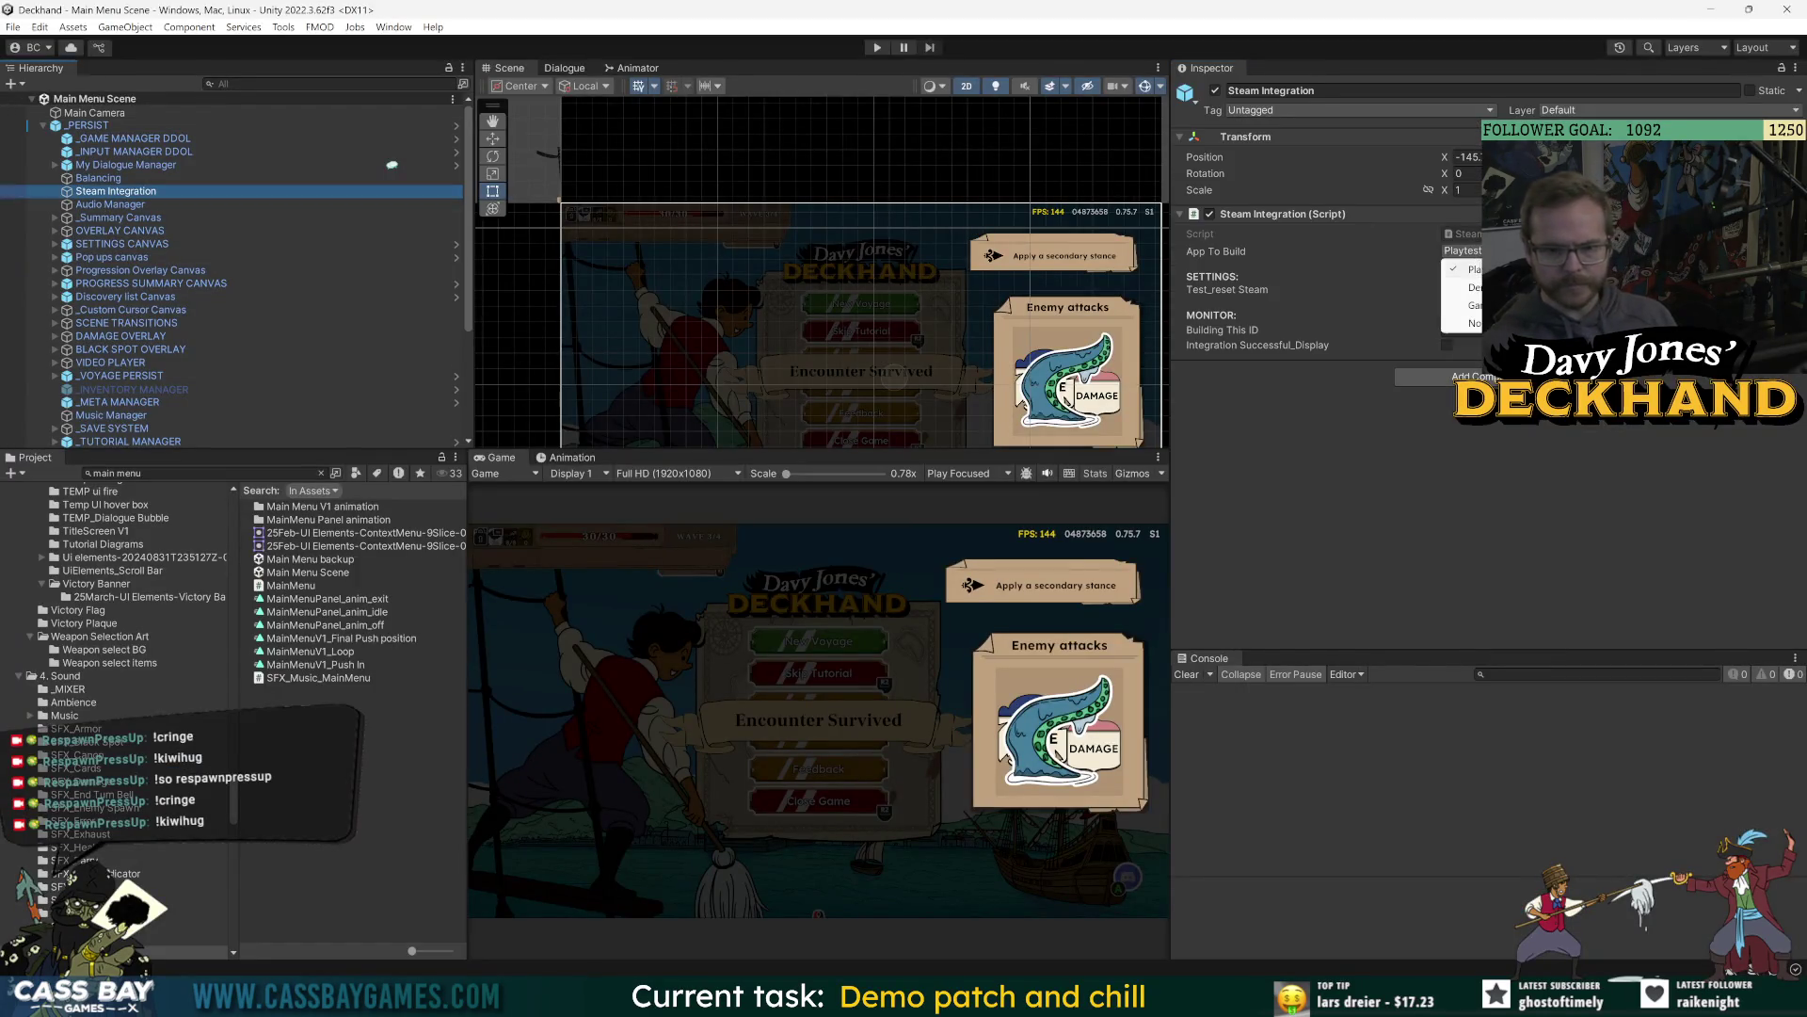
{"action": "left_click", "coordinate": [1464, 281]}
{"action": "left_click", "coordinate": [90, 125]}
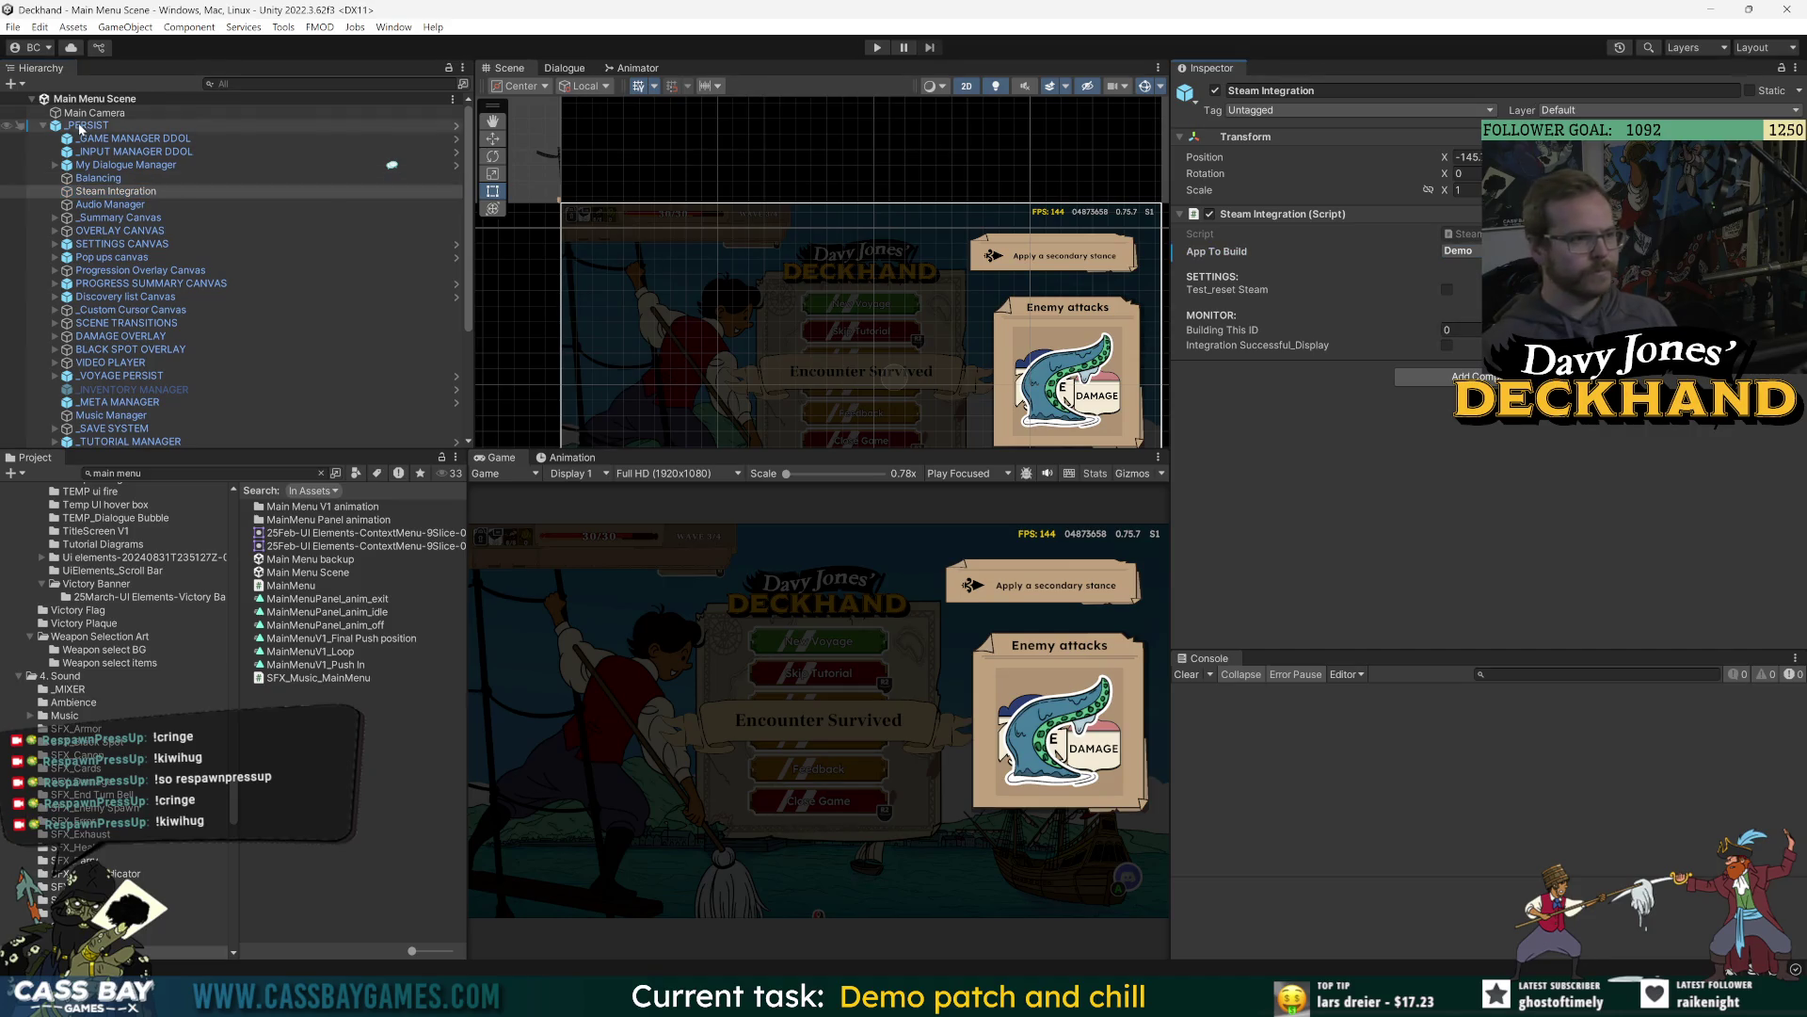
{"action": "left_click", "coordinate": [1318, 153]}
{"action": "left_click", "coordinate": [1420, 582]}
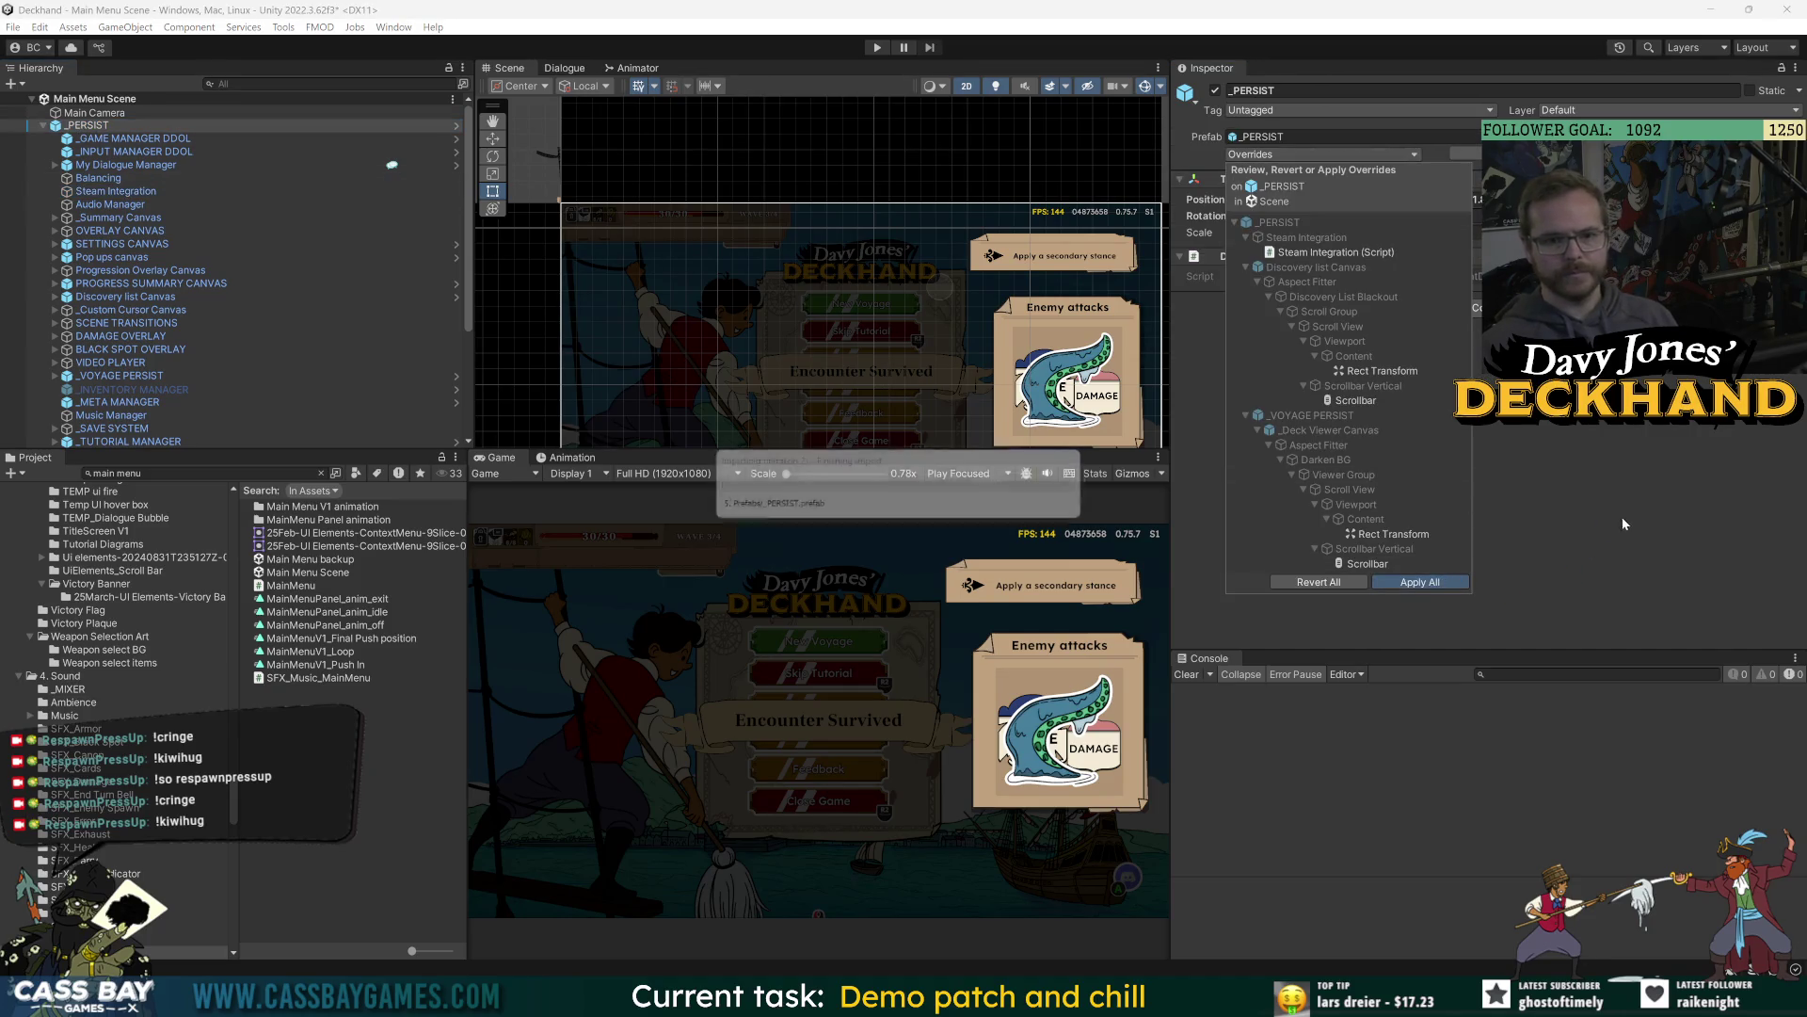
{"action": "key", "text": "alt+Tab"}
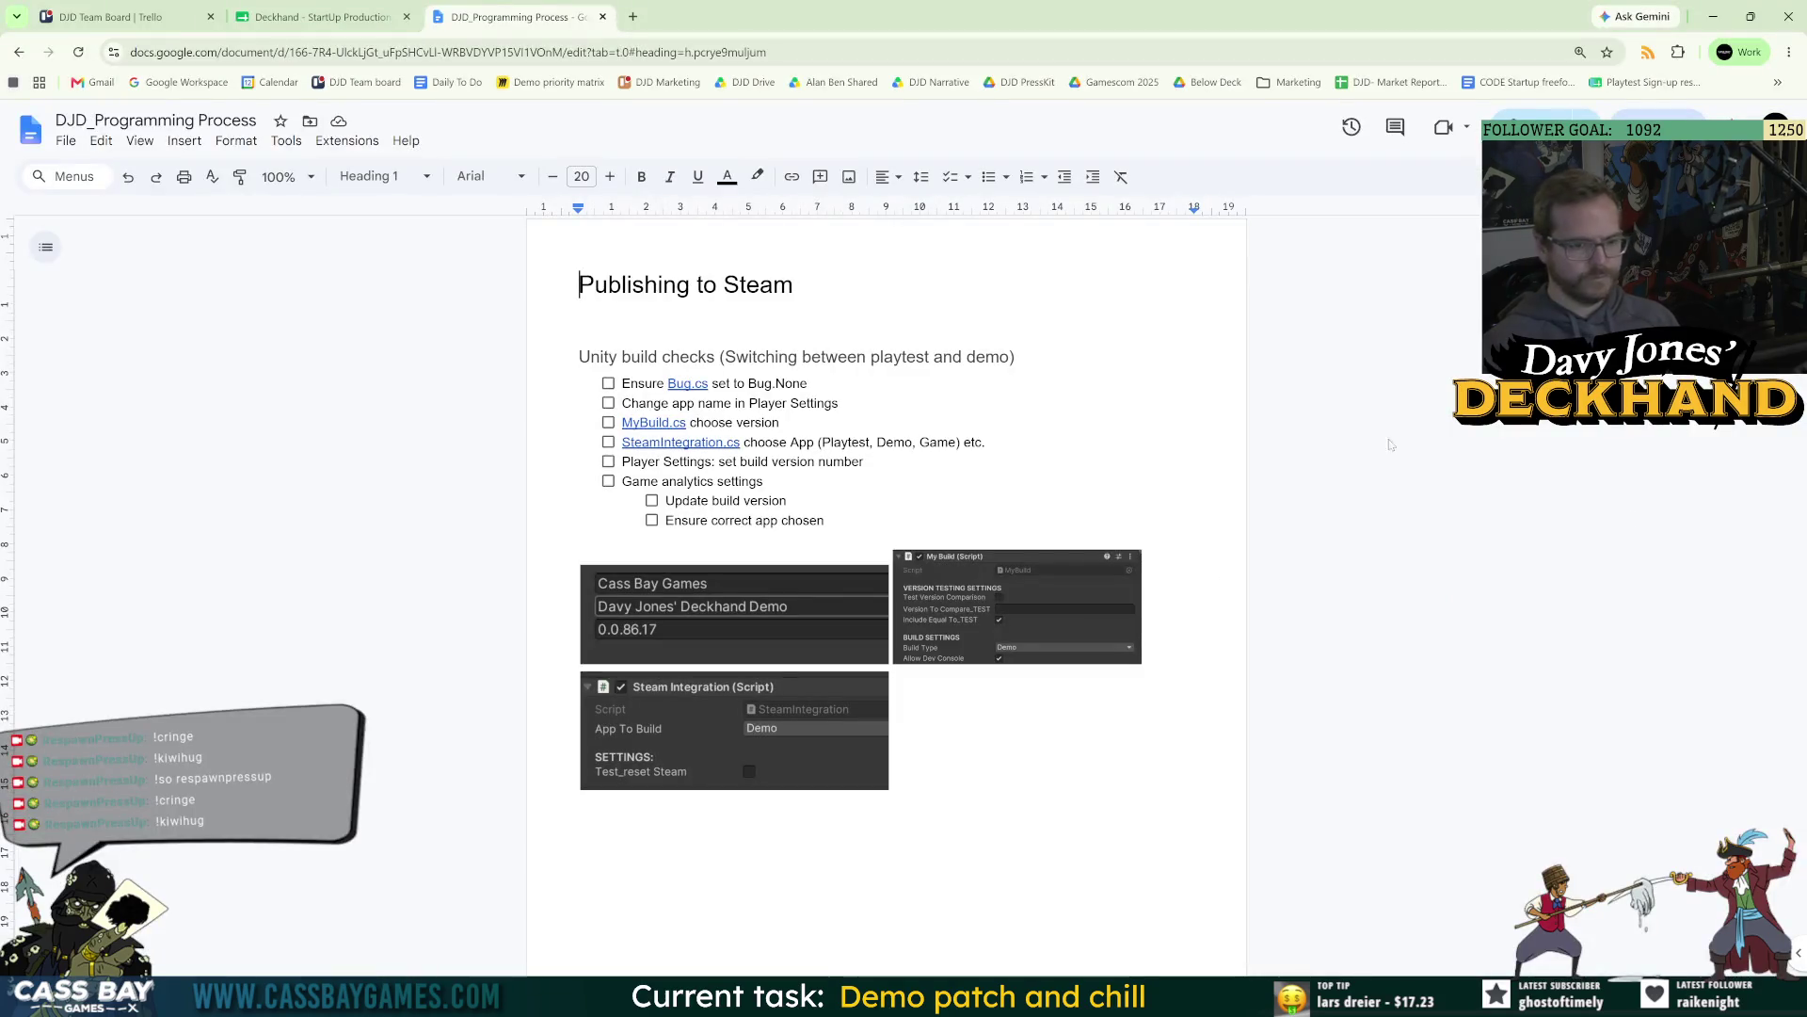
Open the Steamworks partner site in a new Chrome tab.
{"action": "key", "text": "ctrl+t"}
{"action": "type", "text": "steam"}
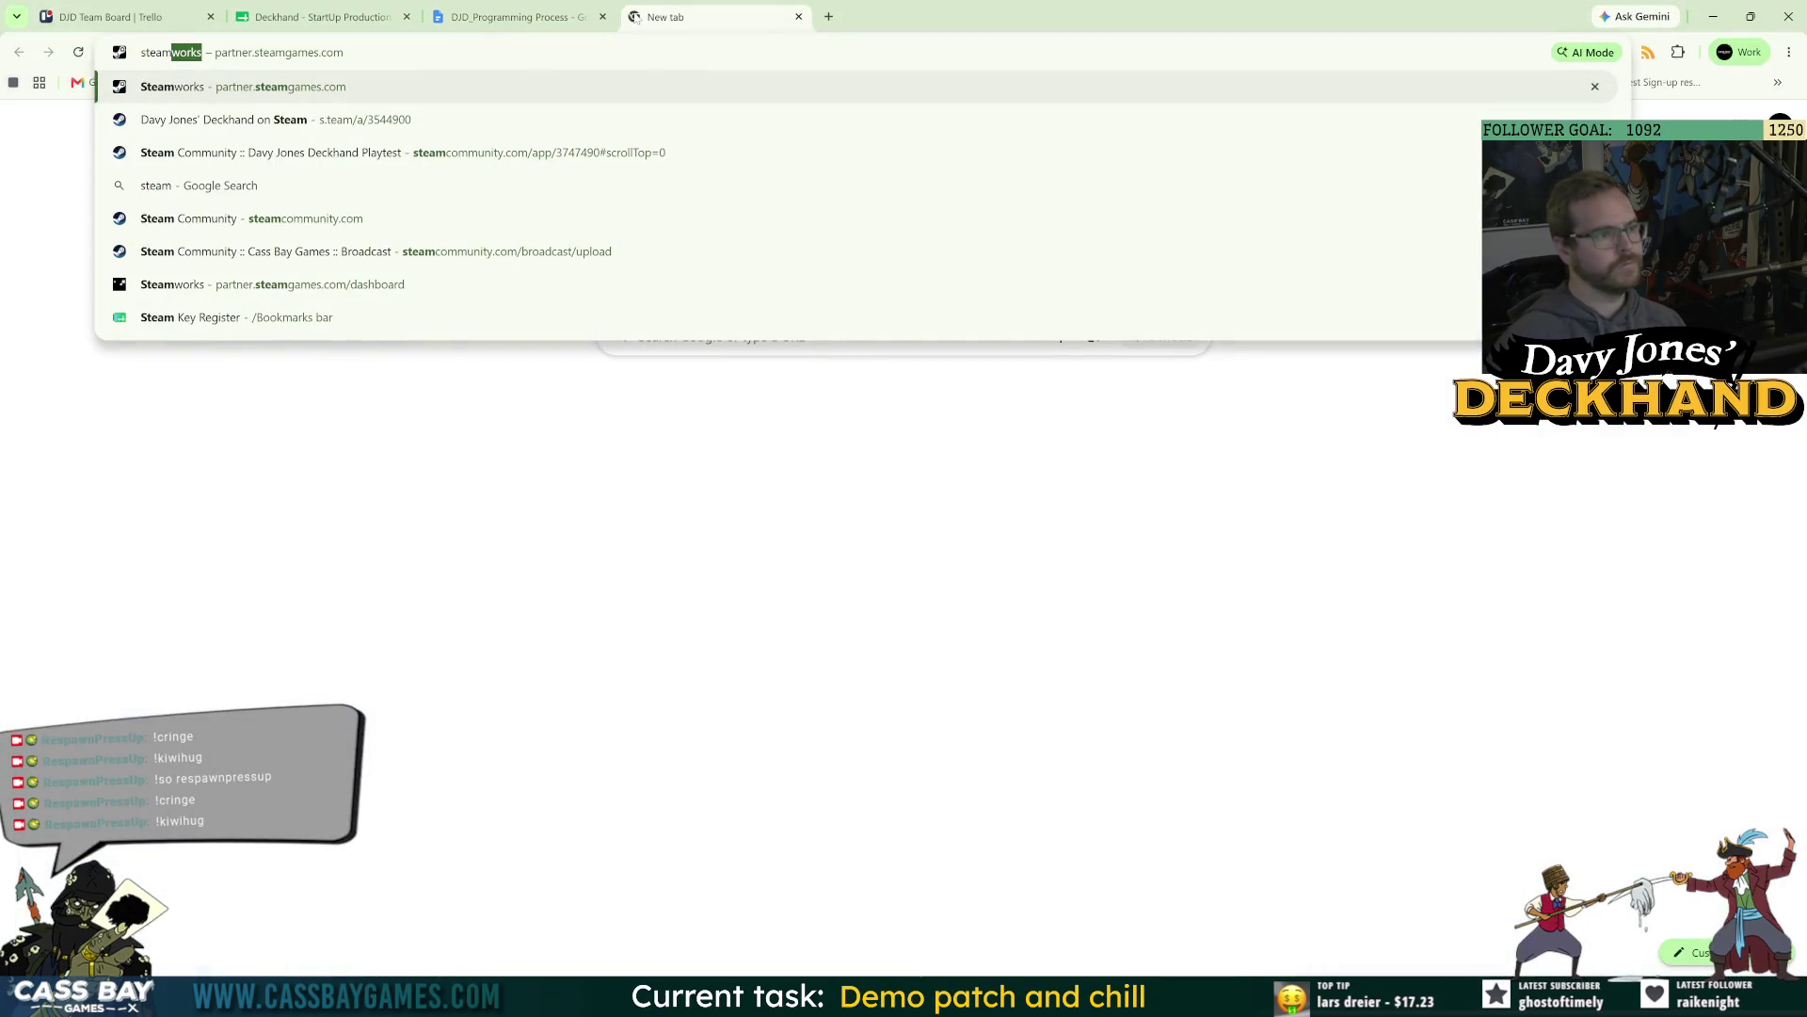
{"action": "key", "text": "Return"}
Open the Davy Jones Deckhand Playtest Steam Community hub in another tab.
{"action": "left_click", "coordinate": [829, 25]}
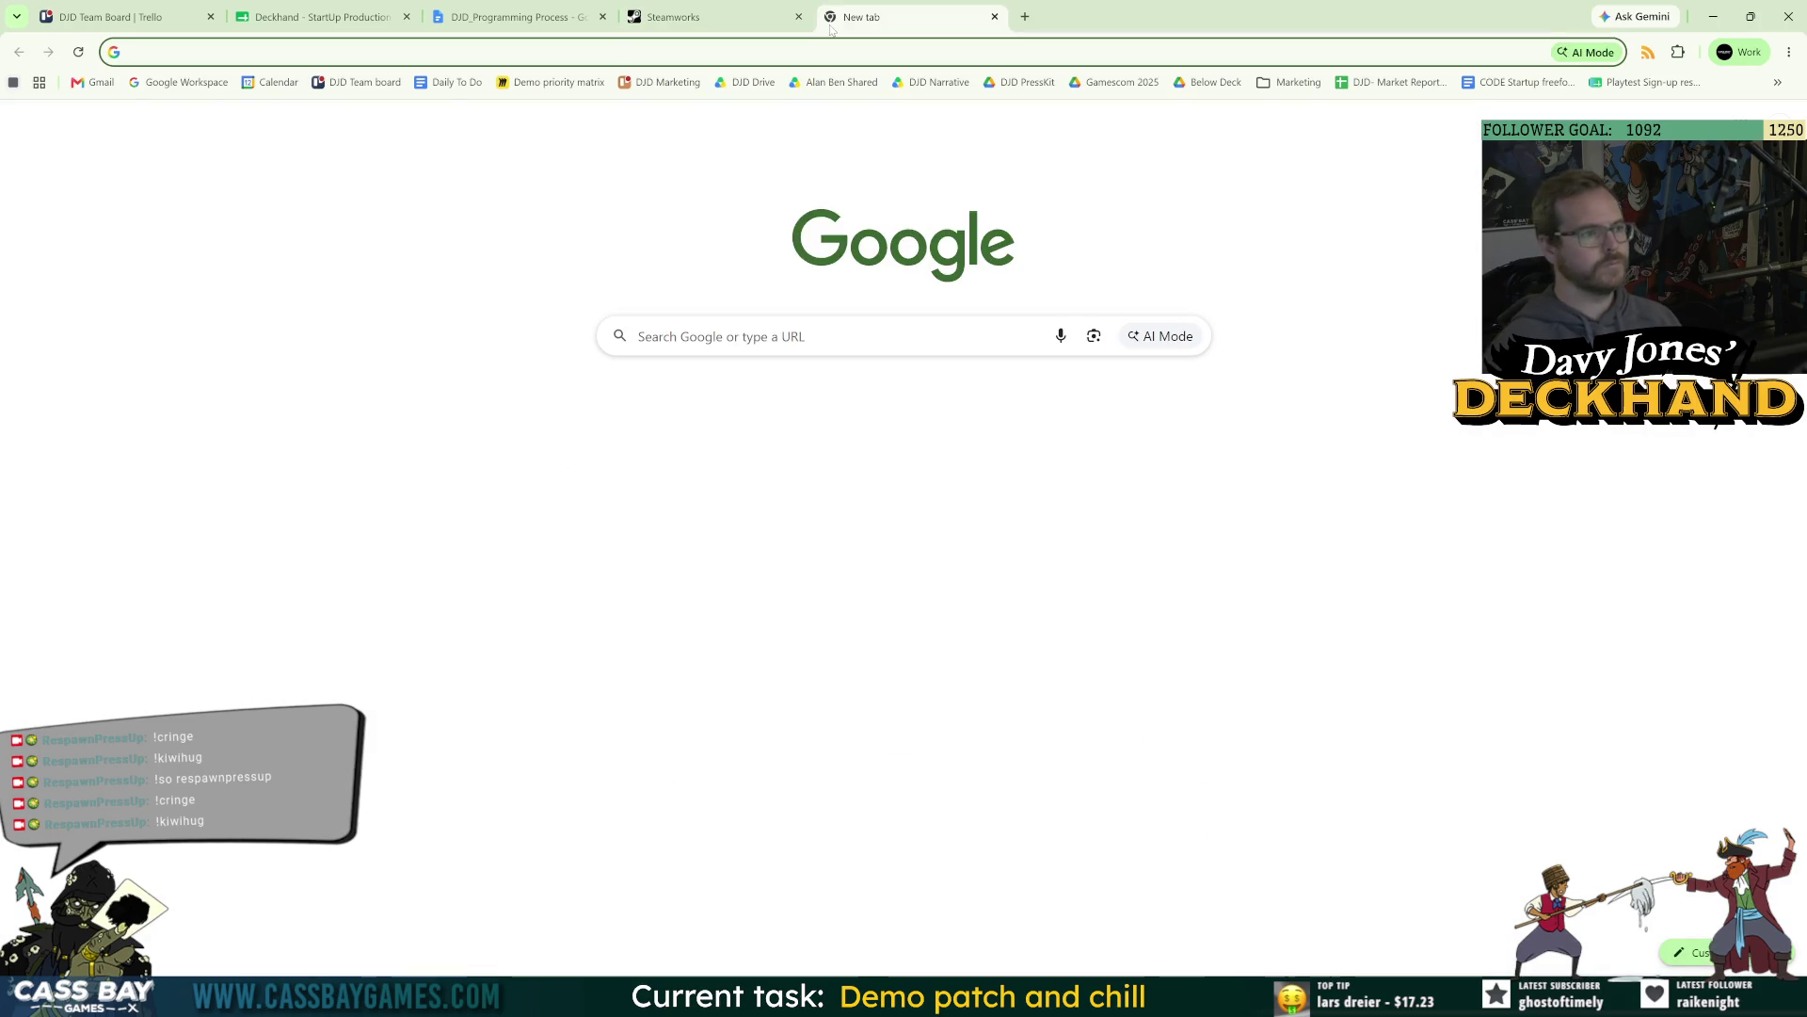
{"action": "type", "text": "steamcommunity"}
{"action": "key", "text": "Return"}
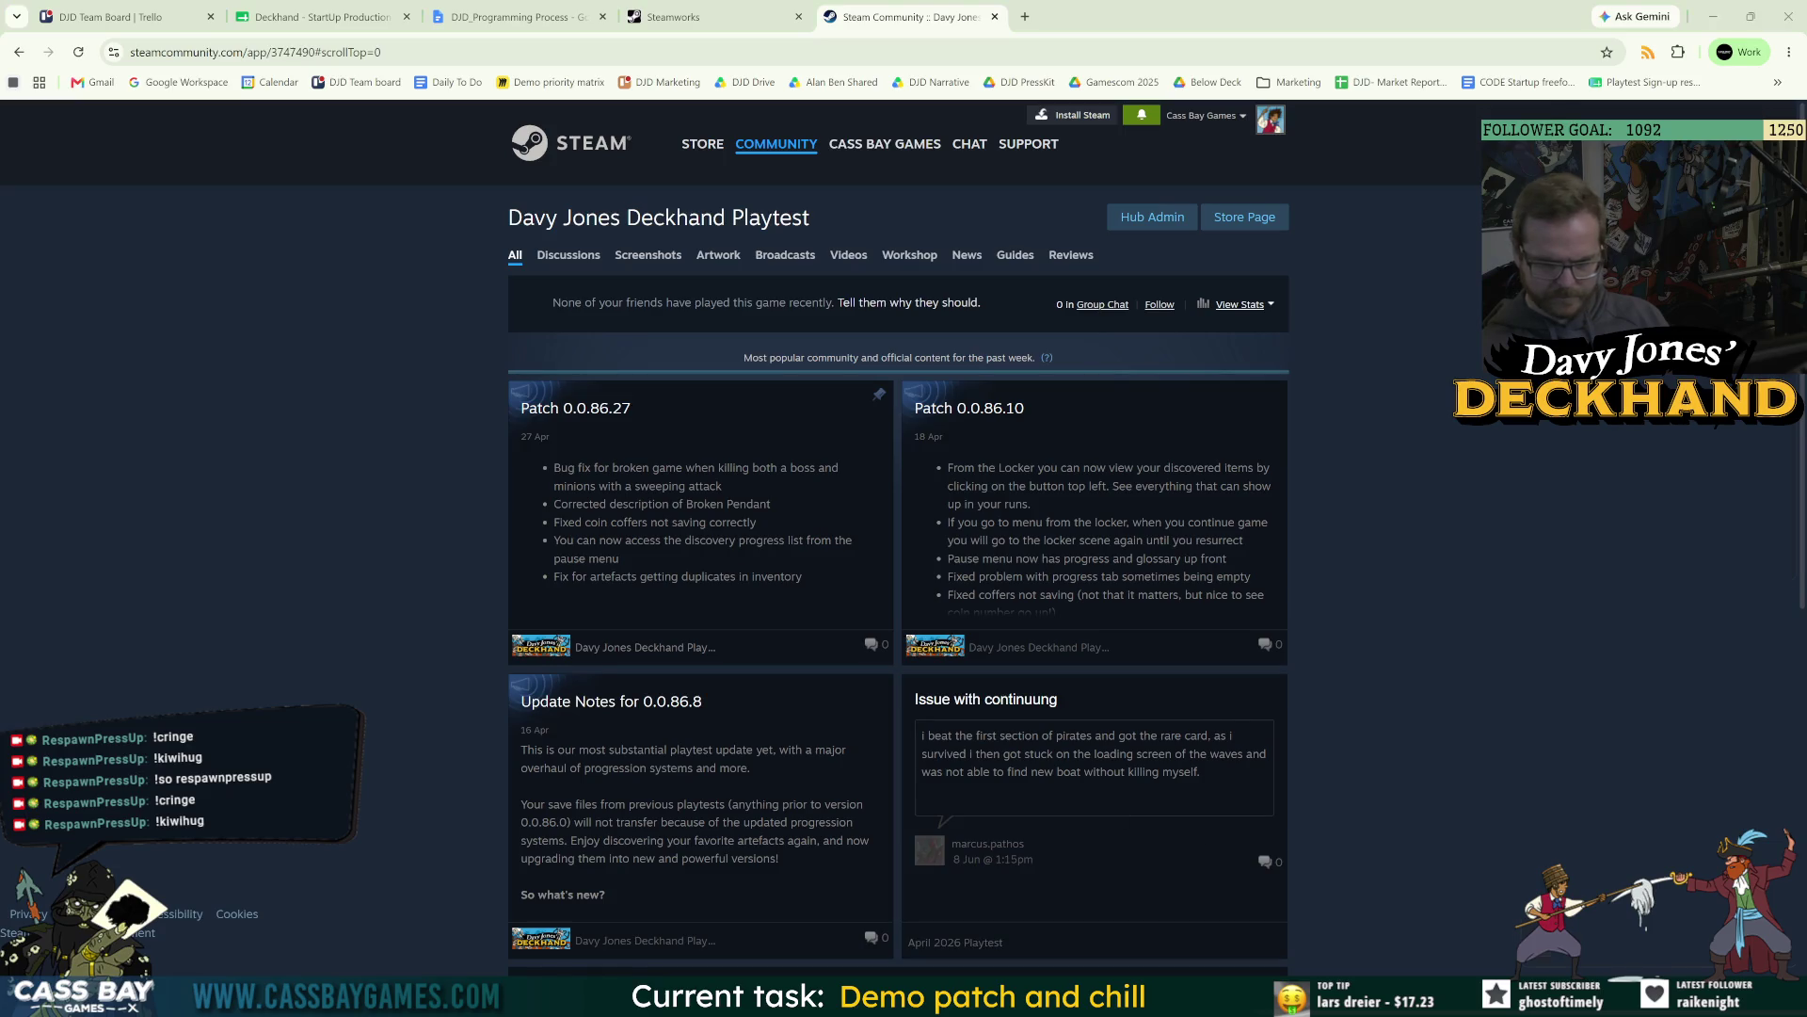
Open the 'Issue with continuung' discussion thread and read the player's bug description.
{"action": "left_click", "coordinate": [1276, 812]}
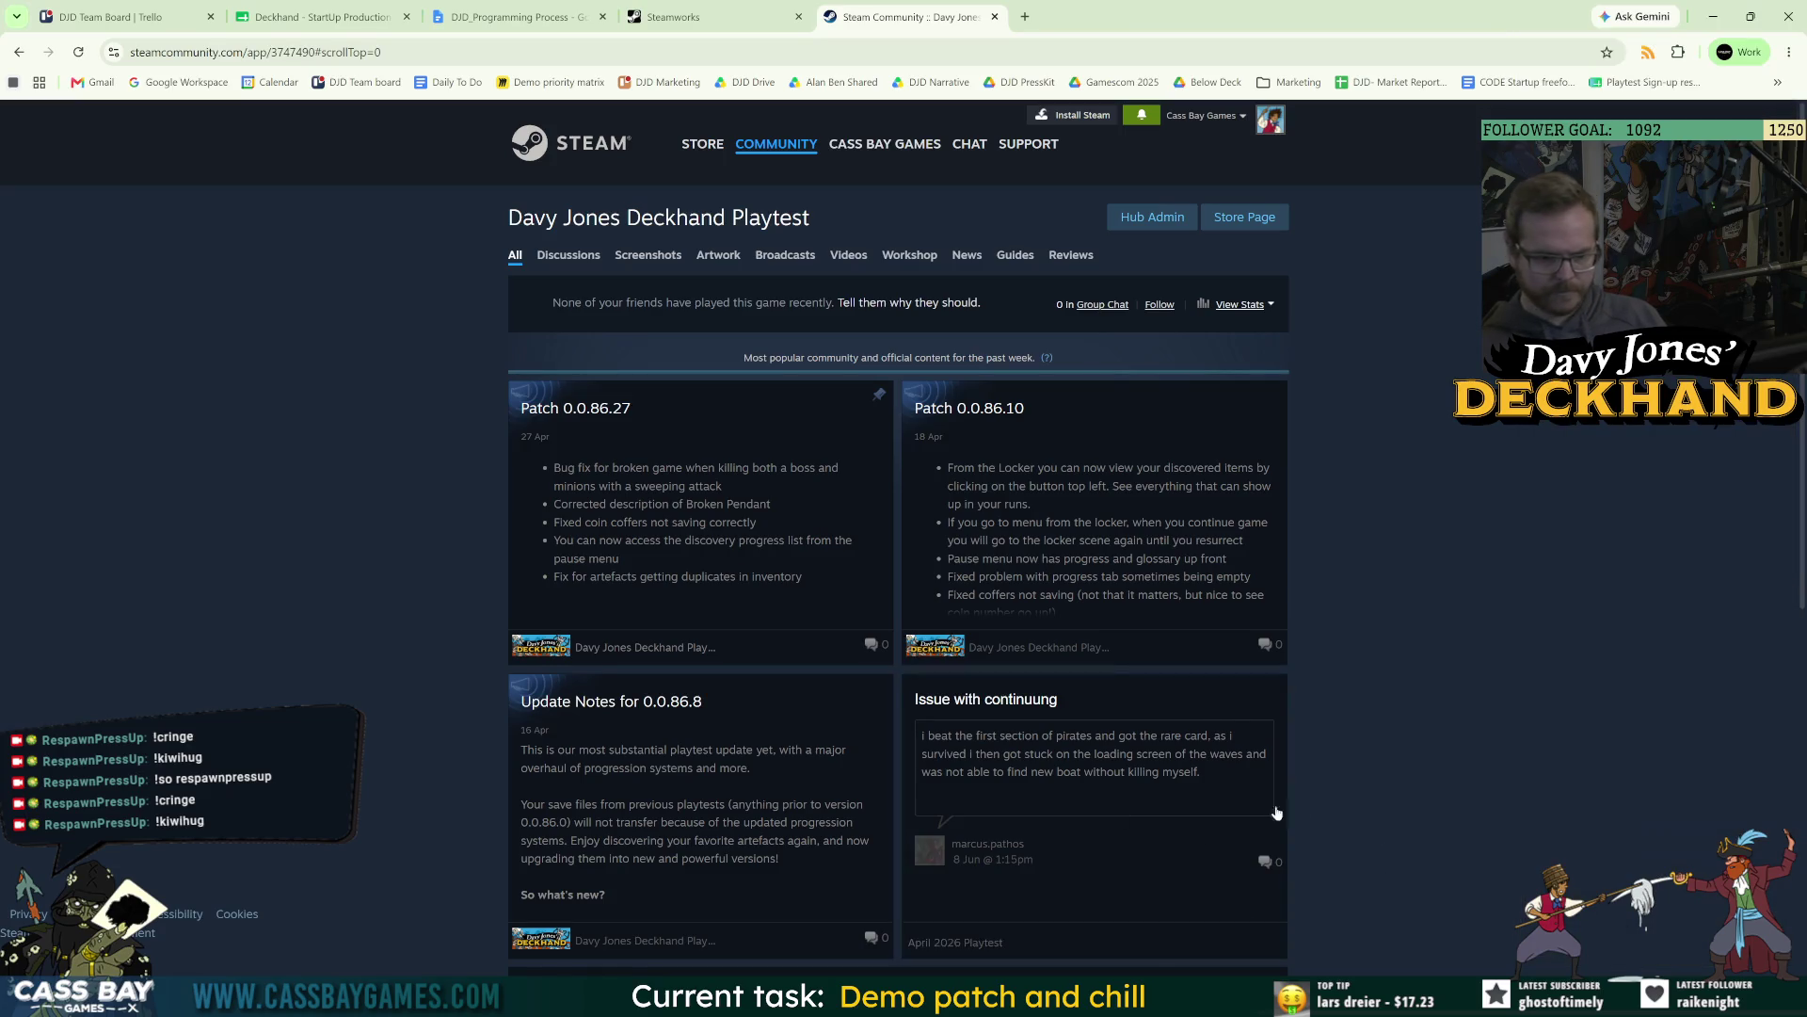
{"action": "left_click", "coordinate": [1028, 796]}
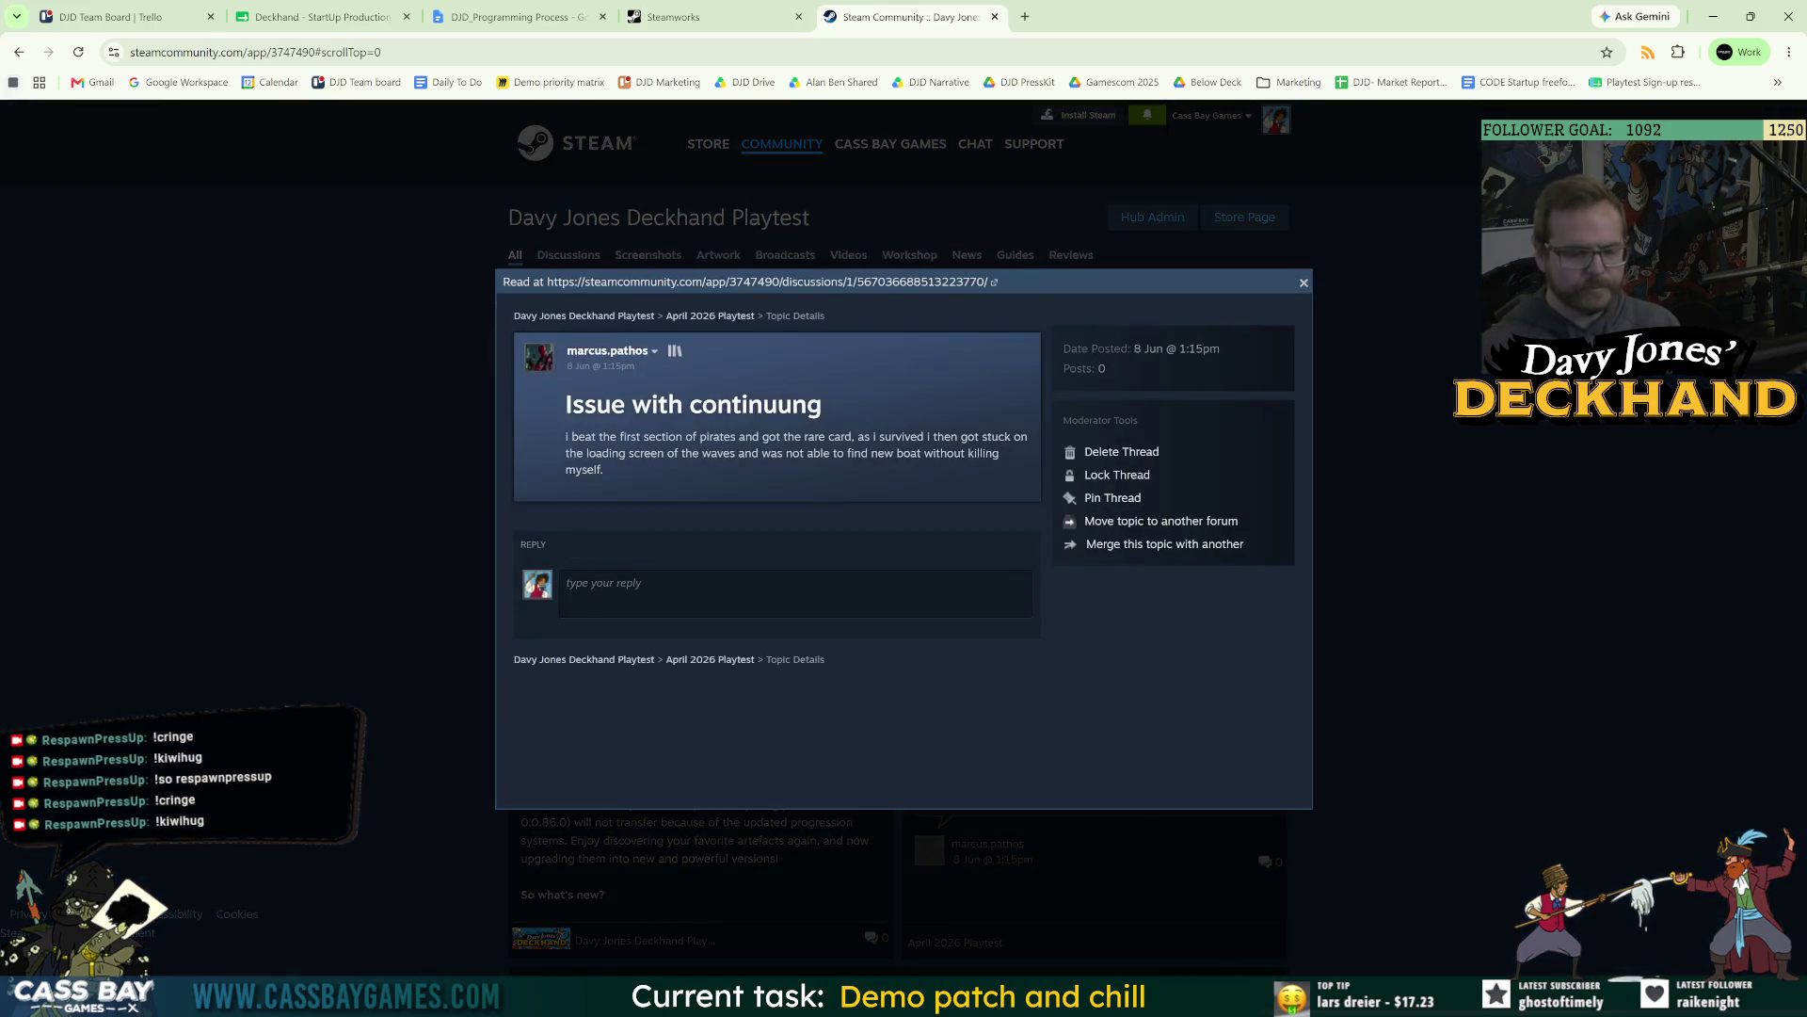
{"action": "left_click_drag", "start_coordinate": [720, 437], "coordinate": [871, 473]}
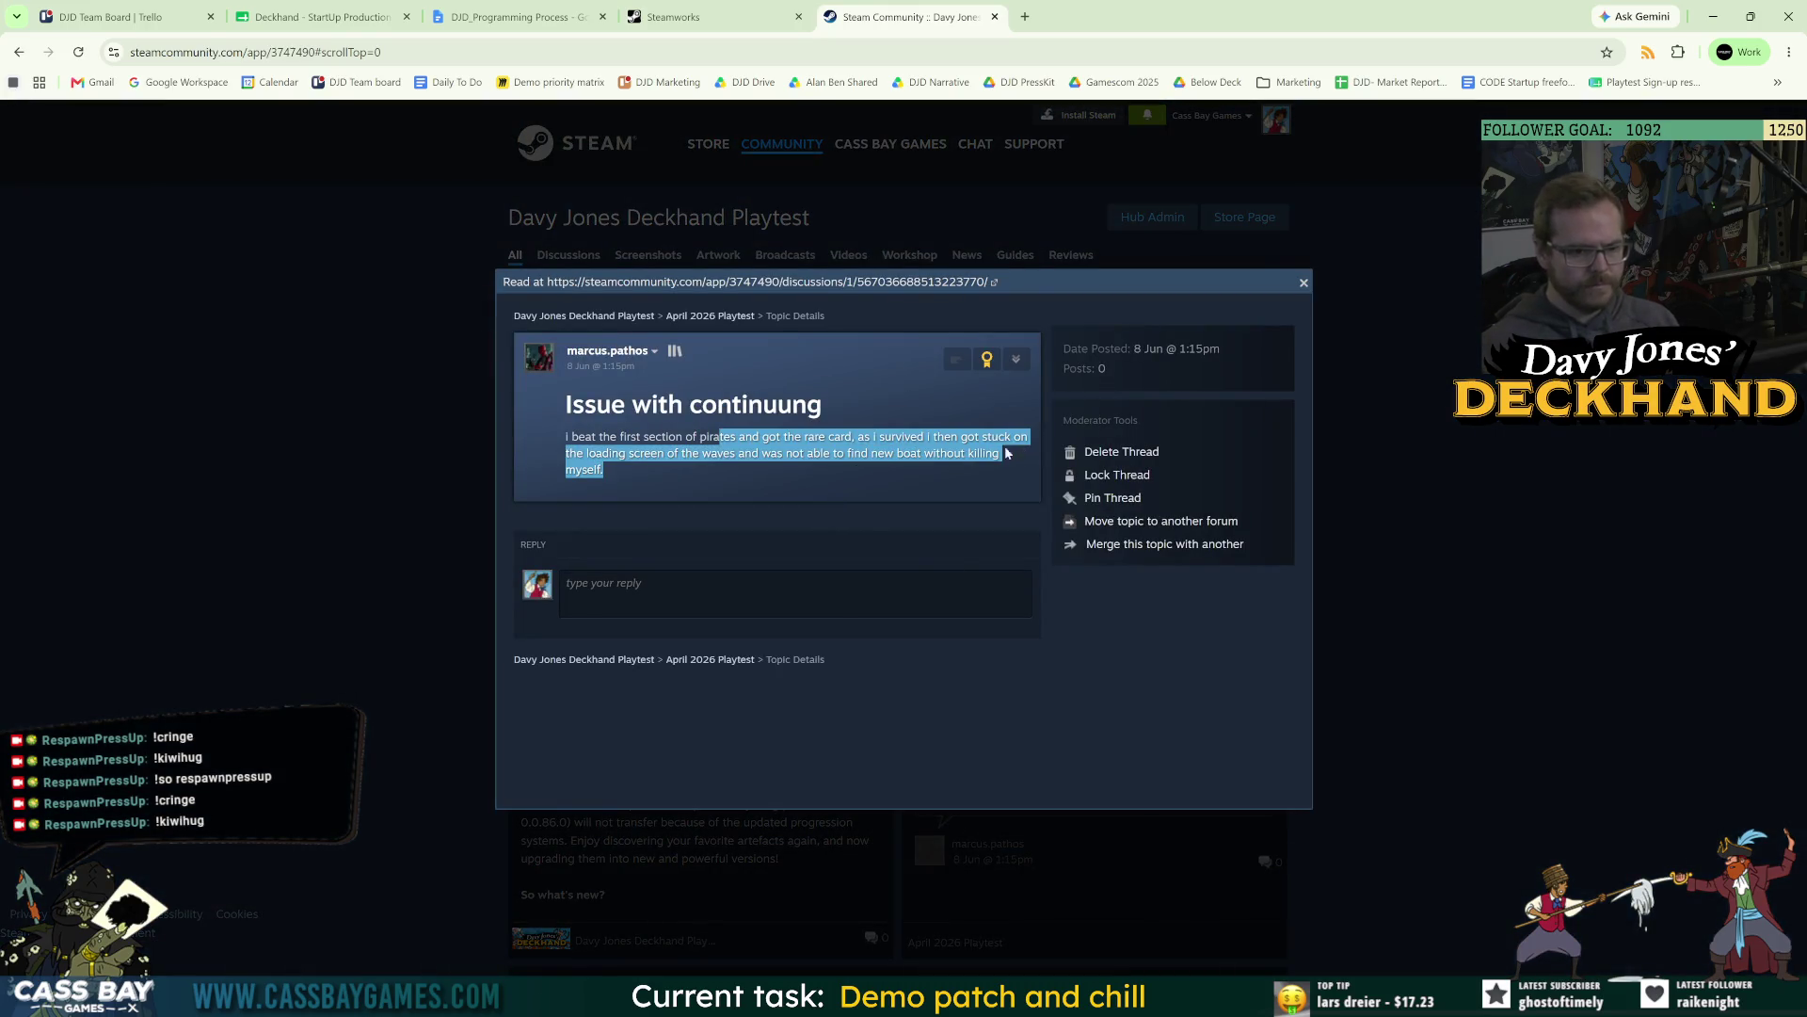
{"action": "left_click", "coordinate": [757, 466]}
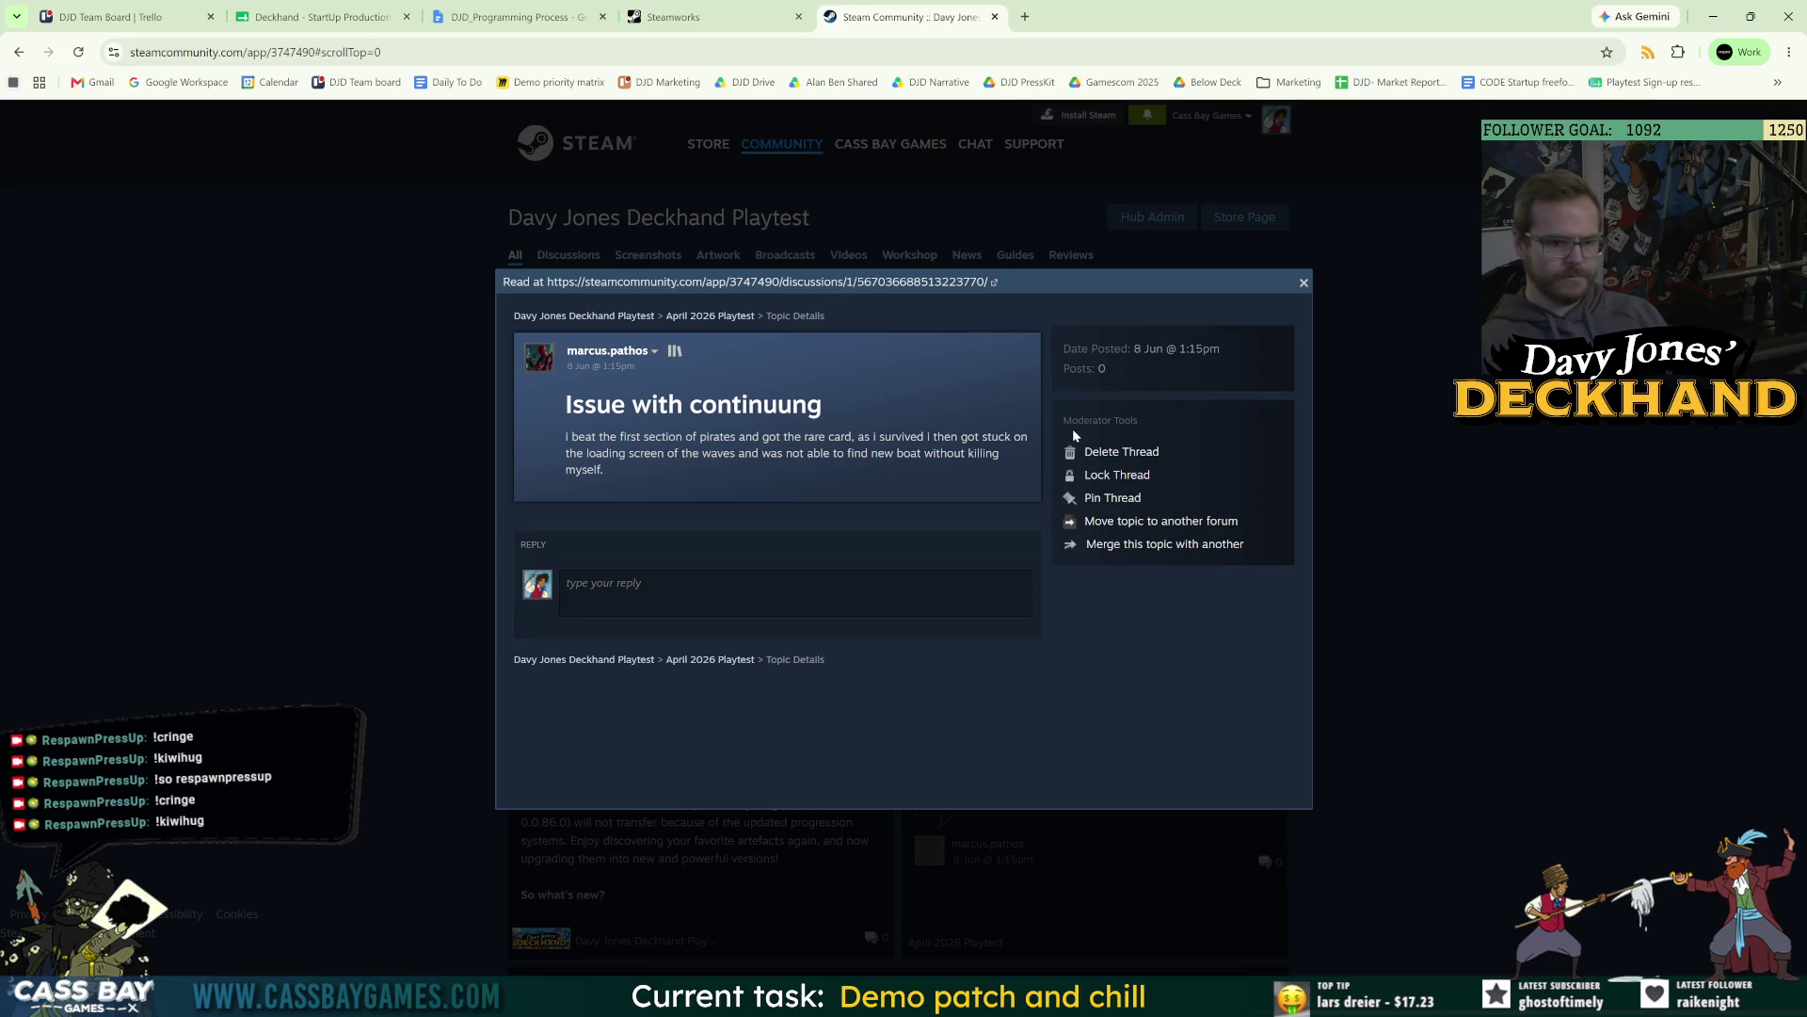
Post a reply thanking the player and asking for screenshots or the version number, with a thumbs-up emoticon.
{"action": "left_click", "coordinate": [659, 593]}
{"action": "type", "text": "Thanks for "}
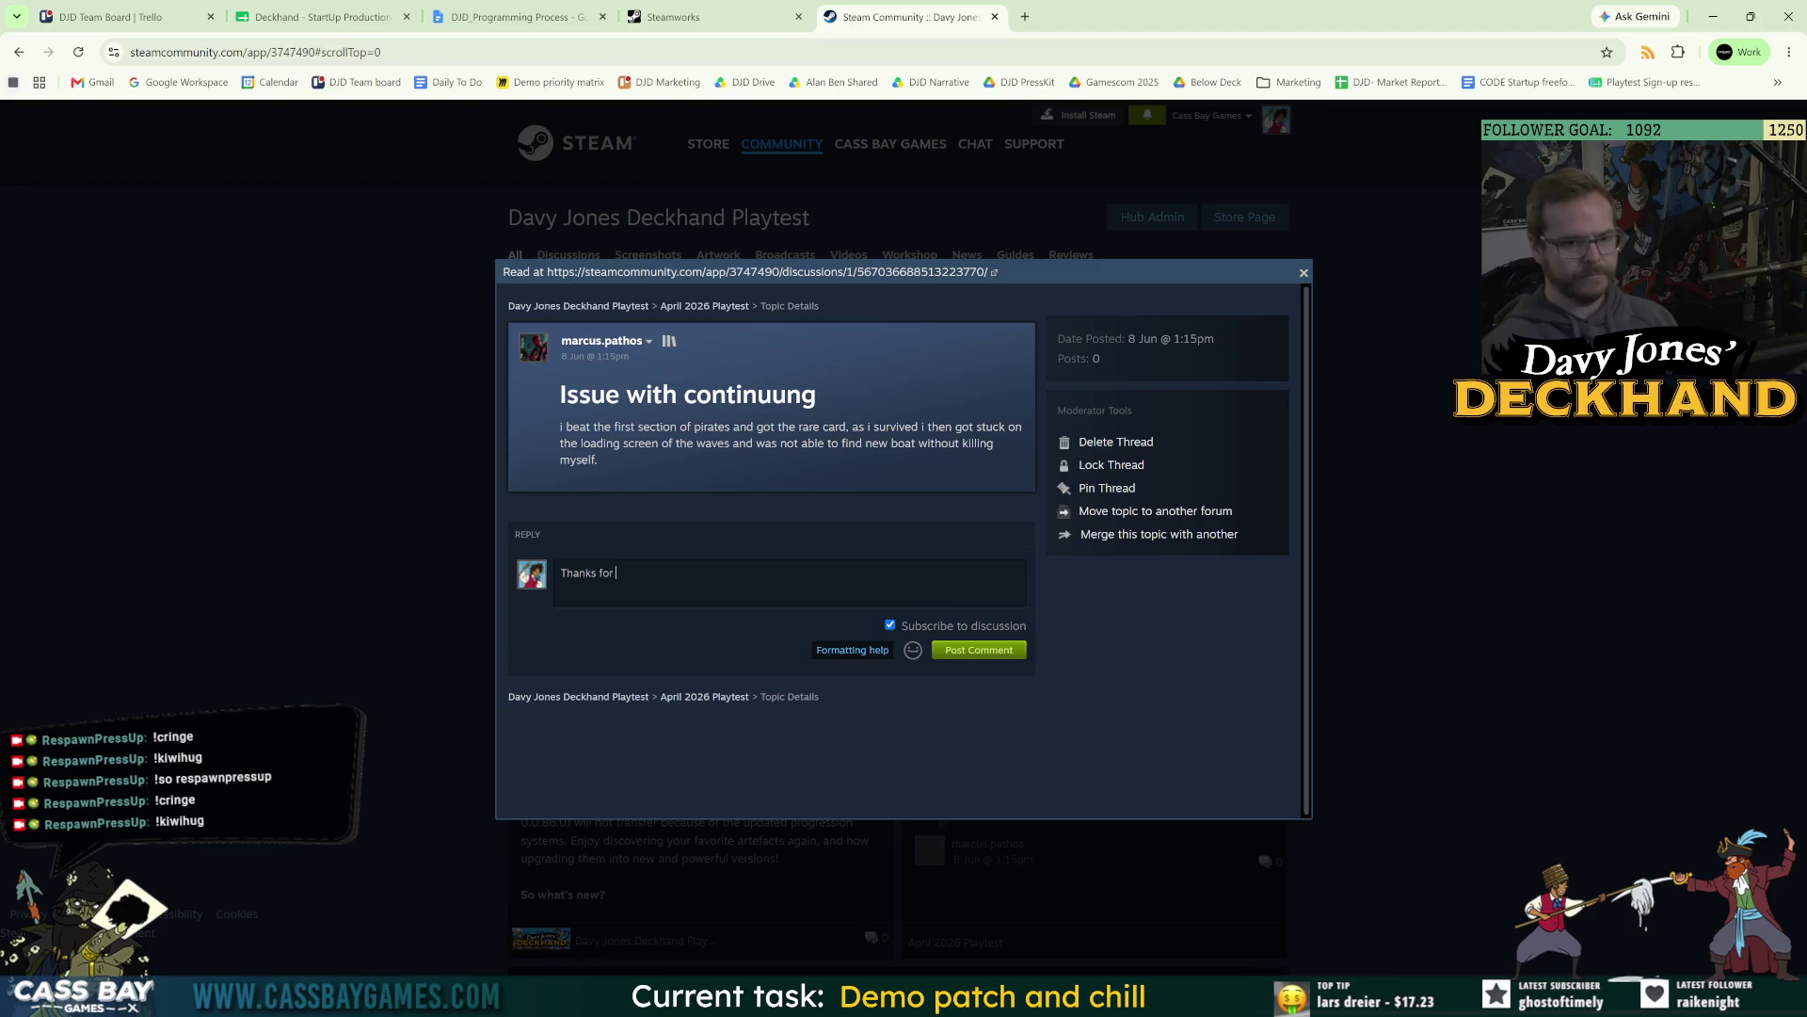
{"action": "type", "text": "reporting this. If"}
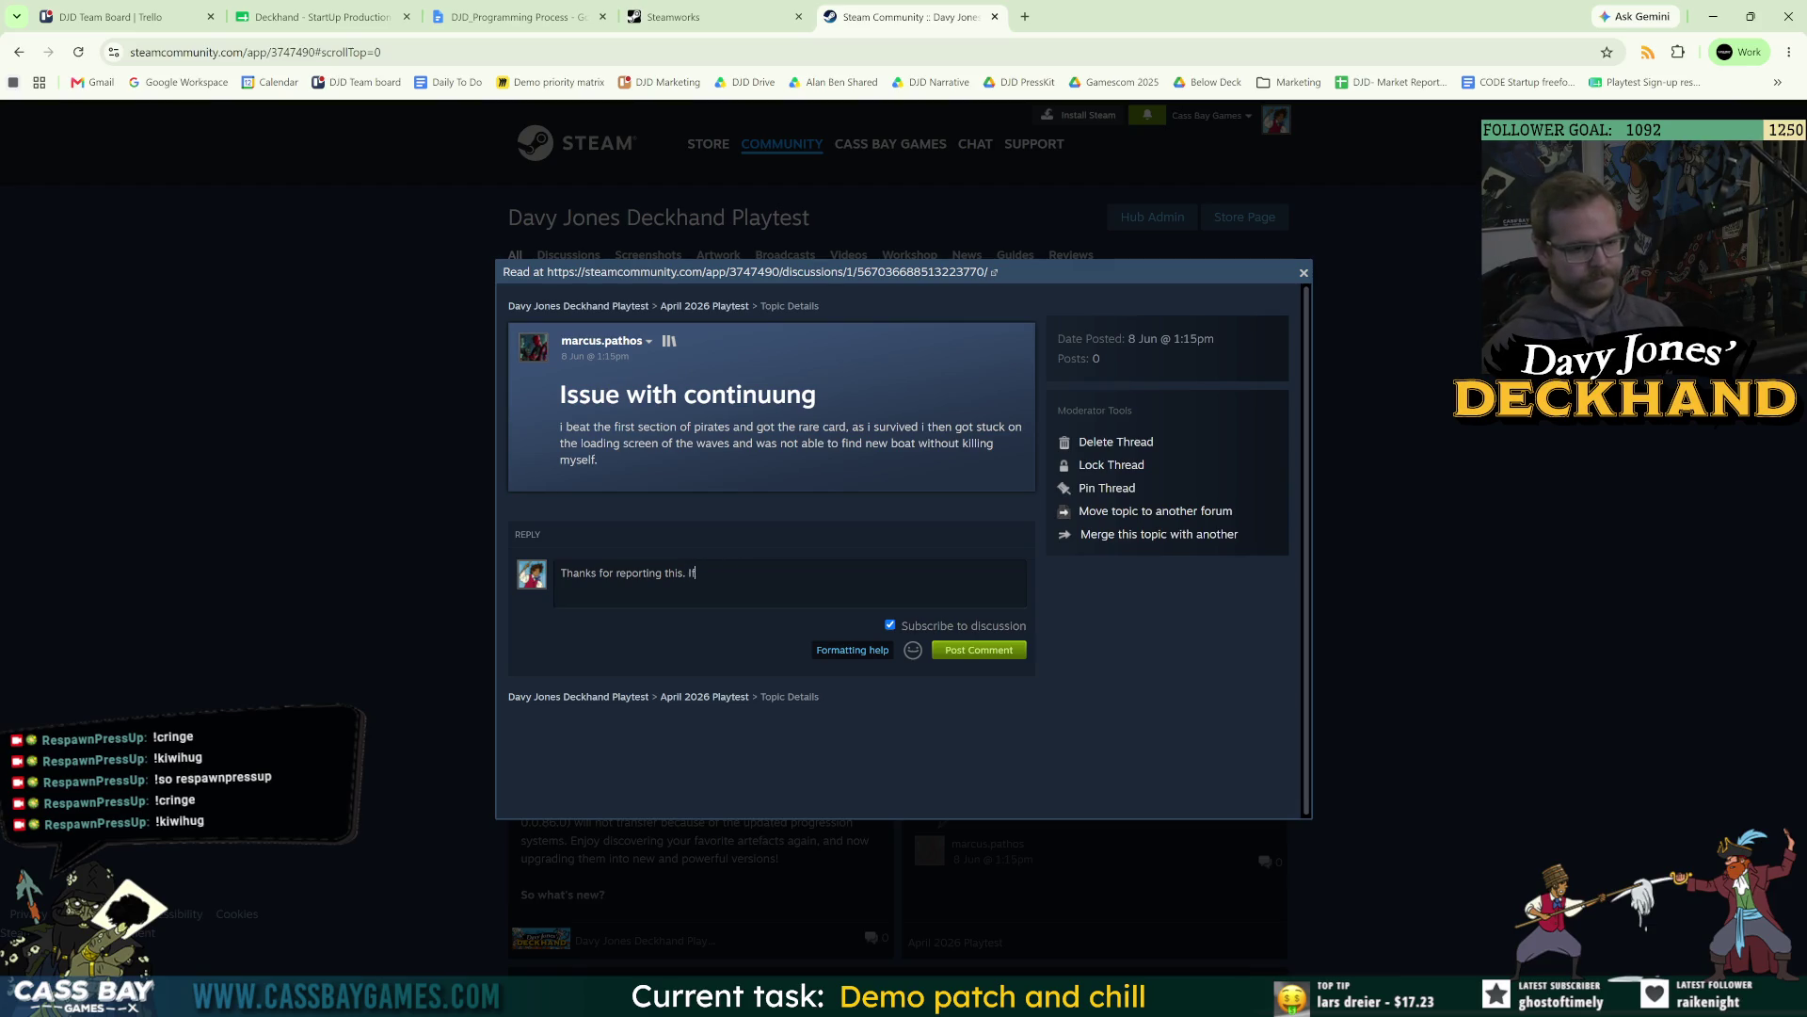
{"action": "type", "text": " you got any screenshots"}
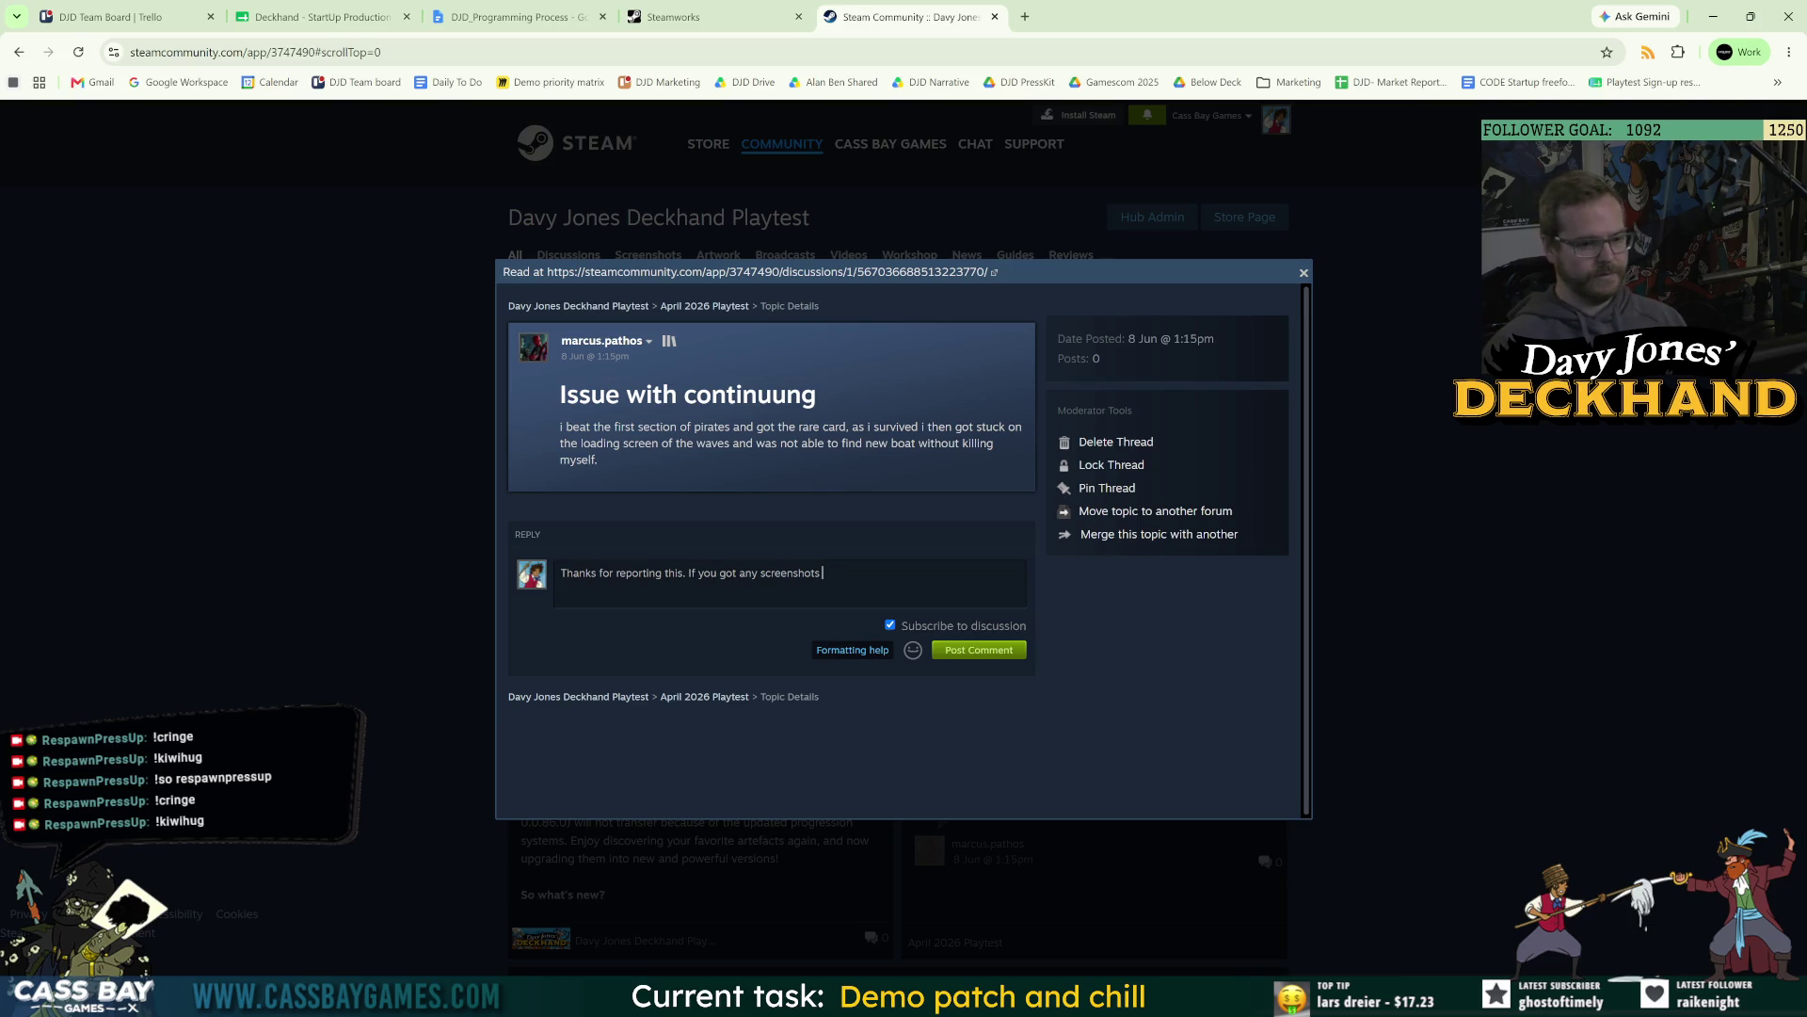
{"action": "type", "text": "or know the version number (it would have been visible top right) please let us know"}
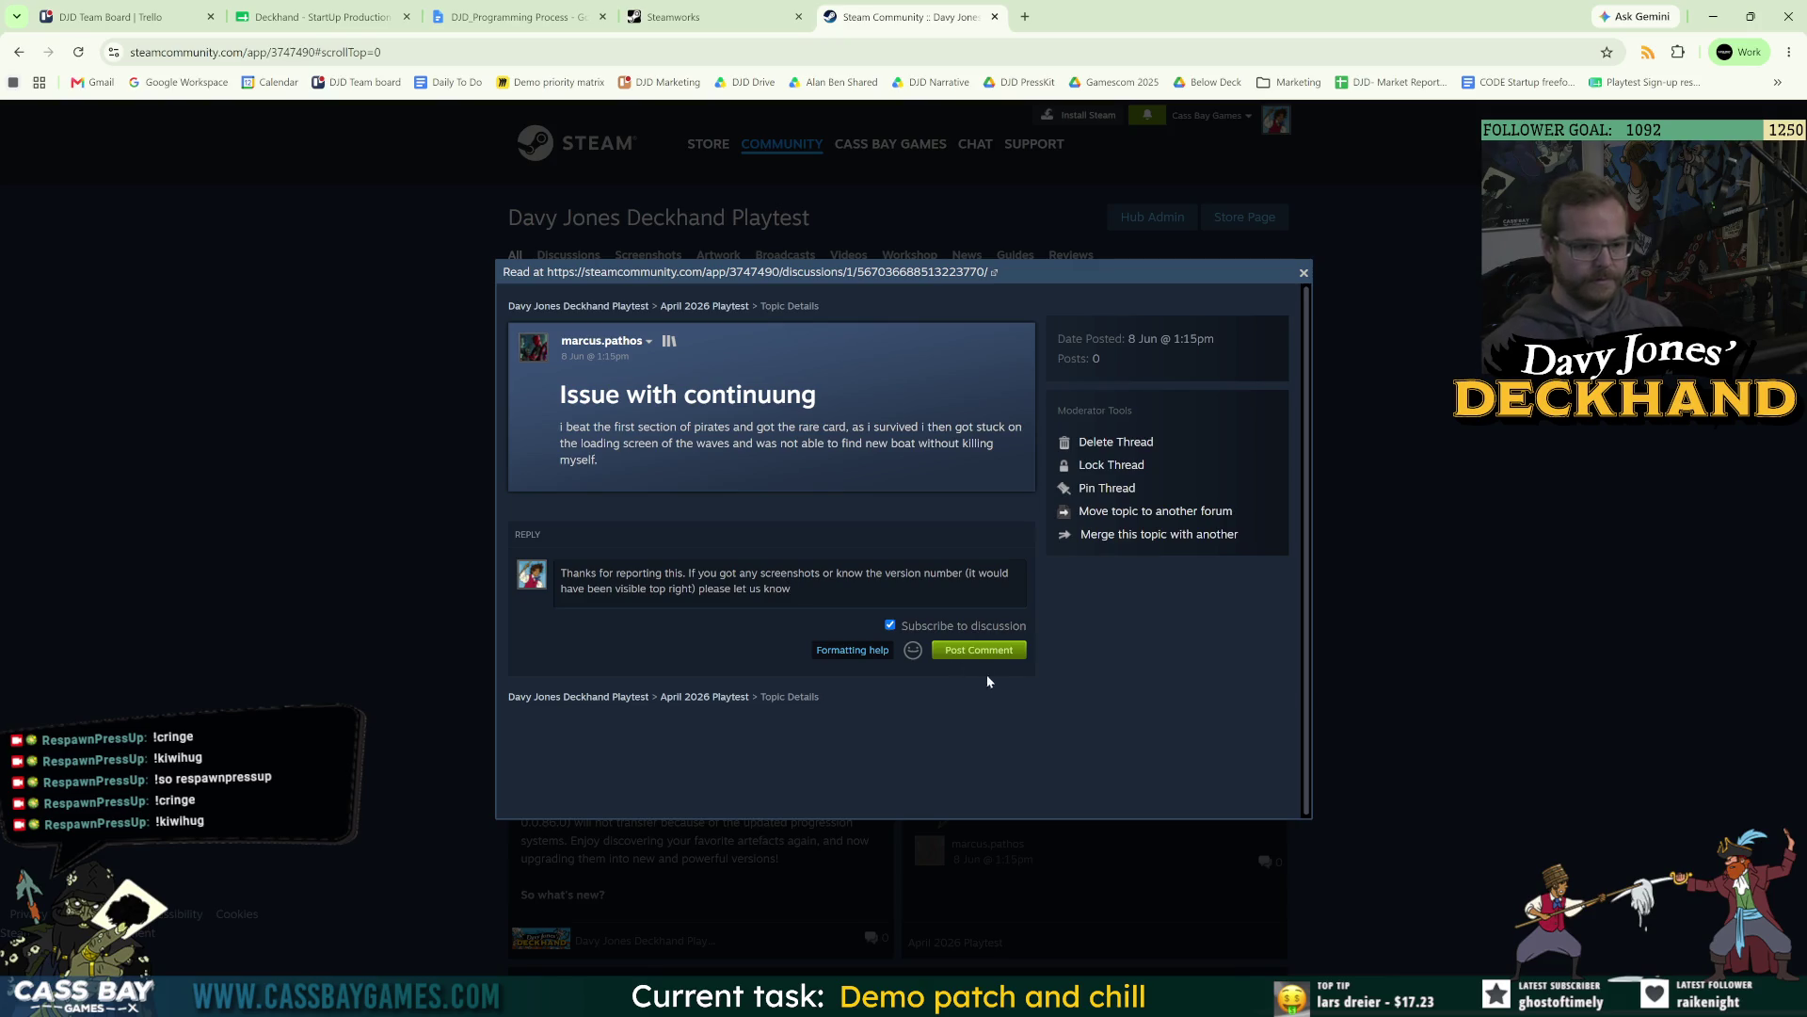
{"action": "left_click", "coordinate": [913, 651]}
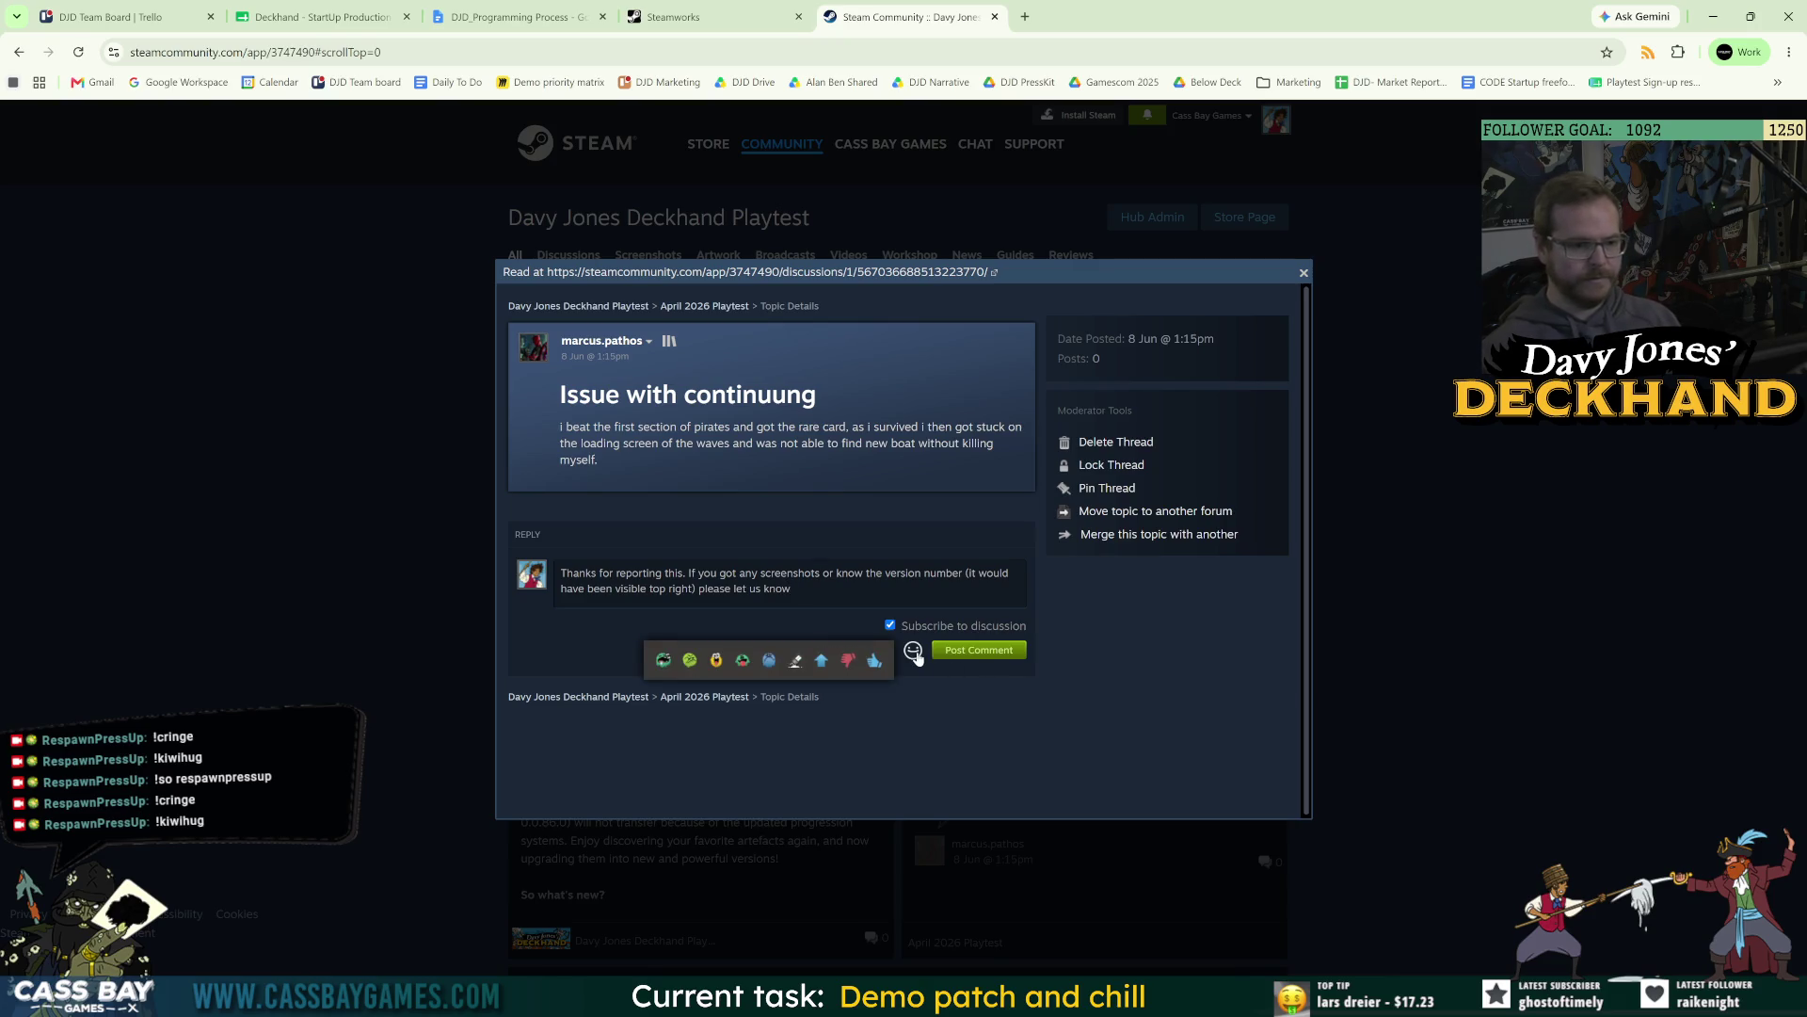
{"action": "left_click", "coordinate": [875, 662]}
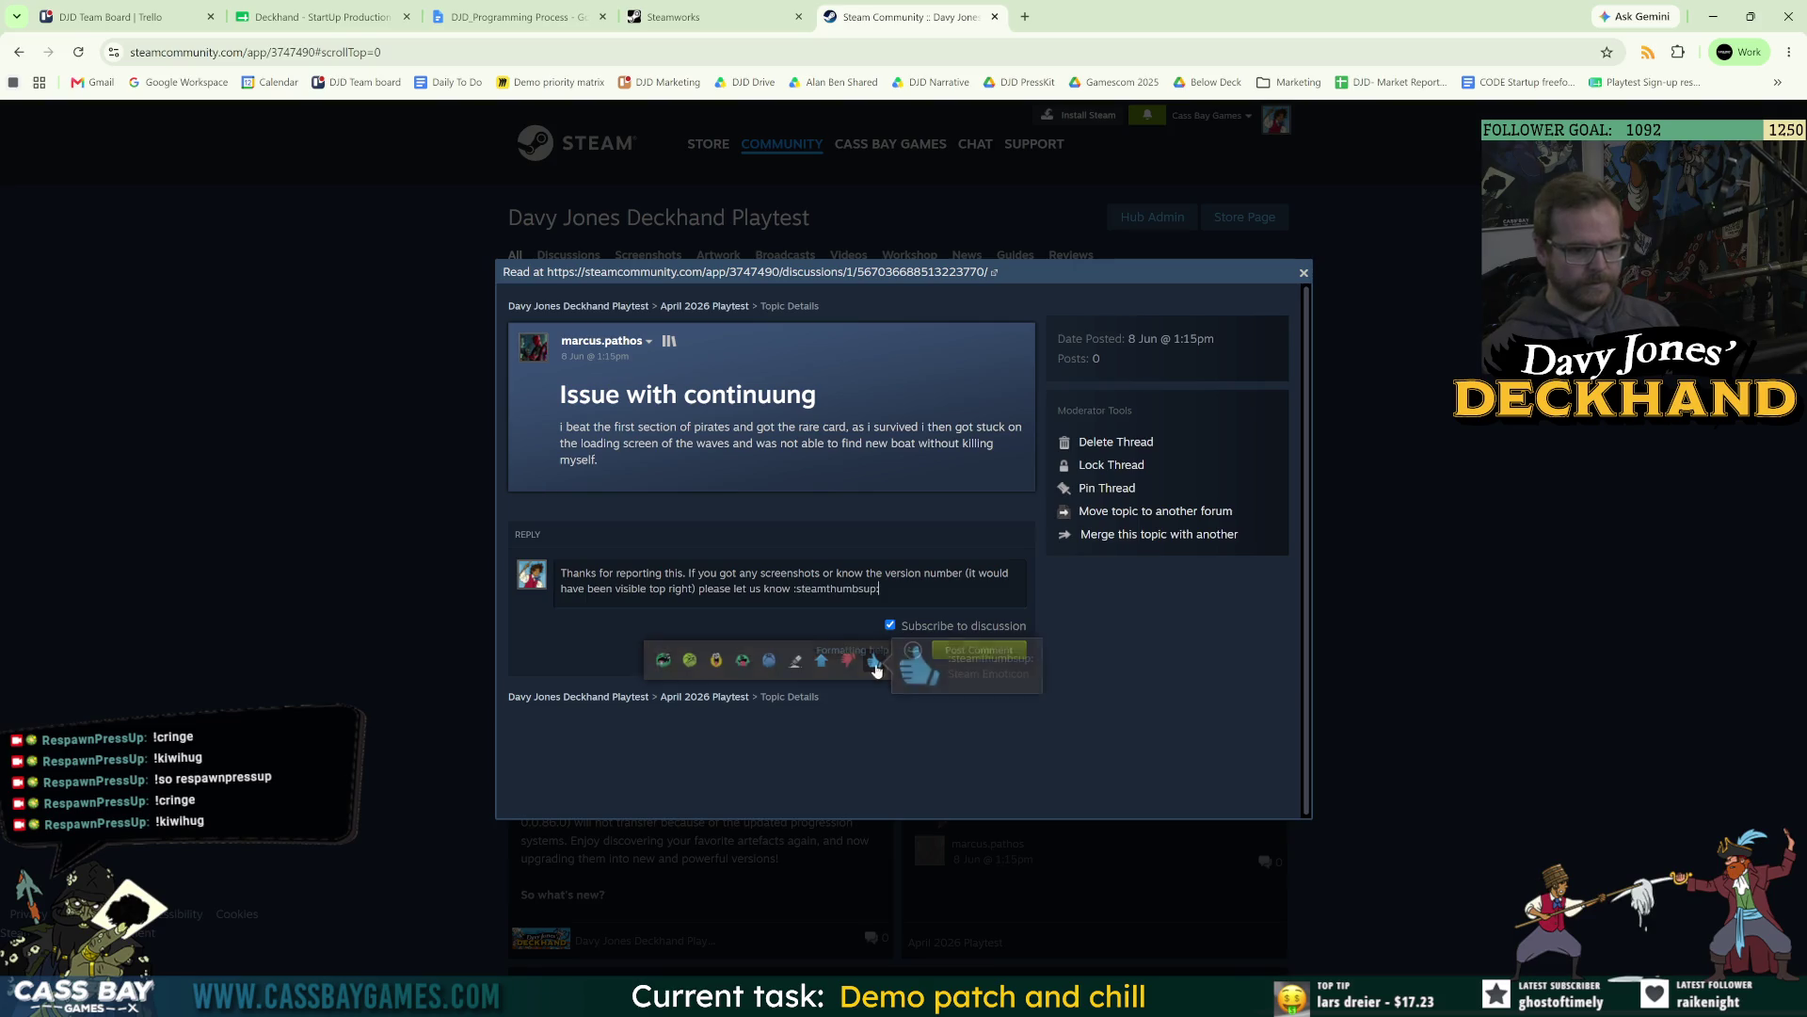
{"action": "type", "text": "Thanks again!"}
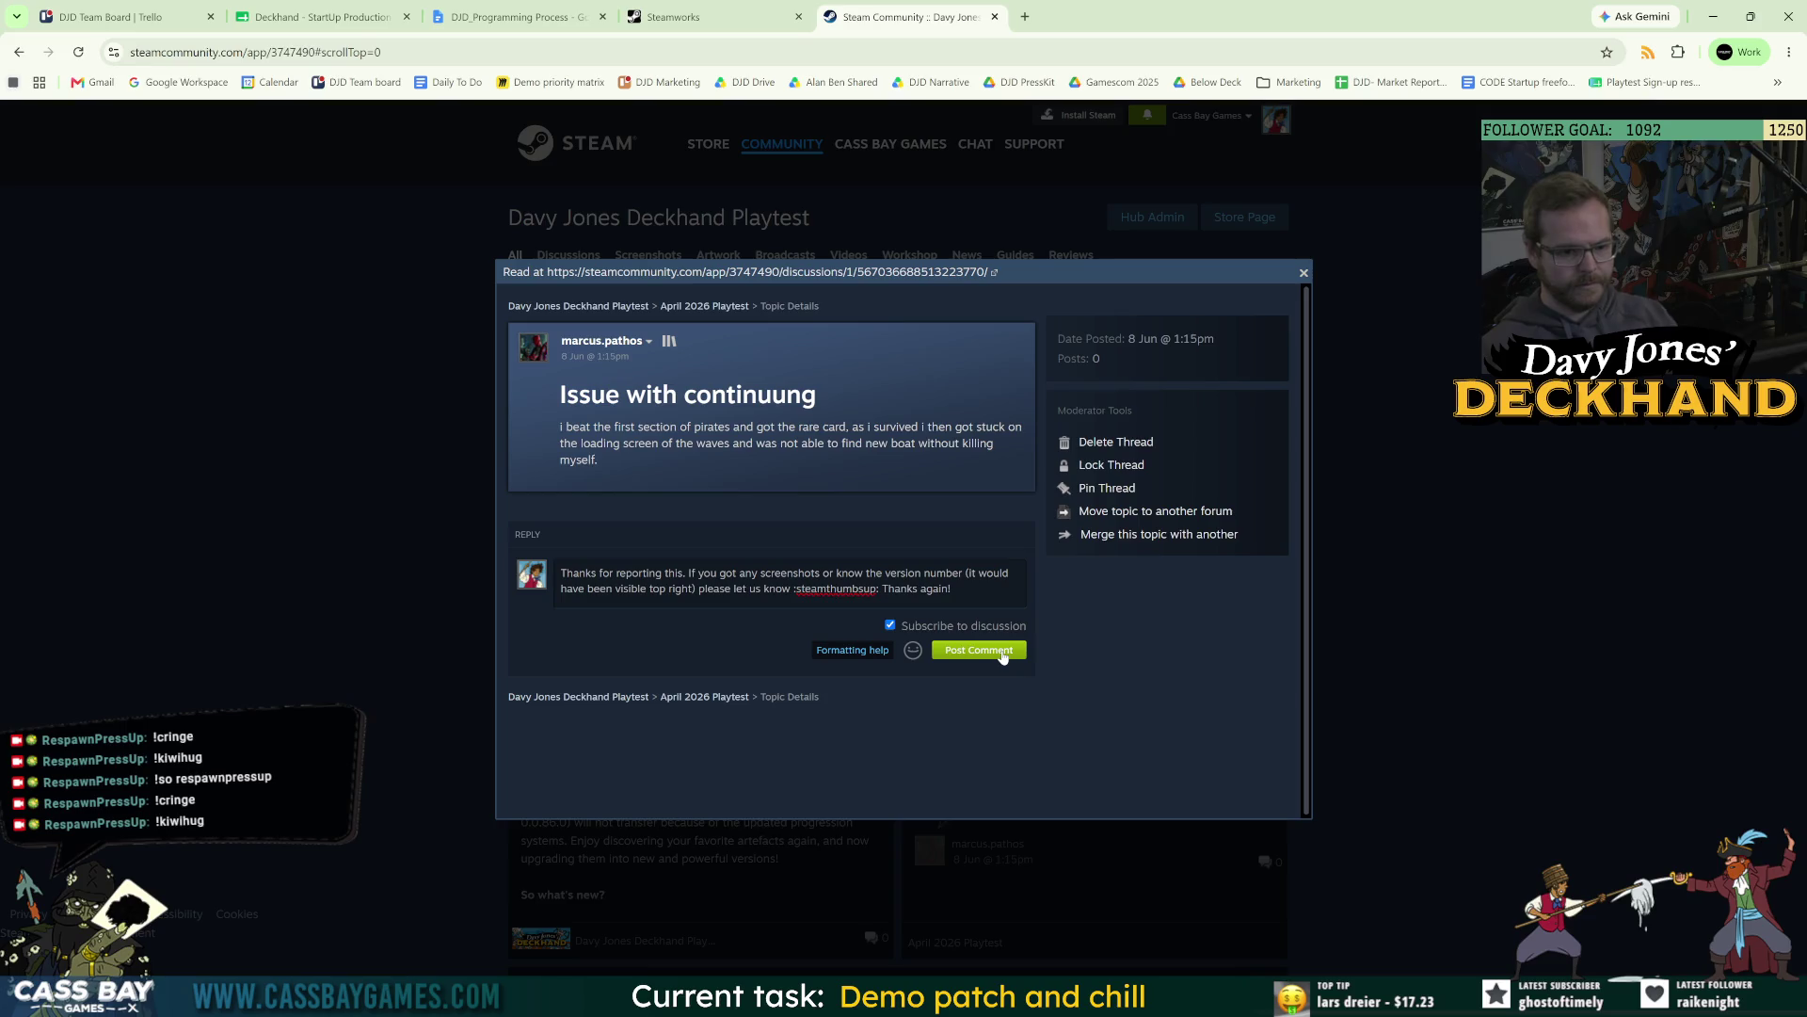
{"action": "left_click", "coordinate": [999, 652]}
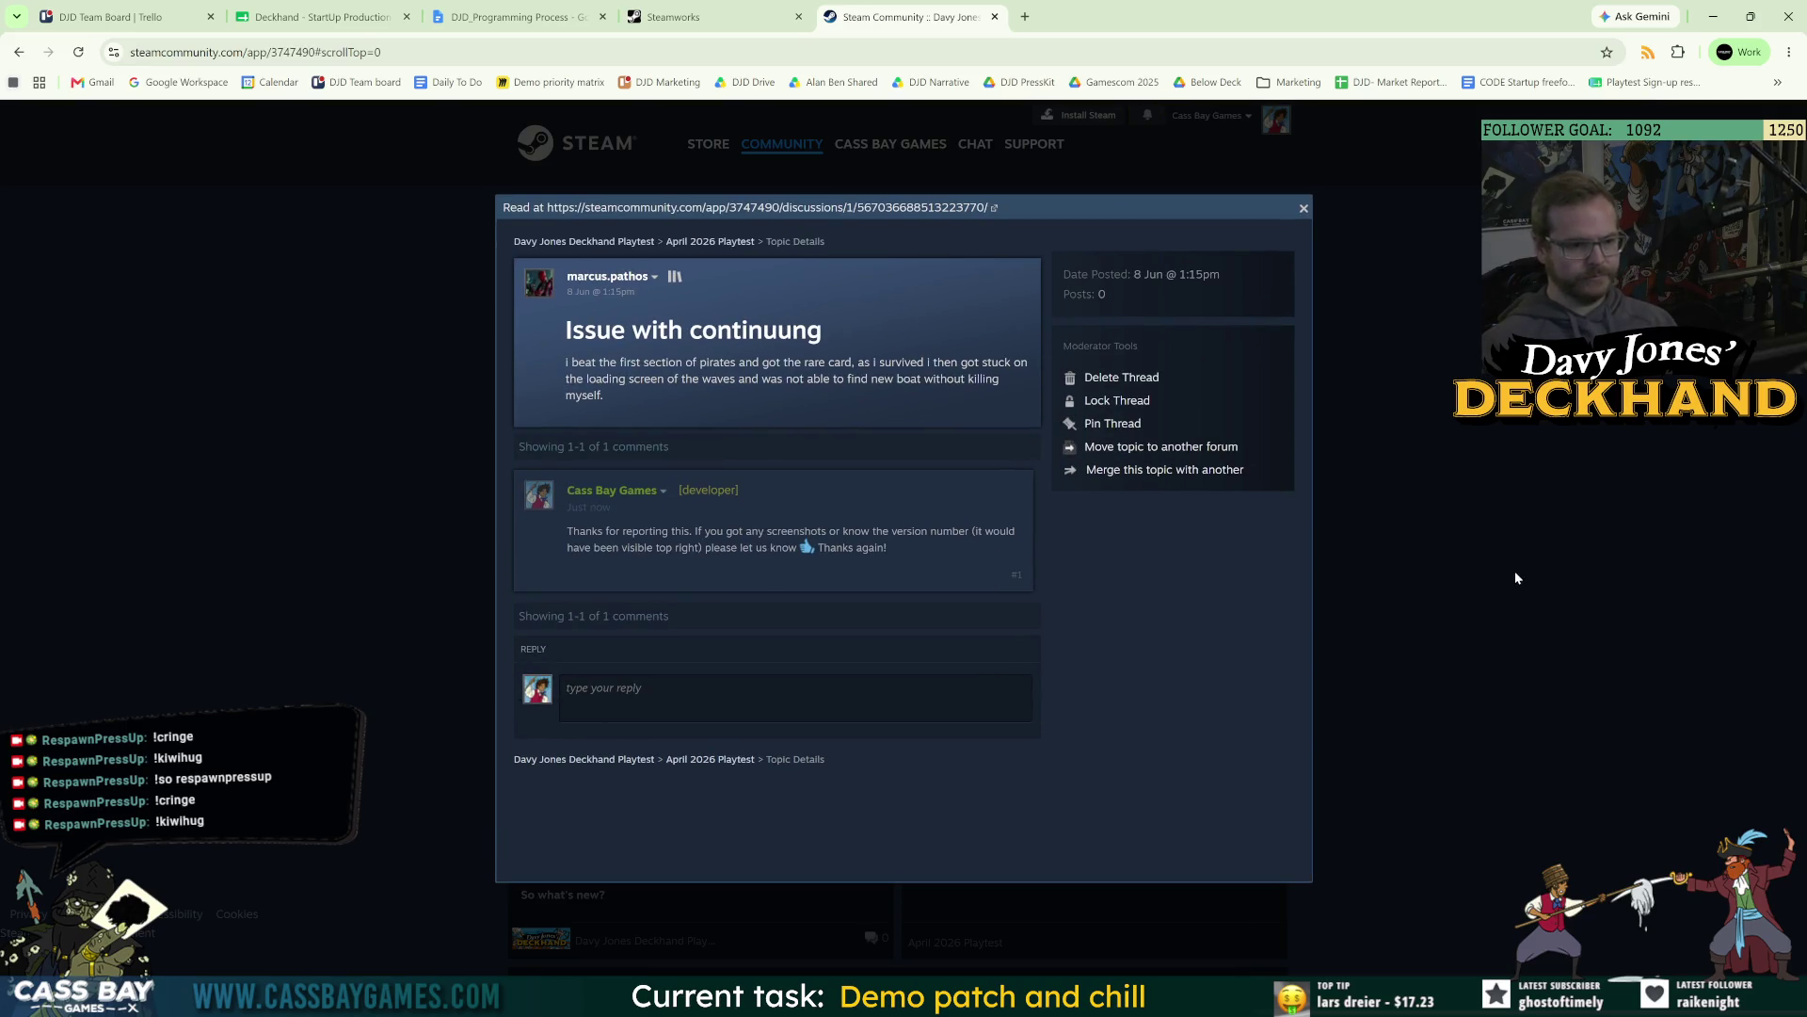
Close the thread and scroll the playtest hub feed to the 'Issue with continuung' card.
{"action": "left_click", "coordinate": [1512, 575]}
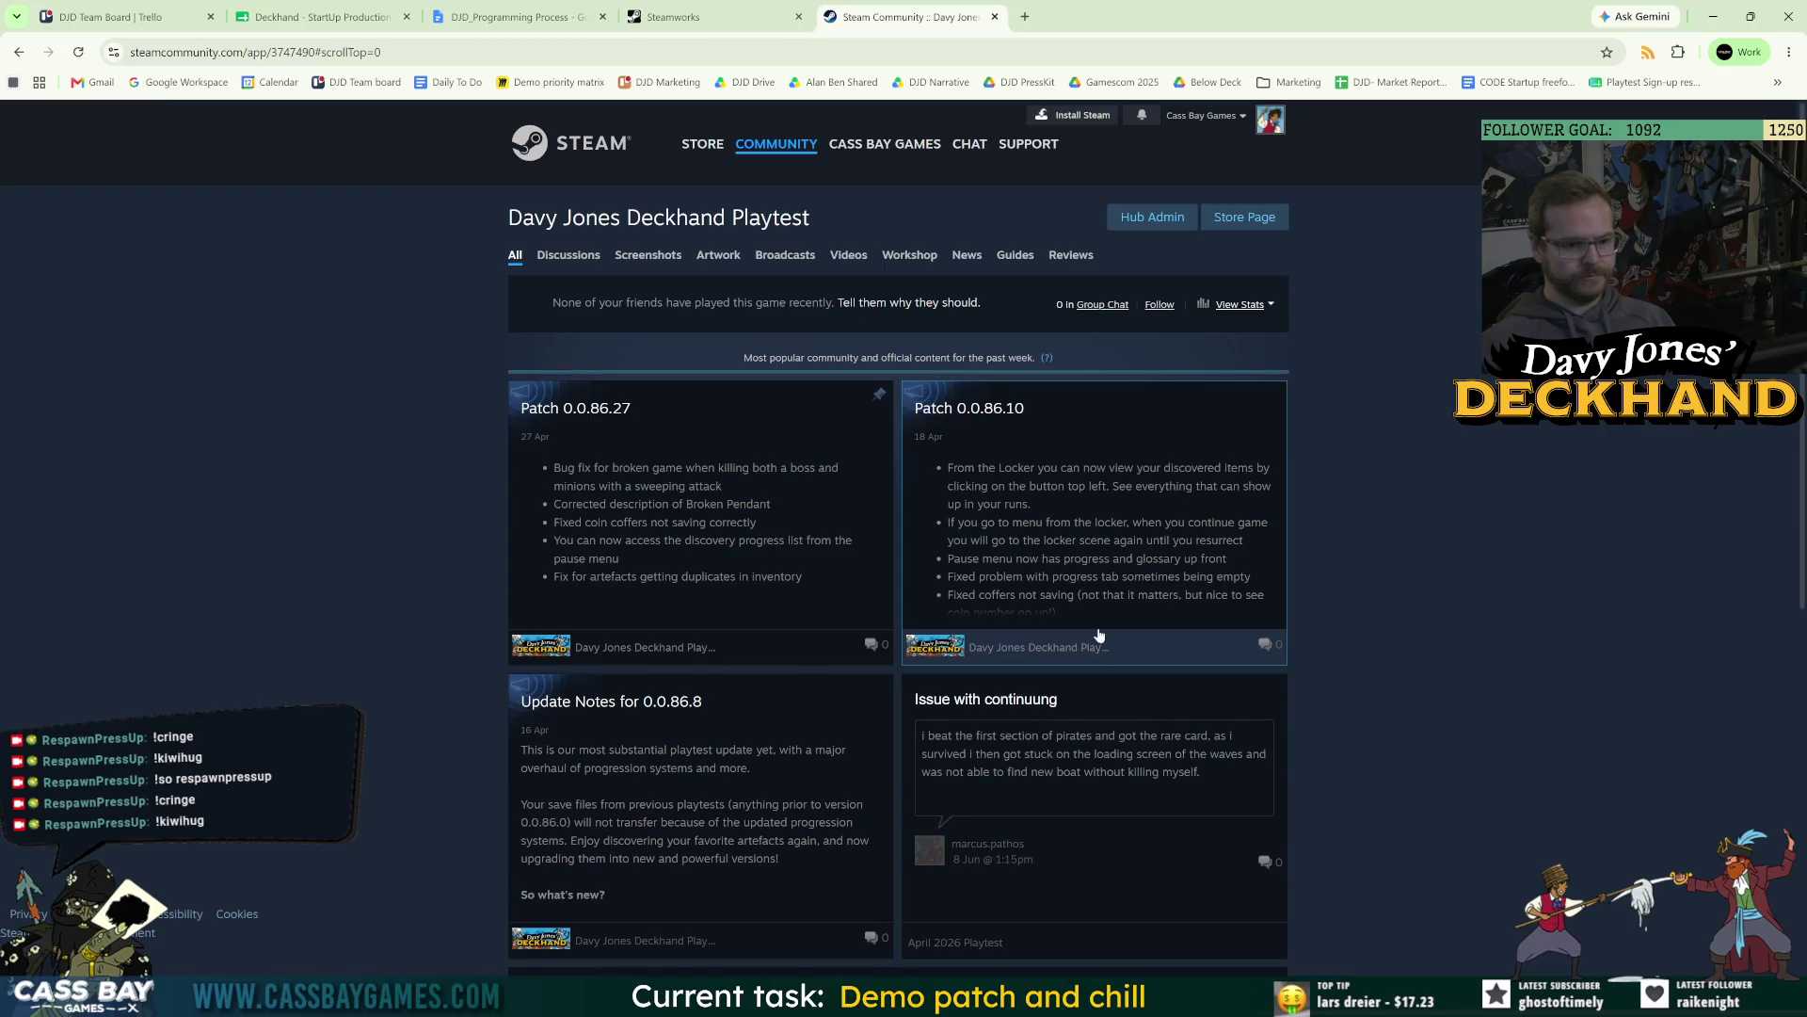
{"action": "scroll", "coordinate": [1106, 628], "scroll_direction": "down", "scroll_amount": 6}
{"action": "scroll", "coordinate": [619, 652], "scroll_direction": "down", "scroll_amount": 3}
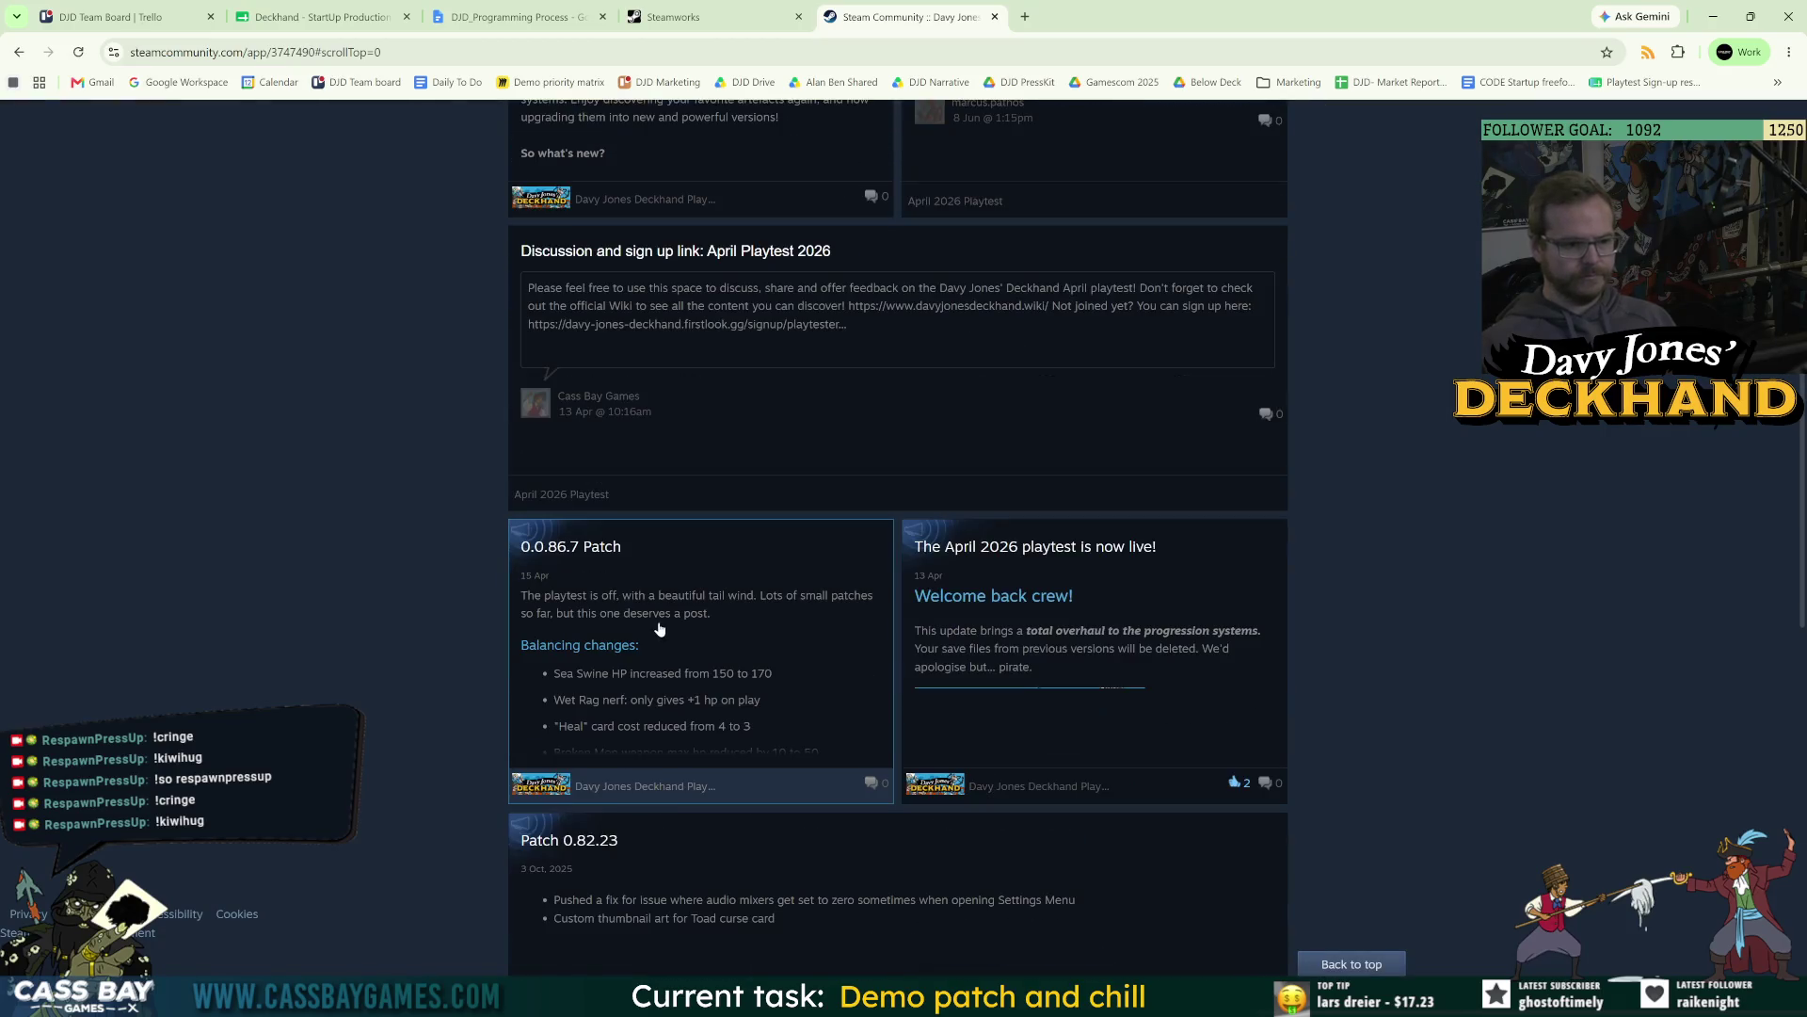
{"action": "scroll", "coordinate": [1176, 662], "scroll_direction": "down", "scroll_amount": 8}
{"action": "scroll", "coordinate": [1181, 650], "scroll_direction": "up", "scroll_amount": 15}
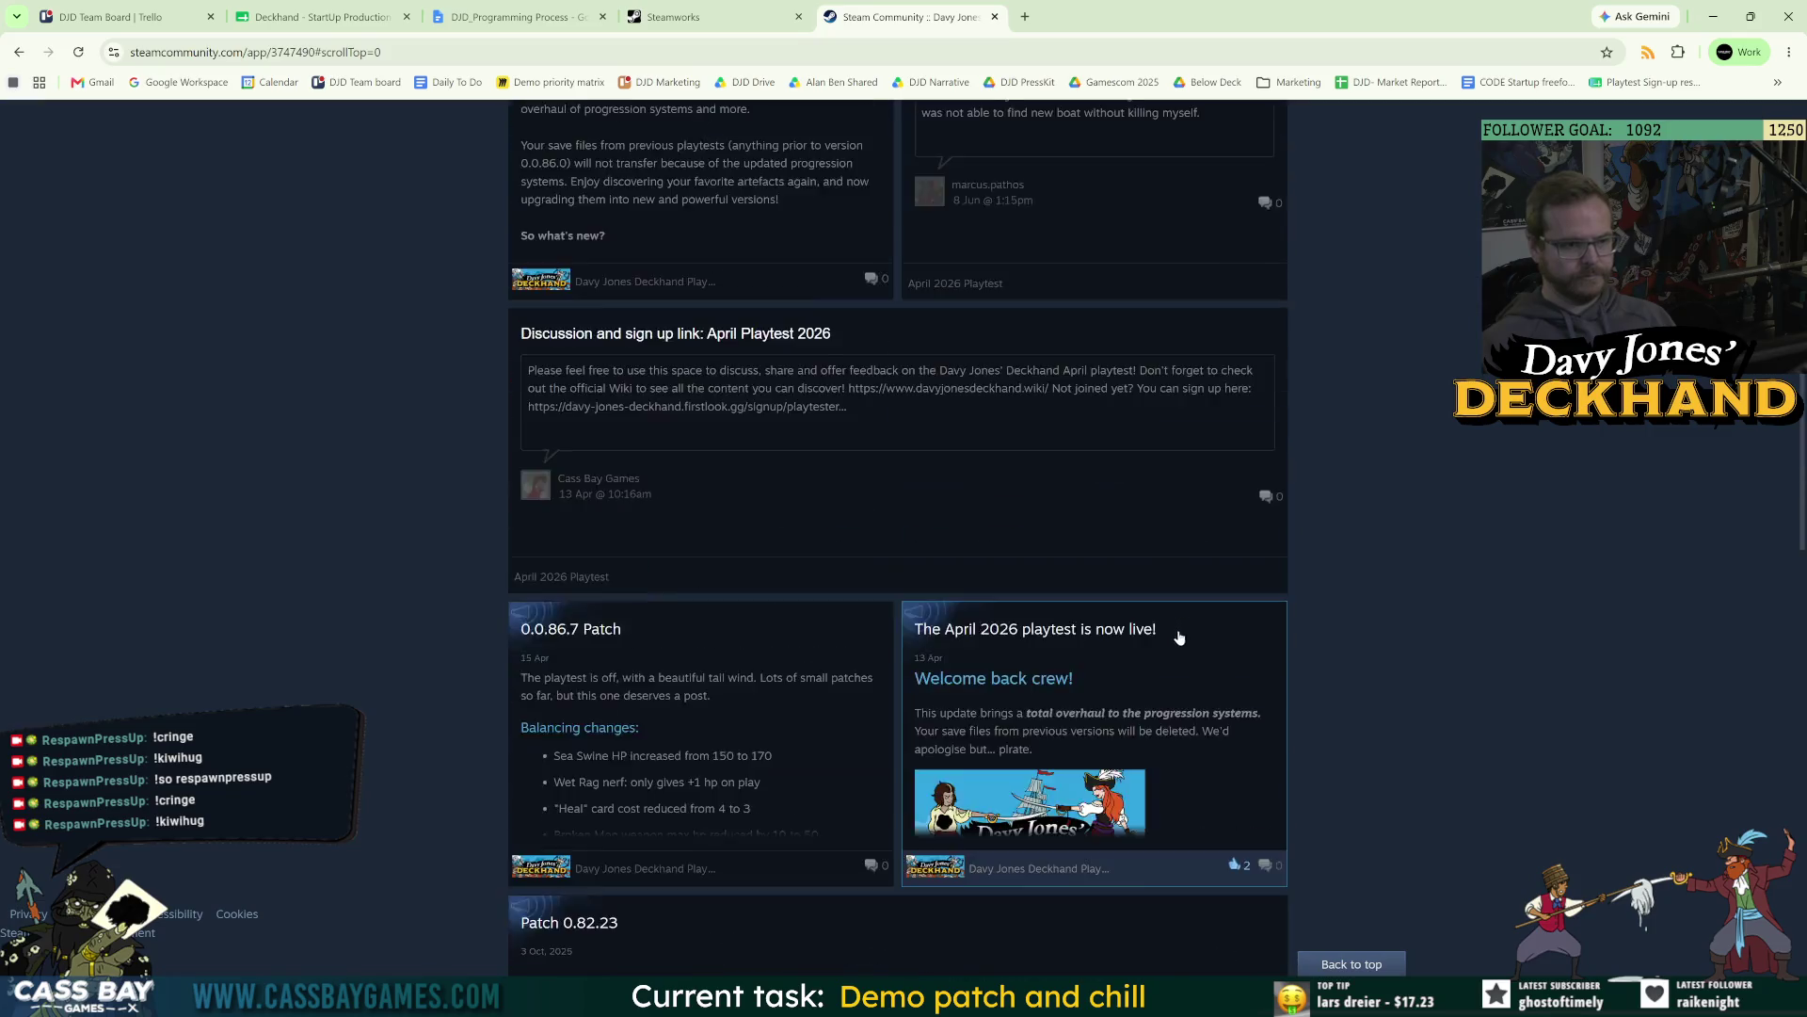
{"action": "scroll", "coordinate": [1188, 643], "scroll_direction": "down", "scroll_amount": 3}
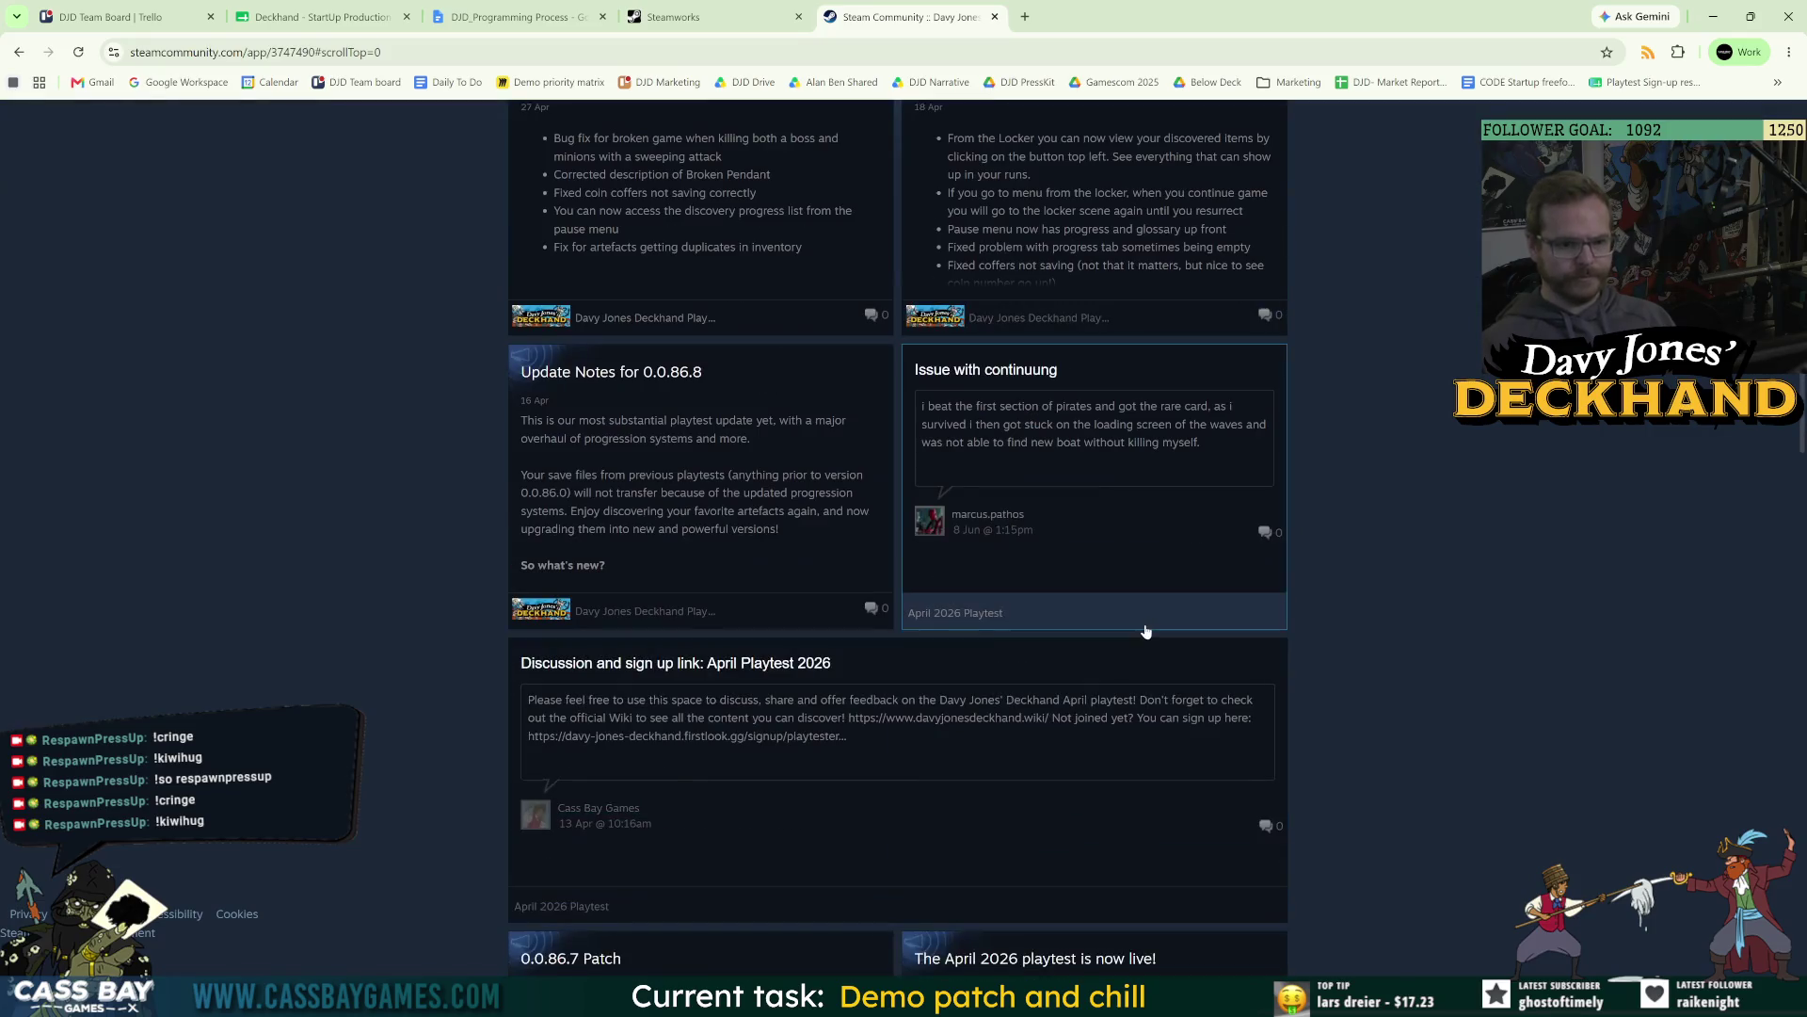
{"action": "scroll", "coordinate": [1210, 662], "scroll_direction": "down", "scroll_amount": 10}
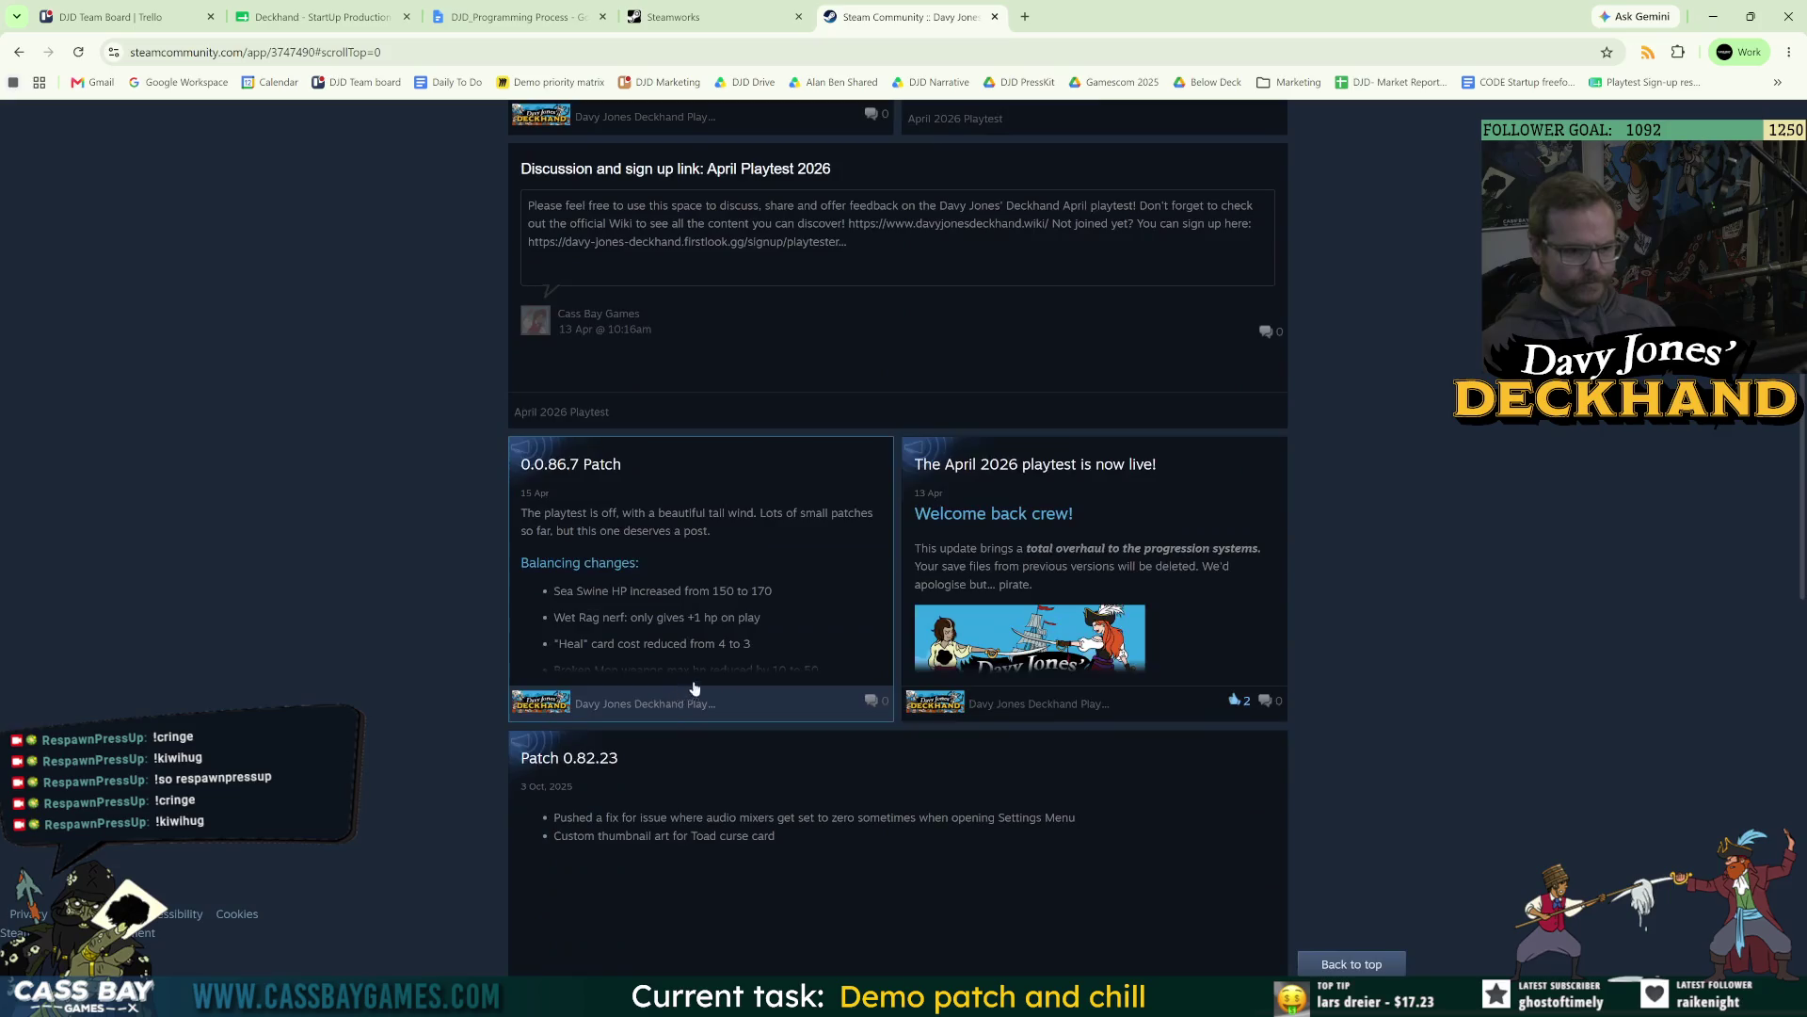
{"action": "scroll", "coordinate": [1201, 664], "scroll_direction": "up", "scroll_amount": 15}
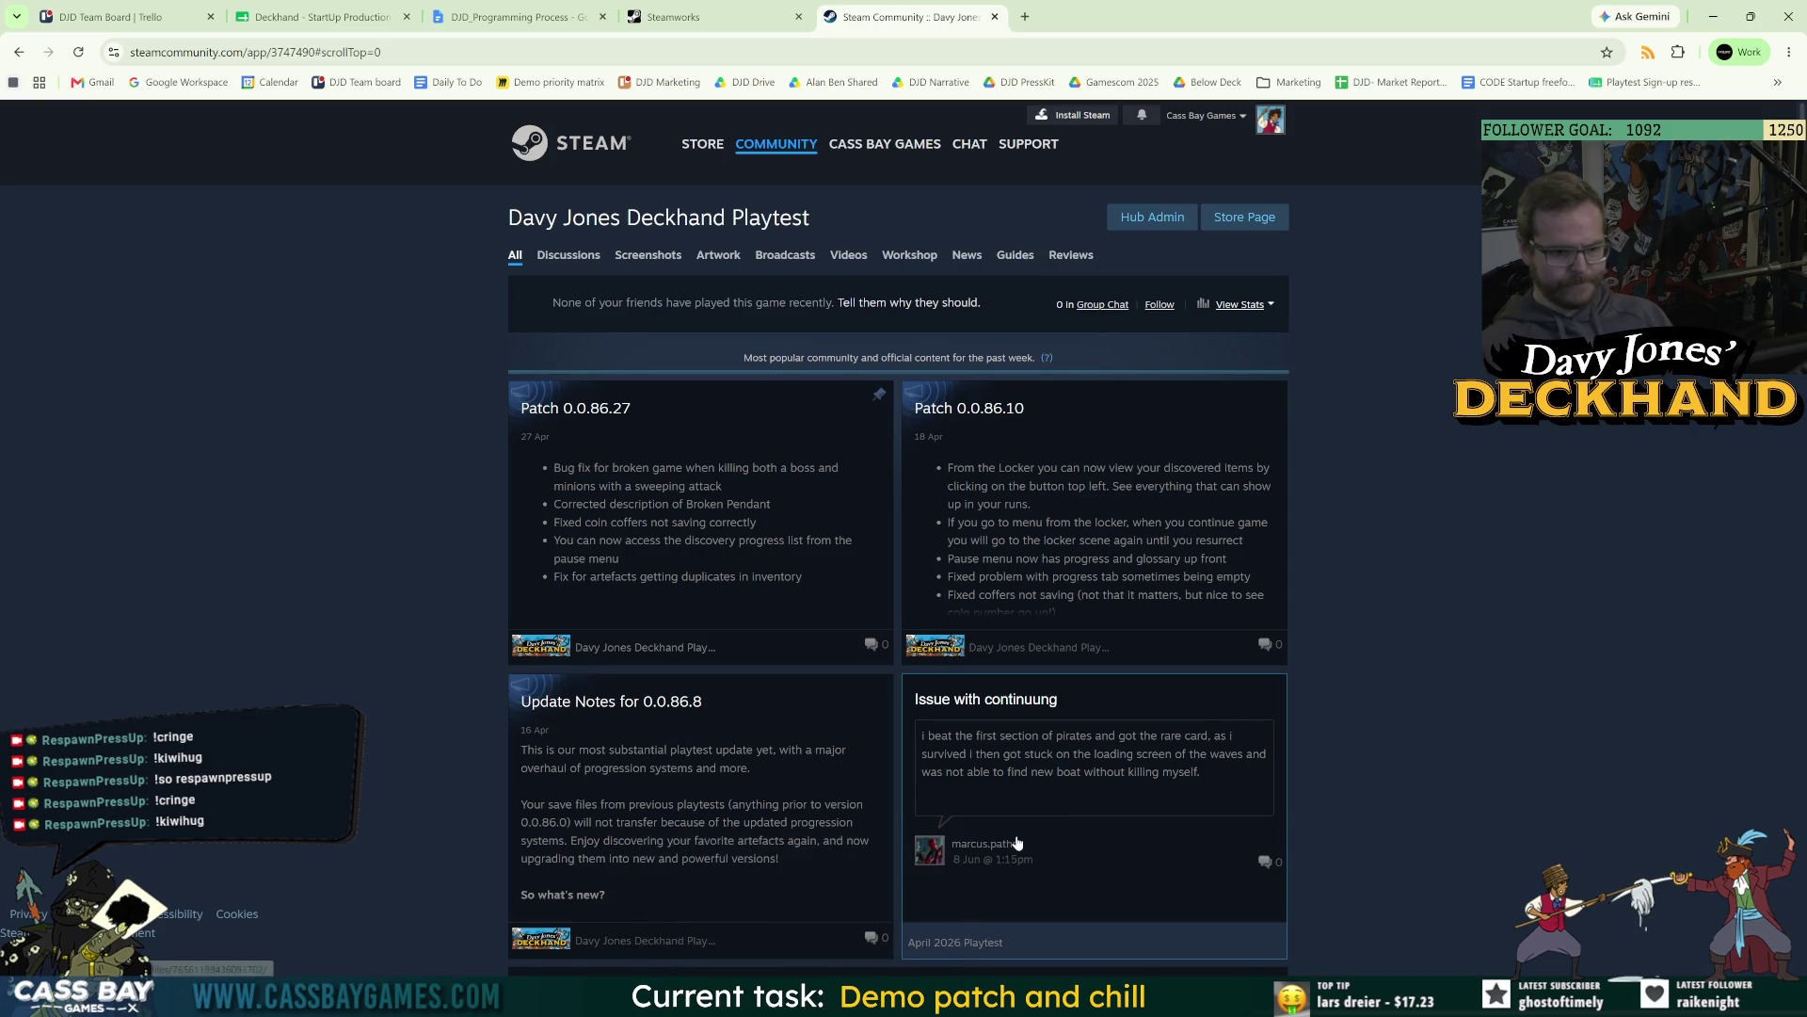
{"action": "mouse_move", "coordinate": [1011, 847]}
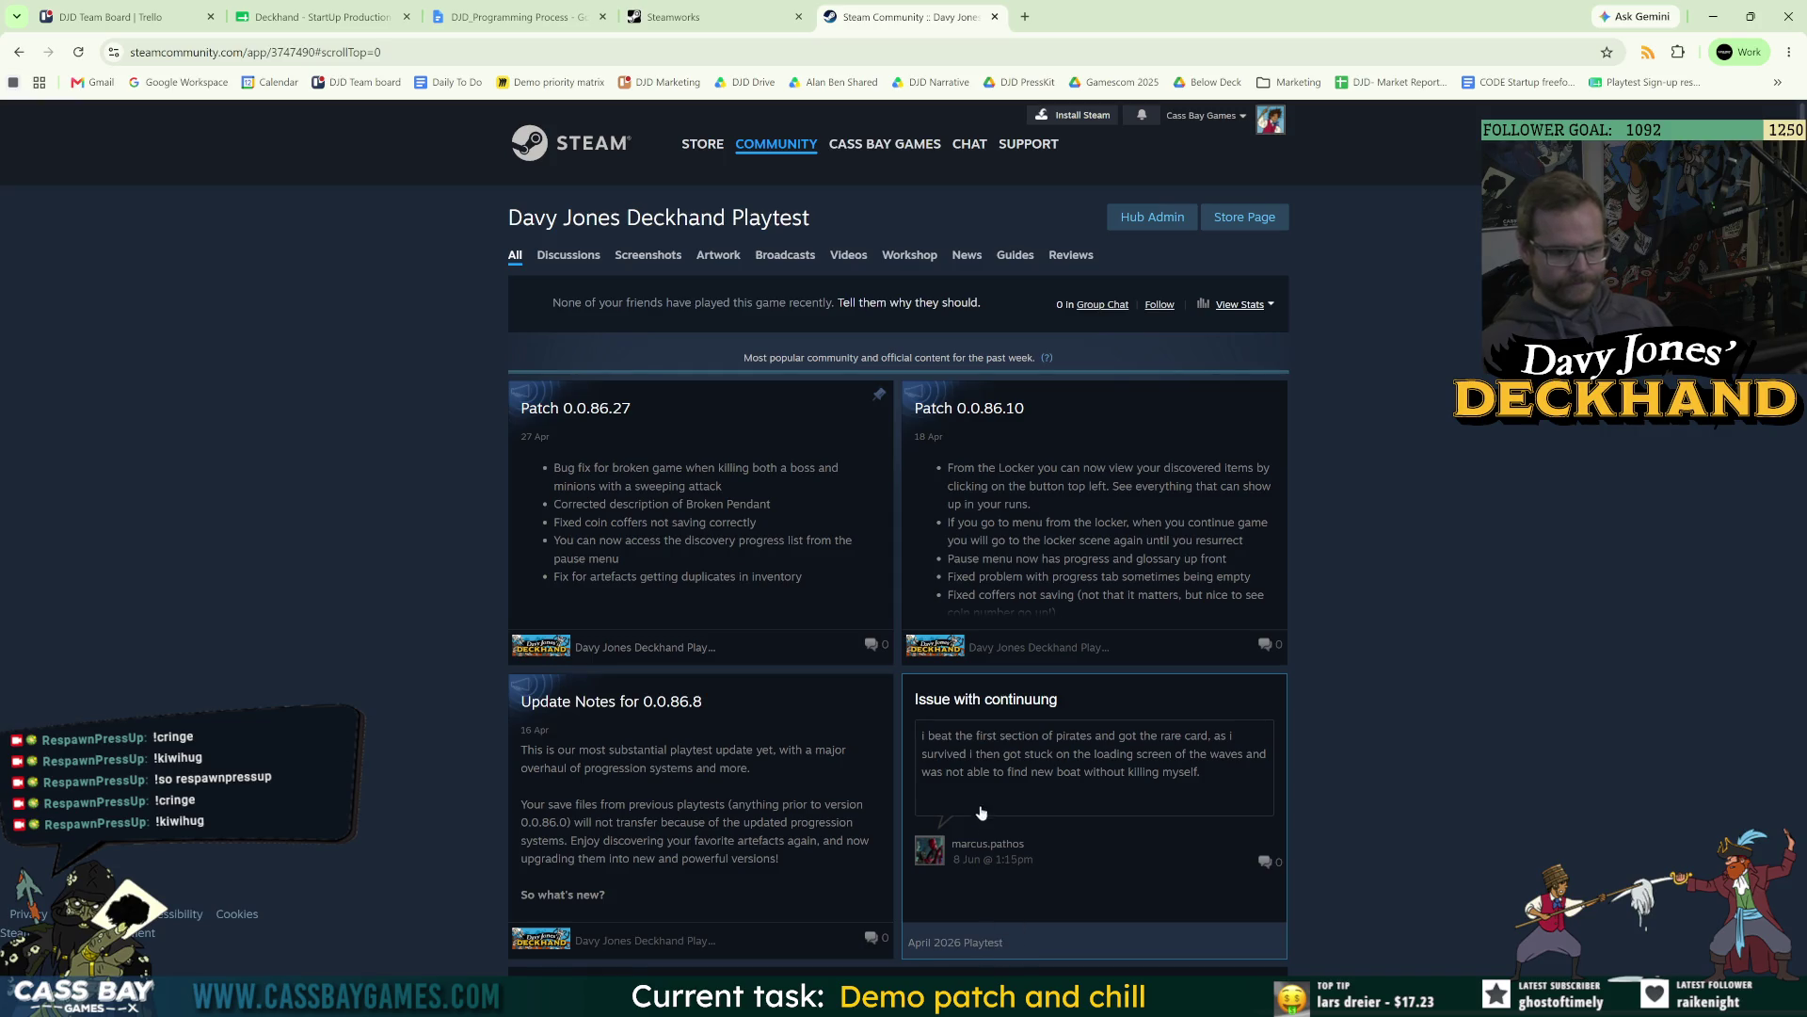
{"action": "scroll", "coordinate": [1059, 908], "scroll_direction": "down", "scroll_amount": 3}
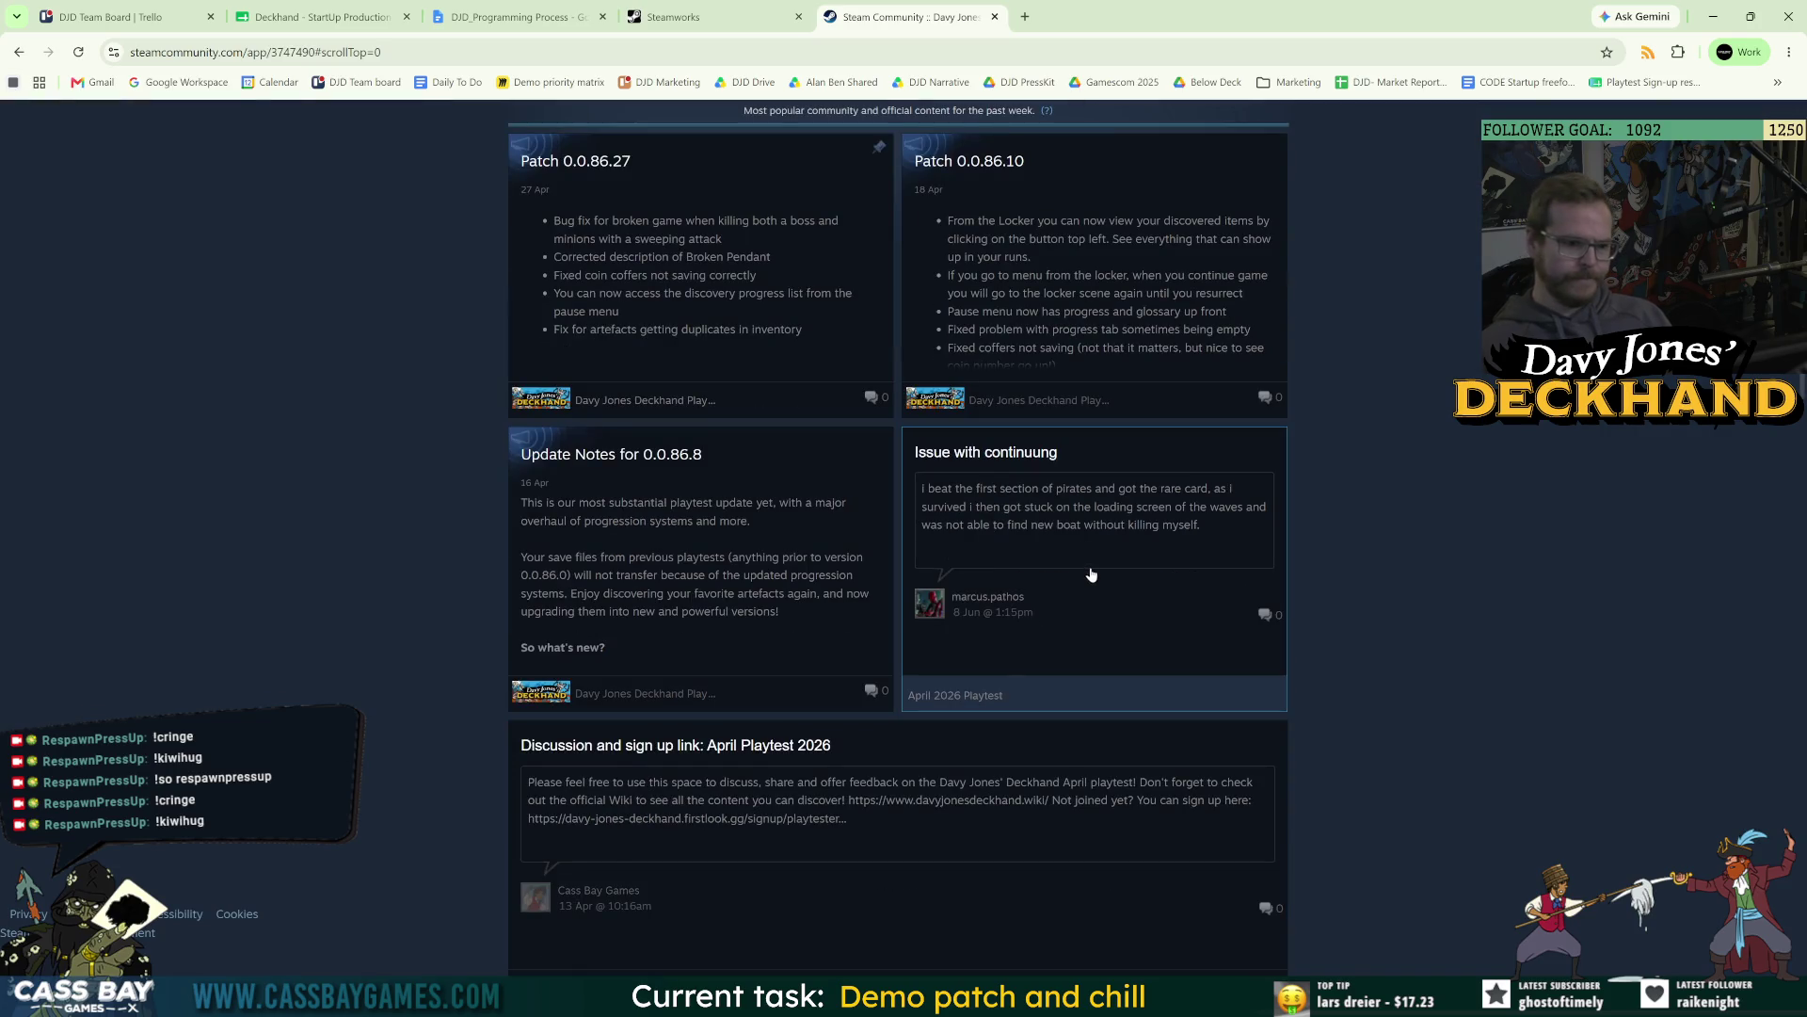
Post a follow-up asking 'was this on the playtest or the demo app?', then close the thread.
{"action": "mouse_move", "coordinate": [971, 601]}
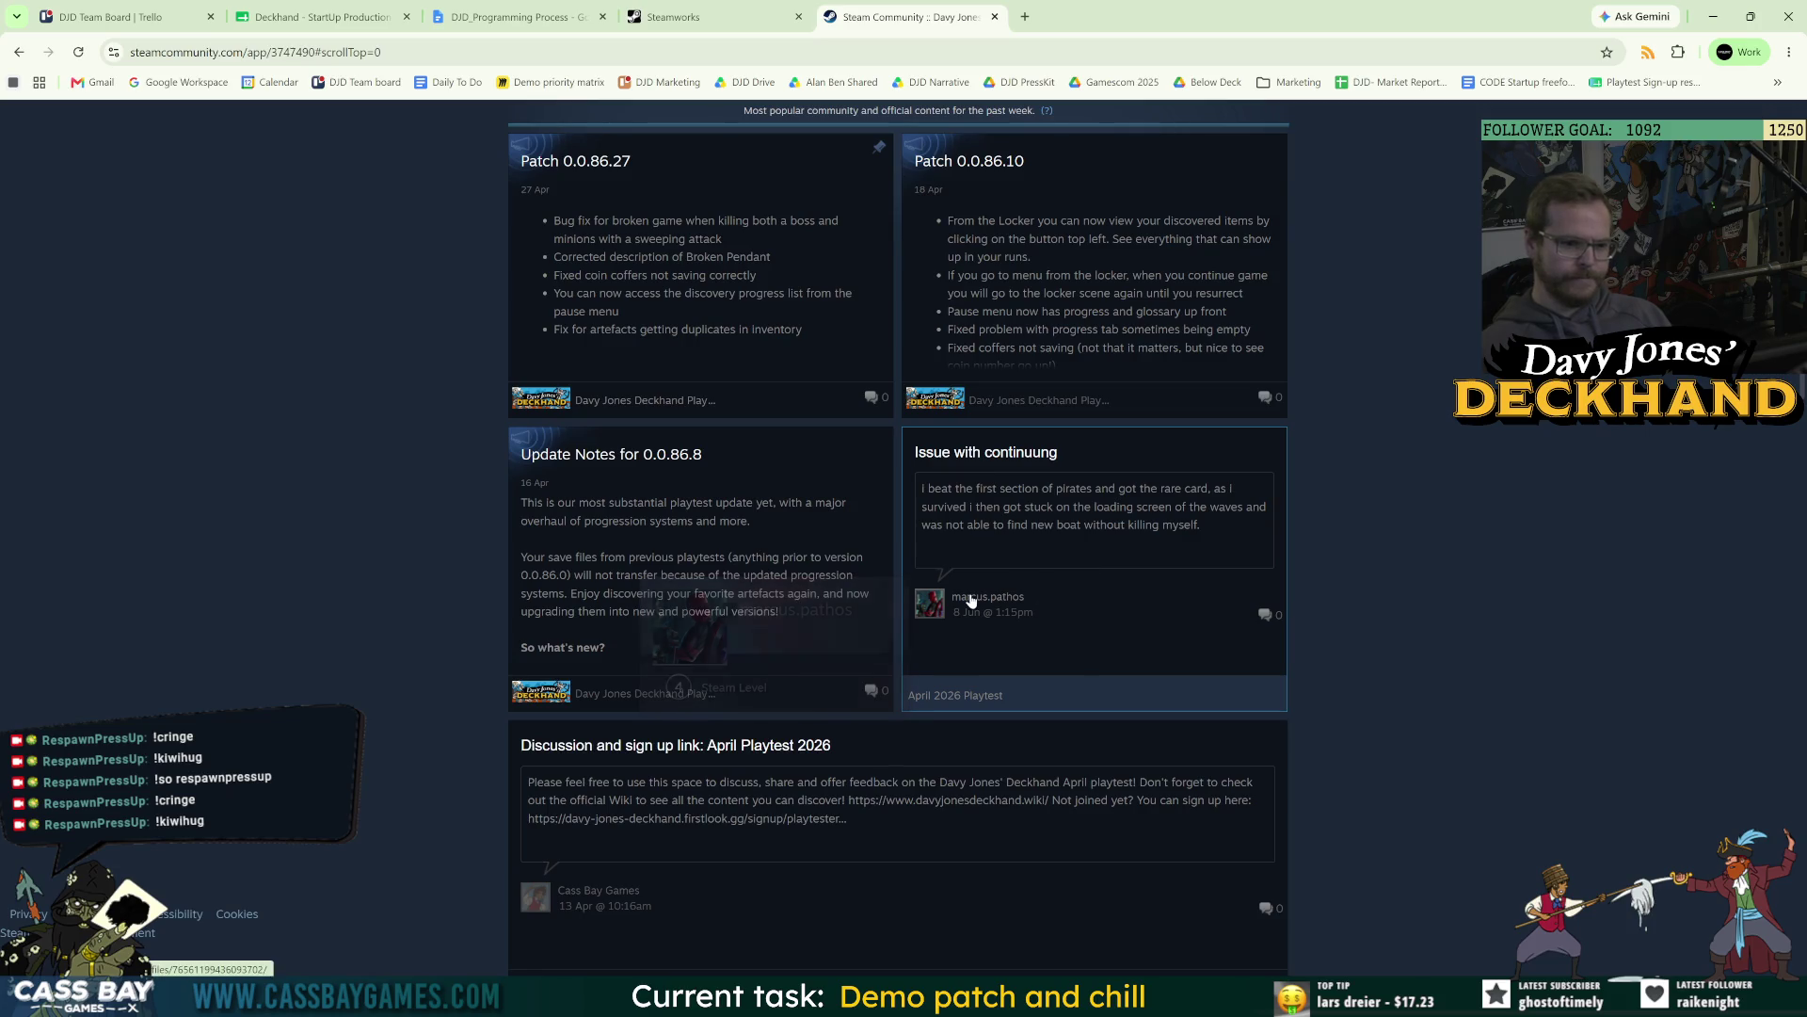
{"action": "left_click", "coordinate": [1024, 502]}
{"action": "left_click", "coordinate": [565, 704]}
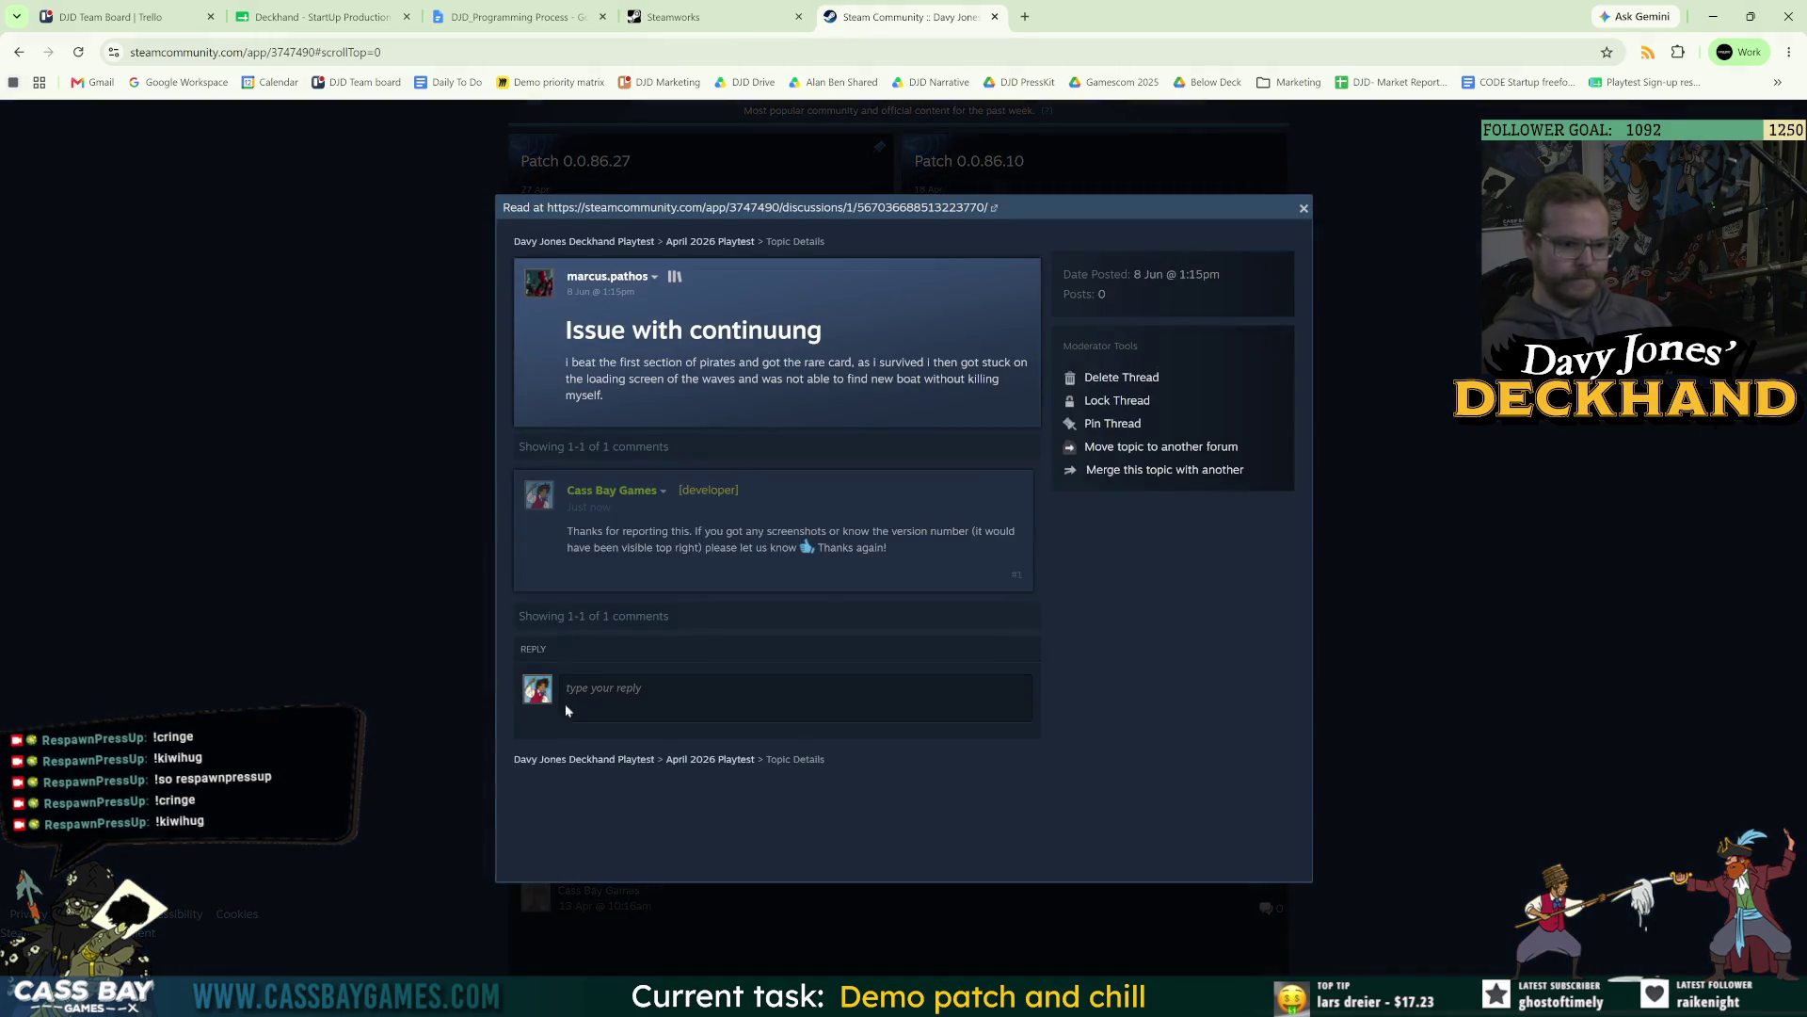
{"action": "type", "text": "oh, I was t"}
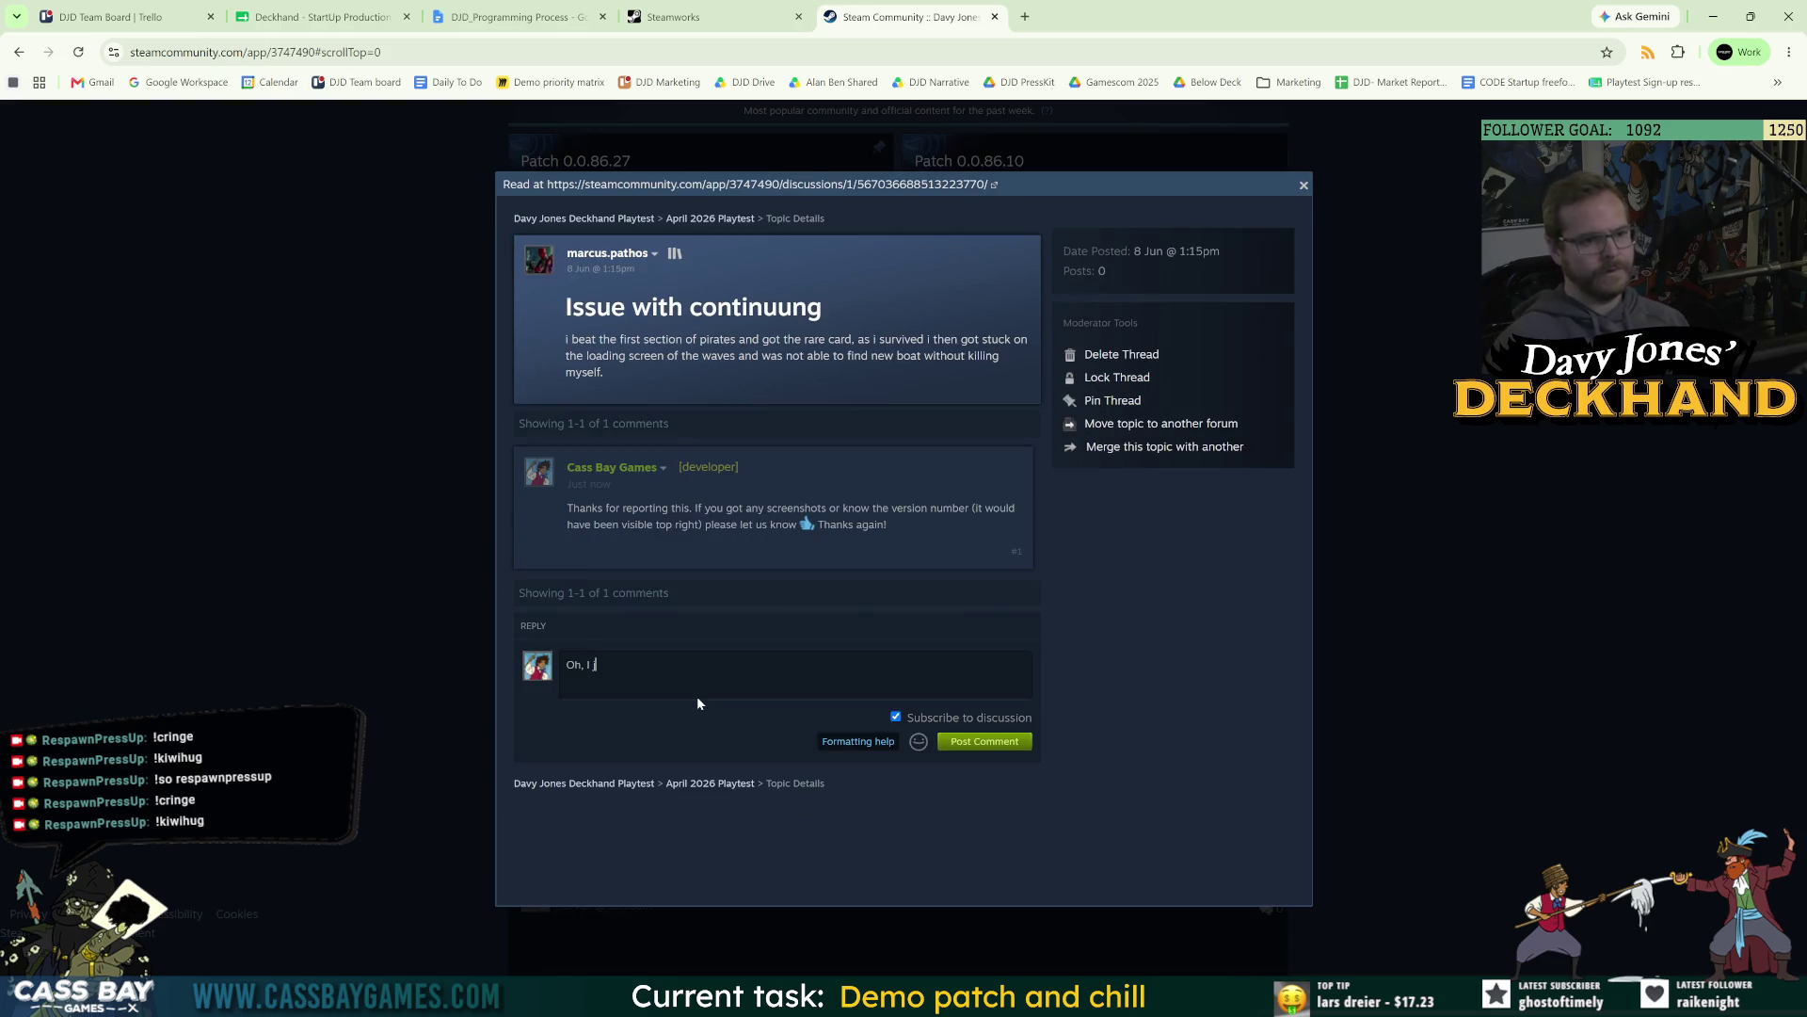
{"action": "type", "text": "his on the pla"}
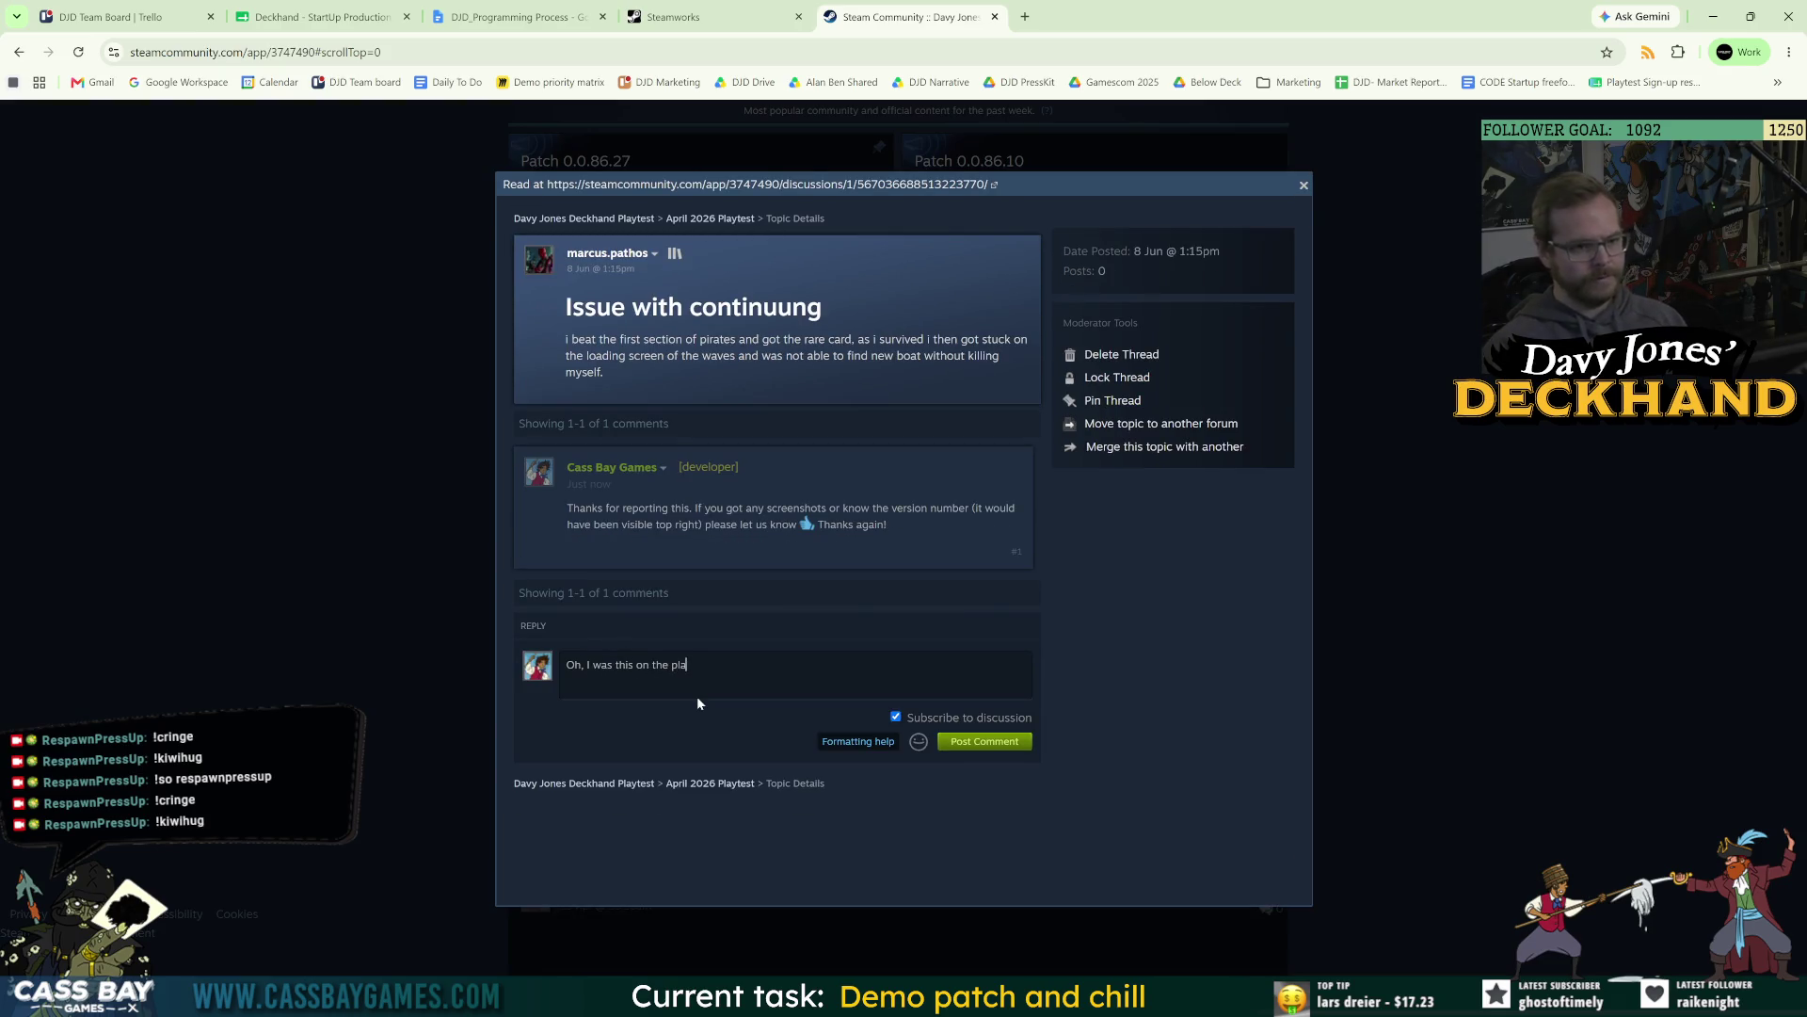
{"action": "type", "text": "ytest or the demo app?"}
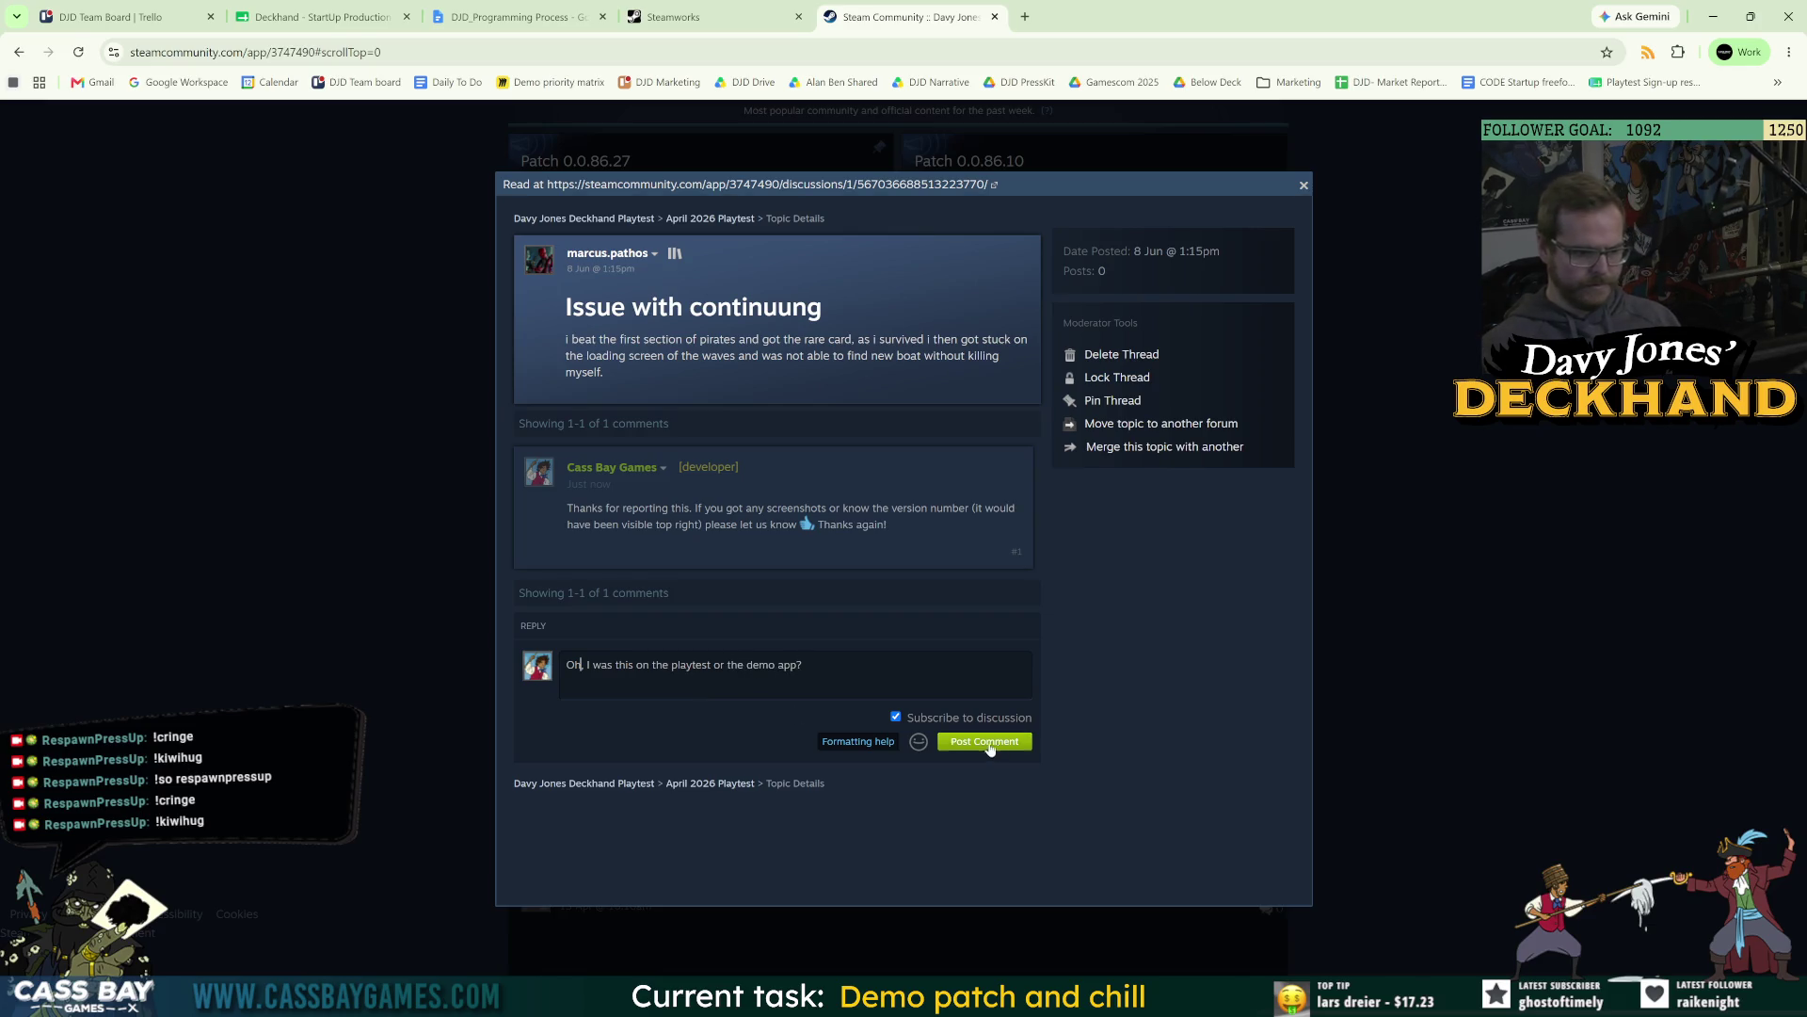
{"action": "key", "text": "Home"}
{"action": "key", "text": "Right"}
{"action": "key", "text": "Right"}
{"action": "type", "text": "also"}
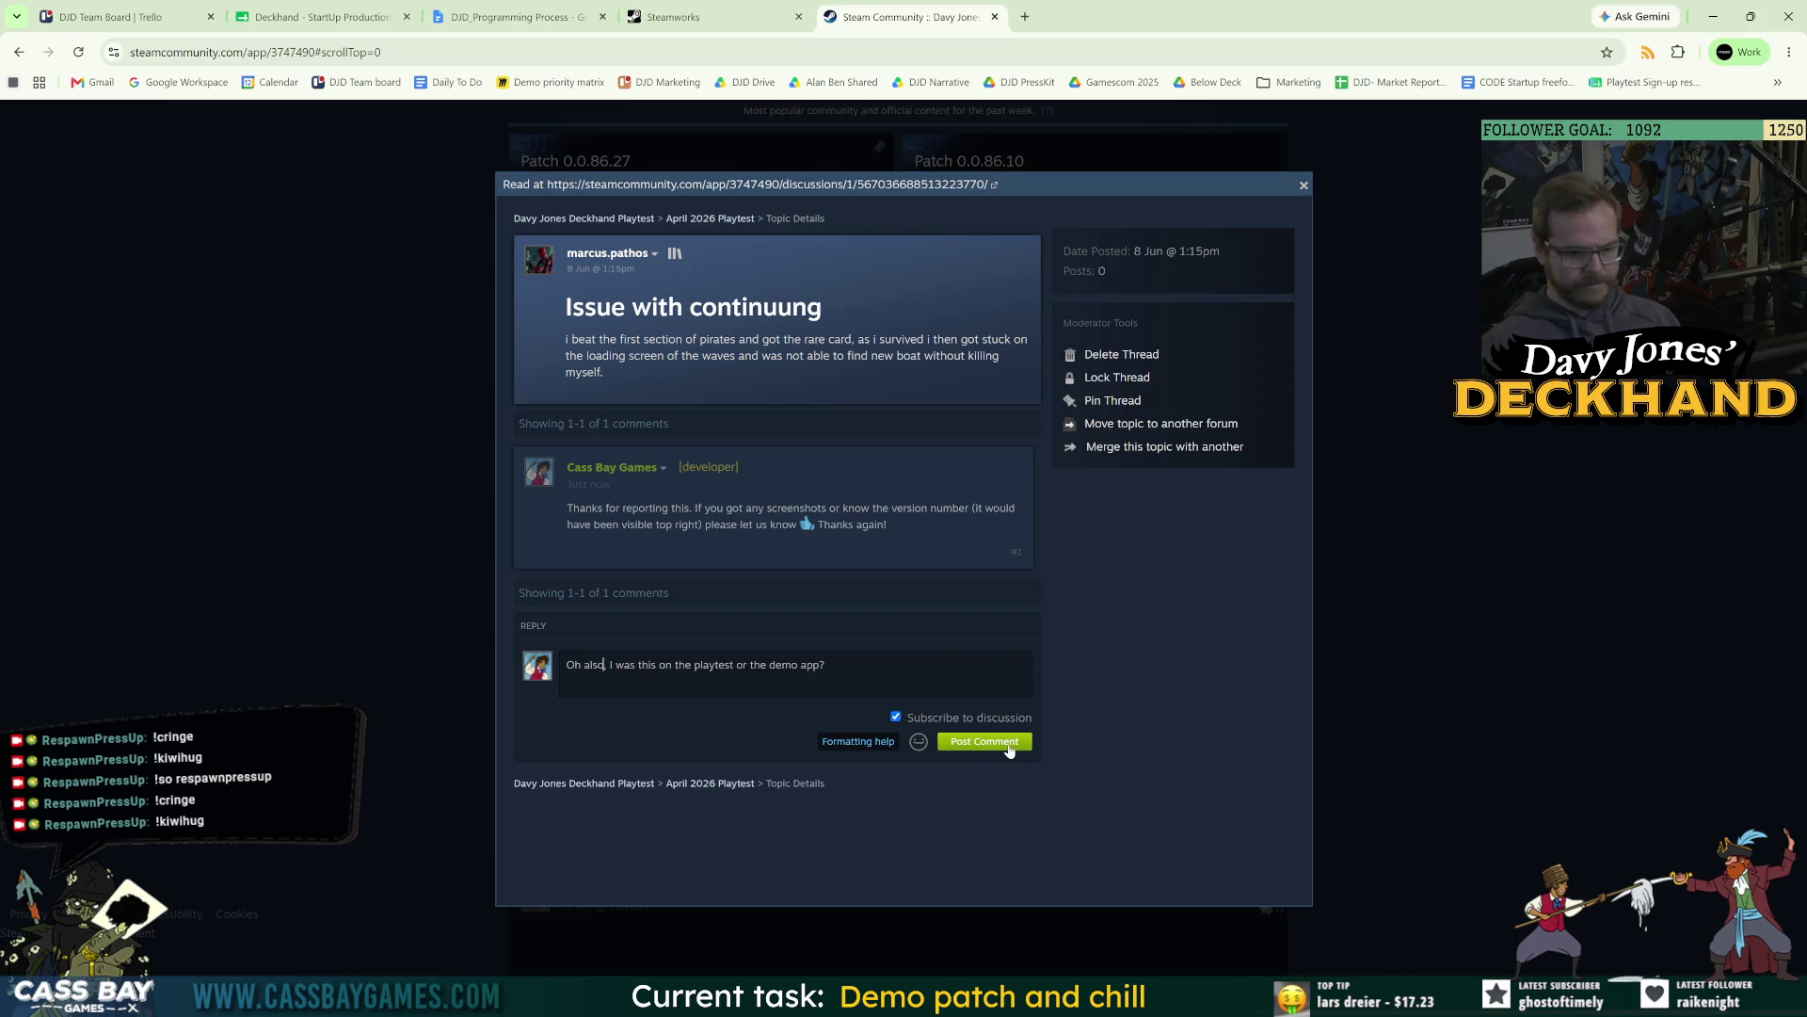
{"action": "left_click", "coordinate": [992, 744]}
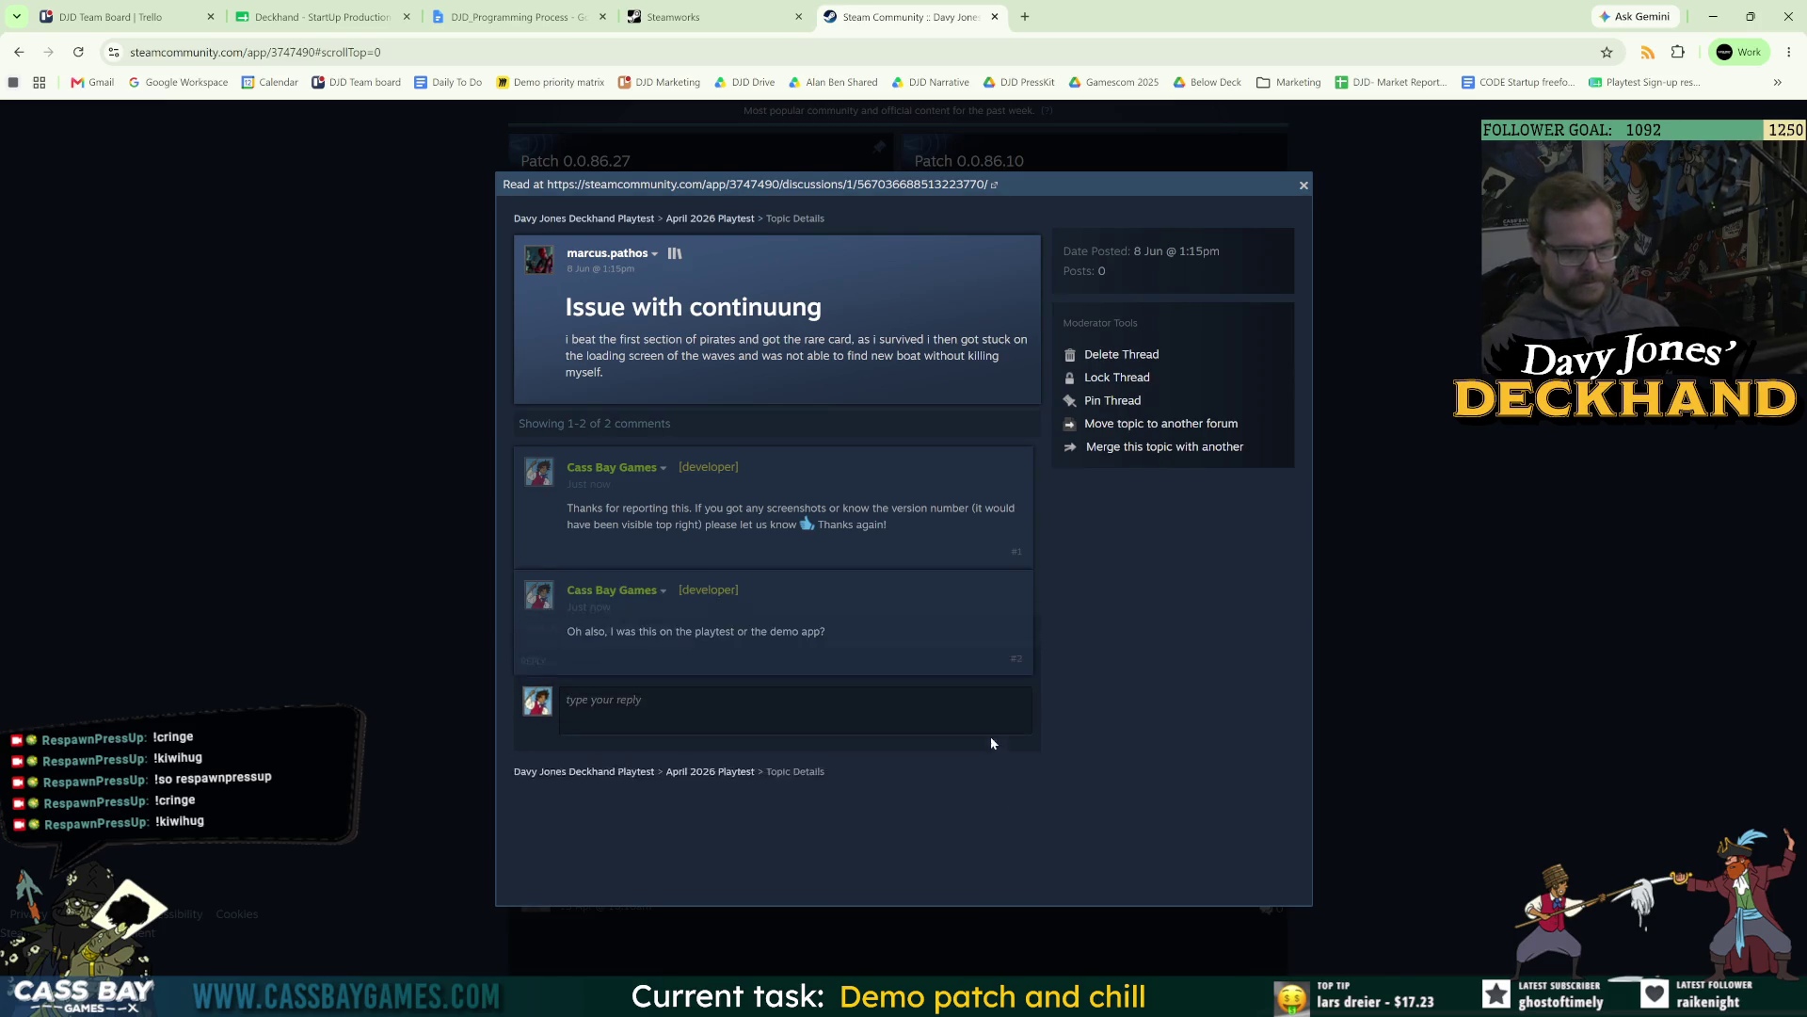
{"action": "left_click", "coordinate": [1555, 635]}
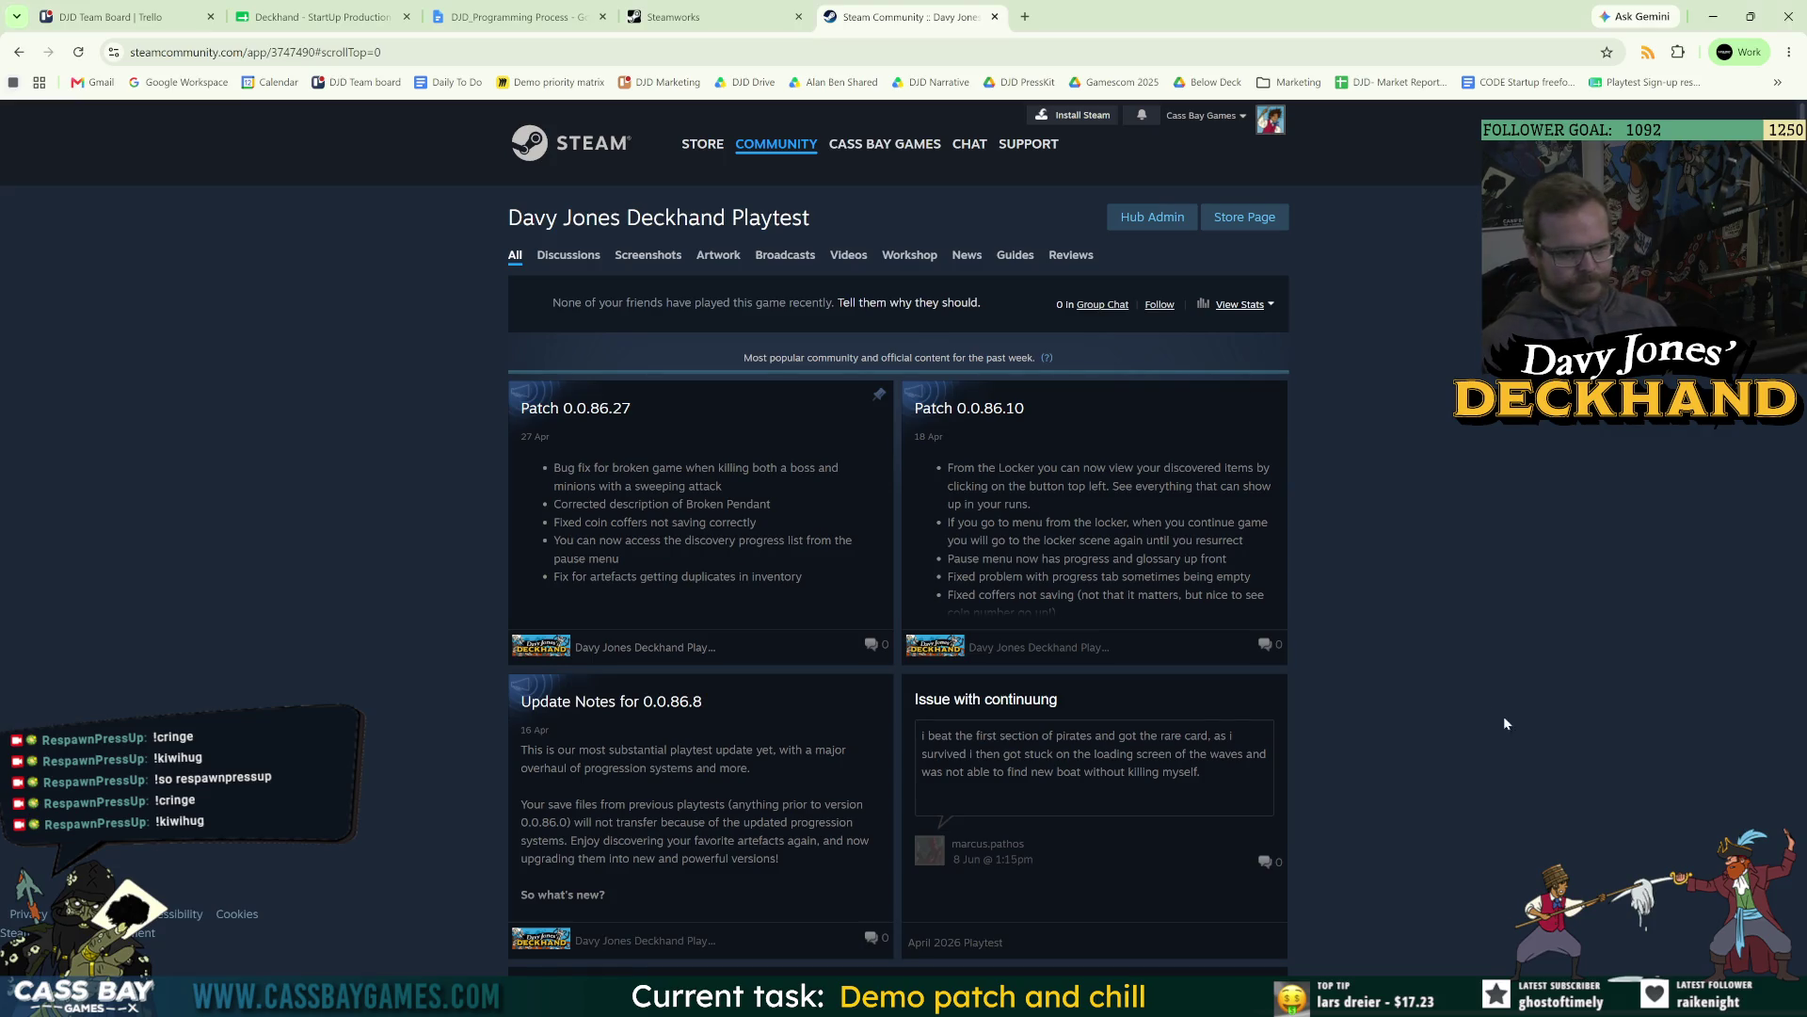
Scroll through the hub's older posts, then switch to the Steamworks partner site awaiting sign-in.
{"action": "scroll", "coordinate": [1125, 706], "scroll_direction": "down", "scroll_amount": 20}
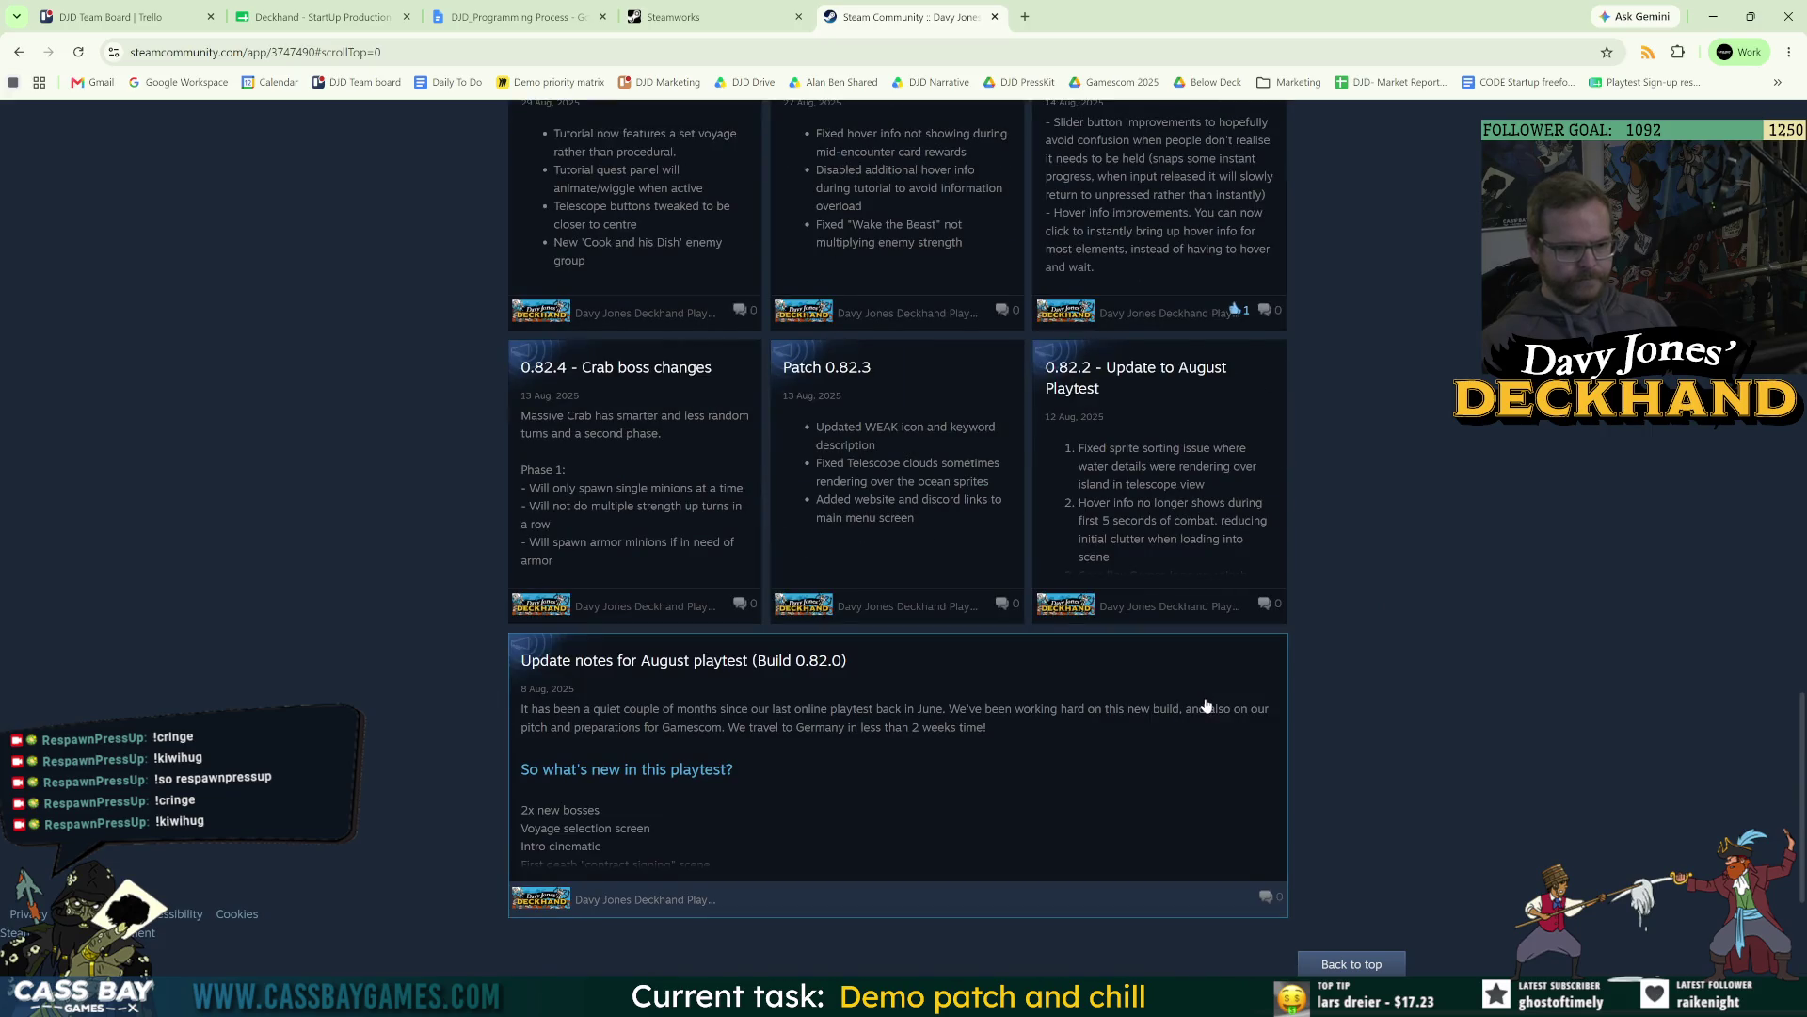
{"action": "scroll", "coordinate": [834, 387], "scroll_direction": "up", "scroll_amount": 15}
{"action": "left_click", "coordinate": [696, 17]}
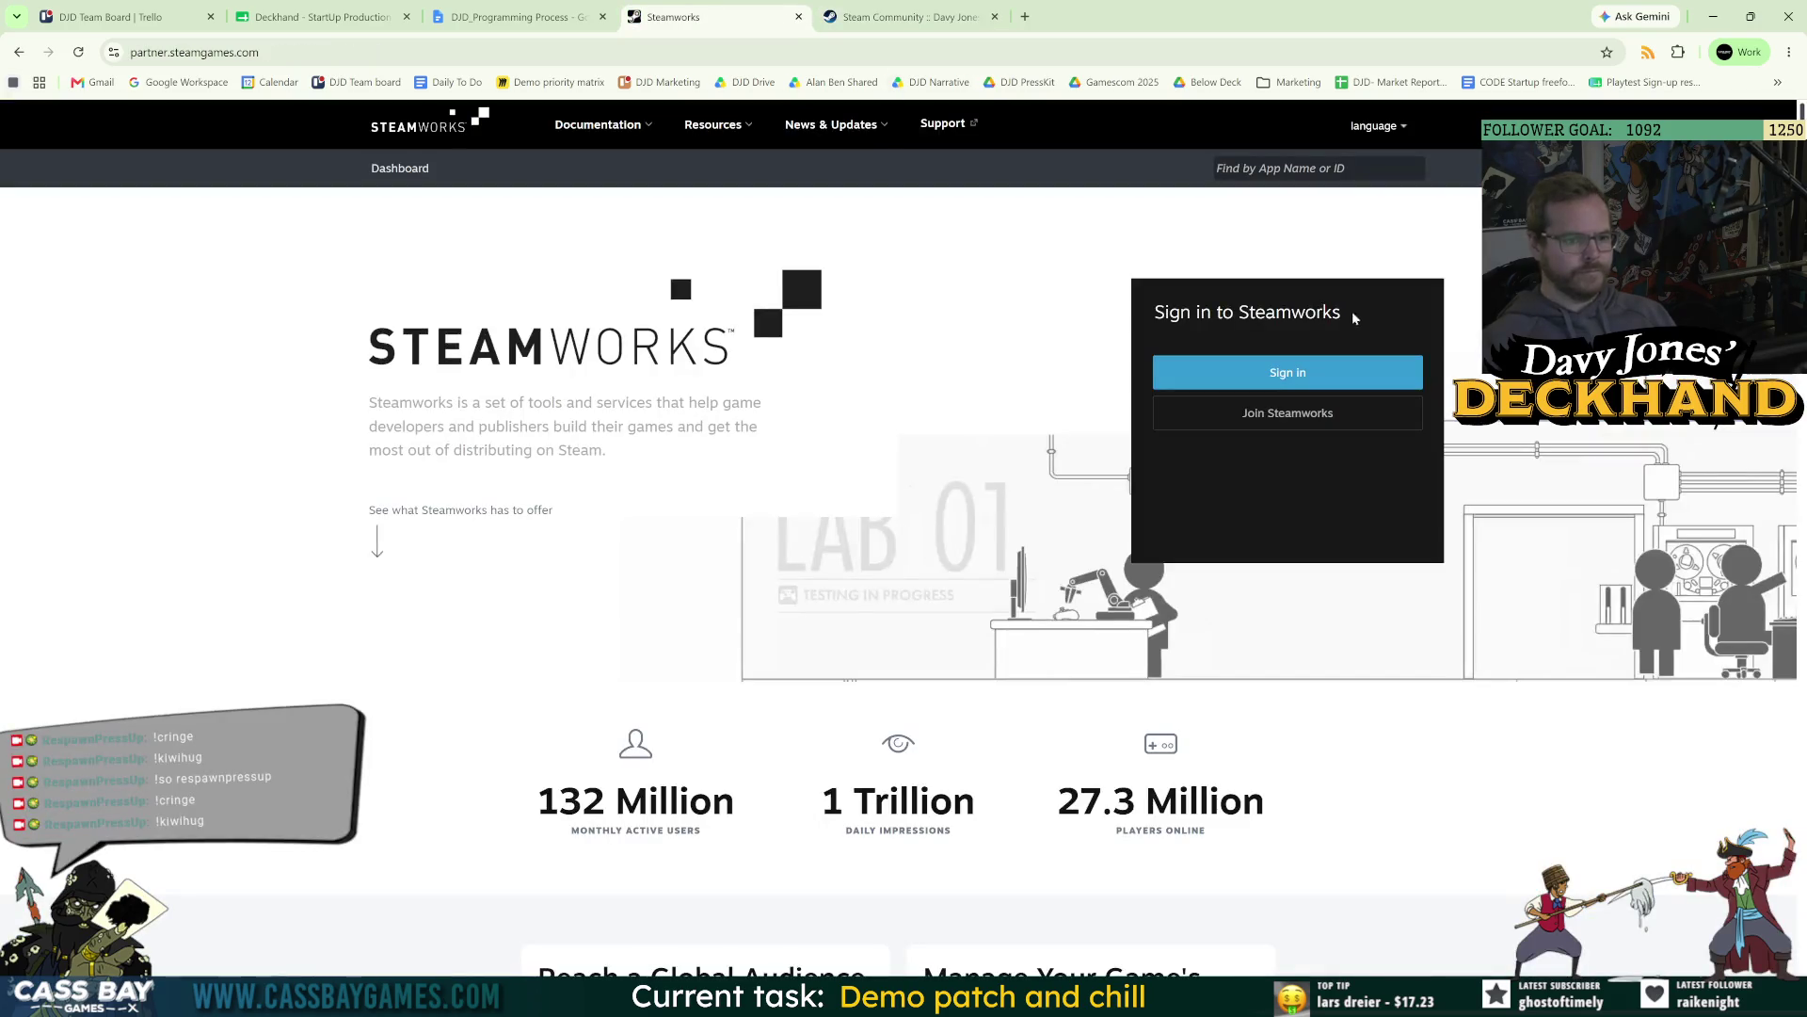
Sign in to Steamworks and open the Deckhand Playtest and Demo app pages in new tabs.
{"action": "left_click", "coordinate": [1330, 377]}
{"action": "left_click", "coordinate": [856, 4]}
{"action": "left_click", "coordinate": [713, 4]}
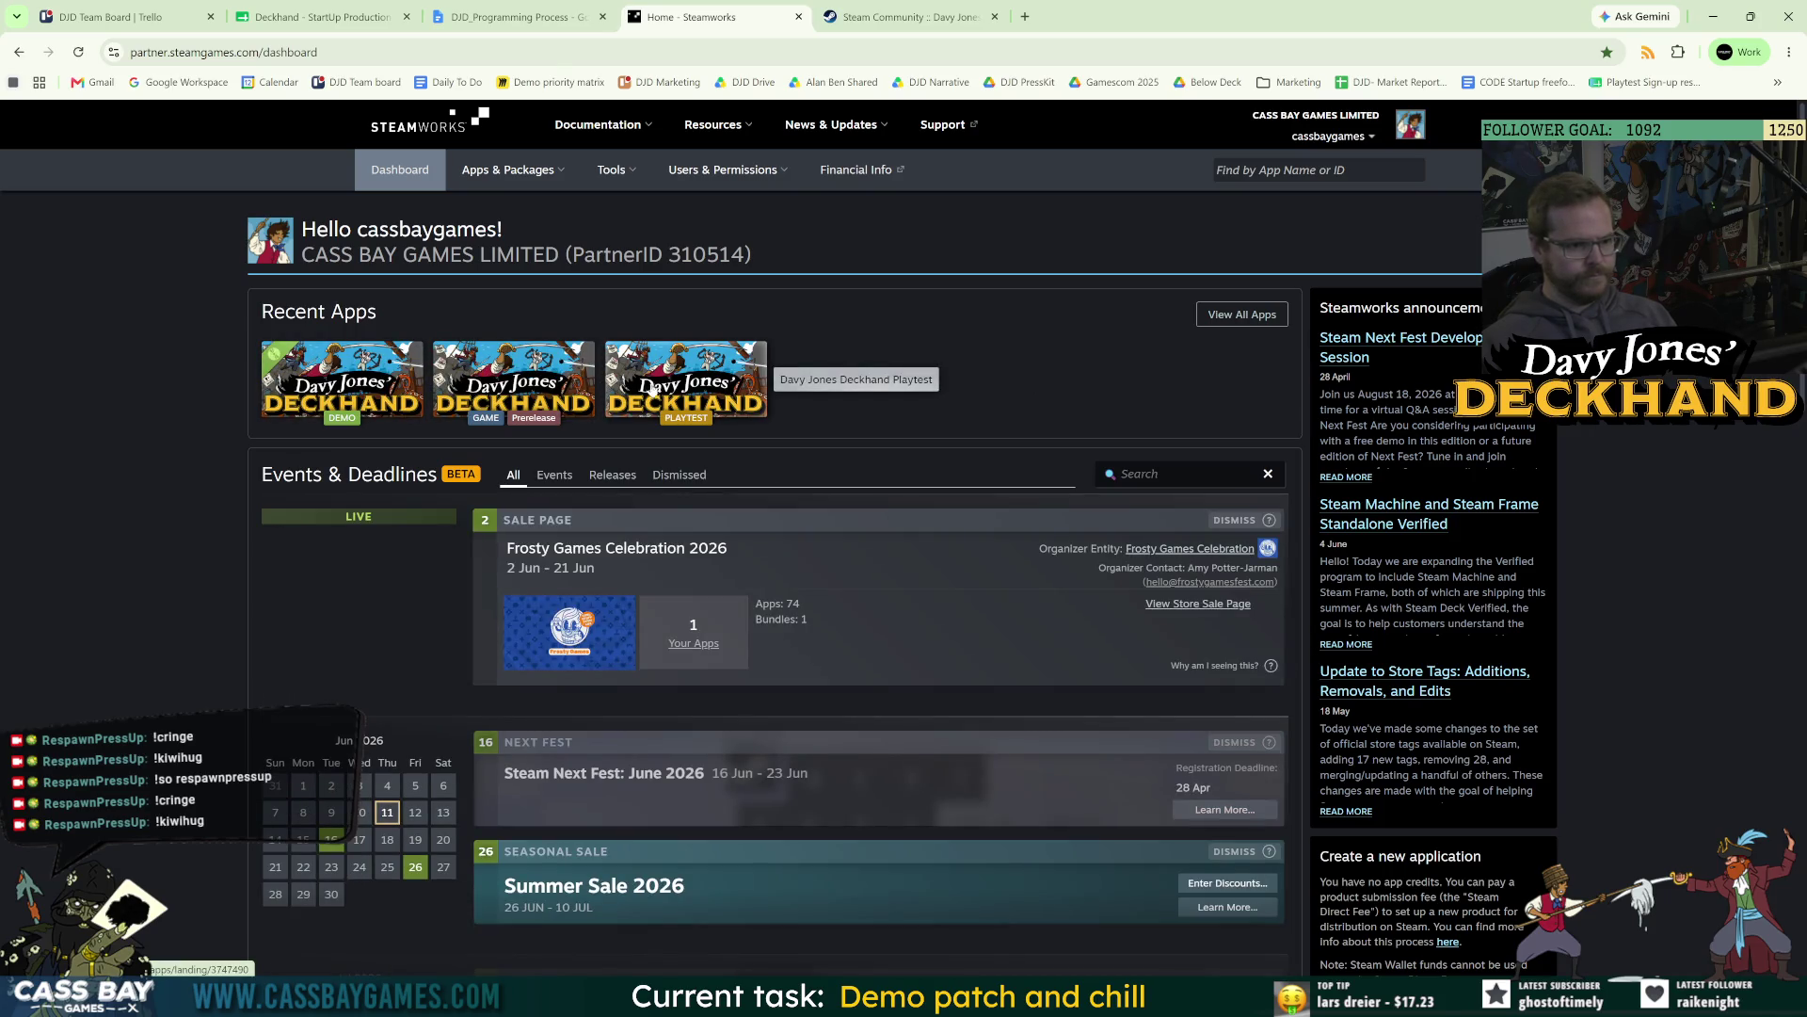
{"action": "left_click", "coordinate": [532, 378]}
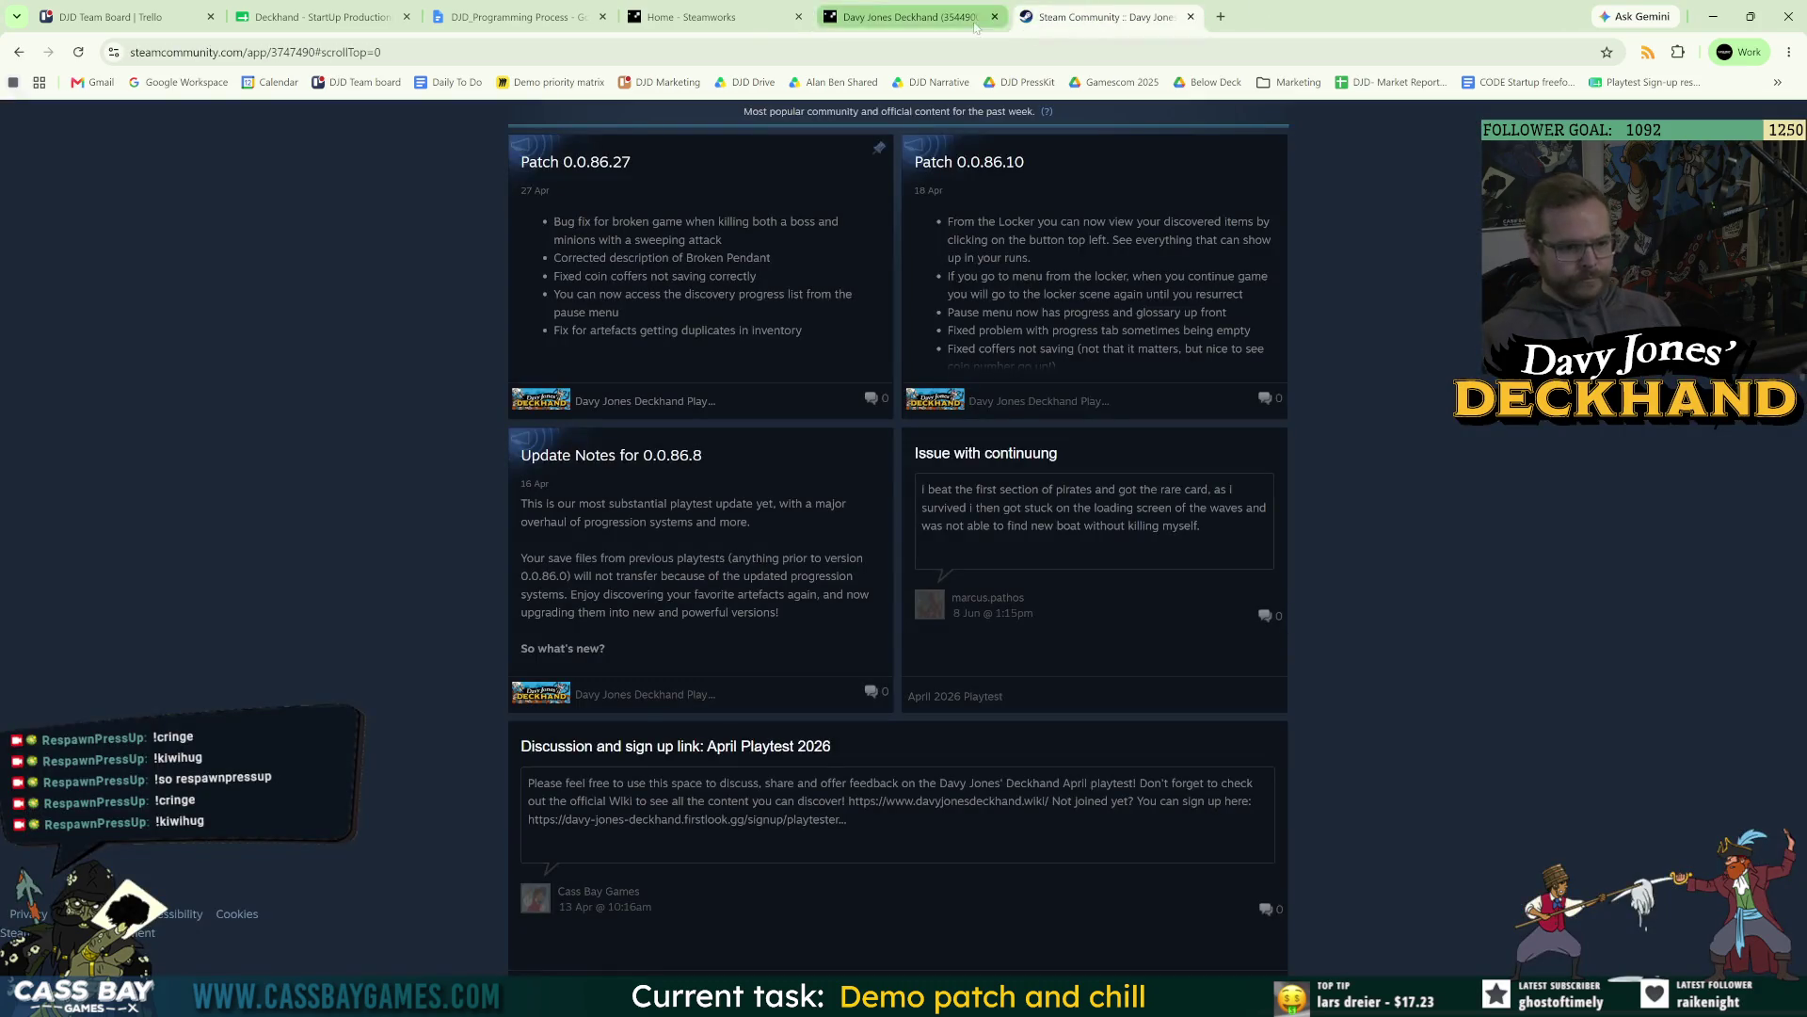
{"action": "left_click", "coordinate": [706, 16]}
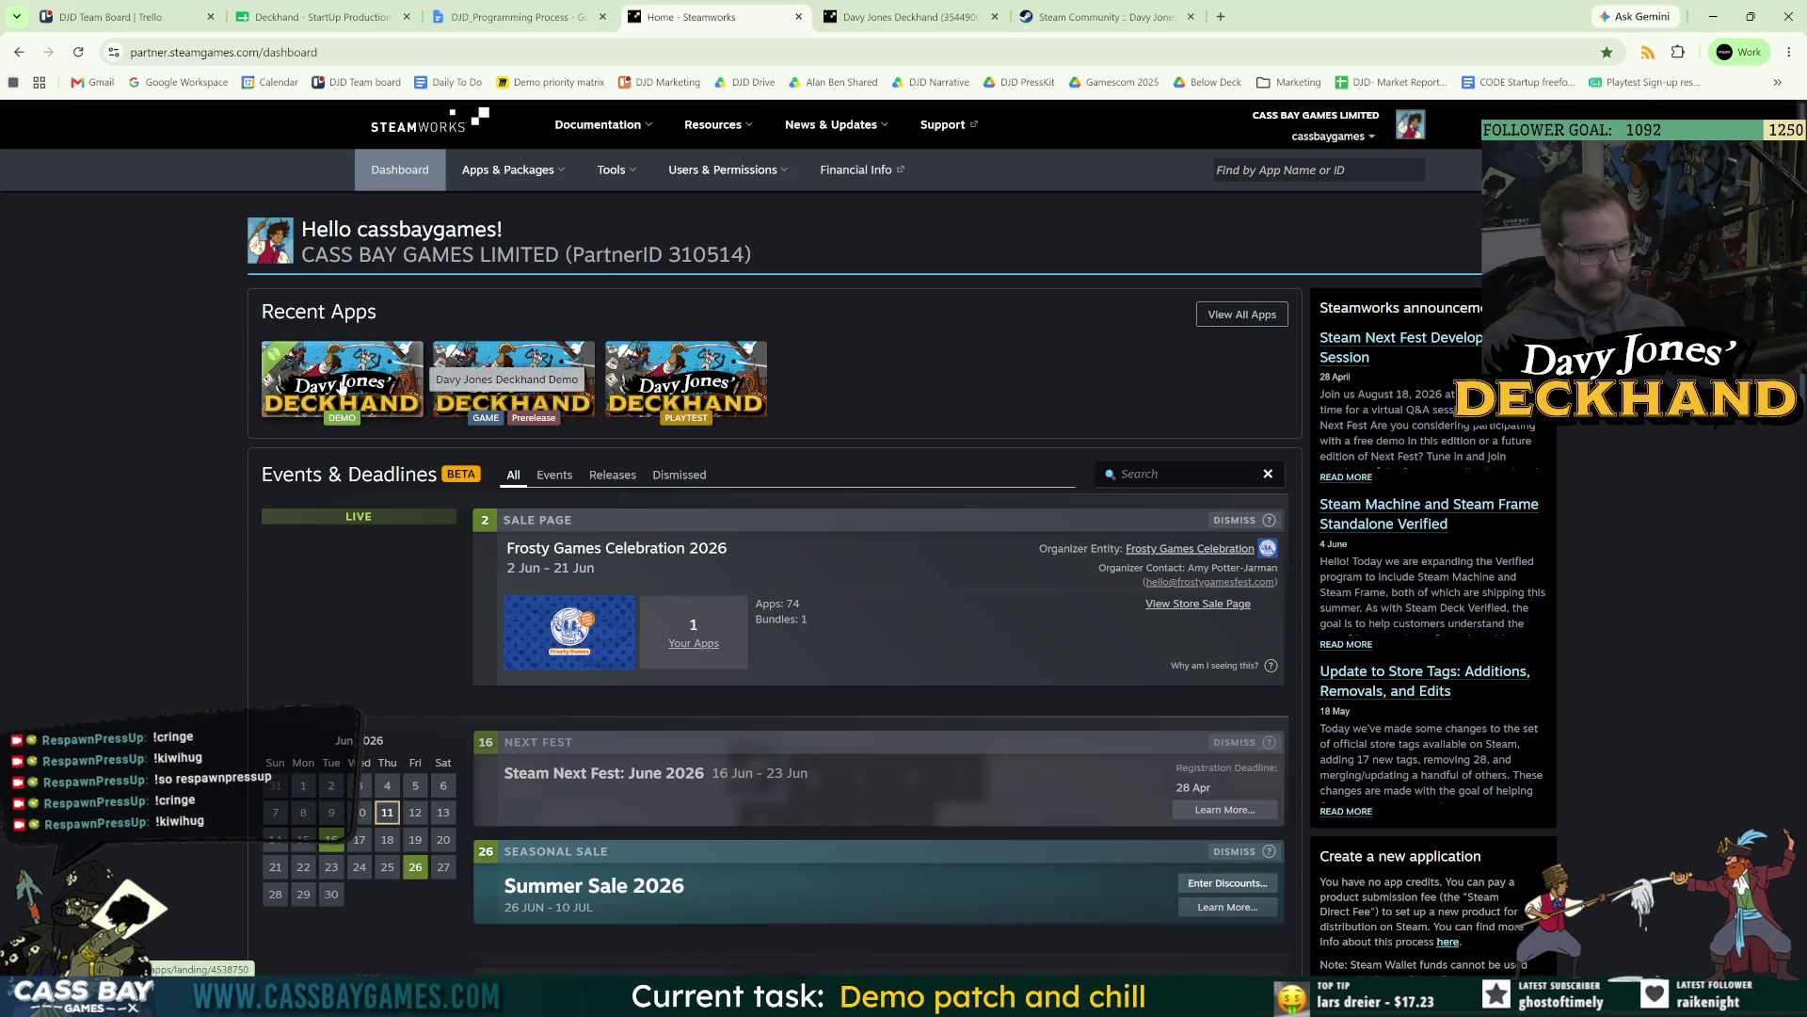
{"action": "left_click", "coordinate": [513, 379]}
Check the Demo's sales and wishlist figures for today and yesterday, then return to the dashboard.
{"action": "scroll", "coordinate": [836, 652], "scroll_direction": "down", "scroll_amount": 10}
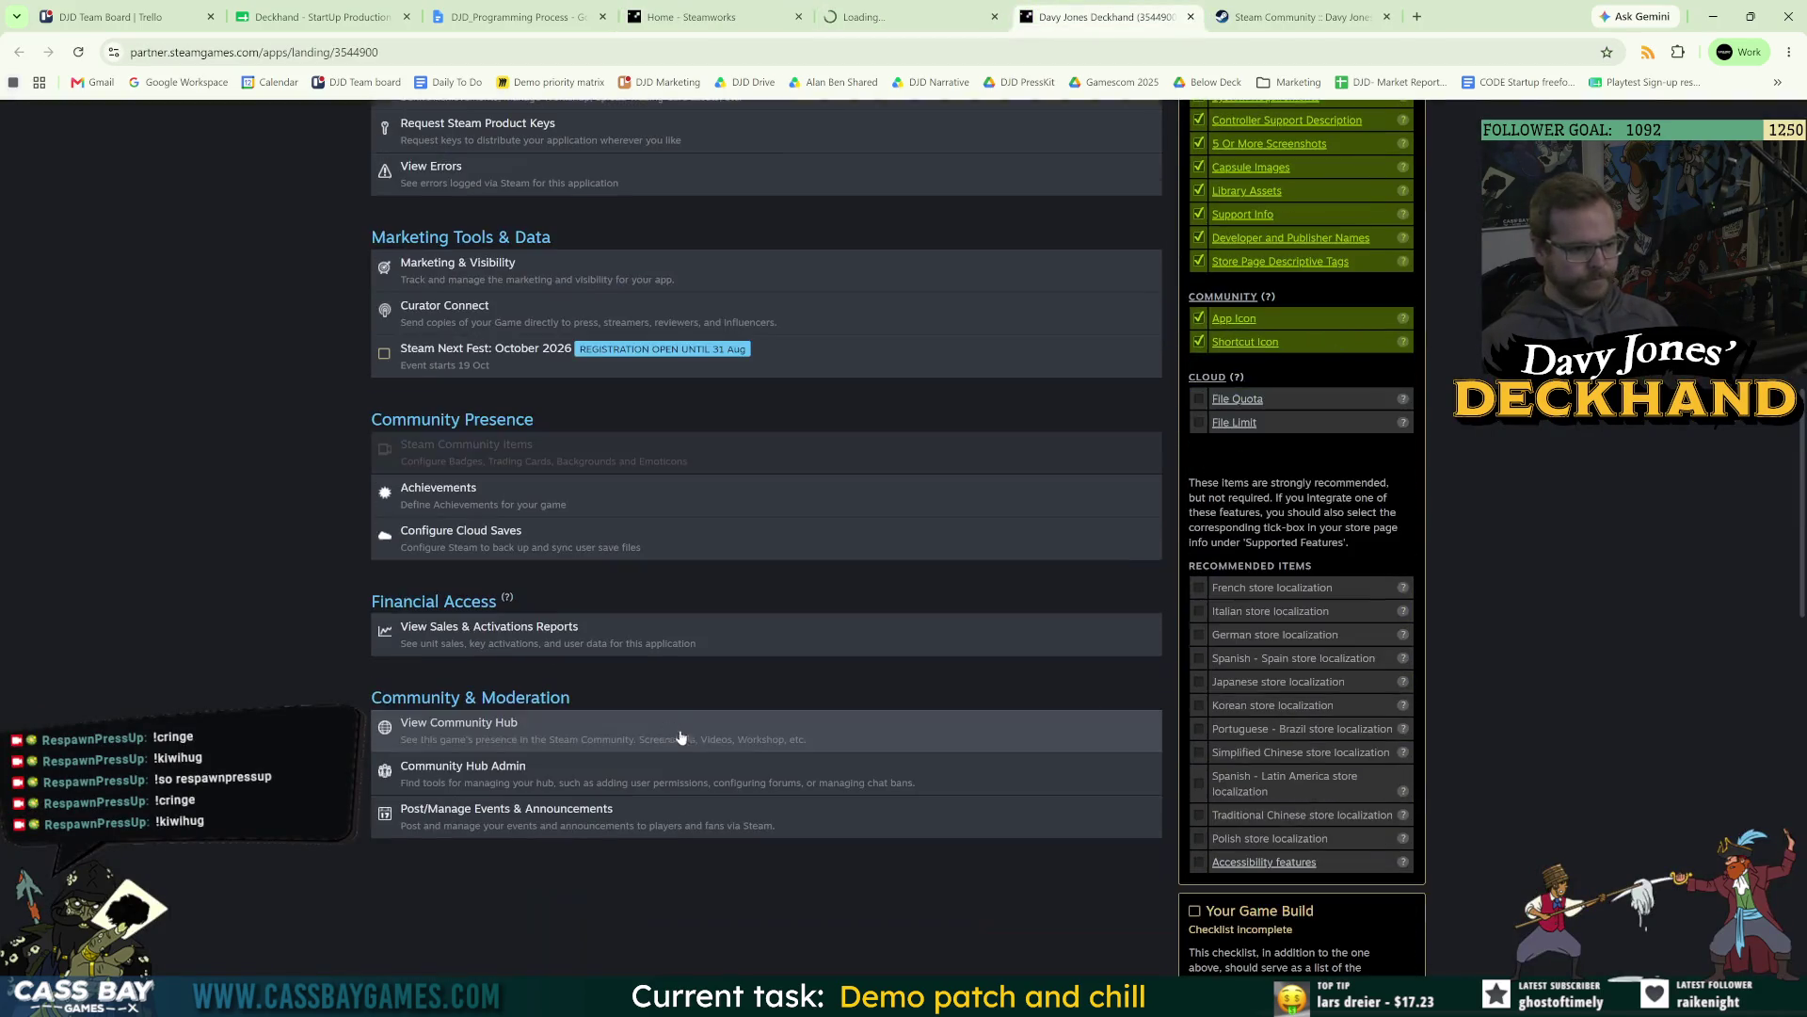
{"action": "left_click", "coordinate": [460, 646]}
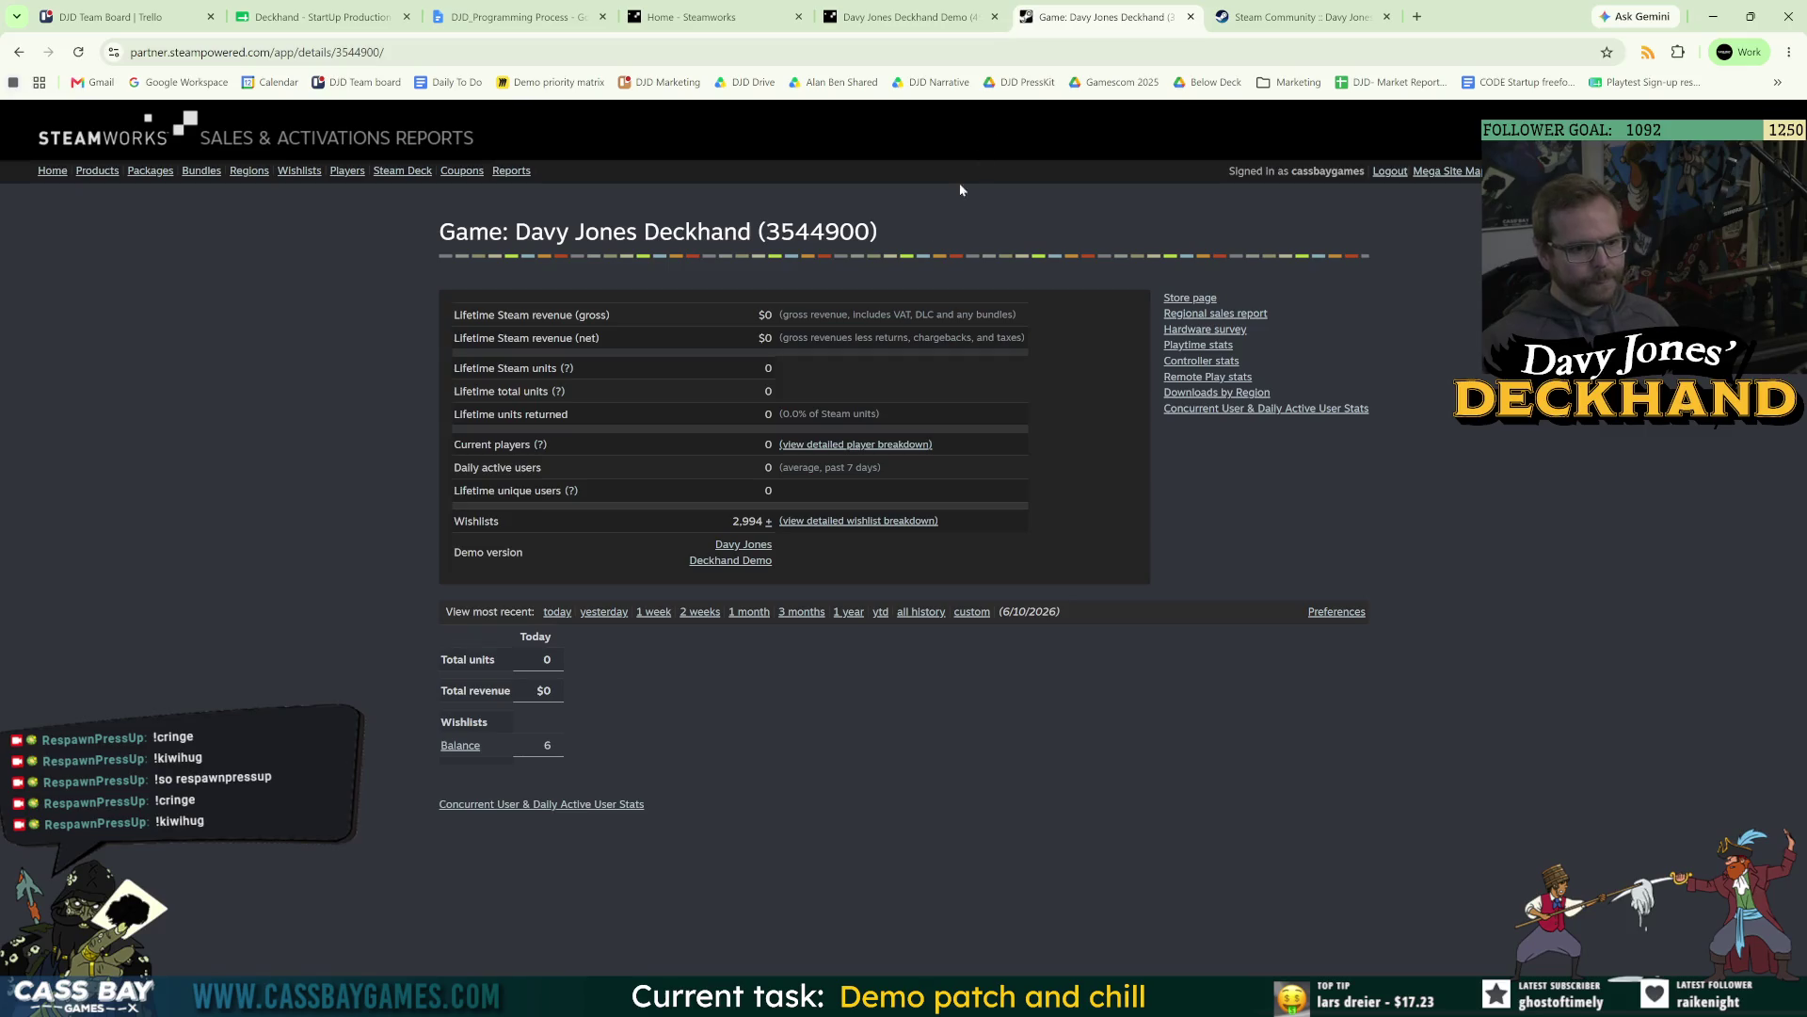
{"action": "left_click", "coordinate": [557, 611]}
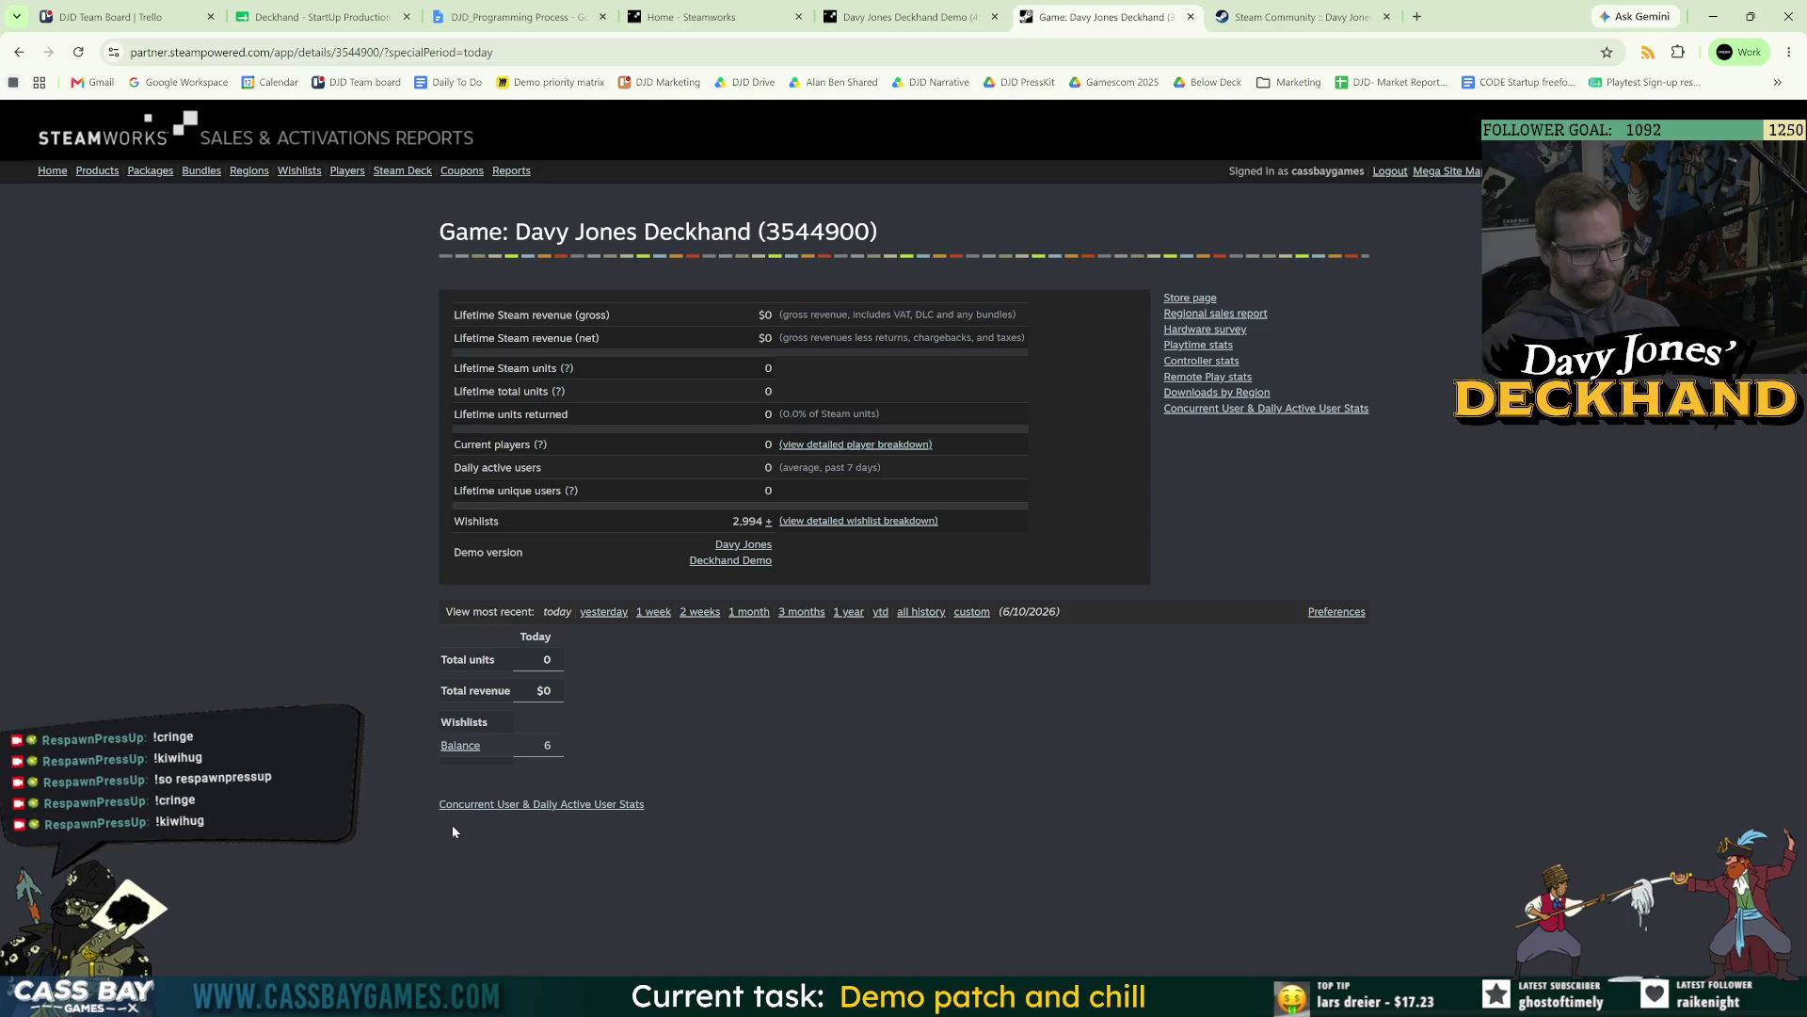
{"action": "left_click", "coordinate": [615, 612]}
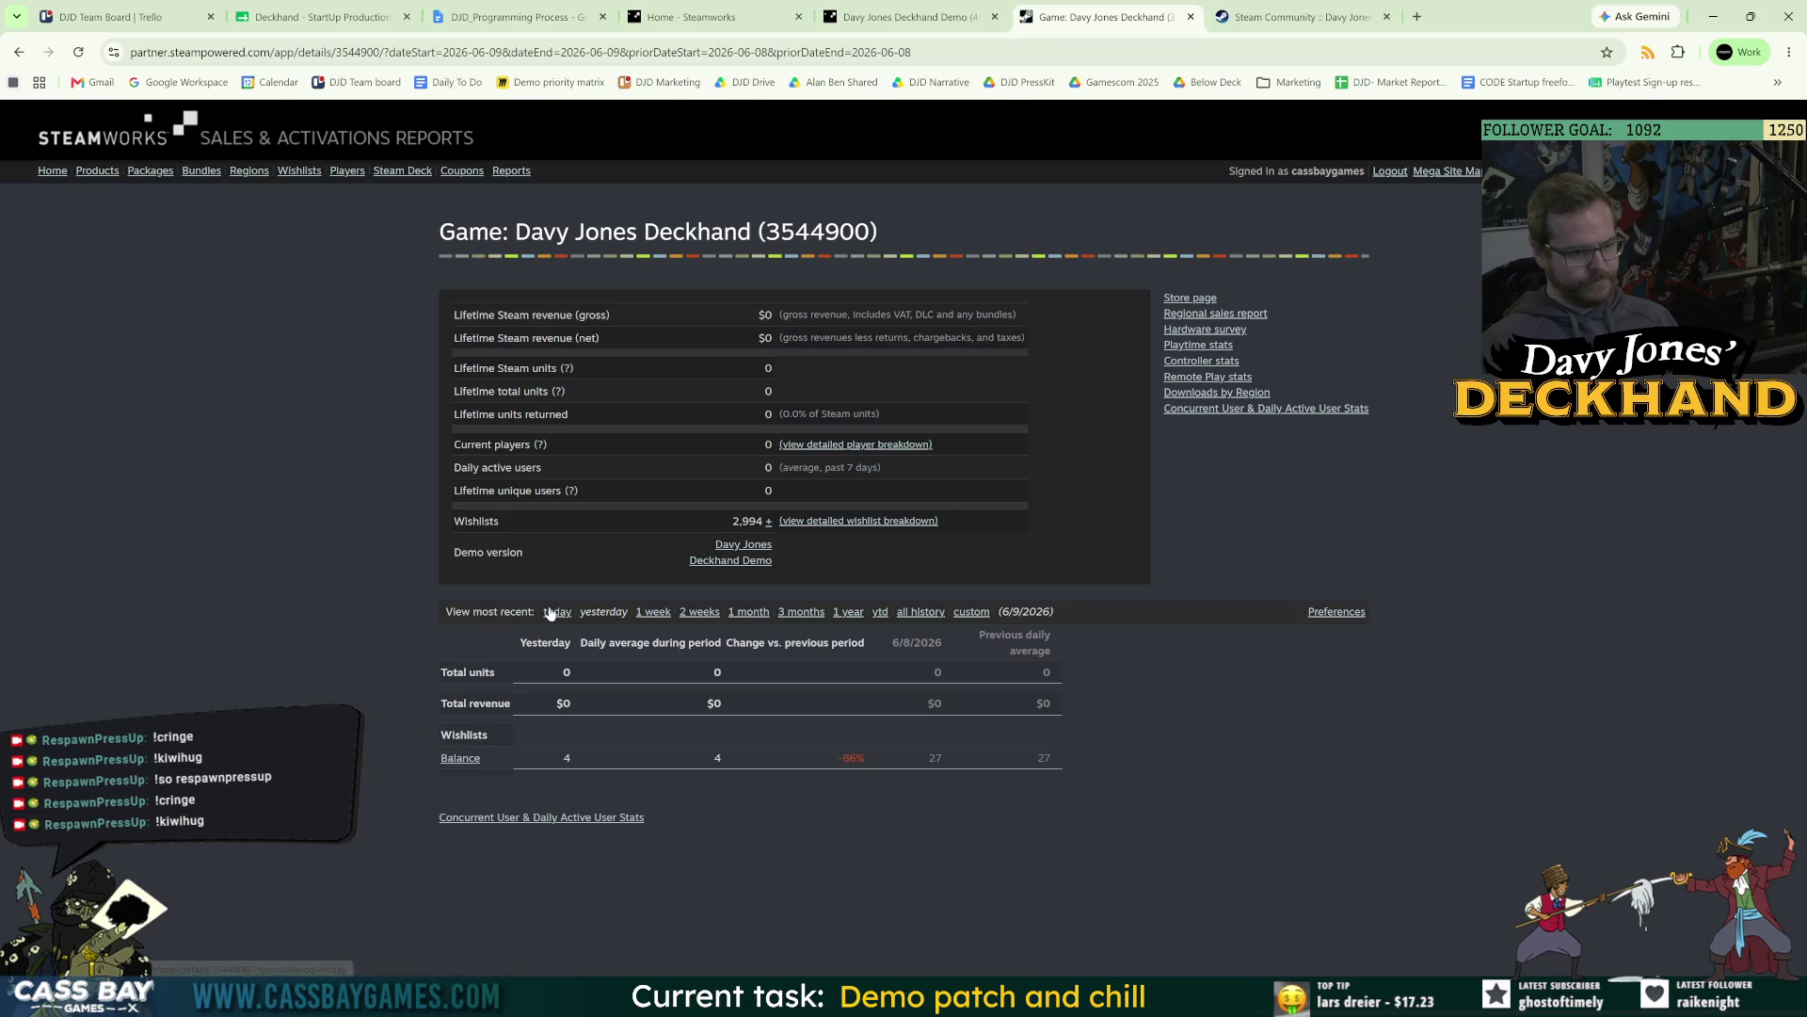
{"action": "left_click", "coordinate": [555, 614]}
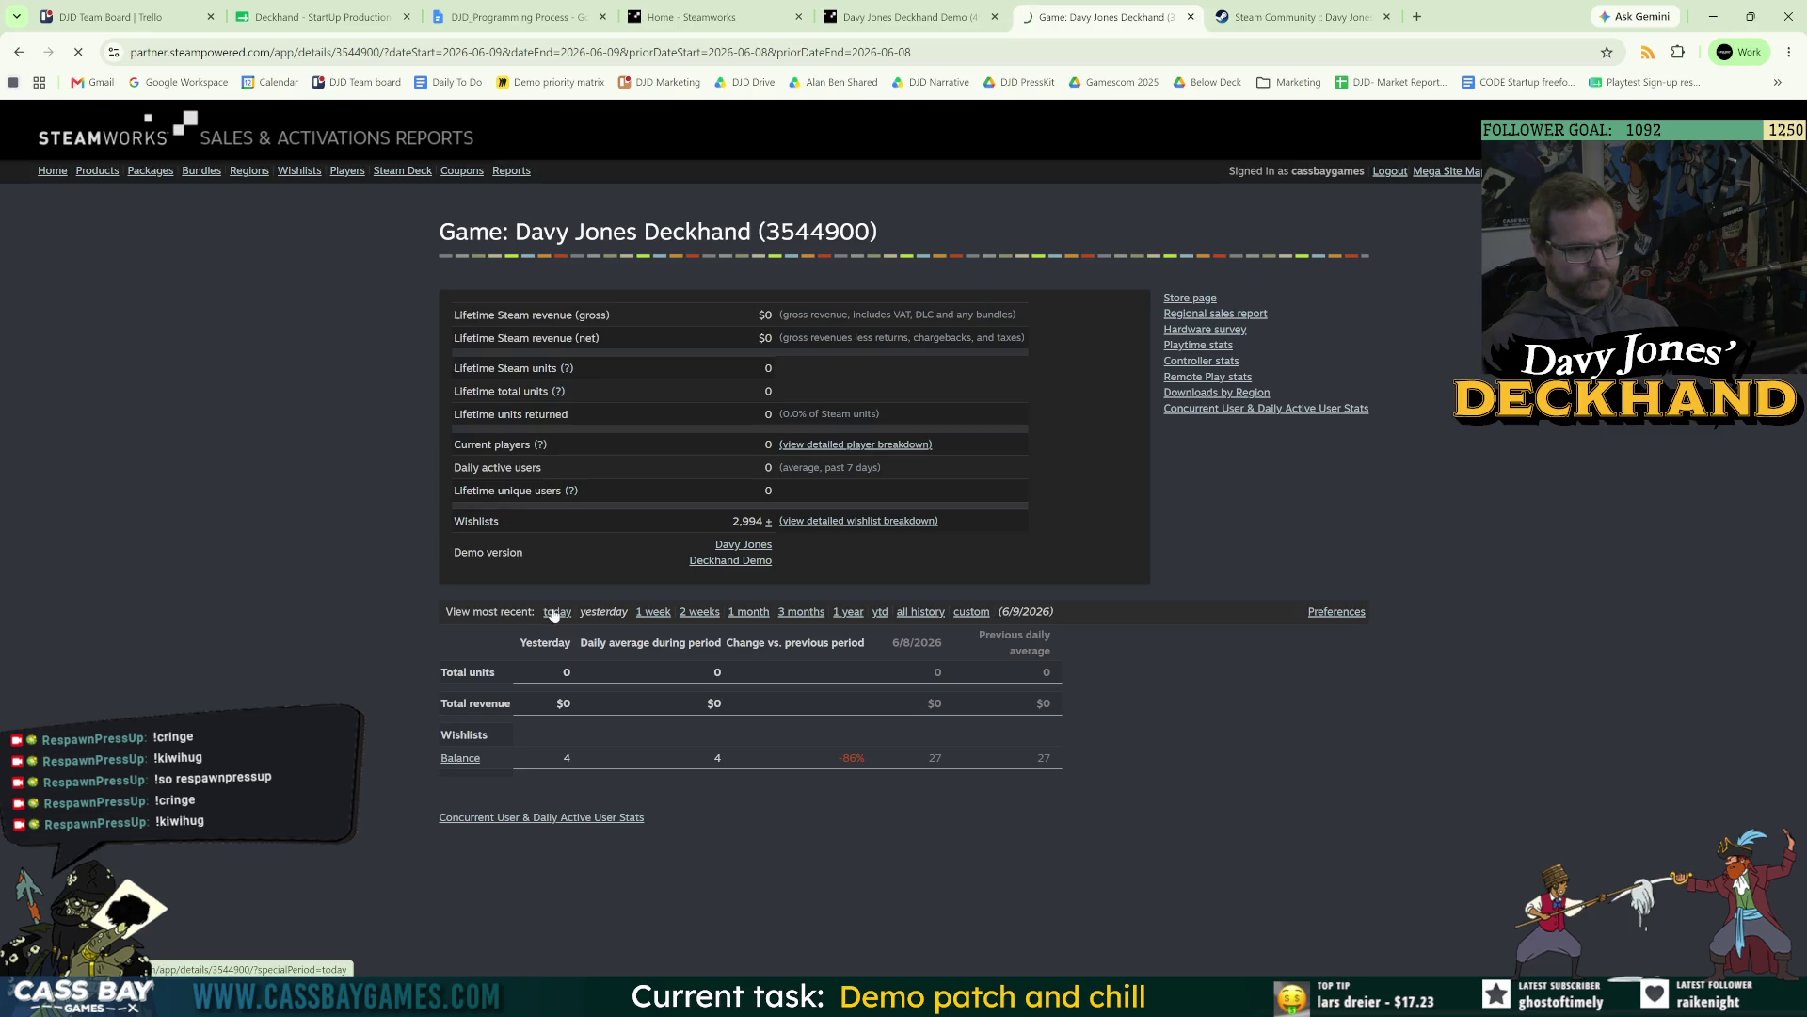
{"action": "left_click", "coordinate": [1191, 17]}
{"action": "scroll", "coordinate": [1163, 656], "scroll_direction": "down", "scroll_amount": 5}
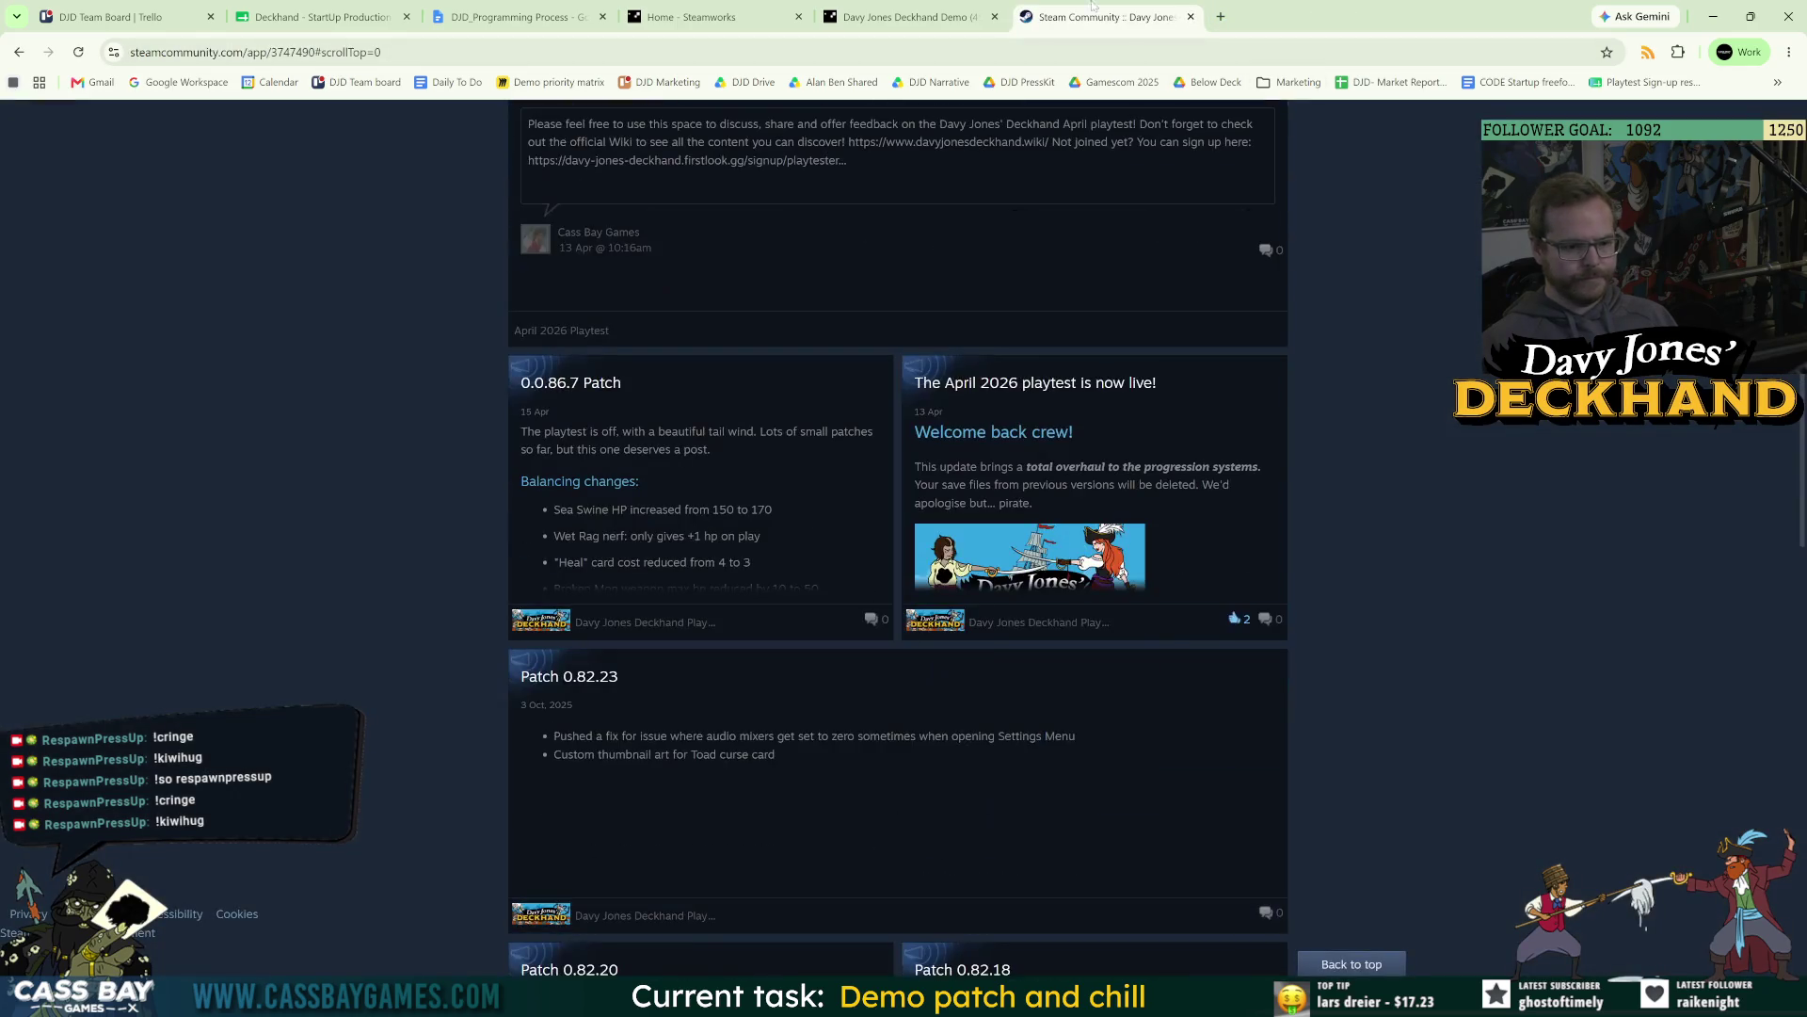
{"action": "left_click", "coordinate": [942, 17]}
{"action": "left_click", "coordinate": [706, 17]}
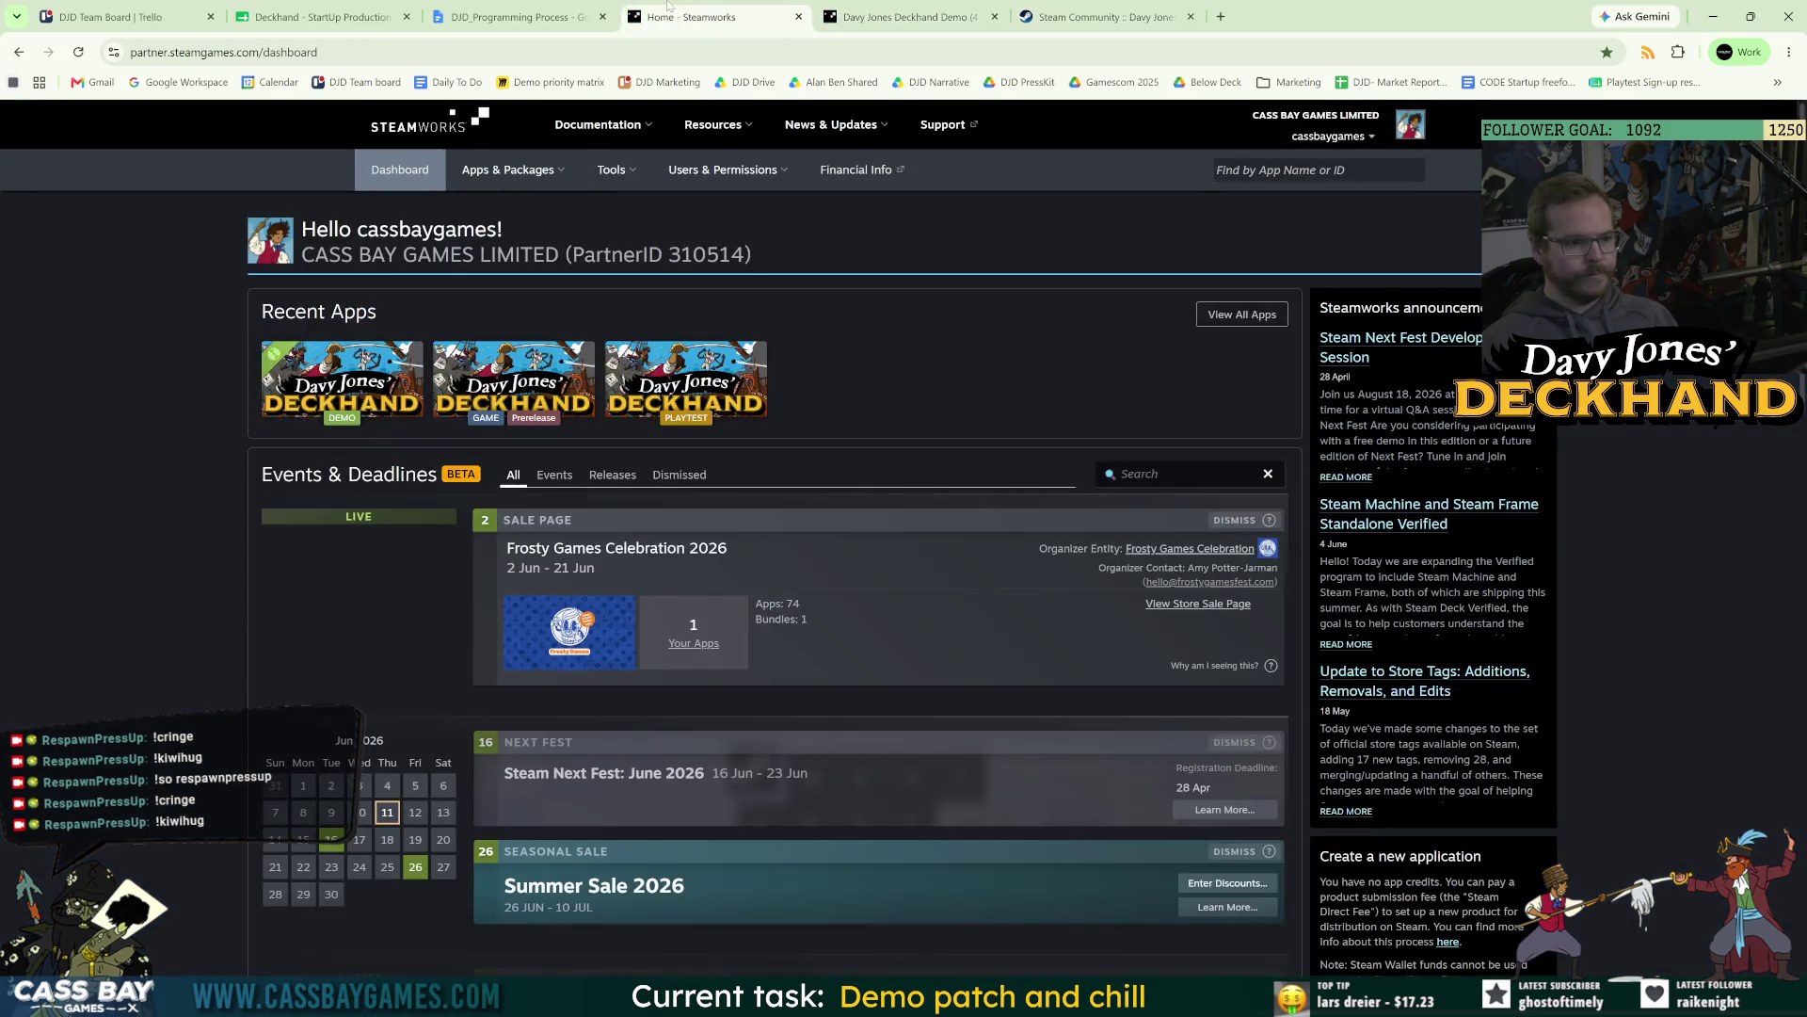
Review the DJD_Programming Process doc, then widen Unity's Project panel beside the Game view.
{"action": "left_click", "coordinate": [518, 17]}
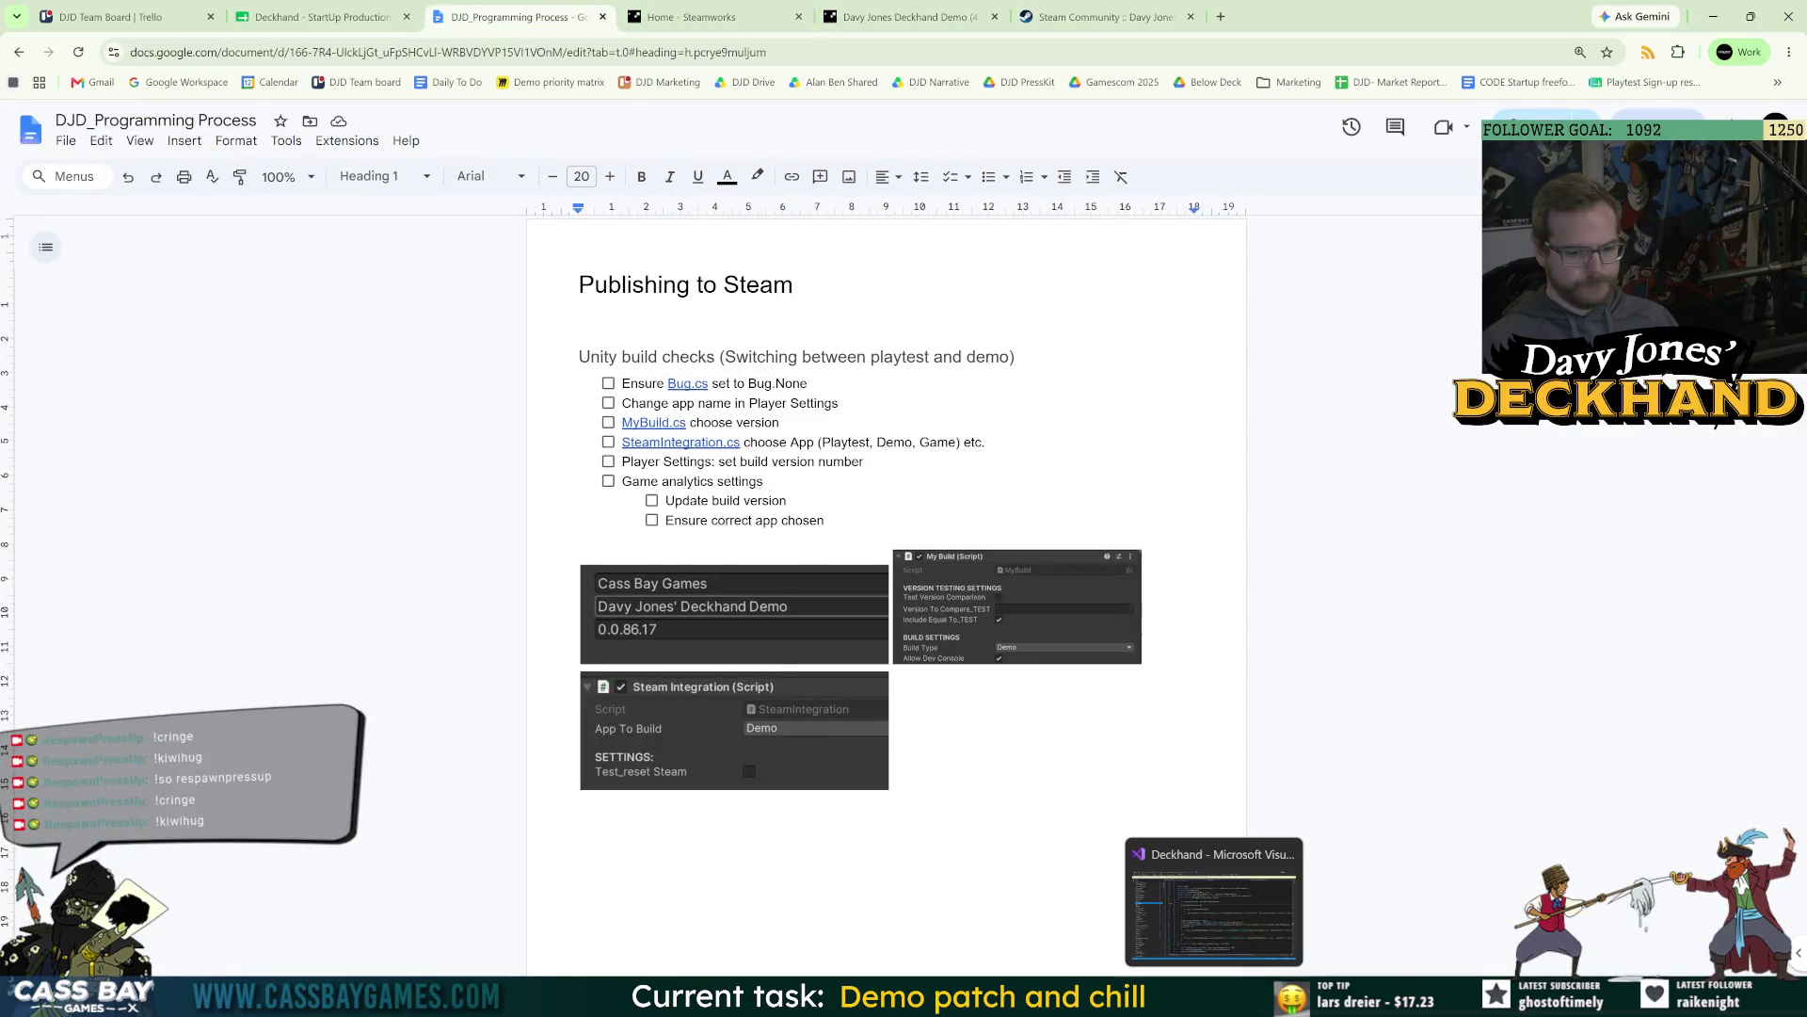
{"action": "mouse_move", "coordinate": [1178, 996]}
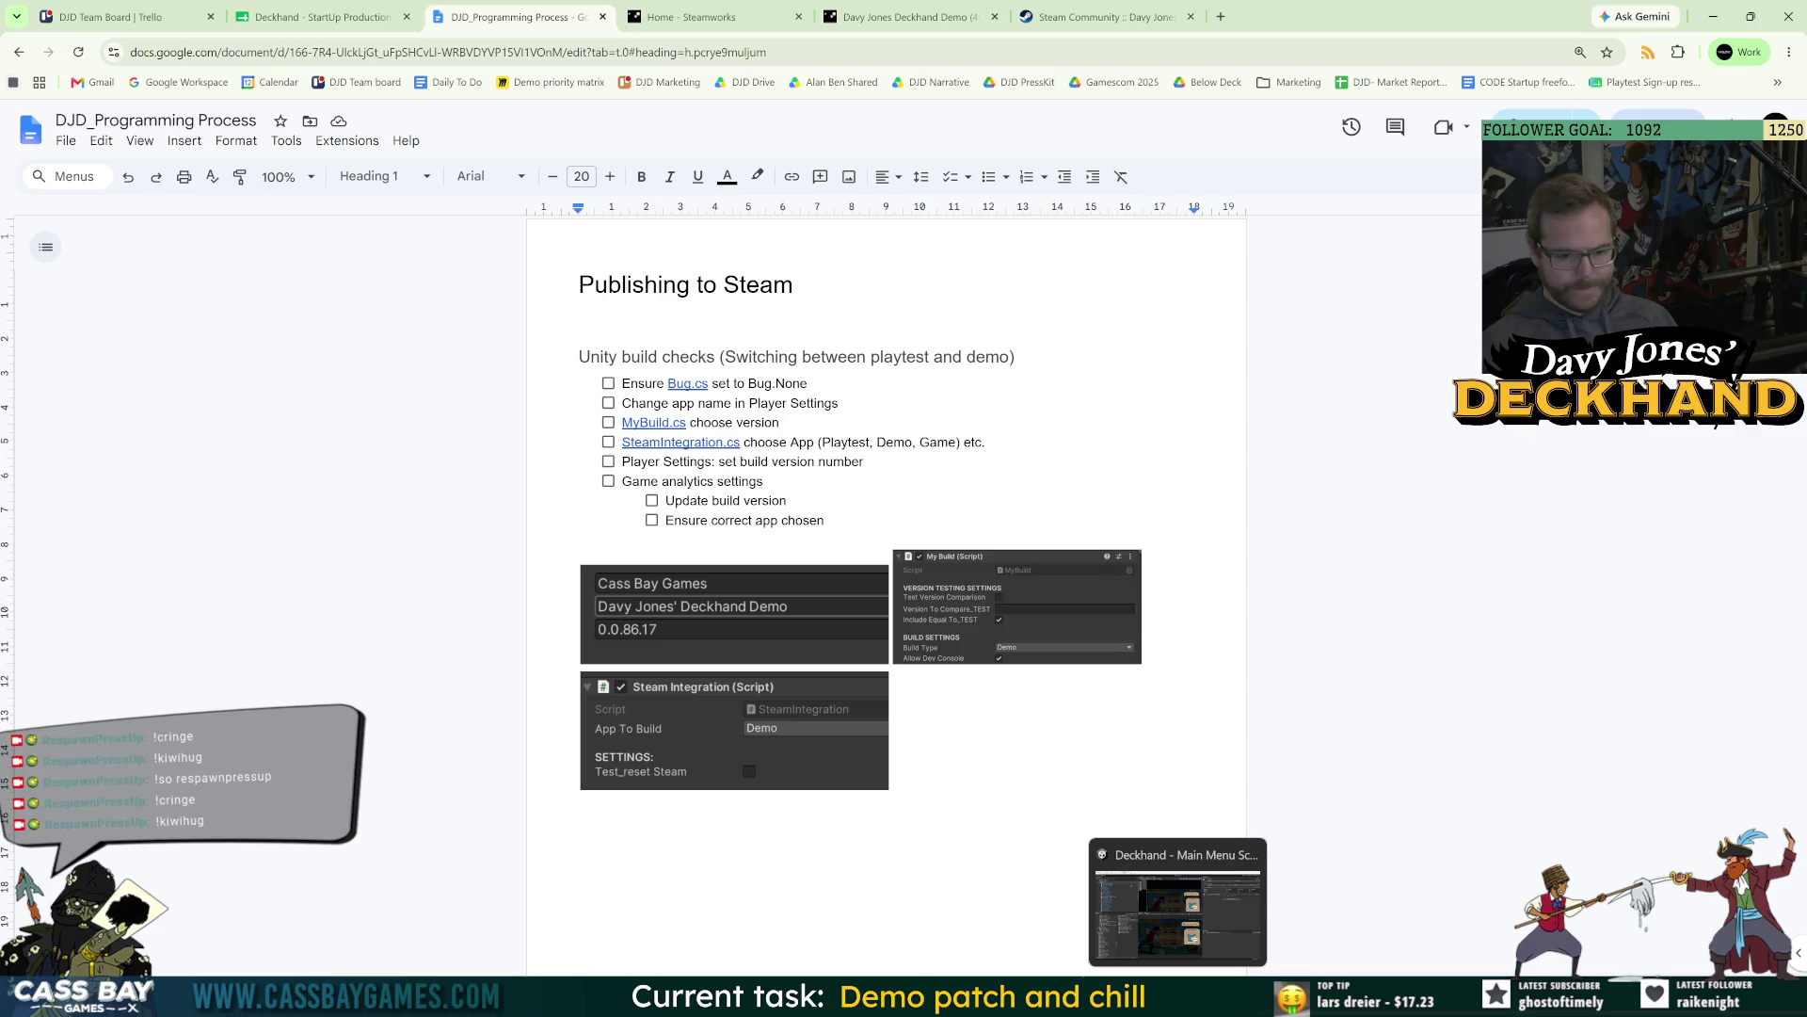
{"action": "left_click", "coordinate": [1178, 913]}
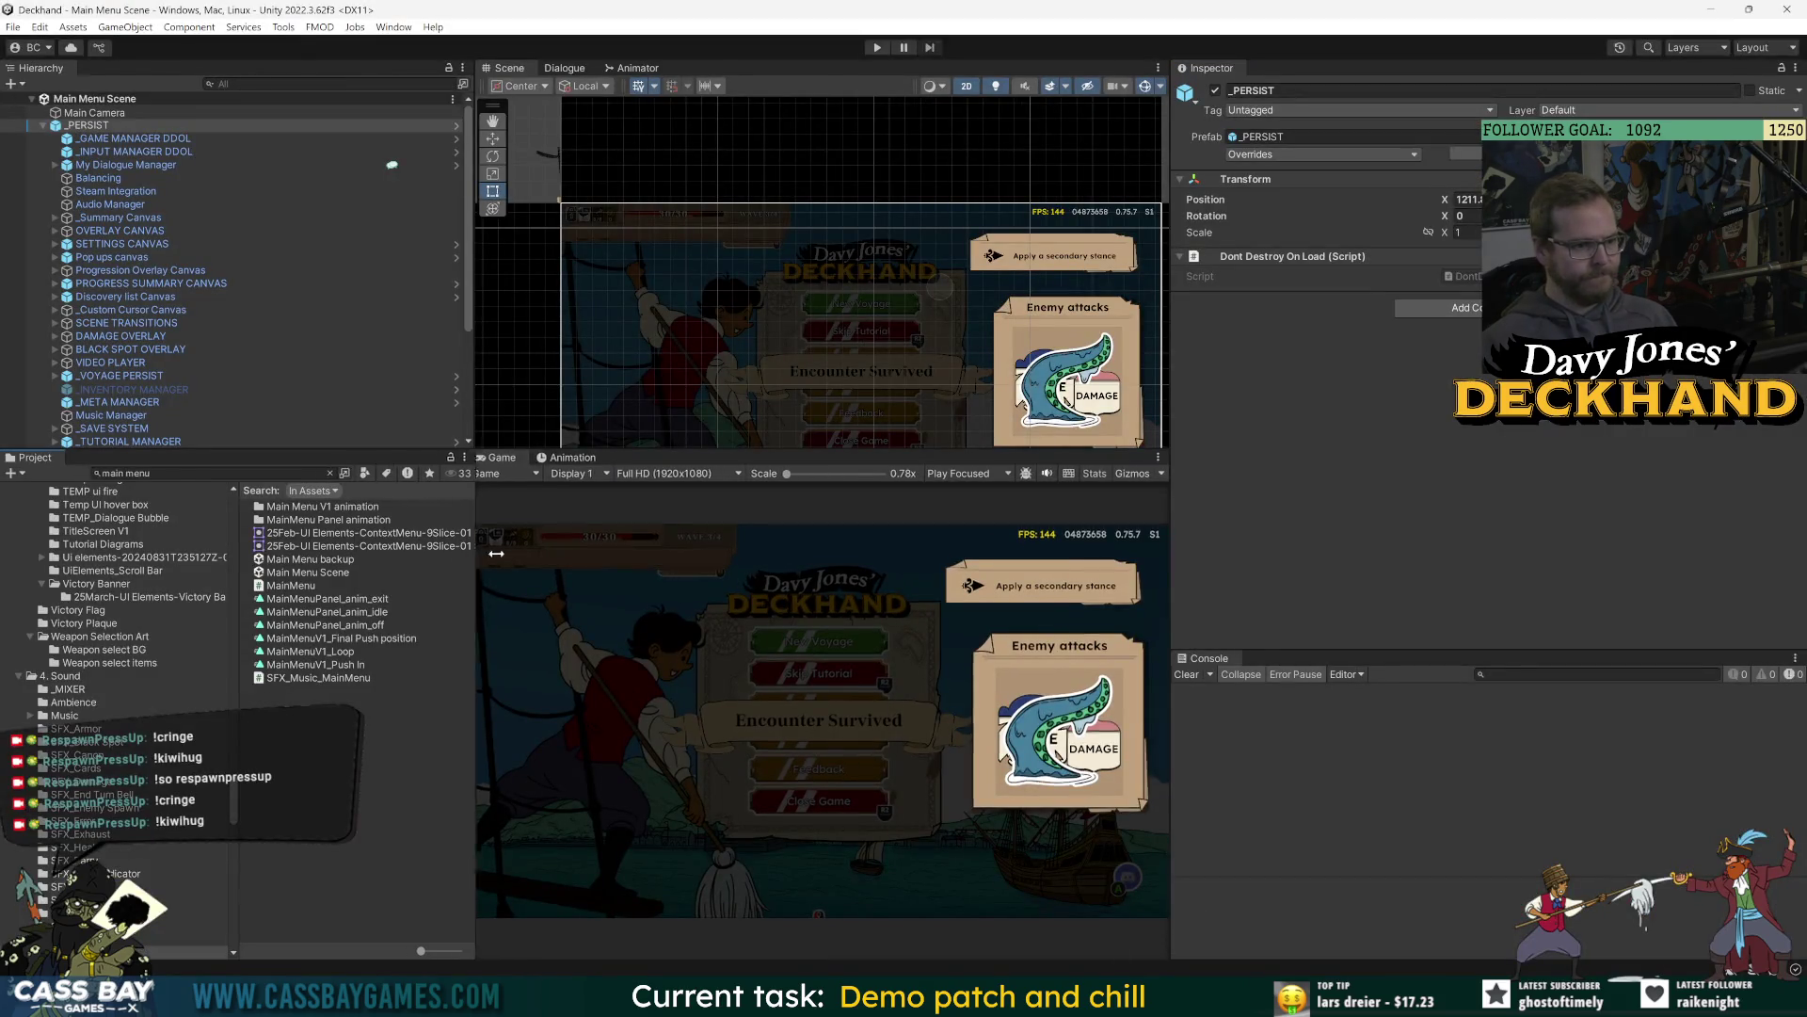
{"action": "left_click_drag", "start_coordinate": [467, 560], "coordinate": [523, 563]}
Load the Davy Jones' Deckhand Demo Steam store page in a new tab, then return to Unity.
{"action": "key", "text": "alt+Tab"}
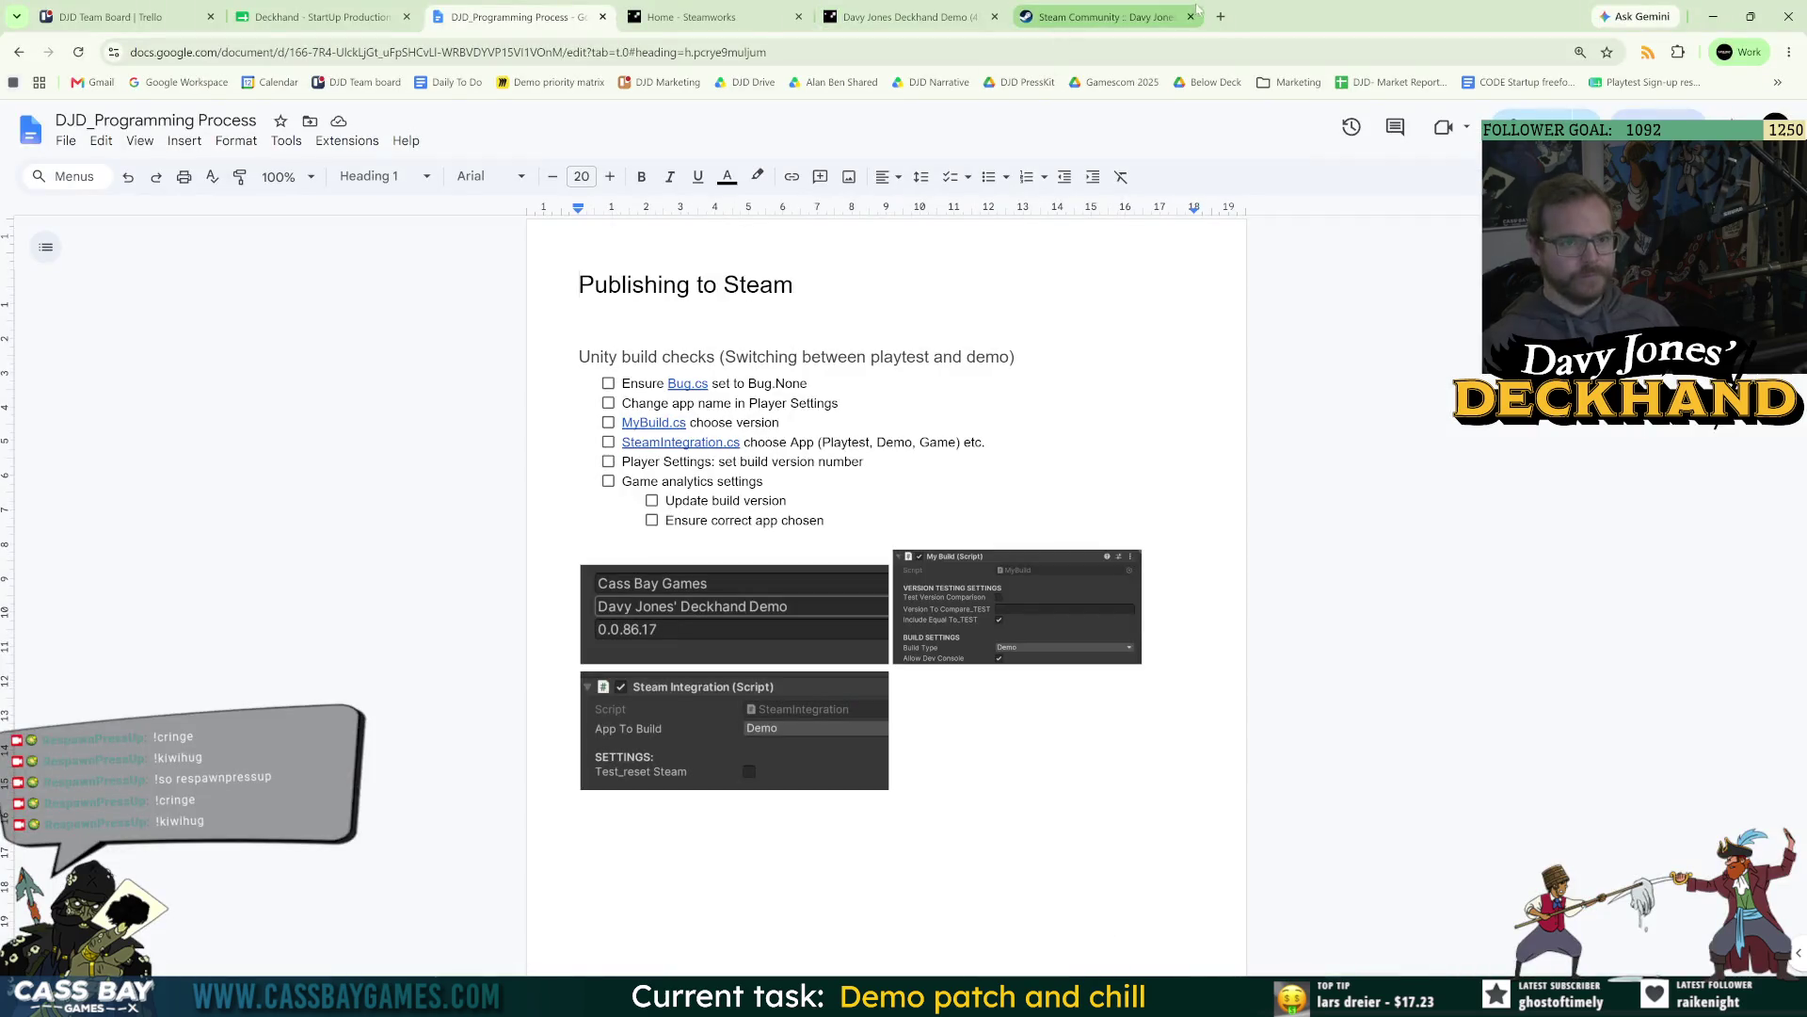
{"action": "left_click", "coordinate": [1222, 17]}
{"action": "type", "text": "d_Demo"}
{"action": "key", "text": "Return"}
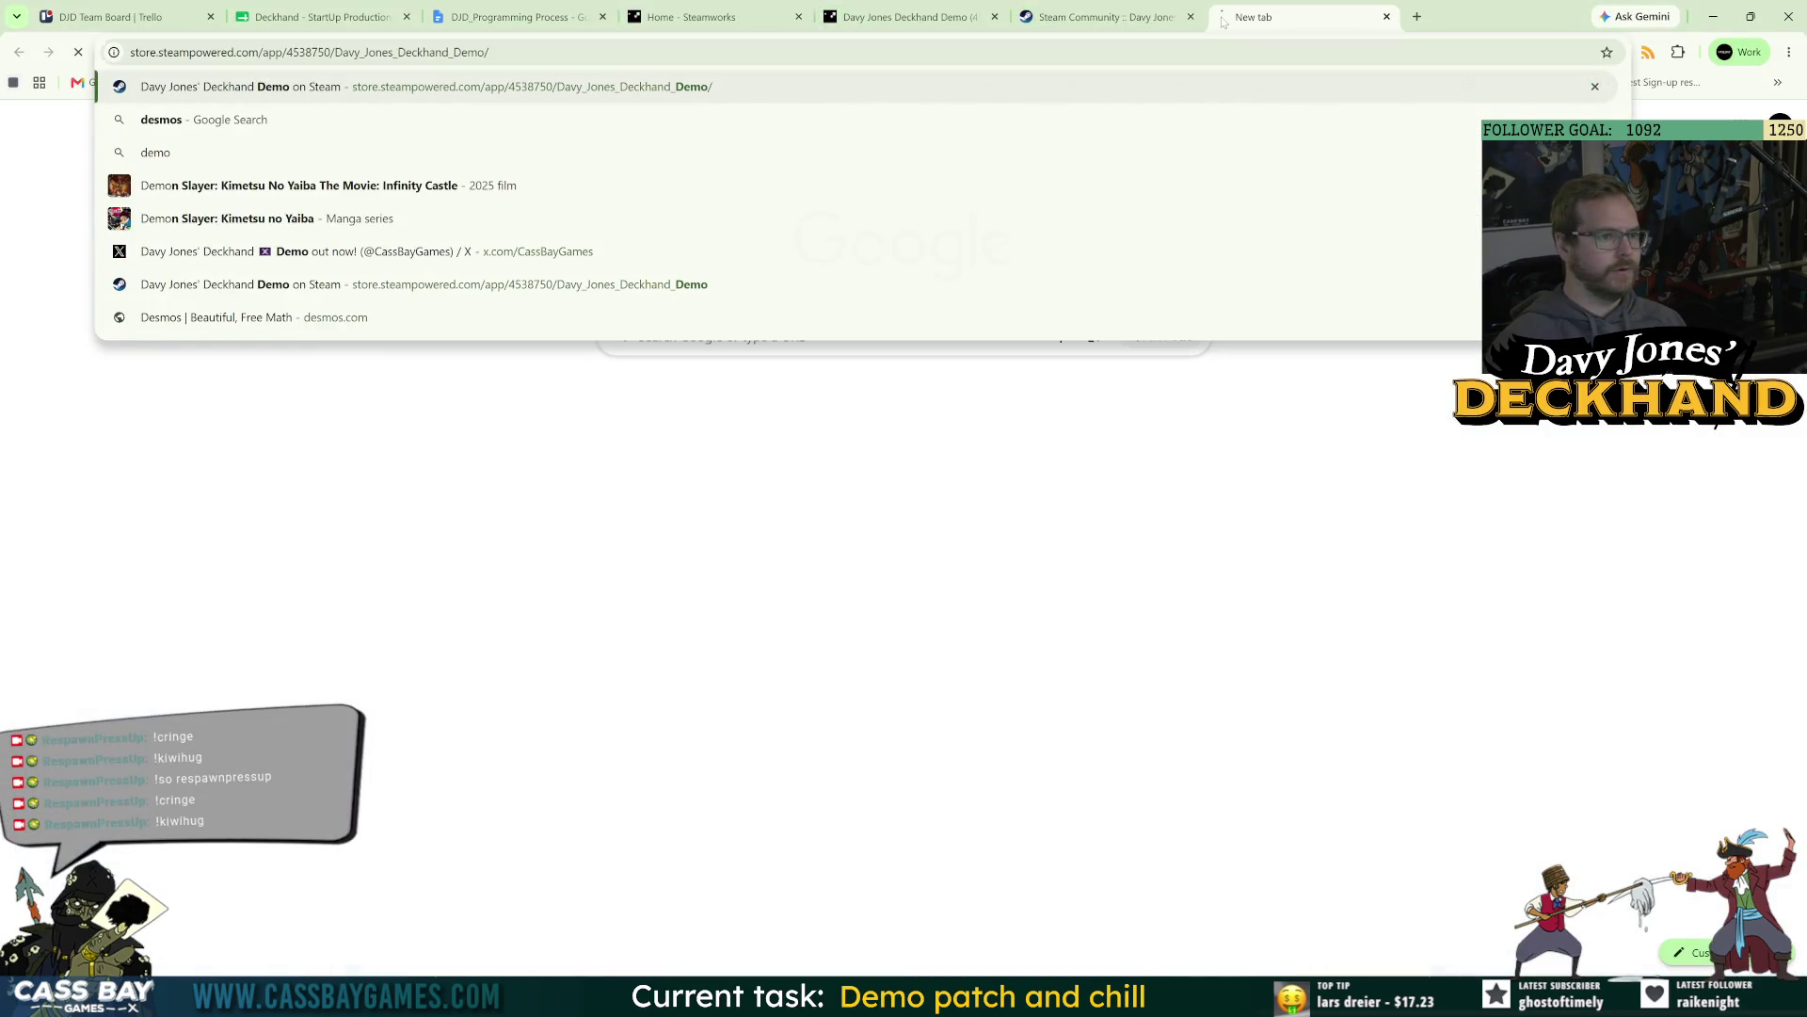
{"action": "scroll", "coordinate": [1431, 565], "scroll_direction": "down", "scroll_amount": 3}
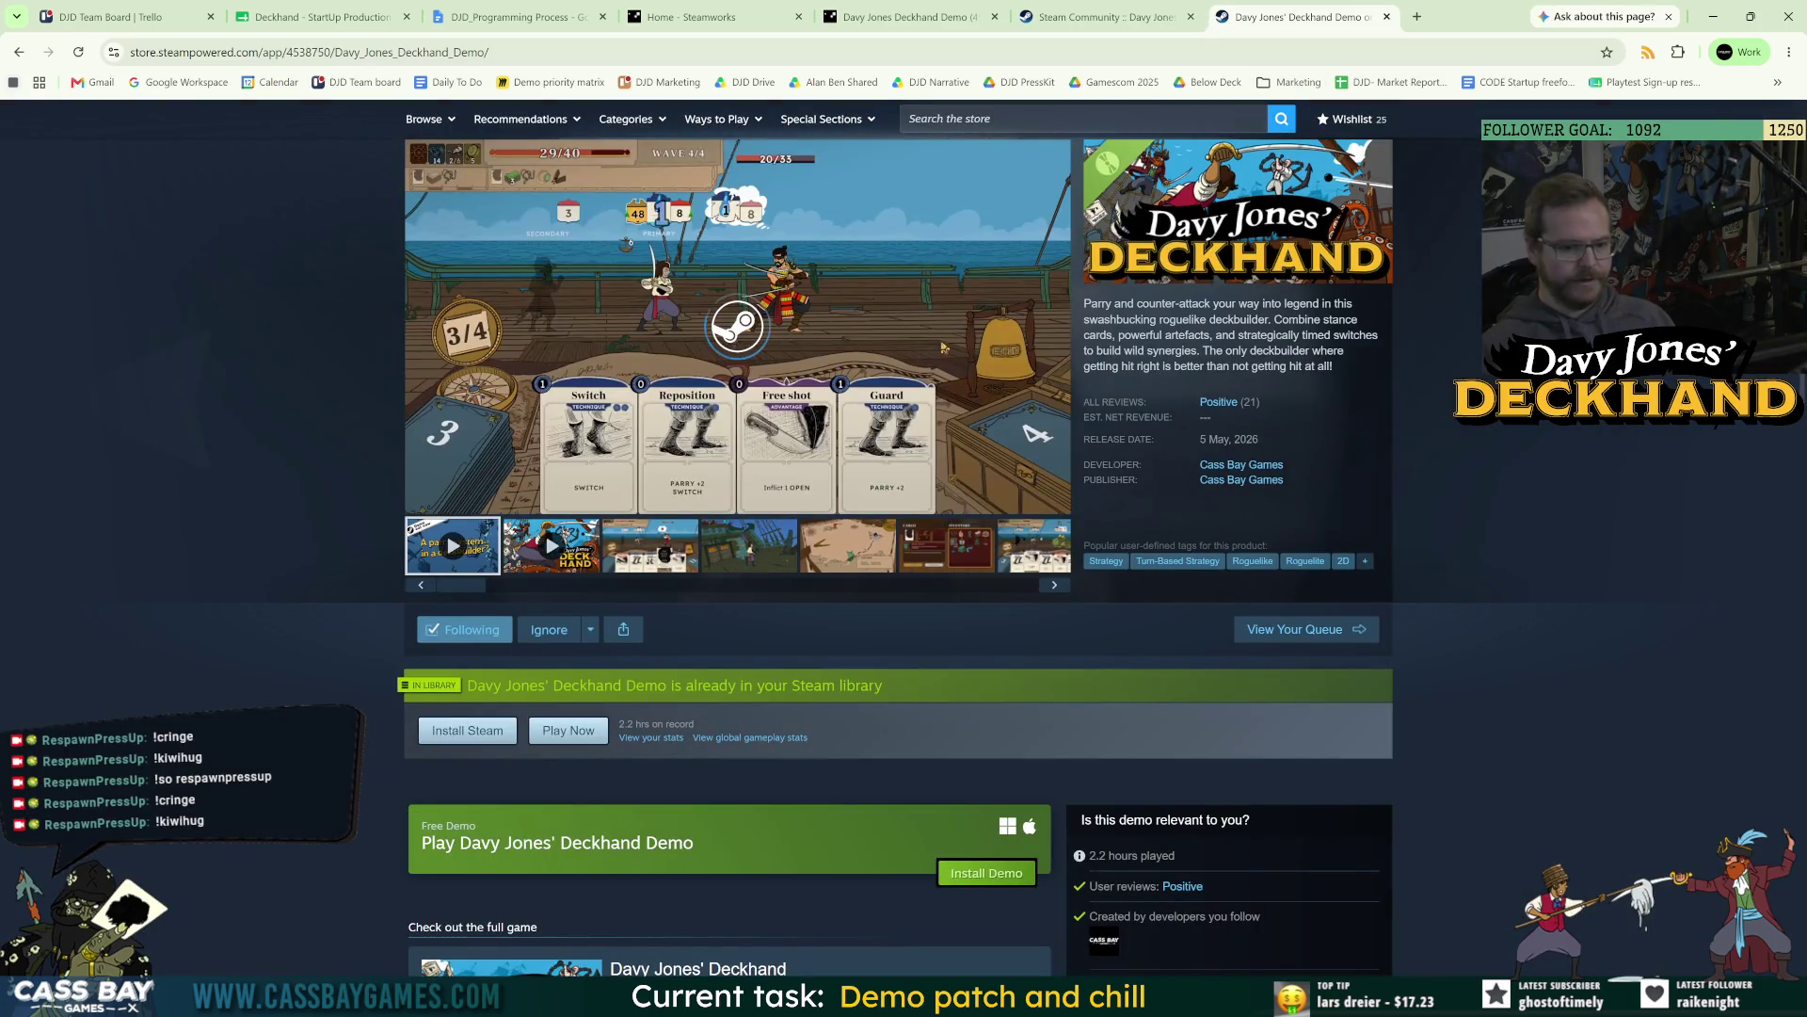
{"action": "key", "text": "alt+Tab"}
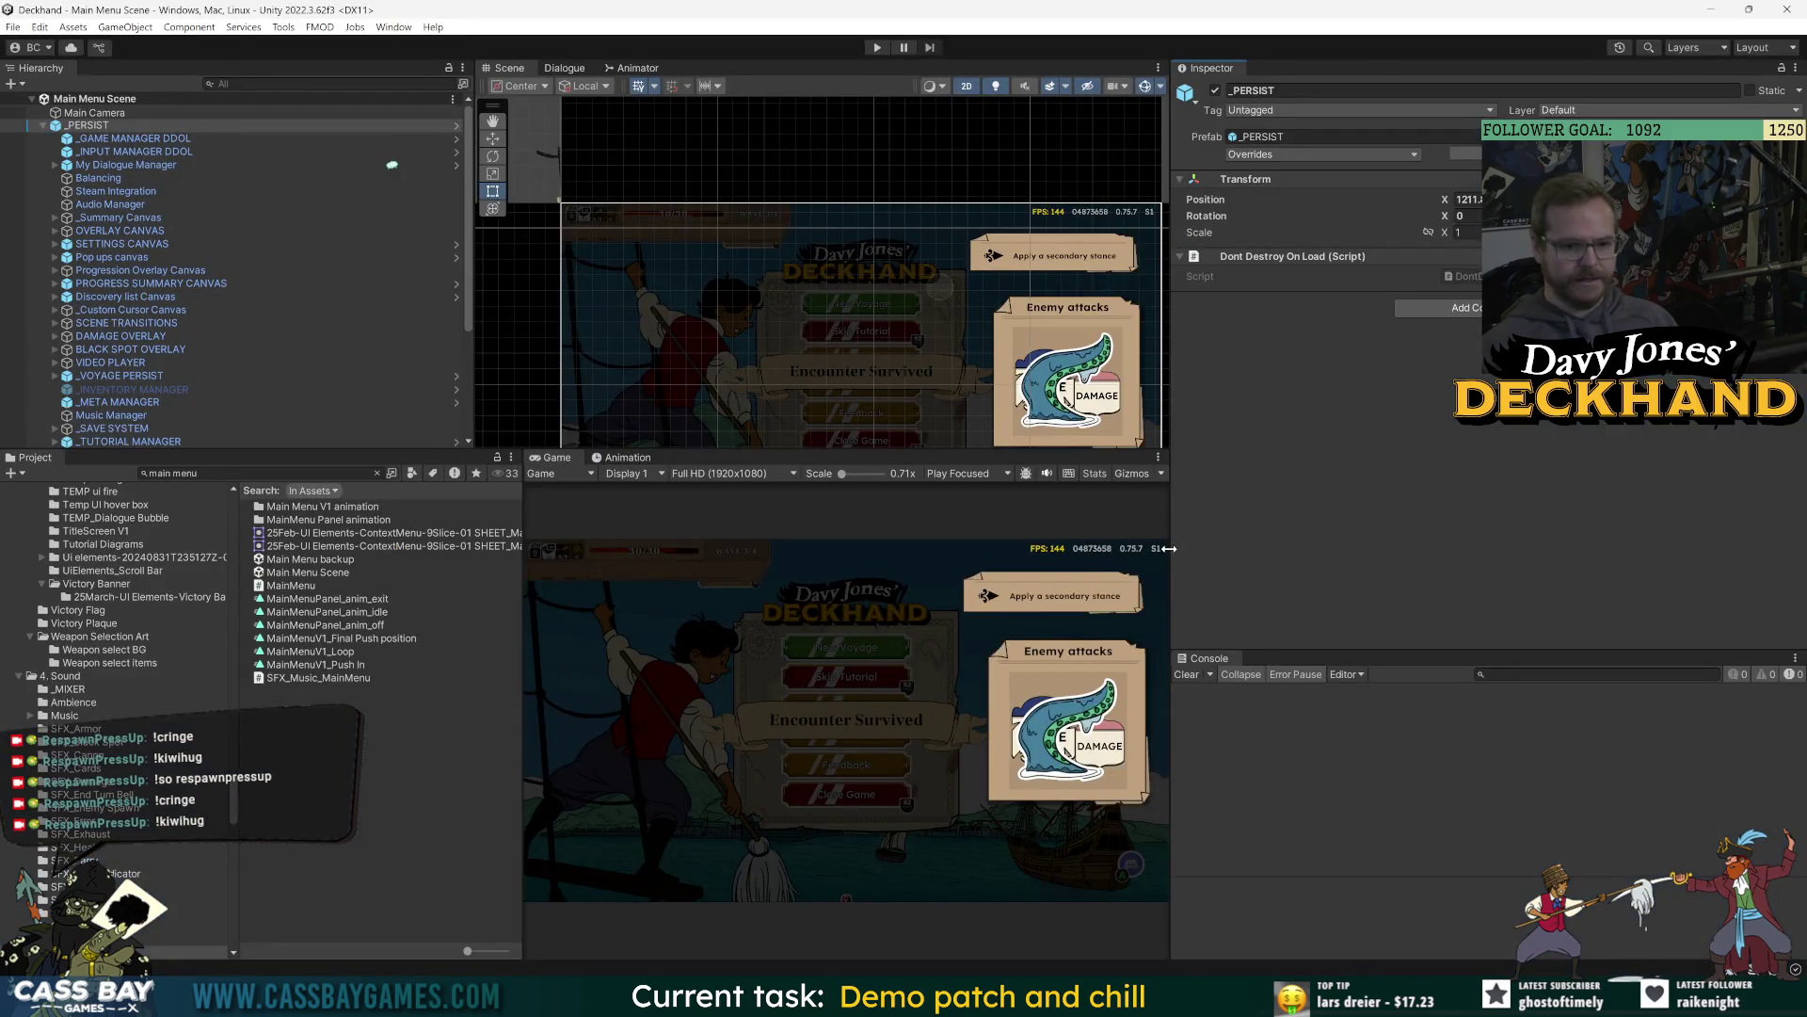
Apply all overrides on the _PERSIST prefab and save the scene.
{"action": "left_click_drag", "start_coordinate": [1168, 548], "coordinate": [1276, 547]}
{"action": "left_click_drag", "start_coordinate": [571, 521], "coordinate": [526, 521]}
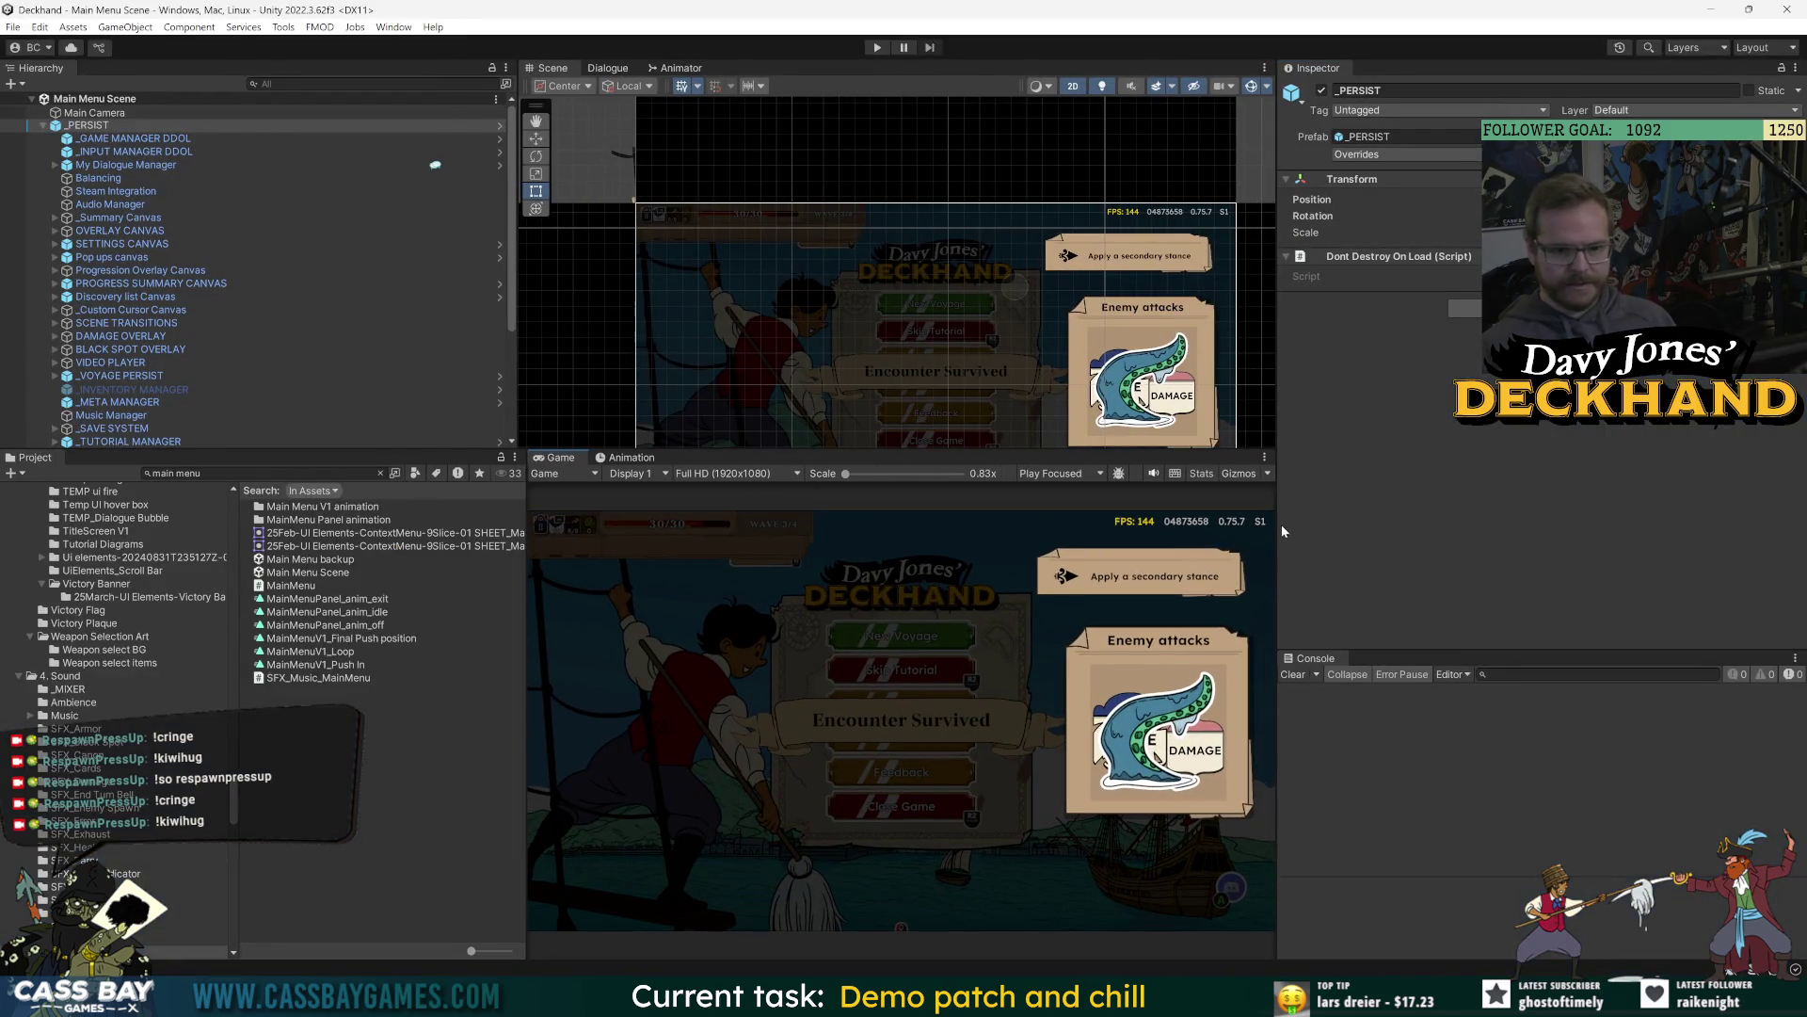
{"action": "left_click_drag", "start_coordinate": [1283, 532], "coordinate": [1444, 557]}
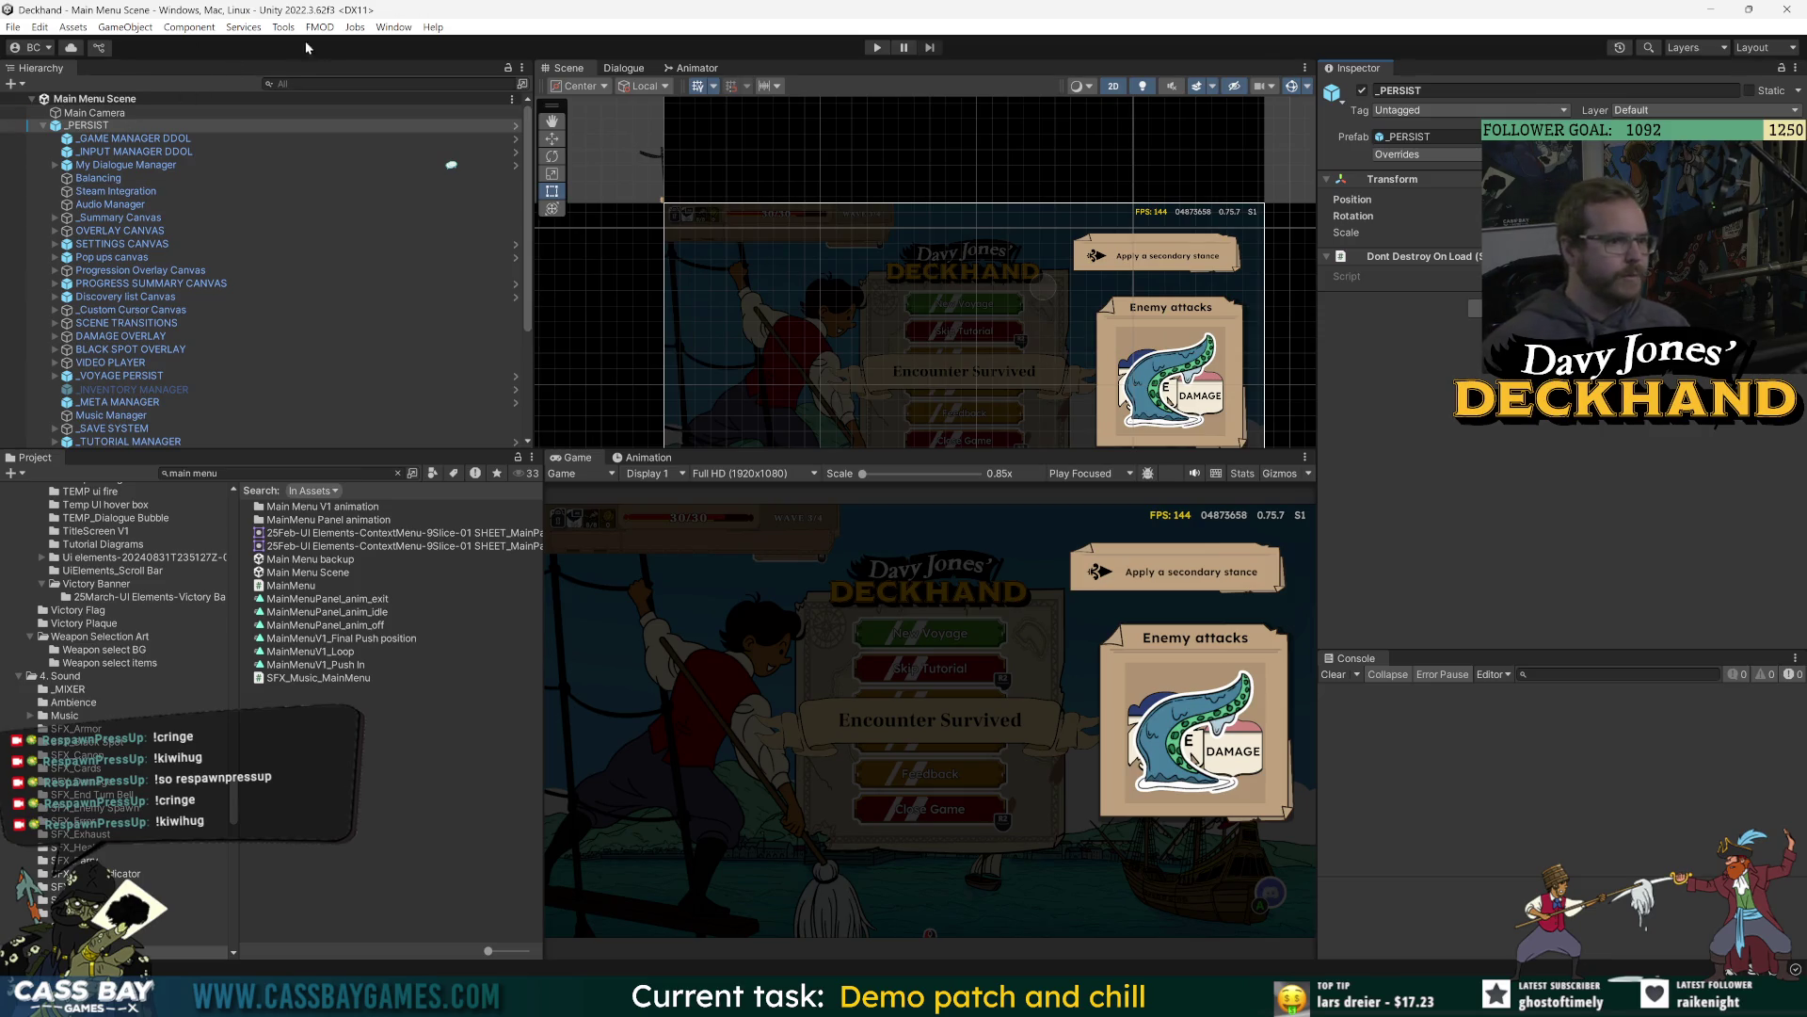
{"action": "right_click", "coordinate": [1376, 179]}
{"action": "left_click", "coordinate": [1563, 552]}
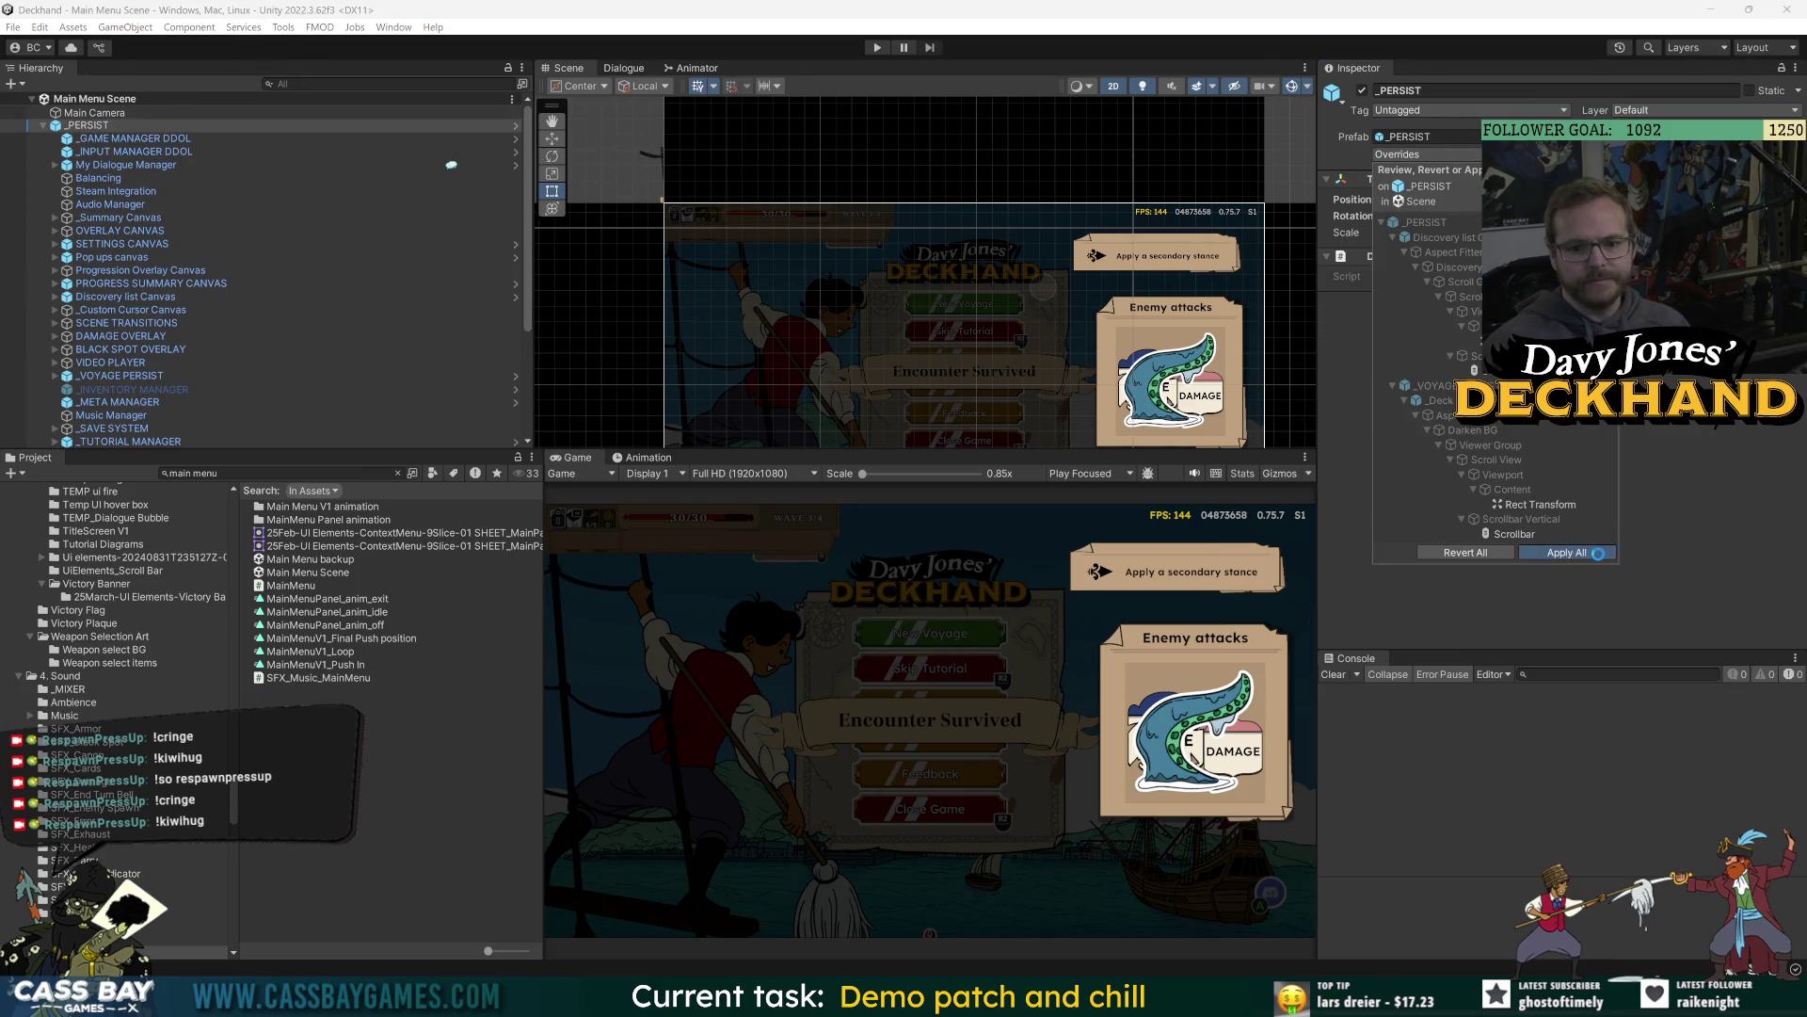
{"action": "left_click", "coordinate": [106, 191]}
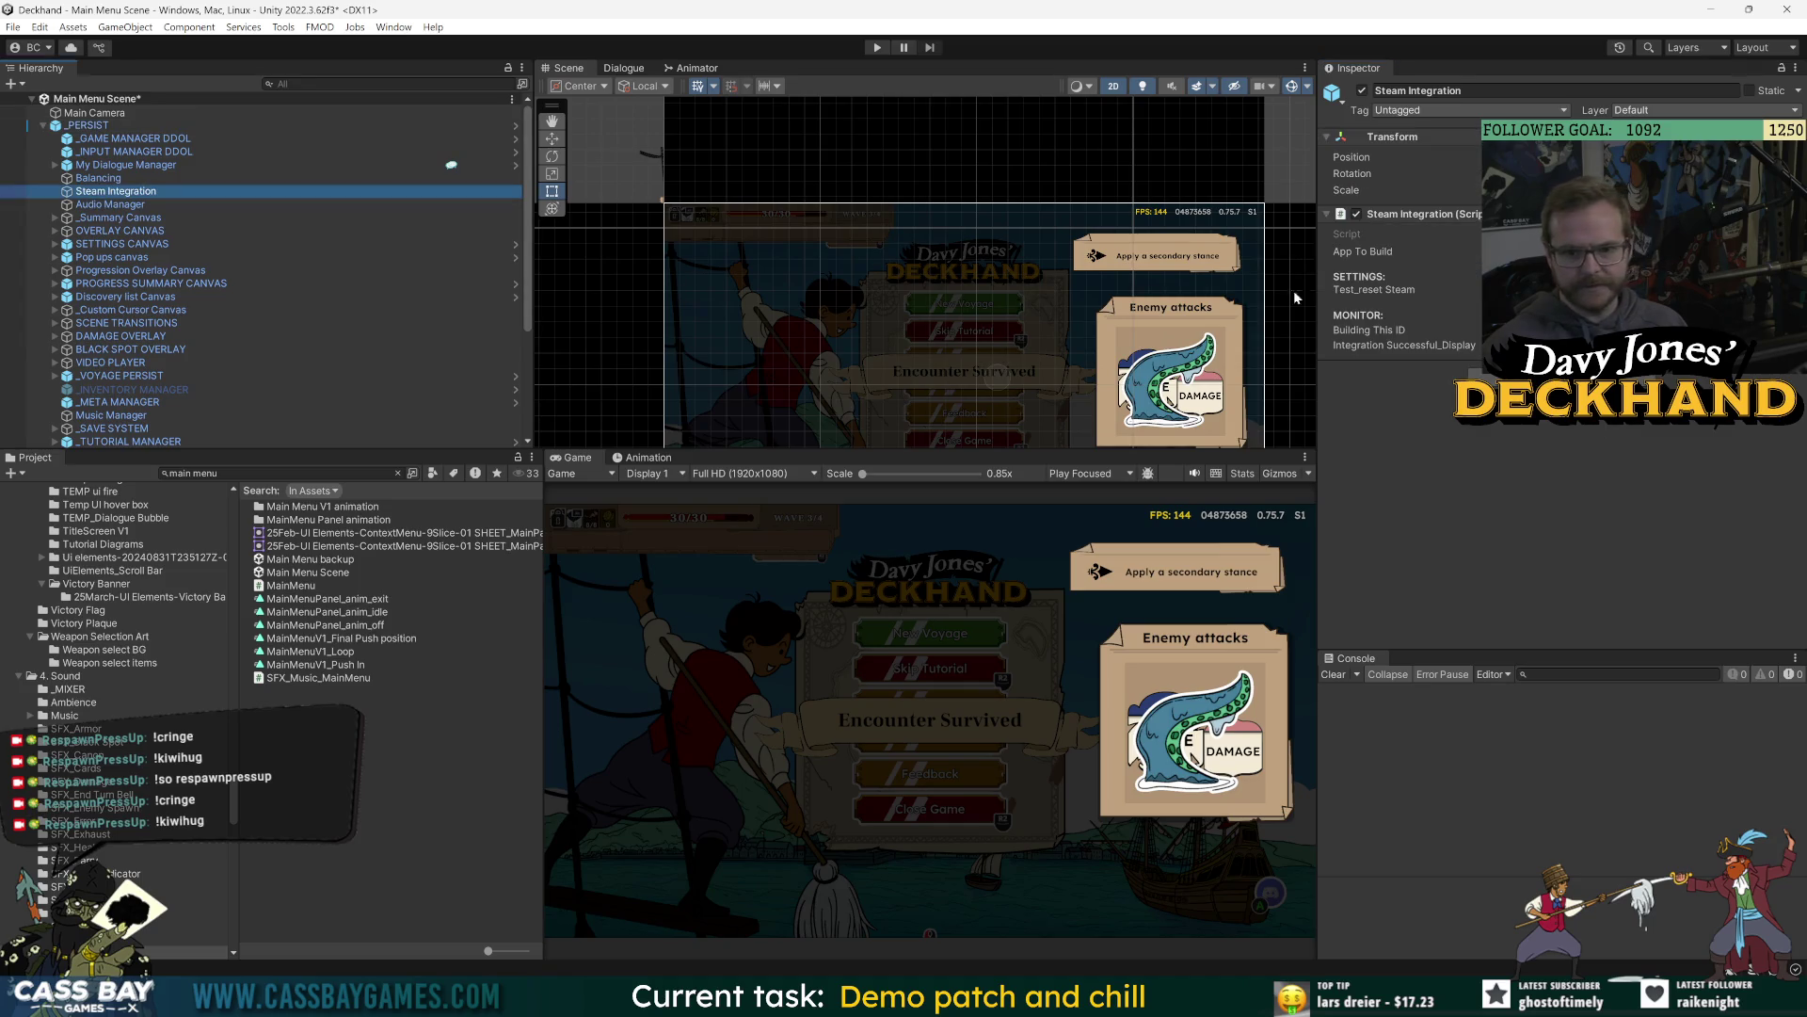
{"action": "key", "text": "ctrl+s"}
Review the GameAnalytics settings and account view, then switch to Chrome.
{"action": "left_click", "coordinate": [383, 26]}
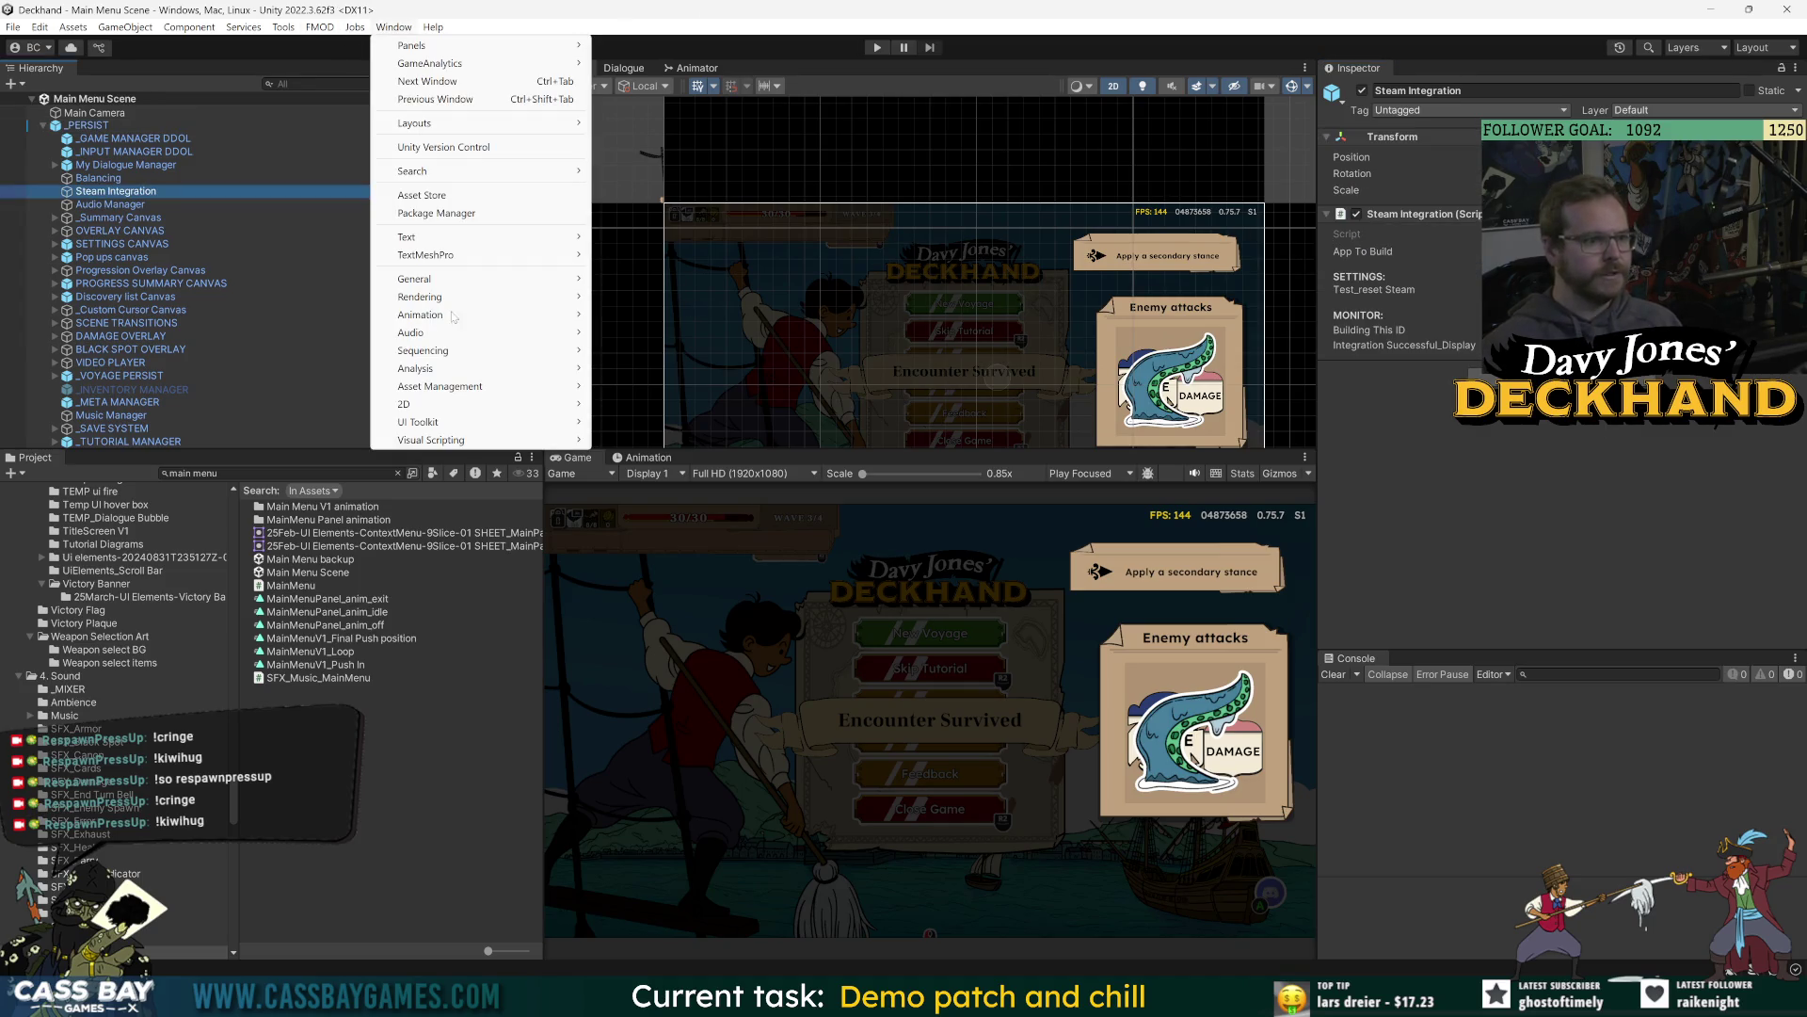
{"action": "mouse_move", "coordinate": [431, 66]}
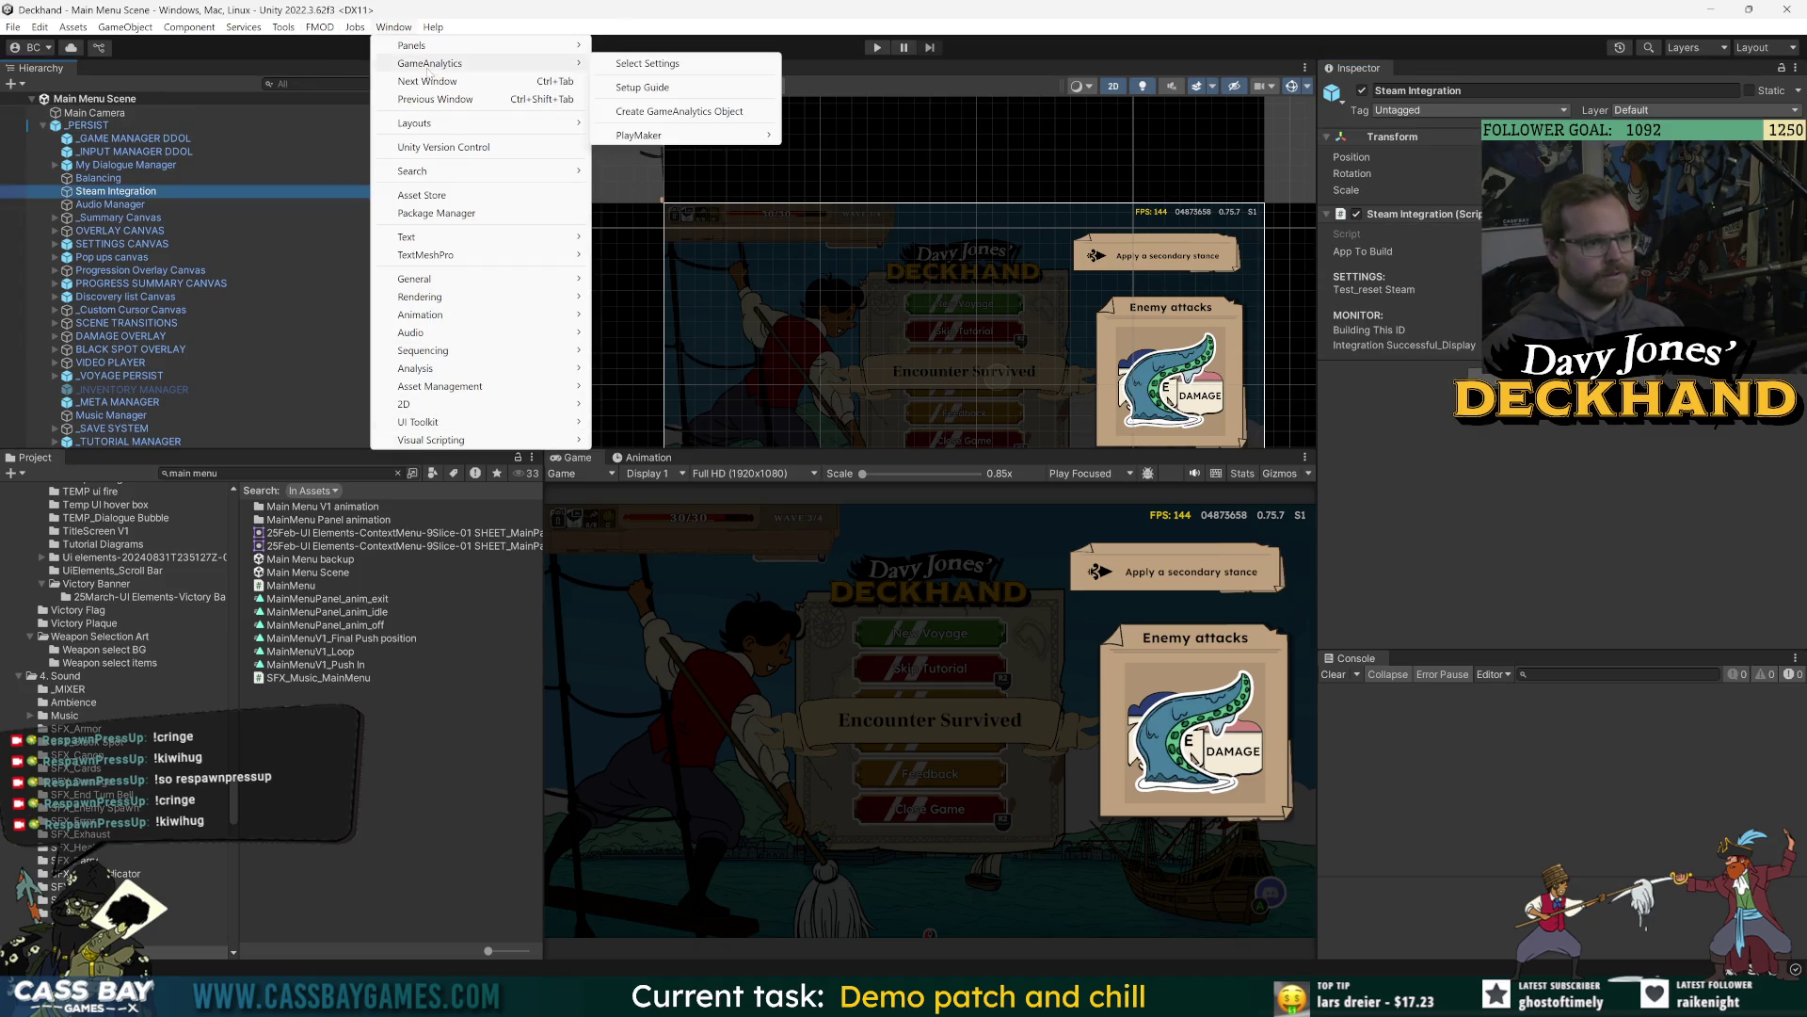
{"action": "left_click", "coordinate": [688, 66]}
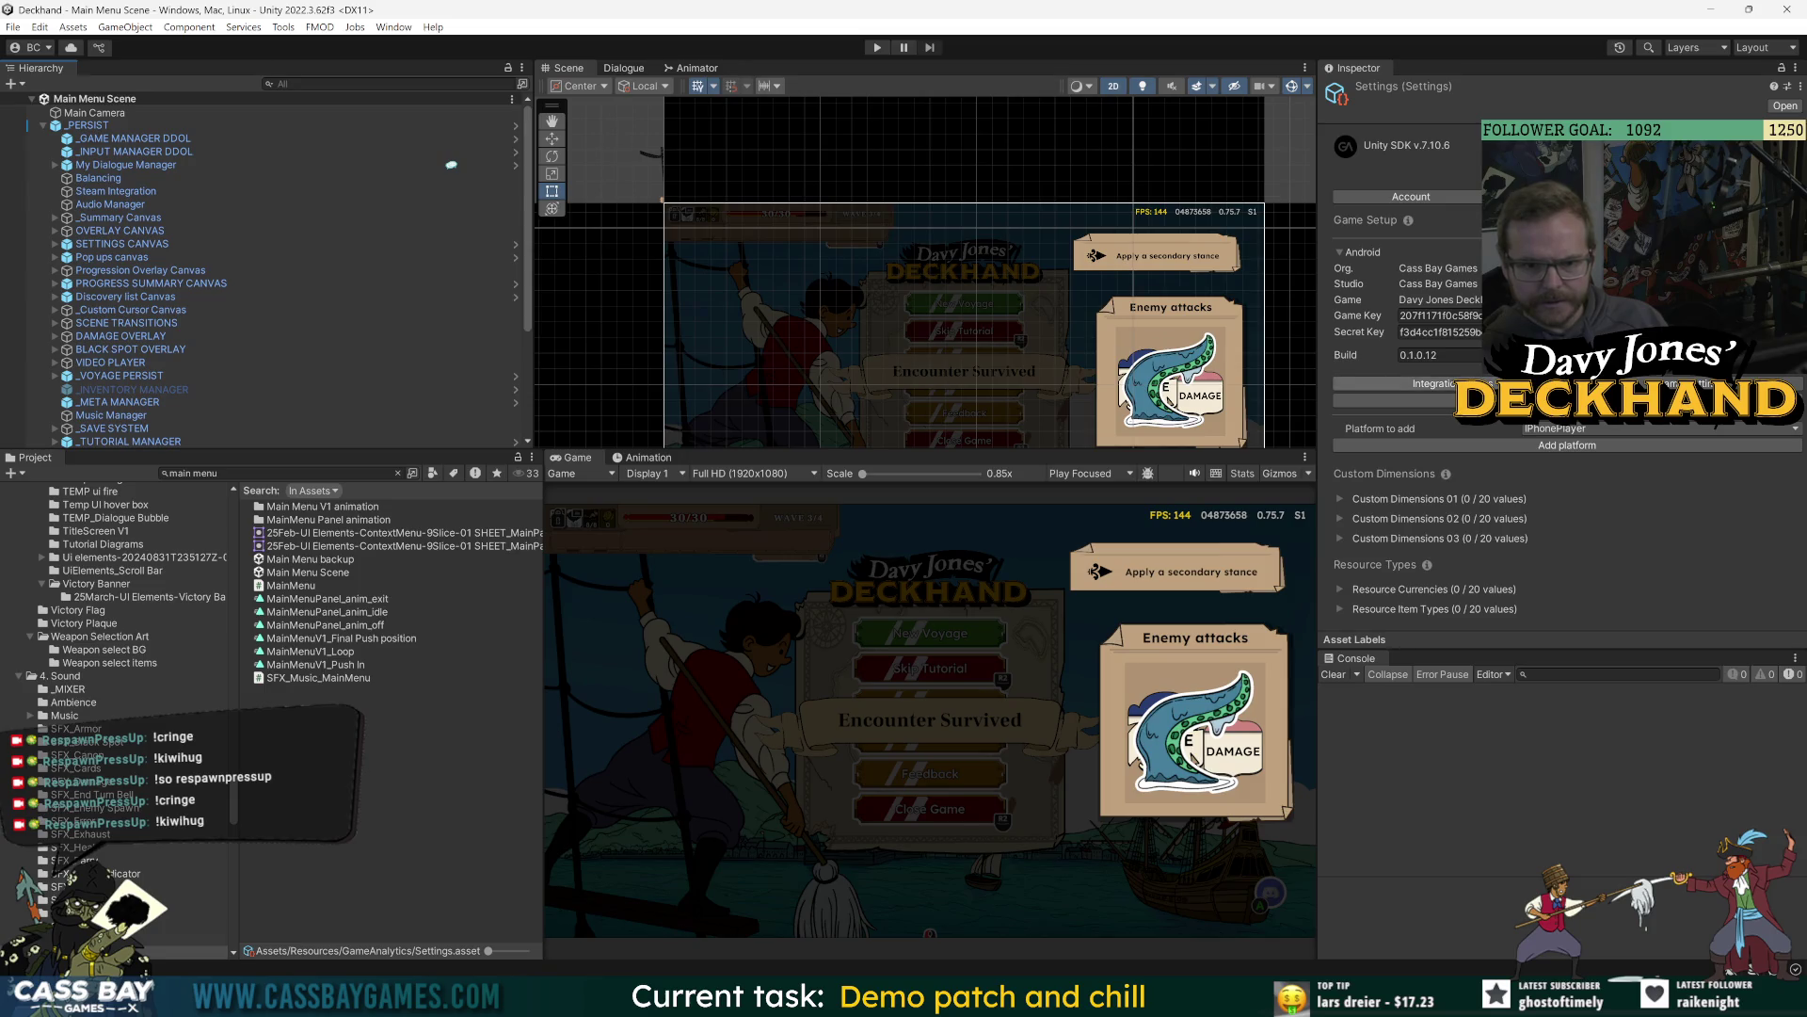
{"action": "left_click", "coordinate": [1407, 400]}
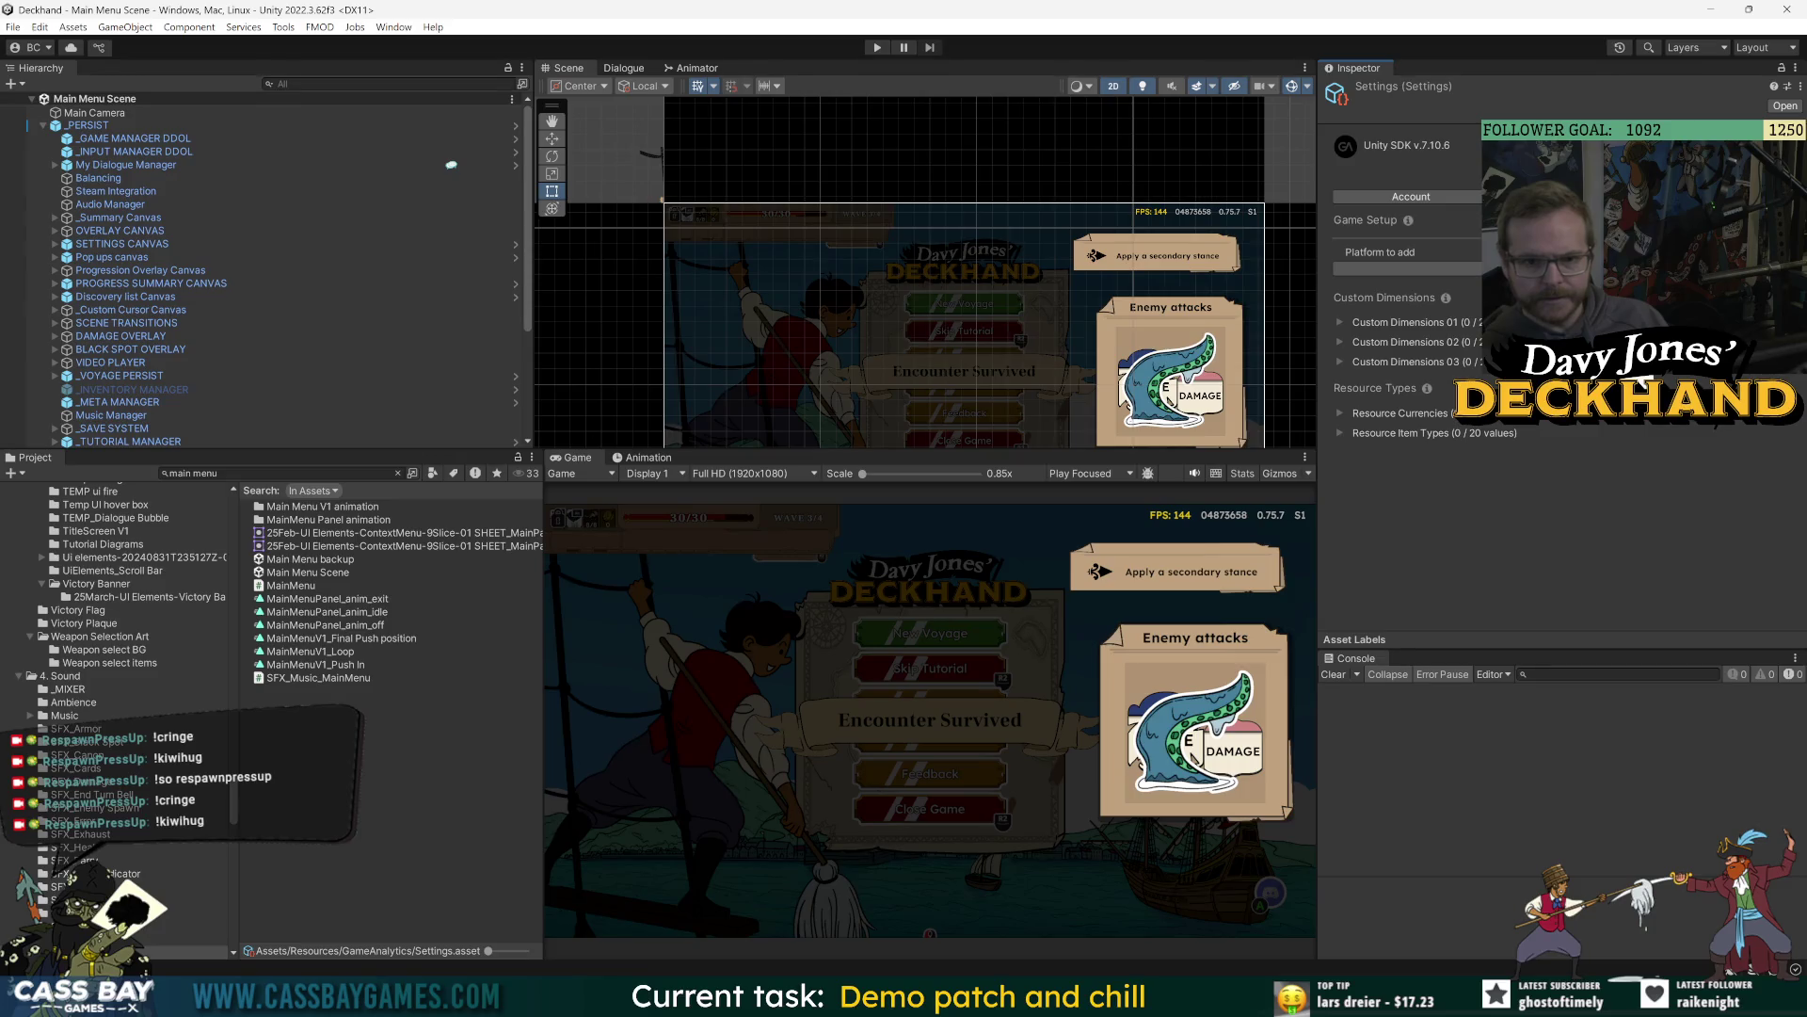
{"action": "left_click", "coordinate": [1412, 197]}
{"action": "key", "text": "alt+Tab"}
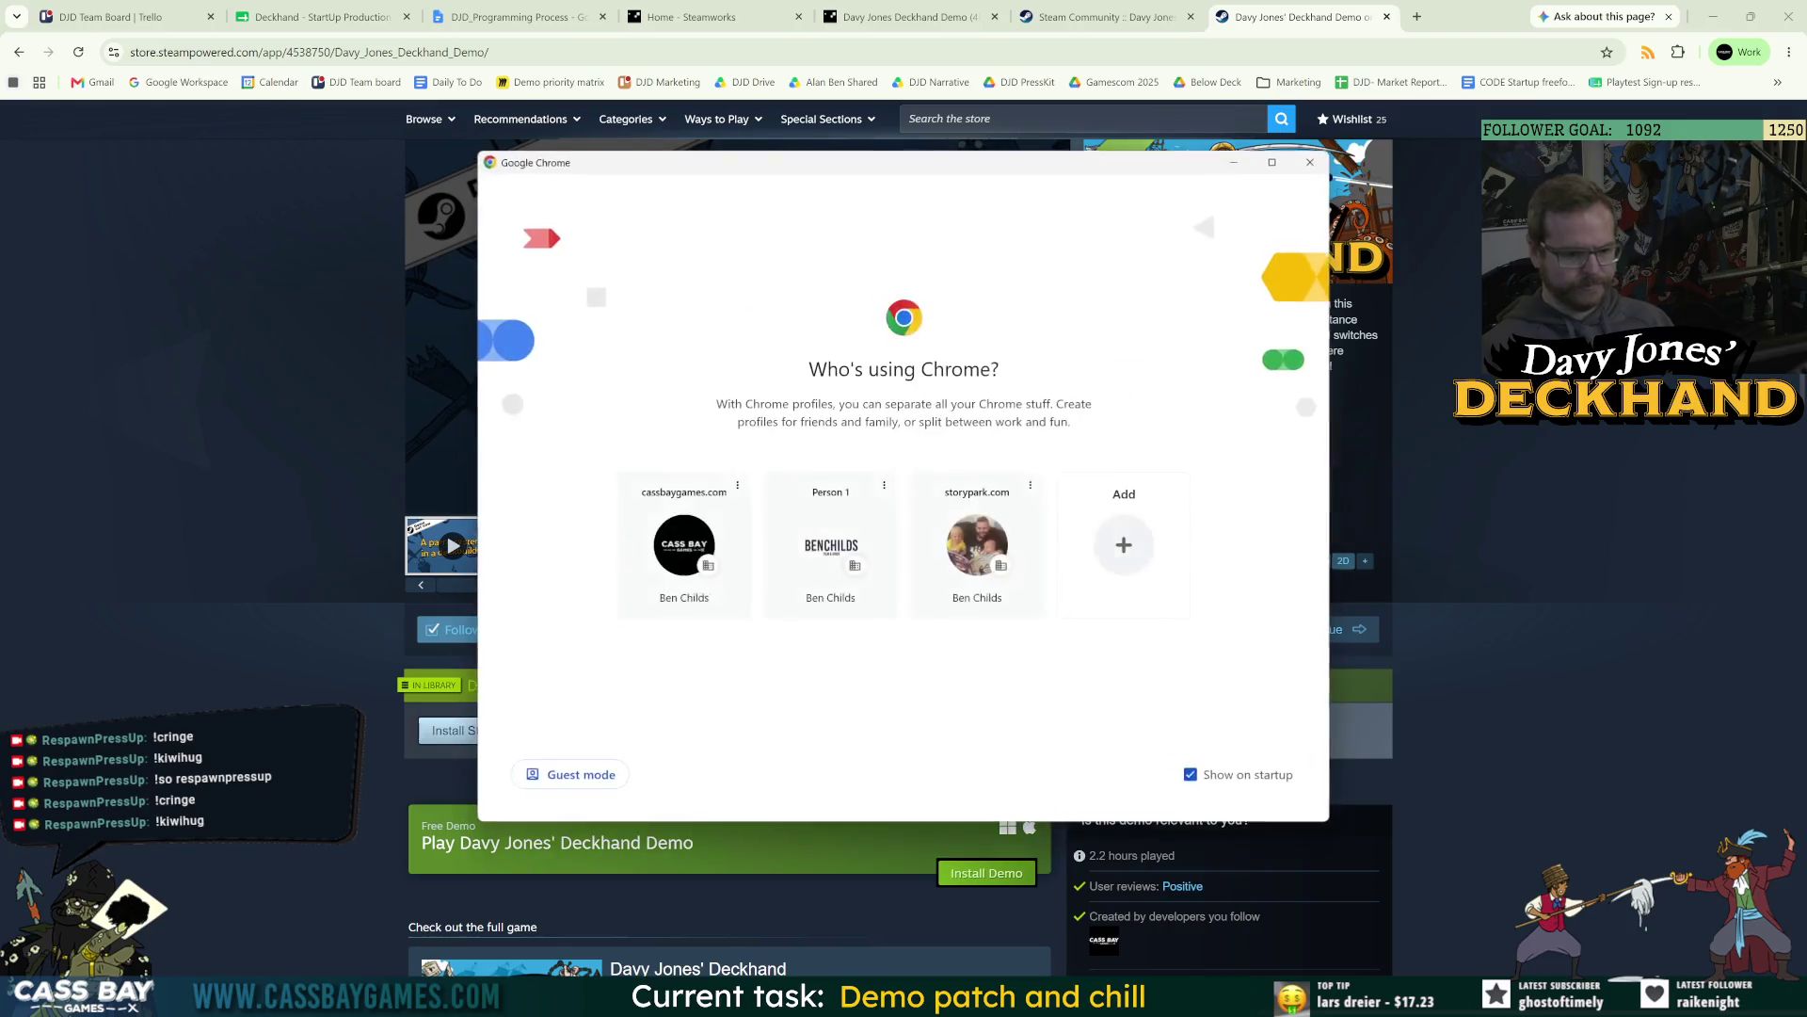
Pick a Chrome profile, close the extra window, look over the demo store page, and return to Unity.
{"action": "left_click", "coordinate": [828, 565]}
{"action": "key", "text": "ctrl+w"}
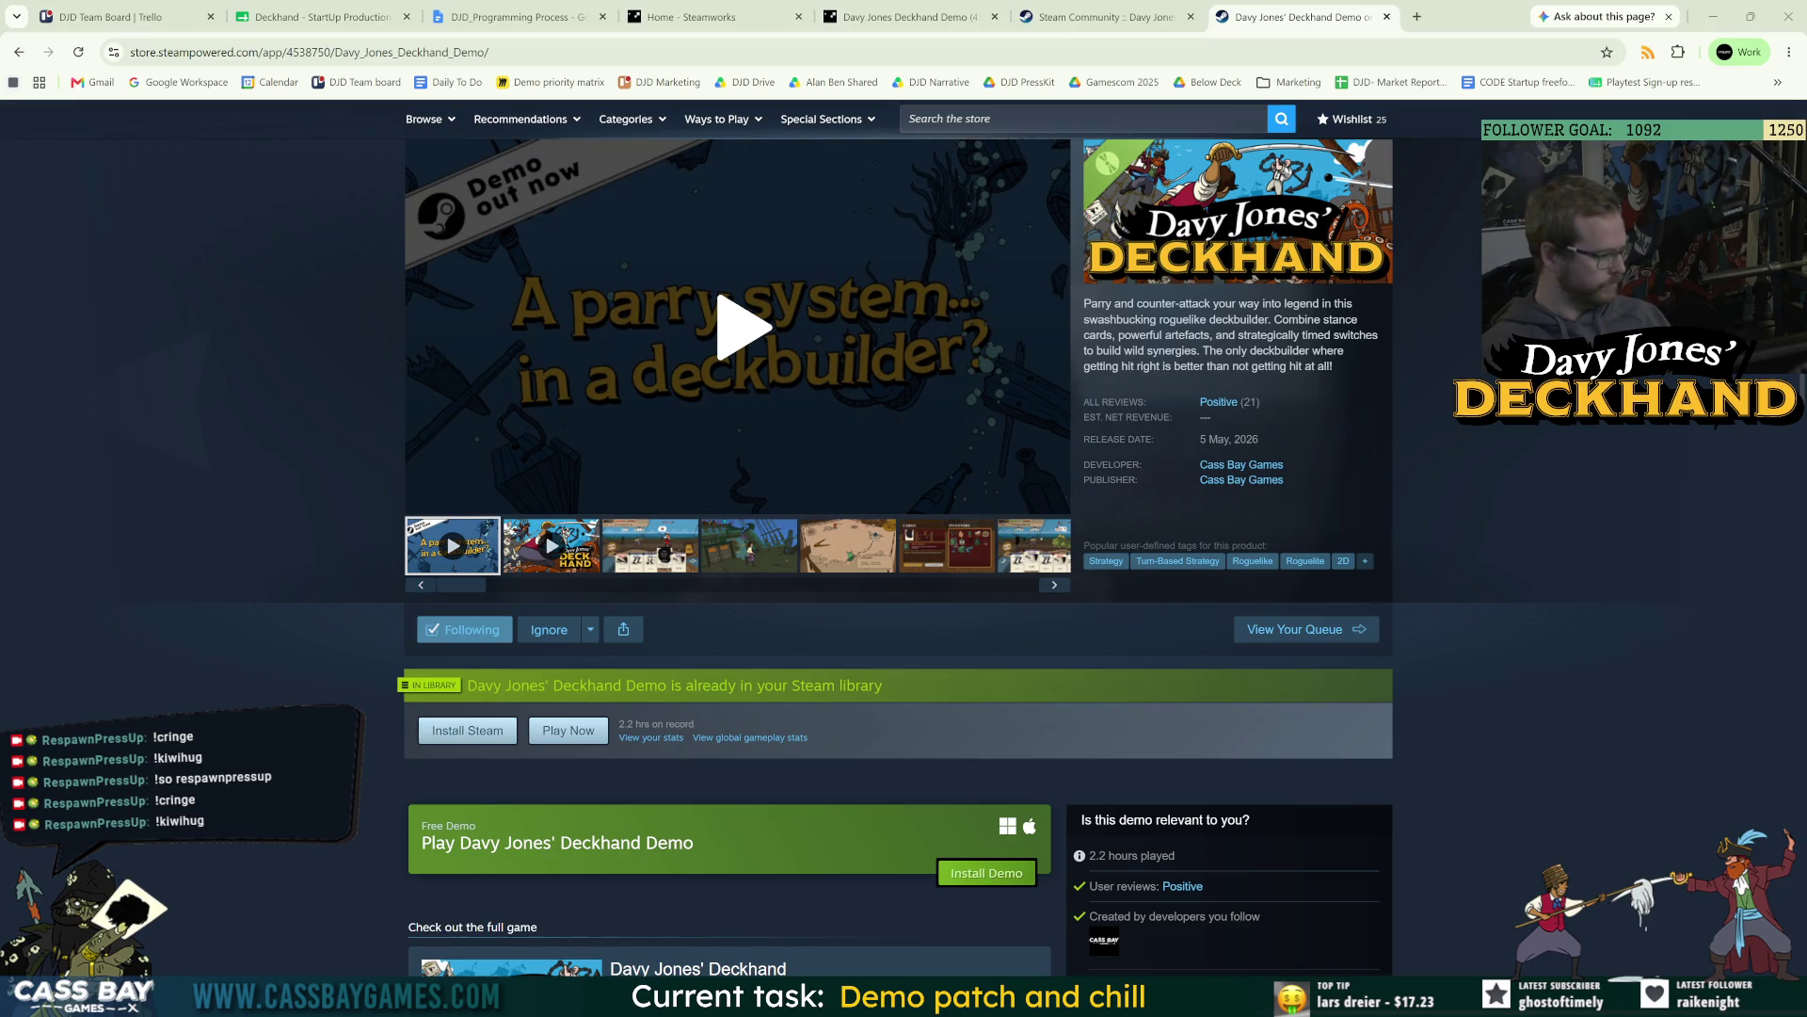
{"action": "key", "text": "alt+Tab"}
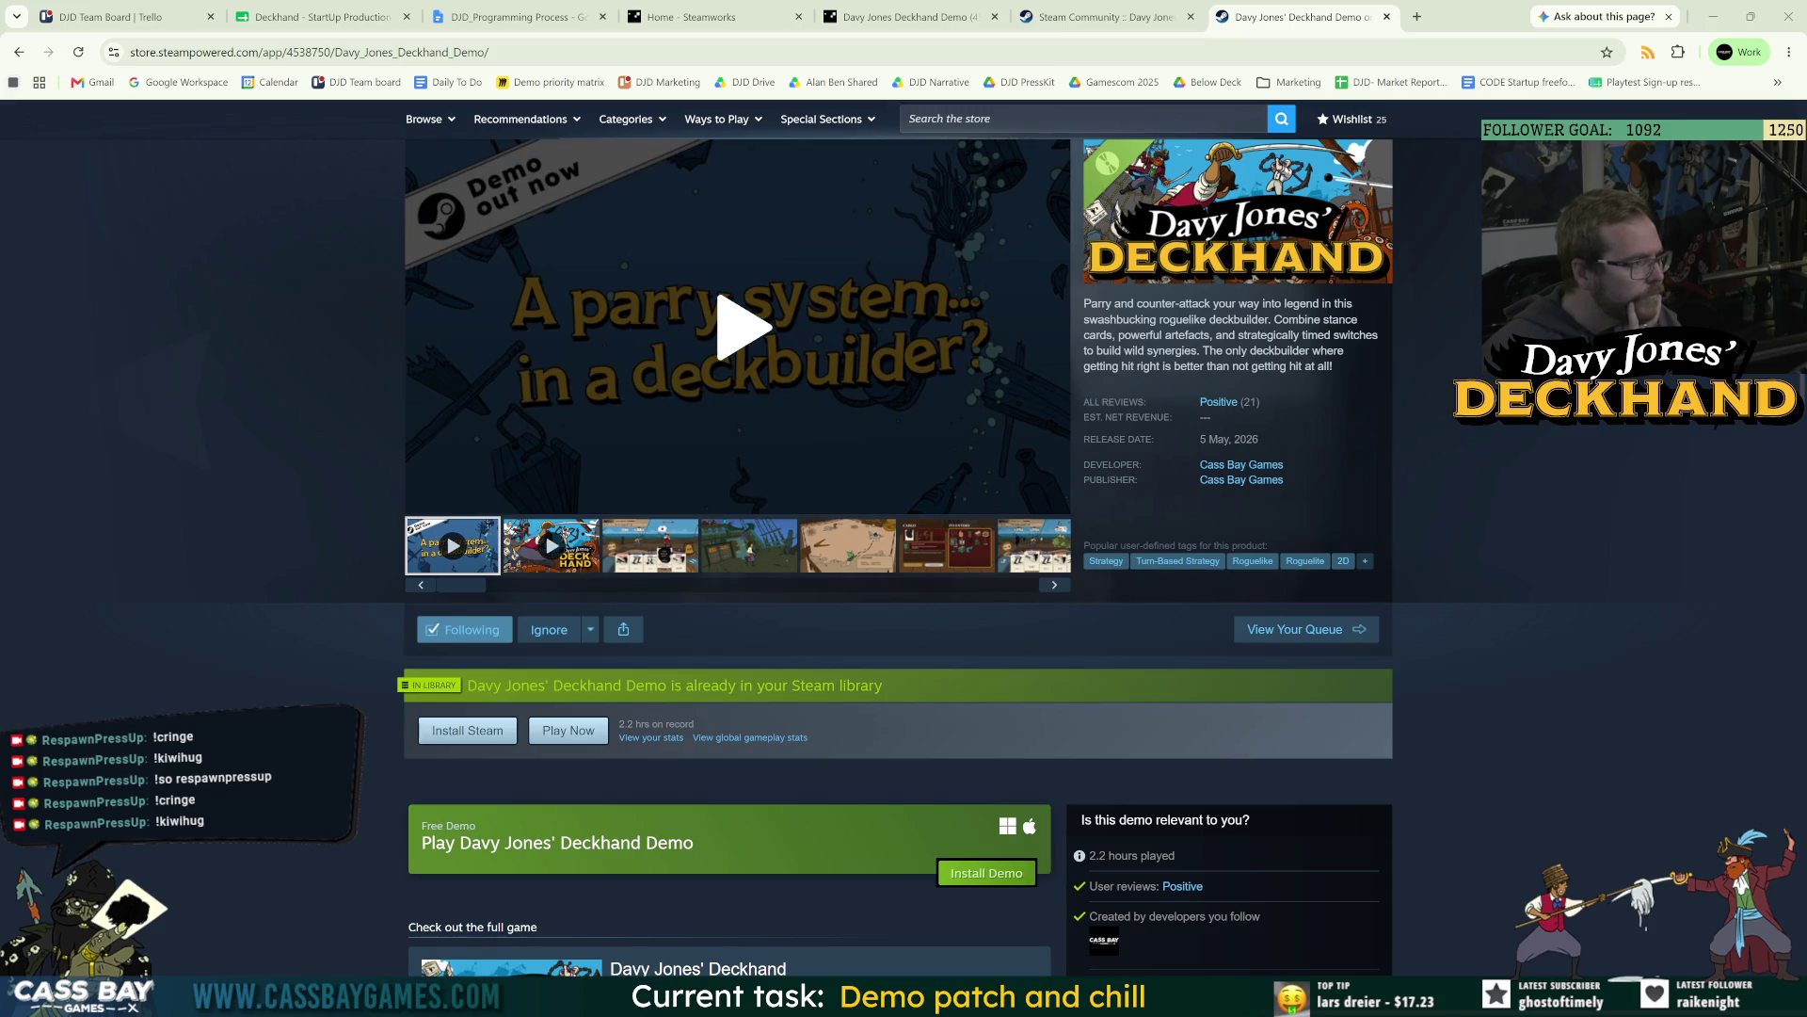
{"action": "key", "text": "alt+Tab"}
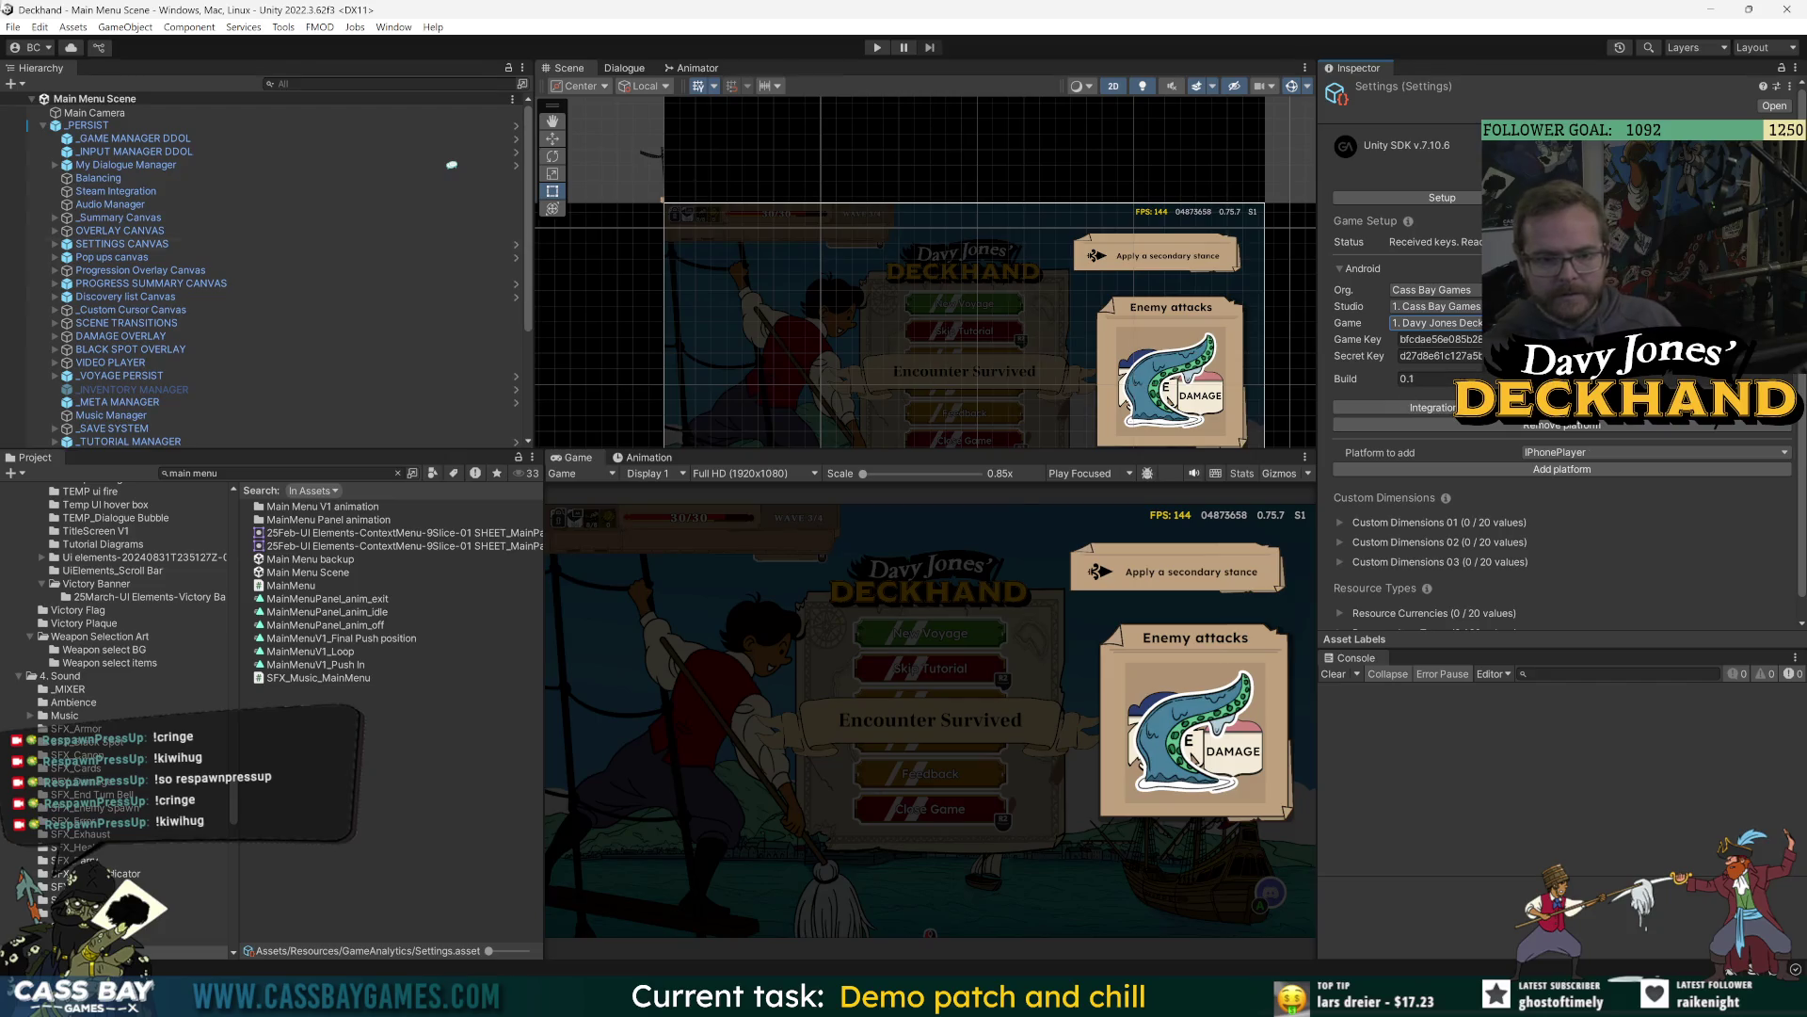
In Build Settings' Player Settings, raise the Version to 0.1.0.13.
{"action": "left_click", "coordinate": [14, 27]}
{"action": "left_click", "coordinate": [57, 229]}
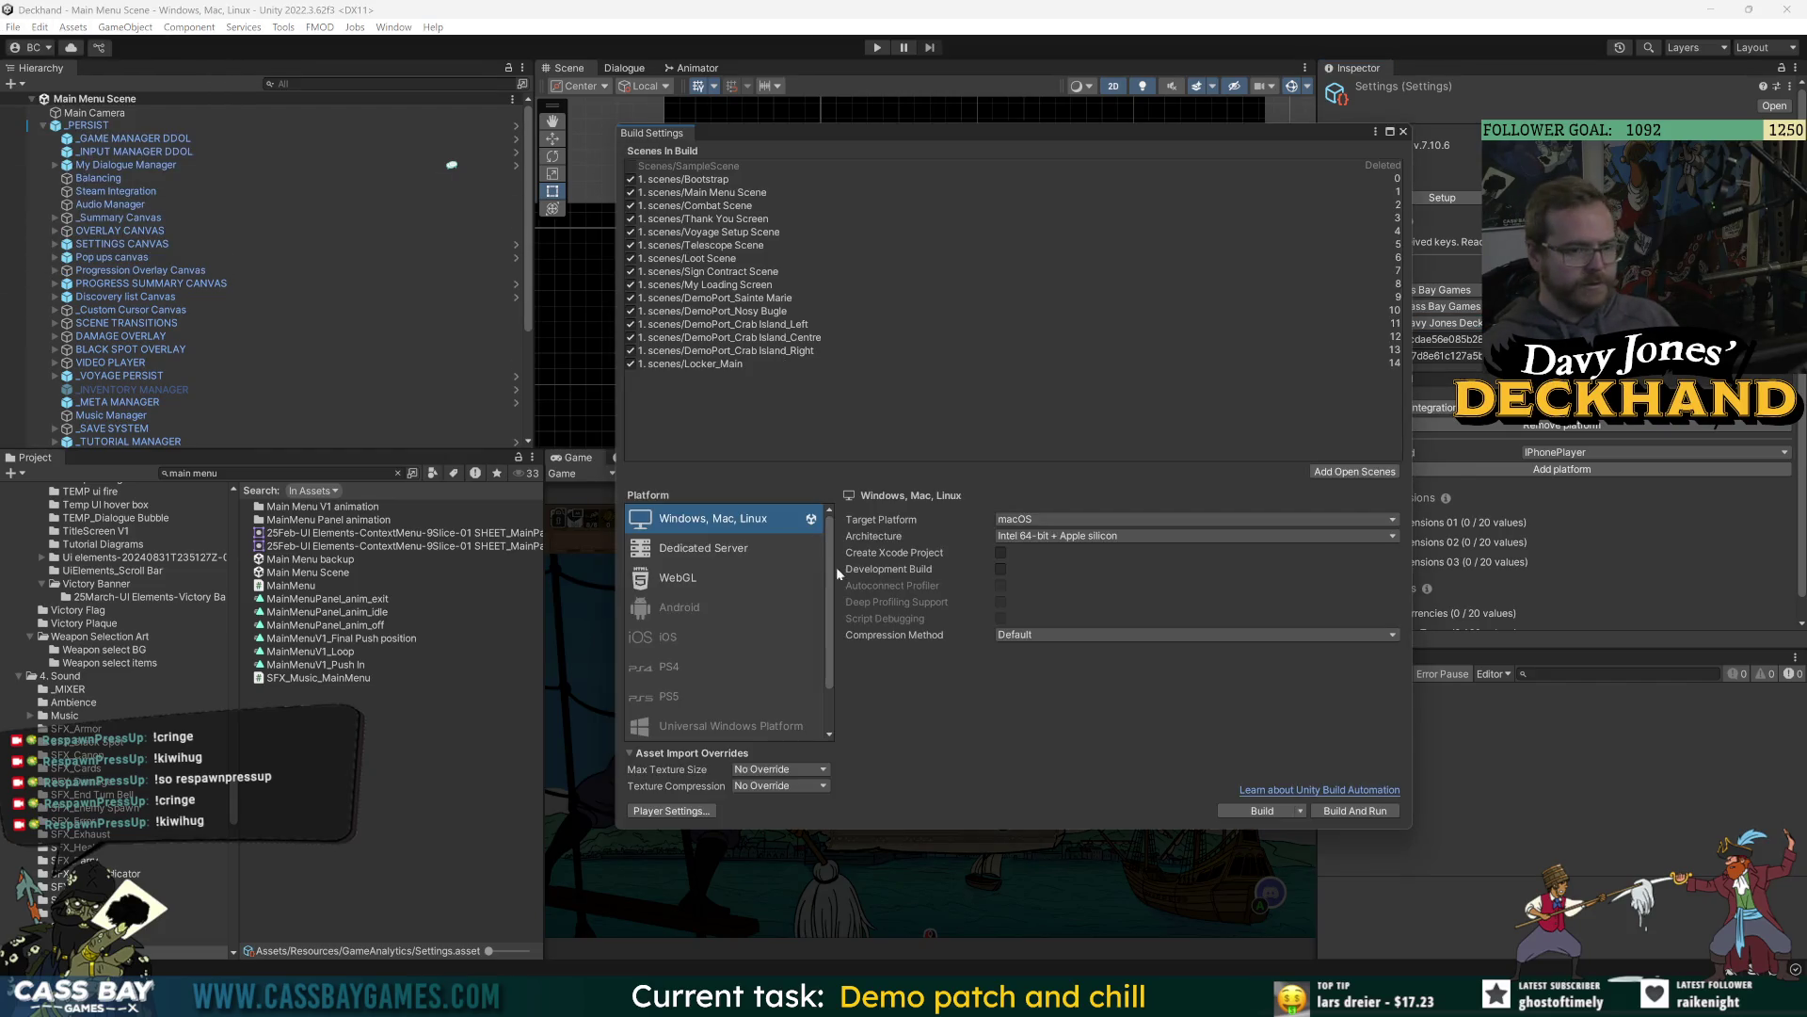
{"action": "left_click", "coordinate": [671, 810]}
{"action": "left_click", "coordinate": [753, 195]}
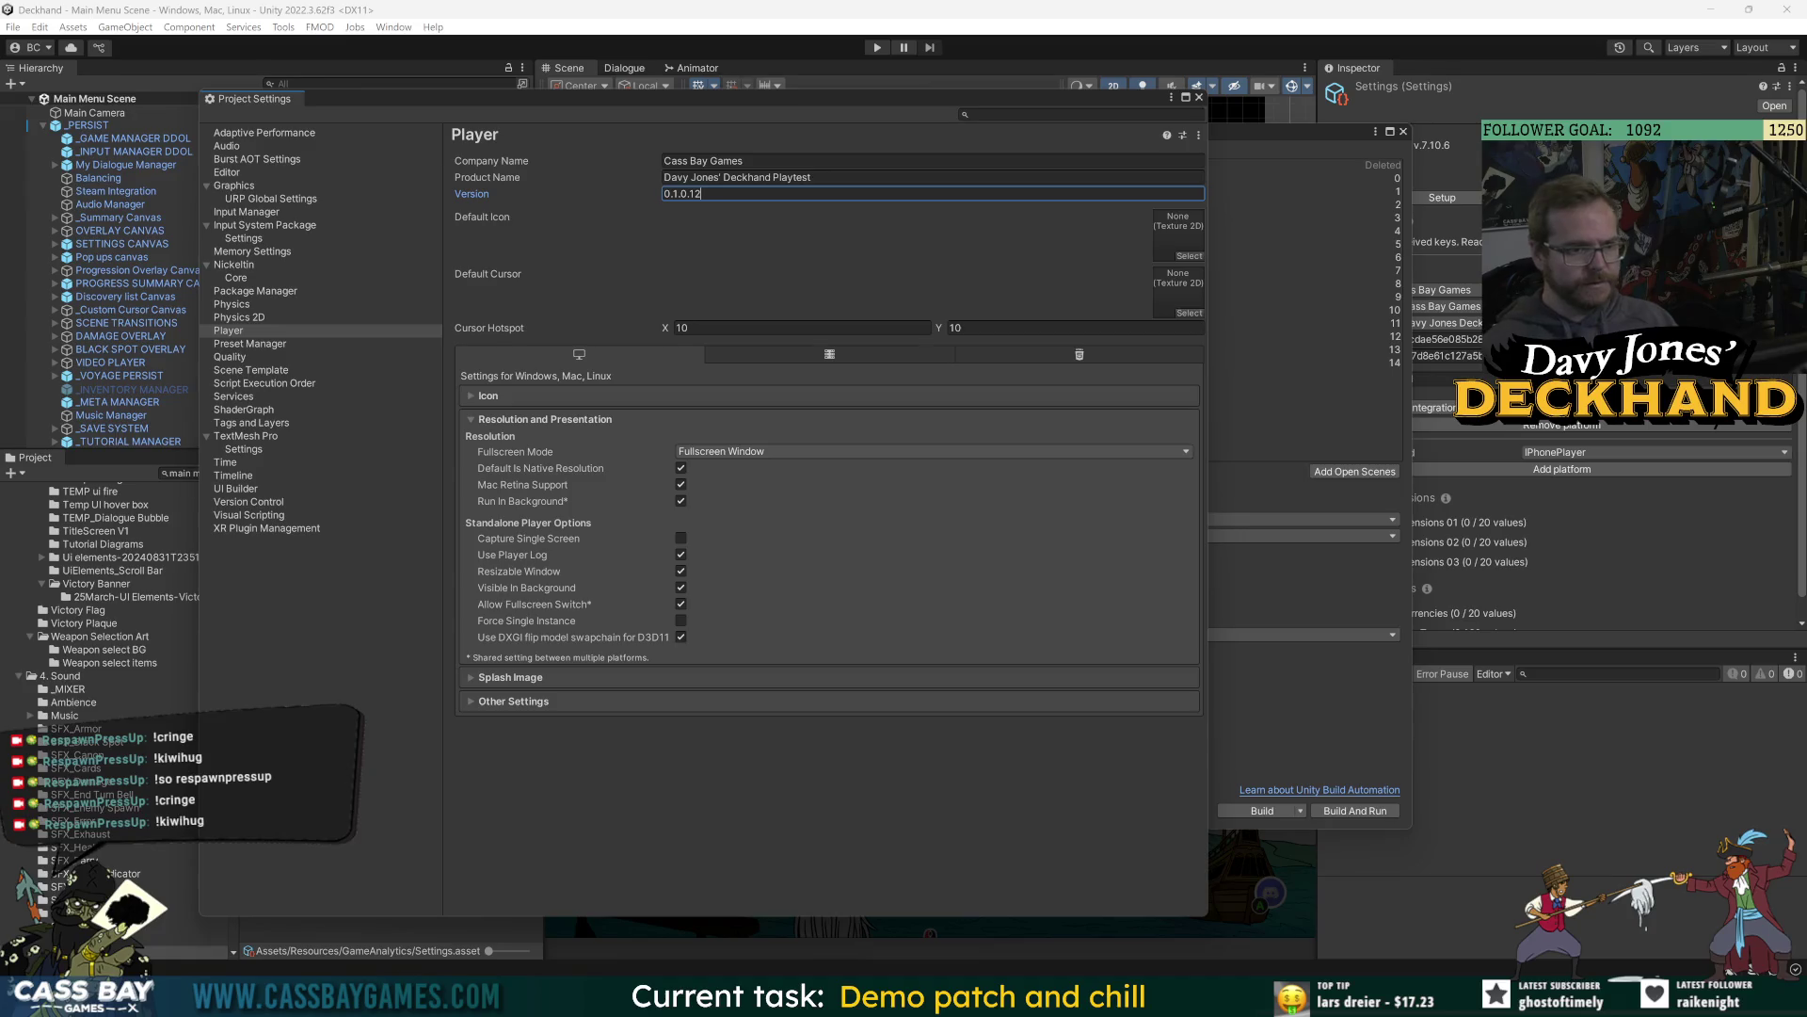
{"action": "key", "text": "BackSpace"}
{"action": "type", "text": "3"}
{"action": "key", "text": "Return"}
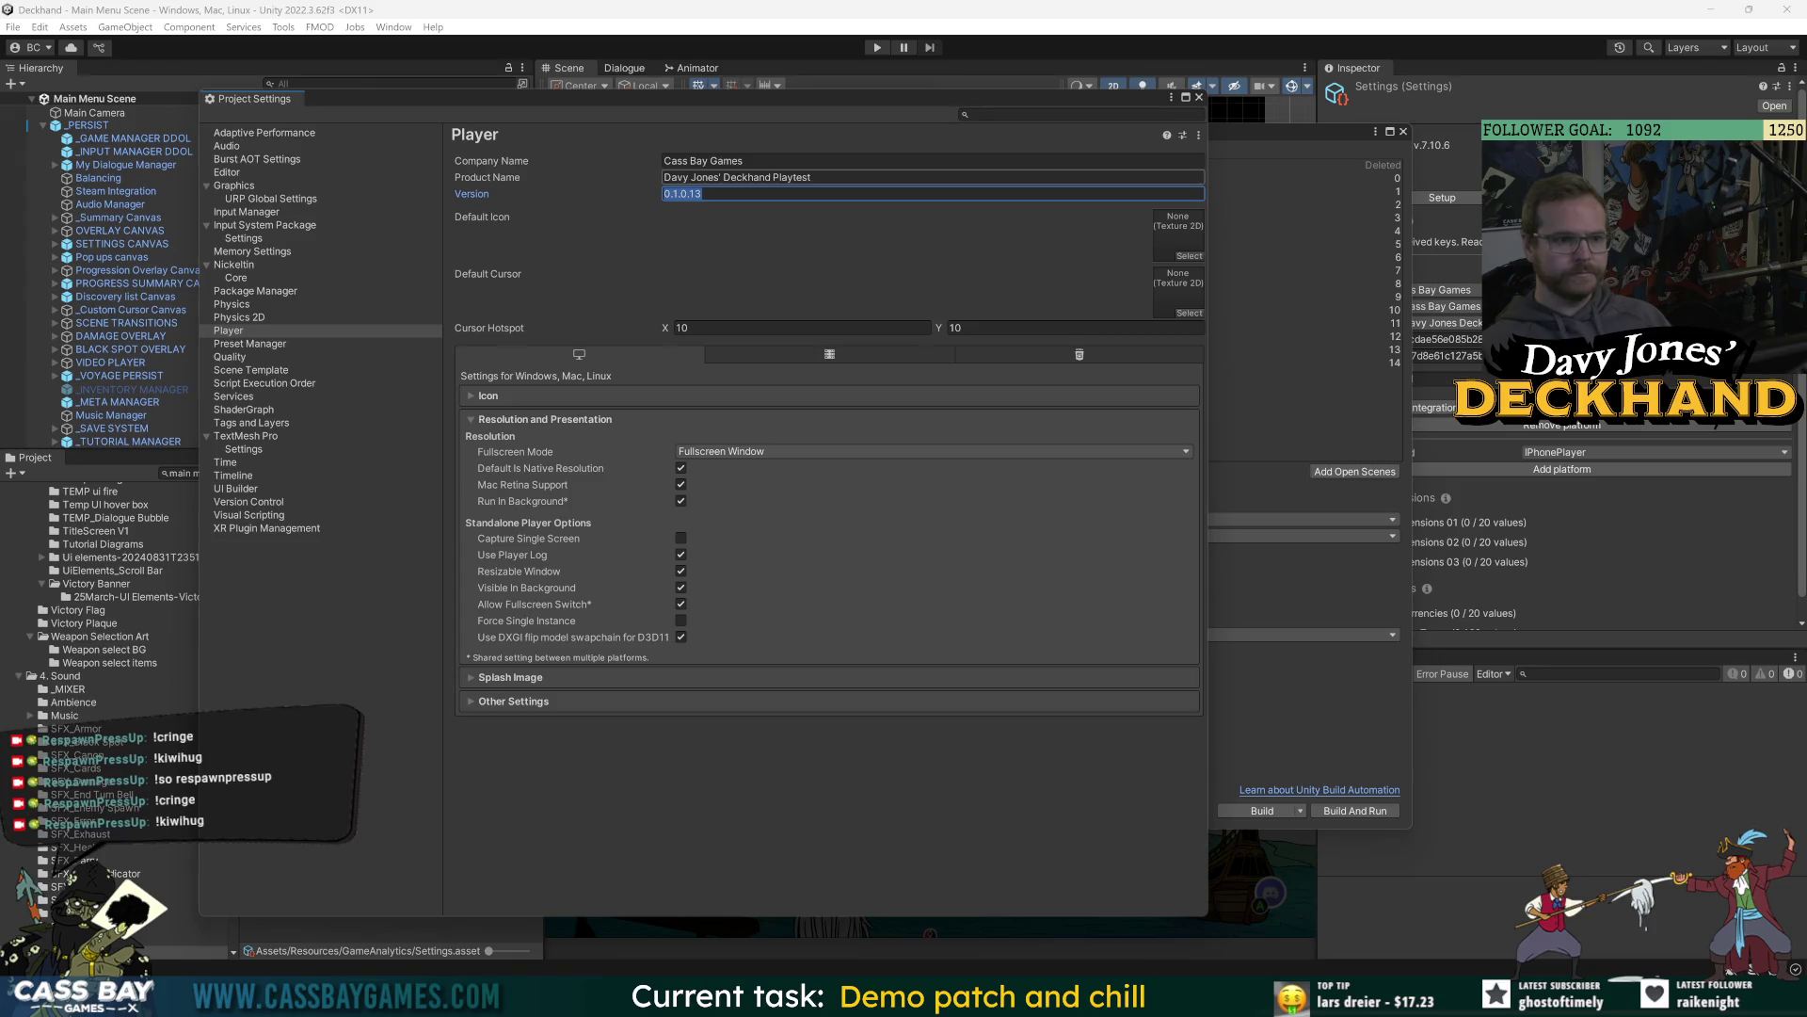
Change the product name to 'Davy Jones' Deckhand Demo' and close Project Settings.
{"action": "double_click", "coordinate": [792, 177]}
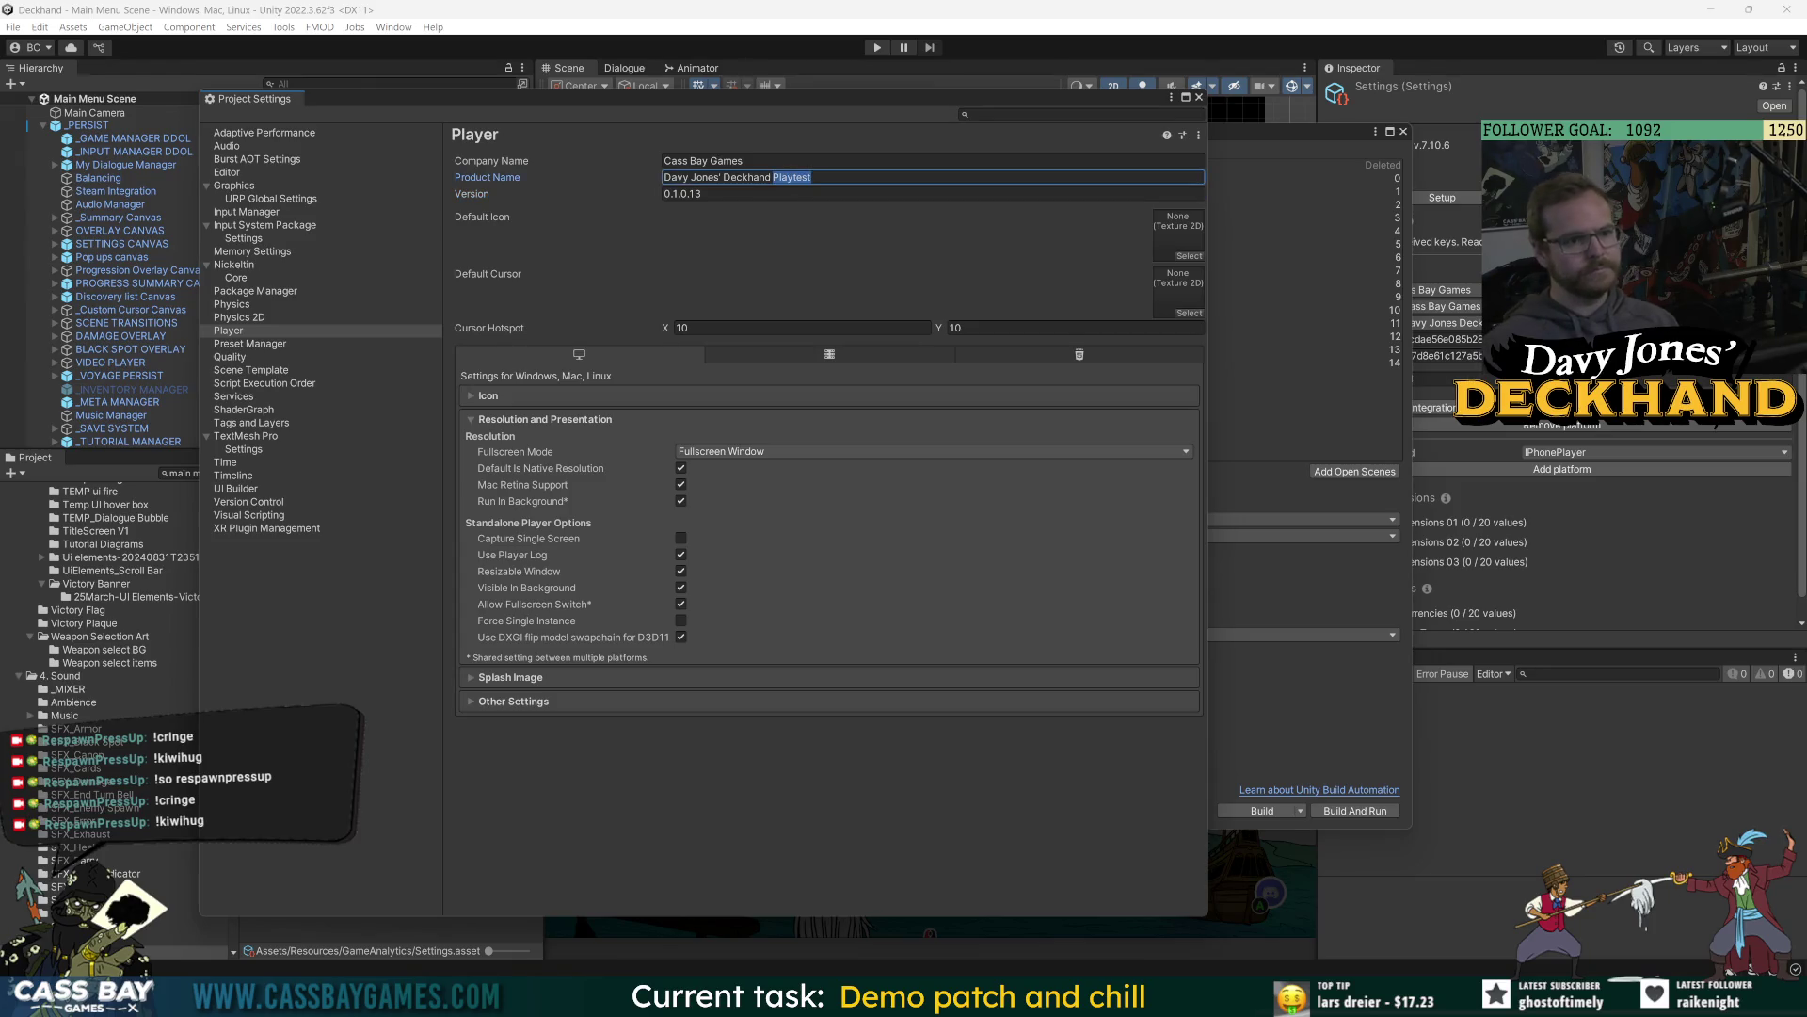
{"action": "type", "text": "Demo"}
{"action": "key", "text": "Tab"}
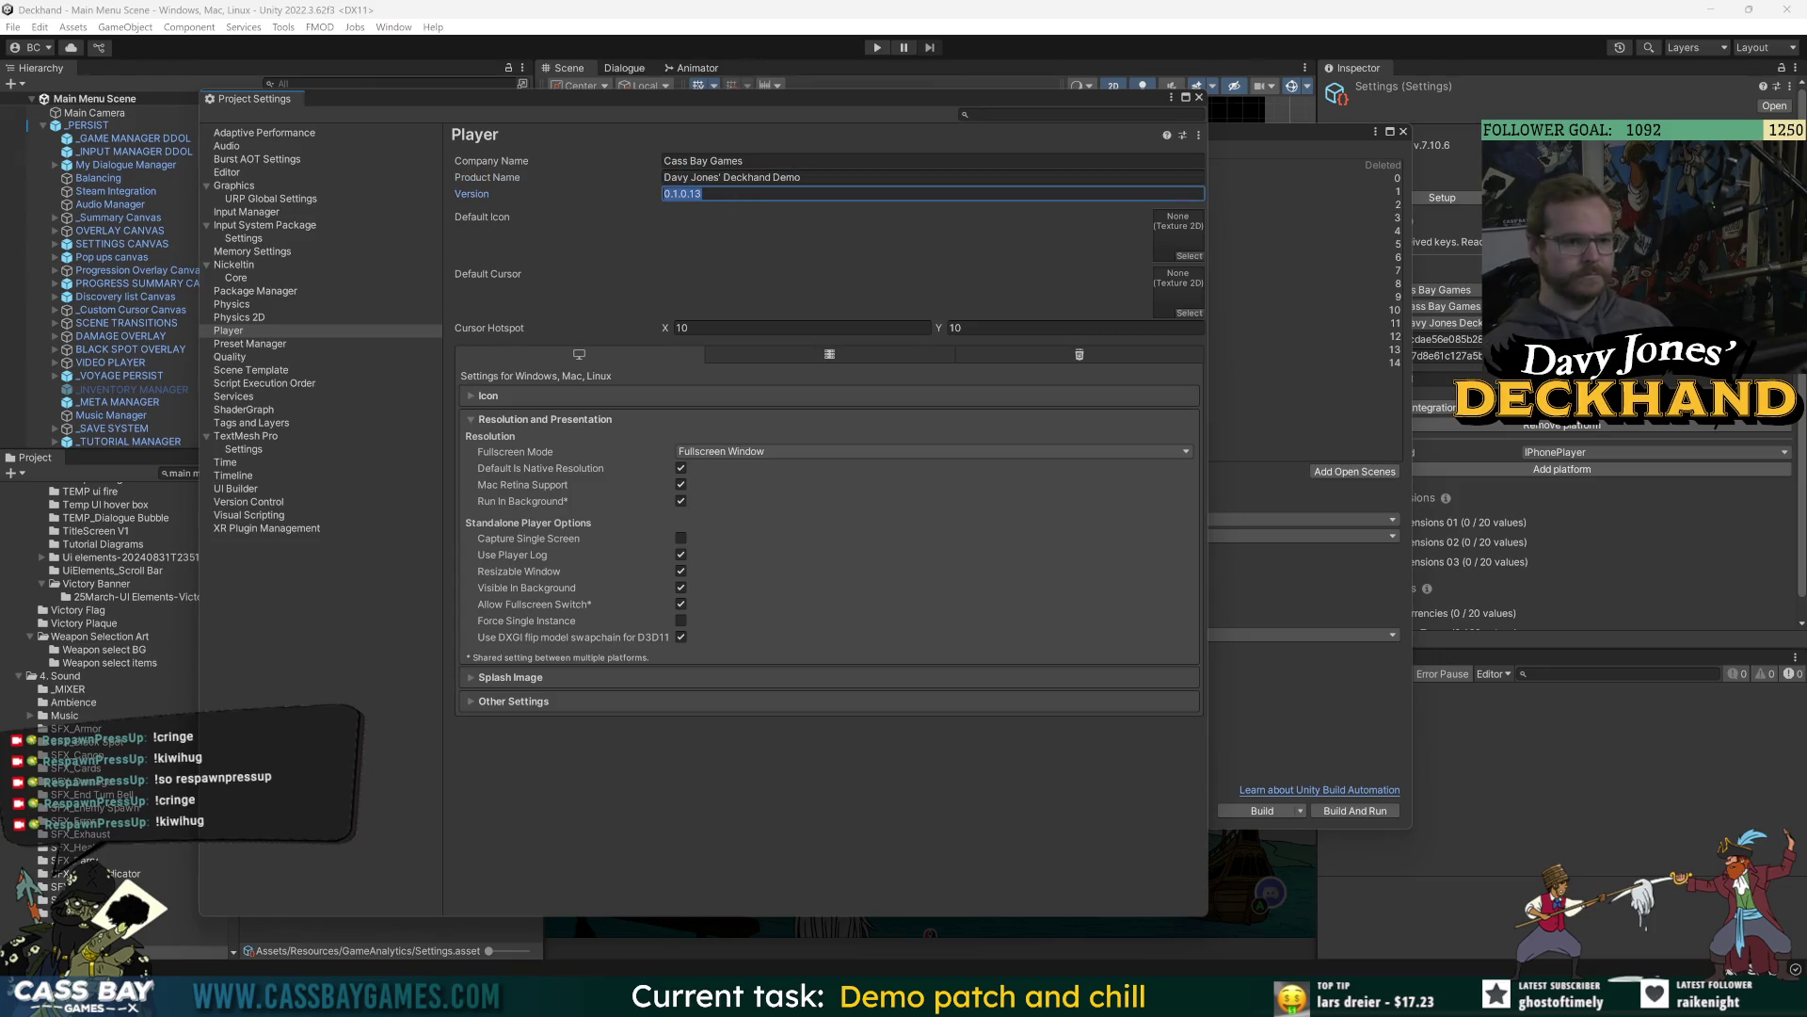
{"action": "left_click", "coordinate": [1199, 99]}
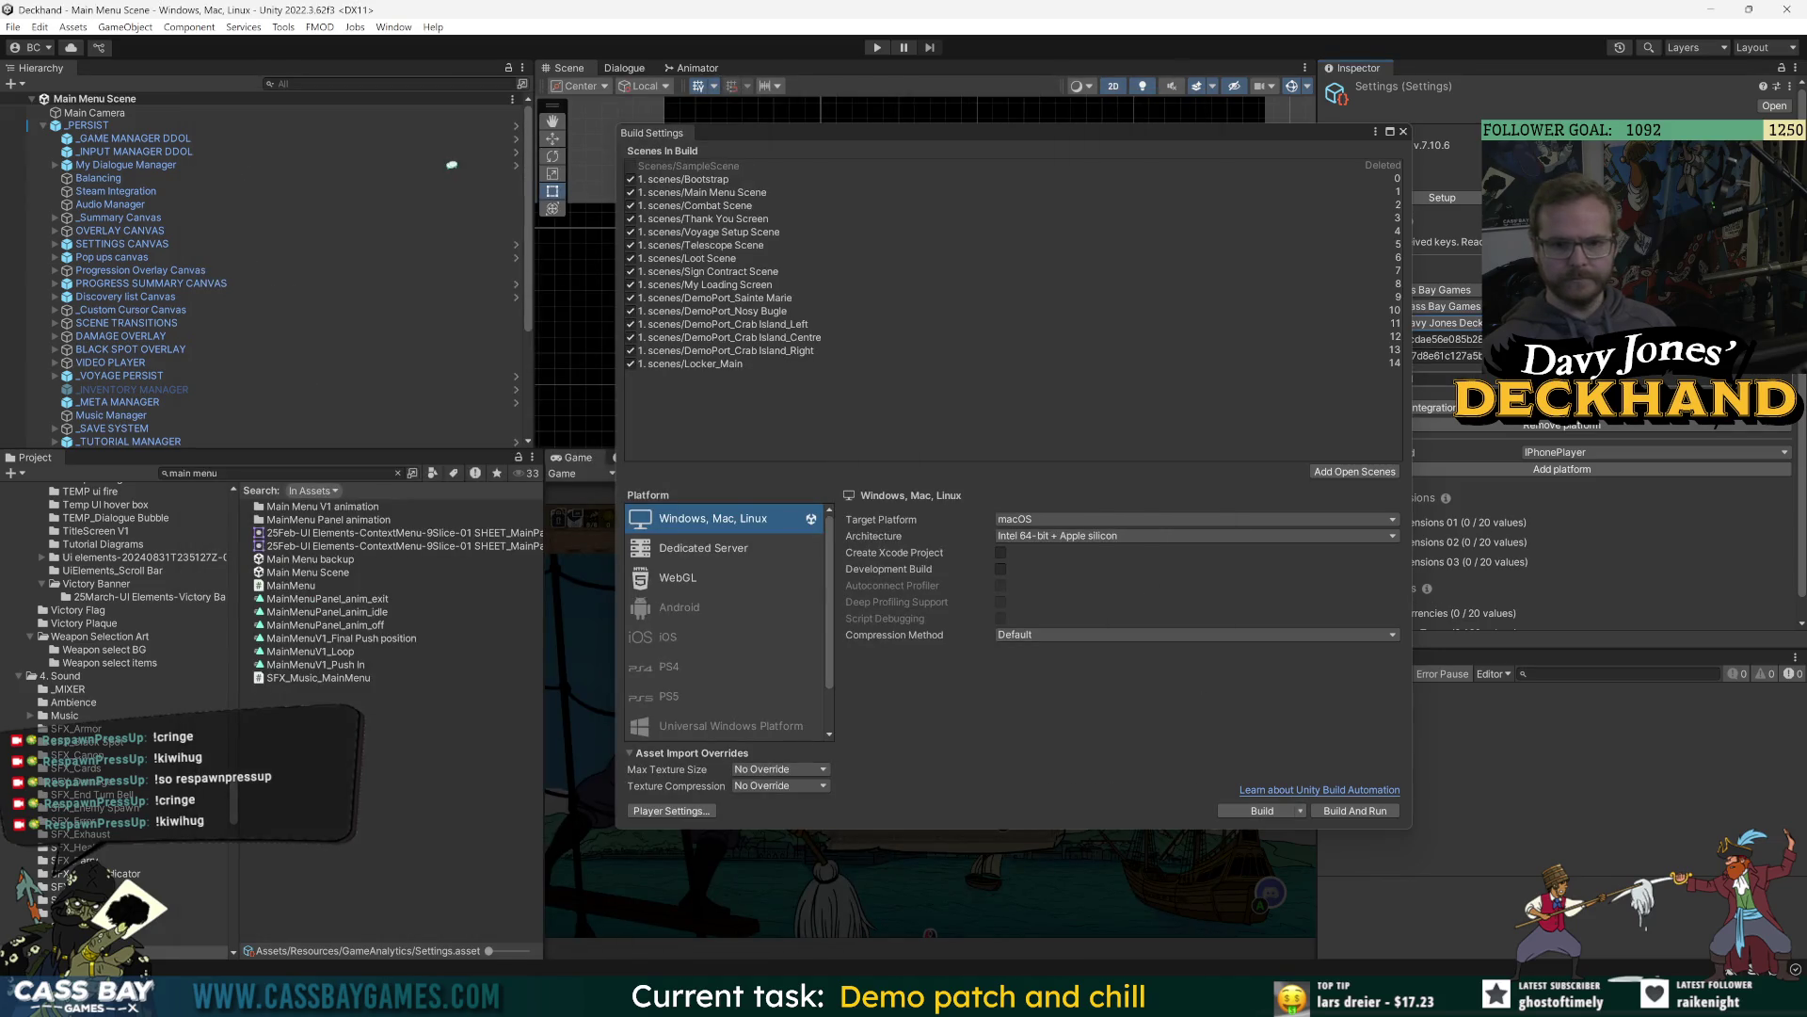
{"action": "left_click_drag", "start_coordinate": [1208, 135], "coordinate": [958, 68]}
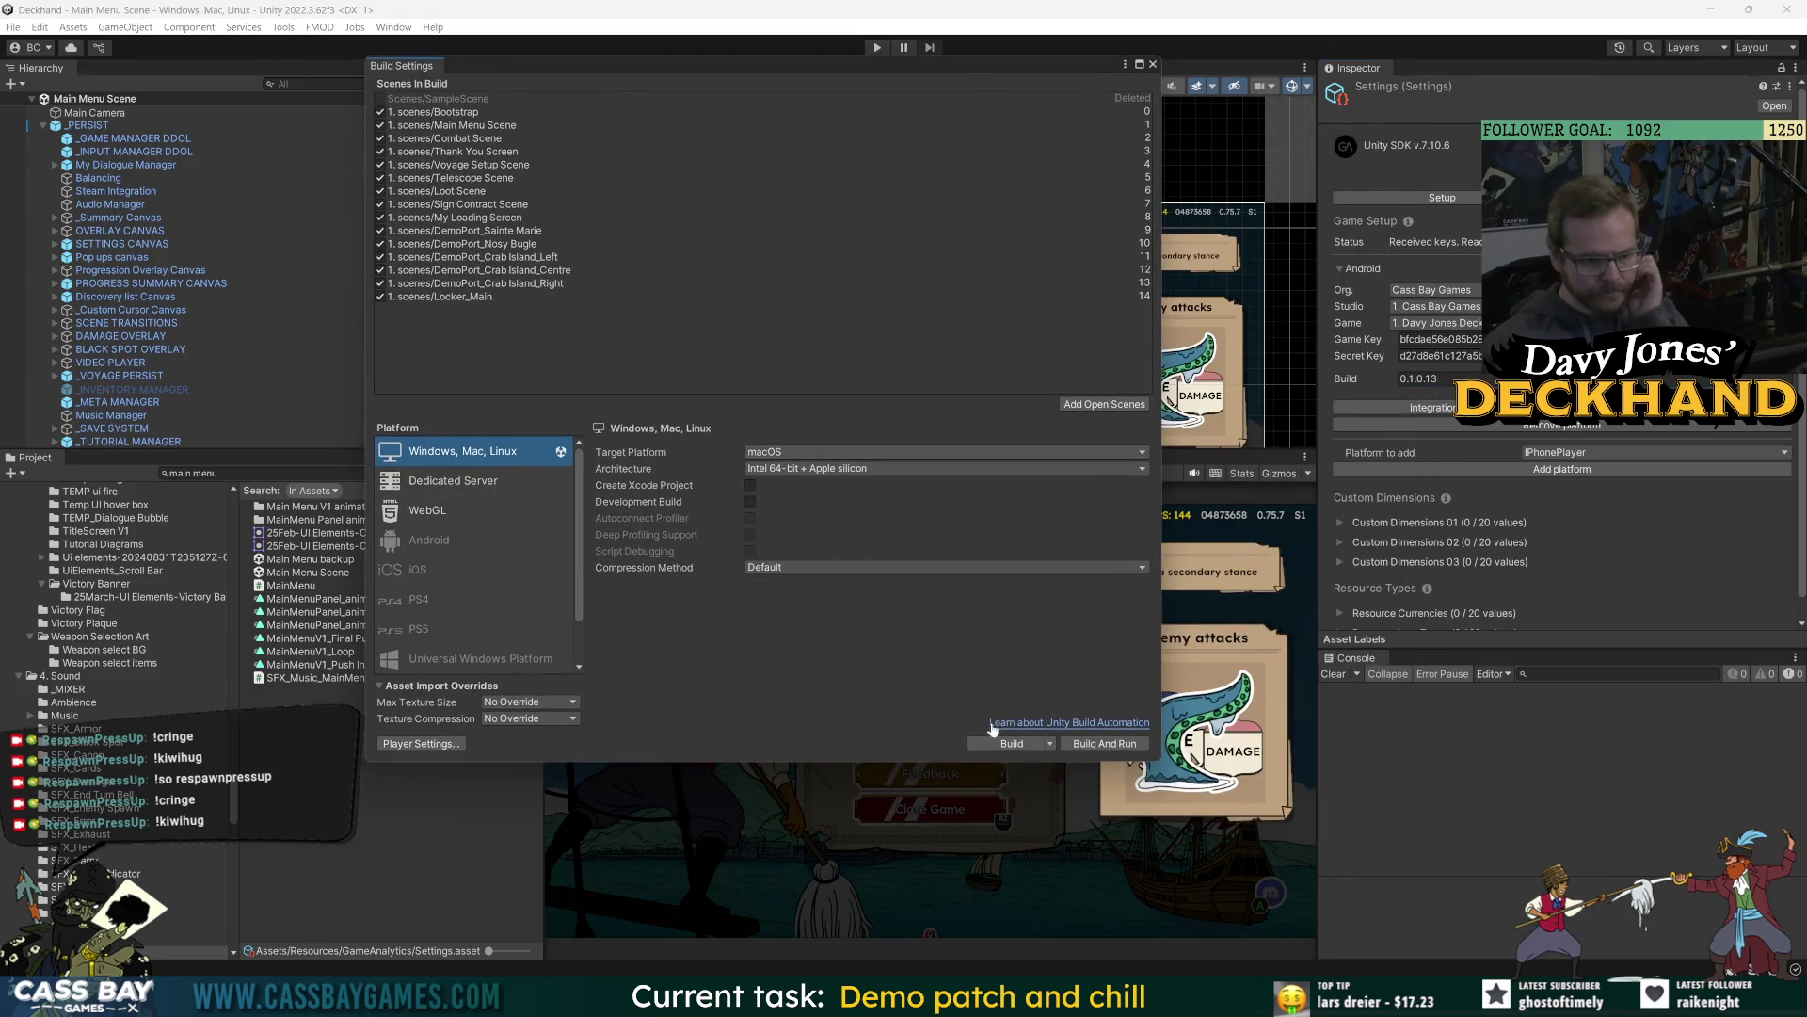
Start the Mac build and create a DJD_Demo_Mac_0.1.0.13 folder under Deckhand Mac\Demo.
{"action": "left_click", "coordinate": [1015, 743]}
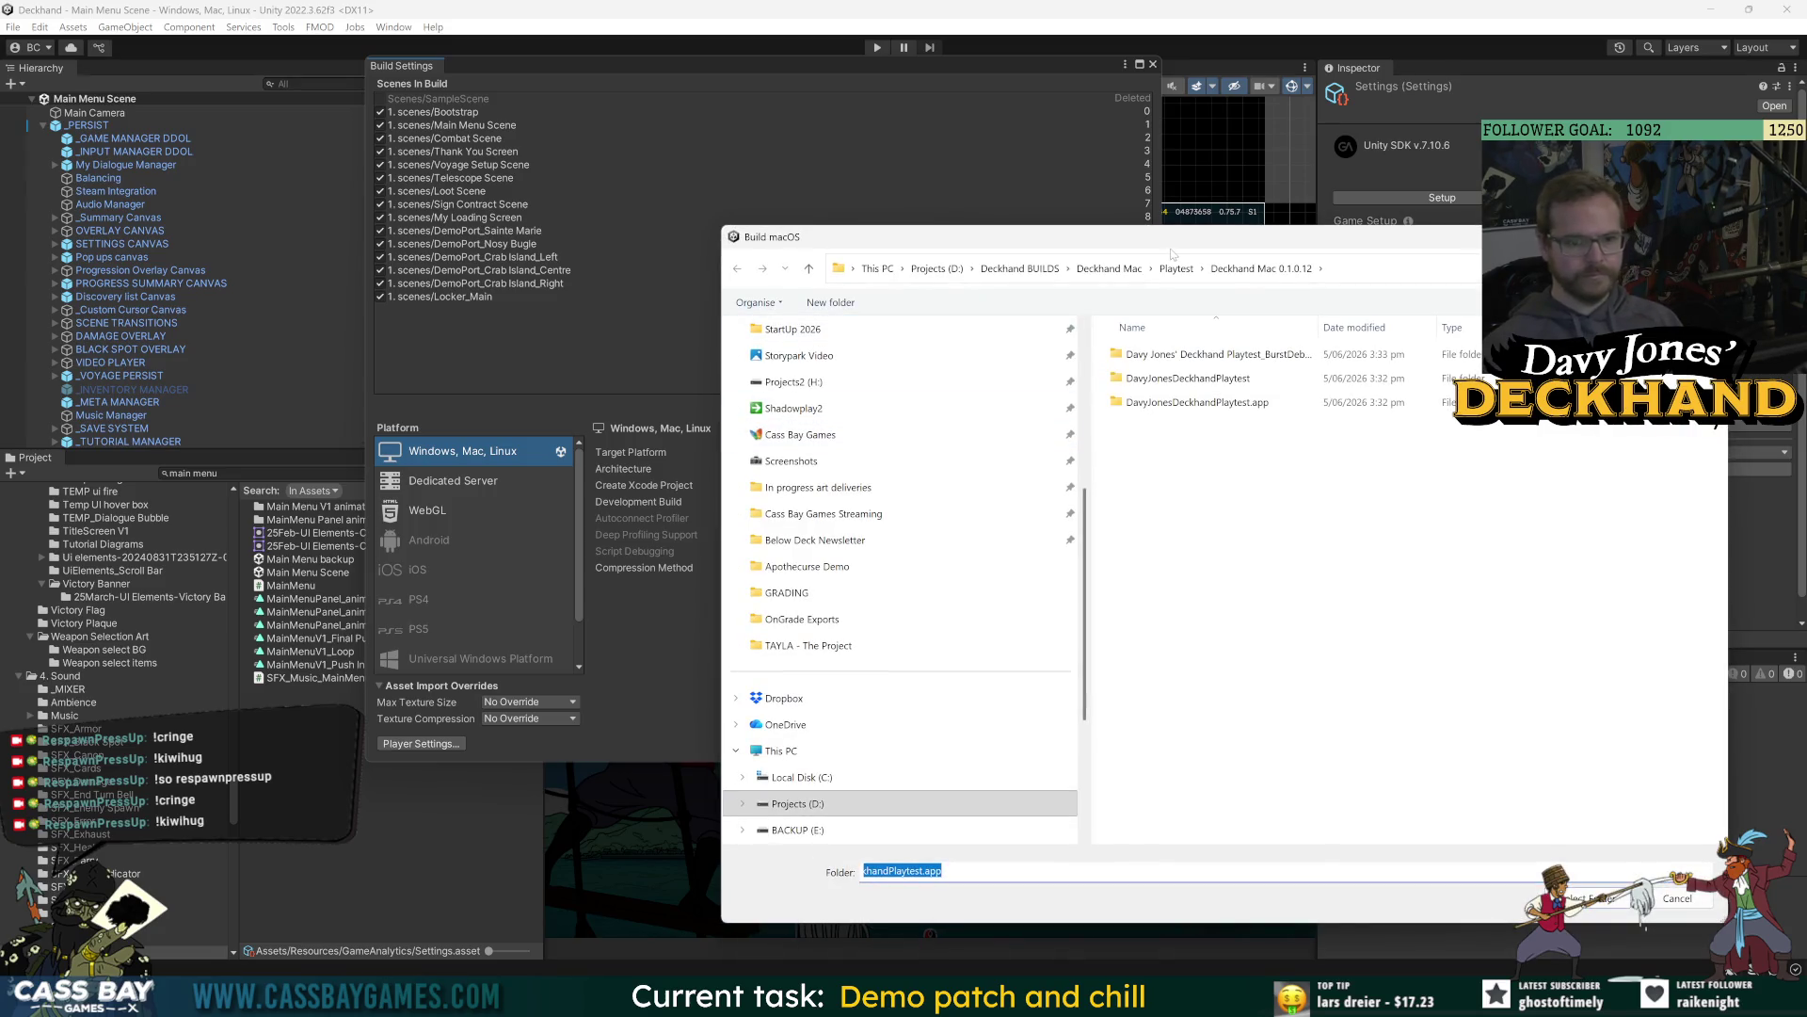
{"action": "left_click", "coordinate": [1099, 270]}
{"action": "double_click", "coordinate": [1143, 356]}
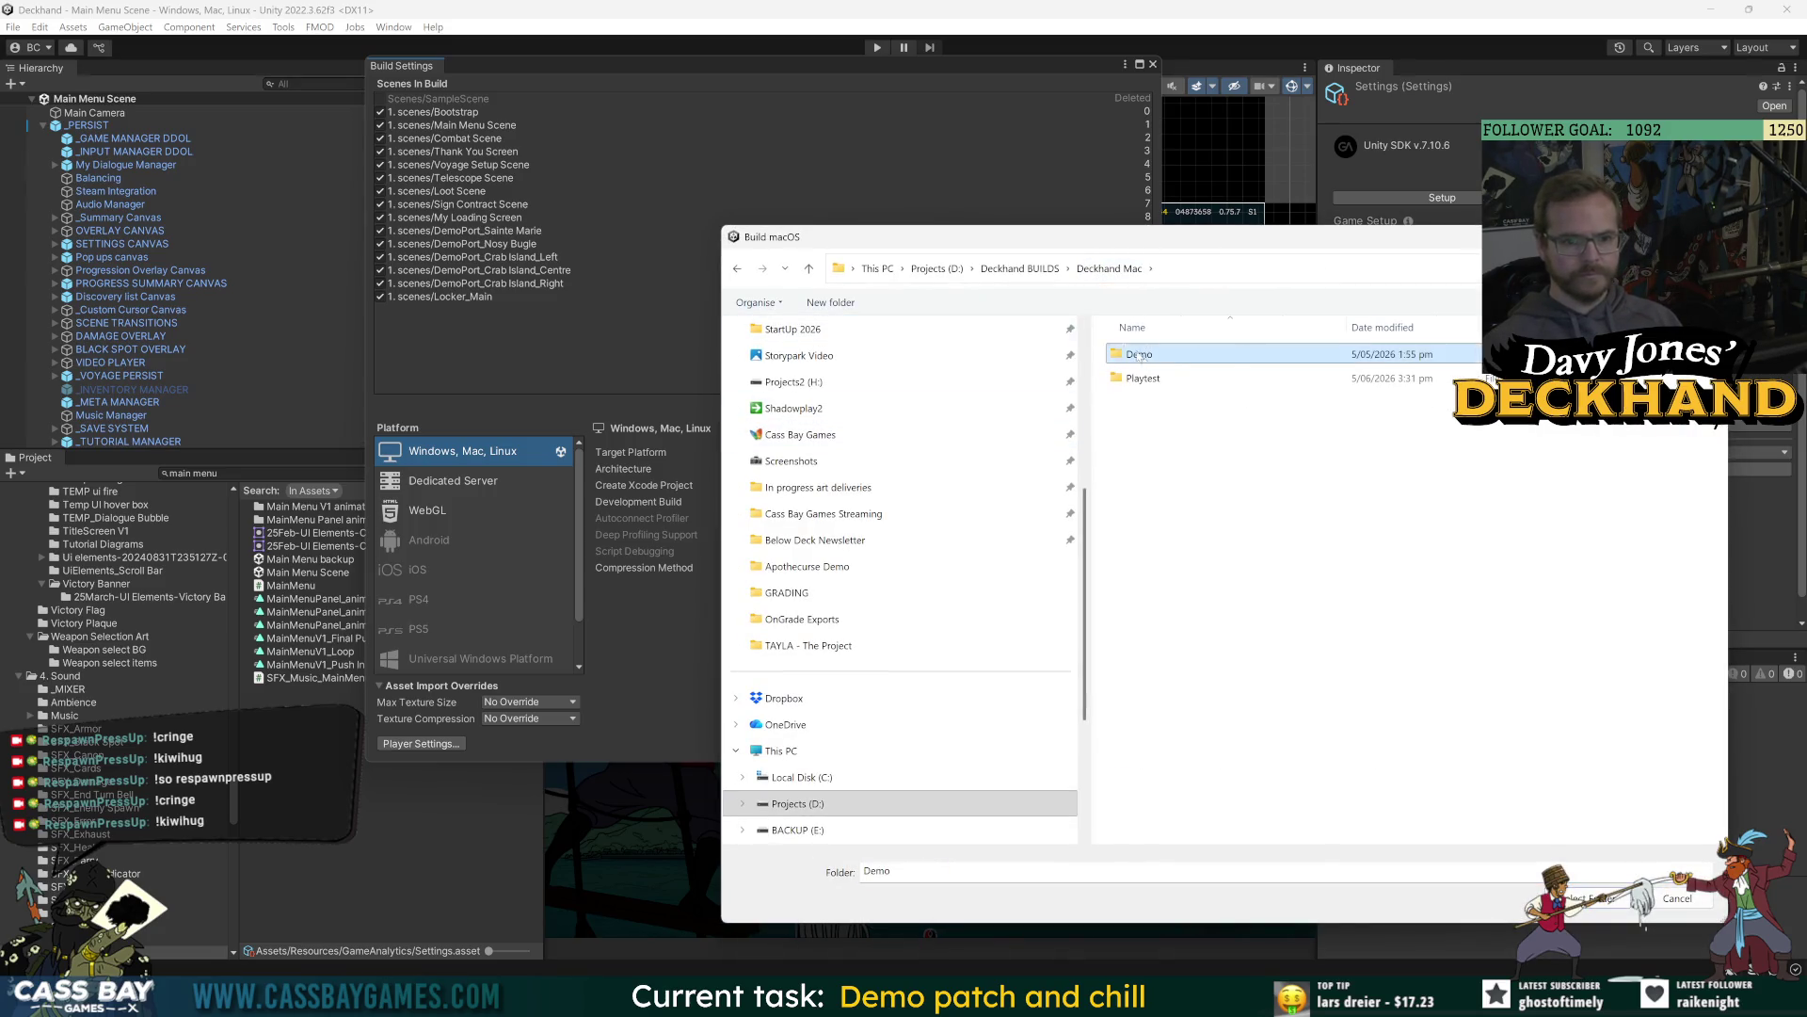
{"action": "left_click", "coordinate": [831, 302]}
{"action": "type", "text": "DJD_Demo_"}
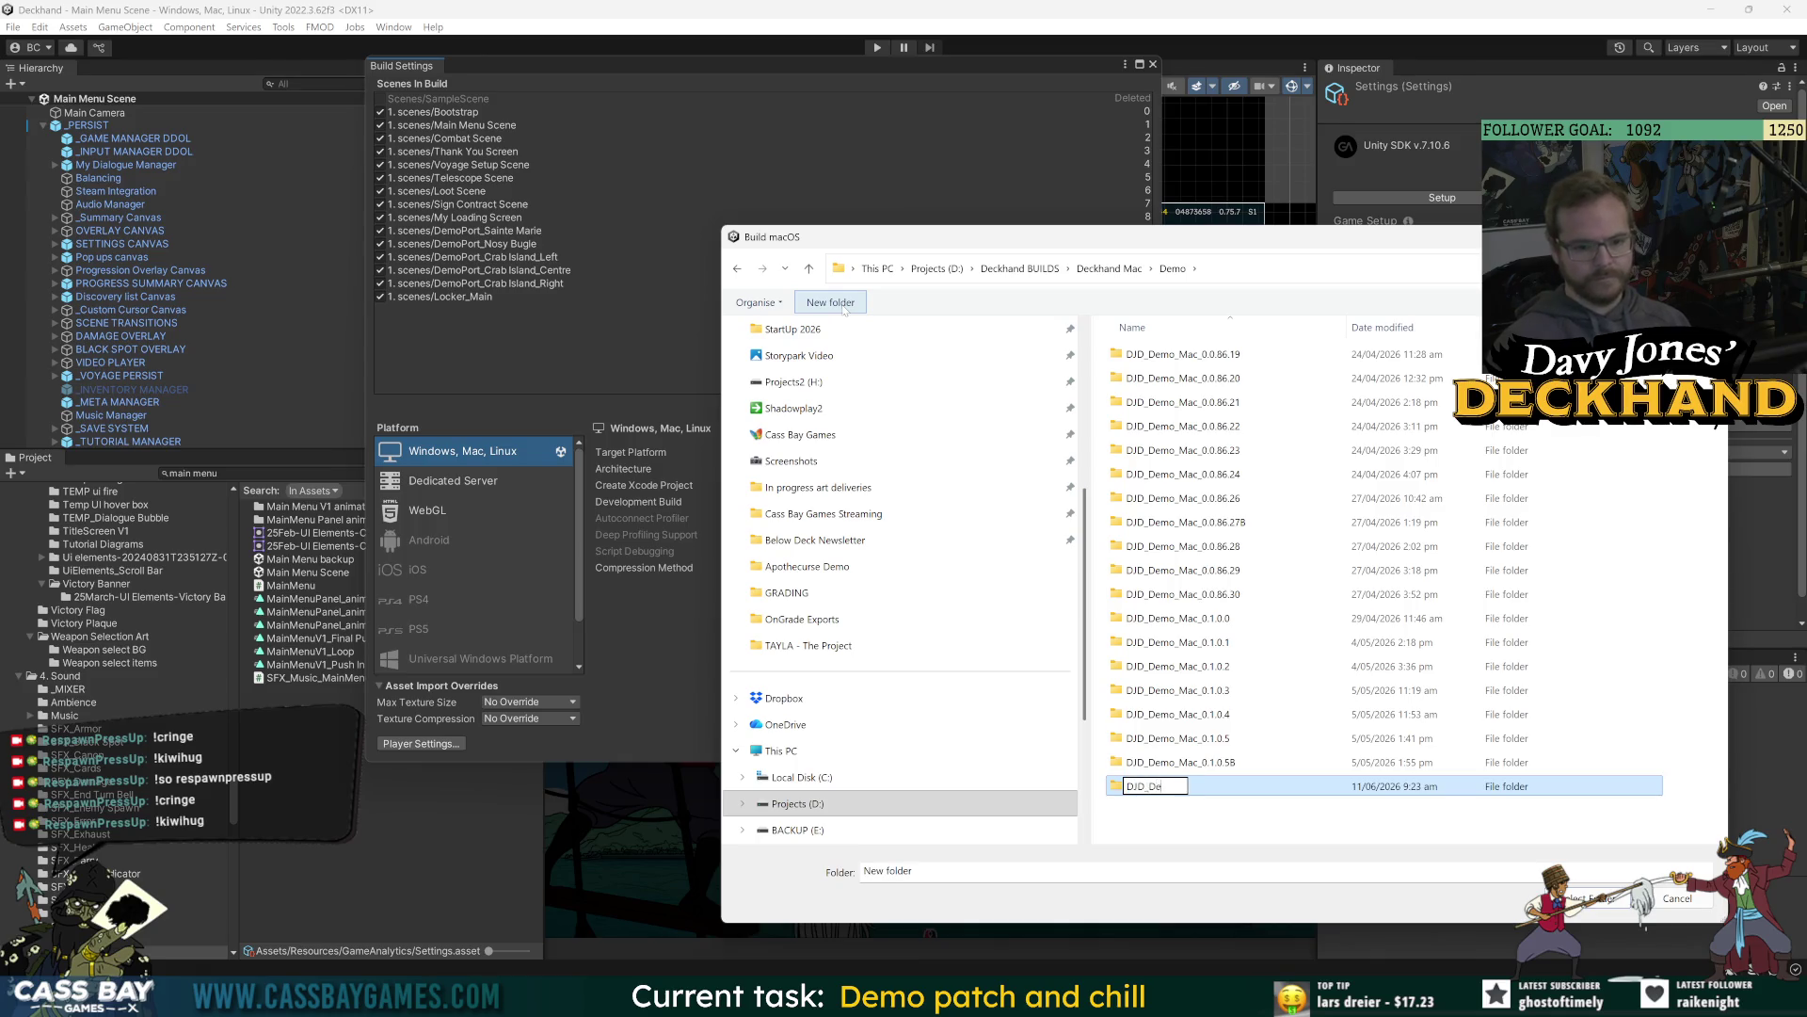
{"action": "type", "text": "Mac_0."}
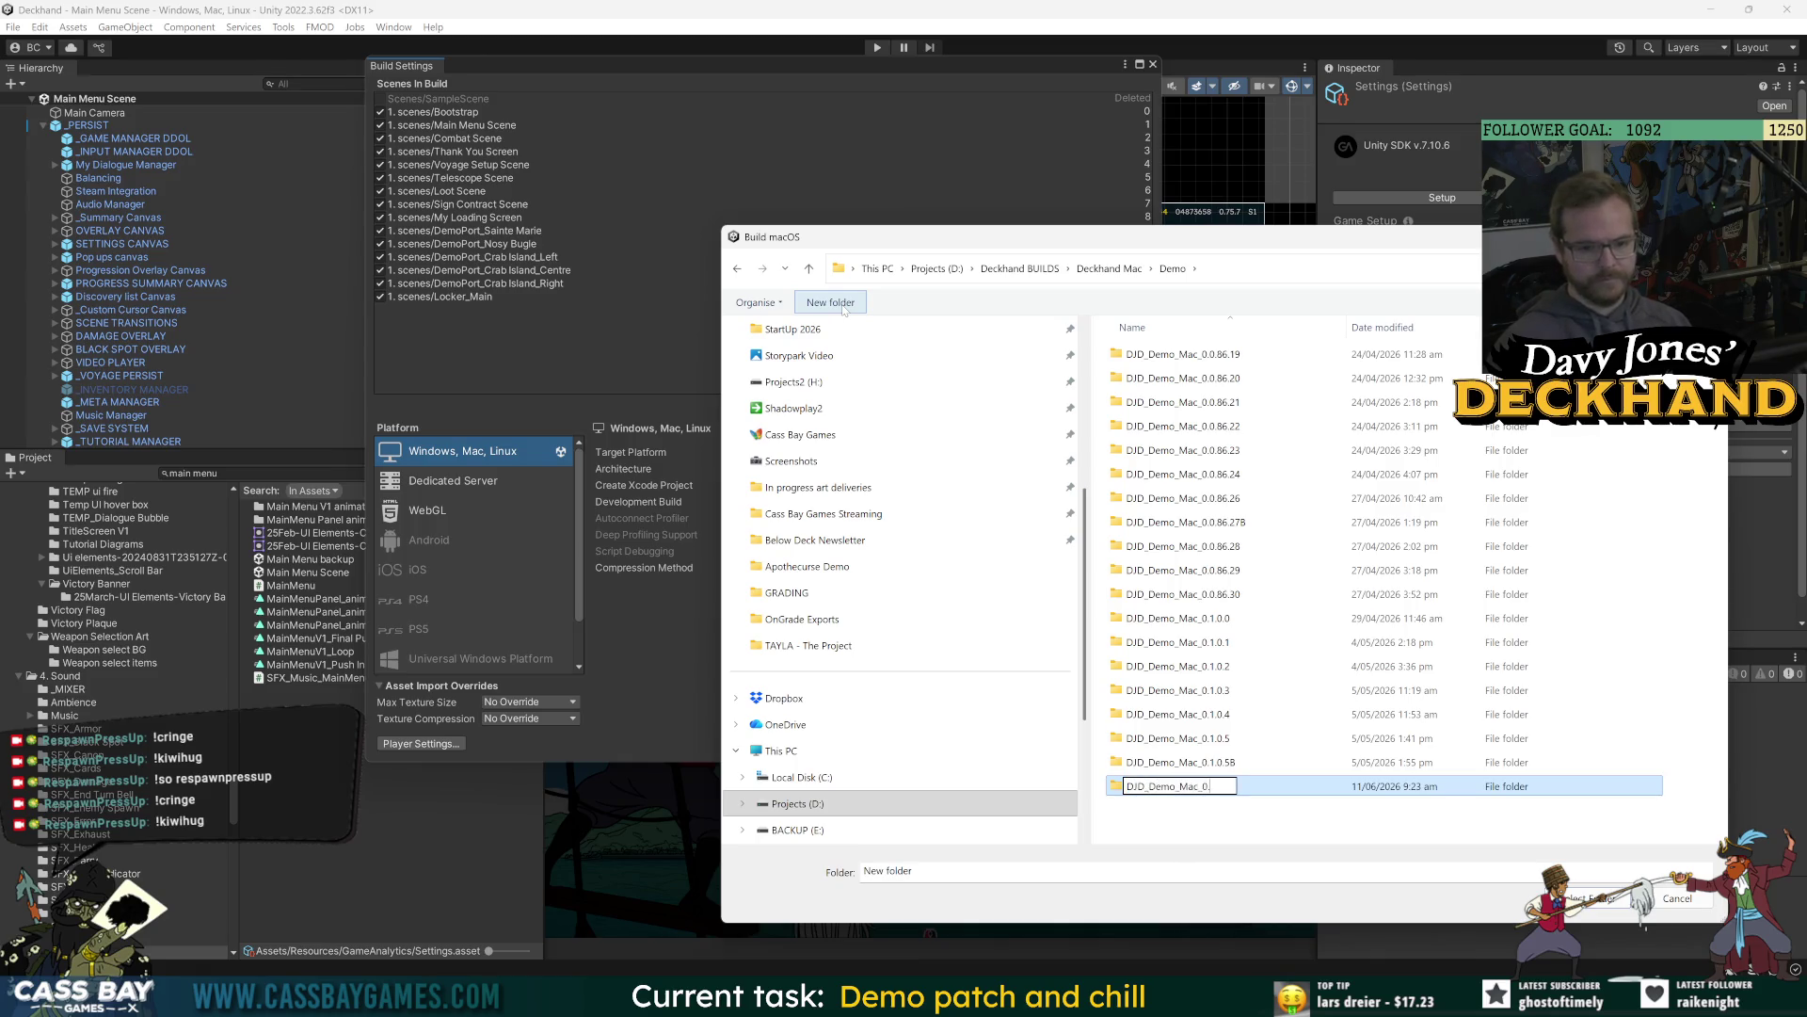
{"action": "type", "text": "1.0.13"}
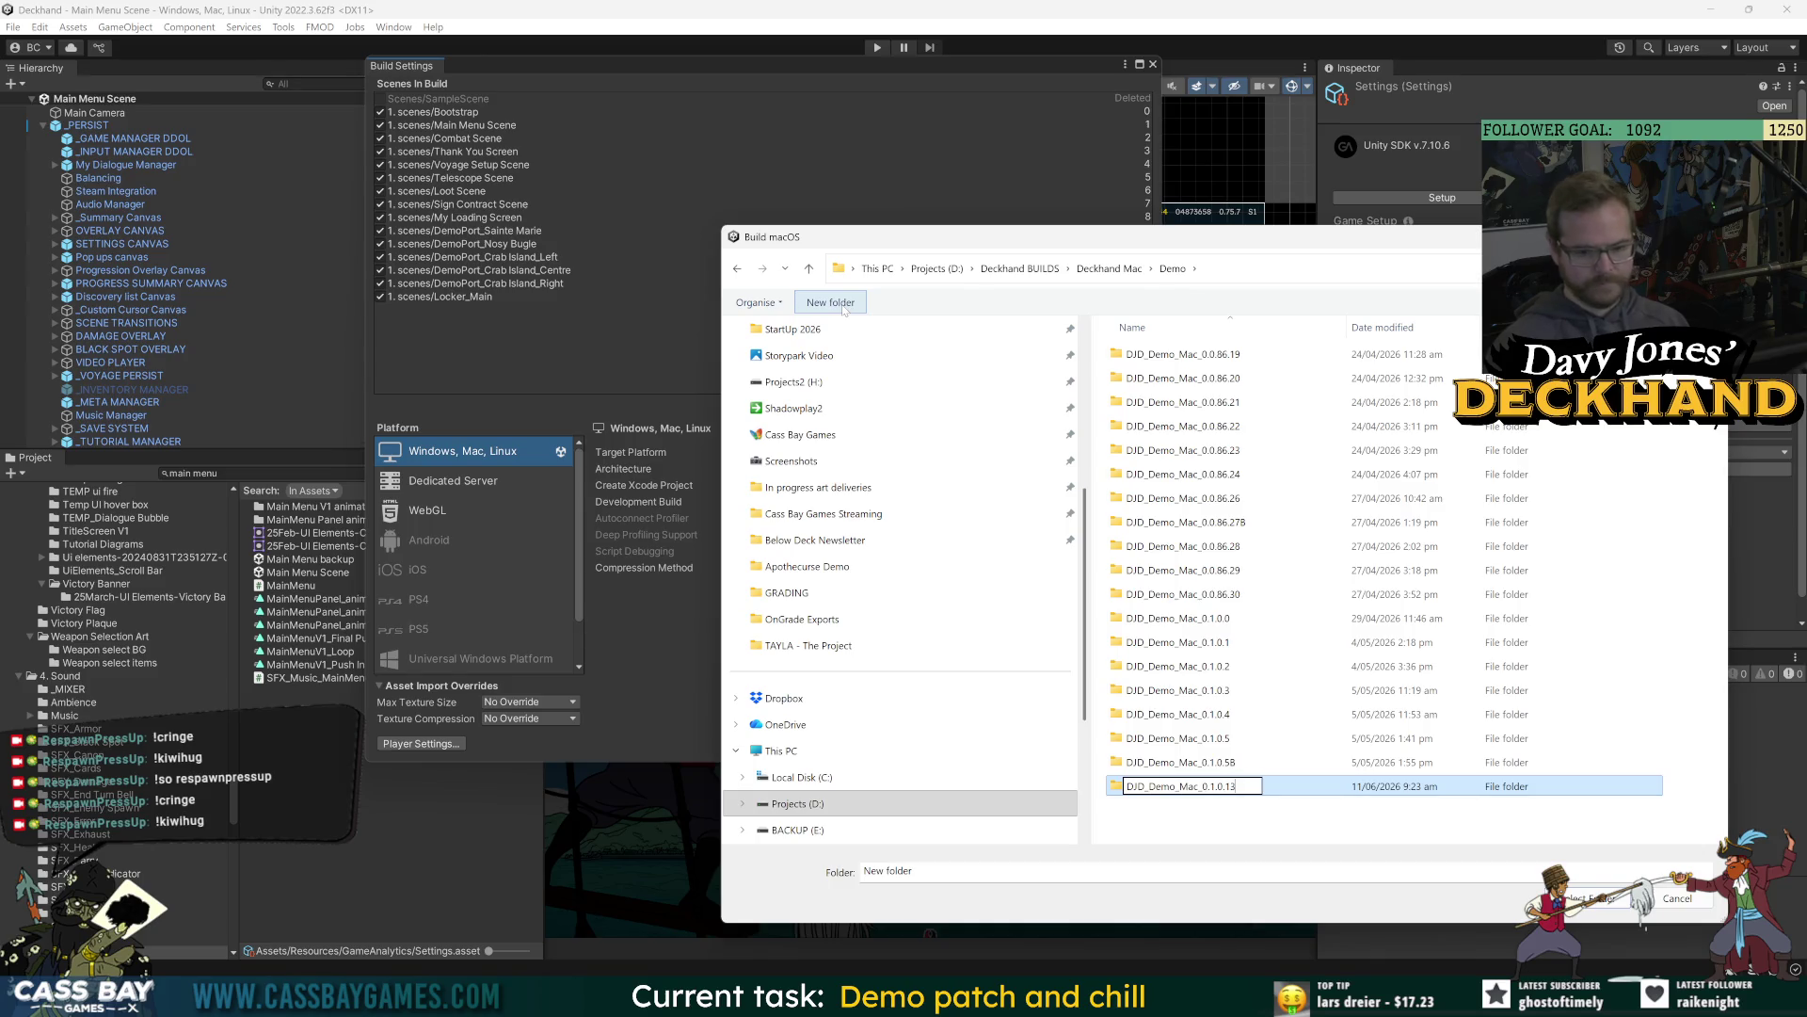
{"action": "key", "text": "Return"}
{"action": "double_click", "coordinate": [1214, 765]}
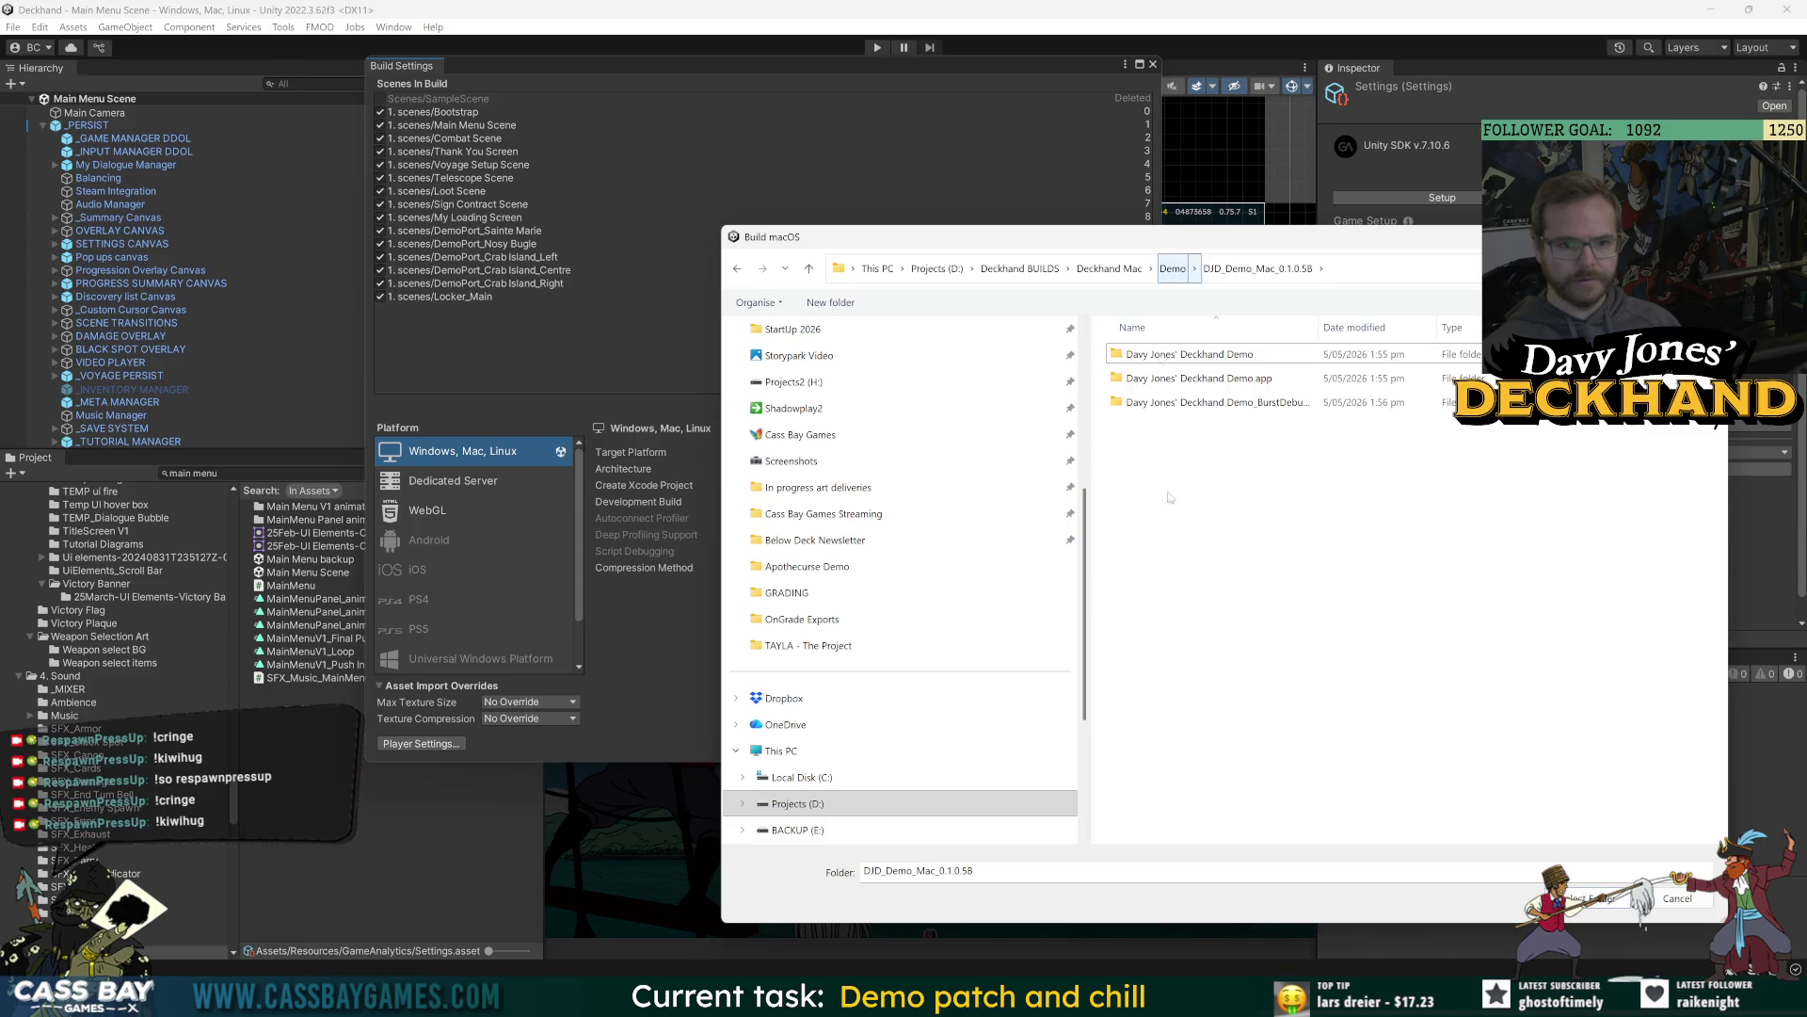
{"action": "double_click", "coordinate": [1186, 788]}
Create a 'Davy Jones' Deckhand Demo' subfolder inside it, build into it, and return to Steamworks.
{"action": "right_click", "coordinate": [1221, 492]}
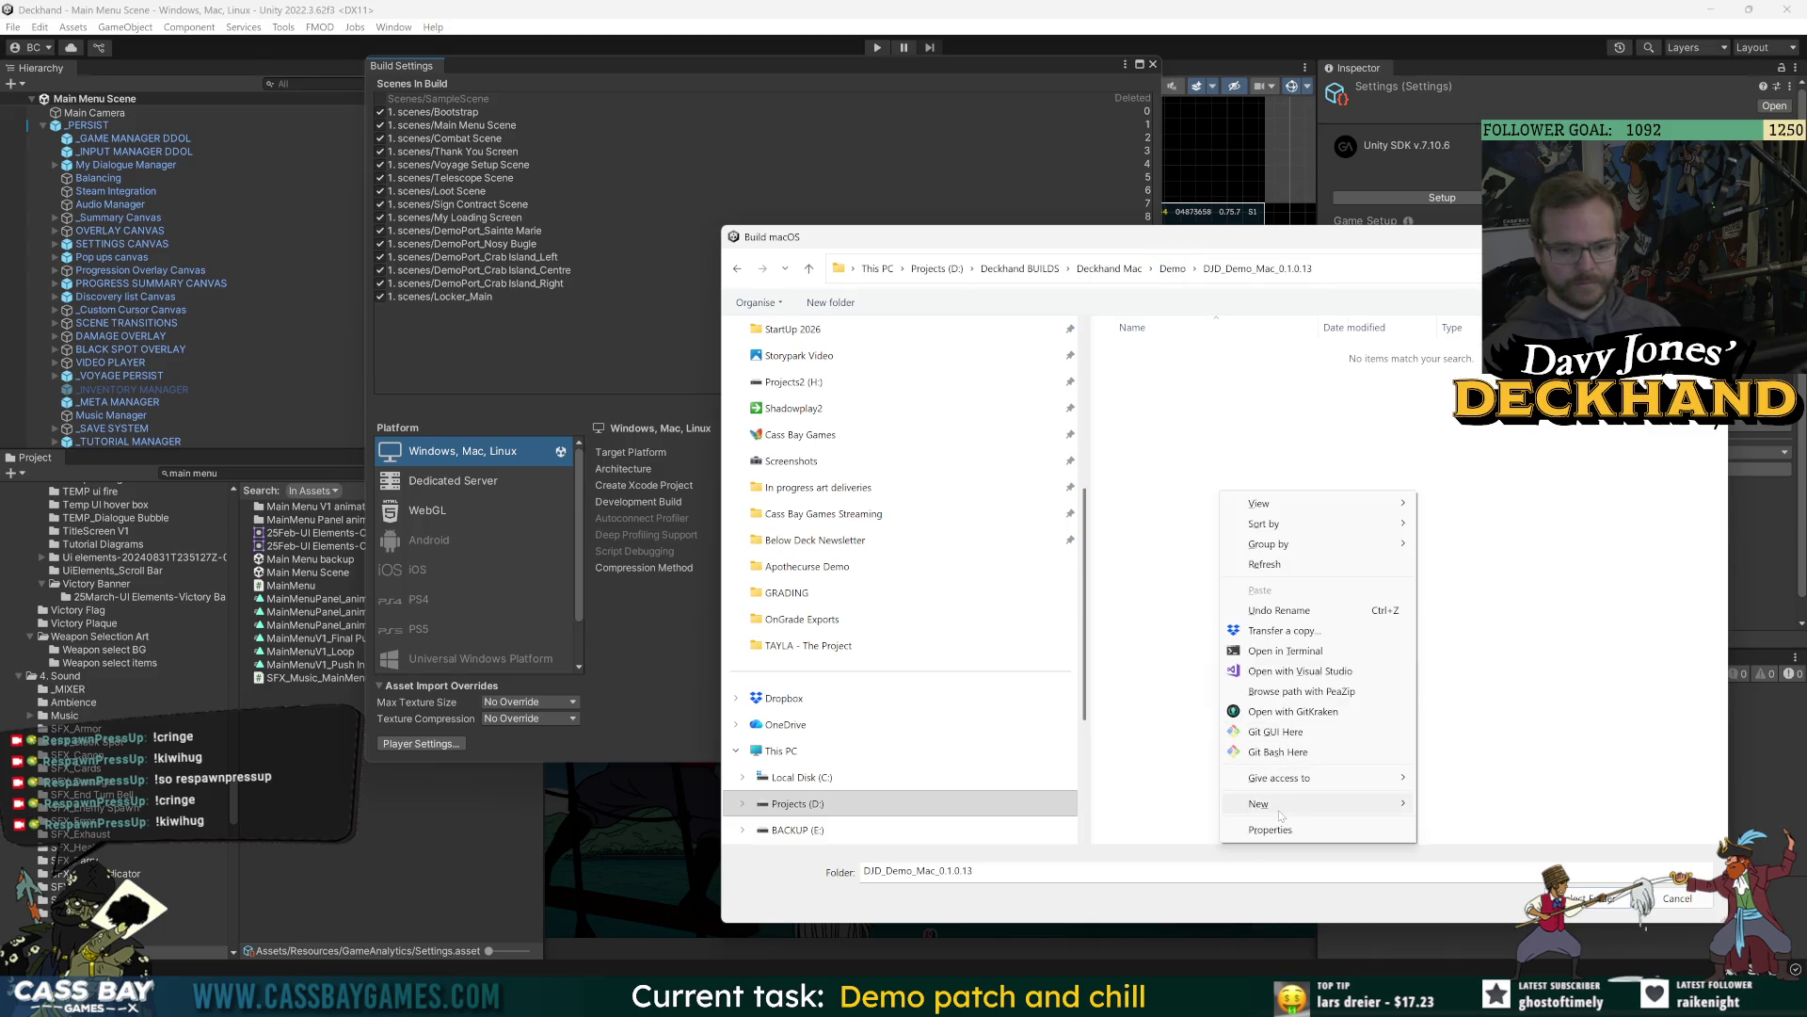
{"action": "mouse_move", "coordinate": [1281, 815]}
{"action": "left_click", "coordinate": [1486, 533]}
{"action": "type", "text": "Day J"}
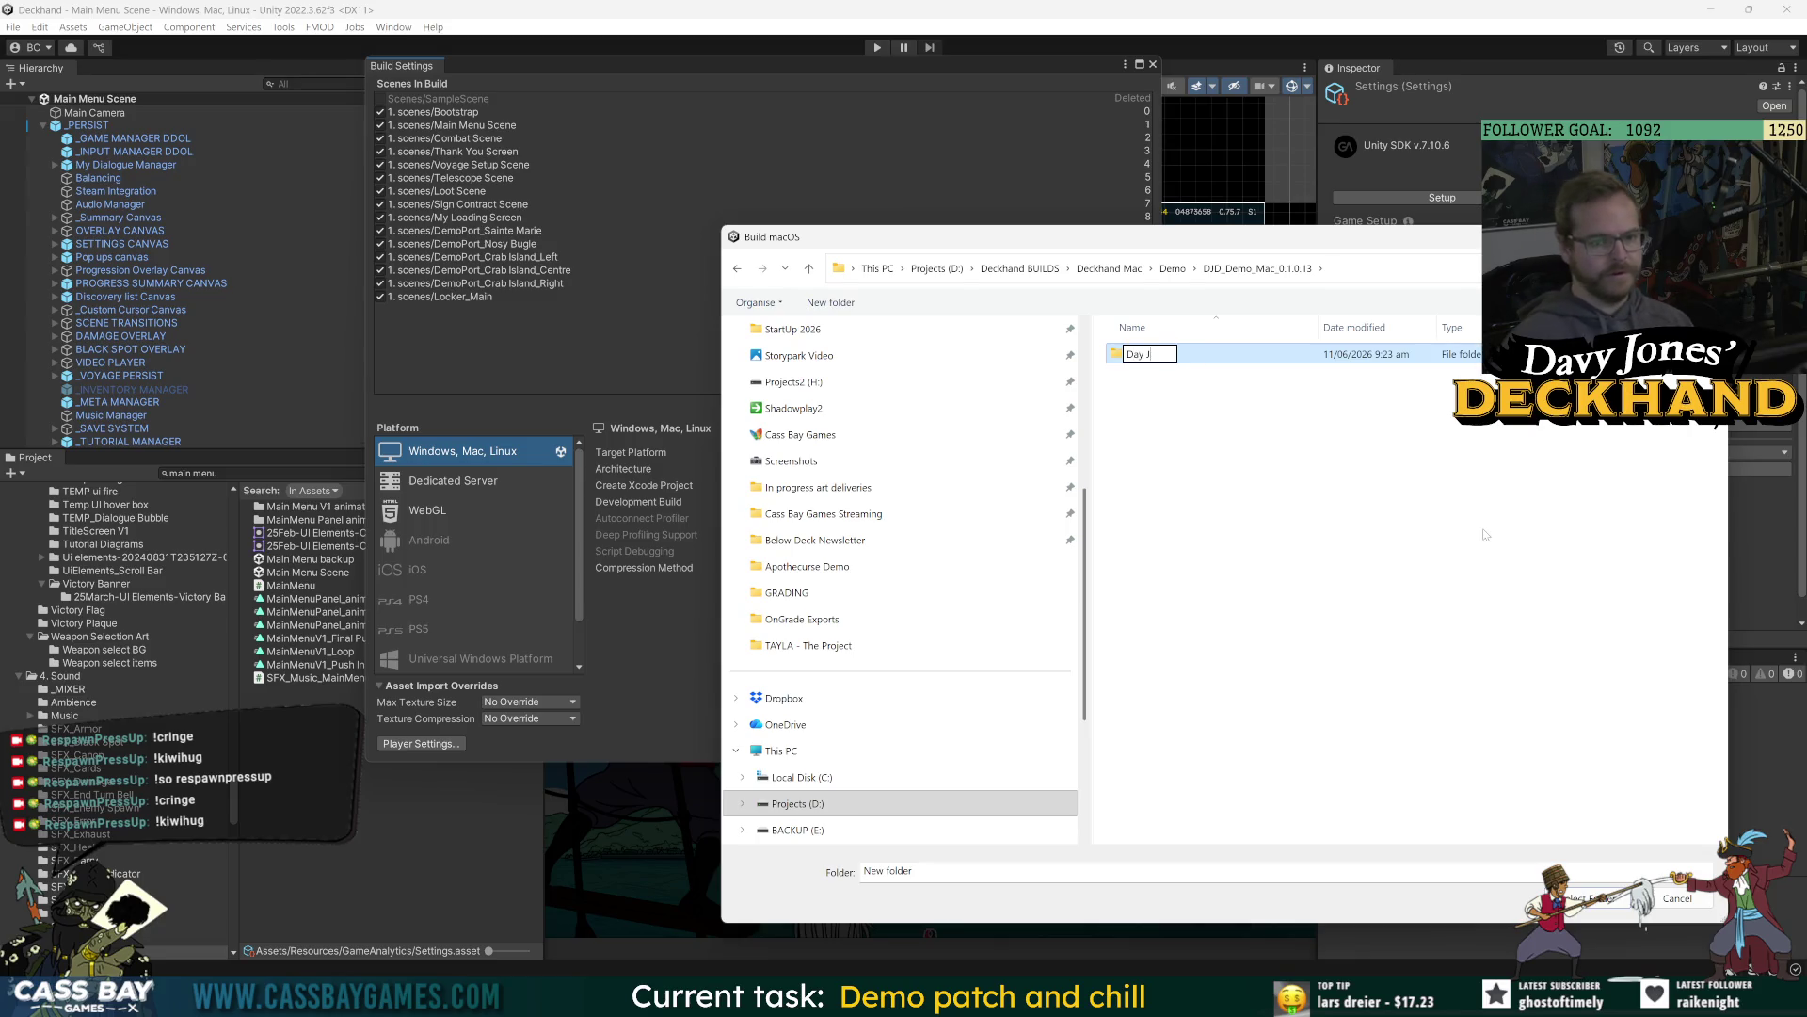
{"action": "key", "text": "BackSpace"}
{"action": "key", "text": "BackSpace"}
{"action": "key", "text": "BackSpace"}
{"action": "type", "text": "vy Jones' D"}
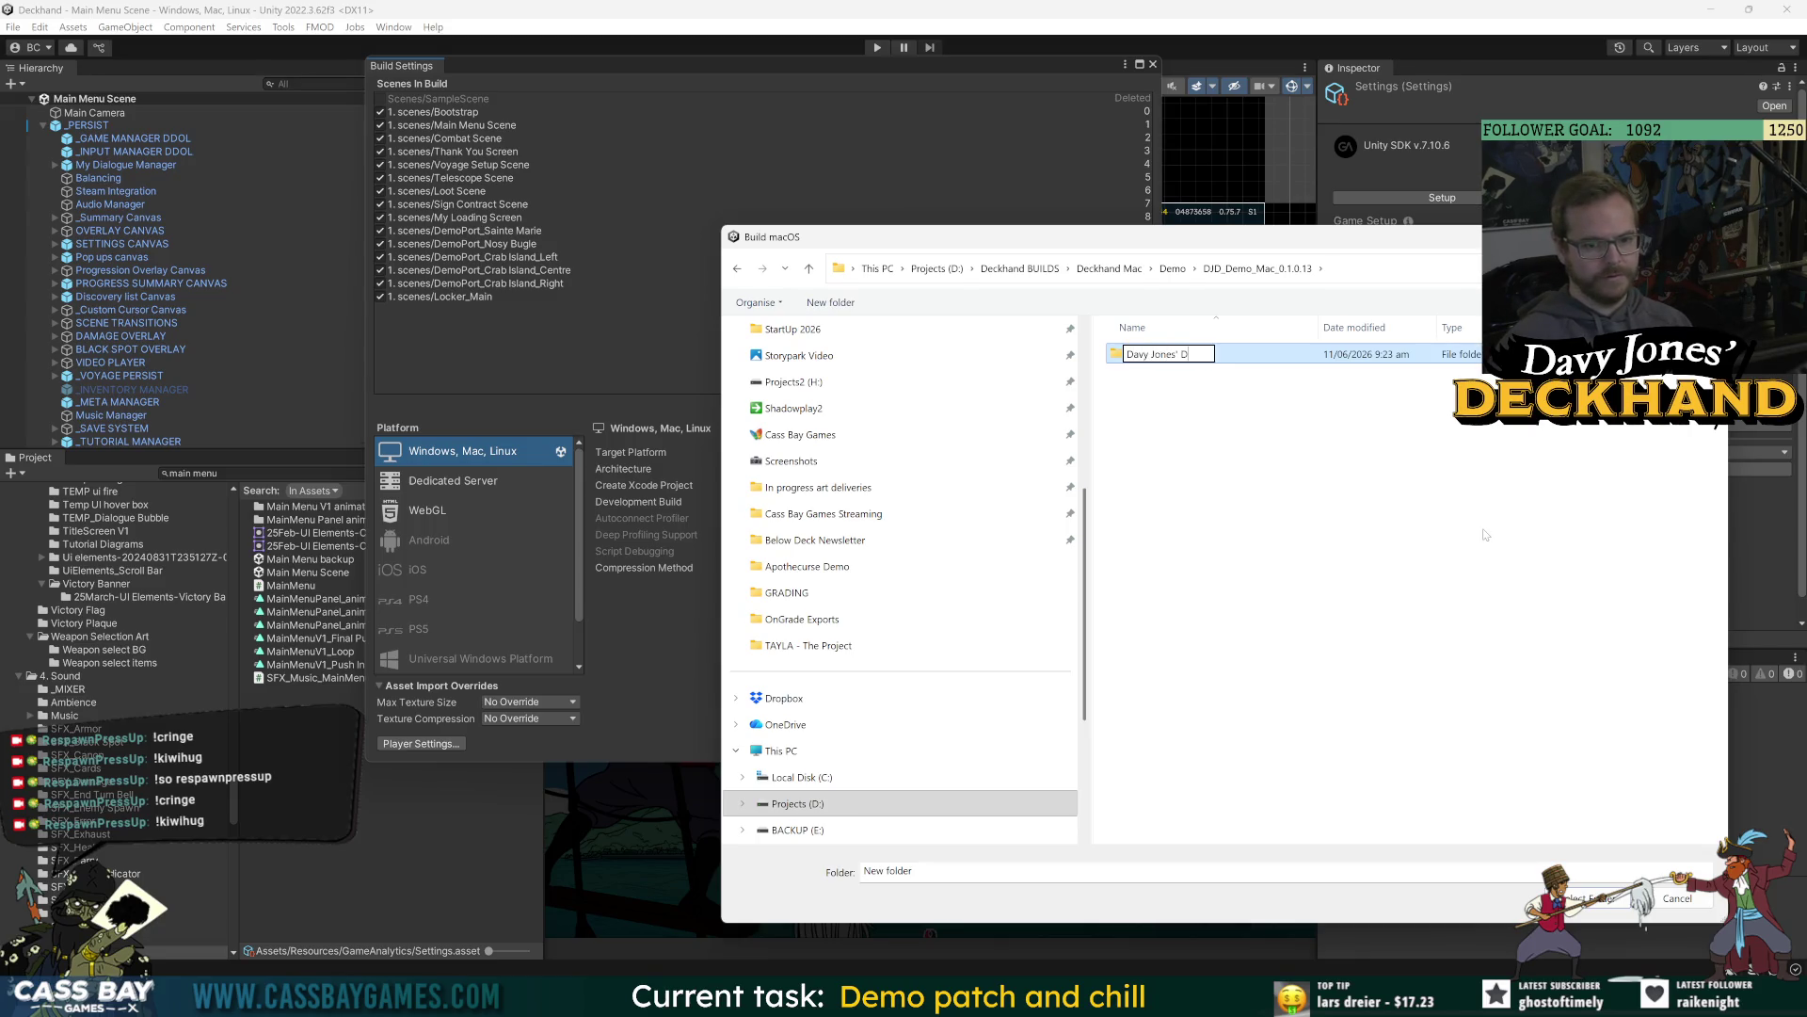
{"action": "type", "text": "eckhand Demo"}
{"action": "key", "text": "Return"}
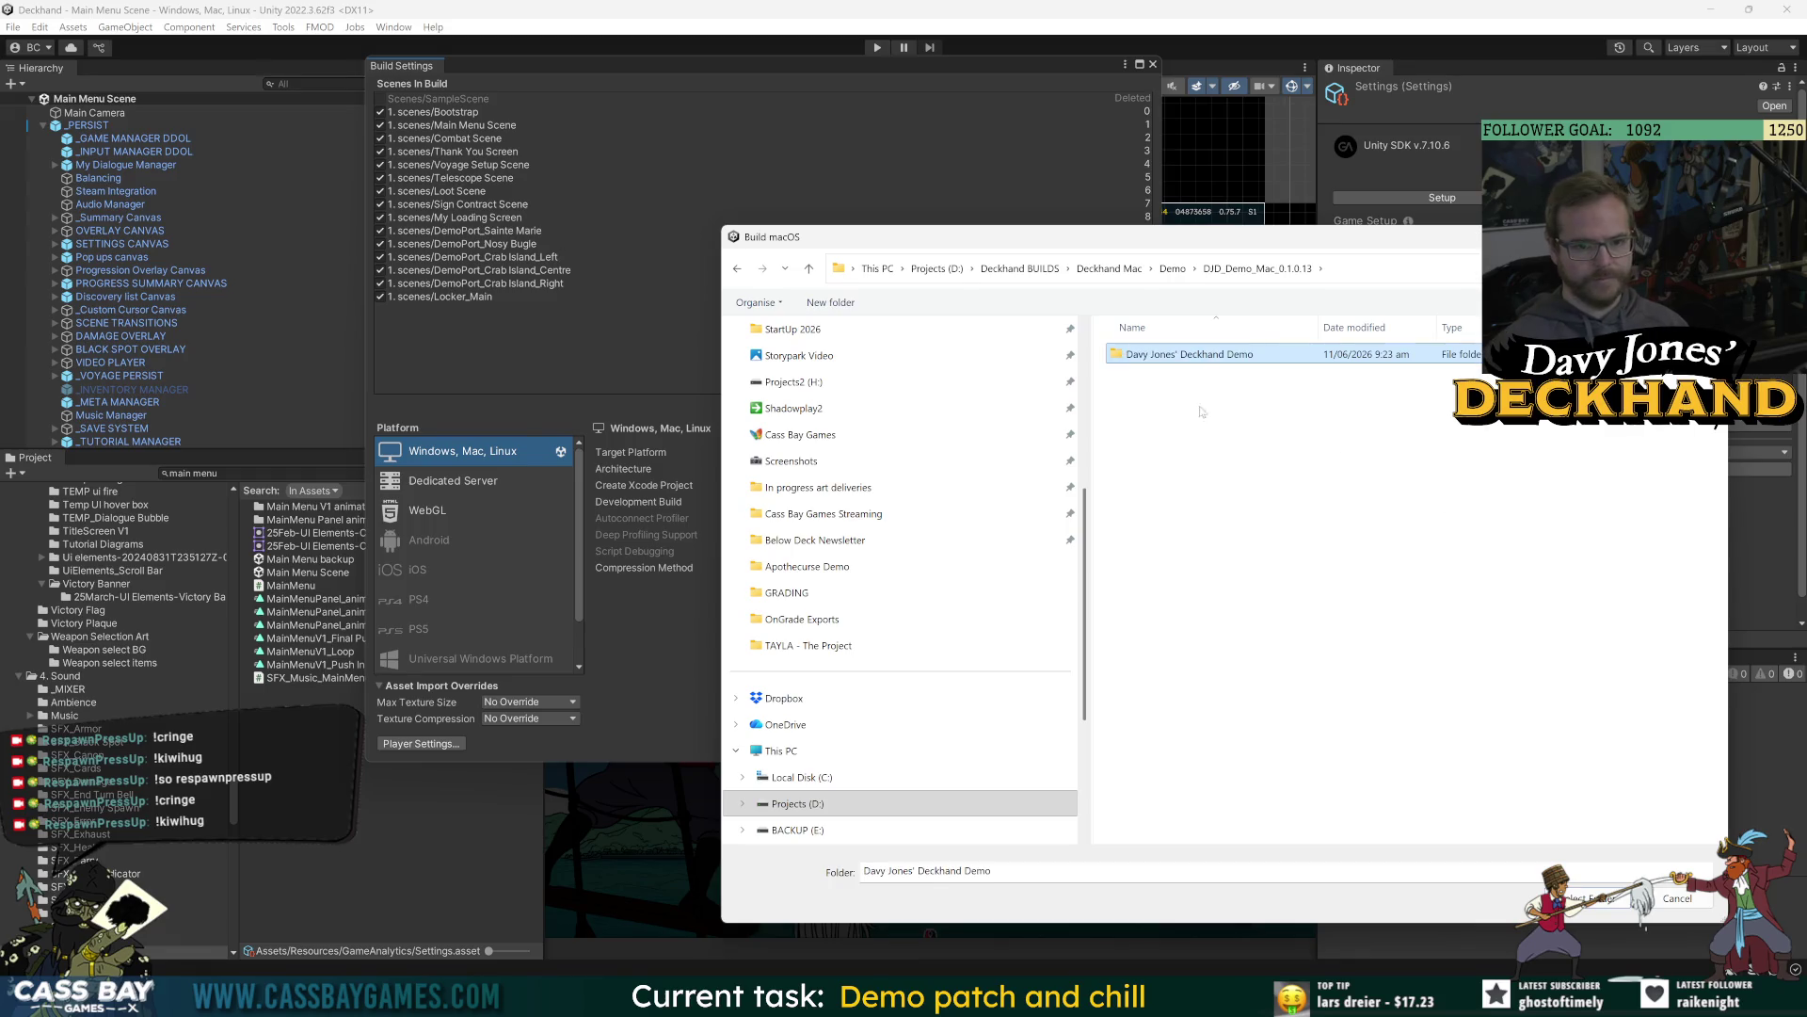
{"action": "double_click", "coordinate": [1214, 355]}
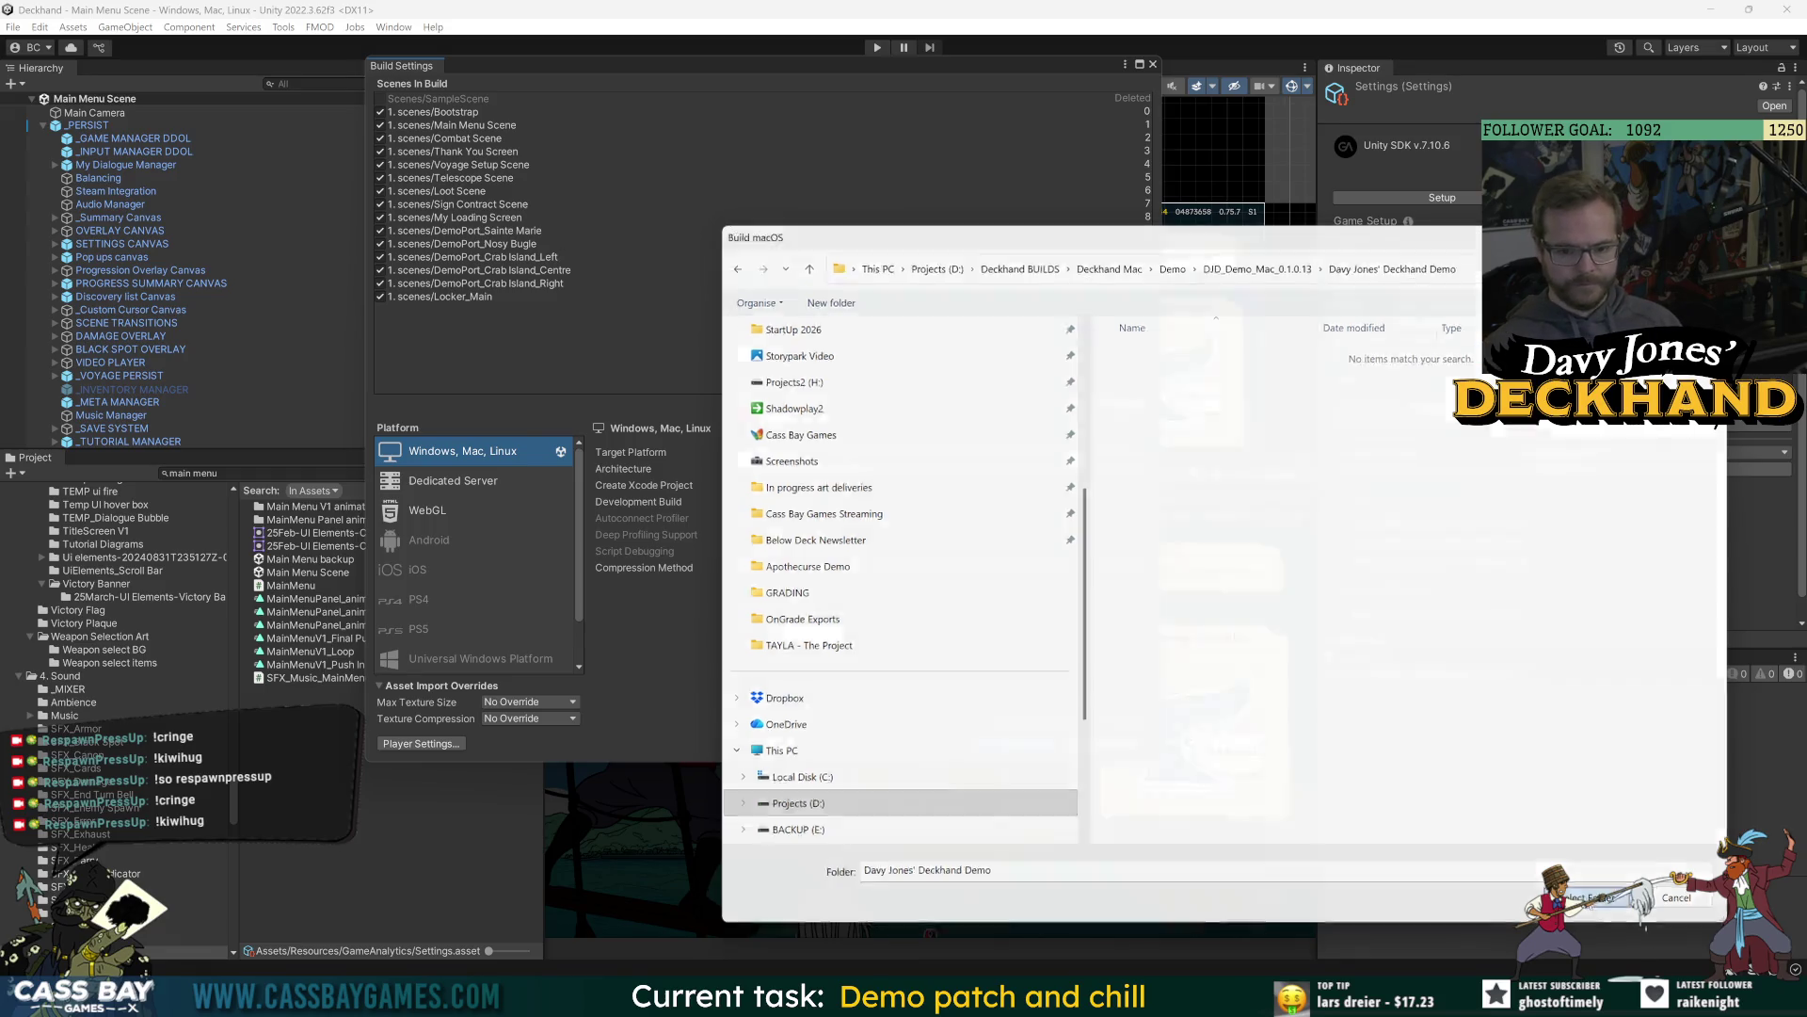
{"action": "left_click", "coordinate": [1589, 897]}
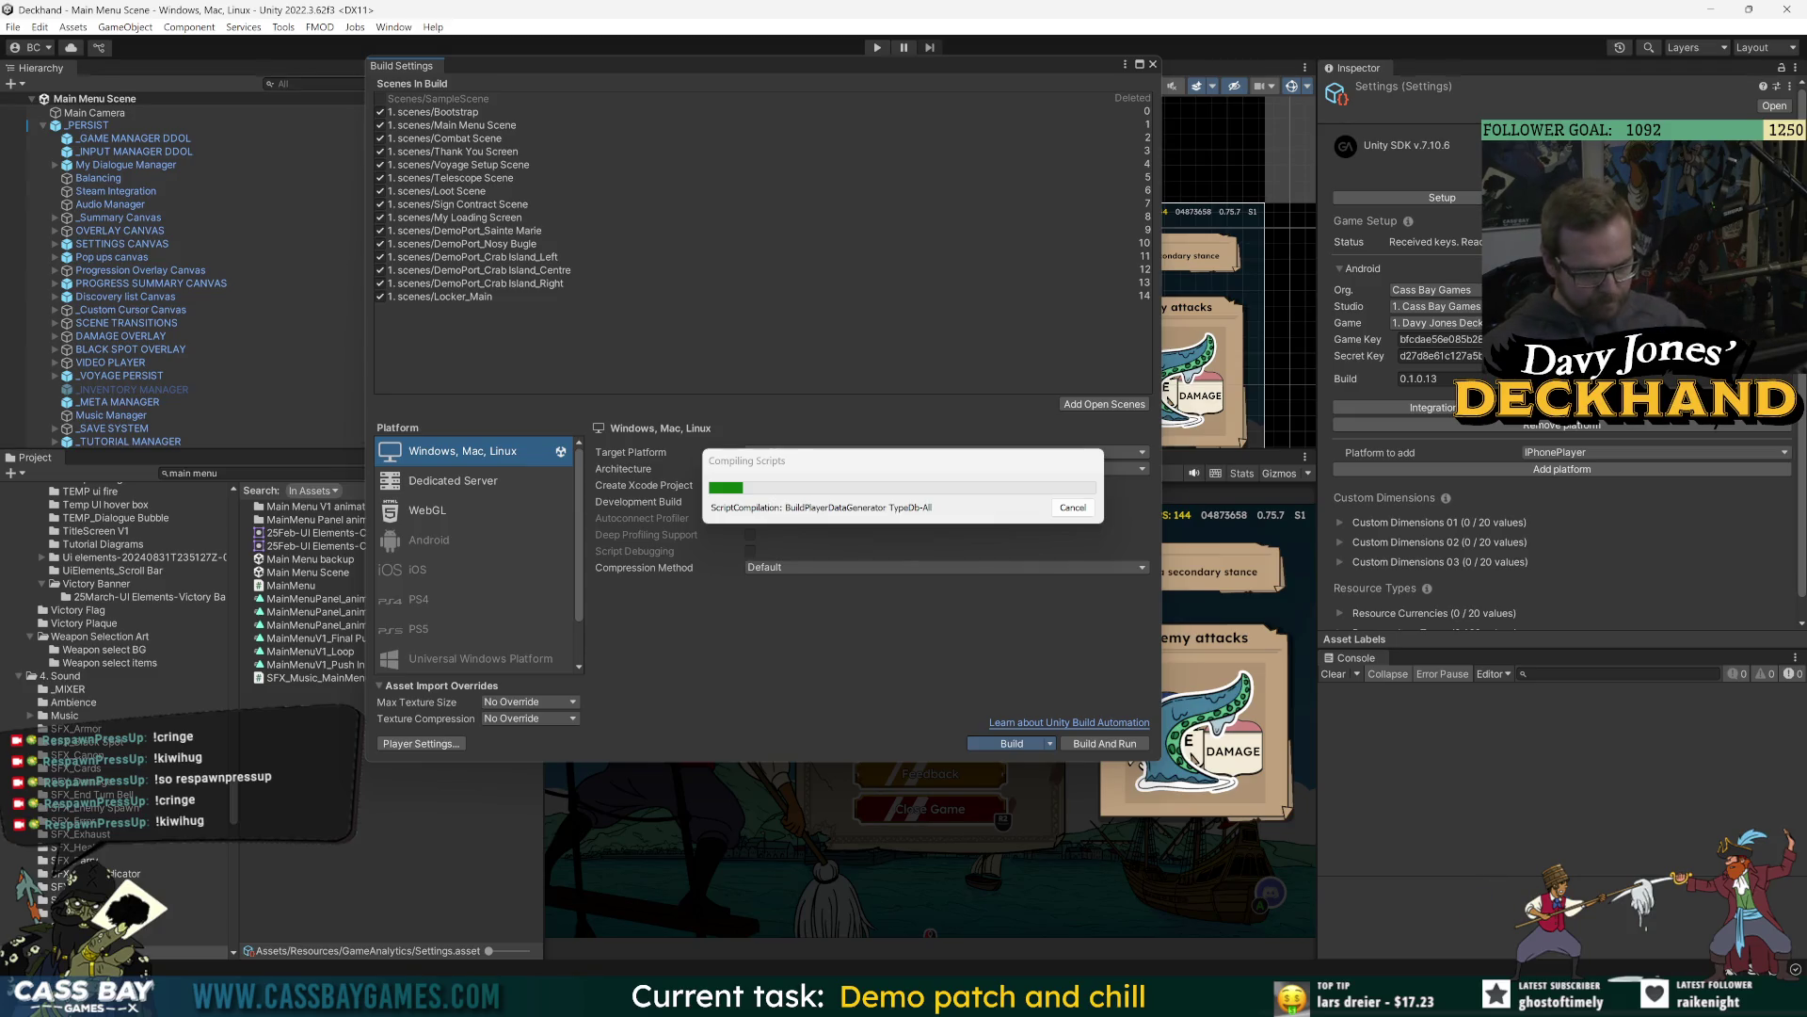
{"action": "key", "text": "alt+Tab"}
{"action": "left_click", "coordinate": [741, 16]}
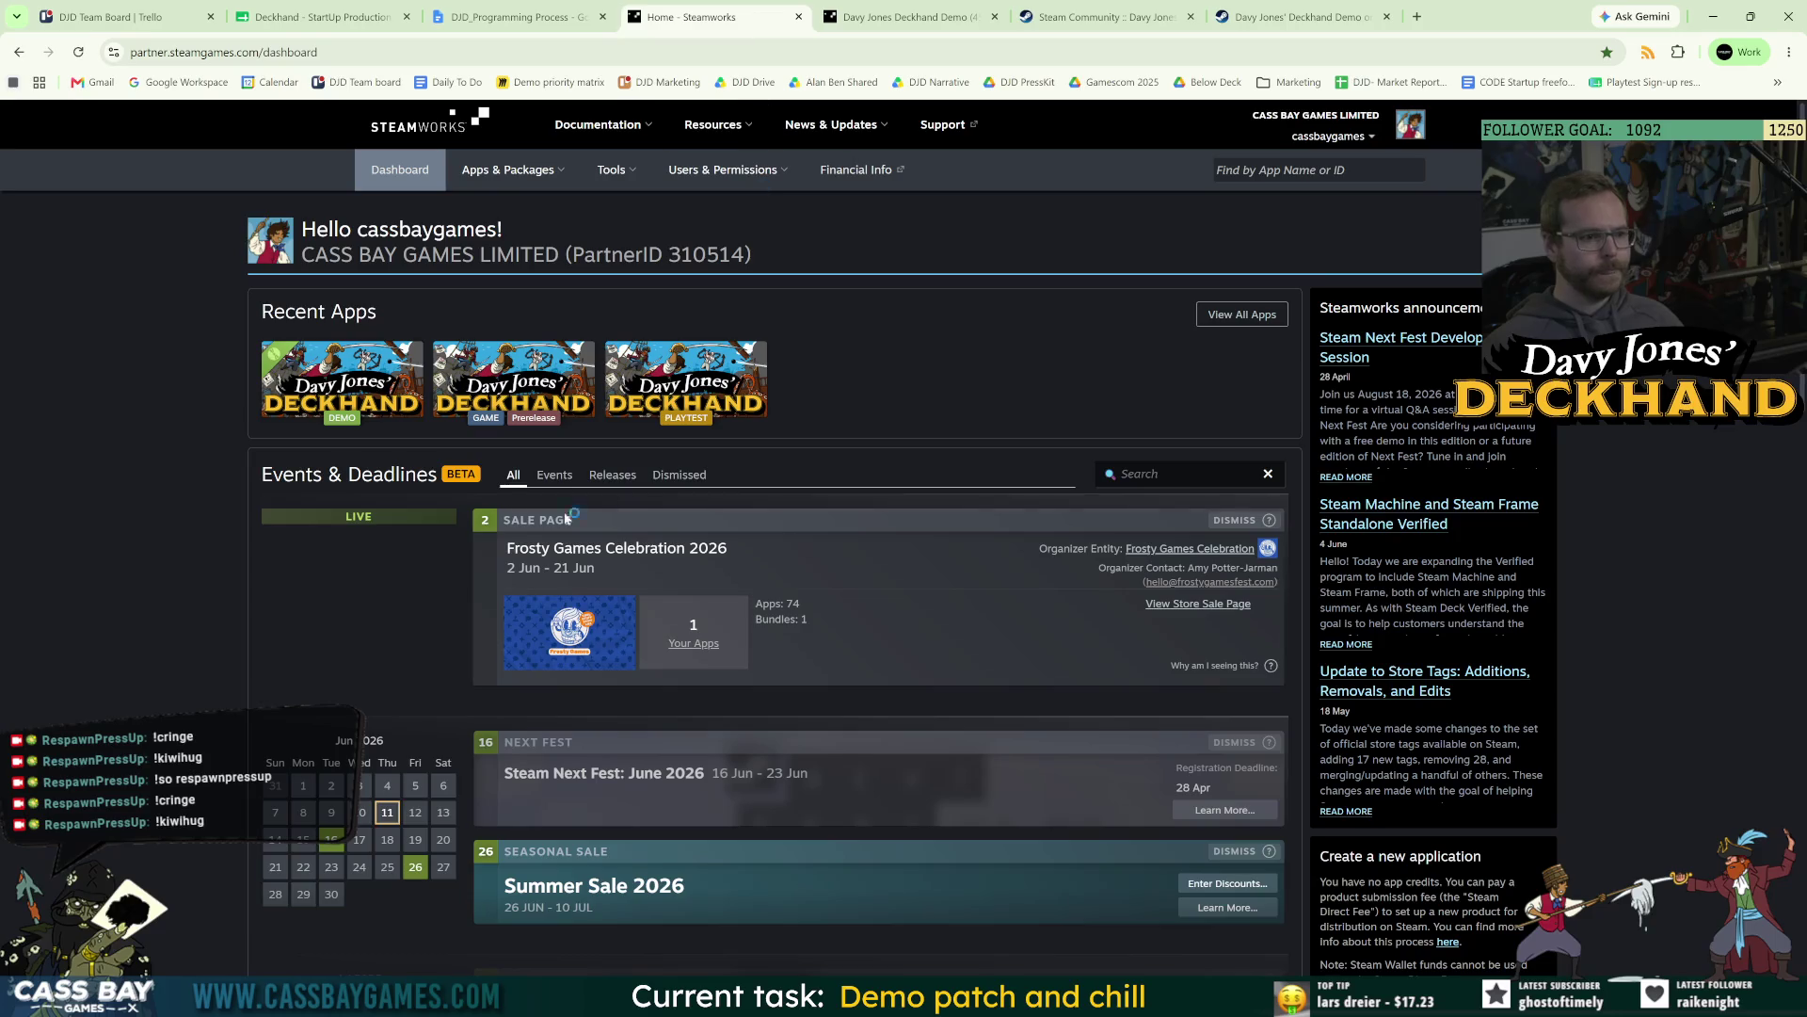
Close the extra browser tabs and open the Deckhand Playtest Steam Community hub in a new tab.
{"action": "left_click", "coordinate": [686, 377]}
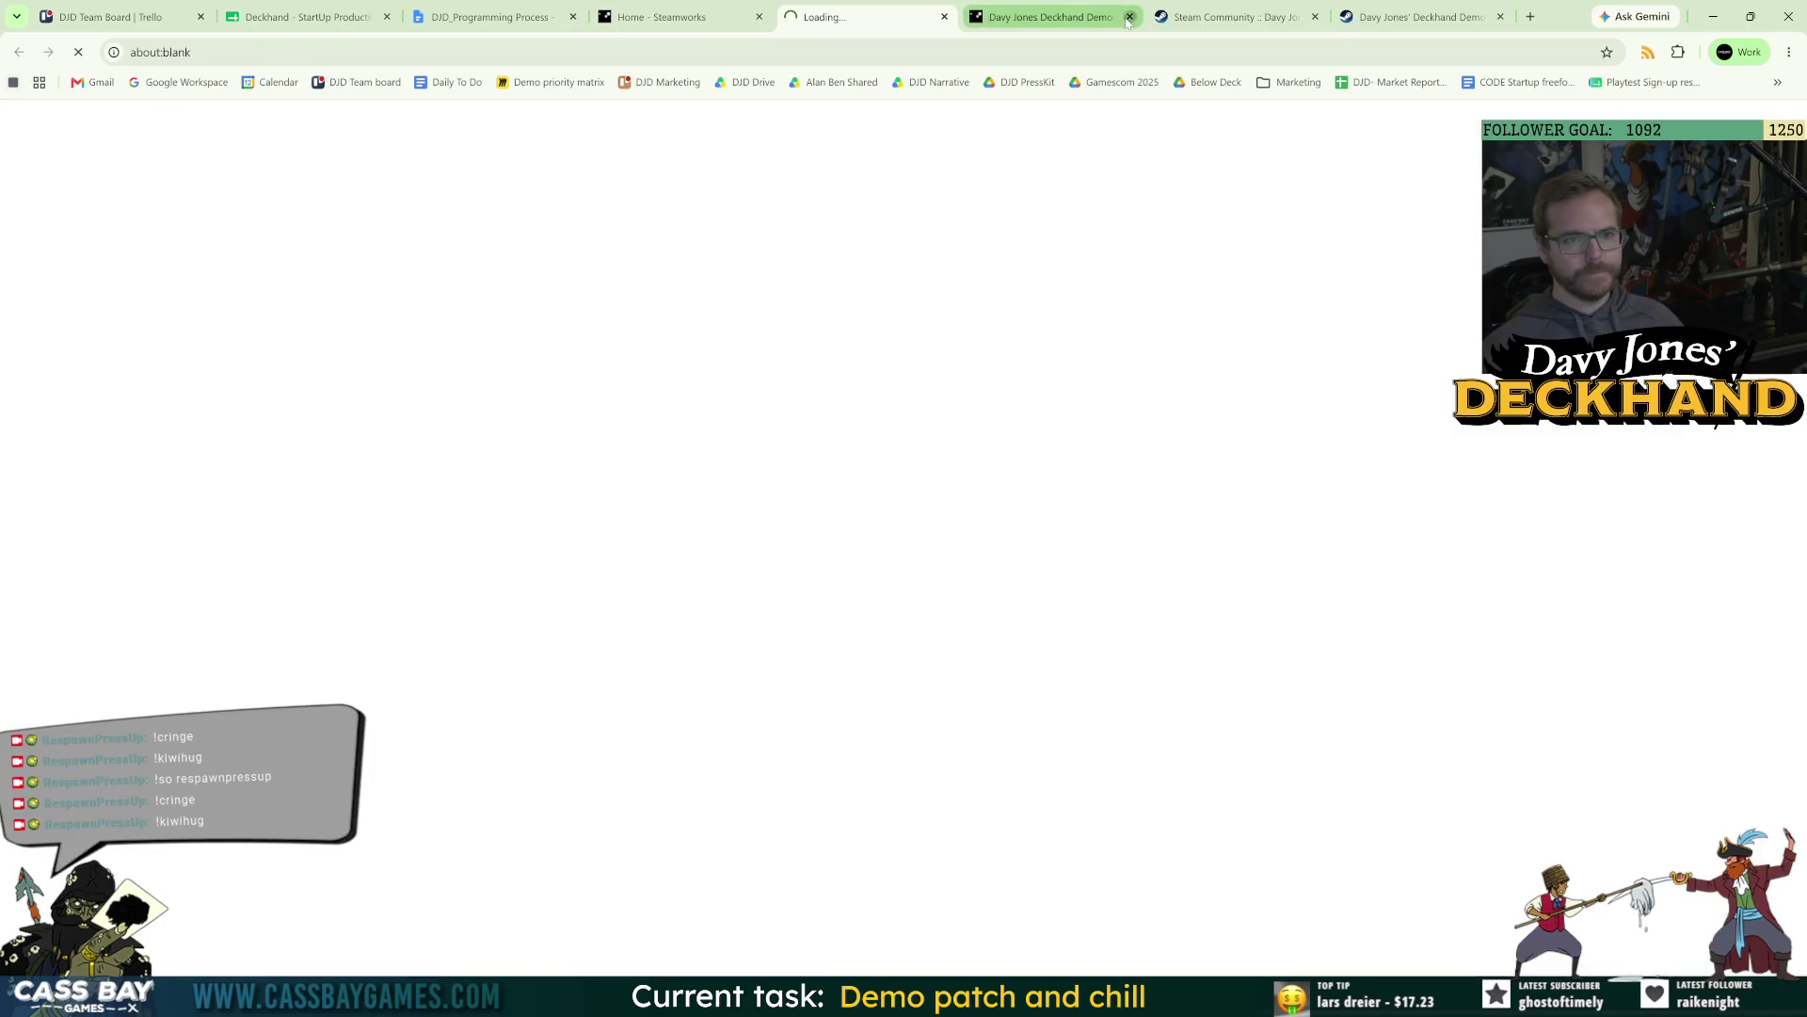
{"action": "left_click", "coordinate": [1130, 16]}
{"action": "left_click", "coordinate": [1129, 16]}
{"action": "left_click", "coordinate": [1129, 16]}
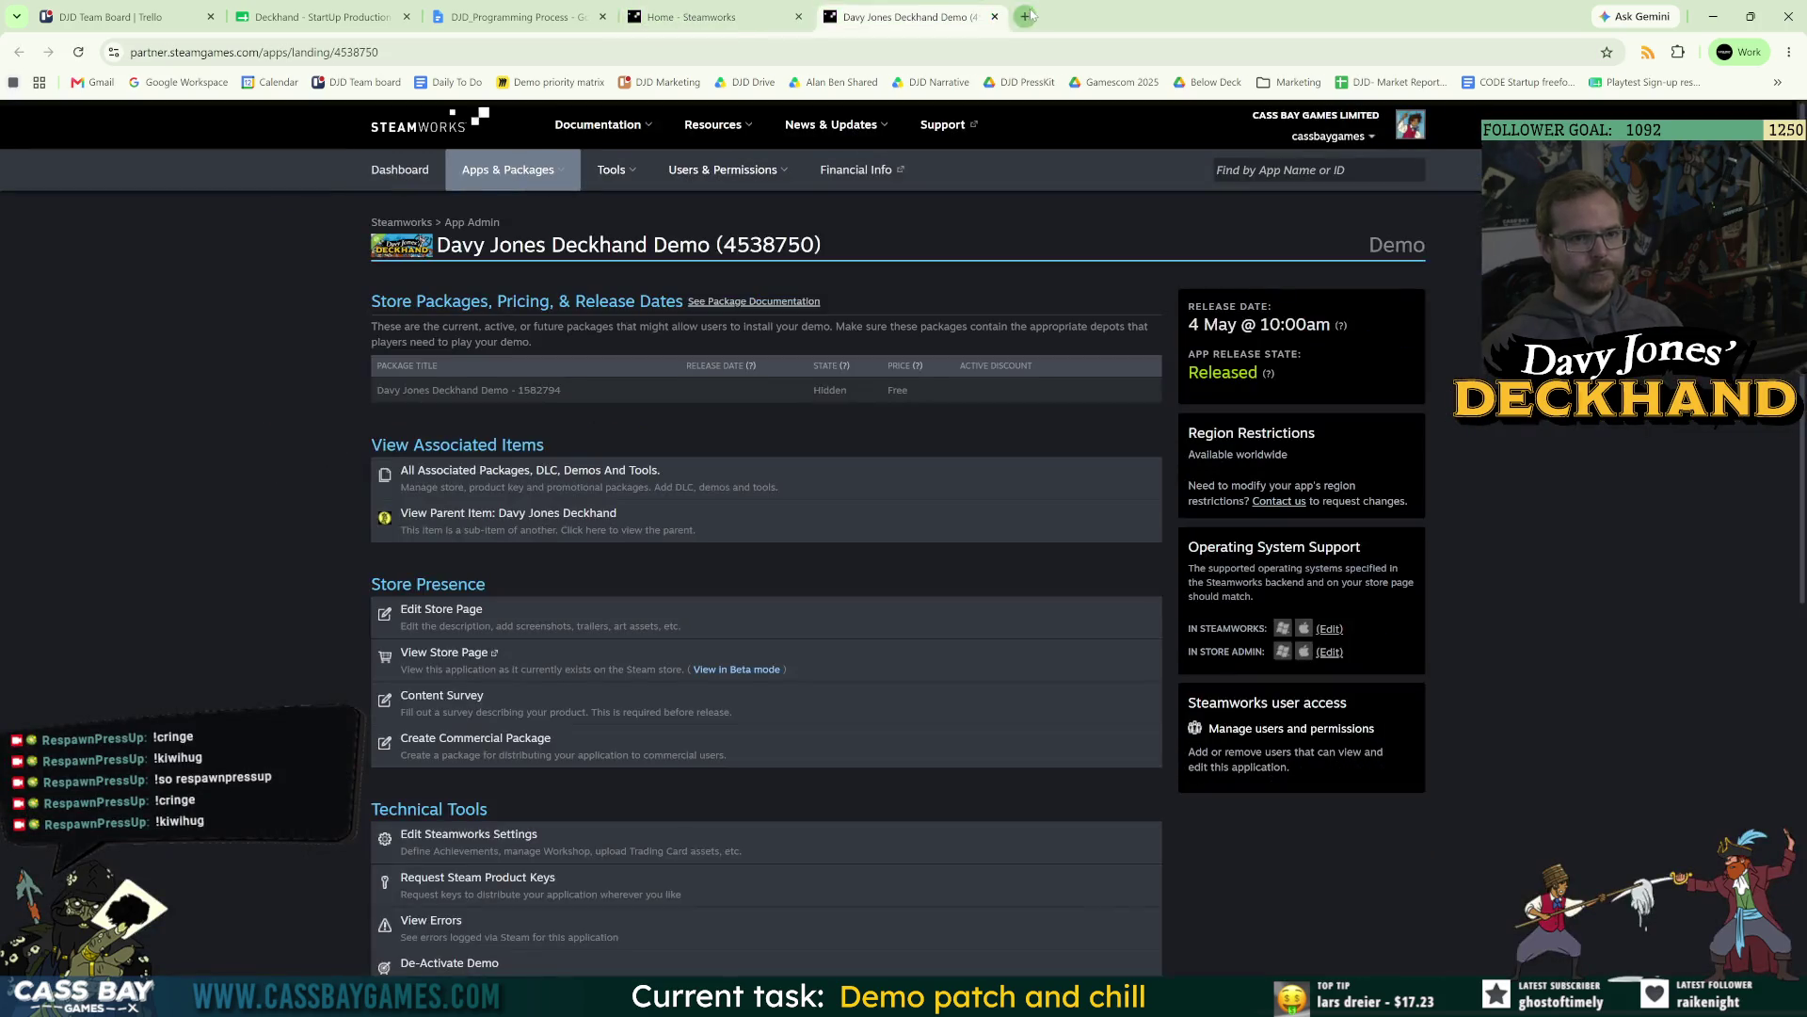
{"action": "left_click", "coordinate": [1025, 16]}
{"action": "type", "text": "communit"}
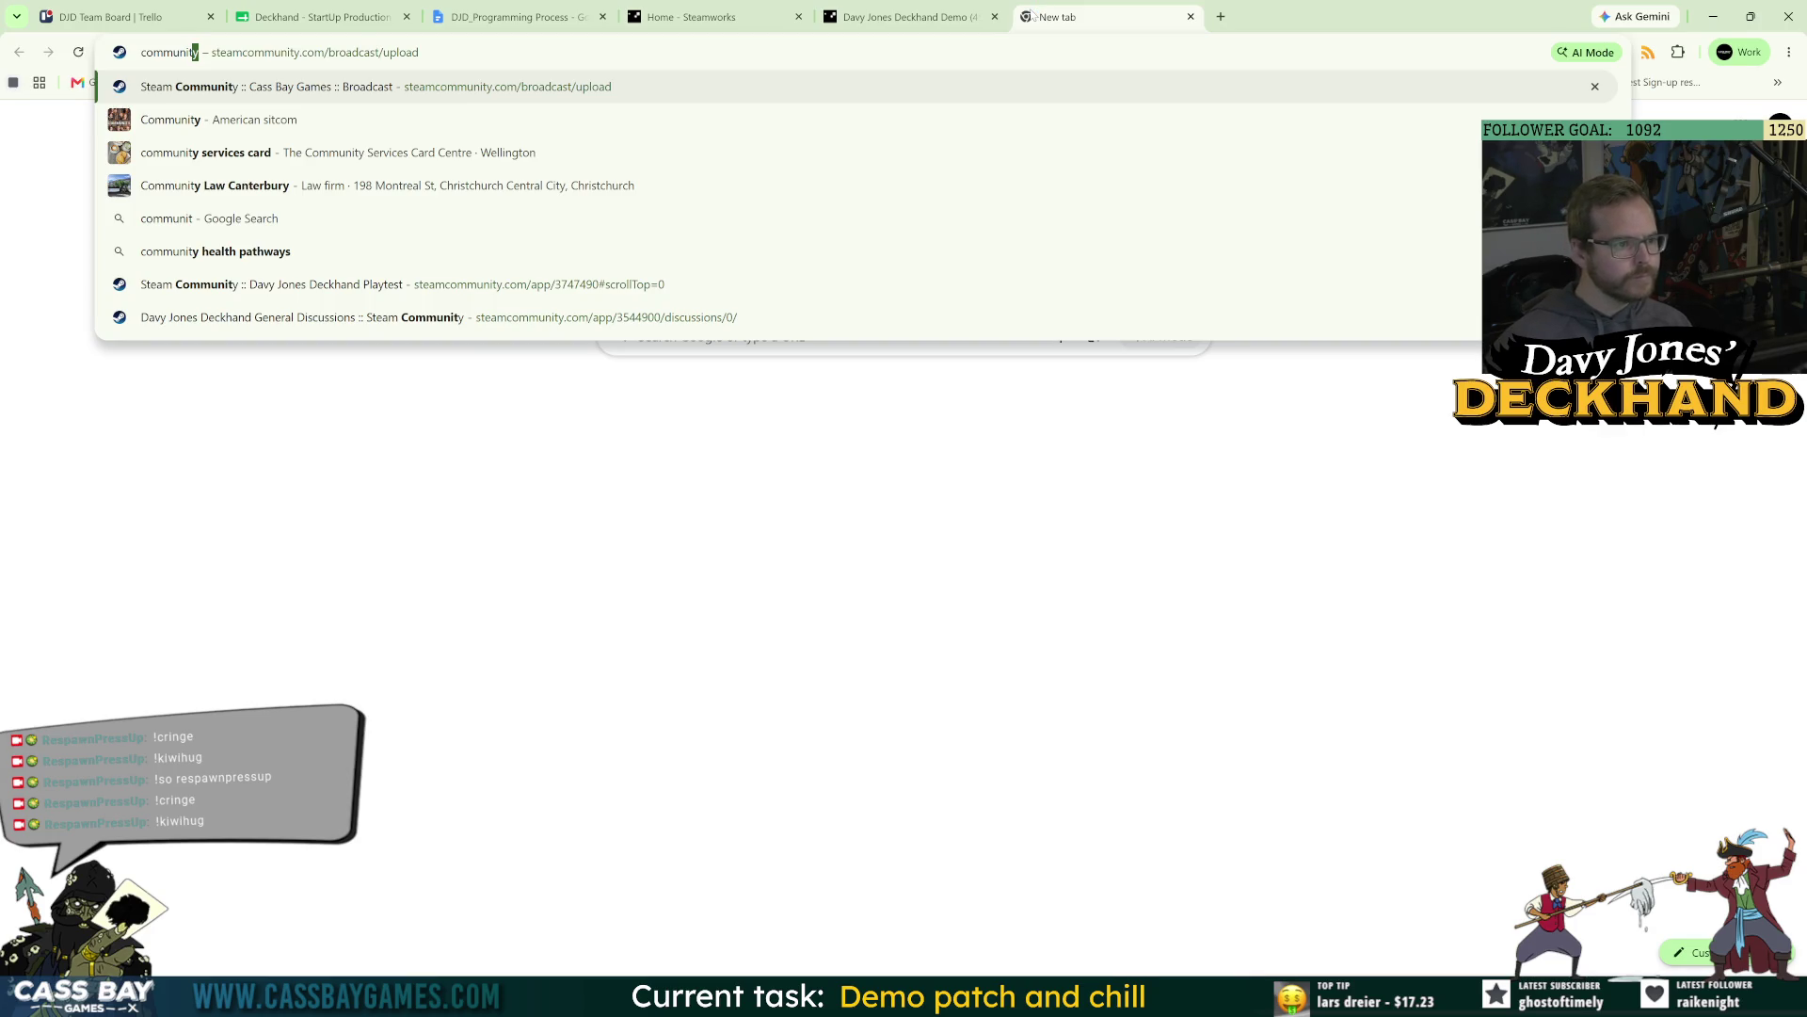
{"action": "key", "text": "Down"}
{"action": "key", "text": "Down"}
{"action": "key", "text": "Down"}
{"action": "key", "text": "Return"}
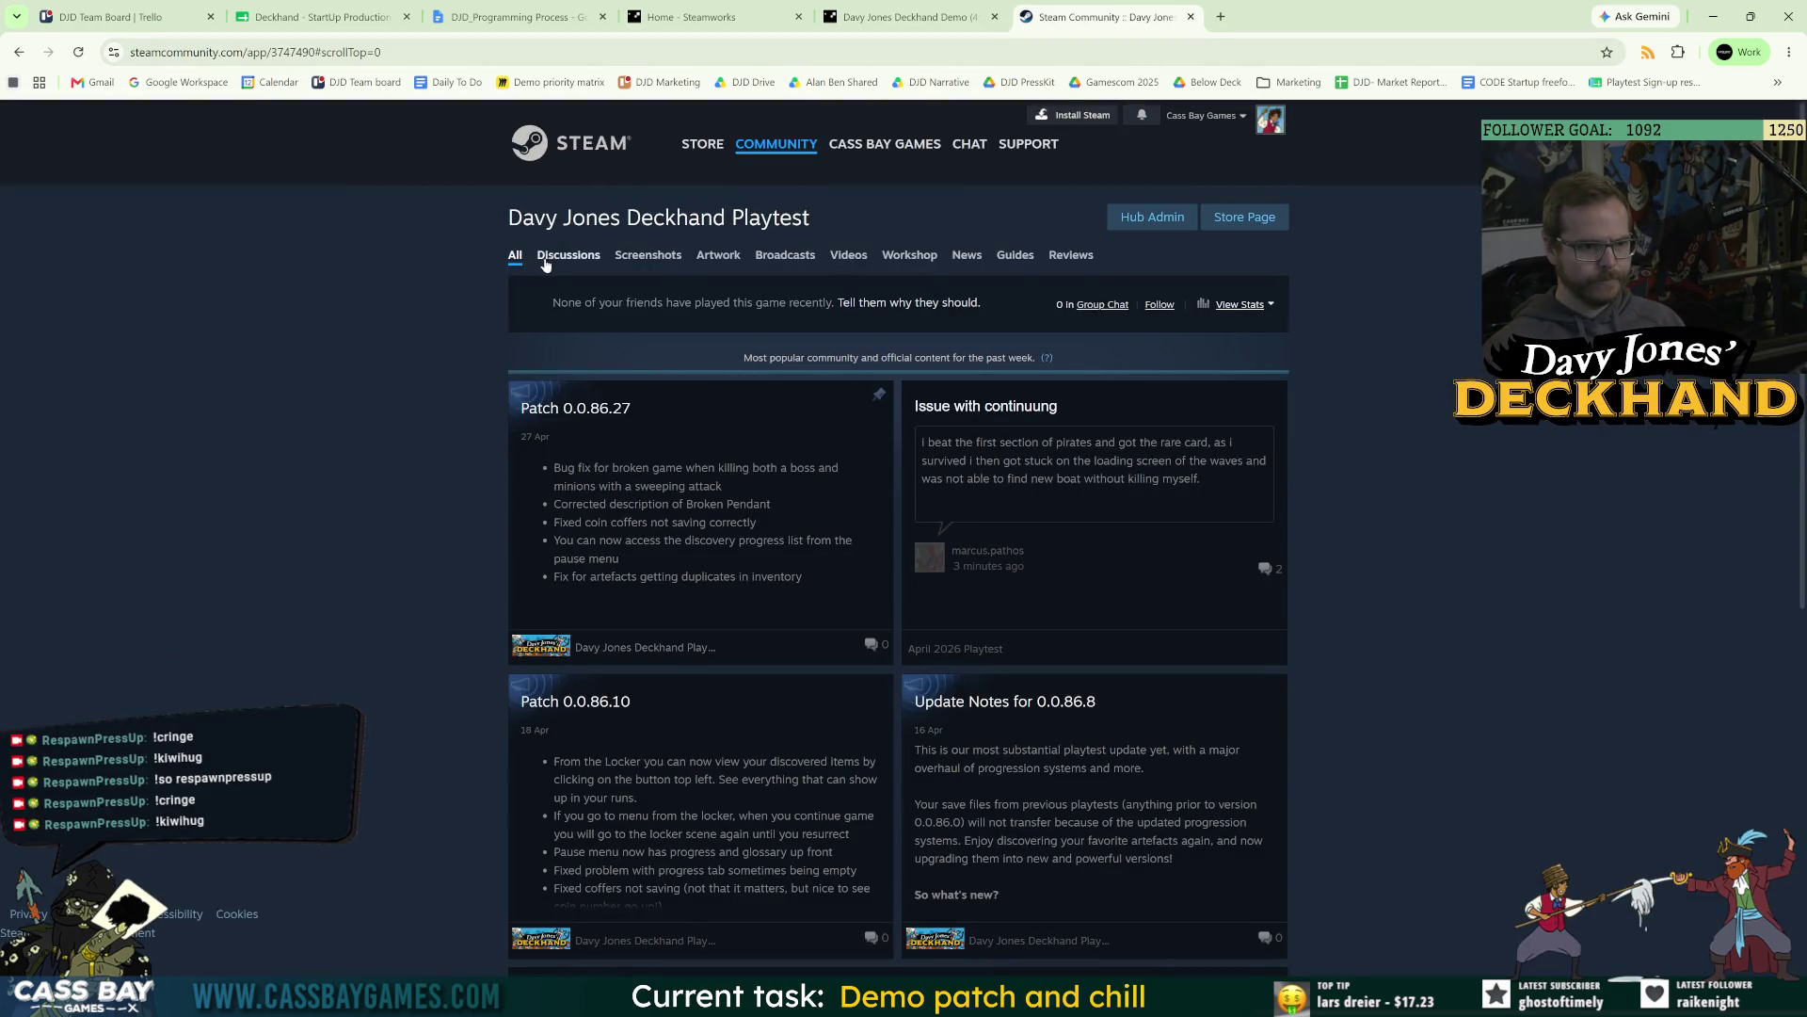
Go to the Davy Jones Deckhand hub and read the Great demo and Feedback threads.
{"action": "left_click", "coordinate": [755, 150]}
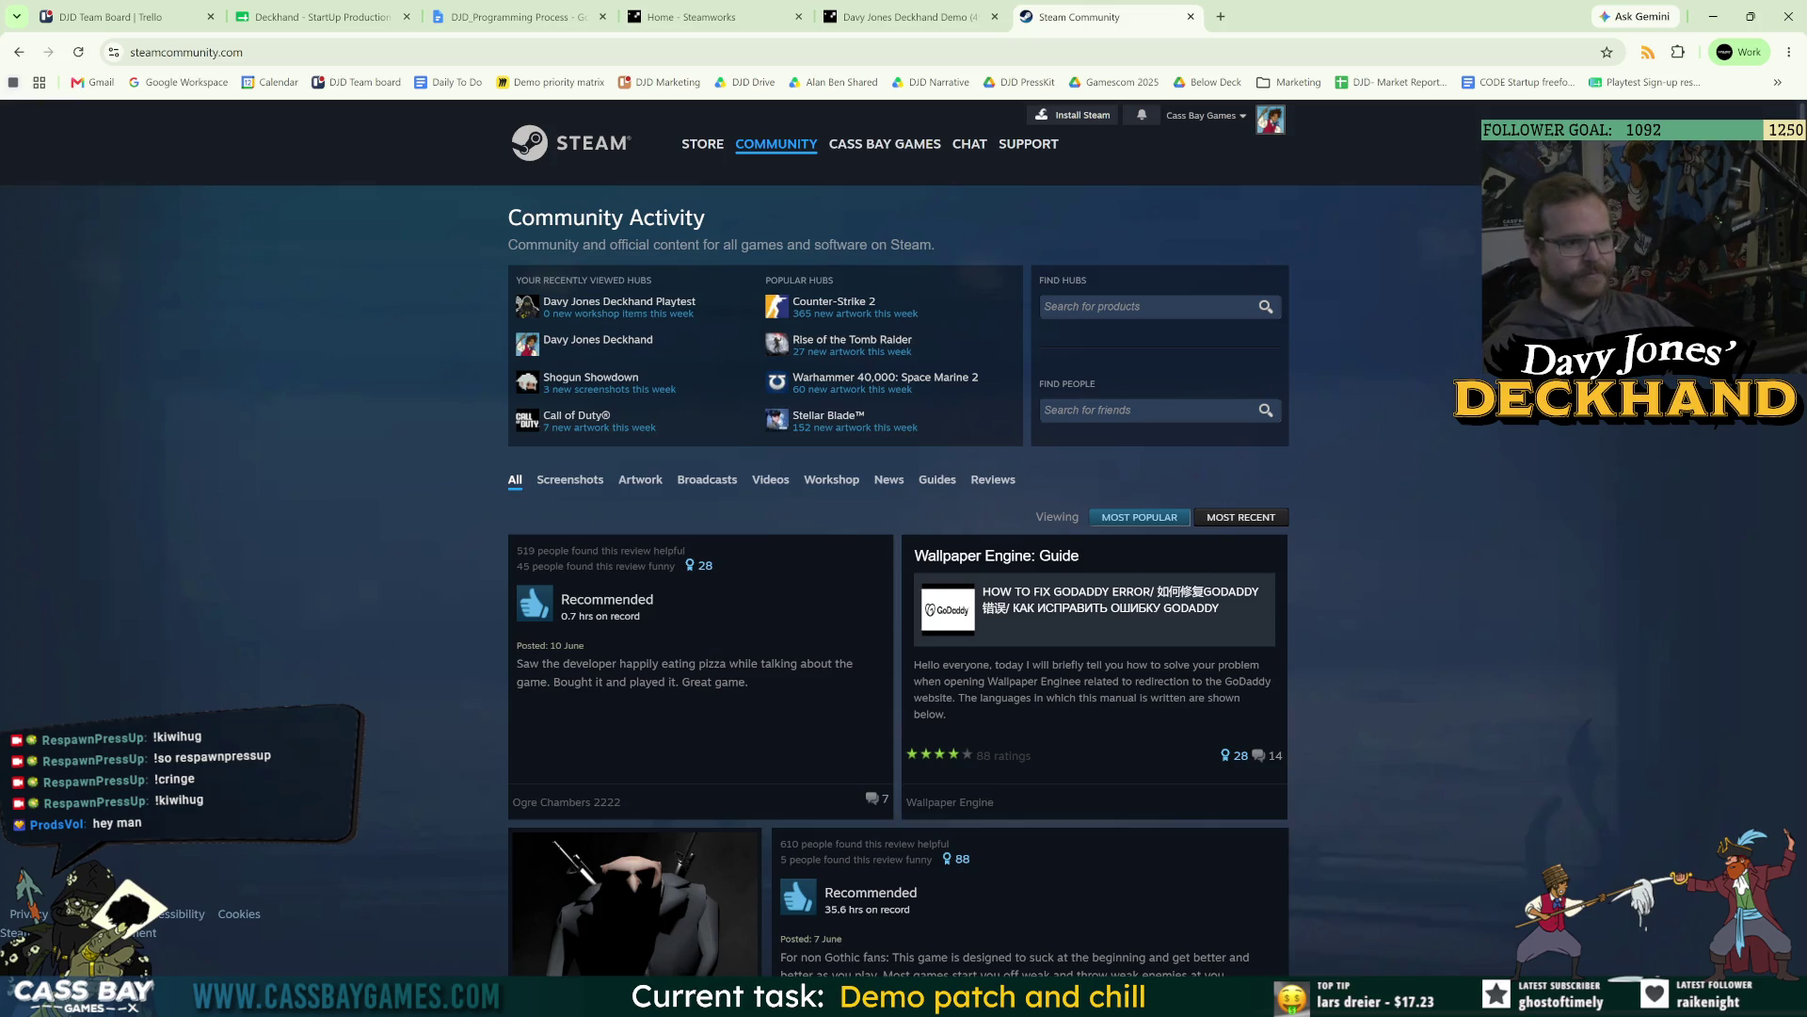
{"action": "left_click", "coordinate": [591, 343]}
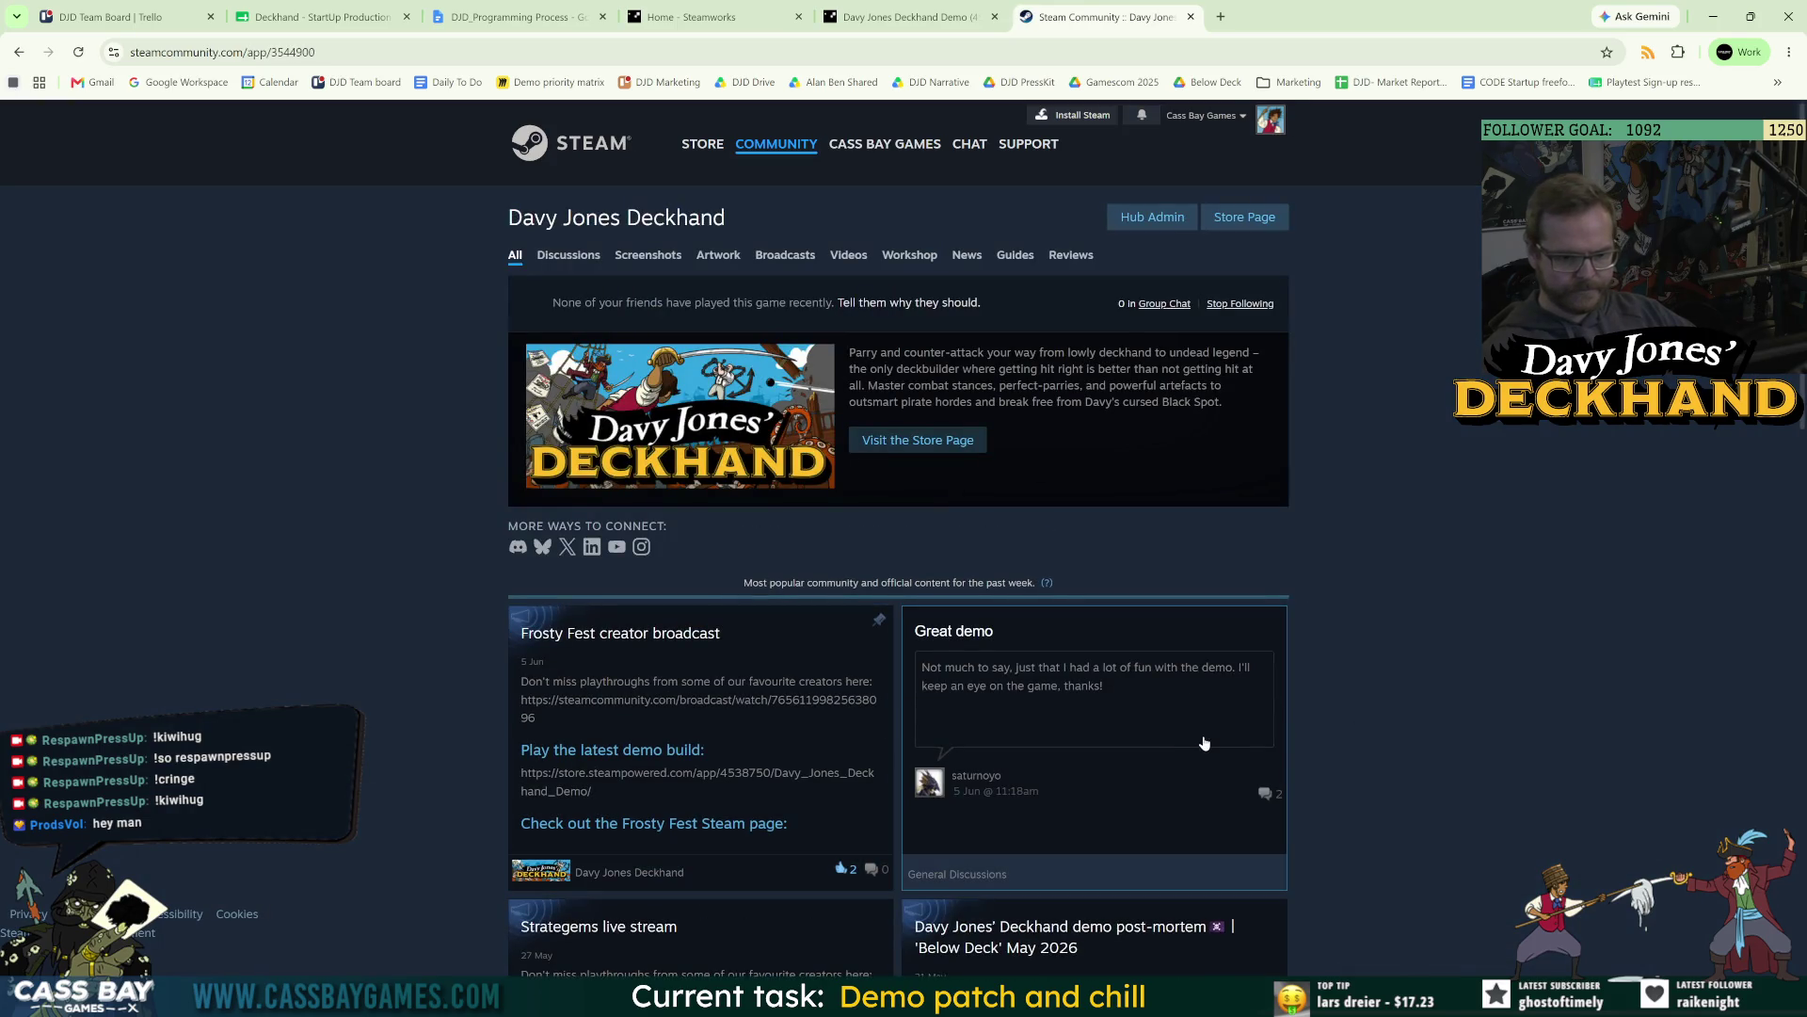
{"action": "left_click", "coordinate": [1112, 712]}
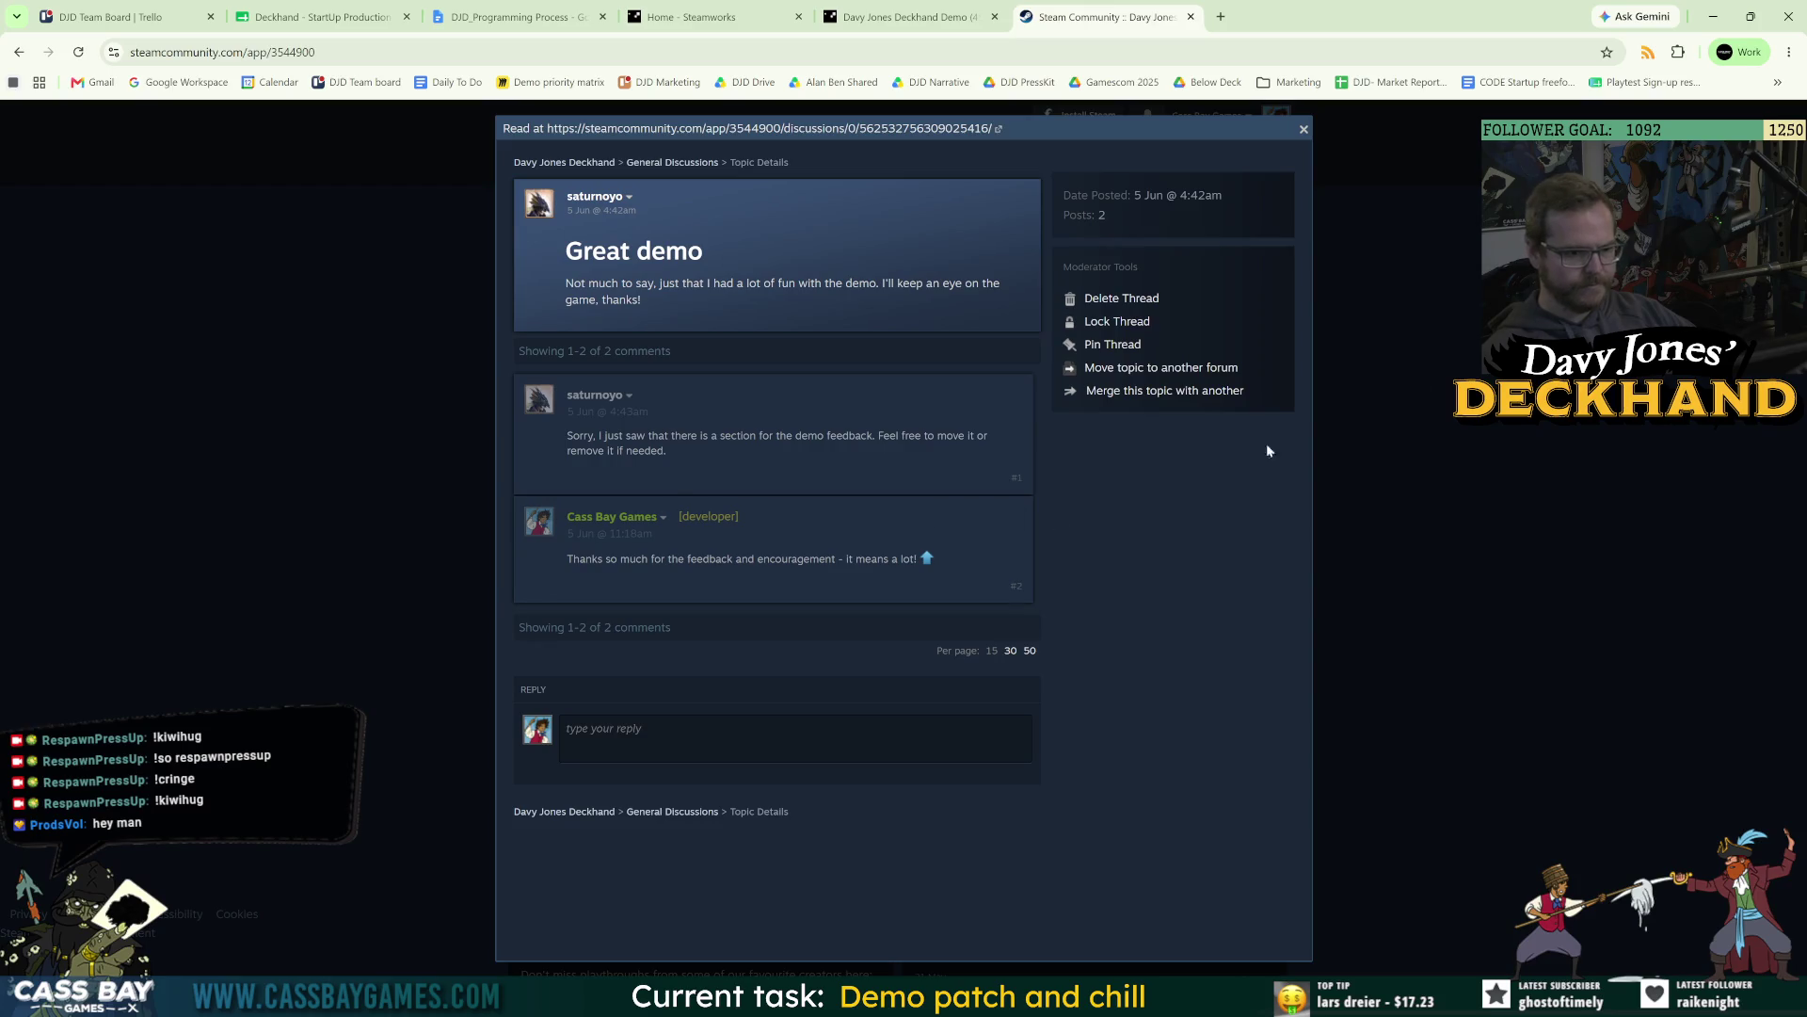
{"action": "left_click", "coordinate": [1303, 132]}
{"action": "scroll", "coordinate": [1191, 674], "scroll_direction": "down", "scroll_amount": 3}
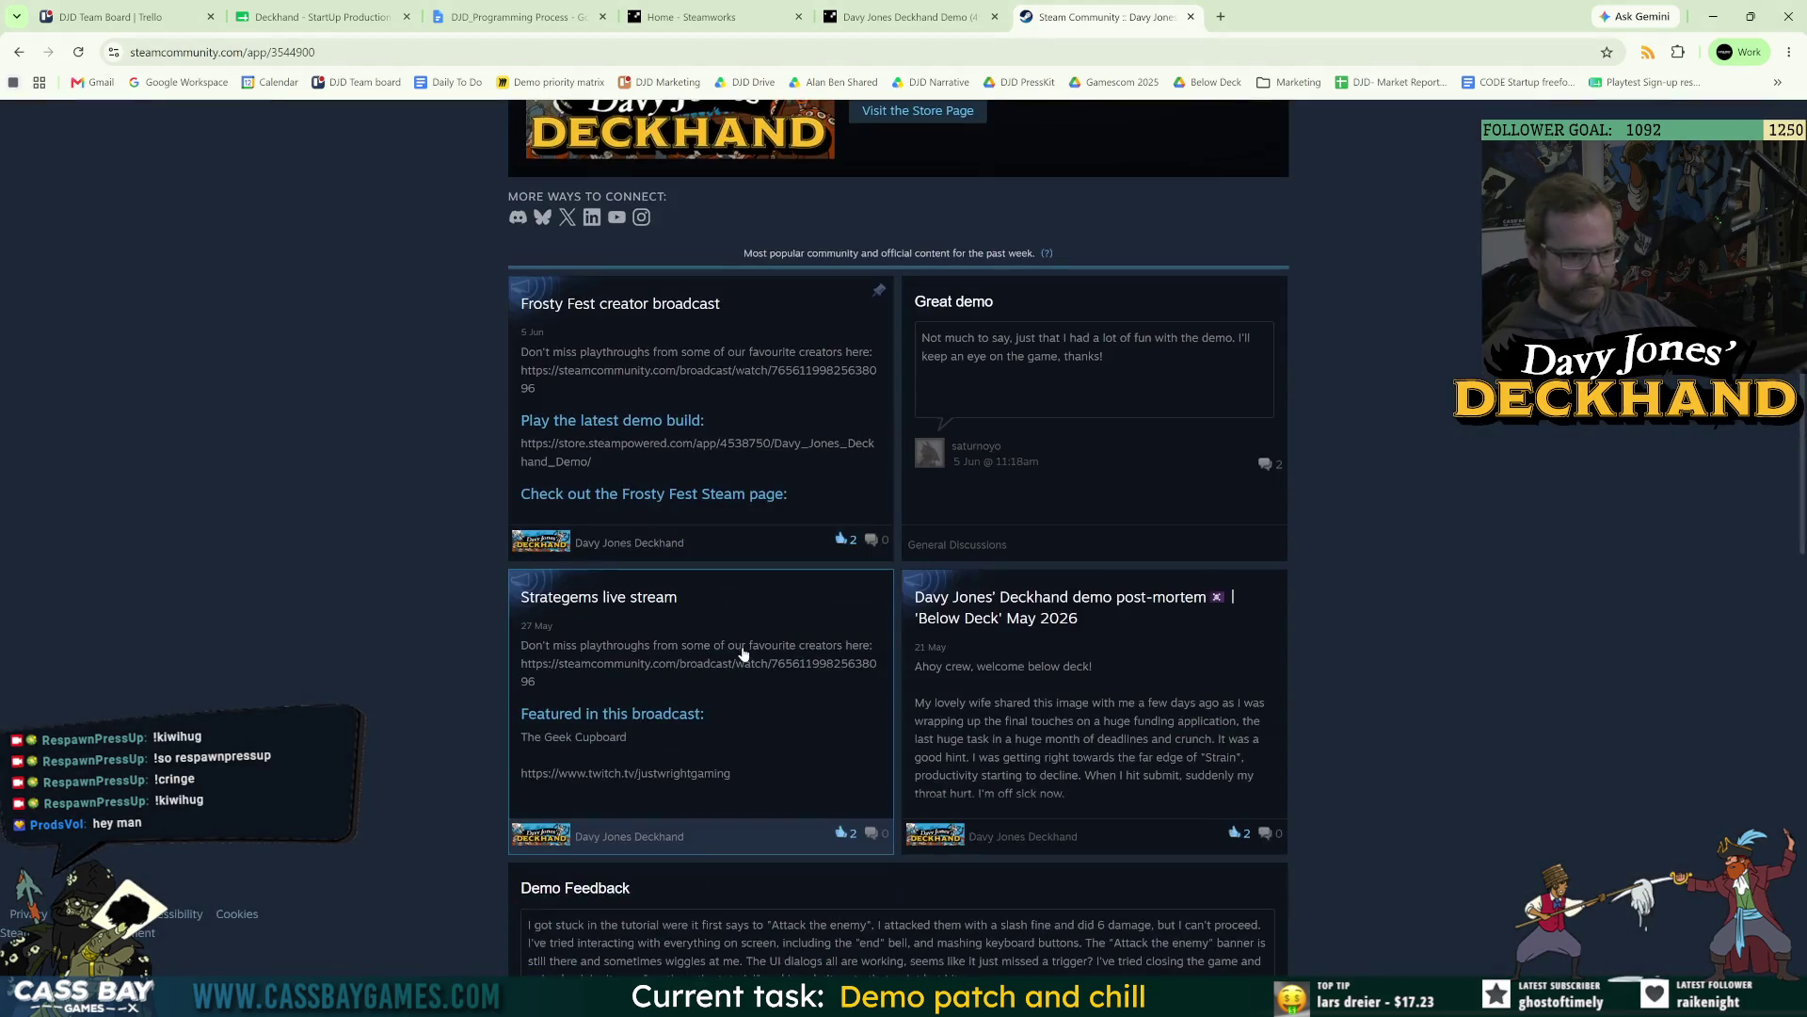
{"action": "scroll", "coordinate": [1191, 674], "scroll_direction": "down", "scroll_amount": 5}
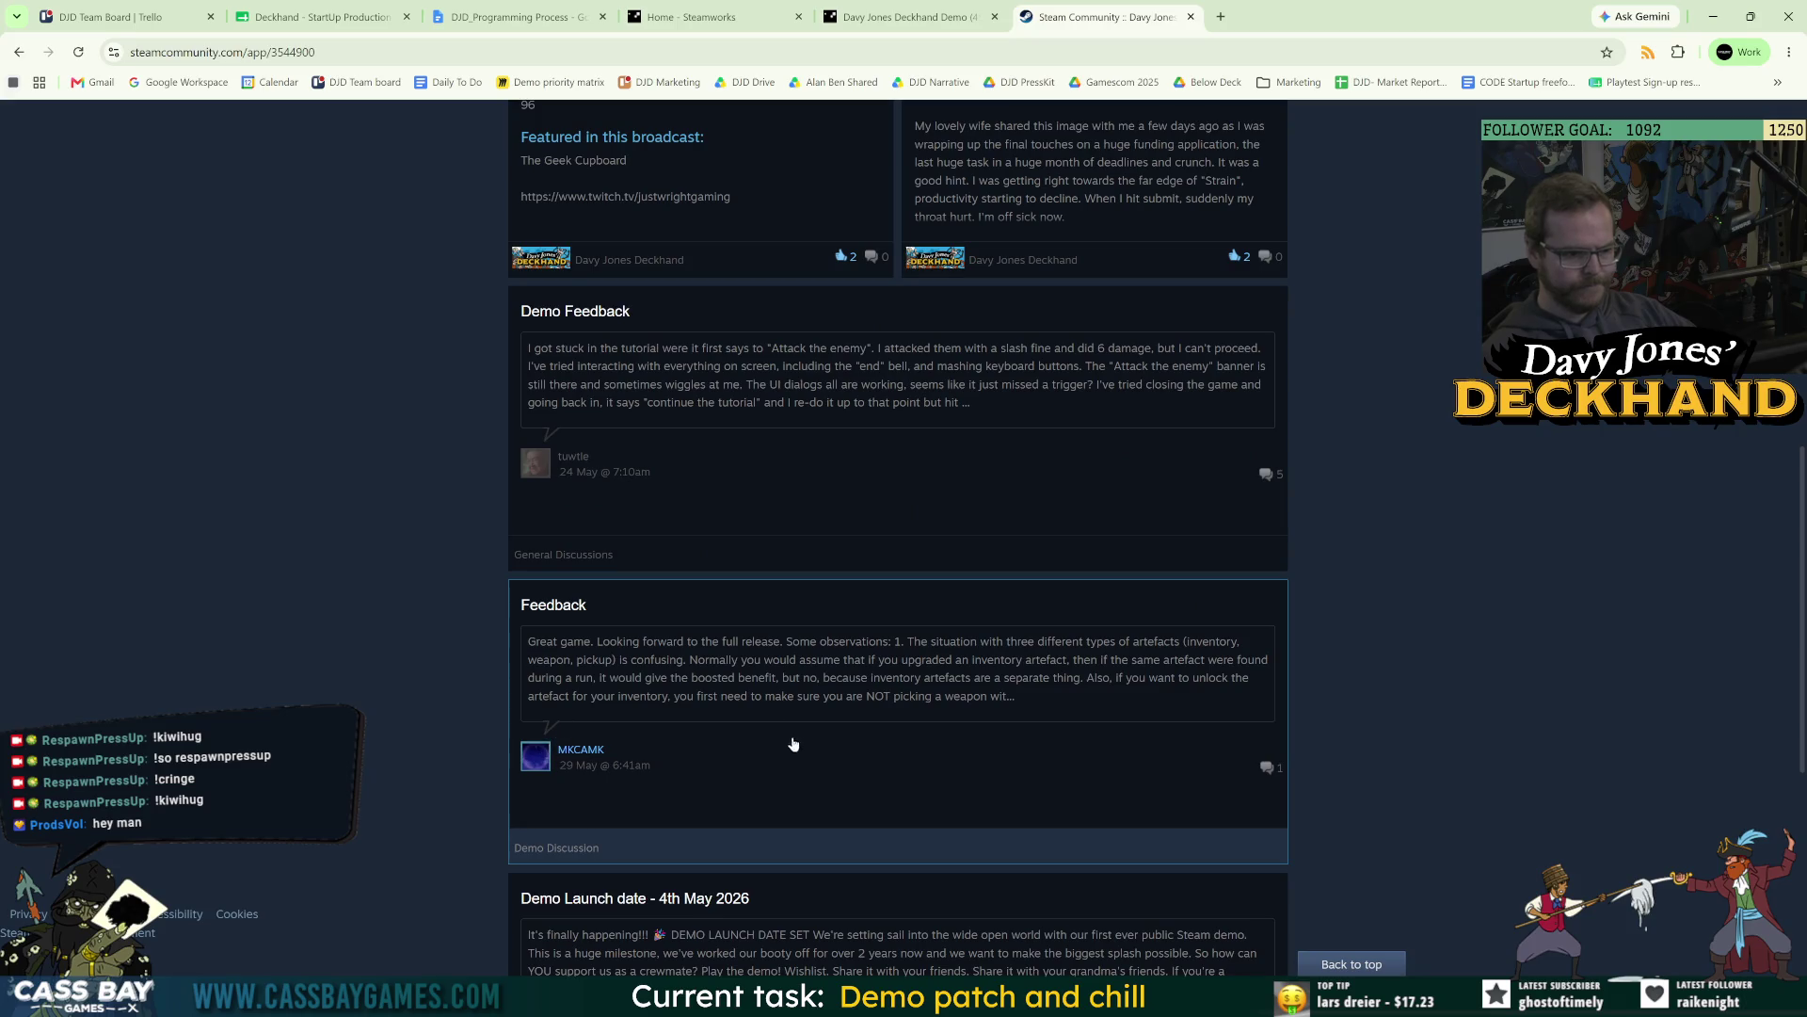
{"action": "left_click", "coordinate": [1020, 671]}
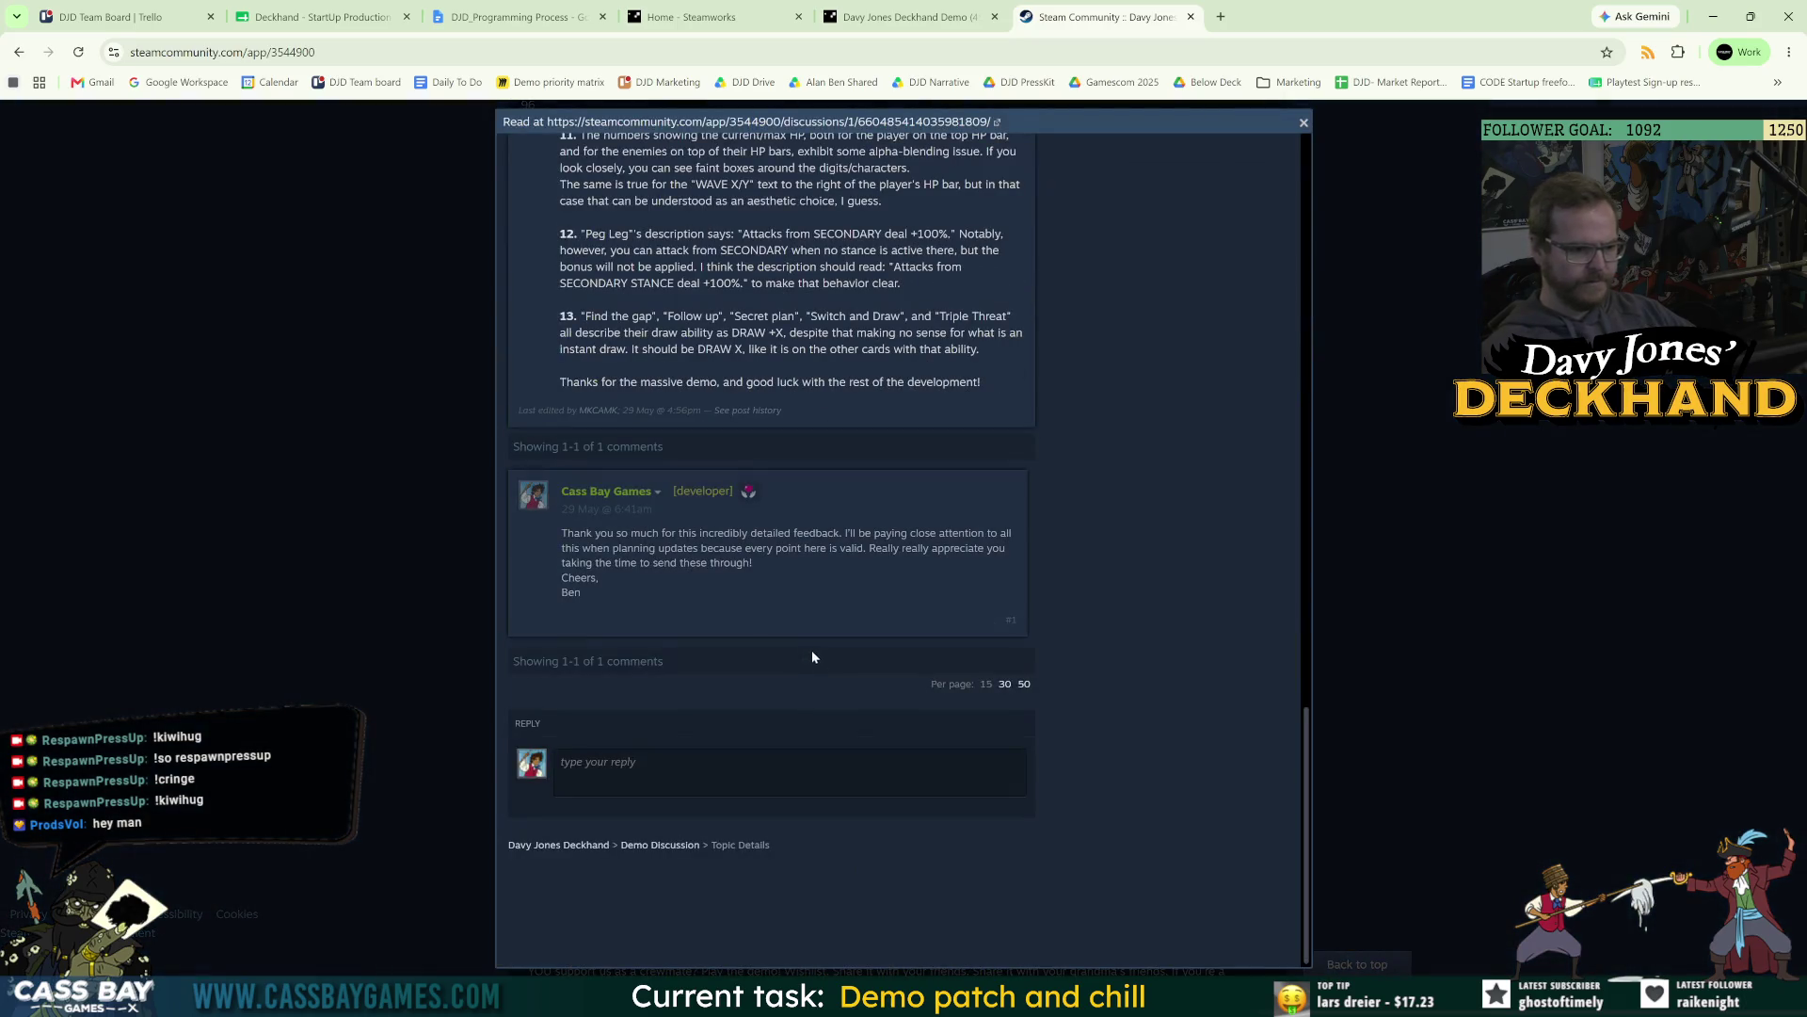
{"action": "left_click", "coordinate": [1541, 593]}
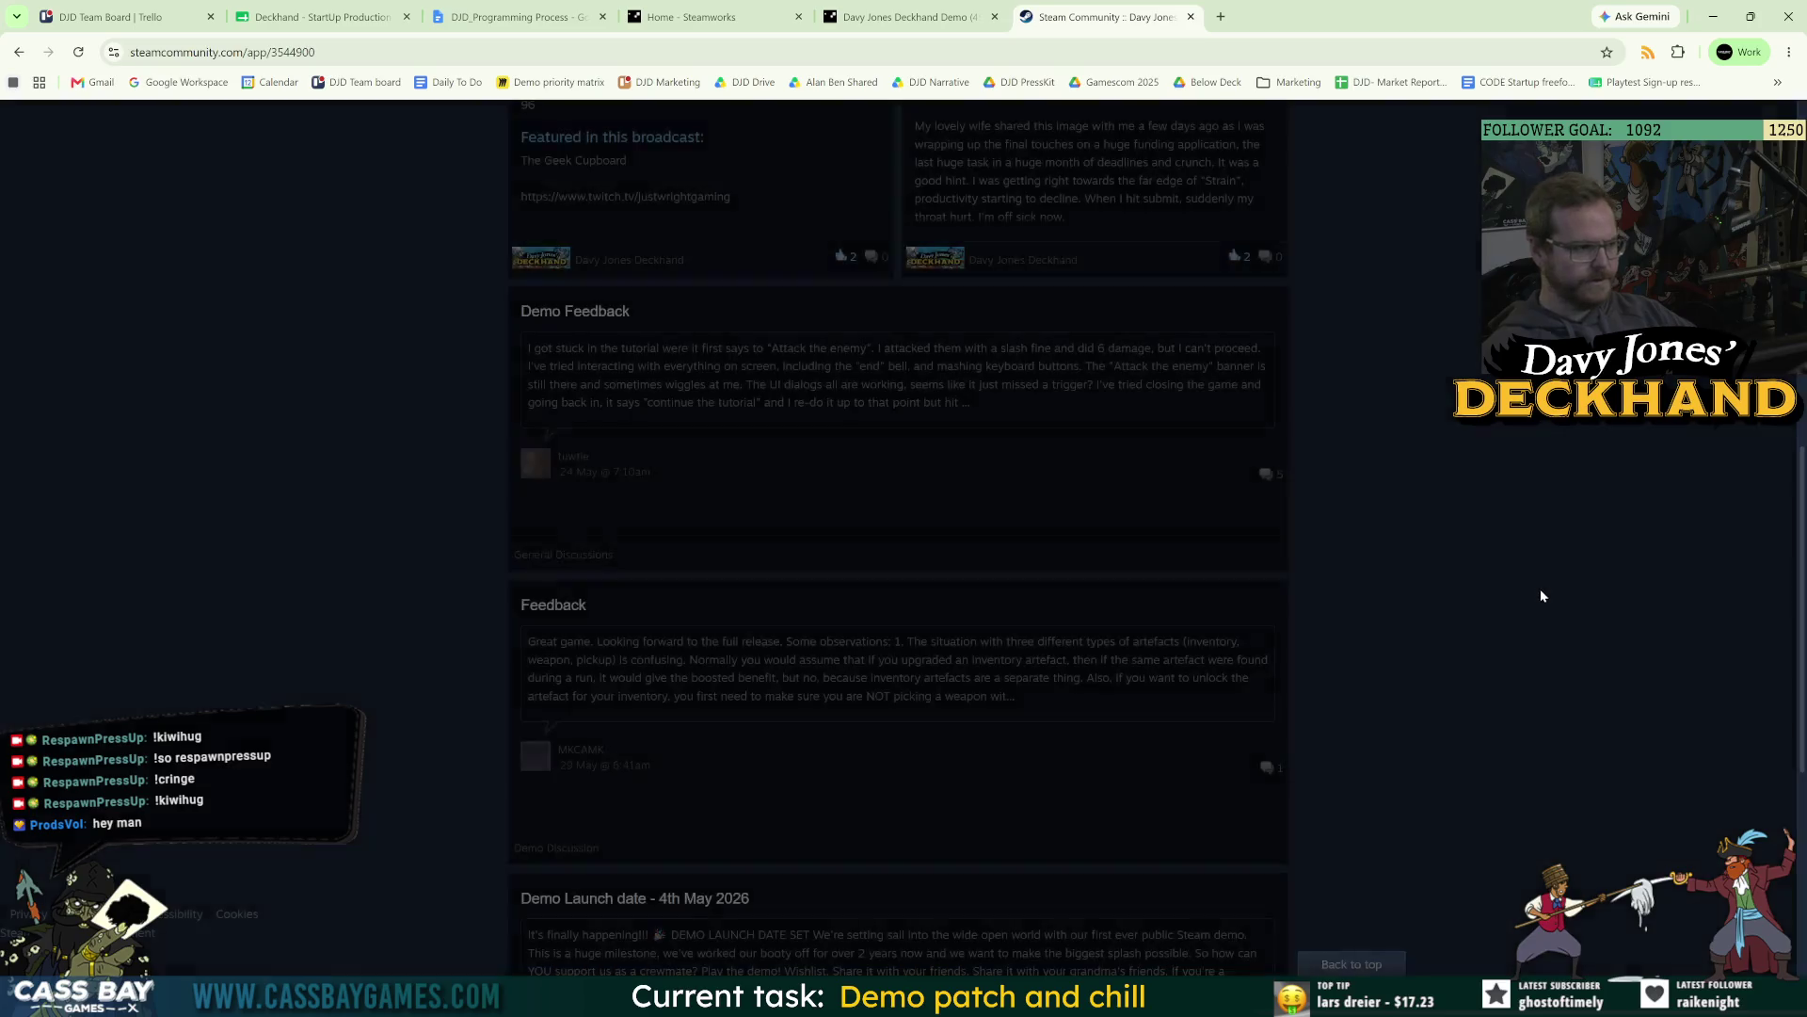
{"action": "scroll", "coordinate": [310, 563], "scroll_direction": "up", "scroll_amount": 10}
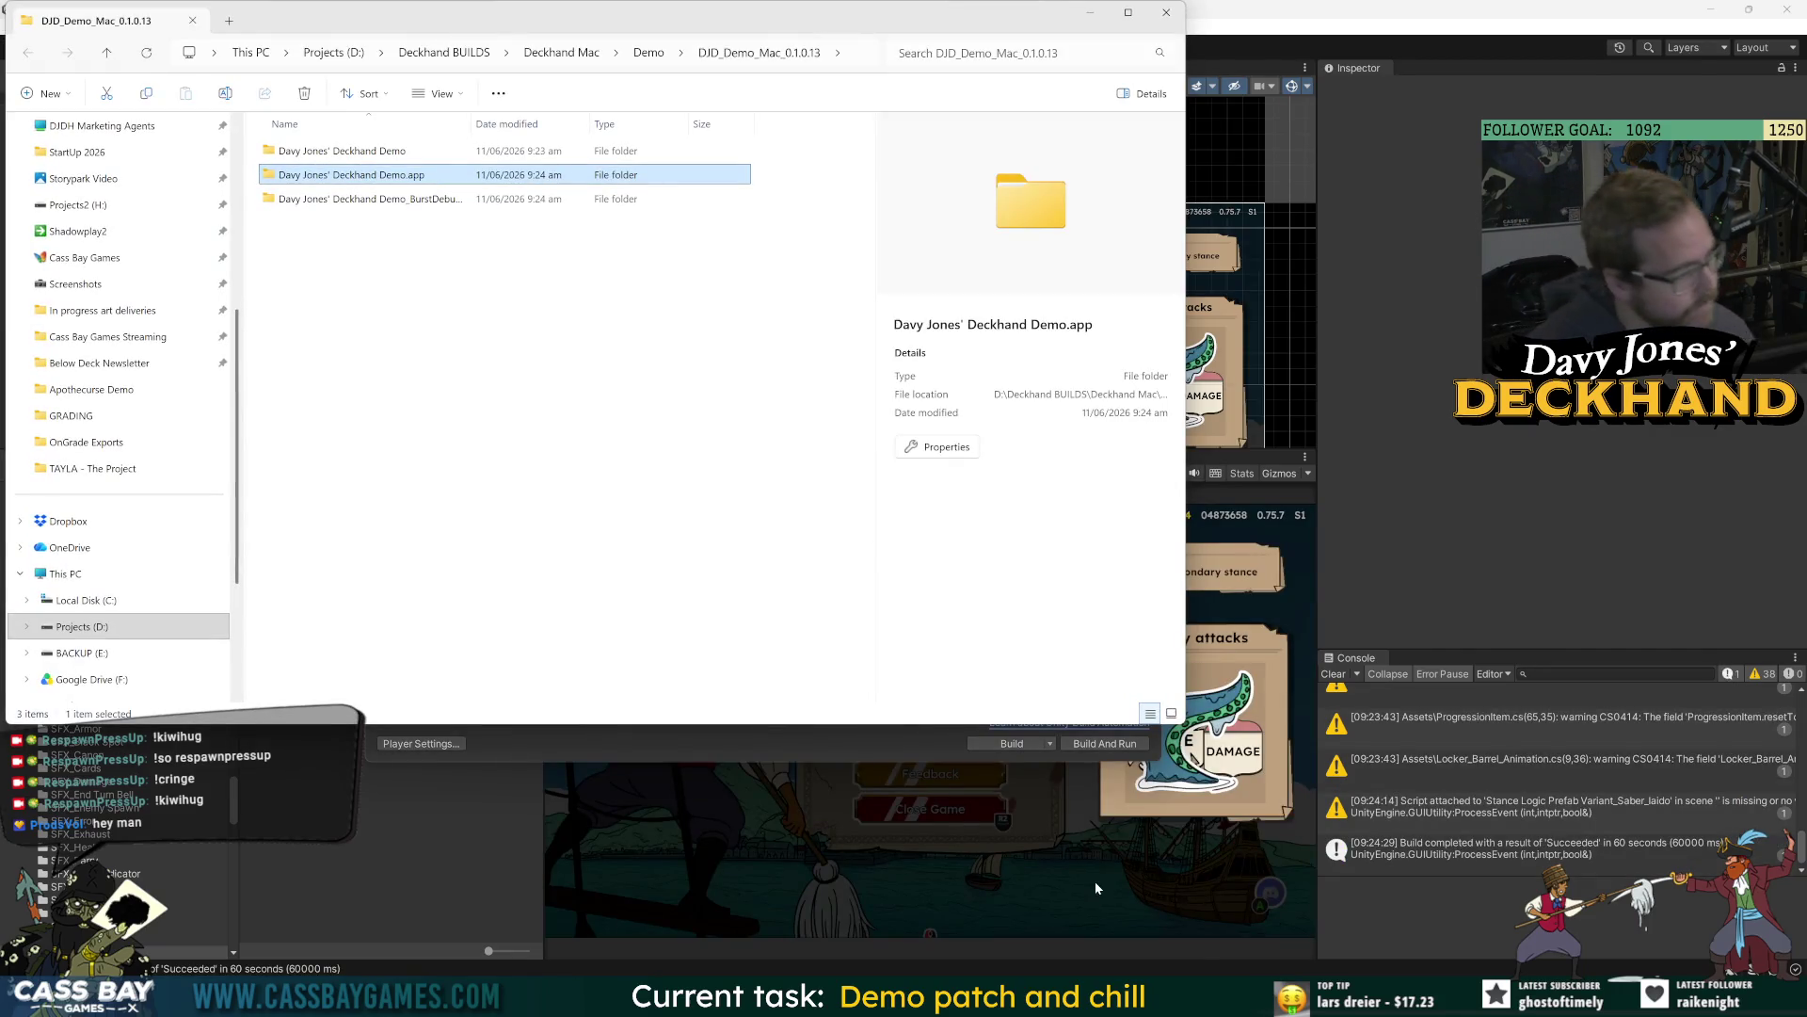
Select the Davy Jones' Deckhand Demo.app folder to check it, then return to Unity's Build Settings.
{"action": "left_click", "coordinate": [403, 248]}
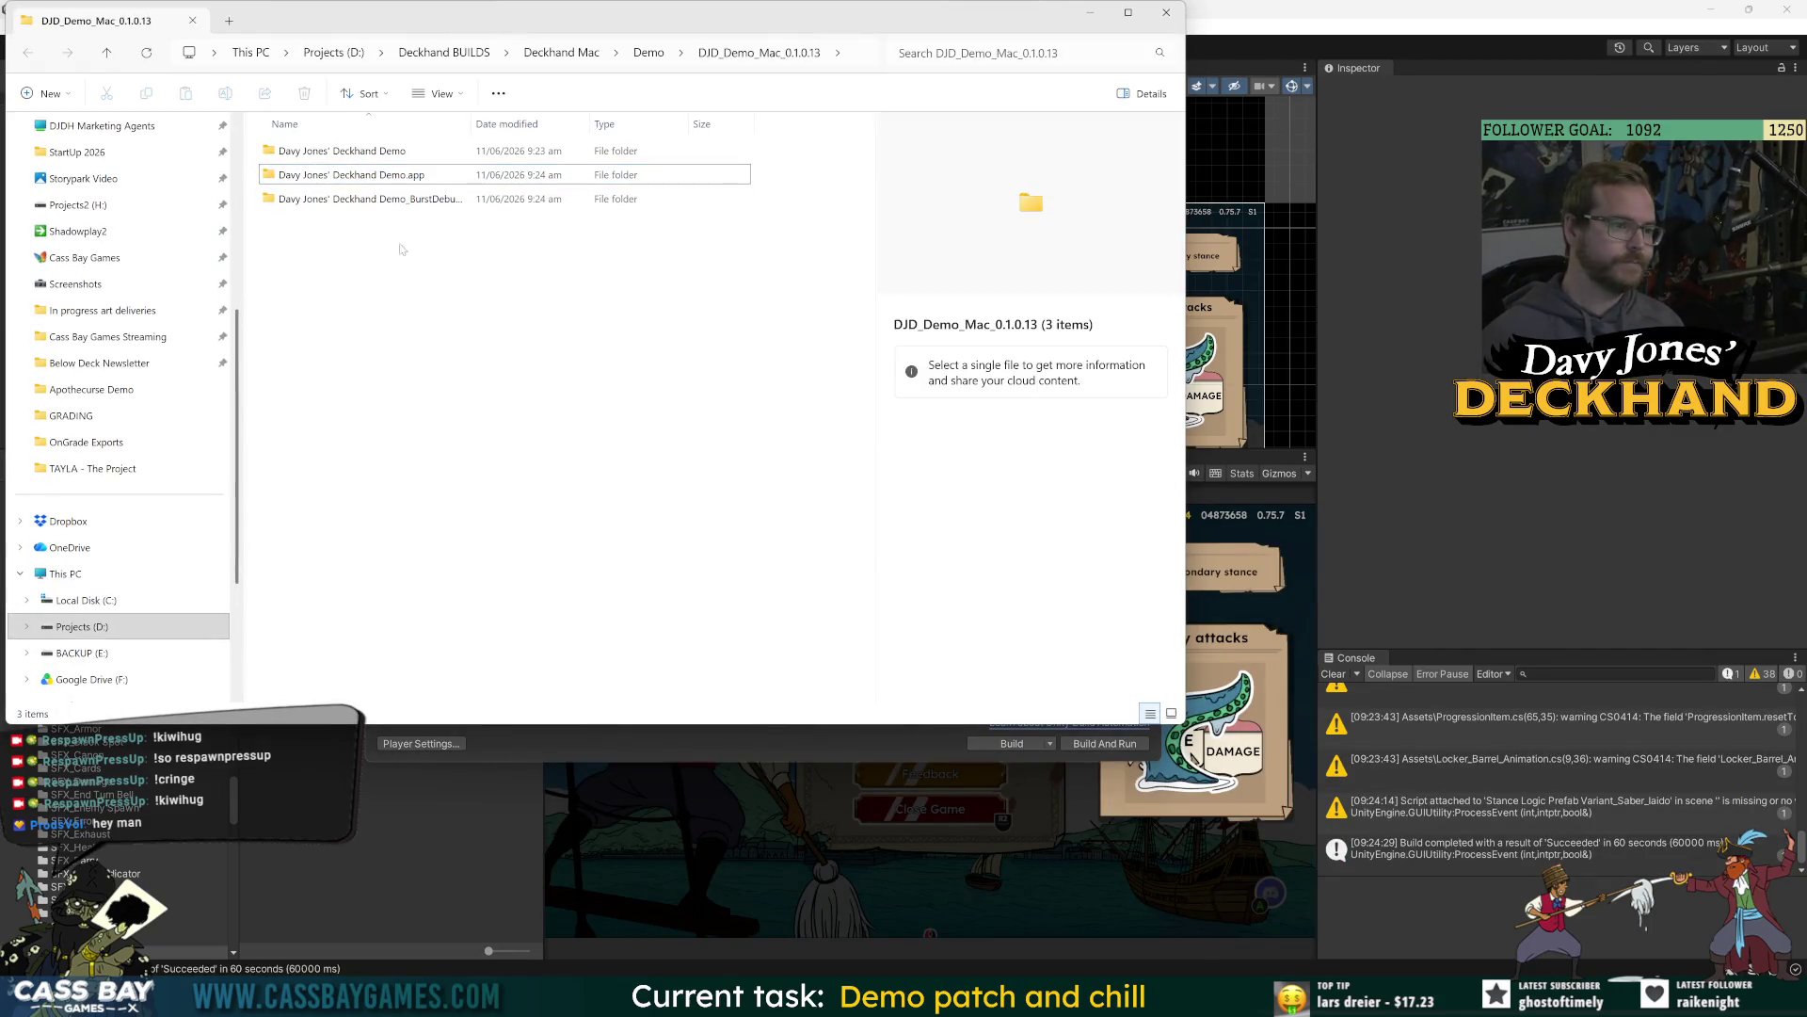
{"action": "mouse_move", "coordinate": [365, 178]}
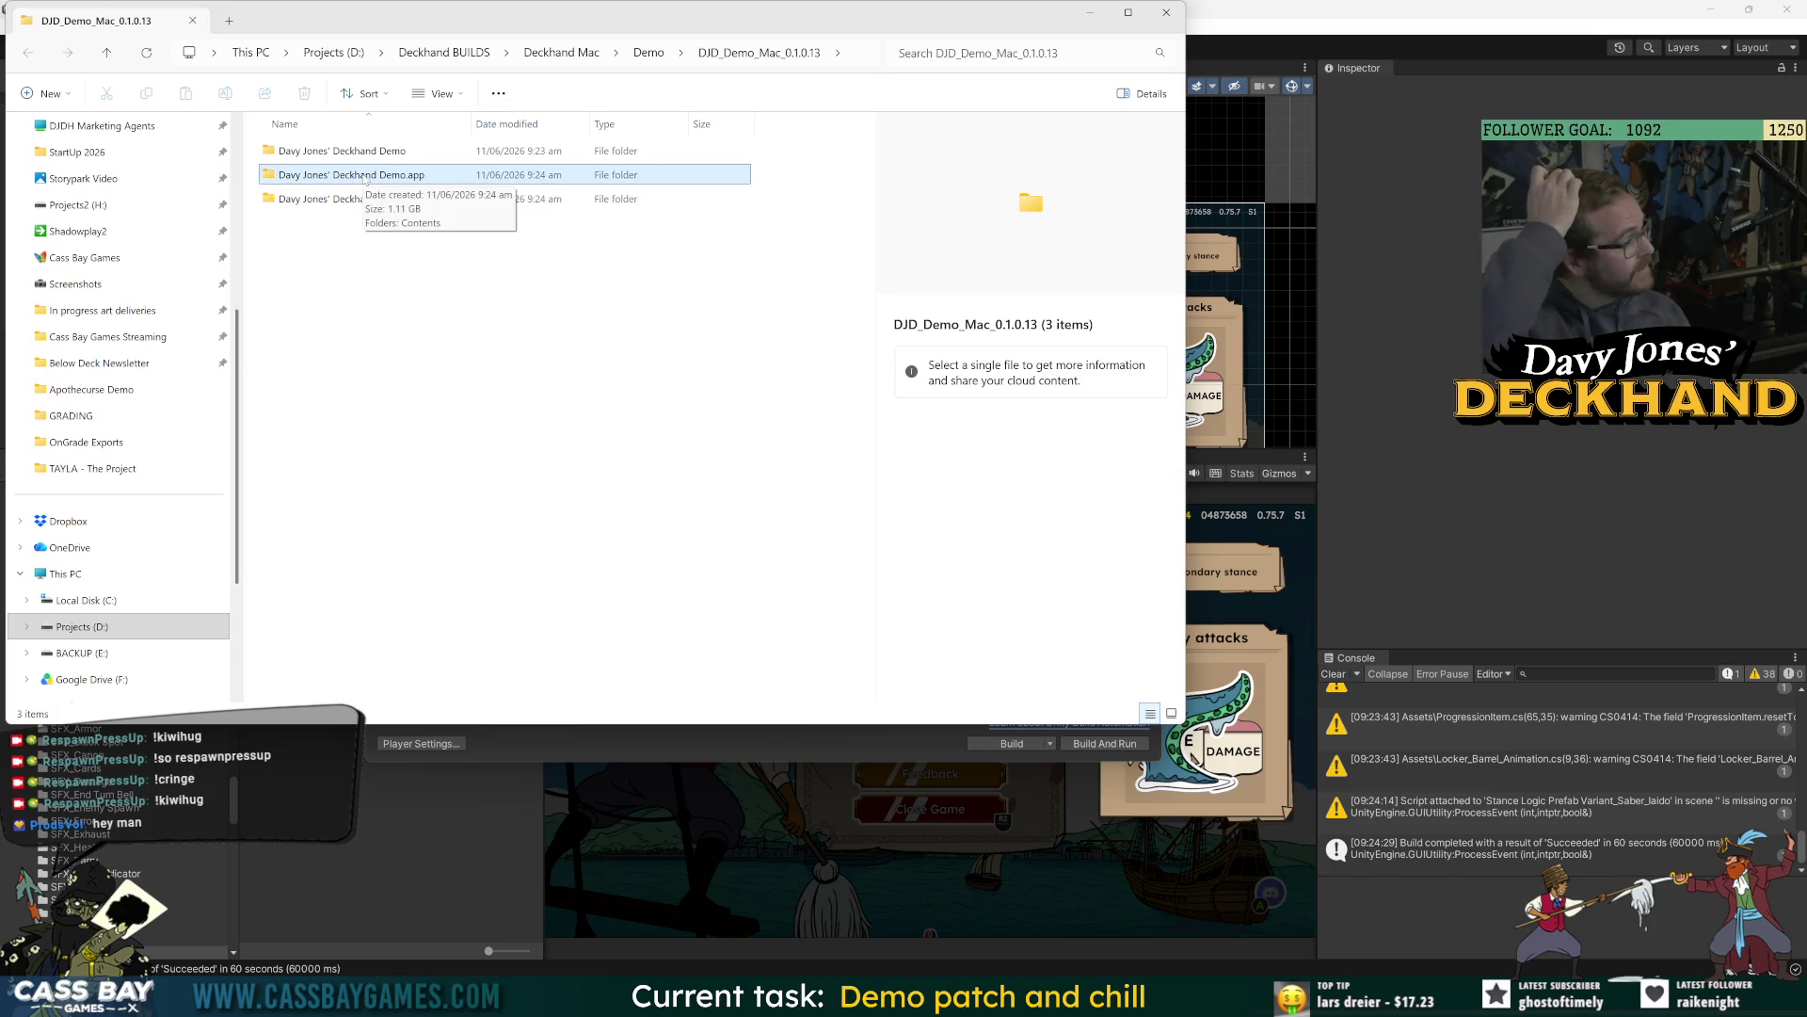
{"action": "left_click", "coordinate": [366, 176]}
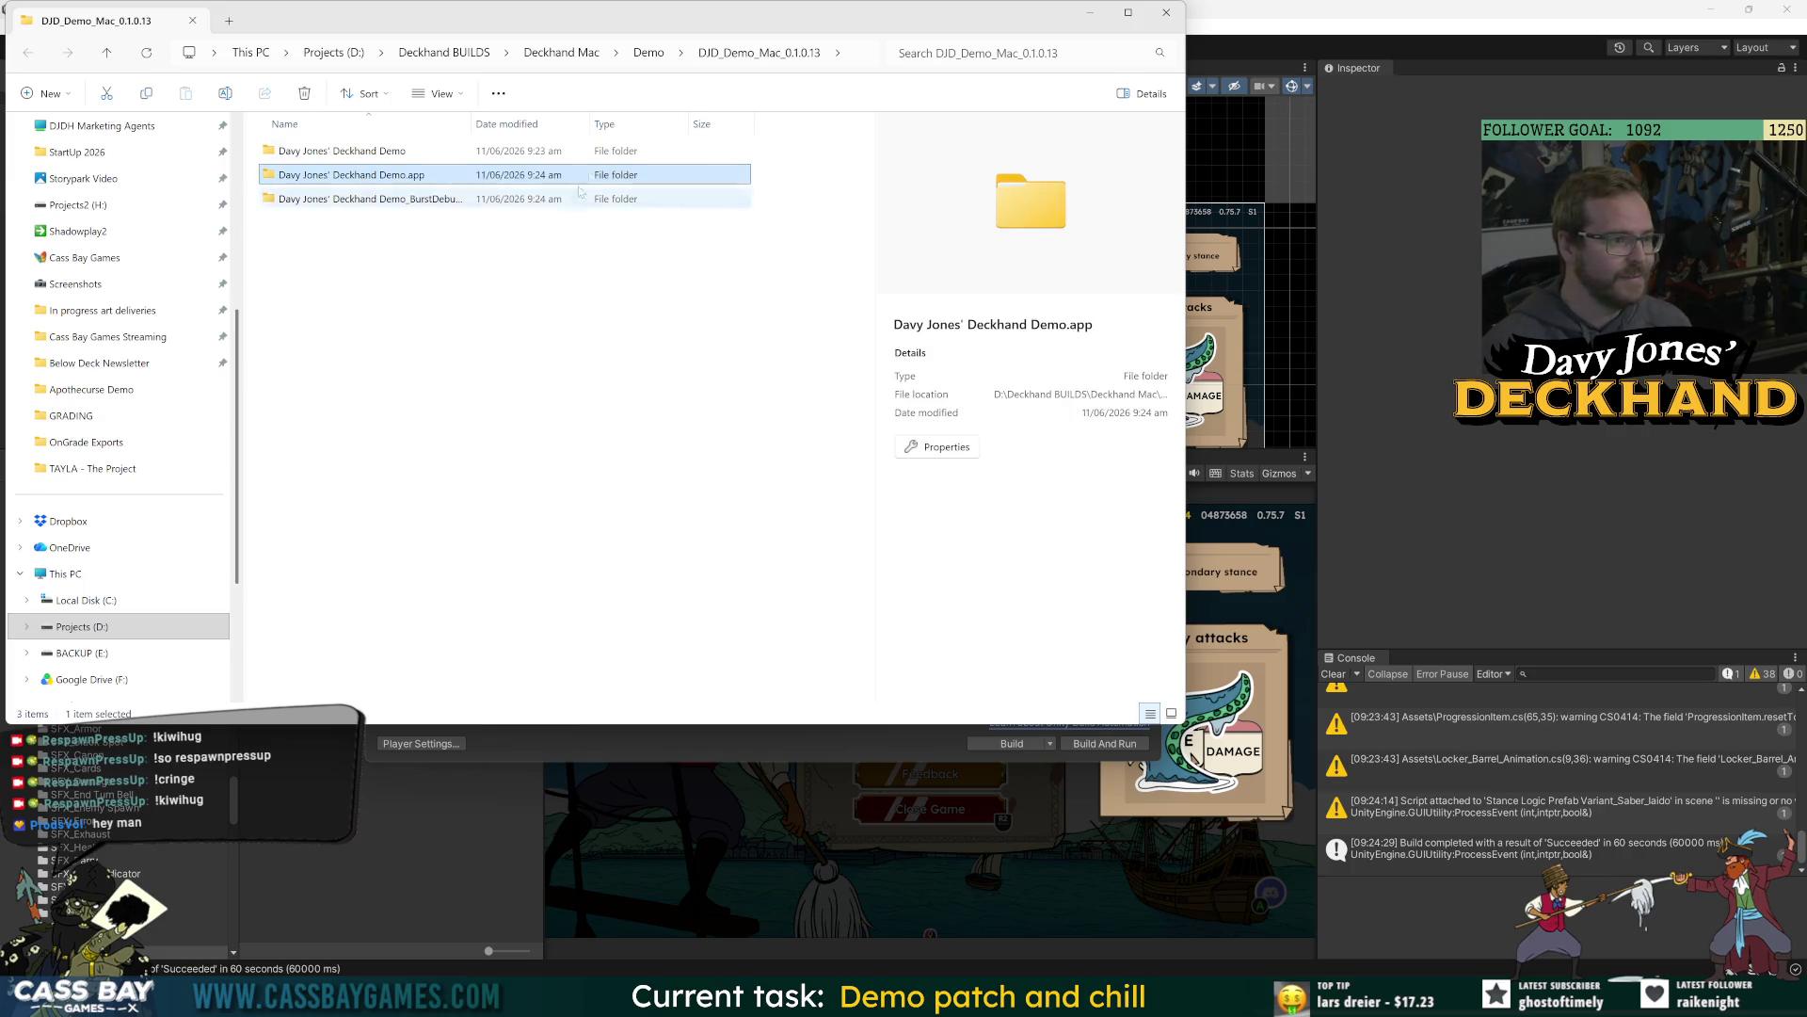
{"action": "left_click", "coordinate": [1429, 410]}
Change the Build Settings target platform from macOS to Windows and start the Windows build.
{"action": "left_click", "coordinate": [806, 452]}
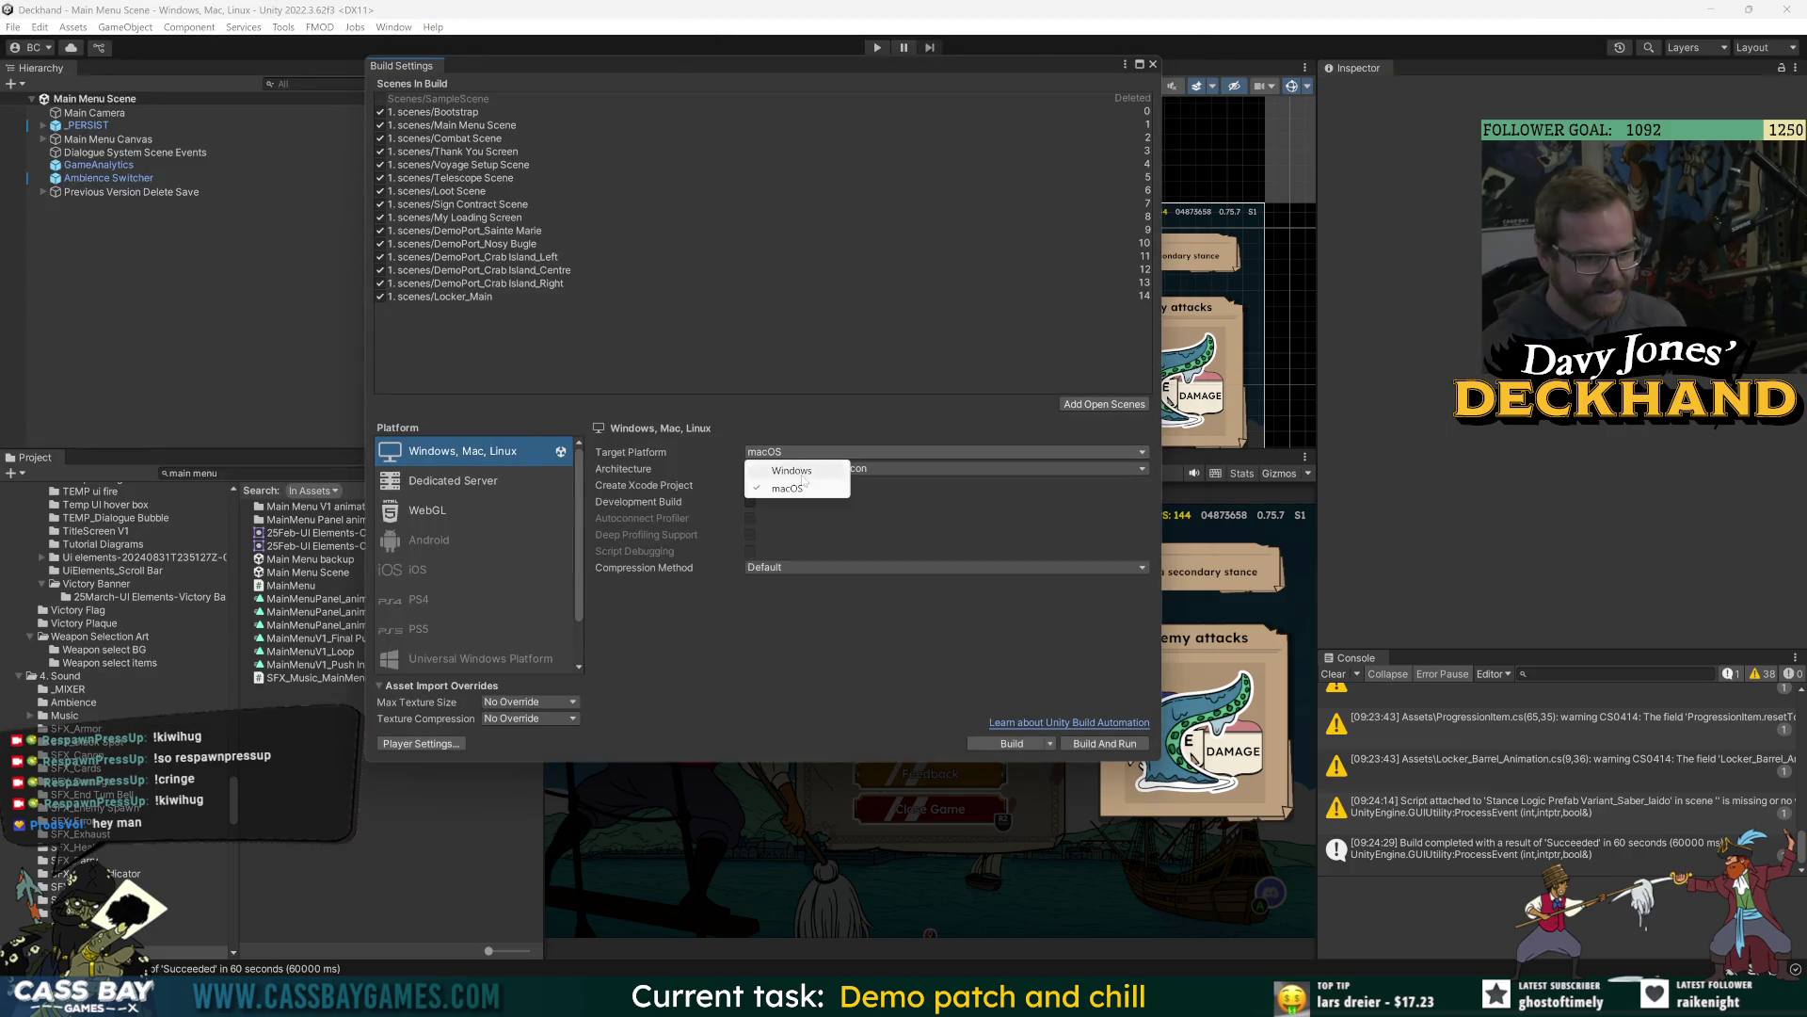
{"action": "left_click", "coordinate": [800, 475]}
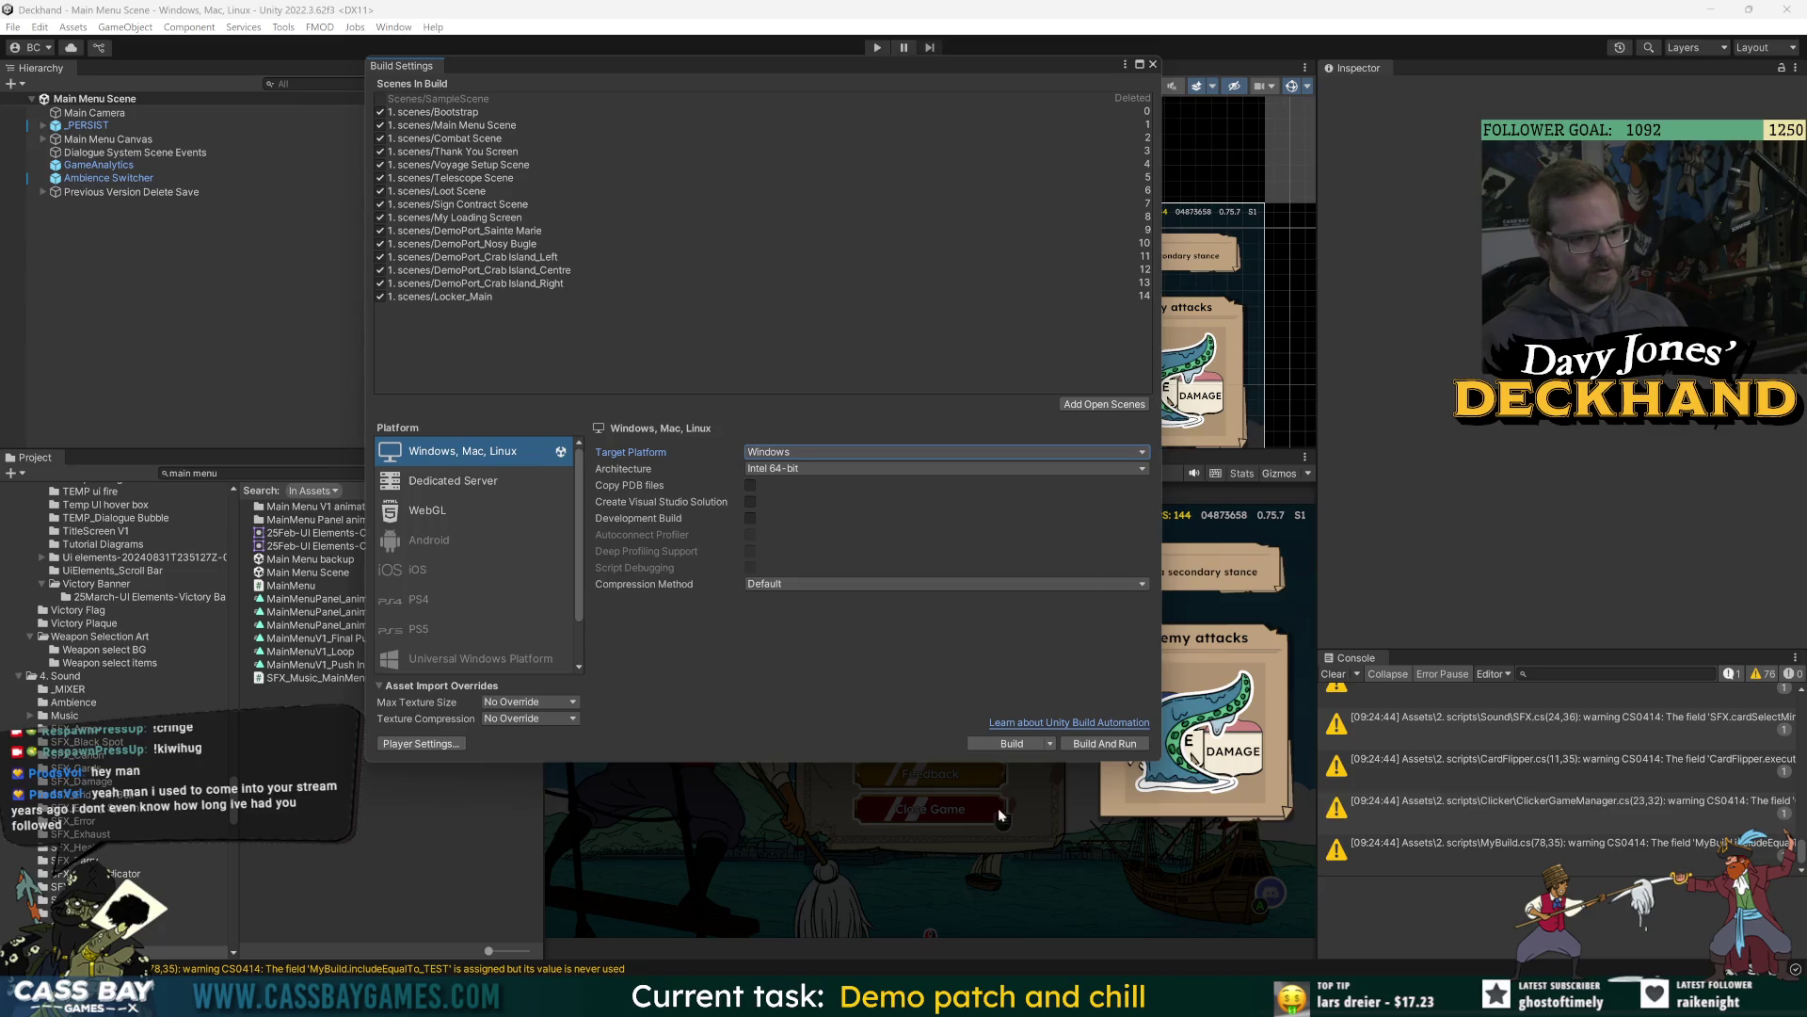
{"action": "left_click", "coordinate": [1033, 748]}
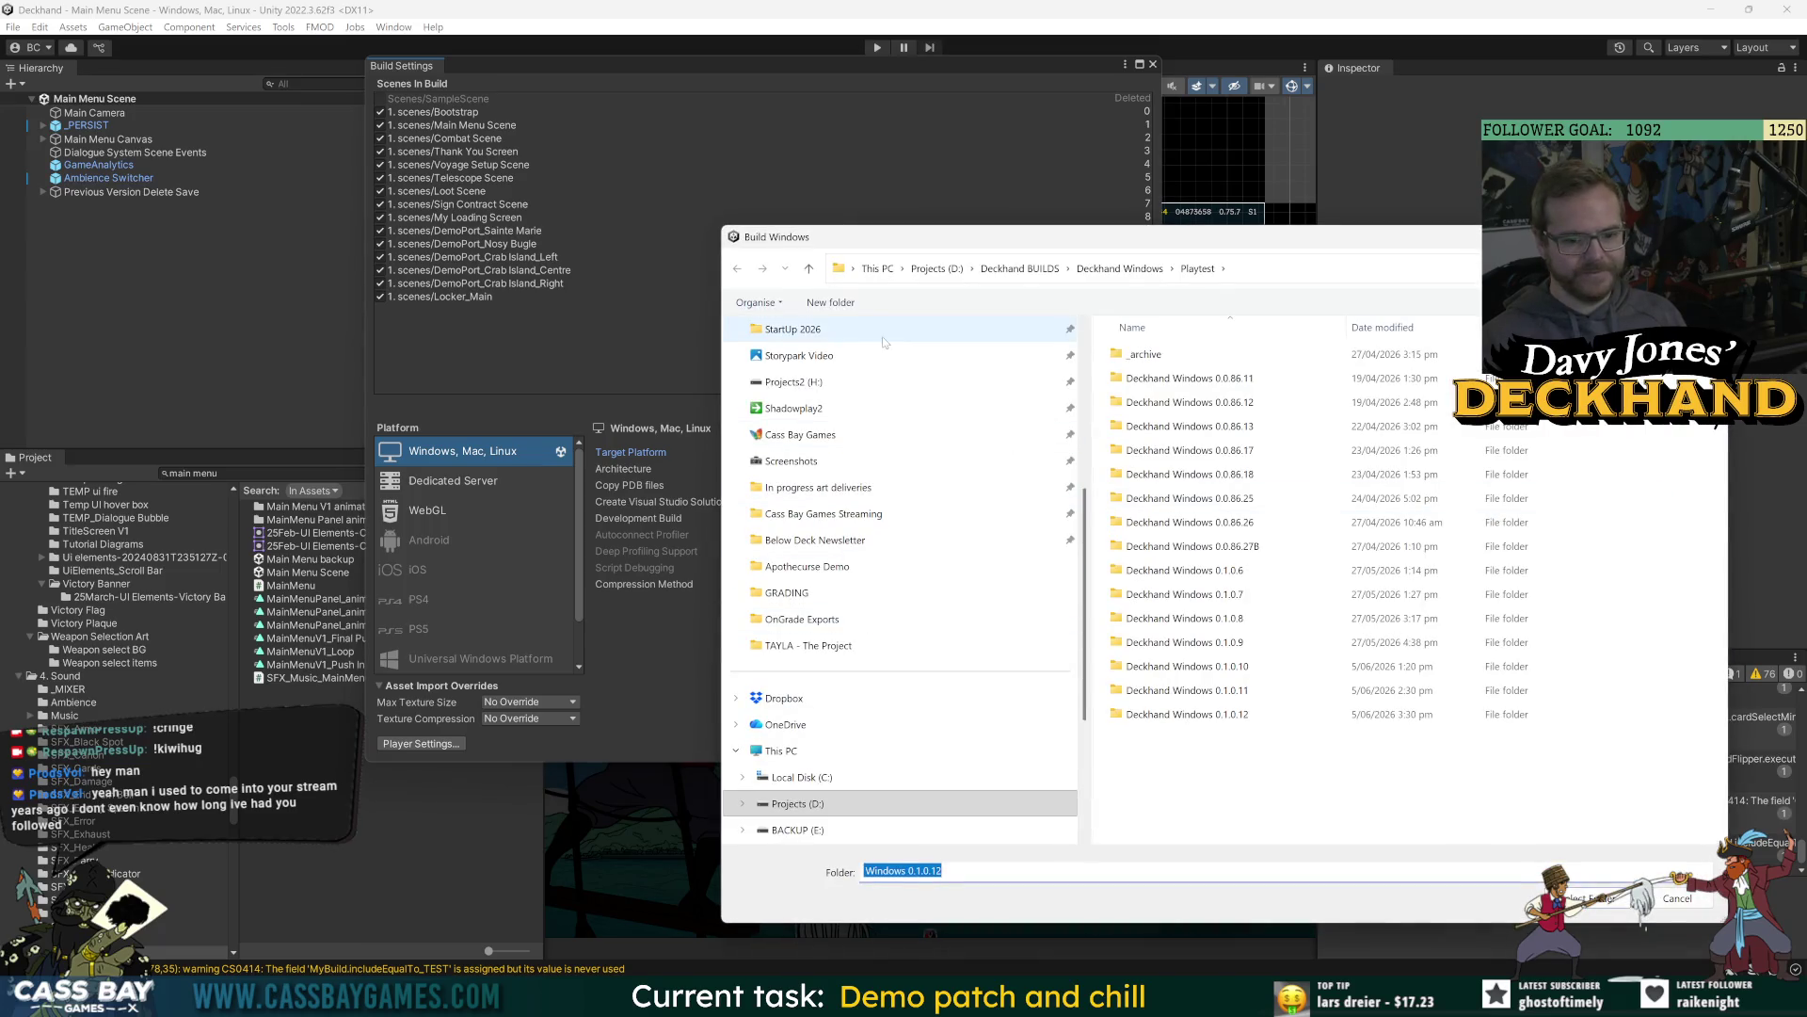
Create a Deckhand Windows 0.1.0.13 folder and select it as the Windows build output.
{"action": "left_click", "coordinate": [814, 304]}
{"action": "type", "text": "D"}
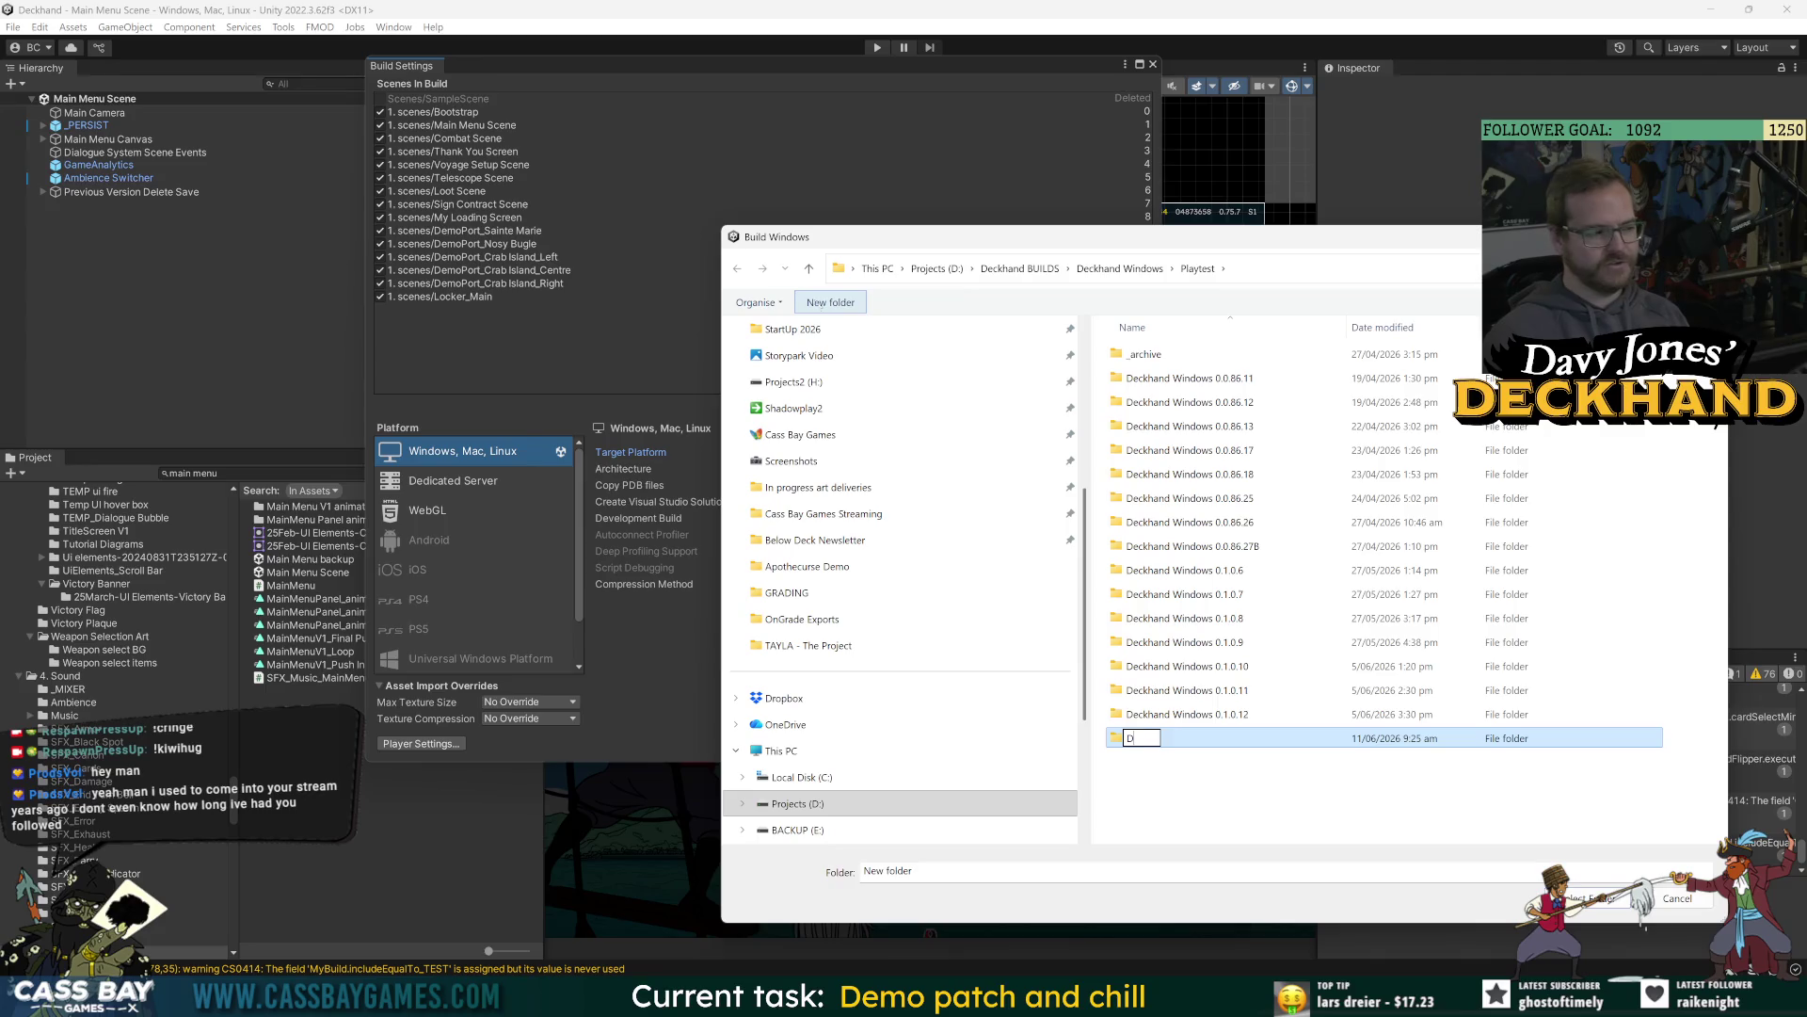
{"action": "type", "text": "eckhand Wind"}
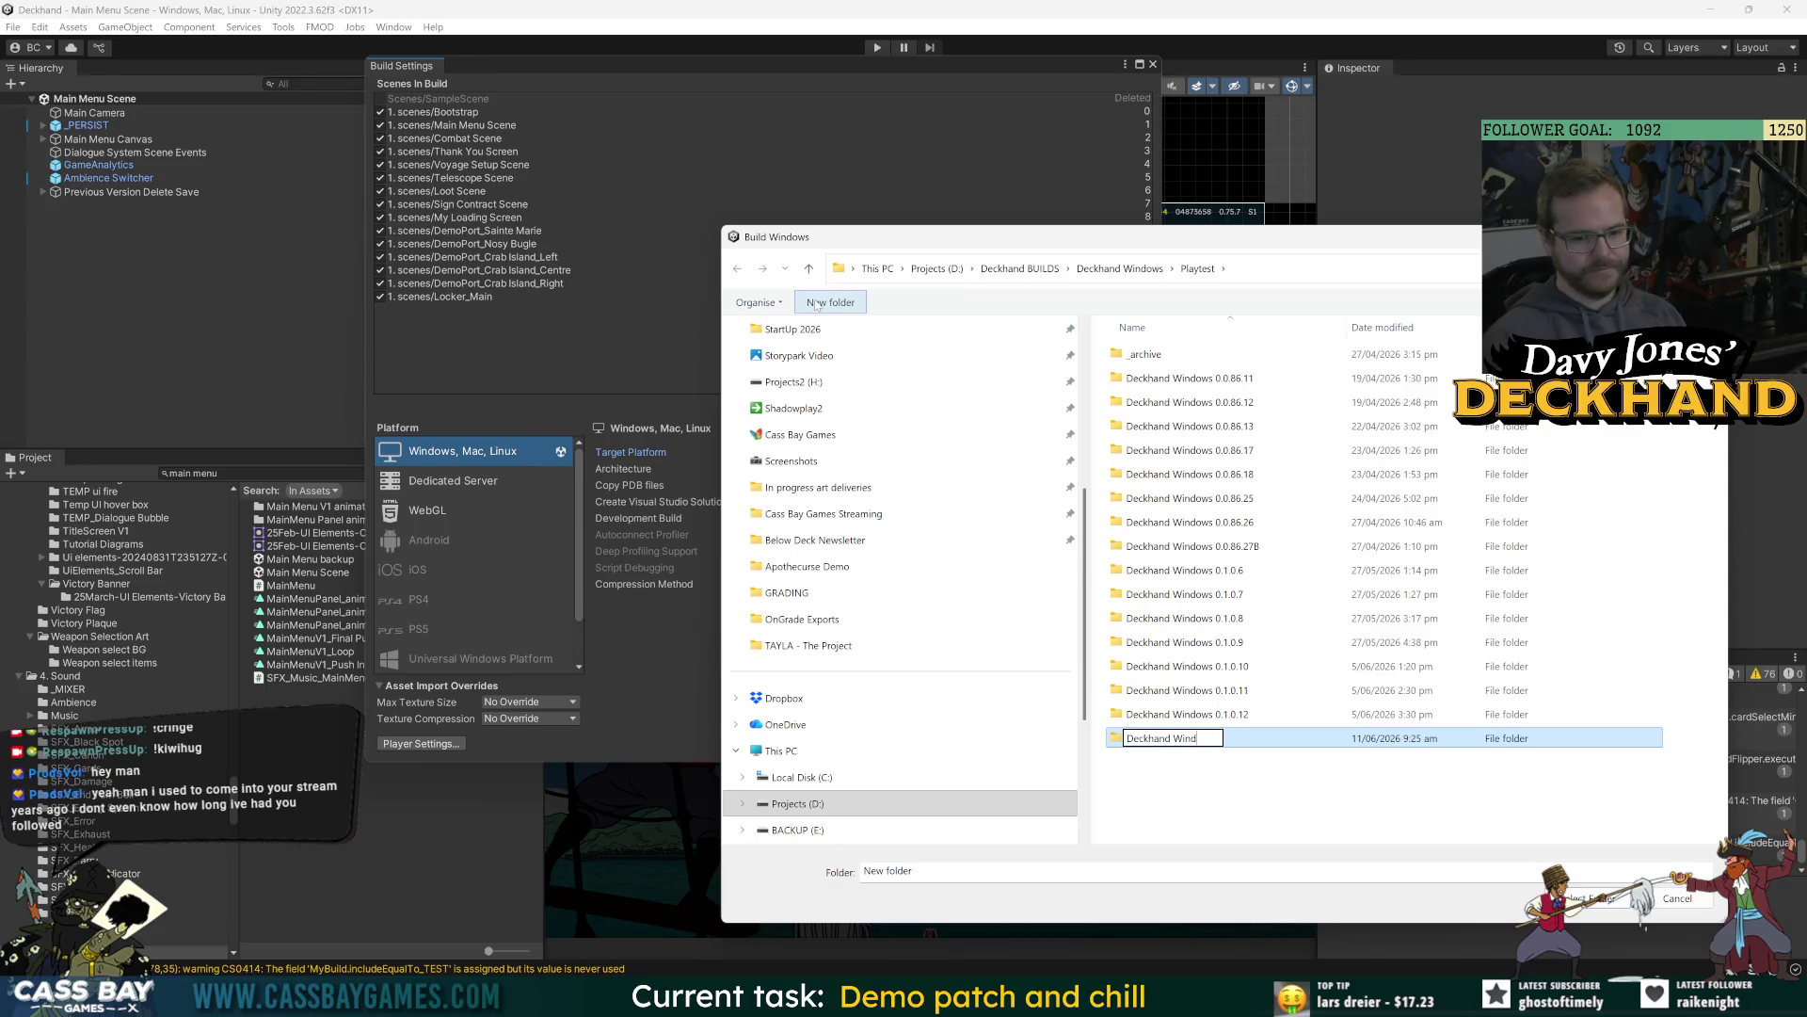
{"action": "type", "text": "ows 0.1.0.13"}
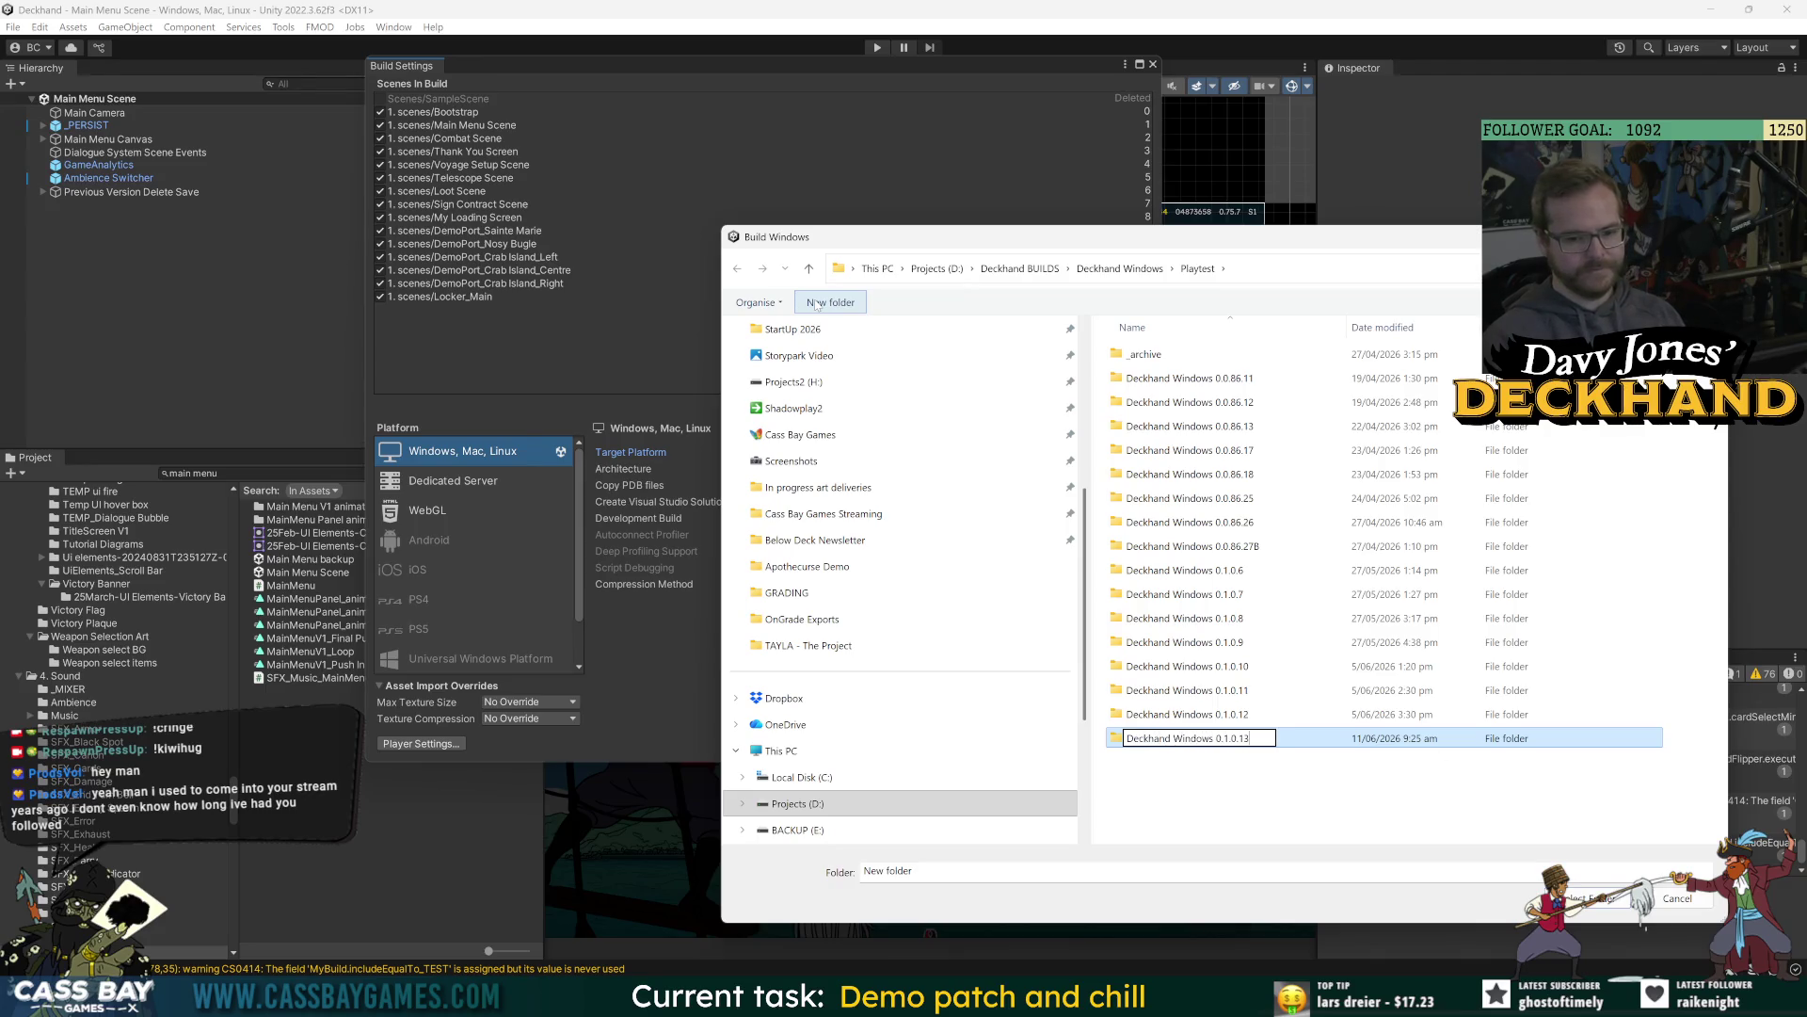
{"action": "key", "text": "Return"}
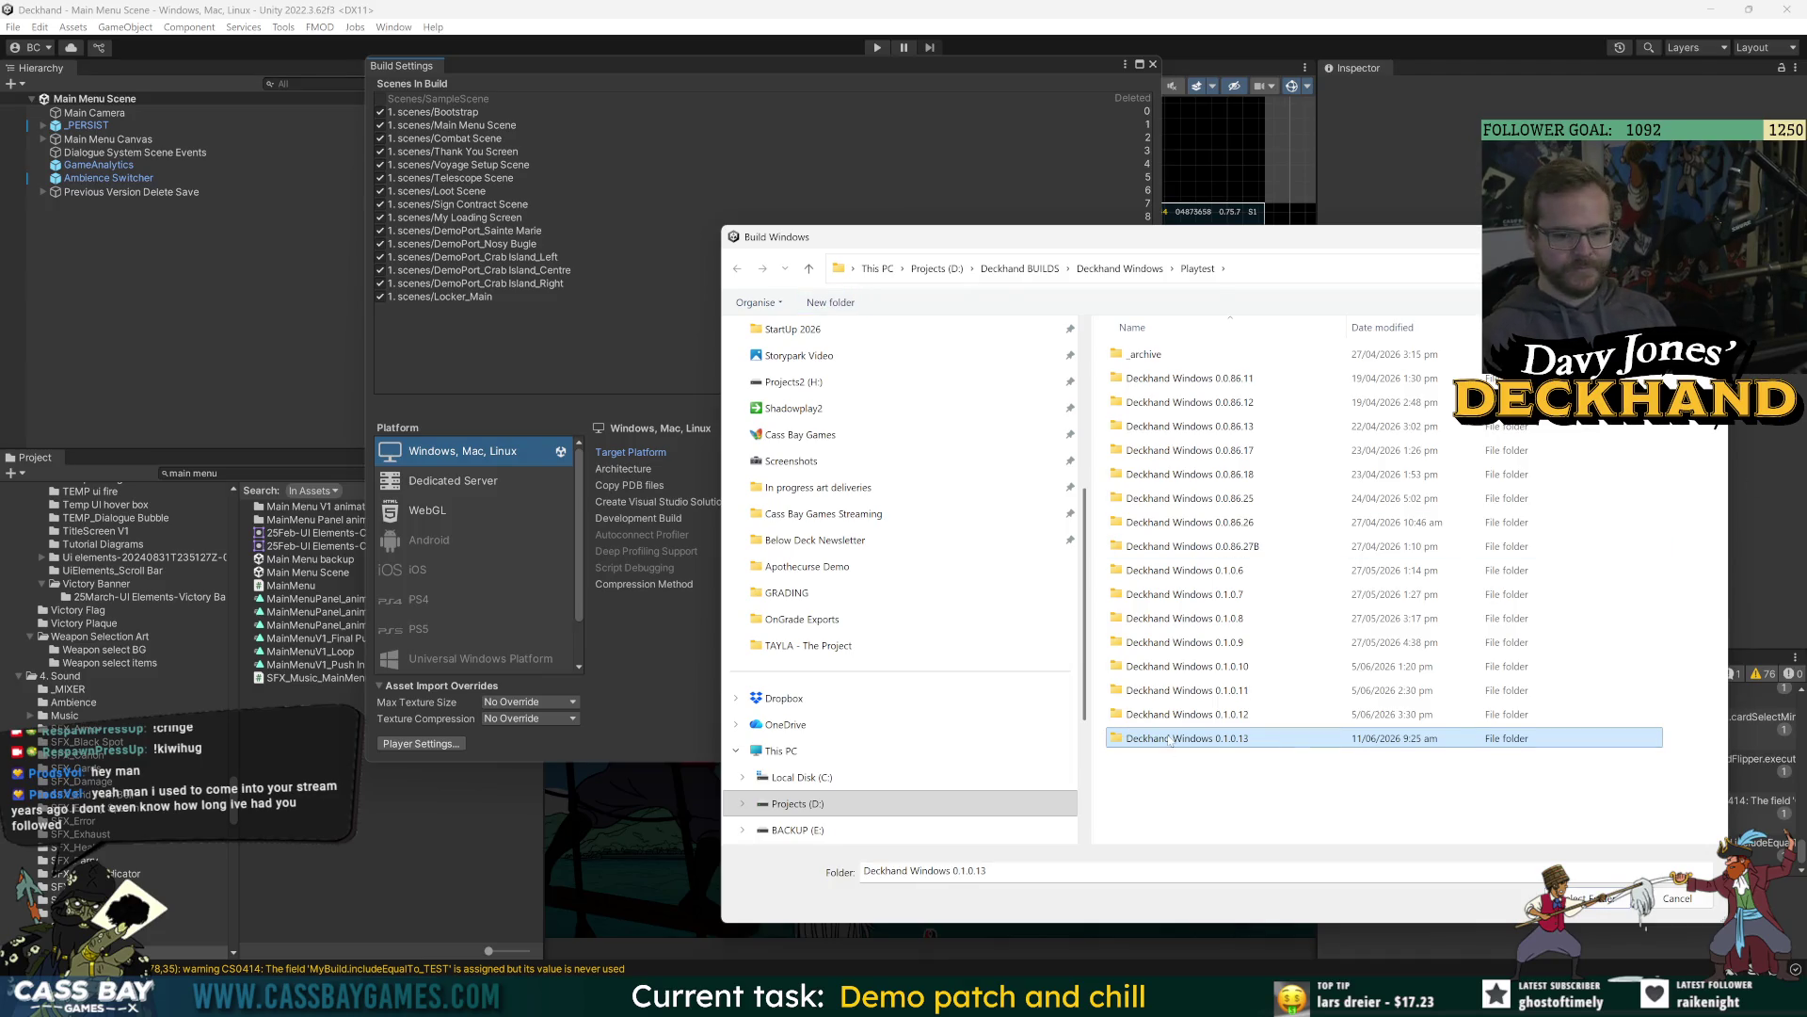
{"action": "double_click", "coordinate": [1172, 741]}
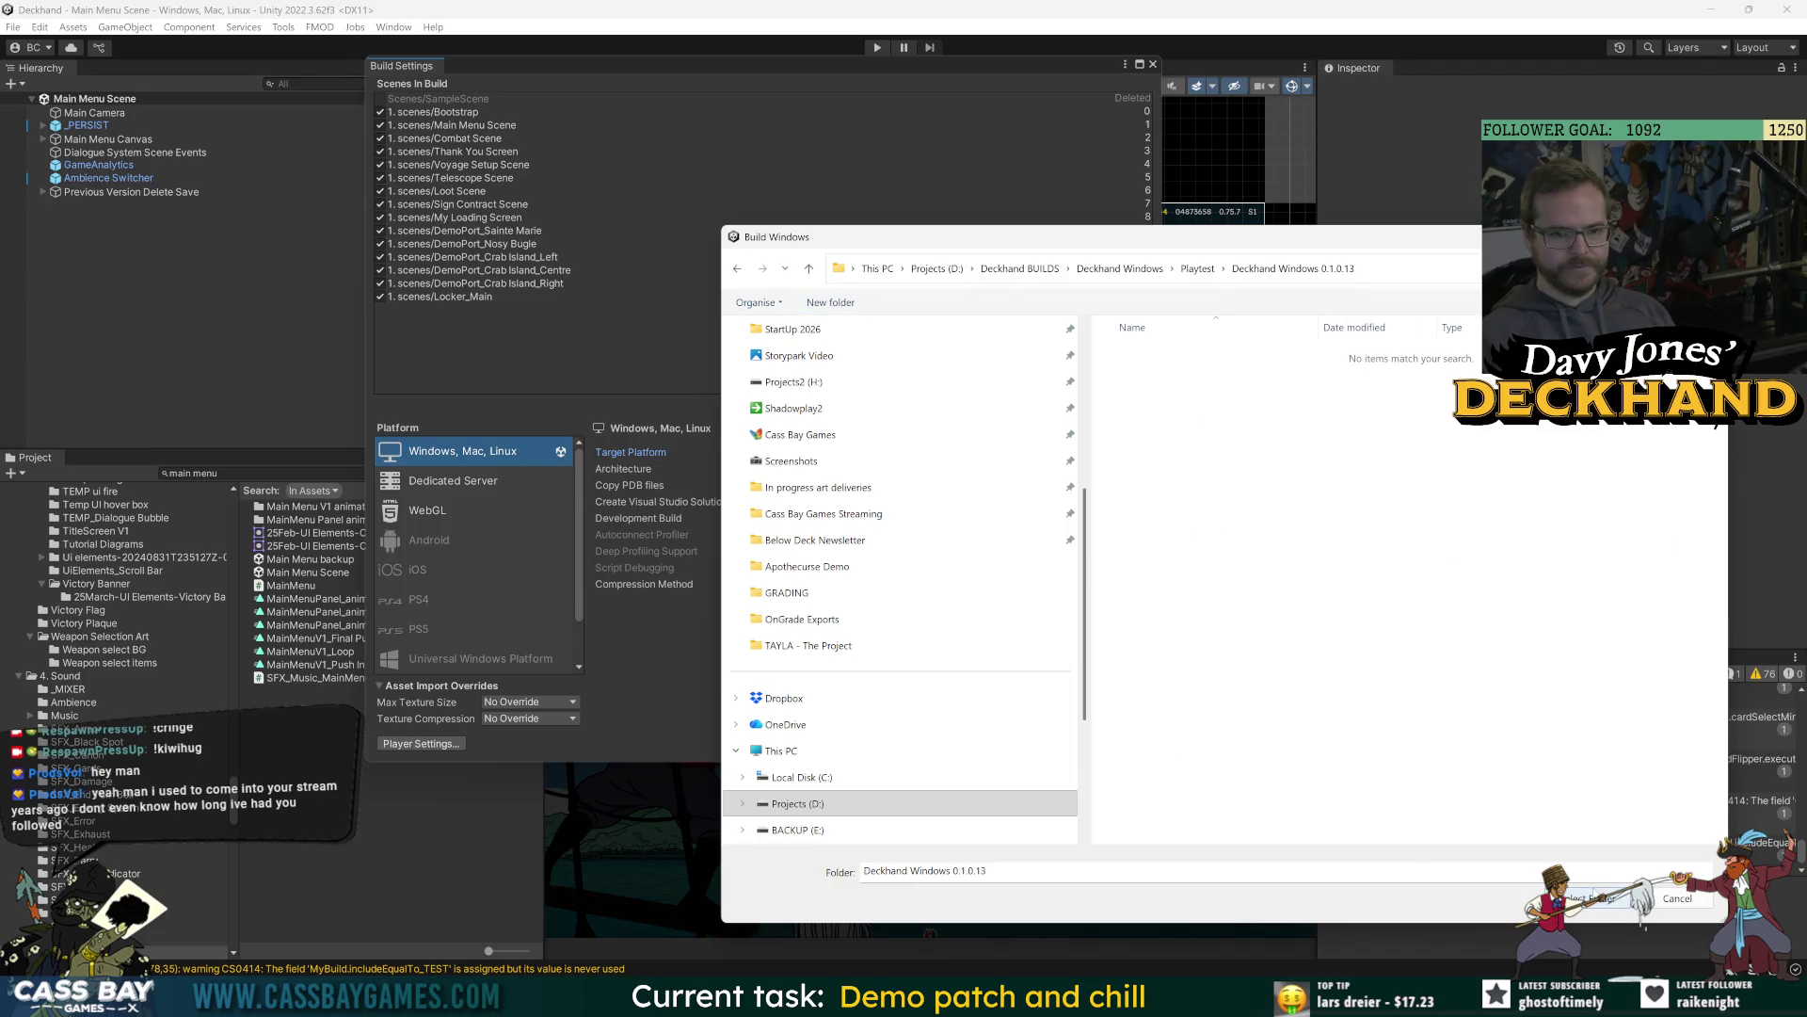
{"action": "left_click", "coordinate": [1595, 899]}
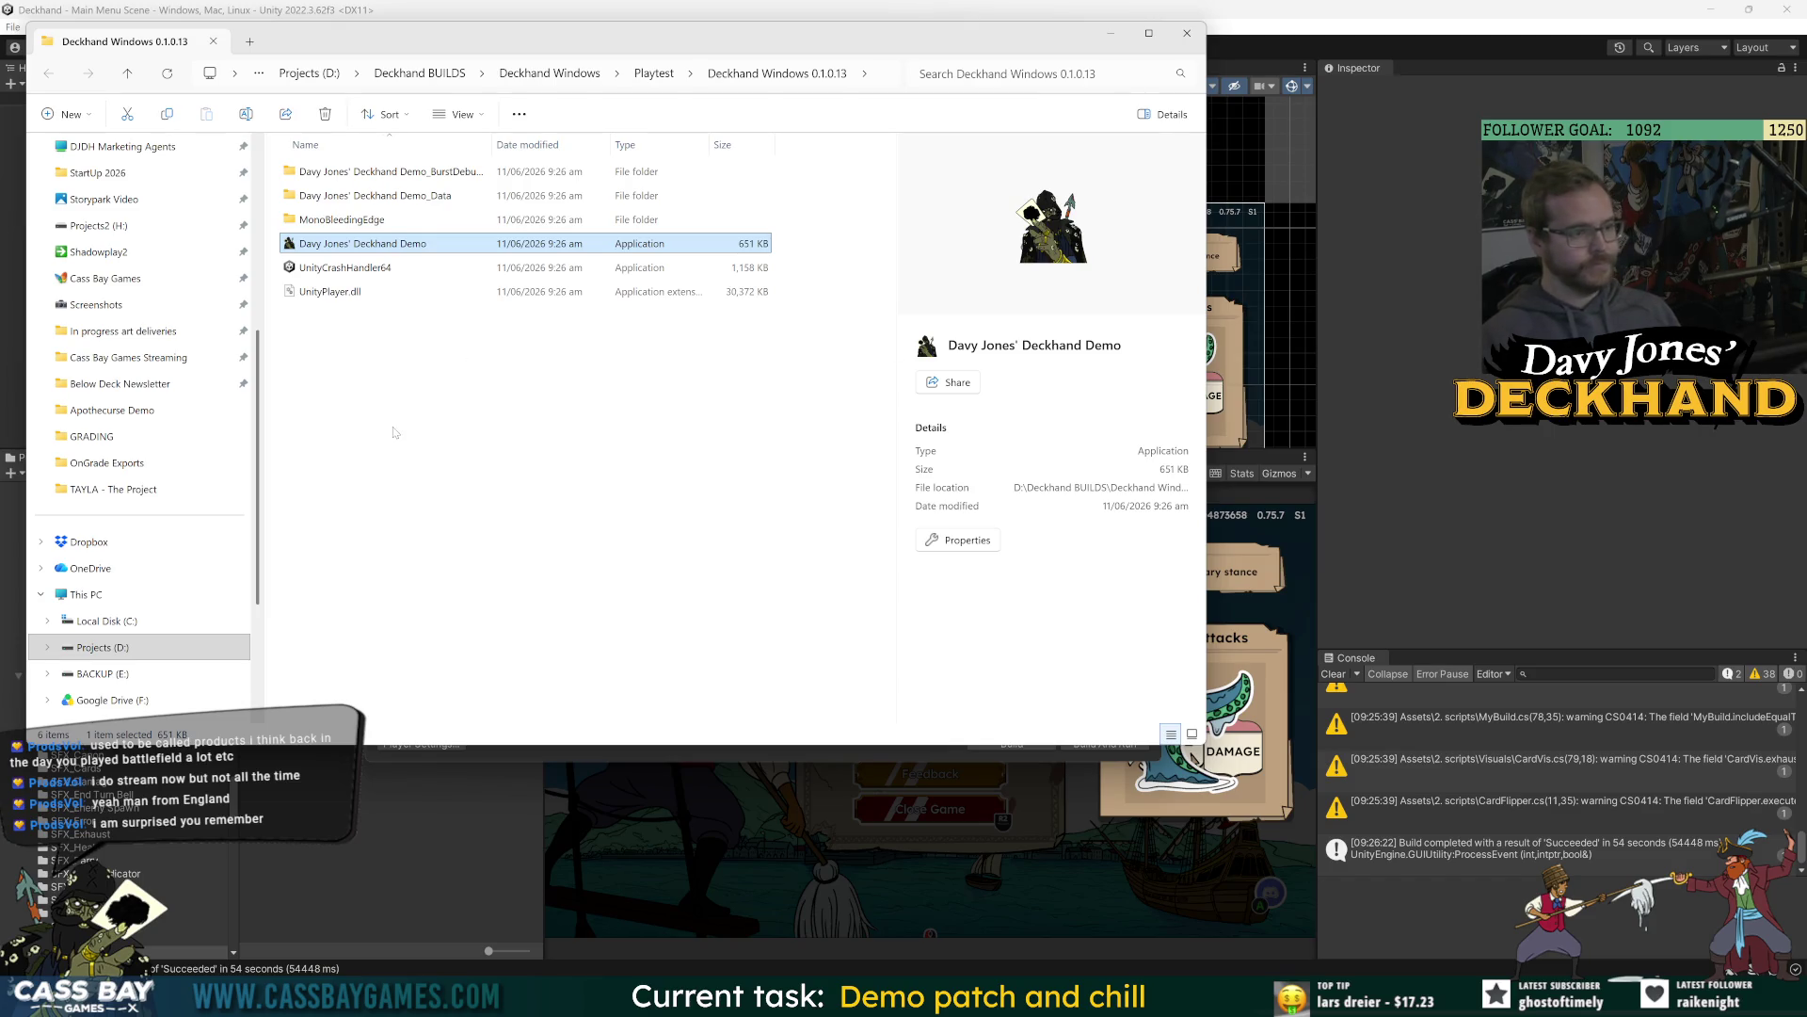
Copy the Windows build files, leaving out the burst debug folder.
{"action": "left_click_drag", "start_coordinate": [325, 395], "coordinate": [435, 197]}
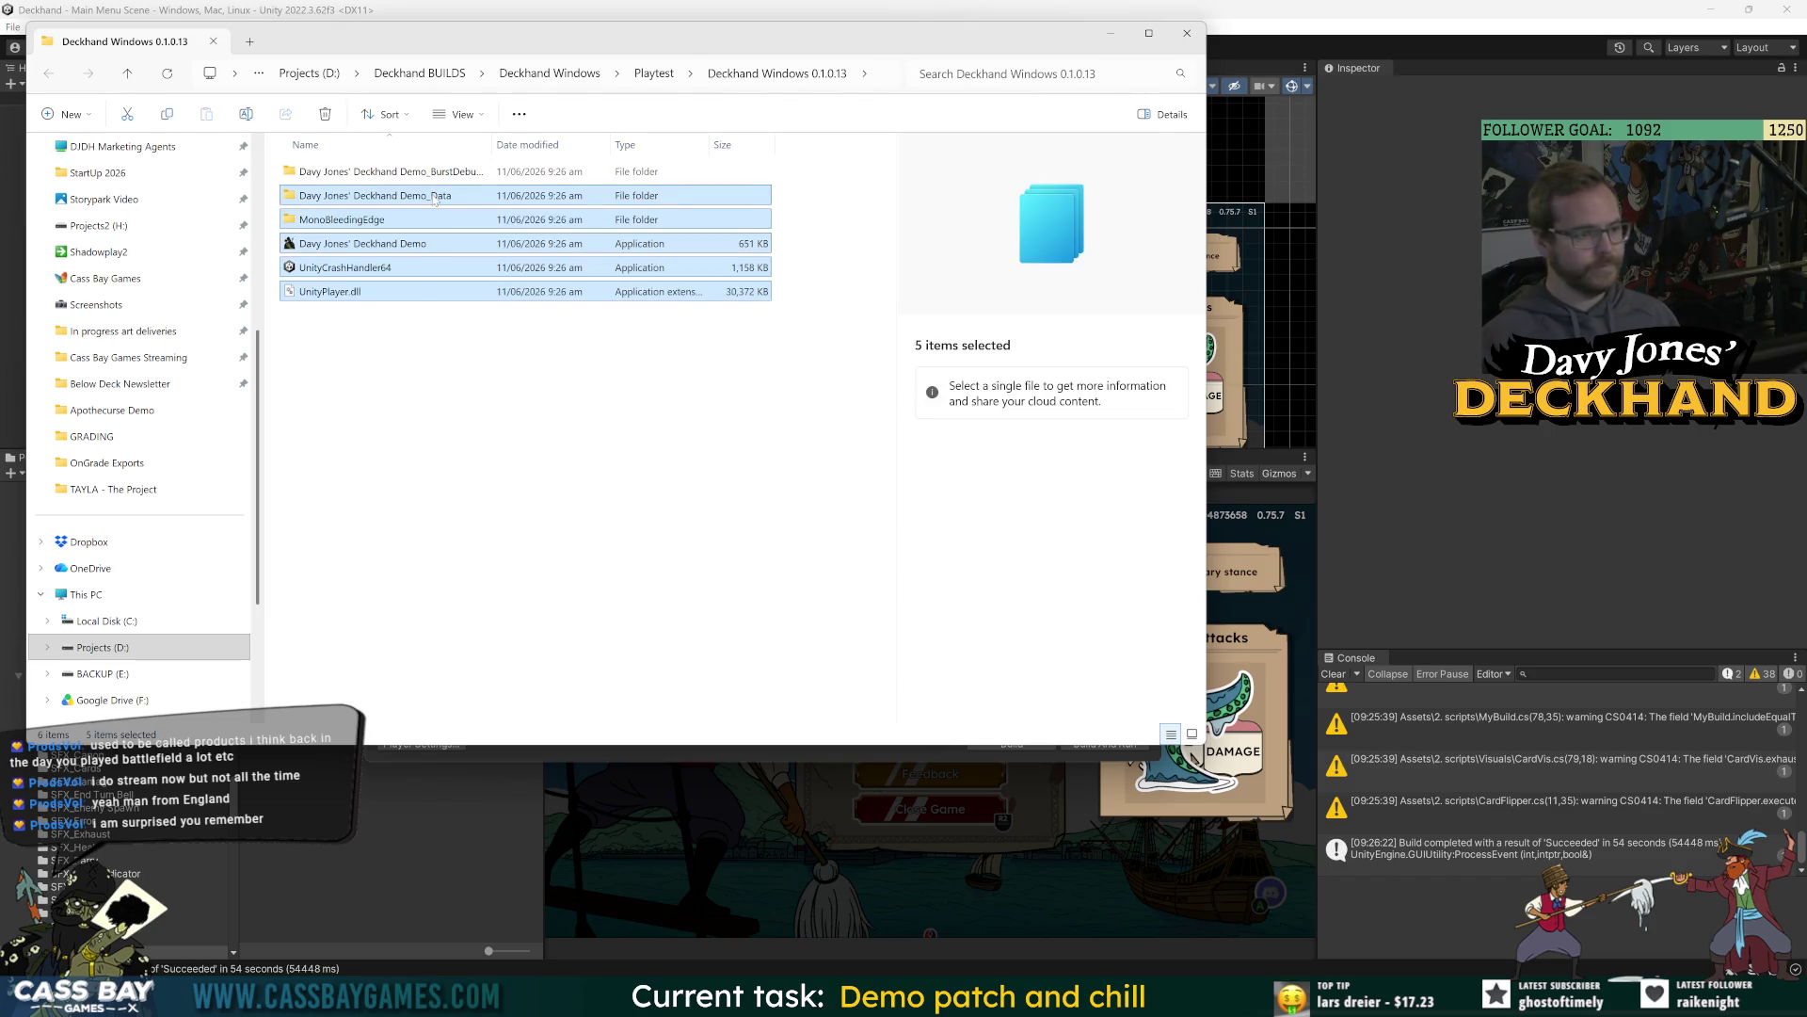
{"action": "key", "text": "ctrl+c"}
{"action": "key", "text": "super"}
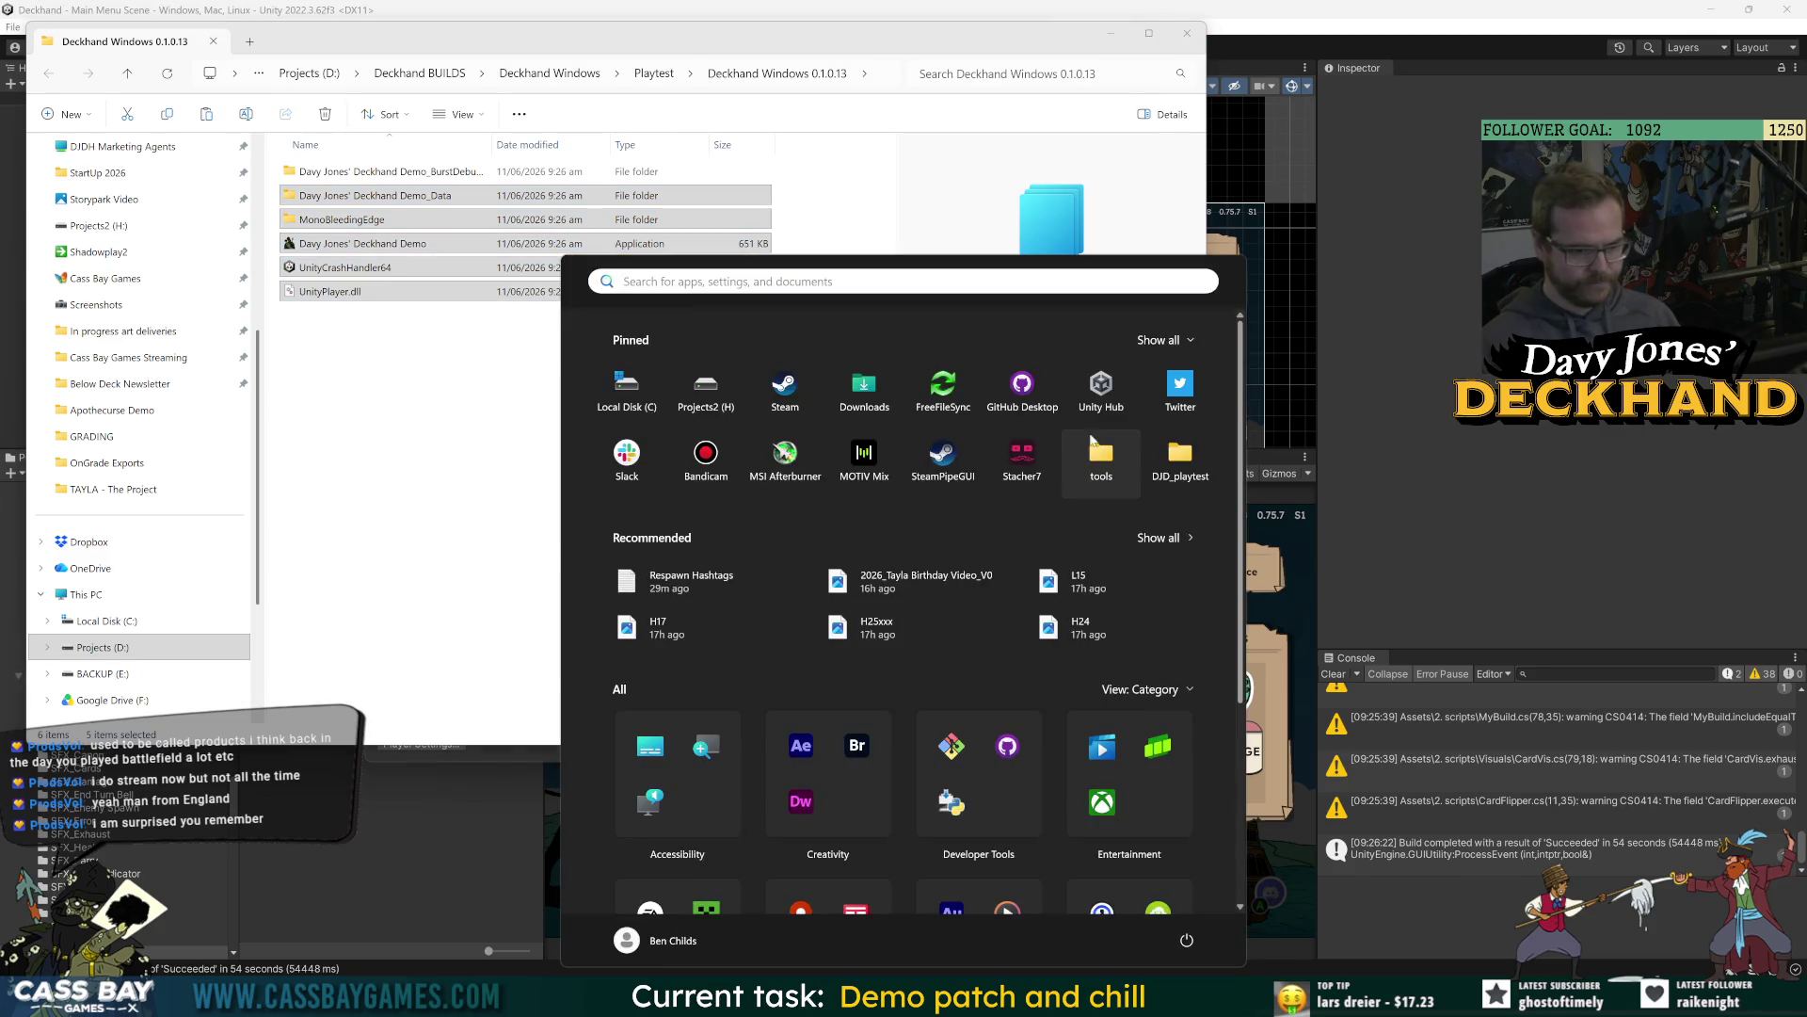
{"action": "left_click", "coordinate": [1092, 443]}
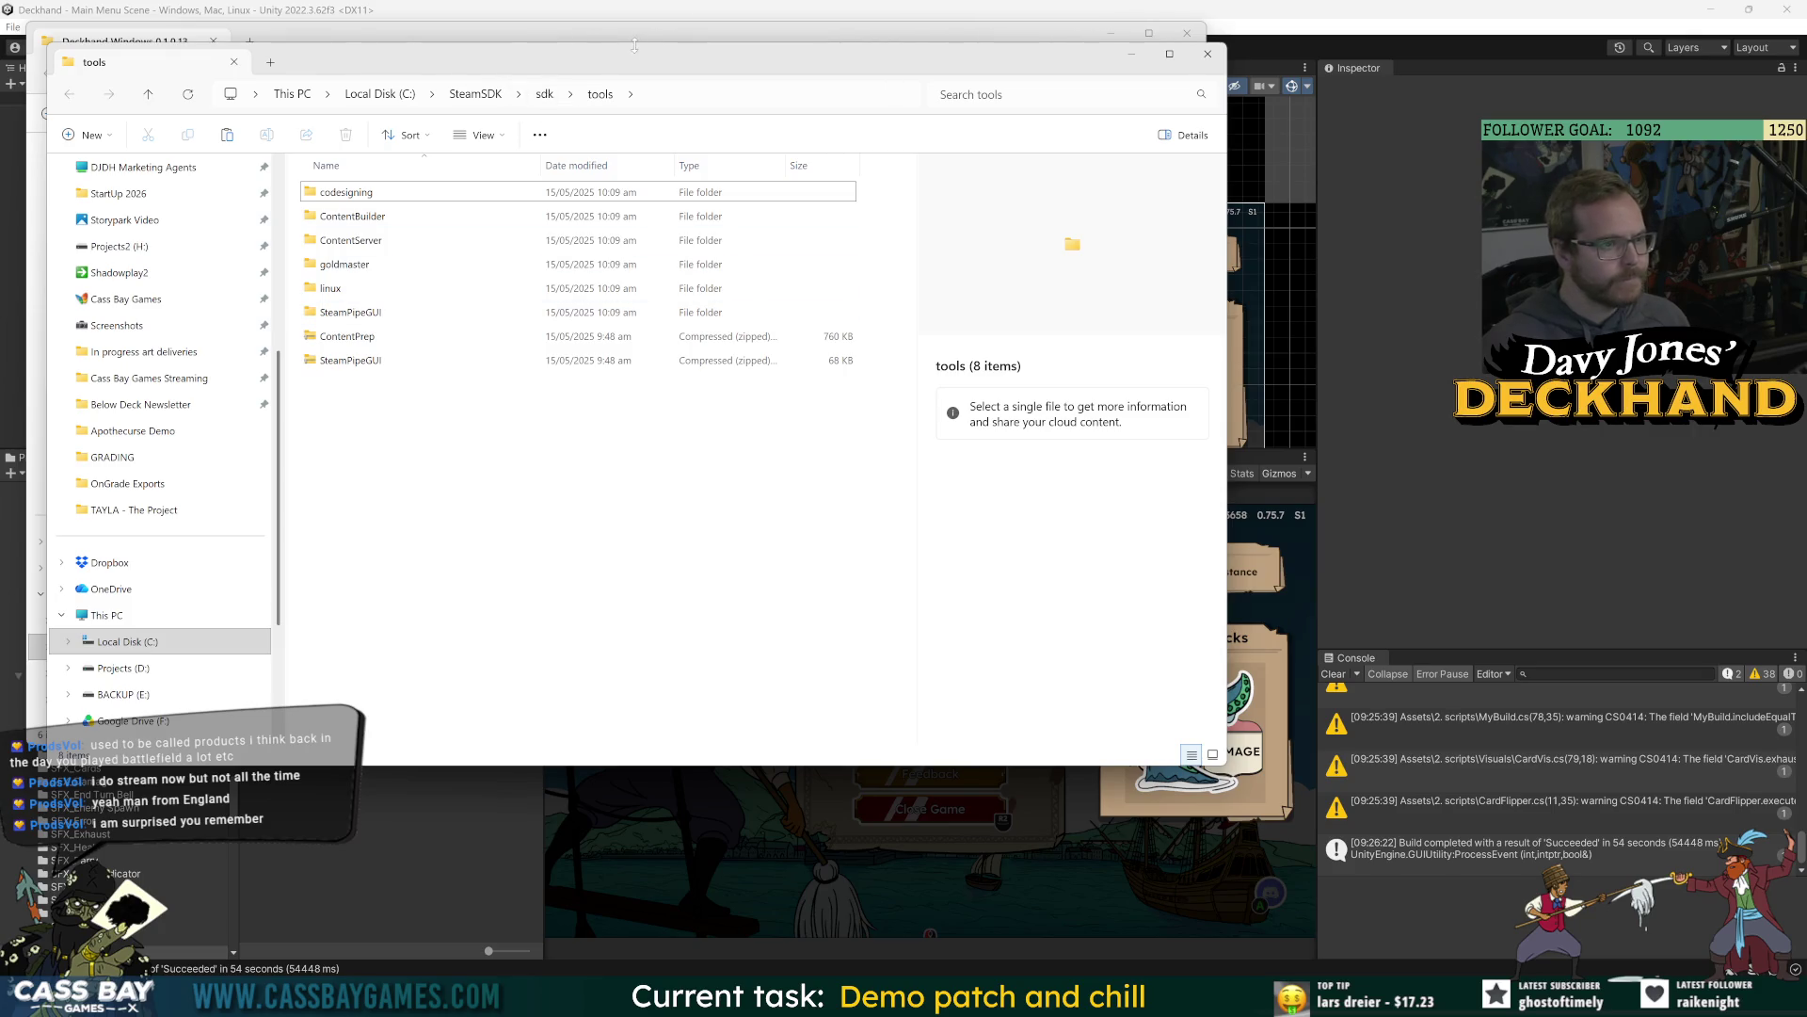
{"action": "left_click", "coordinate": [1208, 53]}
Open the ContentBuilder content folder and position its window beside the build folder.
{"action": "key", "text": "super"}
{"action": "left_click", "coordinate": [715, 584]}
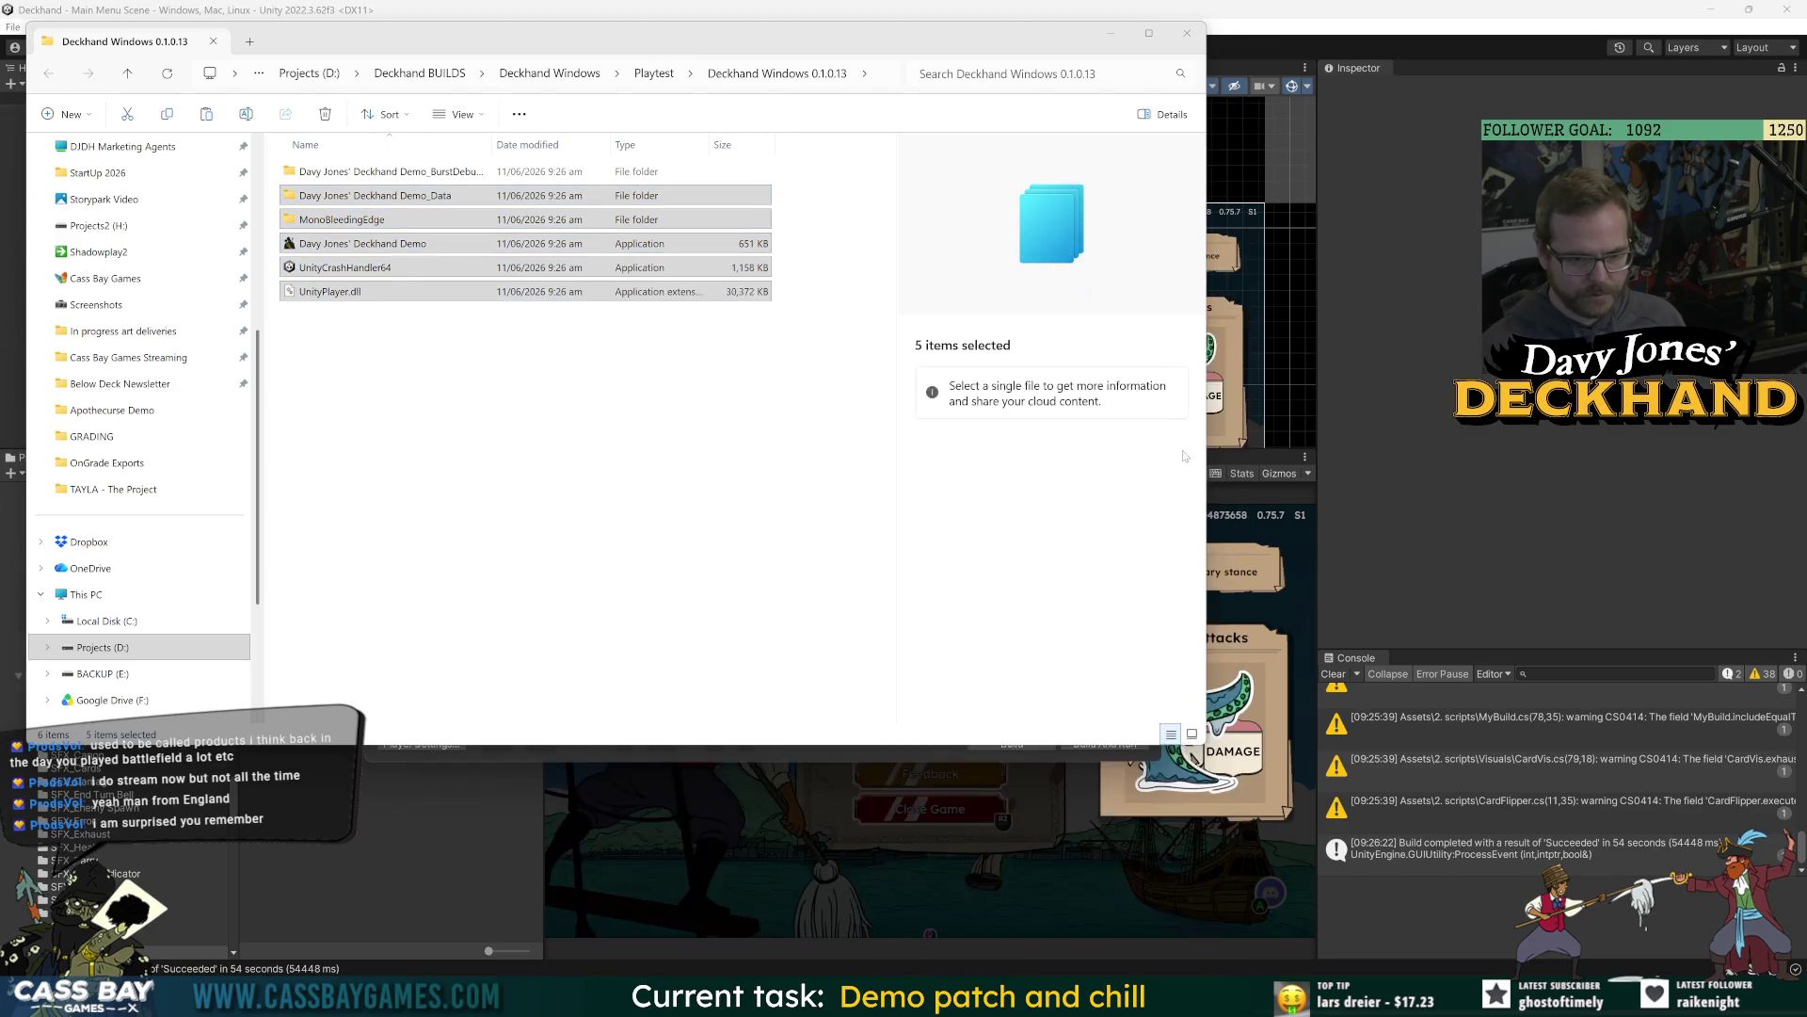
{"action": "left_click", "coordinate": [757, 114]}
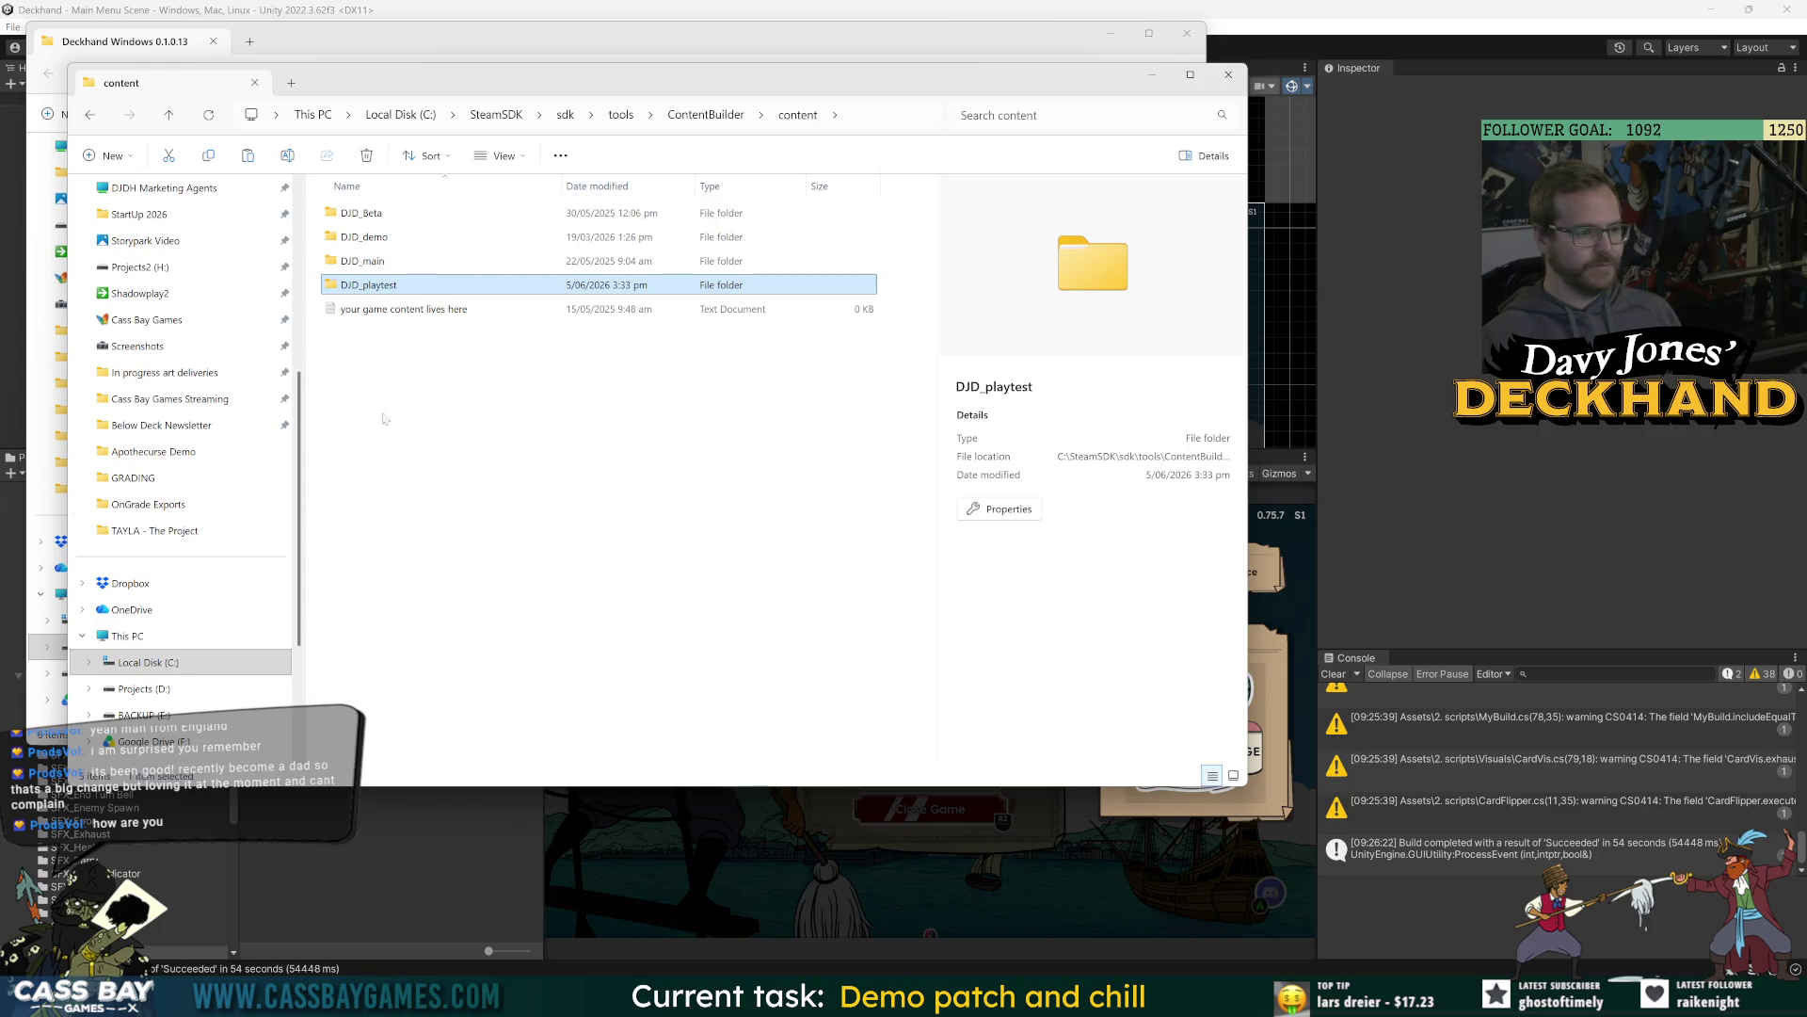
{"action": "mouse_move", "coordinate": [812, 84]}
{"action": "left_mouse_down"}
{"action": "mouse_move", "coordinate": [1052, 115]}
{"action": "mouse_move", "coordinate": [1111, 157]}
{"action": "left_mouse_up"}
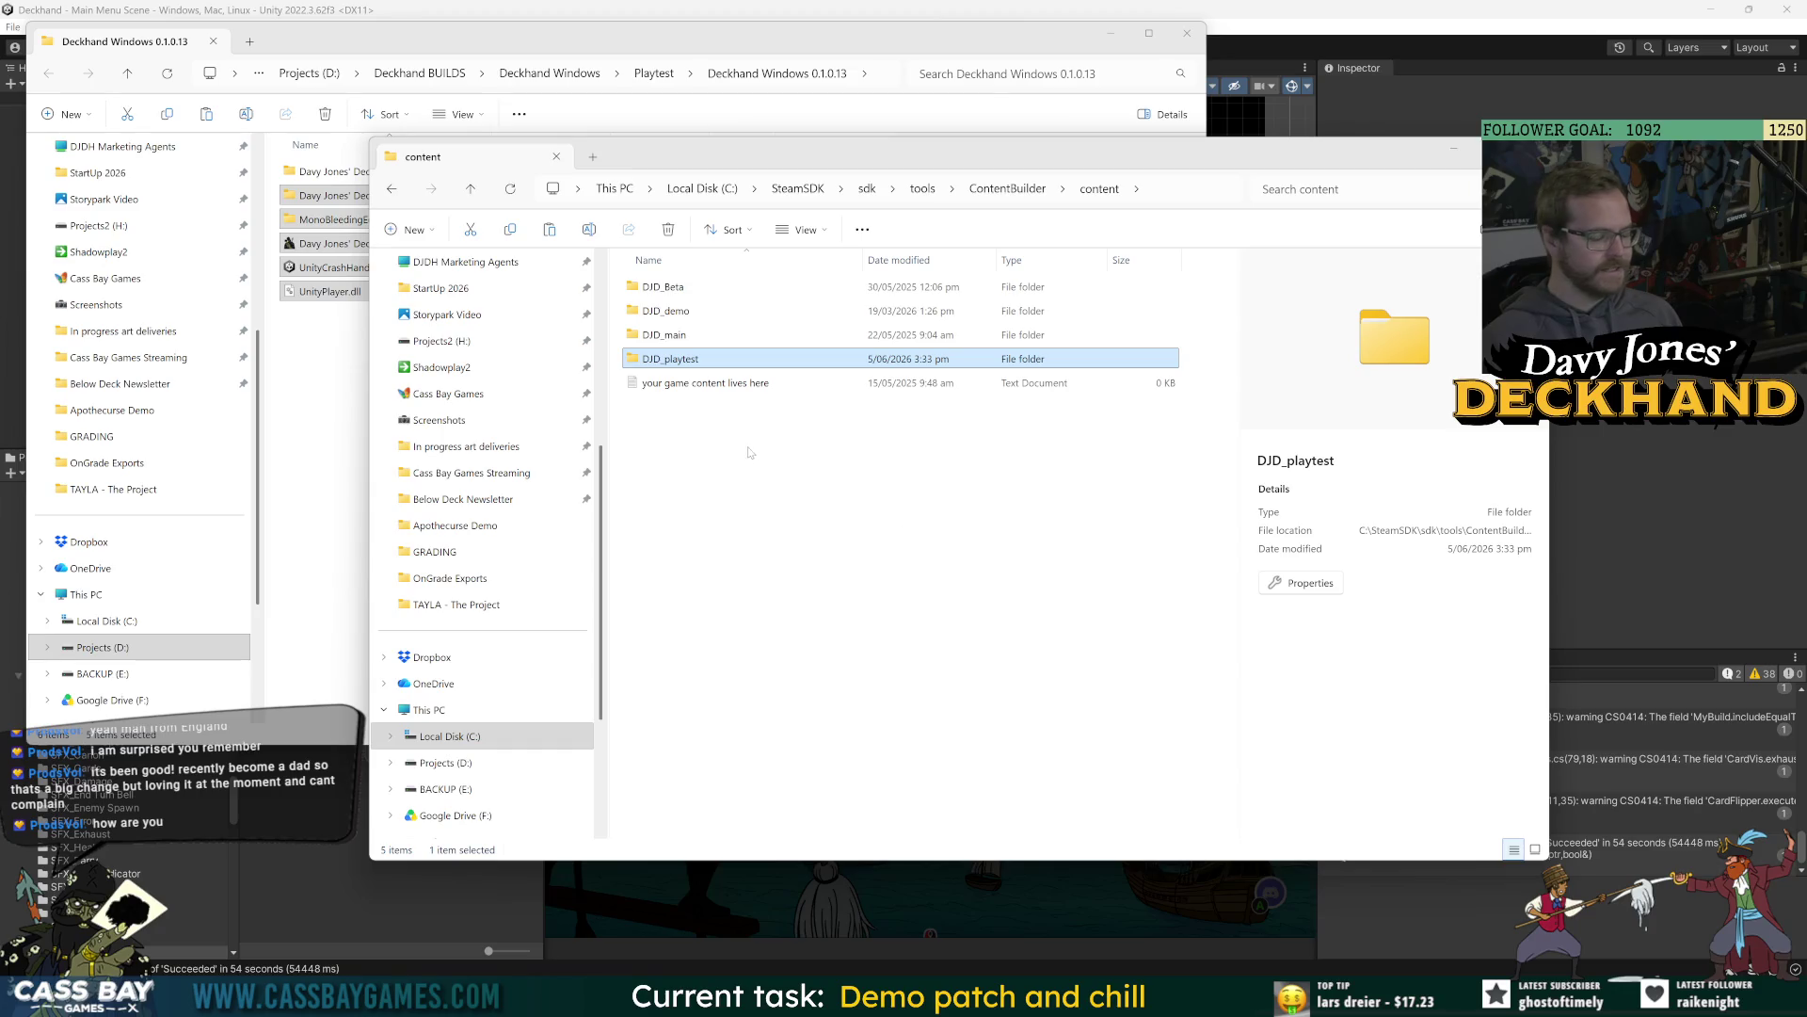
{"action": "left_click", "coordinate": [785, 444]}
{"action": "left_click_drag", "start_coordinate": [776, 167], "coordinate": [923, 200]}
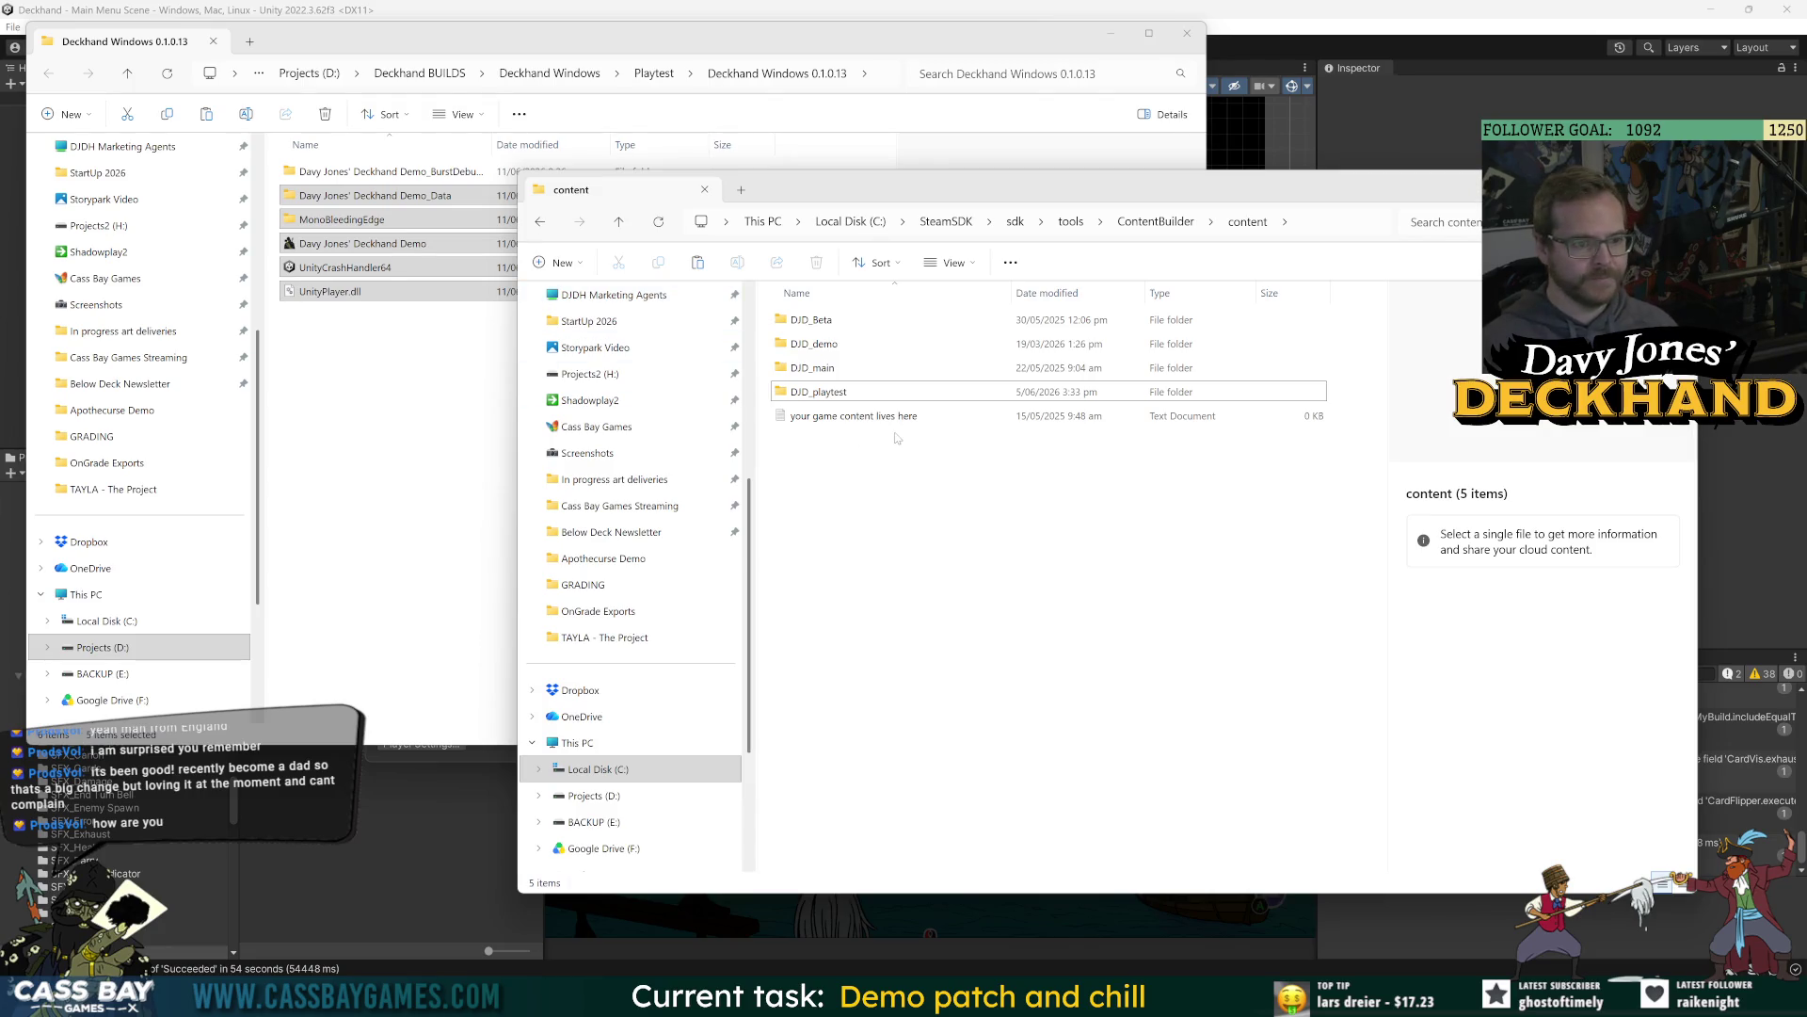
Empty DJD_demo\DJD_Demo_Windows, paste in the new build files, and go back to DJD_demo.
{"action": "double_click", "coordinate": [805, 343]}
{"action": "double_click", "coordinate": [805, 344]}
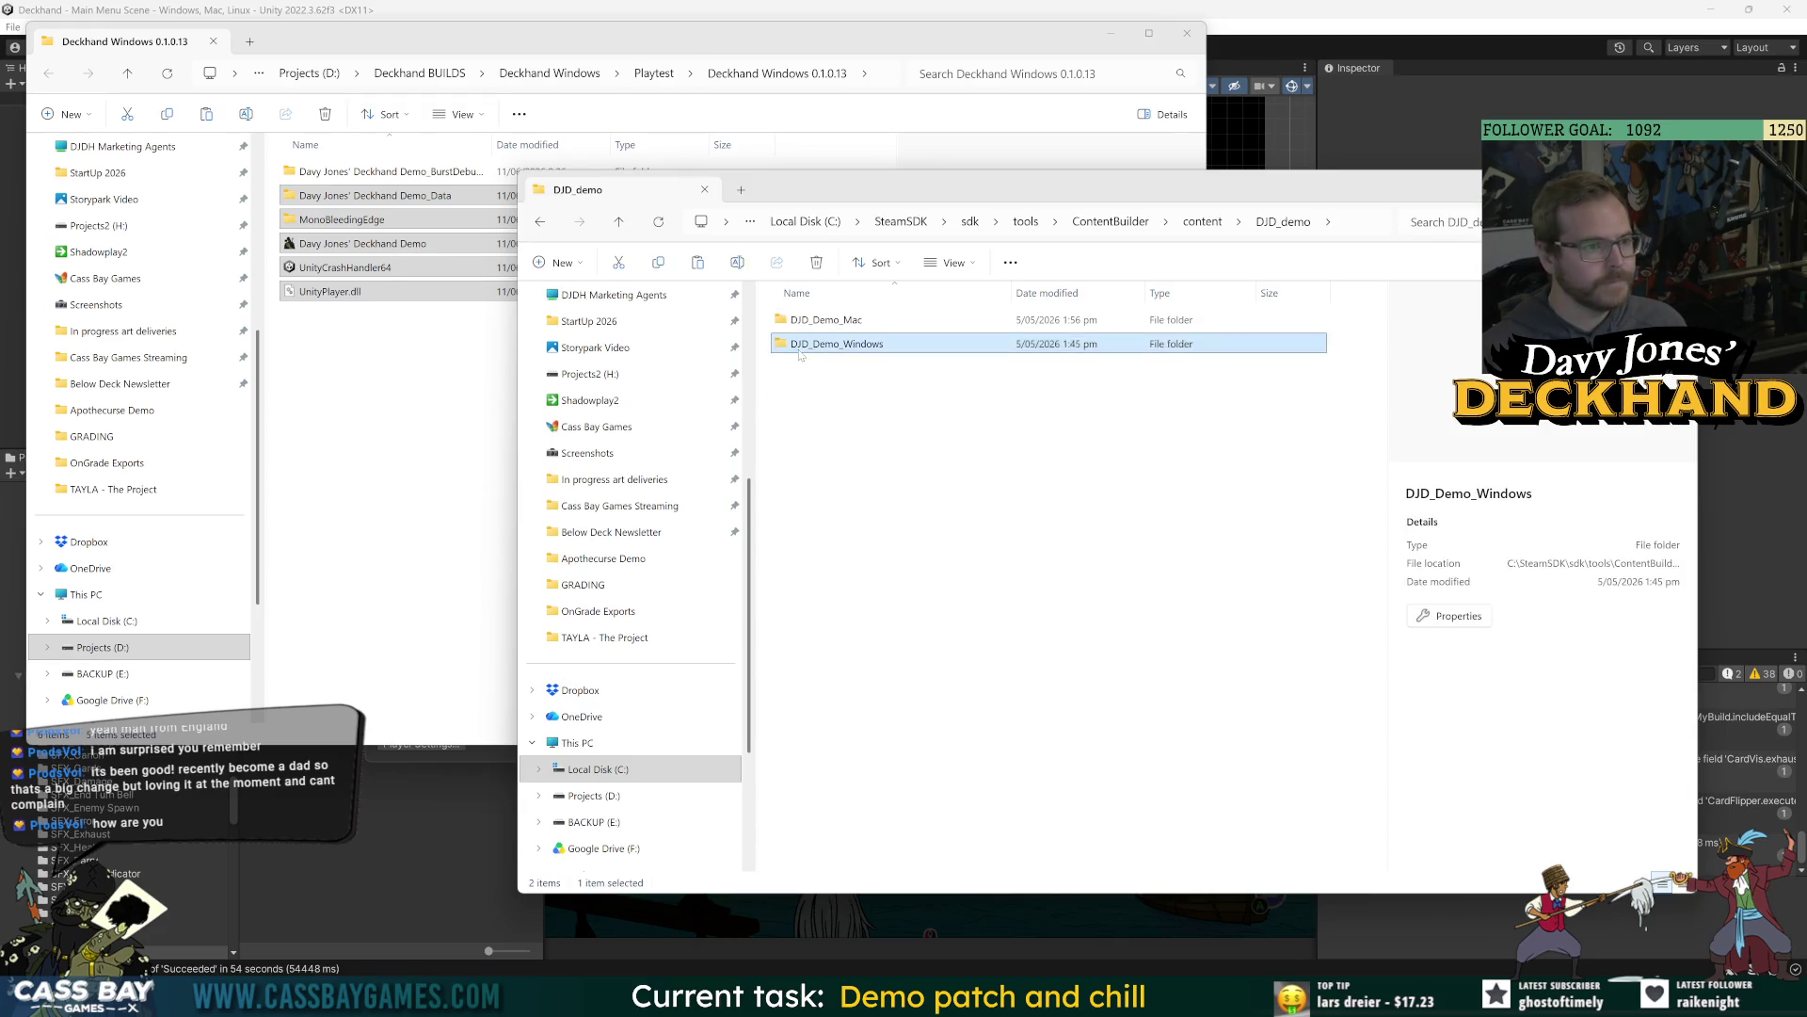
{"action": "key", "text": "ctrl+a"}
{"action": "key", "text": "Delete"}
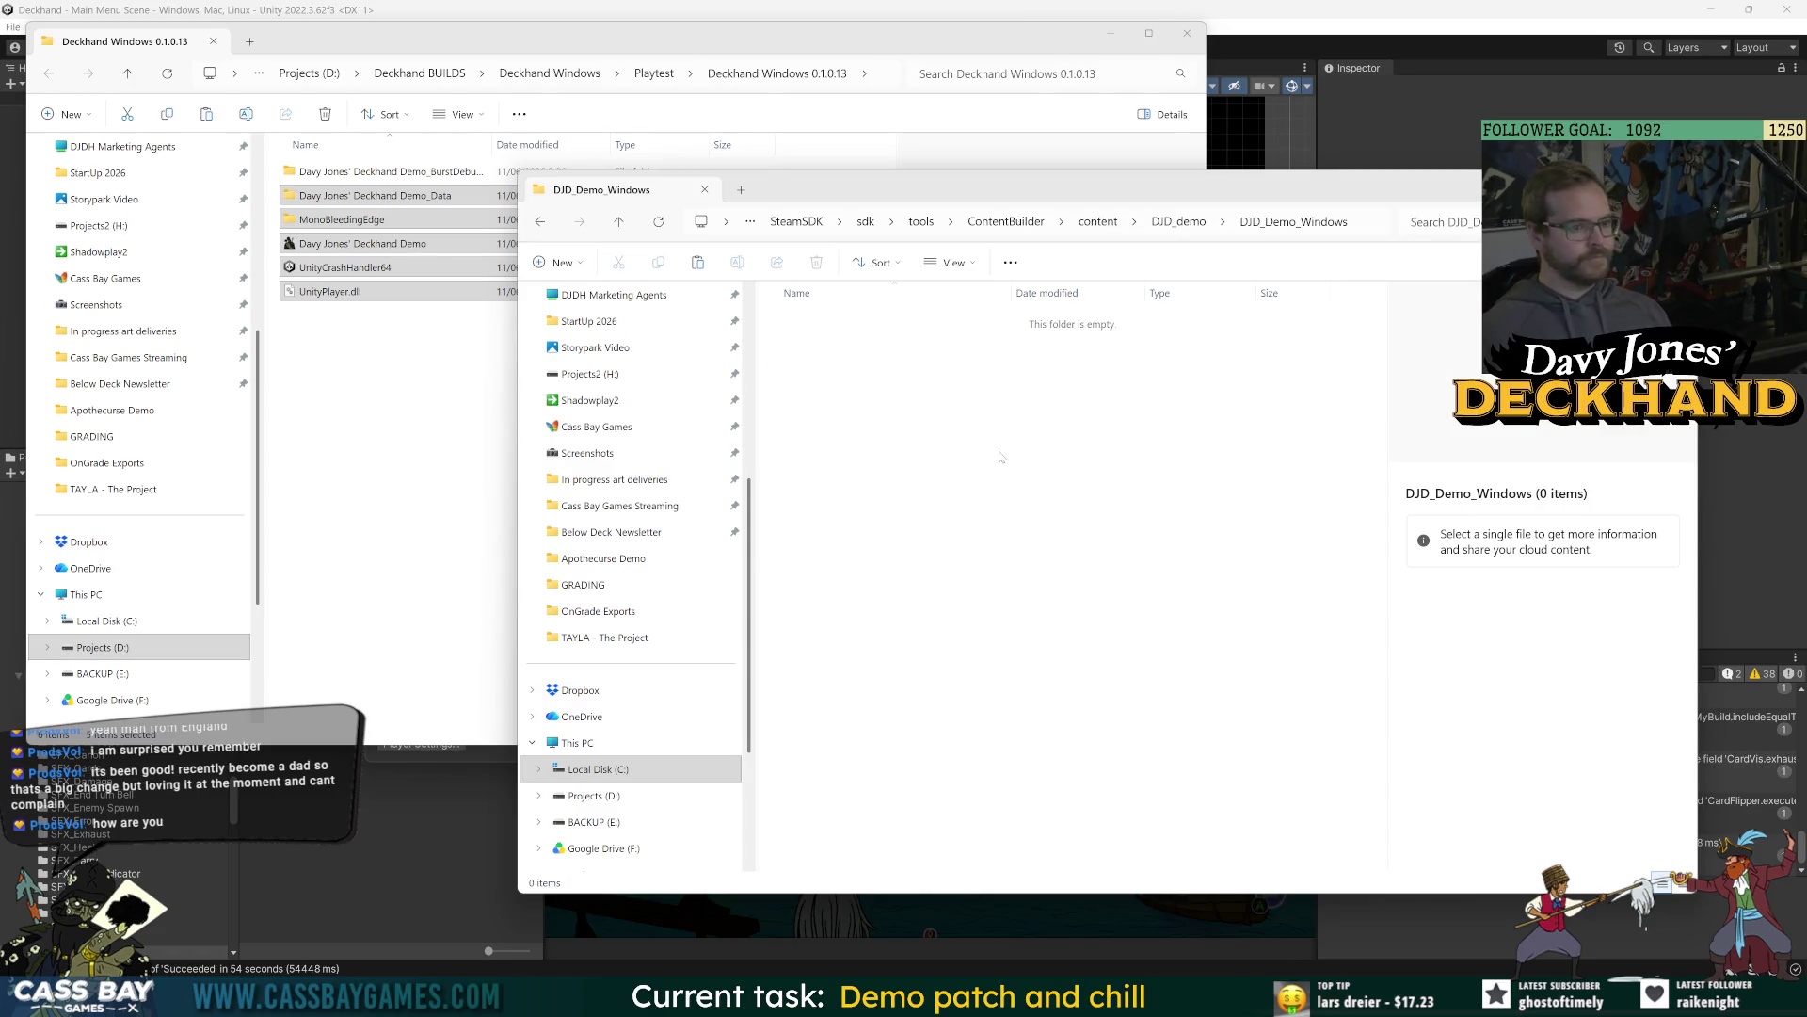
{"action": "key", "text": "ctrl+v"}
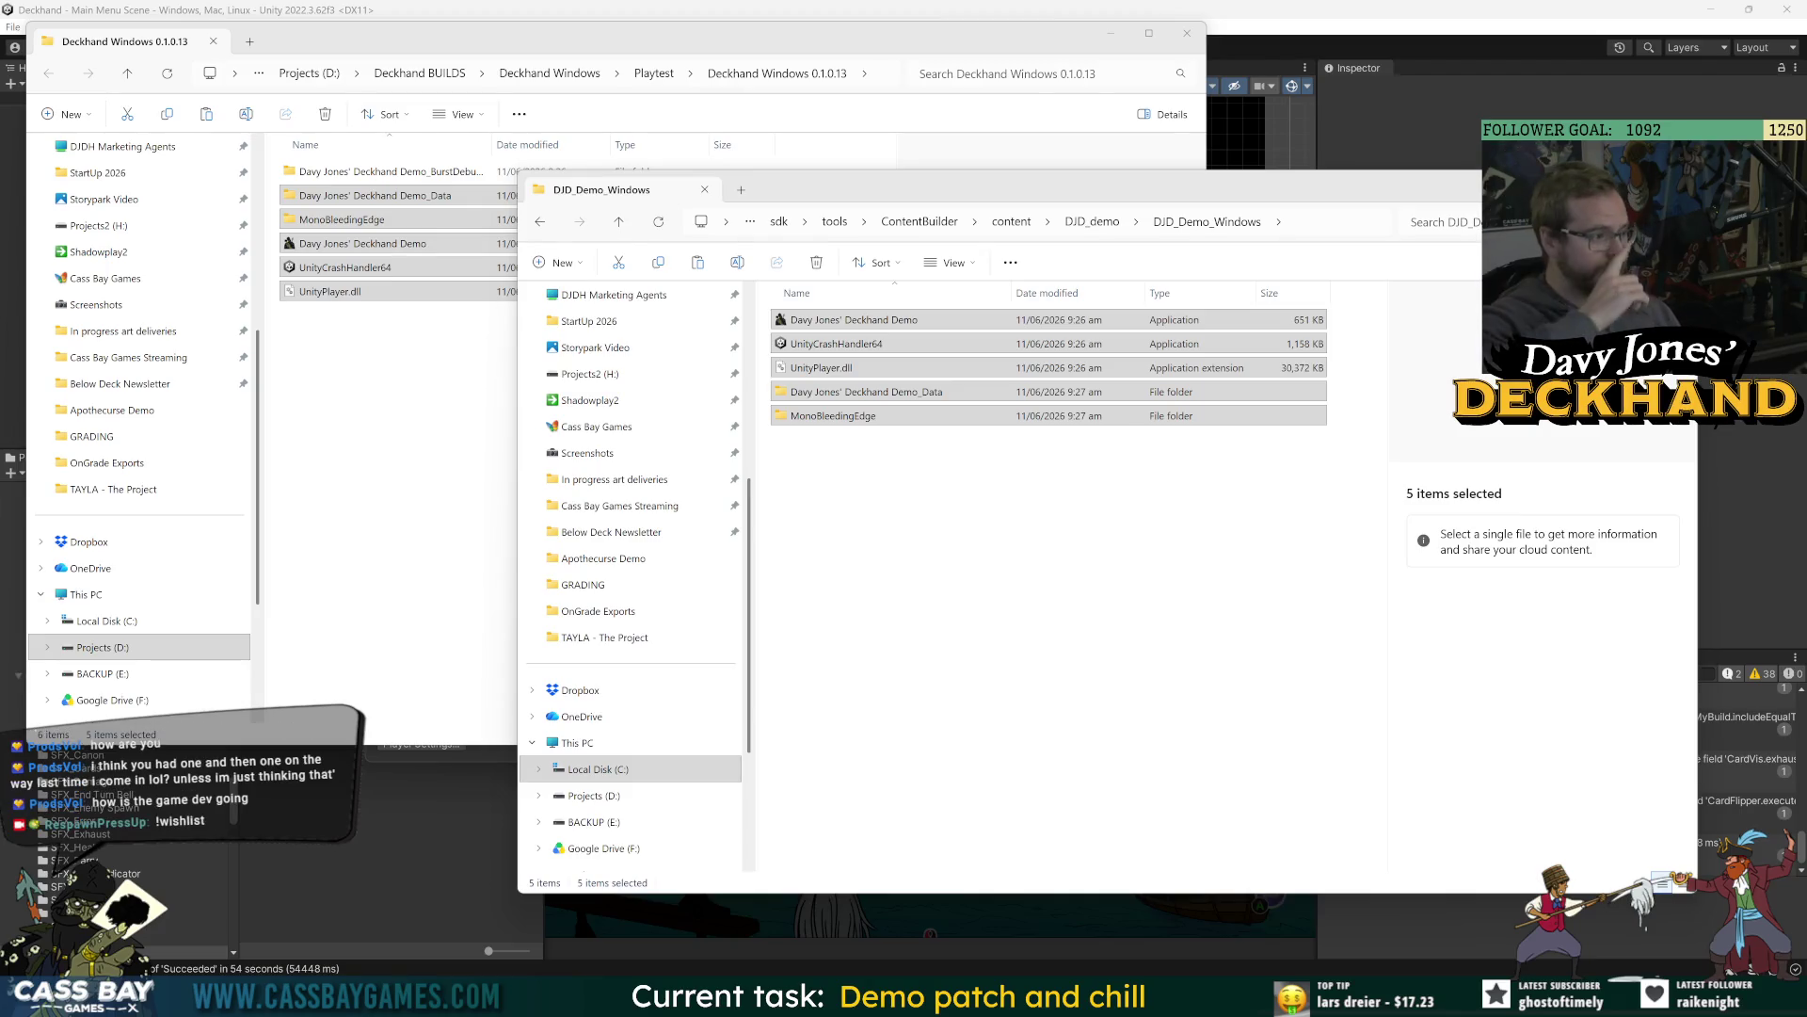
{"action": "left_click", "coordinate": [911, 482]}
{"action": "left_click_drag", "start_coordinate": [840, 509], "coordinate": [860, 314]}
{"action": "left_click", "coordinate": [976, 511]}
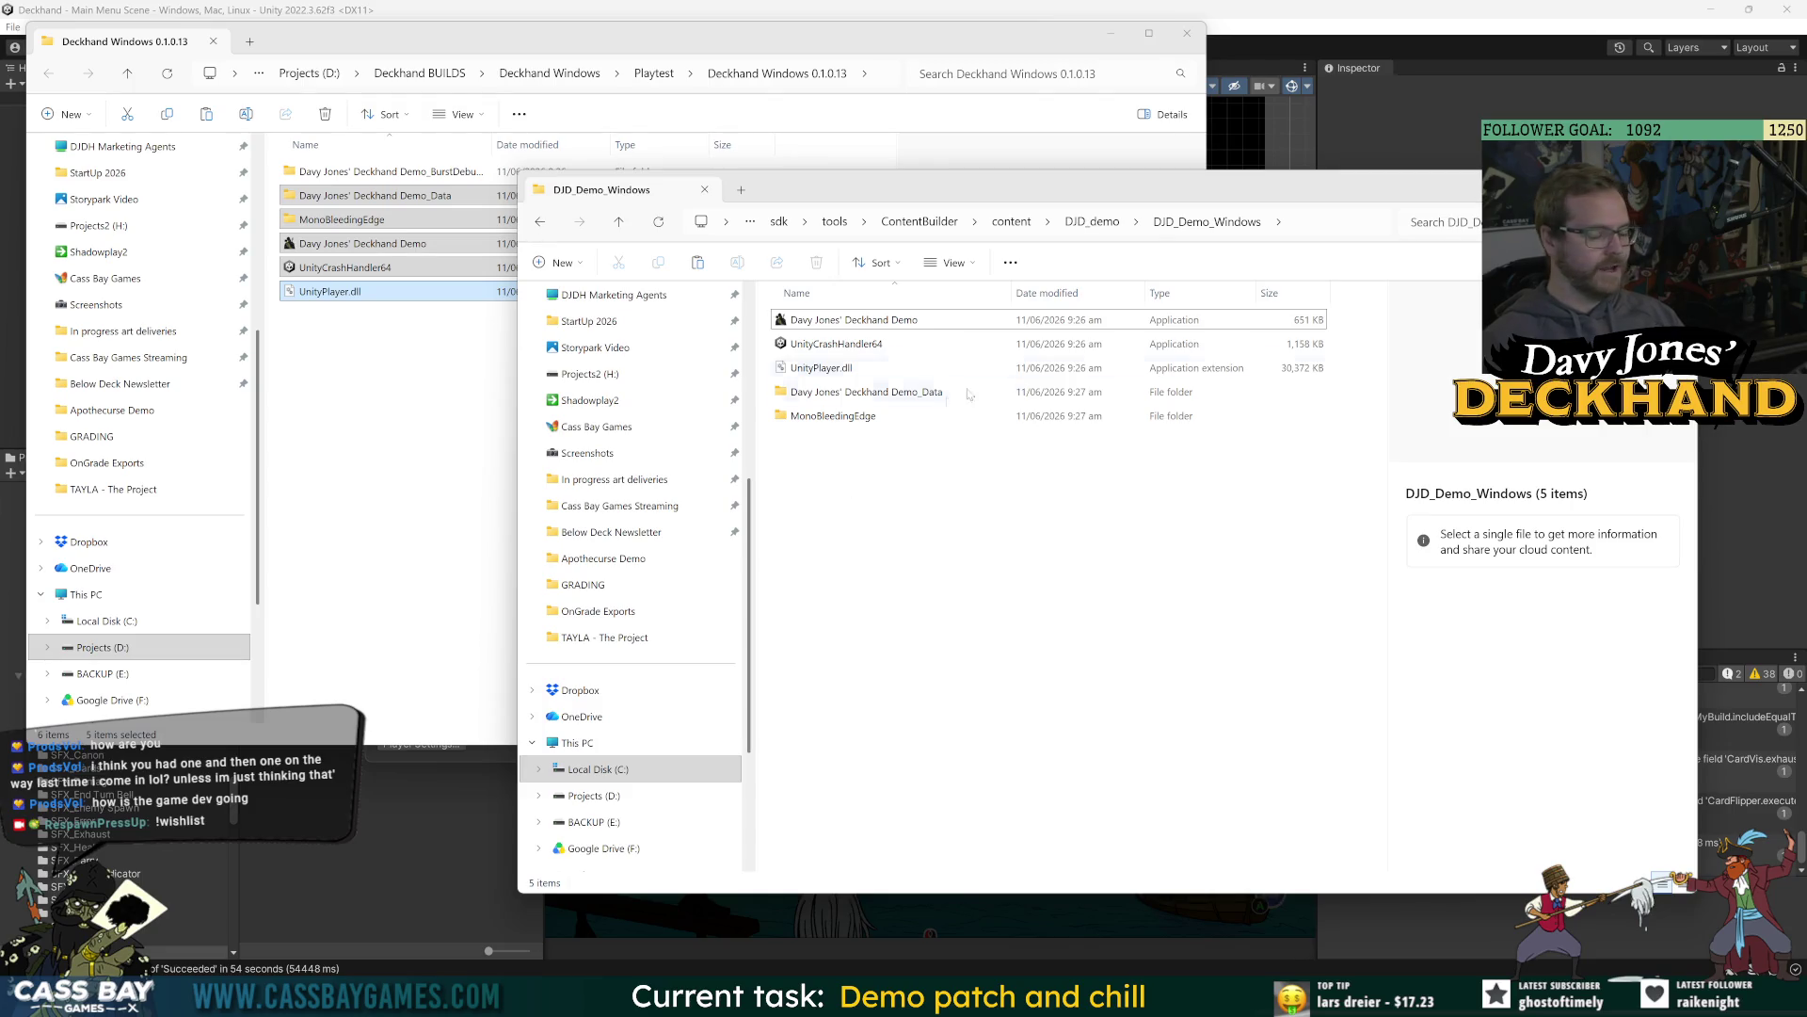
{"action": "left_click", "coordinate": [1090, 226]}
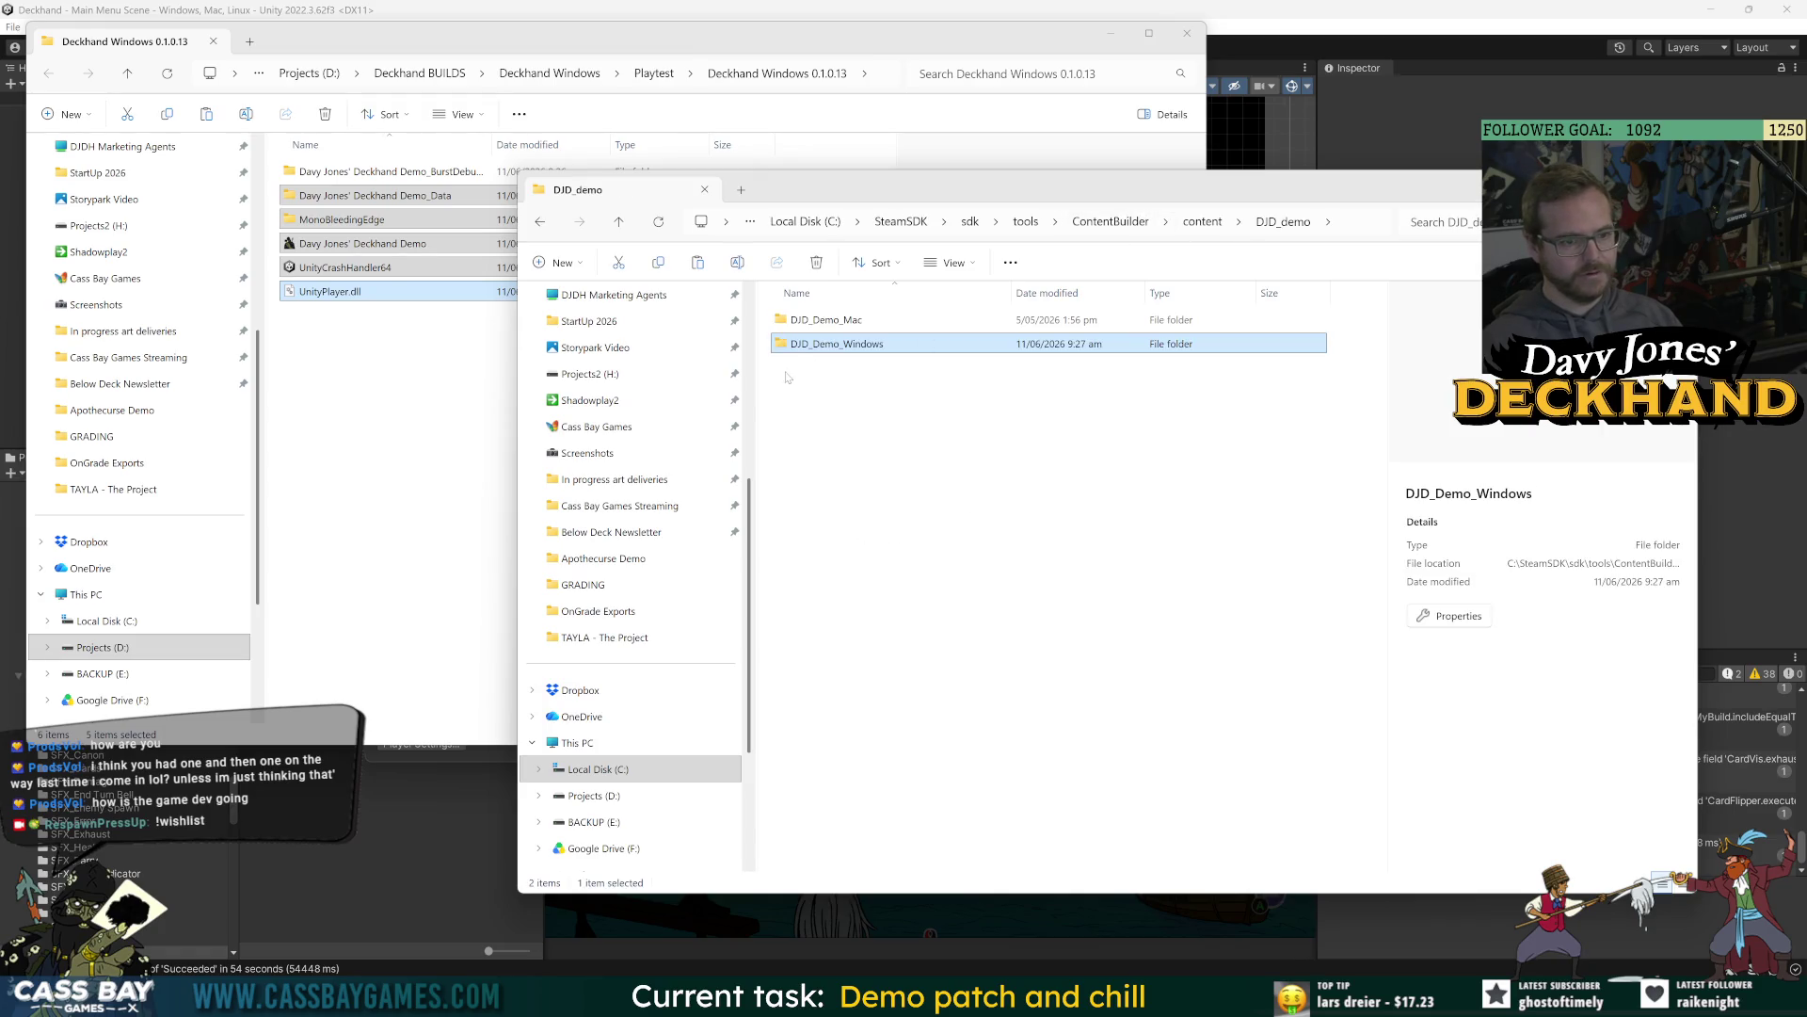
Delete the old Deckhand Demo.app in DJD_Demo_Mac and put in the new 0.1.0.13 Mac app.
{"action": "key", "text": "Up"}
{"action": "key", "text": "Return"}
{"action": "left_click", "coordinate": [906, 319]}
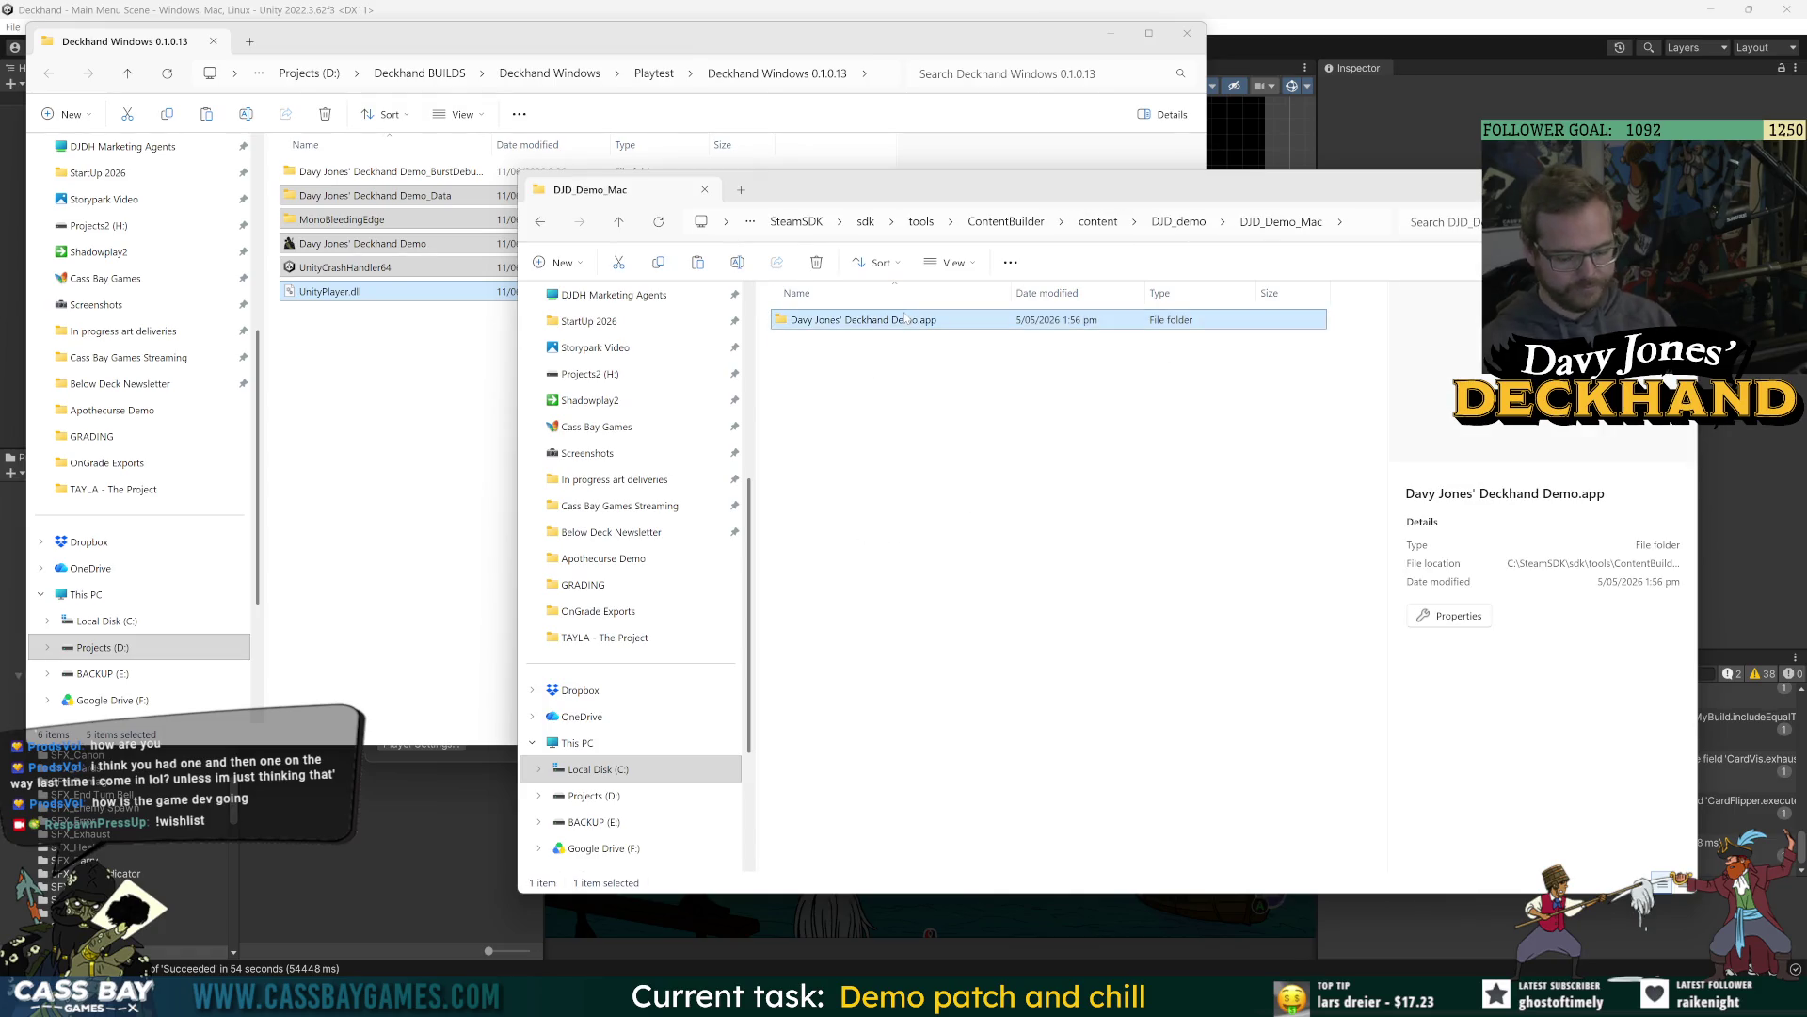
{"action": "key", "text": "Delete"}
{"action": "mouse_move", "coordinate": [923, 996]}
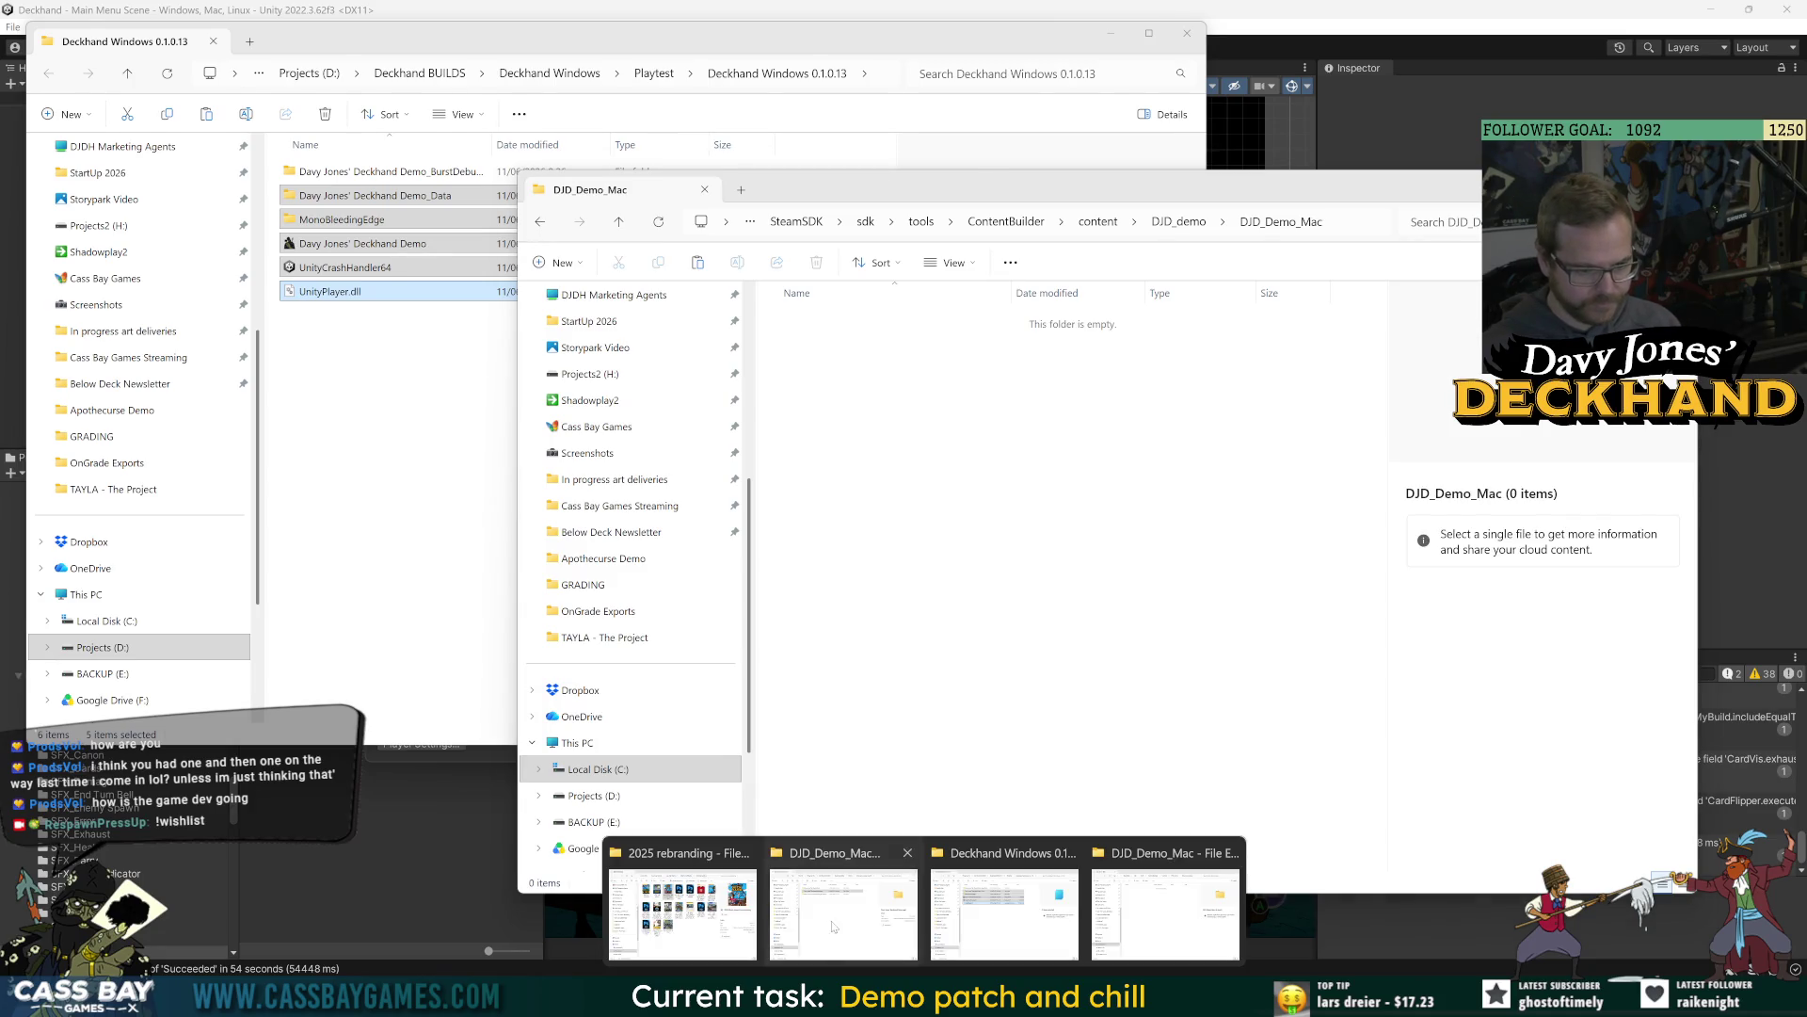
{"action": "left_click", "coordinate": [832, 928]}
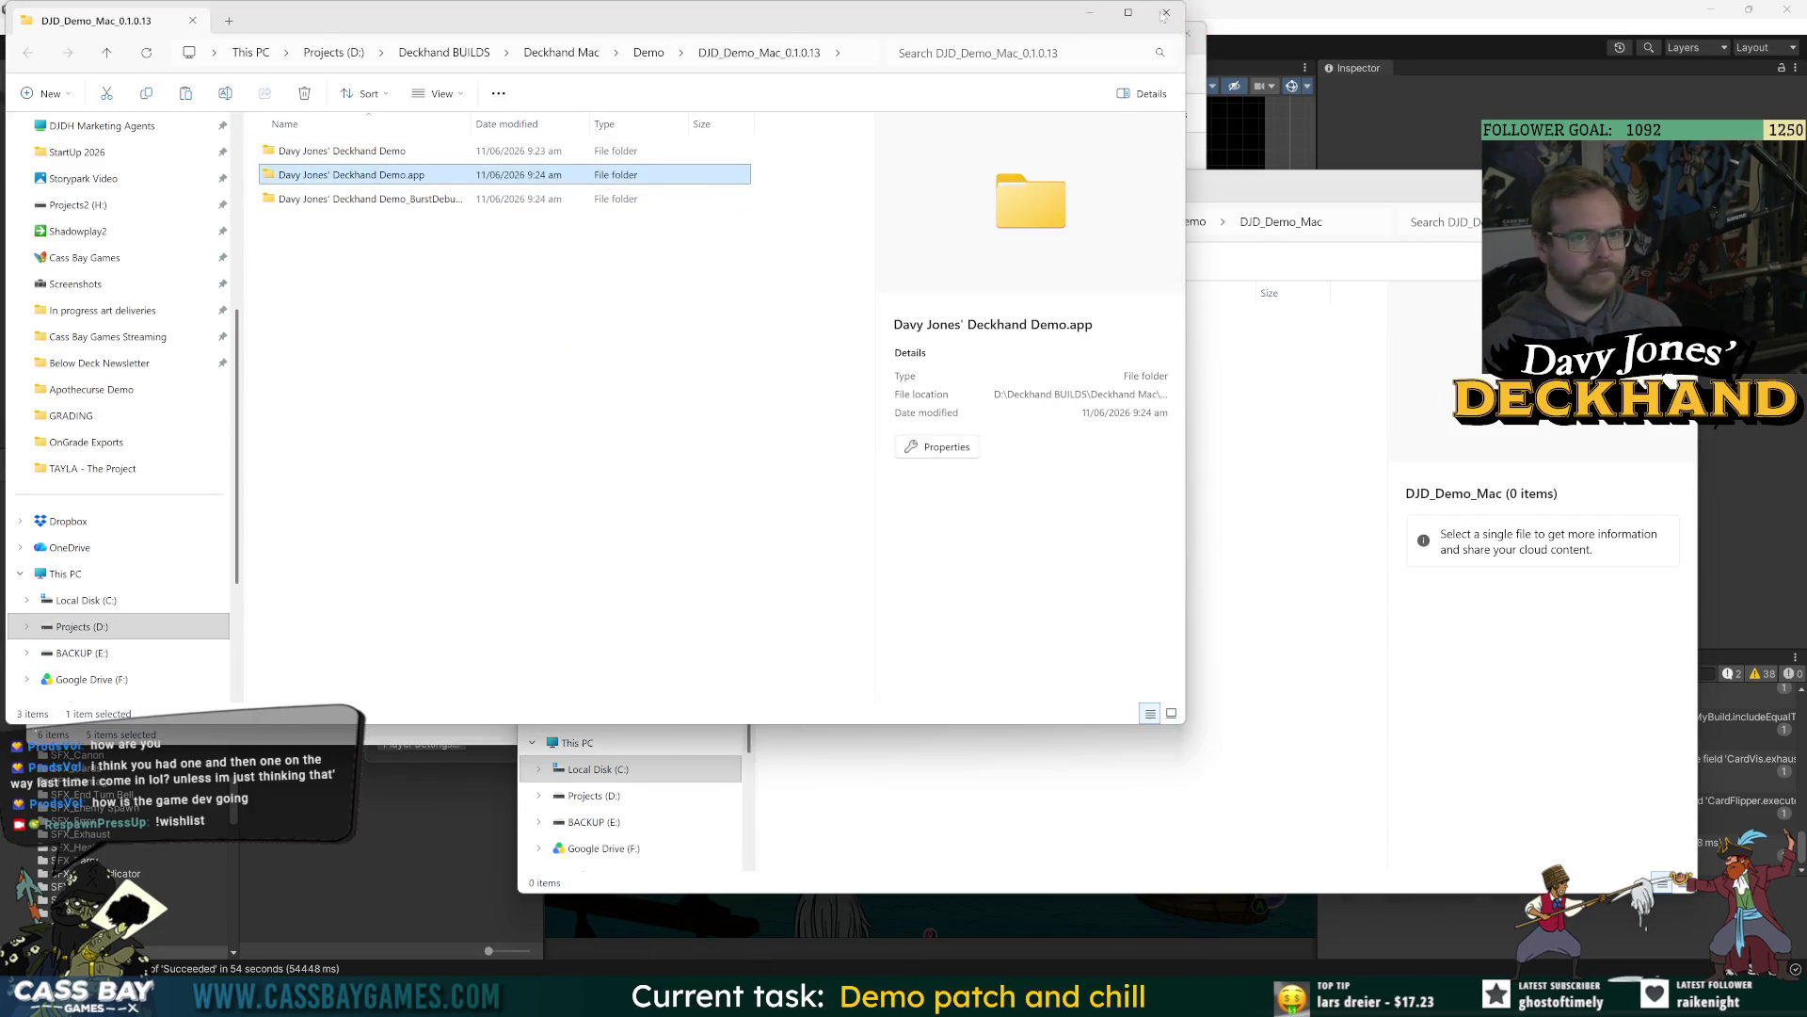
{"action": "left_click", "coordinate": [1164, 14]}
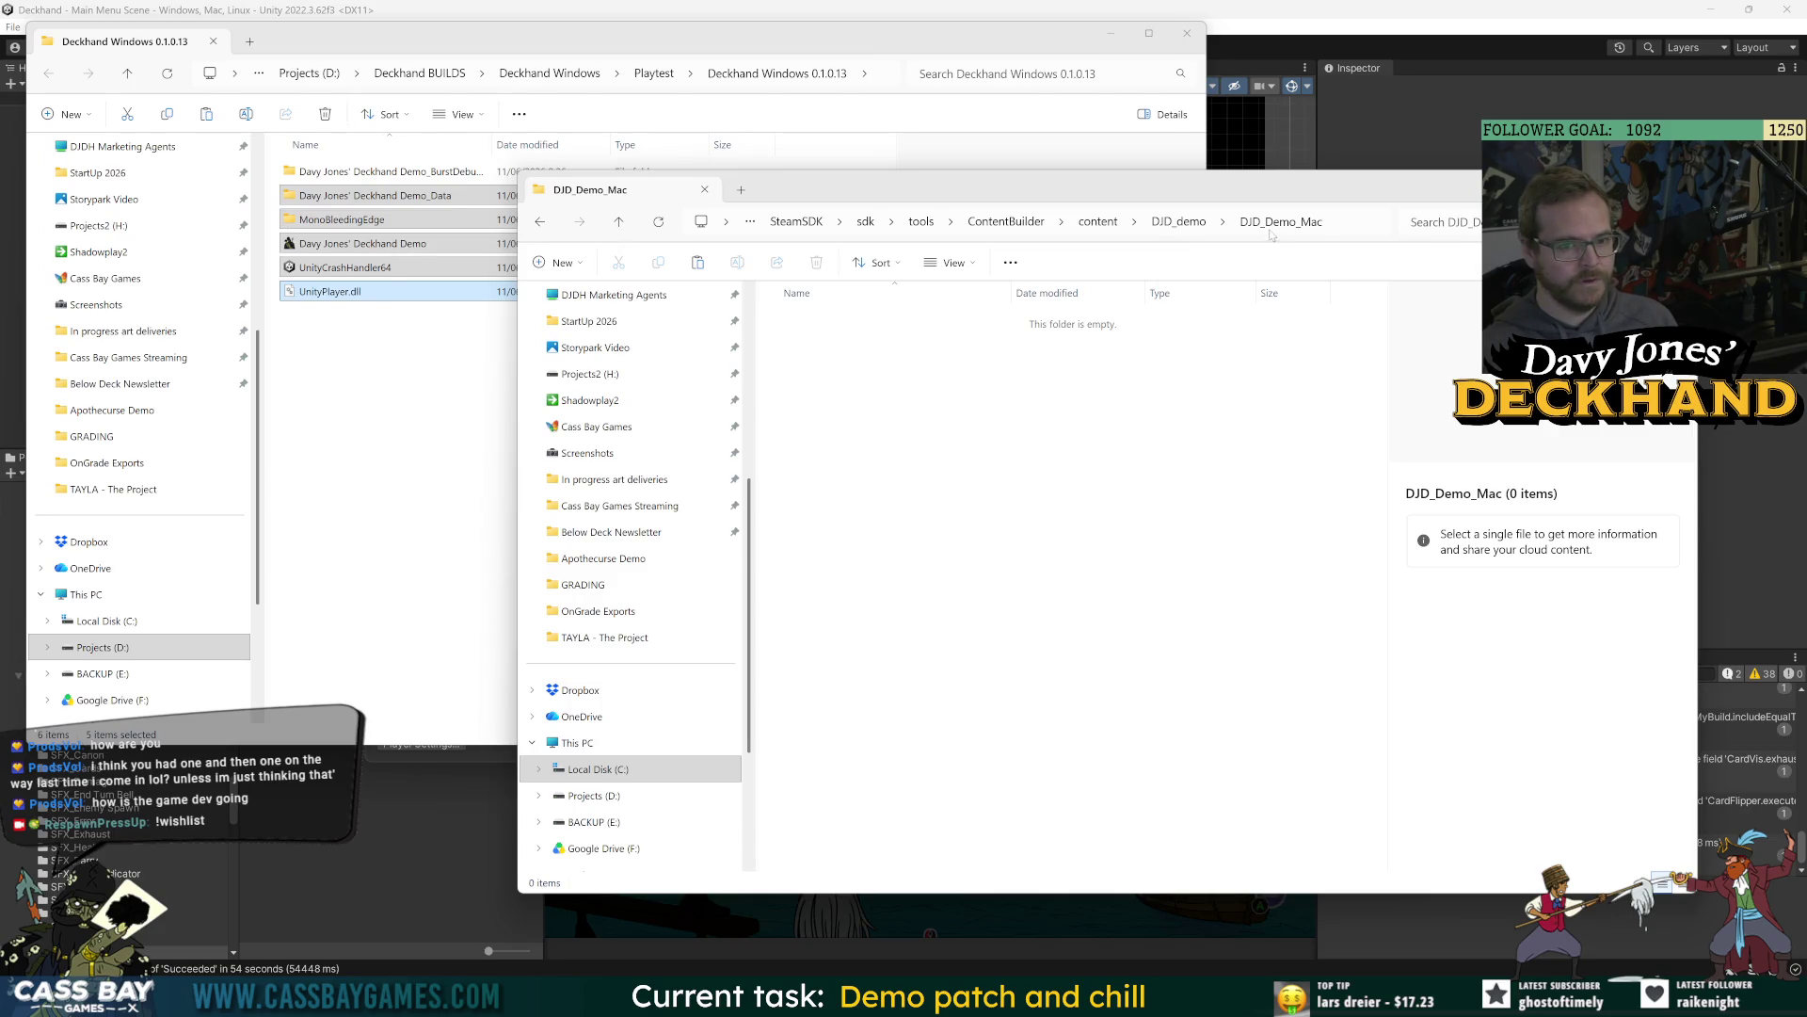
{"action": "key", "text": "ctrl+z"}
{"action": "left_click", "coordinate": [1178, 221]}
Recheck DJD_Demo_Windows and DJD_Demo_Mac, arranging the Explorer windows to compare build dates.
{"action": "double_click", "coordinate": [847, 344]}
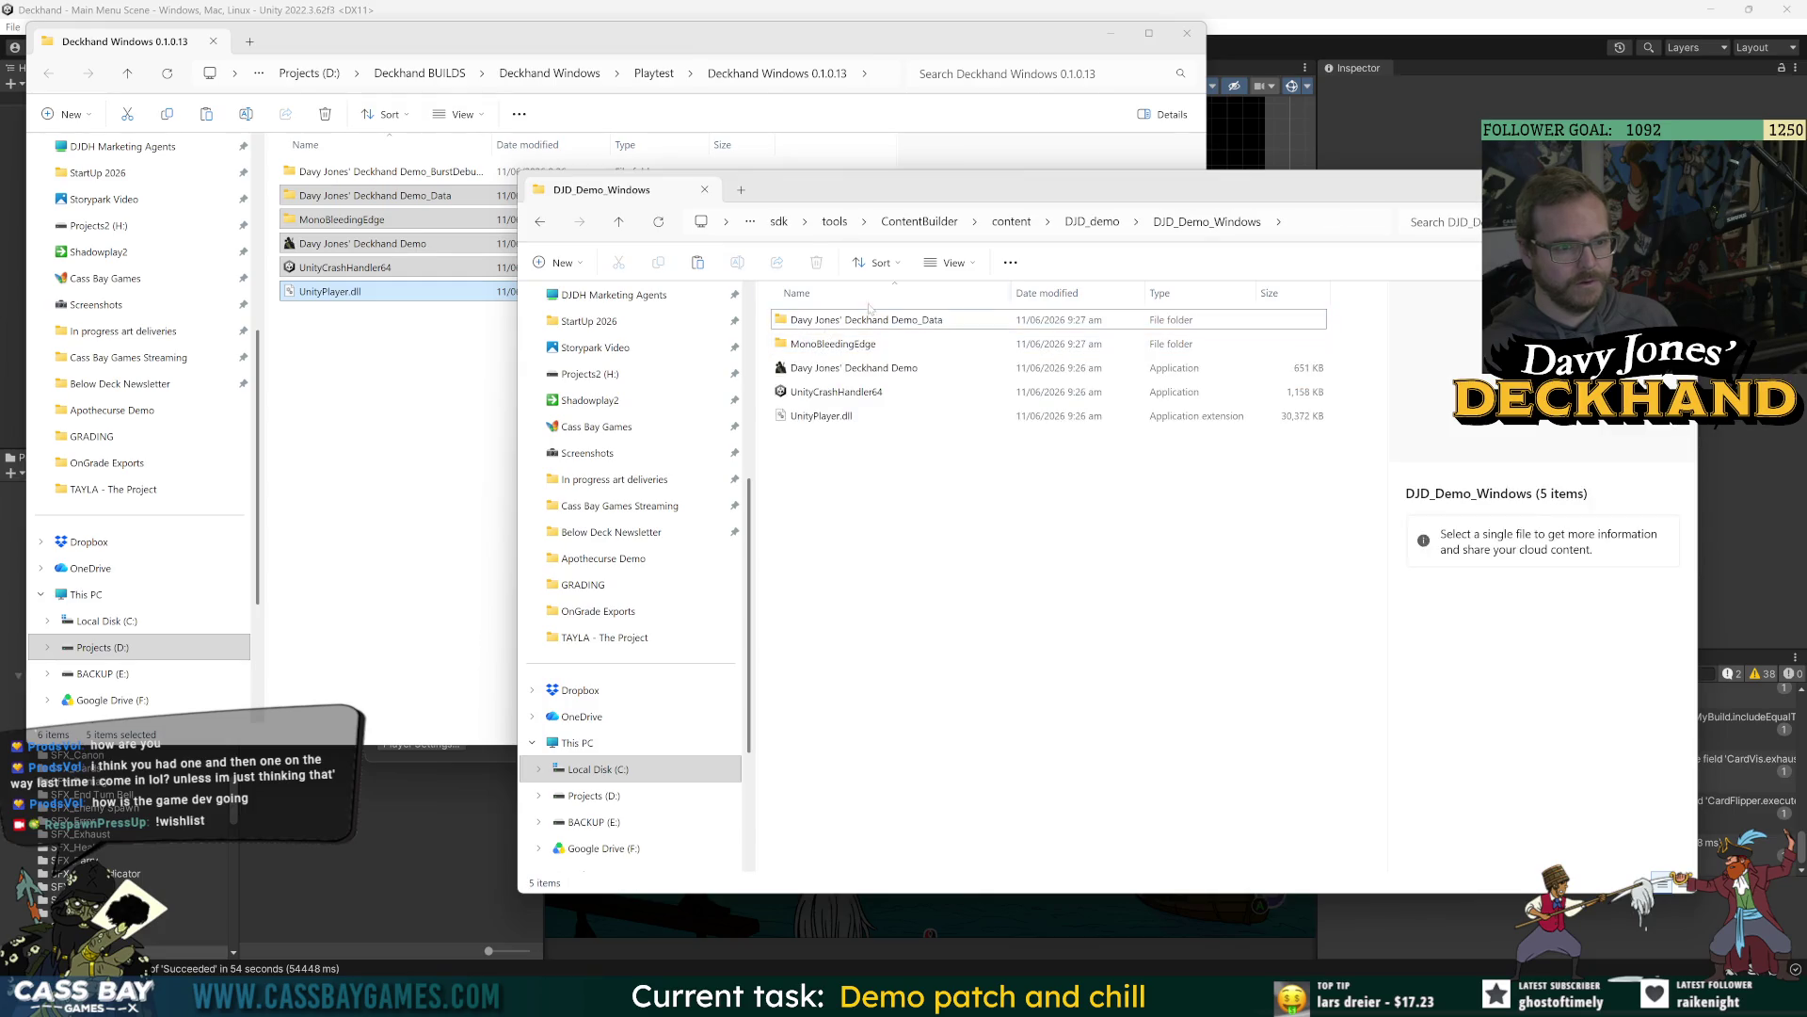
{"action": "left_click", "coordinate": [1092, 222]}
{"action": "double_click", "coordinate": [838, 320]}
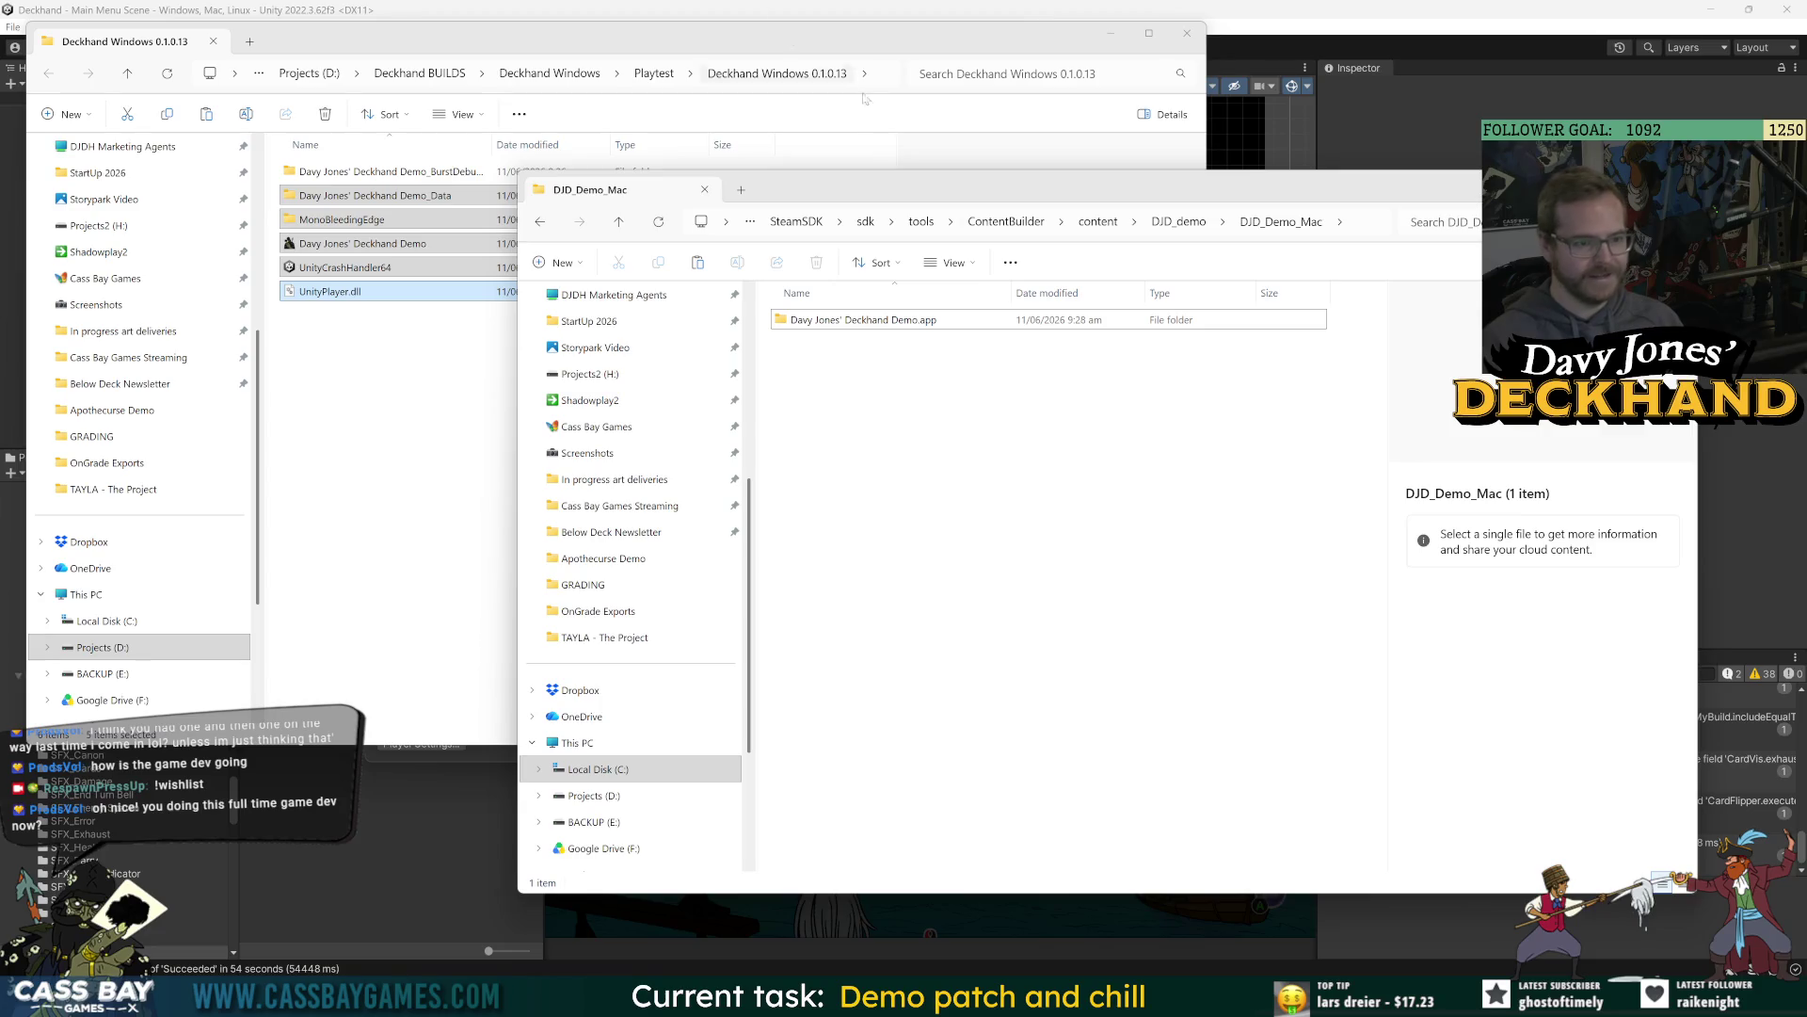
{"action": "left_click_drag", "start_coordinate": [941, 189], "coordinate": [1015, 161]}
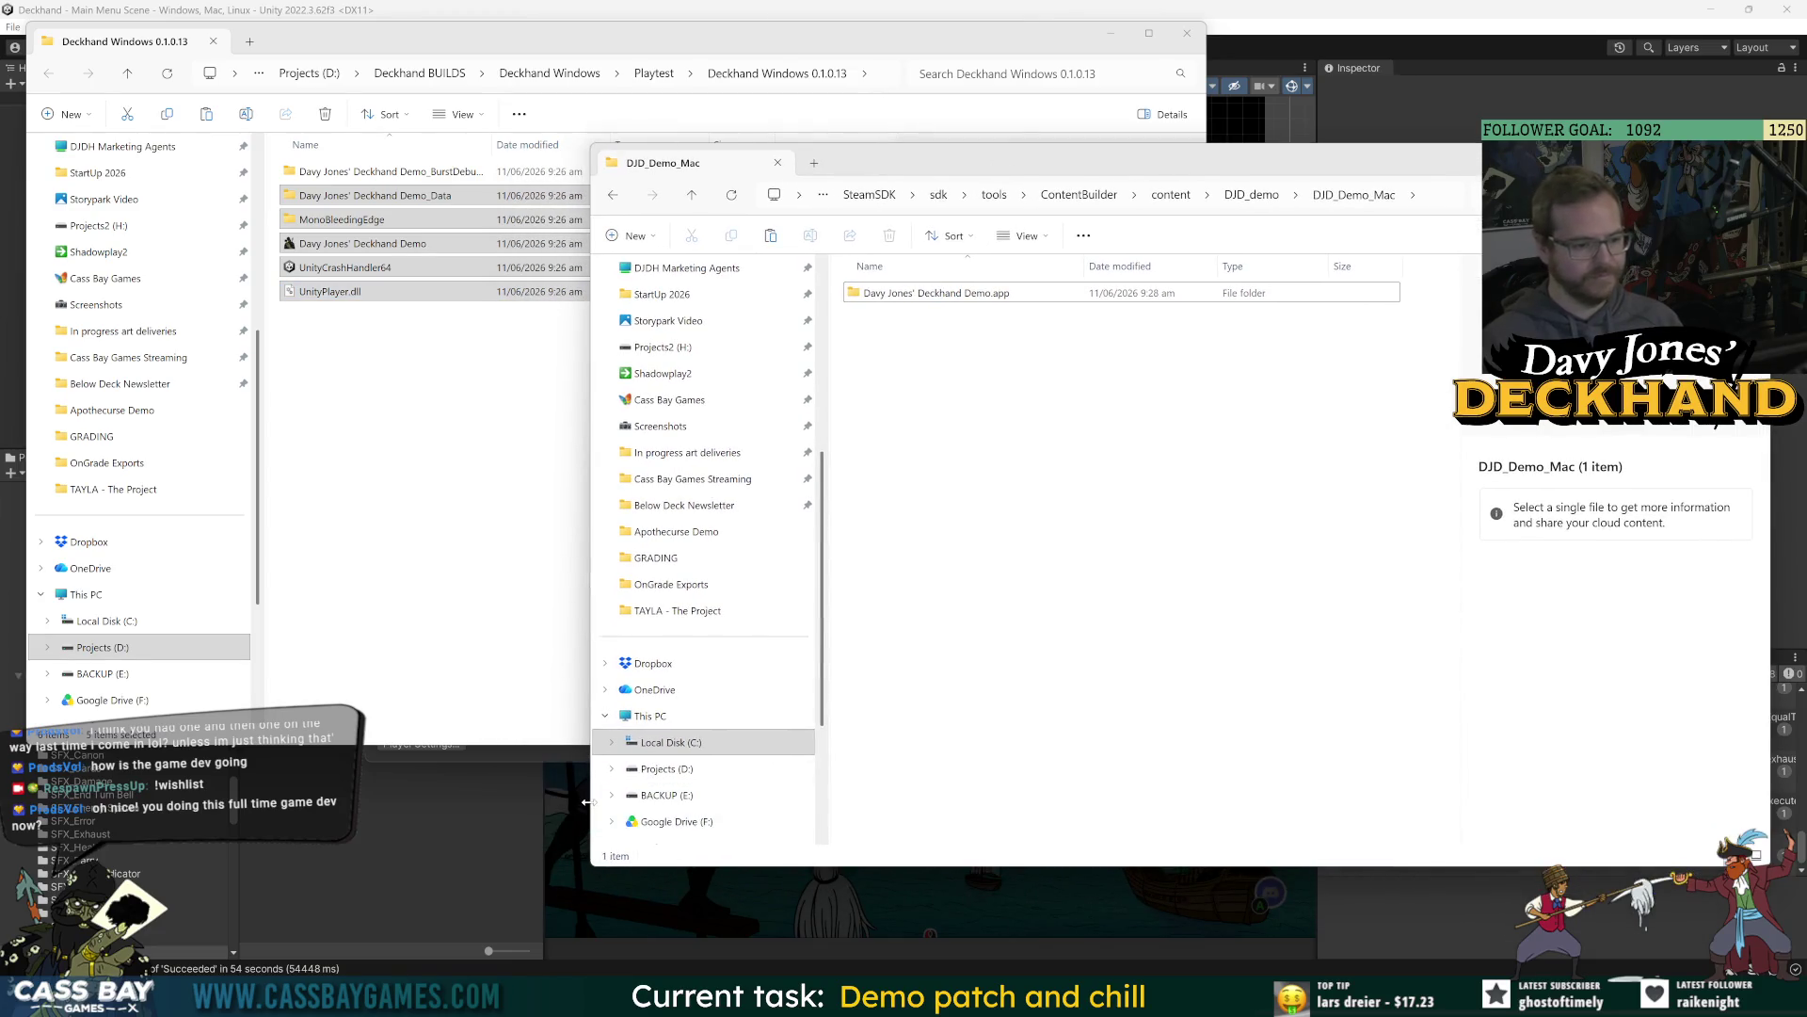
{"action": "left_click_drag", "start_coordinate": [591, 807], "coordinate": [816, 841]}
{"action": "left_click_drag", "start_coordinate": [1065, 869], "coordinate": [1075, 909]}
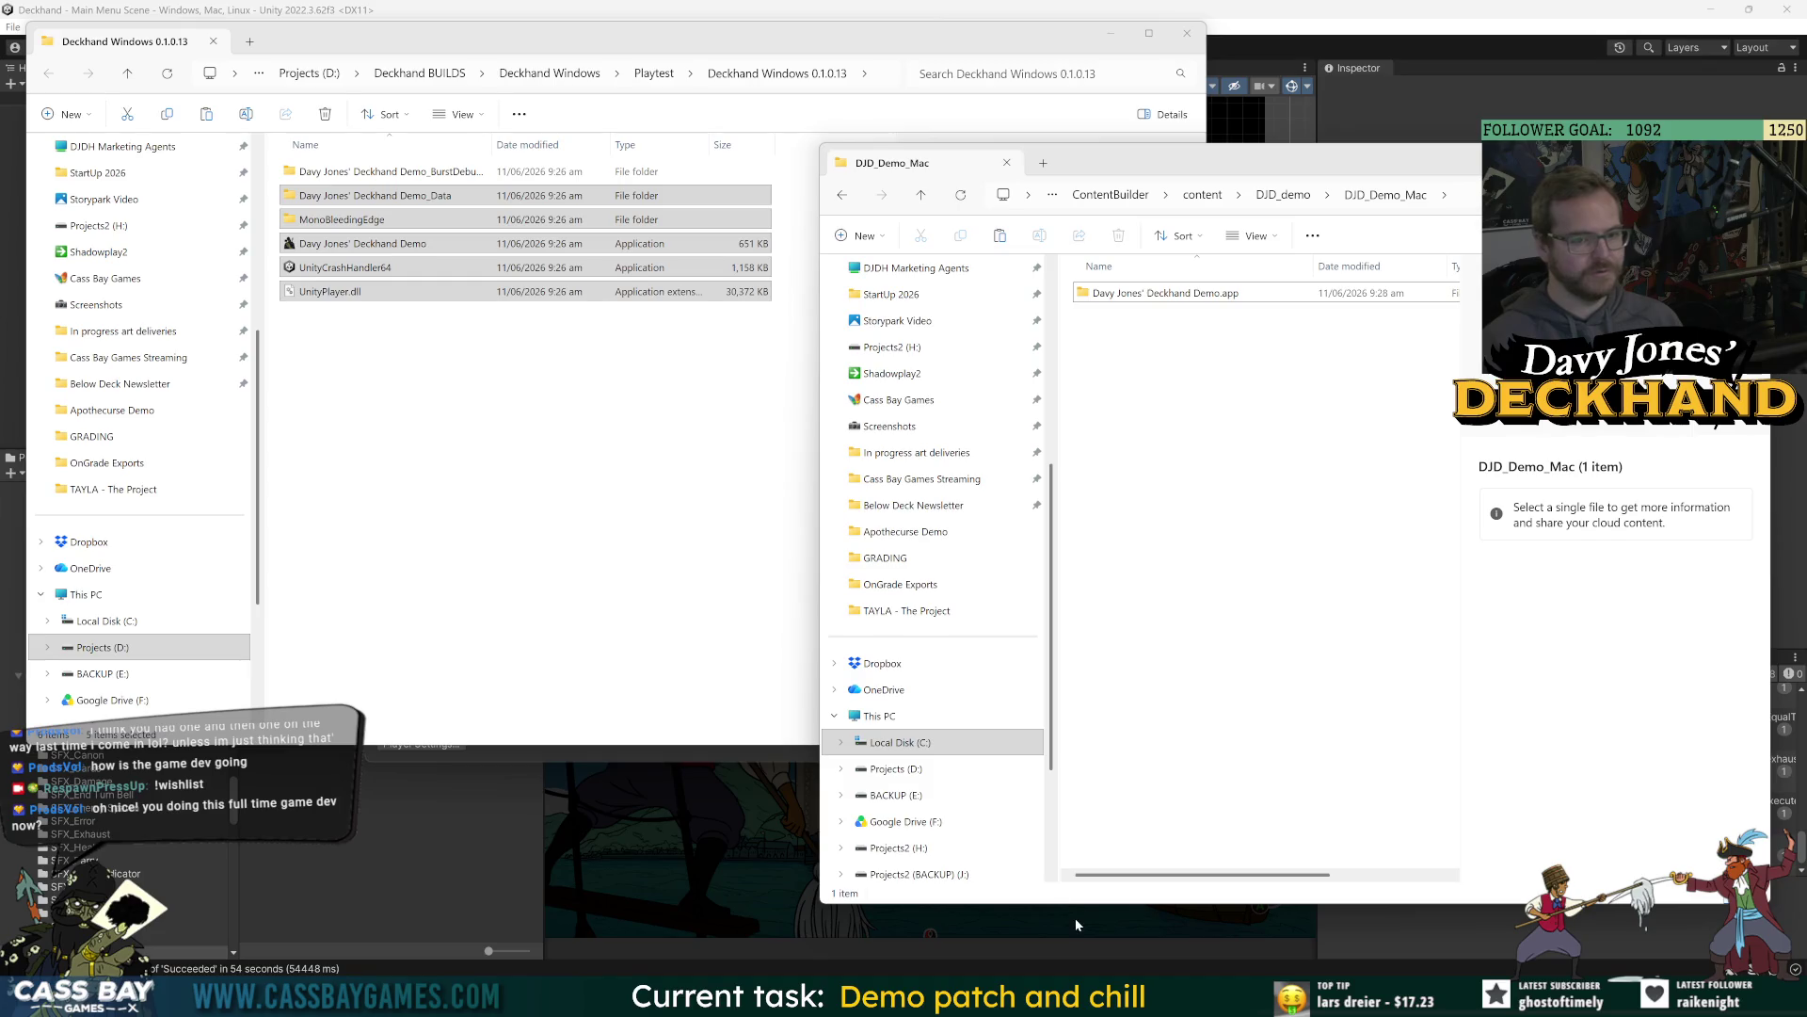
{"action": "left_click", "coordinate": [529, 394]}
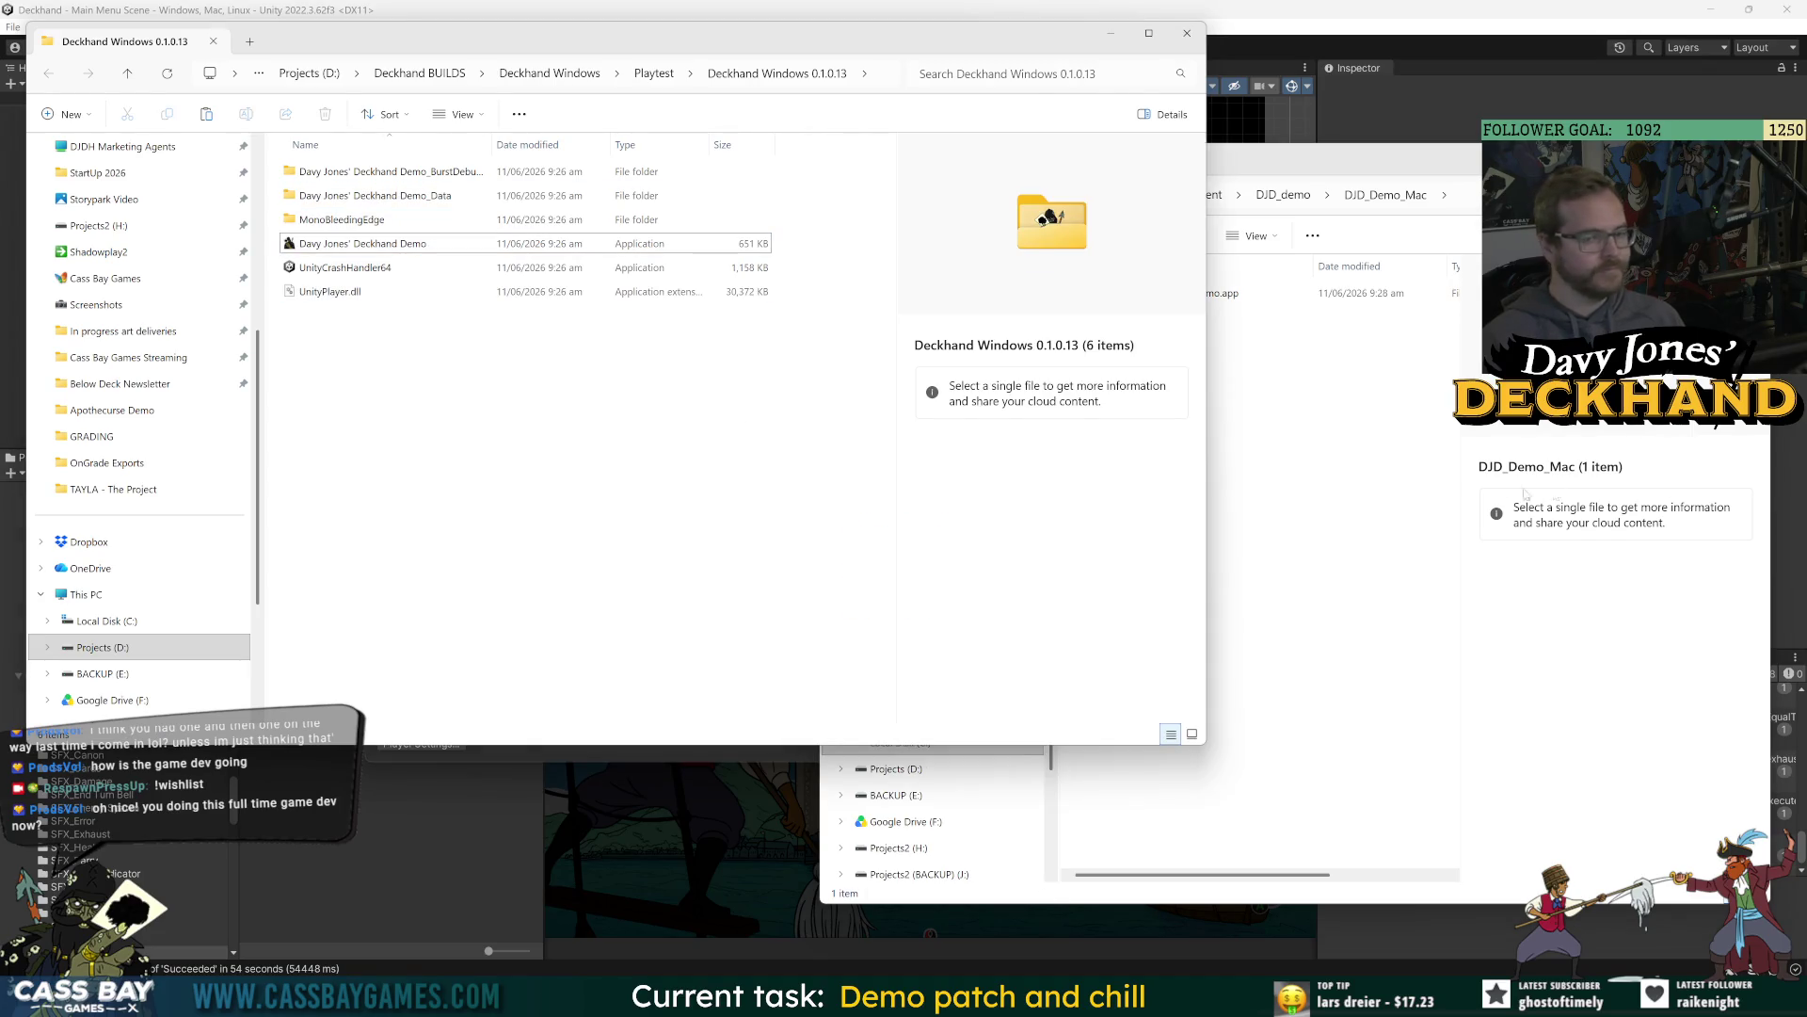
{"action": "left_click", "coordinate": [1441, 483]}
{"action": "left_click_drag", "start_coordinate": [1212, 94], "coordinate": [913, 94]}
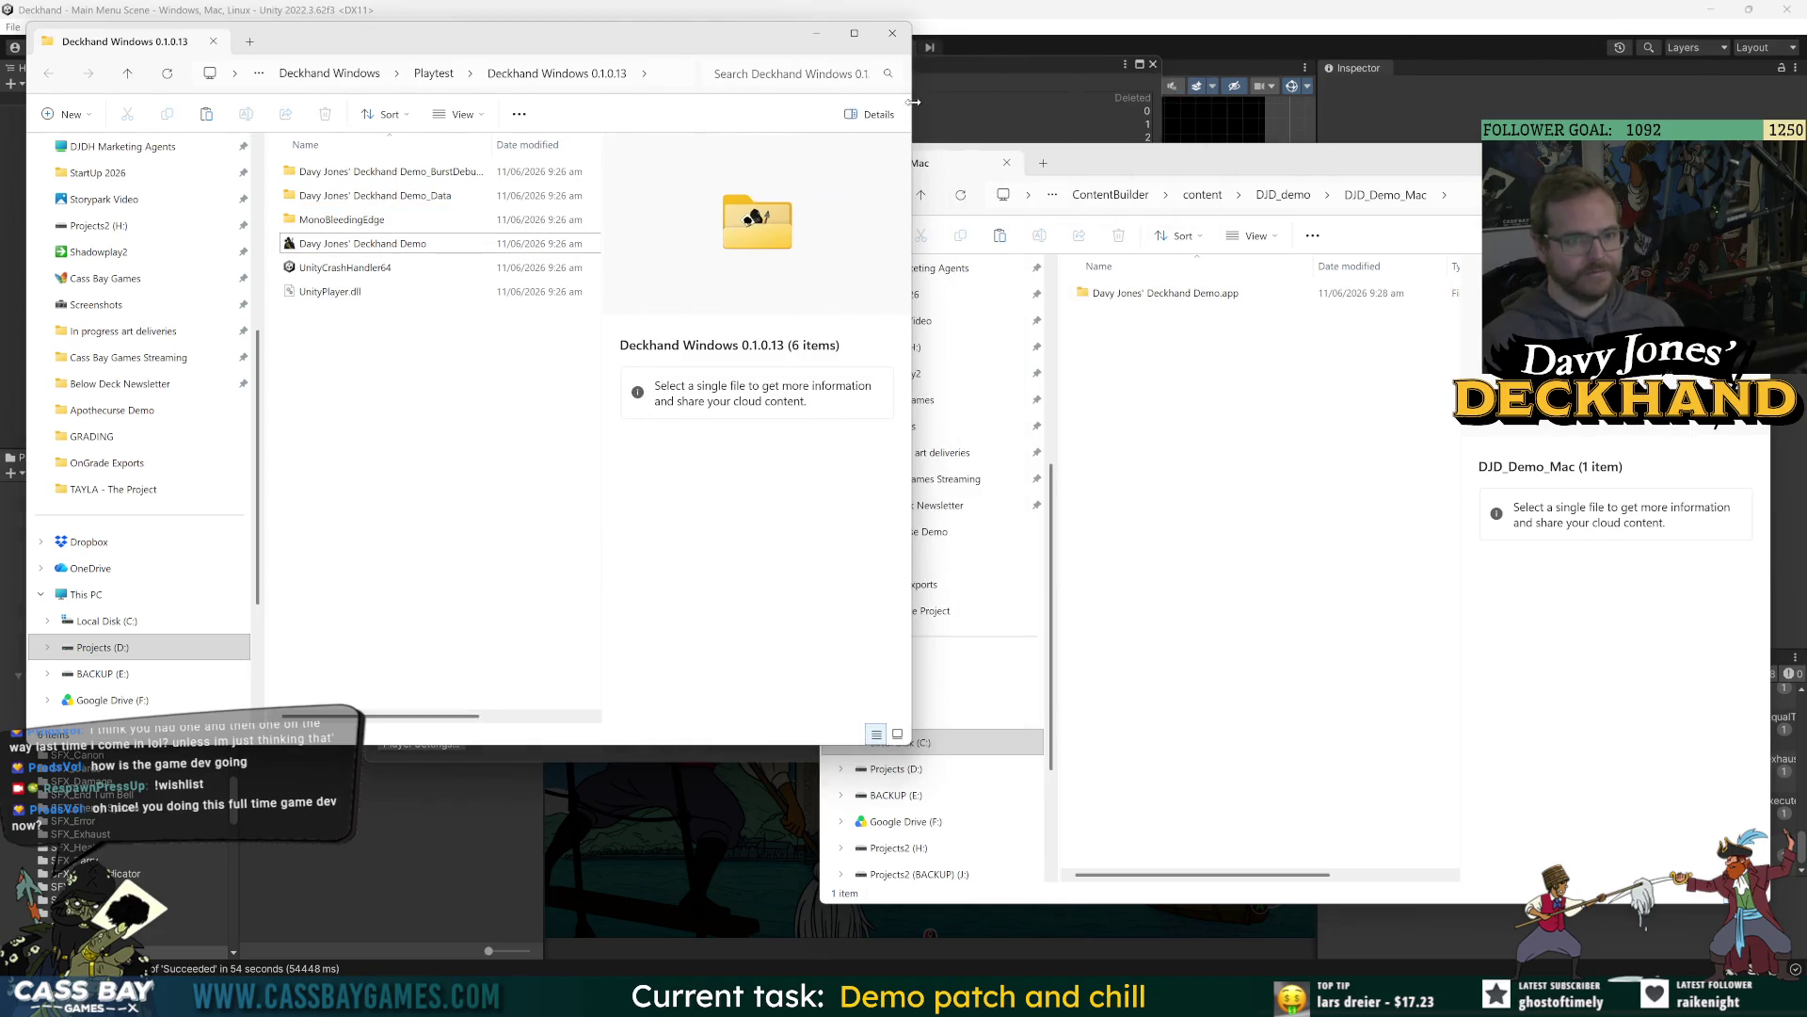
{"action": "left_click", "coordinate": [1161, 154]}
Bring up the browser's Steamworks page and open the All Applications list via App Admin.
{"action": "left_click", "coordinate": [371, 895]}
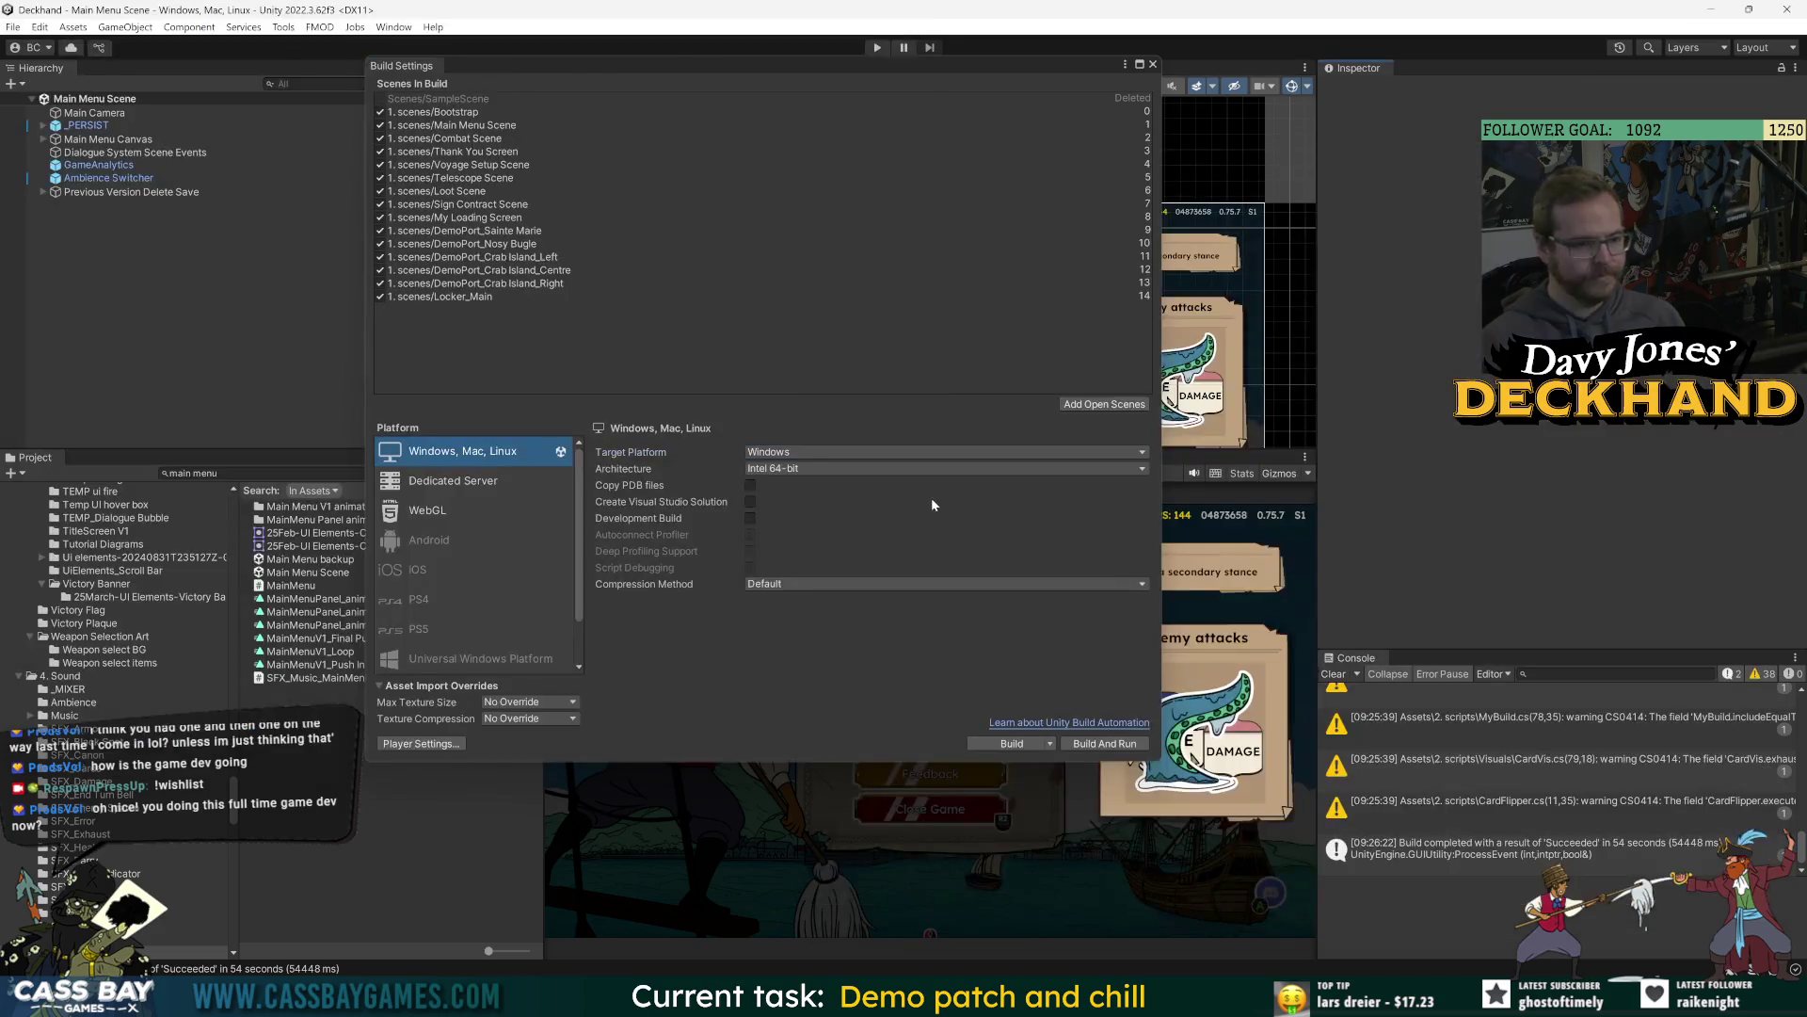
{"action": "left_click", "coordinate": [786, 904]}
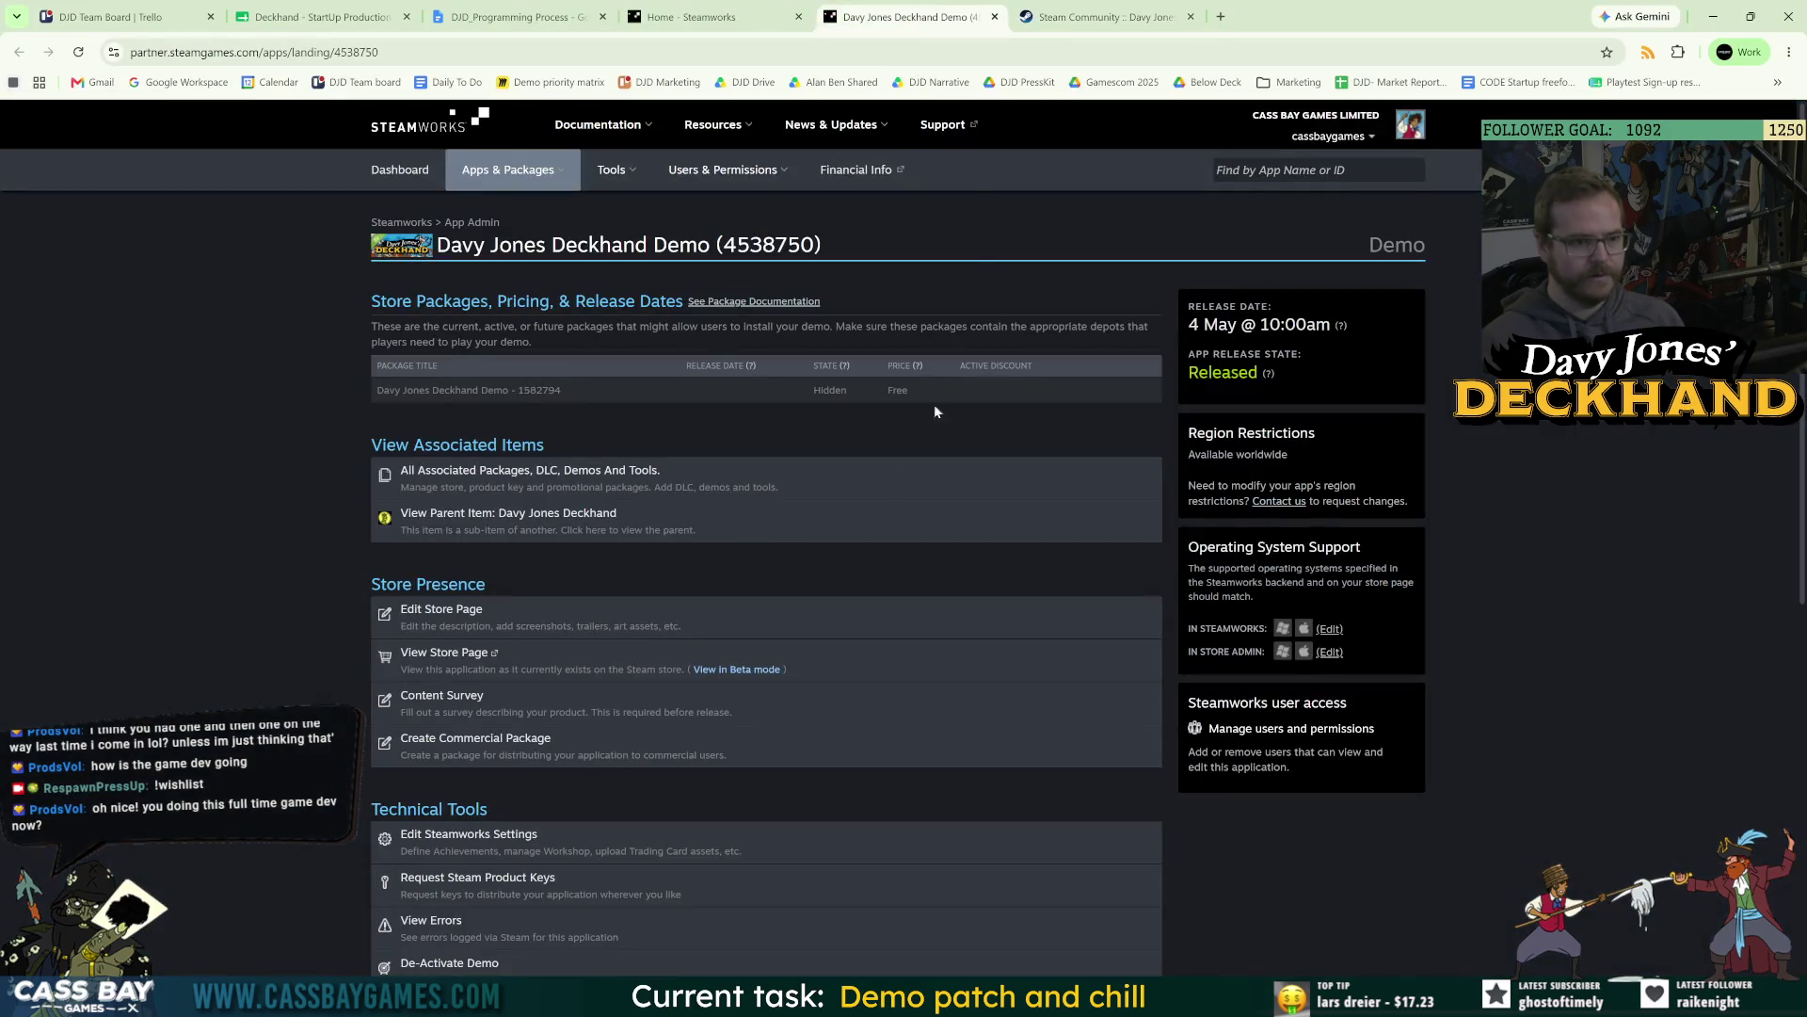
{"action": "left_click", "coordinate": [473, 224]}
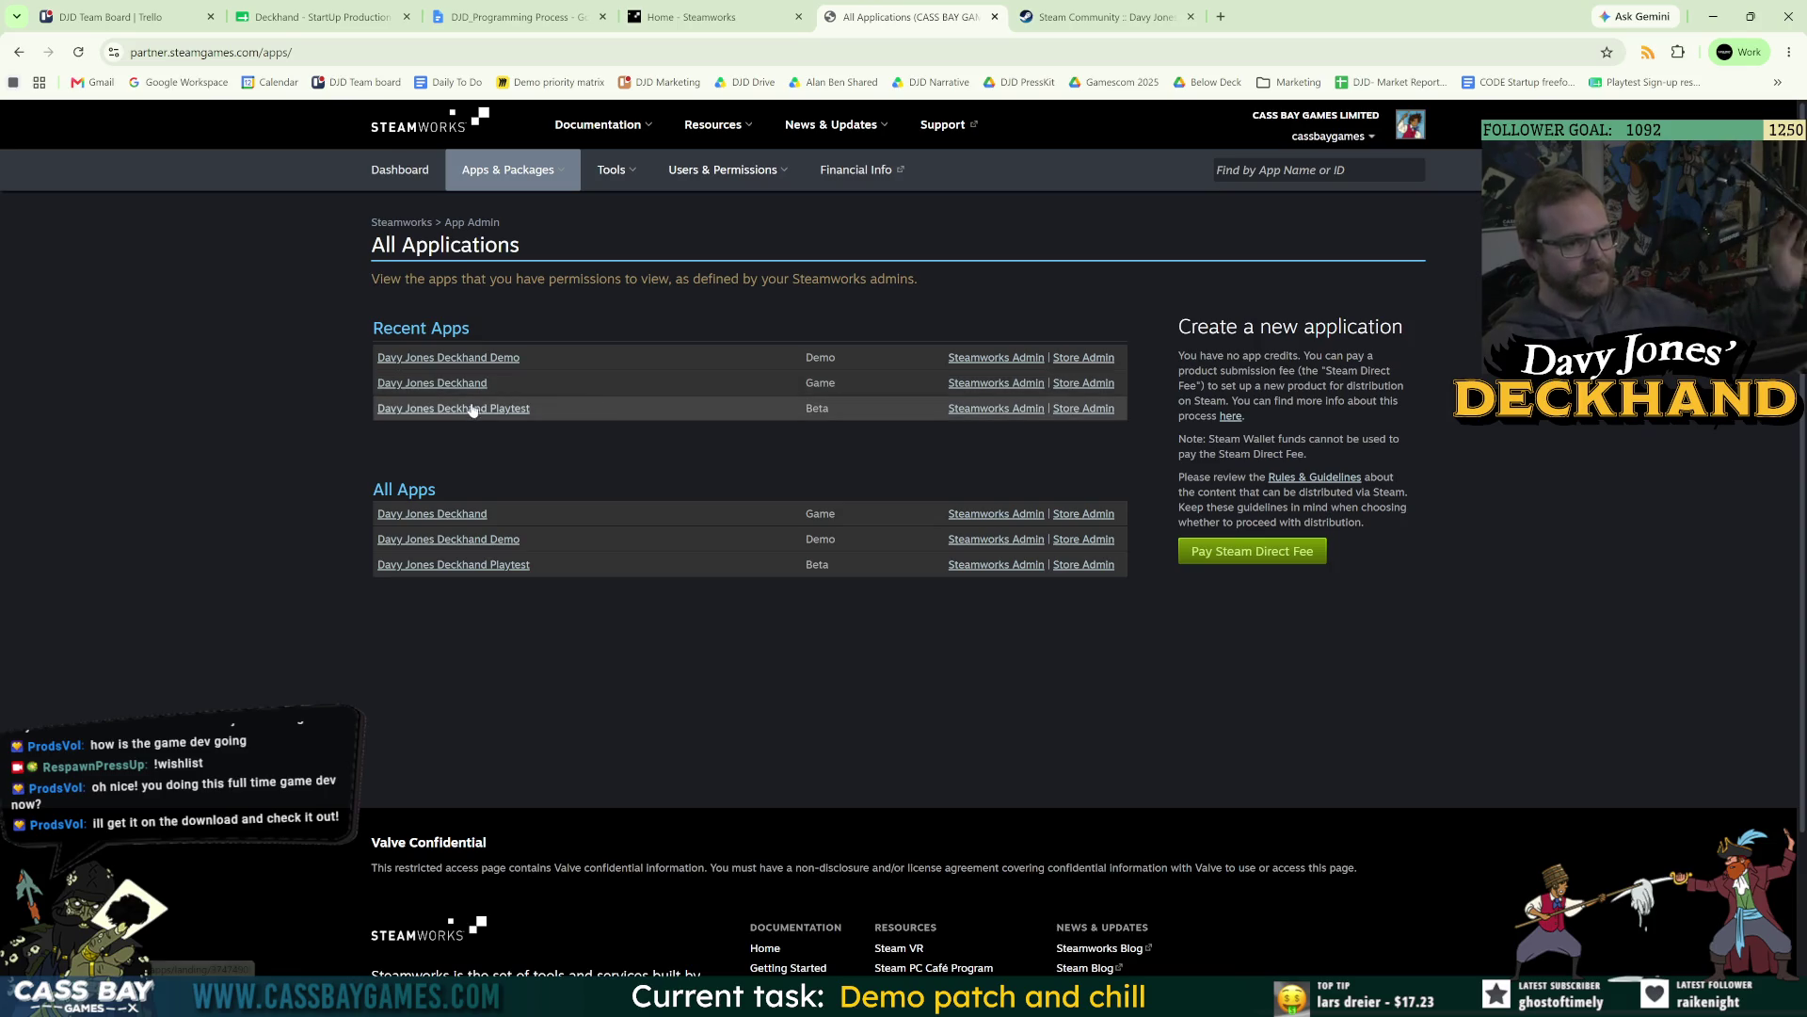
View the Deckhand Demo builds list, launch SteamPipe GUI, and check the DJD_Programming Process SteamPipe settings.
{"action": "left_click", "coordinate": [964, 365]}
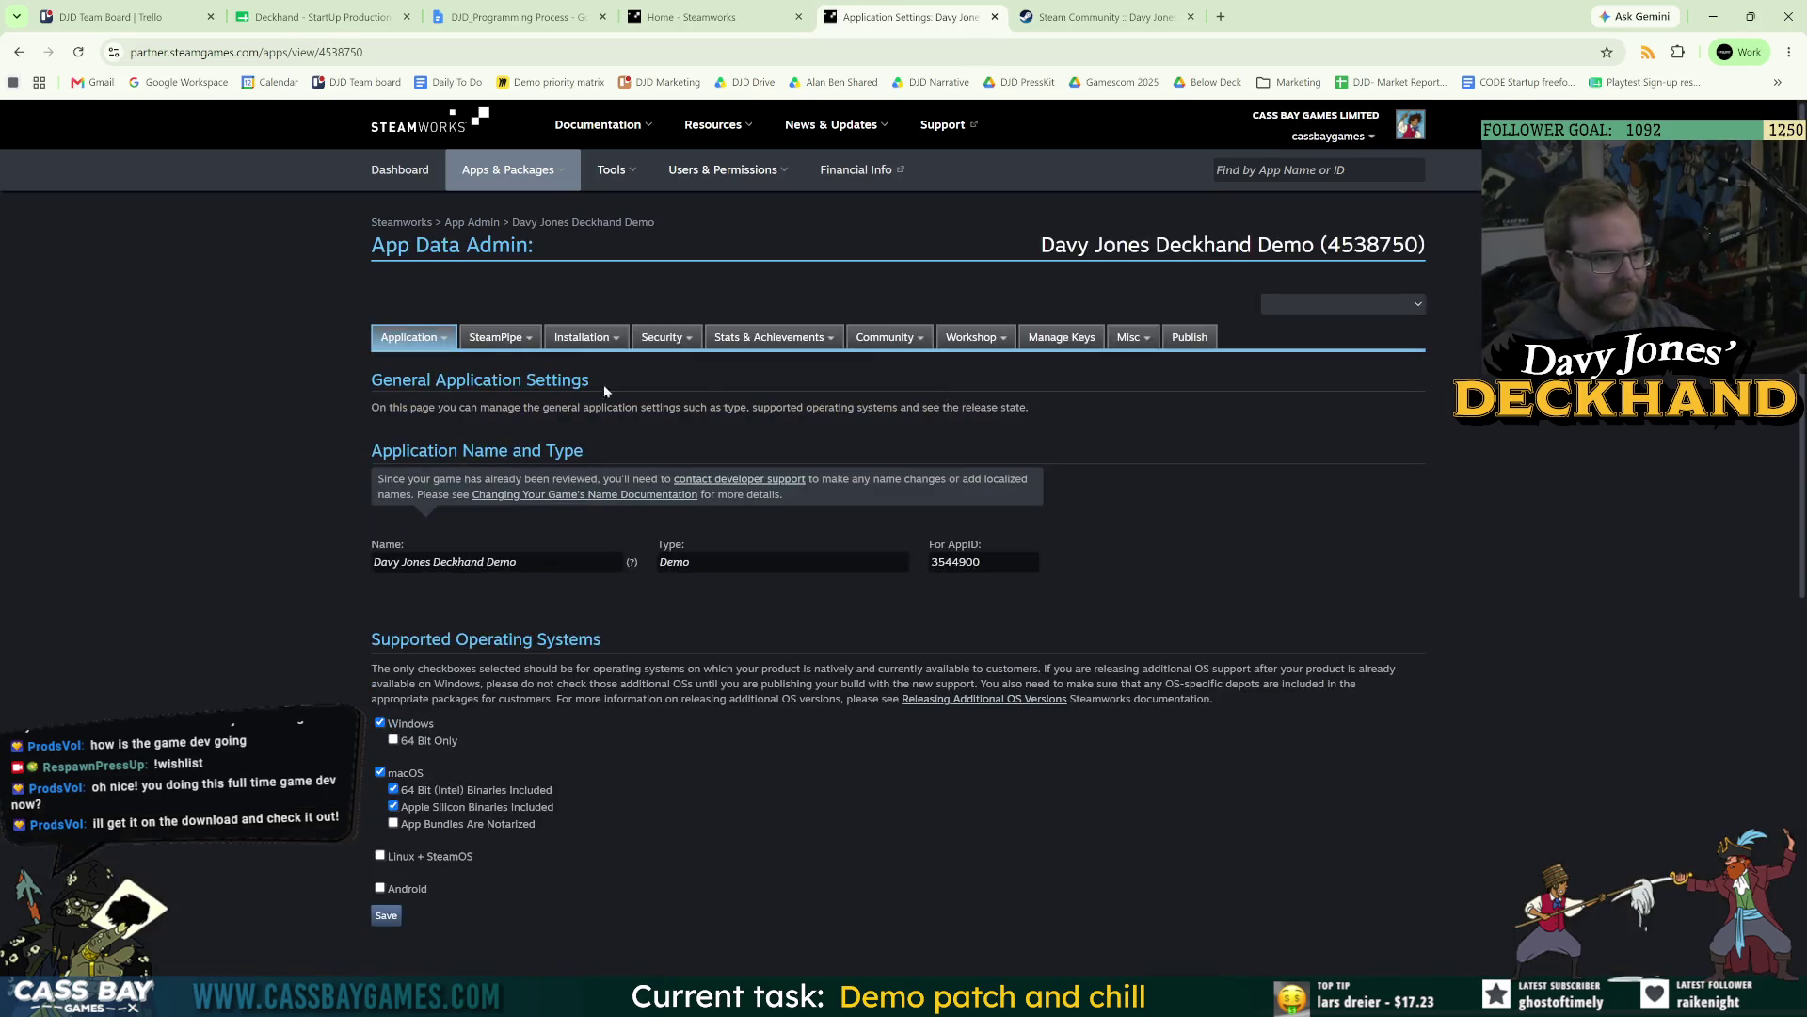
{"action": "left_click", "coordinate": [502, 363]}
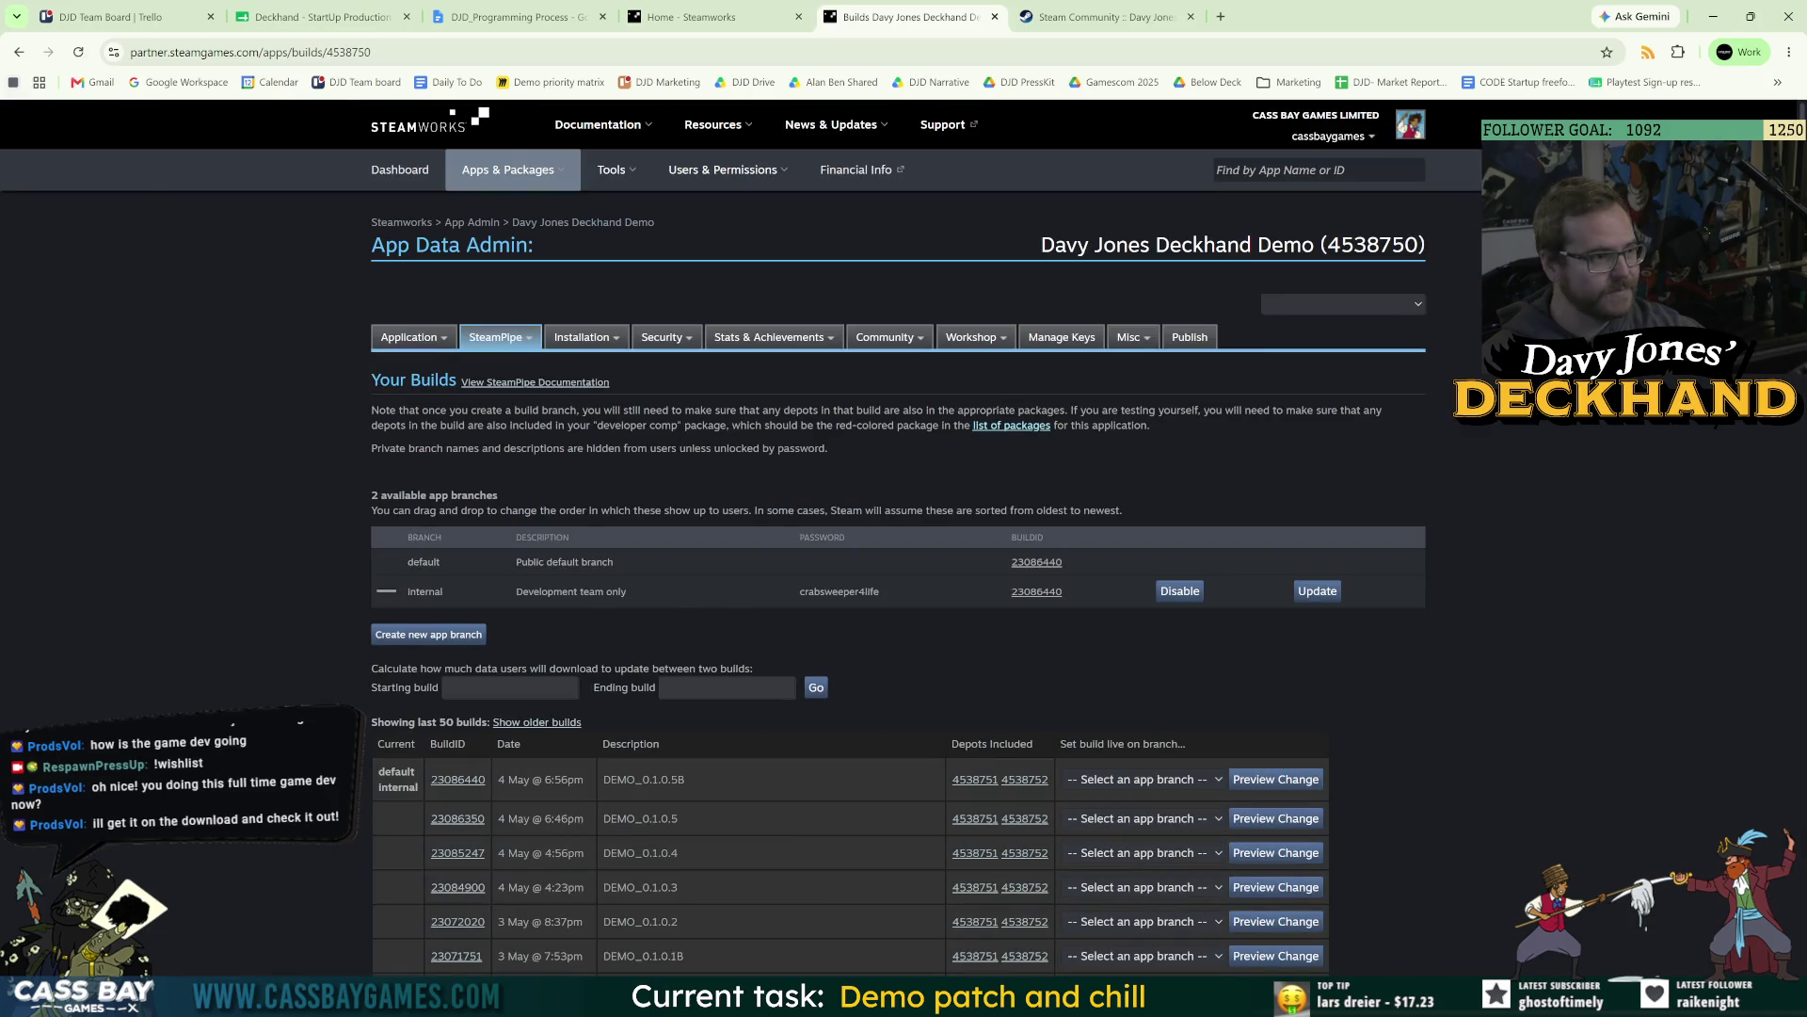
{"action": "key", "text": "super"}
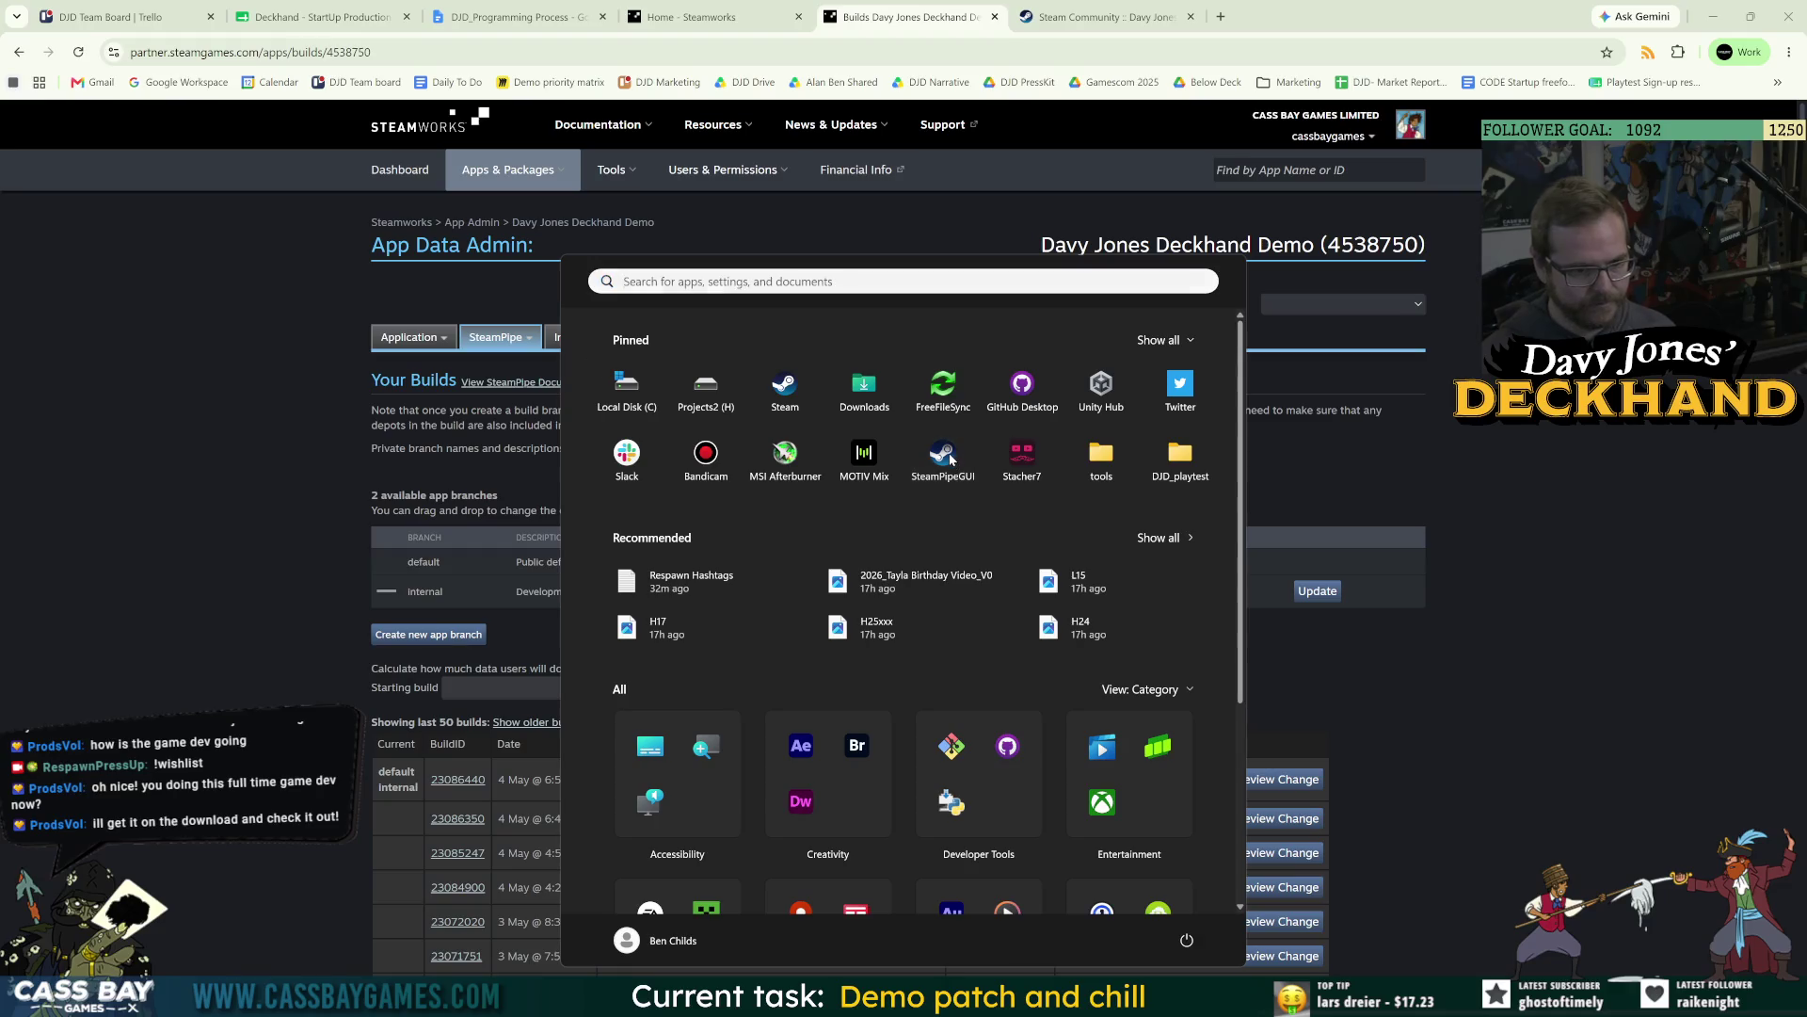
{"action": "left_click", "coordinate": [951, 459]}
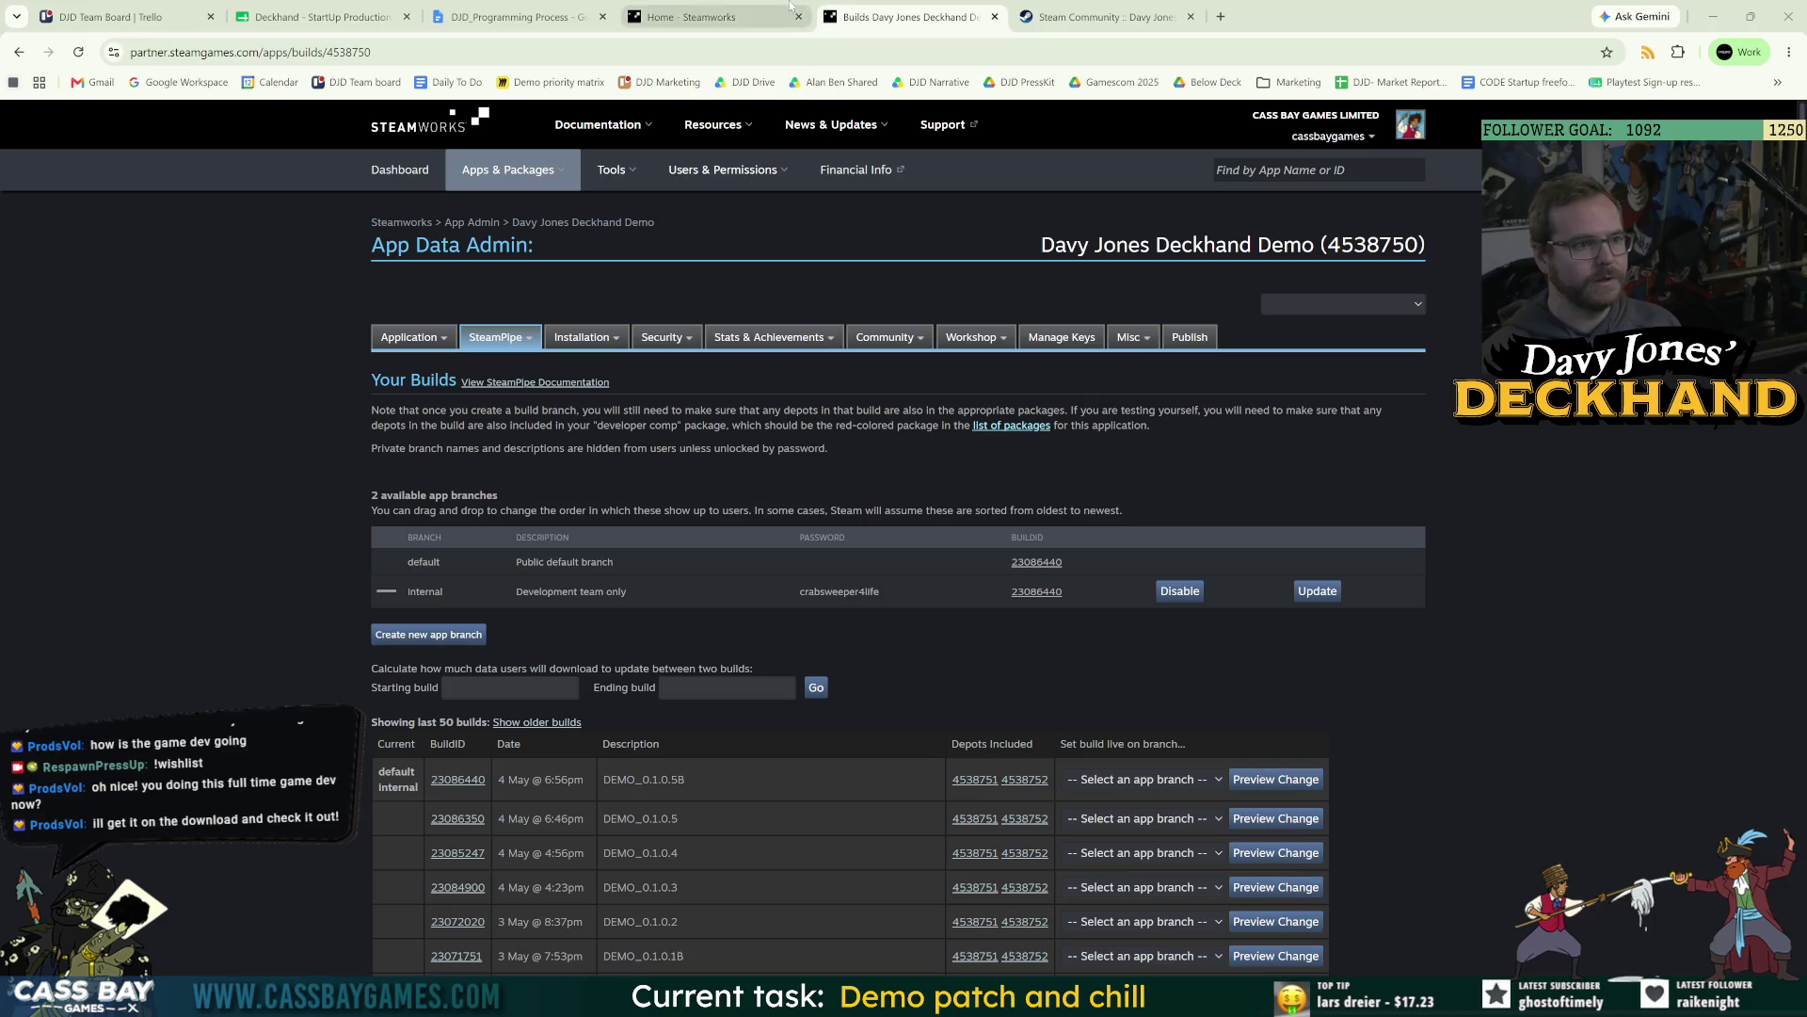
{"action": "left_click", "coordinate": [518, 17]}
{"action": "scroll", "coordinate": [885, 565], "scroll_direction": "down", "scroll_amount": 10}
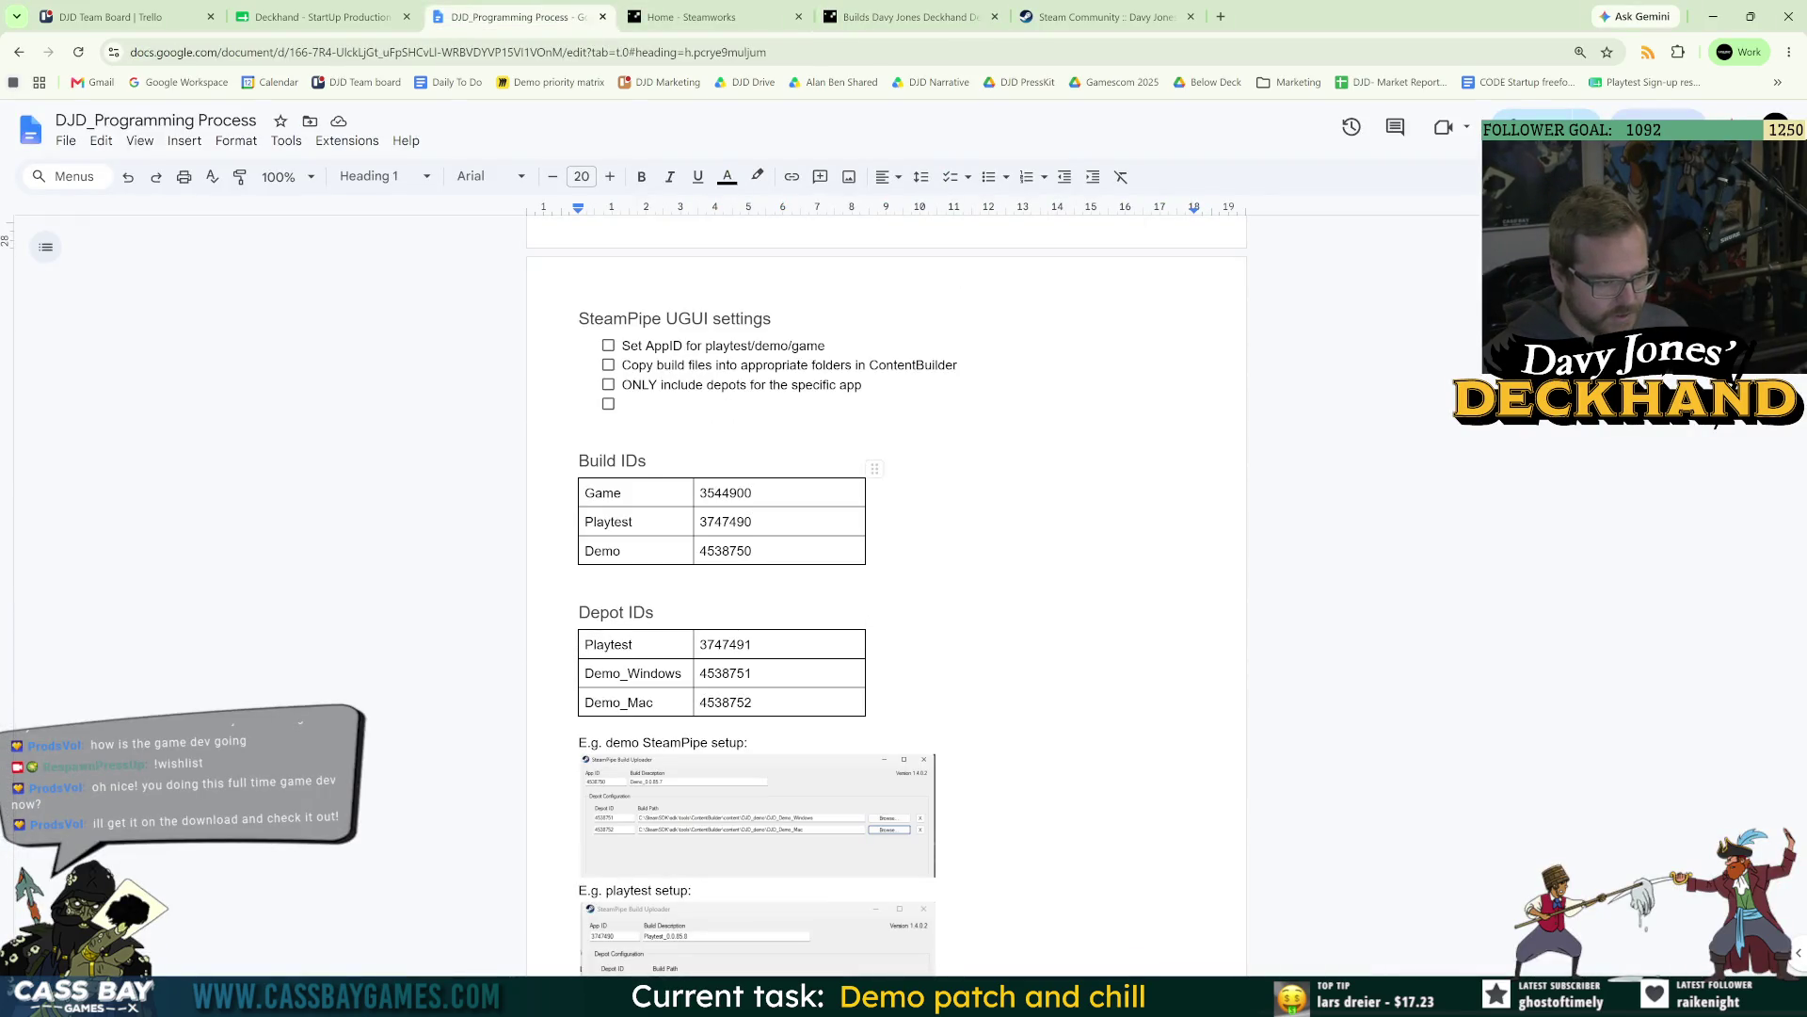
Copy the Demo ID 4538750 from the Build IDs table in the process notes.
{"action": "double_click", "coordinate": [726, 551]}
{"action": "scroll", "coordinate": [884, 564], "scroll_direction": "up", "scroll_amount": 7}
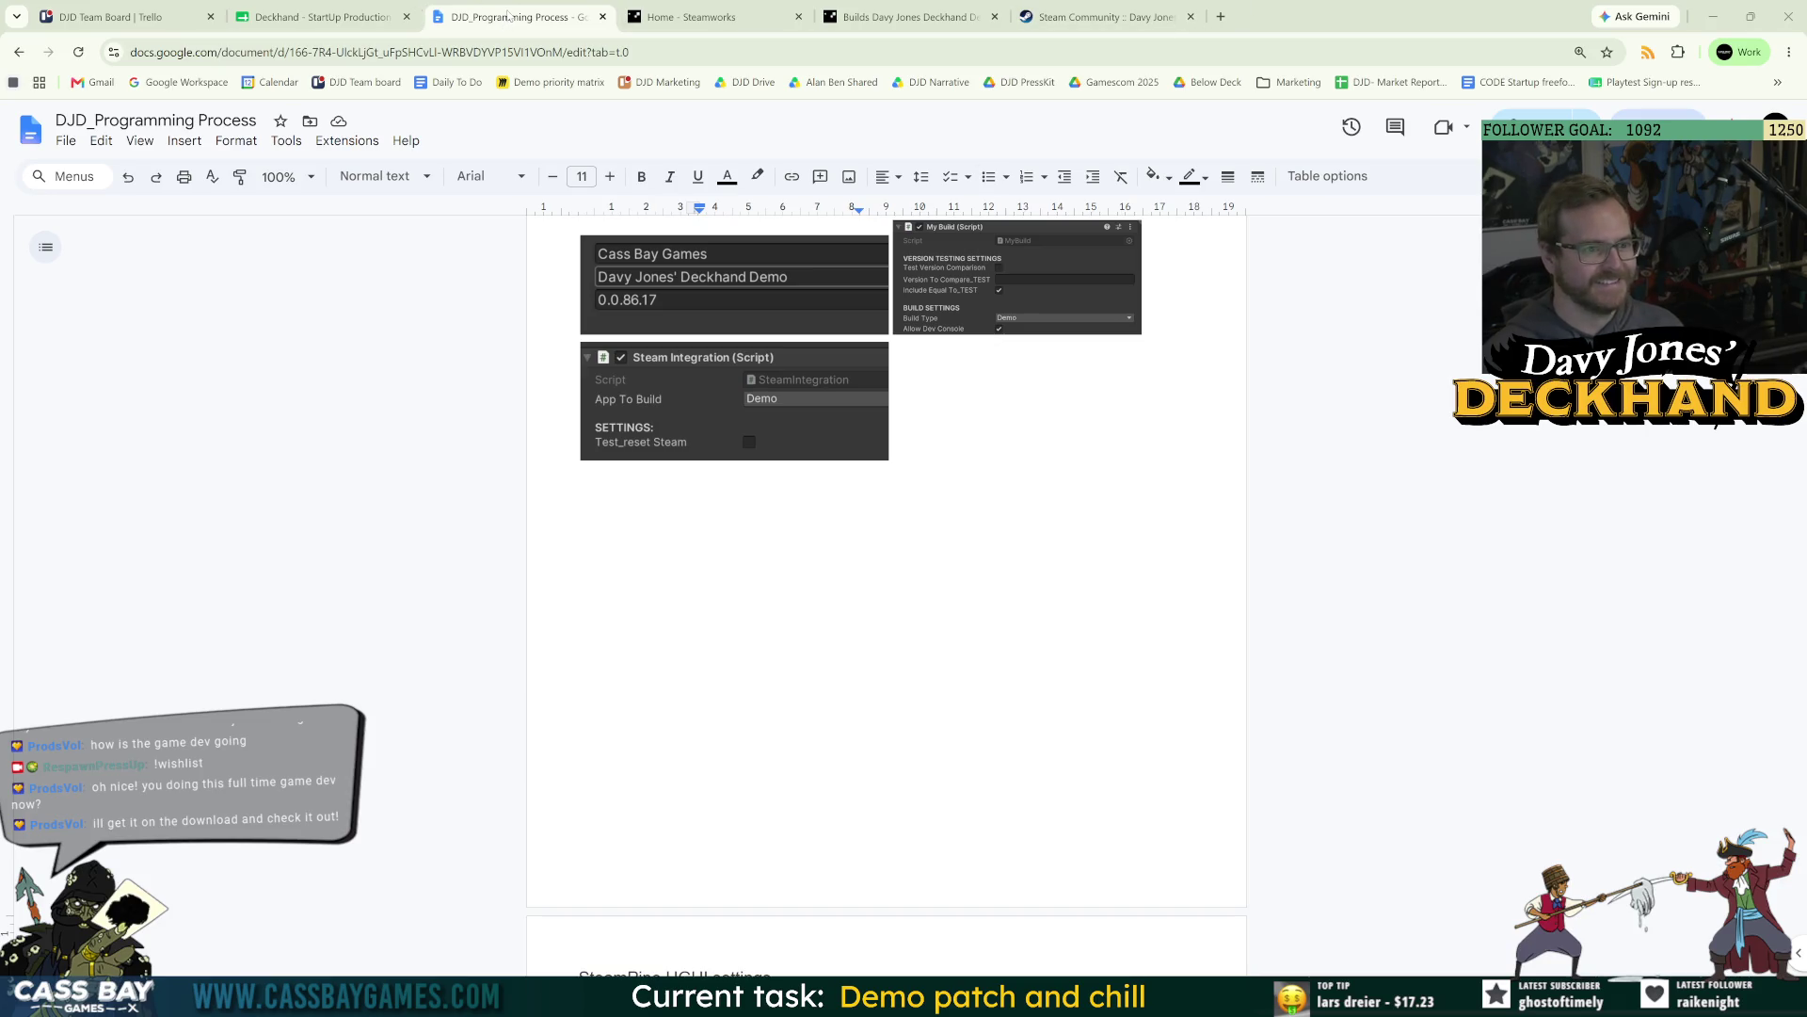
{"action": "key", "text": "alt+Tab"}
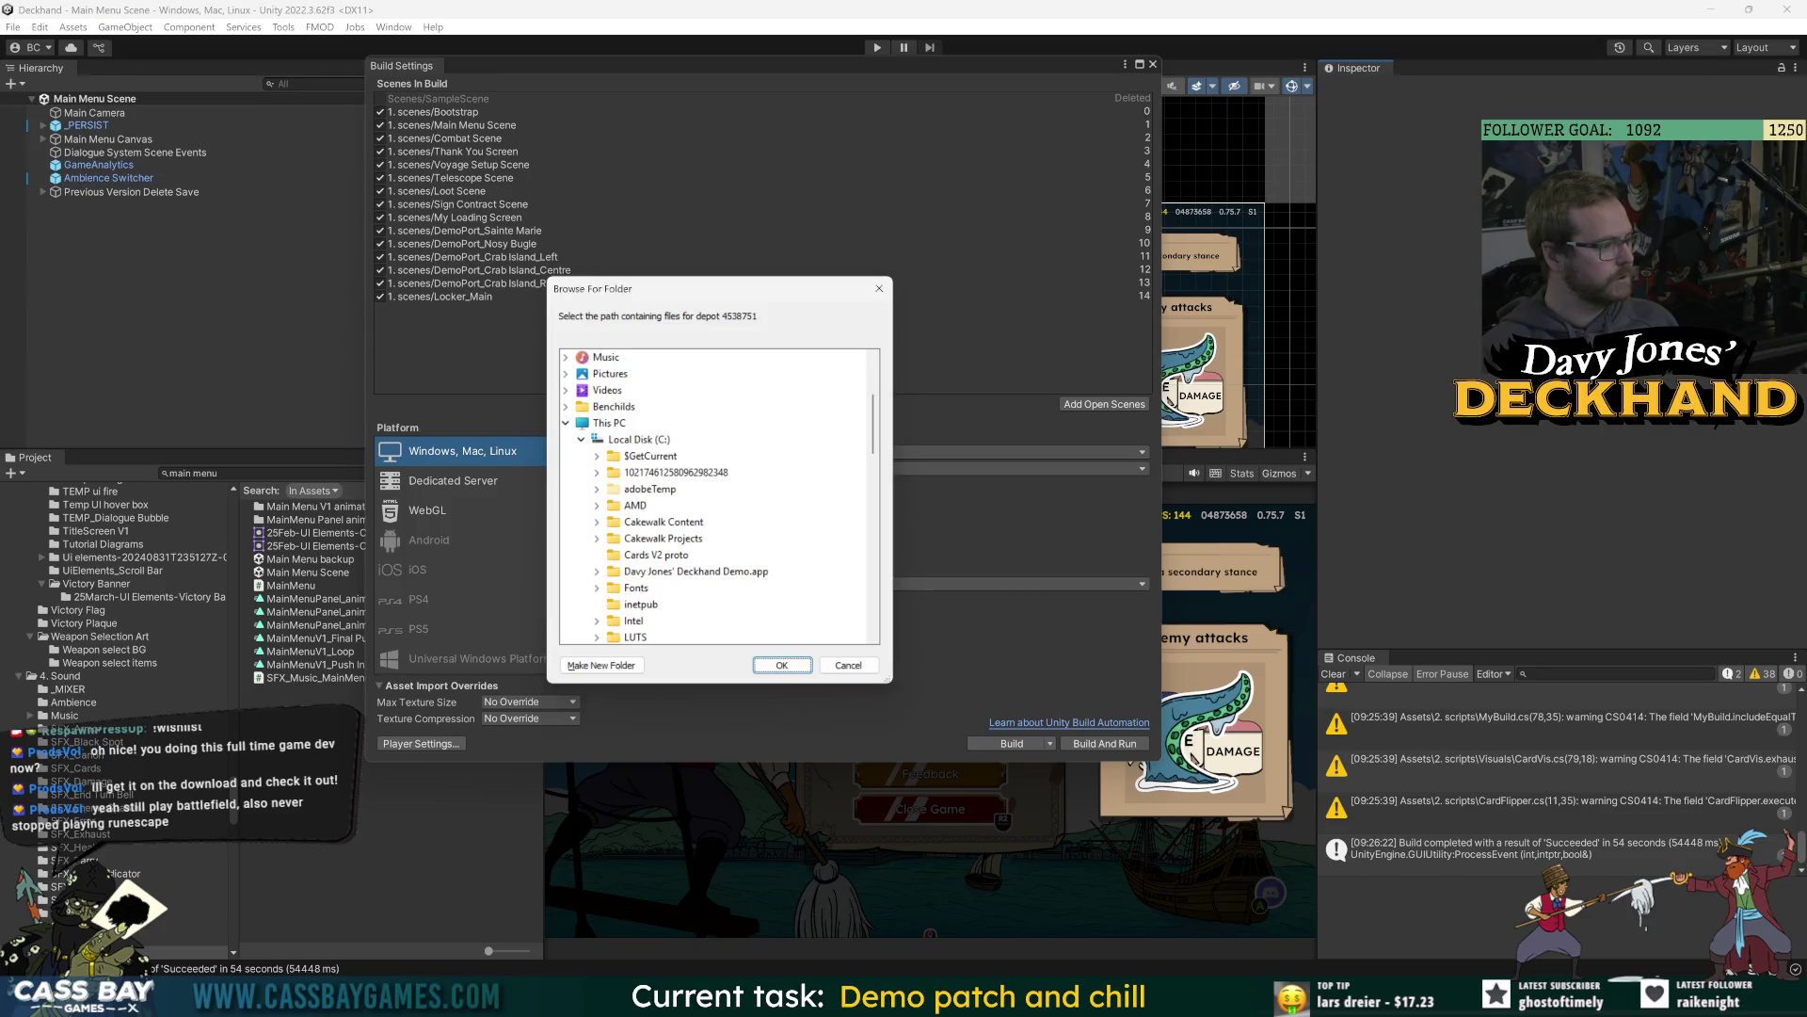
Set depot 4538751's content folder to ContentBuilder > content > DJD_demo > DJD_Demo_Windows.
{"action": "scroll", "coordinate": [781, 438], "scroll_direction": "down", "scroll_amount": 3}
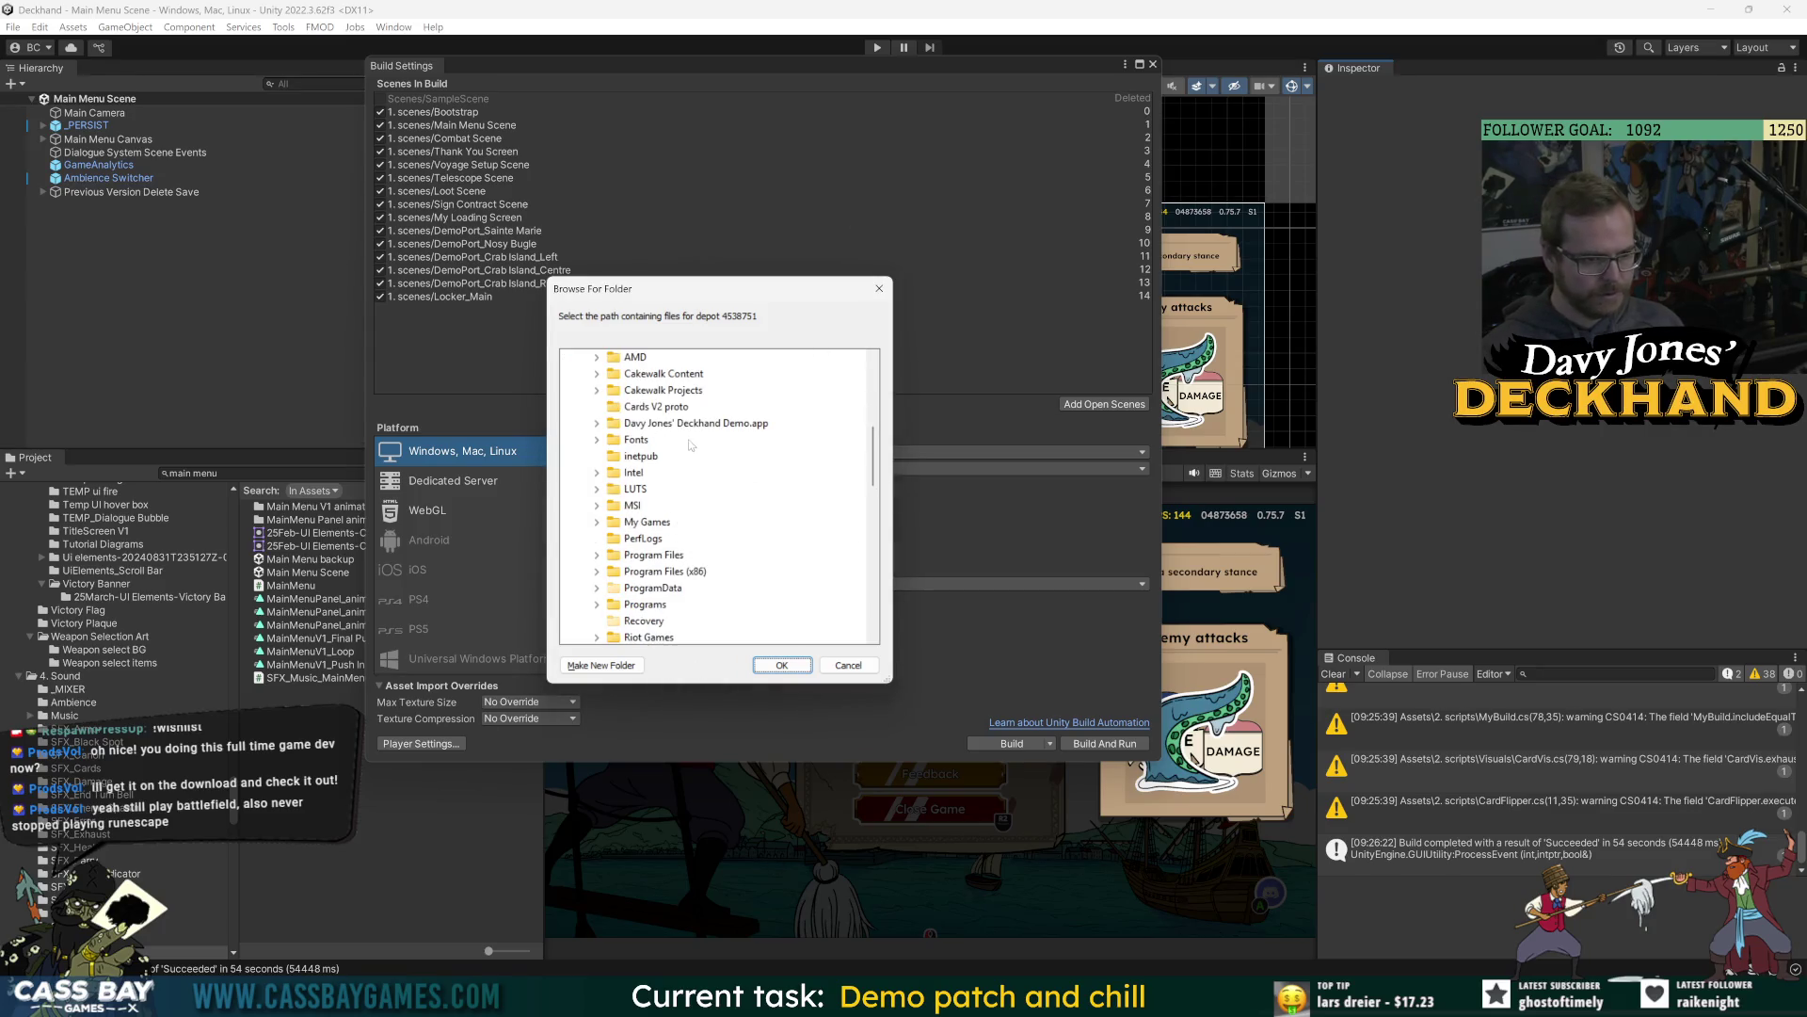
{"action": "scroll", "coordinate": [711, 441], "scroll_direction": "down", "scroll_amount": 4}
{"action": "double_click", "coordinate": [733, 588]}
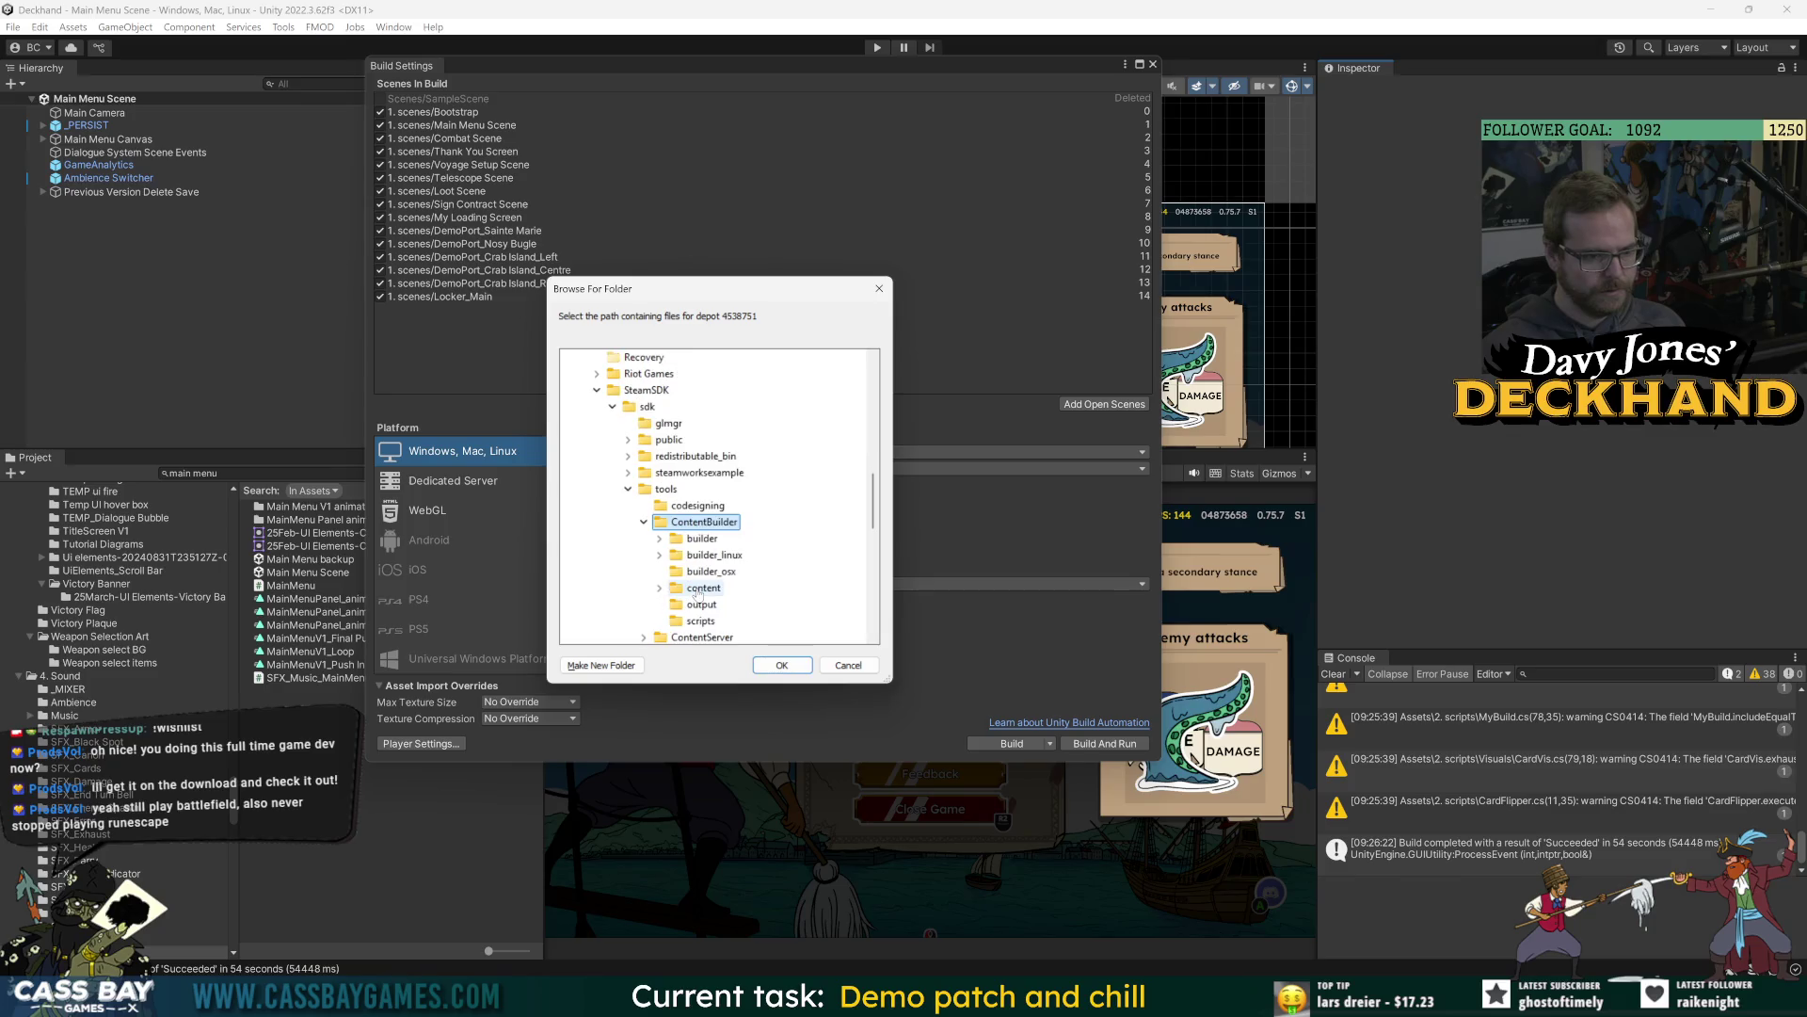
{"action": "scroll", "coordinate": [733, 586], "scroll_direction": "down", "scroll_amount": 2}
{"action": "double_click", "coordinate": [738, 587]}
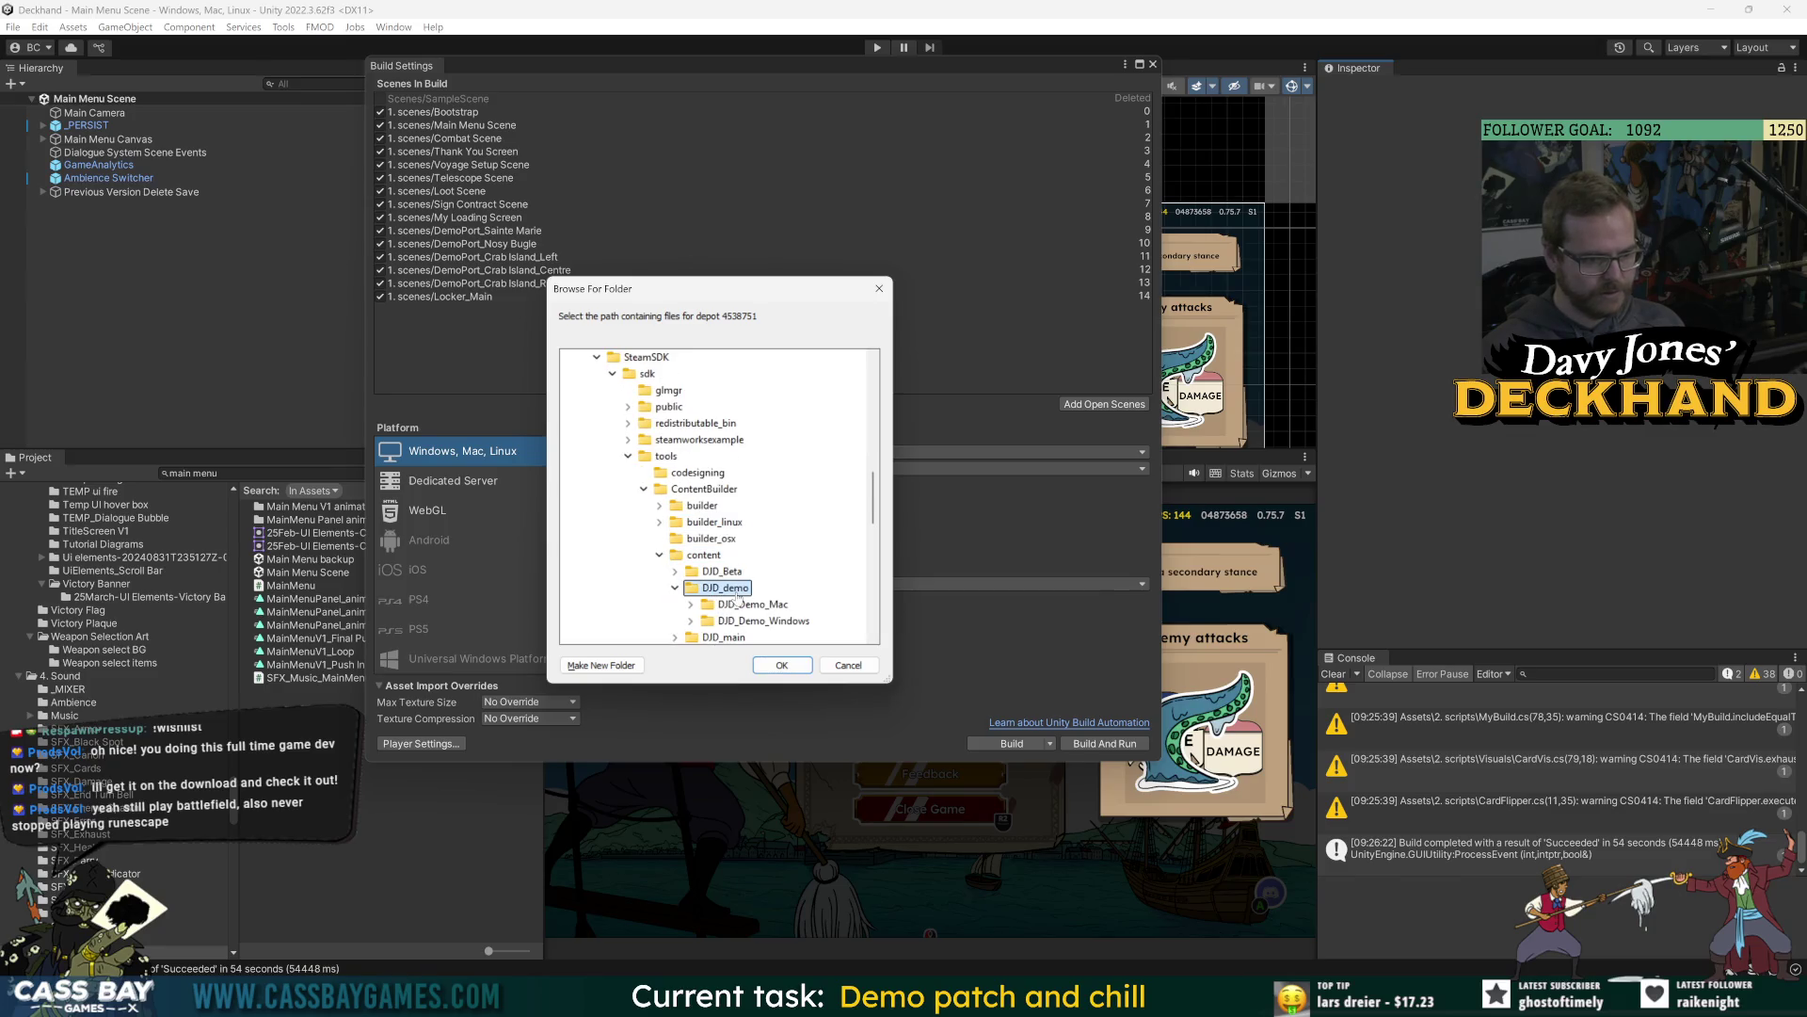
{"action": "left_click", "coordinate": [763, 620]}
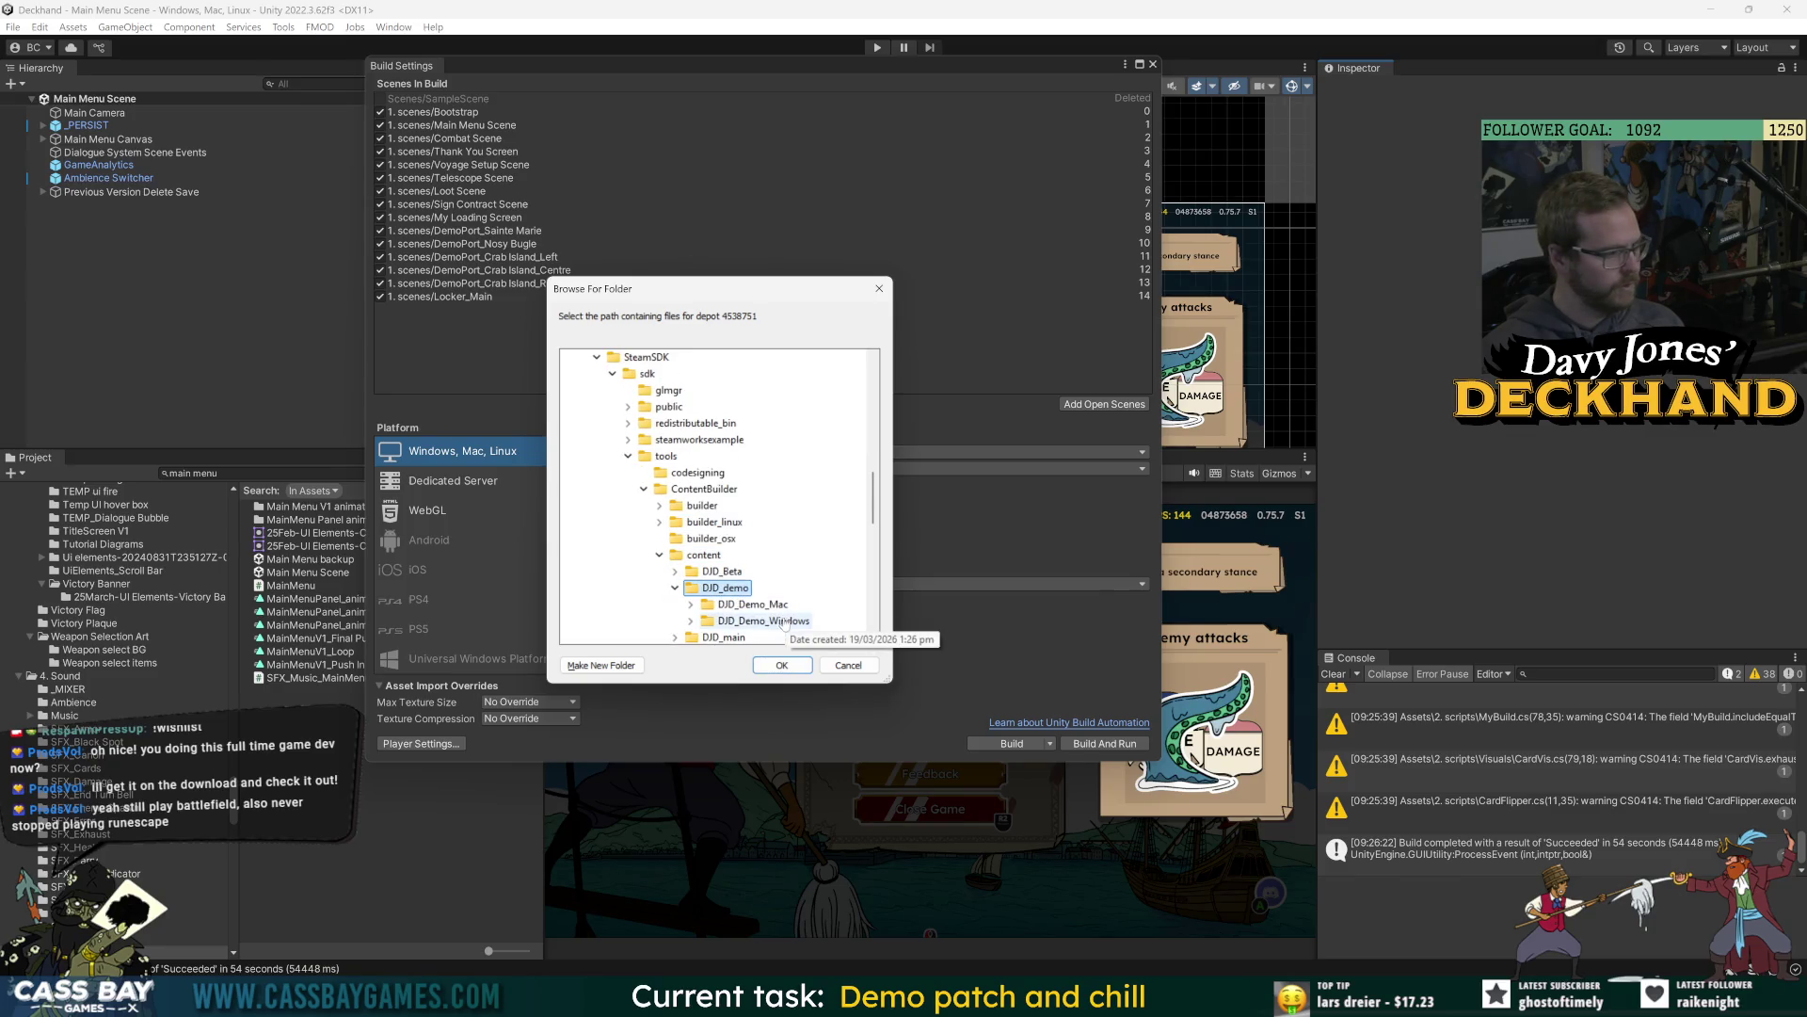
{"action": "left_click", "coordinate": [783, 666]}
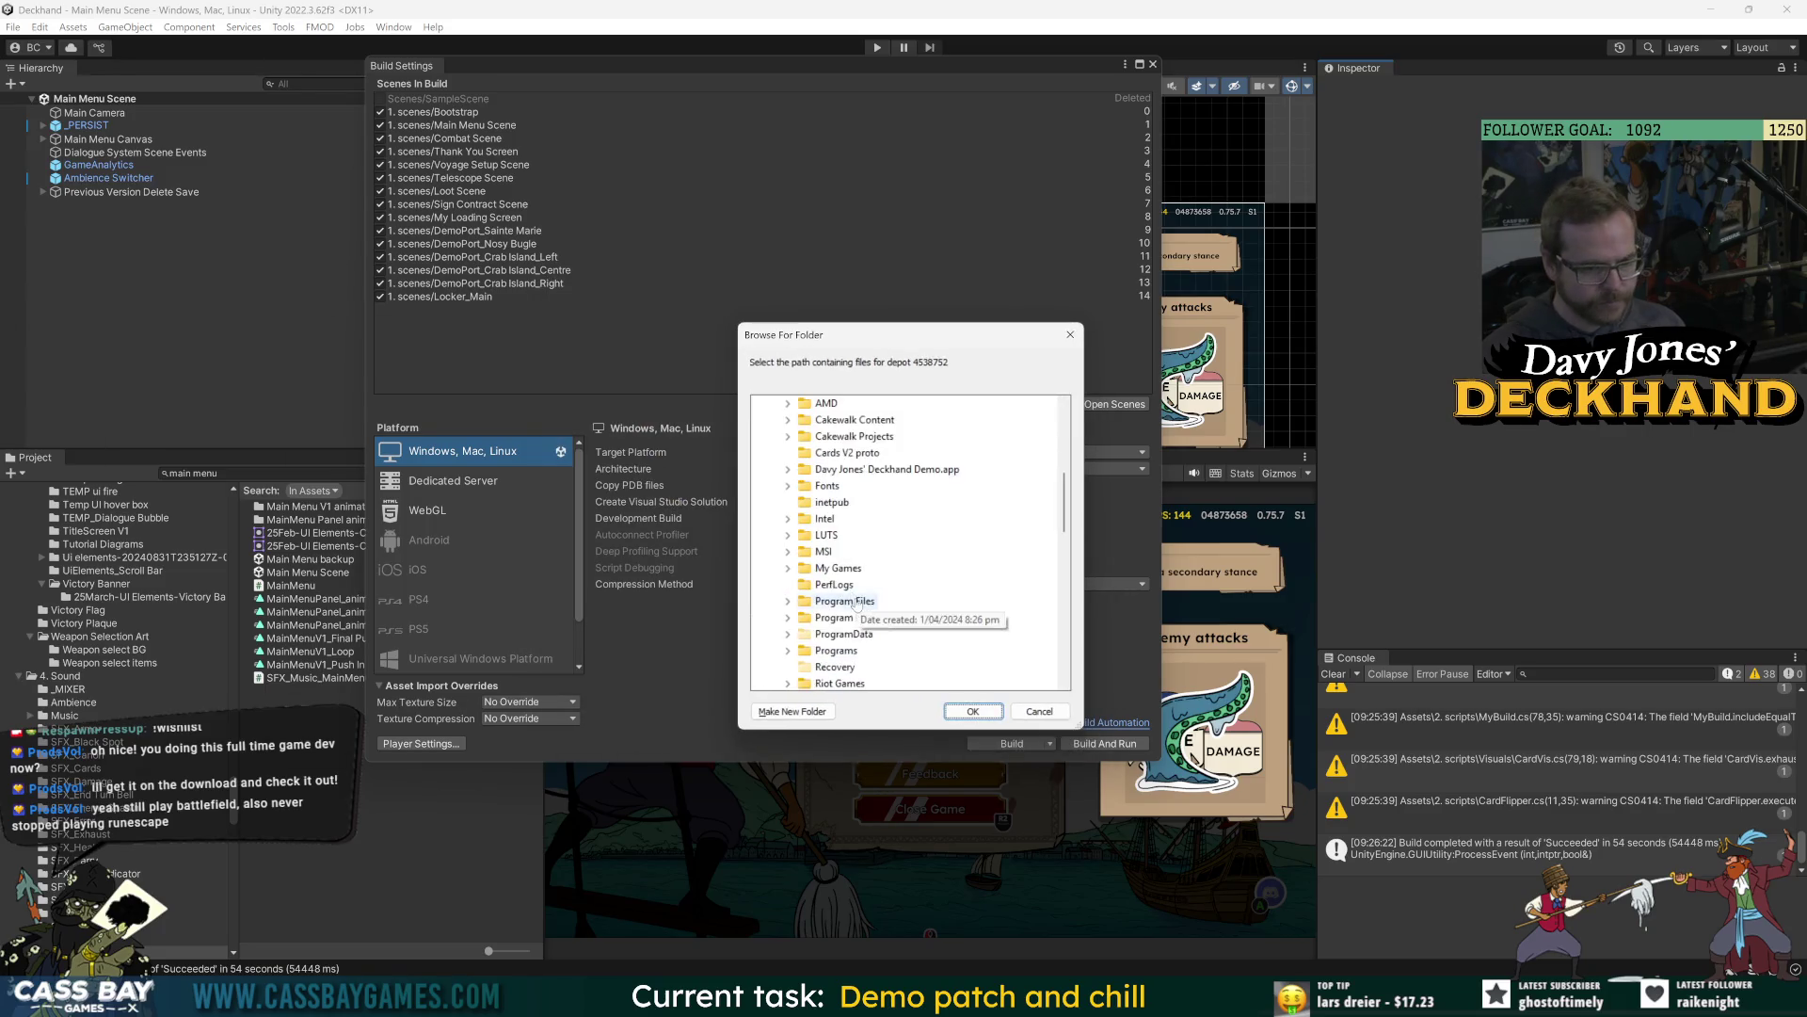
Set depot 4538752's content folder to ContentBuilder > content > DJD_demo > DJD_Demo_Mac.
{"action": "left_click", "coordinate": [883, 535]}
{"action": "double_click", "coordinate": [883, 536]}
{"action": "double_click", "coordinate": [895, 601]}
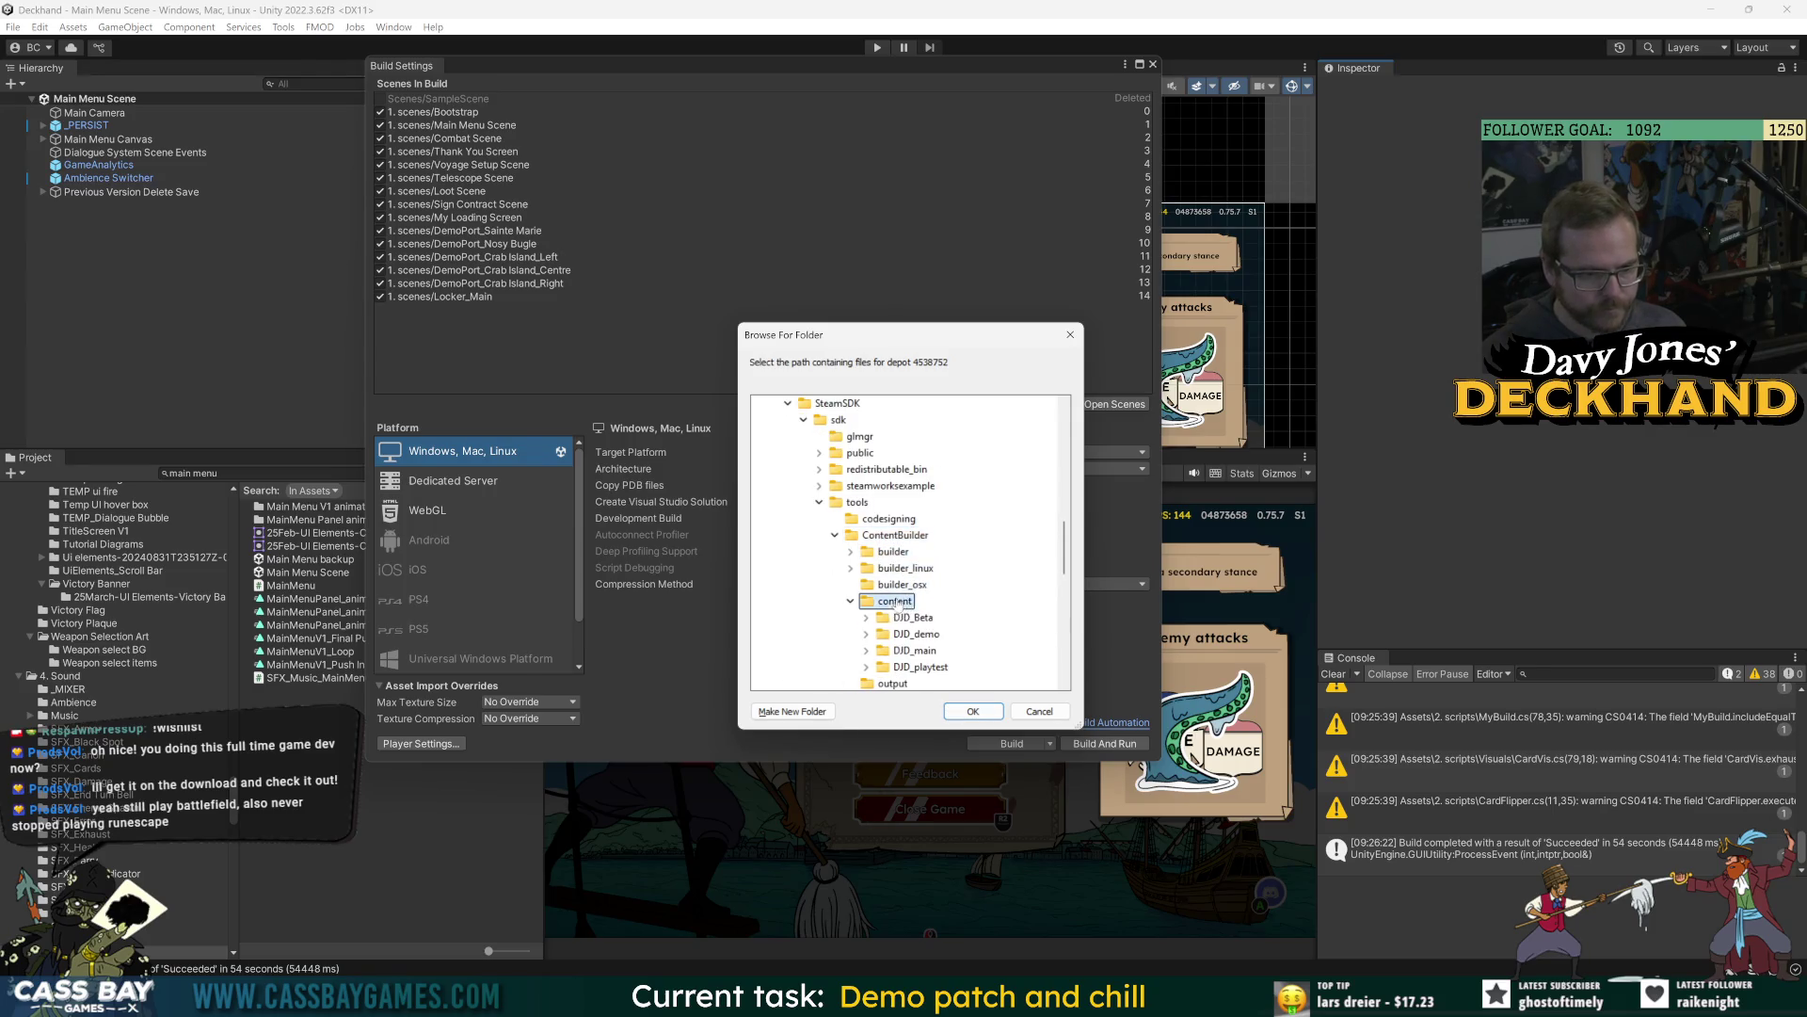
{"action": "double_click", "coordinate": [917, 633]}
{"action": "double_click", "coordinate": [941, 650]}
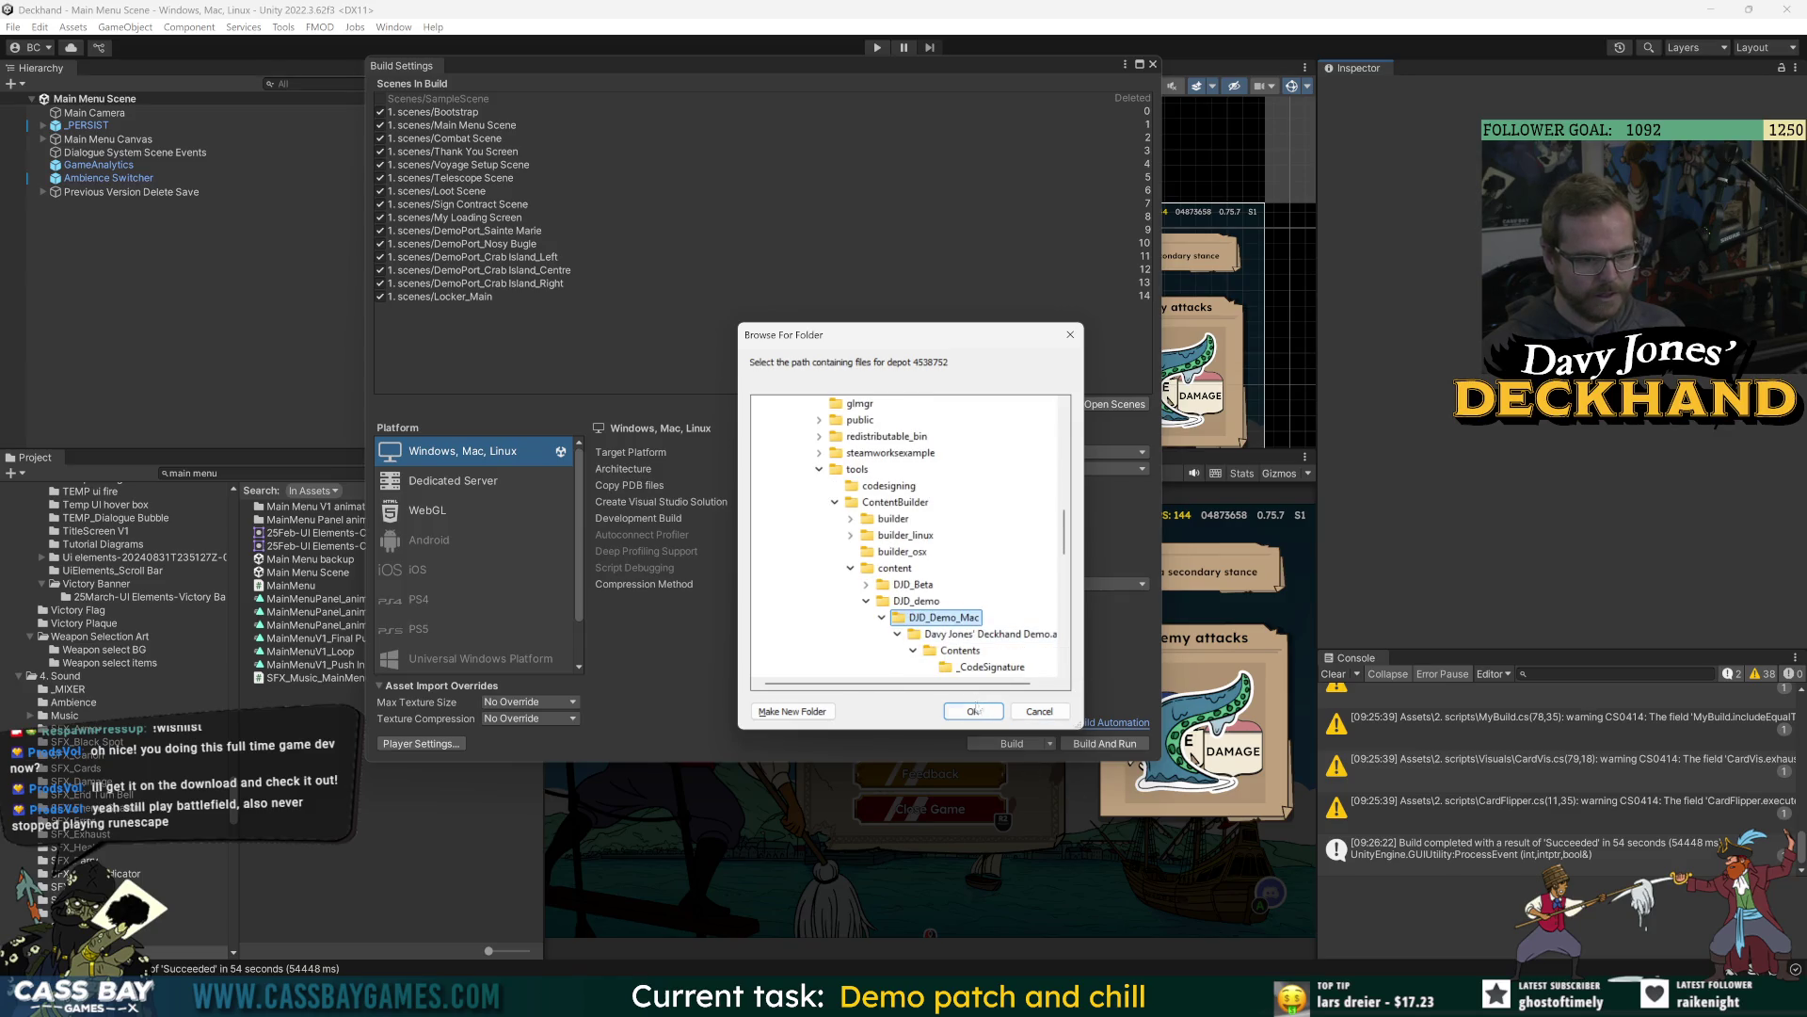
{"action": "left_click", "coordinate": [974, 710]}
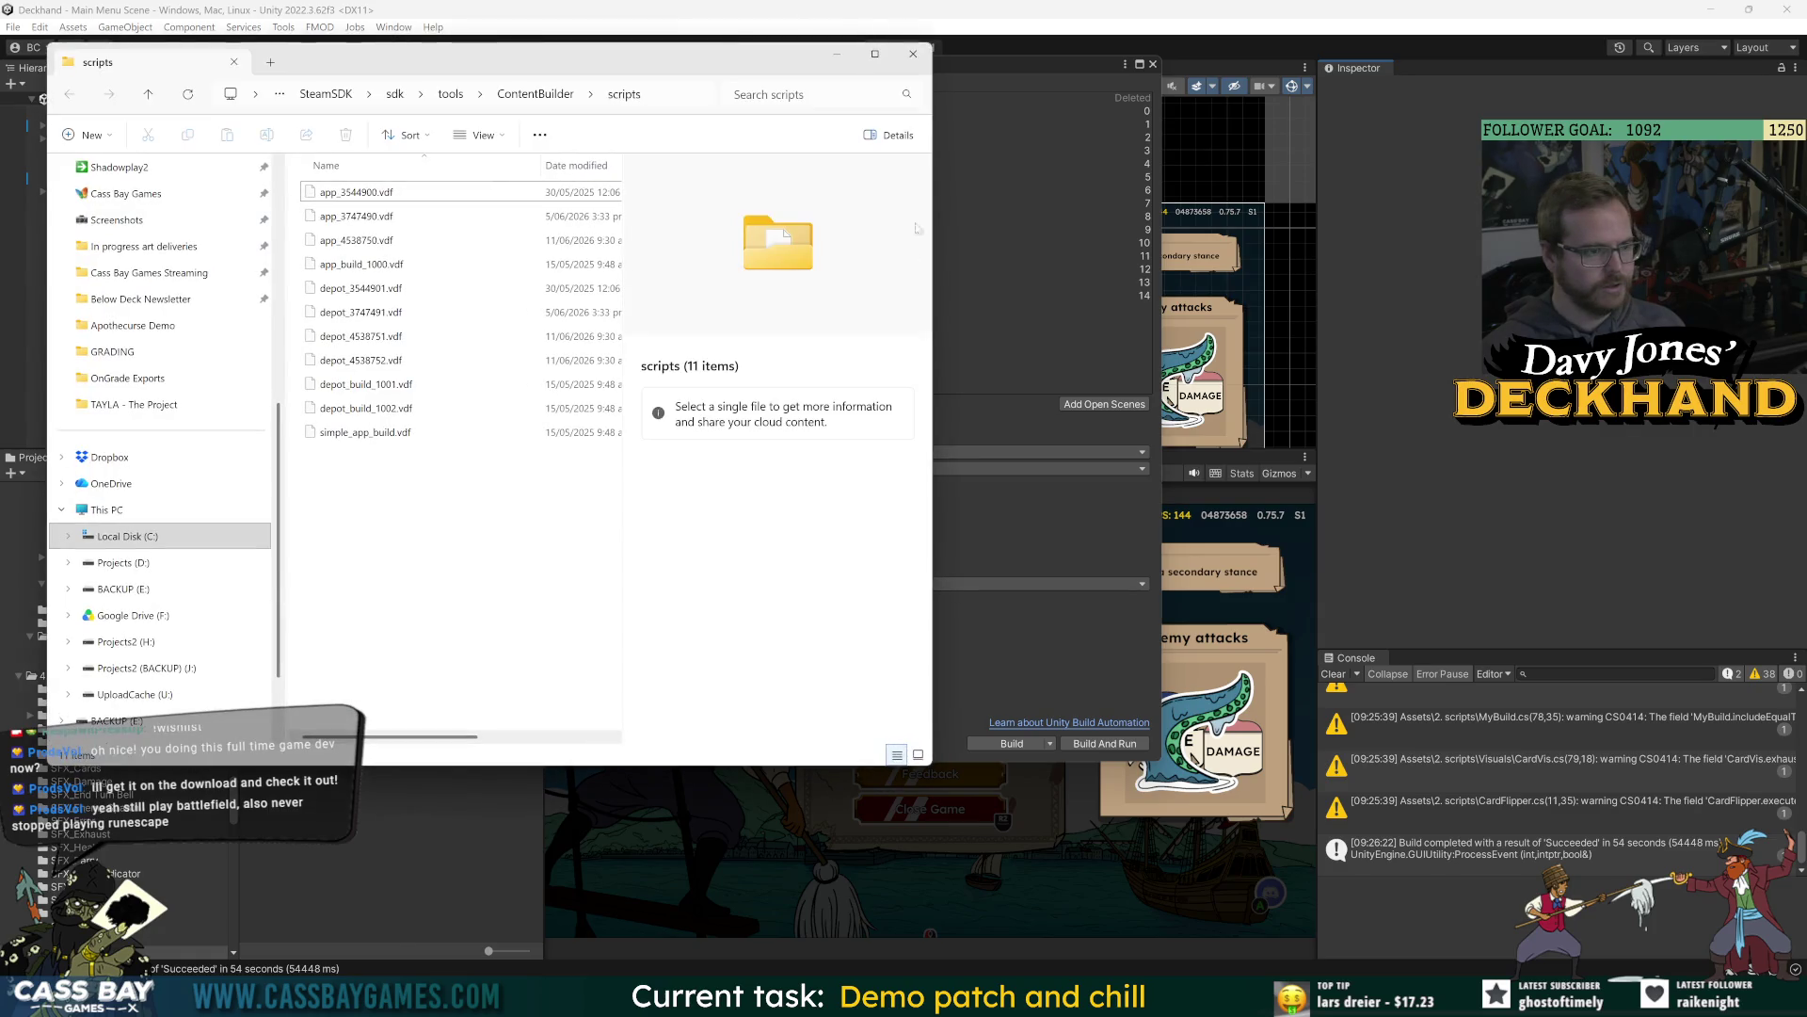
Close the Explorer window showing the build folder.
{"action": "left_click", "coordinate": [920, 49]}
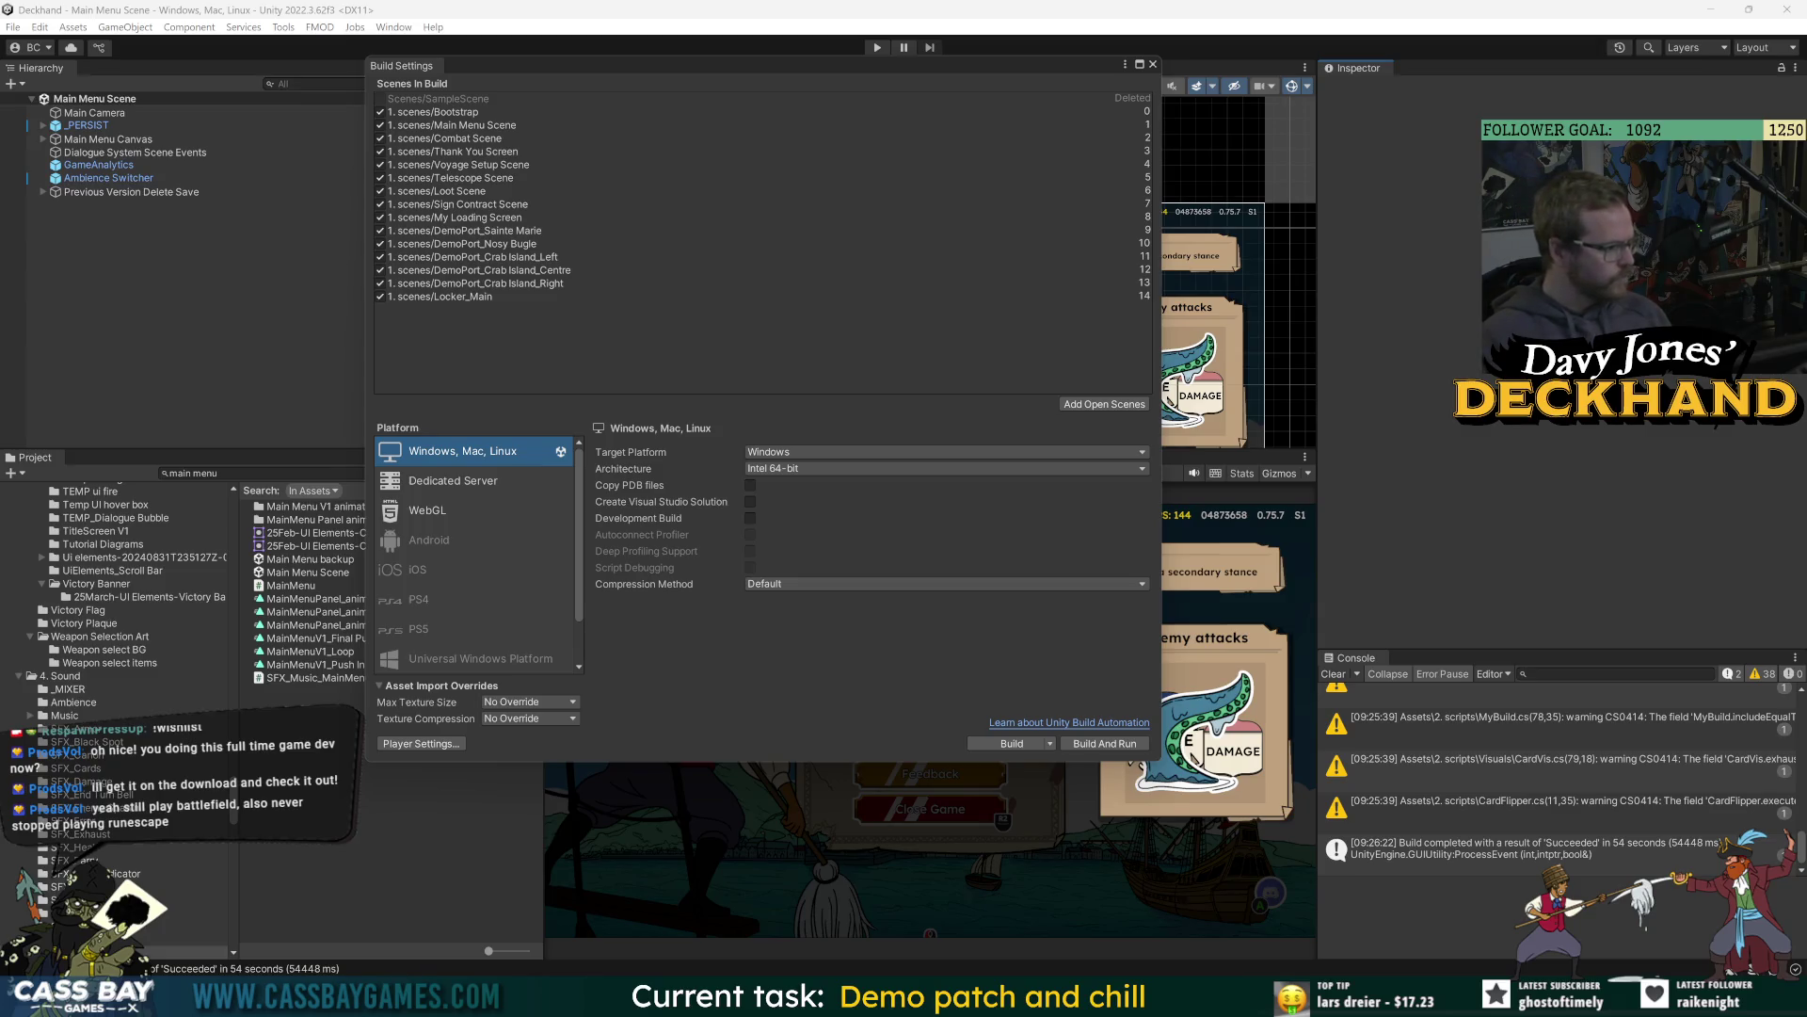
Finish reviewing the depot IDs, then go to the Davy Jones Deckhand Demo builds page in Steamworks.
{"action": "key", "text": "alt+Tab"}
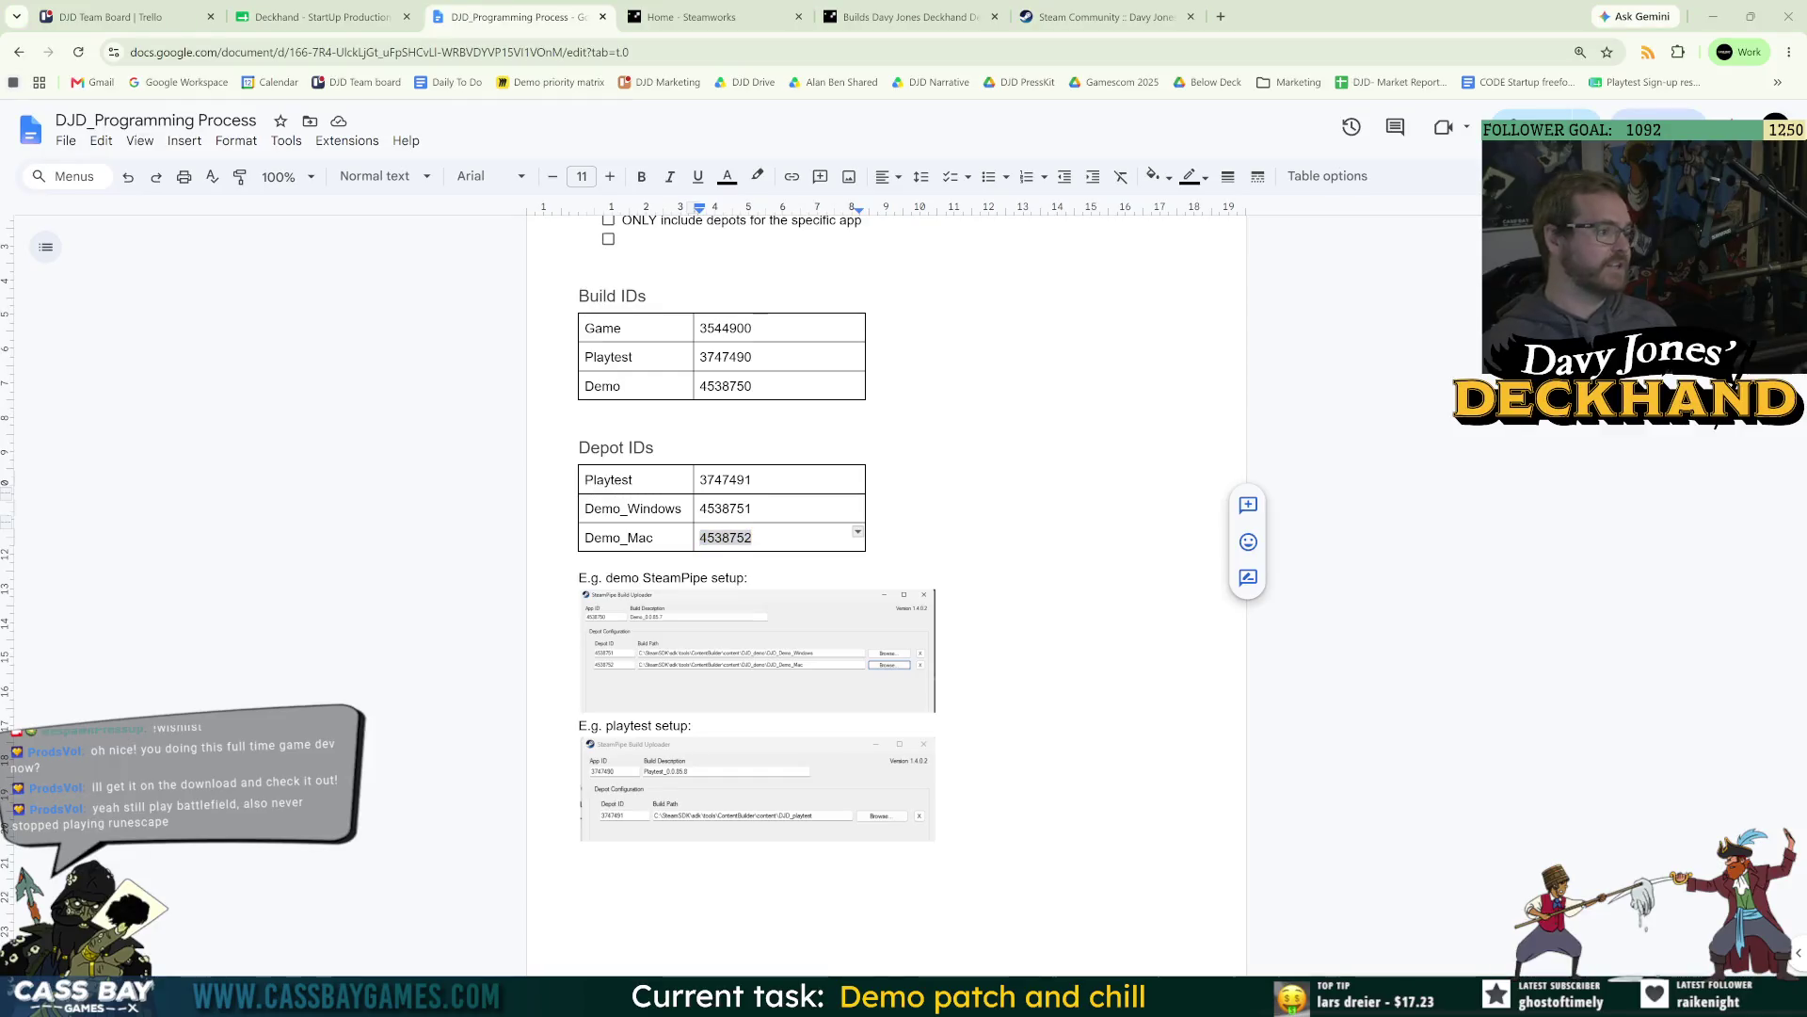
{"action": "left_click", "coordinate": [942, 649]}
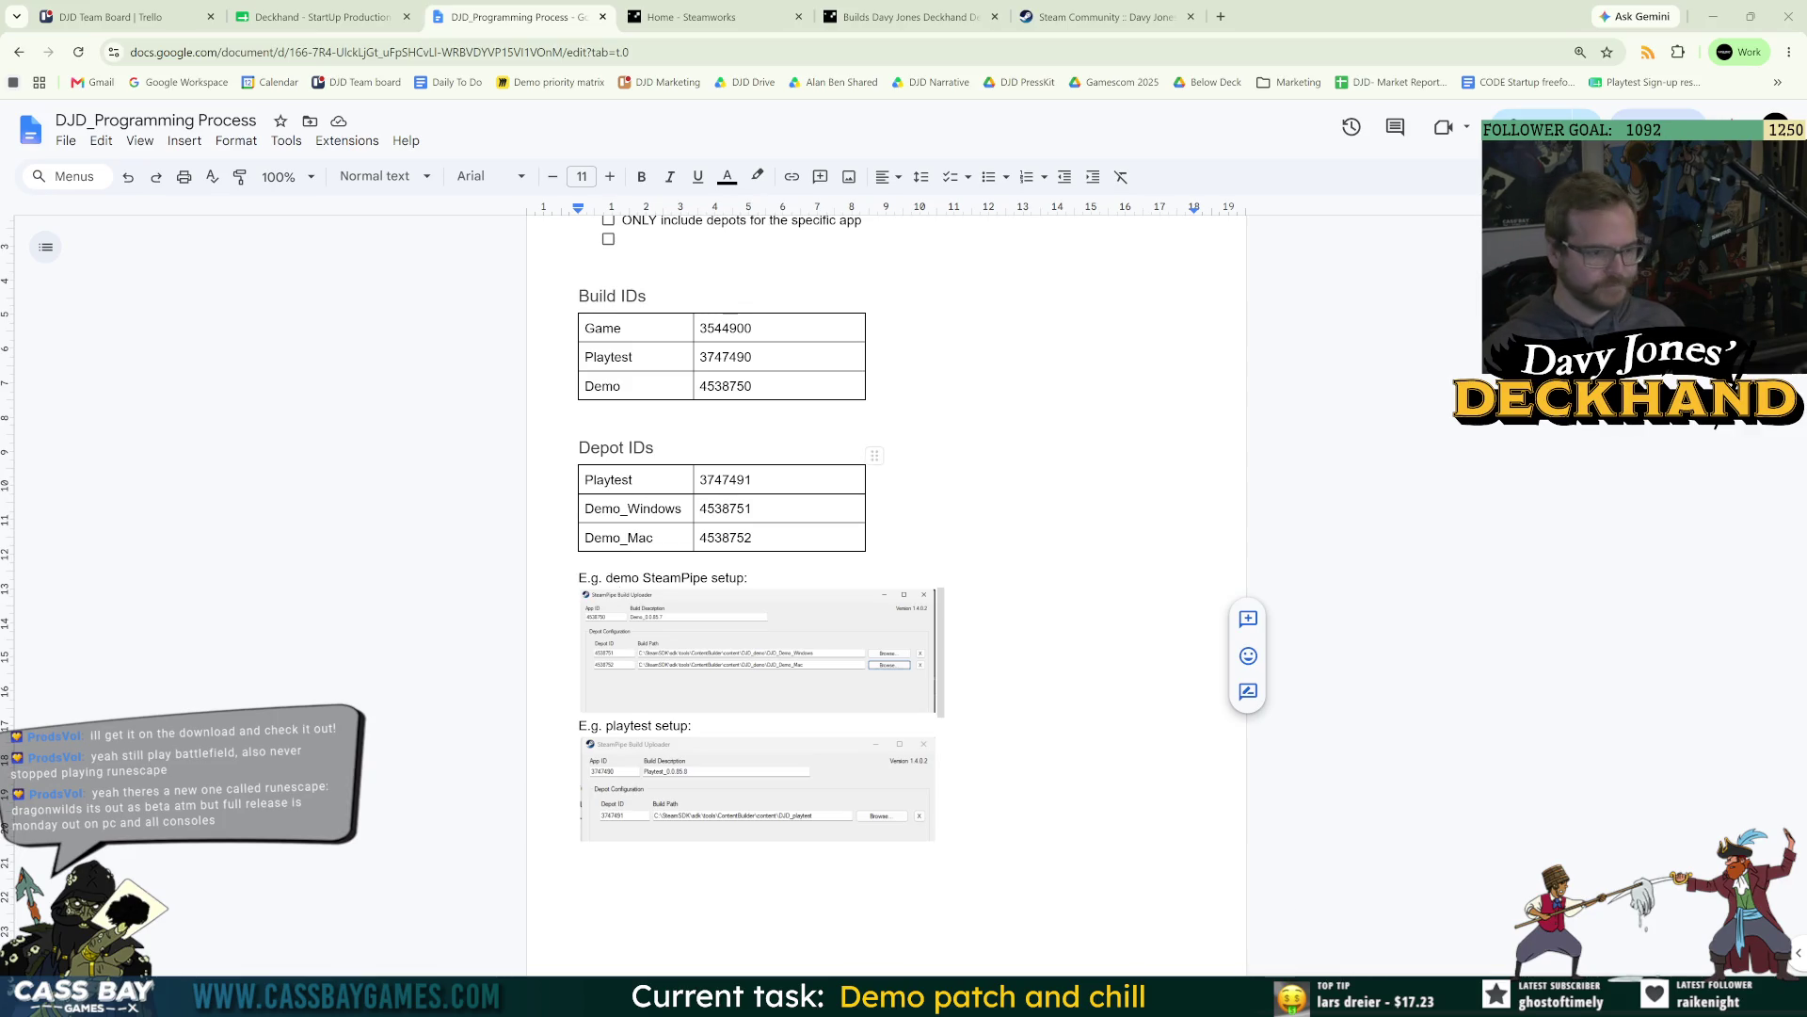
{"action": "scroll", "coordinate": [884, 593], "scroll_direction": "up", "scroll_amount": 2}
{"action": "scroll", "coordinate": [1465, 489], "scroll_direction": "up", "scroll_amount": 10}
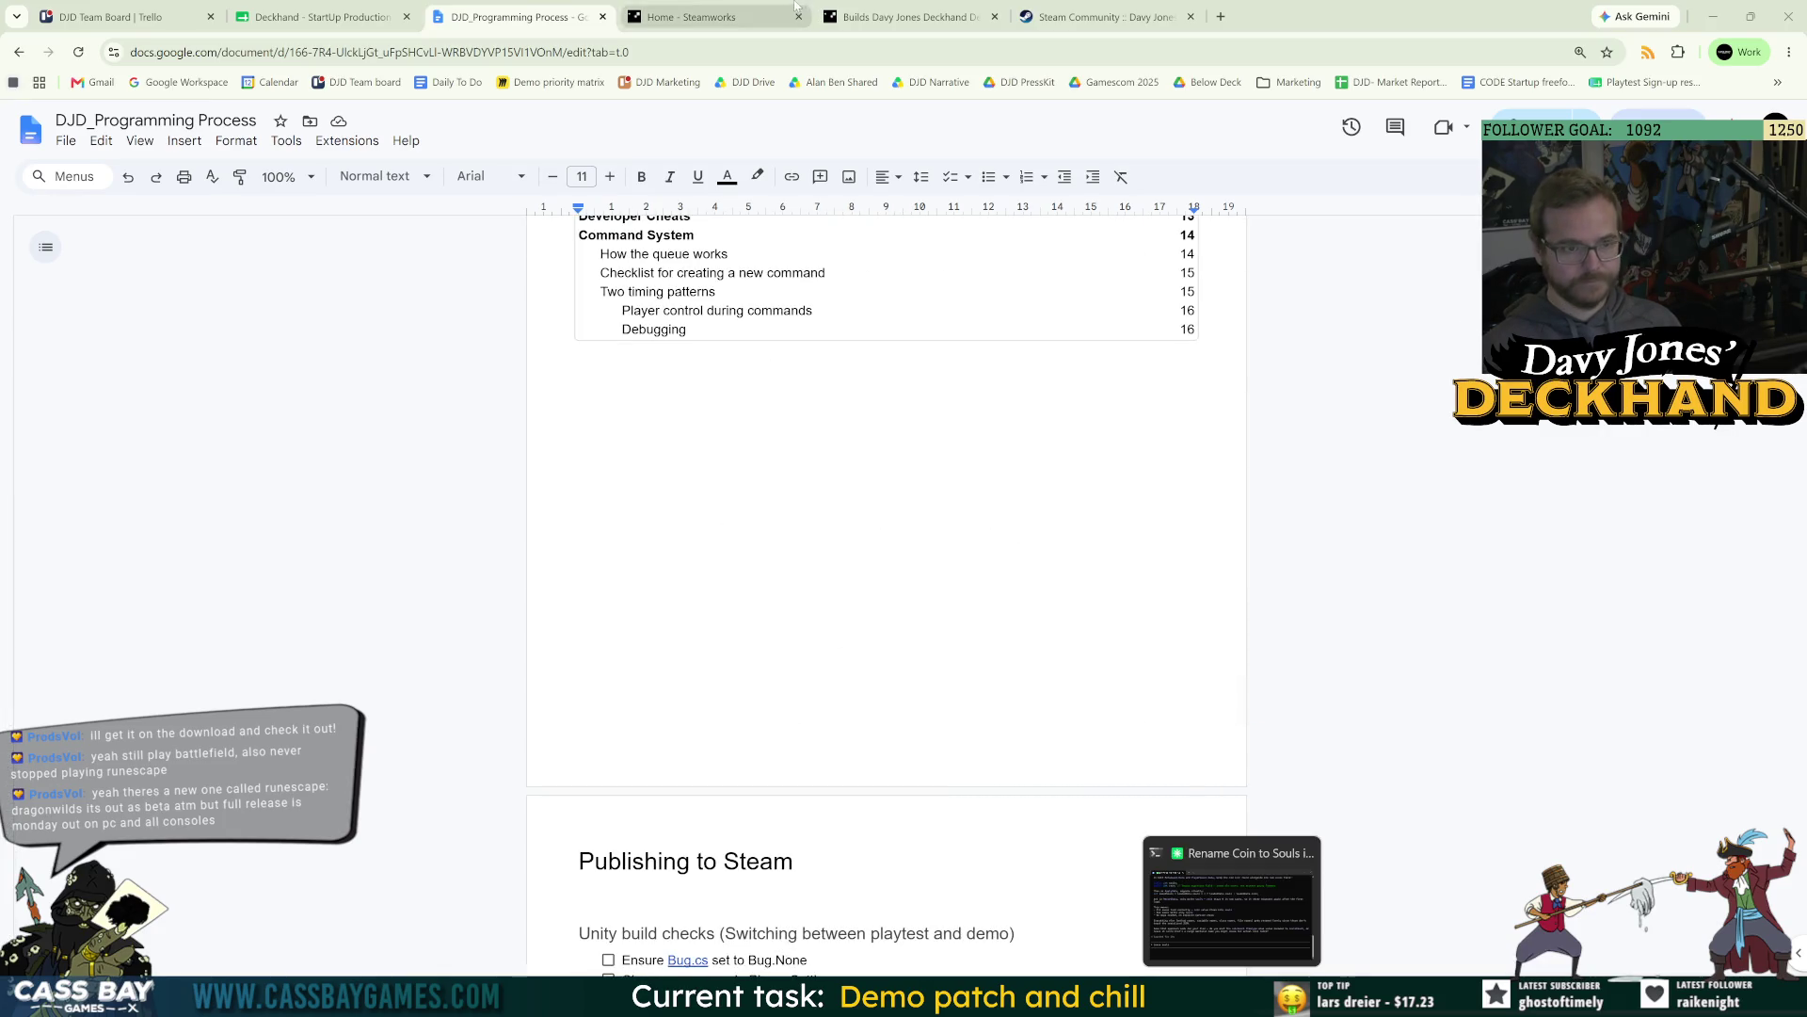
{"action": "left_click", "coordinate": [727, 10]}
{"action": "left_click", "coordinate": [902, 16]}
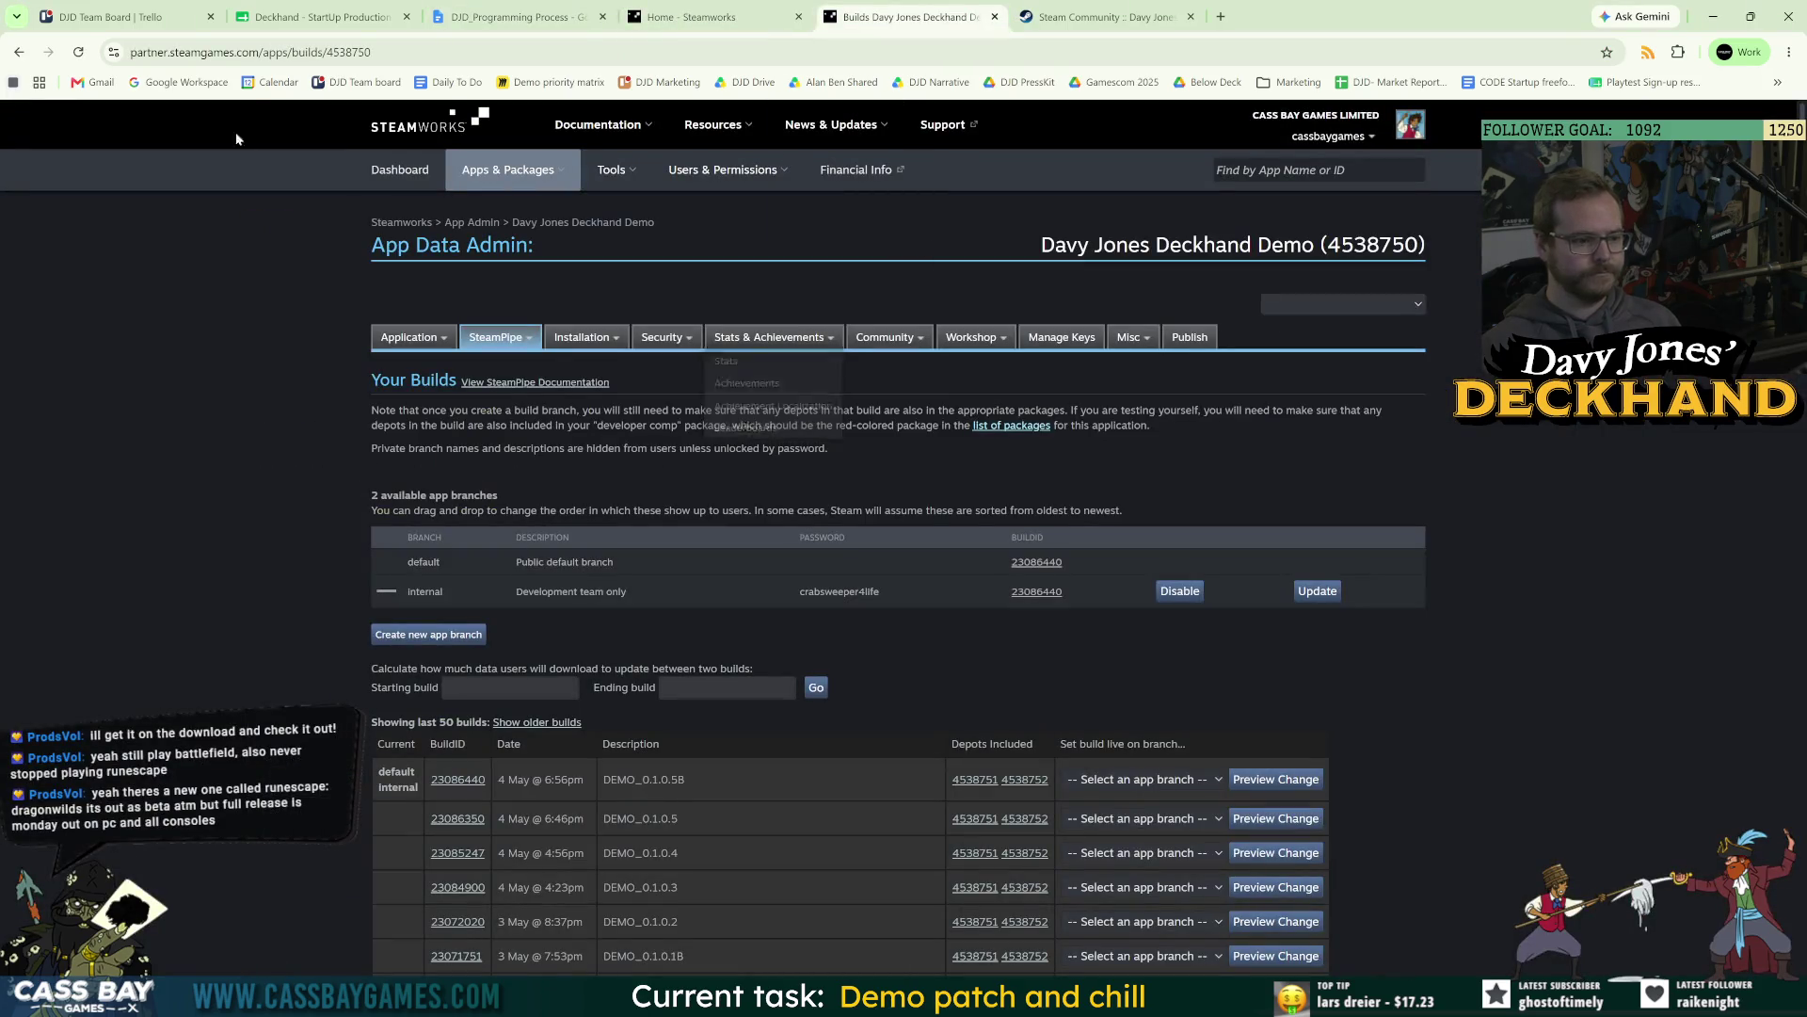
Set build 23669471 (DEMO_0.1.0.13) live on the internal branch.
{"action": "left_click", "coordinate": [78, 53]}
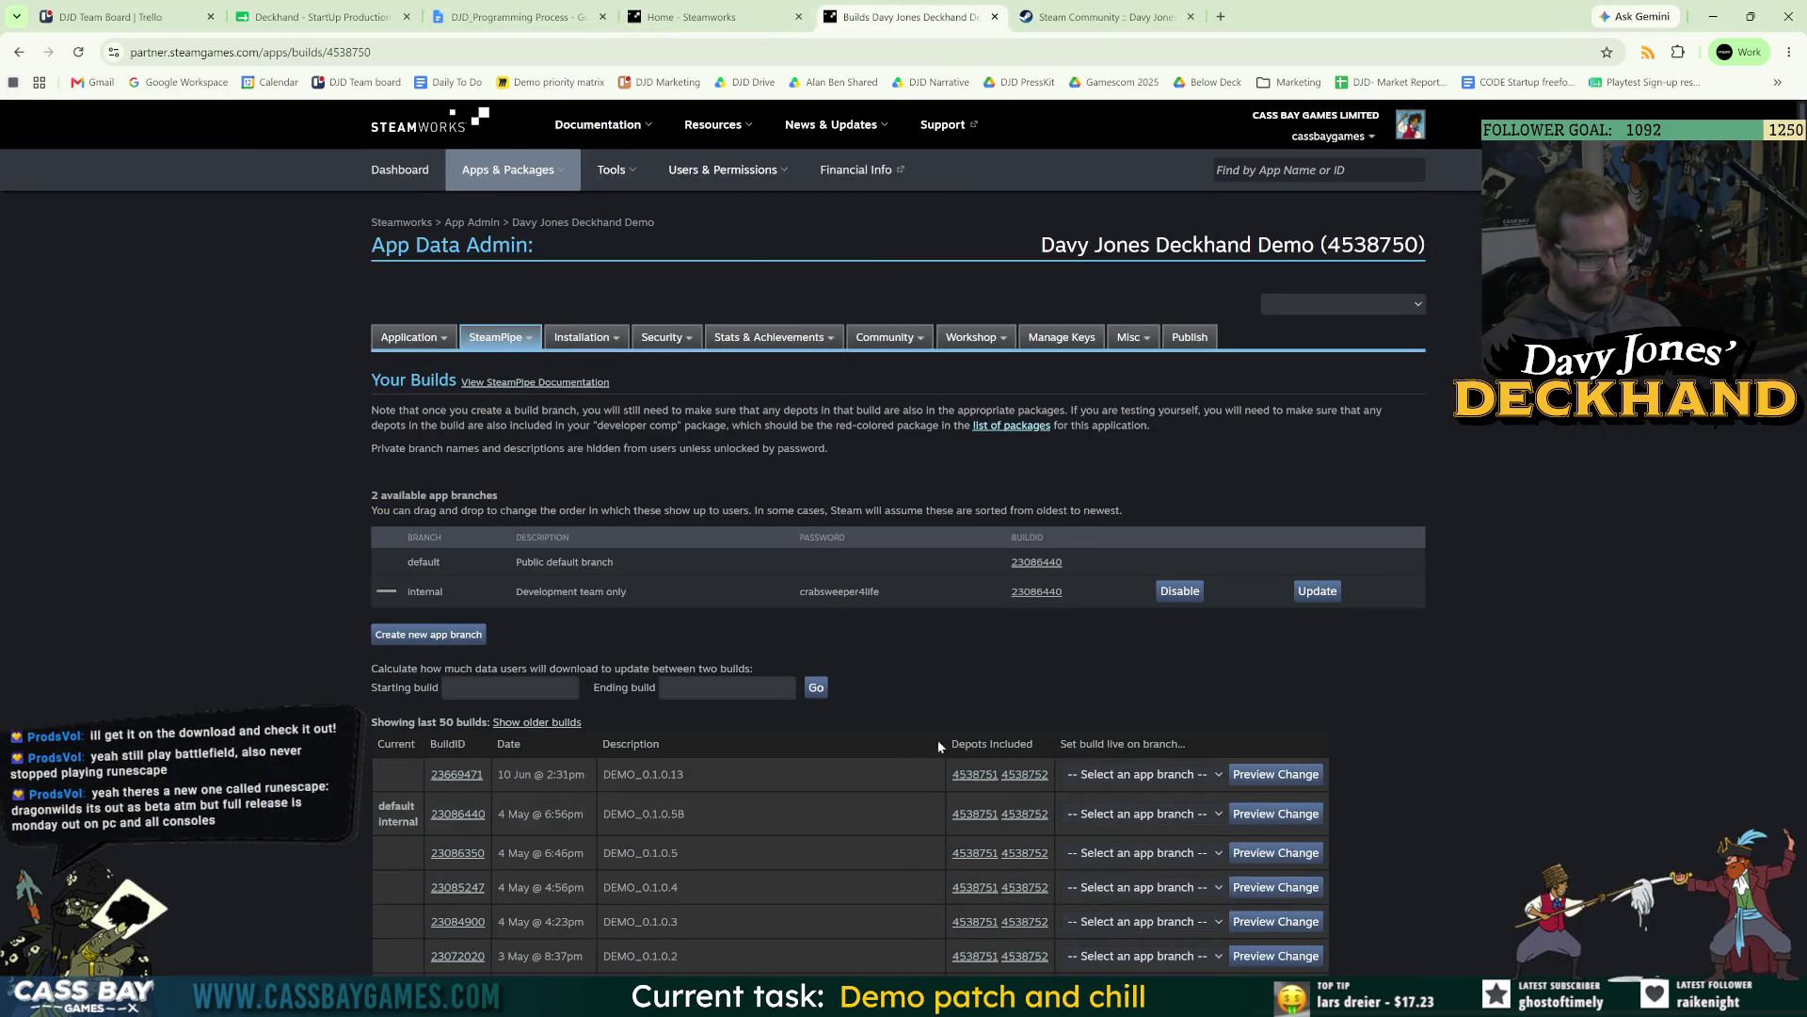
{"action": "left_click", "coordinate": [1113, 772]}
{"action": "left_click", "coordinate": [1089, 843]}
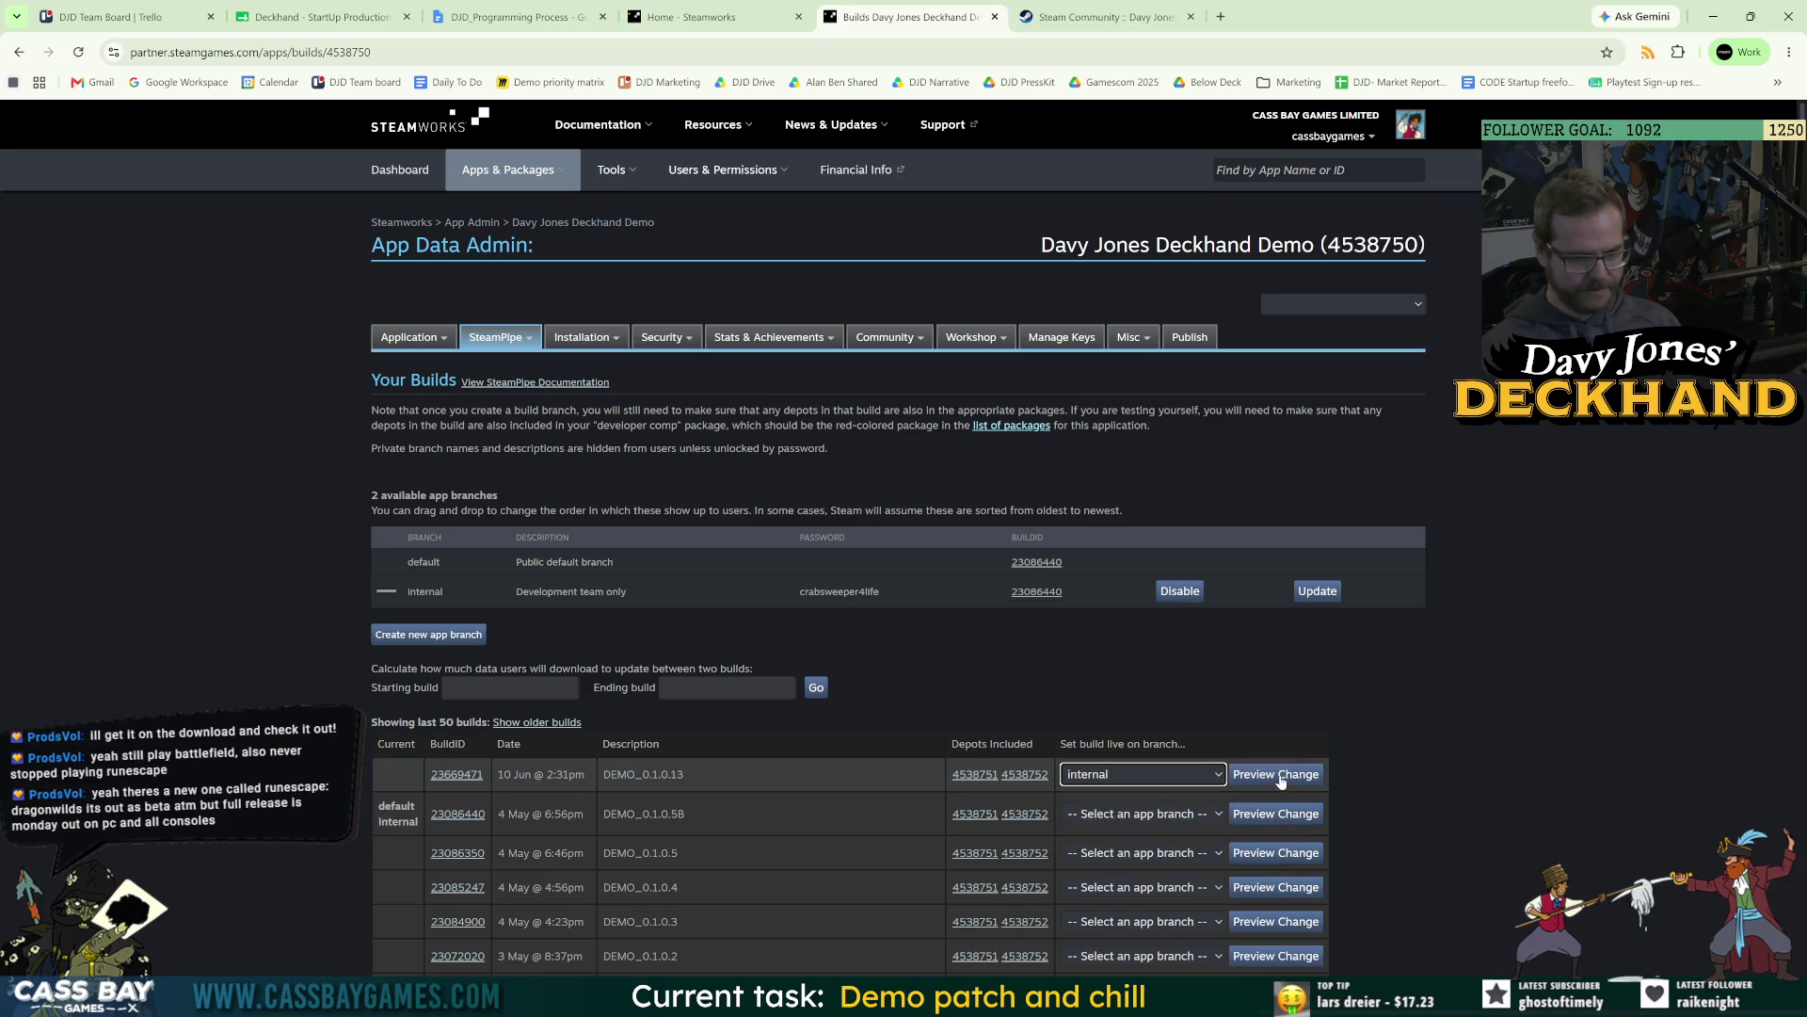
{"action": "left_click", "coordinate": [1279, 777]}
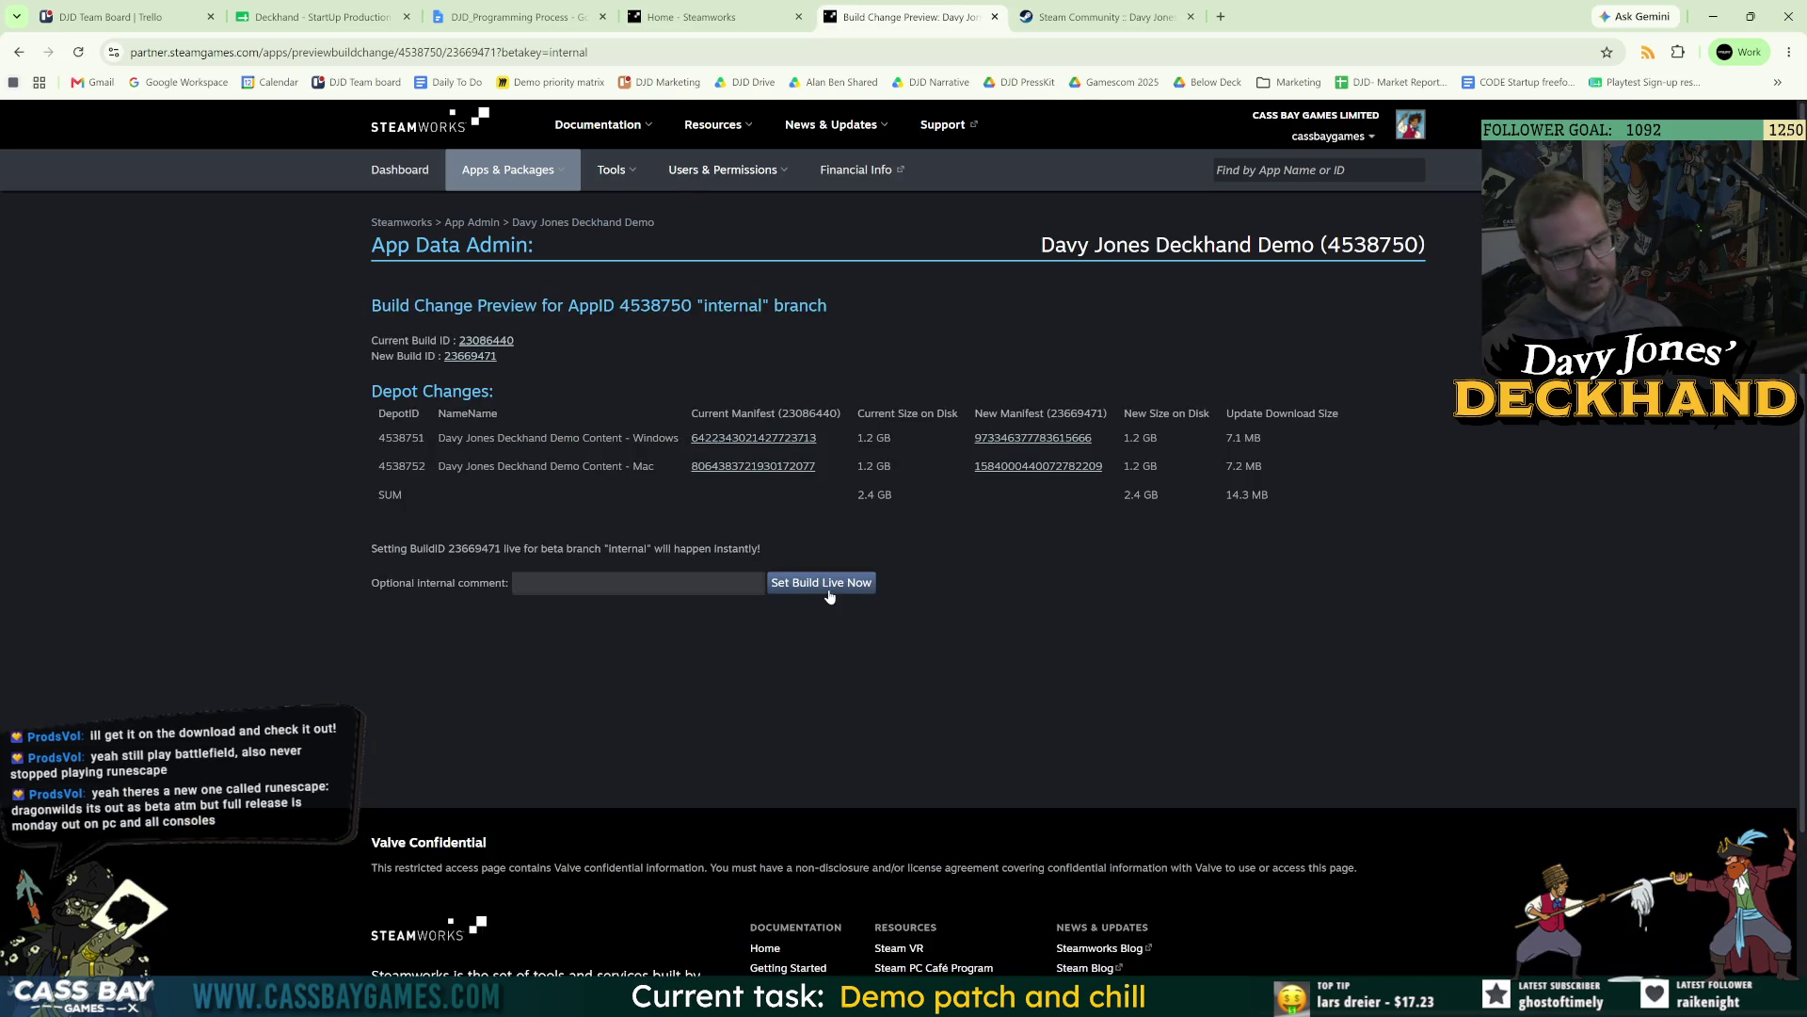
{"action": "left_click", "coordinate": [837, 588]}
{"action": "left_click", "coordinate": [979, 165]}
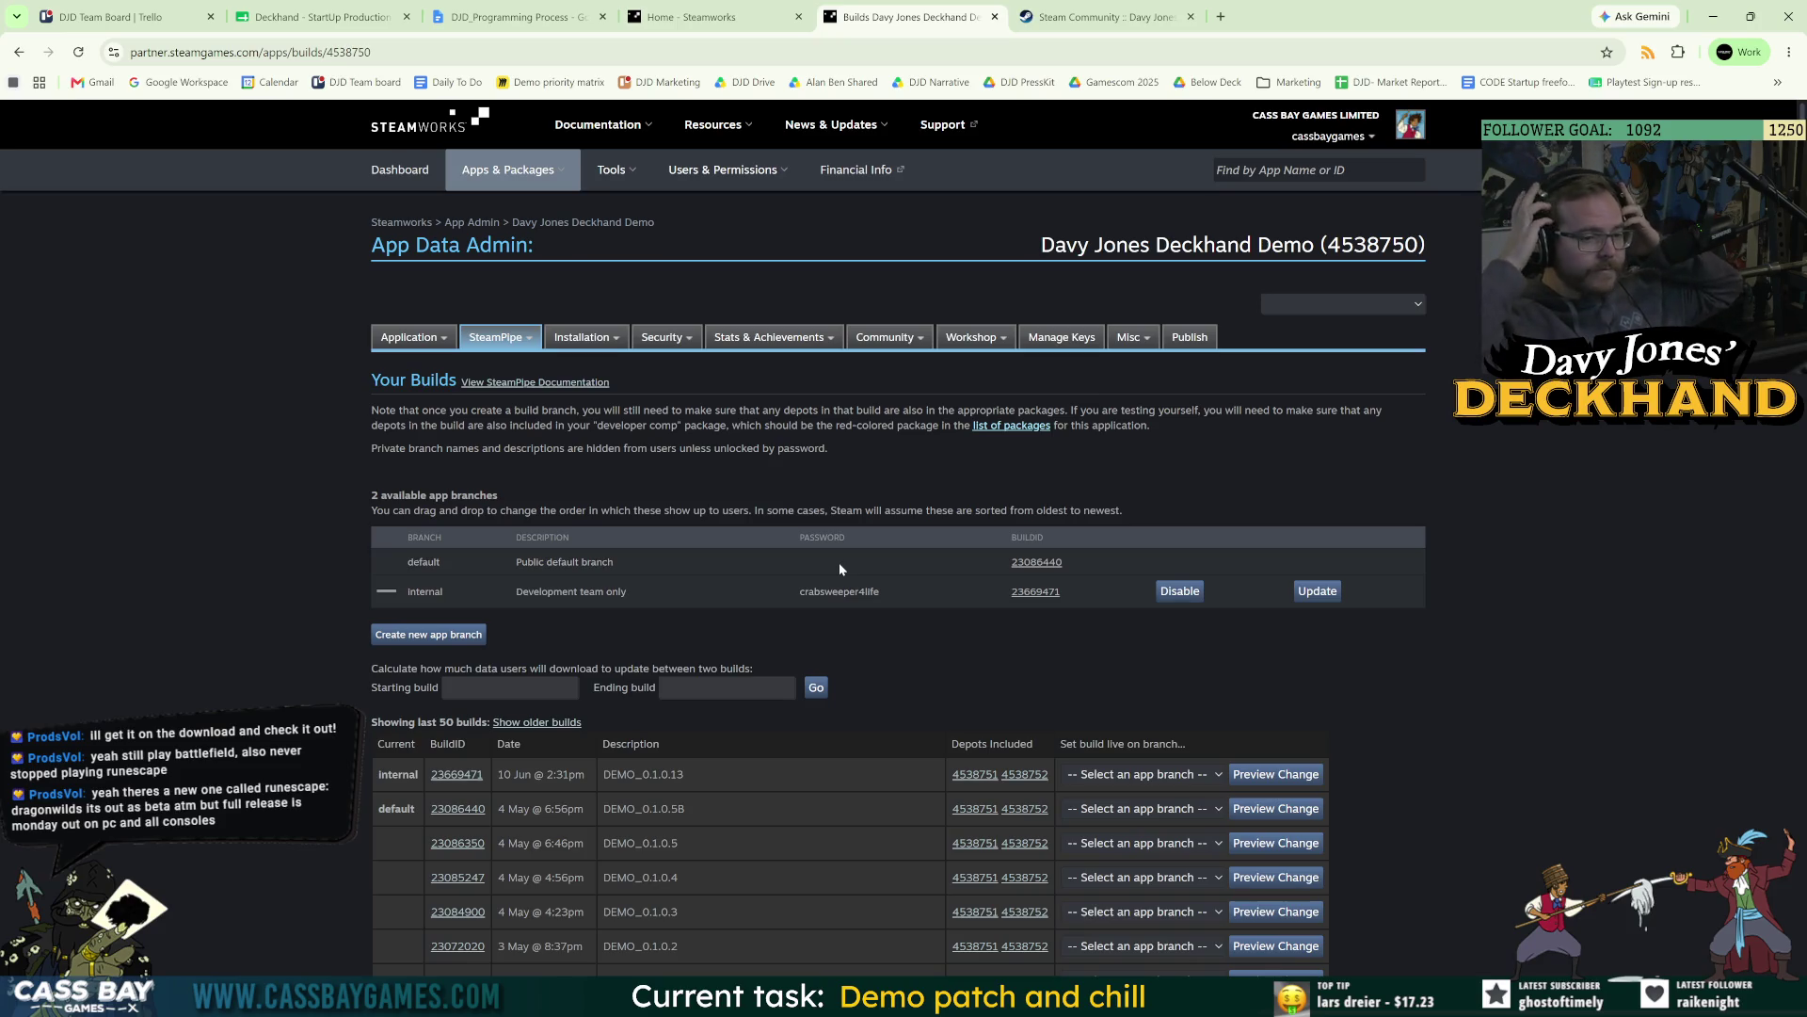
Prepare and publish the app's changes to Steam using the suggested confirmation code.
{"action": "left_click", "coordinate": [1190, 337]}
{"action": "left_click", "coordinate": [424, 589]}
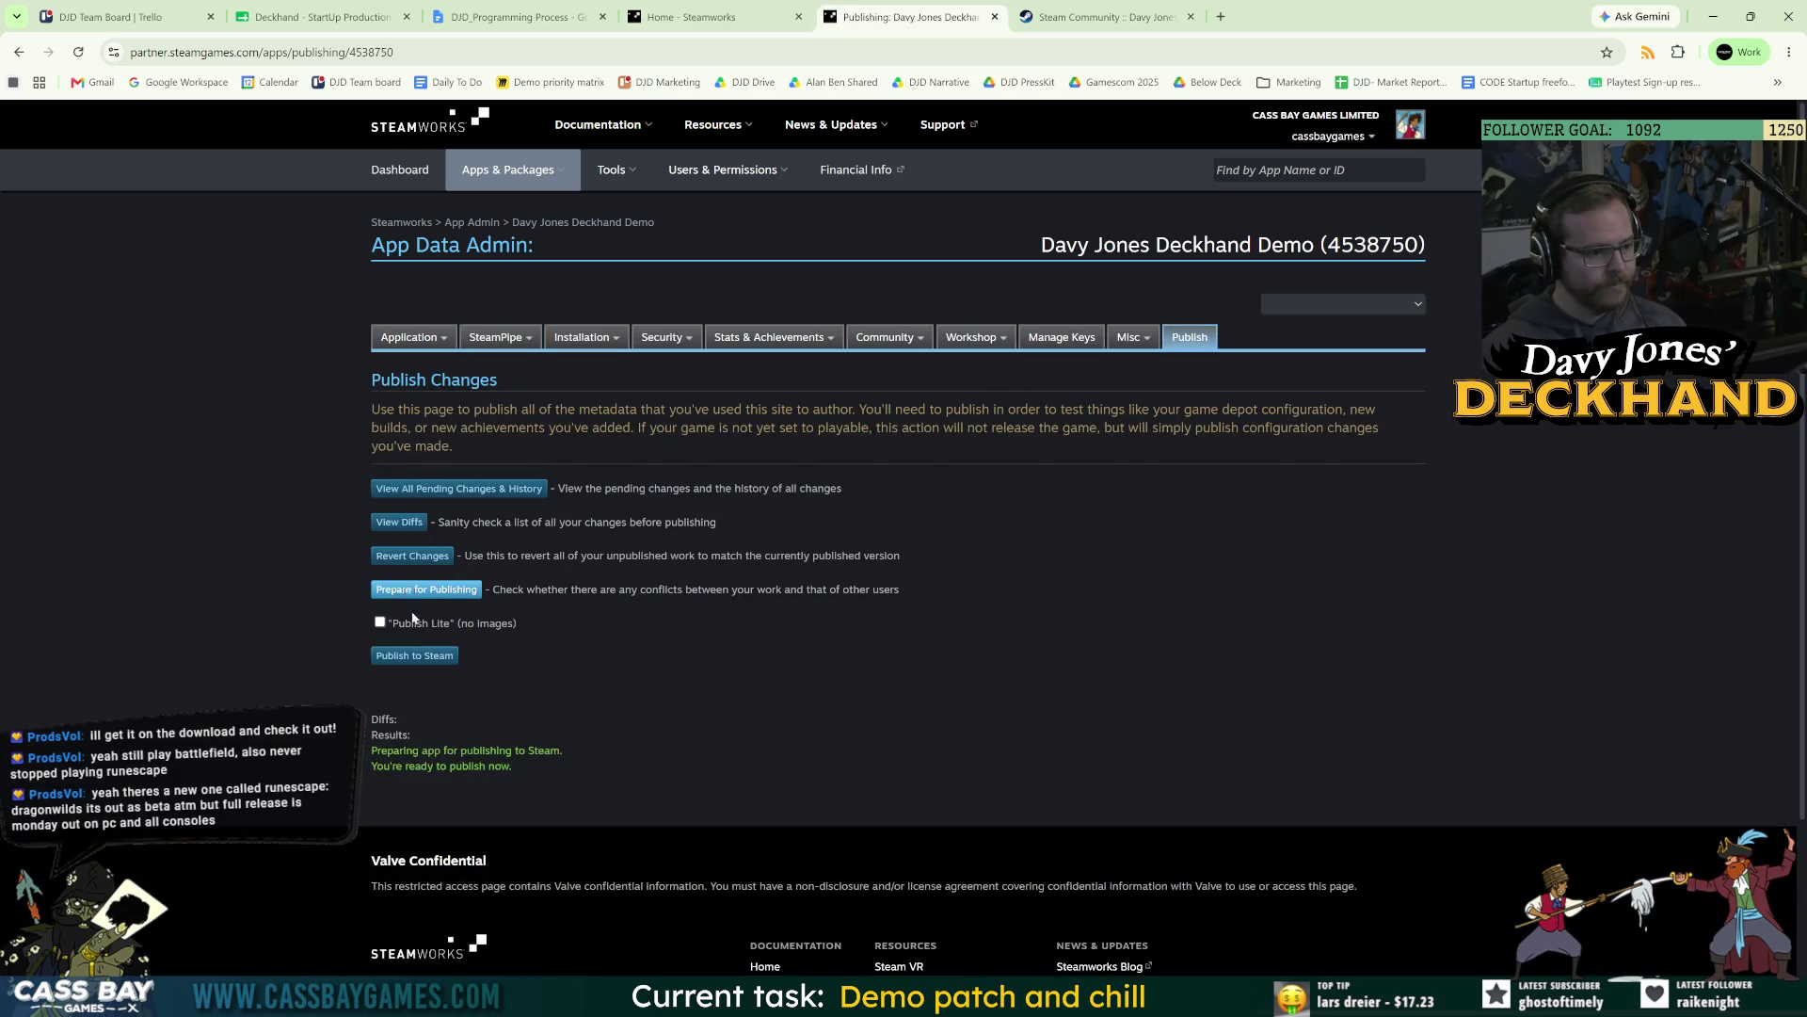
{"action": "left_click", "coordinate": [414, 657]}
{"action": "left_click", "coordinate": [414, 688]}
{"action": "left_click", "coordinate": [443, 740]}
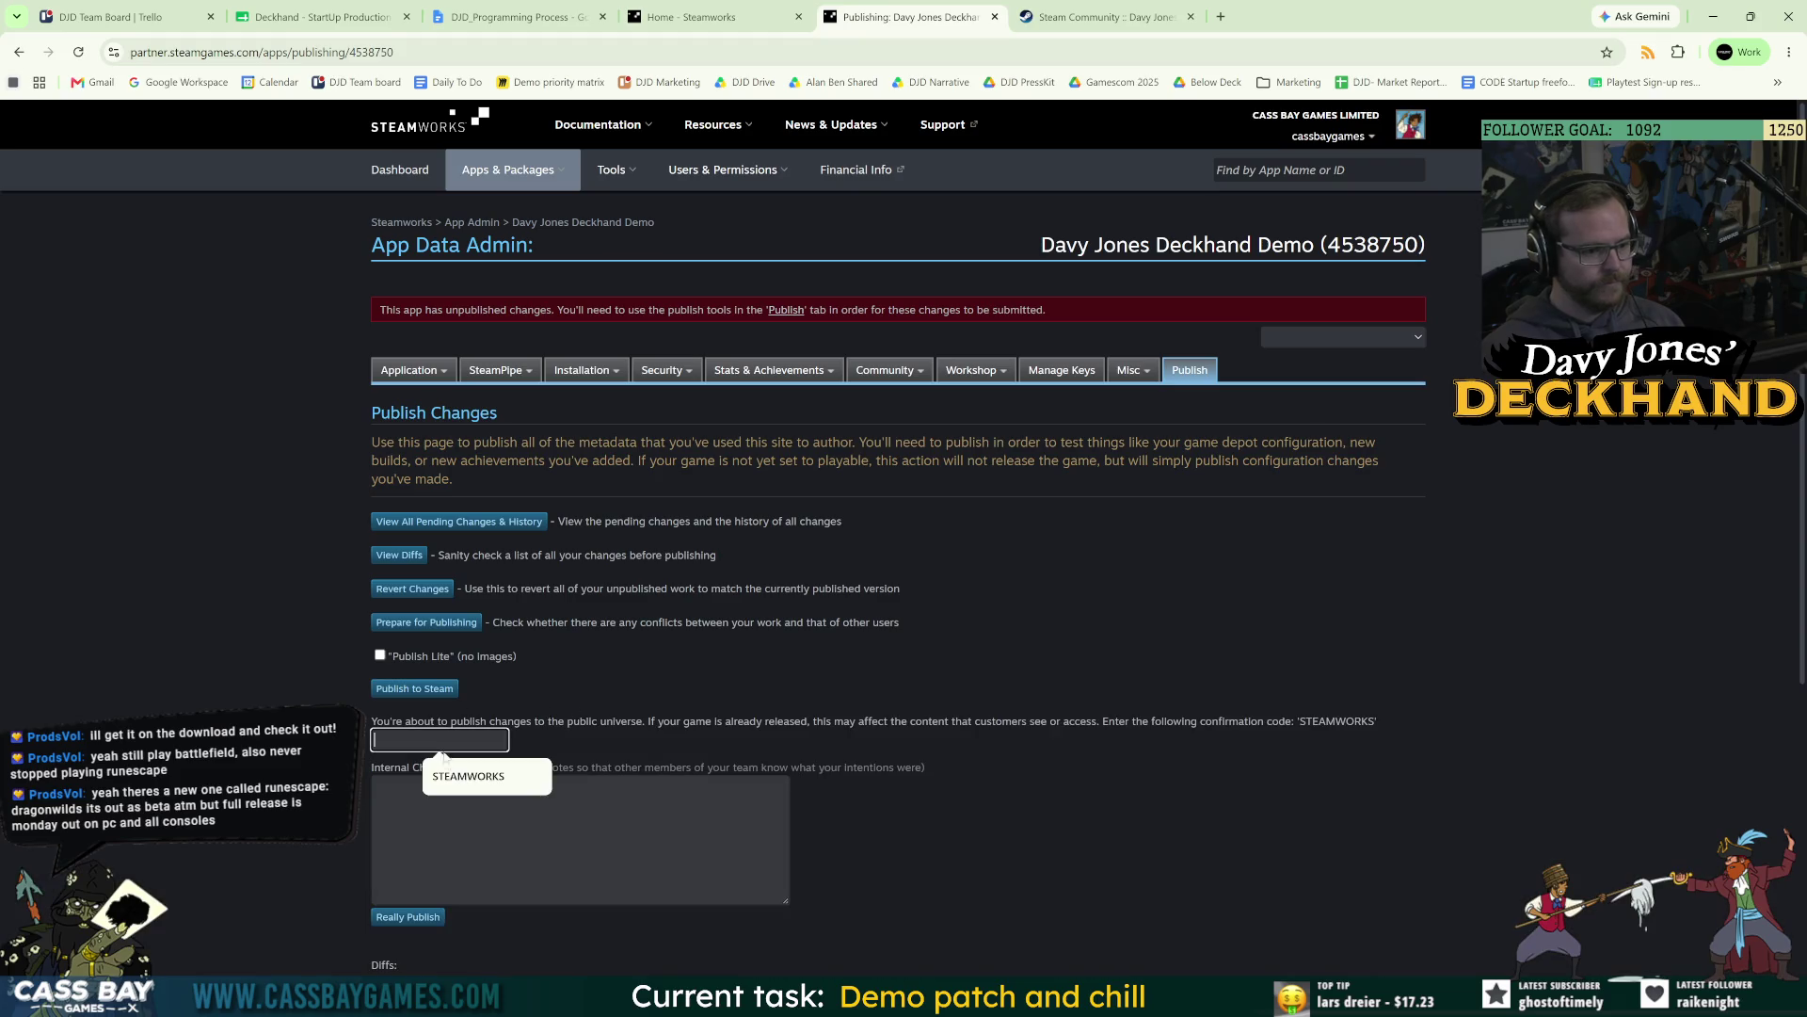
{"action": "left_click", "coordinate": [469, 777]}
{"action": "left_click", "coordinate": [415, 917]}
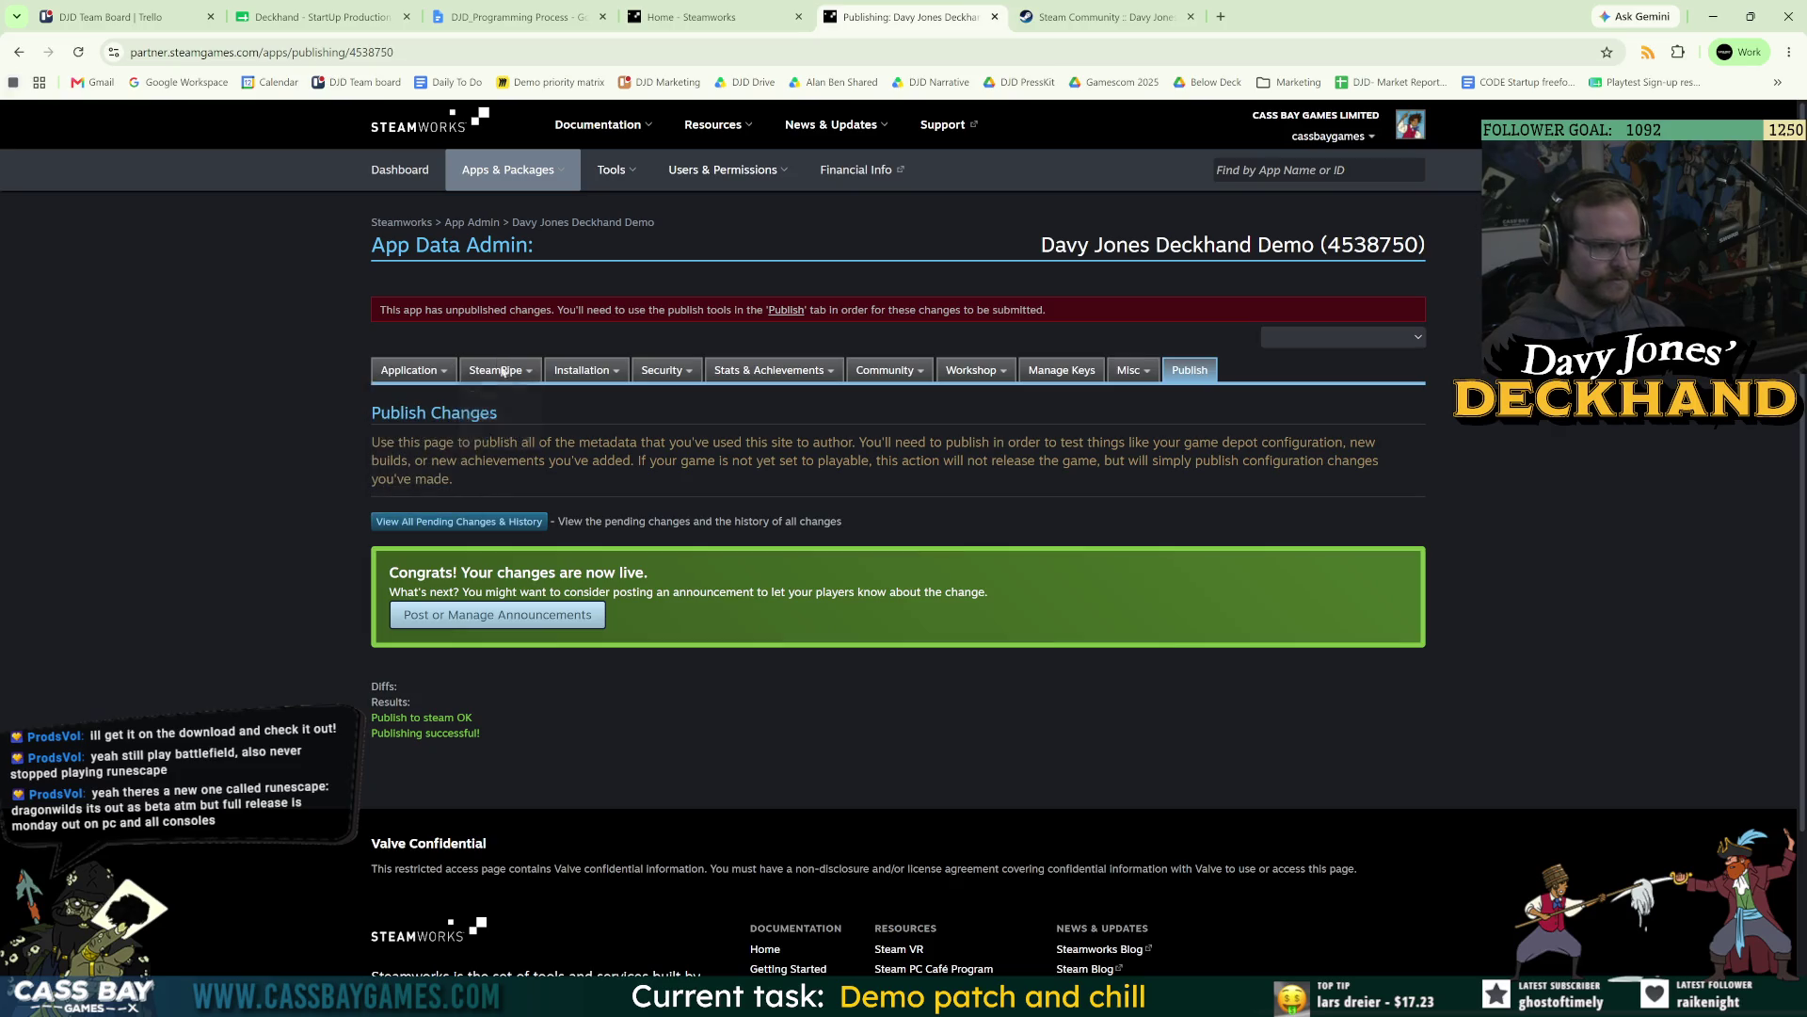
{"action": "left_click", "coordinate": [501, 394]}
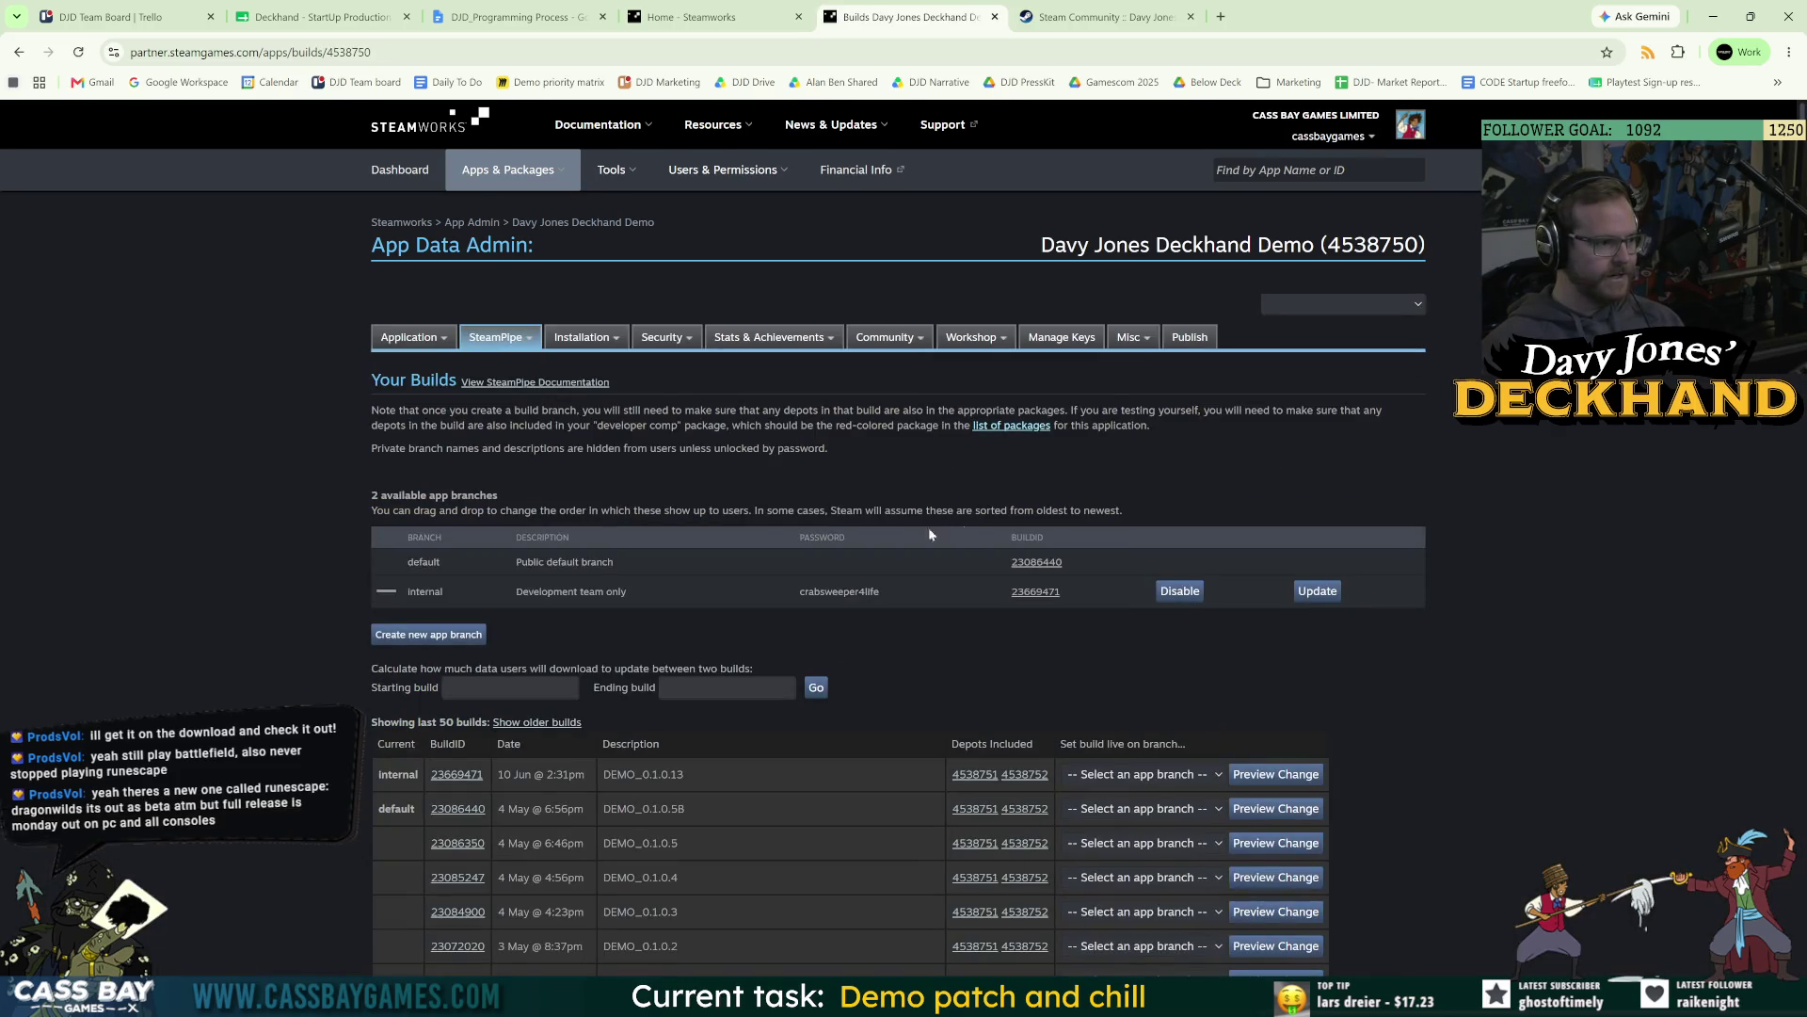
Request build 23669471 go live on the default branch and confirm the prompt.
{"action": "left_click", "coordinate": [1141, 774]}
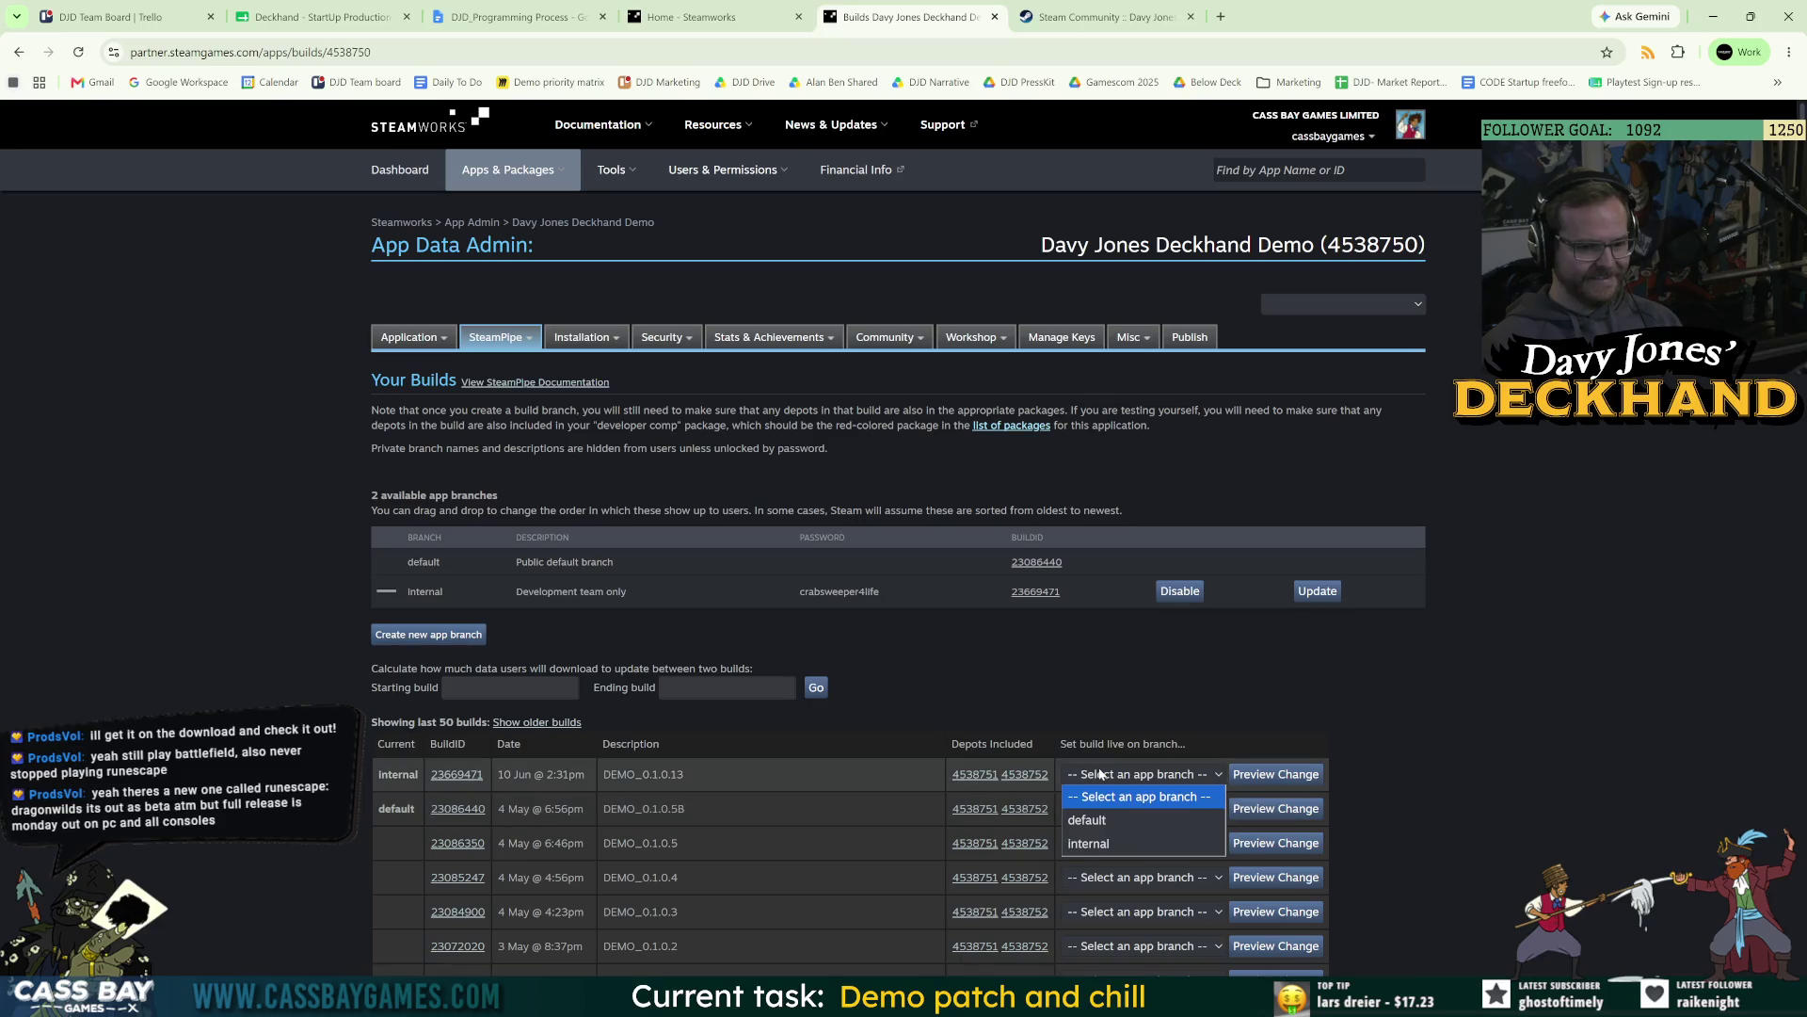
{"action": "left_click", "coordinate": [1119, 824]}
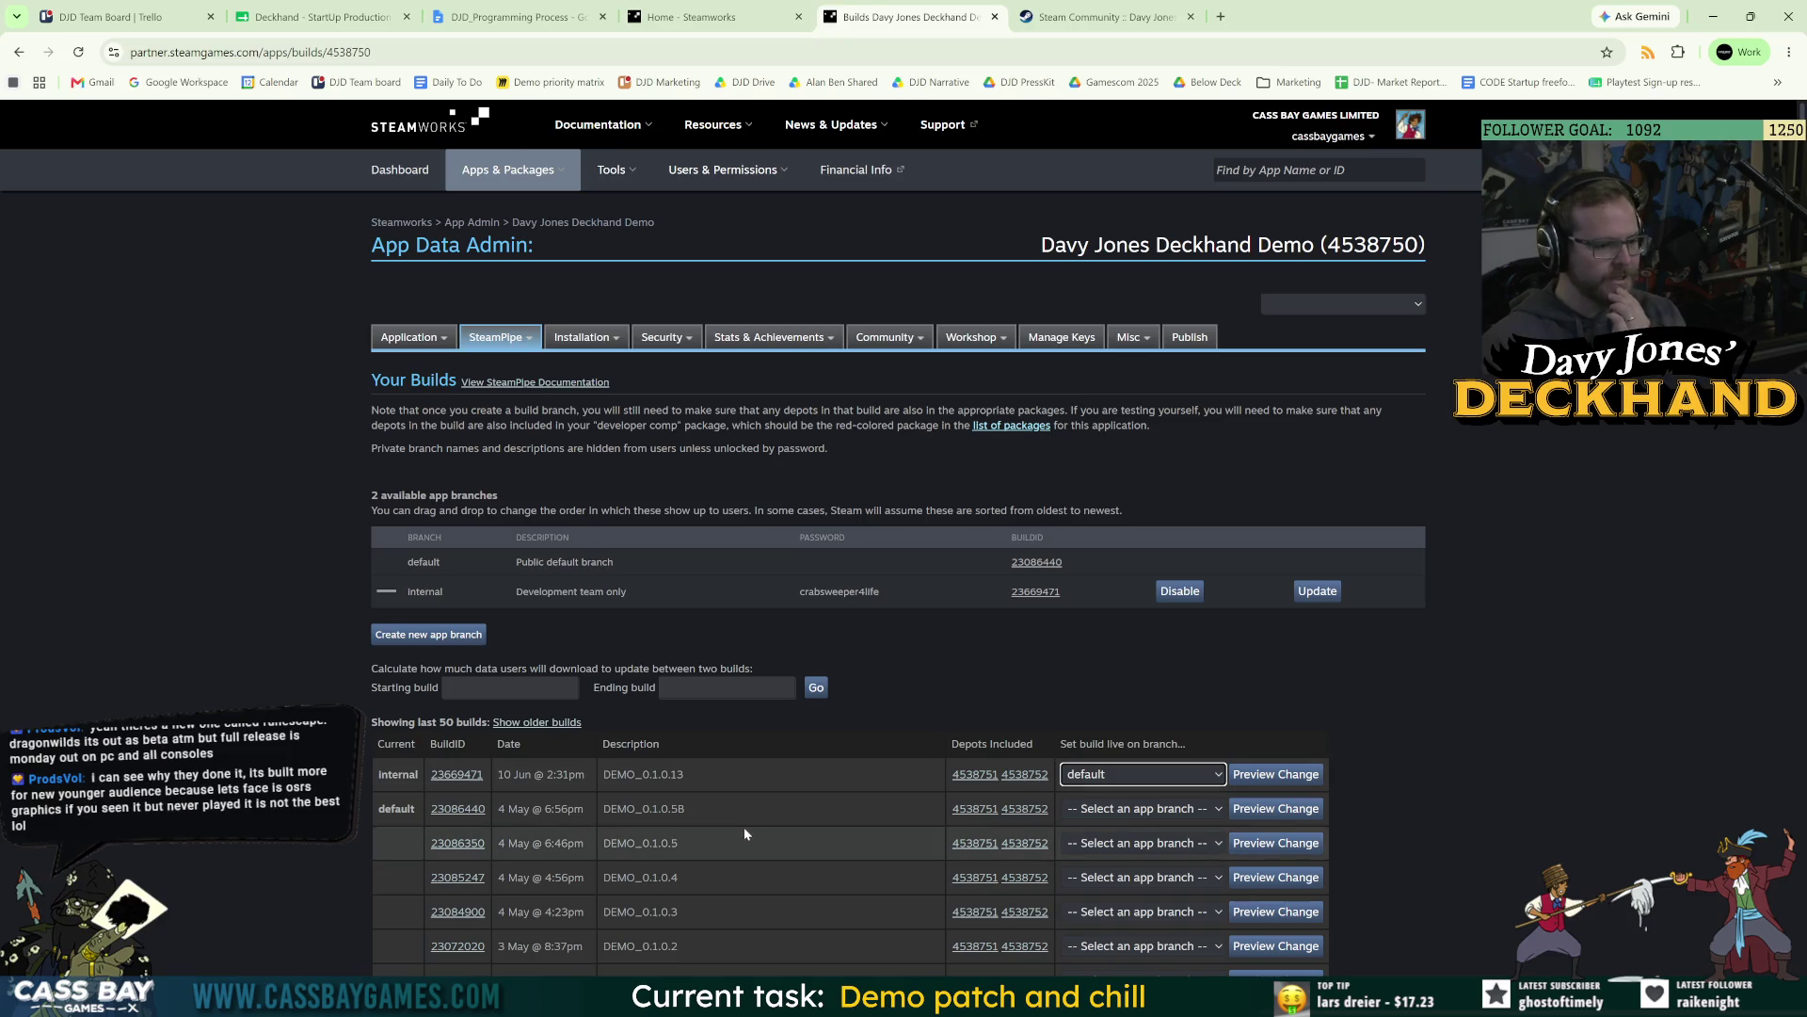
{"action": "left_click", "coordinate": [1309, 775]}
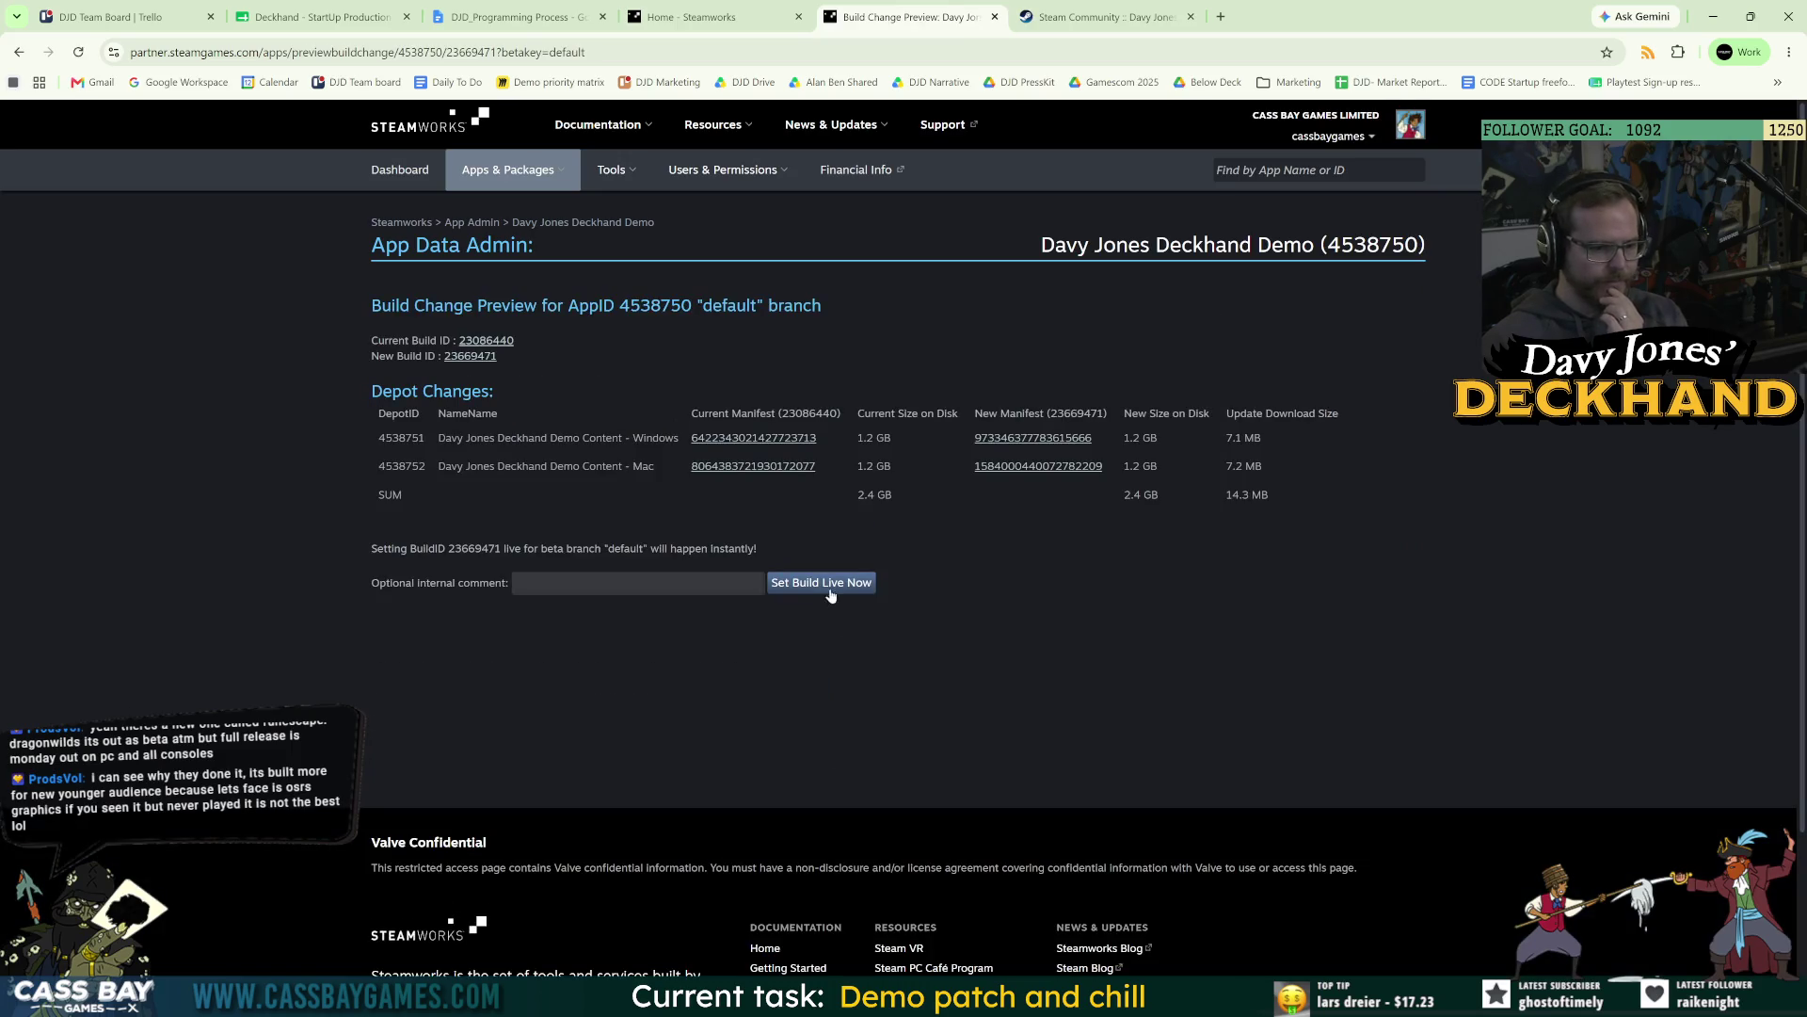
{"action": "left_click", "coordinate": [829, 586]}
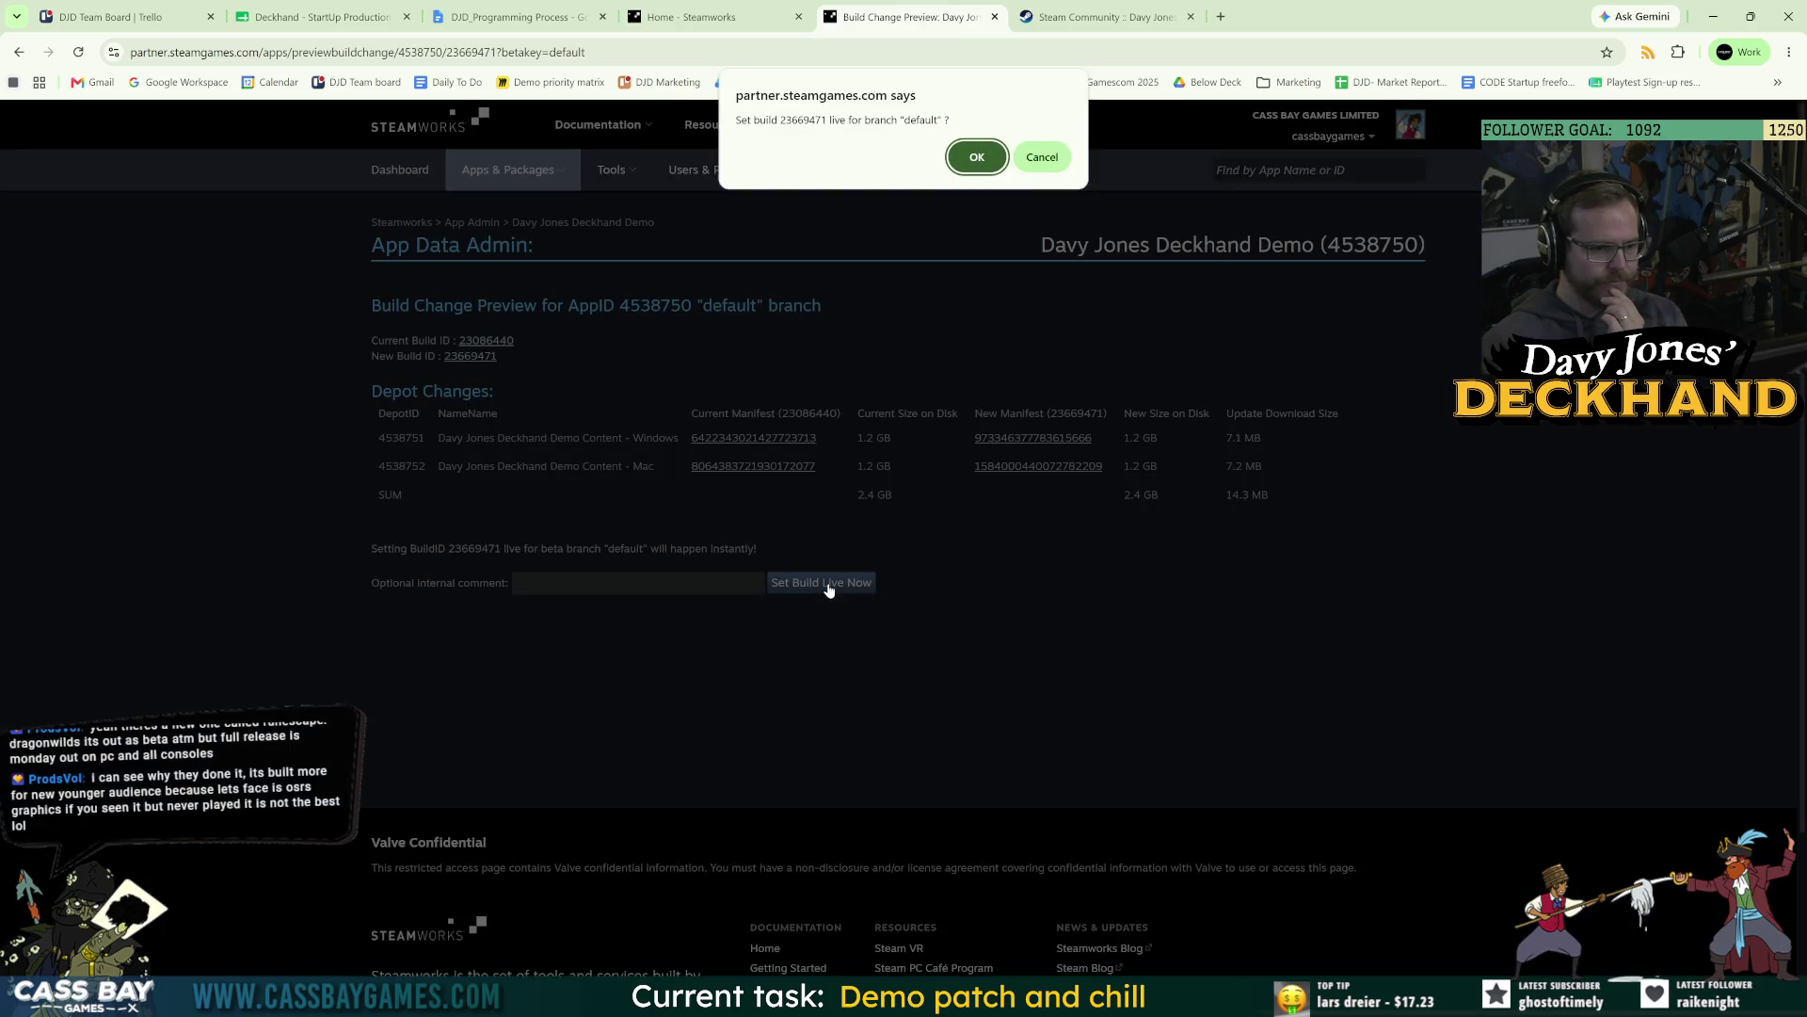
{"action": "left_click", "coordinate": [979, 155]}
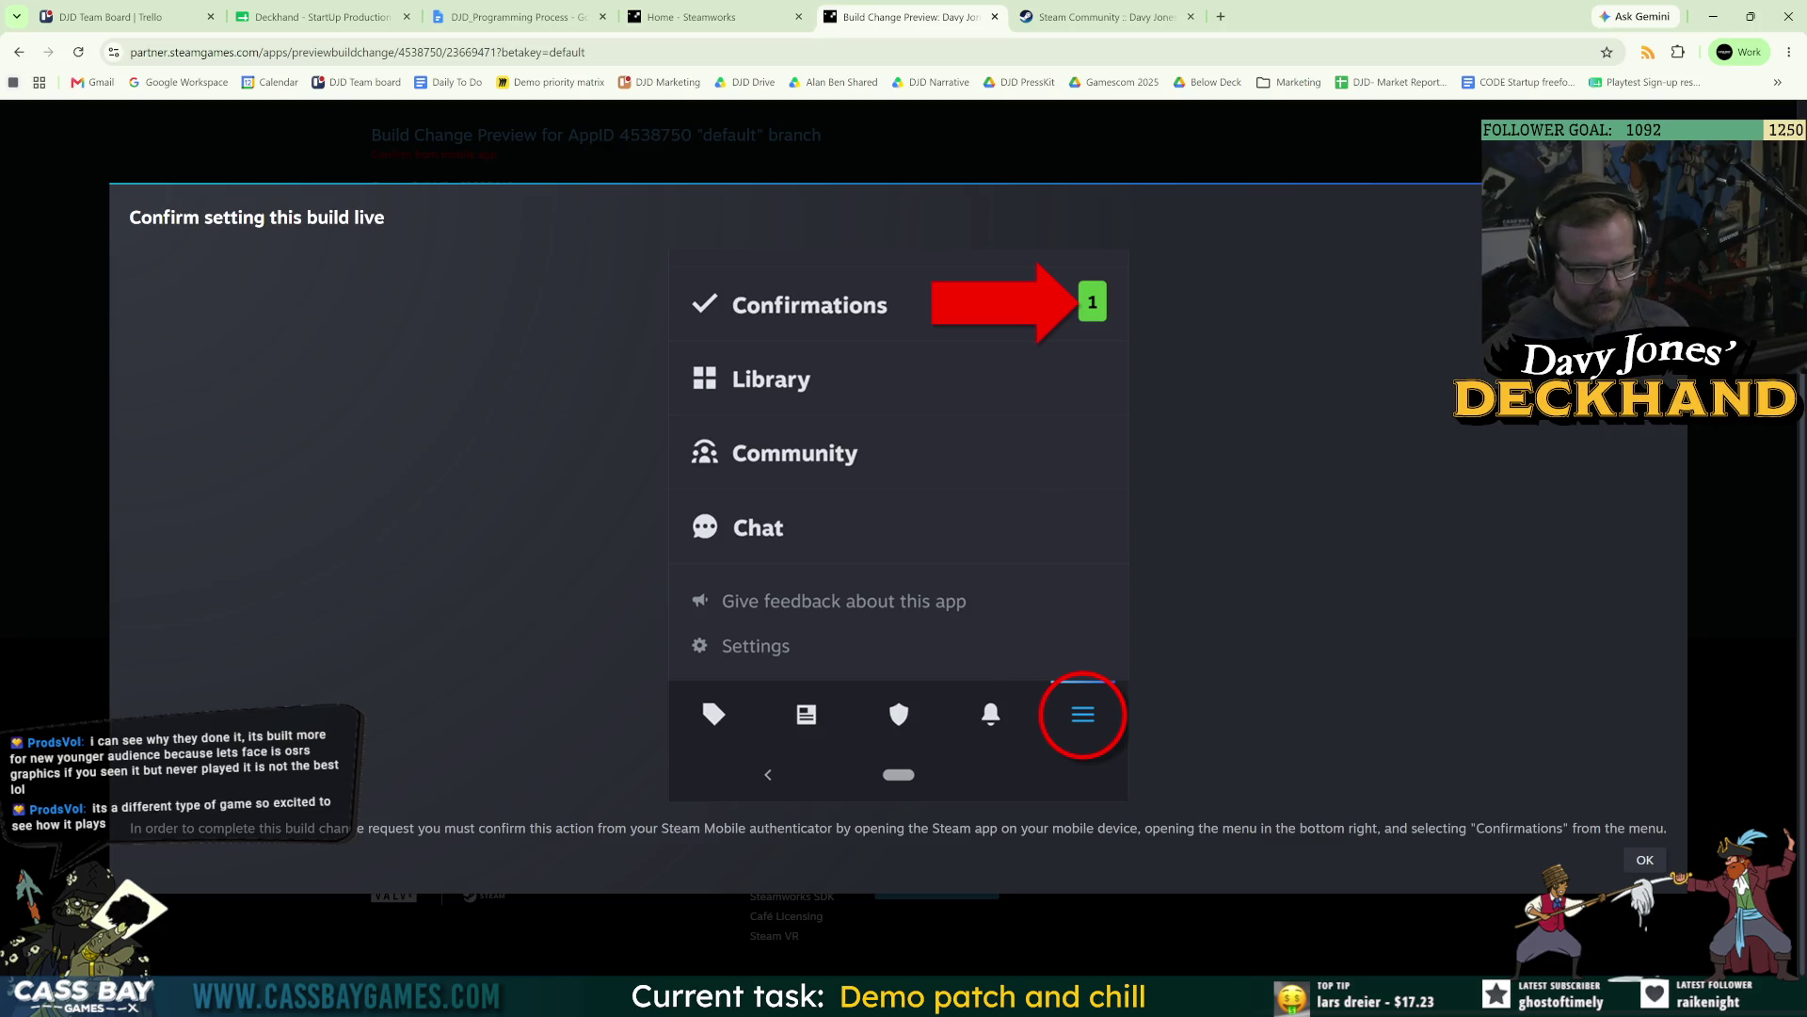
Navigate File Explorer to Cass Bay Games > Steam Page.
{"action": "left_click", "coordinate": [724, 922]}
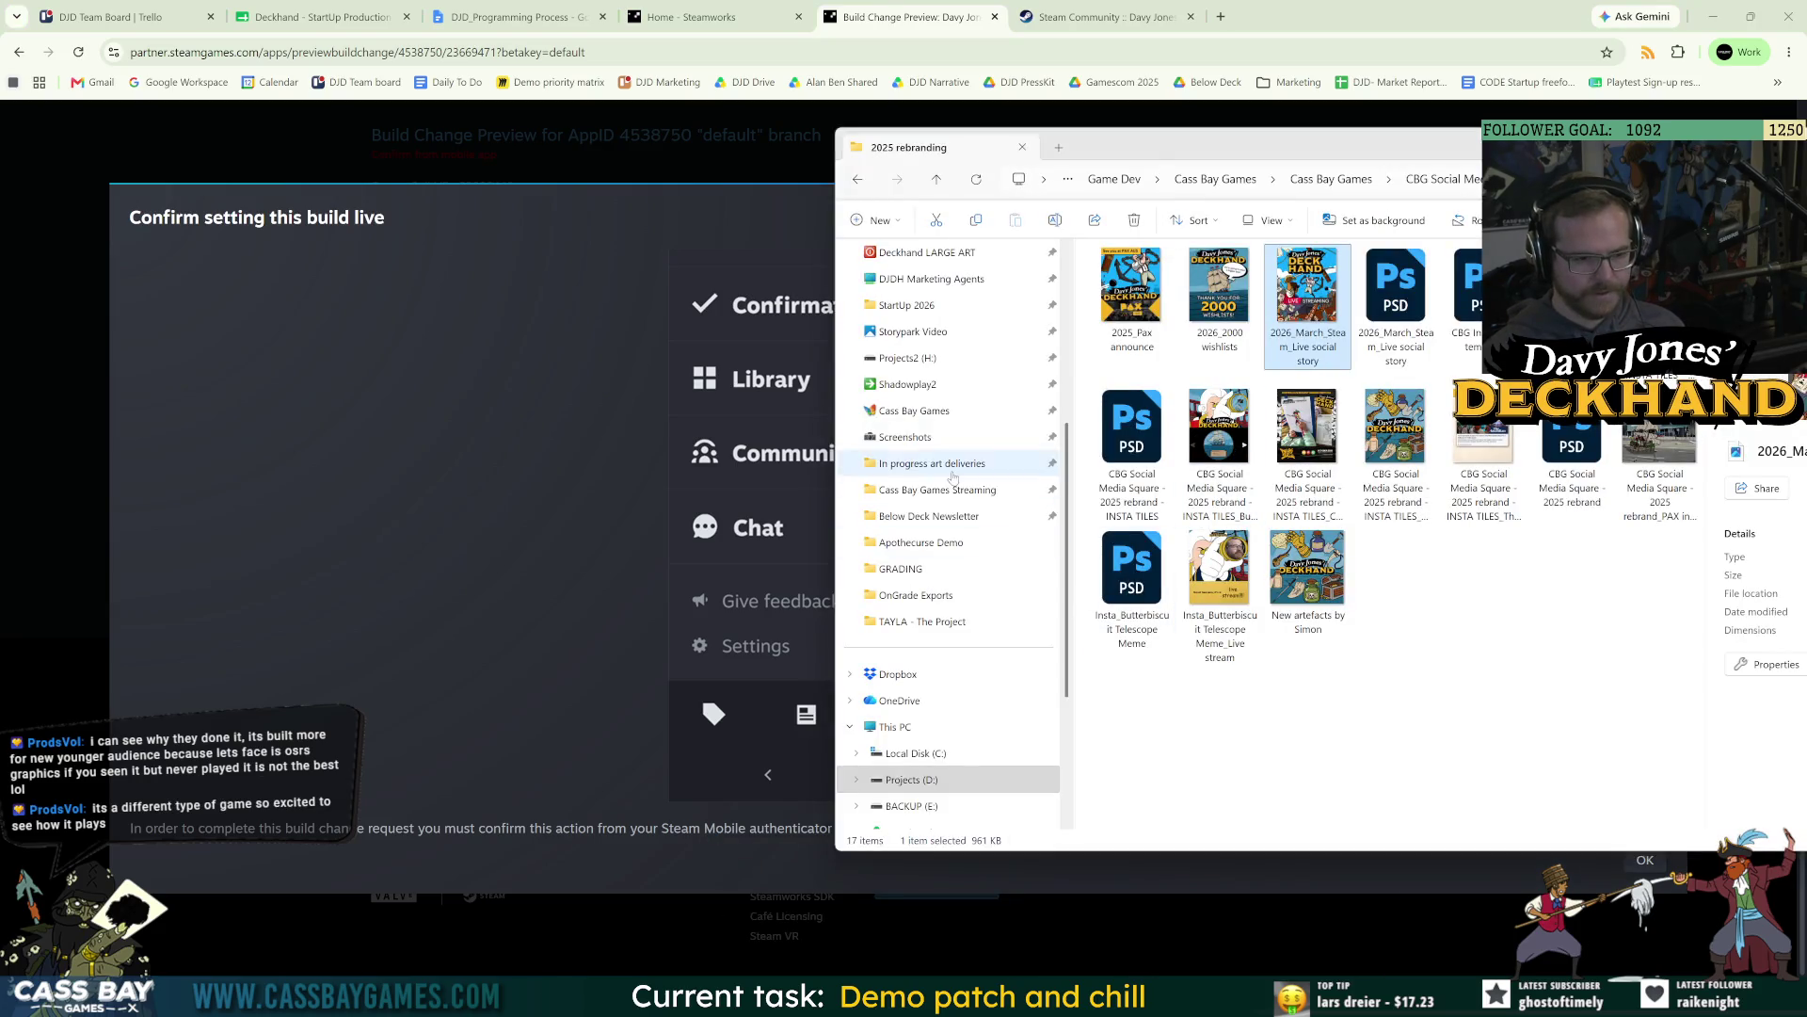
{"action": "left_click", "coordinate": [922, 425]}
{"action": "left_click", "coordinate": [1157, 469]}
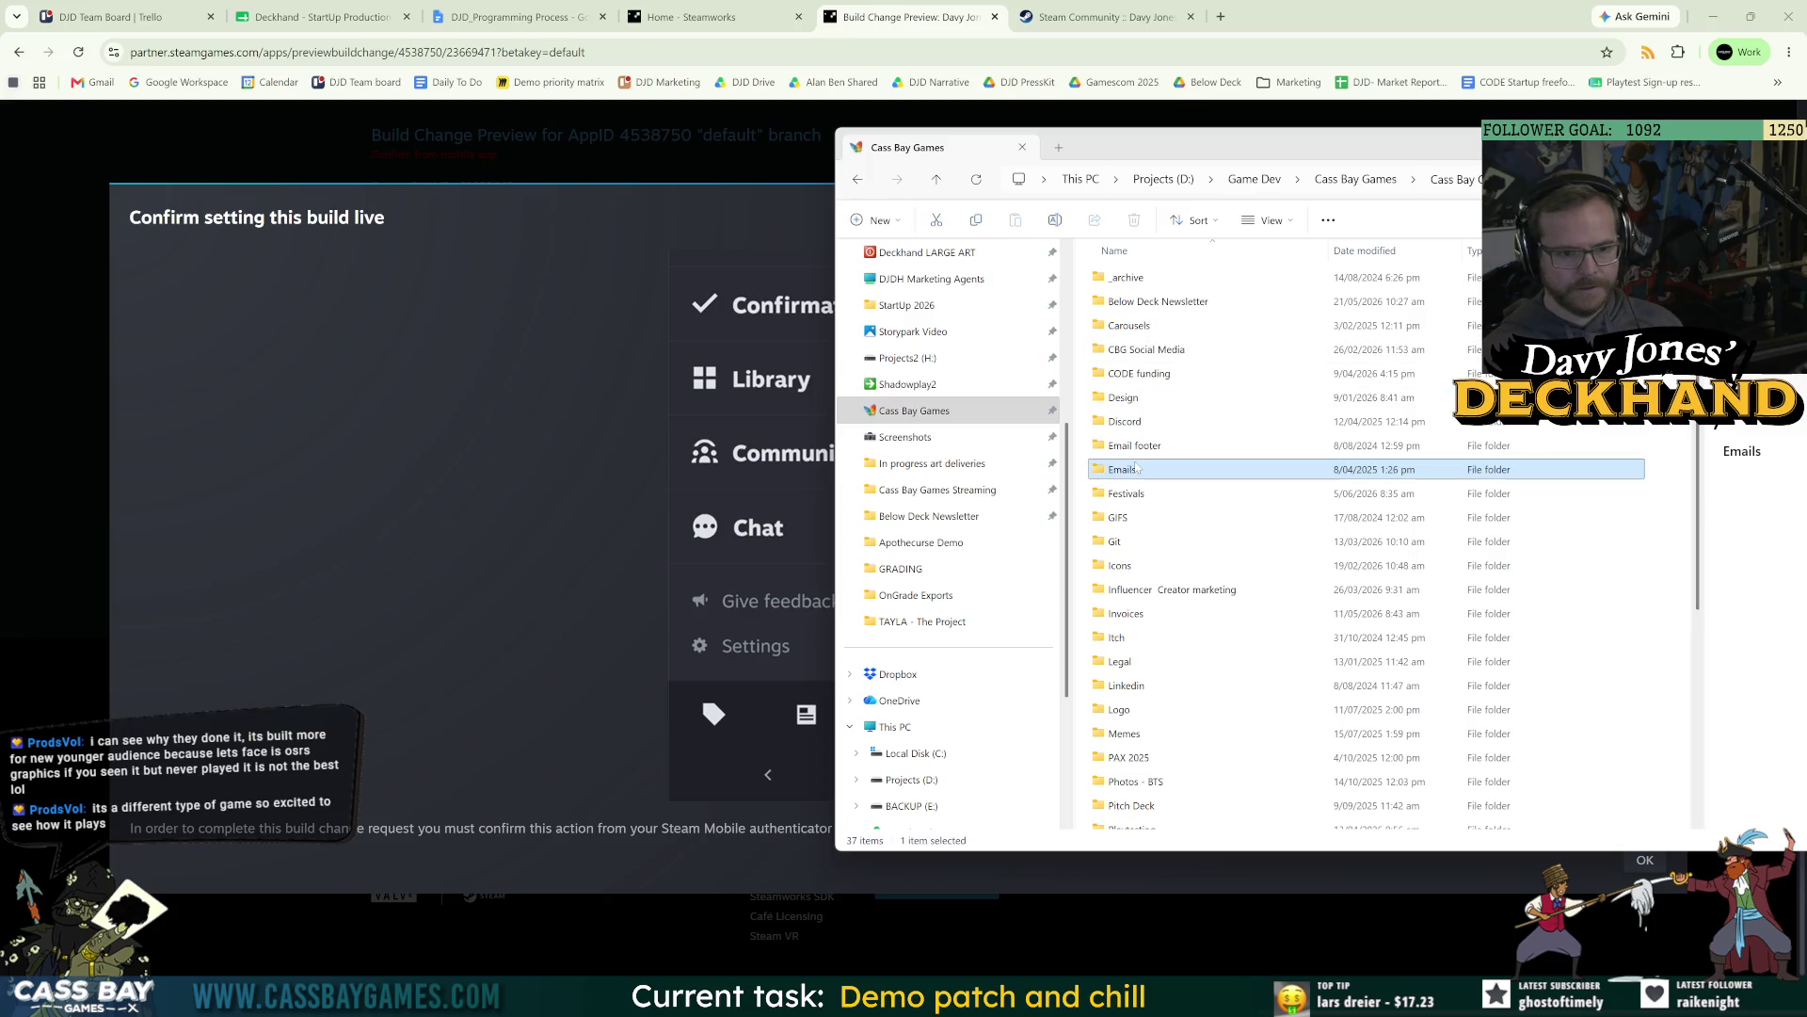
{"action": "scroll", "coordinate": [1158, 649], "scroll_direction": "down", "scroll_amount": 3}
{"action": "double_click", "coordinate": [1145, 649]}
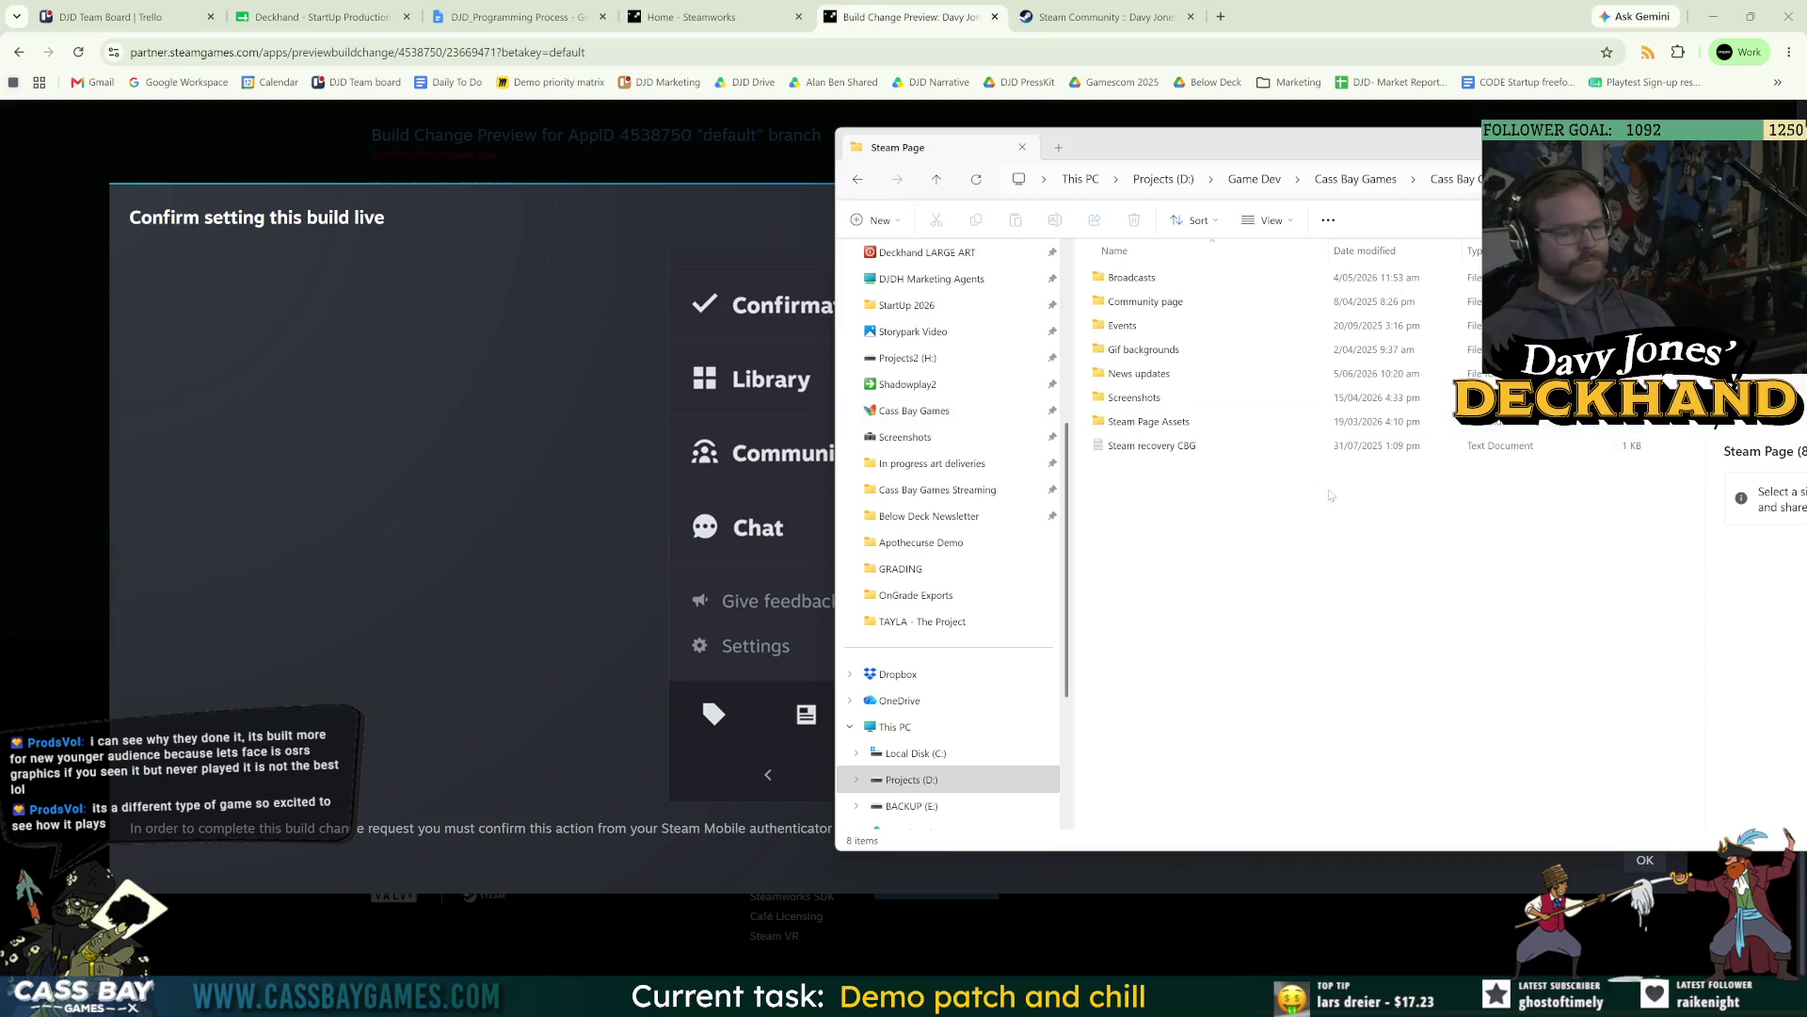
{"action": "left_click", "coordinate": [1440, 591]}
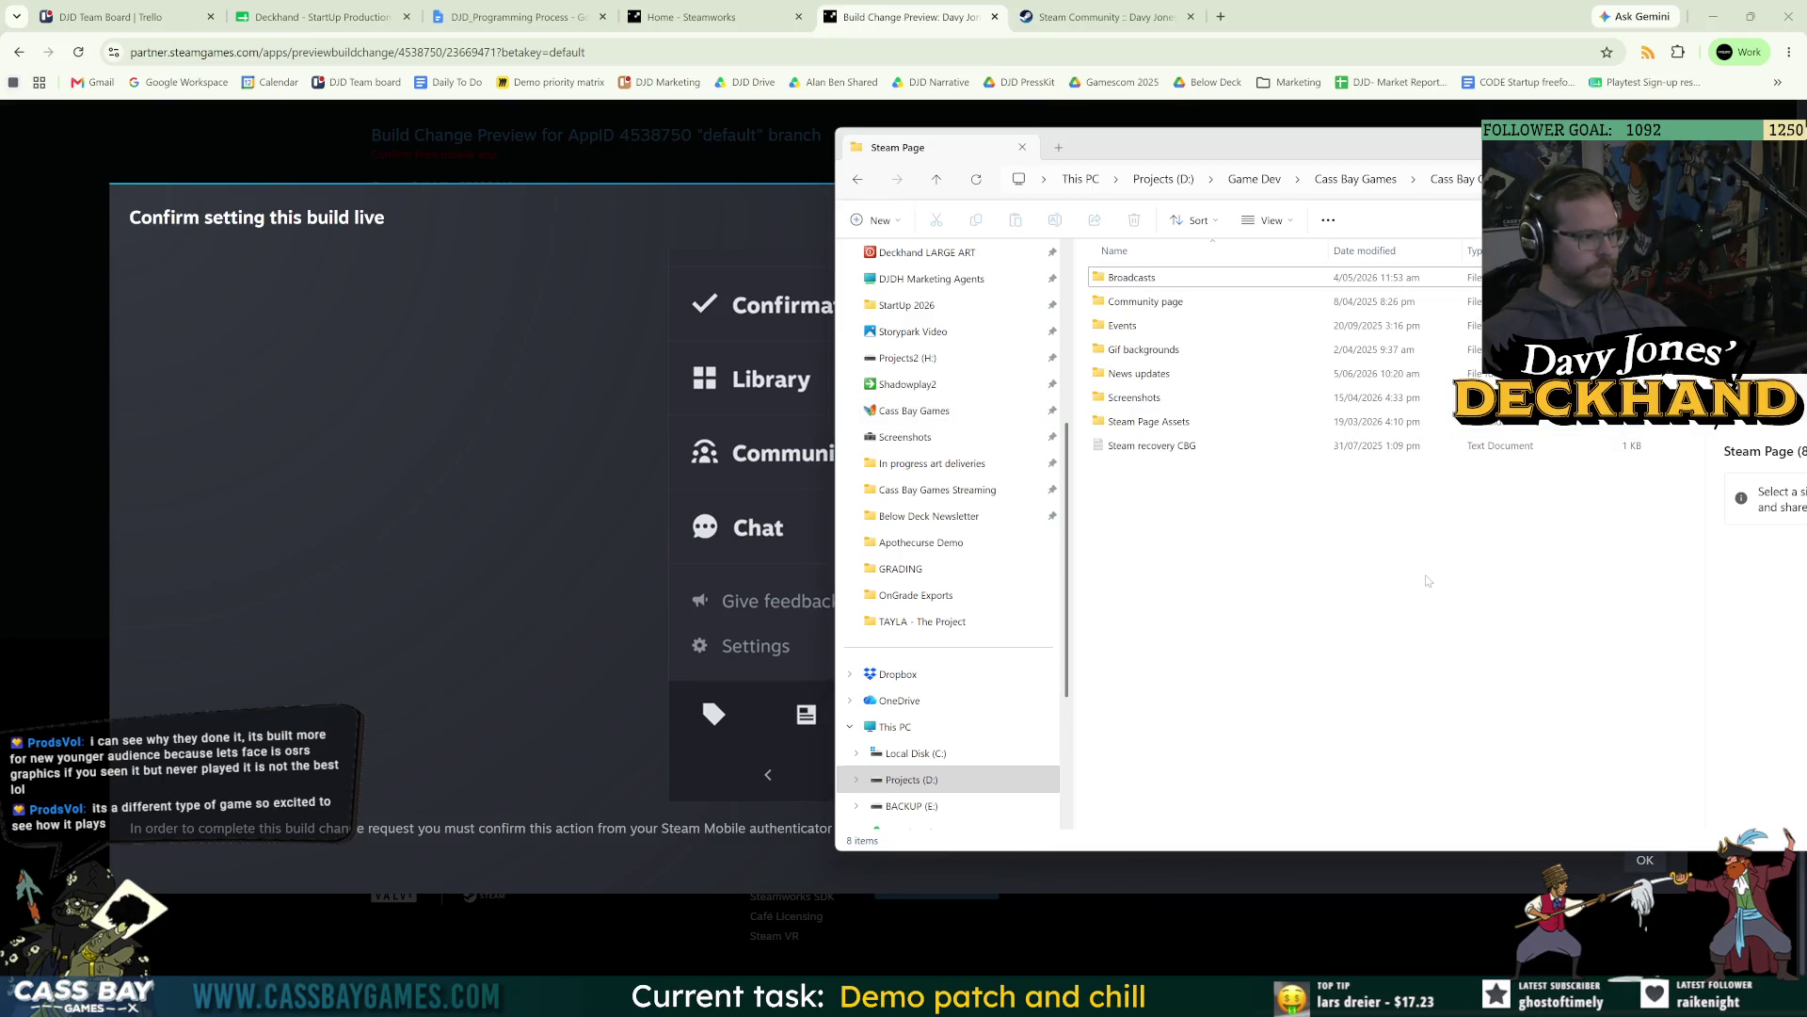
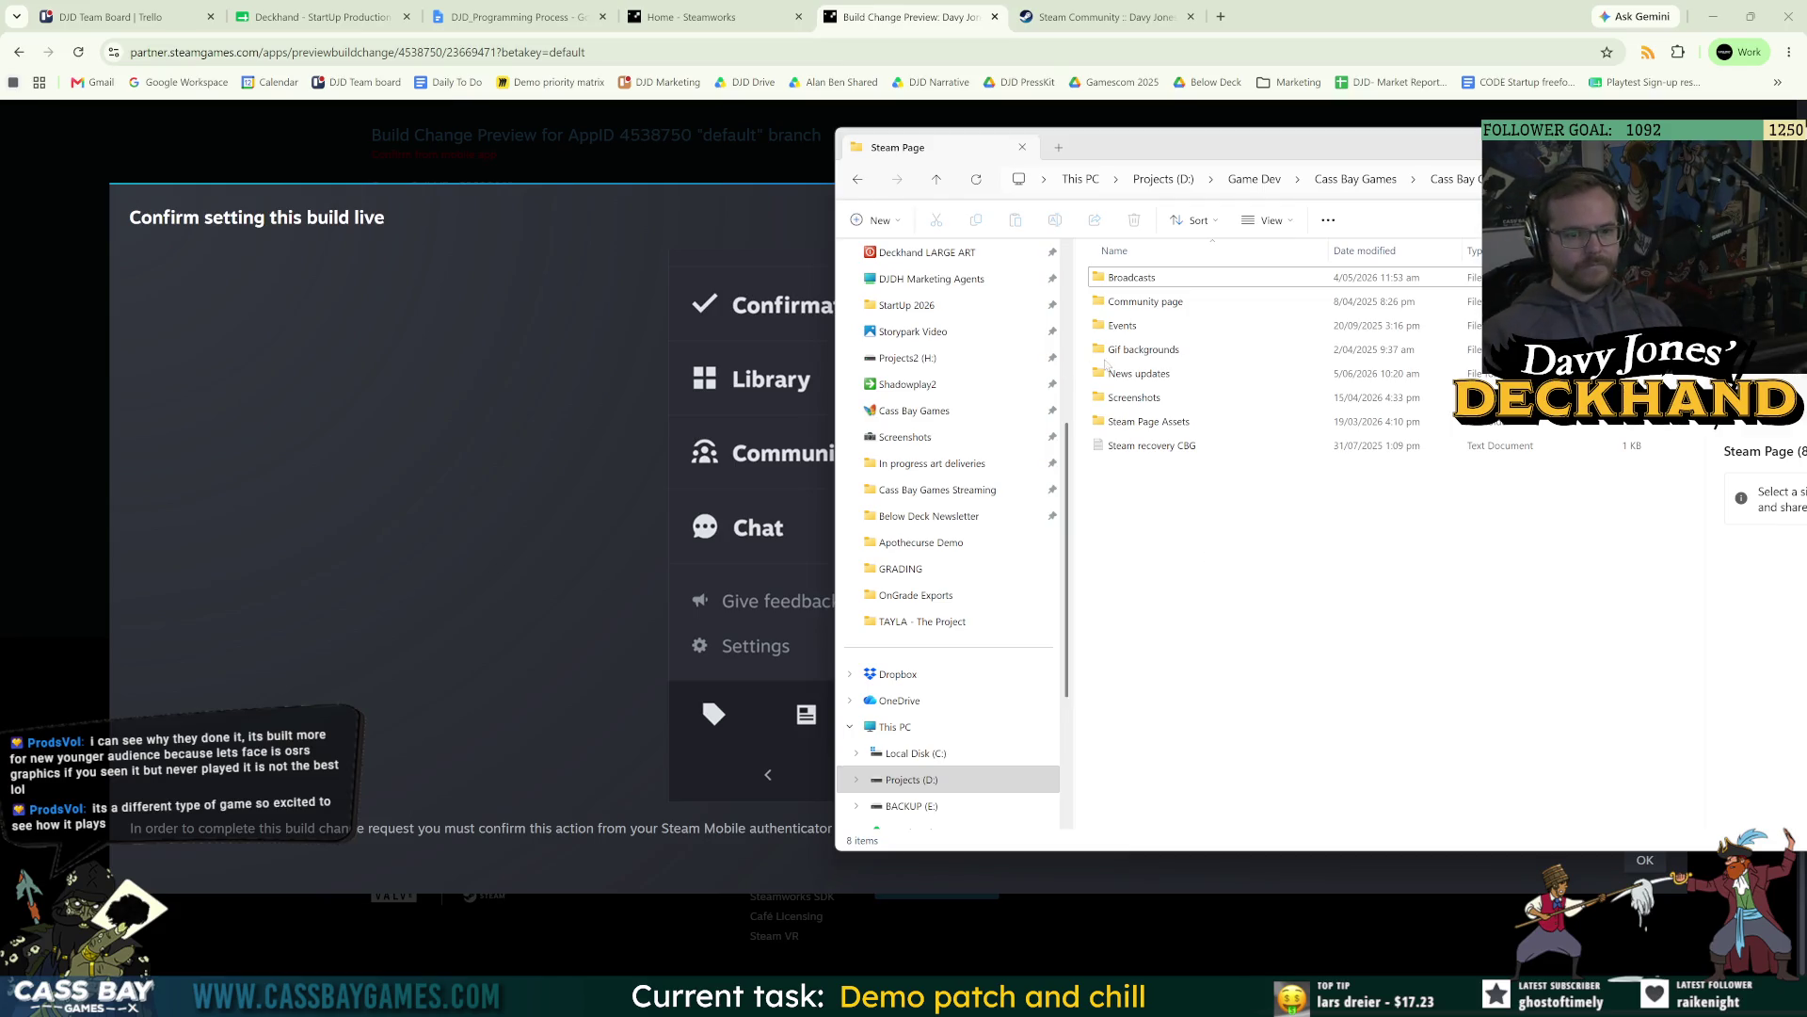
Resize and reposition the File Explorer window so more drives are visible.
{"action": "left_click_drag", "start_coordinate": [835, 174], "coordinate": [983, 175]}
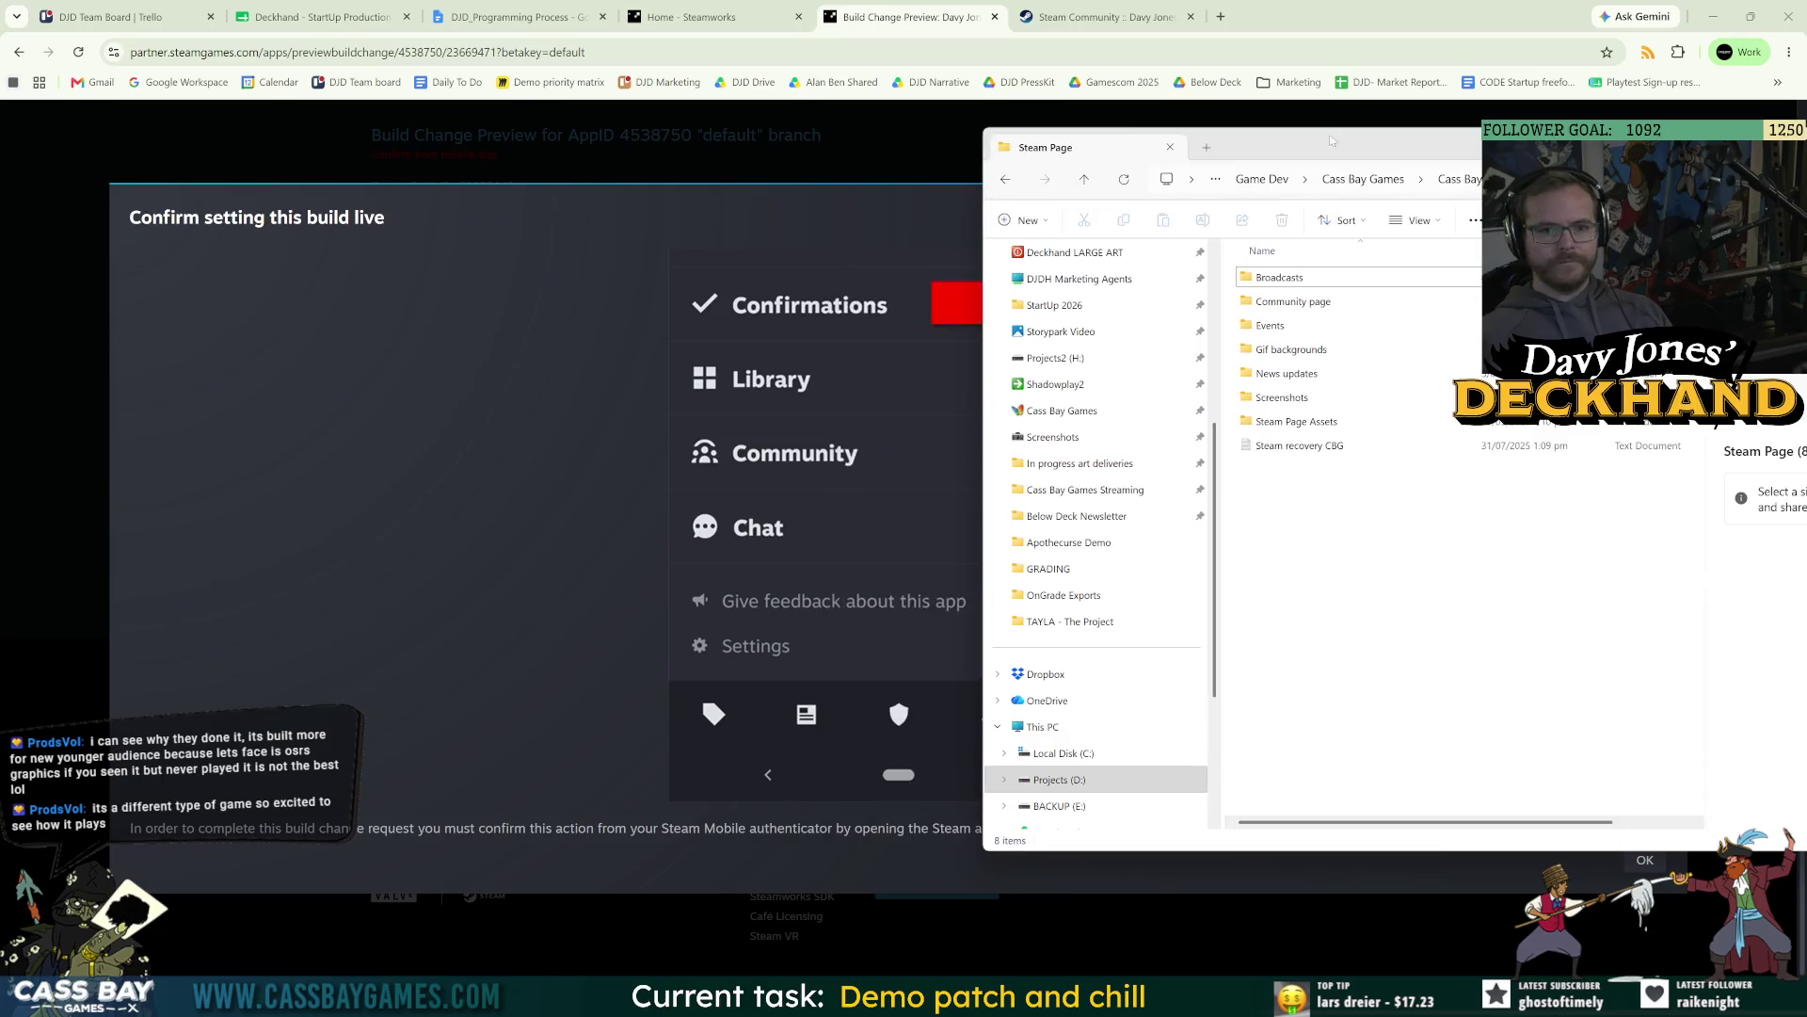
{"action": "mouse_move", "coordinate": [1331, 140]}
{"action": "left_mouse_down"}
{"action": "mouse_move", "coordinate": [1107, 112]}
{"action": "mouse_move", "coordinate": [1064, 54]}
{"action": "left_mouse_up"}
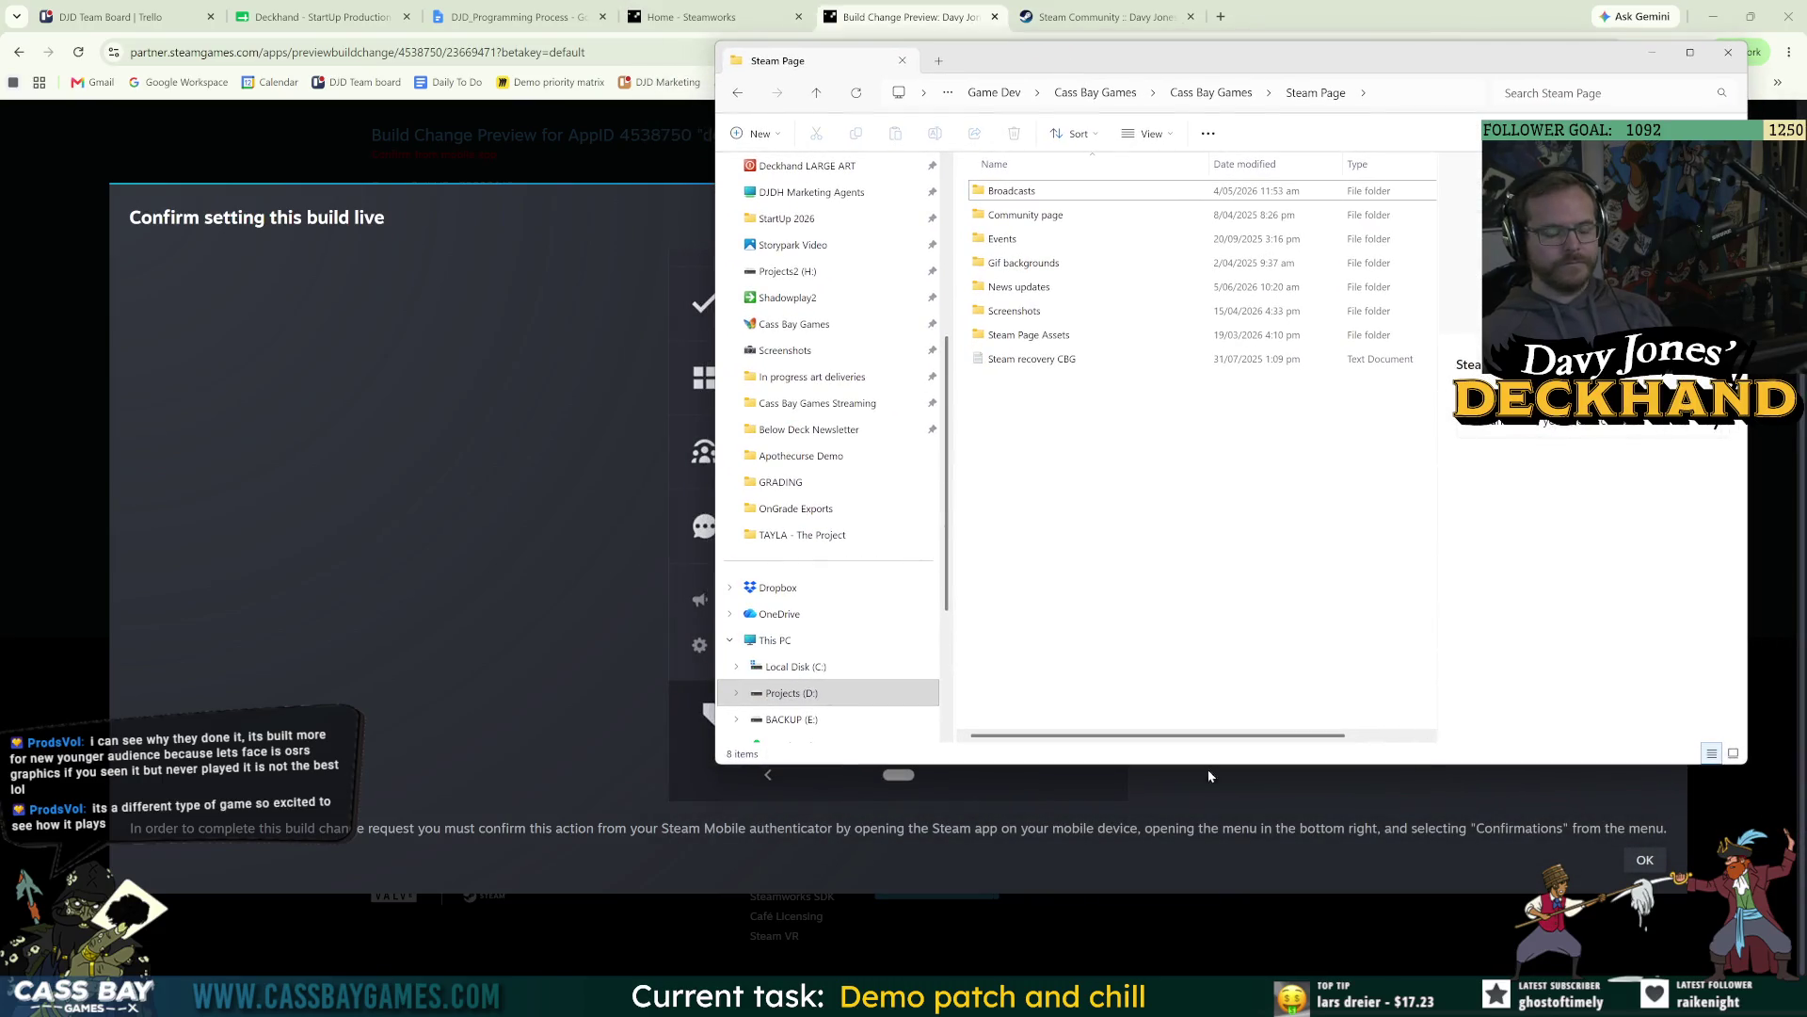
{"action": "left_click_drag", "start_coordinate": [1207, 767], "coordinate": [1215, 873]}
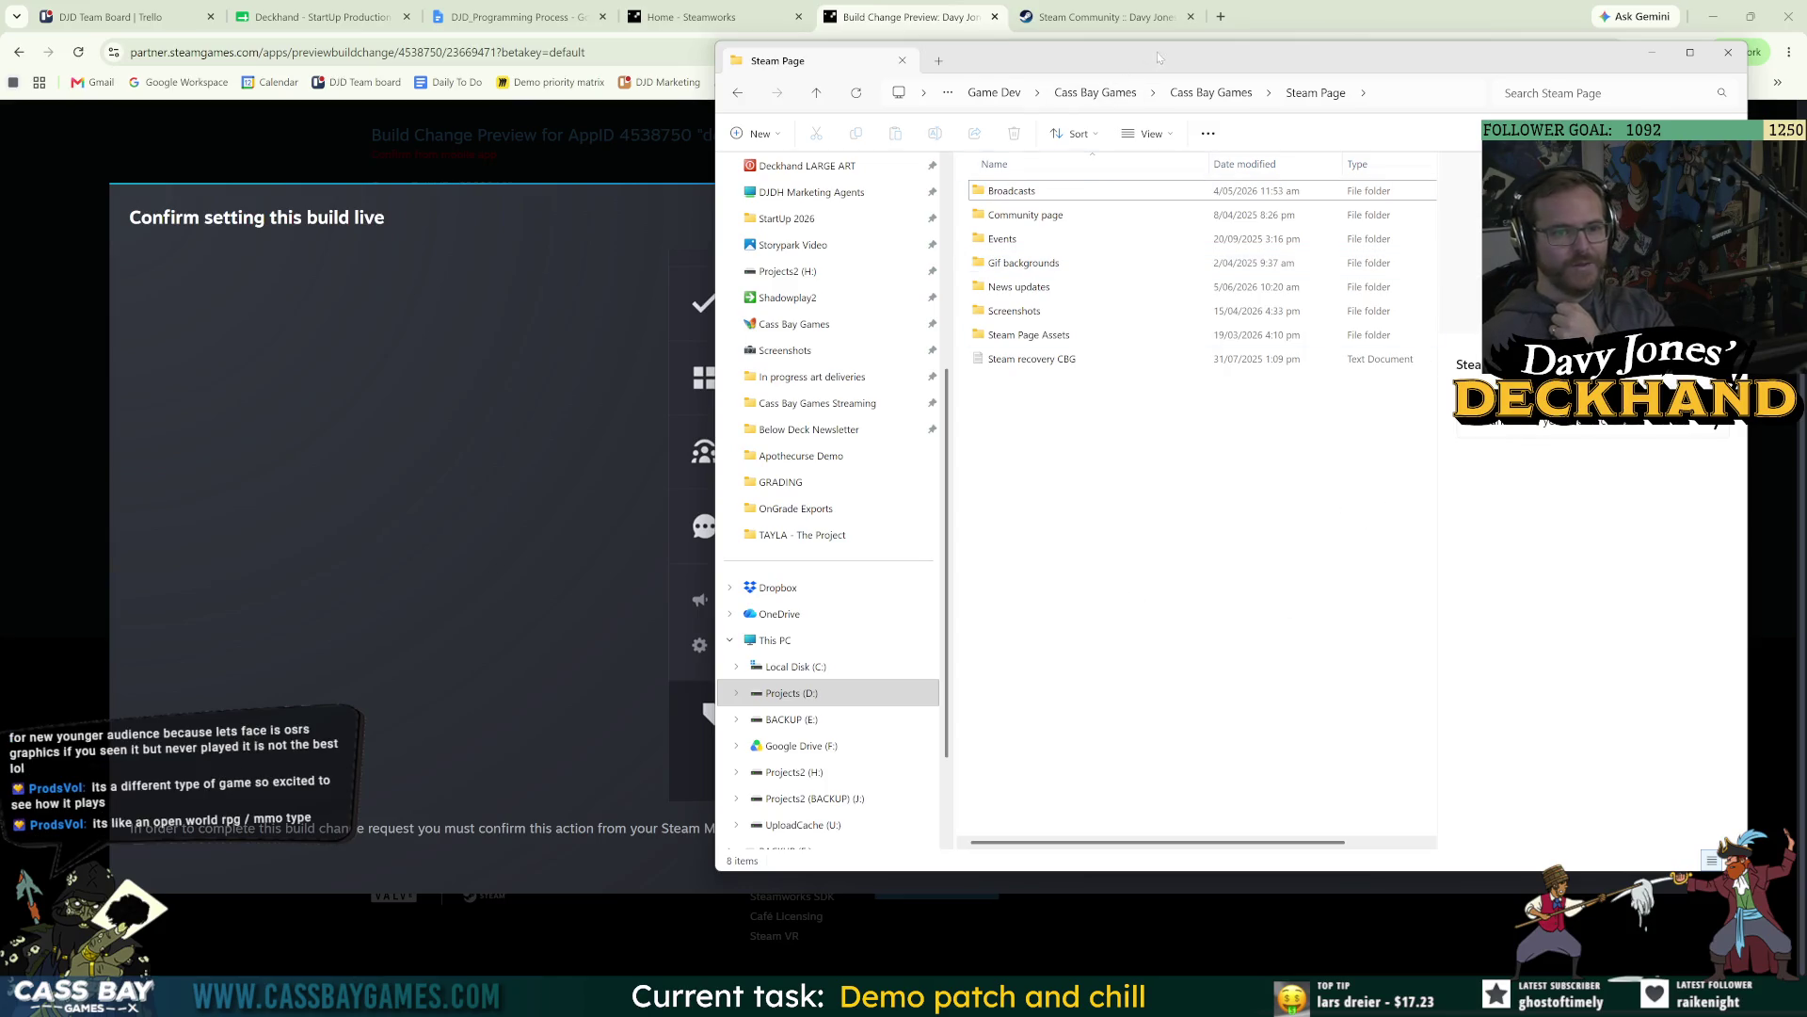
{"action": "left_click_drag", "start_coordinate": [1161, 61], "coordinate": [1164, 72]}
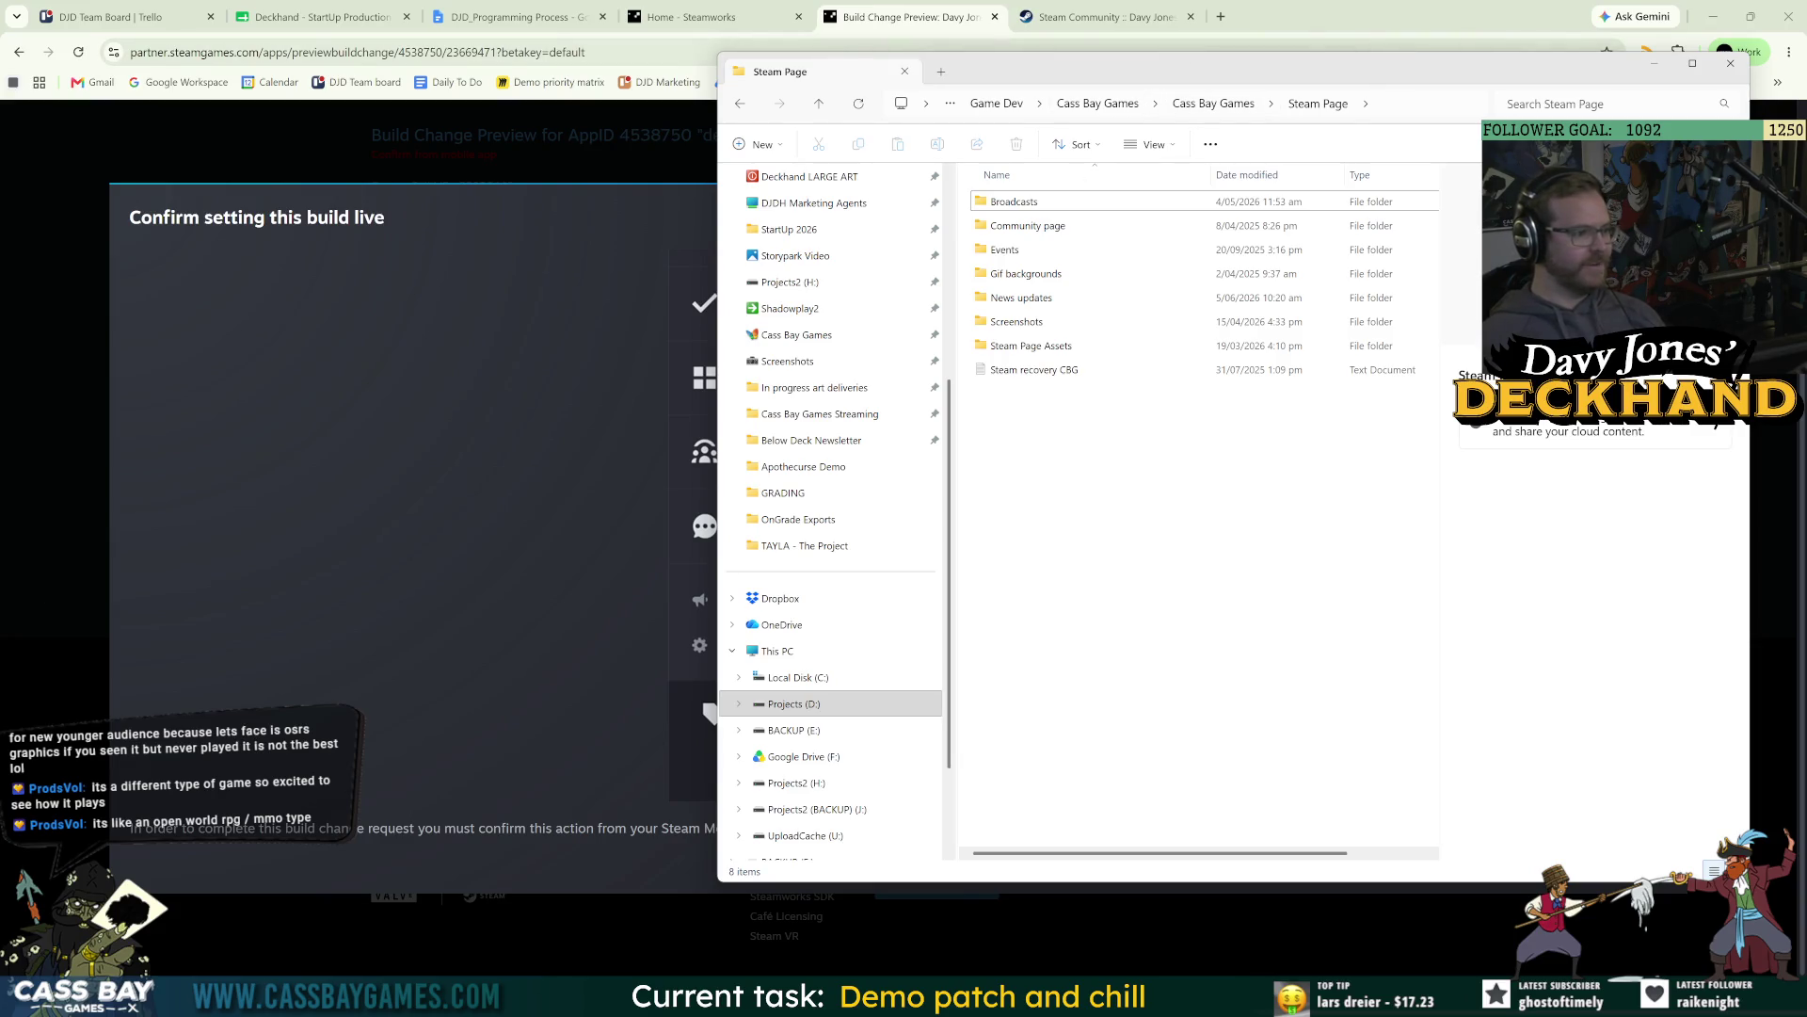
{"action": "left_click", "coordinate": [1233, 508]}
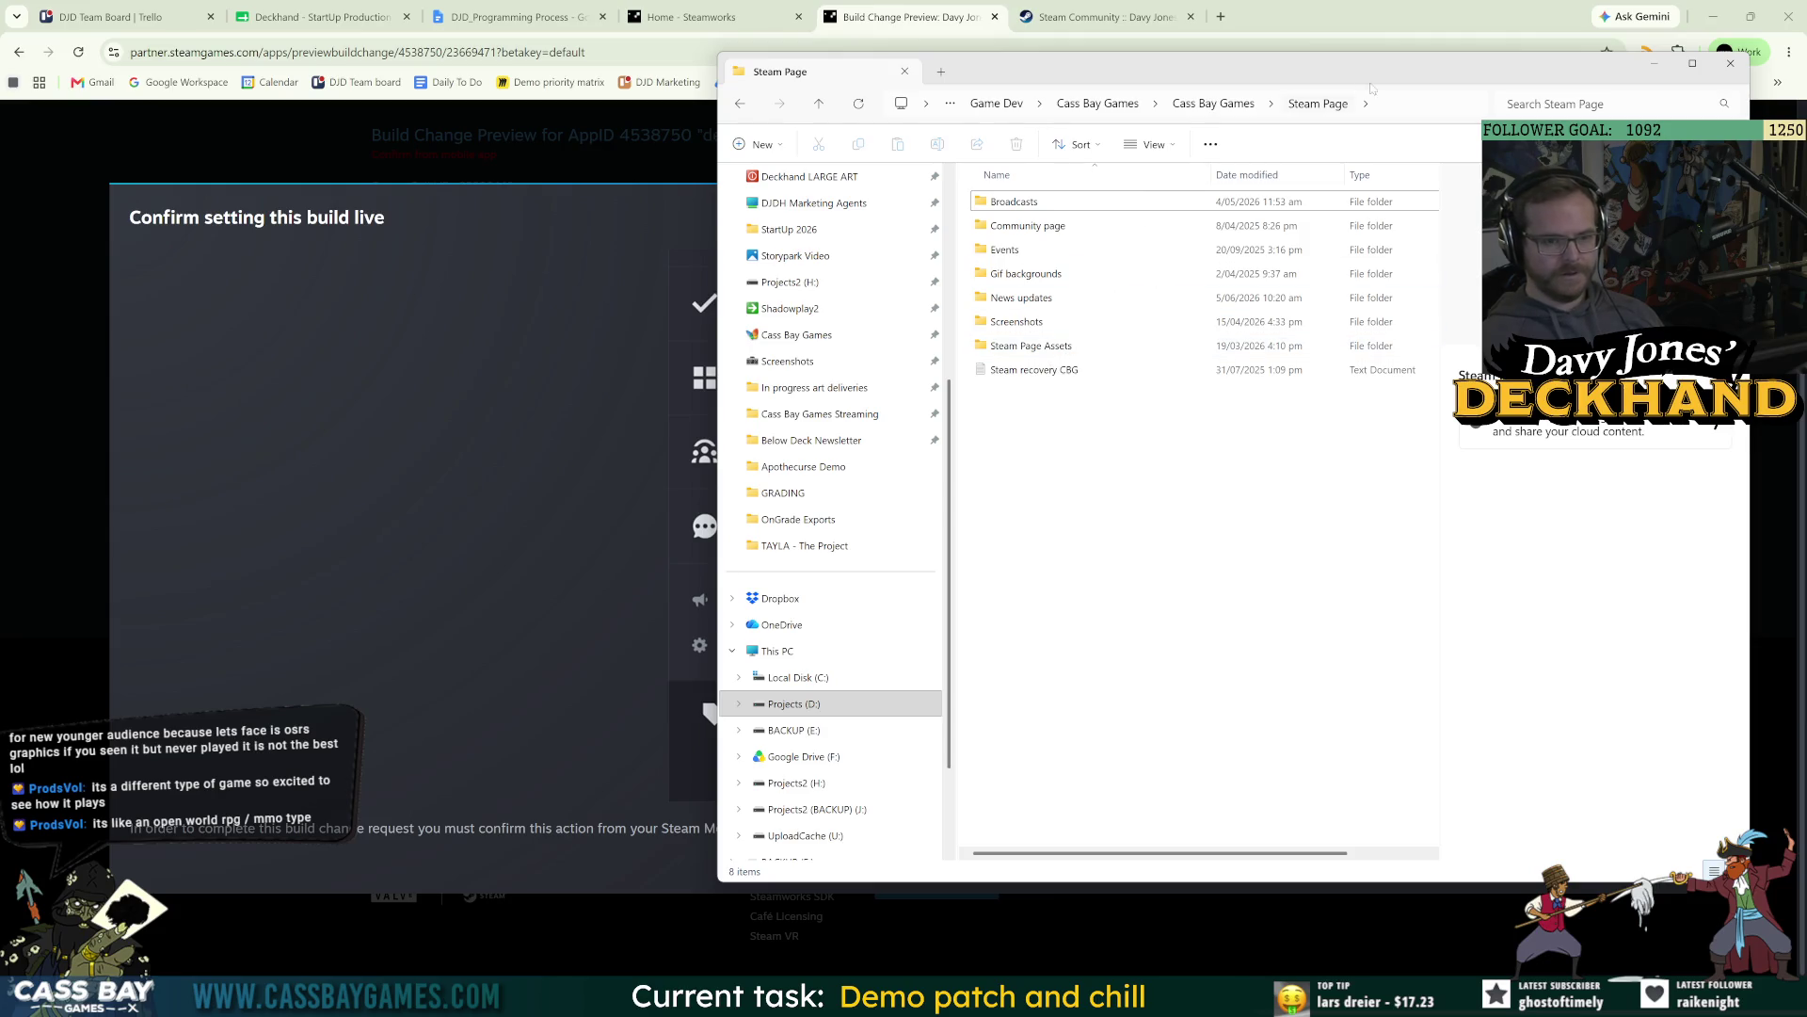
Go from Cass Bay Games to Steam Page > News updates and drop the PSD into Patch covers.
{"action": "left_click", "coordinate": [1214, 104]}
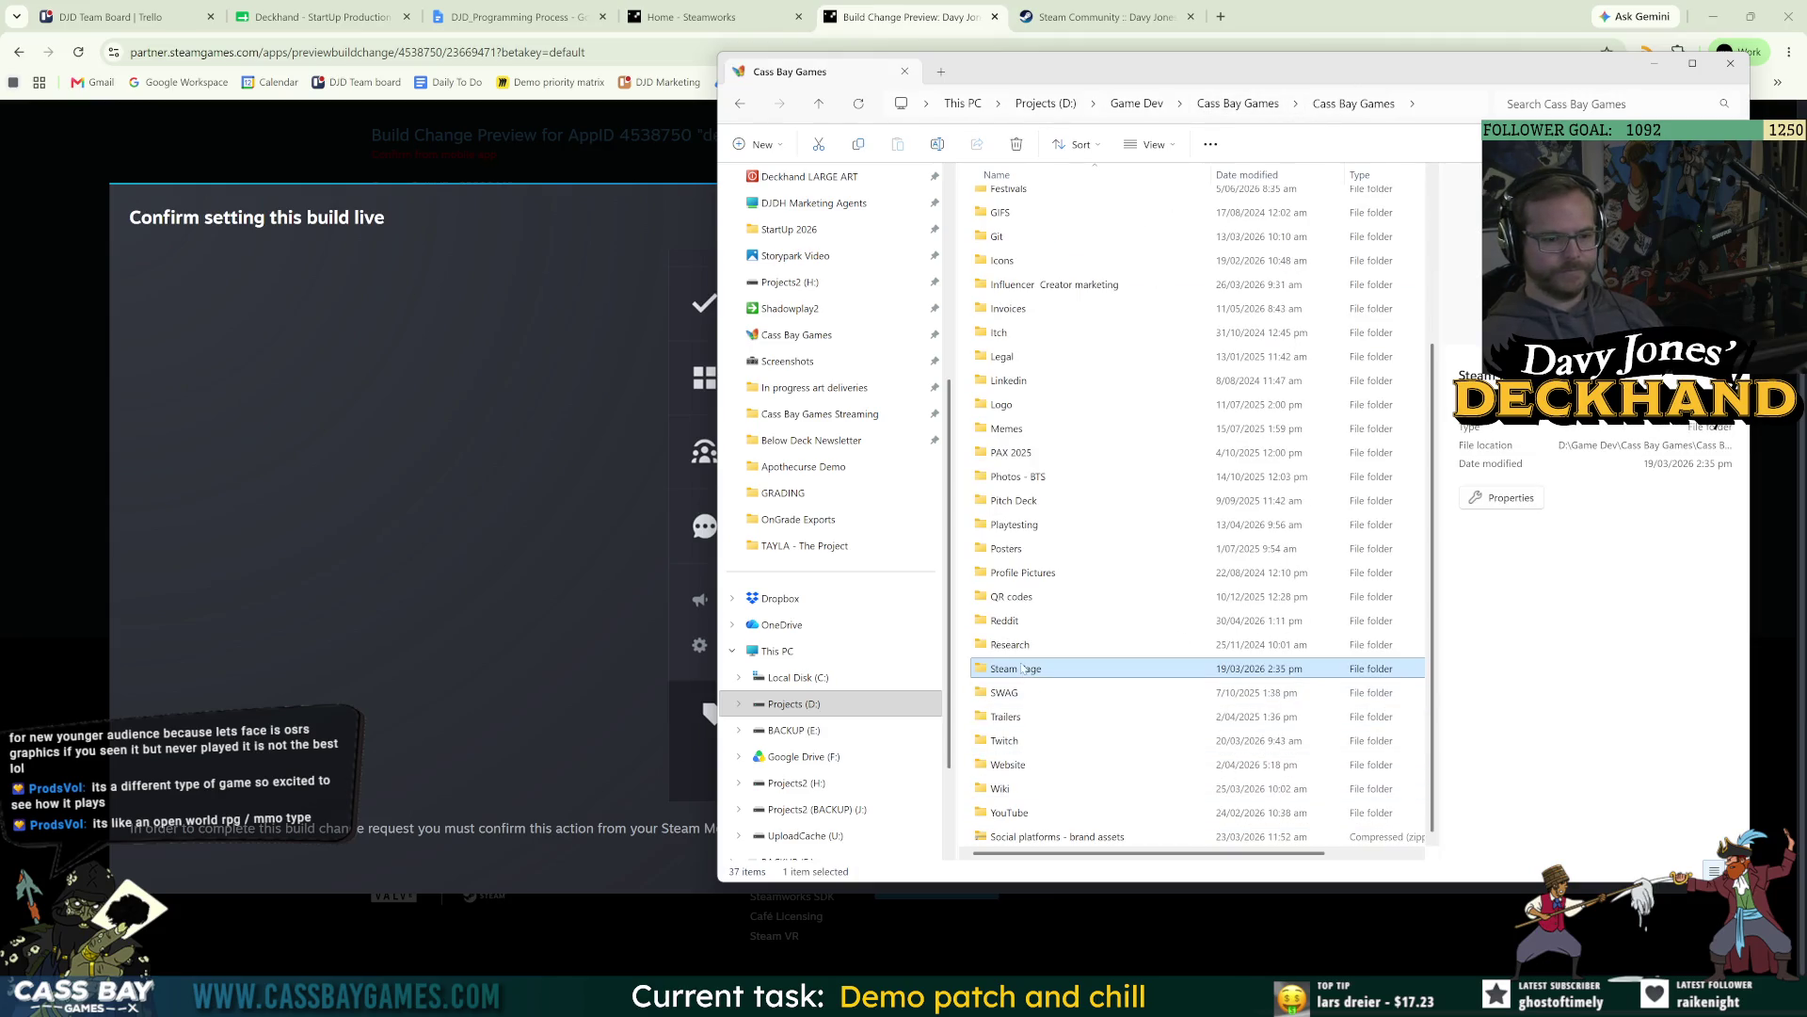
{"action": "double_click", "coordinate": [1022, 669]}
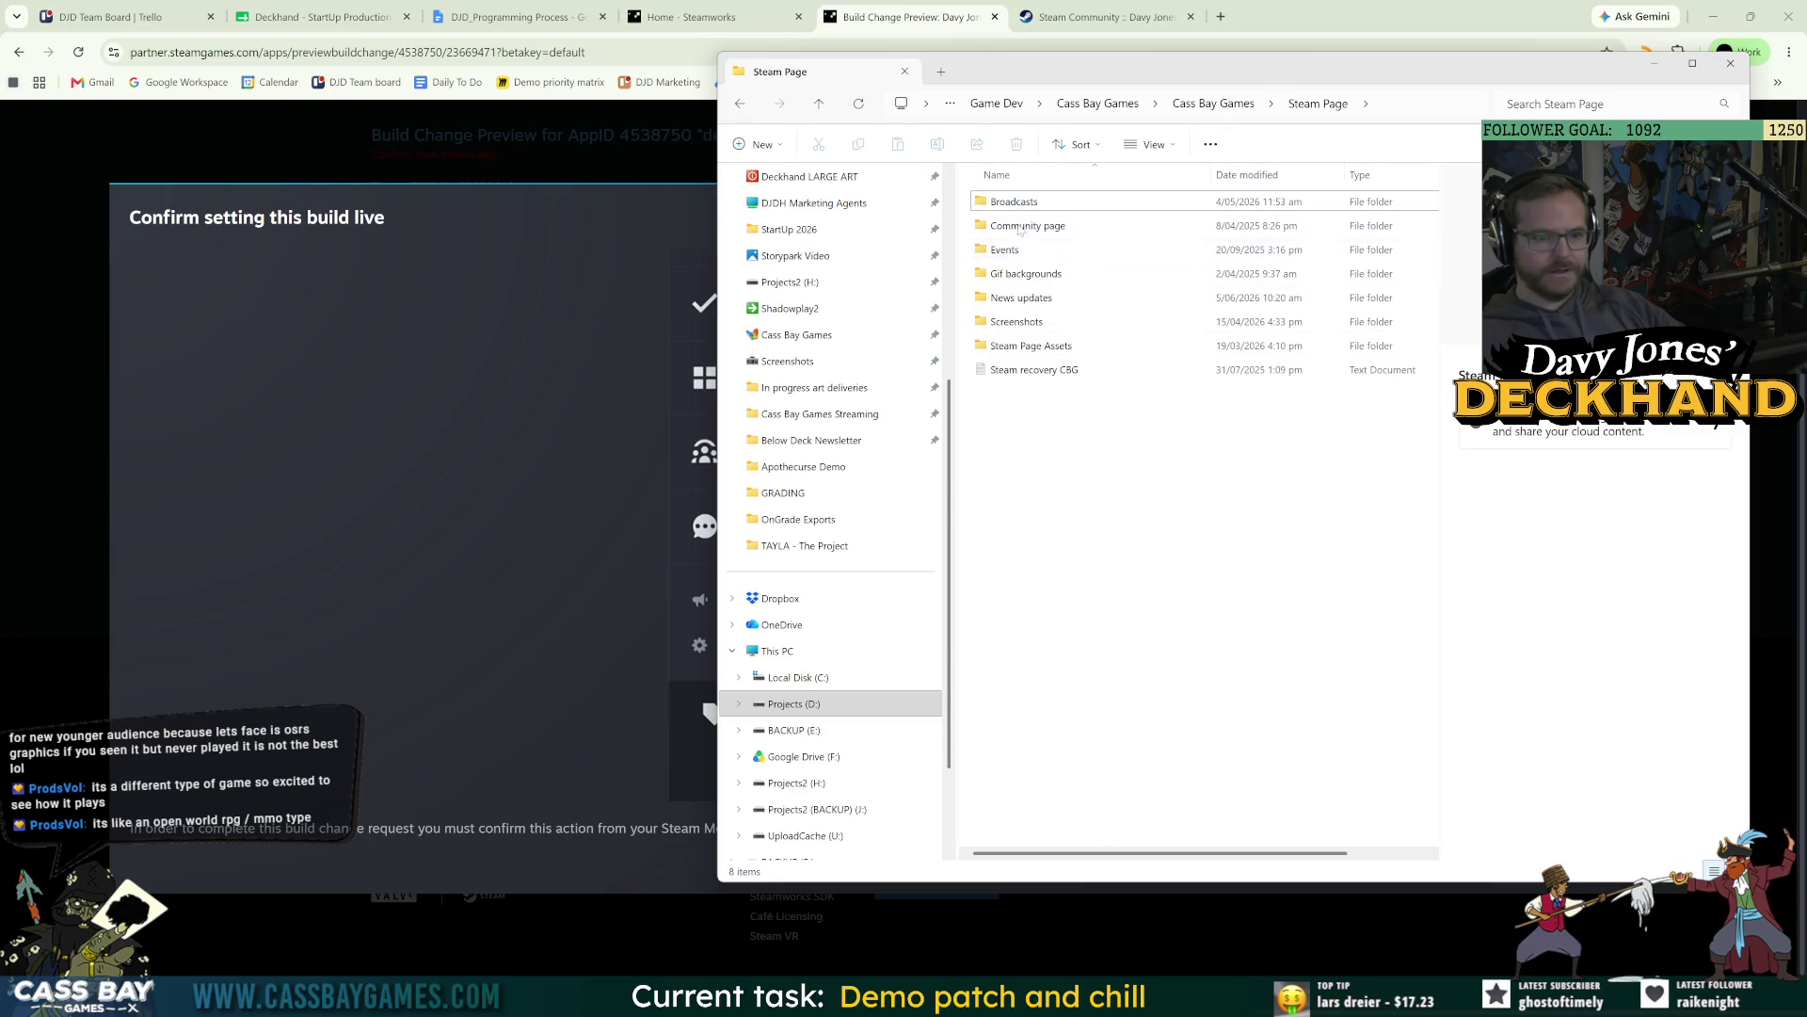
{"action": "double_click", "coordinate": [1022, 297]}
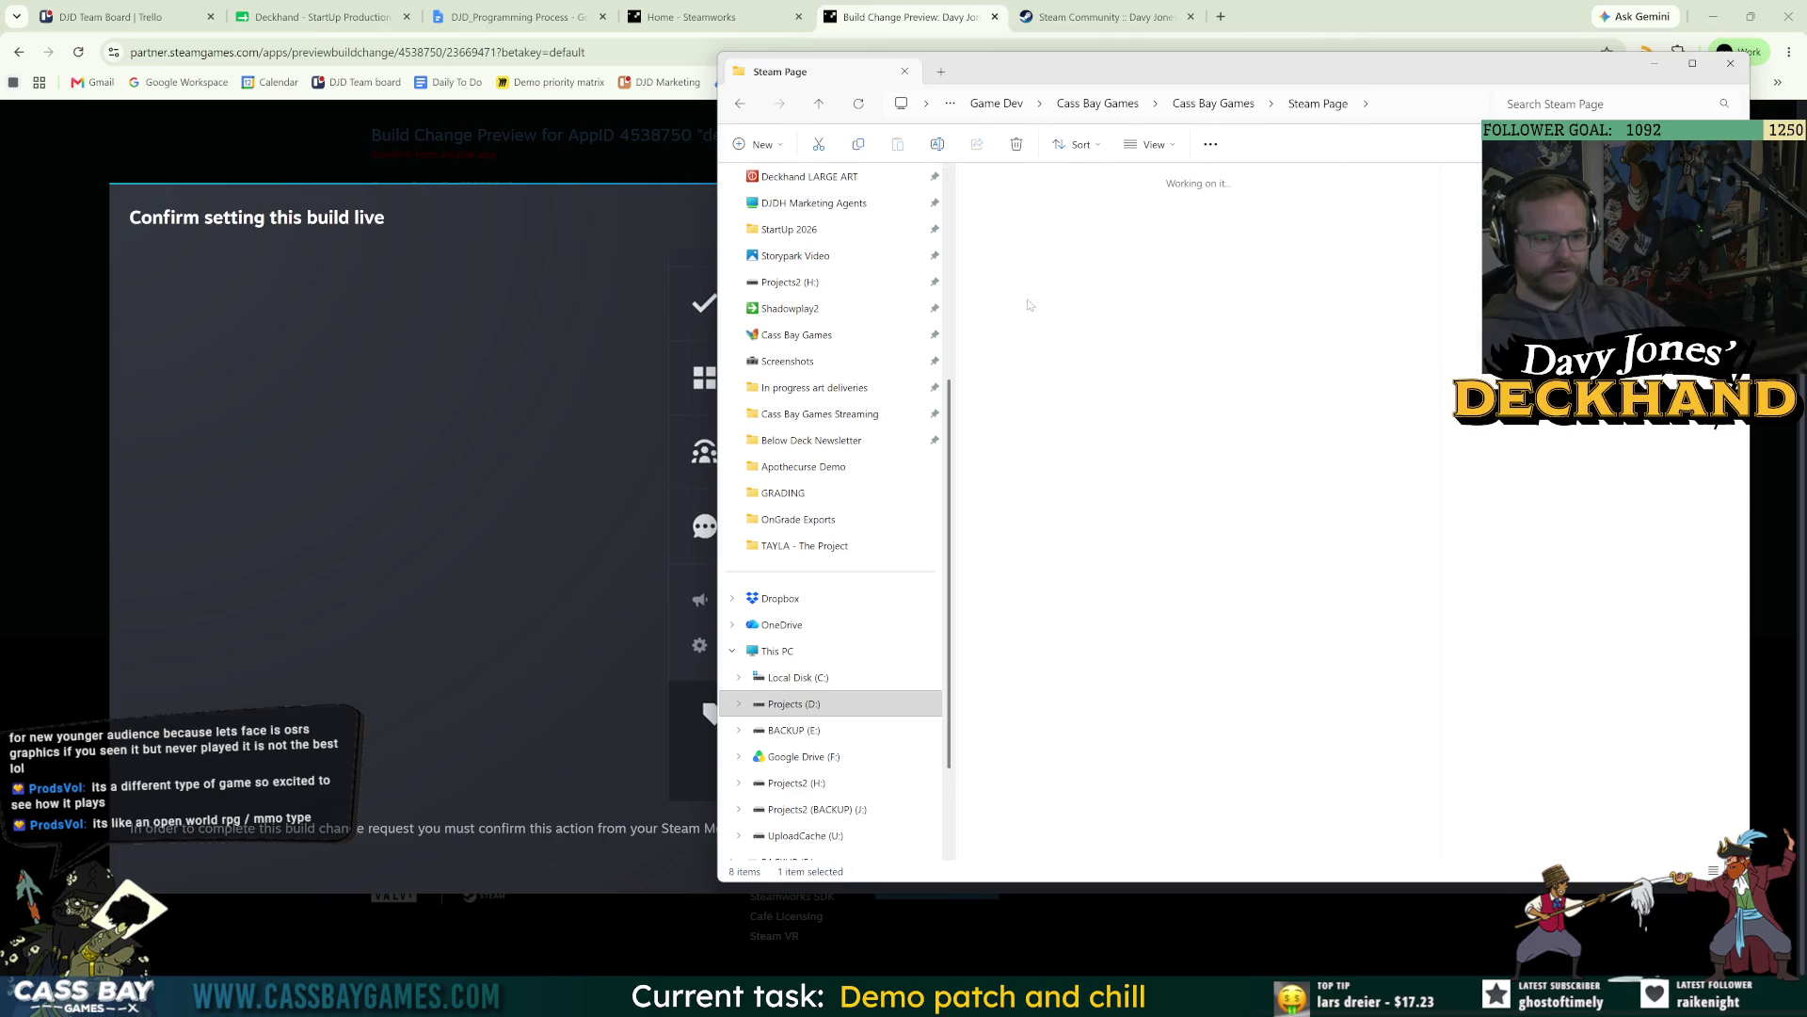
{"action": "double_click", "coordinate": [1014, 218]}
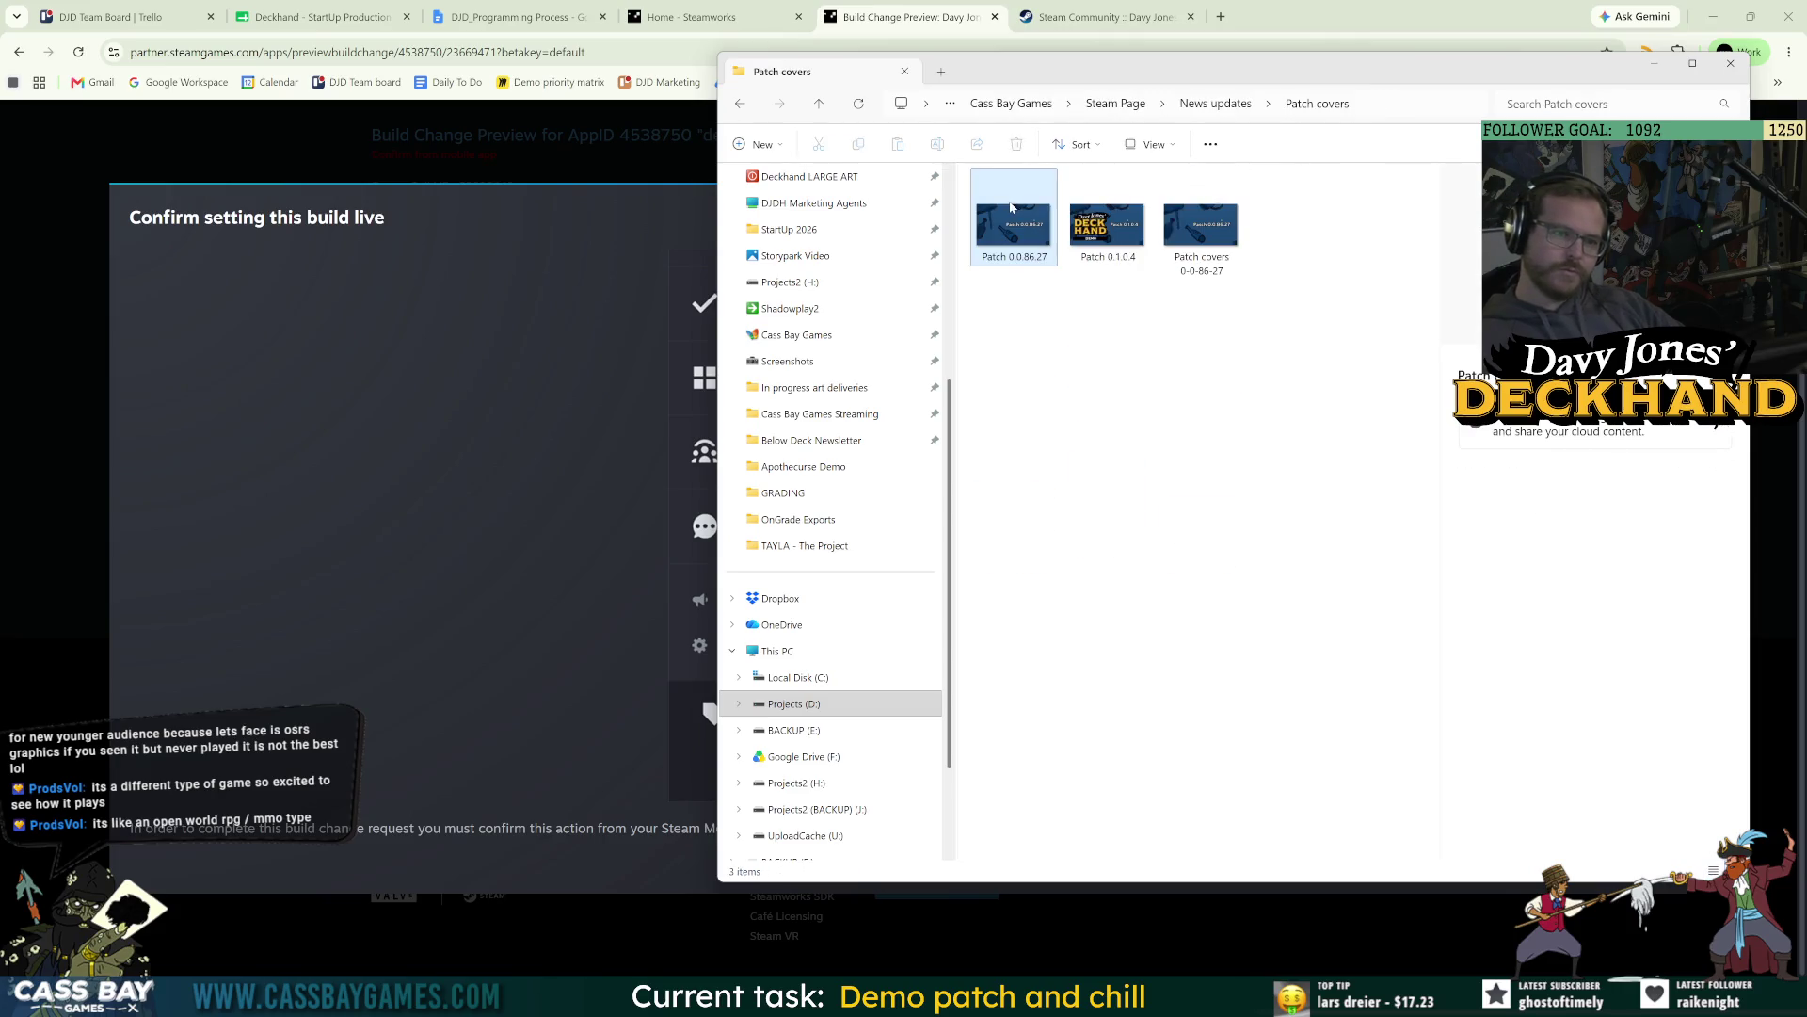
{"action": "left_click", "coordinate": [1202, 104]}
{"action": "mouse_move", "coordinate": [1294, 212]}
{"action": "left_mouse_down"}
{"action": "mouse_move", "coordinate": [1031, 240]}
{"action": "mouse_move", "coordinate": [1015, 221]}
{"action": "left_mouse_up"}
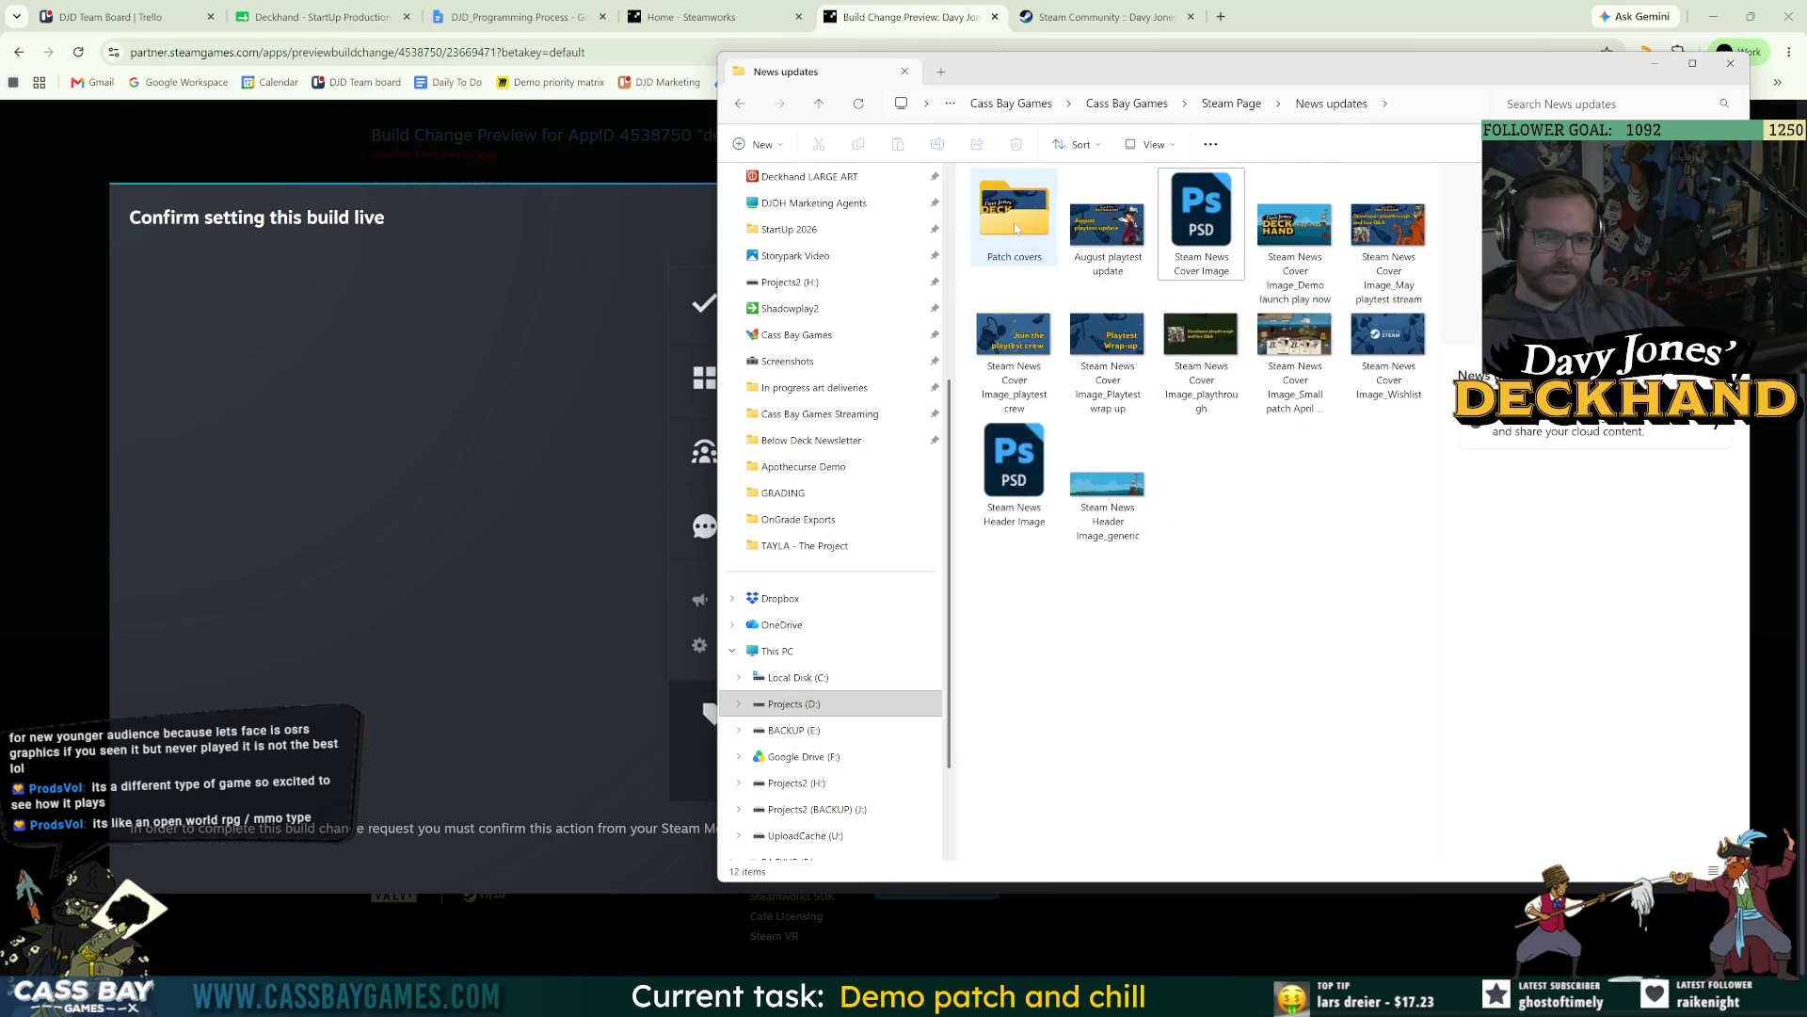
{"action": "double_click", "coordinate": [1015, 221]}
{"action": "left_click", "coordinate": [1269, 224]}
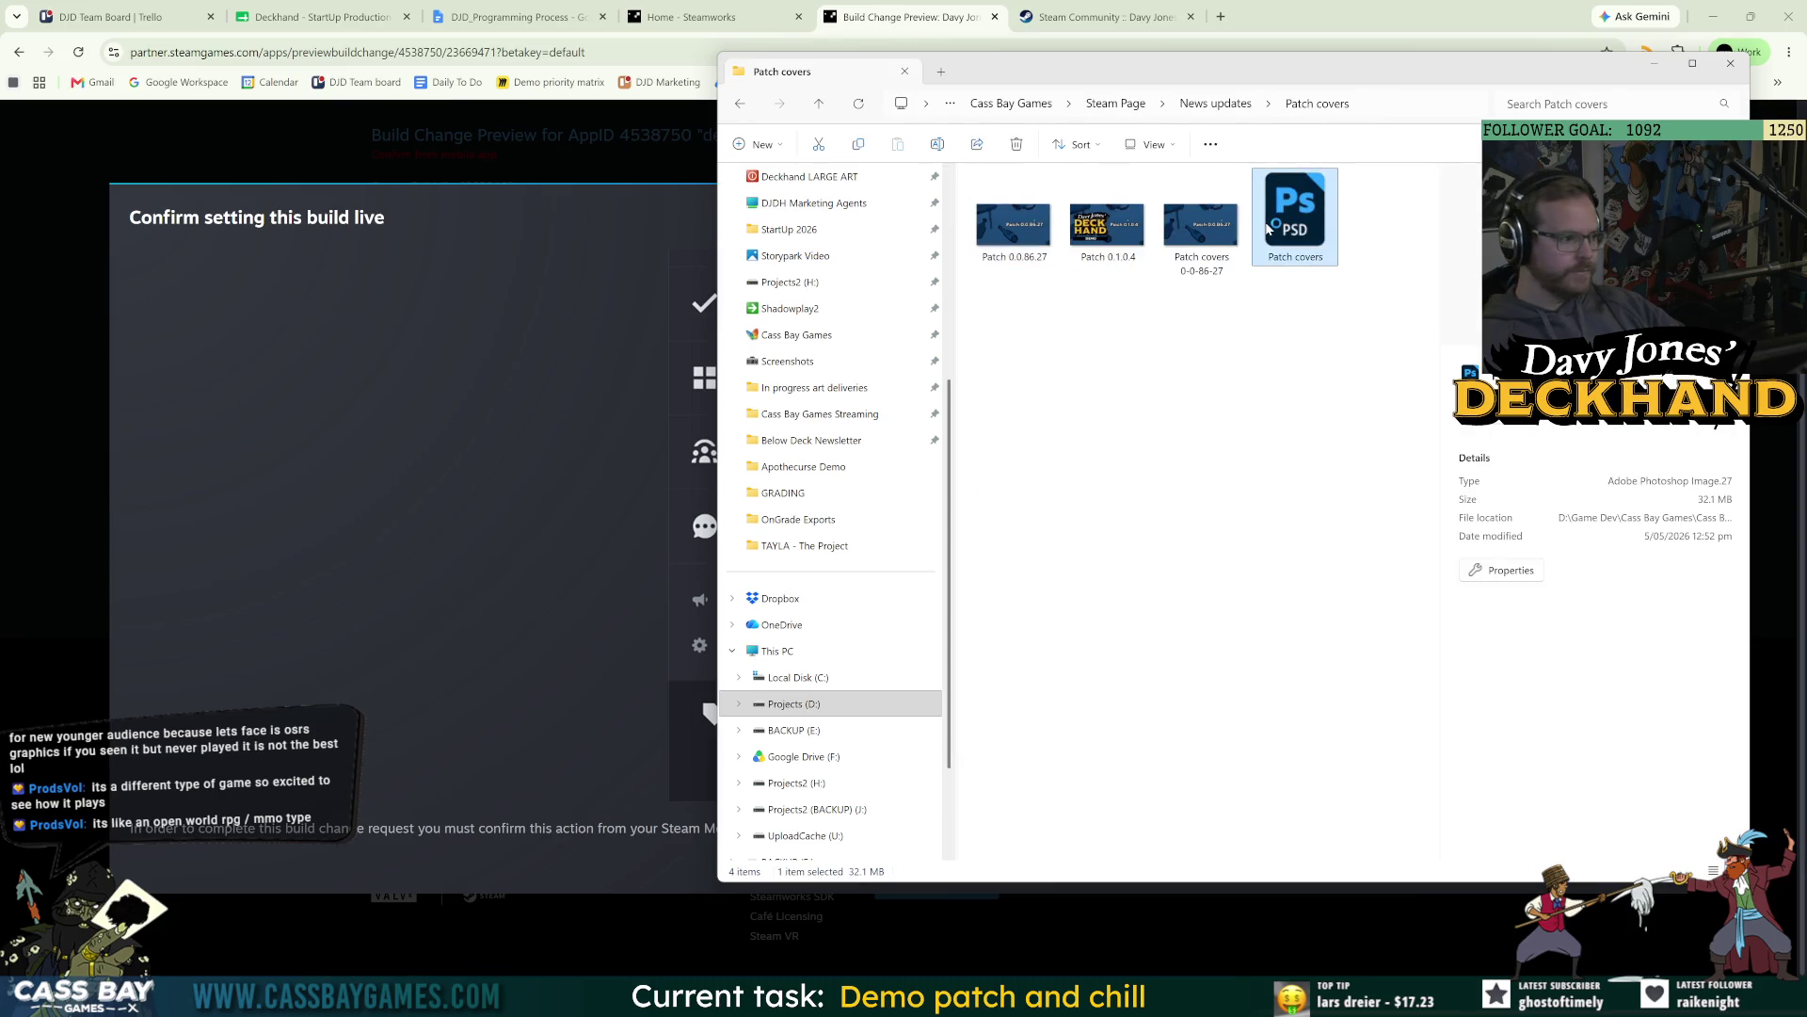
Open Patch covers.psd in Photoshop and change the label 'Patch 0.1.0.4' to 'Update 0.1.0.13'.
{"action": "double_click", "coordinate": [1268, 228]}
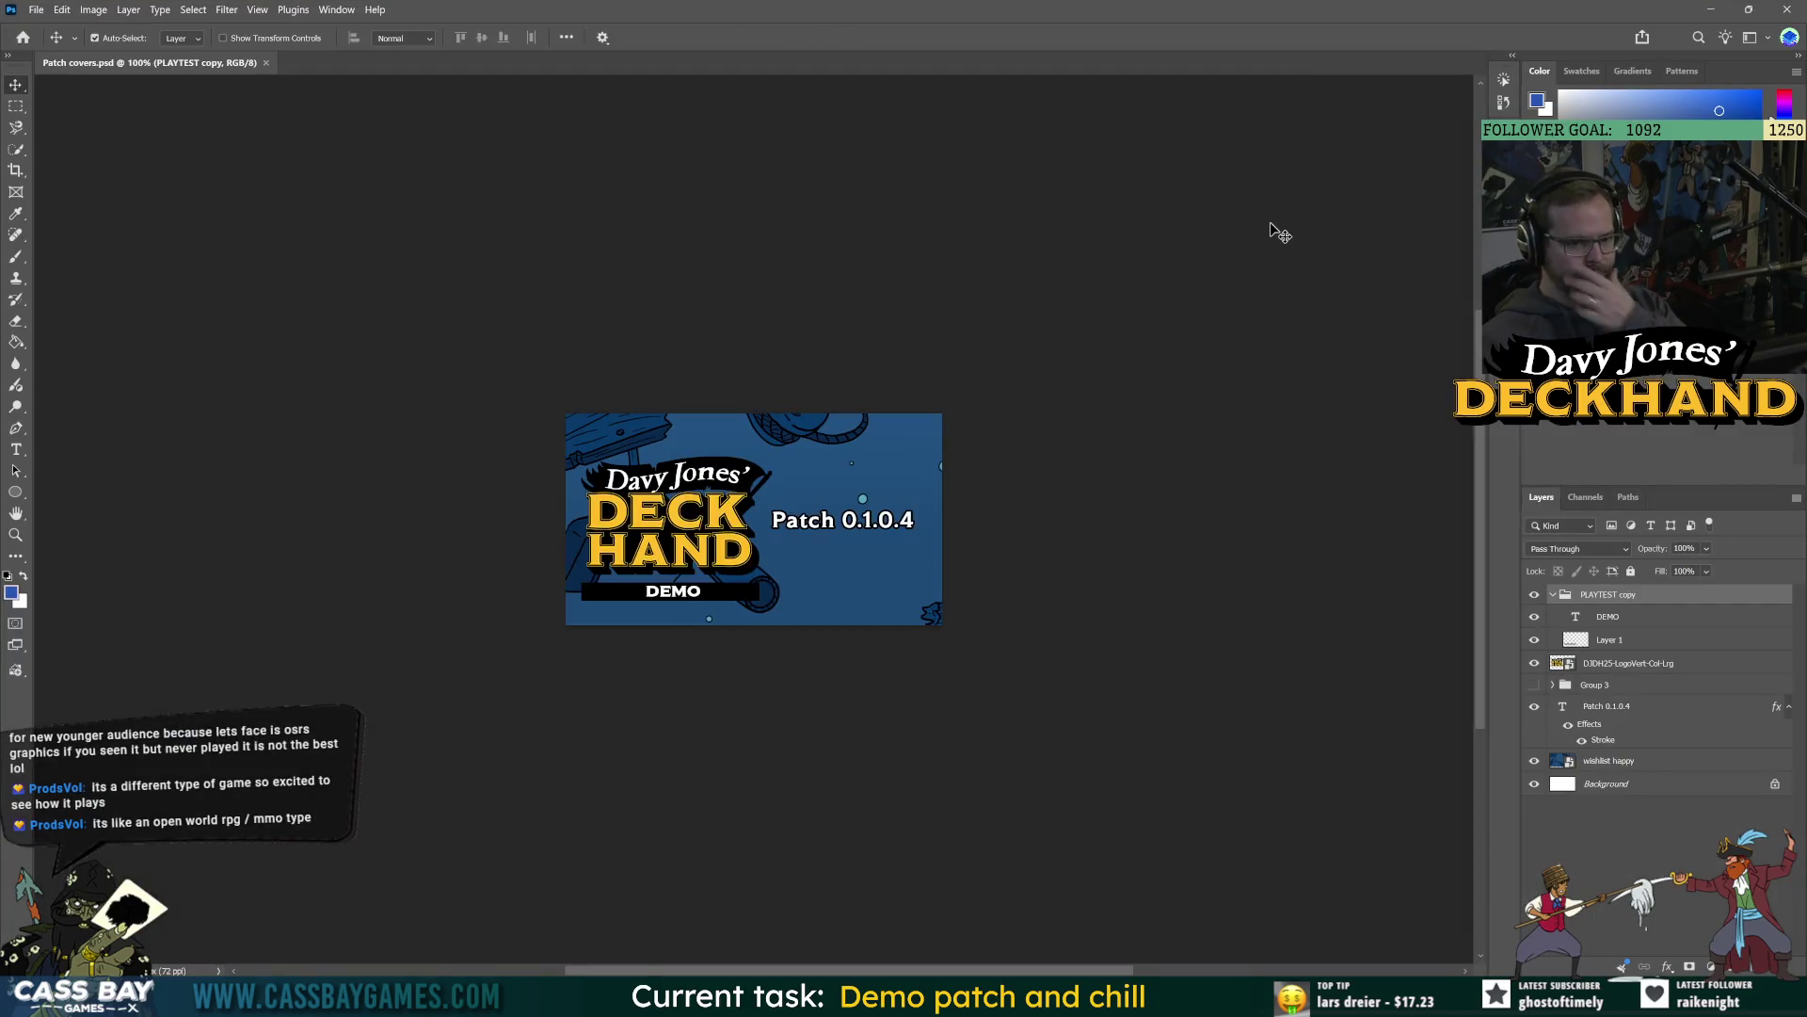
{"action": "left_click", "coordinate": [805, 525]}
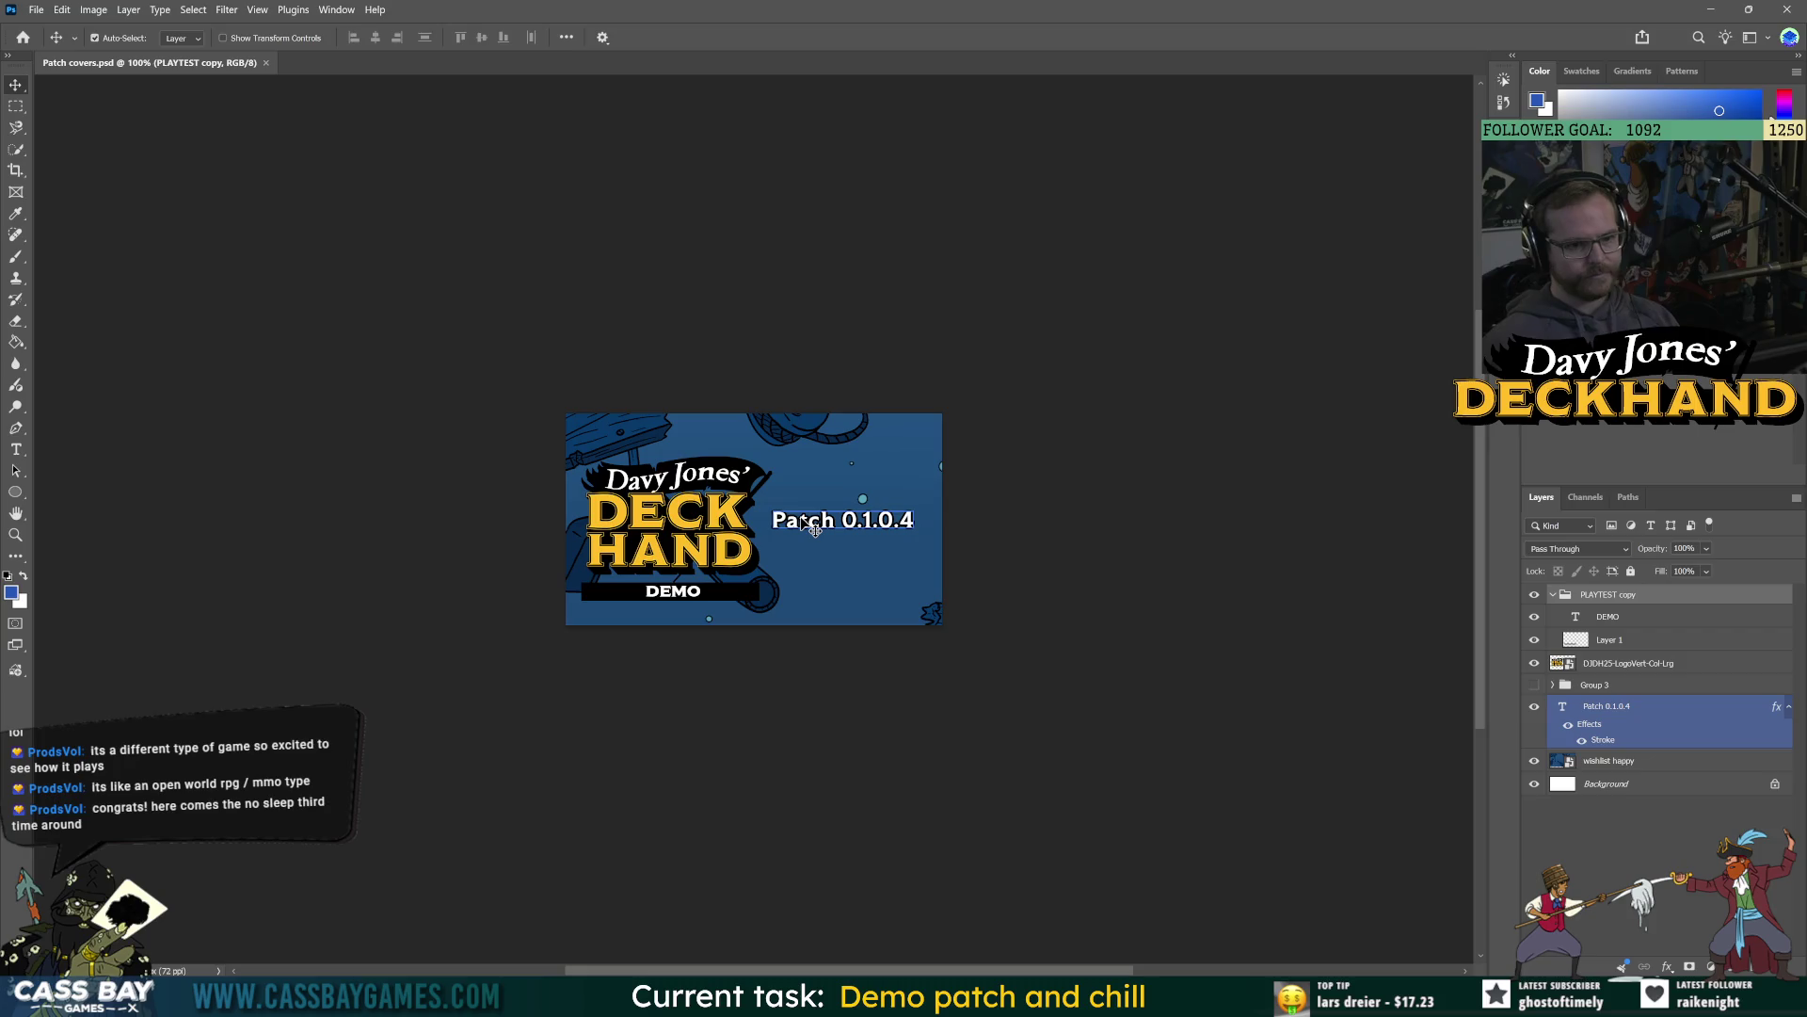
{"action": "double_click", "coordinate": [804, 521]}
{"action": "key", "text": "End"}
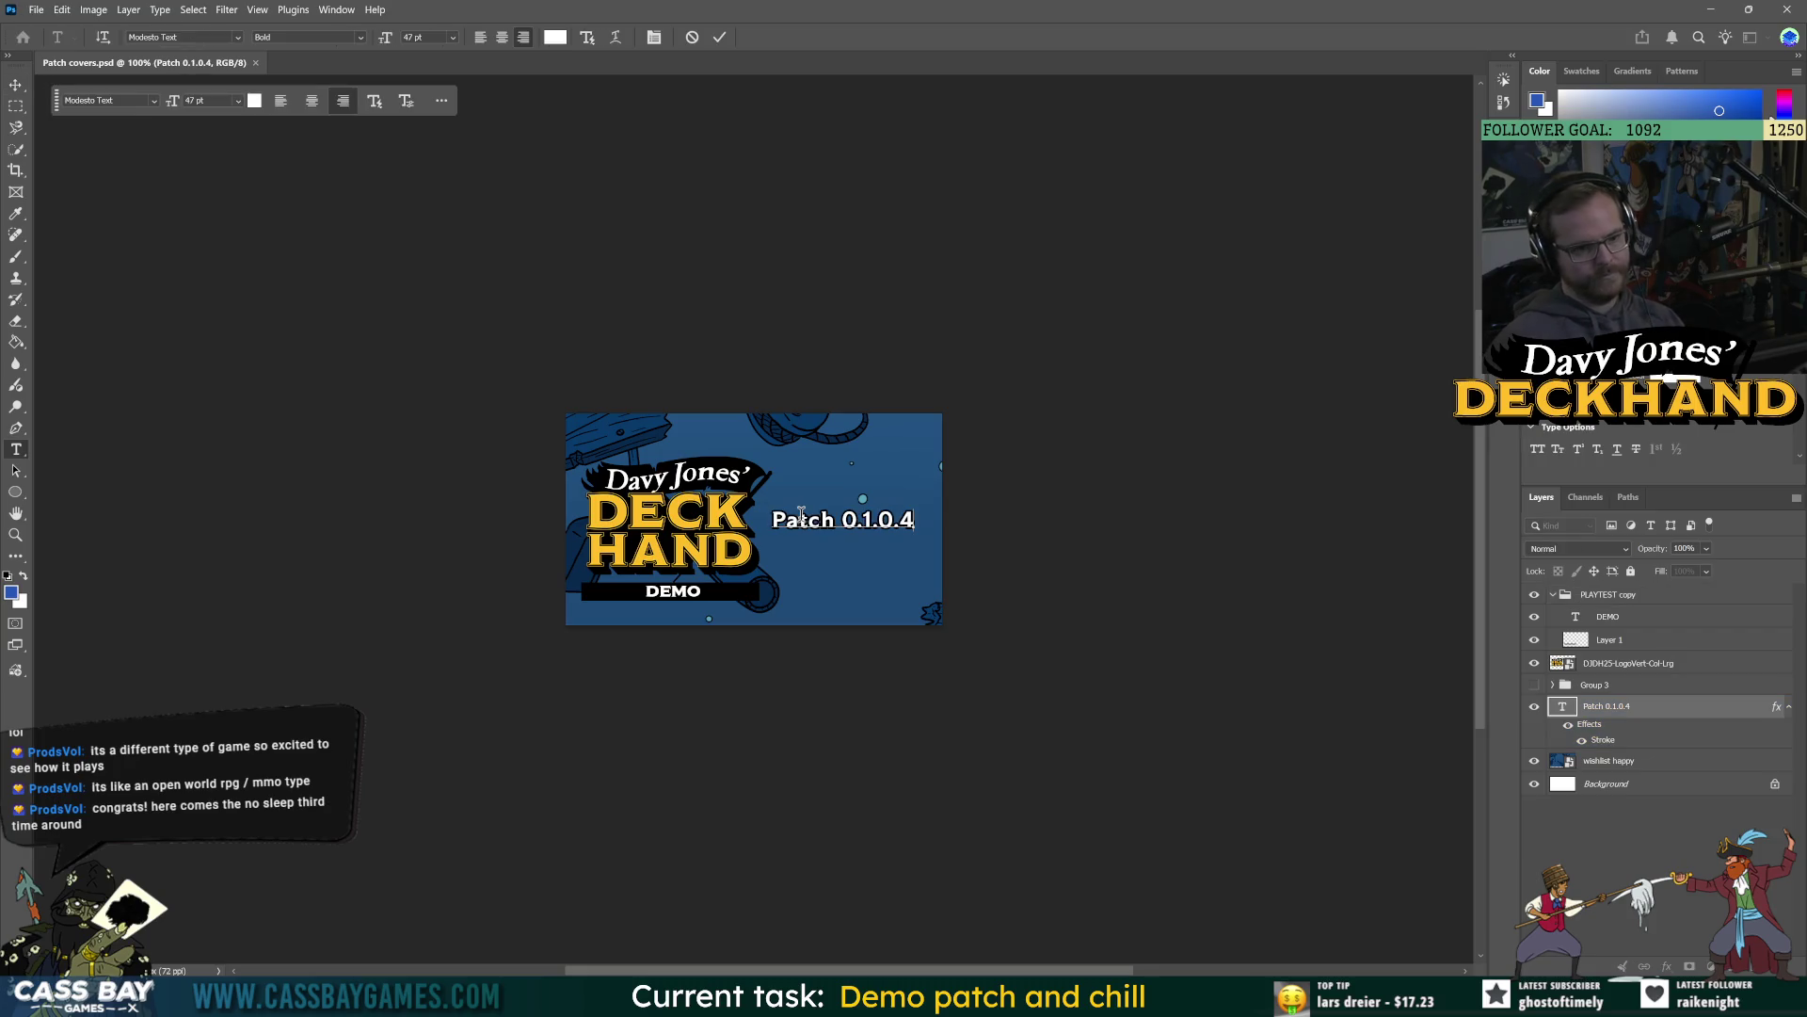
{"action": "key", "text": "BackSpace"}
{"action": "type", "text": "13"}
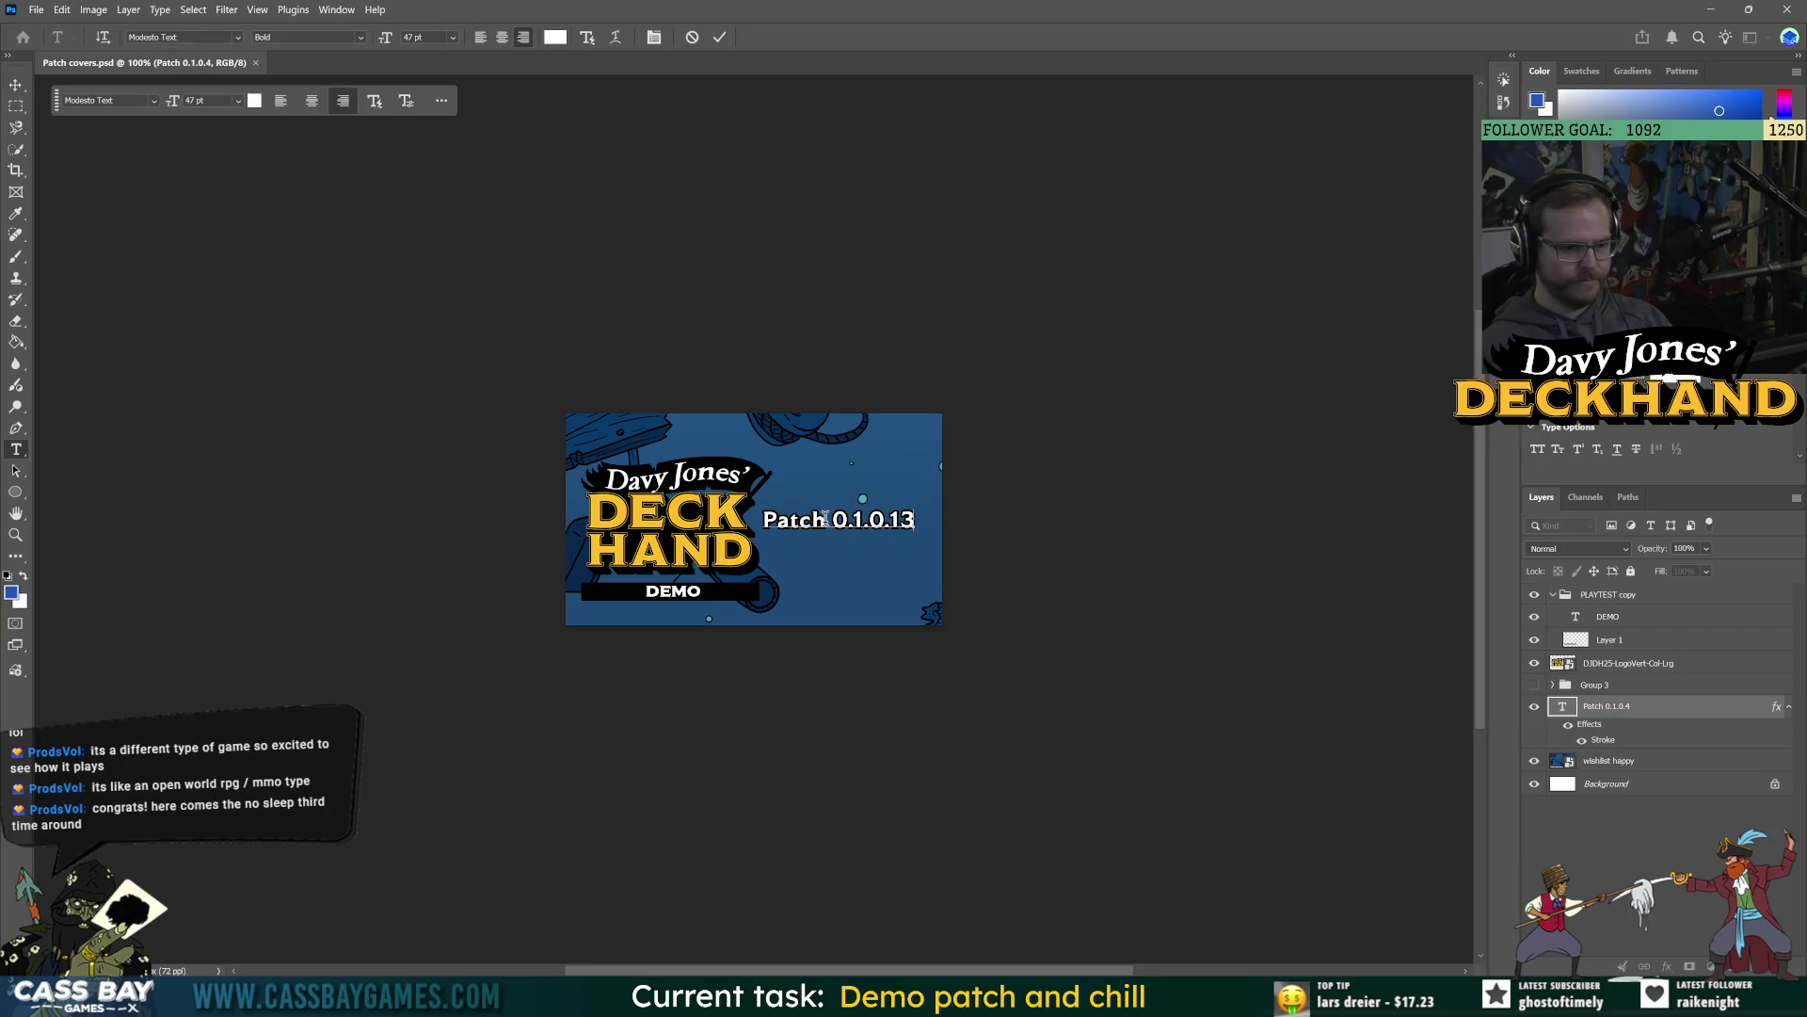
{"action": "left_click_drag", "start_coordinate": [827, 518], "coordinate": [755, 514]}
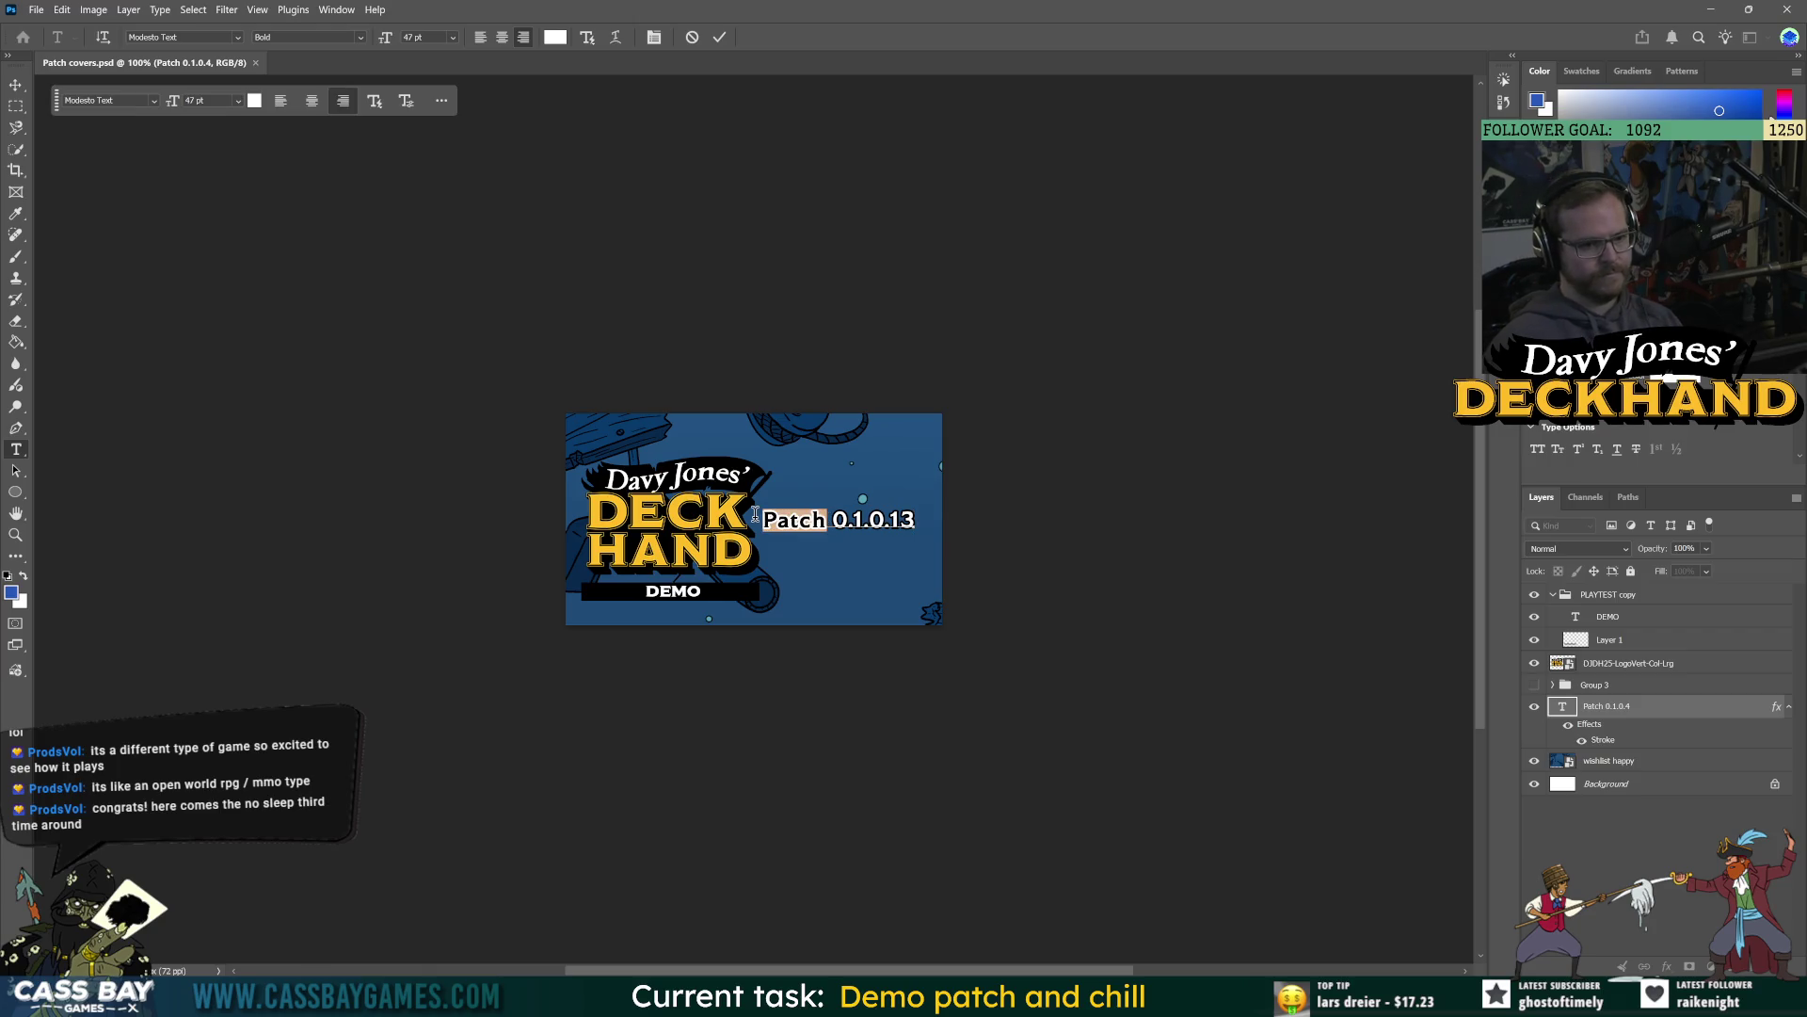
{"action": "type", "text": "Update"}
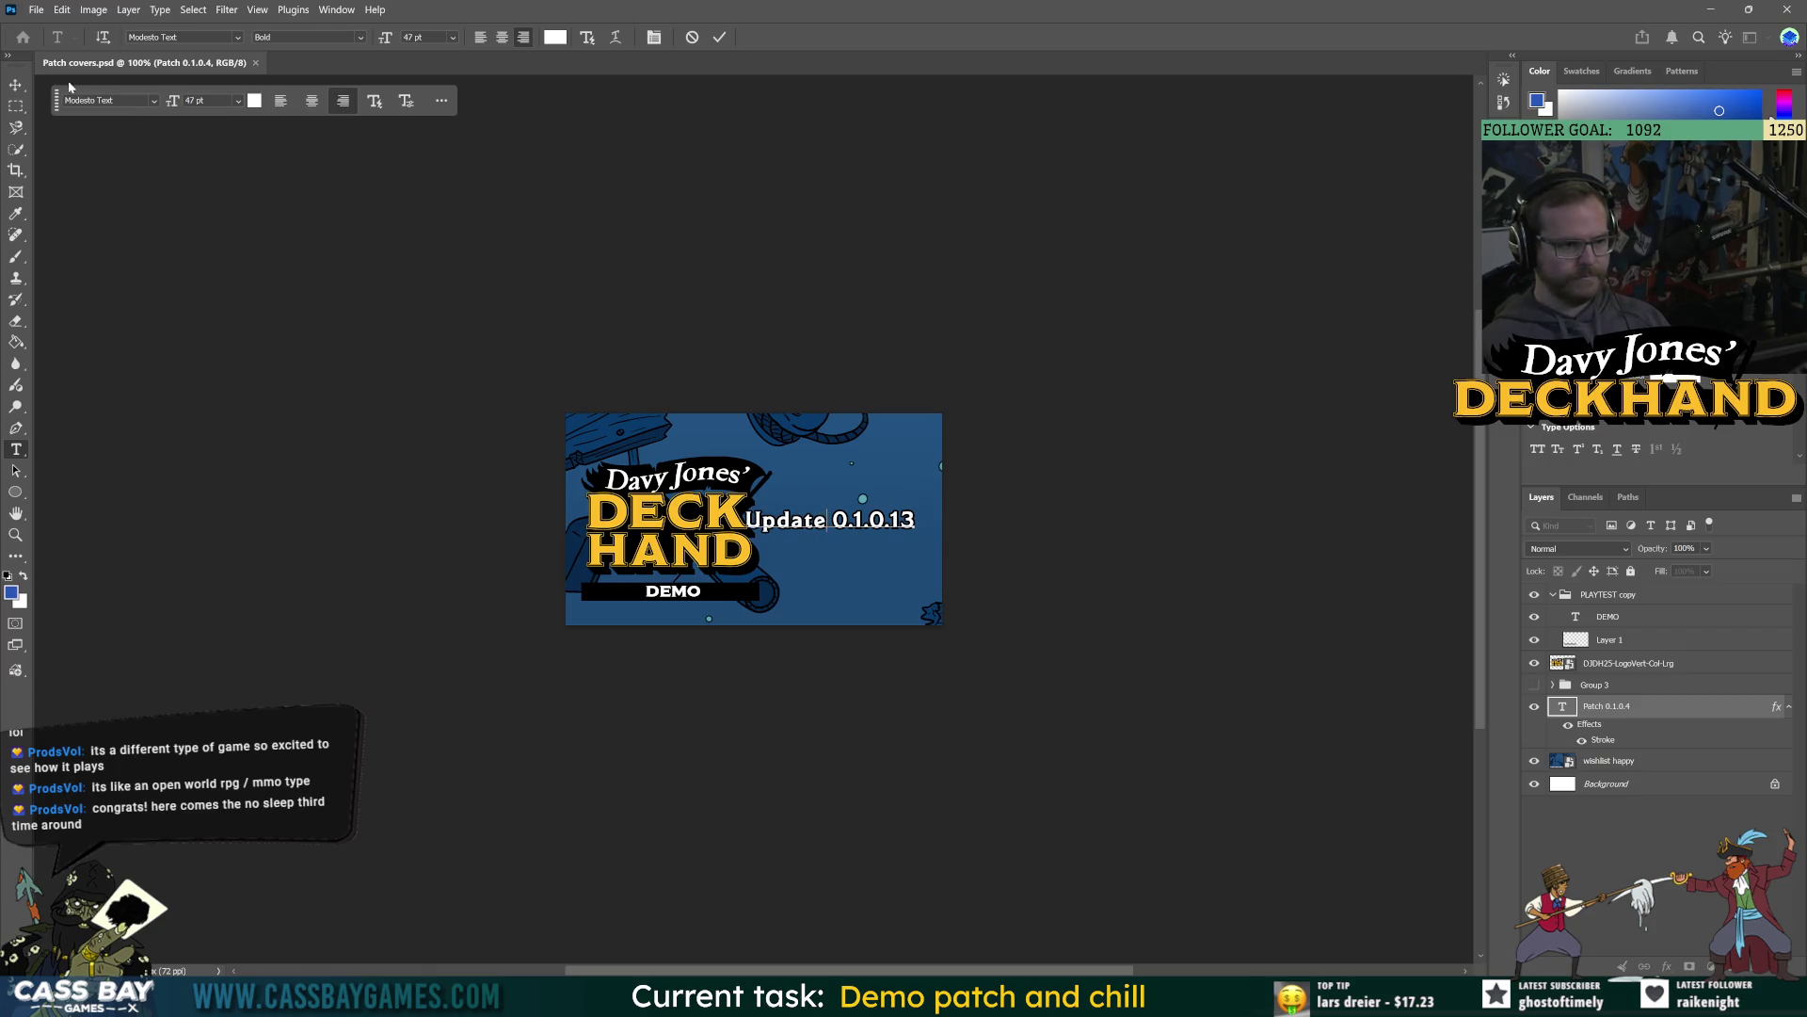
{"action": "left_click", "coordinate": [16, 83]}
Nudge the Update 0.1.0.13 label three steps right and deselect the text layer.
{"action": "key", "text": "Right"}
{"action": "key", "text": "Right"}
{"action": "key", "text": "Right"}
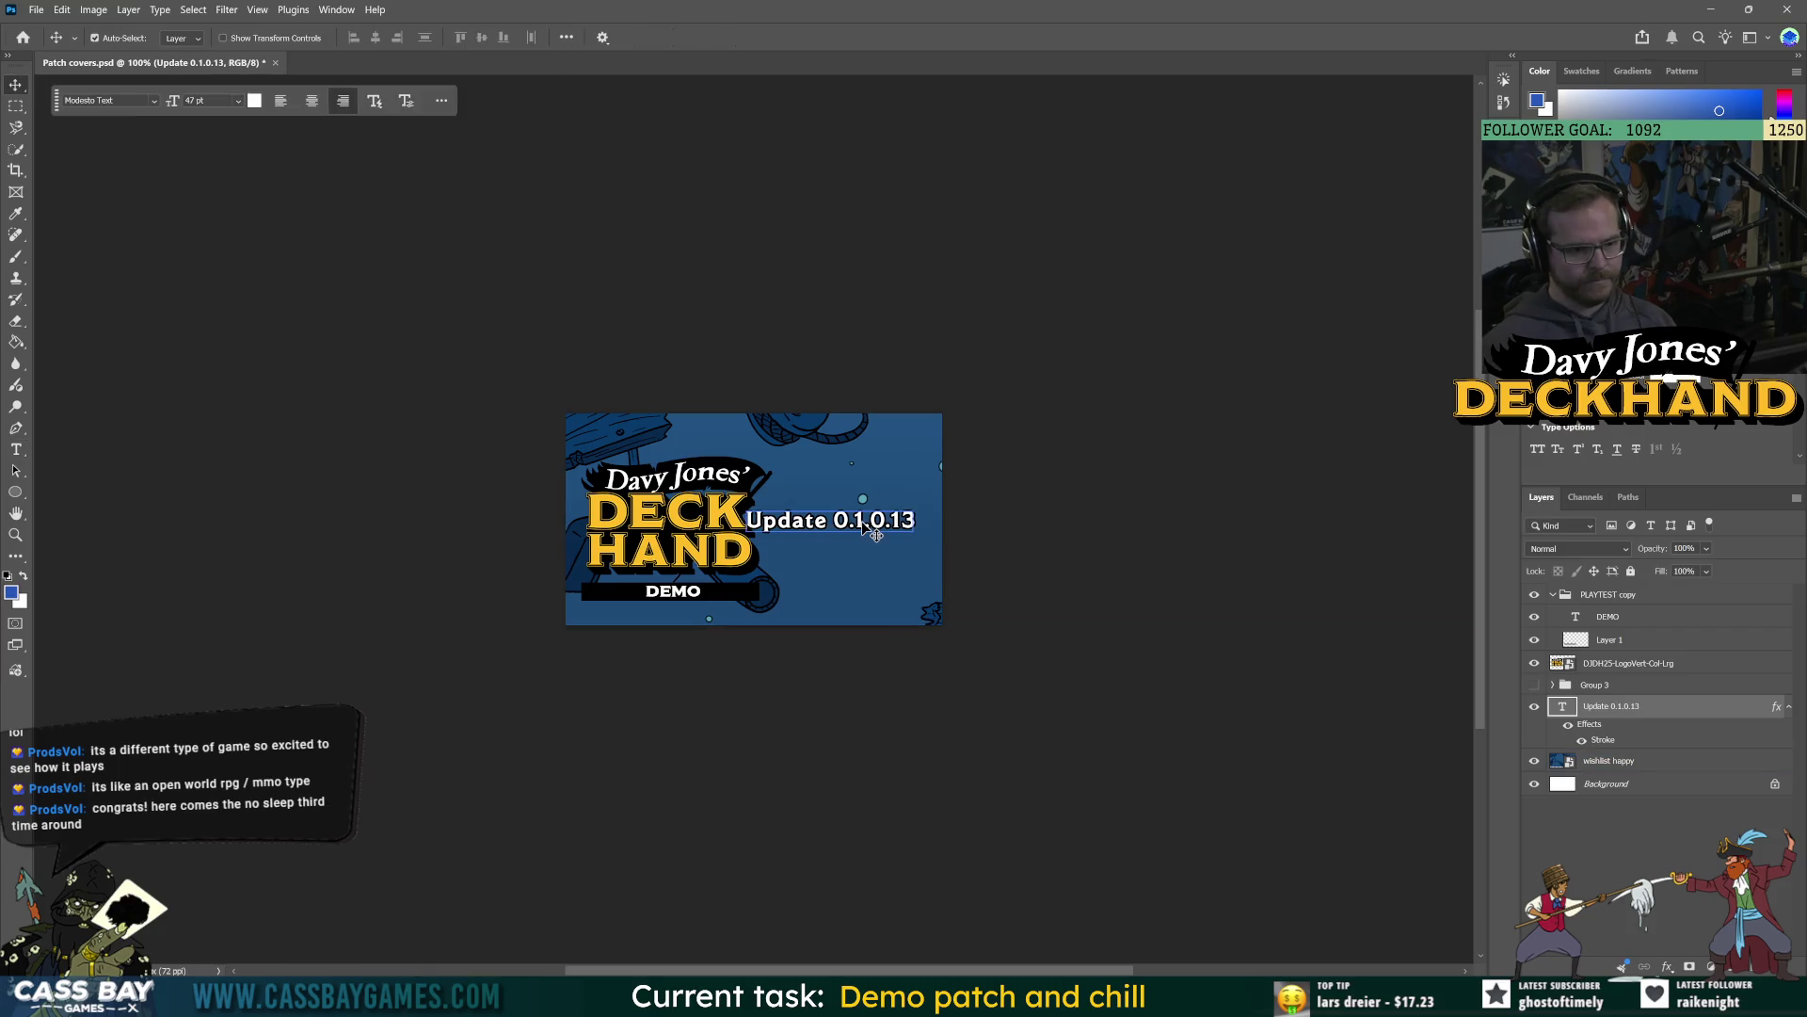
{"action": "key", "text": "Right"}
{"action": "key", "text": "Right"}
{"action": "key", "text": "Right"}
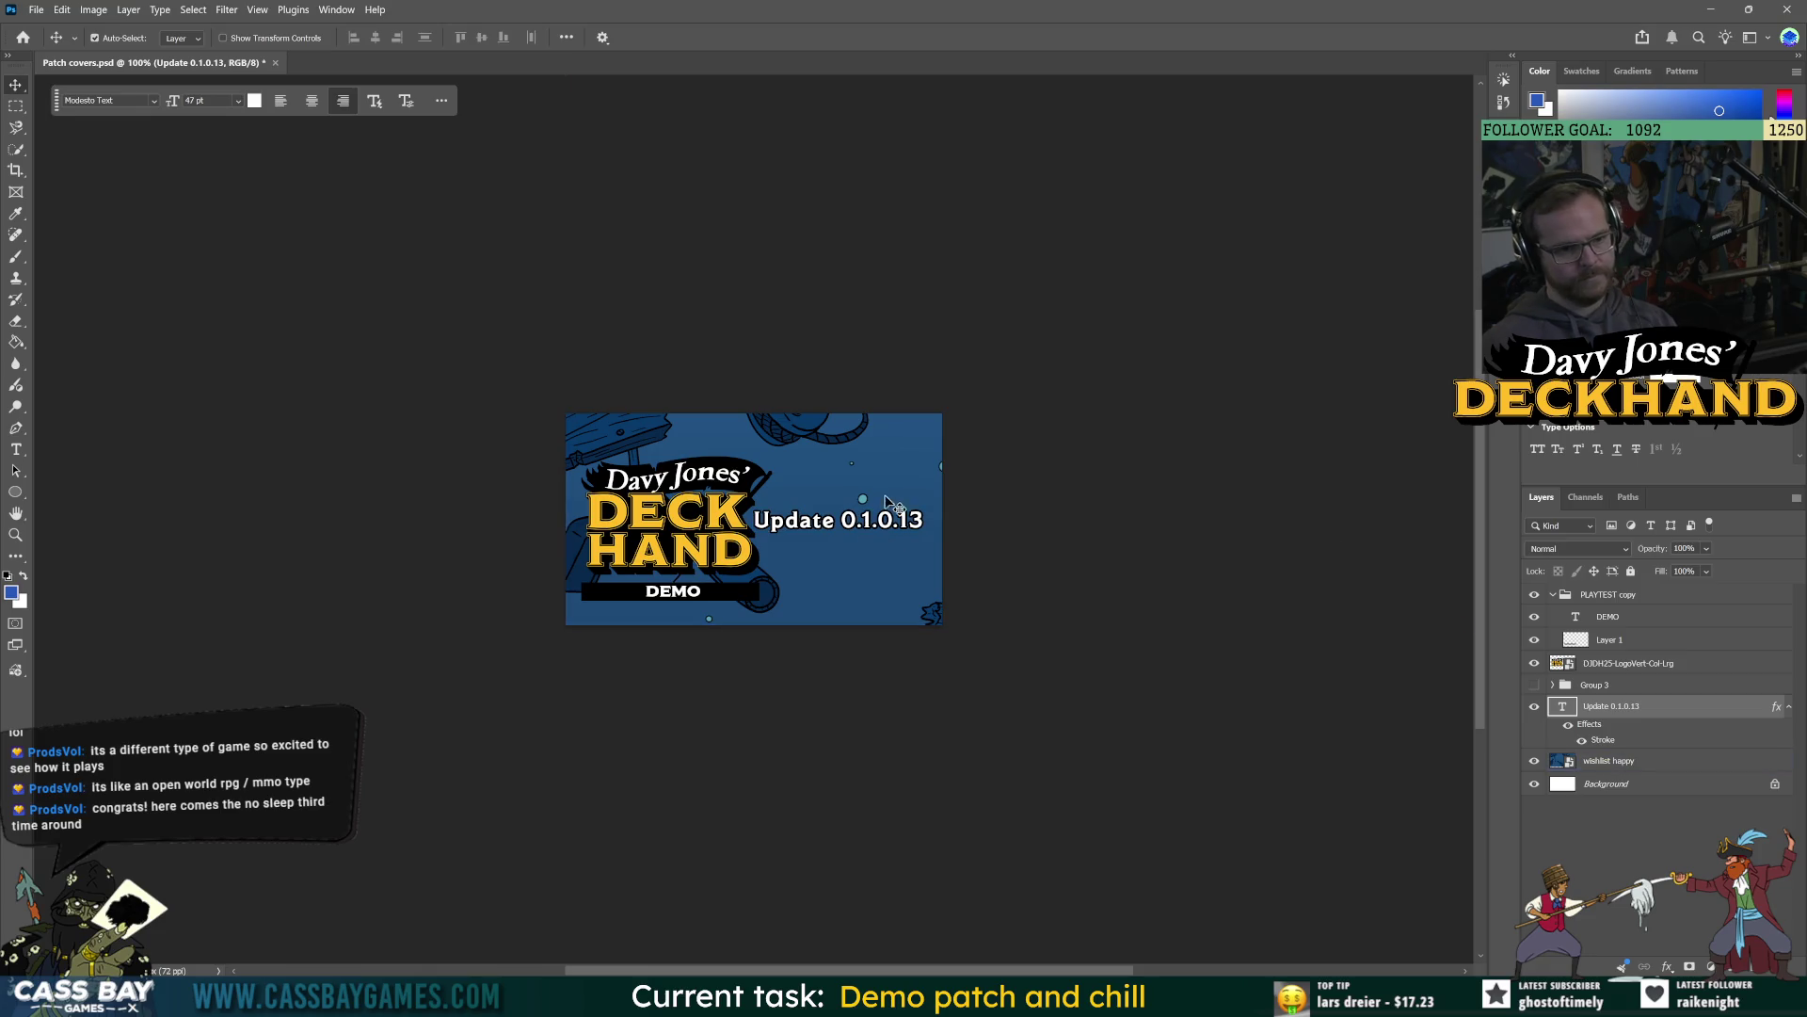
{"action": "key", "text": "Right"}
{"action": "key", "text": "Right"}
{"action": "key", "text": "Right"}
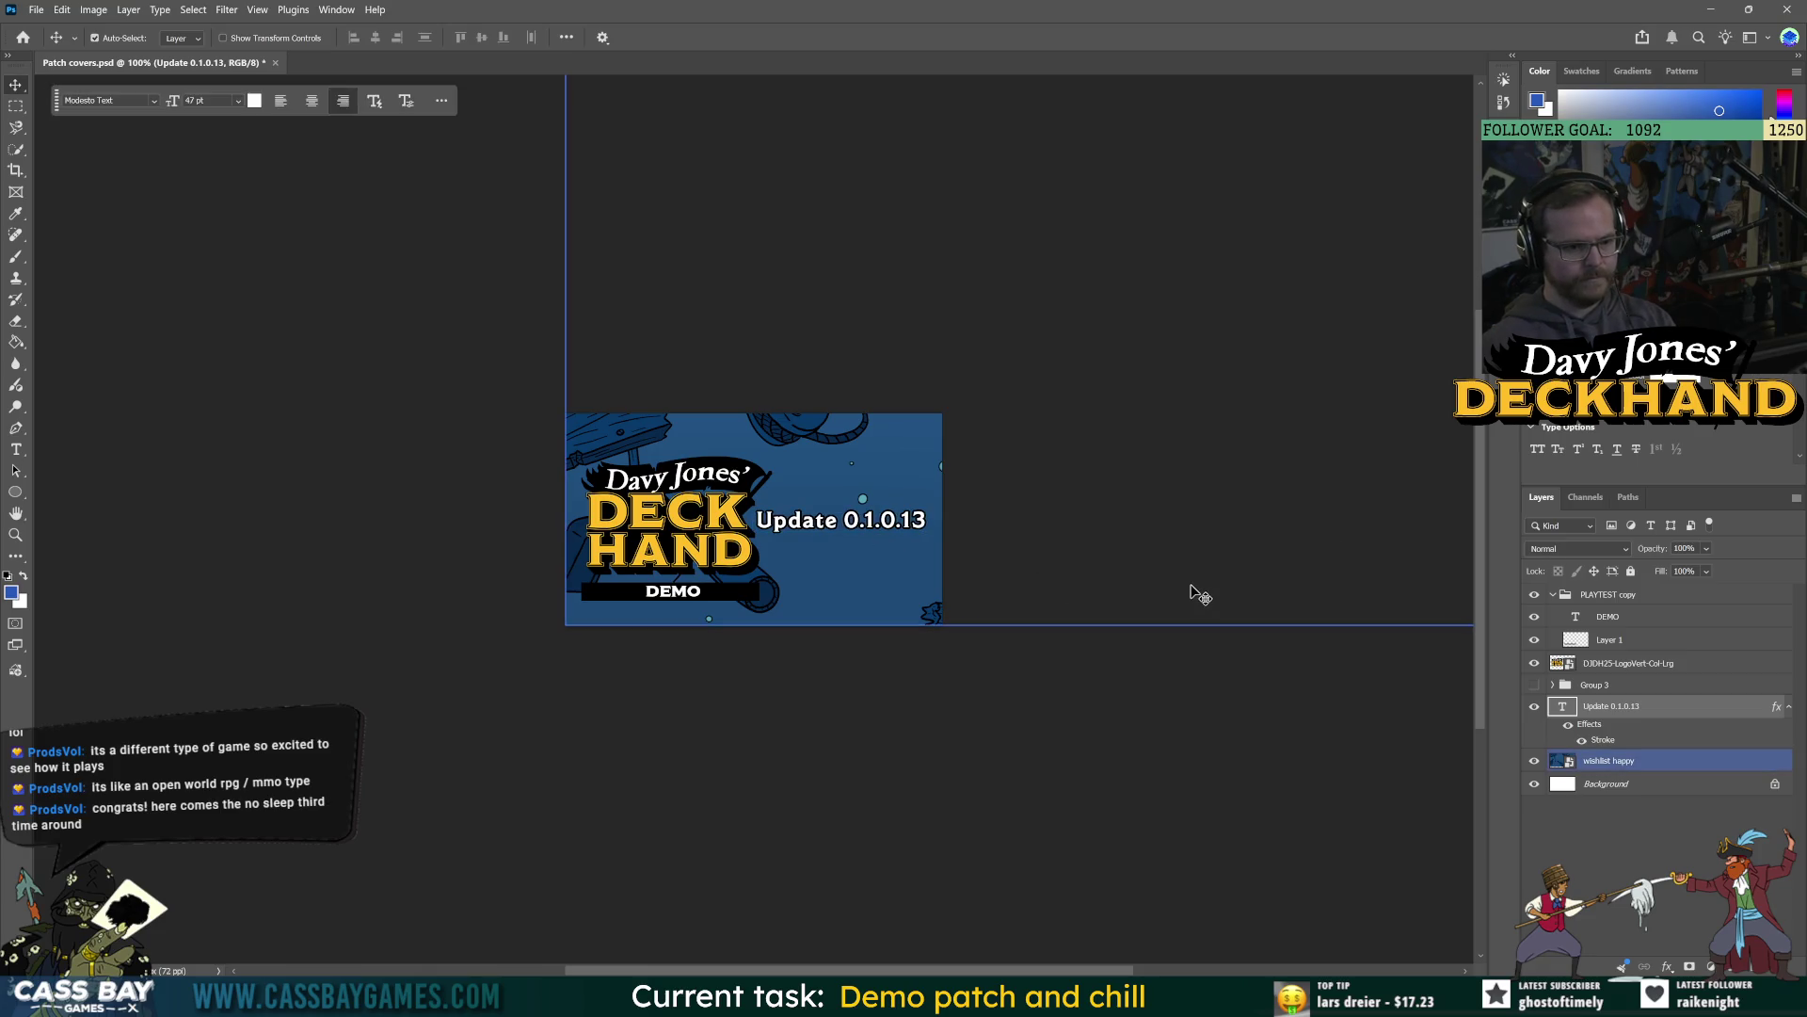
{"action": "left_click", "coordinate": [1216, 869]}
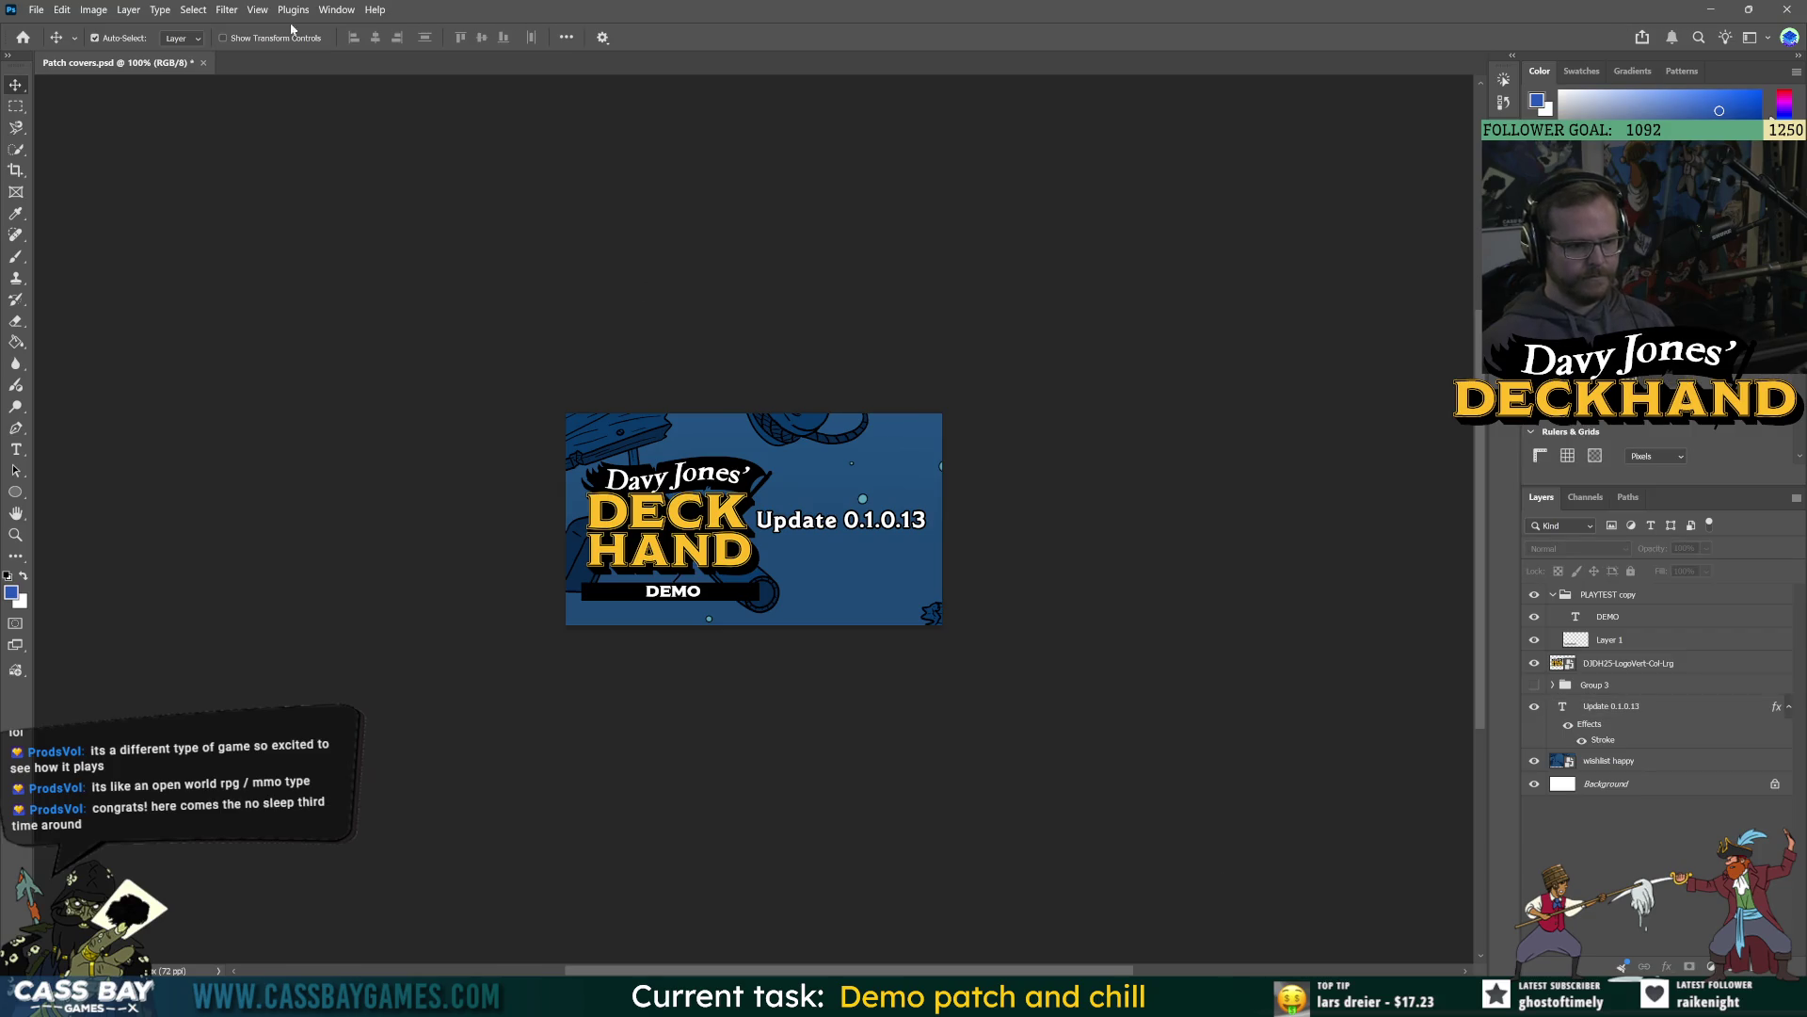
{"action": "left_click", "coordinate": [36, 9]}
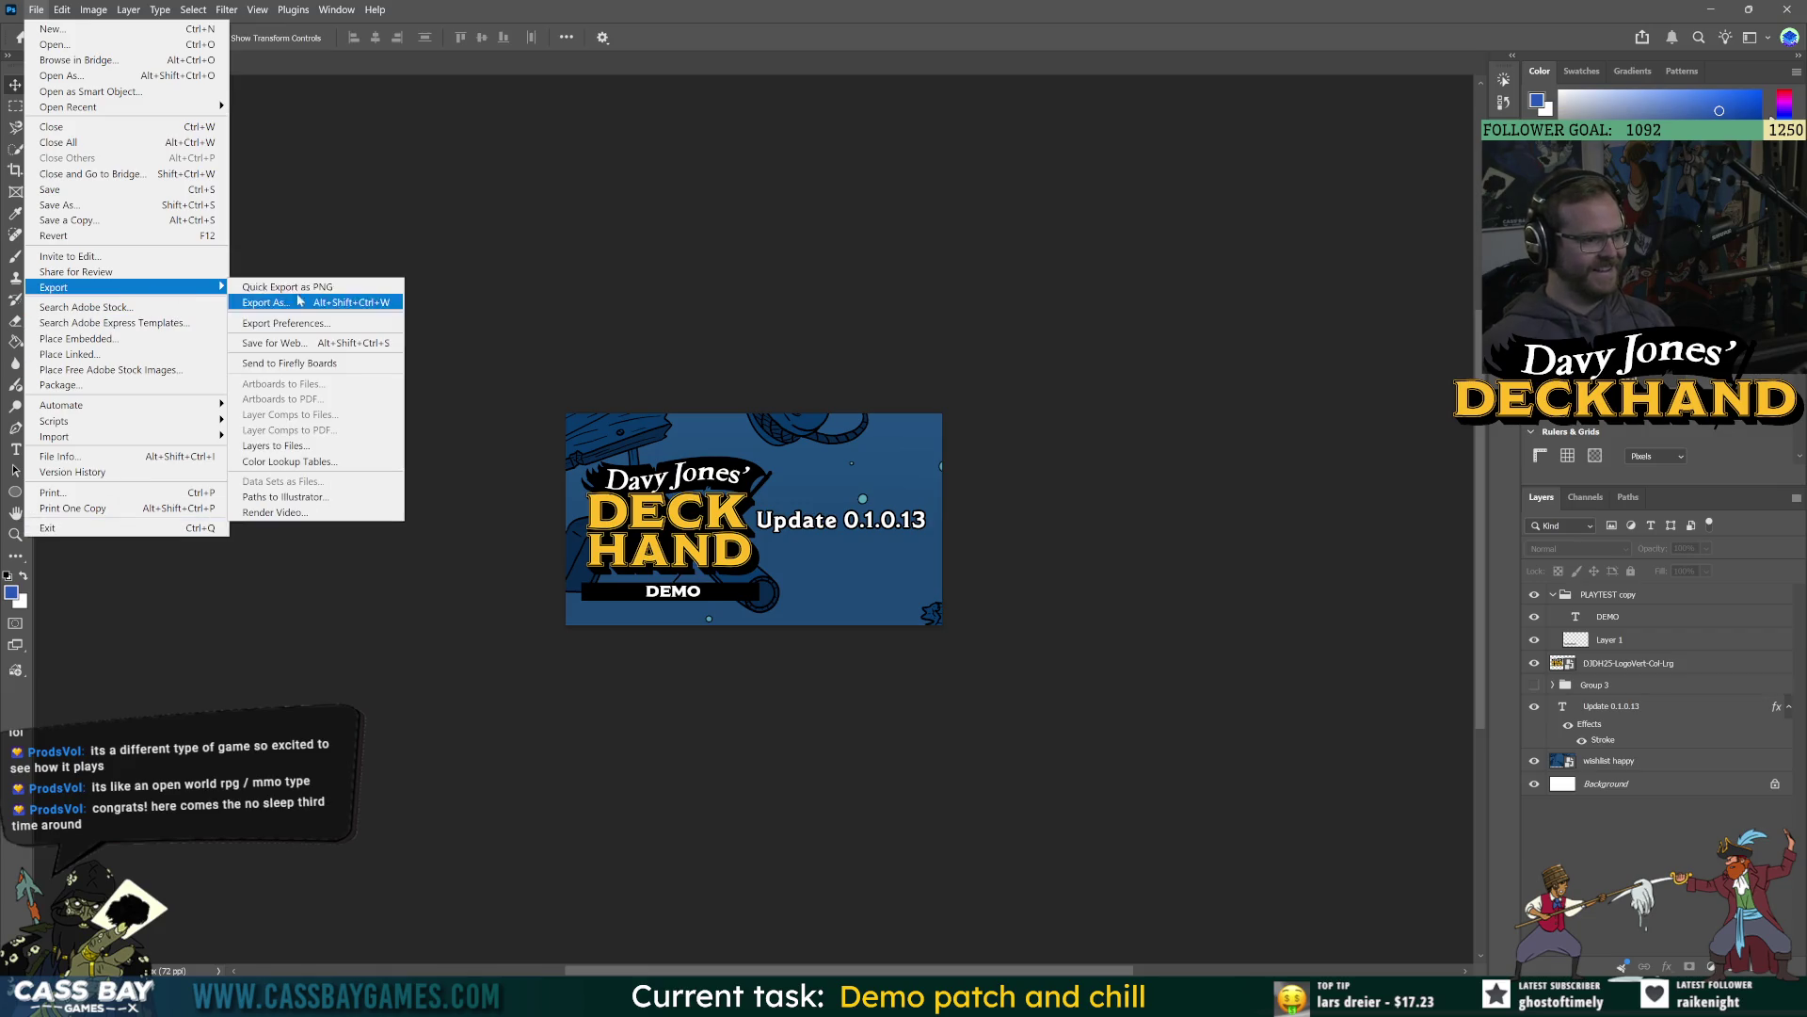
Export the cover image to Cass Bay Games > Steam Page > News updates > Patch covers.
{"action": "left_click", "coordinate": [299, 294]}
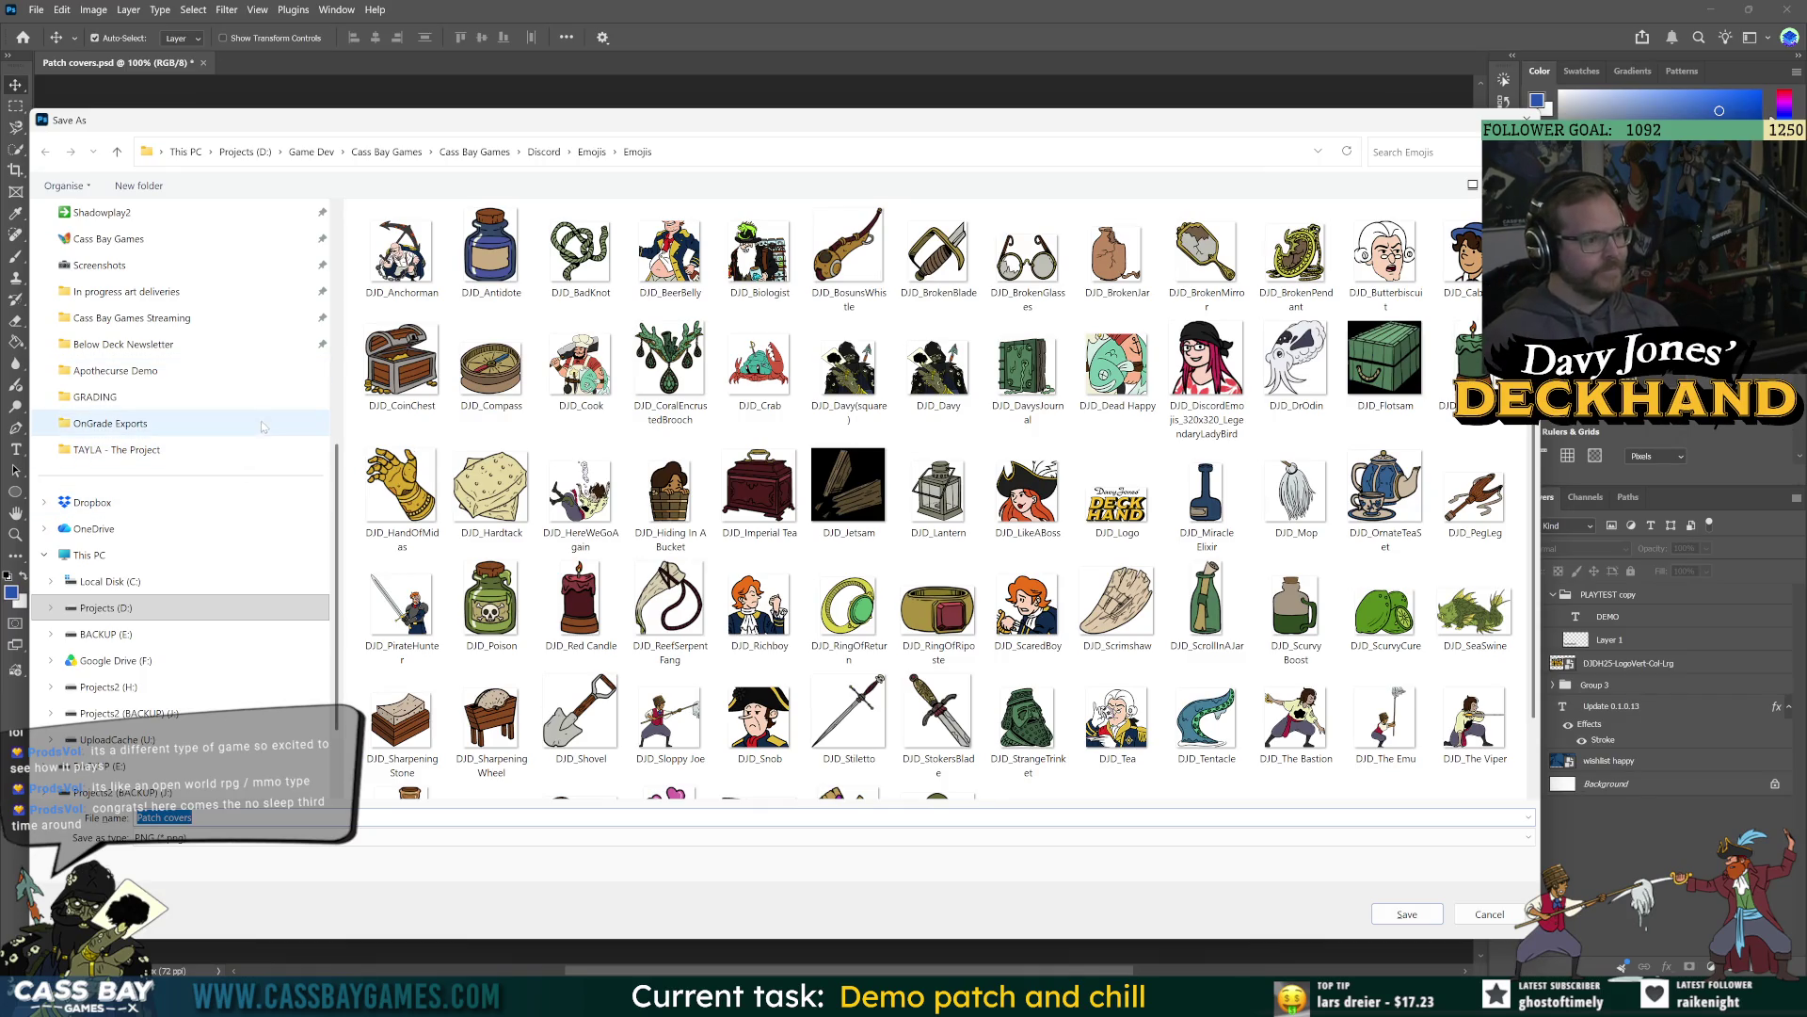
{"action": "scroll", "coordinate": [179, 527], "scroll_direction": "down", "scroll_amount": 2}
{"action": "scroll", "coordinate": [168, 565], "scroll_direction": "up", "scroll_amount": 4}
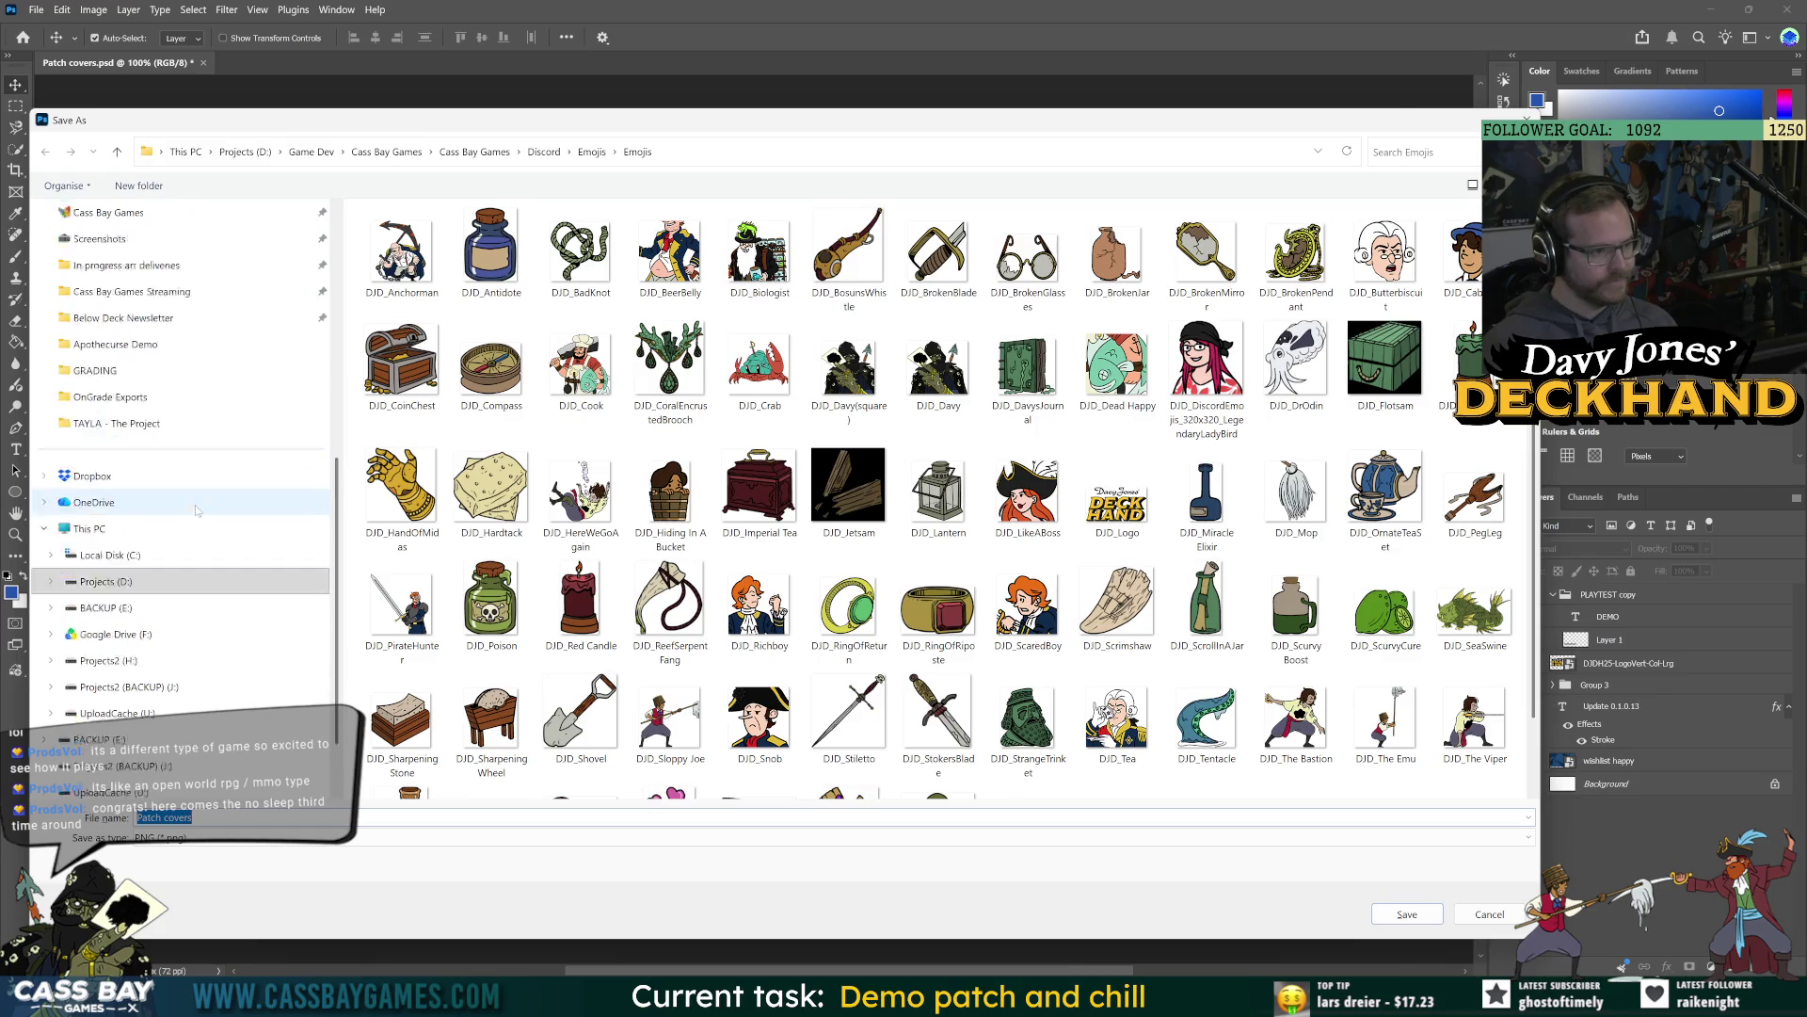
{"action": "left_click", "coordinate": [109, 449]}
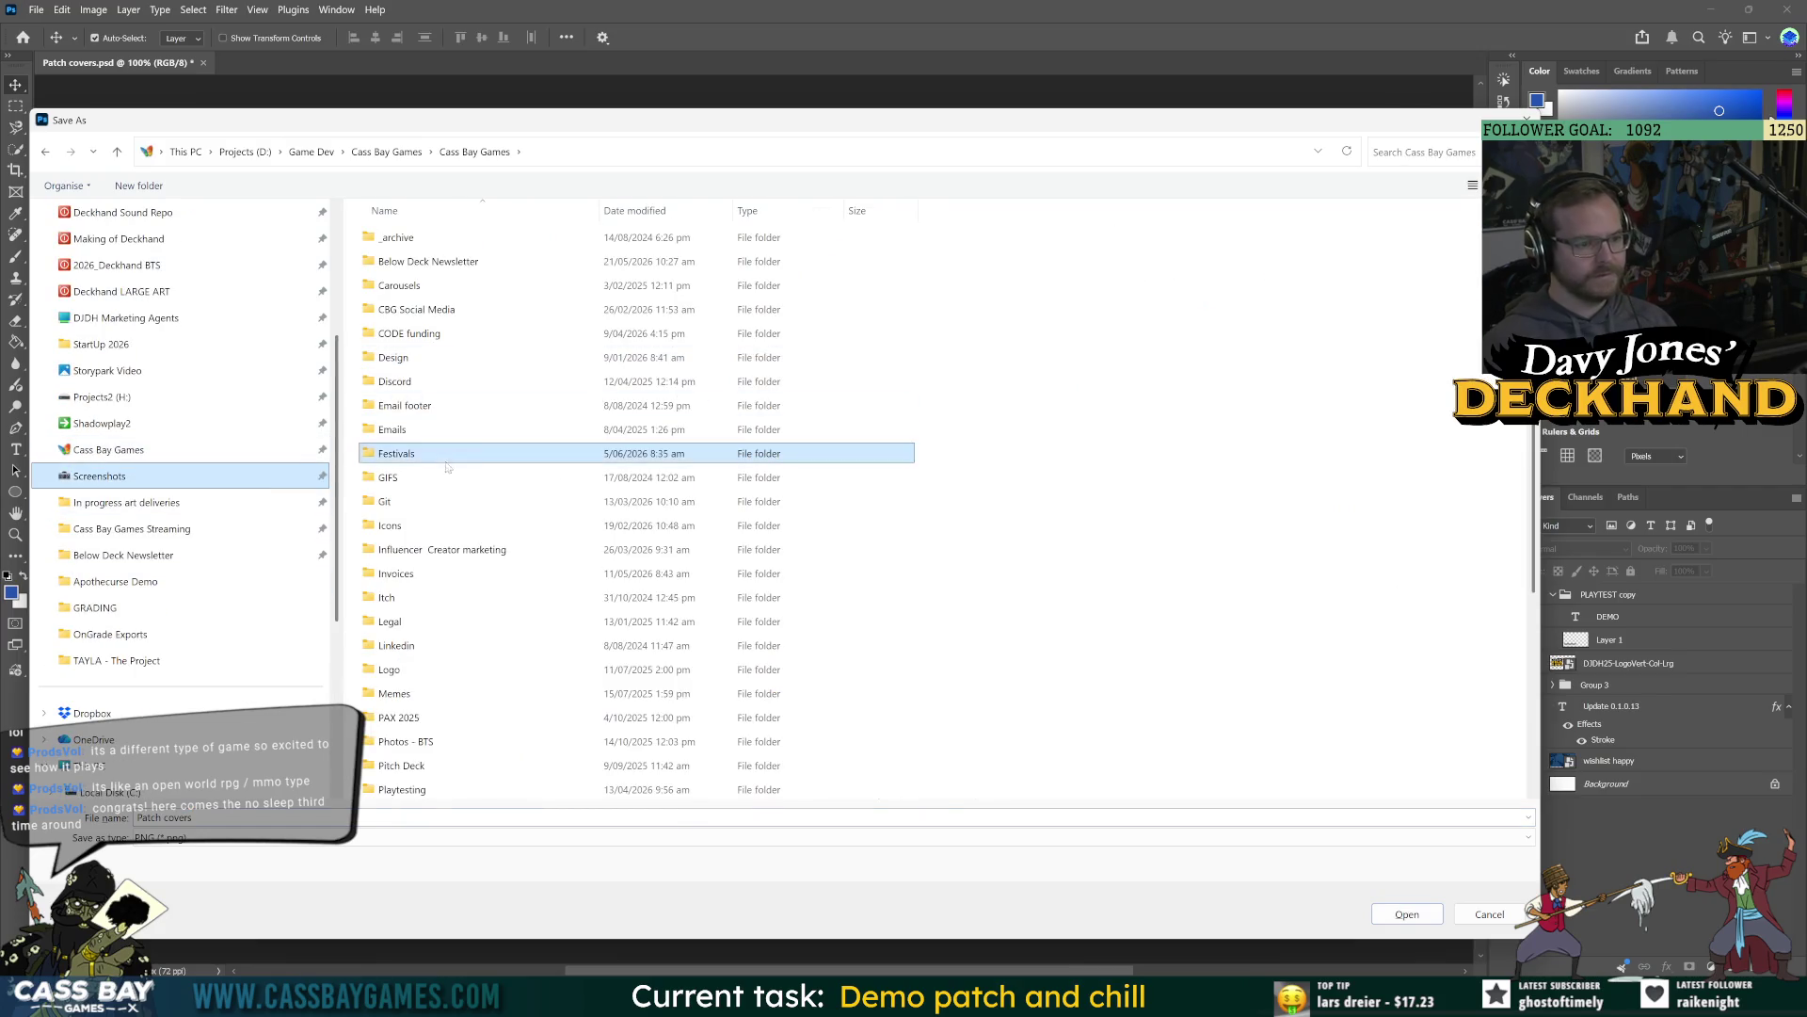
{"action": "scroll", "coordinate": [405, 650], "scroll_direction": "down", "scroll_amount": 4}
{"action": "left_click", "coordinate": [403, 647]}
{"action": "double_click", "coordinate": [401, 650]}
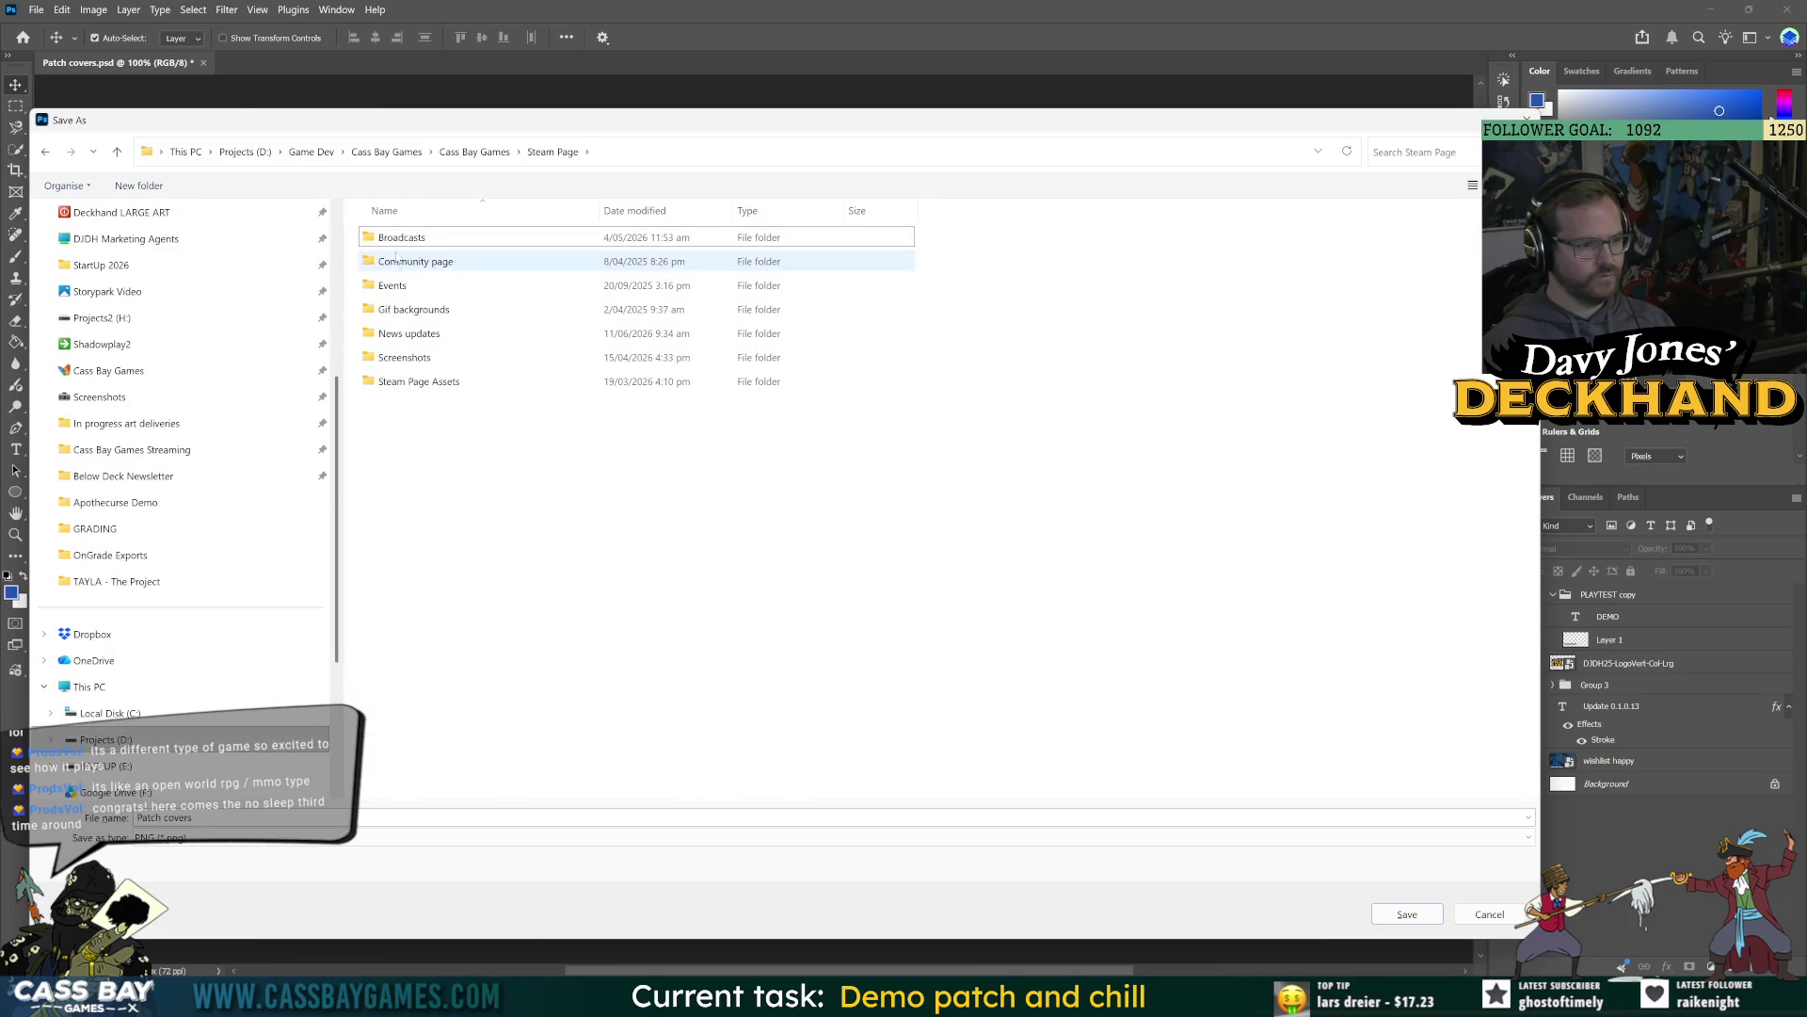
{"action": "double_click", "coordinate": [404, 333]}
{"action": "double_click", "coordinate": [401, 263]}
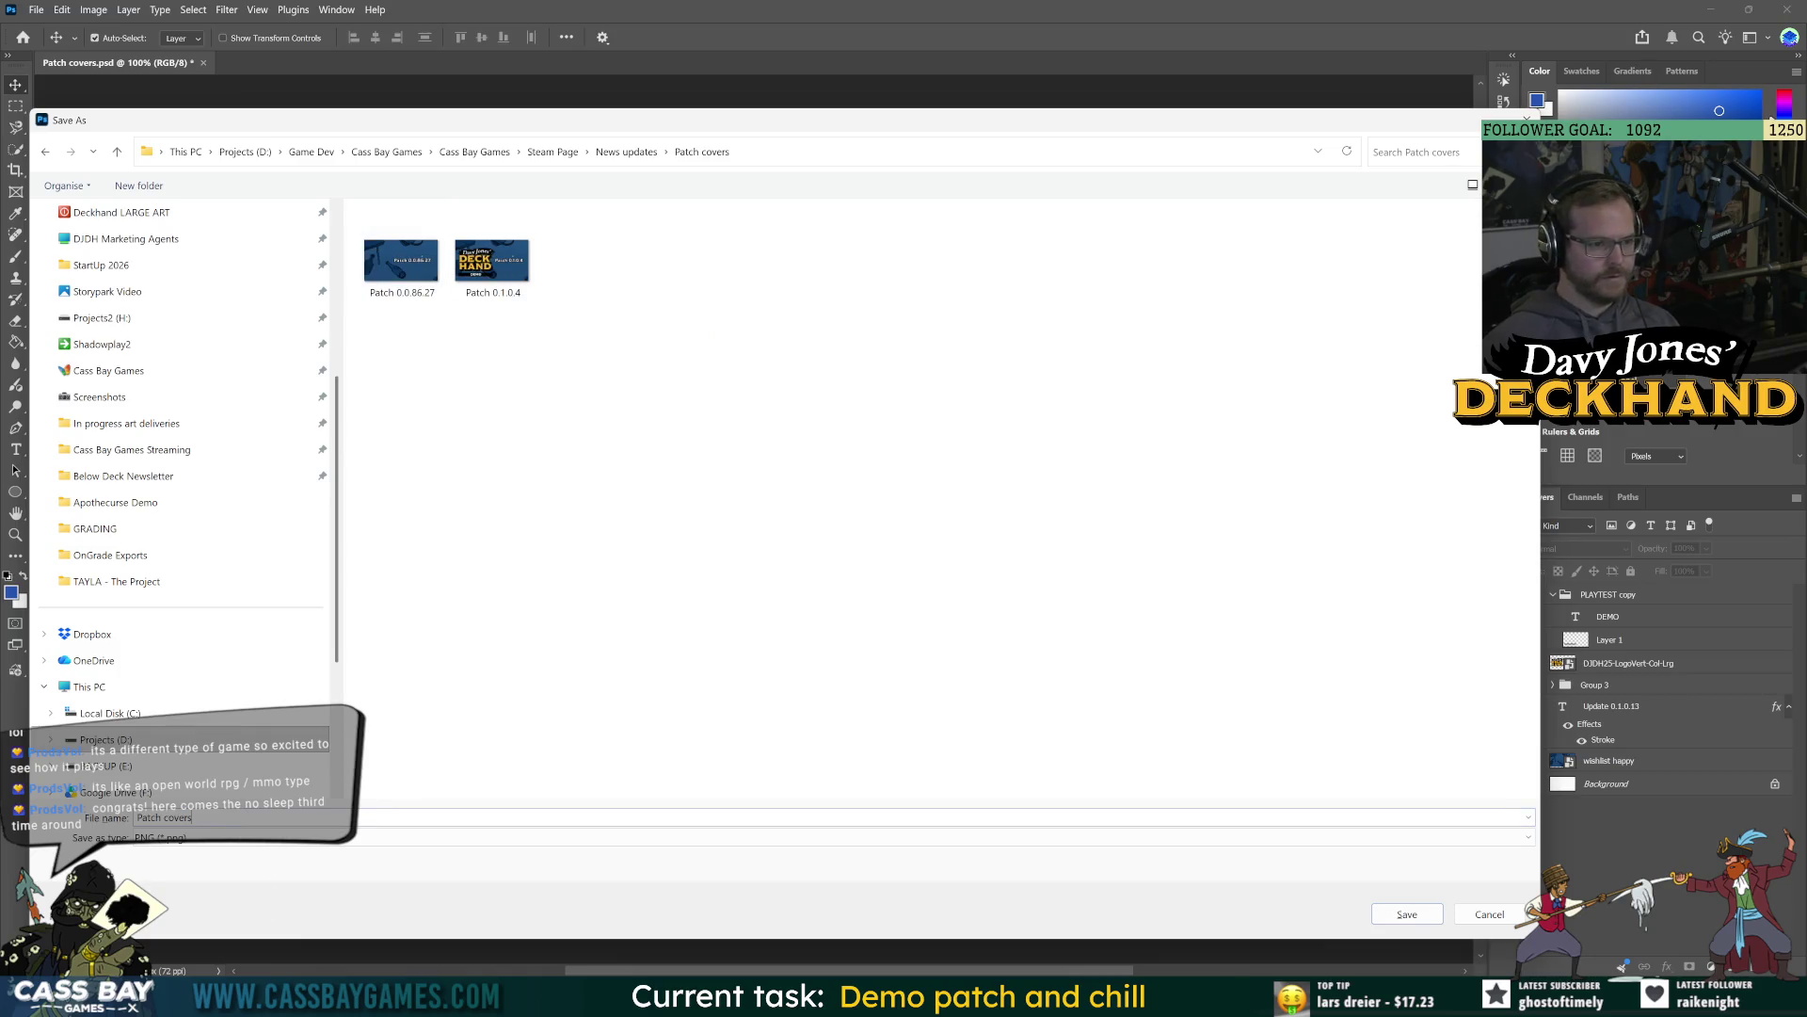
Save the export as '0.1.0.13' and return to the Steamworks build-live confirmation.
{"action": "type", "text": "0.1.0.13"}
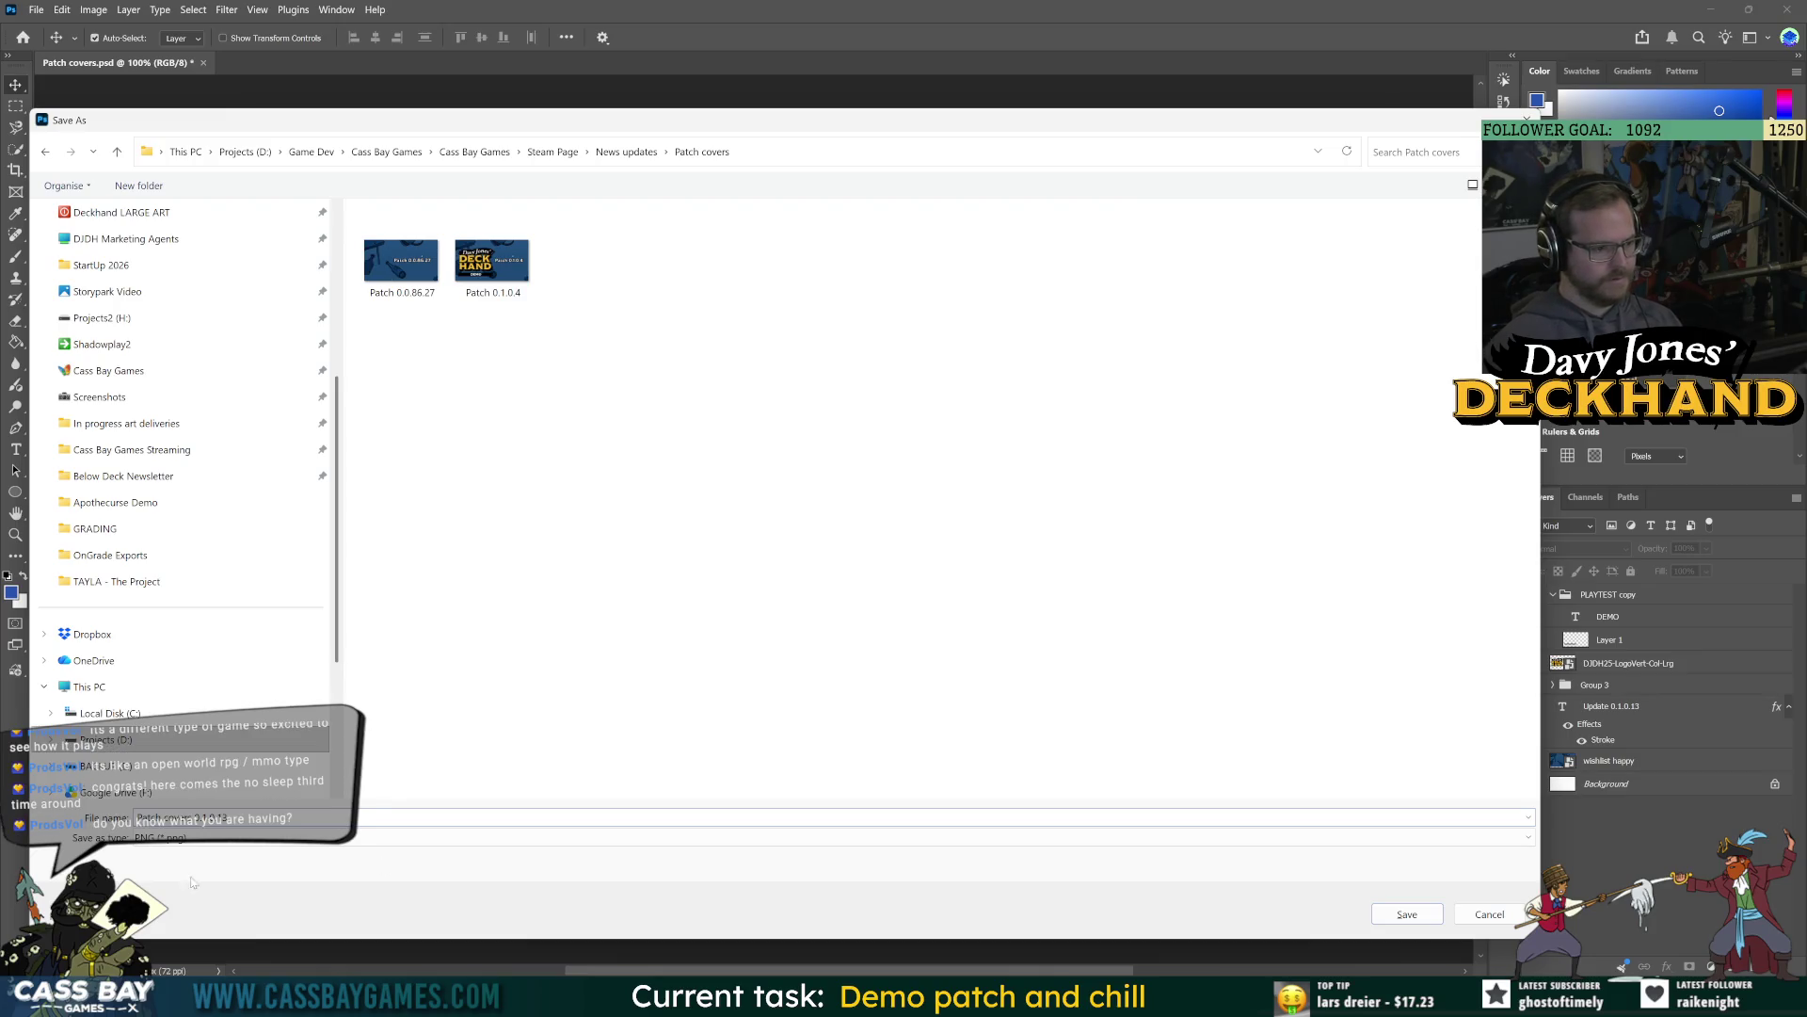
{"action": "key", "text": "Return"}
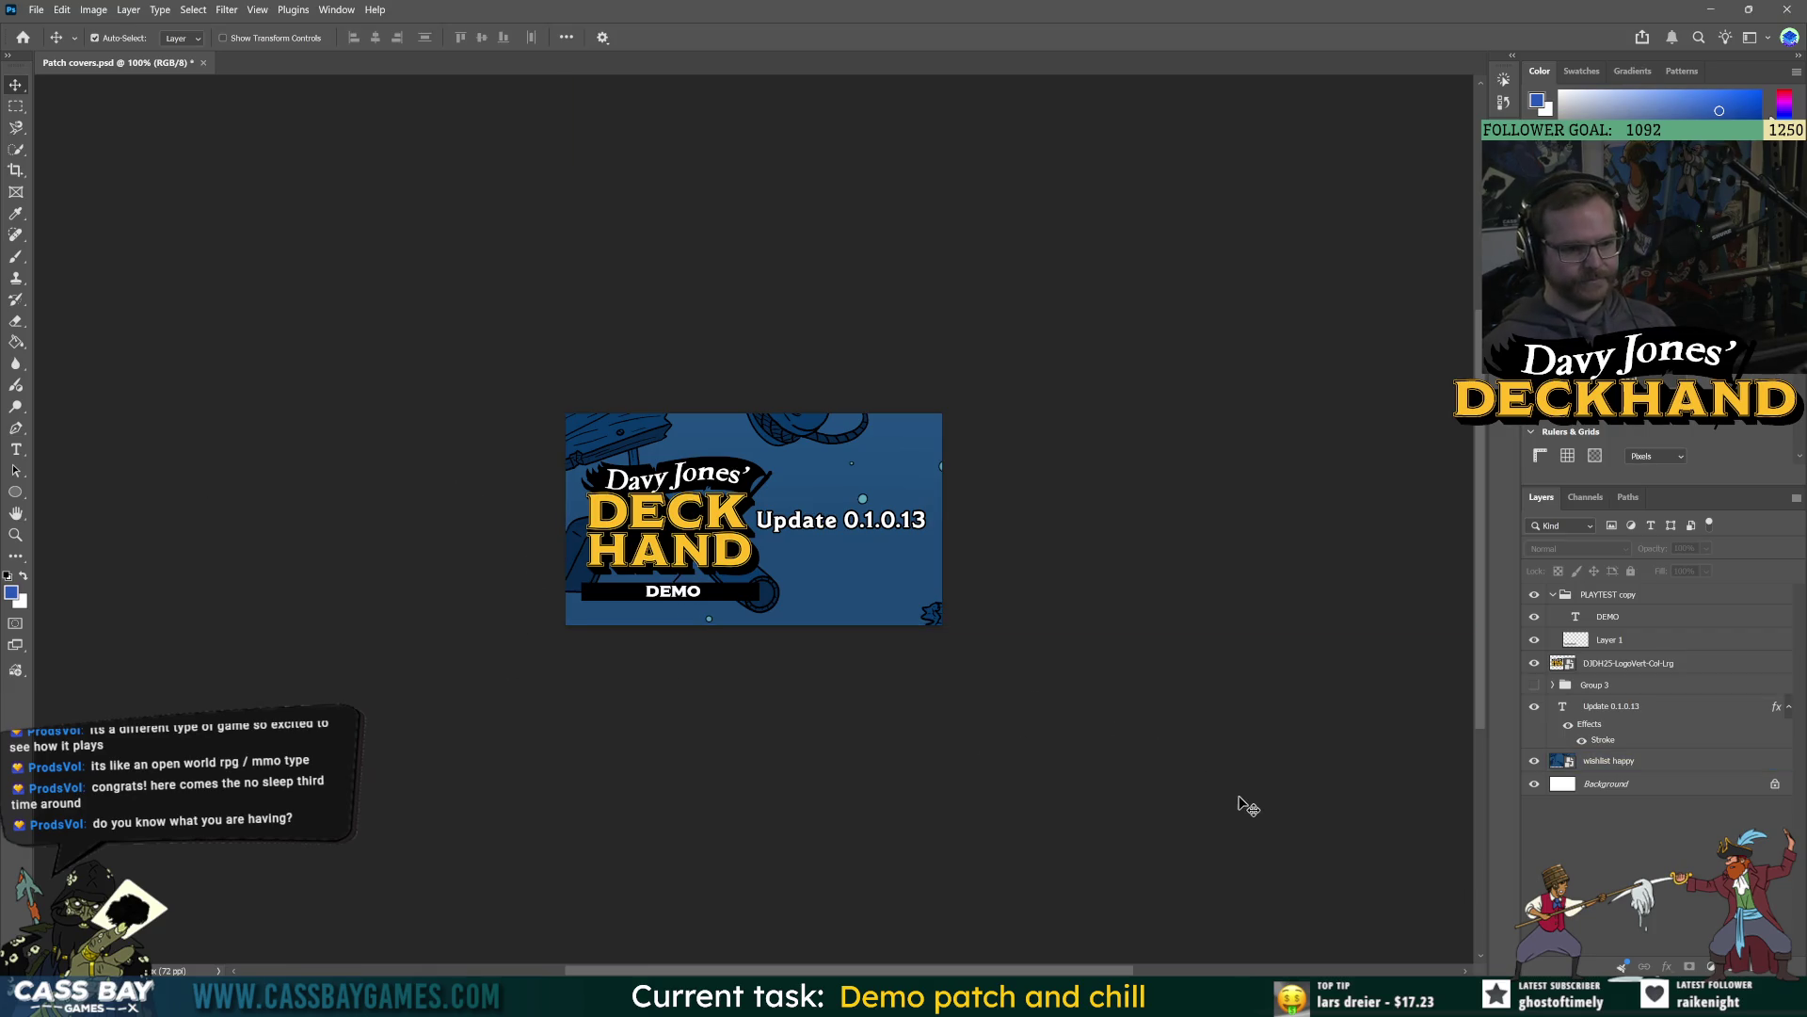
{"action": "left_click", "coordinate": [1167, 998]}
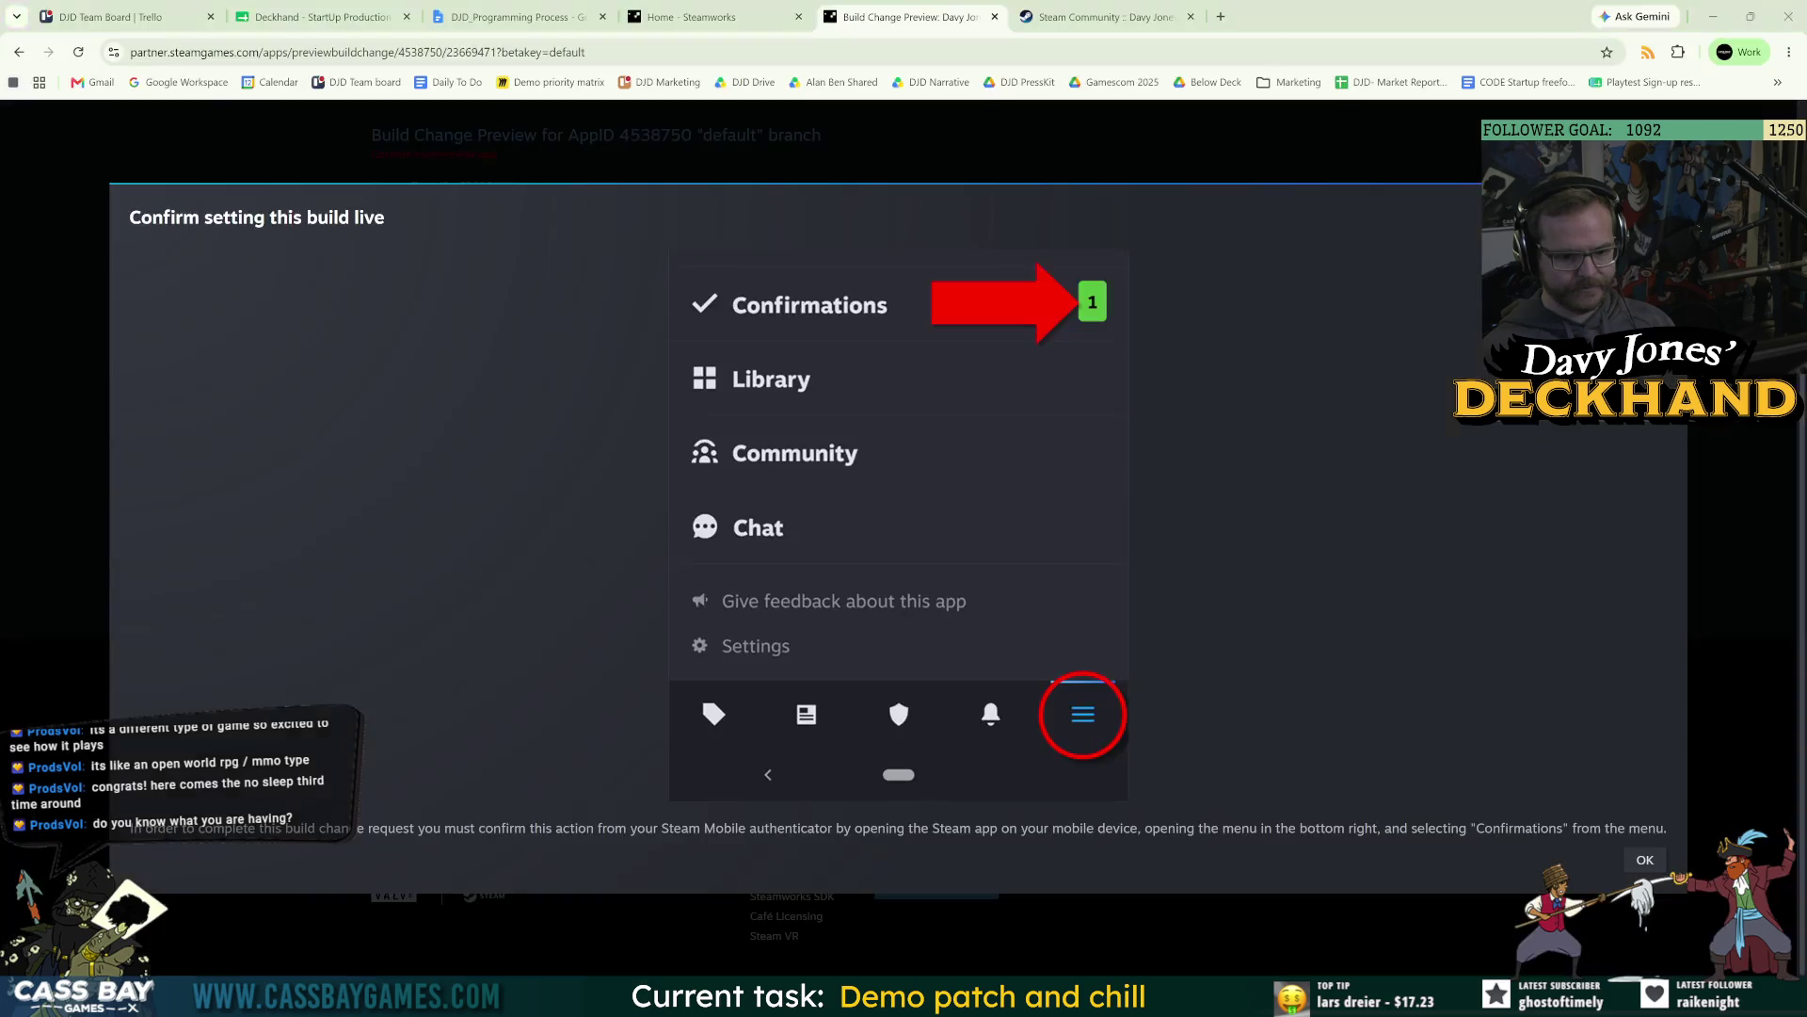
Dismiss the build-live notice, prepare for publishing, and enter STEAMWORKS as the confirmation code.
{"action": "left_click", "coordinate": [1646, 860]}
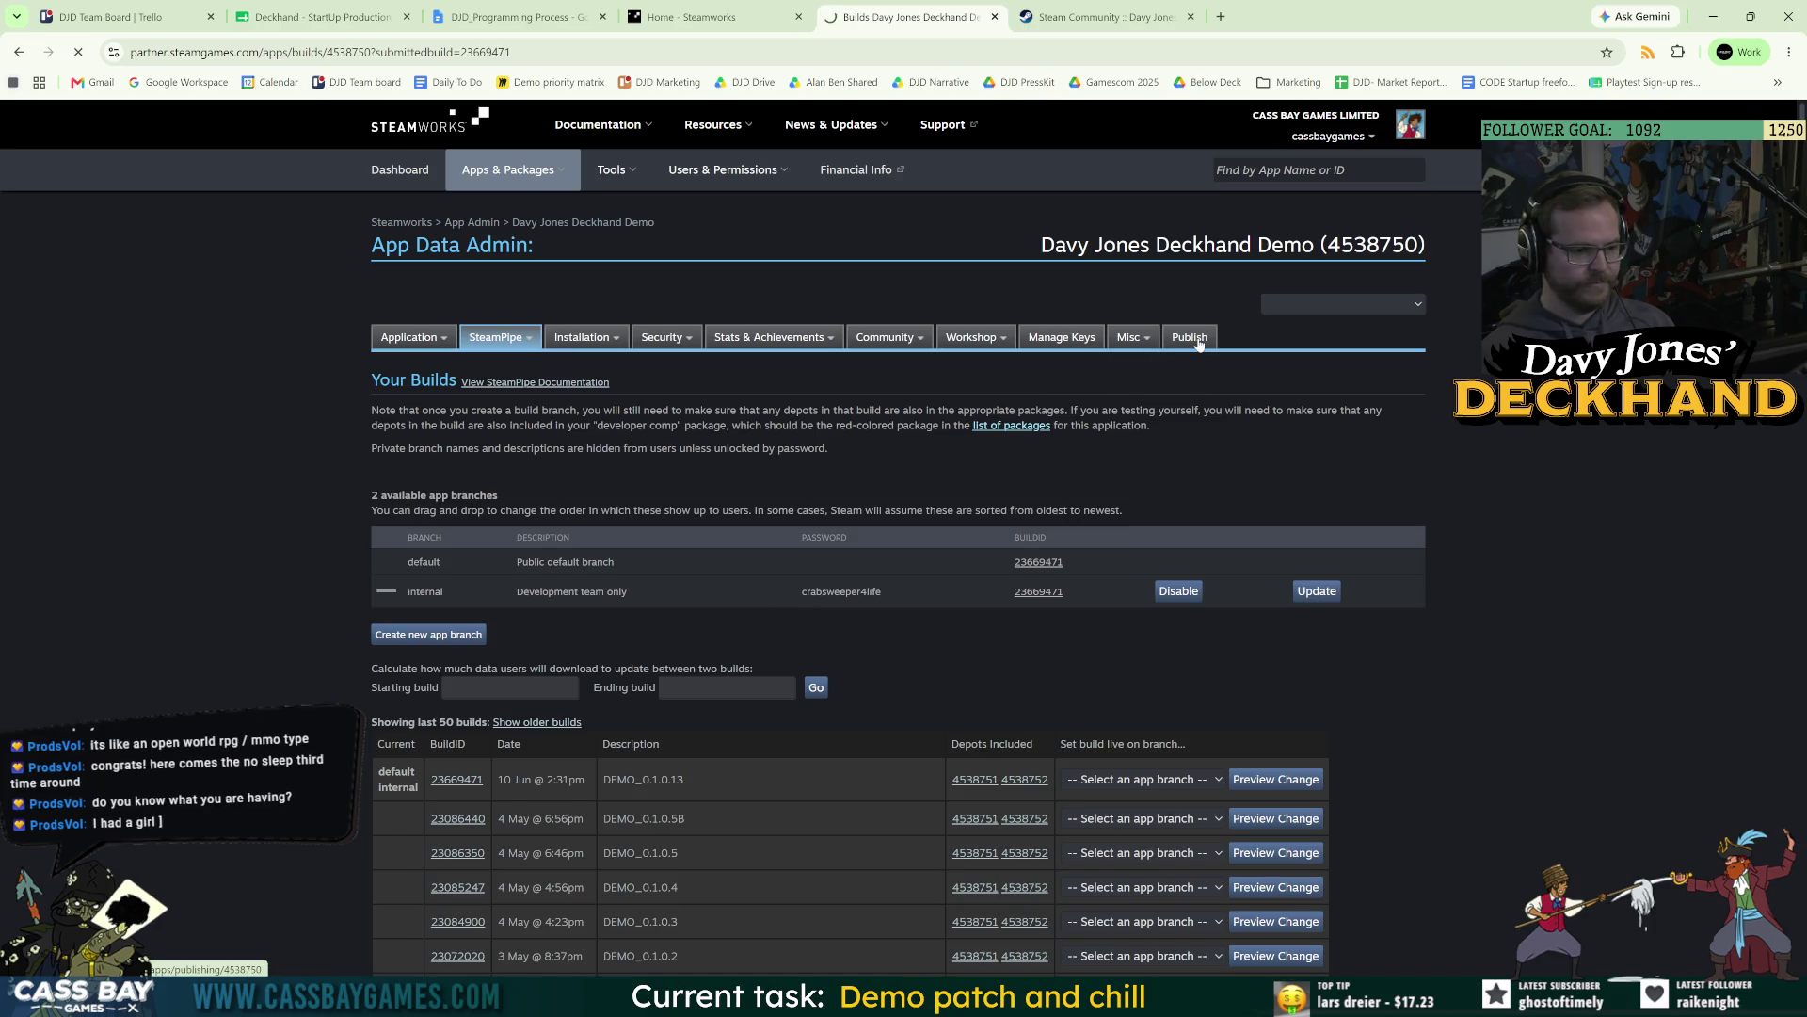
{"action": "left_click", "coordinate": [426, 590]}
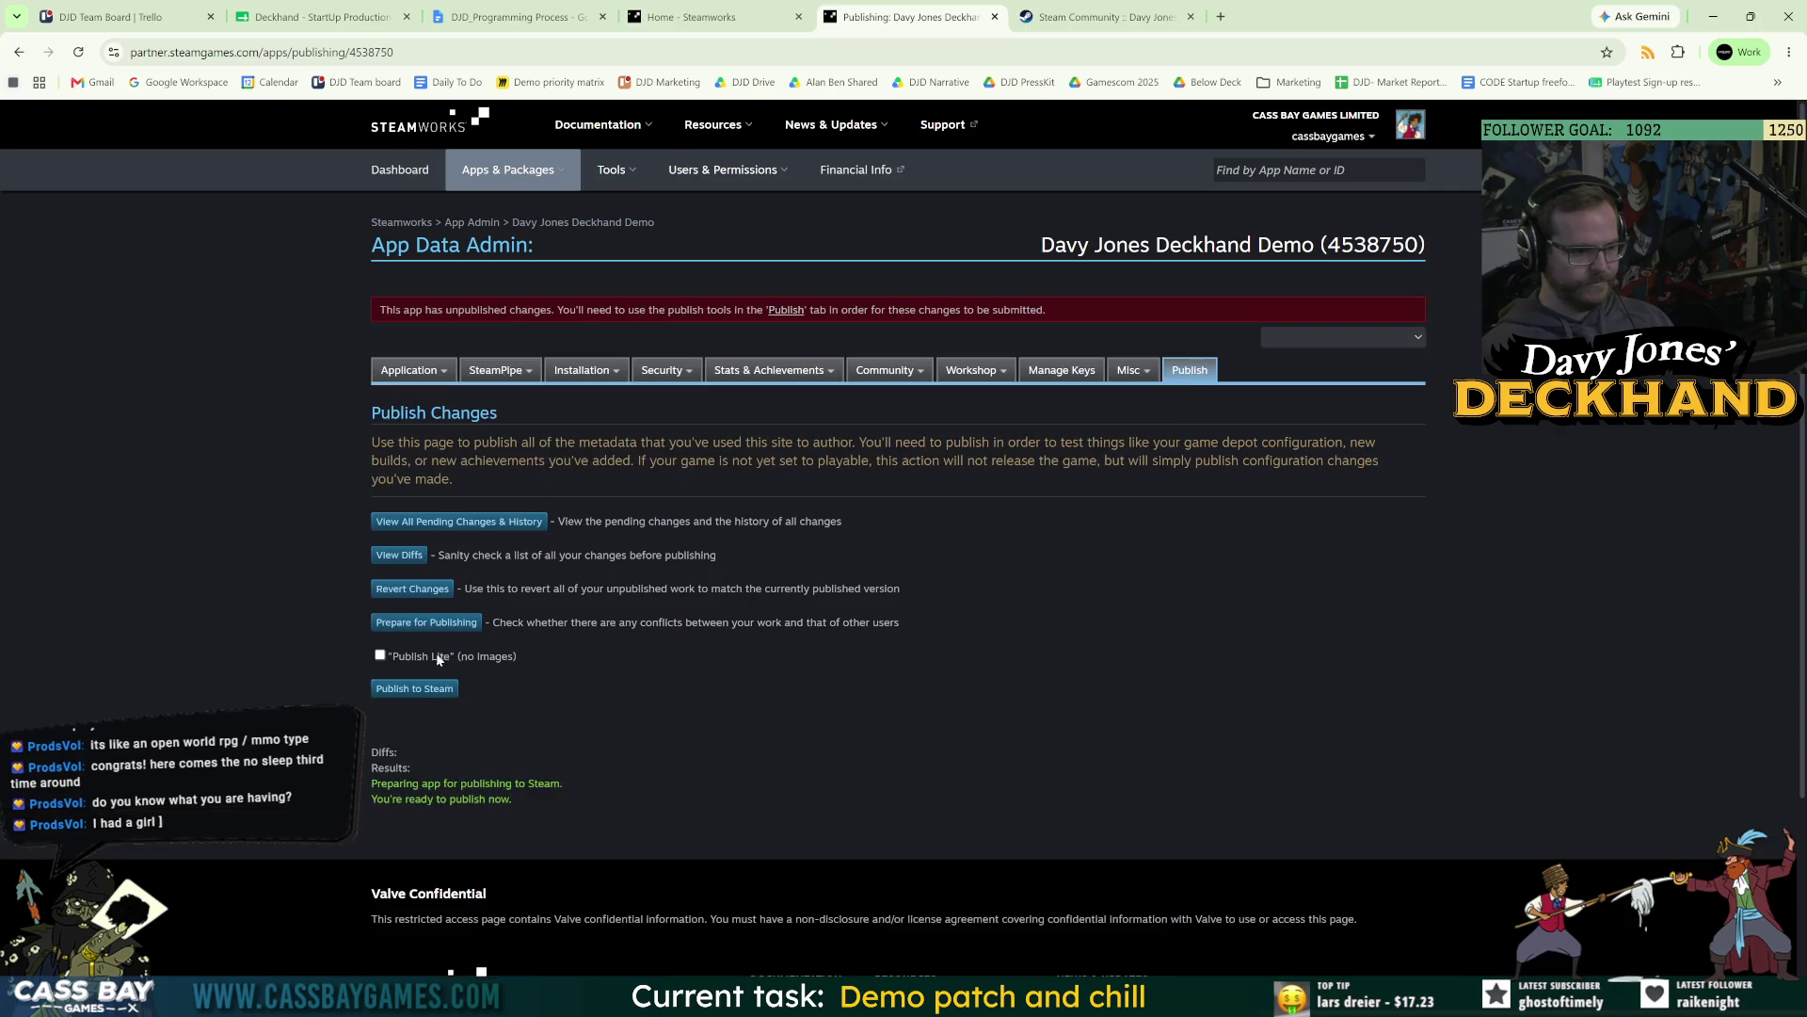
{"action": "left_click", "coordinate": [416, 688]}
{"action": "left_click", "coordinate": [419, 740]}
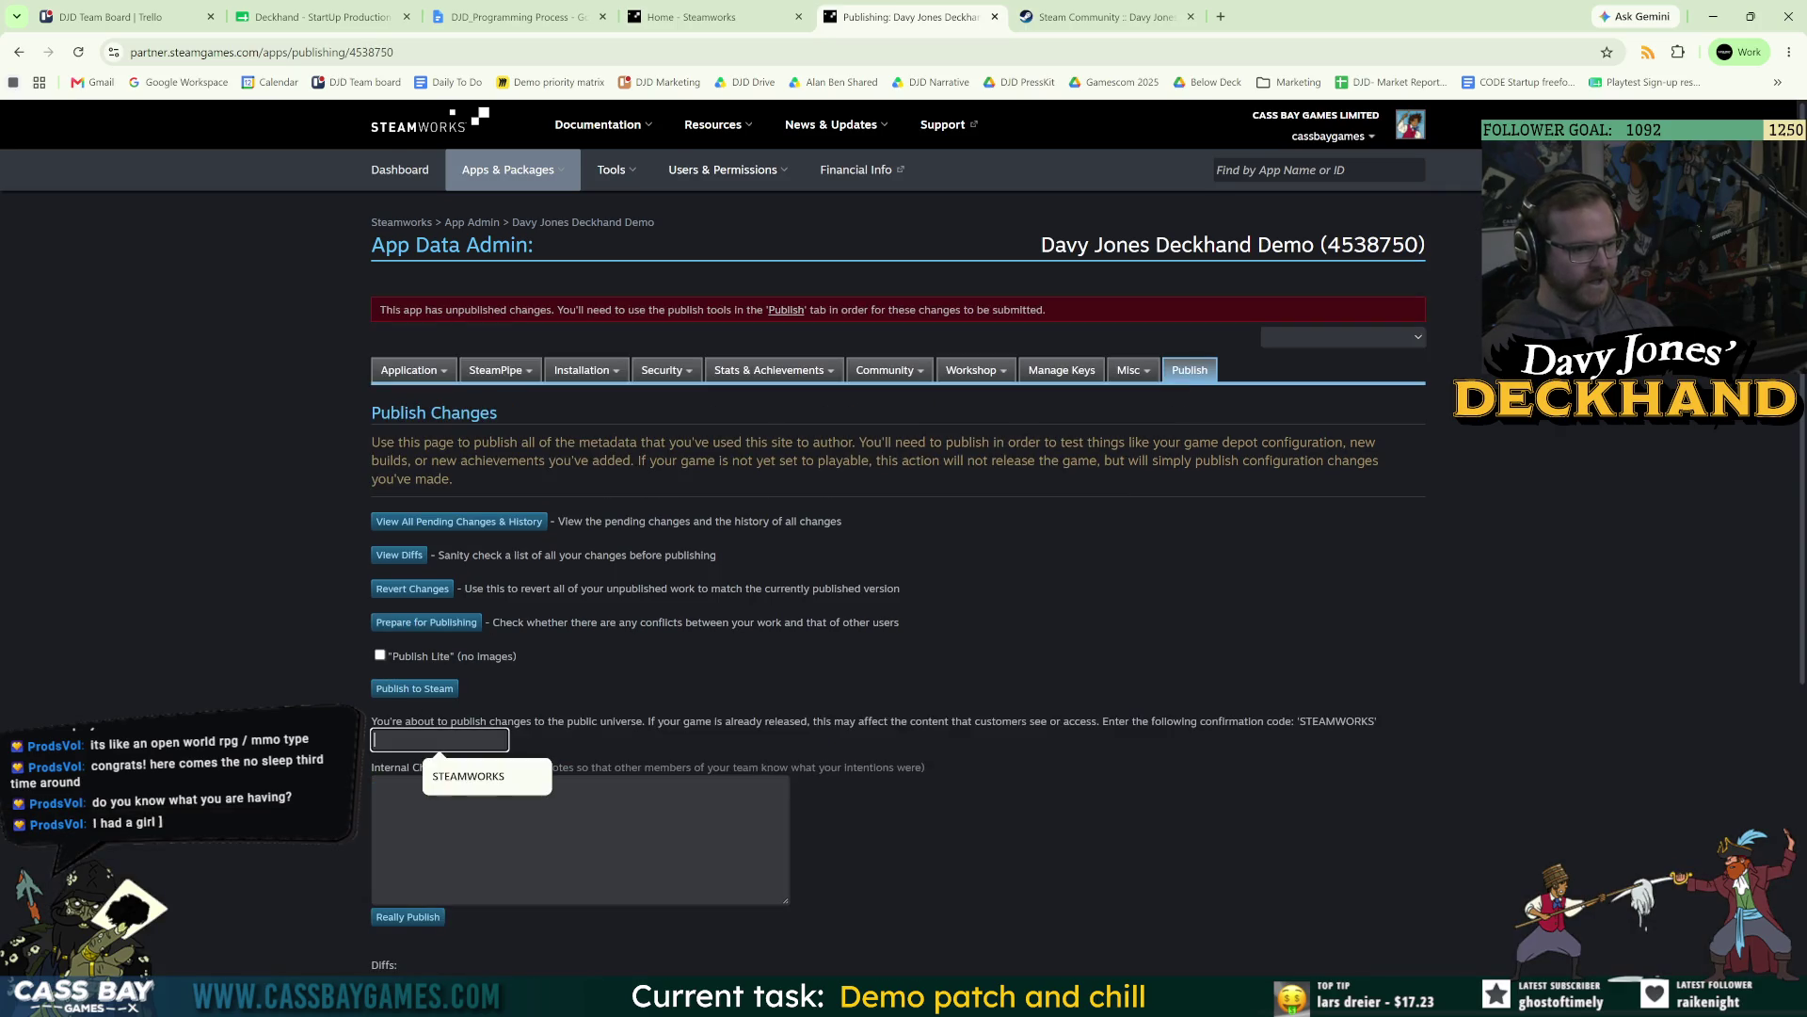
{"action": "type", "text": "STEAMWORKS"}
Leave the internal change notes empty and confirm publishing the changes to Steam.
{"action": "left_click", "coordinate": [530, 785]}
{"action": "scroll", "coordinate": [531, 785], "scroll_direction": "down", "scroll_amount": 4}
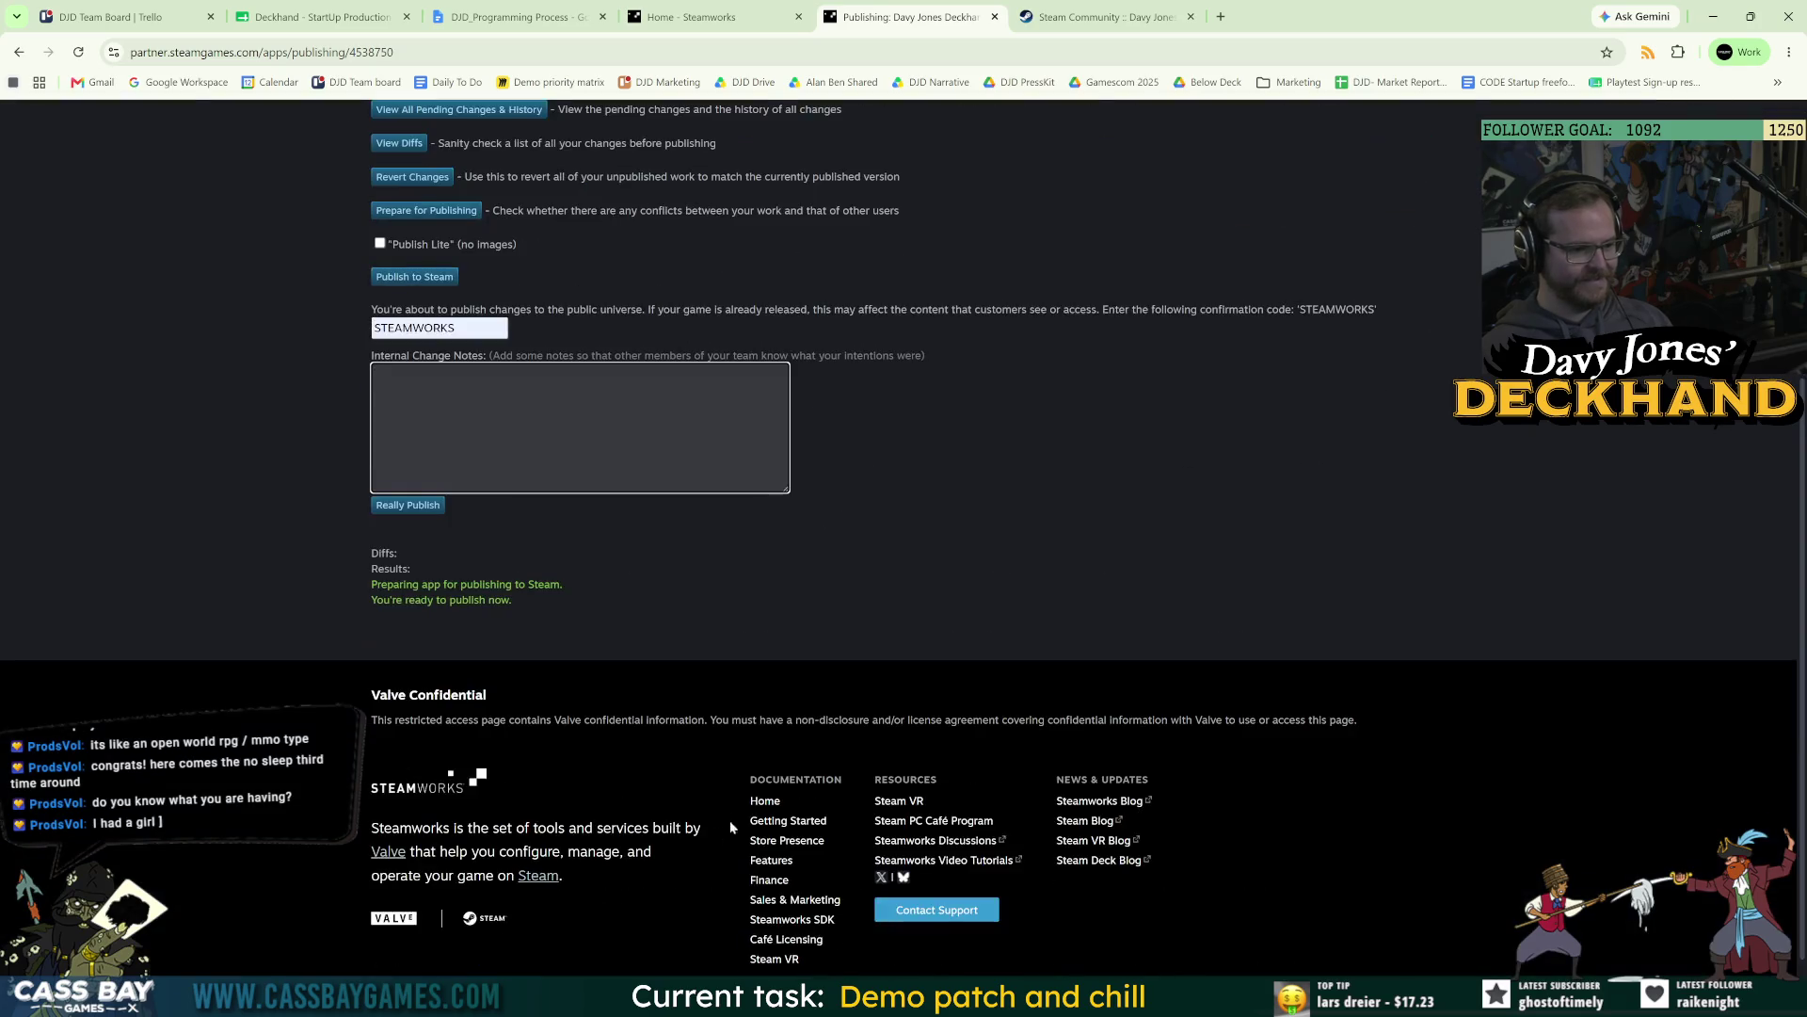
{"action": "scroll", "coordinate": [731, 821], "scroll_direction": "up", "scroll_amount": 4}
{"action": "scroll", "coordinate": [258, 691], "scroll_direction": "down", "scroll_amount": 5}
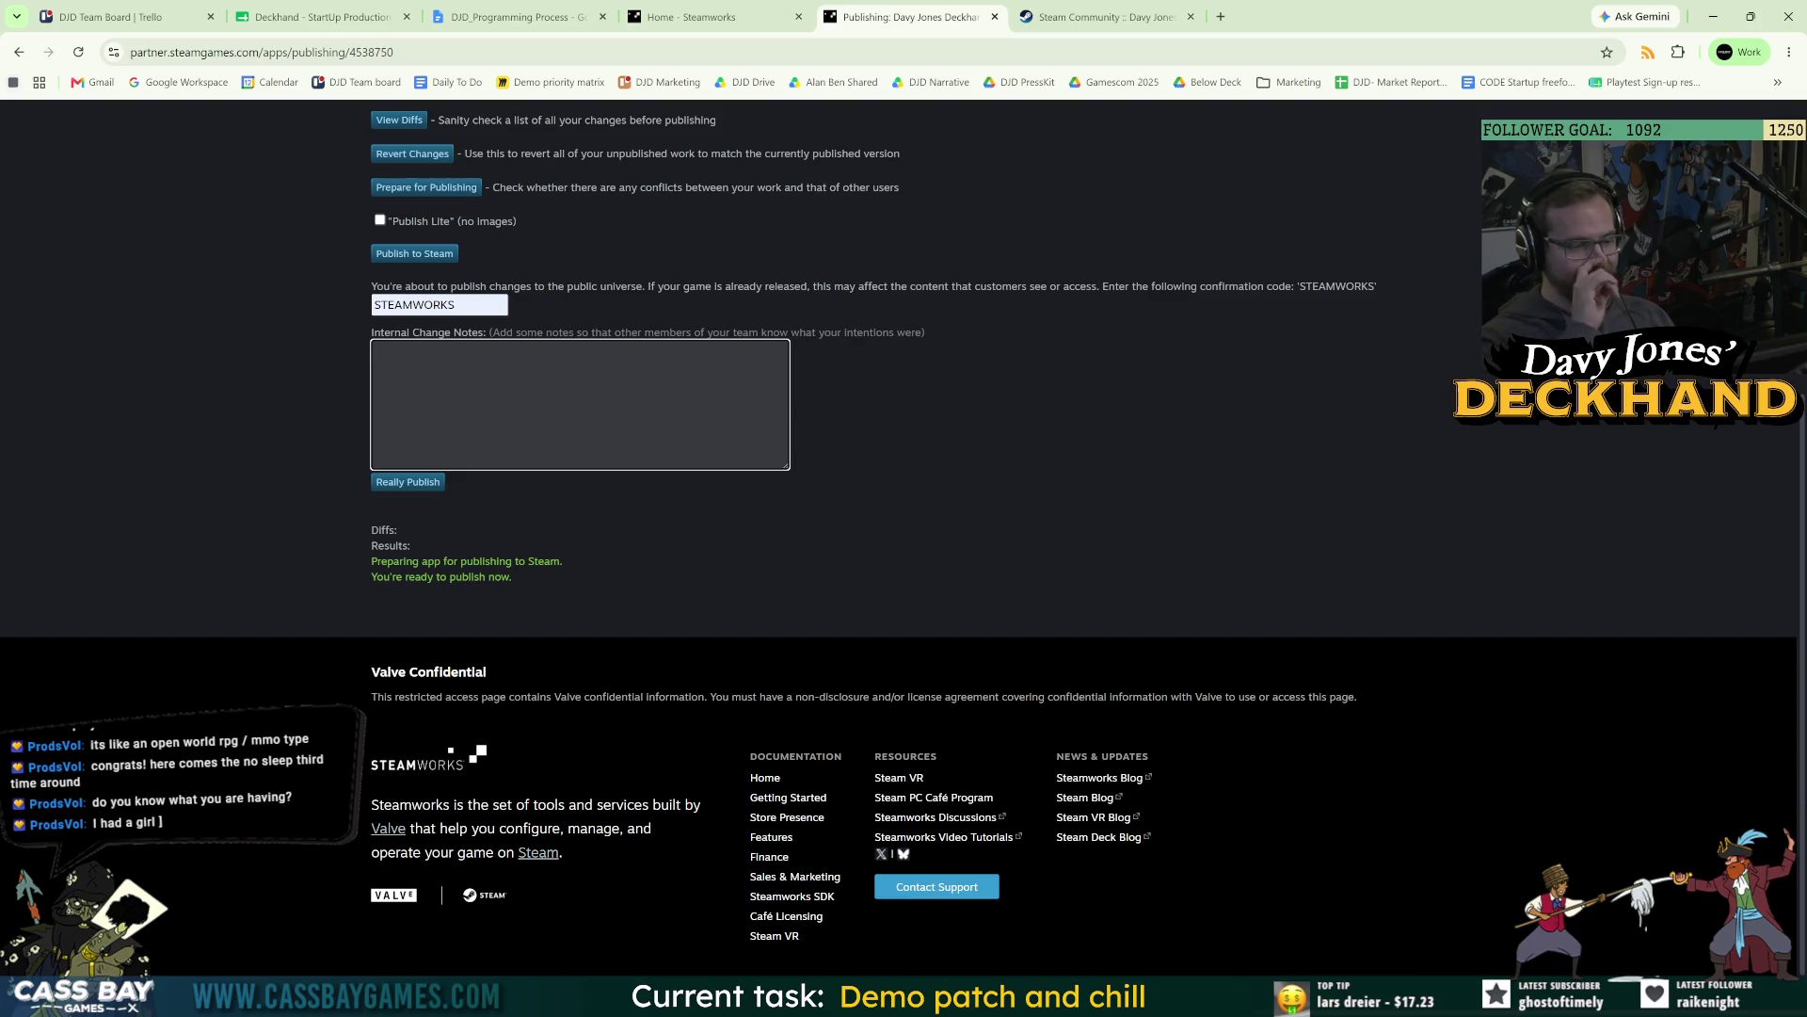
{"action": "scroll", "coordinate": [308, 387], "scroll_direction": "up", "scroll_amount": 2}
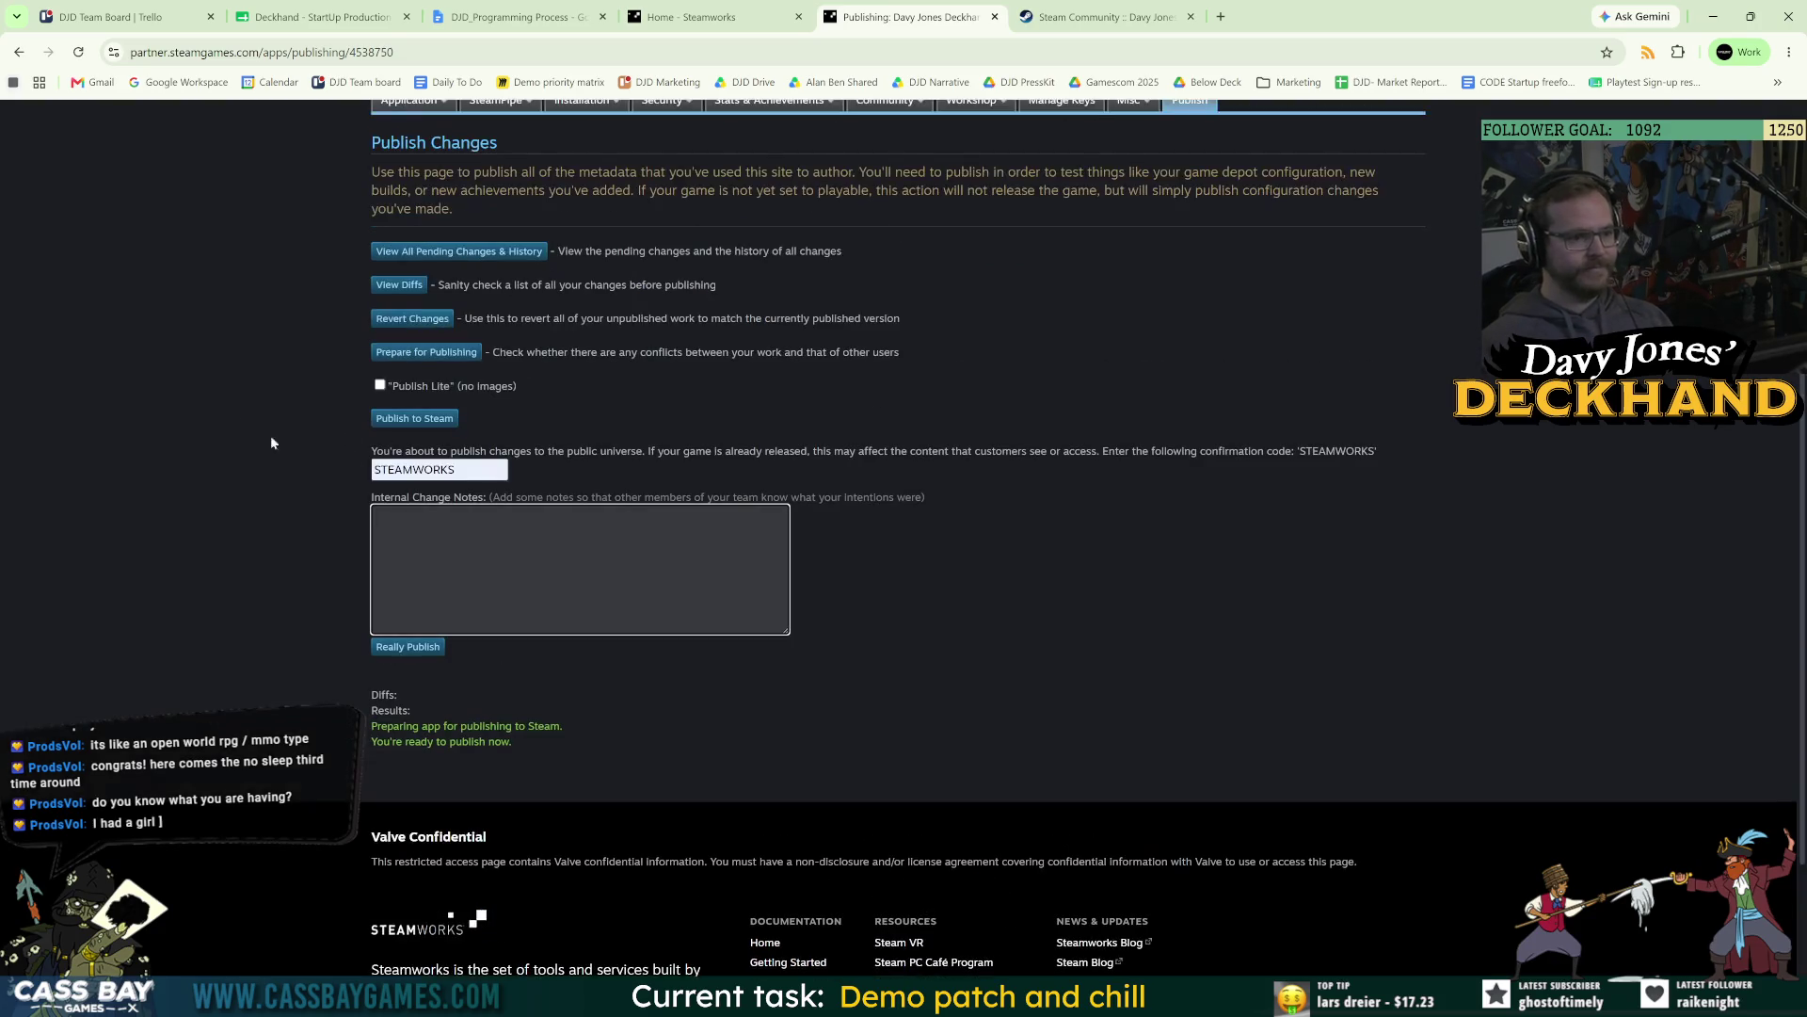
{"action": "left_click", "coordinate": [524, 405]}
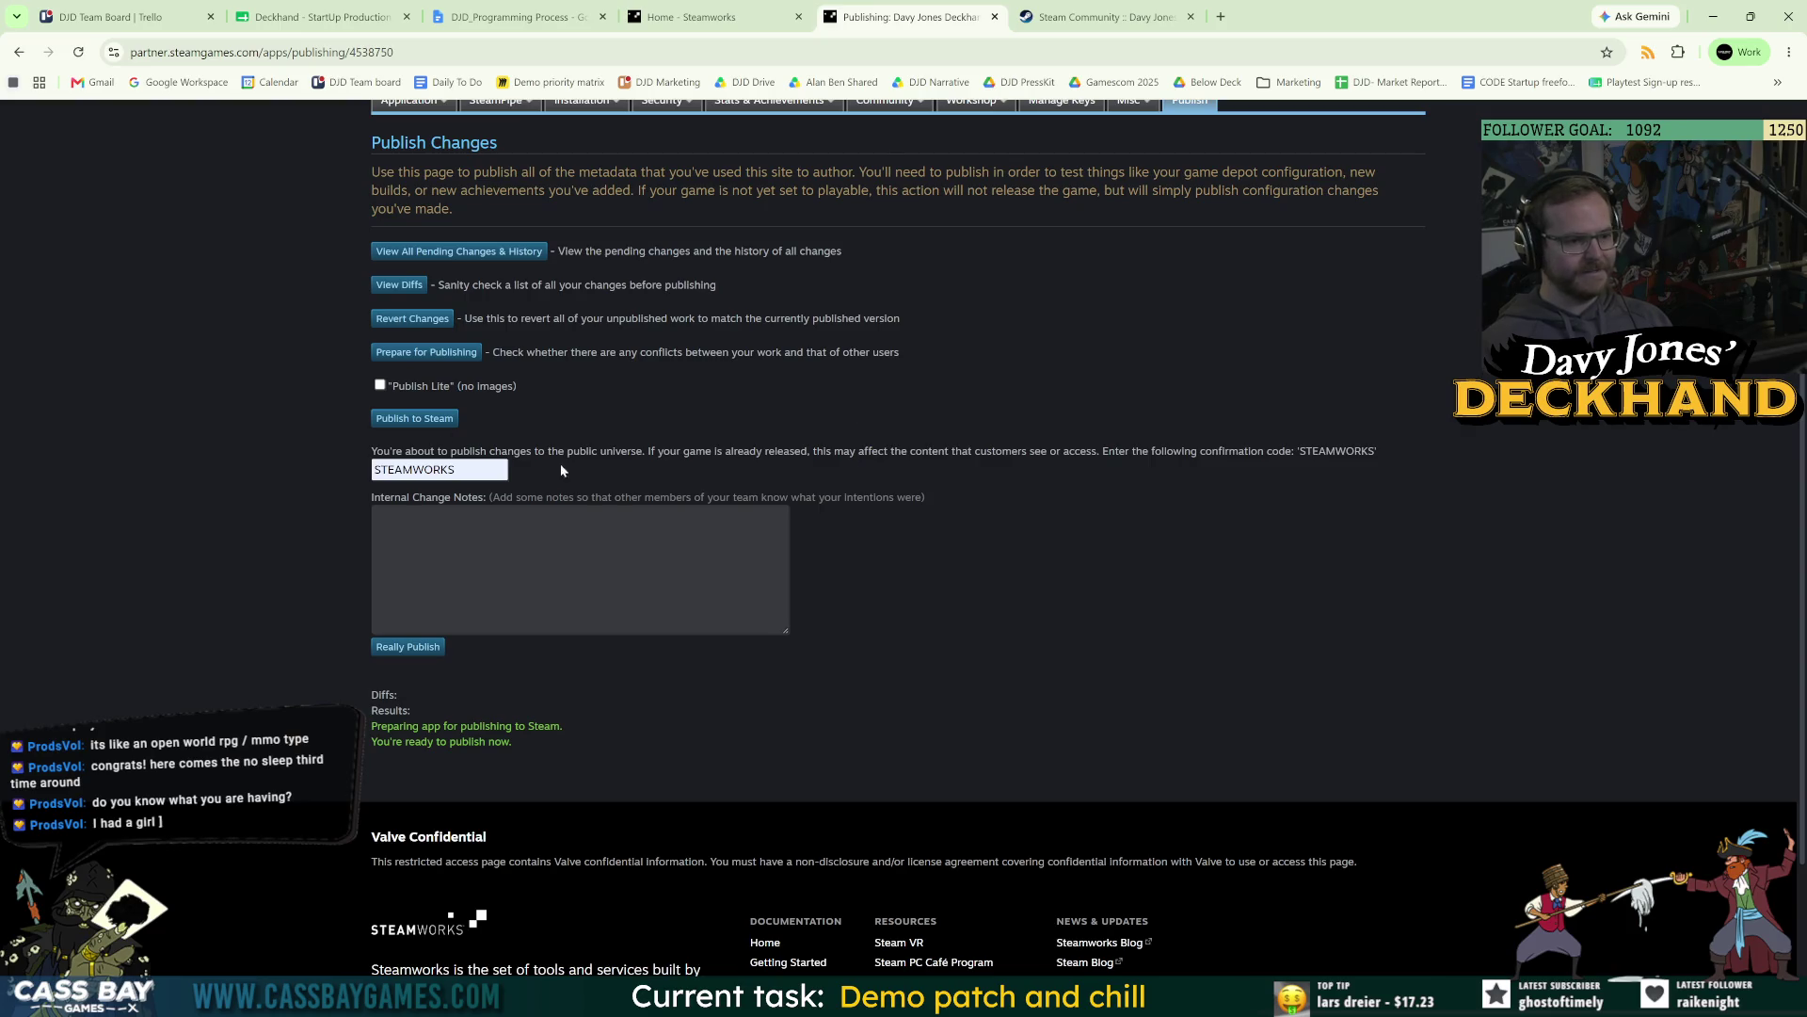
{"action": "left_click", "coordinate": [375, 515]}
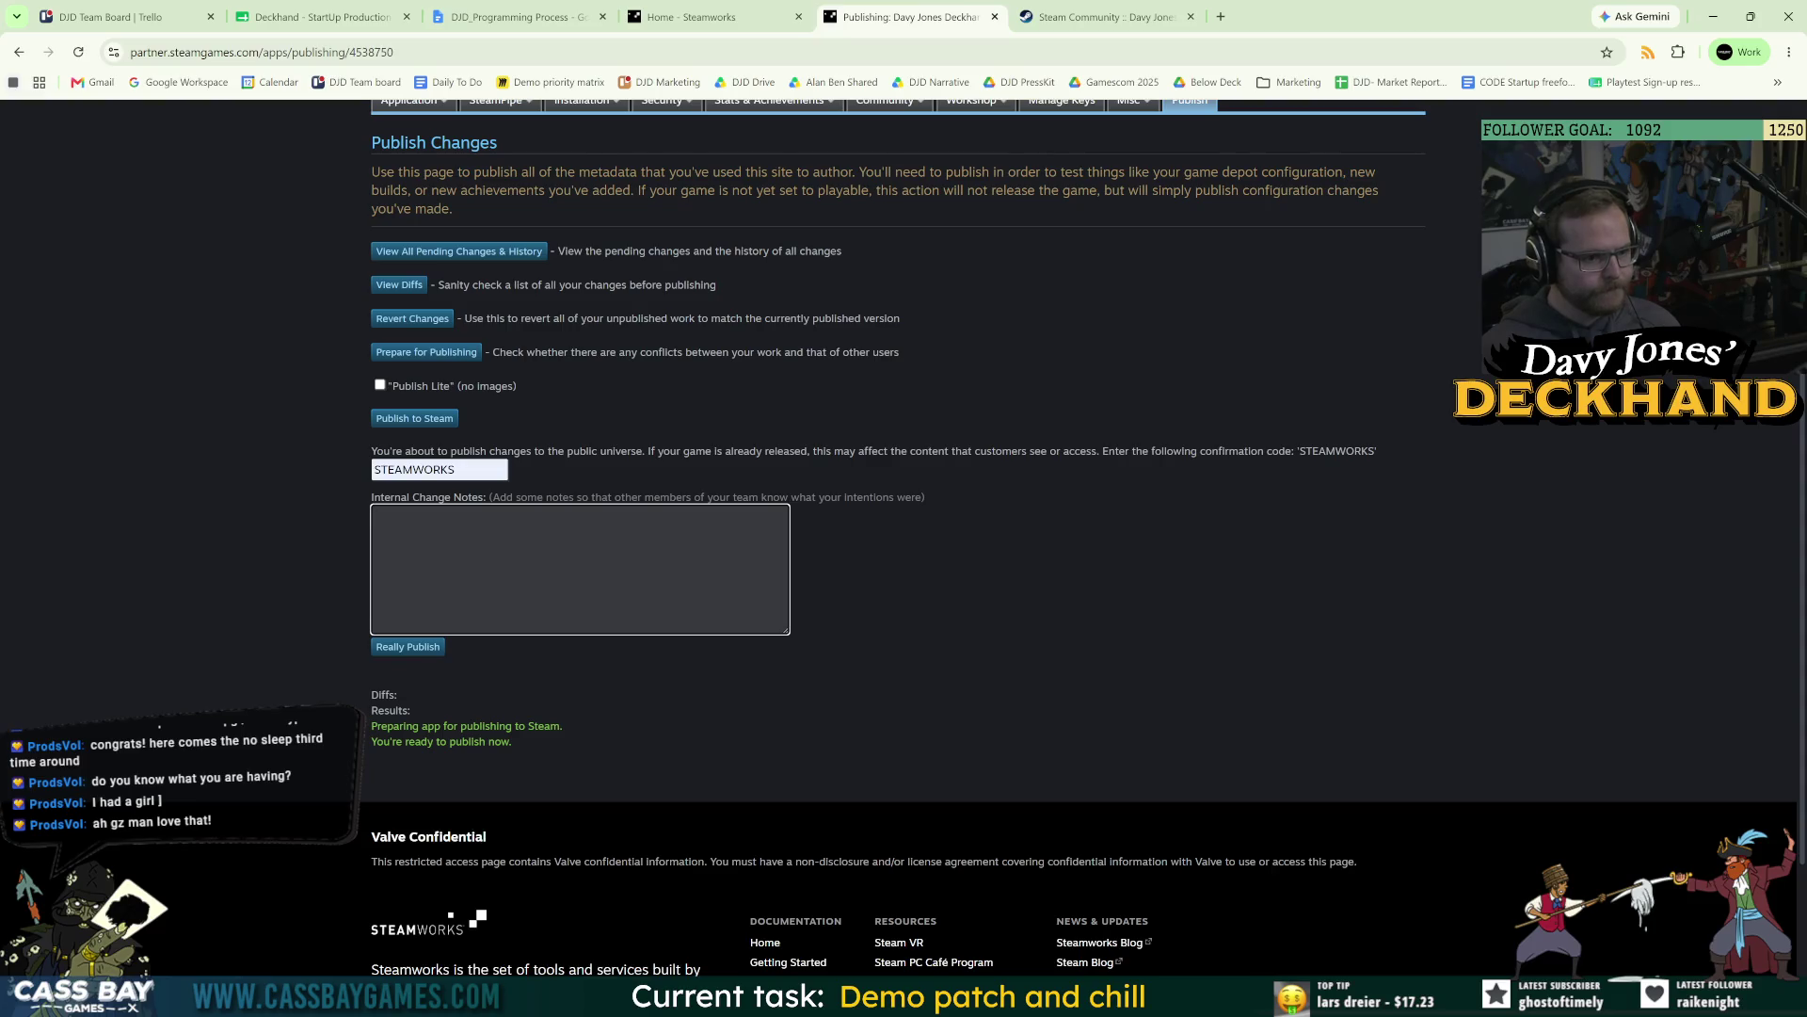
{"action": "left_click", "coordinate": [422, 648]}
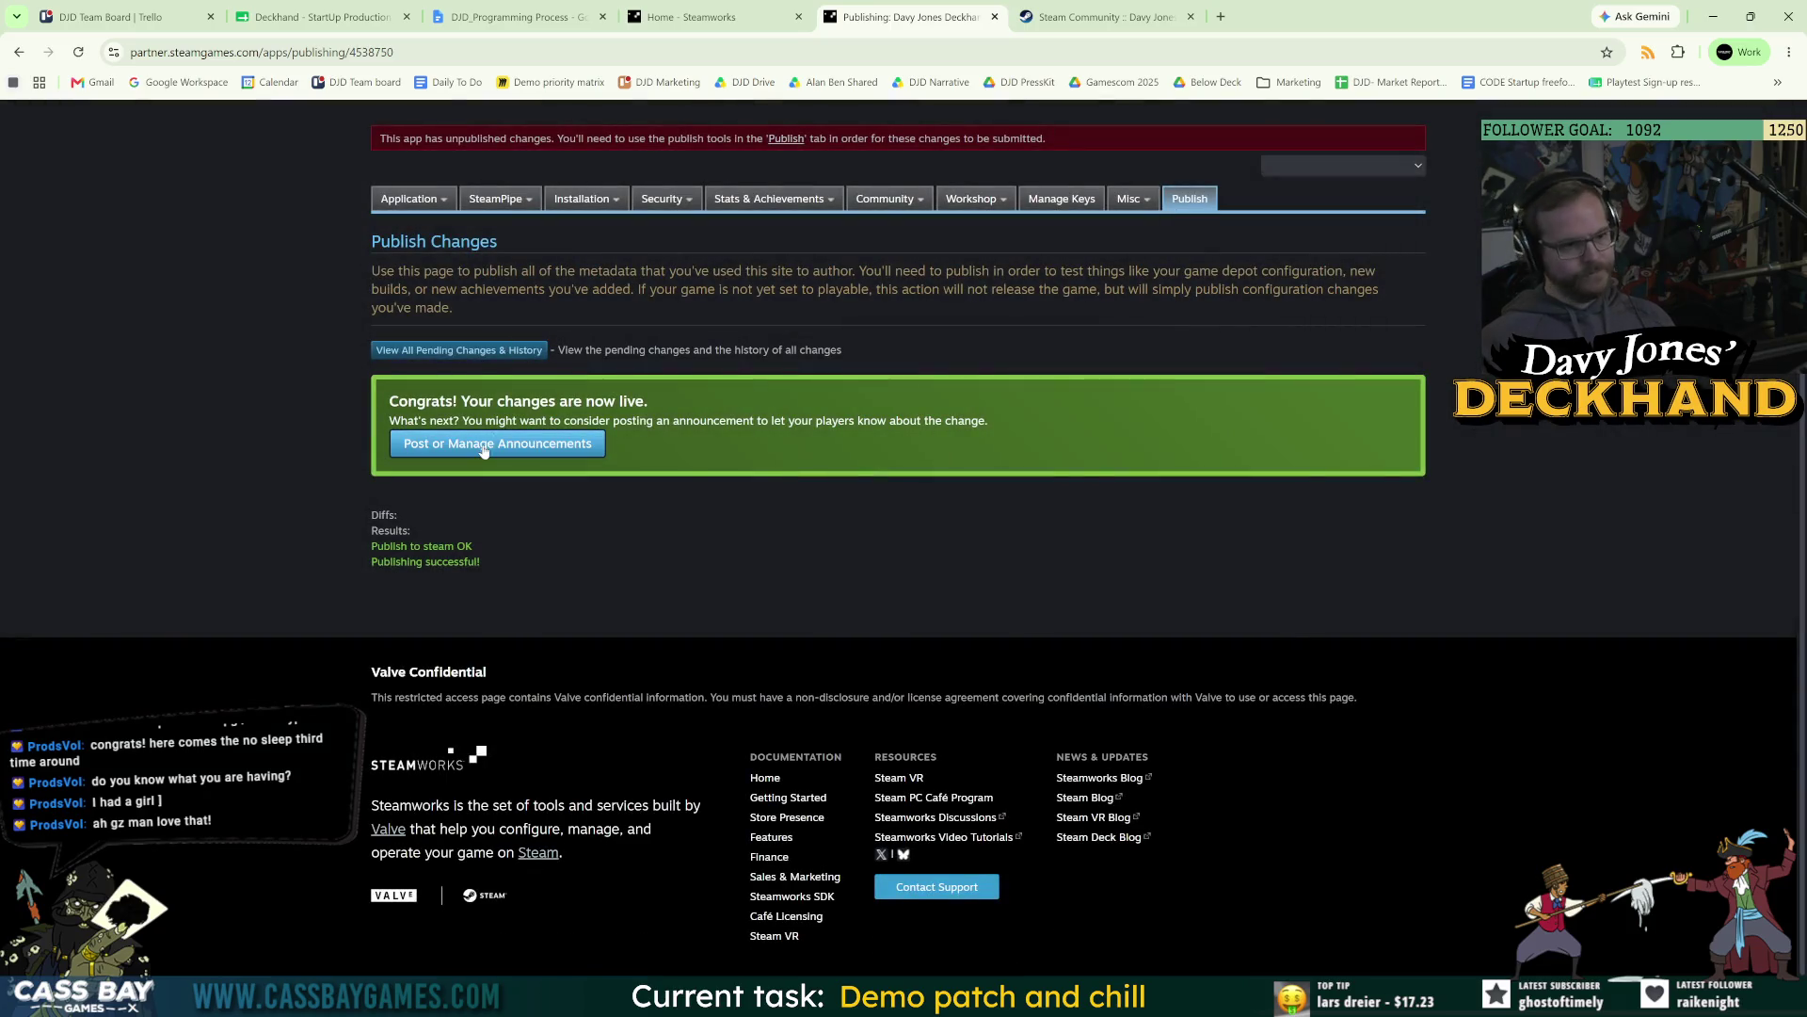
Try opening Post or Manage Announcements, retrying after it returns an error.
{"action": "left_click", "coordinate": [508, 443]}
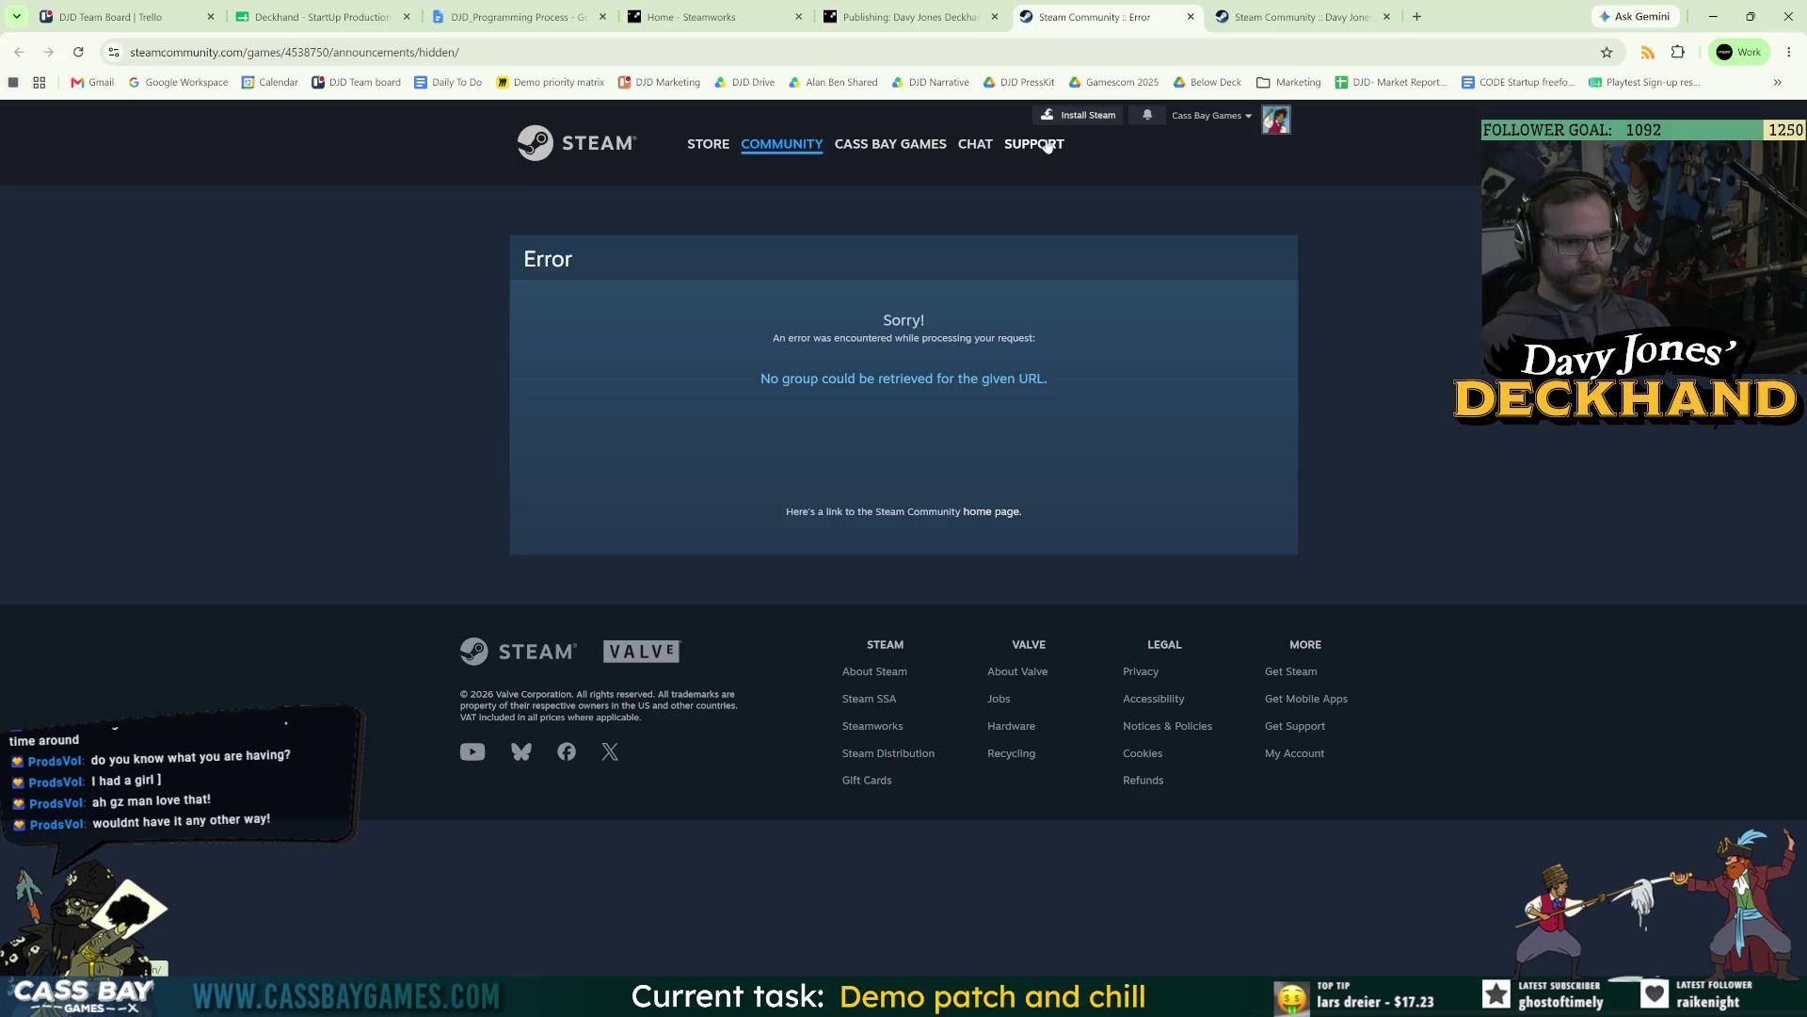
{"action": "left_click", "coordinate": [904, 16]}
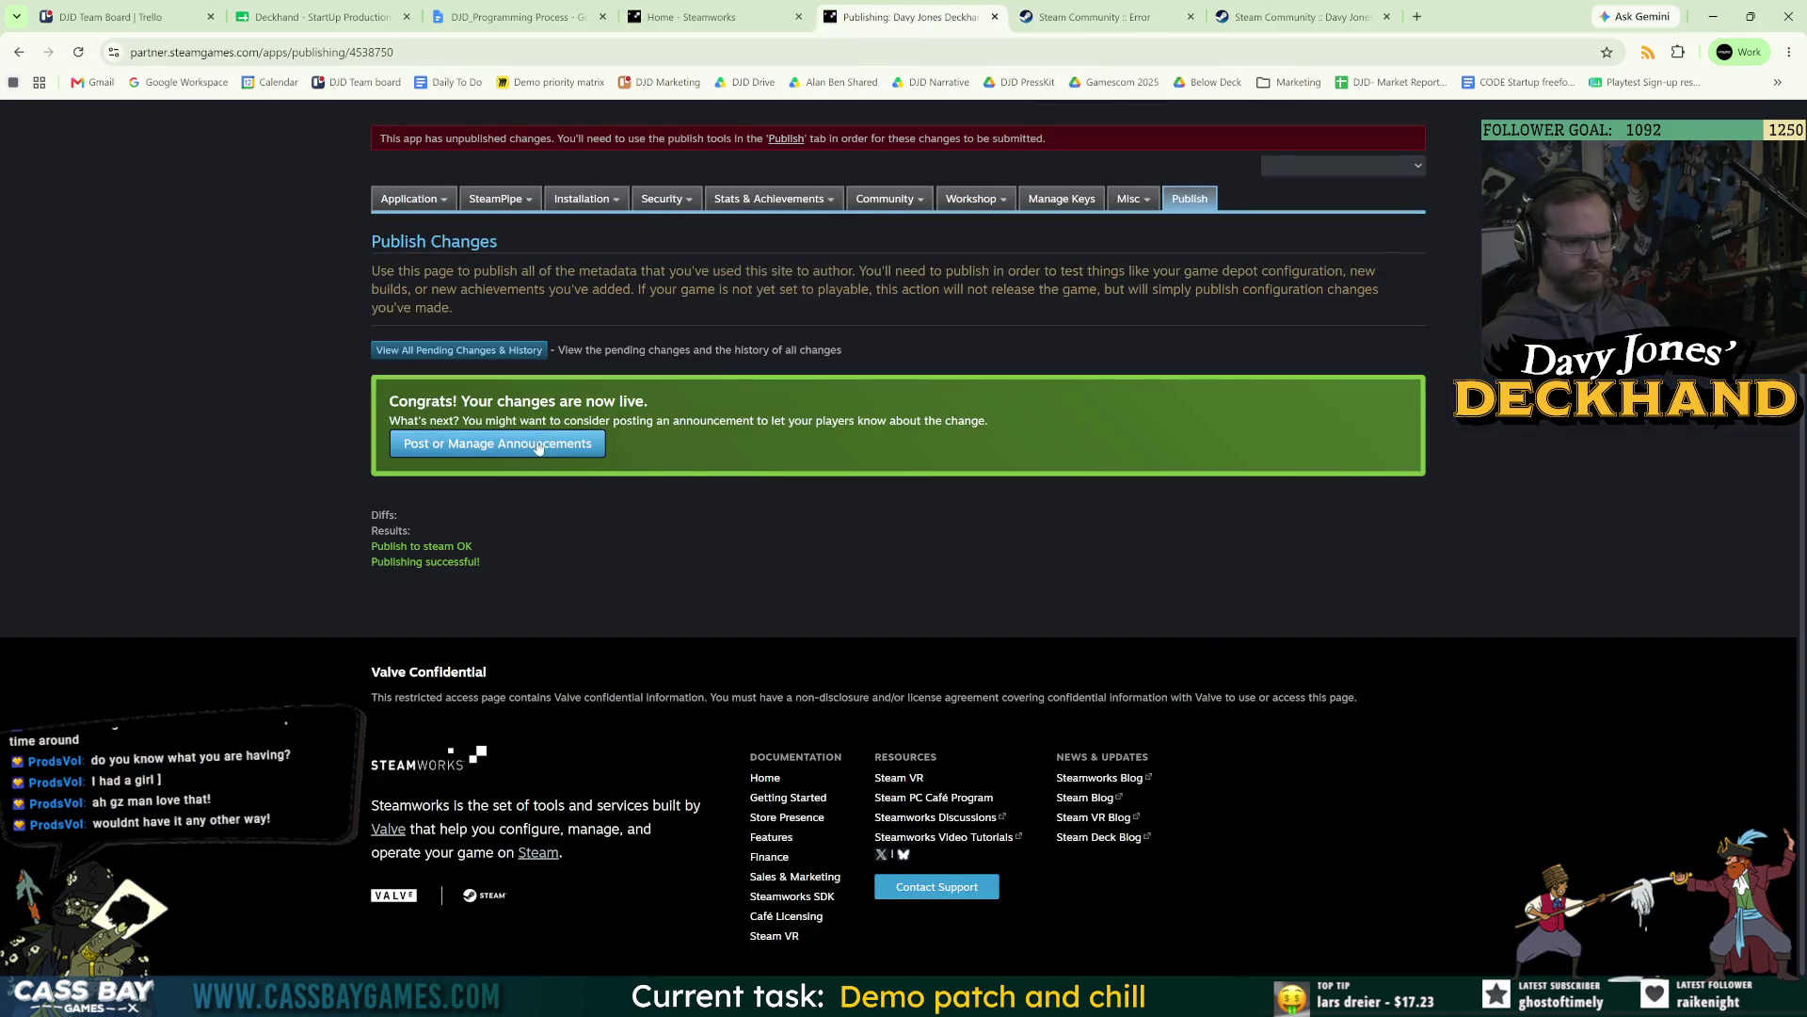
{"action": "left_click", "coordinate": [499, 443]}
Close the error tab and open Post/Manage Events & Announcements for the full Deckhand game.
{"action": "left_click", "coordinate": [1315, 16]}
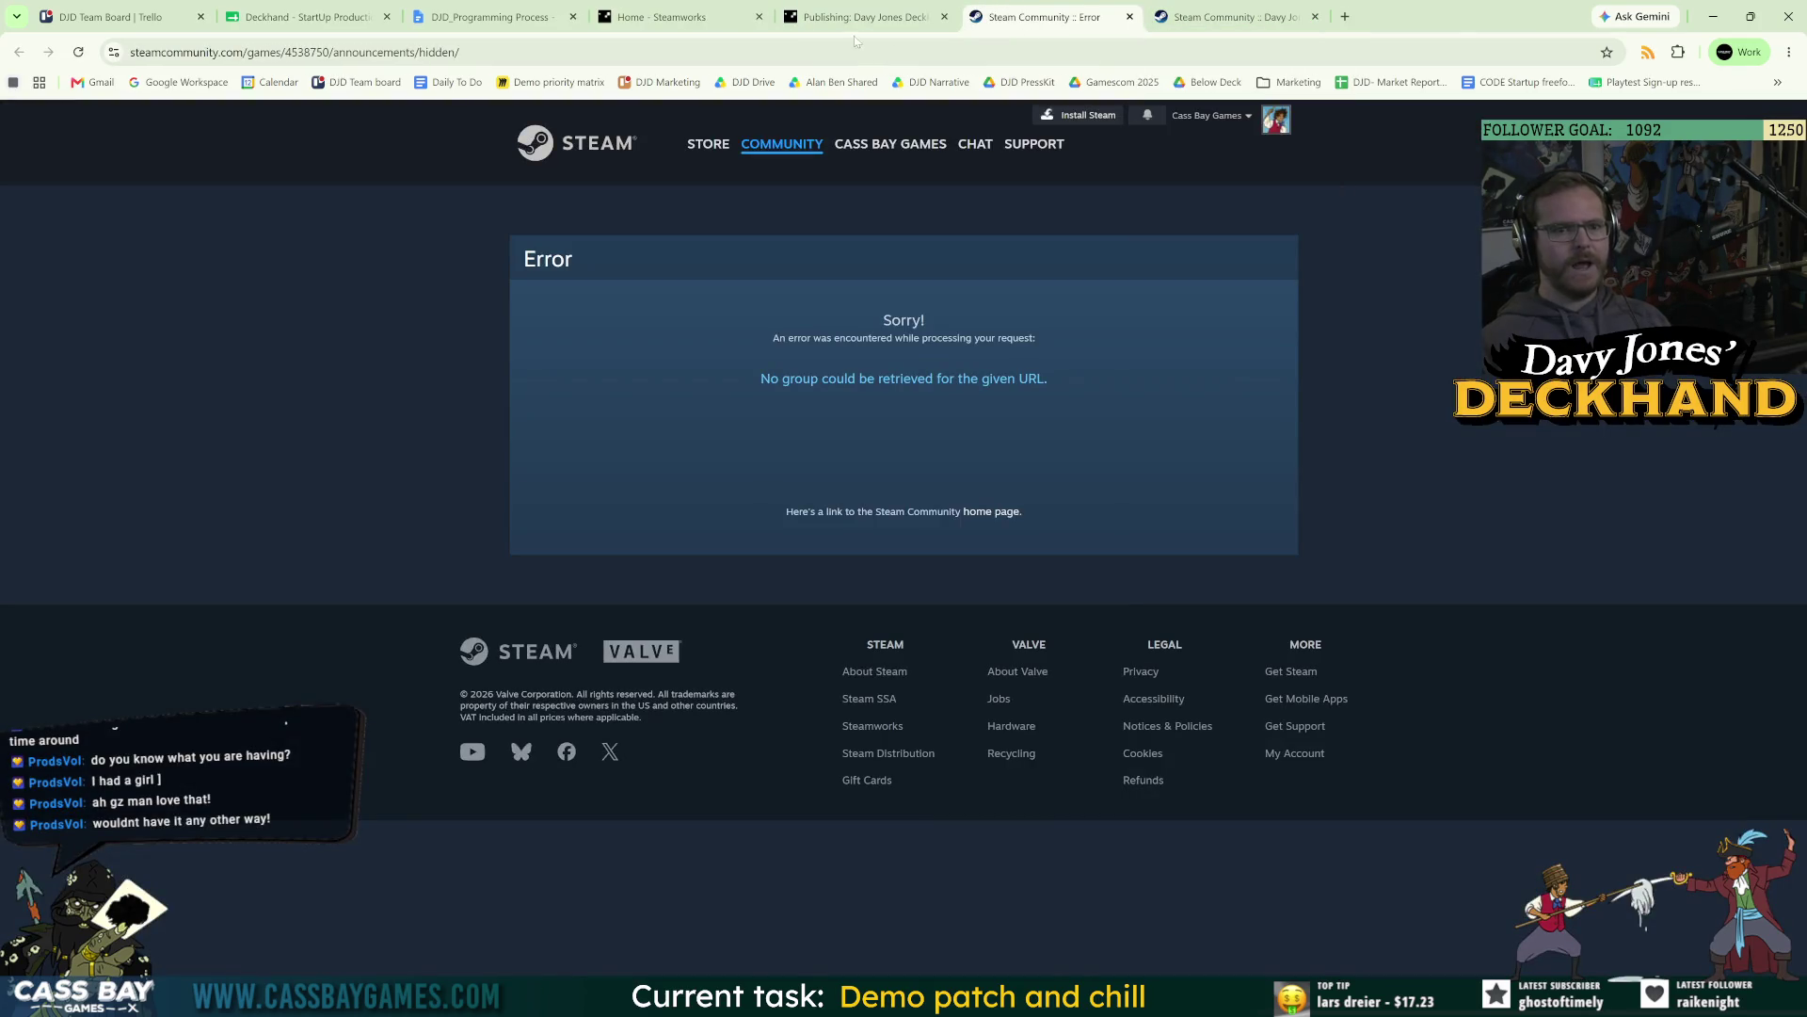
{"action": "scroll", "coordinate": [583, 377], "scroll_direction": "up", "scroll_amount": 3}
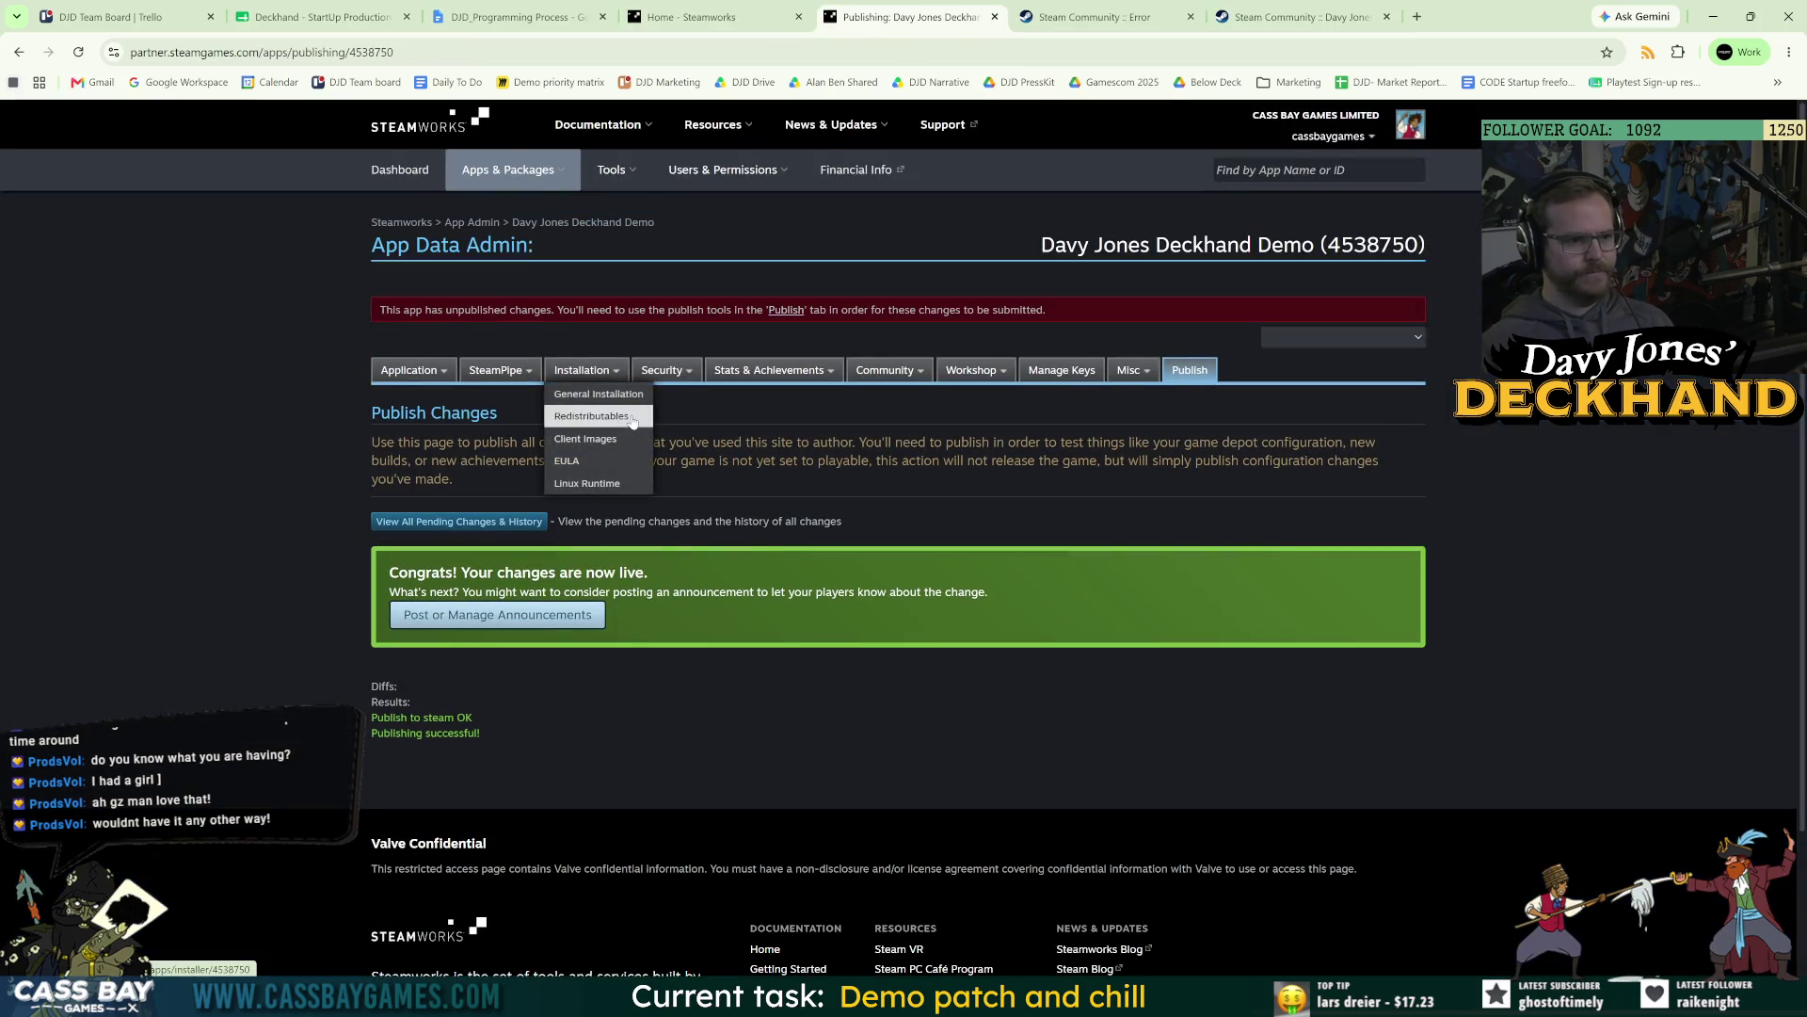
{"action": "left_click", "coordinate": [716, 8]}
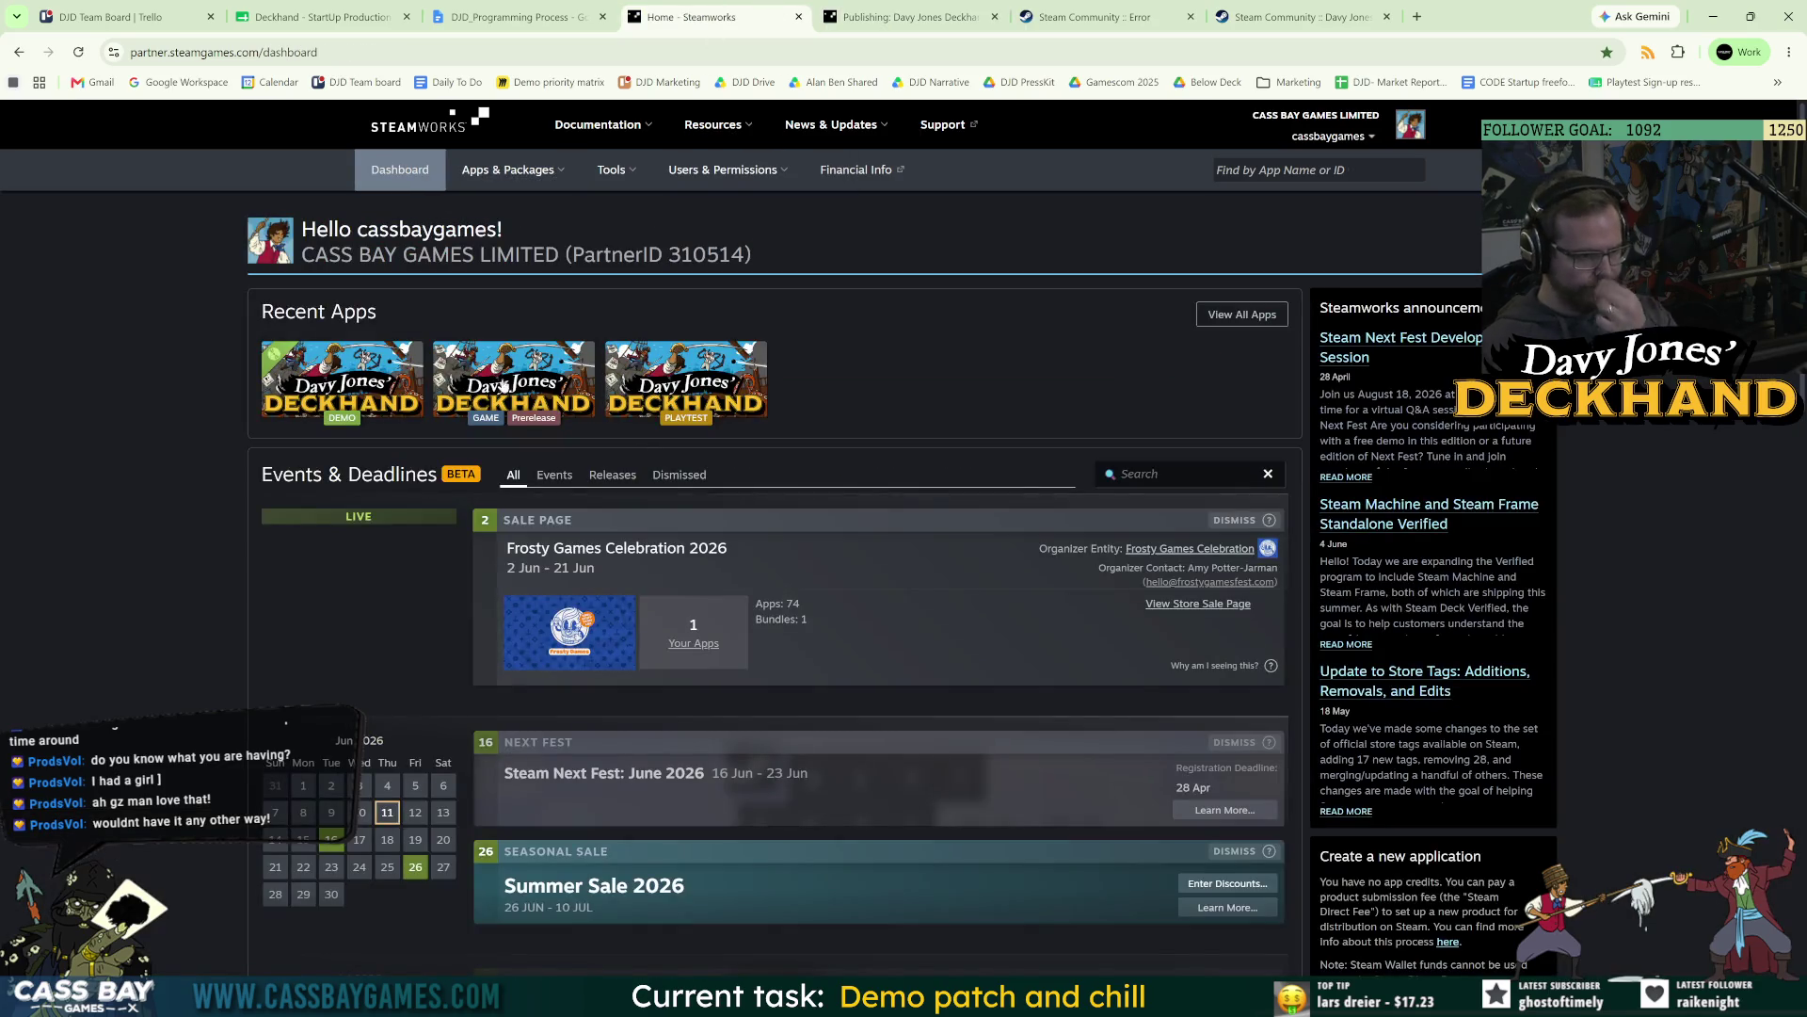
{"action": "left_click", "coordinate": [508, 385]}
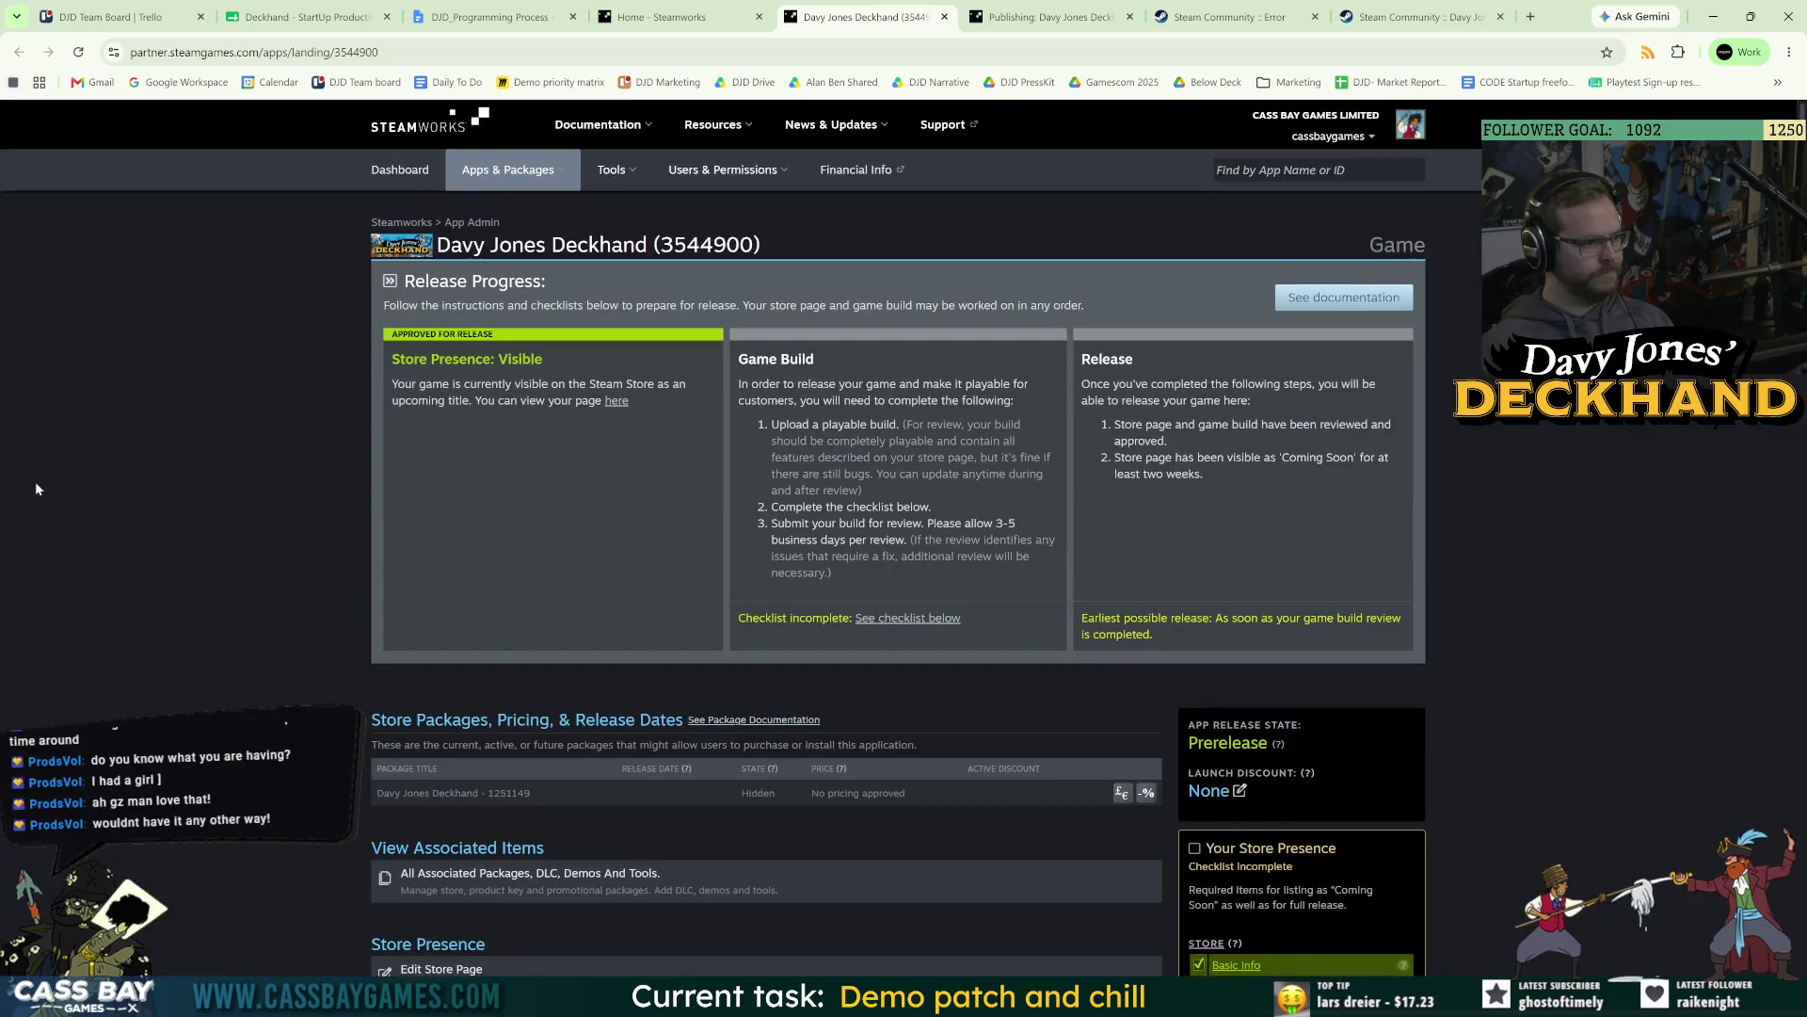
{"action": "scroll", "coordinate": [525, 694], "scroll_direction": "down", "scroll_amount": 9}
{"action": "scroll", "coordinate": [376, 762], "scroll_direction": "down", "scroll_amount": 7}
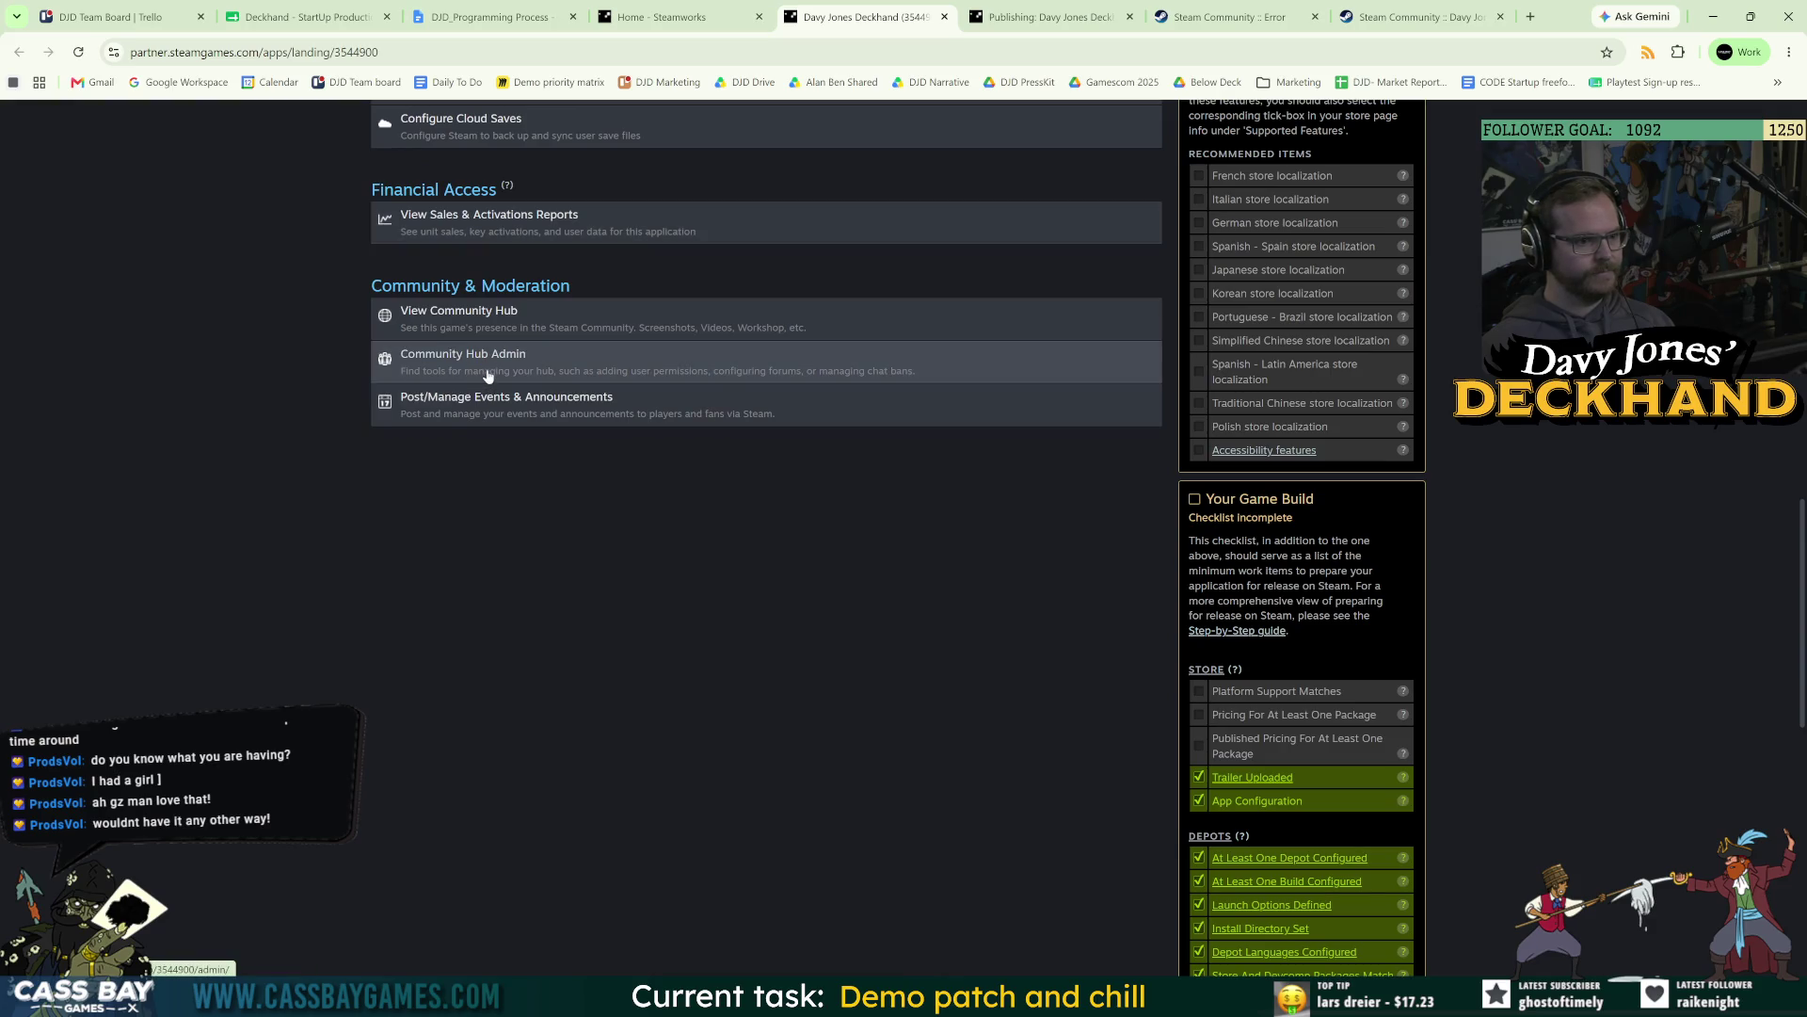
{"action": "left_click", "coordinate": [515, 407]}
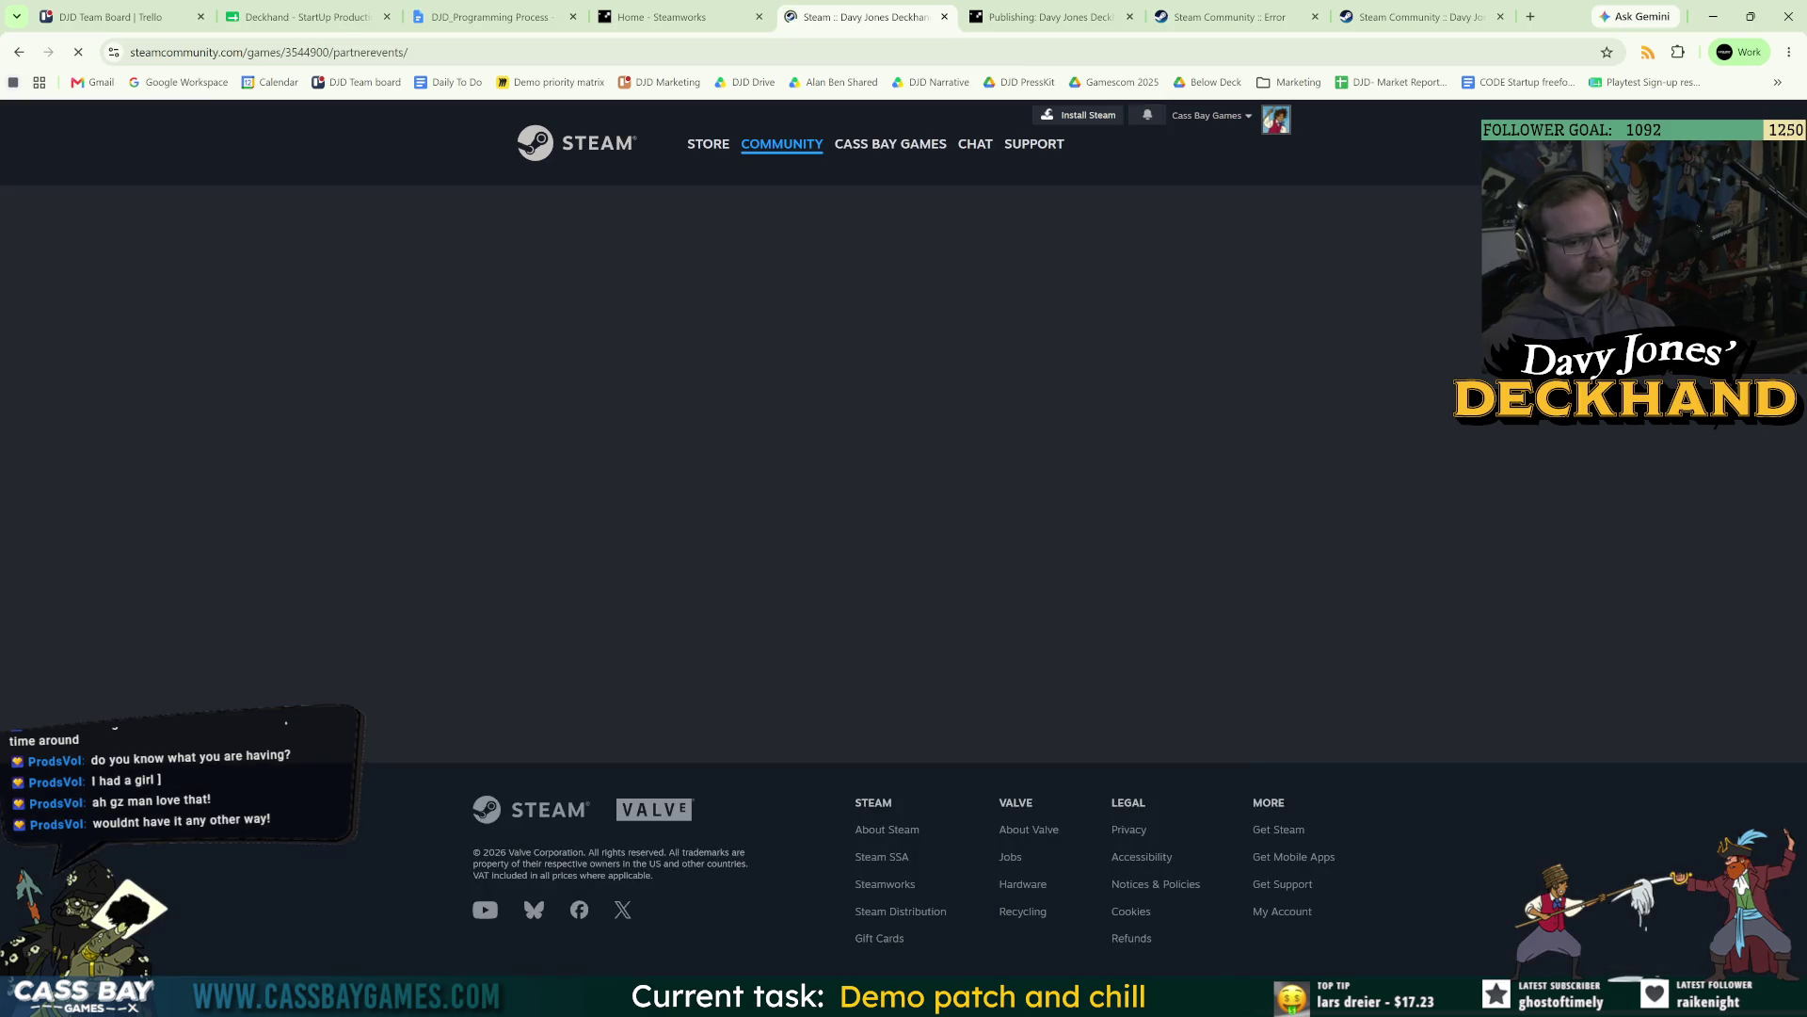
{"action": "mouse_move", "coordinate": [1251, 998]}
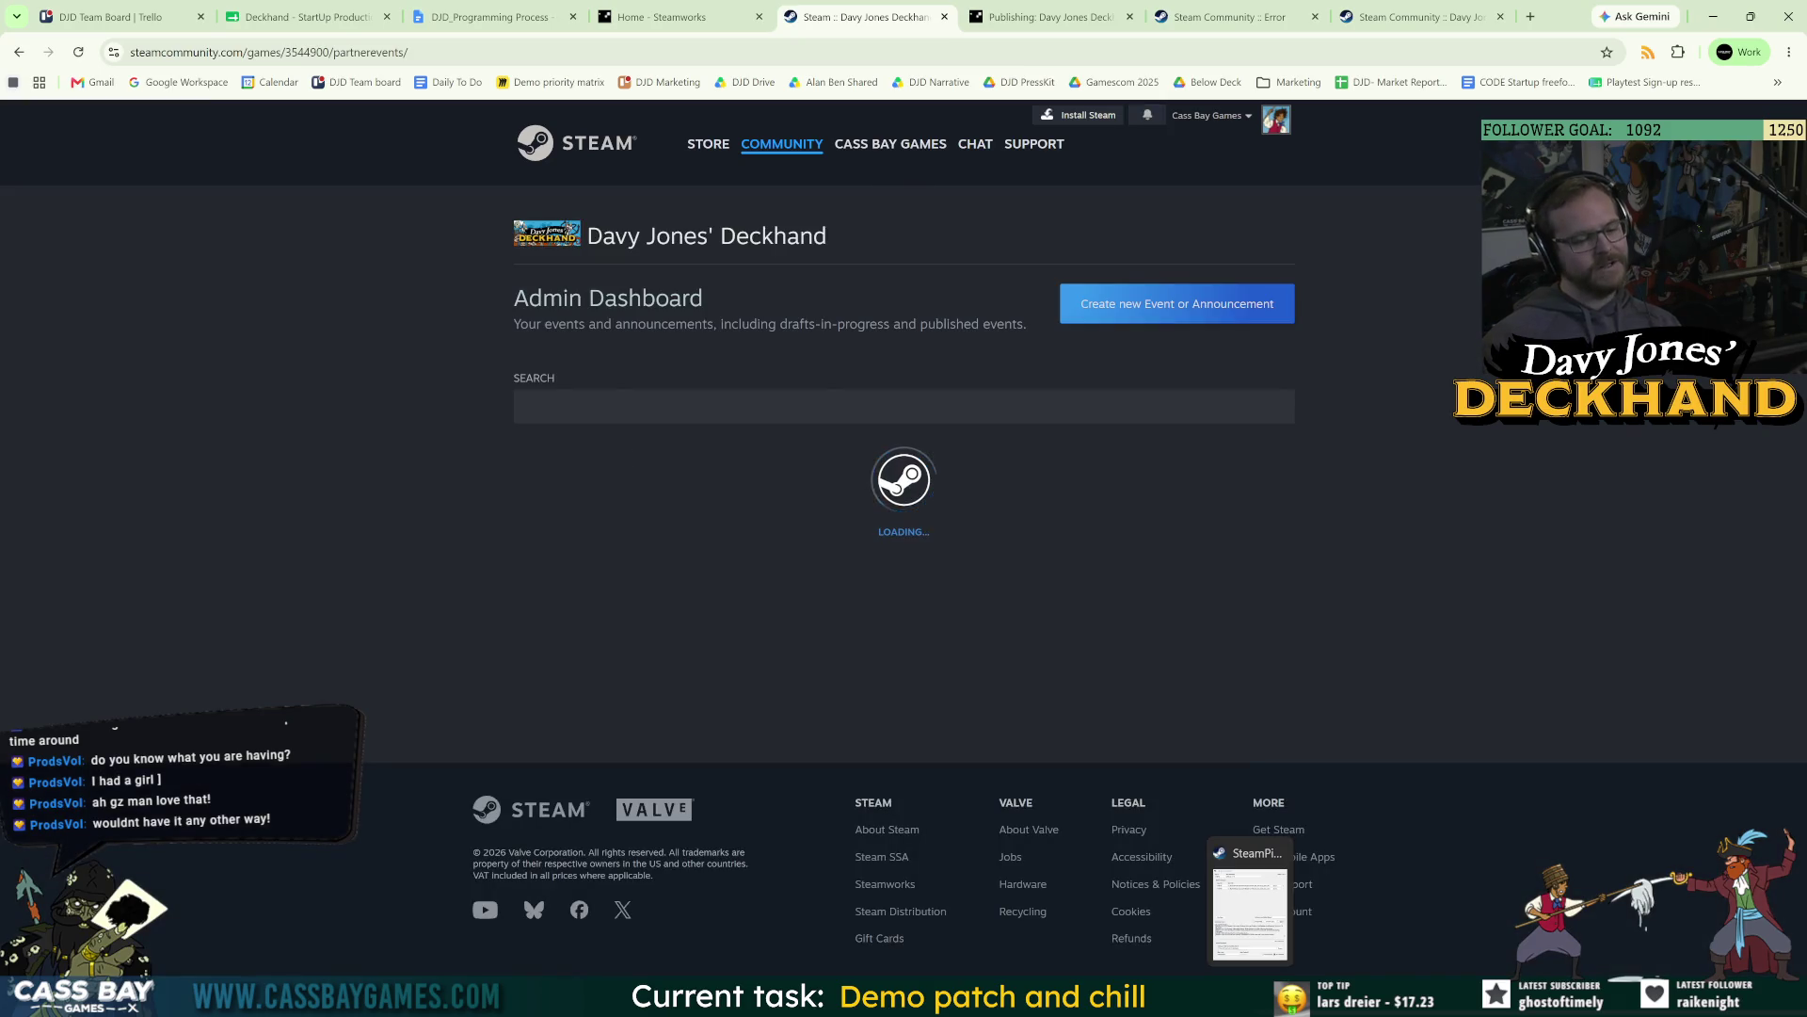
{"action": "key", "text": "super+s"}
Launch Steam, filter the library for 'dec', and update the Davy Jones Deckhand Demo.
{"action": "type", "text": "steam"}
{"action": "key", "text": "Return"}
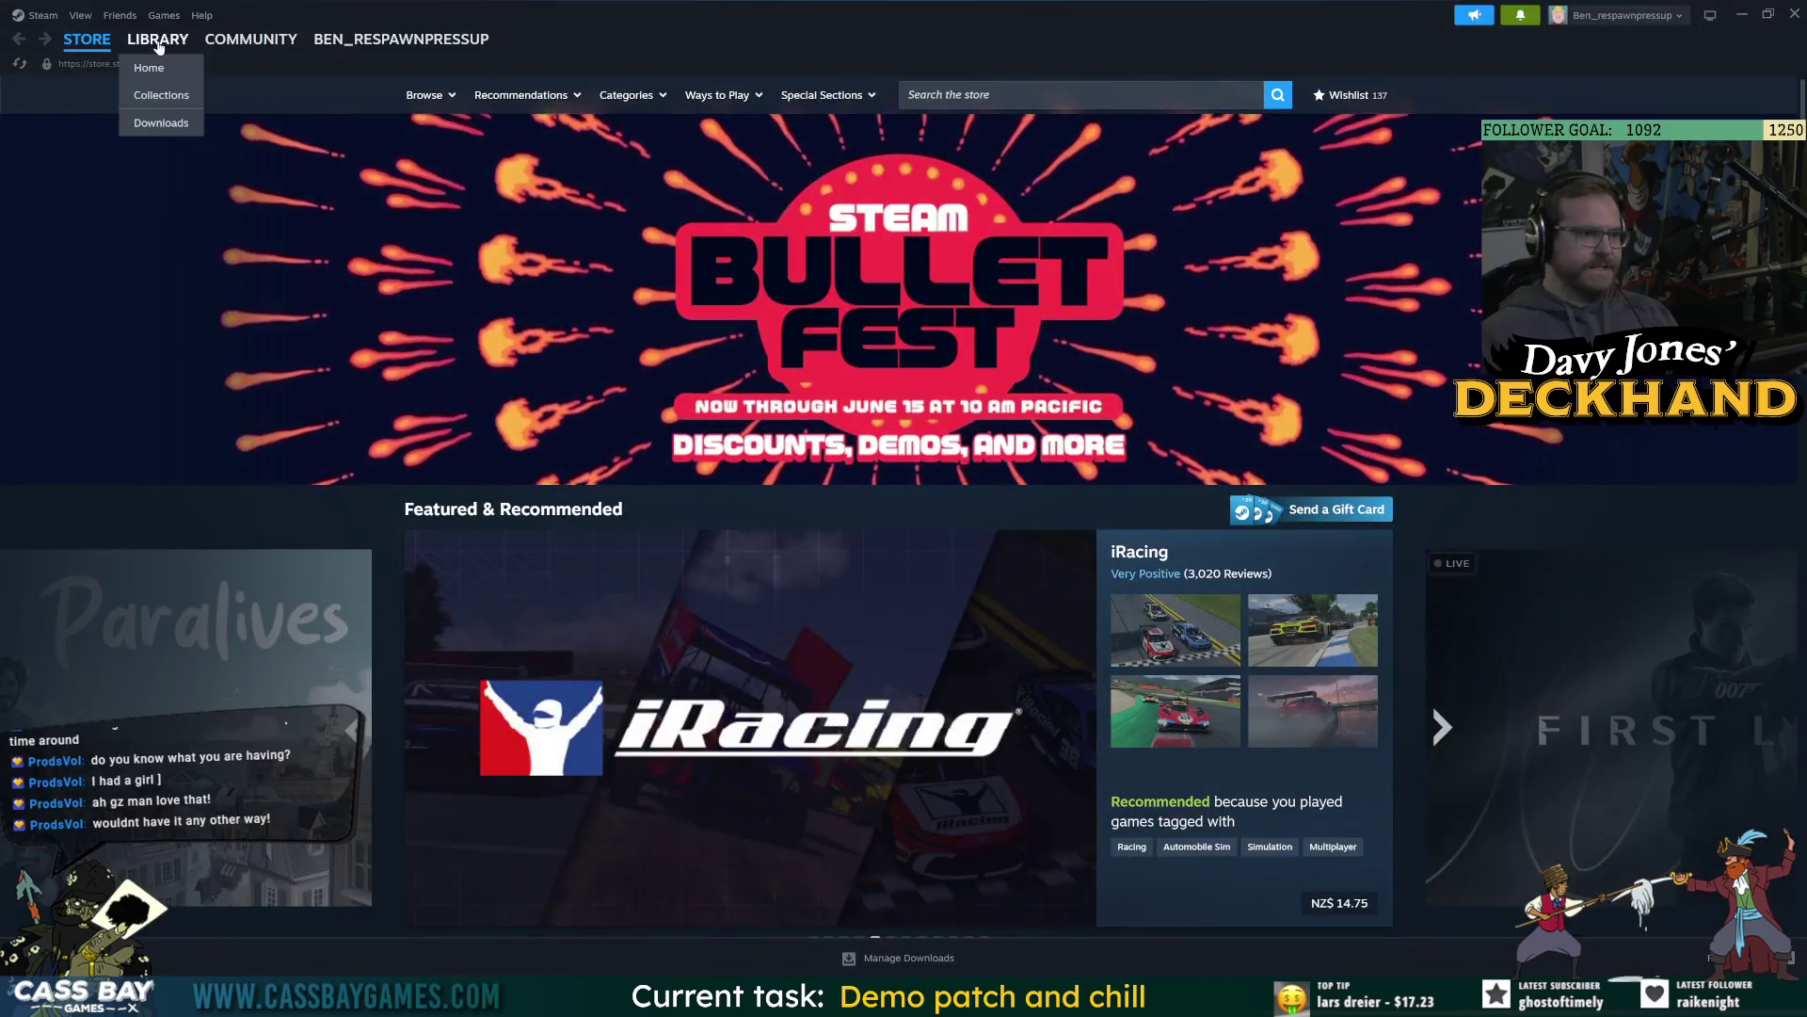
{"action": "left_click", "coordinate": [157, 38]}
{"action": "left_click", "coordinate": [424, 490]}
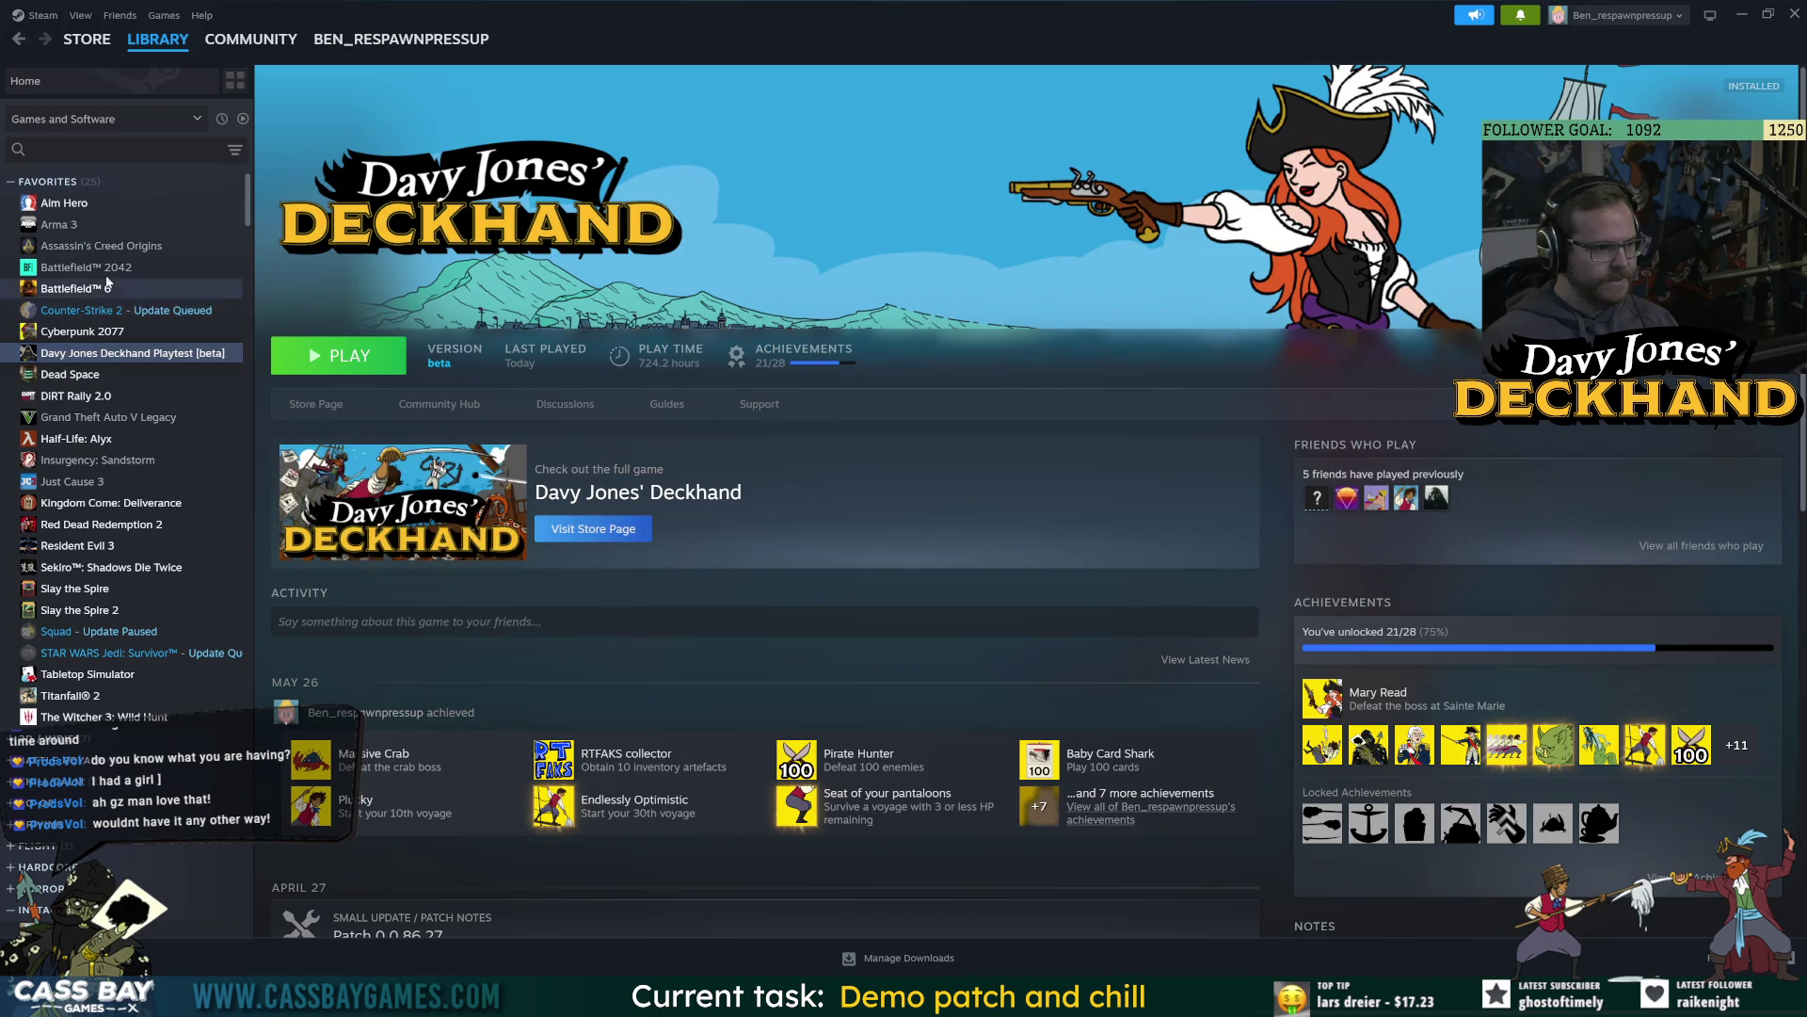
{"action": "left_click", "coordinate": [113, 149]}
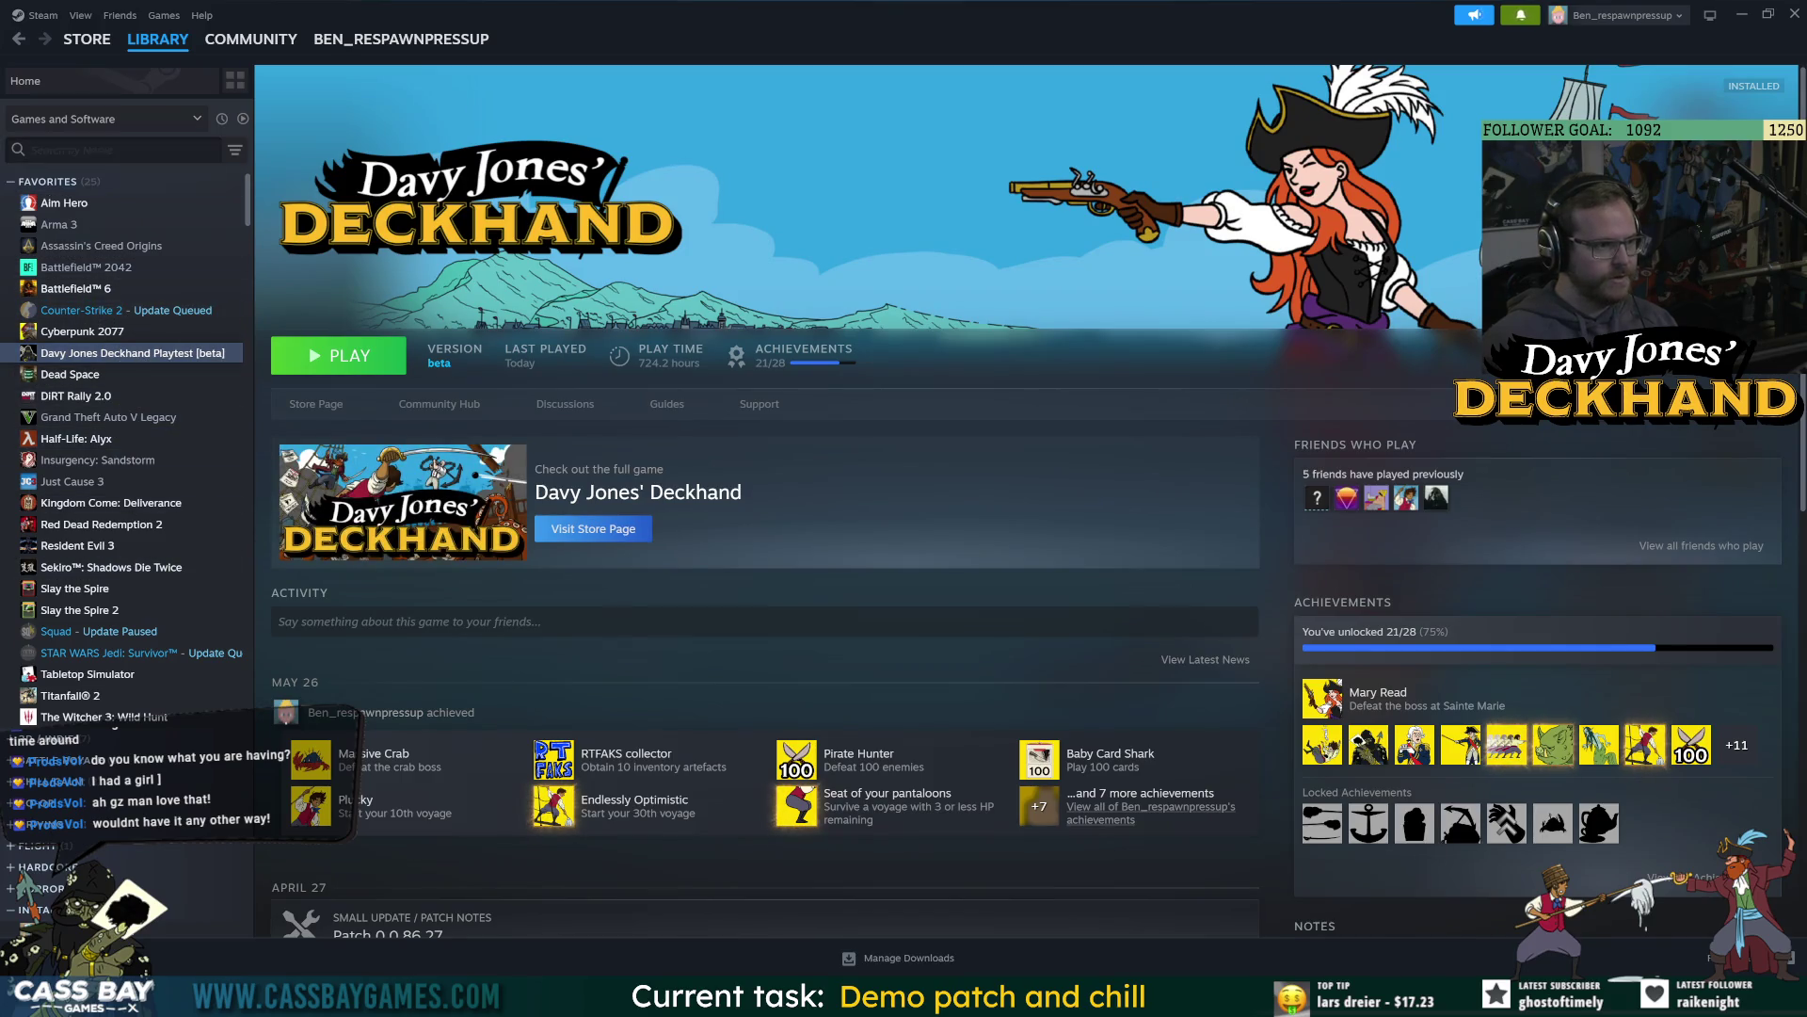
{"action": "type", "text": "dec"}
{"action": "left_click", "coordinate": [174, 246]}
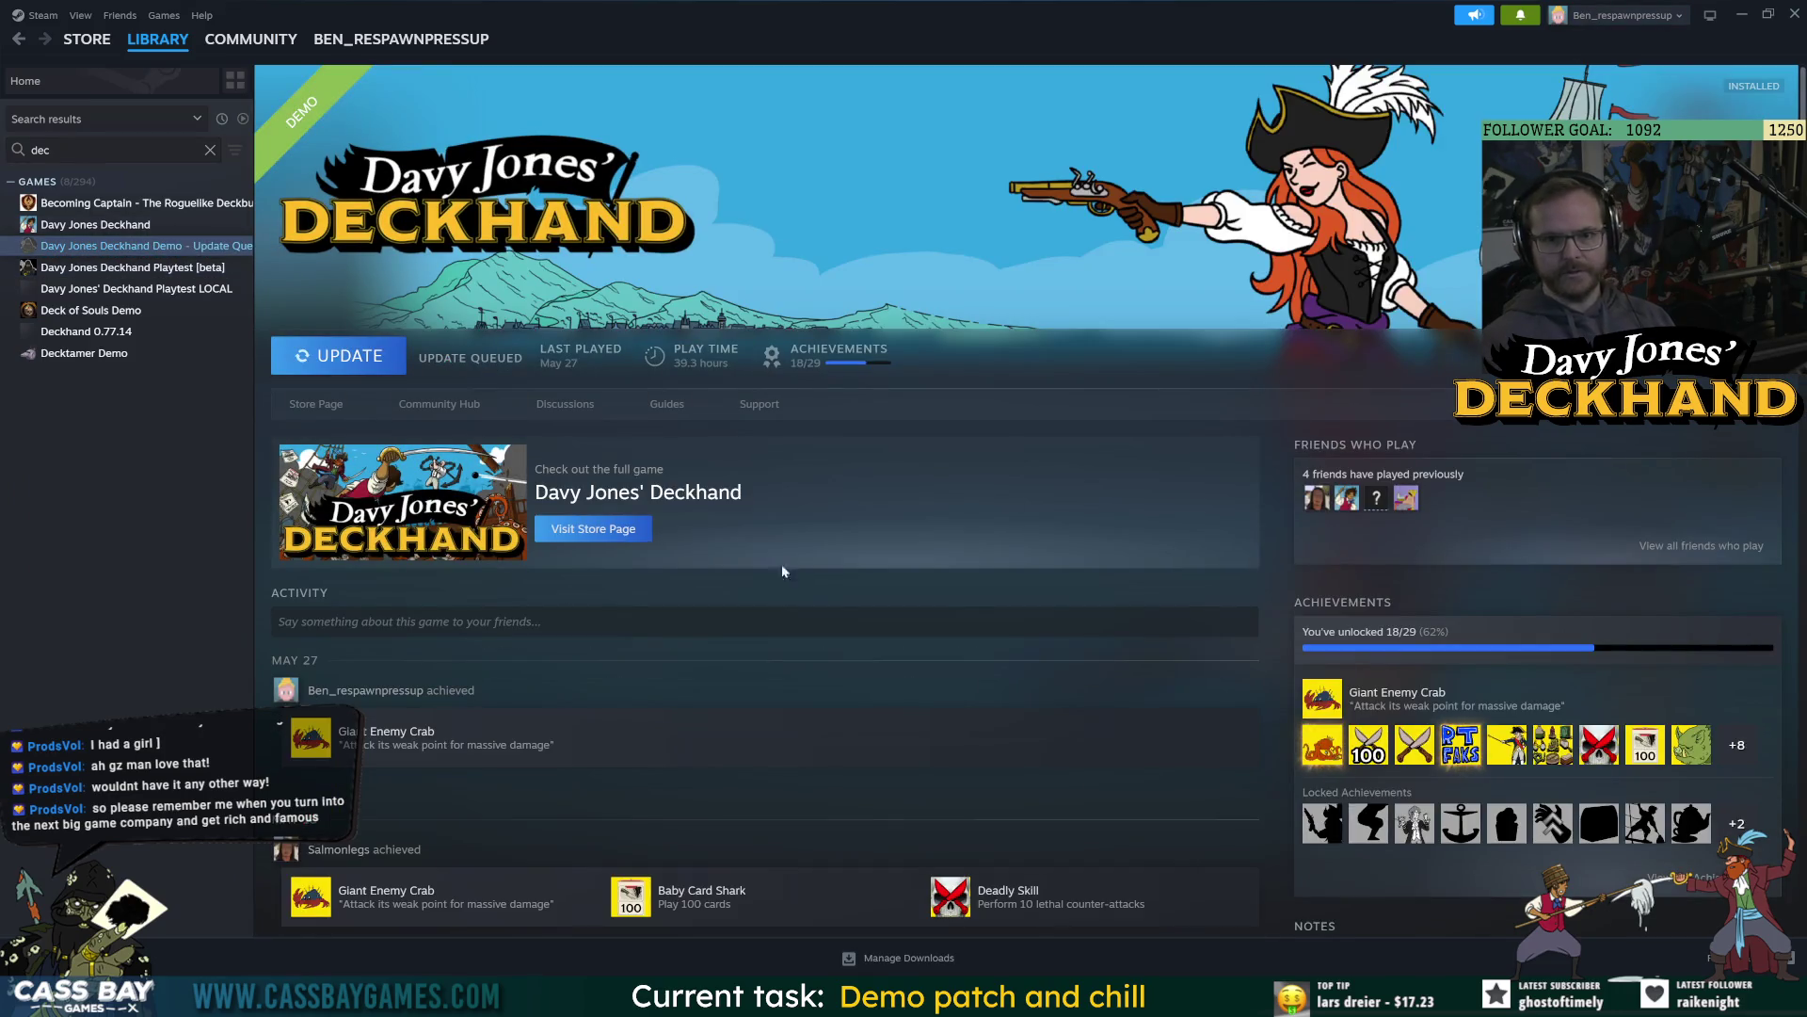
{"action": "left_click", "coordinate": [339, 356]}
Verify build 23669471 on the default public version in the demo's Properties, then play it.
{"action": "mouse_move", "coordinate": [1572, 840]}
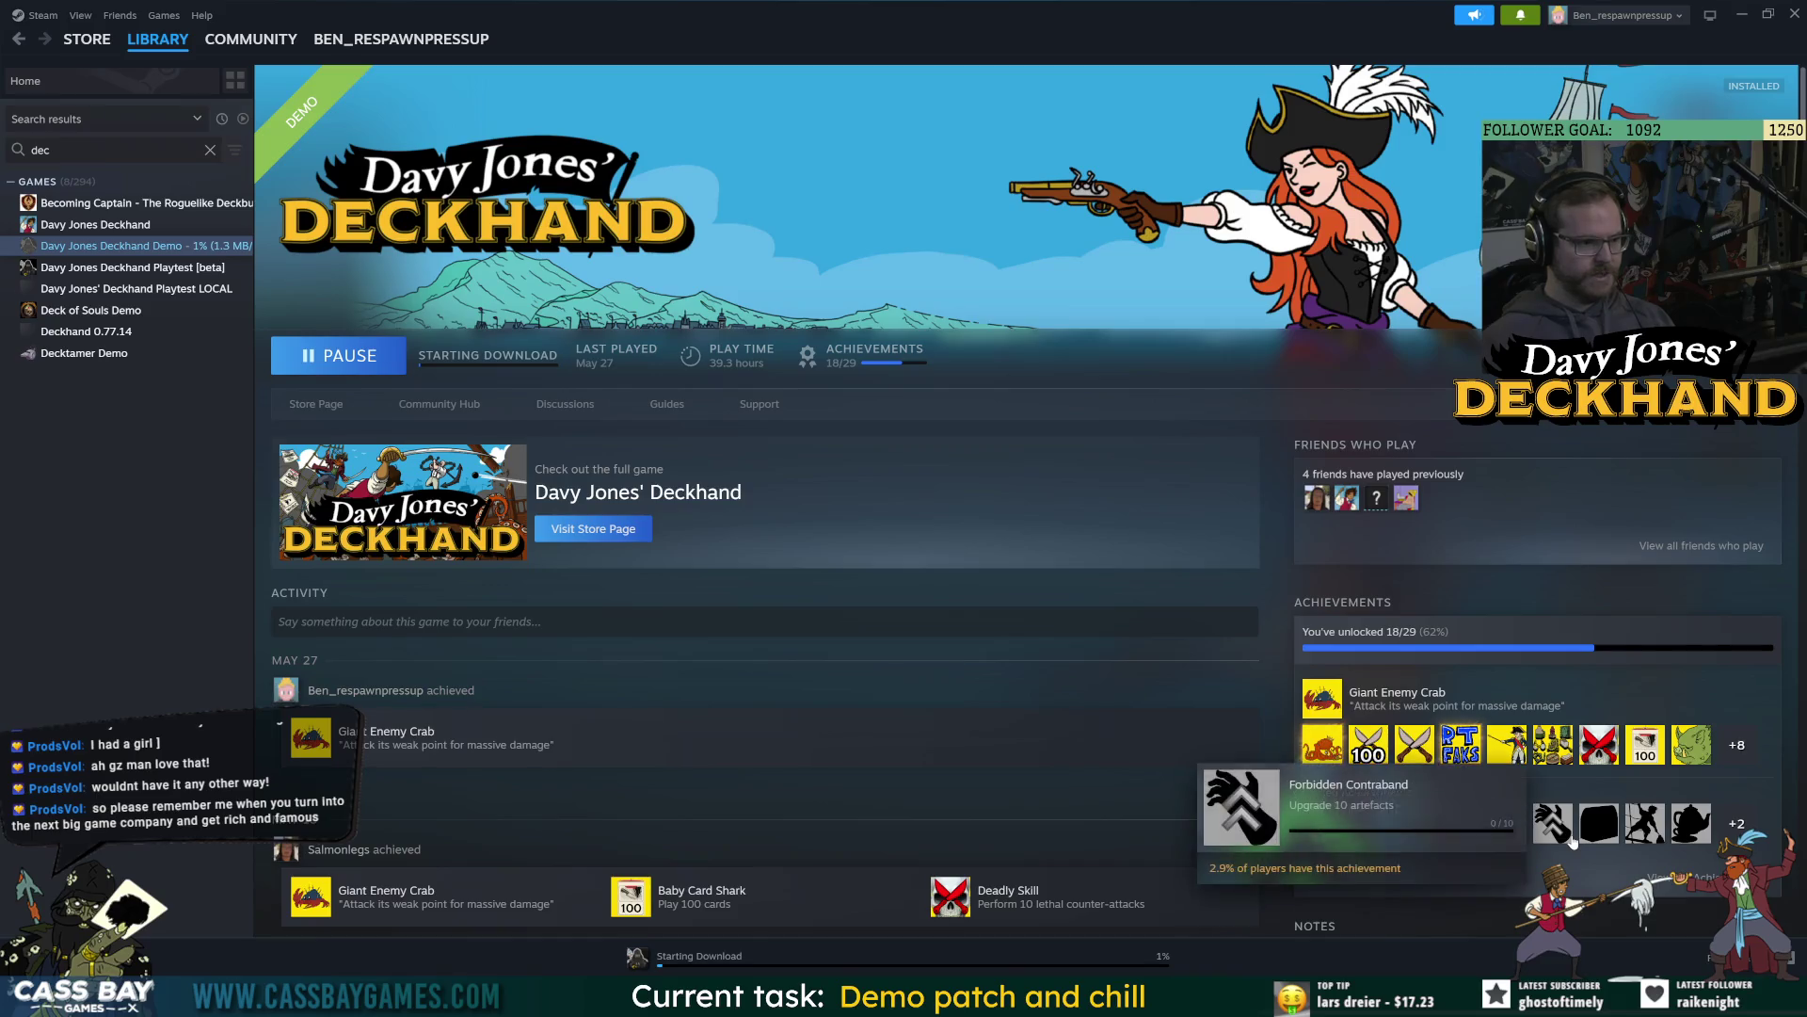
{"action": "right_click", "coordinate": [139, 246]}
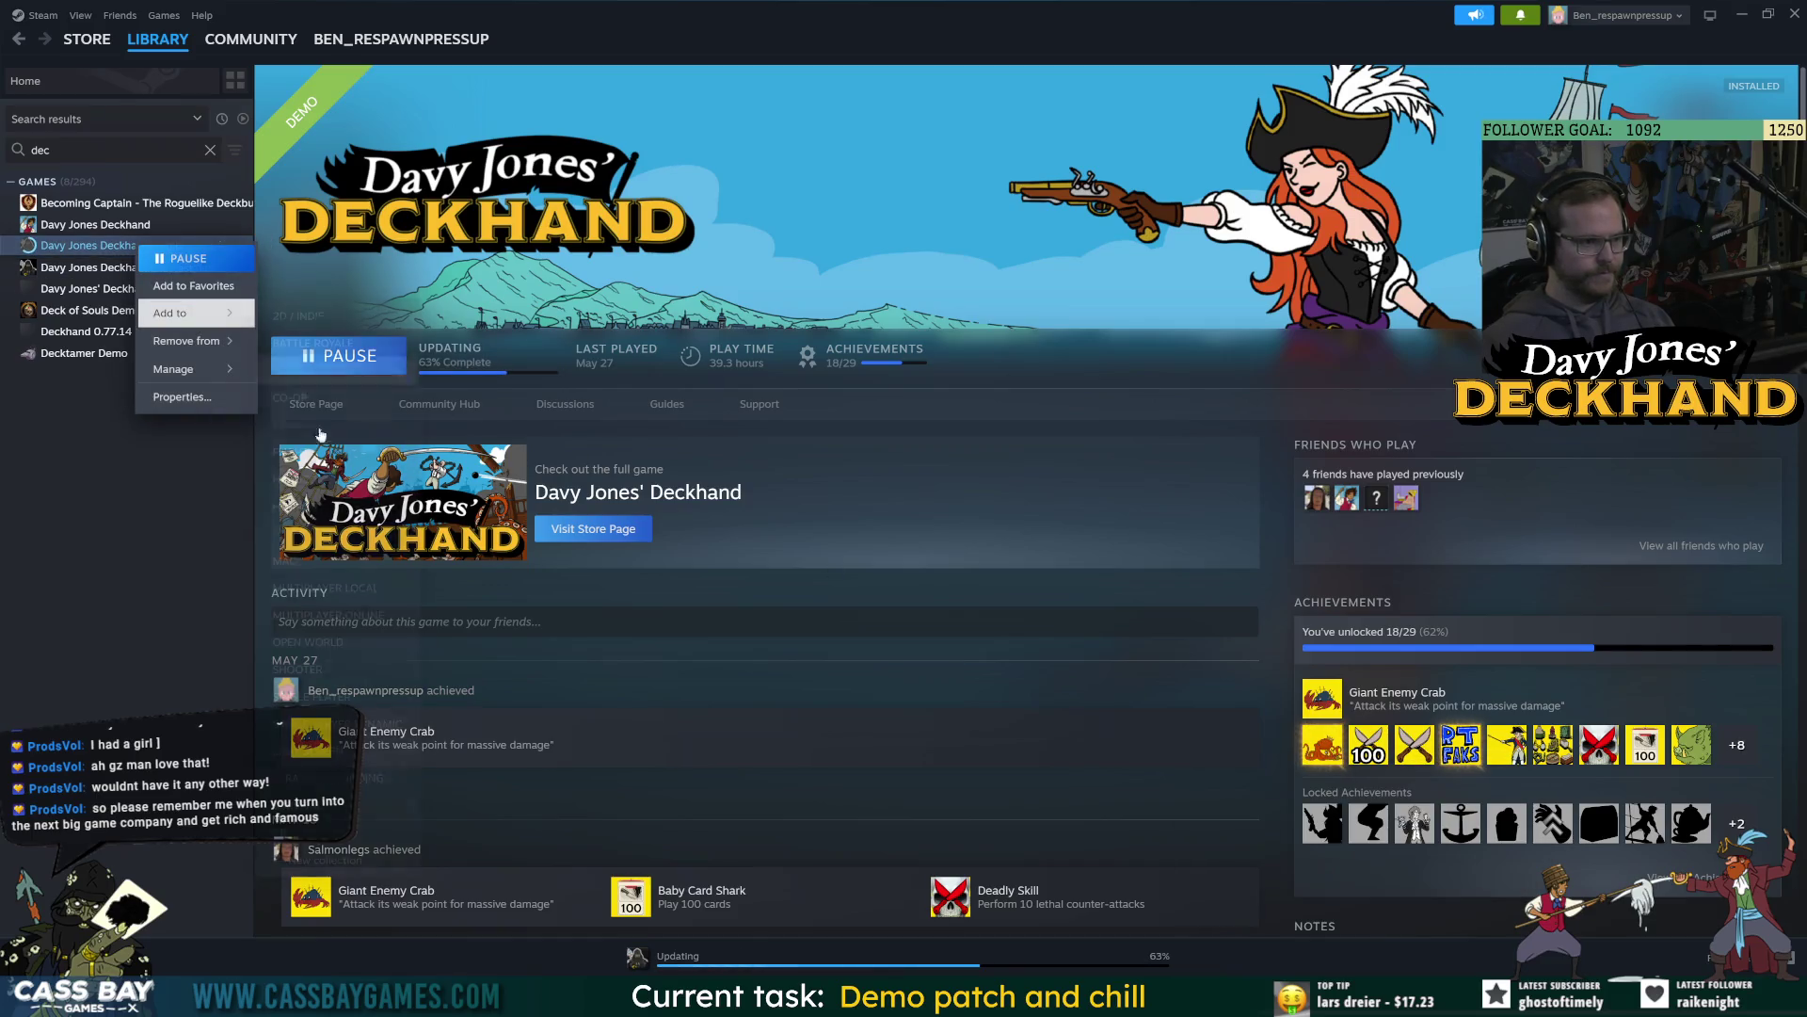
{"action": "left_click", "coordinate": [181, 396]}
{"action": "left_click", "coordinate": [636, 372]}
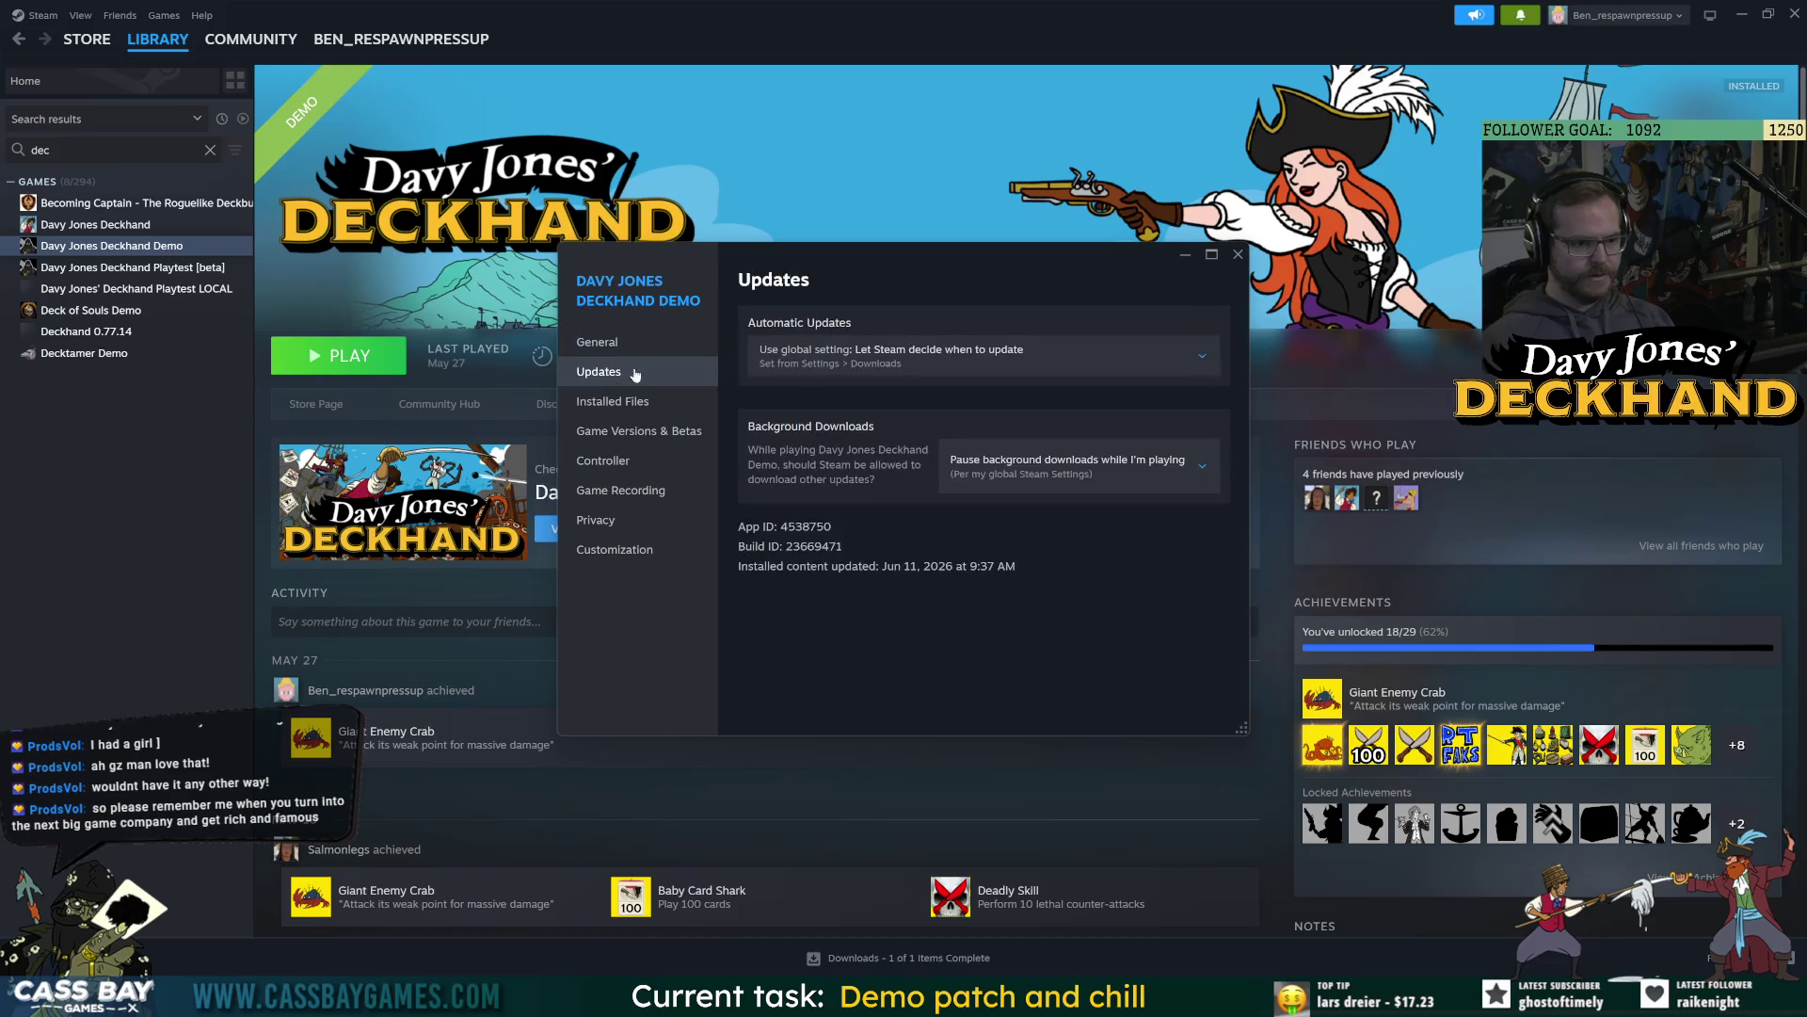
{"action": "left_click", "coordinate": [650, 431]}
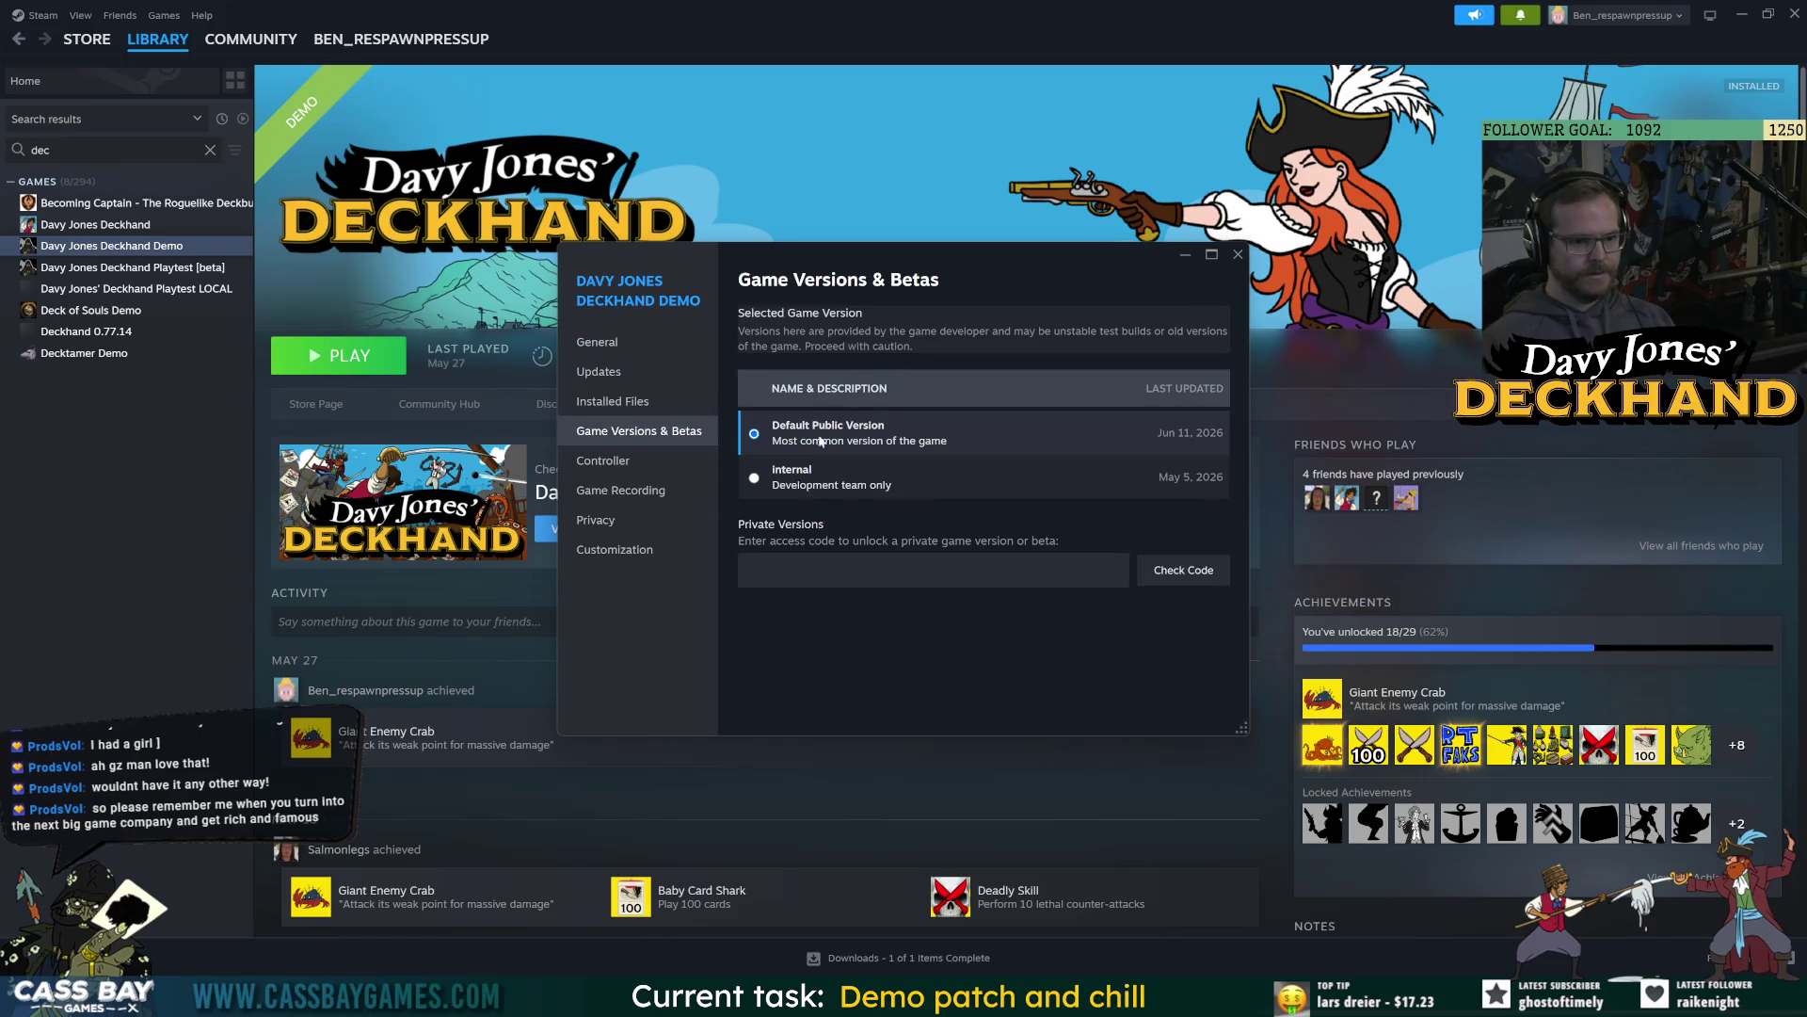
{"action": "left_click", "coordinate": [1239, 256]}
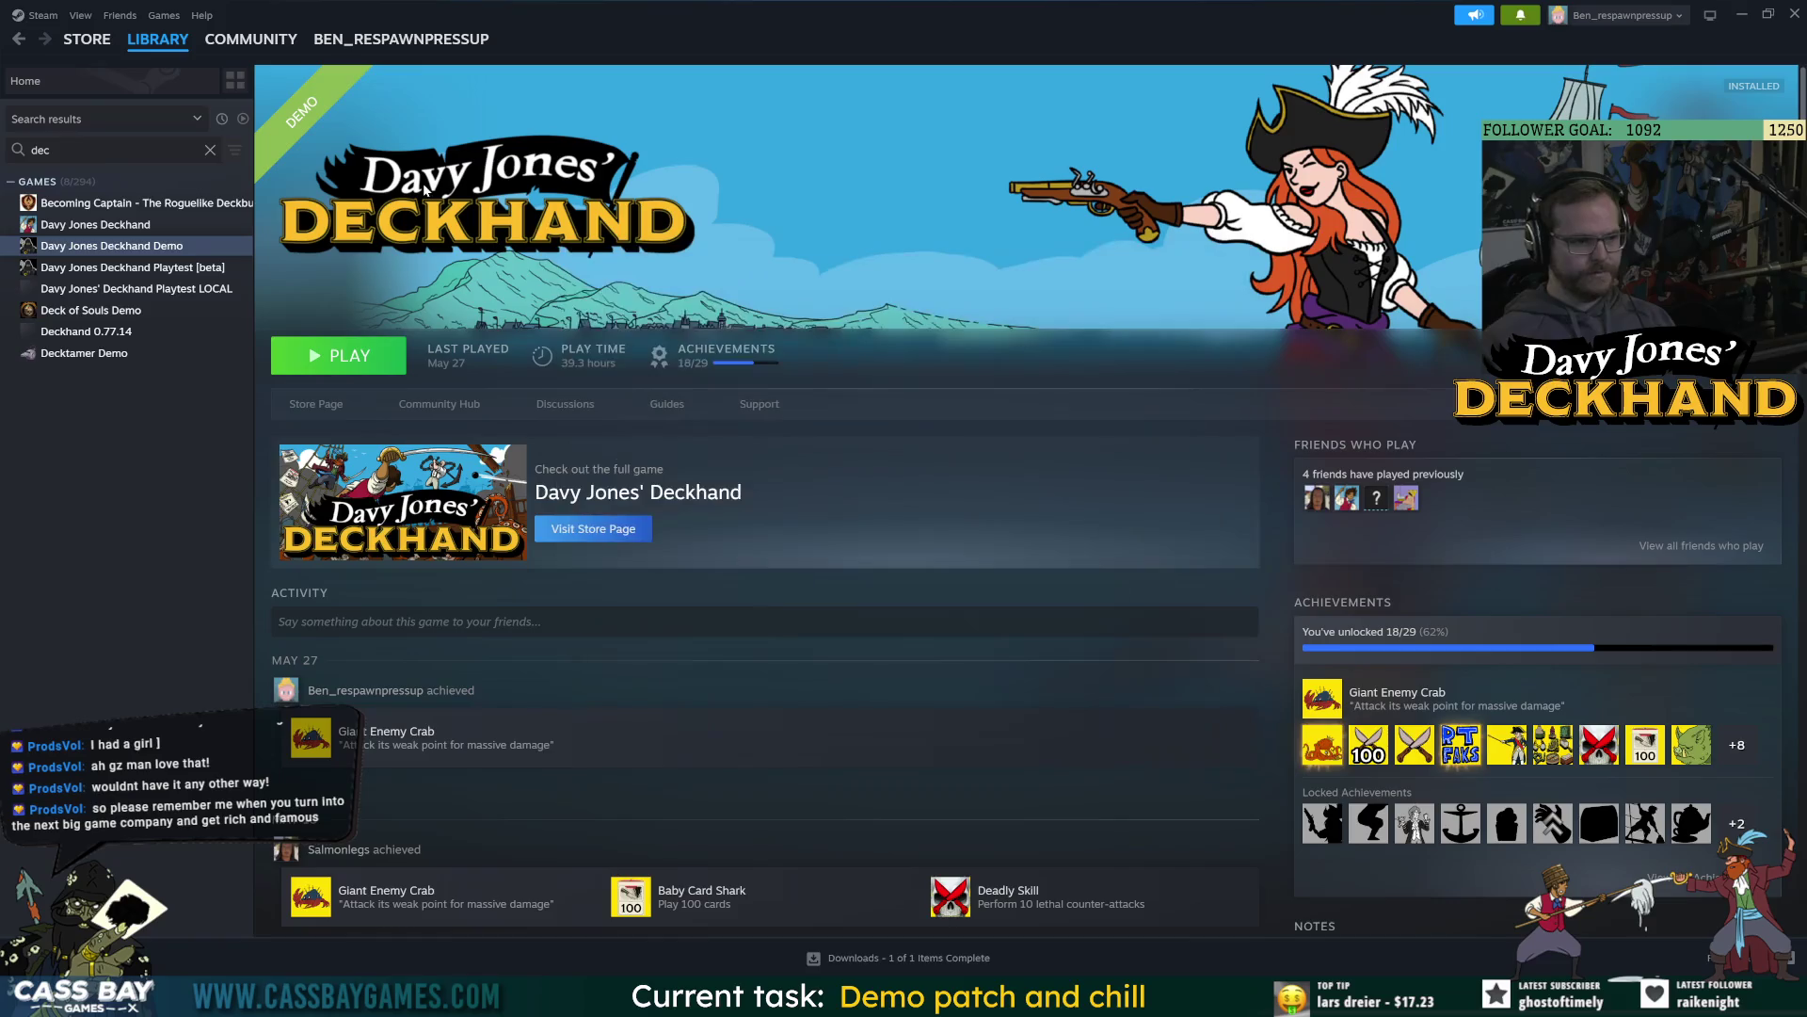
{"action": "left_click", "coordinate": [341, 356]}
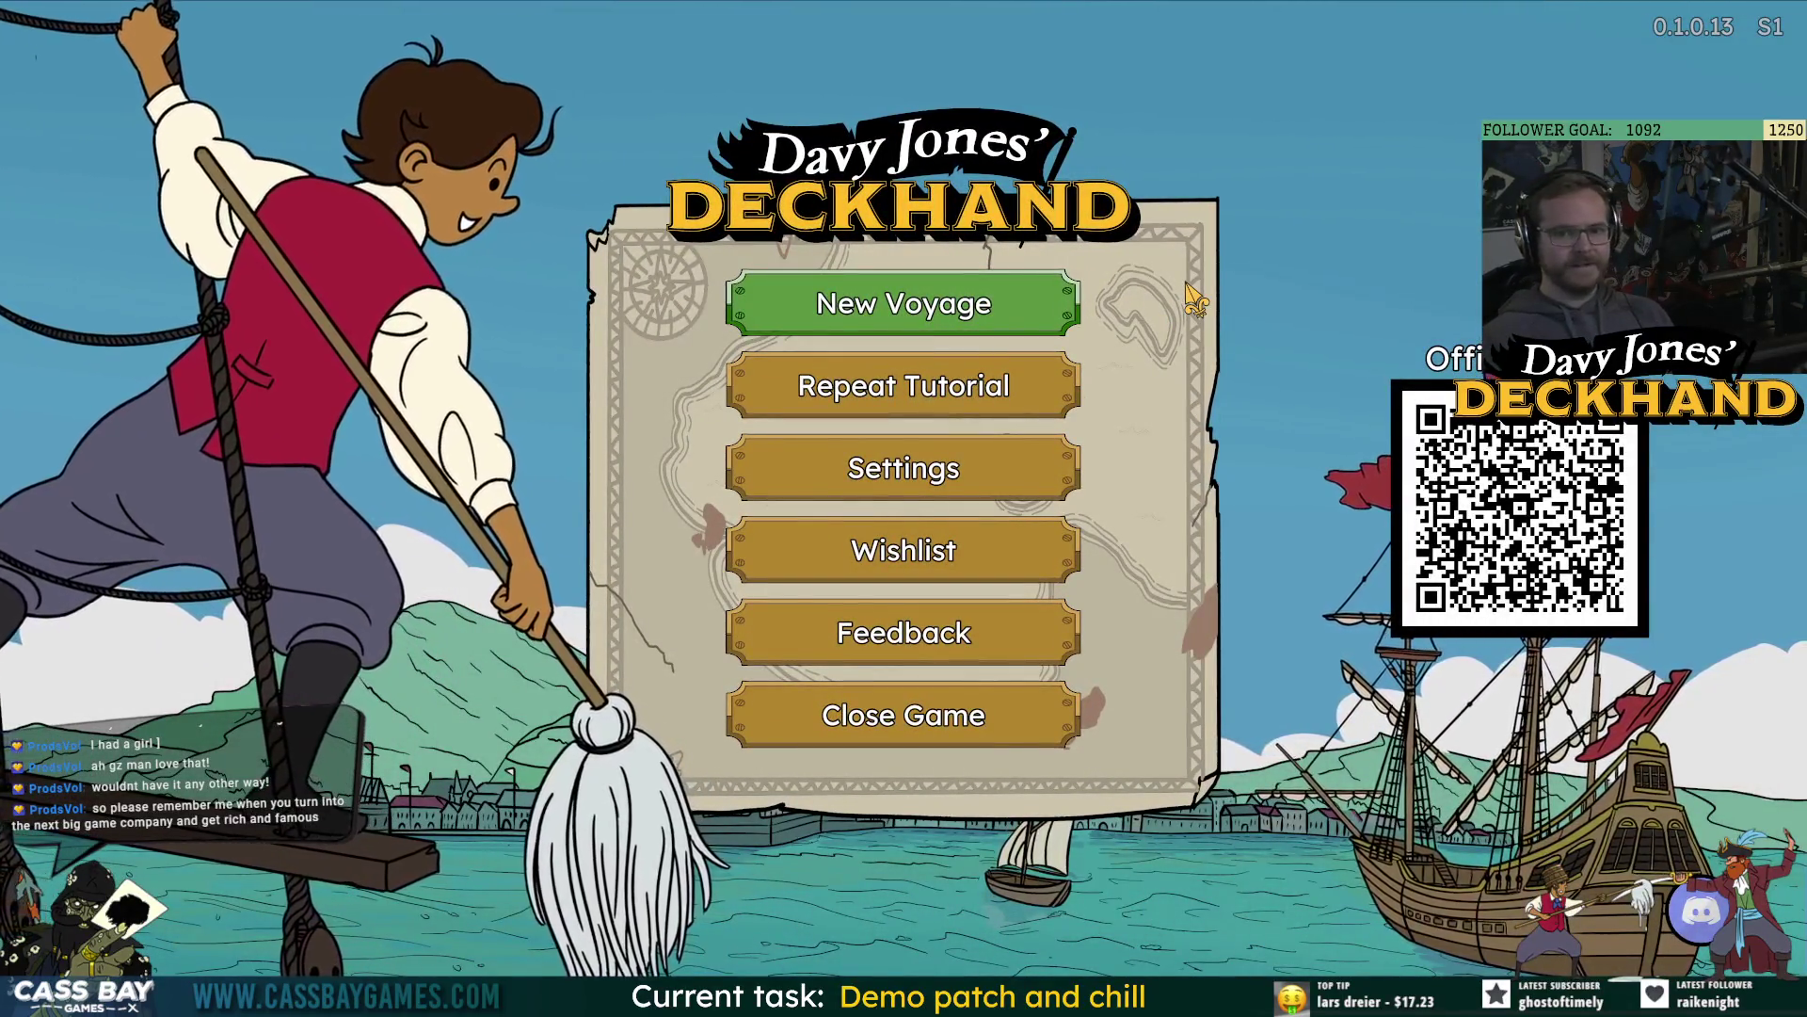
Lower the Master and Music volume sliders in the game's SOUND settings.
{"action": "left_click", "coordinate": [960, 466]}
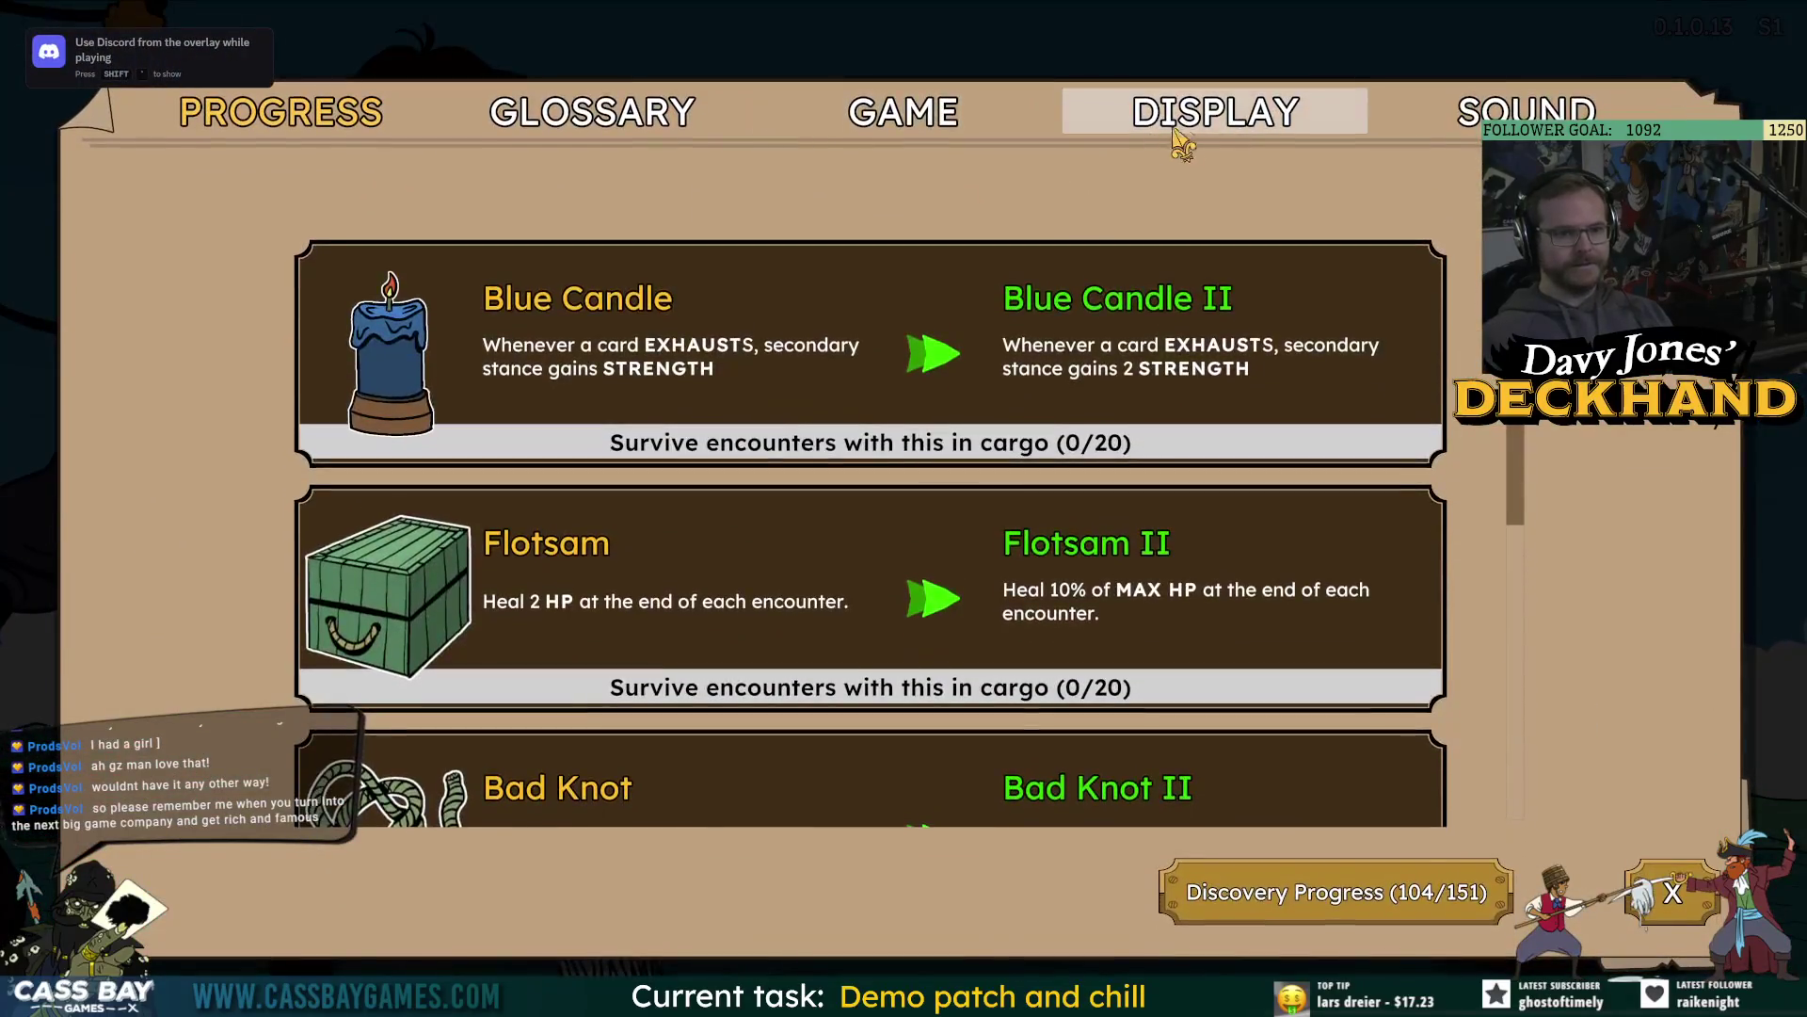
{"action": "left_click", "coordinate": [1179, 144]}
{"action": "key", "text": "e"}
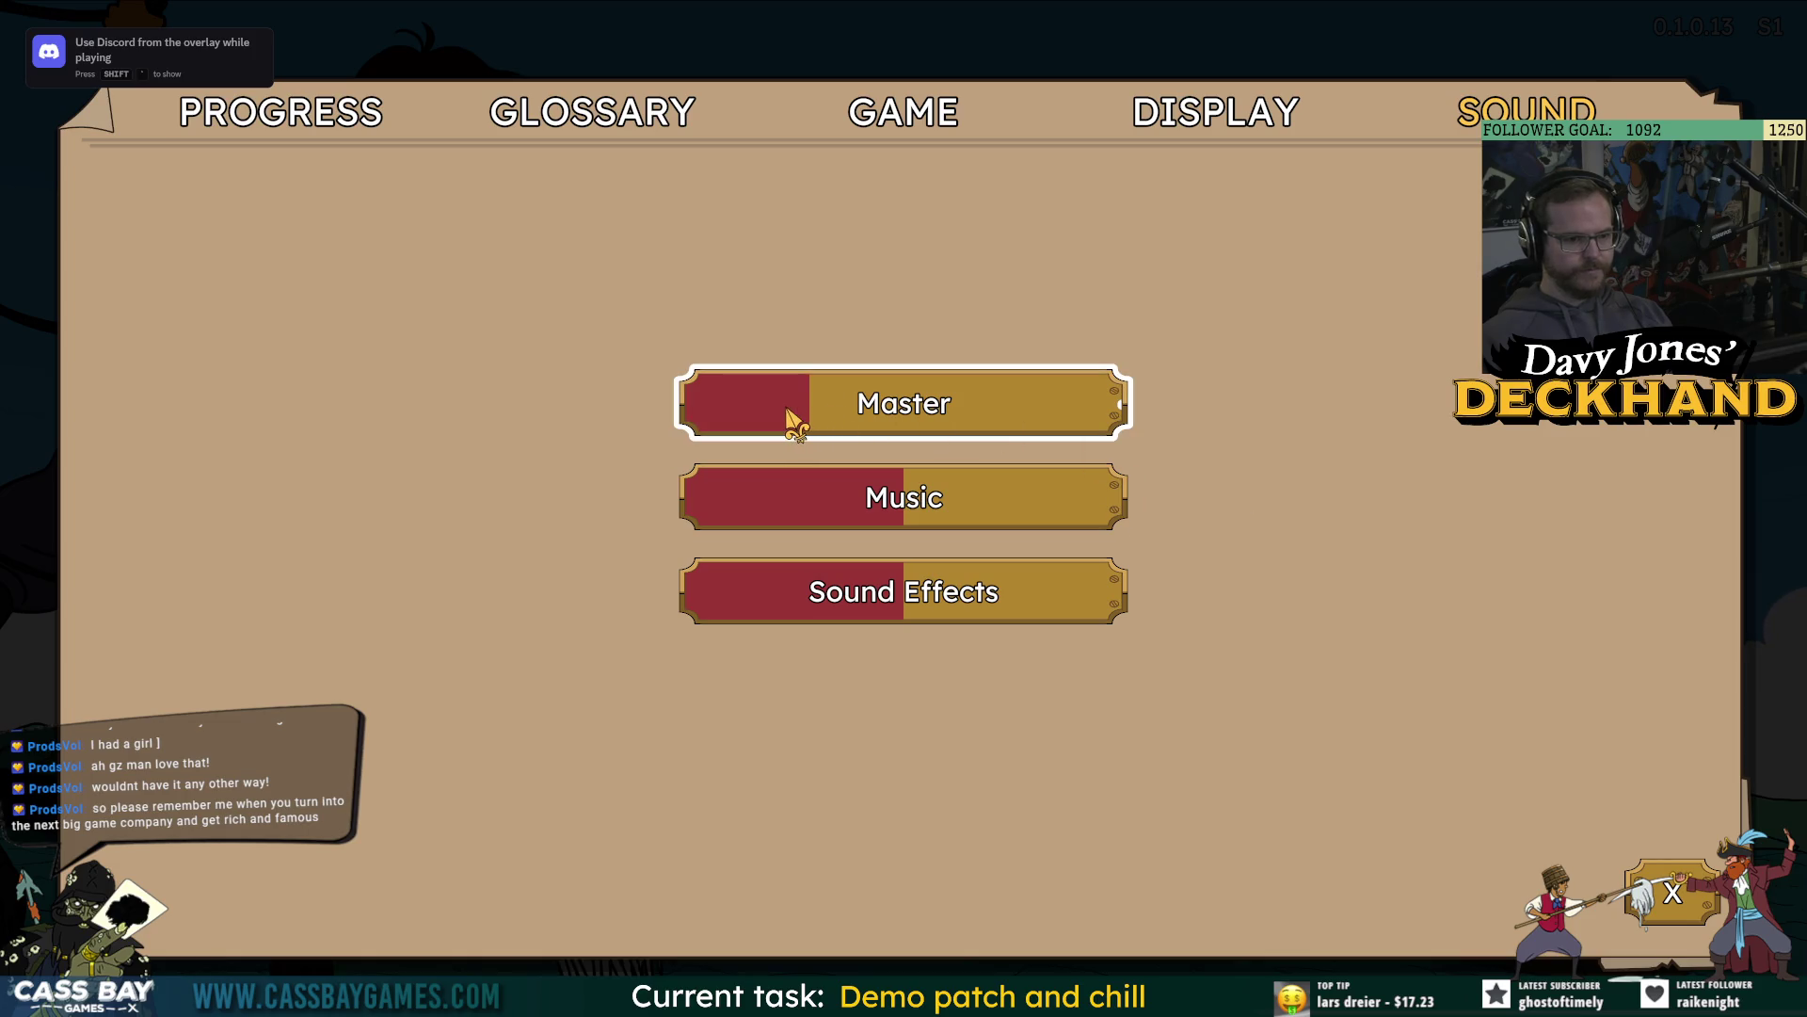
{"action": "key", "text": "XF86AudioLowerVolume"}
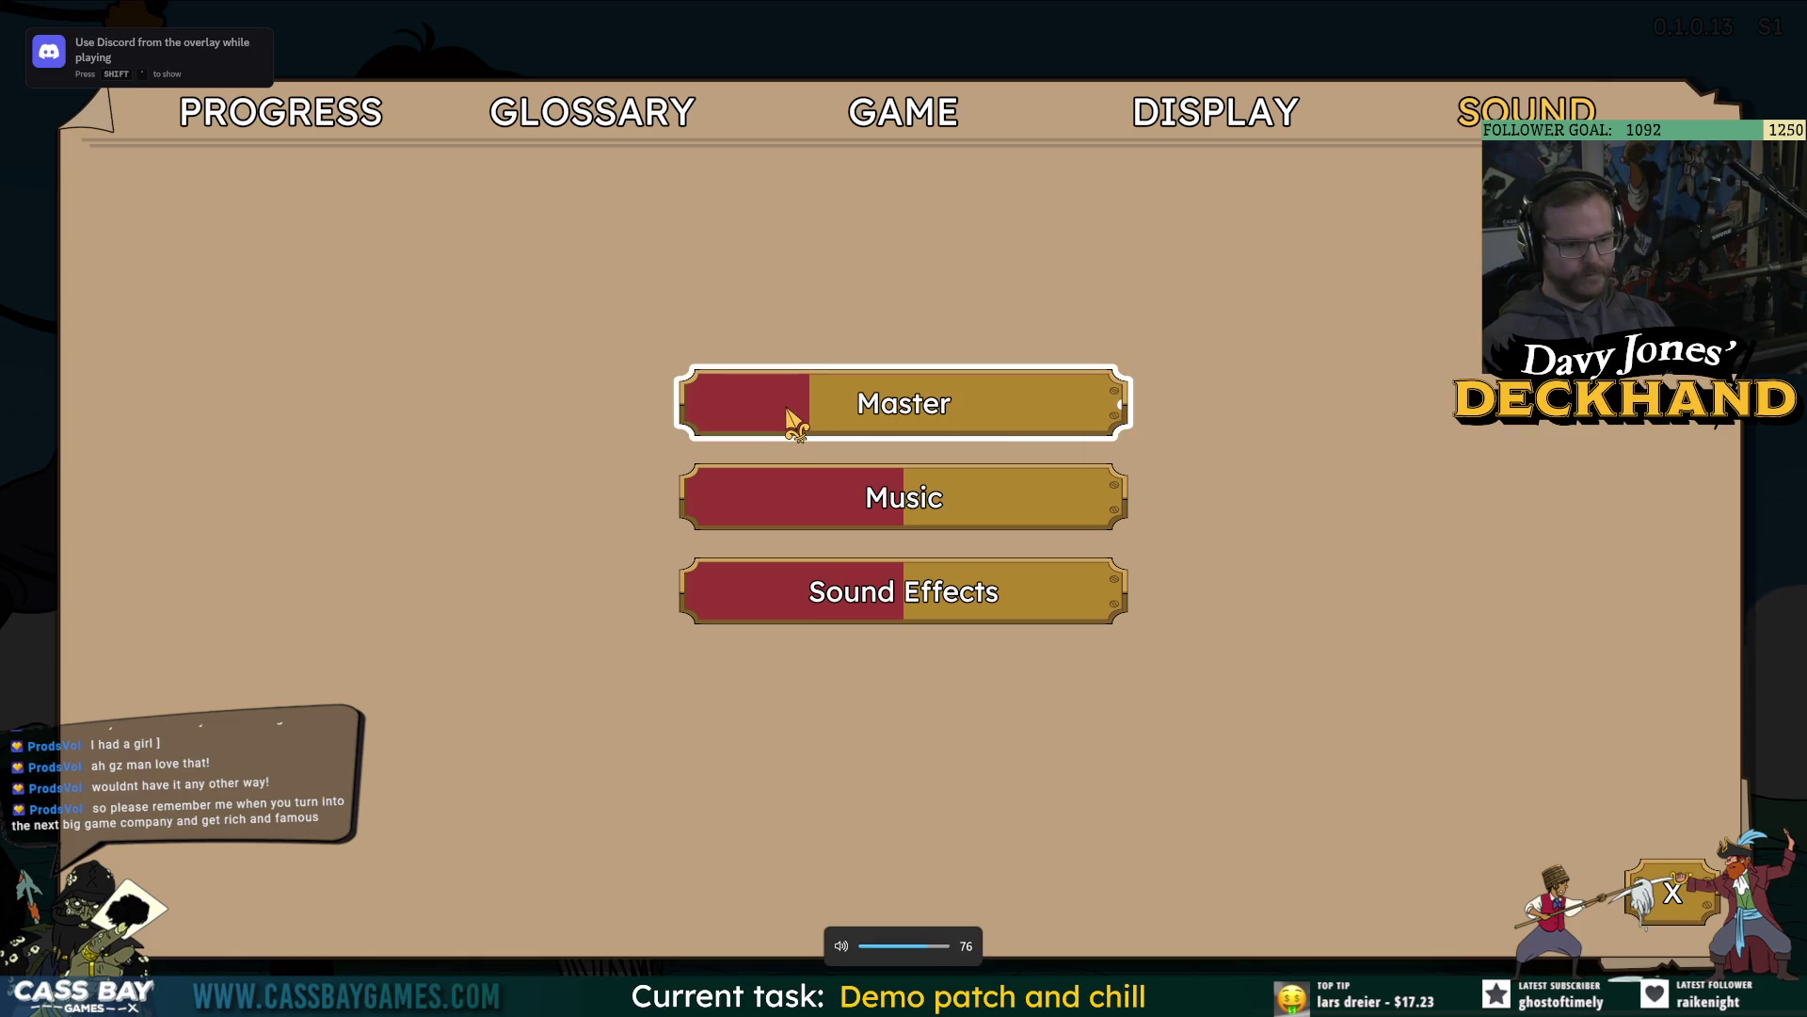
{"action": "left_click_drag", "start_coordinate": [787, 411], "coordinate": [762, 411]}
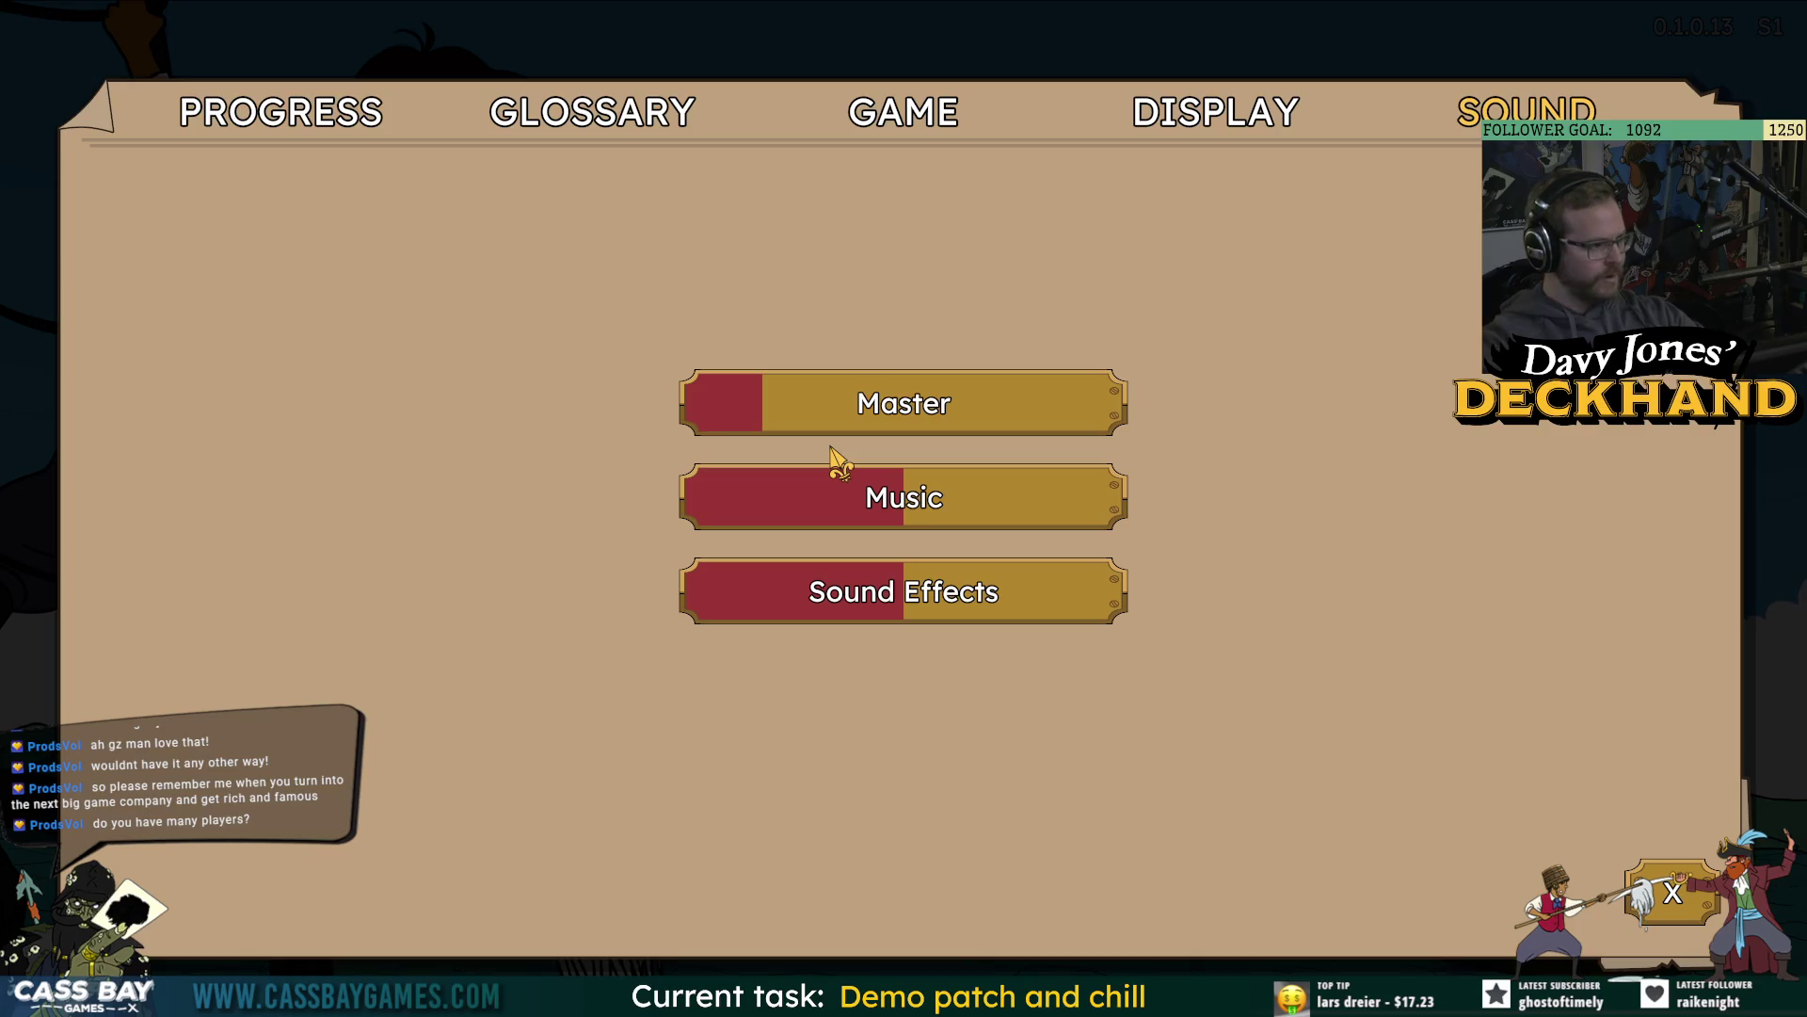
{"action": "left_click", "coordinate": [730, 423]}
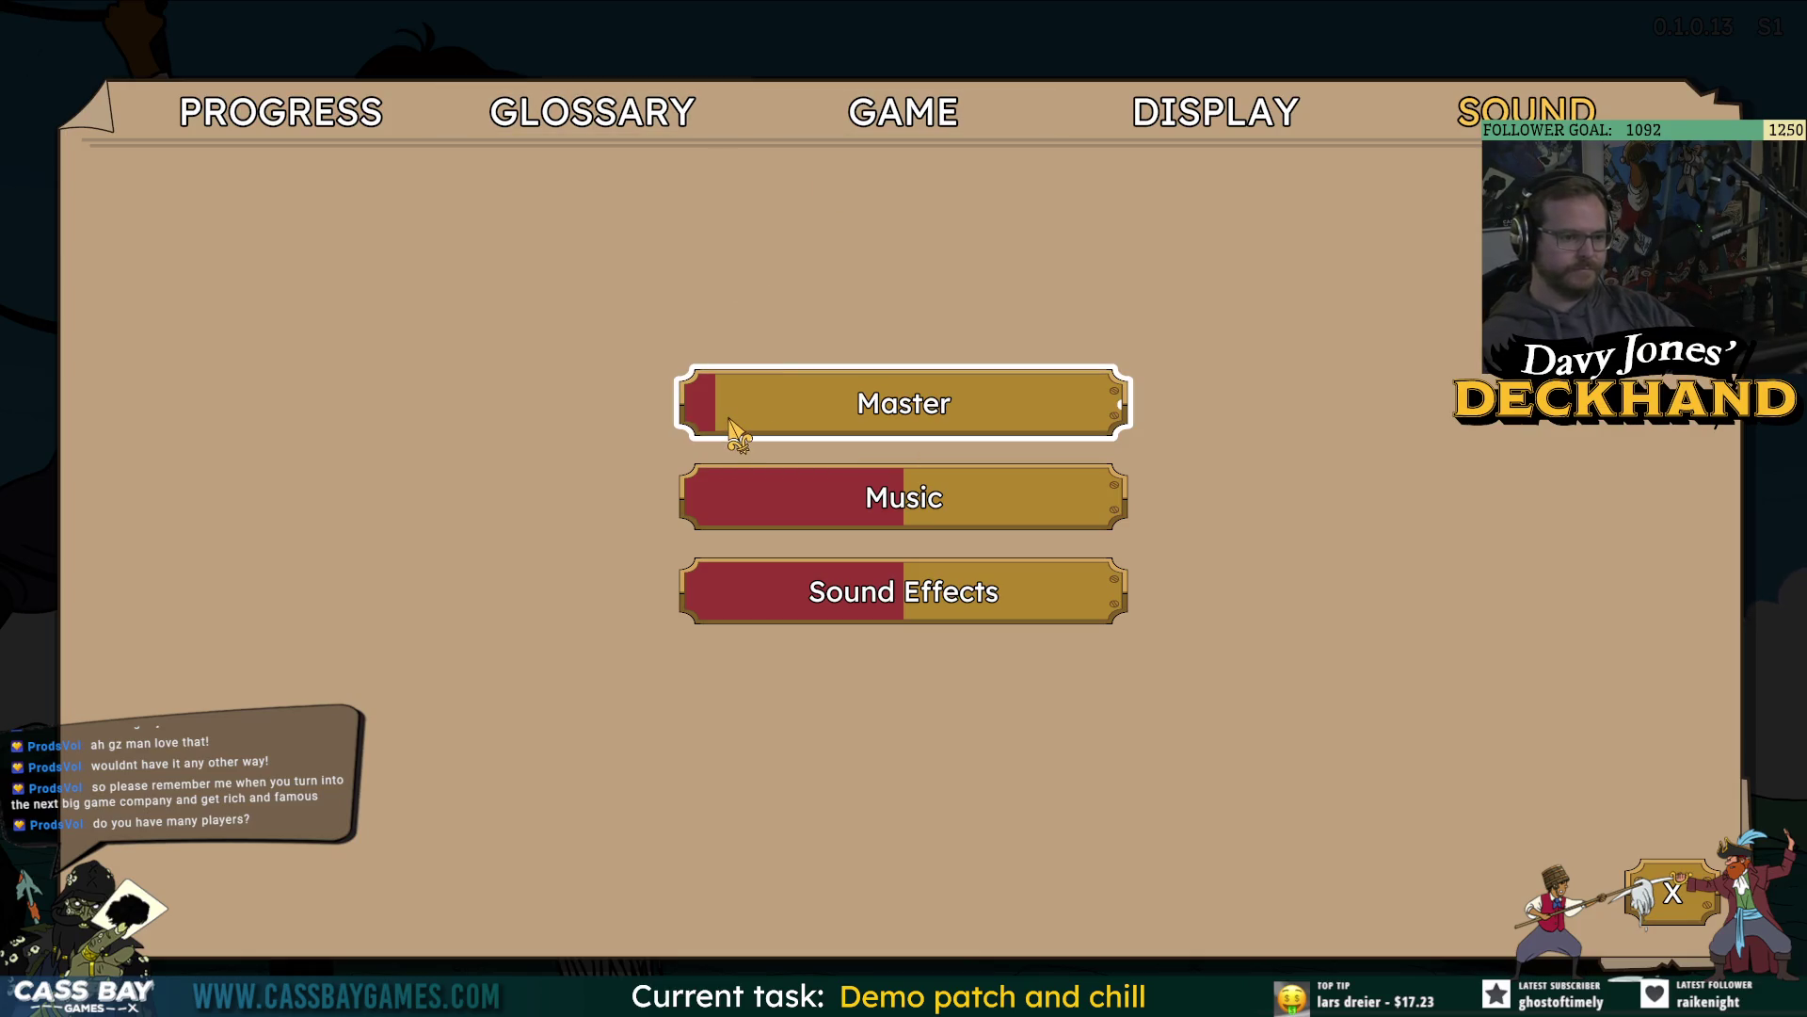
{"action": "left_click", "coordinate": [810, 509]}
{"action": "left_click", "coordinate": [808, 403]}
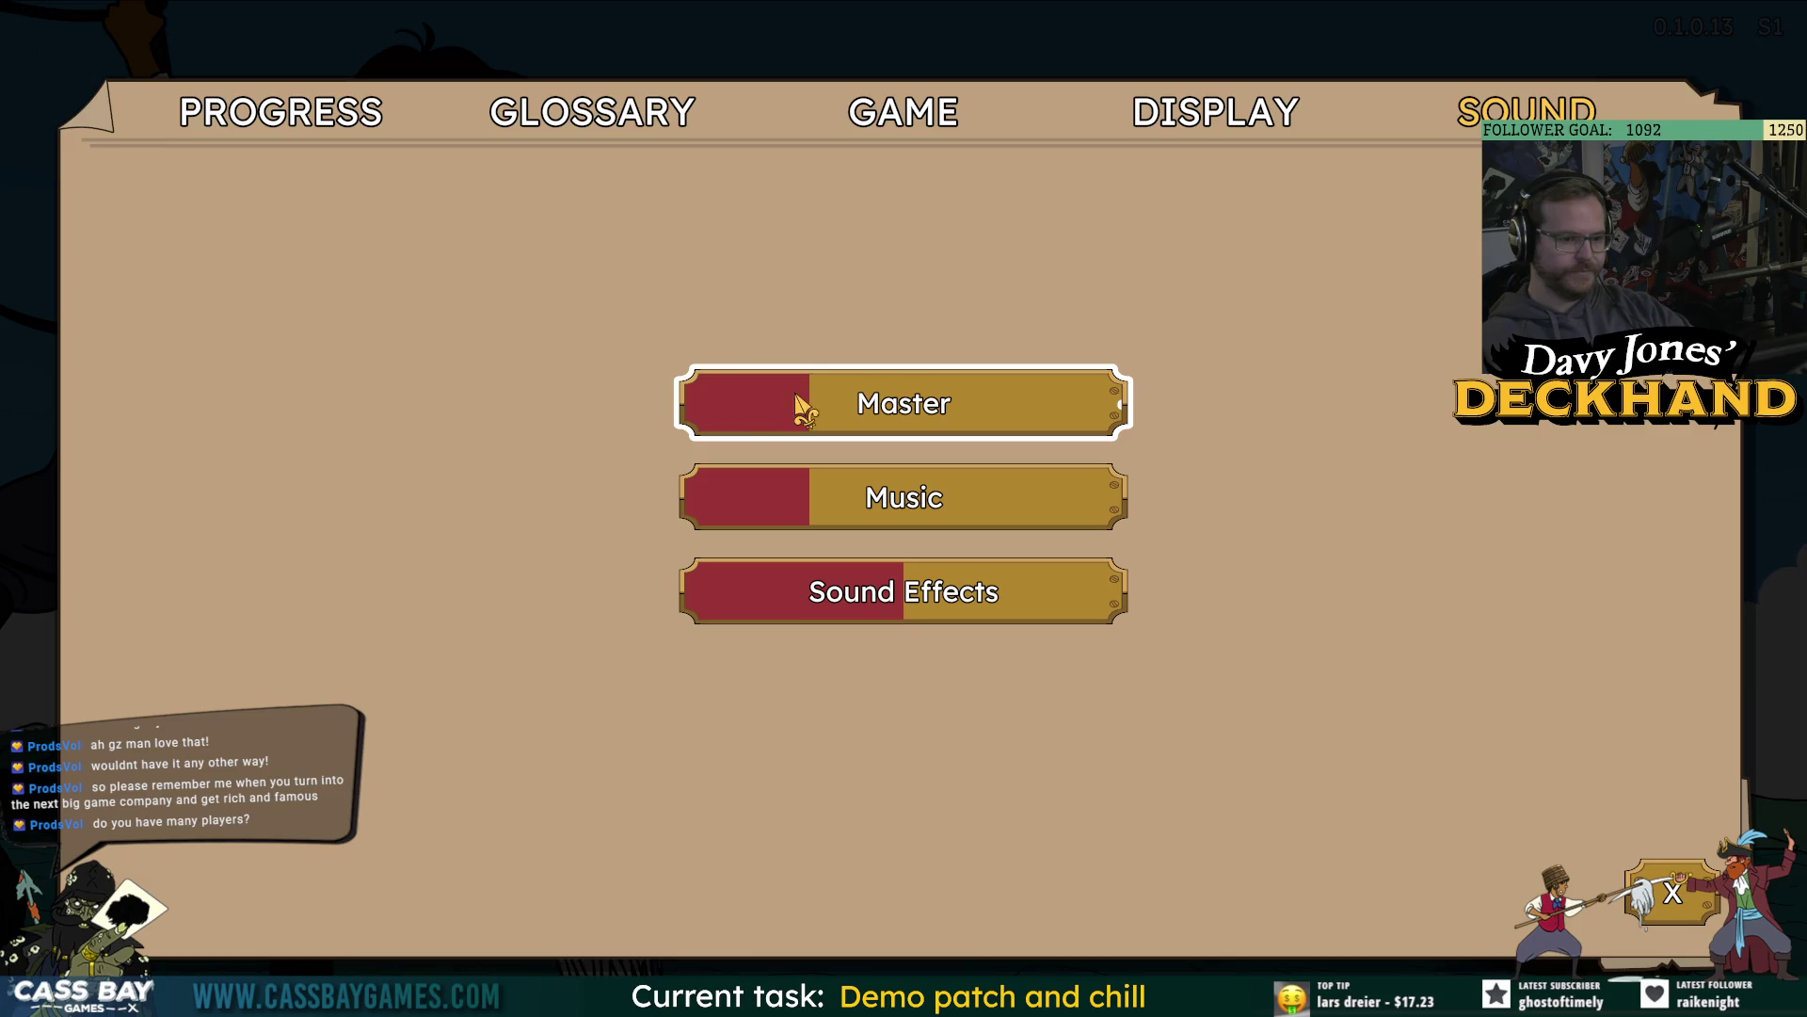
{"action": "left_click", "coordinate": [1683, 902]}
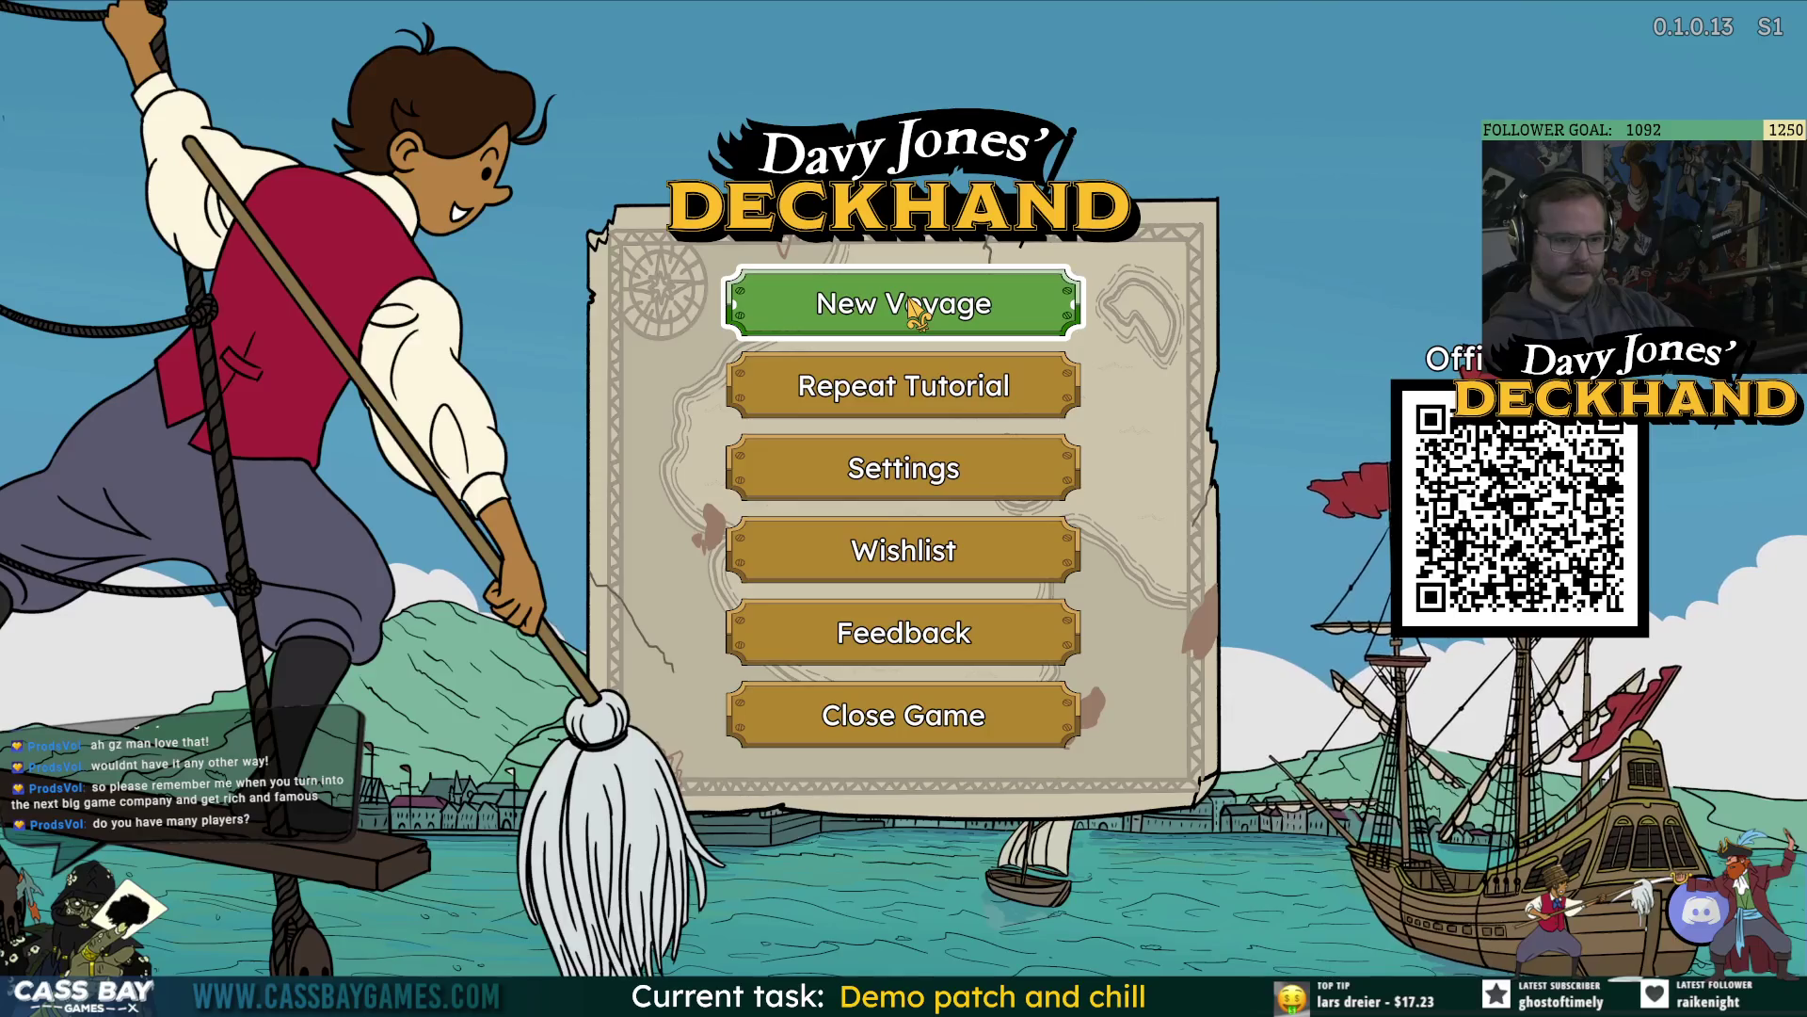
Delete the save file under Settings > GAME and return to the main menu.
{"action": "left_click", "coordinate": [961, 468]}
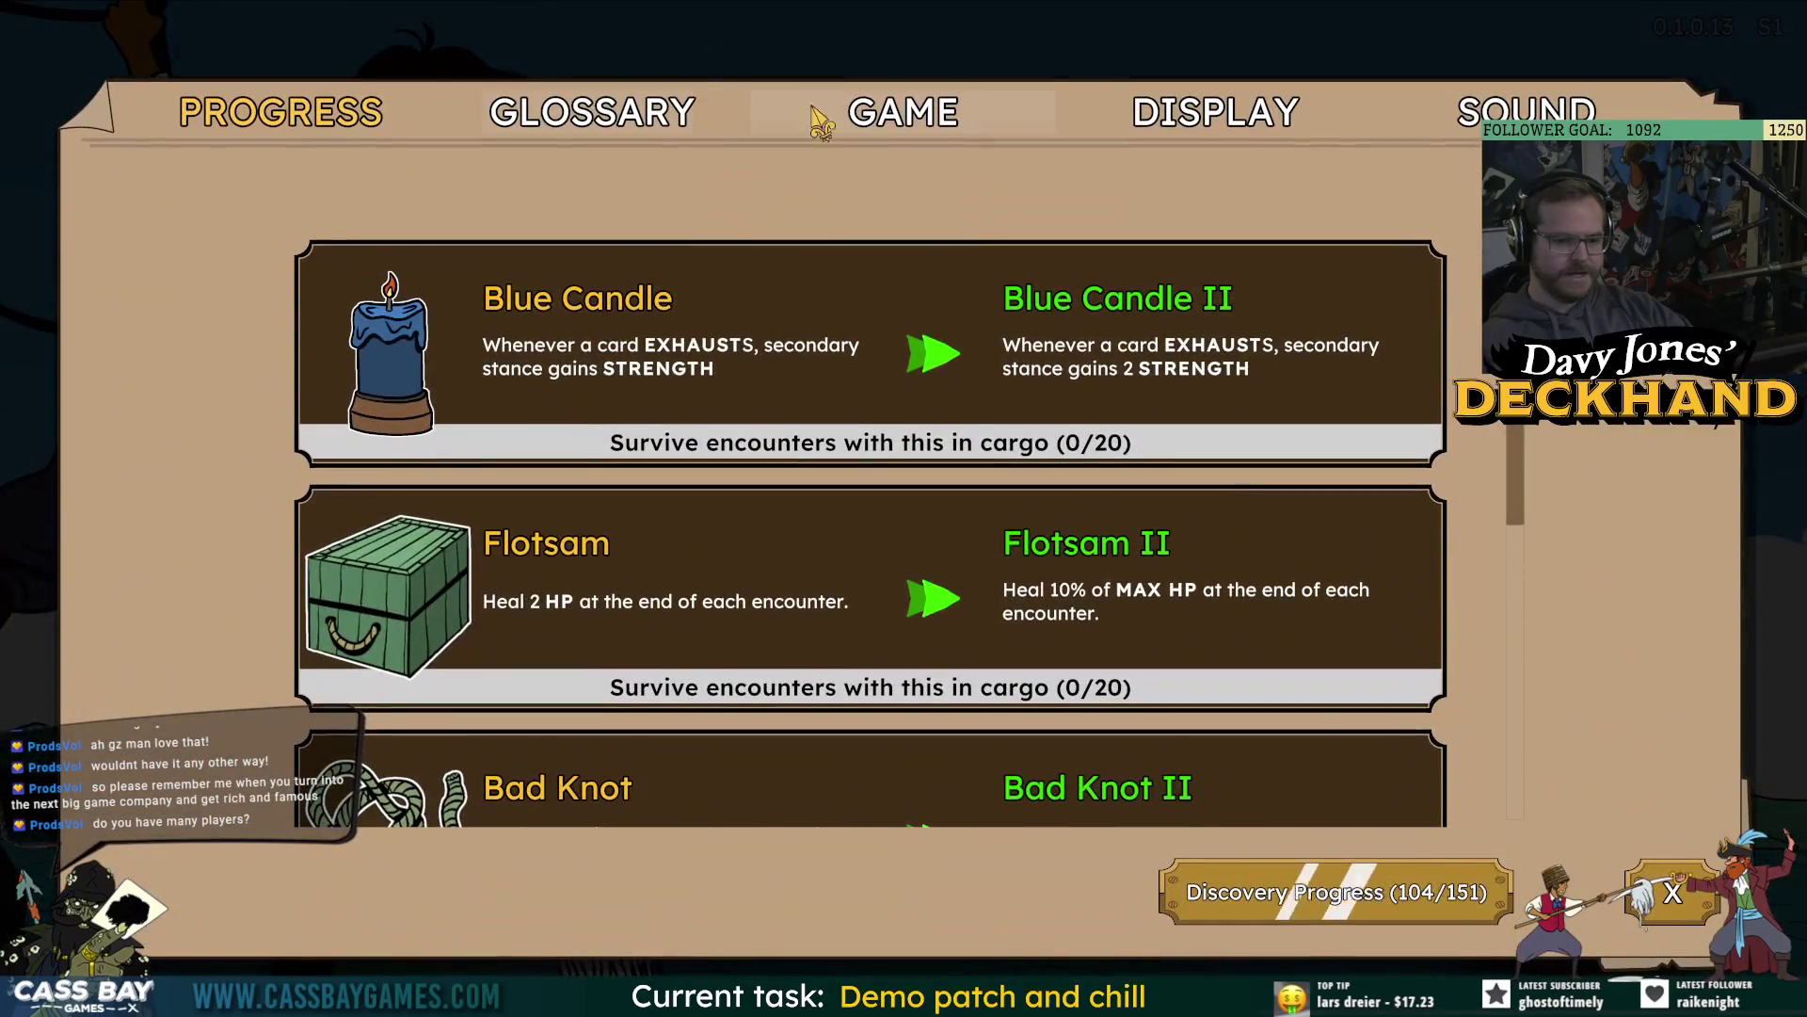
{"action": "left_click", "coordinate": [873, 122]}
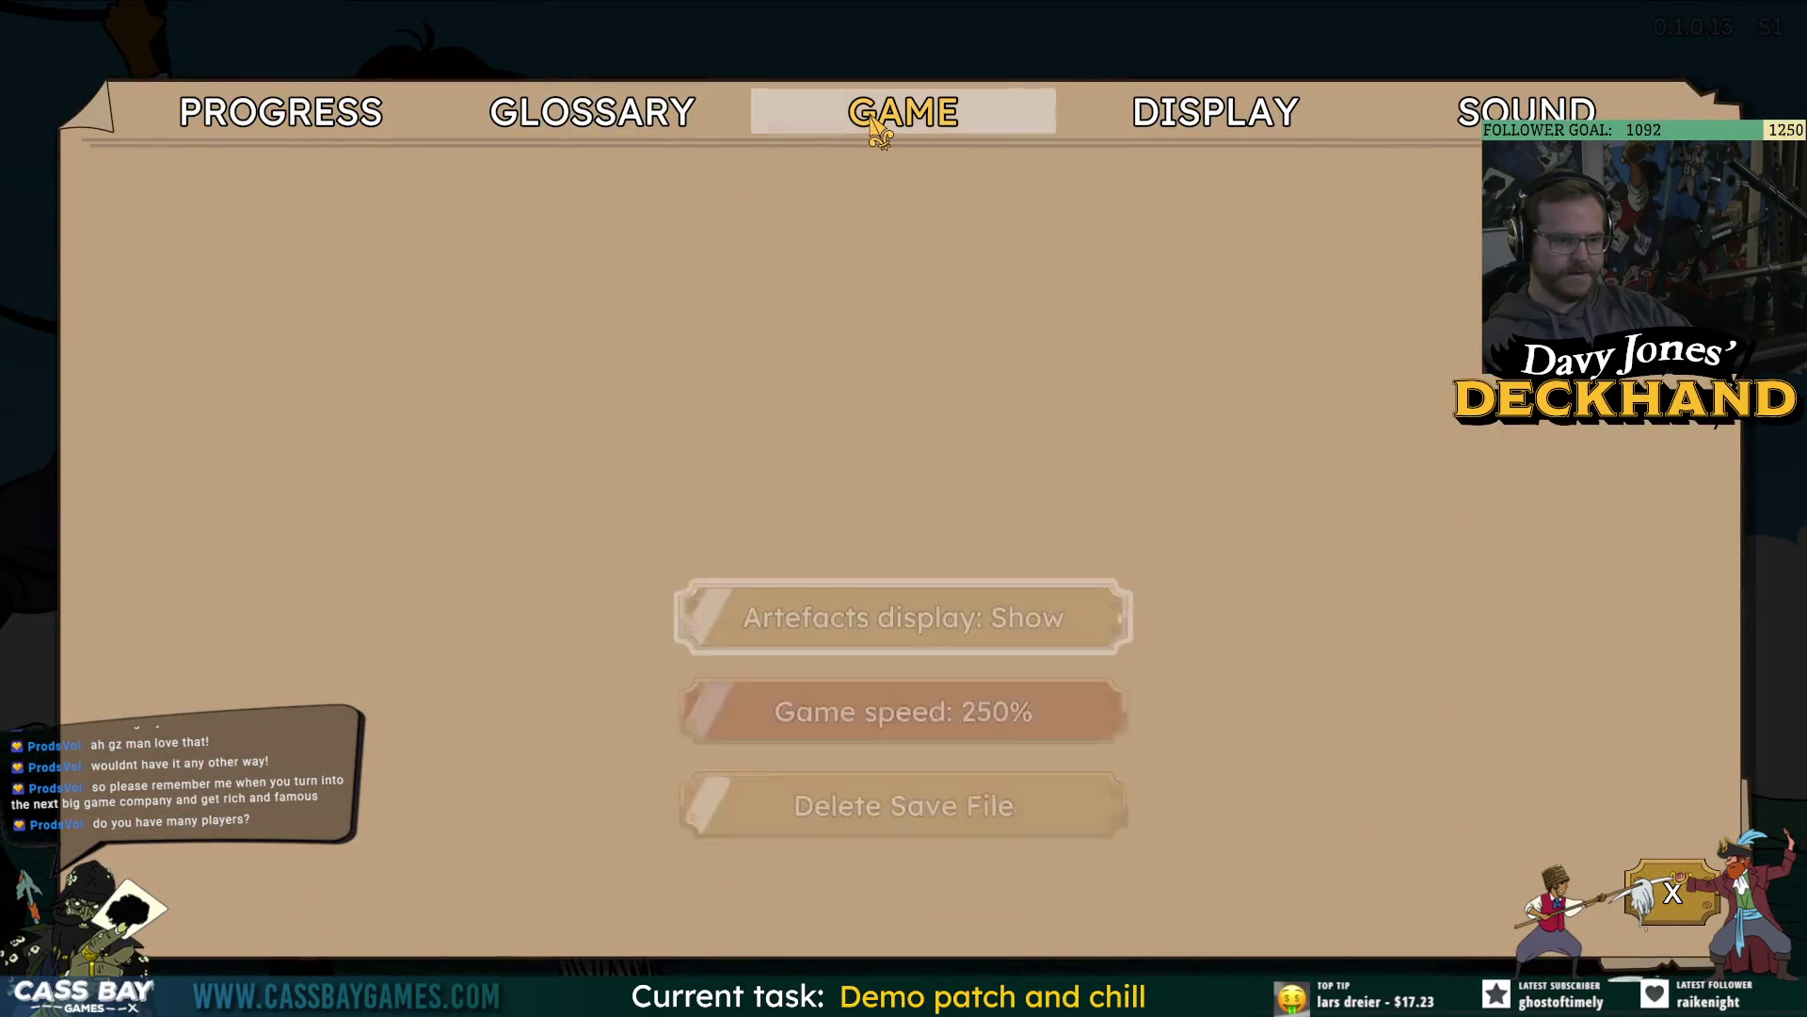
{"action": "left_click_drag", "start_coordinate": [936, 574], "coordinate": [935, 591]}
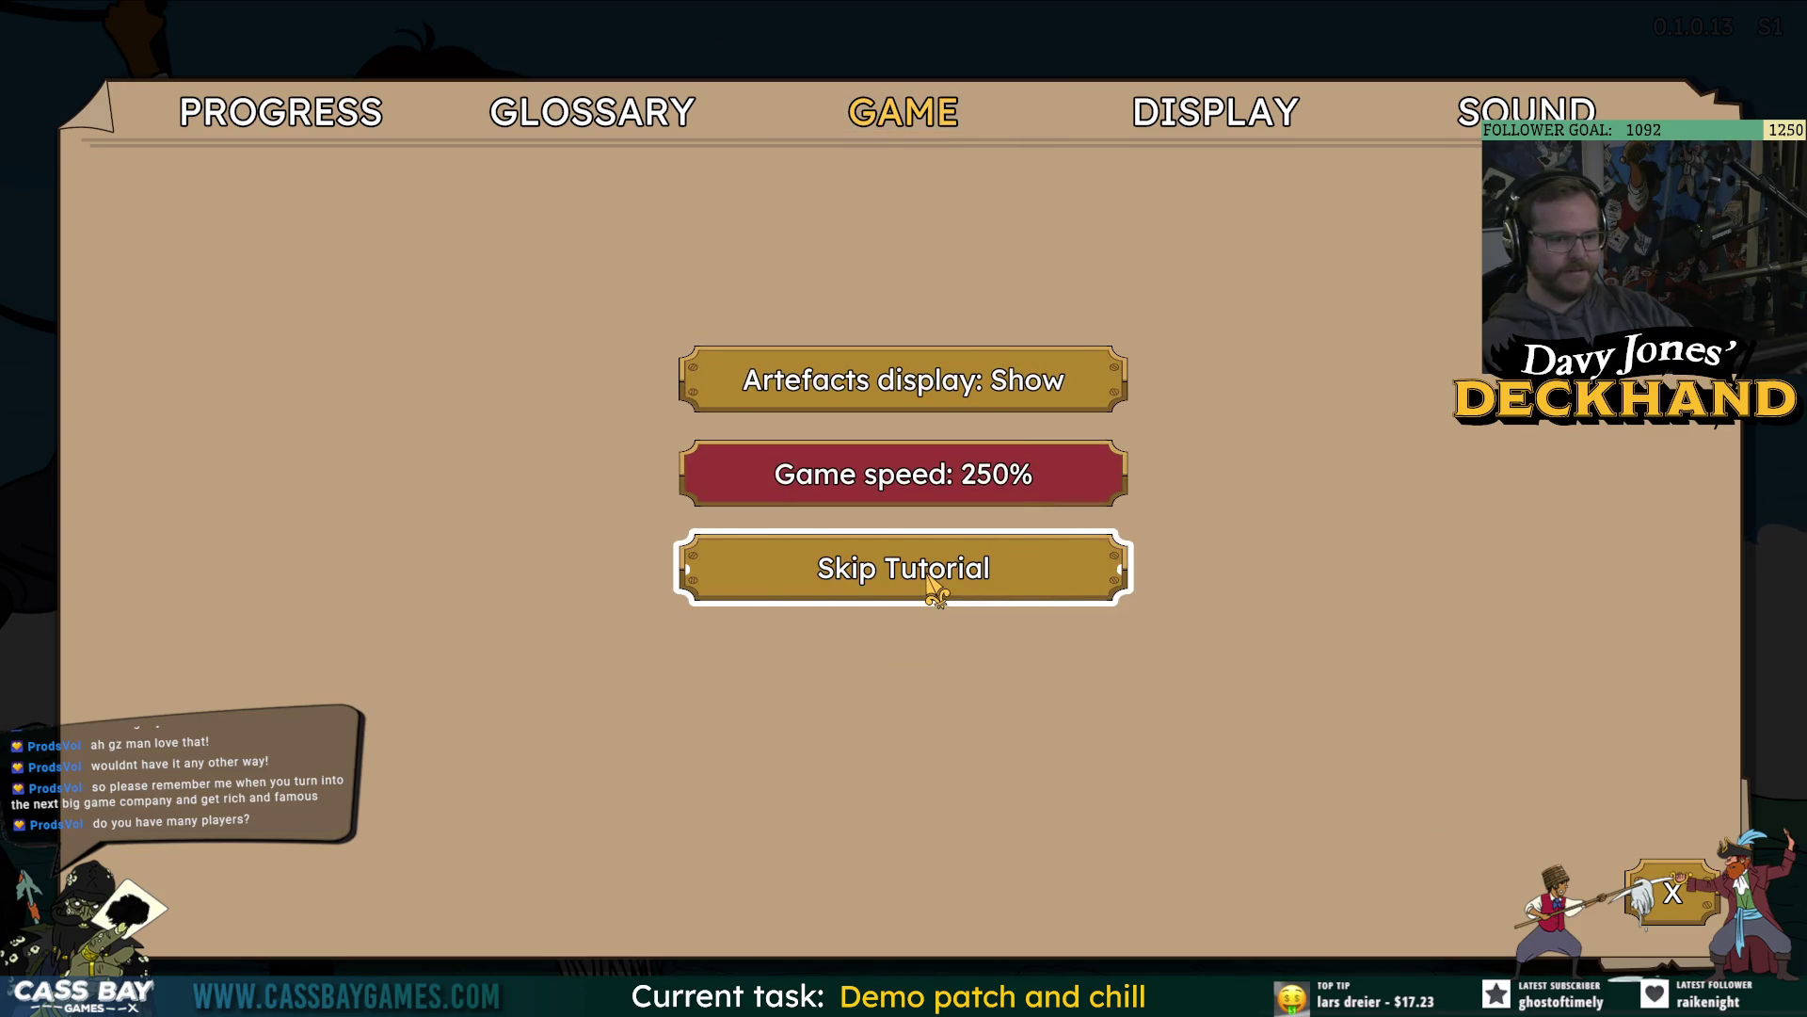
{"action": "left_click", "coordinate": [1673, 893]}
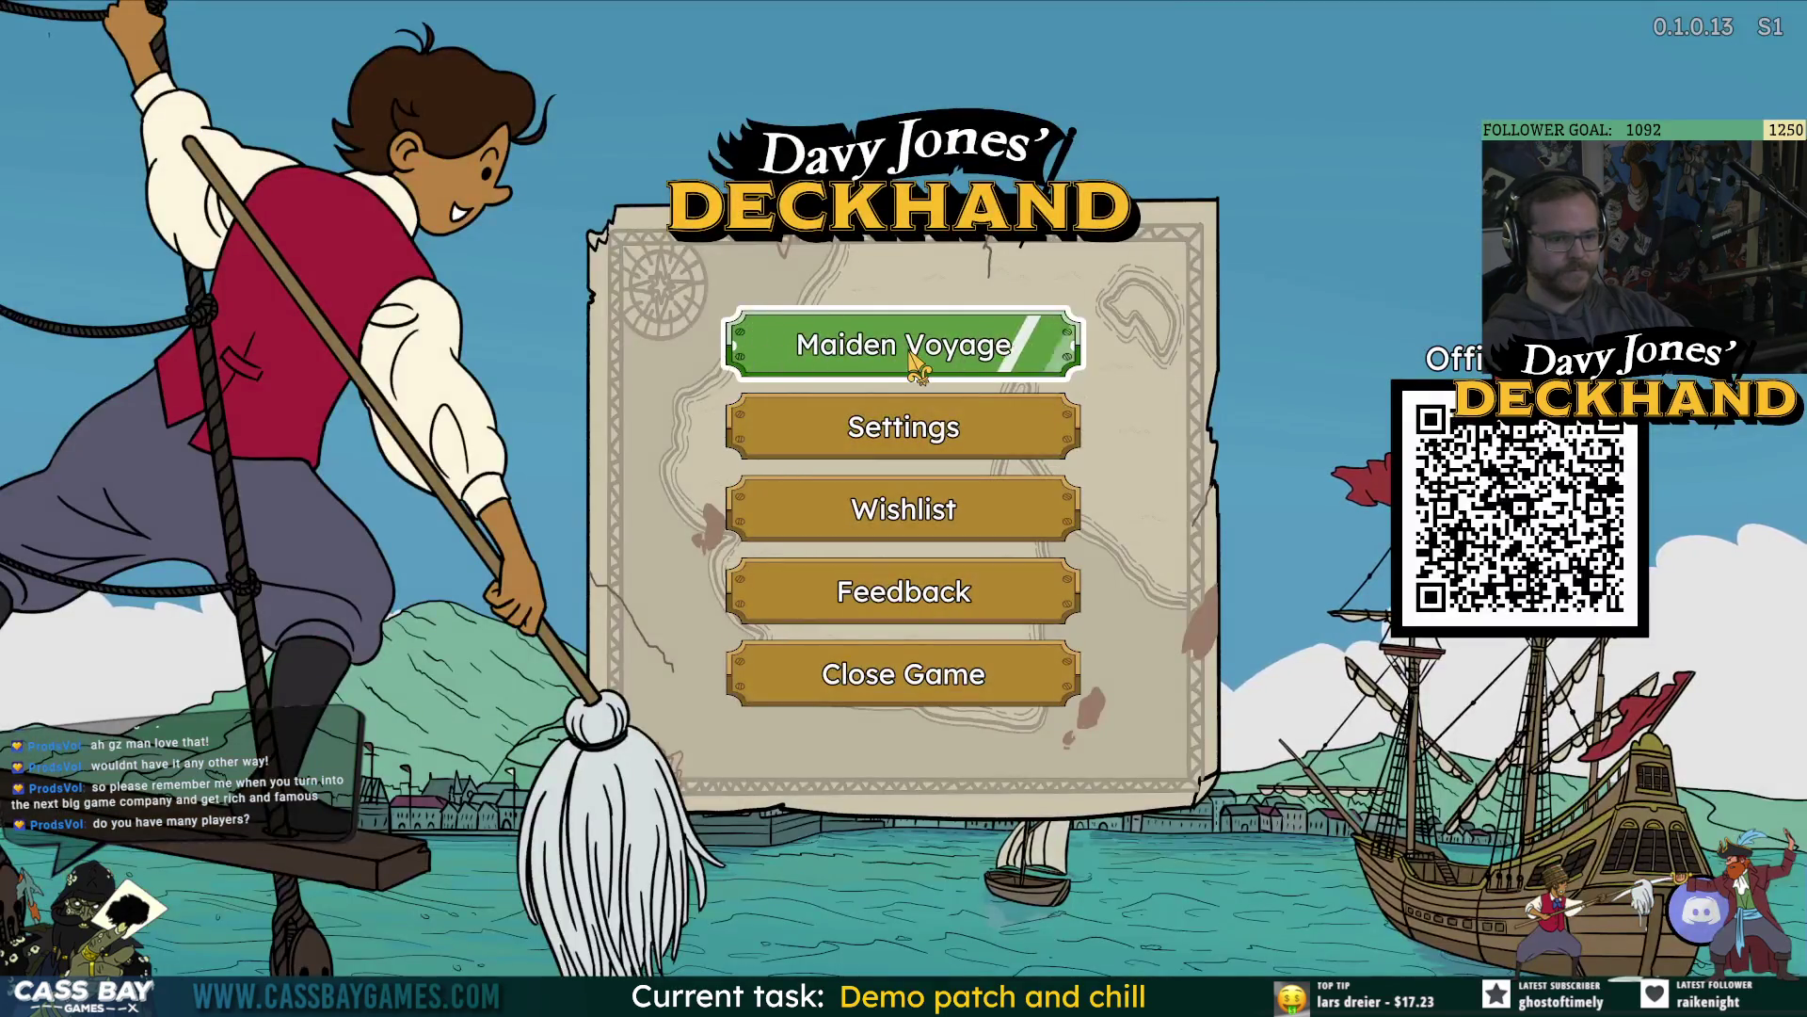
Start the Maiden Voyage and turn down the system audio during the cutscene.
{"action": "left_click", "coordinate": [911, 355]}
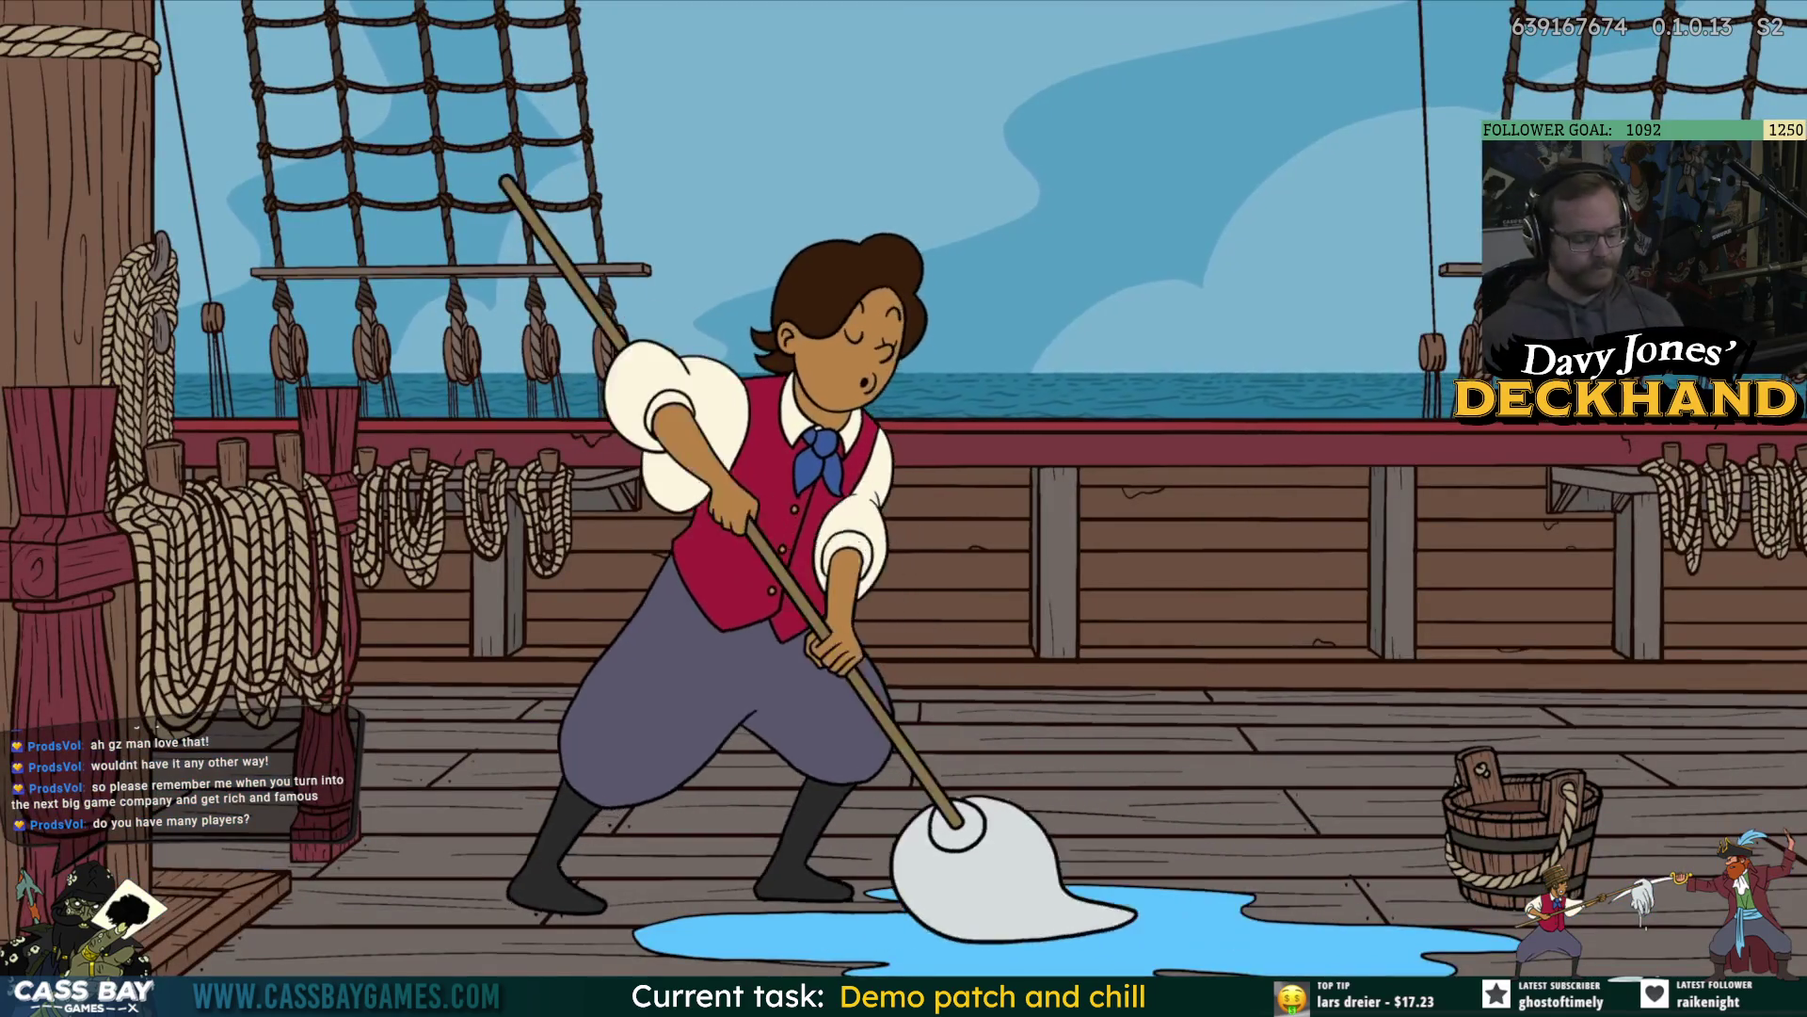
{"action": "key", "text": "XF86AudioLowerVolume"}
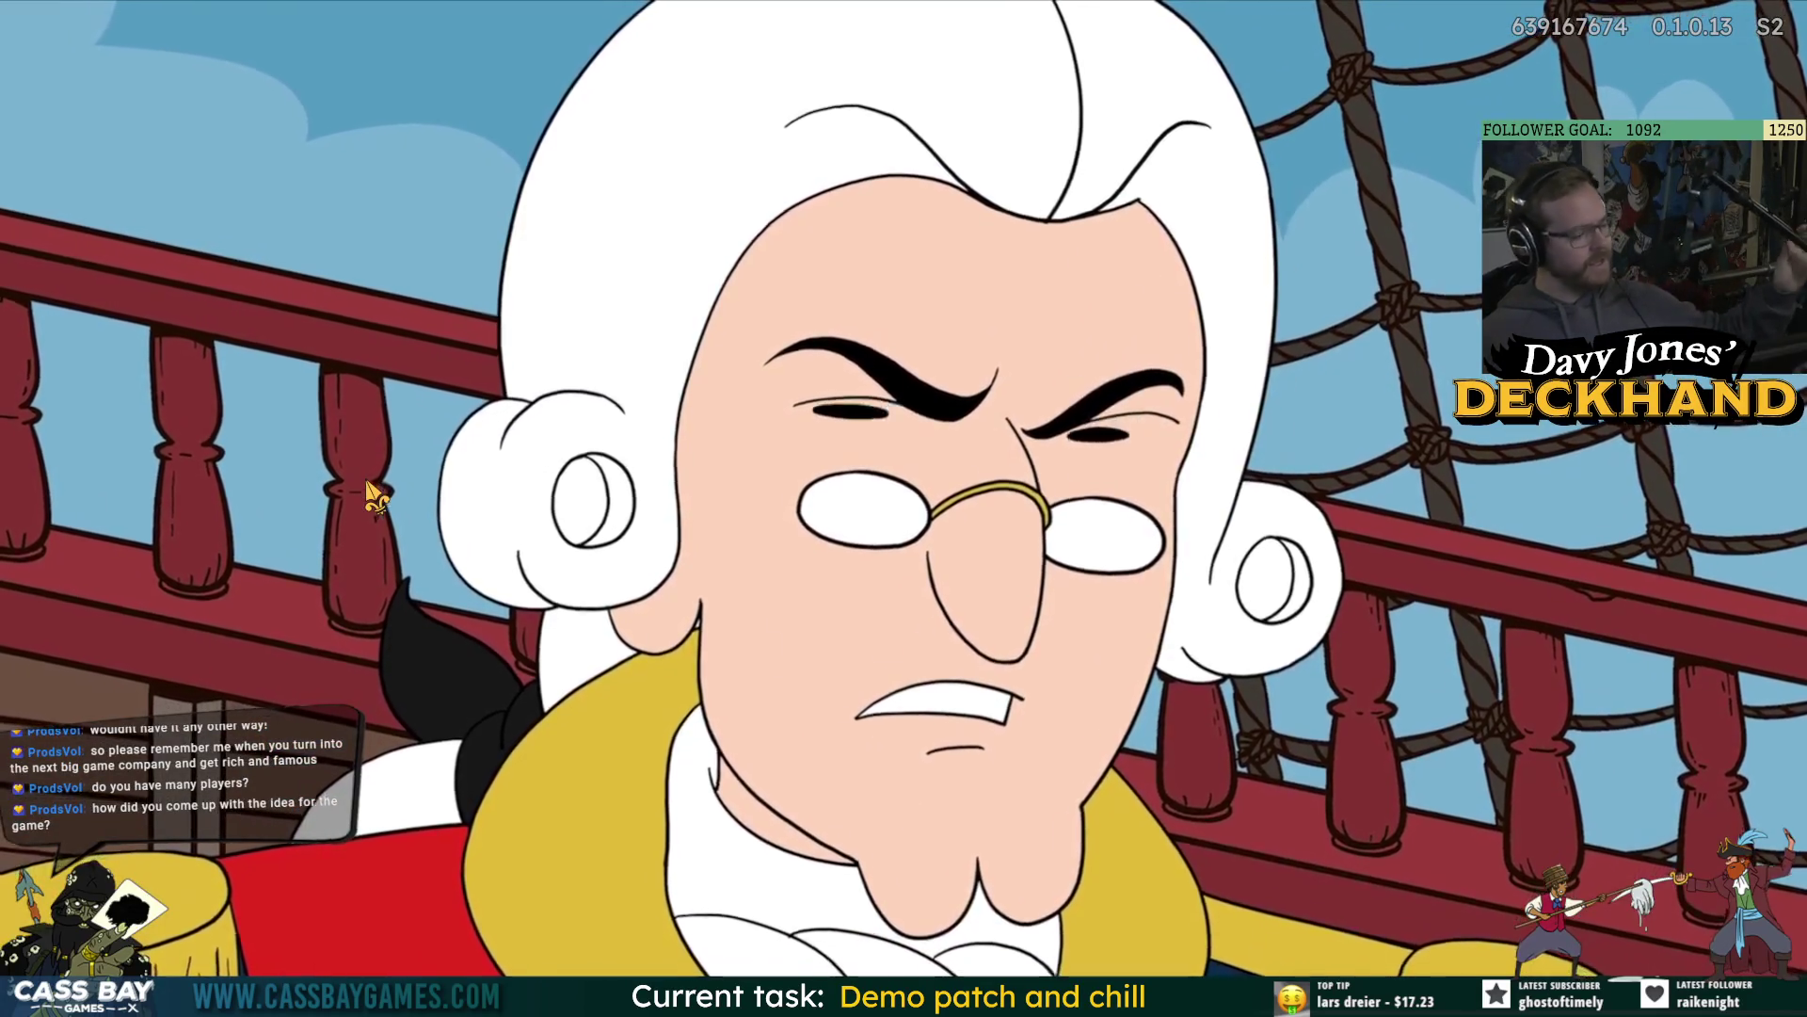
{"action": "key", "text": "super"}
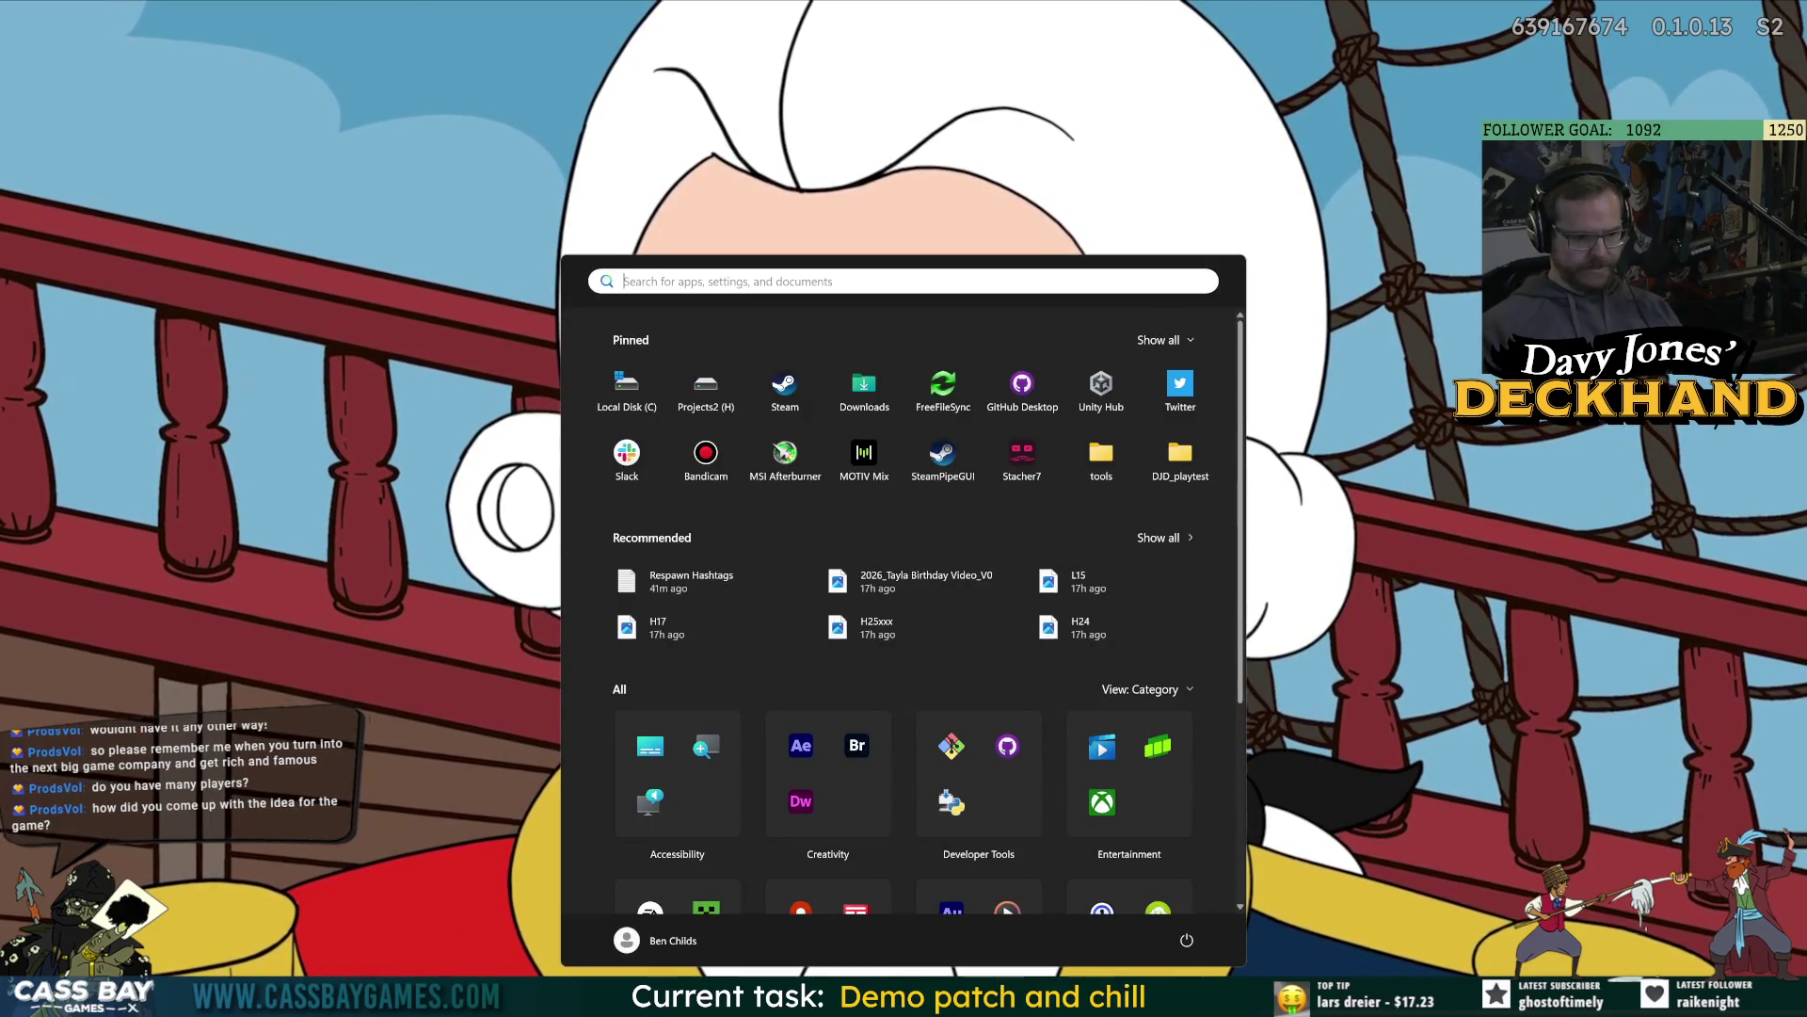
{"action": "key", "text": "super"}
{"action": "left_click", "coordinate": [1619, 672]}
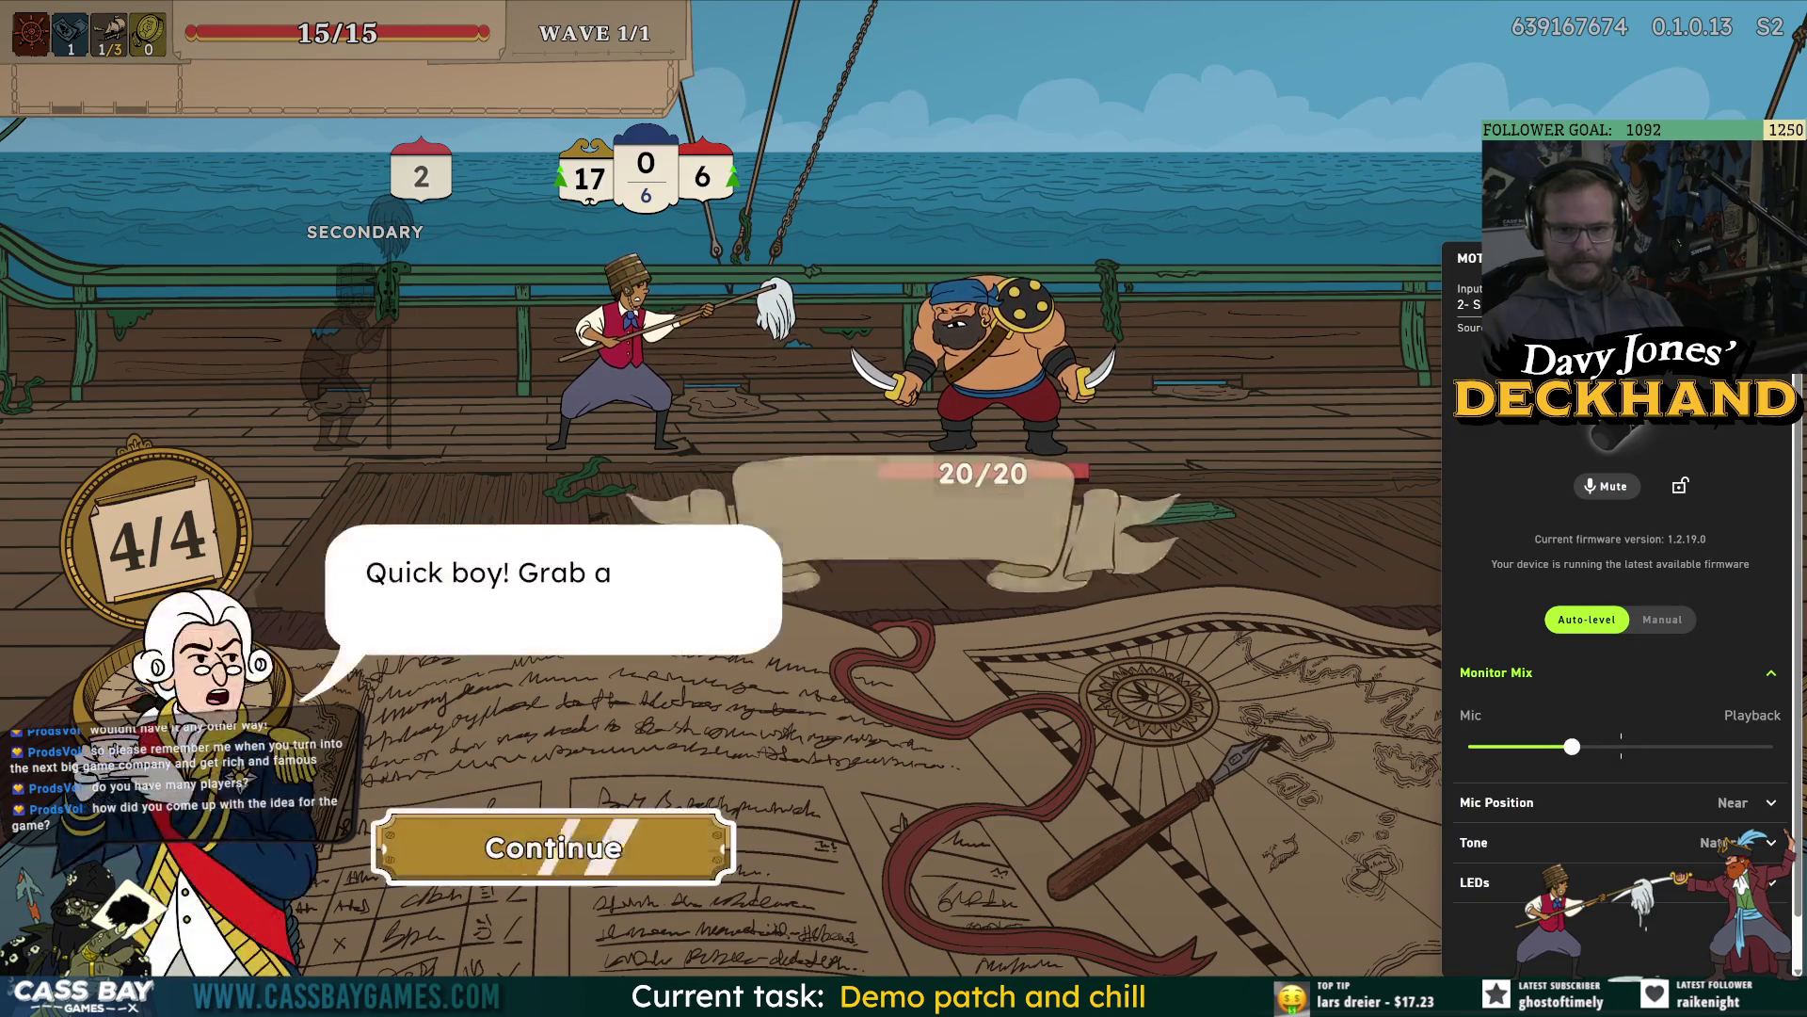
{"action": "key", "text": "alt+Tab"}
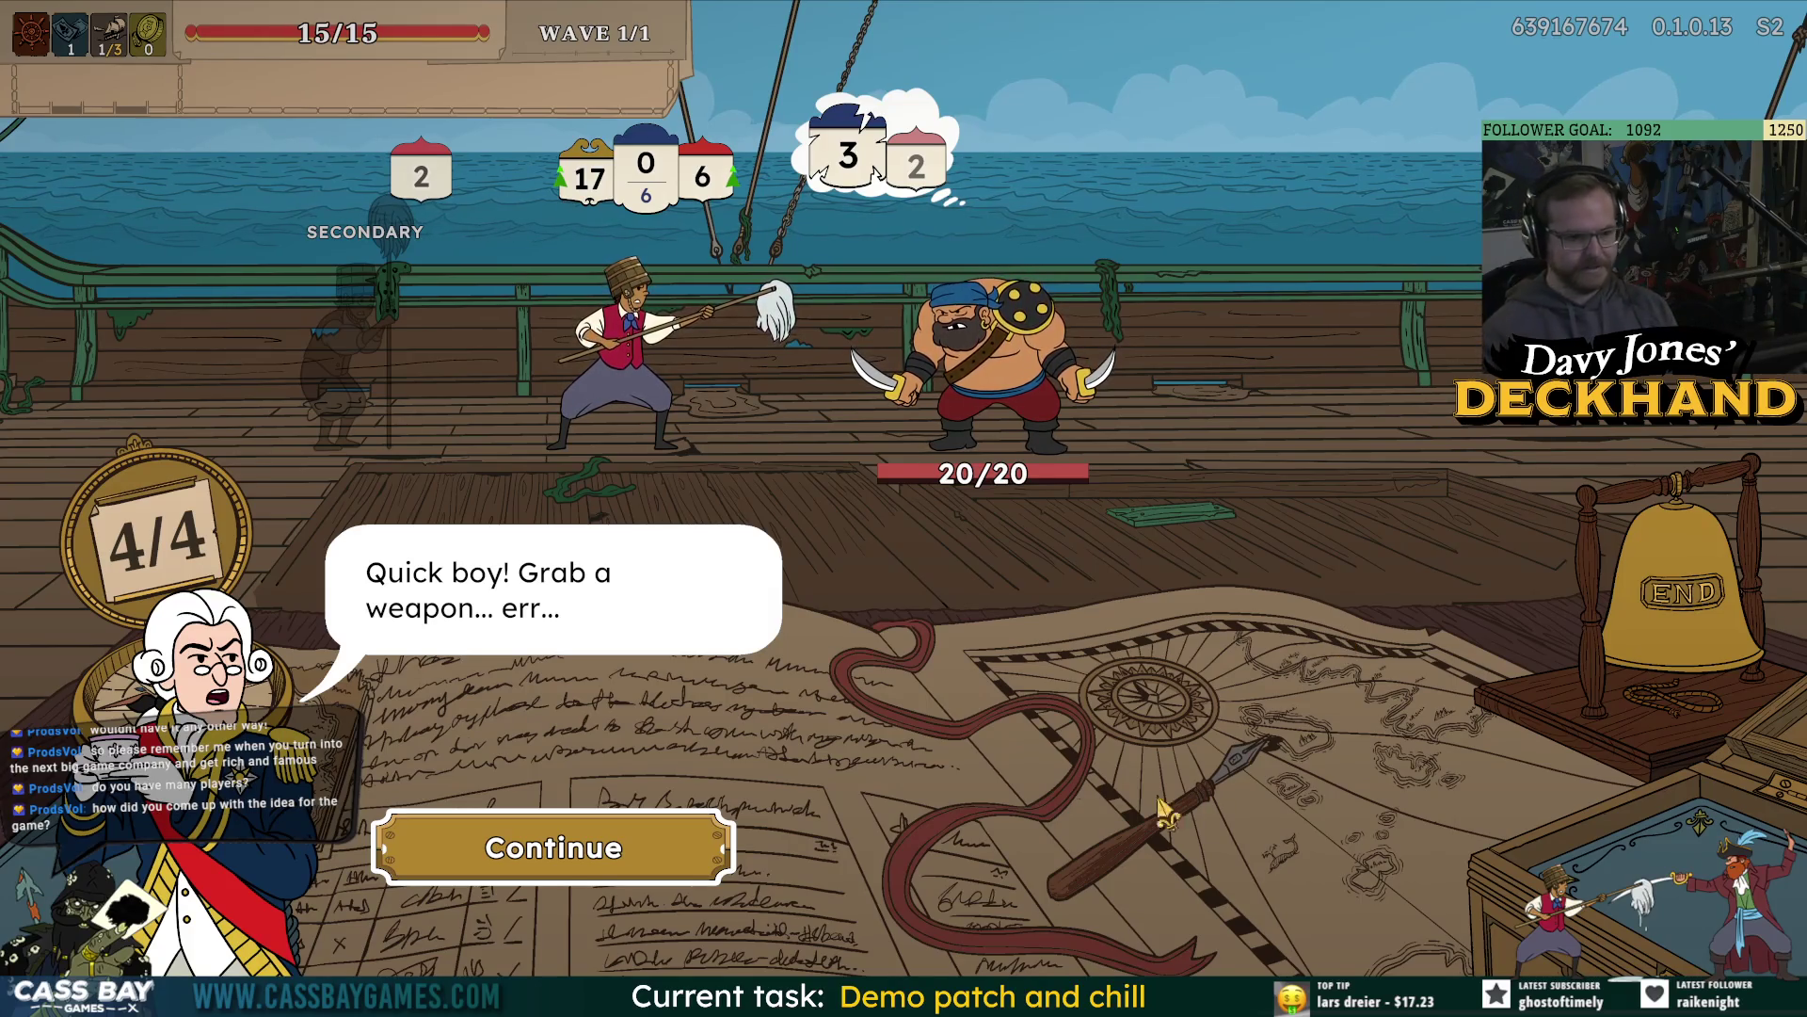
Advance the tutorial, slot the Crane card in the secondary stance, and check the draw pile and debug log.
{"action": "key", "text": "Return"}
{"action": "key", "text": "Return"}
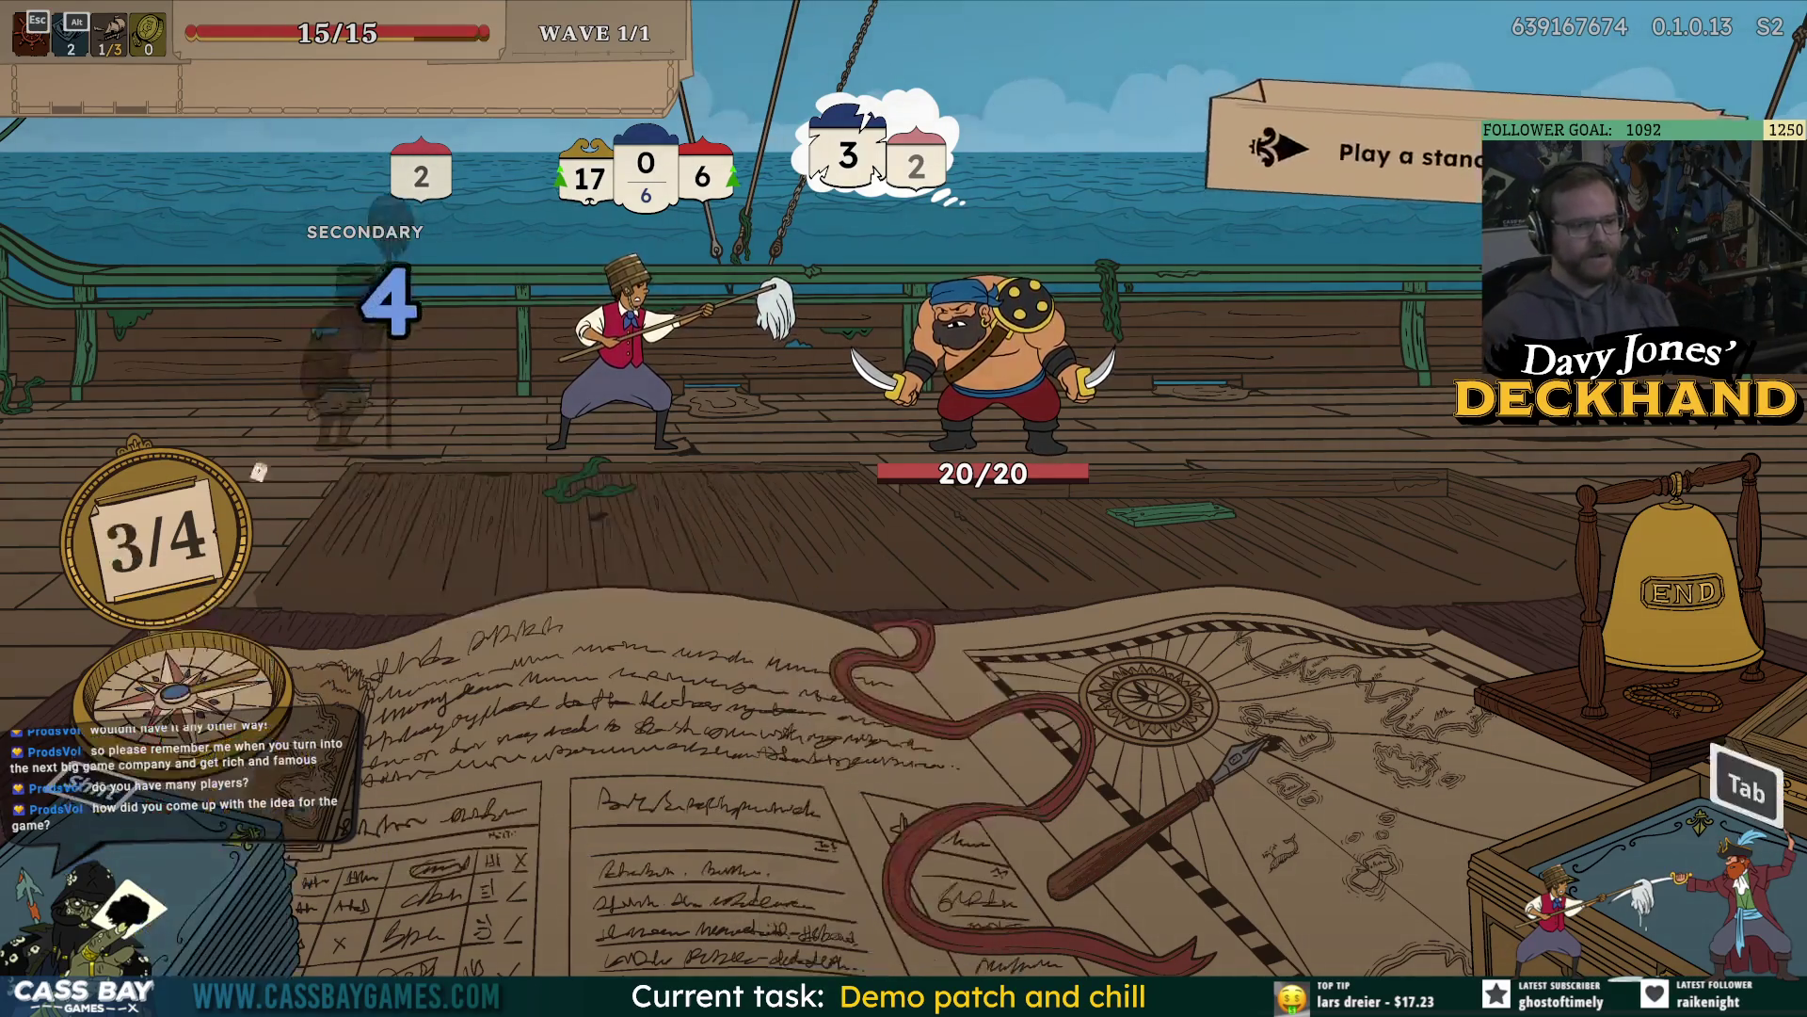
{"action": "key", "text": "Return"}
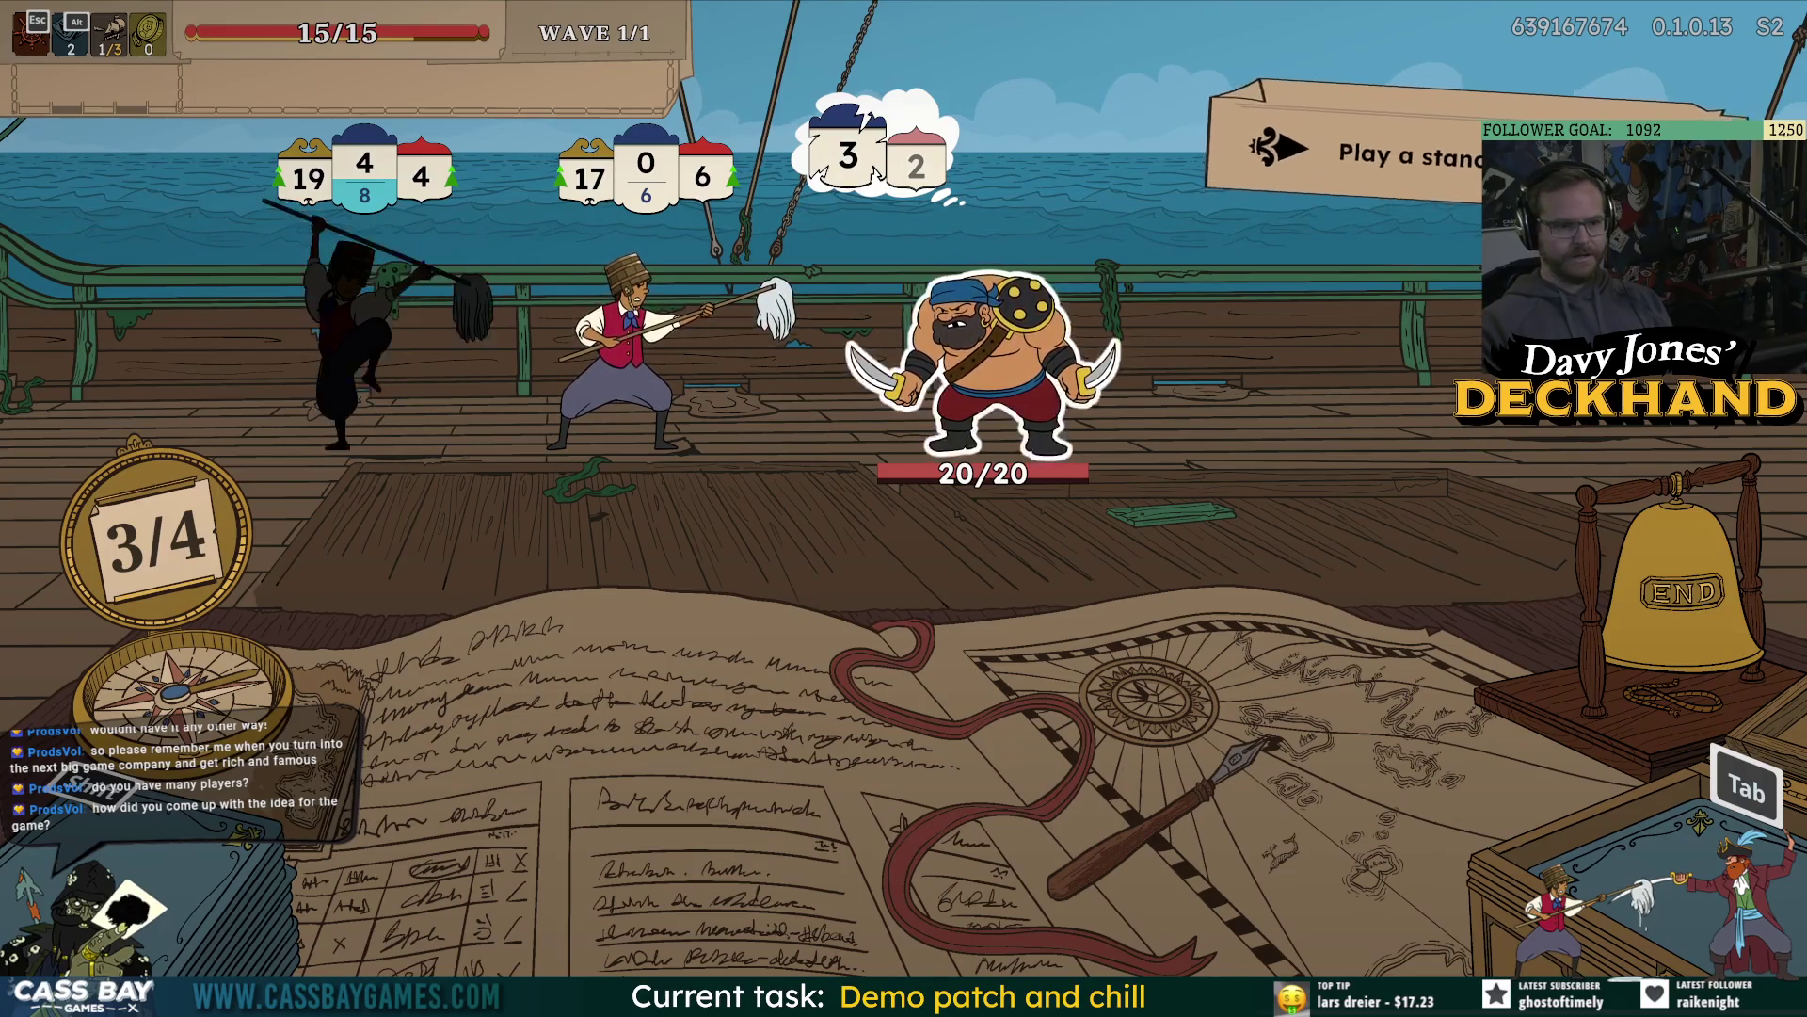
{"action": "key", "text": "Tab"}
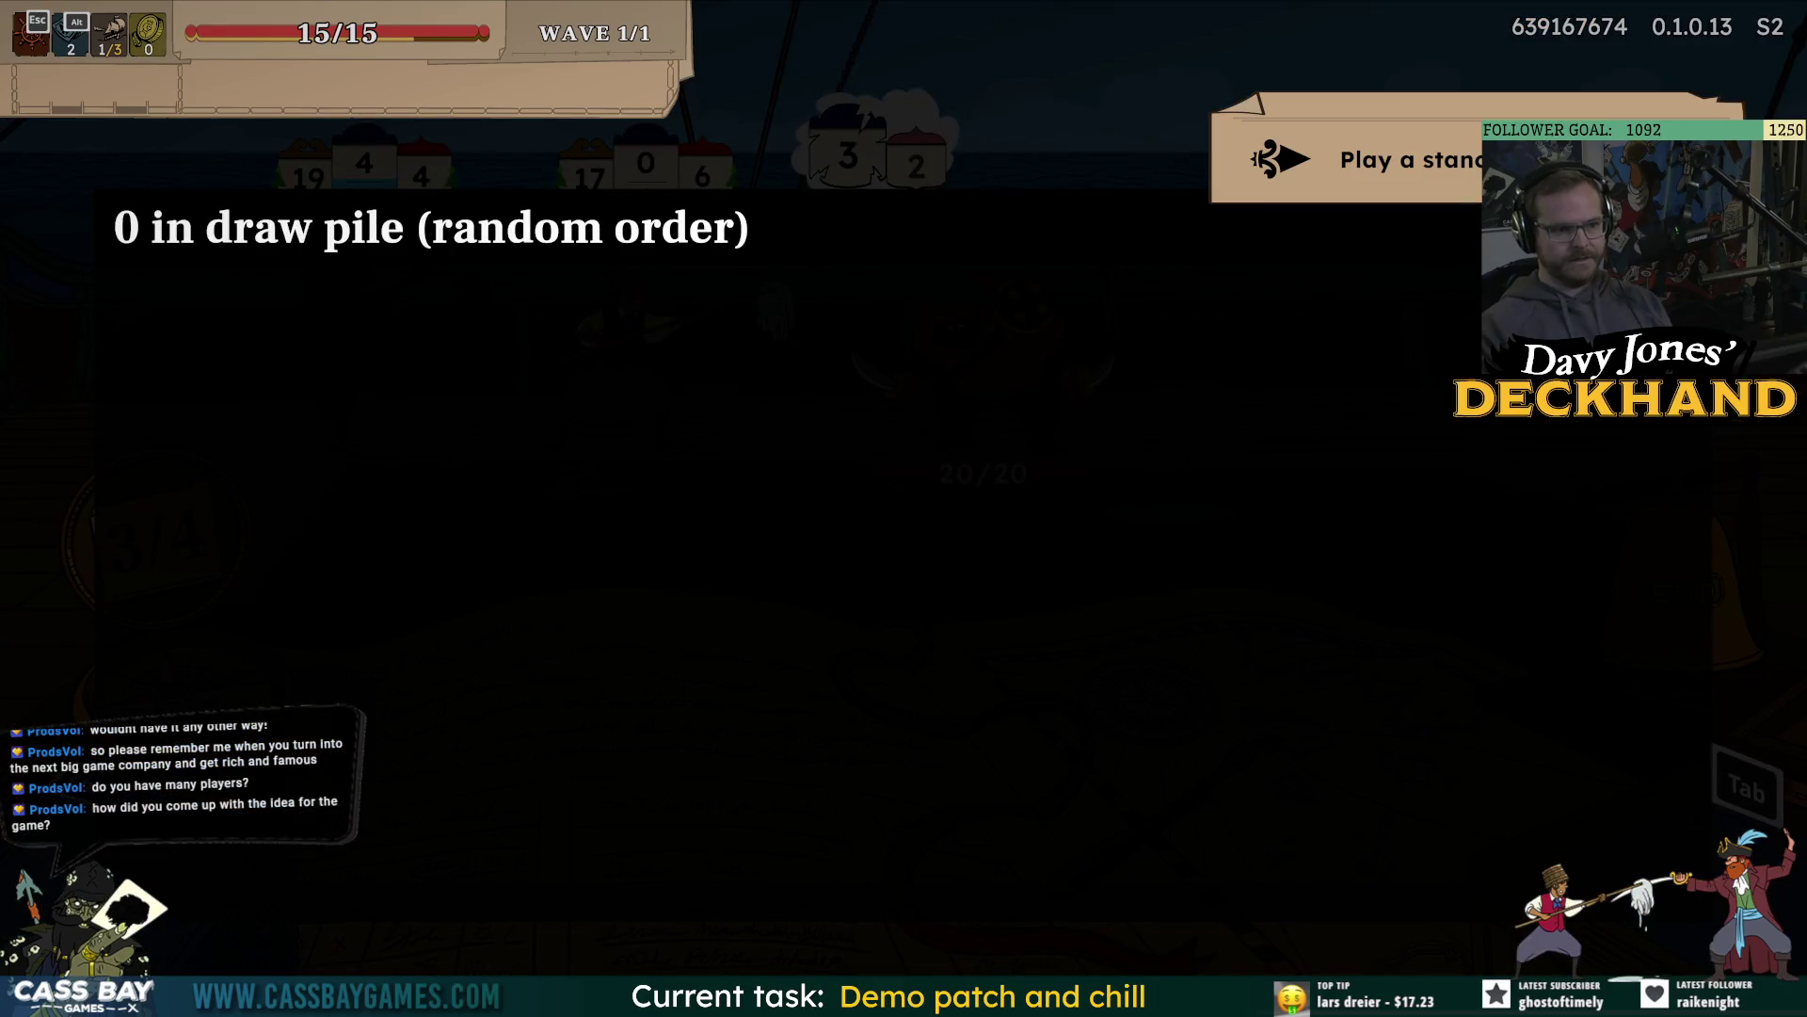
{"action": "key", "text": "Escape"}
{"action": "key", "text": "Escape"}
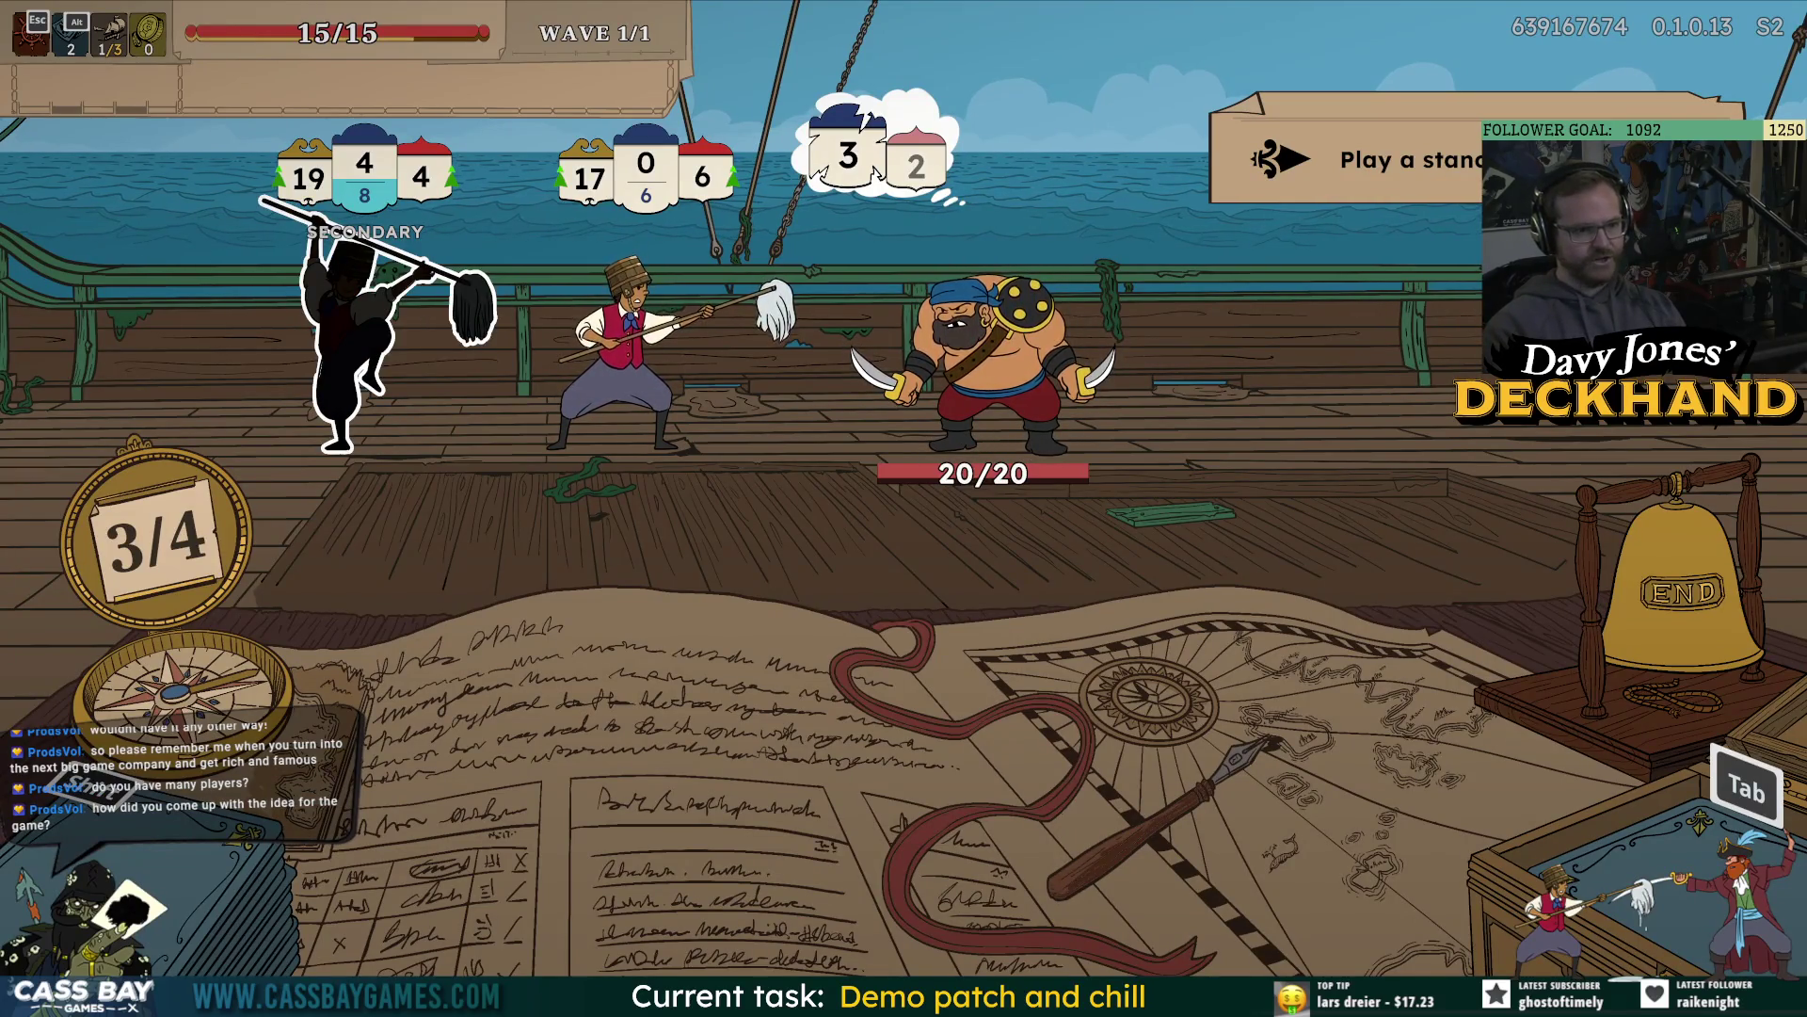
{"action": "key", "text": "grave"}
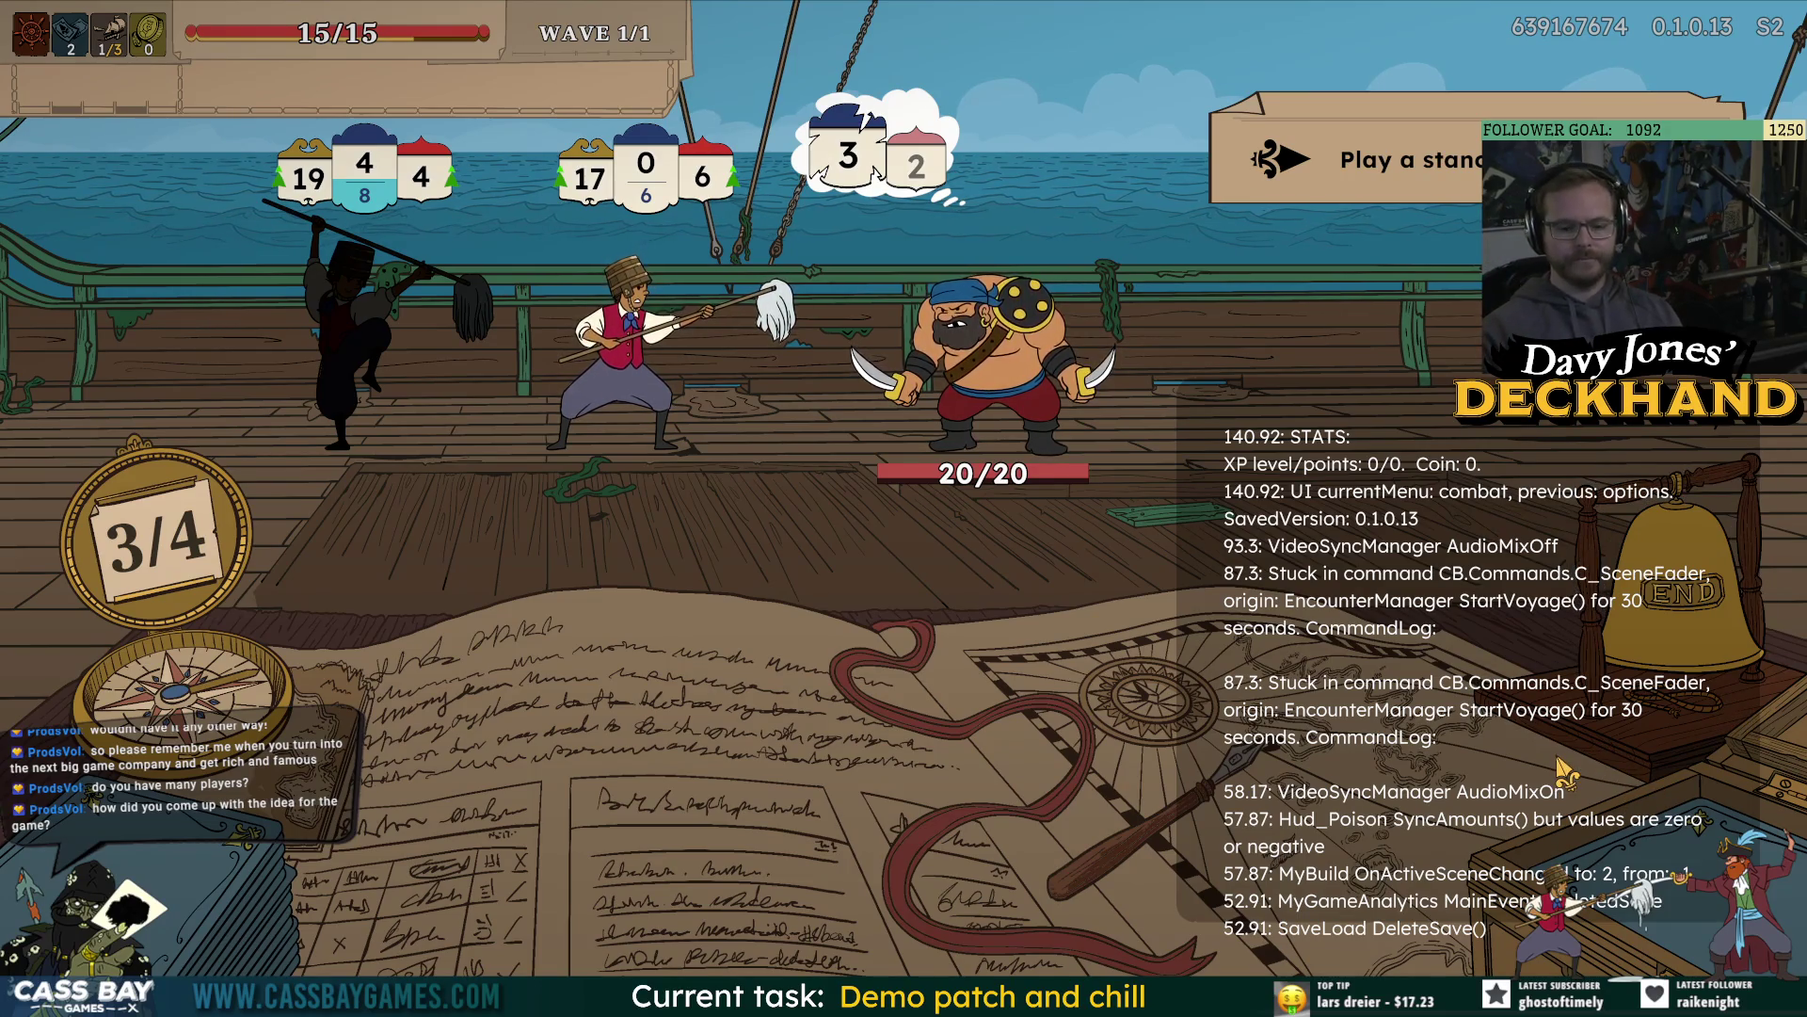
{"action": "key", "text": "grave"}
{"action": "key", "text": "Escape"}
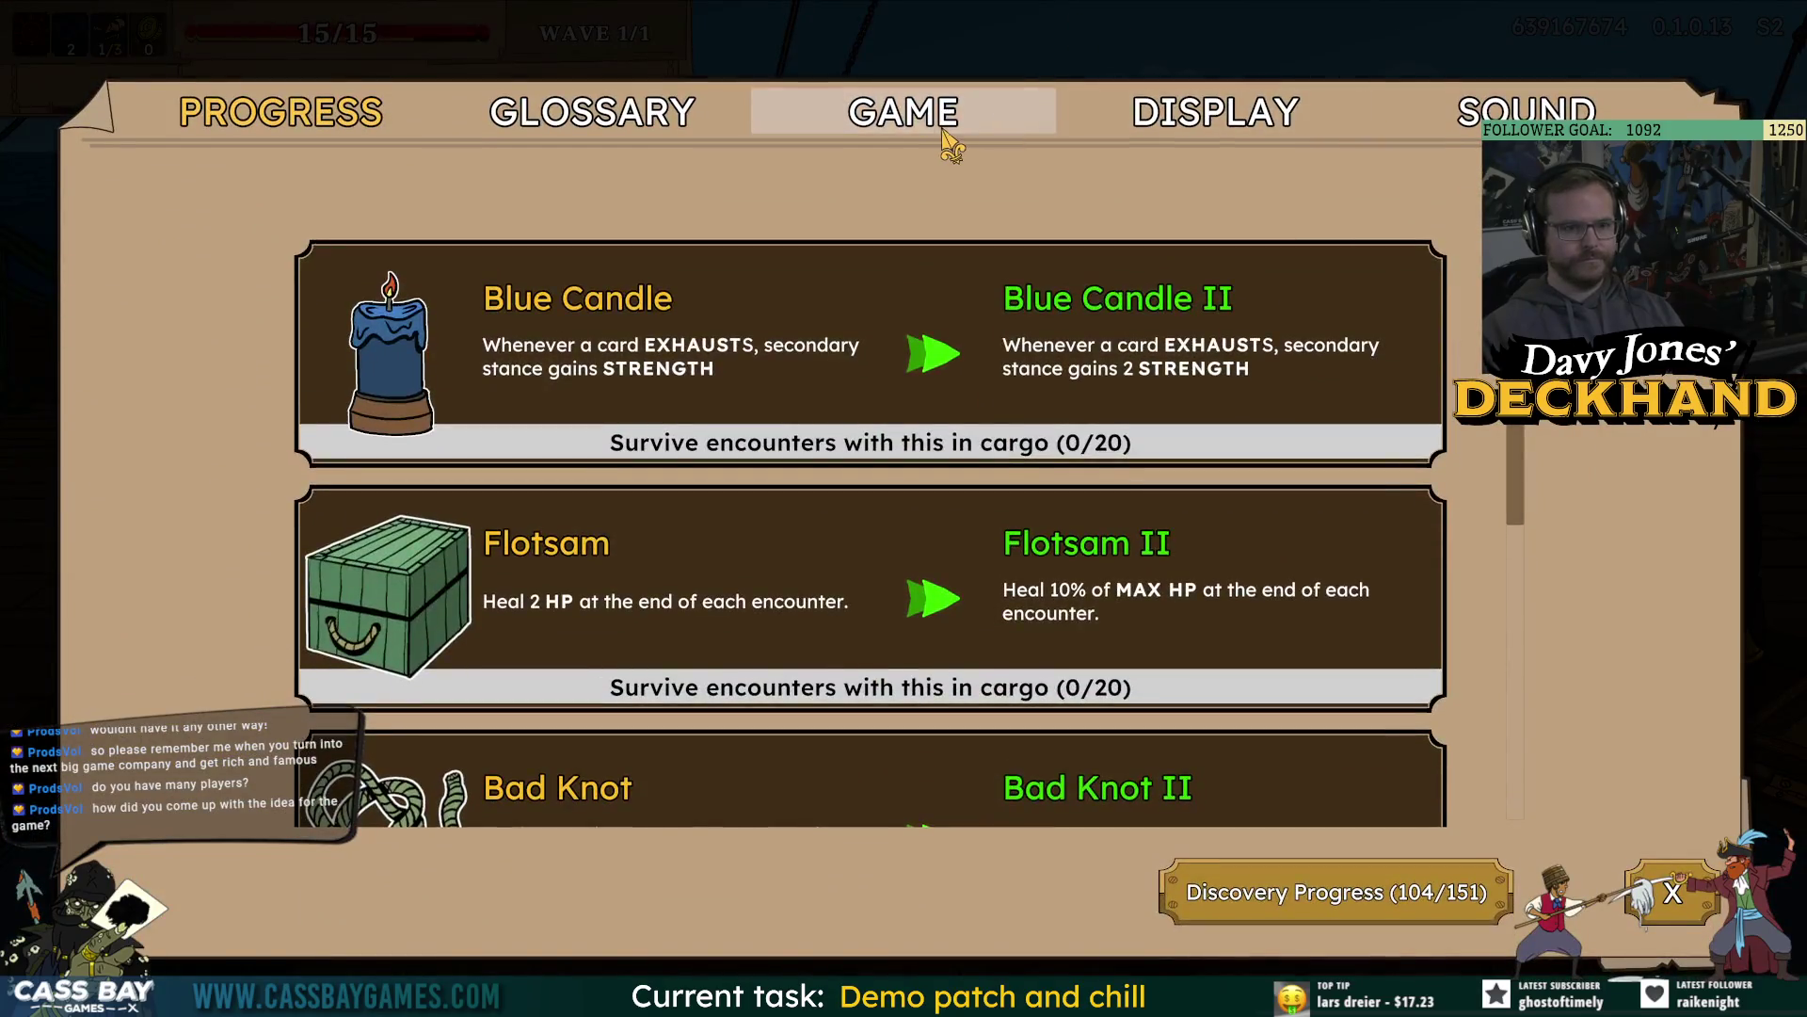
Exit to the main menu, continue the tutorial, and win using Slash and Guard, ending each turn.
{"action": "left_click", "coordinate": [948, 143]}
{"action": "left_click", "coordinate": [904, 438]}
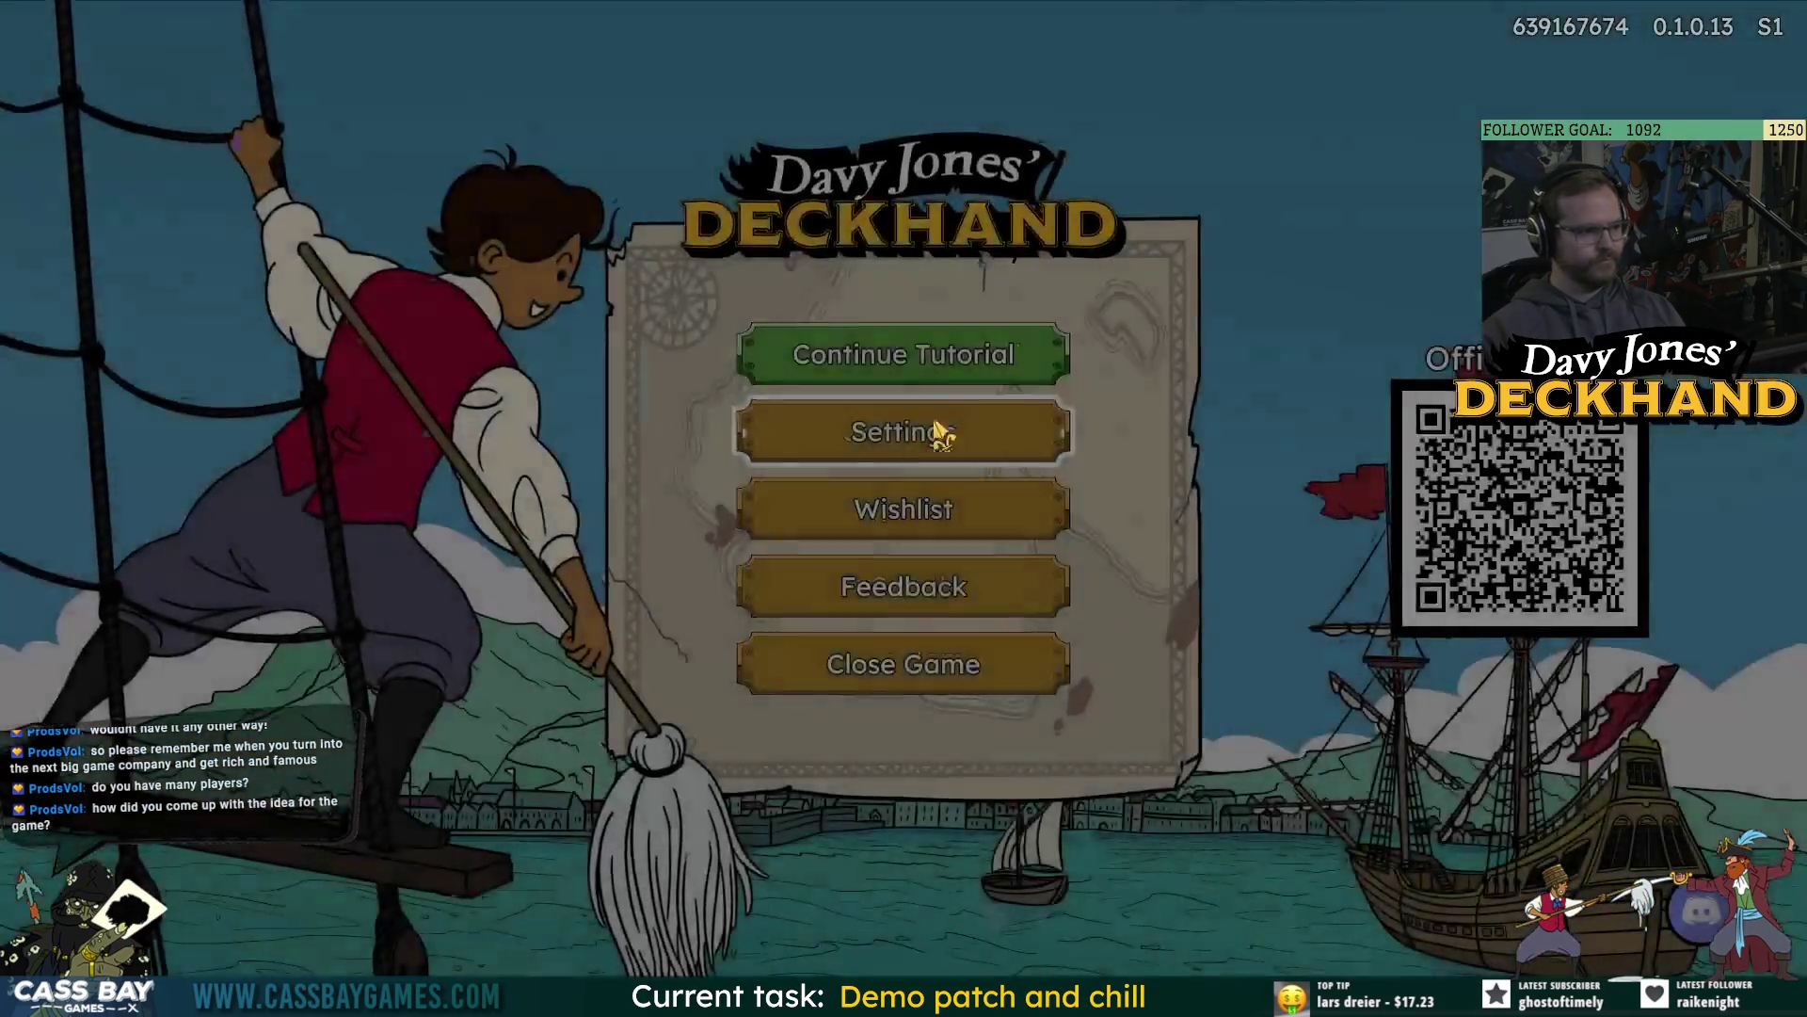
{"action": "left_click", "coordinate": [936, 432]}
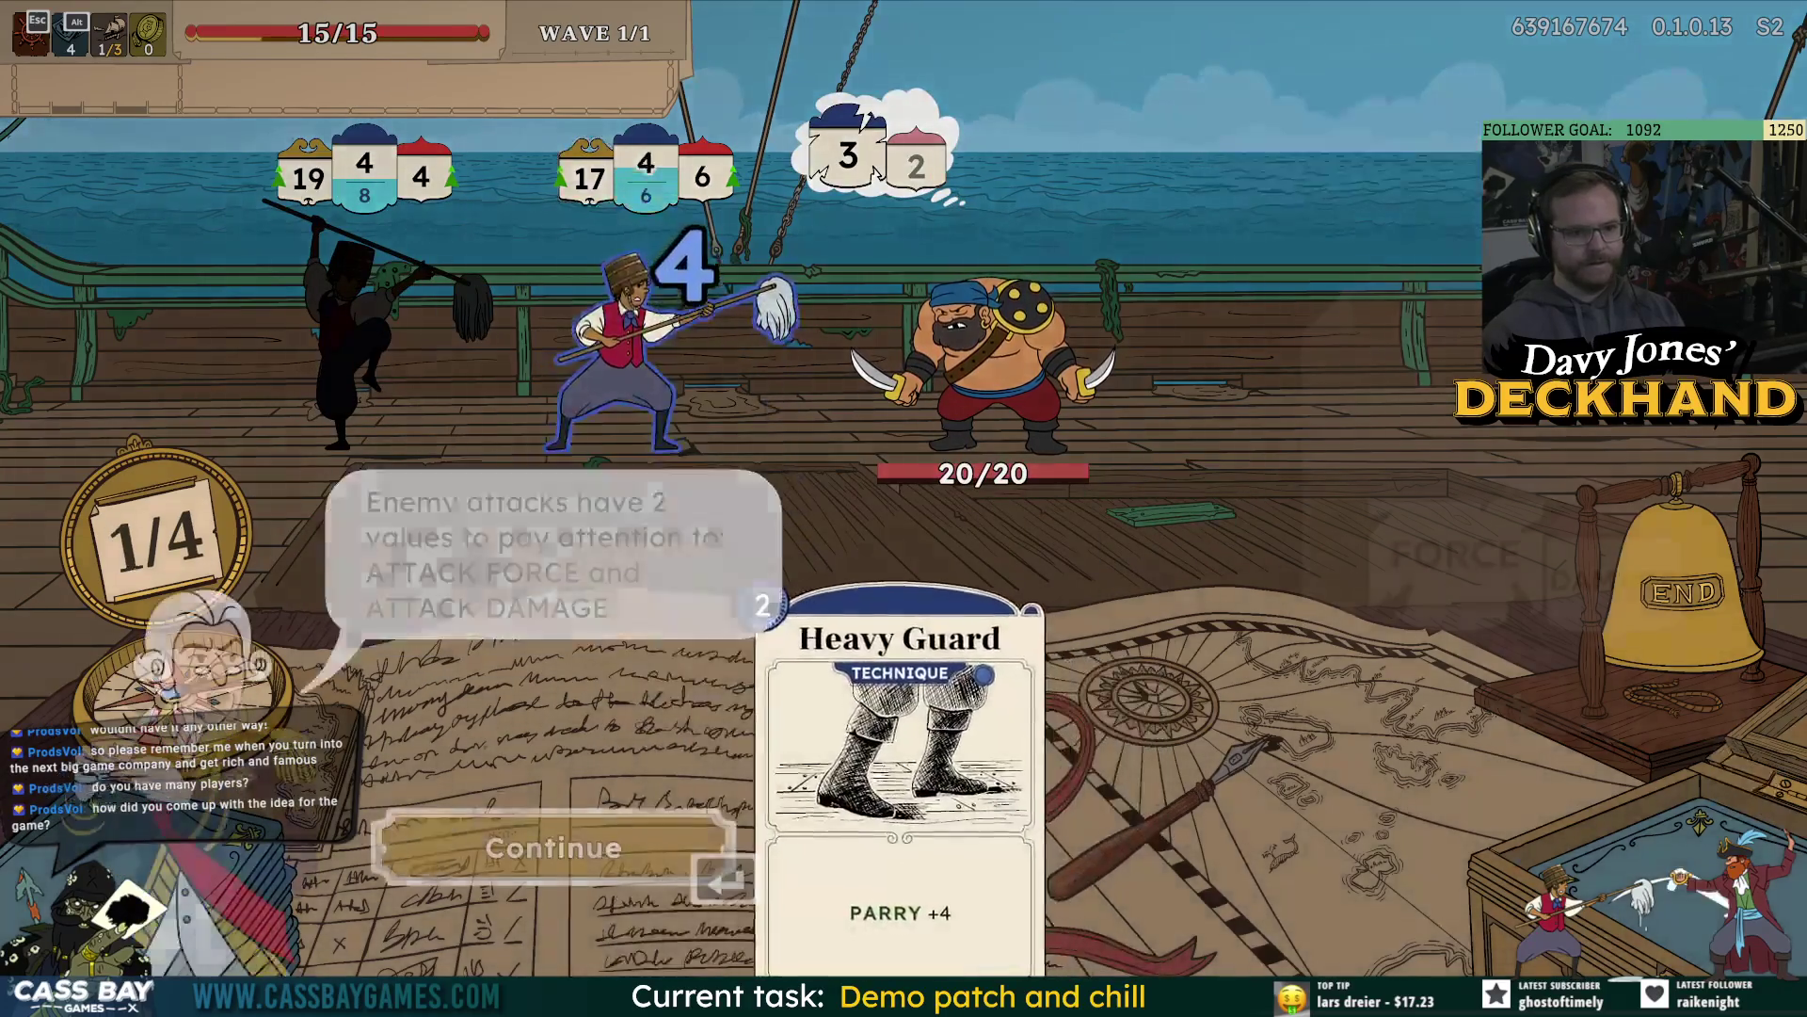
{"action": "key", "text": "Return"}
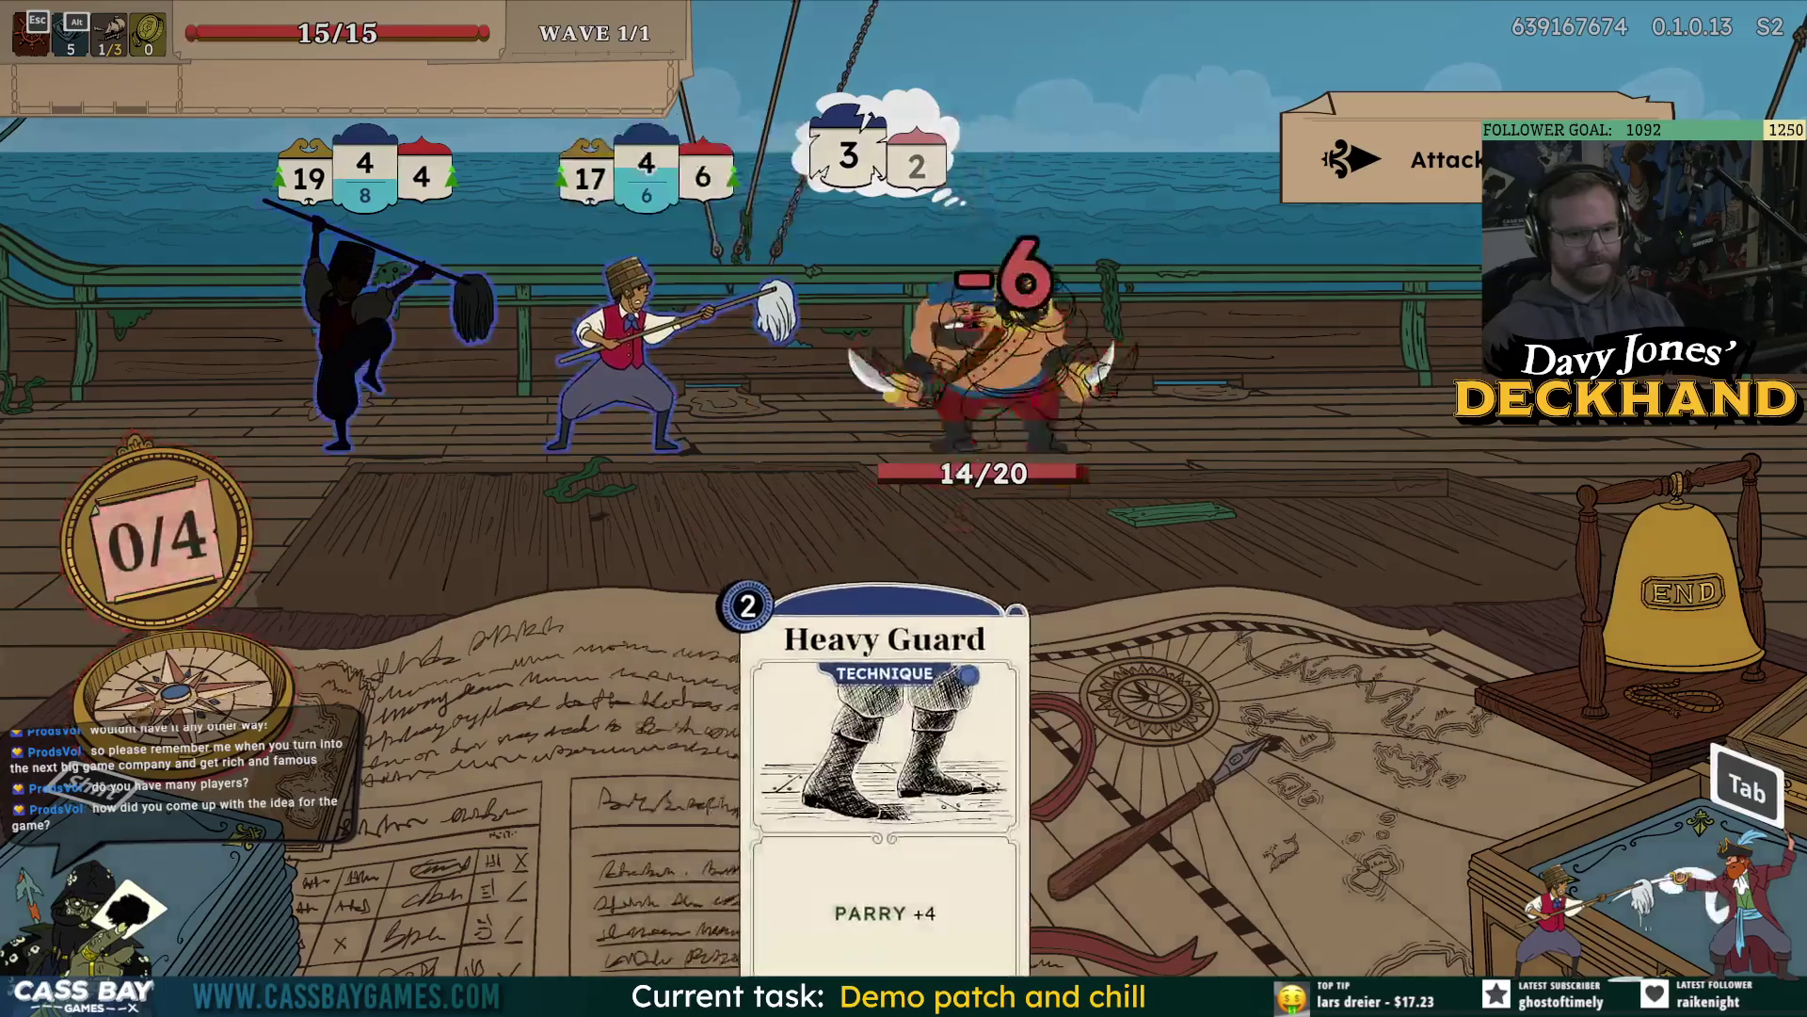
{"action": "key", "text": "Return"}
{"action": "key", "text": "p"}
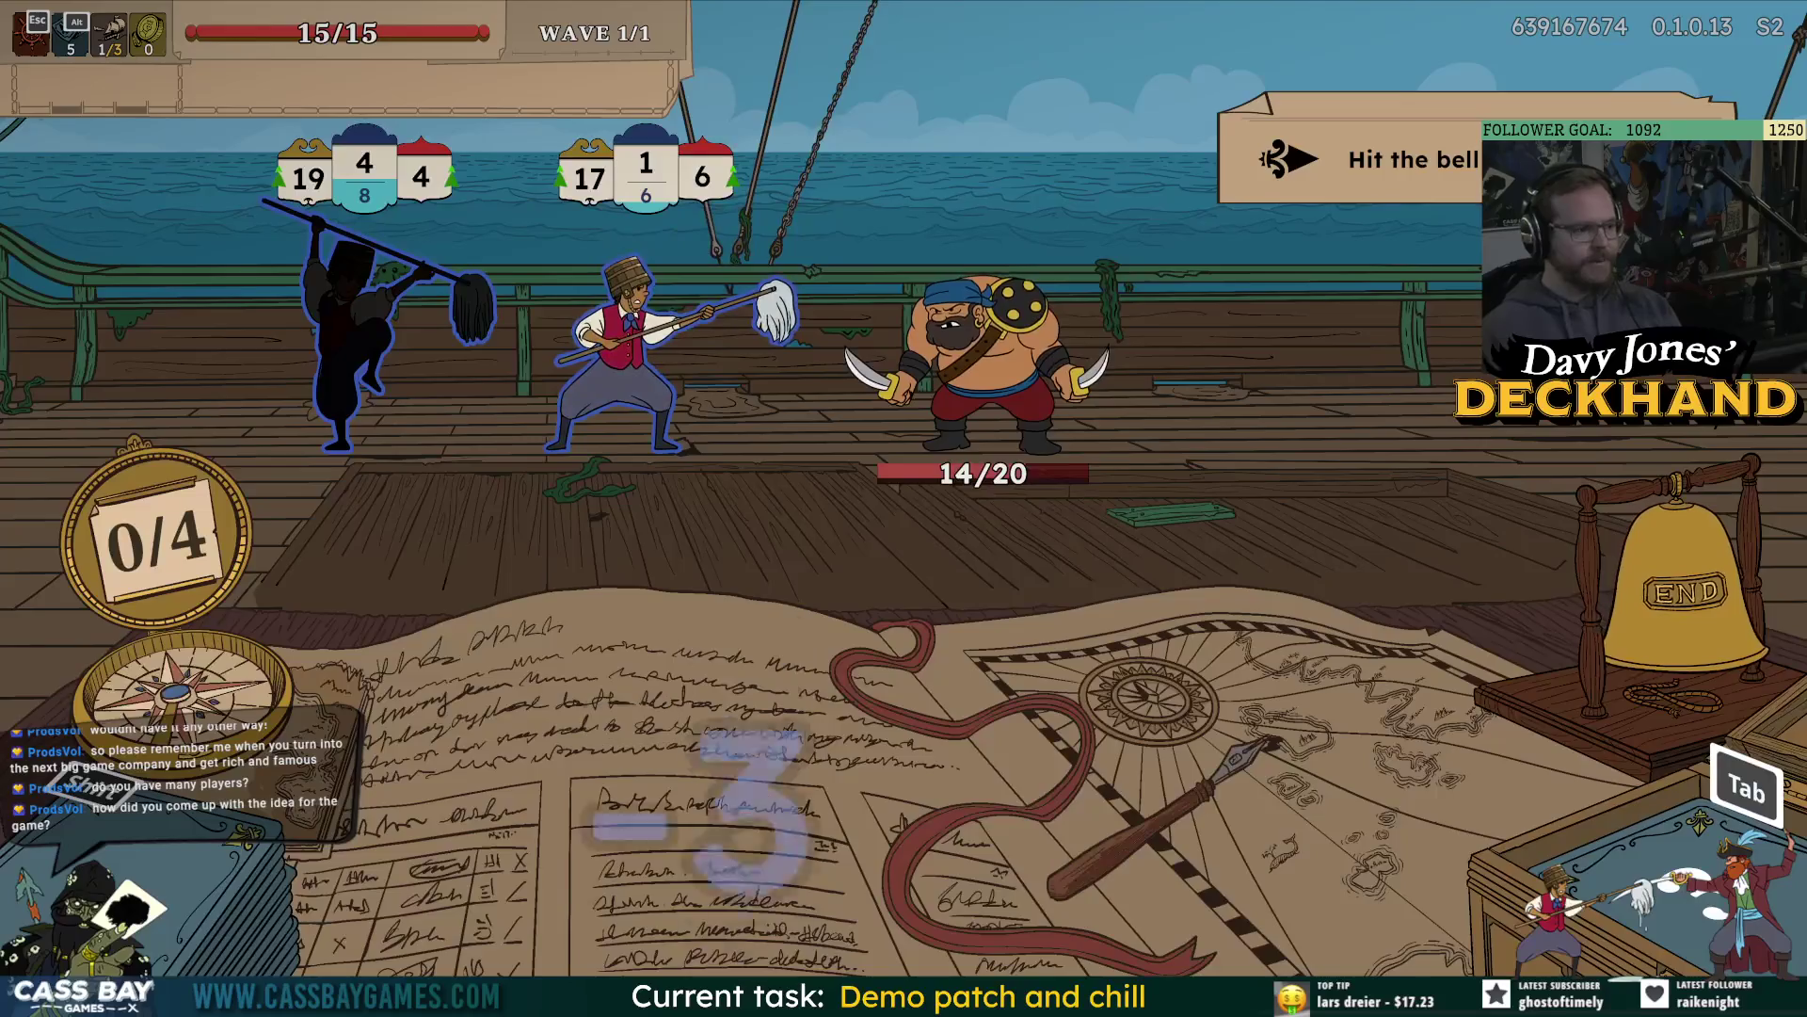
{"action": "key", "text": "Return"}
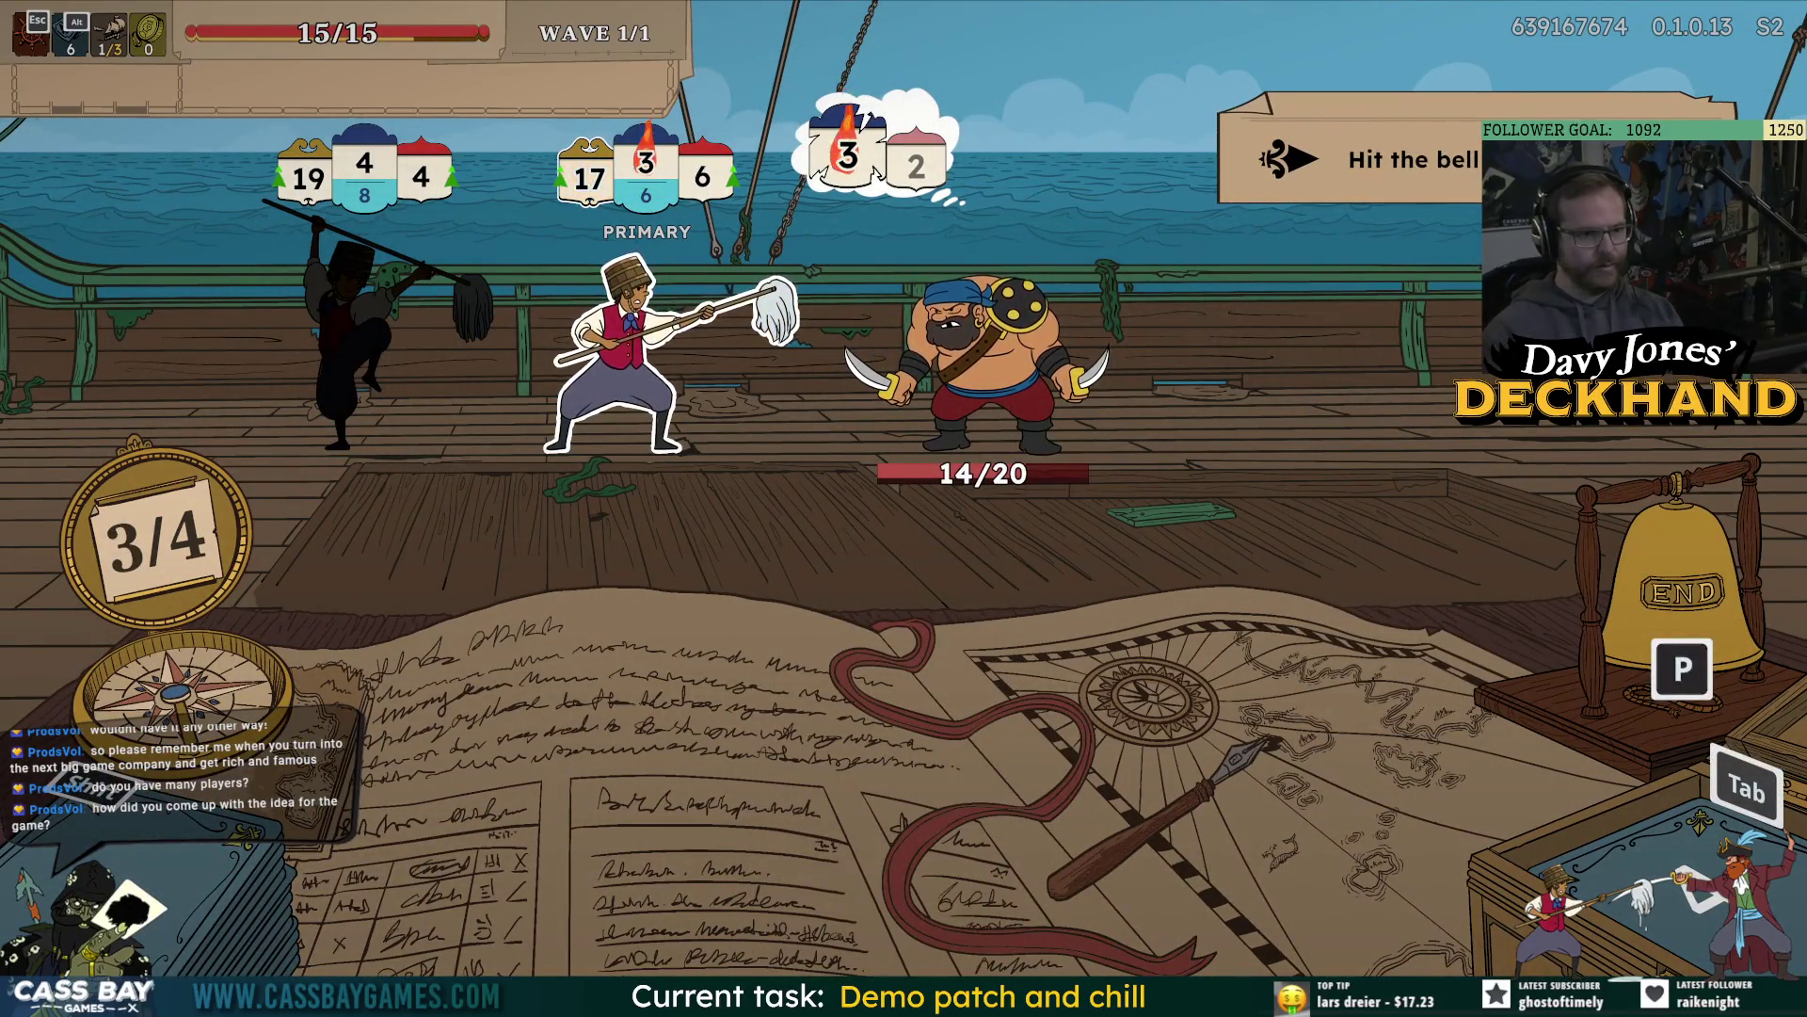
{"action": "key", "text": "p"}
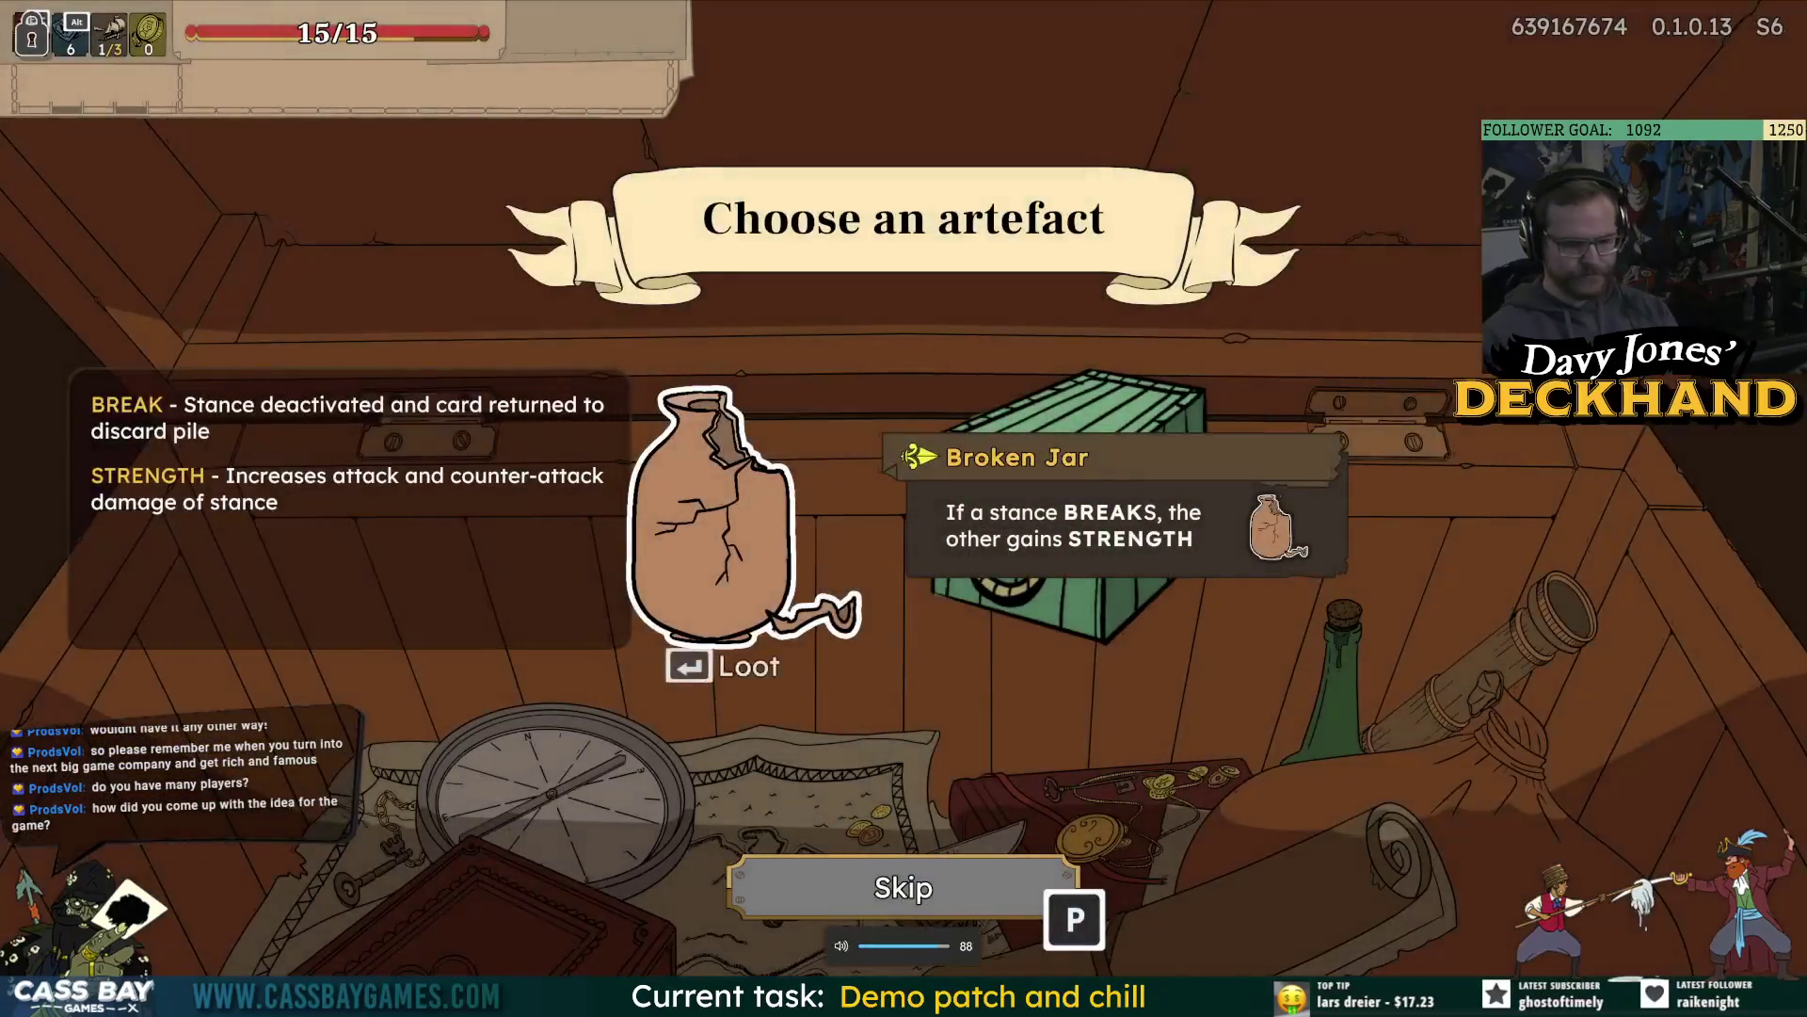
Take the Broken Jar artefact and sail into the Pirates encounter.
{"action": "key", "text": "Right"}
{"action": "key", "text": "Left"}
{"action": "key", "text": "Return"}
{"action": "key", "text": "Return"}
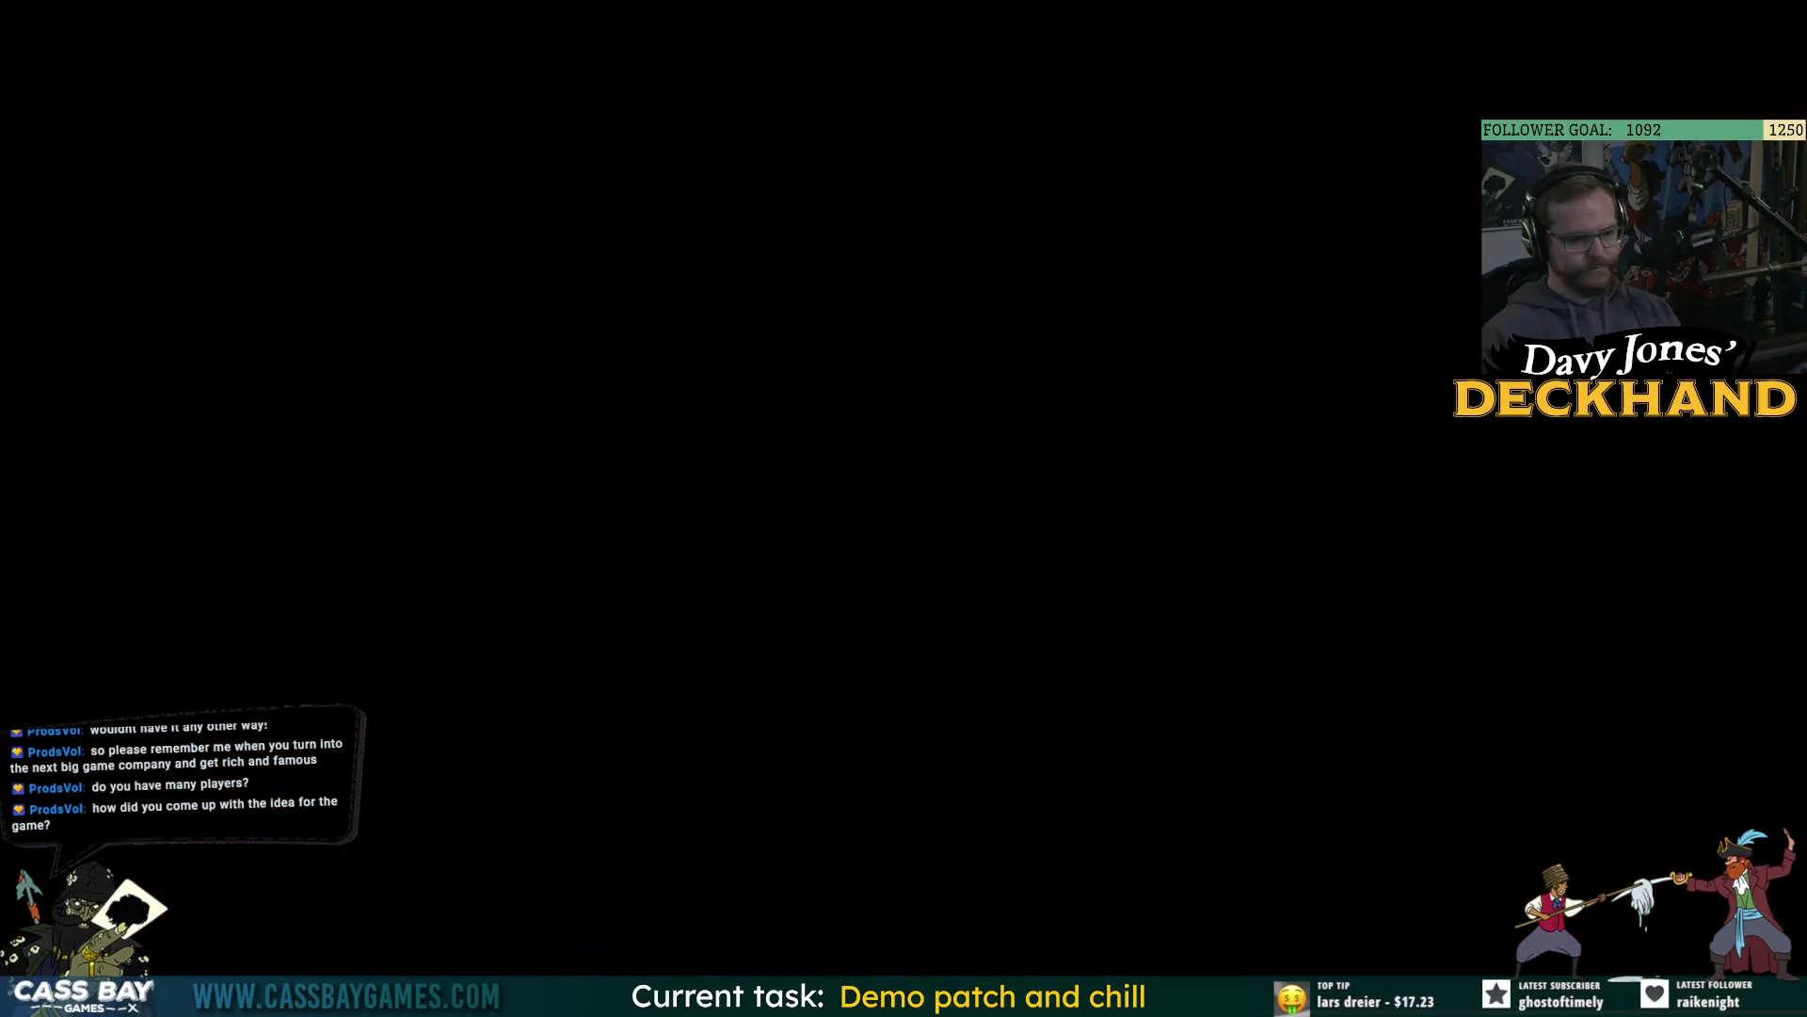
{"action": "key", "text": "Right"}
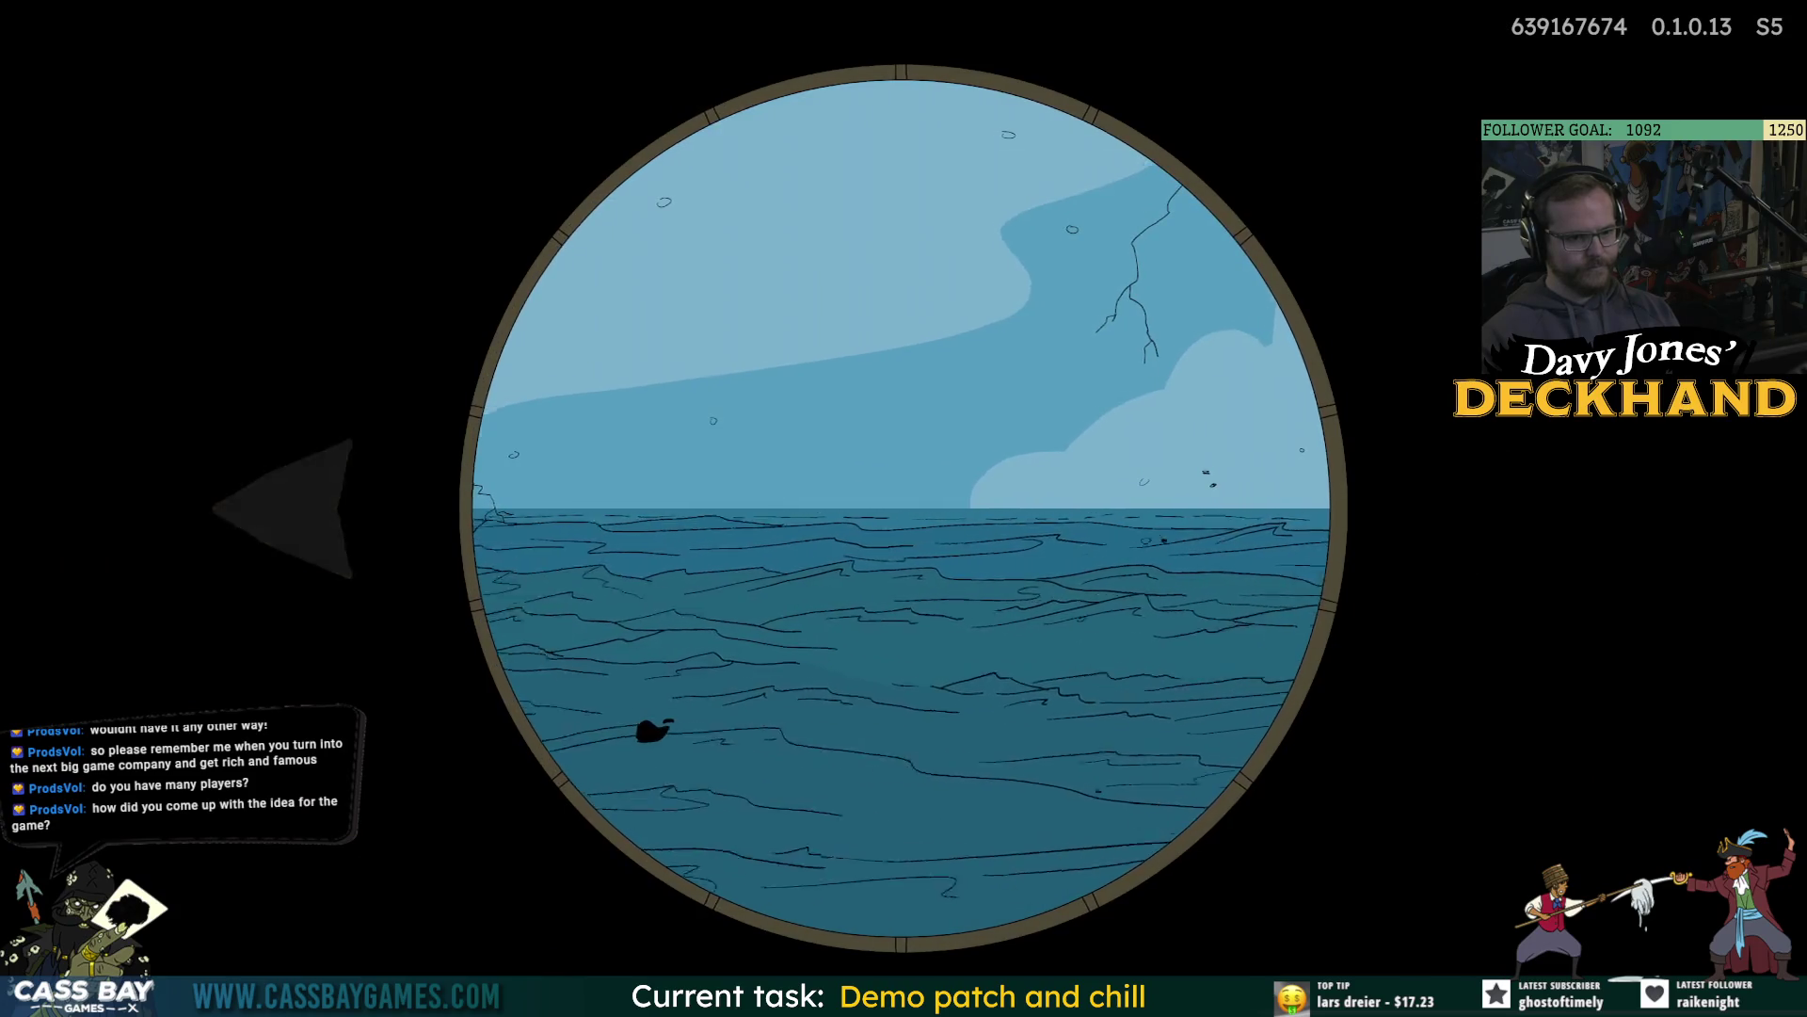
{"action": "key", "text": "Return"}
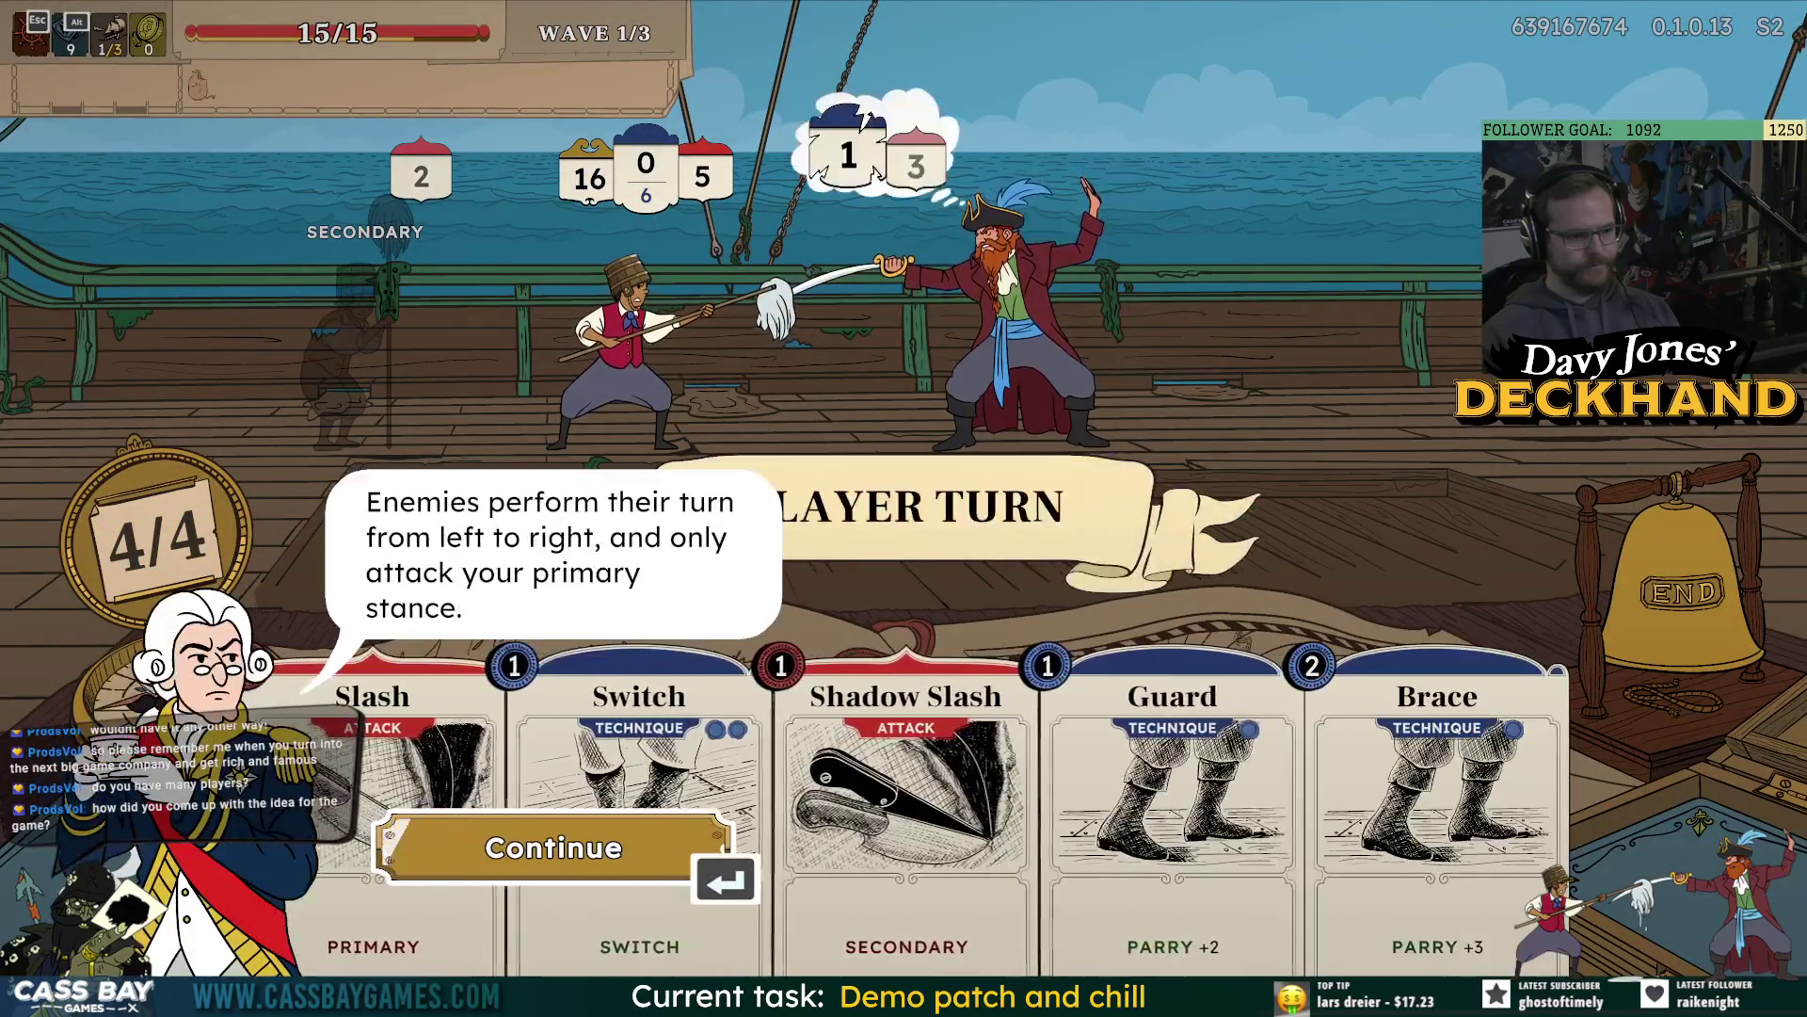
Finish the tutorial dialogs, play Slash, Shadow Slash and Guard against the pirate captain, and end the turn.
{"action": "key", "text": "Return"}
{"action": "key", "text": "Return"}
{"action": "key", "text": "1"}
{"action": "key", "text": "Return"}
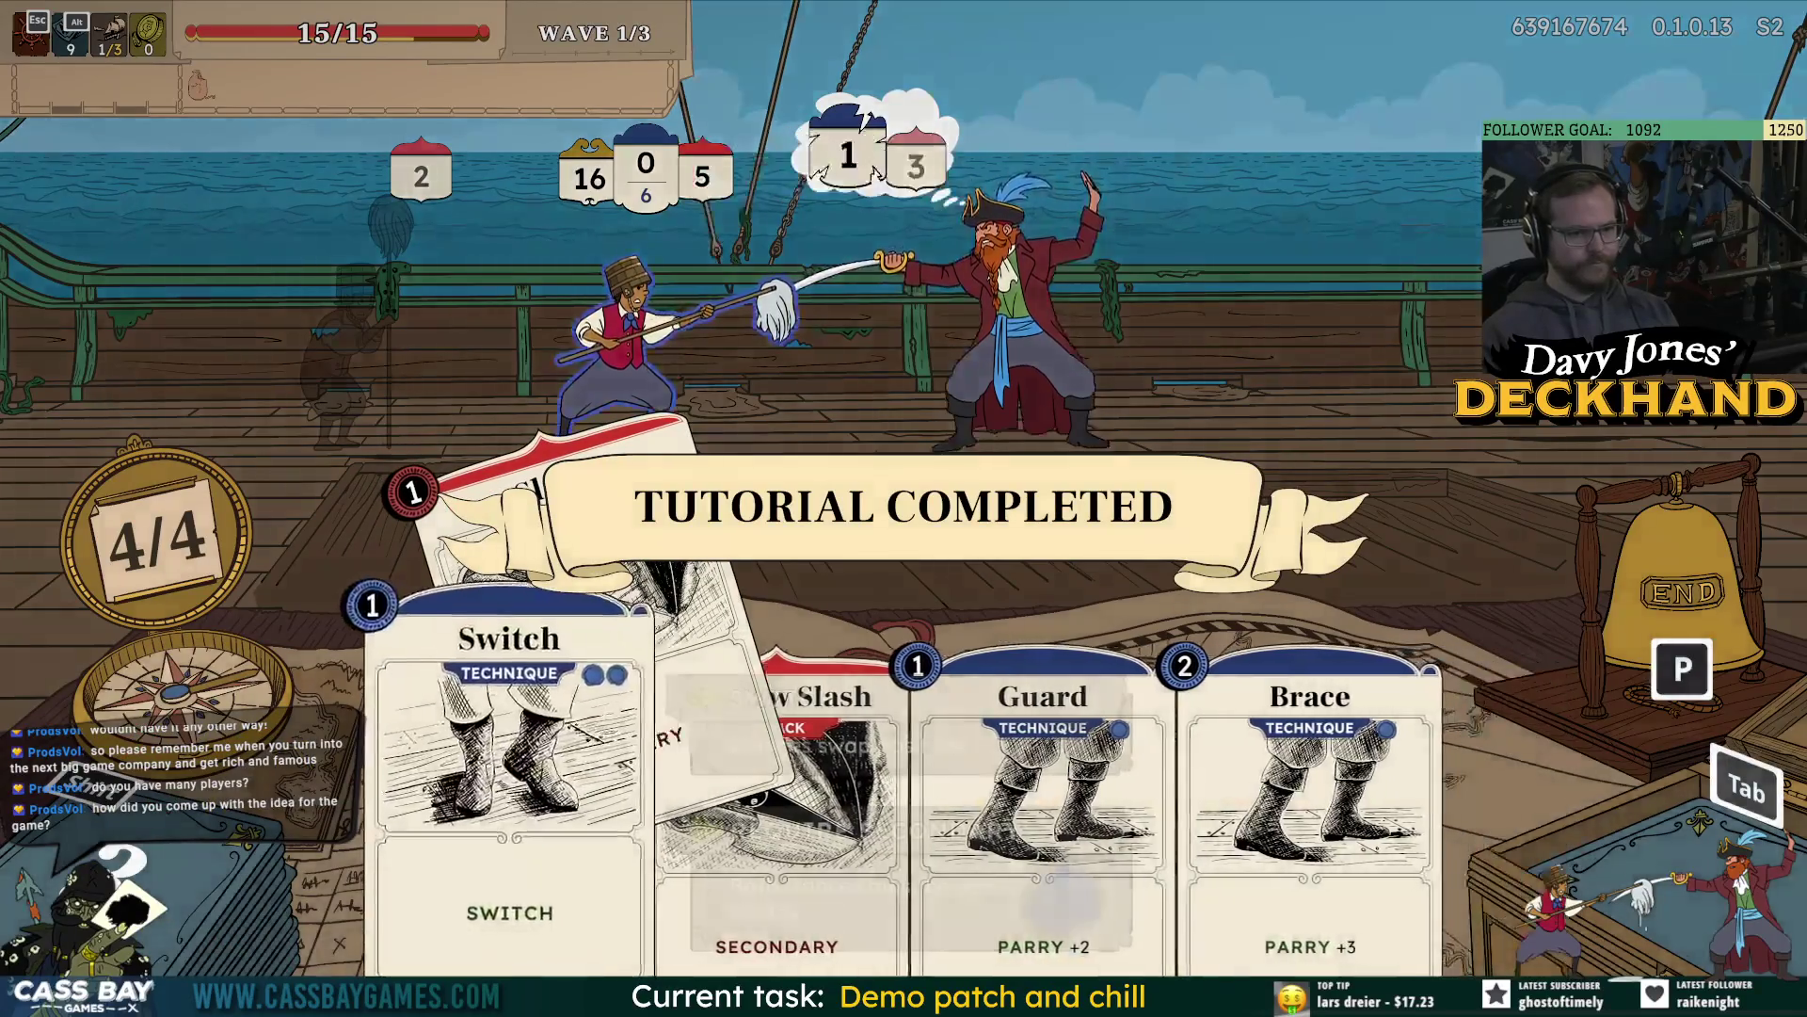
{"action": "key", "text": "Return"}
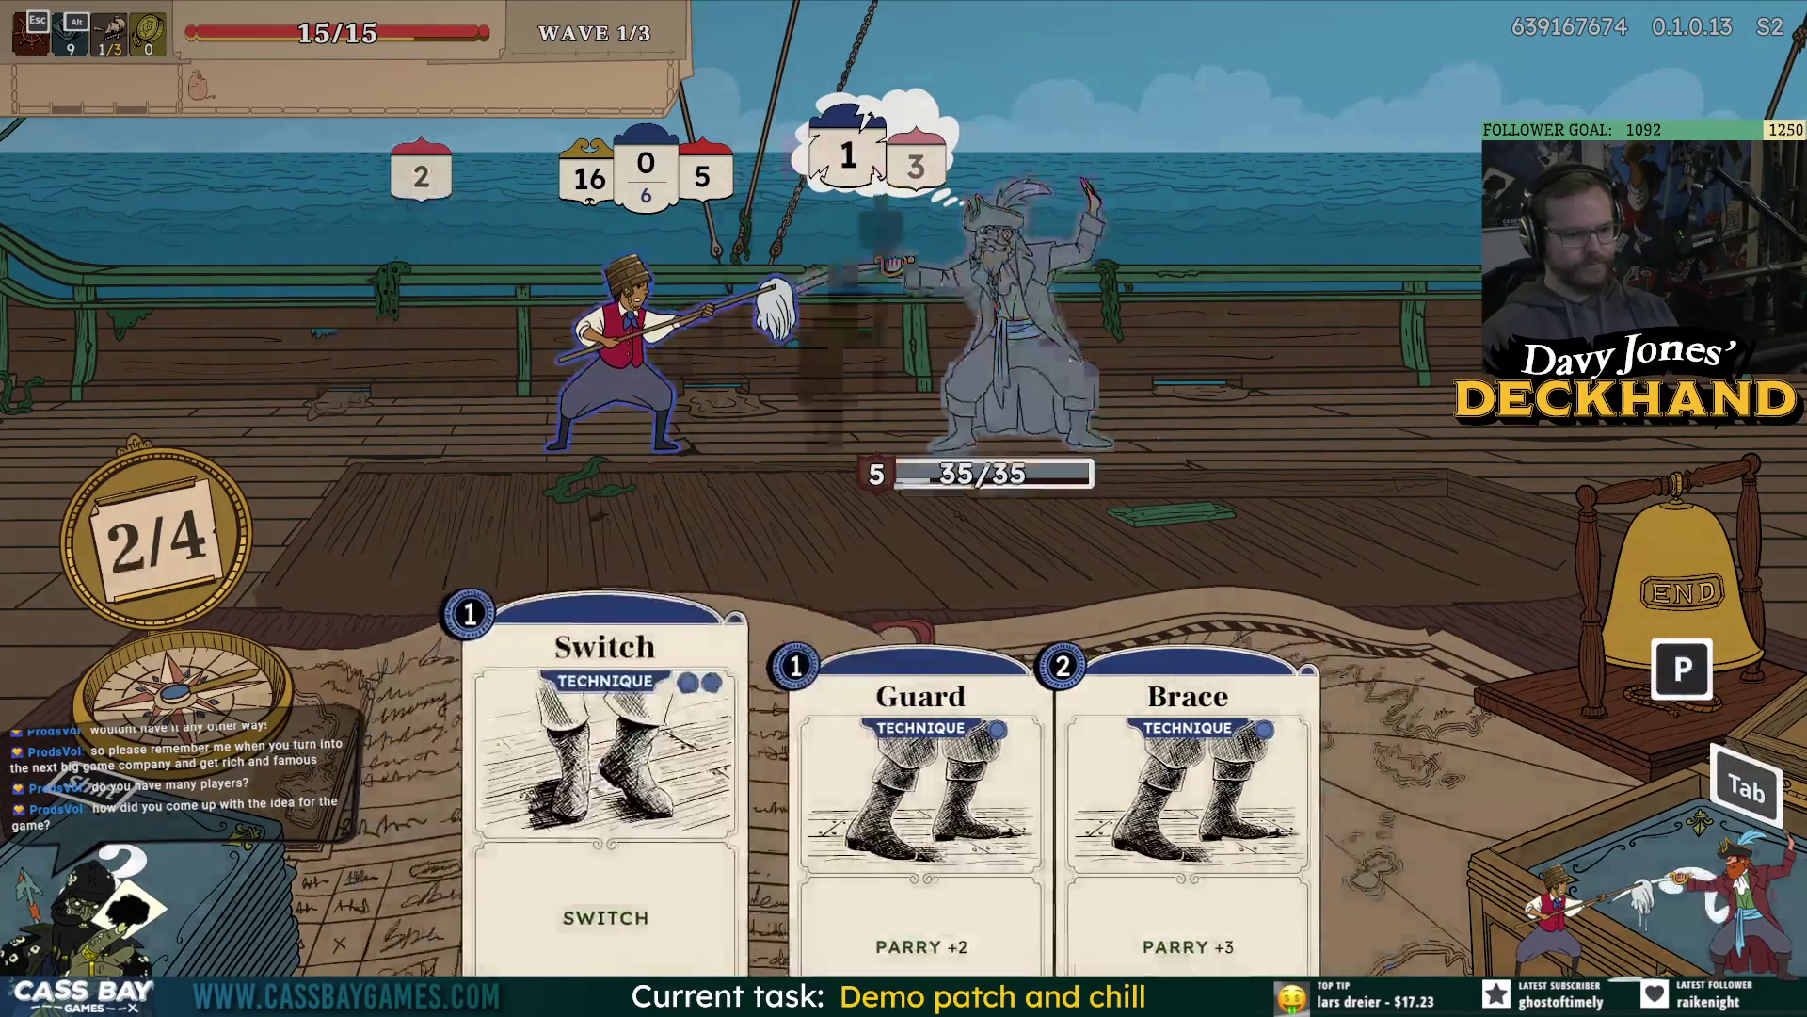
{"action": "key", "text": "3"}
{"action": "key", "text": "2"}
{"action": "key", "text": "Return"}
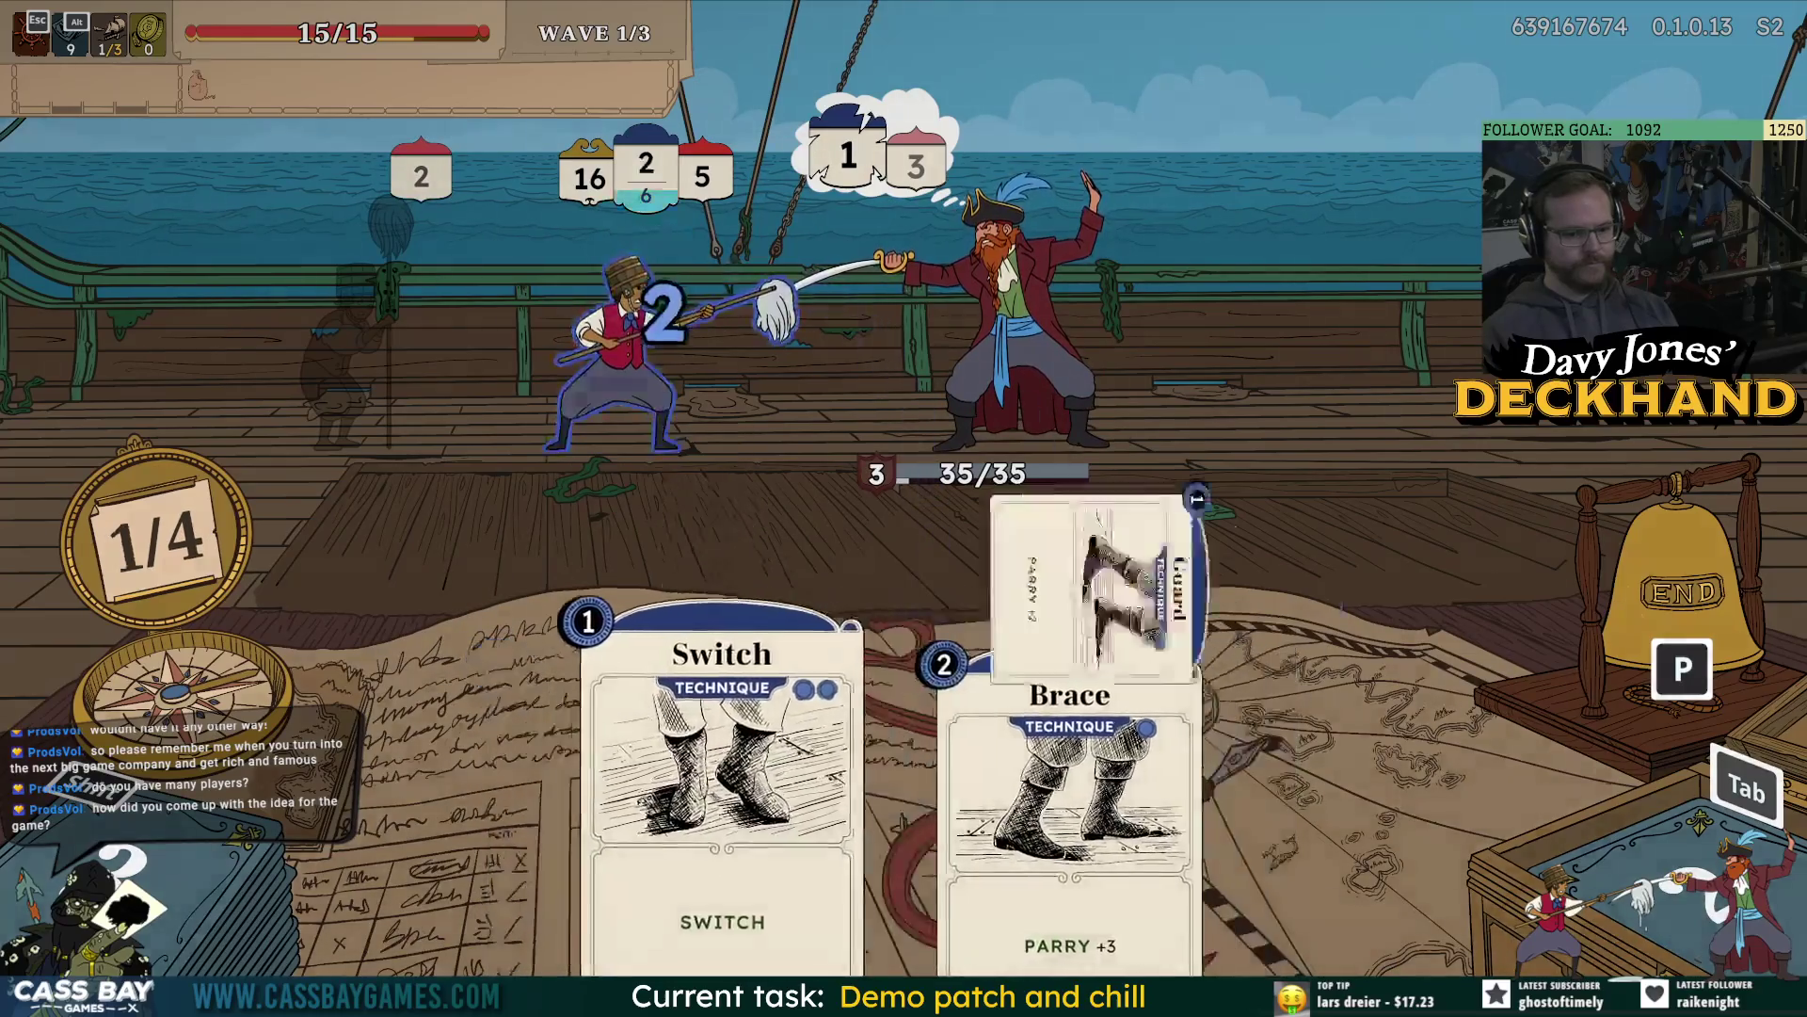
{"action": "key", "text": "p"}
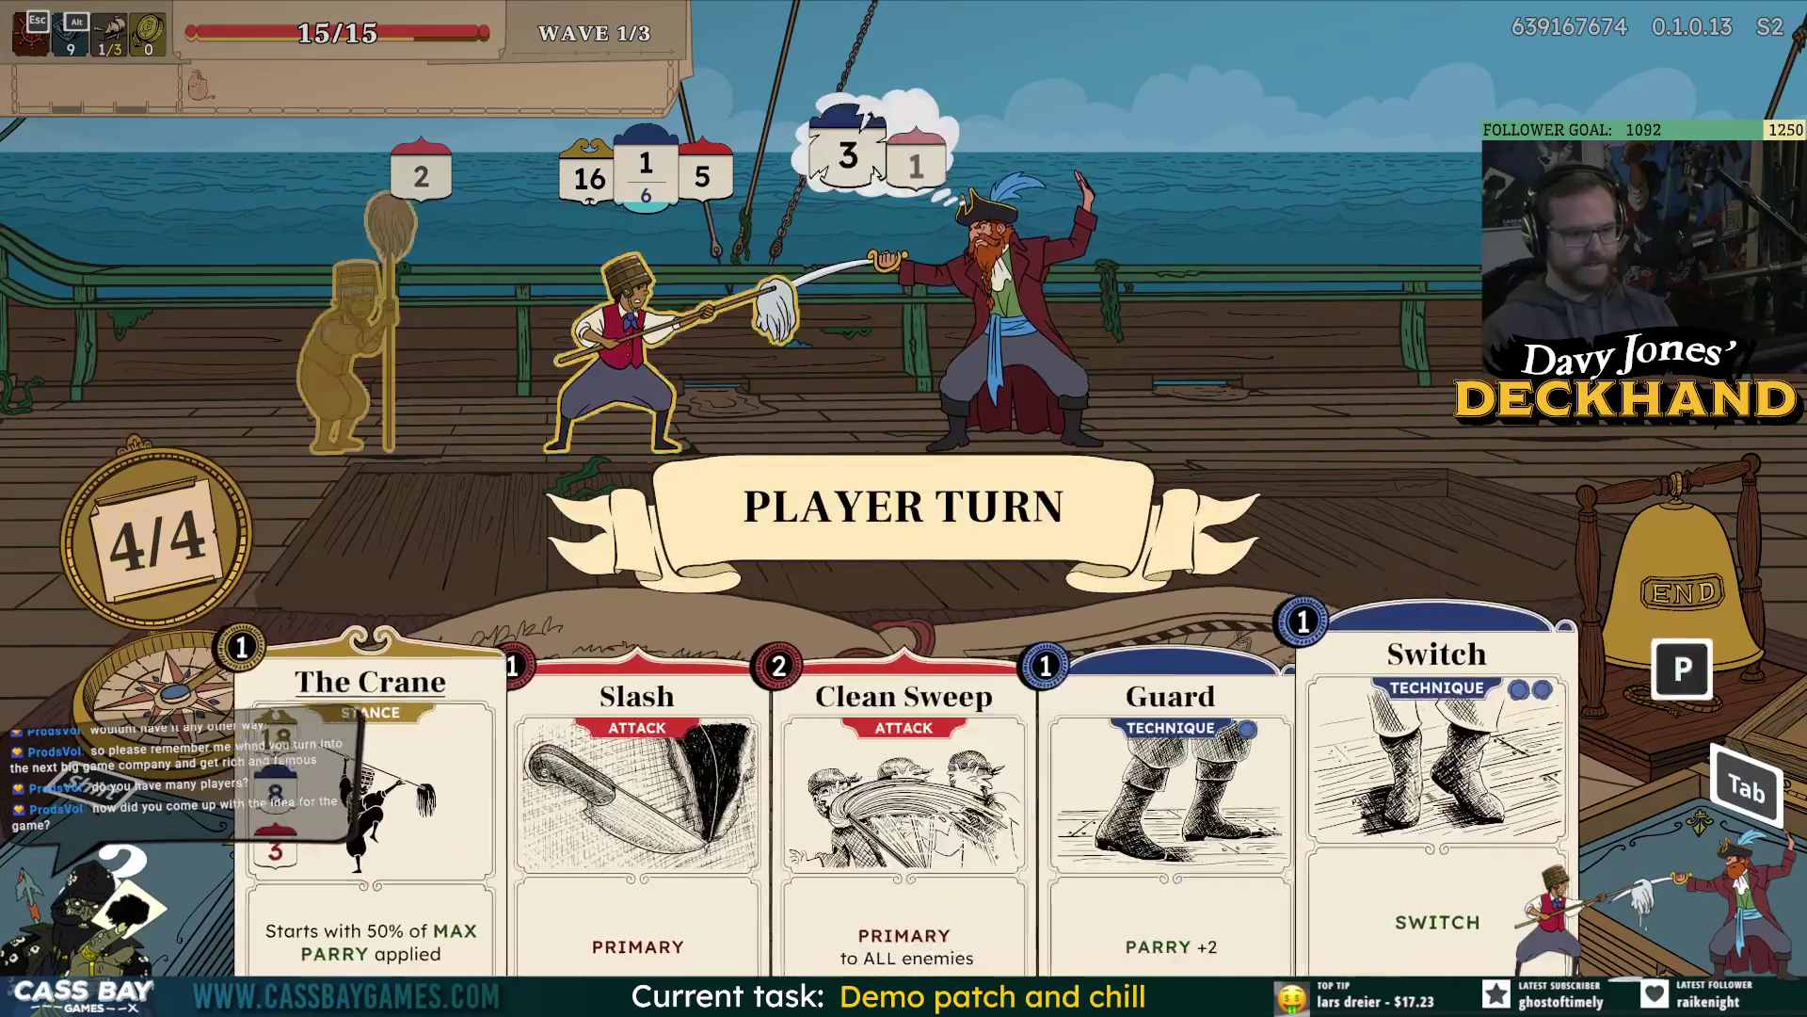
Play Guard, The Crane and Slash, then end the first turn against Redbeard.
{"action": "key", "text": "4"}
{"action": "key", "text": "Return"}
{"action": "key", "text": "1"}
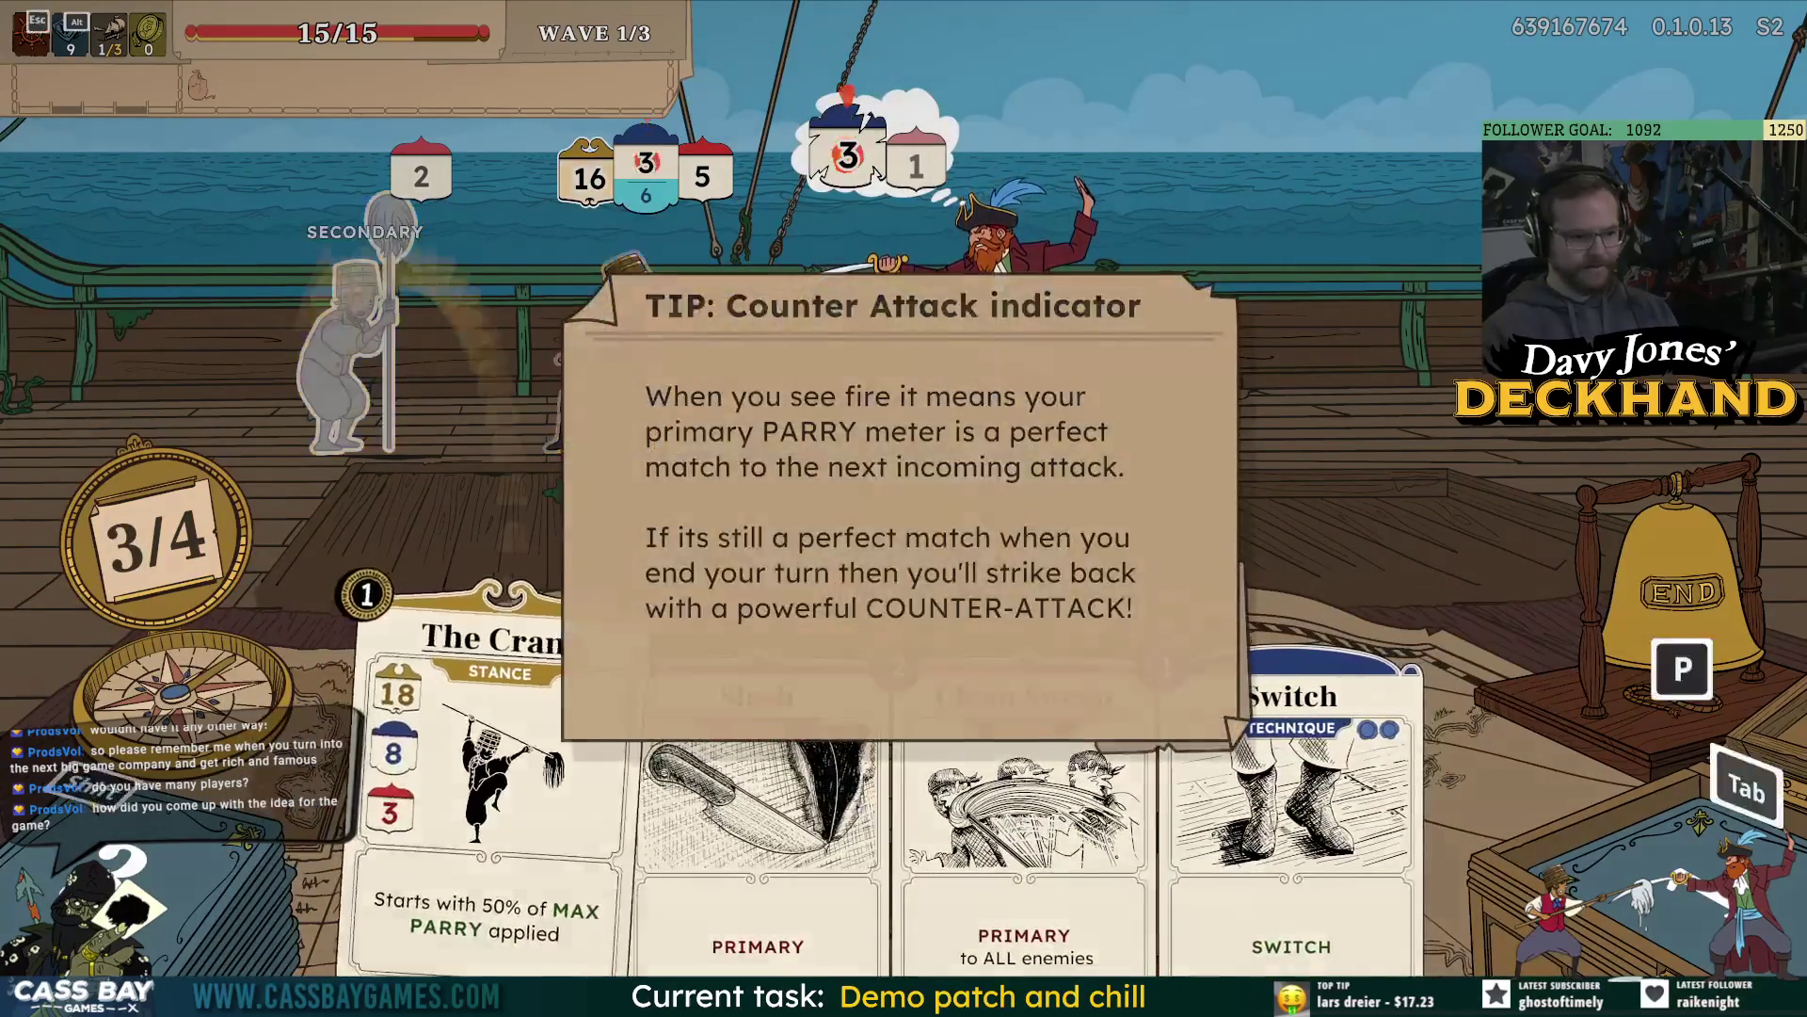
{"action": "key", "text": "Return"}
{"action": "key", "text": "Return"}
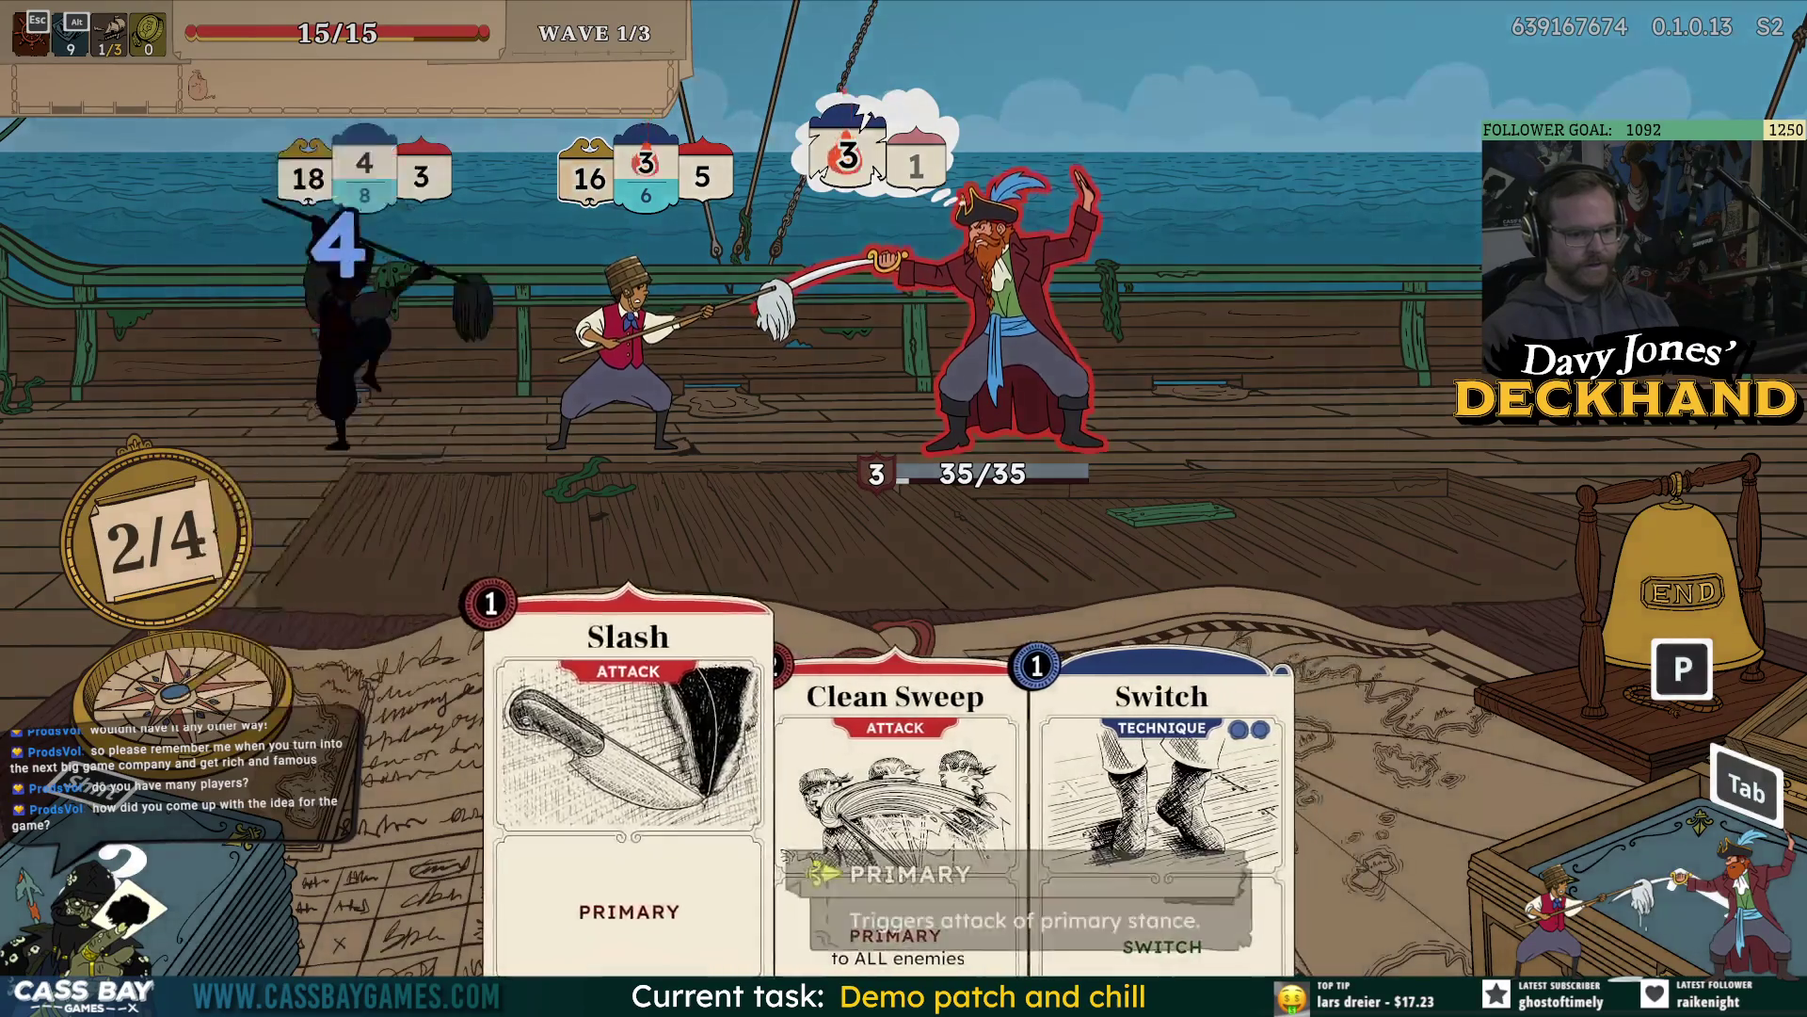
{"action": "key", "text": "1"}
{"action": "key", "text": "Return"}
{"action": "key", "text": "p"}
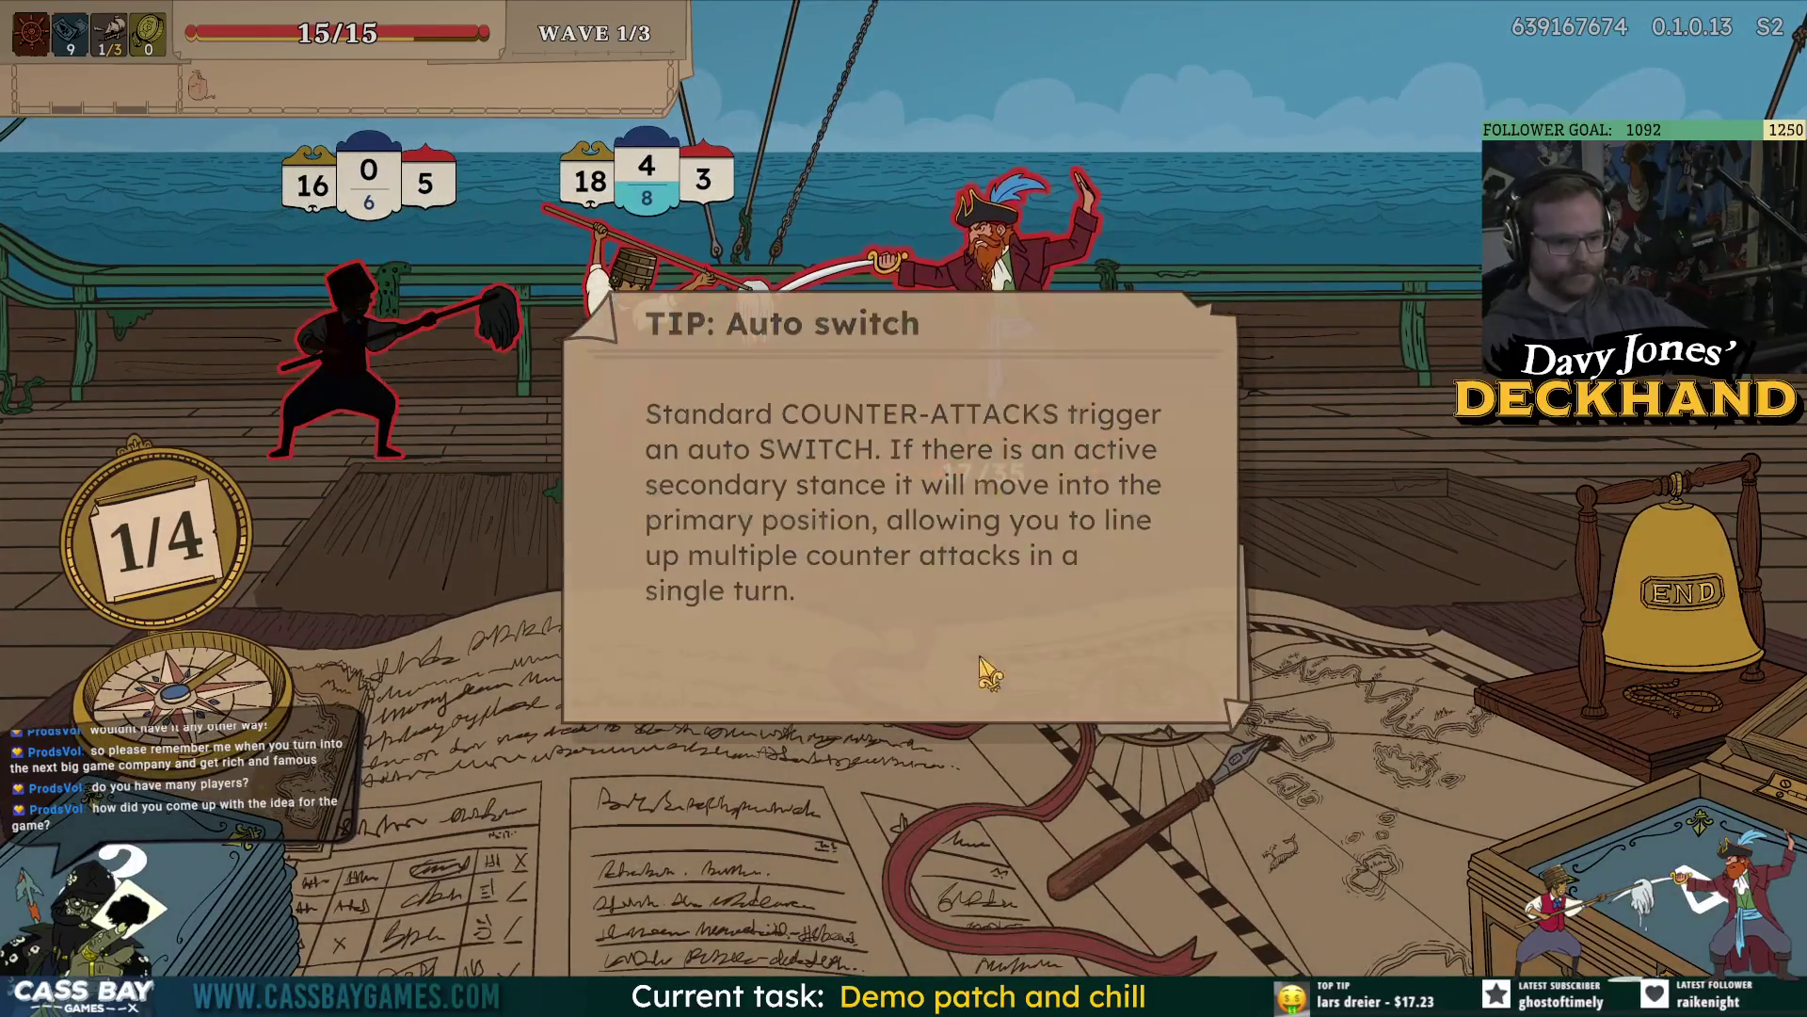
{"action": "left_click", "coordinate": [982, 663]}
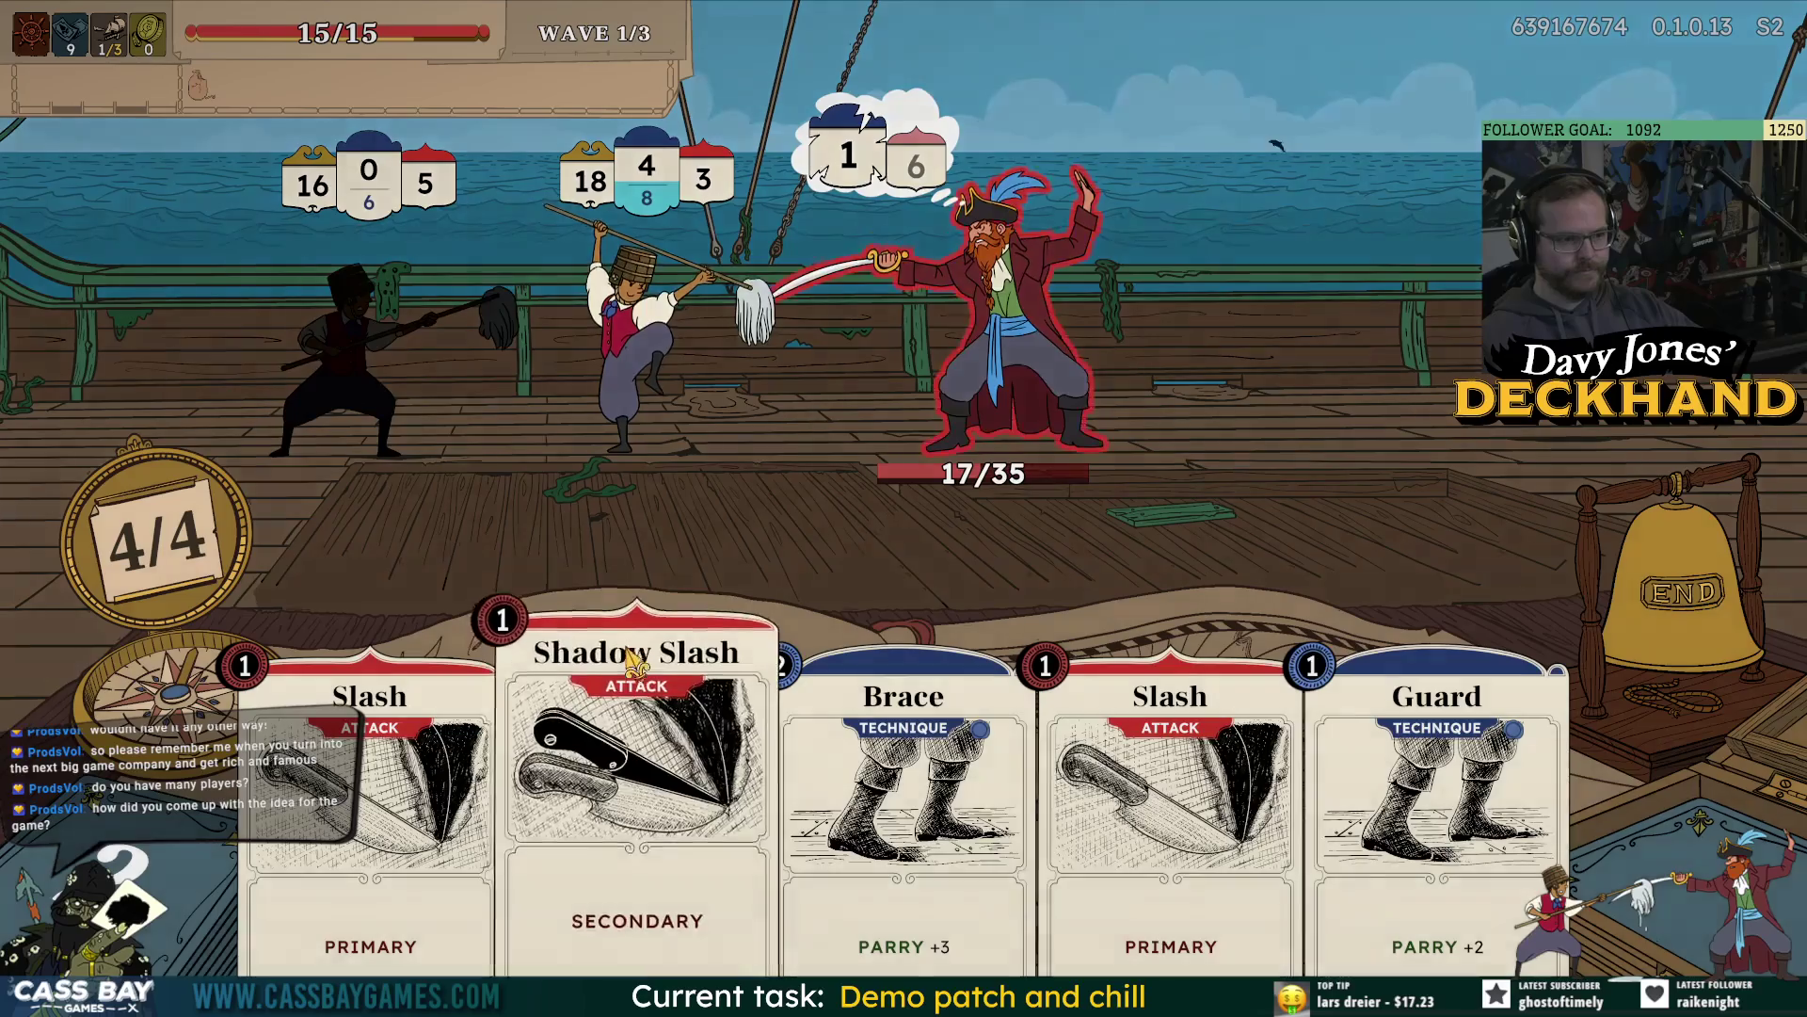
Next turn, hit Redbeard with Slash, Guard, Shadow Slash and Slash, then finish him with Clean Sweep.
{"action": "left_click_drag", "start_coordinate": [367, 800], "coordinate": [998, 247]}
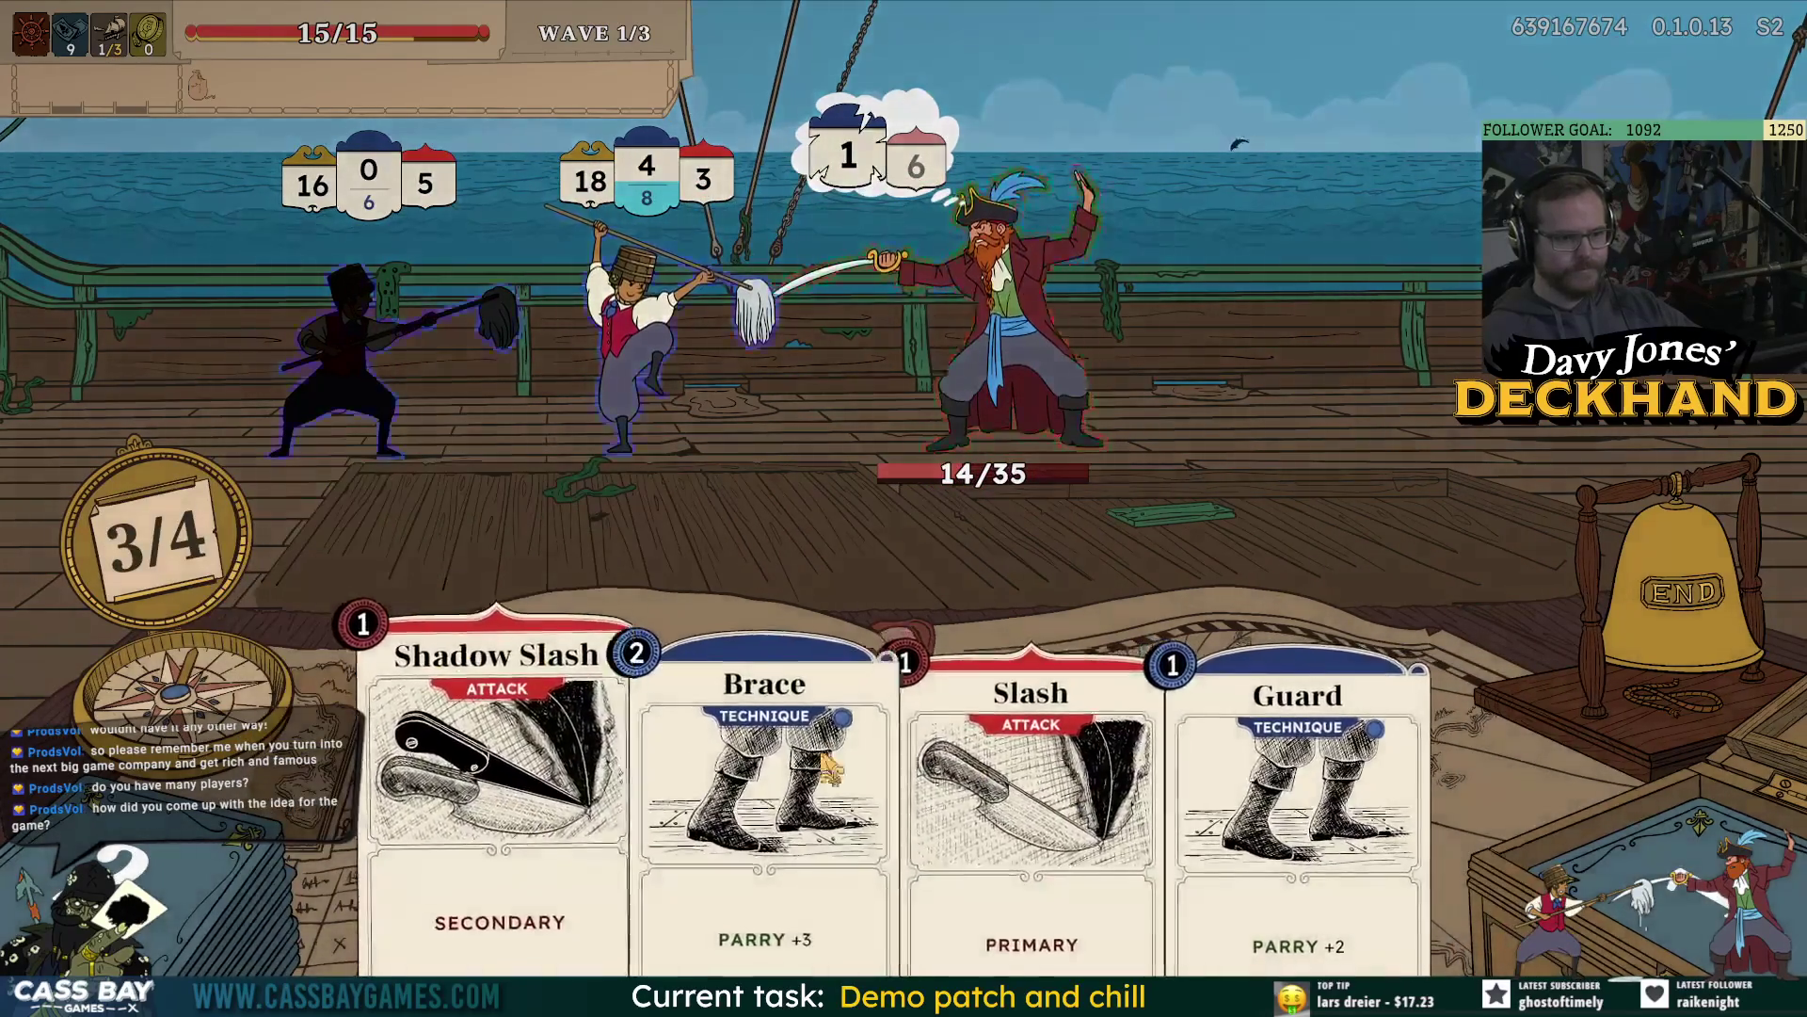
{"action": "mouse_move", "coordinate": [1281, 800]}
{"action": "left_mouse_down"}
{"action": "mouse_move", "coordinate": [1130, 650]}
{"action": "mouse_move", "coordinate": [1083, 517]}
{"action": "left_mouse_up"}
{"action": "left_click_drag", "start_coordinate": [639, 819], "coordinate": [998, 282]}
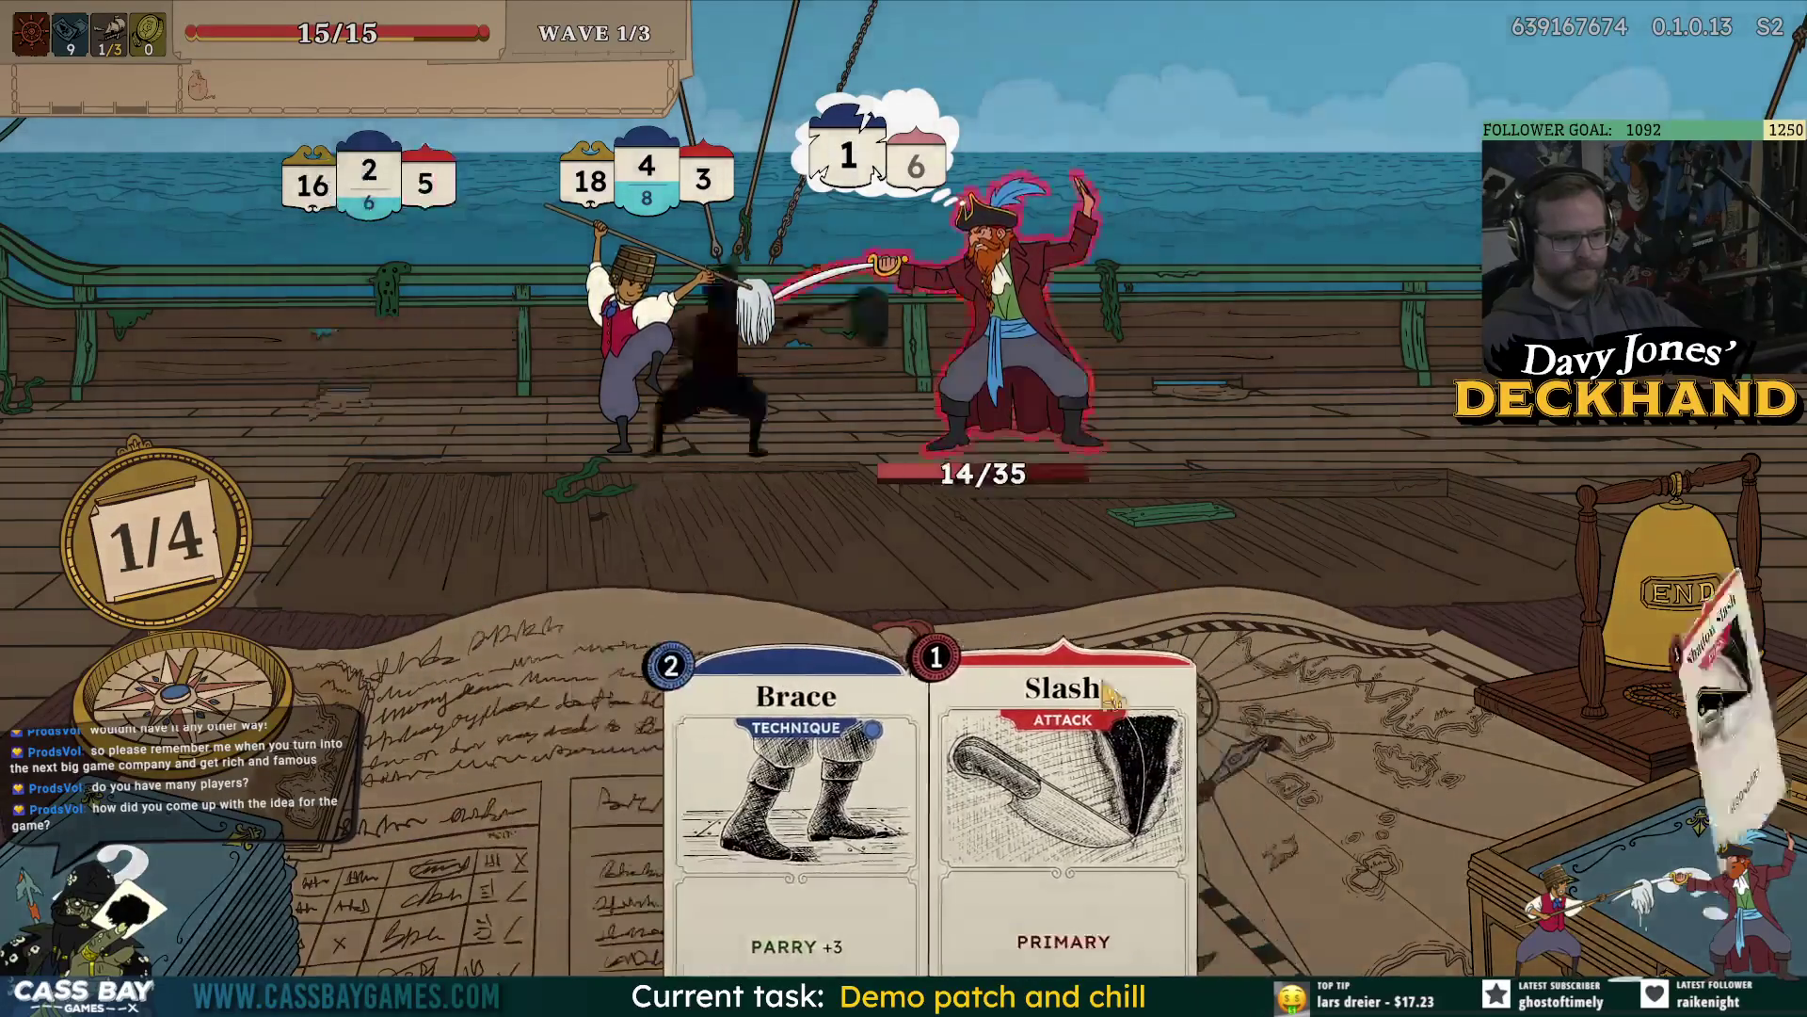
{"action": "left_click_drag", "start_coordinate": [1163, 800], "coordinate": [942, 405]}
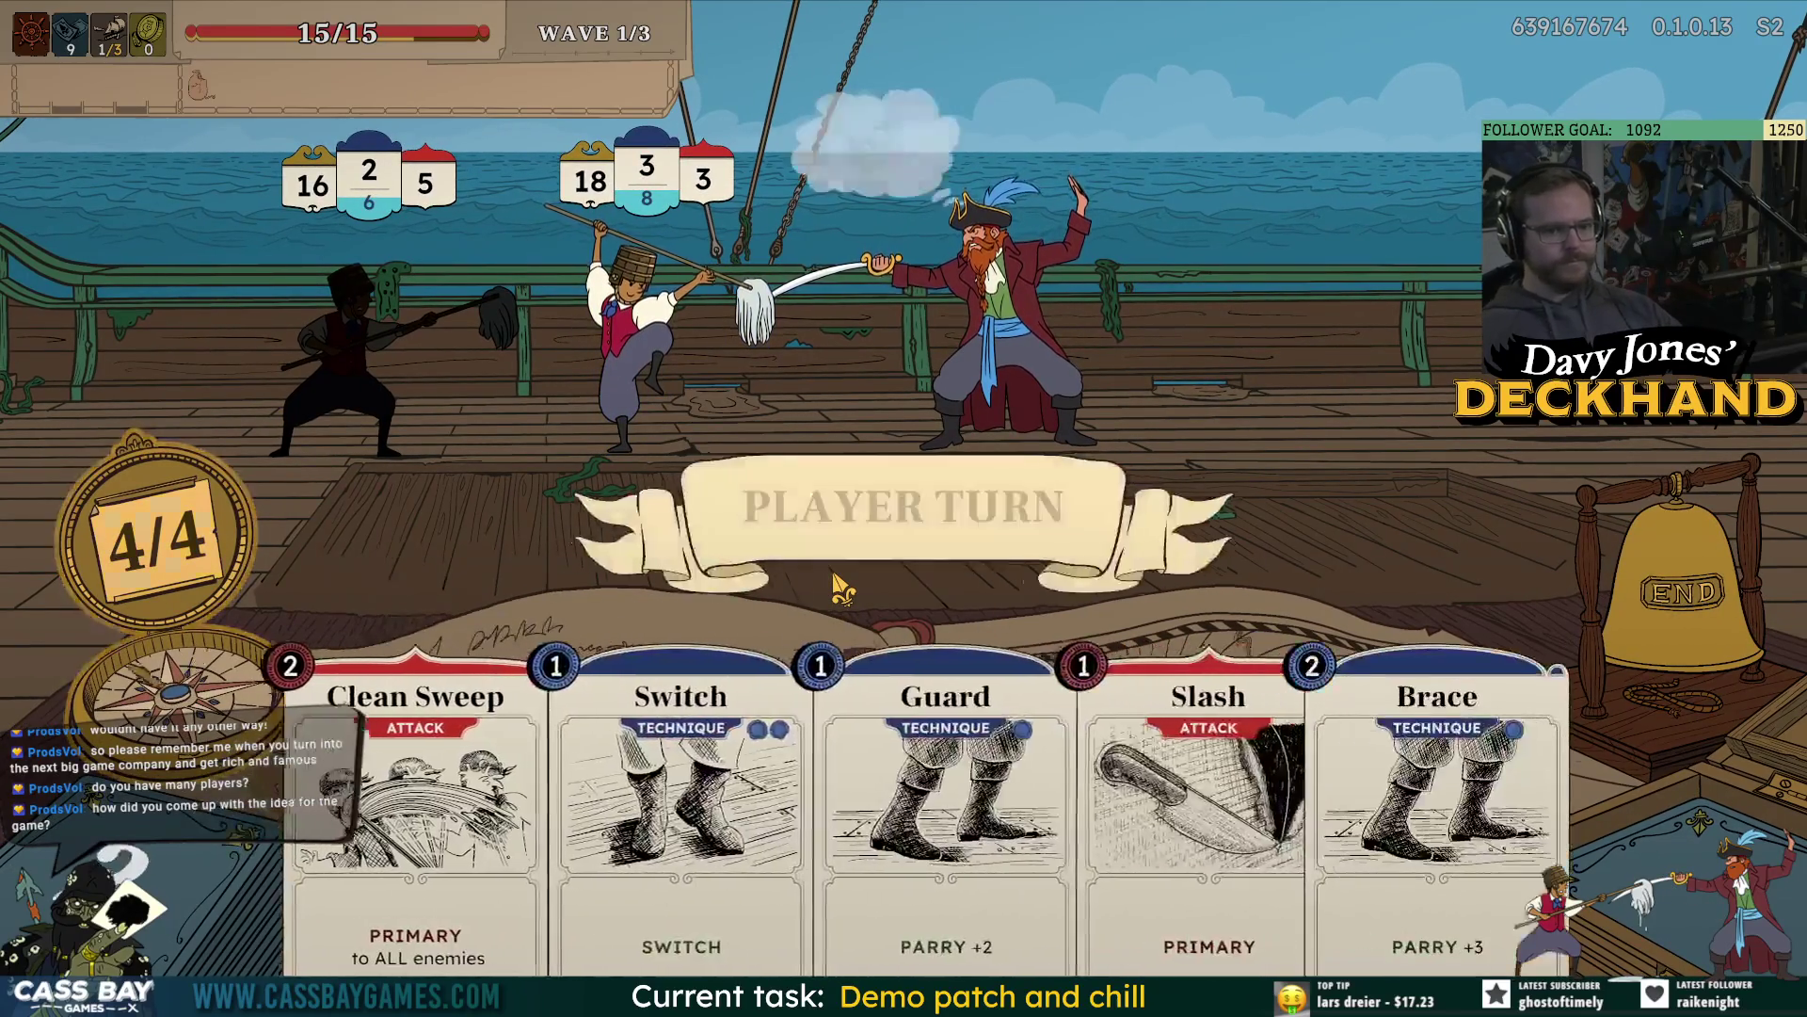
{"action": "mouse_move", "coordinate": [902, 346]}
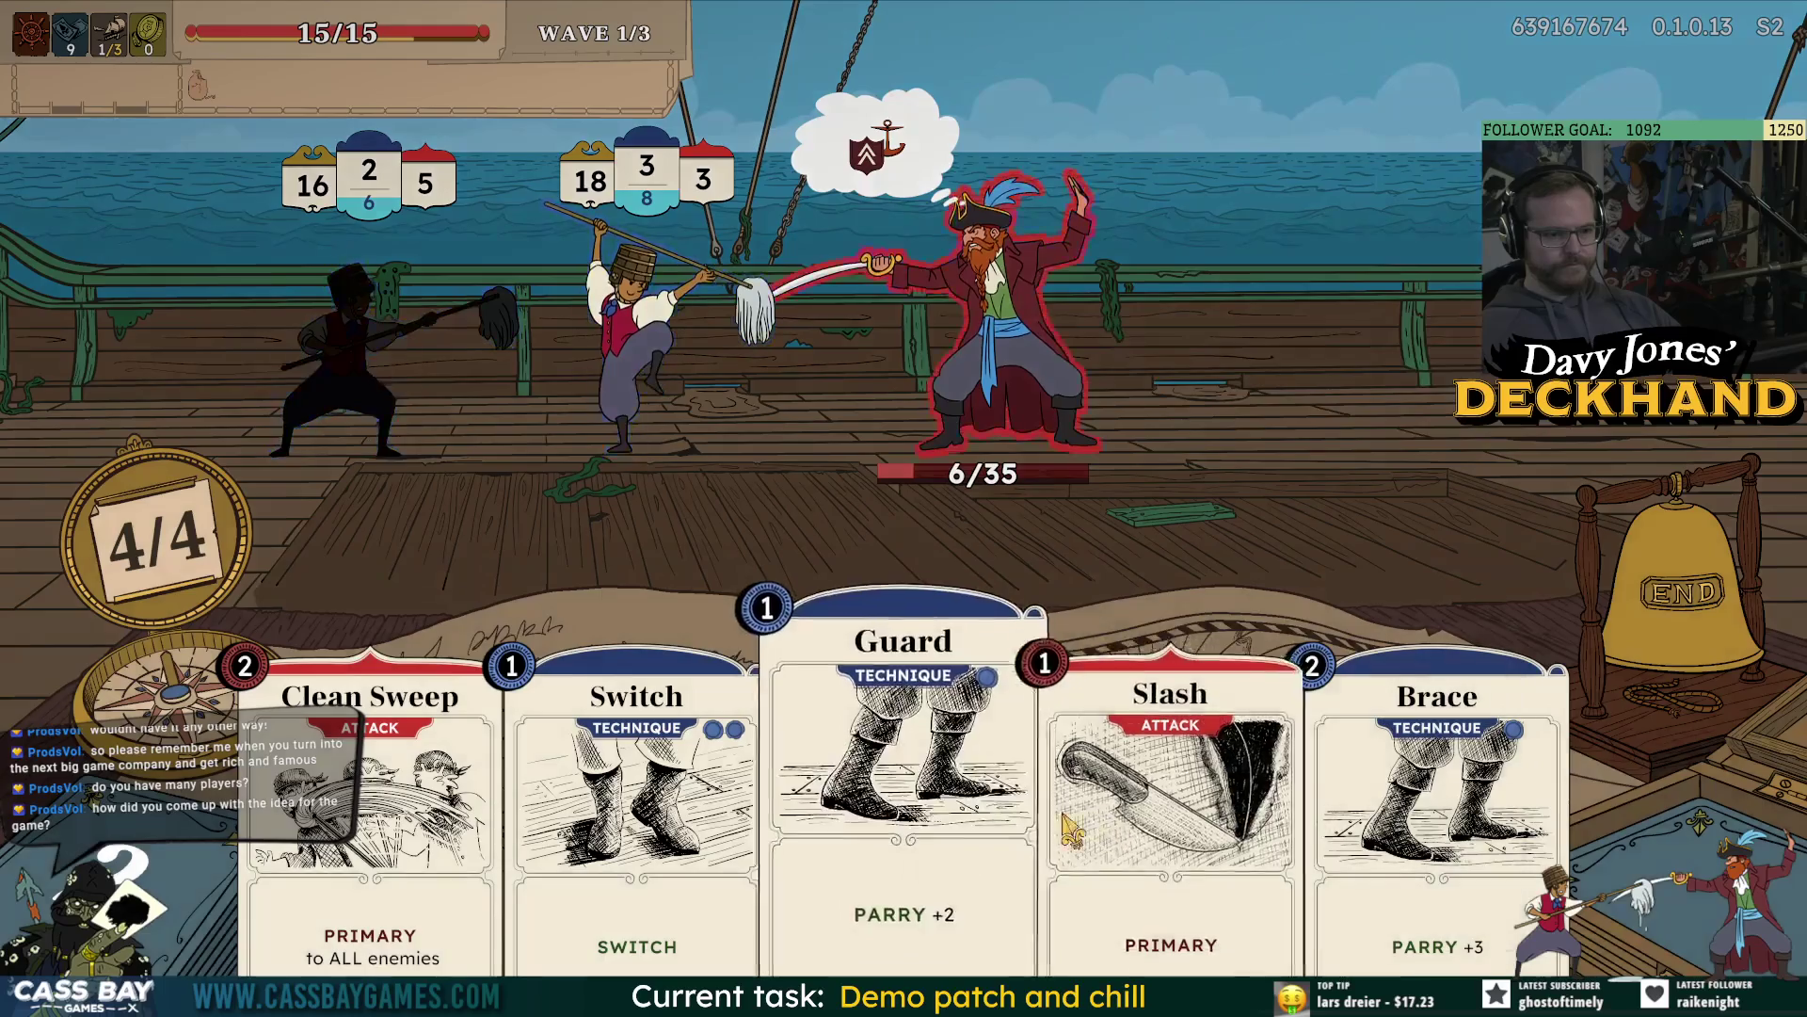
{"action": "left_click_drag", "start_coordinate": [1170, 800], "coordinate": [989, 358]}
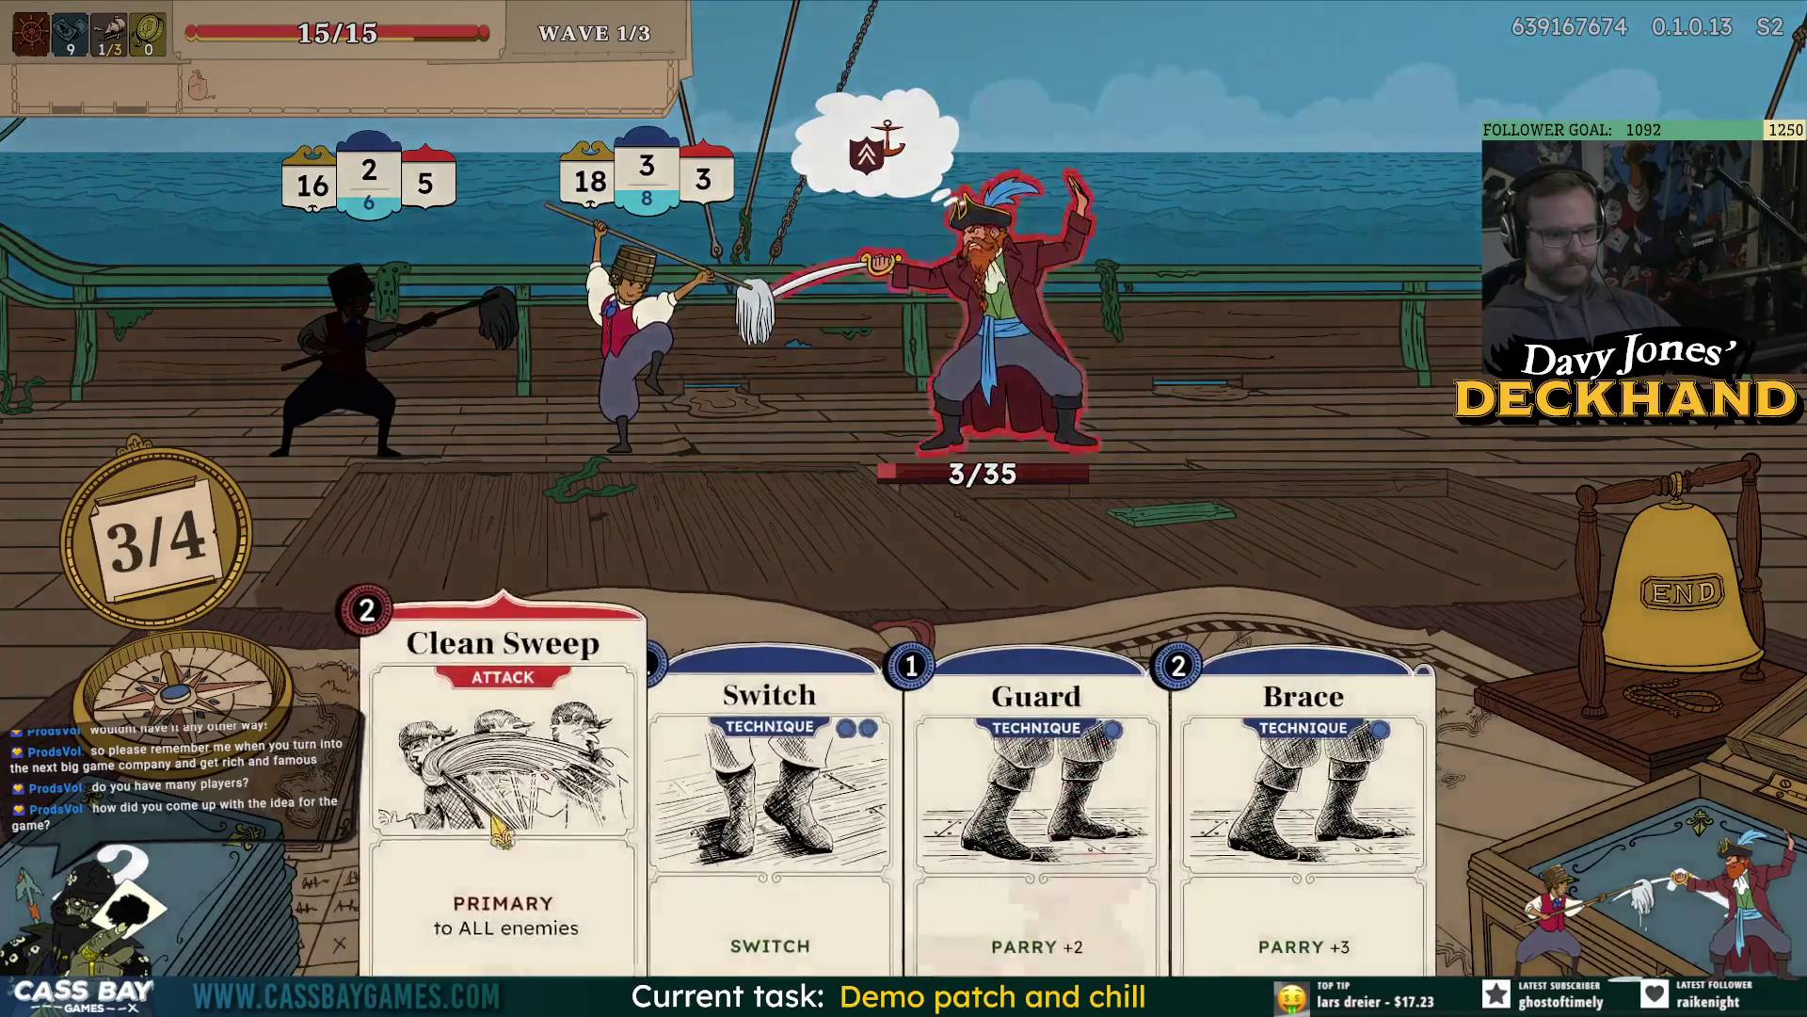
{"action": "left_click_drag", "start_coordinate": [501, 847], "coordinate": [612, 203]}
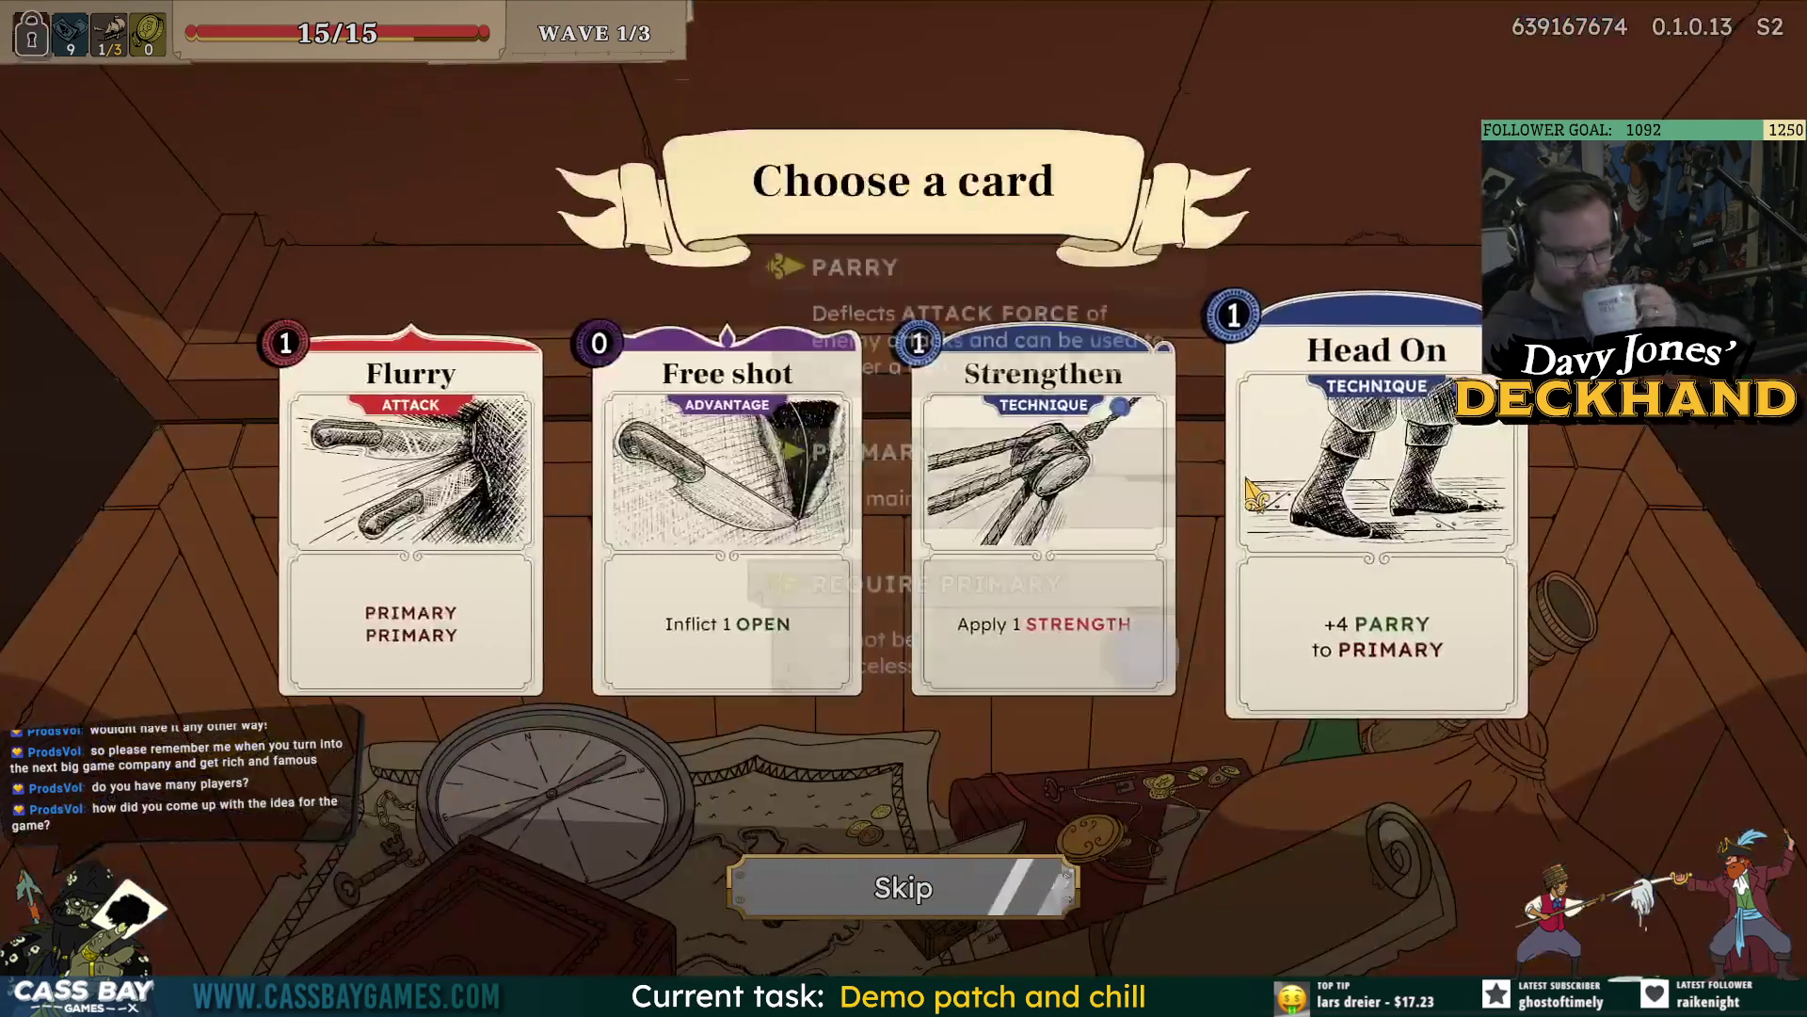
Pick Free shot from the Flurry, Free shot, Strengthen and Head On rewards and confirm.
{"action": "mouse_move", "coordinate": [1059, 645]}
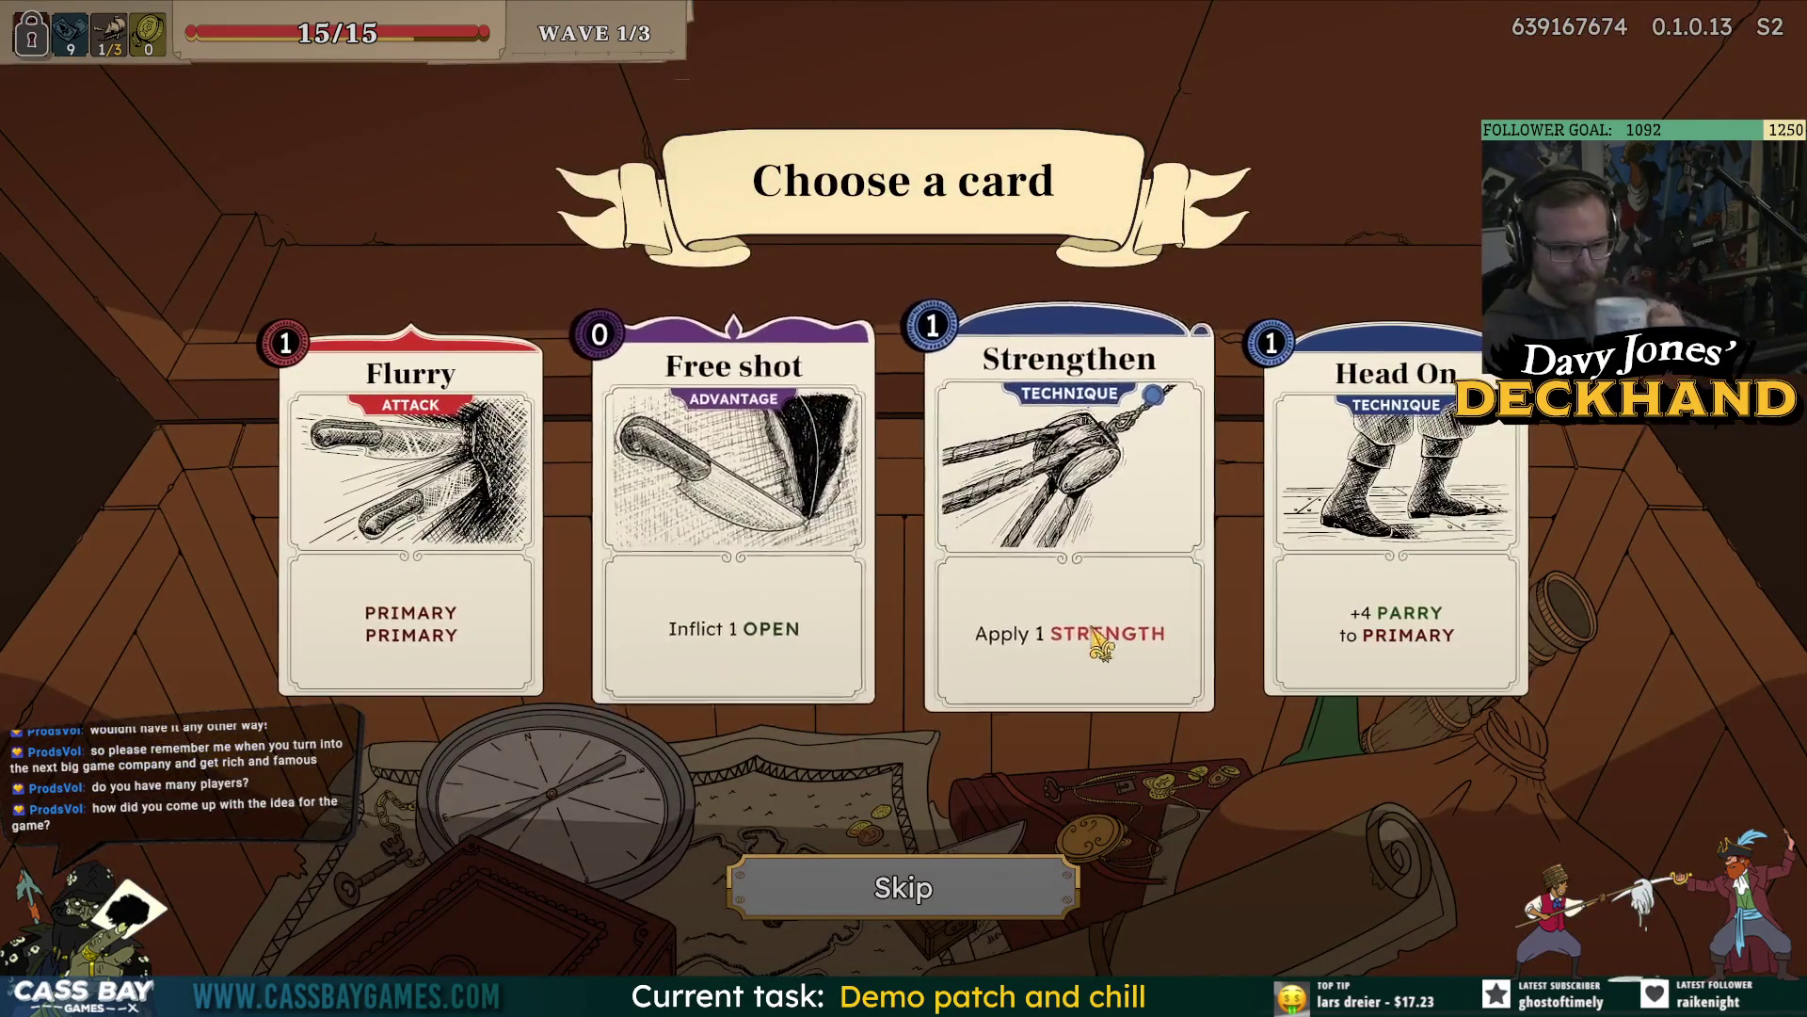
{"action": "mouse_move", "coordinate": [730, 577]}
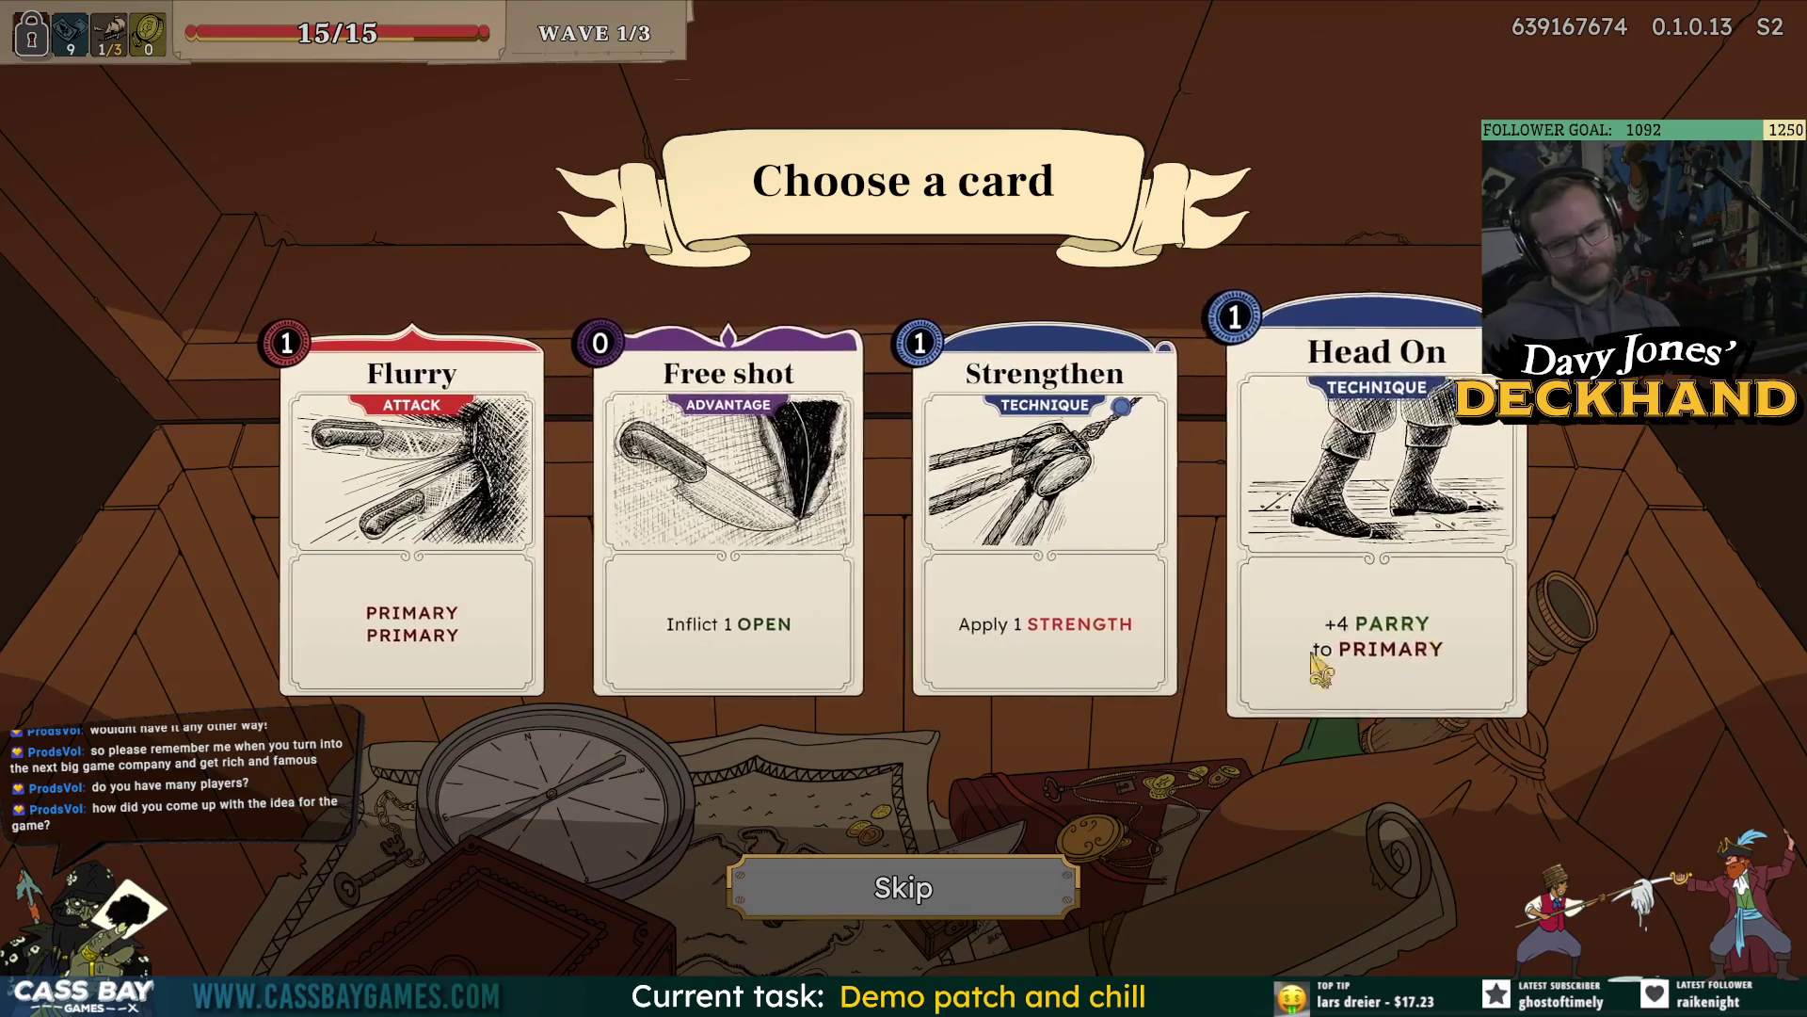
{"action": "left_click", "coordinate": [715, 631]}
{"action": "left_click", "coordinate": [861, 866]}
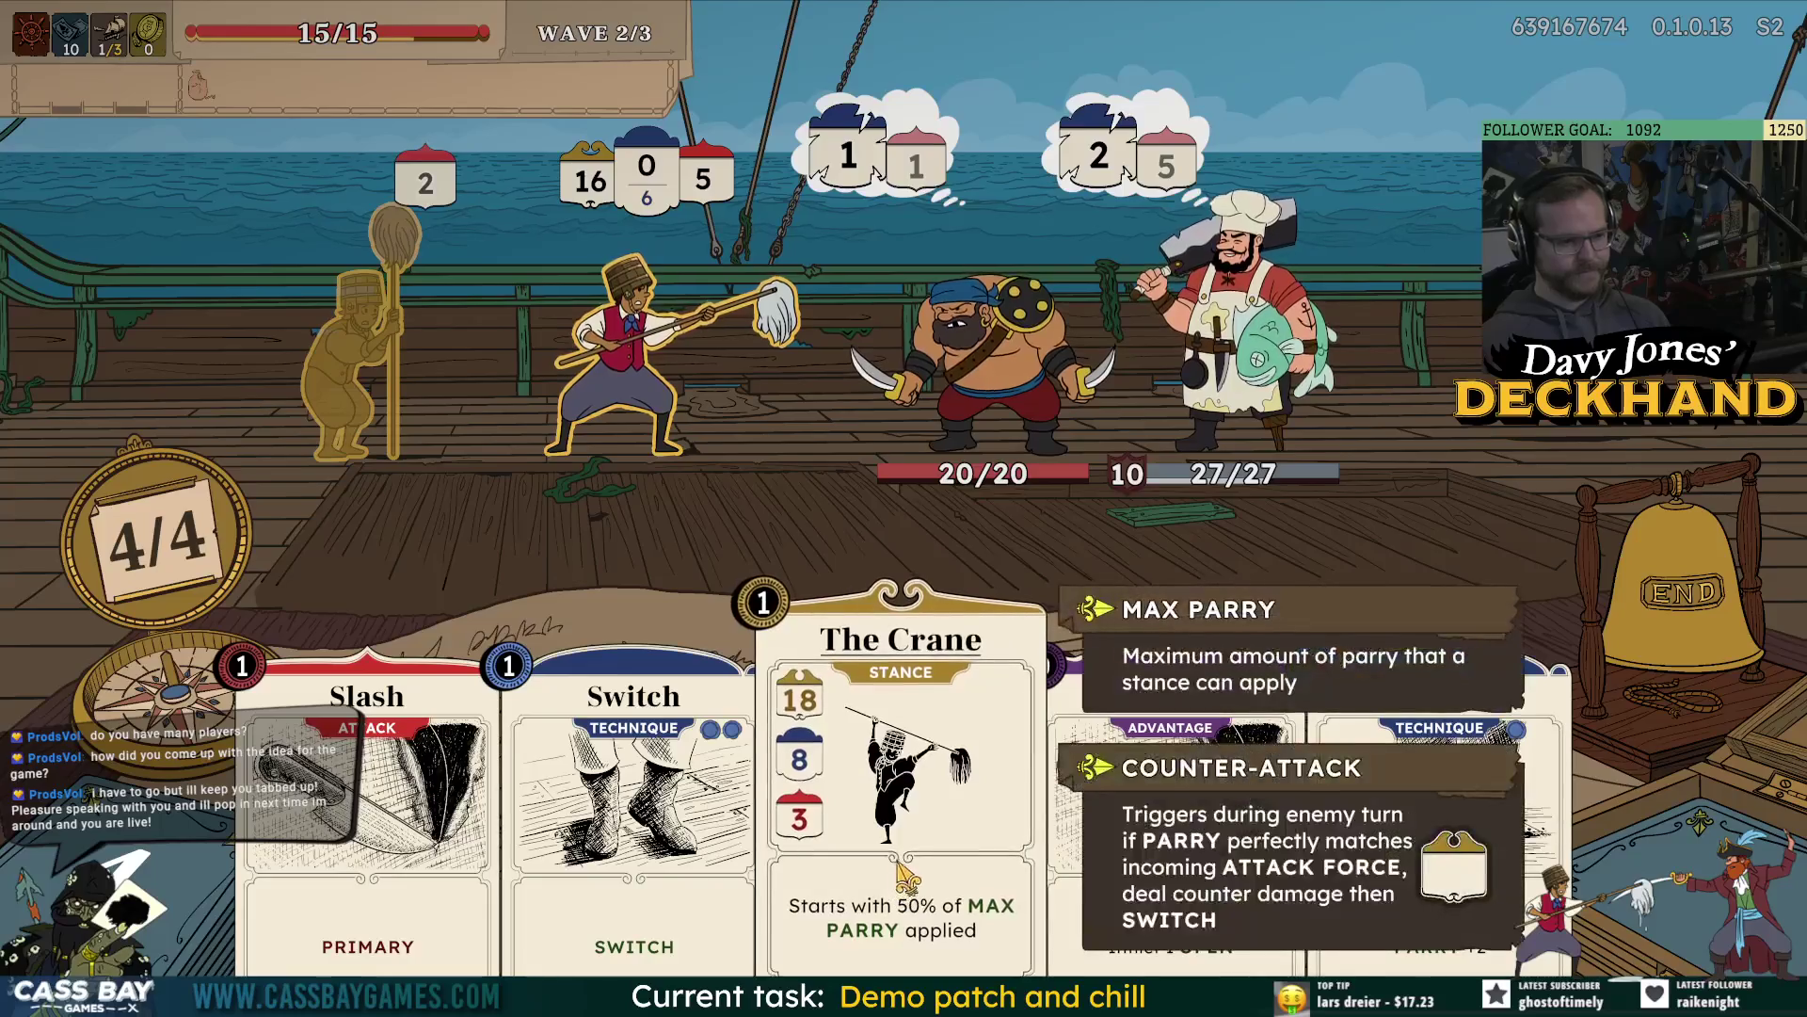
Play The Crane, Free shot and Slash on the chef, then Switch and Guard, and end the turn.
{"action": "left_click", "coordinate": [829, 876]}
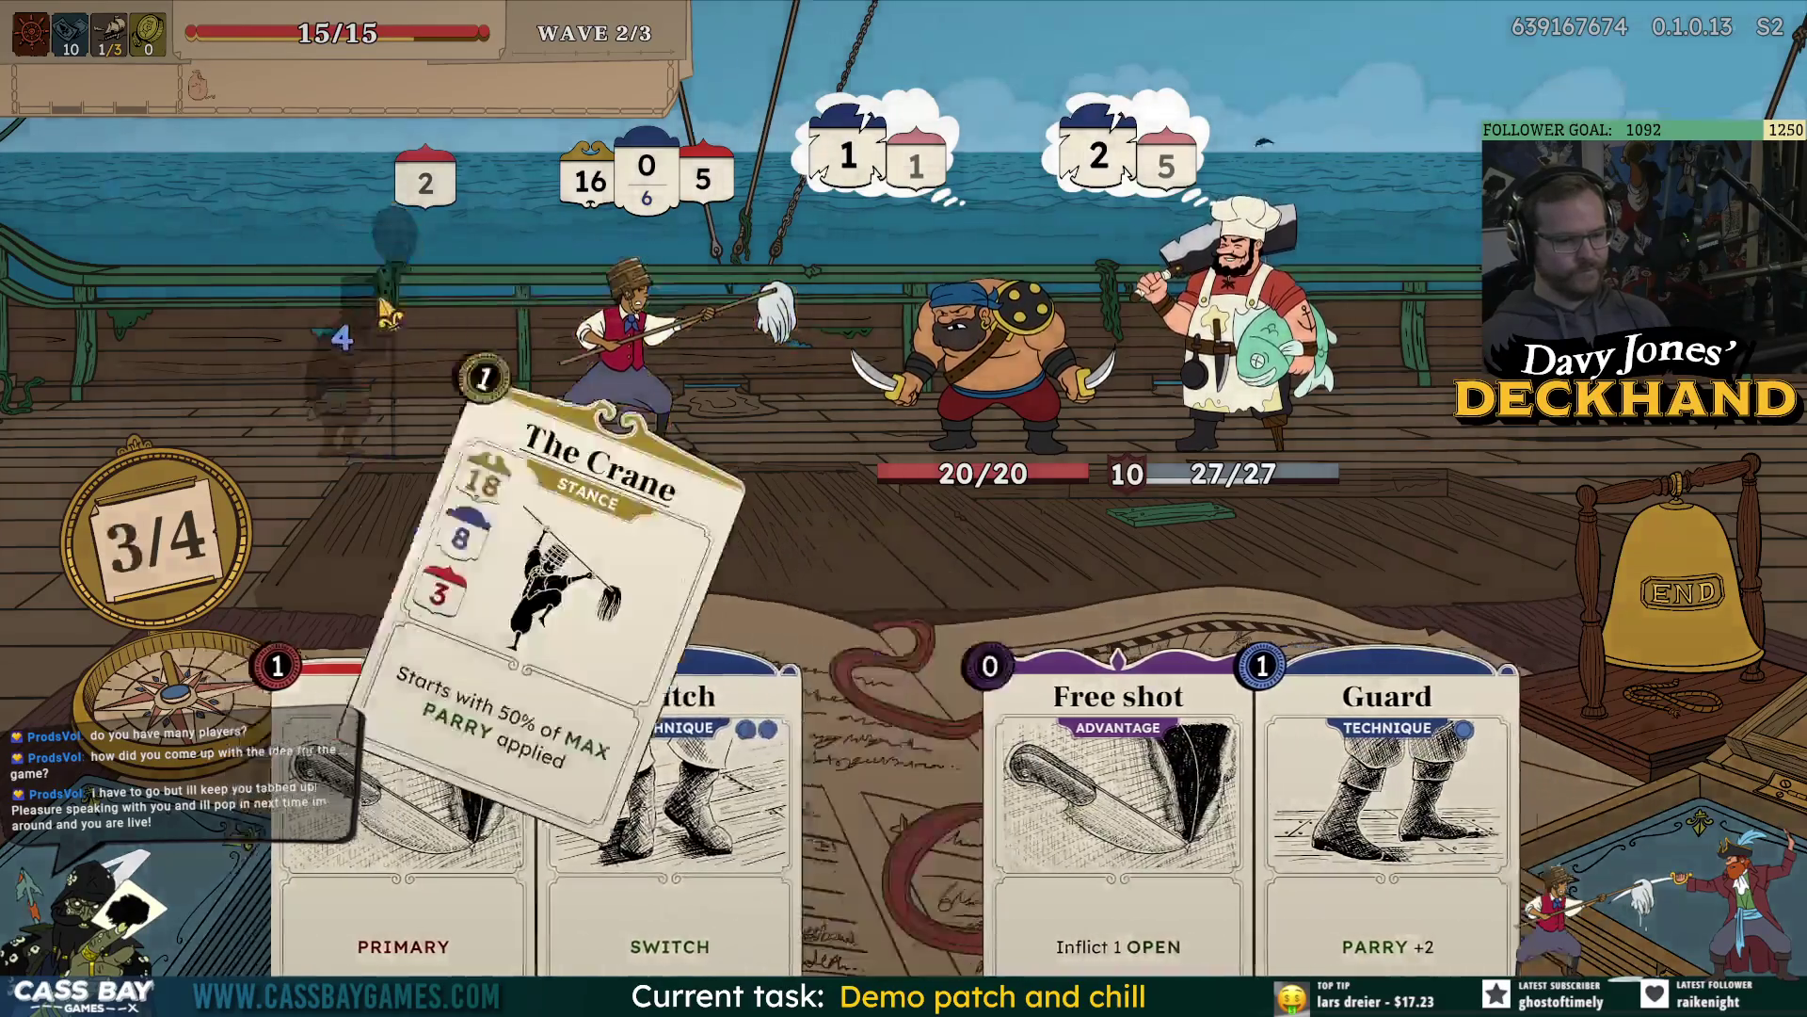
{"action": "left_click", "coordinate": [1011, 862]}
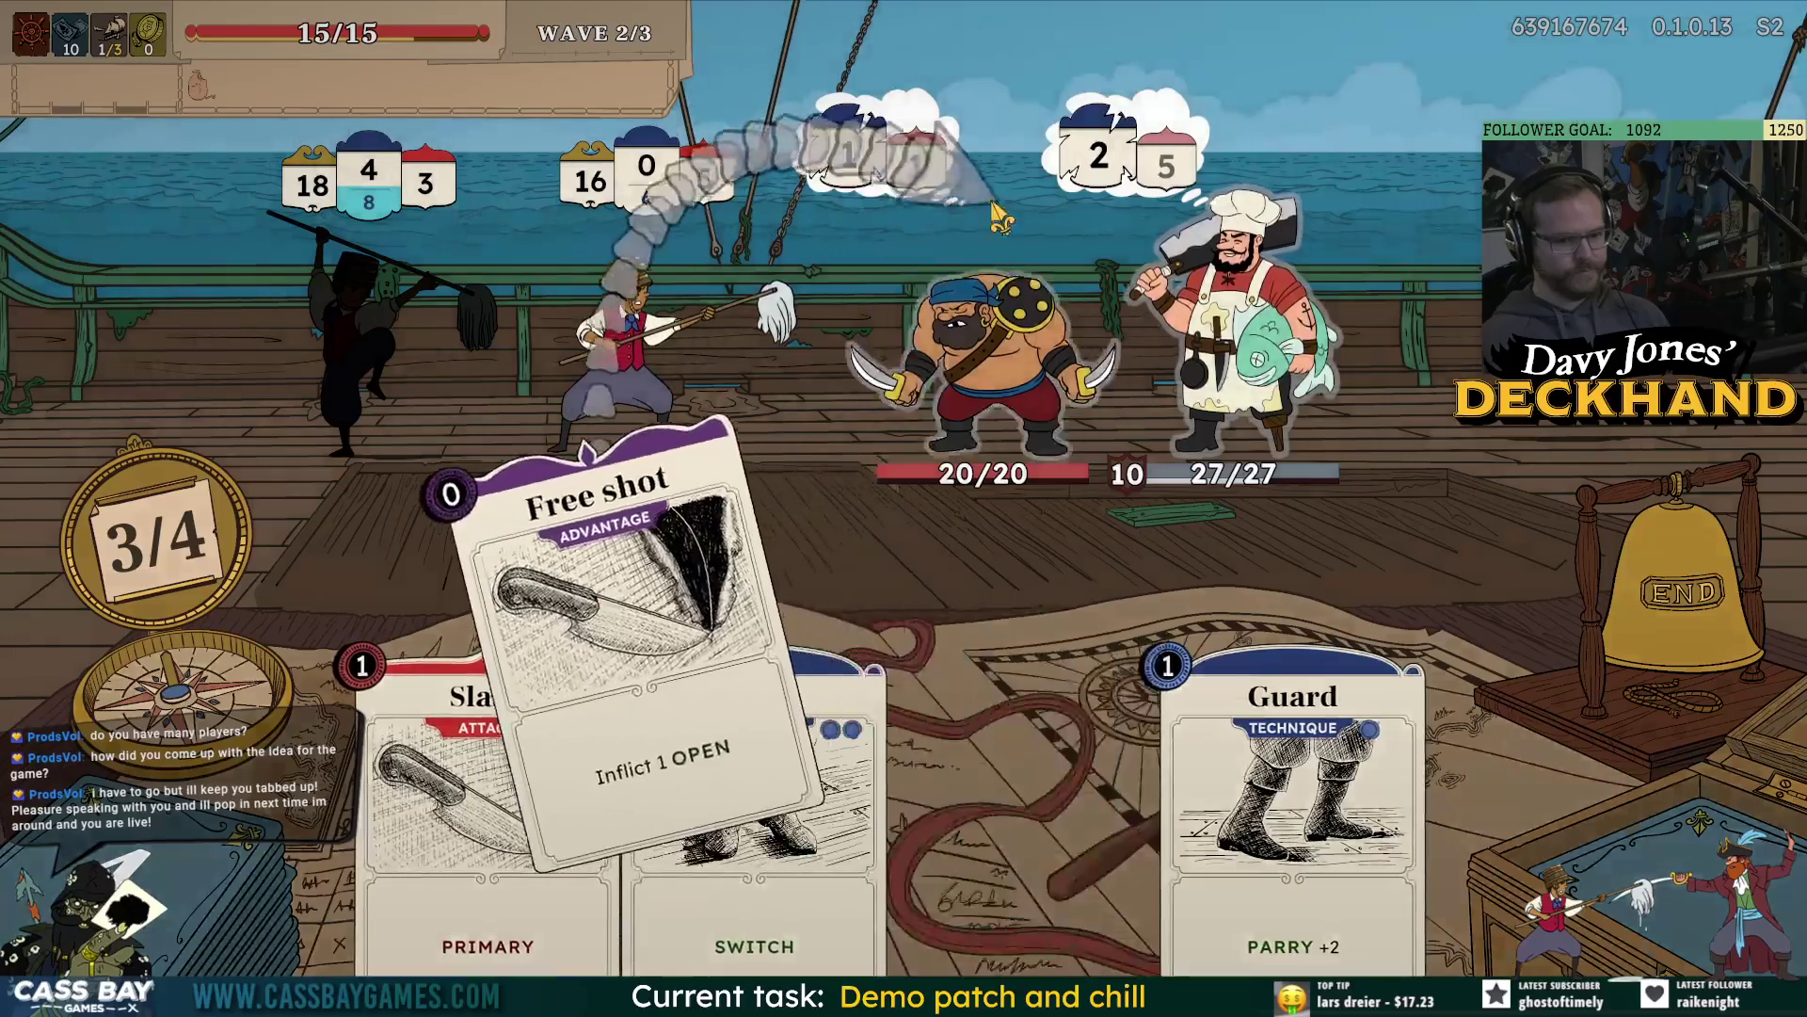
{"action": "left_click", "coordinate": [1337, 259]}
{"action": "left_click", "coordinate": [1337, 259]}
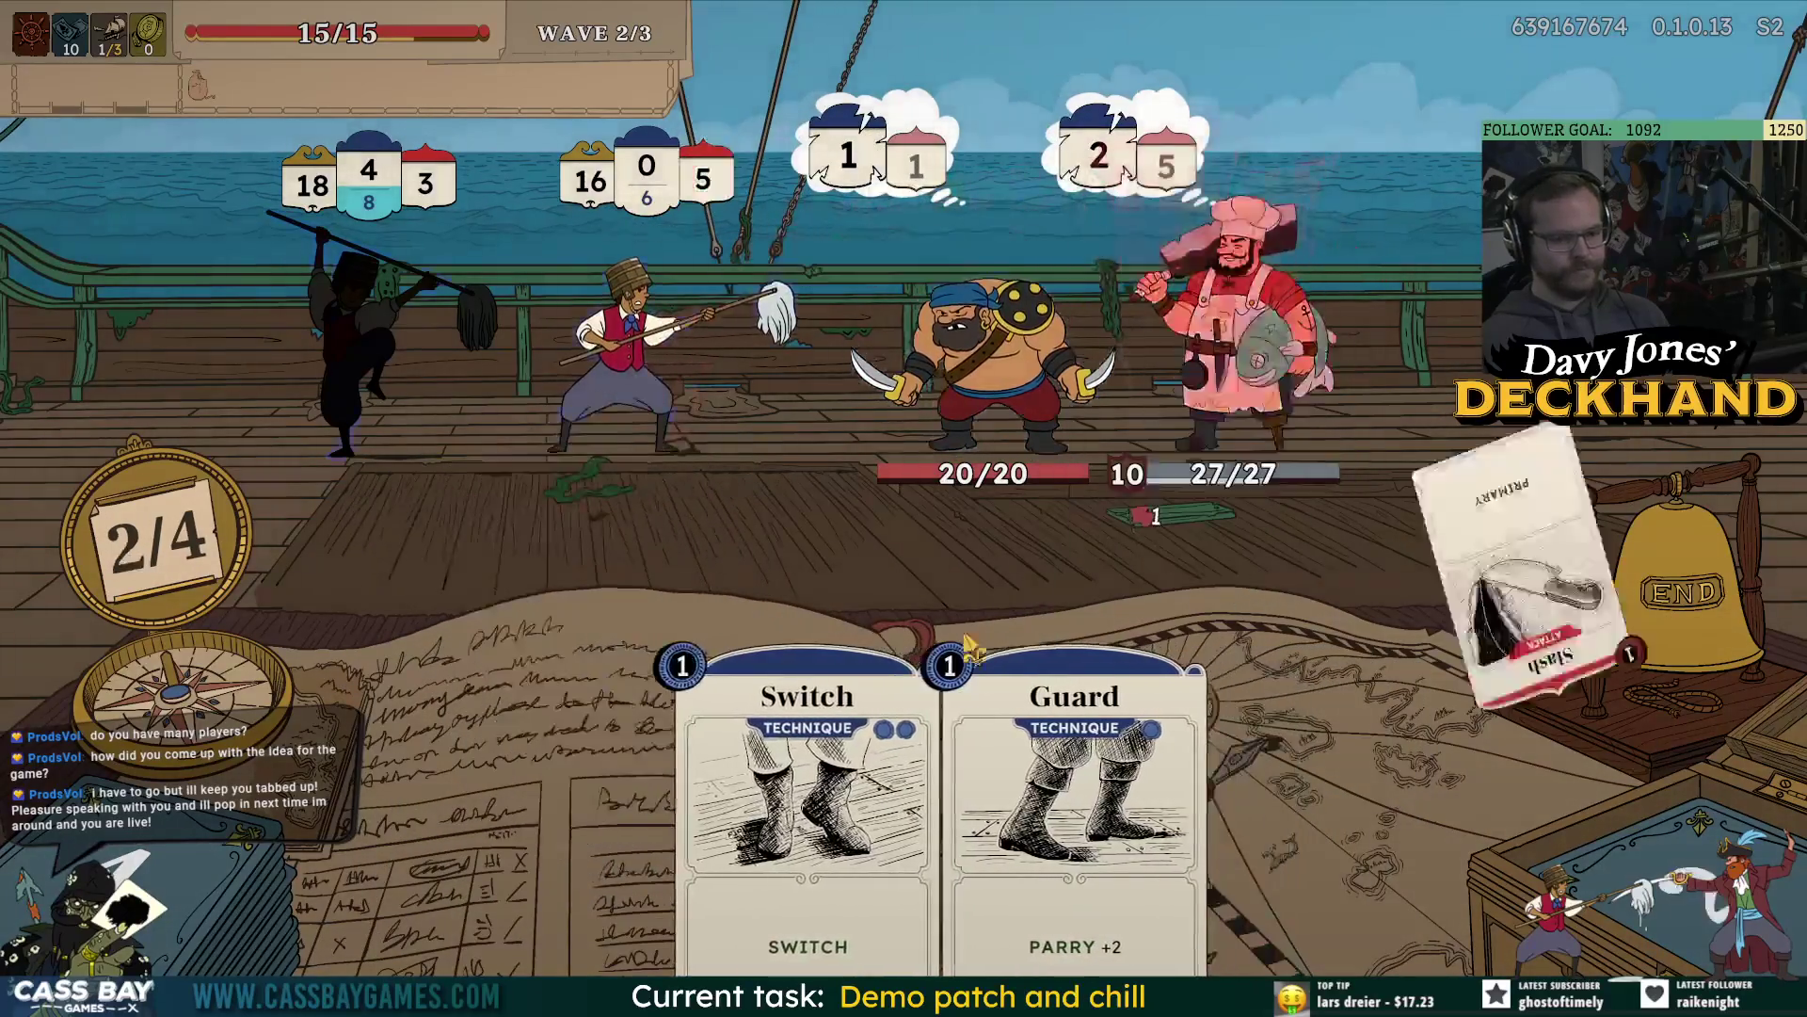
{"action": "left_click", "coordinate": [847, 753]}
{"action": "left_click", "coordinate": [894, 809]}
{"action": "left_click", "coordinate": [356, 362]}
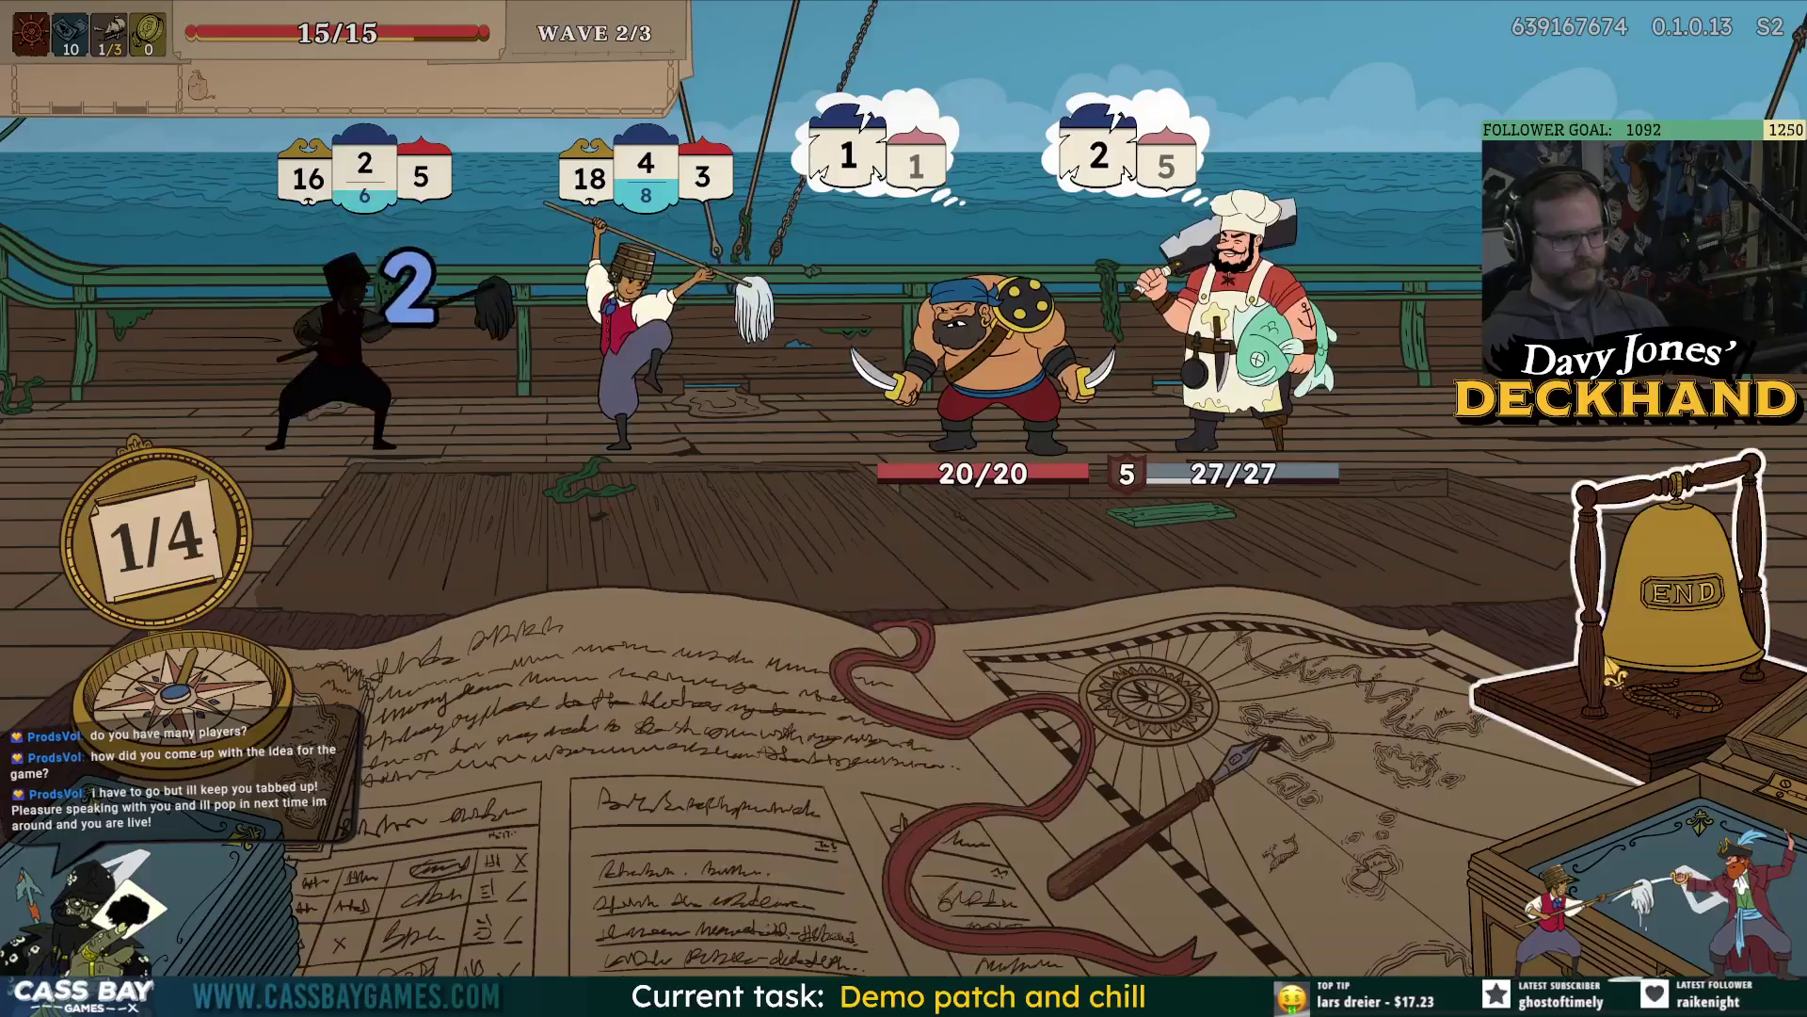
{"action": "left_click", "coordinate": [1685, 593]}
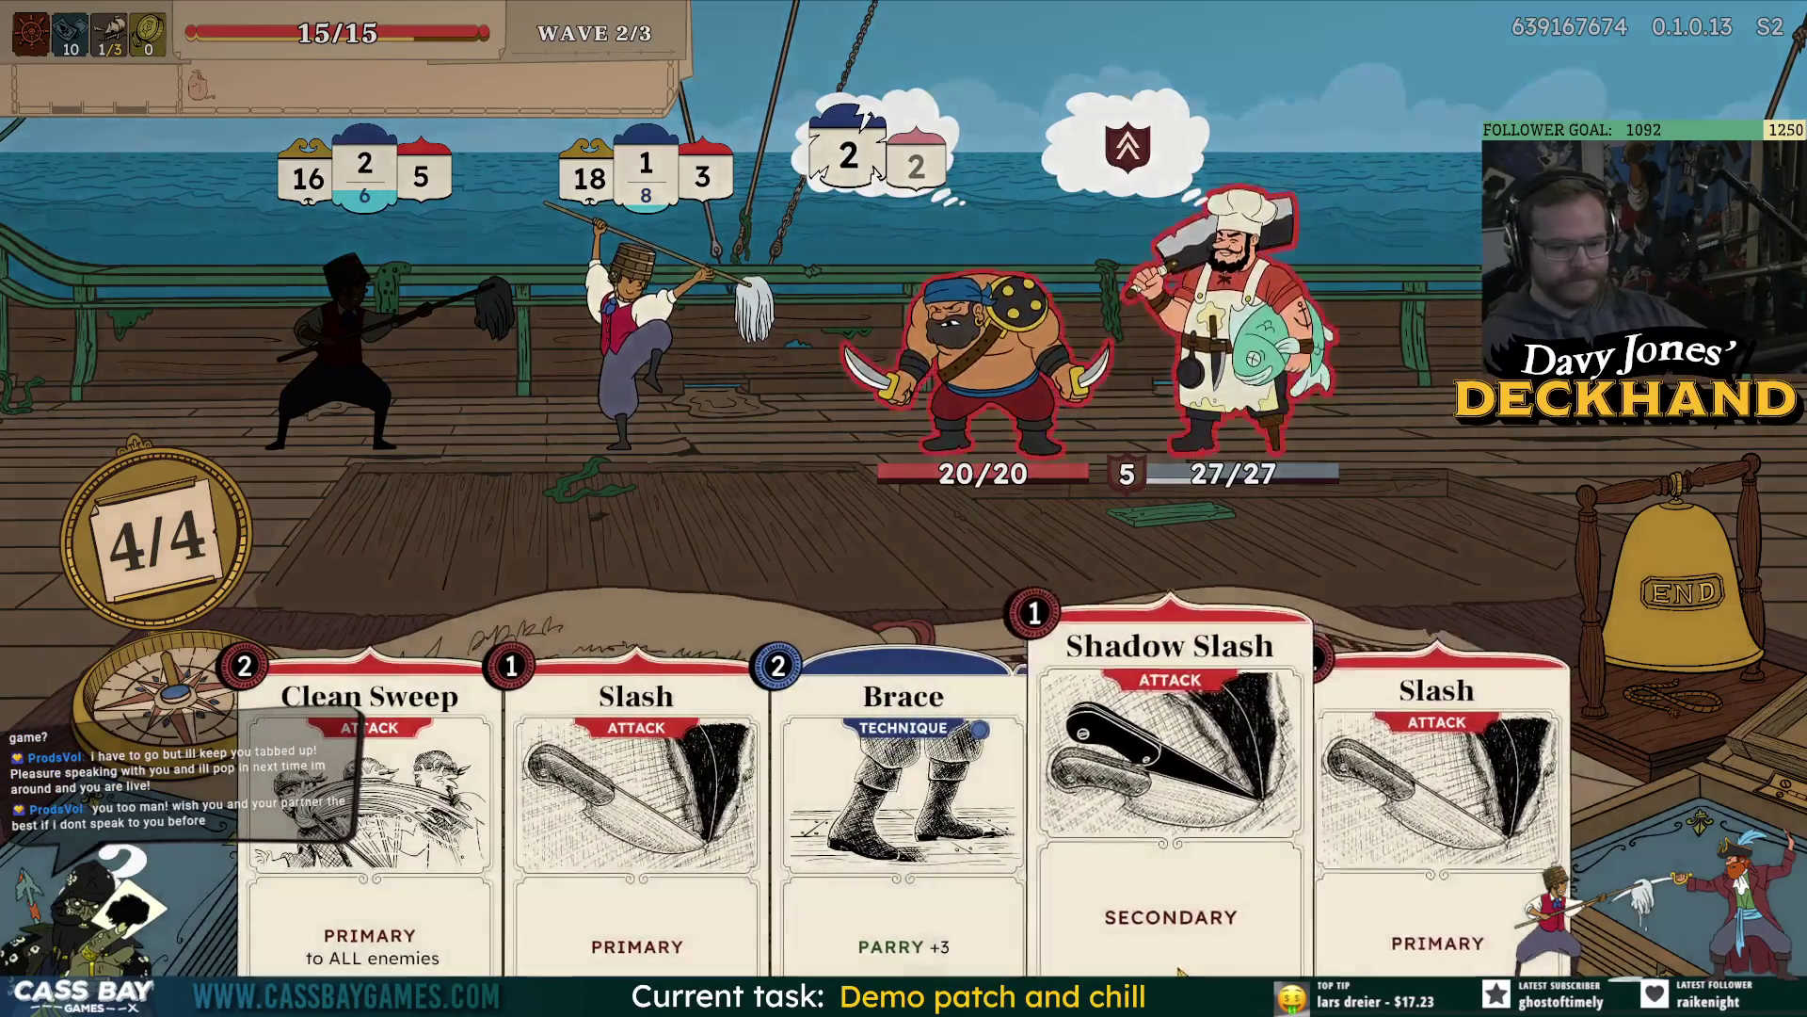
Next turn, play Brace, Shadow Slash, Free shot, Clean Sweep, Guard and Slash on the chef, then end turn.
{"action": "left_click", "coordinate": [899, 885]}
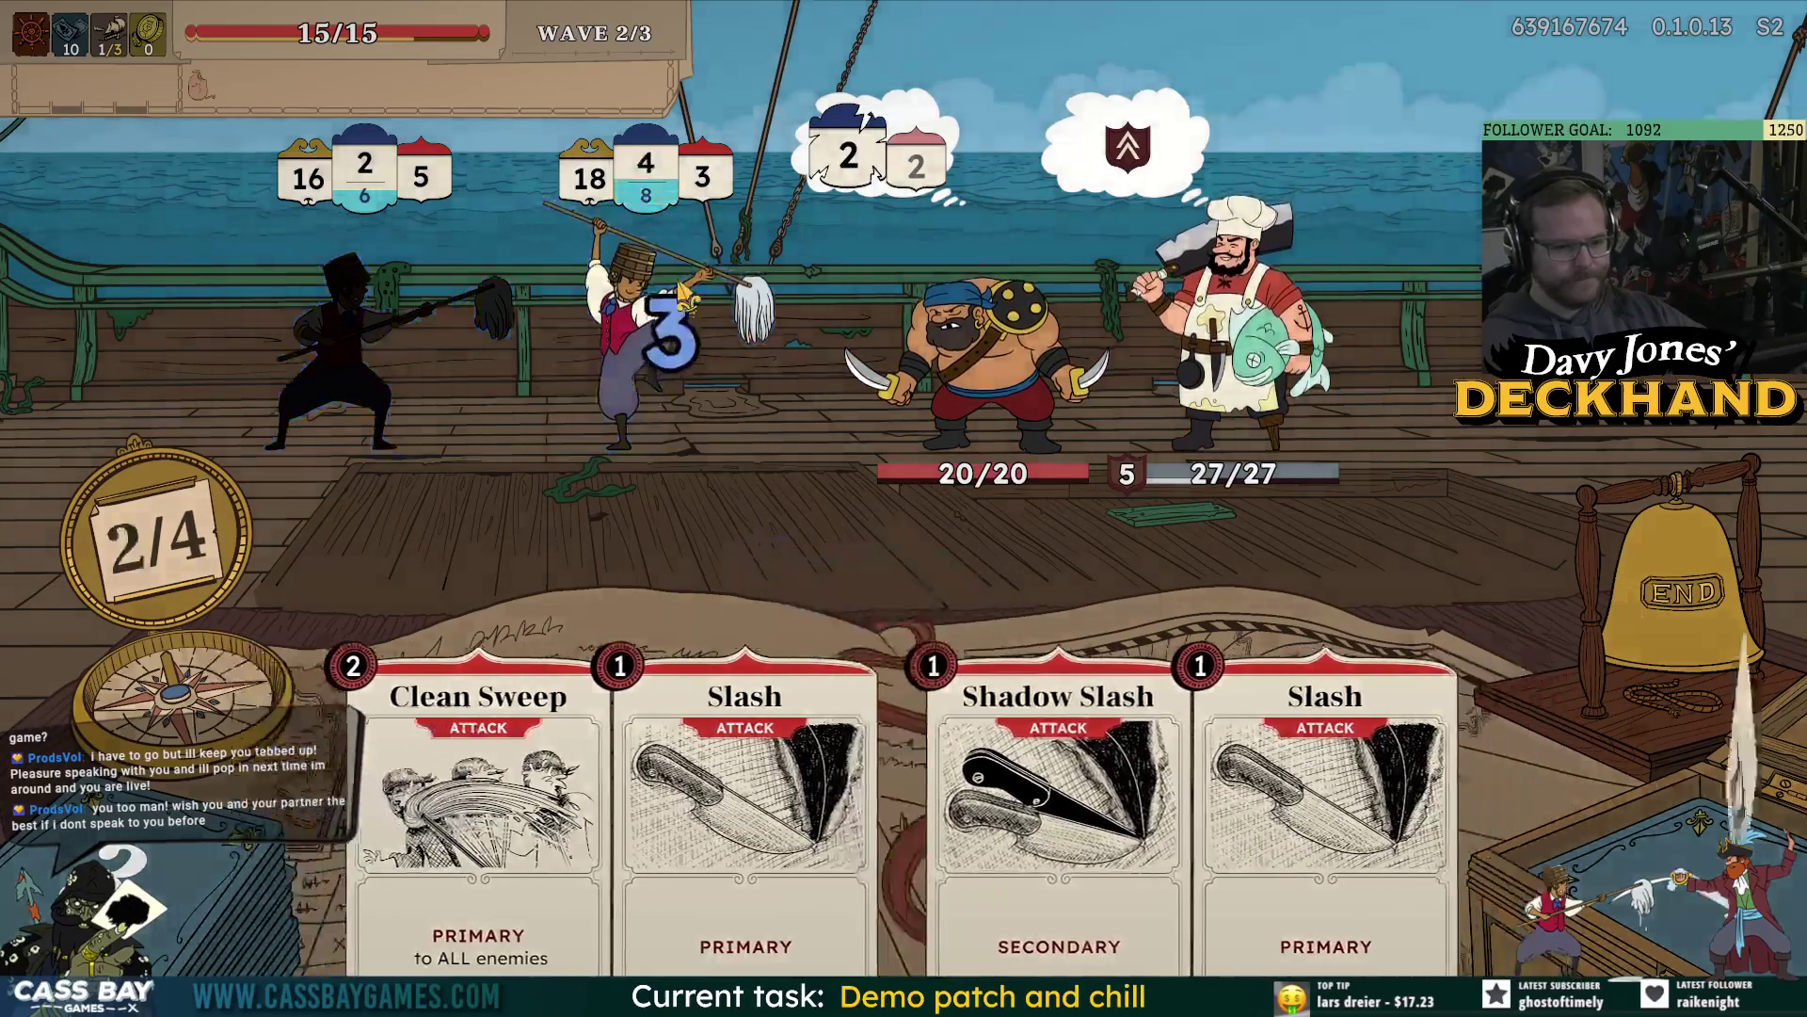
{"action": "left_click_drag", "start_coordinate": [791, 919], "coordinate": [1041, 276]}
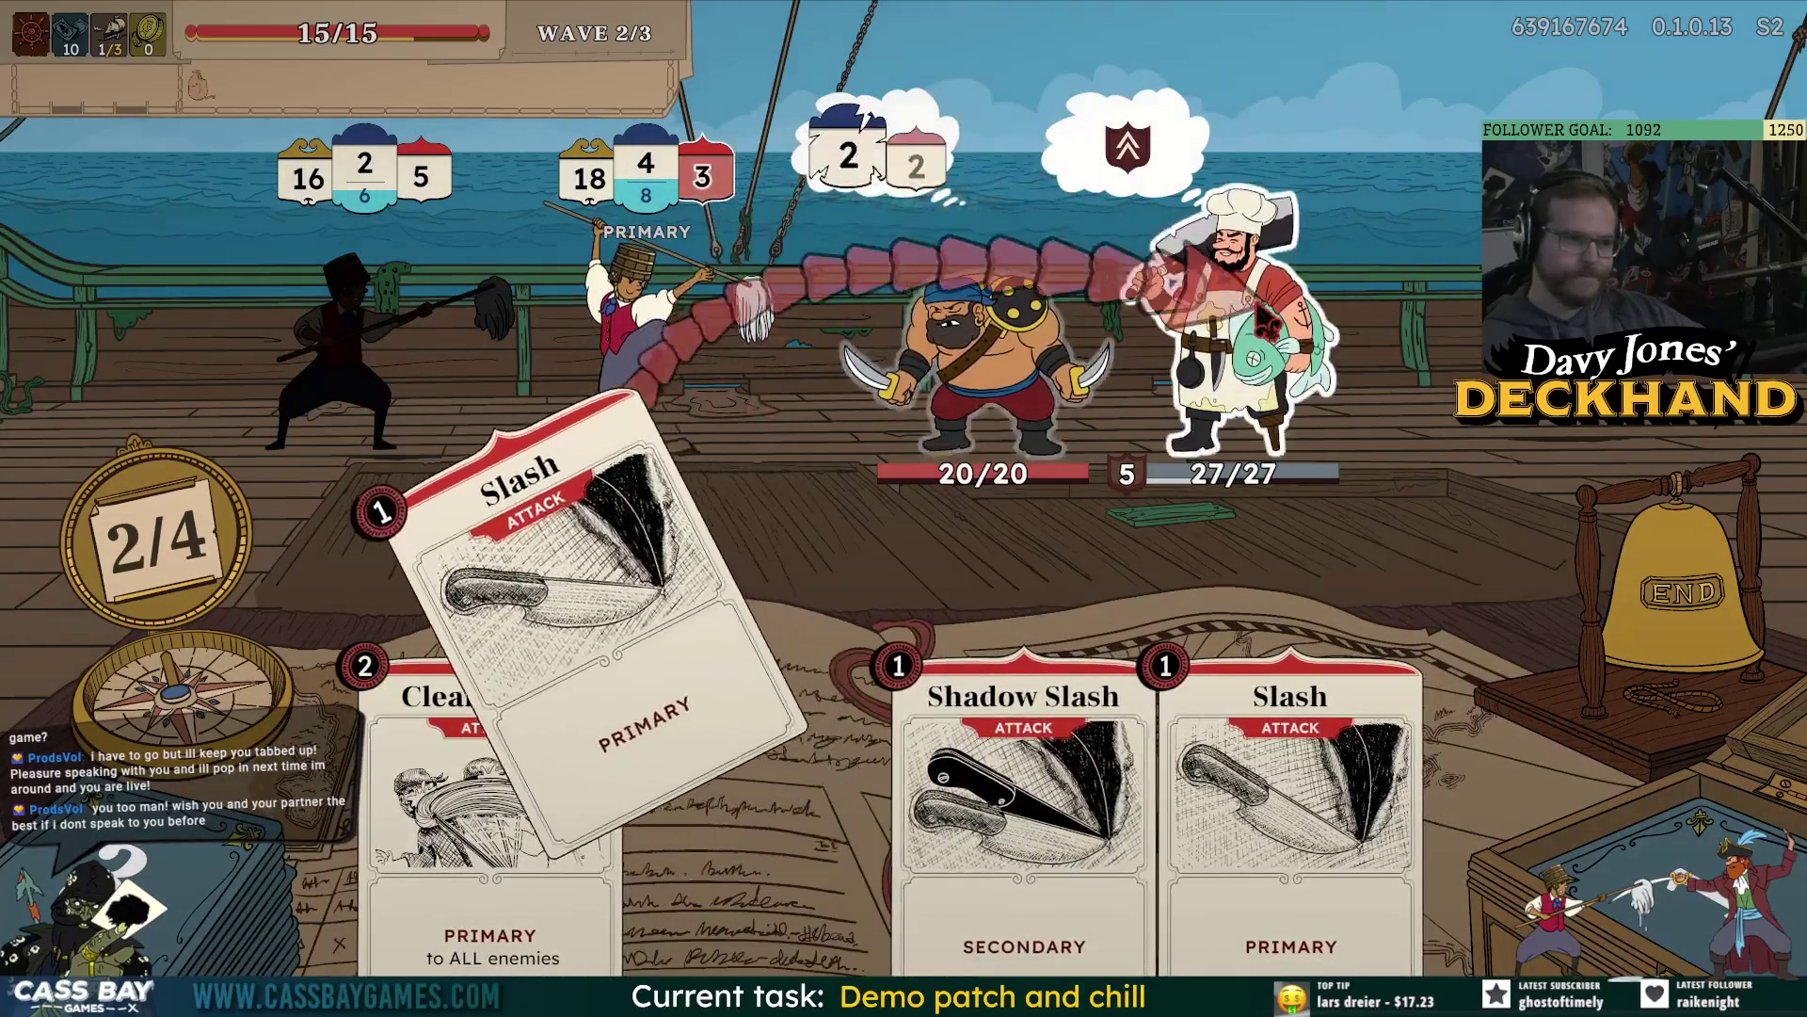
{"action": "right_click", "coordinate": [1040, 276]}
{"action": "left_click", "coordinate": [1074, 704]}
{"action": "left_click", "coordinate": [1074, 704]}
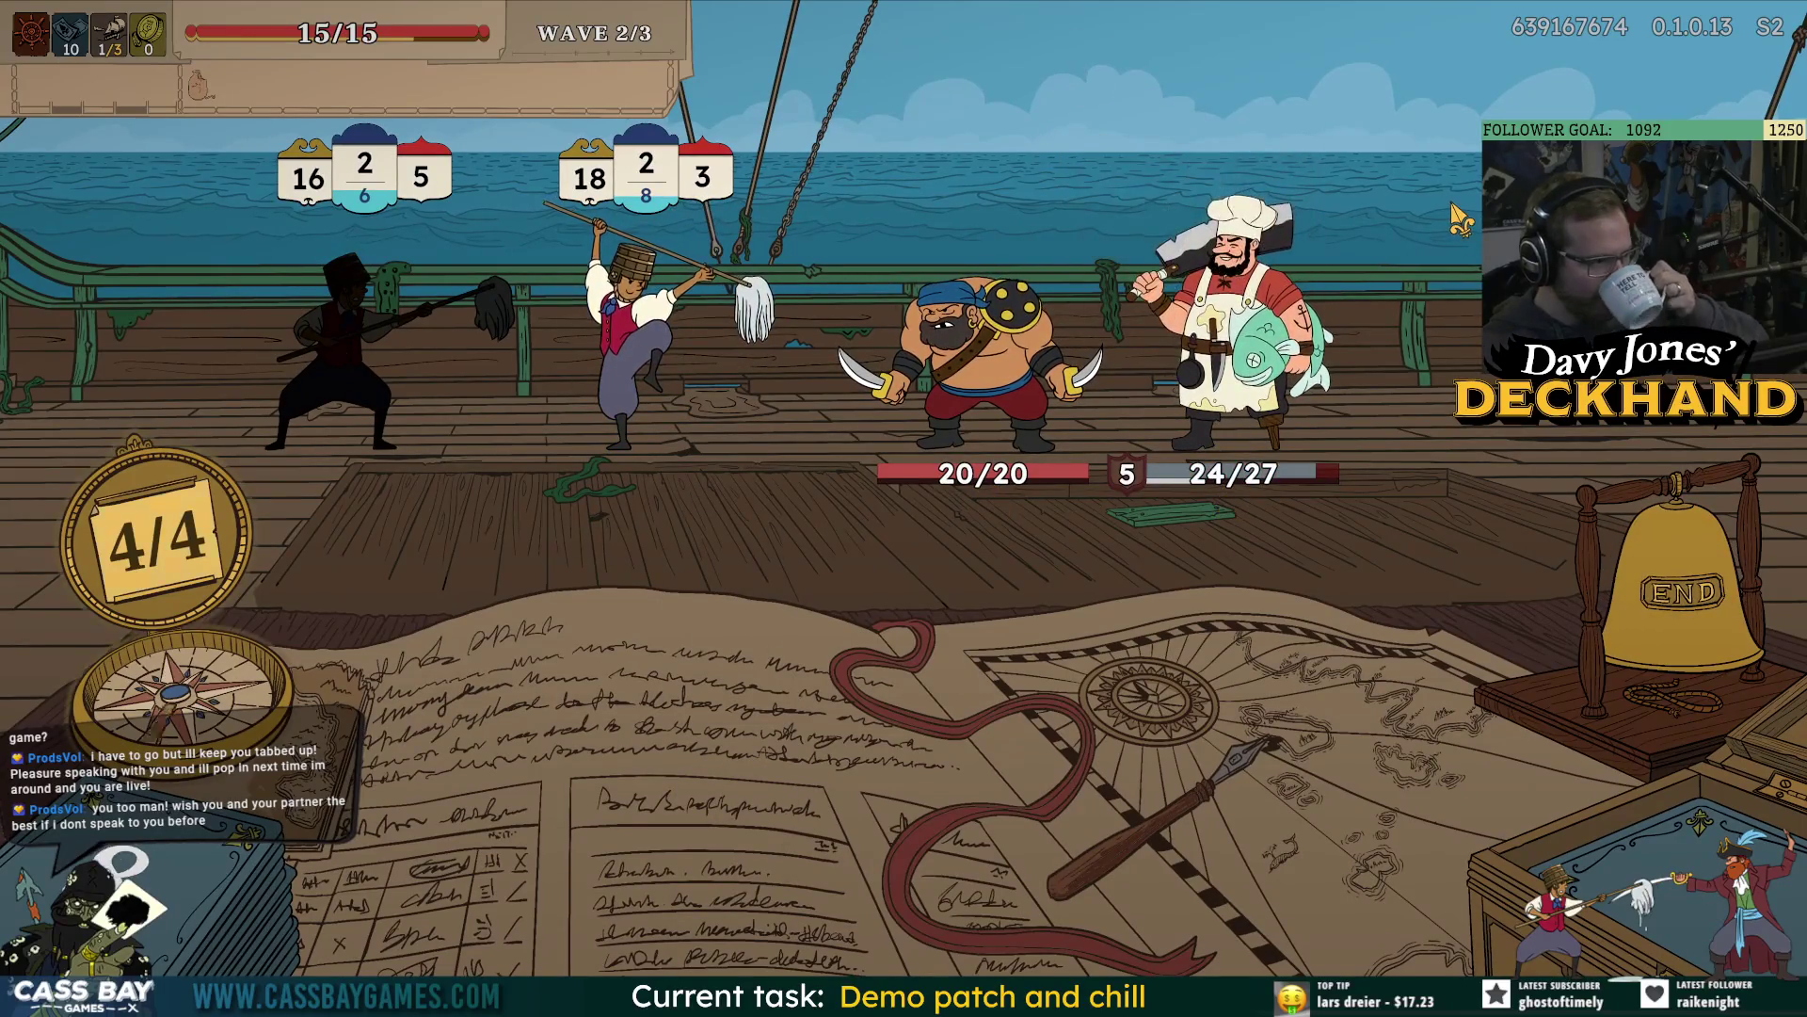
{"action": "mouse_move", "coordinate": [979, 376]}
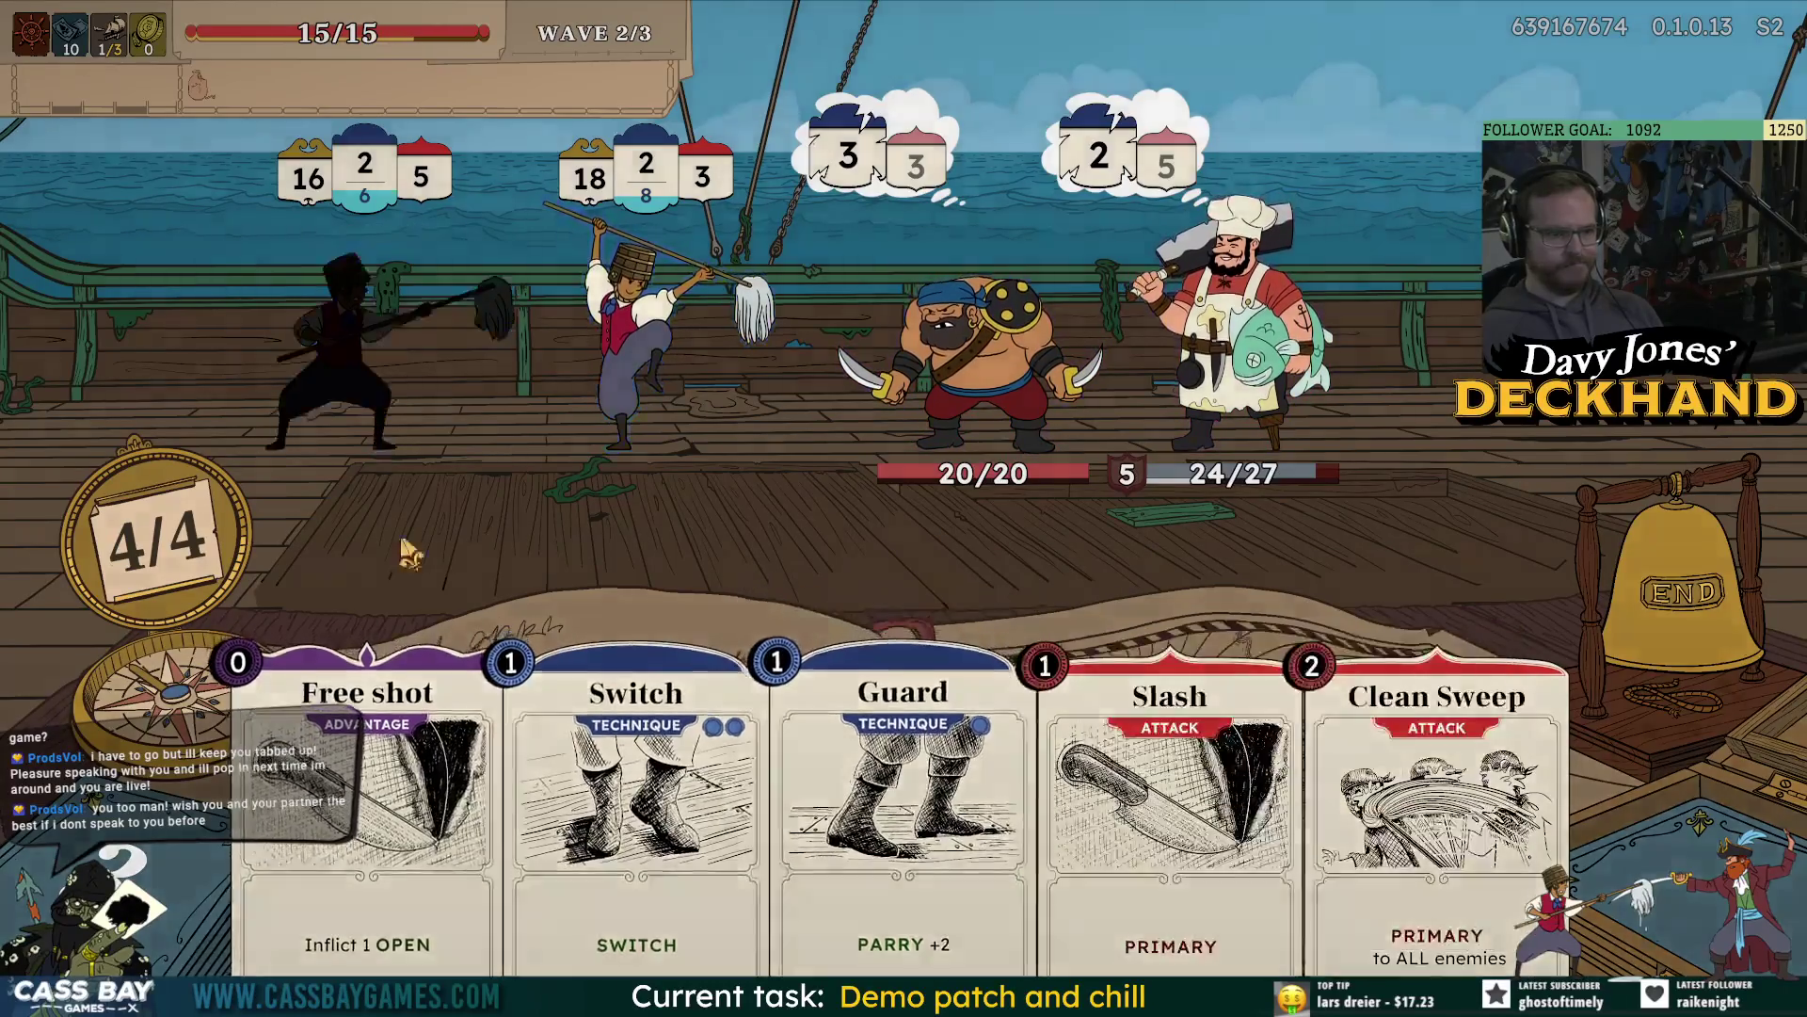
{"action": "left_click_drag", "start_coordinate": [376, 809], "coordinate": [1055, 221]}
{"action": "left_click_drag", "start_coordinate": [1431, 800], "coordinate": [1158, 617]}
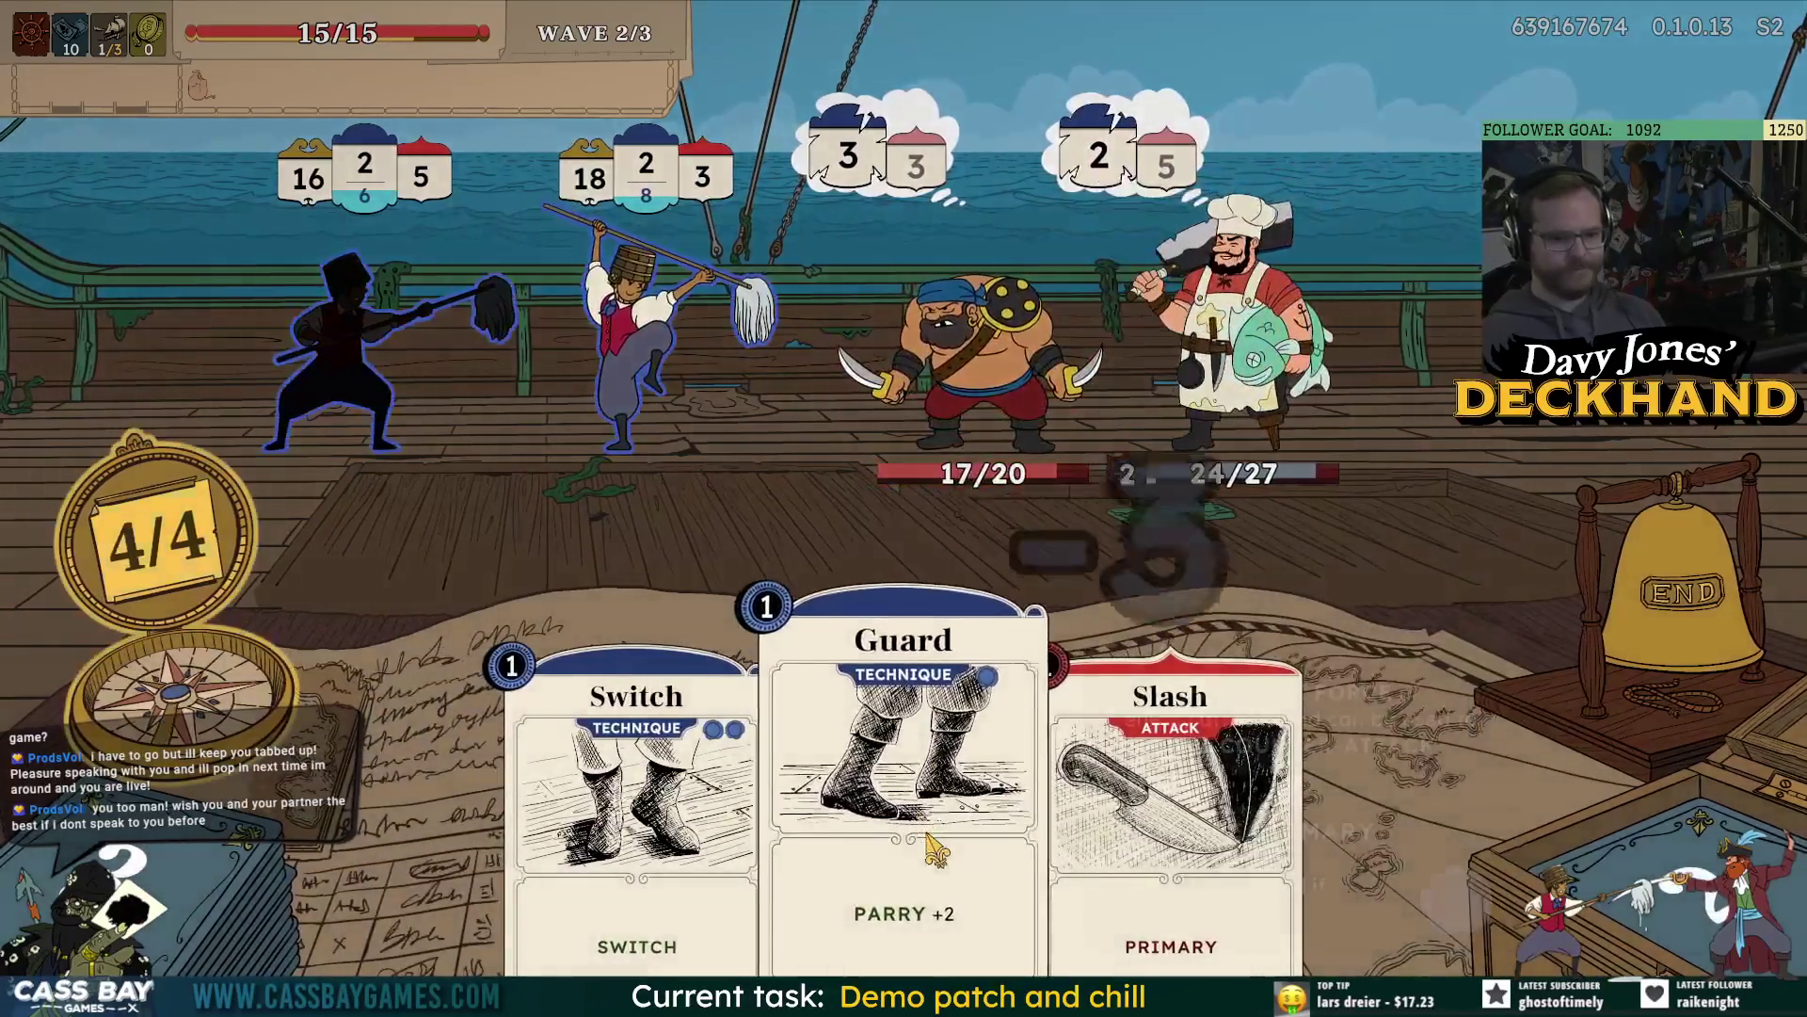
{"action": "mouse_move", "coordinate": [932, 829]}
{"action": "left_mouse_down"}
{"action": "mouse_move", "coordinate": [666, 386]}
{"action": "mouse_move", "coordinate": [311, 329]}
{"action": "mouse_move", "coordinate": [396, 367]}
{"action": "left_mouse_up"}
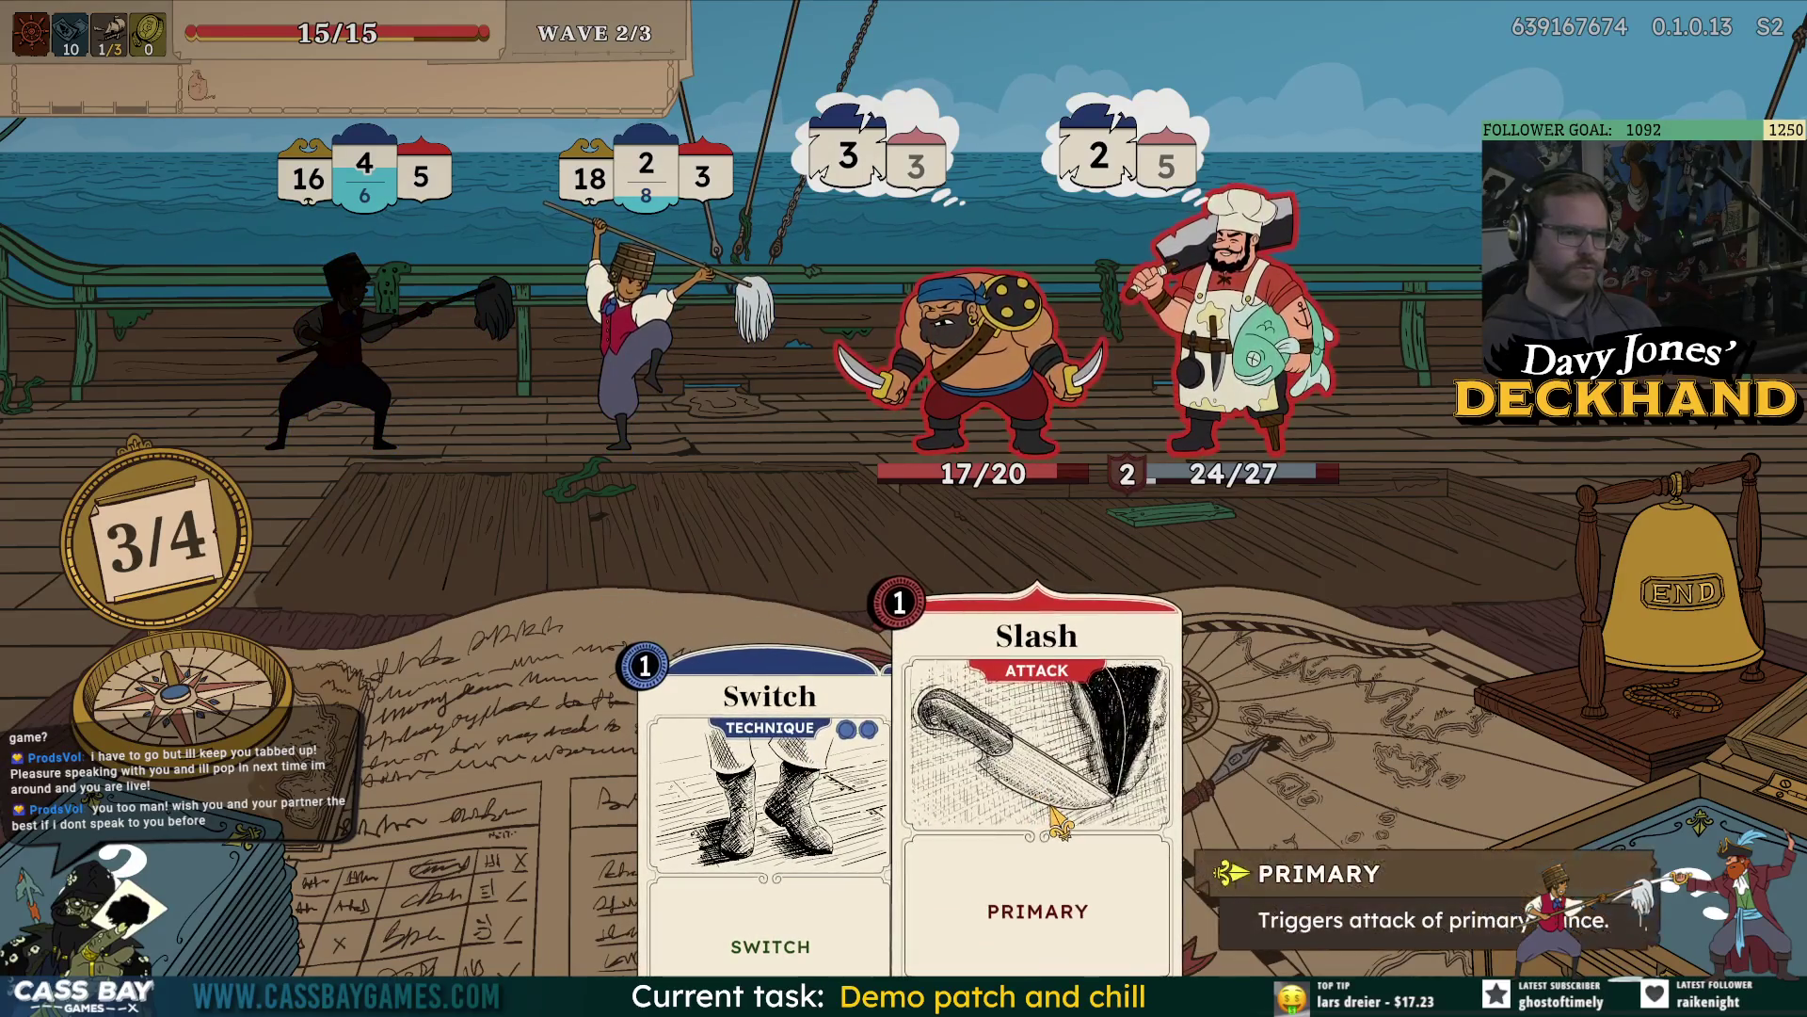
{"action": "left_click", "coordinate": [1062, 824]}
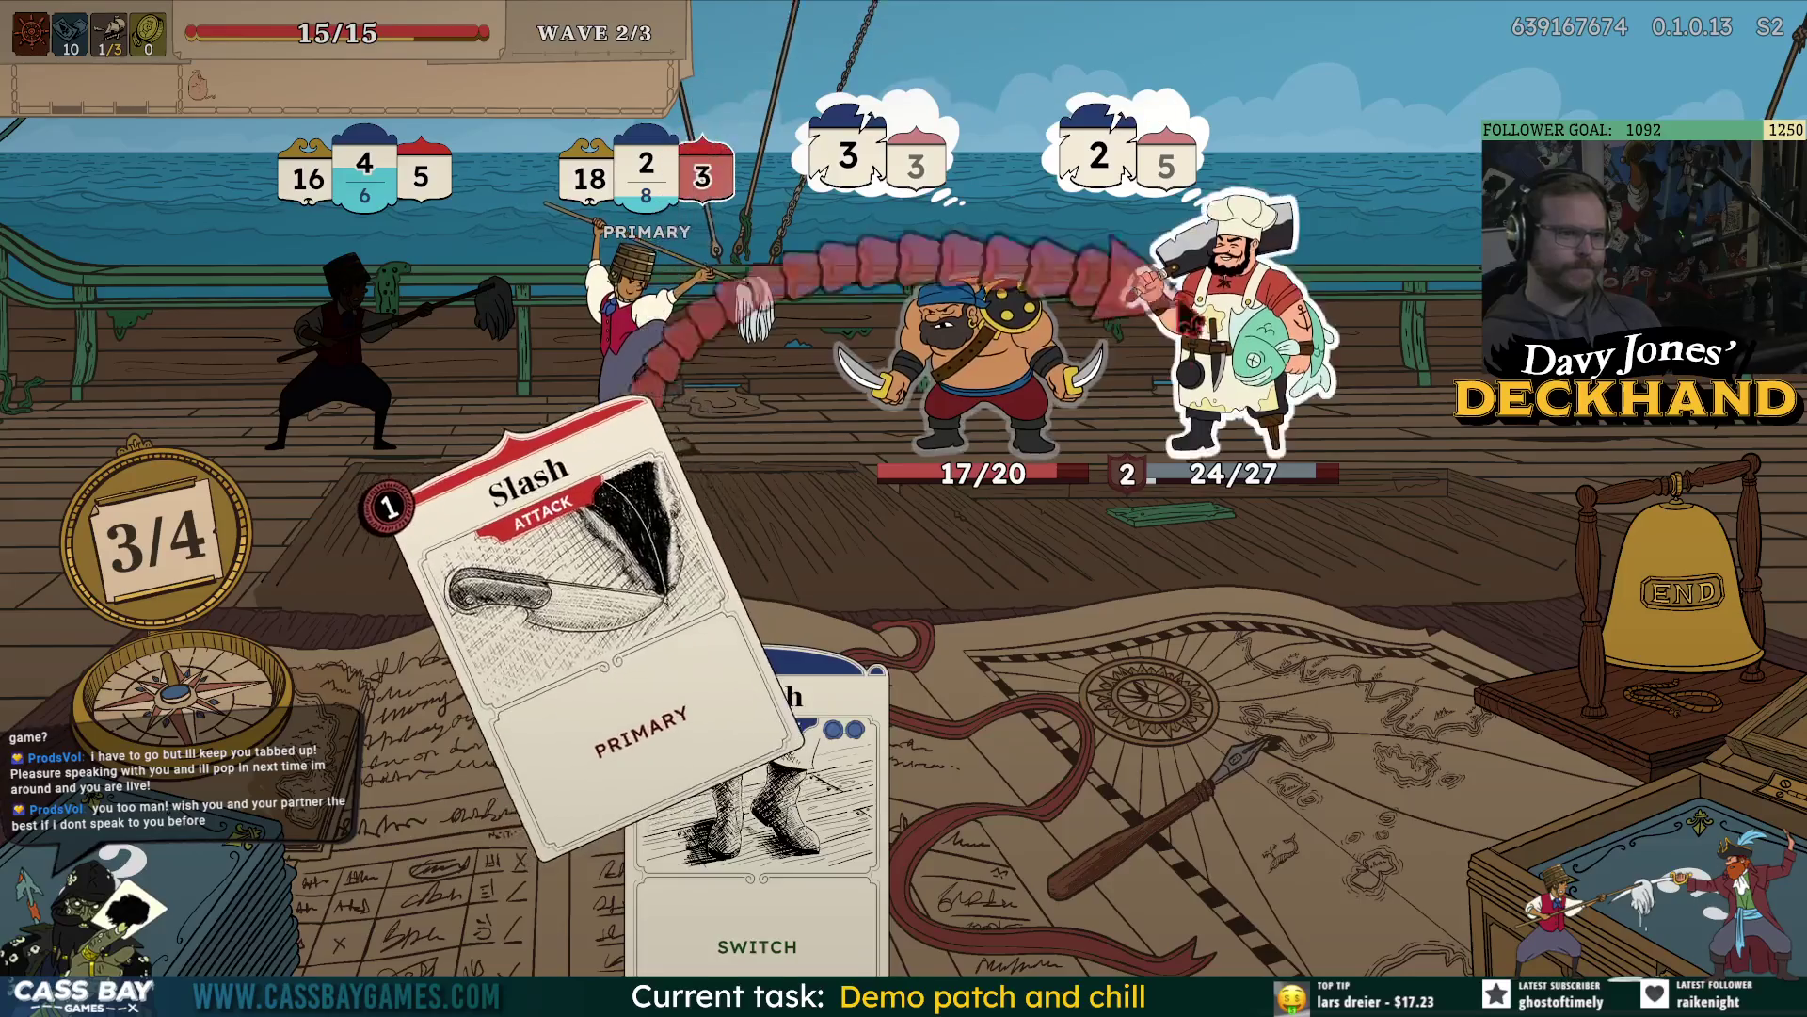
{"action": "left_click", "coordinate": [1683, 593]}
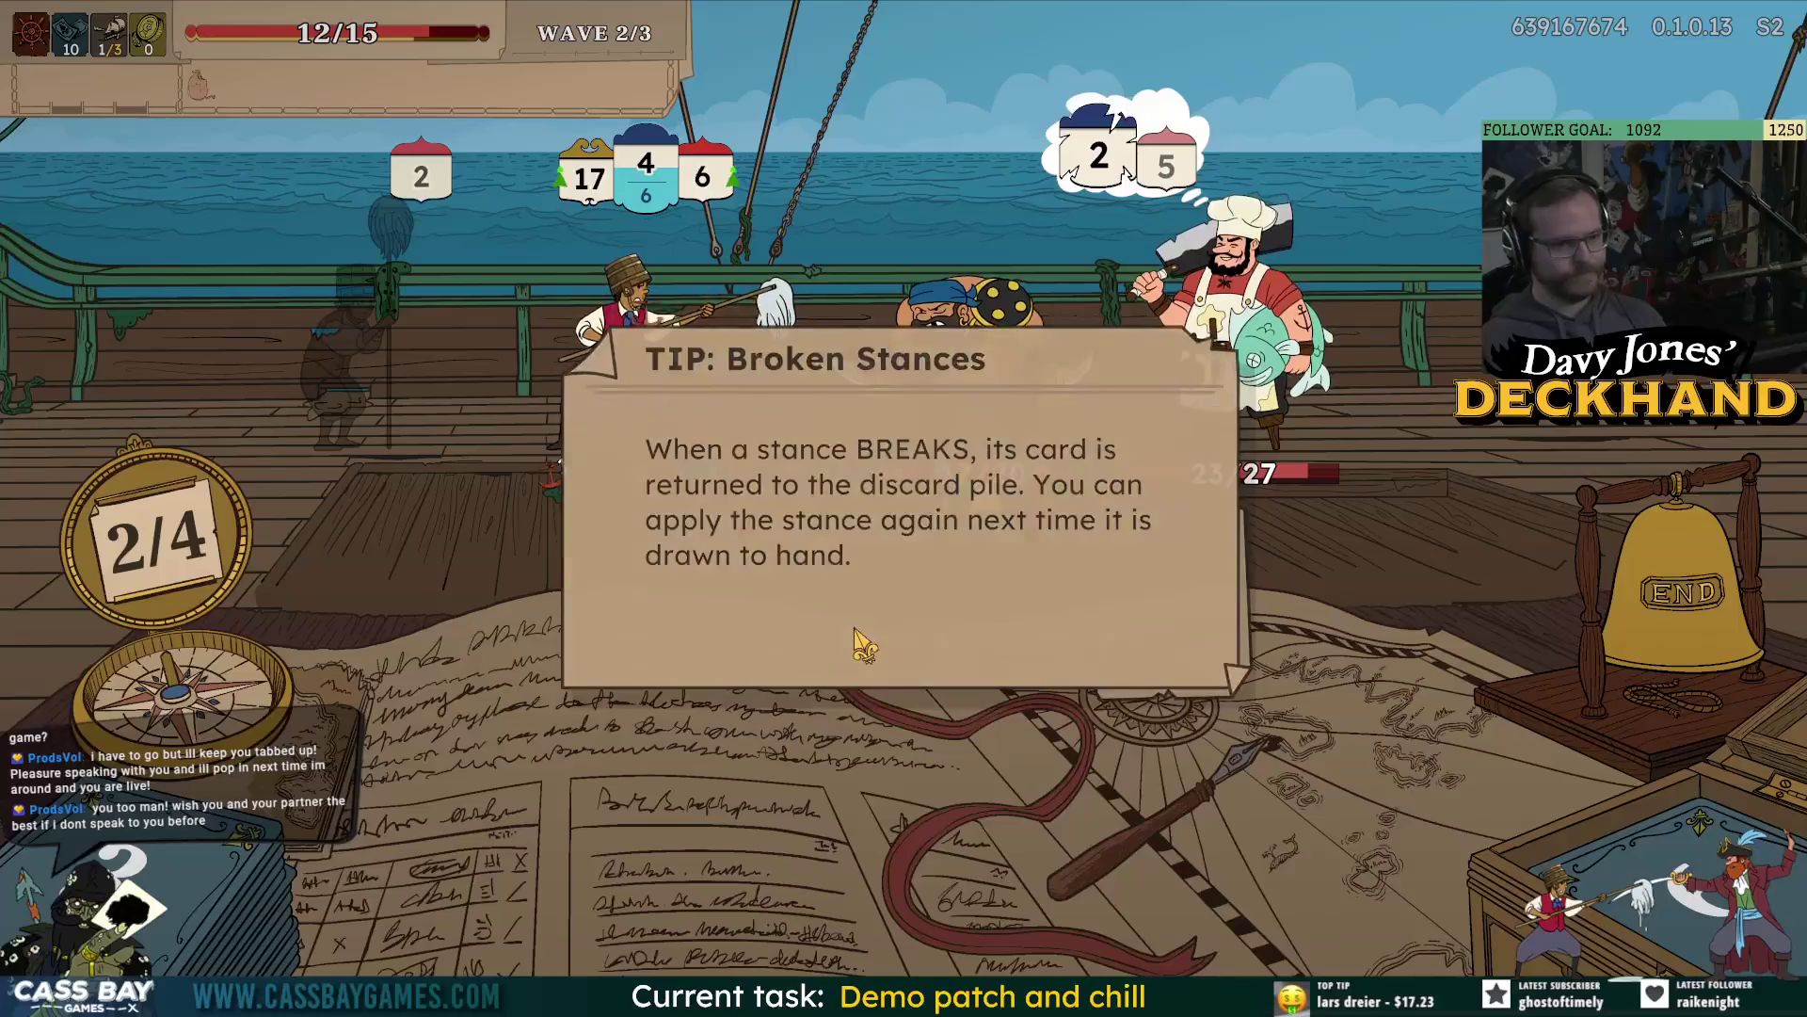
Dismiss the Broken Stances tip, play Free shot, Clean Sweep, Slash, Brace and The Crane, then end turn.
{"action": "left_click", "coordinate": [863, 645]}
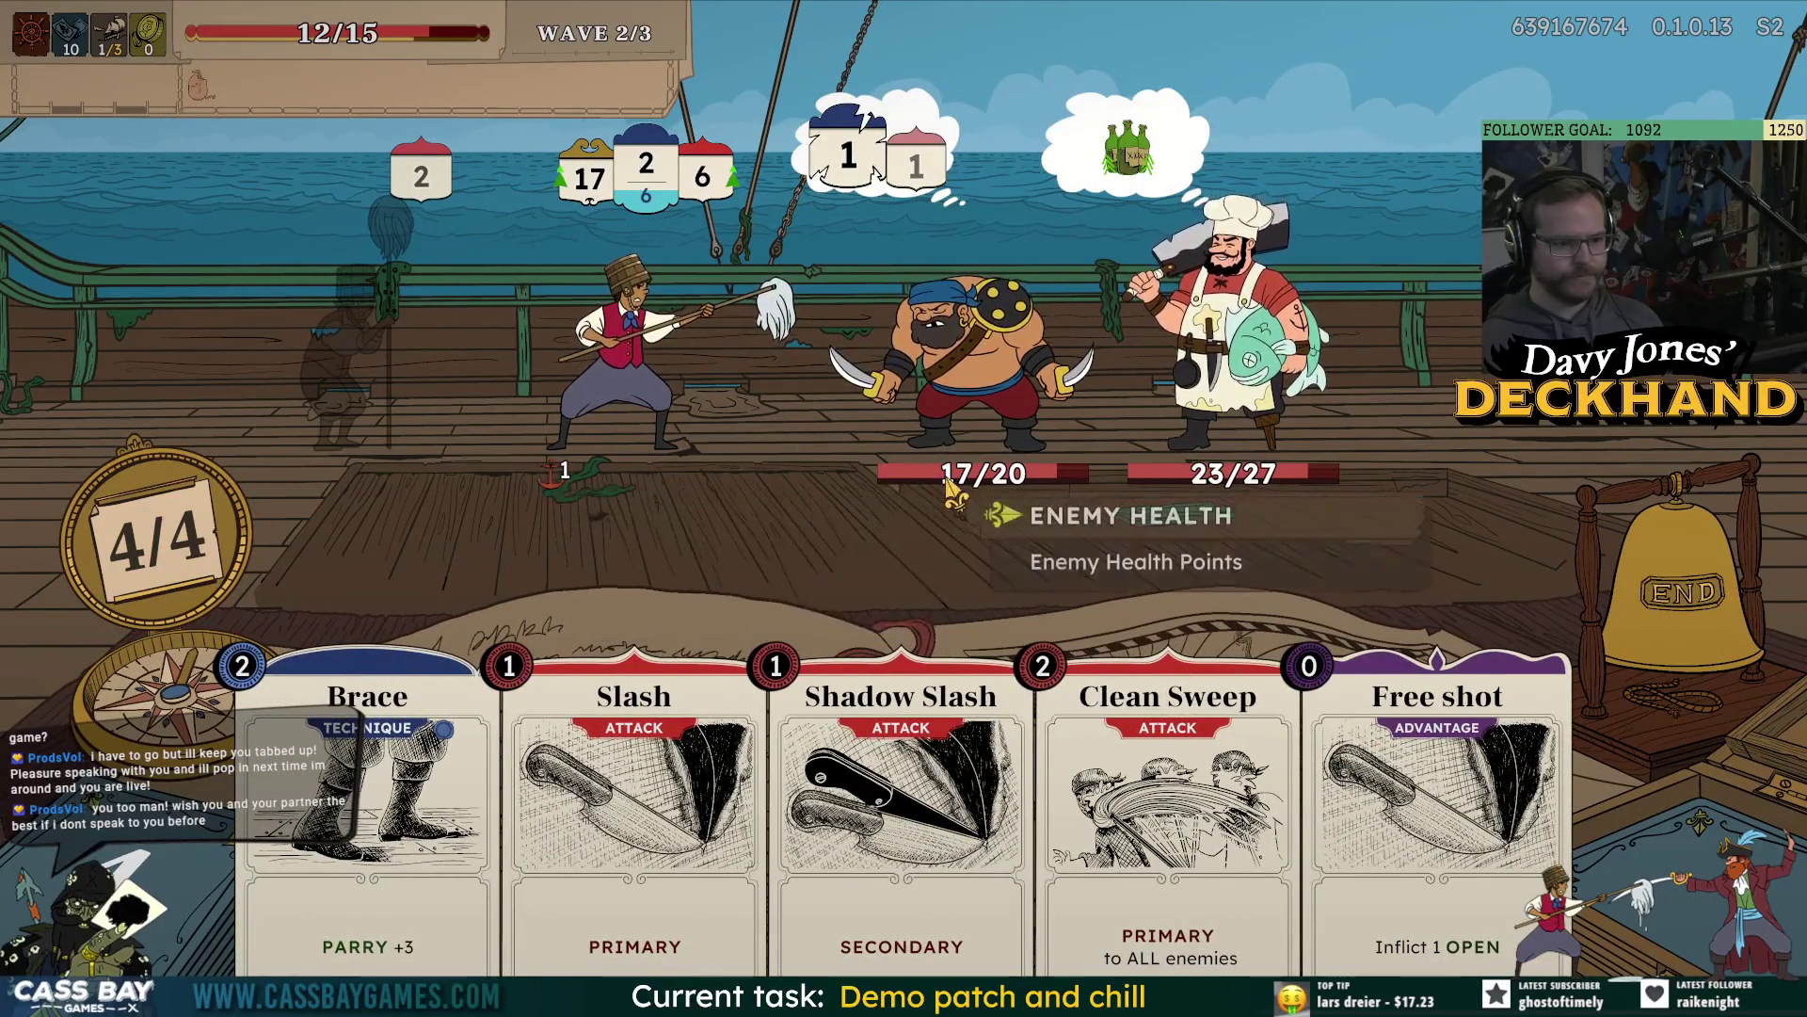
{"action": "left_click_drag", "start_coordinate": [1438, 800], "coordinate": [969, 357]}
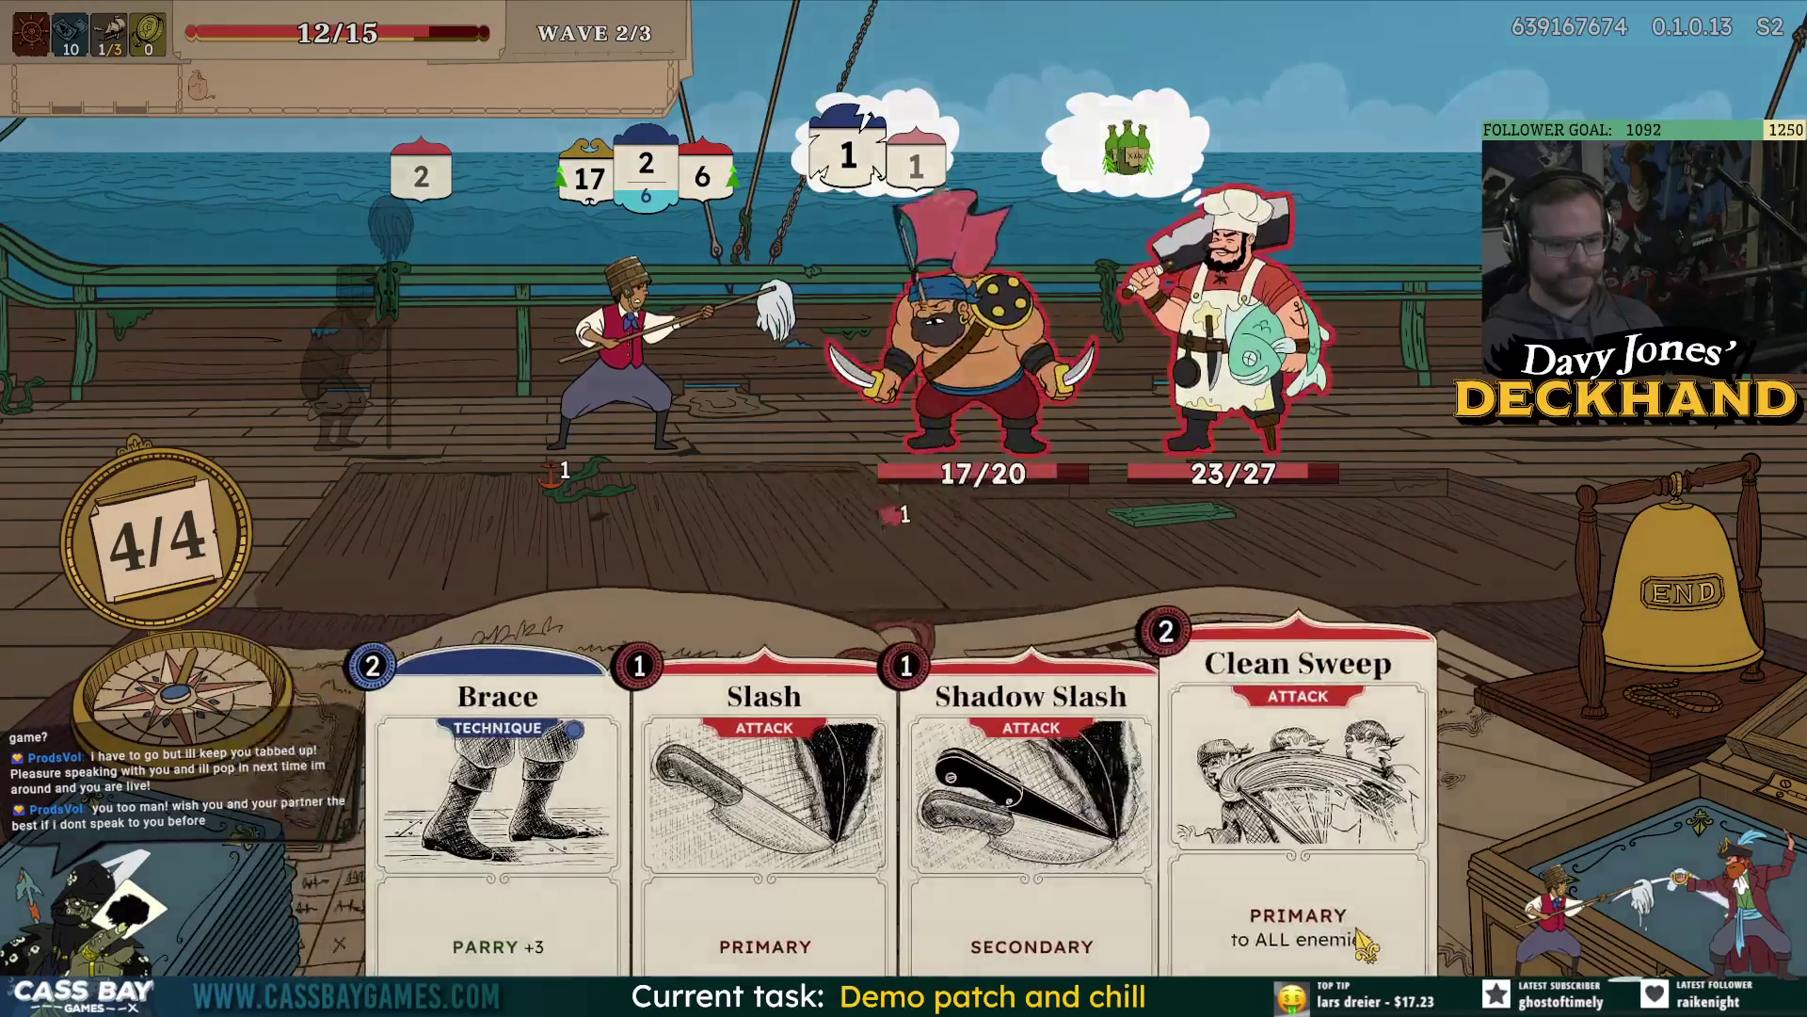
{"action": "left_click_drag", "start_coordinate": [1059, 266], "coordinate": [1059, 267]}
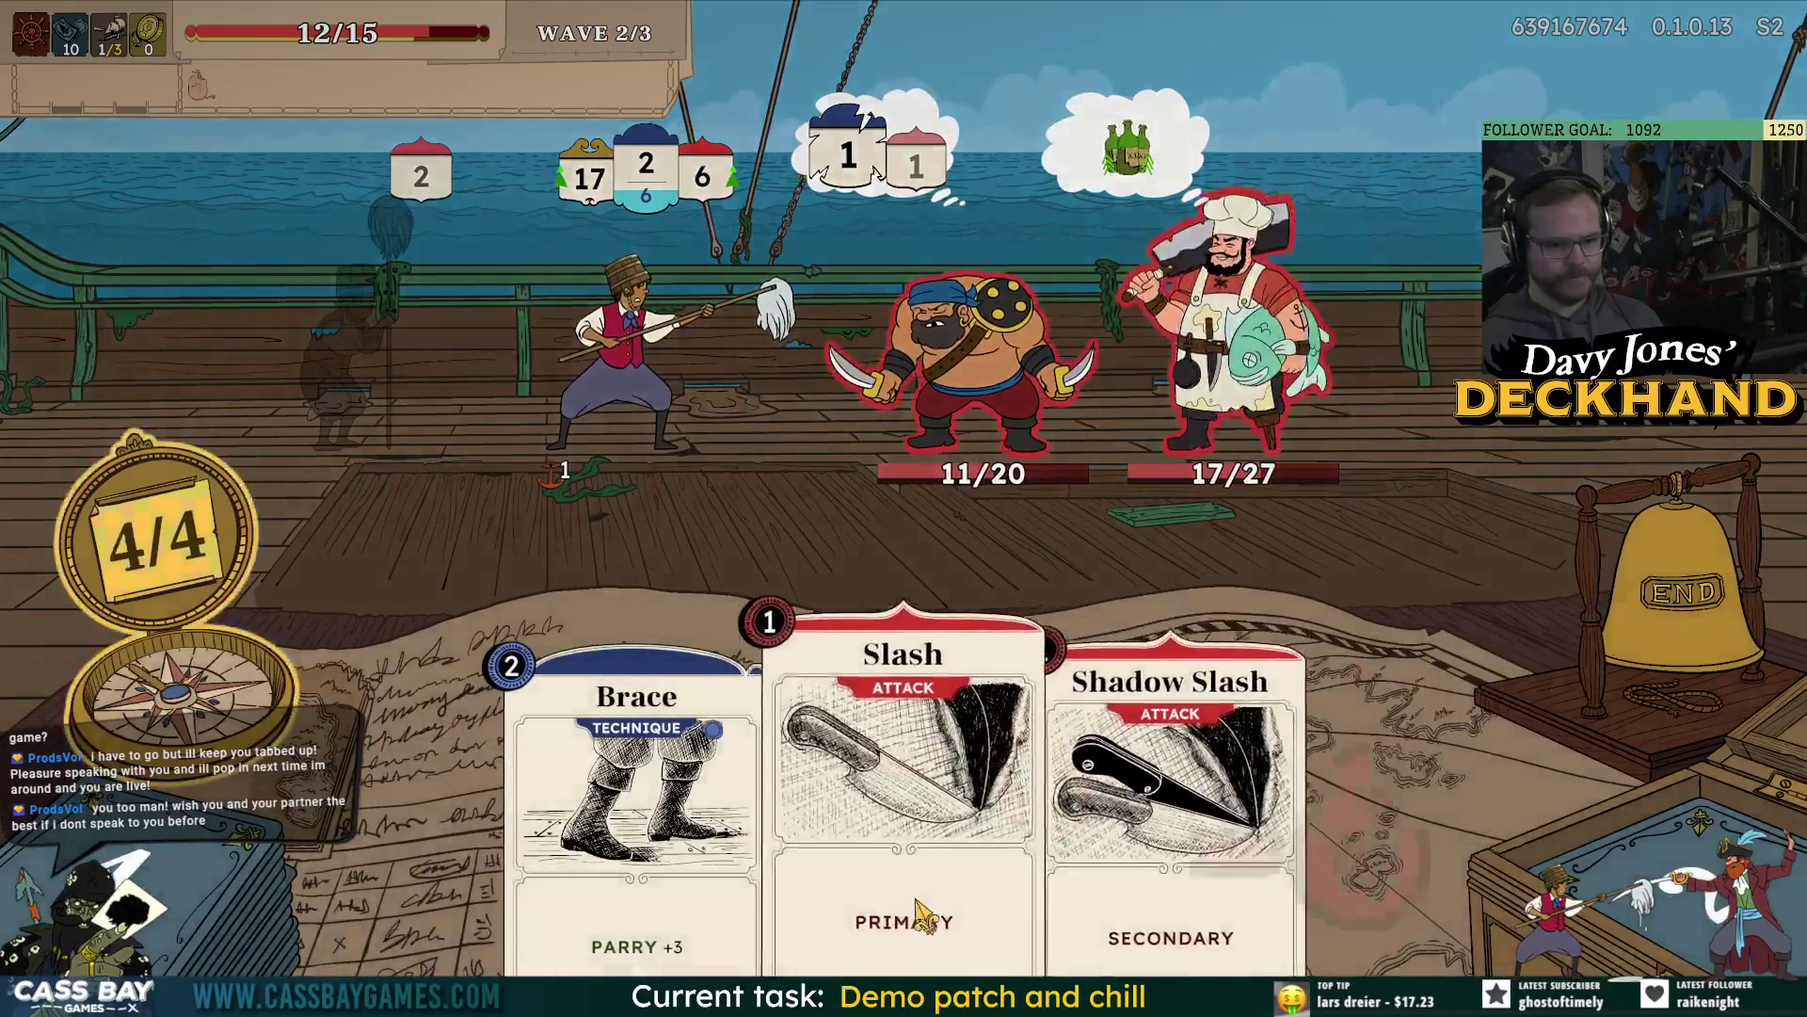
{"action": "mouse_move", "coordinate": [920, 912]}
{"action": "left_mouse_down"}
{"action": "mouse_move", "coordinate": [810, 221]}
{"action": "mouse_move", "coordinate": [897, 279]}
{"action": "left_mouse_up"}
{"action": "left_click_drag", "start_coordinate": [932, 355], "coordinate": [932, 356]}
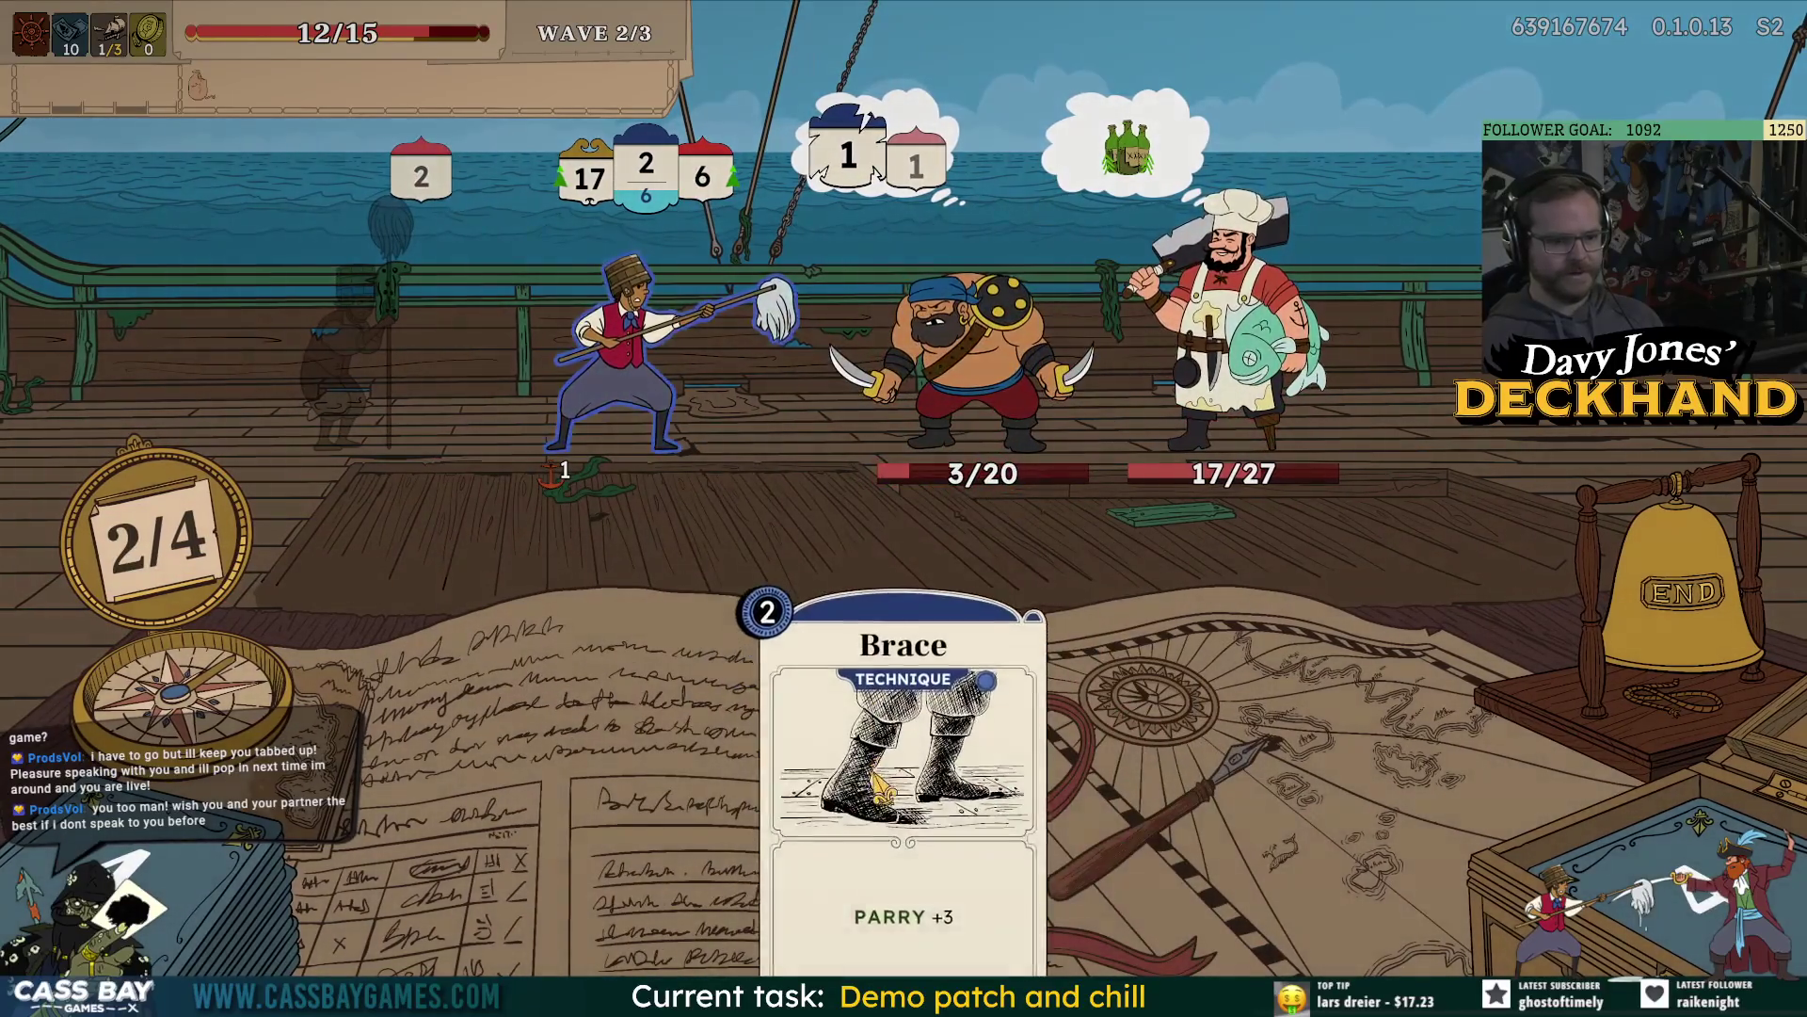
{"action": "left_click_drag", "start_coordinate": [880, 786], "coordinate": [641, 386]}
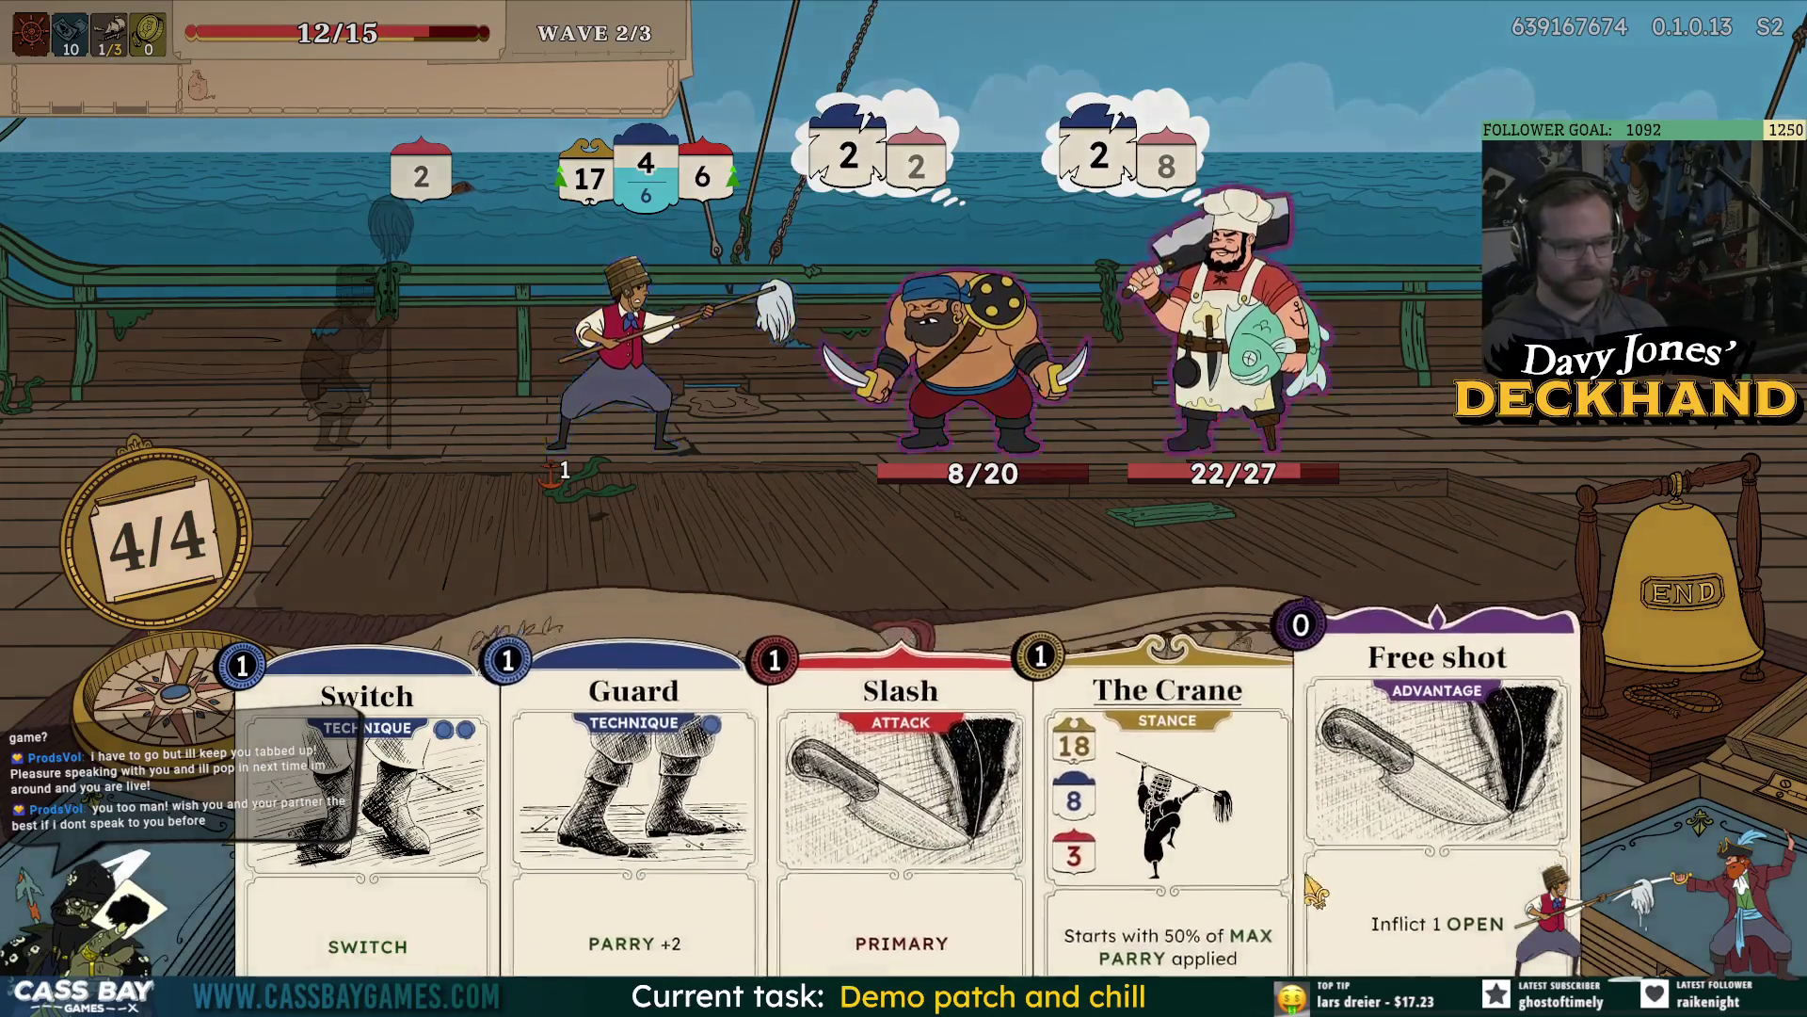
{"action": "mouse_move", "coordinate": [1167, 800]}
{"action": "left_mouse_down"}
{"action": "mouse_move", "coordinate": [1120, 687]}
{"action": "mouse_move", "coordinate": [640, 386]}
{"action": "left_mouse_up"}
{"action": "mouse_move", "coordinate": [1431, 800]}
{"action": "left_mouse_down"}
{"action": "mouse_move", "coordinate": [800, 659]}
{"action": "mouse_move", "coordinate": [970, 377]}
{"action": "left_mouse_up"}
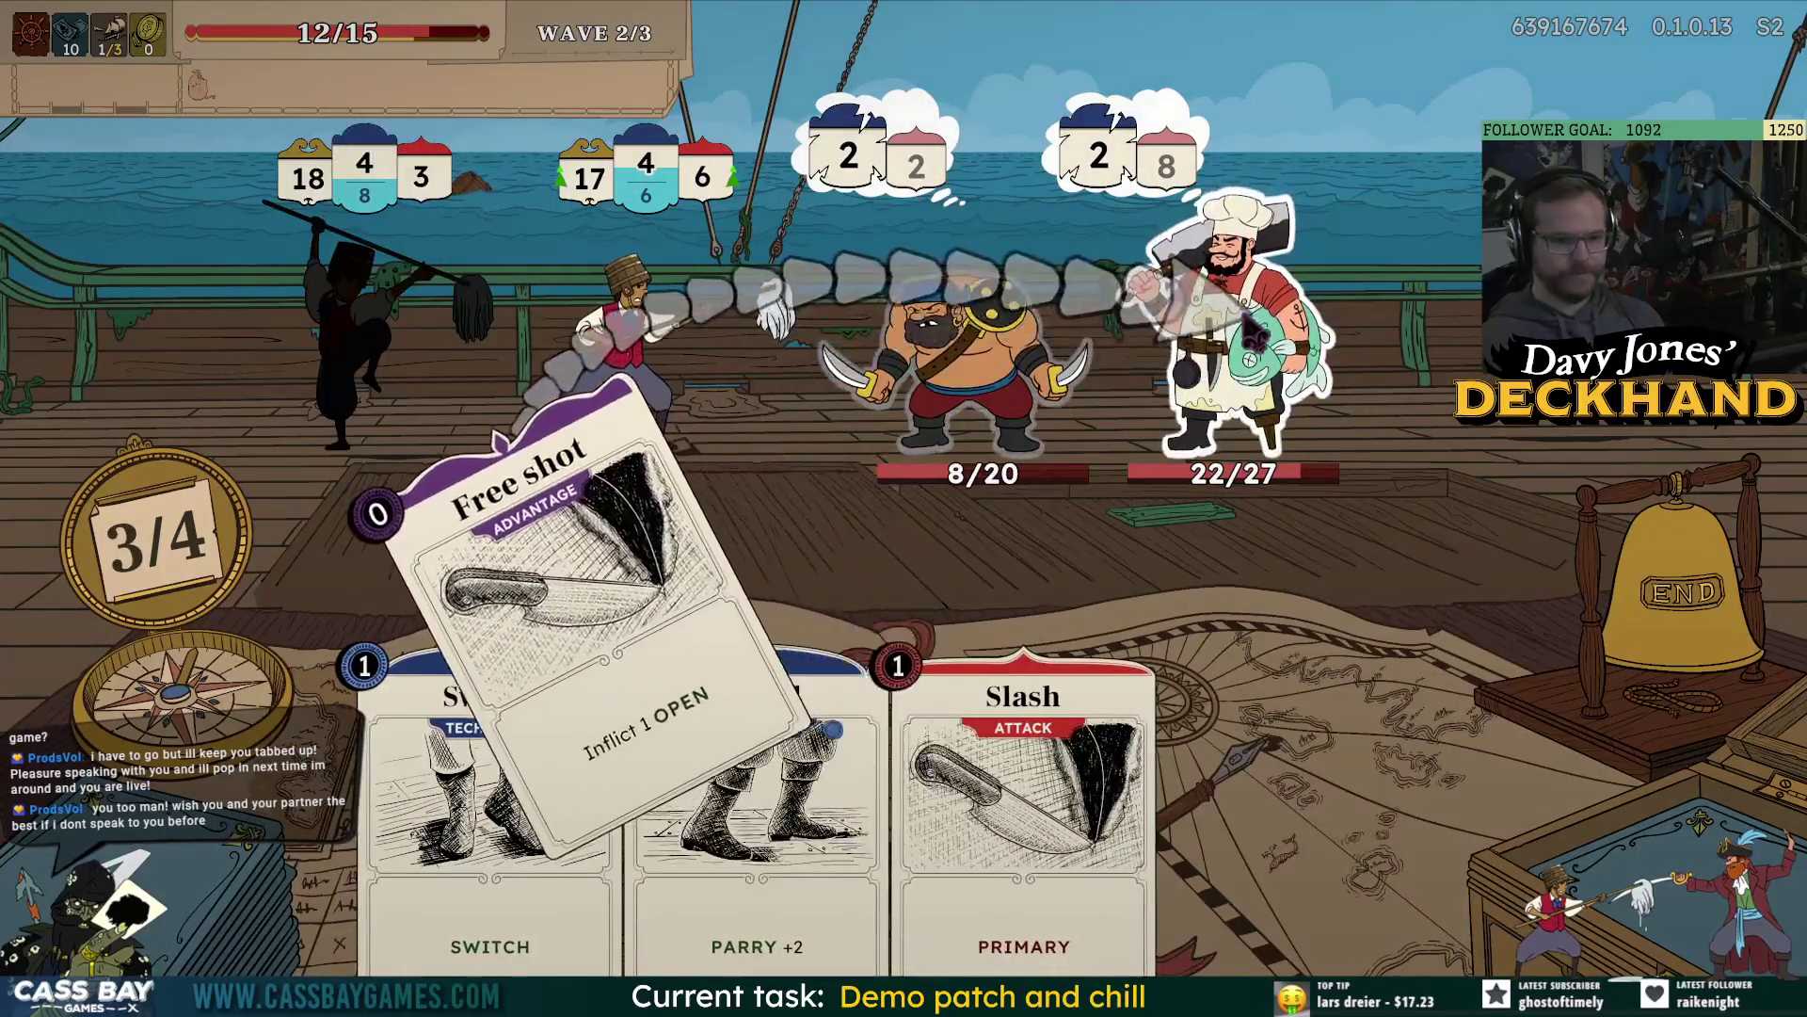
{"action": "mouse_move", "coordinate": [1170, 848]}
{"action": "left_mouse_down"}
{"action": "mouse_move", "coordinate": [847, 470]}
{"action": "mouse_move", "coordinate": [1026, 367]}
{"action": "left_mouse_up"}
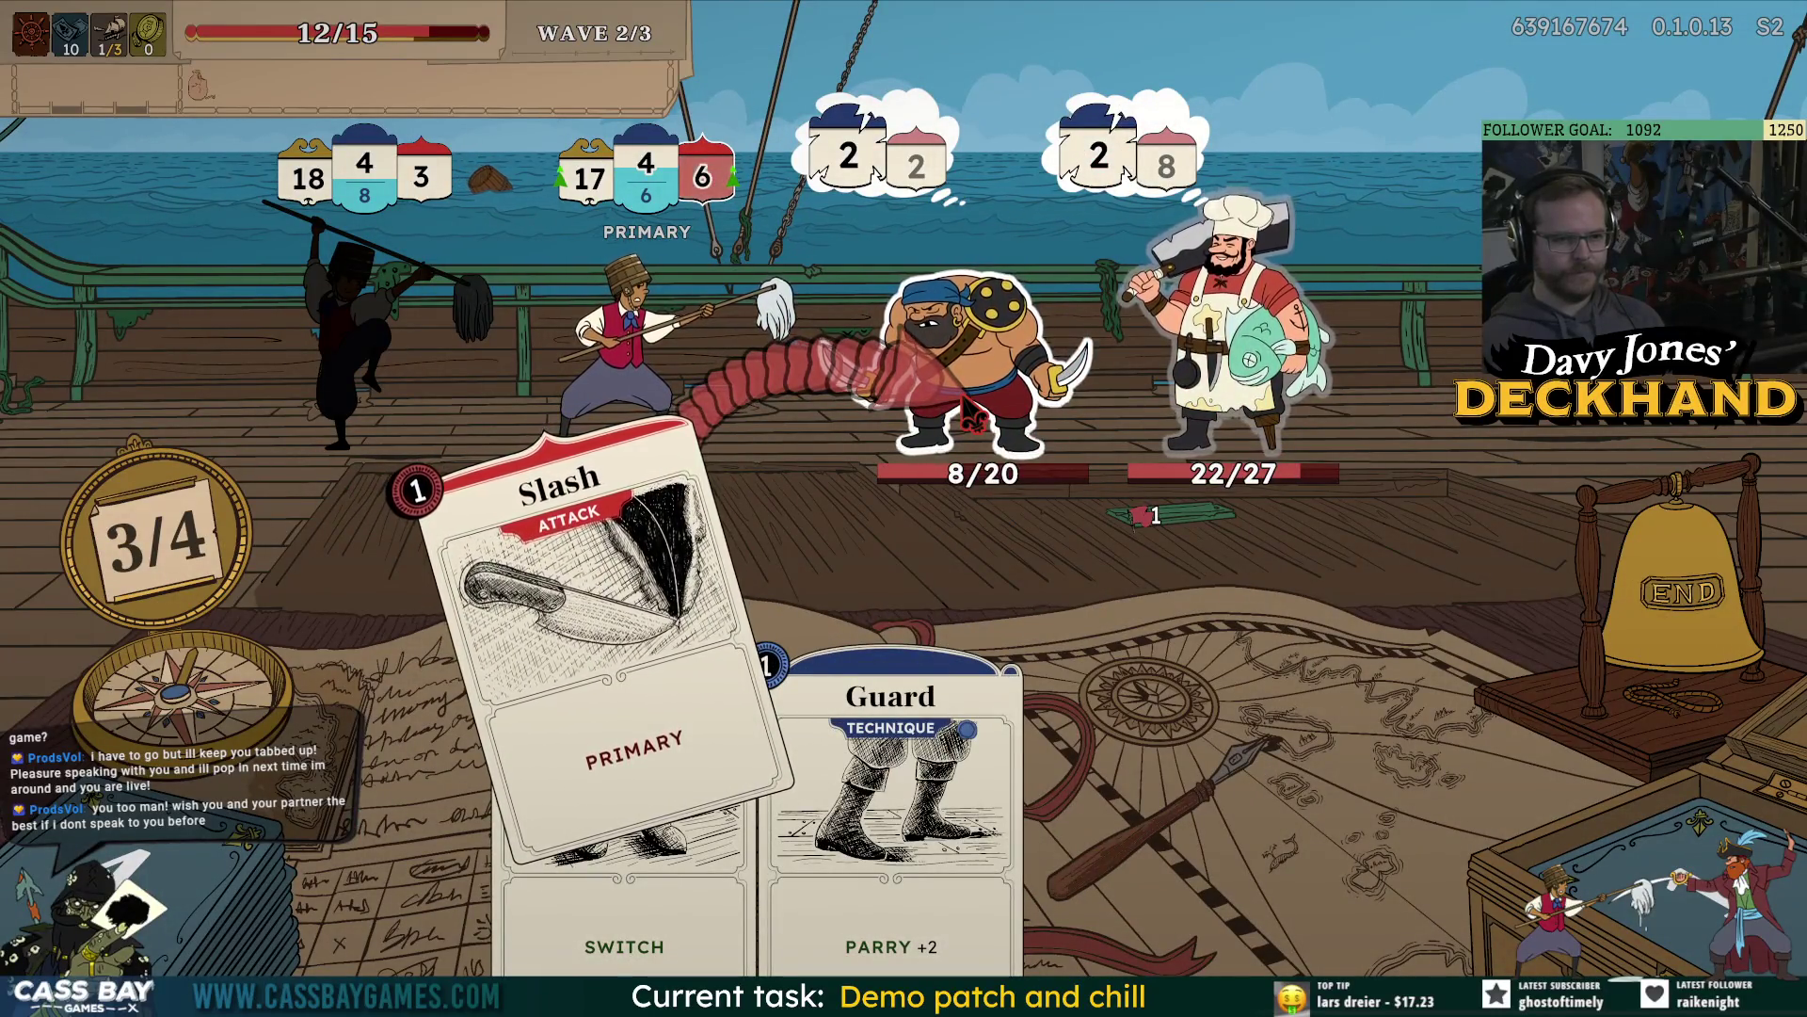
{"action": "left_click_drag", "start_coordinate": [969, 407], "coordinate": [970, 407]}
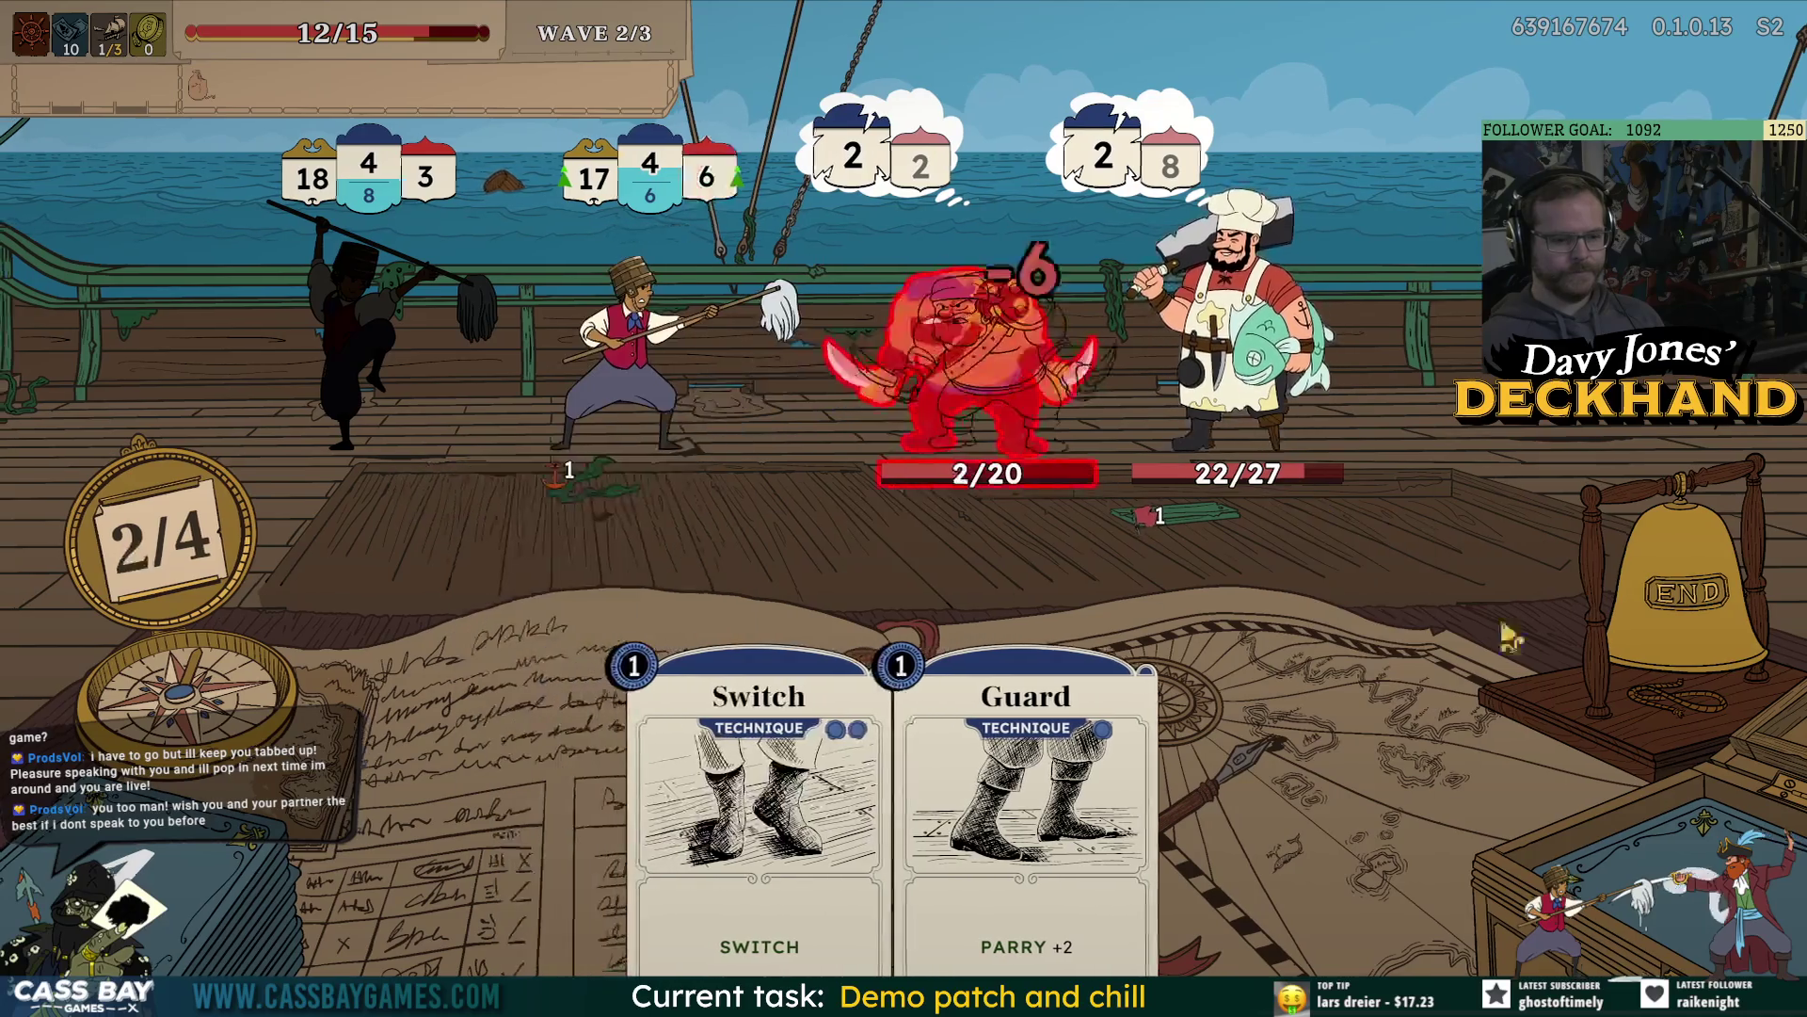
{"action": "left_click", "coordinate": [1681, 602]}
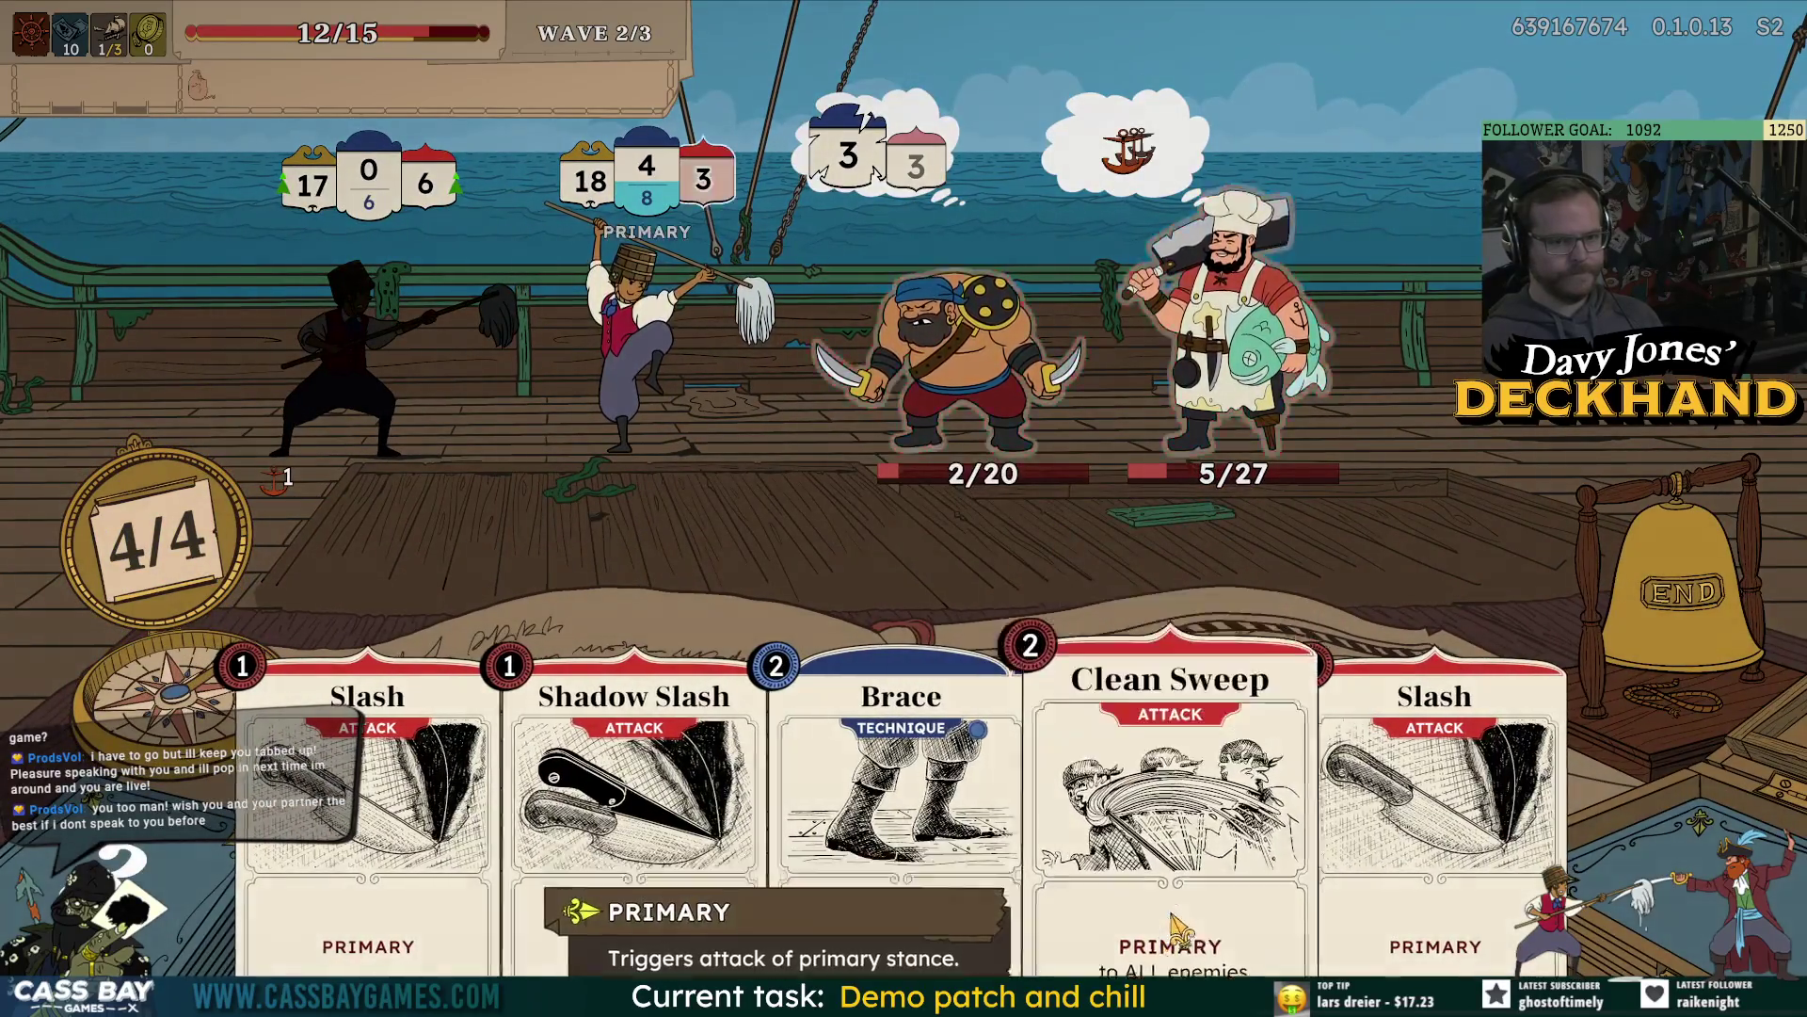
Finish the cook with Clean Sweep and take Face Slaps as the card reward.
{"action": "left_click_drag", "start_coordinate": [1172, 847], "coordinate": [1083, 209]}
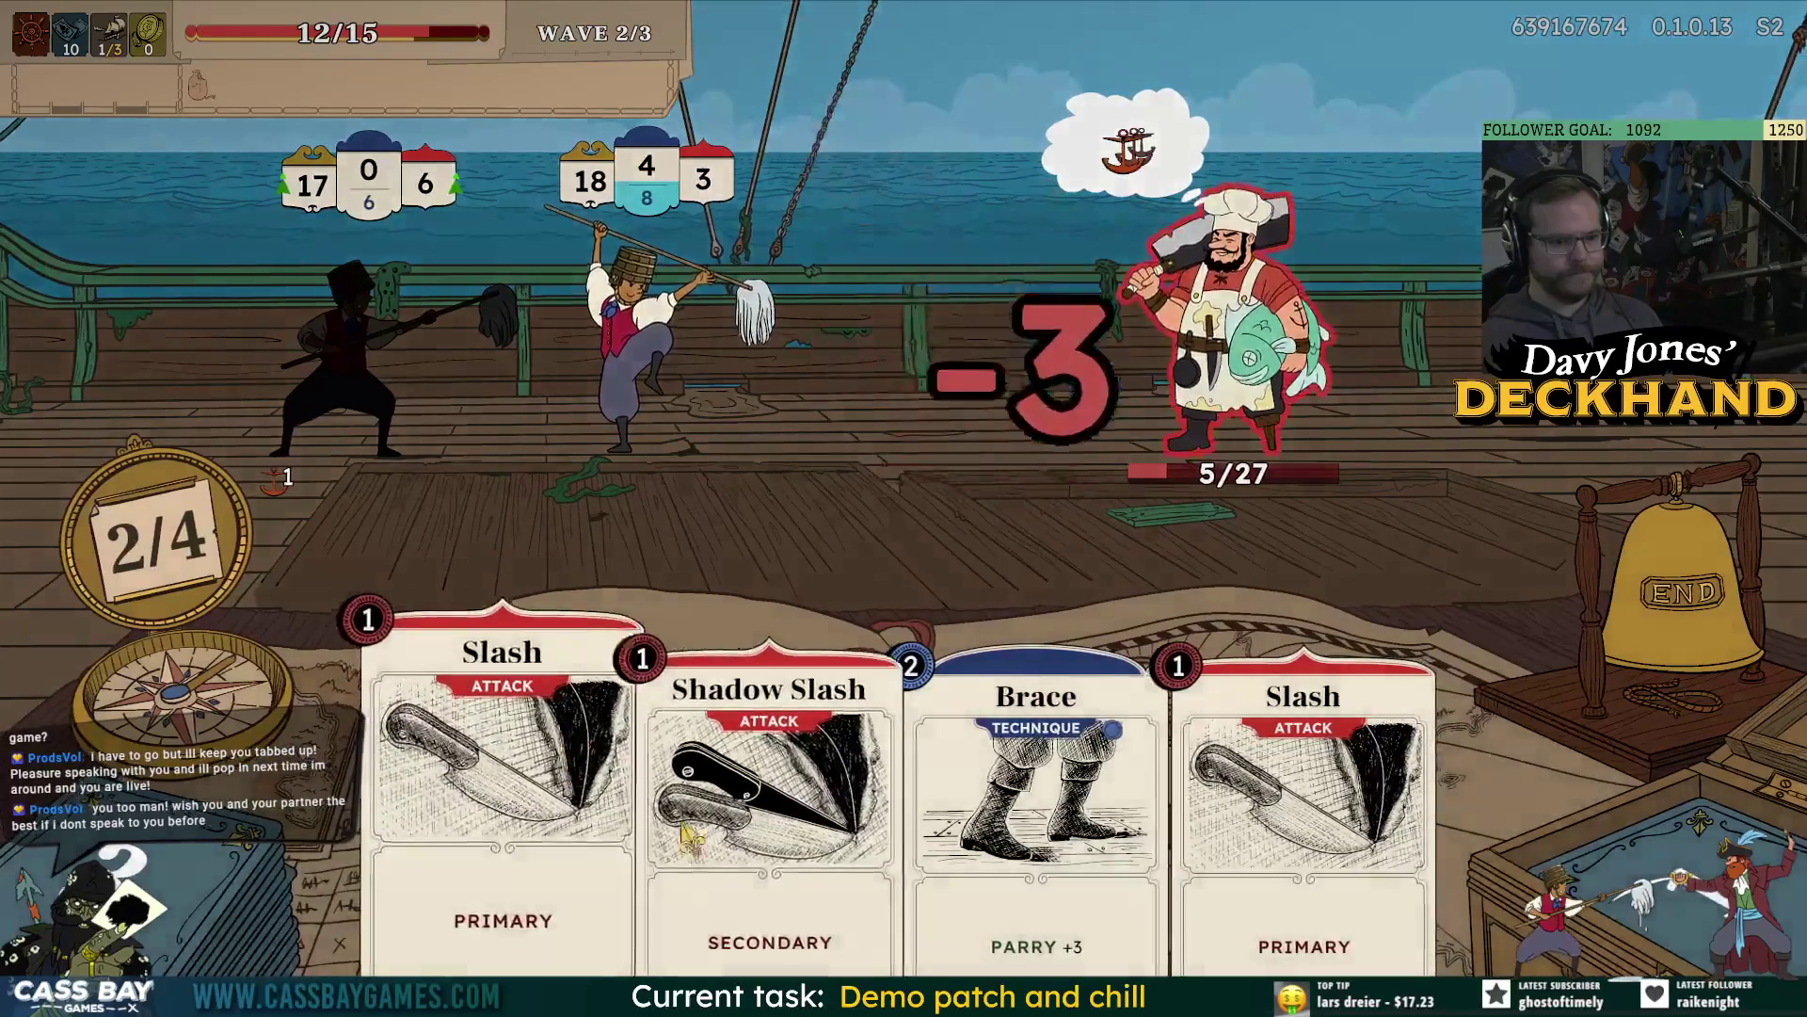
{"action": "left_click_drag", "start_coordinate": [761, 801], "coordinate": [1150, 386]}
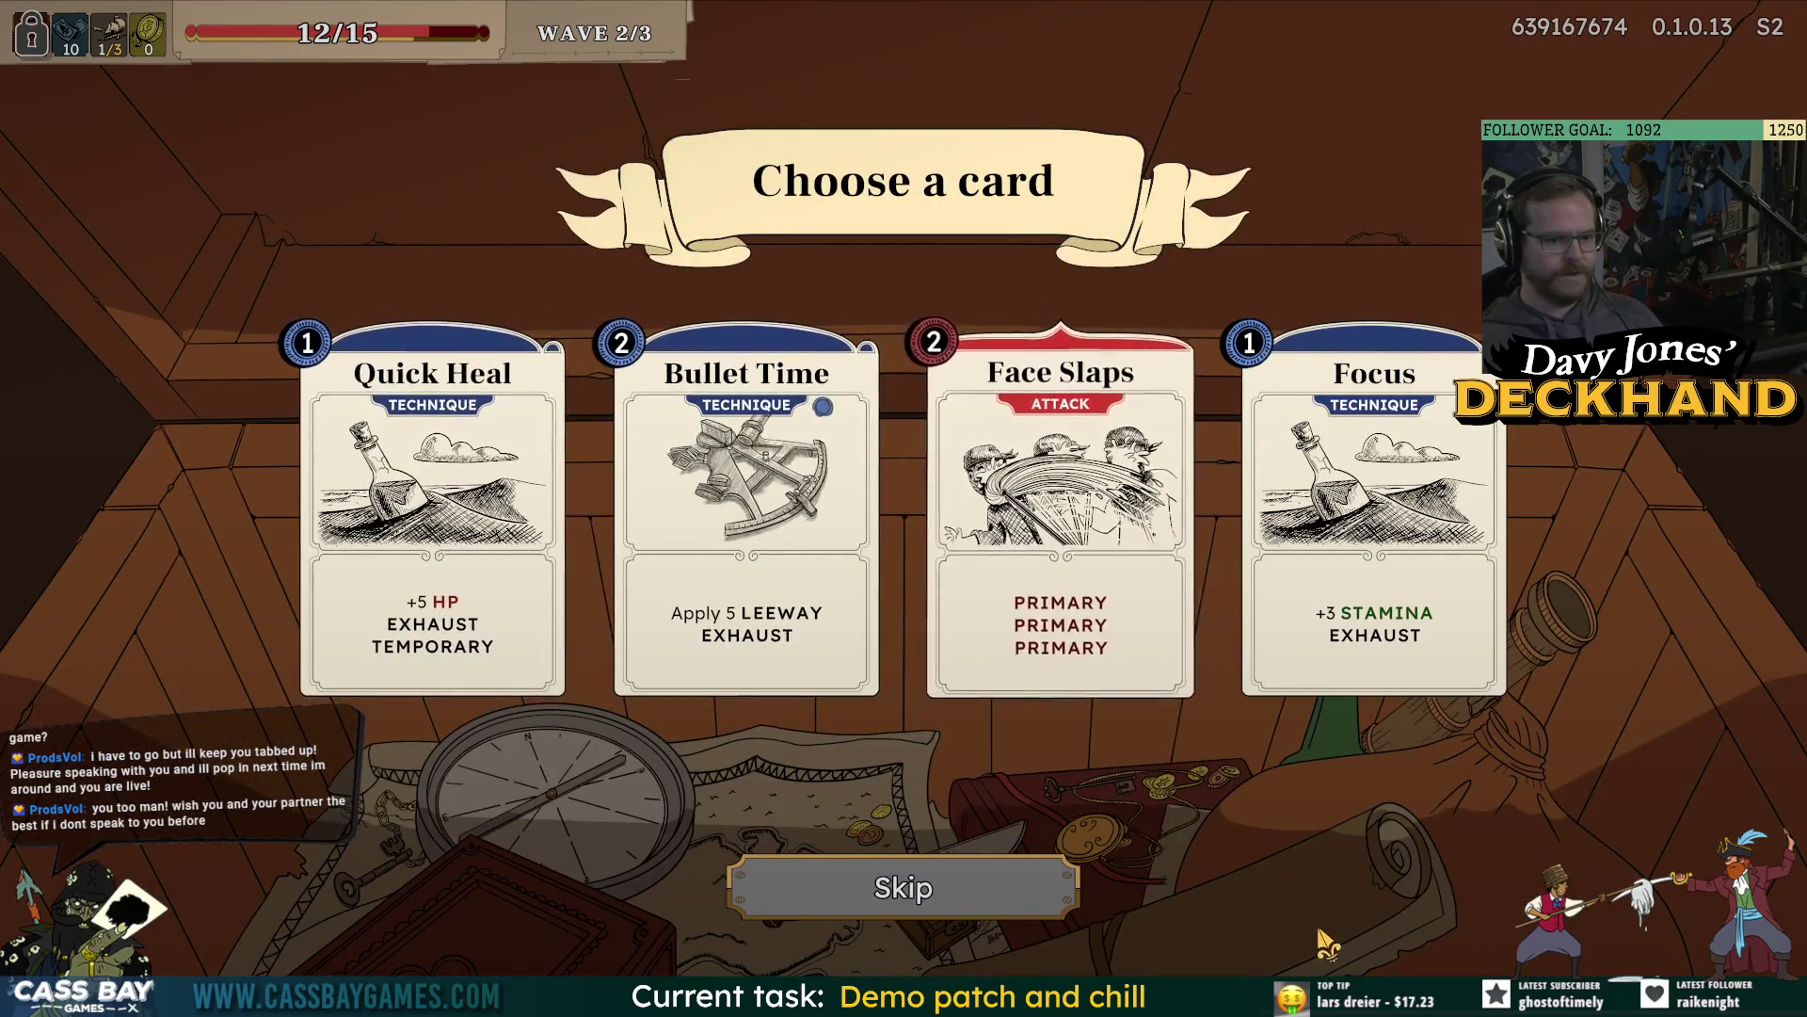
{"action": "left_click", "coordinate": [956, 564]}
{"action": "left_click", "coordinate": [1065, 895]}
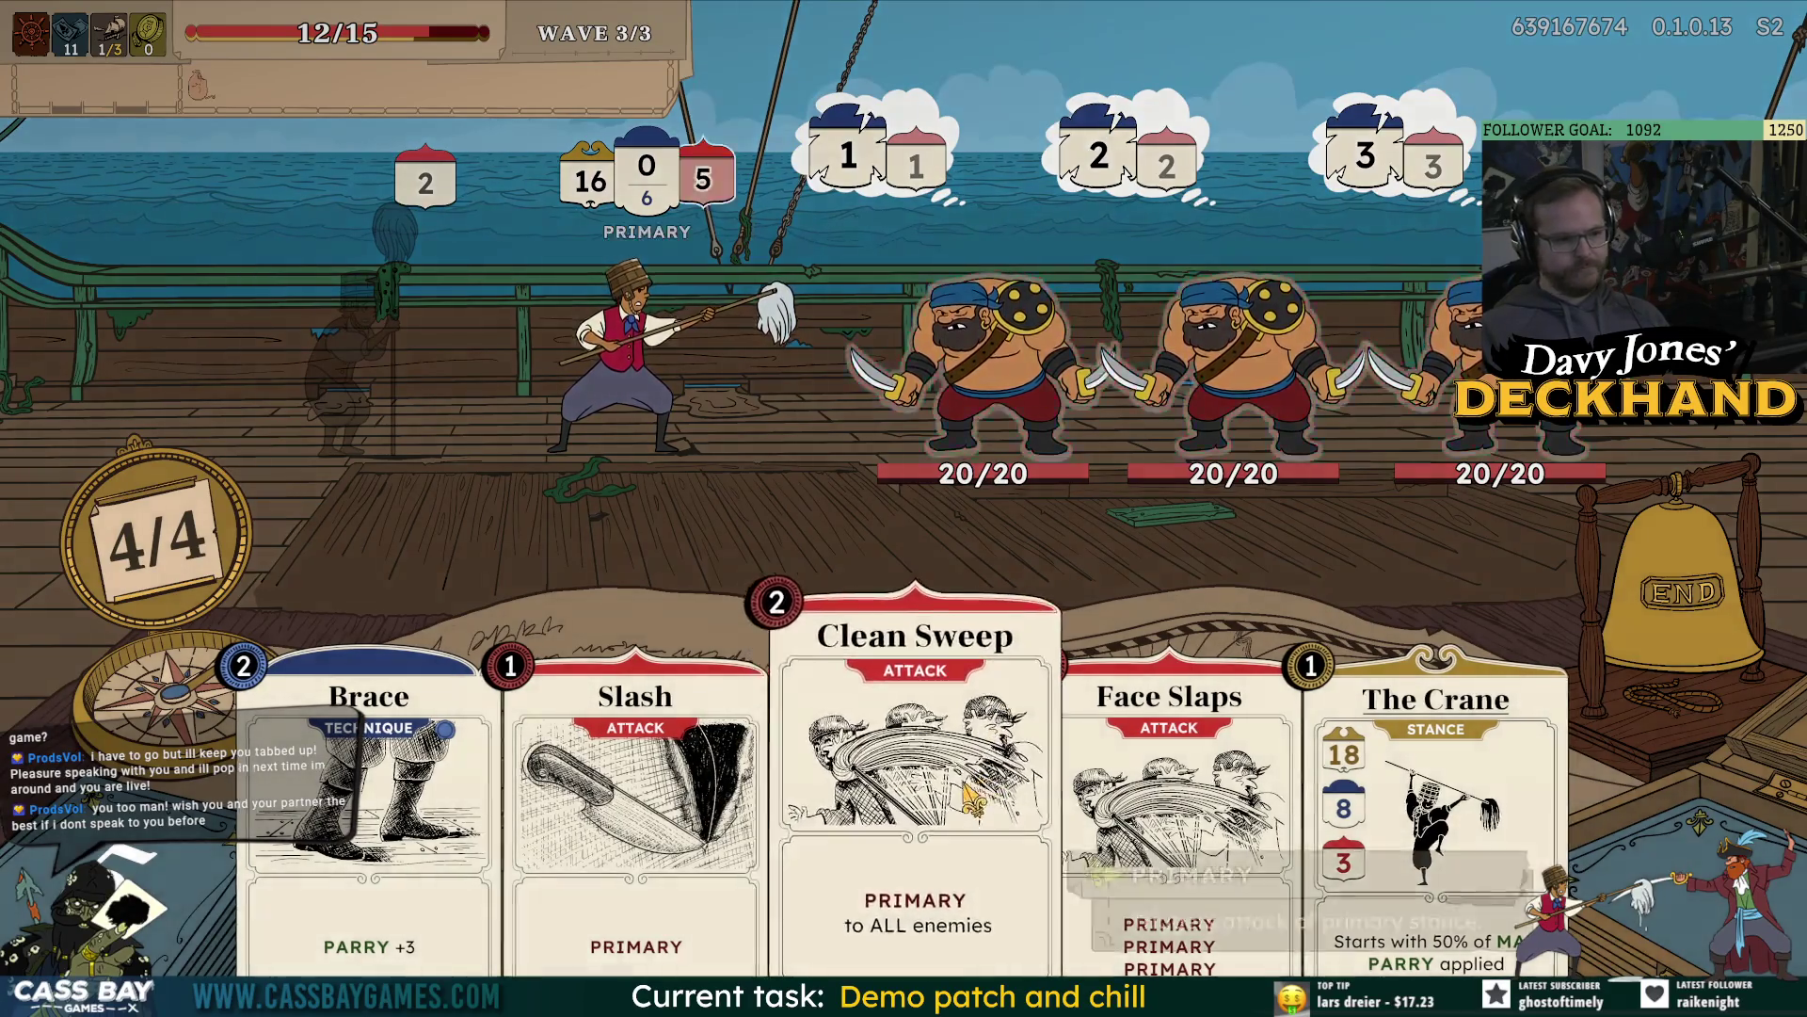
Hit all three pirates with Clean Sweep, raise parry with Brace, and end the turn.
{"action": "left_click", "coordinate": [998, 659]}
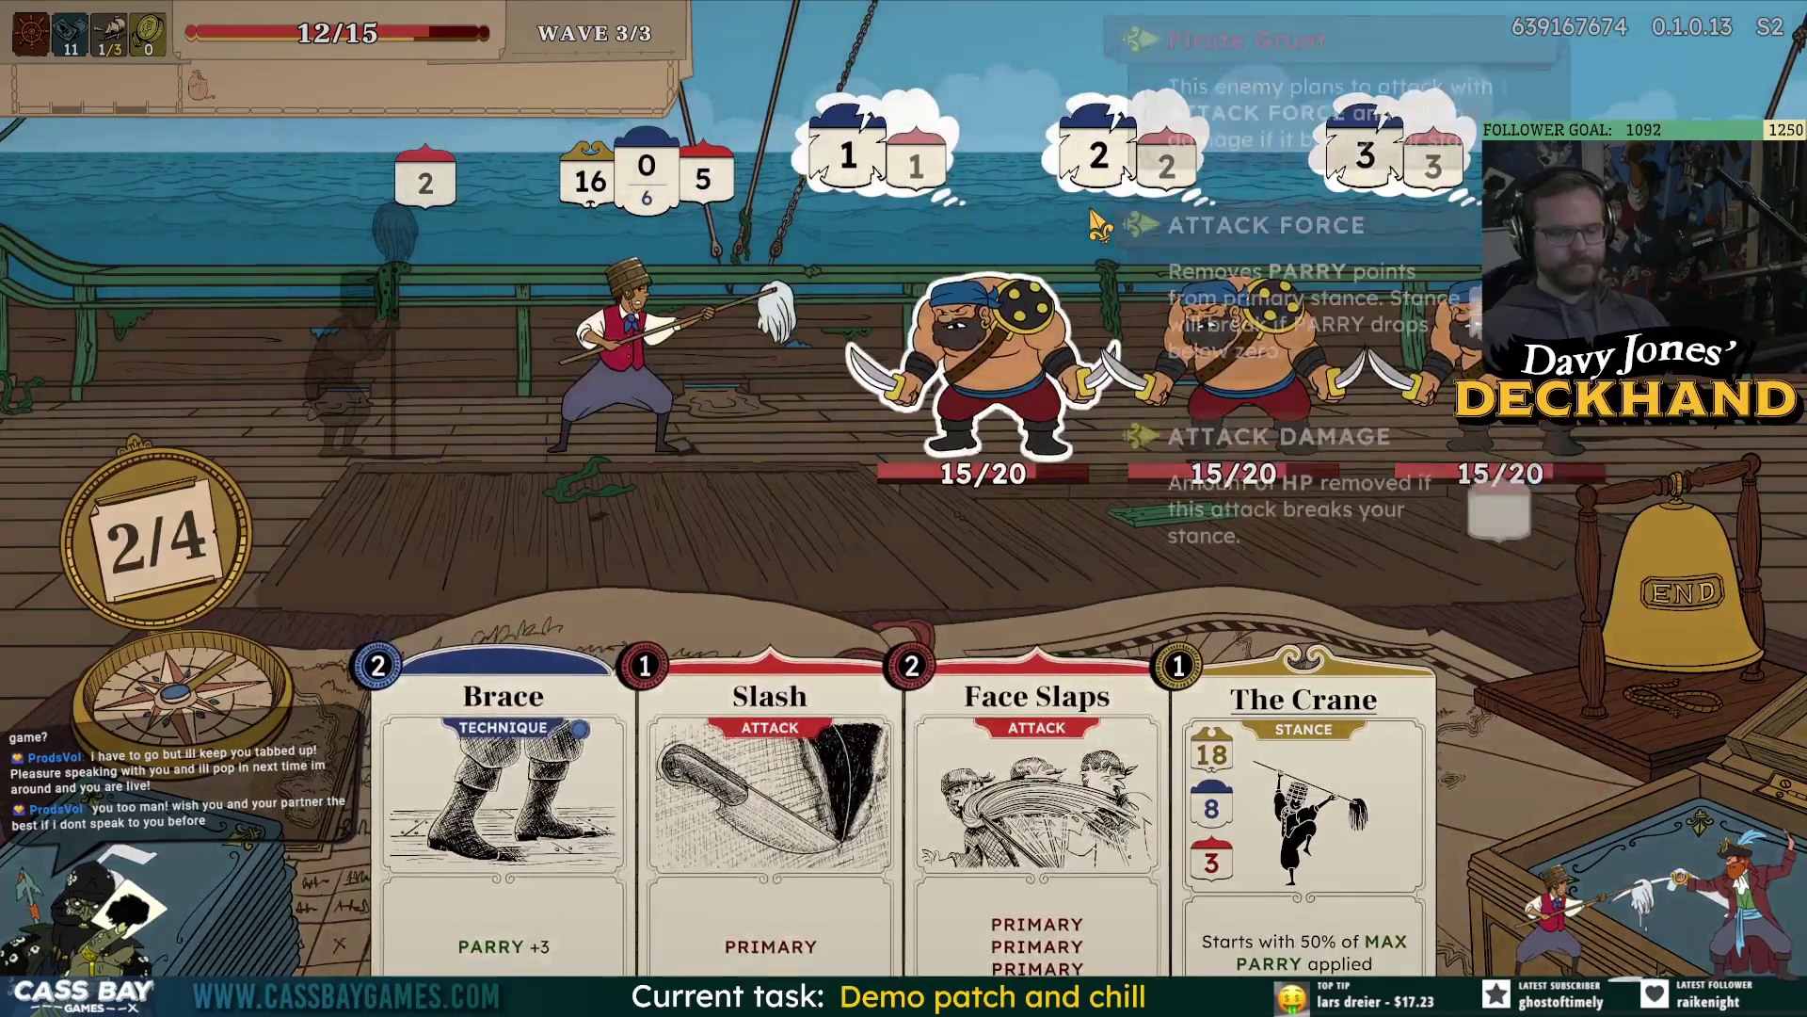
{"action": "mouse_move", "coordinate": [1392, 393]}
{"action": "left_click", "coordinate": [504, 772]}
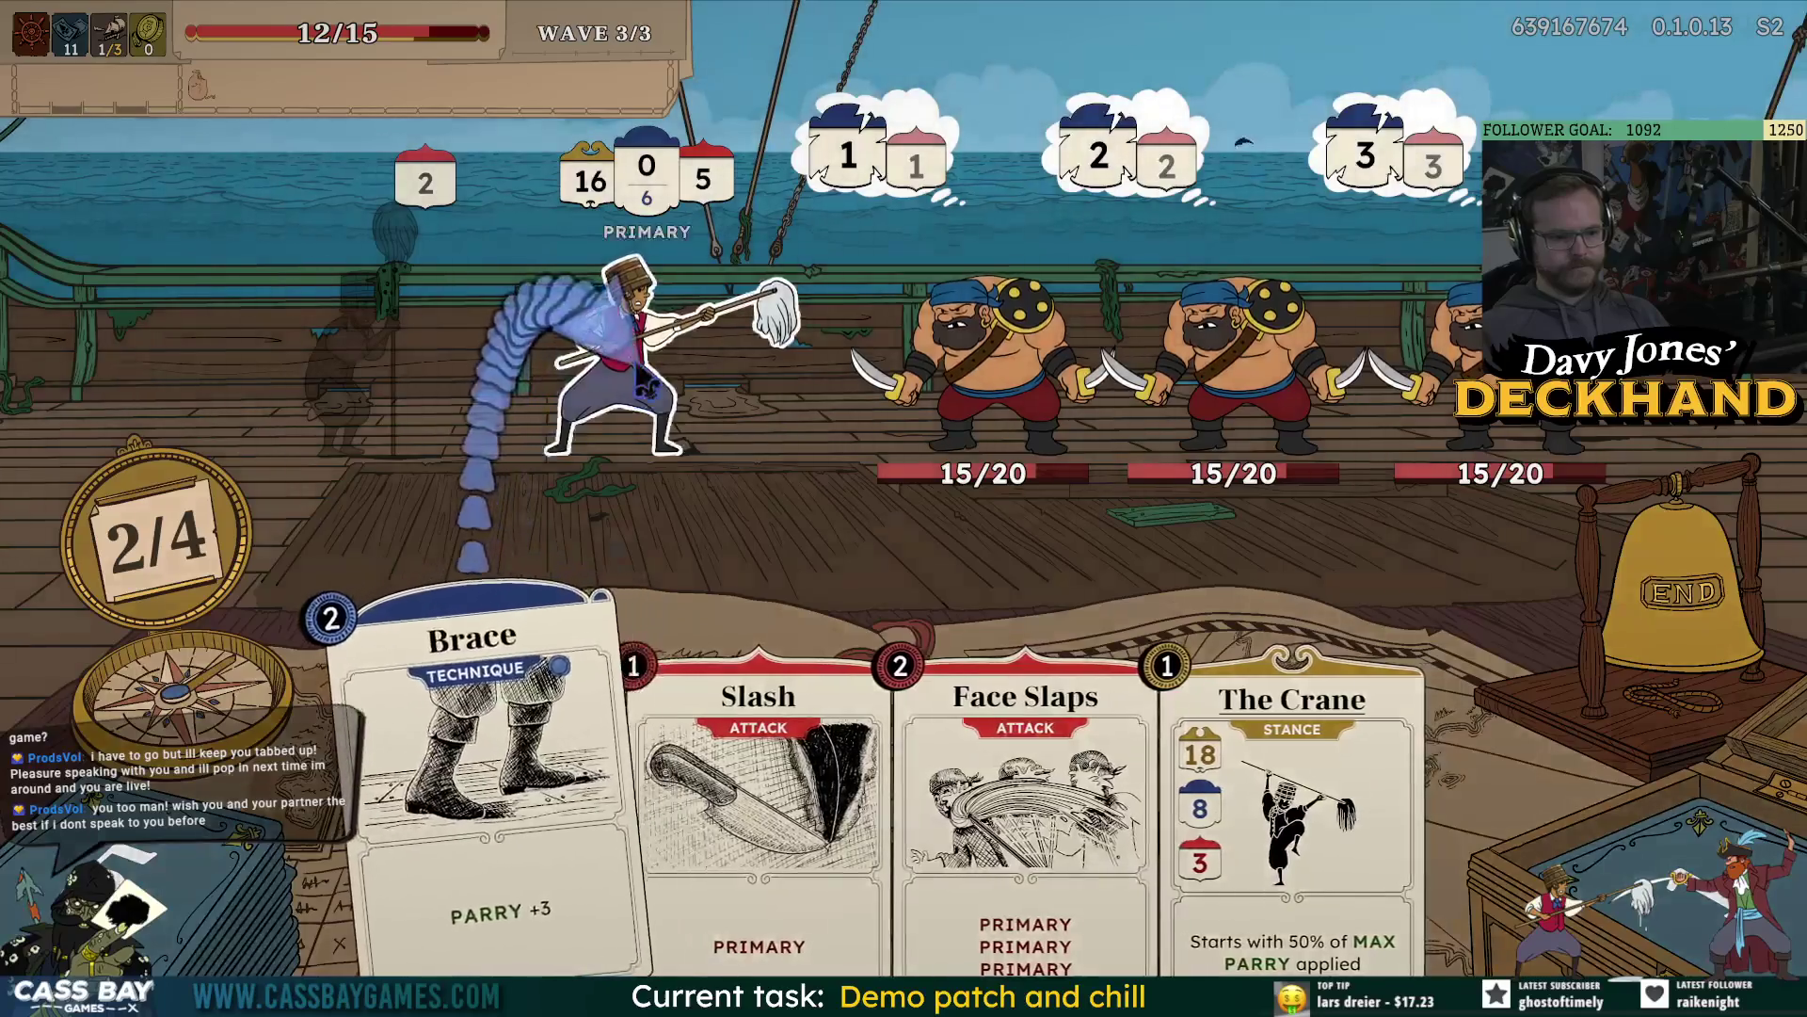
{"action": "left_click", "coordinate": [1605, 662]}
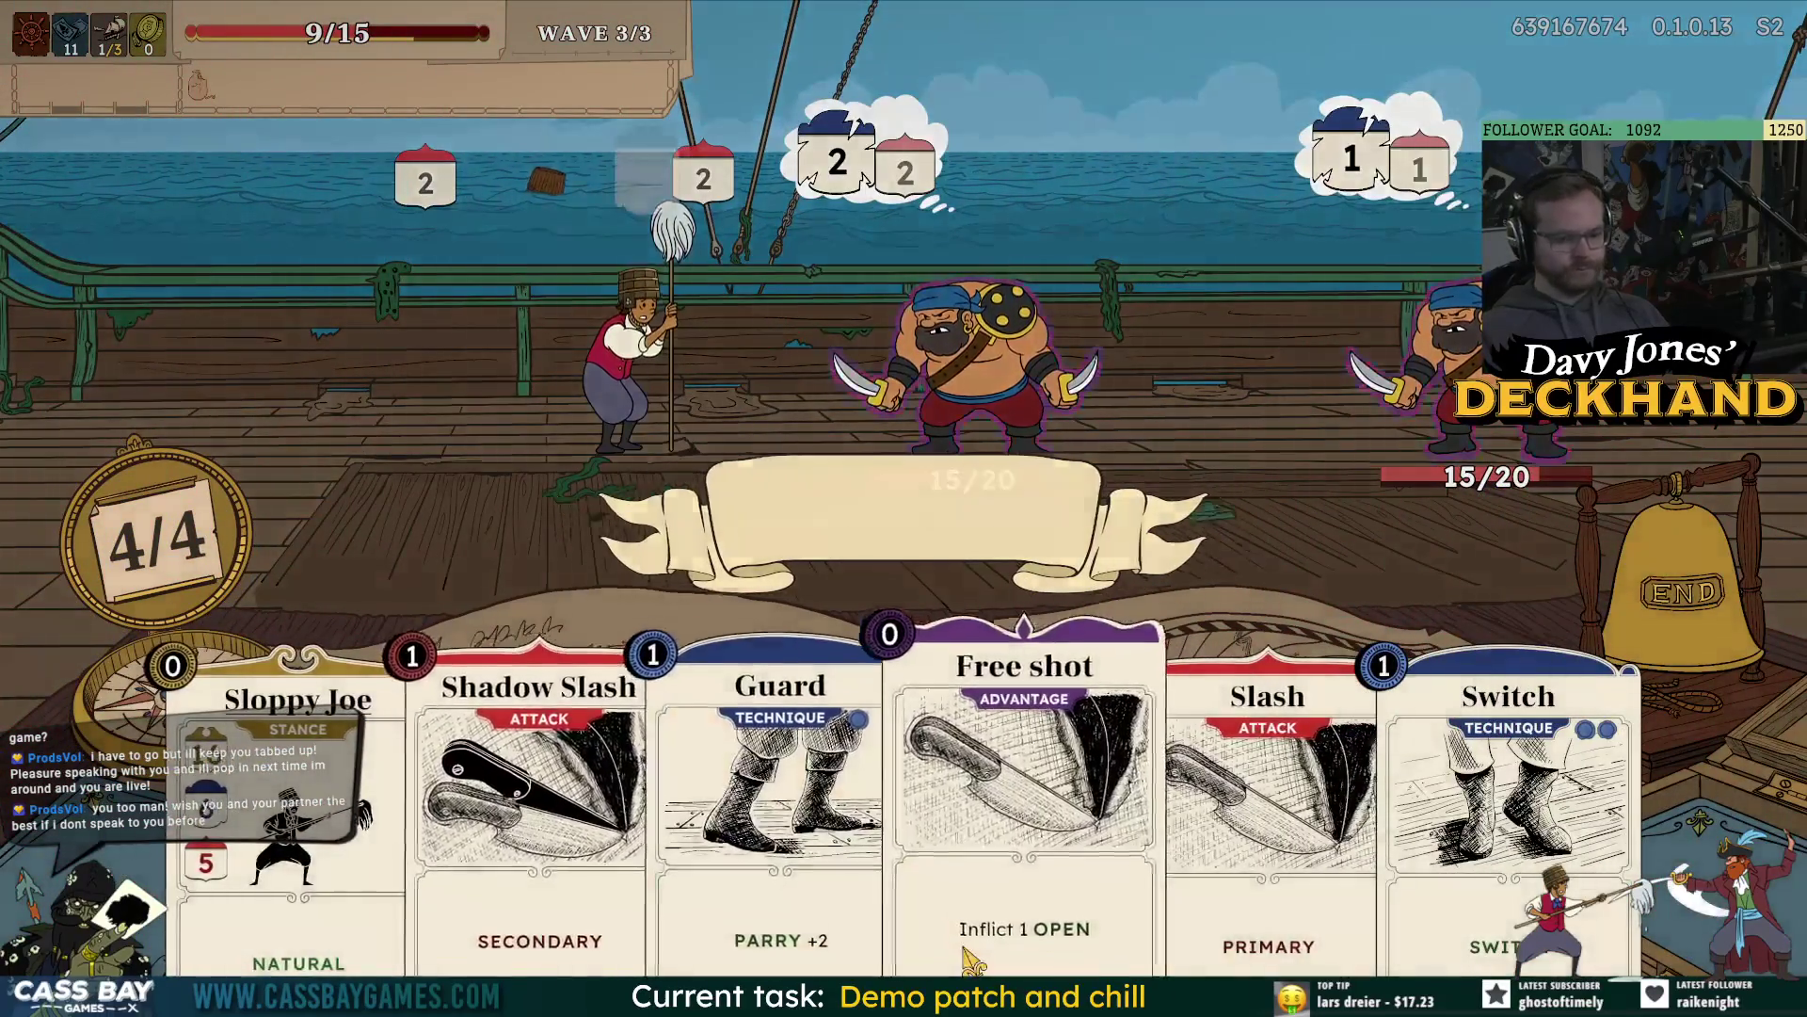
Take Sloppy Joe, play Free shot, Slash, Guard and Shadow Slash, end turn, then finish the last pirate with Face Slaps.
{"action": "left_click", "coordinate": [1045, 772]}
{"action": "right_click", "coordinate": [944, 91]}
{"action": "key", "text": "1"}
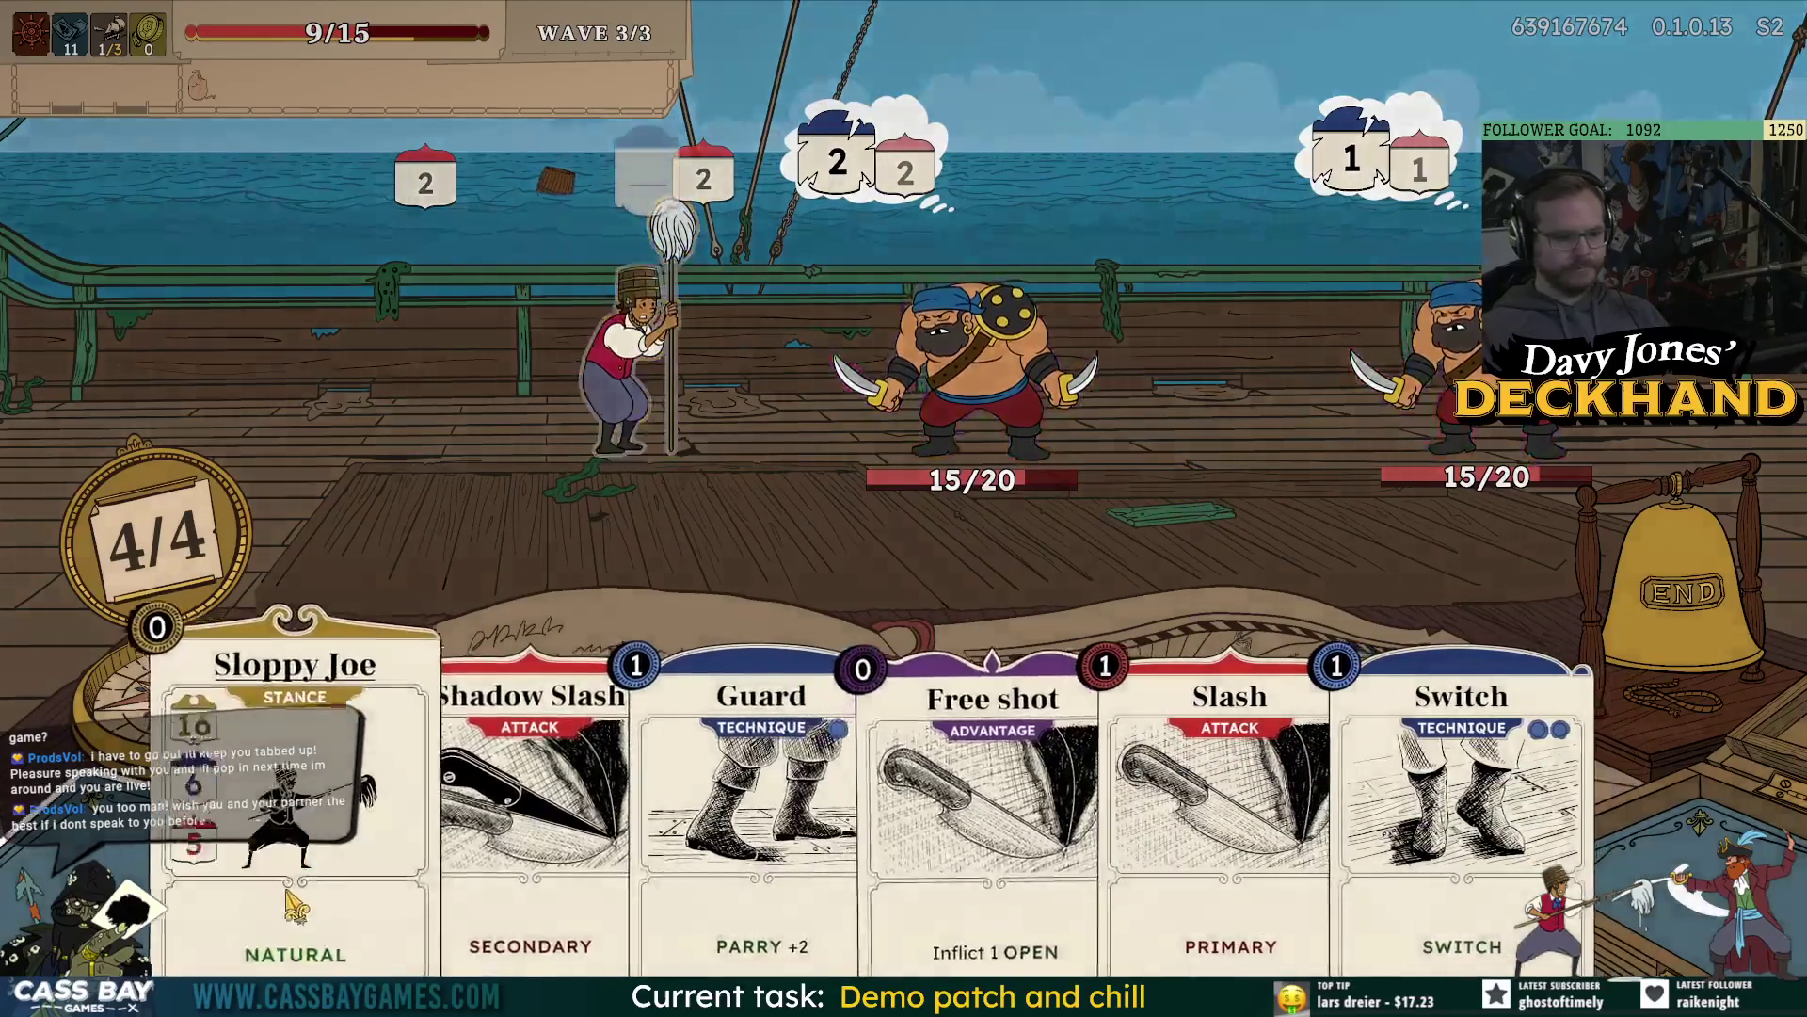
{"action": "left_click", "coordinate": [1036, 105]}
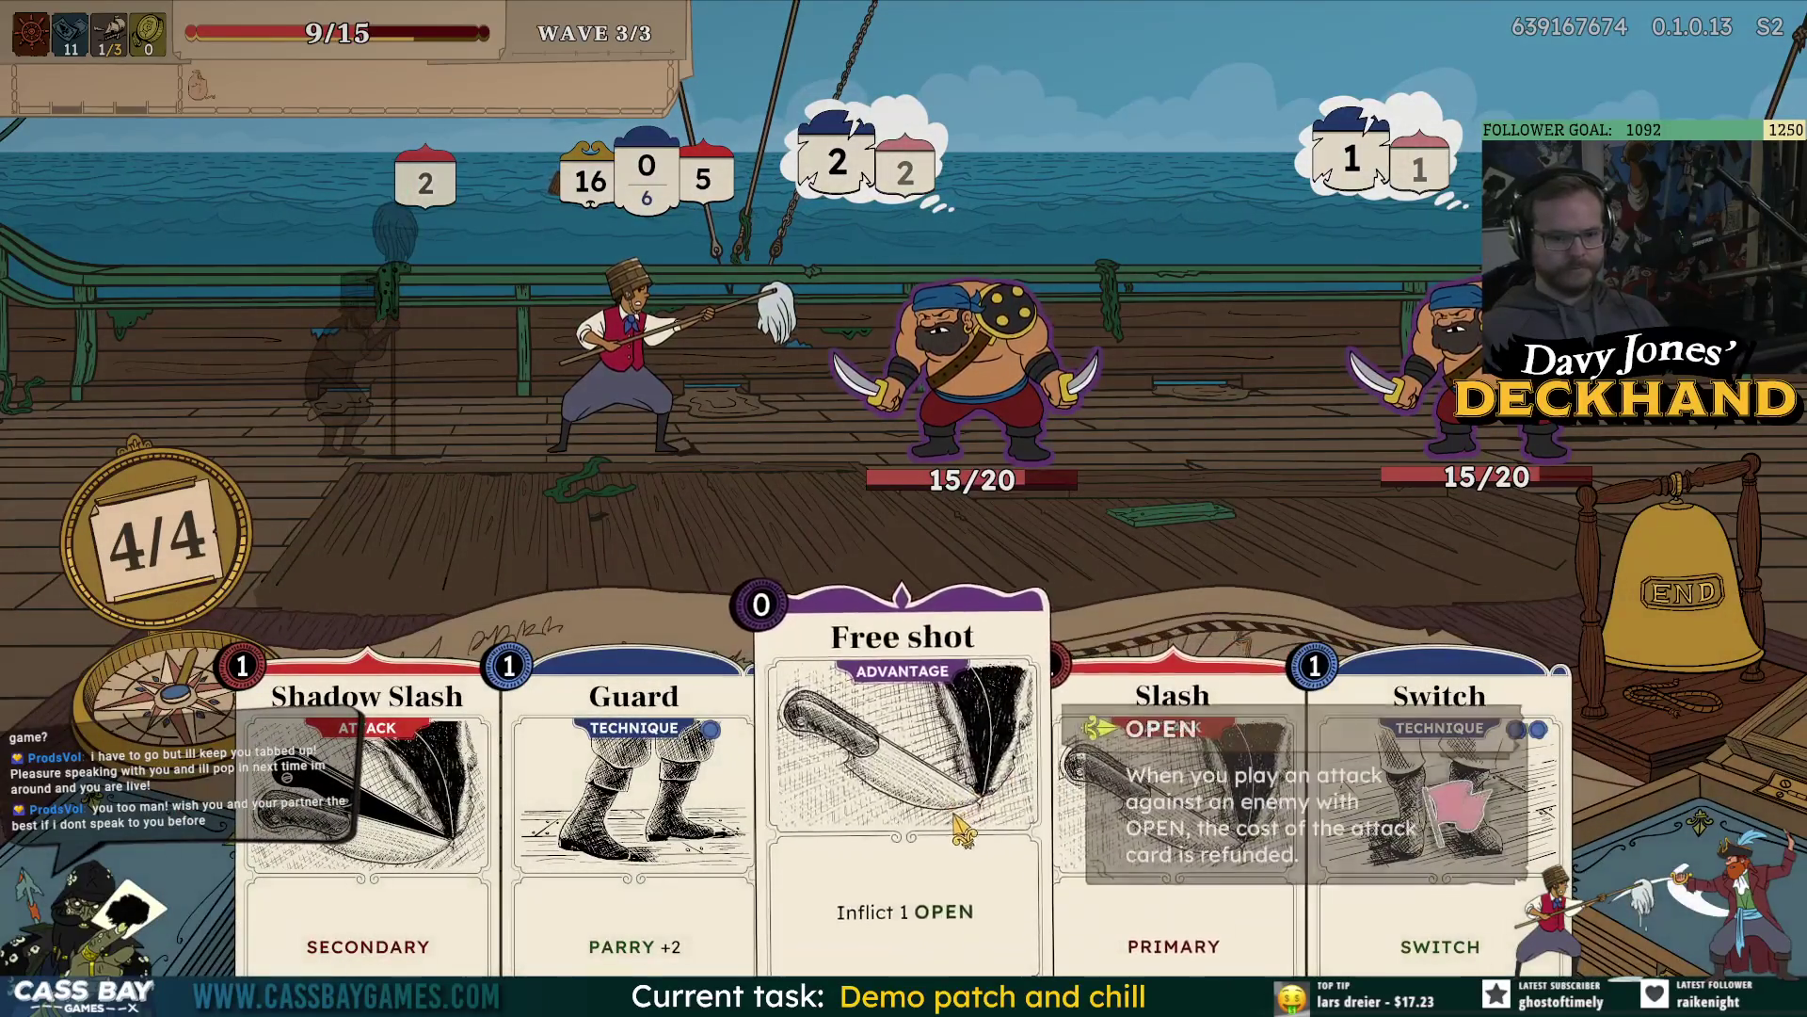
{"action": "left_click", "coordinate": [960, 828]}
{"action": "left_click", "coordinate": [970, 367]}
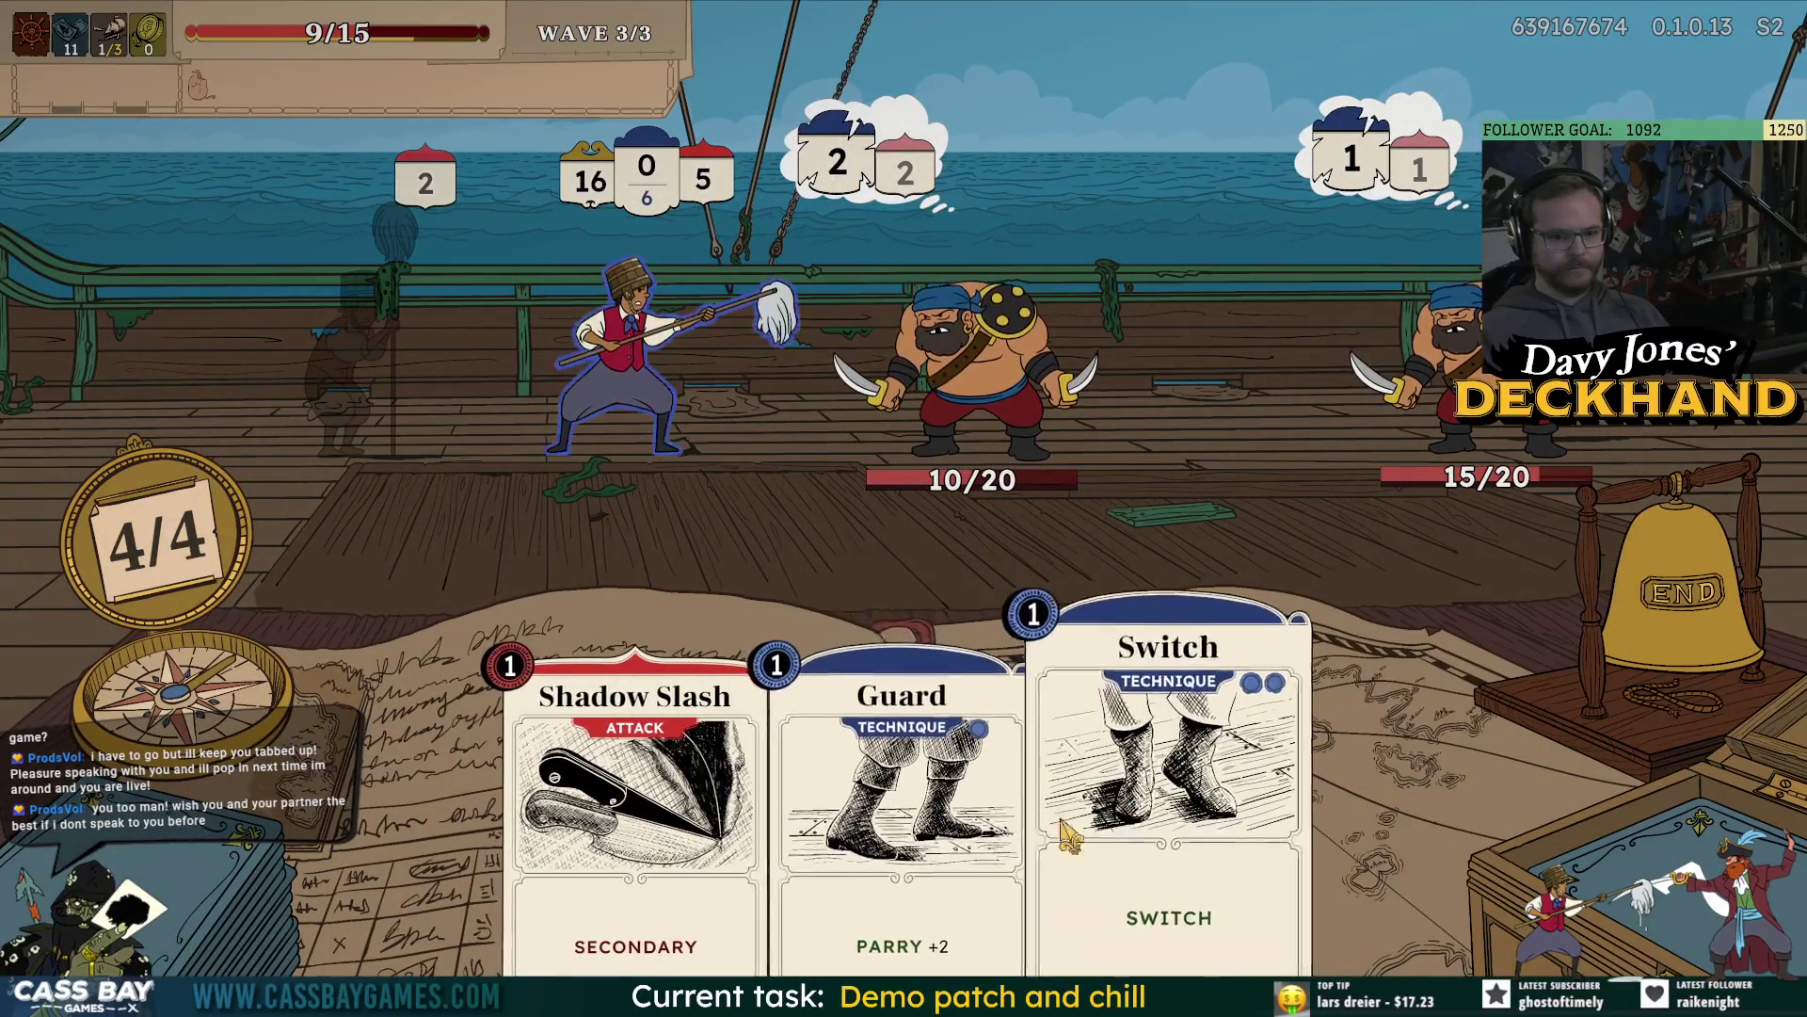
{"action": "left_click", "coordinate": [899, 800]}
{"action": "left_click", "coordinate": [894, 809]}
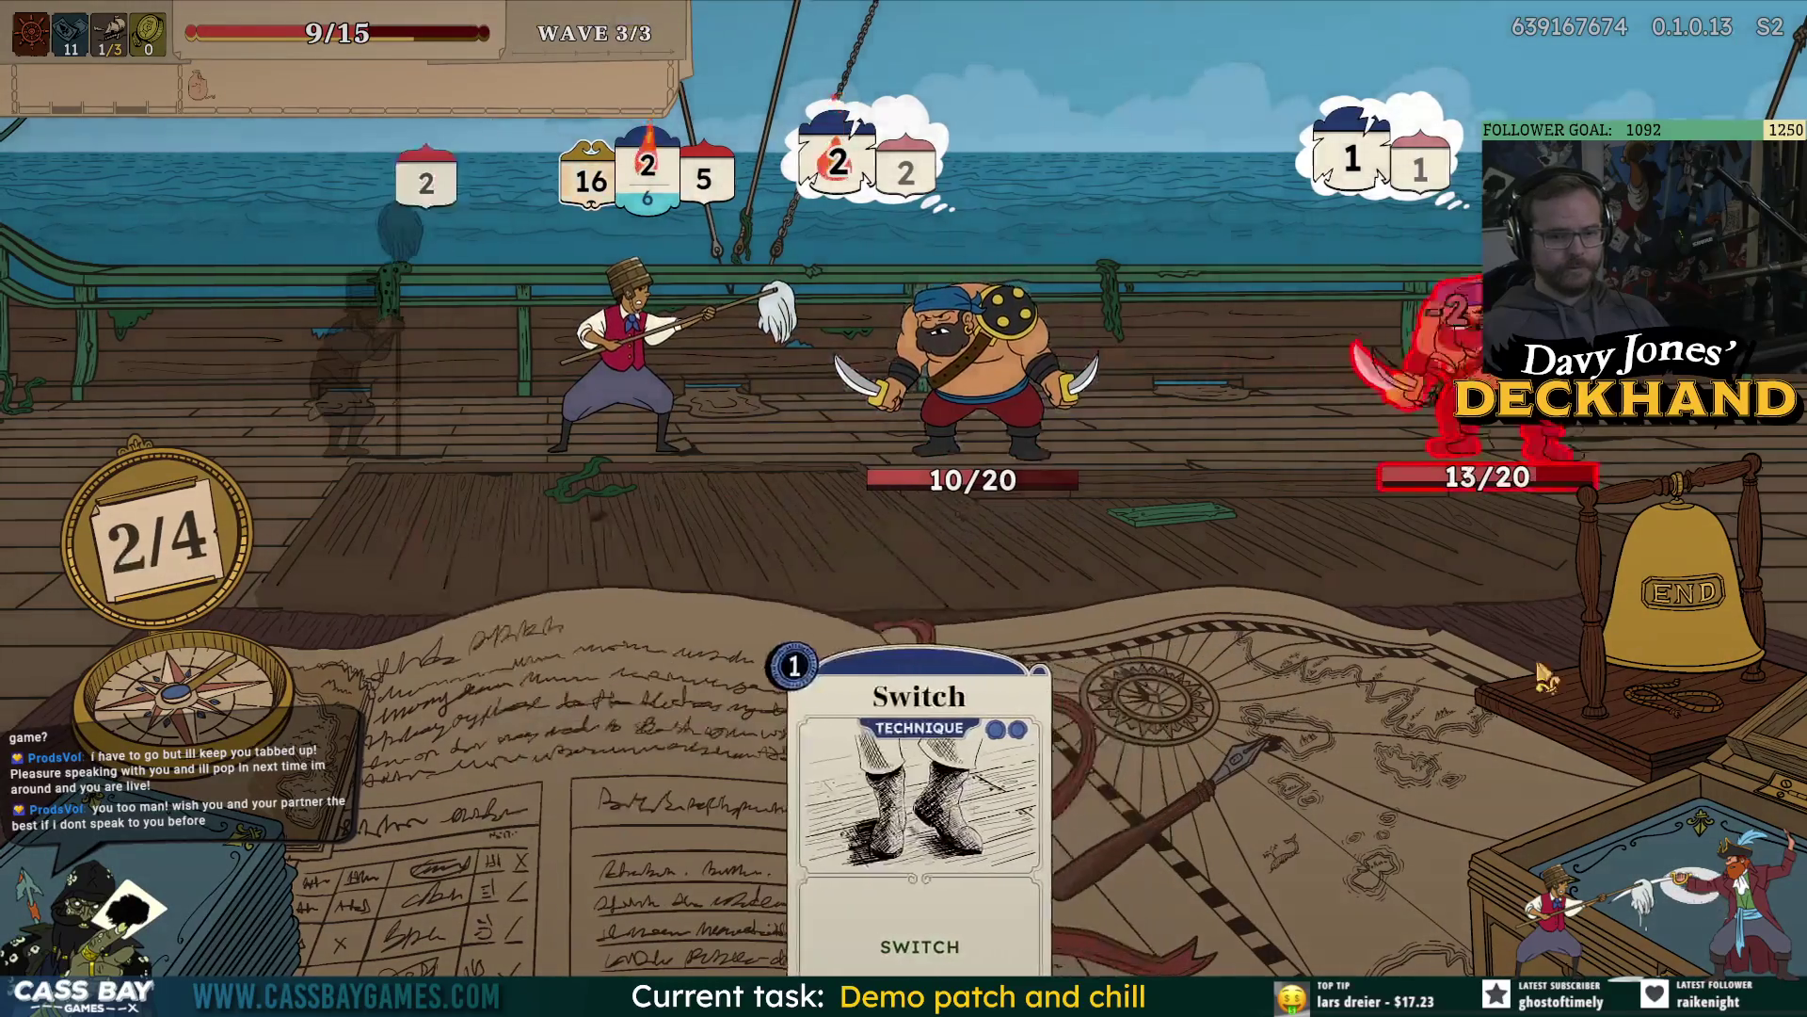
{"action": "left_click", "coordinate": [1544, 676]}
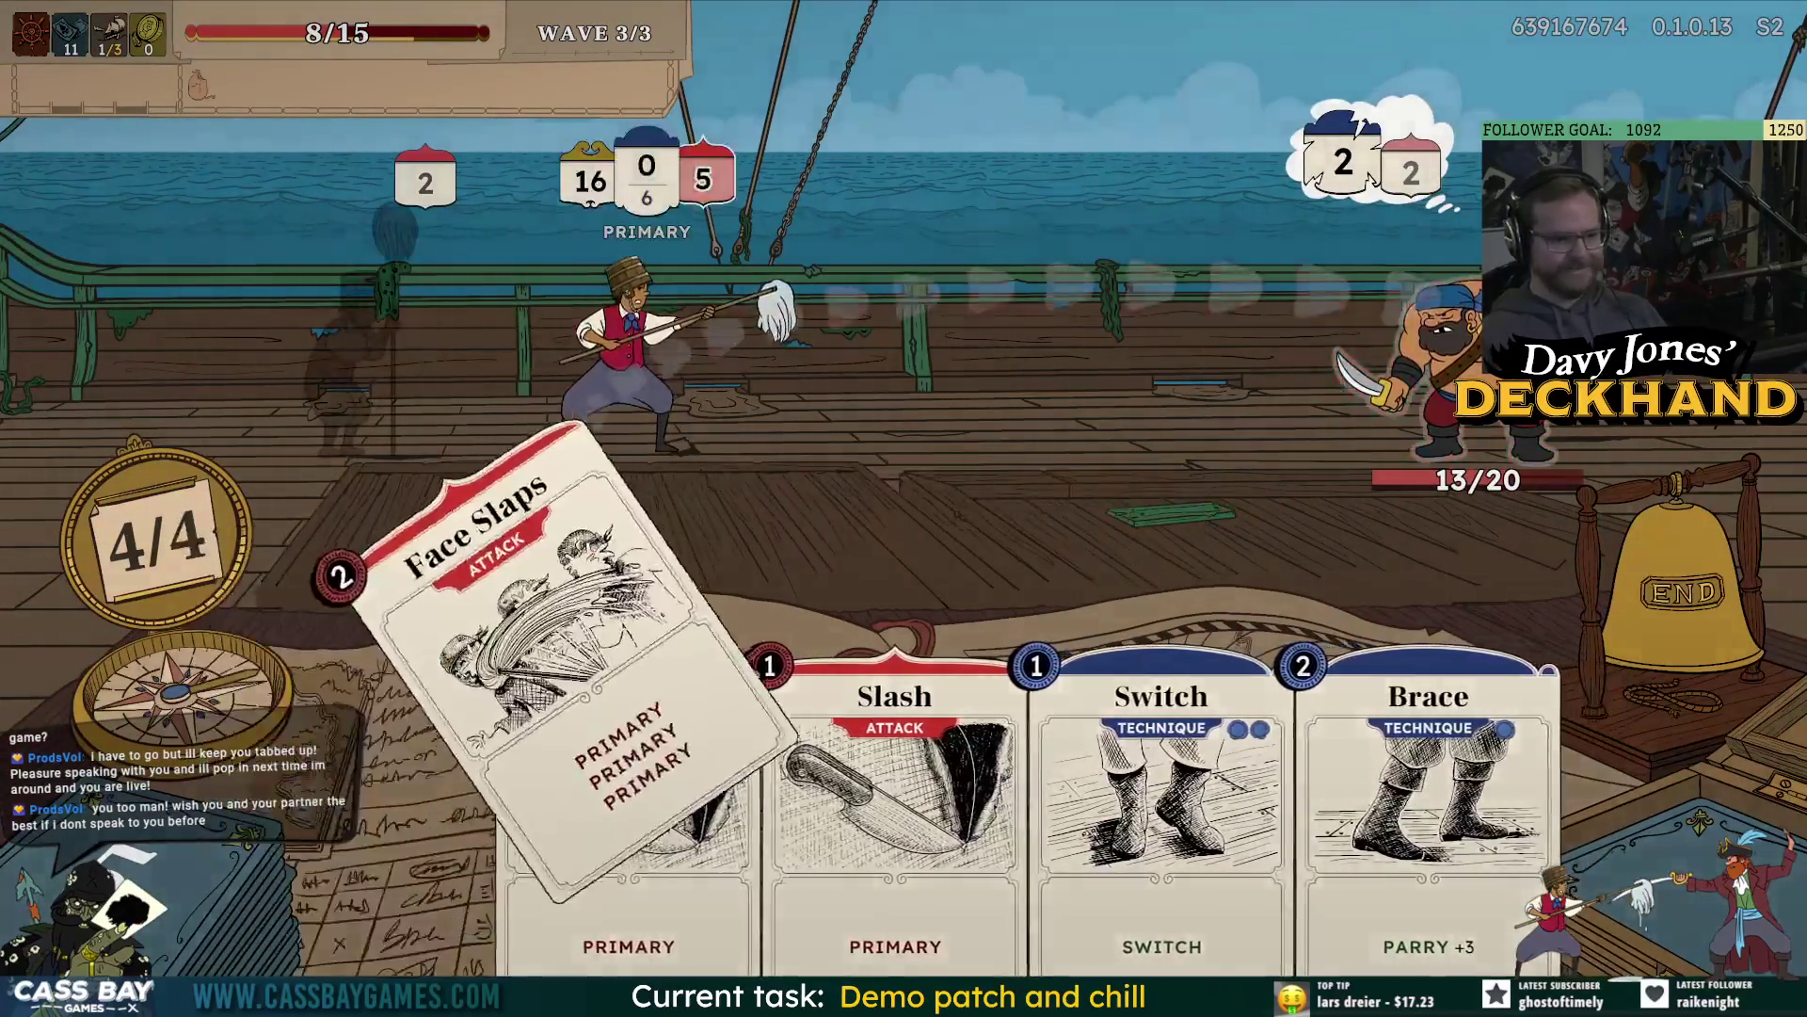
{"action": "left_click_drag", "start_coordinate": [565, 641], "coordinate": [1195, 330]}
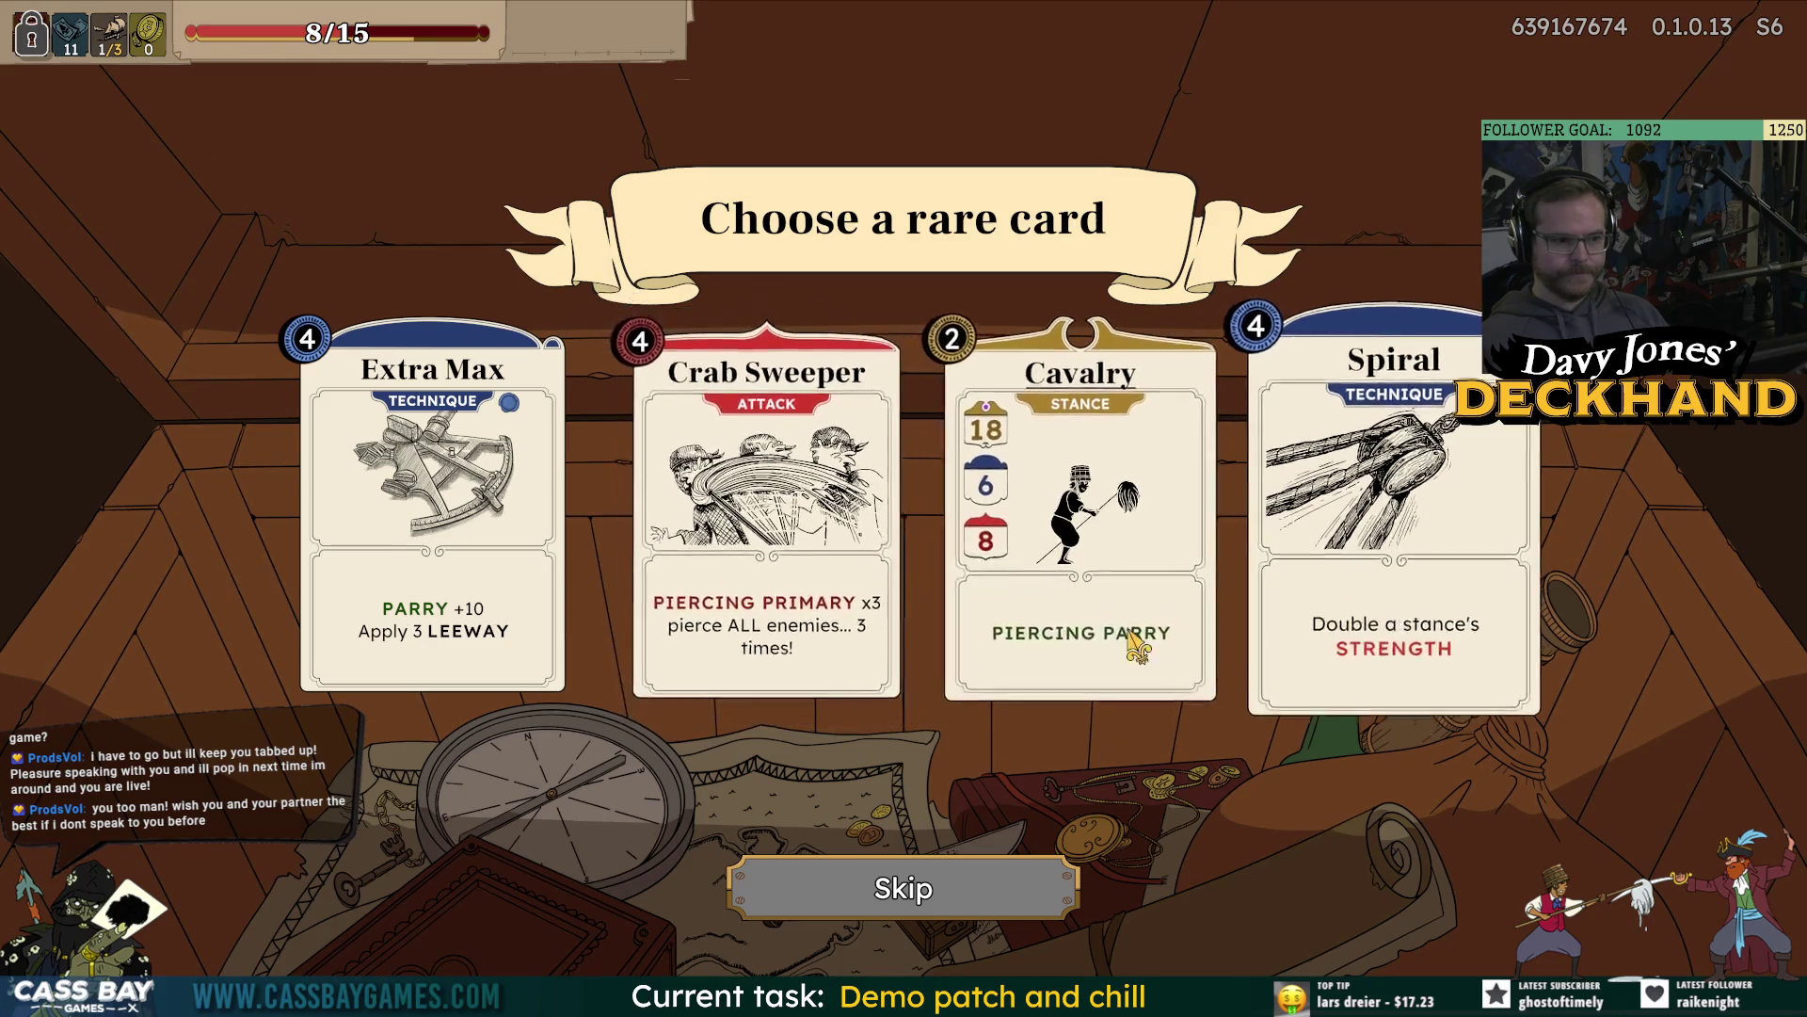
Review the deck's cards, then take Crab Sweeper as the rare card reward.
{"action": "left_click", "coordinate": [71, 33]}
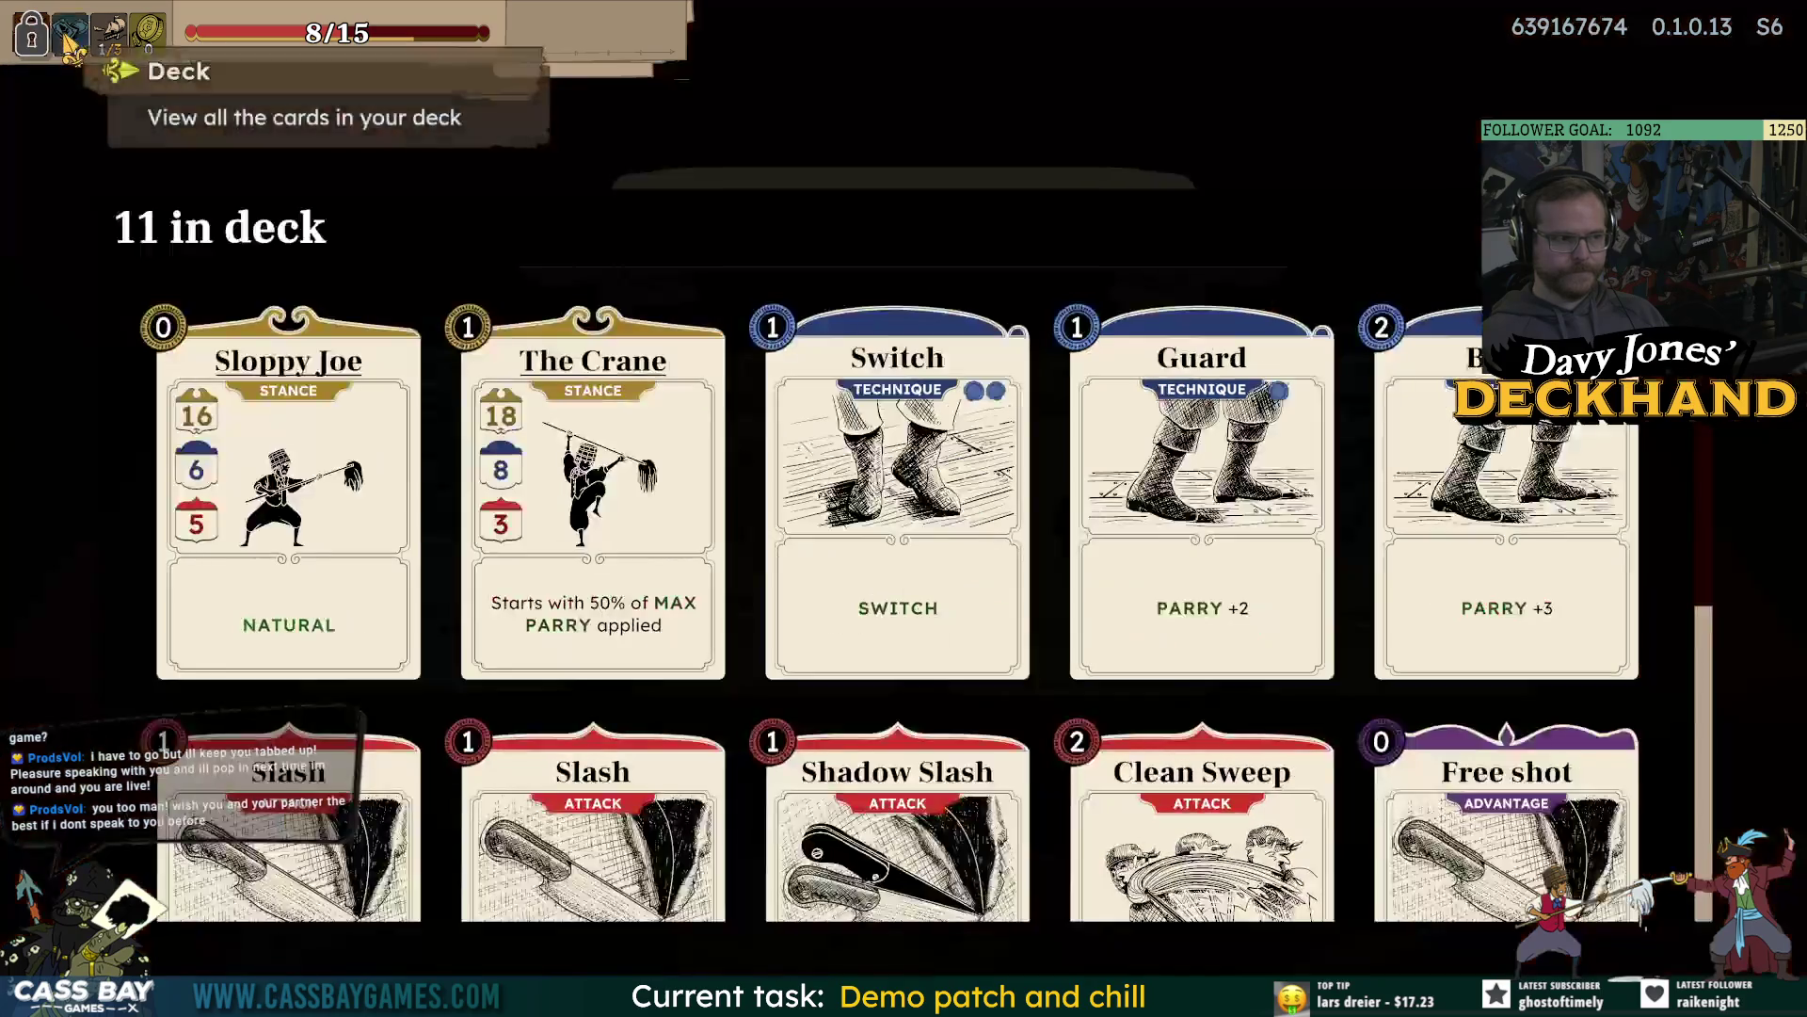
{"action": "scroll", "coordinate": [1165, 590], "scroll_direction": "down", "scroll_amount": 5}
{"action": "scroll", "coordinate": [1164, 591], "scroll_direction": "up", "scroll_amount": 5}
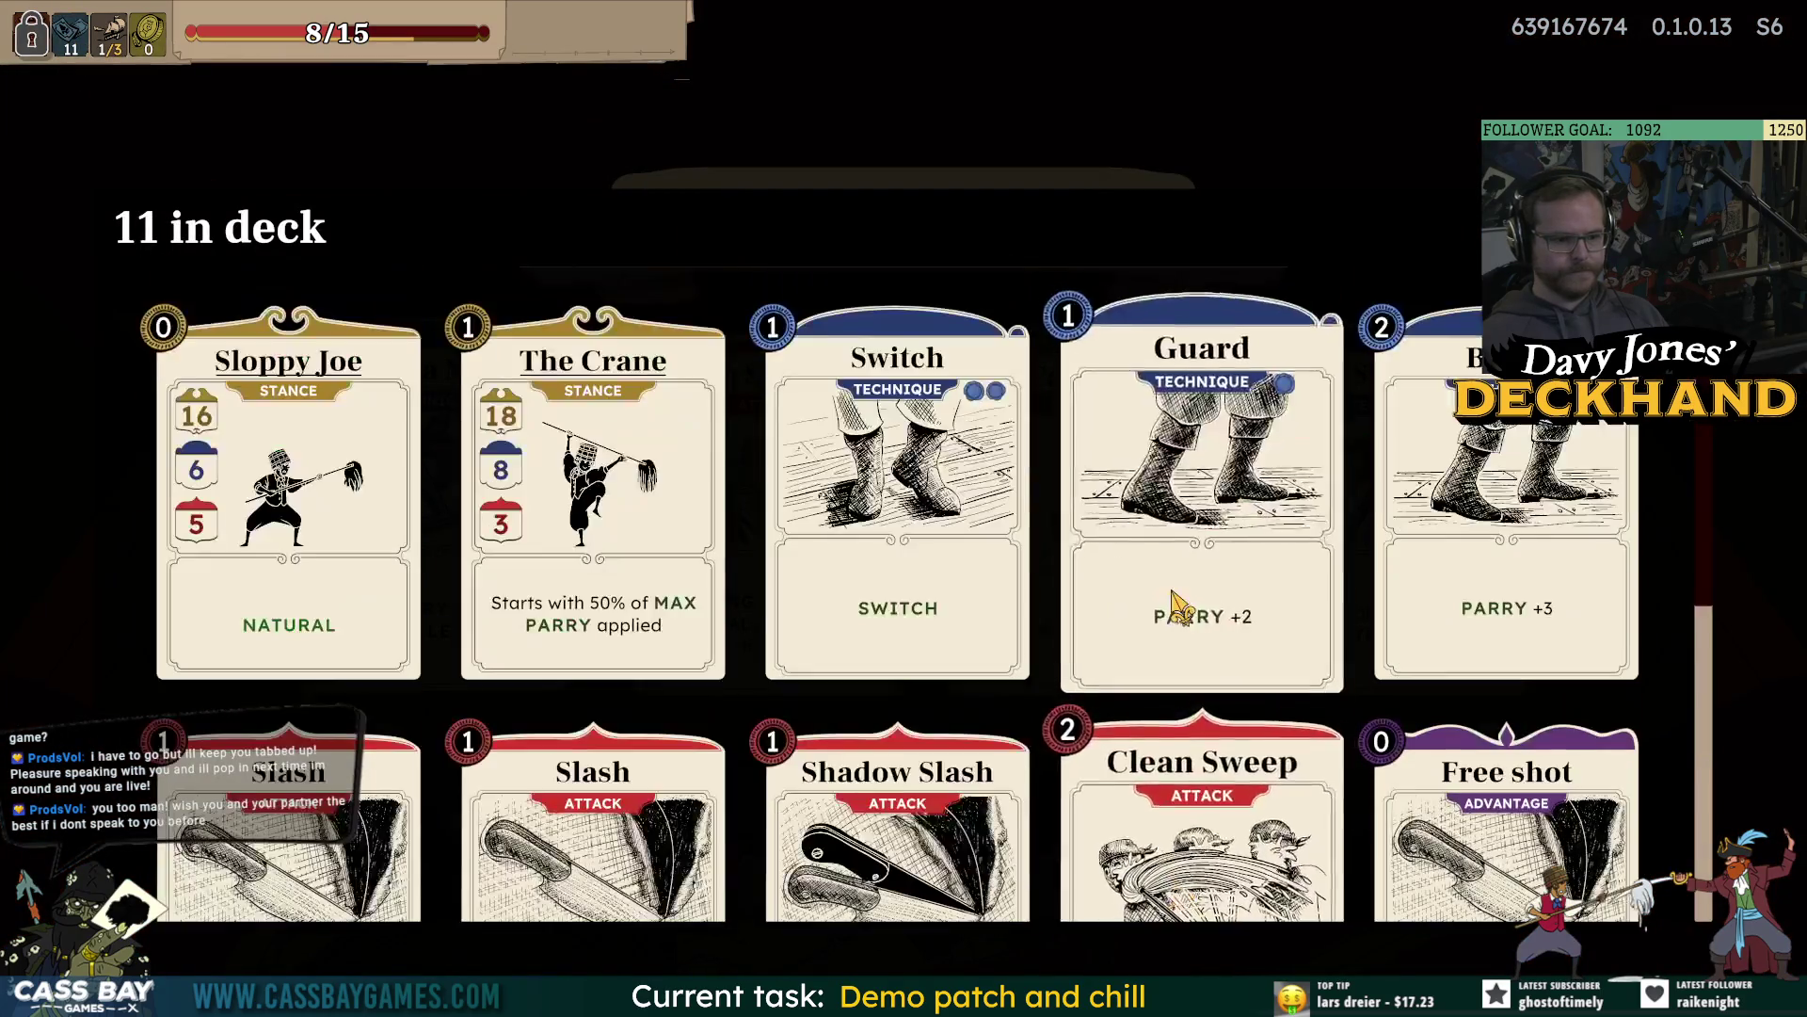
{"action": "scroll", "coordinate": [1181, 608], "scroll_direction": "down", "scroll_amount": 2}
{"action": "scroll", "coordinate": [1181, 611], "scroll_direction": "down", "scroll_amount": 2}
{"action": "scroll", "coordinate": [1177, 604], "scroll_direction": "up", "scroll_amount": 4}
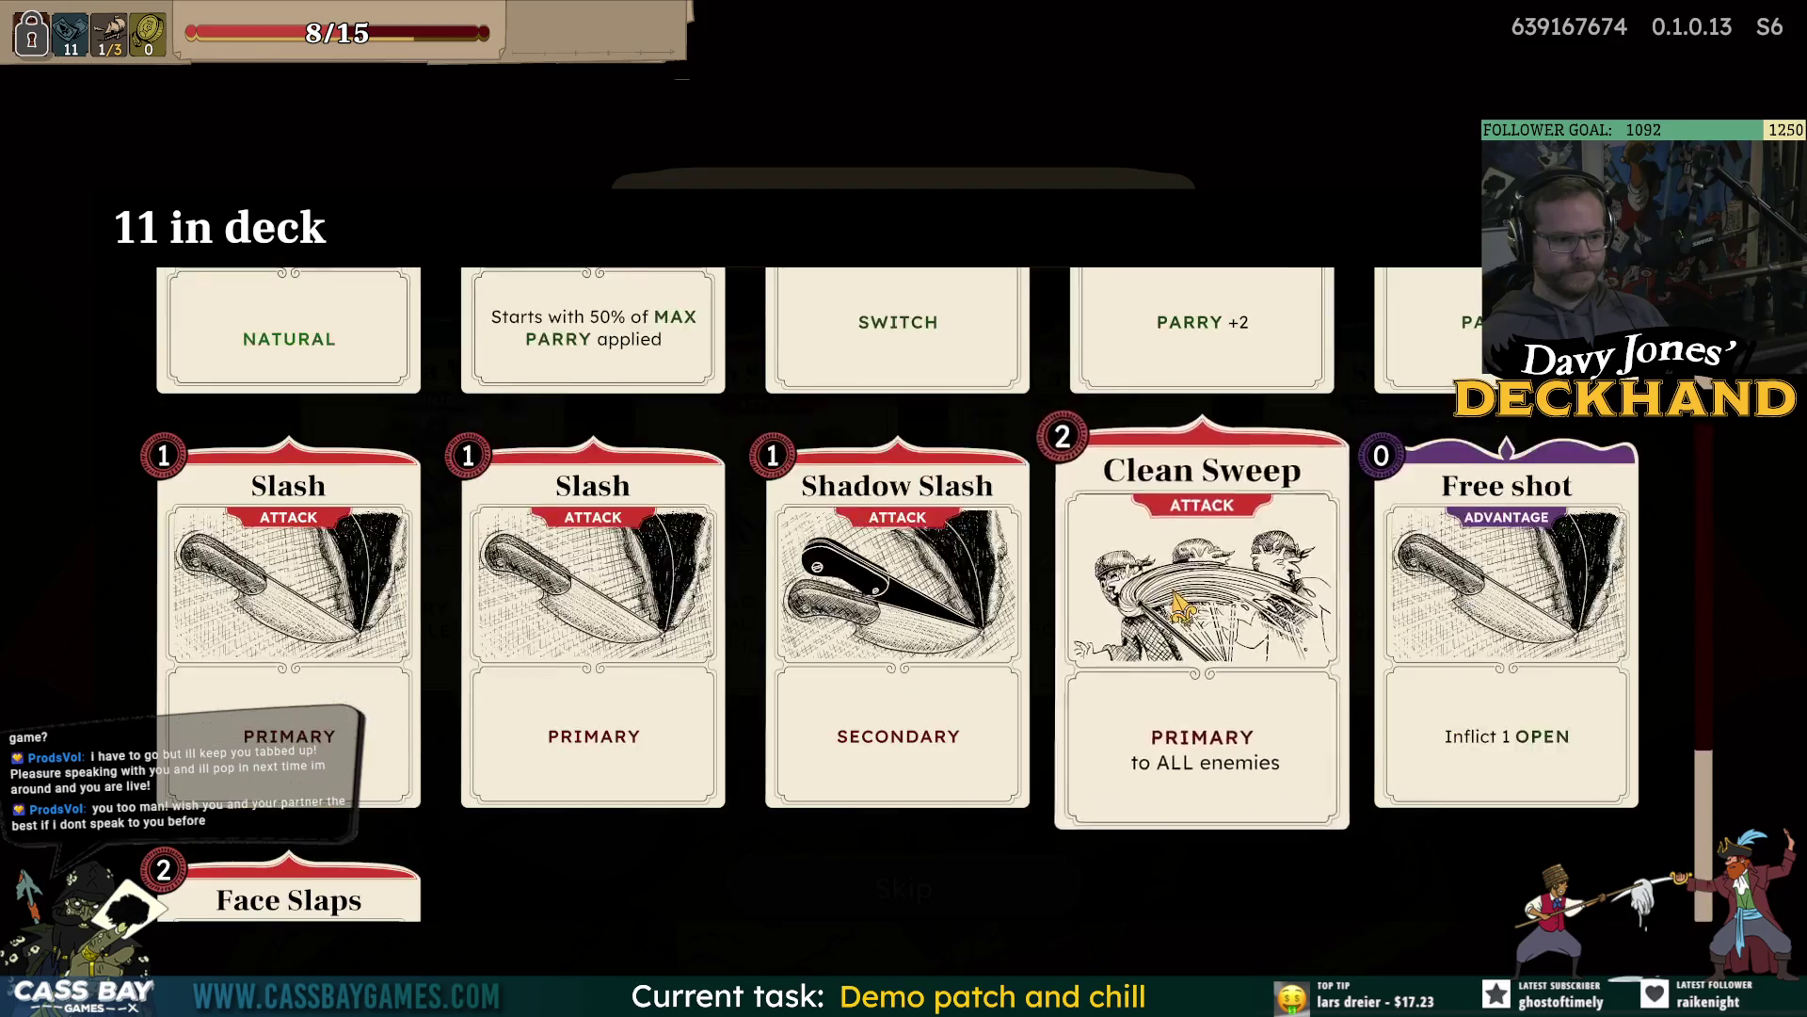
{"action": "scroll", "coordinate": [1427, 725], "scroll_direction": "down", "scroll_amount": 4}
{"action": "scroll", "coordinate": [1427, 725], "scroll_direction": "up", "scroll_amount": 4}
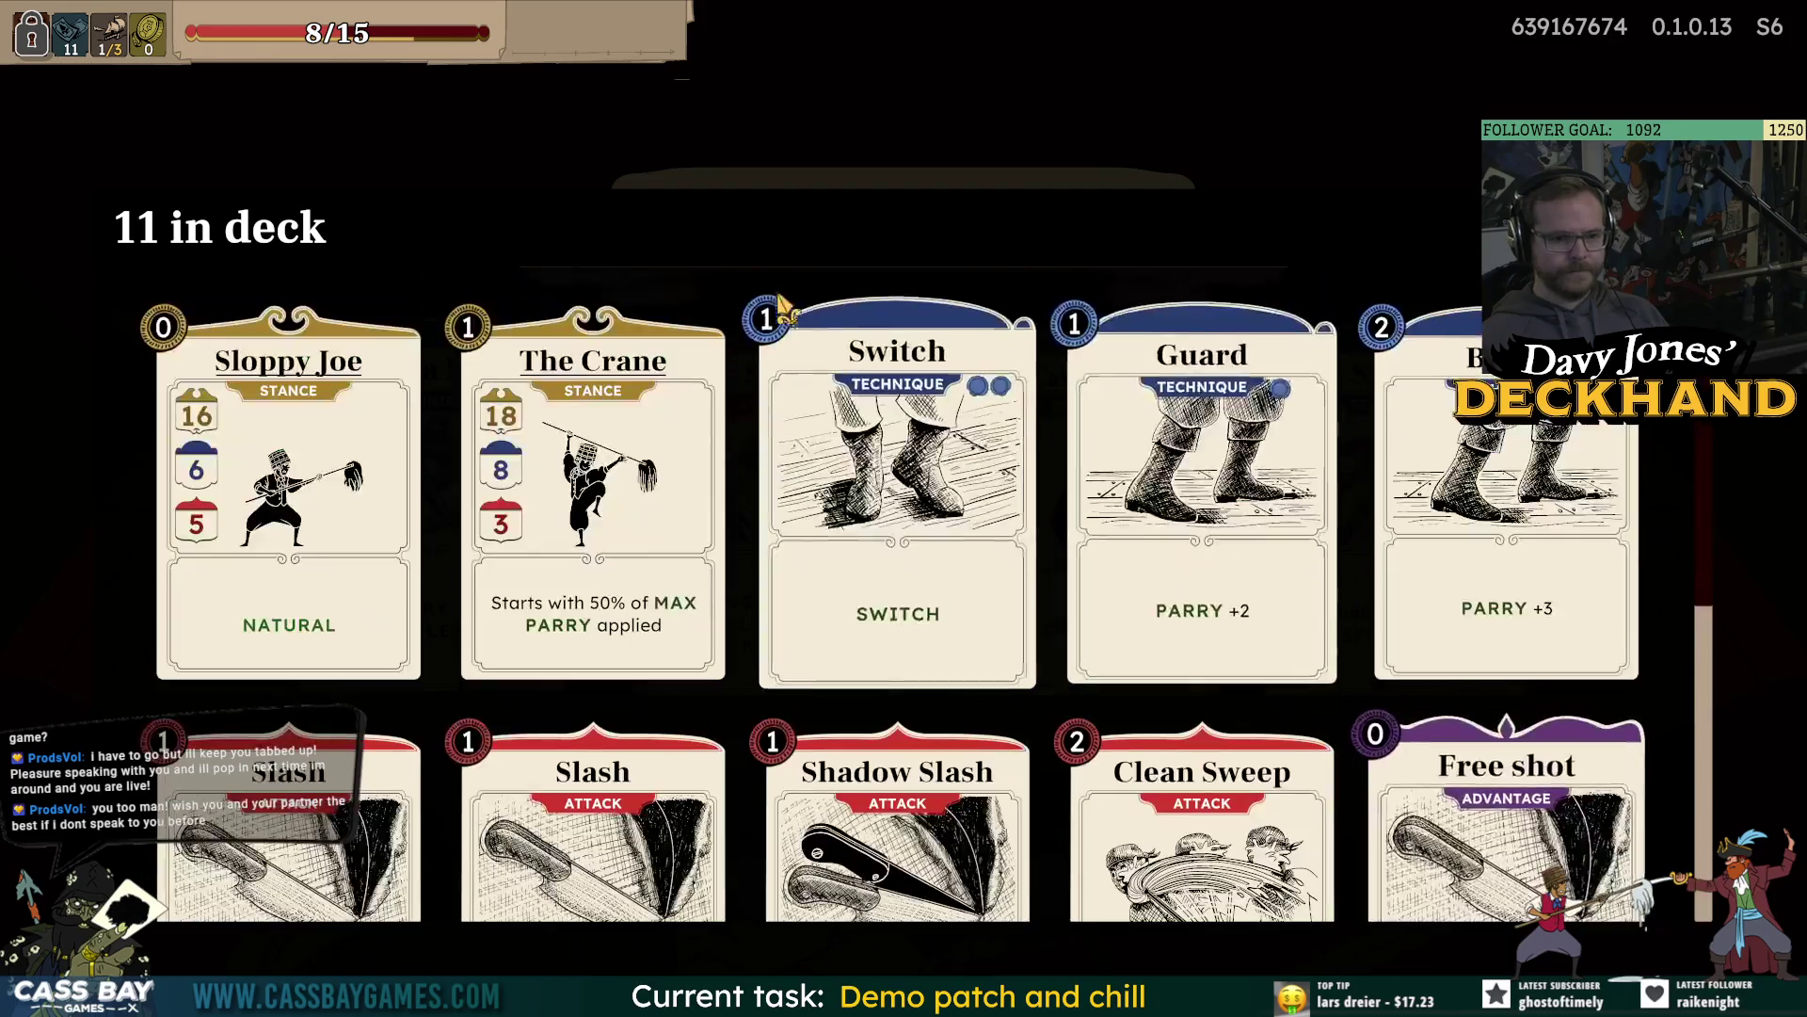
{"action": "mouse_move", "coordinate": [612, 90]}
{"action": "key", "text": "Escape"}
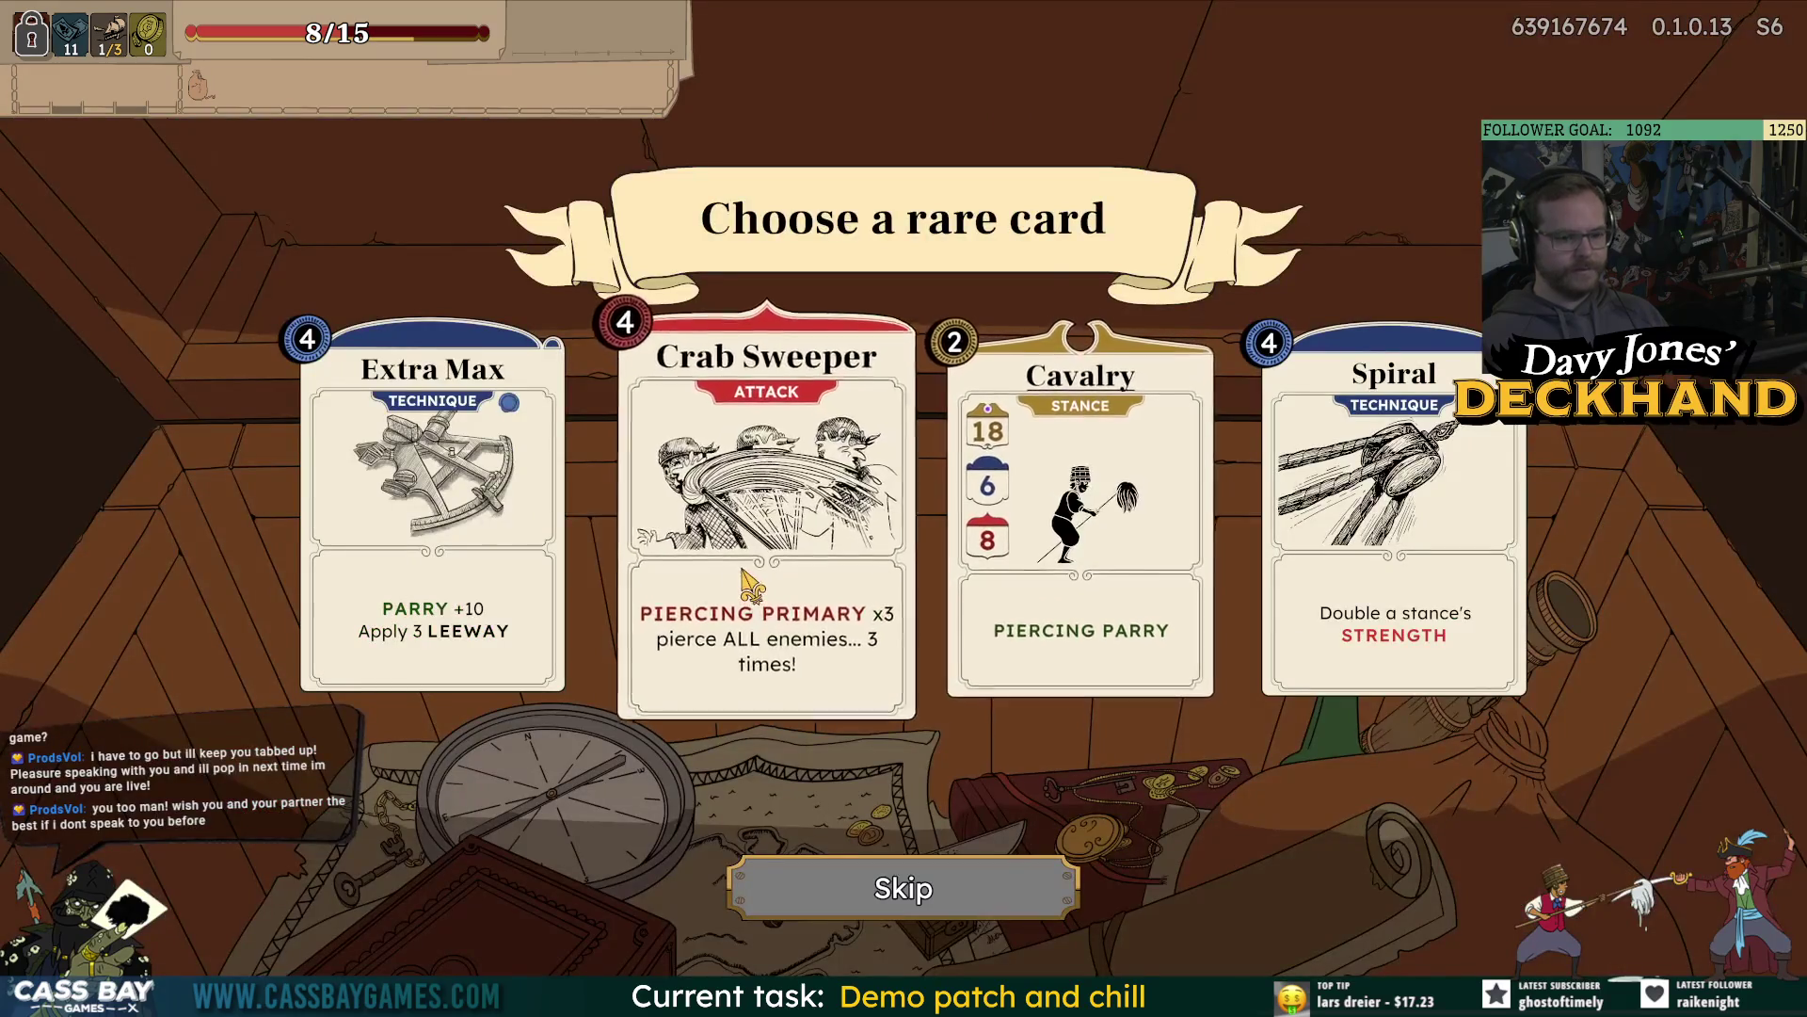
{"action": "left_click", "coordinate": [715, 470]}
{"action": "left_click", "coordinate": [903, 833]}
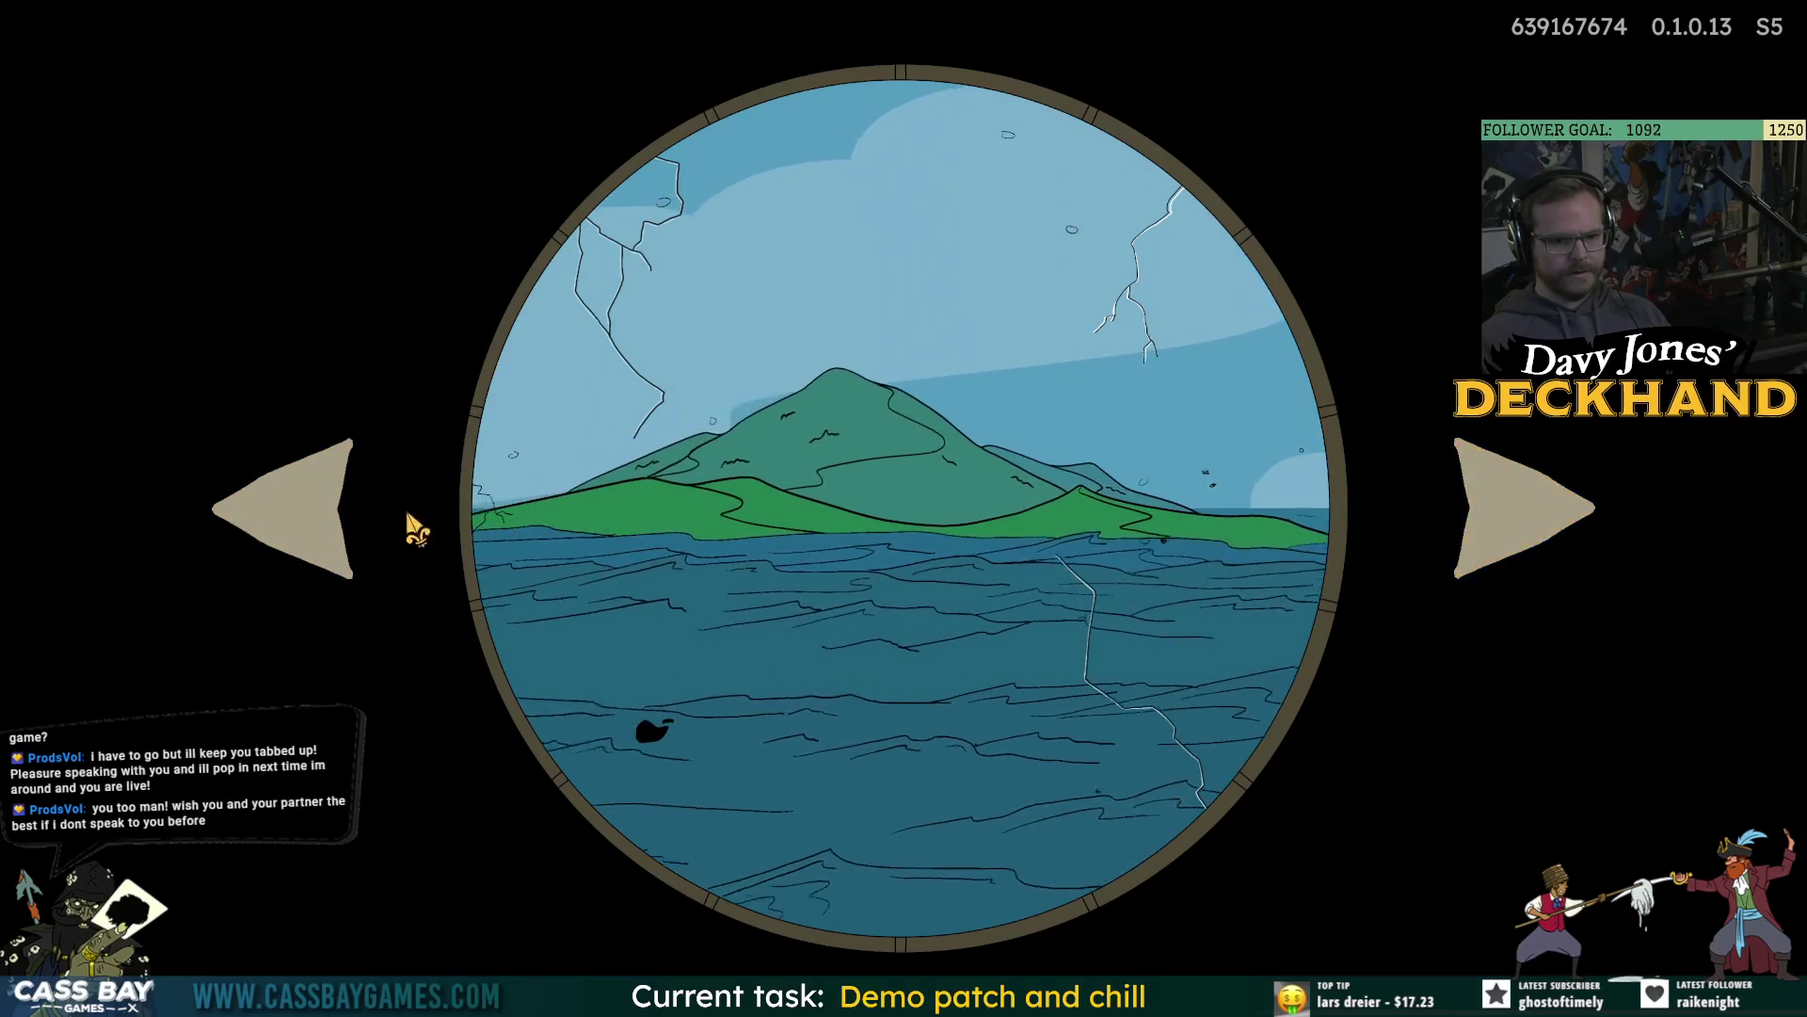
Leave the game and switch to the Steam events dashboard window.
{"action": "key", "text": "super"}
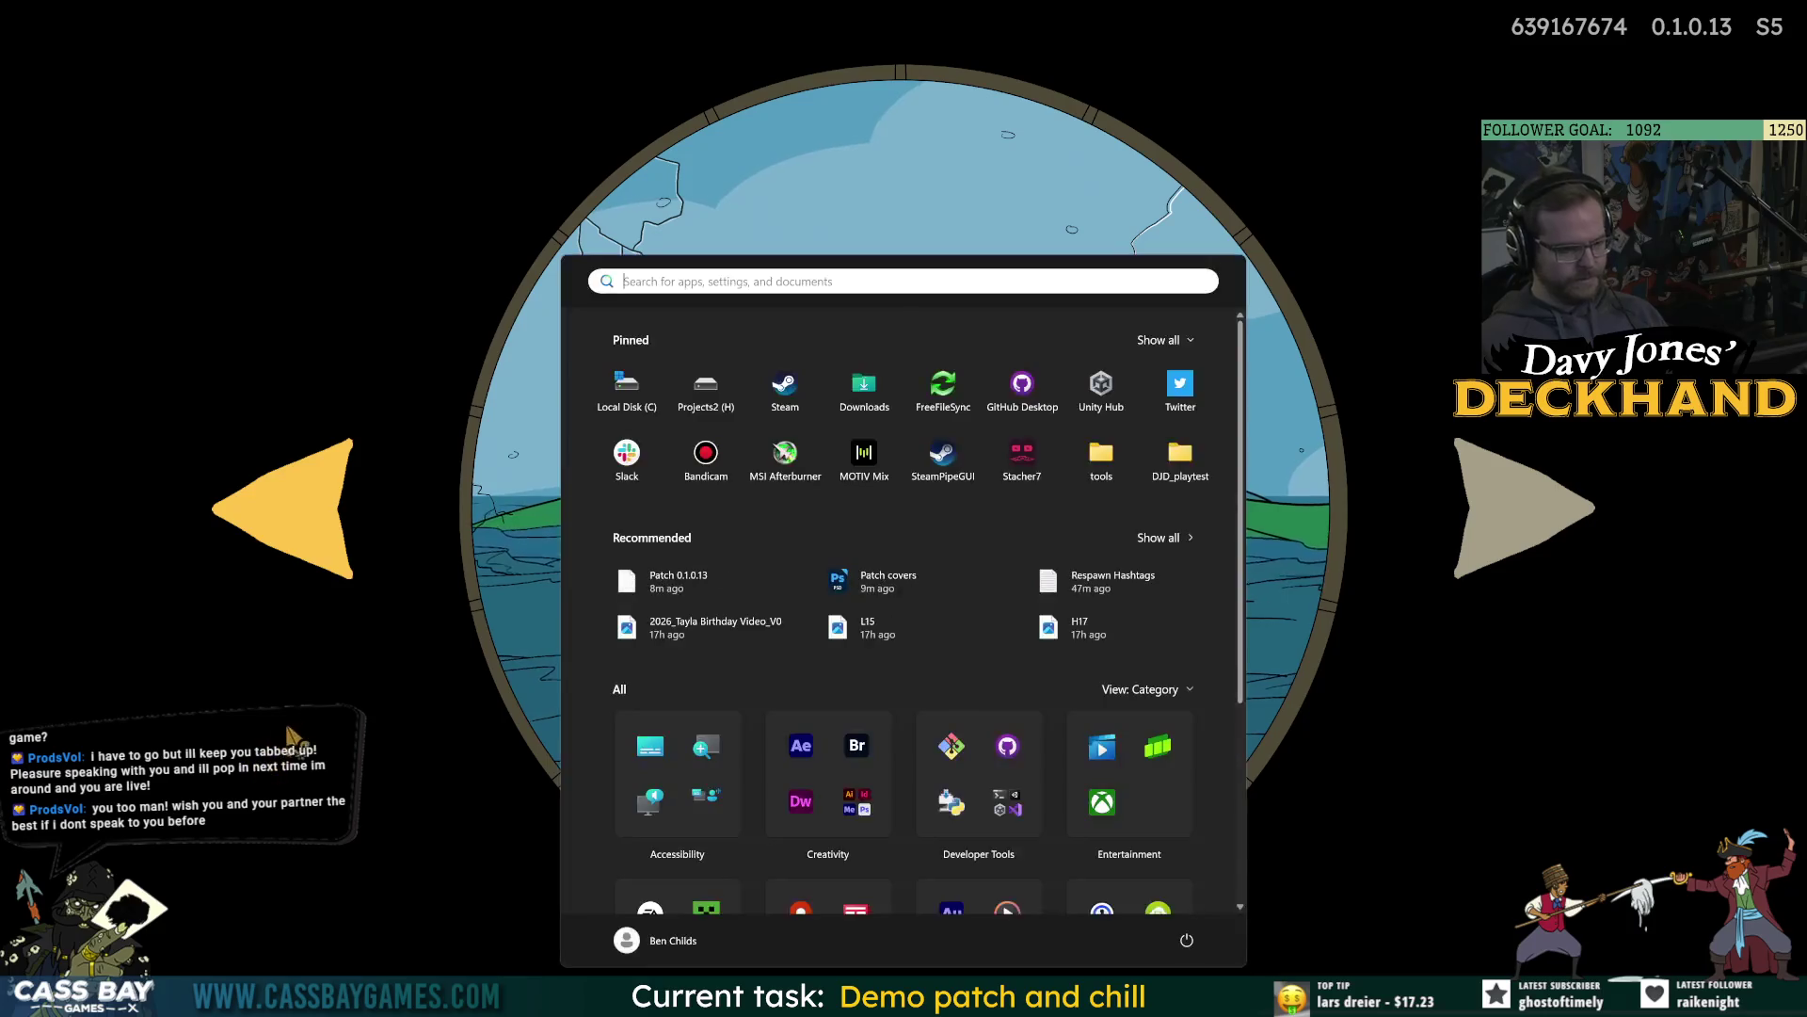
{"action": "key", "text": "super"}
{"action": "key", "text": "alt+Tab"}
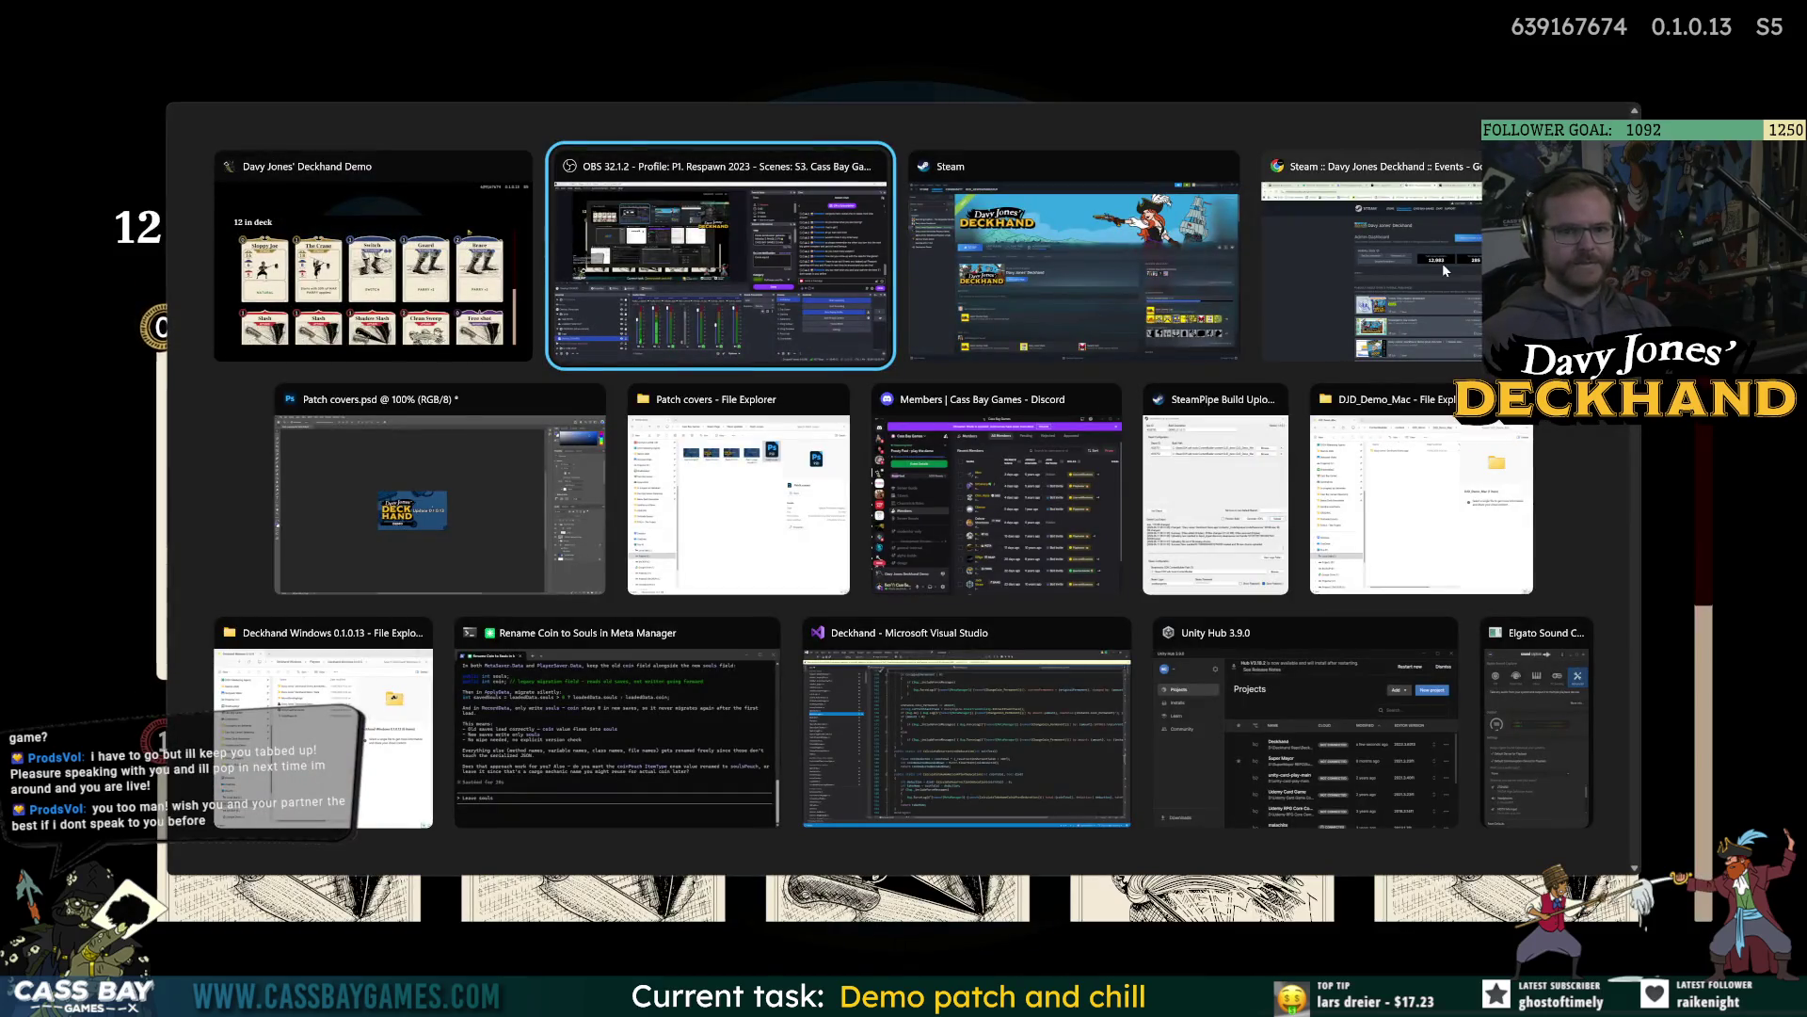
{"action": "left_click", "coordinate": [1440, 263]}
{"action": "key", "text": "alt+Tab"}
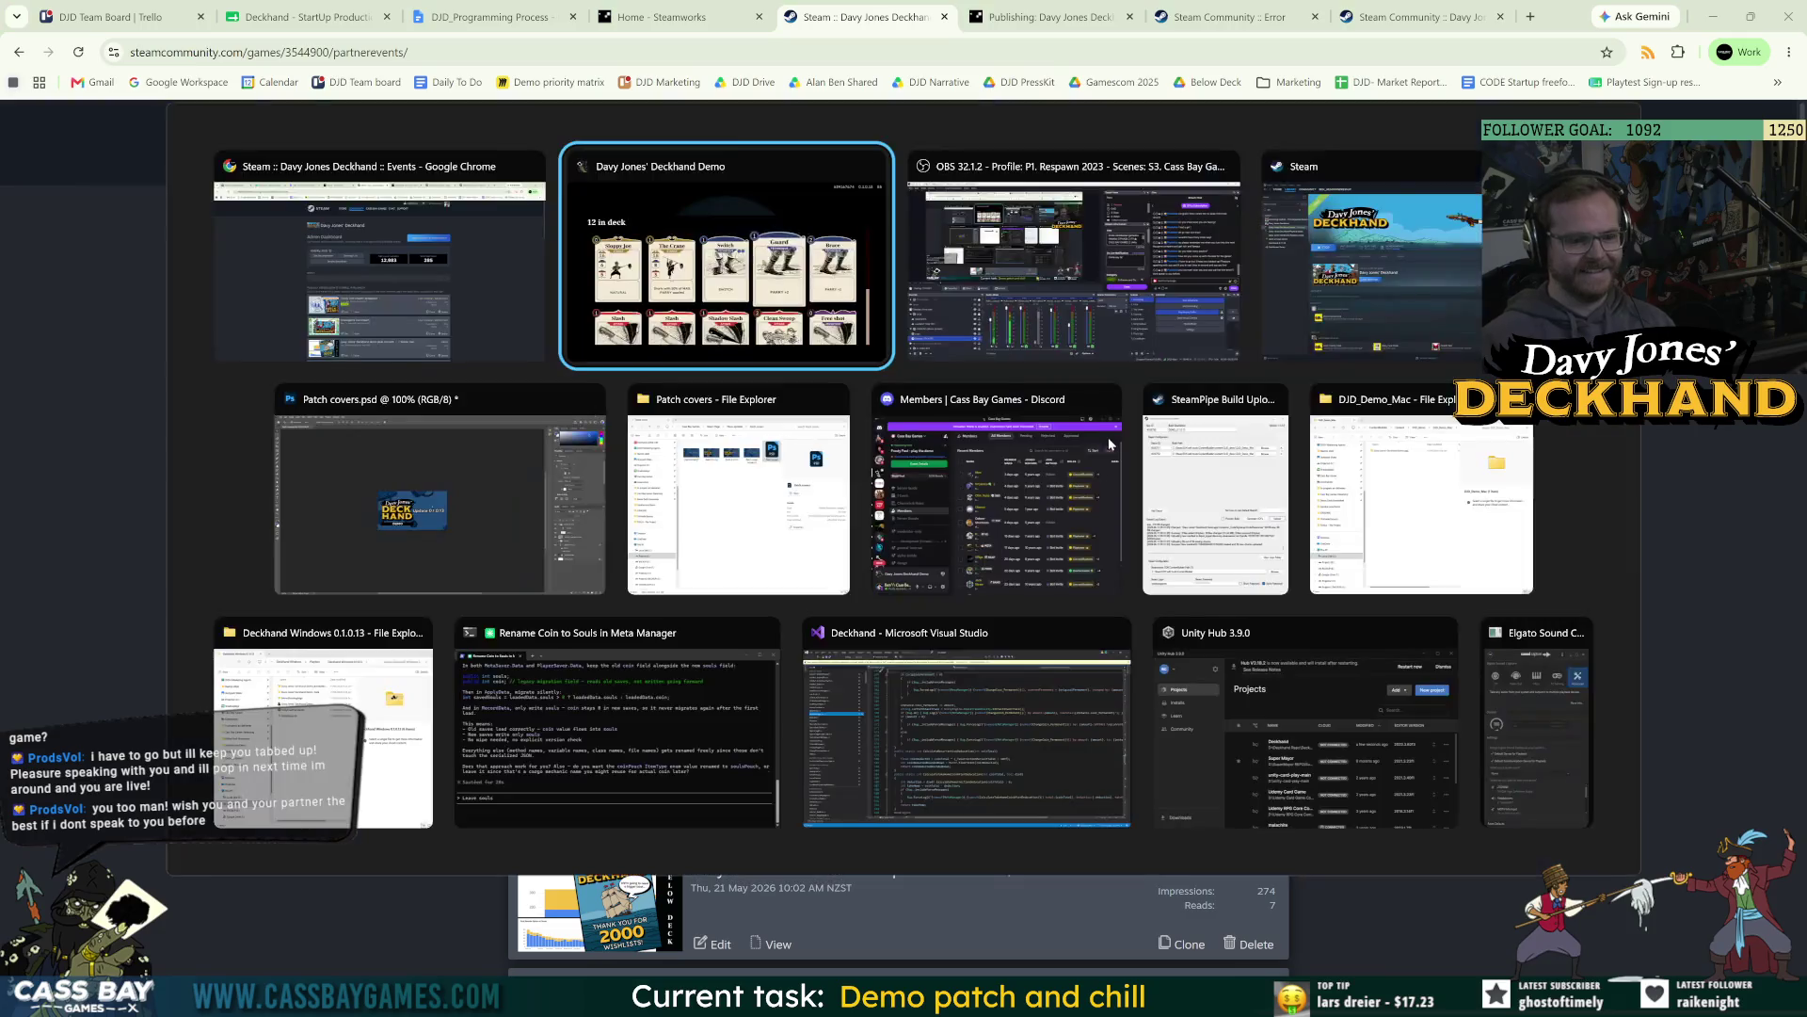
From the Steamworks dashboard, set build 23086440 live on the demo's default branch and confirm.
{"action": "left_click", "coordinate": [1369, 259]}
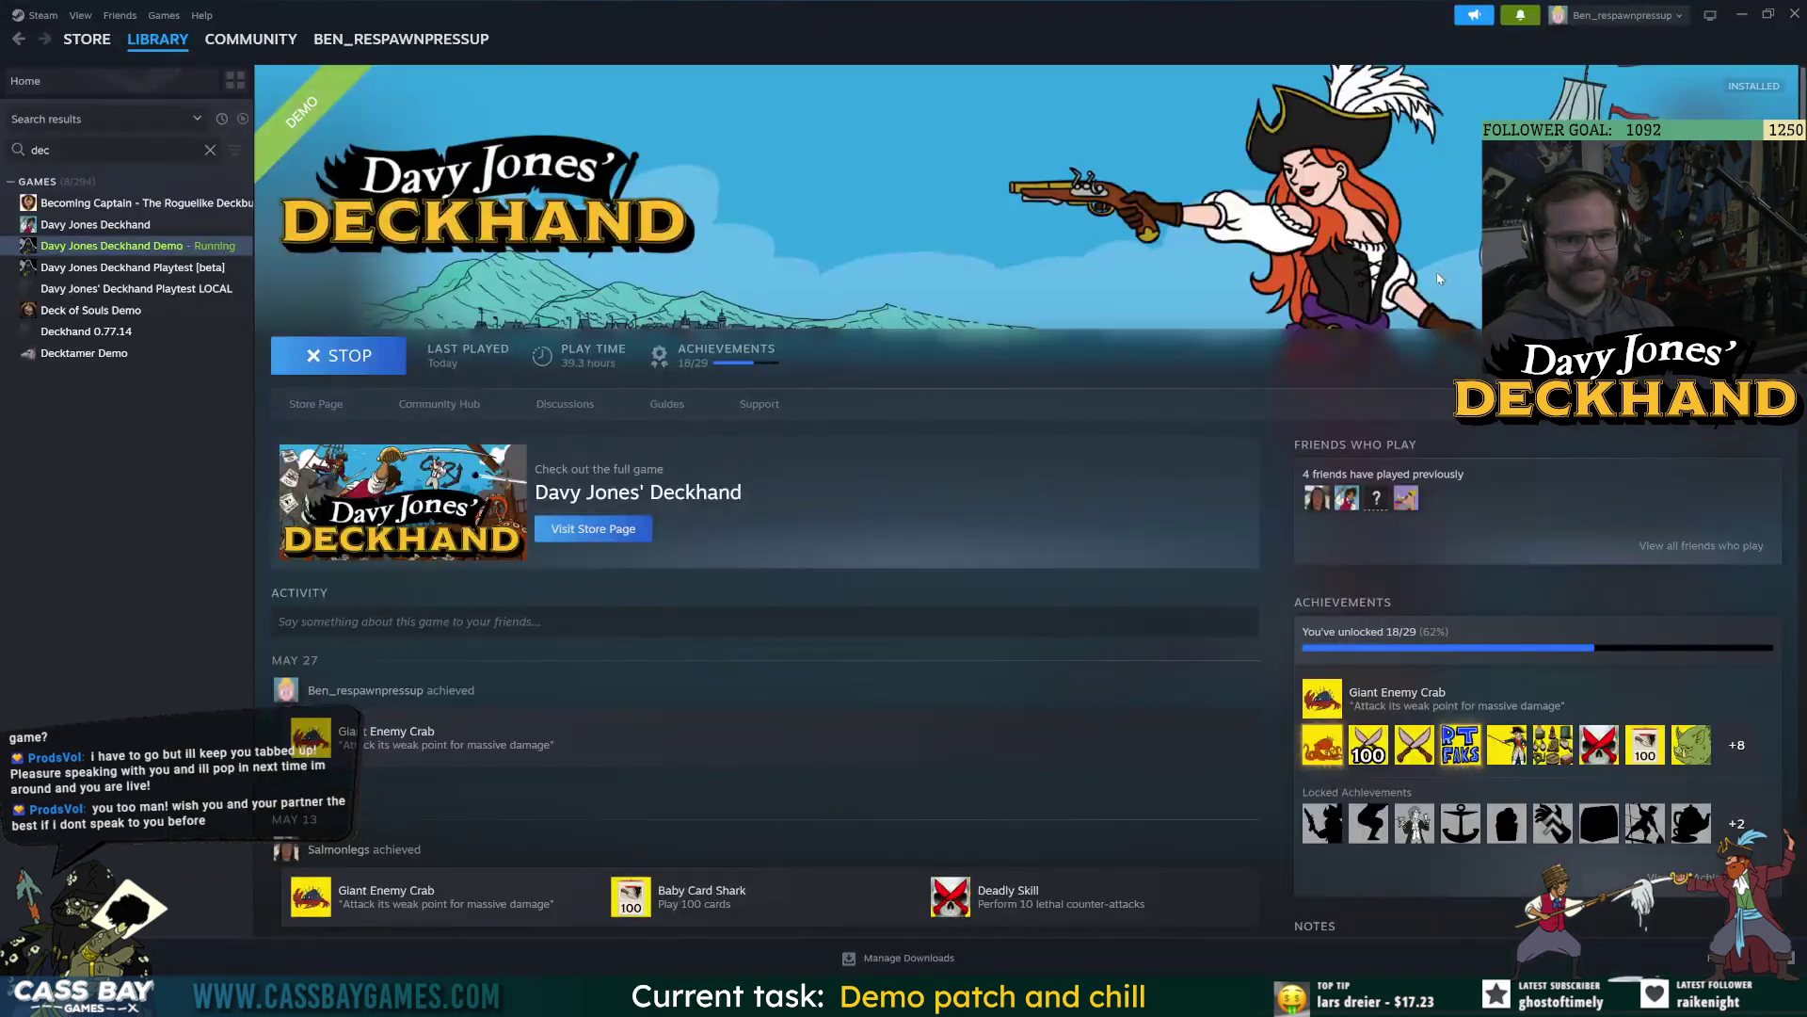
{"action": "key", "text": "alt+Tab"}
{"action": "left_click", "coordinate": [688, 218]}
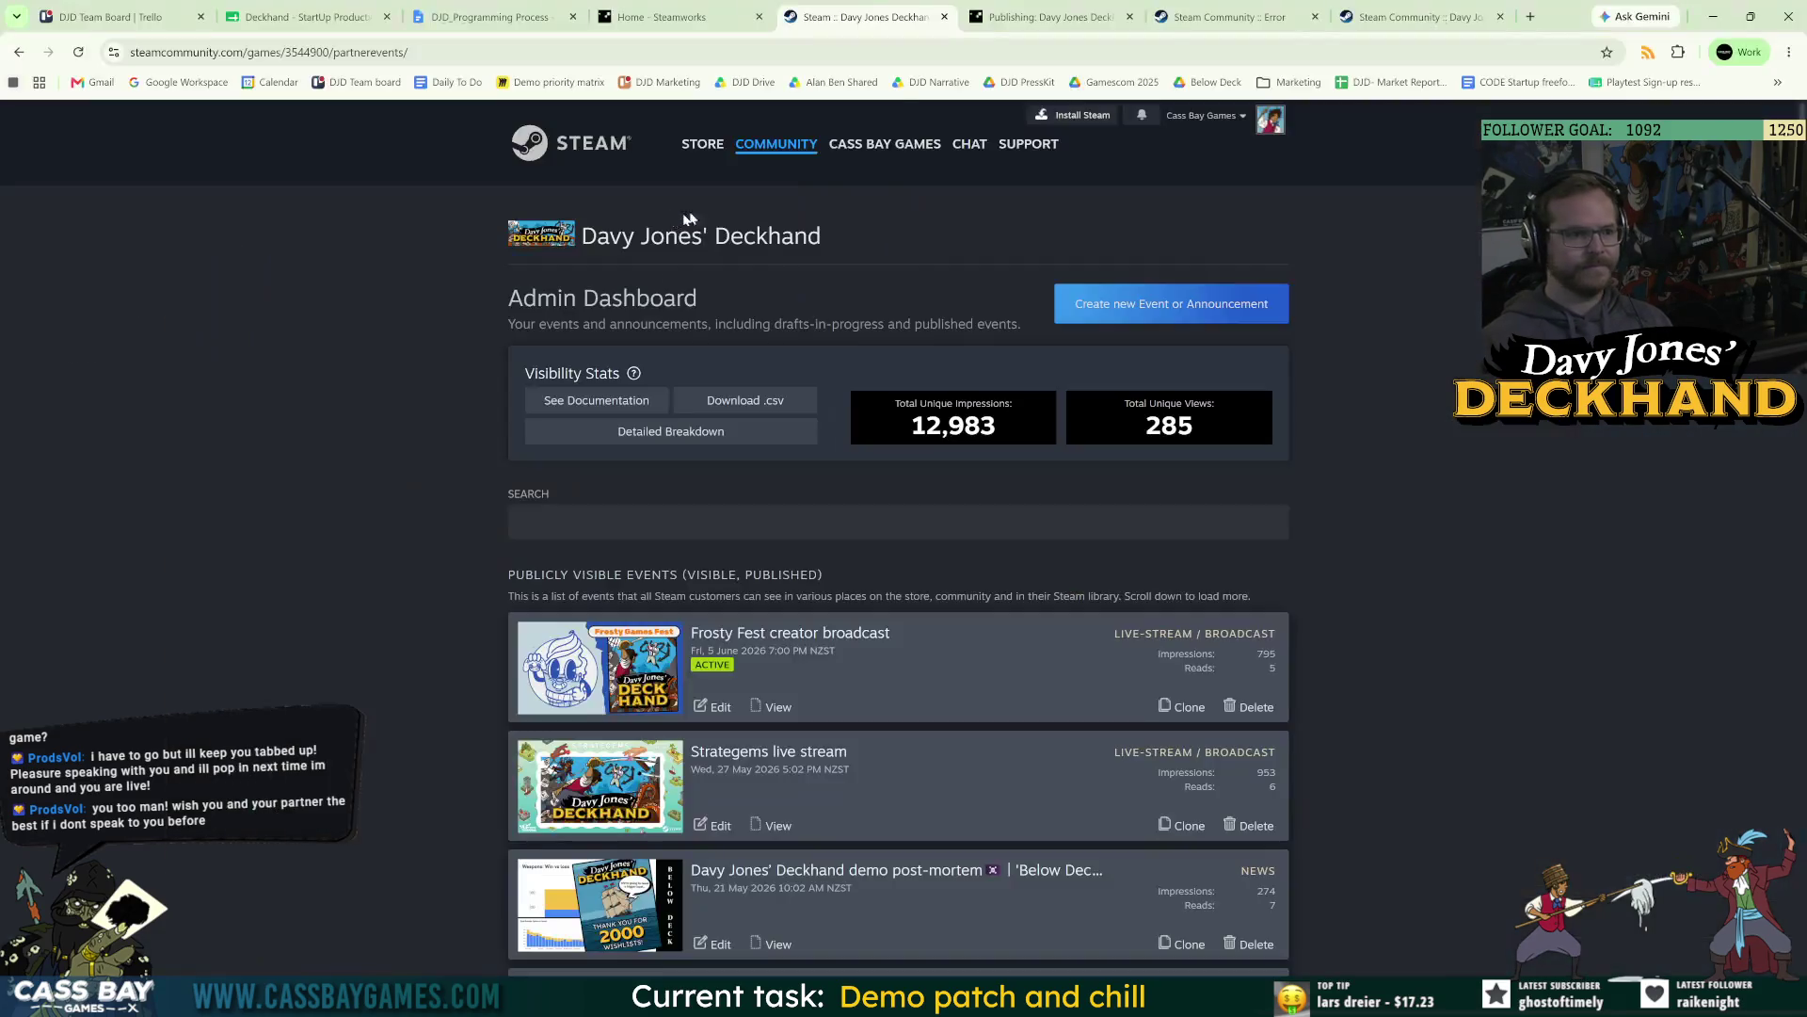
{"action": "left_click", "coordinate": [1070, 17]}
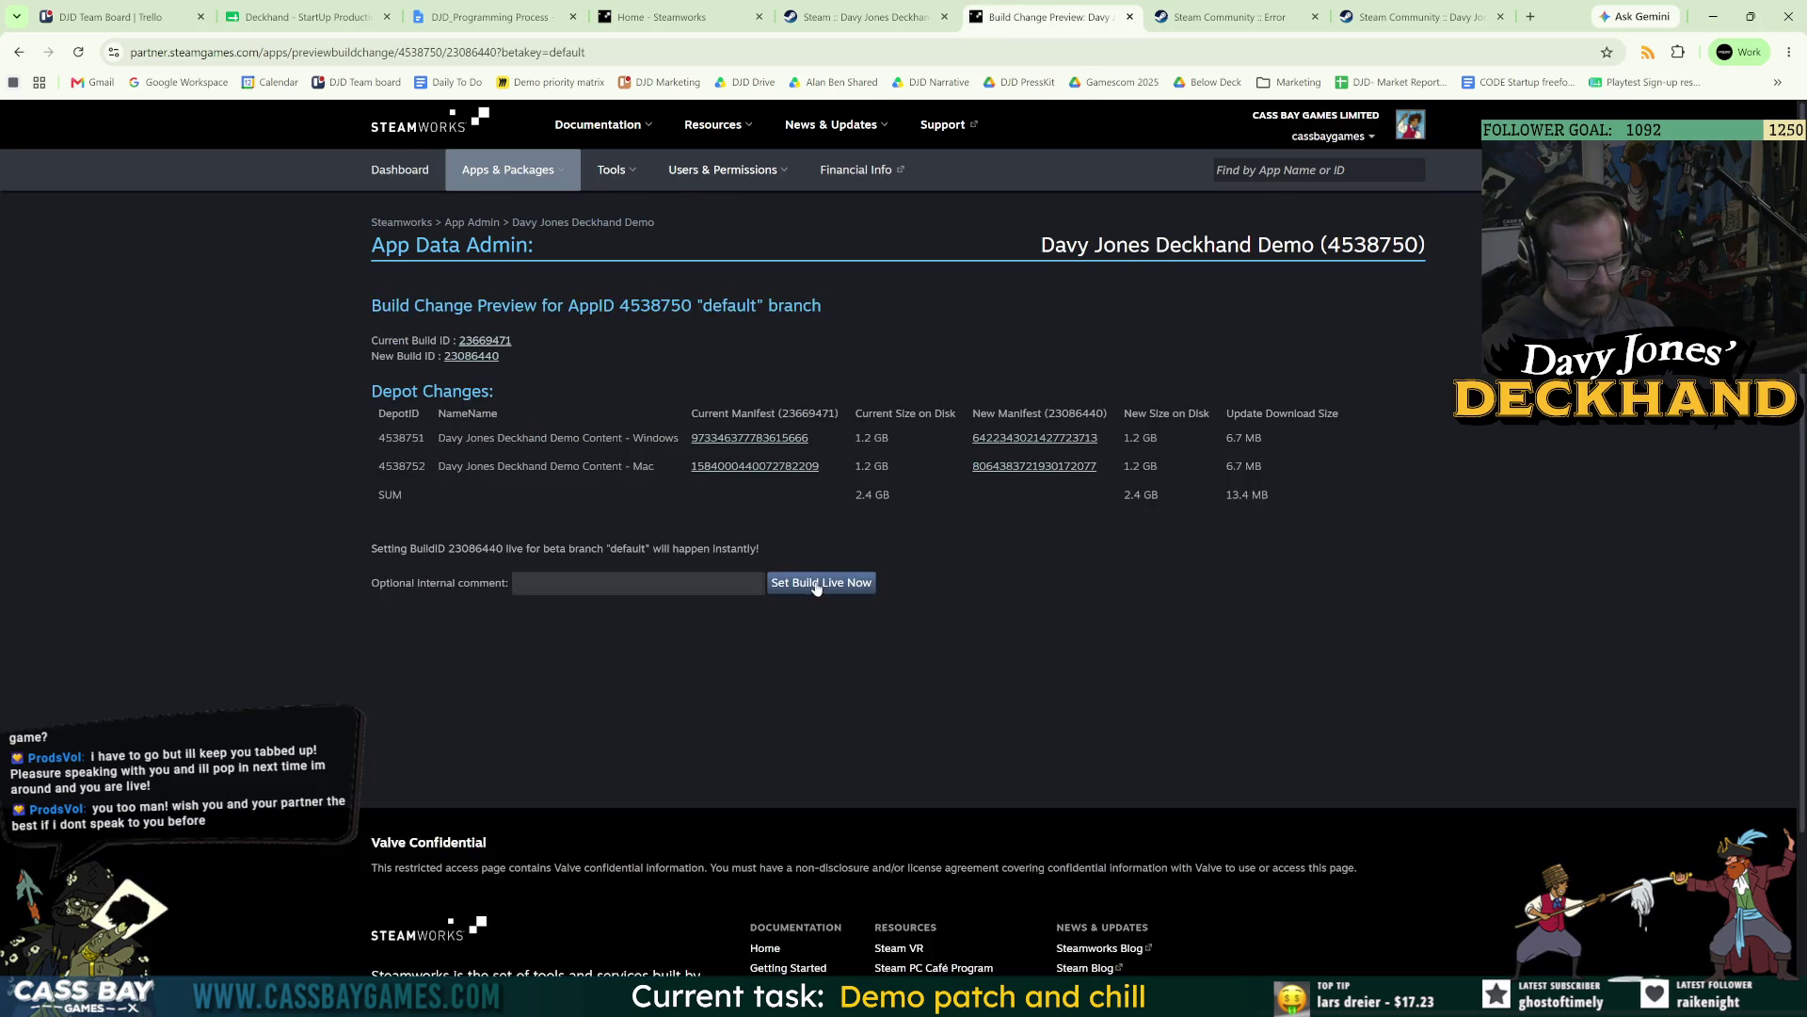
{"action": "left_click", "coordinate": [819, 598]}
{"action": "left_click", "coordinate": [975, 156]}
{"action": "key", "text": "alt+Tab"}
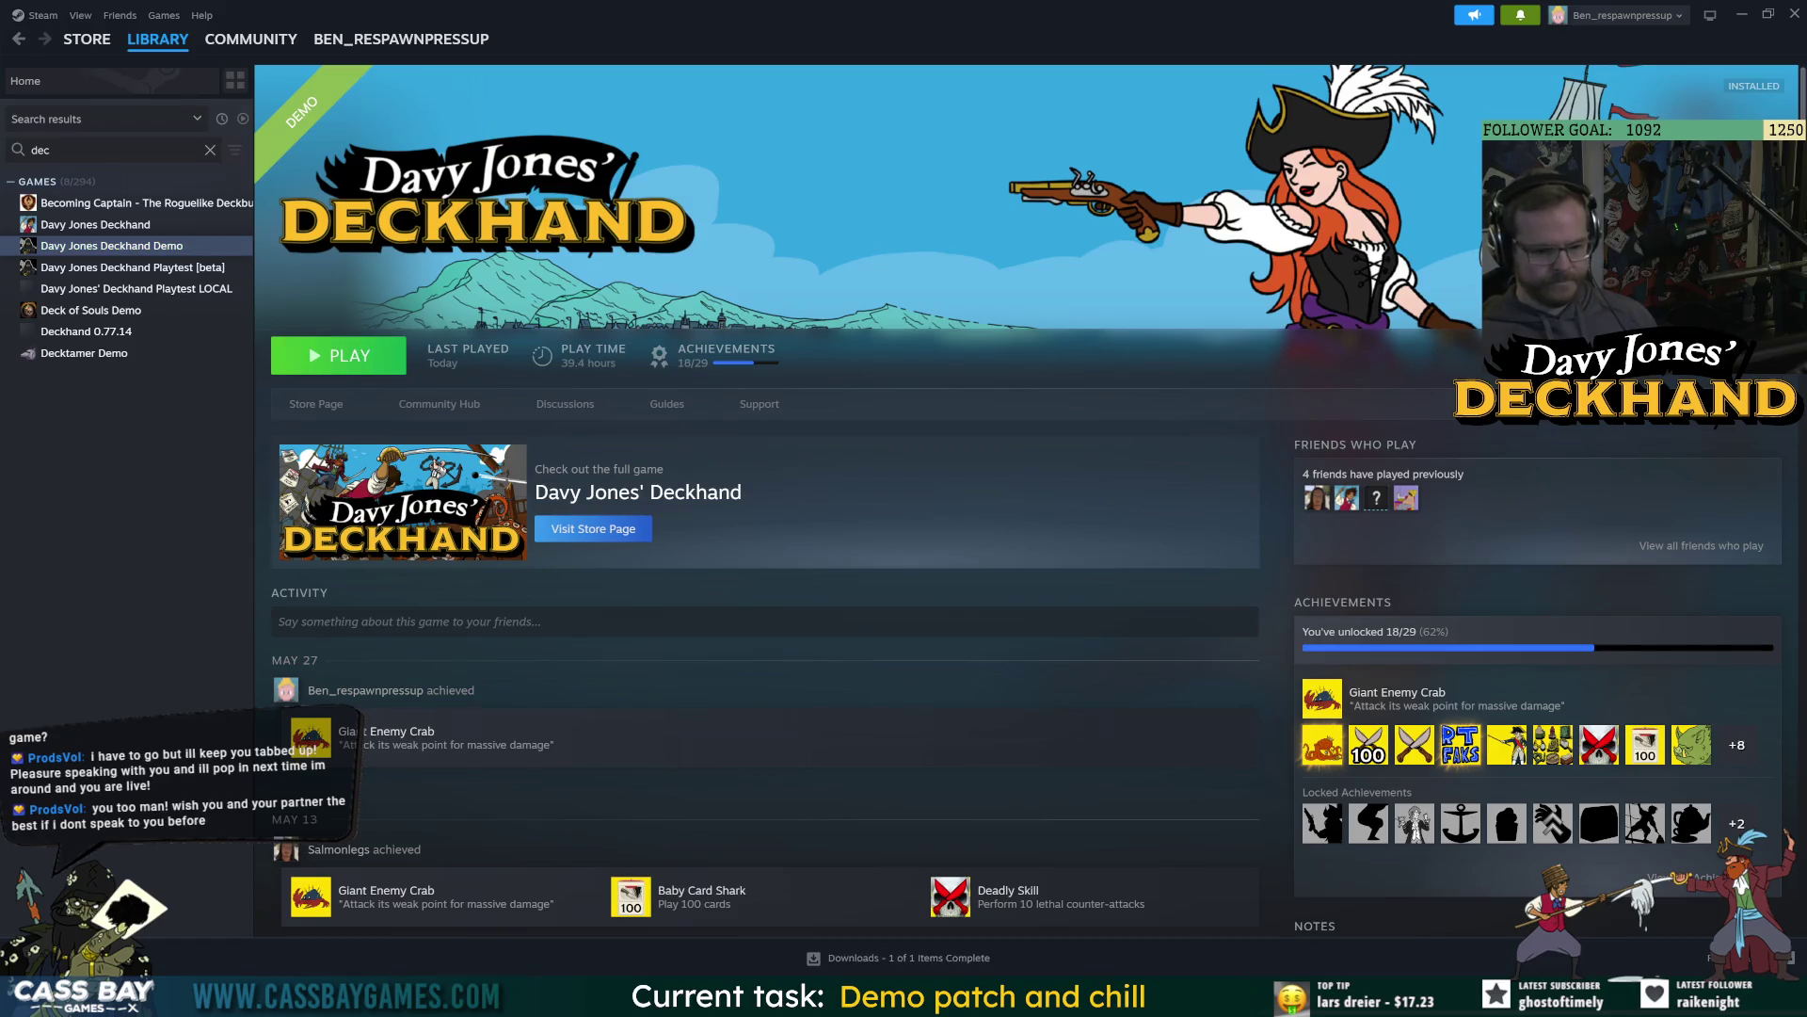
Close the running Davy Jones' Deckhand Demo from its main menu.
{"action": "mouse_move", "coordinate": [1068, 998]}
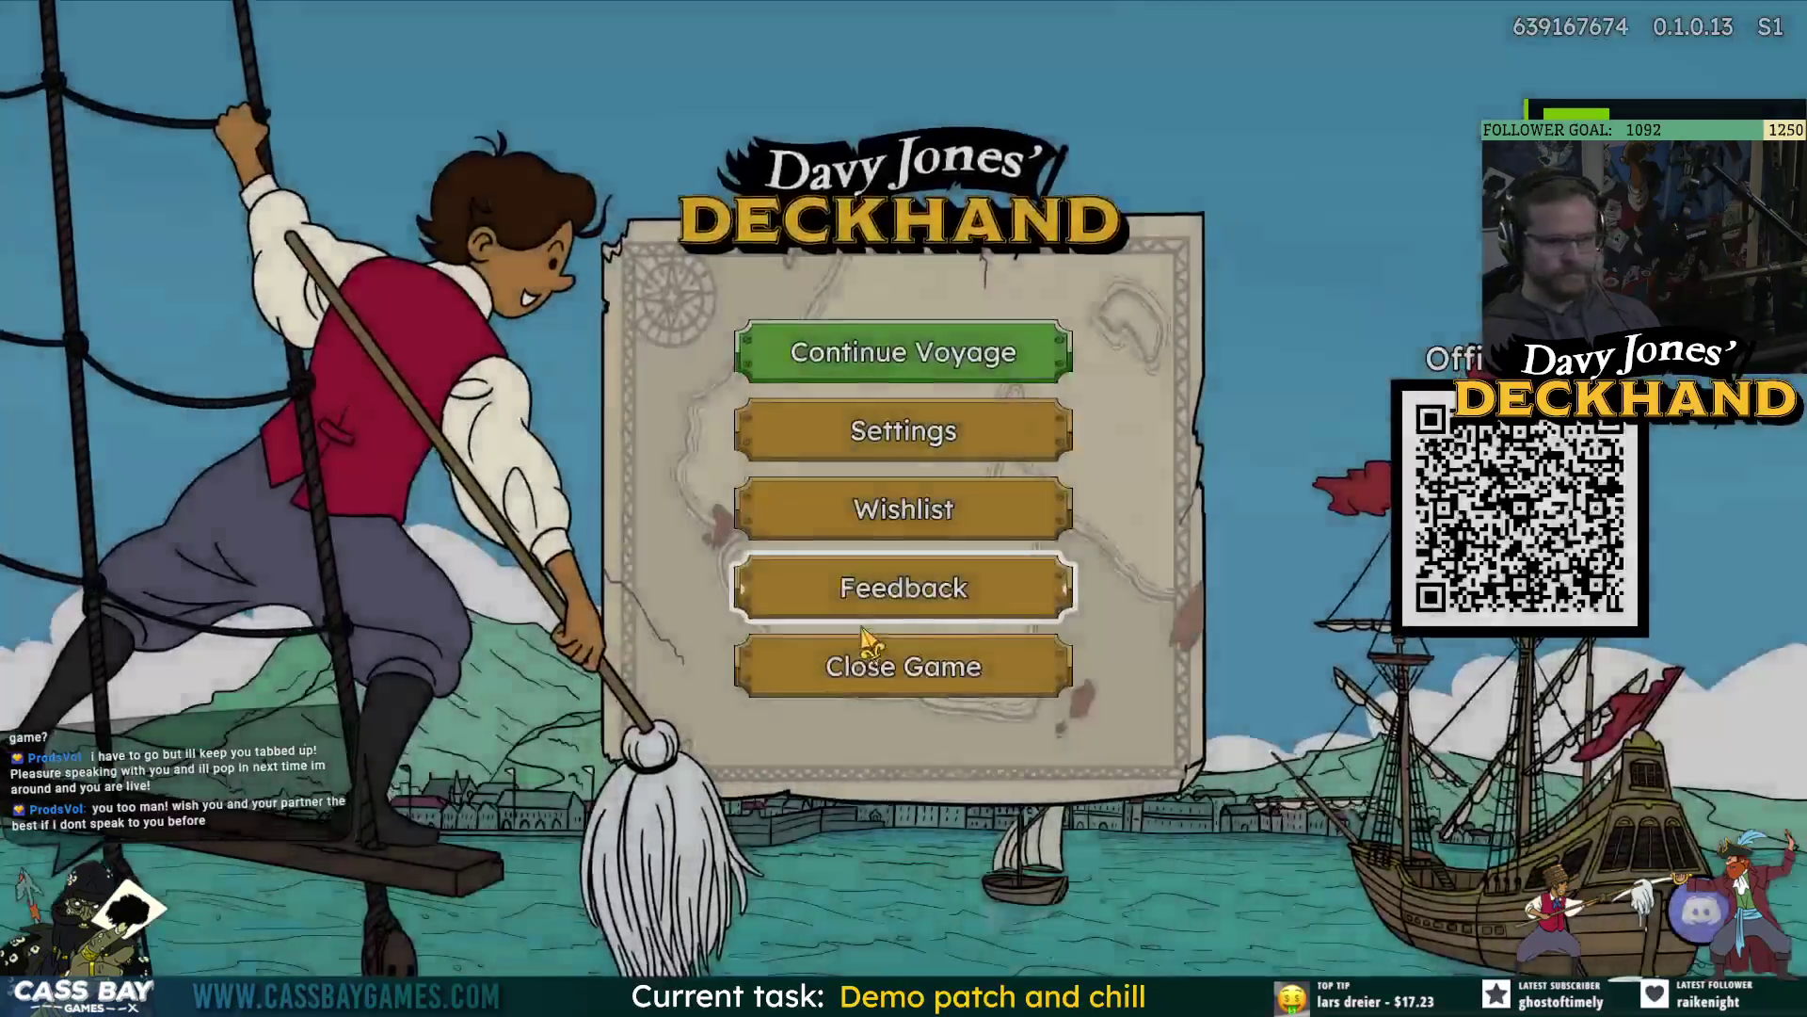
{"action": "left_click", "coordinate": [934, 692]}
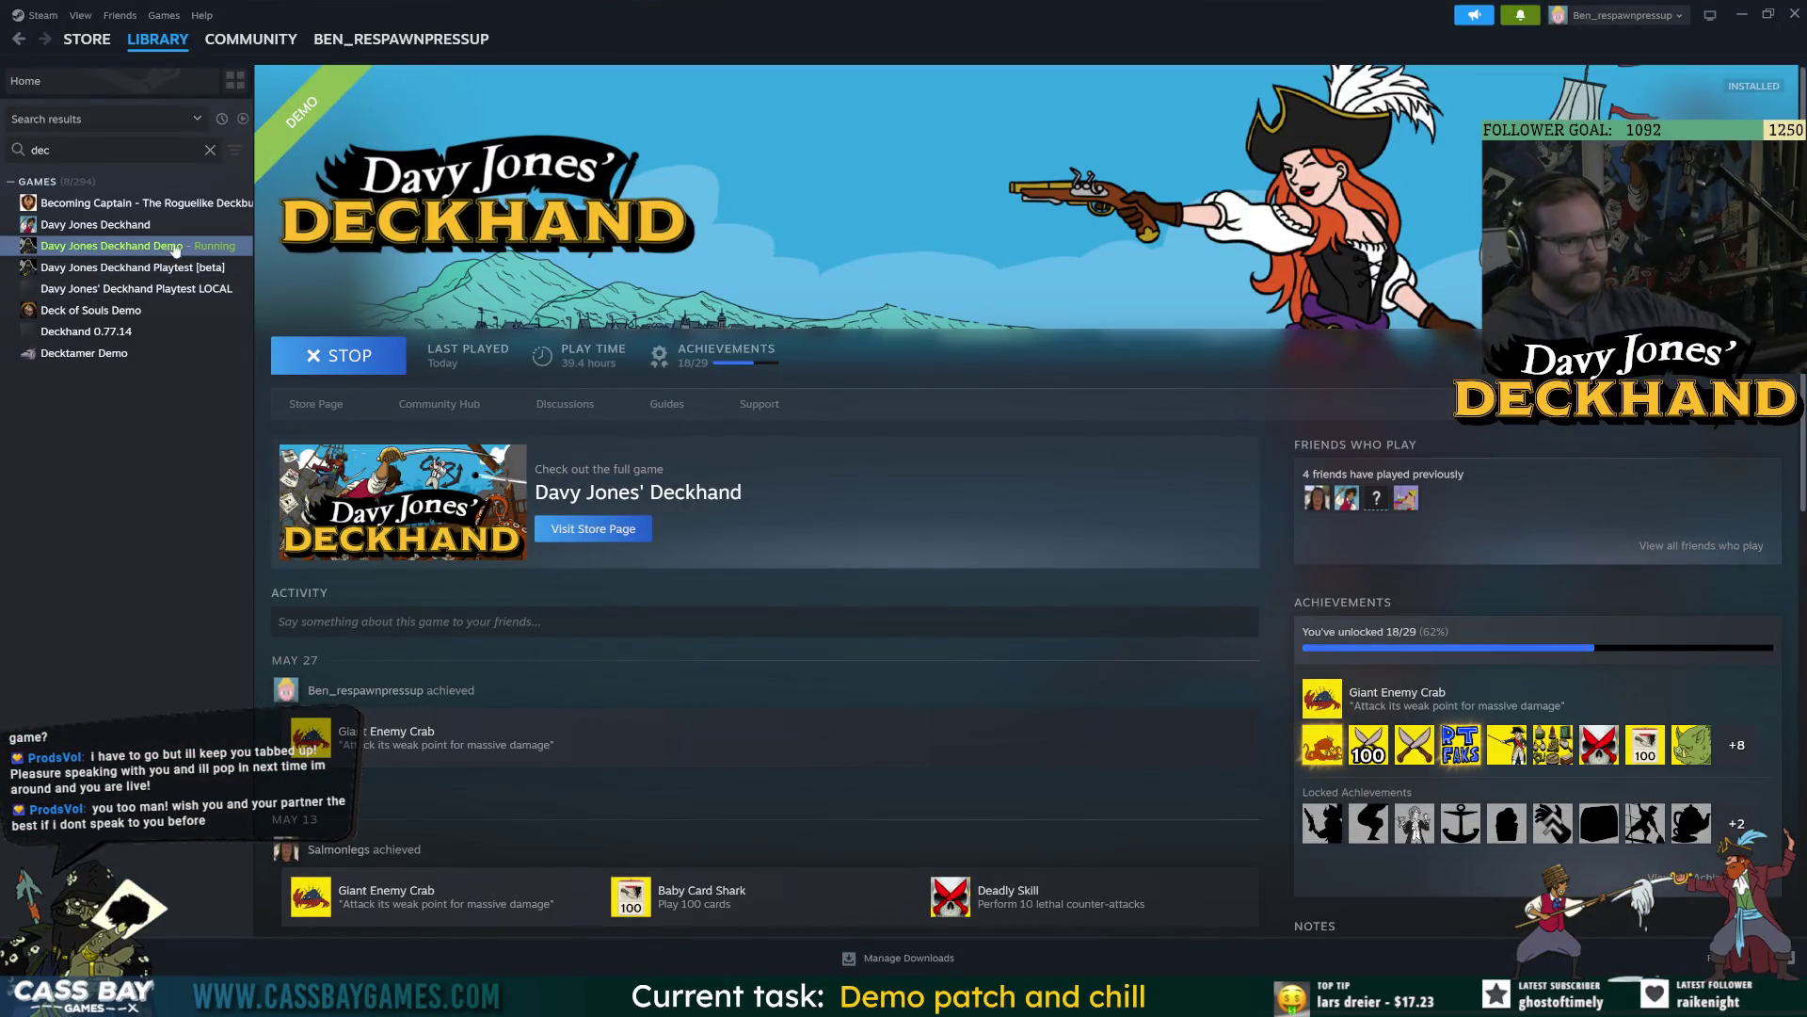
Verify integrity of the demo's 245 installed files, then launch the demo and close it again.
{"action": "right_click", "coordinate": [136, 250]}
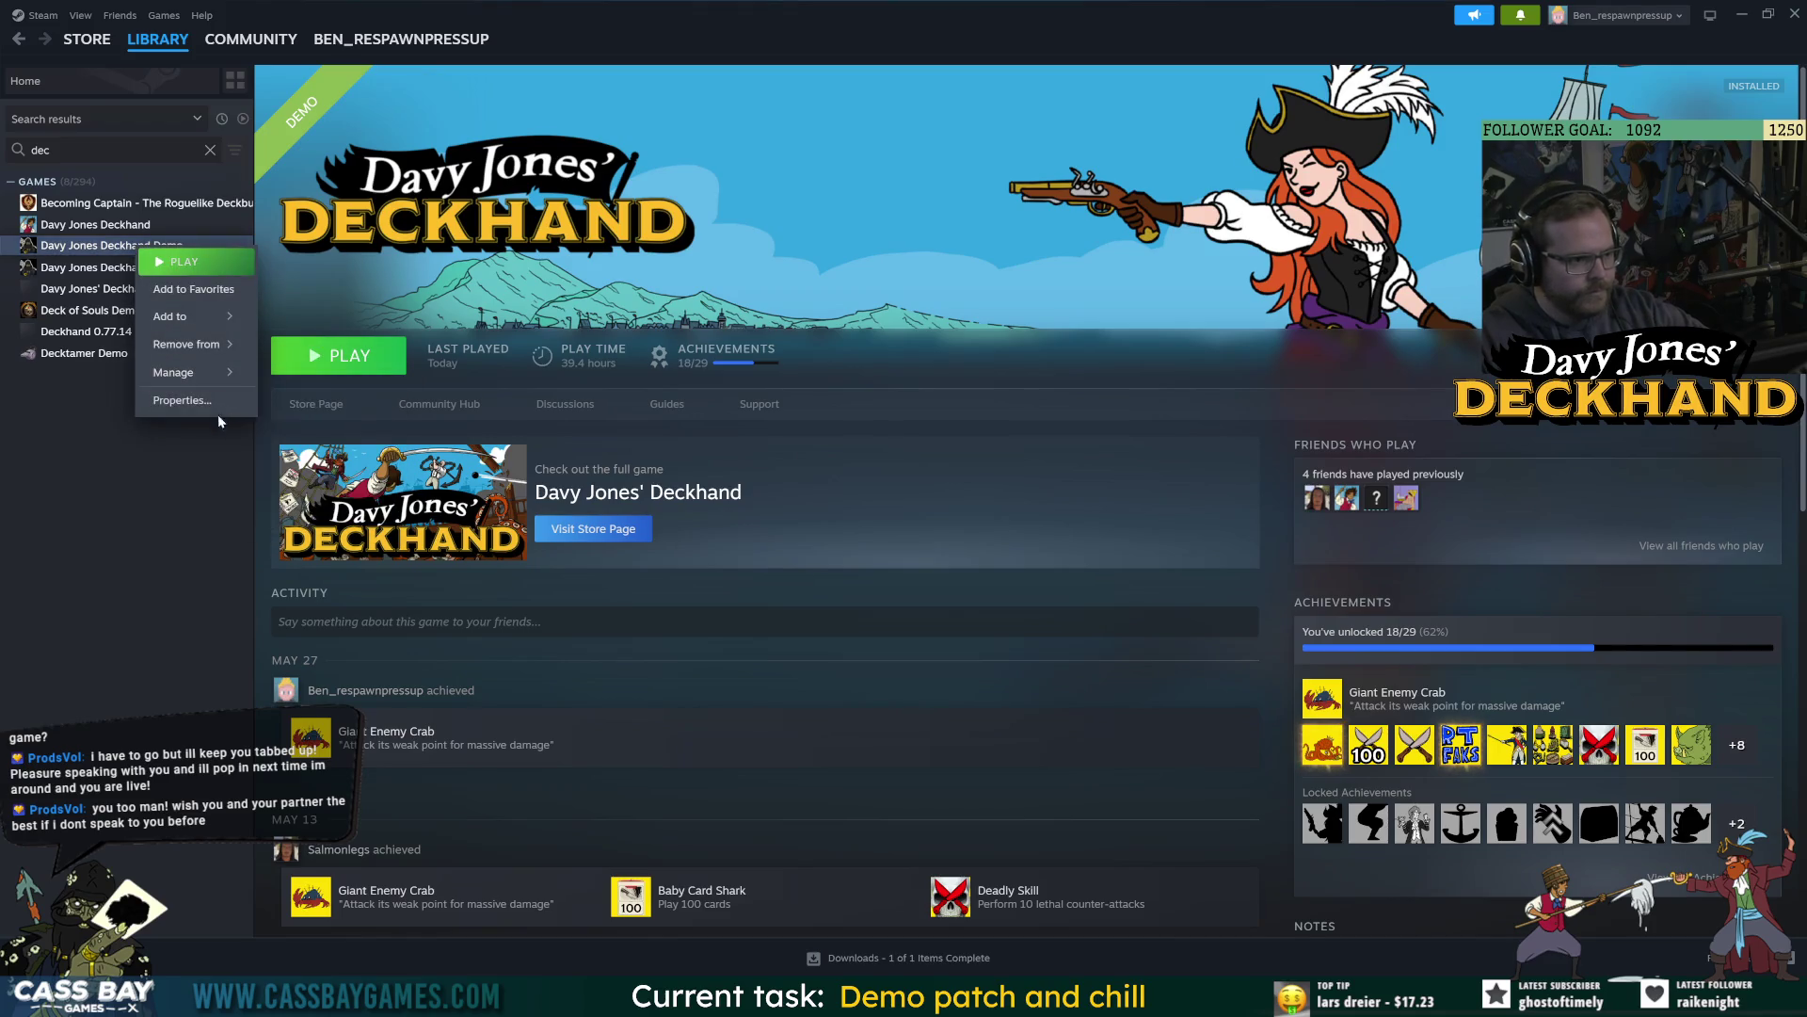
{"action": "left_click", "coordinate": [211, 400]}
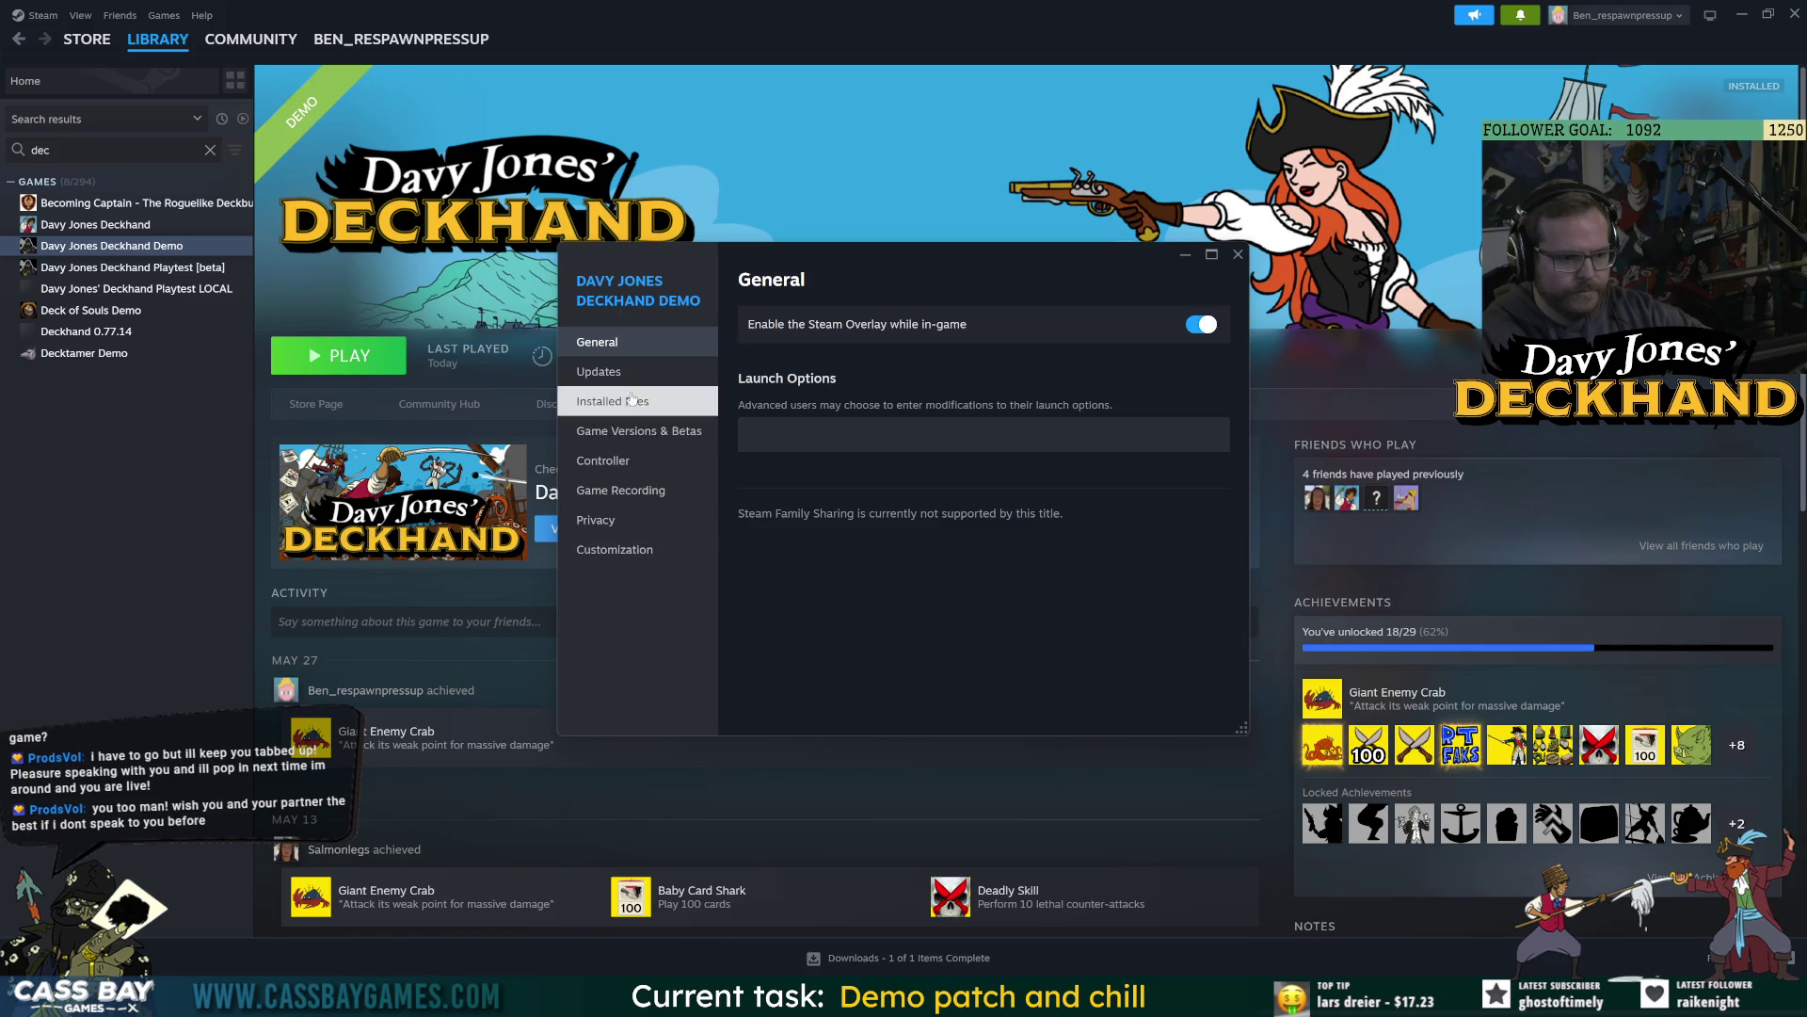
{"action": "left_click", "coordinate": [633, 397]}
{"action": "left_click", "coordinate": [1112, 519]}
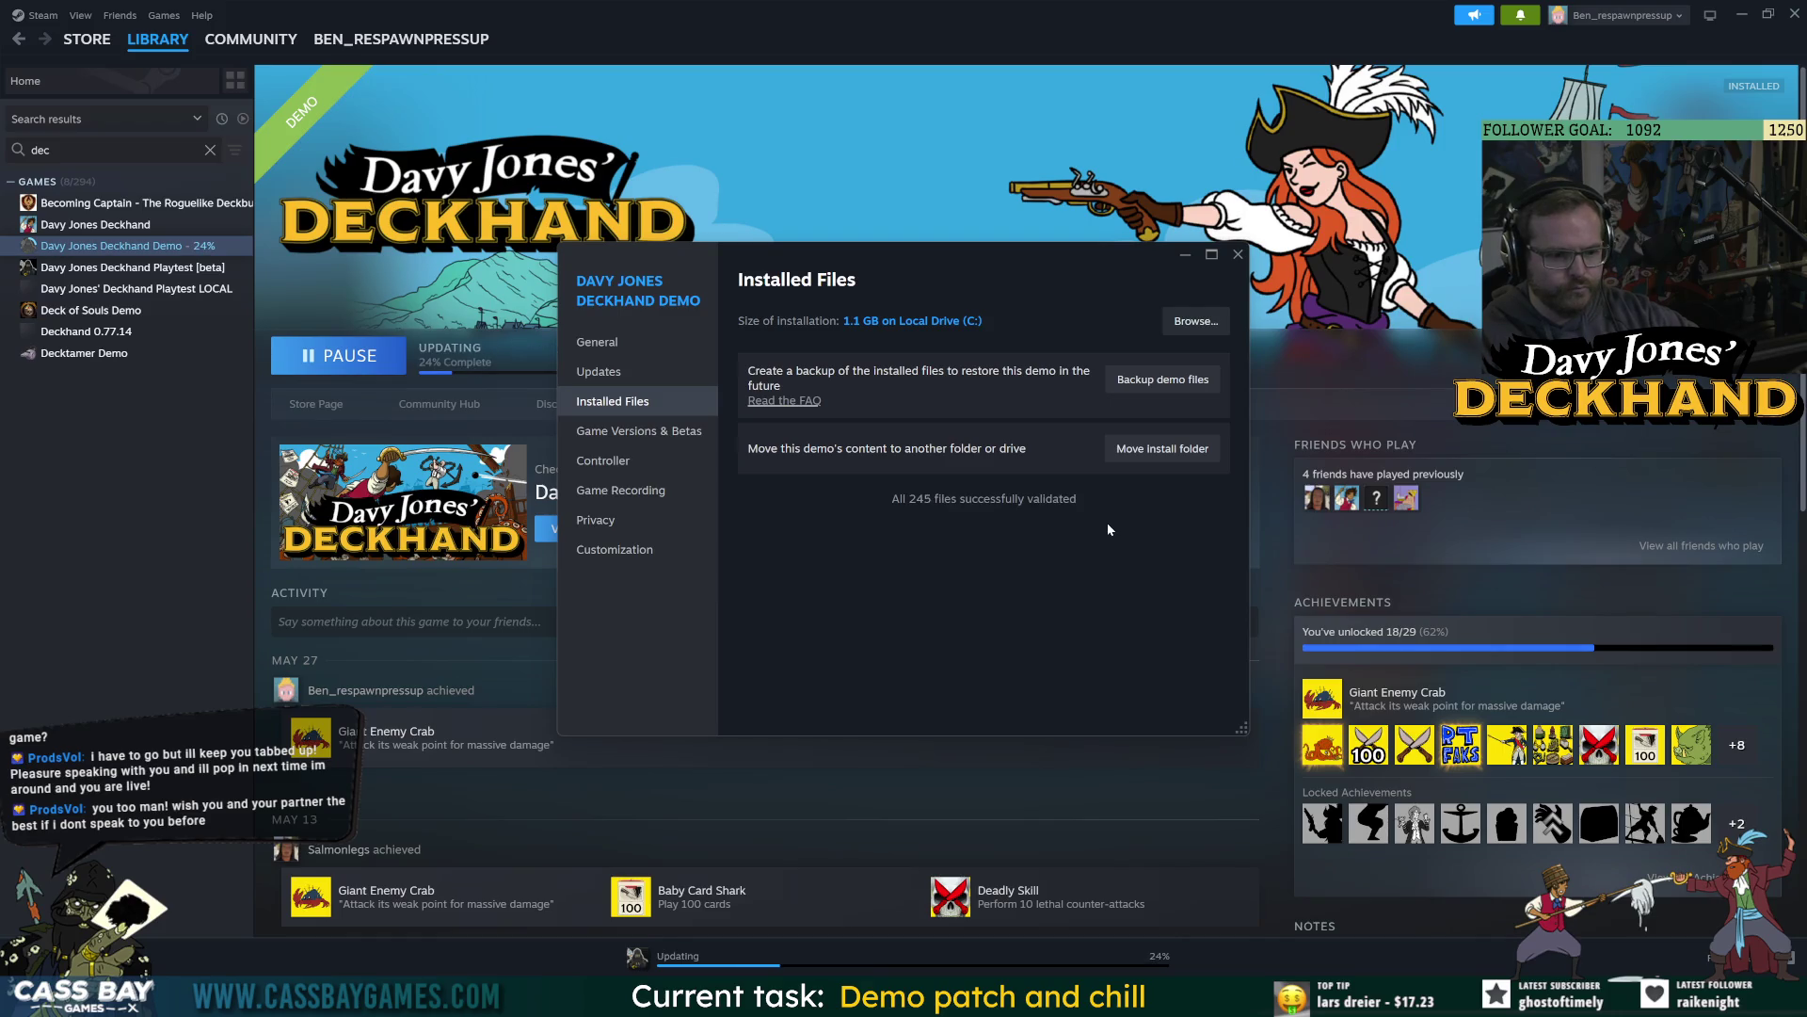
{"action": "left_click", "coordinate": [1238, 254]}
{"action": "left_click", "coordinate": [334, 374]}
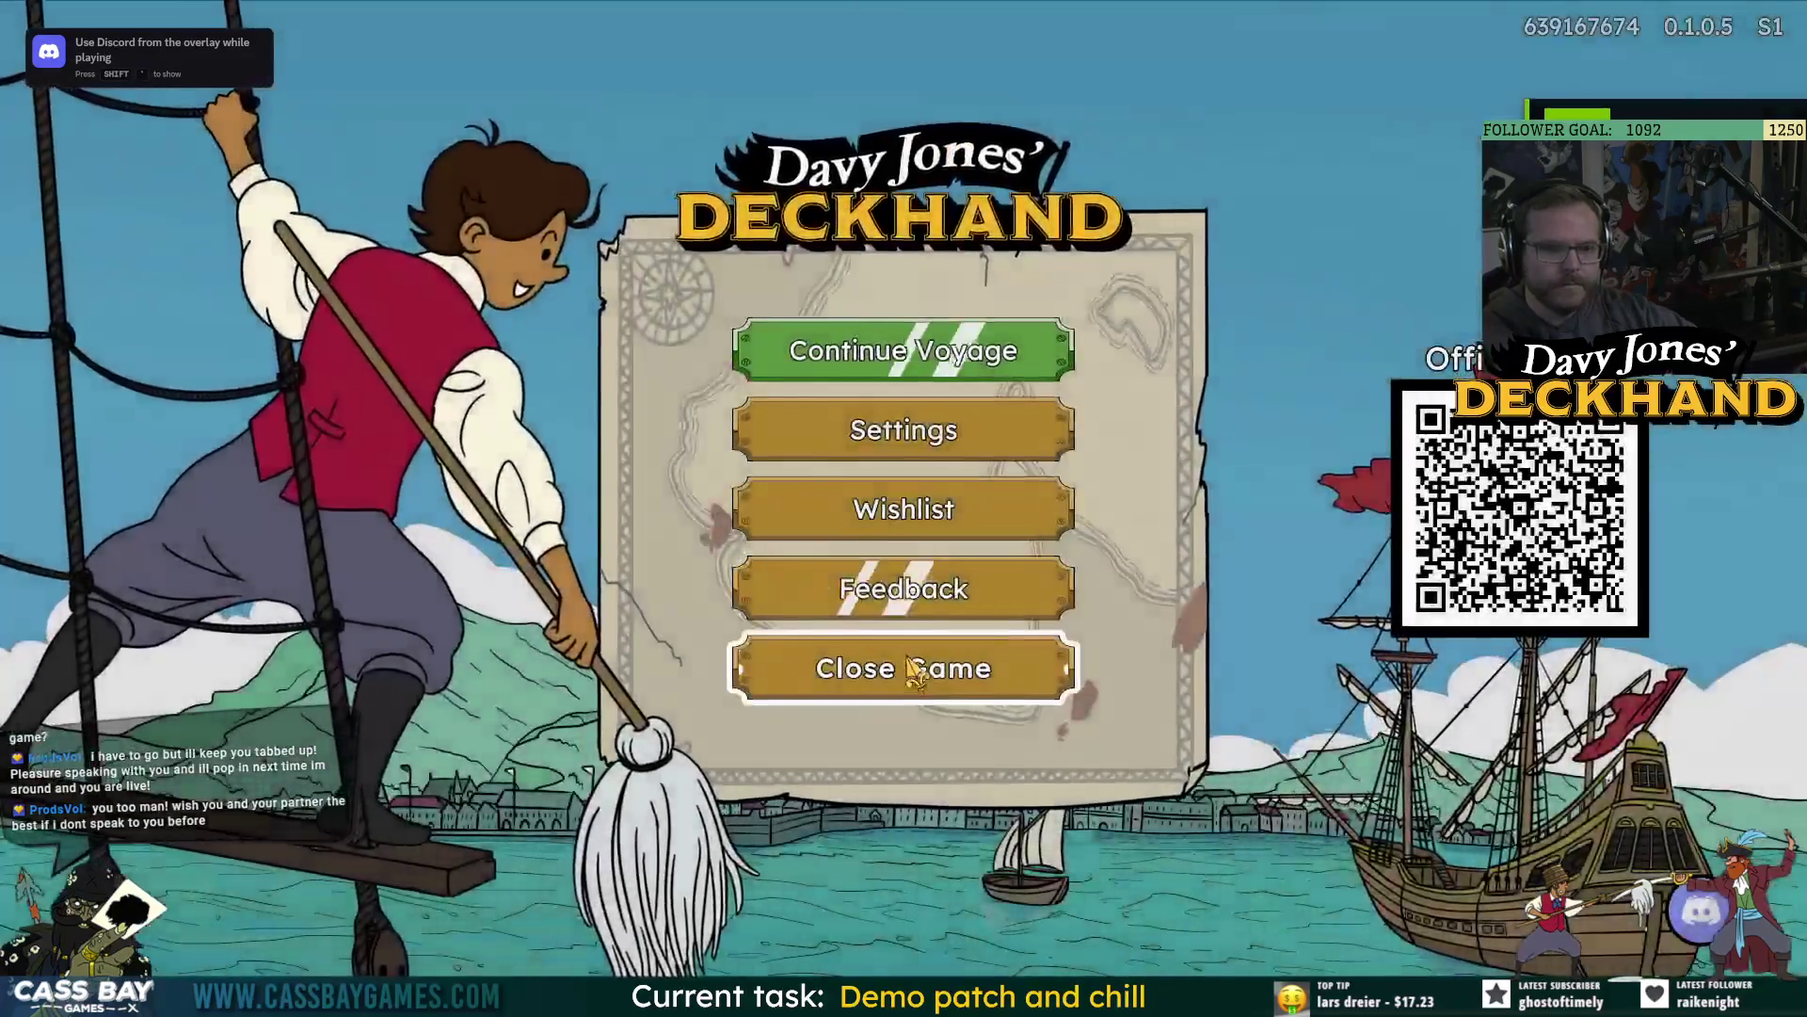
{"action": "left_click", "coordinate": [911, 670]}
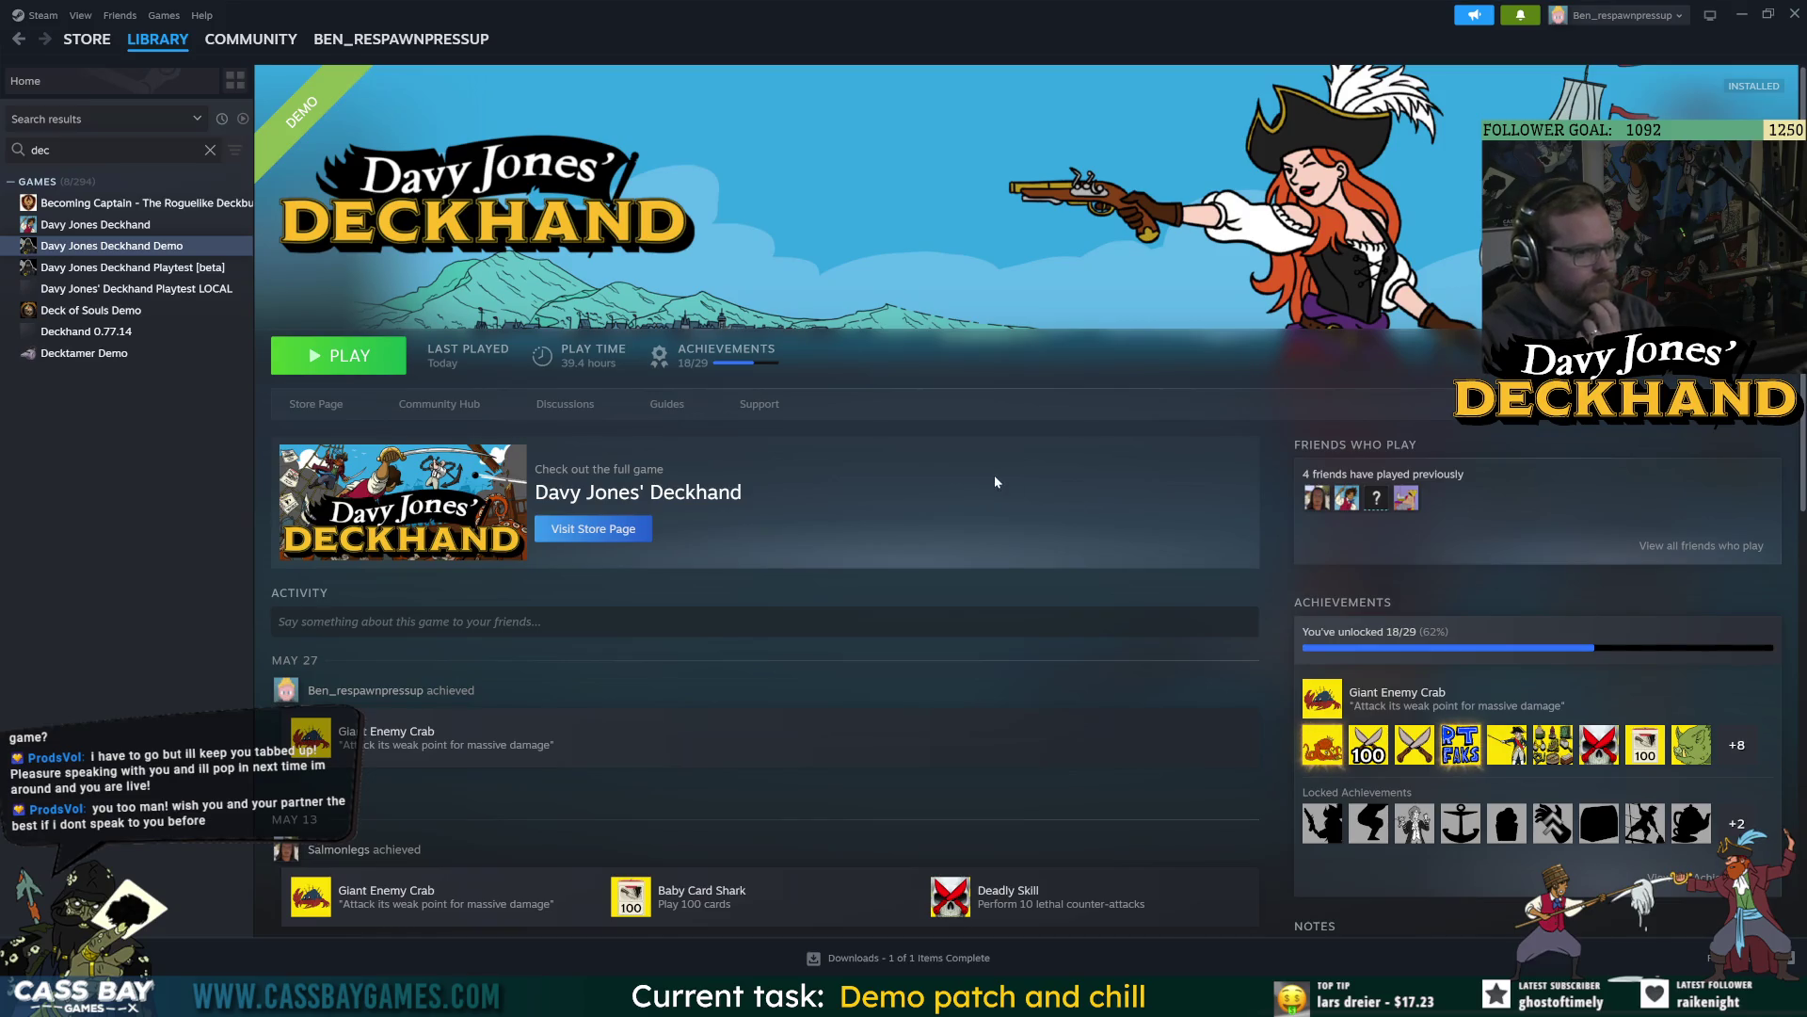
Quit Photoshop saving Patch covers.psd, then open the Davy Jones Deckhand Community Hub in Steam.
{"action": "mouse_move", "coordinate": [1250, 996]}
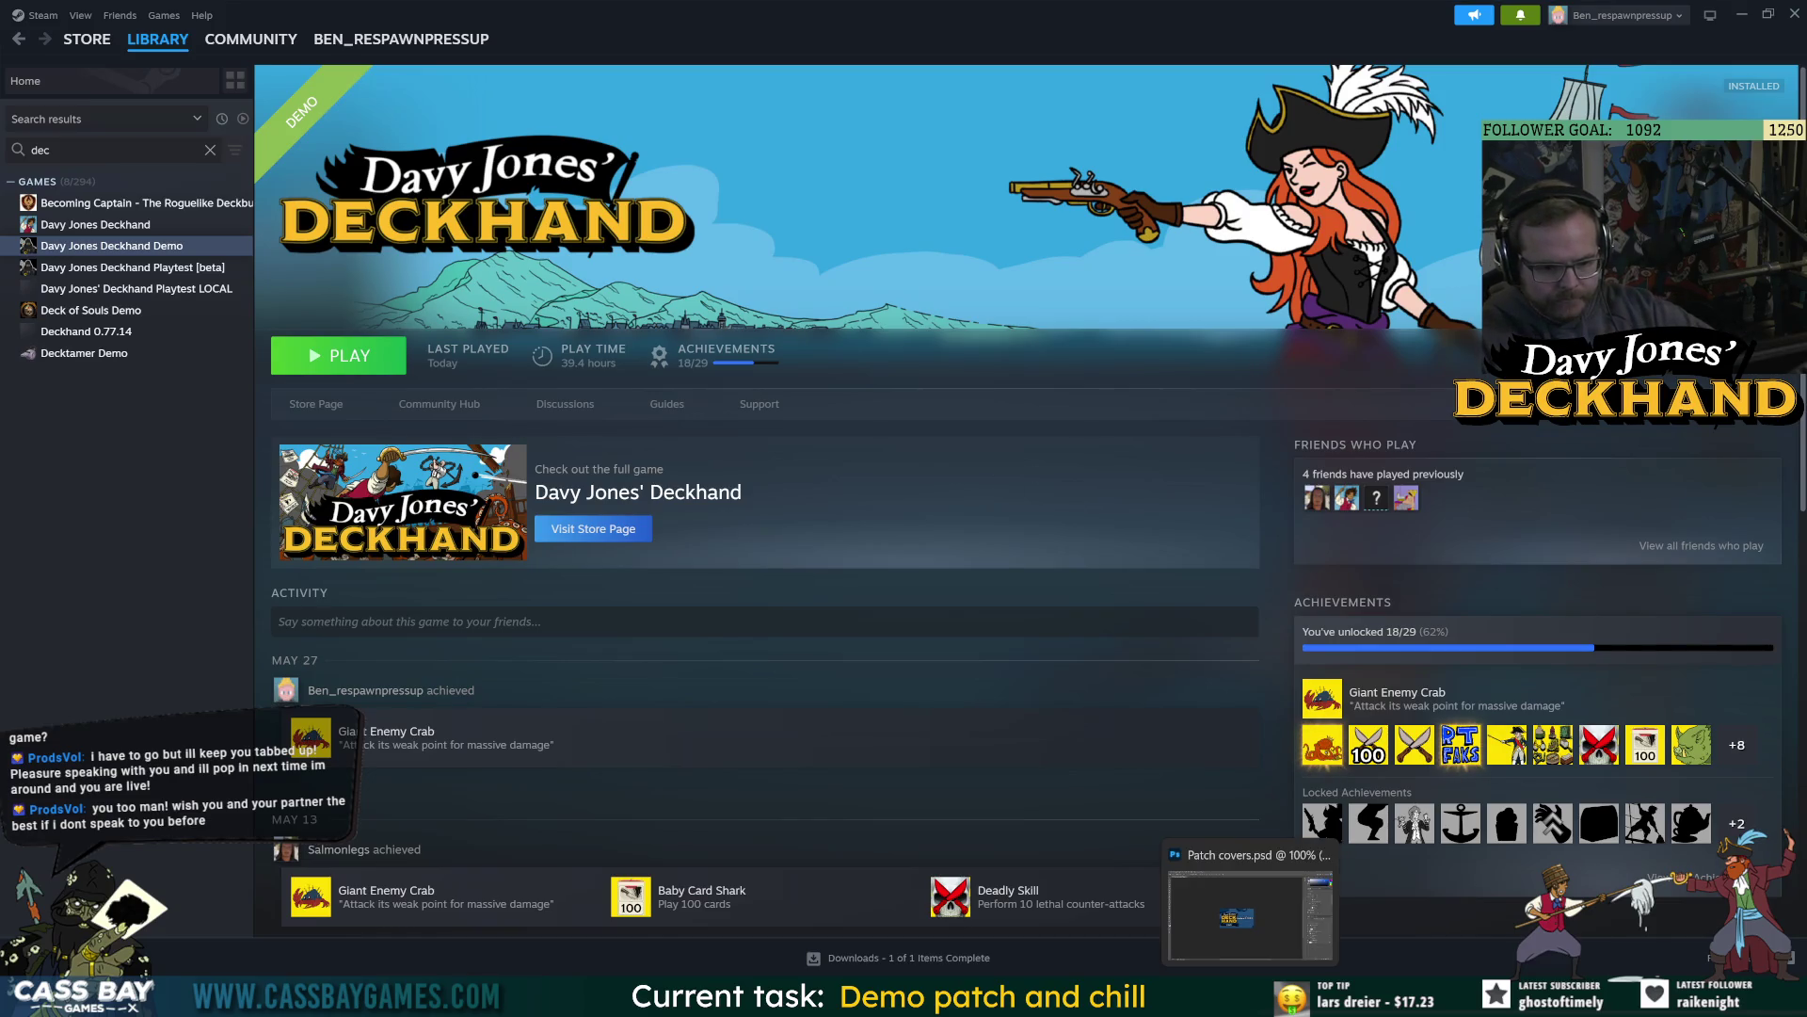
{"action": "left_click", "coordinate": [1255, 946]}
{"action": "key", "text": "ctrl+q"}
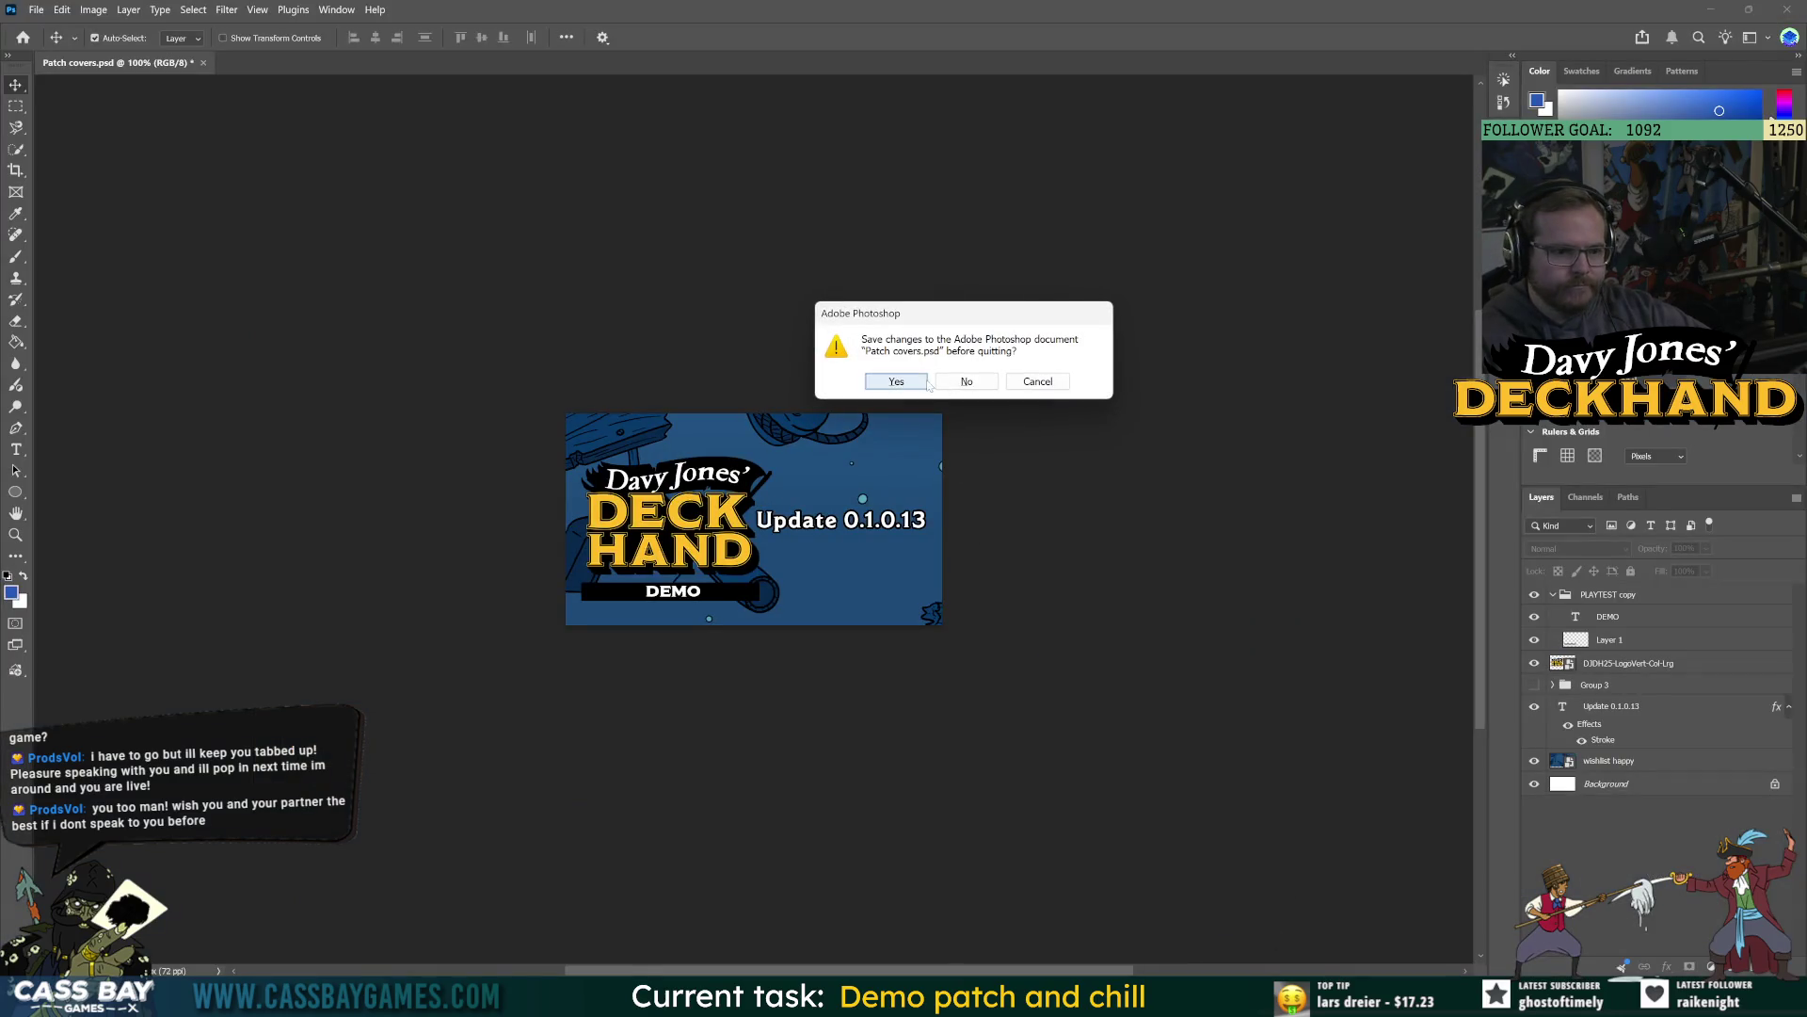
{"action": "left_click", "coordinate": [913, 384]}
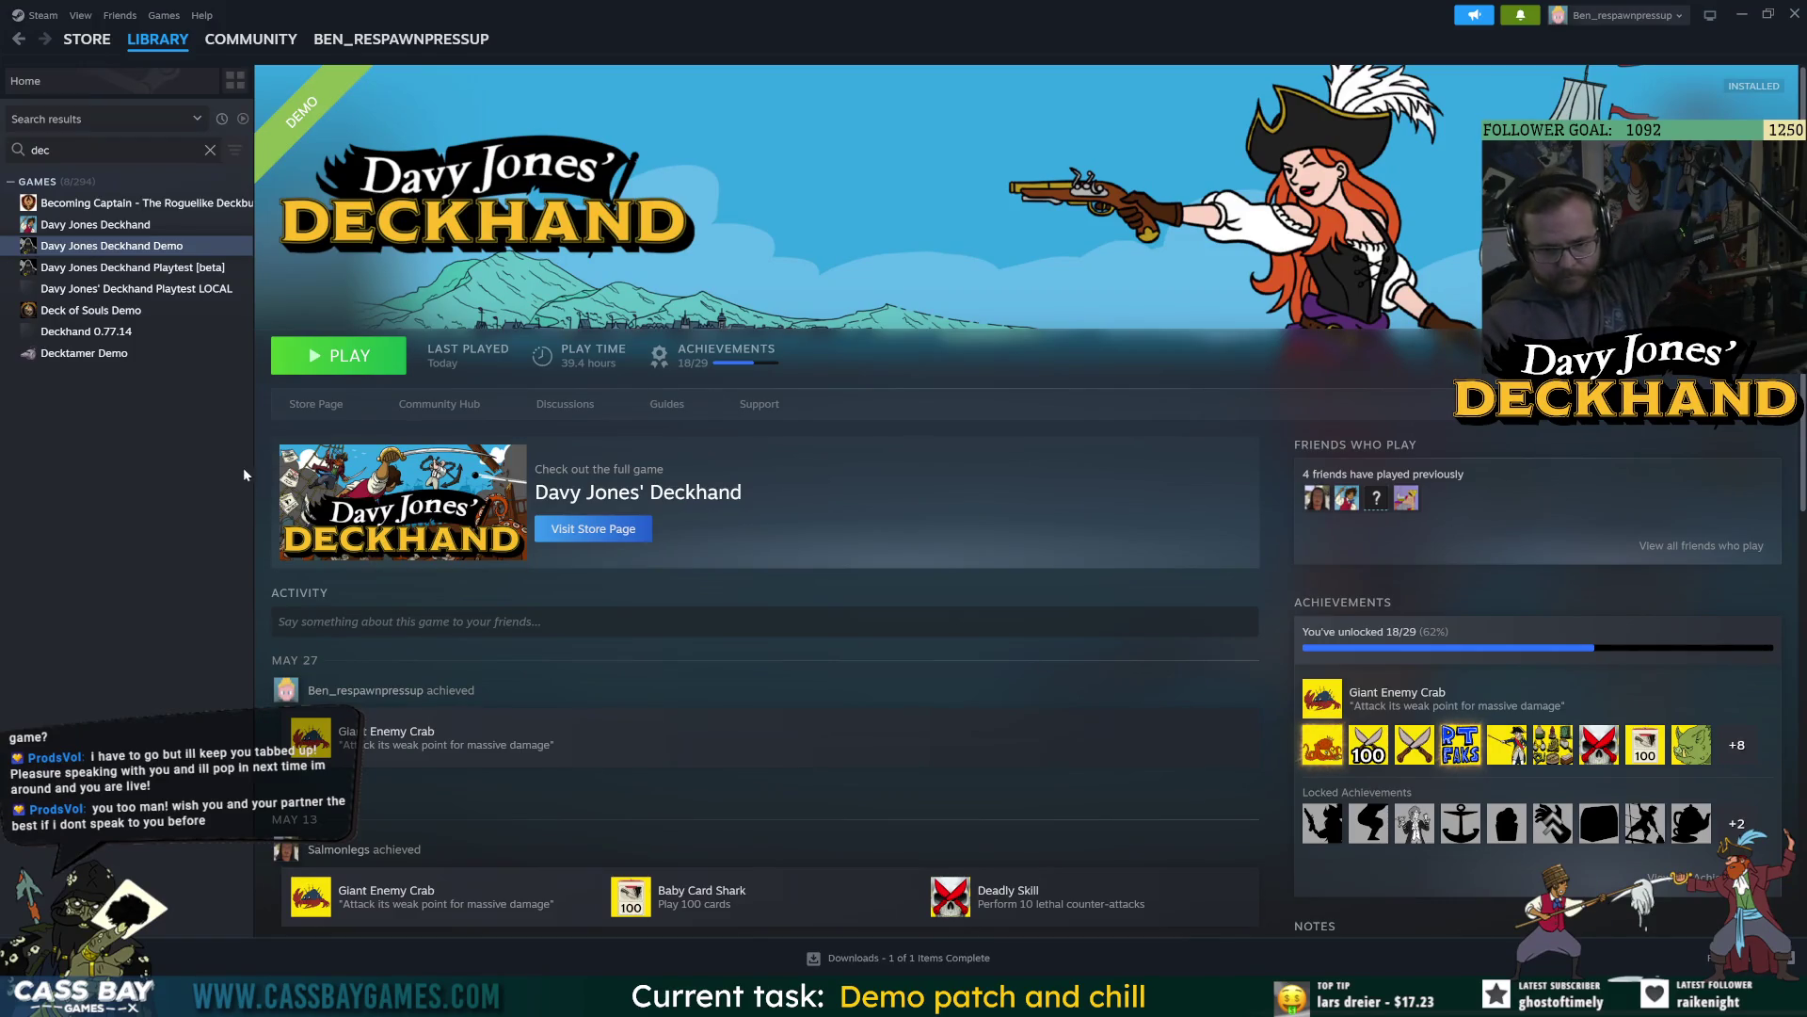
{"action": "left_click", "coordinate": [435, 406]}
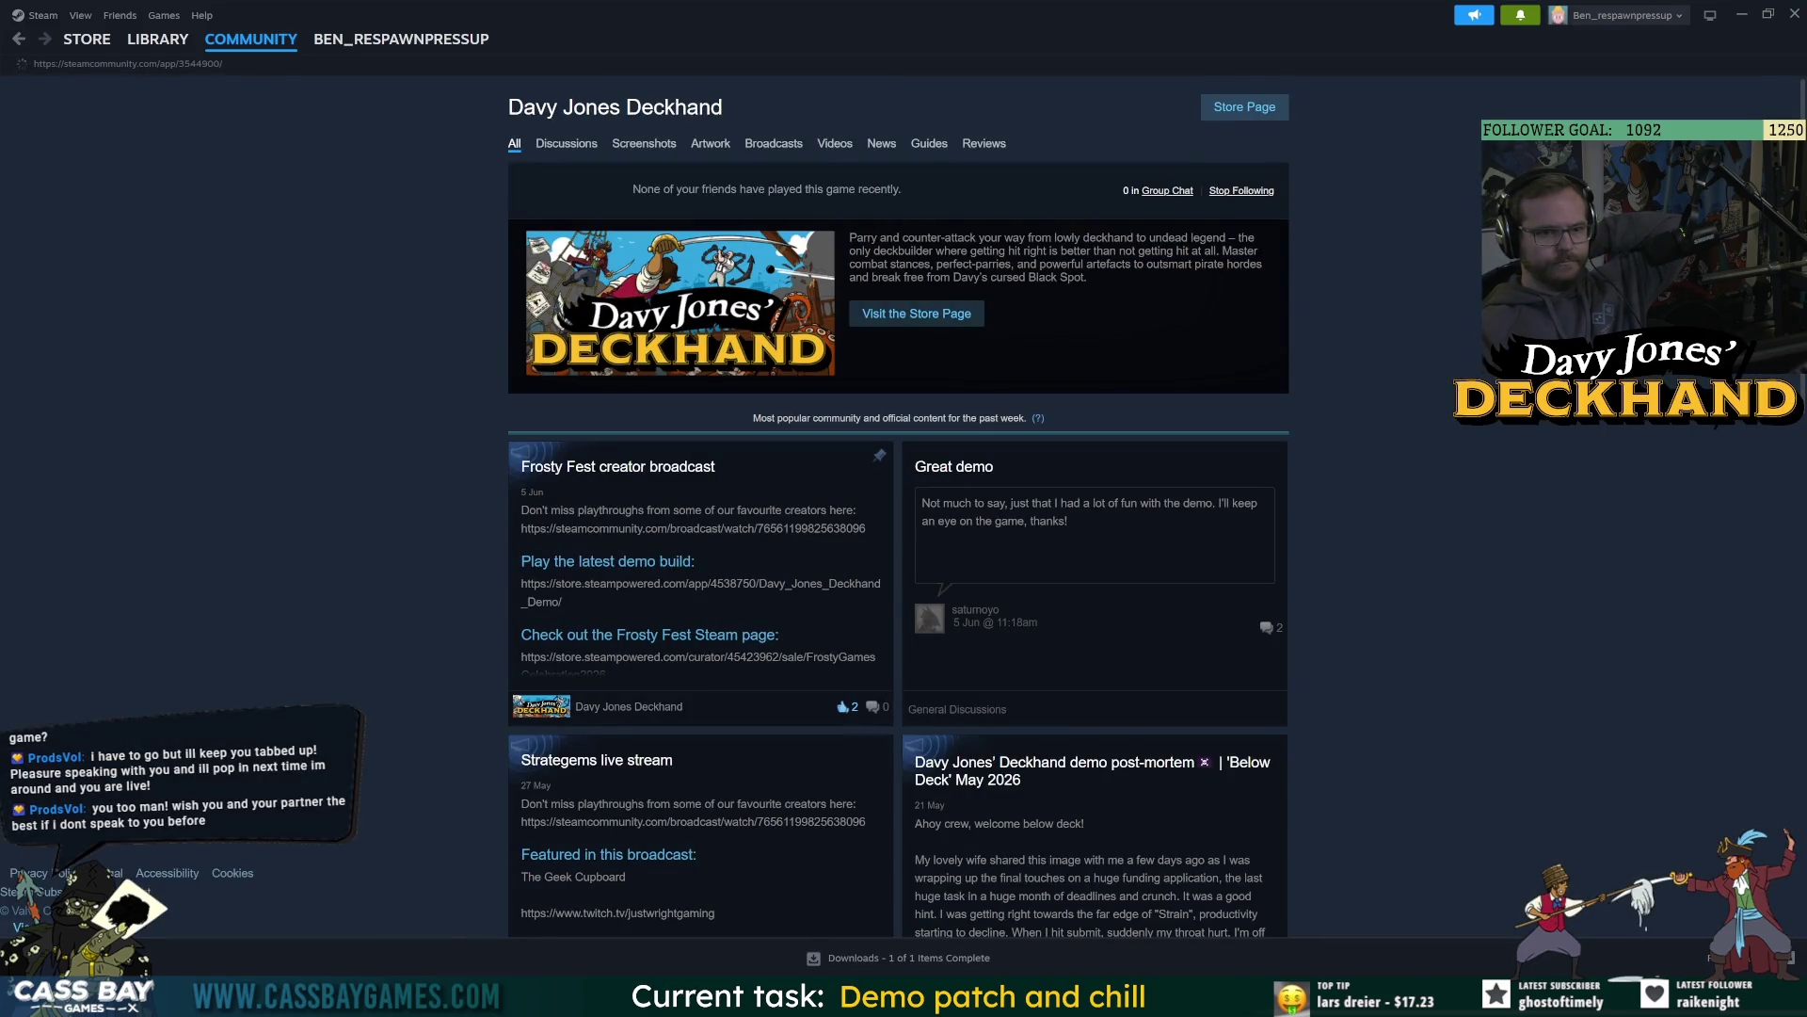
Scroll through the Davy Jones' Deckhand community hub posts in Steam.
{"action": "left_click_drag", "start_coordinate": [1090, 285], "coordinate": [1098, 292]}
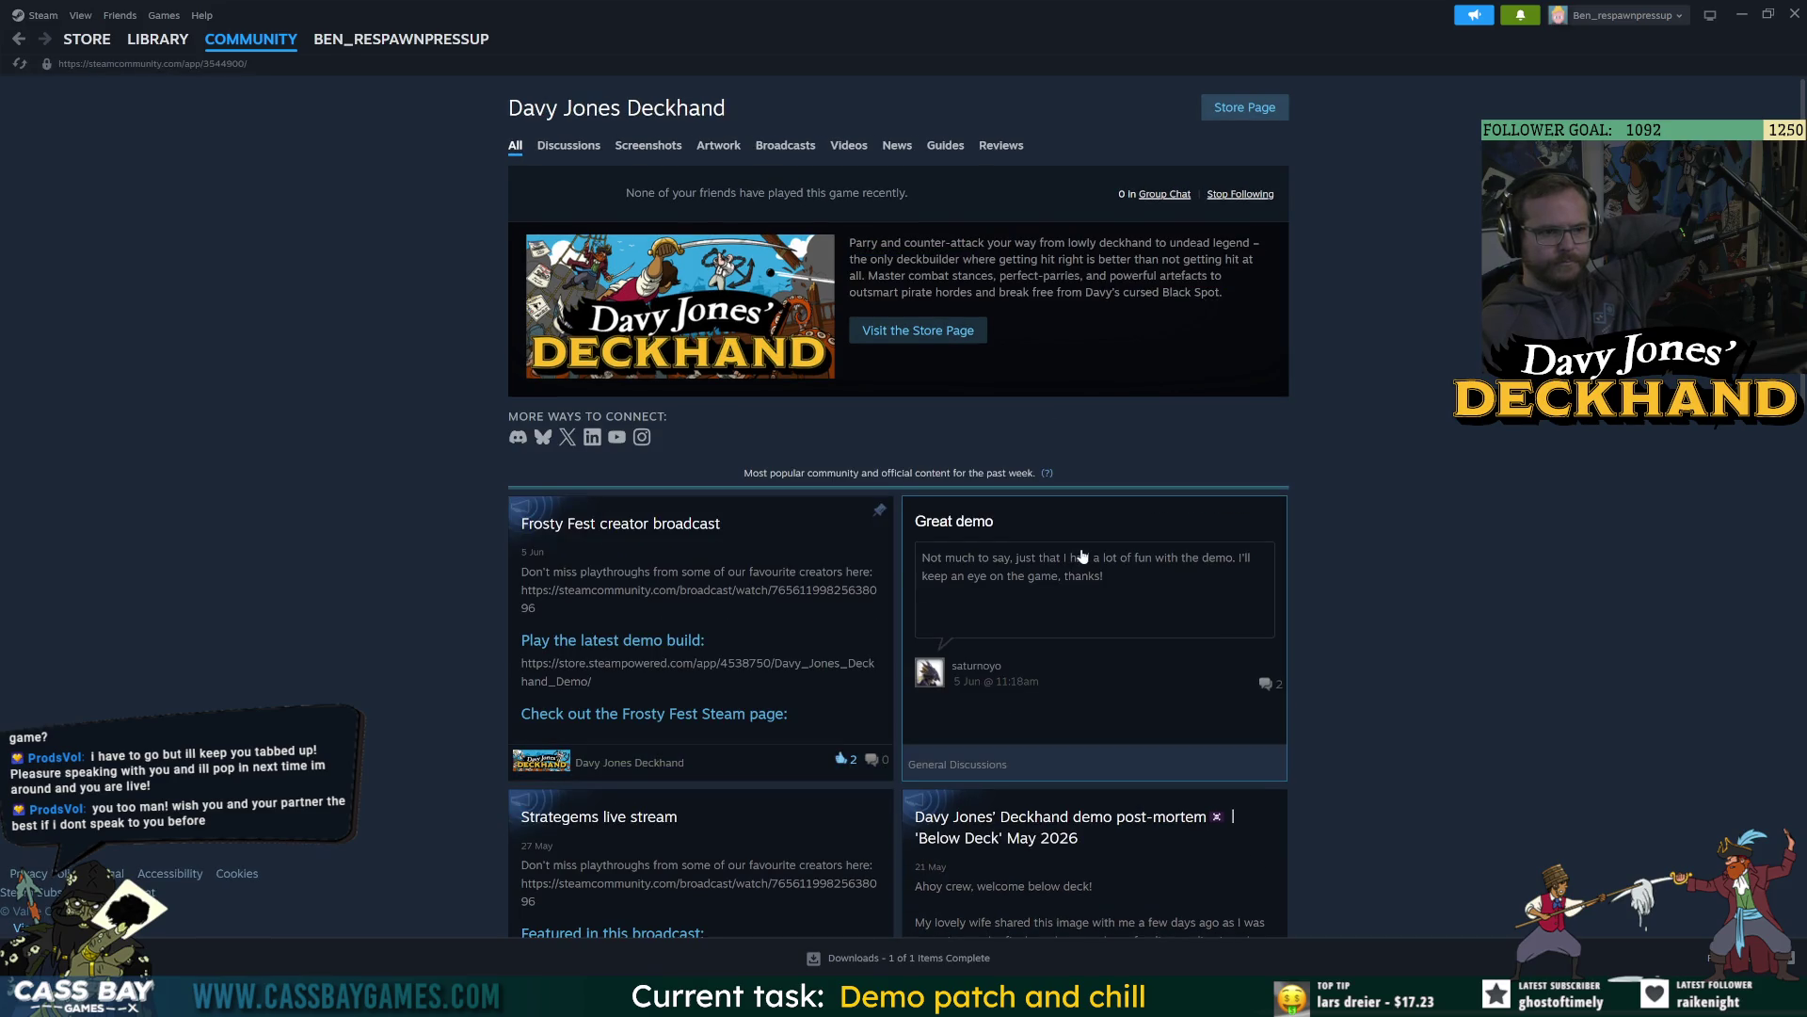
{"action": "scroll", "coordinate": [1087, 556], "scroll_direction": "down", "scroll_amount": 5}
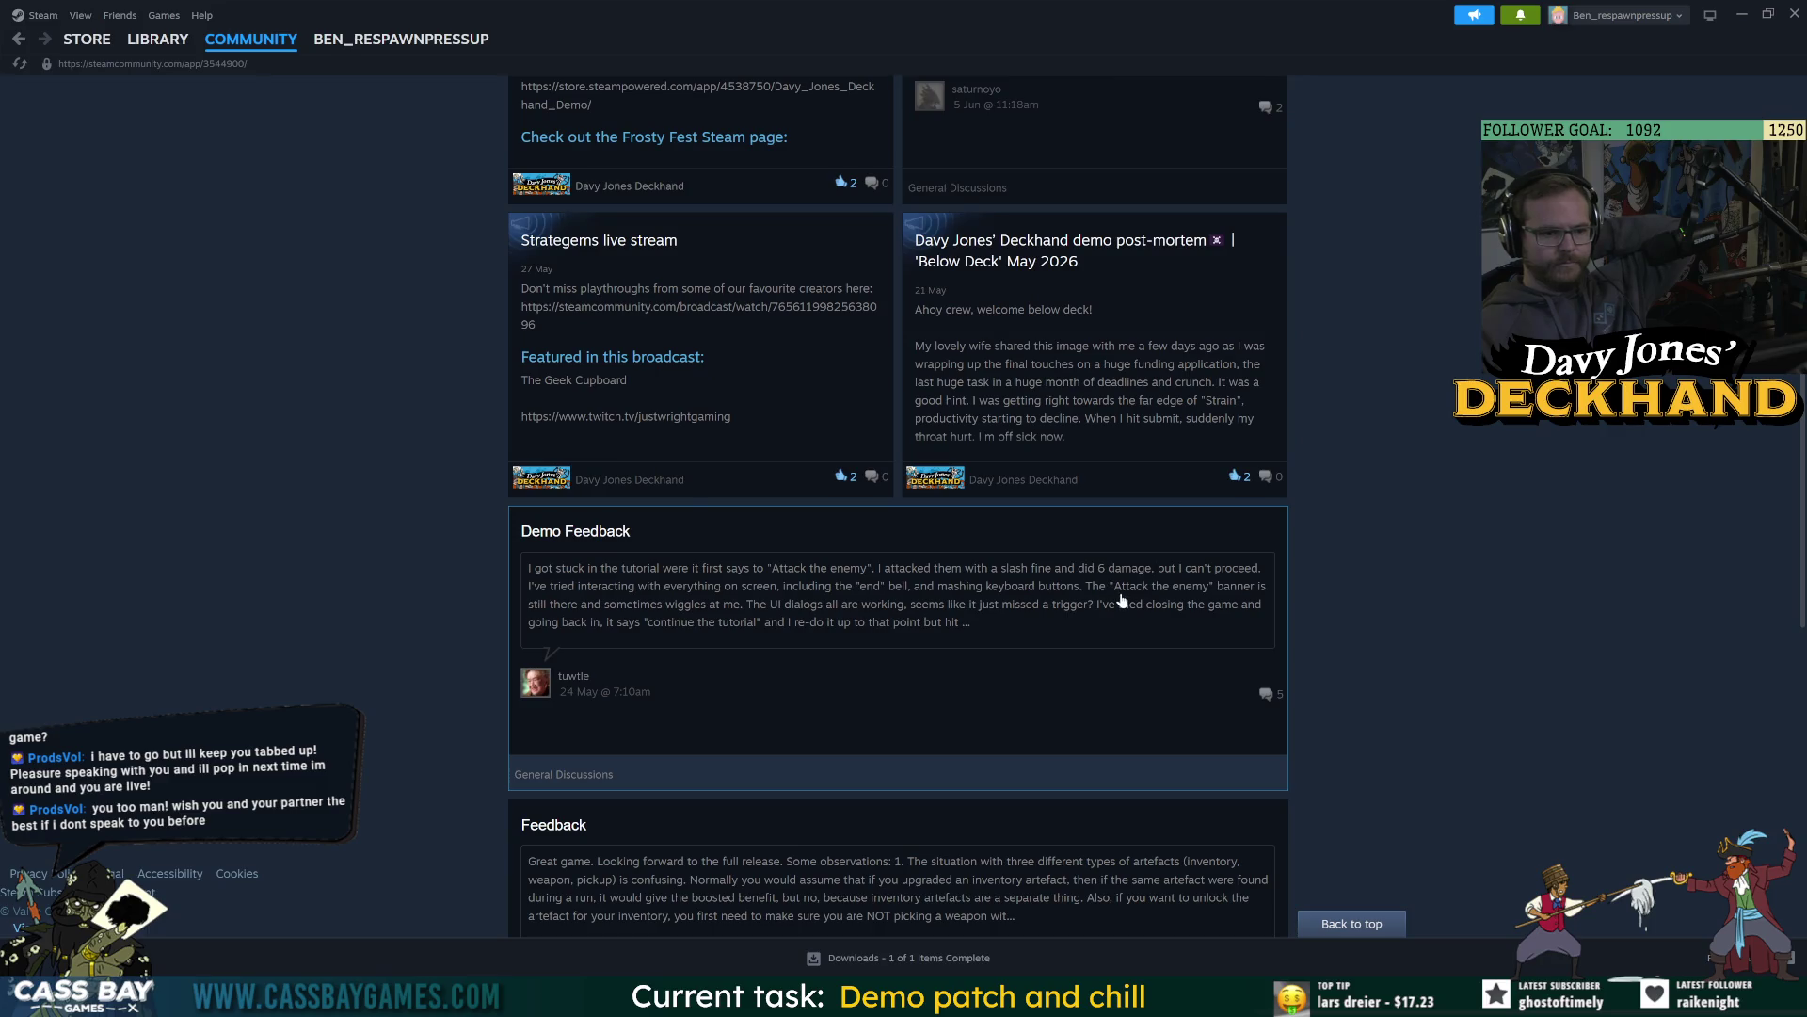
{"action": "scroll", "coordinate": [1122, 600], "scroll_direction": "down", "scroll_amount": 7}
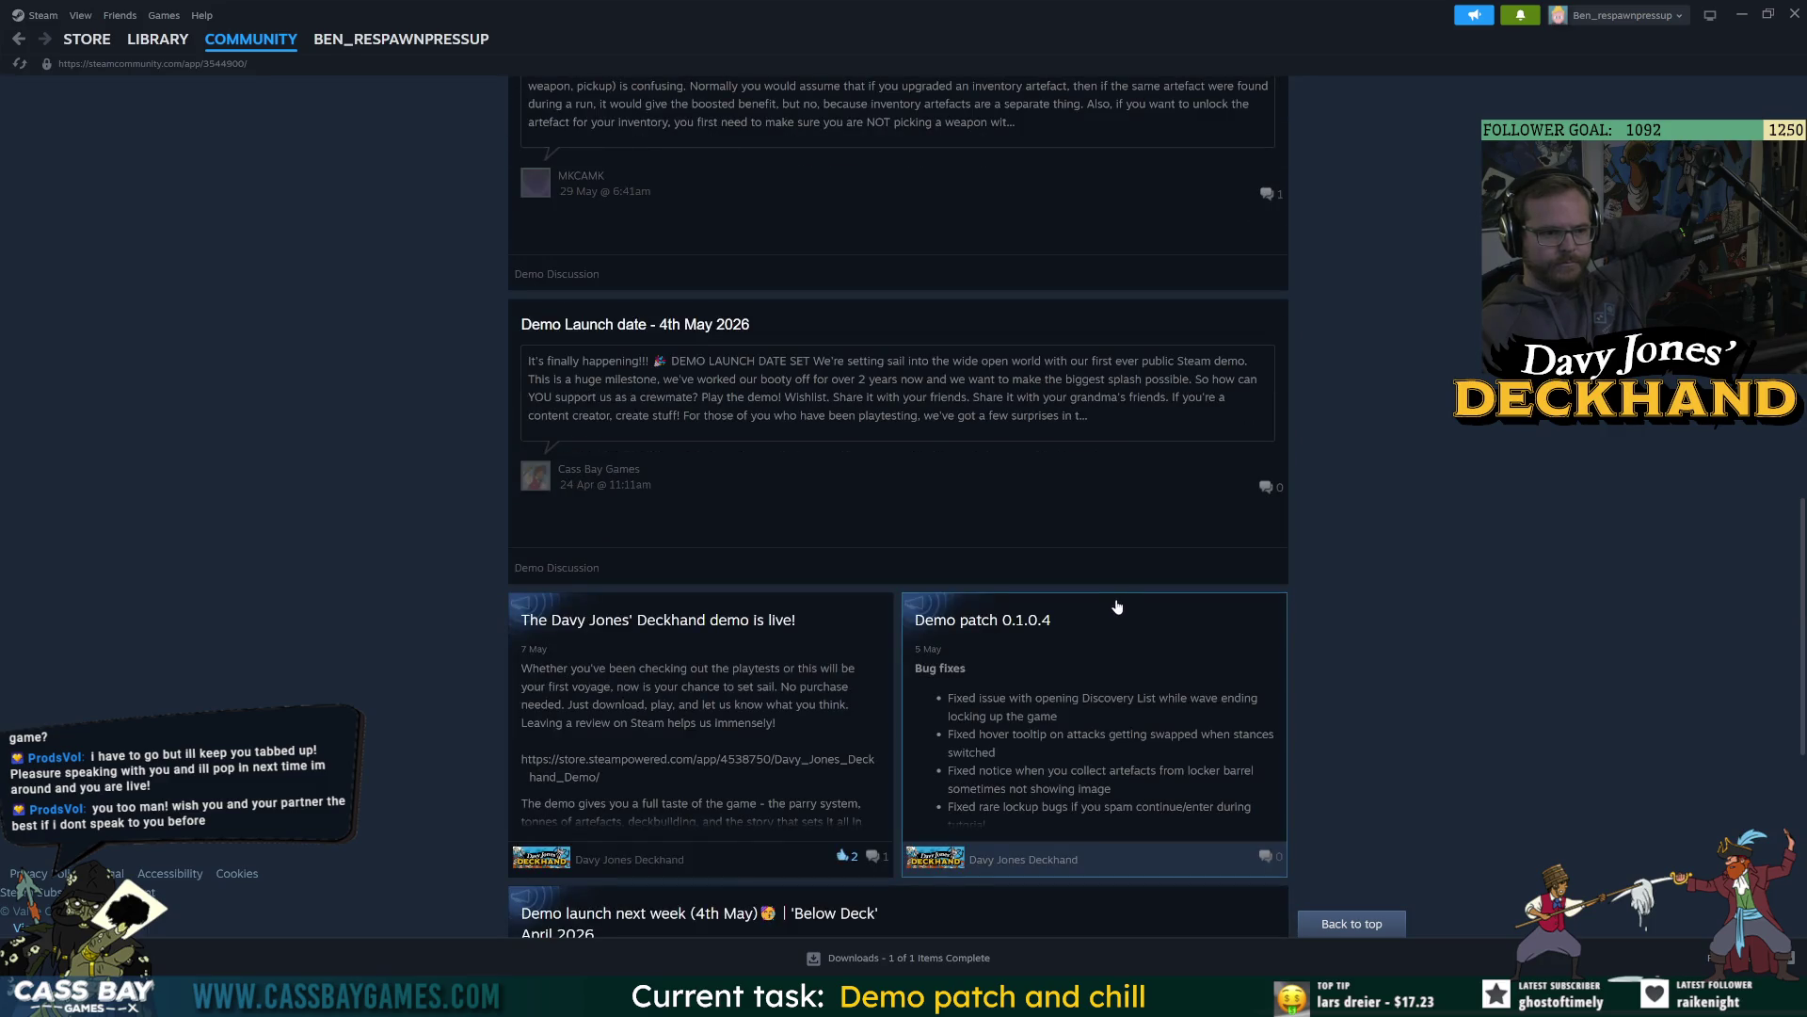
{"action": "scroll", "coordinate": [1112, 618], "scroll_direction": "up", "scroll_amount": 12}
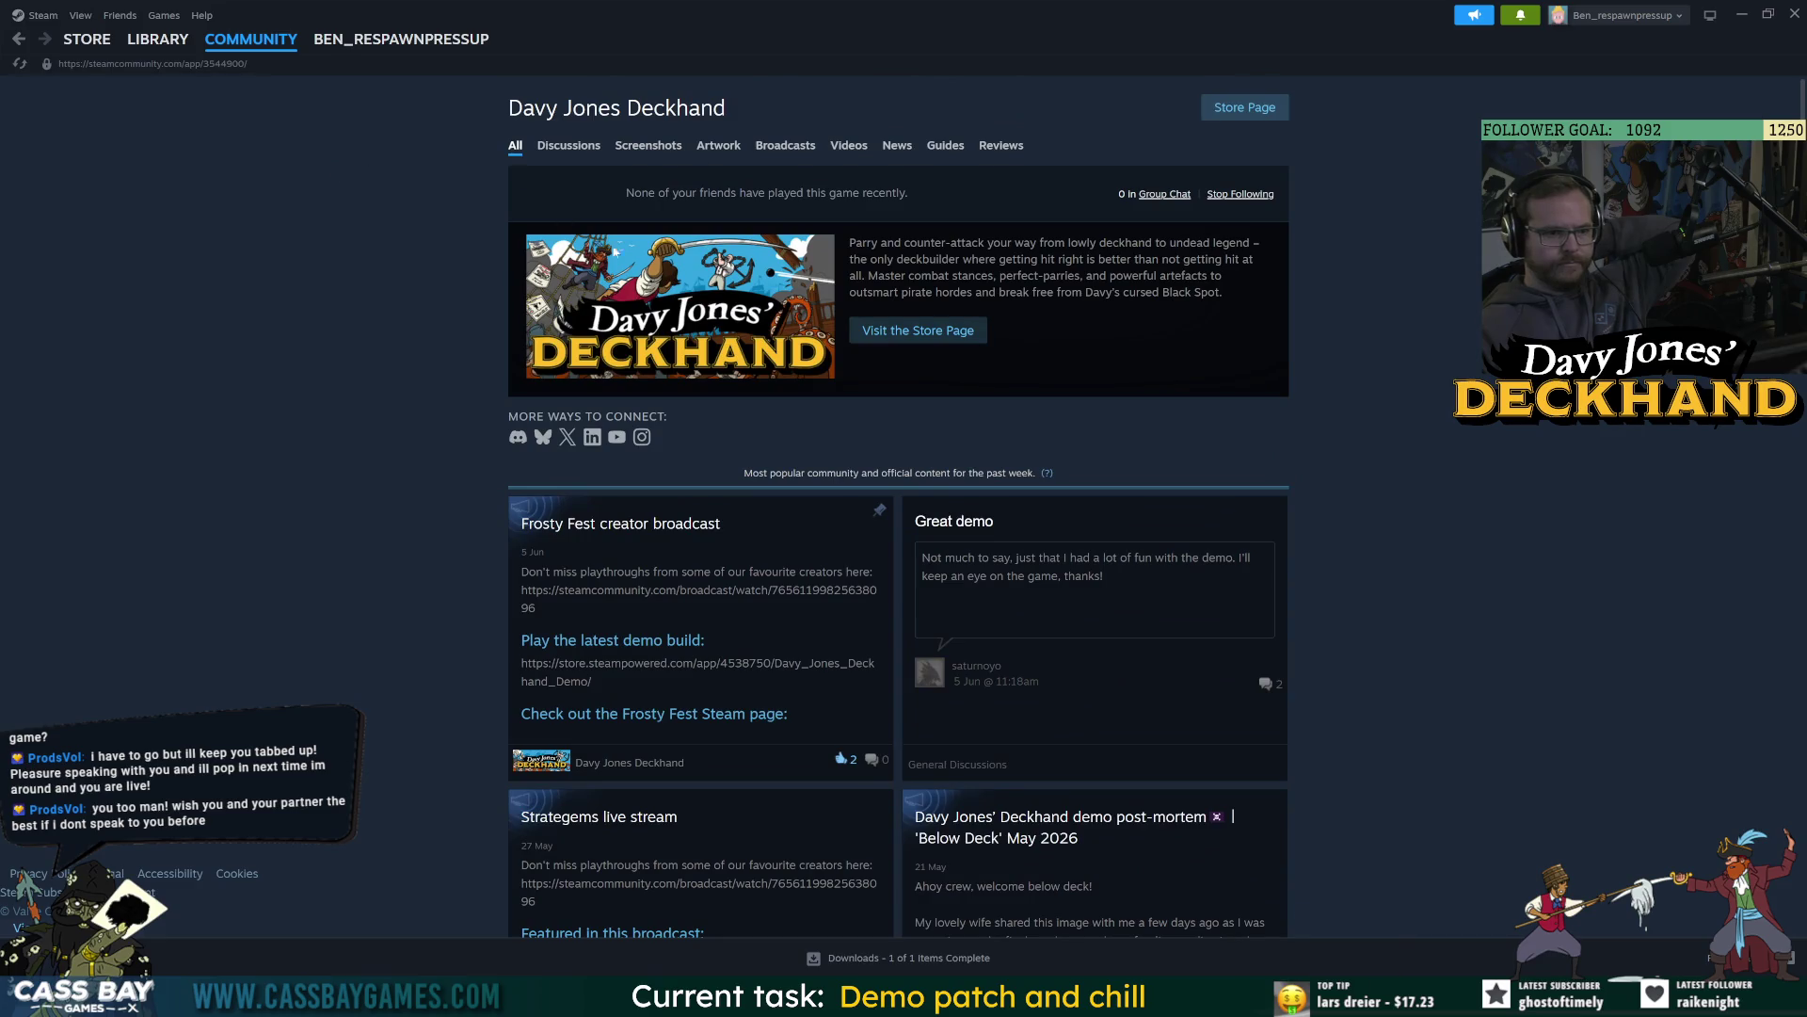
Open the game's store page and browse the More Like This recommendations.
{"action": "left_click", "coordinate": [871, 337]}
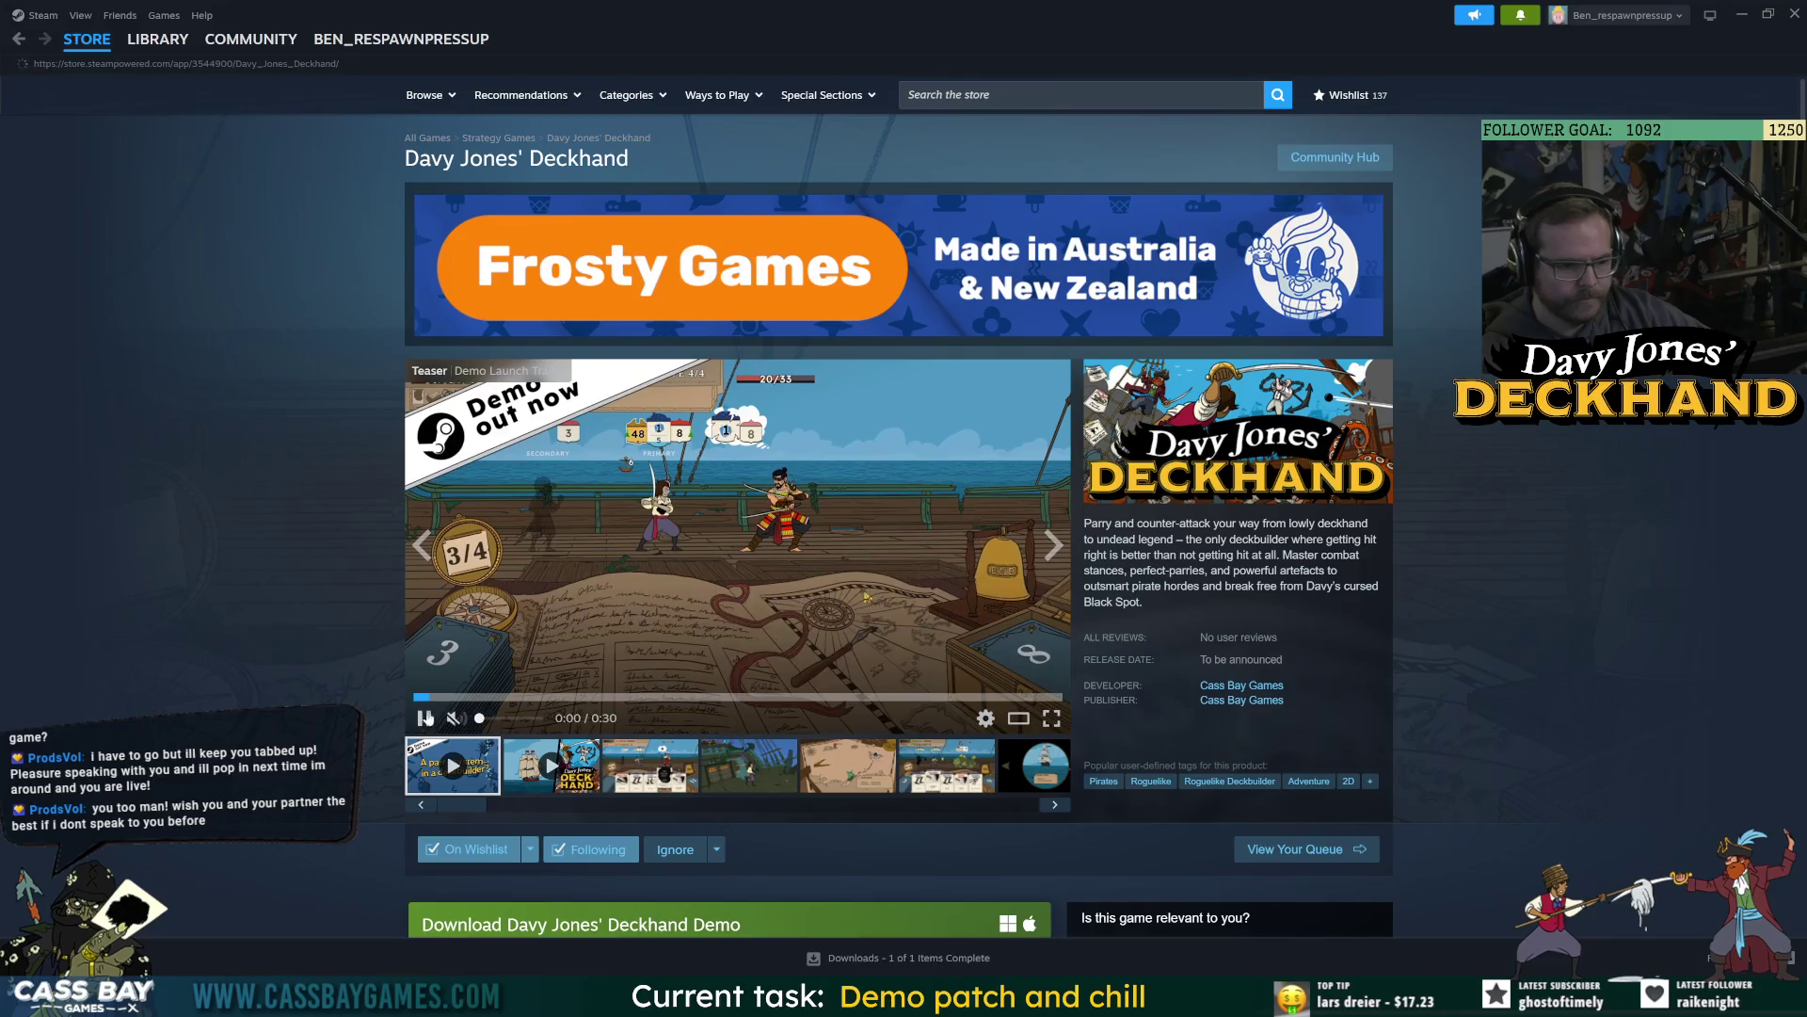
{"action": "scroll", "coordinate": [490, 678], "scroll_direction": "down", "scroll_amount": 8}
{"action": "scroll", "coordinate": [219, 605], "scroll_direction": "down", "scroll_amount": 15}
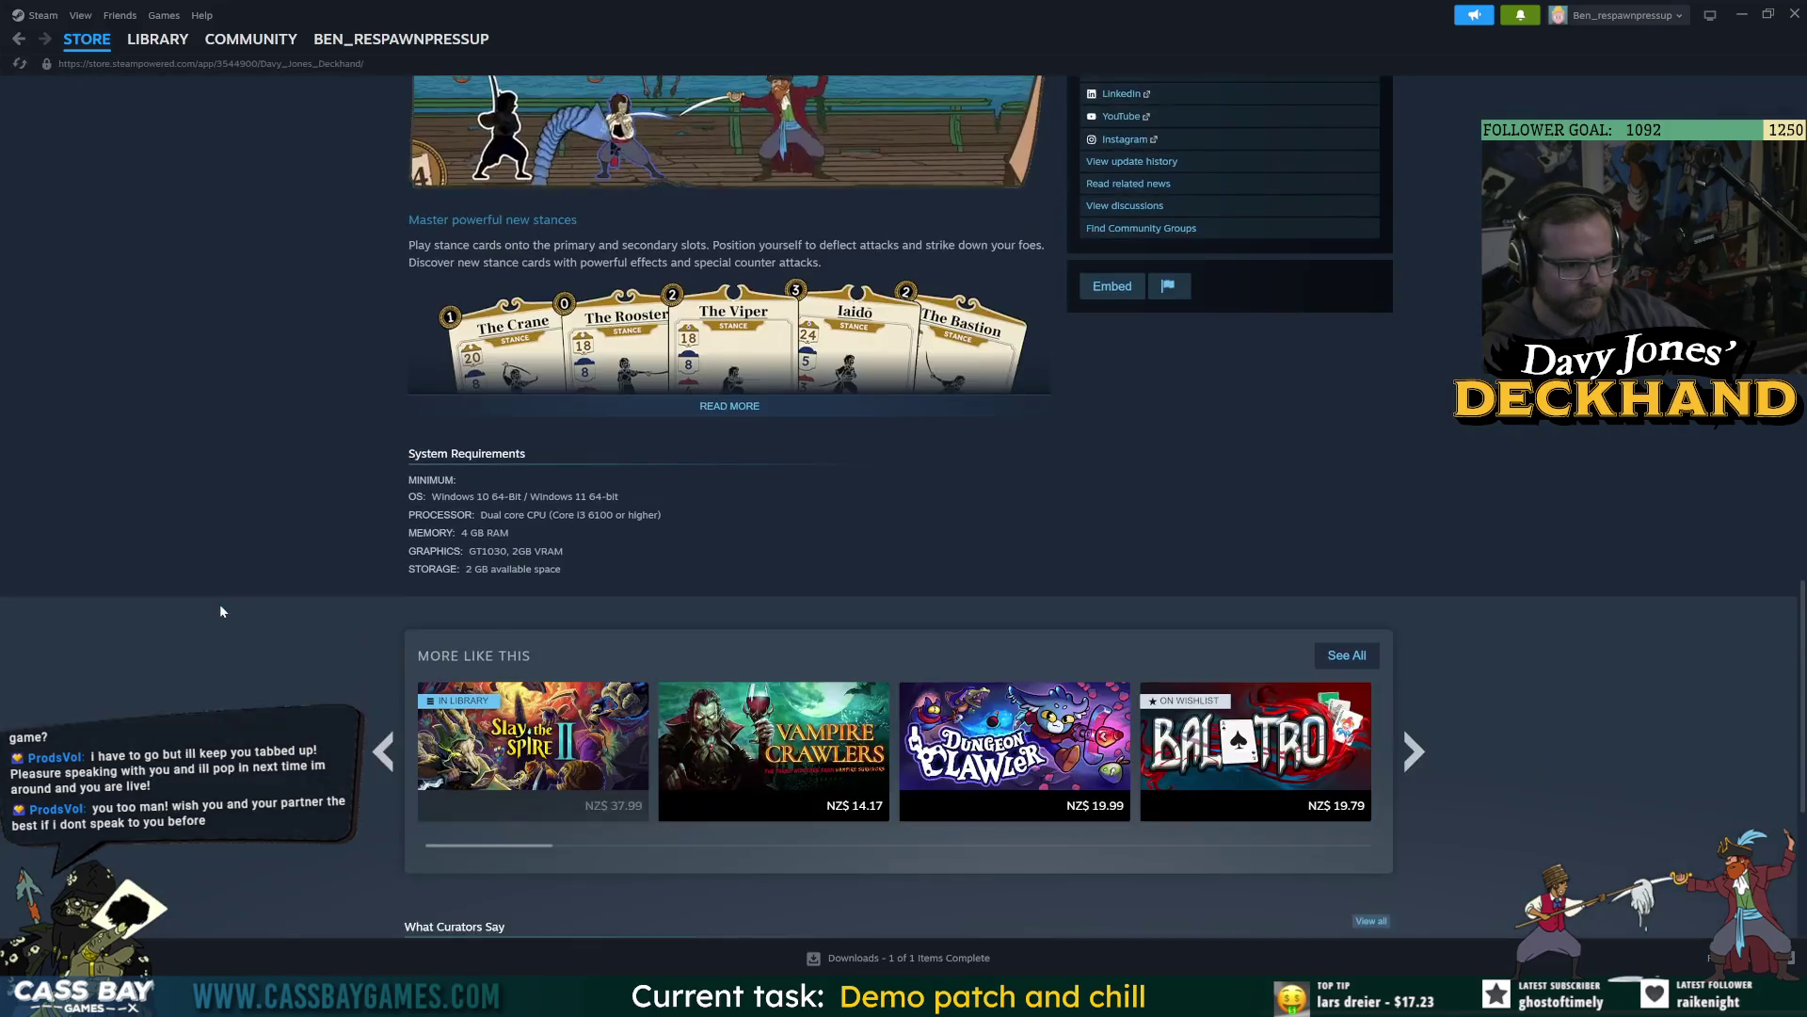
{"action": "left_click", "coordinate": [1412, 750]}
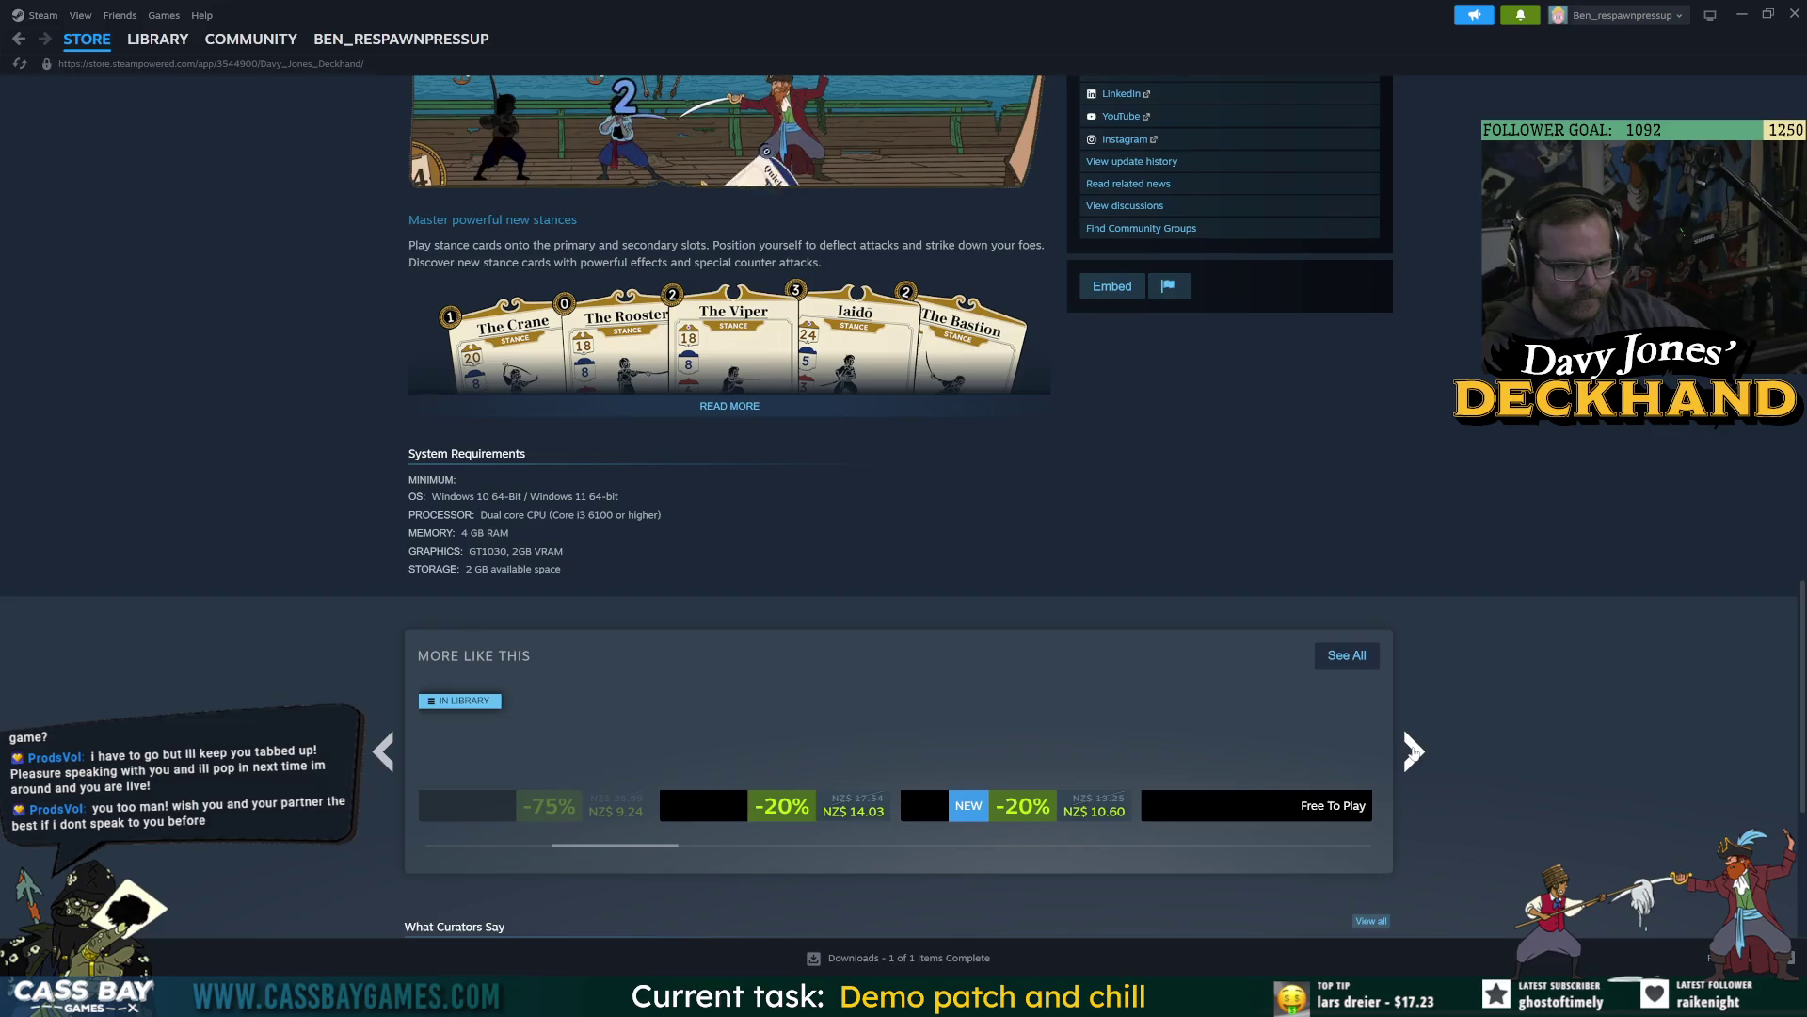
{"action": "left_click", "coordinate": [1412, 750]}
{"action": "scroll", "coordinate": [821, 463], "scroll_direction": "up", "scroll_amount": 20}
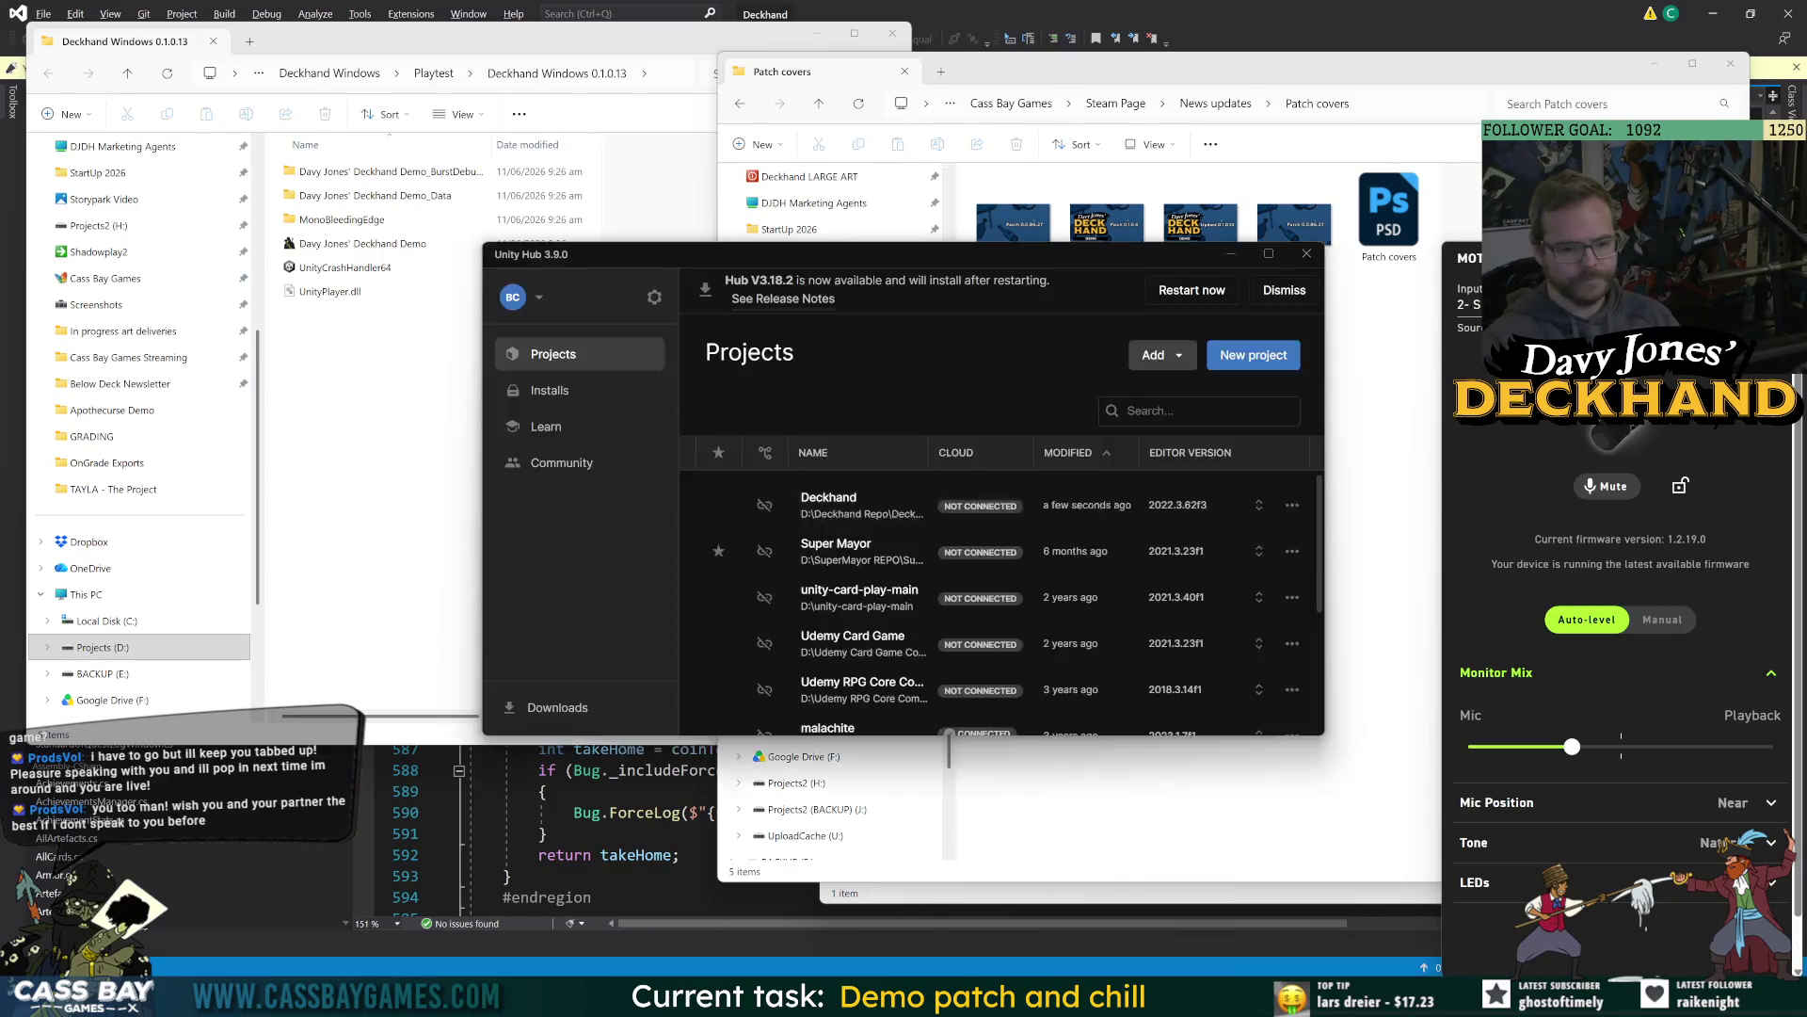
Launch the Deckhand project from Unity Hub so it loads in Unity 2022.3.
{"action": "left_click", "coordinate": [861, 509]}
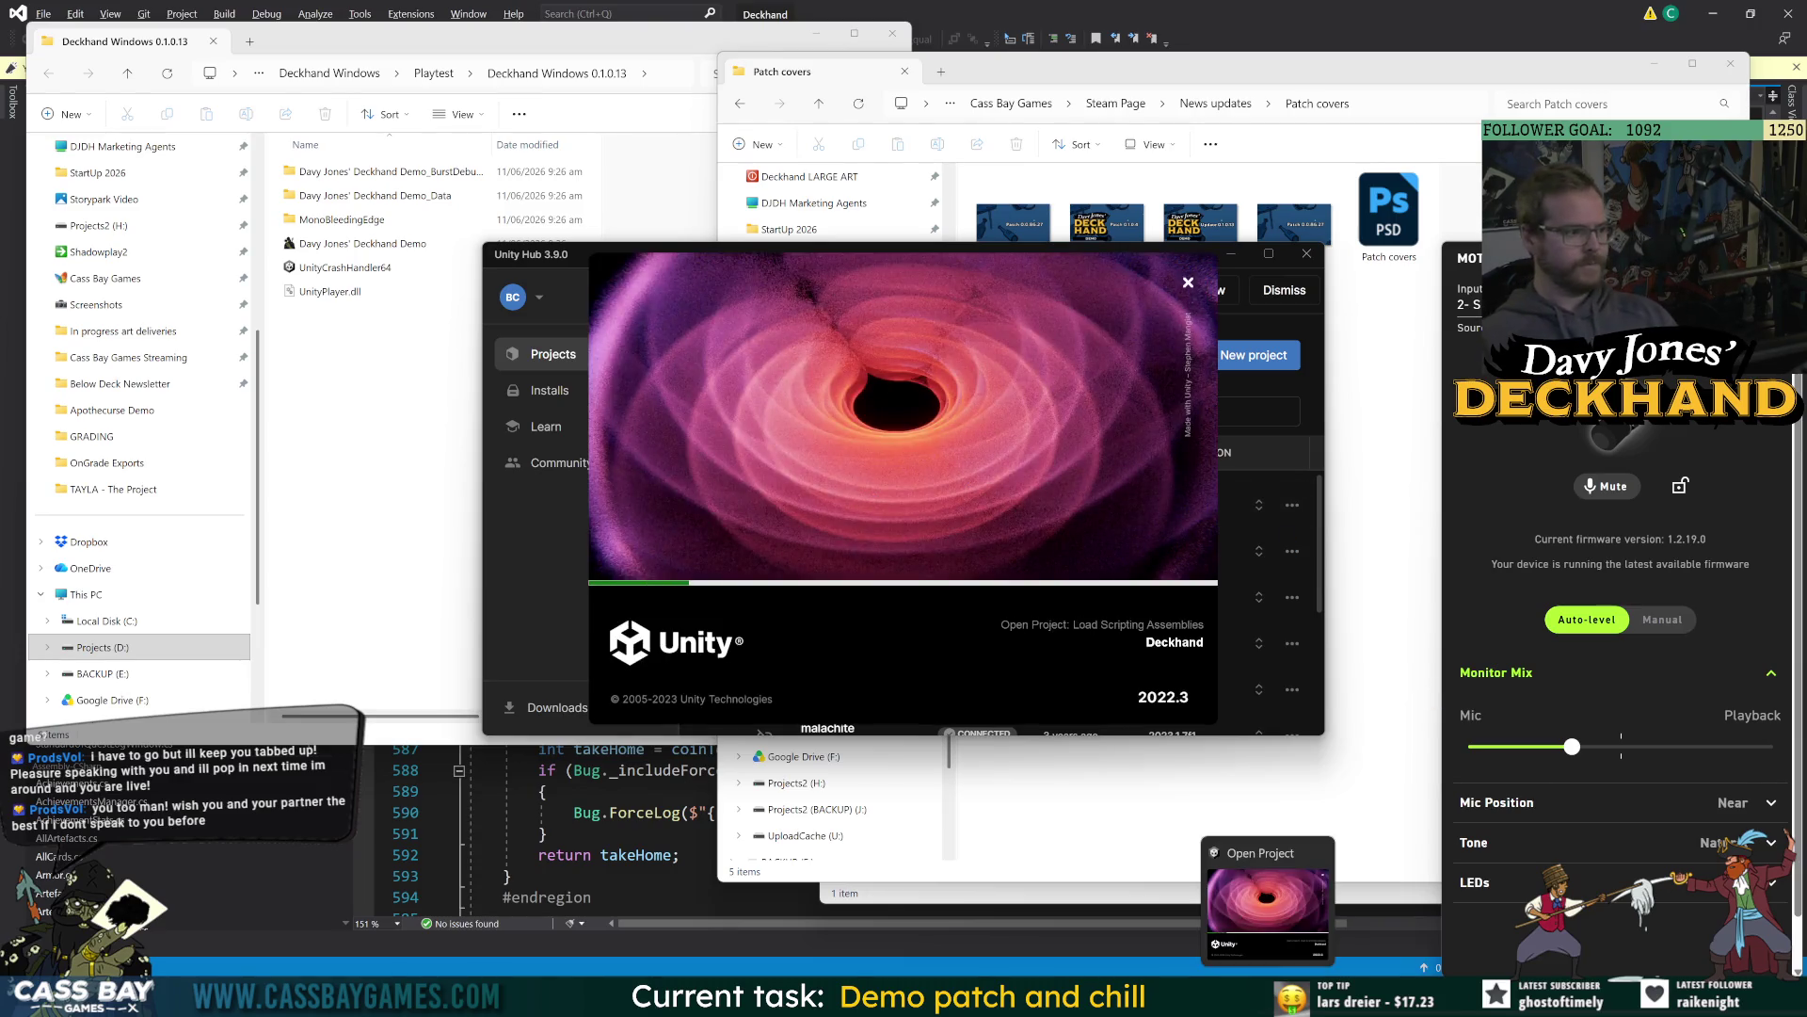
{"action": "mouse_move", "coordinate": [1230, 998]}
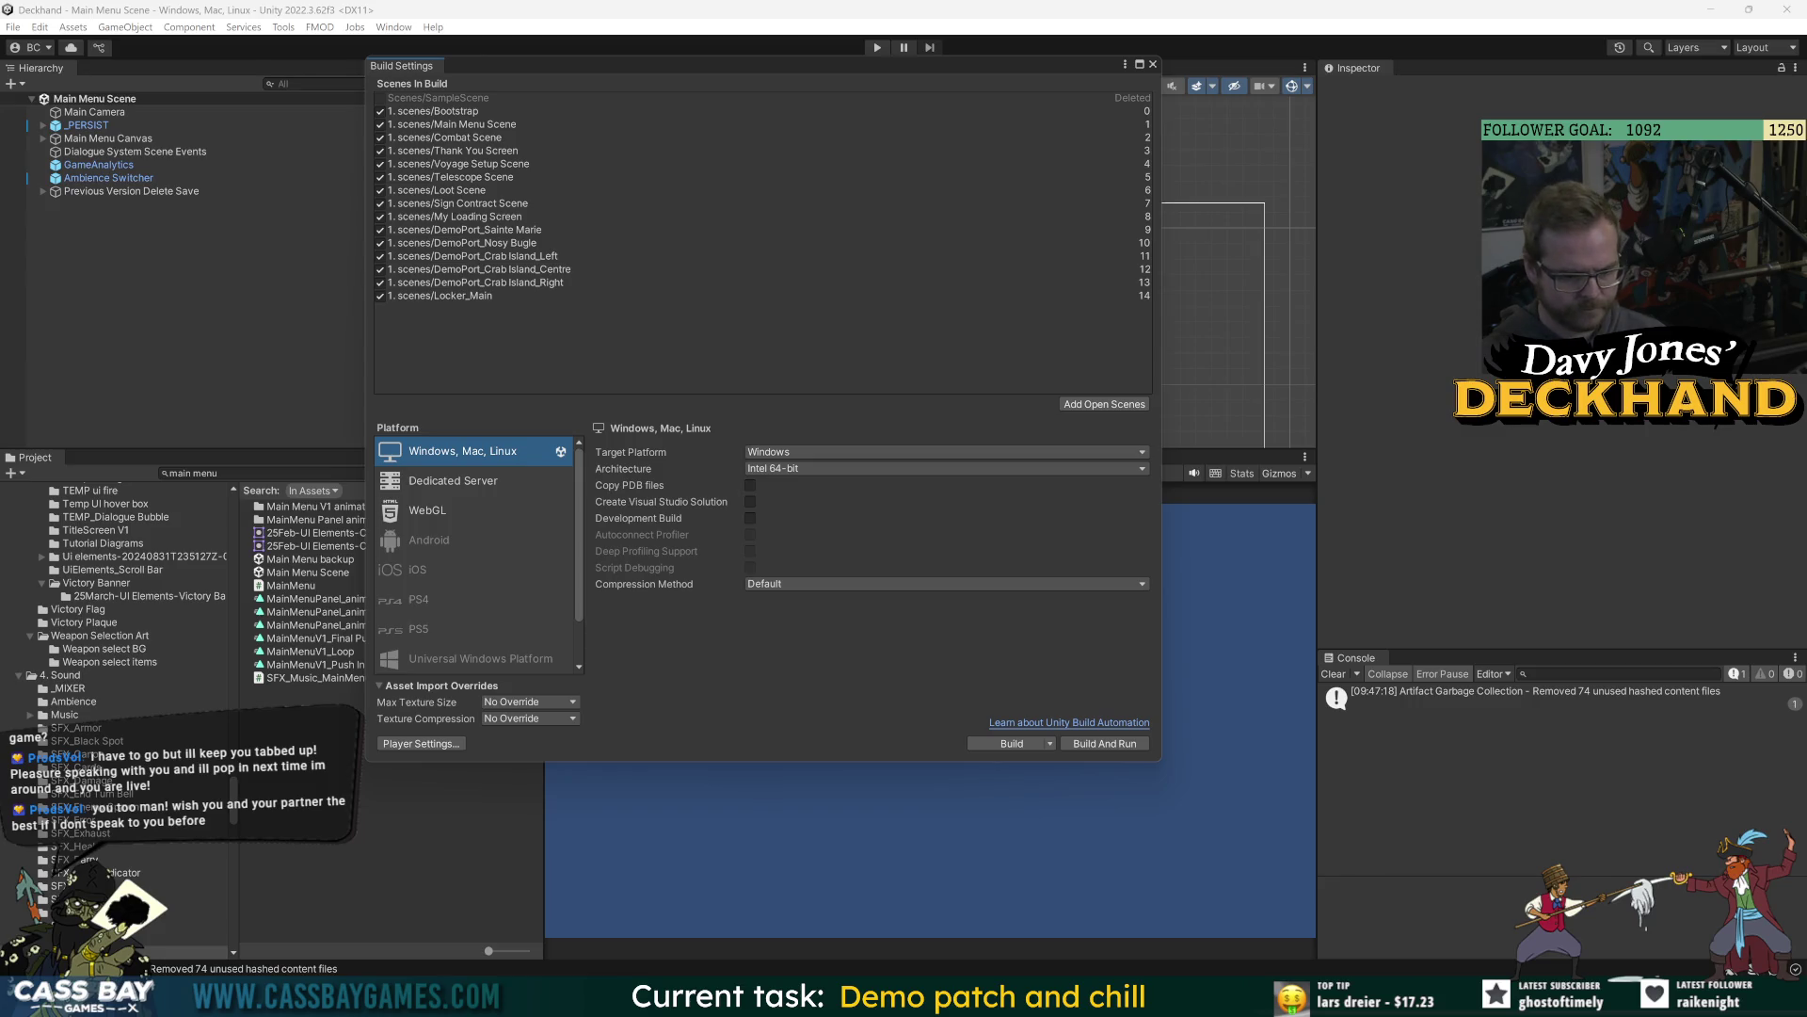
Close the Build Settings window and clear the Console, revealing the Main Menu Scene.
{"action": "key", "text": "super"}
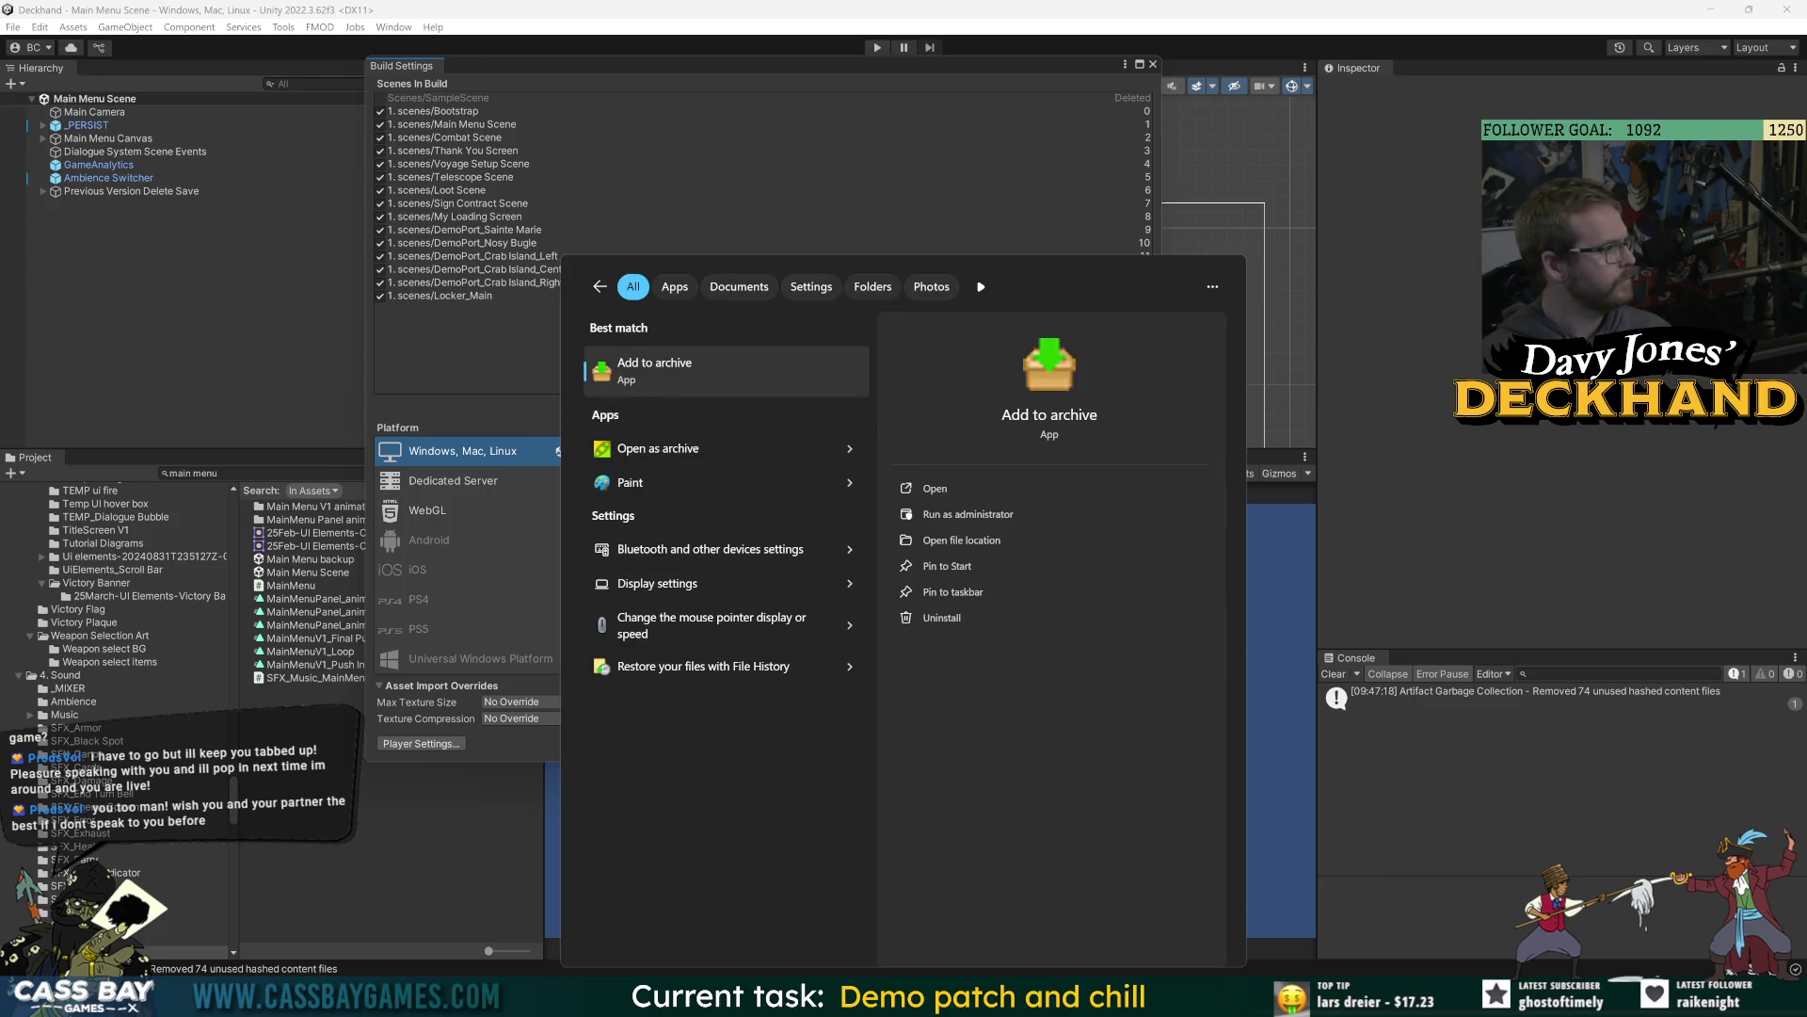
{"action": "key", "text": "Escape"}
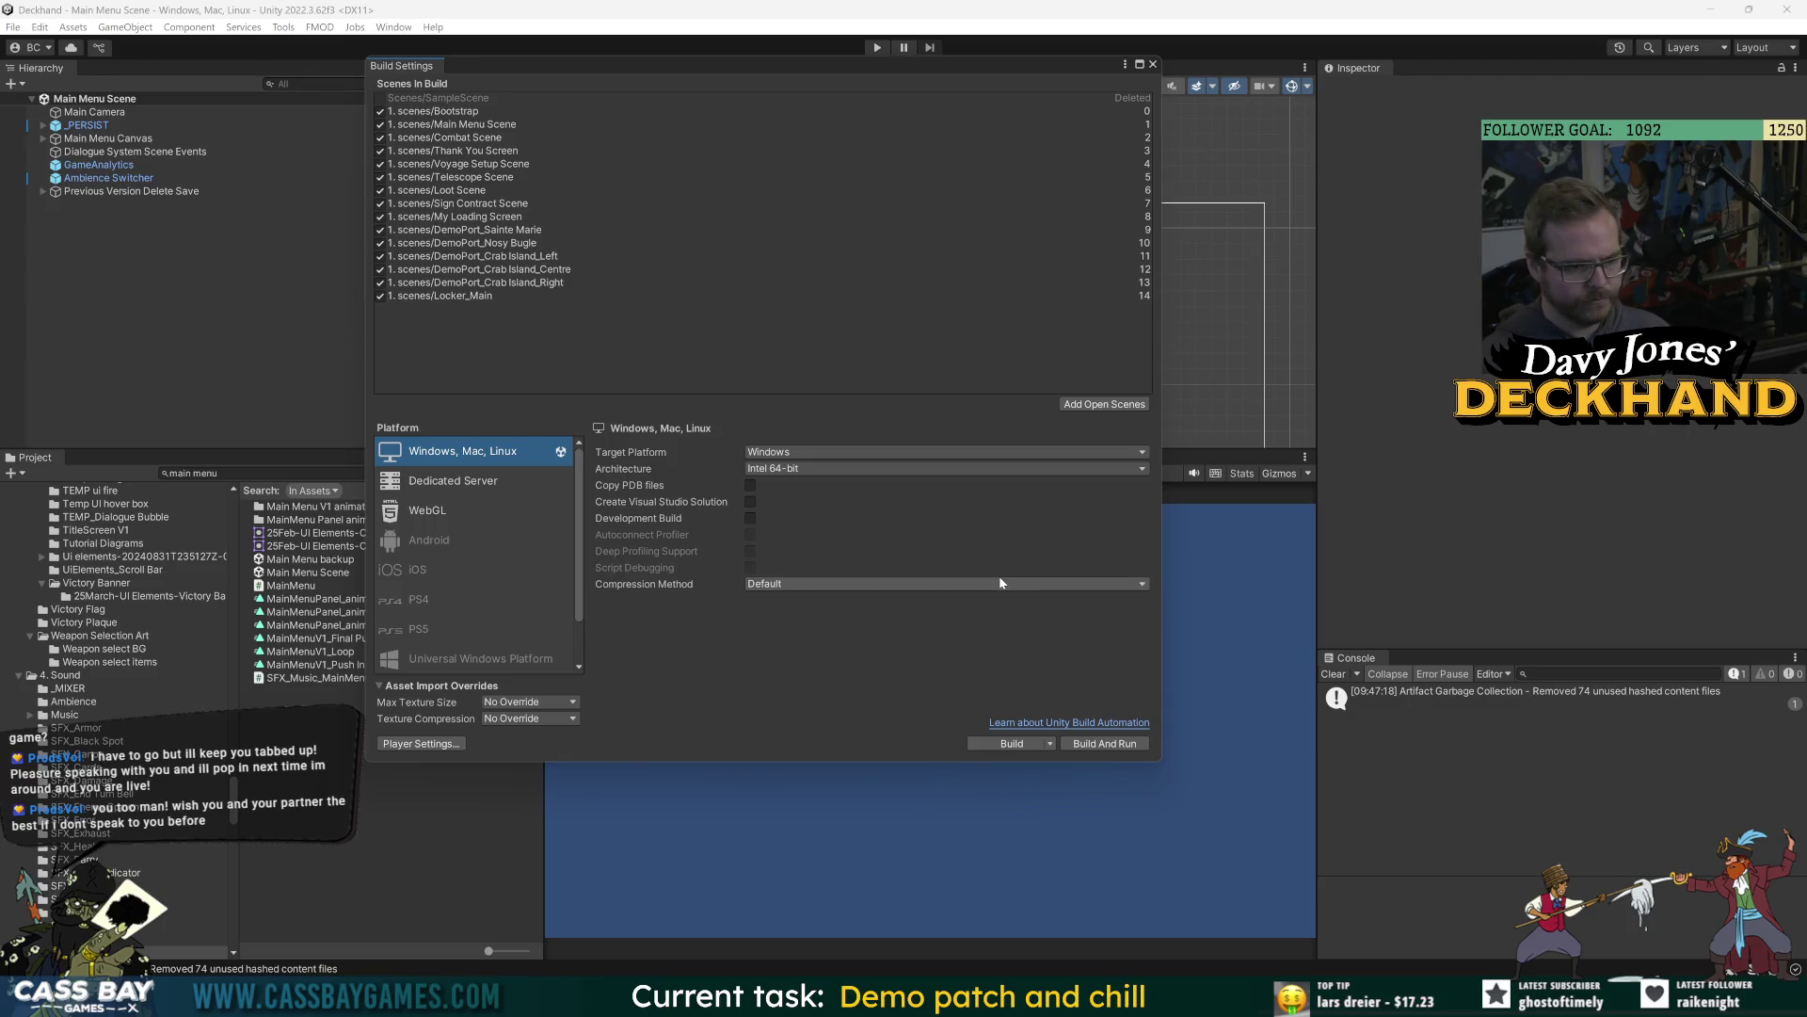
{"action": "left_click", "coordinate": [1153, 65]}
{"action": "left_click", "coordinate": [1334, 674]}
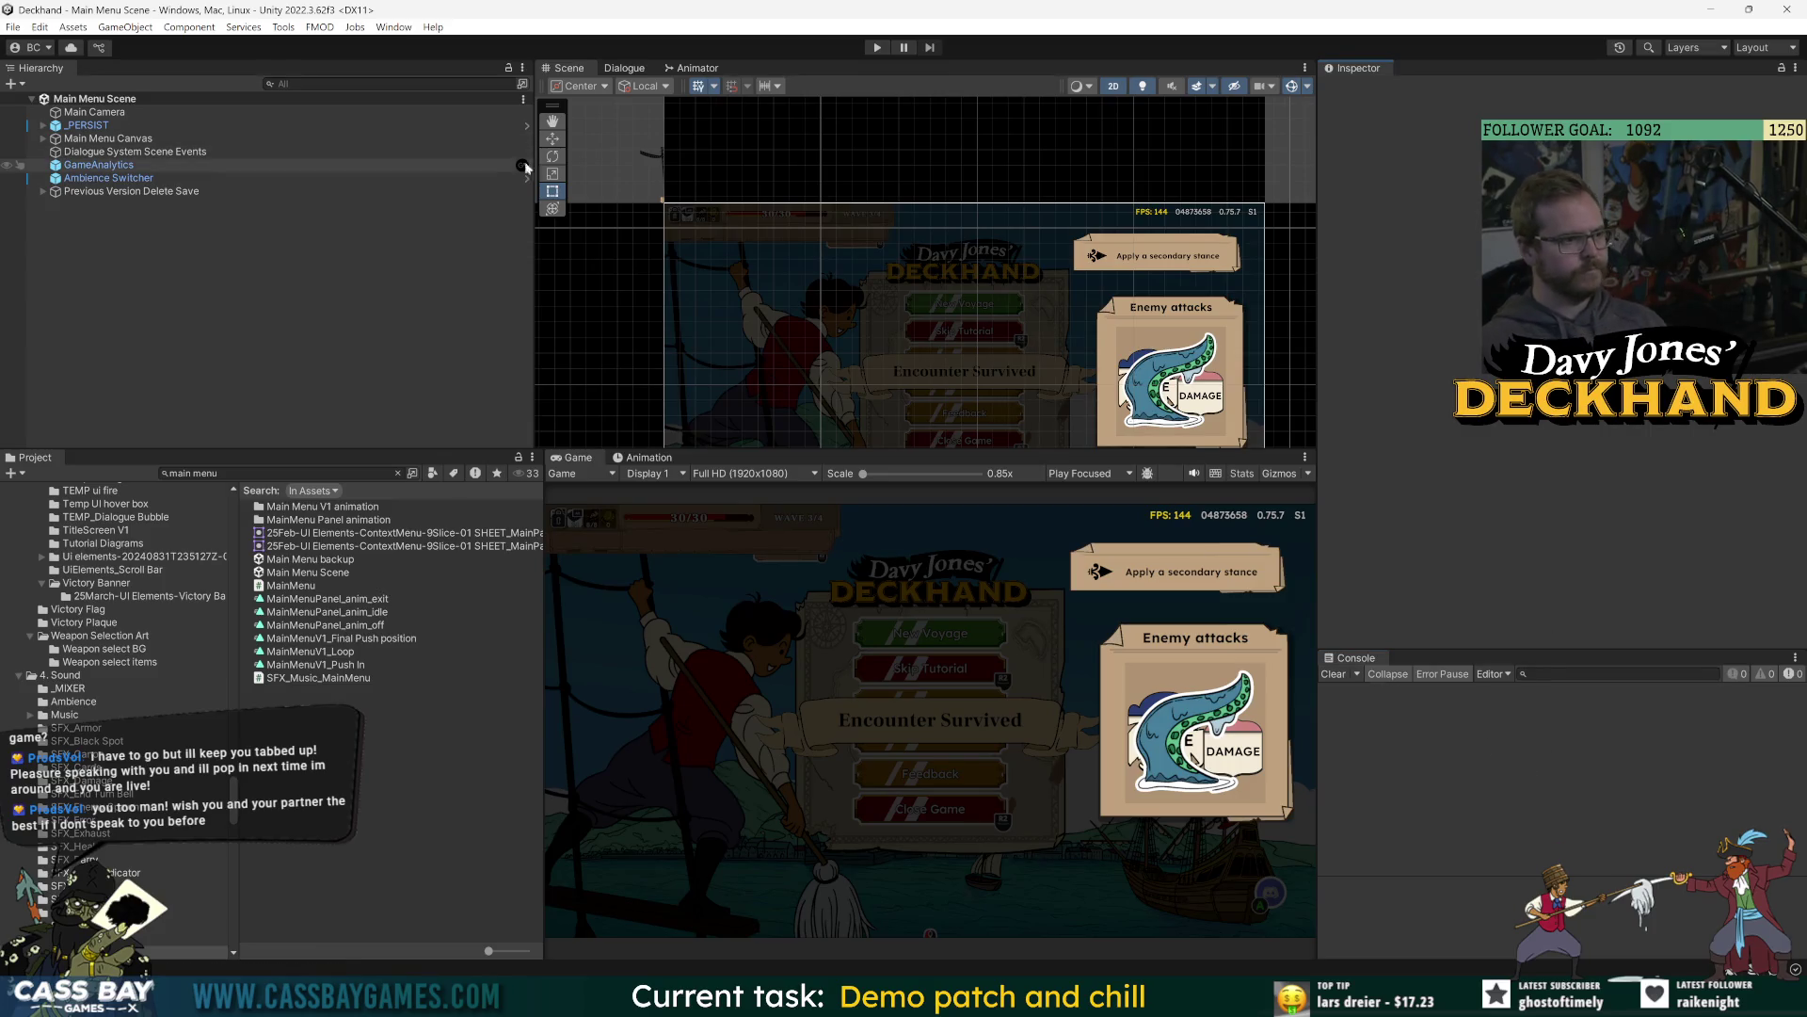
Enter play mode and select Clicker Game State under DontDestroyOnLoad > _PERSIST.
{"action": "key", "text": "ctrl+p"}
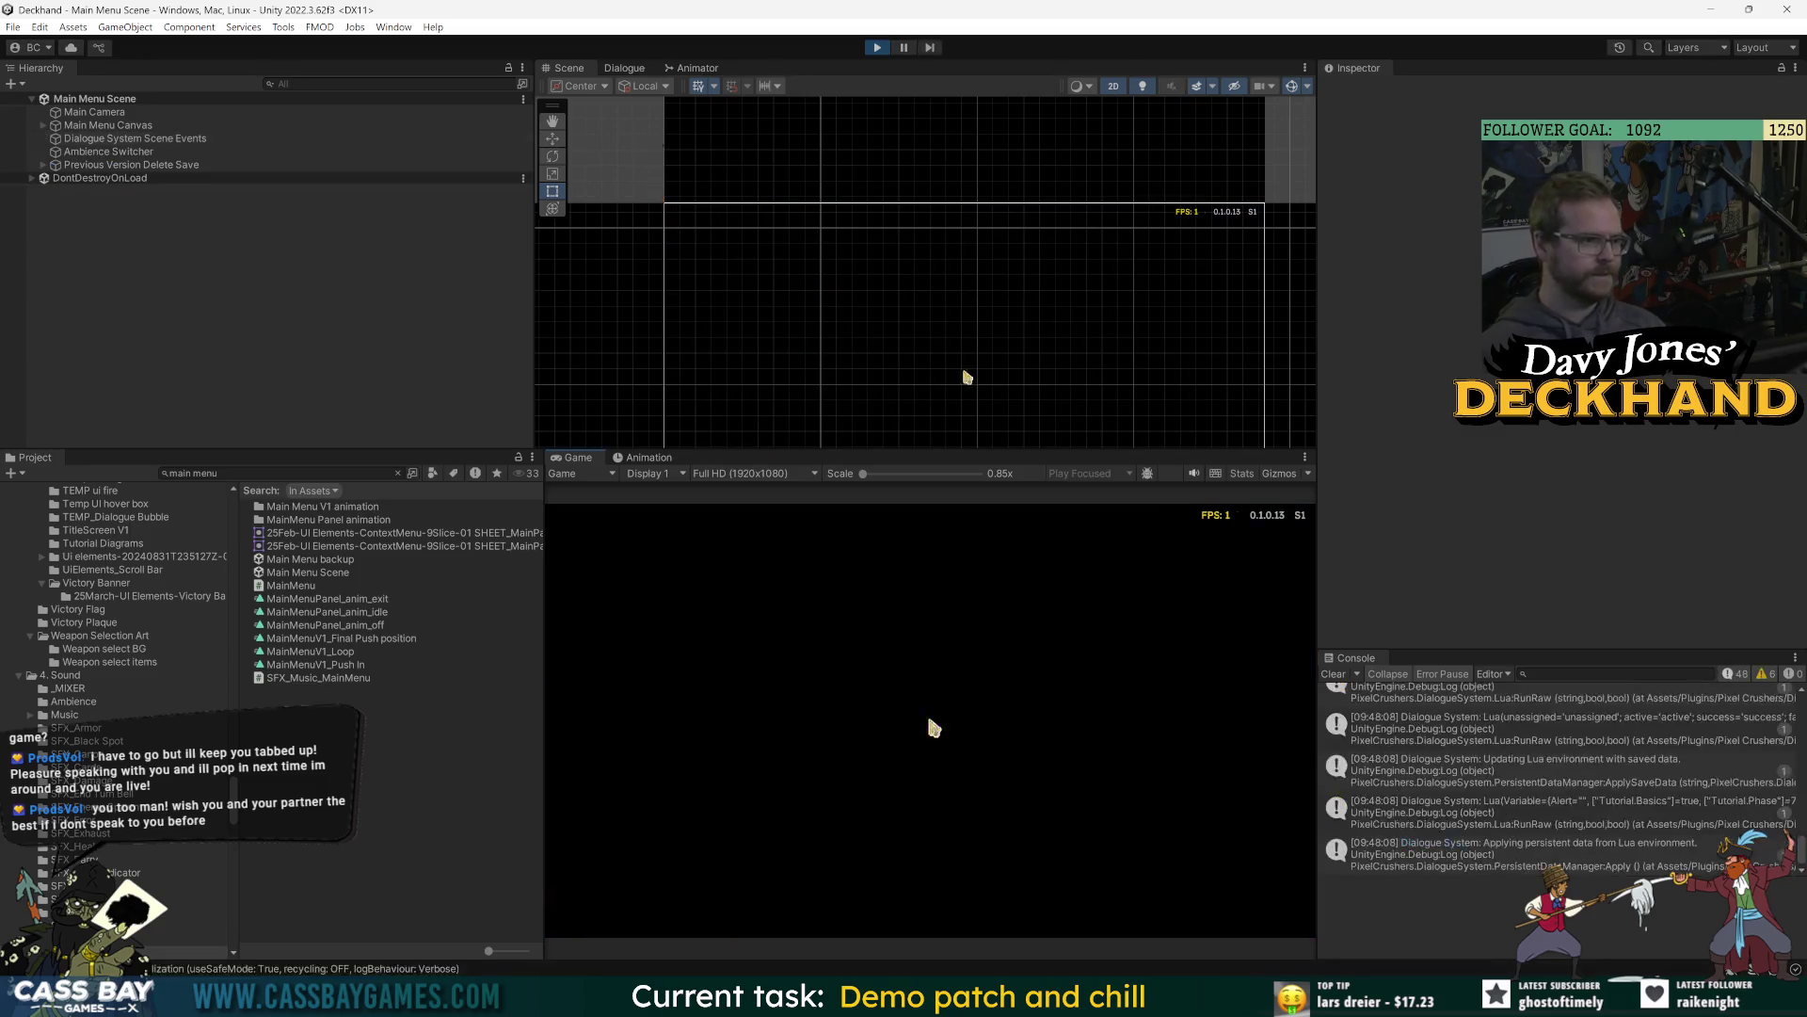
{"action": "left_click", "coordinate": [32, 178]}
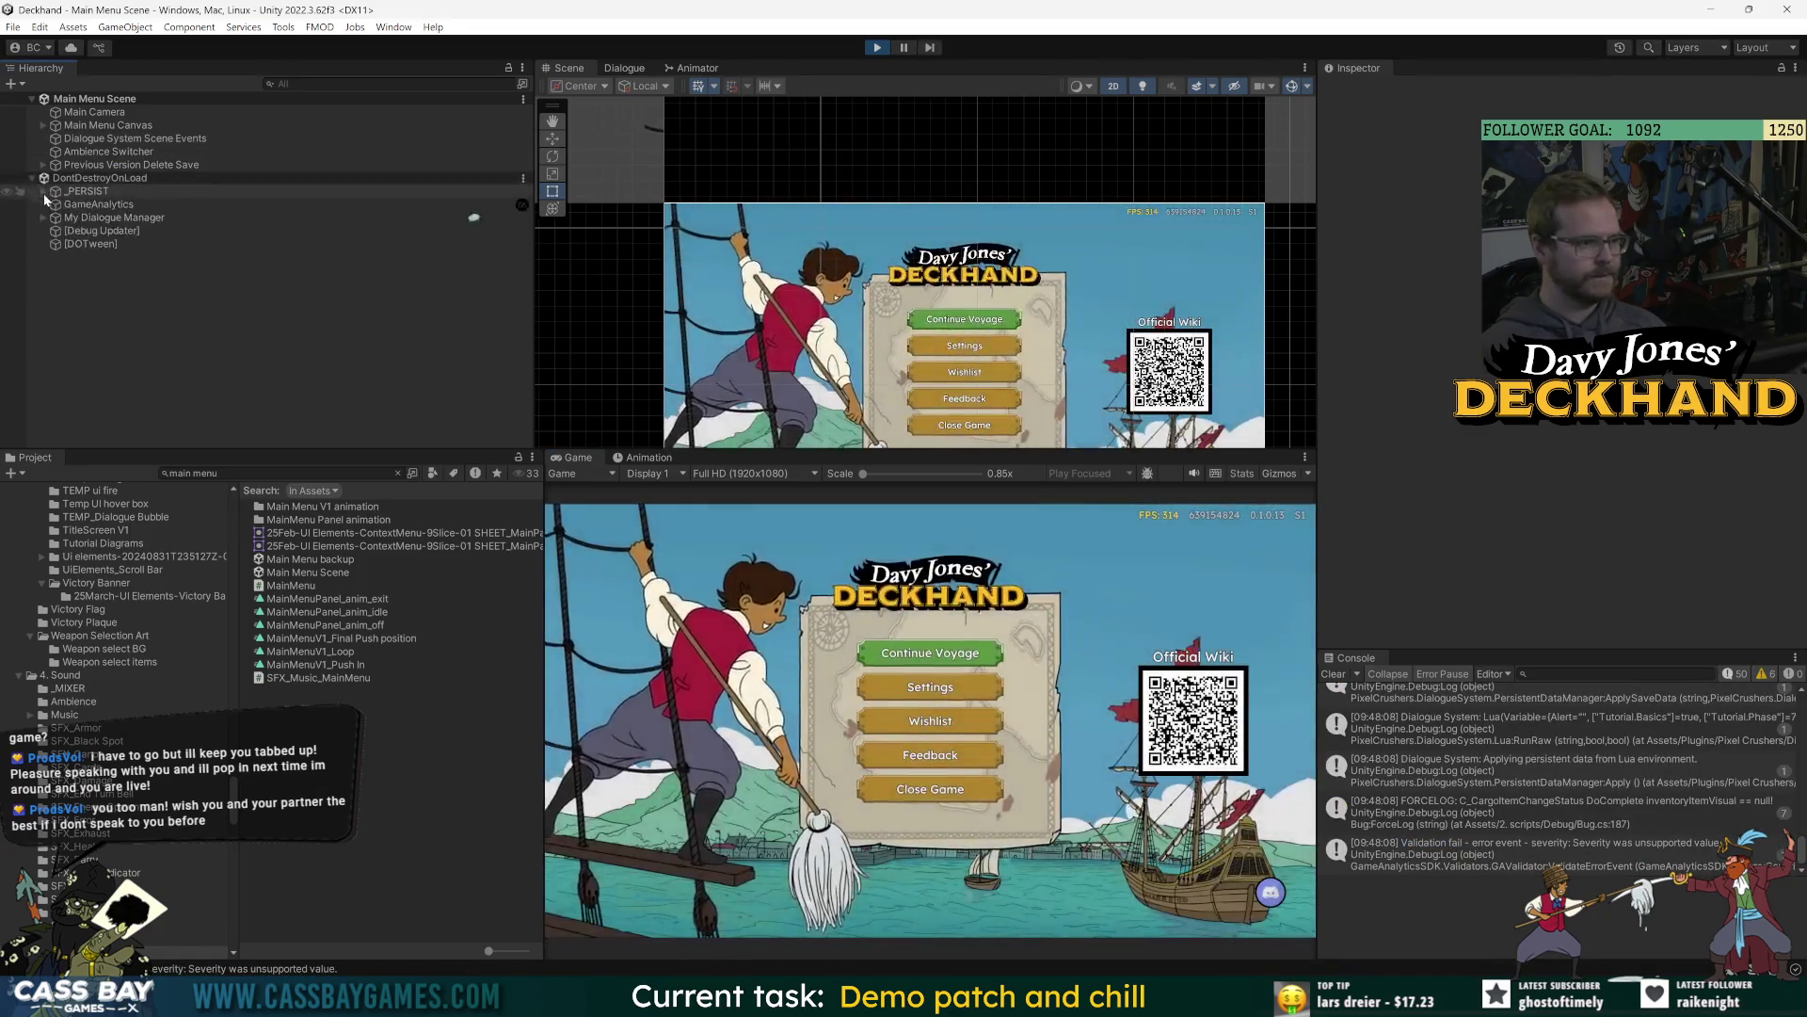
{"action": "left_click", "coordinate": [43, 191]}
{"action": "scroll", "coordinate": [115, 376], "scroll_direction": "down", "scroll_amount": 3}
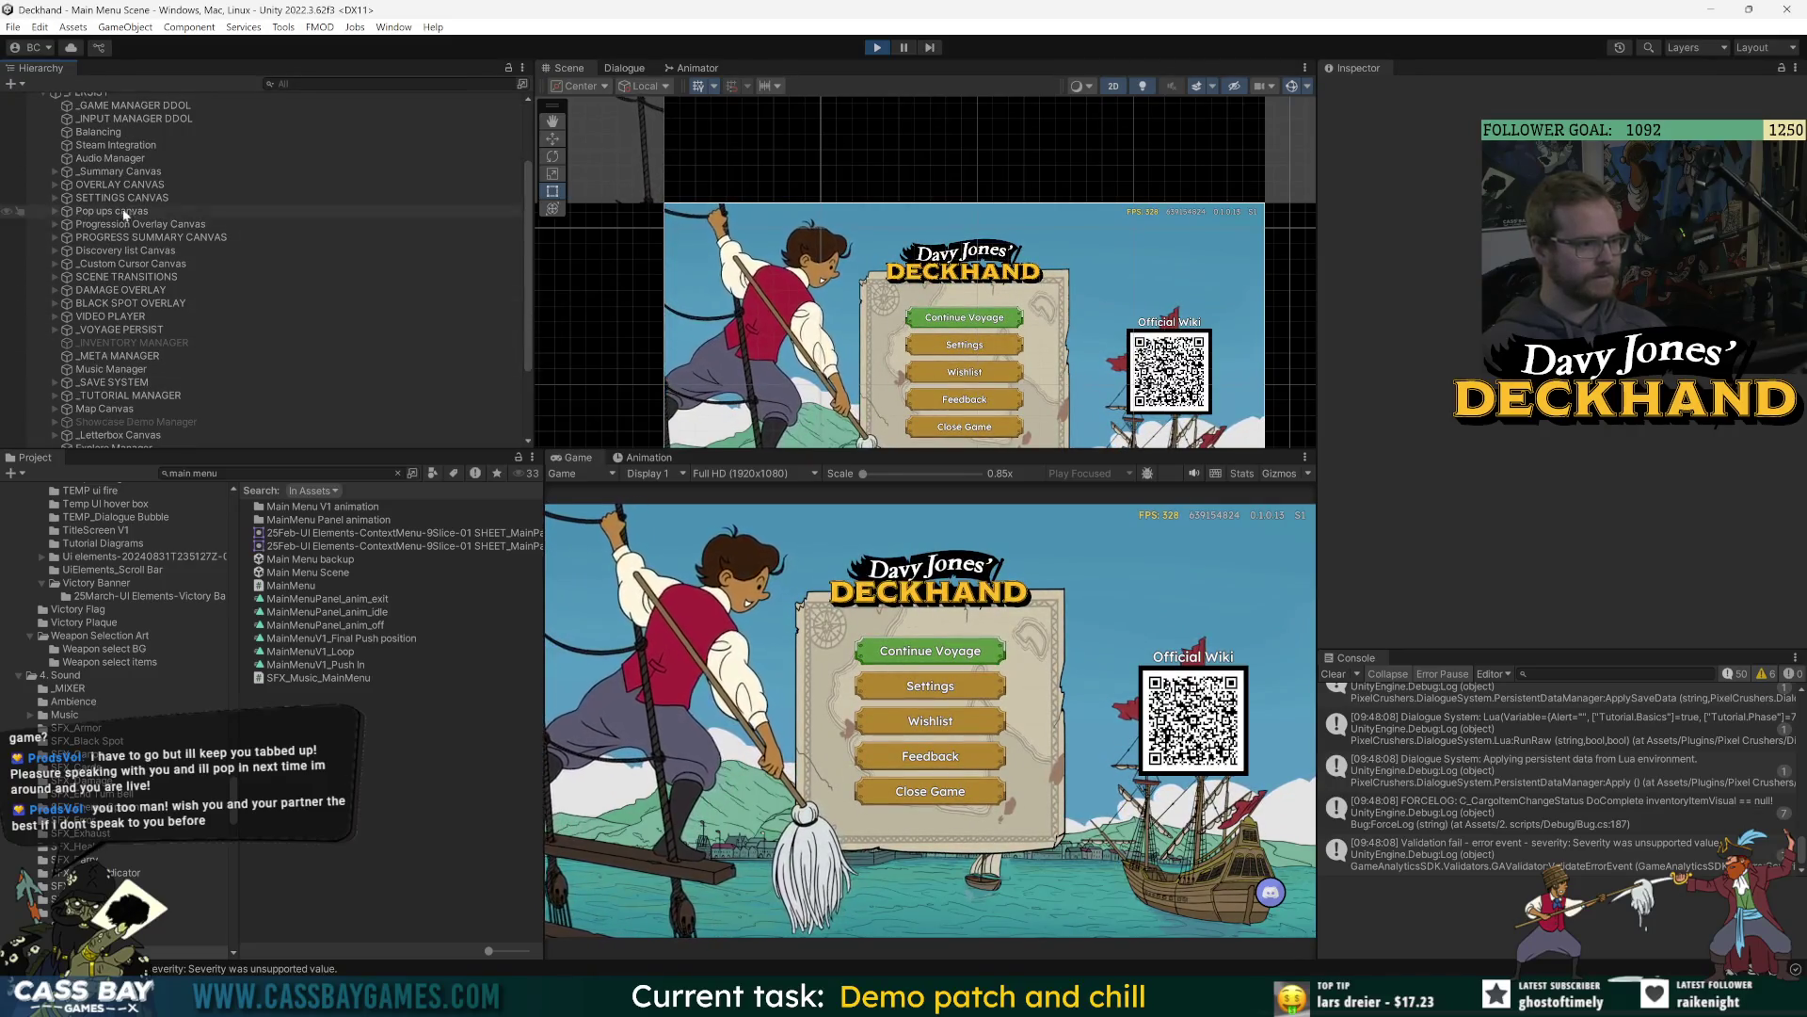
{"action": "scroll", "coordinate": [143, 243], "scroll_direction": "down", "scroll_amount": 3}
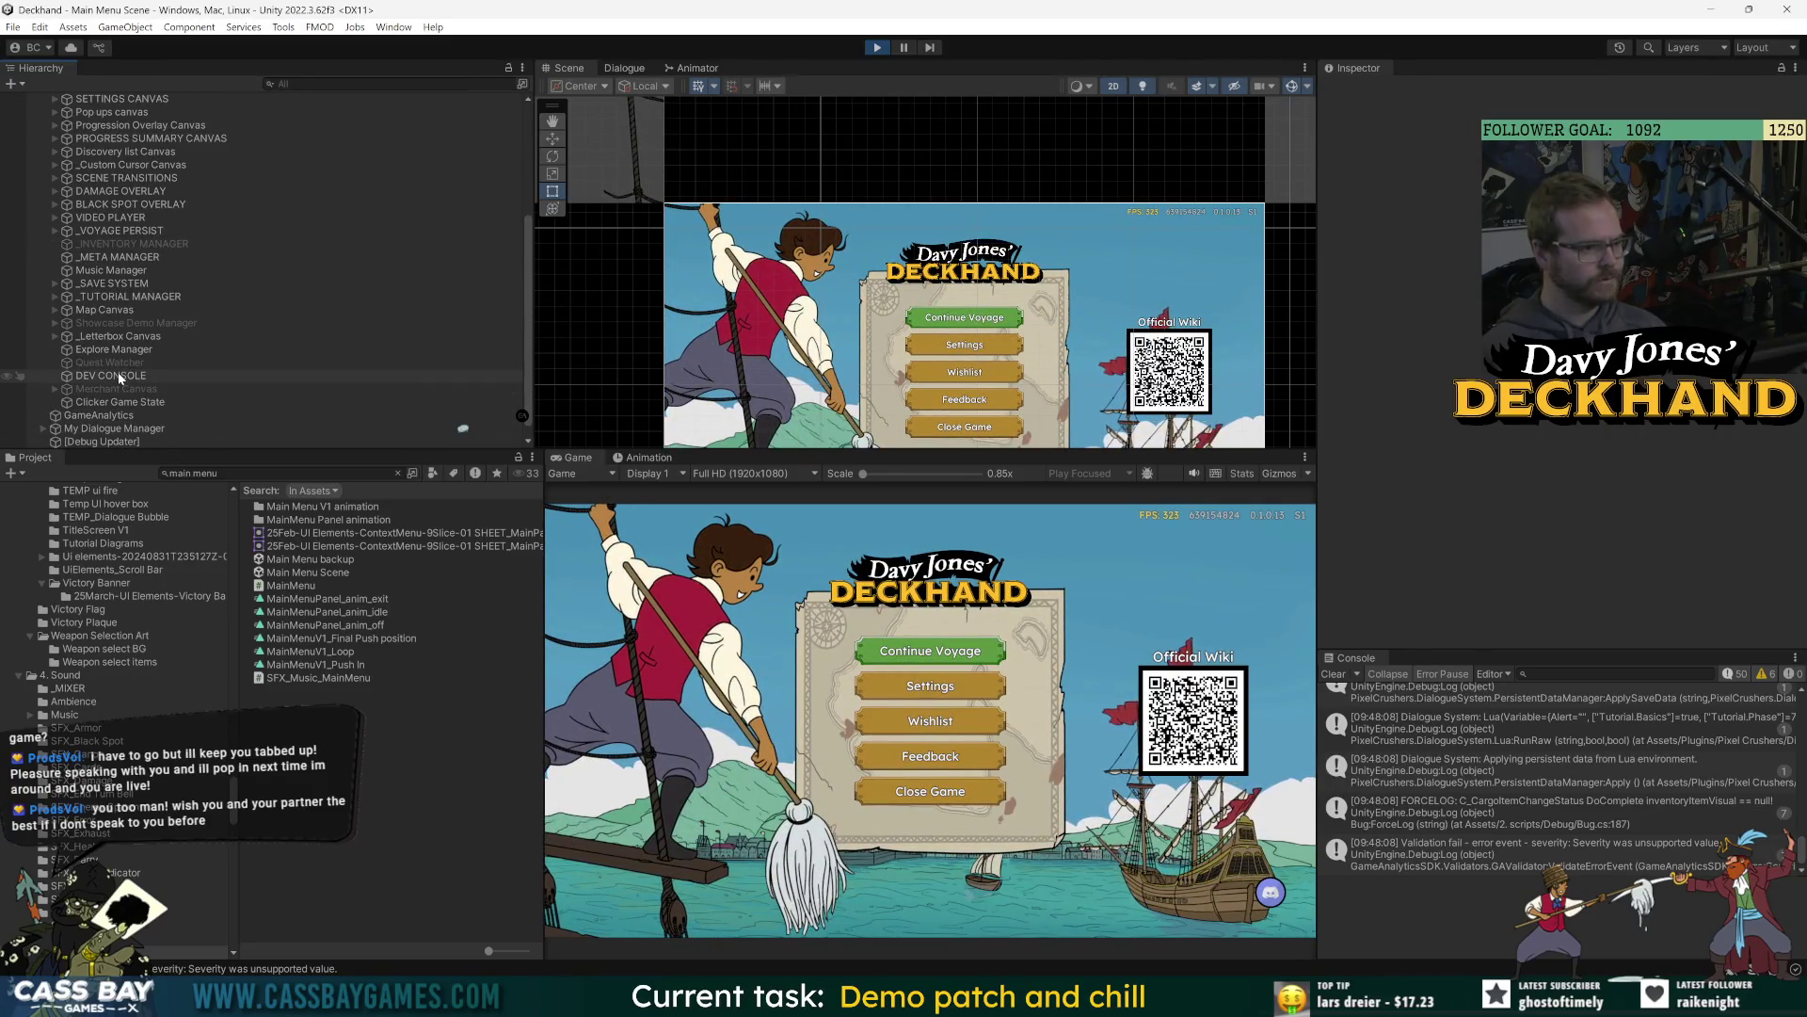
{"action": "left_click", "coordinate": [116, 402]}
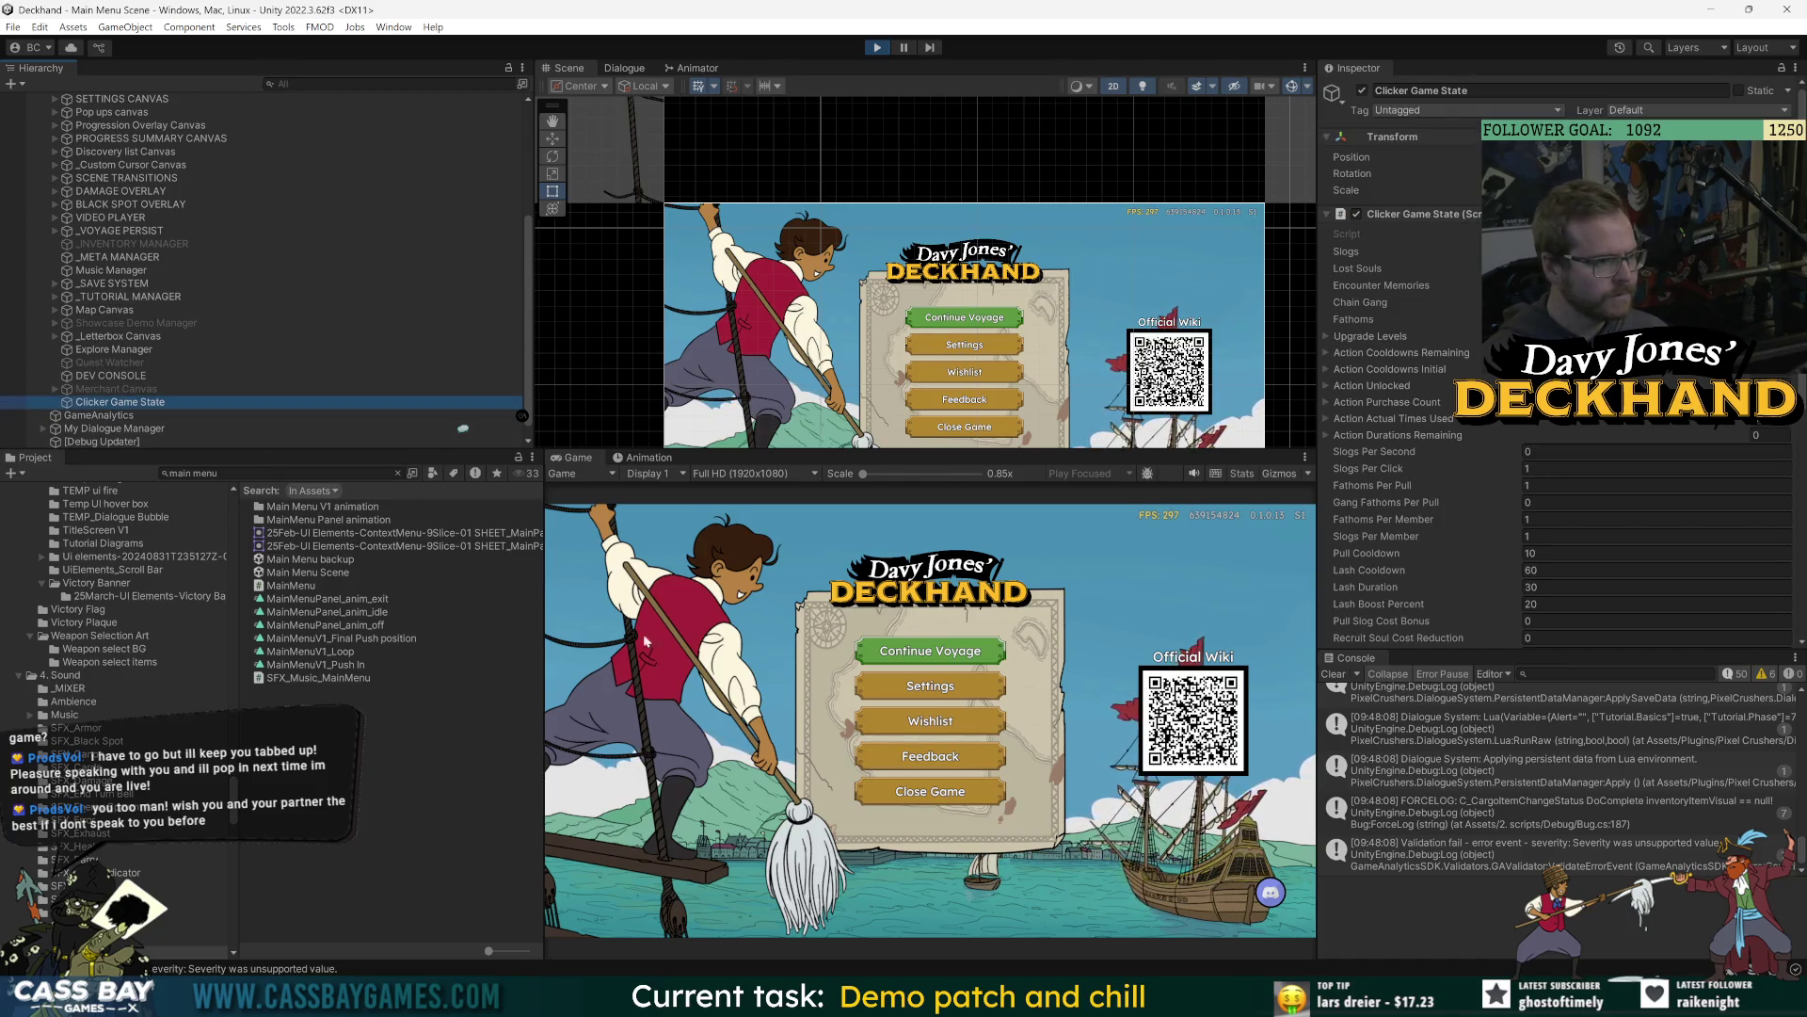
Abandon the current voyage from the in-game Settings GAME options and return to the main menu.
{"action": "left_click", "coordinate": [984, 692]}
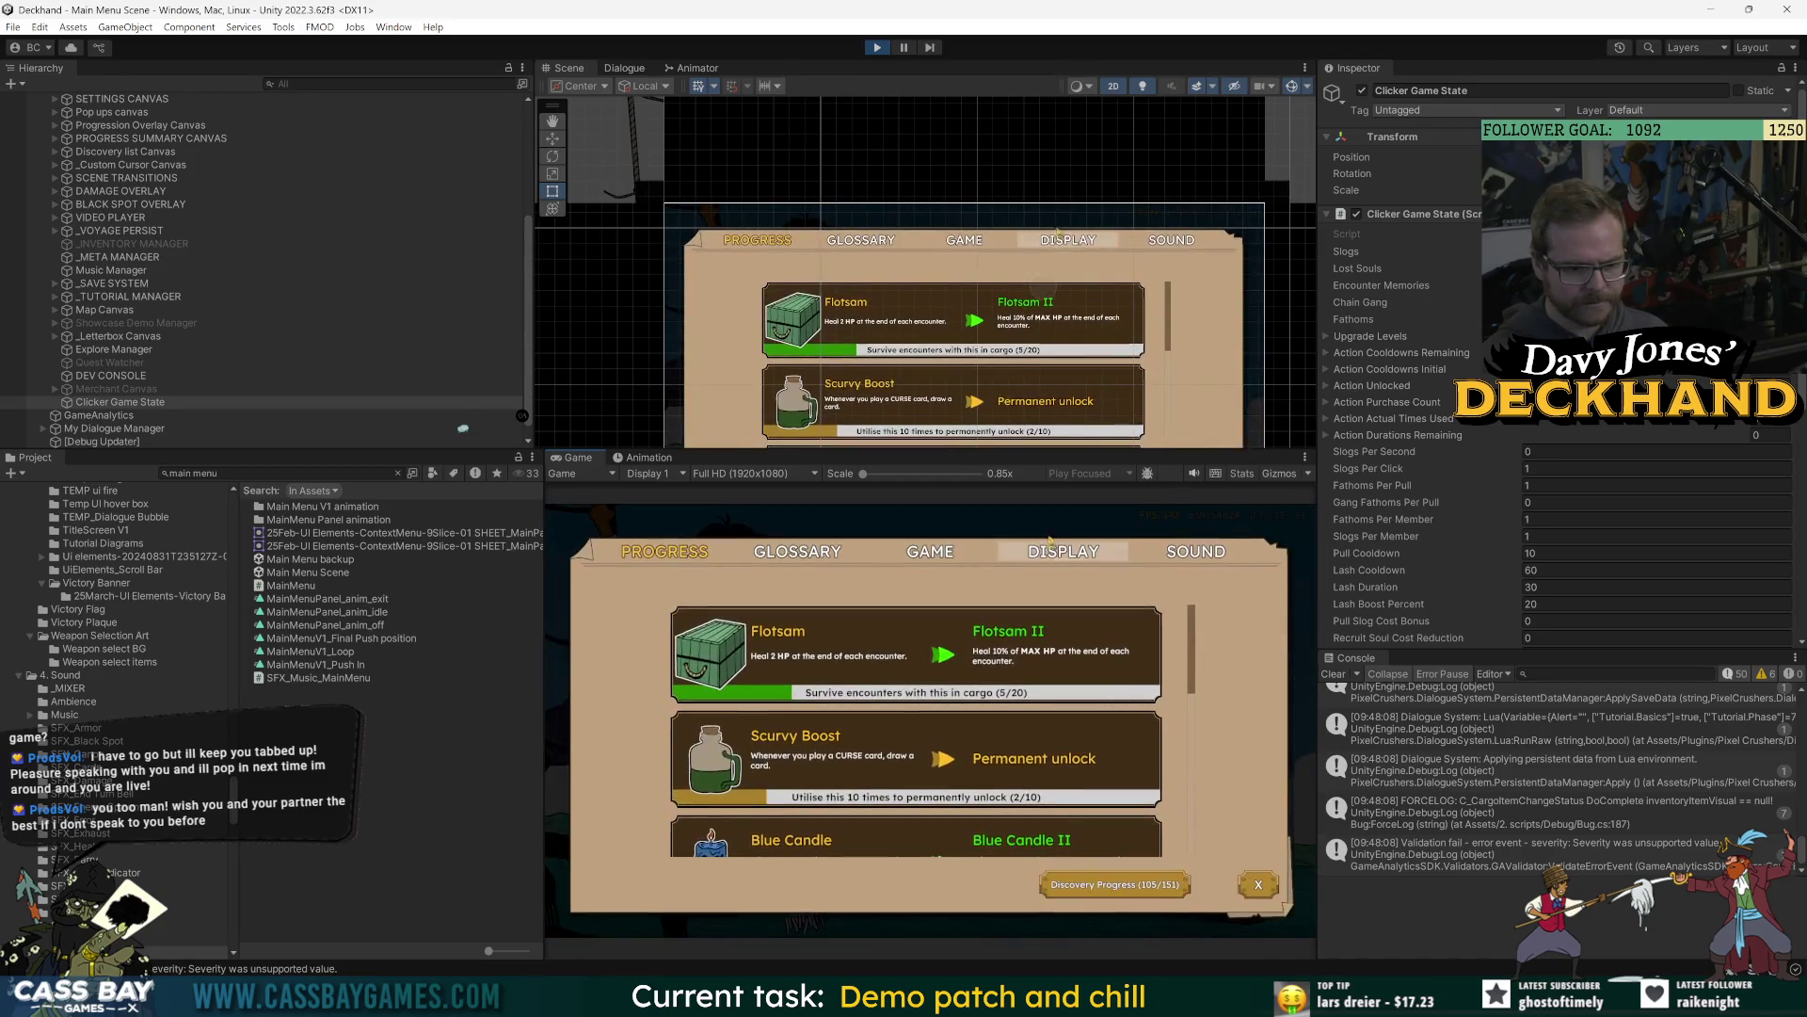
{"action": "left_click", "coordinate": [930, 550]}
{"action": "left_click", "coordinate": [925, 747]}
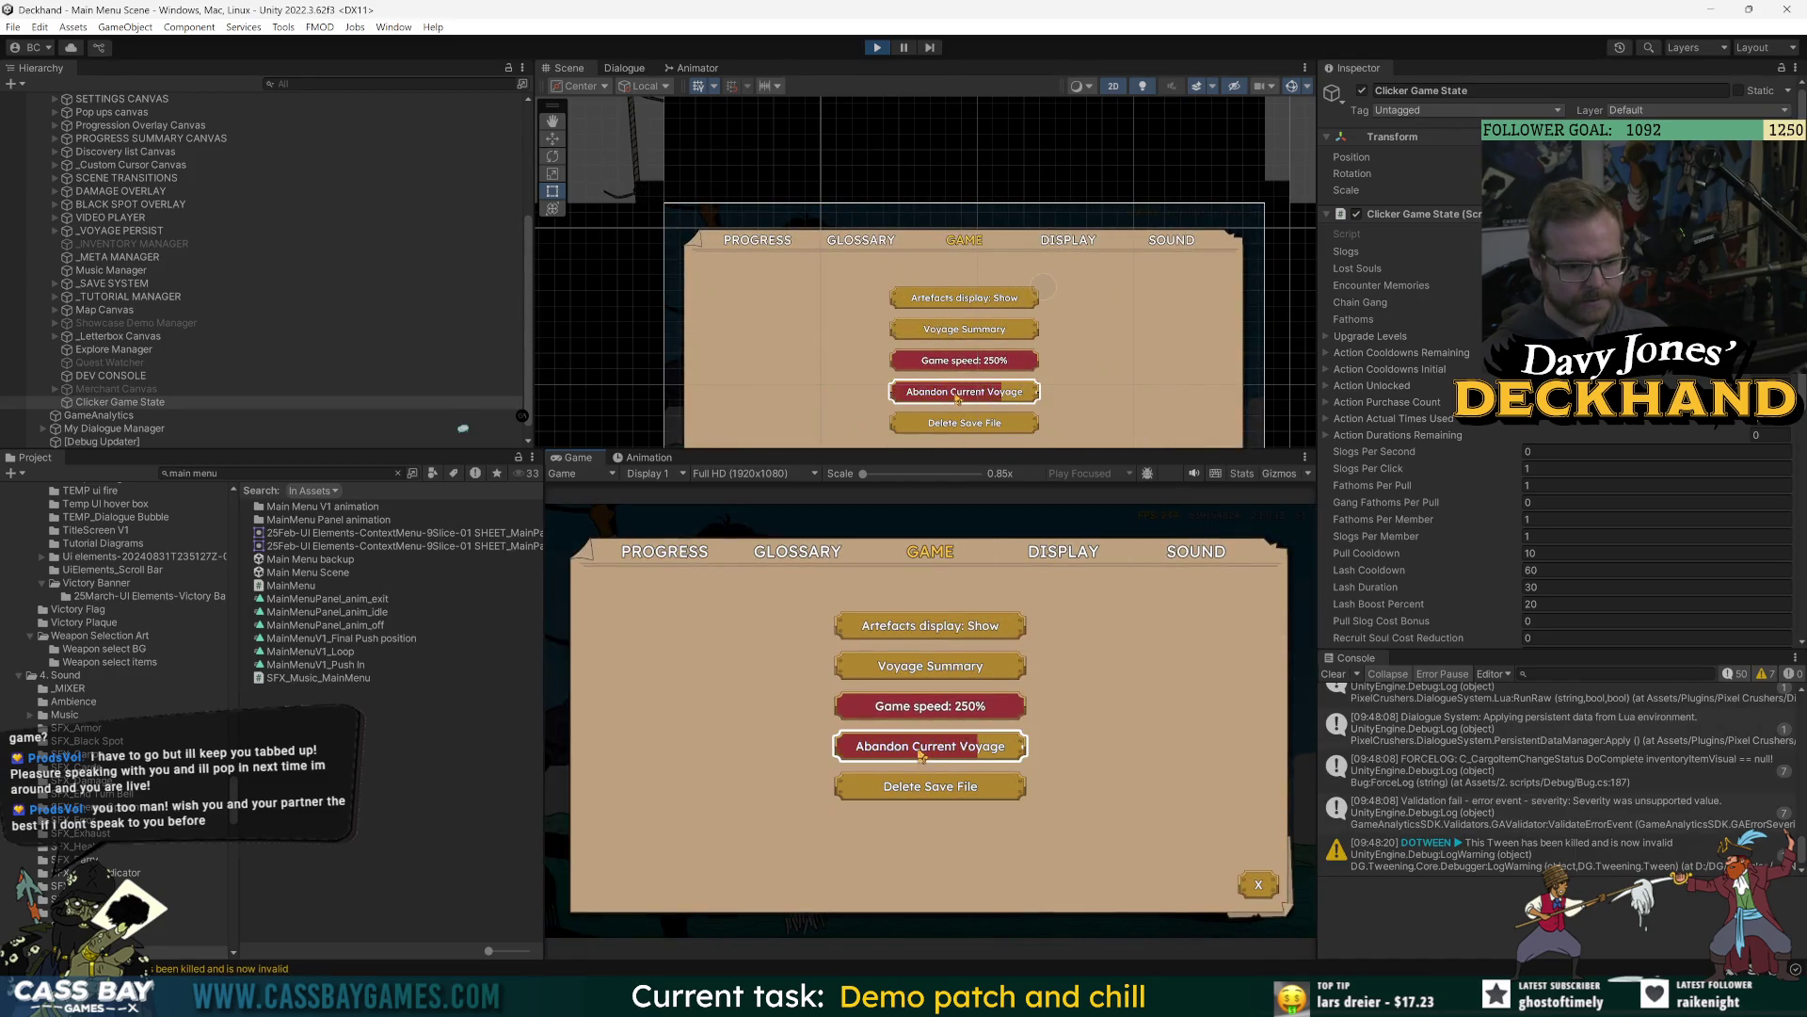
{"action": "left_click", "coordinate": [931, 703]}
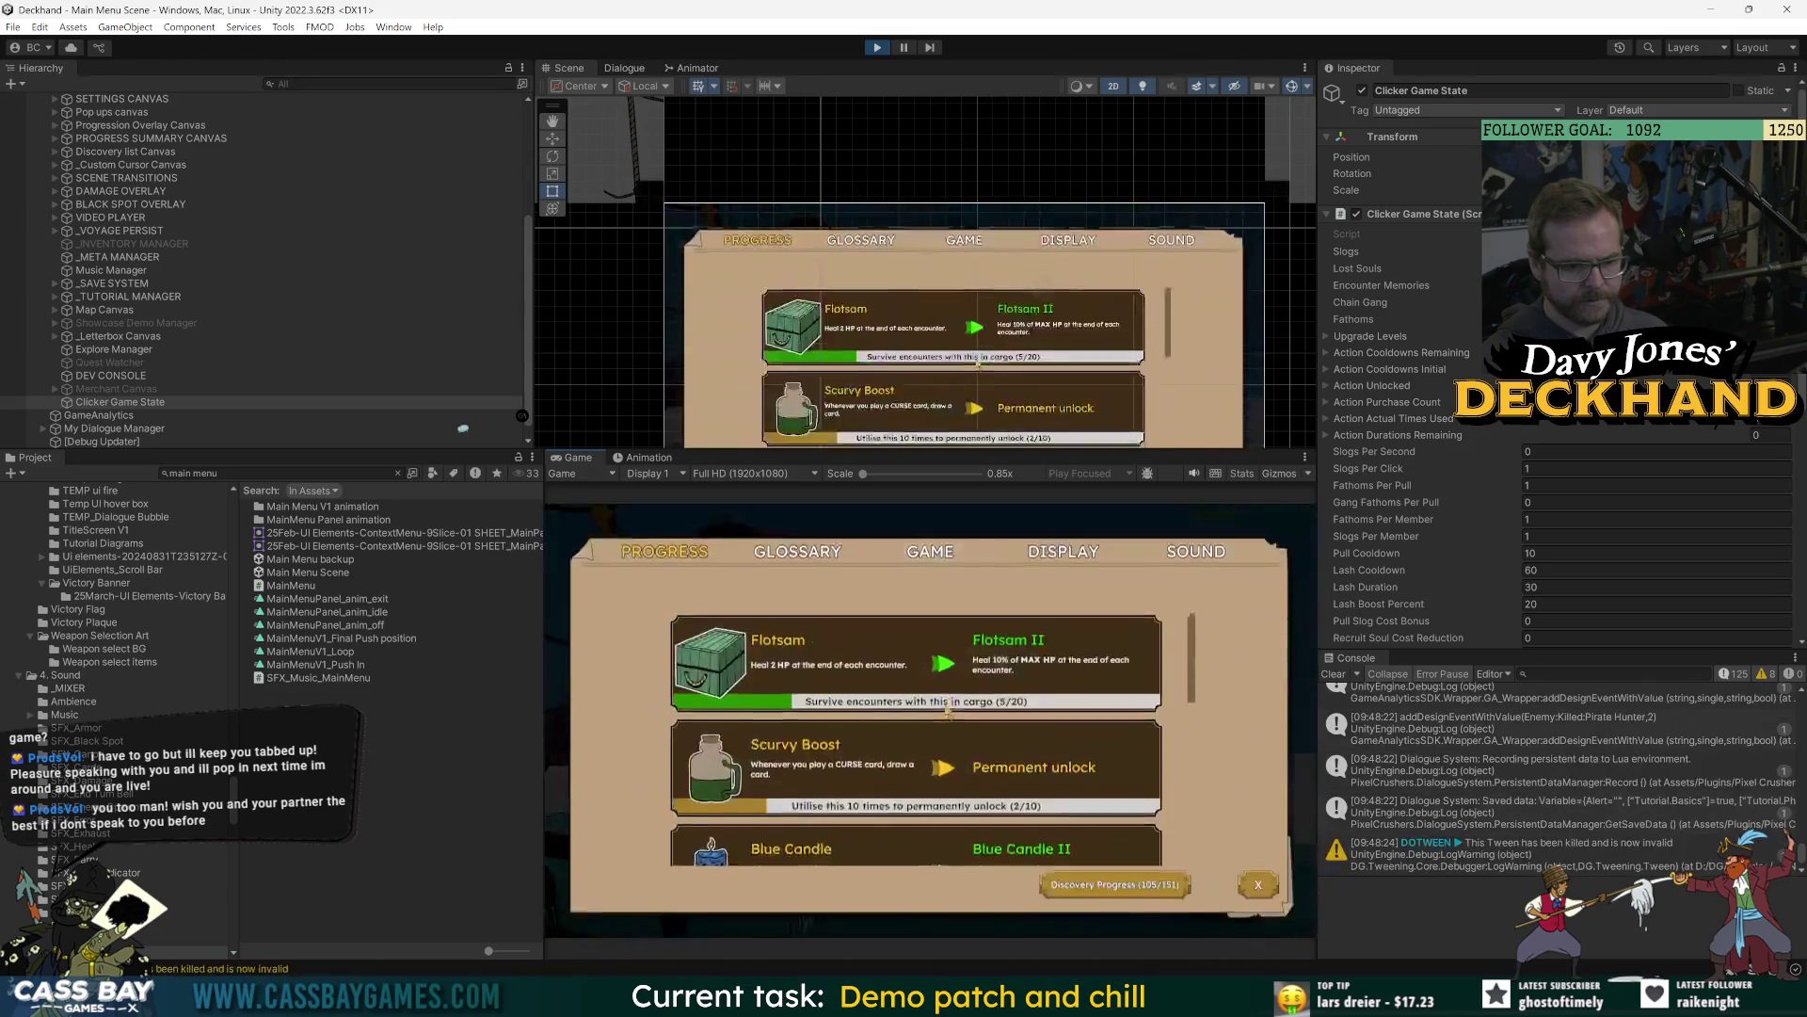
{"action": "left_click", "coordinate": [930, 552]}
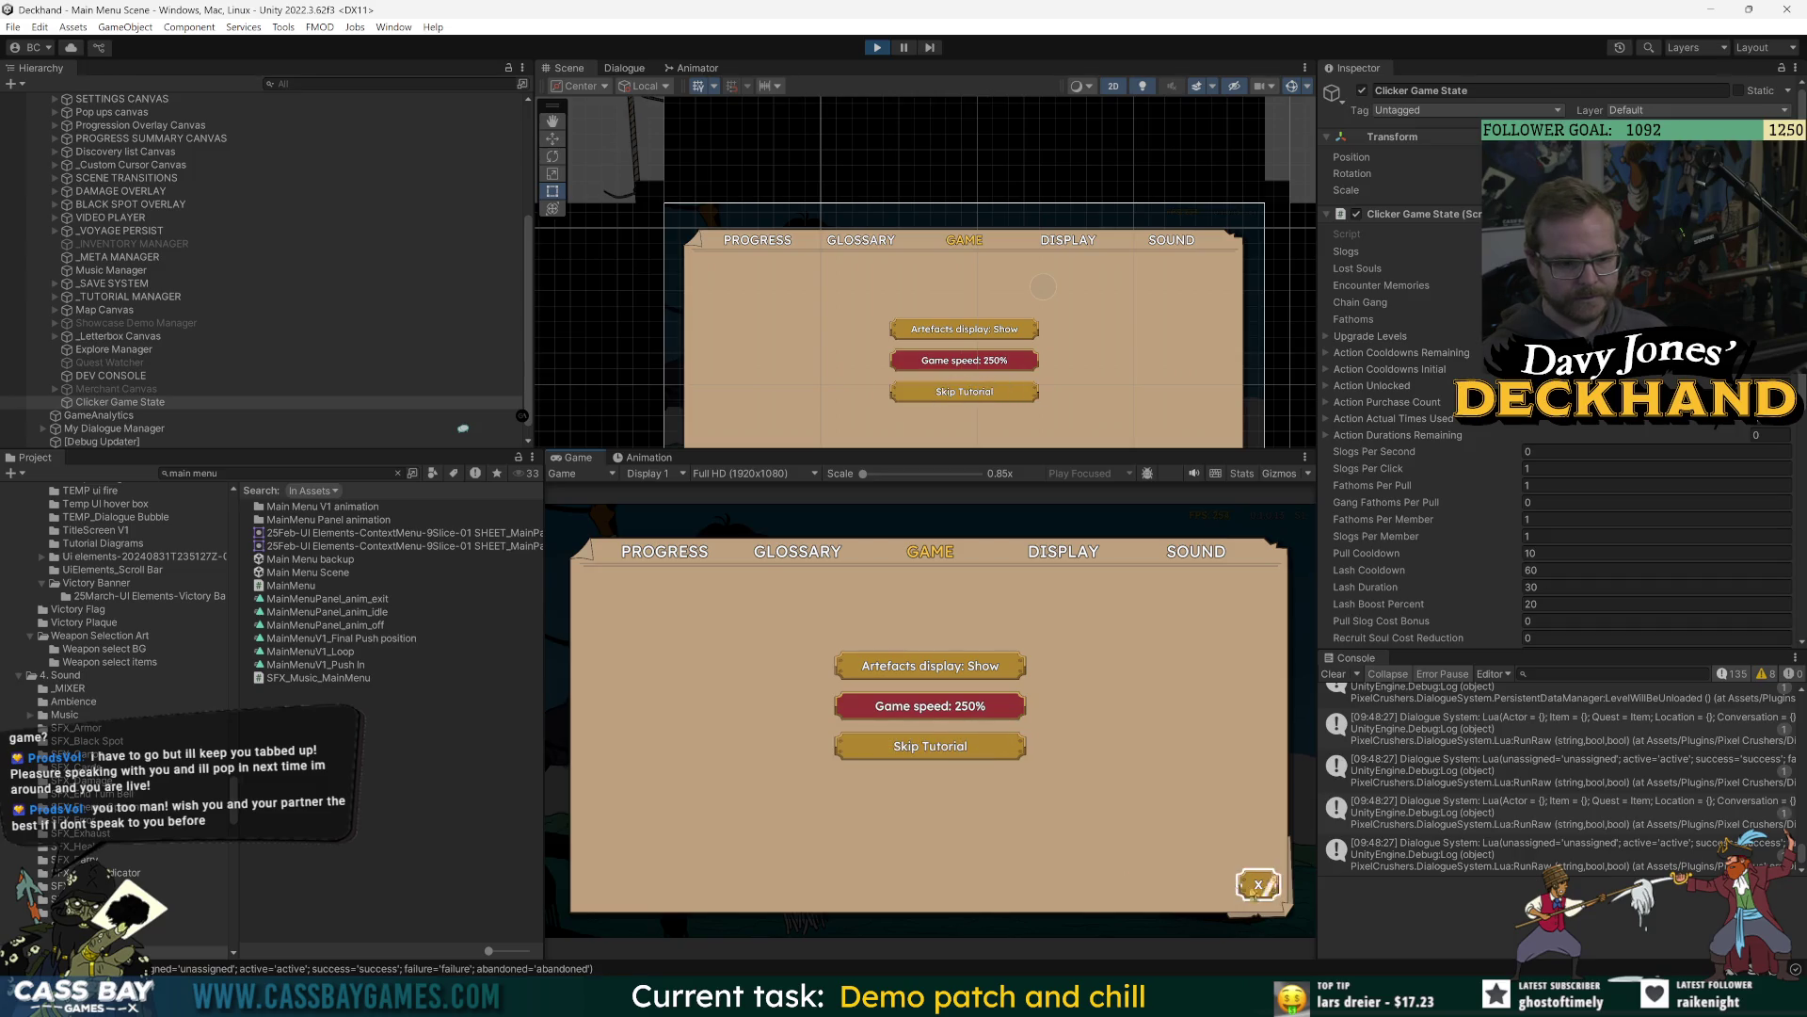
{"action": "left_click", "coordinate": [1258, 885]}
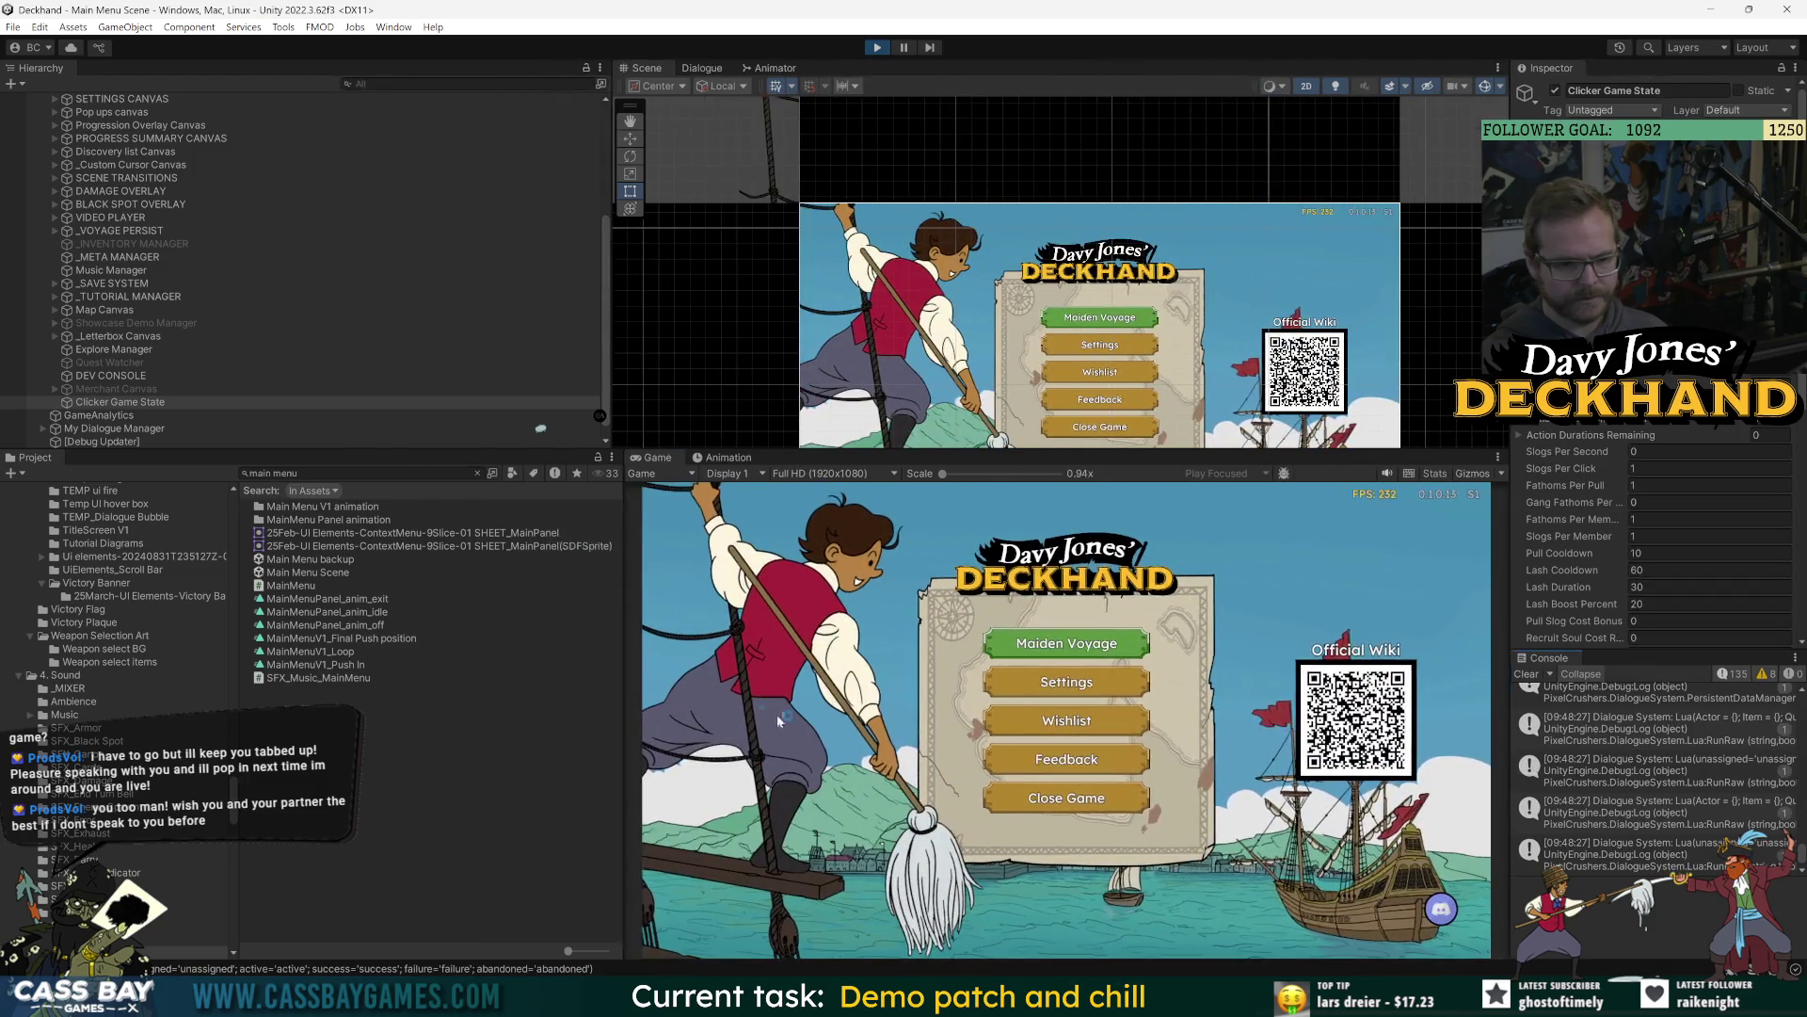
Enlarge the Game view, set Time Scale back to 1, and start the Maiden Voyage.
{"action": "left_click_drag", "start_coordinate": [623, 706], "coordinate": [459, 706]}
{"action": "mouse_move", "coordinate": [917, 452]}
{"action": "left_mouse_down"}
{"action": "mouse_move", "coordinate": [917, 362]}
{"action": "mouse_move", "coordinate": [864, 410]}
{"action": "left_mouse_up"}
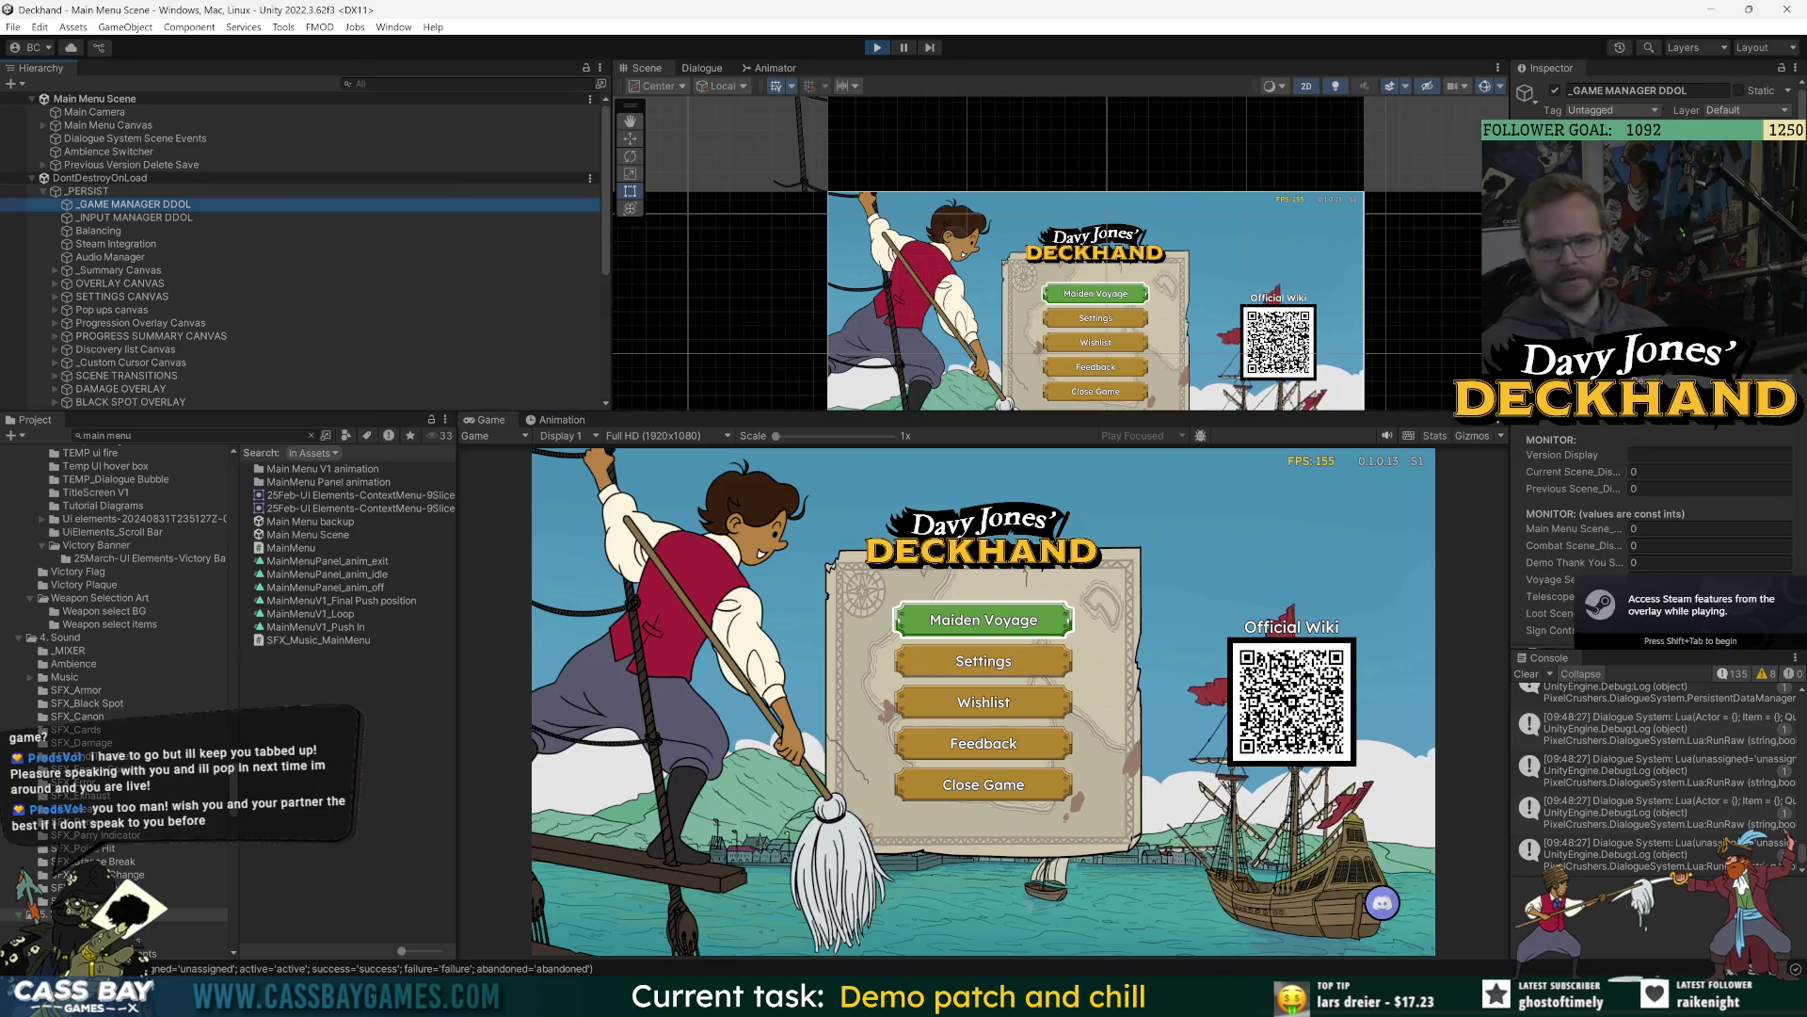
{"action": "scroll", "coordinate": [1657, 527], "scroll_direction": "down", "scroll_amount": 5}
{"action": "left_click", "coordinate": [1685, 428]}
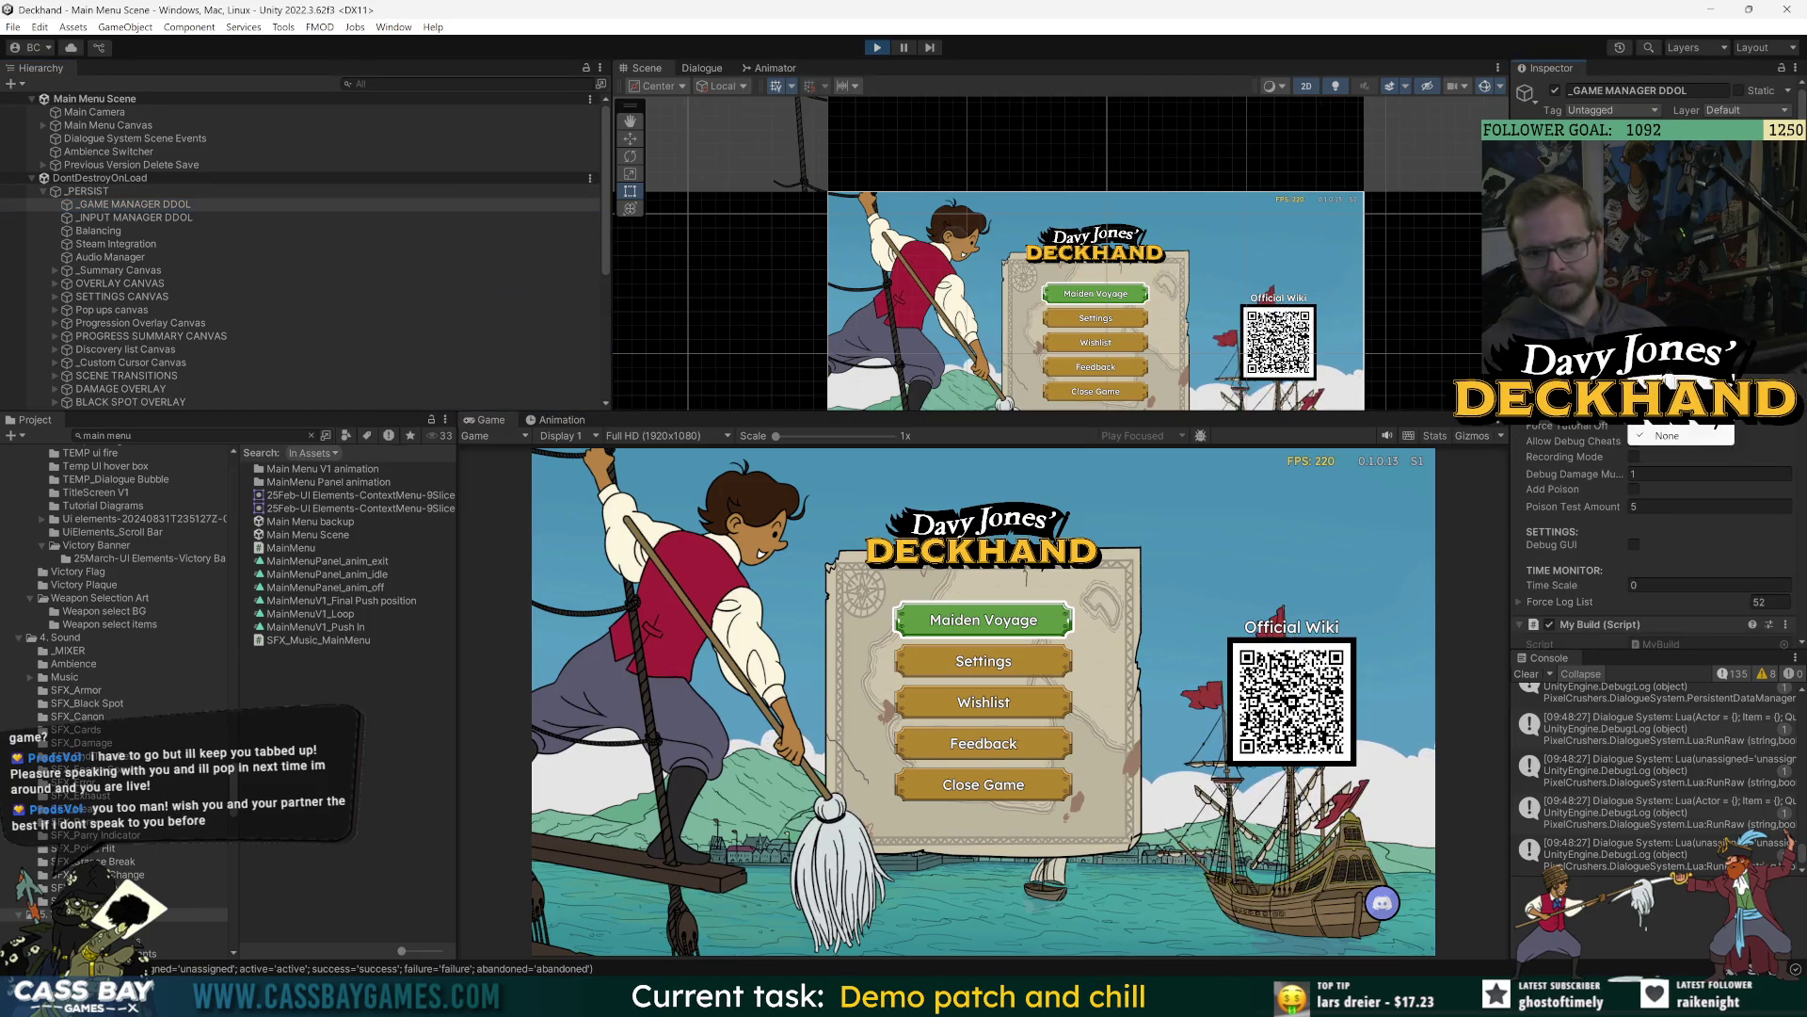
{"action": "left_click", "coordinate": [976, 639]}
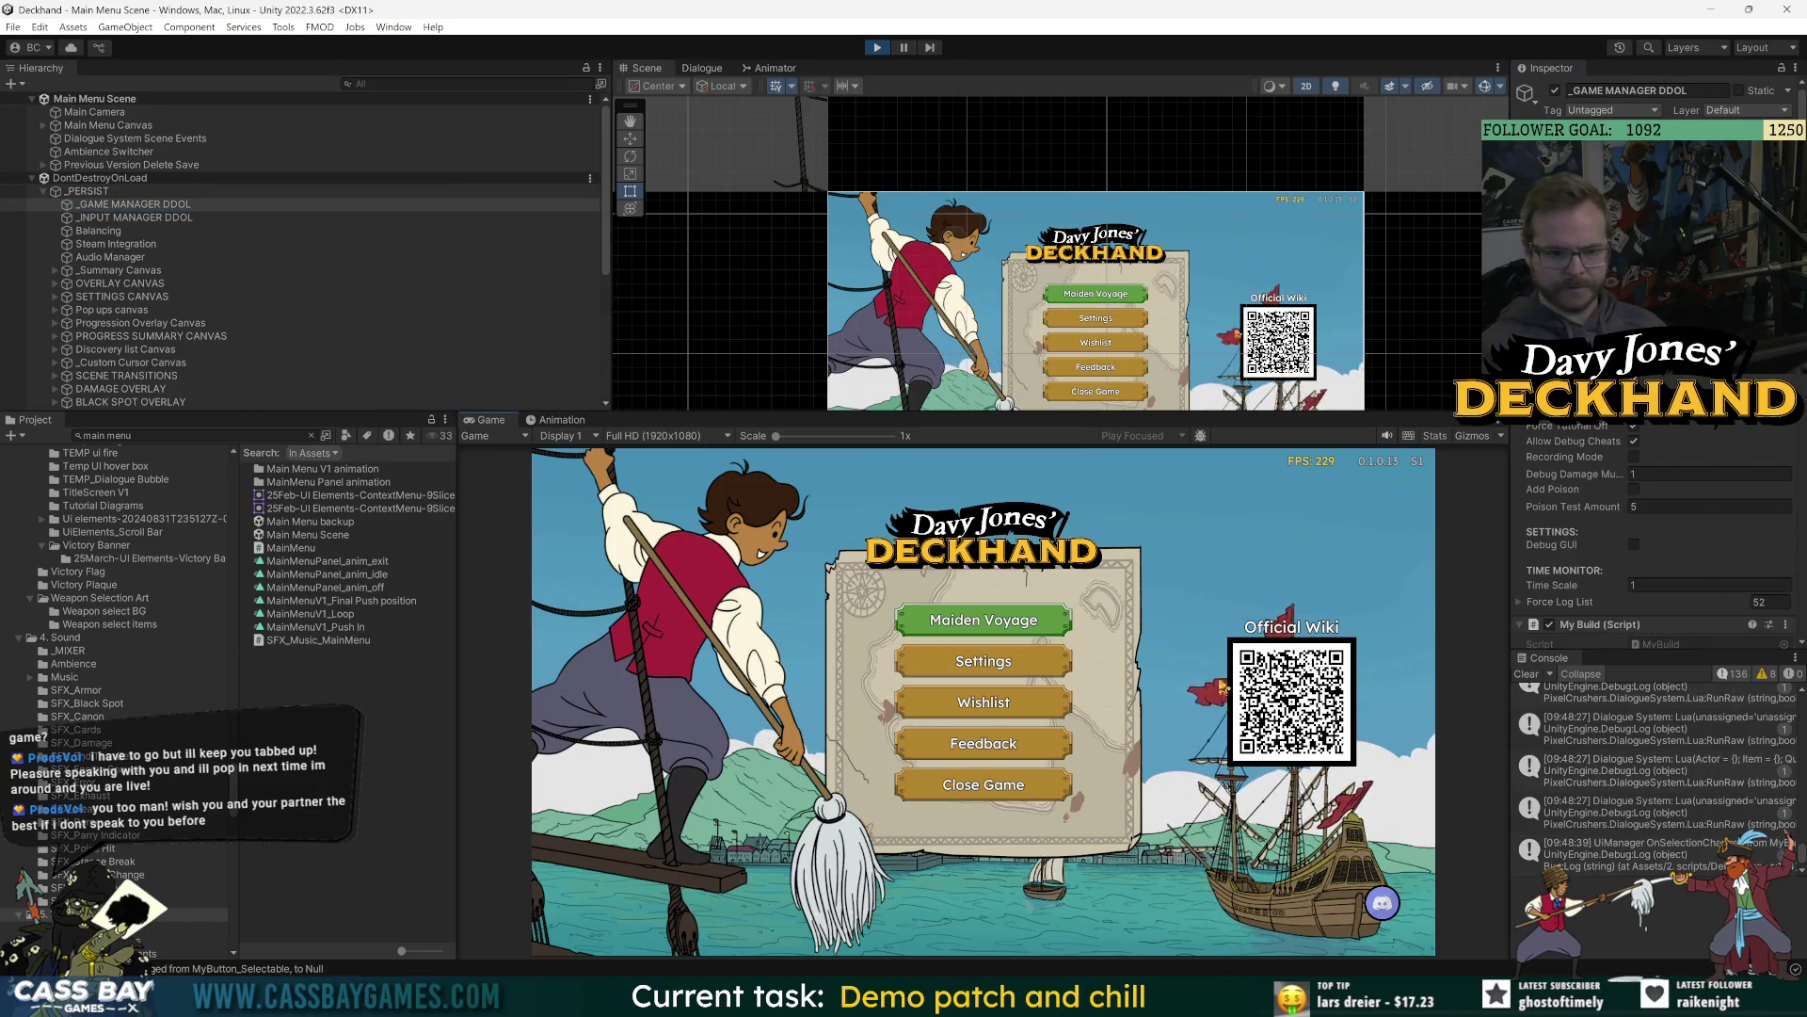
{"action": "left_click", "coordinate": [979, 638]}
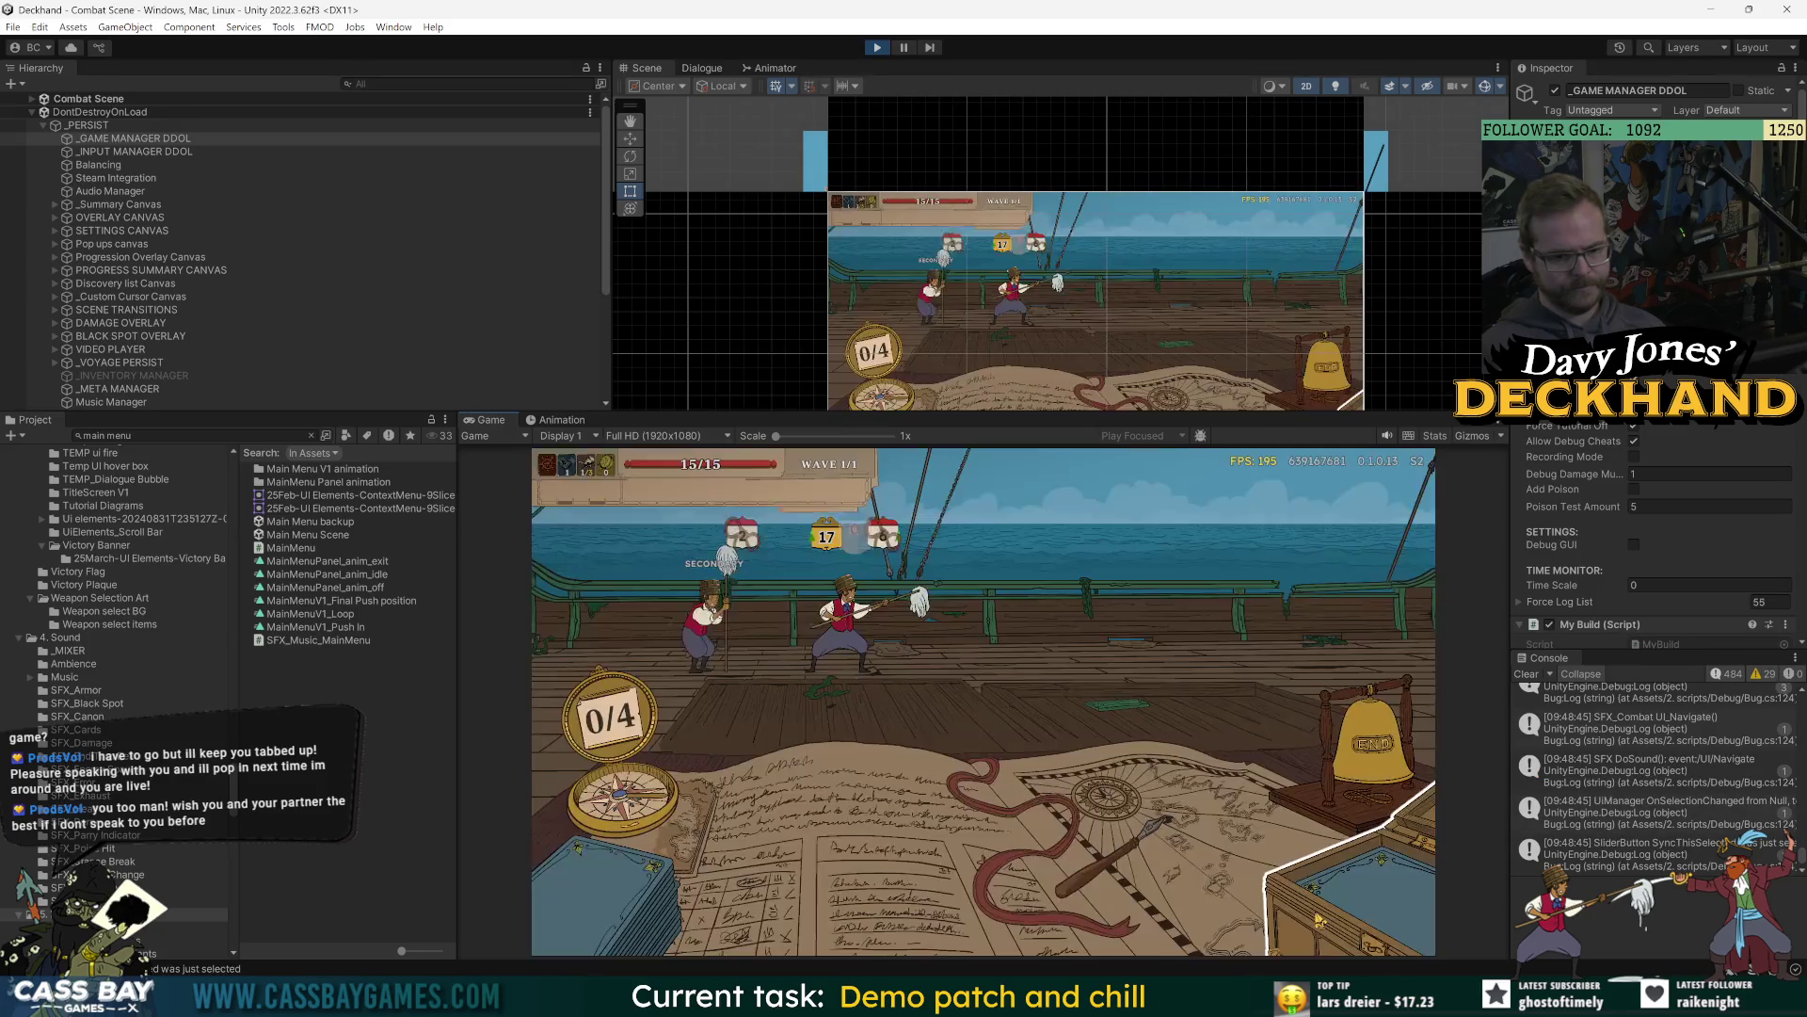
Pause combat and exit to the main menu through the GAME options.
{"action": "key", "text": "Escape"}
{"action": "left_click", "coordinate": [982, 504]}
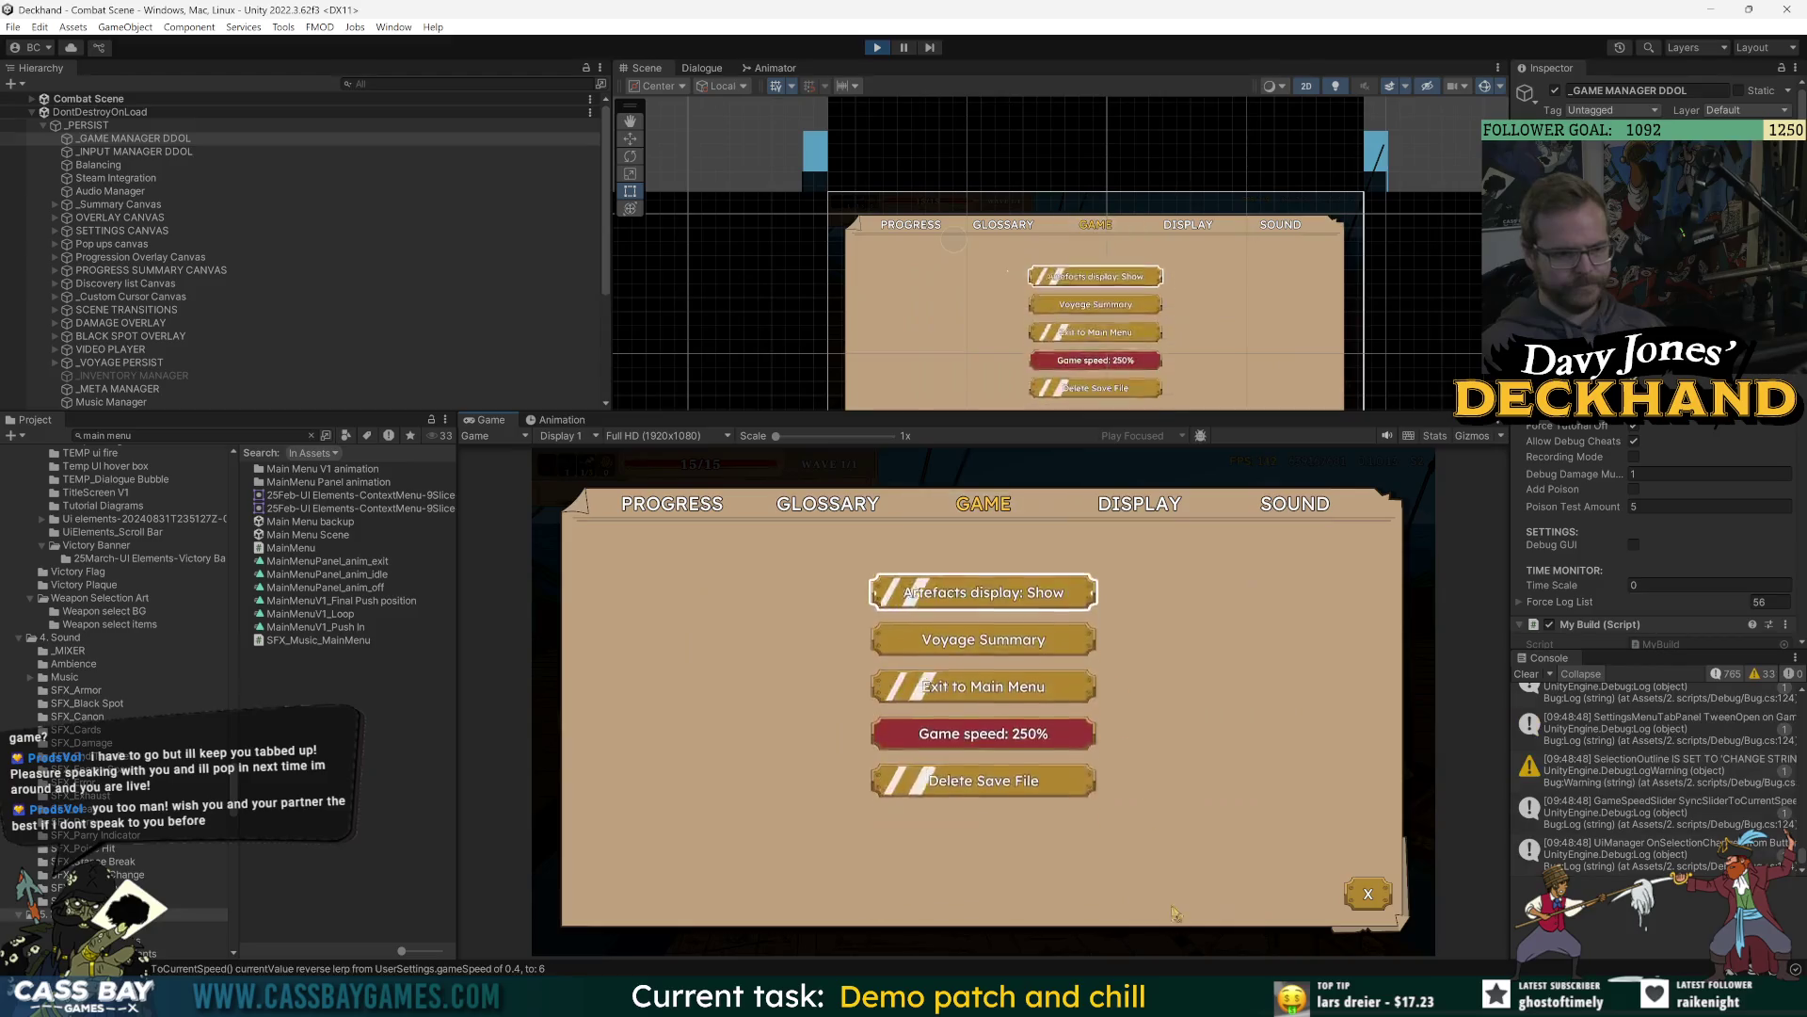
{"action": "left_click", "coordinate": [974, 695]}
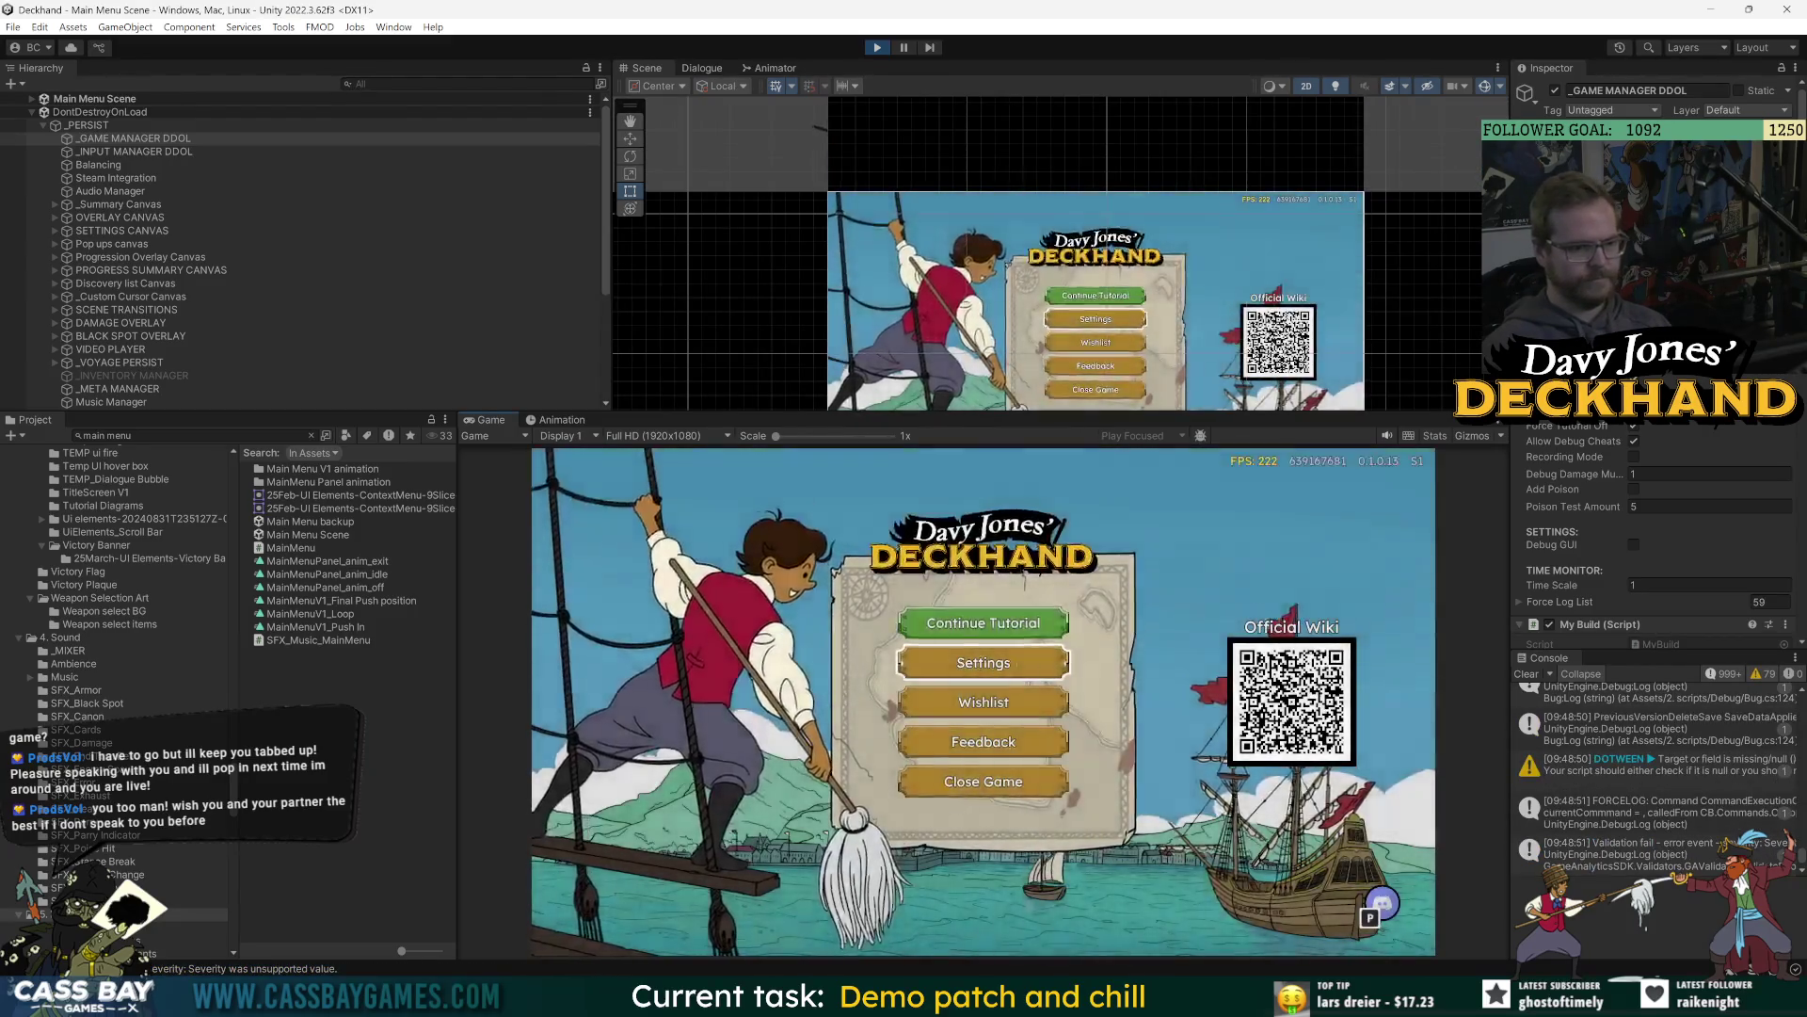
Continue the tutorial into combat, switch to the SECONDARY stance, and open the Dialogue editor.
{"action": "left_click", "coordinate": [983, 622]}
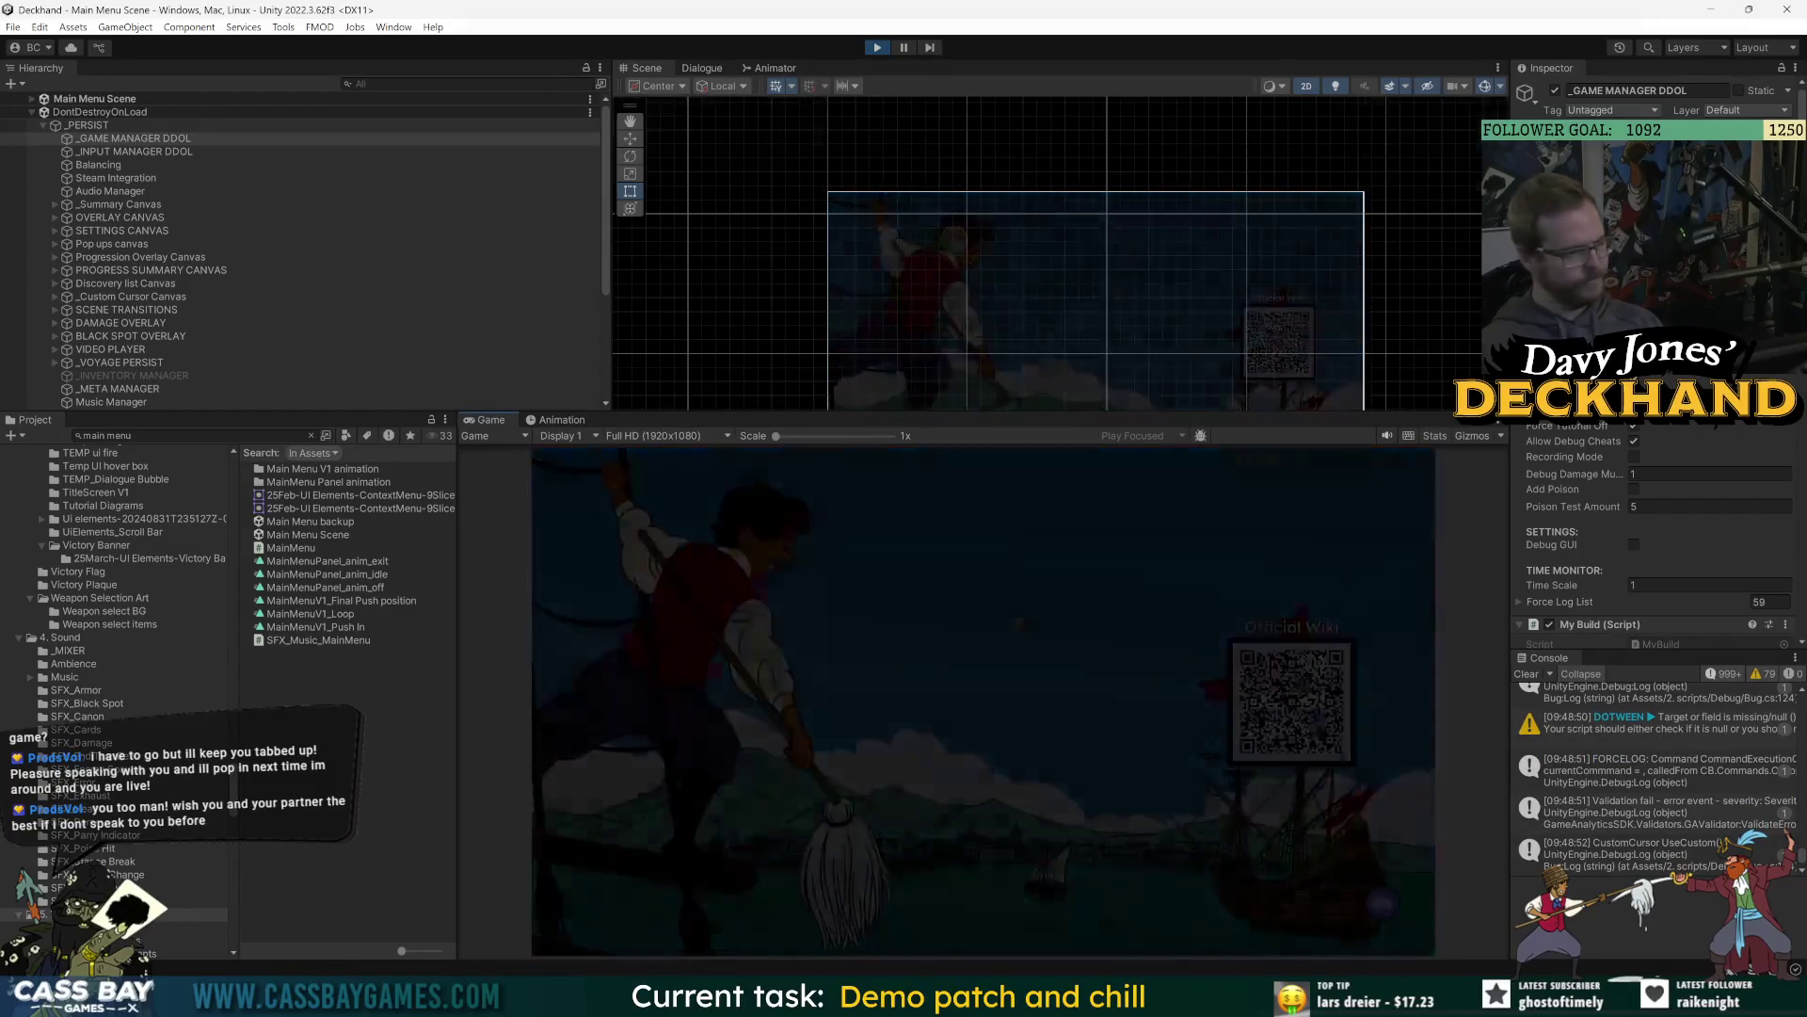
{"action": "left_click", "coordinate": [1291, 911]}
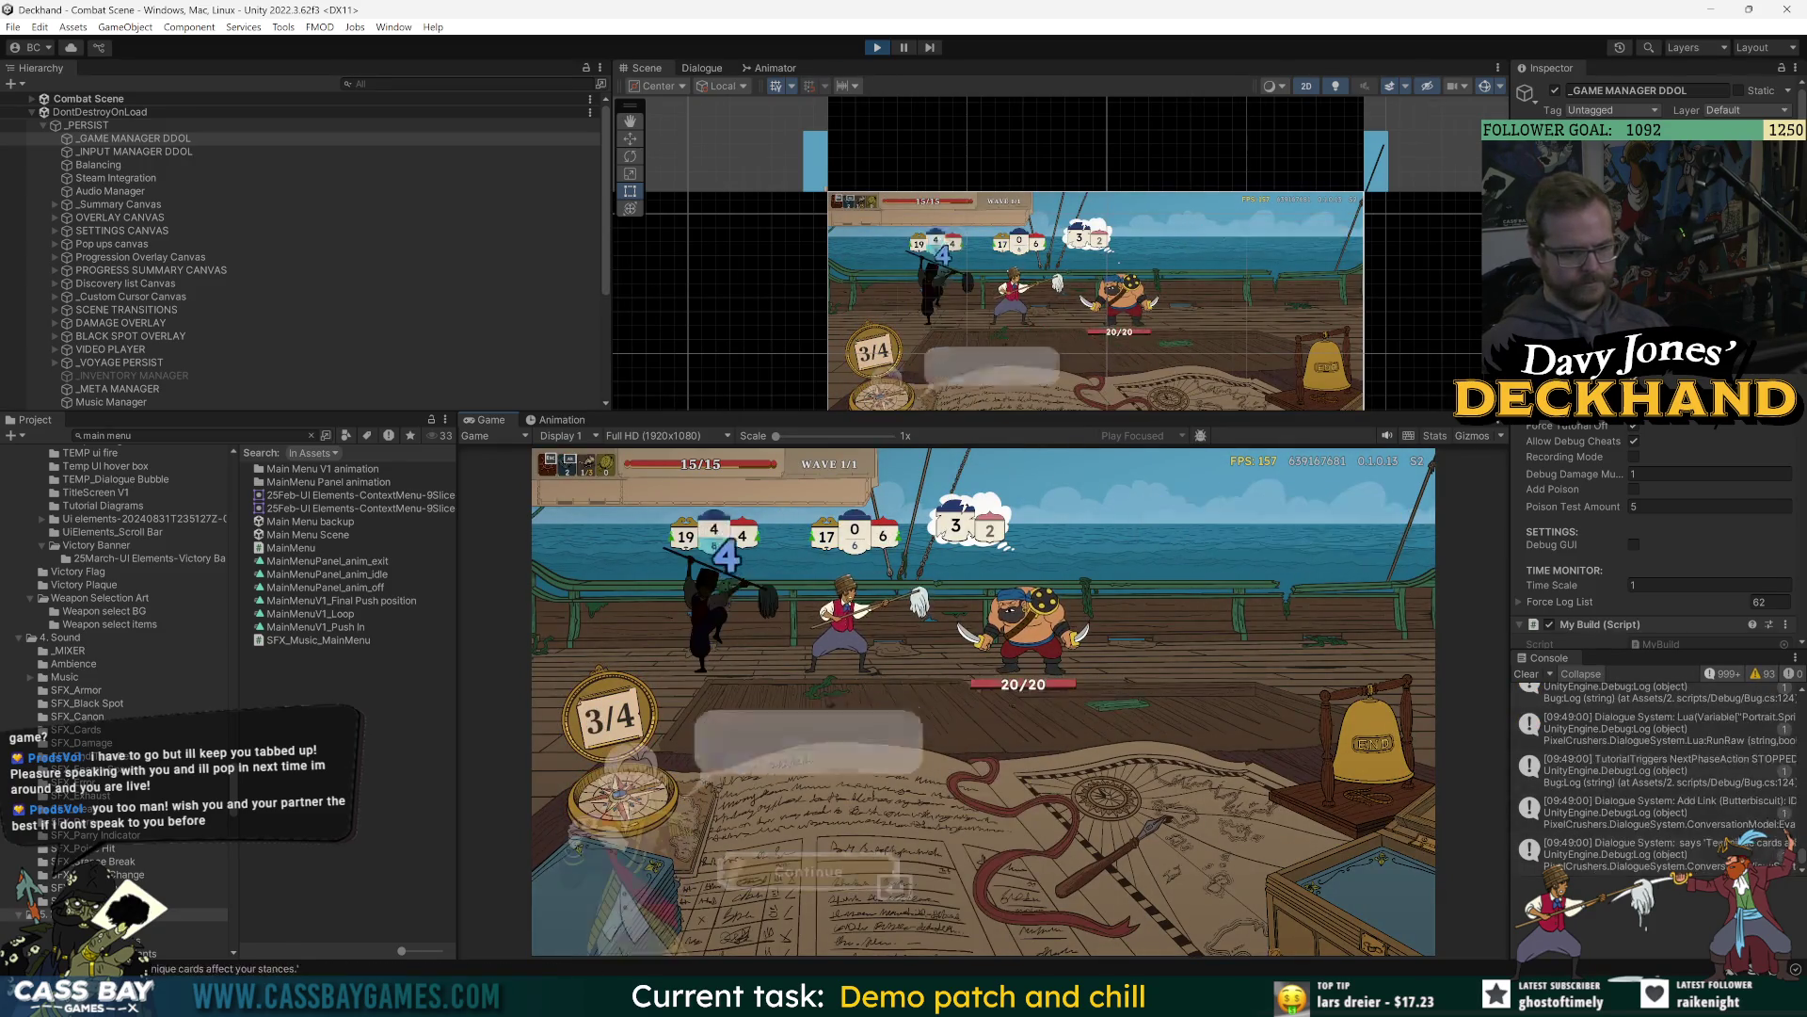
{"action": "key", "text": "Tab"}
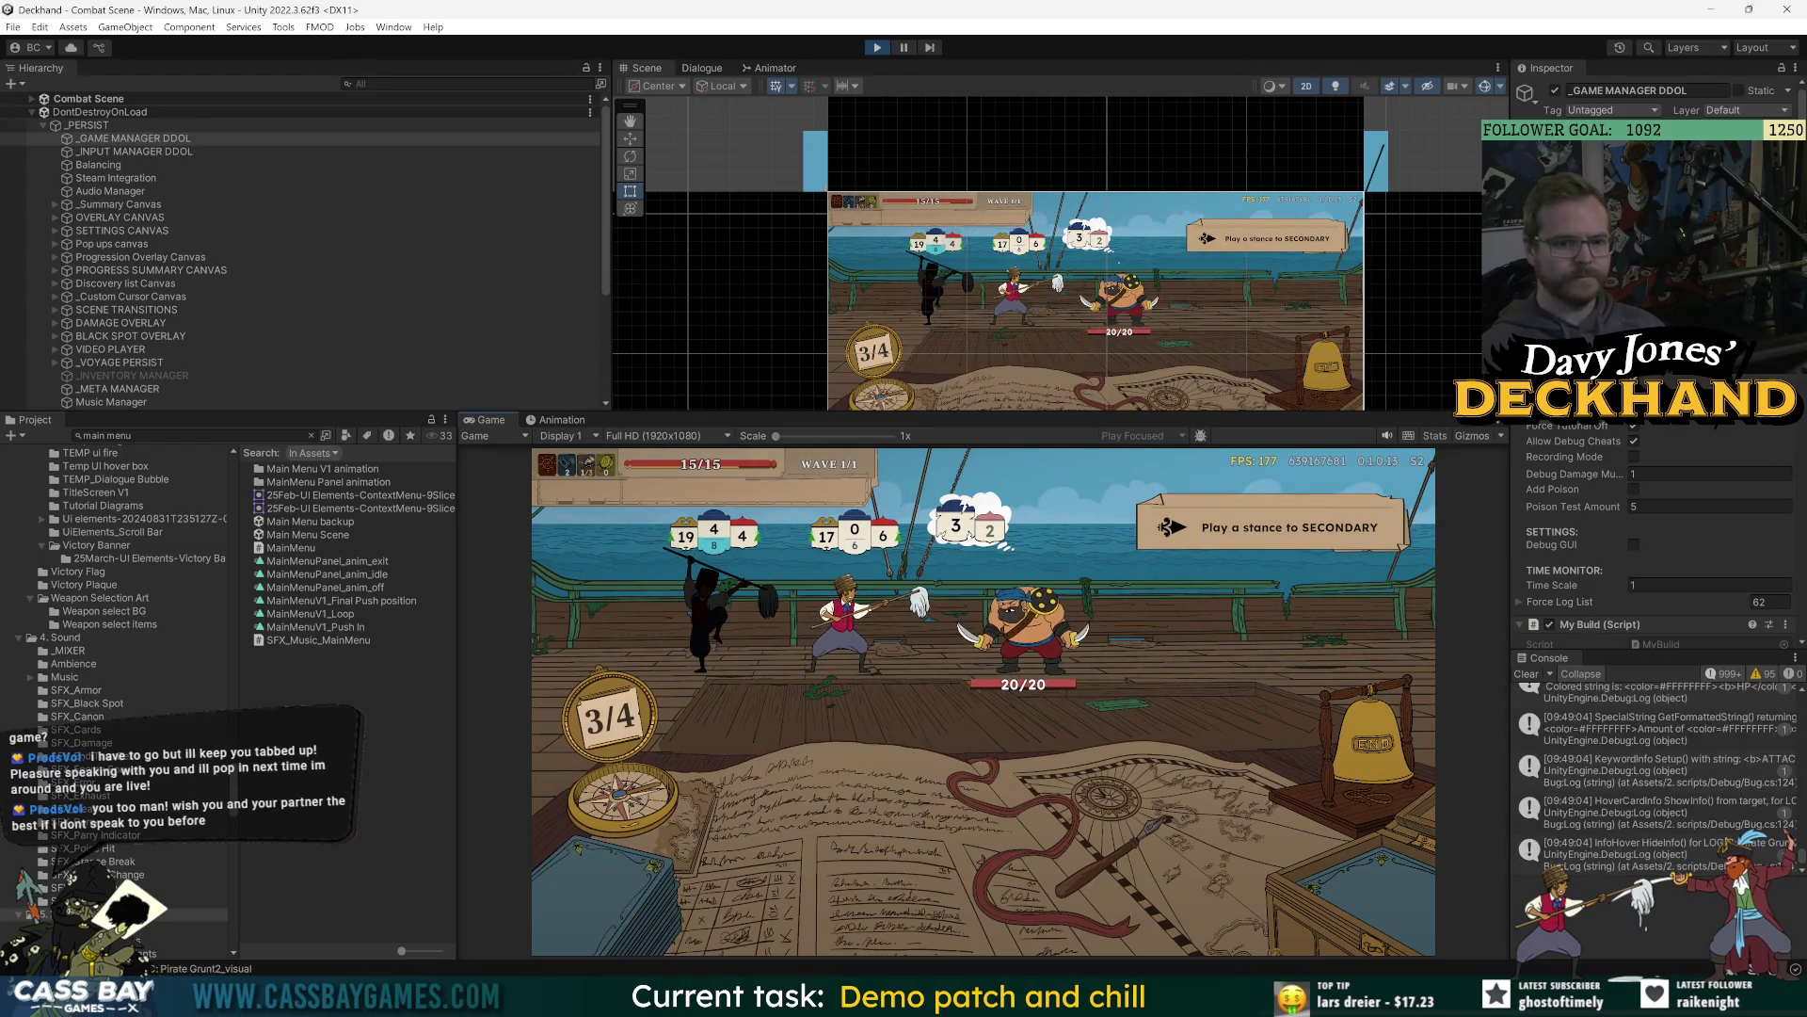
{"action": "left_click_drag", "start_coordinate": [574, 218], "coordinate": [593, 202]}
{"action": "left_click", "coordinate": [774, 69]}
Open TutorialManager.cs from a Project search and show Dialogue Watches such as Tutorial.Phase.
{"action": "left_click", "coordinate": [704, 68]}
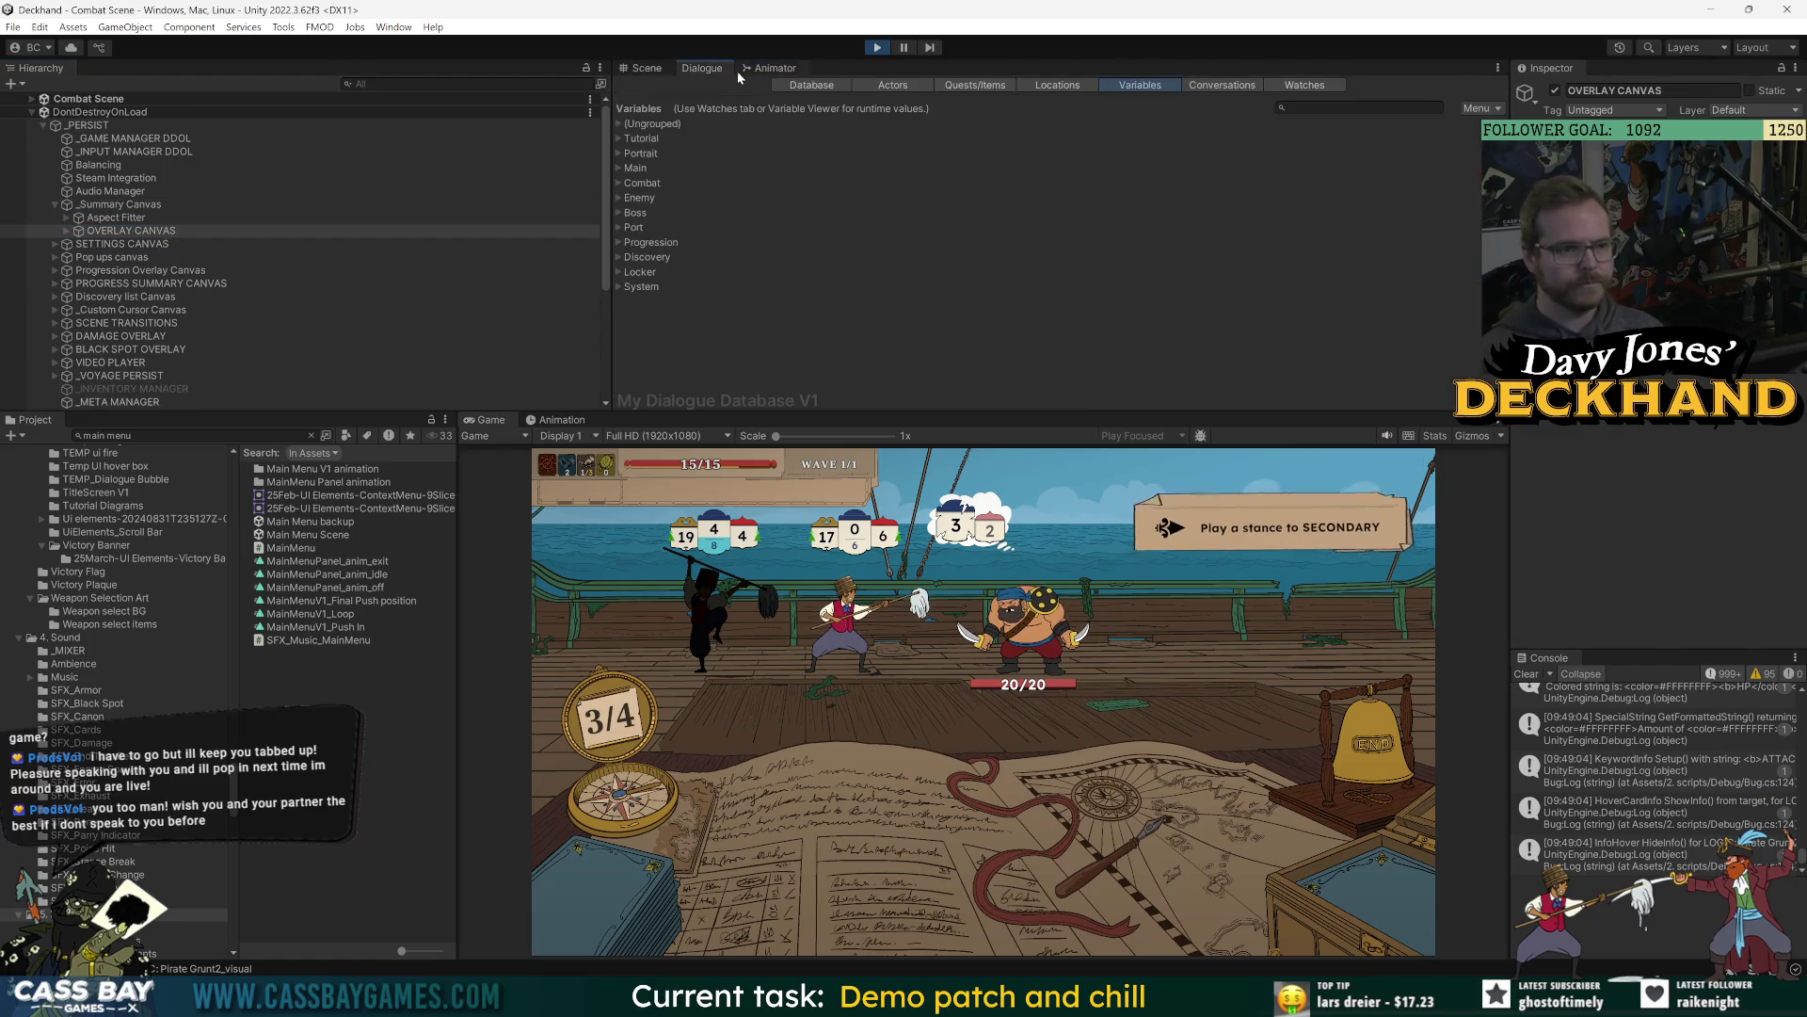
{"action": "left_click", "coordinate": [188, 435]}
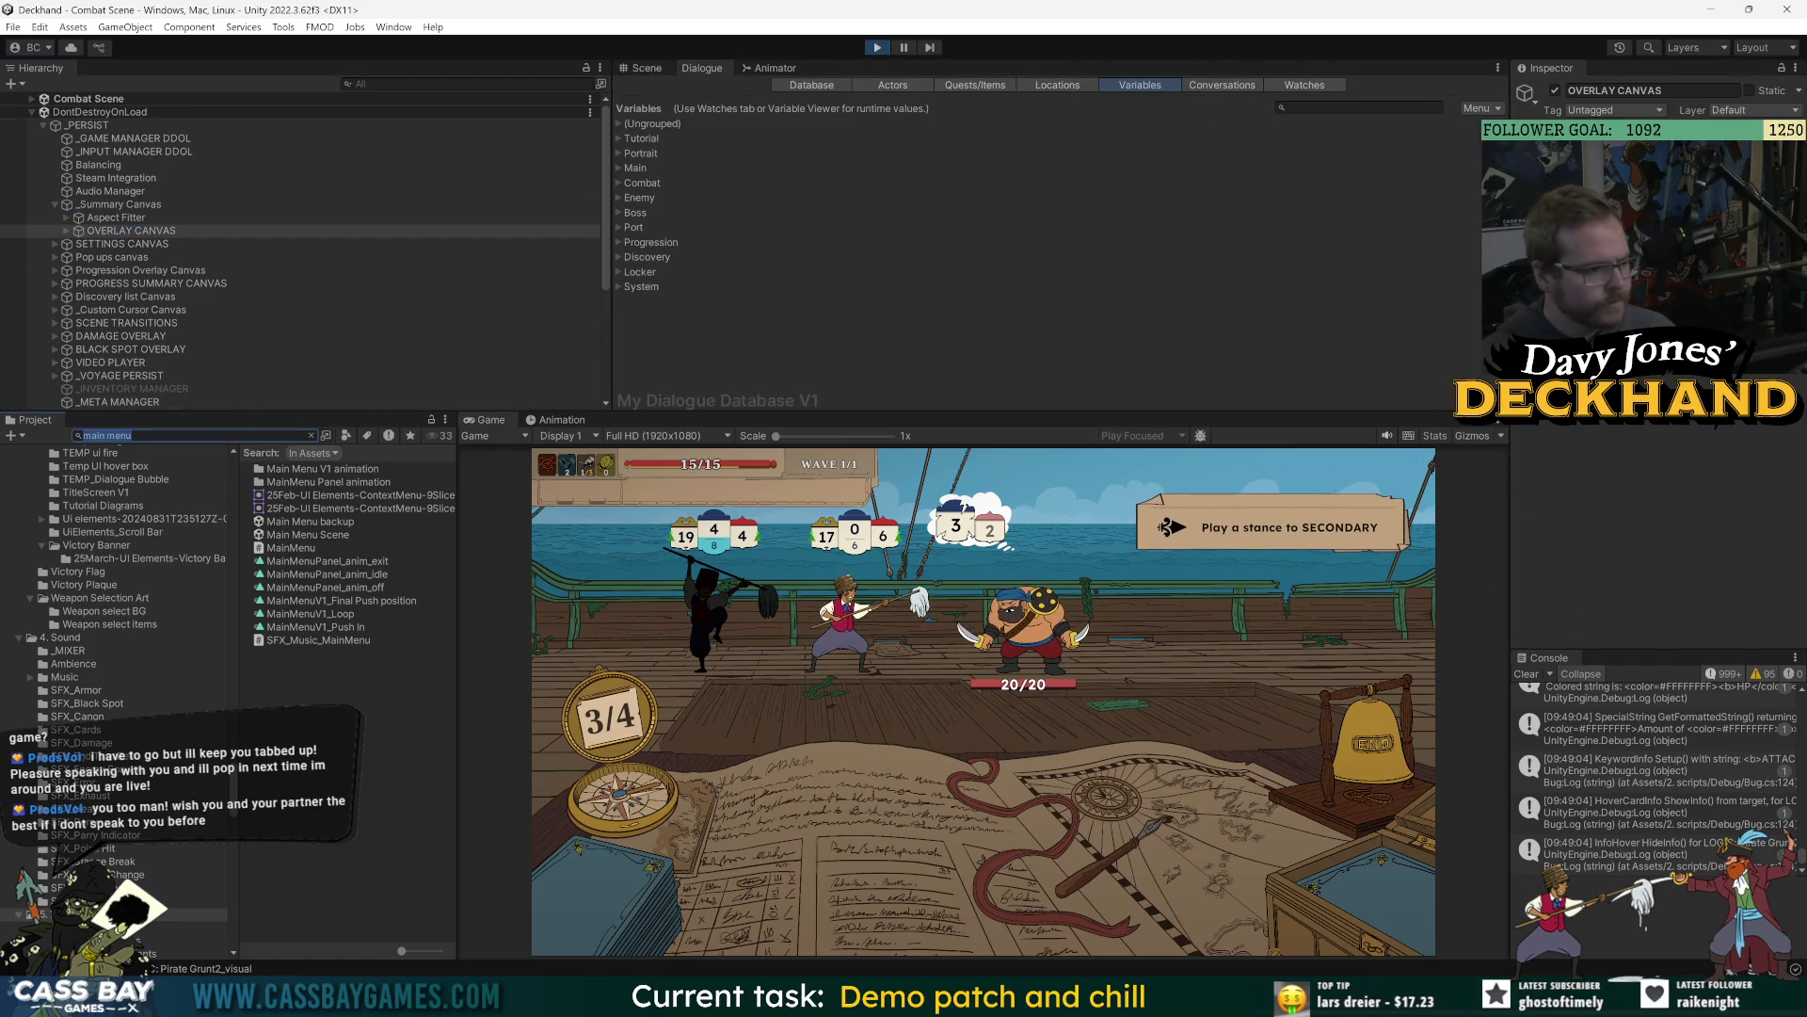
{"action": "type", "text": "tutorial ma"}
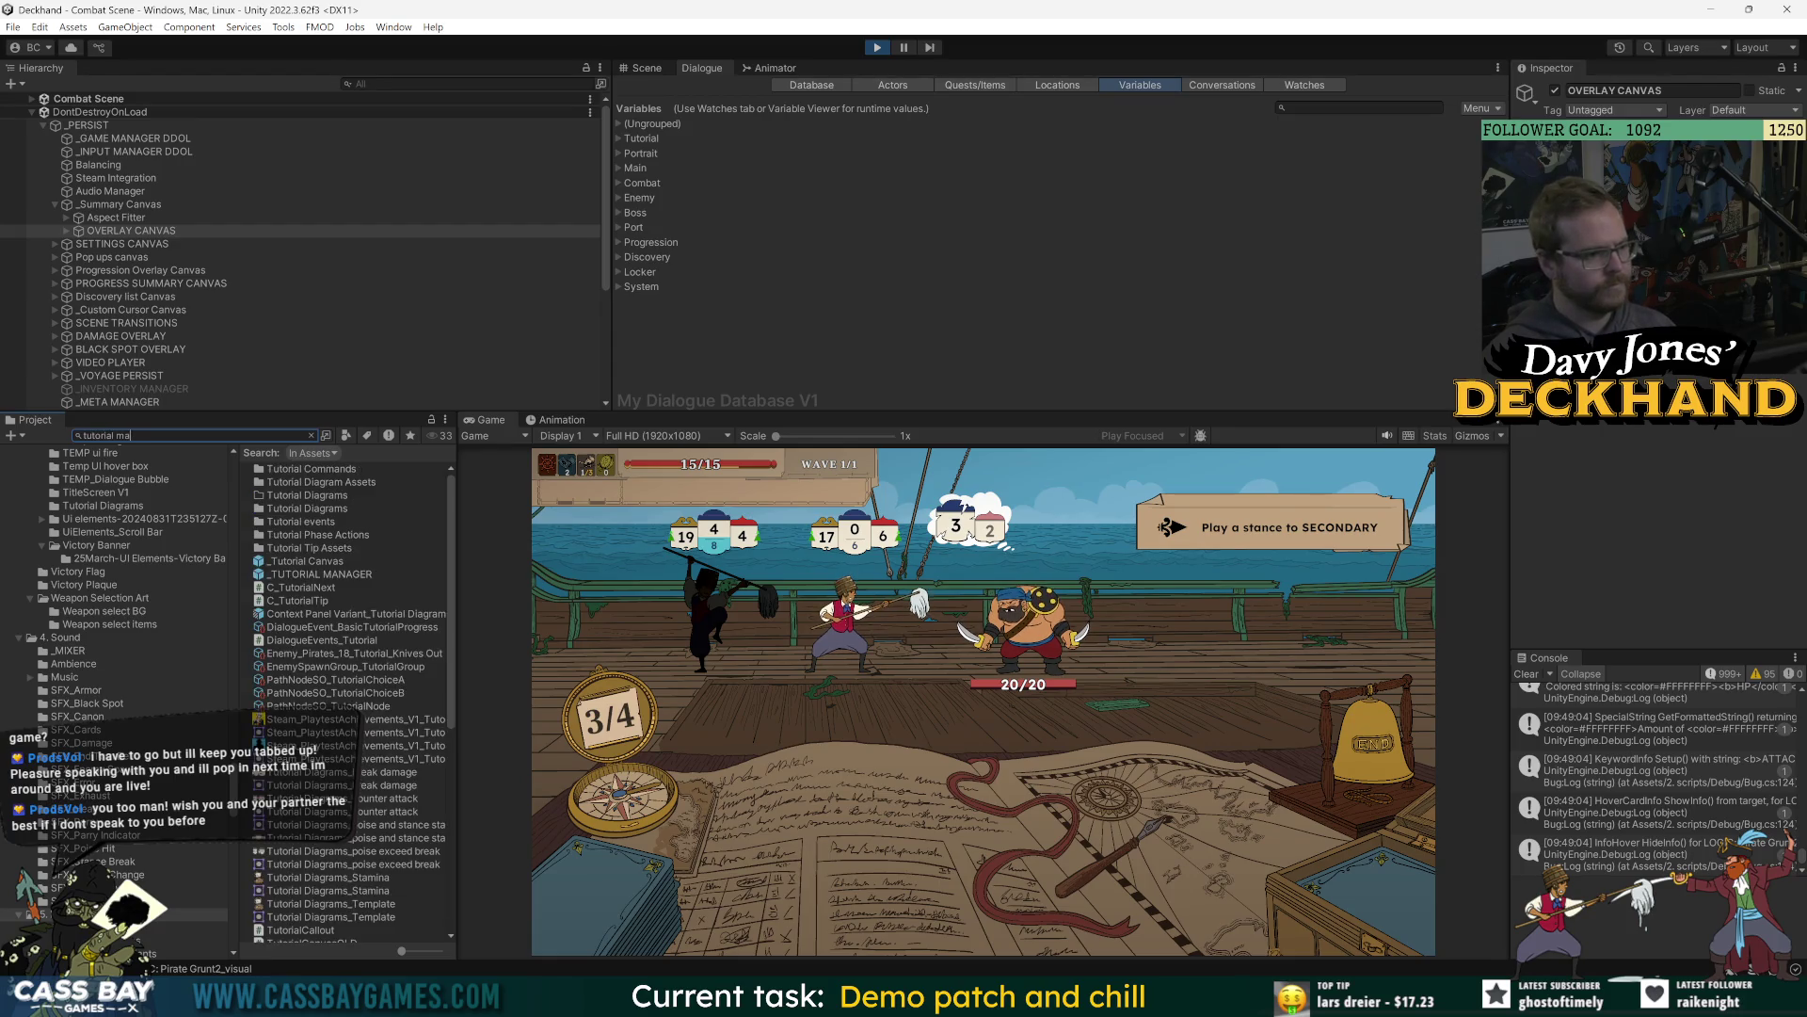
{"action": "type", "text": "nag"}
{"action": "double_click", "coordinate": [304, 481]}
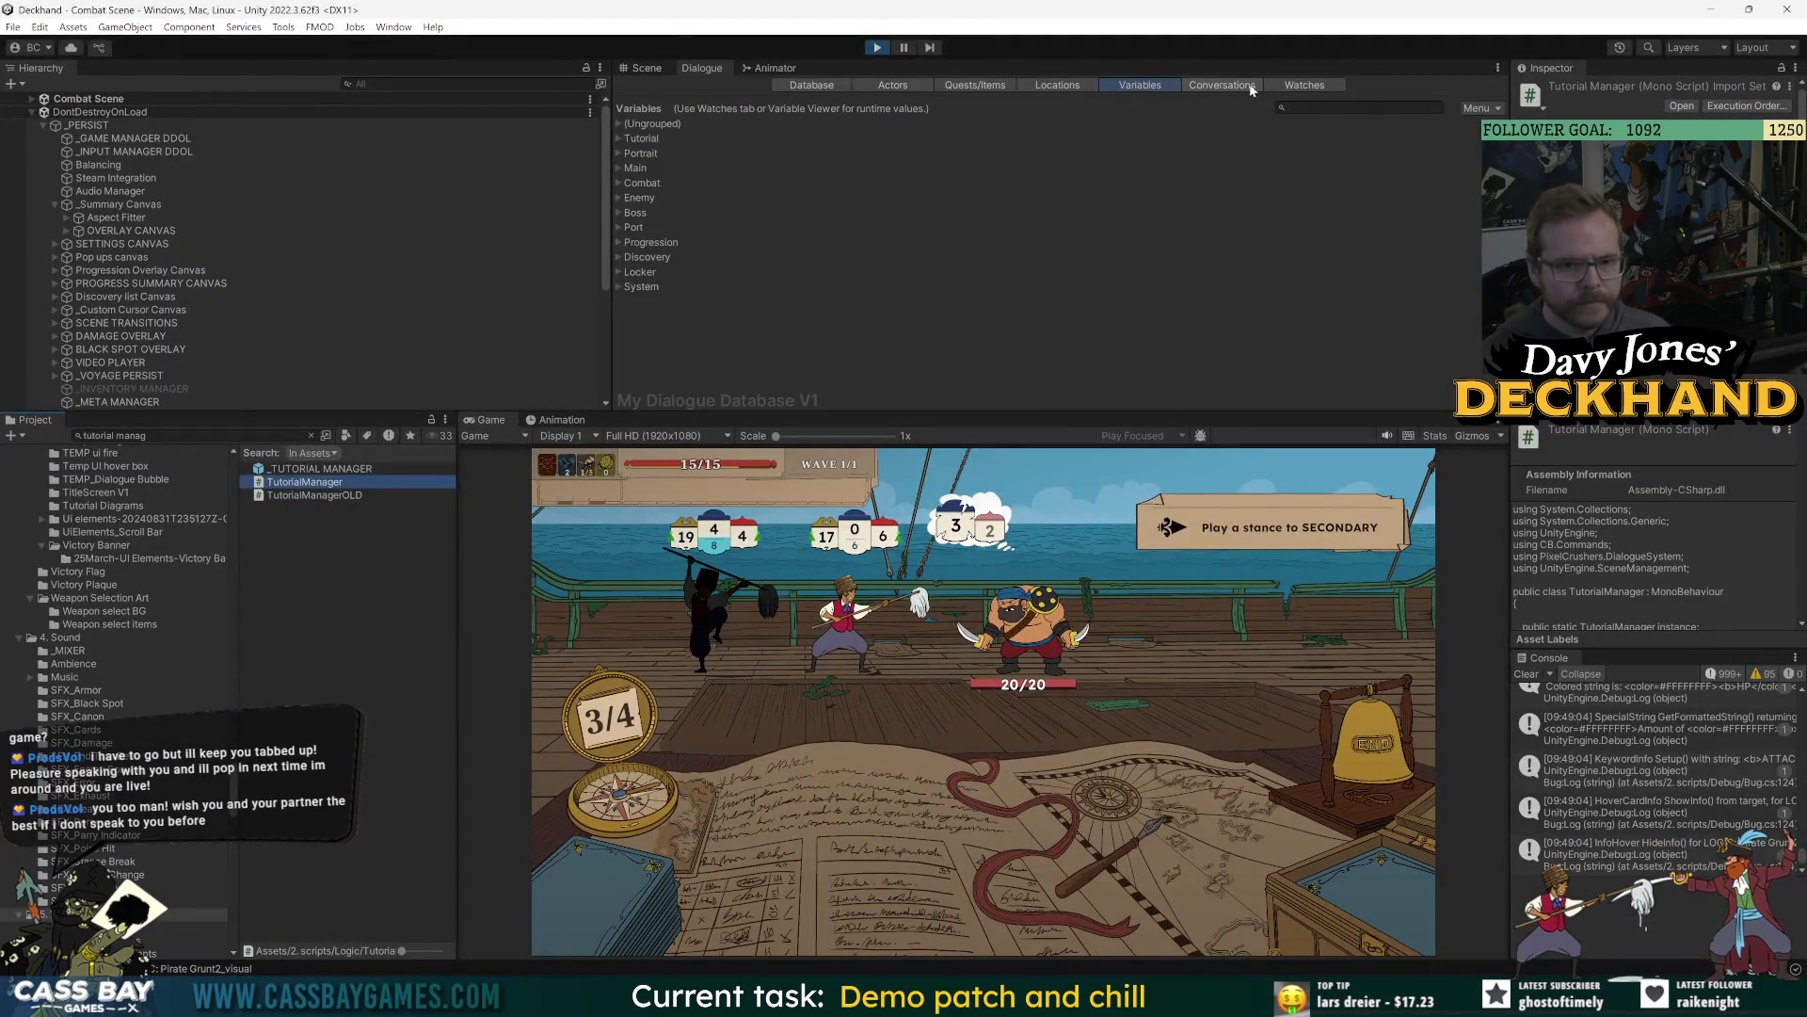
{"action": "left_click", "coordinate": [1305, 85]}
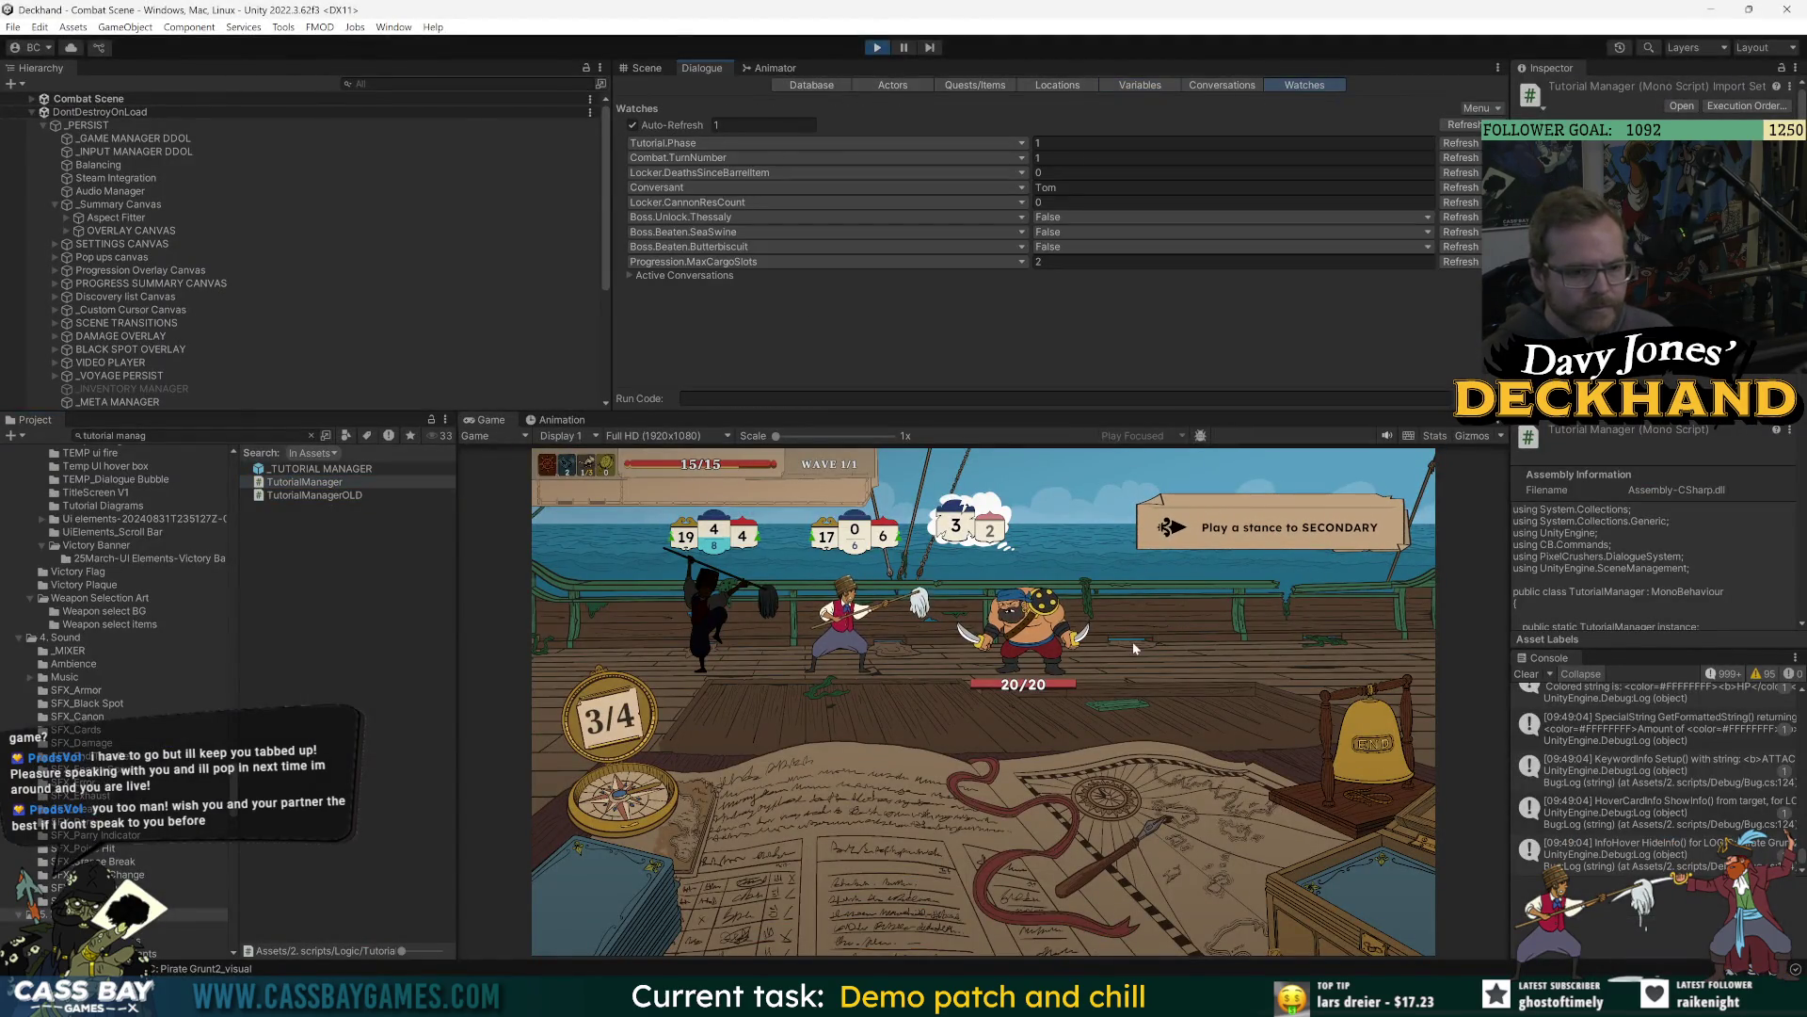
{"action": "key", "text": "alt+Tab"}
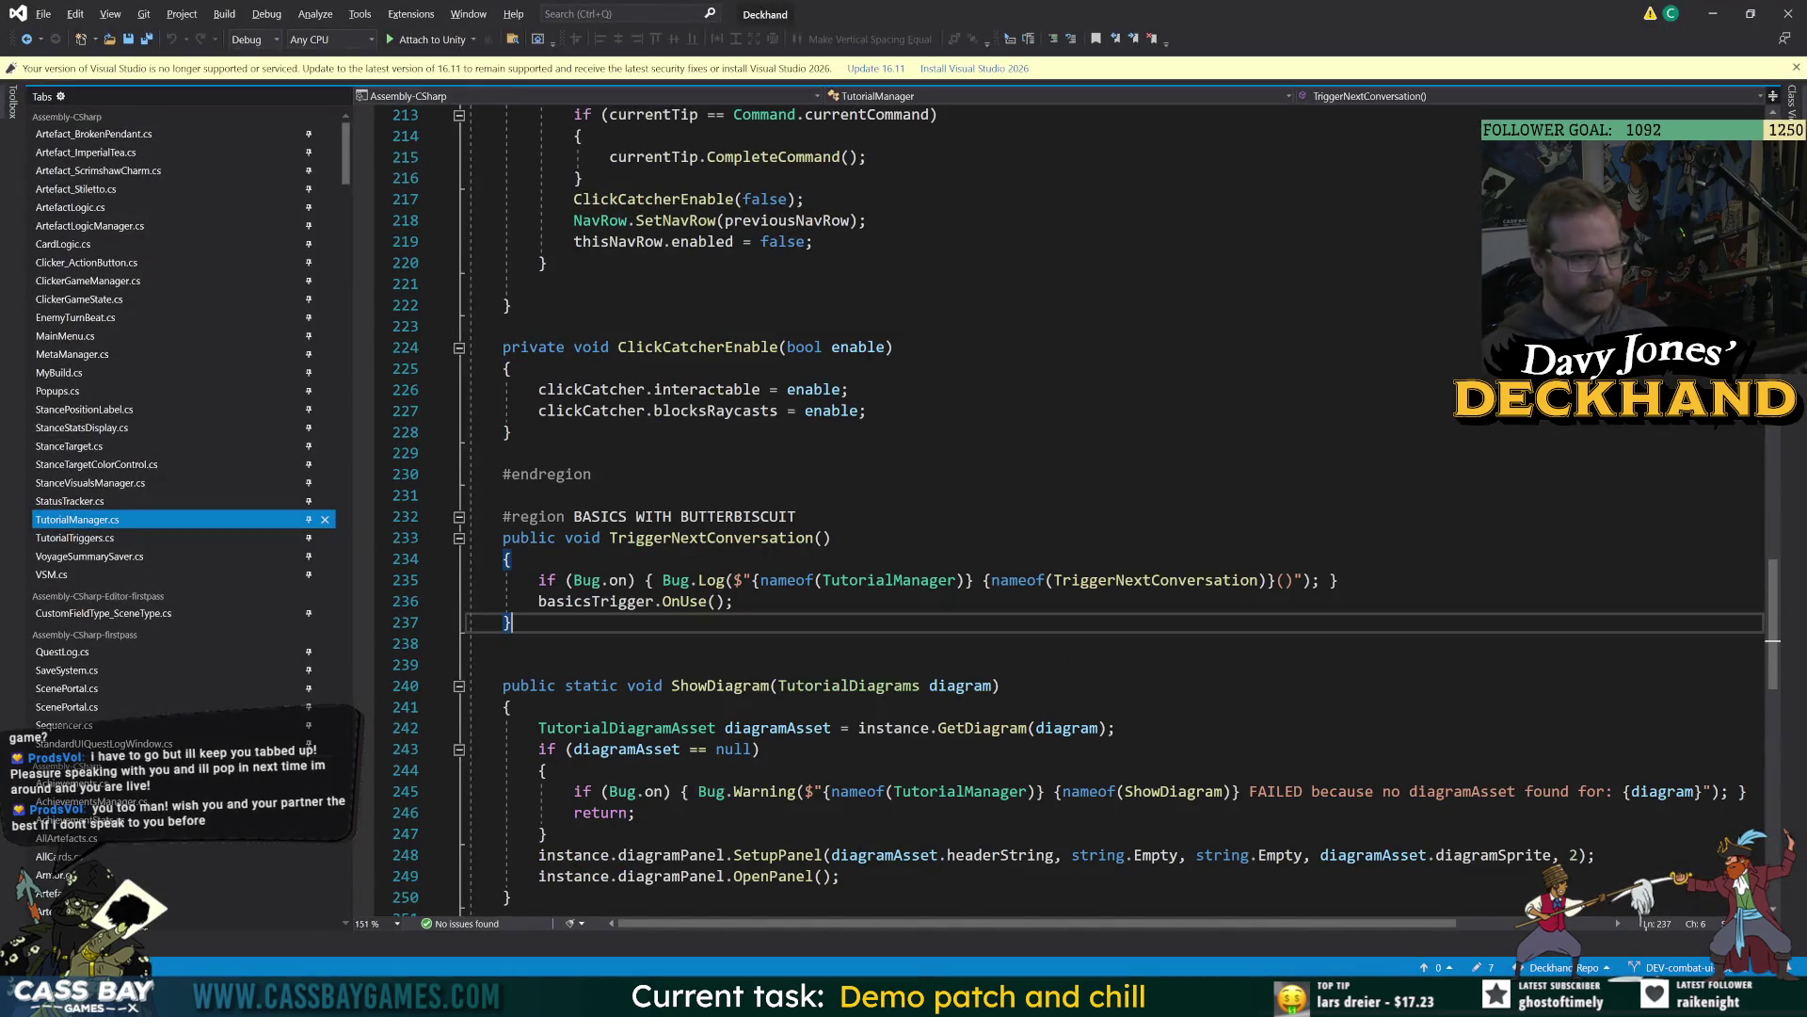
Find the TestResetTips debug method in TutorialManager using Go to Definition.
{"action": "scroll", "coordinate": [941, 565], "scroll_direction": "up", "scroll_amount": 1}
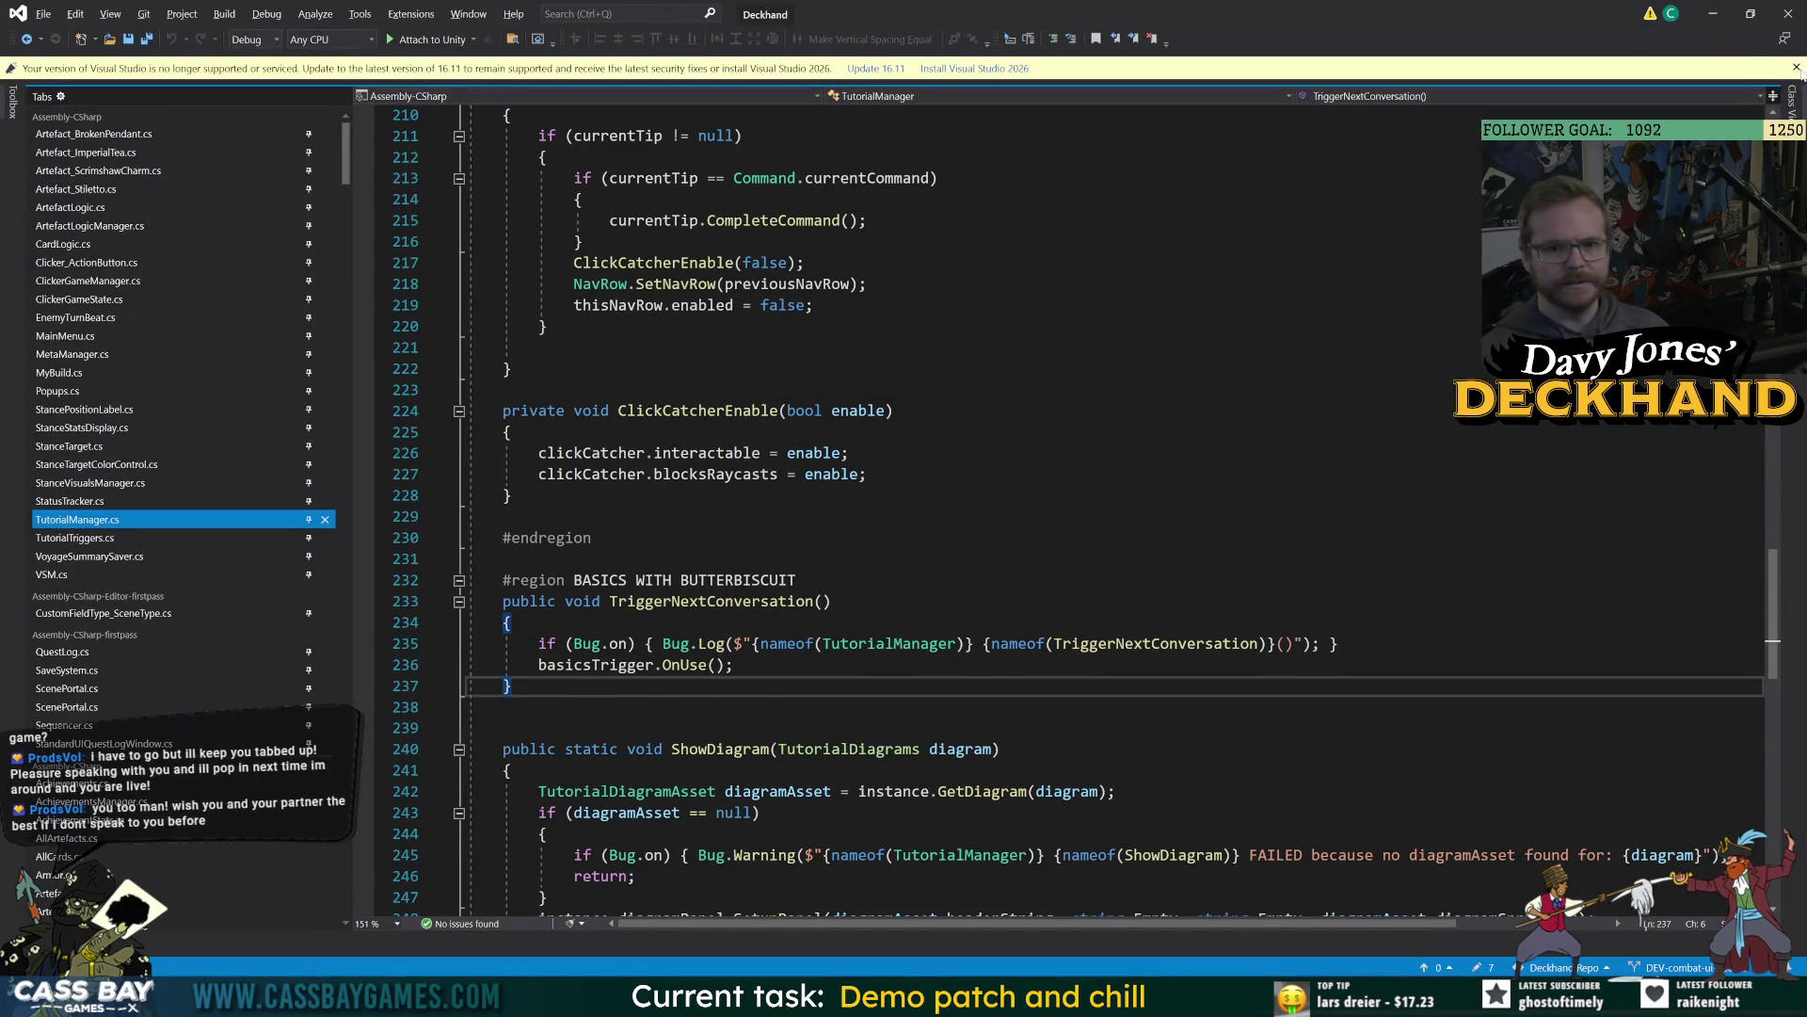
{"action": "key", "text": "ctrl+minus"}
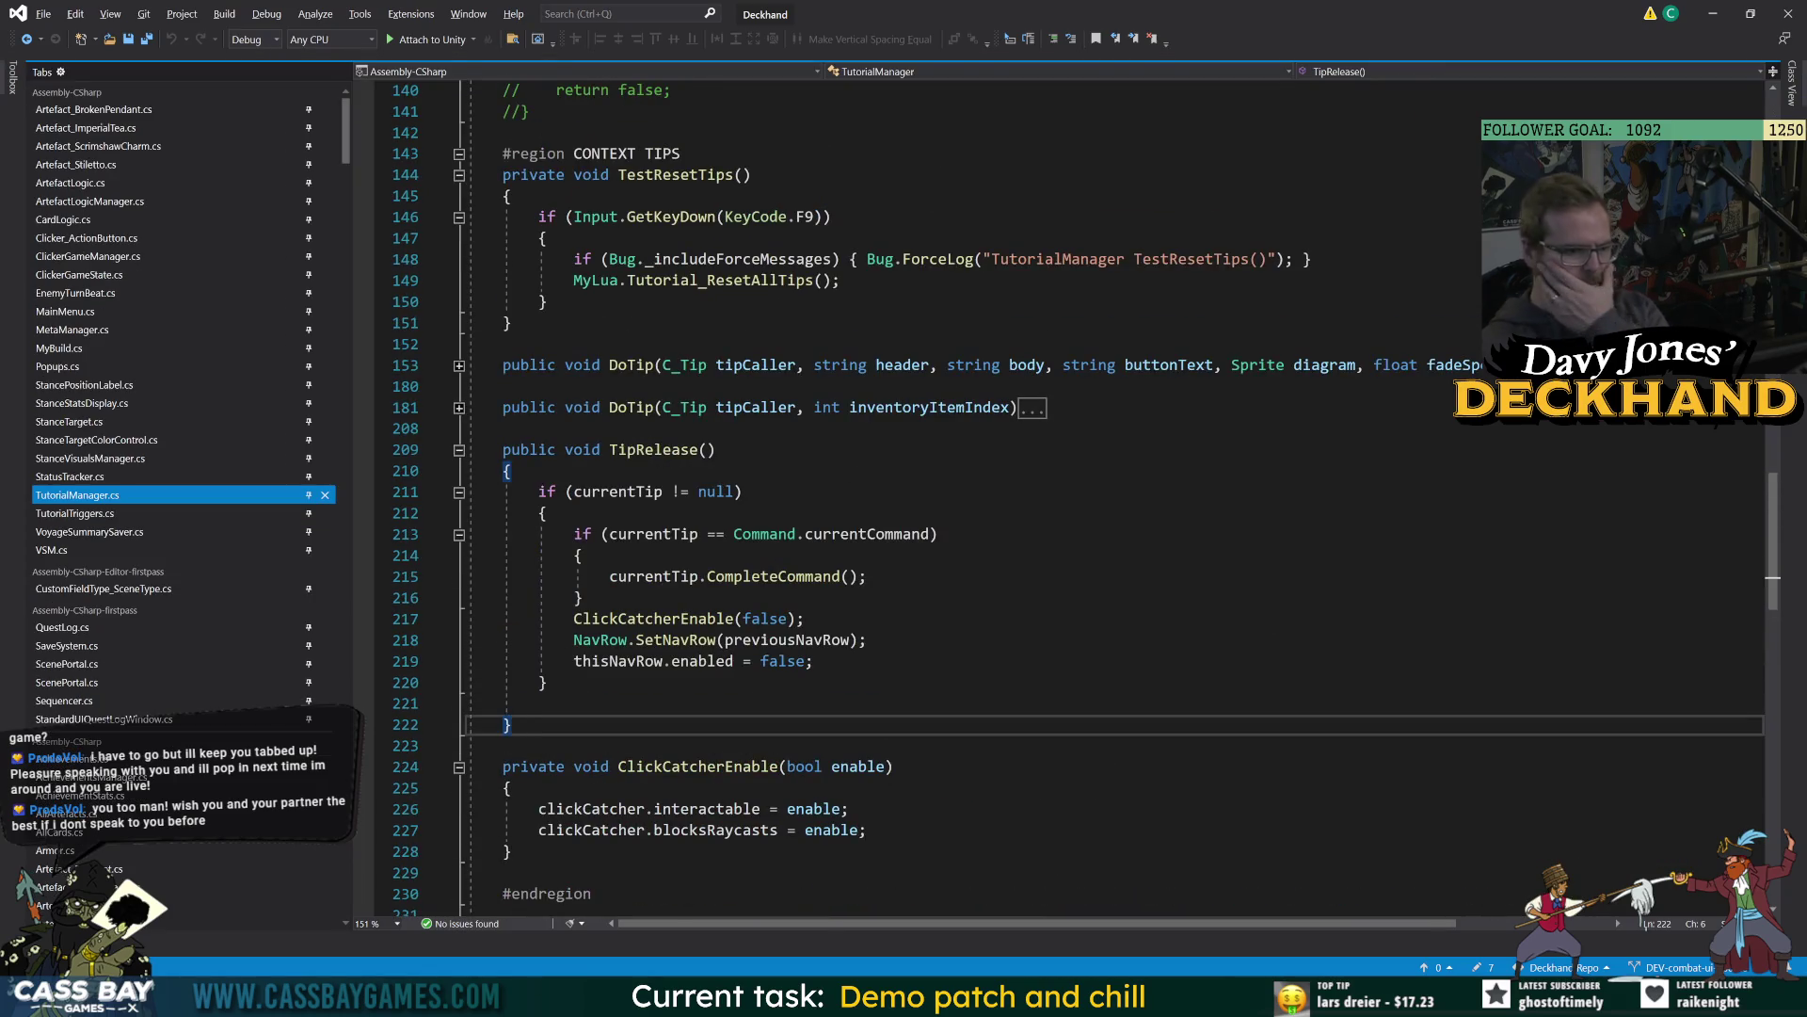
{"action": "scroll", "coordinate": [941, 471], "scroll_direction": "up", "scroll_amount": 6}
{"action": "scroll", "coordinate": [941, 499], "scroll_direction": "up", "scroll_amount": 10}
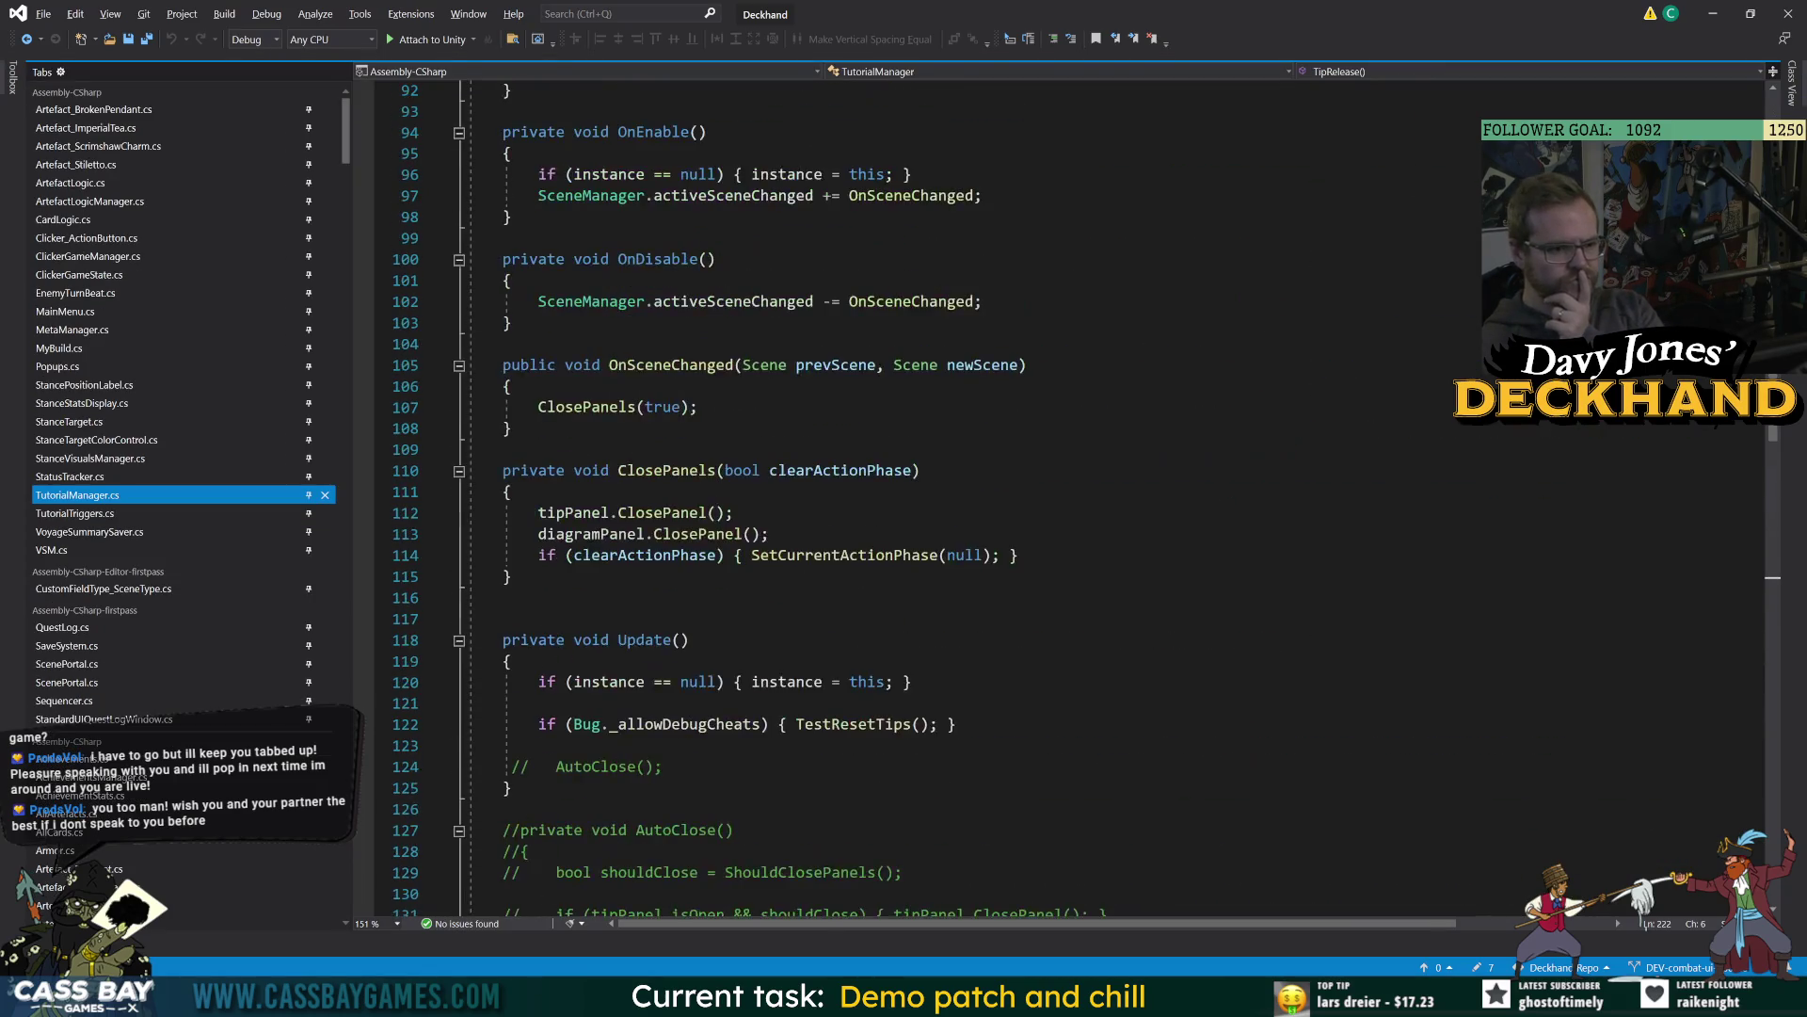
{"action": "scroll", "coordinate": [941, 499], "scroll_direction": "up", "scroll_amount": 10}
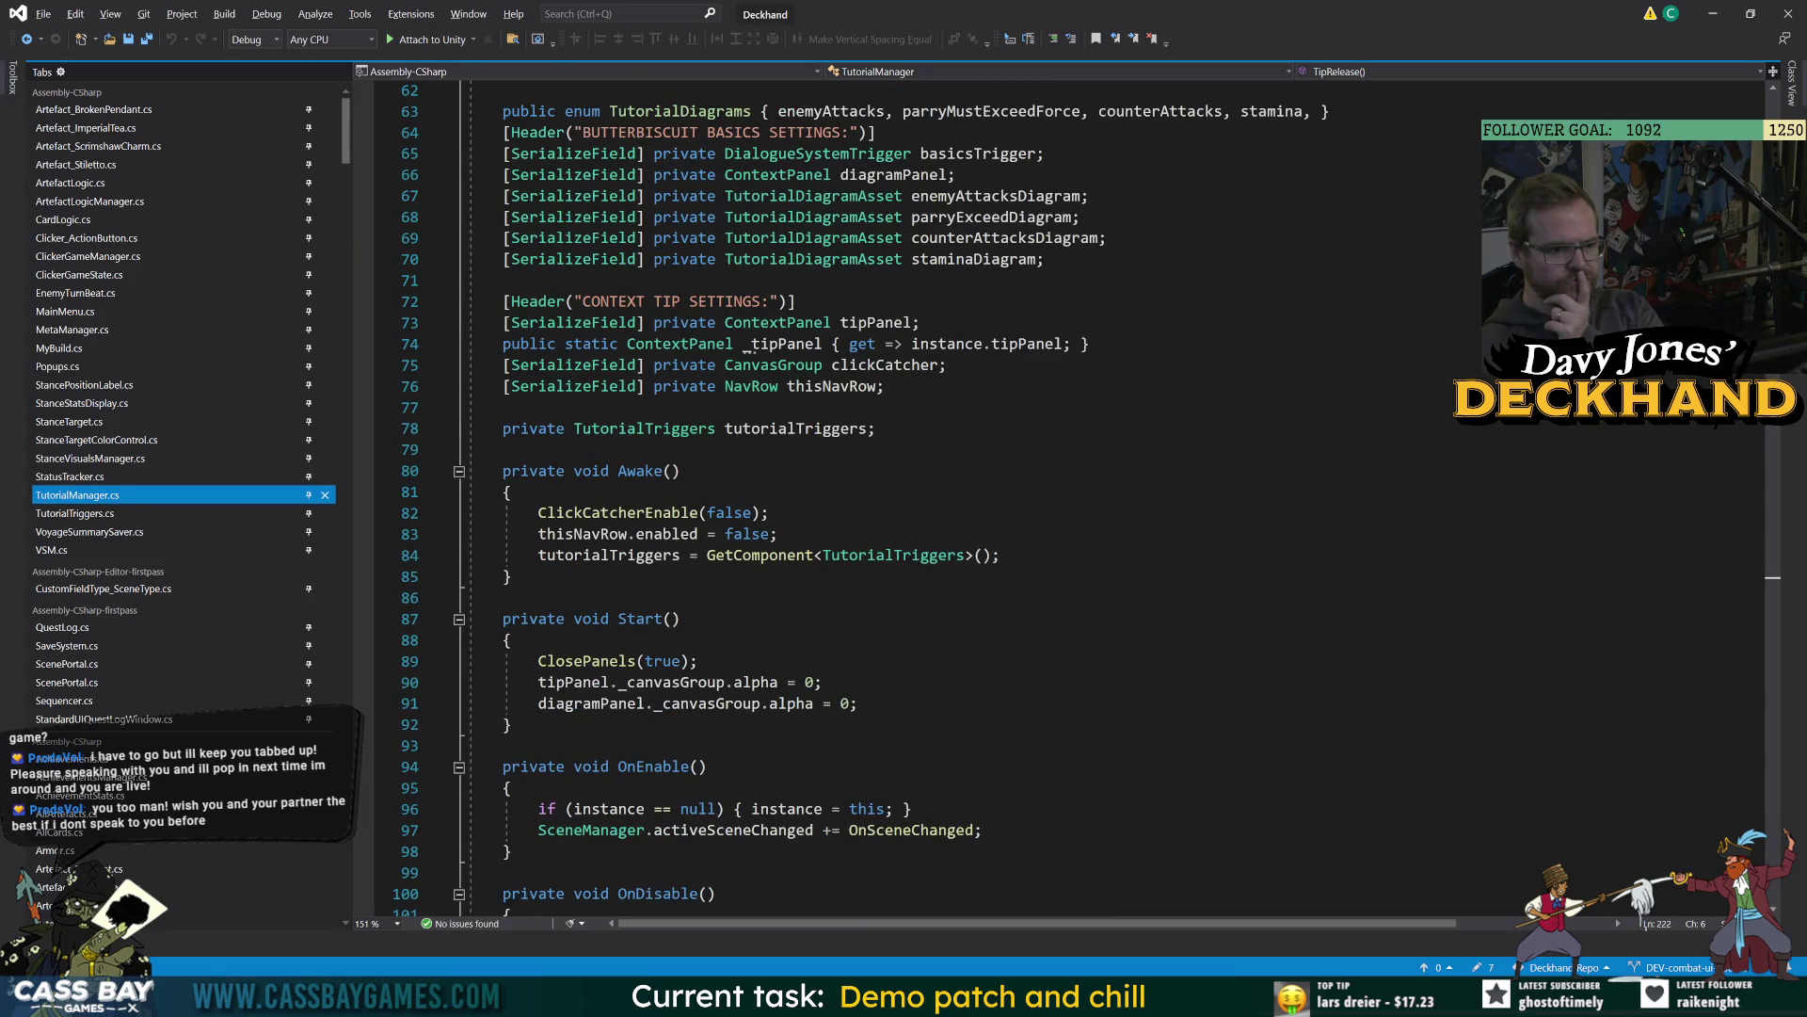
{"action": "scroll", "coordinate": [941, 499], "scroll_direction": "down", "scroll_amount": 4}
{"action": "scroll", "coordinate": [941, 499], "scroll_direction": "down", "scroll_amount": 6}
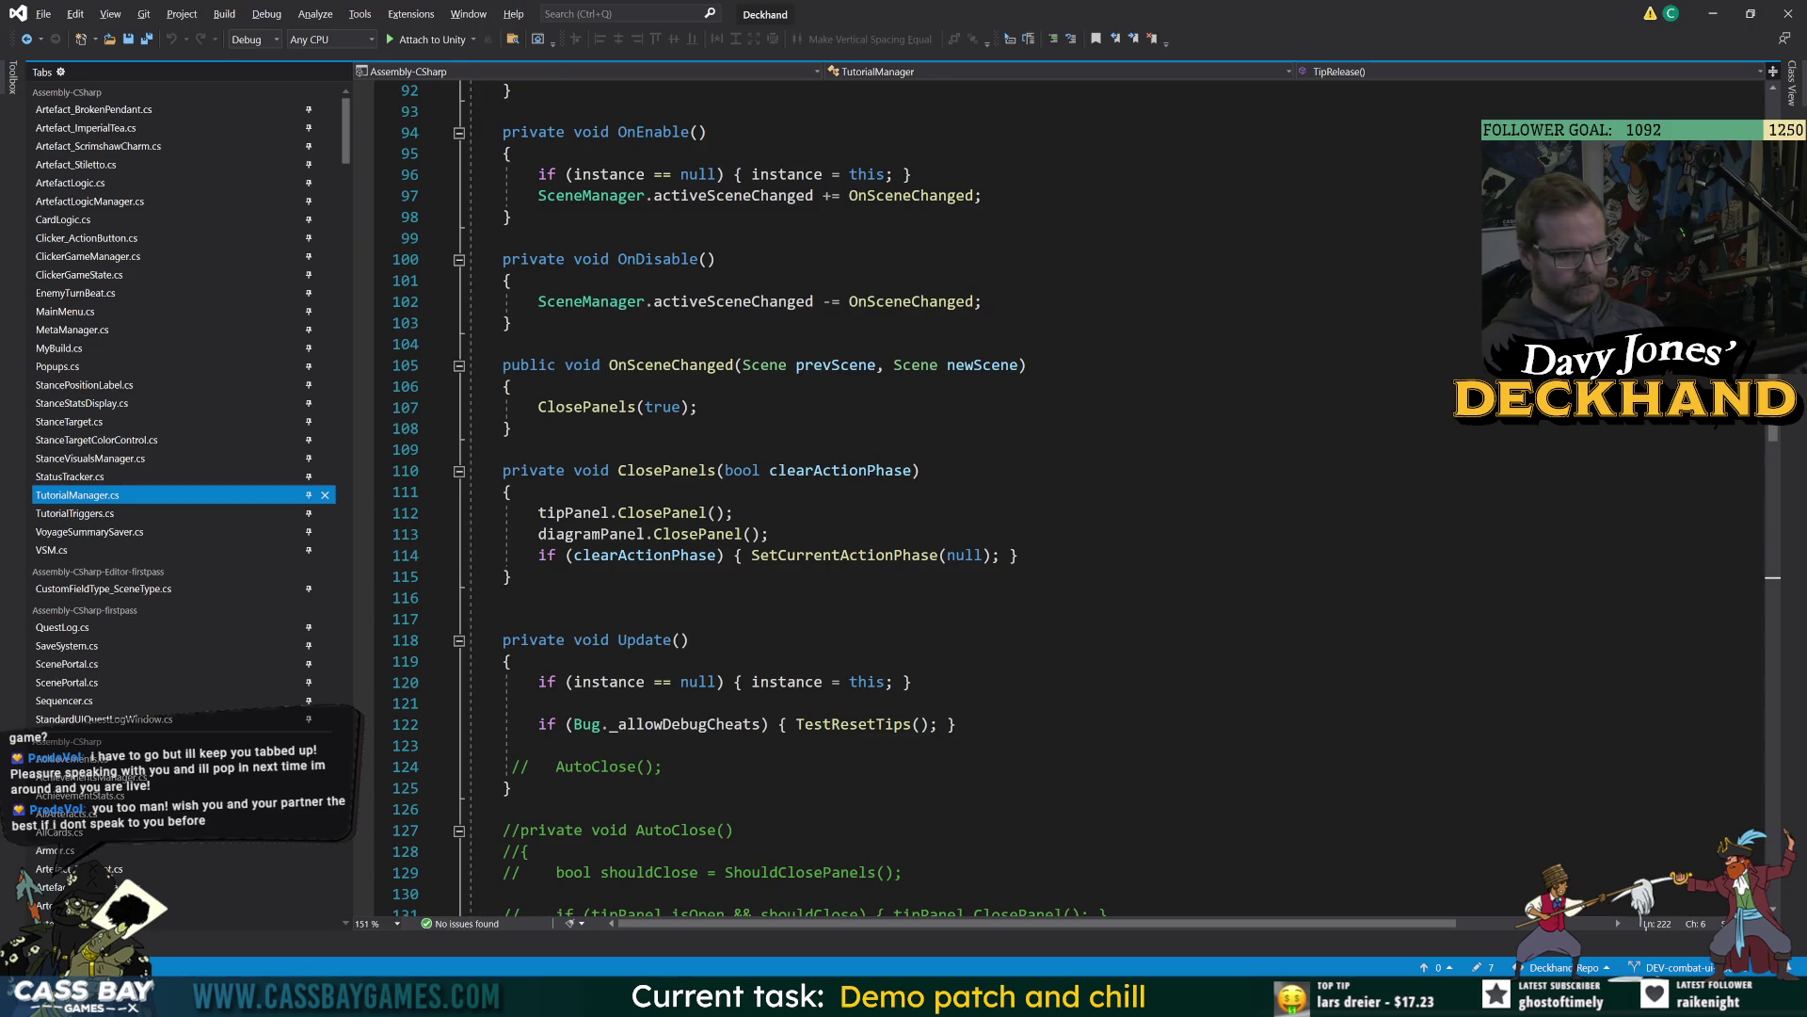
{"action": "scroll", "coordinate": [941, 499], "scroll_direction": "down", "scroll_amount": 10}
{"action": "scroll", "coordinate": [715, 599], "scroll_direction": "up", "scroll_amount": 8}
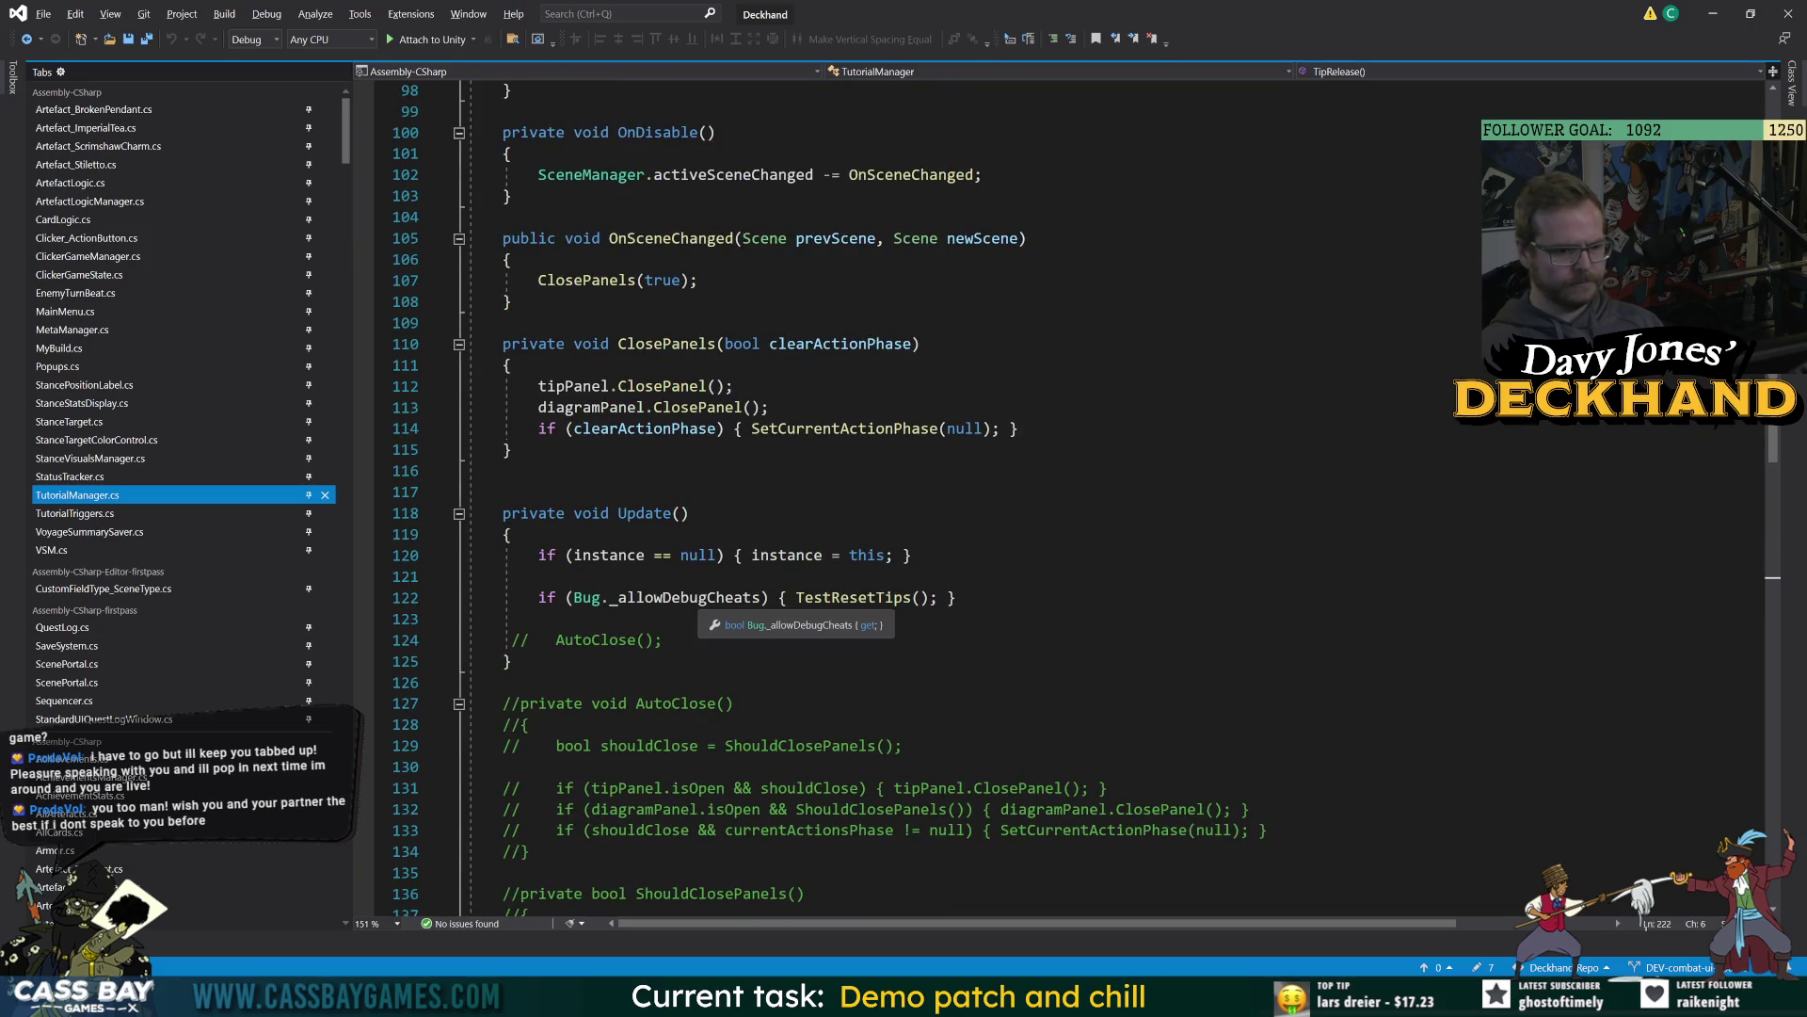
{"action": "left_click", "coordinate": [847, 597]}
{"action": "key", "text": "F12"}
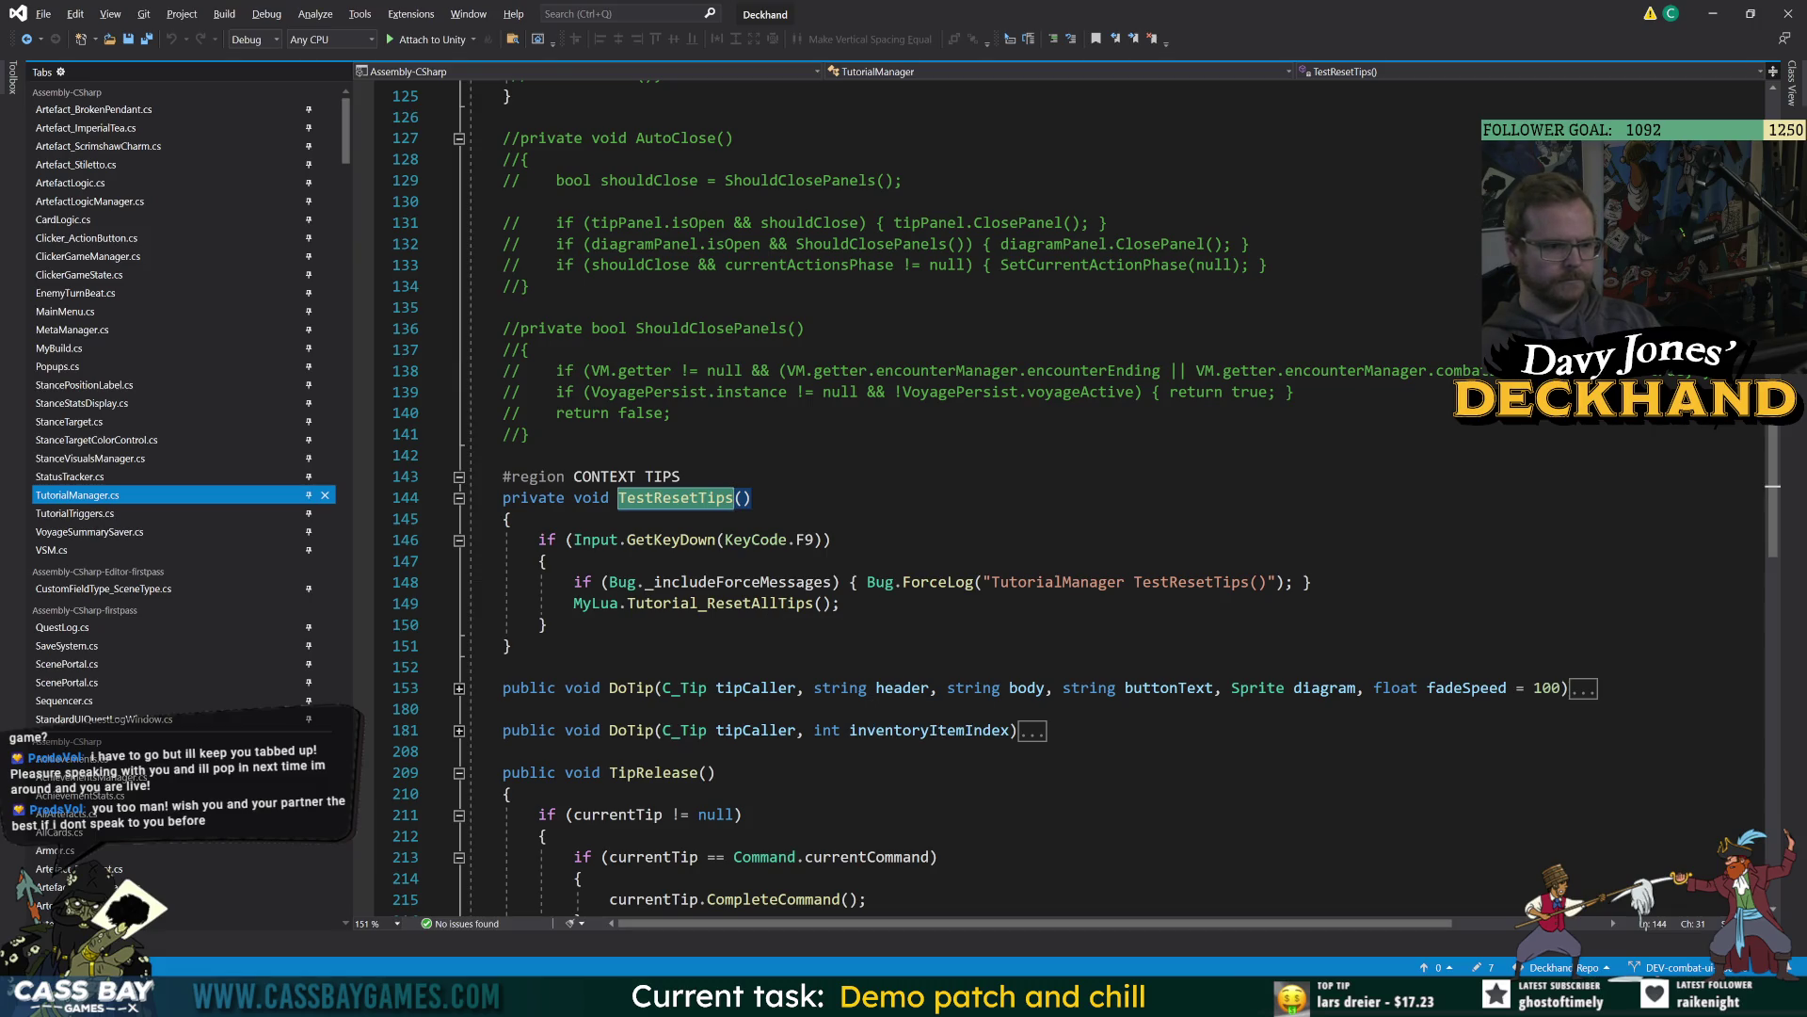
Delete the TestResetTips method and its Update call, then save TutorialManager.cs.
{"action": "mouse_move", "coordinate": [511, 646]}
{"action": "left_mouse_down"}
{"action": "mouse_move", "coordinate": [471, 477]}
{"action": "mouse_move", "coordinate": [471, 497]}
{"action": "left_mouse_up"}
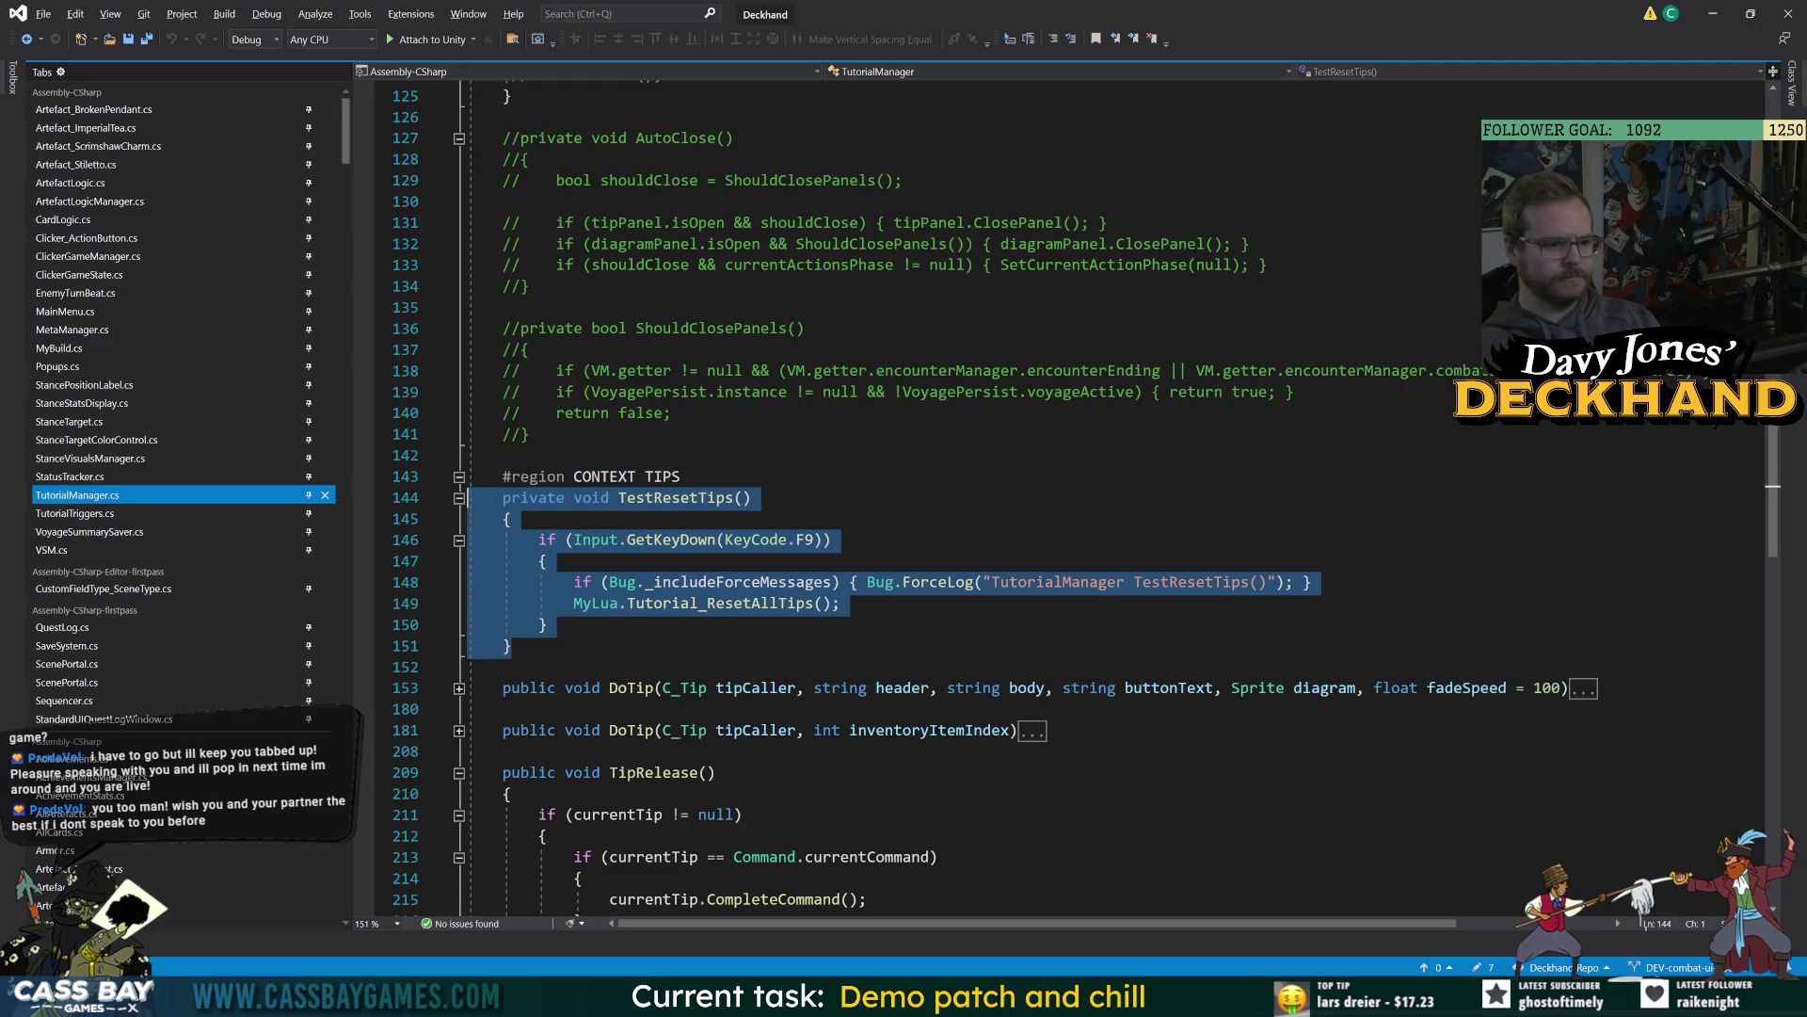
{"action": "key", "text": "ctrl+x"}
{"action": "scroll", "coordinate": [517, 524], "scroll_direction": "up", "scroll_amount": 12}
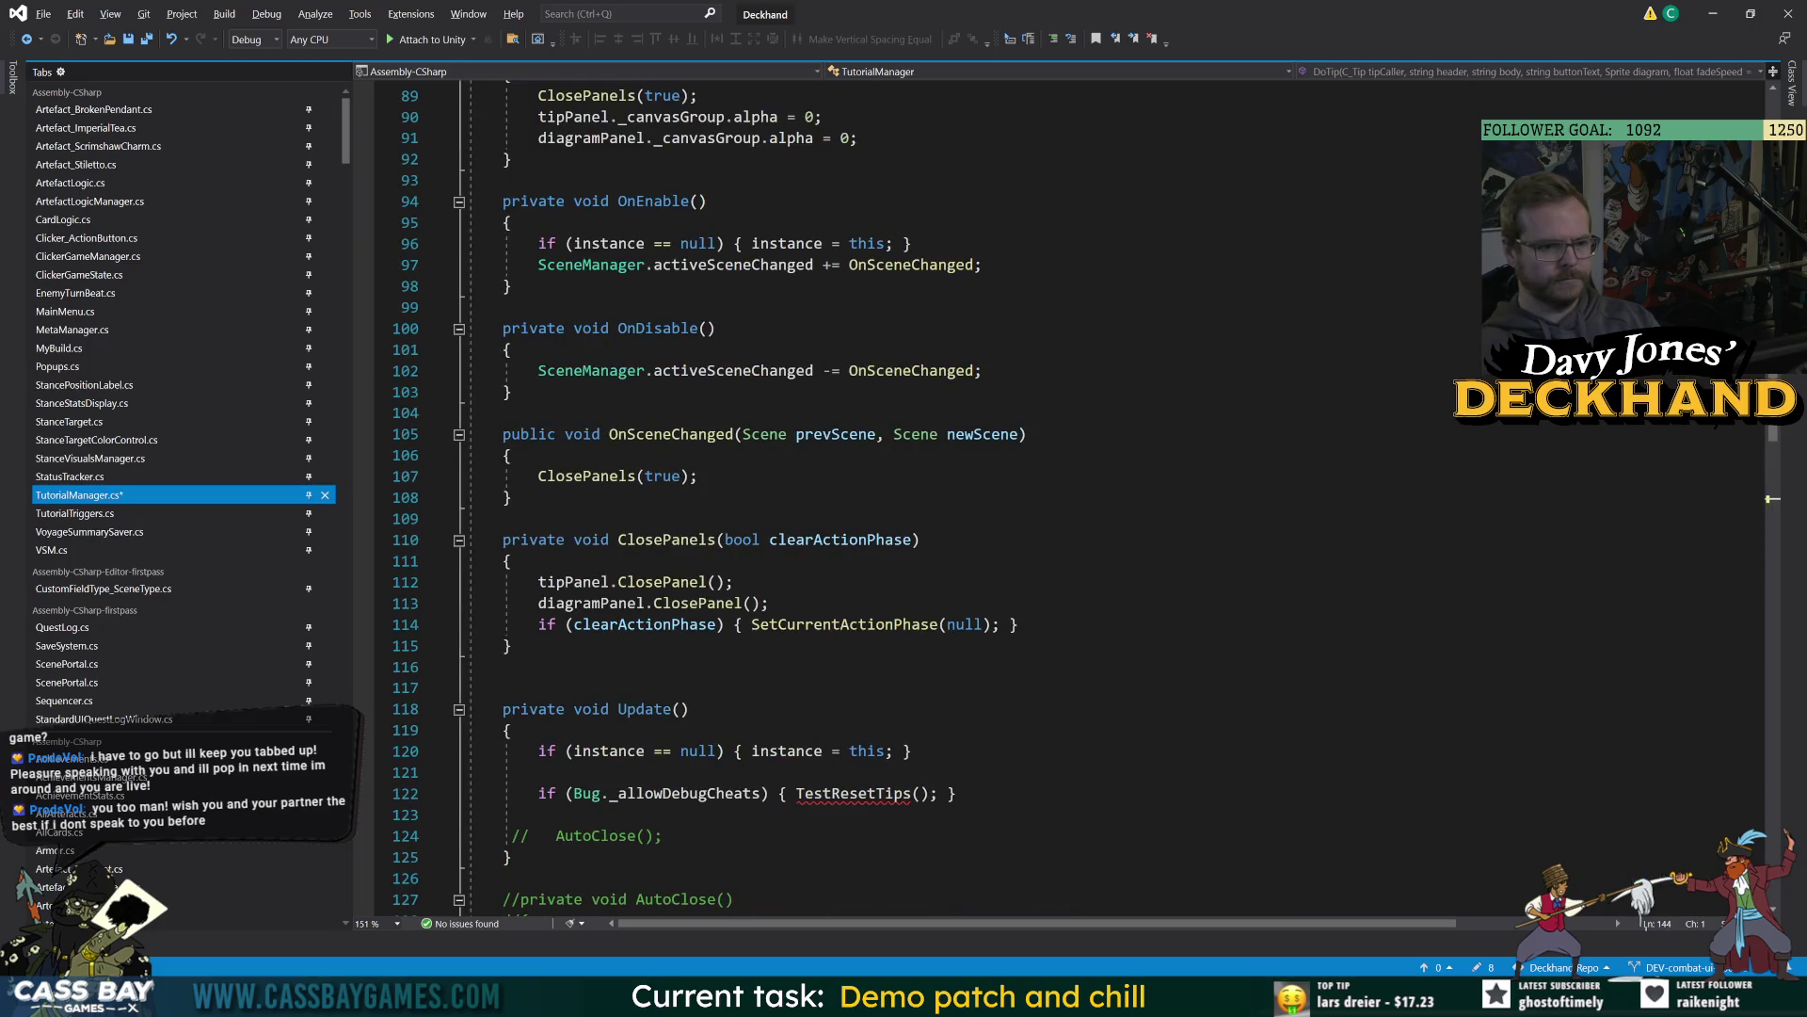
{"action": "left_click", "coordinate": [957, 794]}
{"action": "key", "text": "shift+Up"}
{"action": "key", "text": "shift+Up"}
{"action": "key", "text": "BackSpace"}
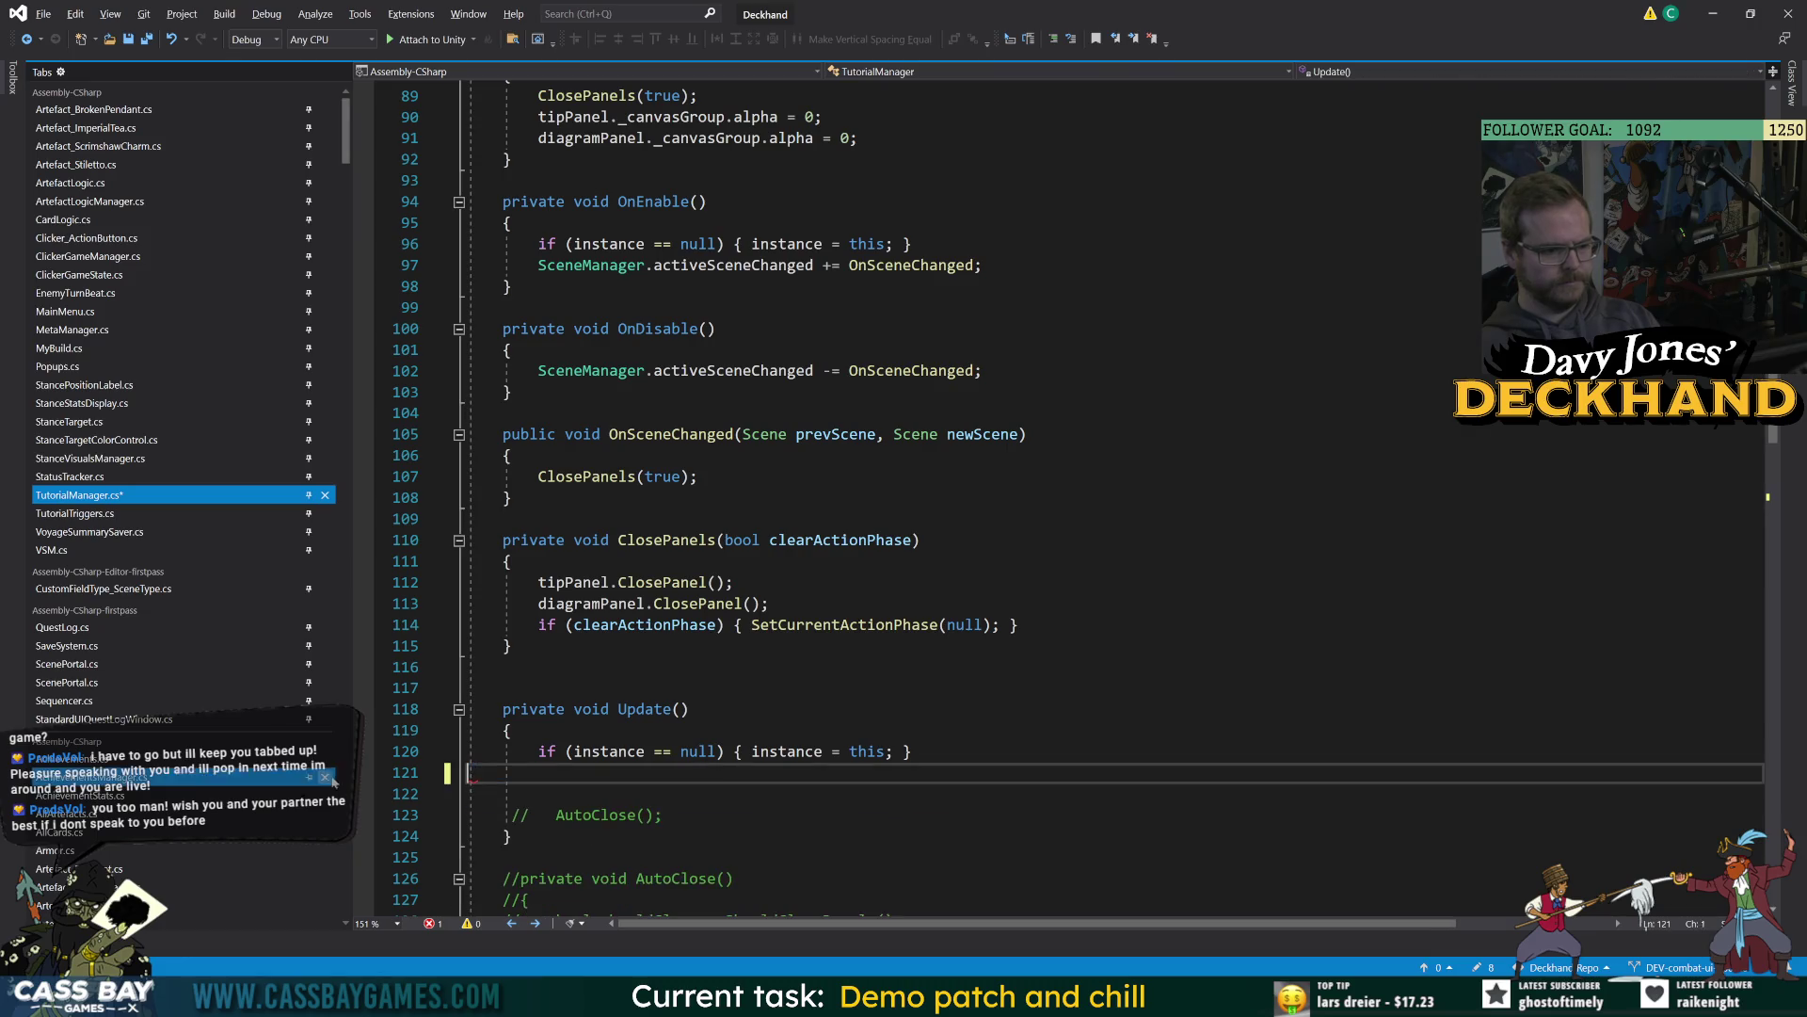
{"action": "left_click", "coordinate": [516, 729]}
{"action": "key", "text": "ctrl+s"}
Open TutorialTriggers.cs and highlight Catch_TutorialStuck and the needsToCheckCatch uses.
{"action": "scroll", "coordinate": [516, 730], "scroll_direction": "up", "scroll_amount": 5}
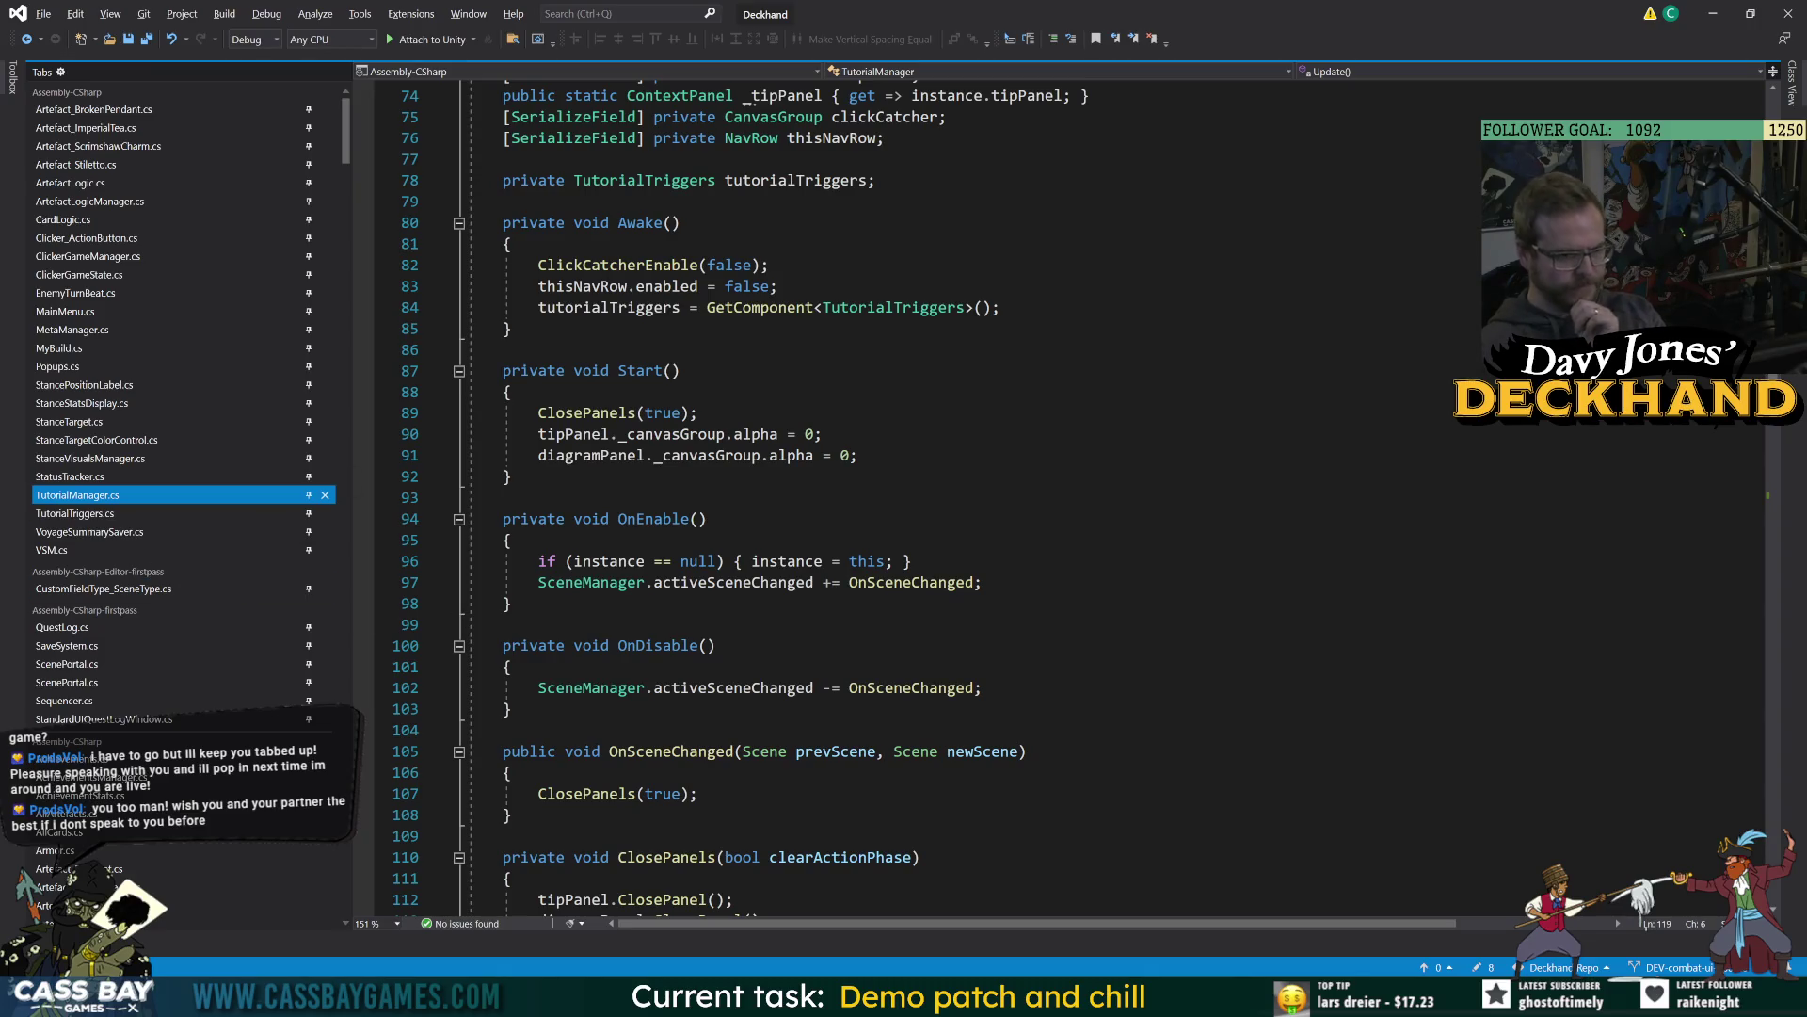
{"action": "left_click", "coordinate": [146, 513]}
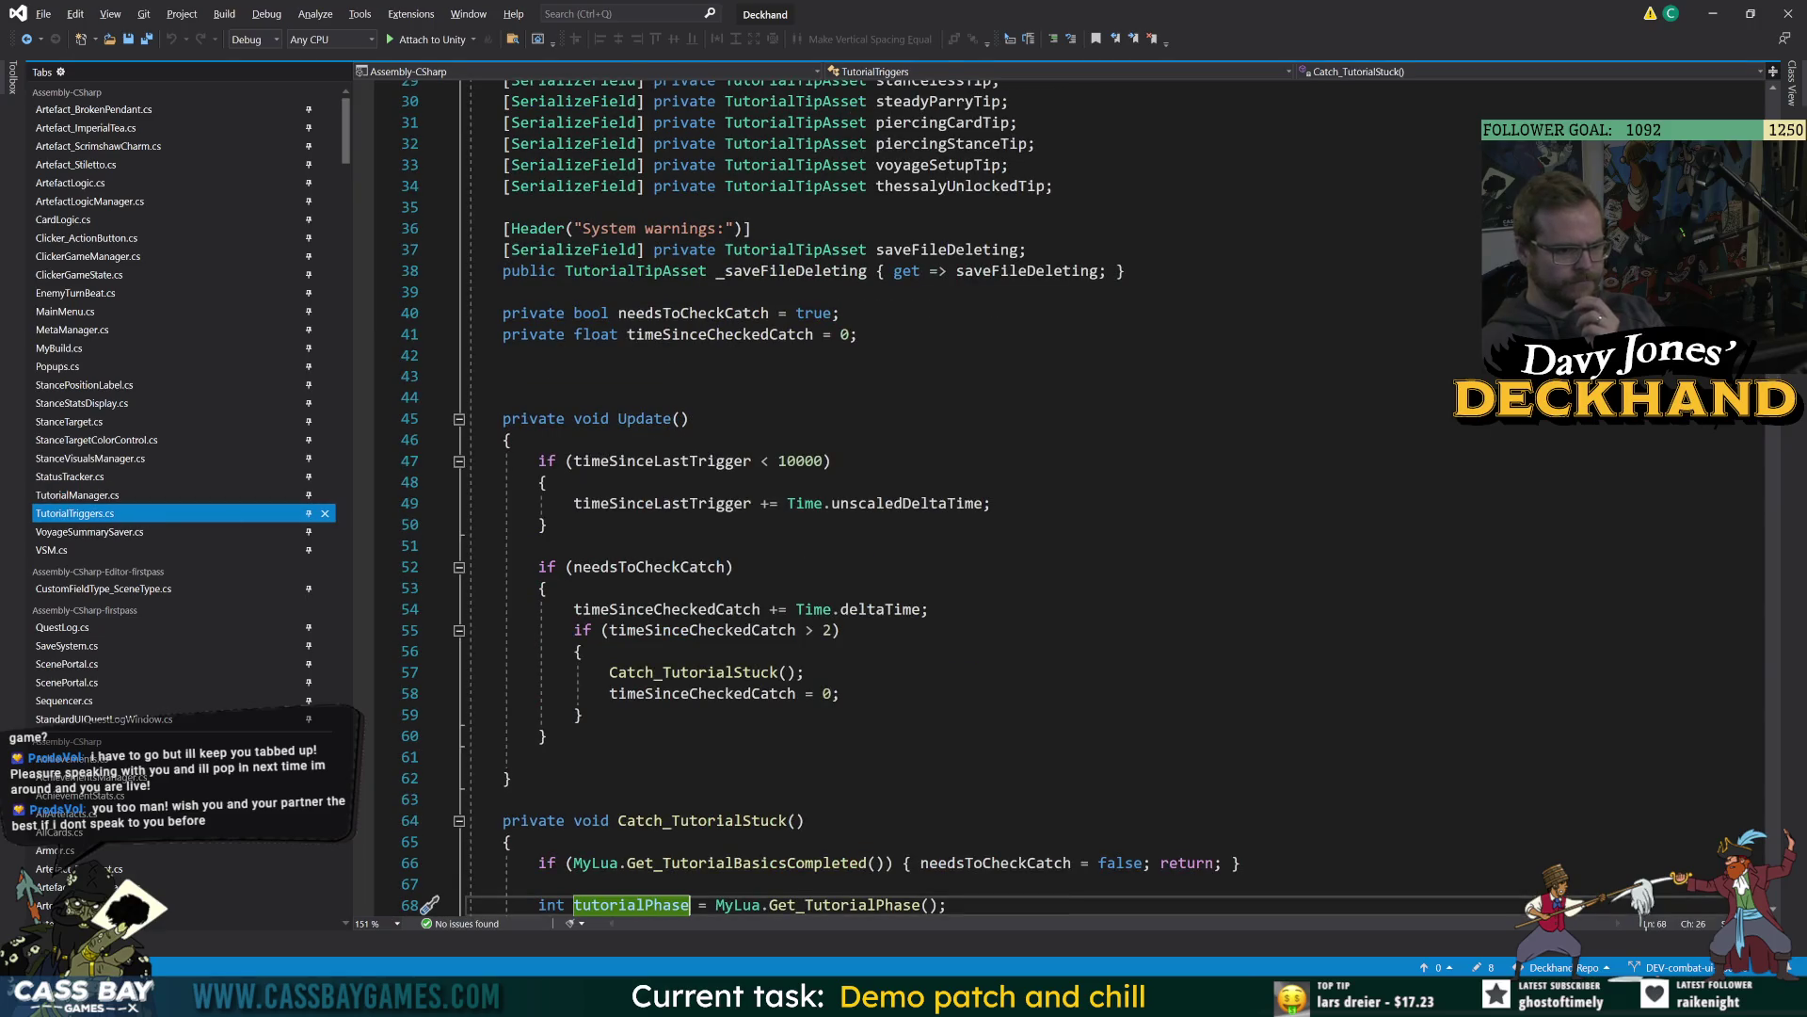
{"action": "double_click", "coordinate": [720, 673]}
{"action": "double_click", "coordinate": [659, 567]}
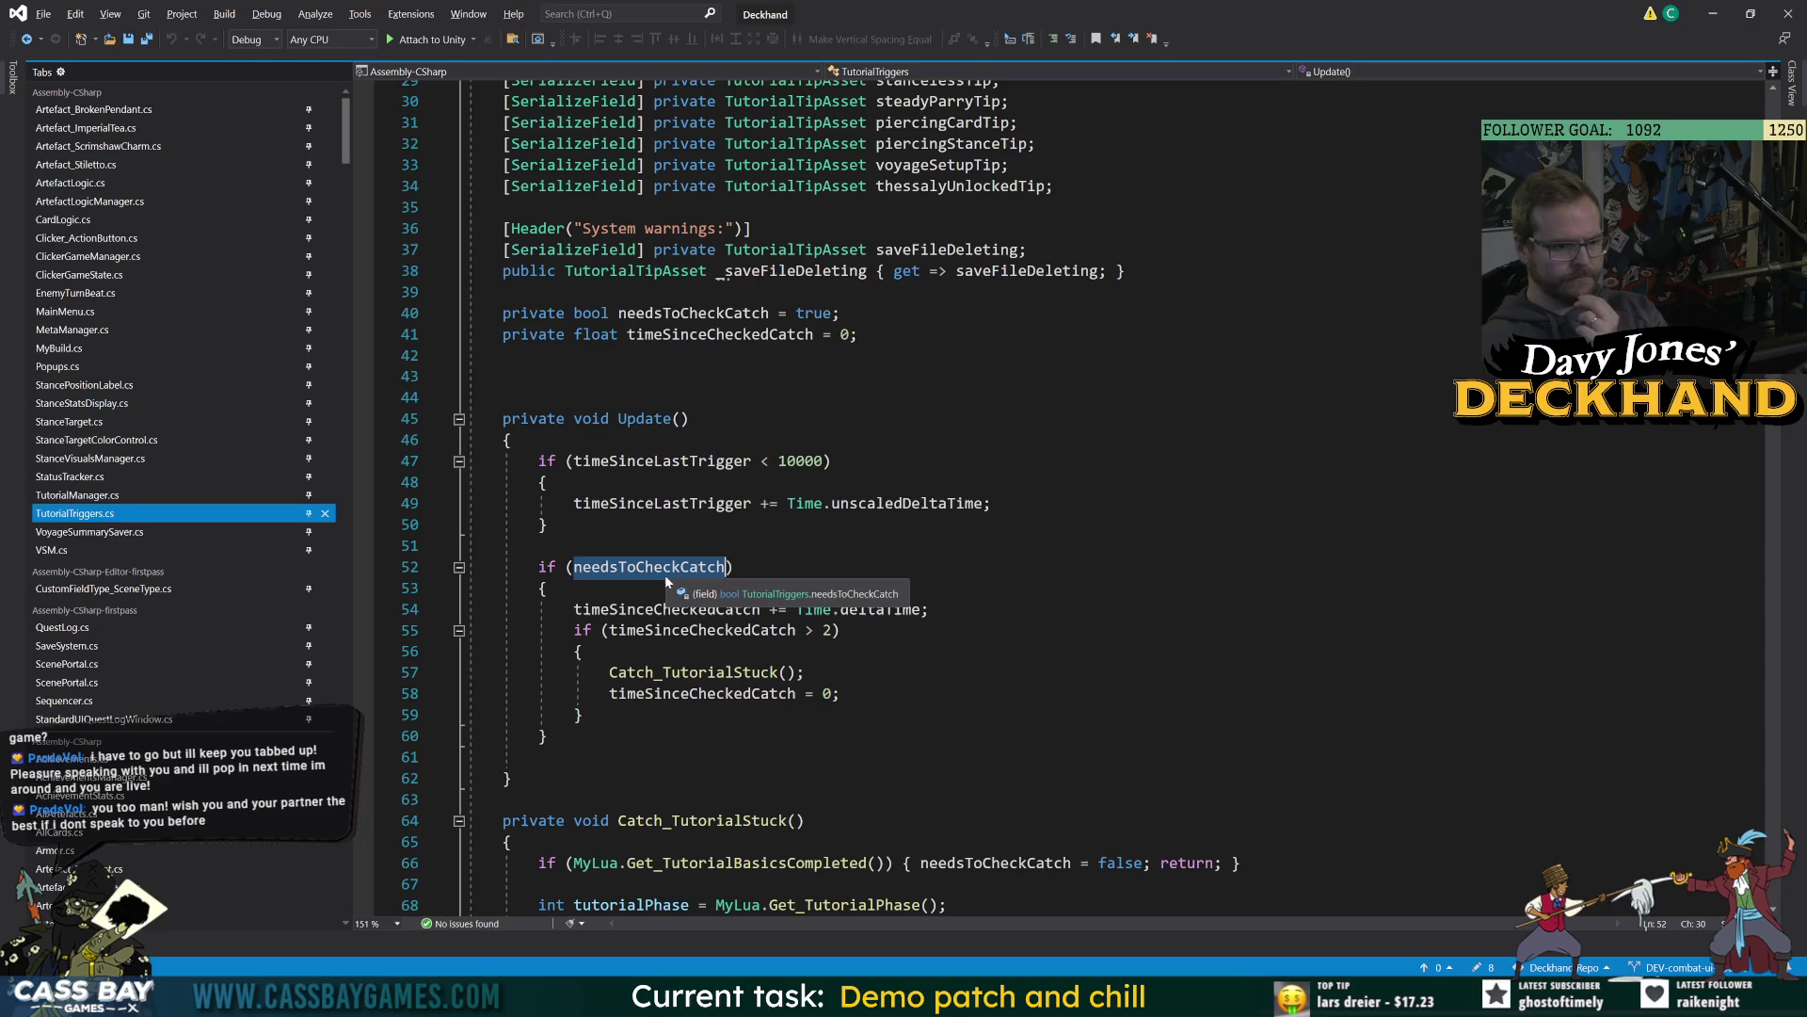
Change the second dialogue watch from Combat.TurnNumber to Tutorial.Basics, which reads False.
{"action": "key", "text": "alt+Tab"}
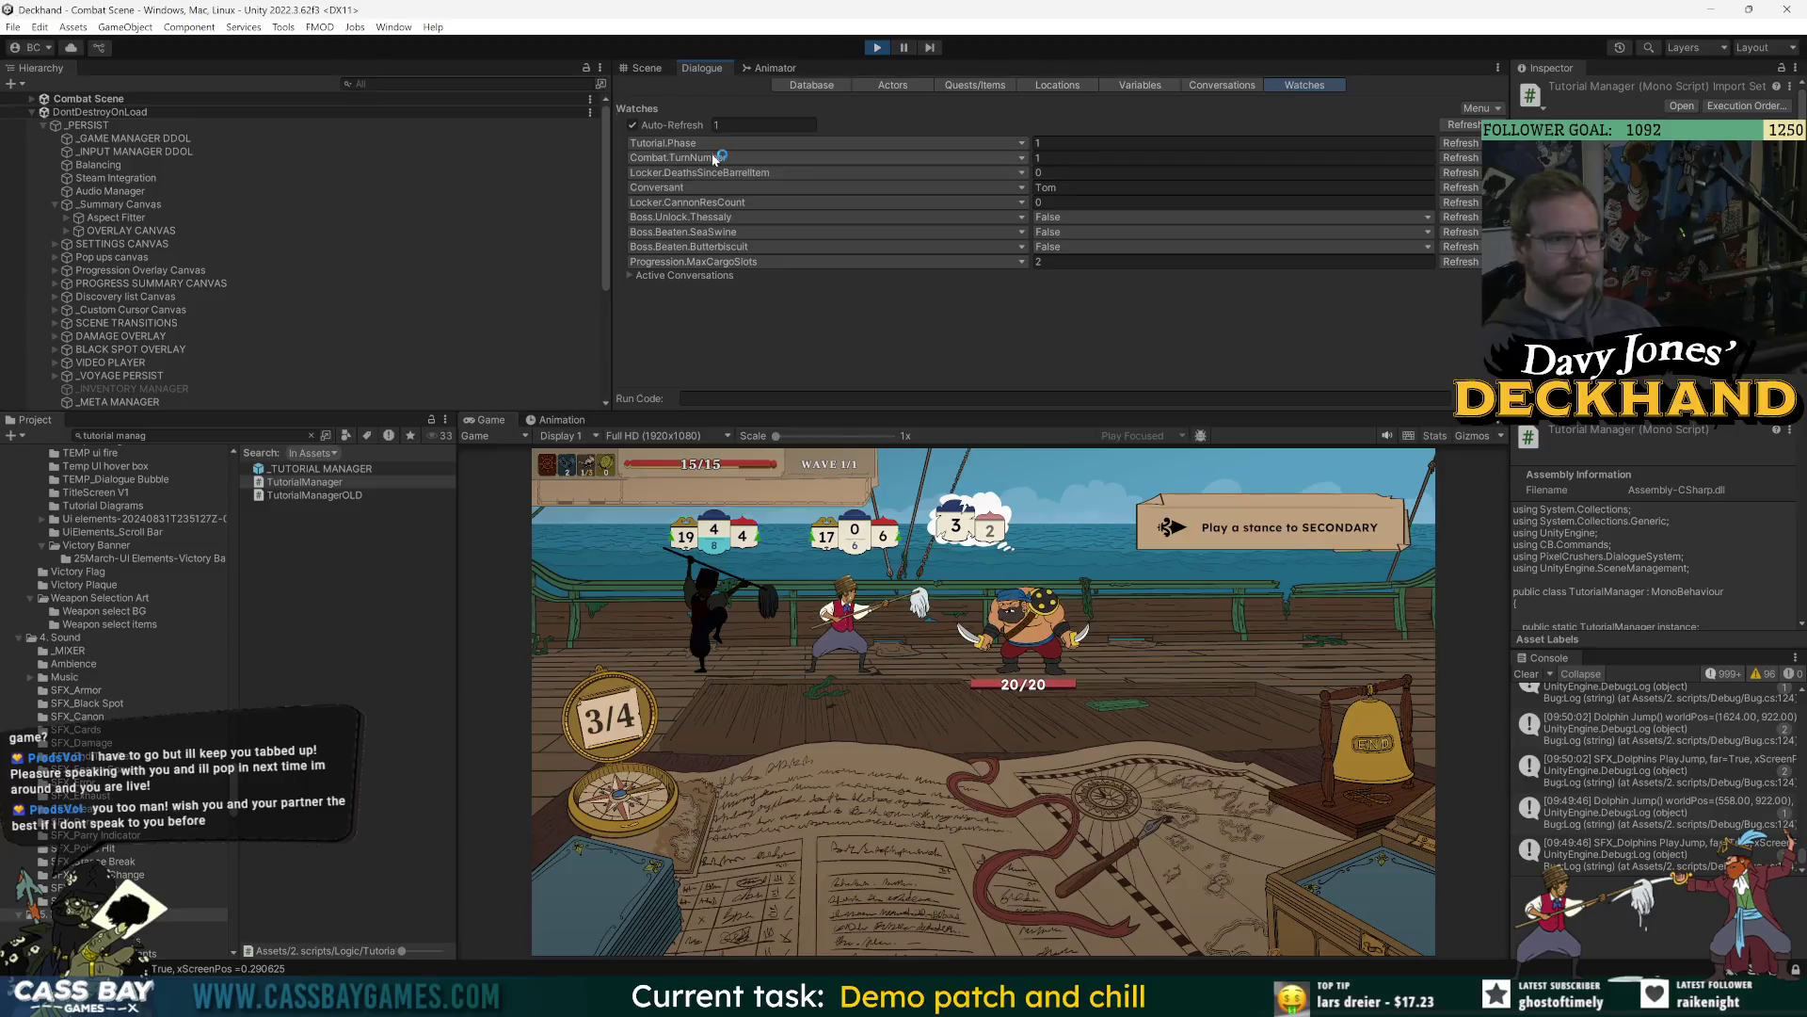
{"action": "left_click", "coordinate": [754, 262]}
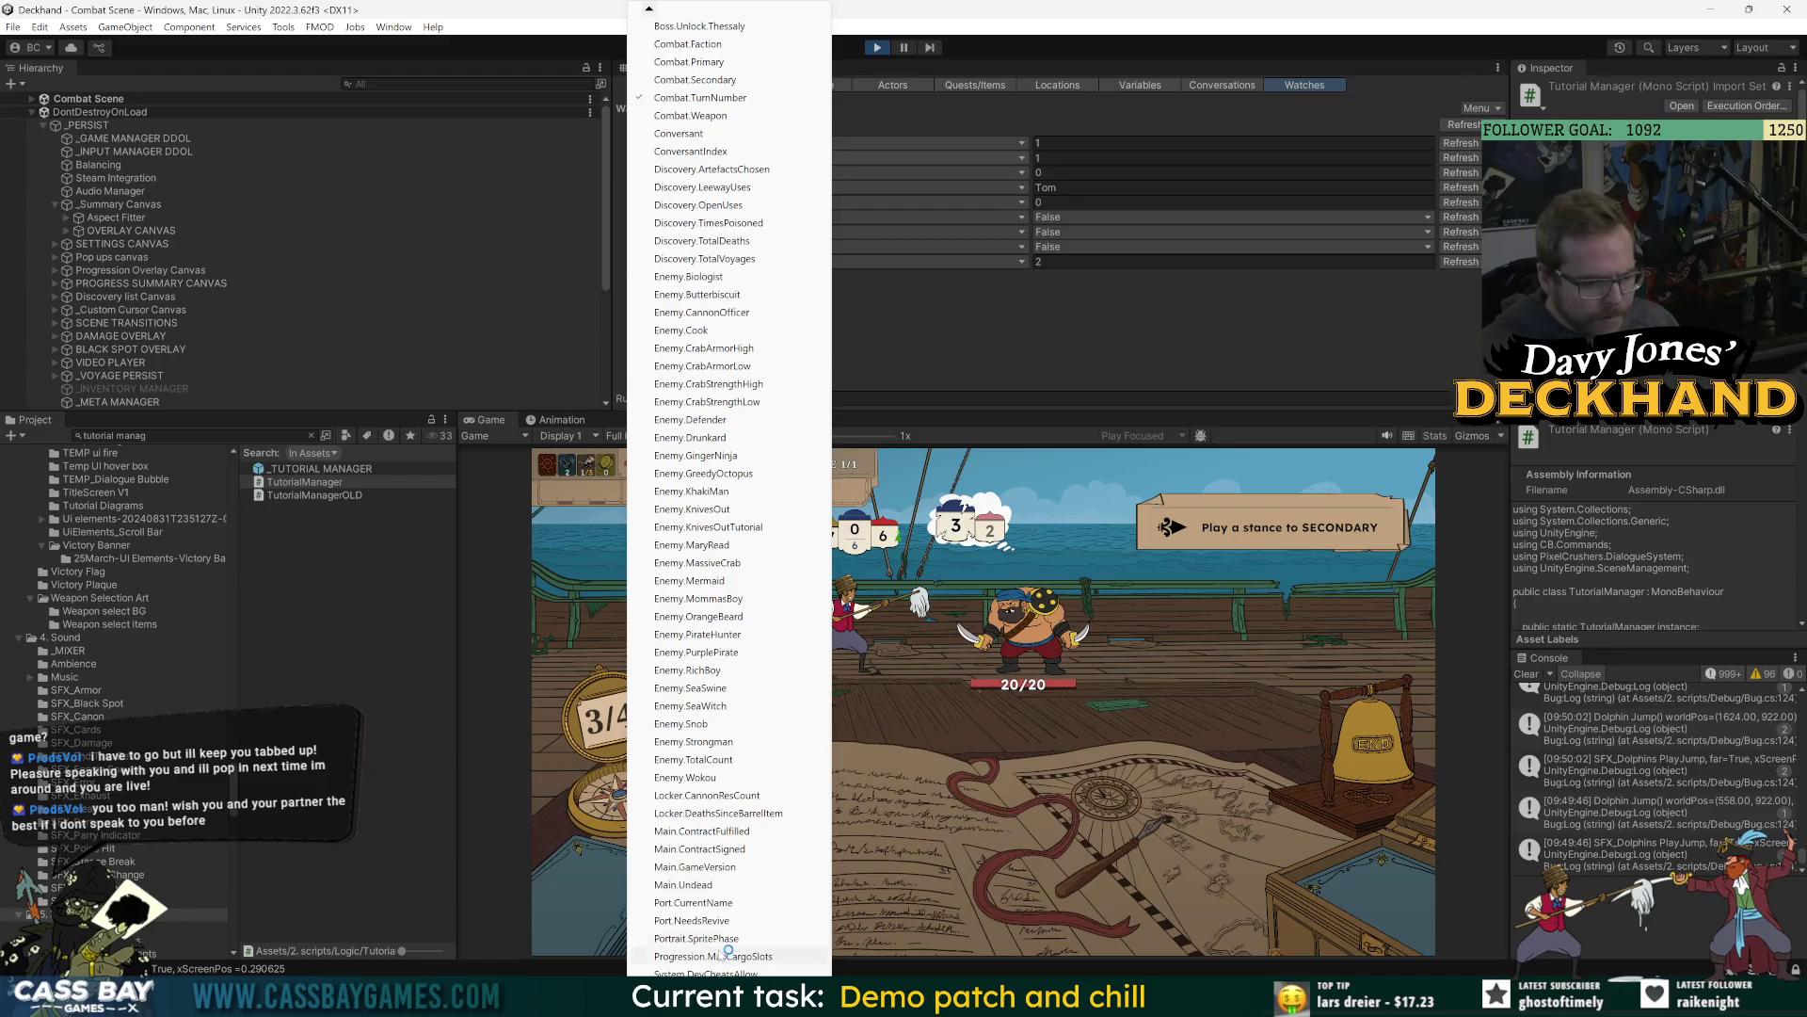
{"action": "scroll", "coordinate": [732, 741], "scroll_direction": "down", "scroll_amount": 1}
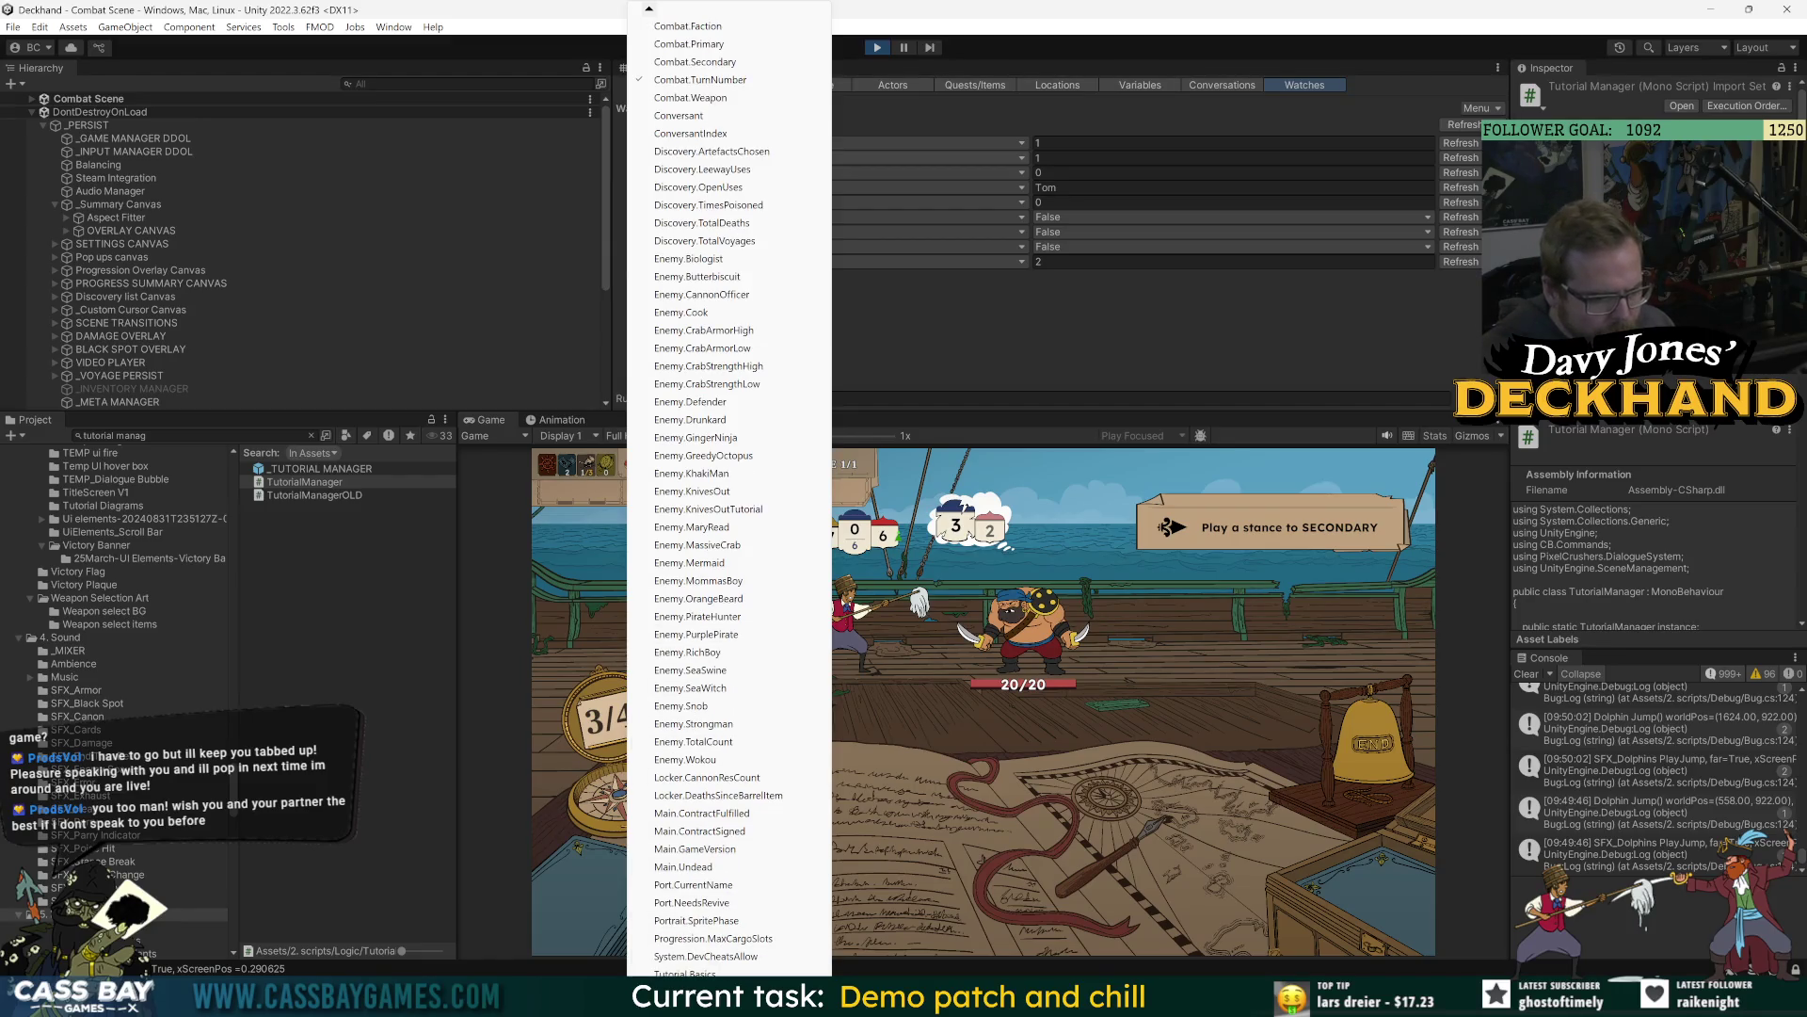
{"action": "scroll", "coordinate": [733, 741], "scroll_direction": "down", "scroll_amount": 4}
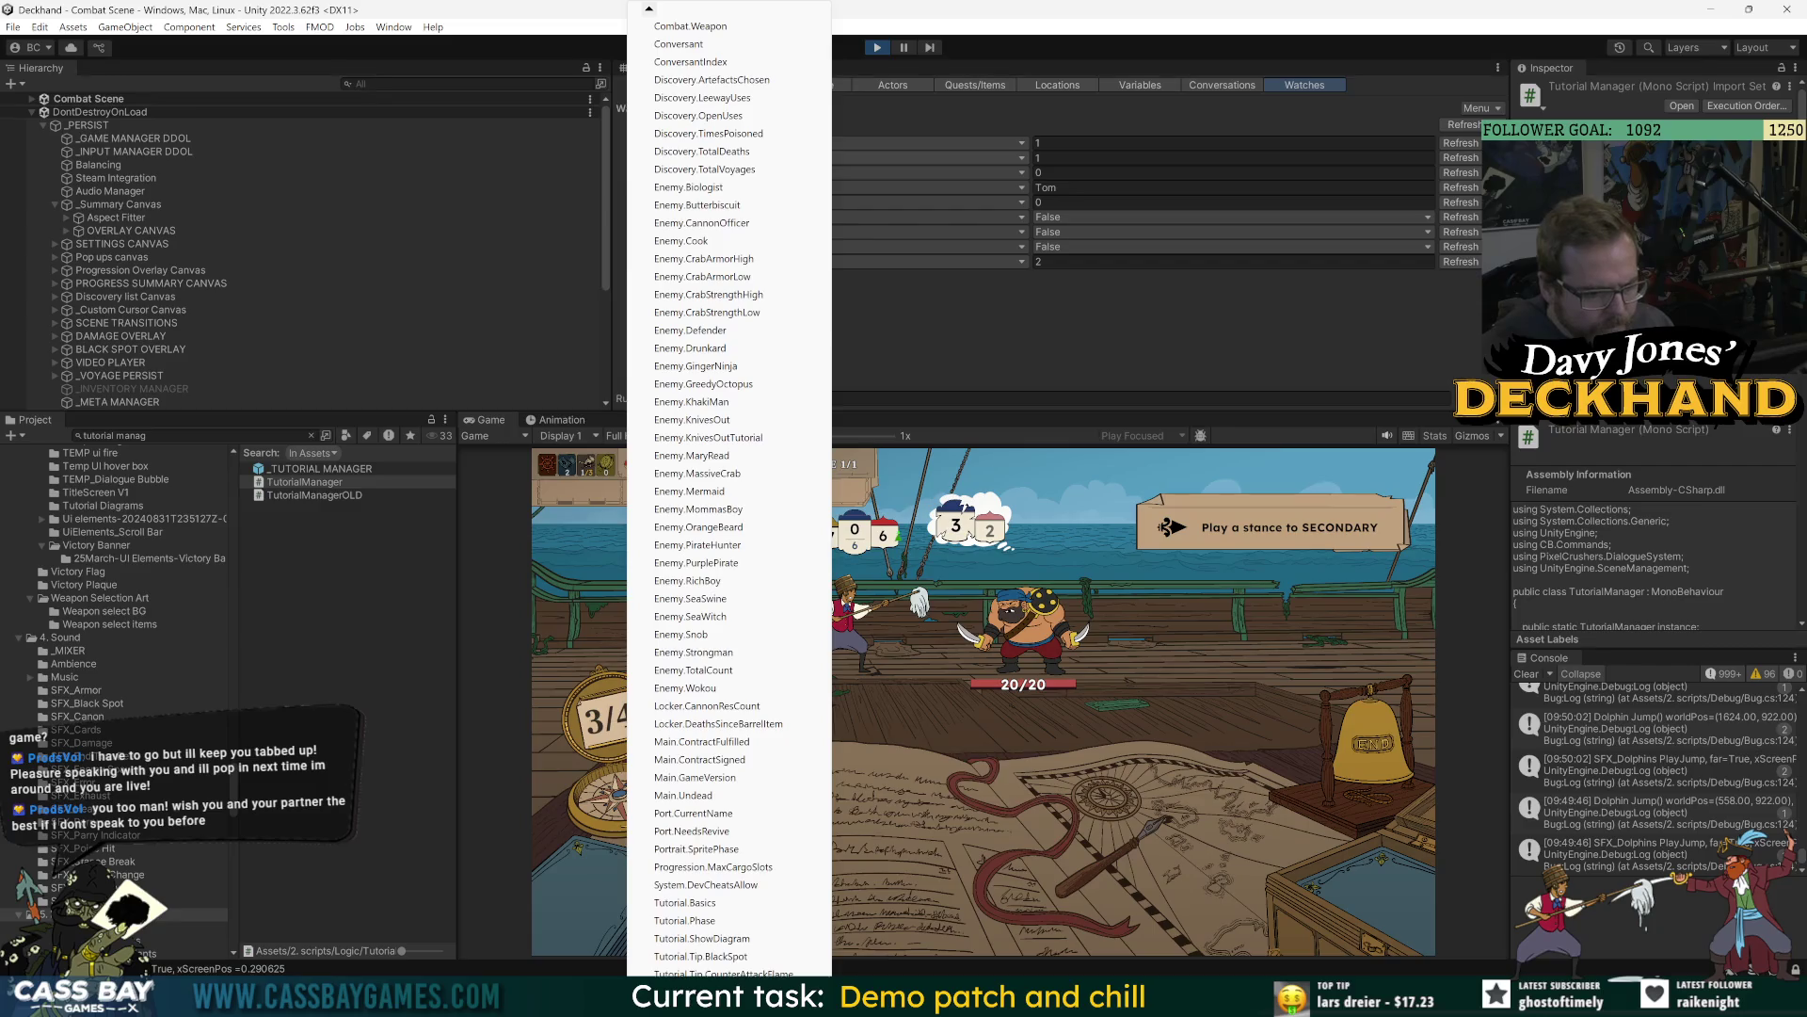
{"action": "left_click", "coordinate": [685, 903]}
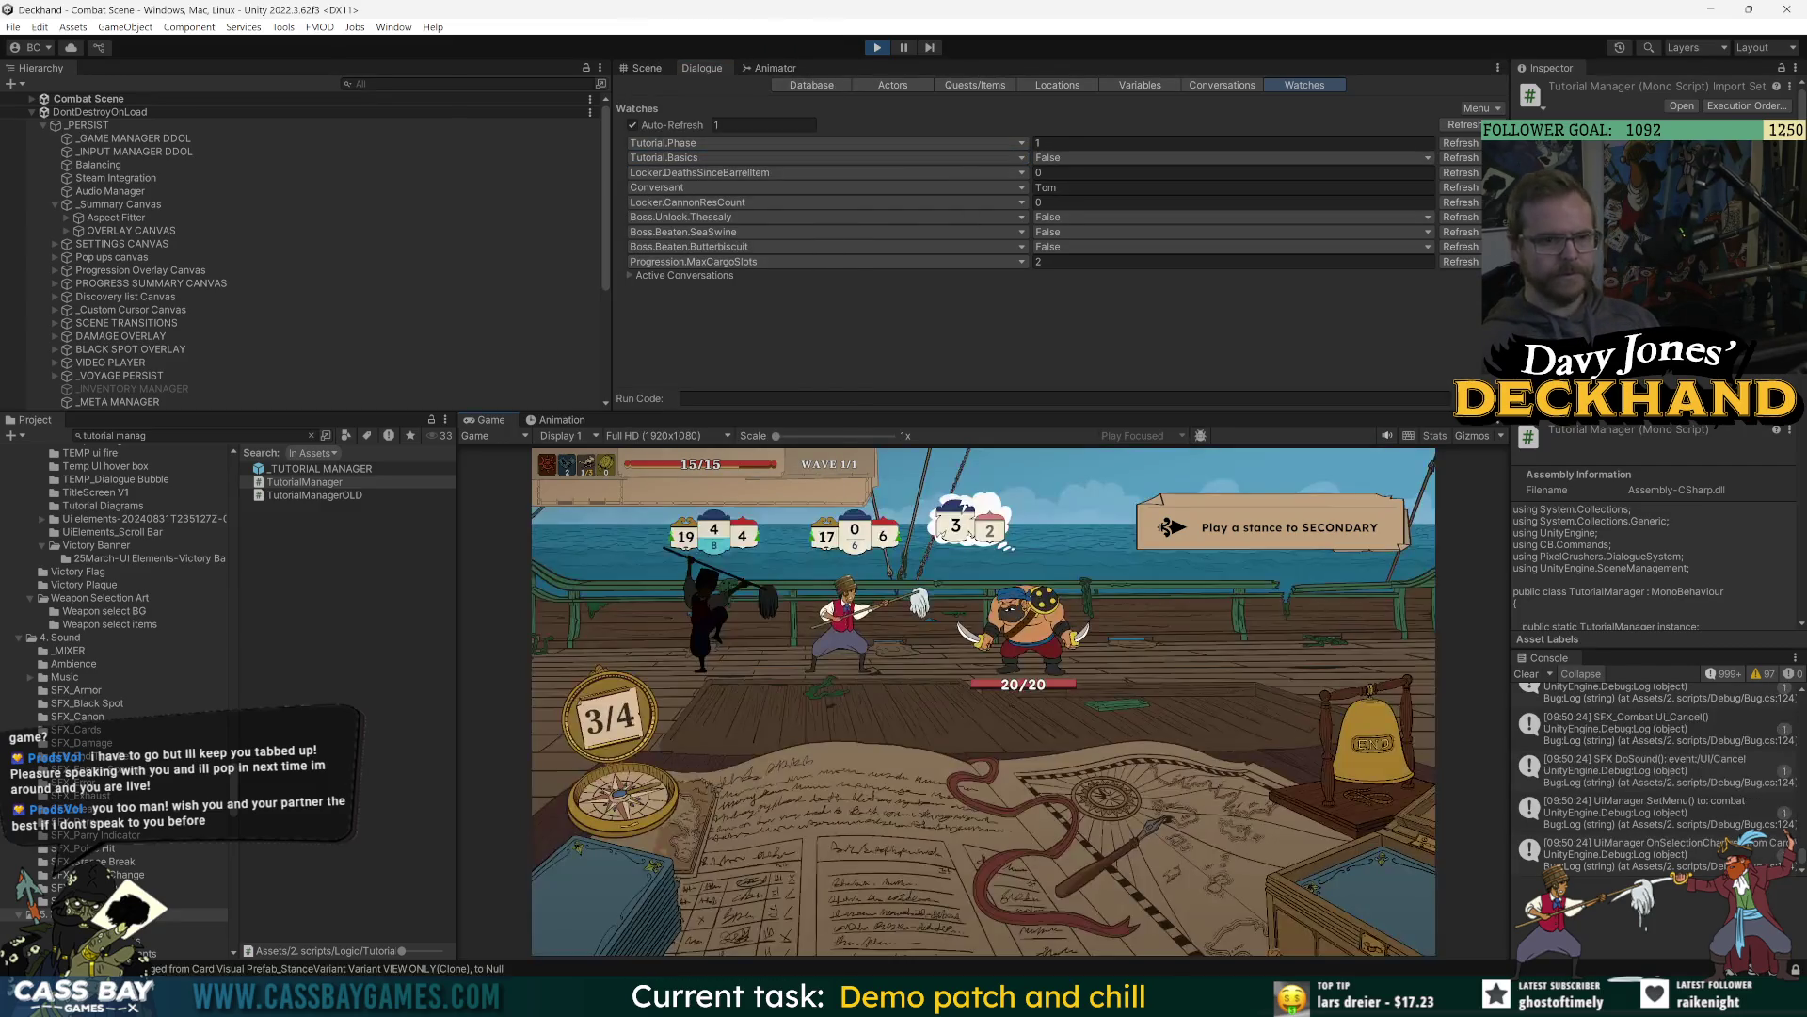
{"action": "key", "text": "alt+Tab"}
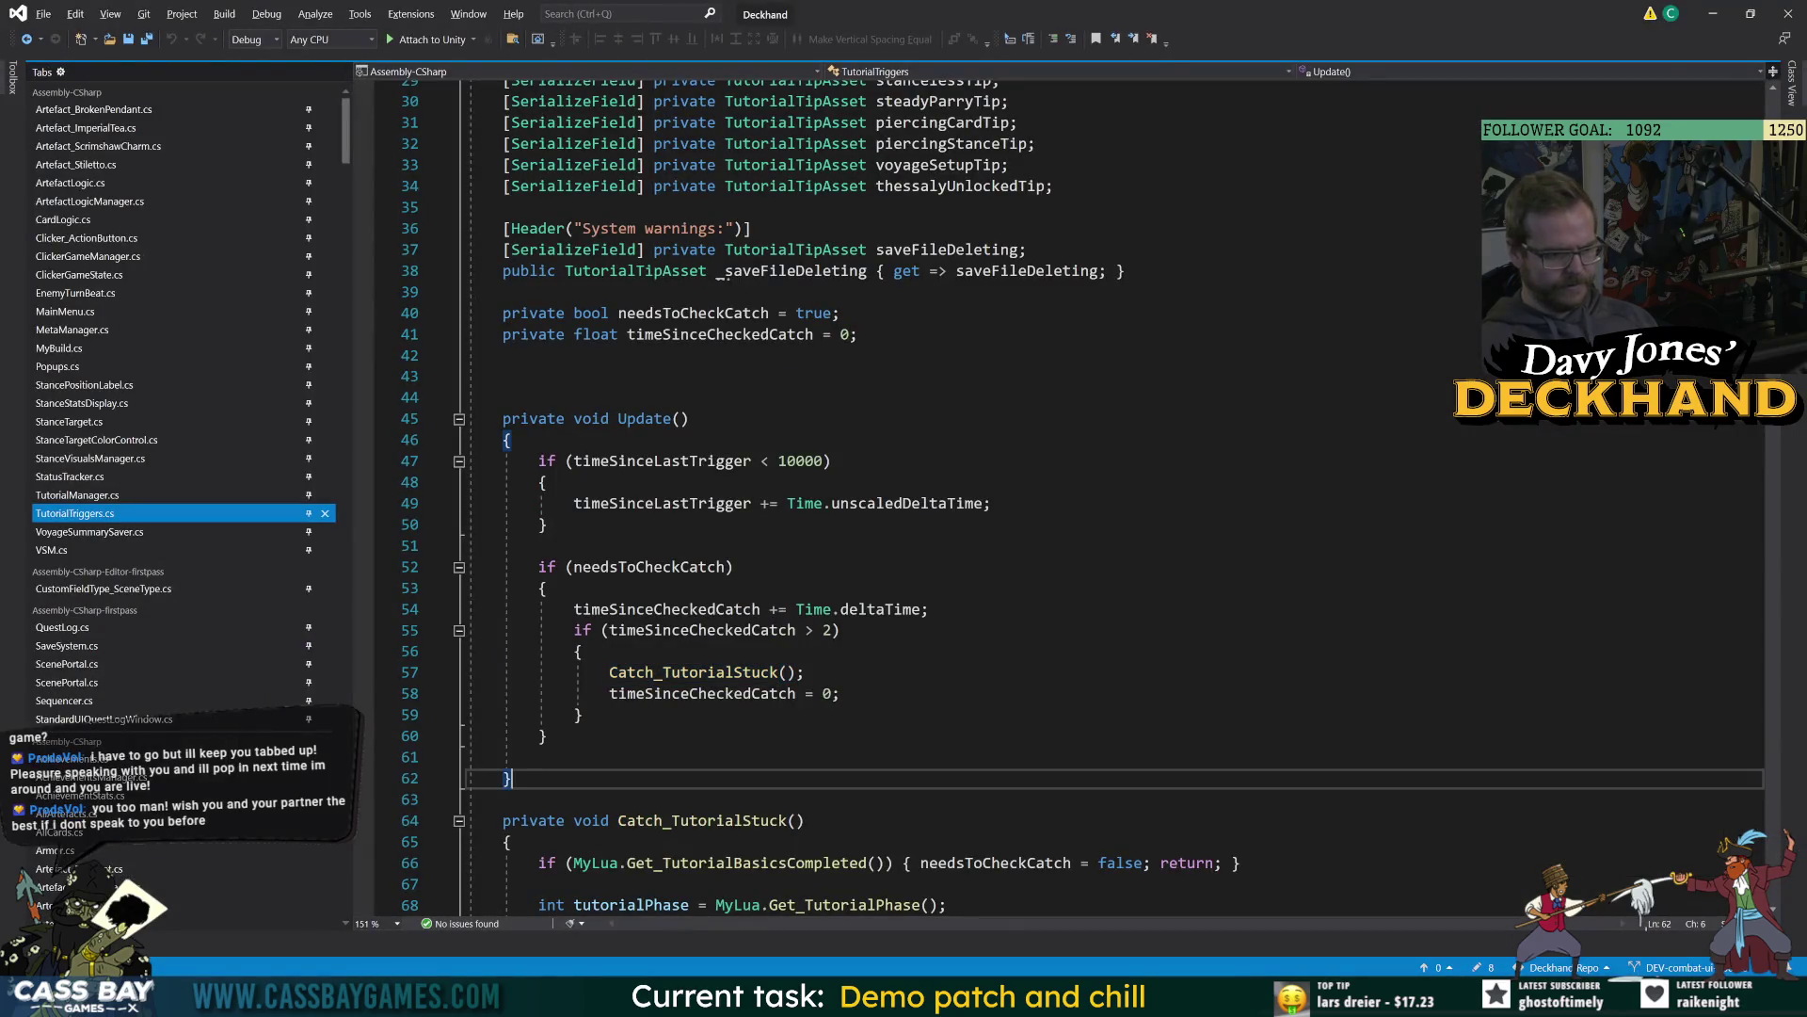
Change the needsToCheckCatch field in TutorialTriggers from private to public.
{"action": "double_click", "coordinate": [610, 567]}
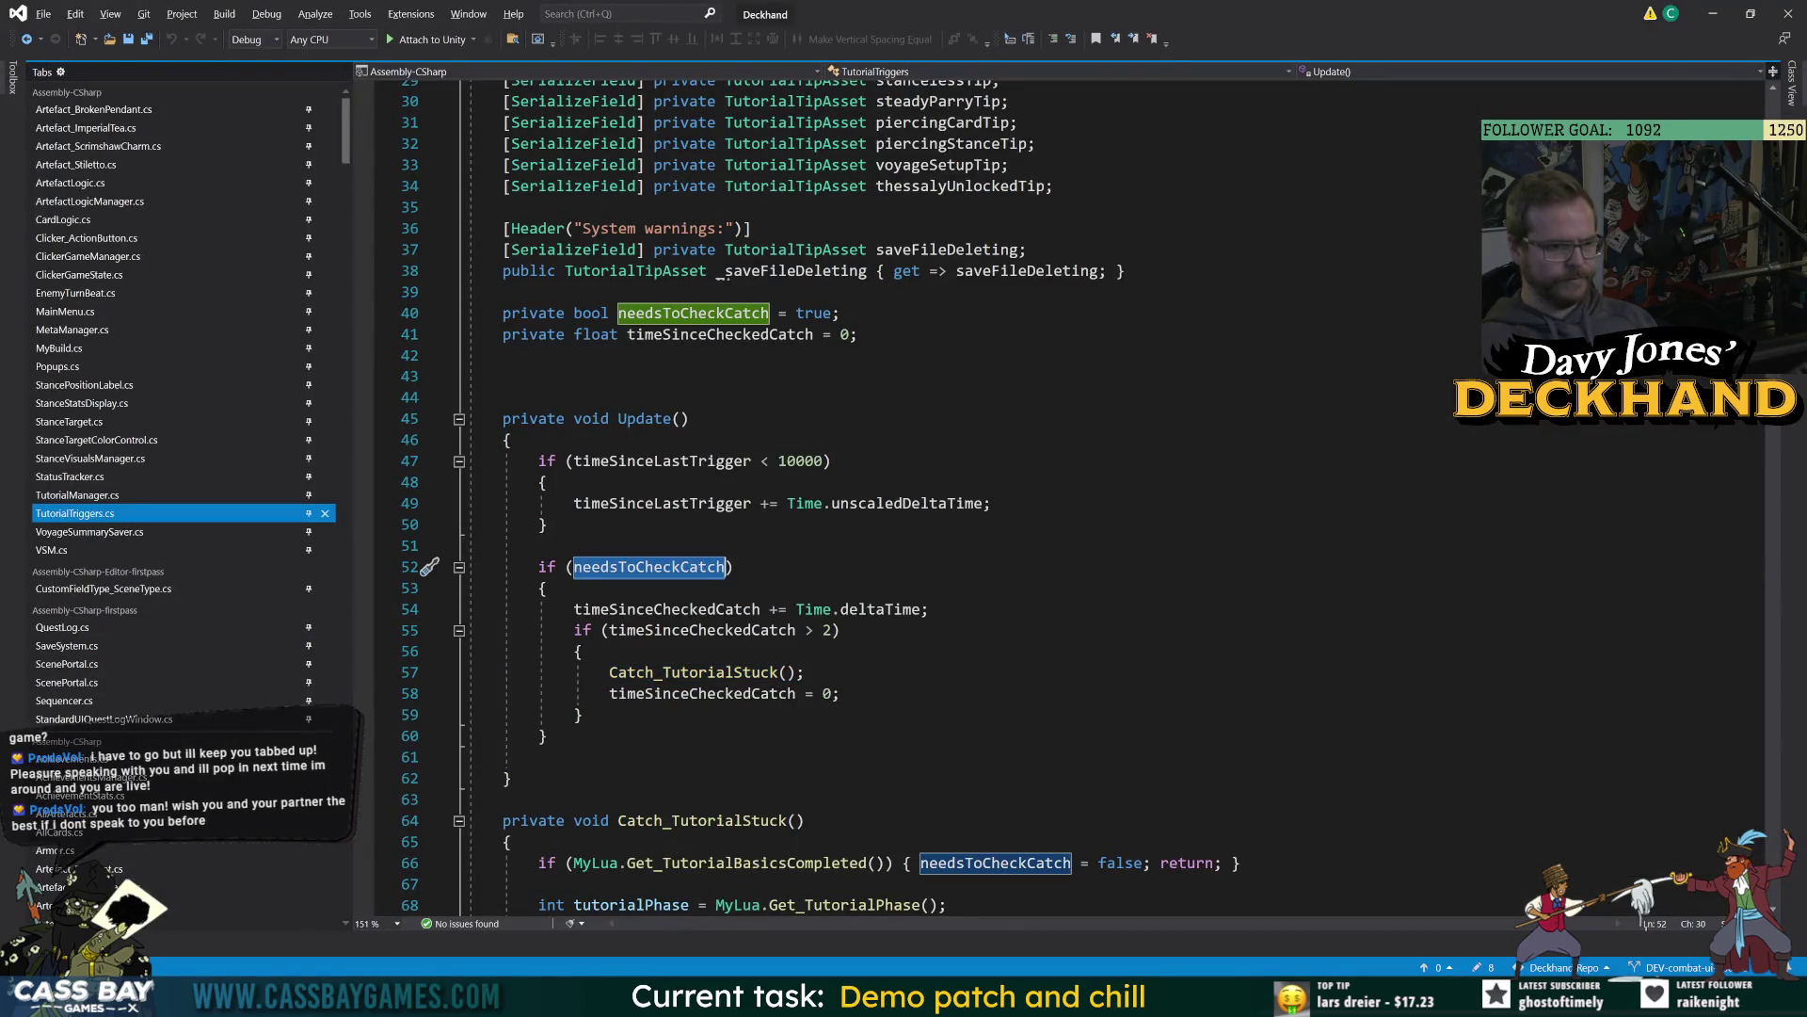
{"action": "left_click", "coordinate": [537, 377]}
{"action": "double_click", "coordinate": [534, 313]}
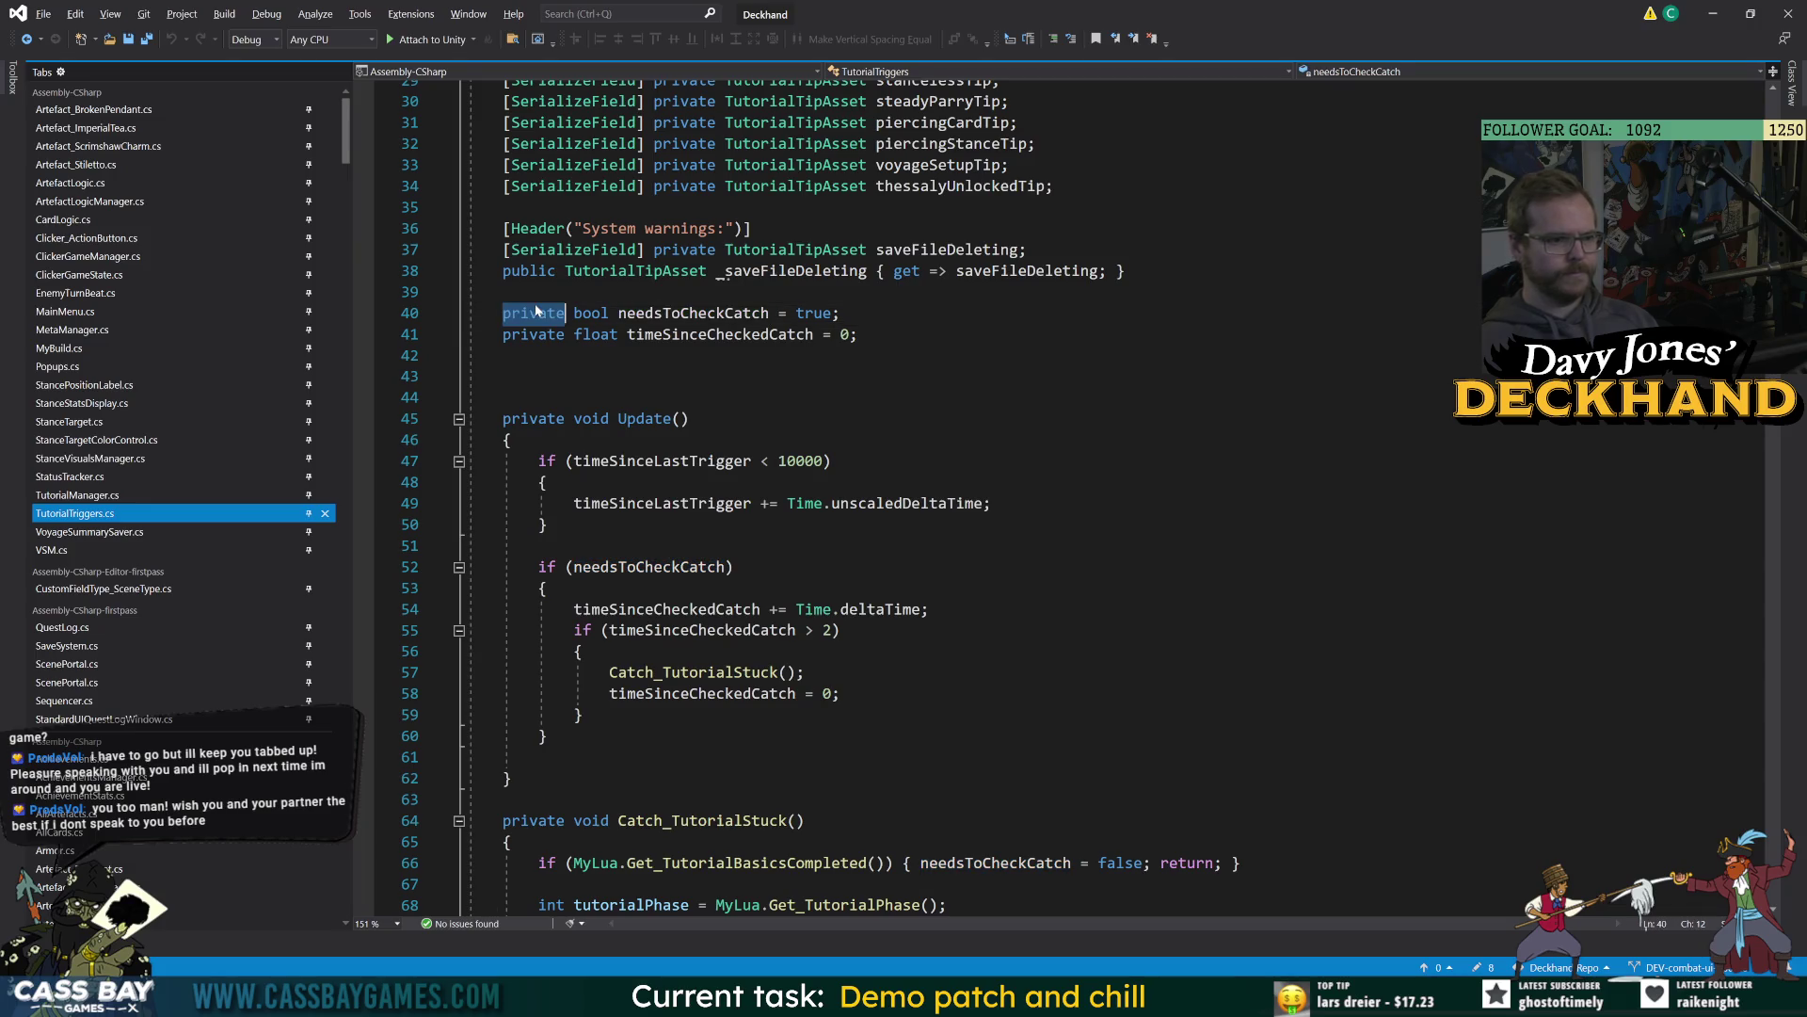
{"action": "type", "text": "public"}
{"action": "left_click", "coordinate": [701, 418]}
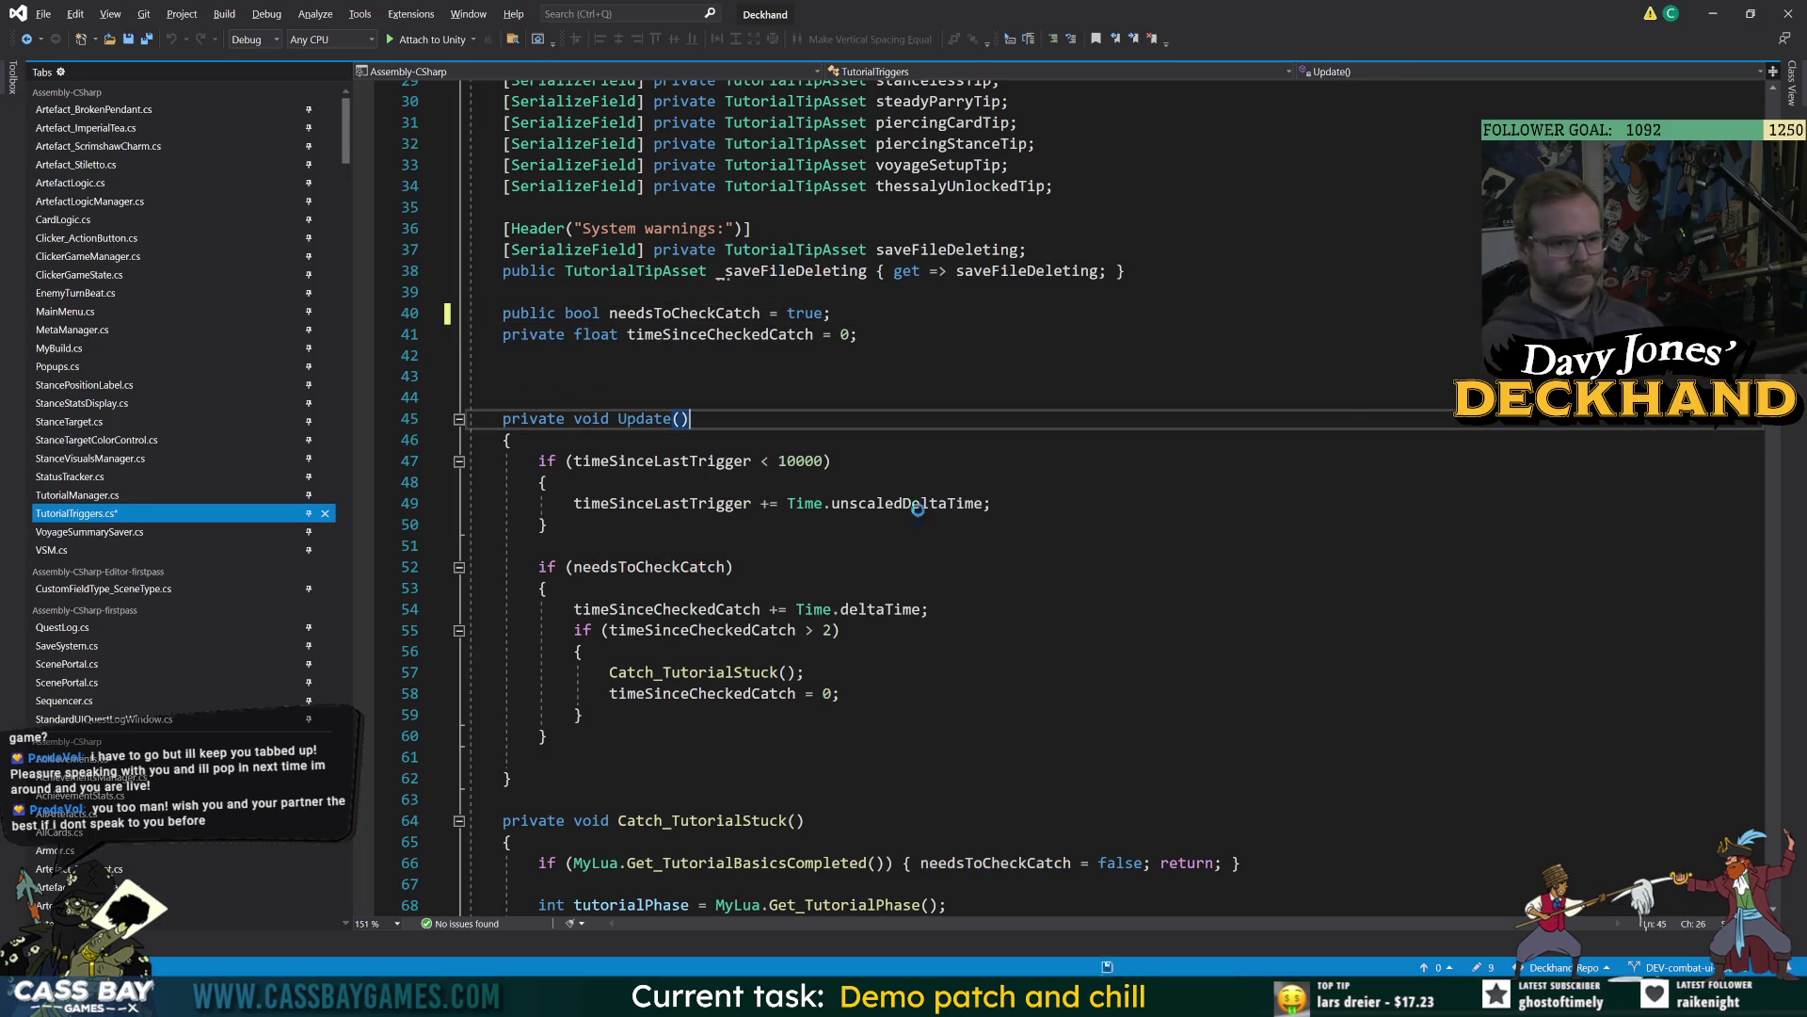
{"action": "left_click", "coordinate": [539, 545]}
{"action": "double_click", "coordinate": [644, 568]}
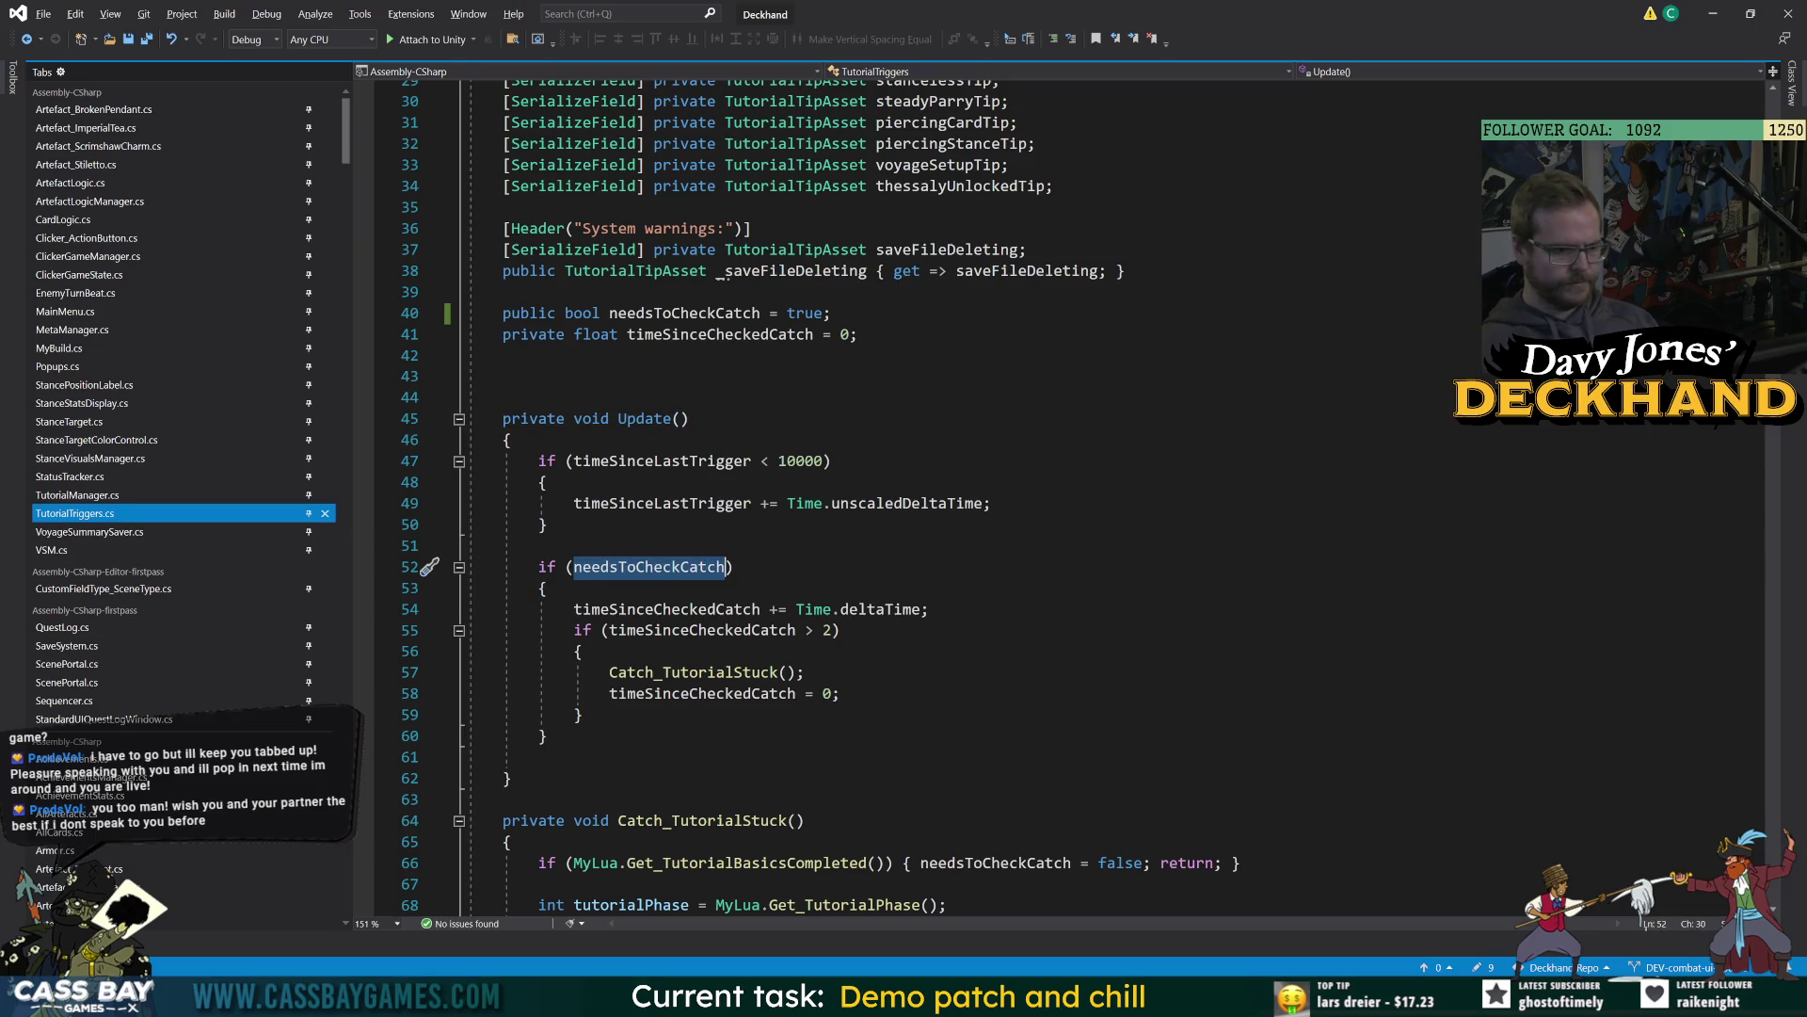
Review Catch_TutorialStuck's Get_TutorialBasicsCompleted, needsToCheckCatch and Get_TutorialPhase checks.
{"action": "scroll", "coordinate": [1064, 499], "scroll_direction": "down", "scroll_amount": 5}
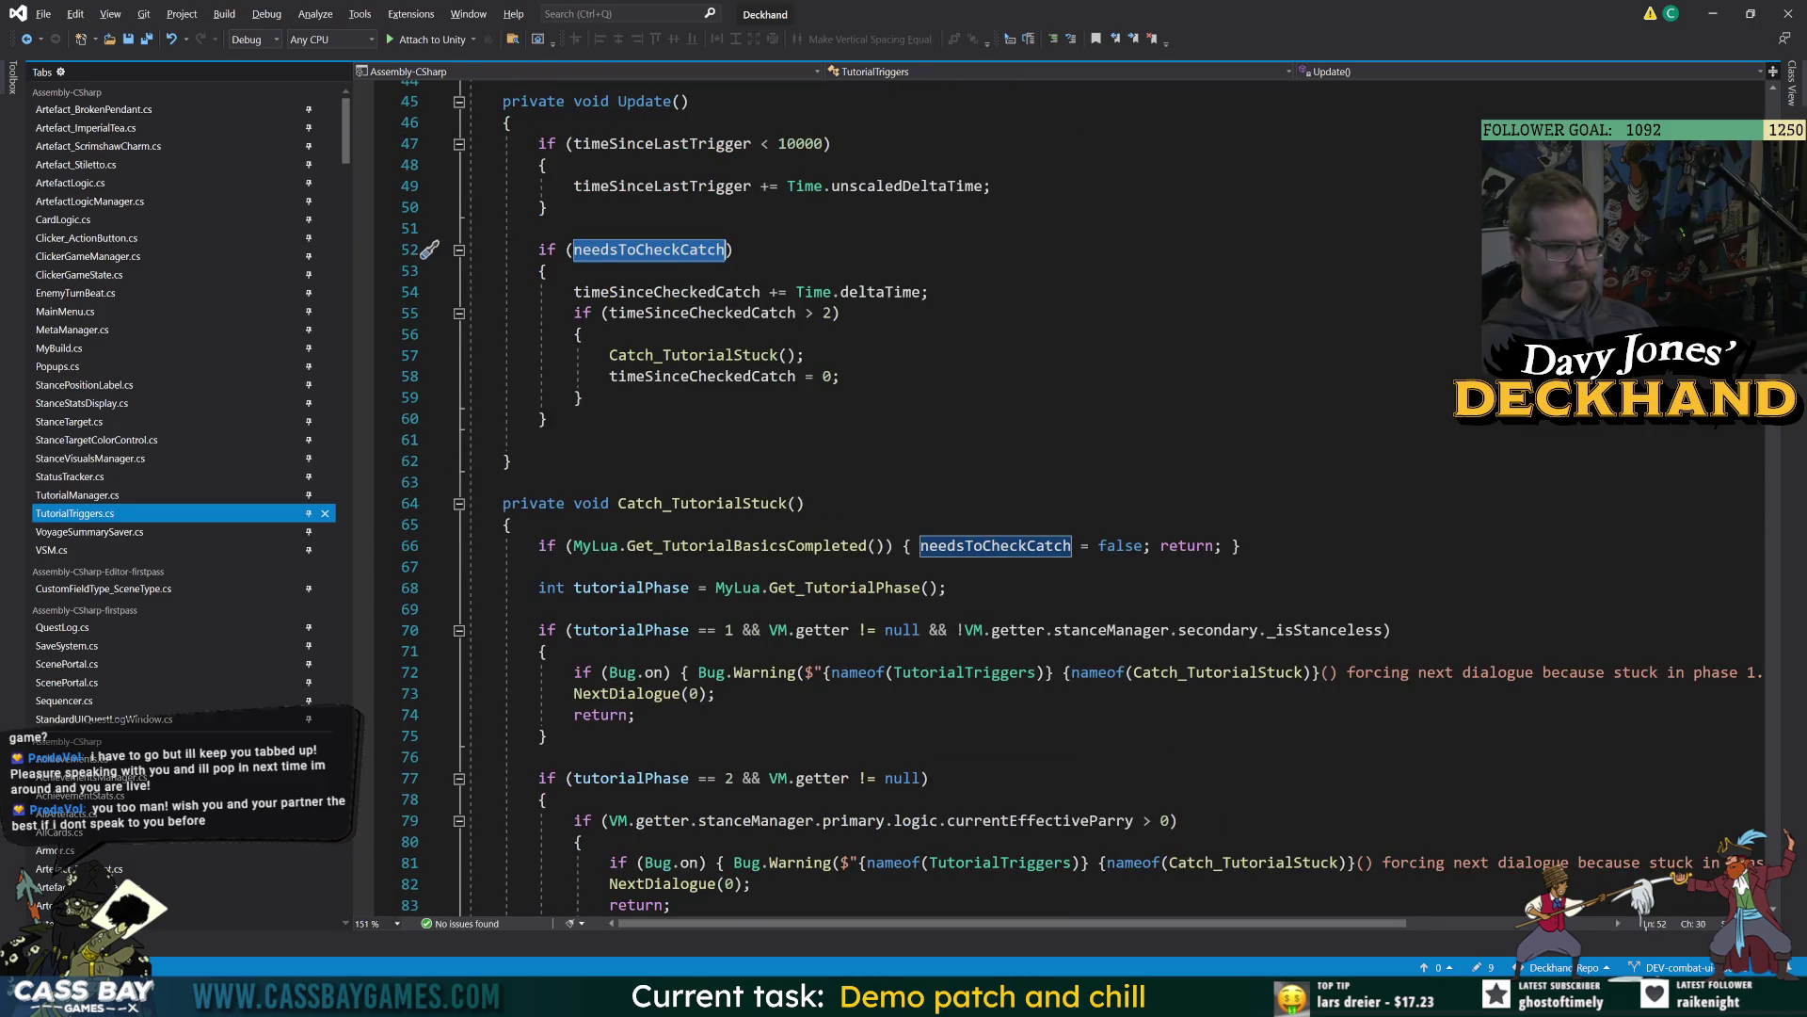
{"action": "double_click", "coordinate": [757, 546]}
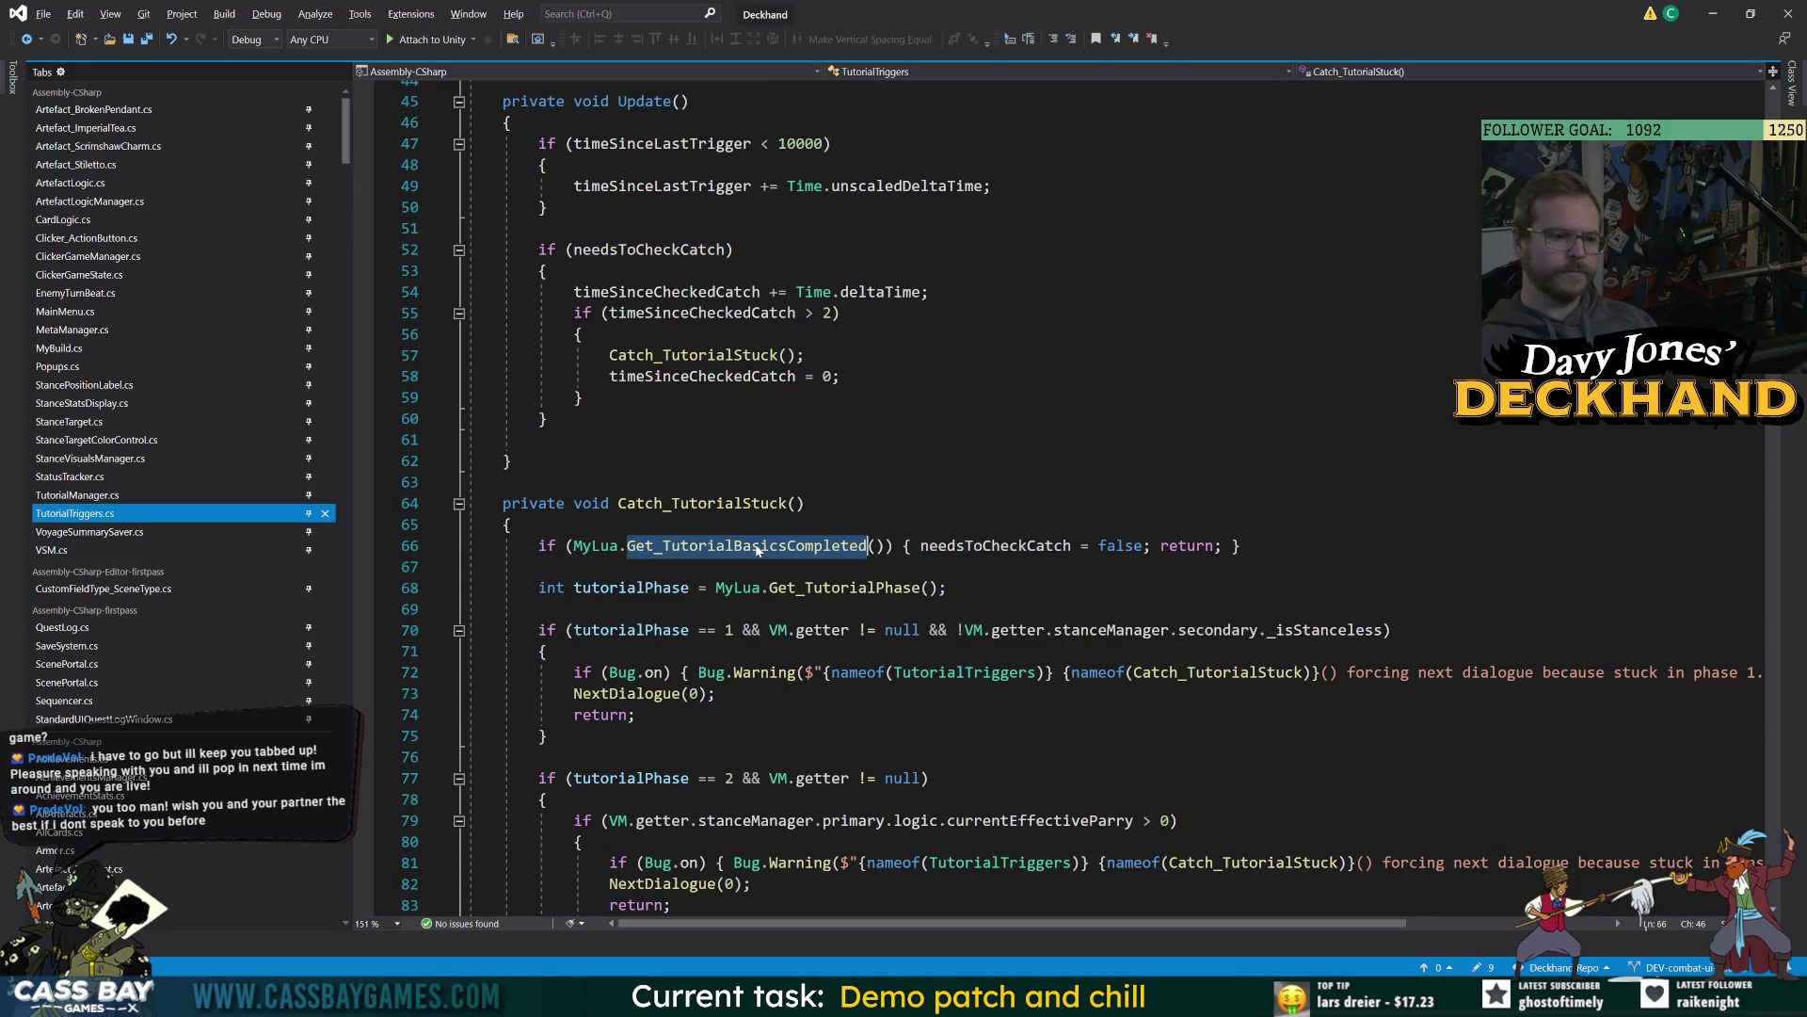
{"action": "left_click", "coordinate": [847, 505]}
{"action": "double_click", "coordinate": [998, 546]}
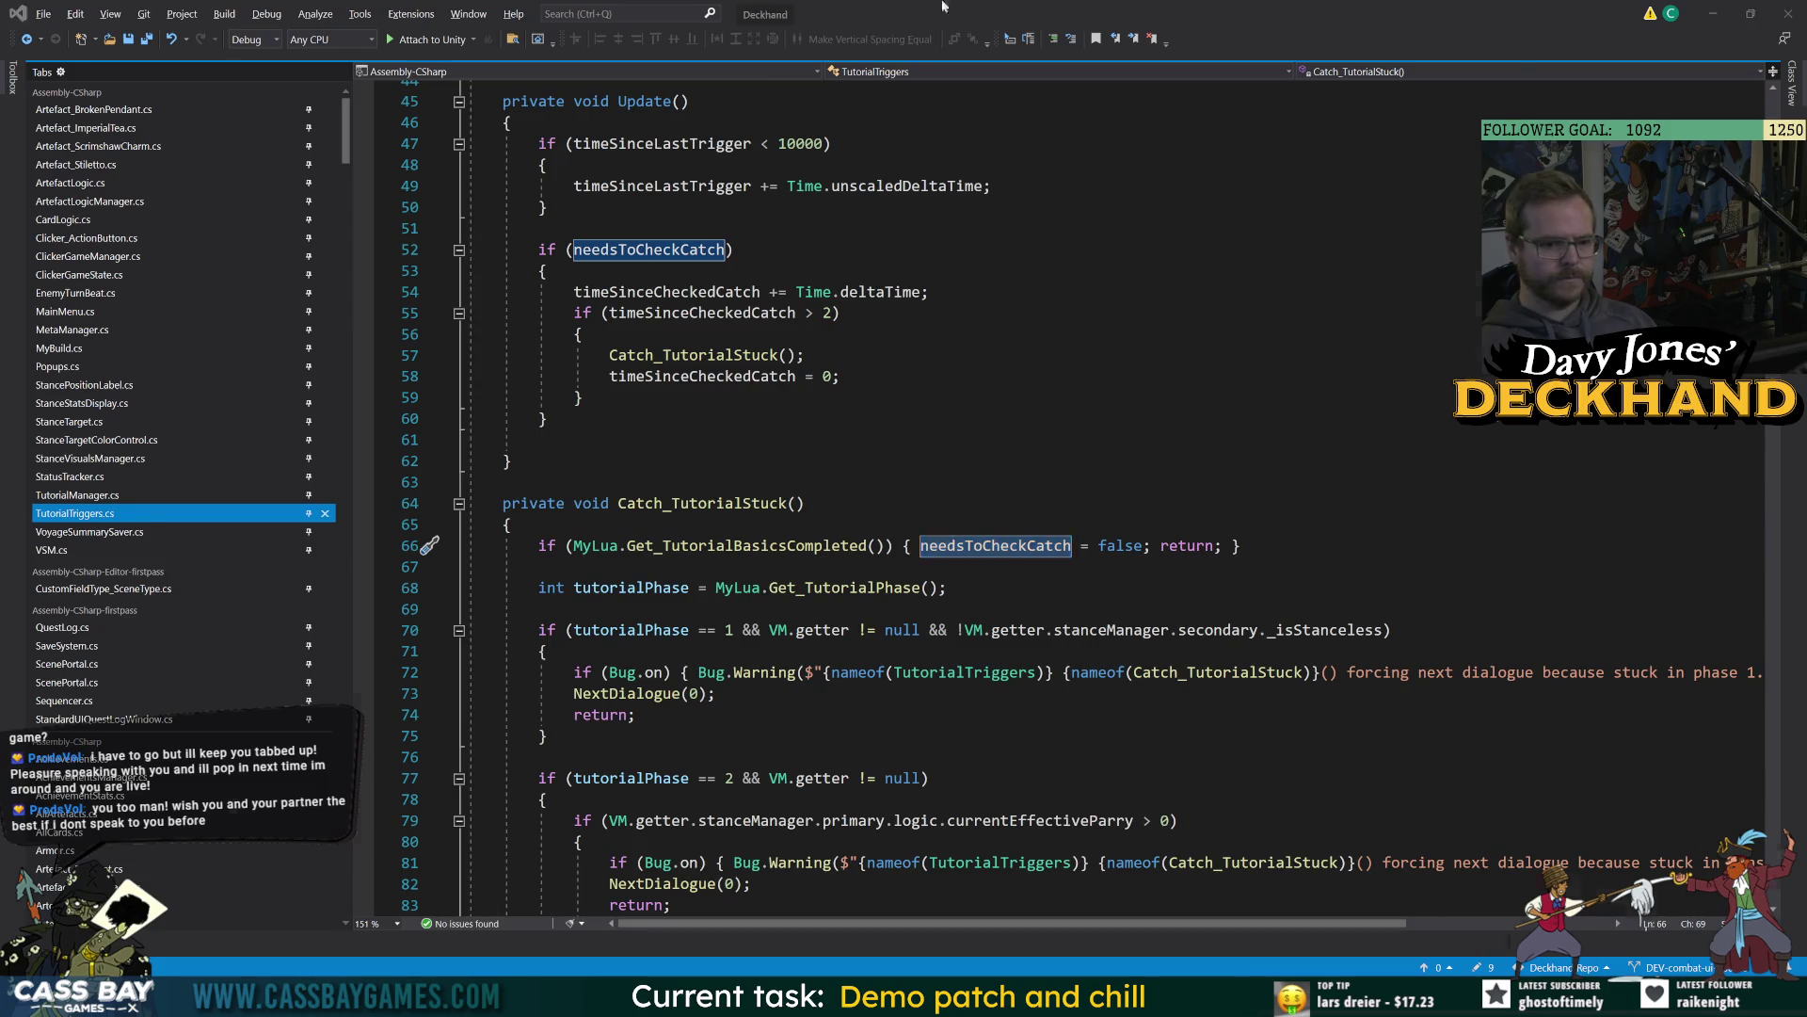
{"action": "key", "text": "alt+Tab"}
{"action": "key", "text": "alt+Tab"}
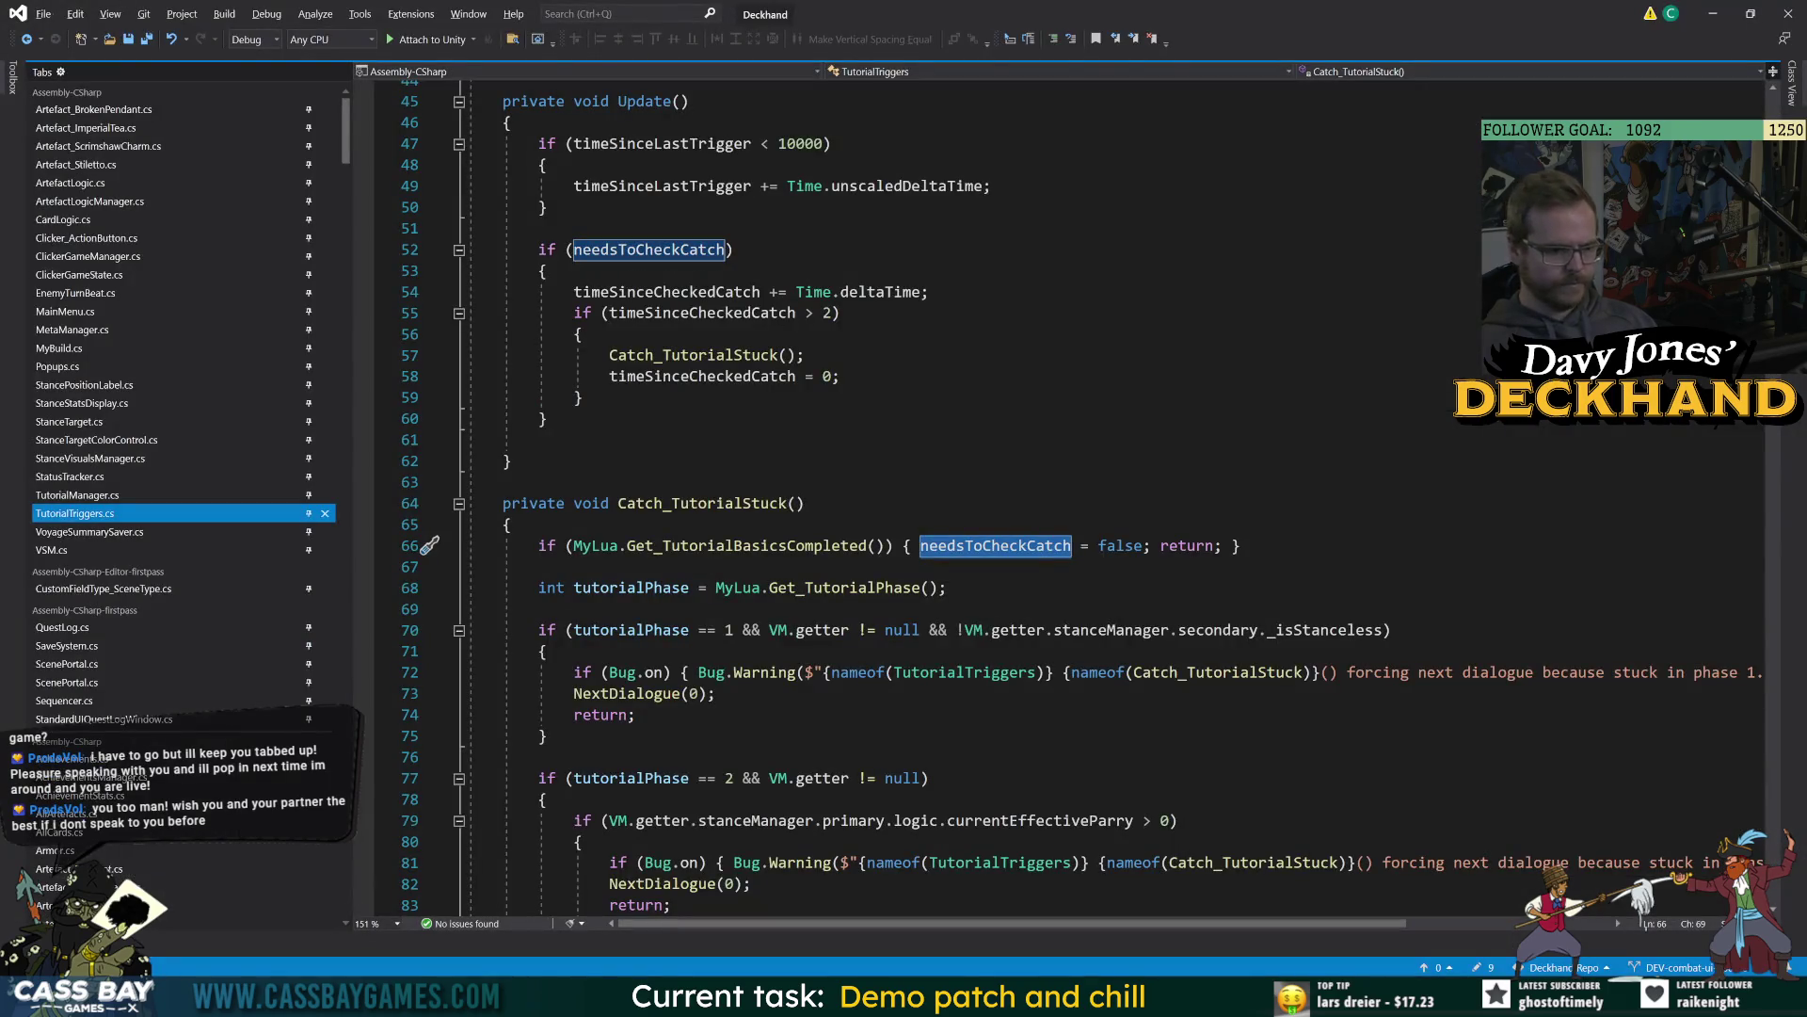
{"action": "double_click", "coordinate": [748, 546]}
{"action": "double_click", "coordinate": [844, 588]}
{"action": "double_click", "coordinate": [630, 588]}
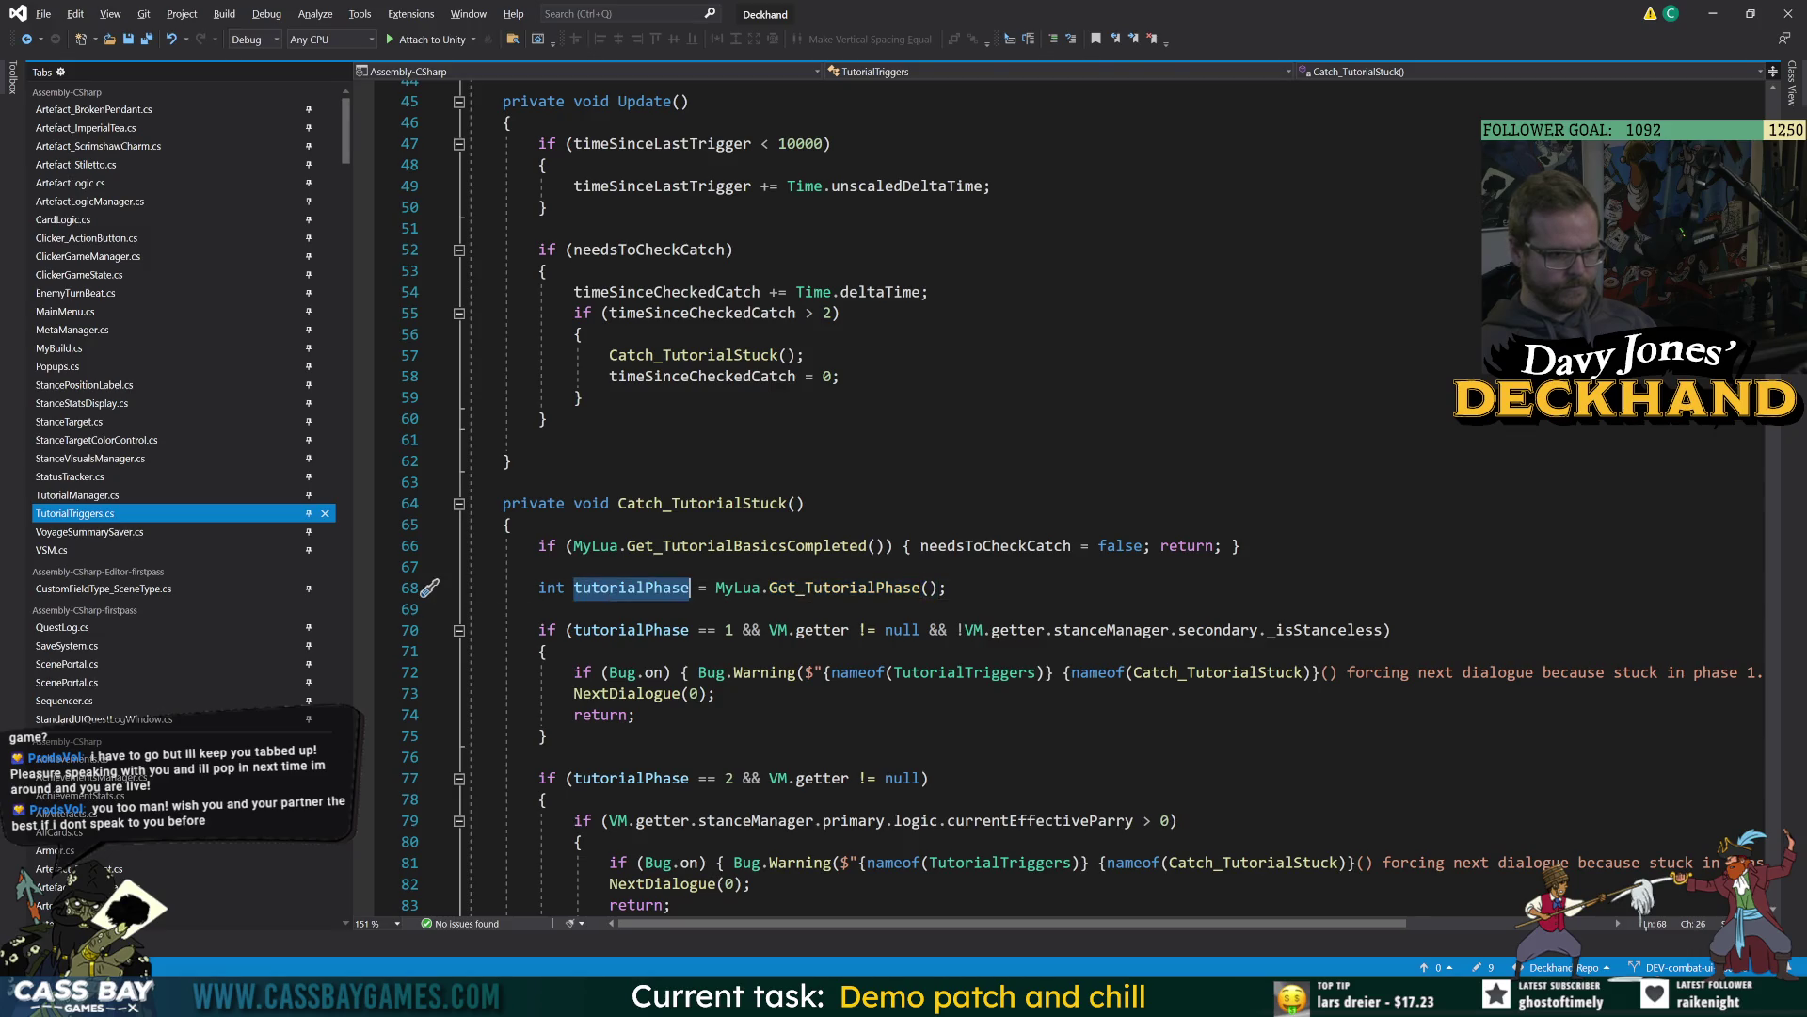
Inspect the phase-1 catch's tutorialPhase check and return after line 74's return.
{"action": "scroll", "coordinate": [630, 588], "scroll_direction": "down", "scroll_amount": 3}
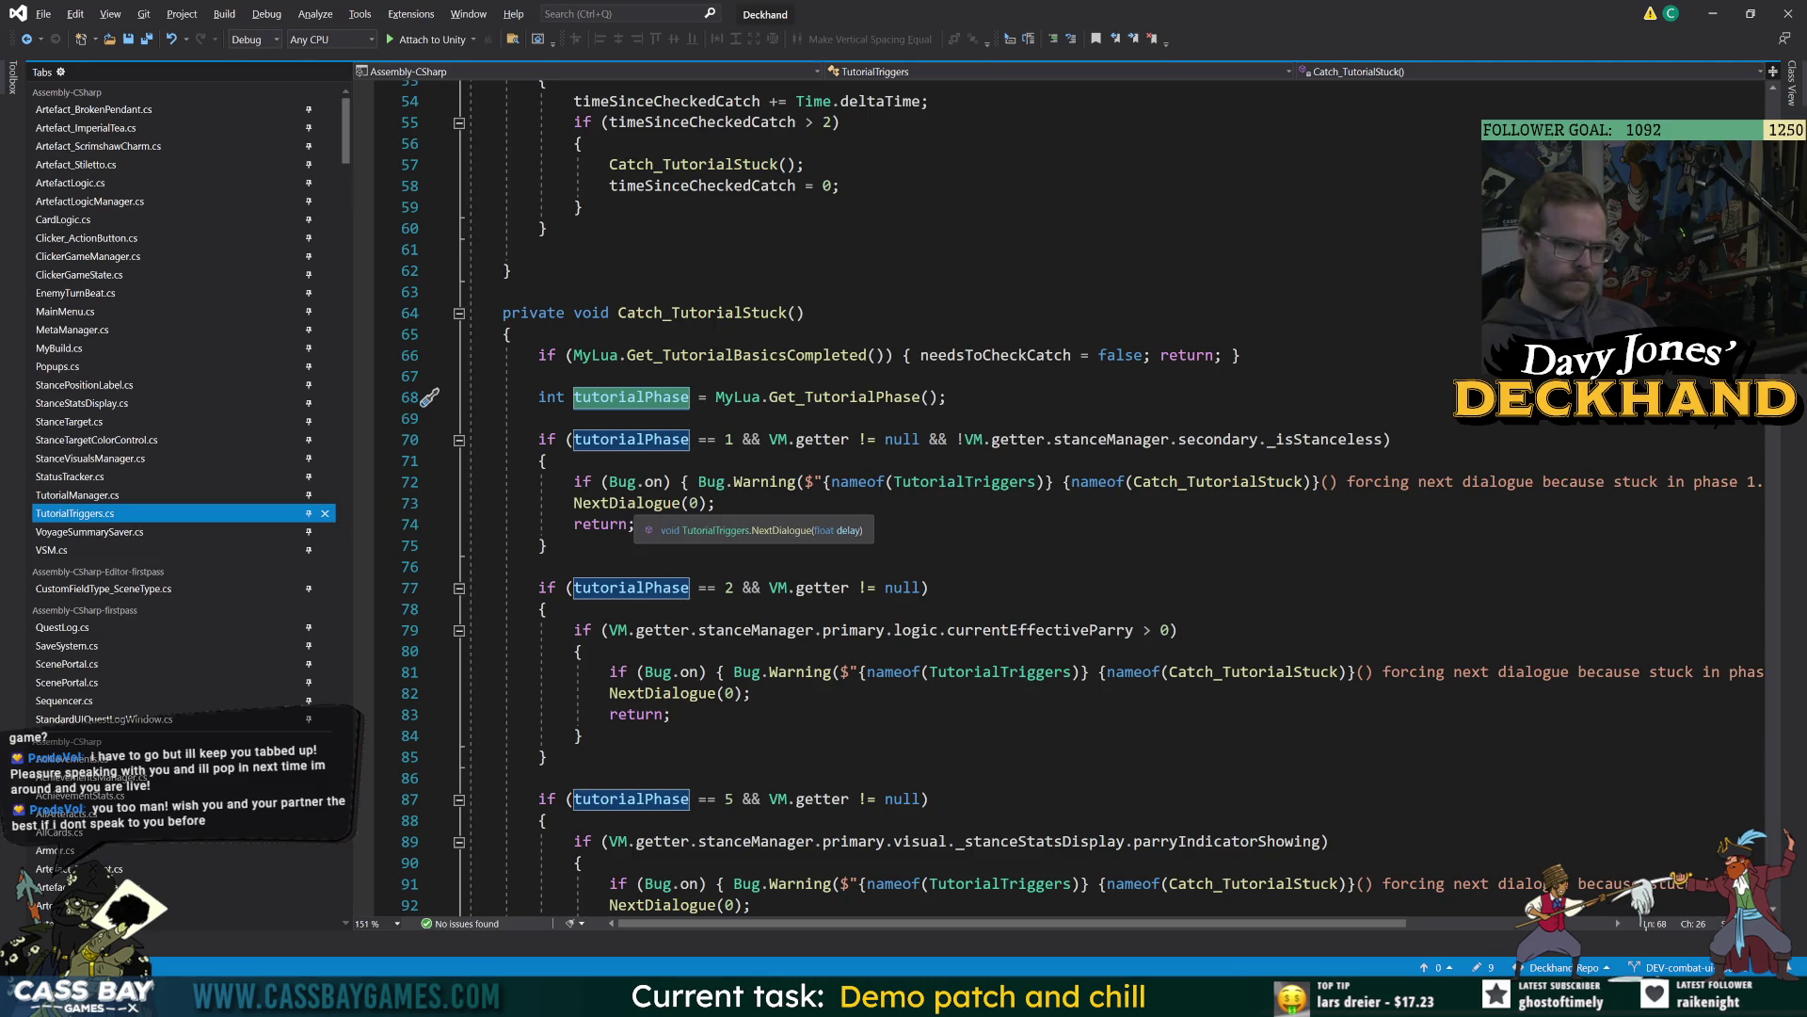
{"action": "left_click", "coordinate": [546, 545]}
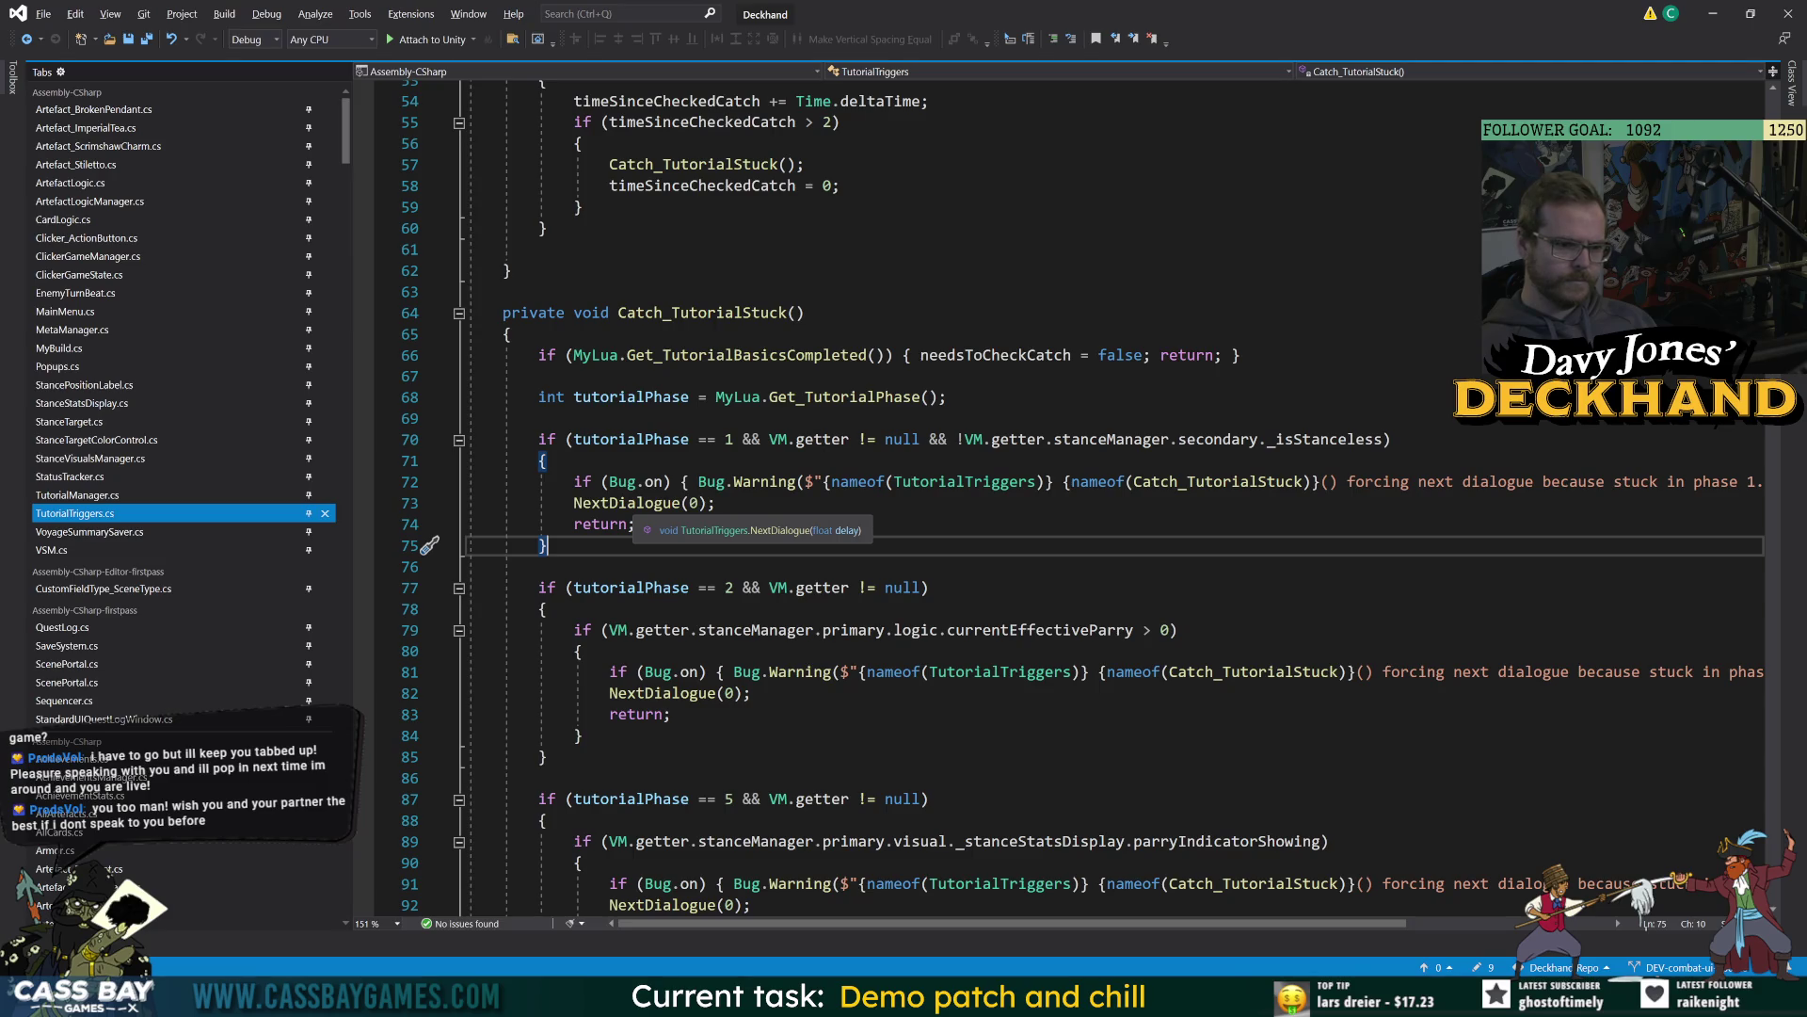
{"action": "double_click", "coordinate": [631, 439]}
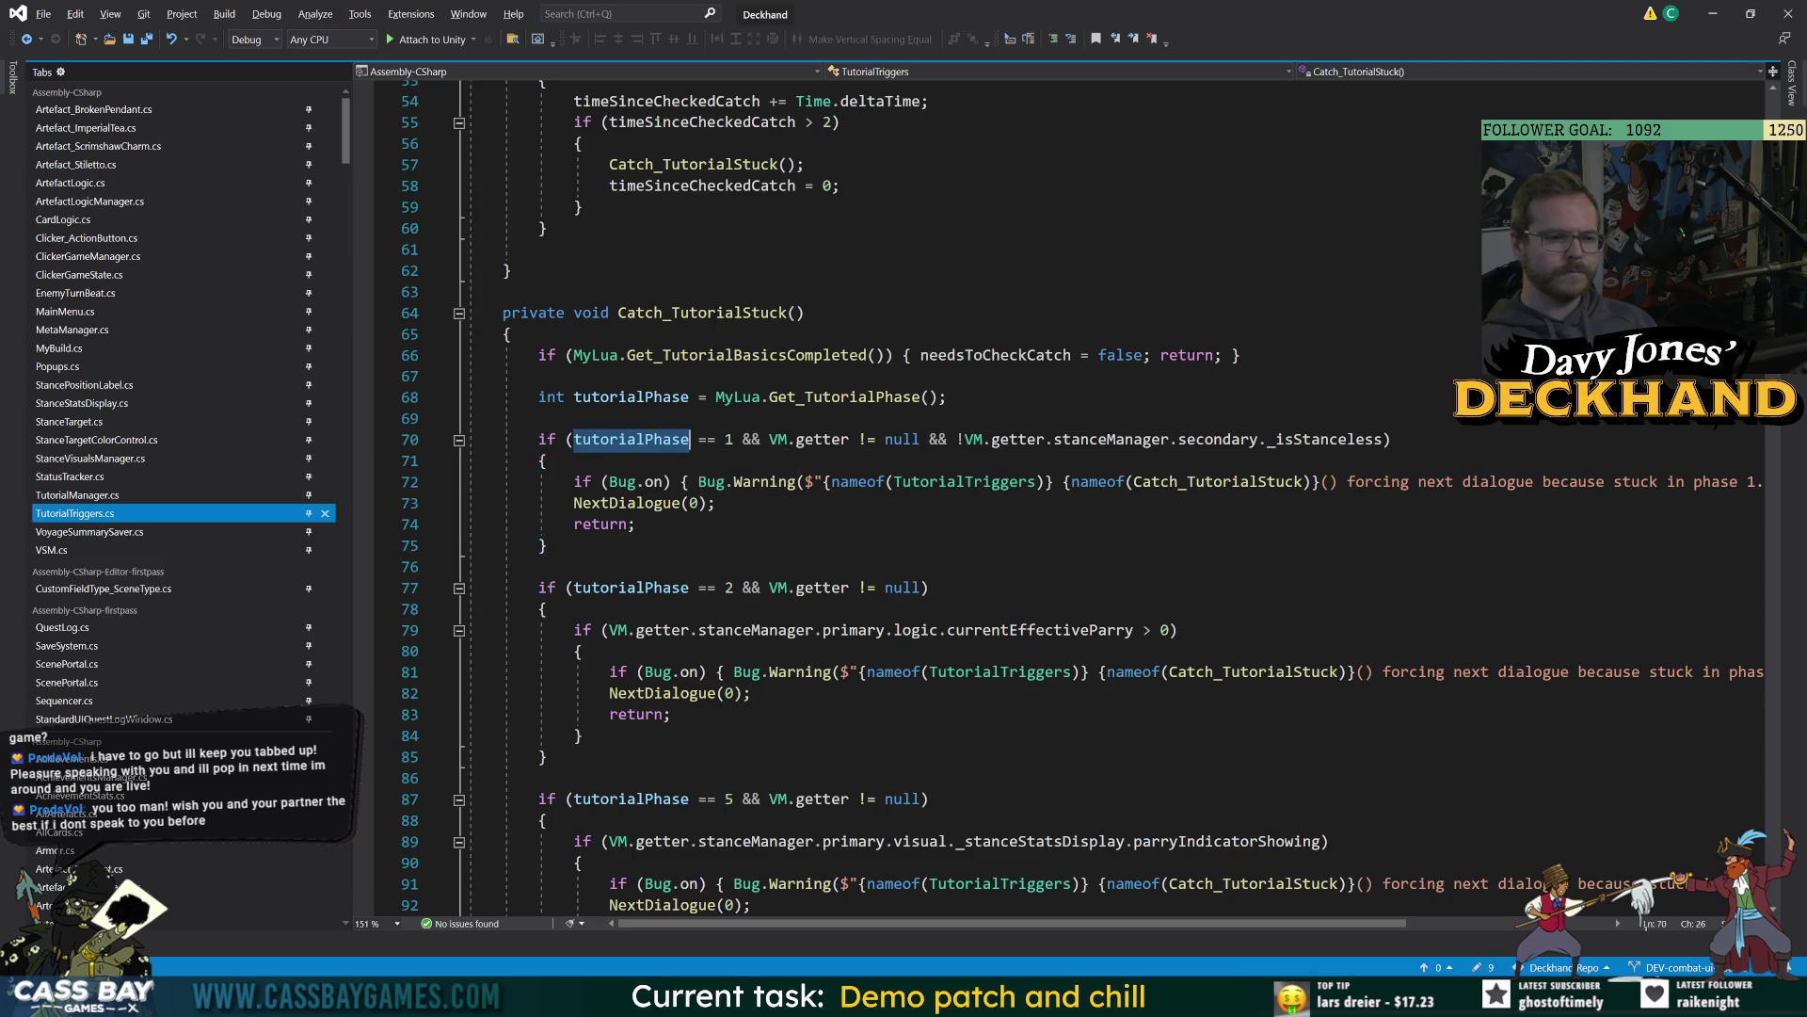
{"action": "left_click", "coordinate": [636, 525]}
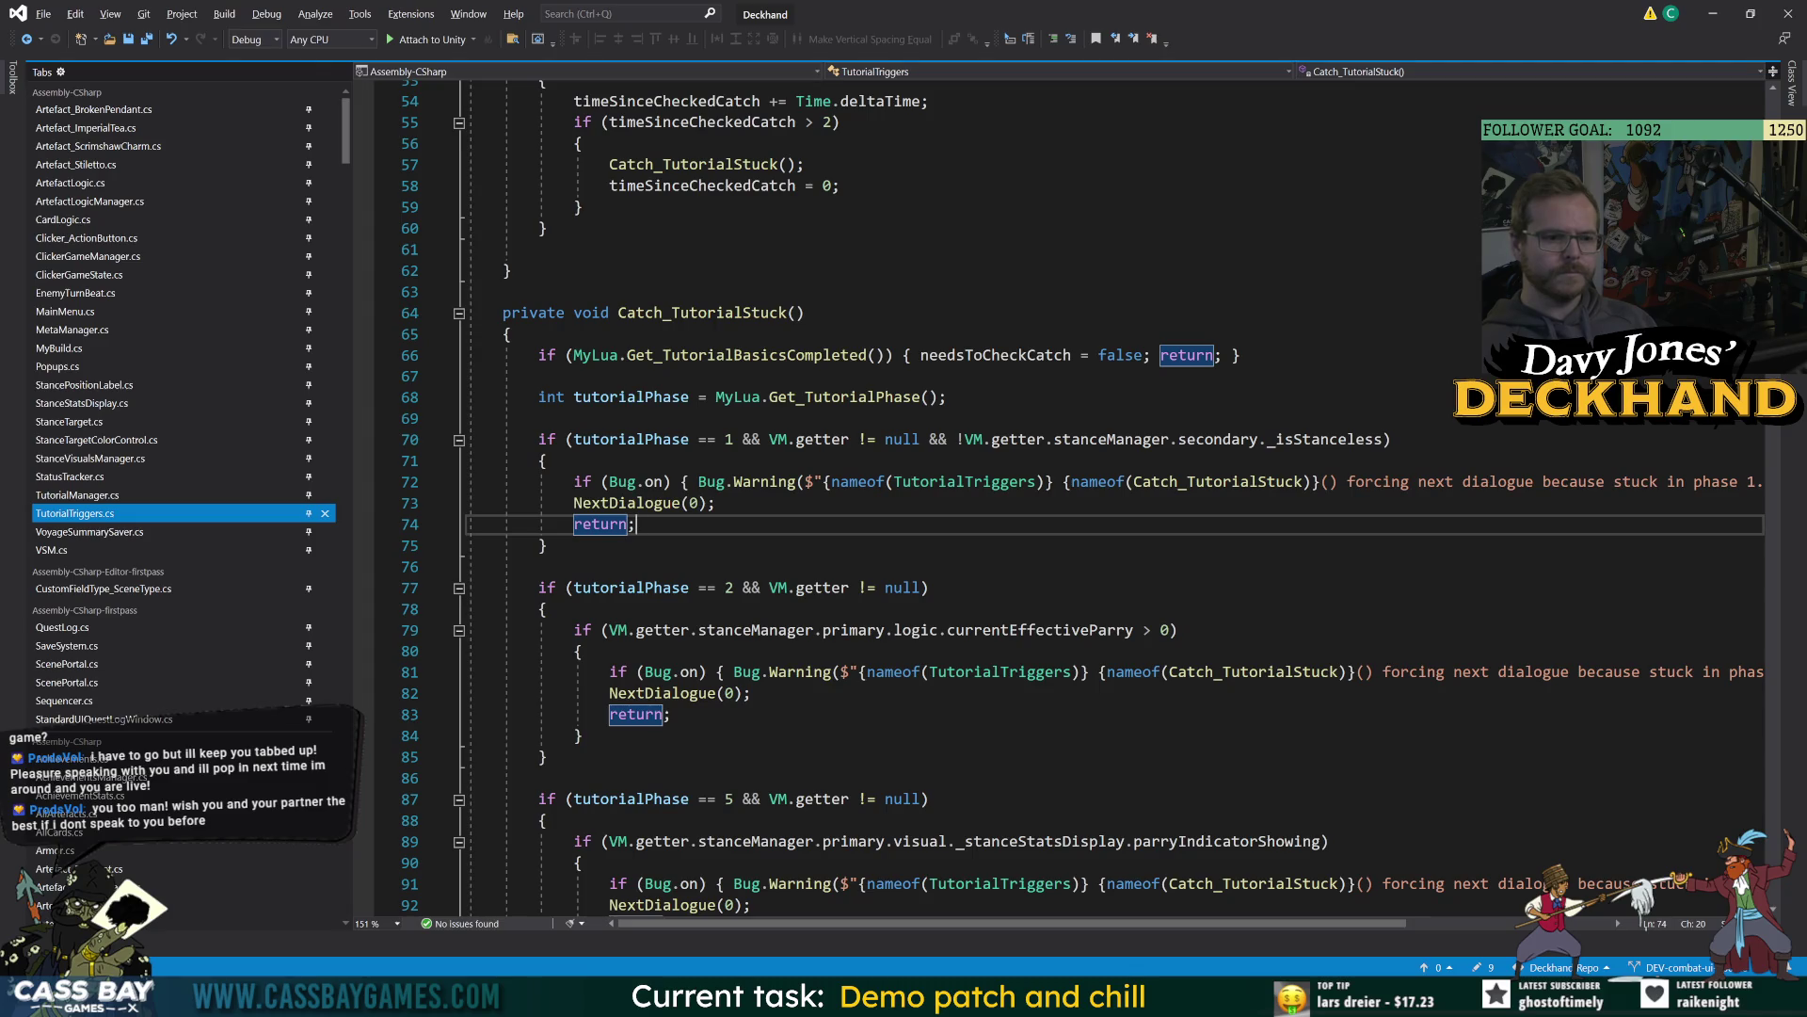
{"action": "key", "text": "alt+Tab"}
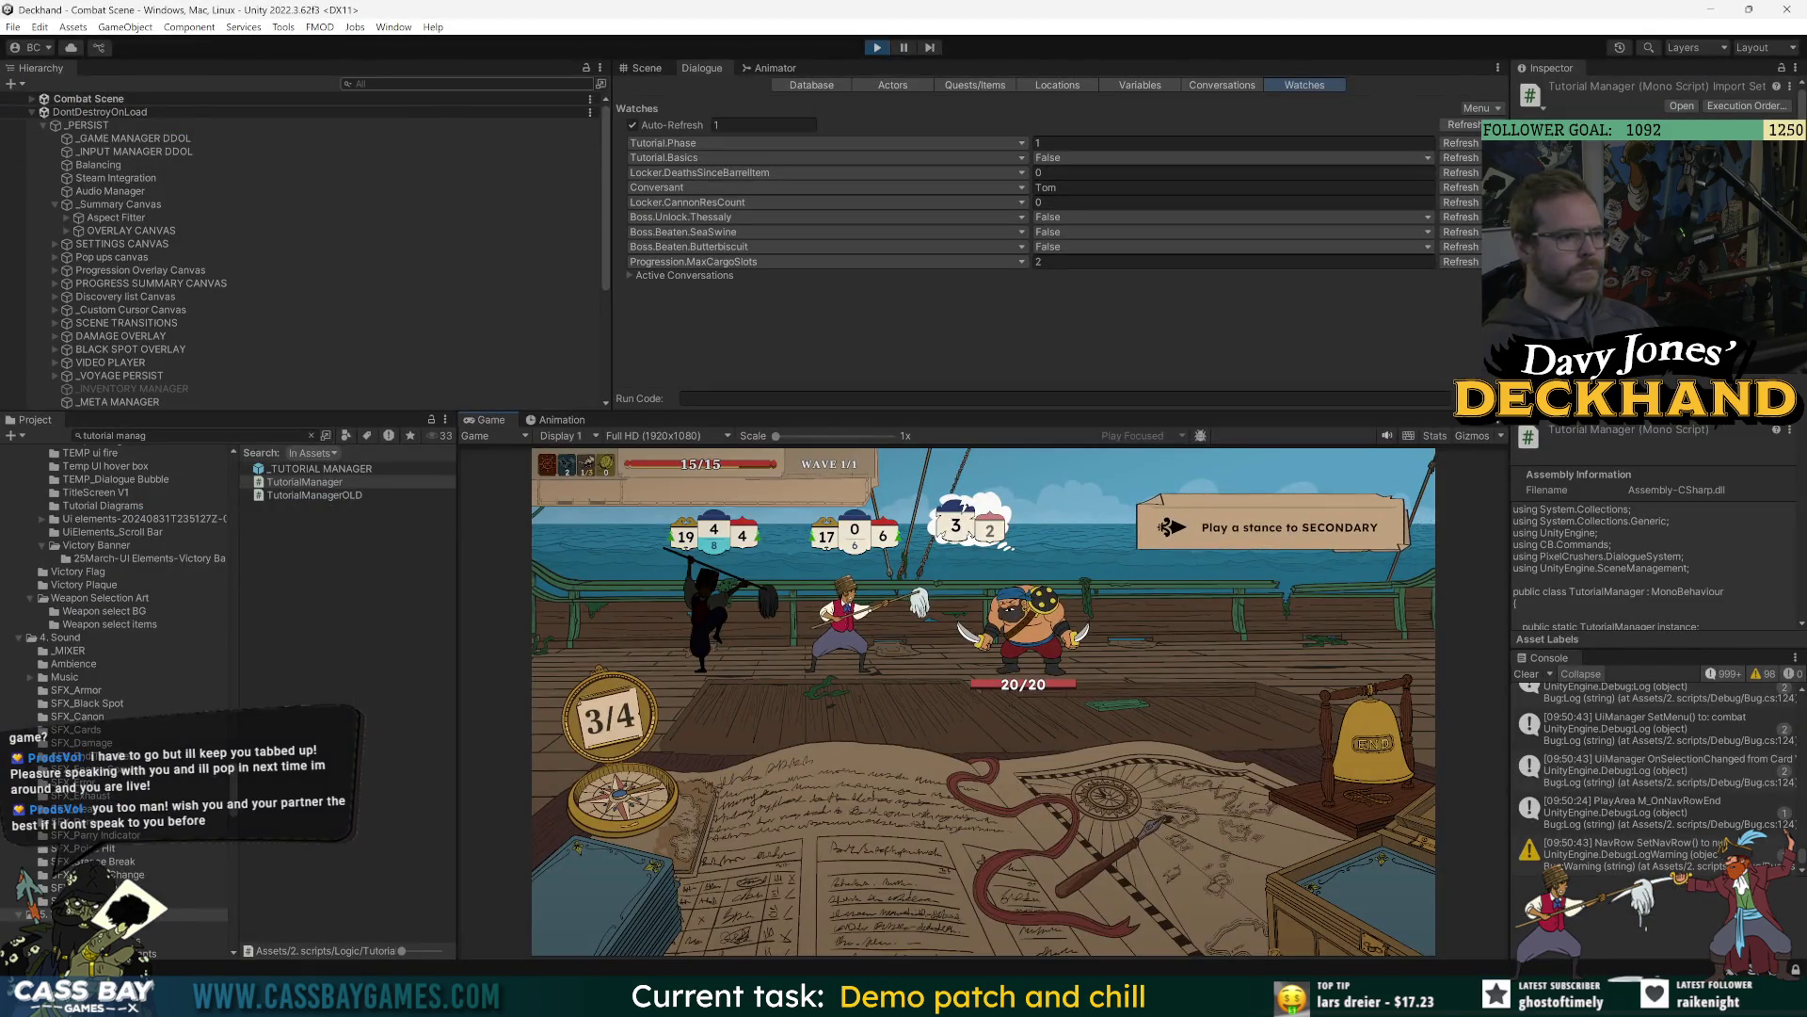
Filter the Unity Console for 'TutorialTriggers' and hide informational messages.
{"action": "key", "text": "alt+Tab"}
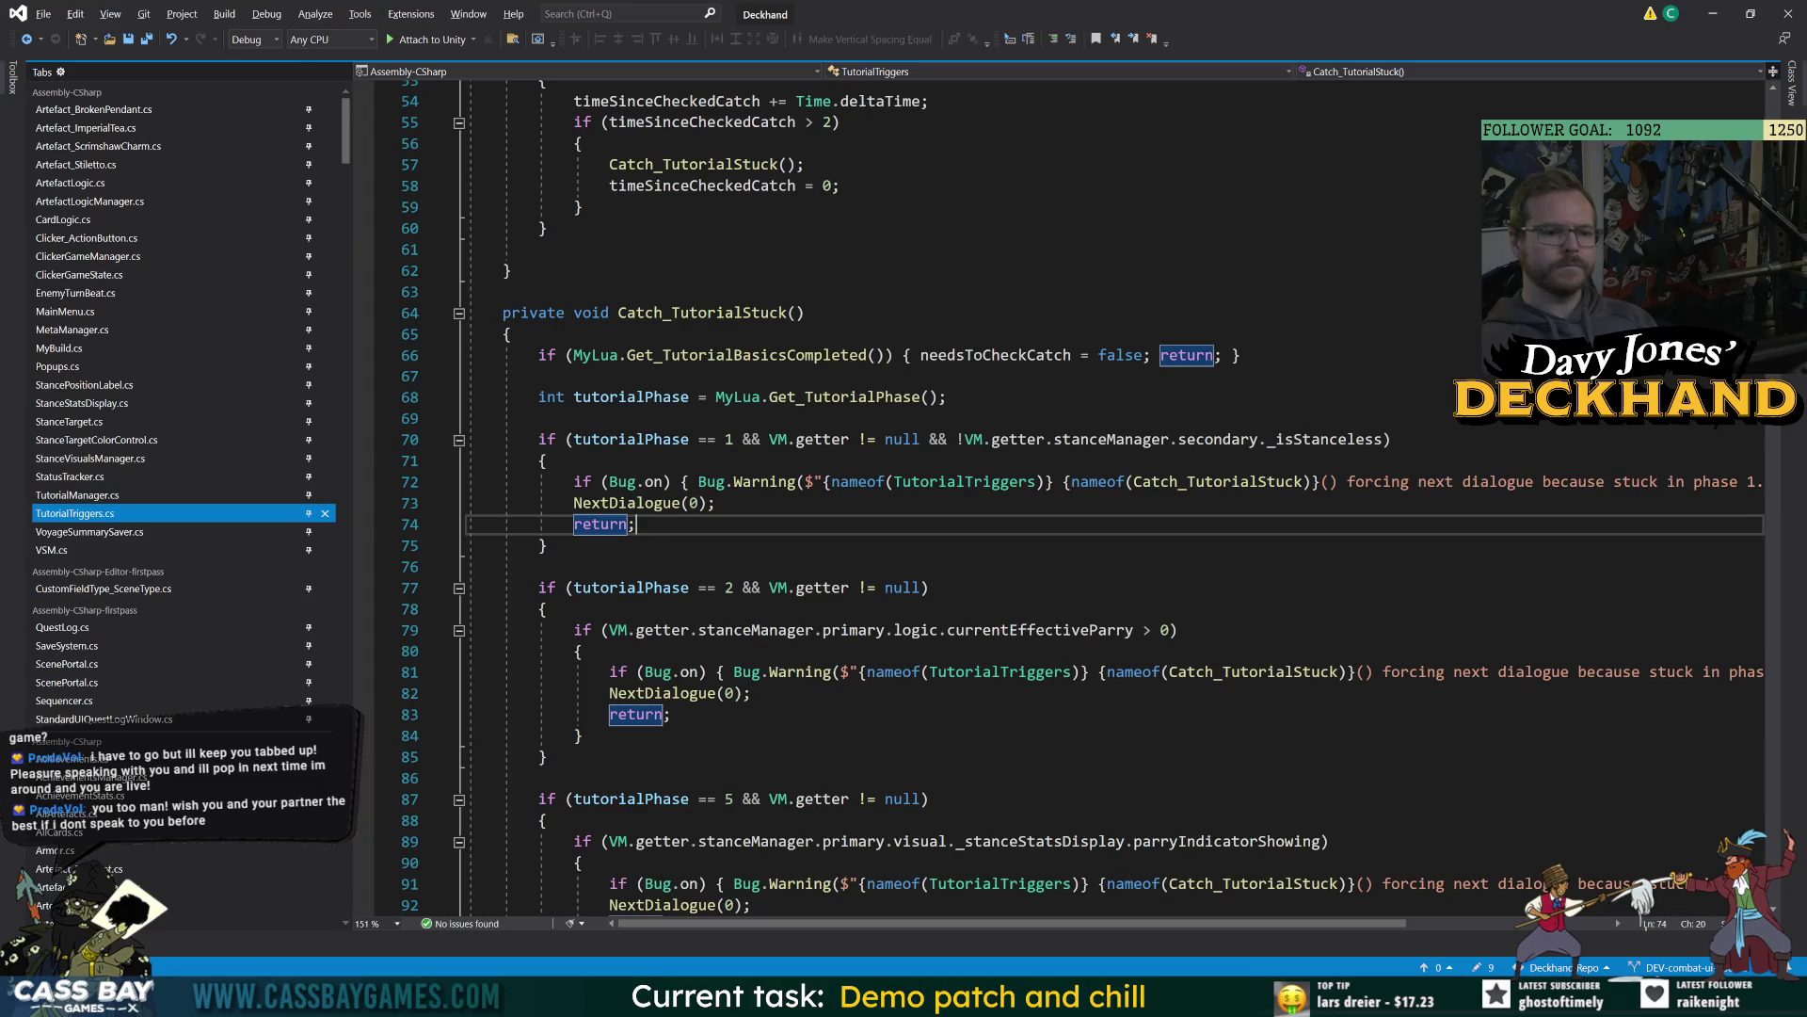
{"action": "key", "text": "alt+Tab"}
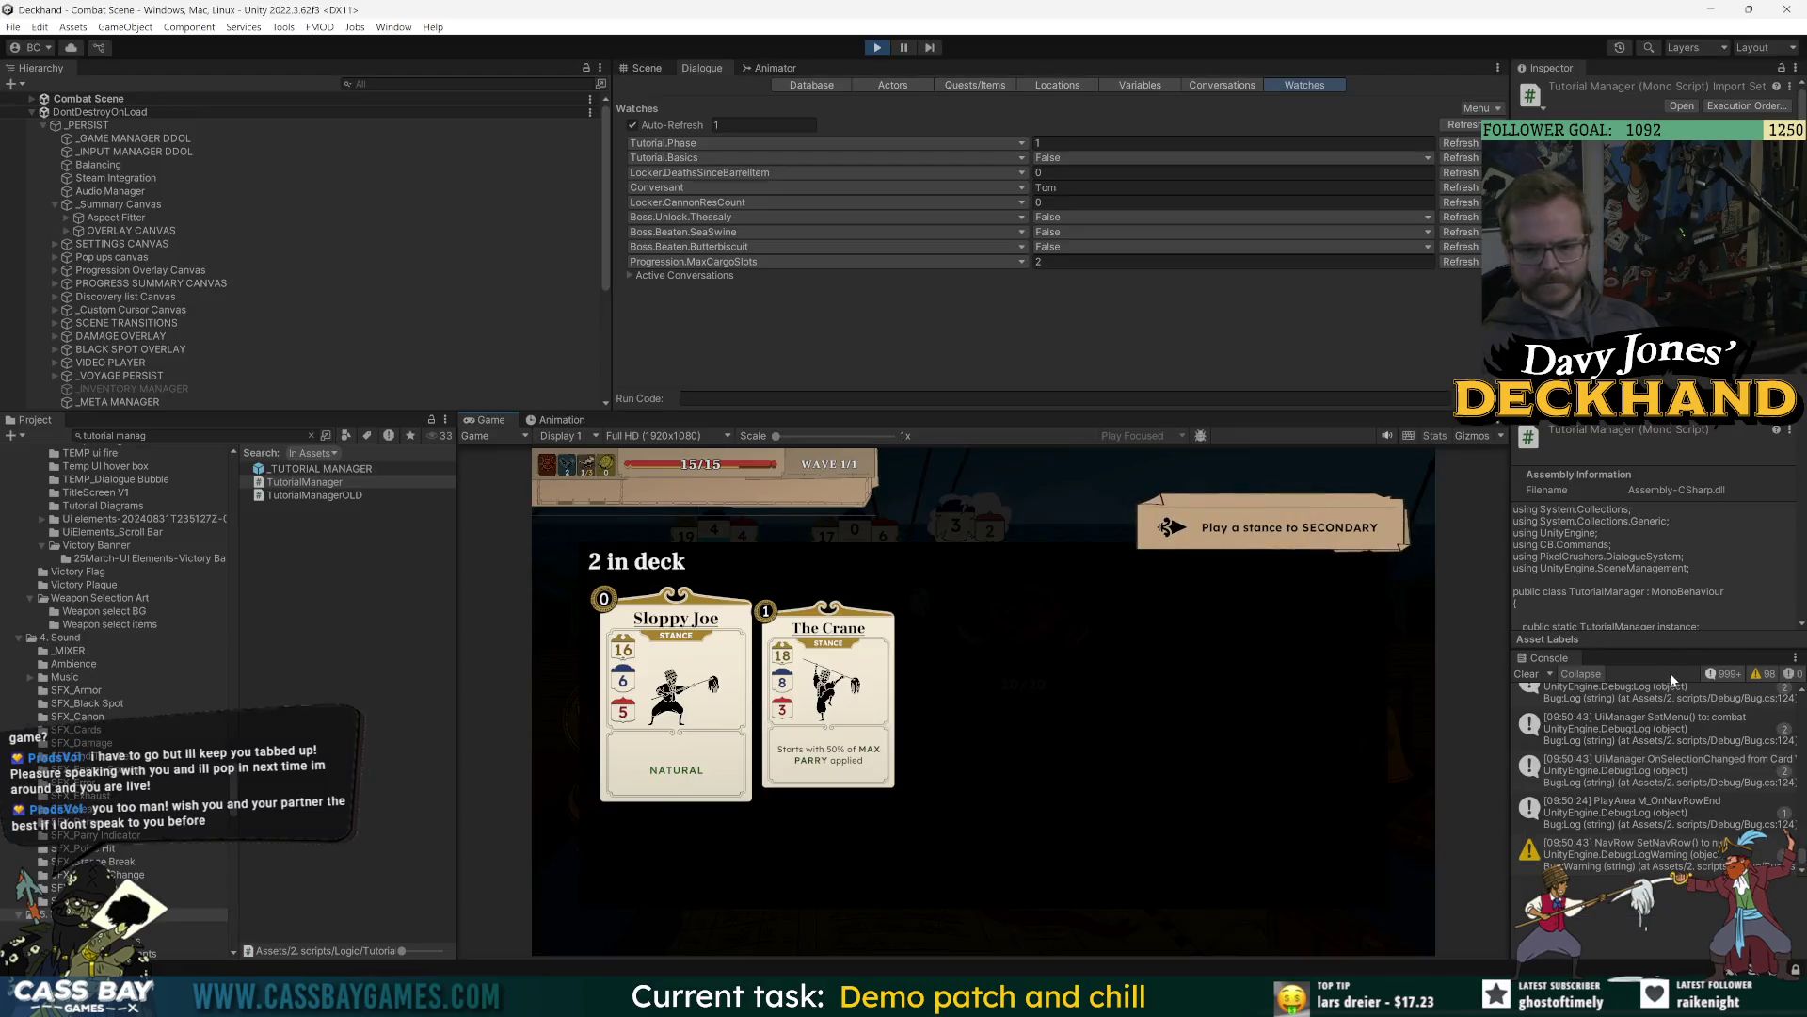
{"action": "left_click", "coordinate": [1656, 674]}
{"action": "key", "text": "ctrl+v"}
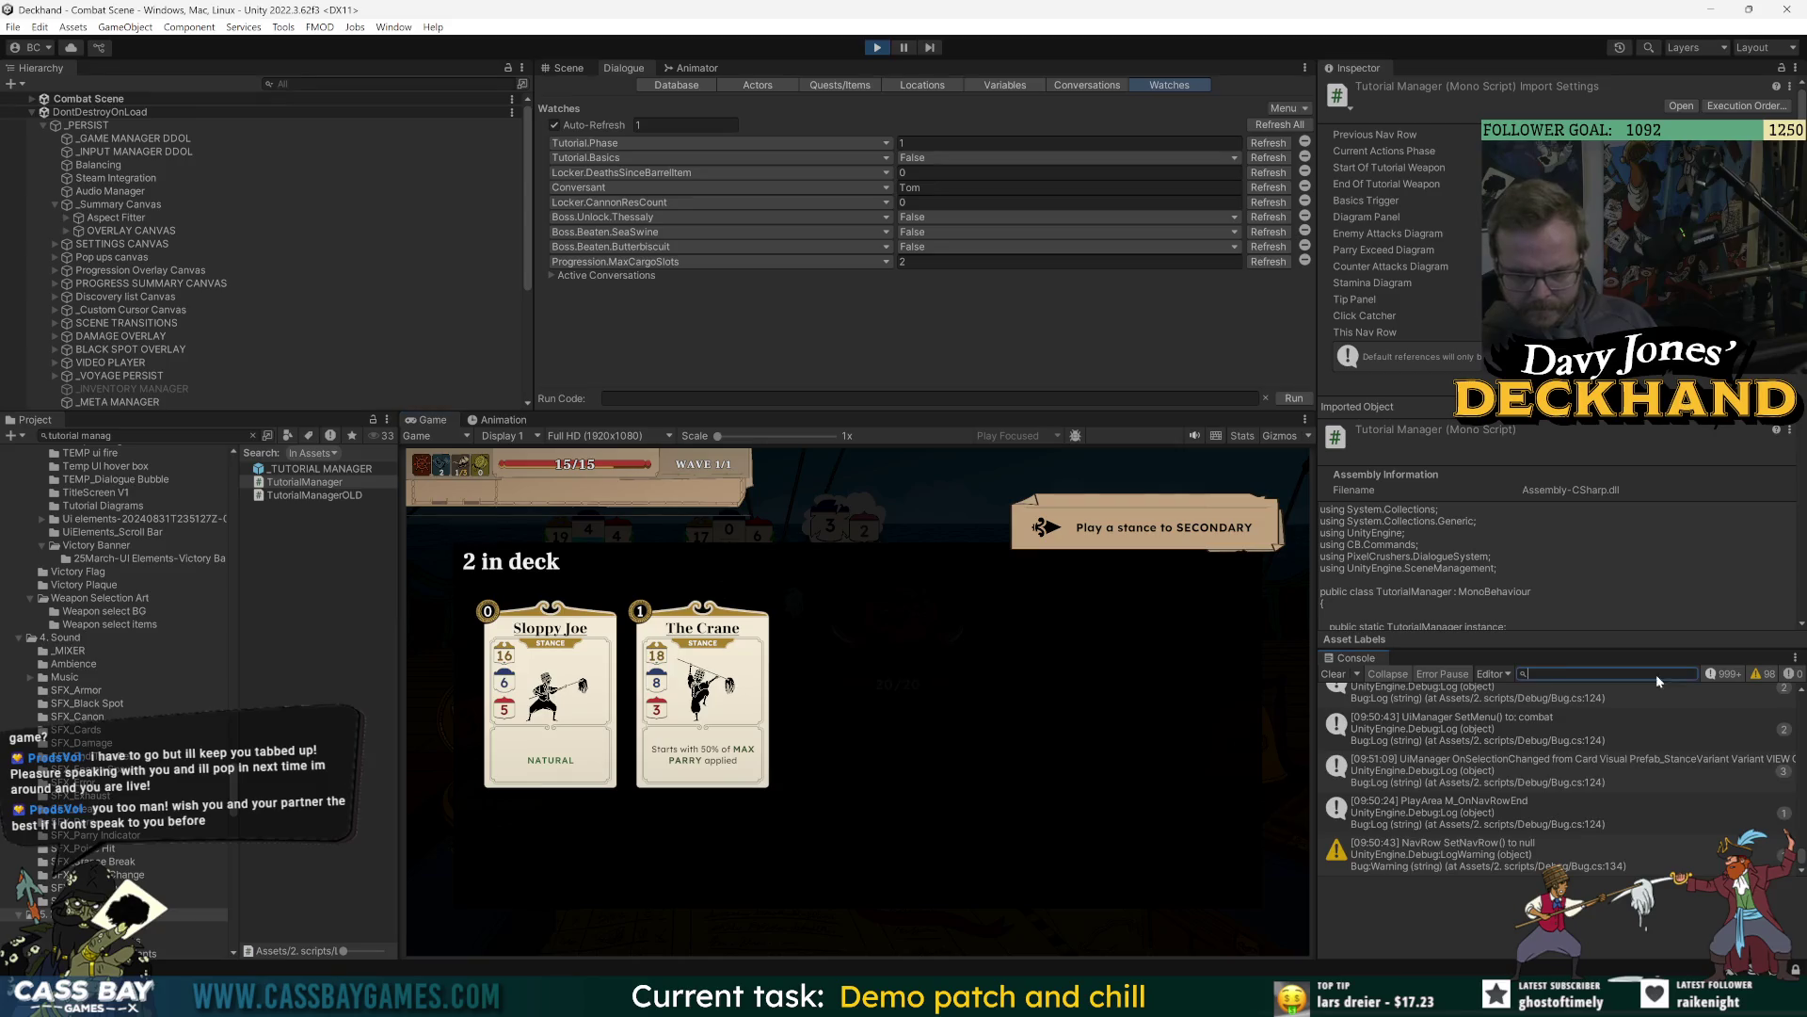
{"action": "left_click", "coordinate": [1727, 674]}
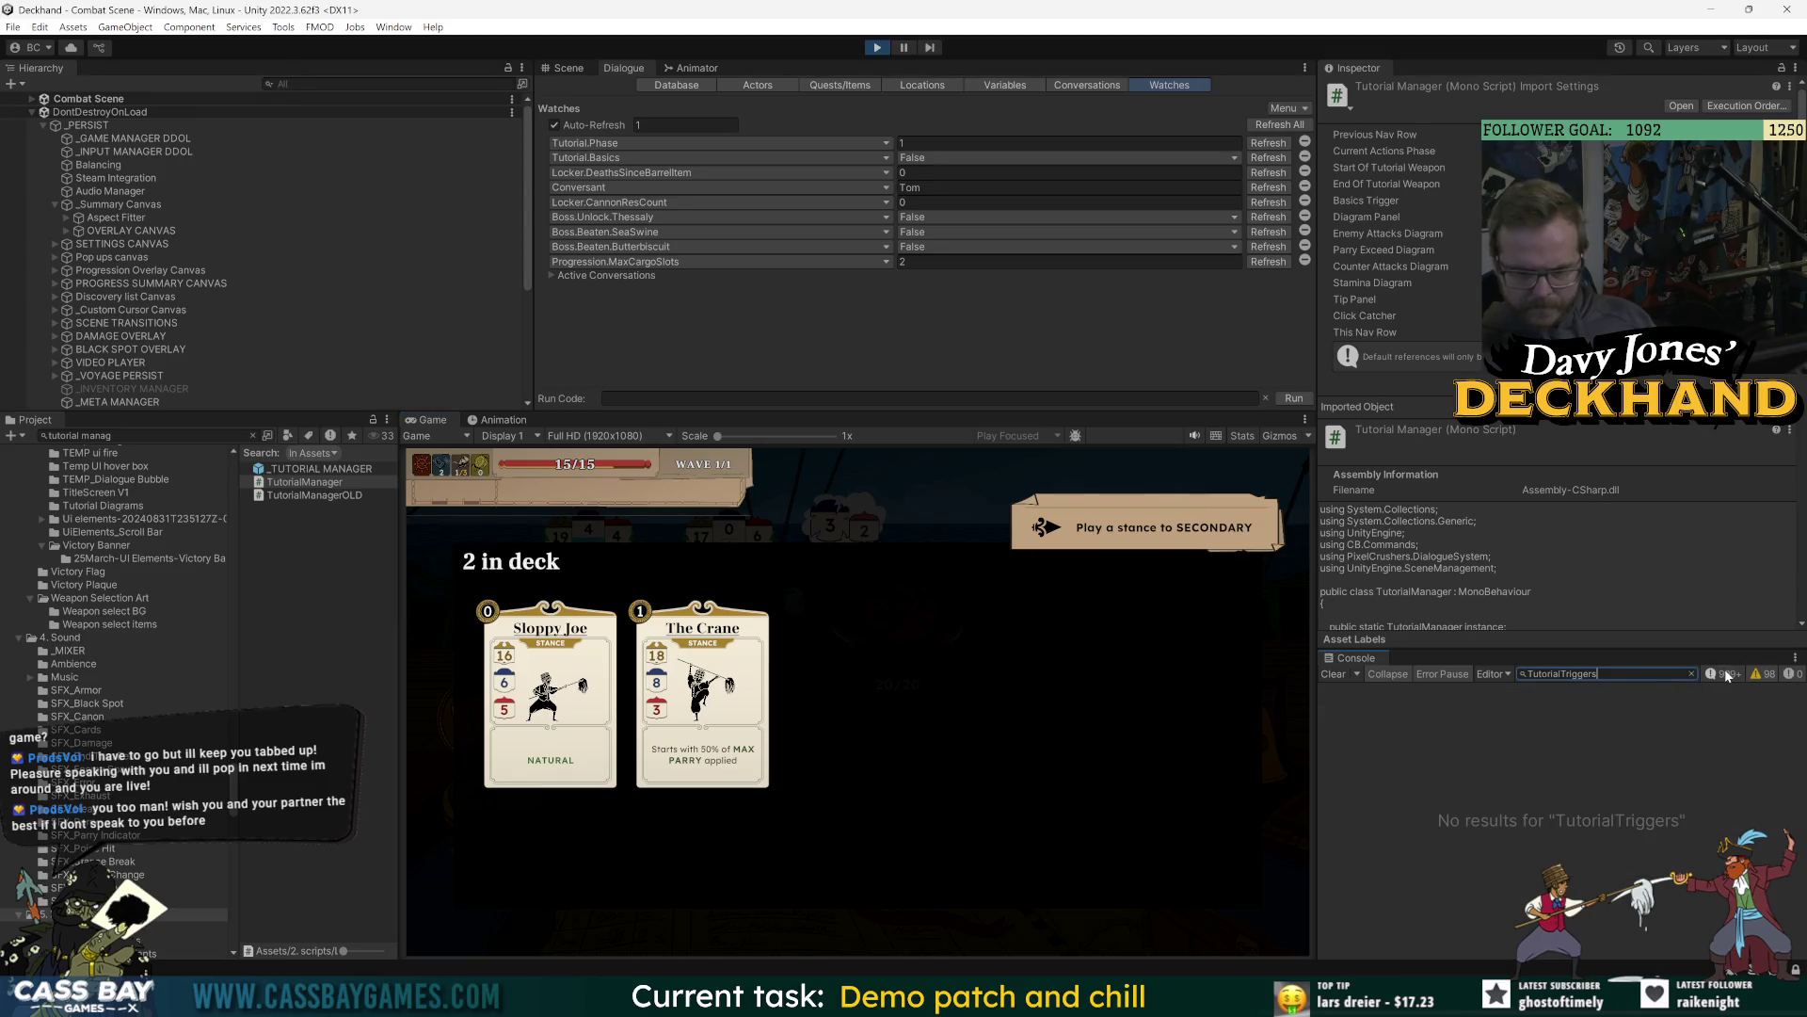
Recheck tutorialPhase uses in TutorialTriggers, then select OVERLAY CANVAS in Unity's Hierarchy.
{"action": "key", "text": "alt+Tab"}
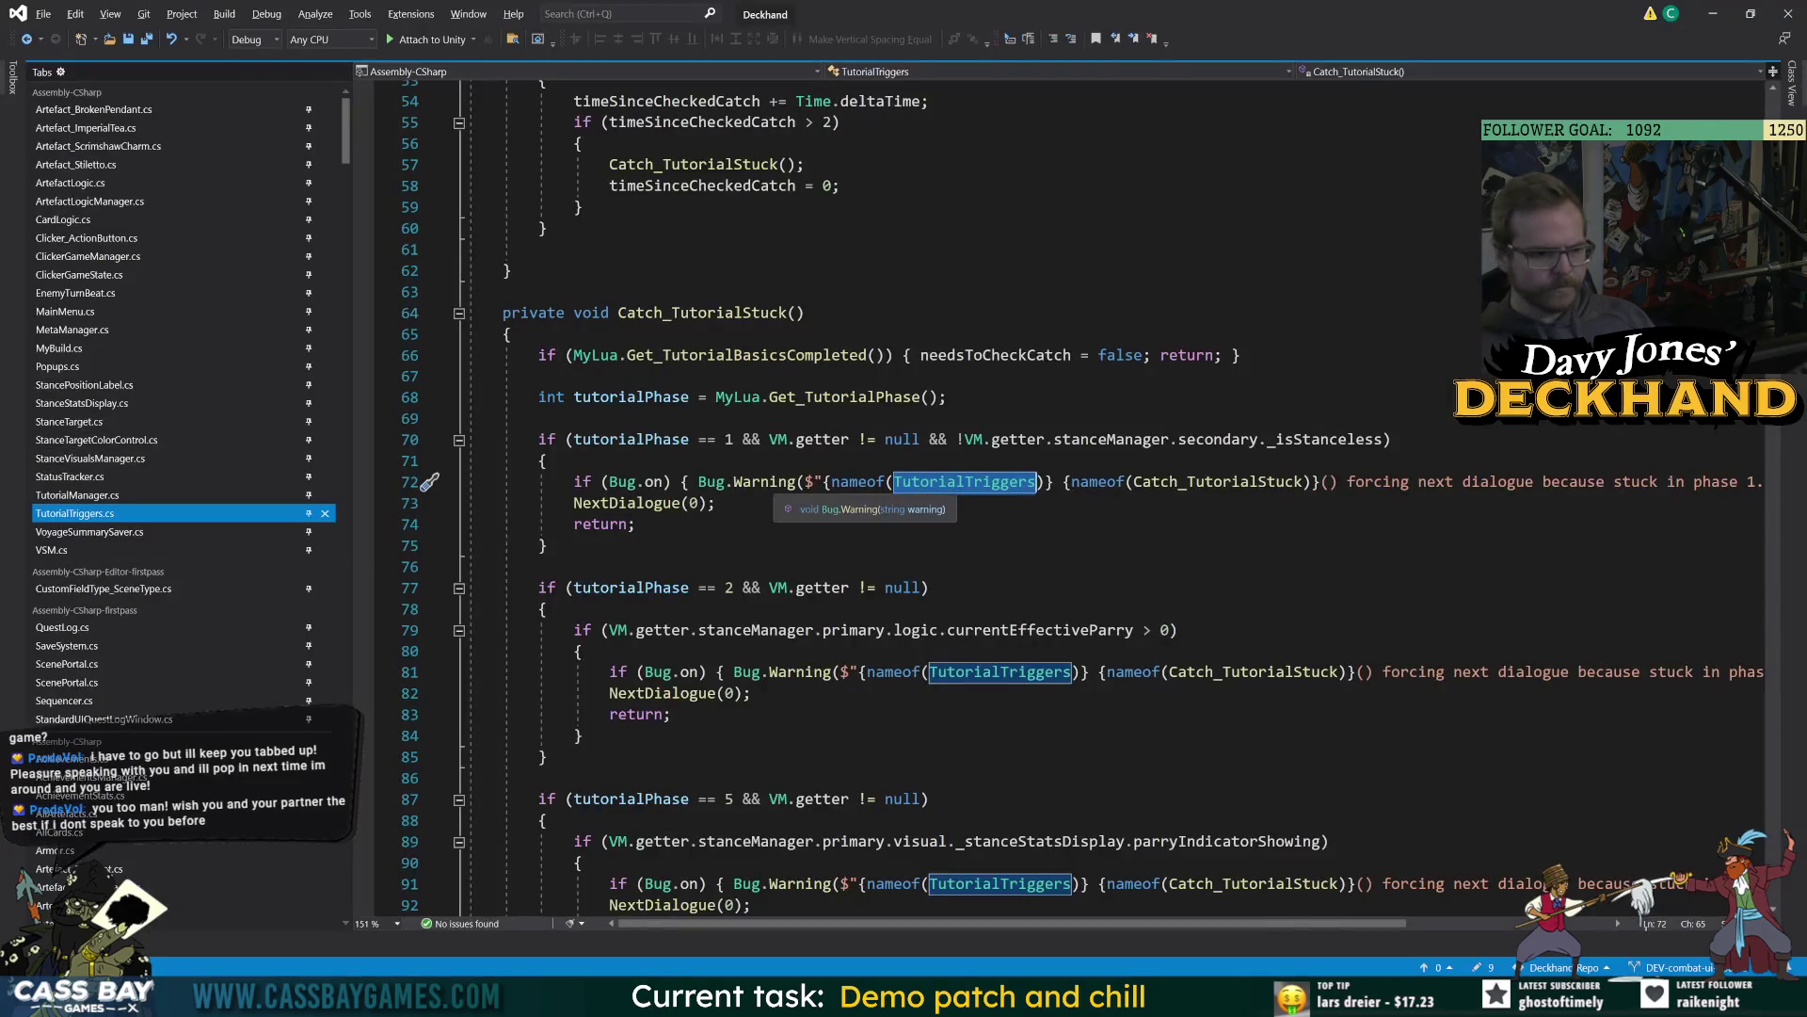
{"action": "left_click", "coordinate": [650, 440]}
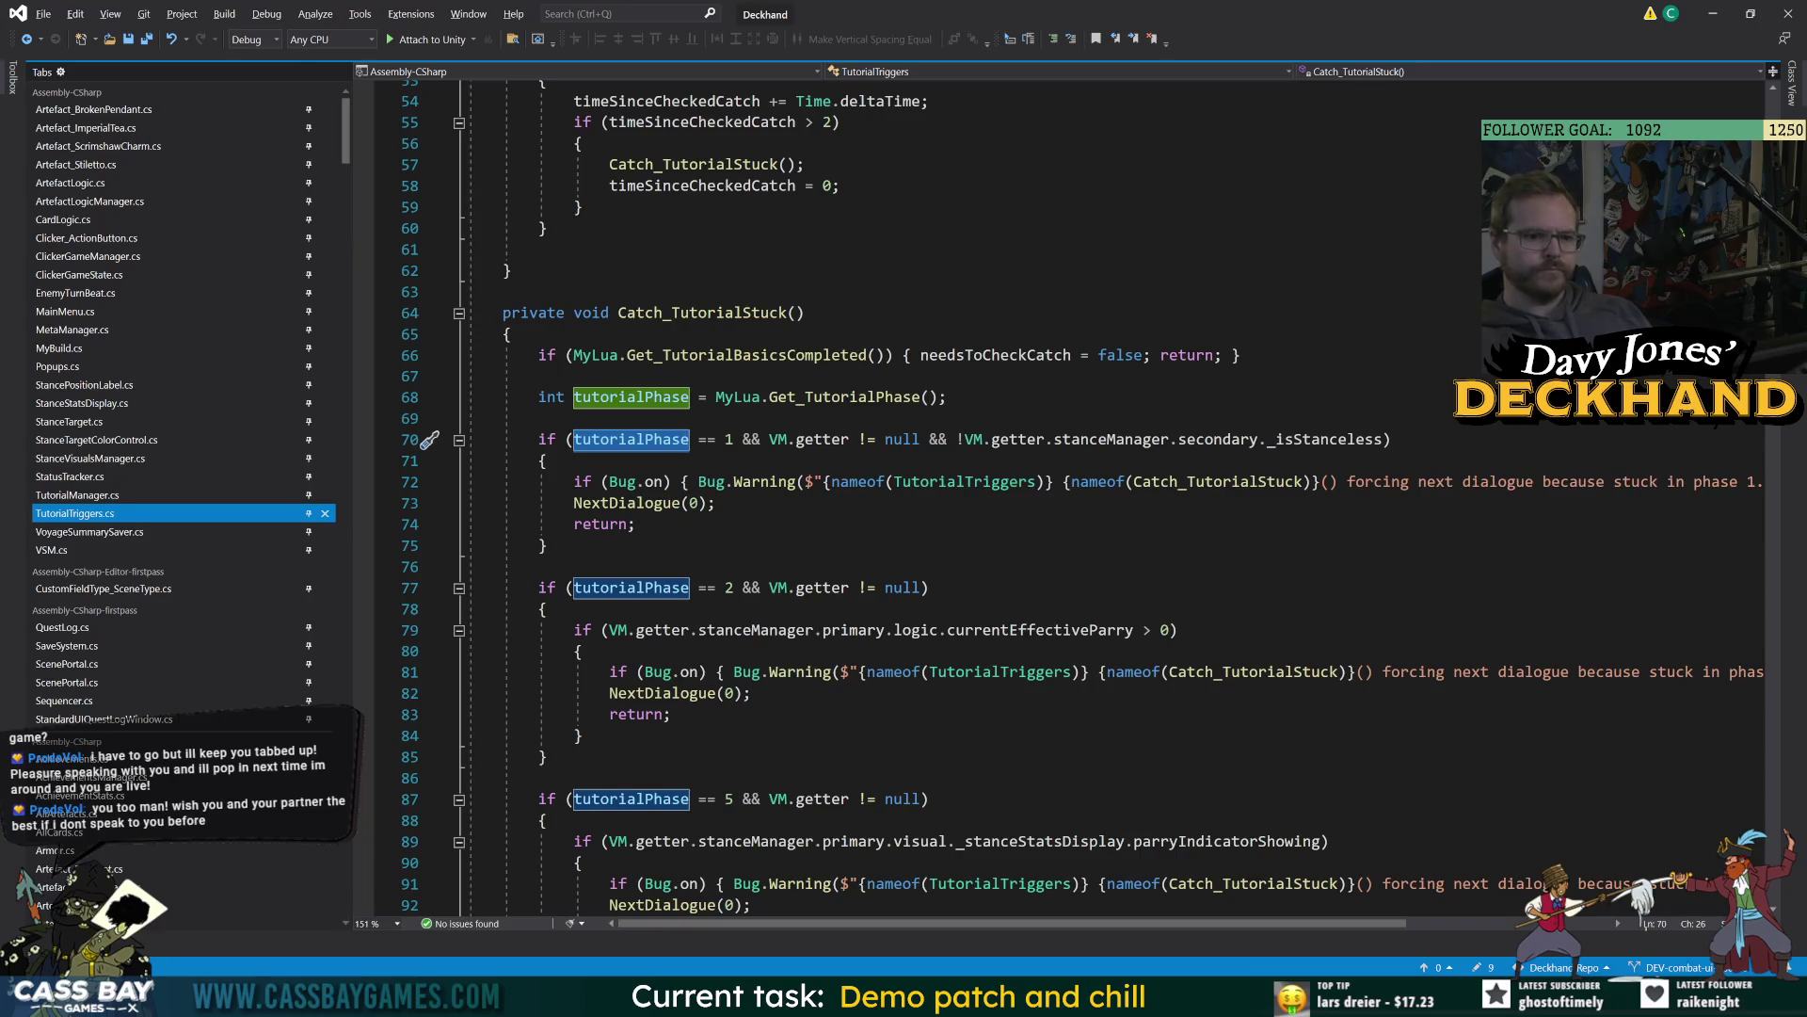
{"action": "key", "text": "alt+Tab"}
{"action": "left_click", "coordinate": [122, 234]}
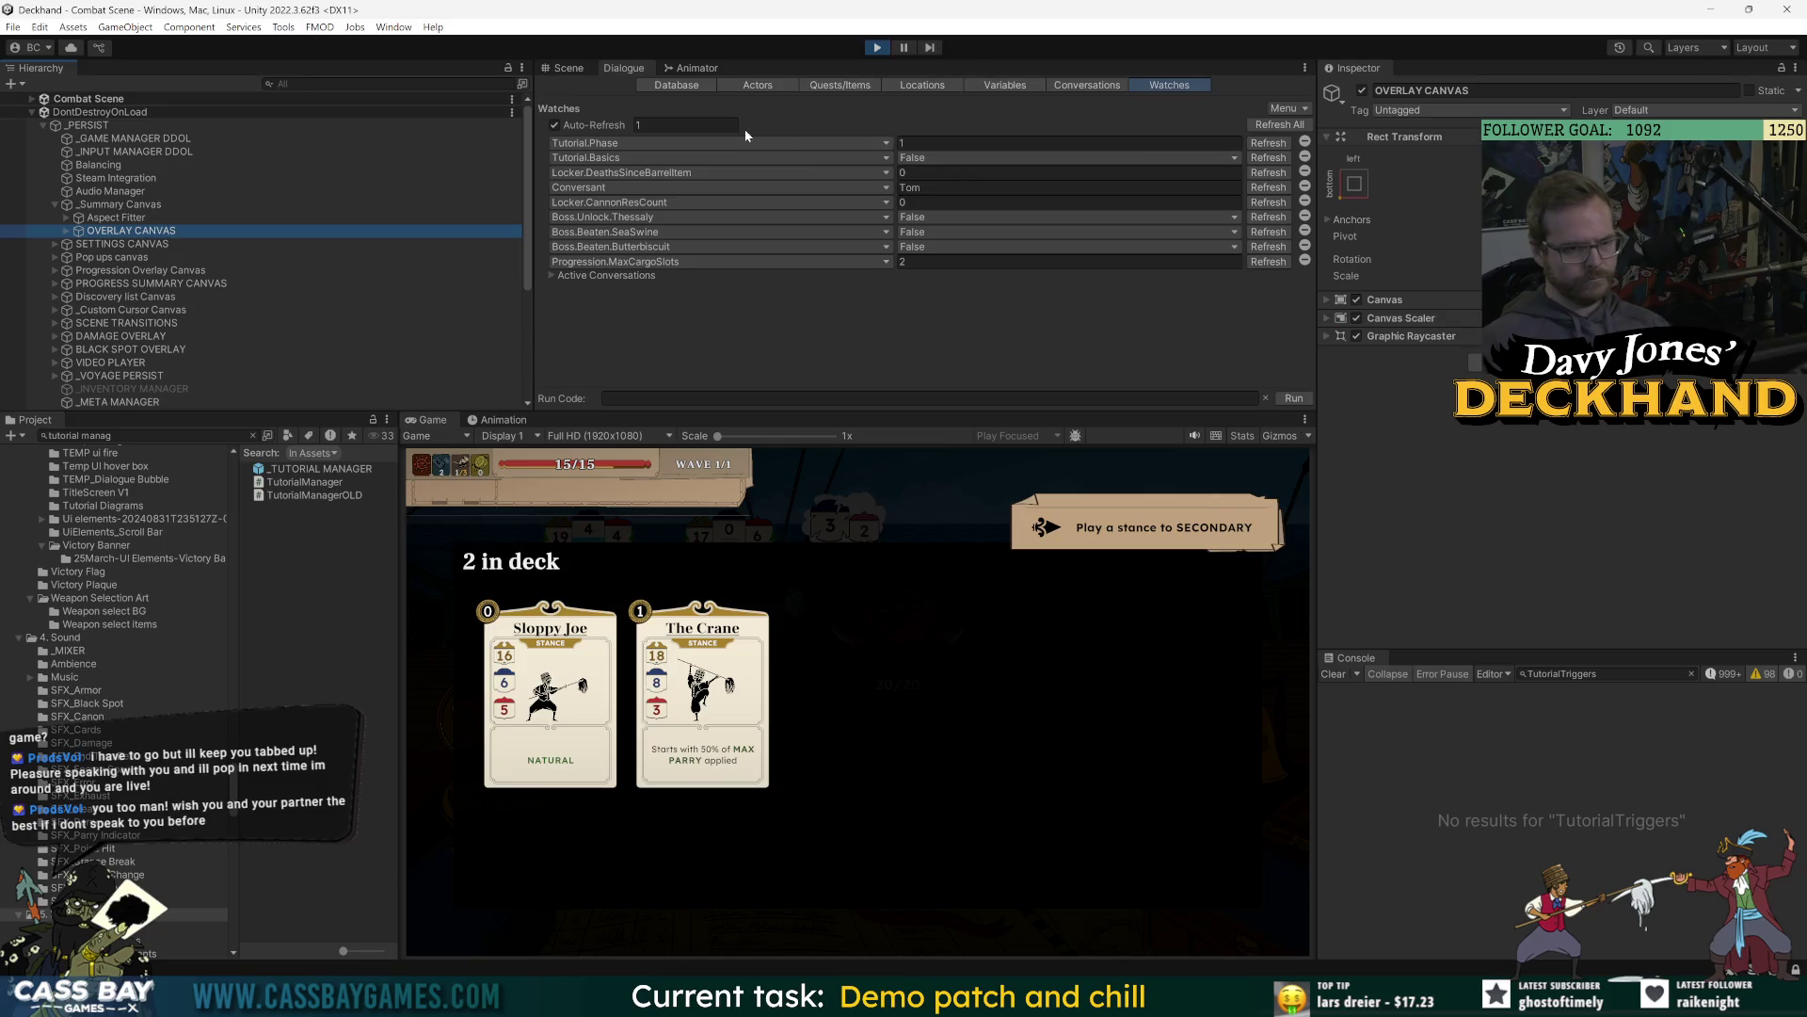
Expand Combat Scene down through COMBAT, _Combat Canvas, Aspect Fitter and MASTER MOVER in the Hierarchy.
{"action": "key", "text": "alt+Tab"}
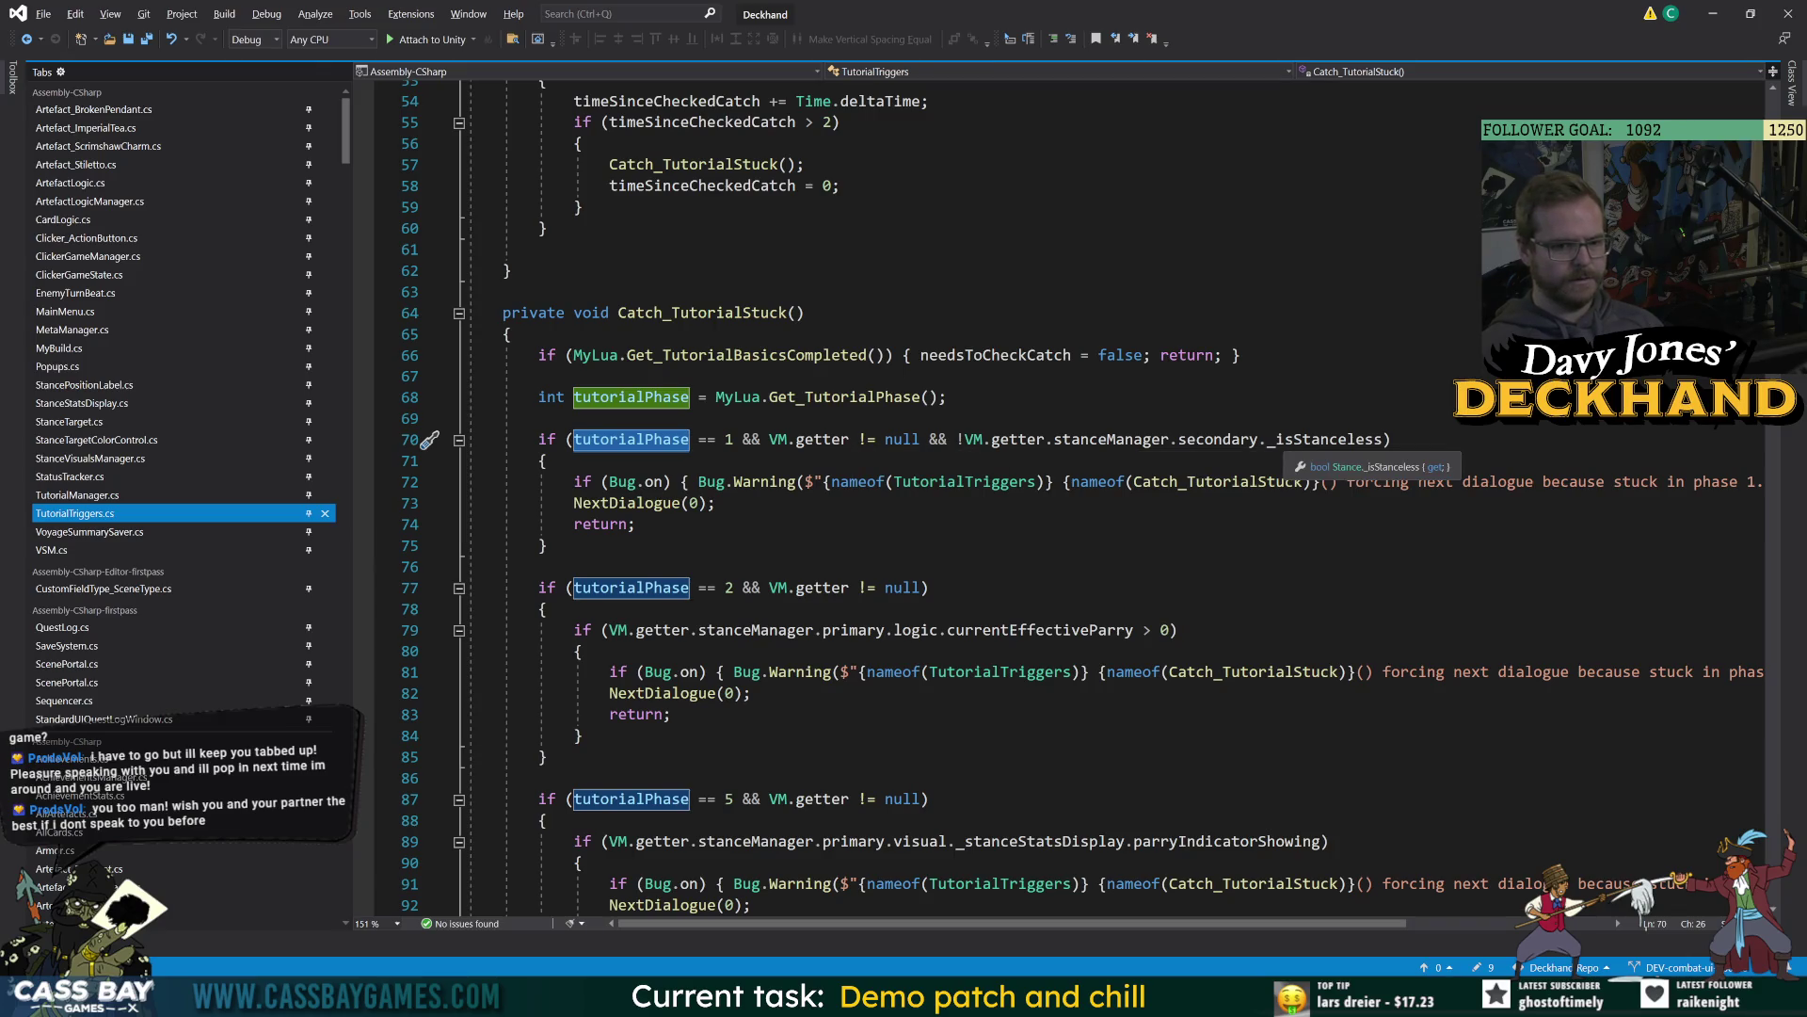
{"action": "key", "text": "alt+Tab"}
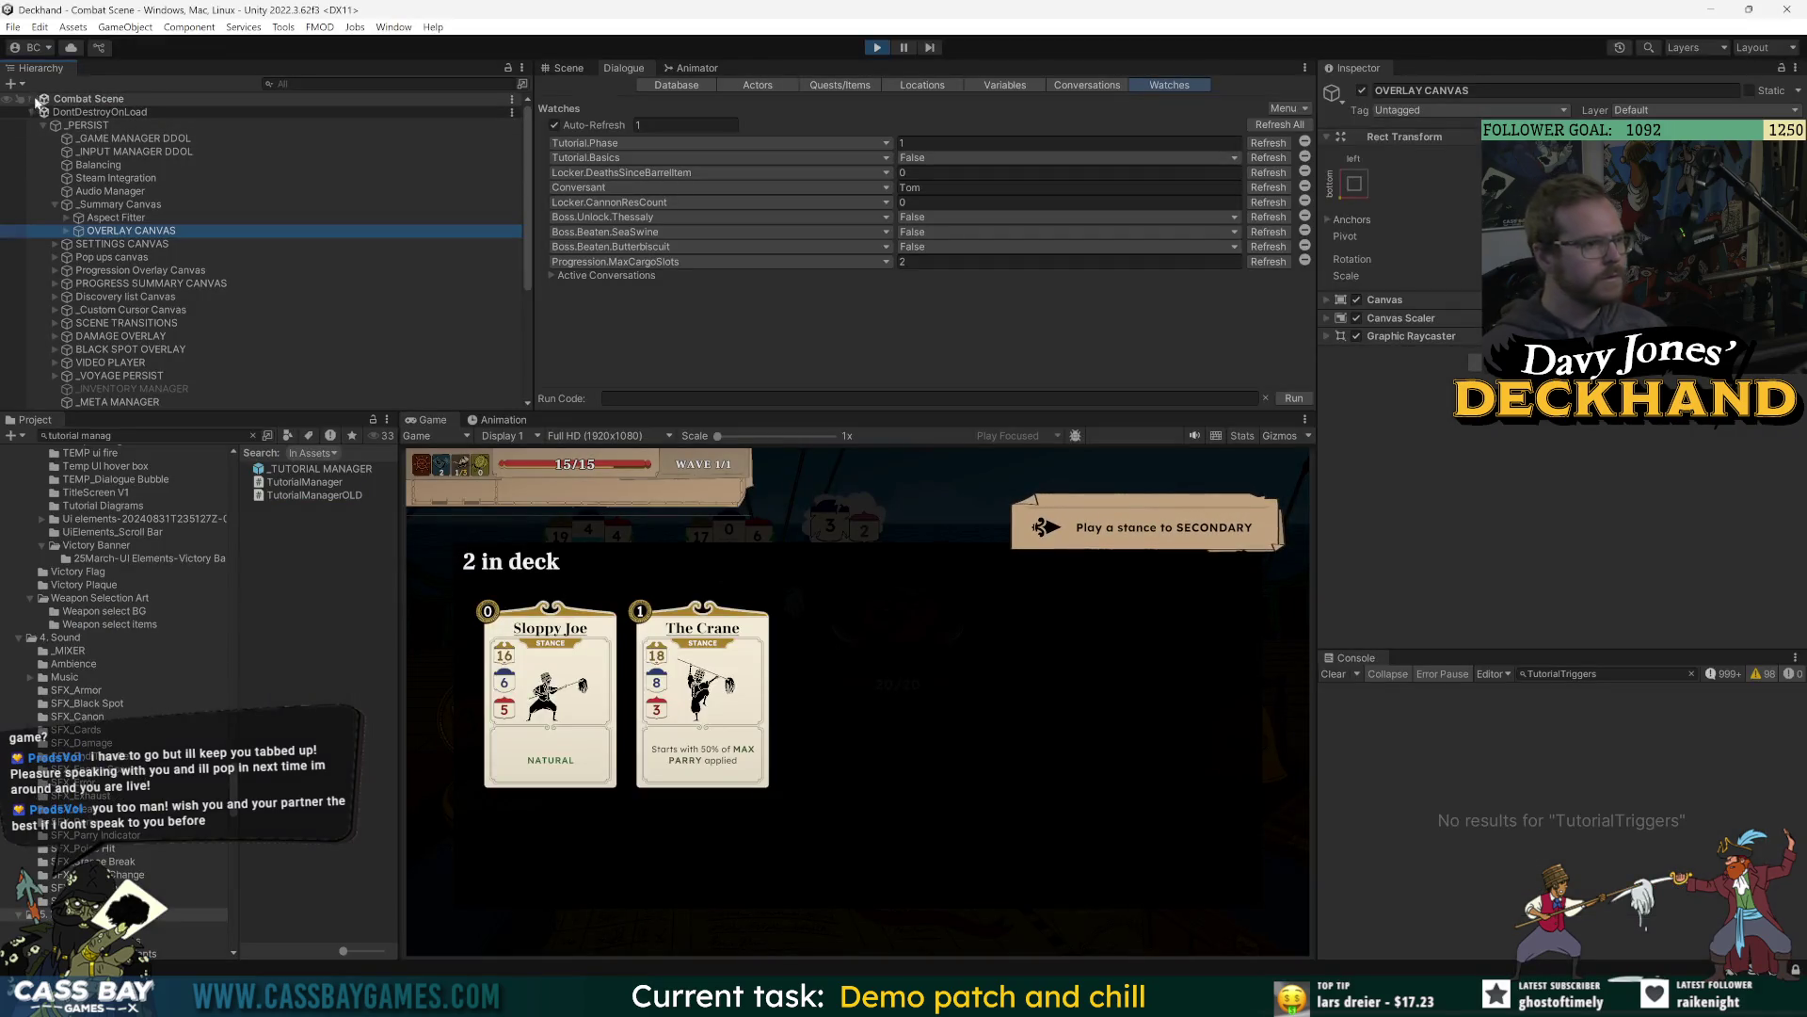
{"action": "left_click", "coordinate": [31, 98]}
{"action": "left_click", "coordinate": [43, 139]}
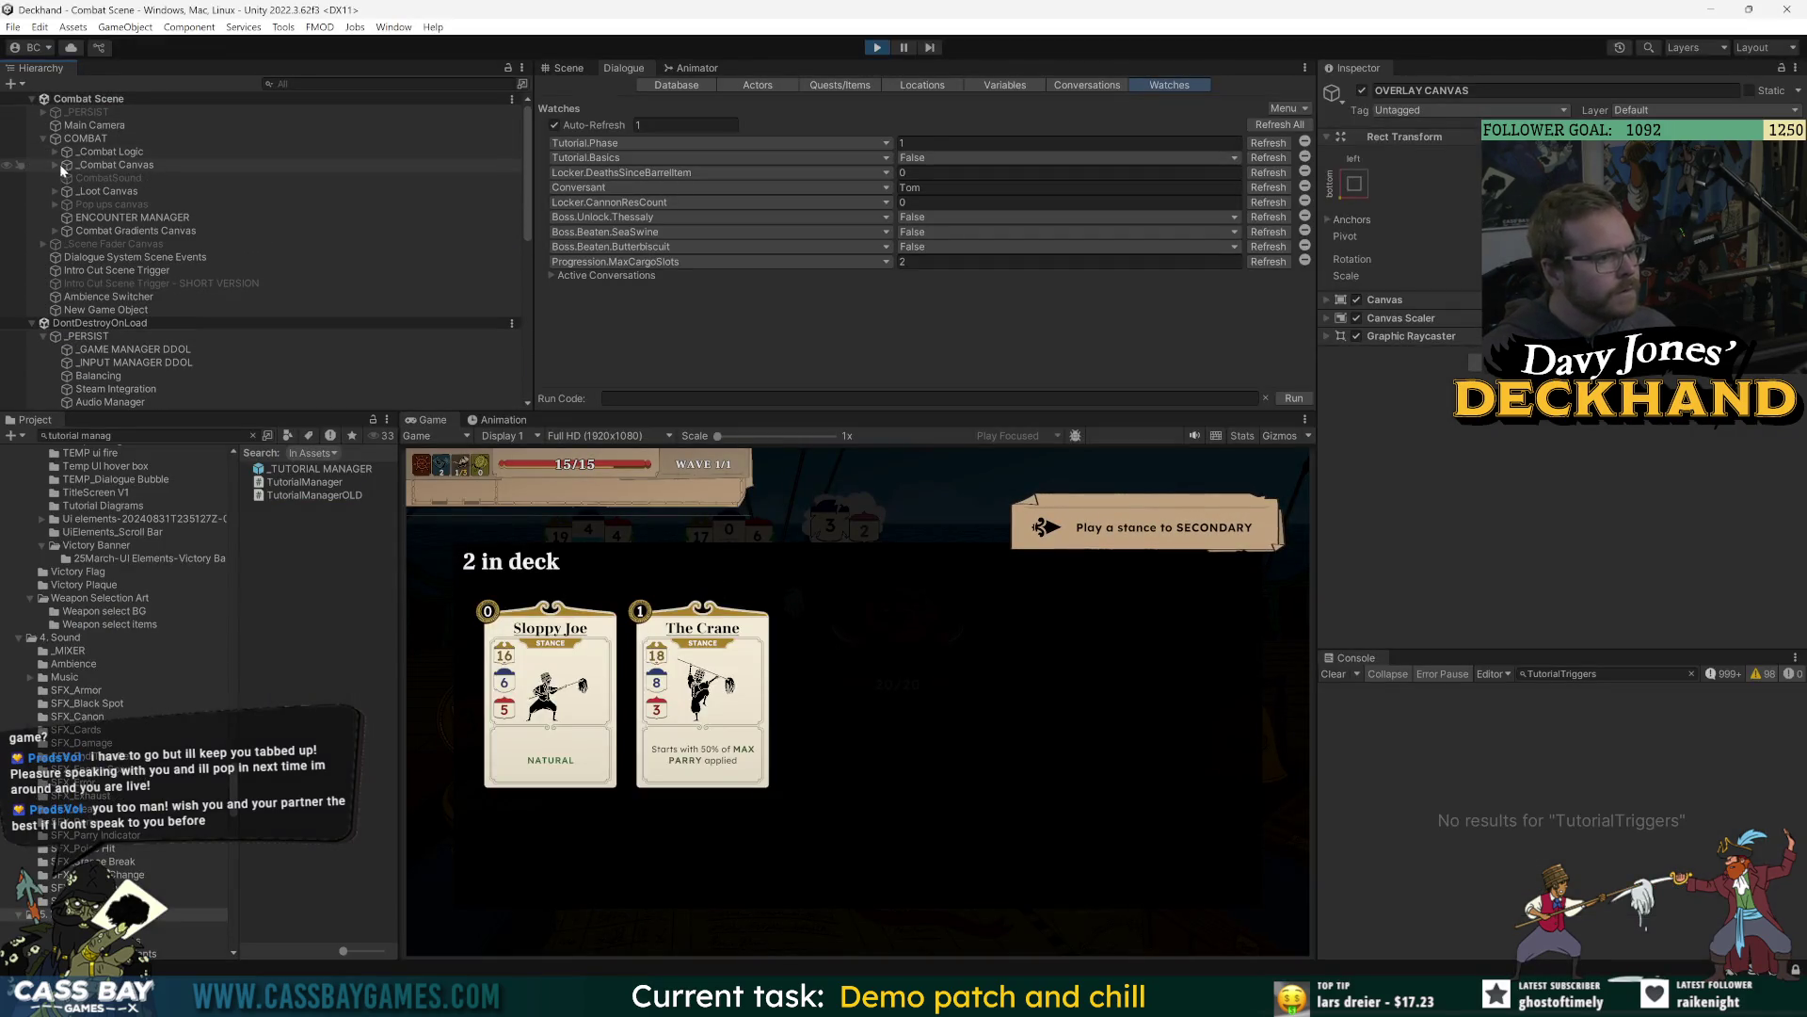
{"action": "left_click", "coordinate": [55, 165]}
{"action": "left_click", "coordinate": [66, 178]}
{"action": "left_click", "coordinate": [79, 191]}
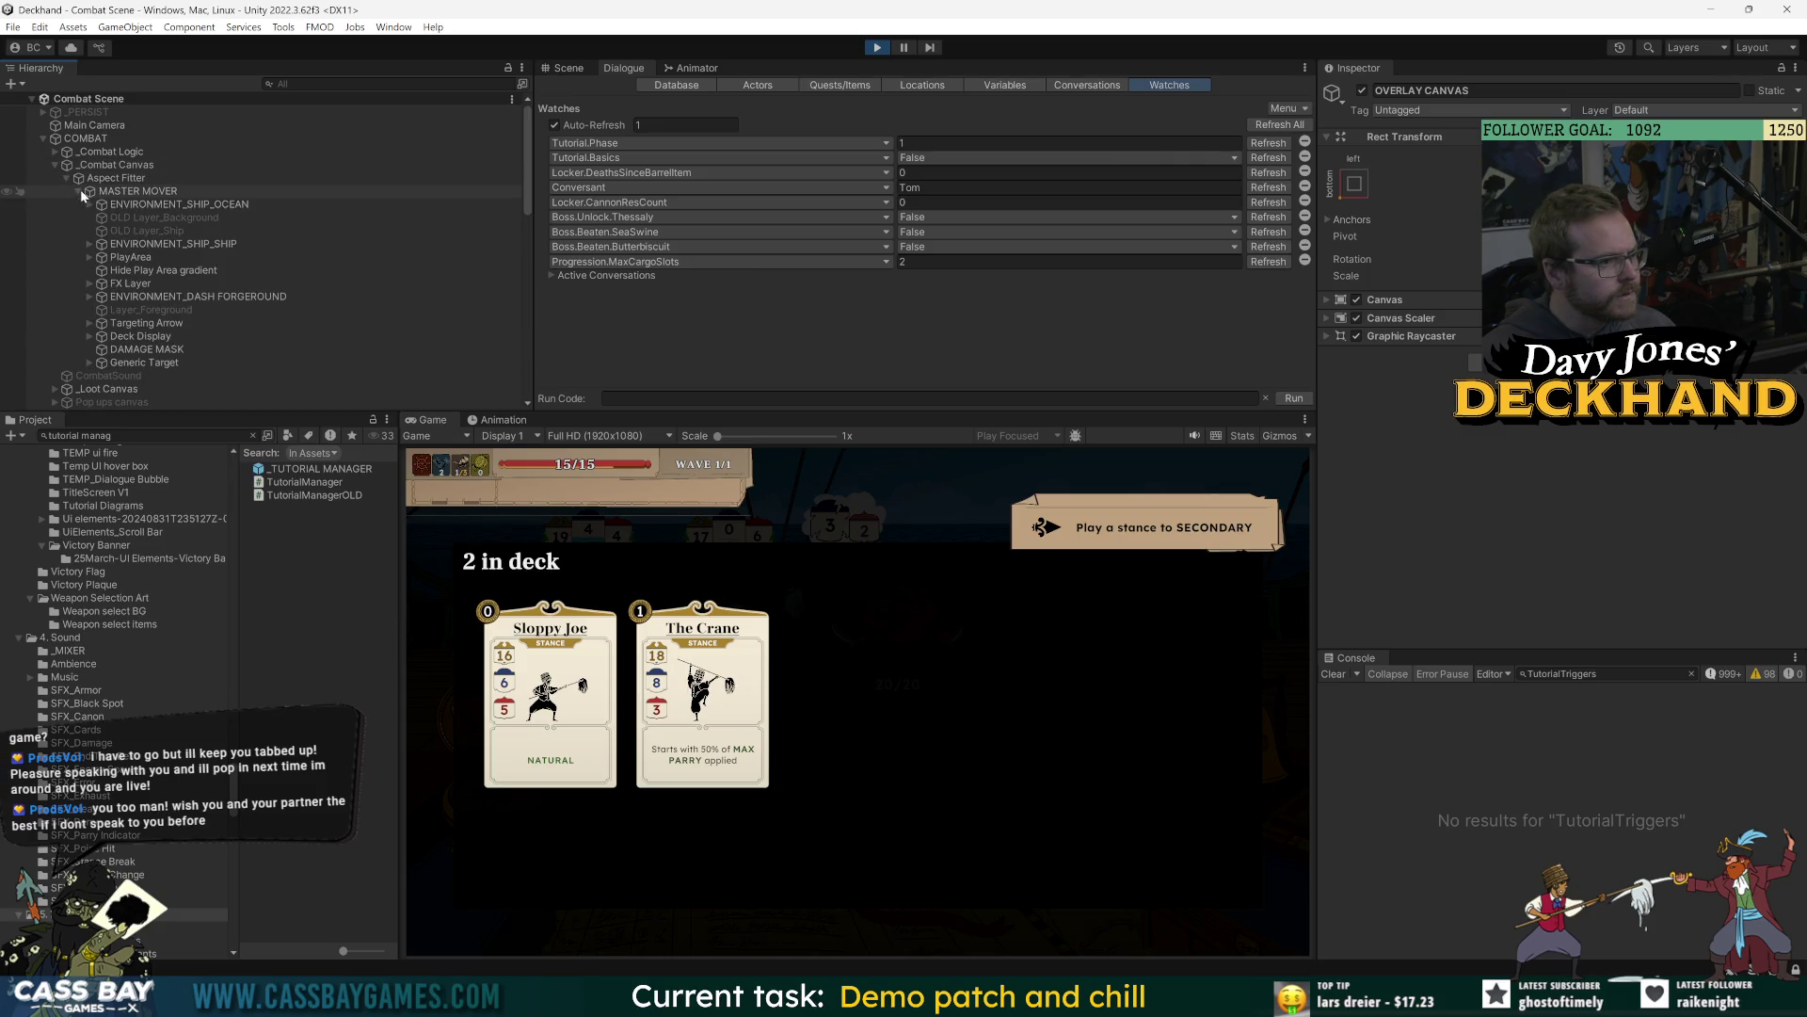
Expand _Combat Logic and read the STANCES object's Stance Manager readouts in the Inspector.
{"action": "key", "text": "alt+Tab"}
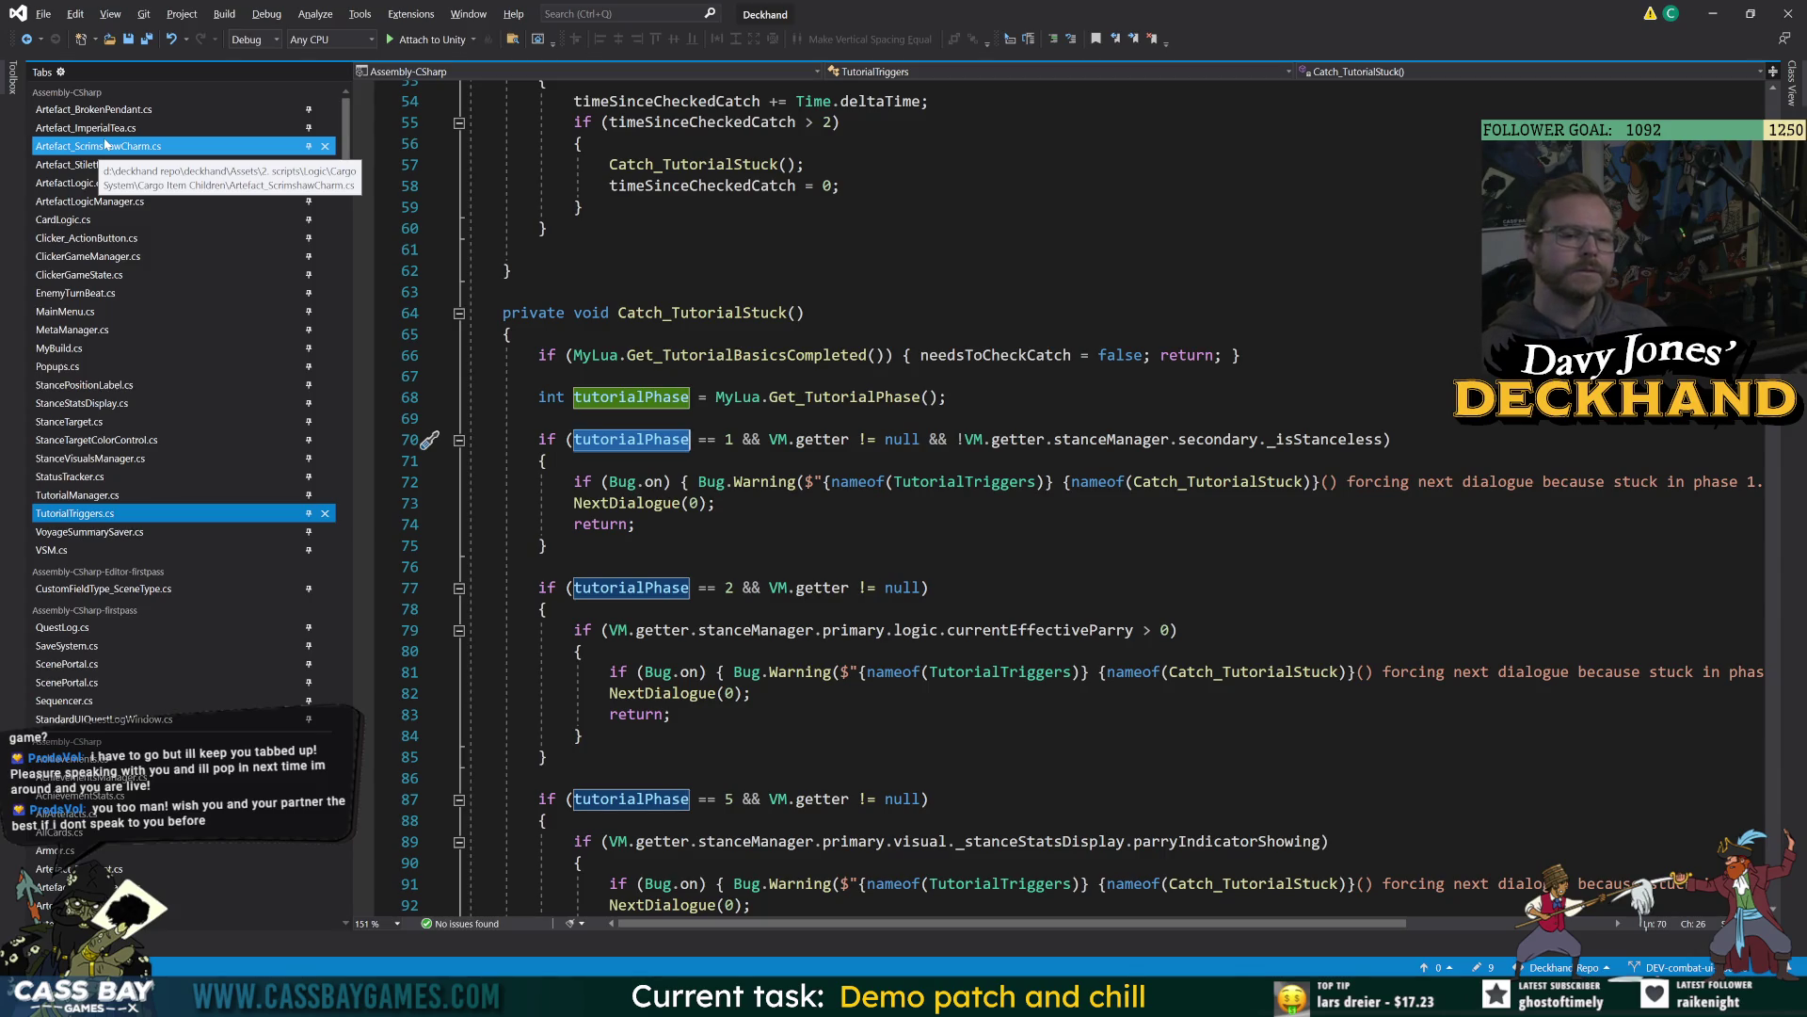
{"action": "key", "text": "alt+Tab"}
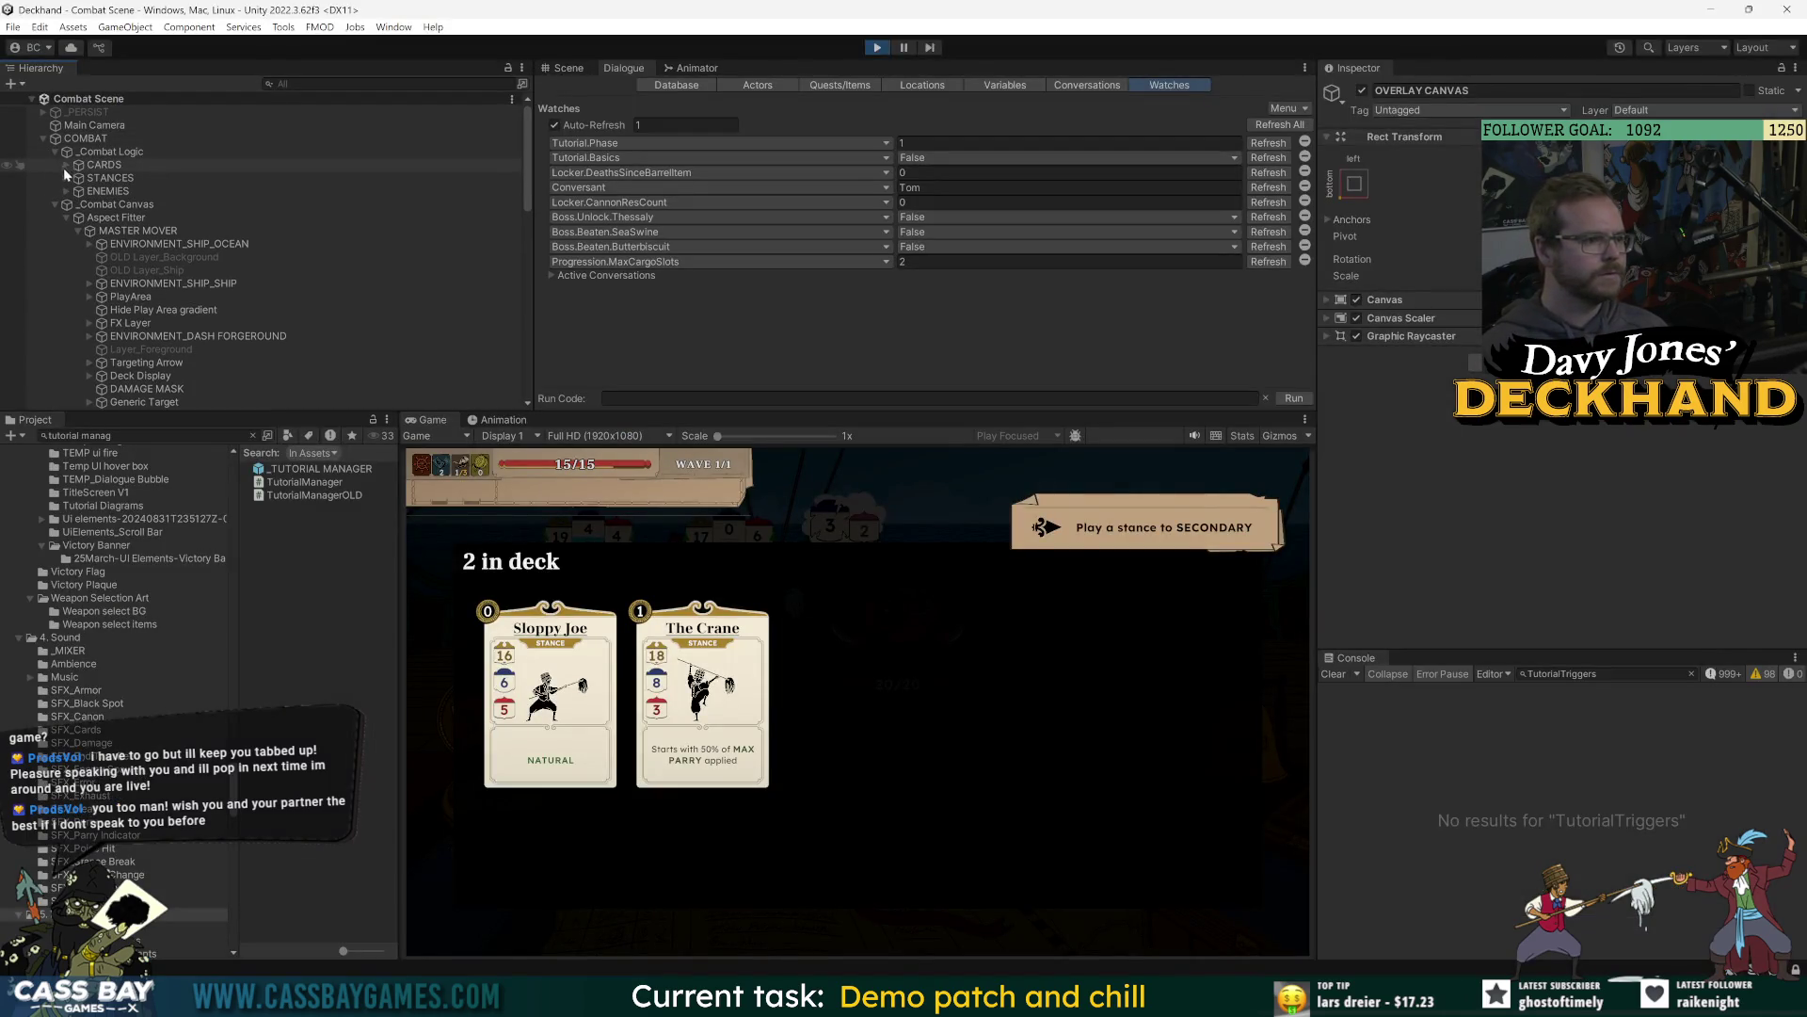
{"action": "left_click", "coordinate": [66, 177]}
{"action": "left_click", "coordinate": [106, 178]}
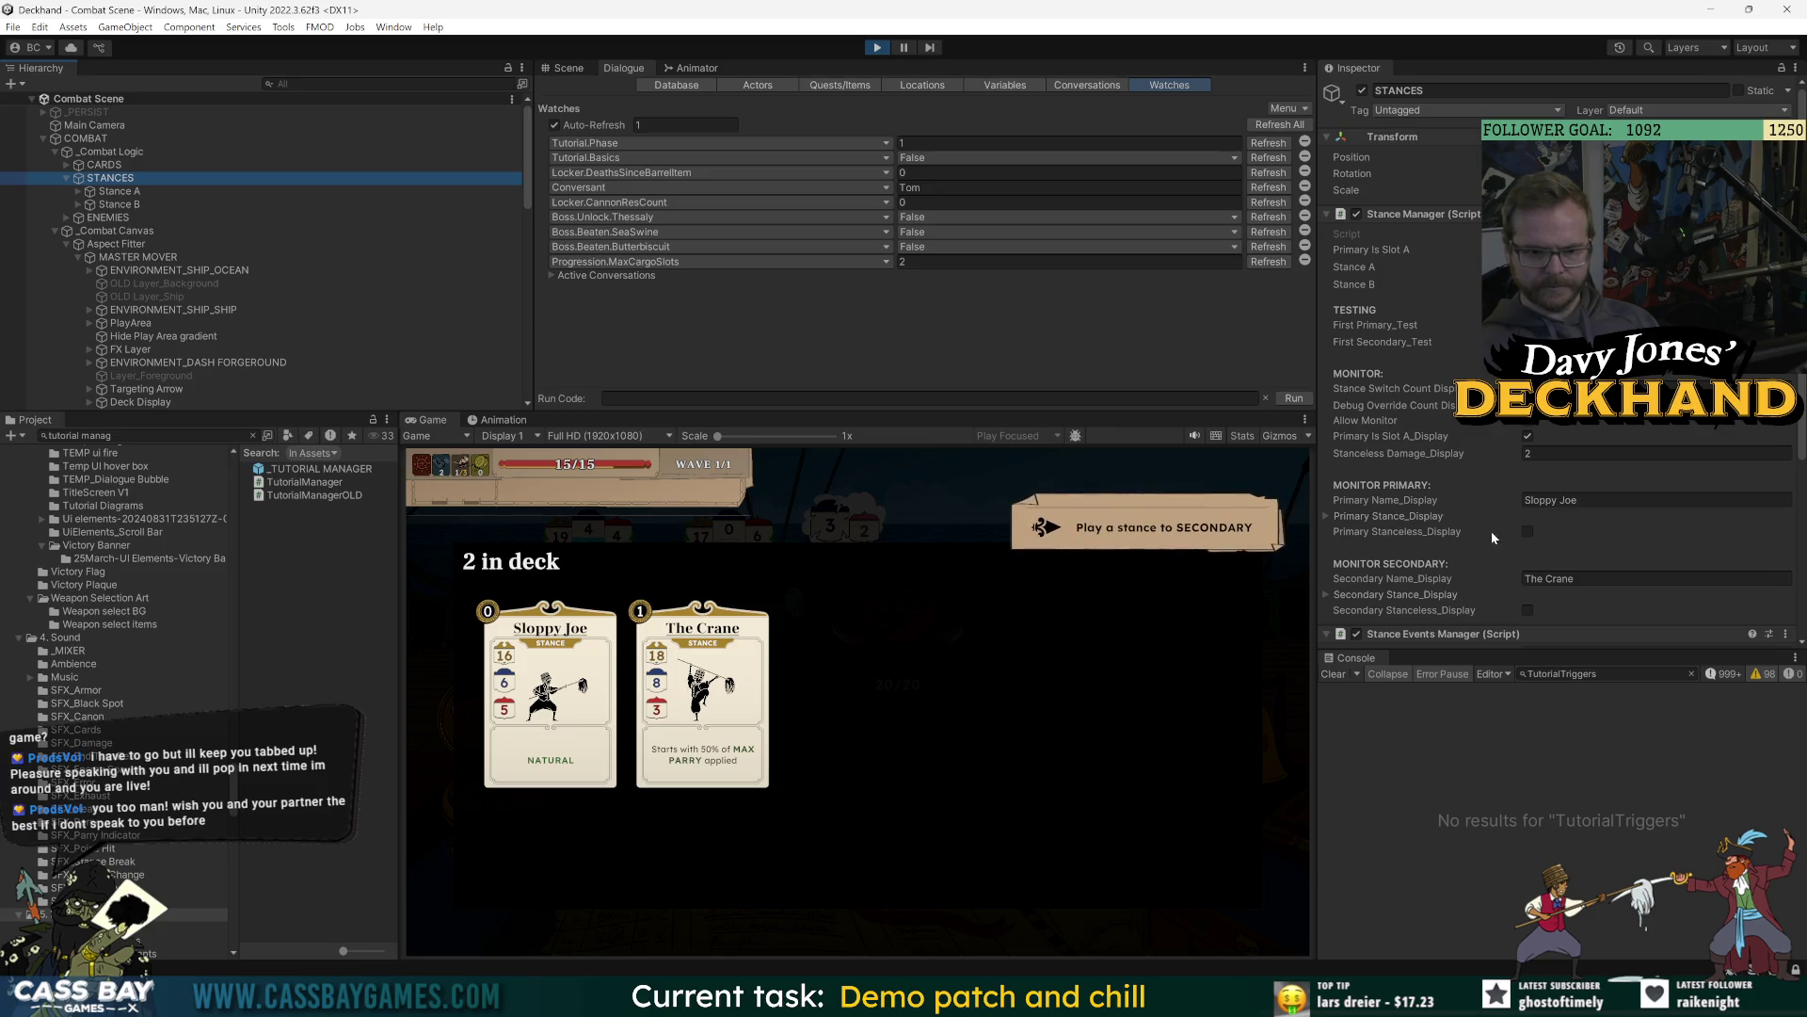
{"action": "scroll", "coordinate": [1497, 523], "scroll_direction": "down", "scroll_amount": 3}
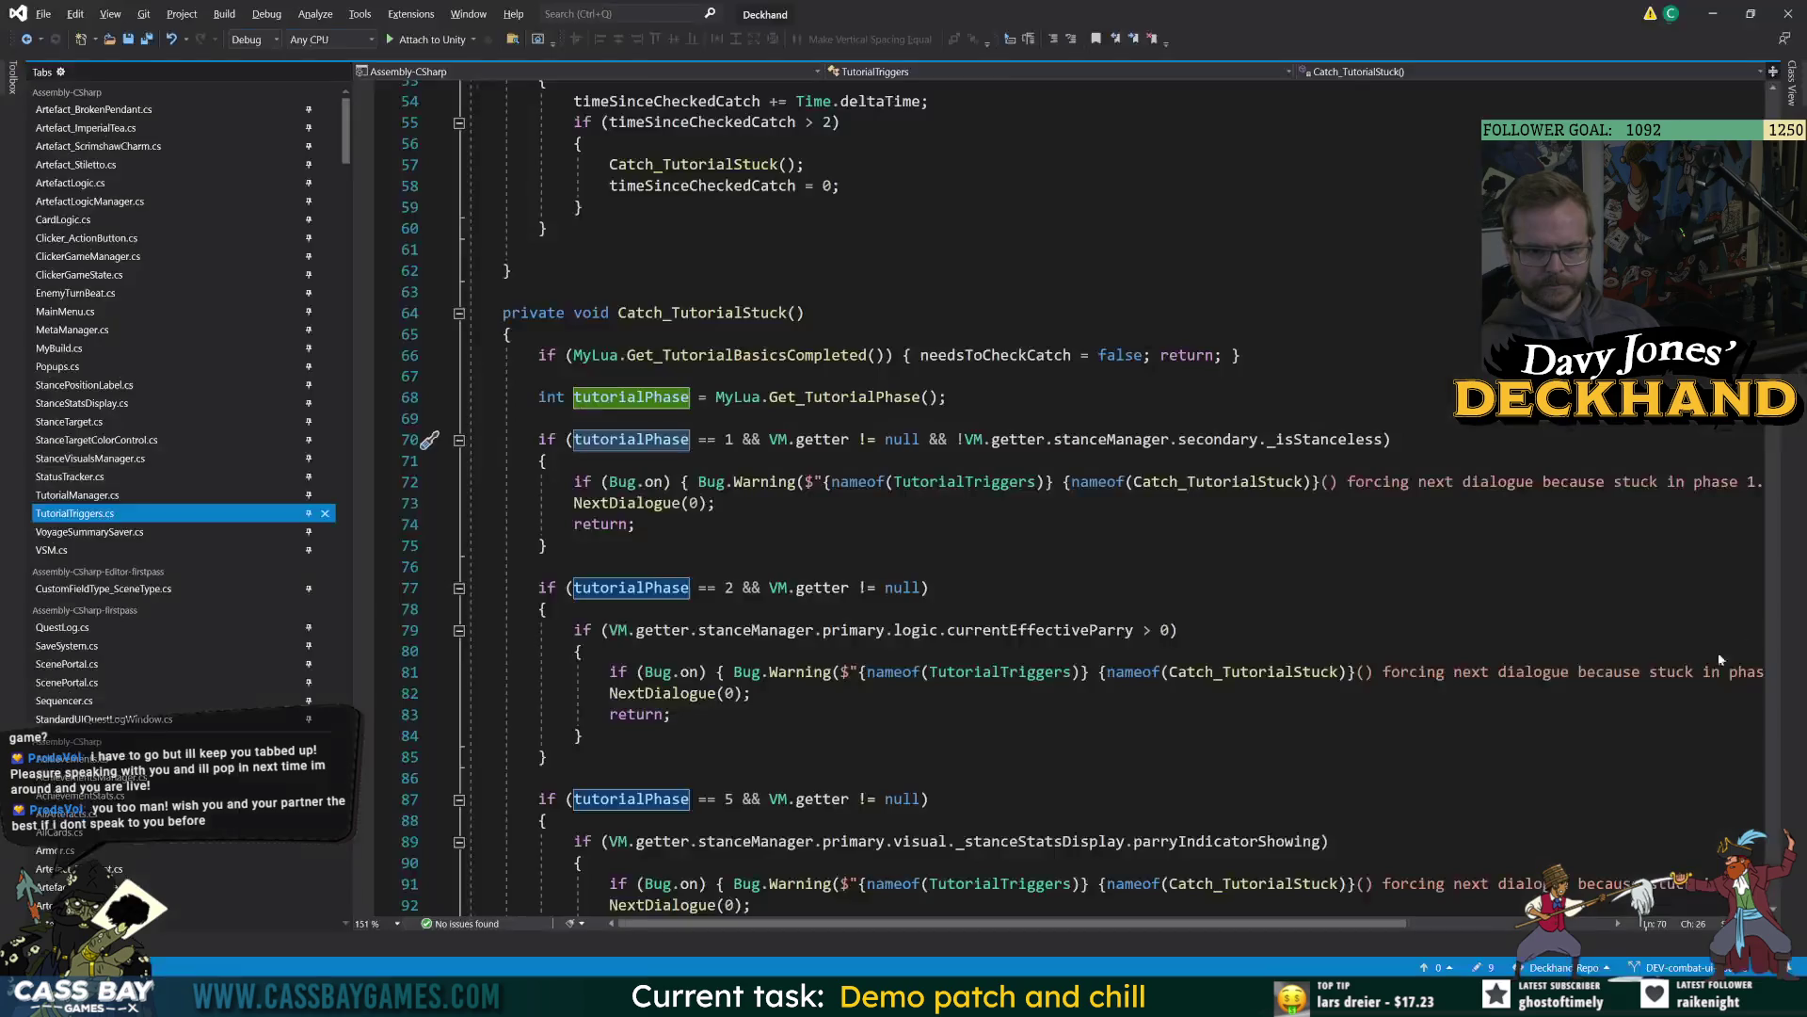
Compare against the stance check in code, then inspect _GAME MANAGER DDOL and the COMBAT object.
{"action": "key", "text": "alt+Tab"}
{"action": "mouse_move", "coordinate": [1346, 439]}
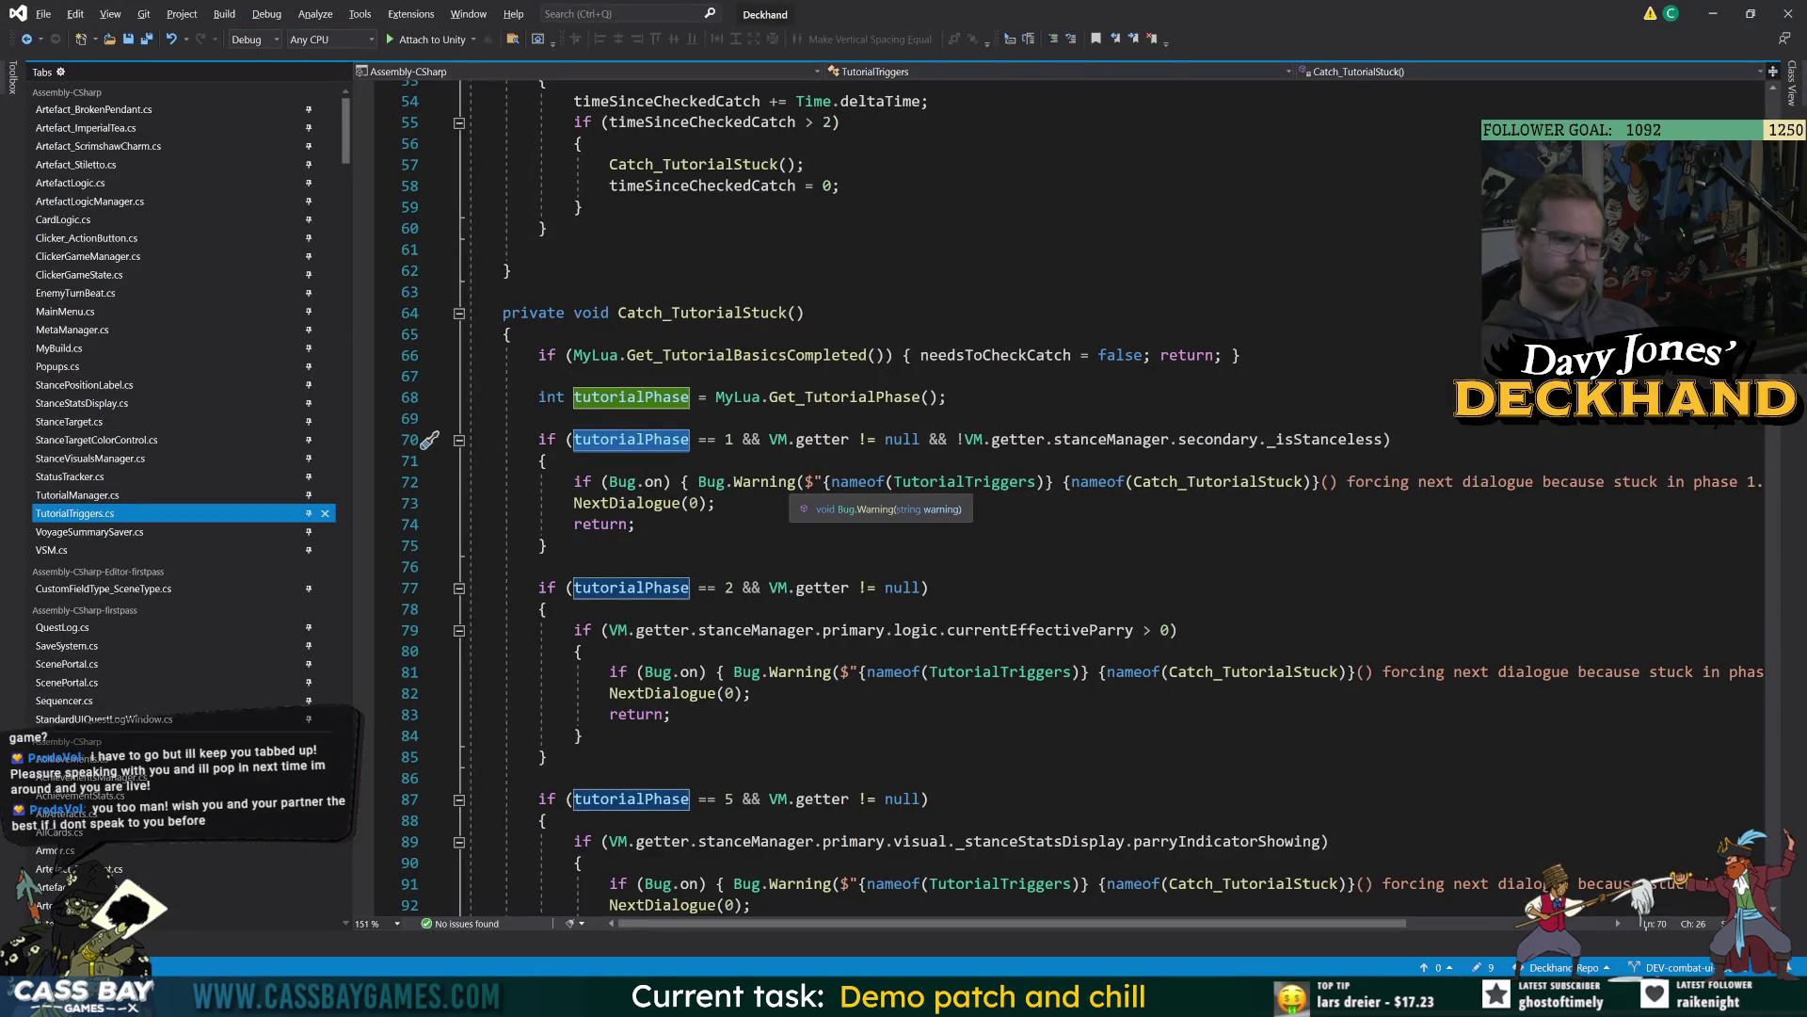
{"action": "key", "text": "alt+Tab"}
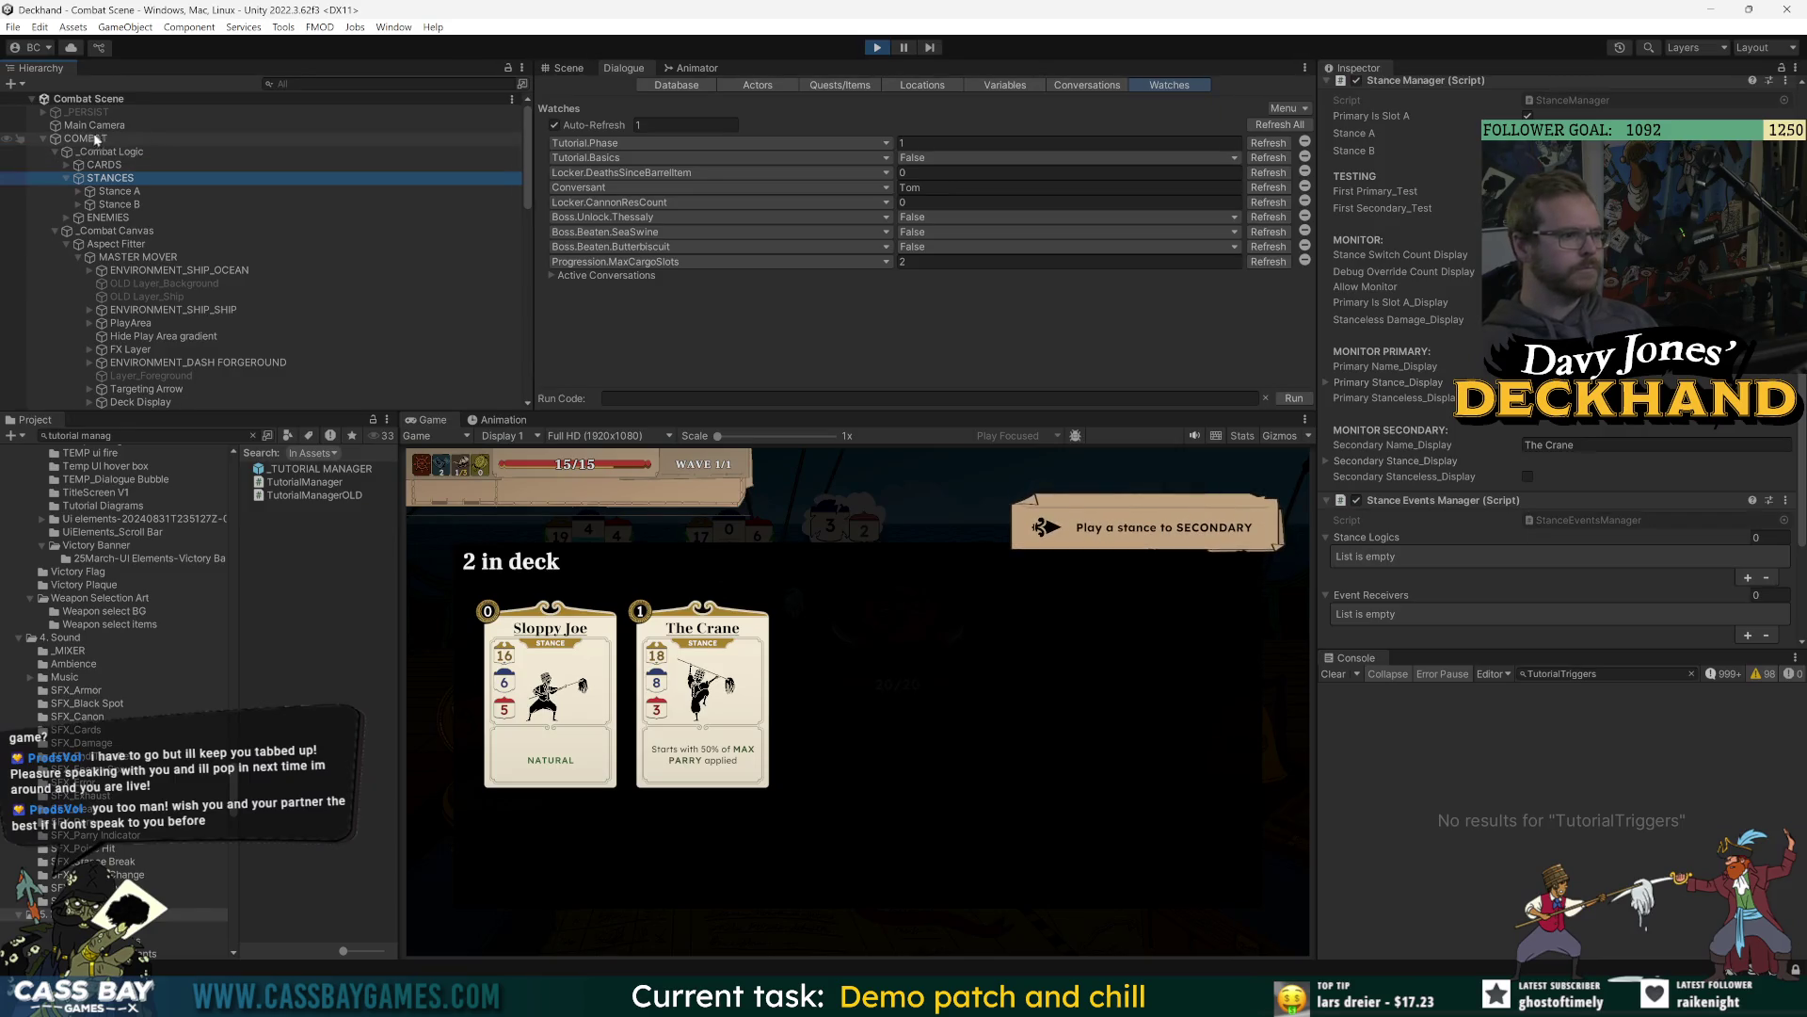
{"action": "scroll", "coordinate": [132, 358], "scroll_direction": "down", "scroll_amount": 10}
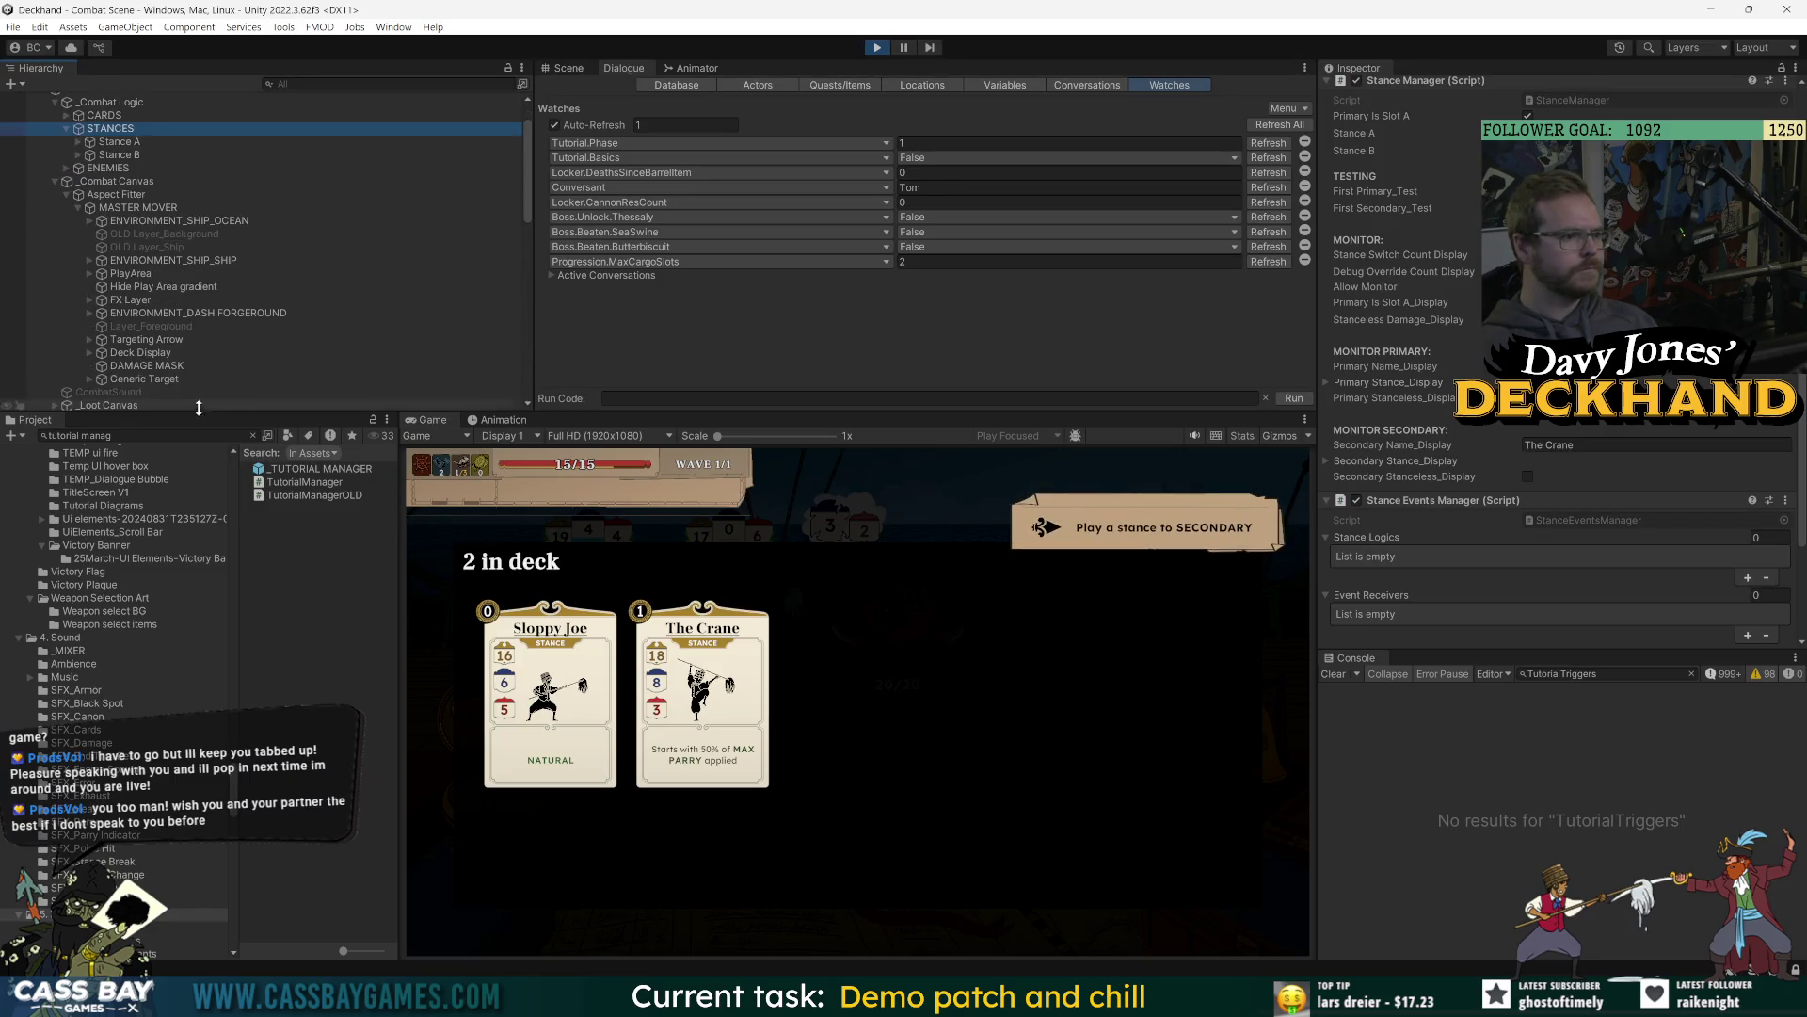
{"action": "scroll", "coordinate": [129, 357], "scroll_direction": "up", "scroll_amount": 5}
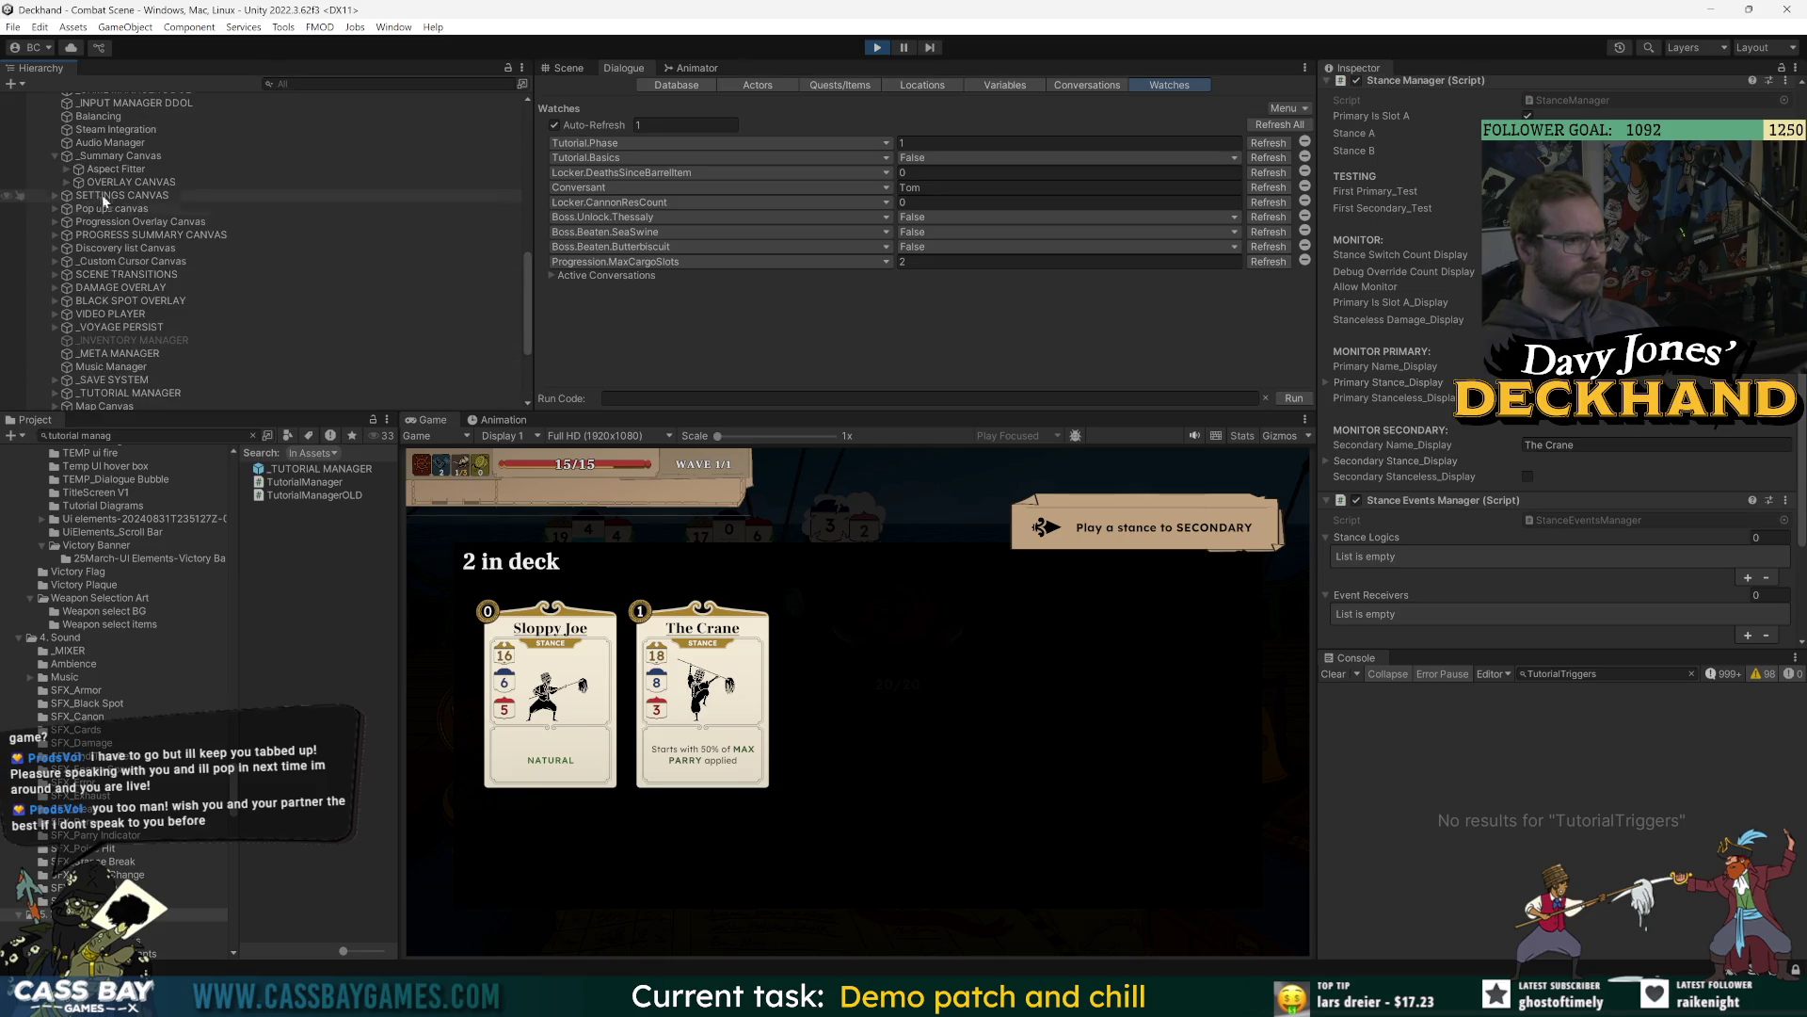
{"action": "left_click", "coordinate": [126, 289]}
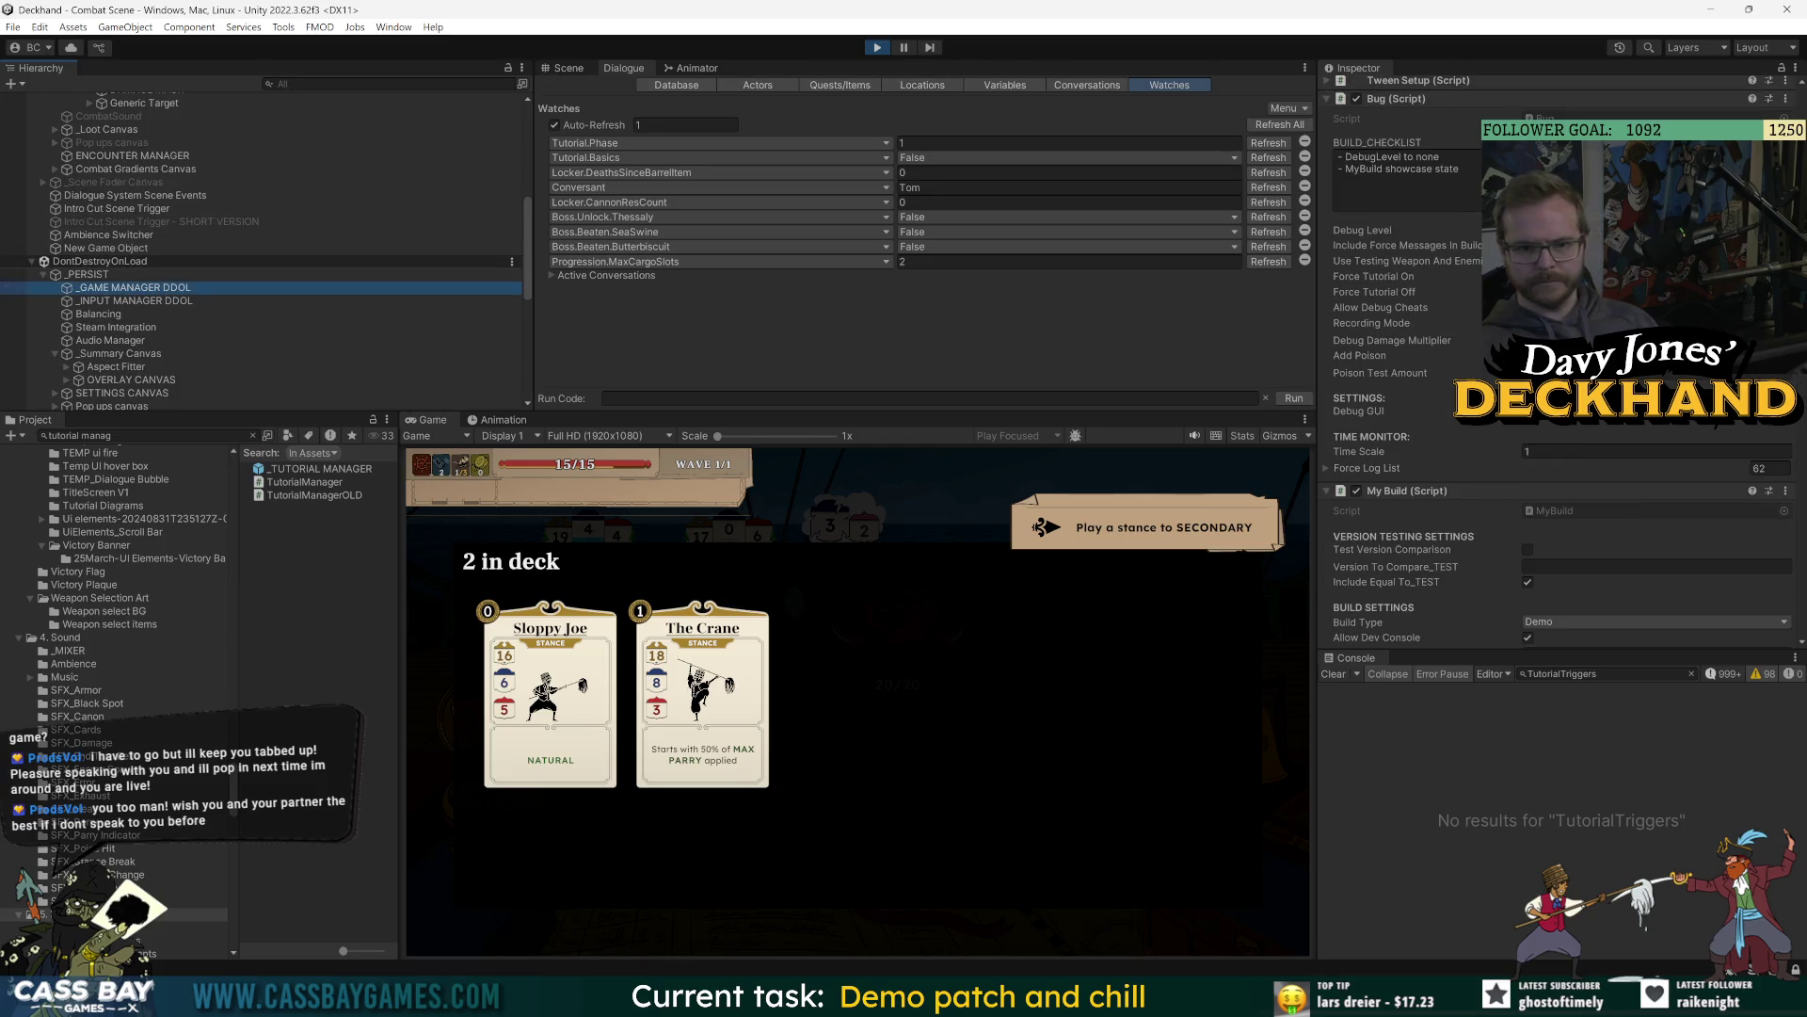
{"action": "scroll", "coordinate": [151, 182], "scroll_direction": "up", "scroll_amount": 5}
{"action": "left_click", "coordinate": [85, 109]}
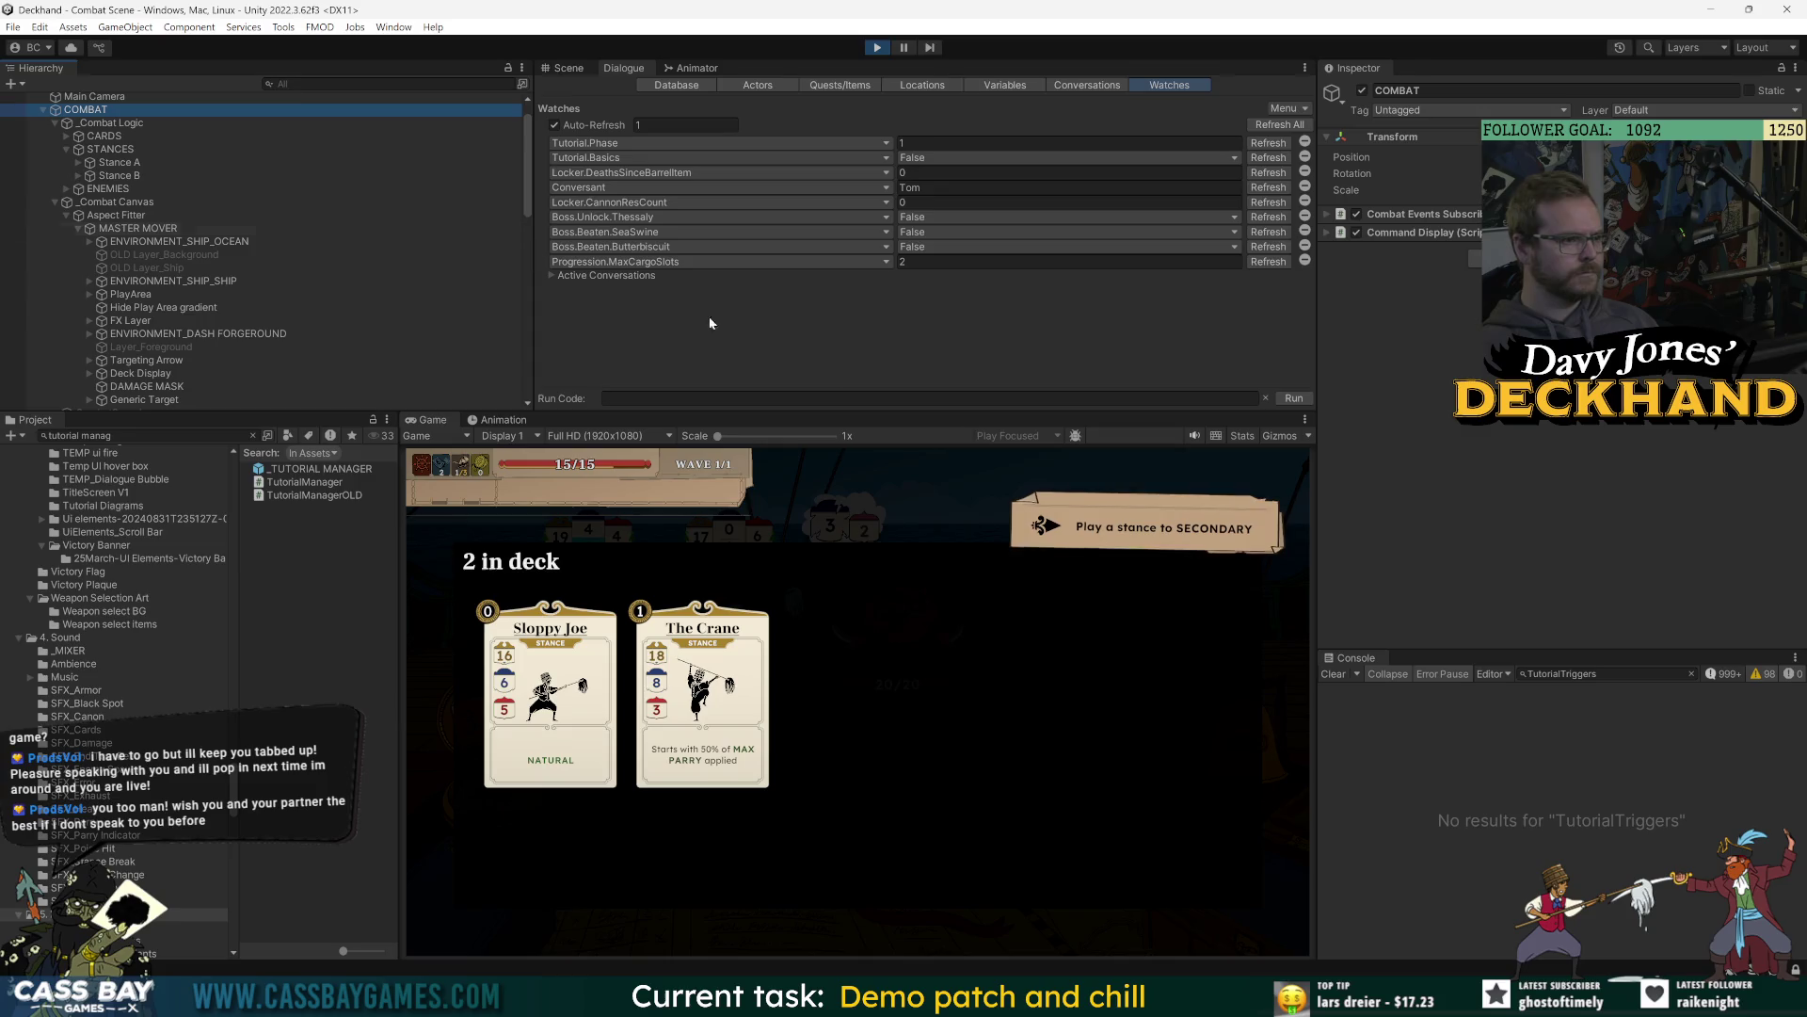
{"action": "left_click", "coordinate": [1160, 622]}
Highlight the Catch_TutorialStuck call in Update, then stop Unity play mode so scripts recompile.
{"action": "key", "text": "alt+Tab"}
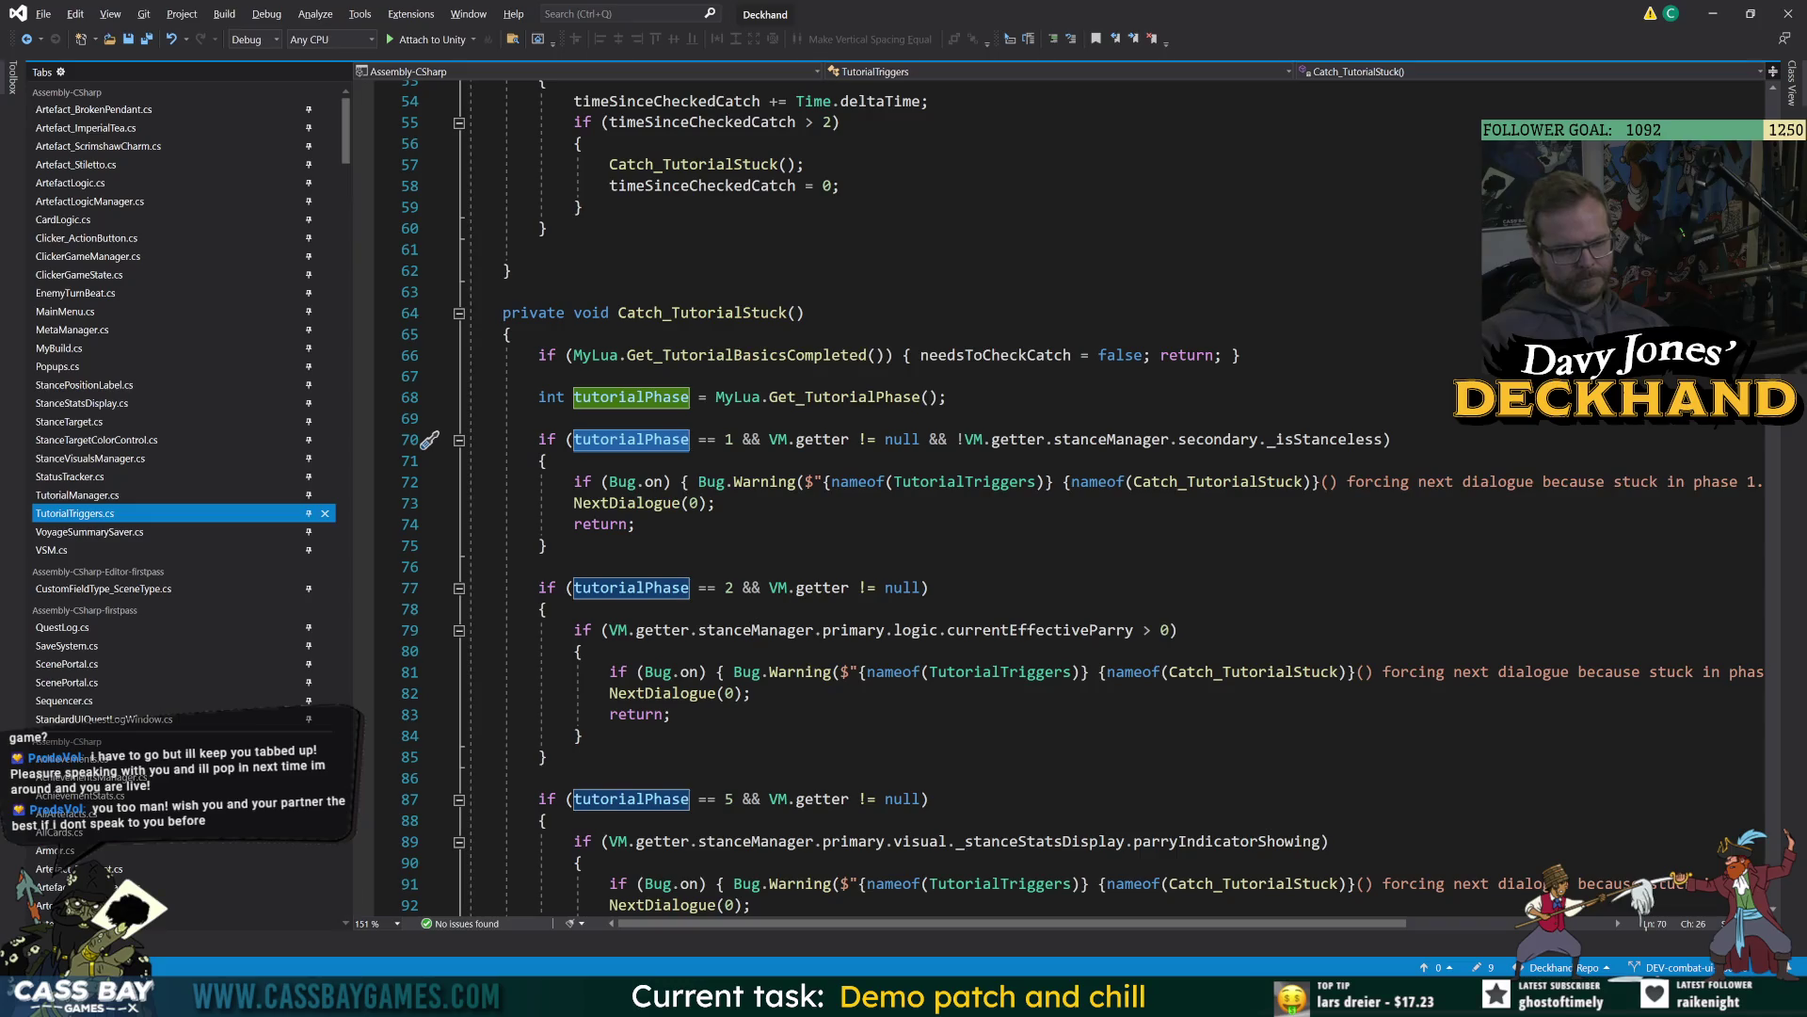
{"action": "left_click", "coordinate": [750, 313]}
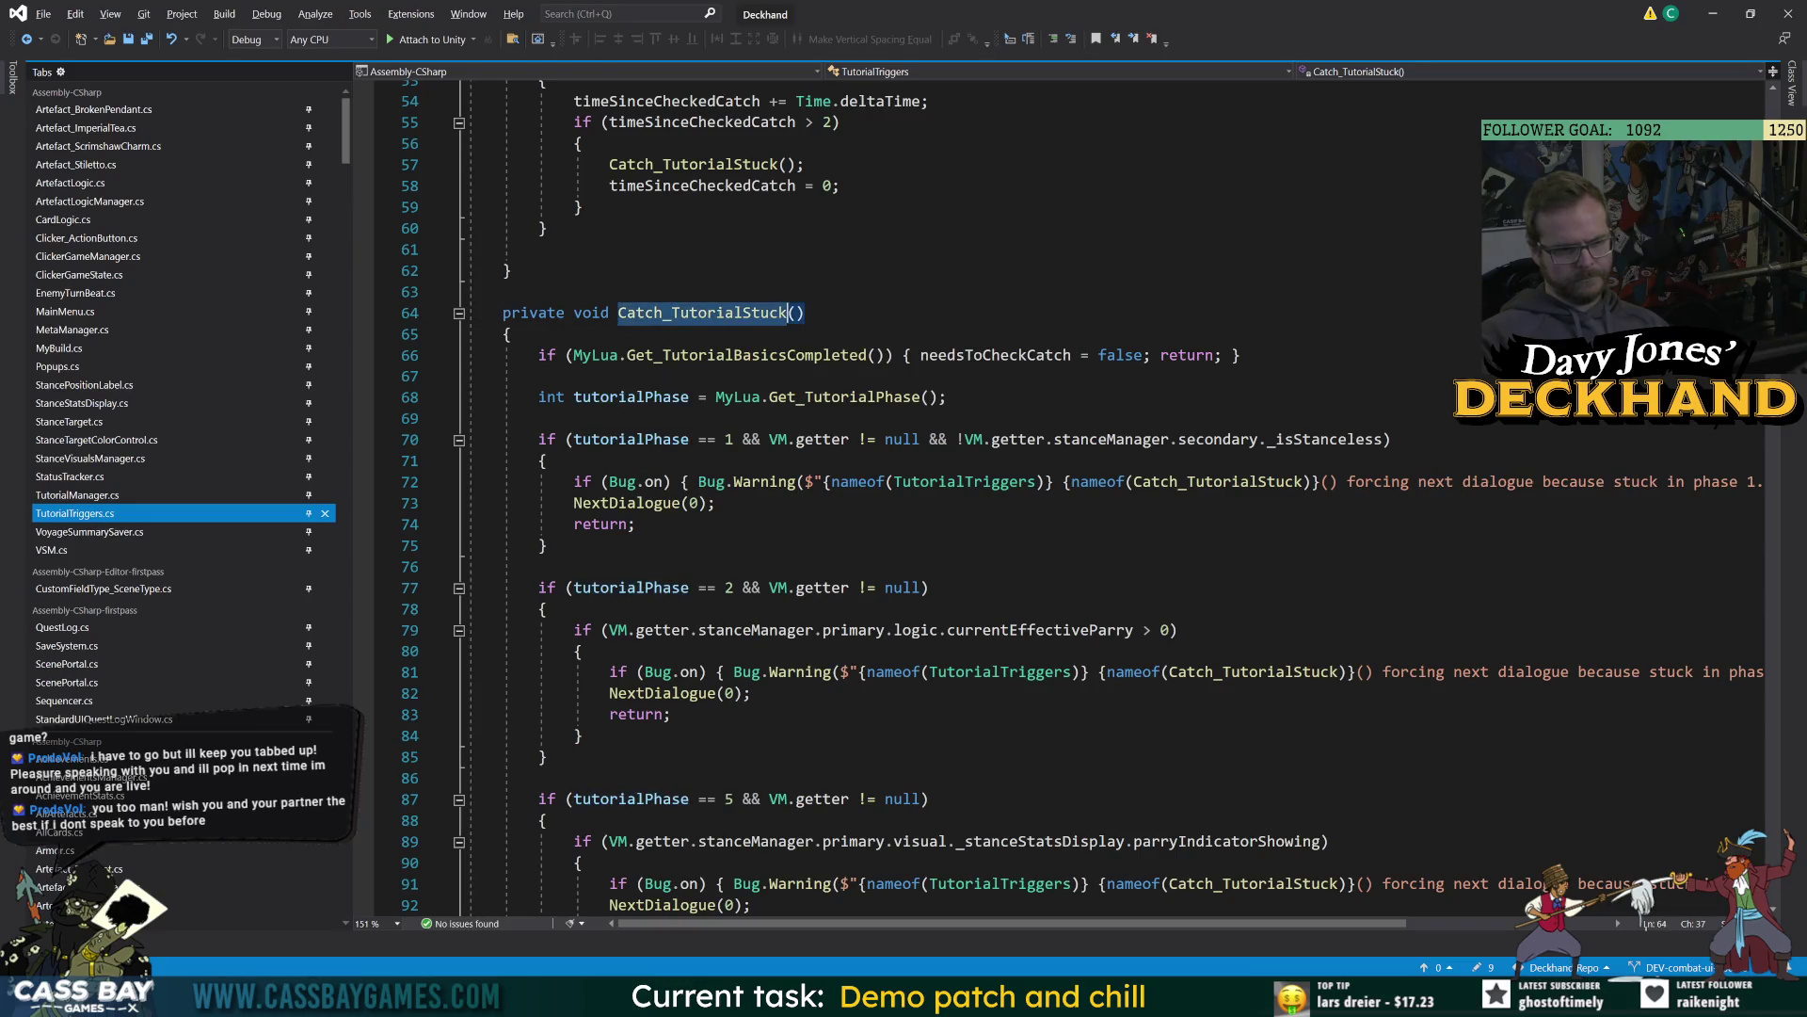
{"action": "scroll", "coordinate": [1064, 499], "scroll_direction": "up", "scroll_amount": 5}
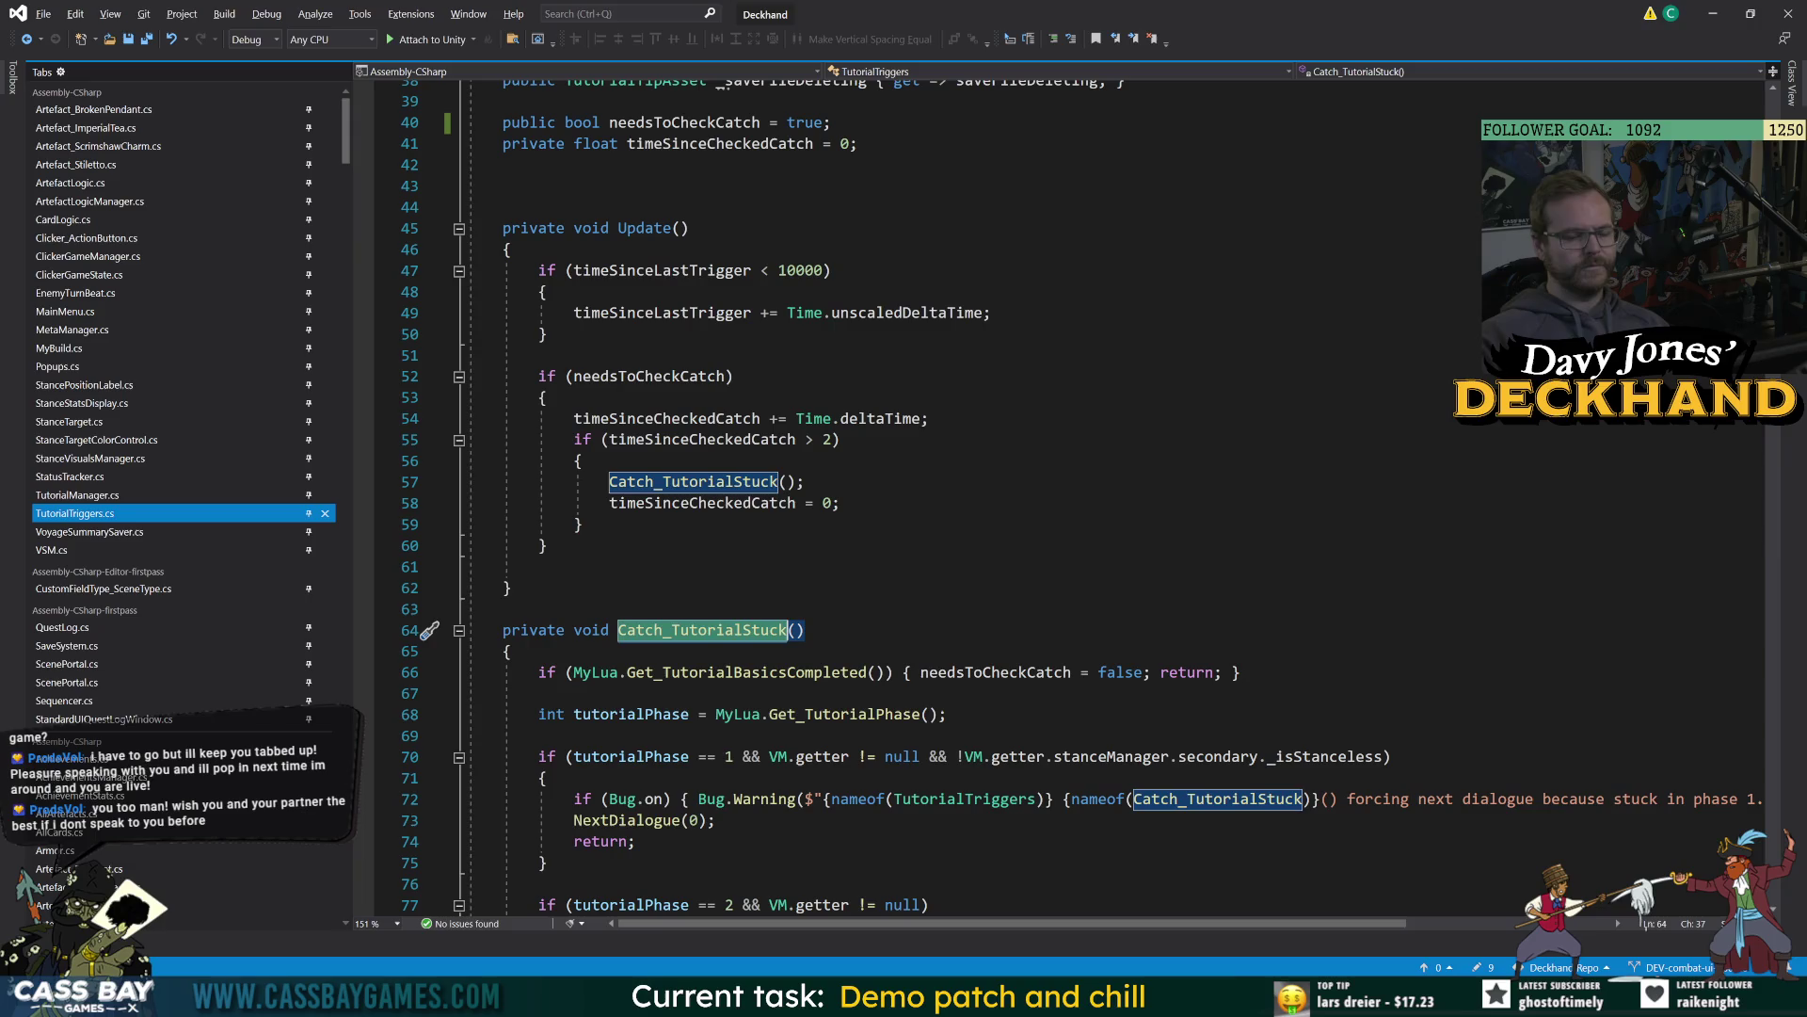
{"action": "left_click", "coordinate": [539, 566]}
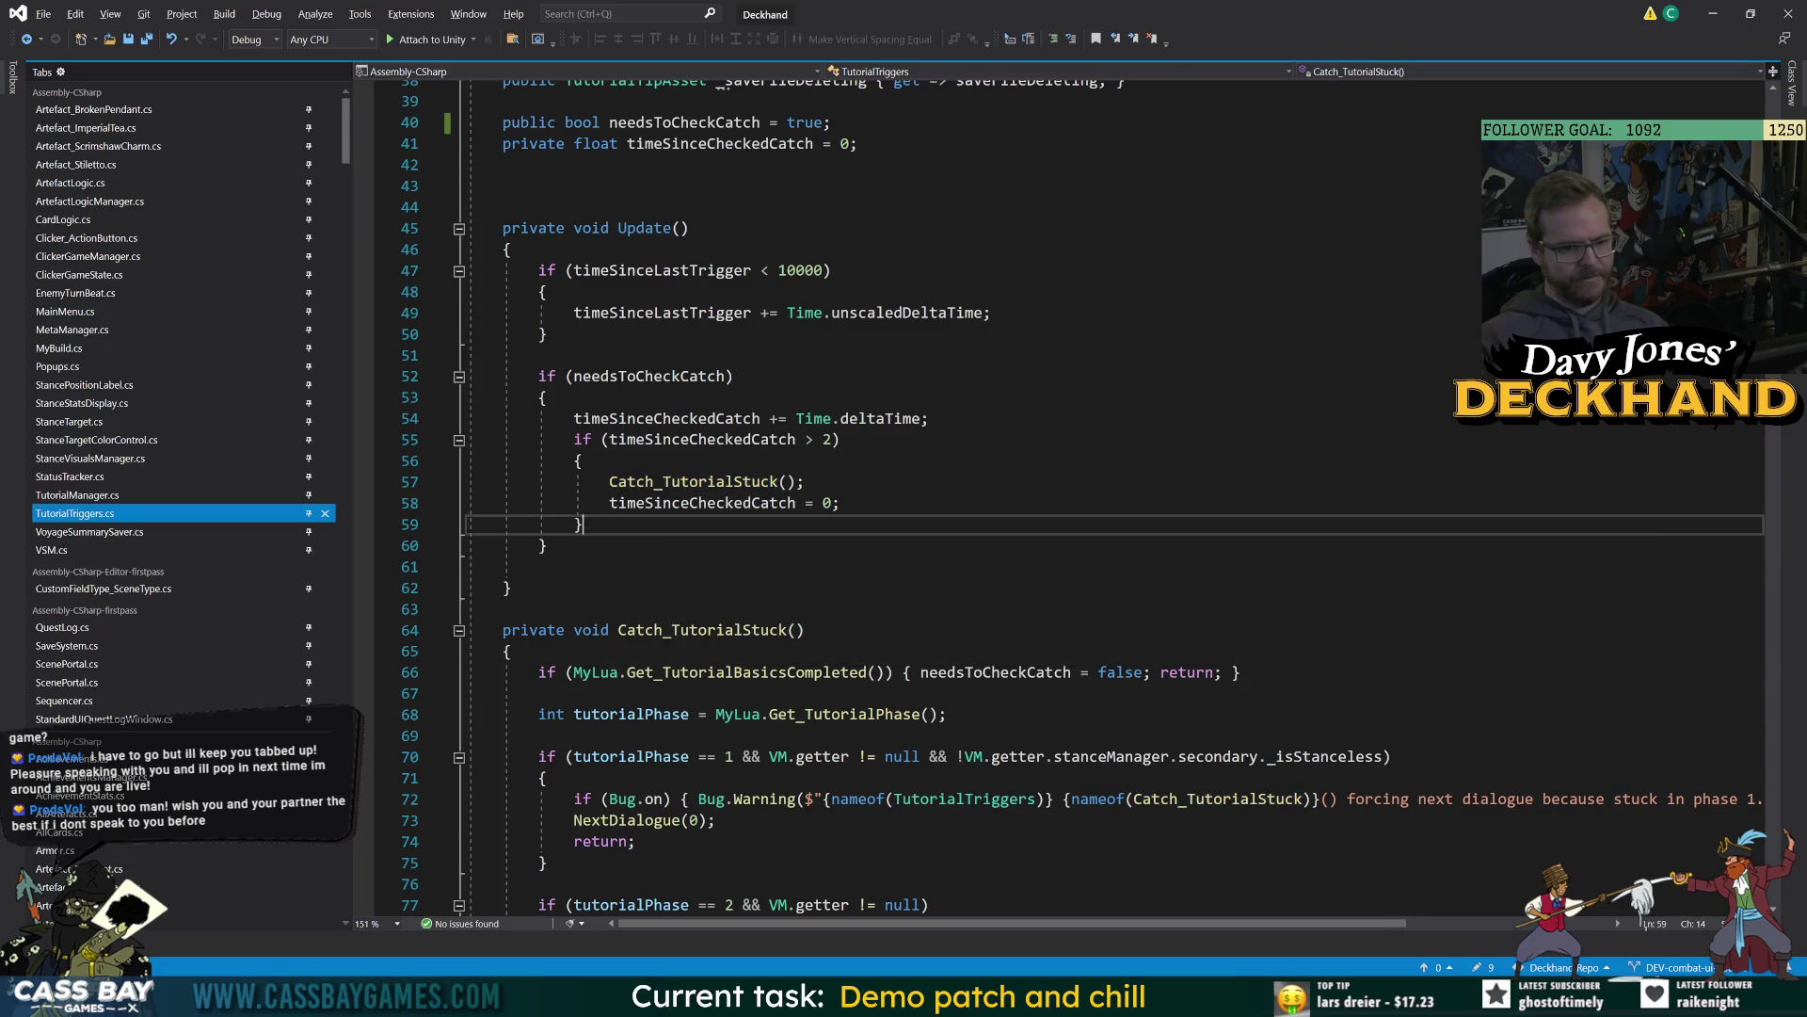
{"action": "key", "text": "alt+Tab"}
{"action": "left_click", "coordinate": [881, 48]}
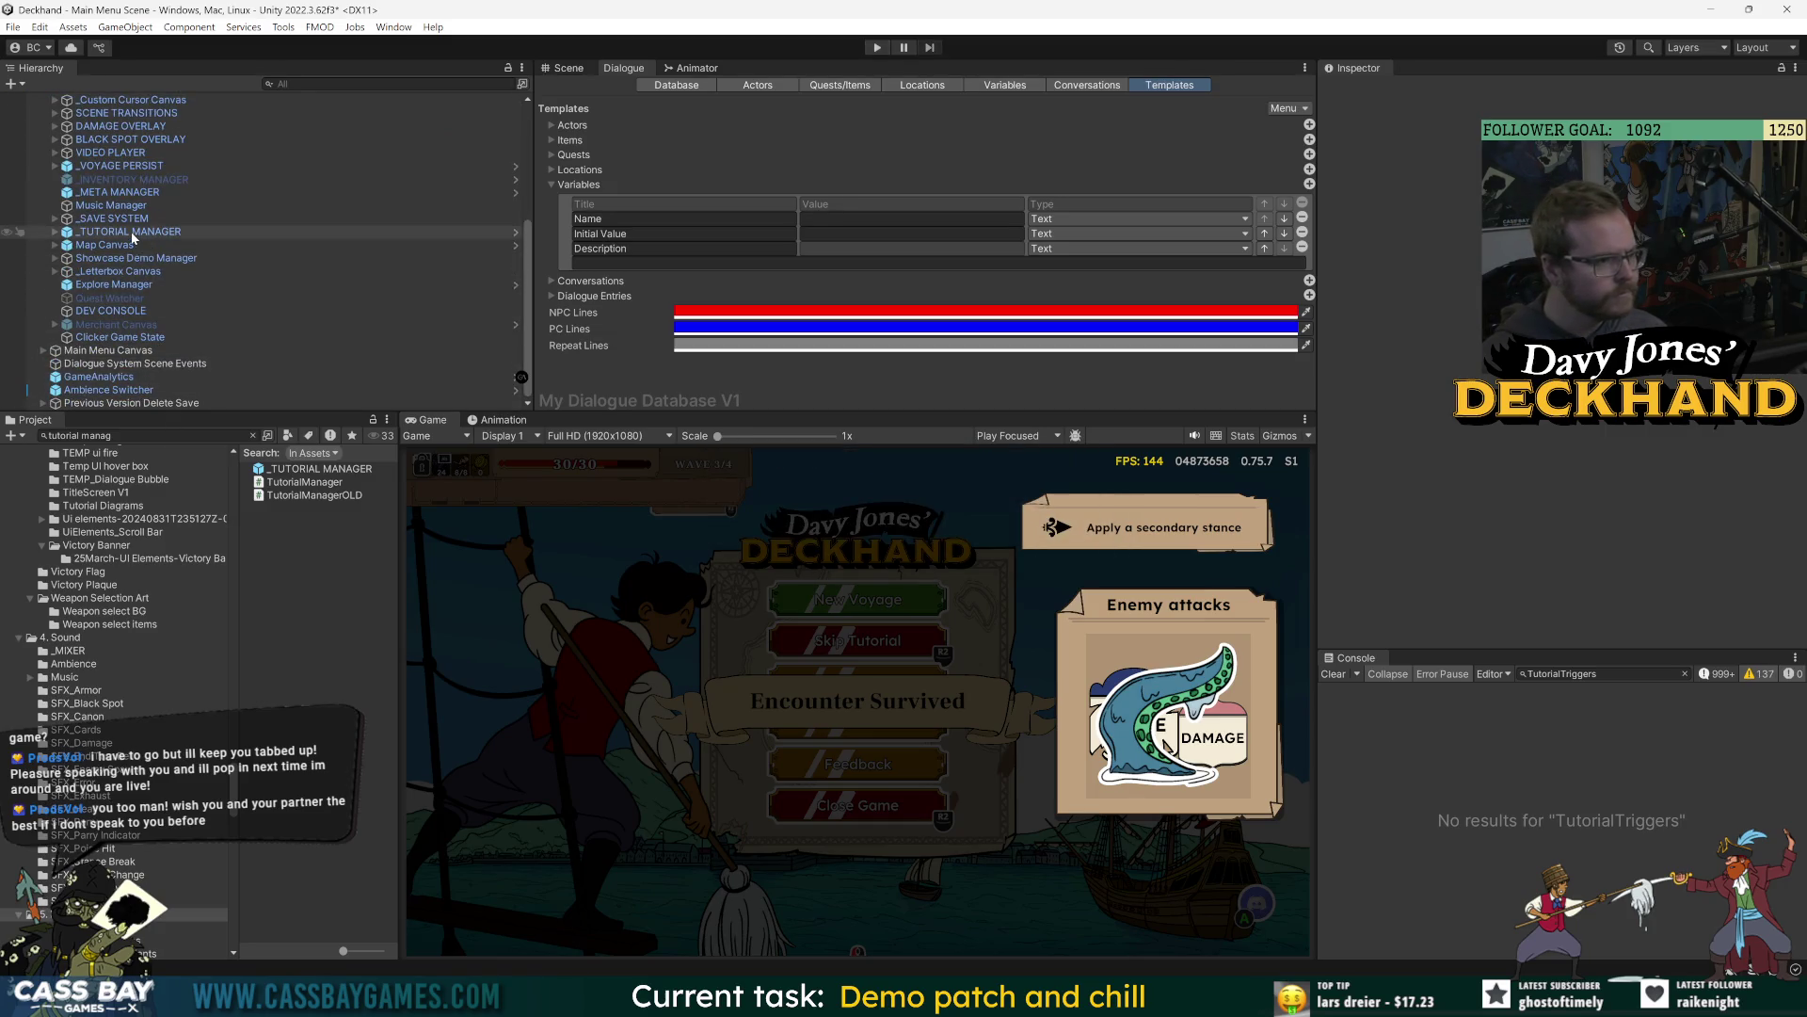
With _TUTORIAL MANAGER selected, play, continue the tutorial and switch stance to reach the Technique cards lesson.
{"action": "left_click", "coordinate": [165, 231]}
{"action": "scroll", "coordinate": [1452, 416], "scroll_direction": "down", "scroll_amount": 6}
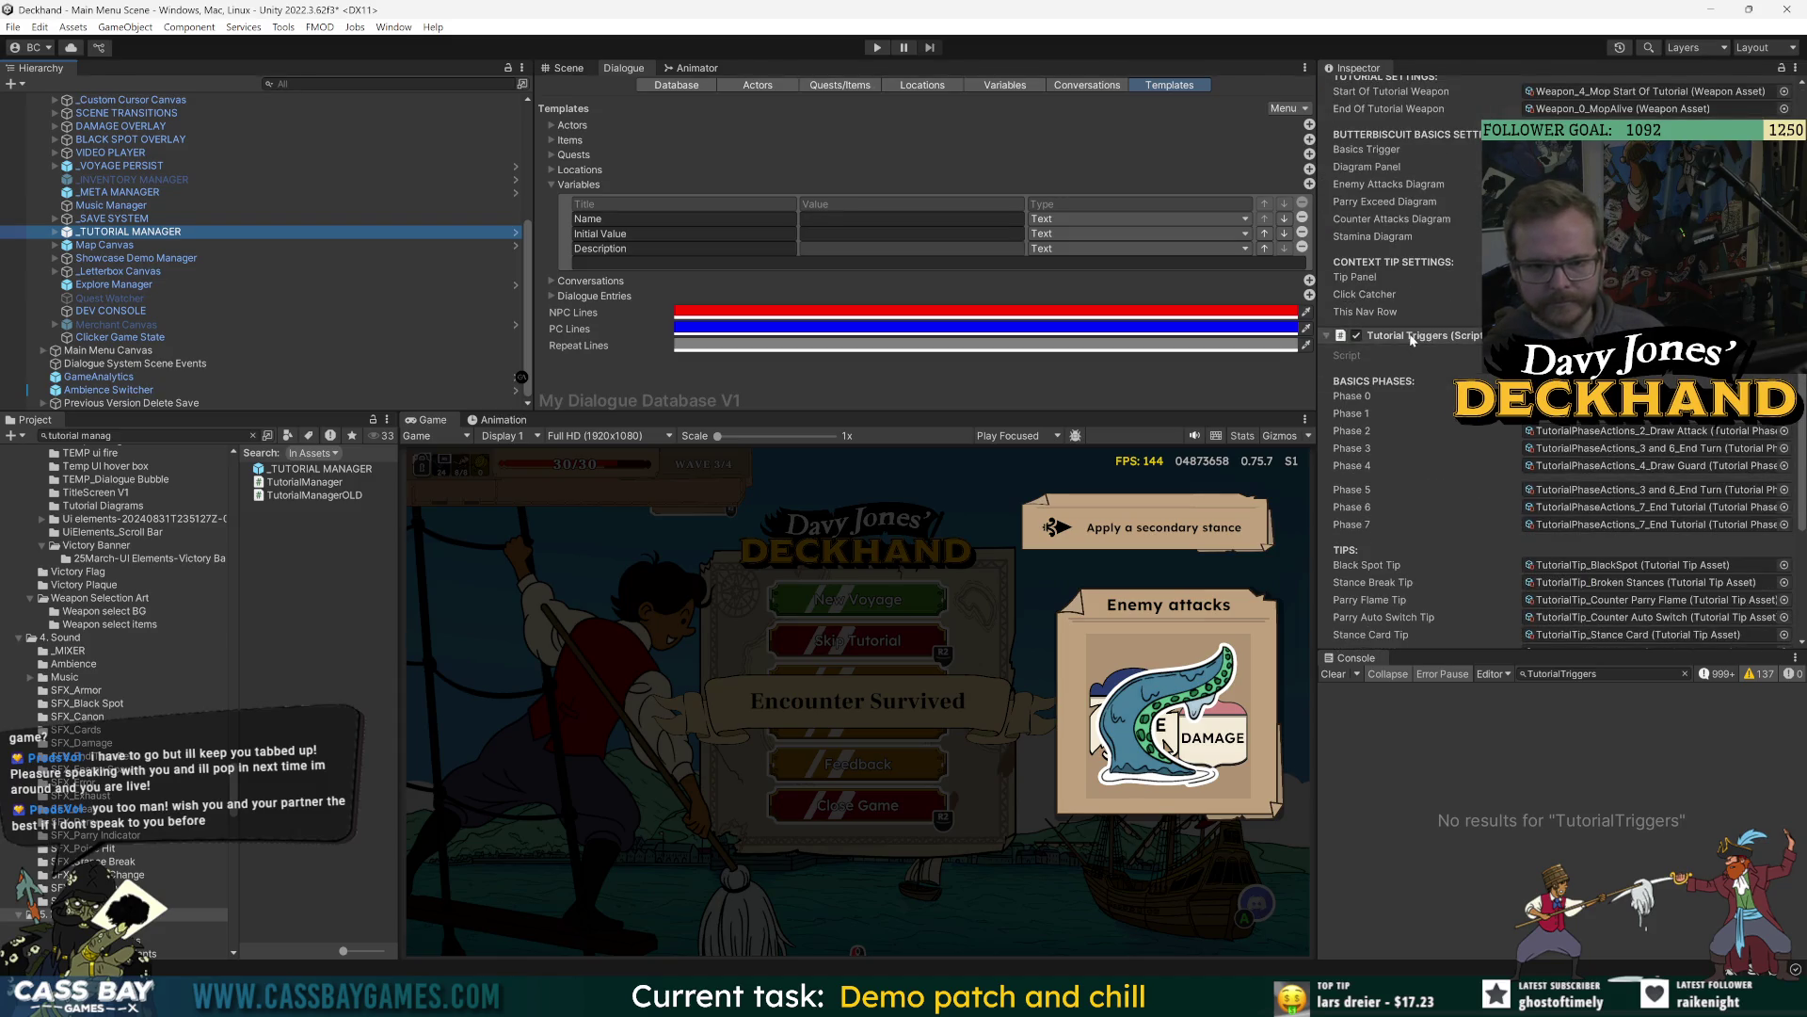
{"action": "scroll", "coordinate": [1457, 283], "scroll_direction": "up", "scroll_amount": 2}
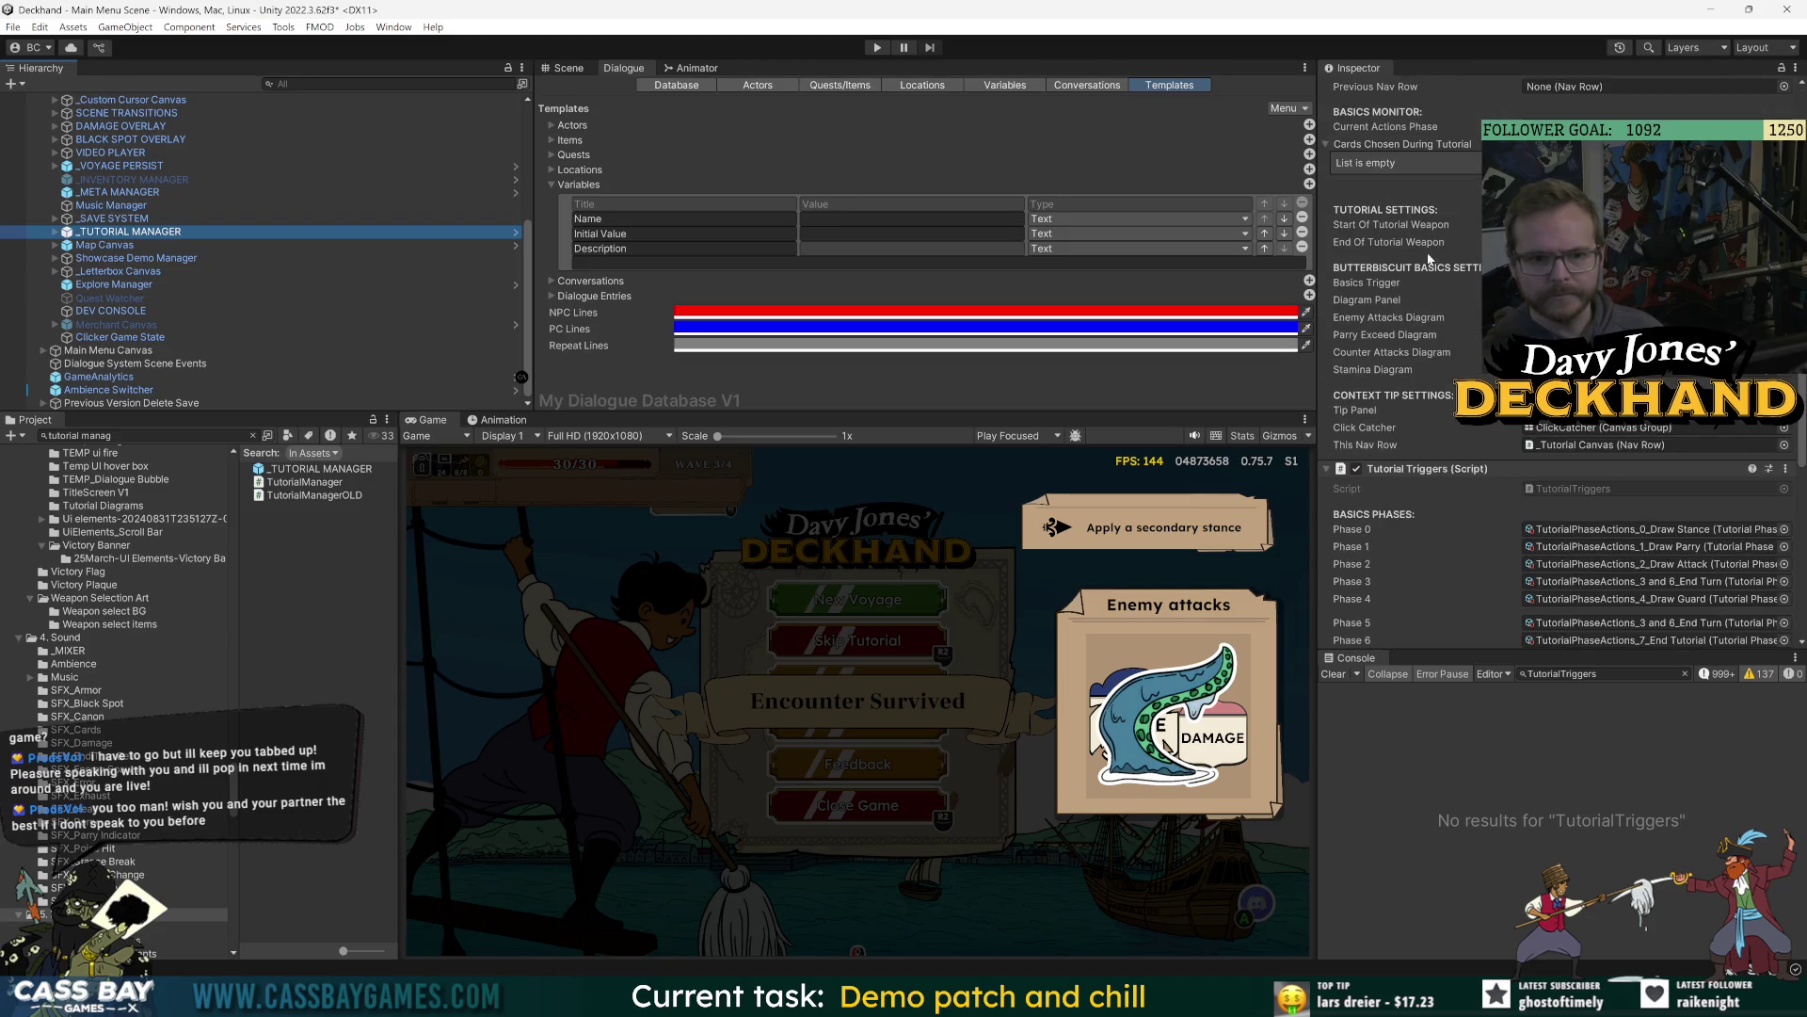
{"action": "scroll", "coordinate": [1382, 273], "scroll_direction": "down", "scroll_amount": 6}
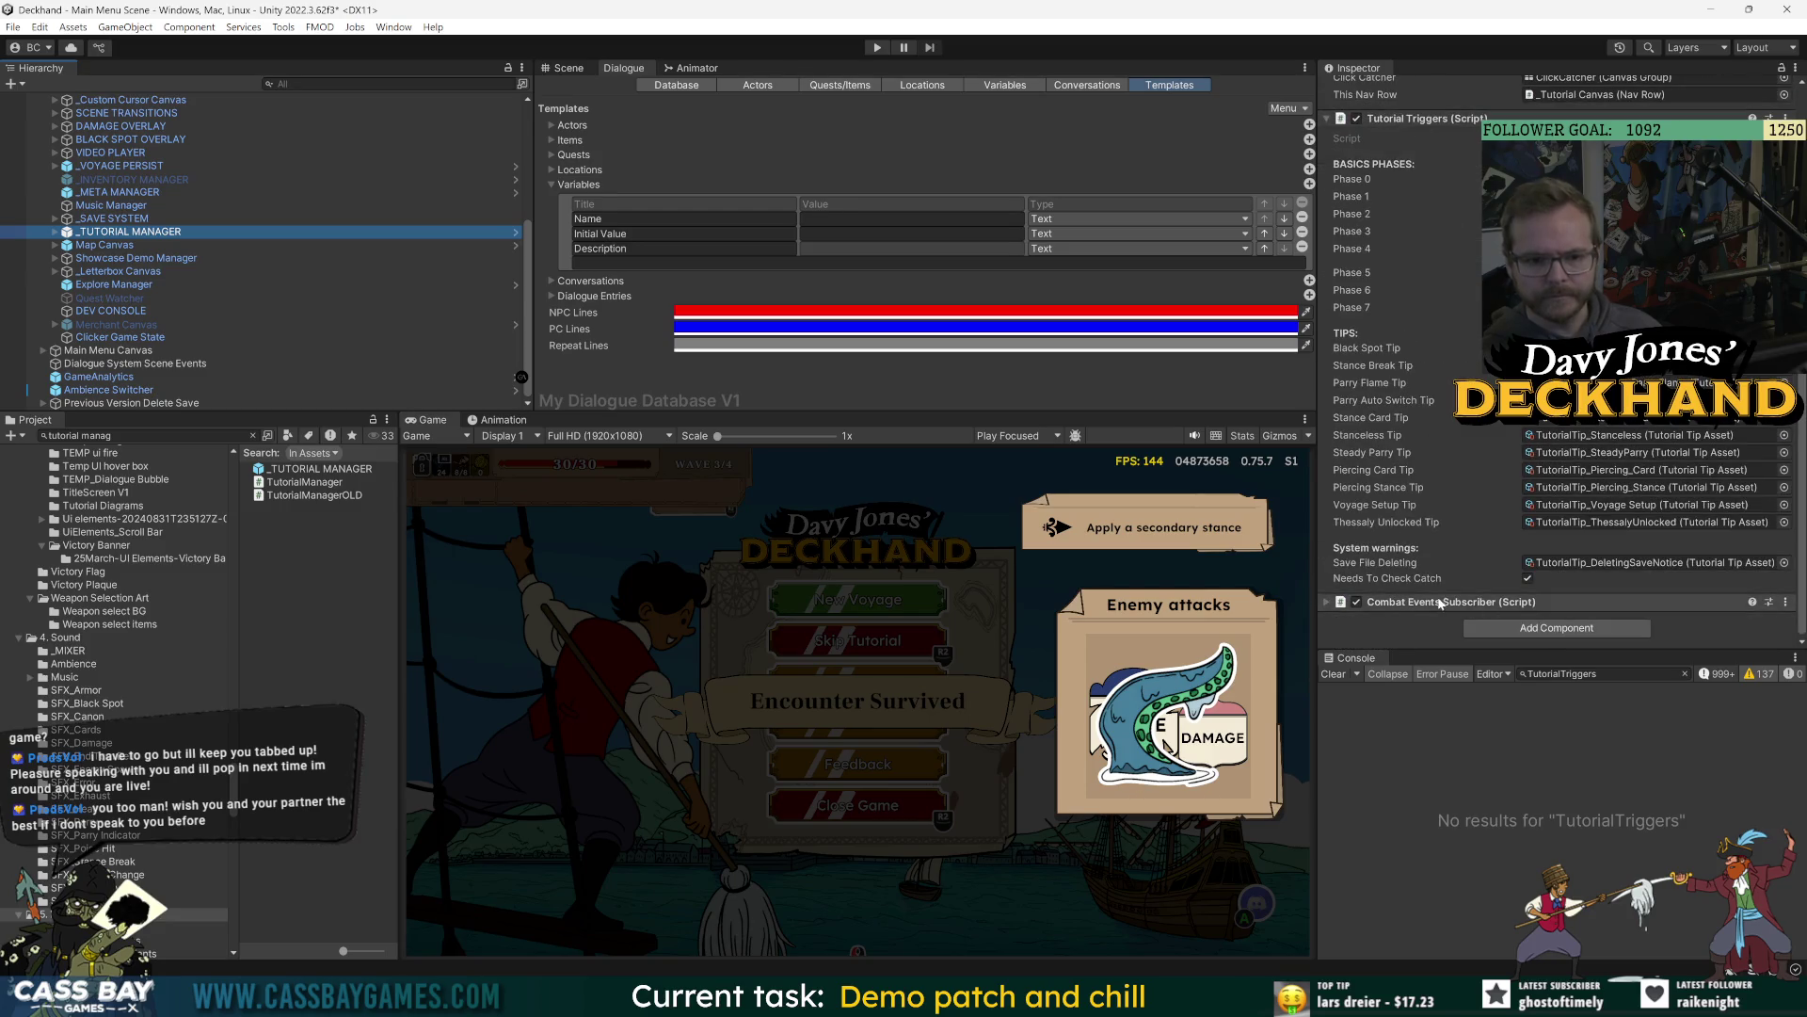
{"action": "key", "text": "ctrl+p"}
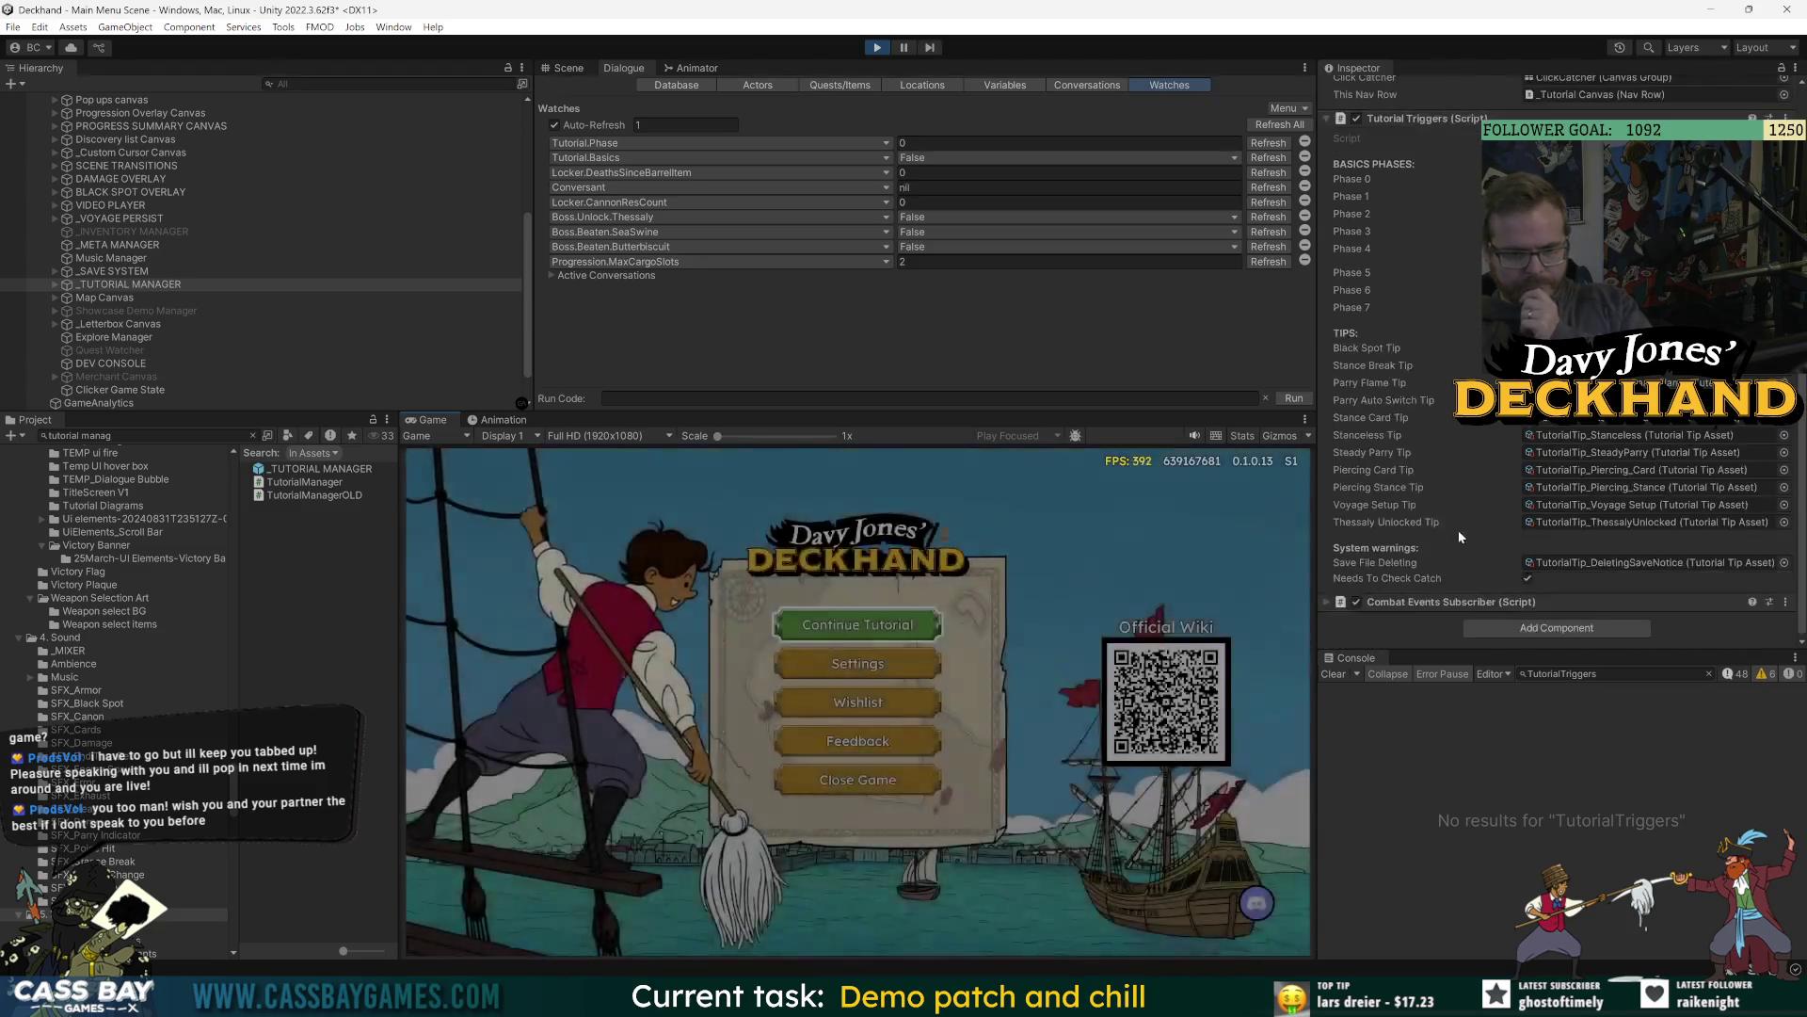
{"action": "left_click", "coordinate": [852, 622]}
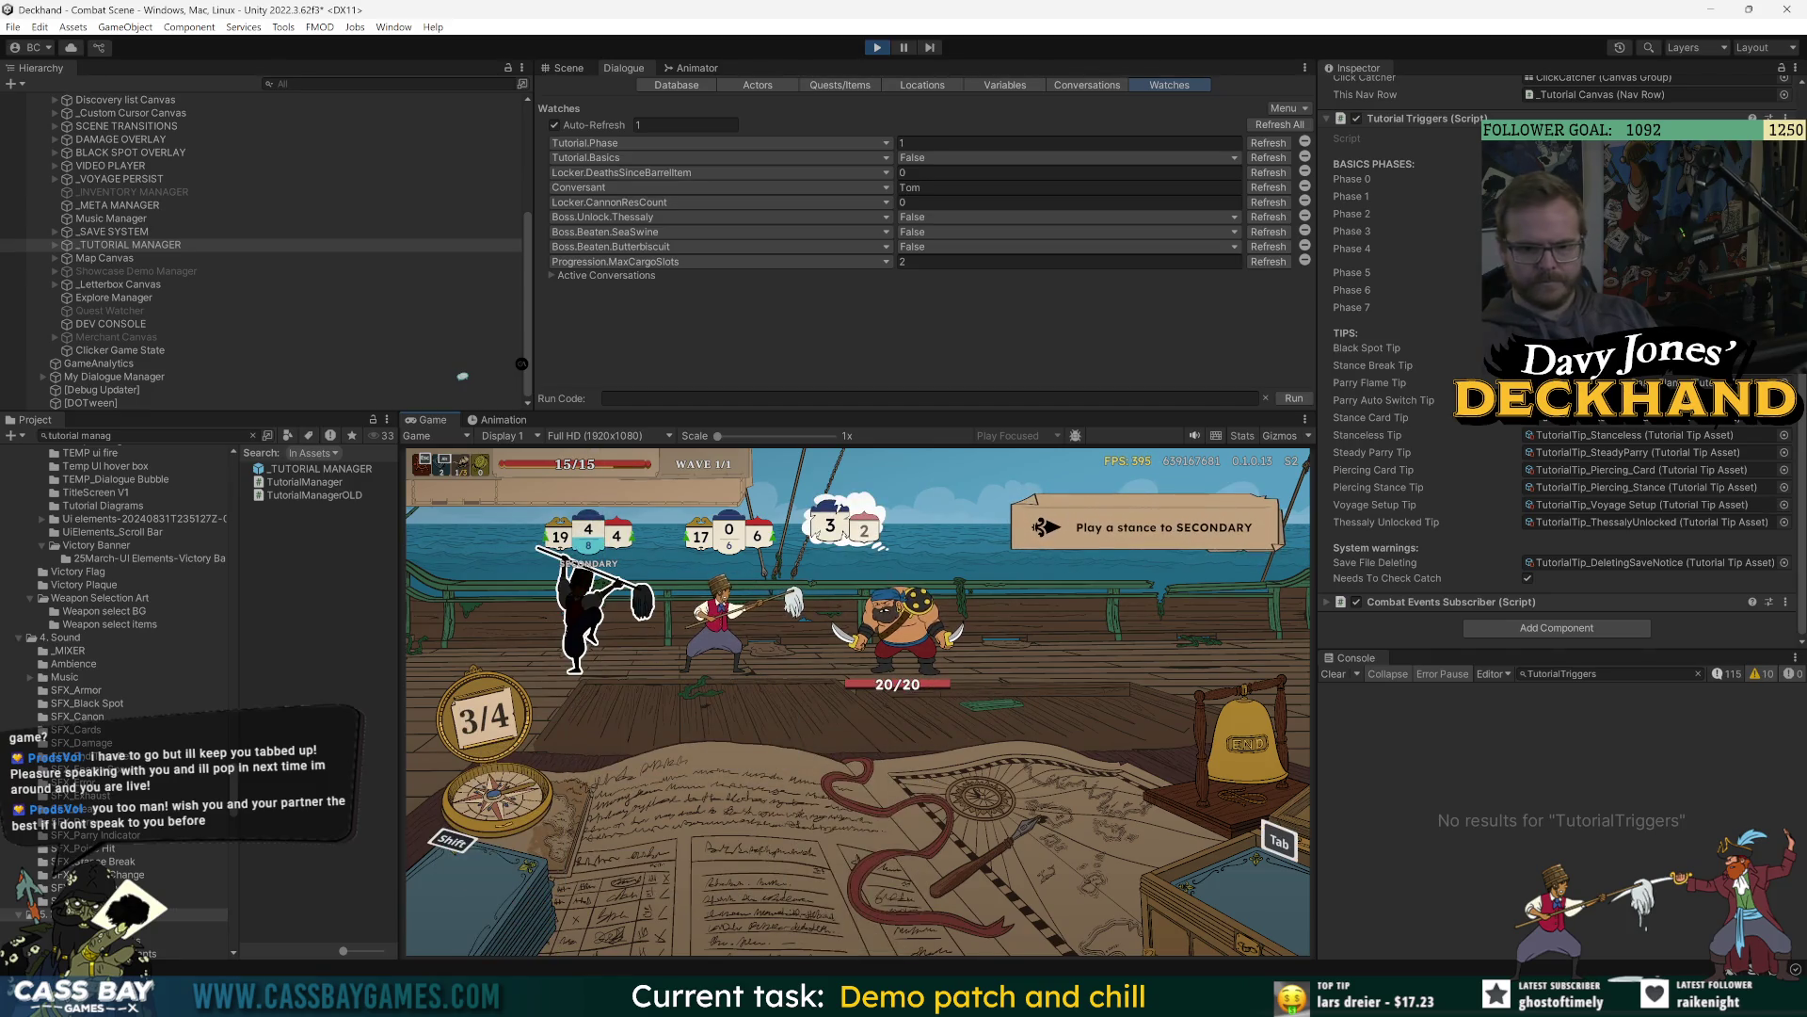
{"action": "key", "text": "Tab"}
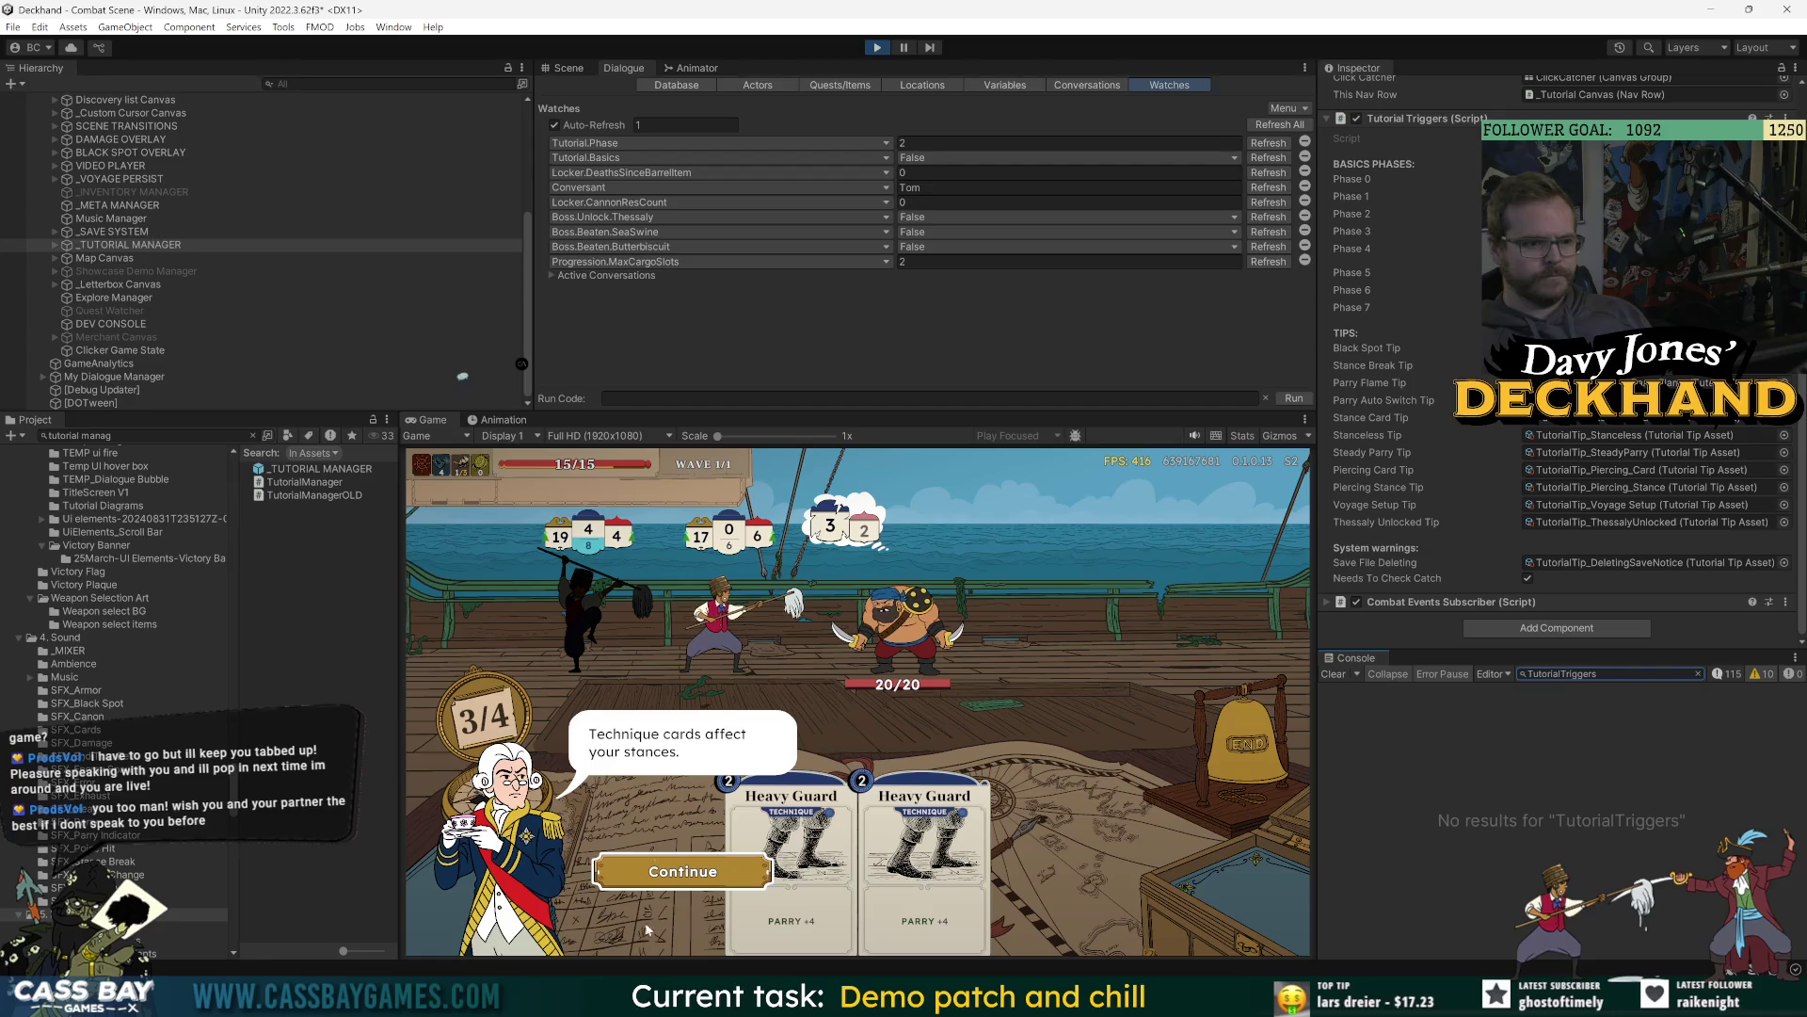
{"action": "left_click", "coordinate": [673, 874]}
{"action": "left_click", "coordinate": [682, 871]}
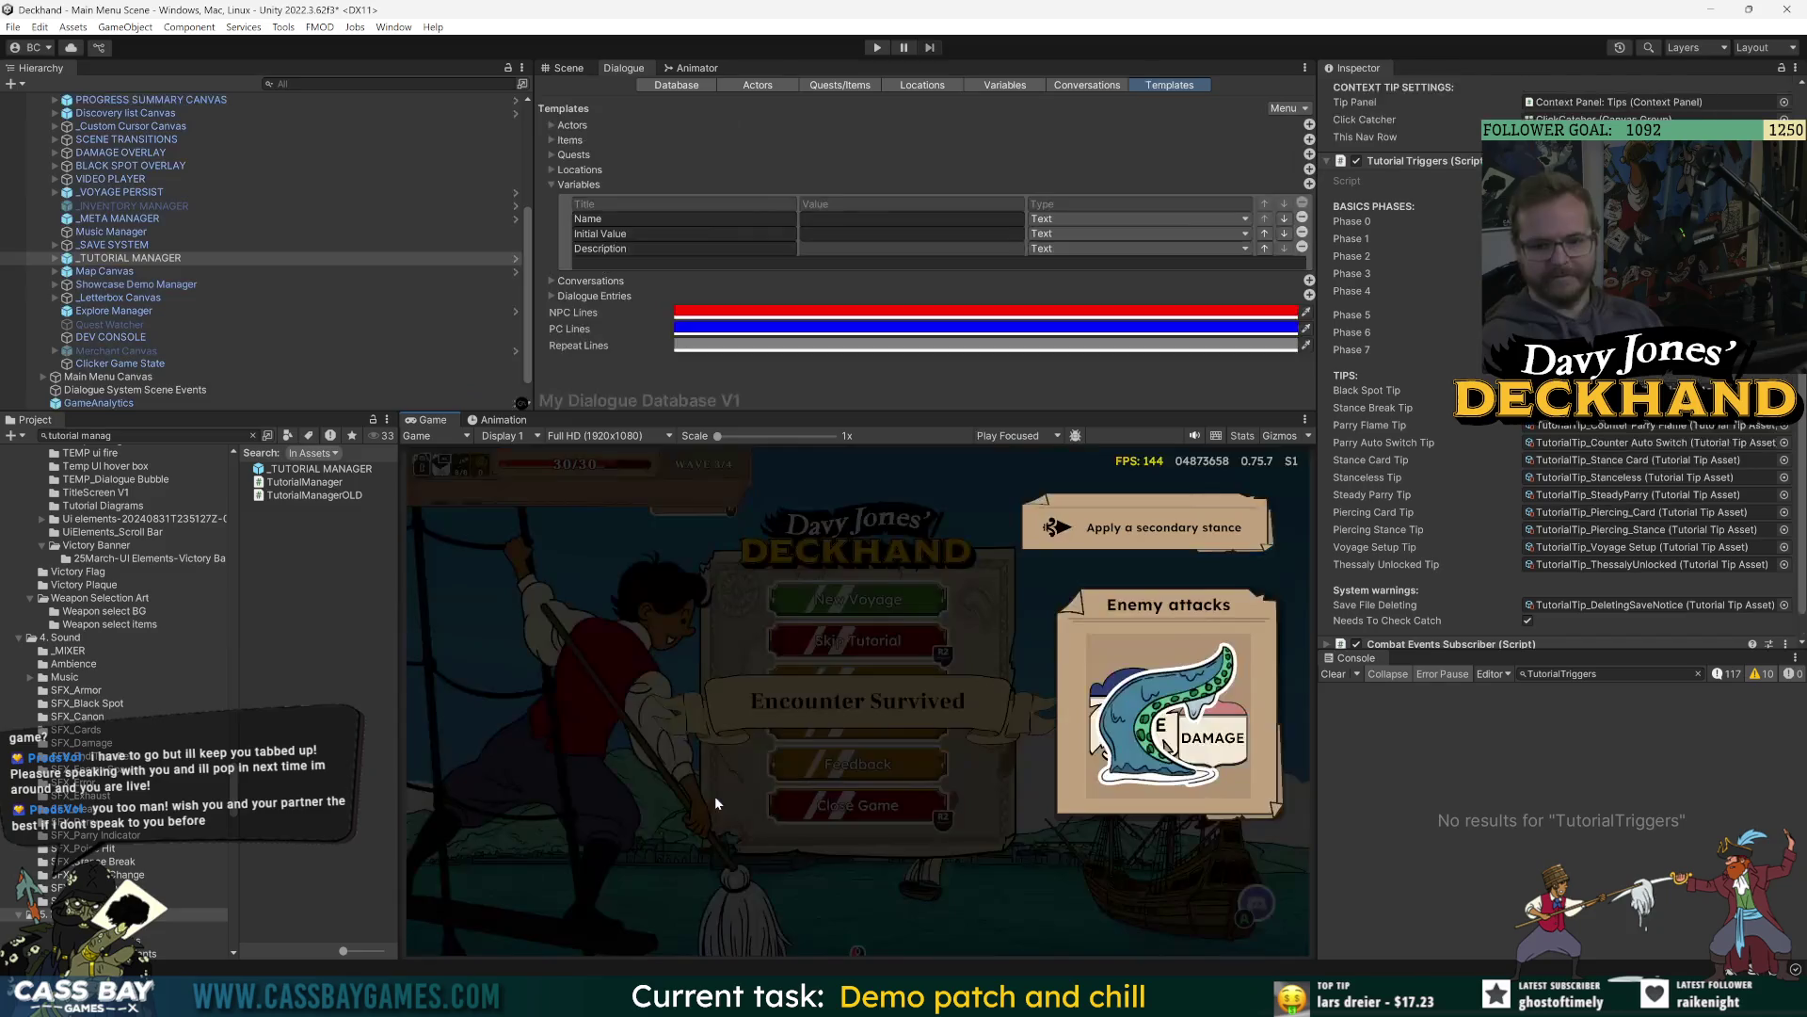
Restart play mode, skip the intro and switch to the secondary stance again.
{"action": "key", "text": "ctrl+p"}
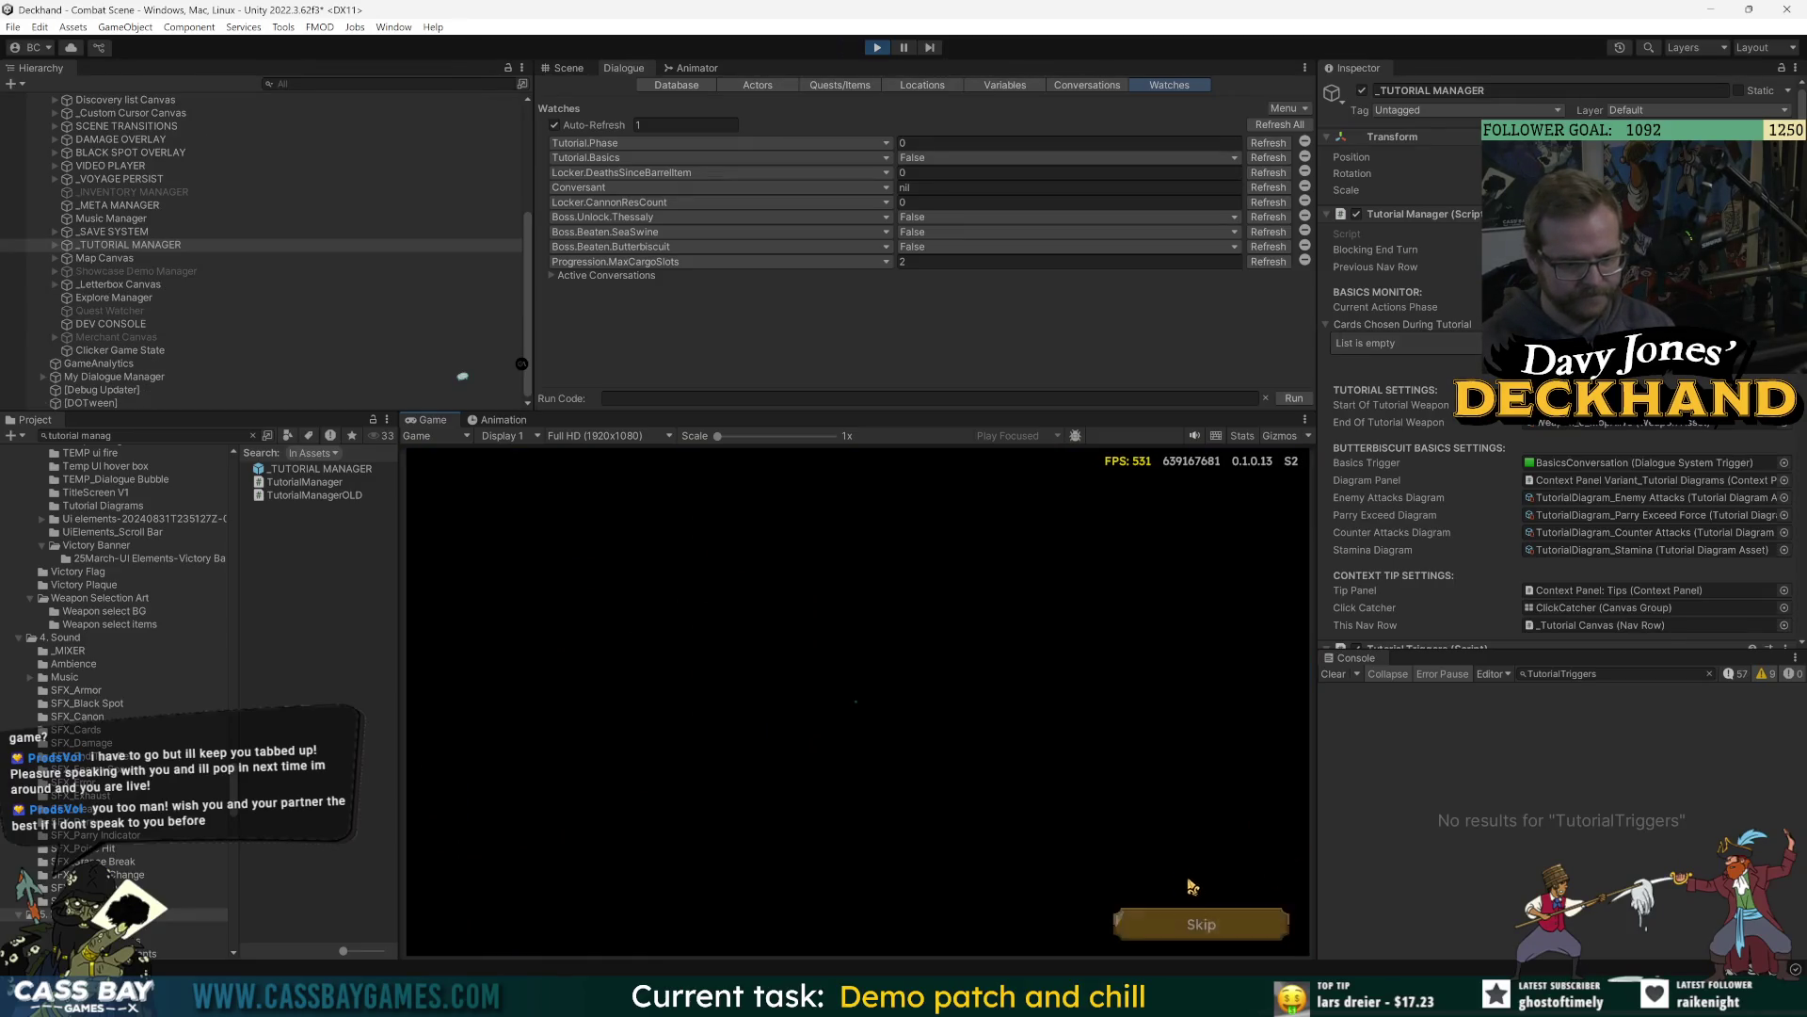
{"action": "left_click", "coordinate": [1192, 920]}
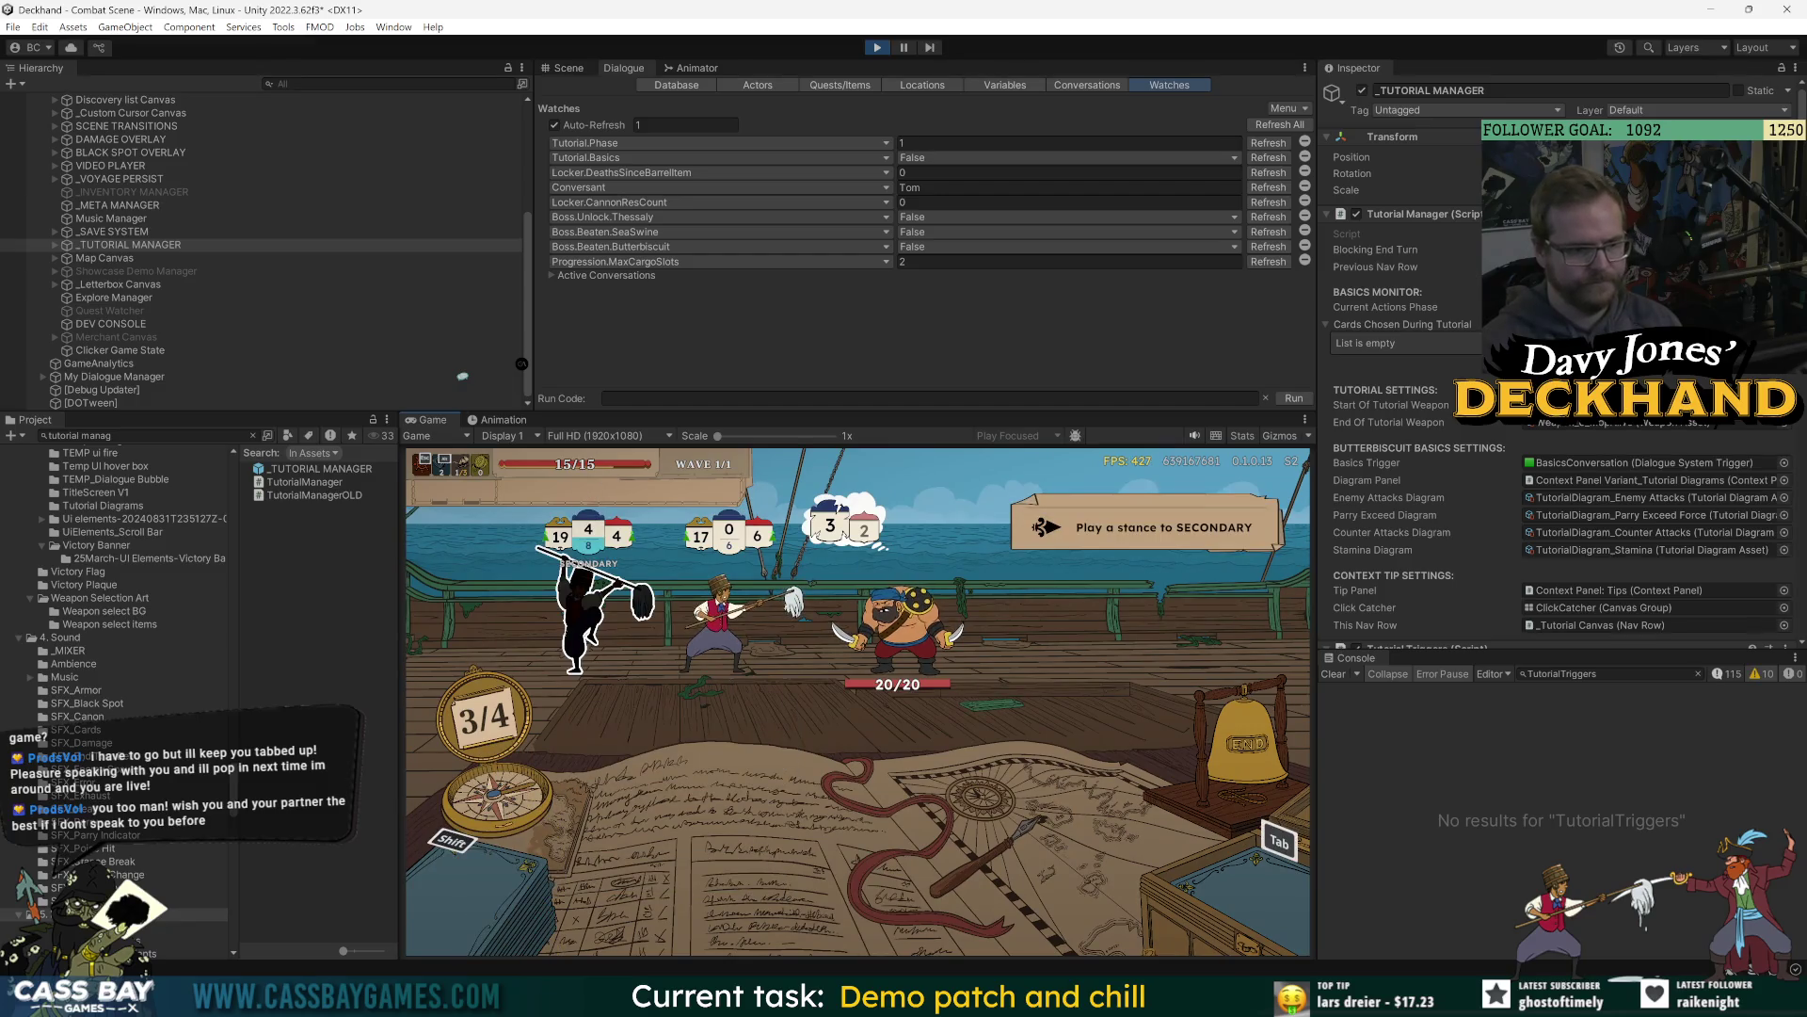
{"action": "key", "text": "Tab"}
{"action": "scroll", "coordinate": [1441, 539], "scroll_direction": "down", "scroll_amount": 8}
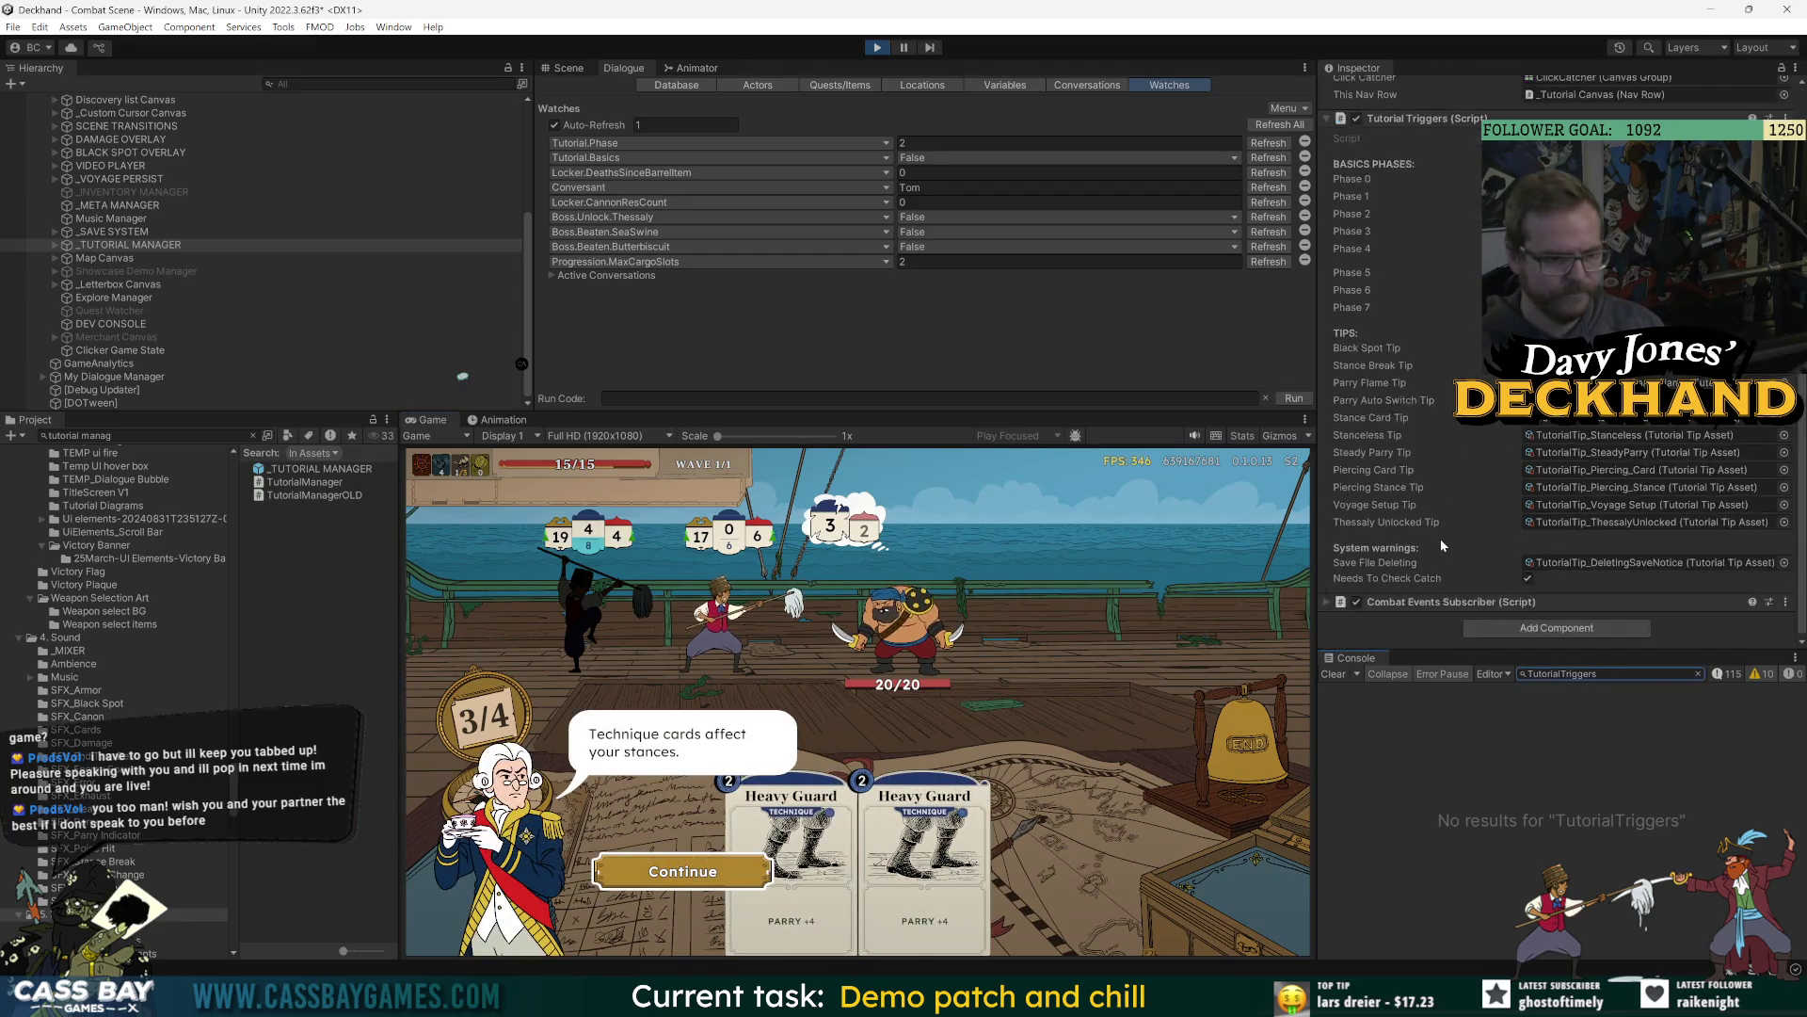
{"action": "left_click", "coordinate": [1194, 710]}
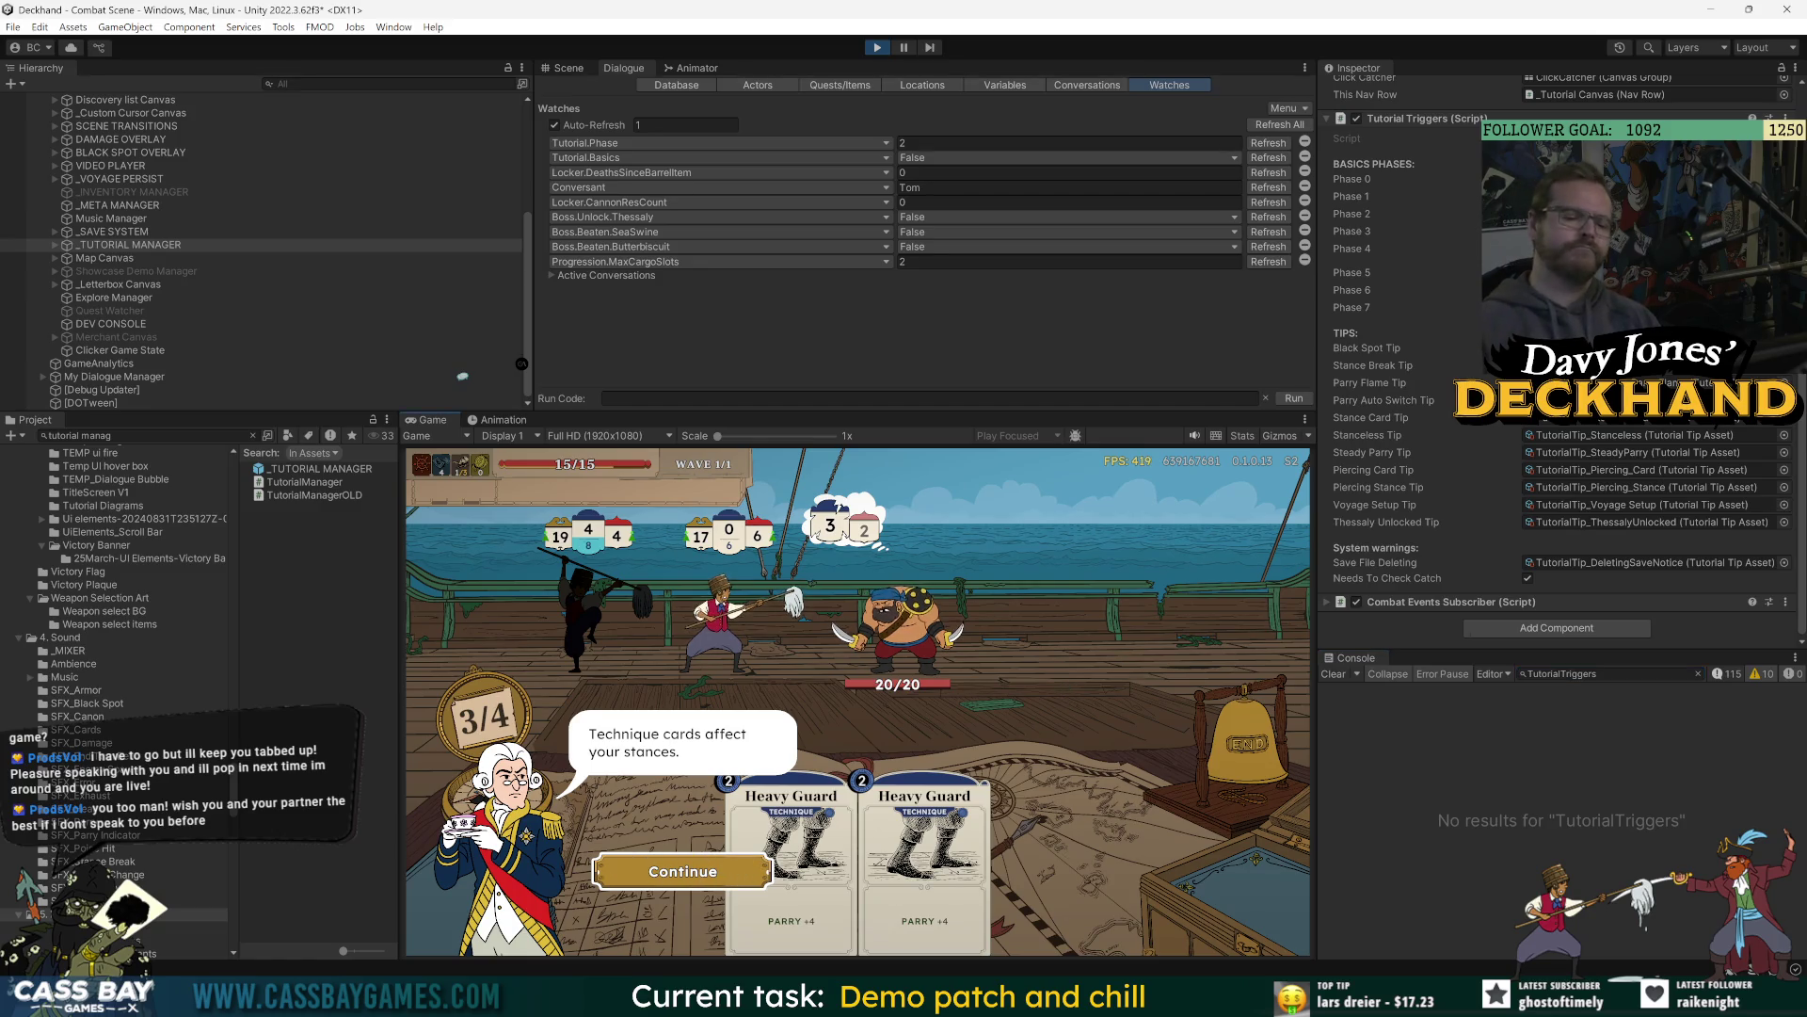
{"action": "key", "text": "alt+Tab"}
Trace needsToCheckCatch on line 52 through the timer check to the Catch_TutorialStuck call on line 57.
{"action": "double_click", "coordinate": [640, 380]}
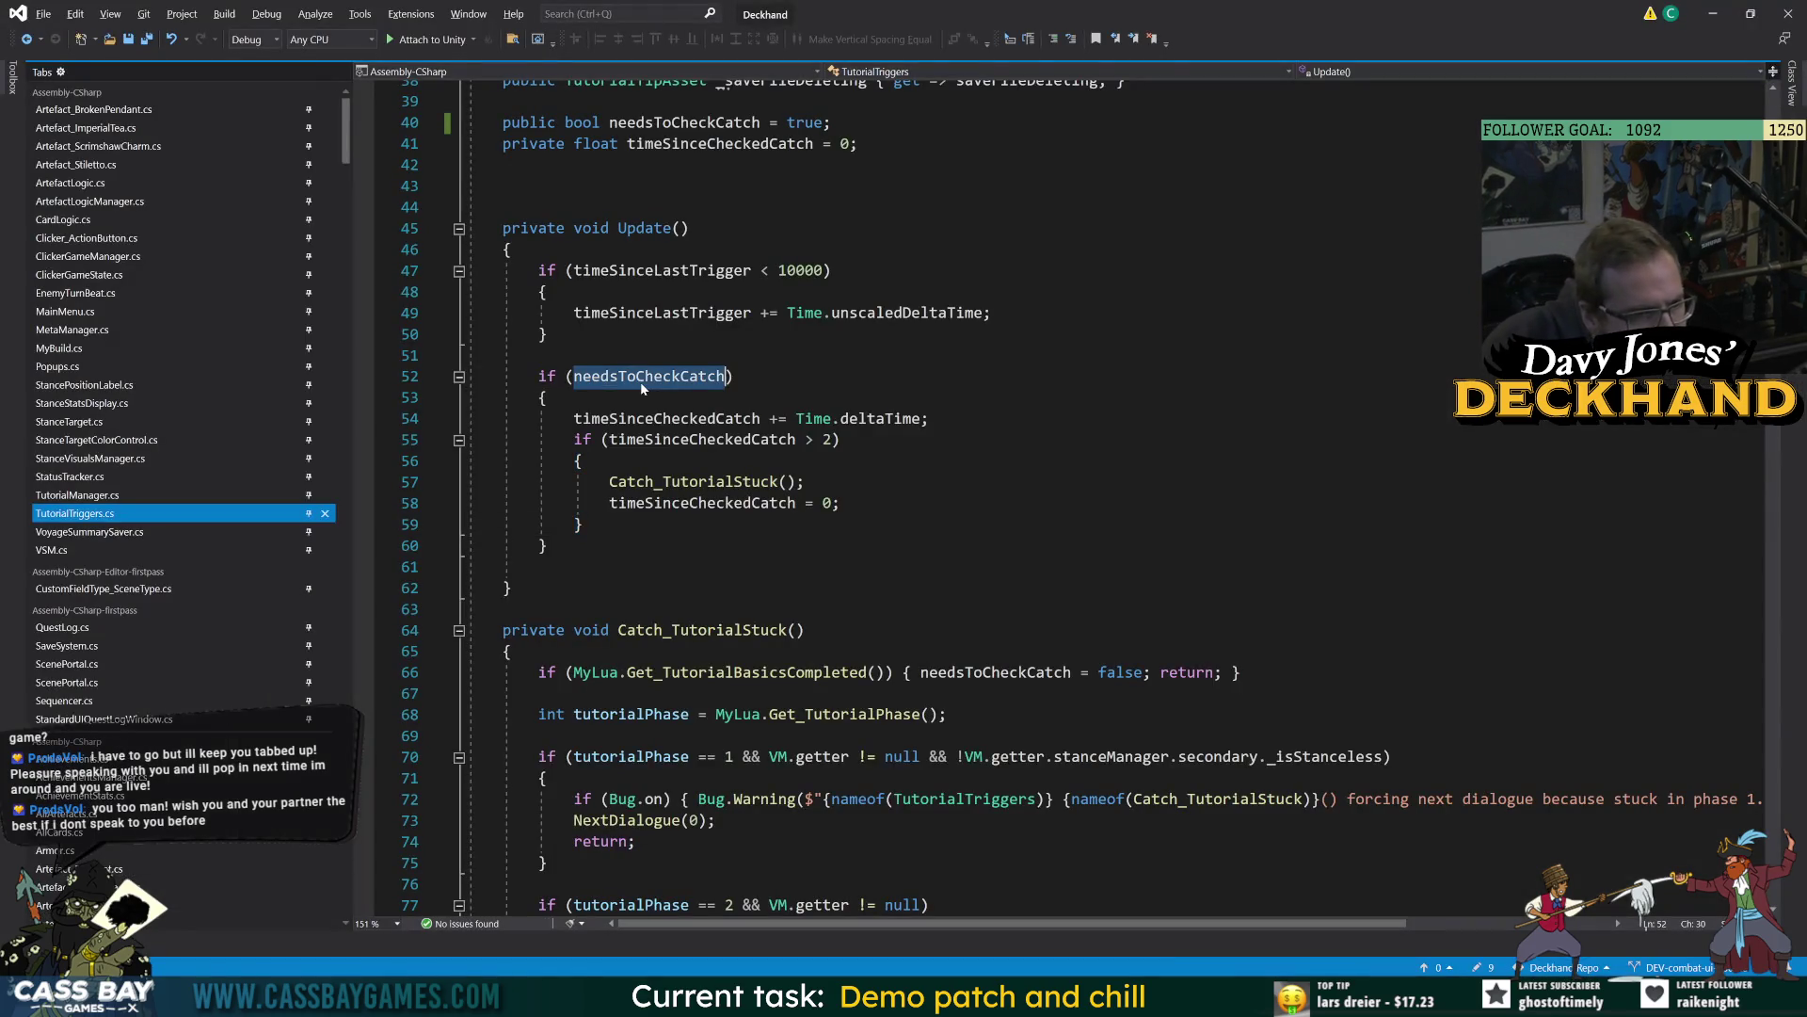
{"action": "scroll", "coordinate": [641, 381], "scroll_direction": "up", "scroll_amount": 4}
{"action": "scroll", "coordinate": [641, 382], "scroll_direction": "down", "scroll_amount": 5}
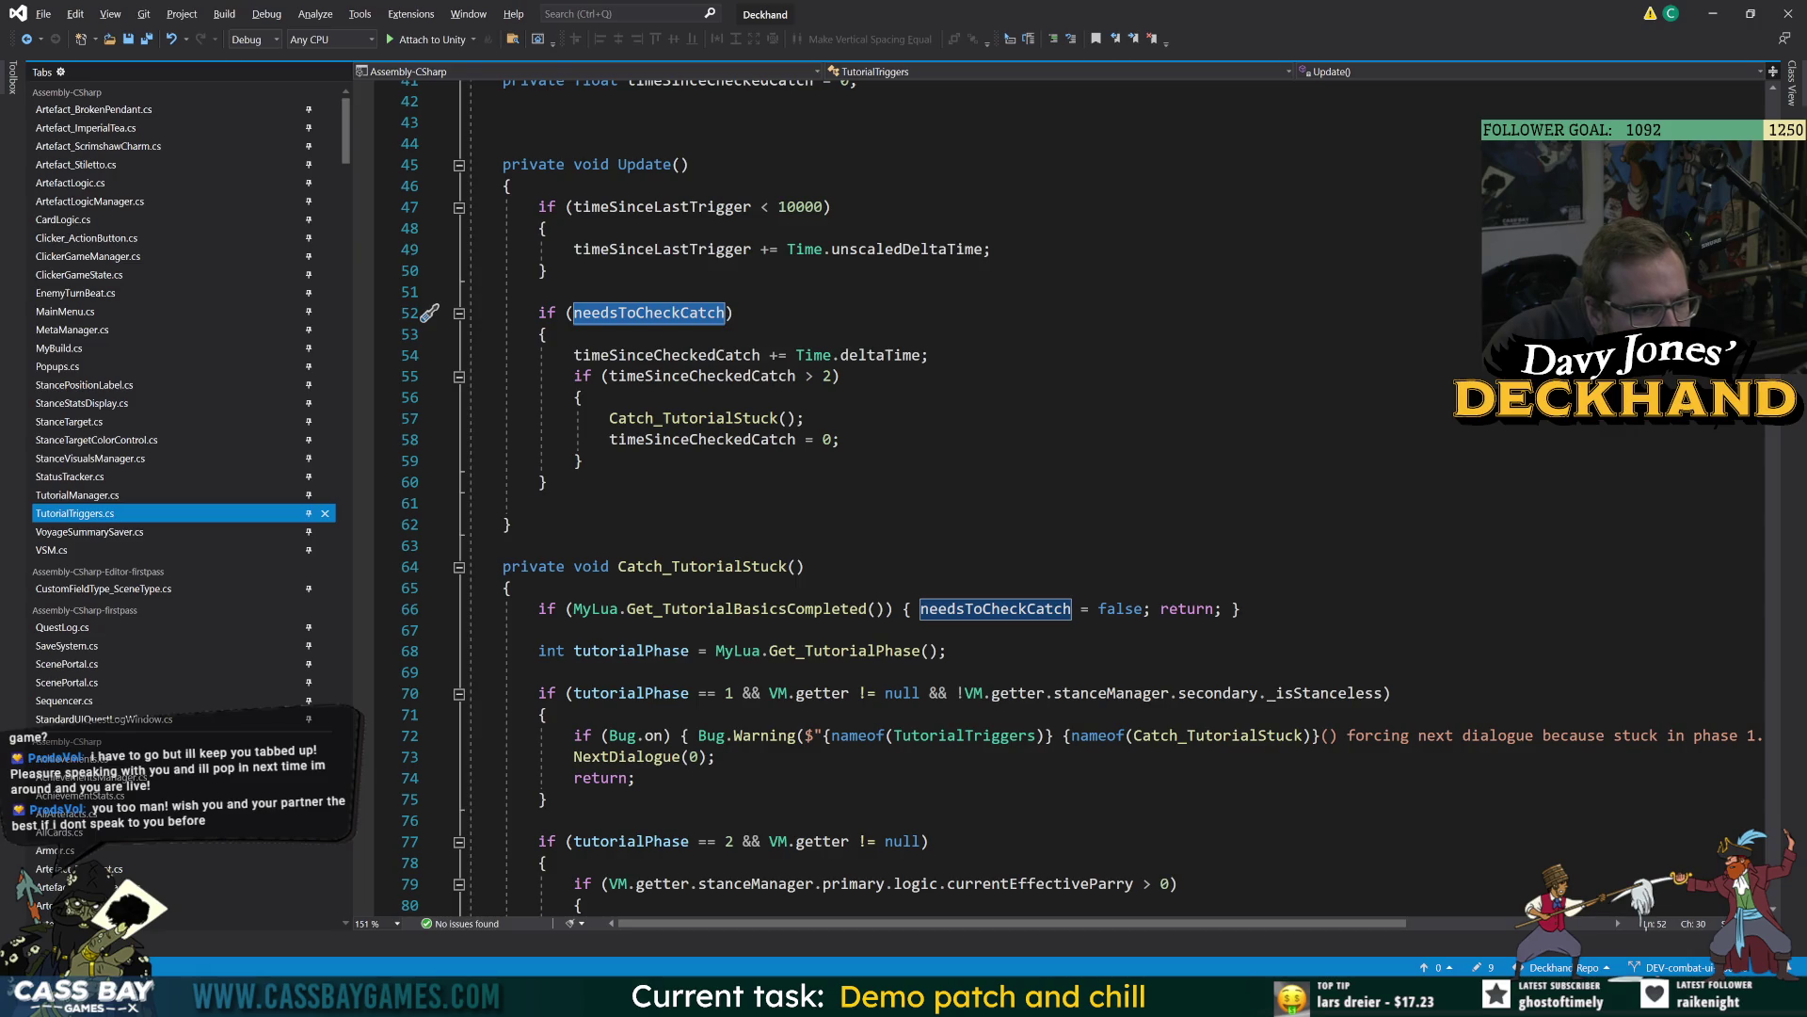
{"action": "left_click", "coordinate": [702, 375]}
{"action": "left_click", "coordinate": [810, 418]}
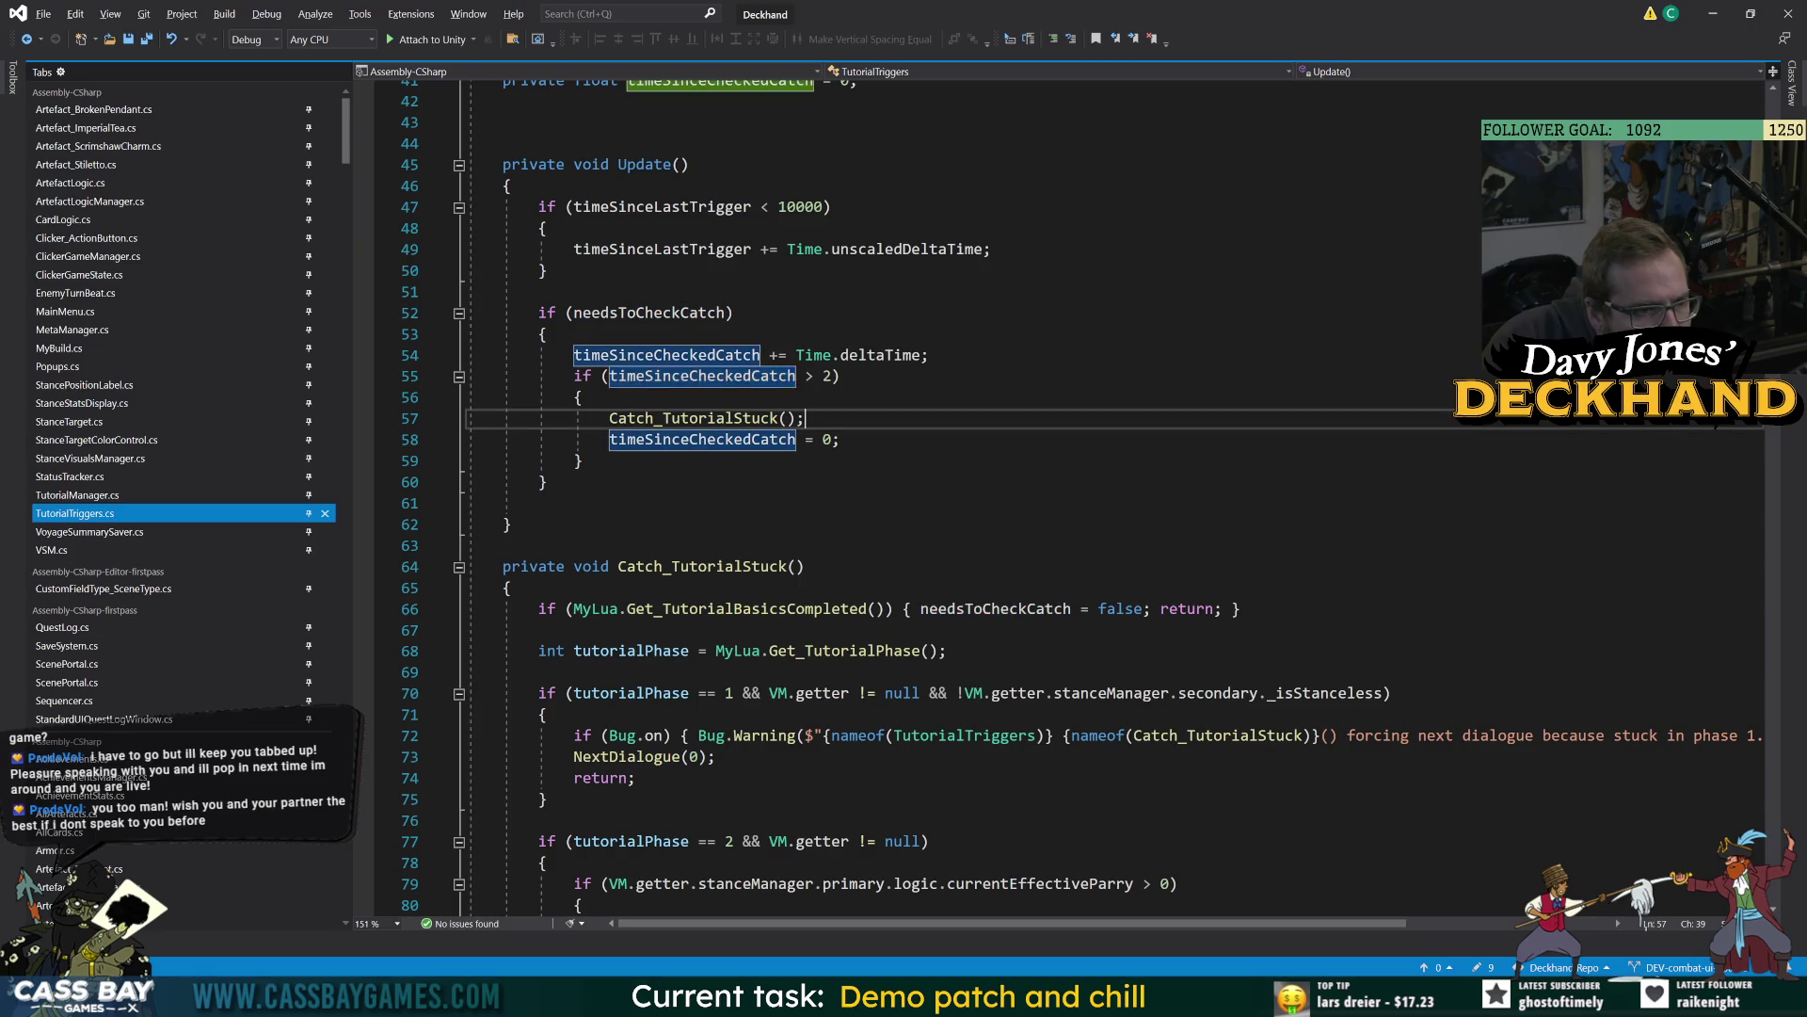
{"action": "key", "text": "Up"}
{"action": "key", "text": "Up"}
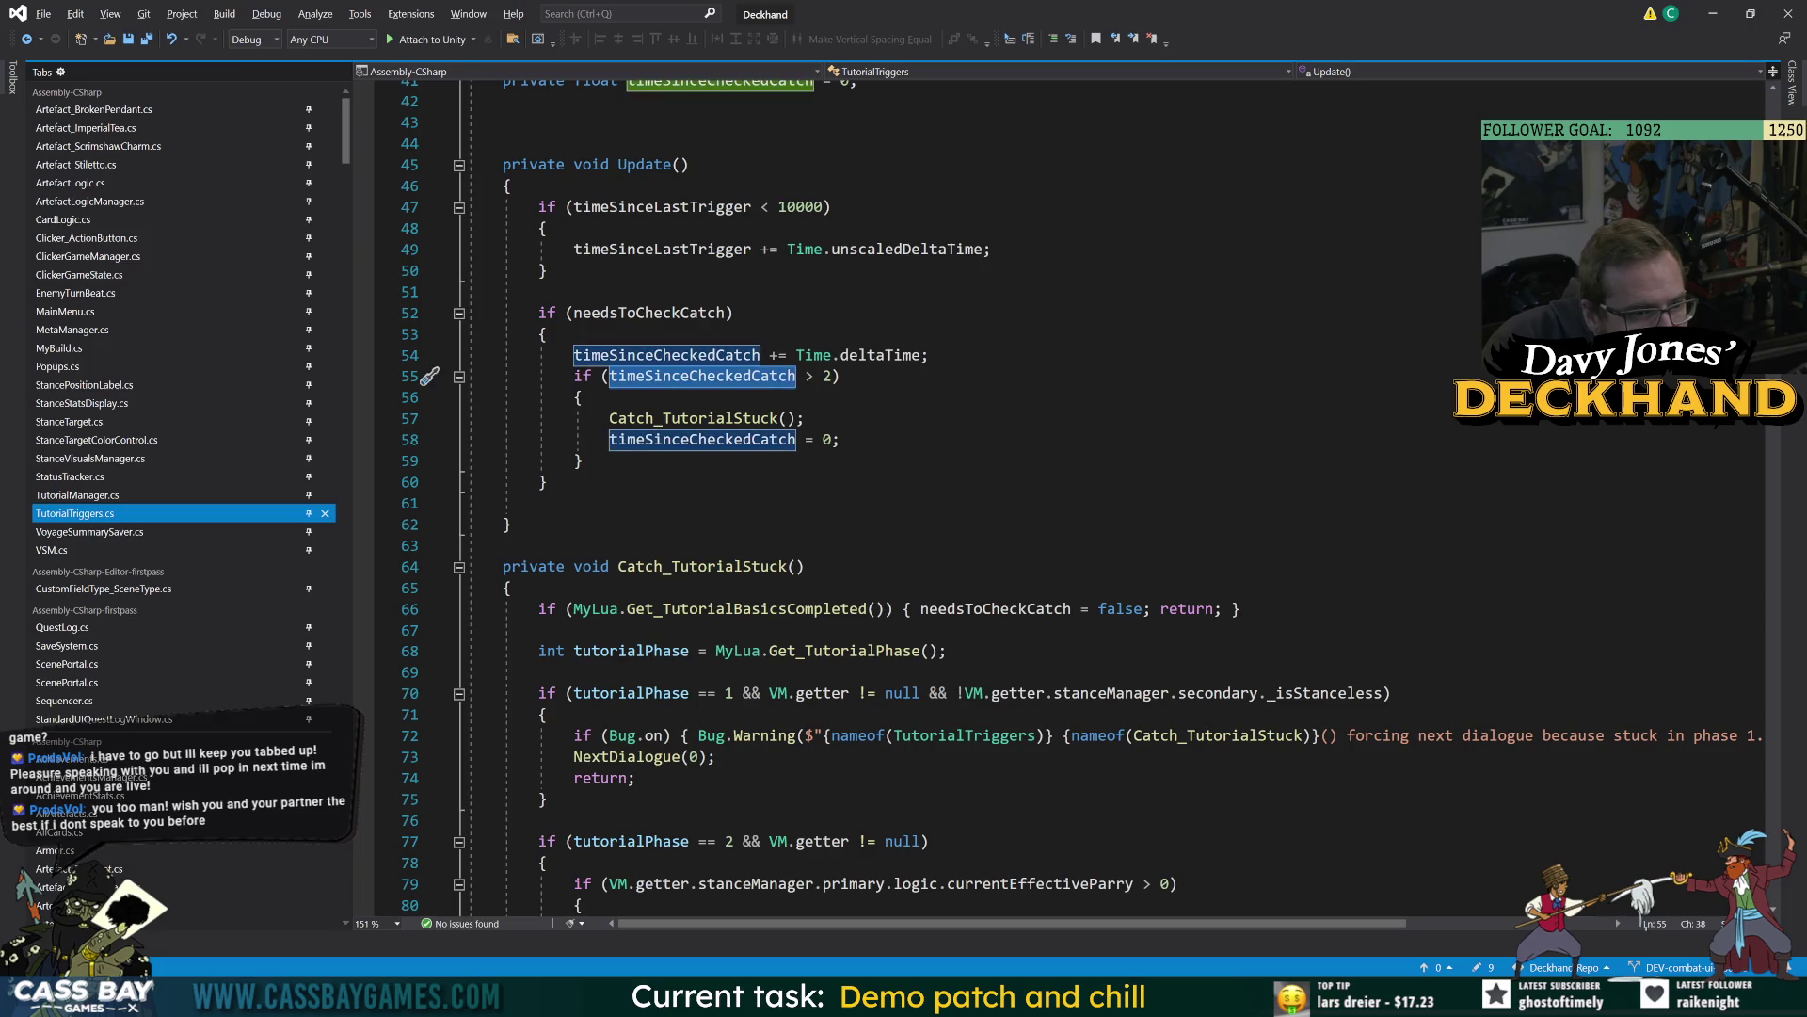
{"action": "key", "text": "Down"}
{"action": "key", "text": "Down"}
{"action": "key", "text": "ctrl+w"}
{"action": "key", "text": "Down"}
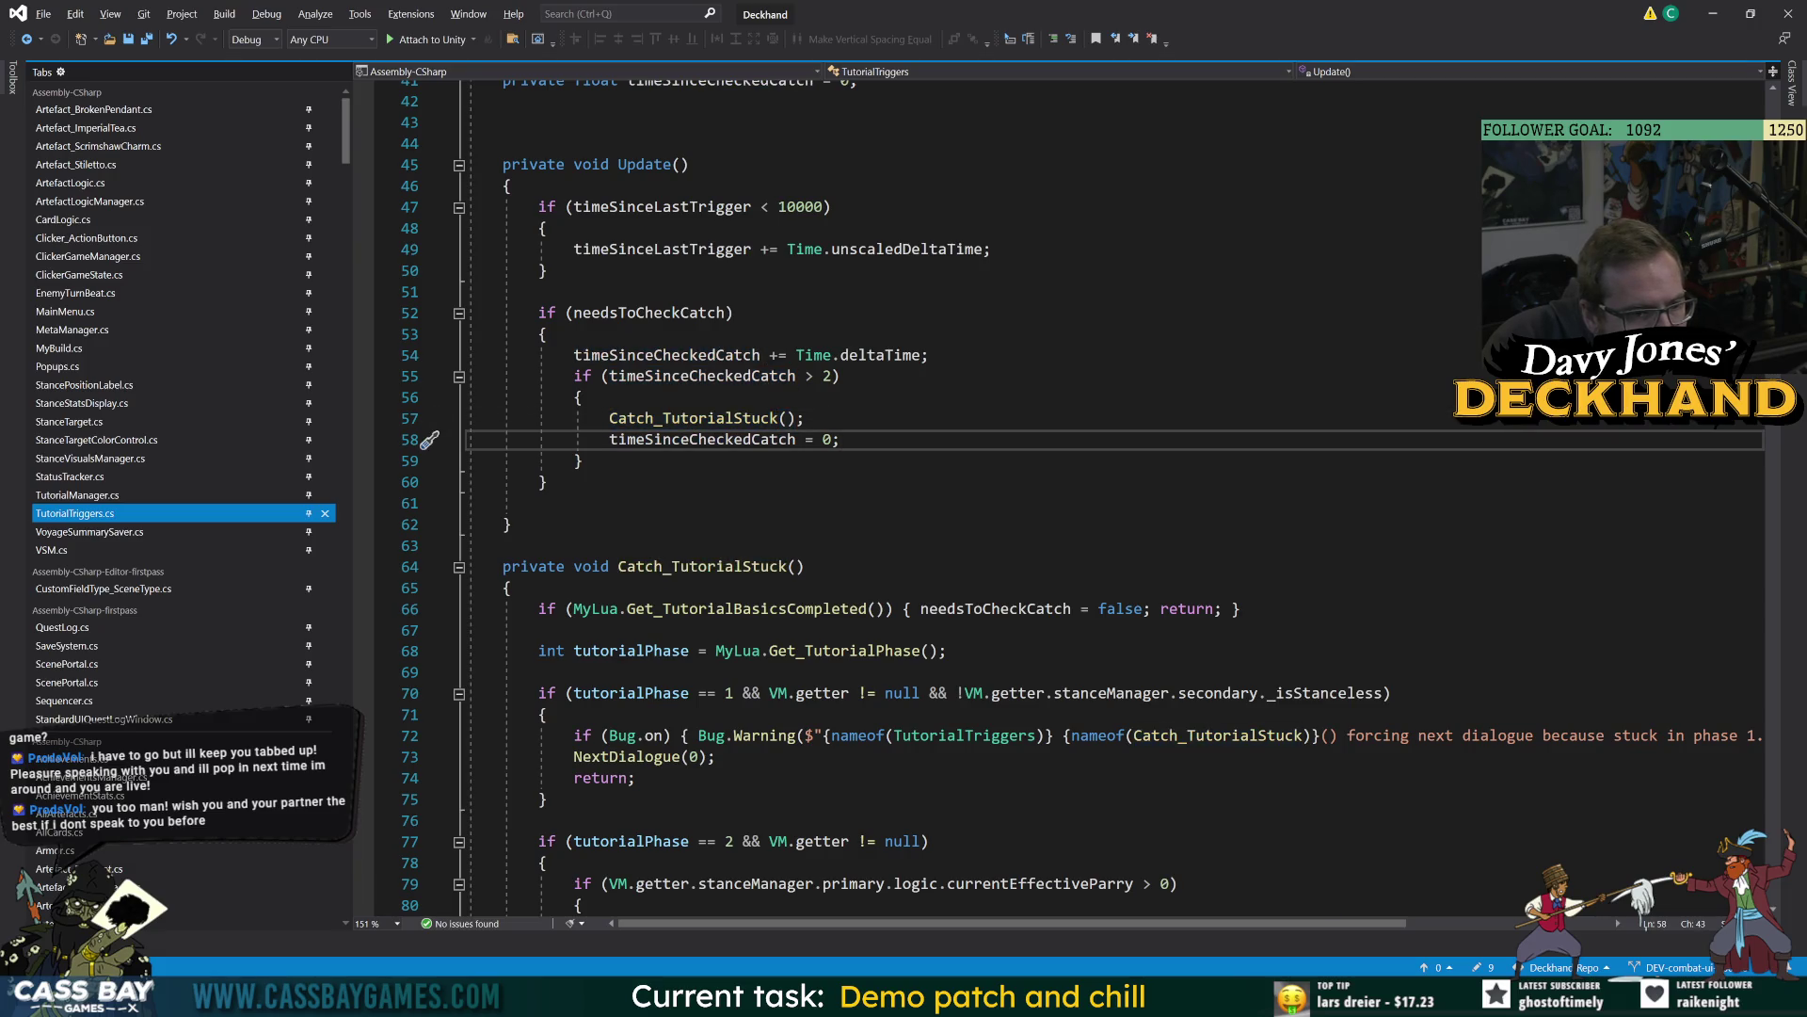
Compare the running Unity game with TutorialTriggers.cs, ending back in Unity.
{"action": "key", "text": "alt+Tab"}
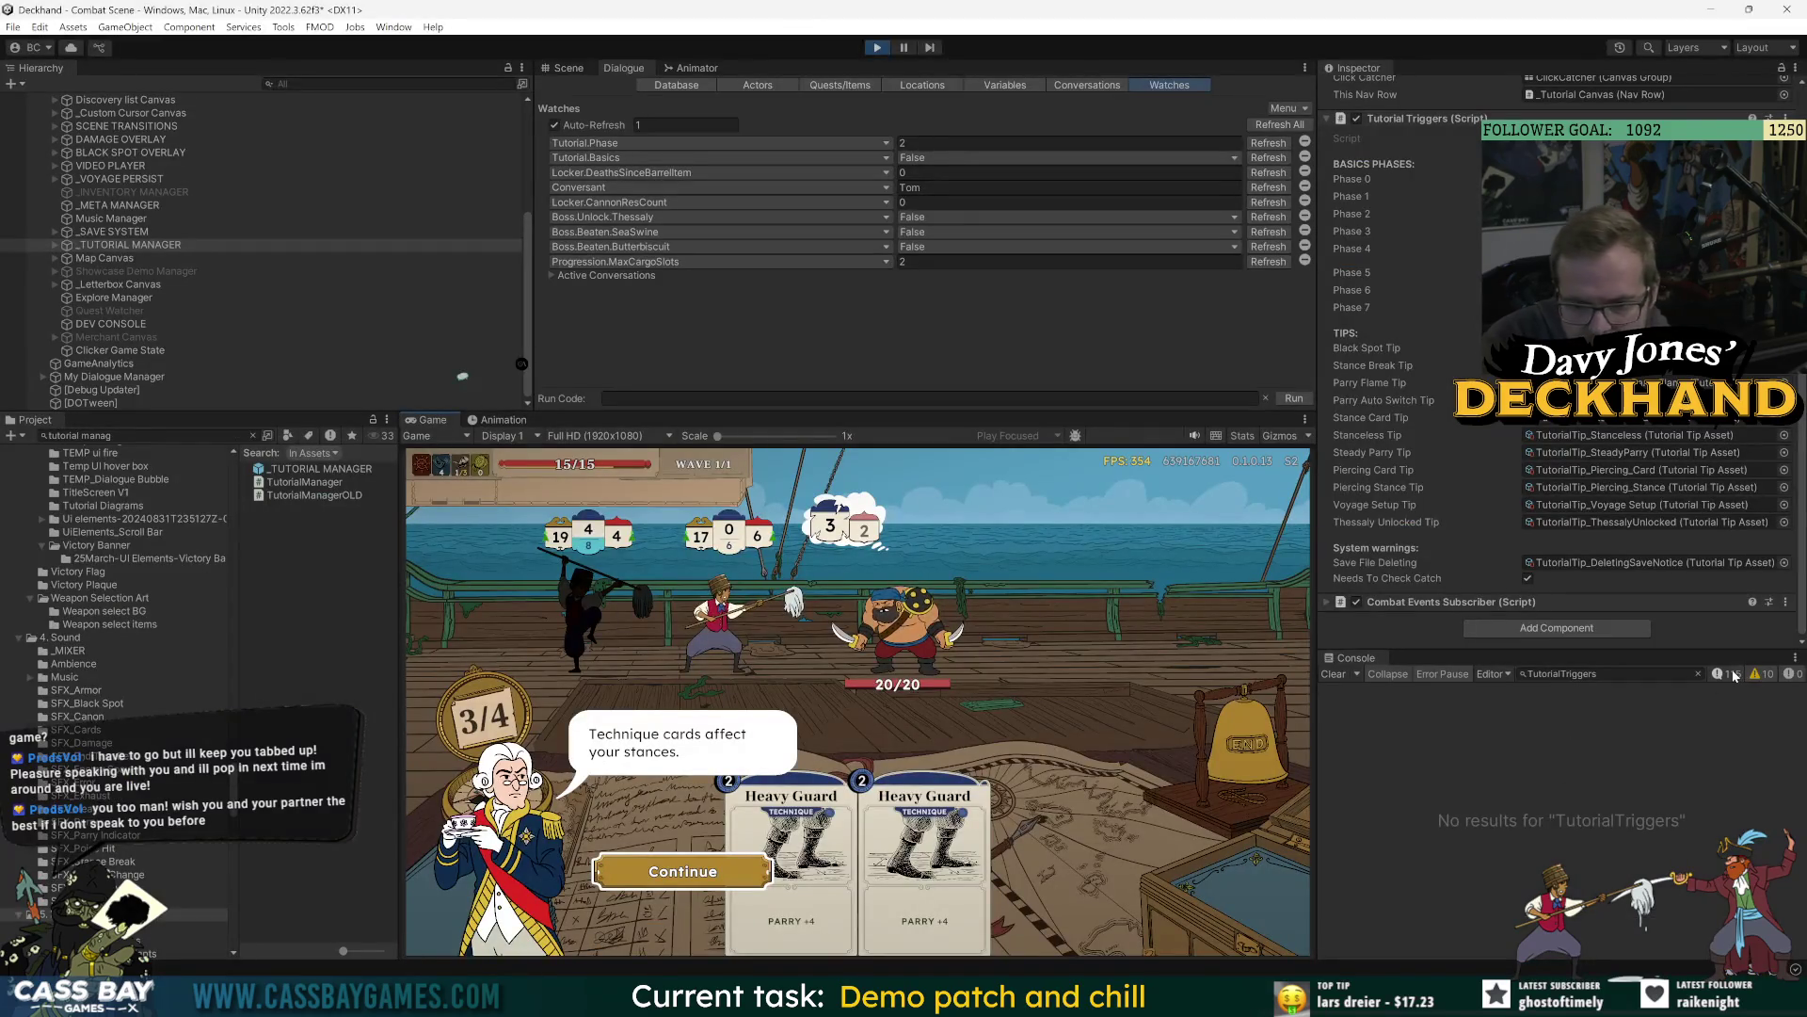
{"action": "key", "text": "alt+Tab"}
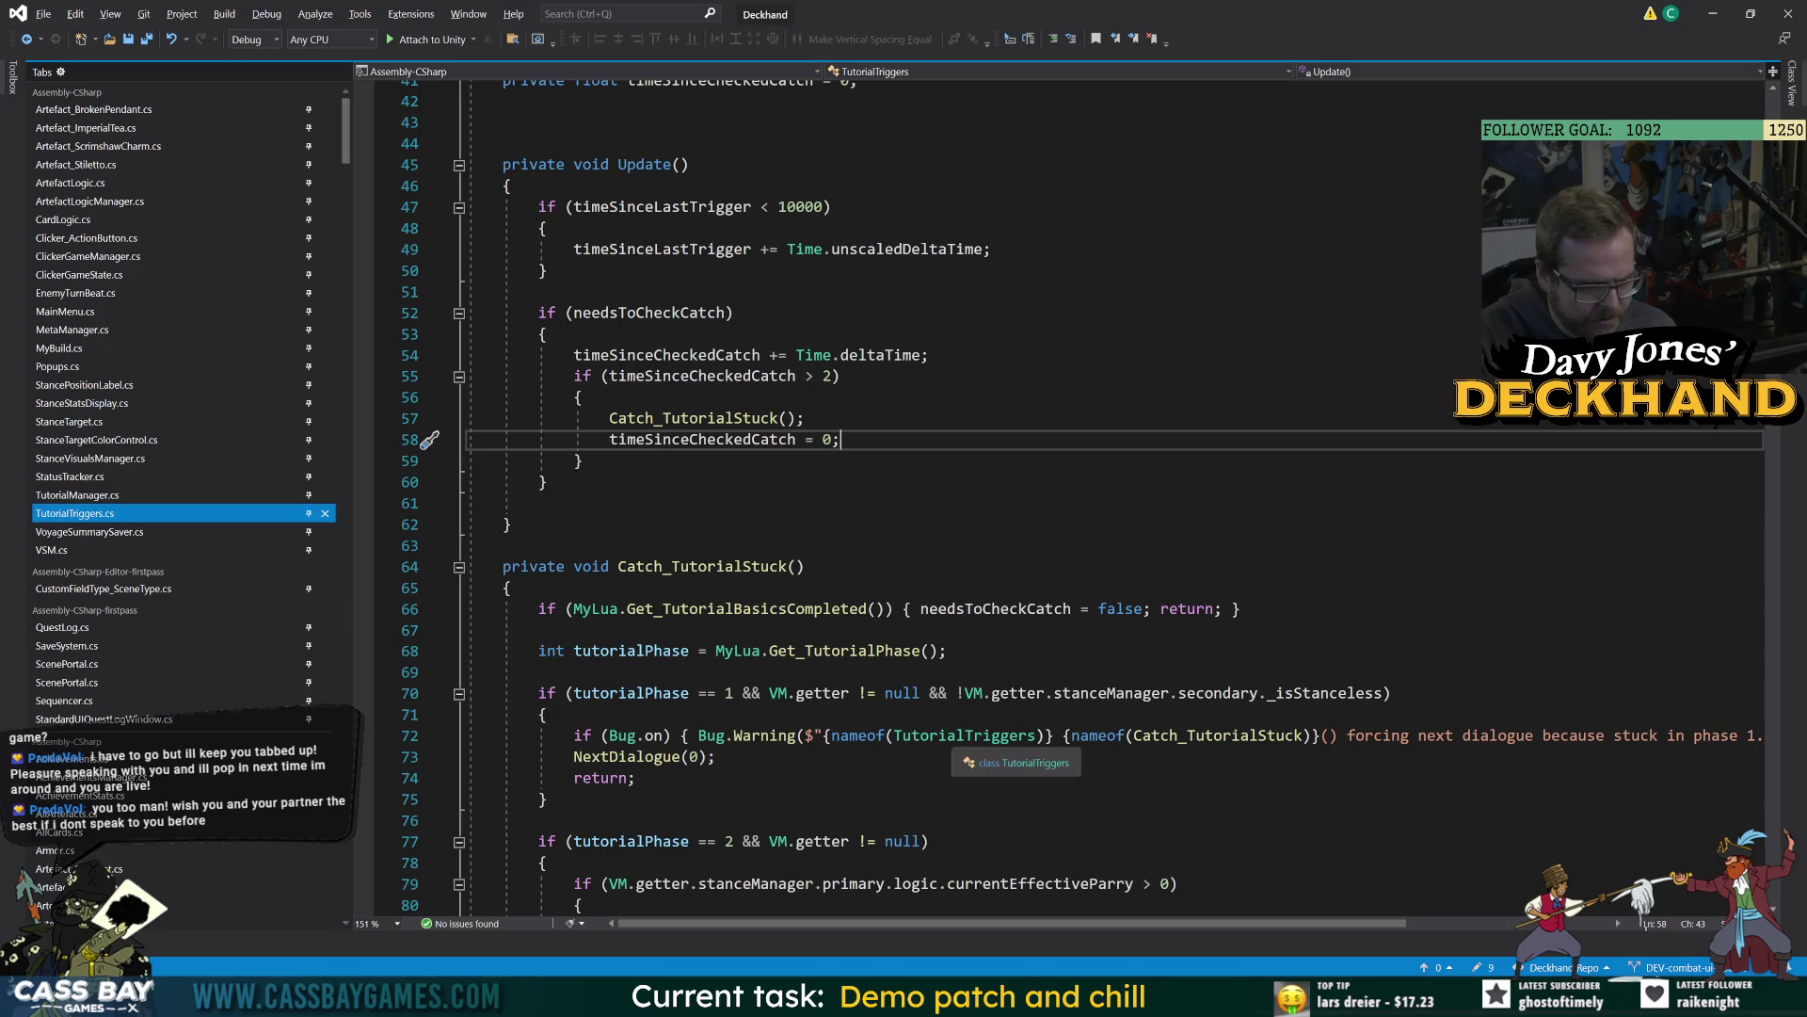
{"action": "key", "text": "alt+Tab"}
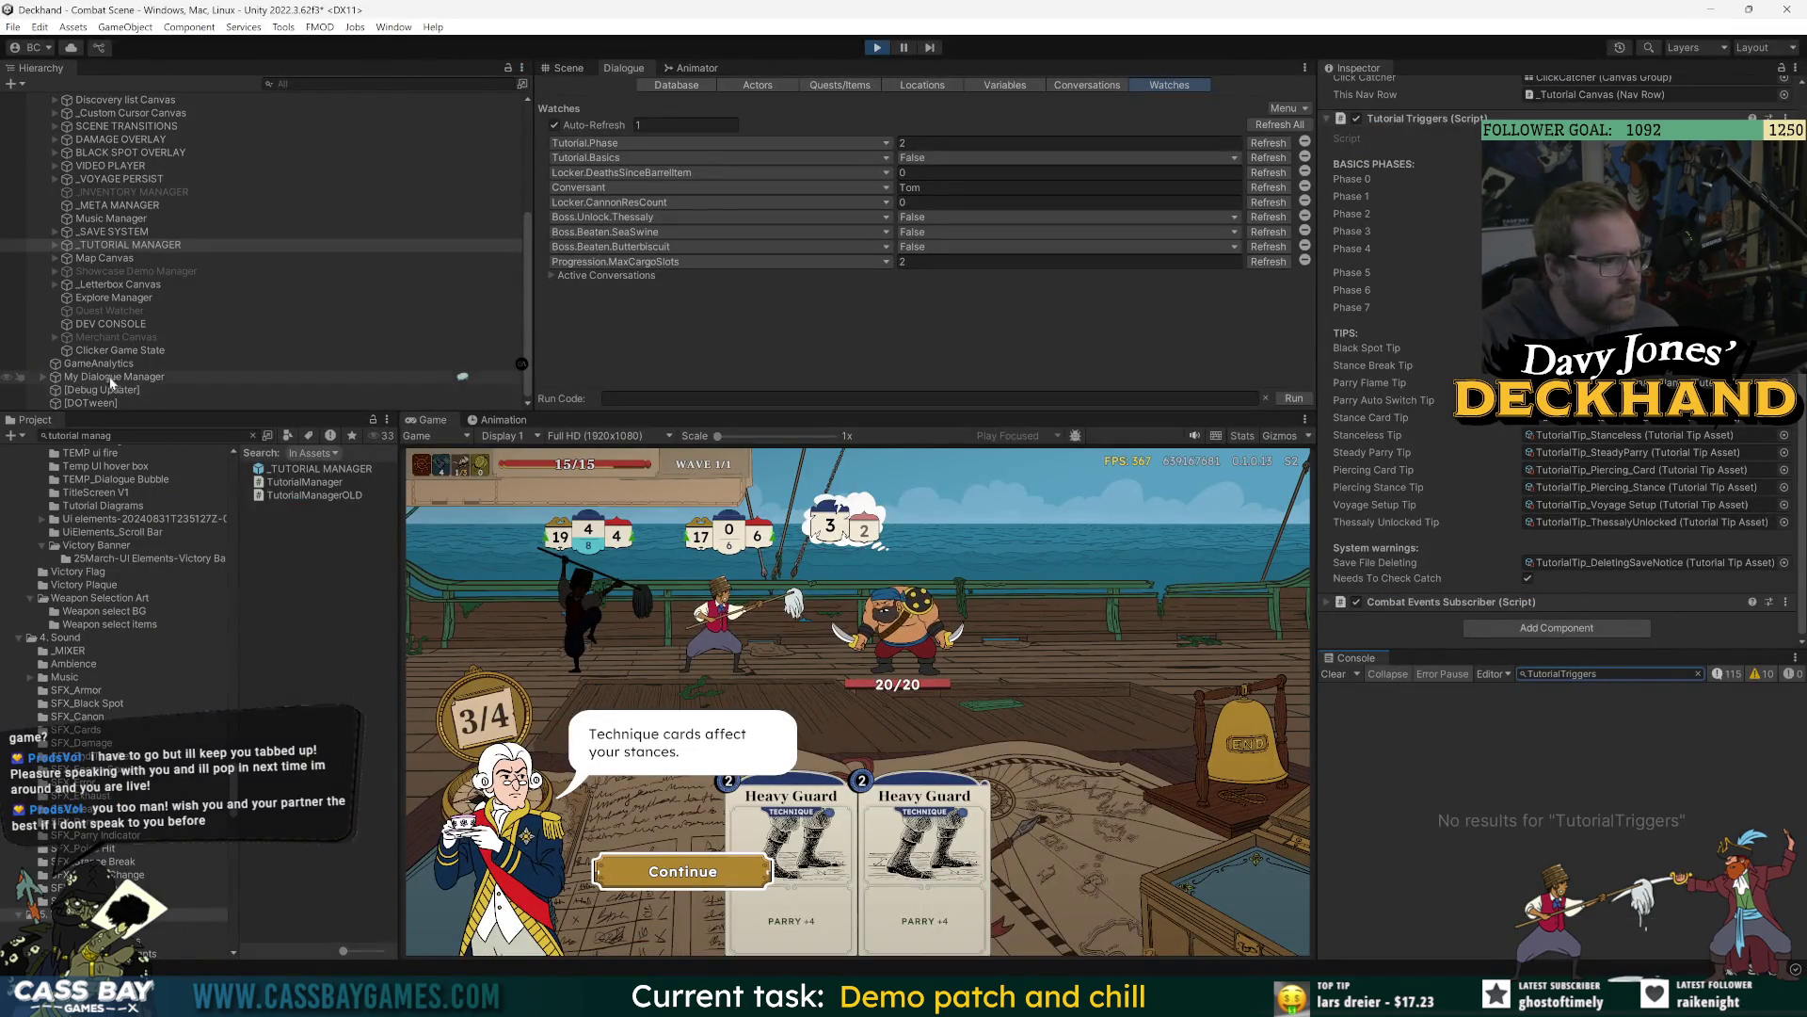
Stop play mode and set the Debug Level option on _GAME MANAGER DDOL.
{"action": "scroll", "coordinate": [125, 141], "scroll_direction": "up", "scroll_amount": 5}
{"action": "left_click", "coordinate": [125, 141]}
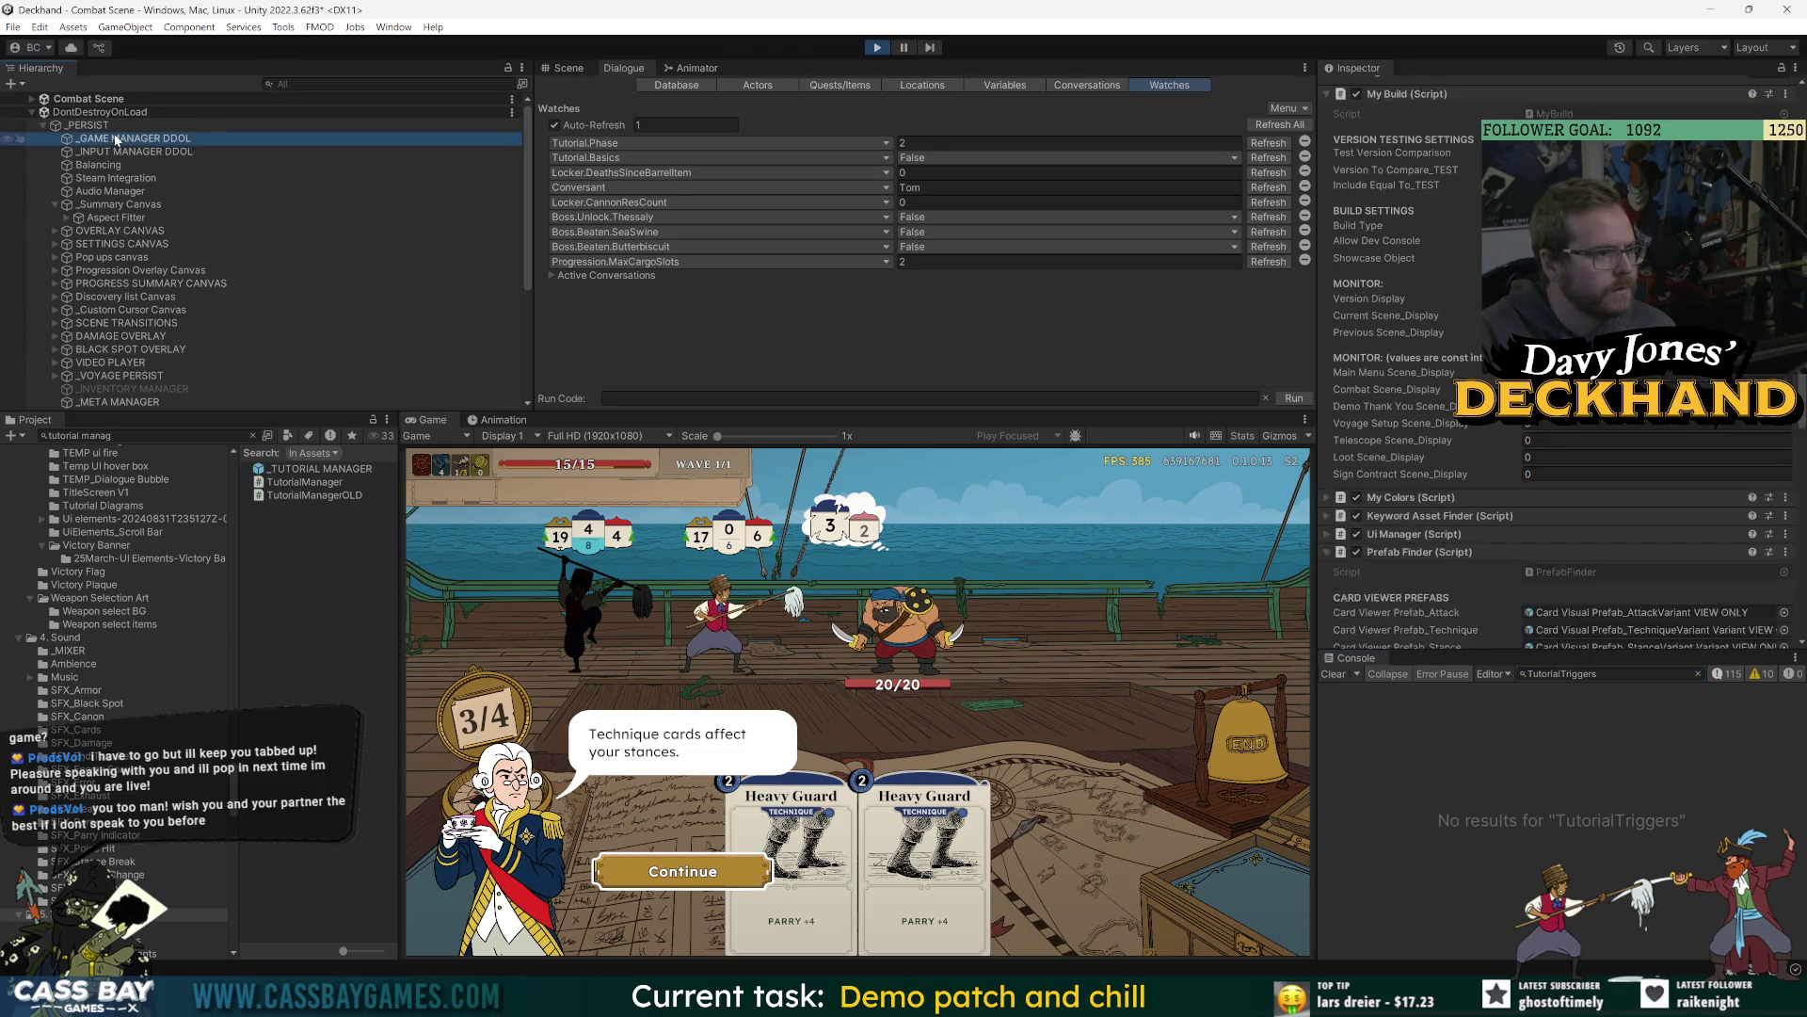
{"action": "scroll", "coordinate": [1431, 292], "scroll_direction": "down", "scroll_amount": 5}
{"action": "scroll", "coordinate": [1448, 301], "scroll_direction": "up", "scroll_amount": 5}
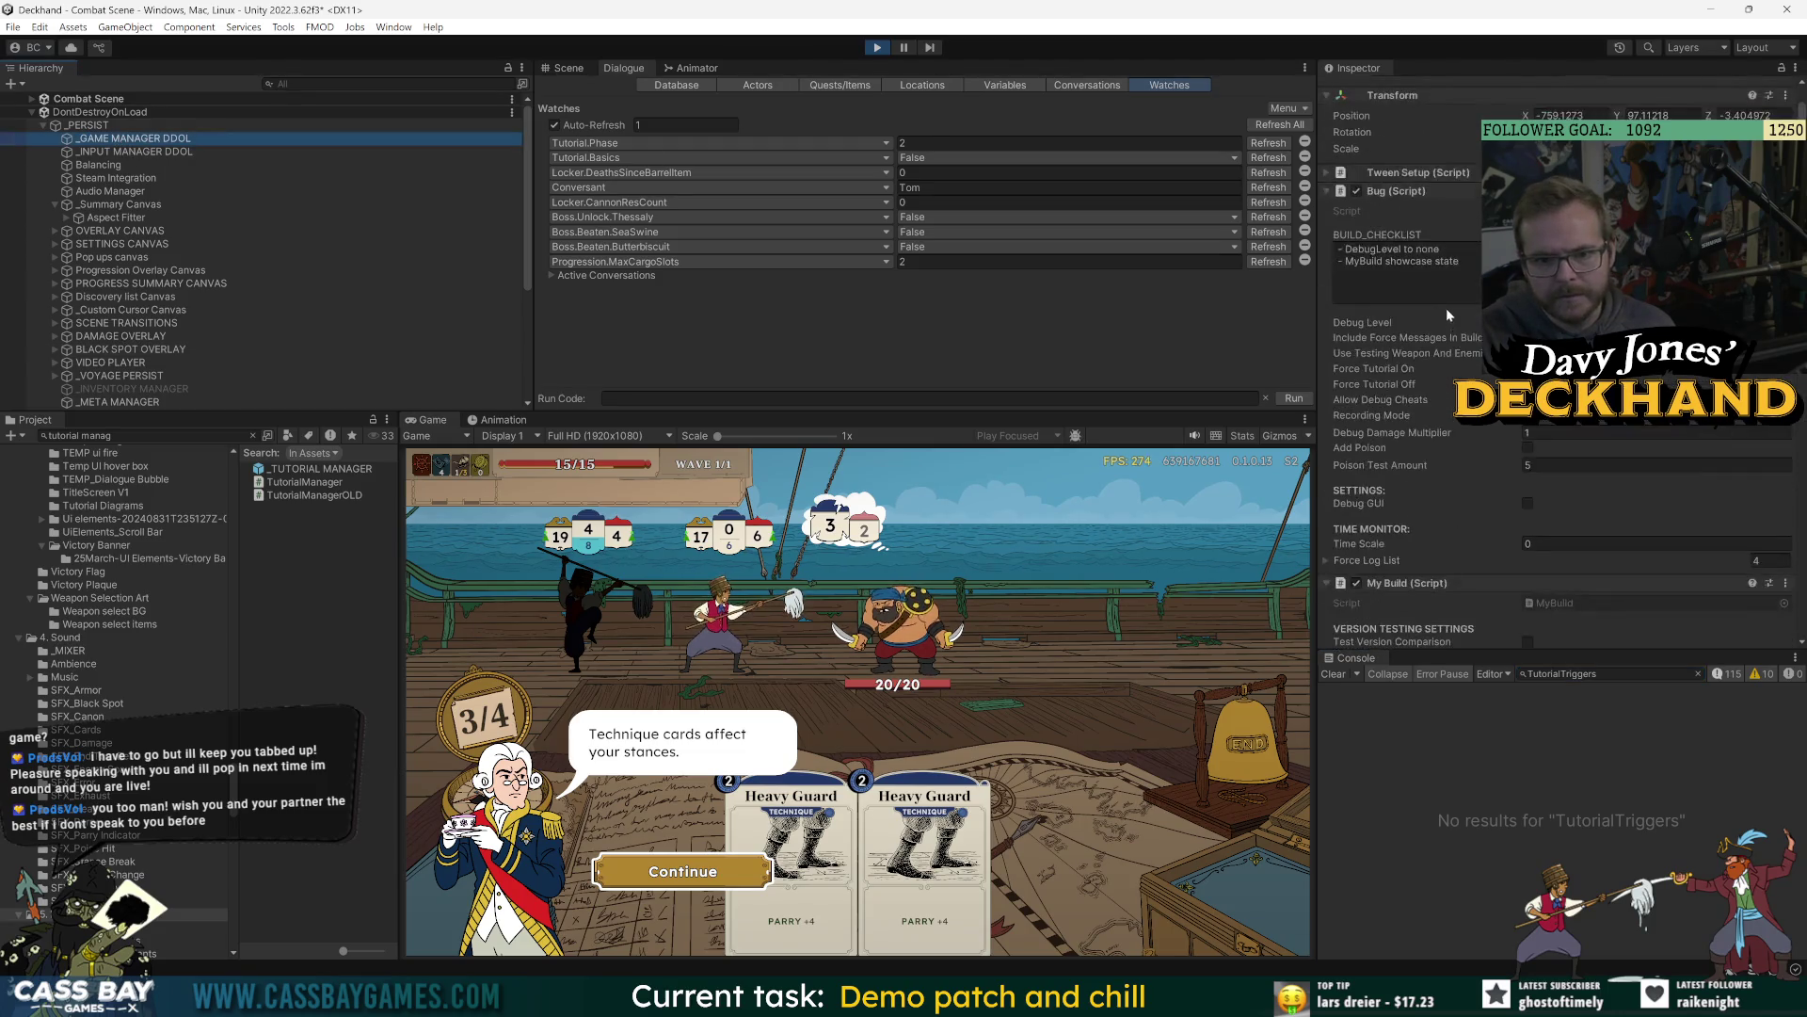
{"action": "key", "text": "ctrl+p"}
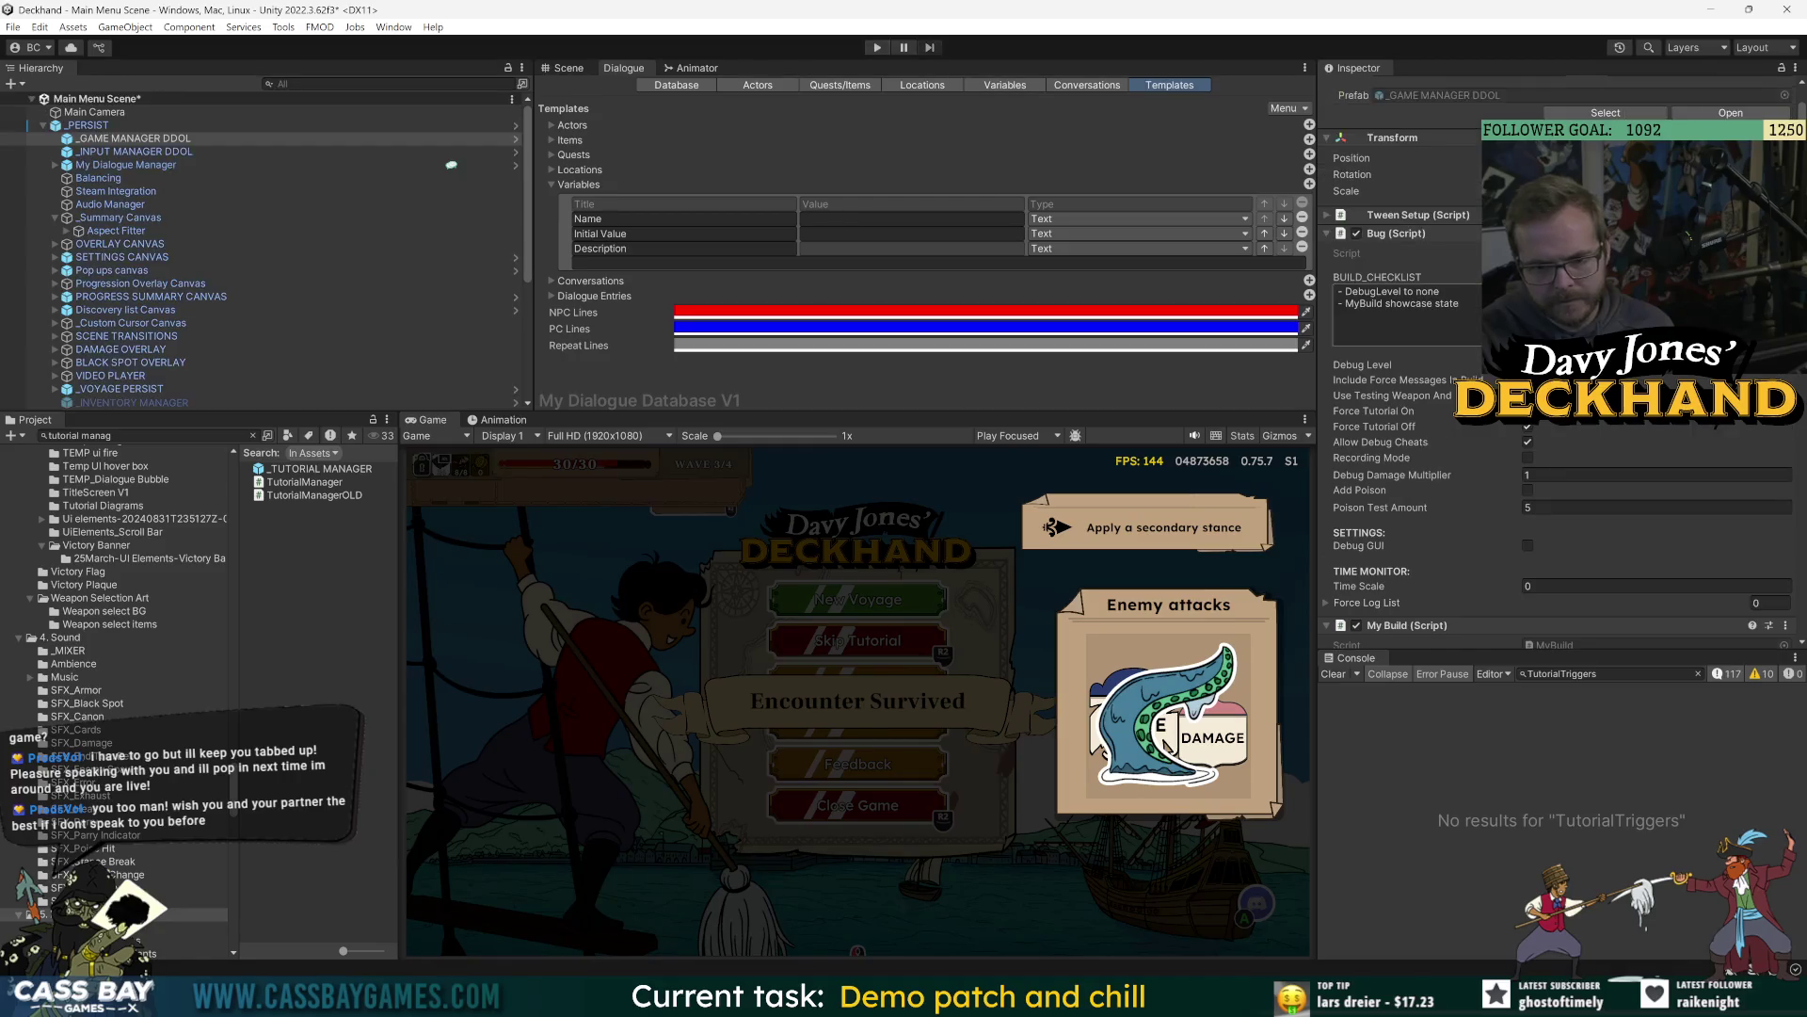
{"action": "left_click", "coordinate": [1619, 428]}
Apply all prefab overrides on the _PERSIST object.
{"action": "left_click", "coordinate": [90, 125]}
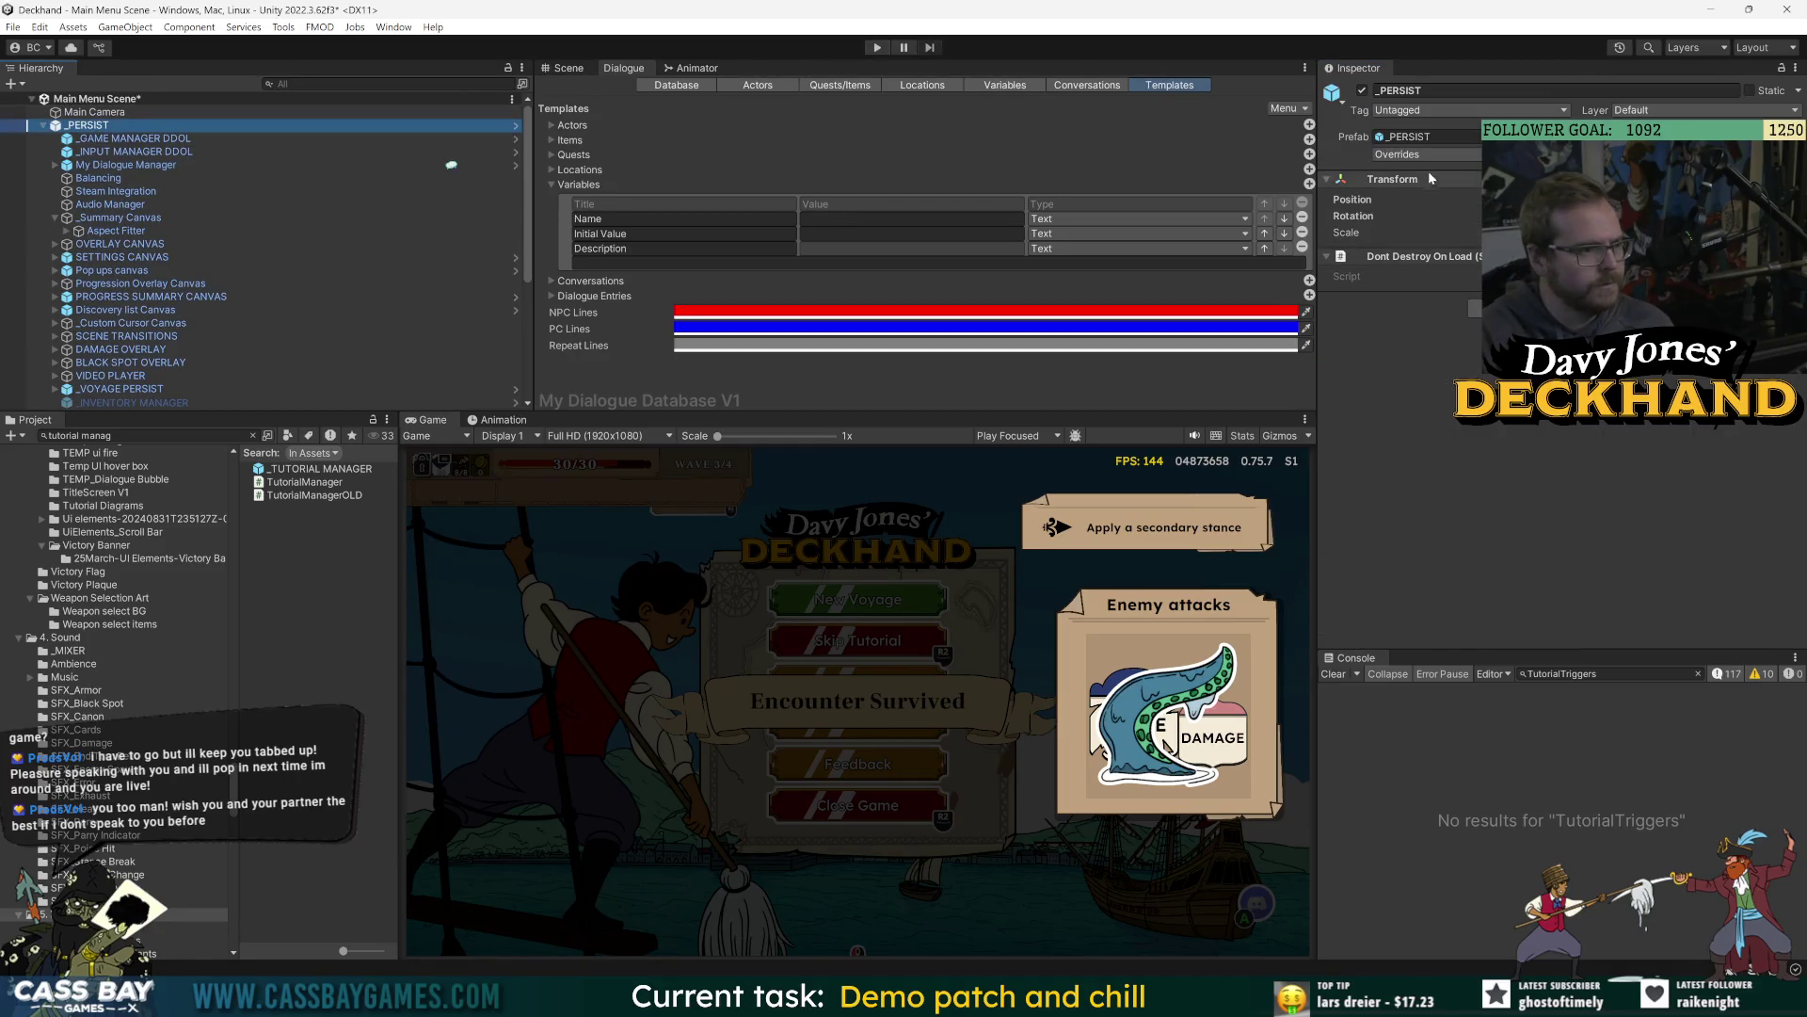
{"action": "left_click", "coordinate": [1397, 154]}
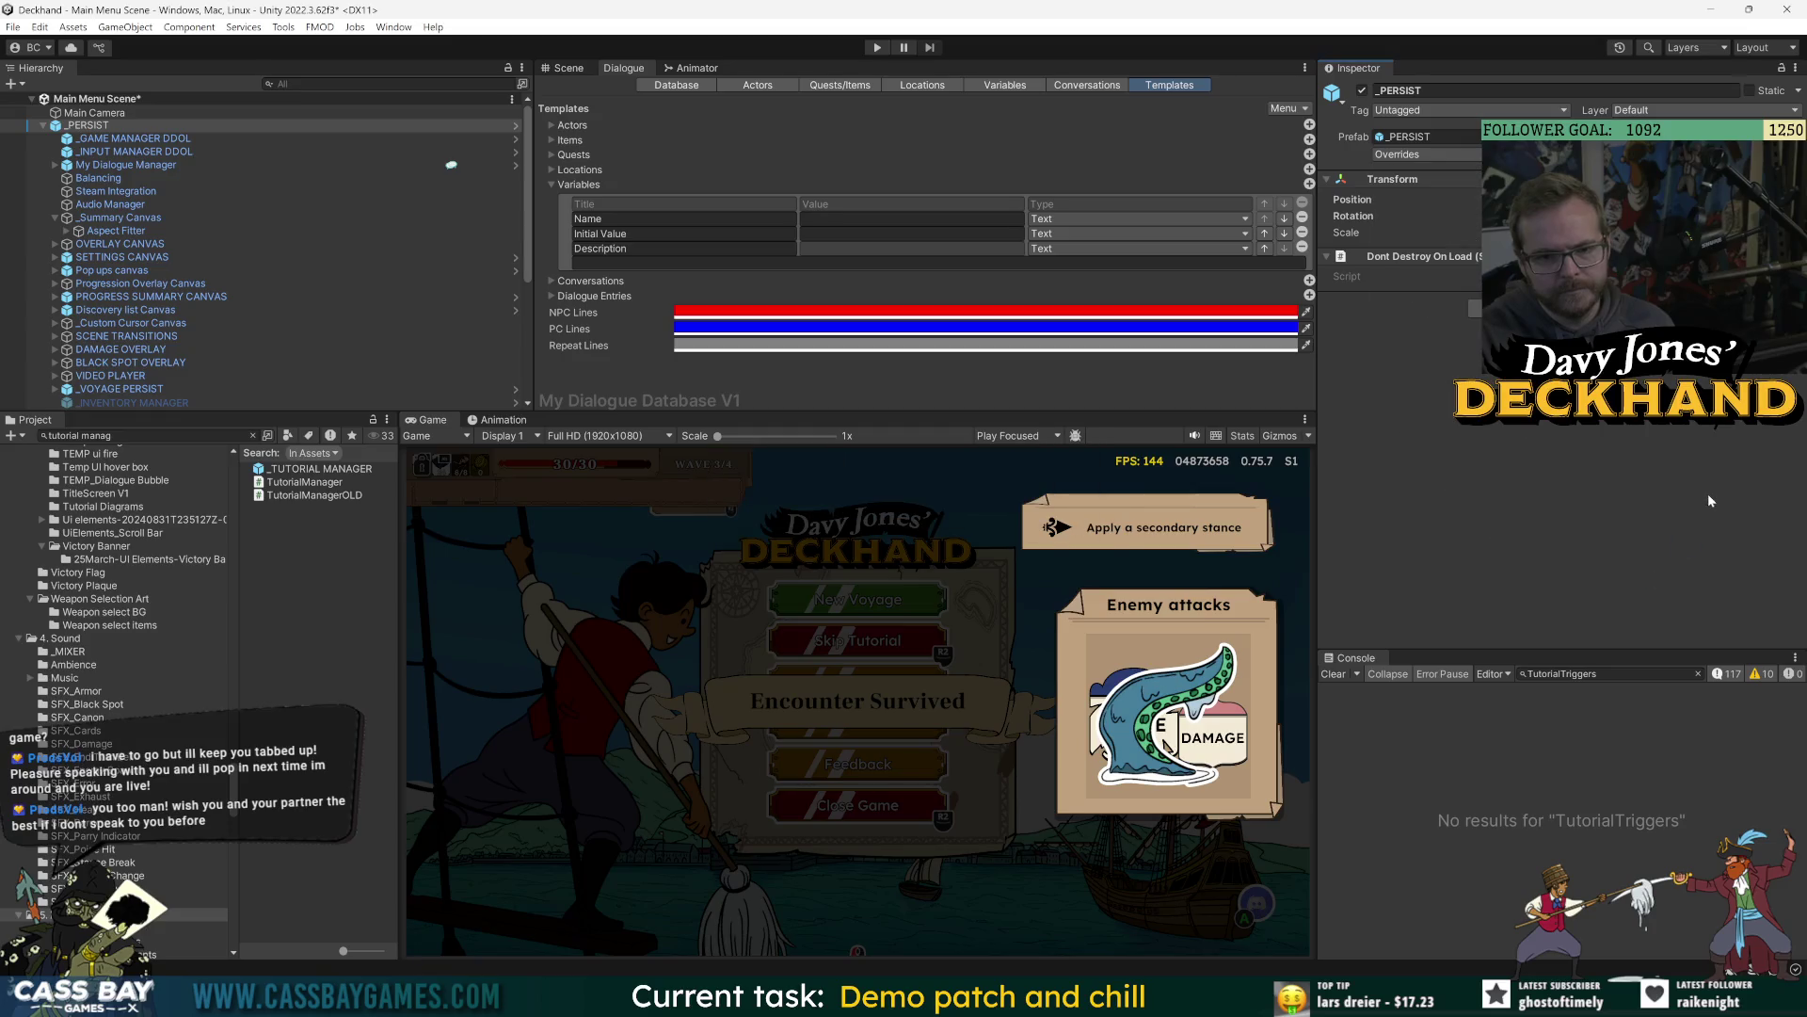
{"action": "scroll", "coordinate": [127, 374], "scroll_direction": "down", "scroll_amount": 2}
{"action": "scroll", "coordinate": [127, 374], "scroll_direction": "down", "scroll_amount": 5}
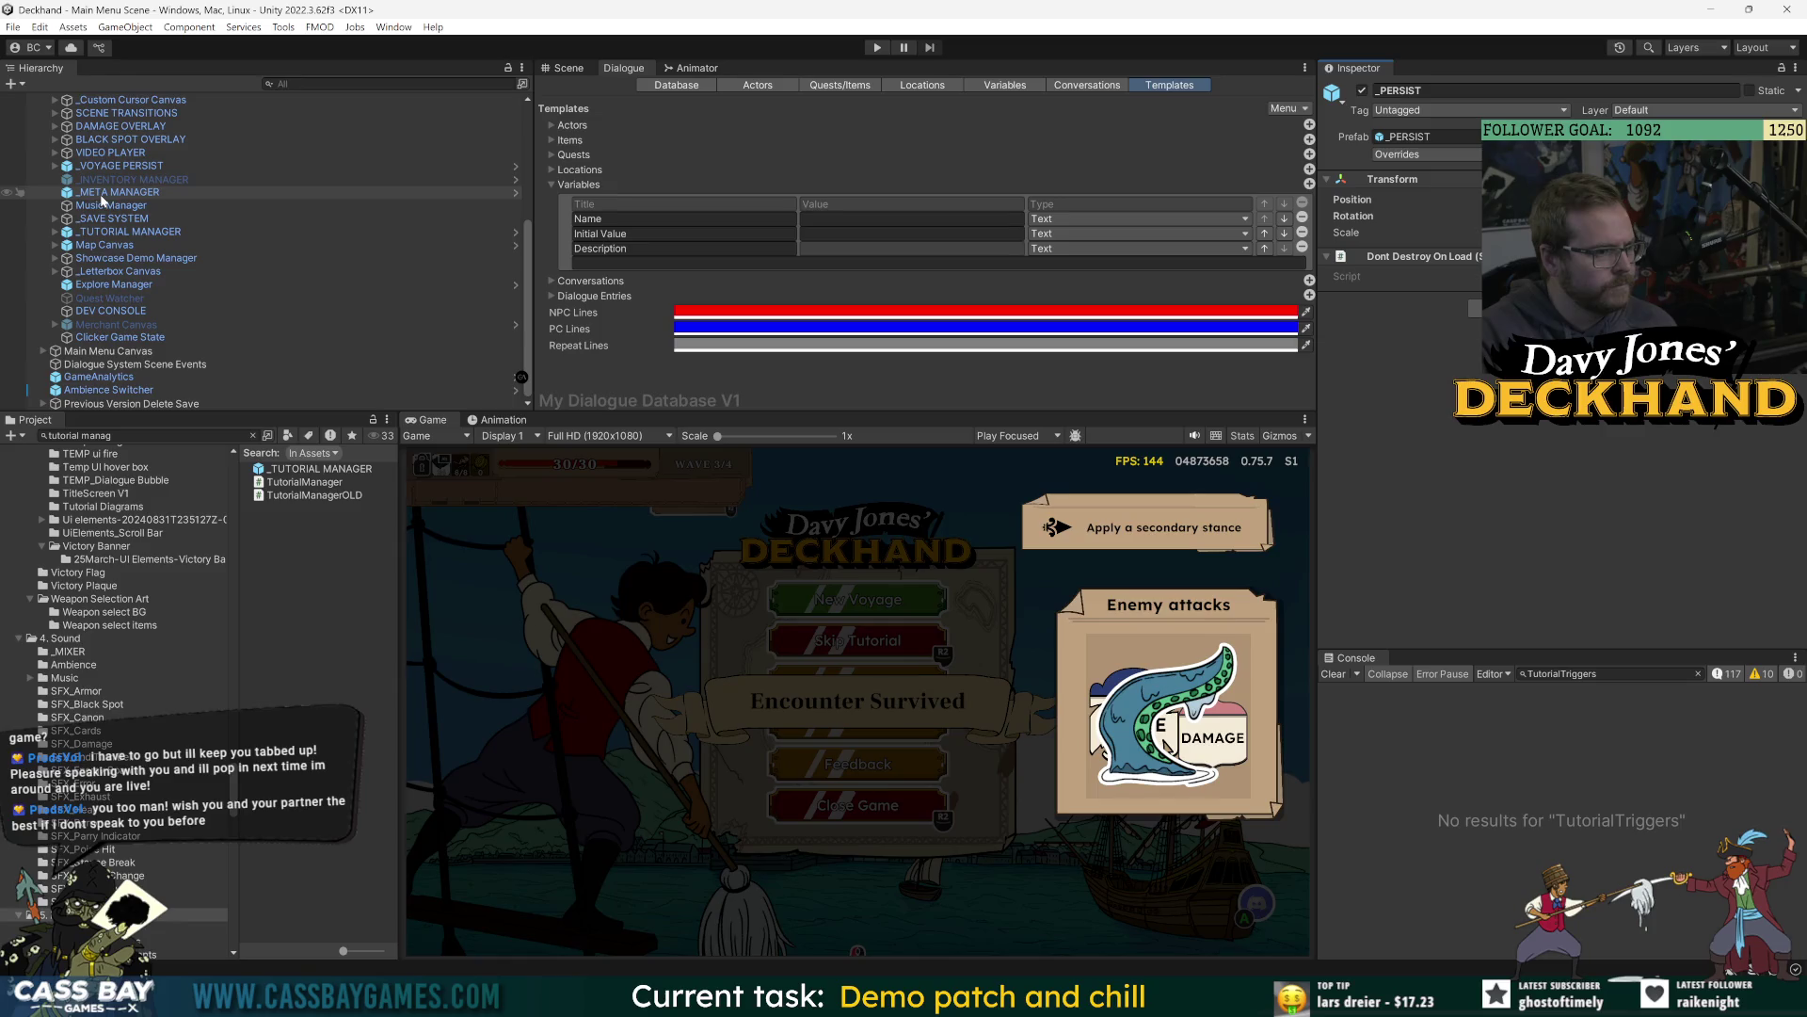
Select _TUTORIAL MANAGER, start play mode and continue the tutorial from the main menu.
{"action": "left_click", "coordinate": [130, 231]}
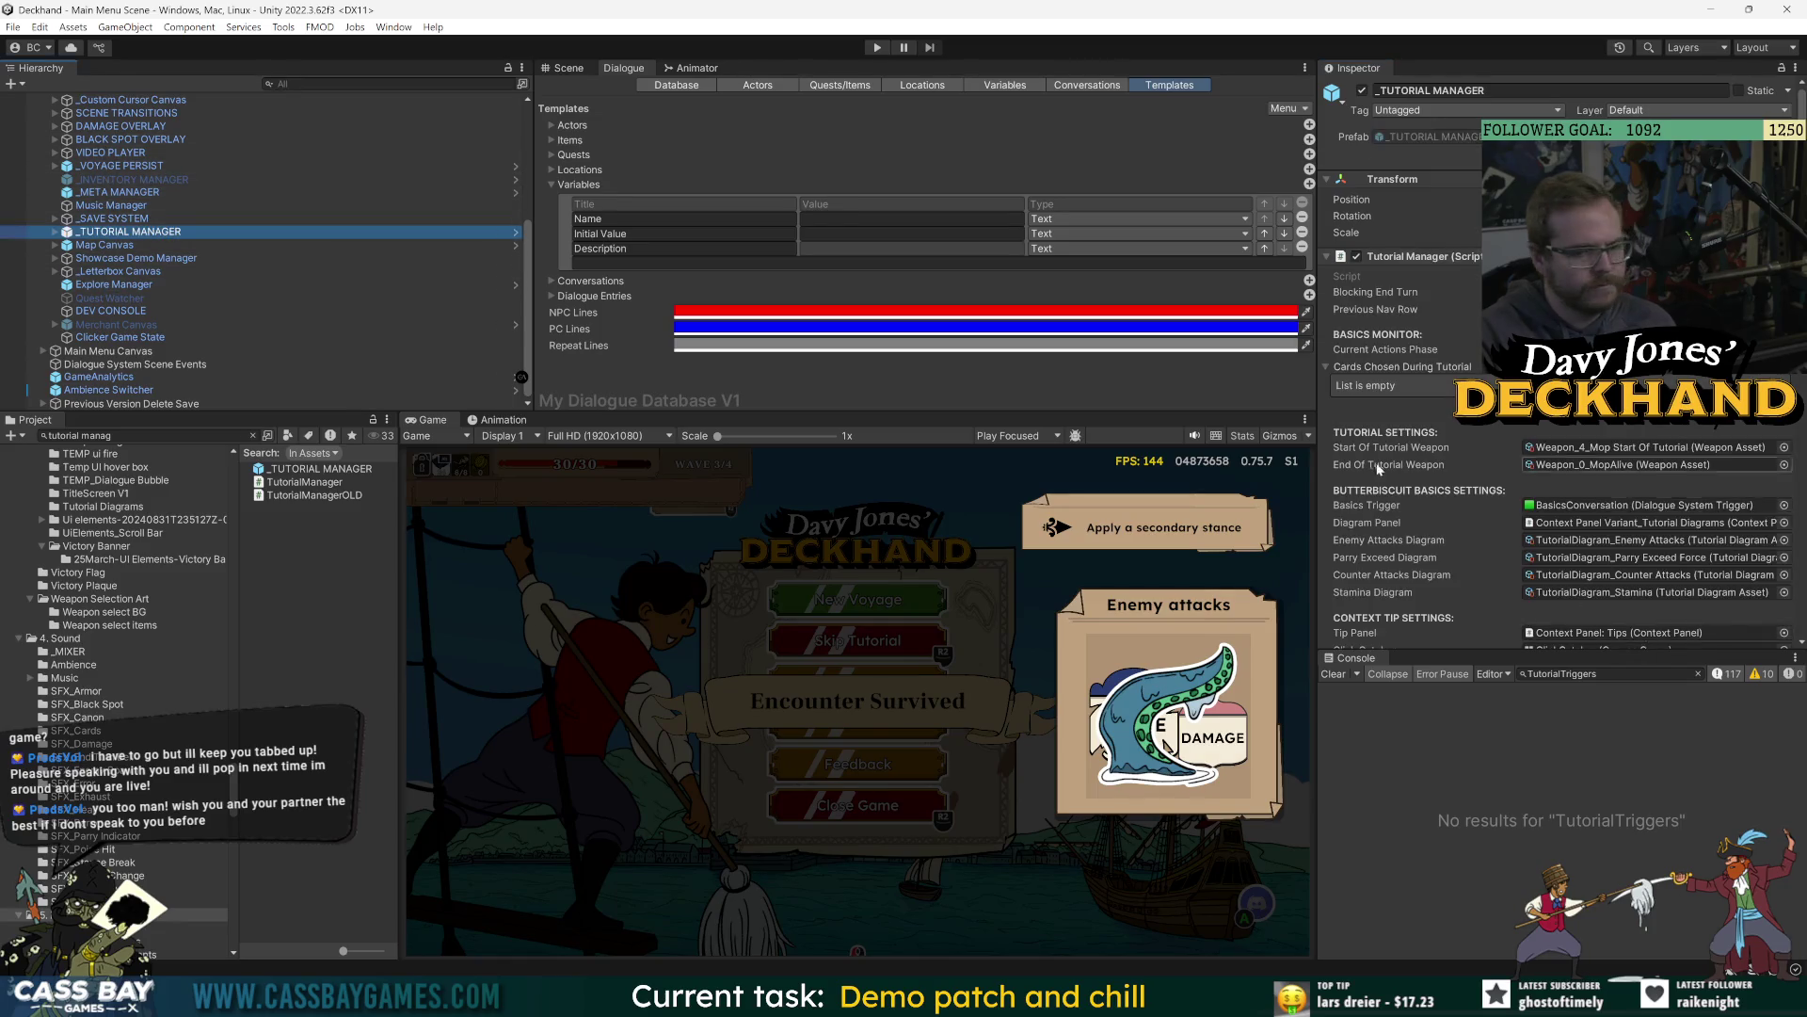
{"action": "scroll", "coordinate": [1379, 468], "scroll_direction": "down", "scroll_amount": 10}
{"action": "left_click", "coordinate": [878, 47]}
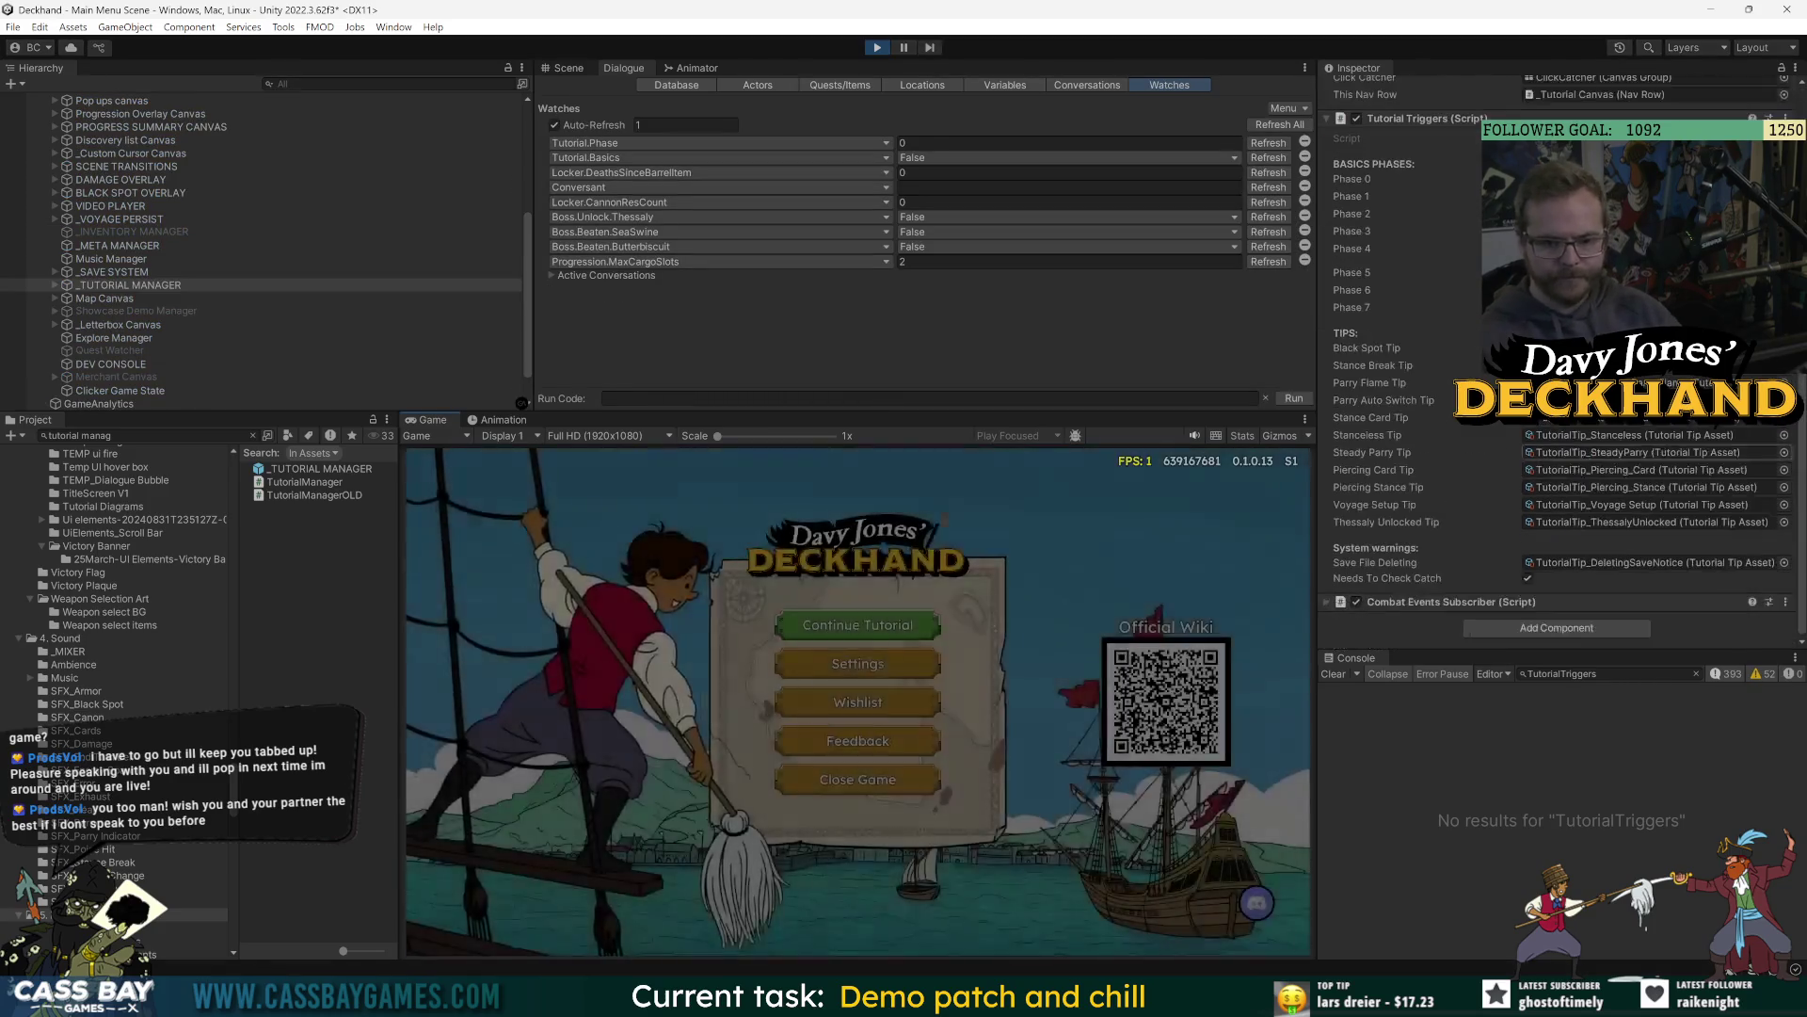
{"action": "left_click", "coordinate": [857, 624]}
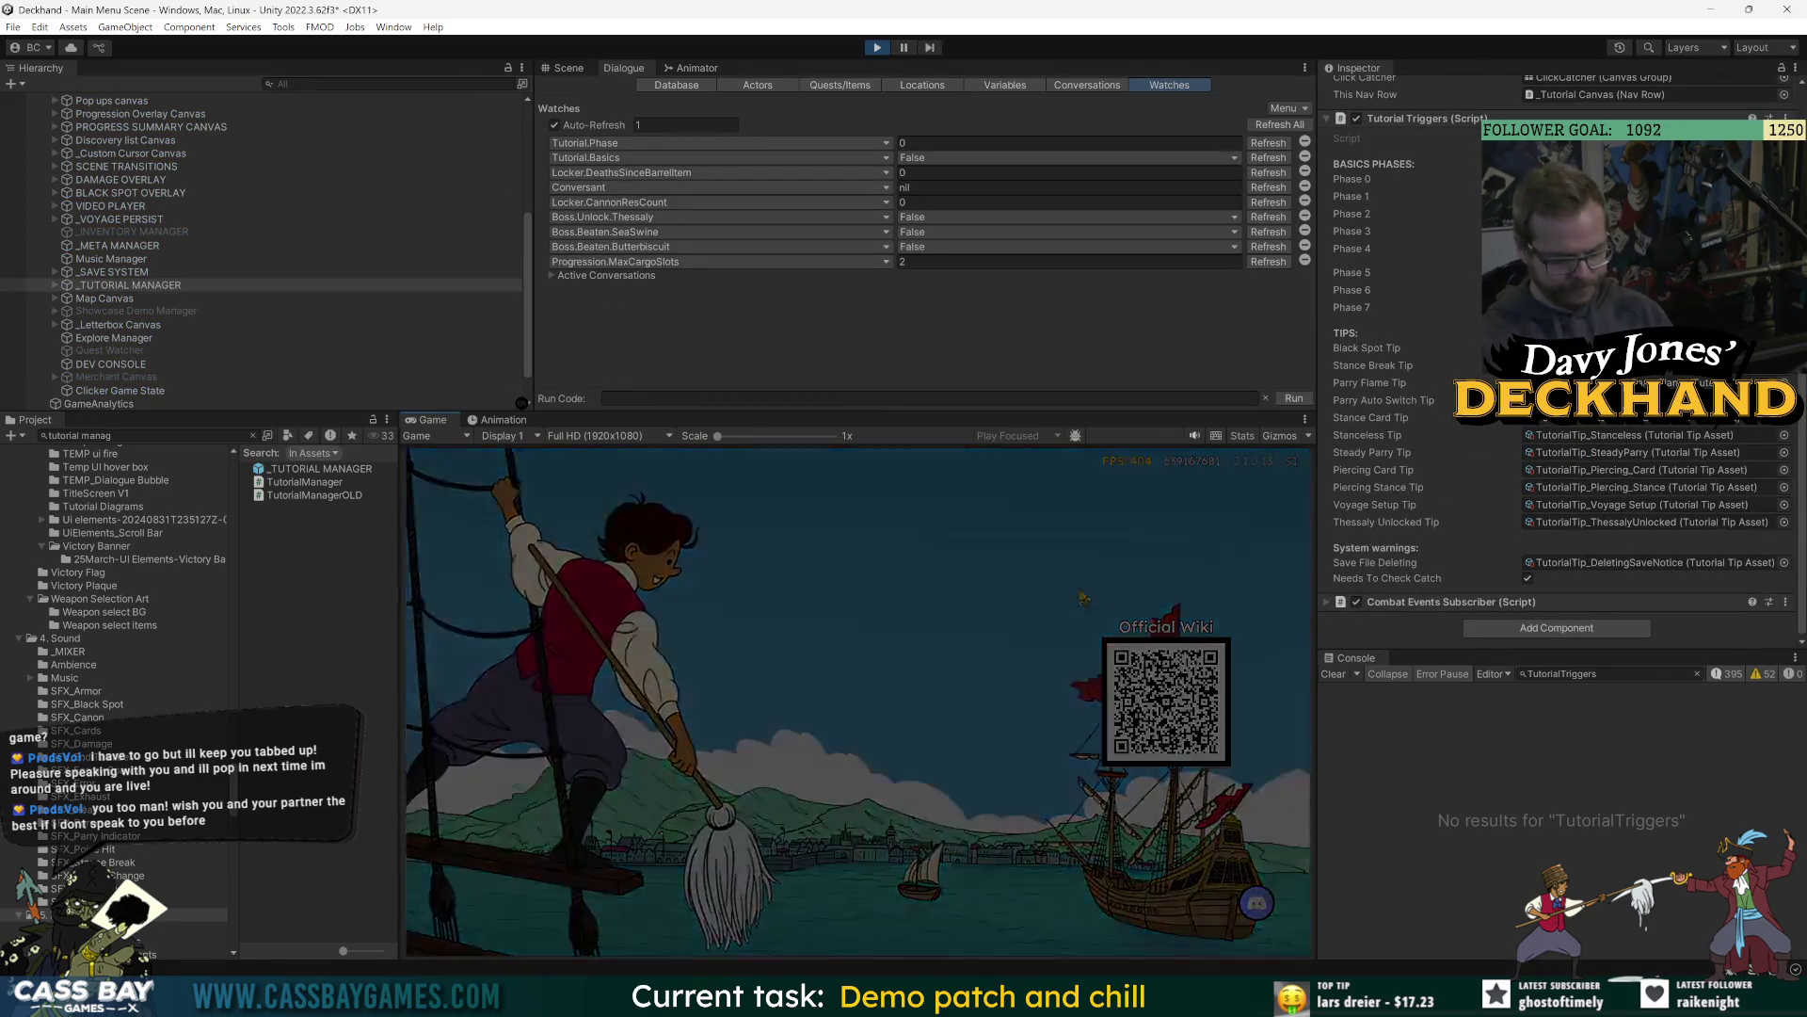
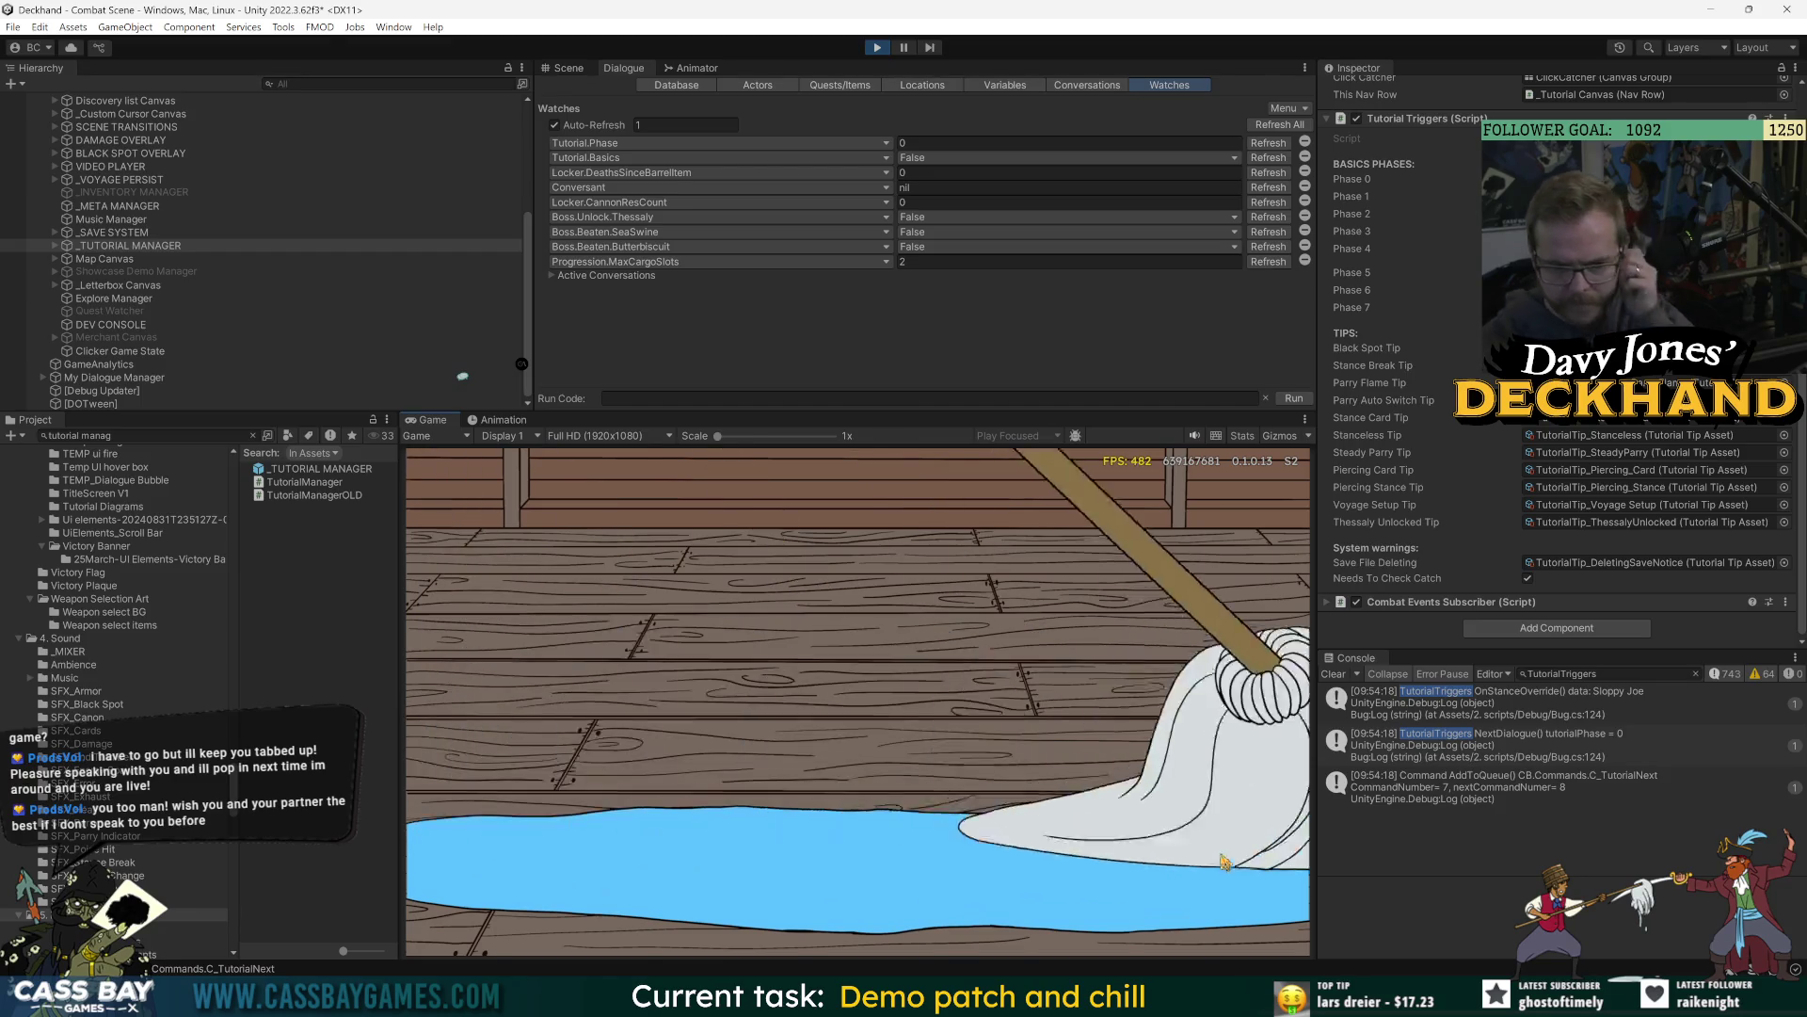
Skip the mopping cutscene, then stop and restart the game in Play mode.
{"action": "left_click", "coordinate": [1201, 927]}
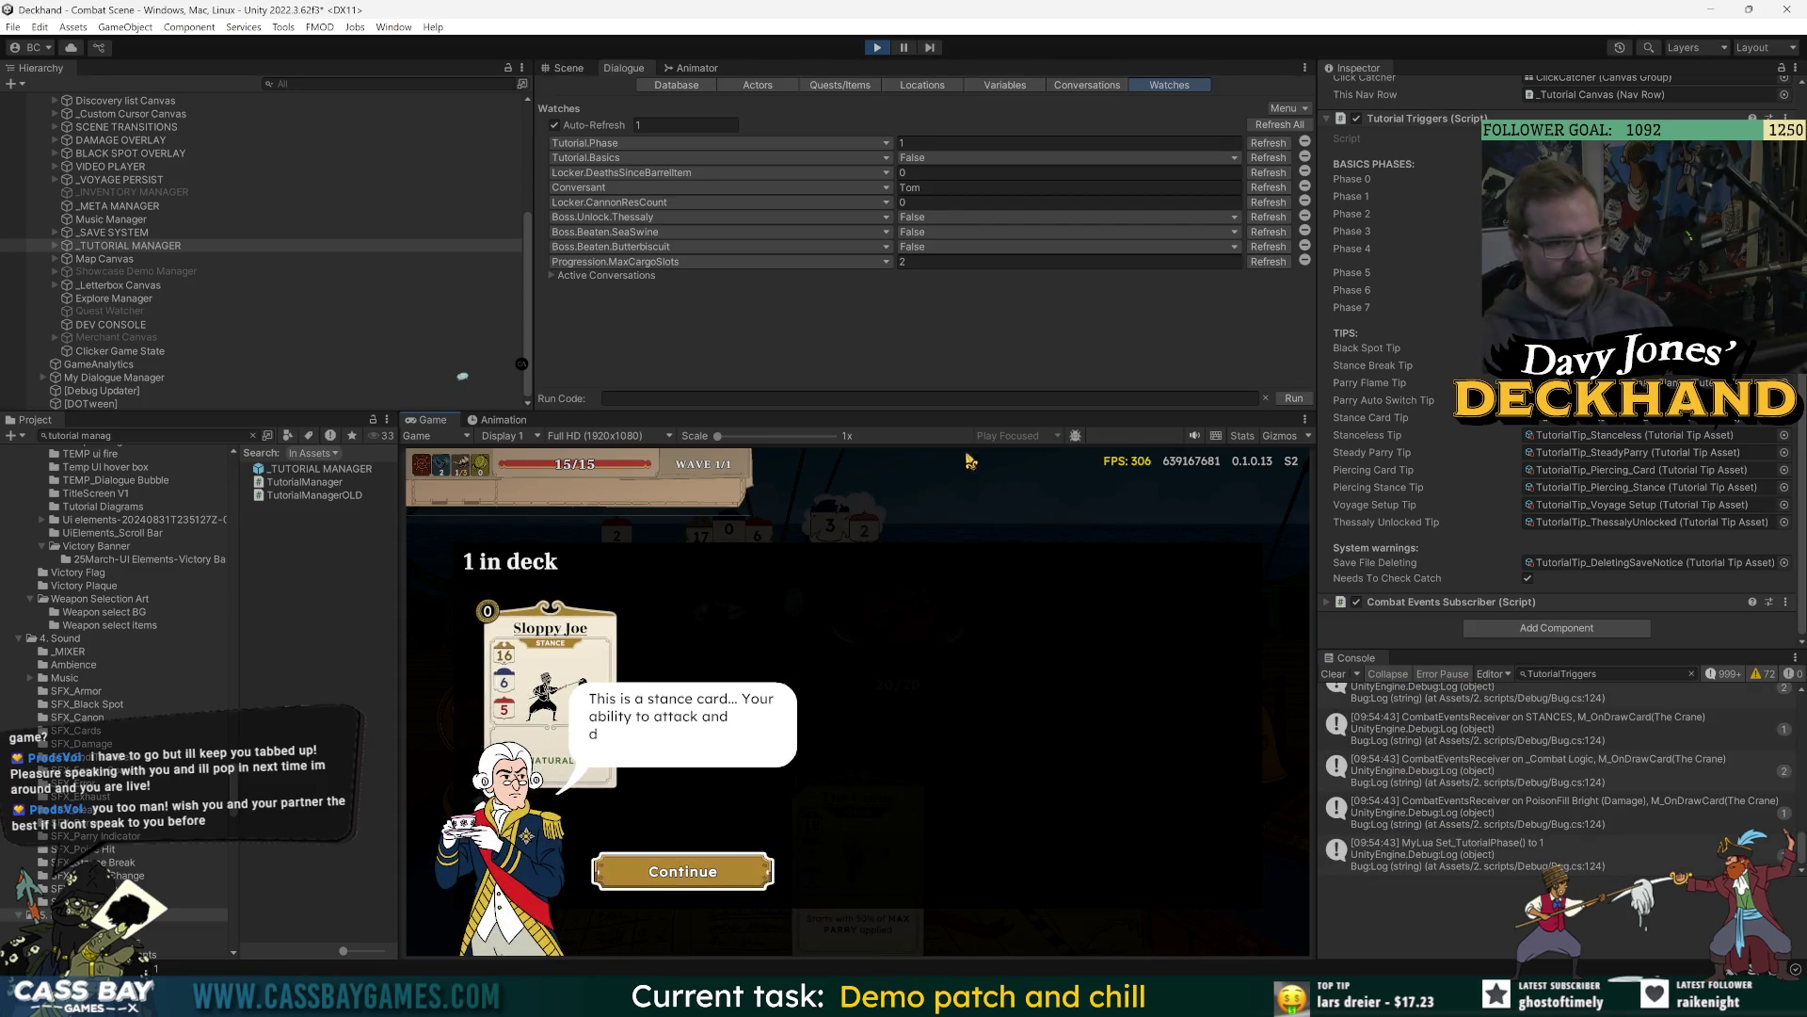
{"action": "key", "text": "ctrl+p"}
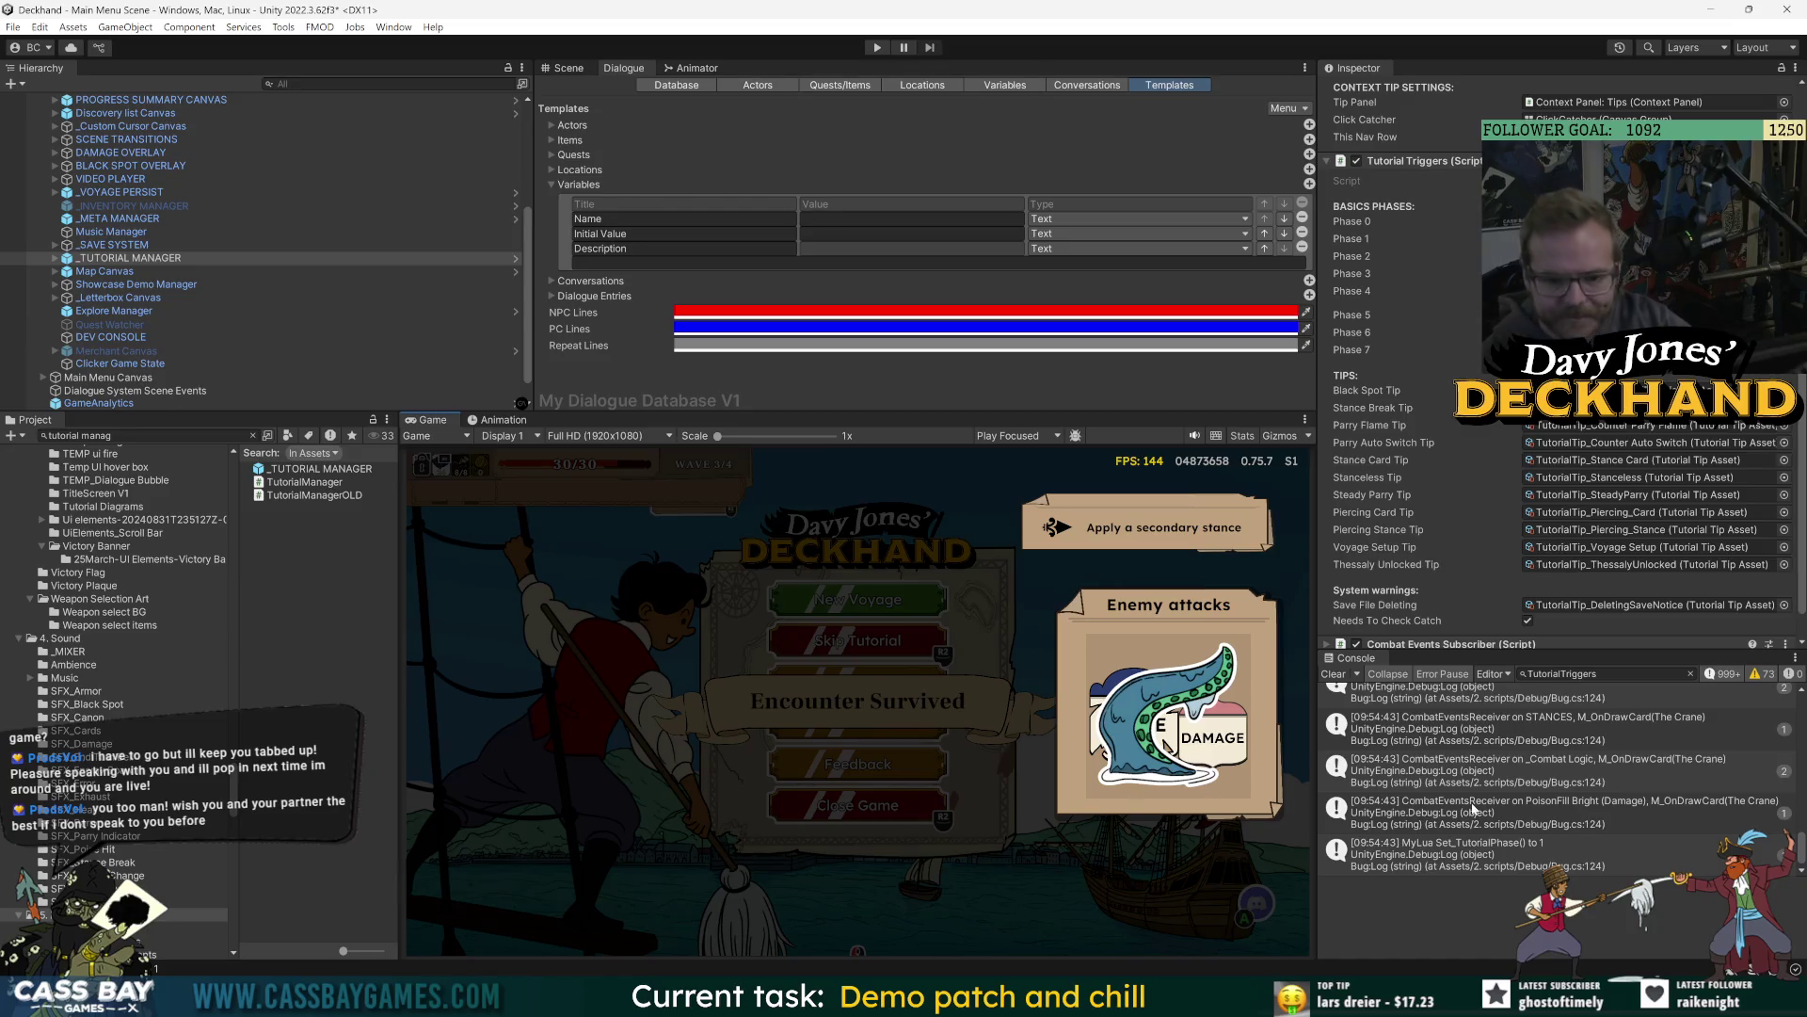
{"action": "key", "text": "ctrl+p"}
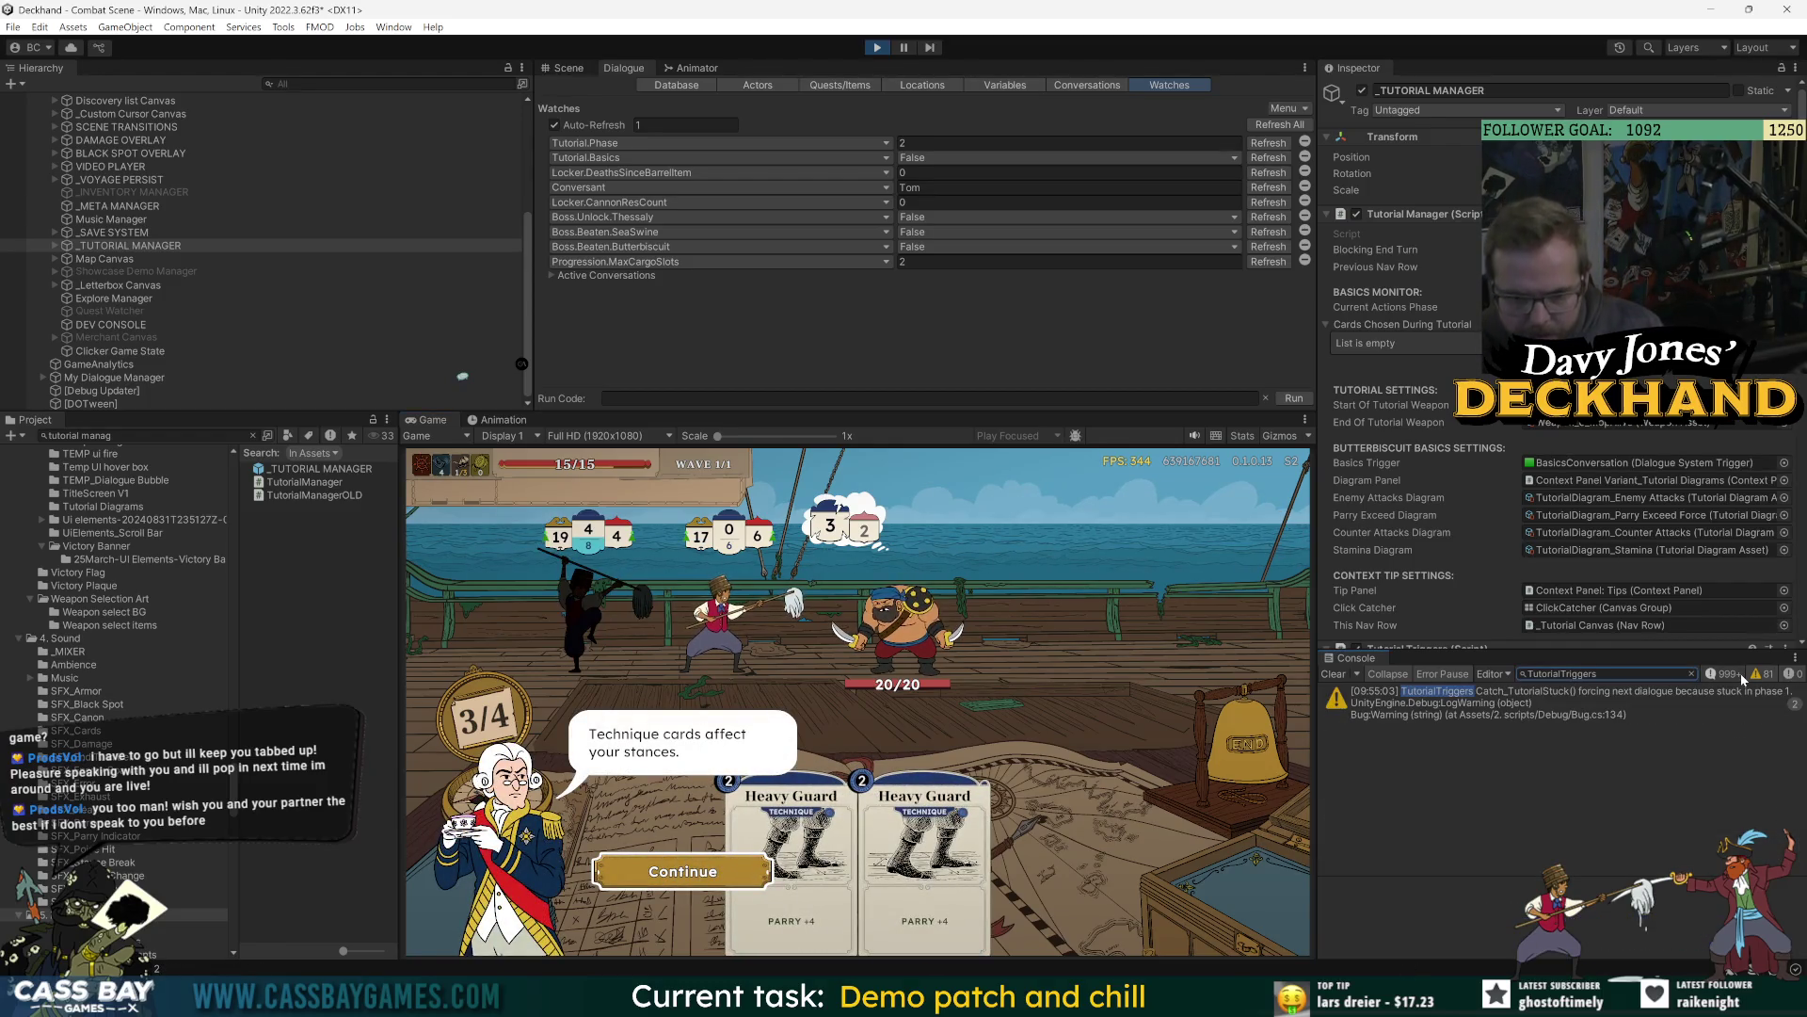
Inspect the TutorialTriggers warning's stack trace and glance at the catch-check code in TutorialTriggers.cs.
{"action": "left_click", "coordinate": [1591, 706]}
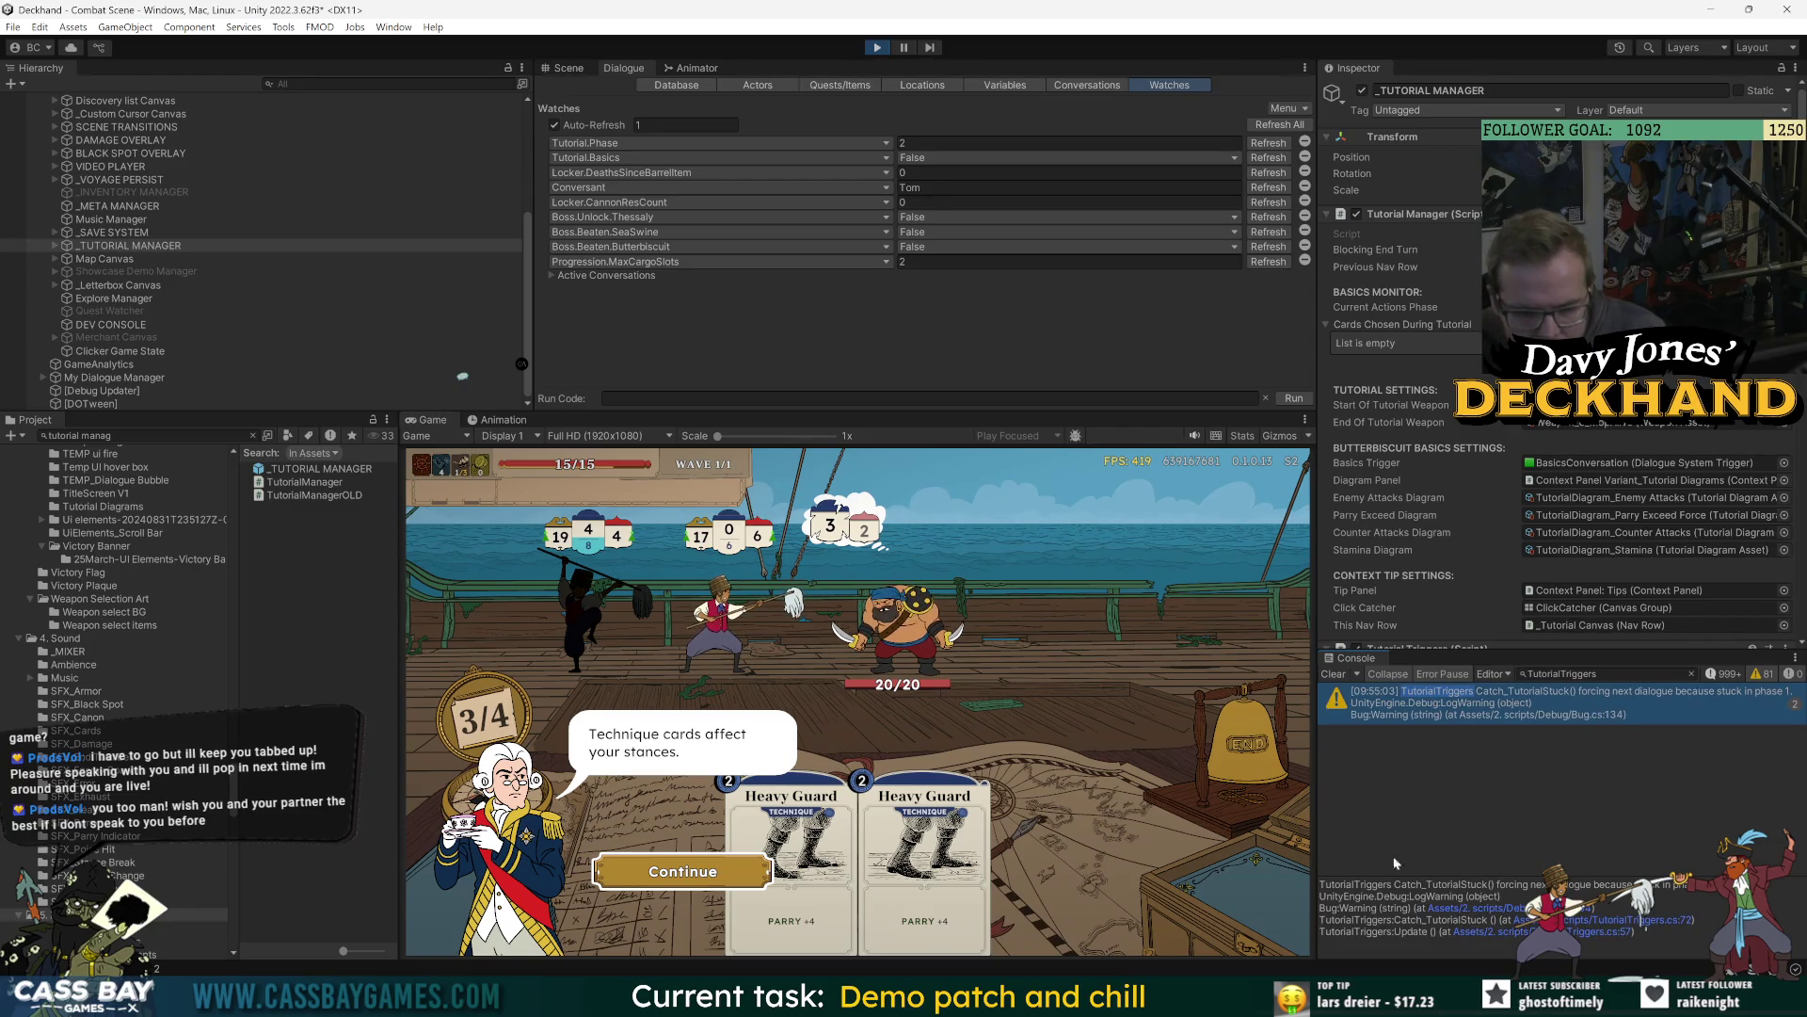
{"action": "mouse_move", "coordinate": [1161, 999]}
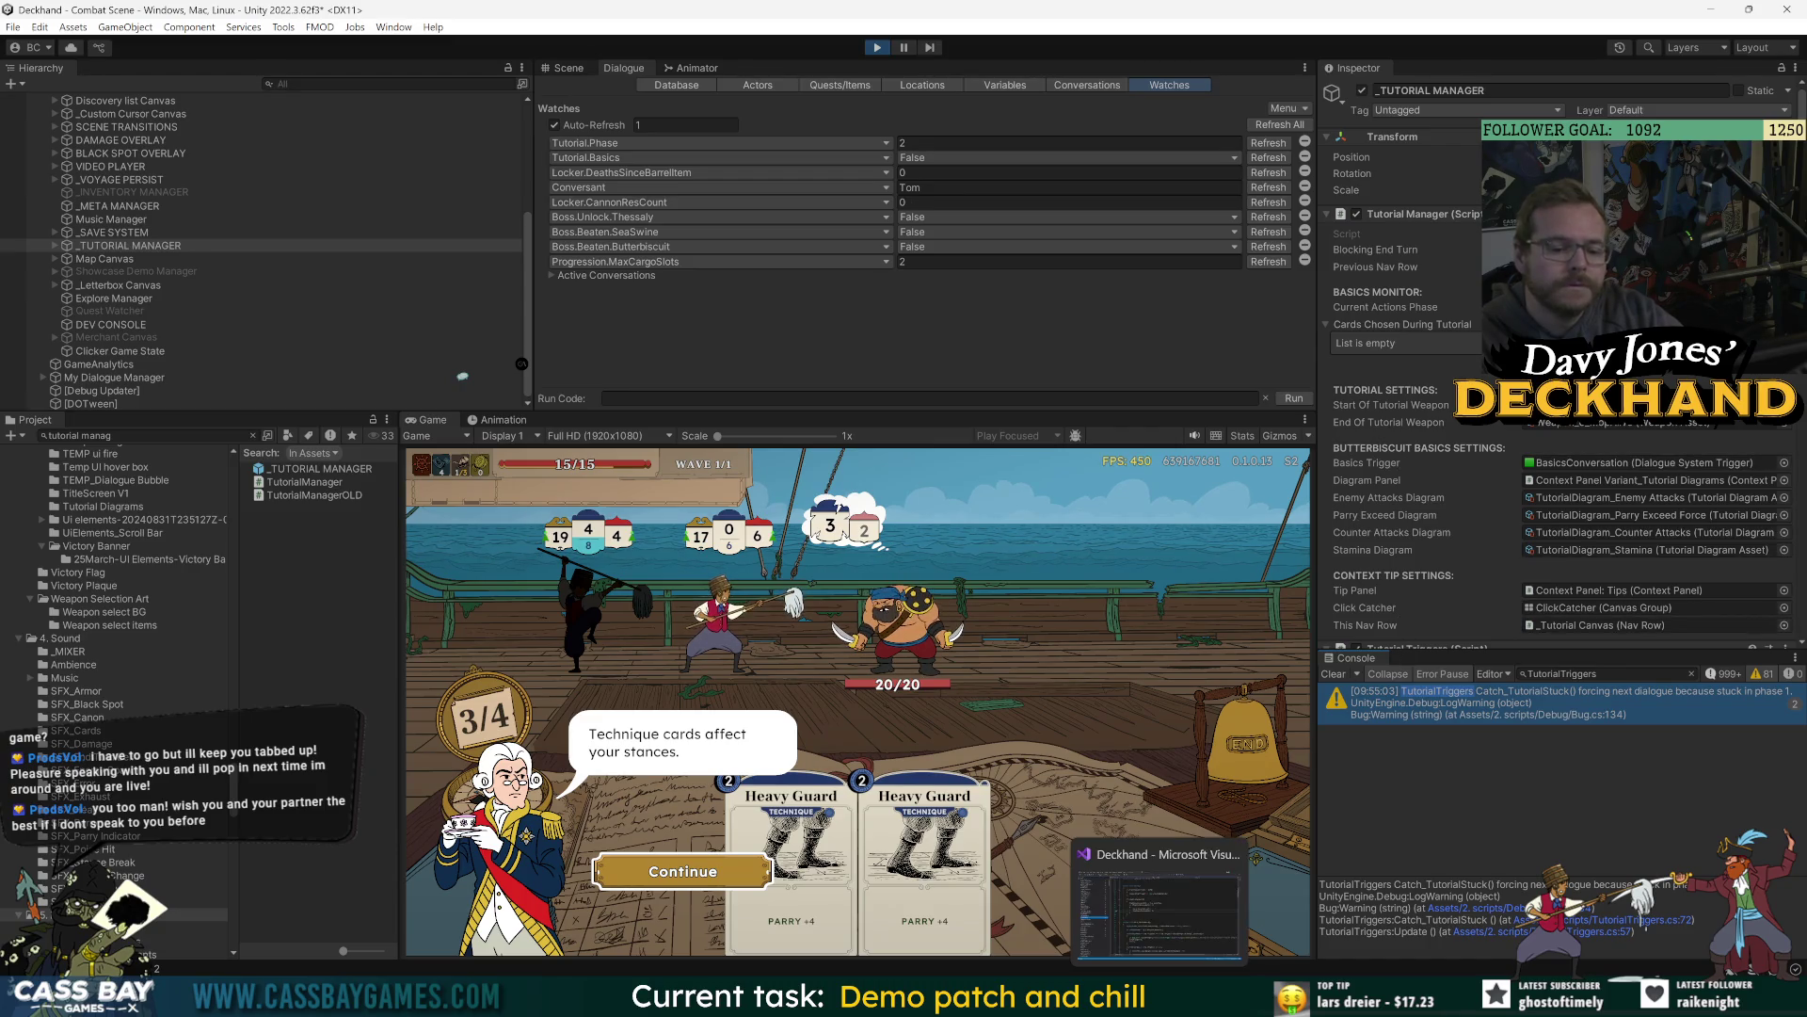
{"action": "left_click", "coordinate": [1161, 1000]}
{"action": "left_click", "coordinate": [548, 482]}
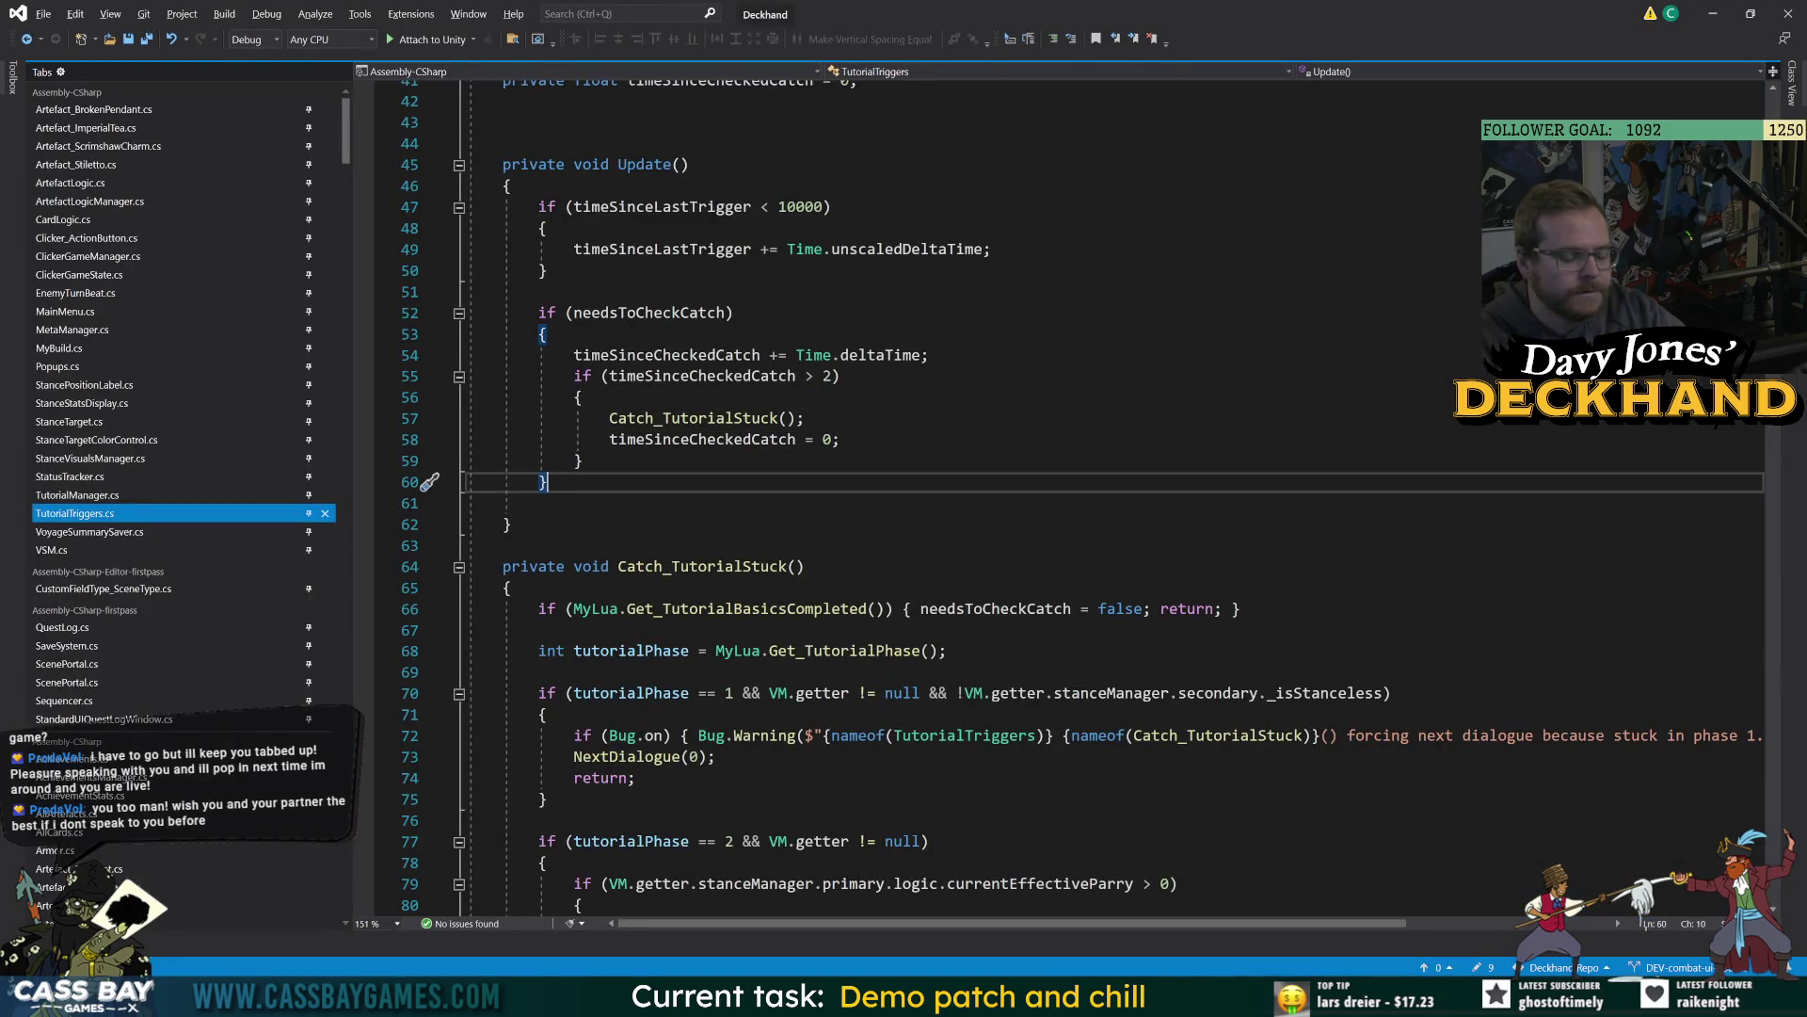
{"action": "left_click", "coordinate": [1196, 899]}
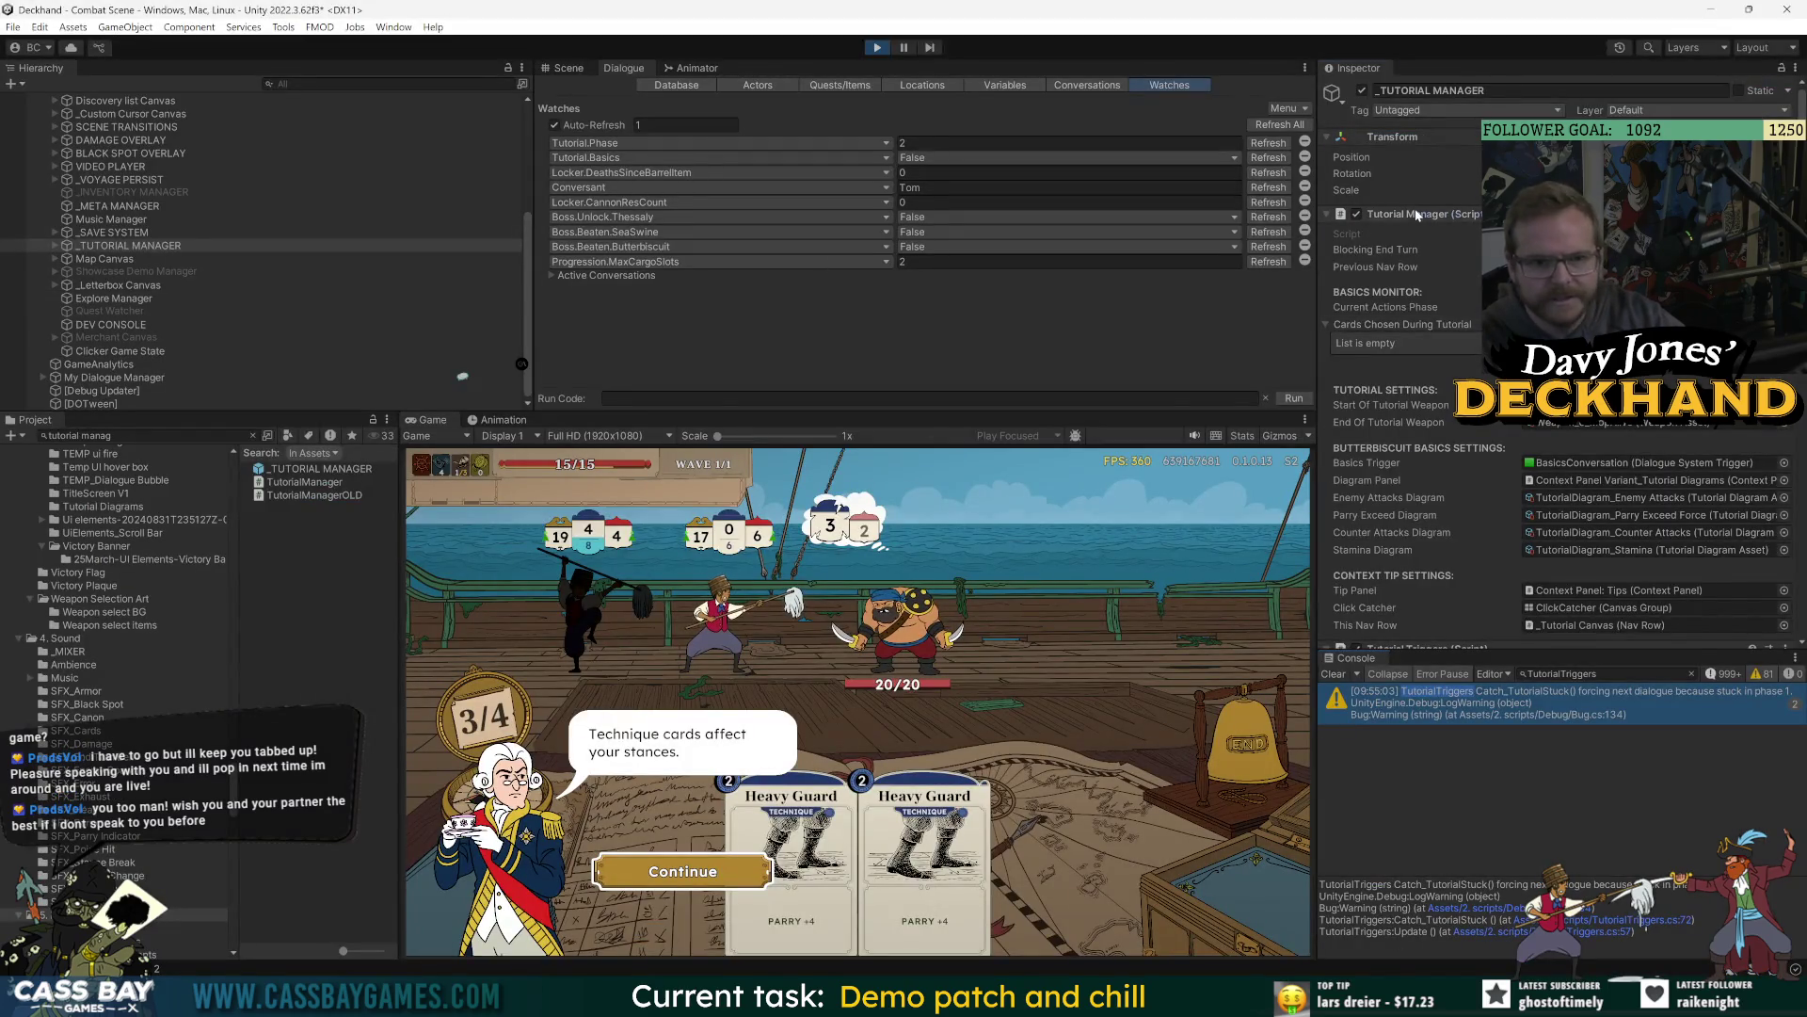
Collapse Tutorial Manager to review the Tutorial Triggers settings, then return to TutorialTriggers.cs.
{"action": "left_click", "coordinate": [1439, 214]}
{"action": "scroll", "coordinate": [1416, 435], "scroll_direction": "down", "scroll_amount": 3}
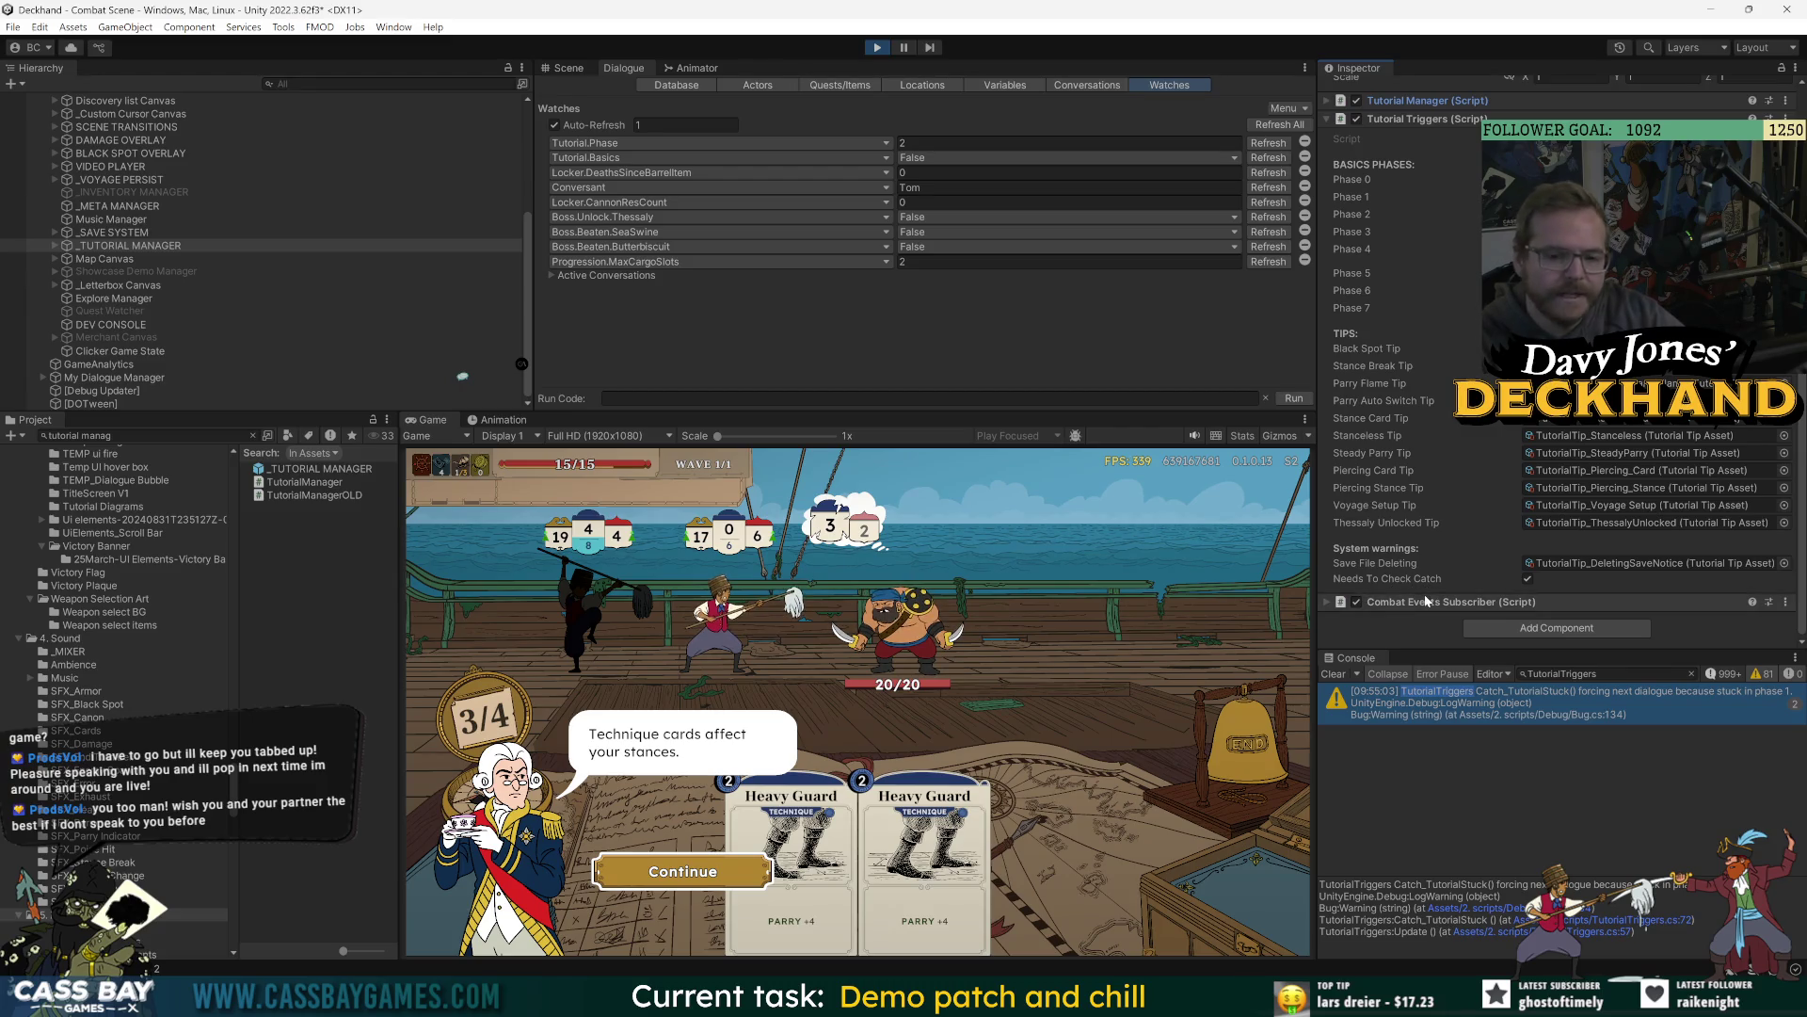
{"action": "key", "text": "alt+Tab"}
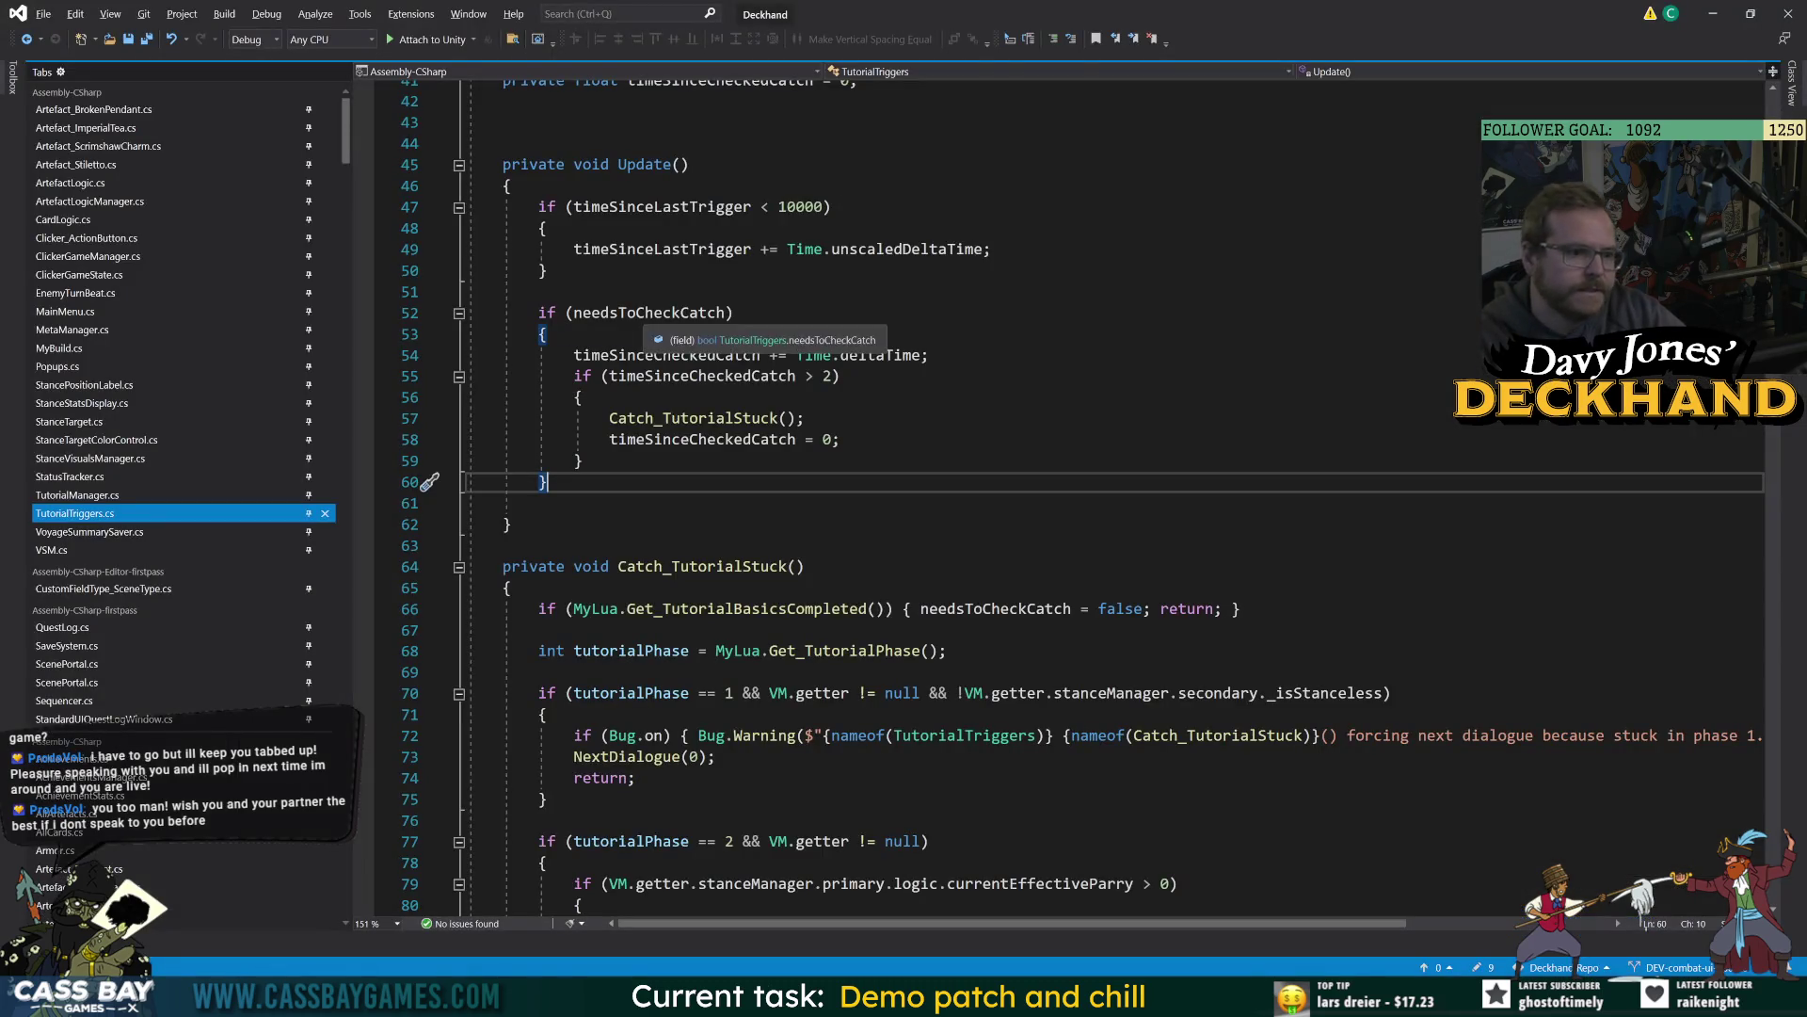
Add '&& MyBuild._inCombatScene' to the needsToCheckCatch condition on line 52 and save.
{"action": "double_click", "coordinate": [643, 313]}
{"action": "key", "text": "Up"}
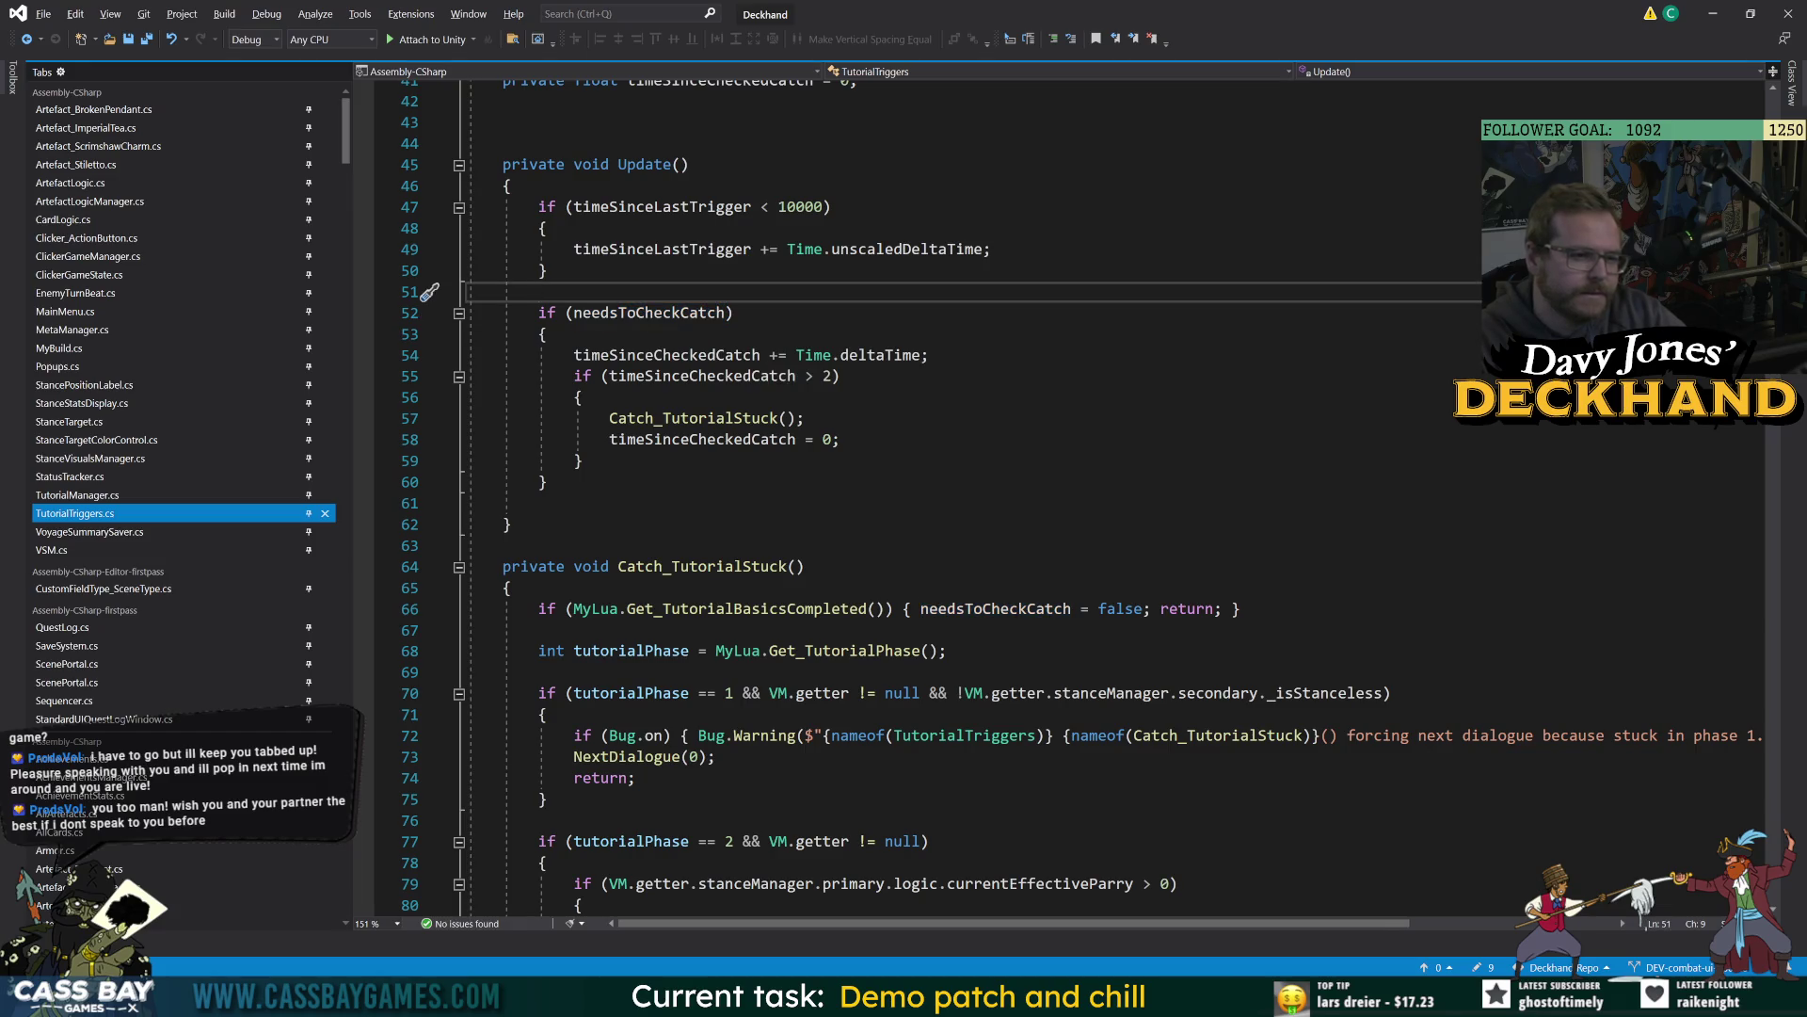
{"action": "left_click", "coordinate": [728, 312]}
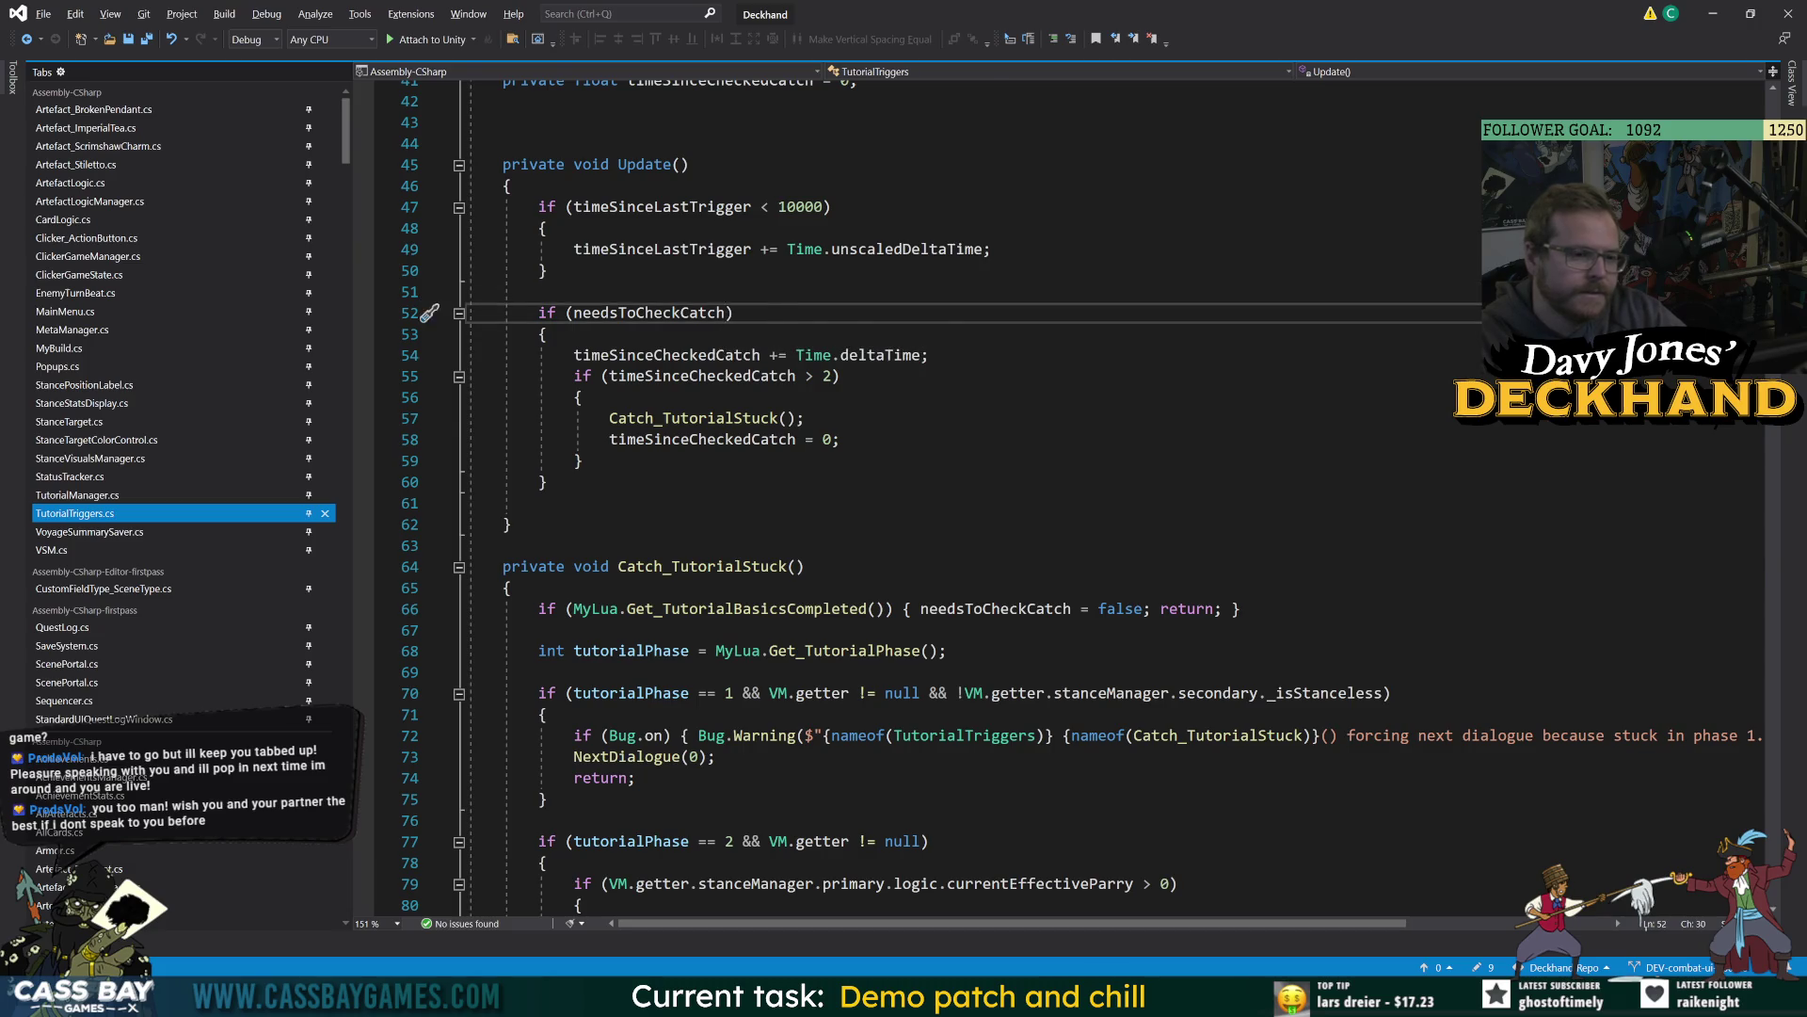
{"action": "scroll", "coordinate": [728, 312], "scroll_direction": "up", "scroll_amount": 4}
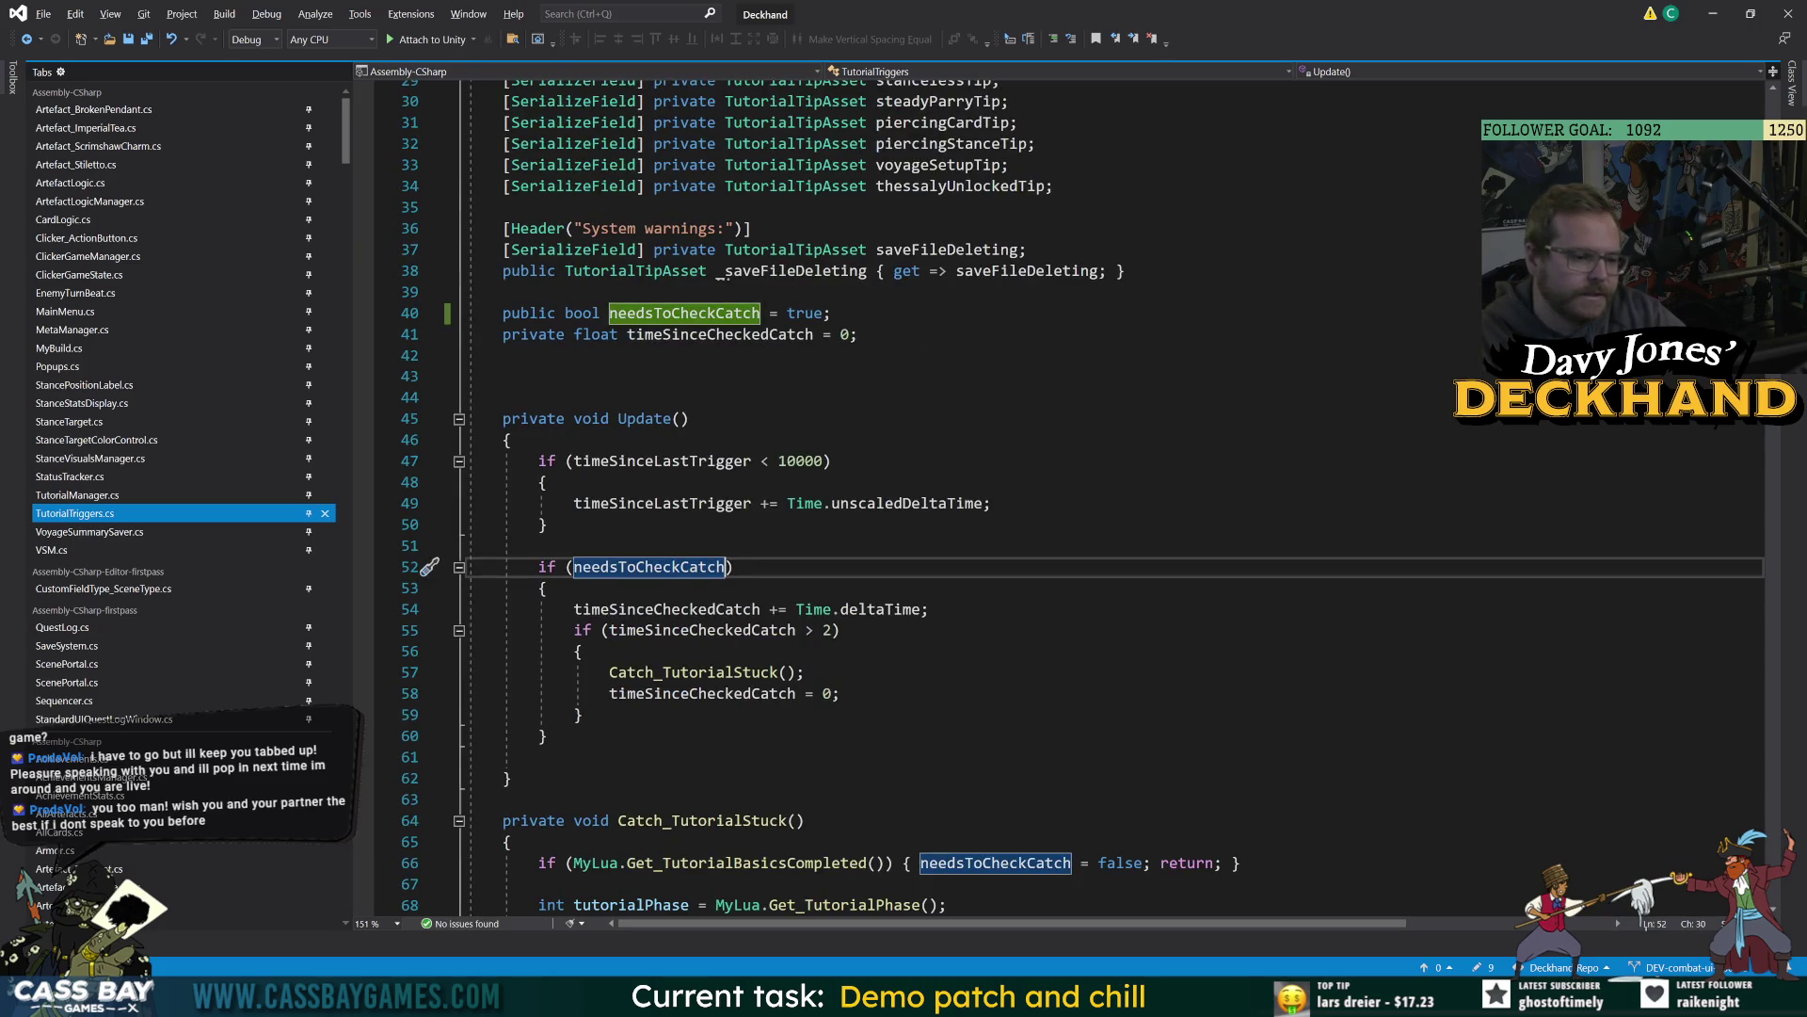
{"action": "type", "text": "&& "}
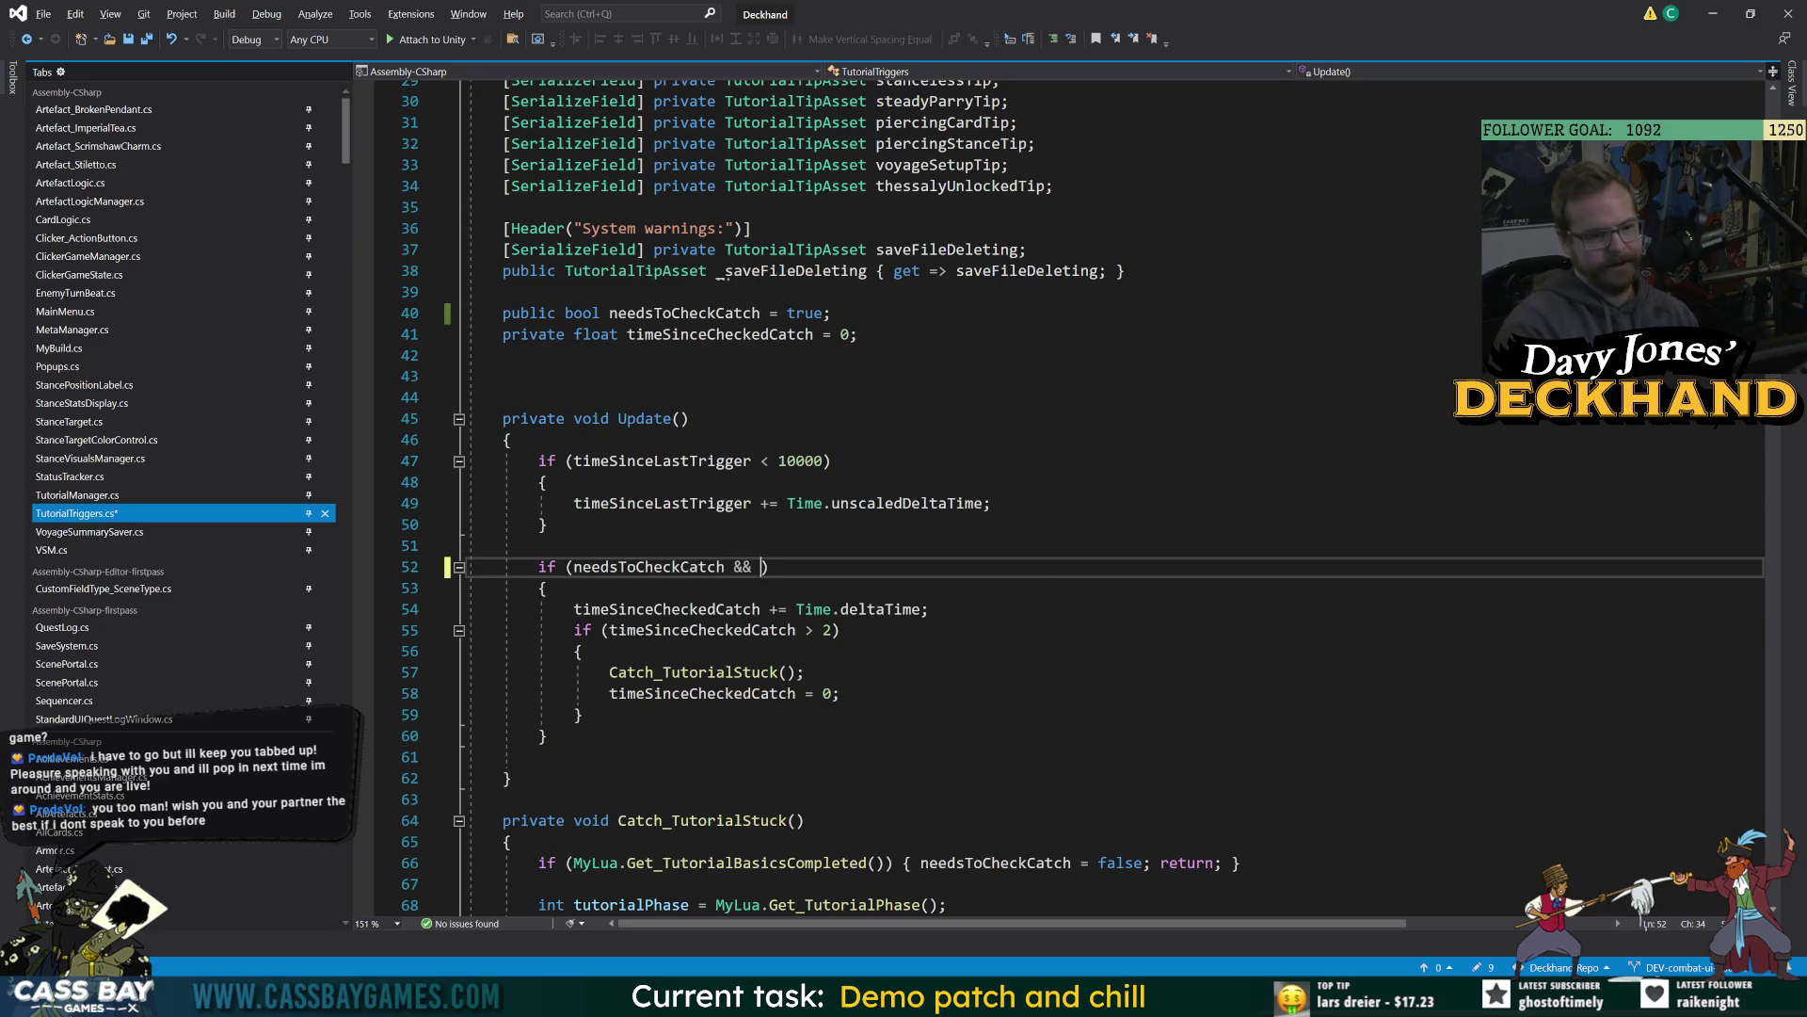
{"action": "type", "text": "My"}
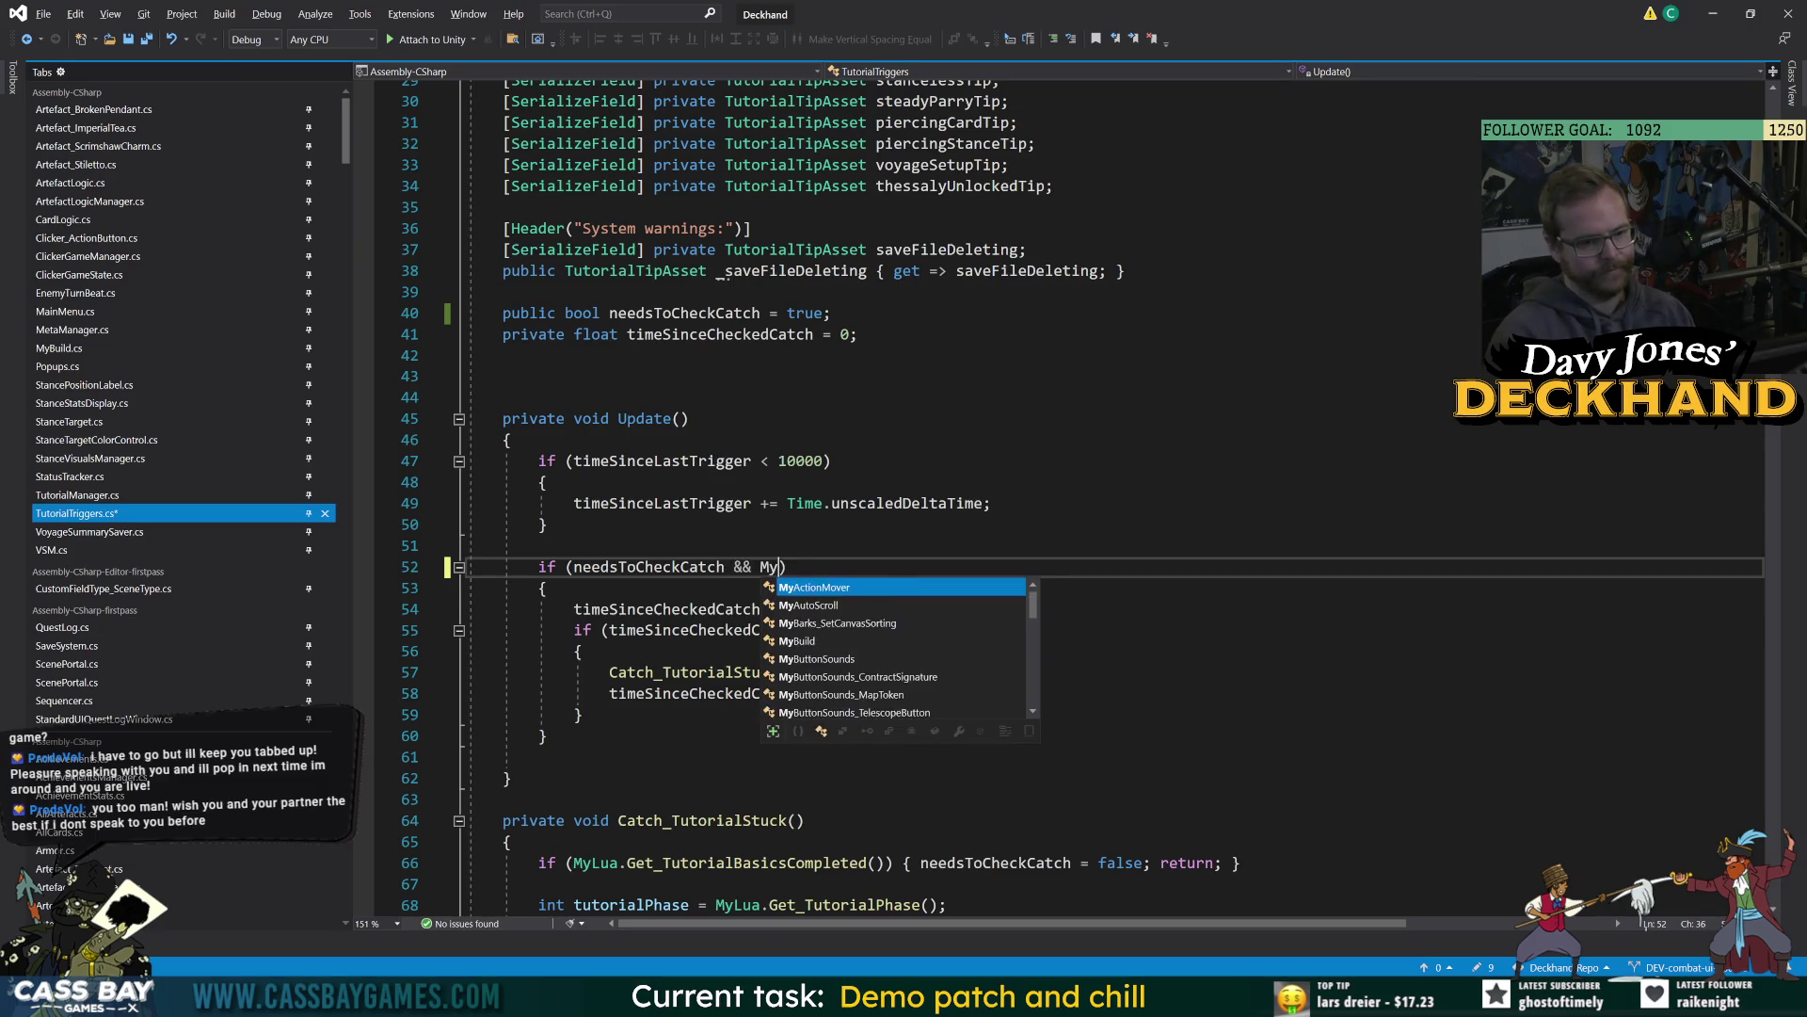
{"action": "type", "text": "Build"}
{"action": "type", "text": "."}
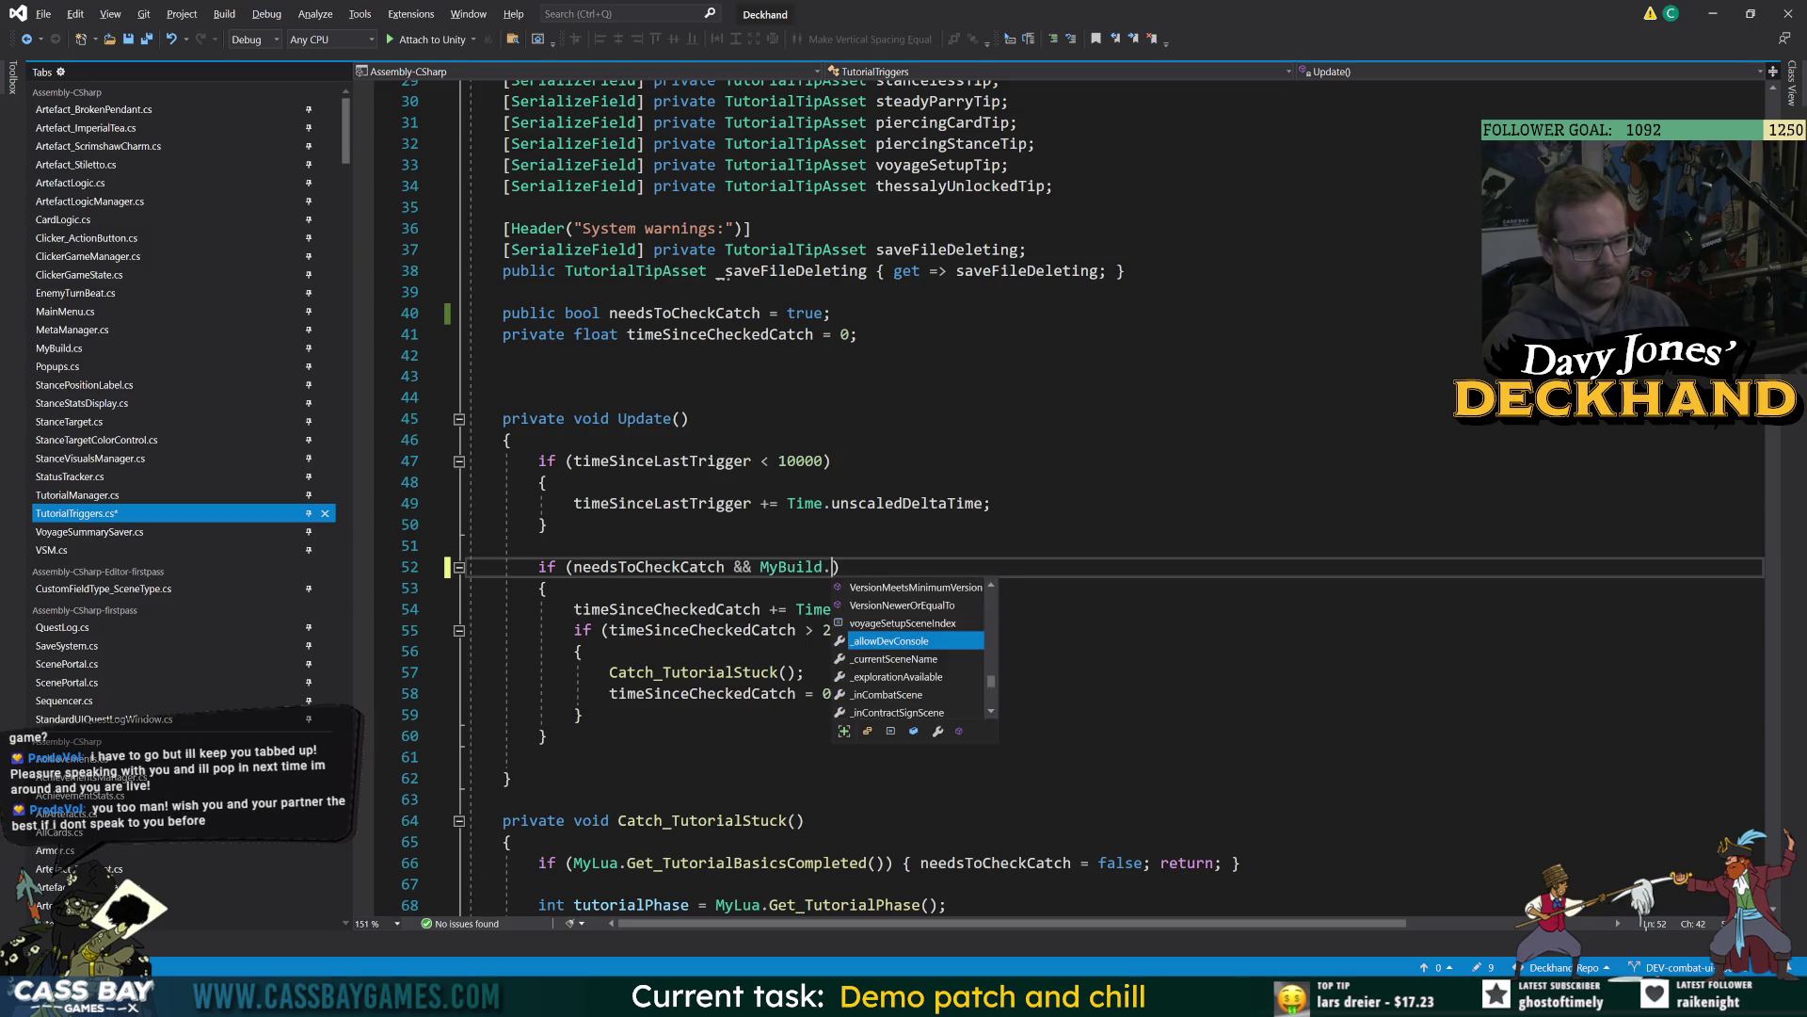
{"action": "type", "text": "incomb"}
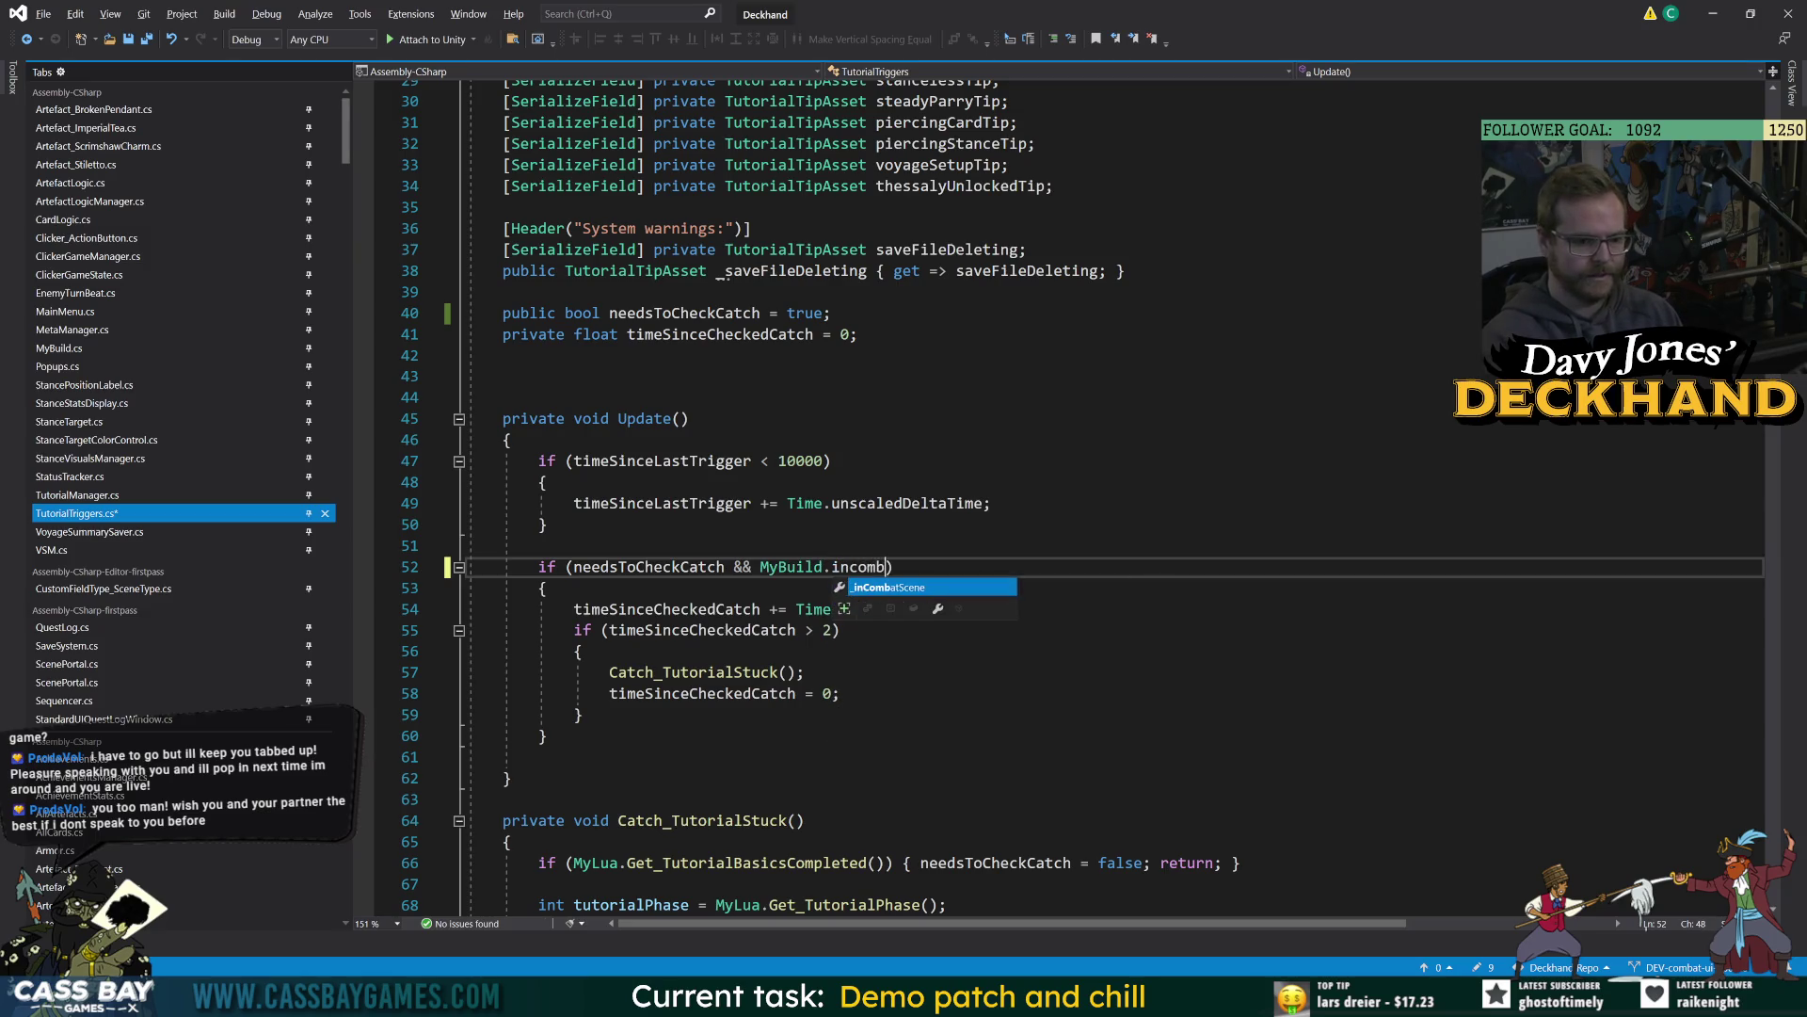
{"action": "key", "text": "Tab"}
{"action": "key", "text": "ctrl+s"}
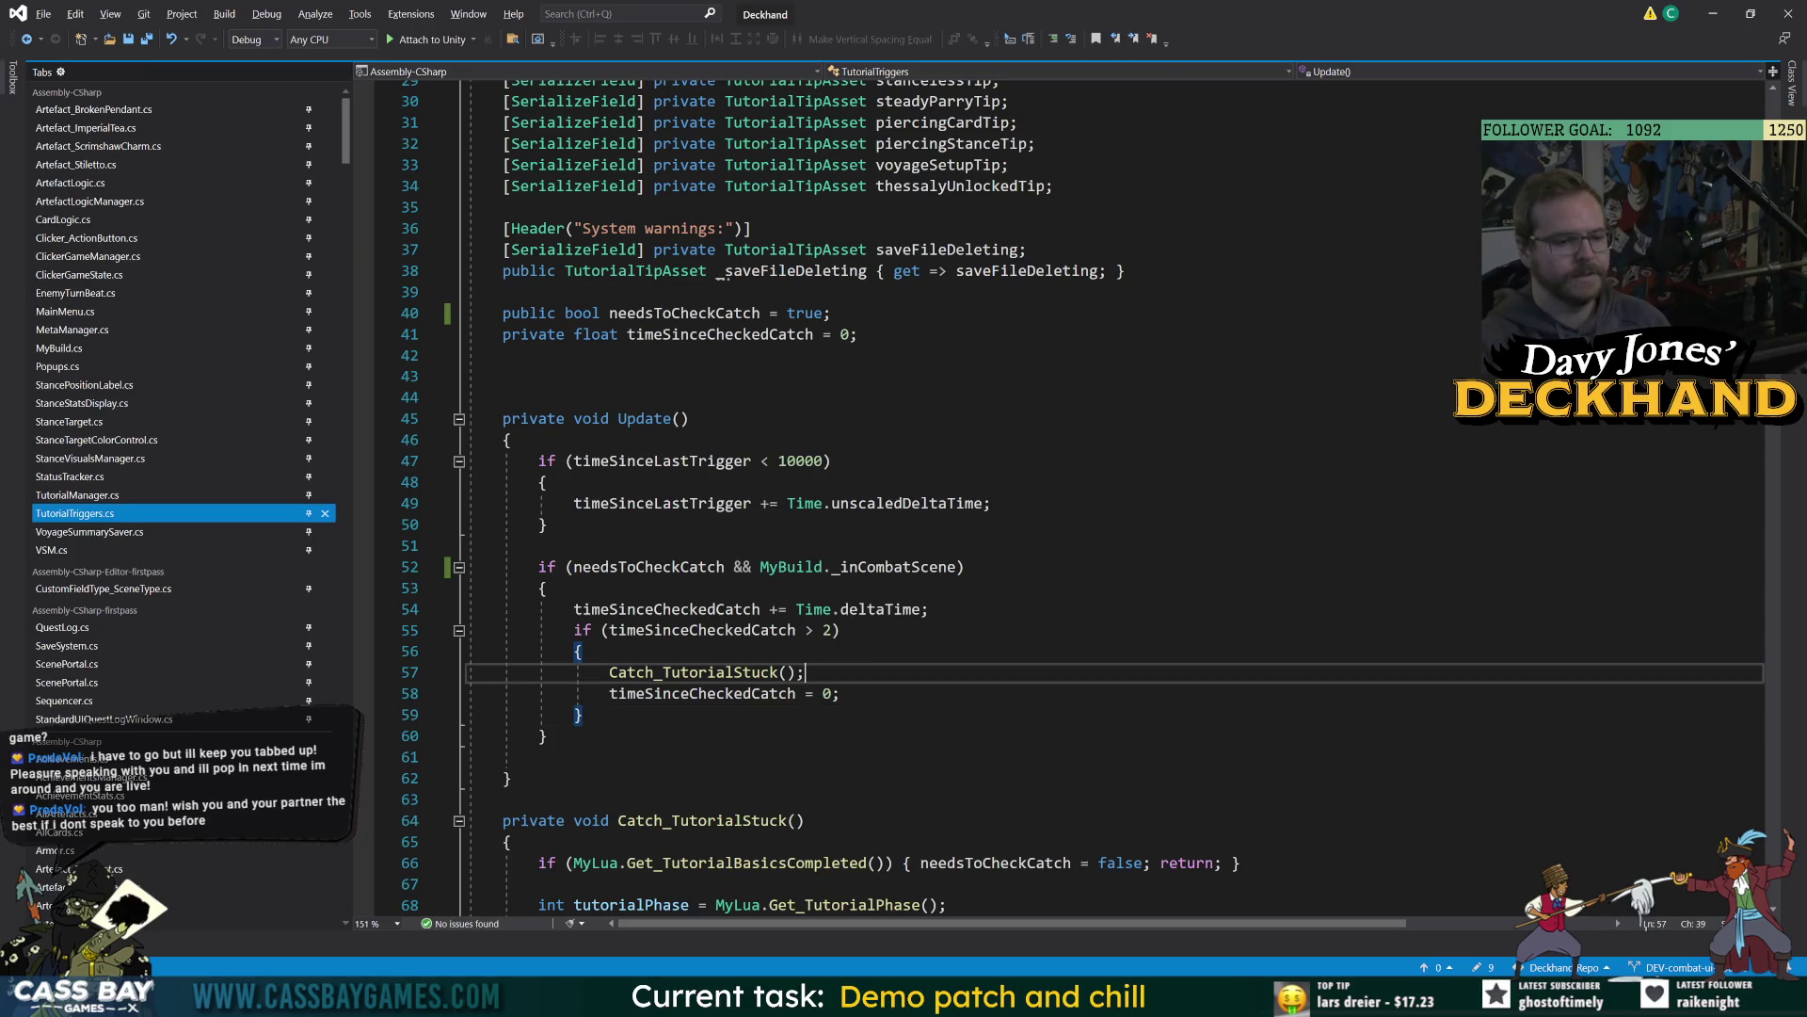
Review how Catch_TutorialStuck uses needsToCheckCatch, timeSinceCheckedCatch and Get_TutorialBasicsCompleted.
{"action": "left_click", "coordinate": [583, 650]}
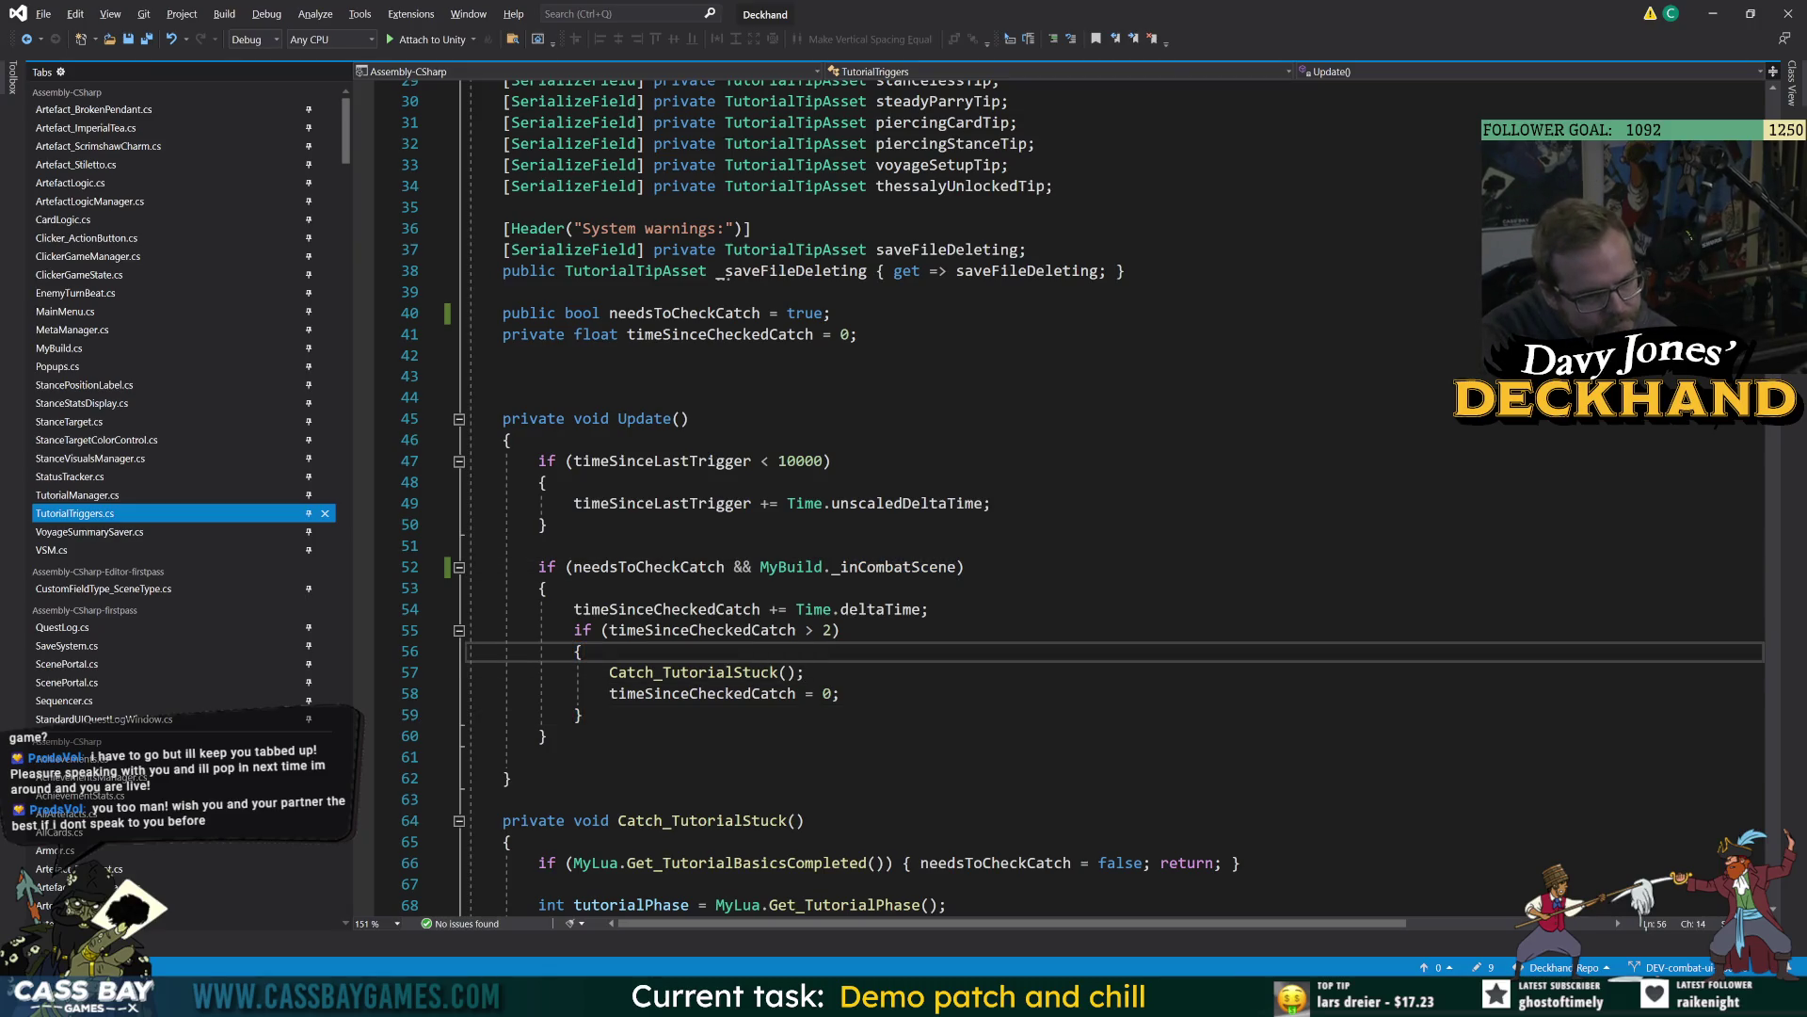
{"action": "left_click", "coordinate": [653, 566]}
{"action": "left_click", "coordinate": [840, 630]}
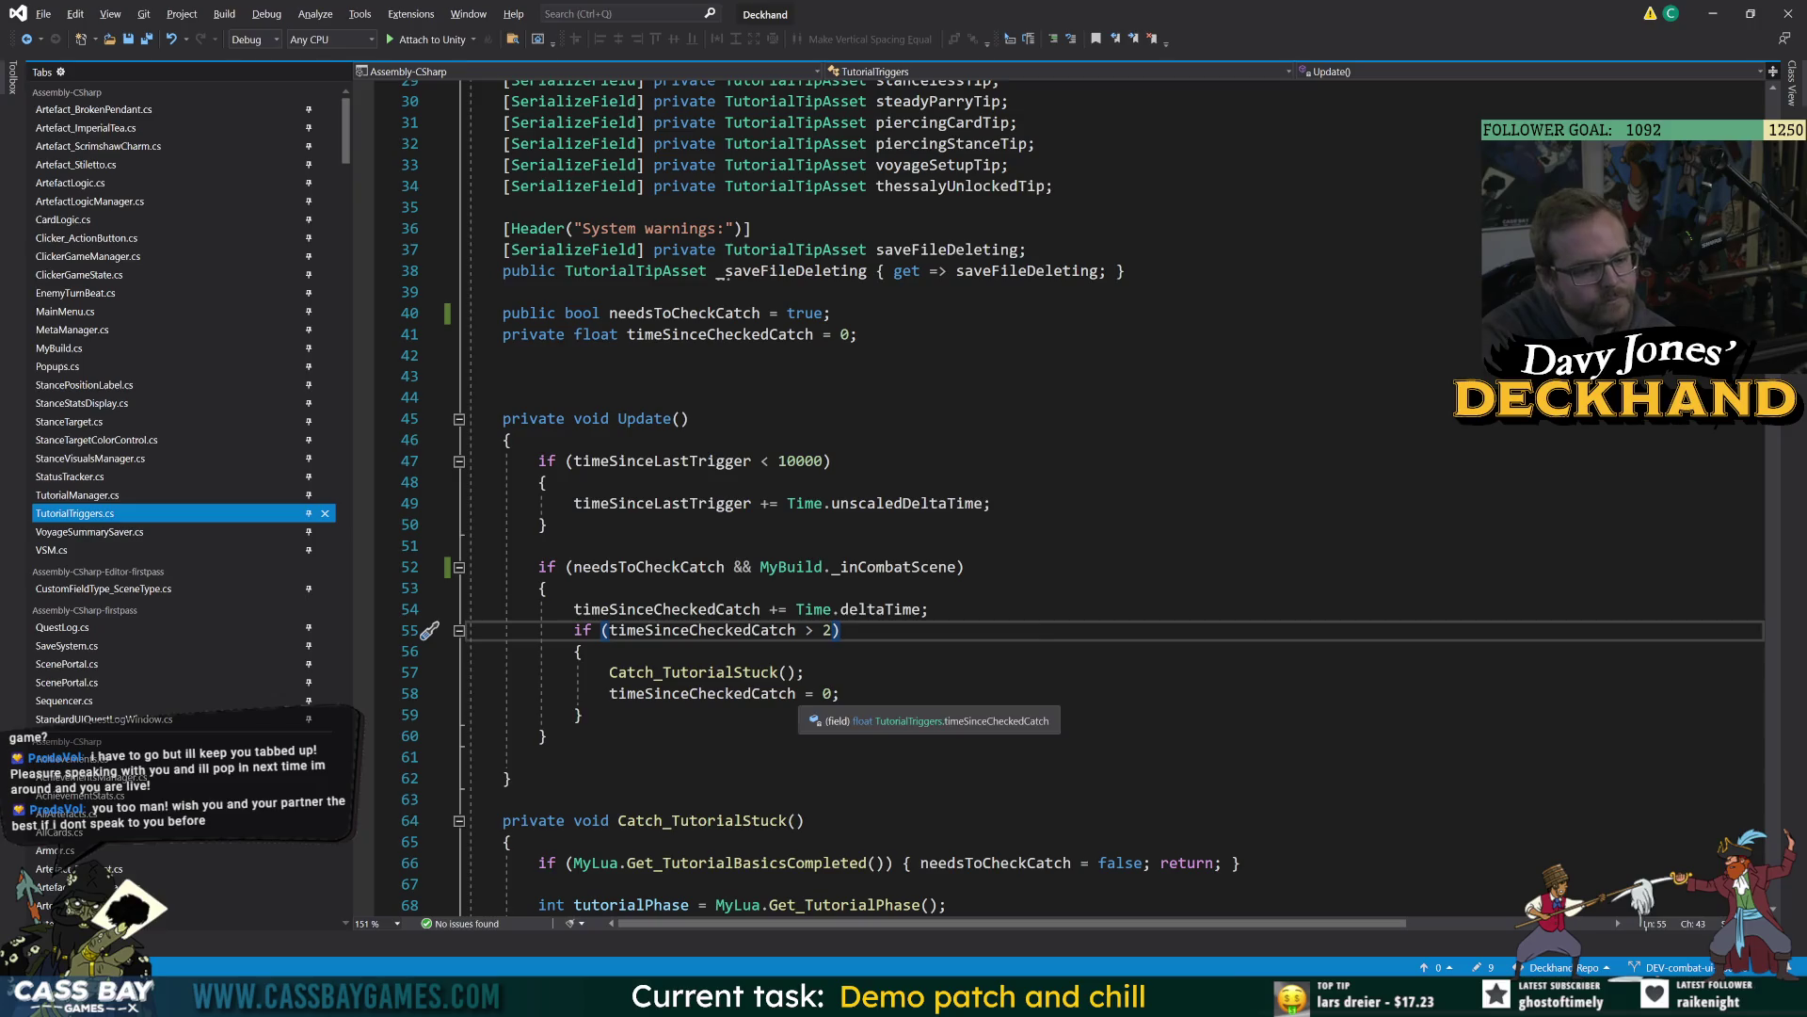
{"action": "left_click", "coordinate": [779, 671]}
{"action": "scroll", "coordinate": [780, 672], "scroll_direction": "down", "scroll_amount": 5}
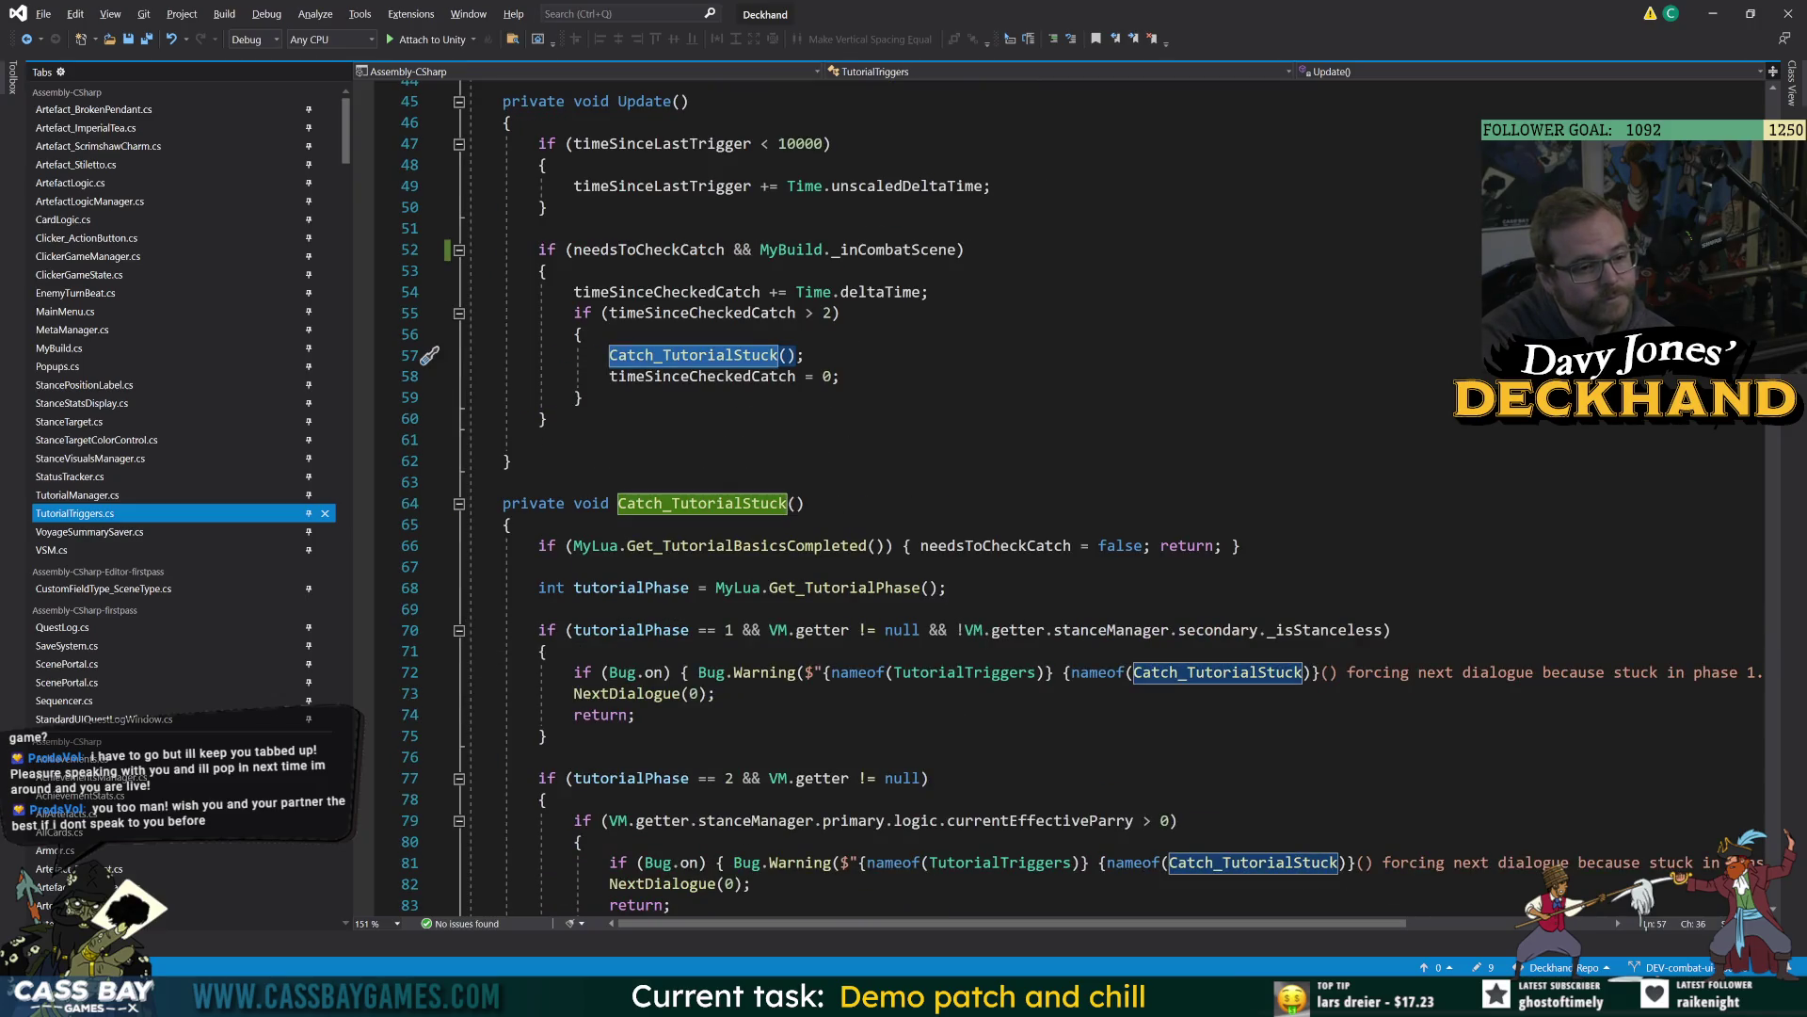
{"action": "left_click", "coordinate": [716, 546]}
{"action": "left_click", "coordinate": [807, 504]}
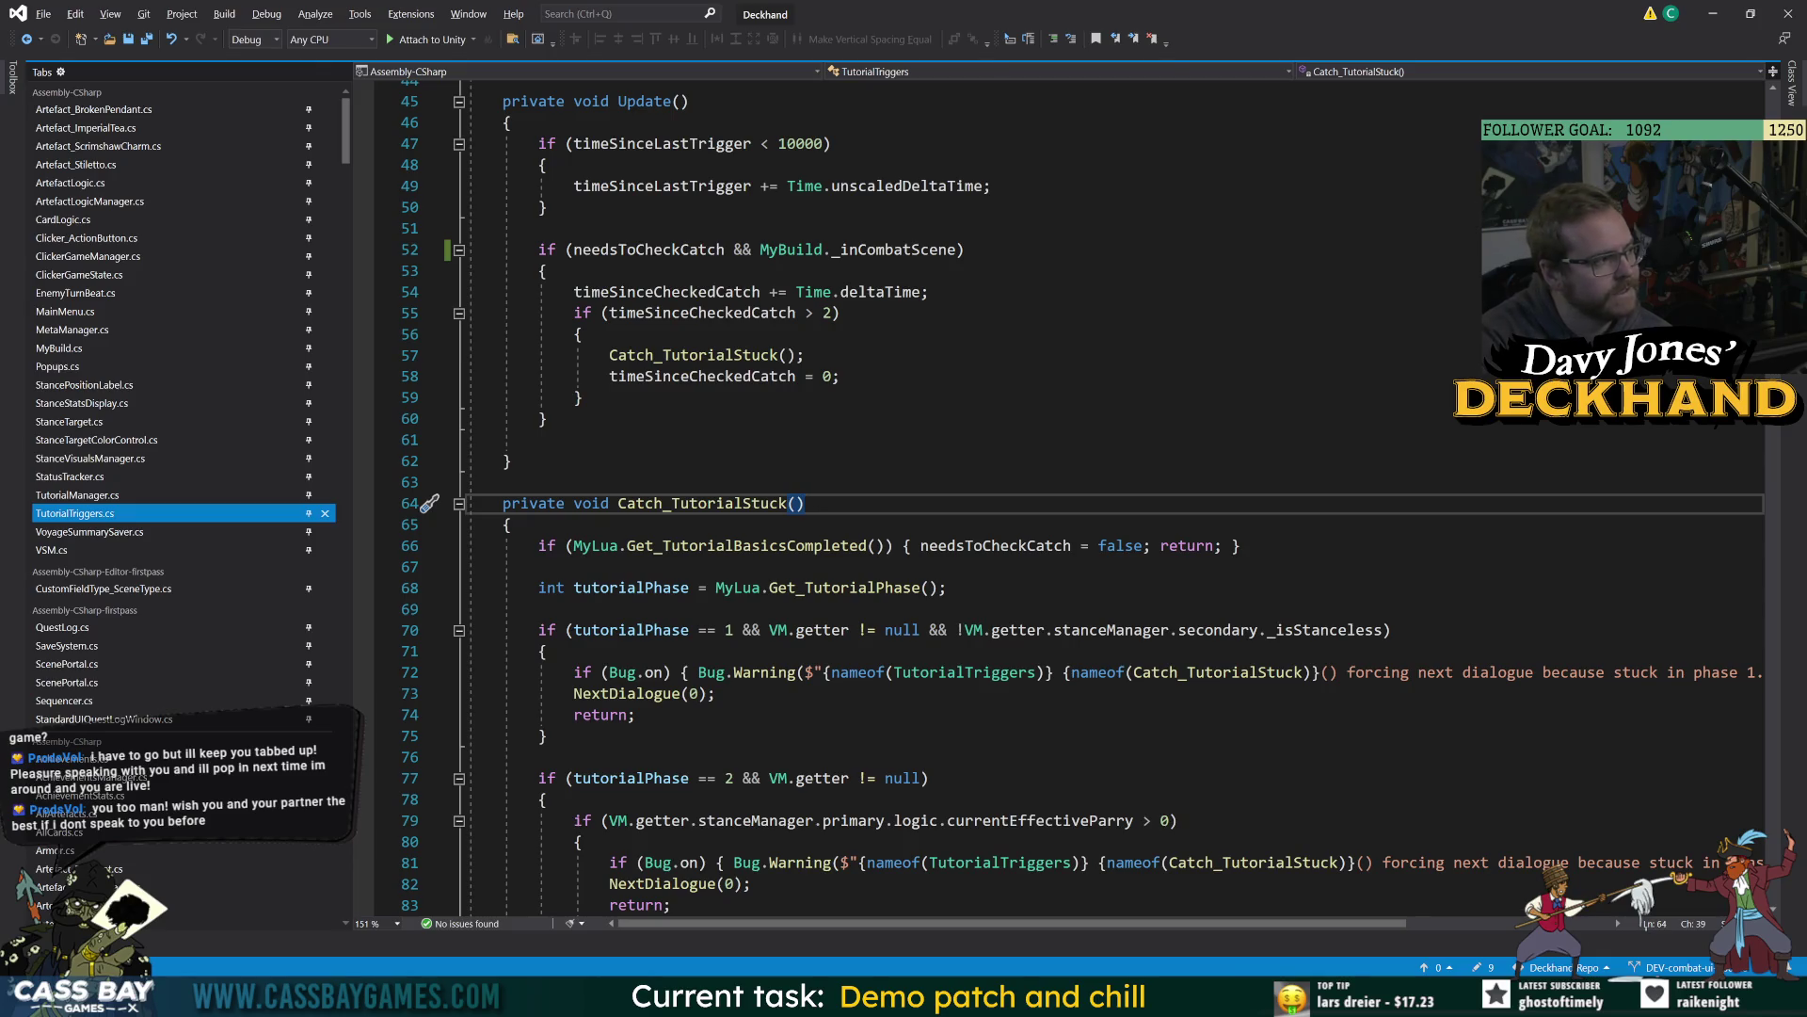
{"action": "left_click", "coordinate": [581, 398]}
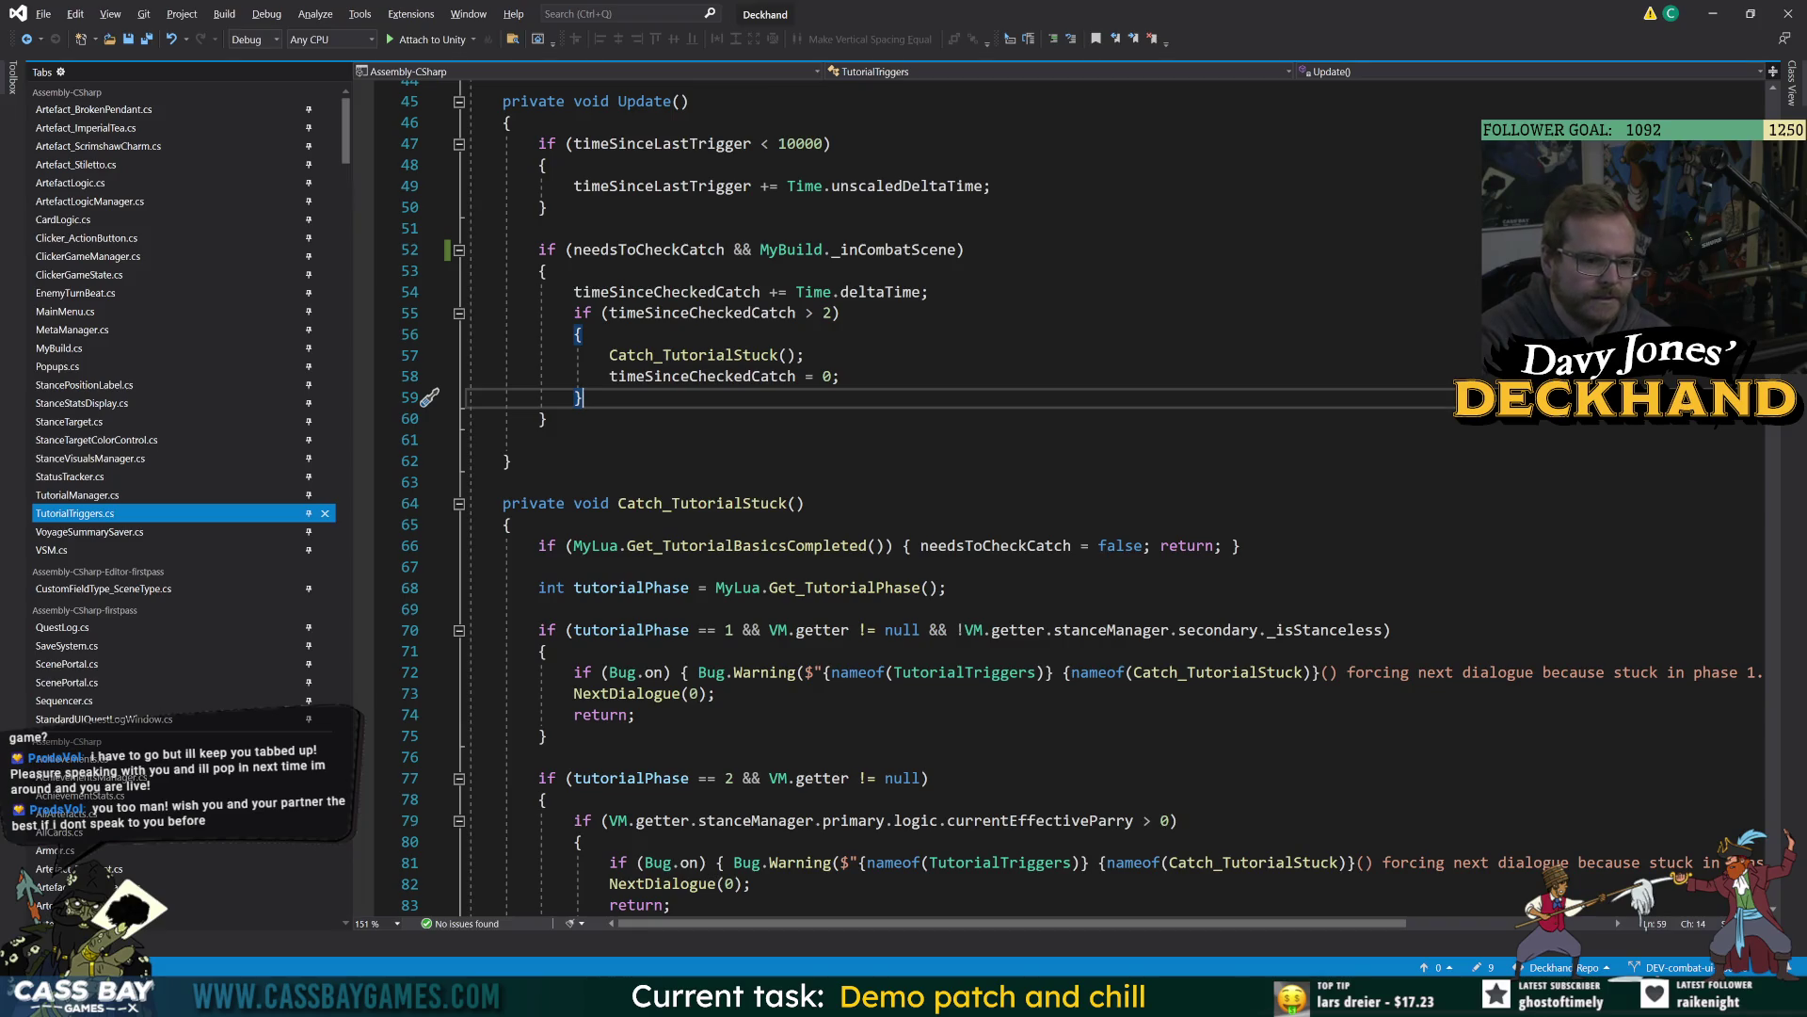
{"action": "left_click", "coordinate": [749, 546]}
{"action": "left_click", "coordinate": [996, 546]}
{"action": "double_click", "coordinate": [996, 546]}
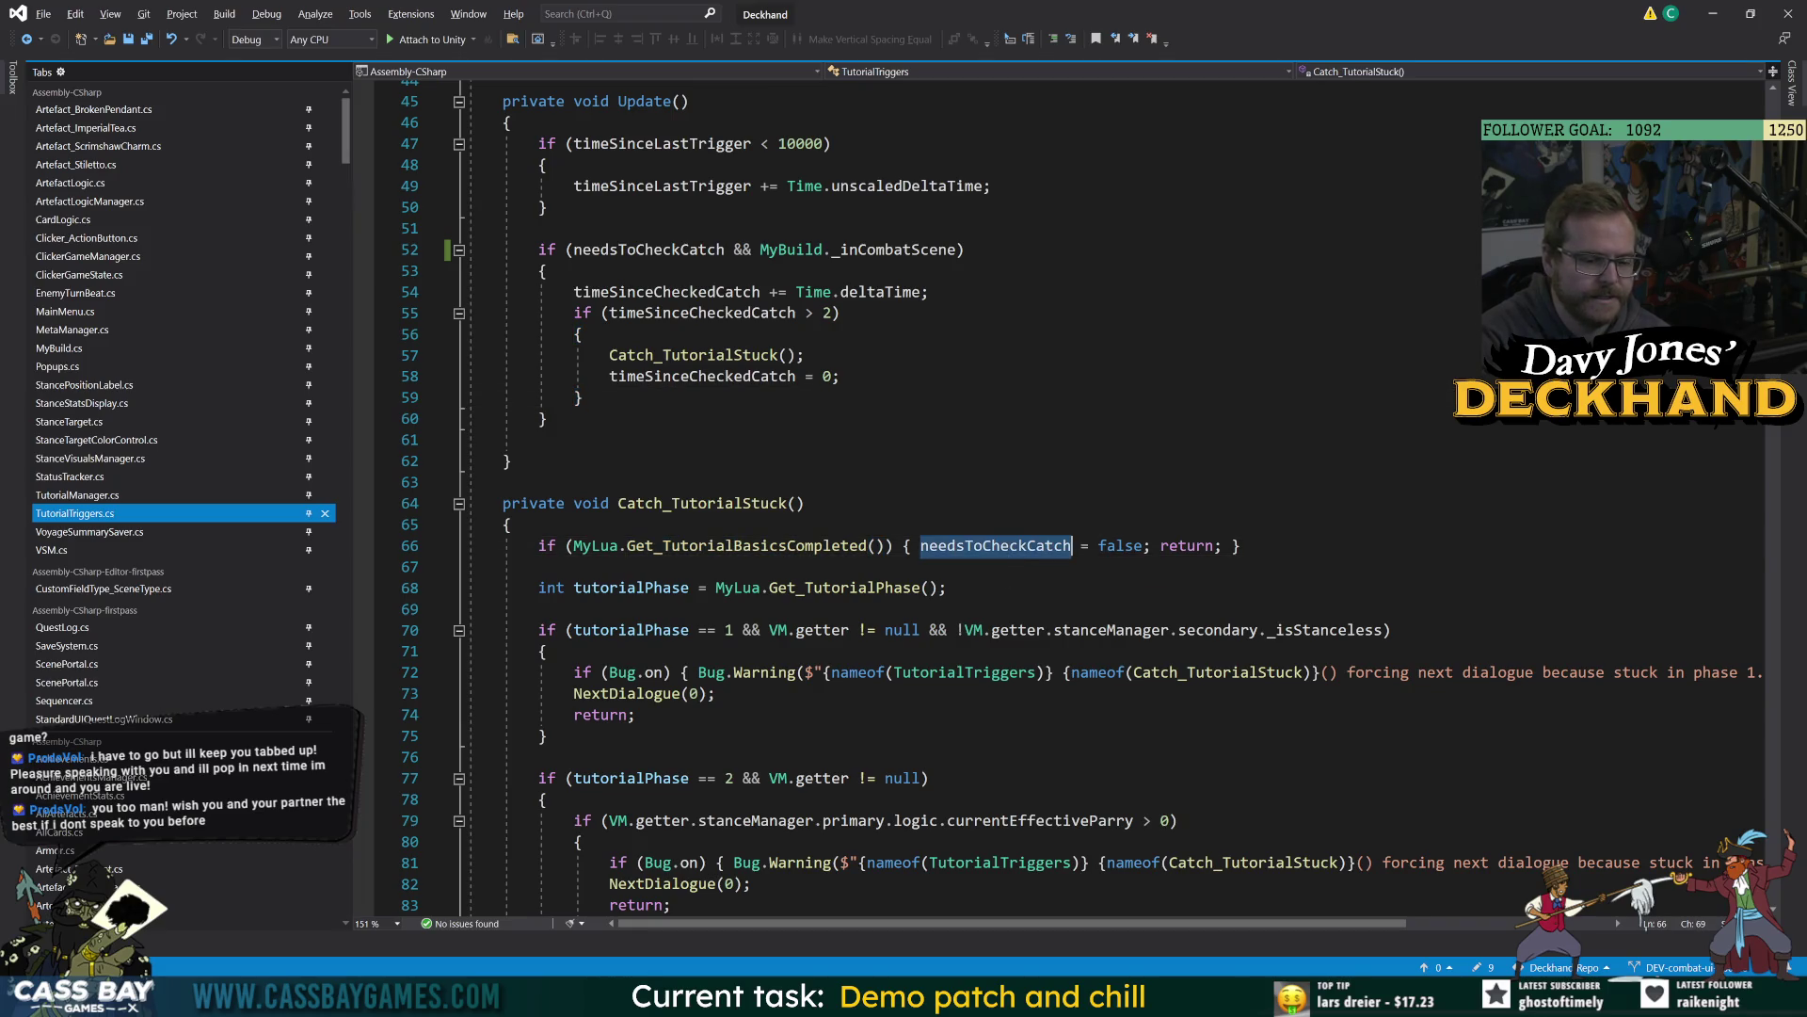
Recheck the needsToCheckCatch references and position at the end of line 52 for a comment.
{"action": "left_click", "coordinate": [503, 482]}
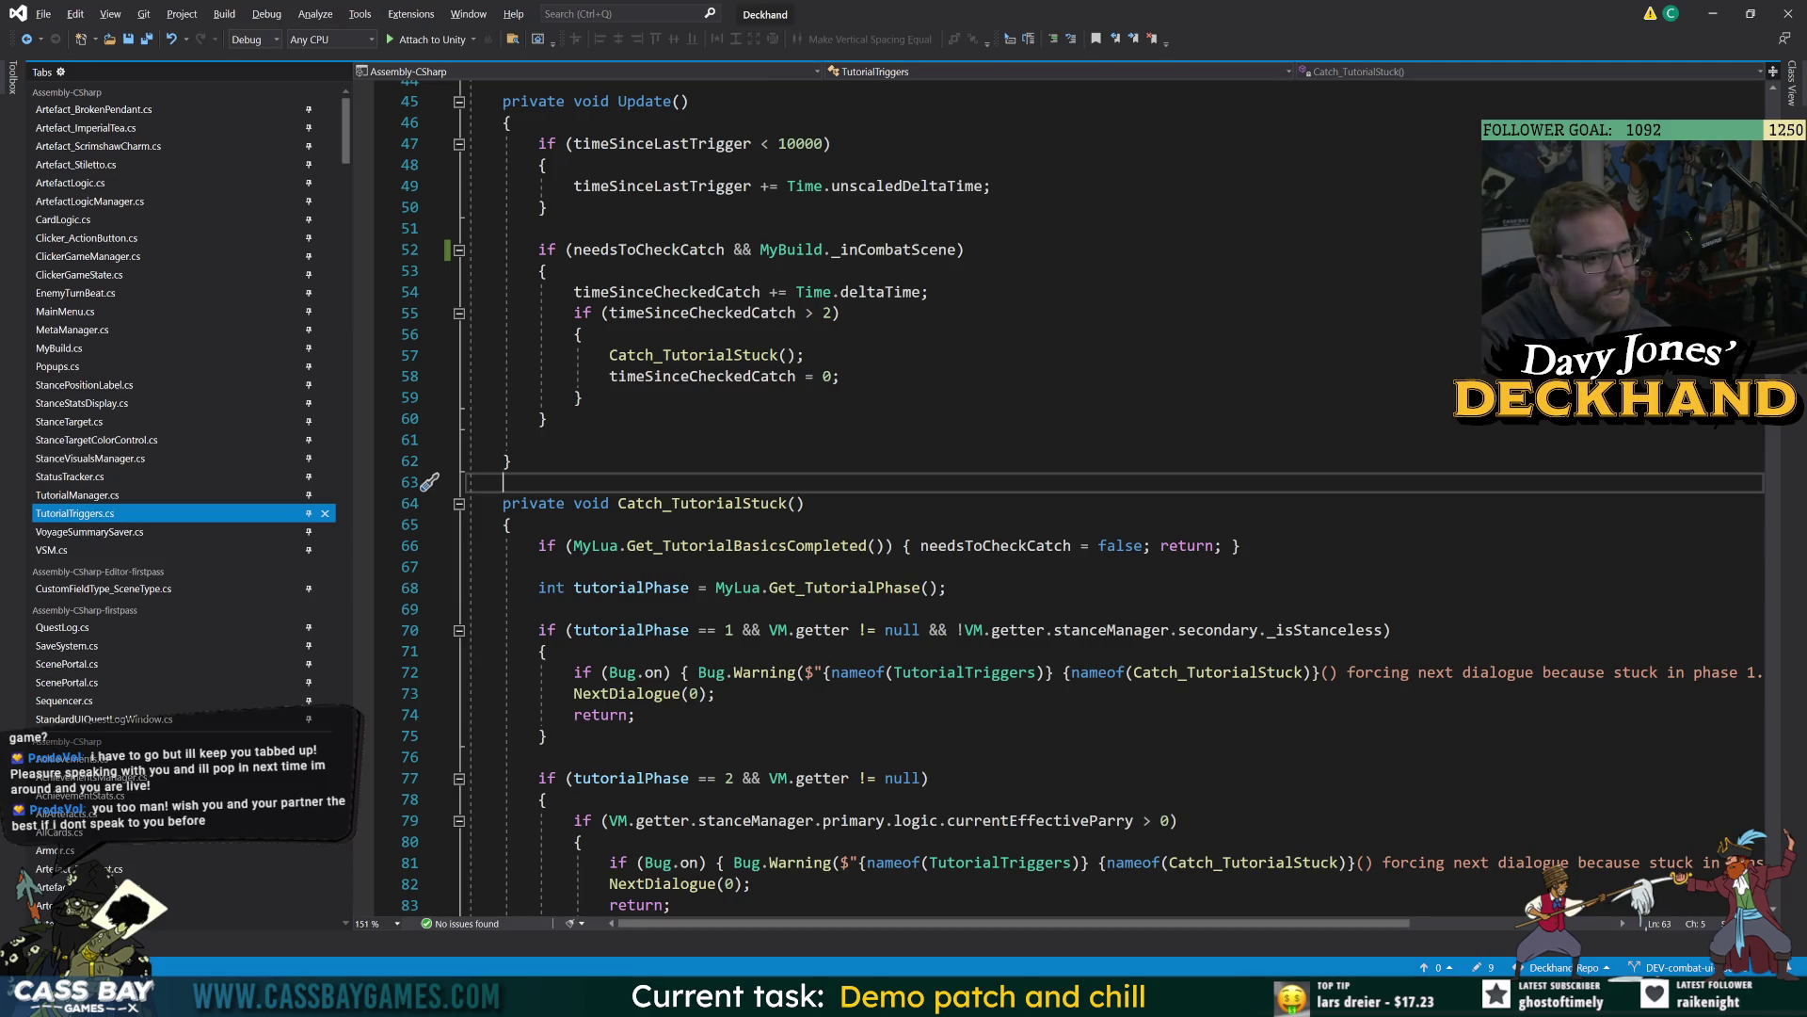
{"action": "left_click", "coordinate": [725, 250]}
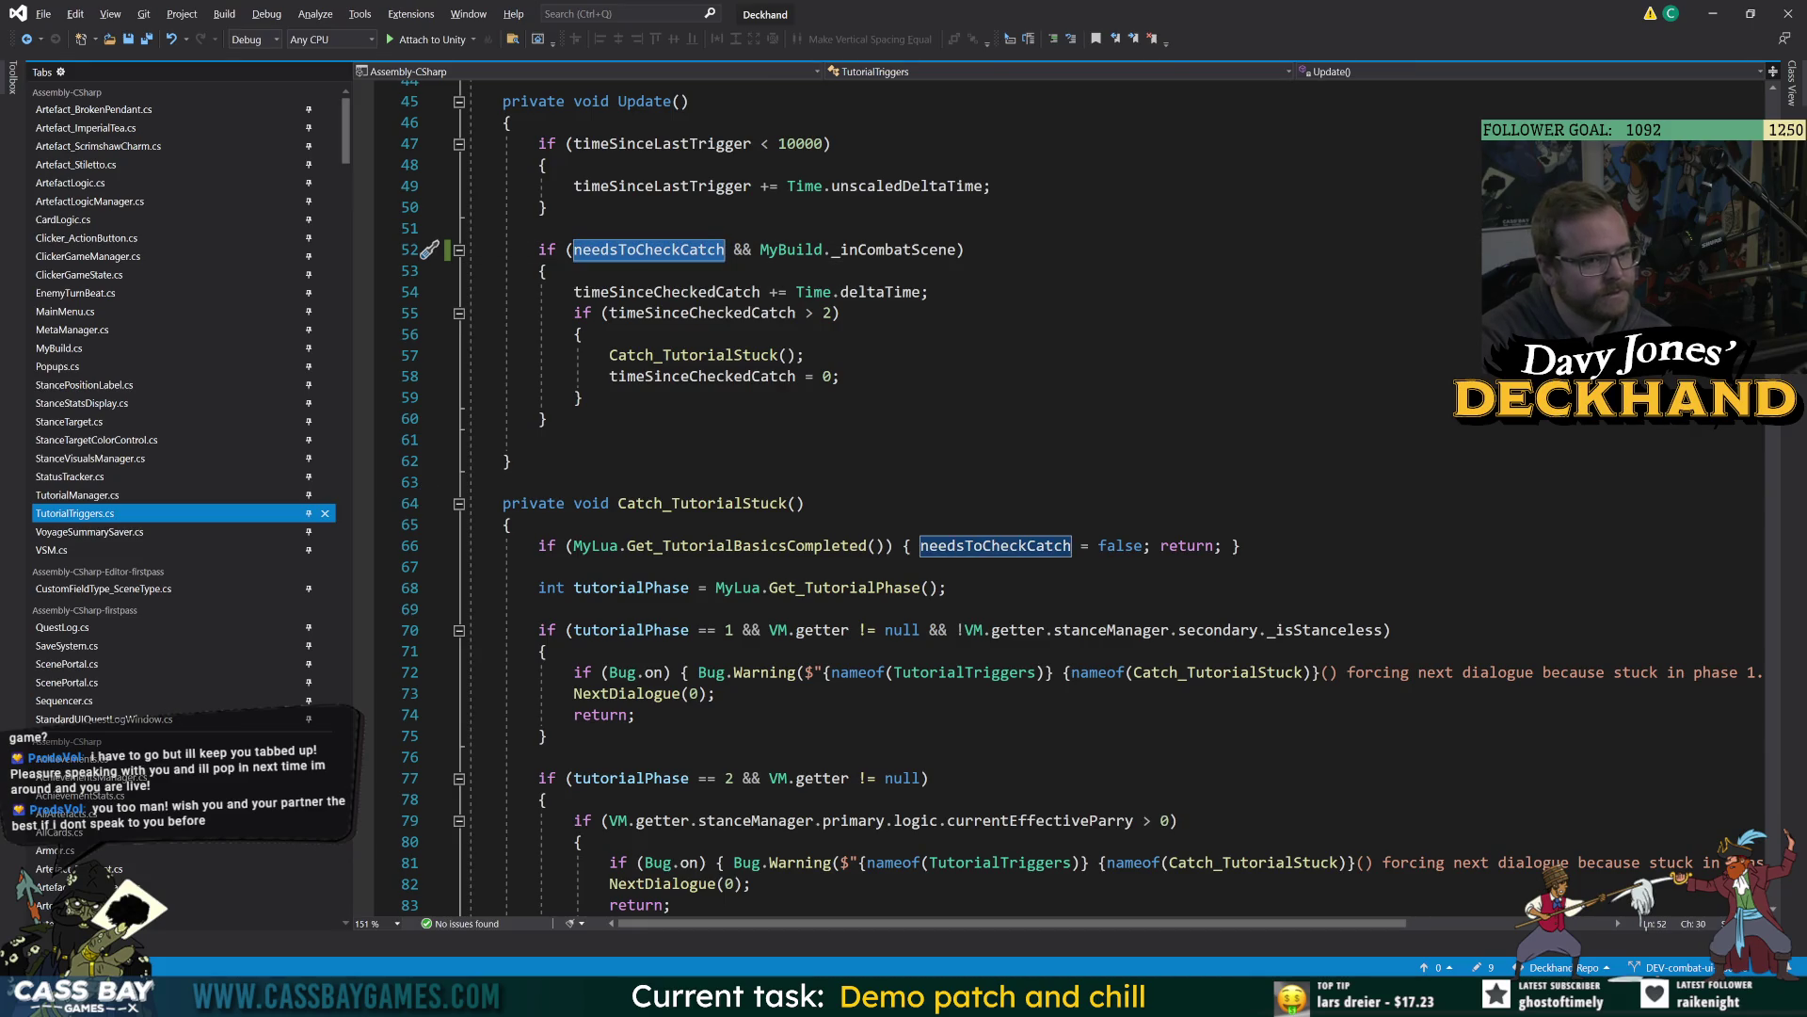
{"action": "left_click", "coordinate": [581, 397]}
{"action": "left_click", "coordinate": [969, 250]}
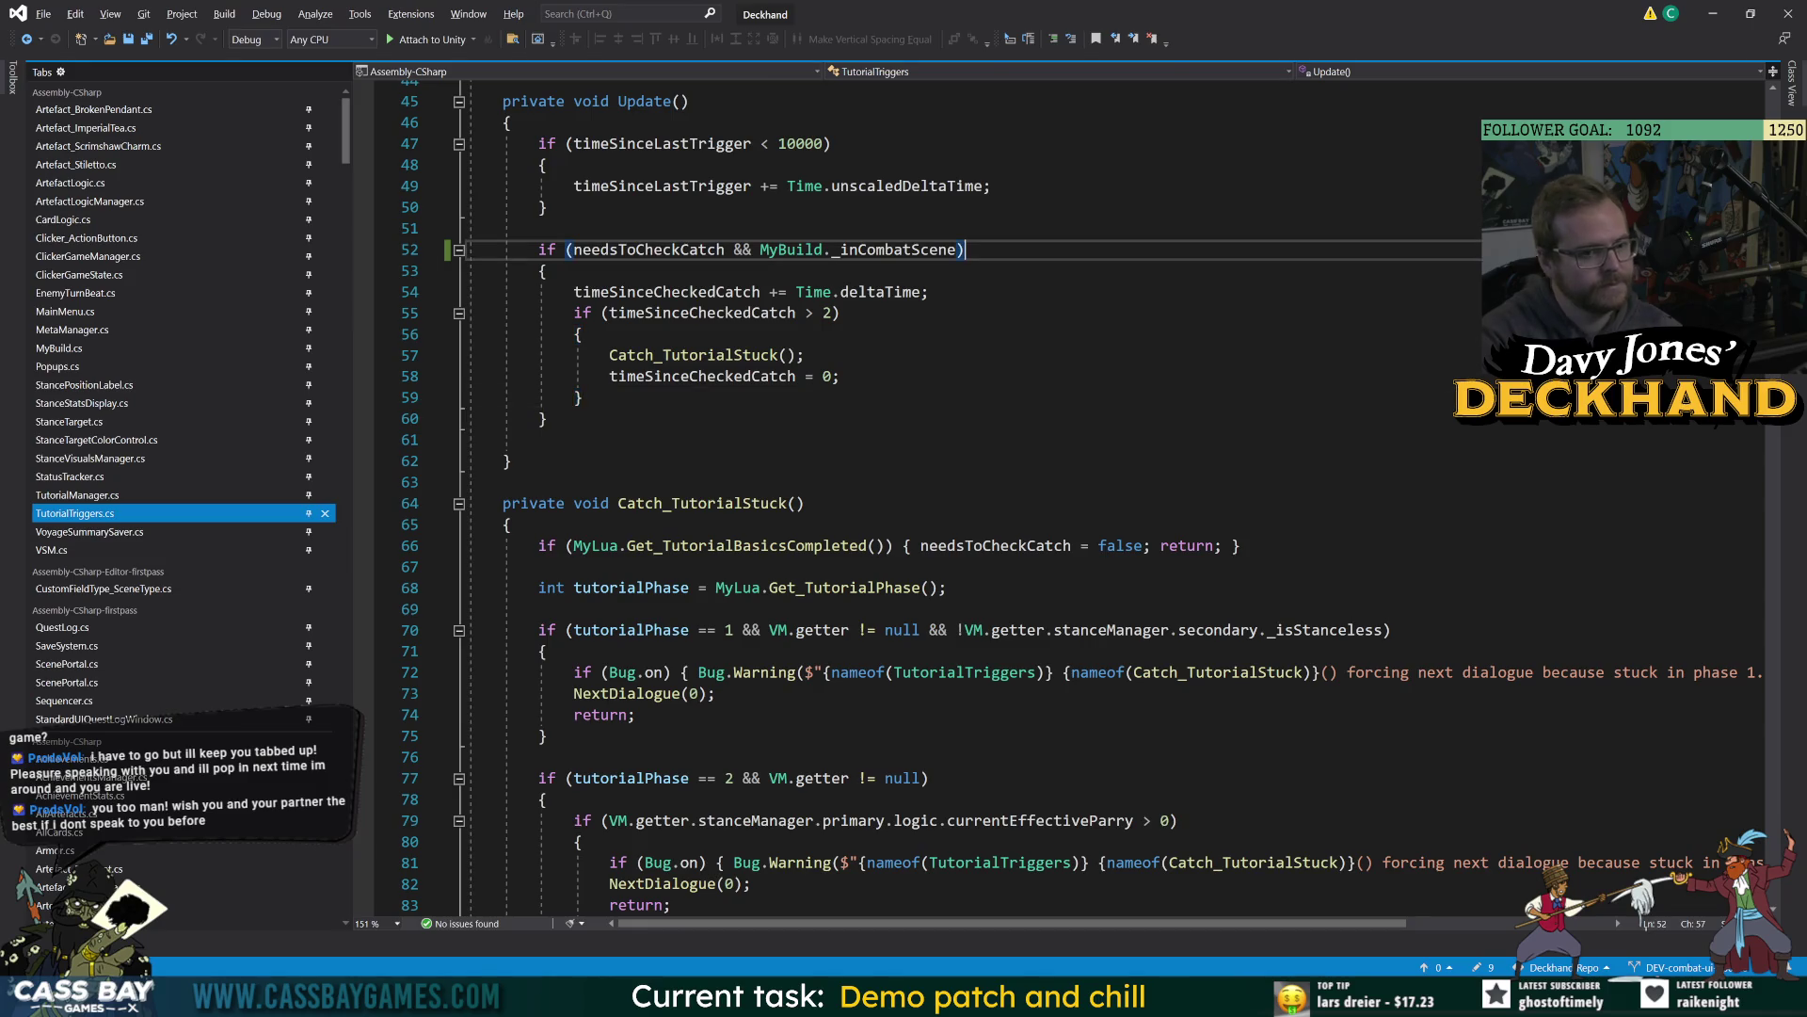
Comment line 52 on why the check is combat-only, noting the deleted-save-file case, and save.
{"action": "type", "text": "// Don't check outside of combat scene, as"}
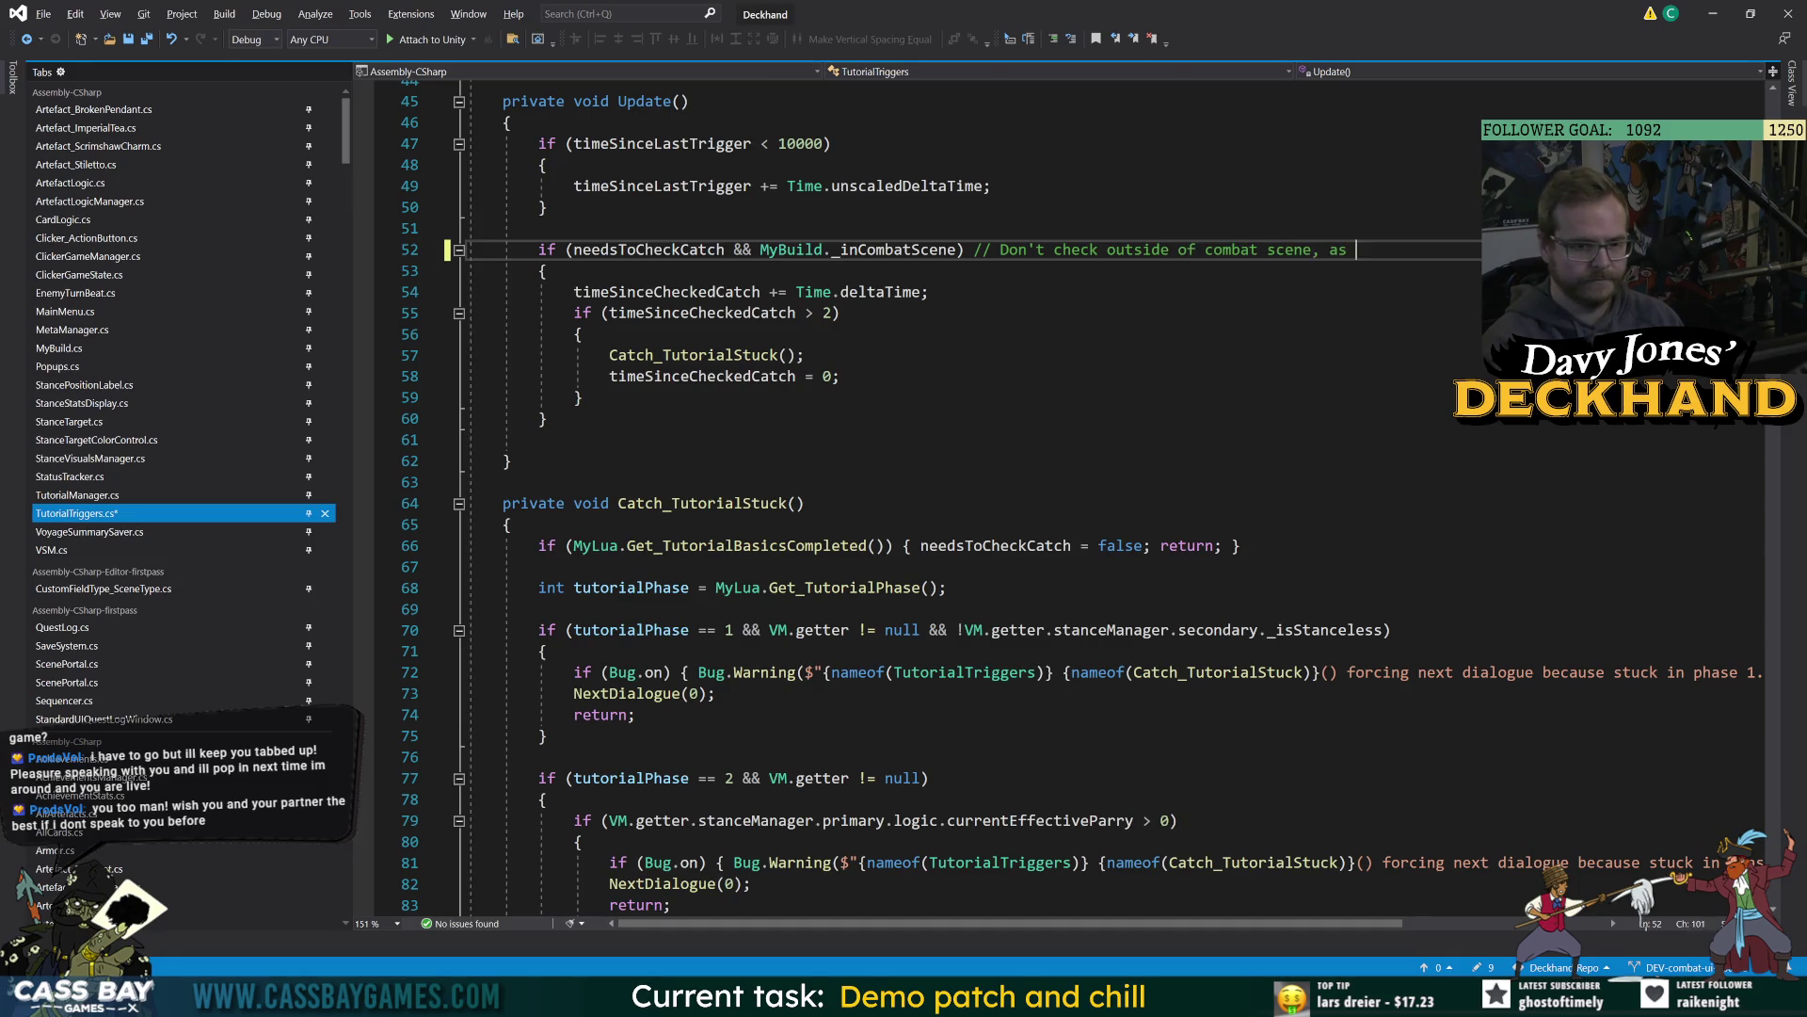
{"action": "type", "text": "oni't wor"}
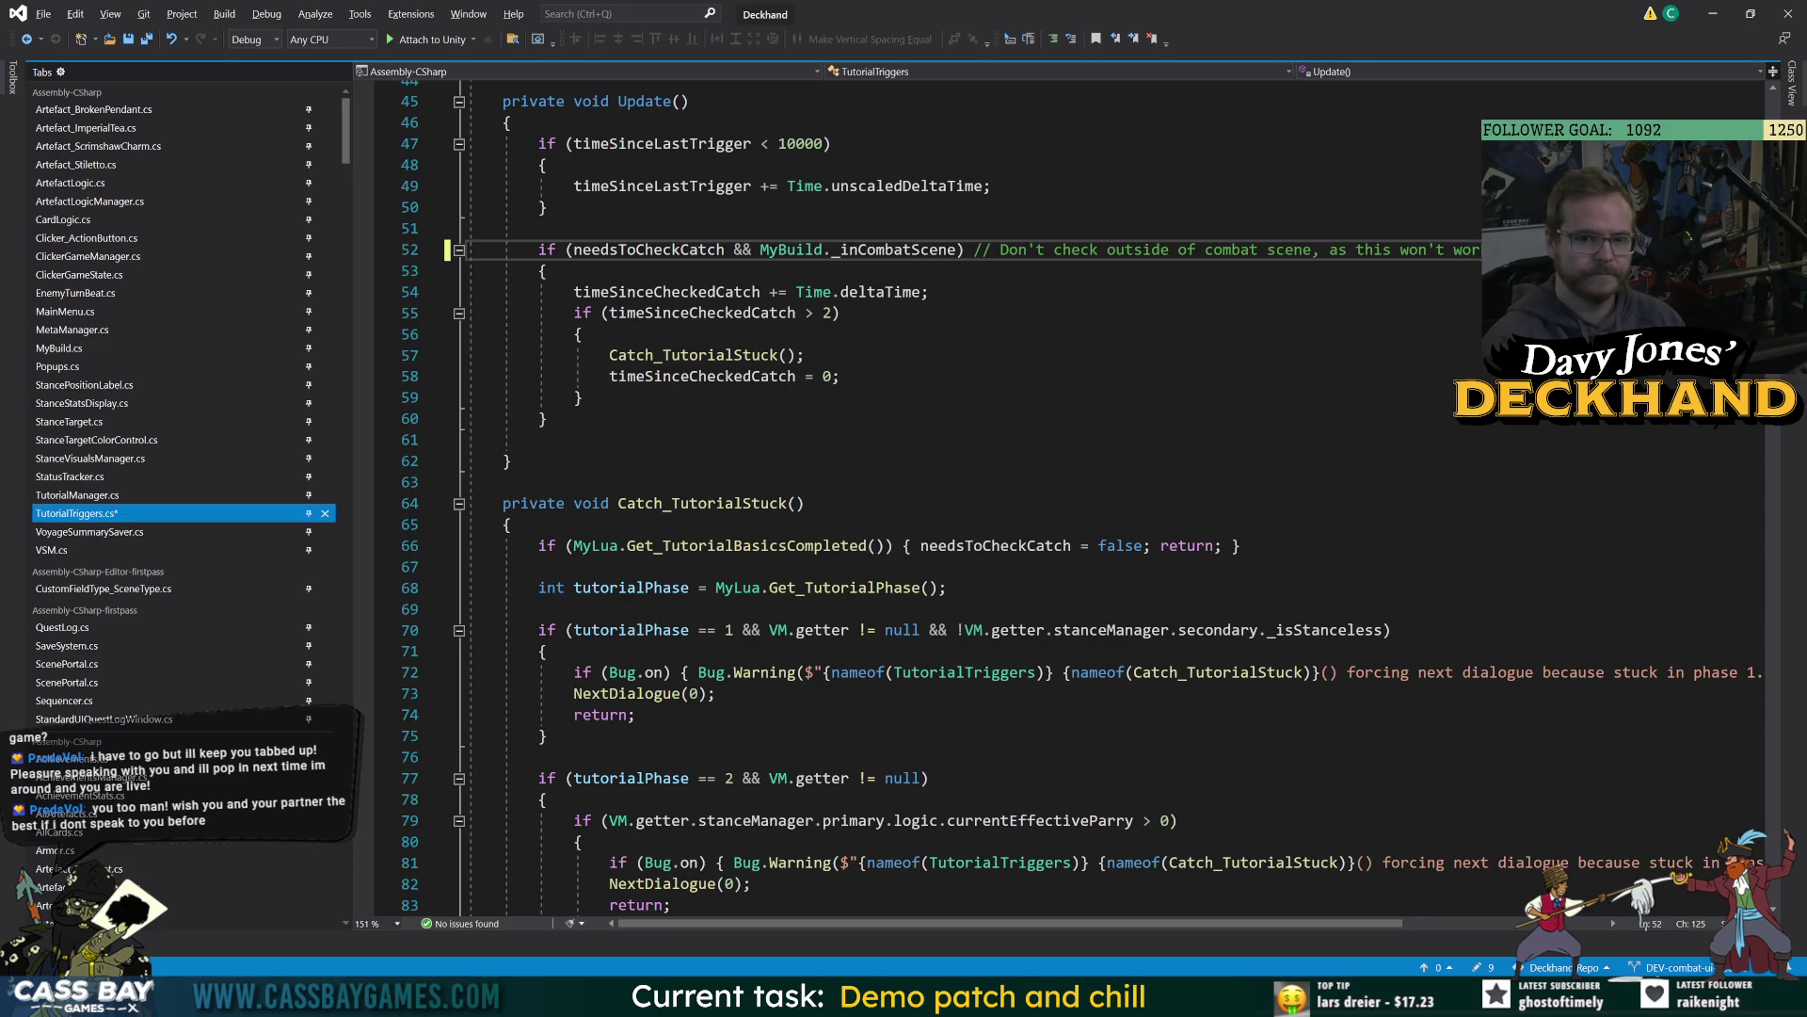
{"action": "type", "text": " properly."}
{"action": "key", "text": "BackSpace"}
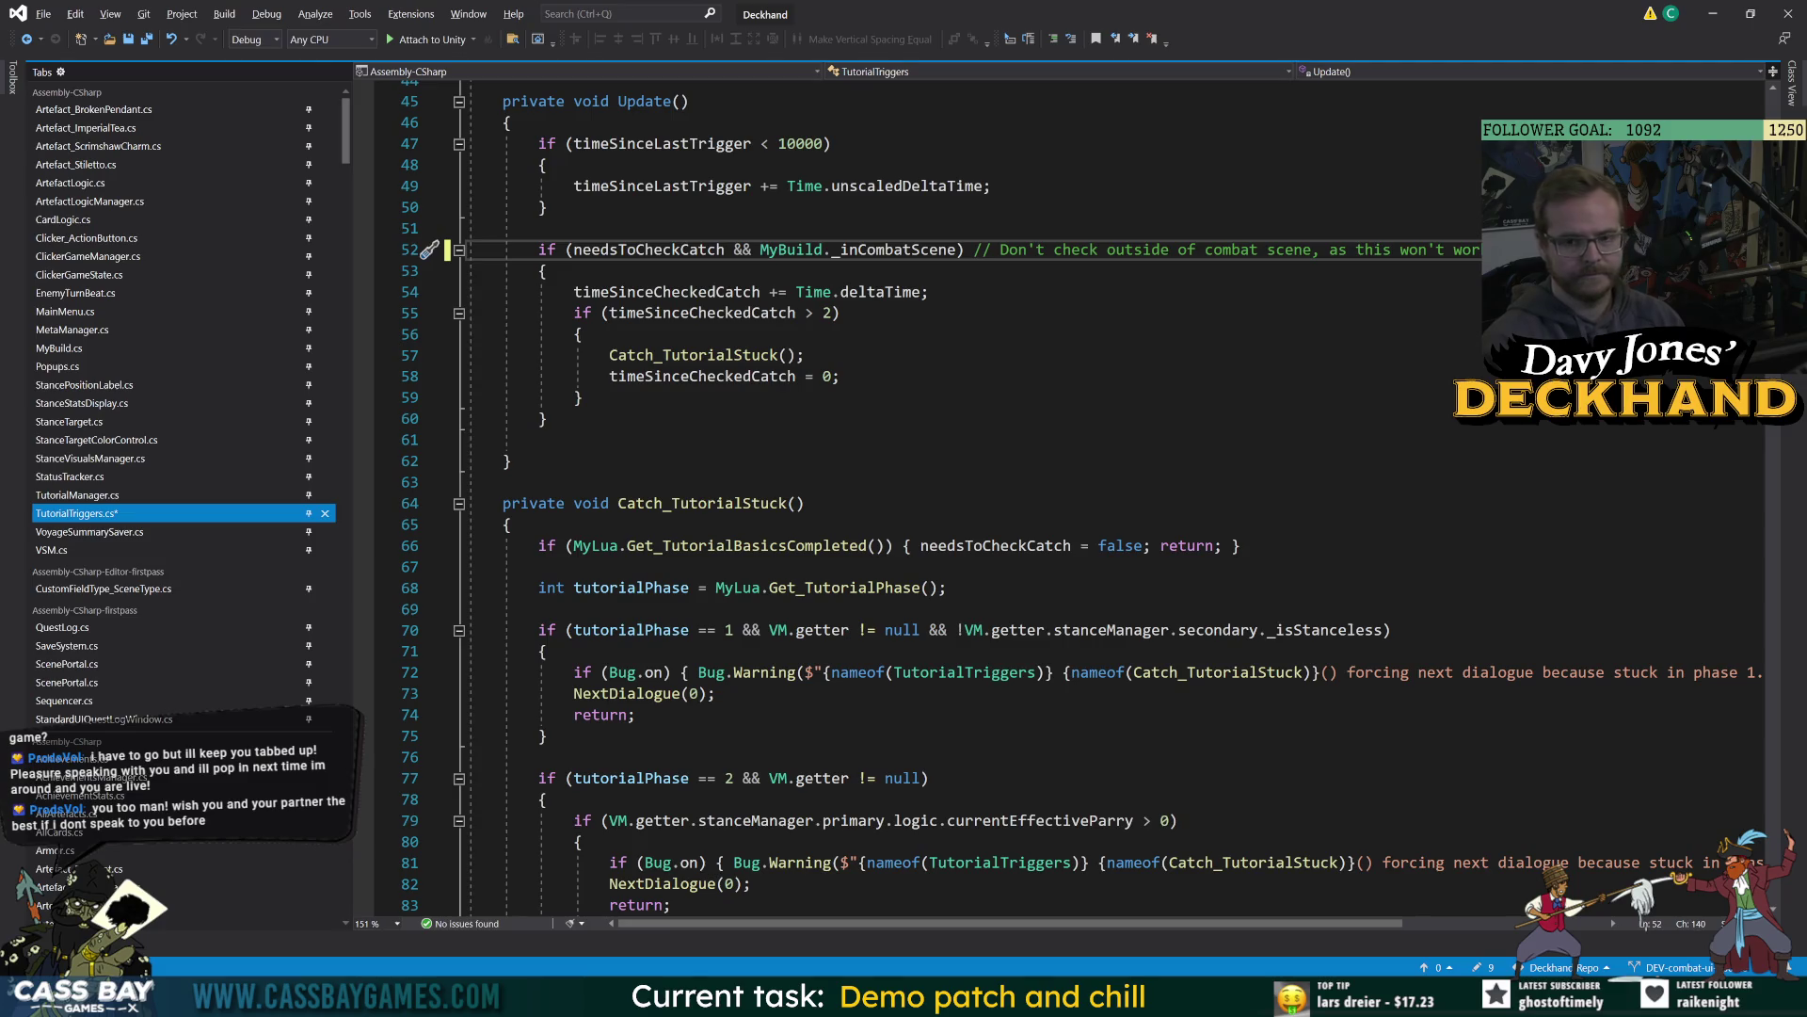
{"action": "type", "text": "if you delete th"}
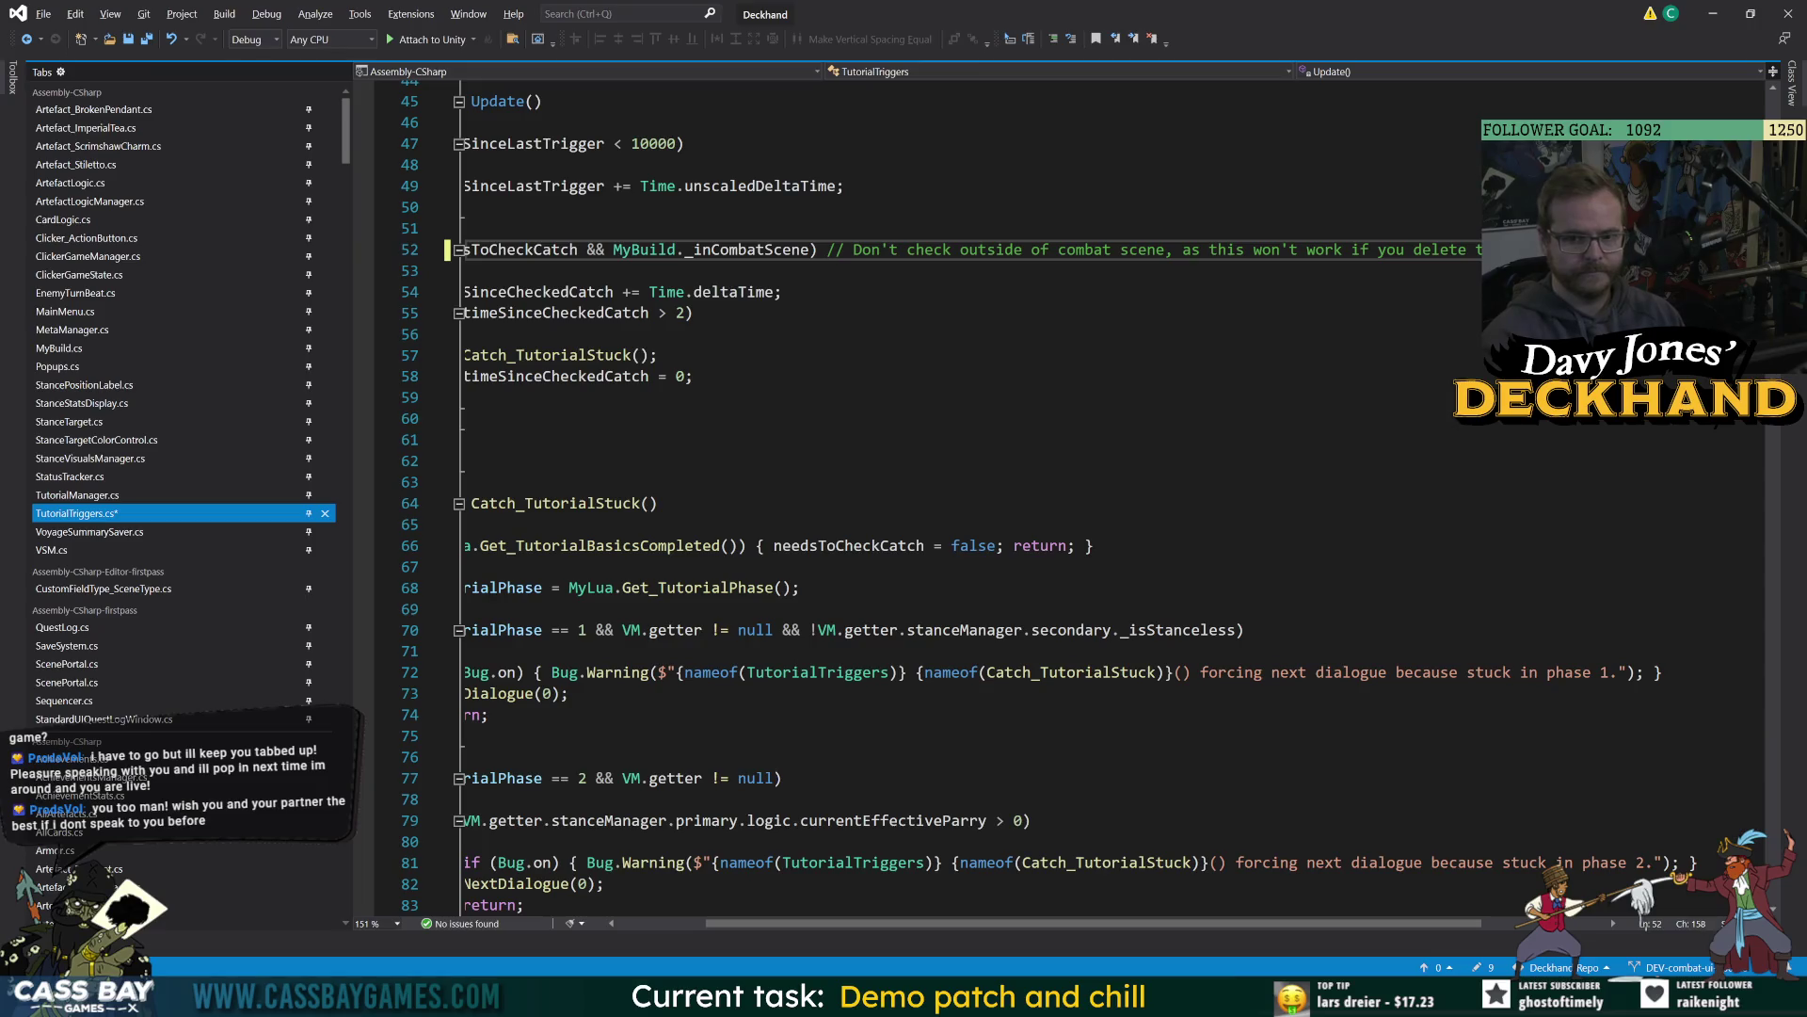
{"action": "type", "text": "he save file ("}
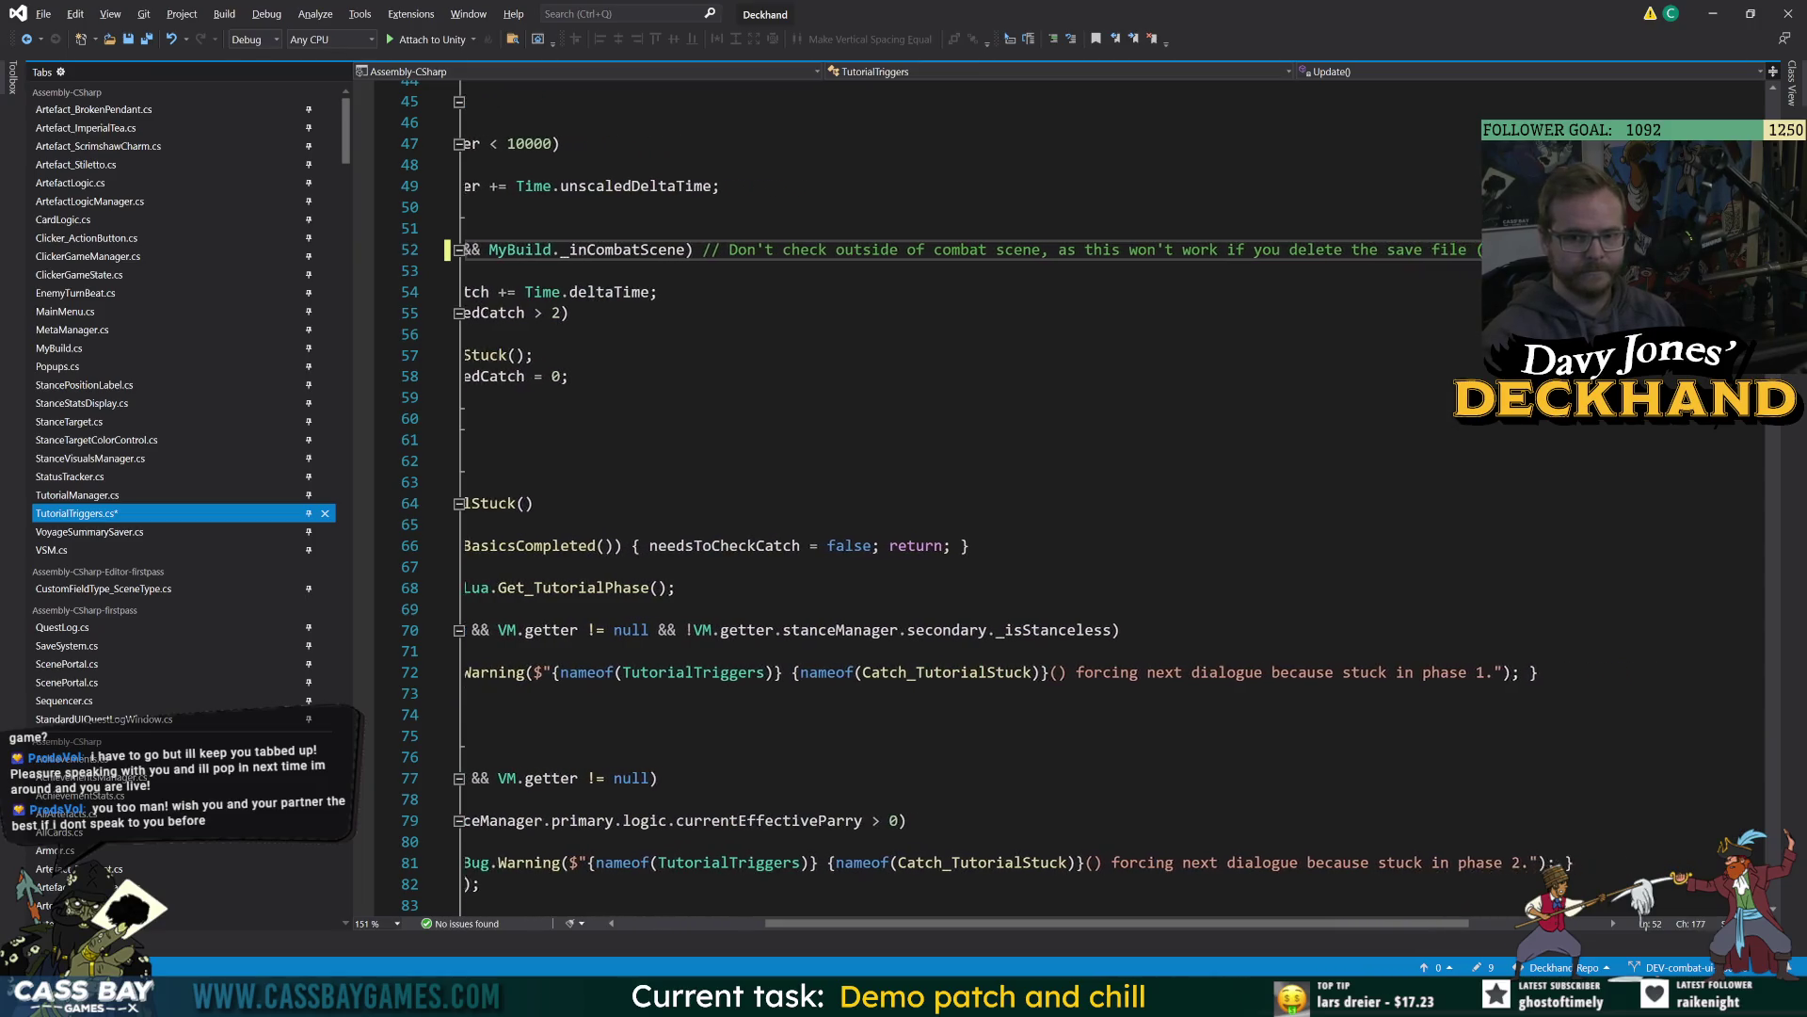
{"action": "type", "text": "needsToCheckCatc"}
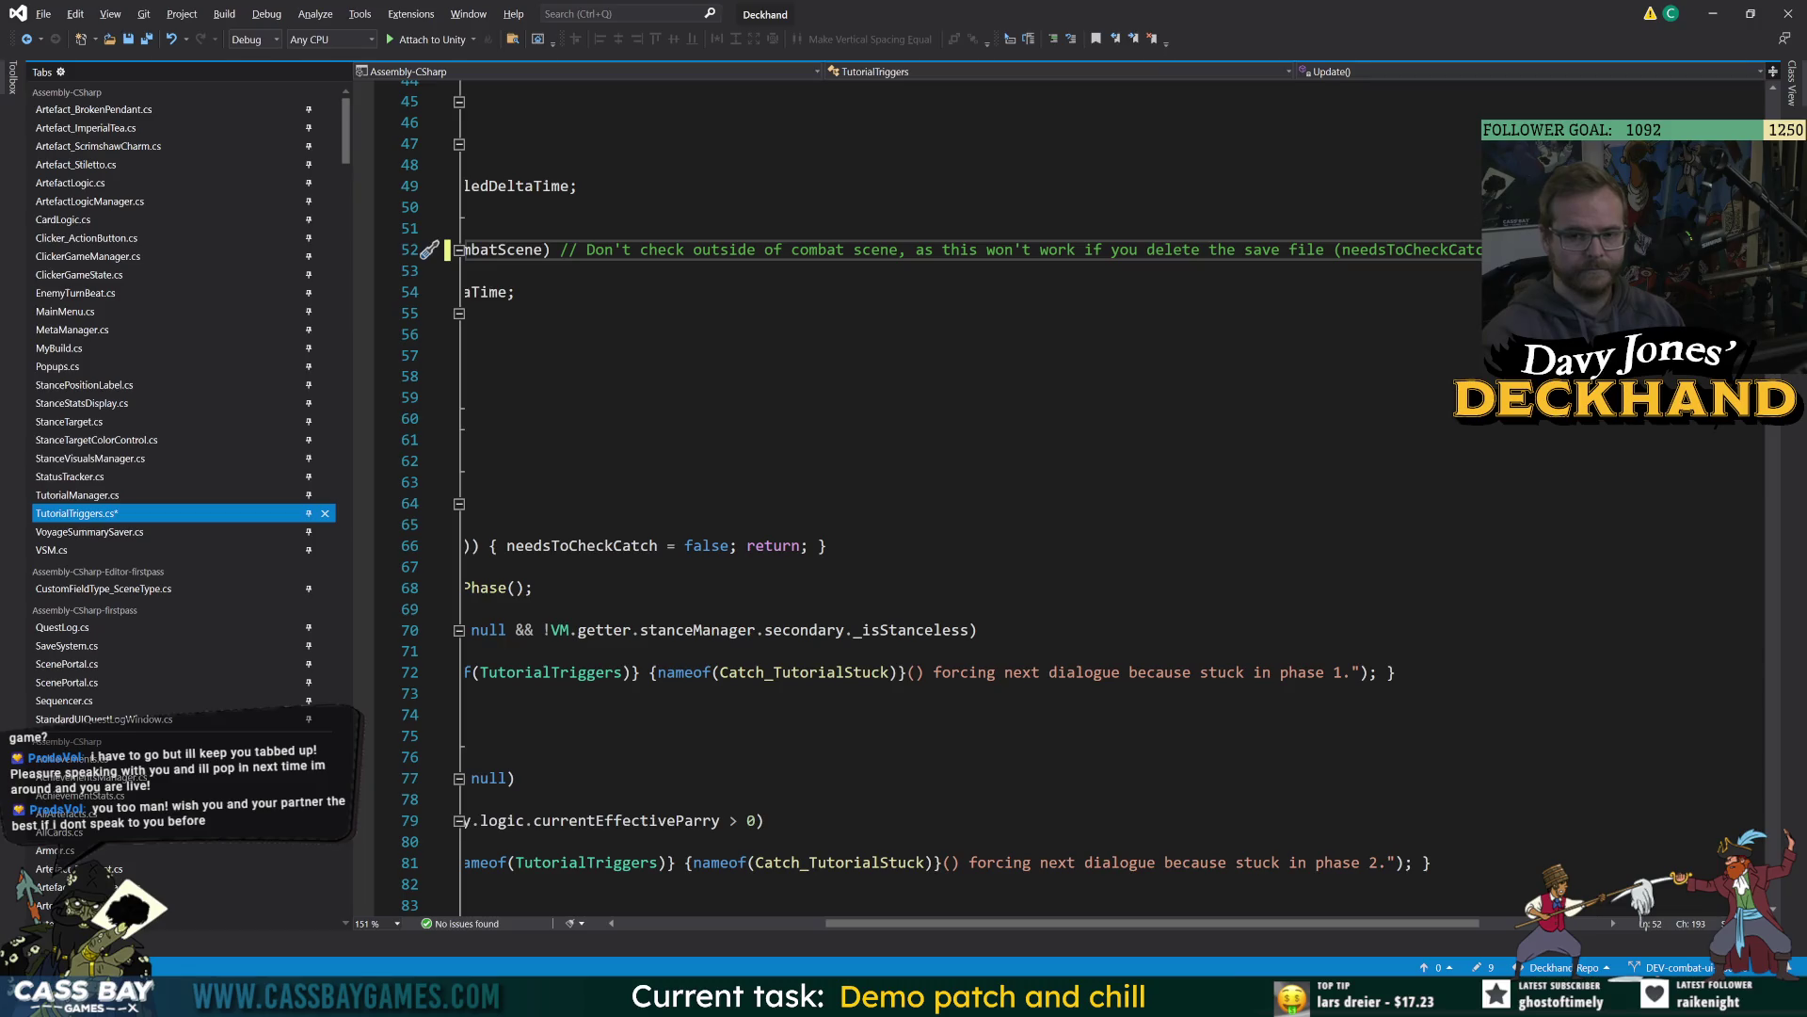
{"action": "type", "text": "h will"}
{"action": "left_click", "coordinate": [1006, 394]}
{"action": "key", "text": "ctrl+s"}
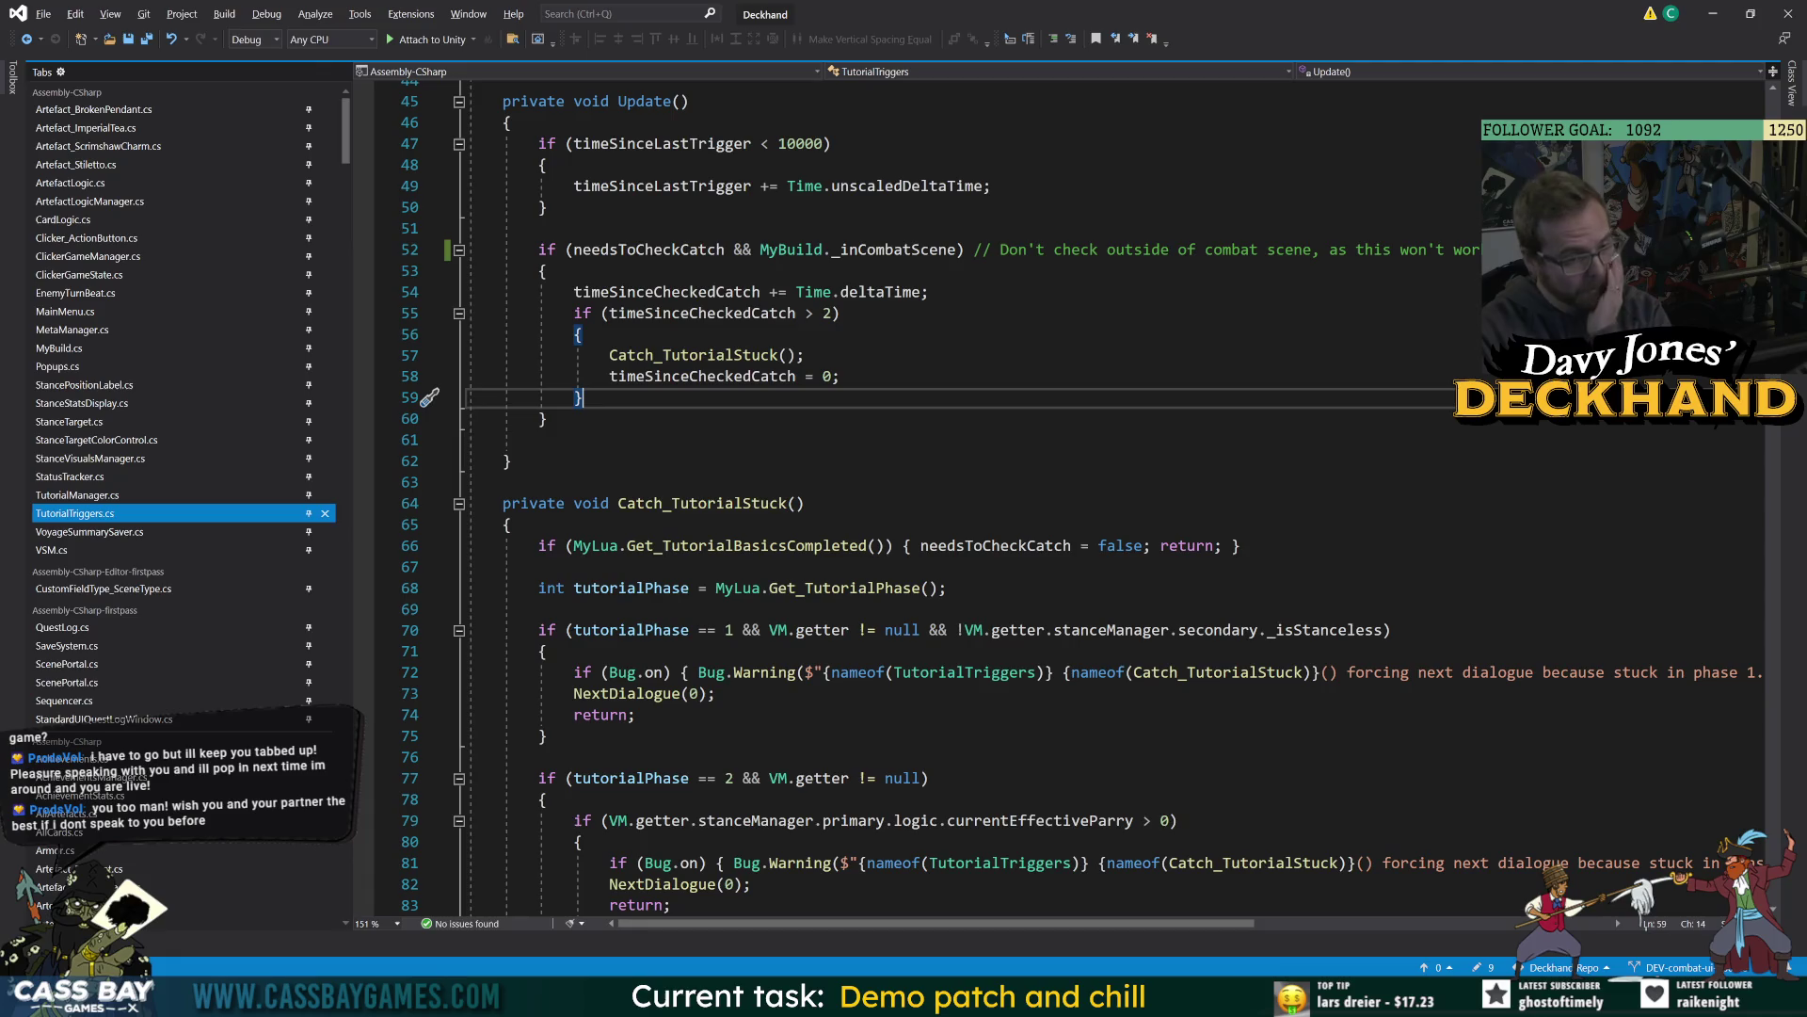
{"action": "double_click", "coordinate": [995, 548]}
{"action": "scroll", "coordinate": [996, 555], "scroll_direction": "up", "scroll_amount": 5}
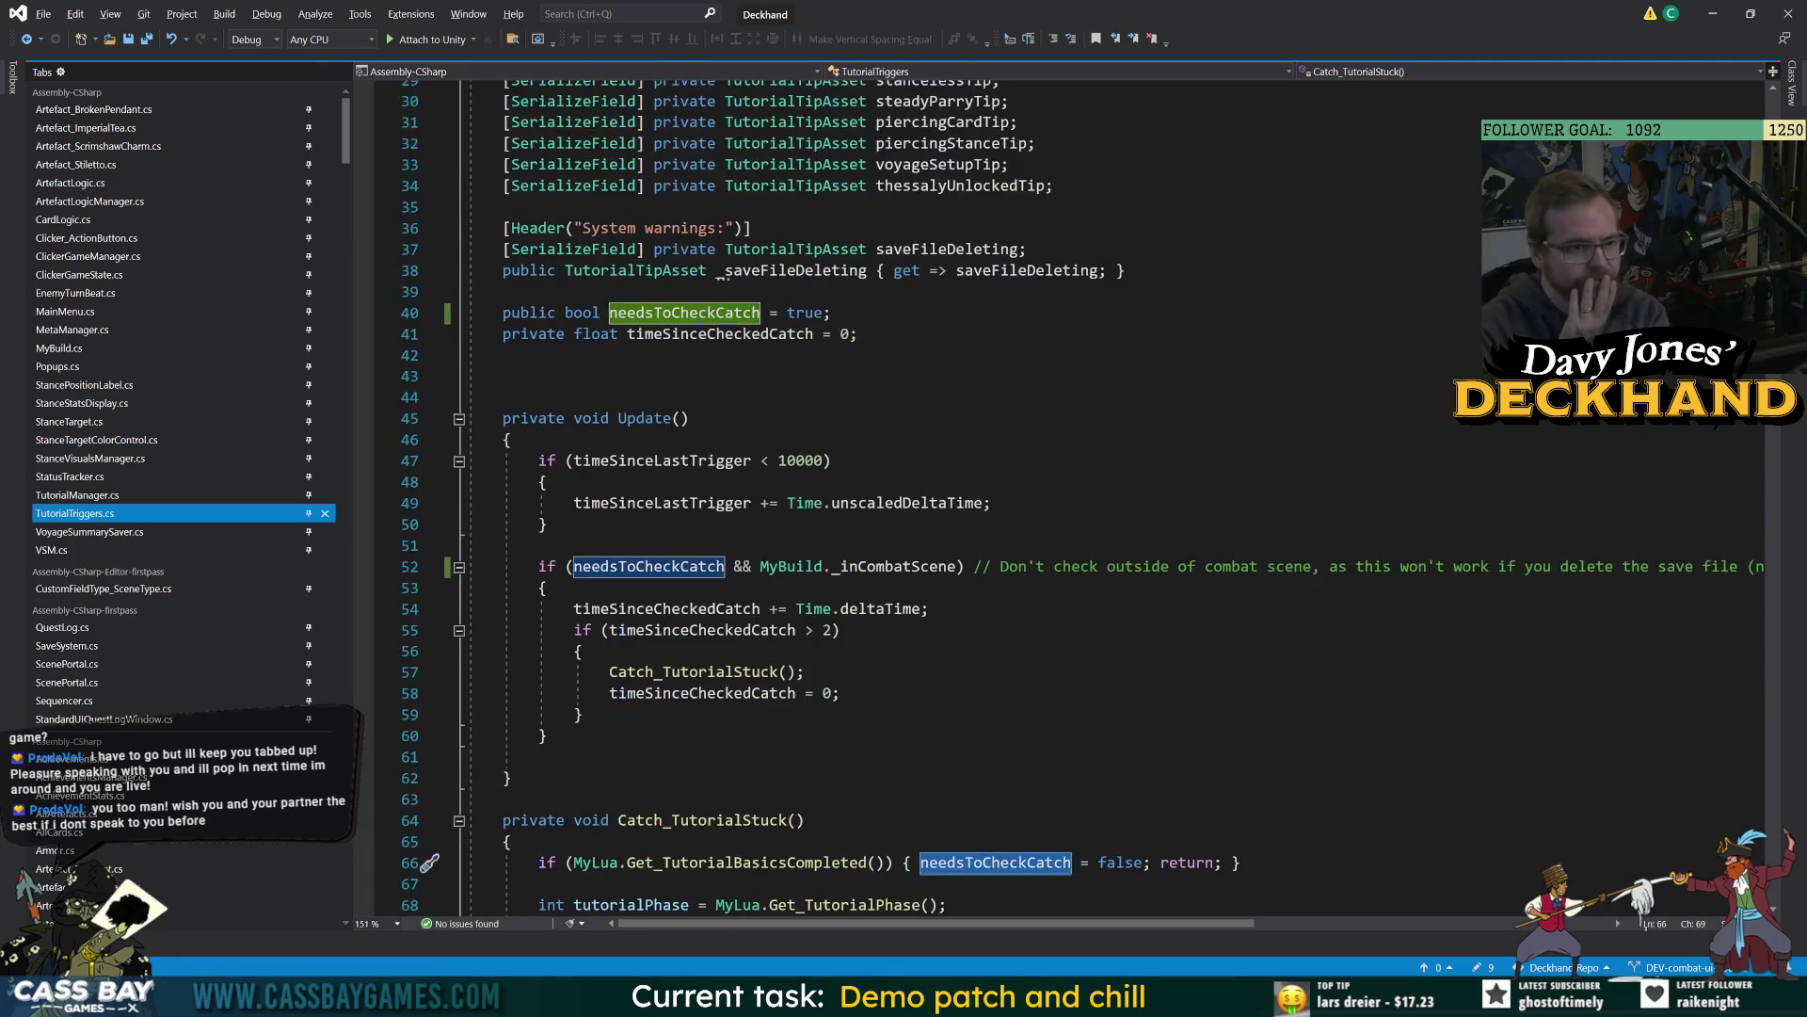
{"action": "scroll", "coordinate": [995, 555], "scroll_direction": "down", "scroll_amount": 11}
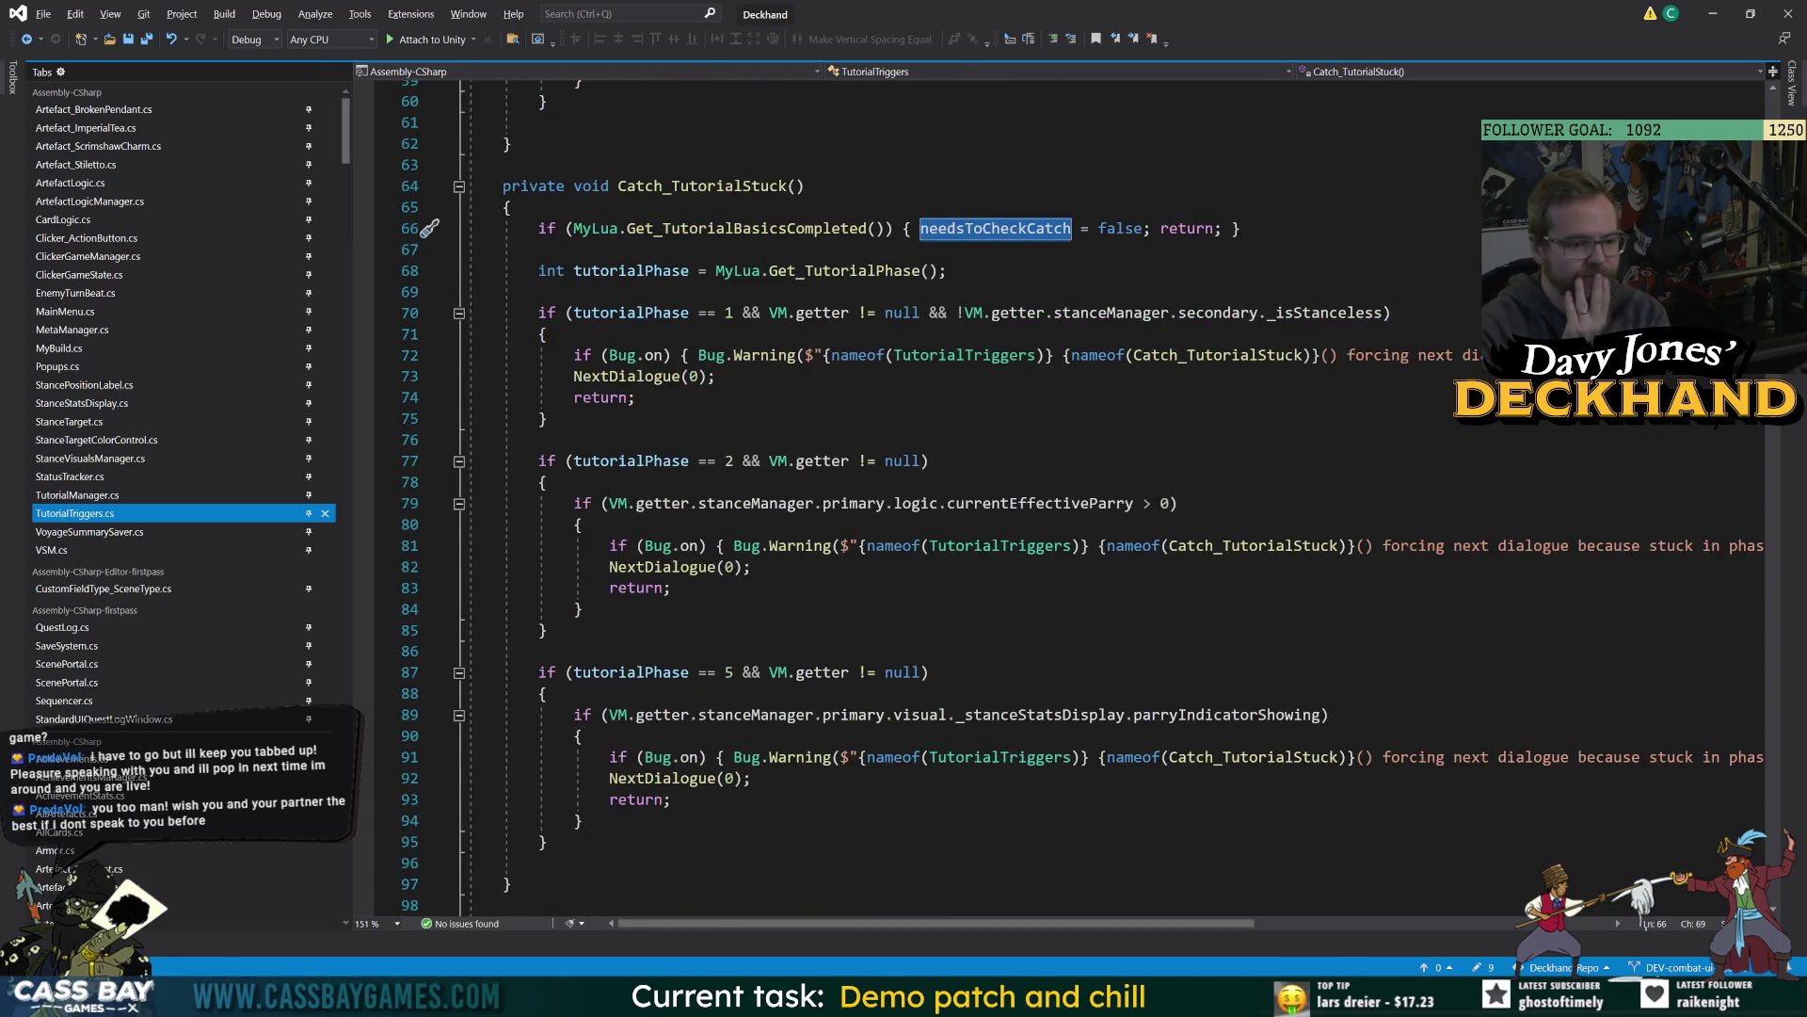
{"action": "scroll", "coordinate": [995, 556], "scroll_direction": "down", "scroll_amount": 20}
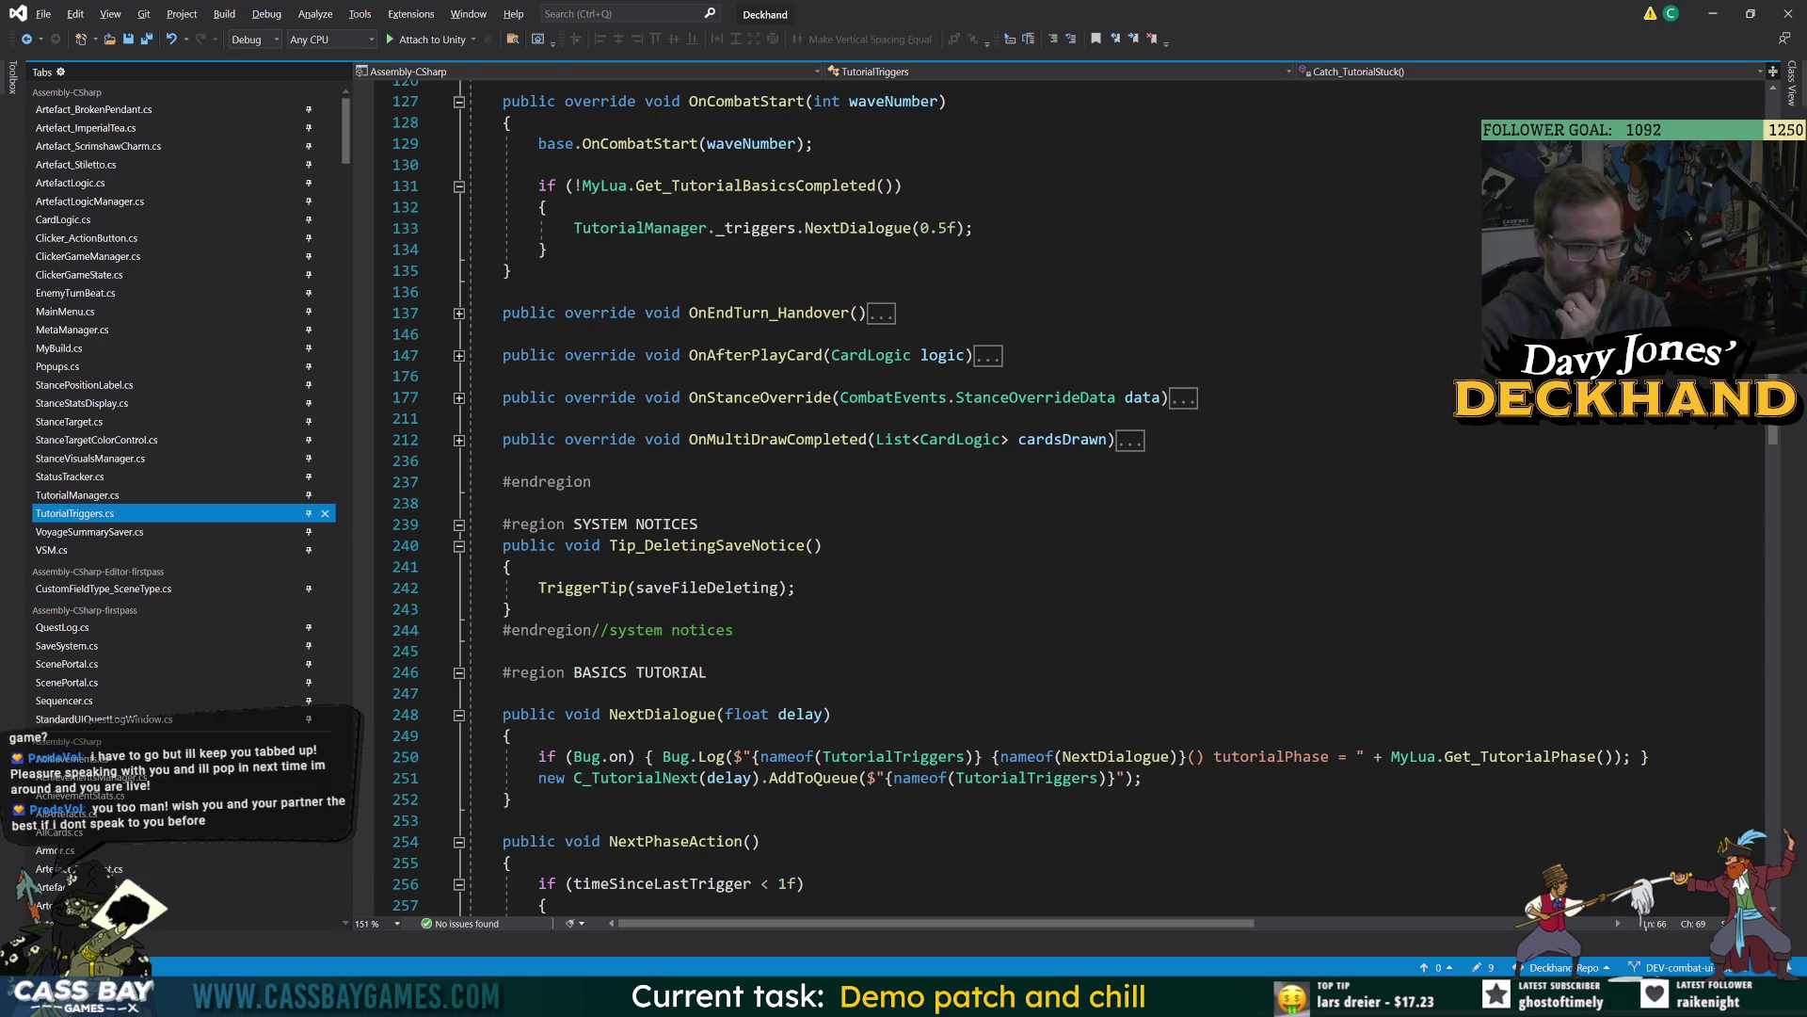
{"action": "scroll", "coordinate": [995, 555], "scroll_direction": "down", "scroll_amount": 10}
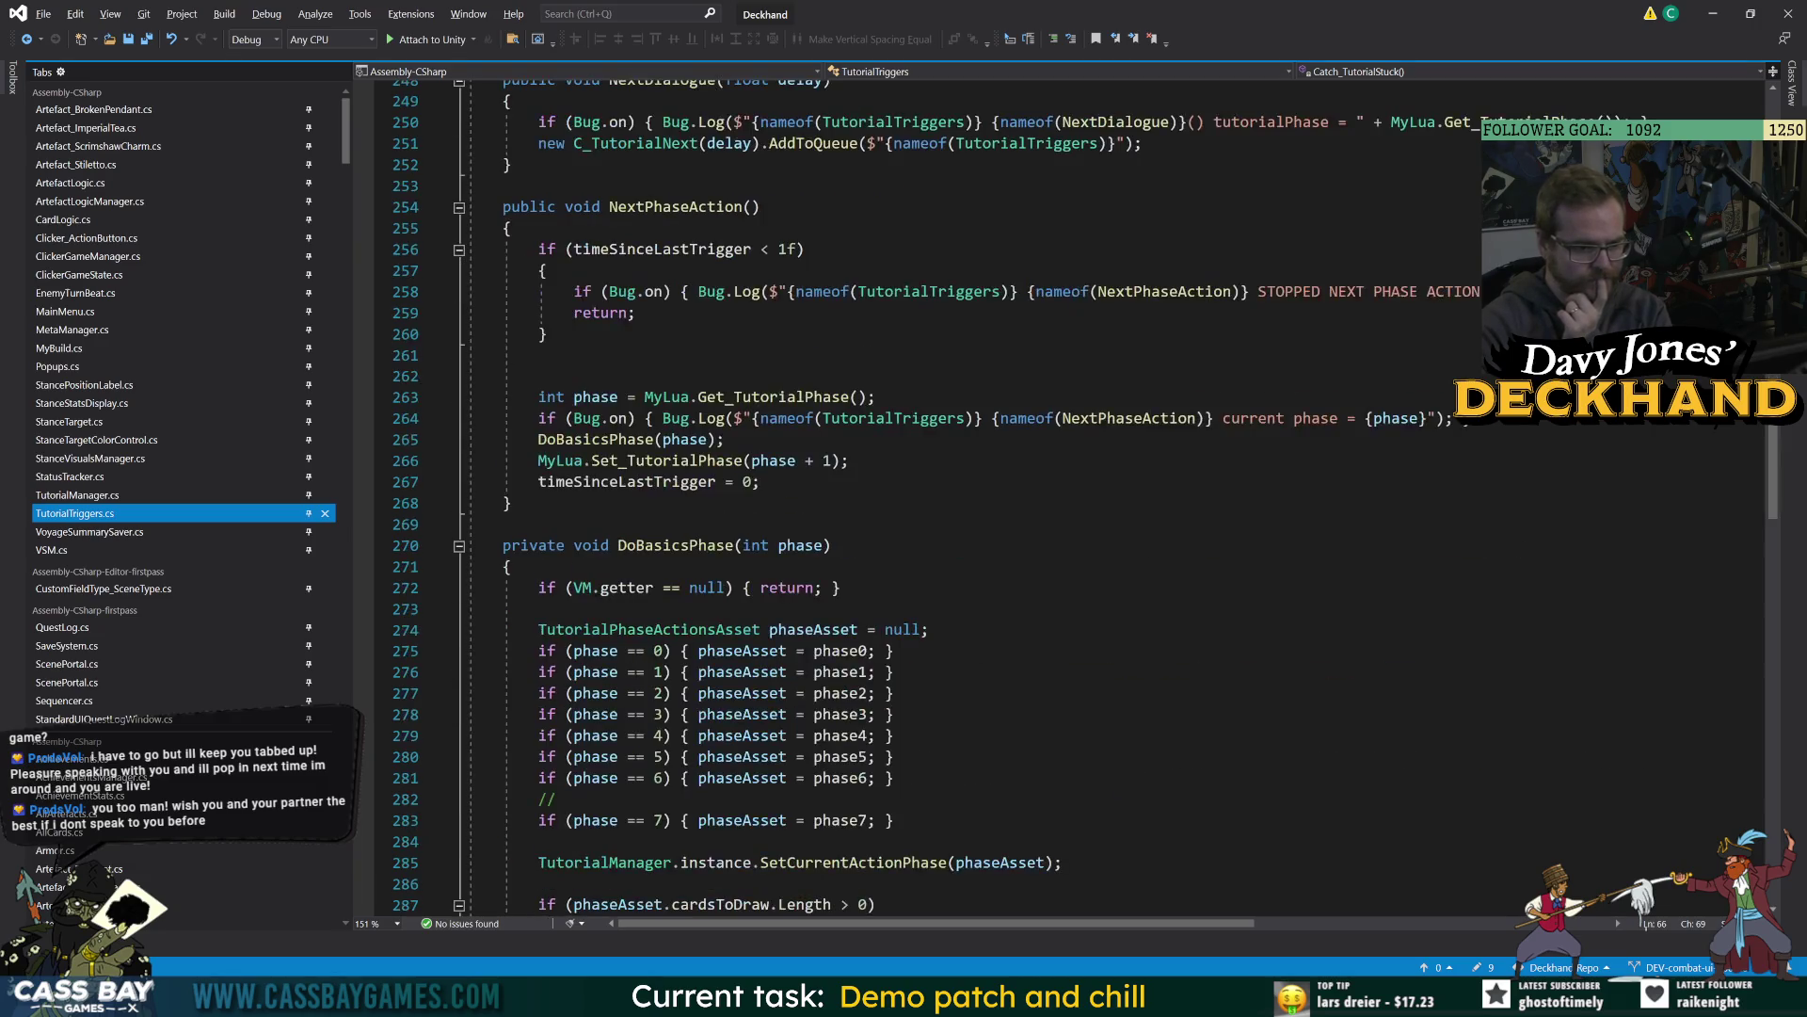
{"action": "scroll", "coordinate": [996, 555], "scroll_direction": "down", "scroll_amount": 15}
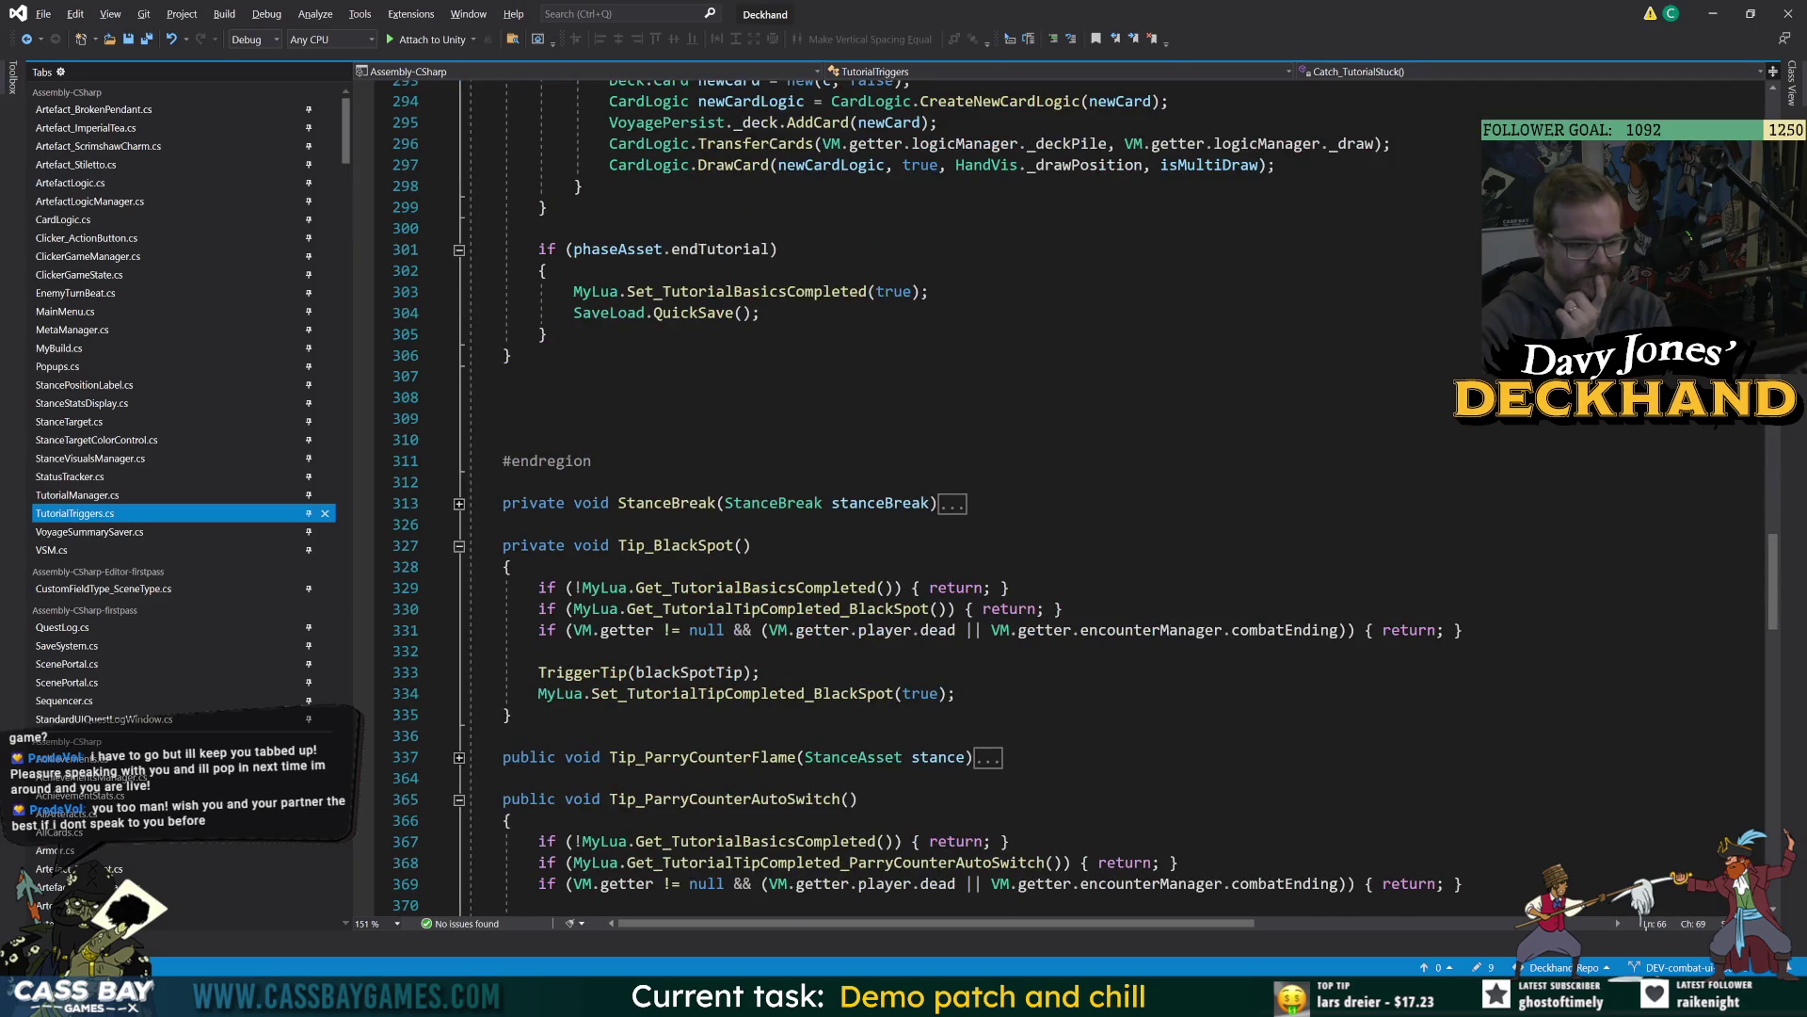
{"action": "scroll", "coordinate": [995, 555], "scroll_direction": "down", "scroll_amount": 11}
{"action": "scroll", "coordinate": [995, 555], "scroll_direction": "up", "scroll_amount": 20}
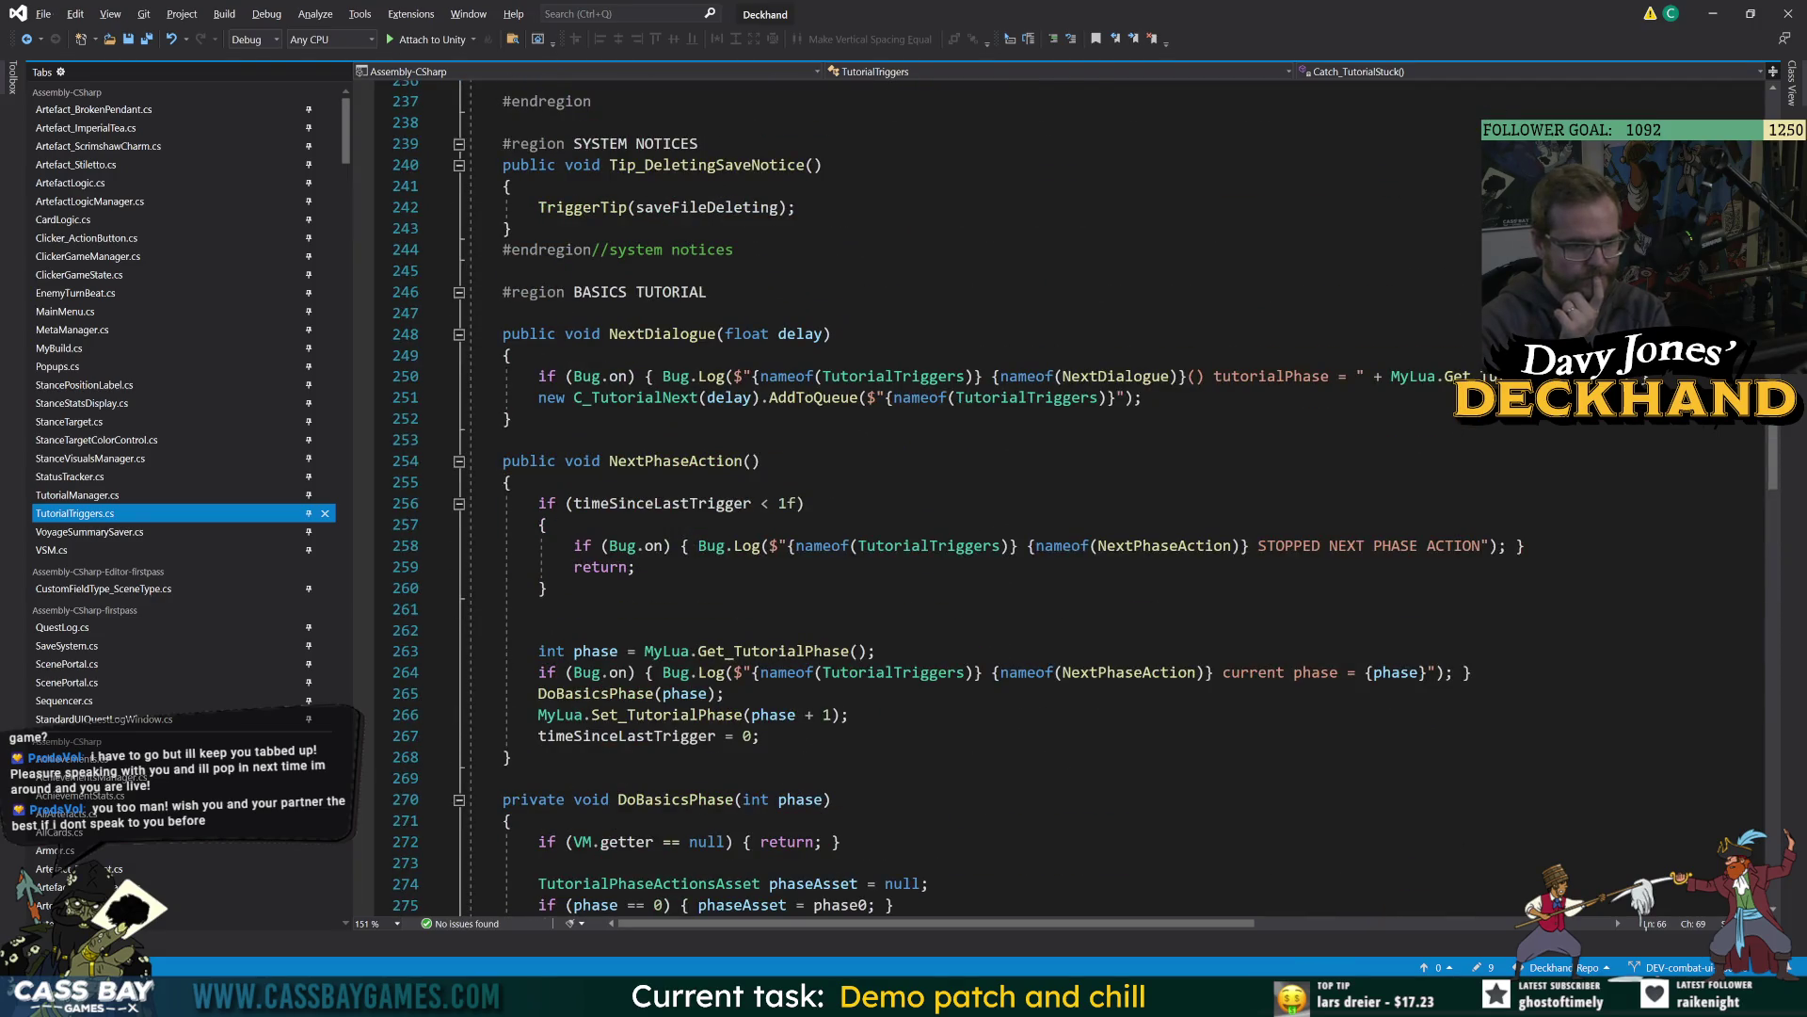
{"action": "scroll", "coordinate": [995, 556], "scroll_direction": "up", "scroll_amount": 8}
{"action": "scroll", "coordinate": [995, 556], "scroll_direction": "up", "scroll_amount": 7}
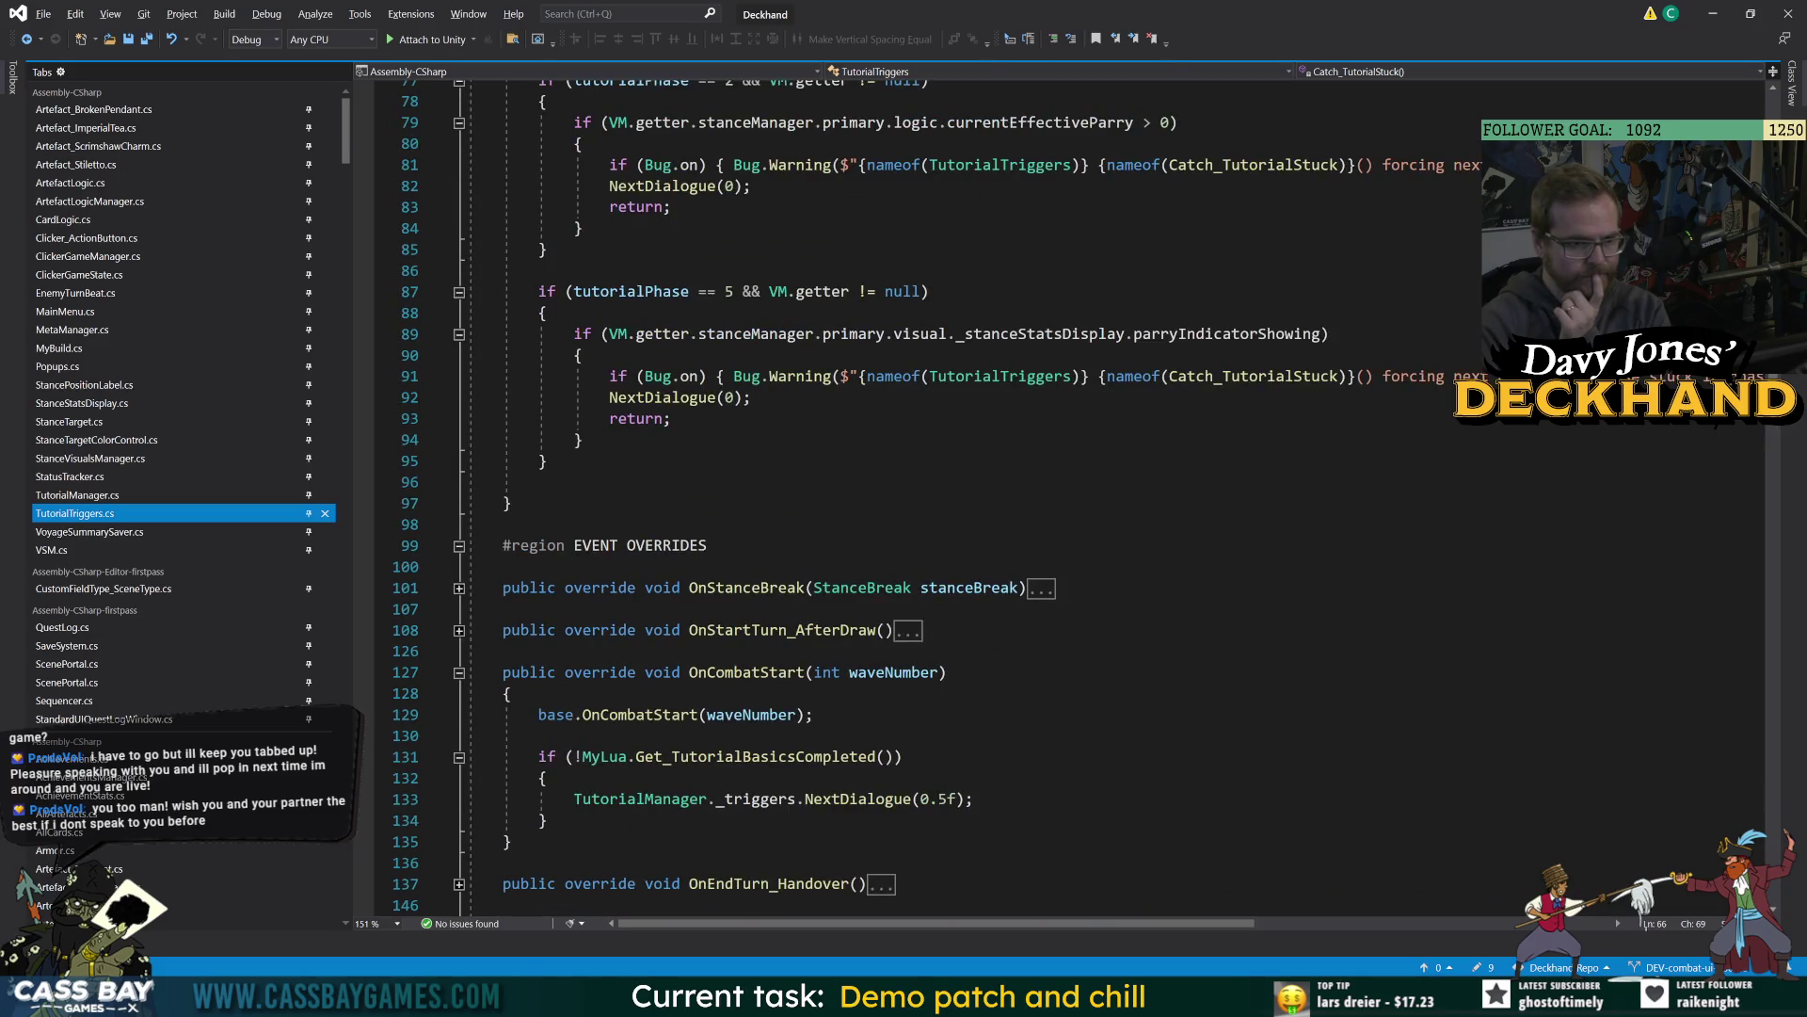
{"action": "double_click", "coordinate": [745, 672]}
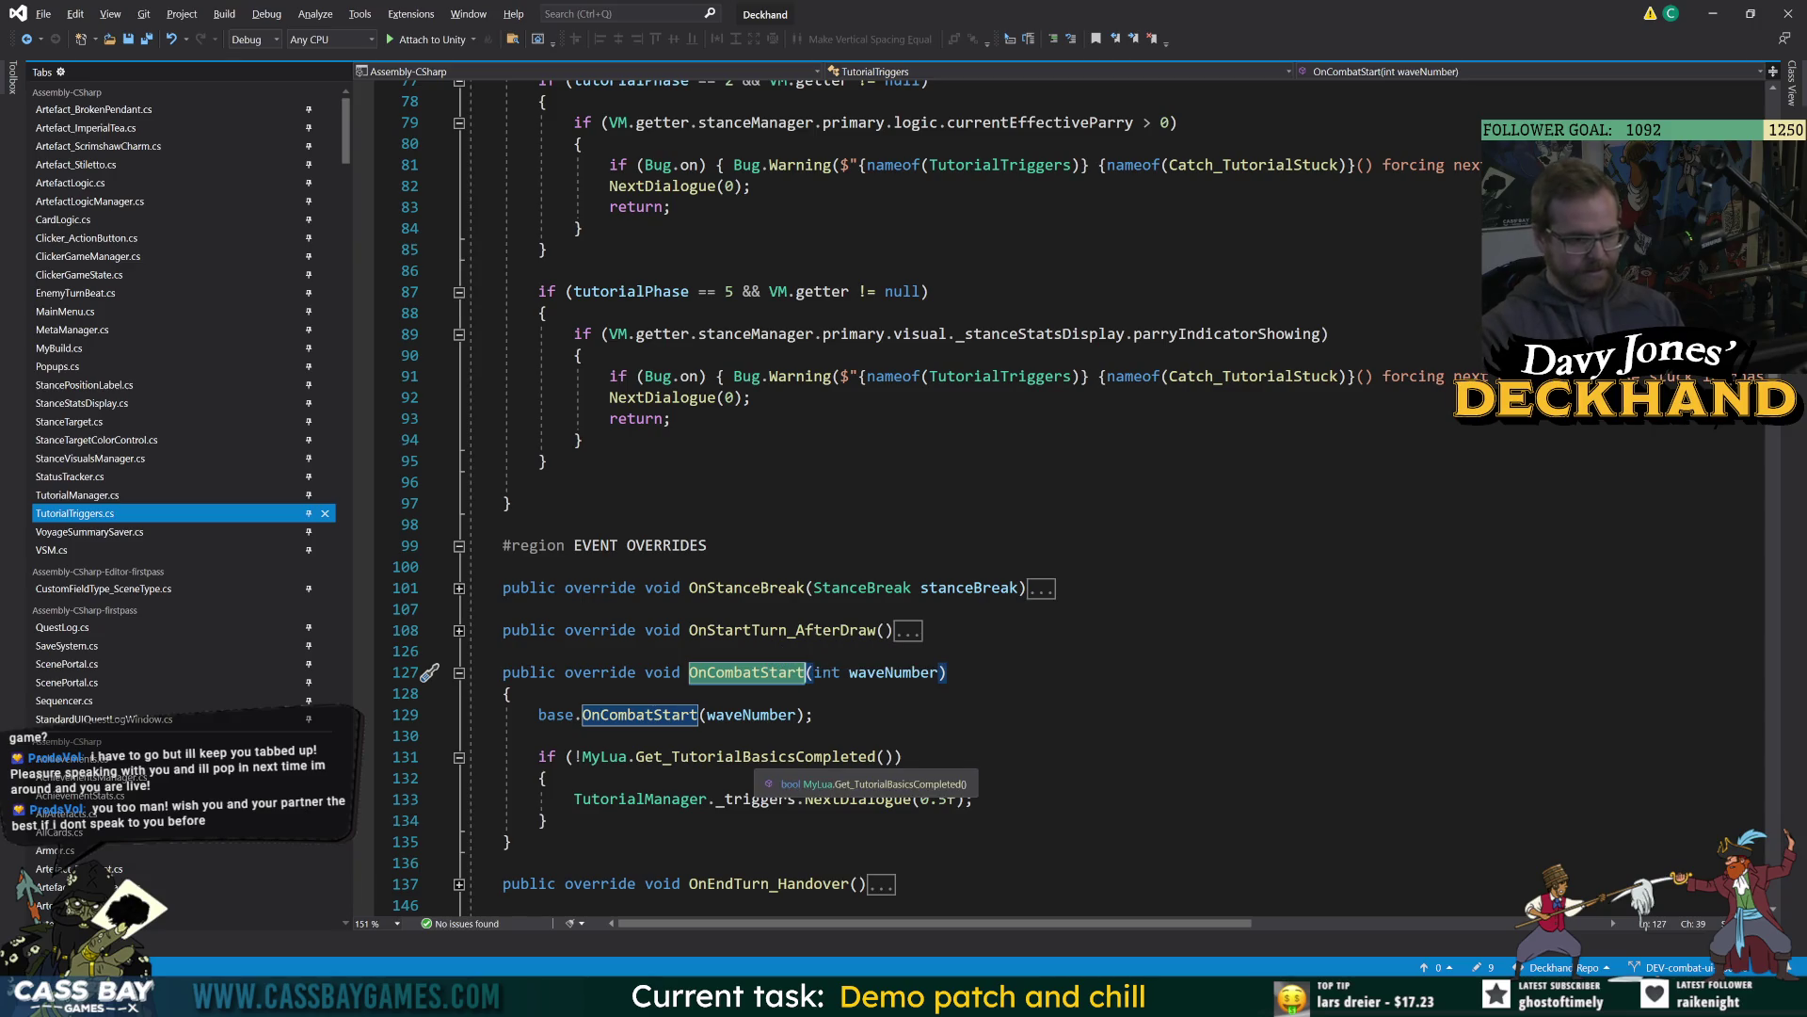
{"action": "key", "text": "Down"}
{"action": "key", "text": "Down"}
{"action": "key", "text": "Down"}
{"action": "key", "text": "Up"}
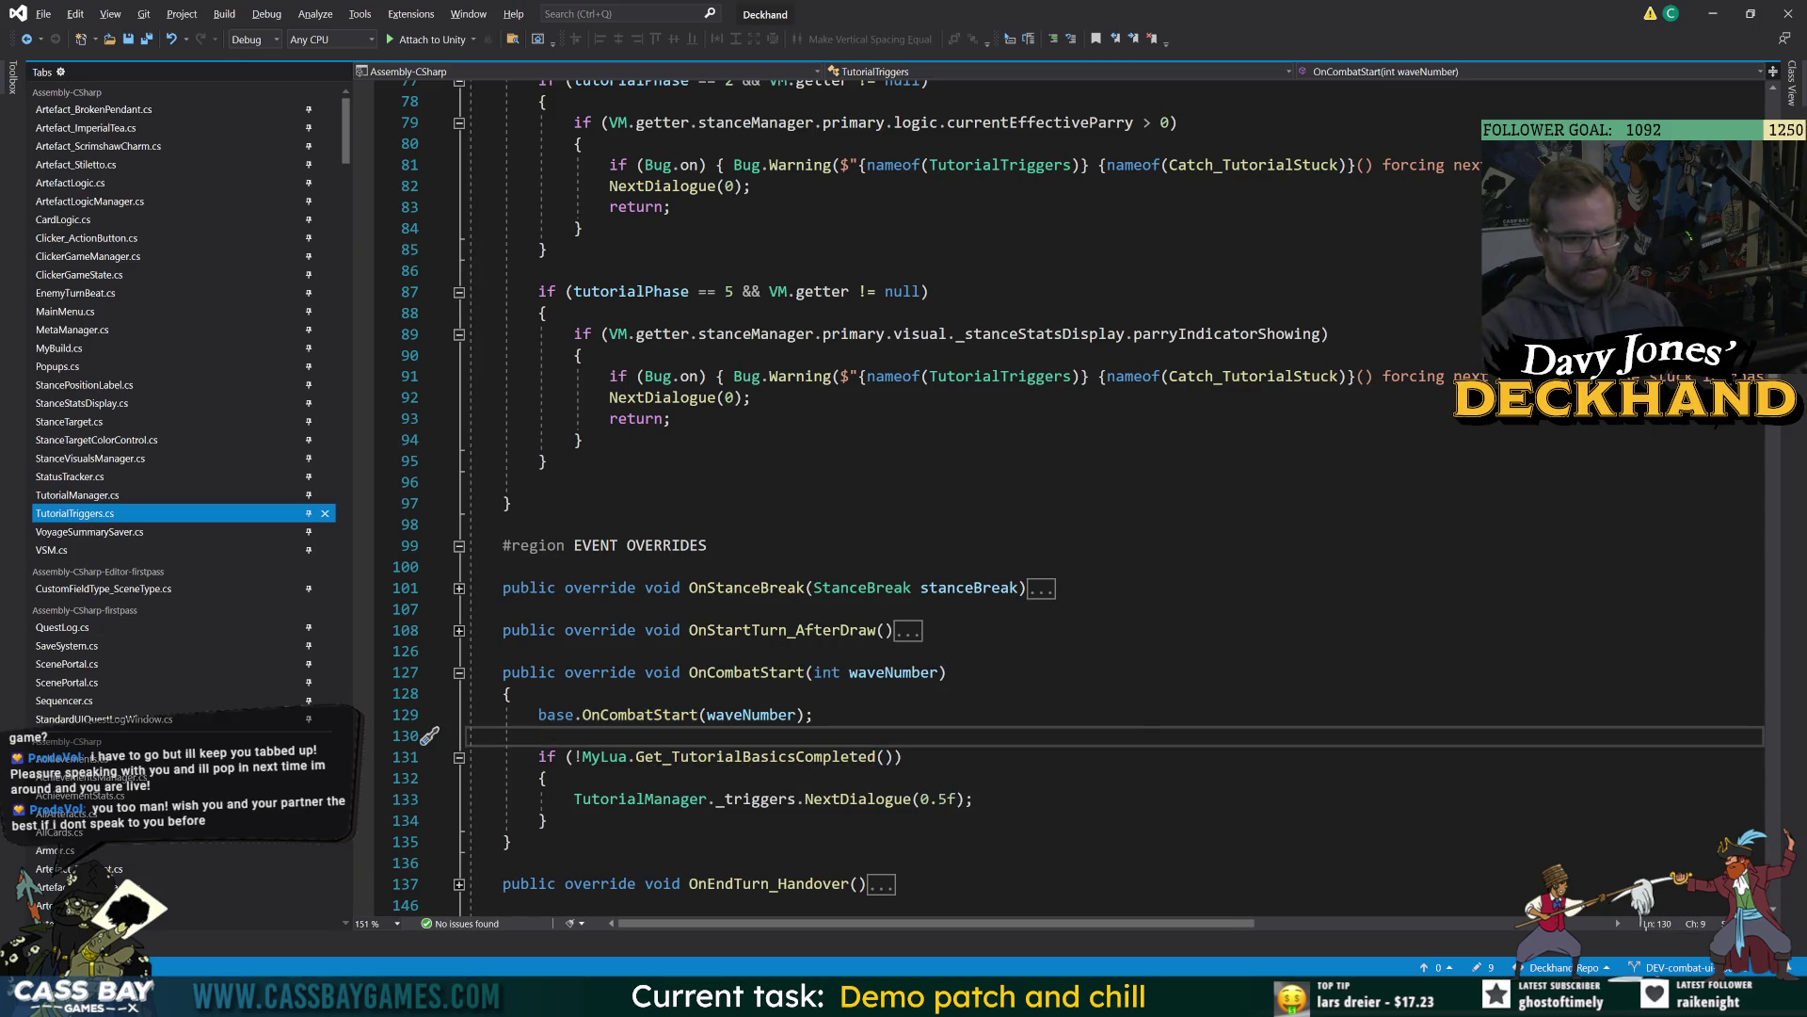
Insert 'needsToCheckCatch = true;' in OnCombatStart's block for incomplete tutorial basics.
{"action": "scroll", "coordinate": [1064, 499], "scroll_direction": "down", "scroll_amount": 4}
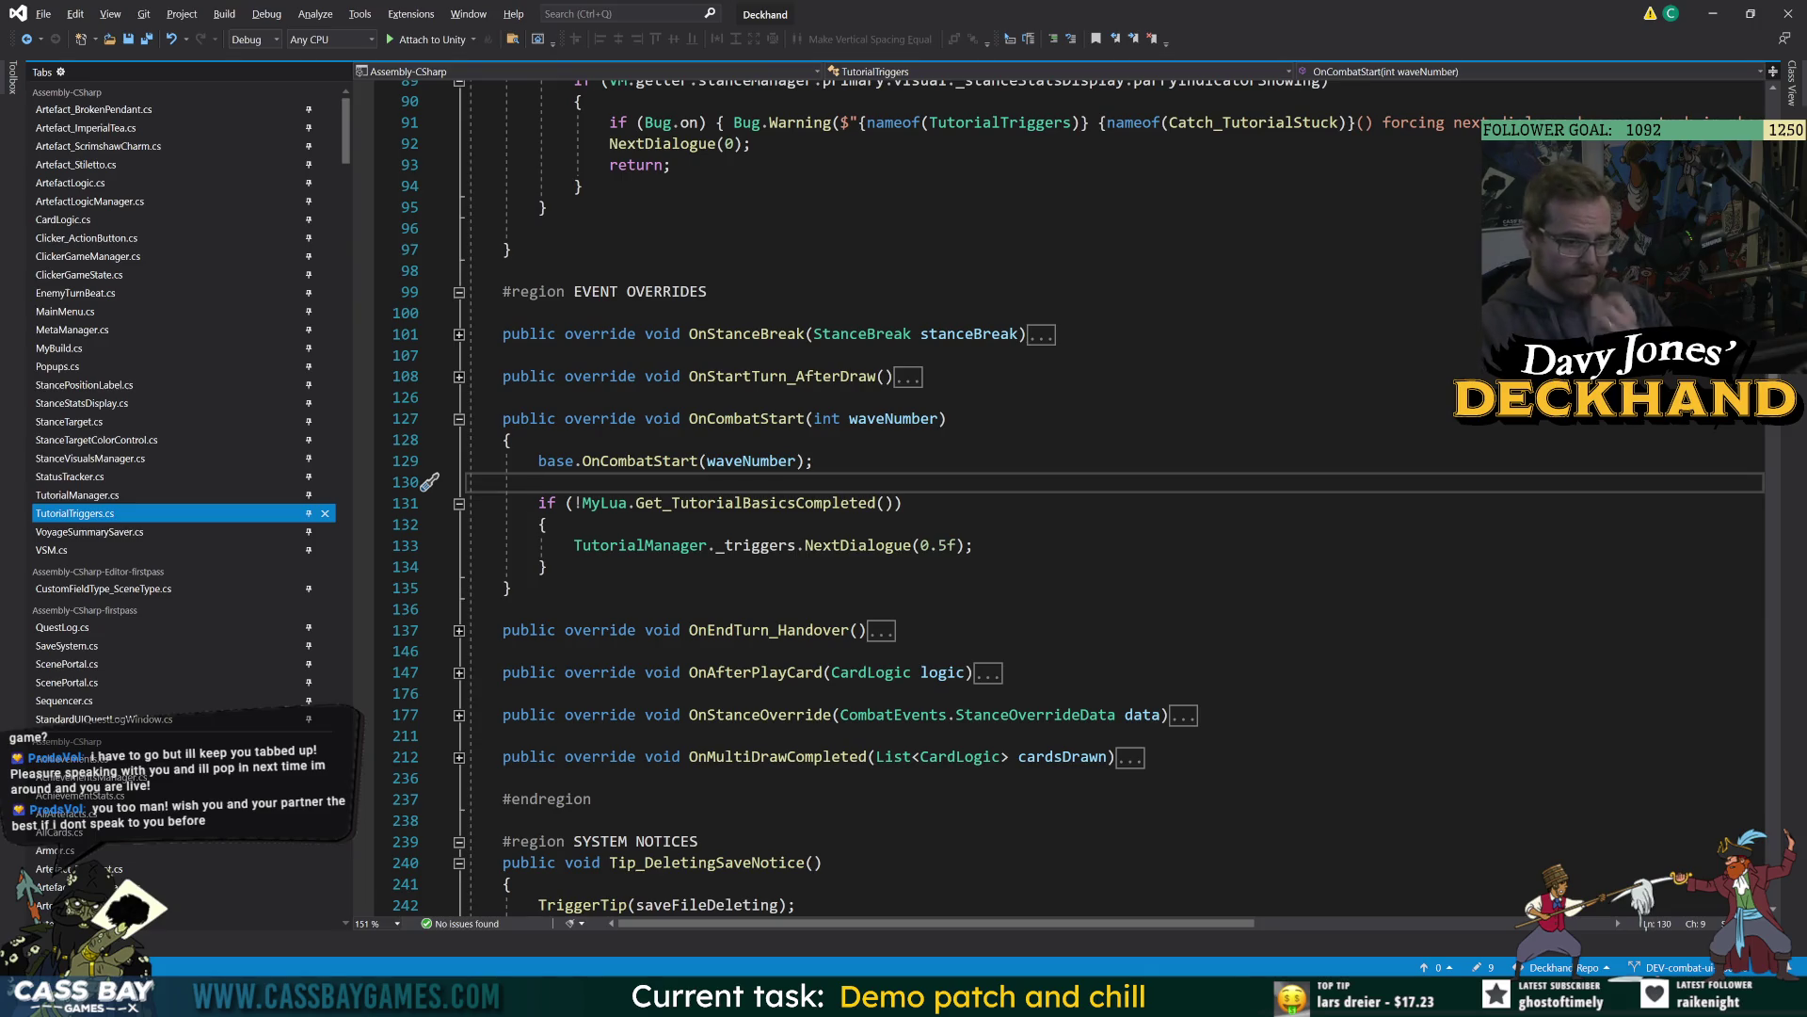
{"action": "left_click", "coordinate": [547, 524]}
{"action": "key", "text": "Return"}
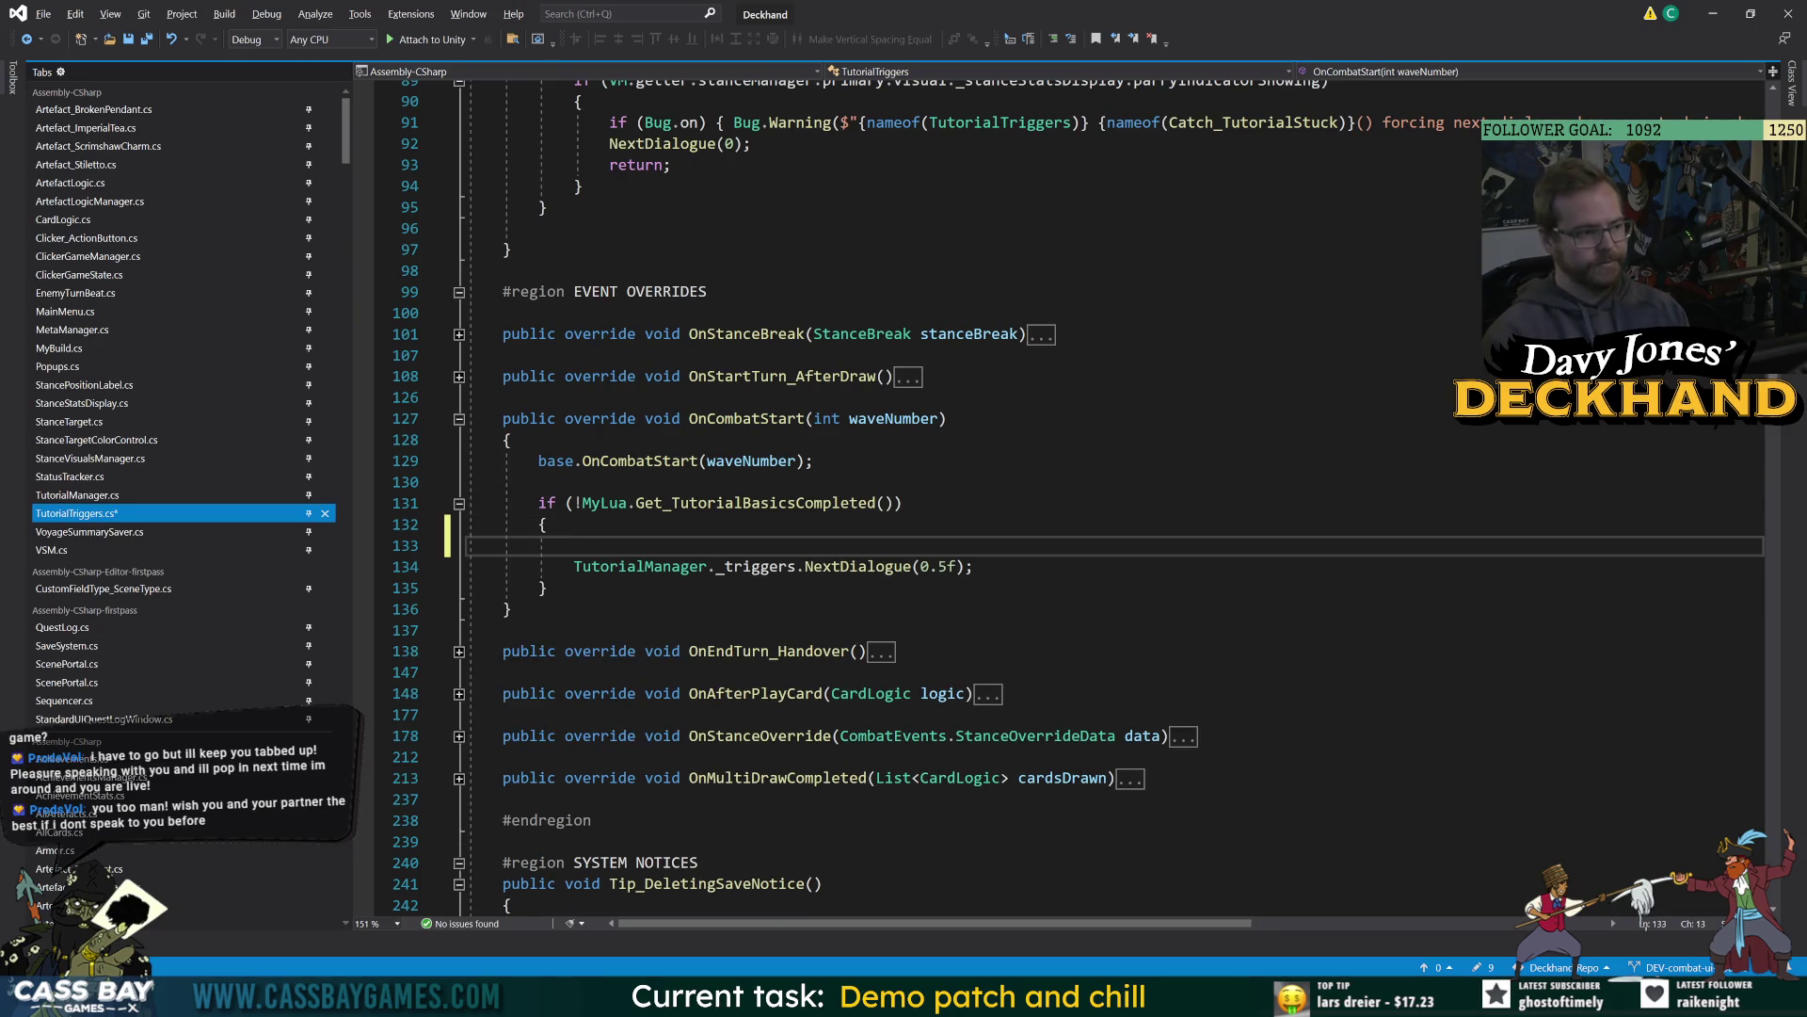
{"action": "type", "text": "needsToCheckCatch = true"}
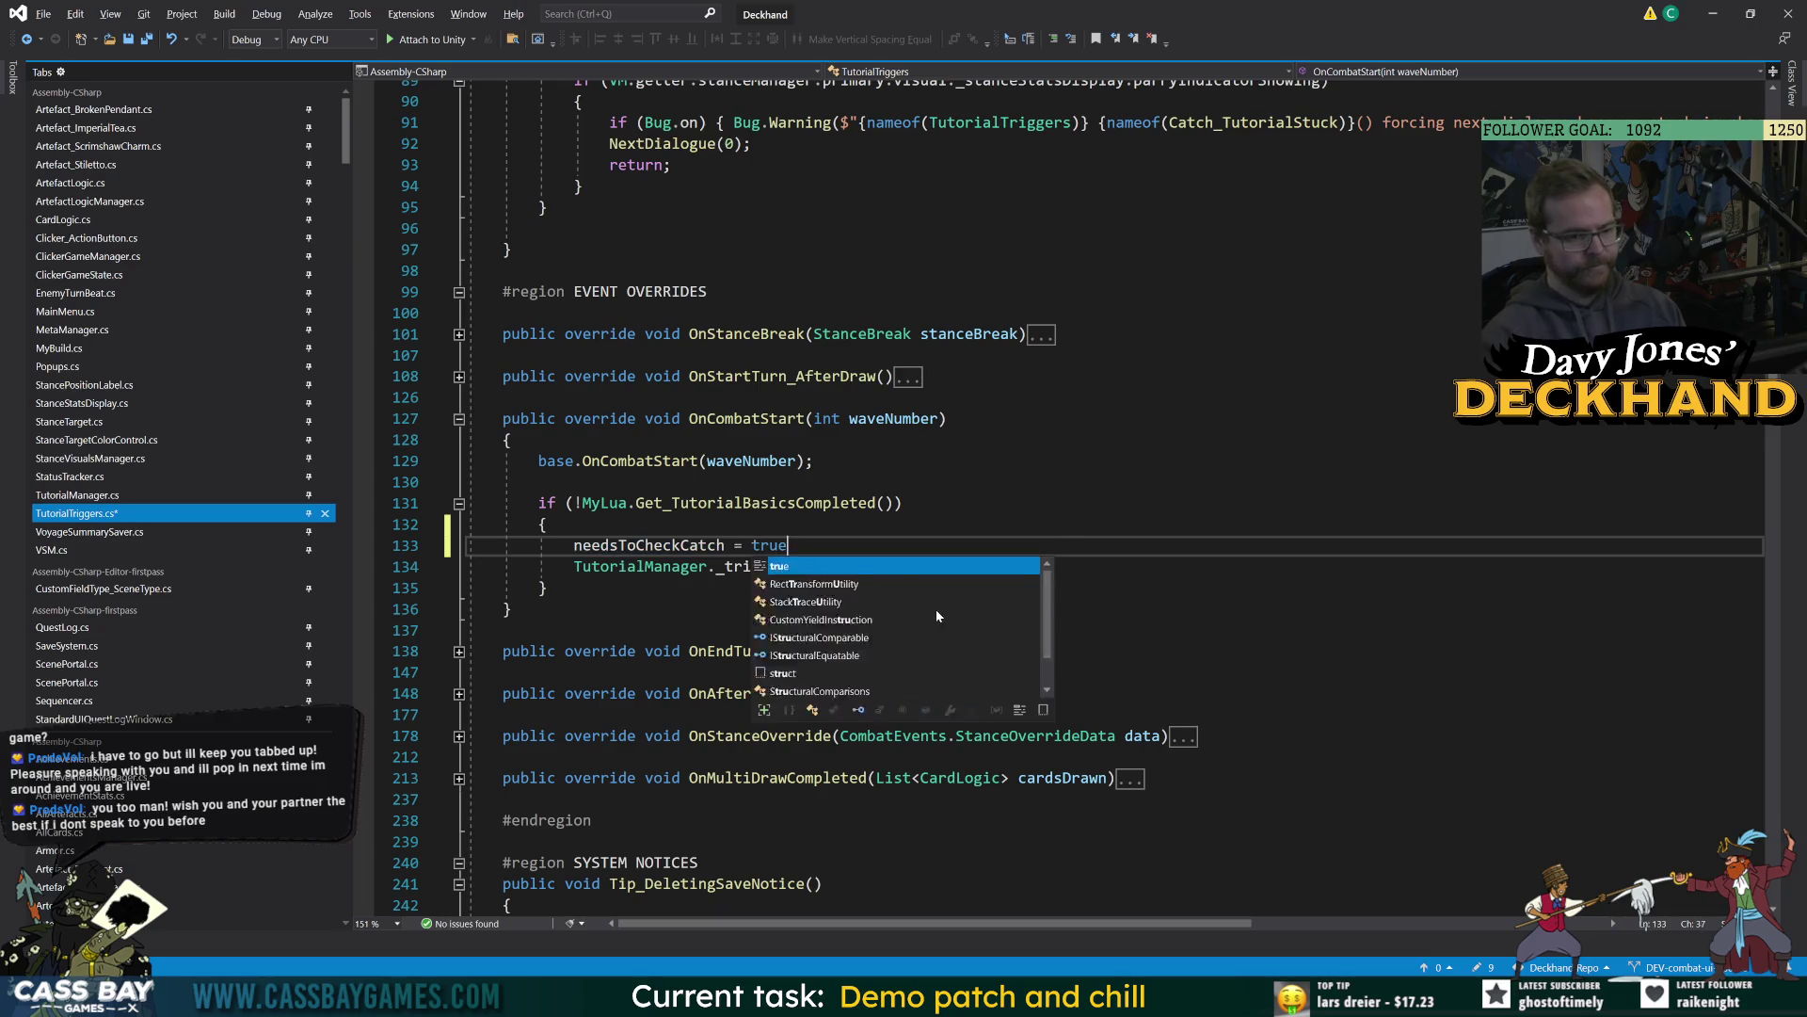
{"action": "type", "text": ";"}
{"action": "key", "text": "Up"}
{"action": "key", "text": "Up"}
{"action": "key", "text": "End"}
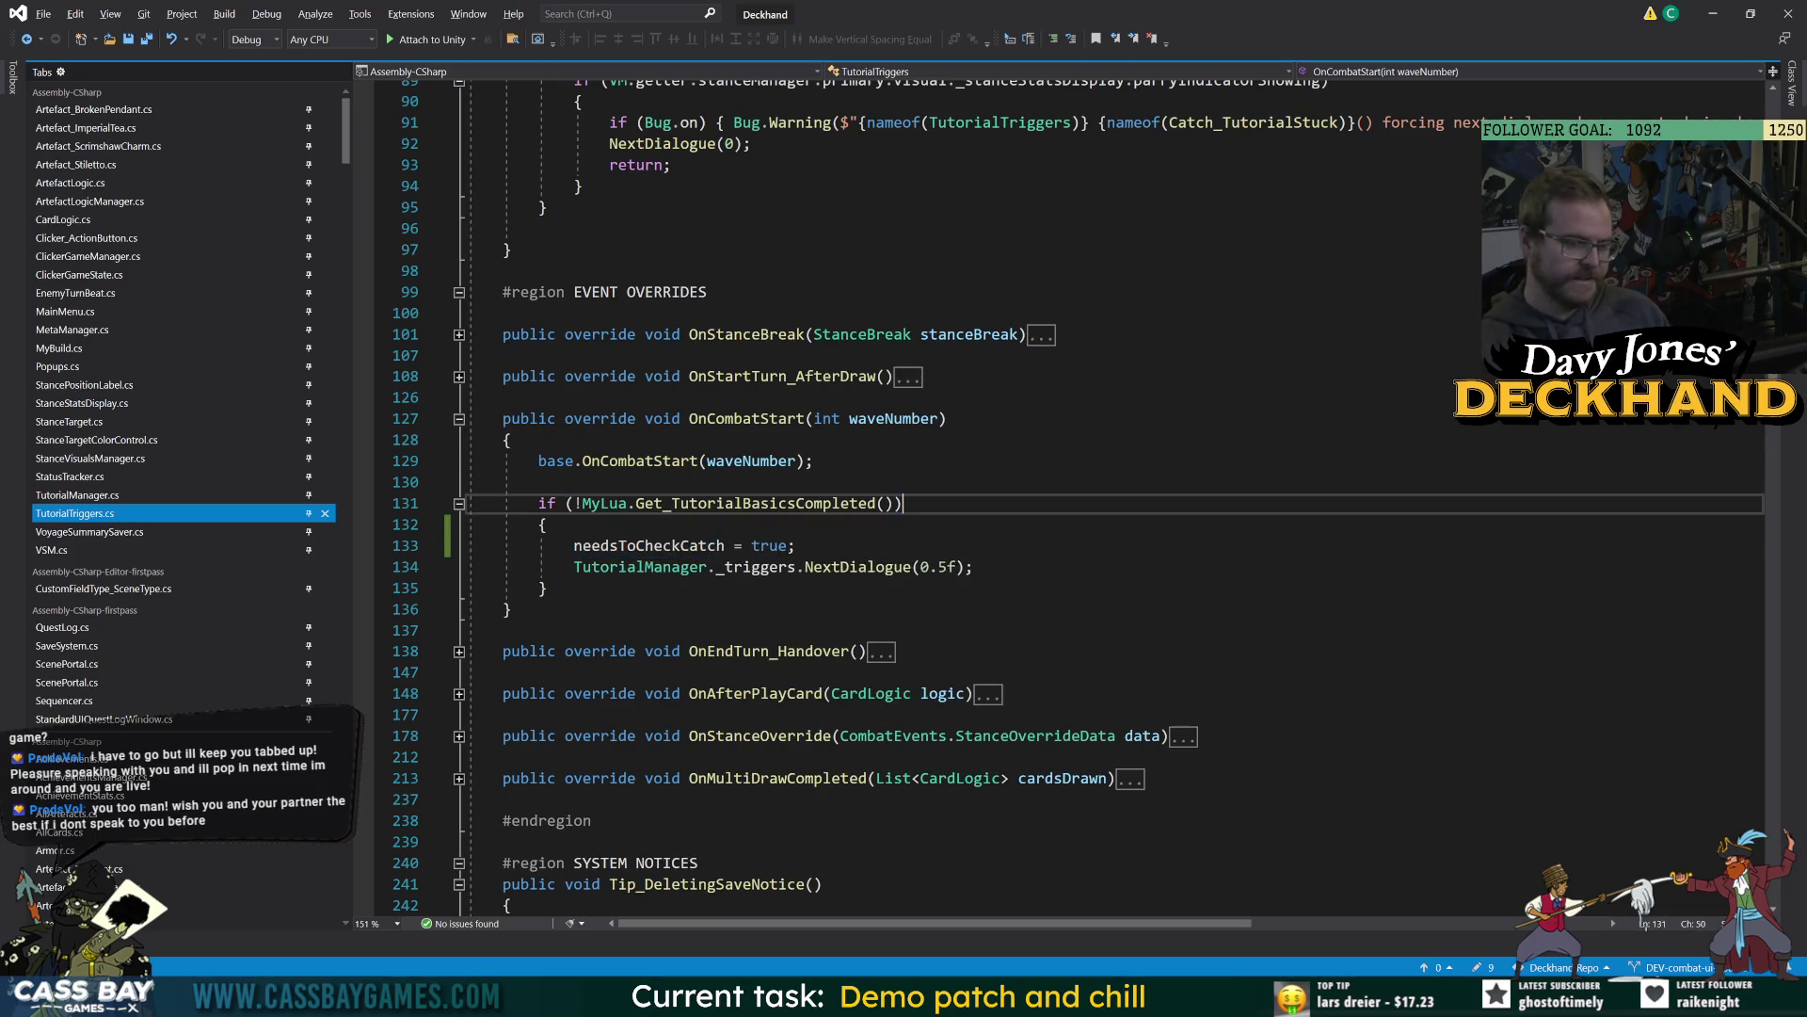
{"action": "double_click", "coordinate": [638, 546]}
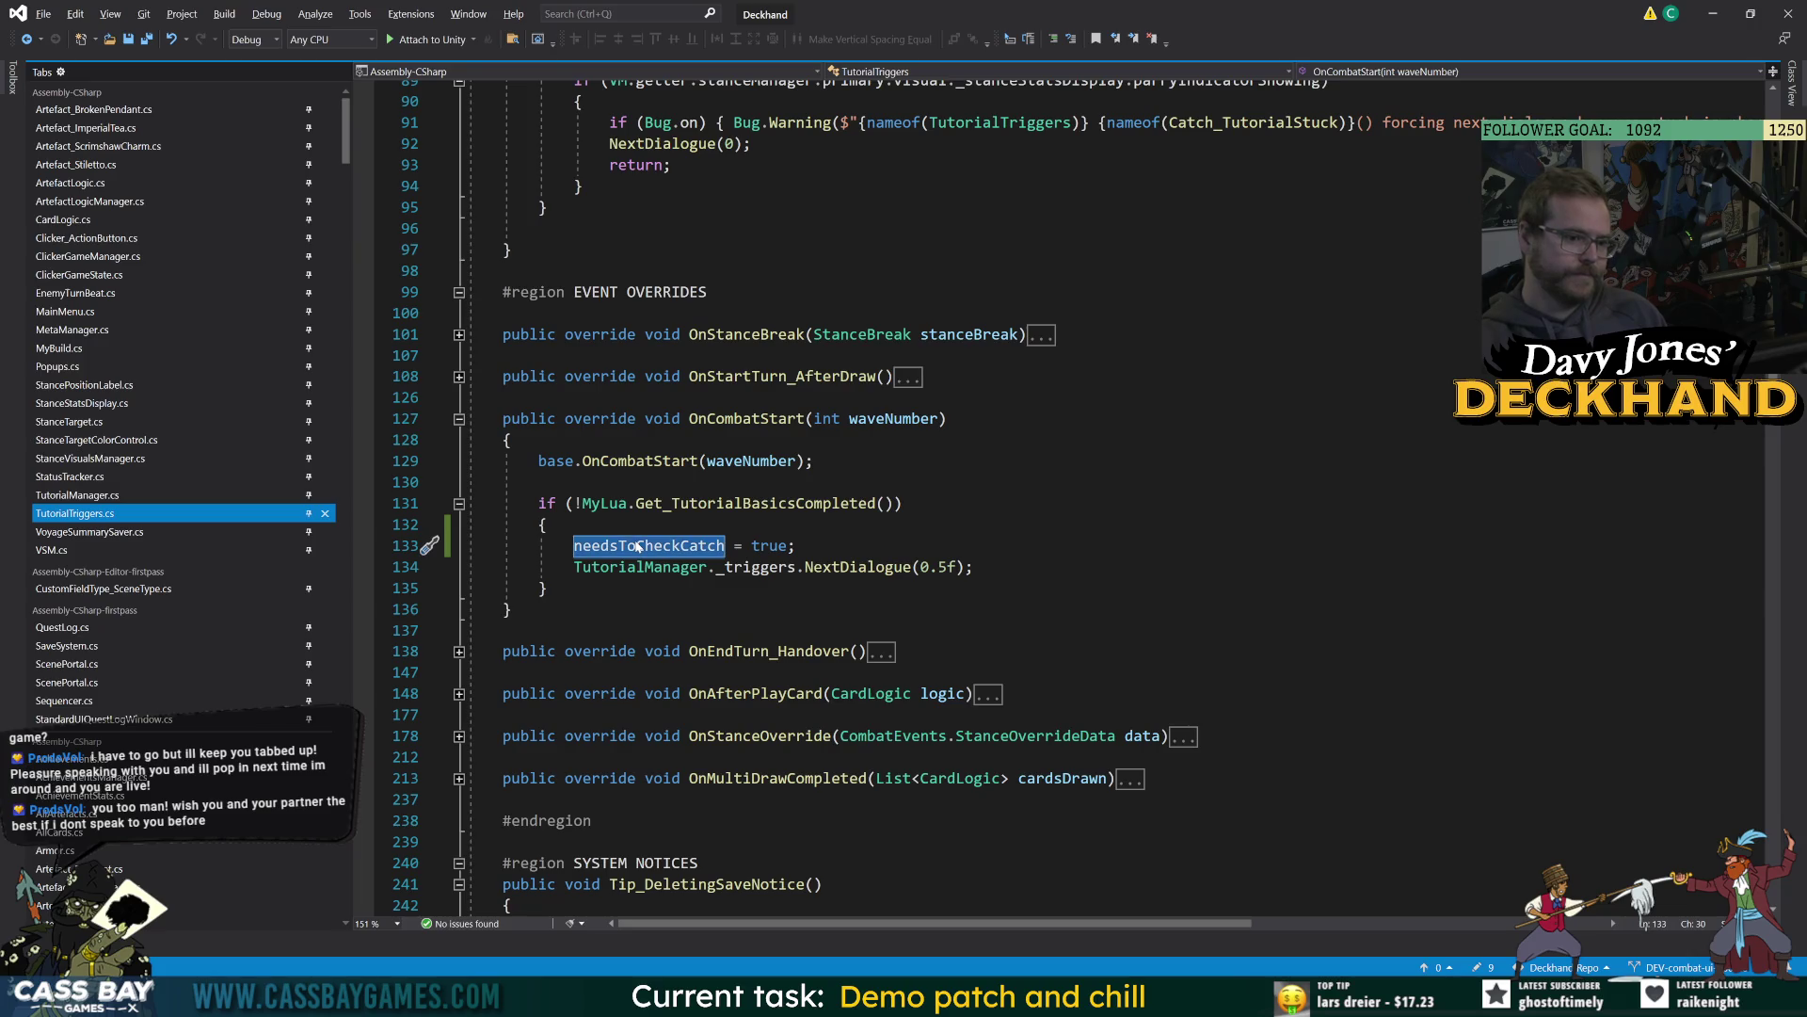
{"action": "left_click", "coordinate": [637, 503]}
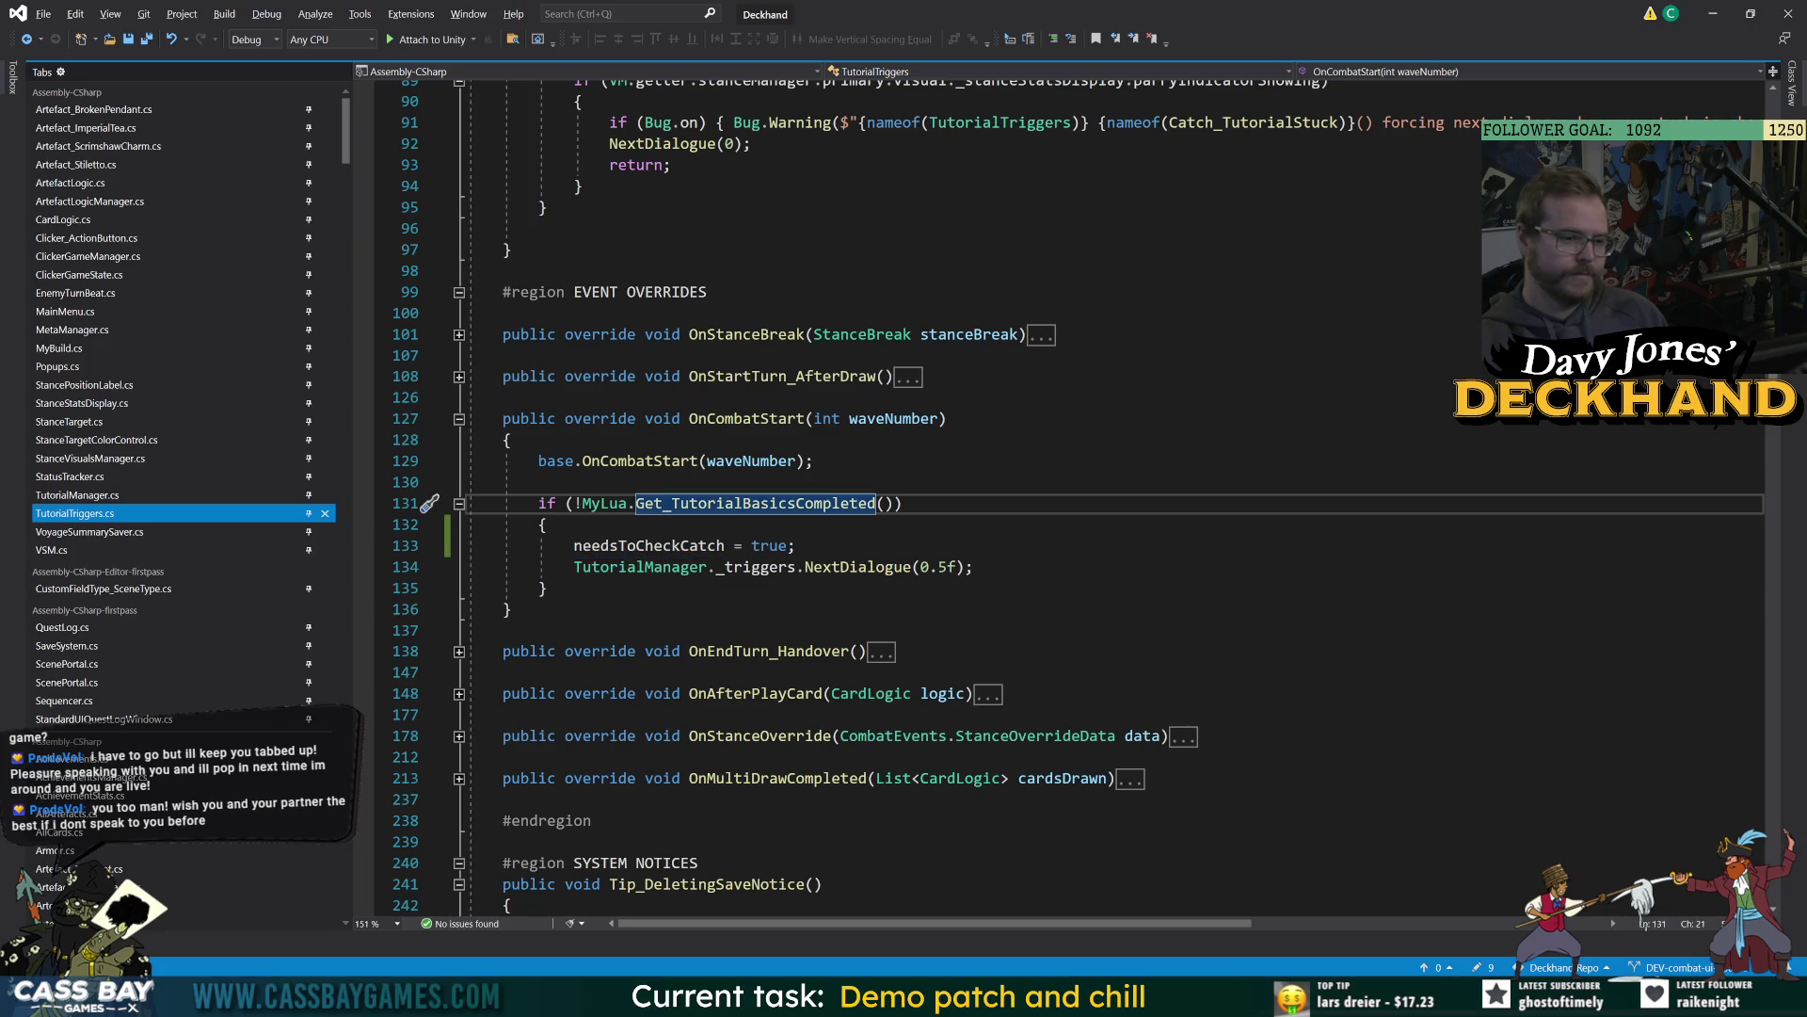
{"action": "scroll", "coordinate": [638, 503], "scroll_direction": "up", "scroll_amount": 2}
{"action": "scroll", "coordinate": [637, 503], "scroll_direction": "up", "scroll_amount": 20}
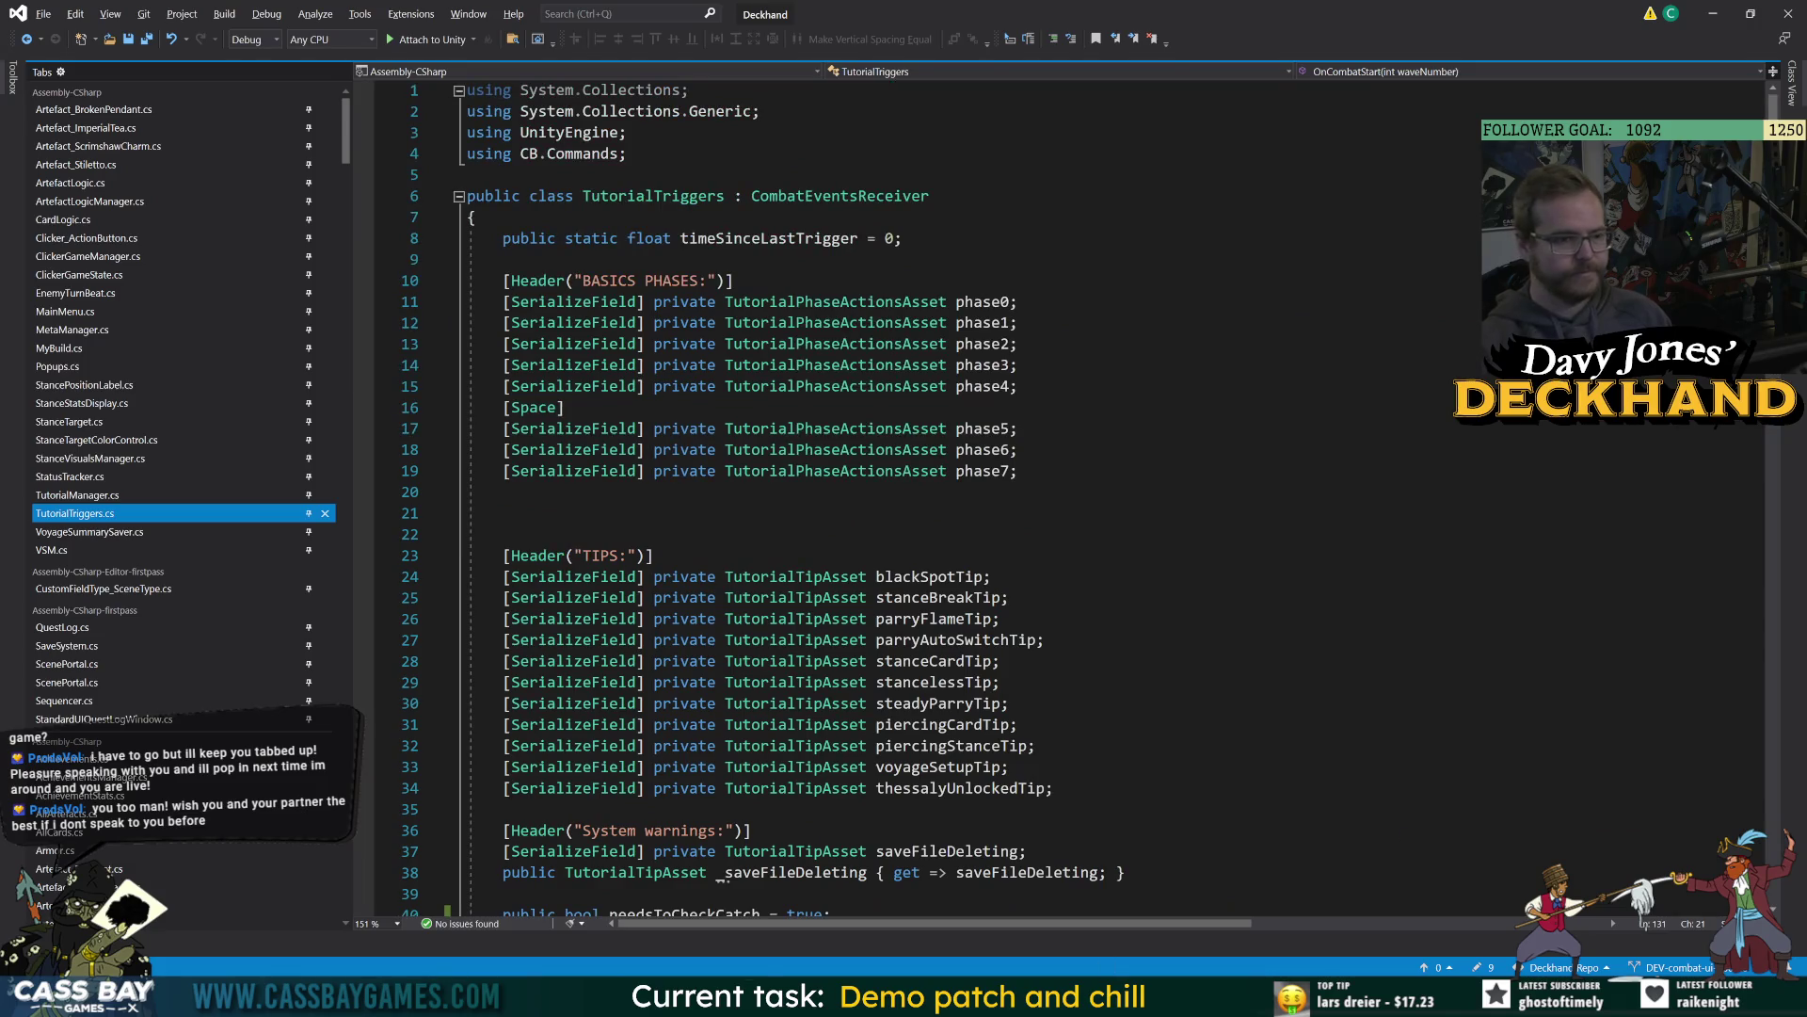
Restart Play mode in Unity so the game runs with the recompiled scripts.
{"action": "key", "text": "alt+Tab"}
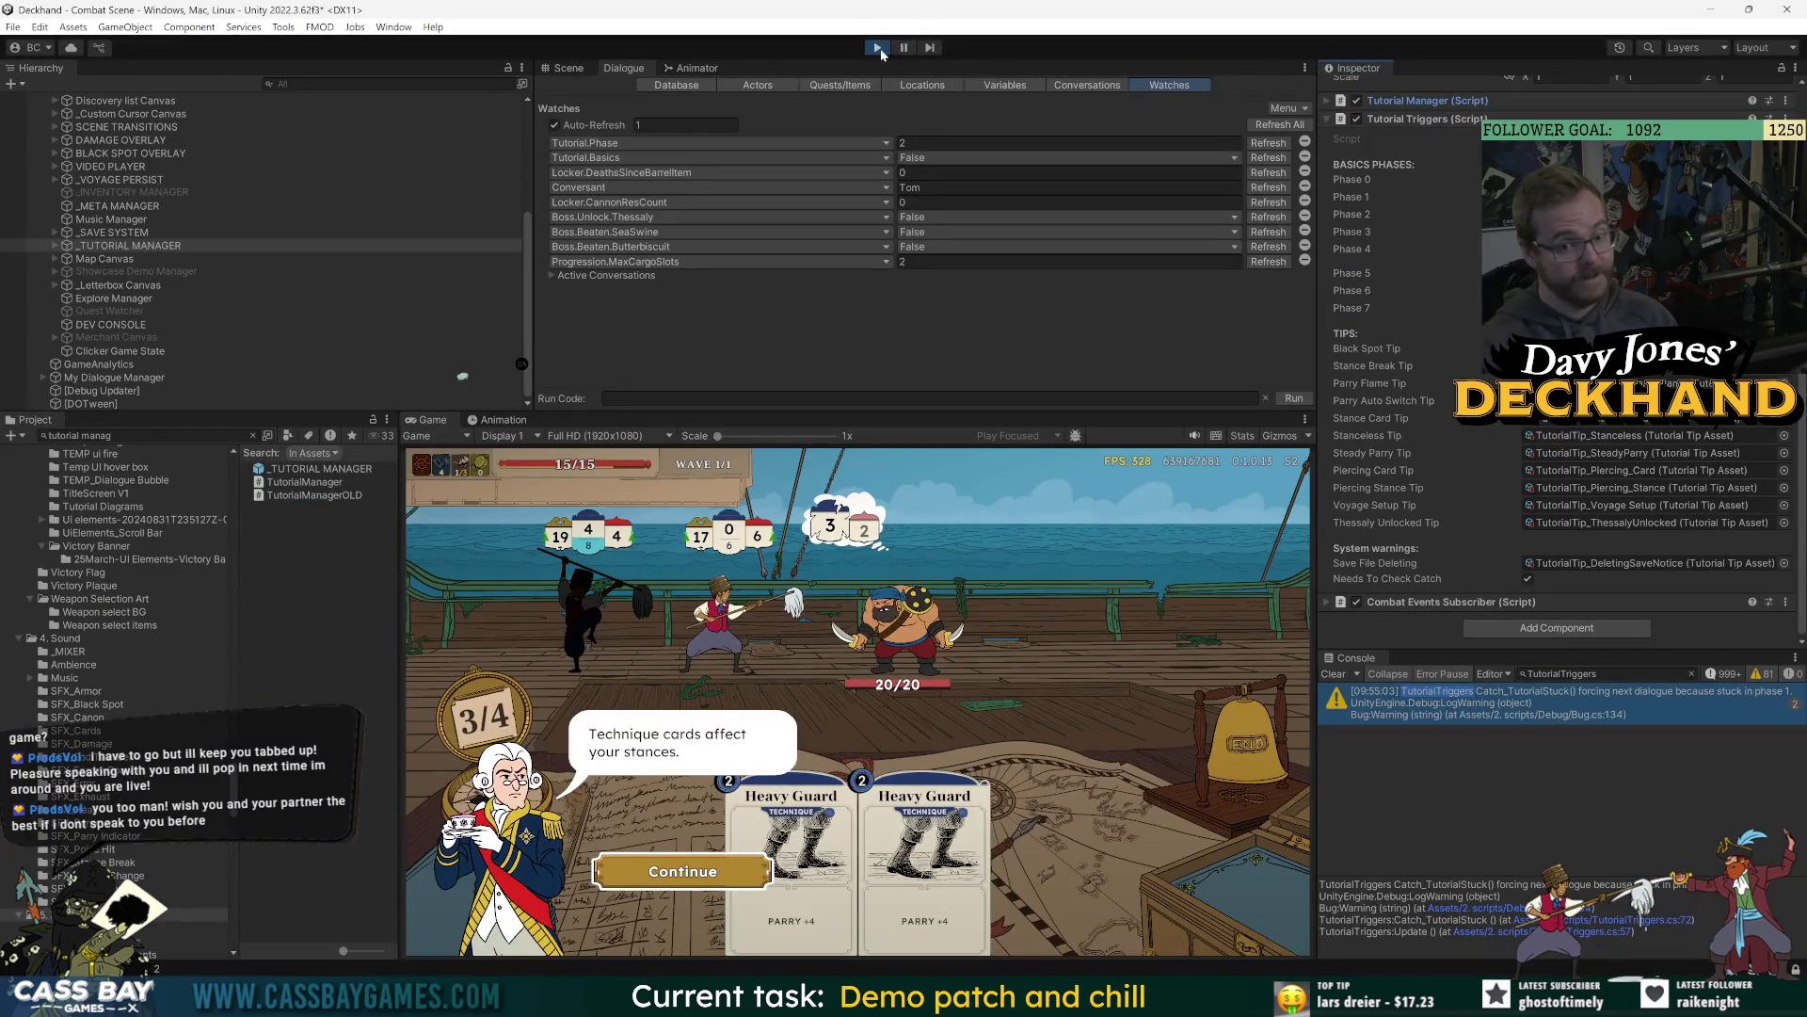
{"action": "left_click", "coordinate": [878, 48]}
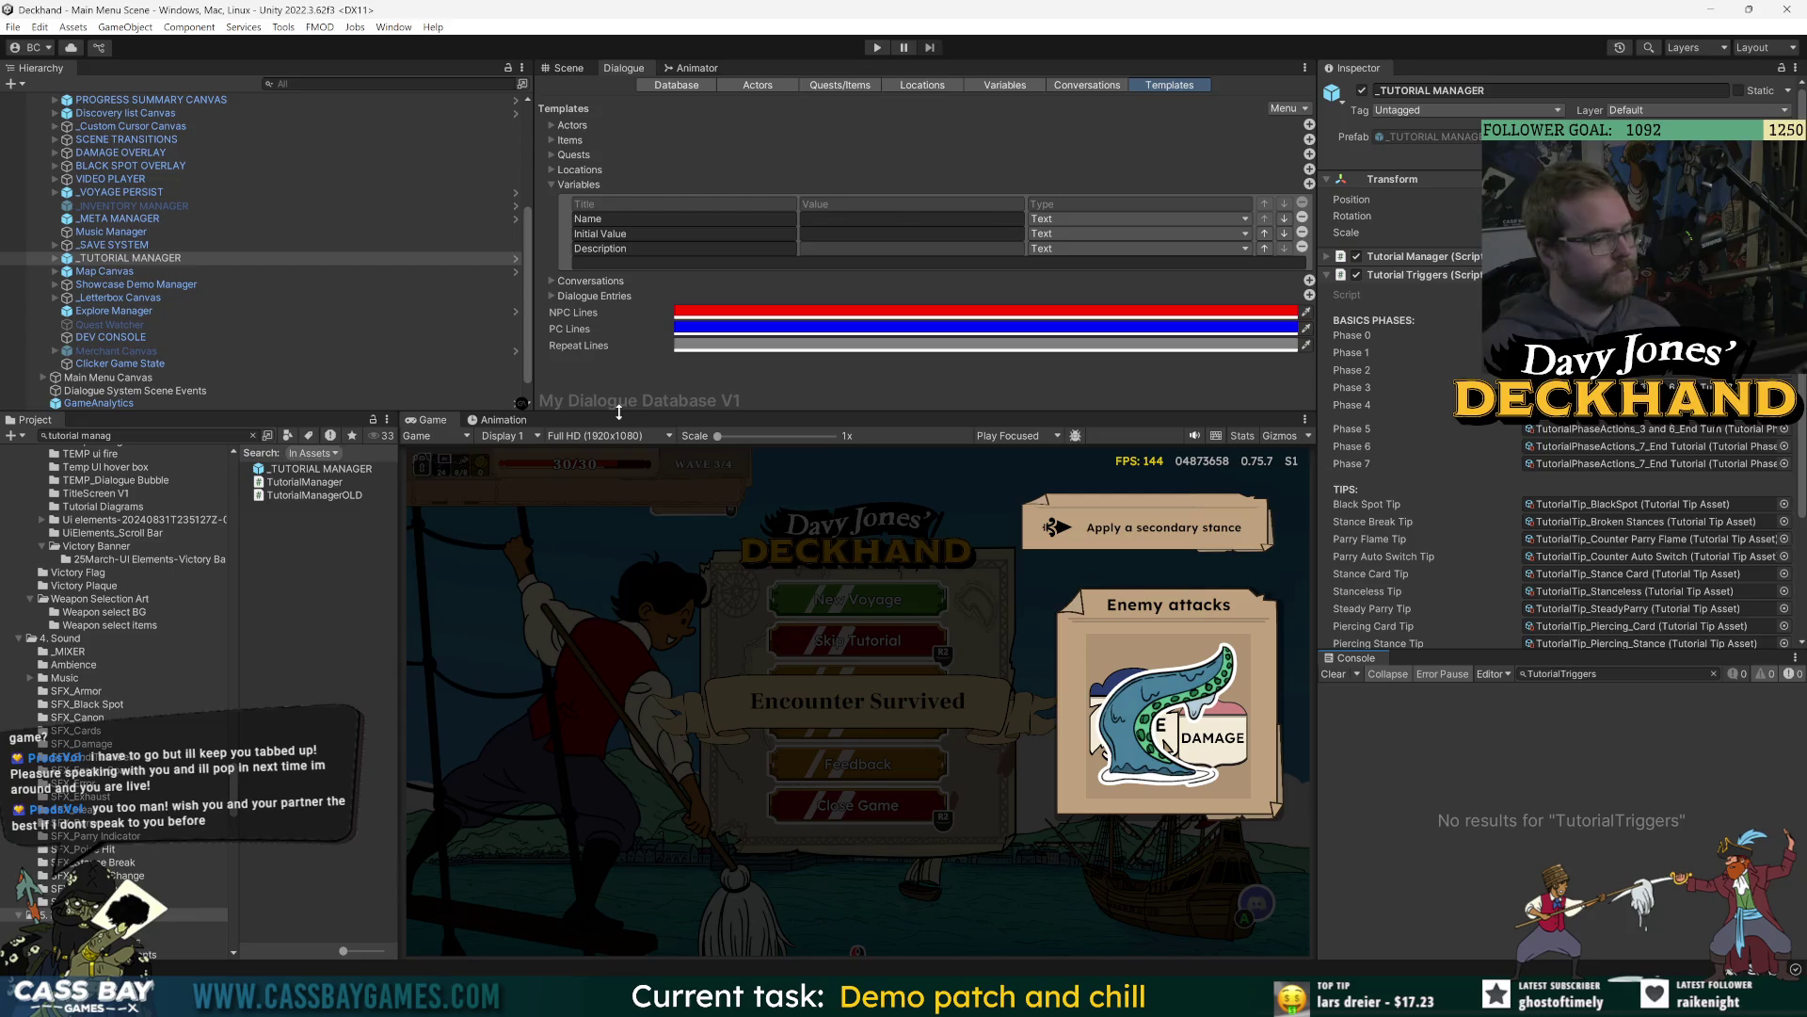
{"action": "left_click", "coordinate": [878, 49]}
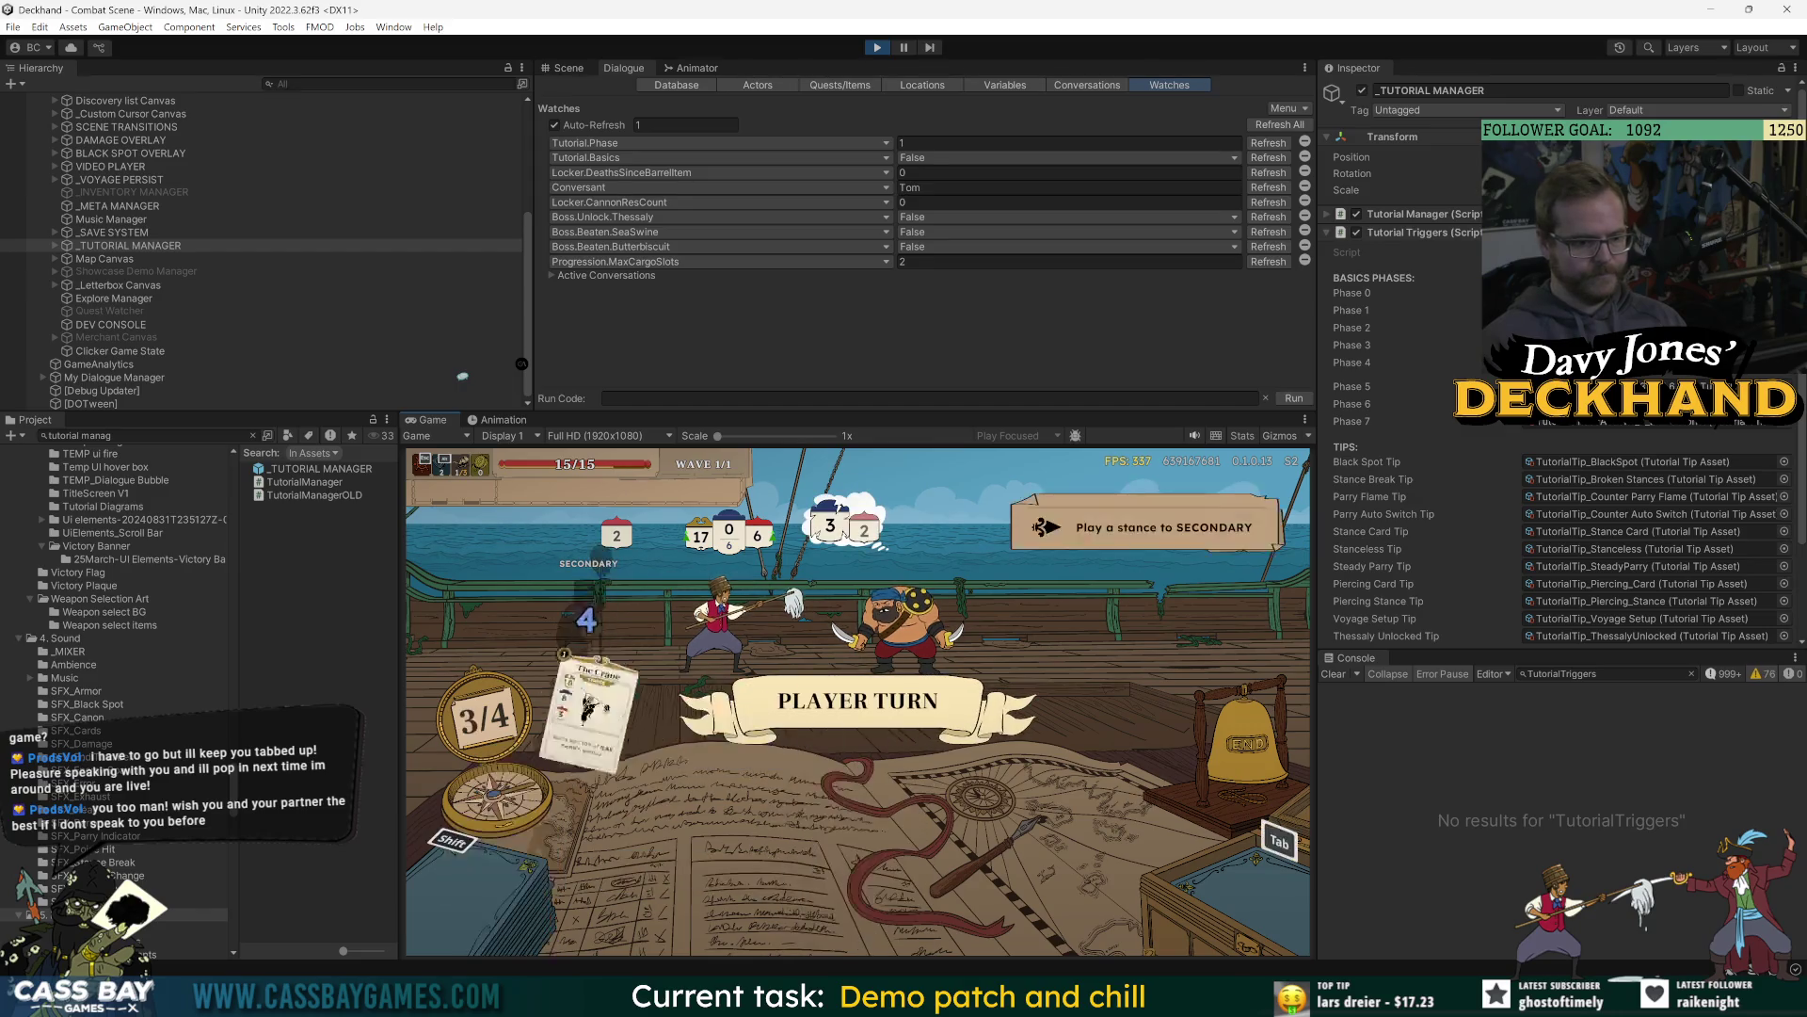
Play through the tutorial: Slash card, ring the bell, Heavy Guard for parry, ring the bell.
{"action": "key", "text": "Return"}
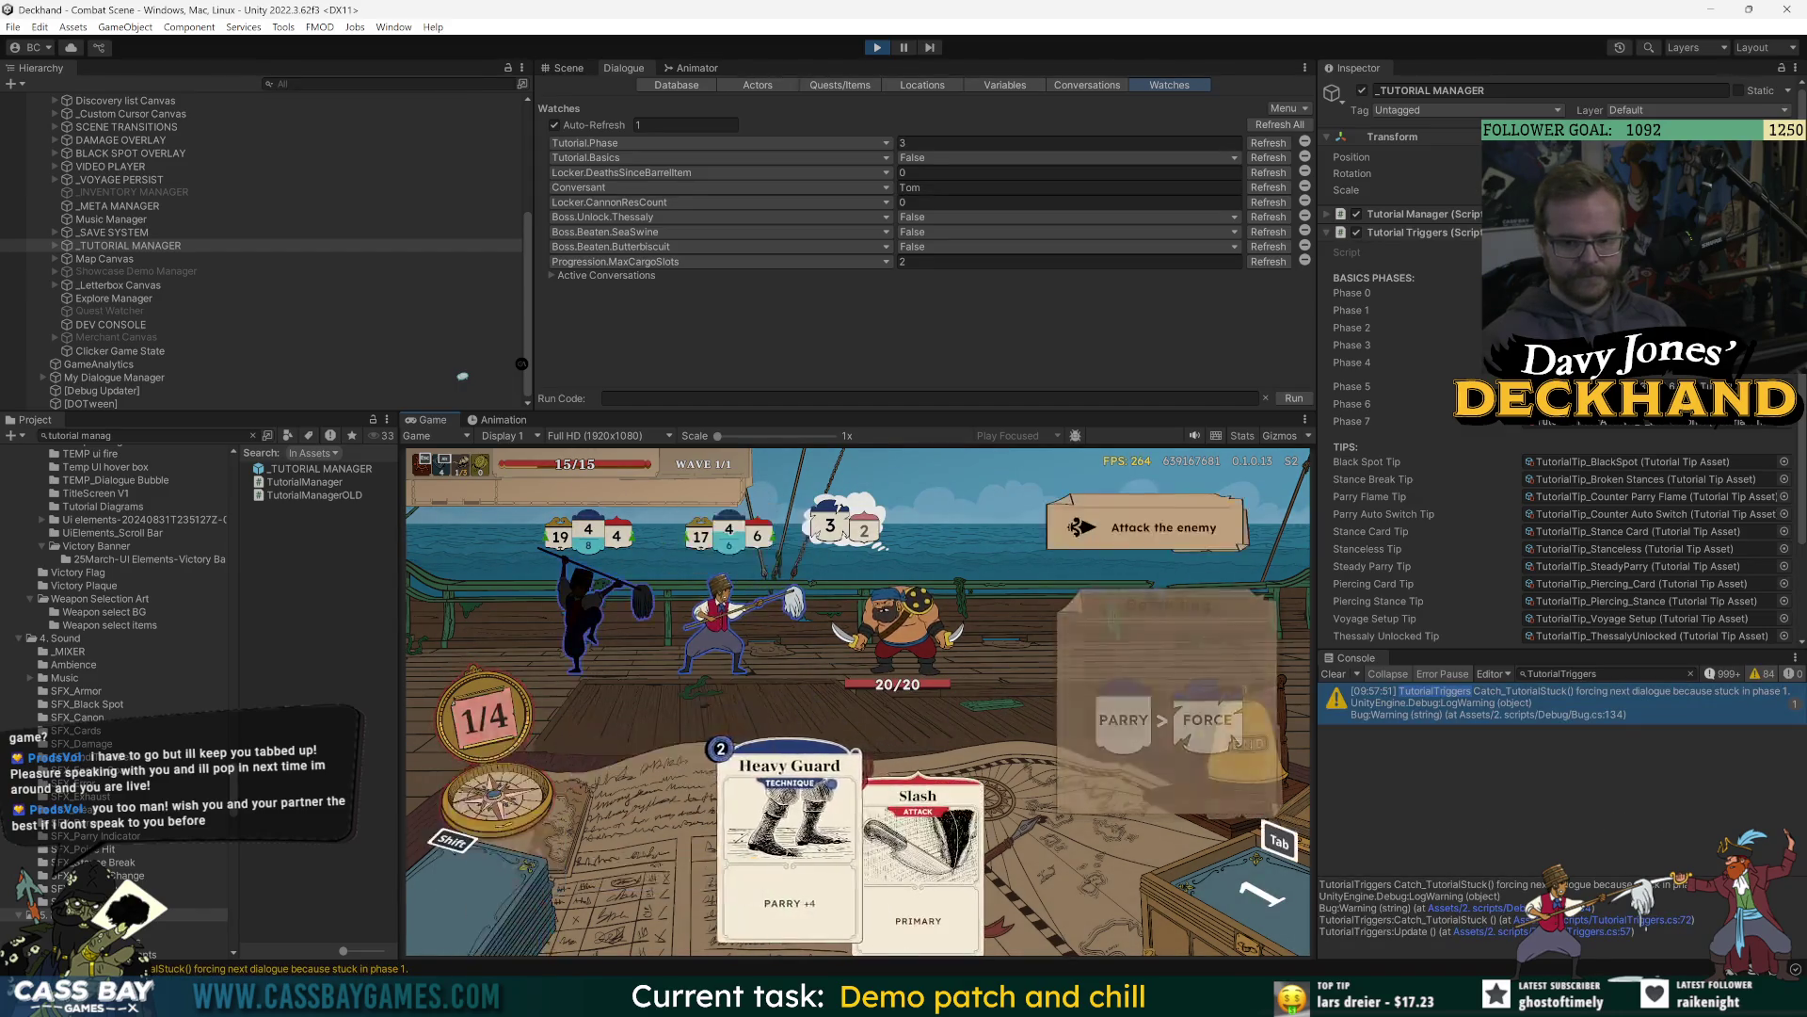
{"action": "key", "text": "1"}
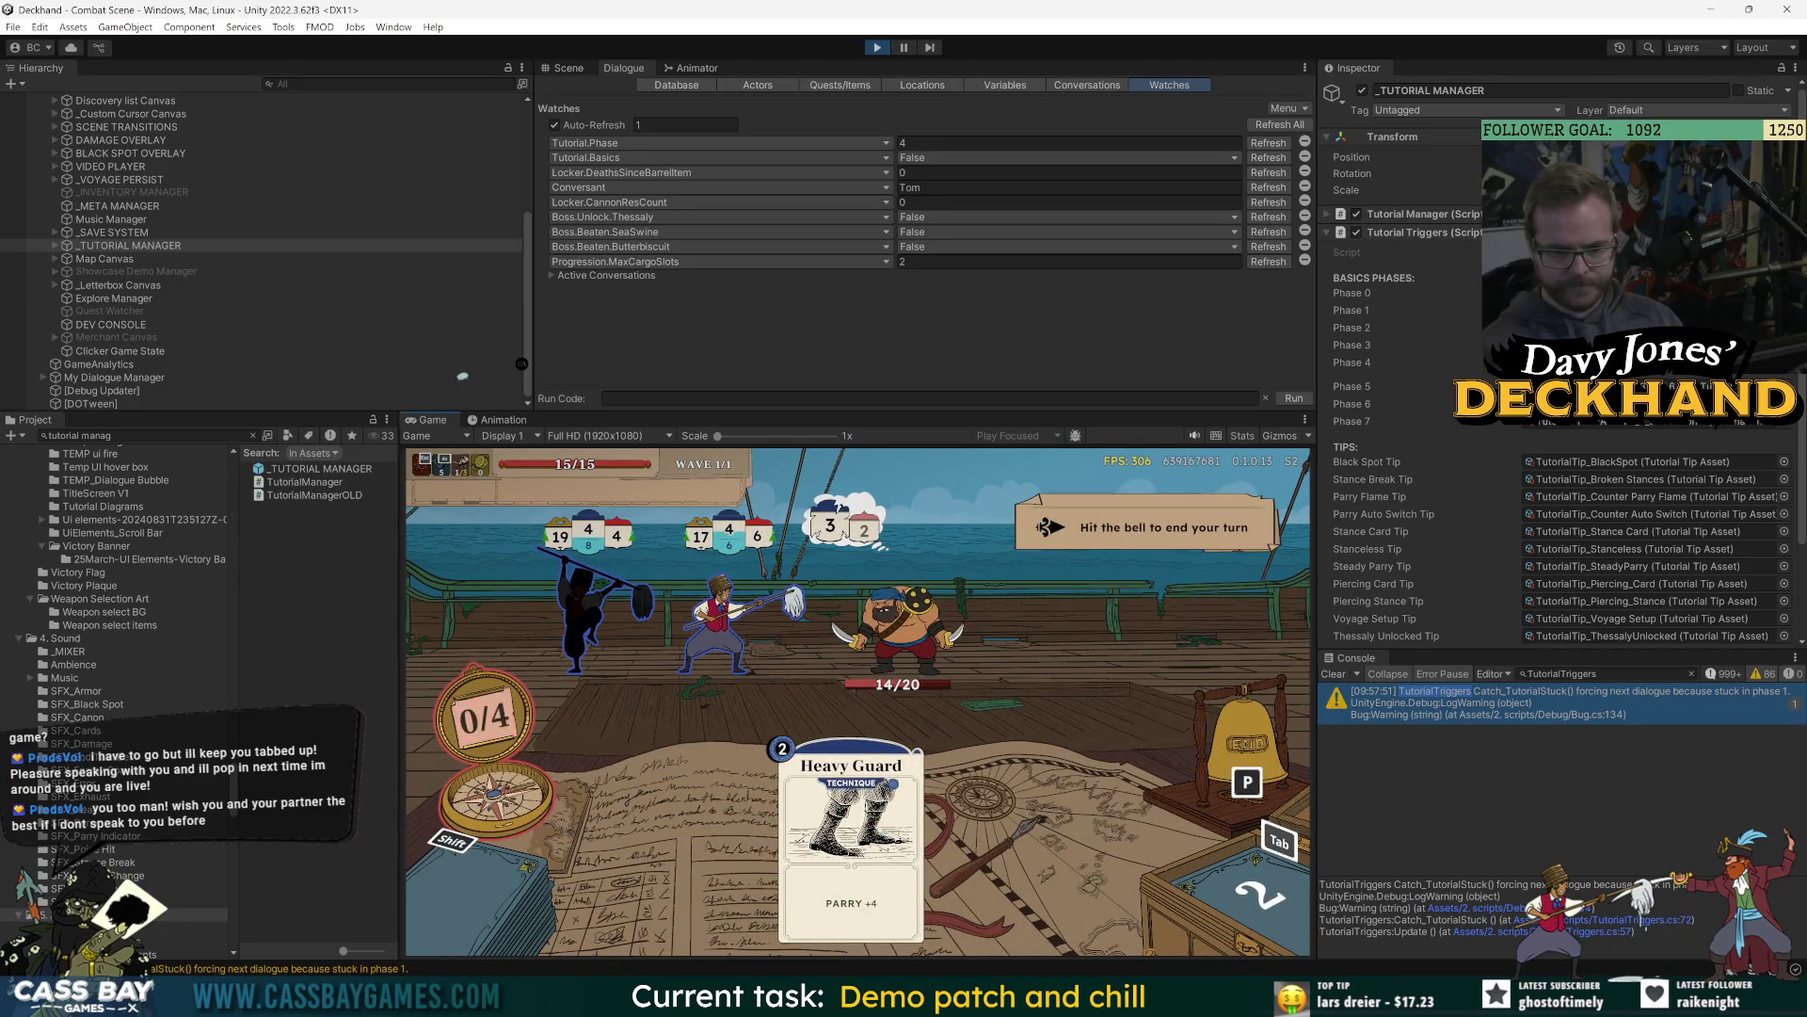
{"action": "key", "text": "p"}
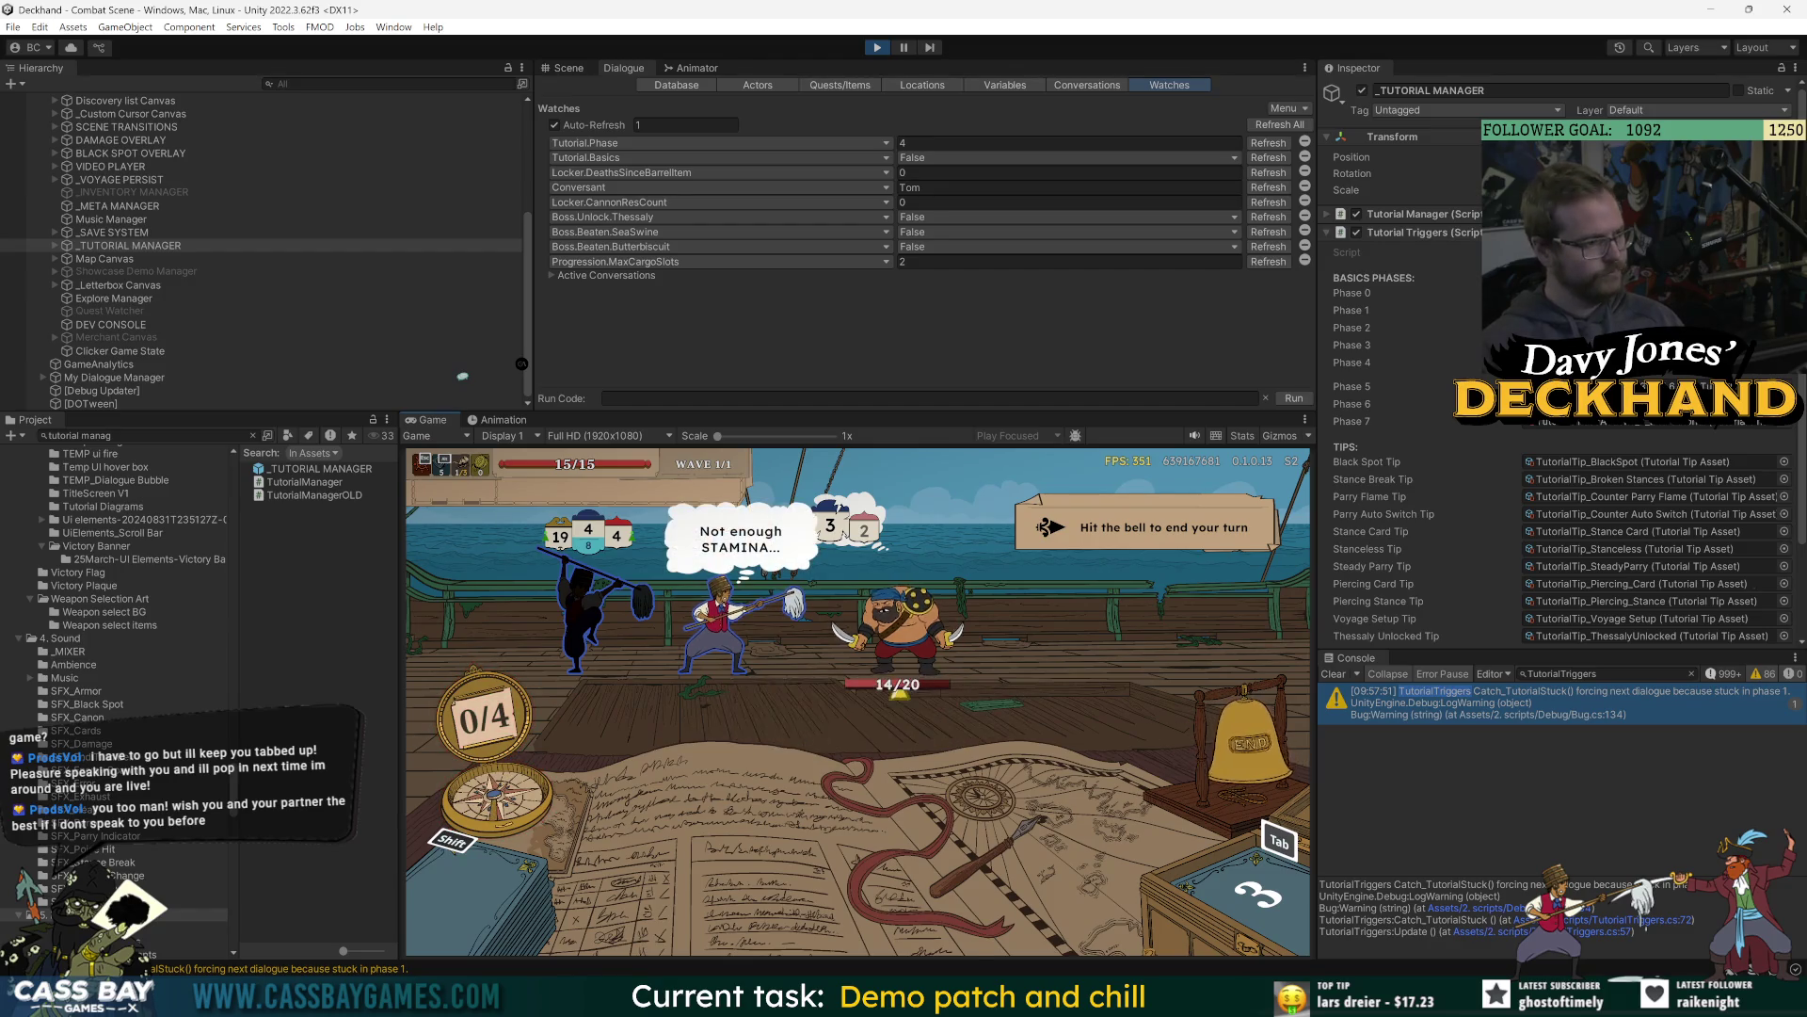
{"action": "key", "text": "Return"}
{"action": "key", "text": "1"}
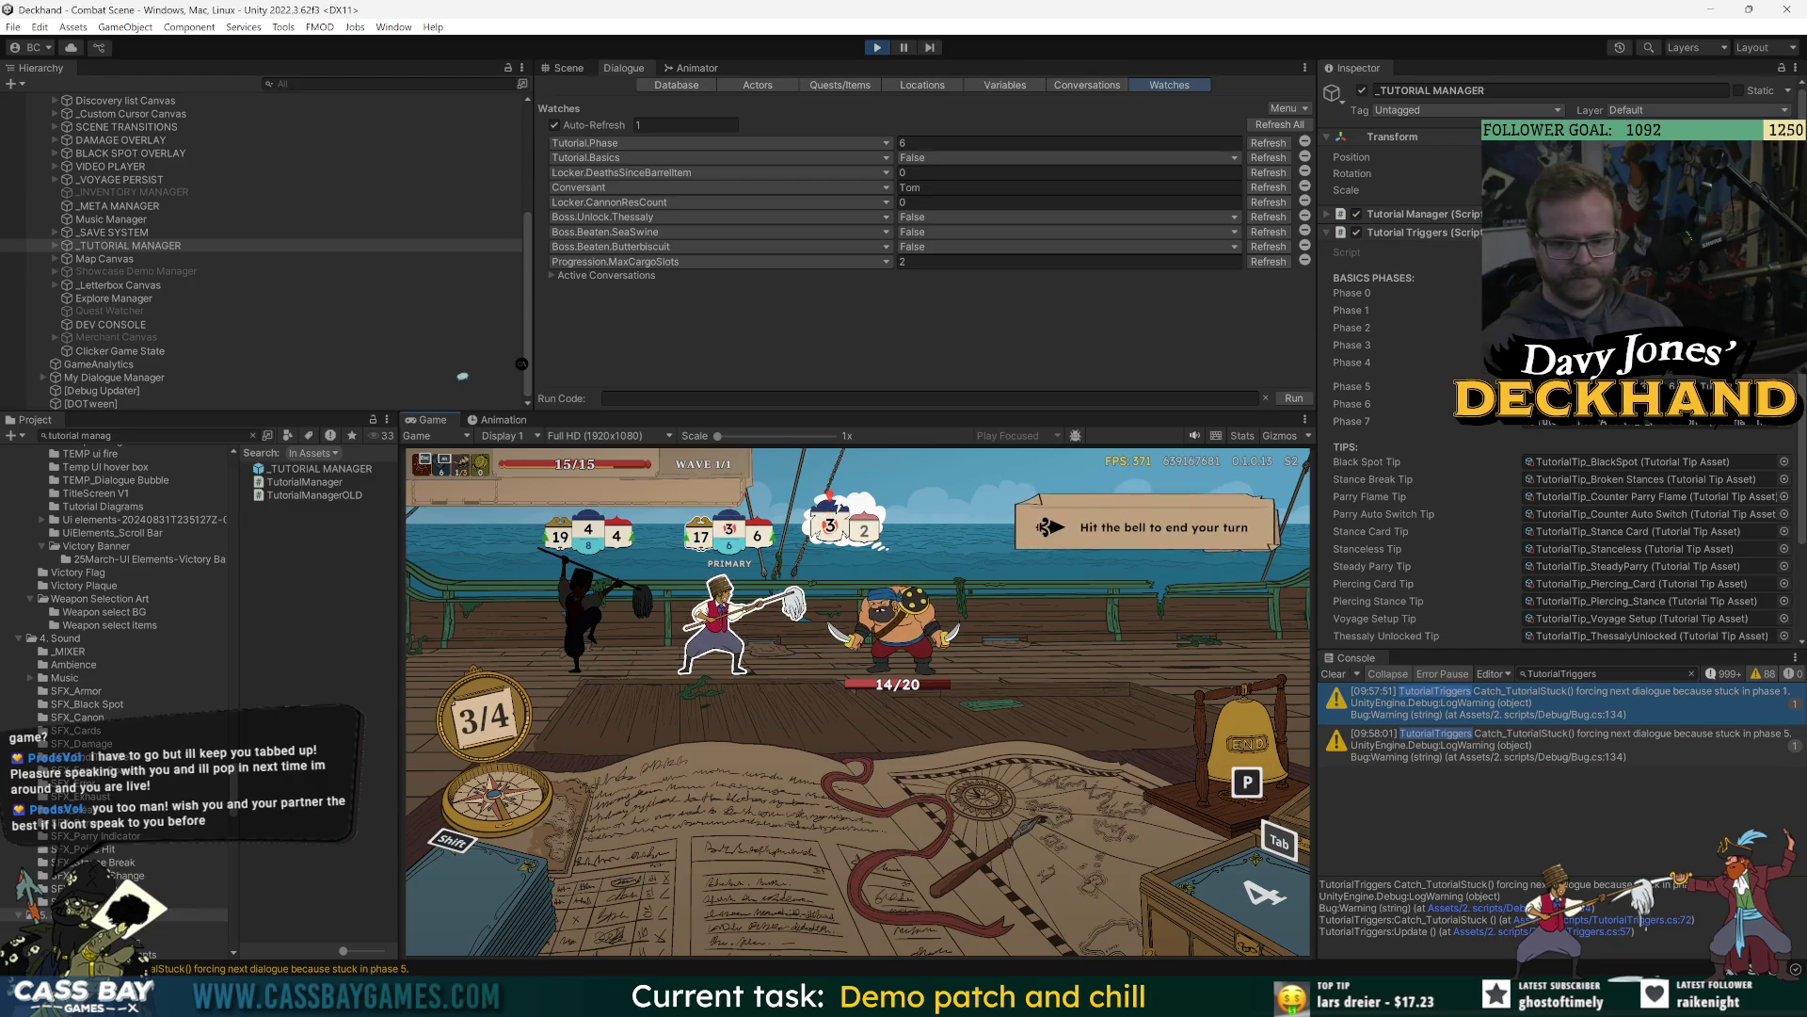
{"action": "key", "text": "p"}
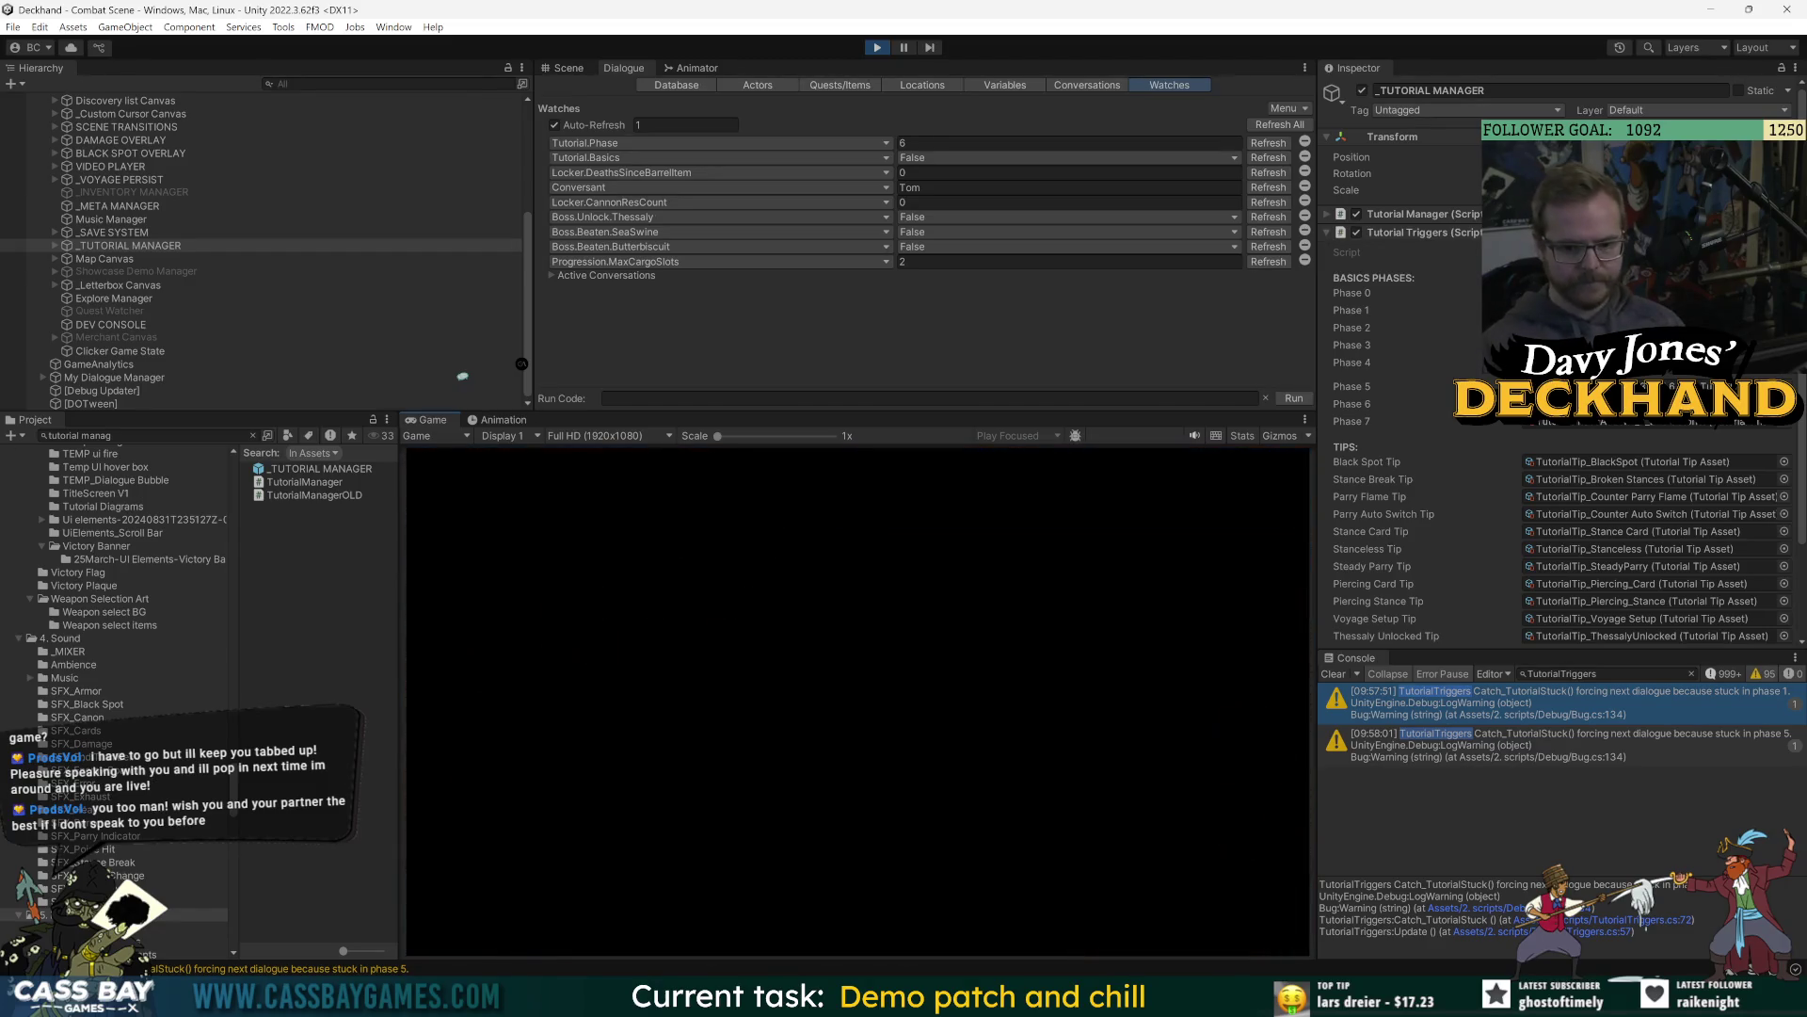
Confirm the artefact, continue past the telescope scene, and end the first turn of the next combat.
{"action": "key", "text": "Return"}
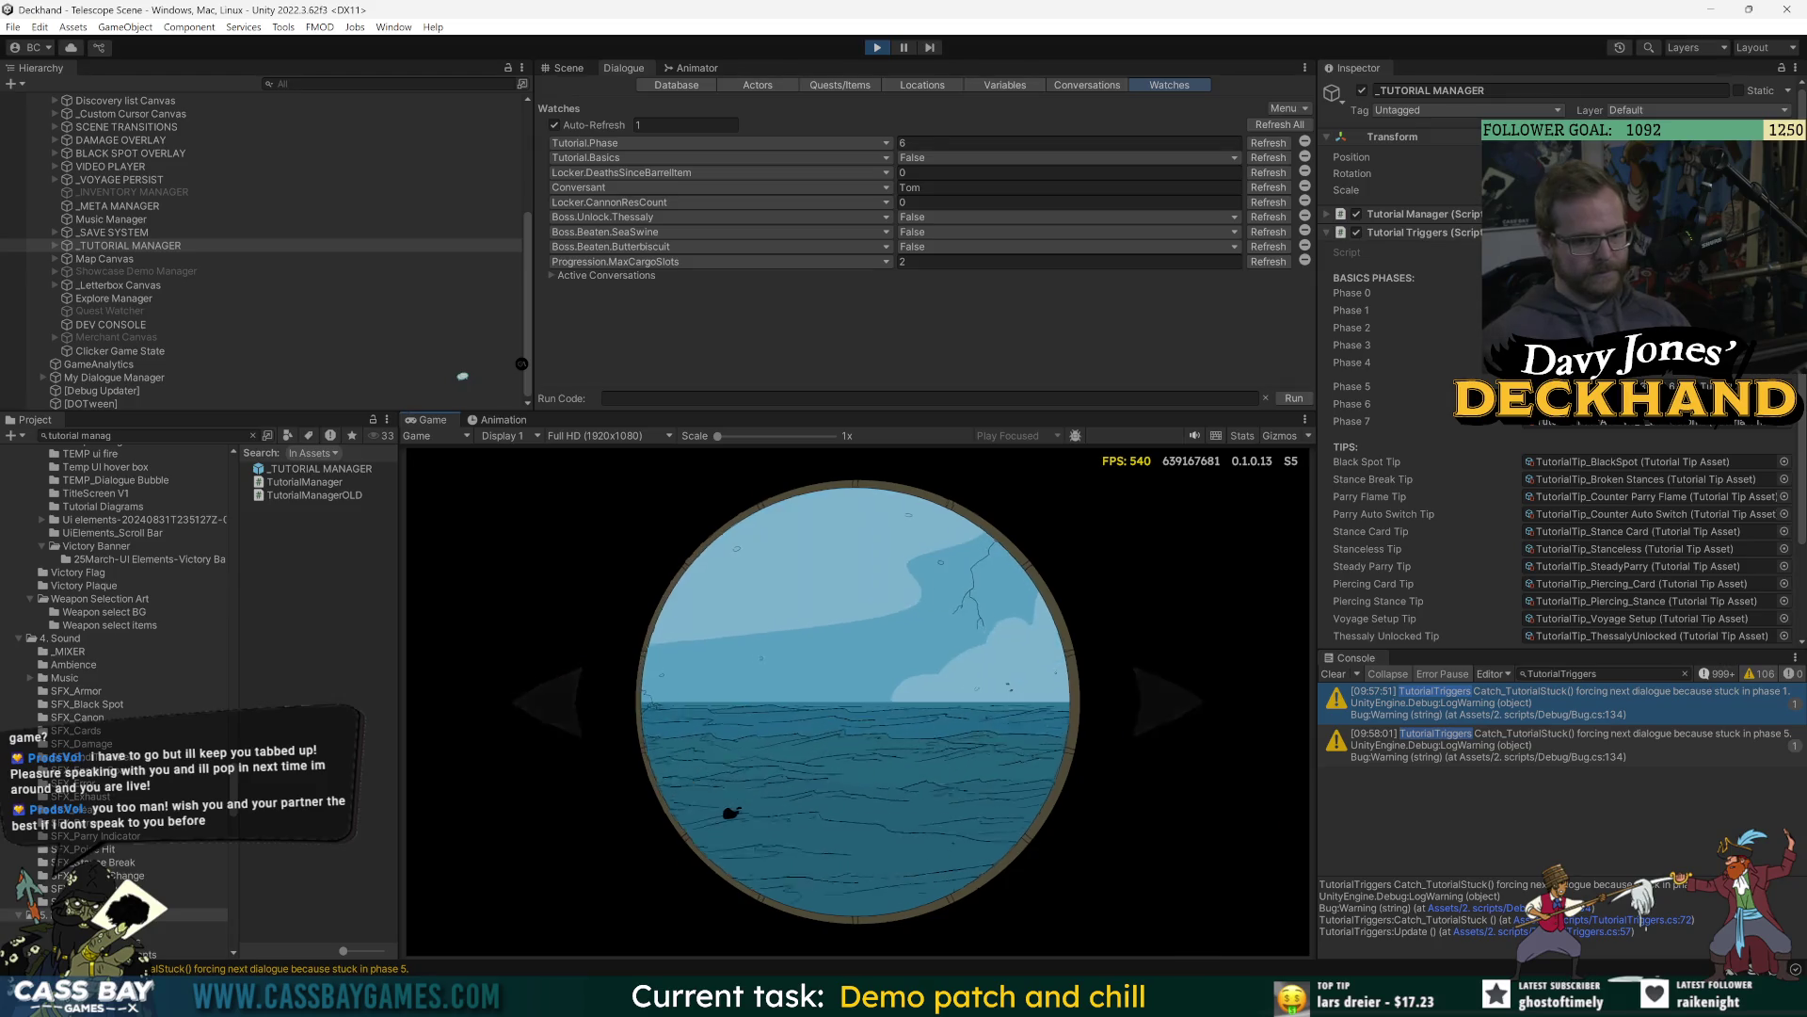
{"action": "key", "text": "Return"}
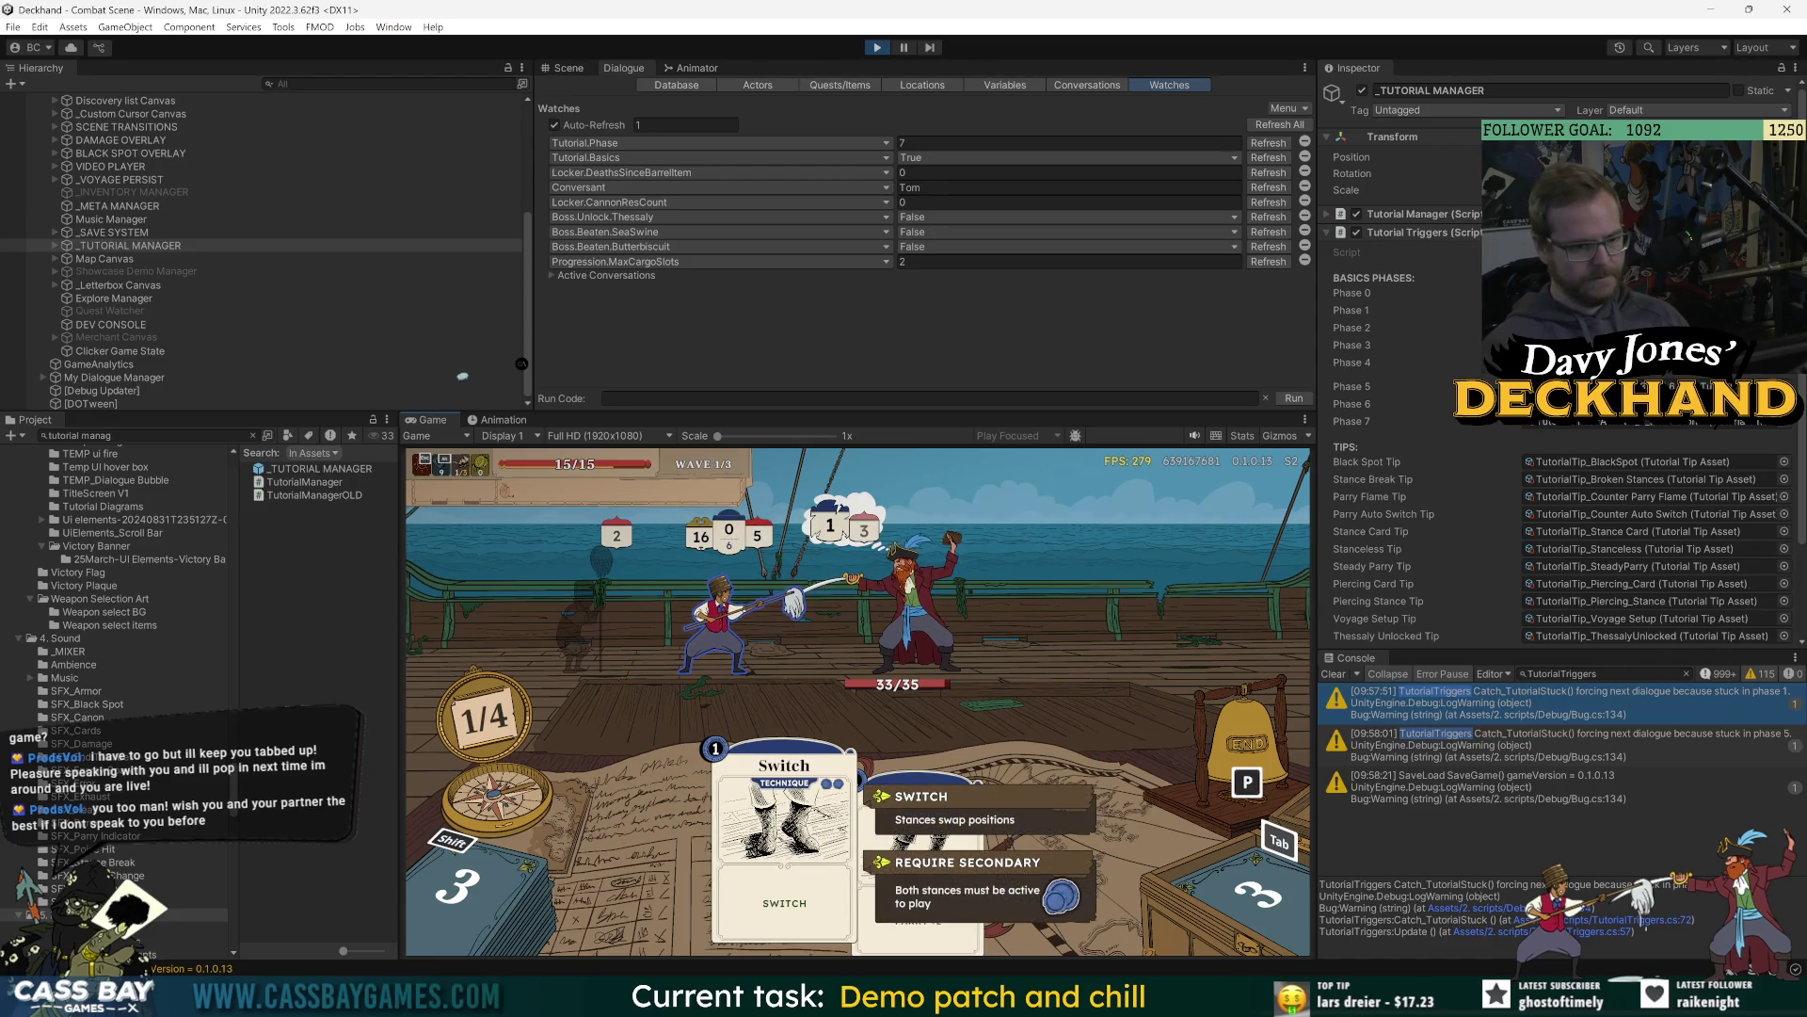
{"action": "key", "text": "p"}
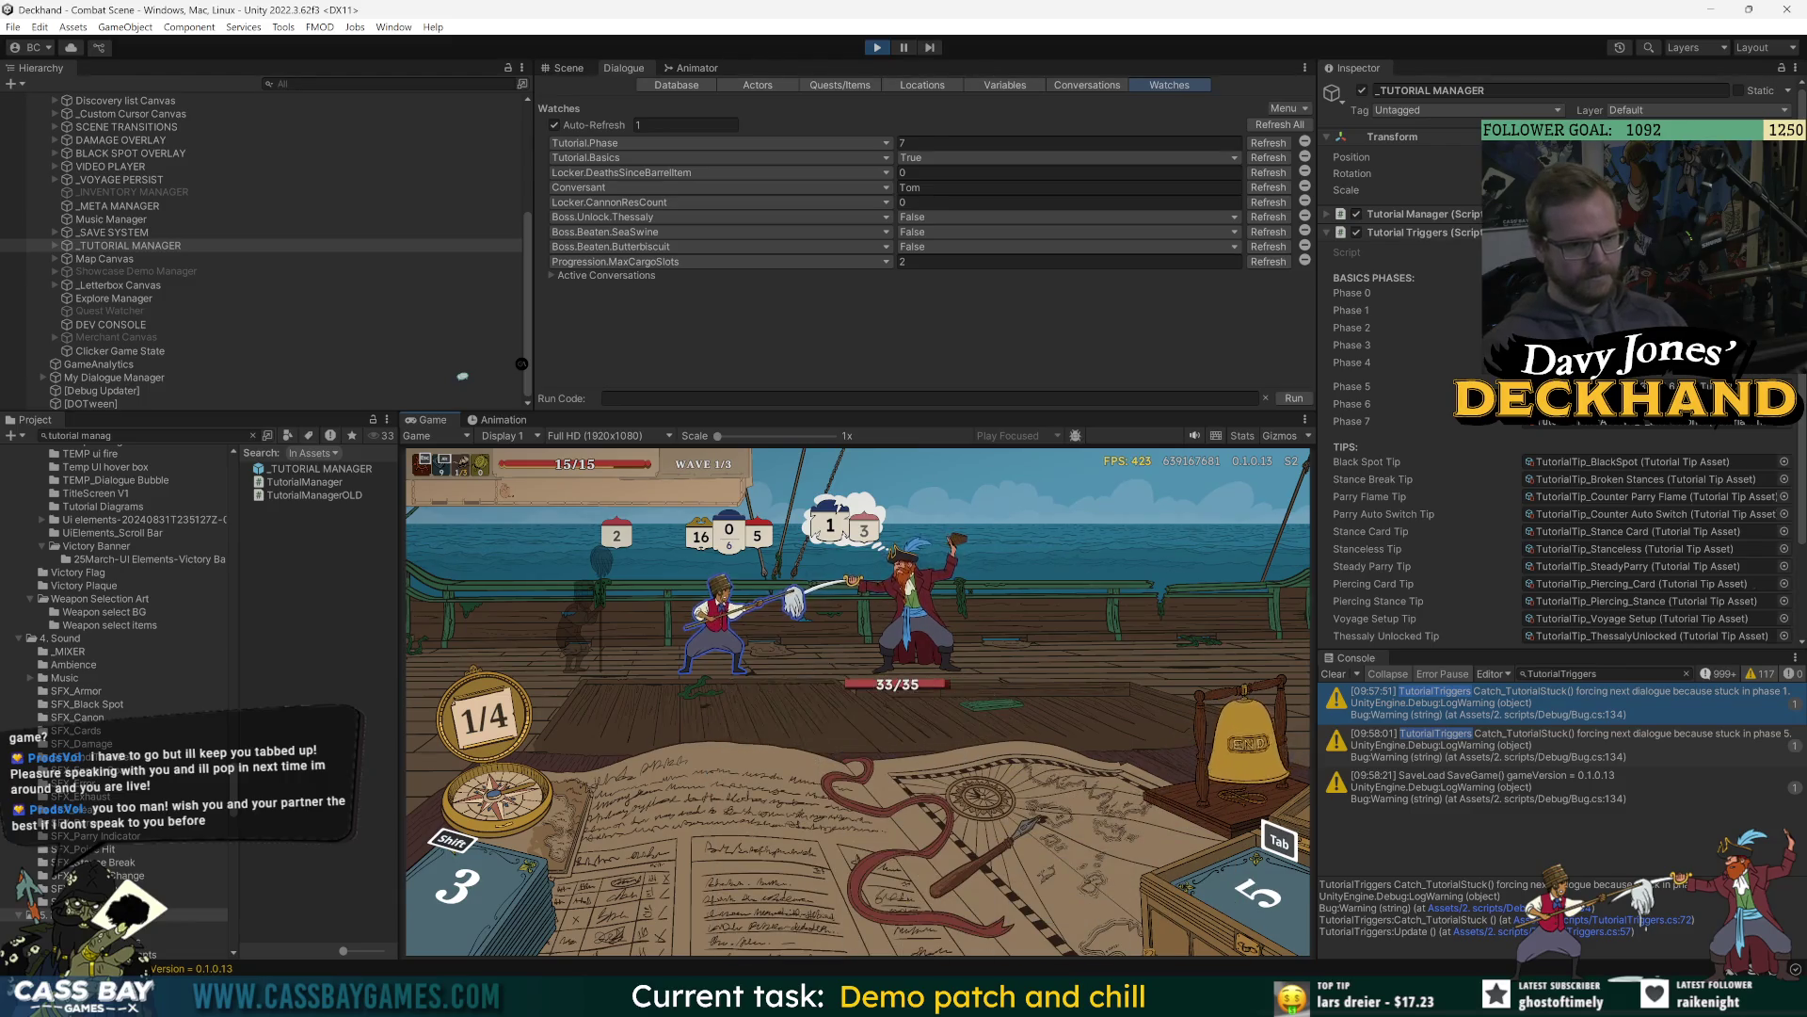
Dismiss the Broken Stance tip, quit to the main menu via GAME options, and continue the voyage.
{"action": "left_click", "coordinate": [1029, 647]}
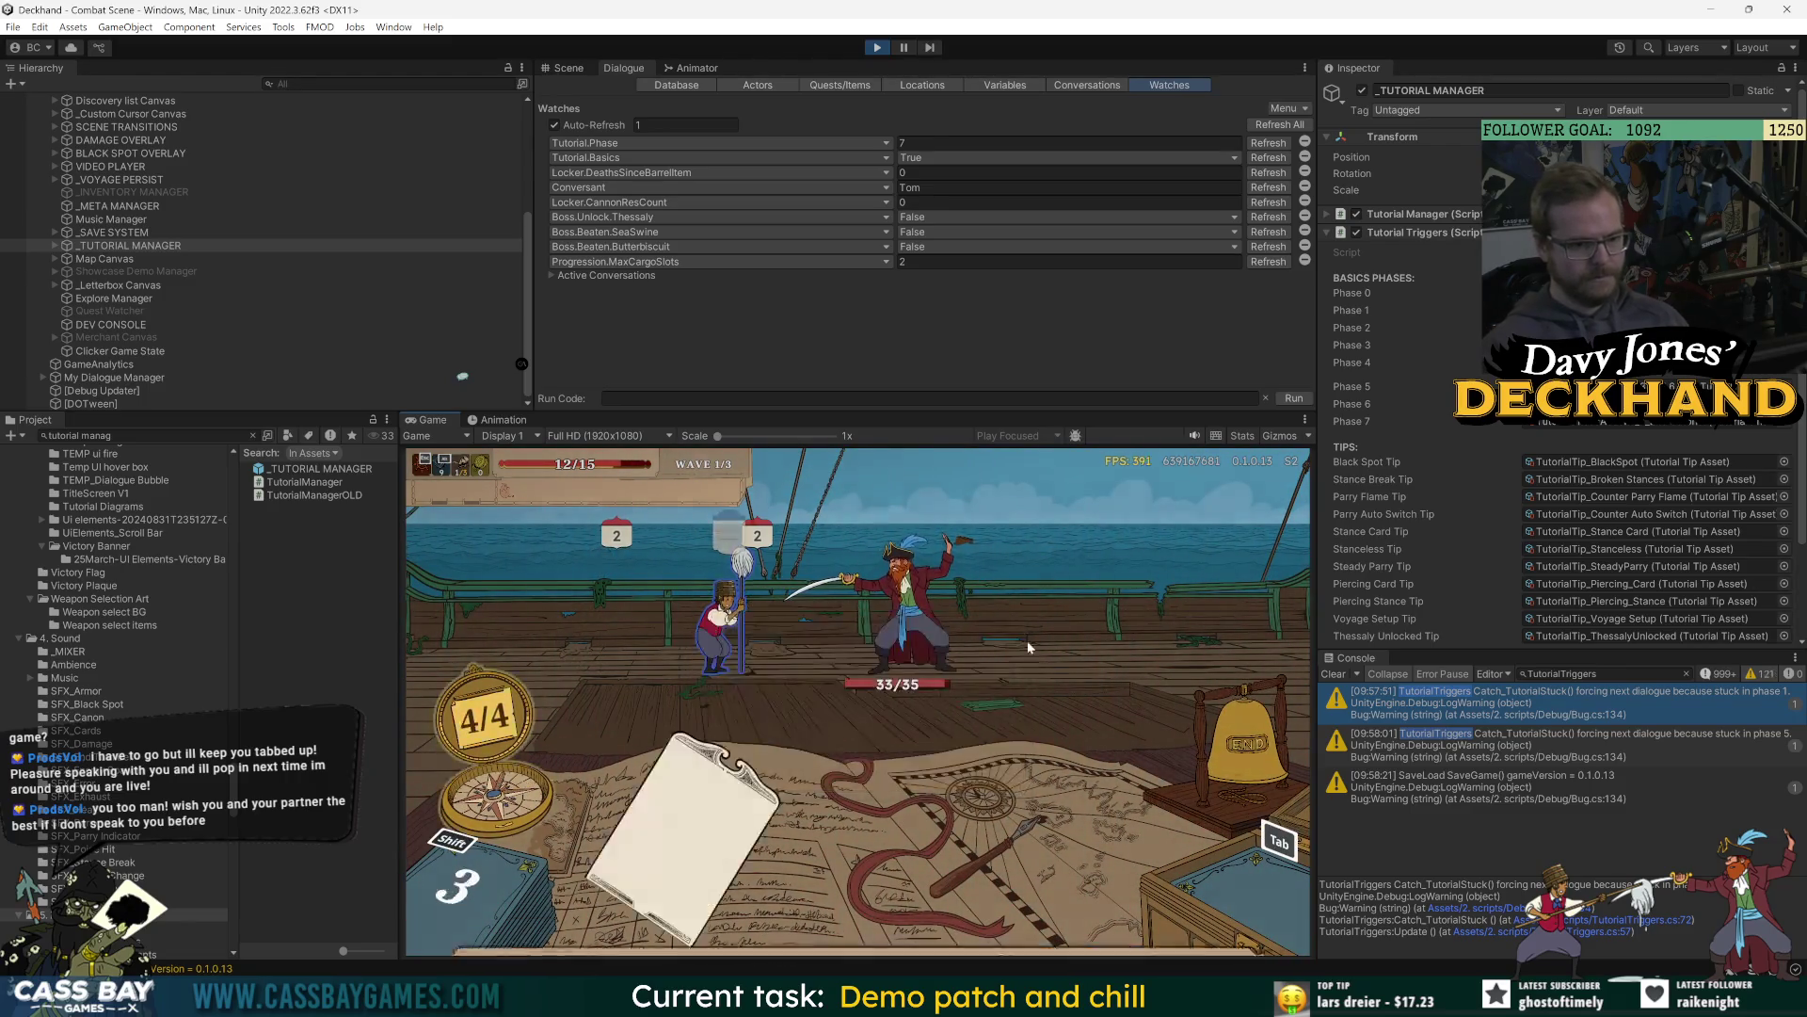
{"action": "key", "text": "Tab"}
{"action": "left_click", "coordinate": [879, 513]}
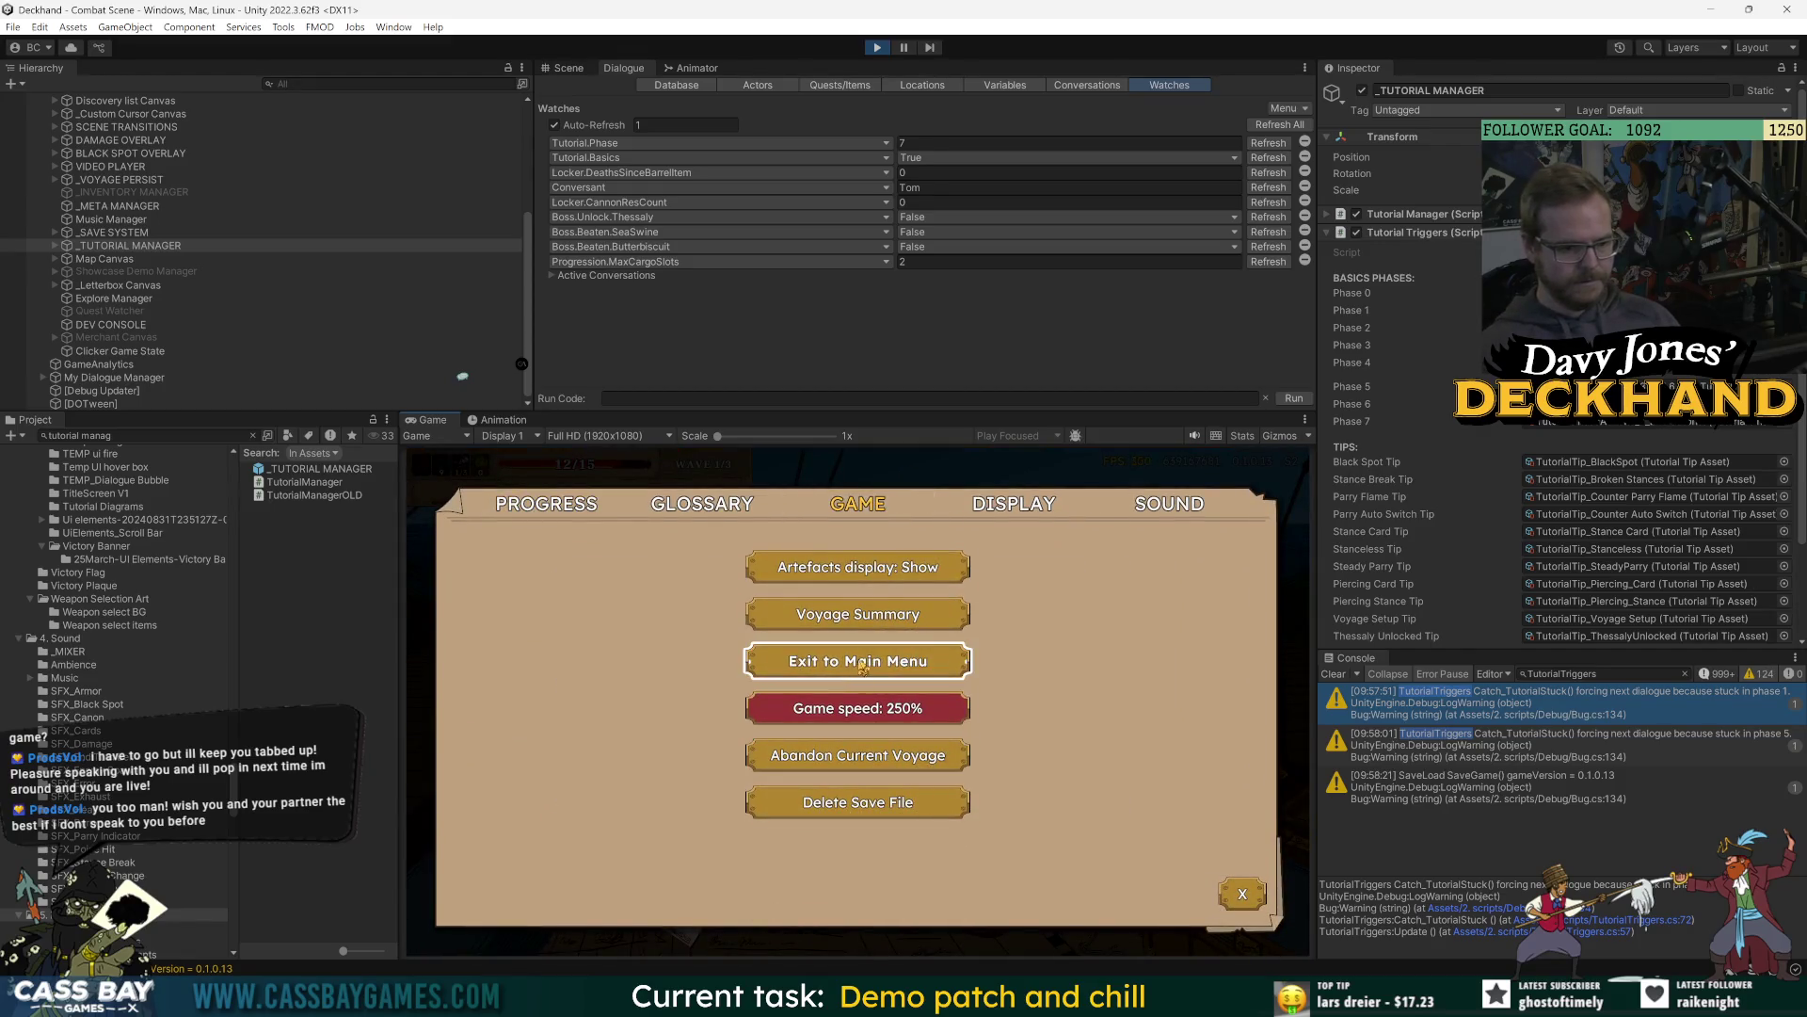
{"action": "left_click", "coordinate": [863, 664]}
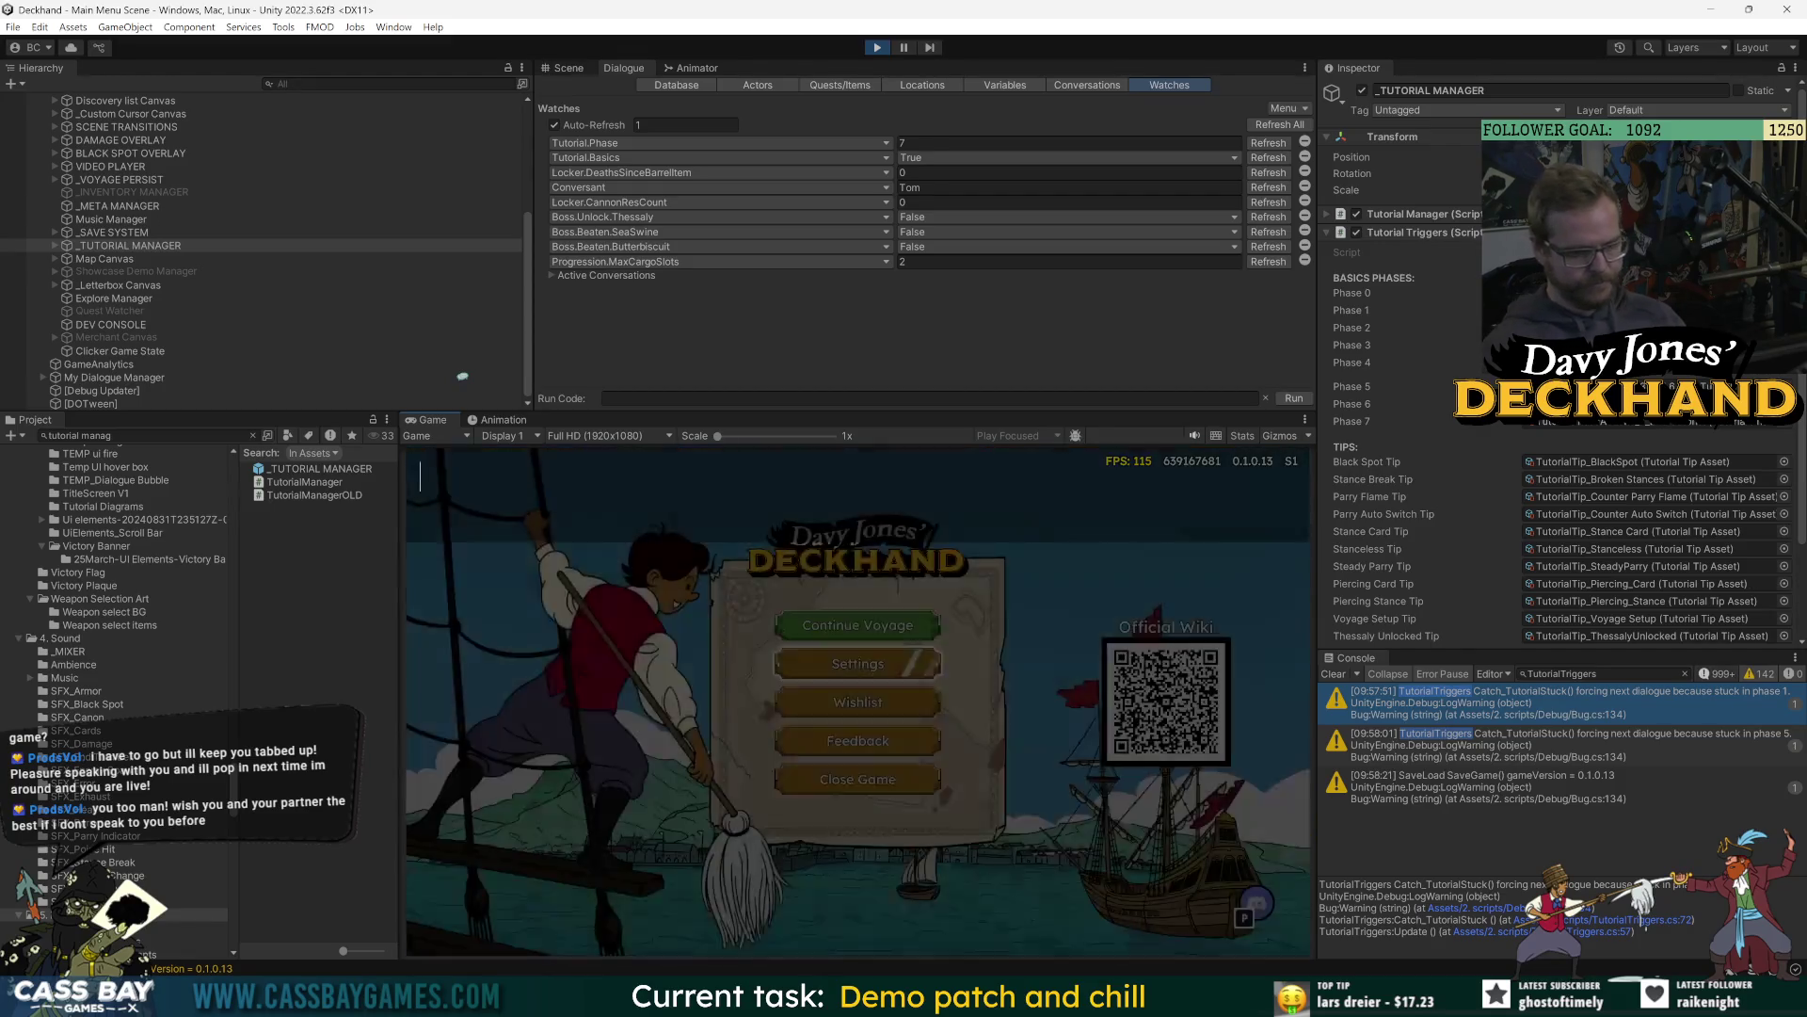
{"action": "left_click", "coordinate": [876, 638]}
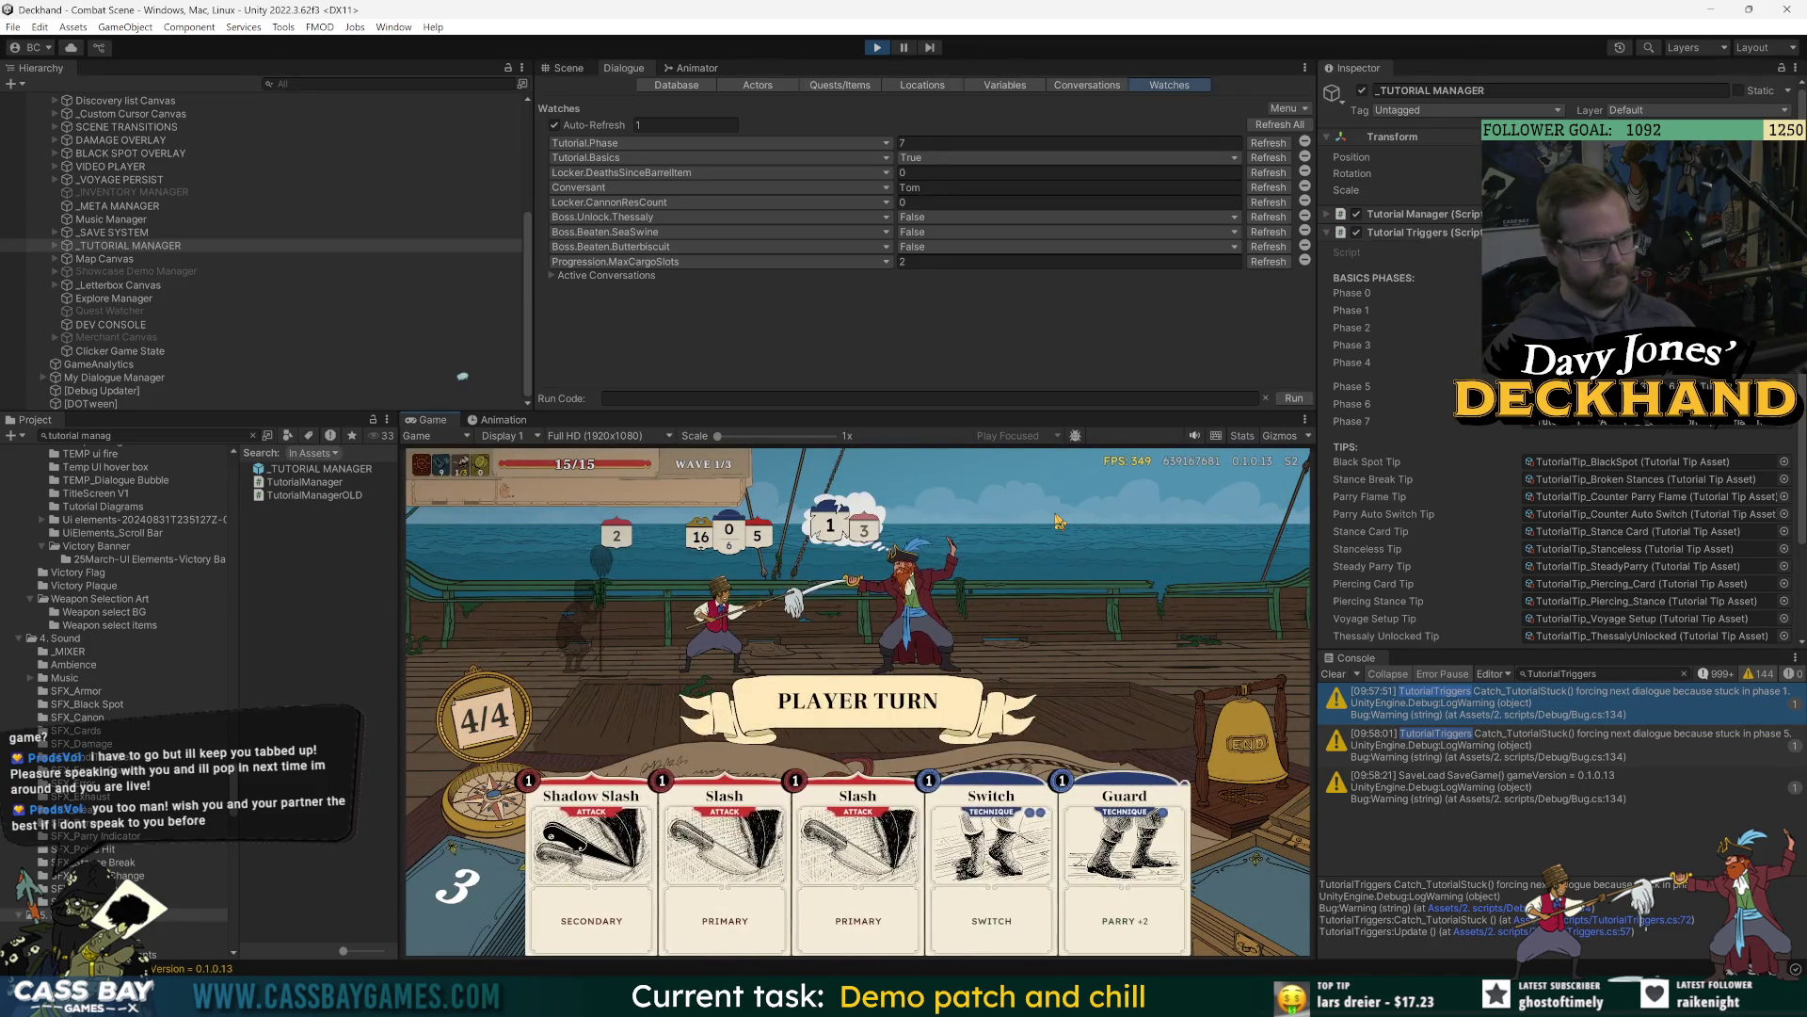
Quit the new combat to the main menu, enter the 'mrben' cheat, continue, and type 'Win combat'.
{"action": "key", "text": "Escape"}
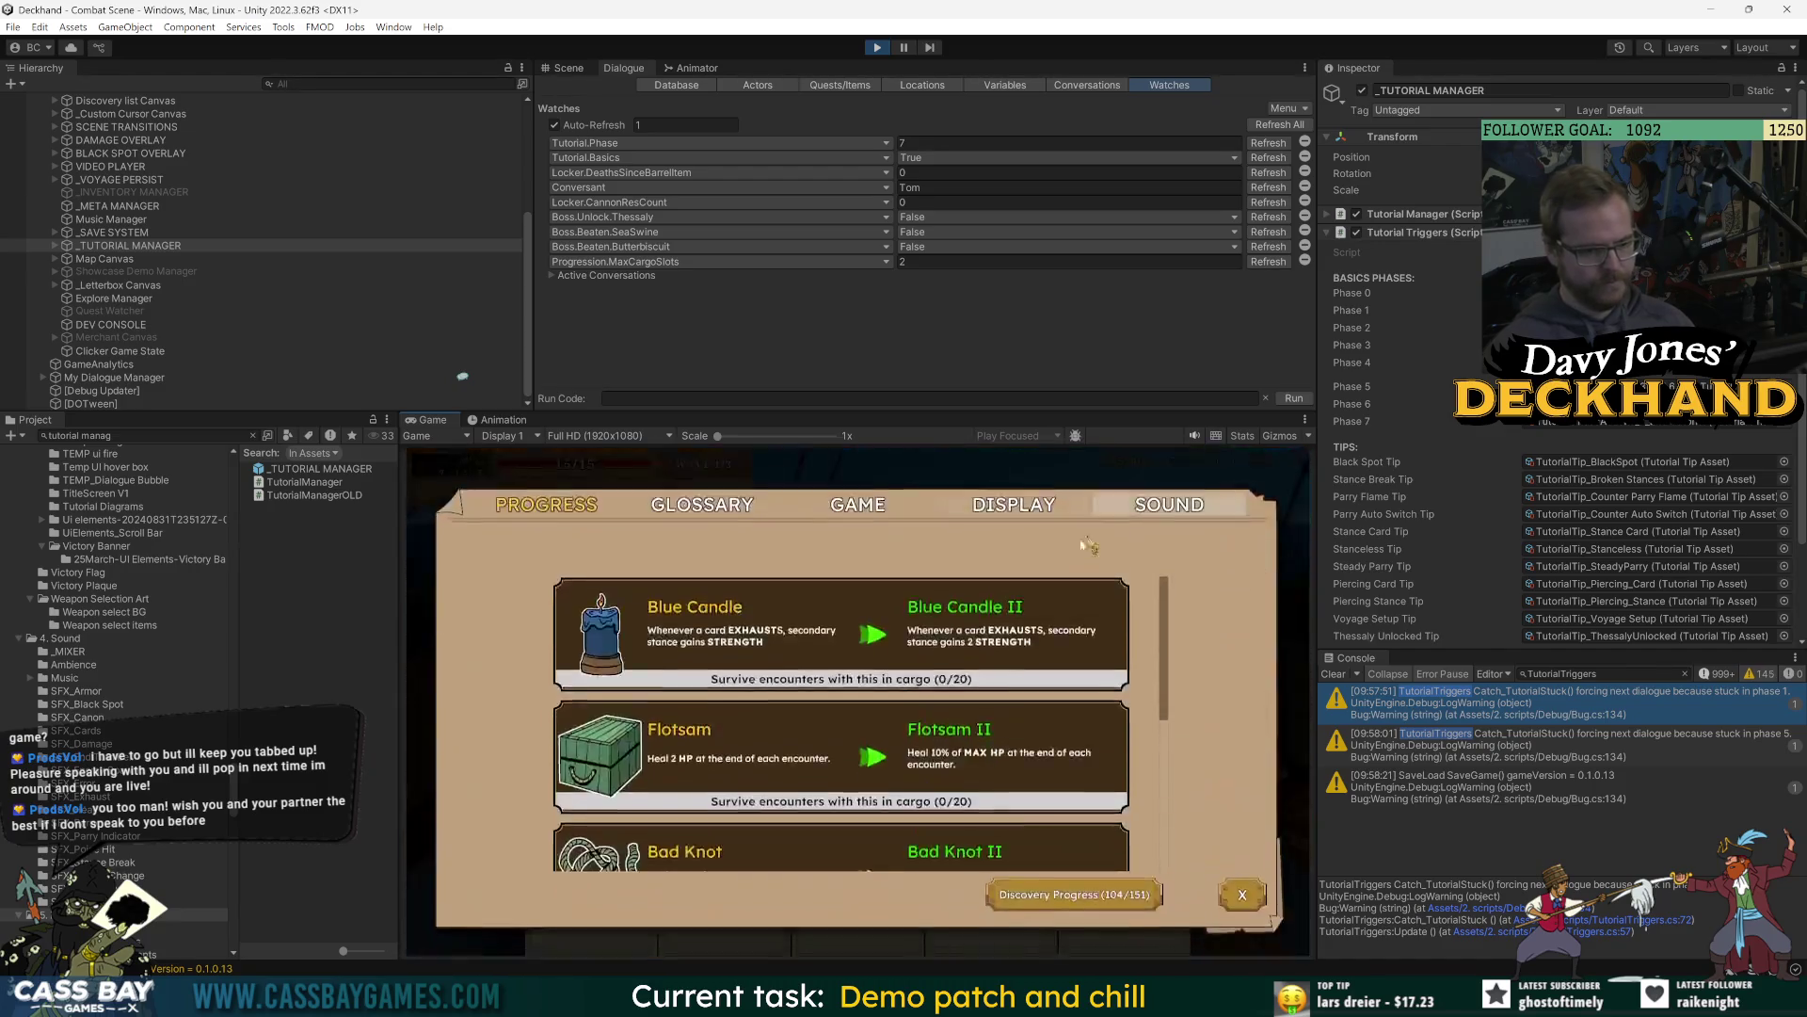
{"action": "left_click", "coordinate": [858, 600]}
{"action": "left_click", "coordinate": [834, 671]}
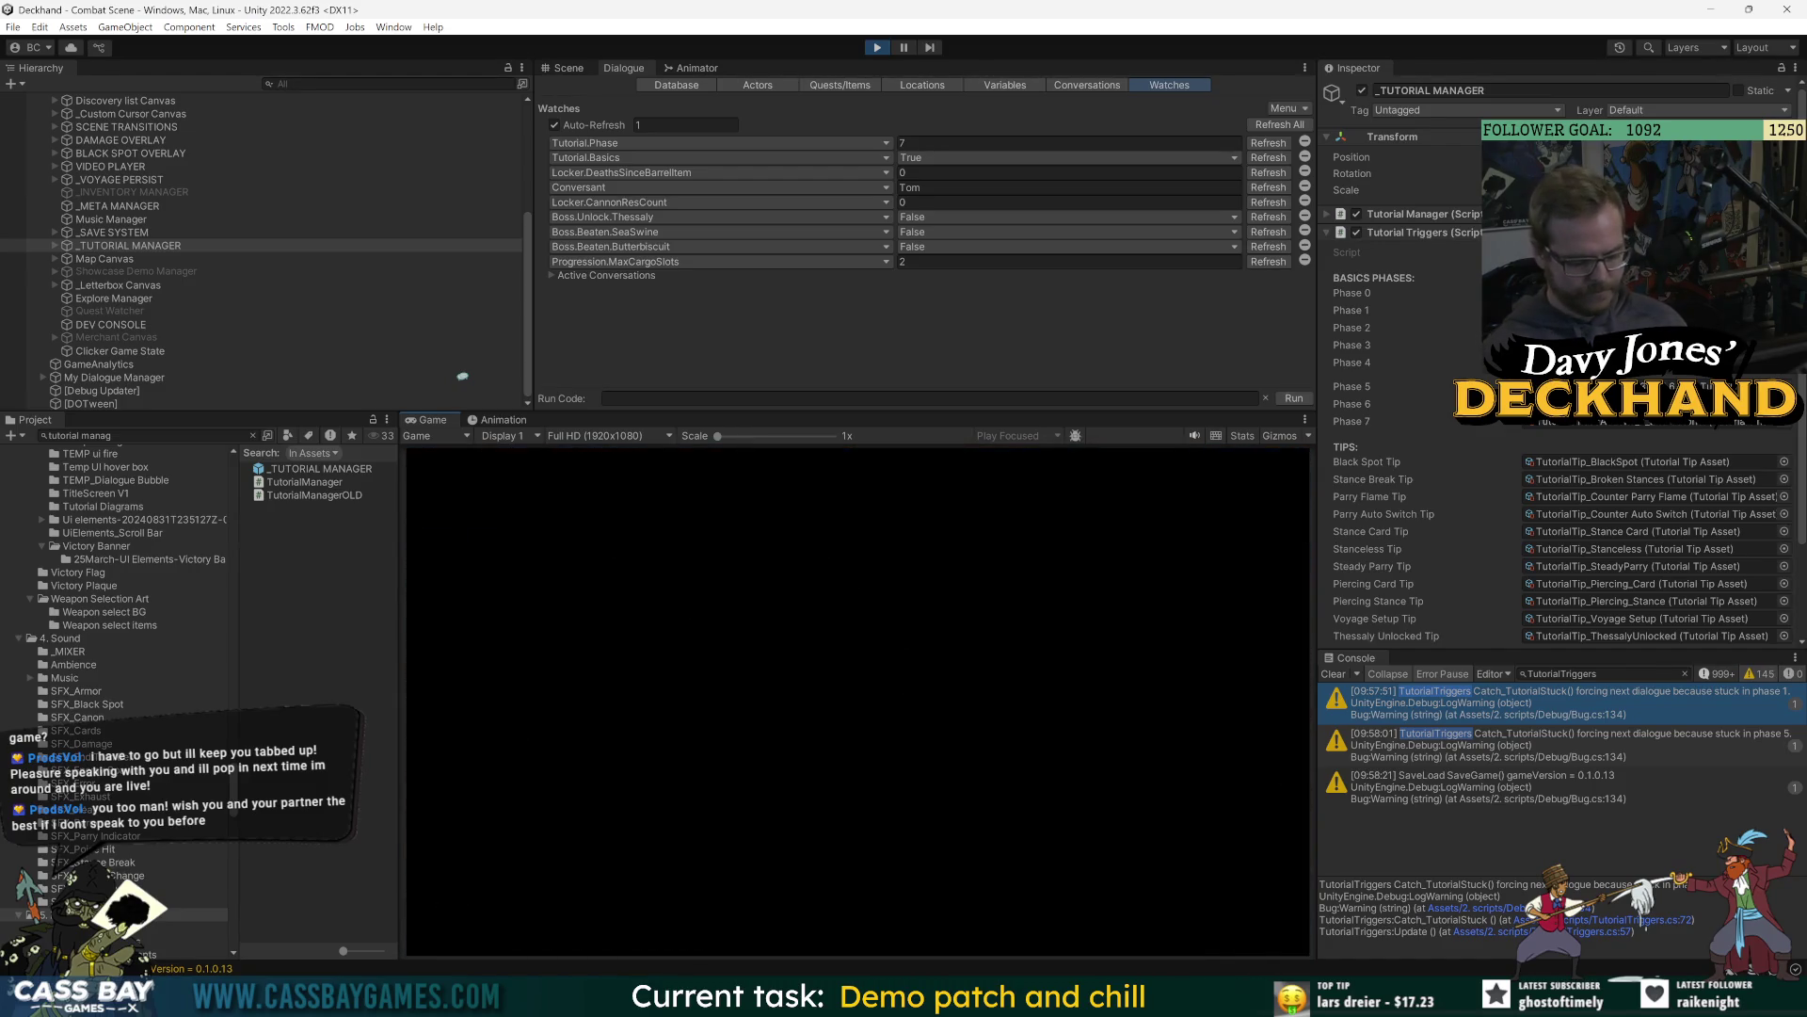
{"action": "type", "text": "mr"}
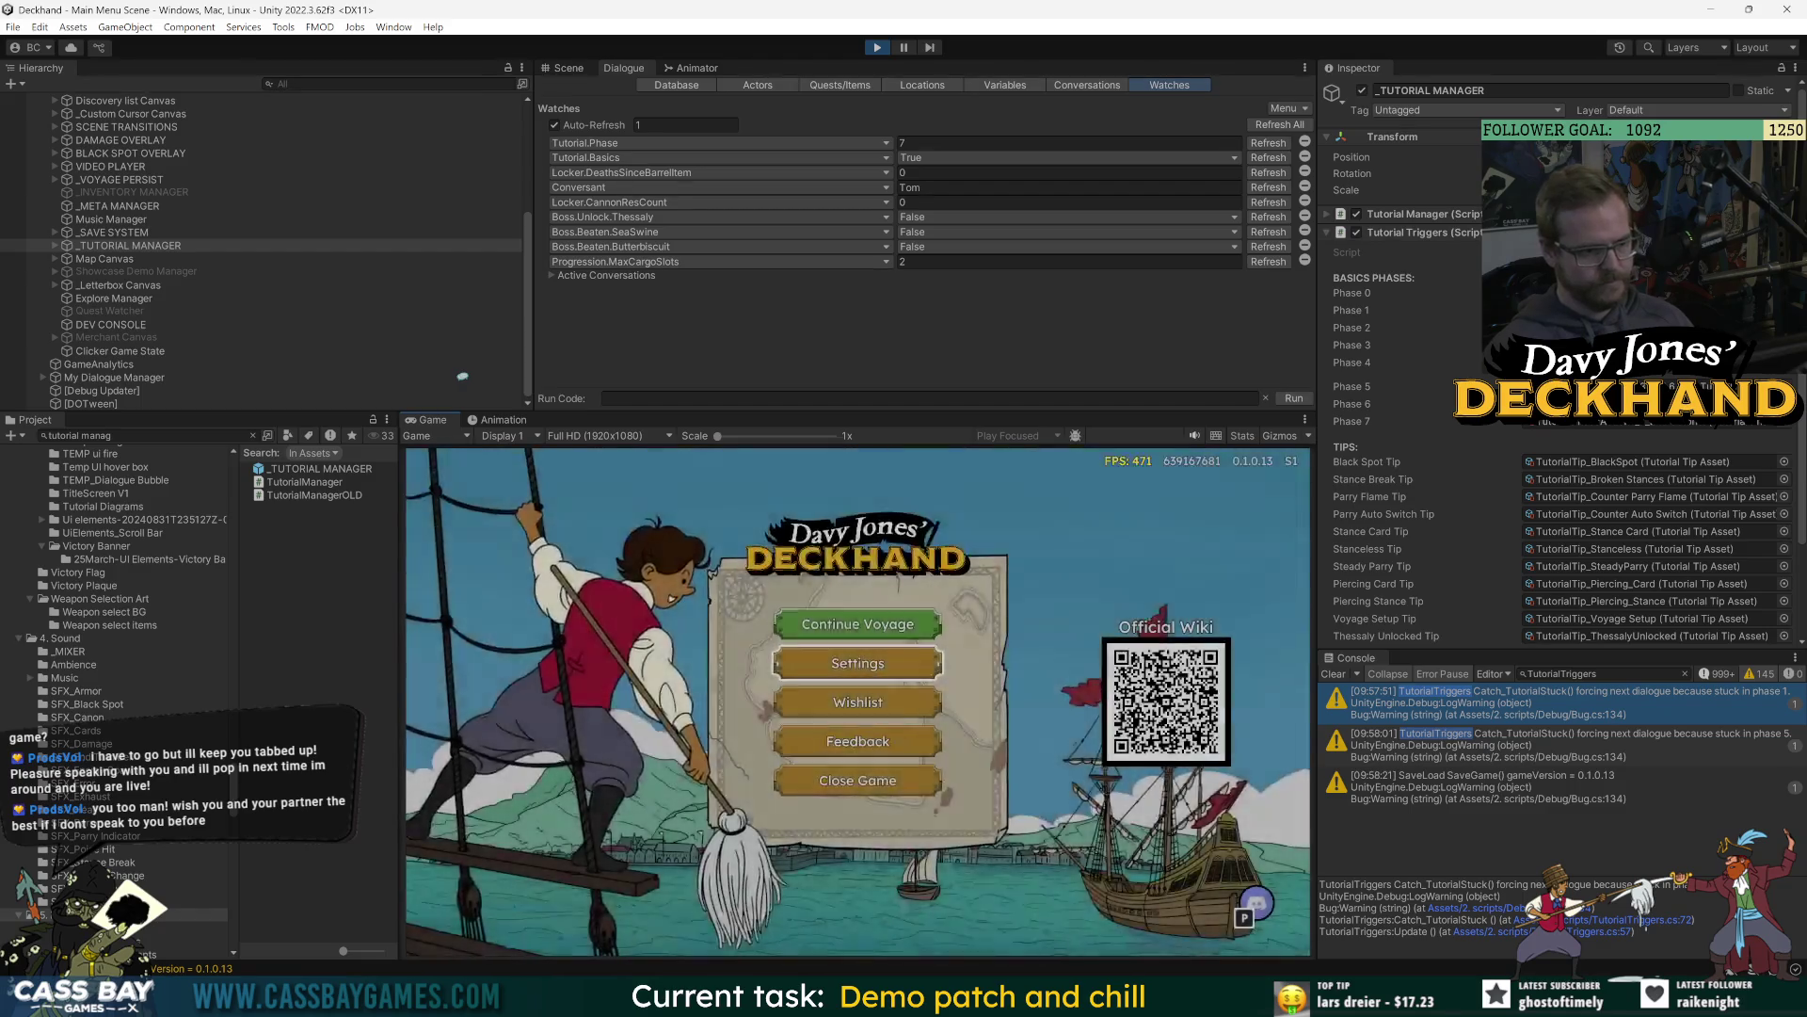
{"action": "type", "text": "ben"}
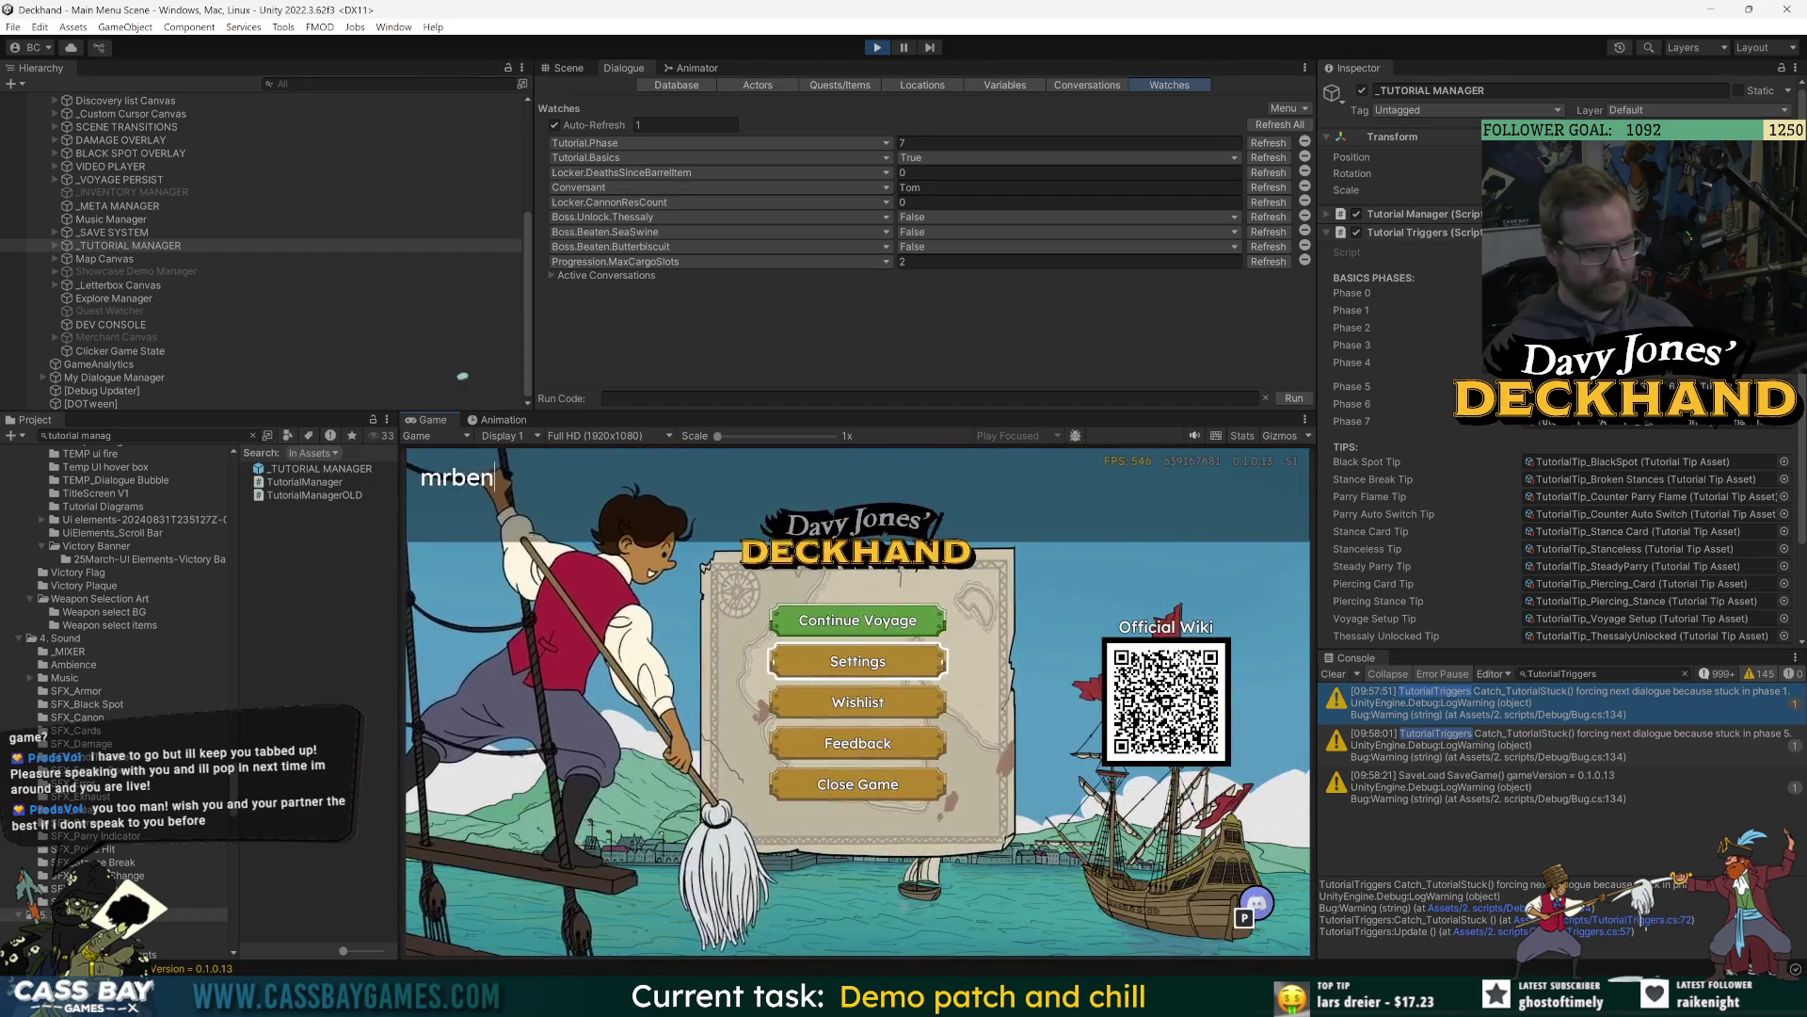
{"action": "key", "text": "Return"}
{"action": "left_click", "coordinate": [862, 639]}
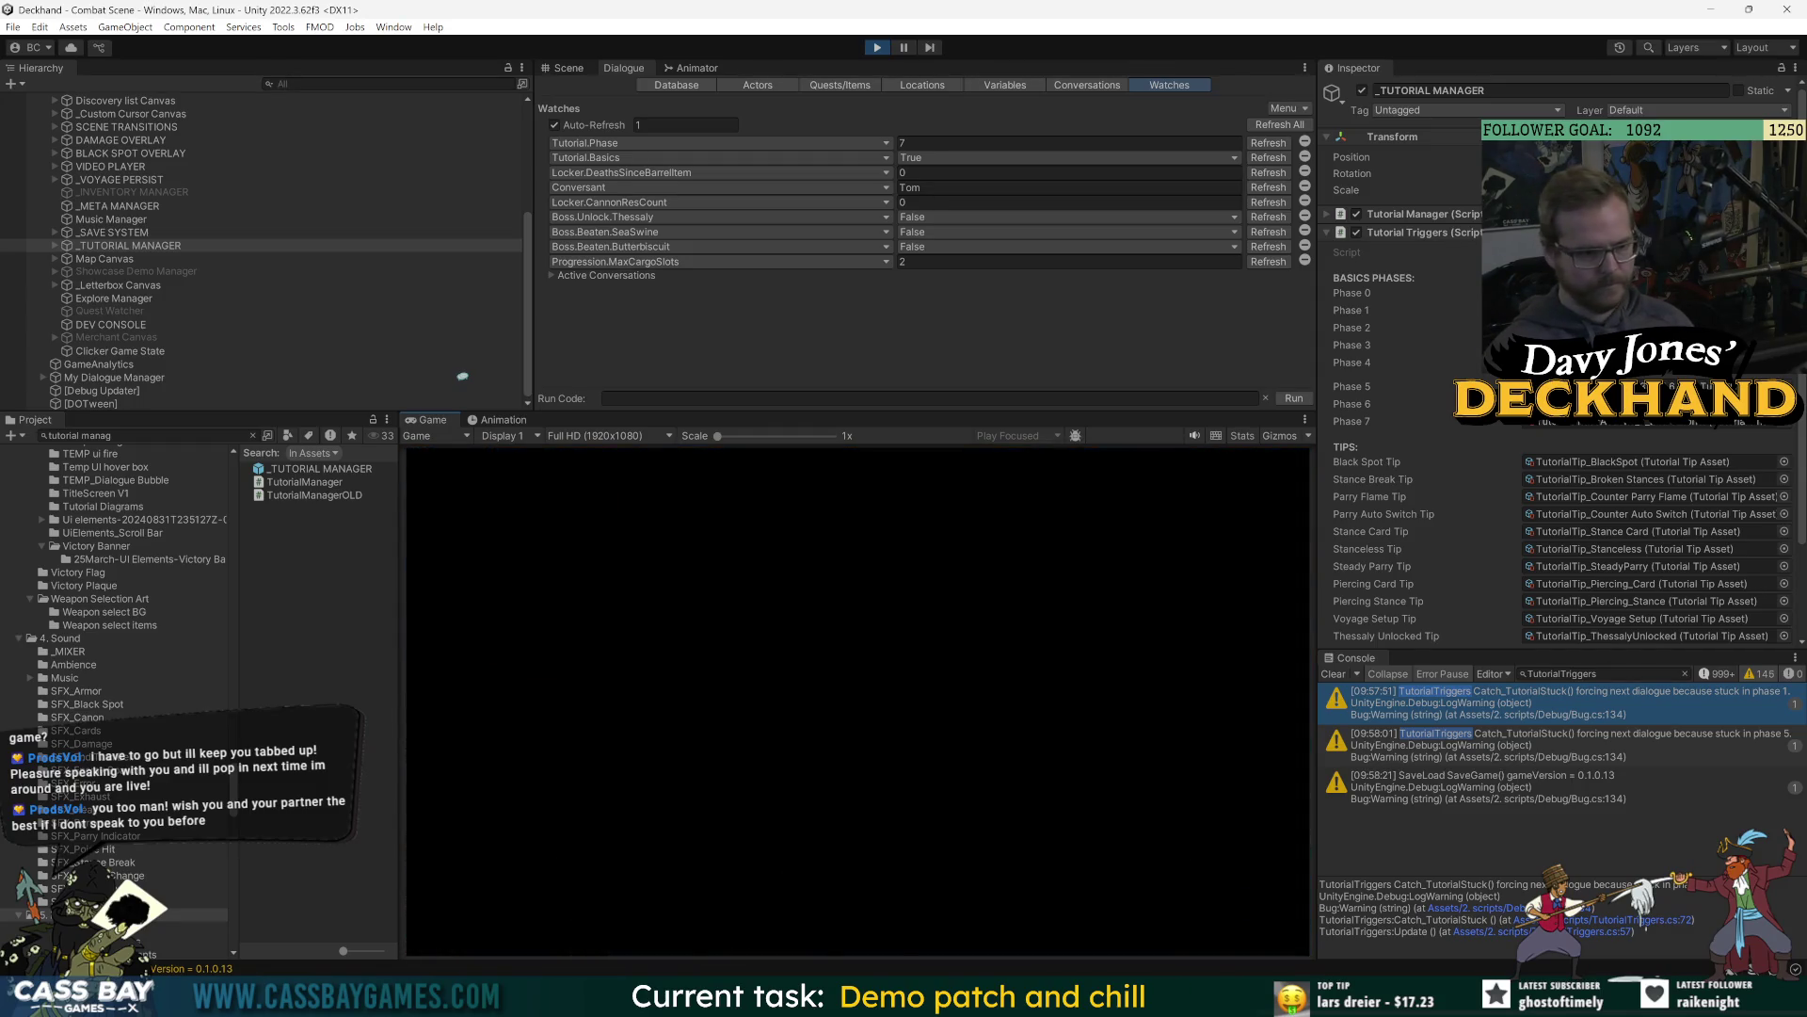
{"action": "type", "text": "Win"}
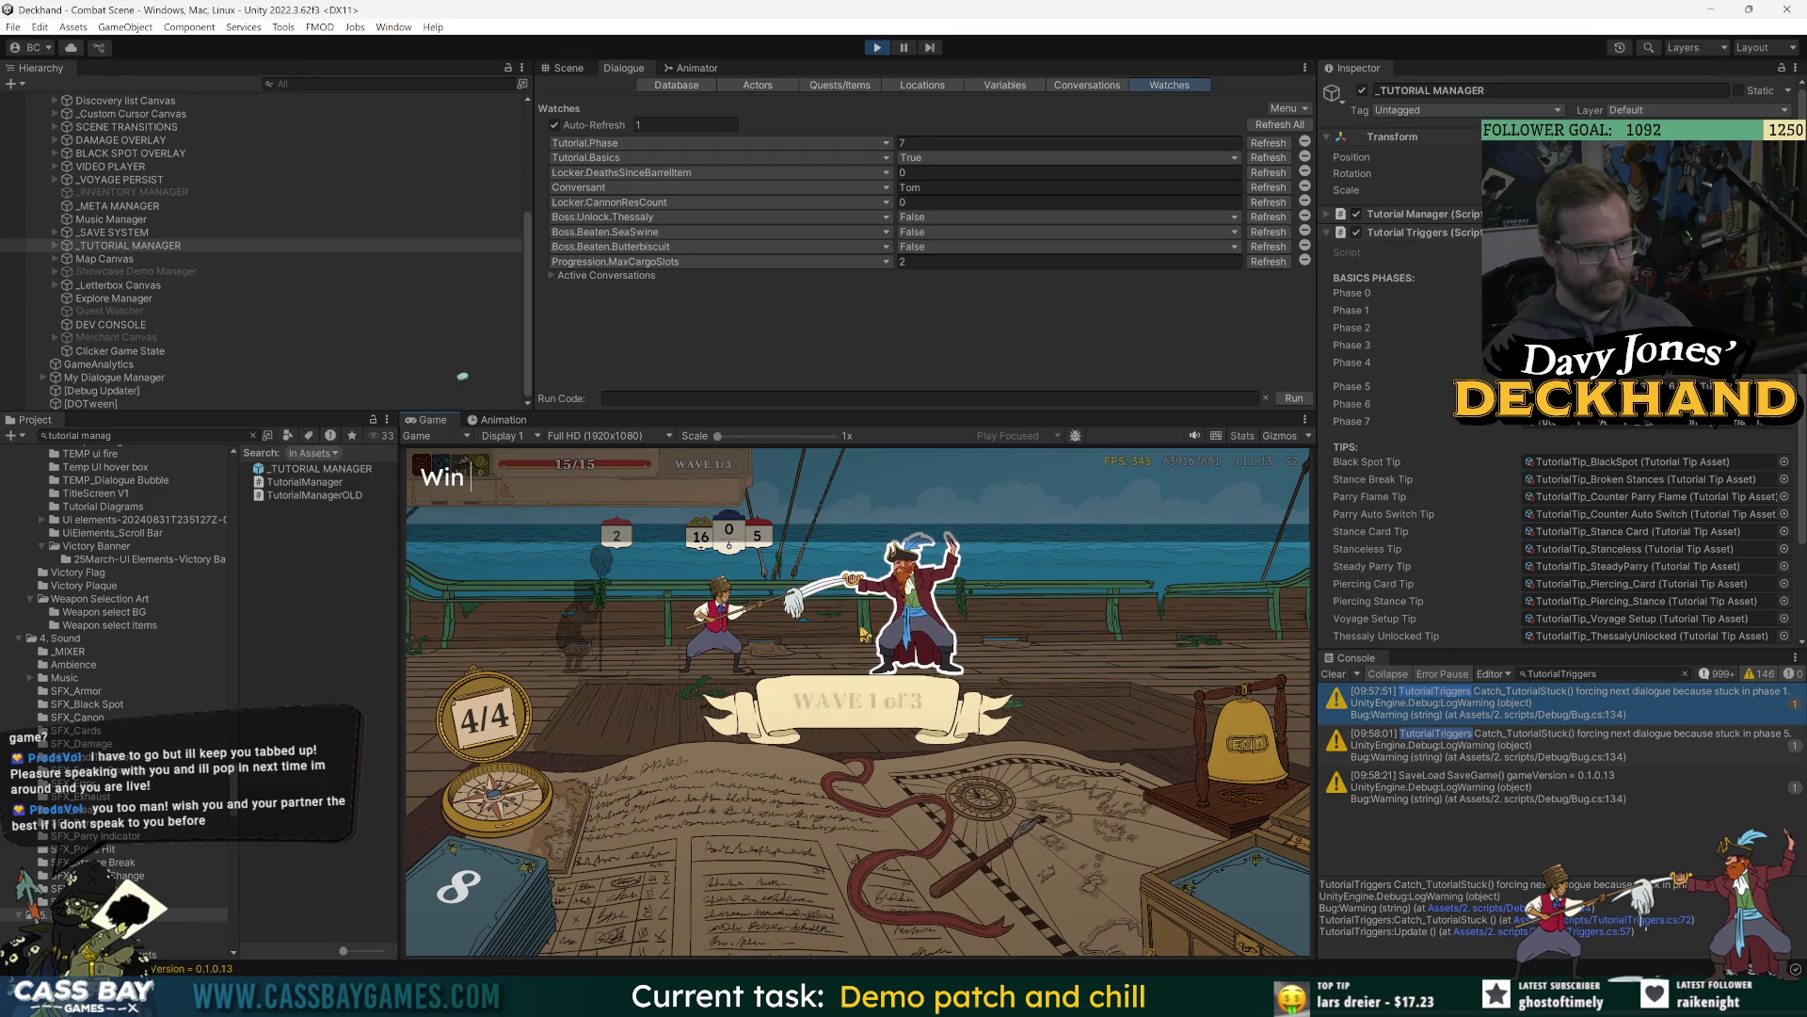
{"action": "type", "text": " combat"}
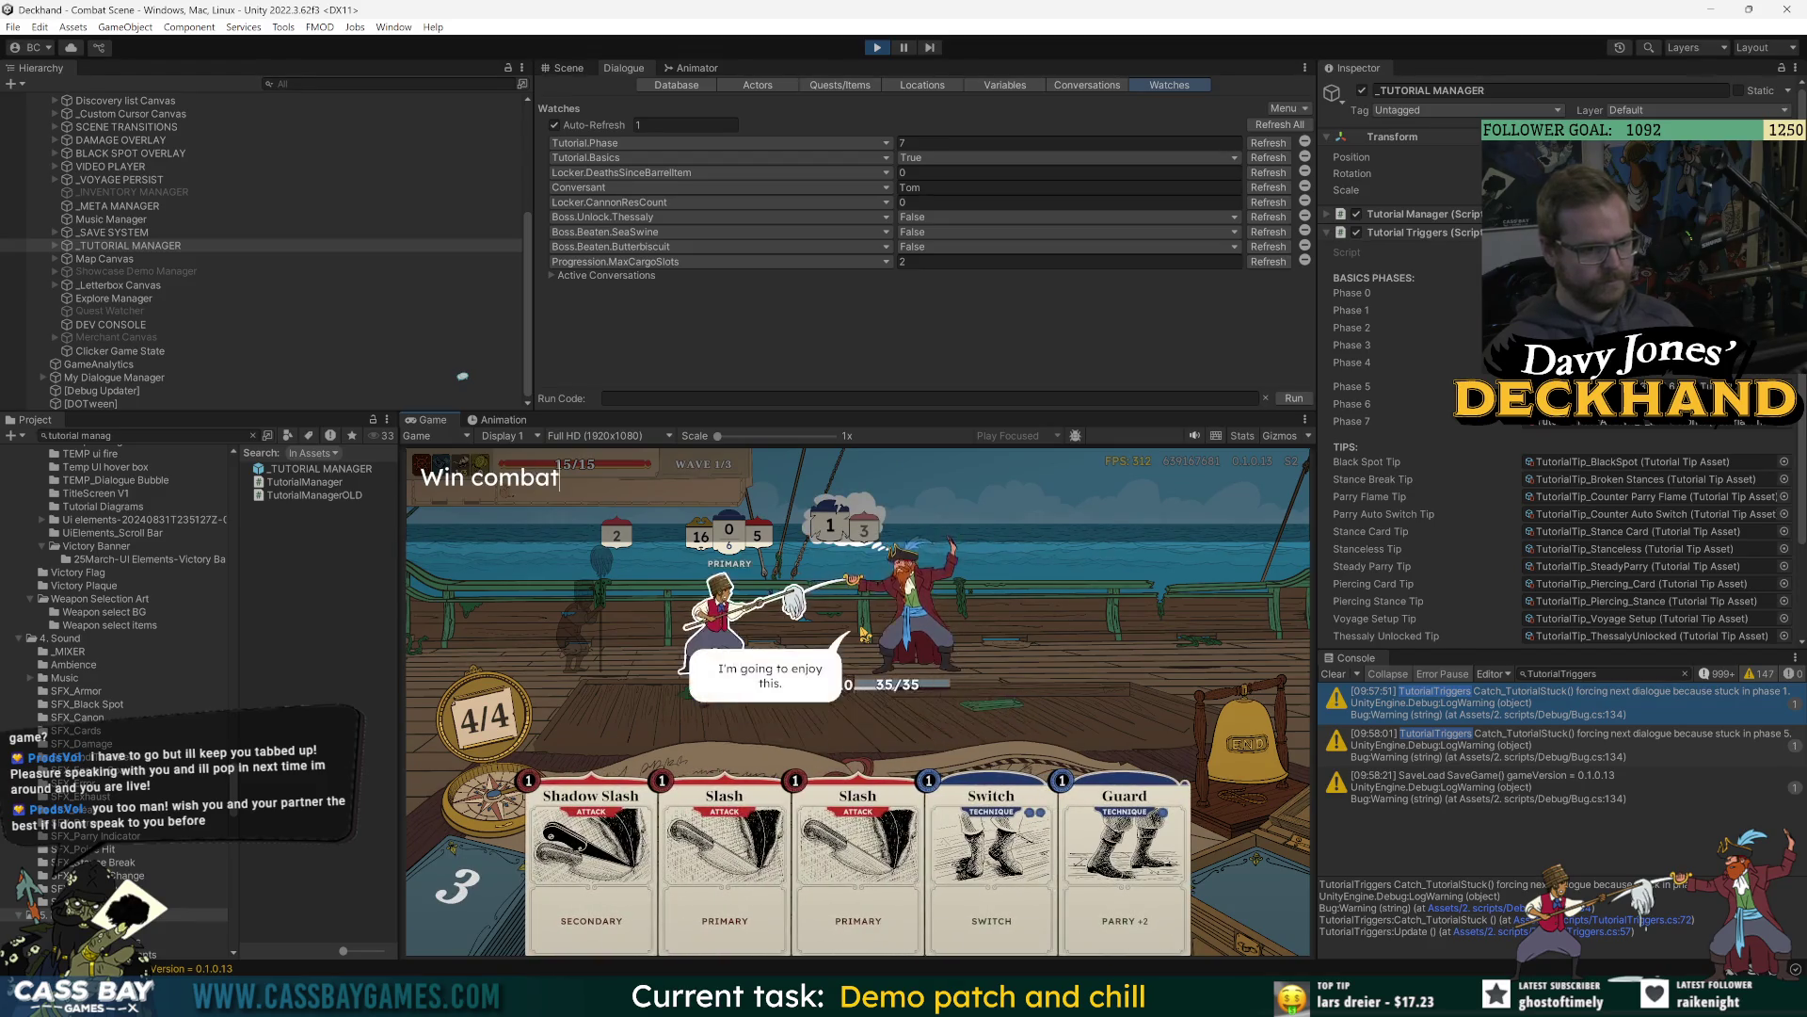
Correct and submit the 'win combat' console command.
{"action": "key", "text": "BackSpace"}
{"action": "key", "text": "BackSpace"}
{"action": "key", "text": "BackSpace"}
{"action": "type", "text": "combat"}
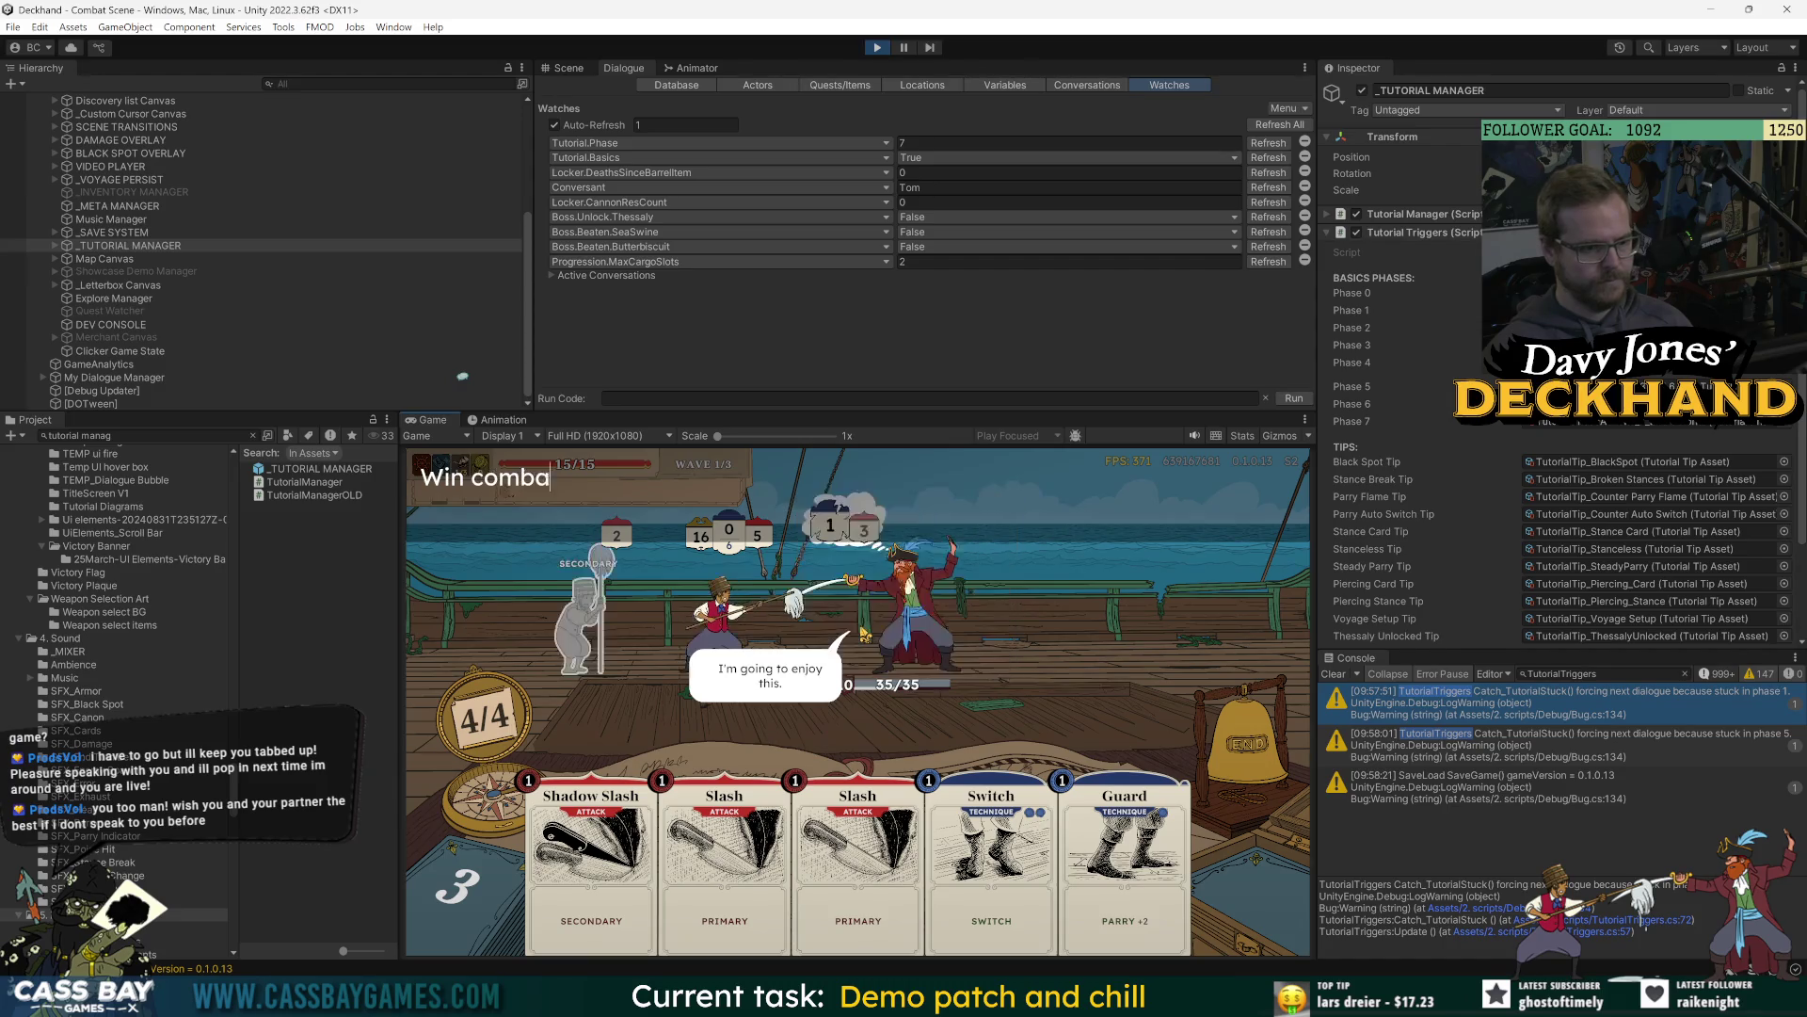
{"action": "key", "text": "Return"}
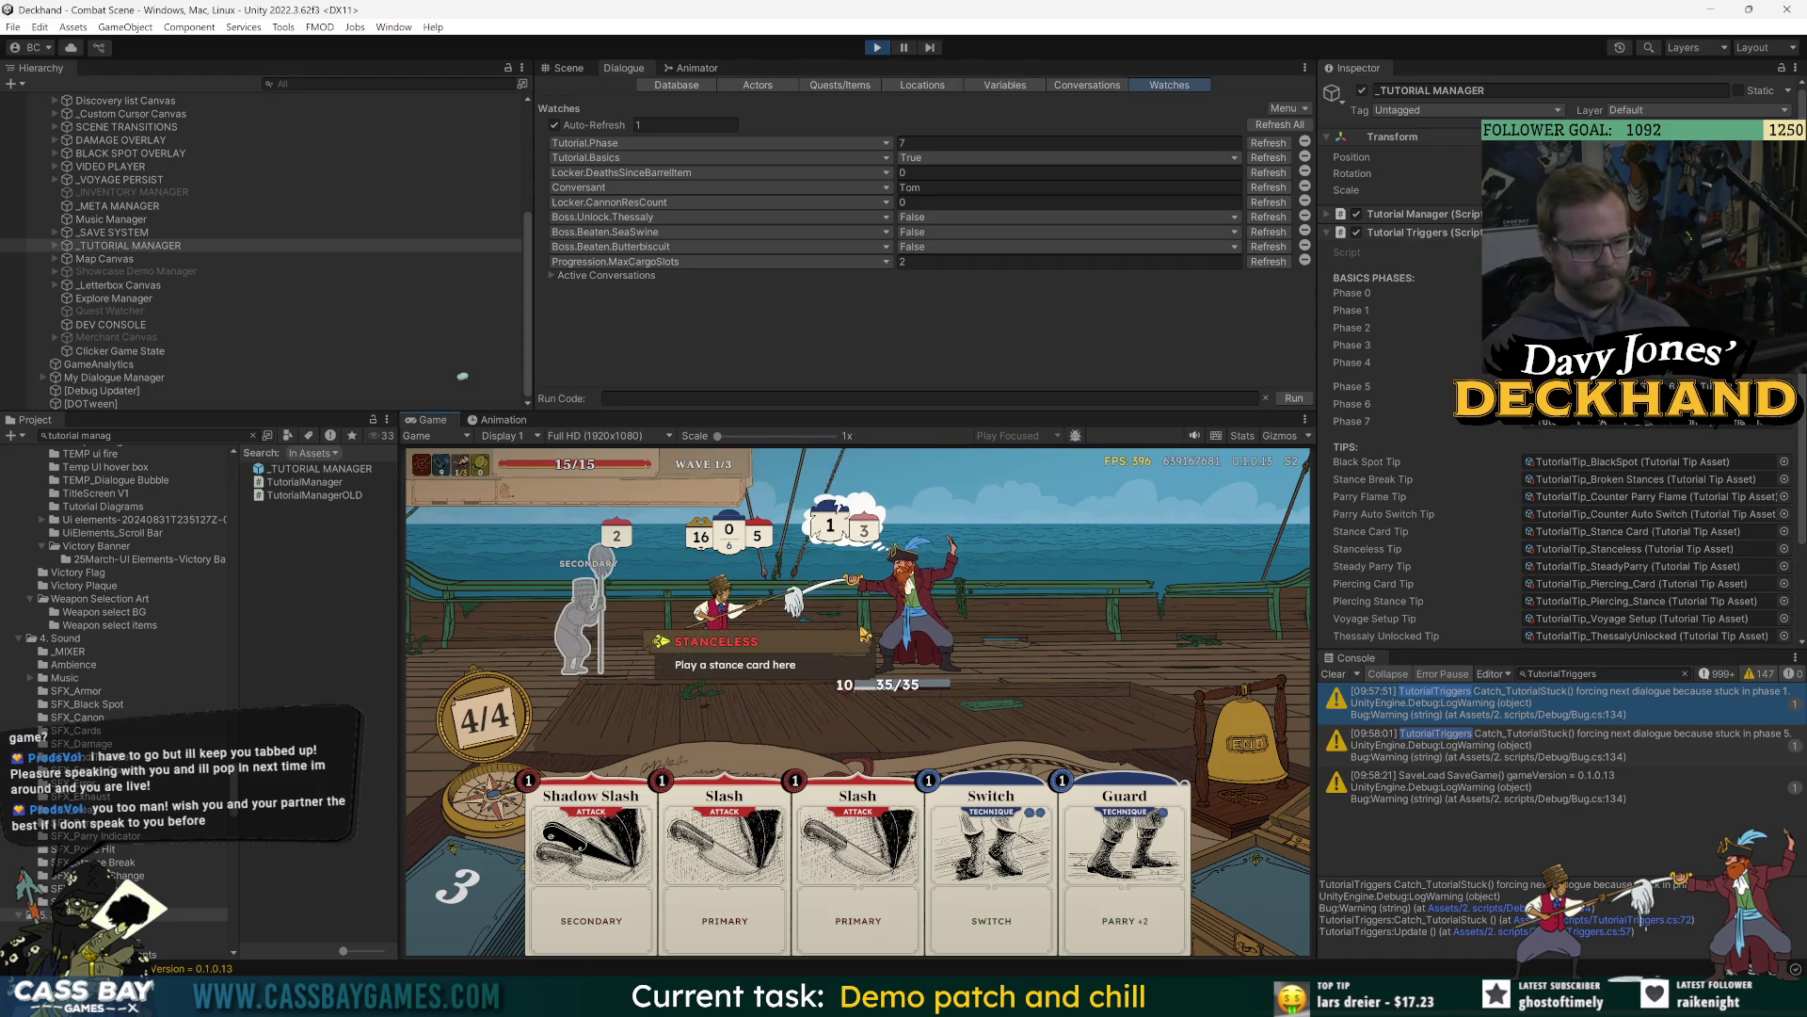
Reopen the console and run 'win all' to skip into the Telescope Scene.
{"action": "key", "text": "grave"}
{"action": "type", "text": "win"}
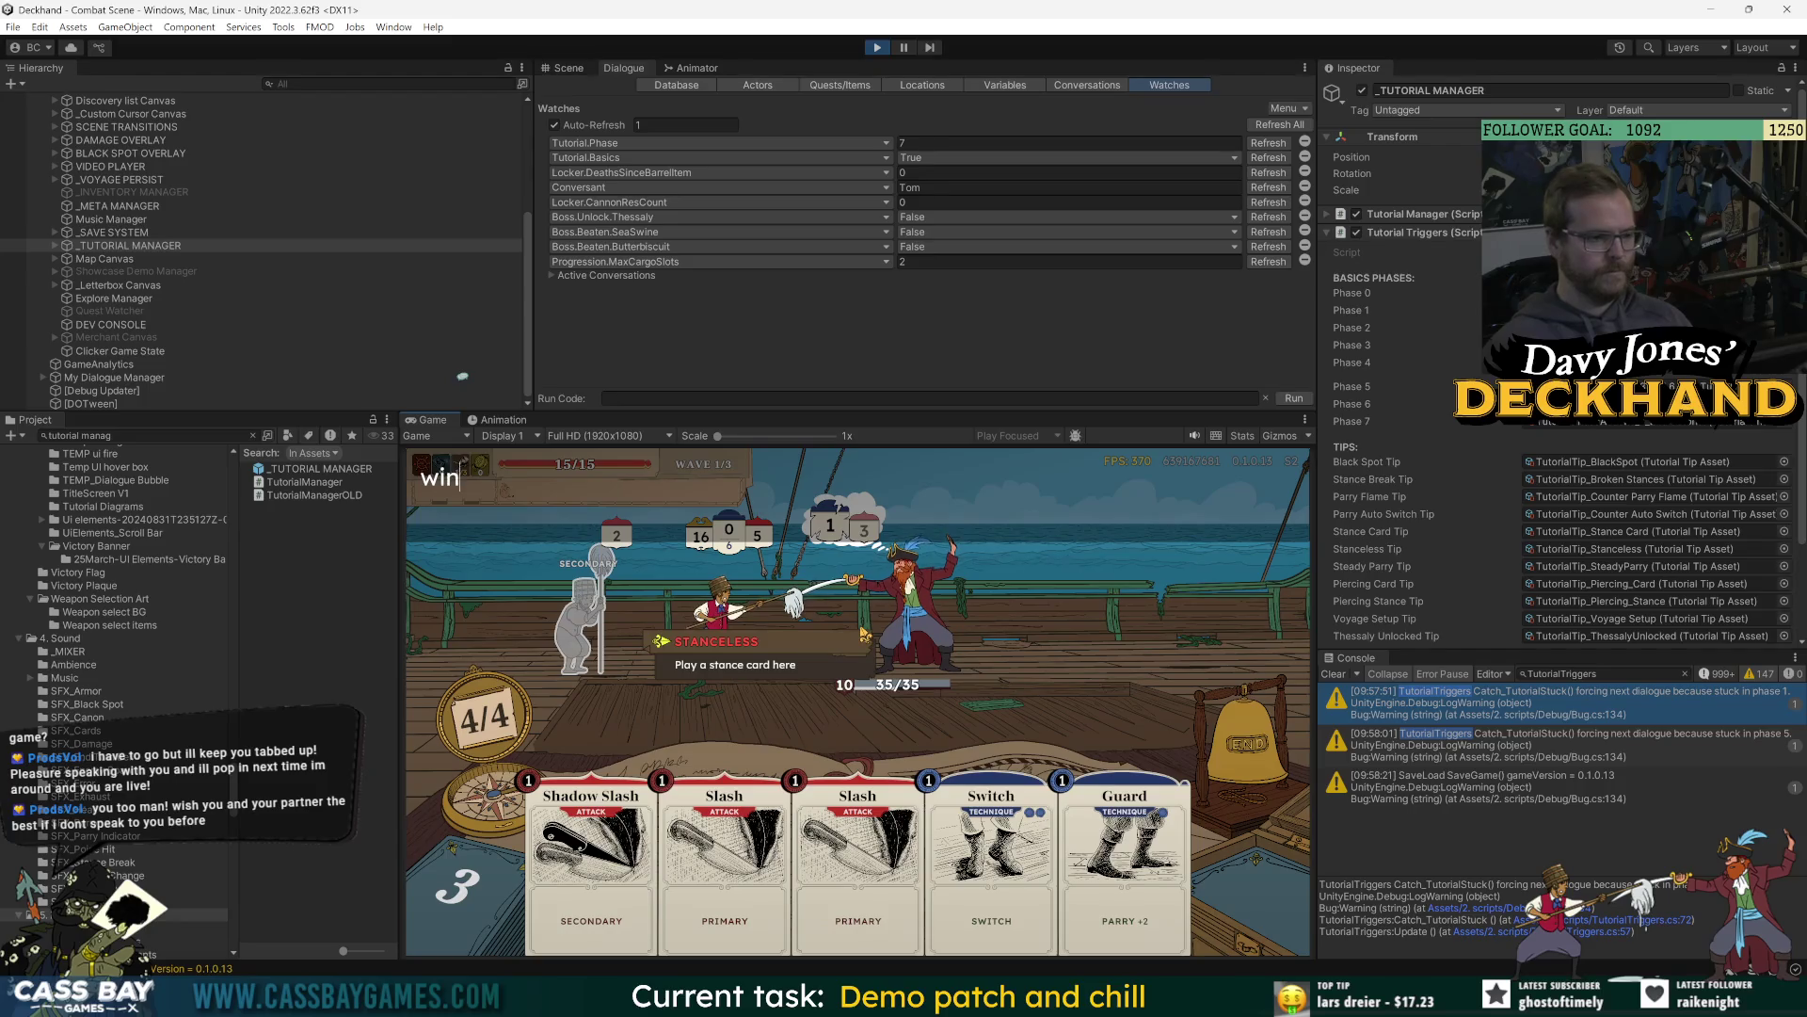
{"action": "type", "text": " co"}
{"action": "key", "text": "BackSpace"}
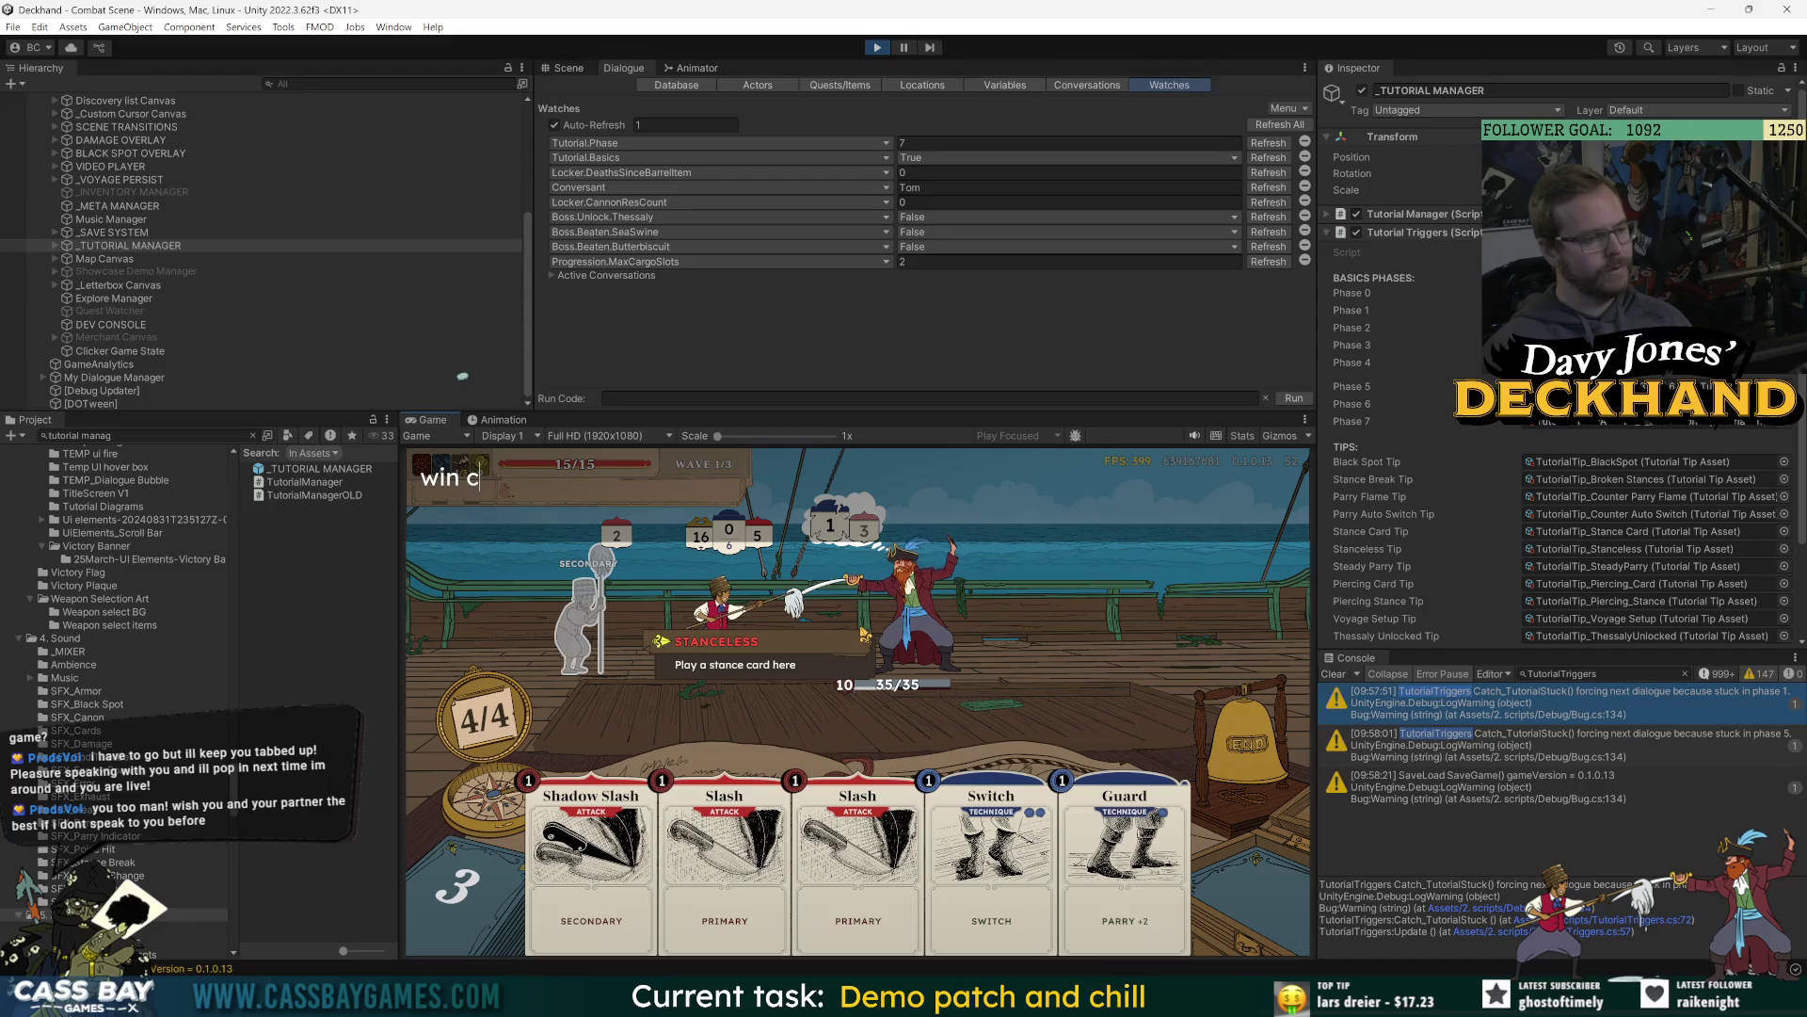
{"action": "key", "text": "BackSpace"}
{"action": "key", "text": "BackSpace"}
{"action": "key", "text": "BackSpace"}
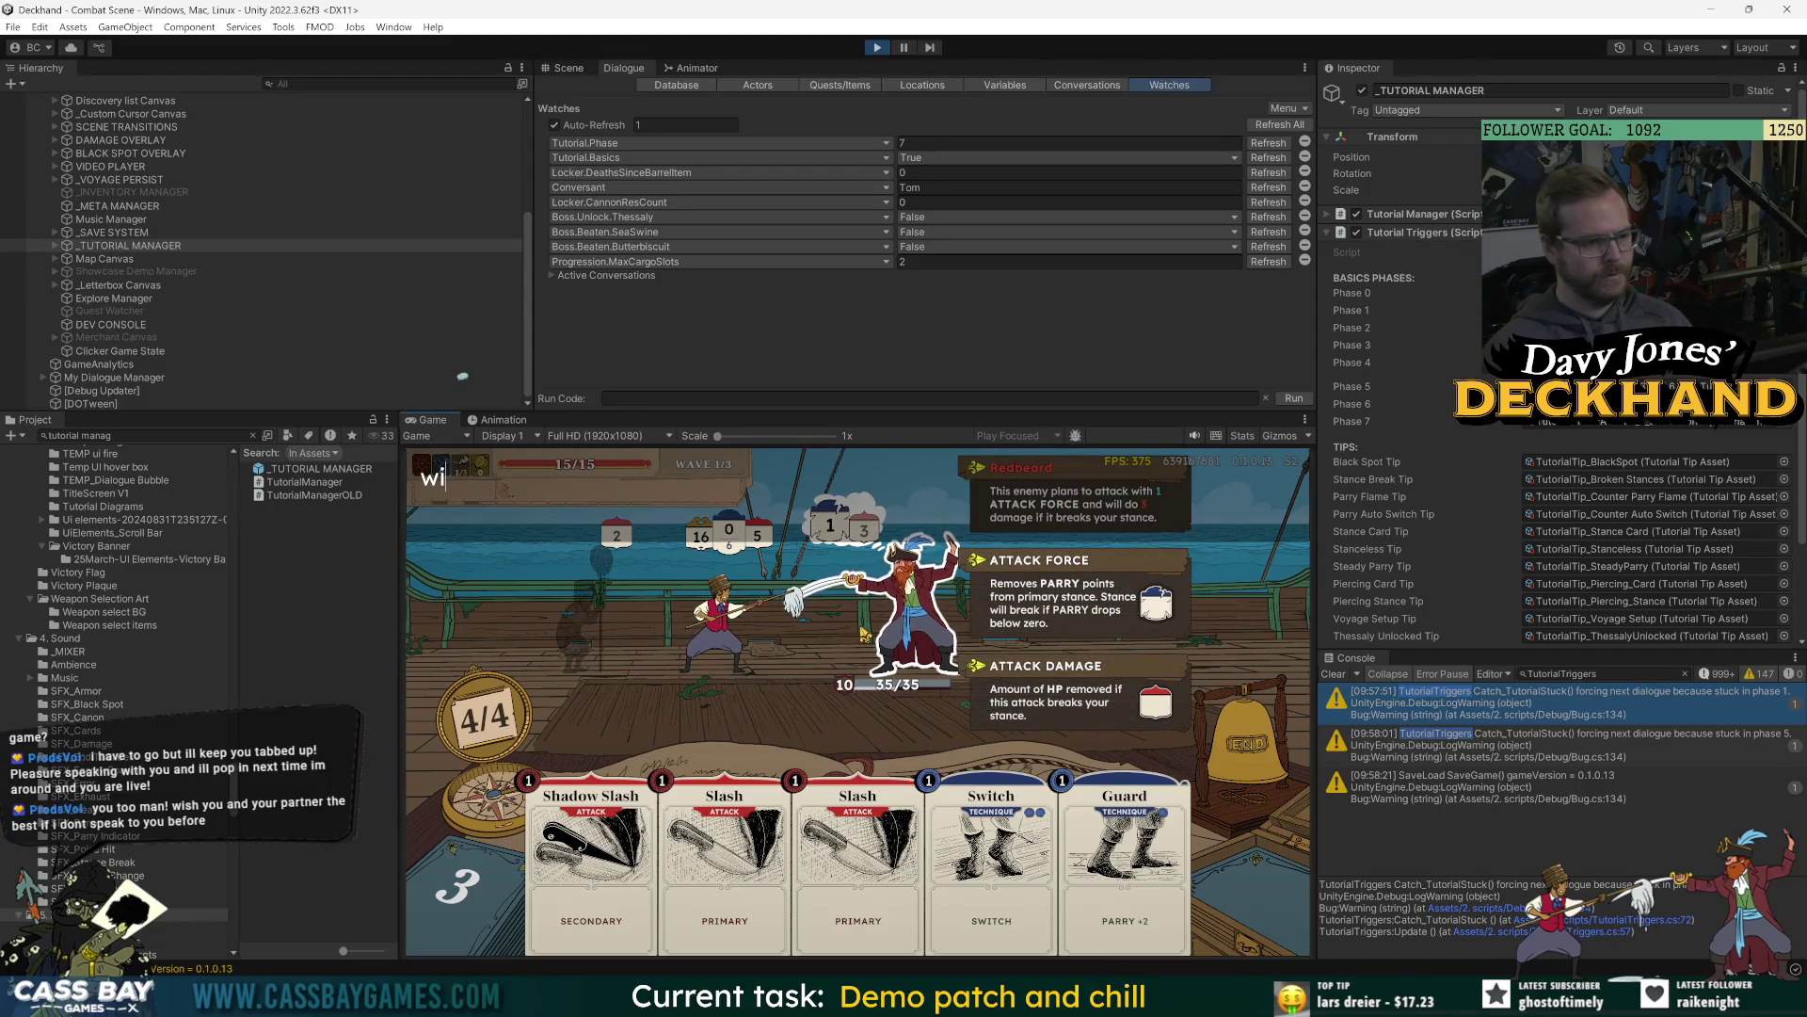
{"action": "type", "text": "n all"}
{"action": "key", "text": "Return"}
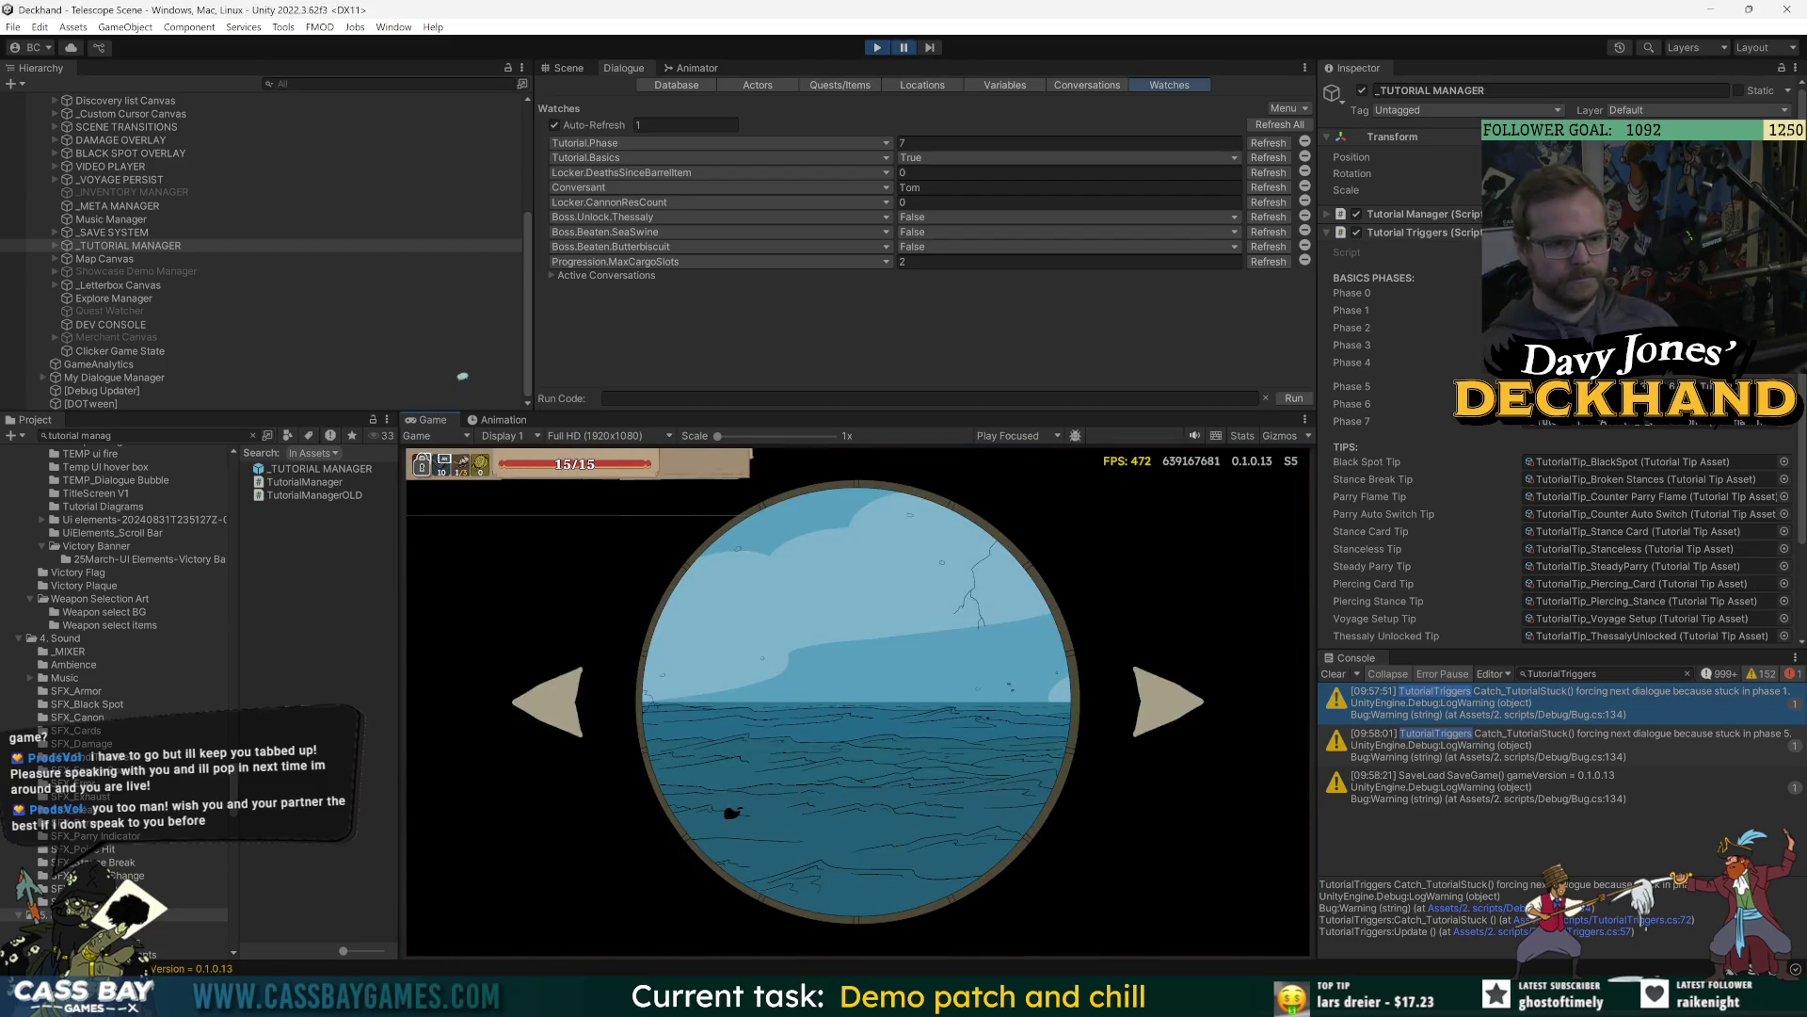
Select the TelescopeManager NullReferenceException and jump to TelescopeManager.cs line 419 in Visual Studio.
{"action": "left_click", "coordinate": [1686, 673]}
{"action": "left_click", "coordinate": [1582, 702]}
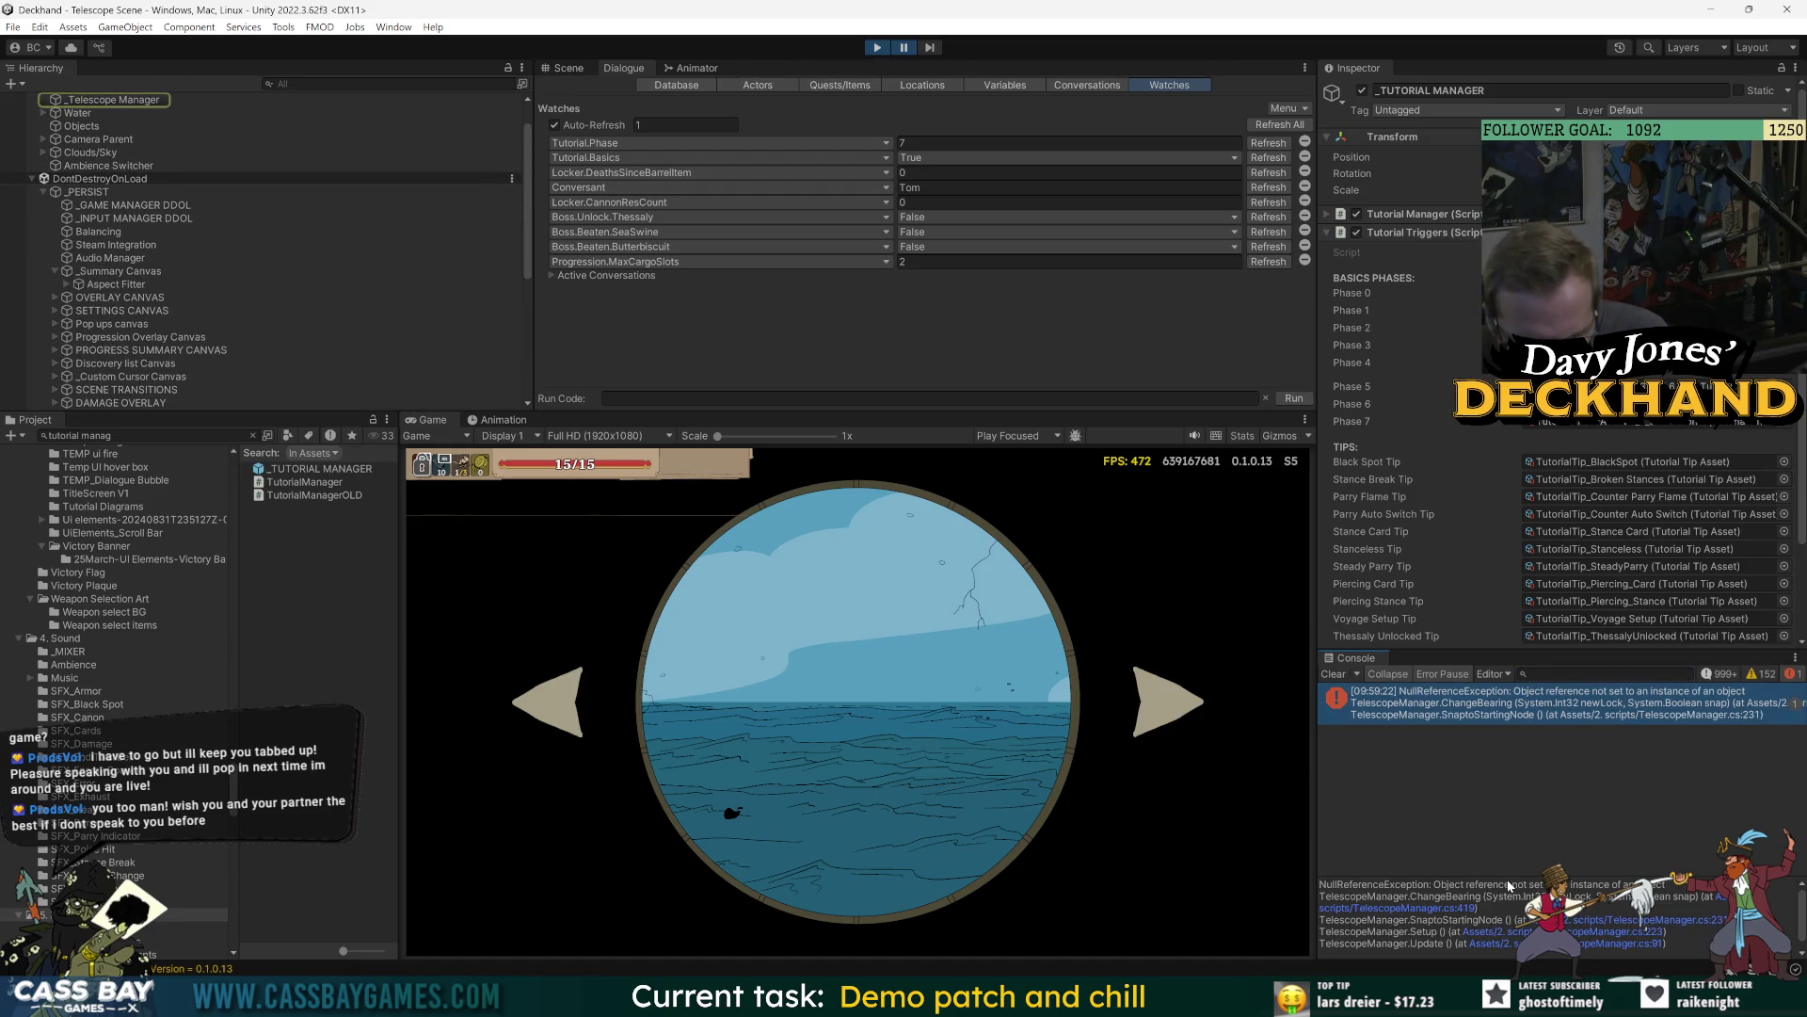
{"action": "left_click_drag", "start_coordinate": [1509, 885], "coordinate": [1522, 759]}
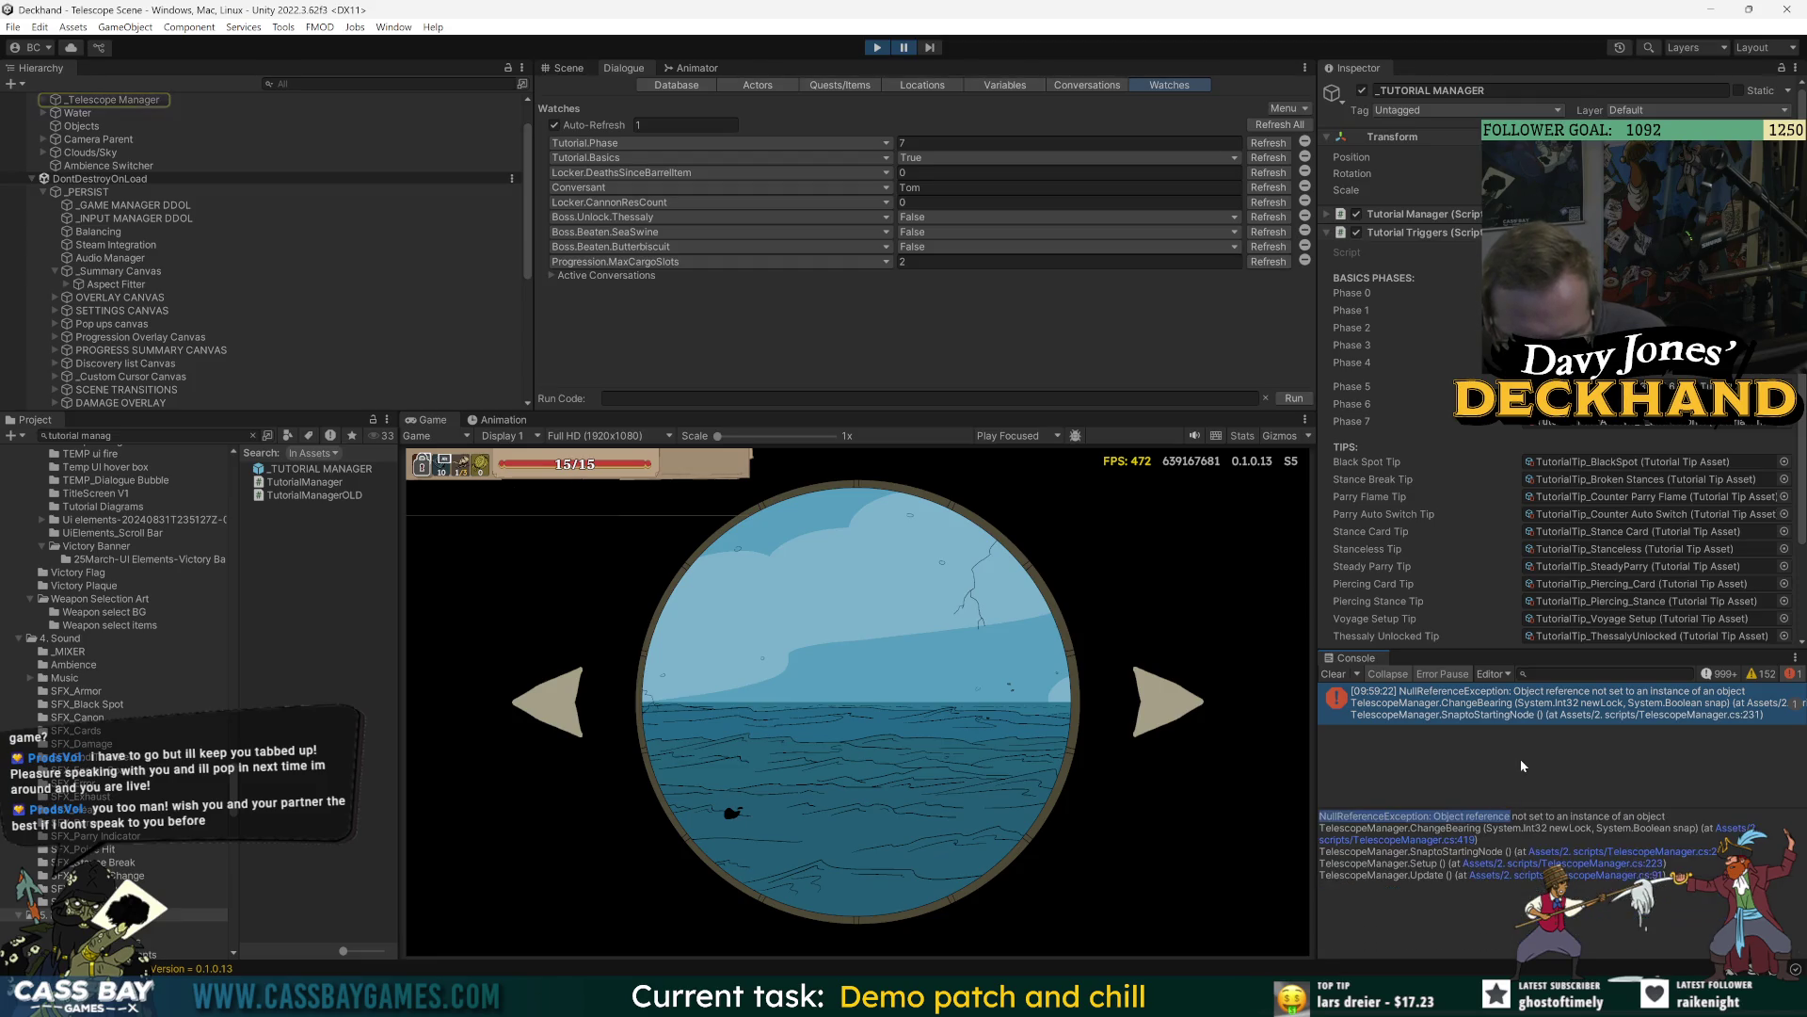
{"action": "left_click", "coordinate": [1720, 830]}
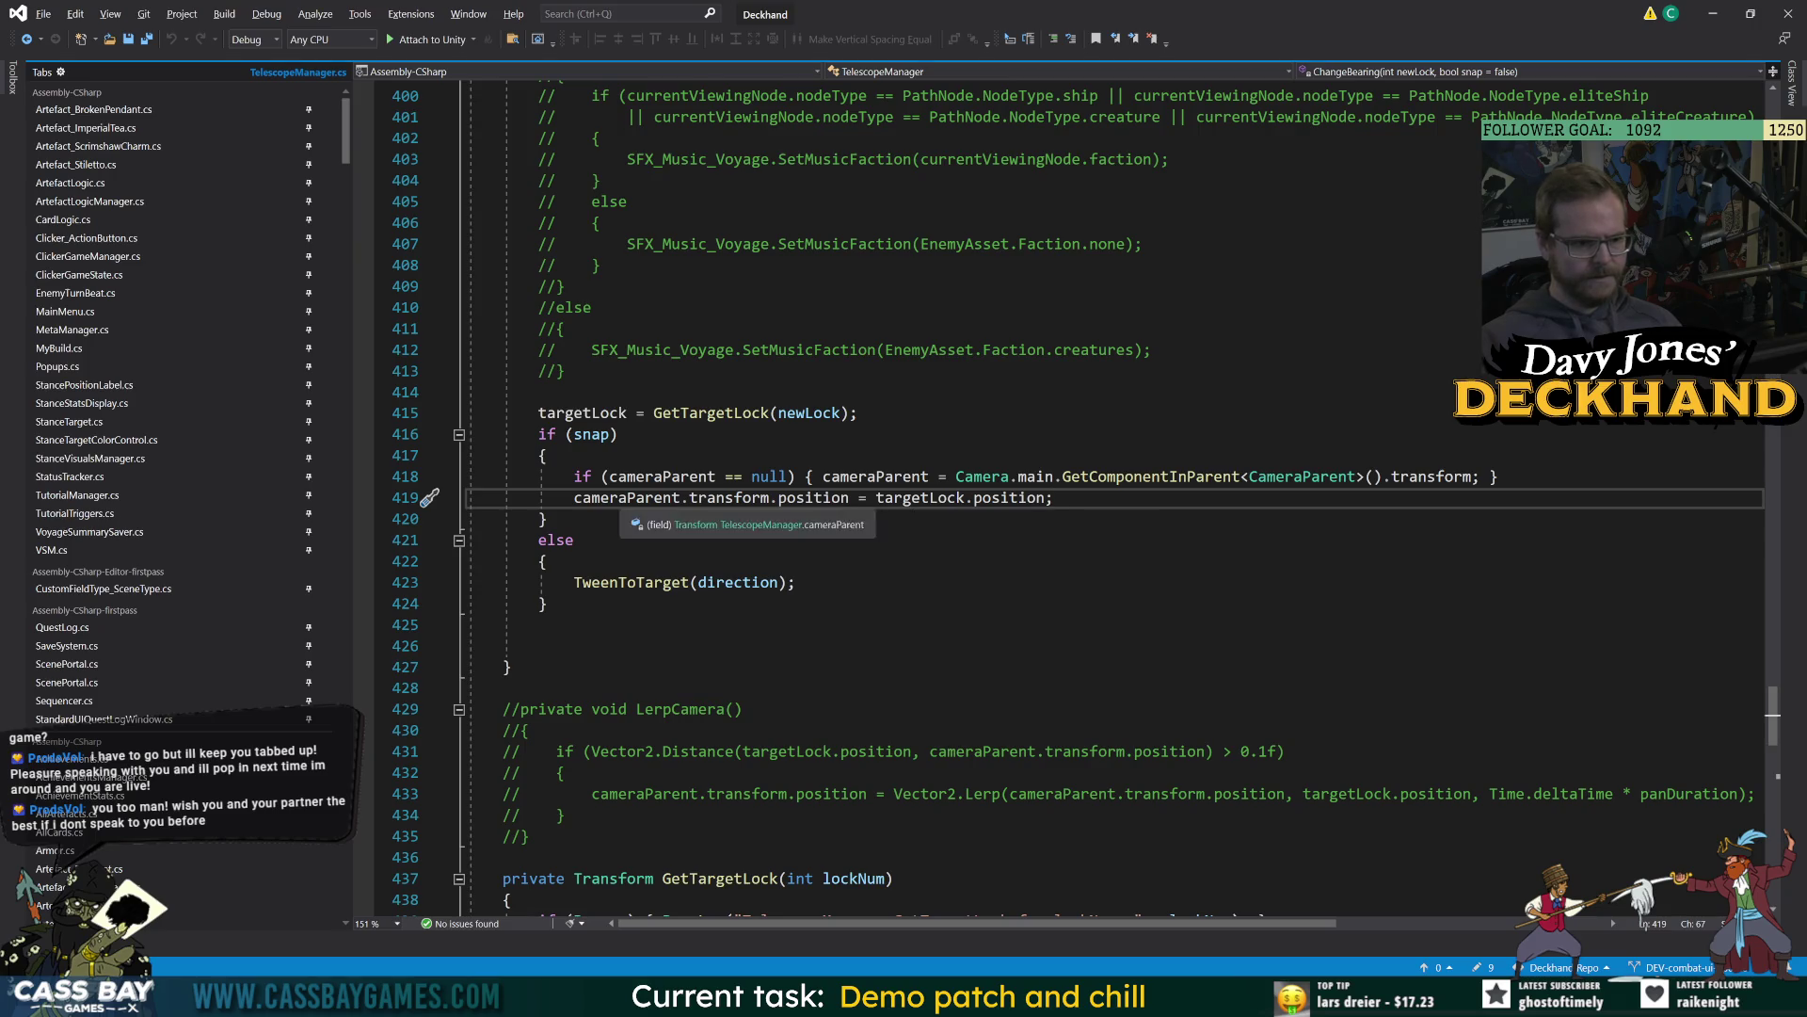
Jump from cameraParent on line 419 to its declaration, then return to the running Unity scene.
{"action": "left_click", "coordinate": [539, 540]}
{"action": "left_click", "coordinate": [612, 497]}
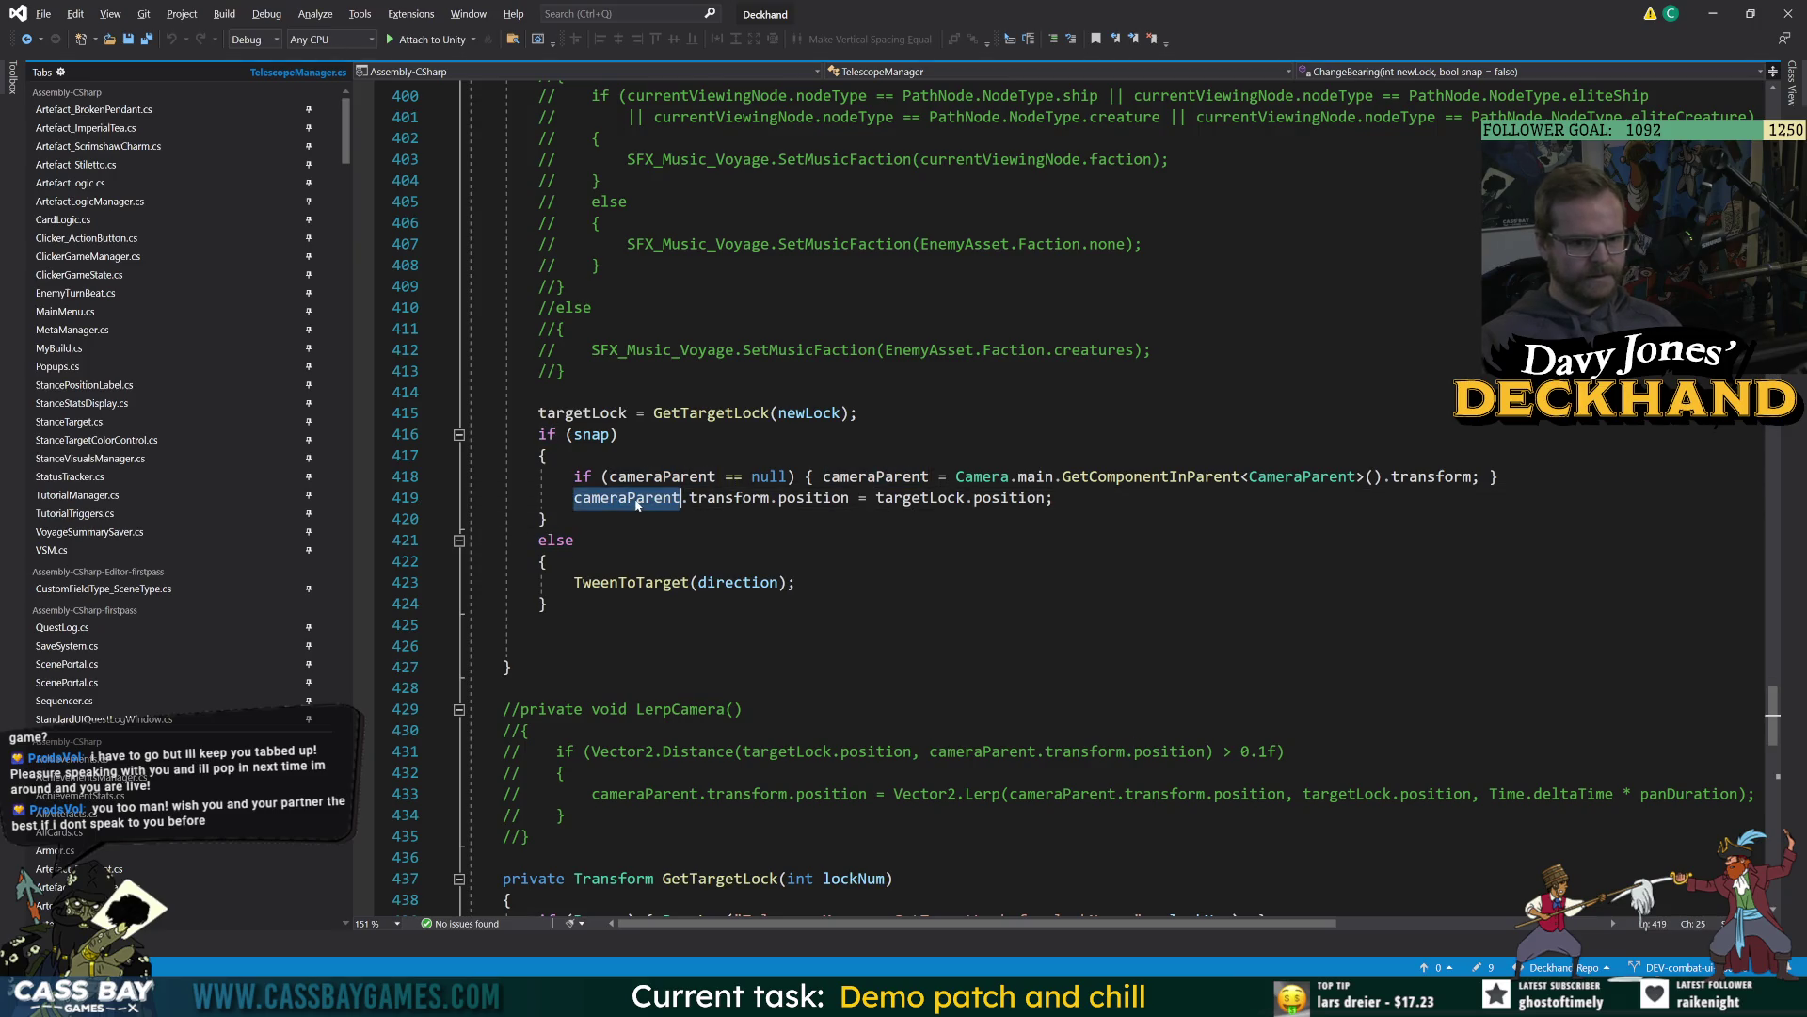
{"action": "key", "text": "F12"}
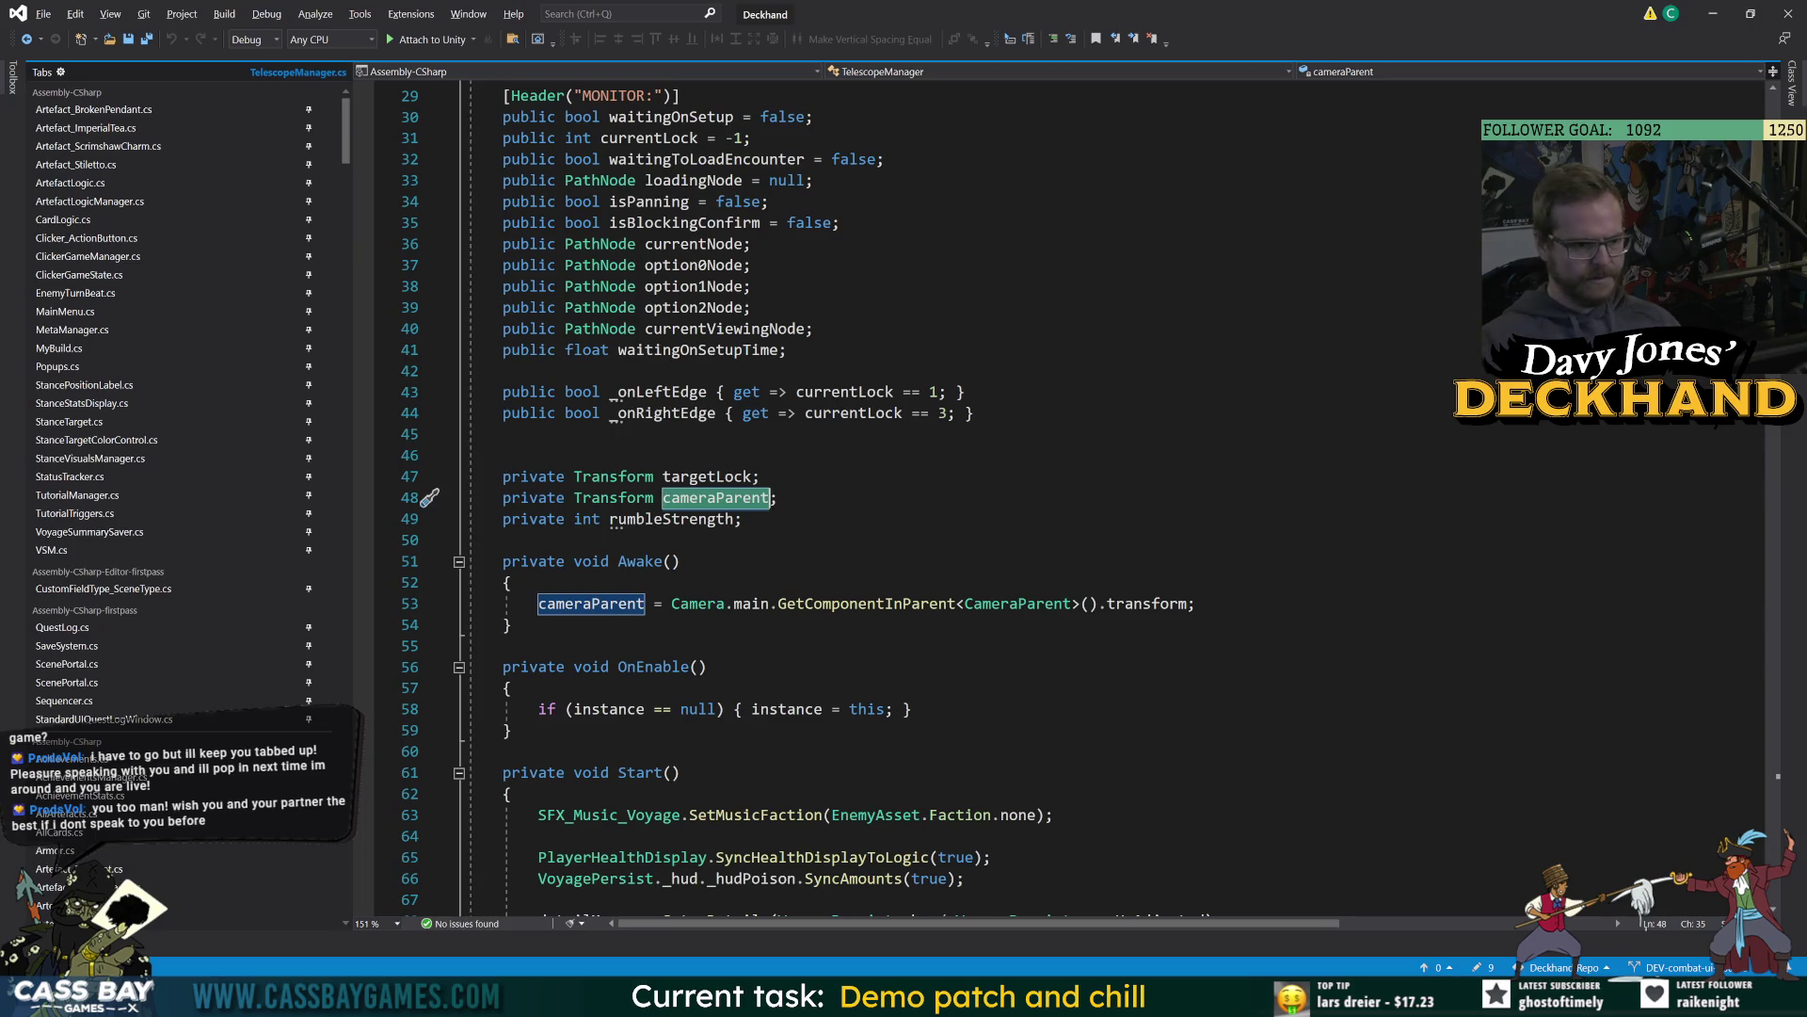
{"action": "key", "text": "End"}
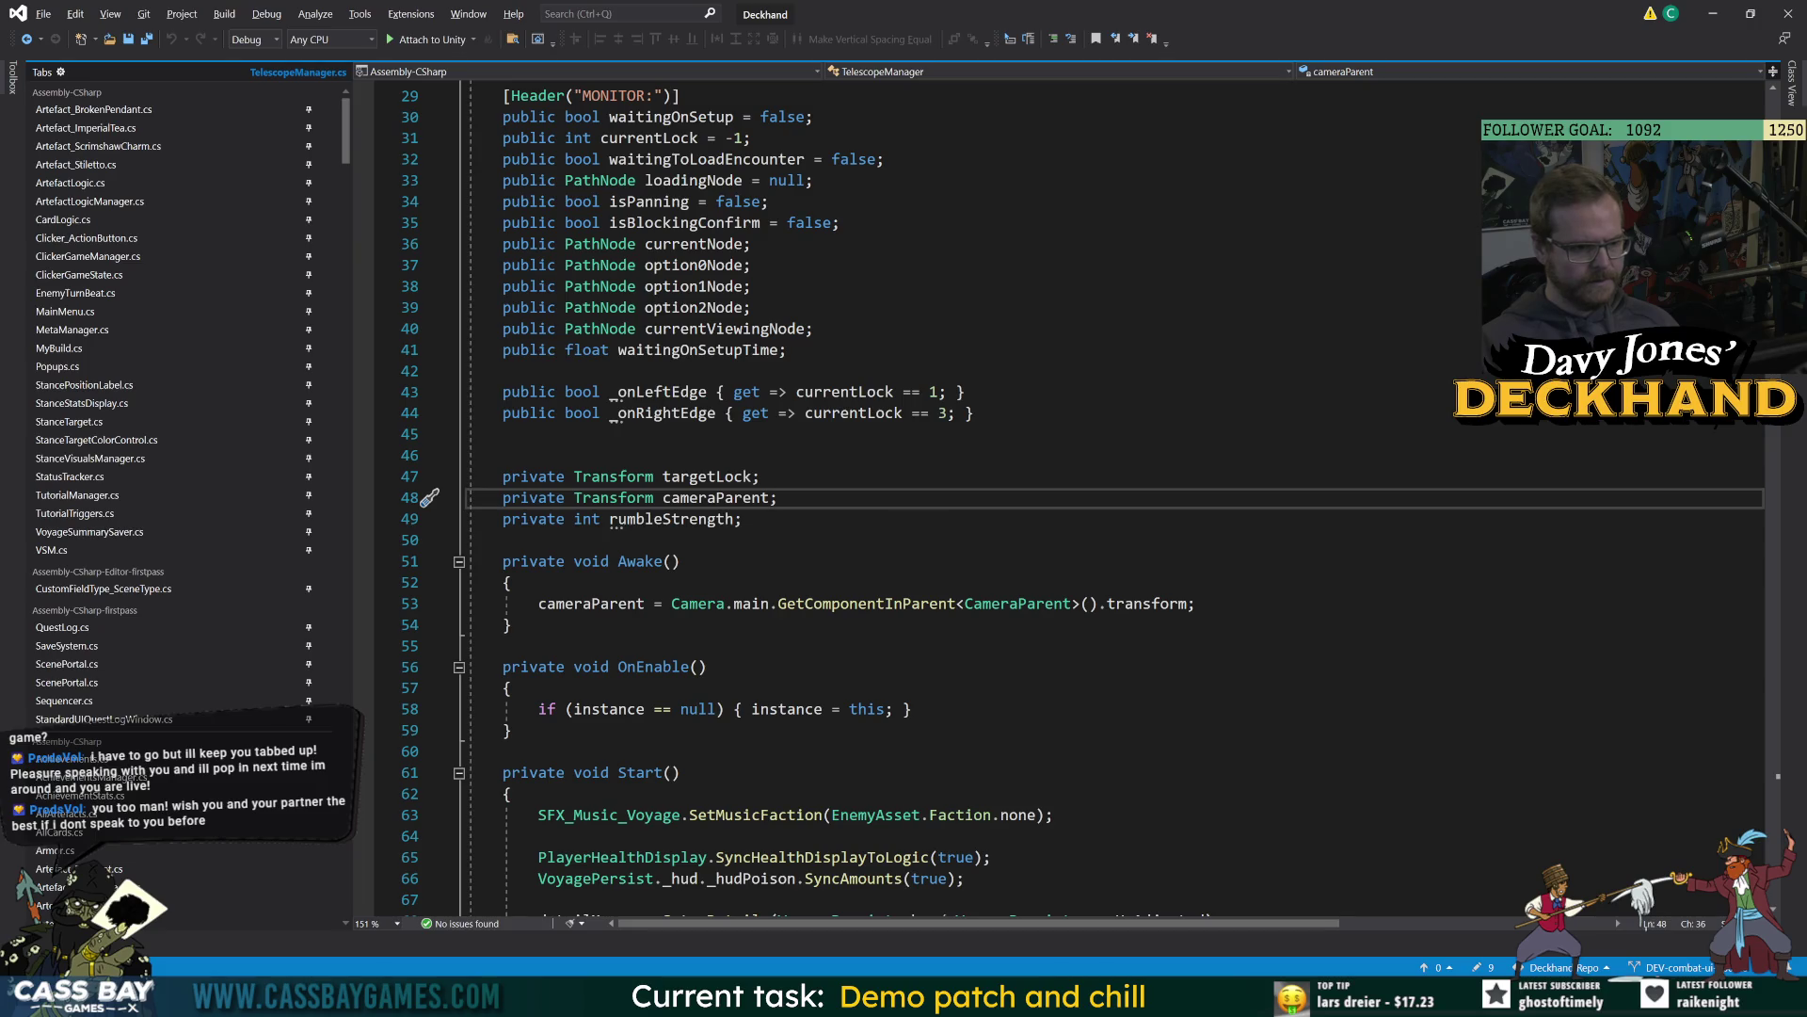
{"action": "key", "text": "alt+Tab"}
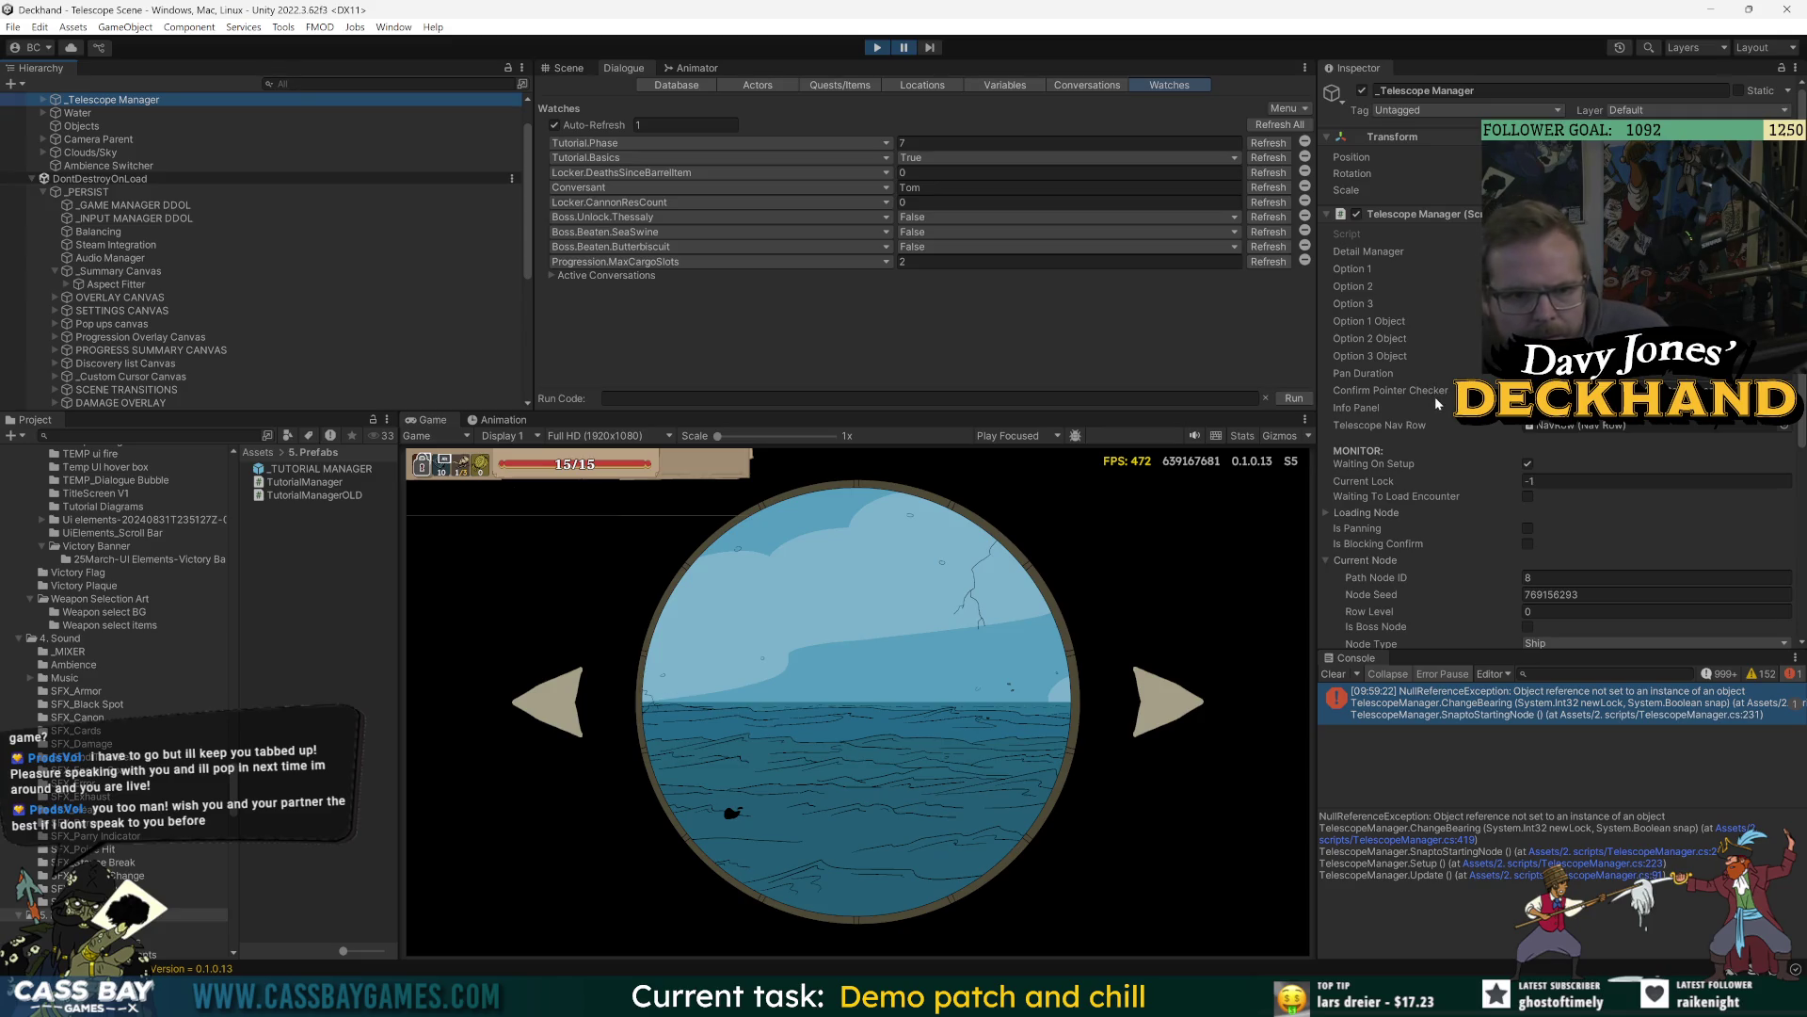
Expand _Telescope Manager, inspect Telescope Canvas and the manager's component fields, then go back to Visual Studio.
{"action": "scroll", "coordinate": [259, 254], "scroll_direction": "up", "scroll_amount": 1}
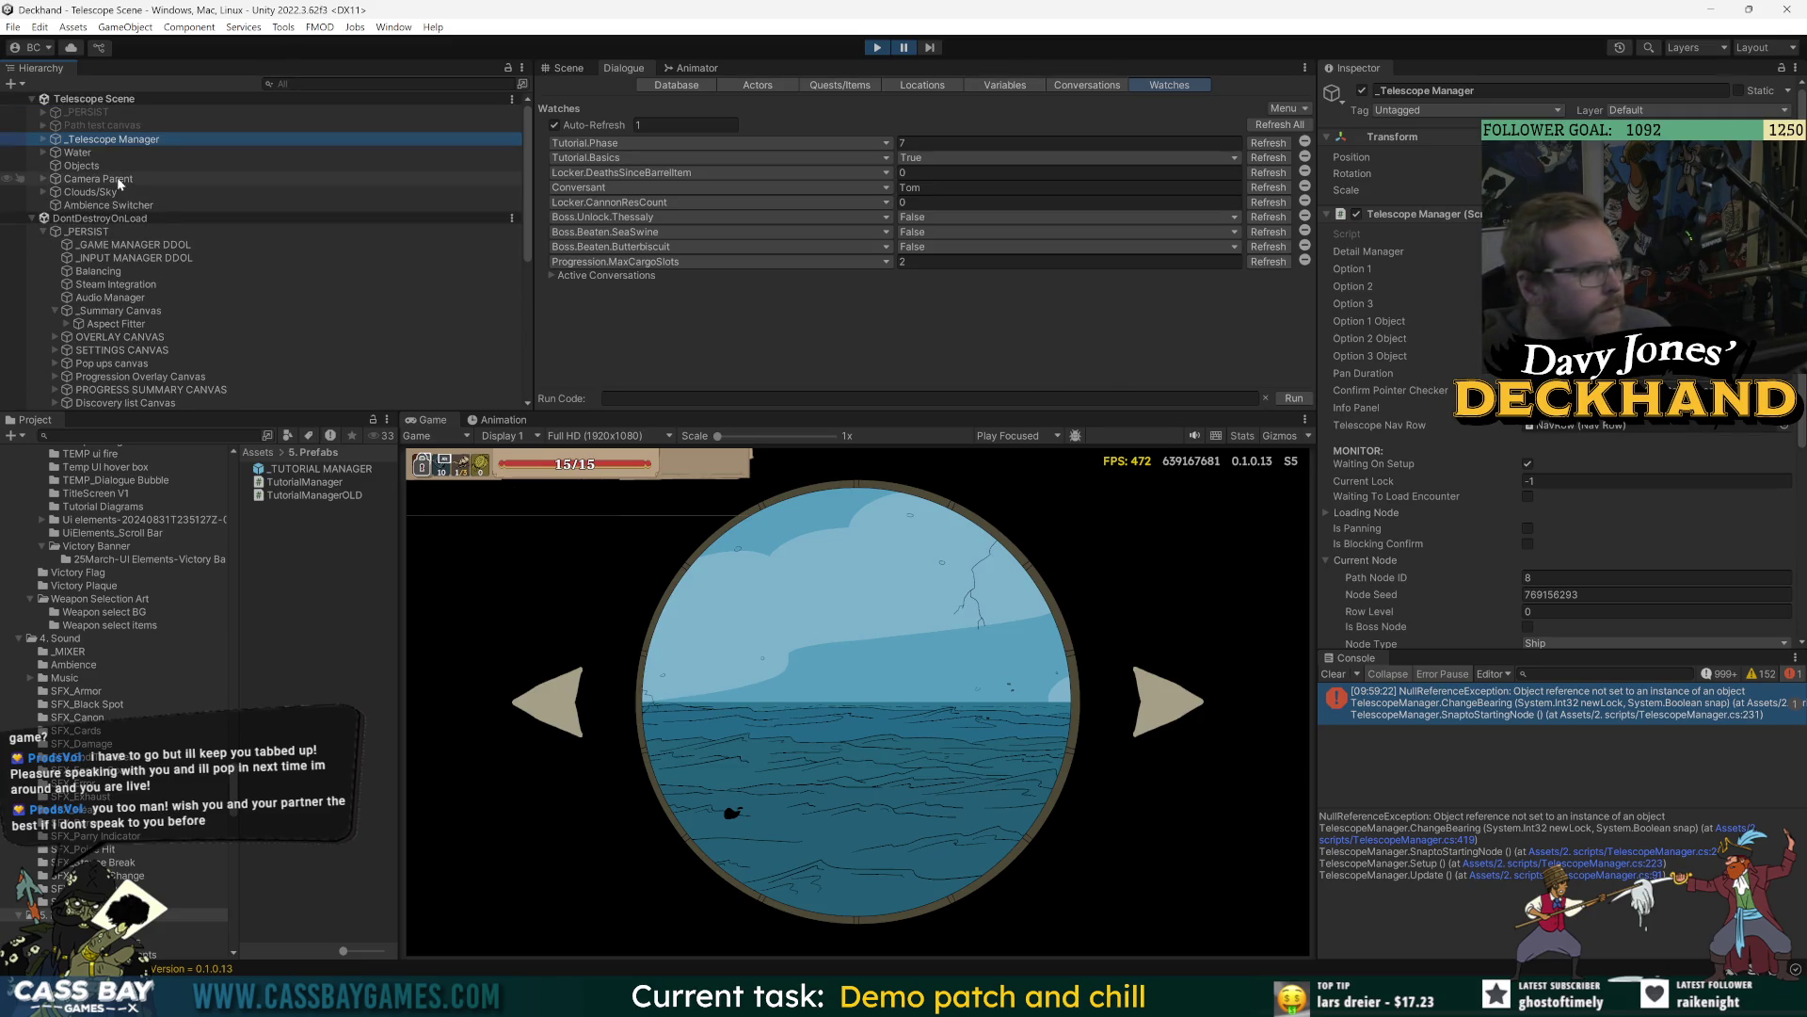
{"action": "left_click", "coordinate": [42, 139]}
{"action": "key", "text": "alt+Tab"}
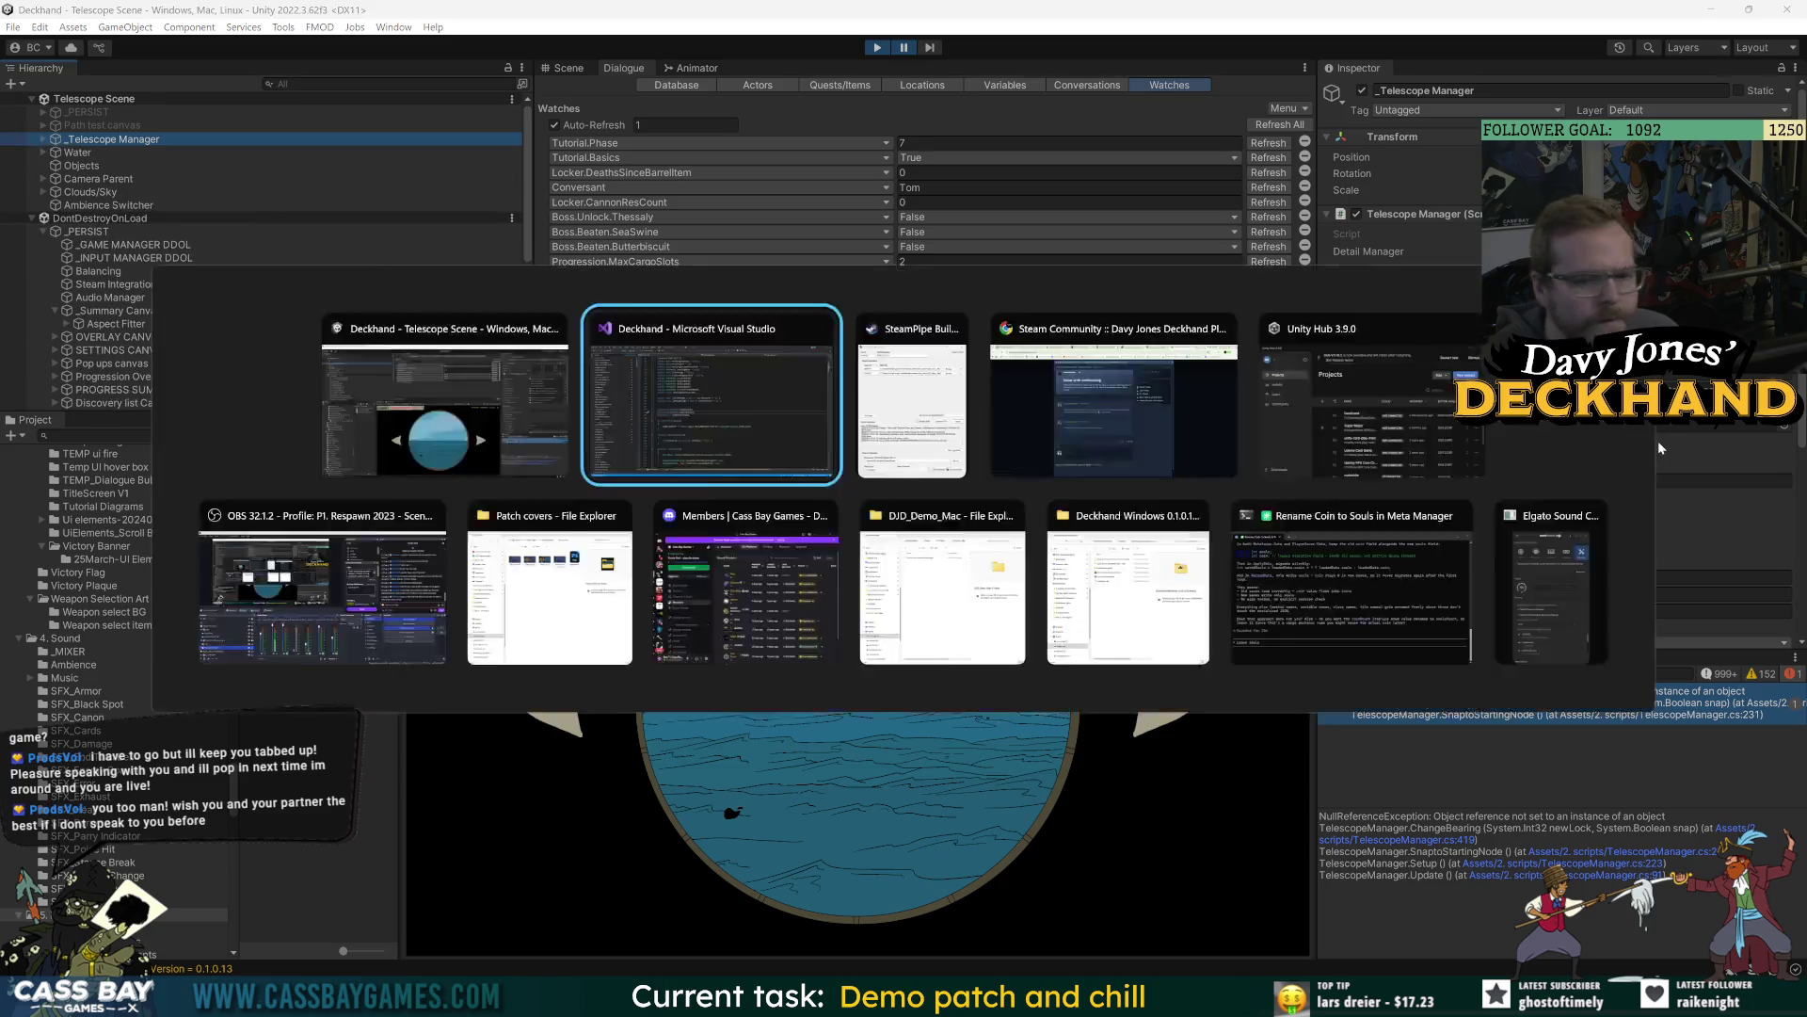
{"action": "left_click", "coordinate": [113, 193]}
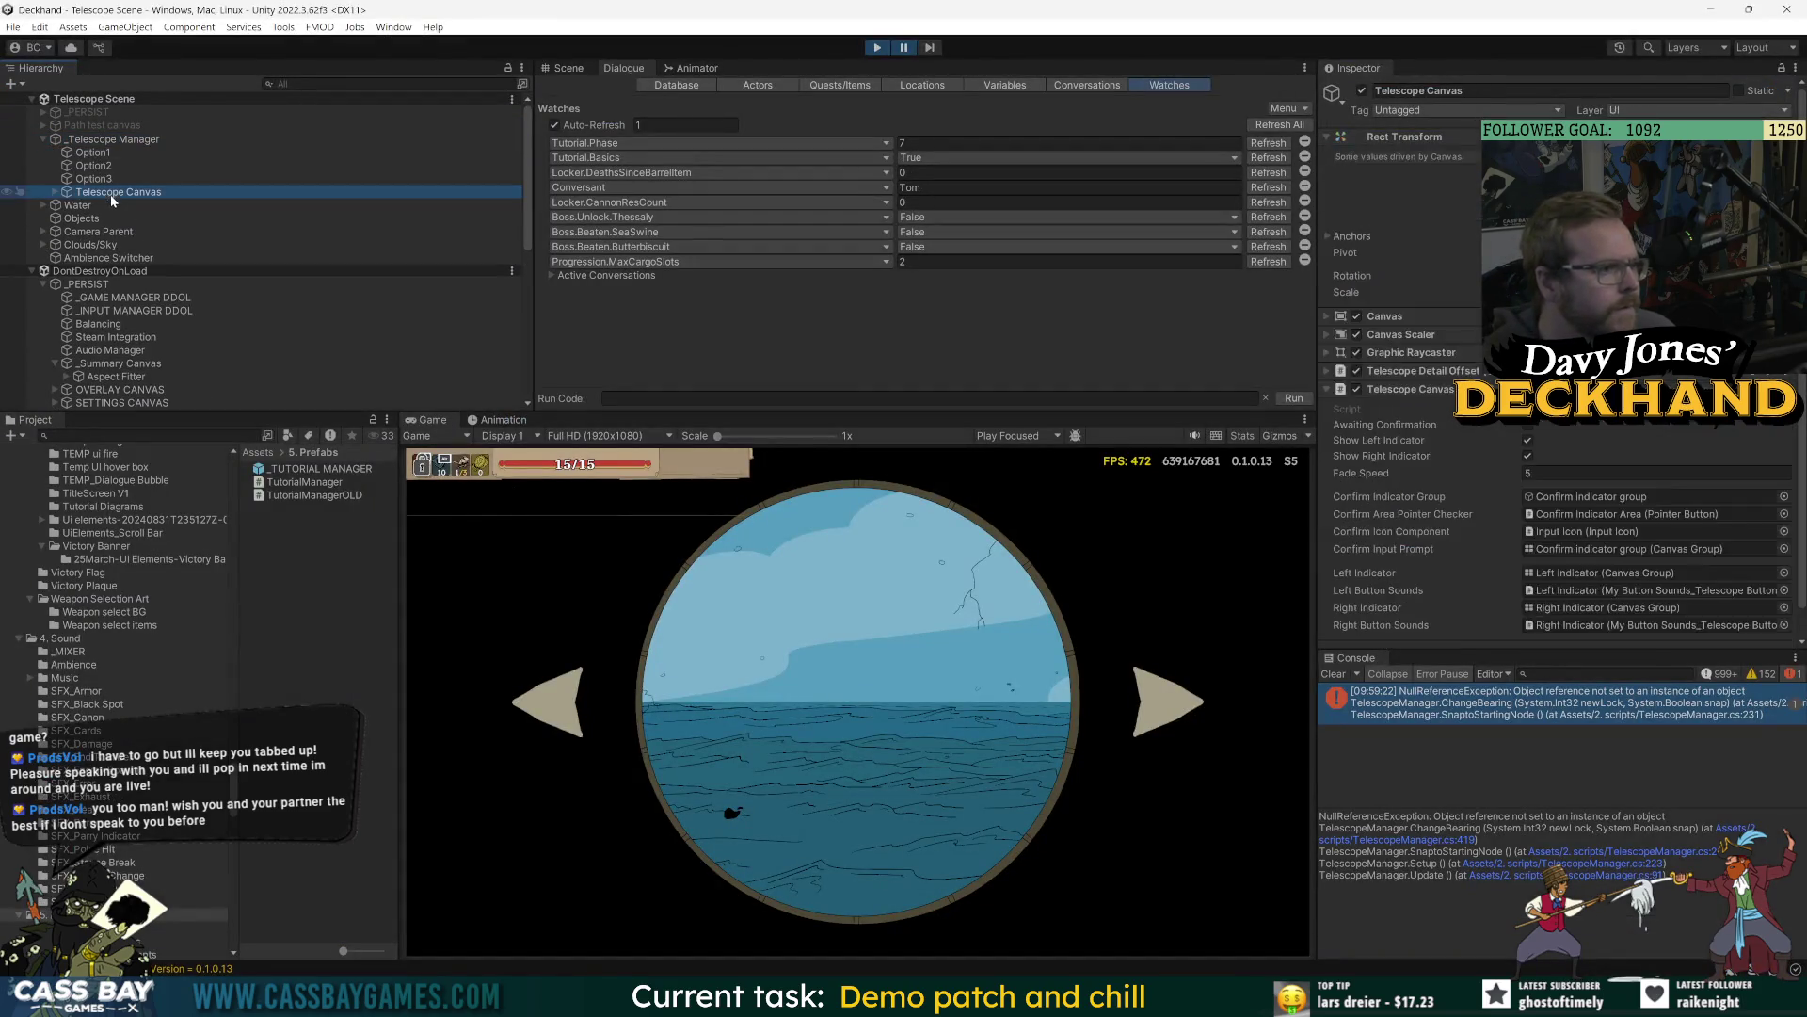
{"action": "left_click", "coordinate": [115, 139]}
{"action": "scroll", "coordinate": [1418, 376], "scroll_direction": "down", "scroll_amount": 10}
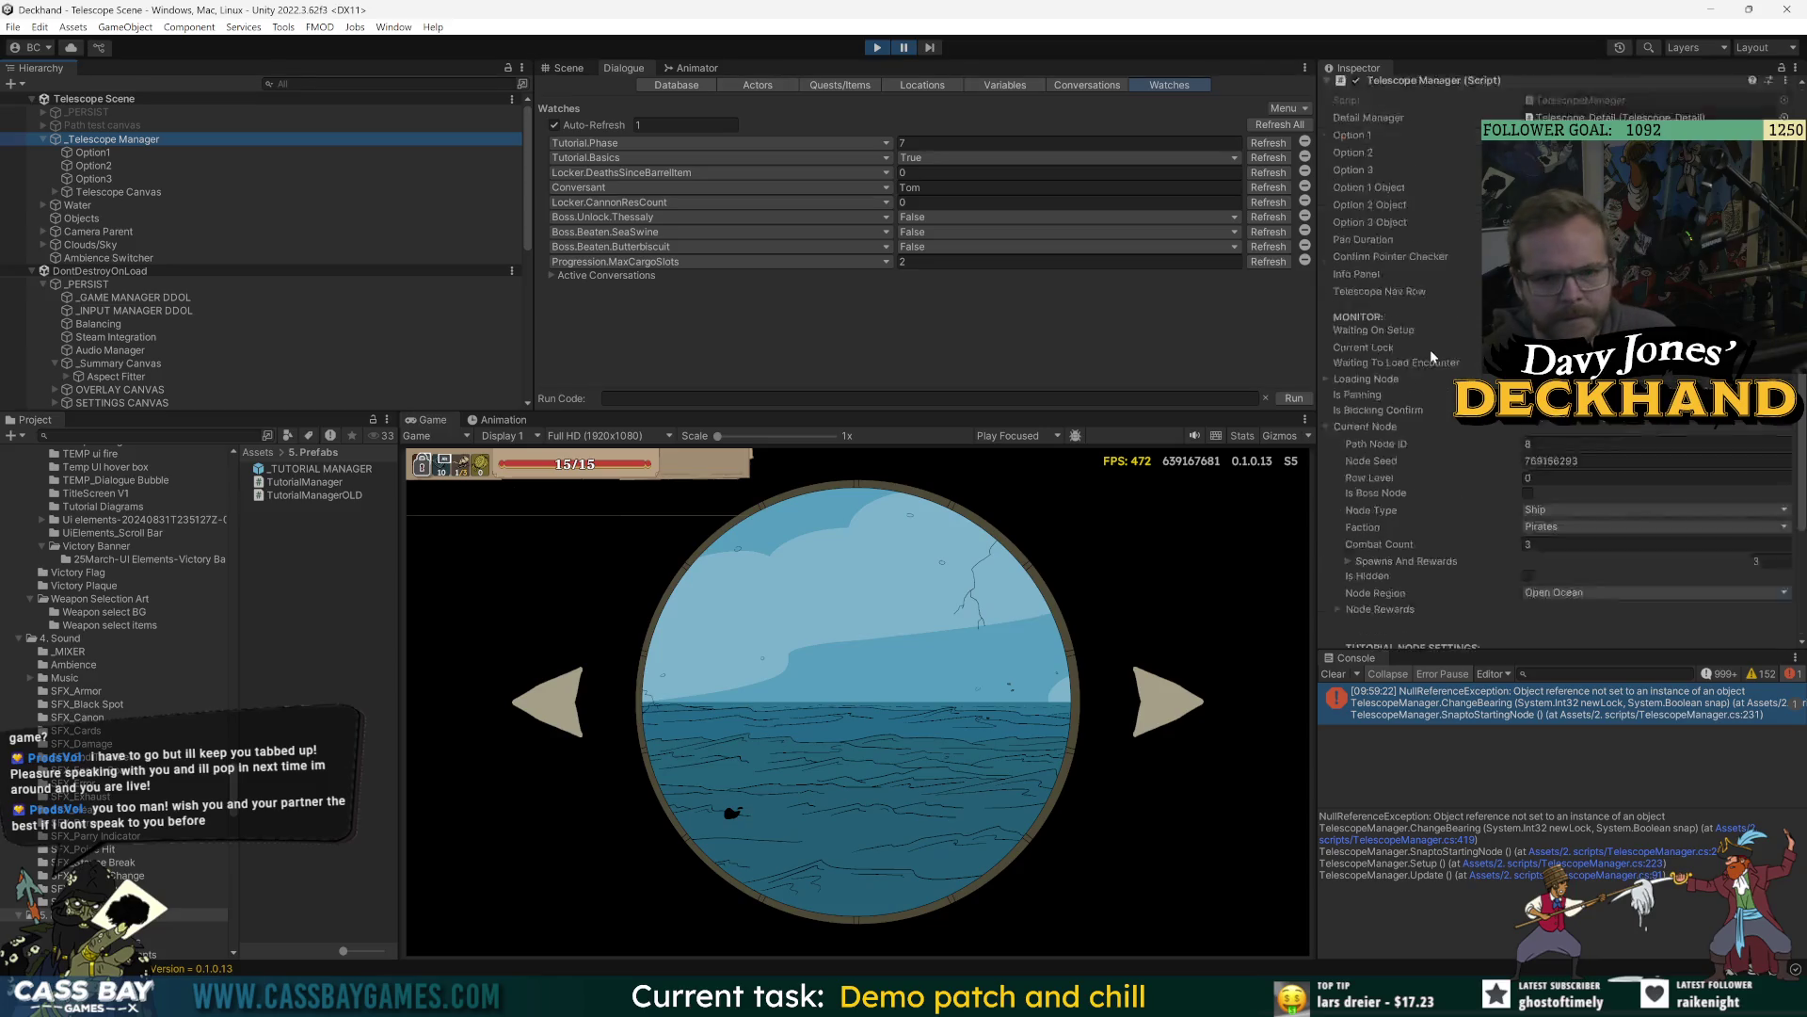
{"action": "key", "text": "alt+Tab"}
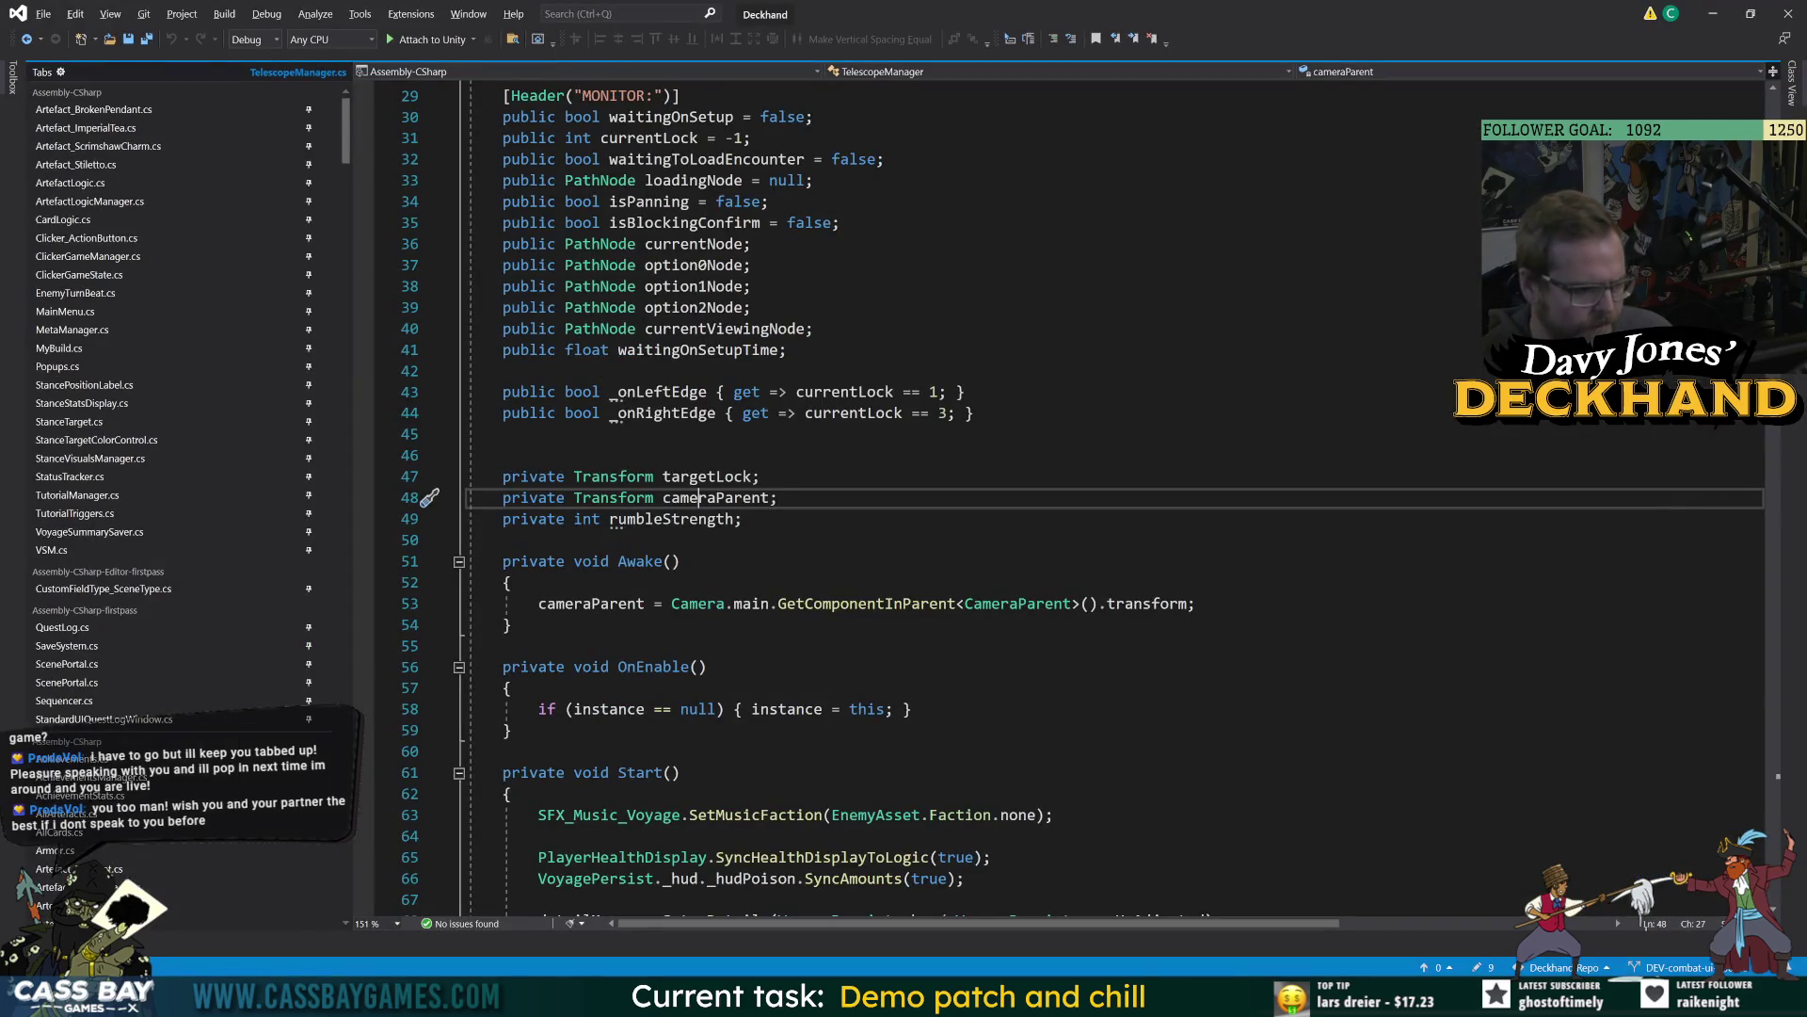
Highlight every use of cameraParent in TelescopeManager.cs.
{"action": "double_click", "coordinate": [715, 498]}
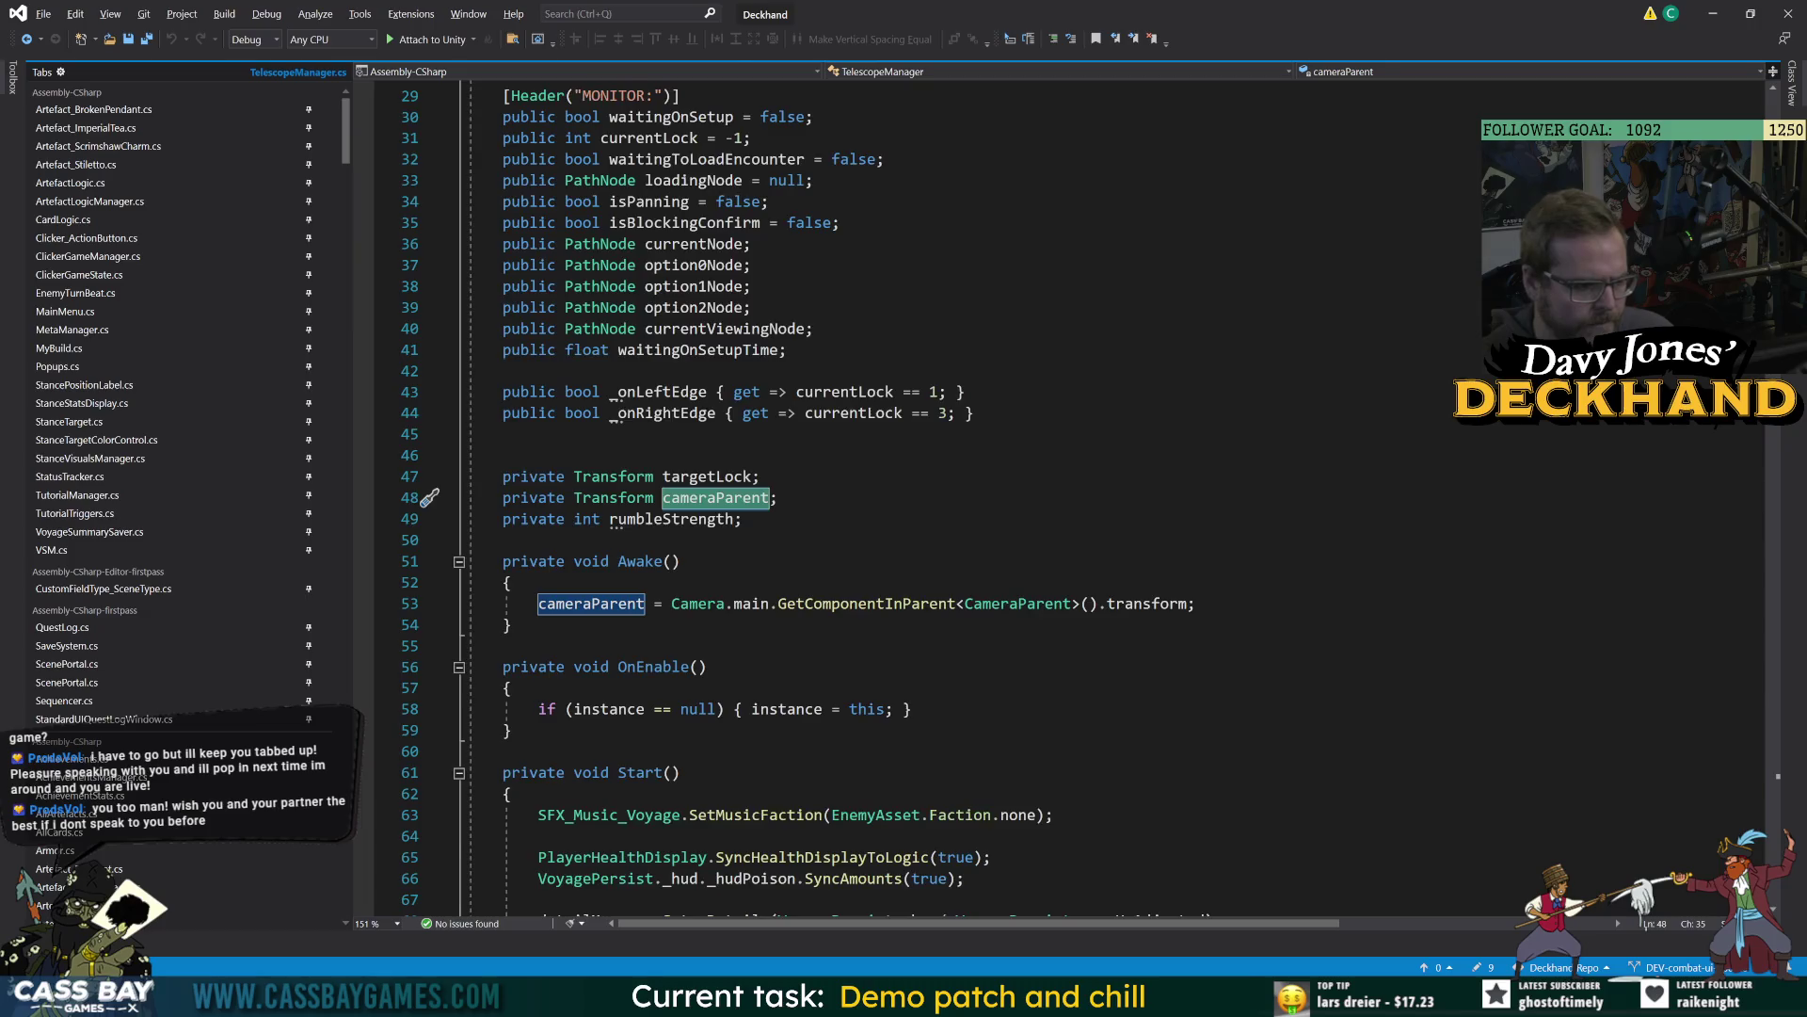
{"action": "scroll", "coordinate": [941, 499], "scroll_direction": "down", "scroll_amount": 20}
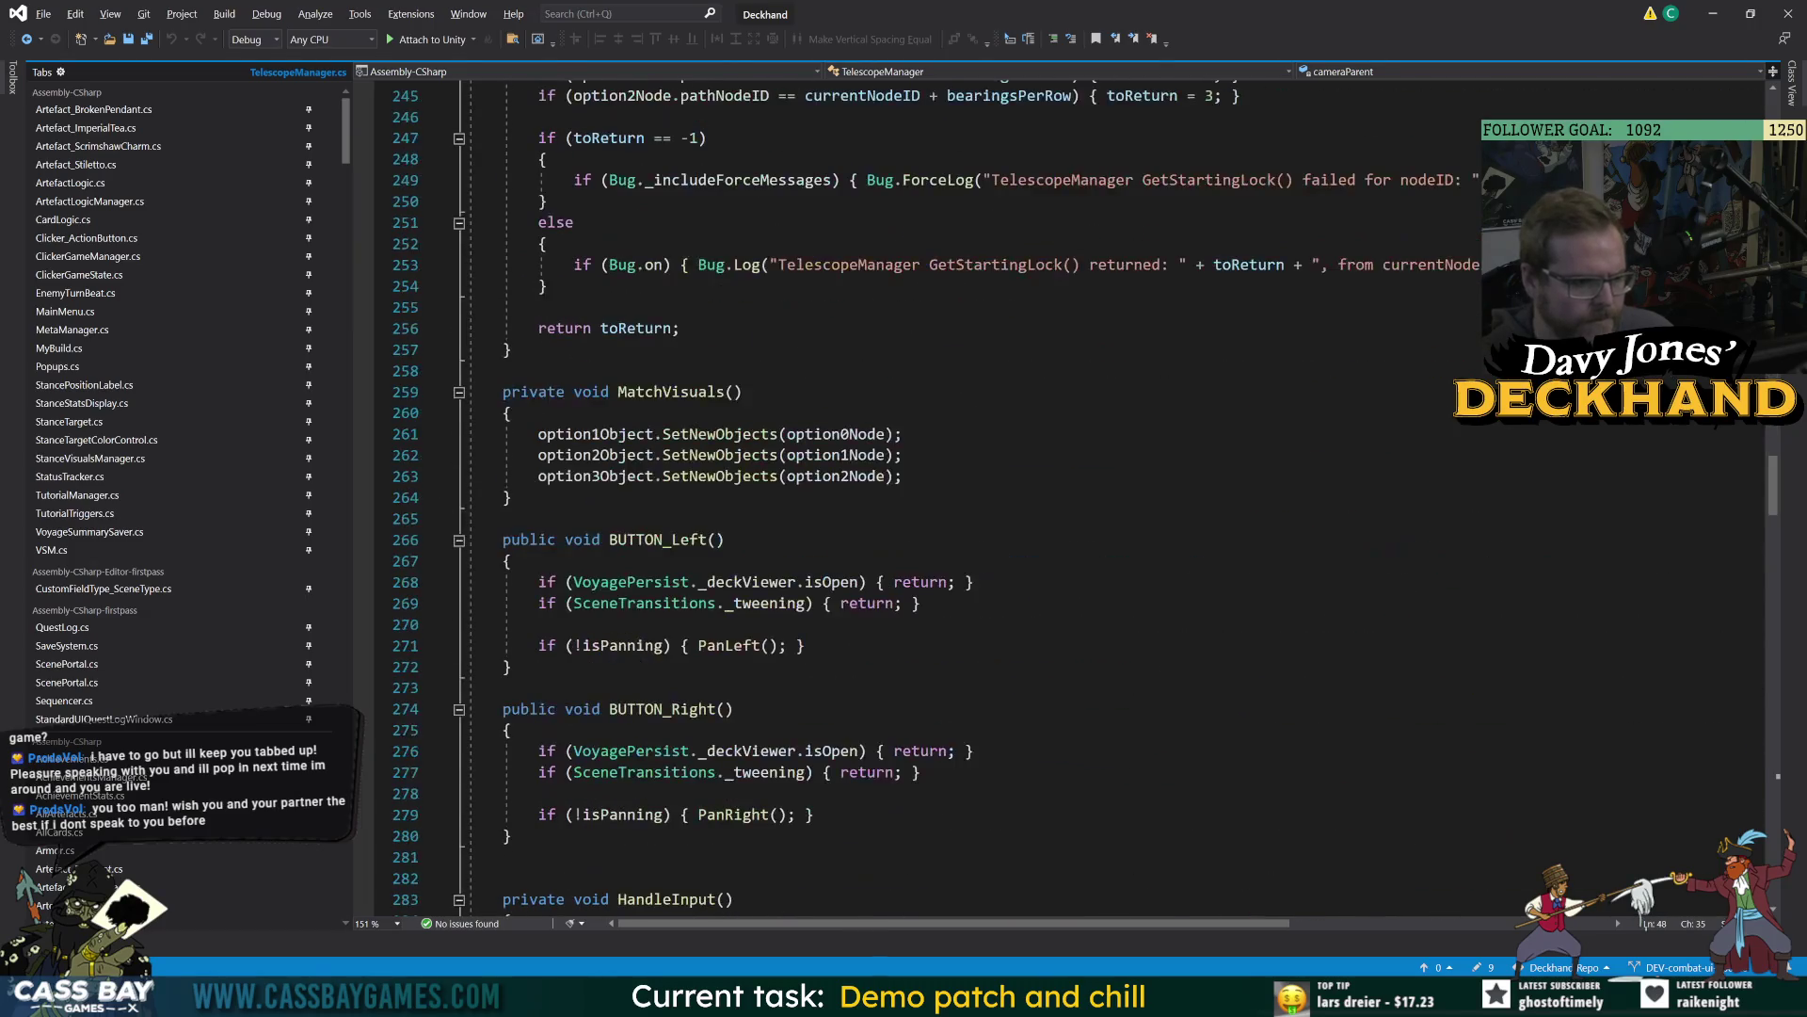
{"action": "key", "text": "alt+Tab"}
Open line 91 from the NullReferenceException trace and inspect waitingOnSetup, NodeMapValid and the Setup call.
{"action": "left_click", "coordinate": [1569, 706]}
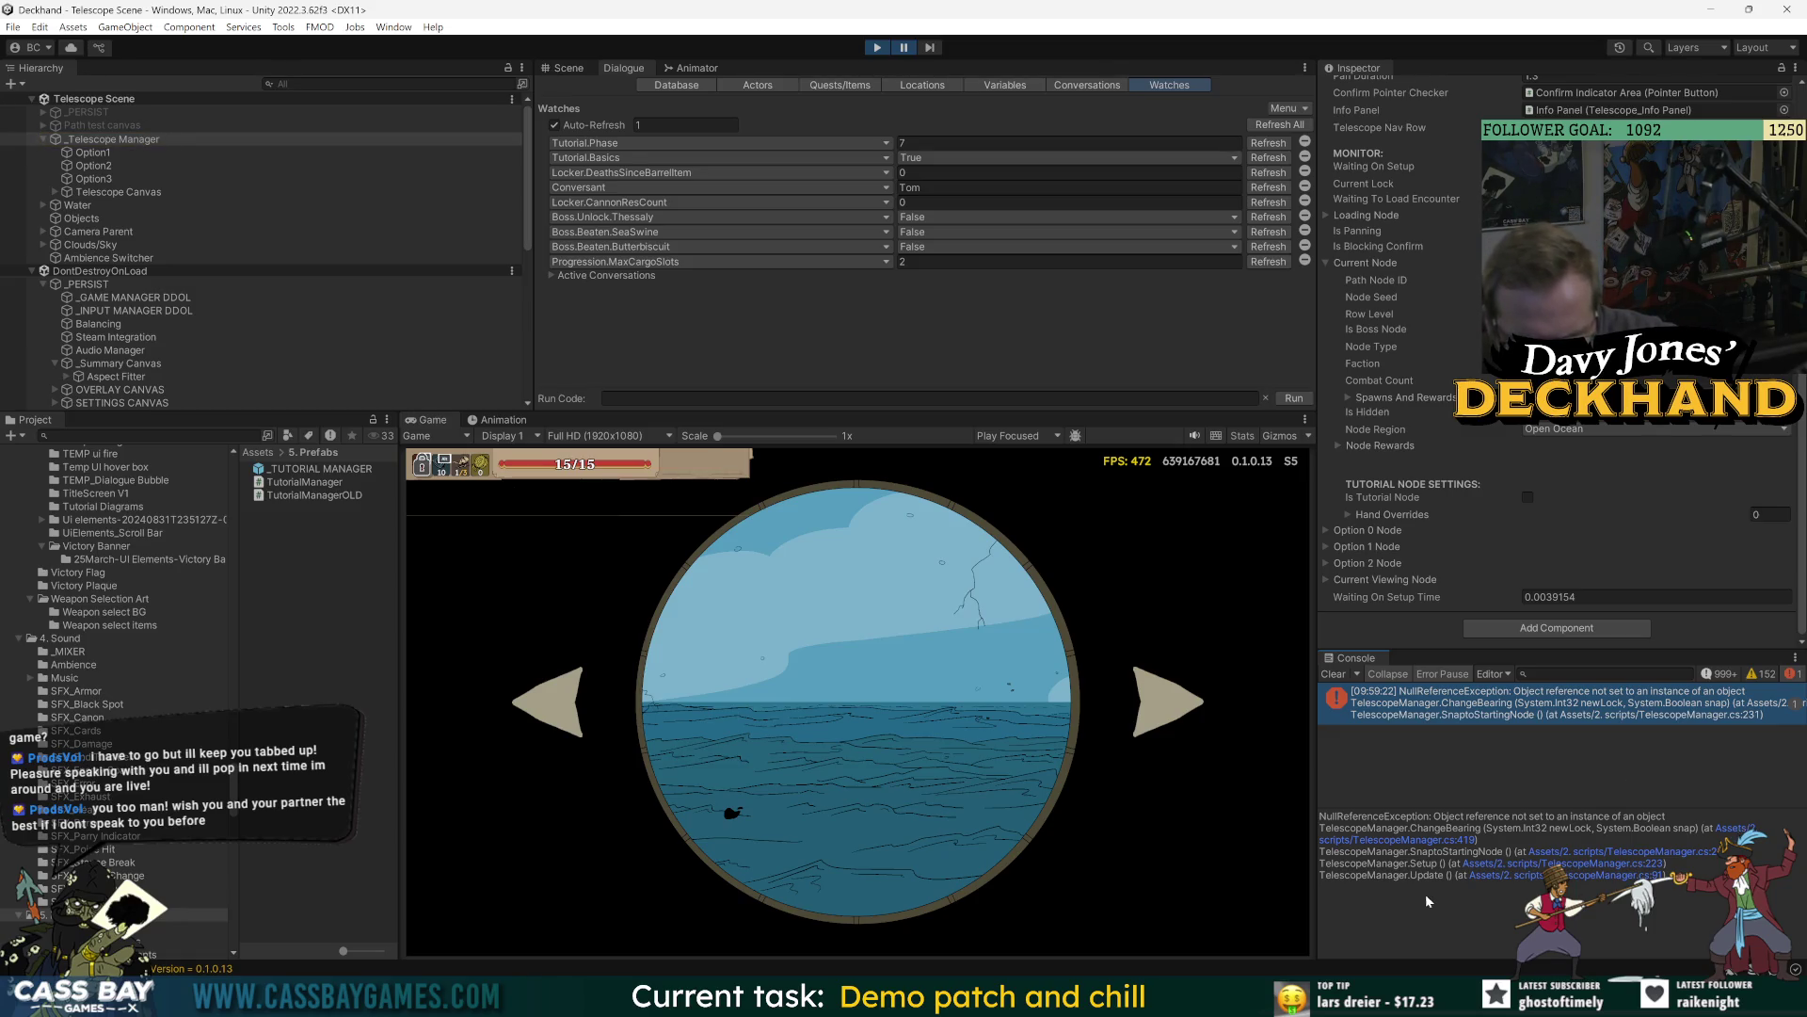
{"action": "left_click", "coordinate": [1598, 877]}
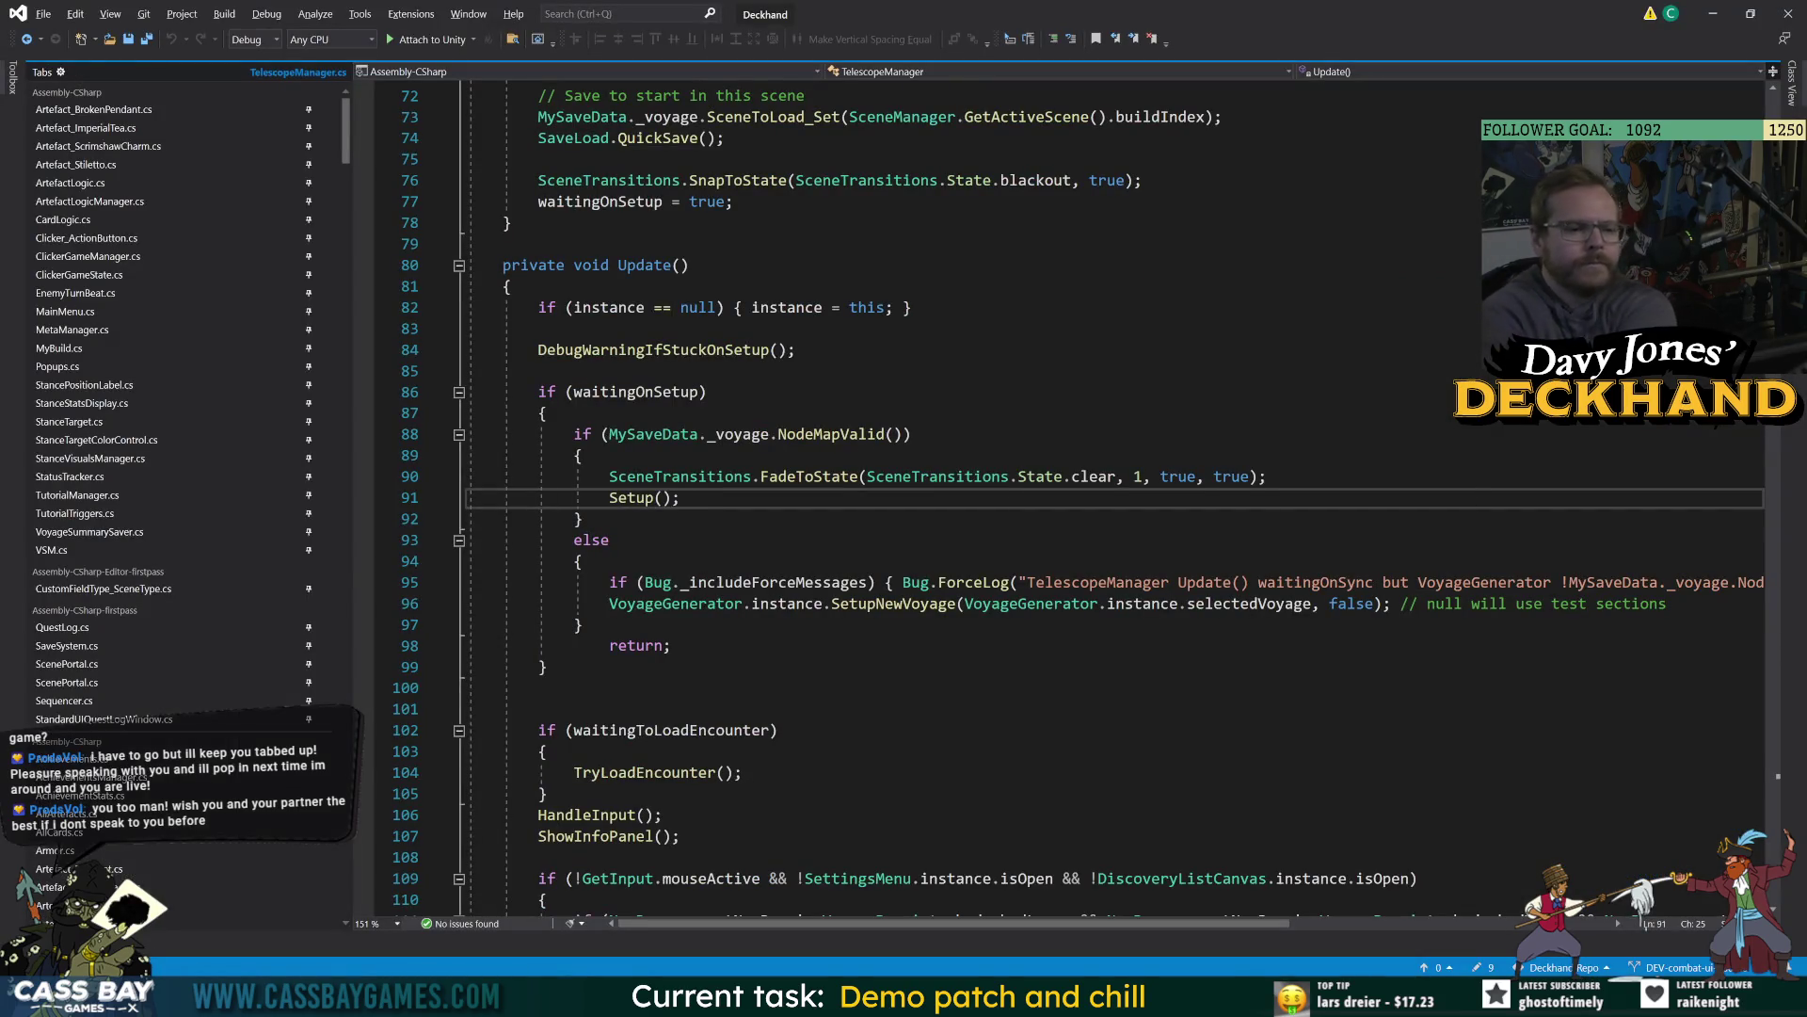
{"action": "double_click", "coordinate": [638, 393]}
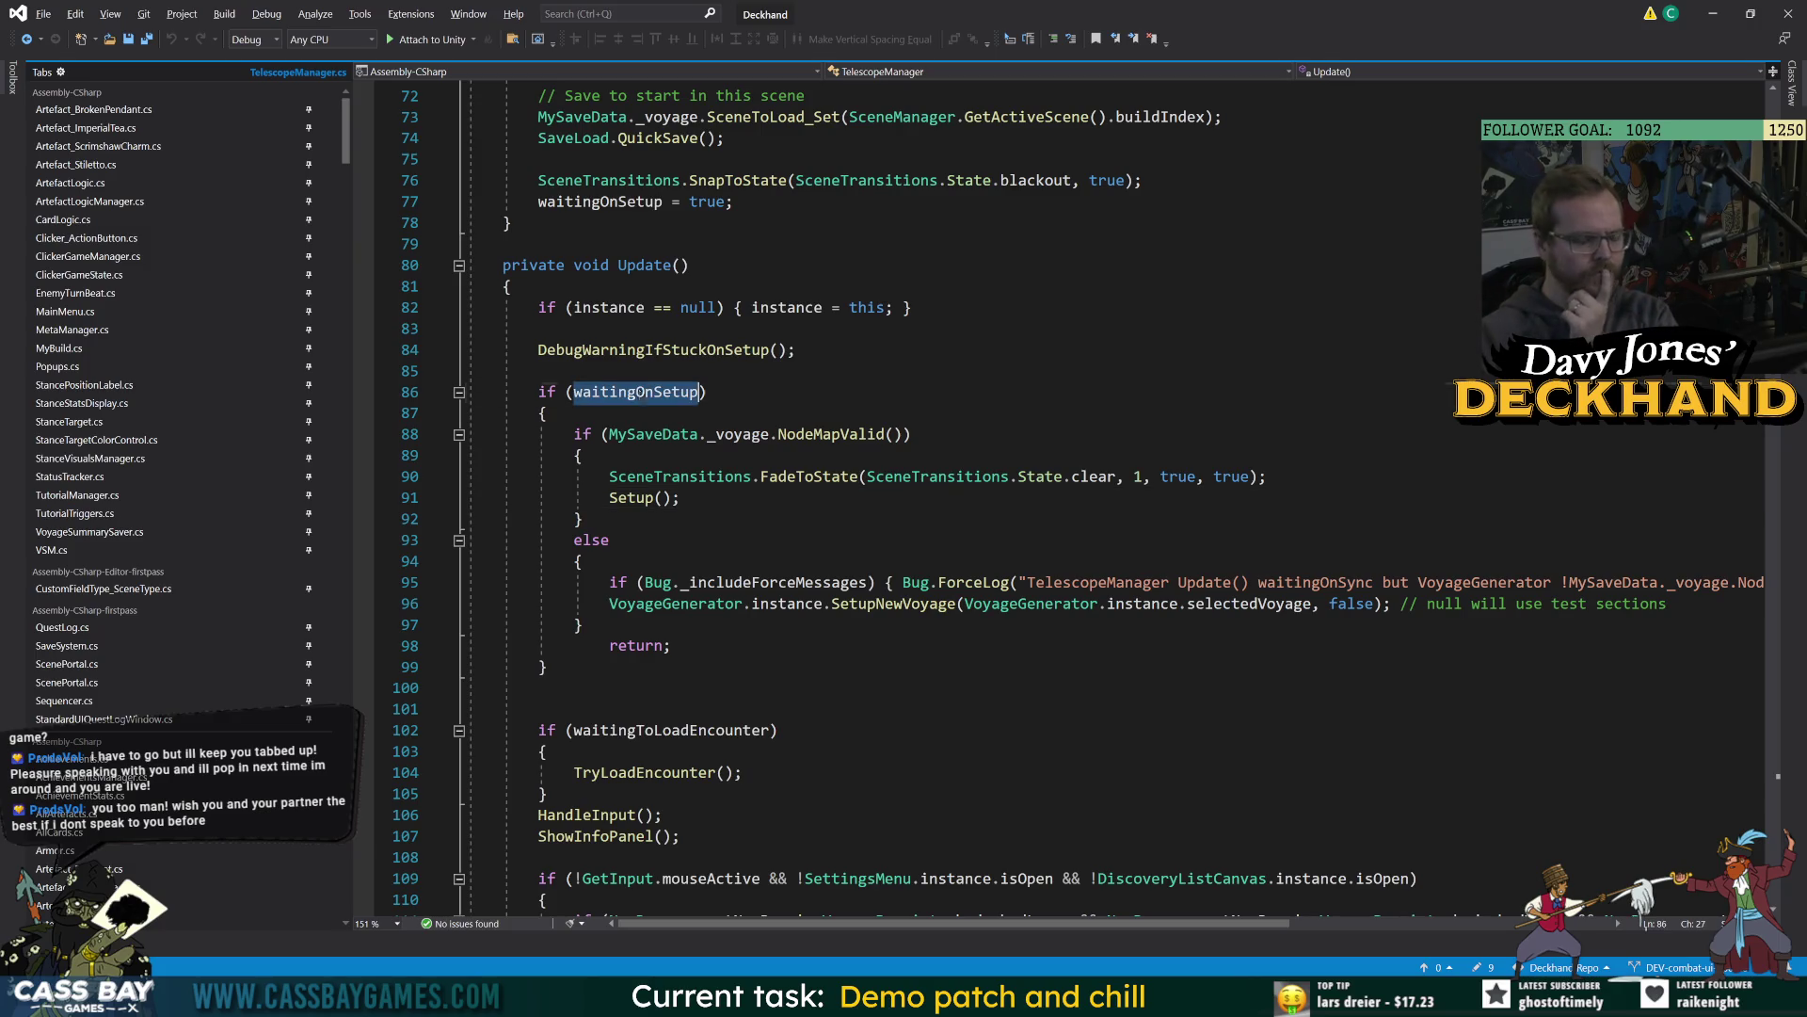
{"action": "double_click", "coordinate": [871, 435]}
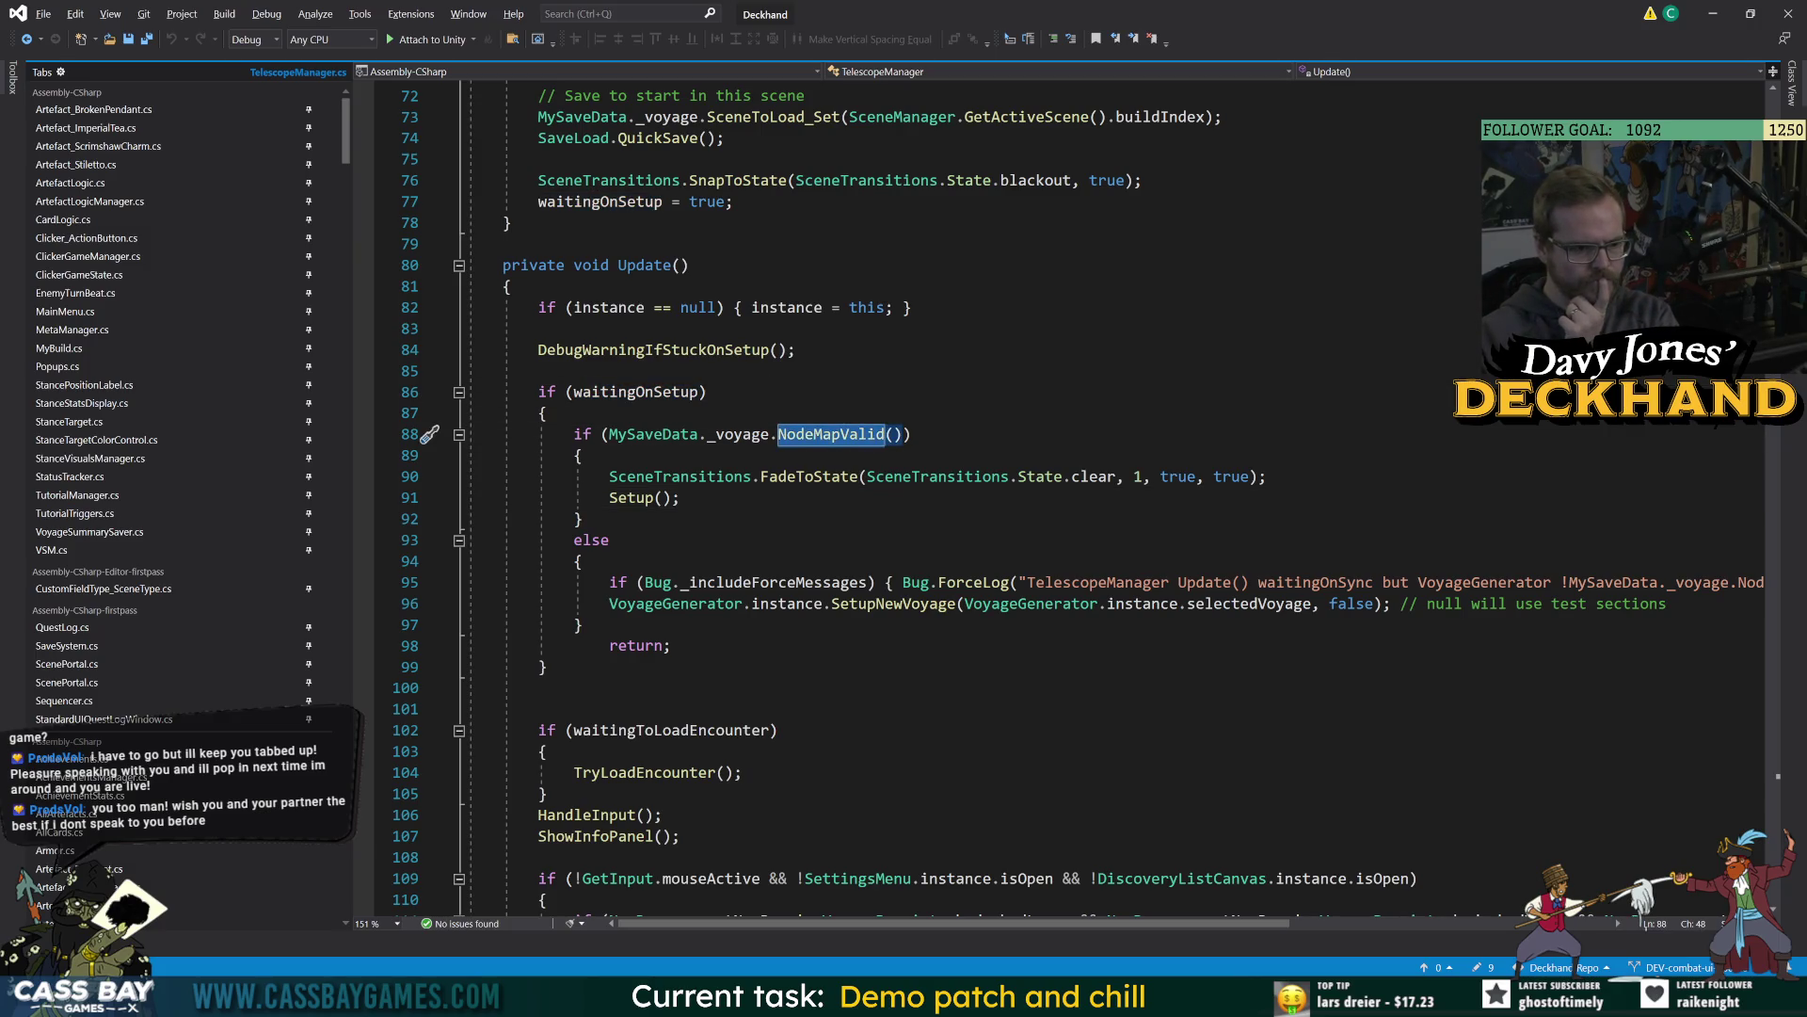
{"action": "double_click", "coordinate": [638, 499]}
{"action": "key", "text": "alt+Tab"}
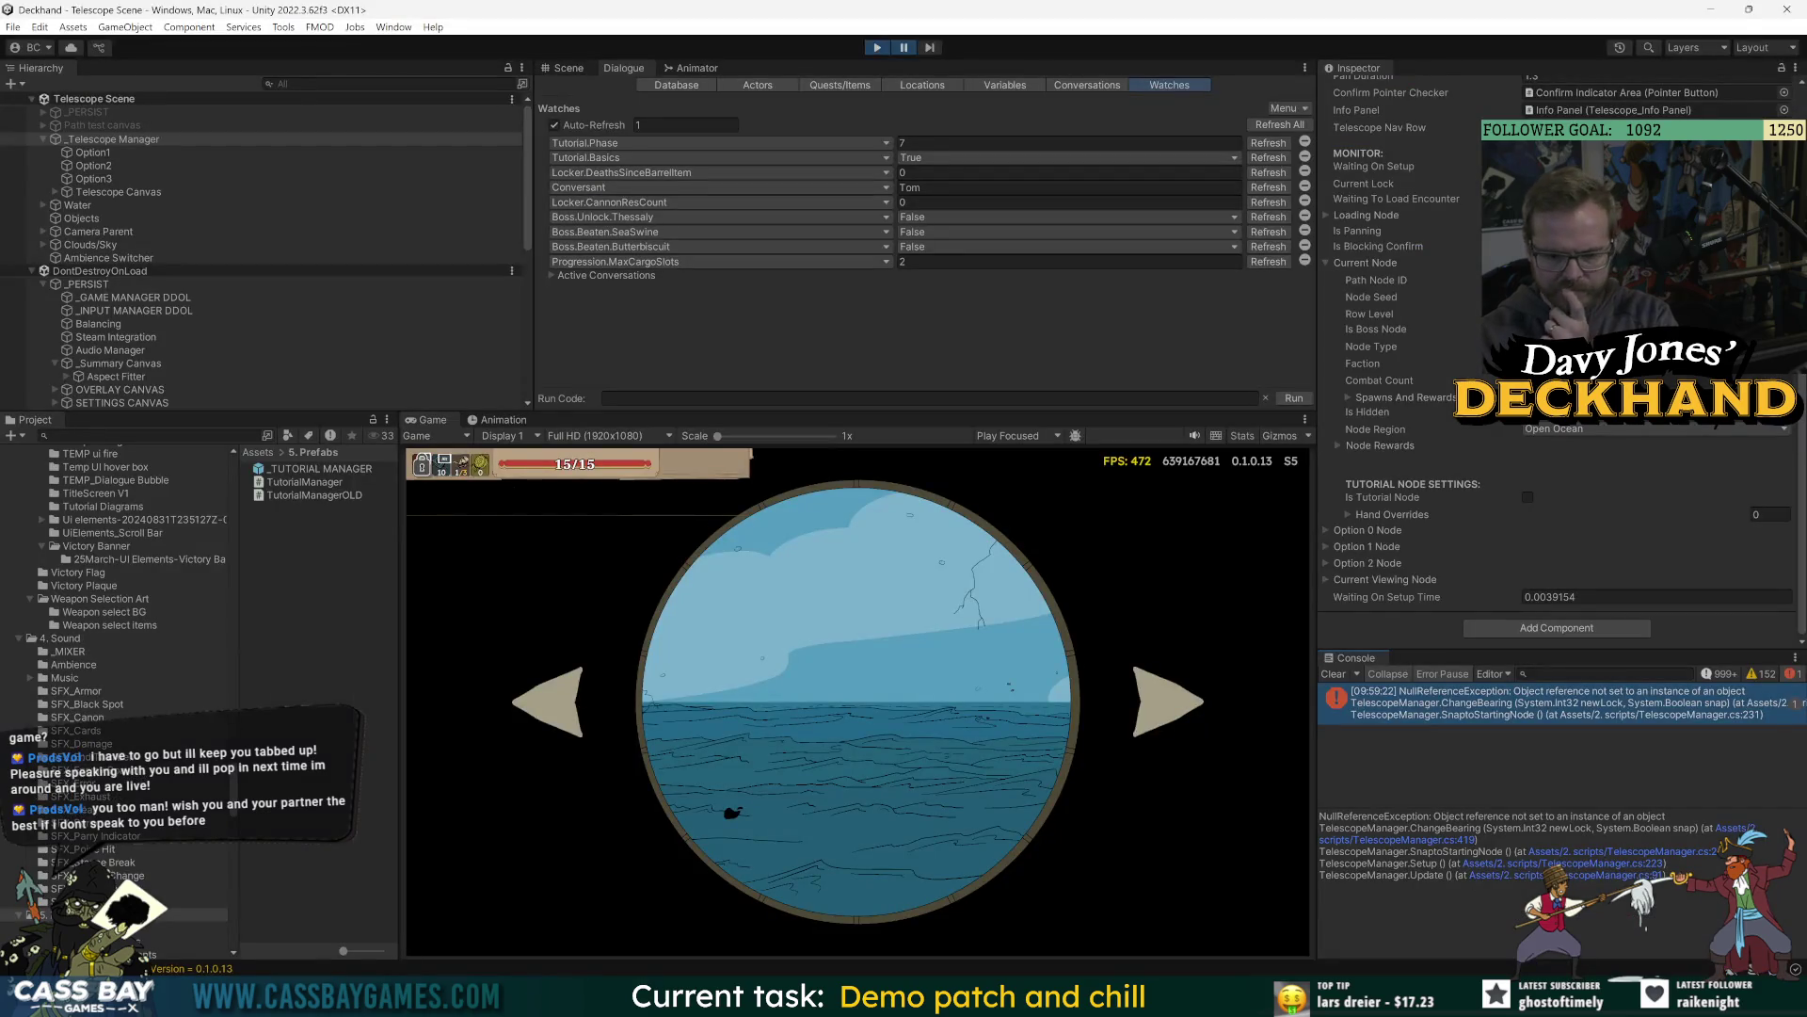
Follow the trace back to the SnaptoStartingNode call and select it, rechecking the error in Unity.
{"action": "left_click", "coordinate": [1633, 865]}
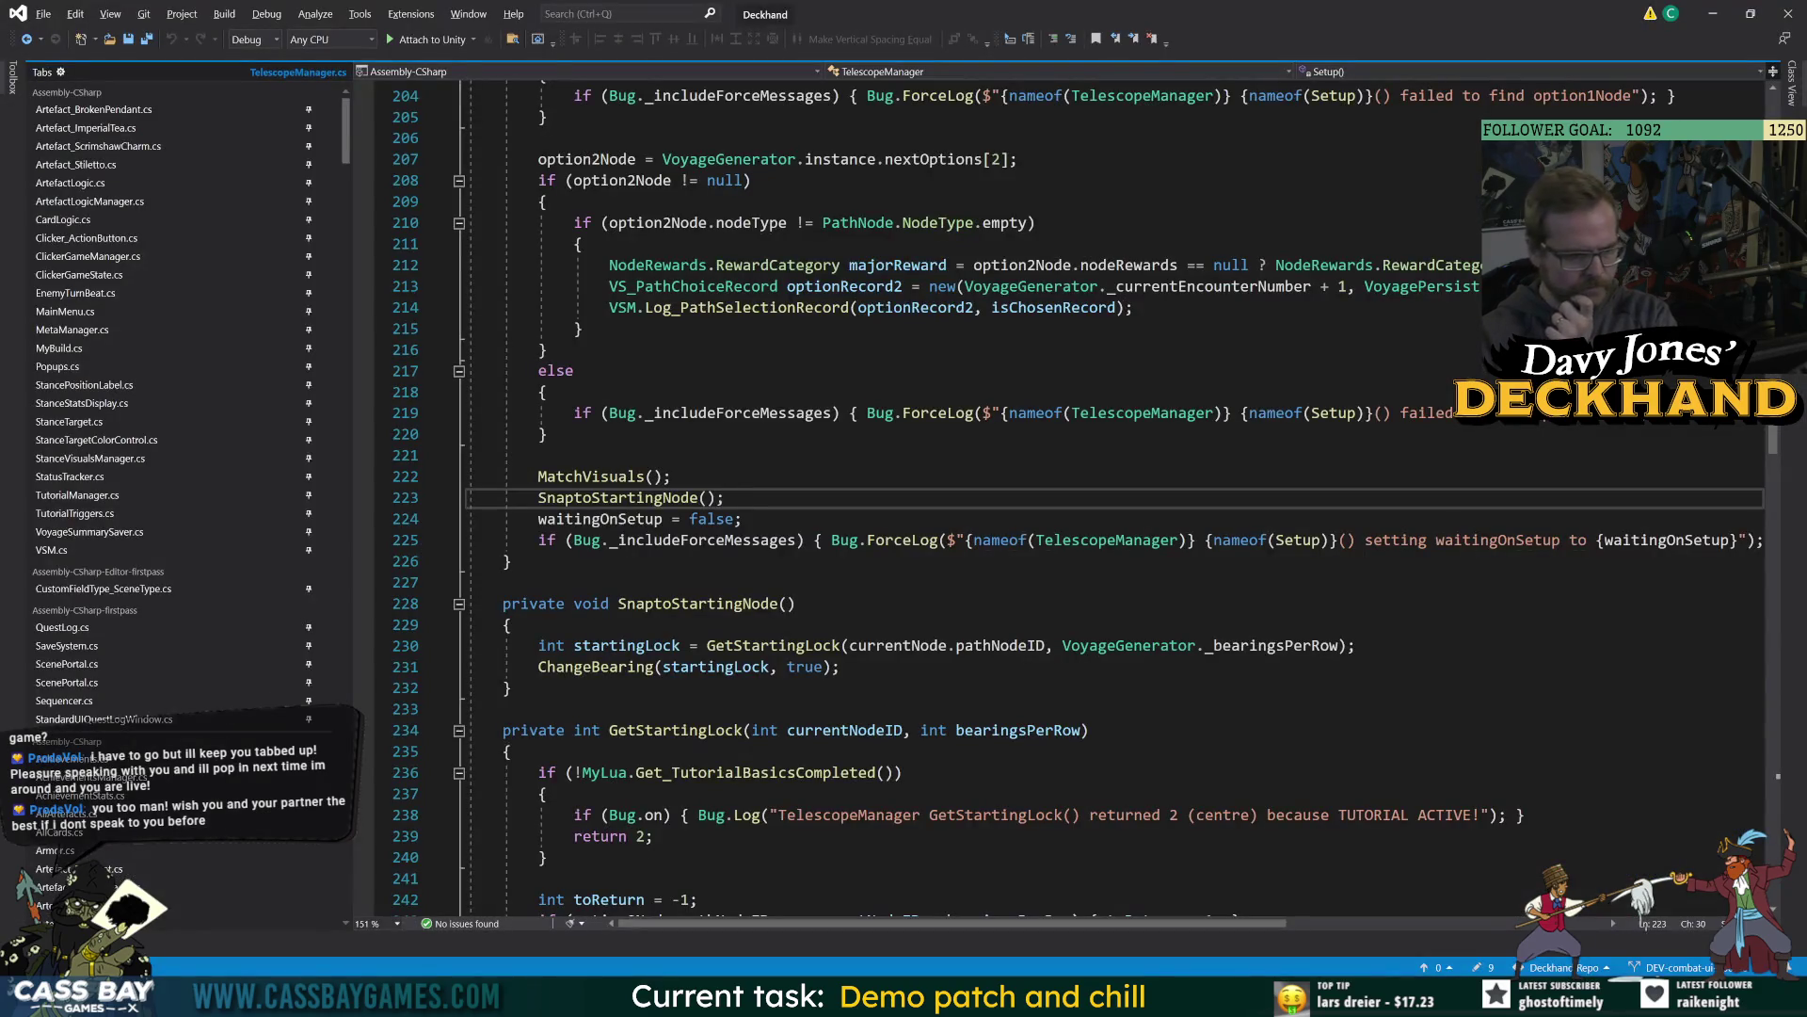
{"action": "double_click", "coordinate": [591, 499]}
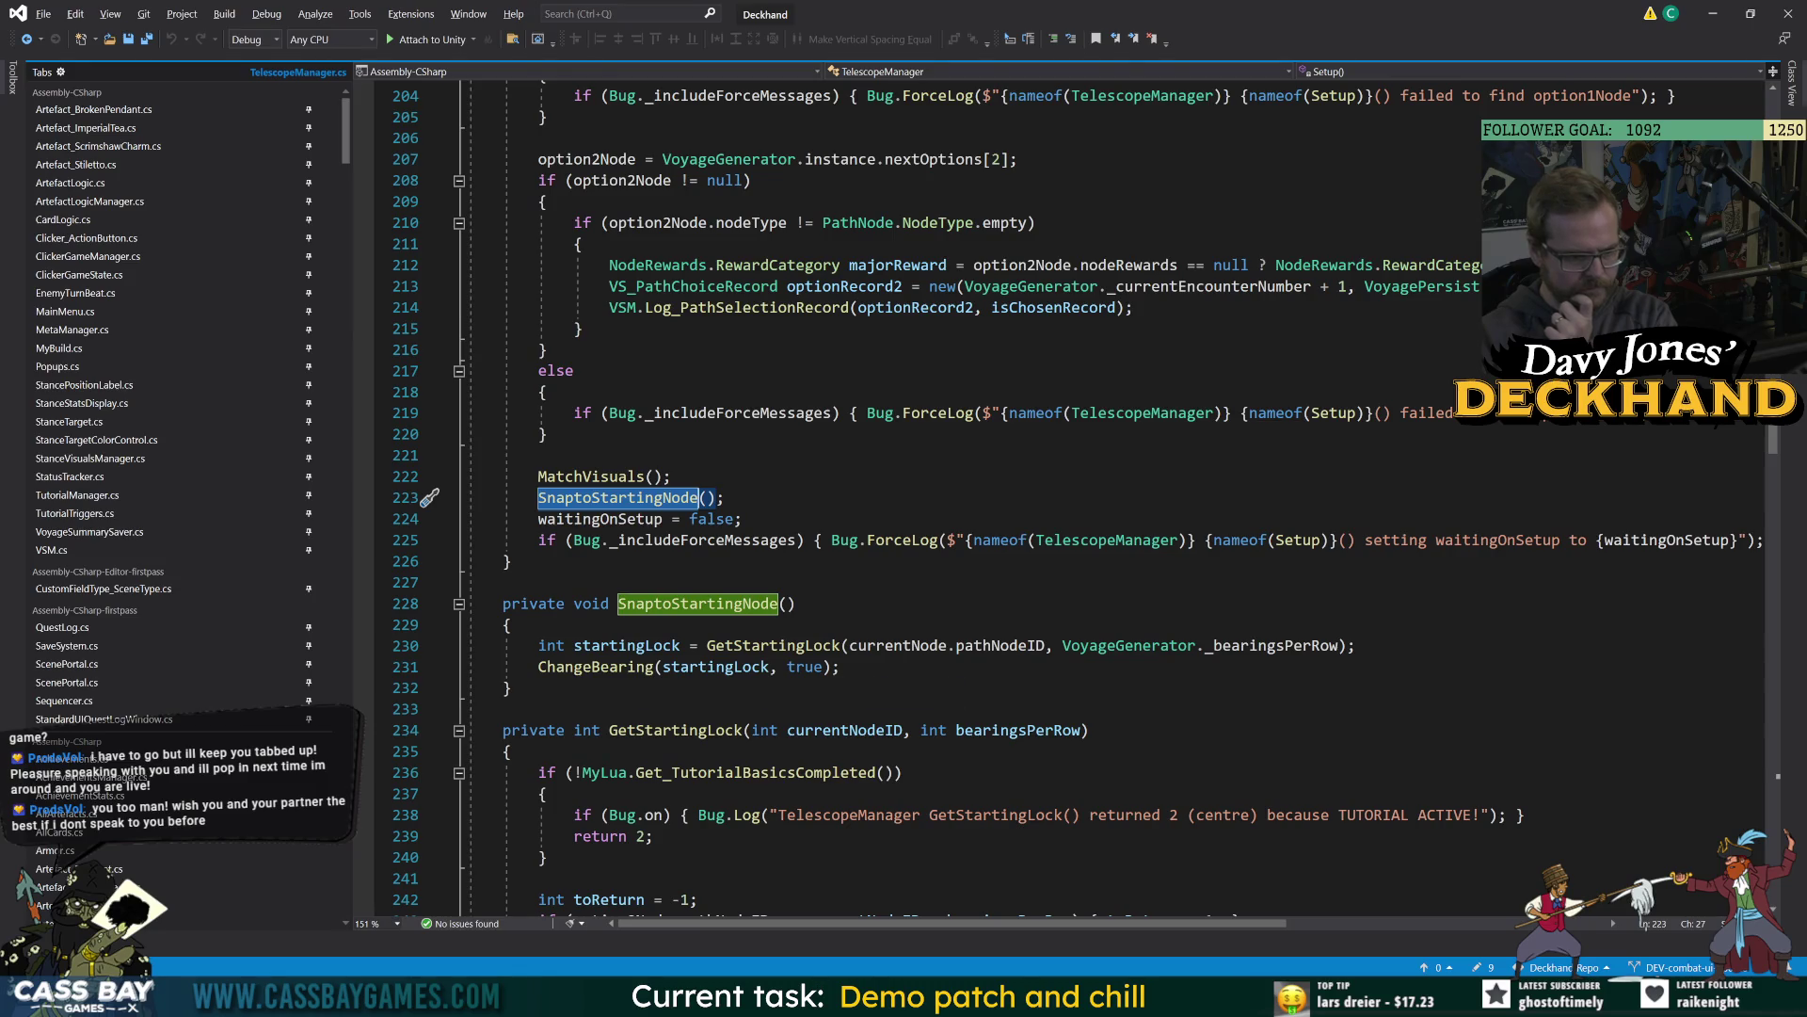
{"action": "key", "text": "alt+Tab"}
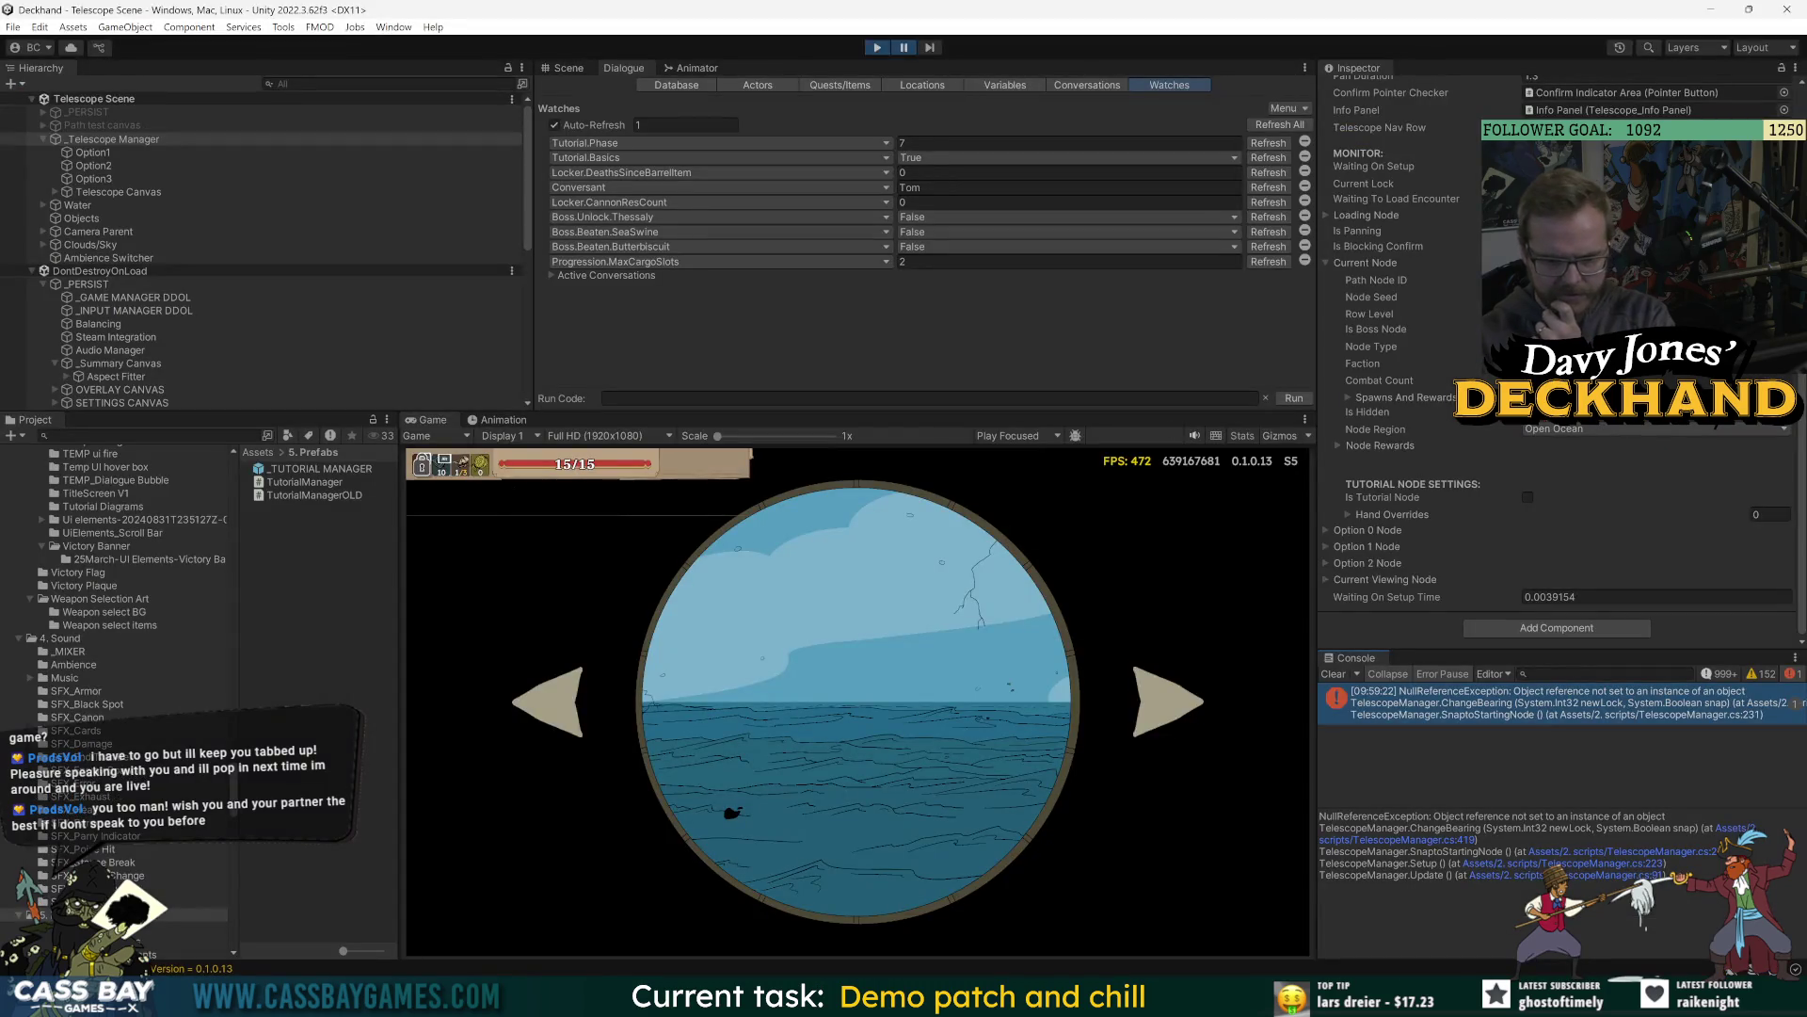
{"action": "key", "text": "alt+Tab"}
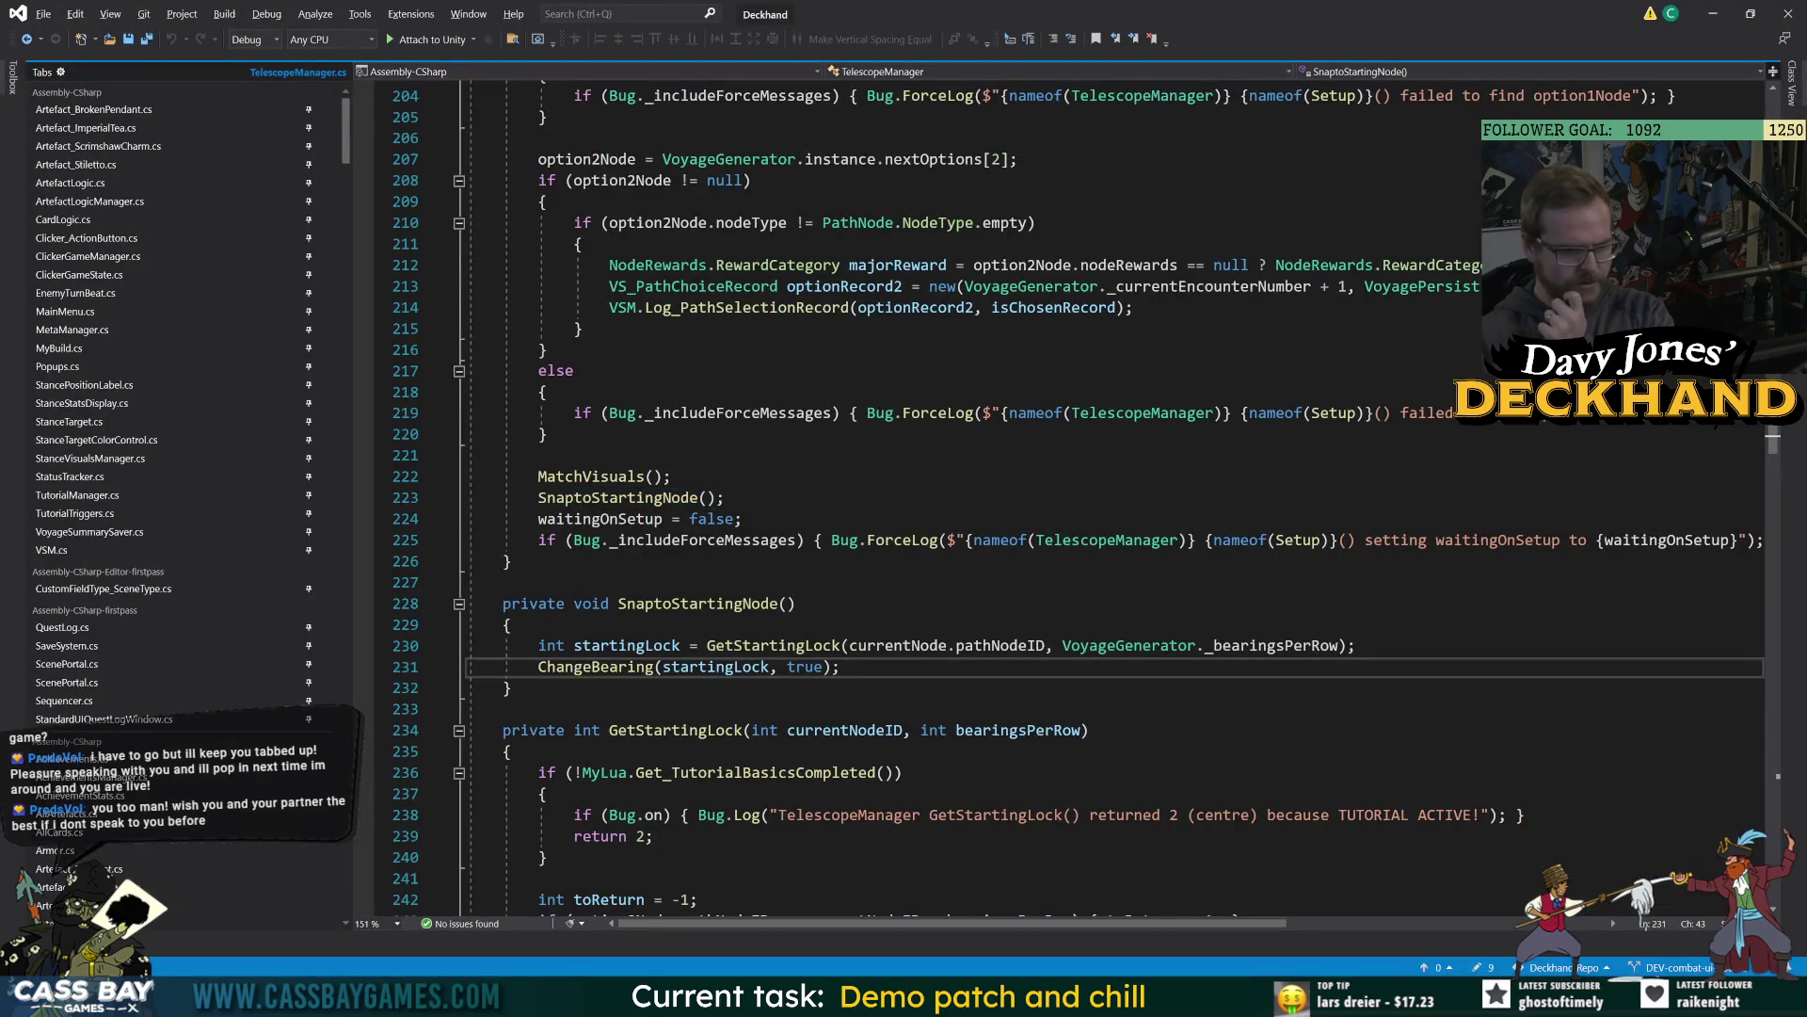
{"action": "mouse_move", "coordinate": [1268, 998]}
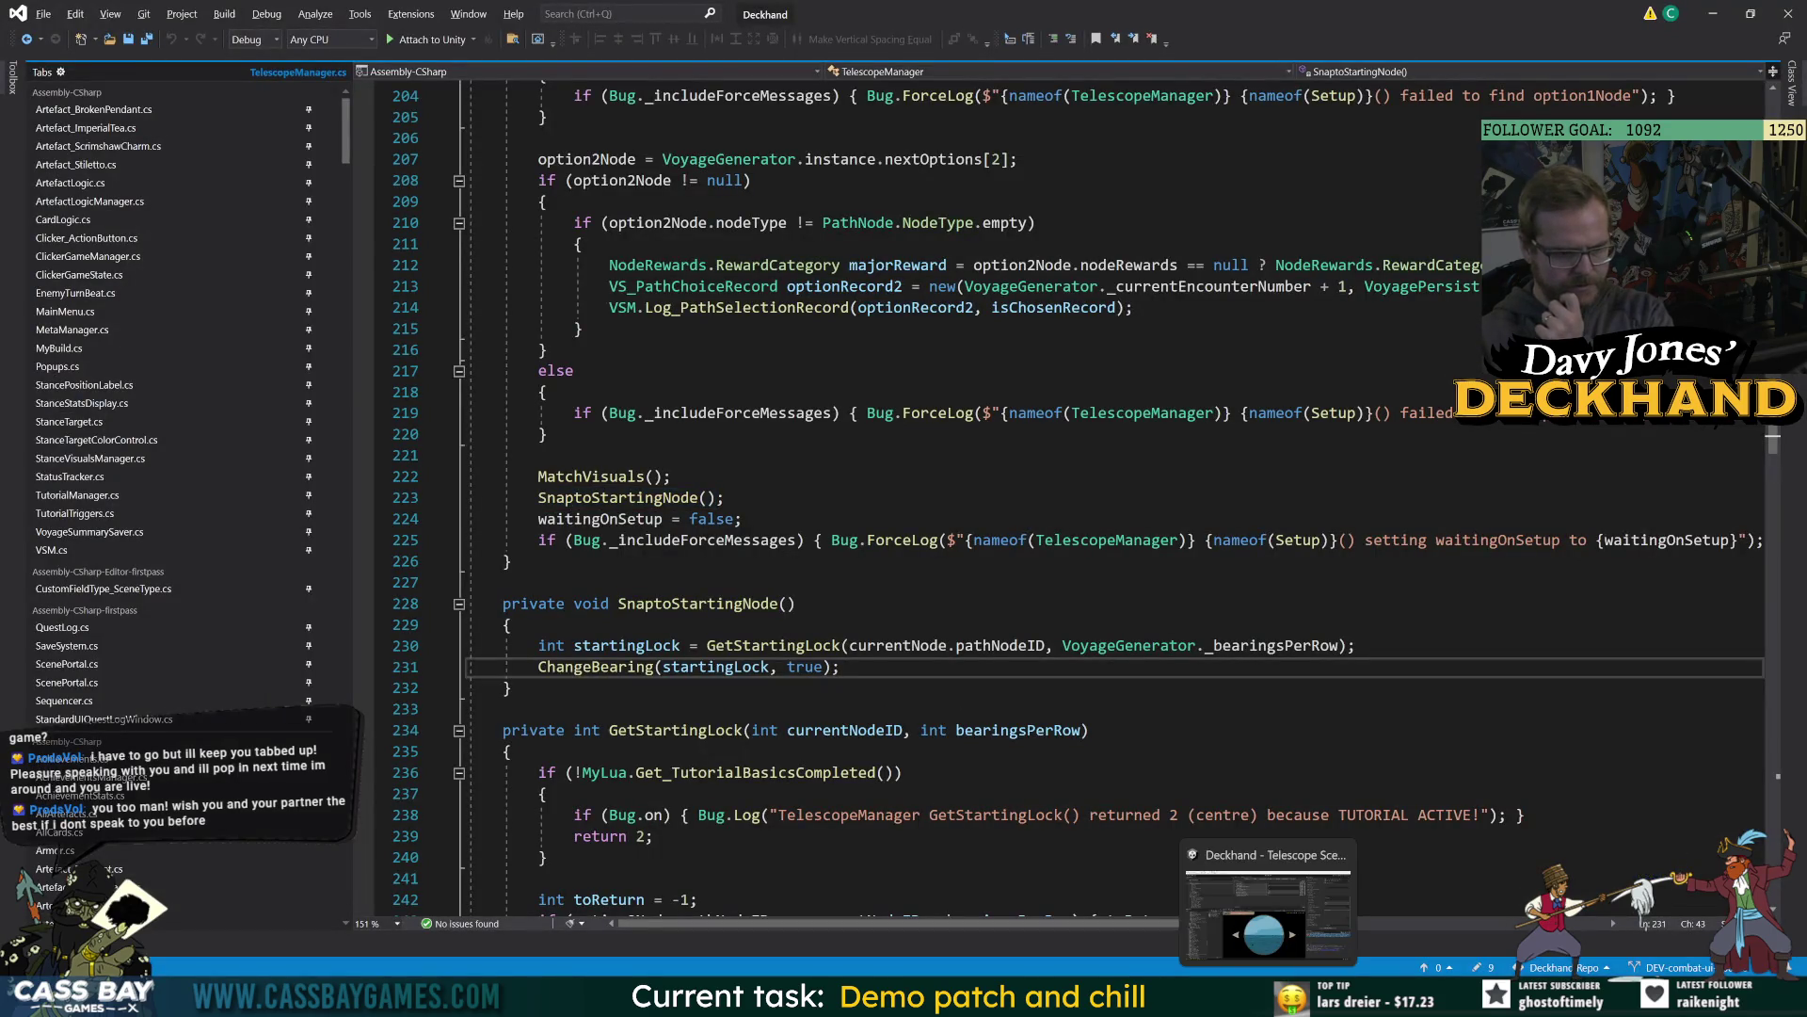
{"action": "left_click", "coordinate": [1268, 908]}
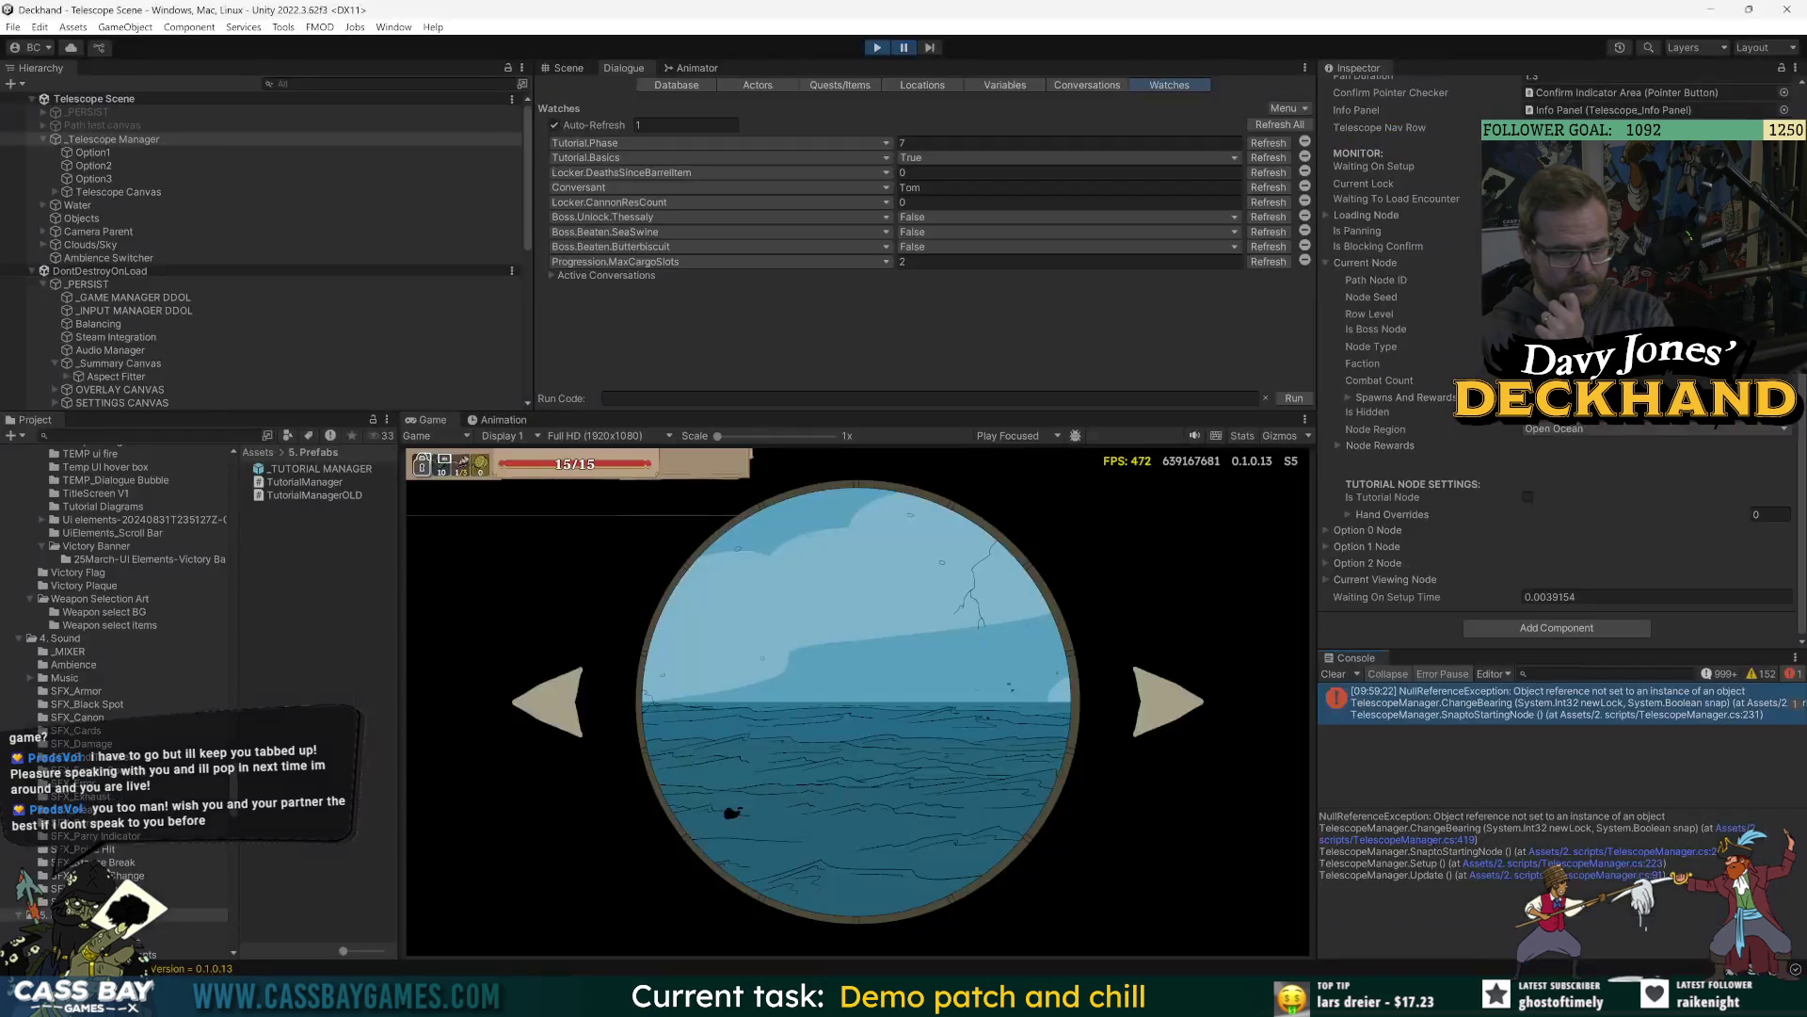
{"action": "key", "text": "alt+Tab"}
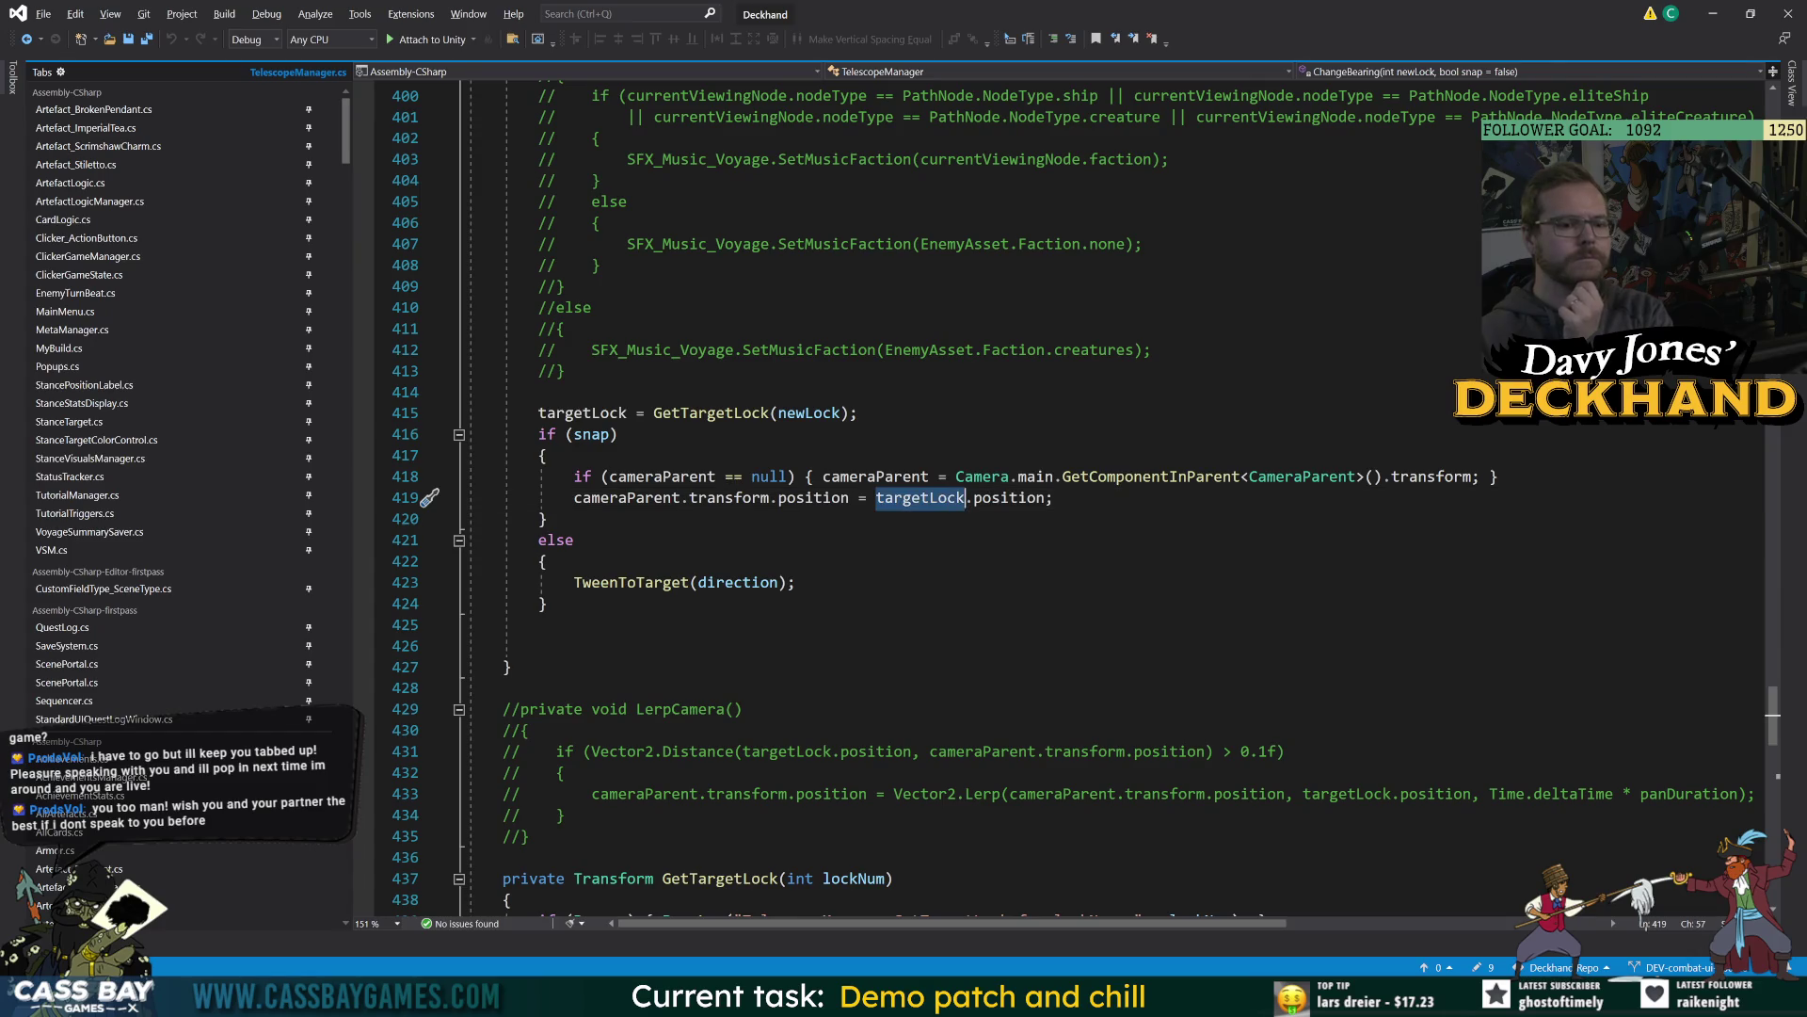
Inspect targetLock and newLock in ChangeBearing, then go to the GetTargetLock definition and its warning.
{"action": "double_click", "coordinate": [920, 498]}
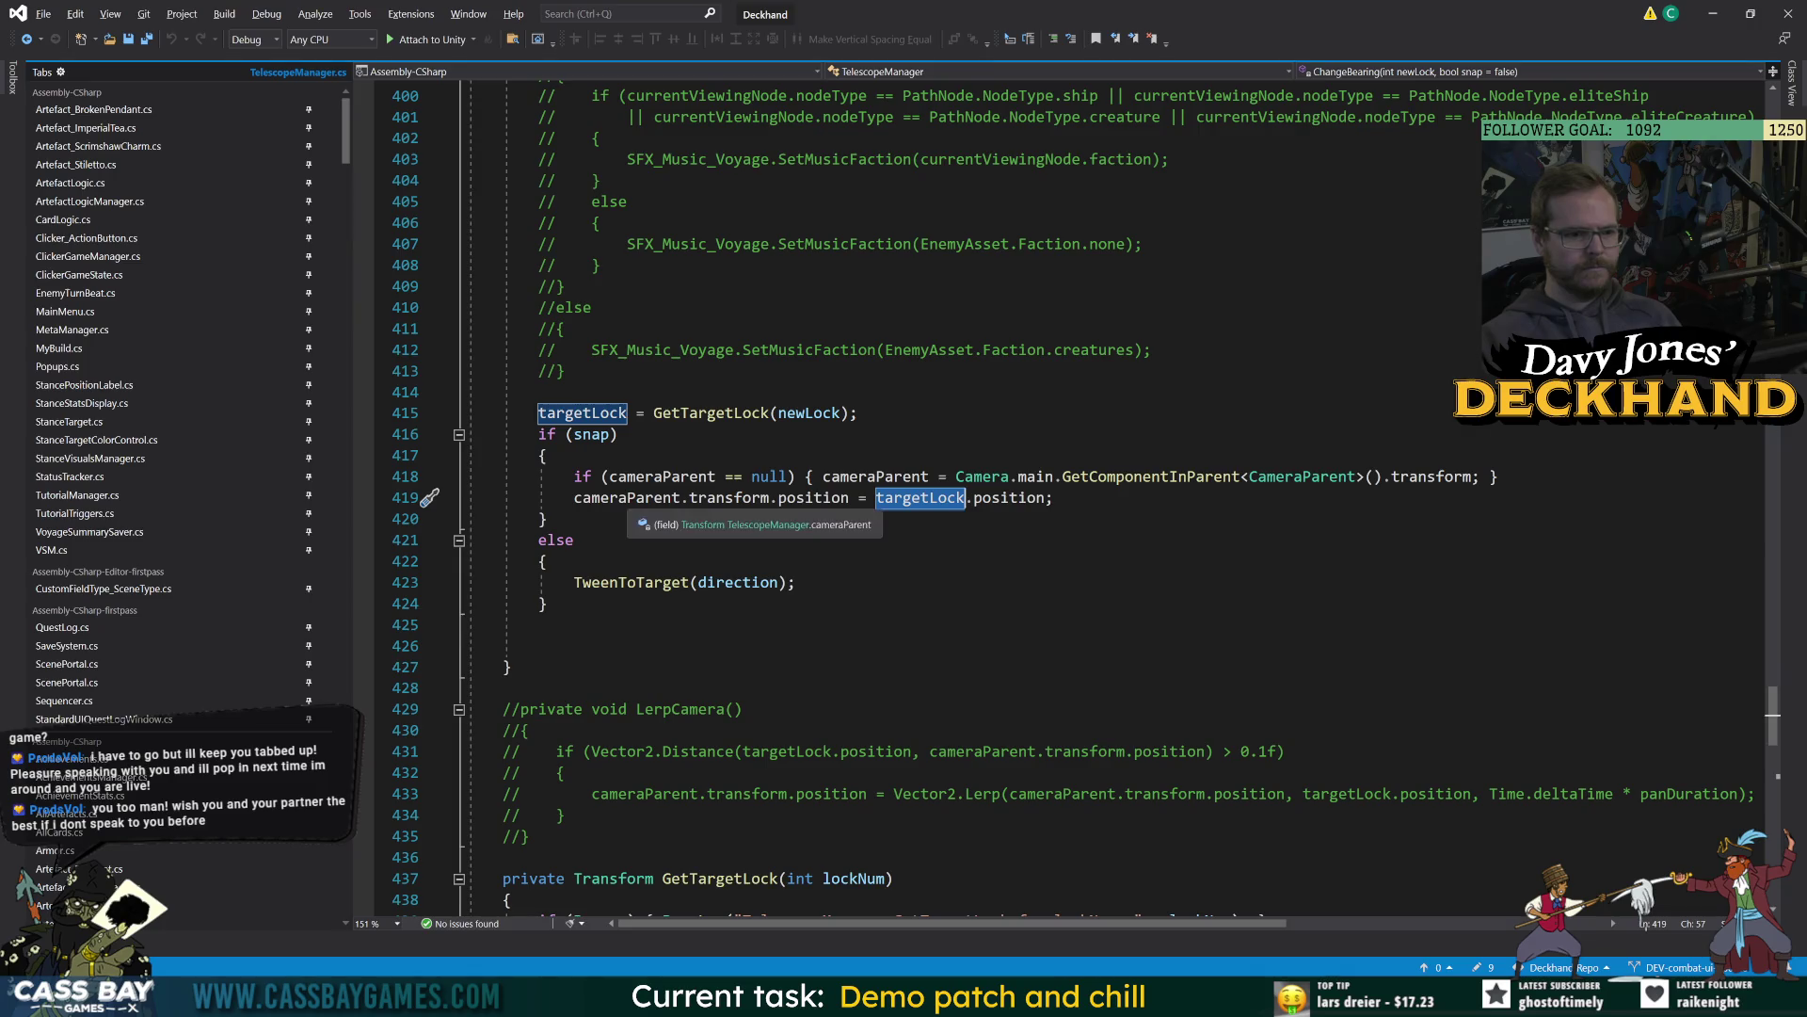
{"action": "scroll", "coordinate": [1035, 499], "scroll_direction": "up", "scroll_amount": 3}
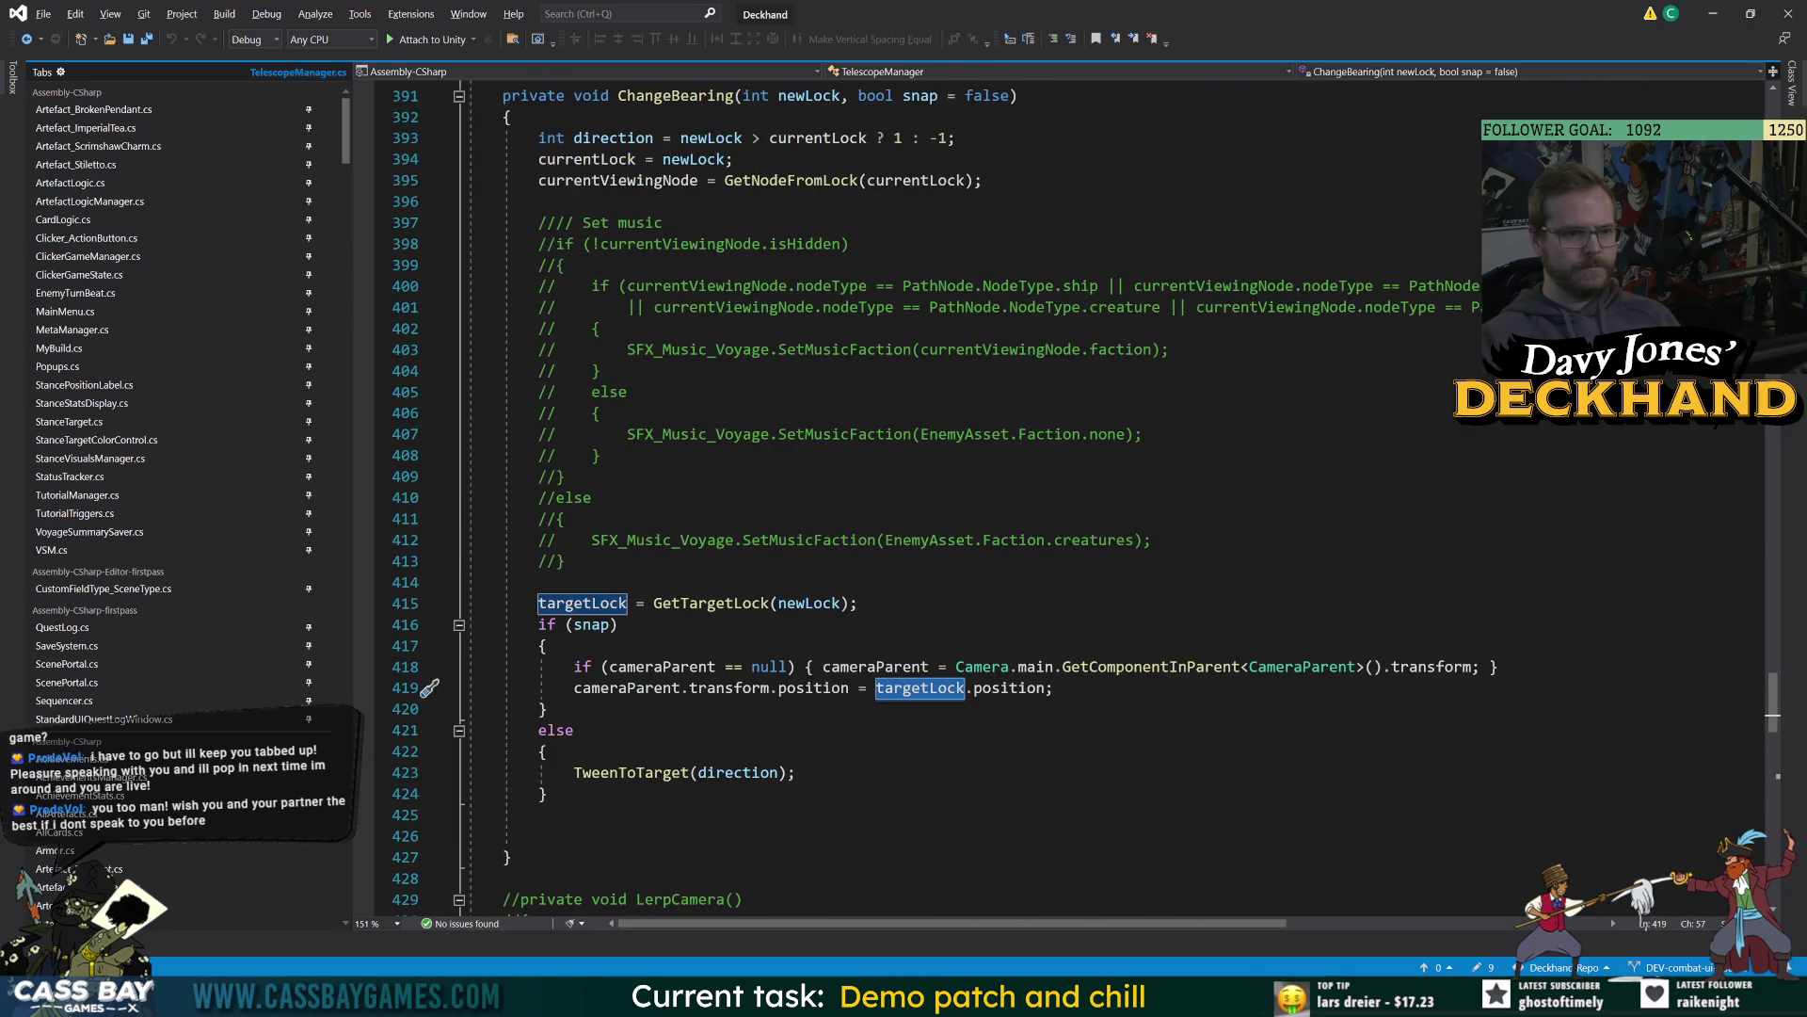
{"action": "double_click", "coordinate": [817, 97]}
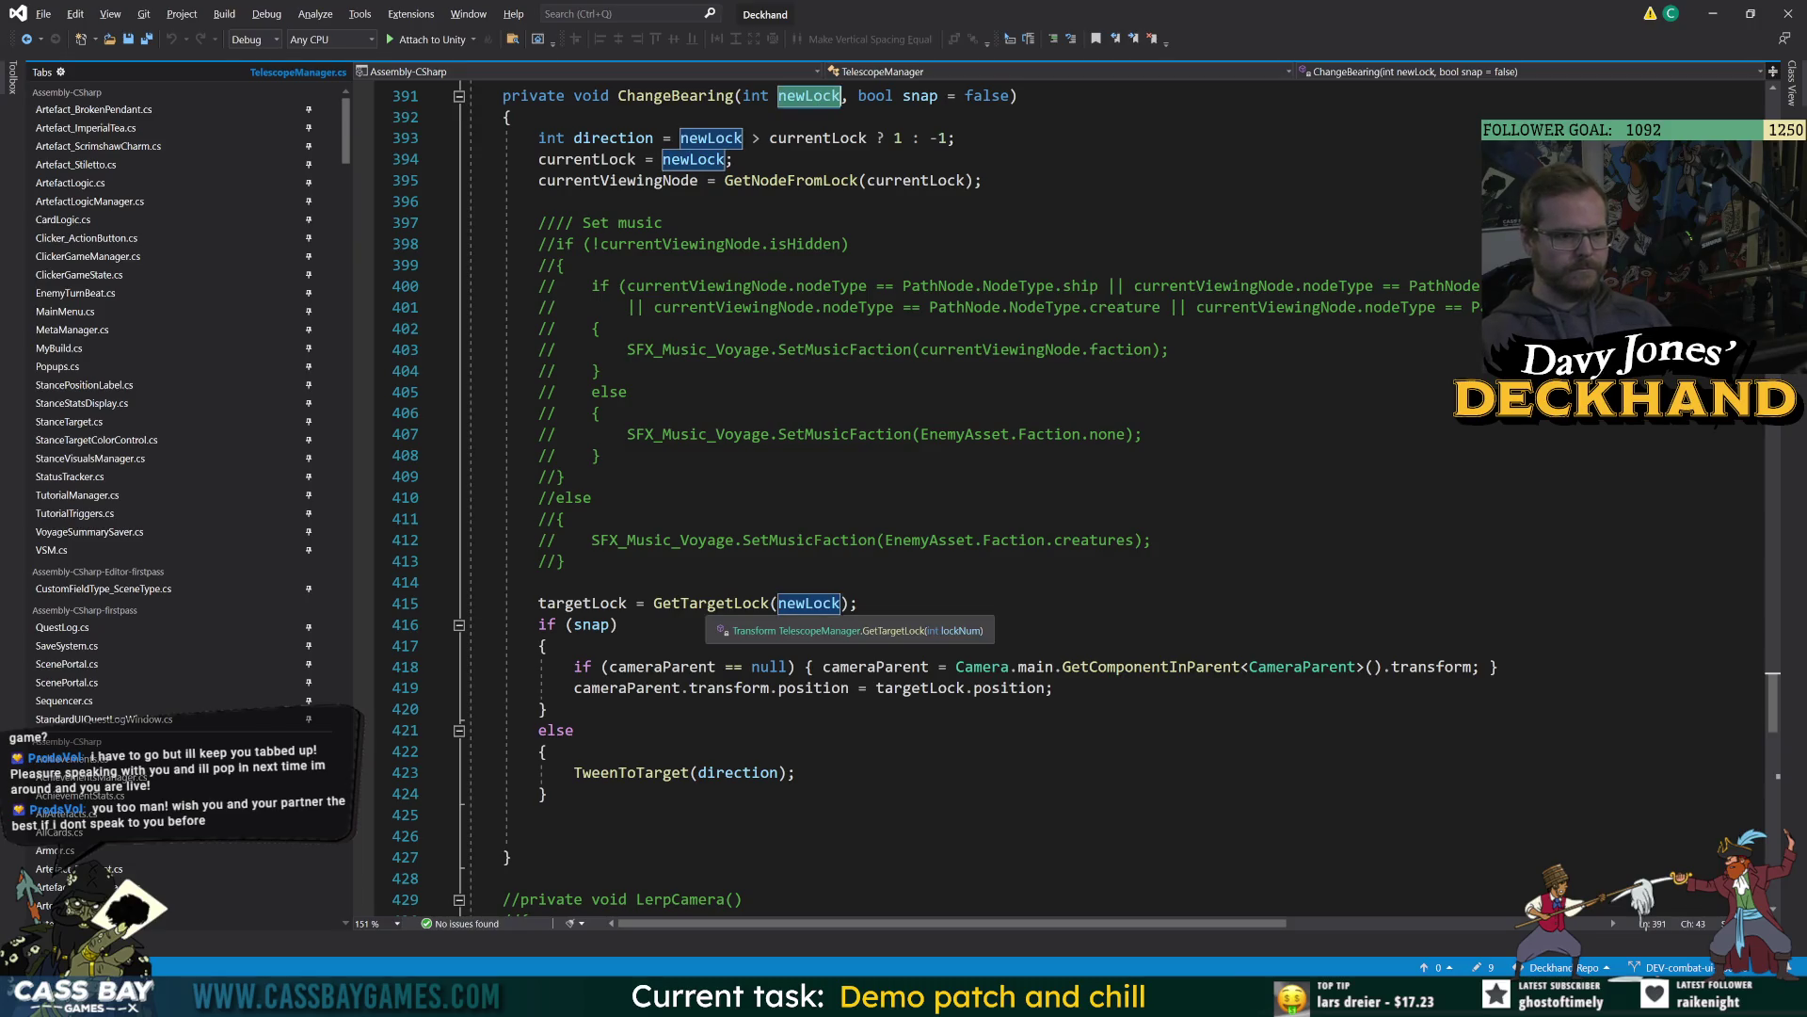
{"action": "double_click", "coordinate": [713, 604]}
{"action": "key", "text": "F12"}
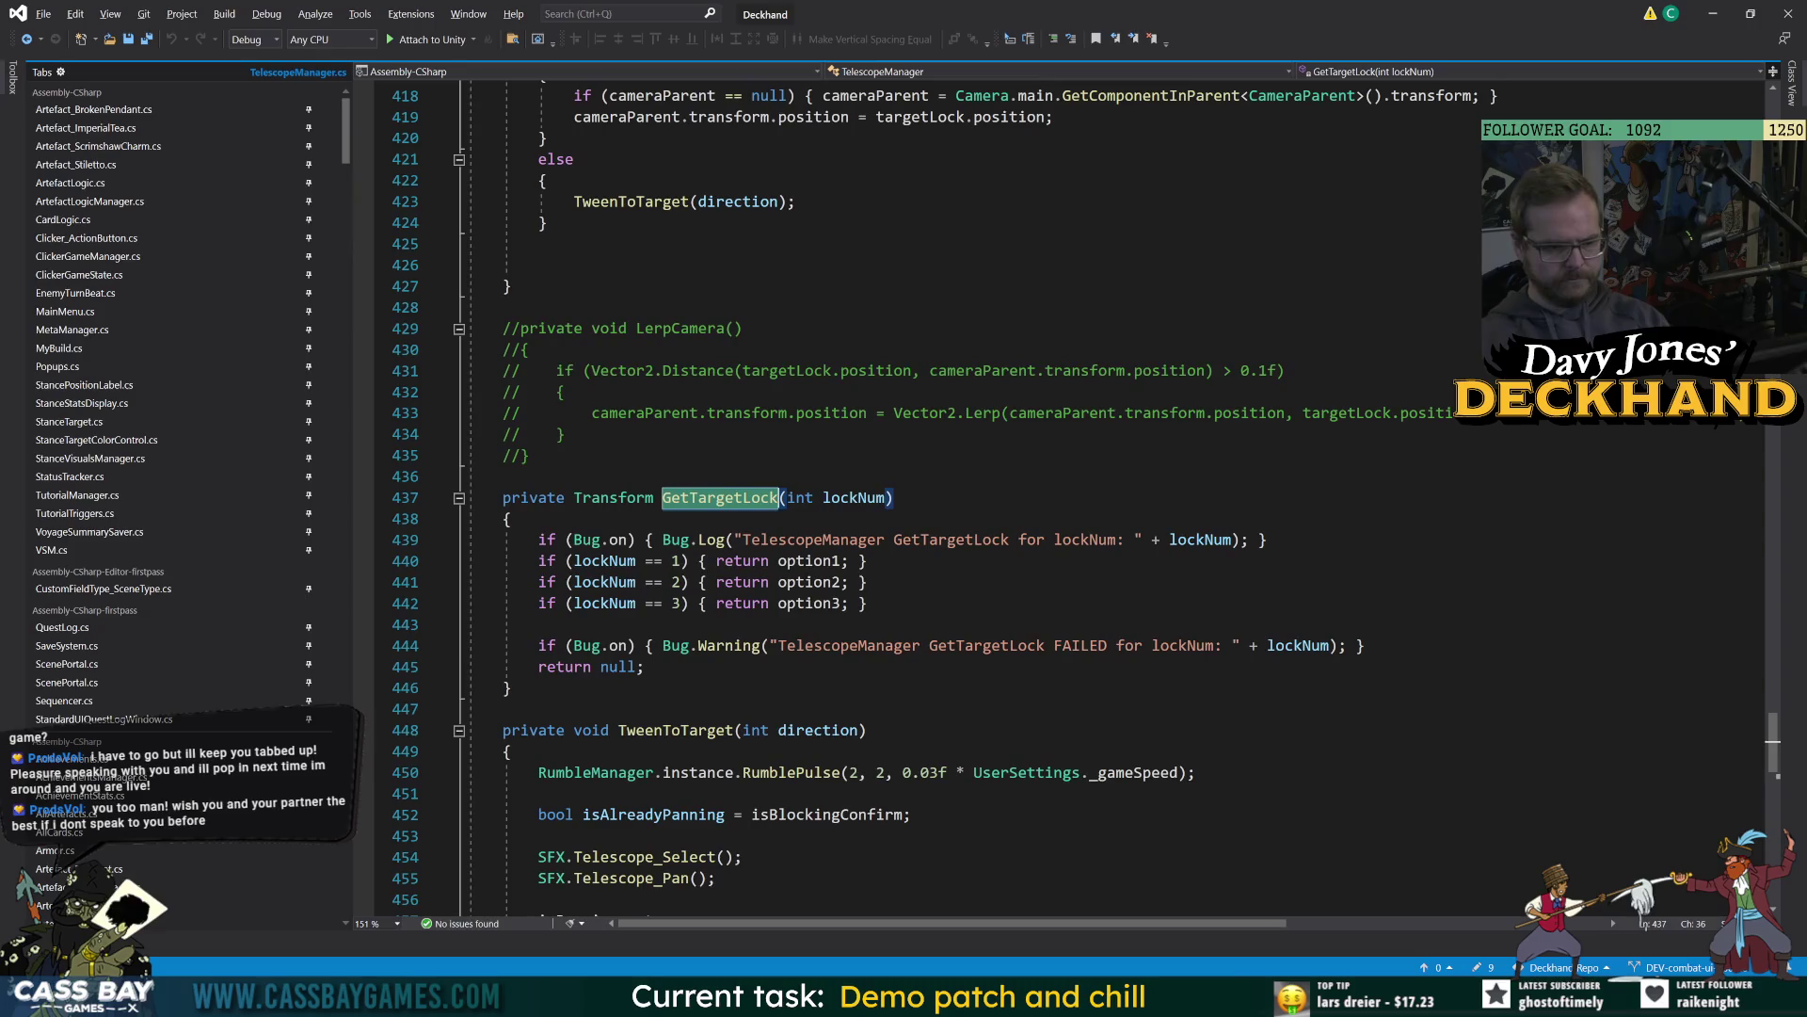
{"action": "left_click", "coordinate": [876, 561]}
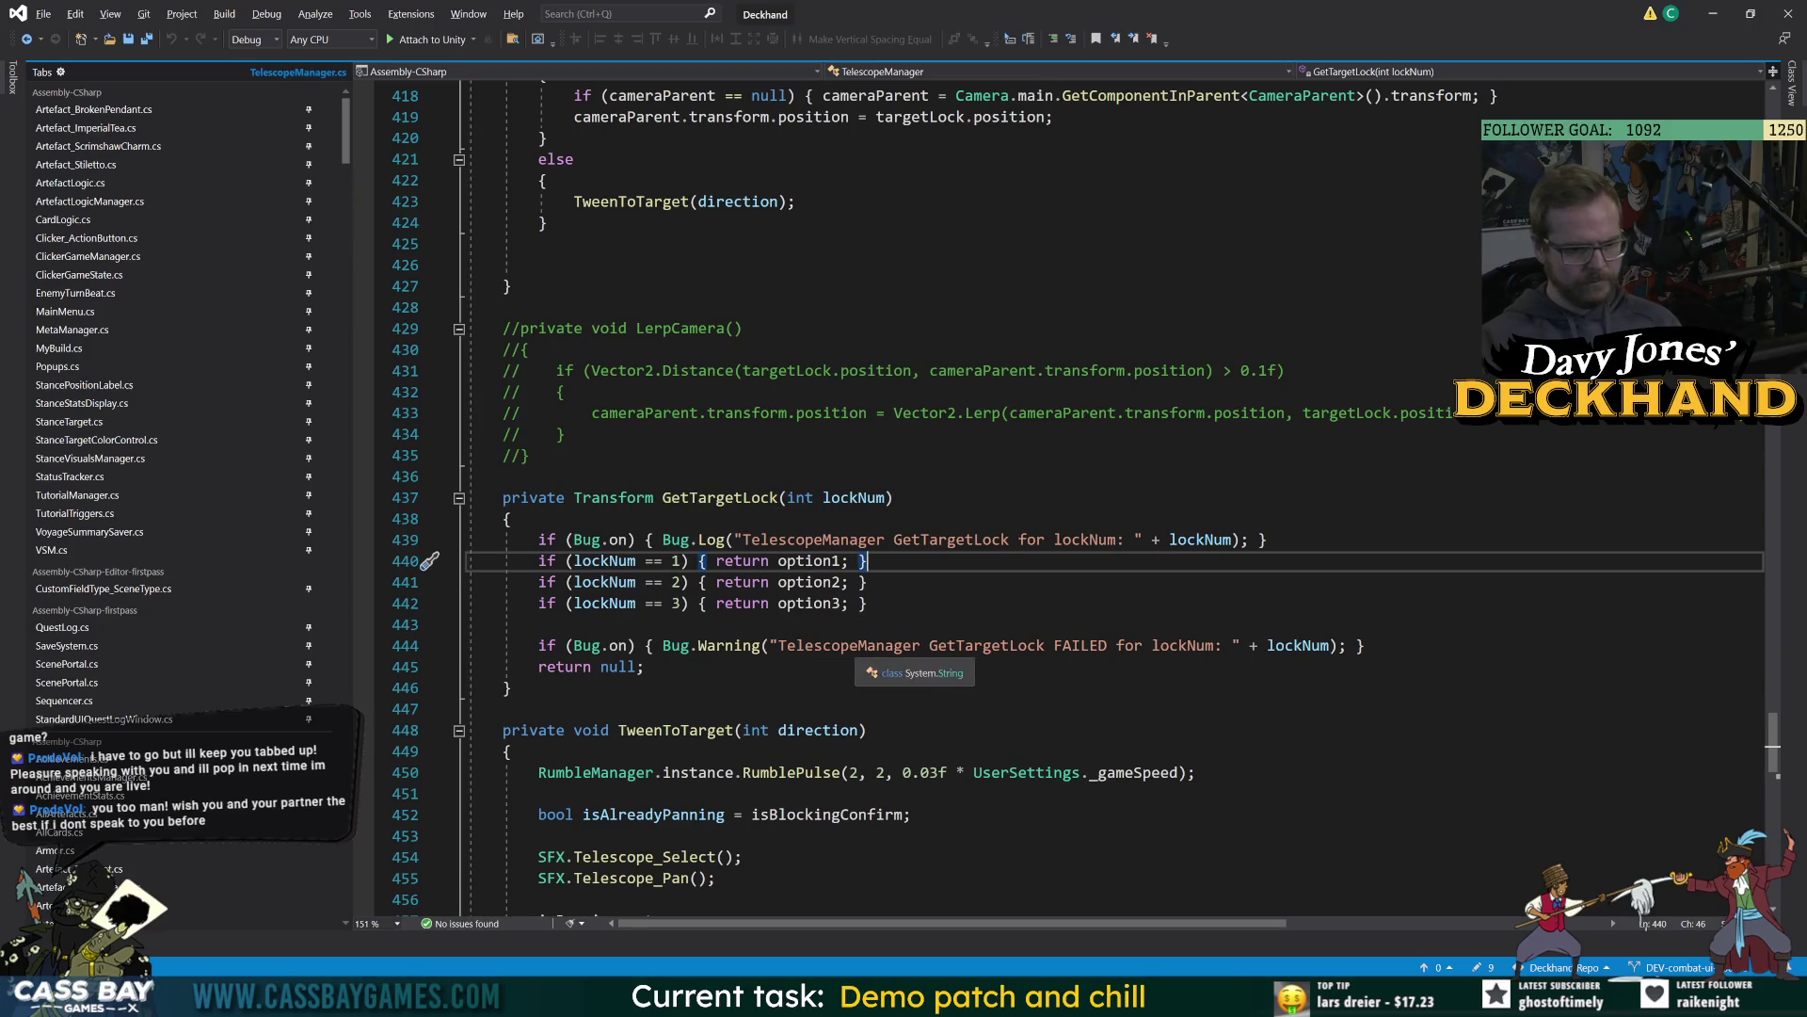
{"action": "double_click", "coordinate": [852, 645]}
{"action": "key", "text": "ctrl+c"}
{"action": "key", "text": "alt+Tab"}
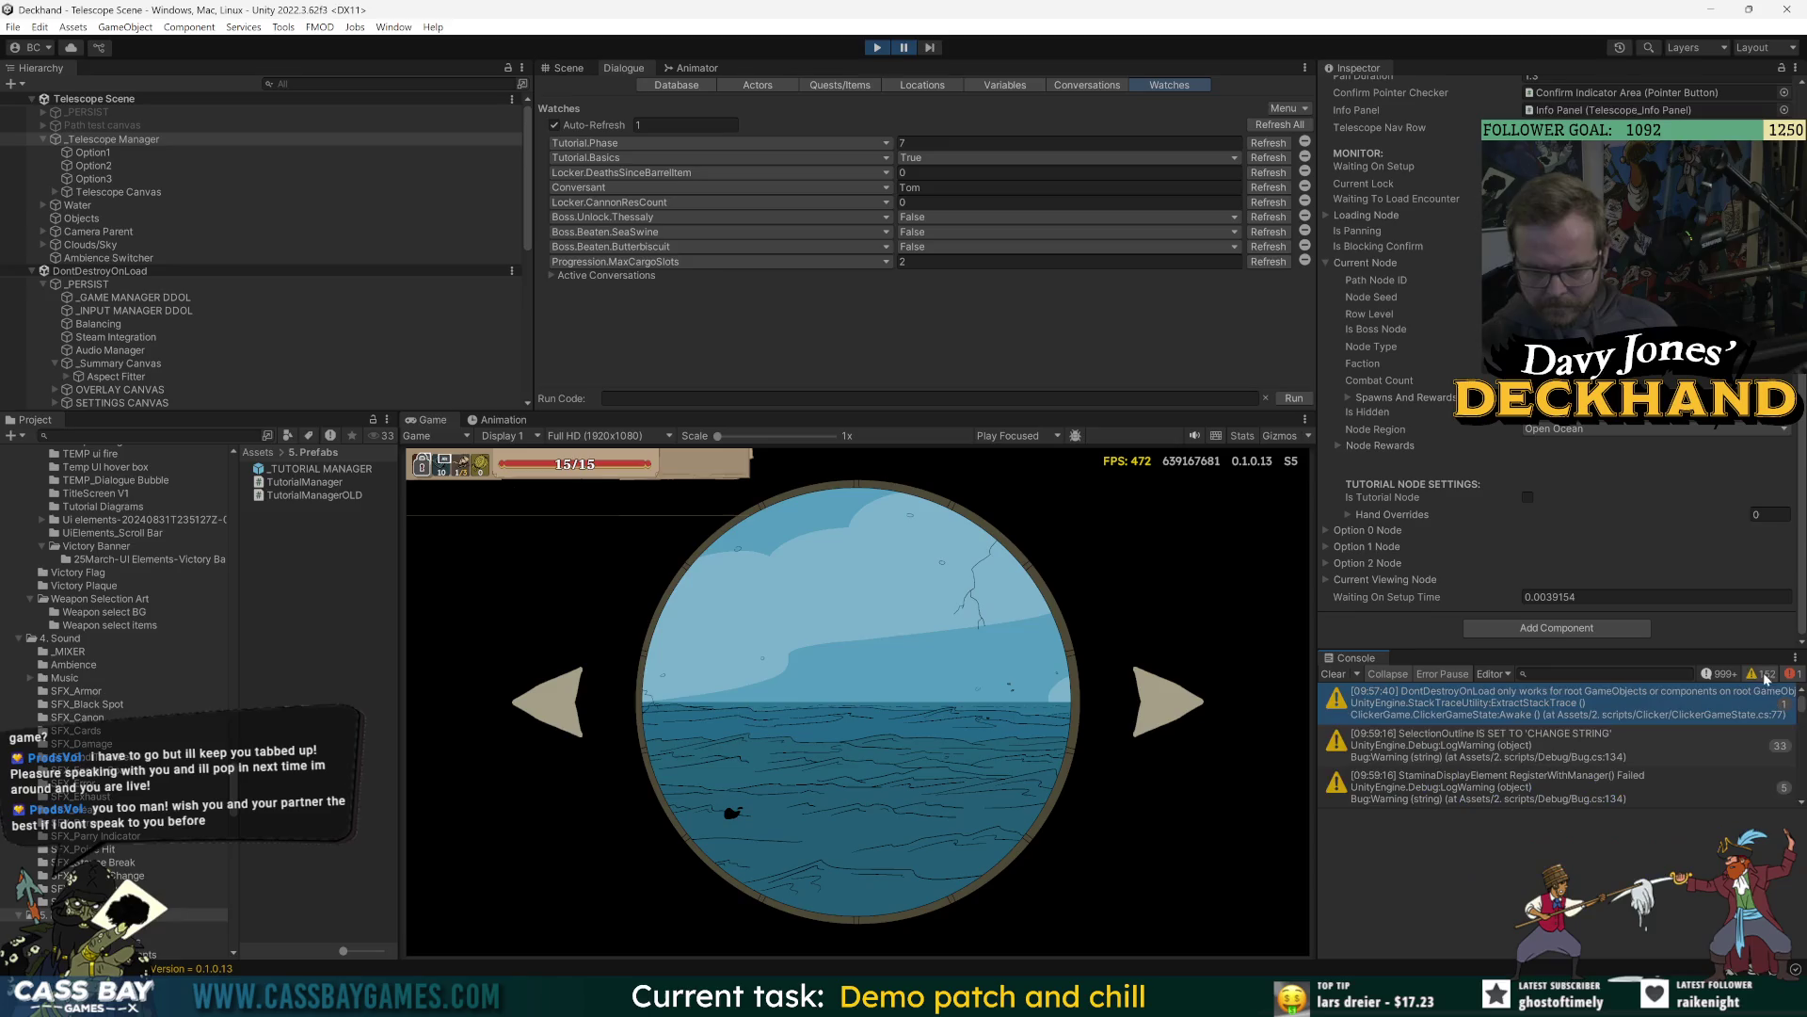
Filter the Console to TelescopeManager and read the lockNum 4 and -1 GetTargetLock warnings' stack traces.
{"action": "left_click", "coordinate": [1647, 674]}
{"action": "key", "text": "ctrl+v"}
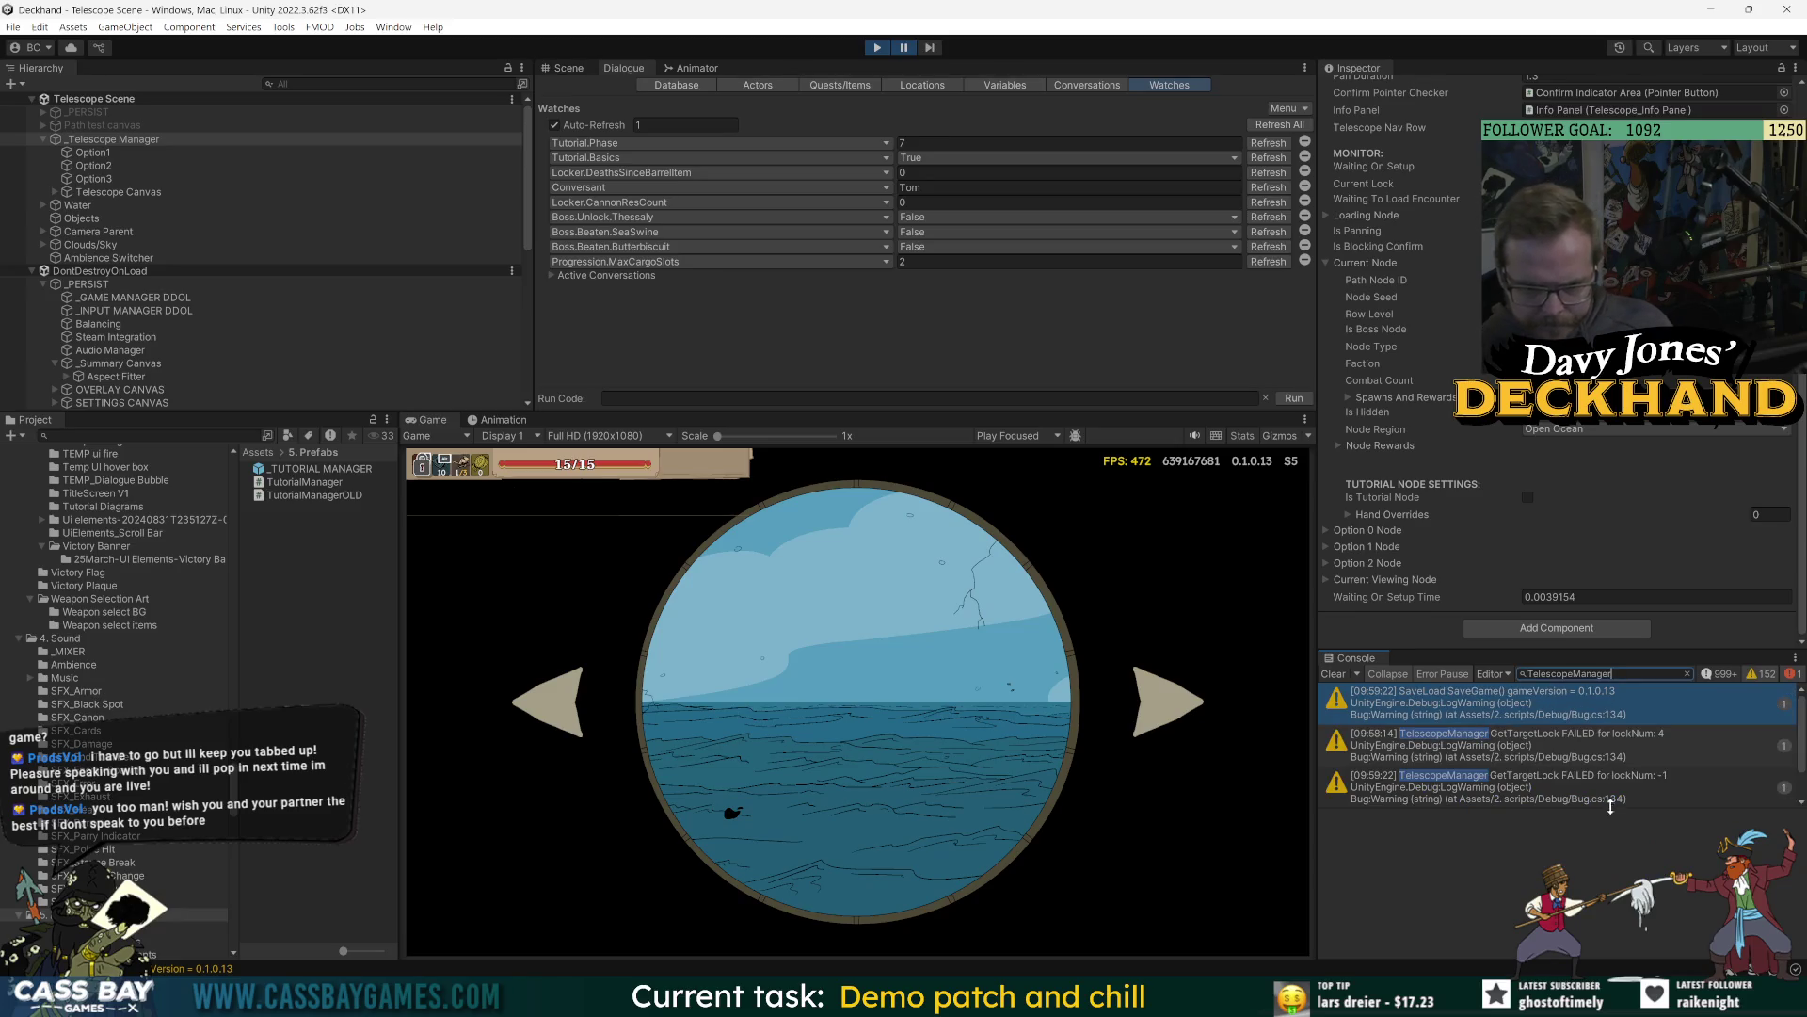
{"action": "left_click", "coordinate": [1636, 752]}
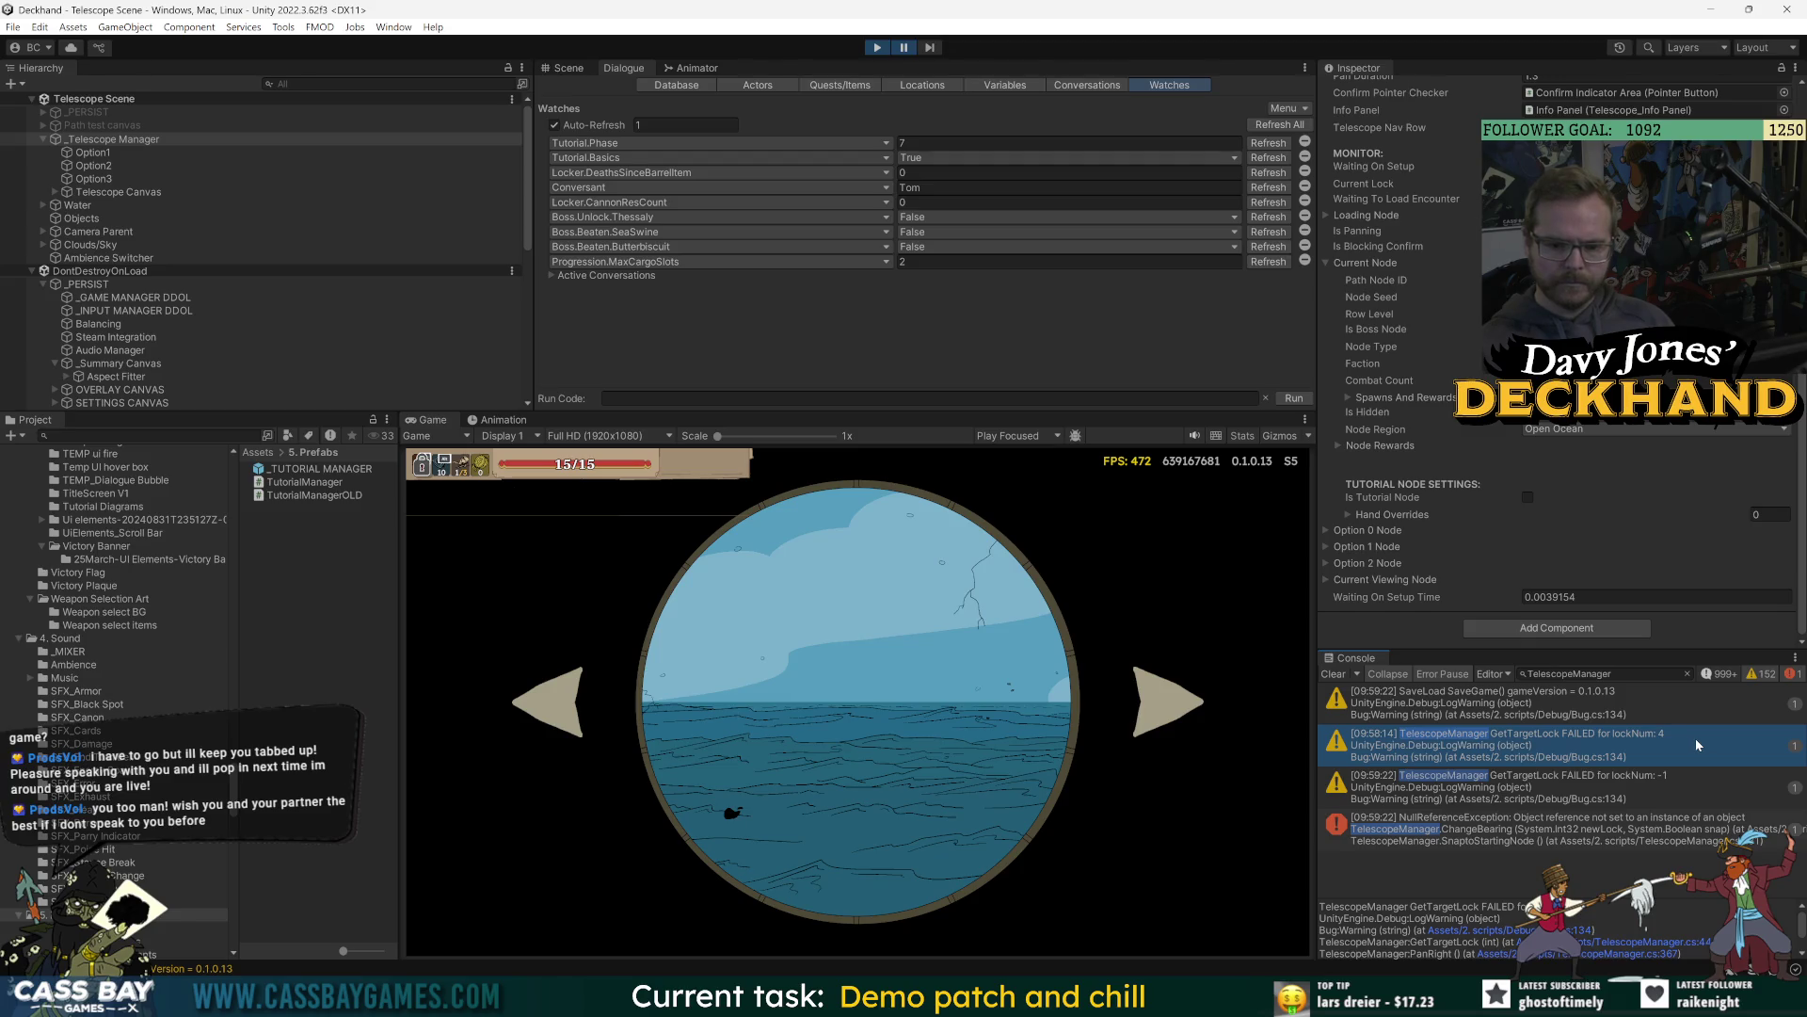
{"action": "left_click", "coordinate": [1597, 832]}
{"action": "left_click", "coordinate": [1625, 789]}
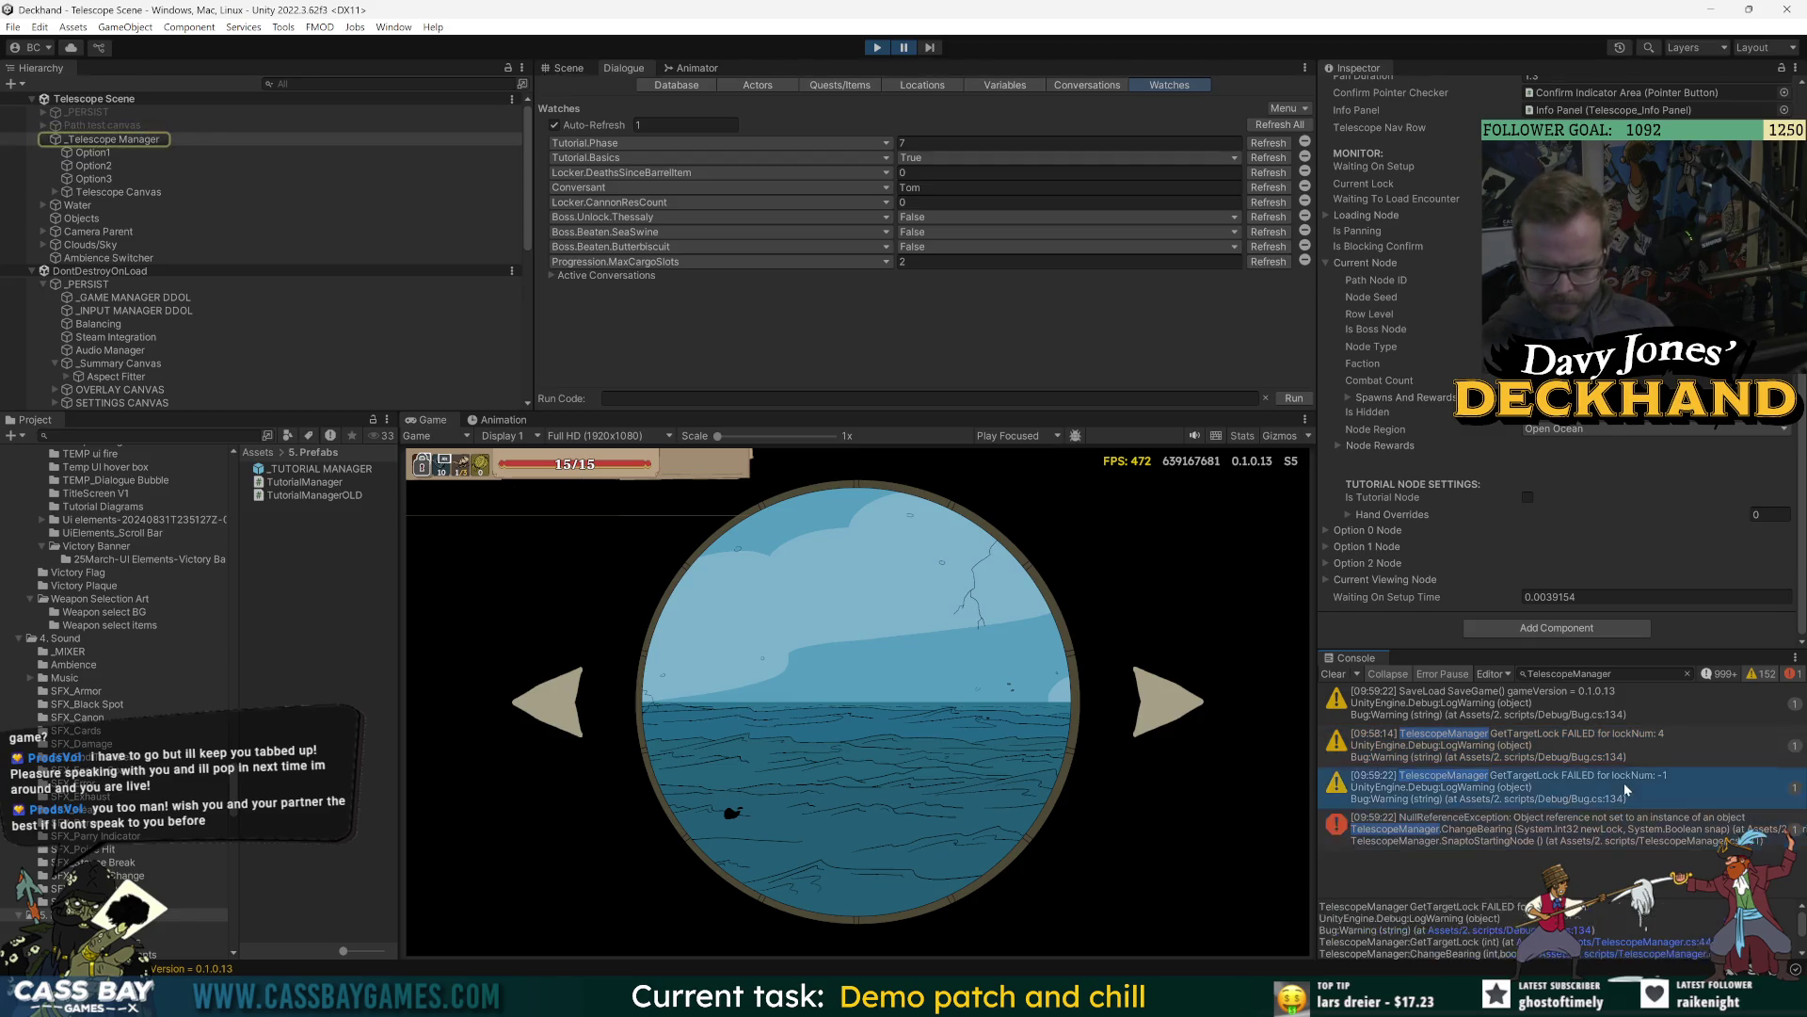
{"action": "left_click_drag", "start_coordinate": [1510, 891], "coordinate": [1527, 854]}
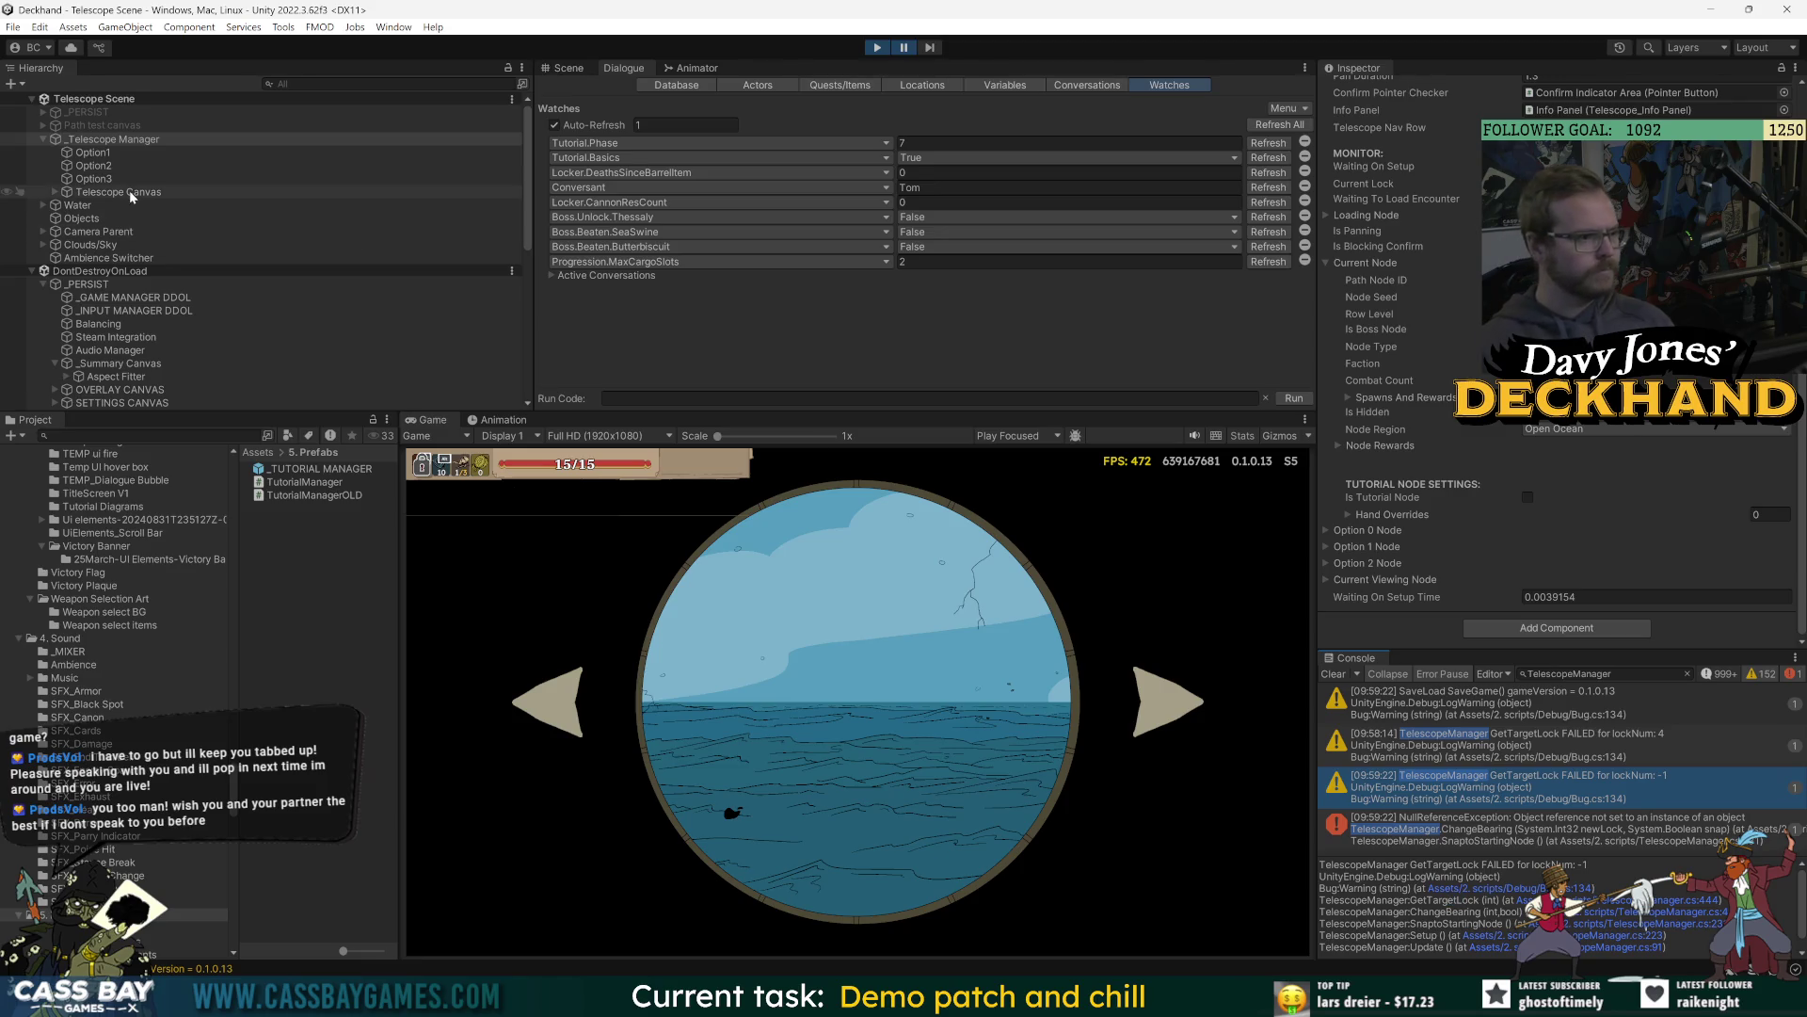
Select _Telescope Manager in the Hierarchy and return to the GetTargetLock code.
{"action": "left_click", "coordinate": [55, 192]}
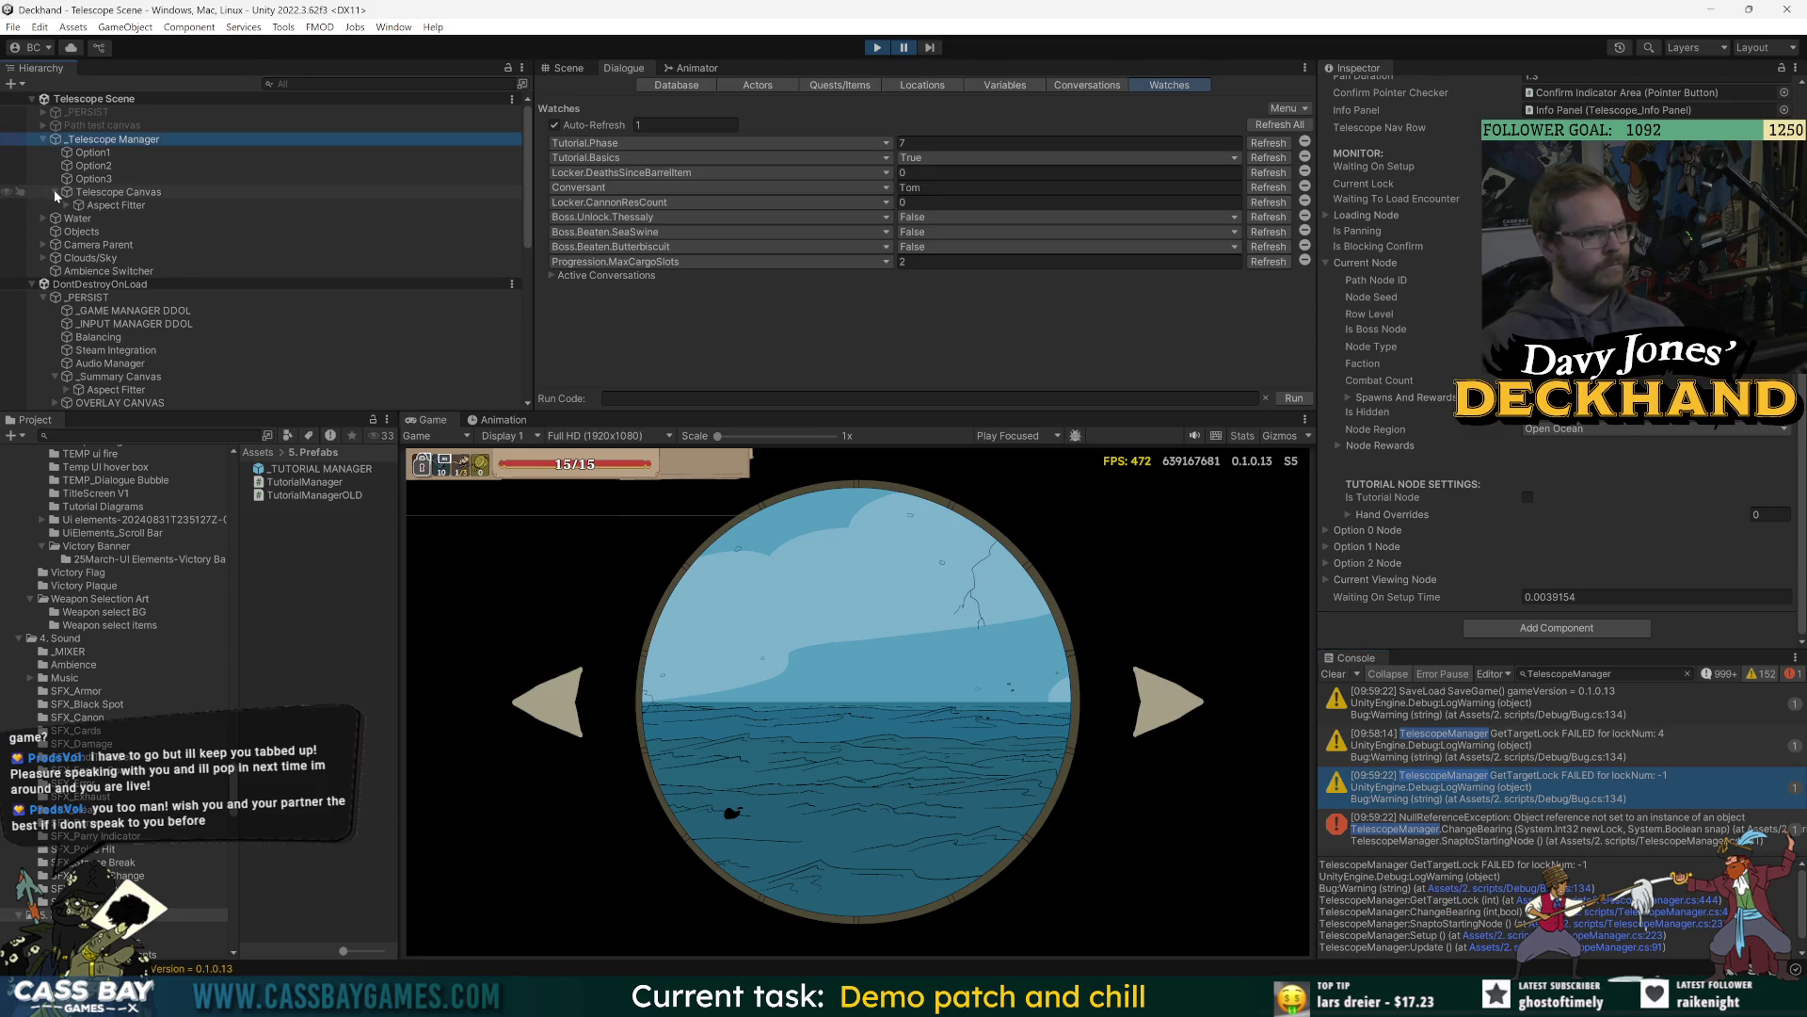
{"action": "left_click", "coordinate": [54, 192]}
{"action": "key", "text": "alt+Tab"}
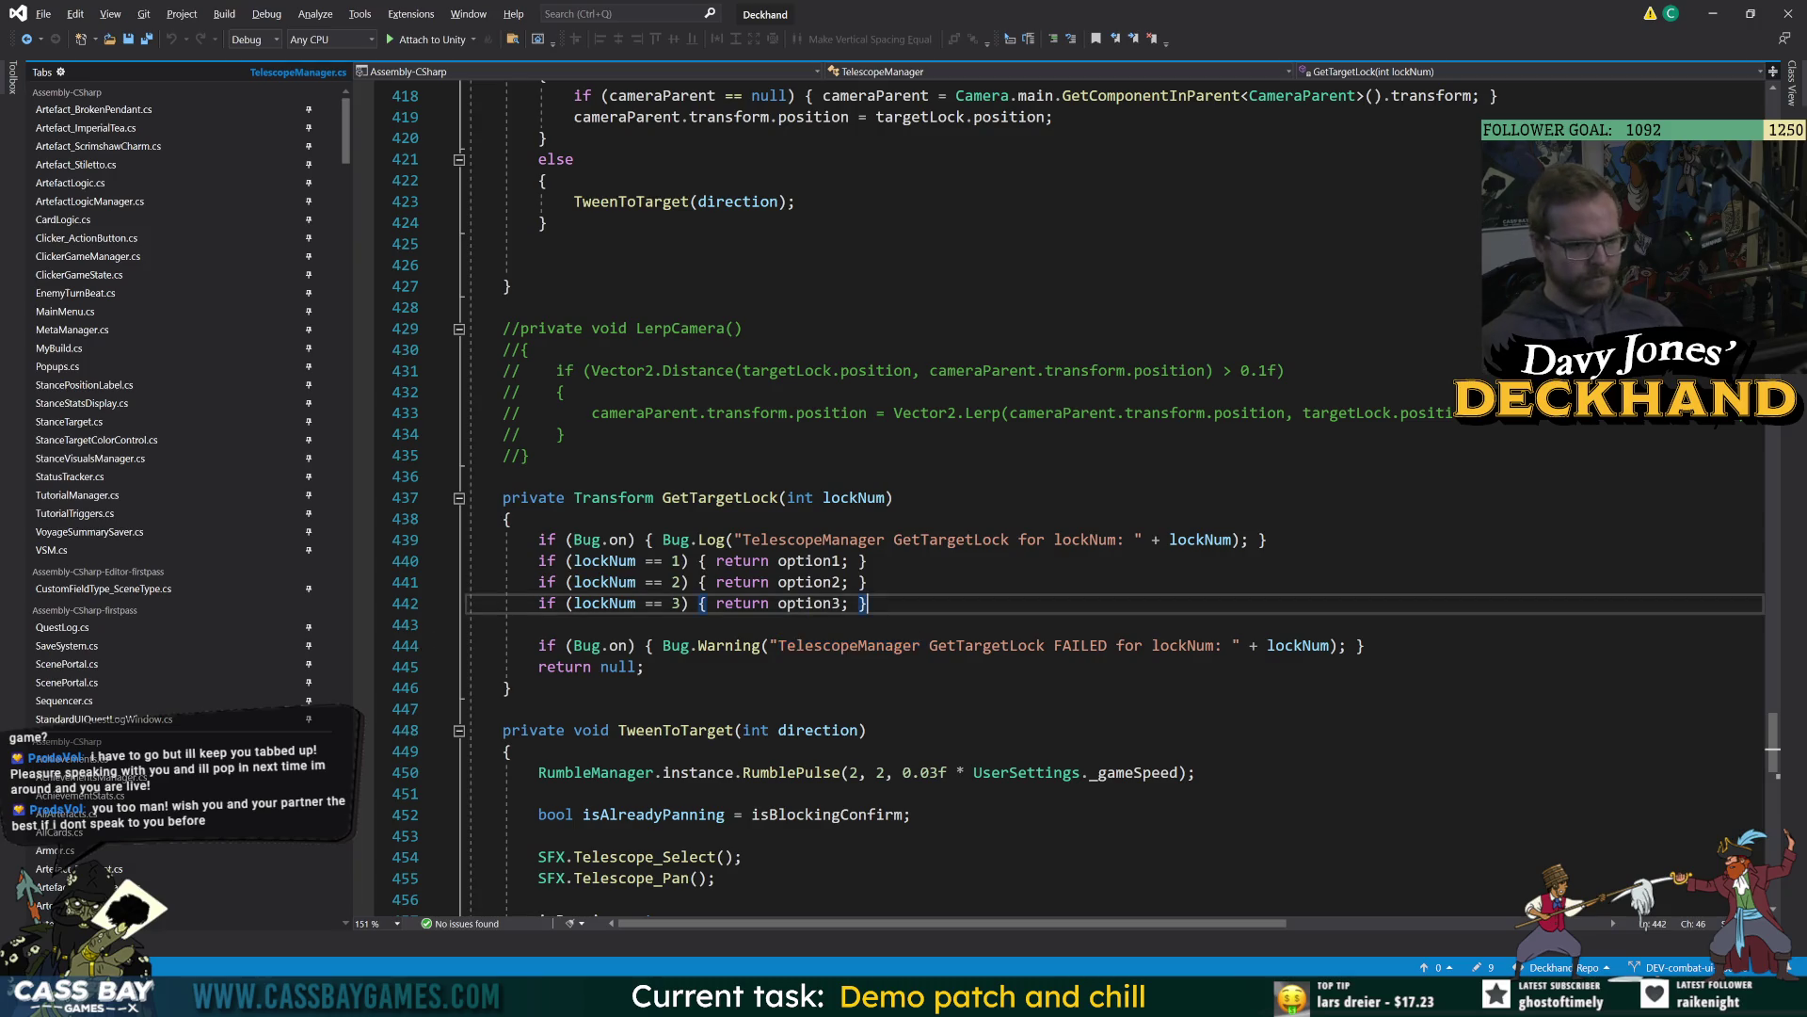
Browse GetTargetLock's lockNum checks and the TweenToTarget code, then navigate back to GetTargetLock.
{"action": "left_click", "coordinate": [1142, 539]}
{"action": "left_click", "coordinate": [805, 582]}
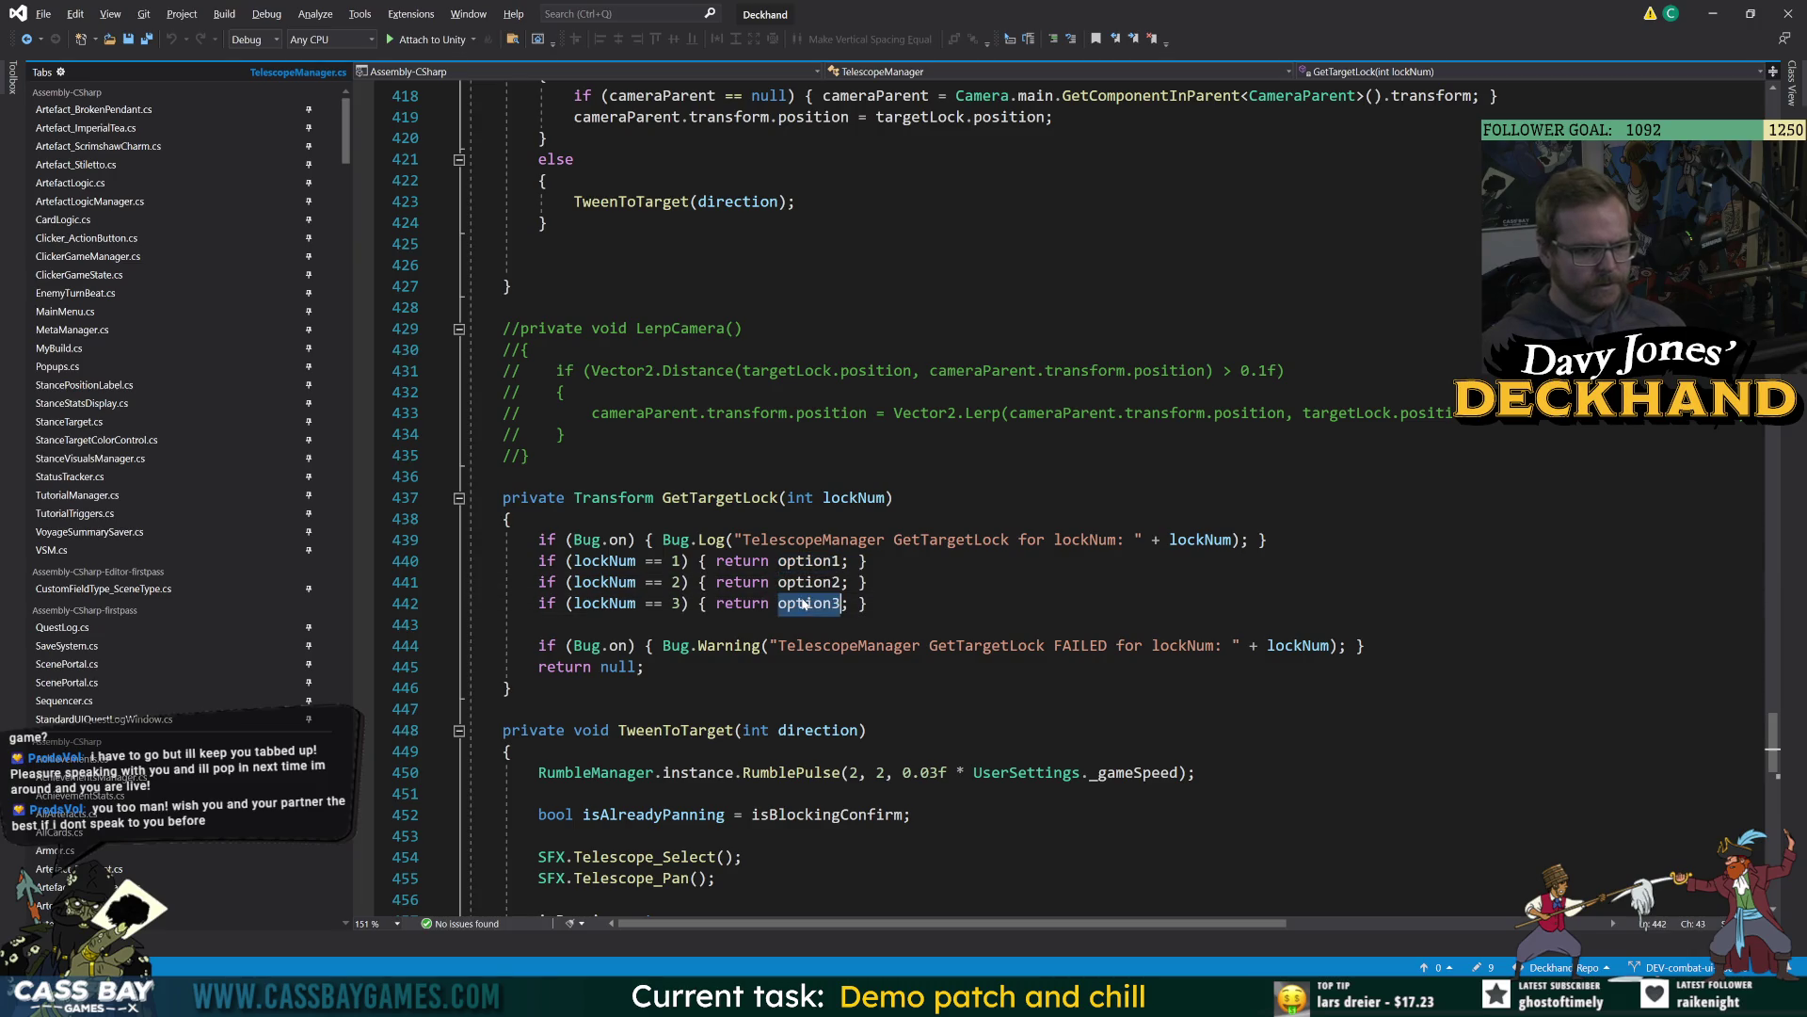
{"action": "left_click", "coordinate": [1070, 771]}
{"action": "scroll", "coordinate": [1071, 772], "scroll_direction": "down", "scroll_amount": 3}
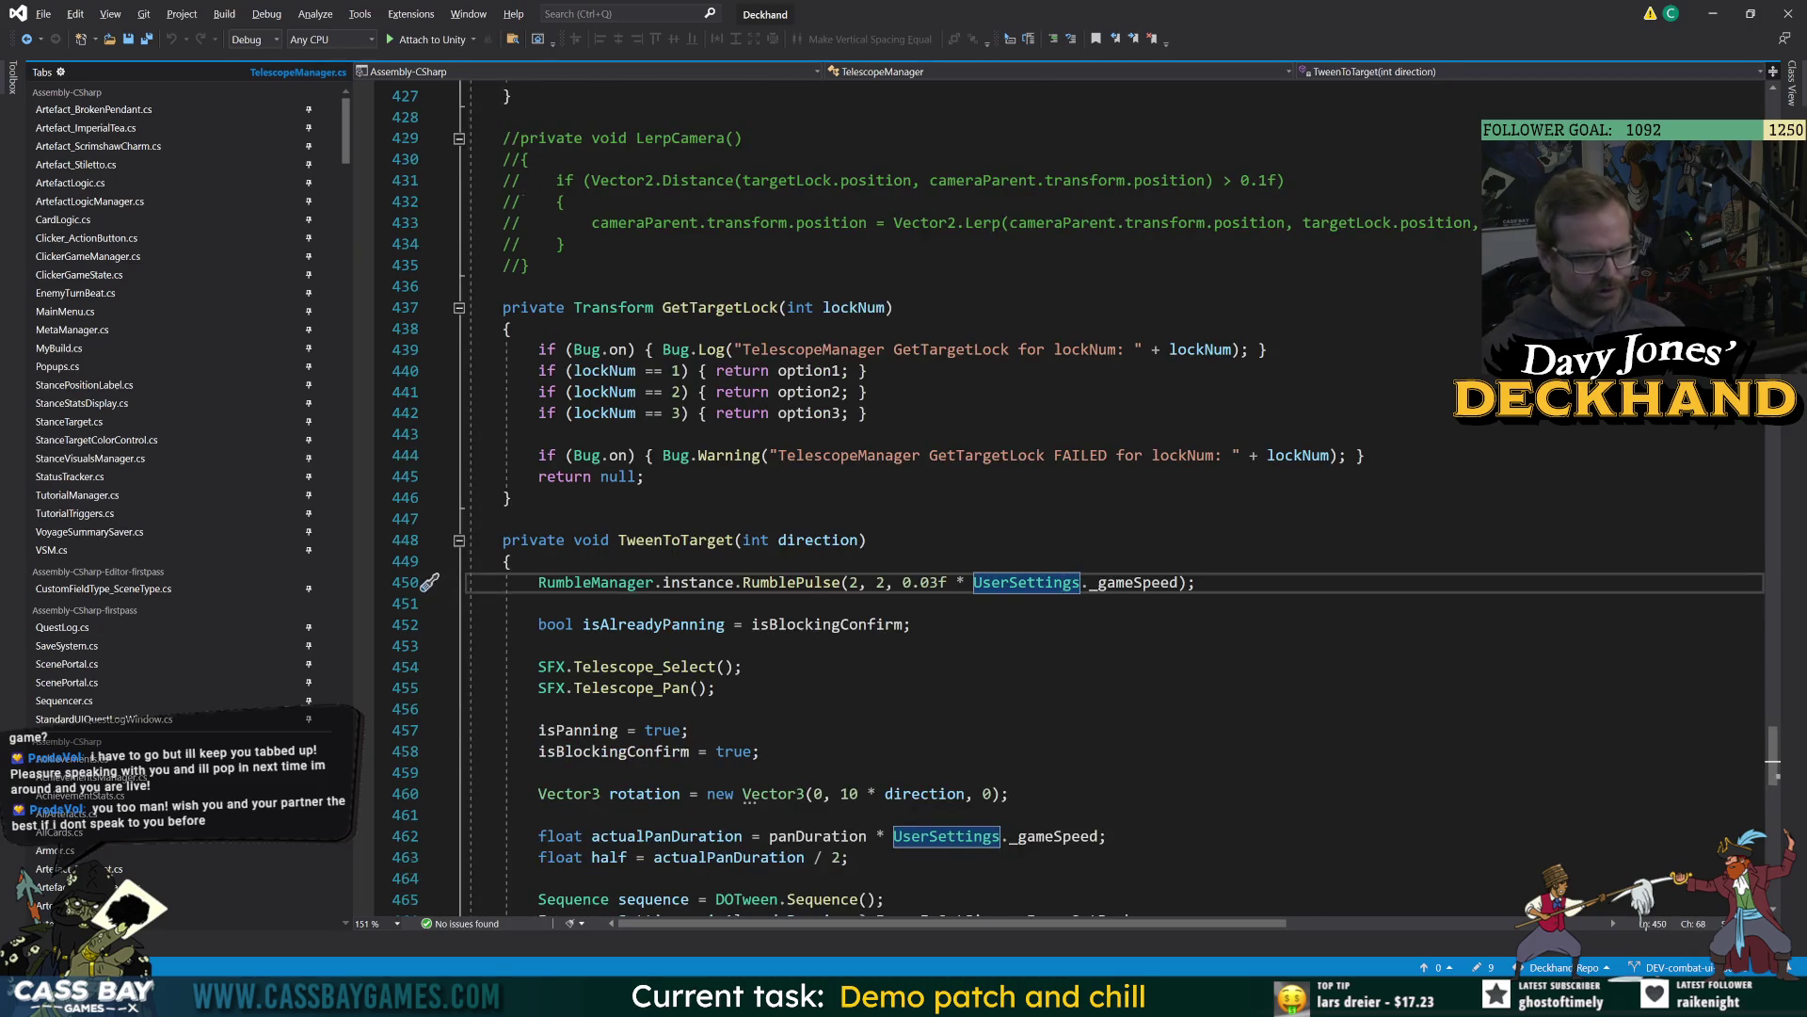
{"action": "scroll", "coordinate": [1071, 499], "scroll_direction": "down", "scroll_amount": 3}
{"action": "left_click", "coordinate": [849, 666]}
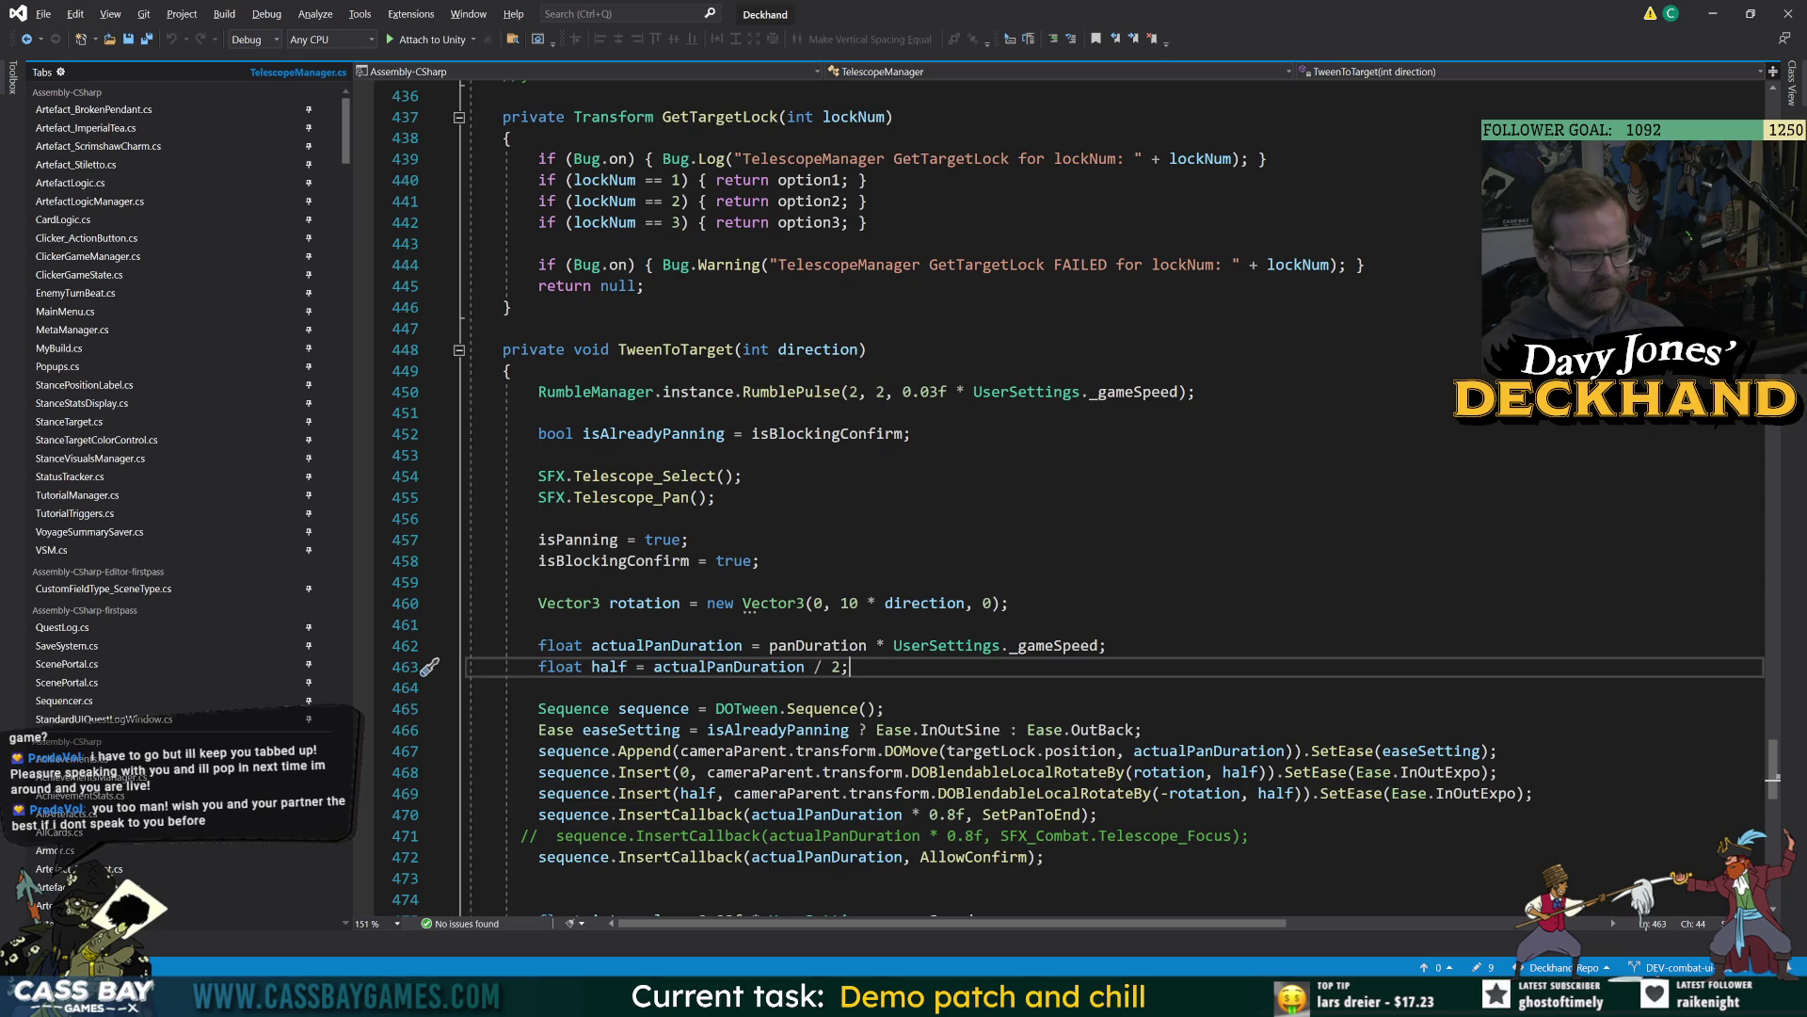
{"action": "key", "text": "ctrl+minus"}
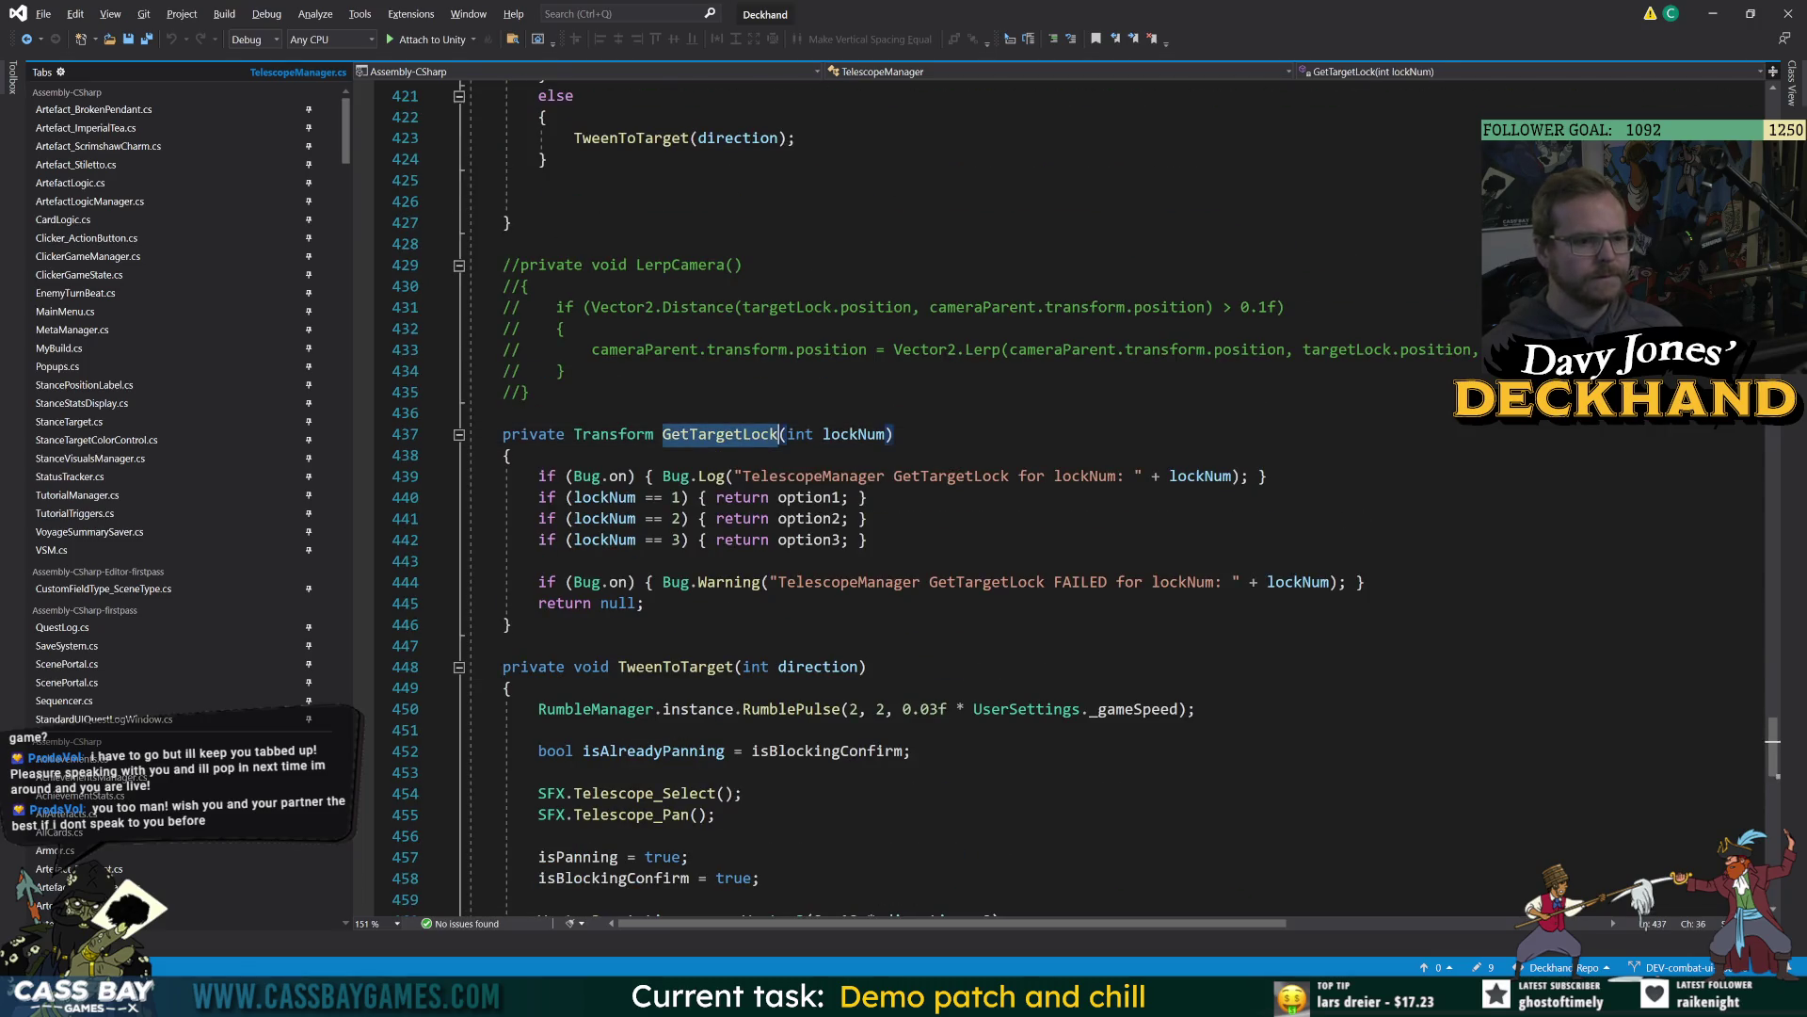
Open TelescopeManager.cs at line 91 from the trace and read through the Setup() definition.
{"action": "key", "text": "alt+Tab"}
{"action": "left_click", "coordinate": [1433, 949]}
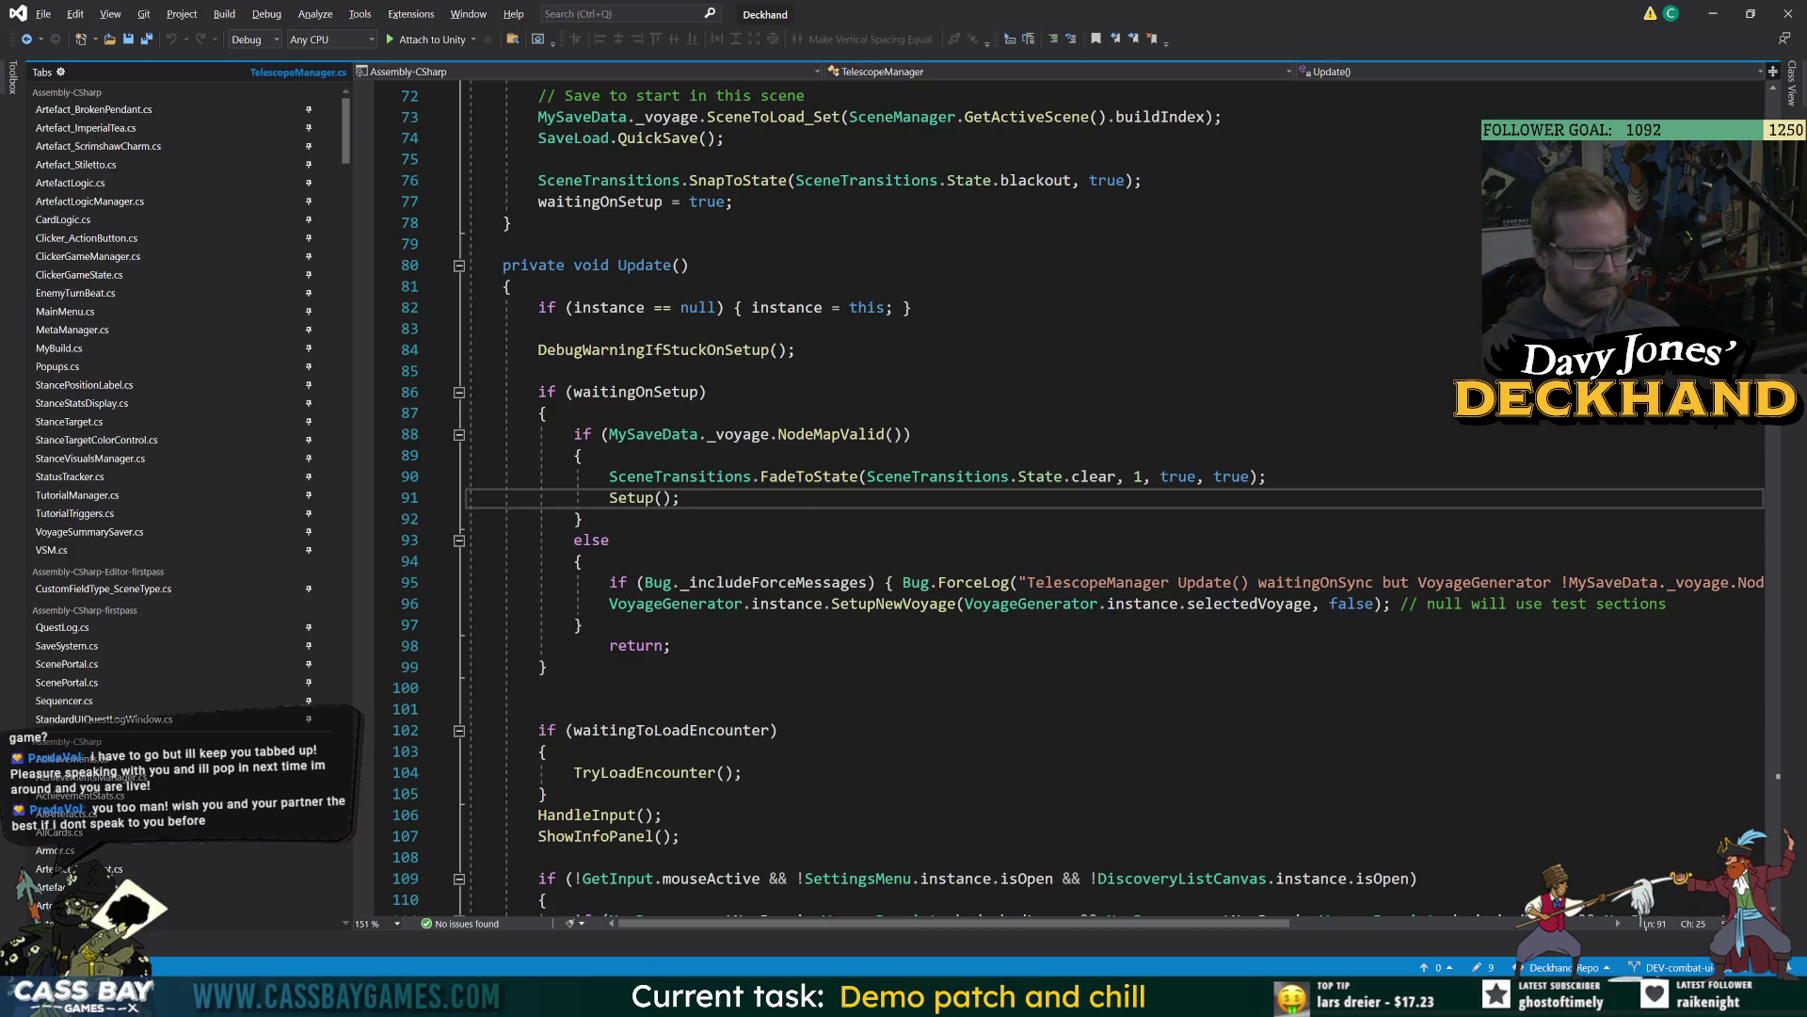
{"action": "key", "text": "F12"}
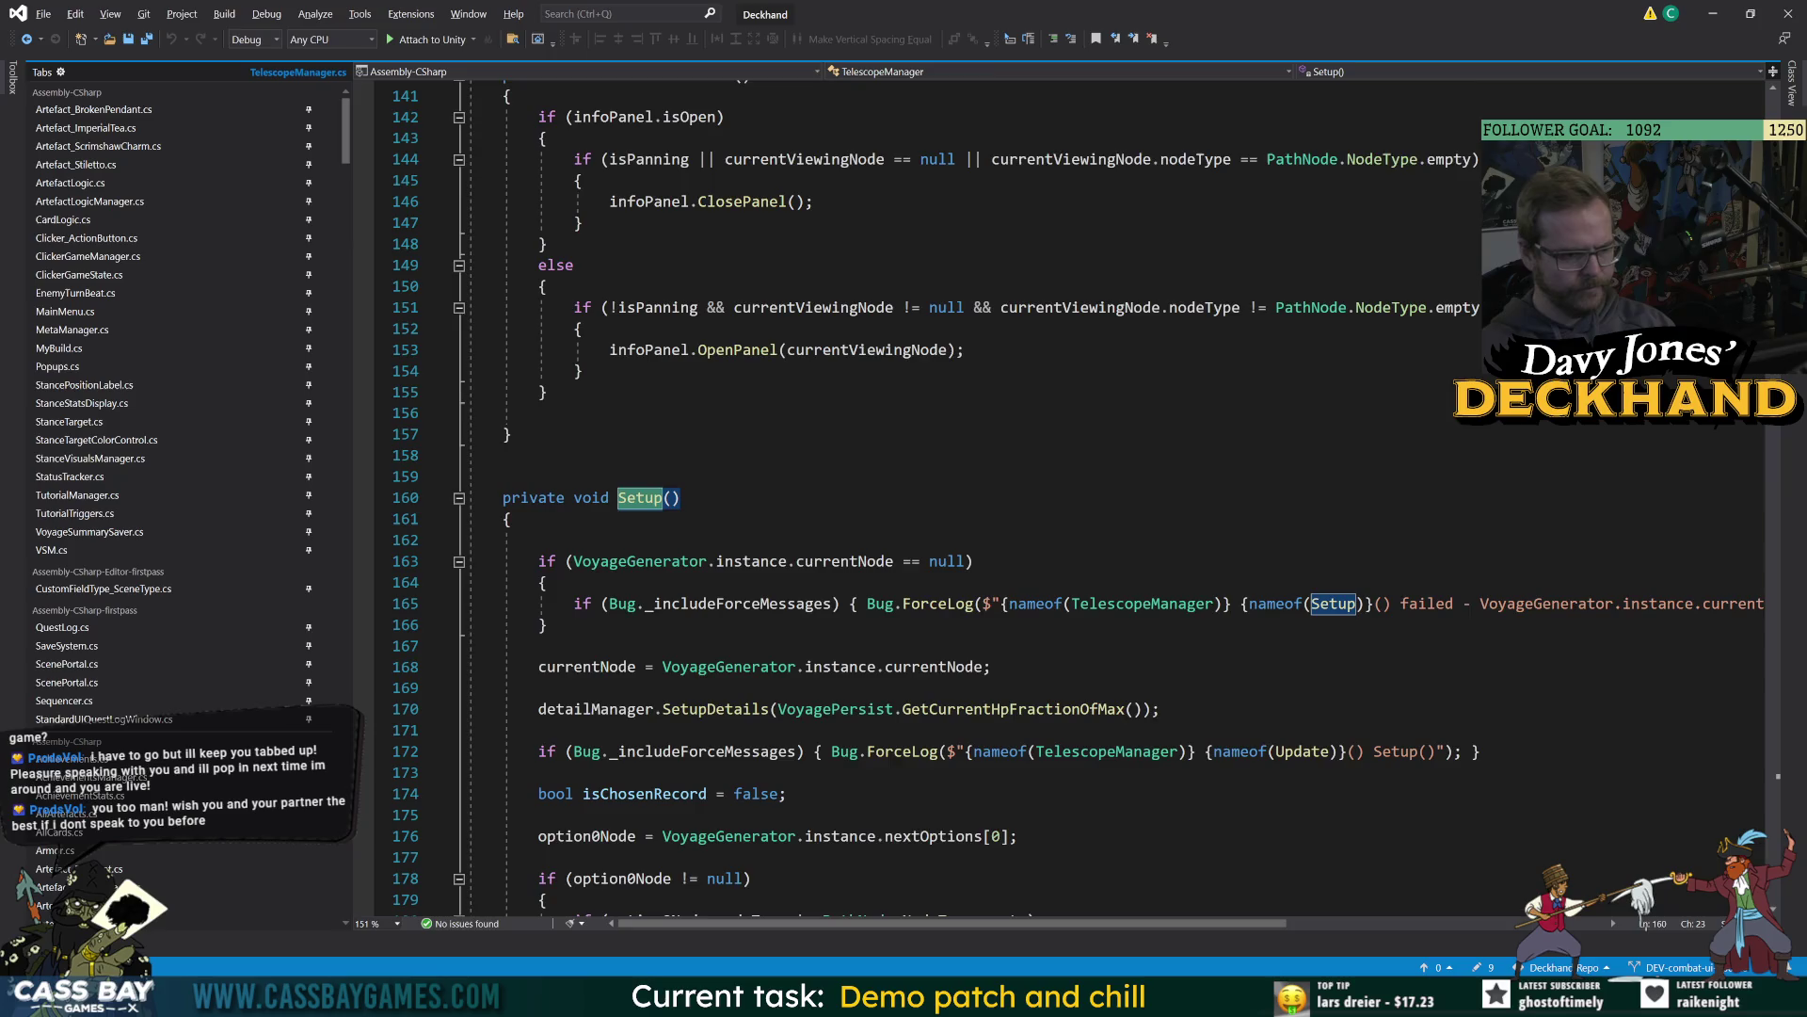
{"action": "scroll", "coordinate": [1035, 499], "scroll_direction": "down", "scroll_amount": 5}
{"action": "scroll", "coordinate": [1035, 499], "scroll_direction": "down", "scroll_amount": 4}
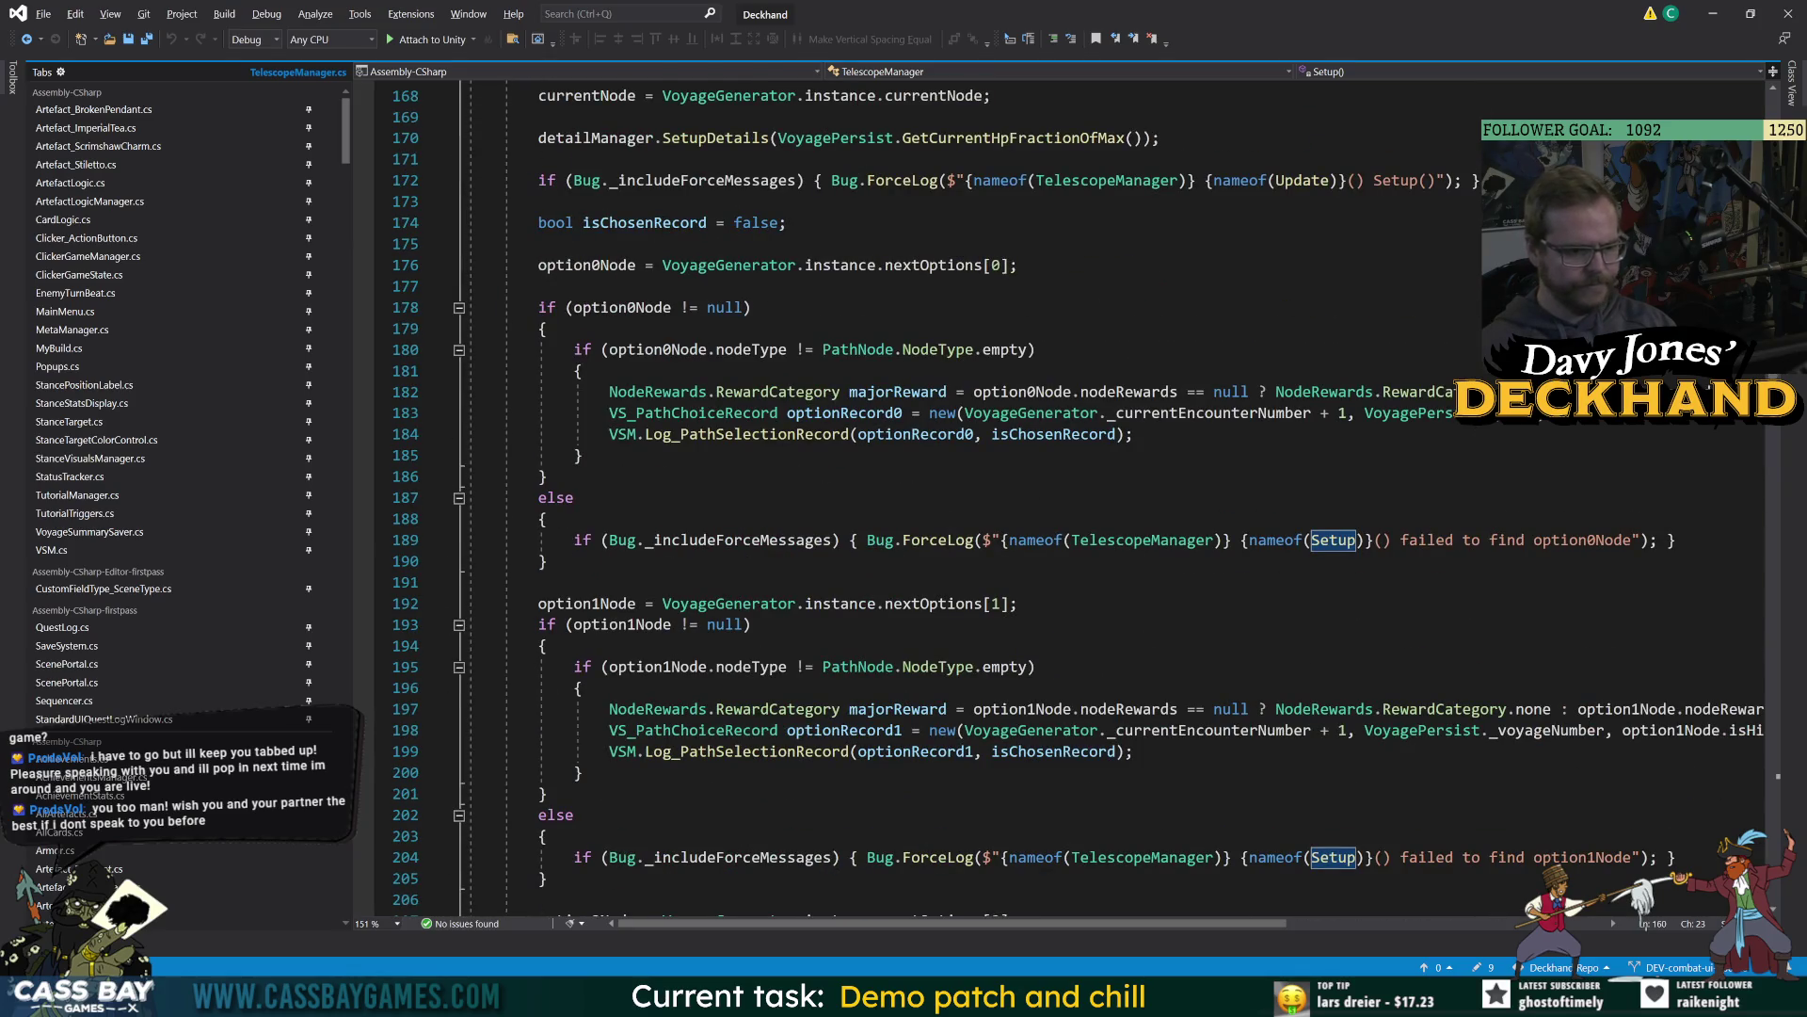
{"action": "scroll", "coordinate": [1036, 499], "scroll_direction": "down", "scroll_amount": 6}
{"action": "scroll", "coordinate": [1036, 499], "scroll_direction": "down", "scroll_amount": 5}
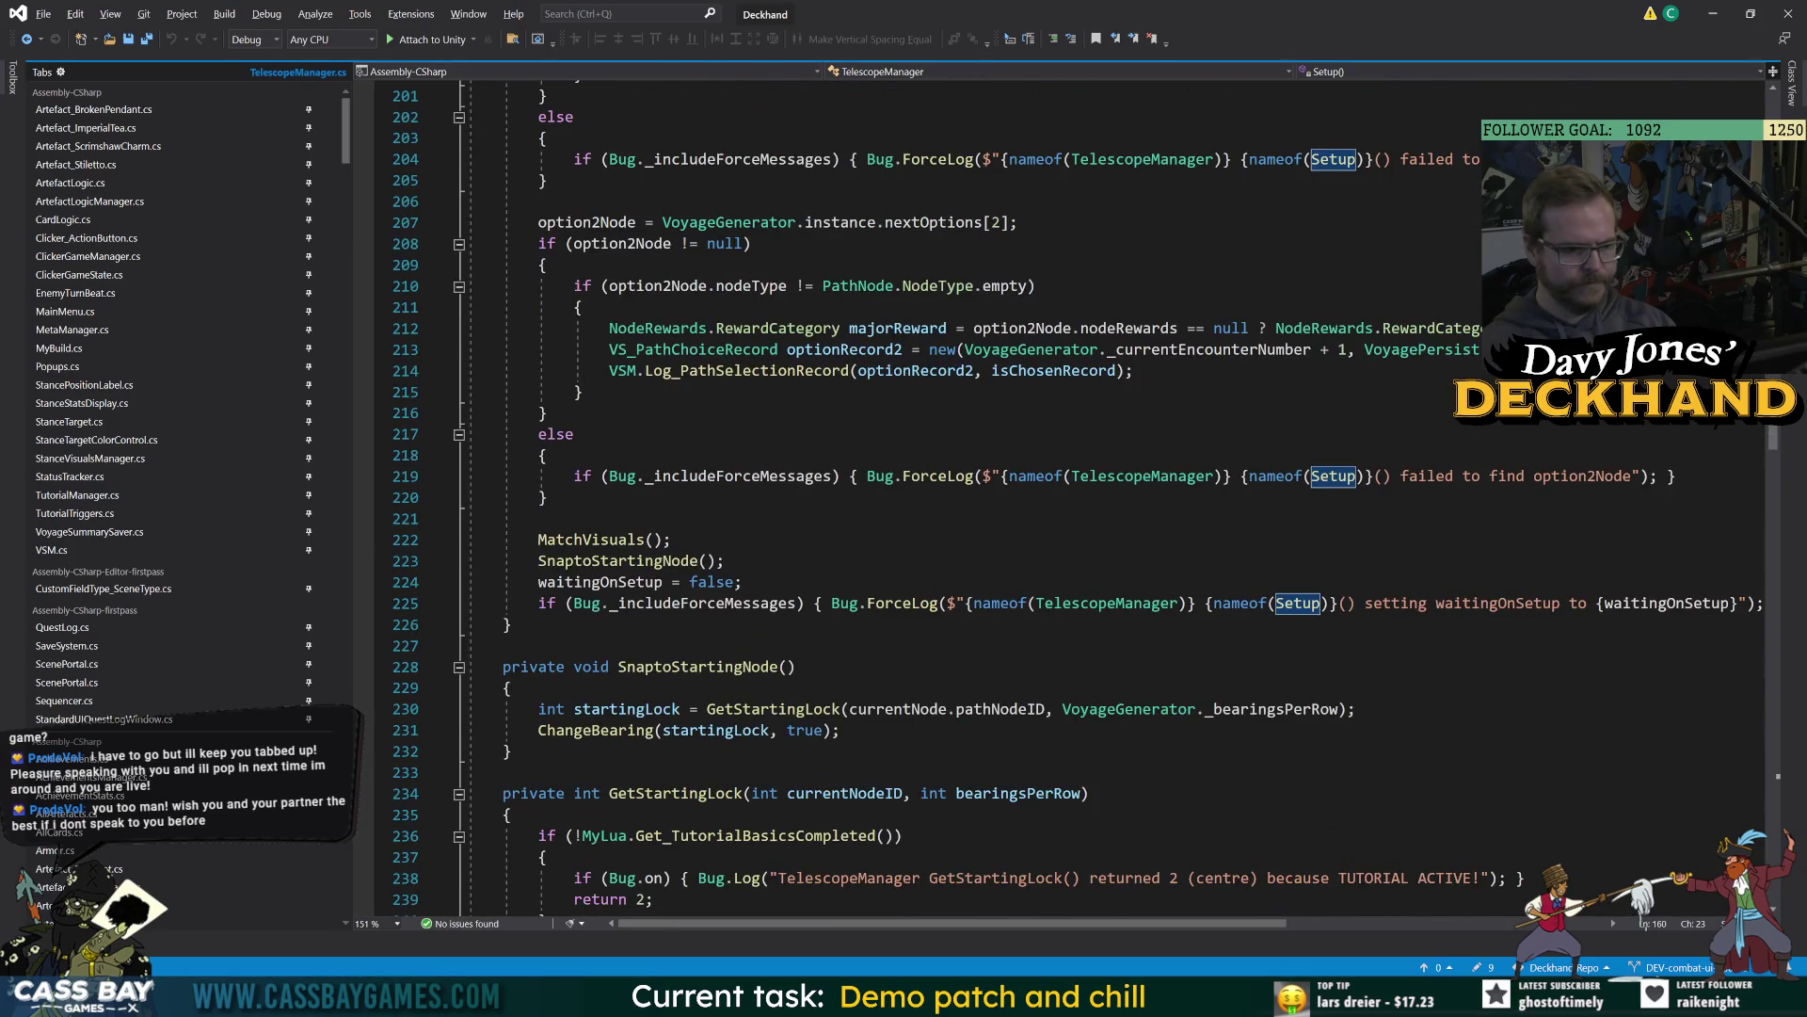
{"action": "scroll", "coordinate": [1035, 499], "scroll_direction": "up", "scroll_amount": 15}
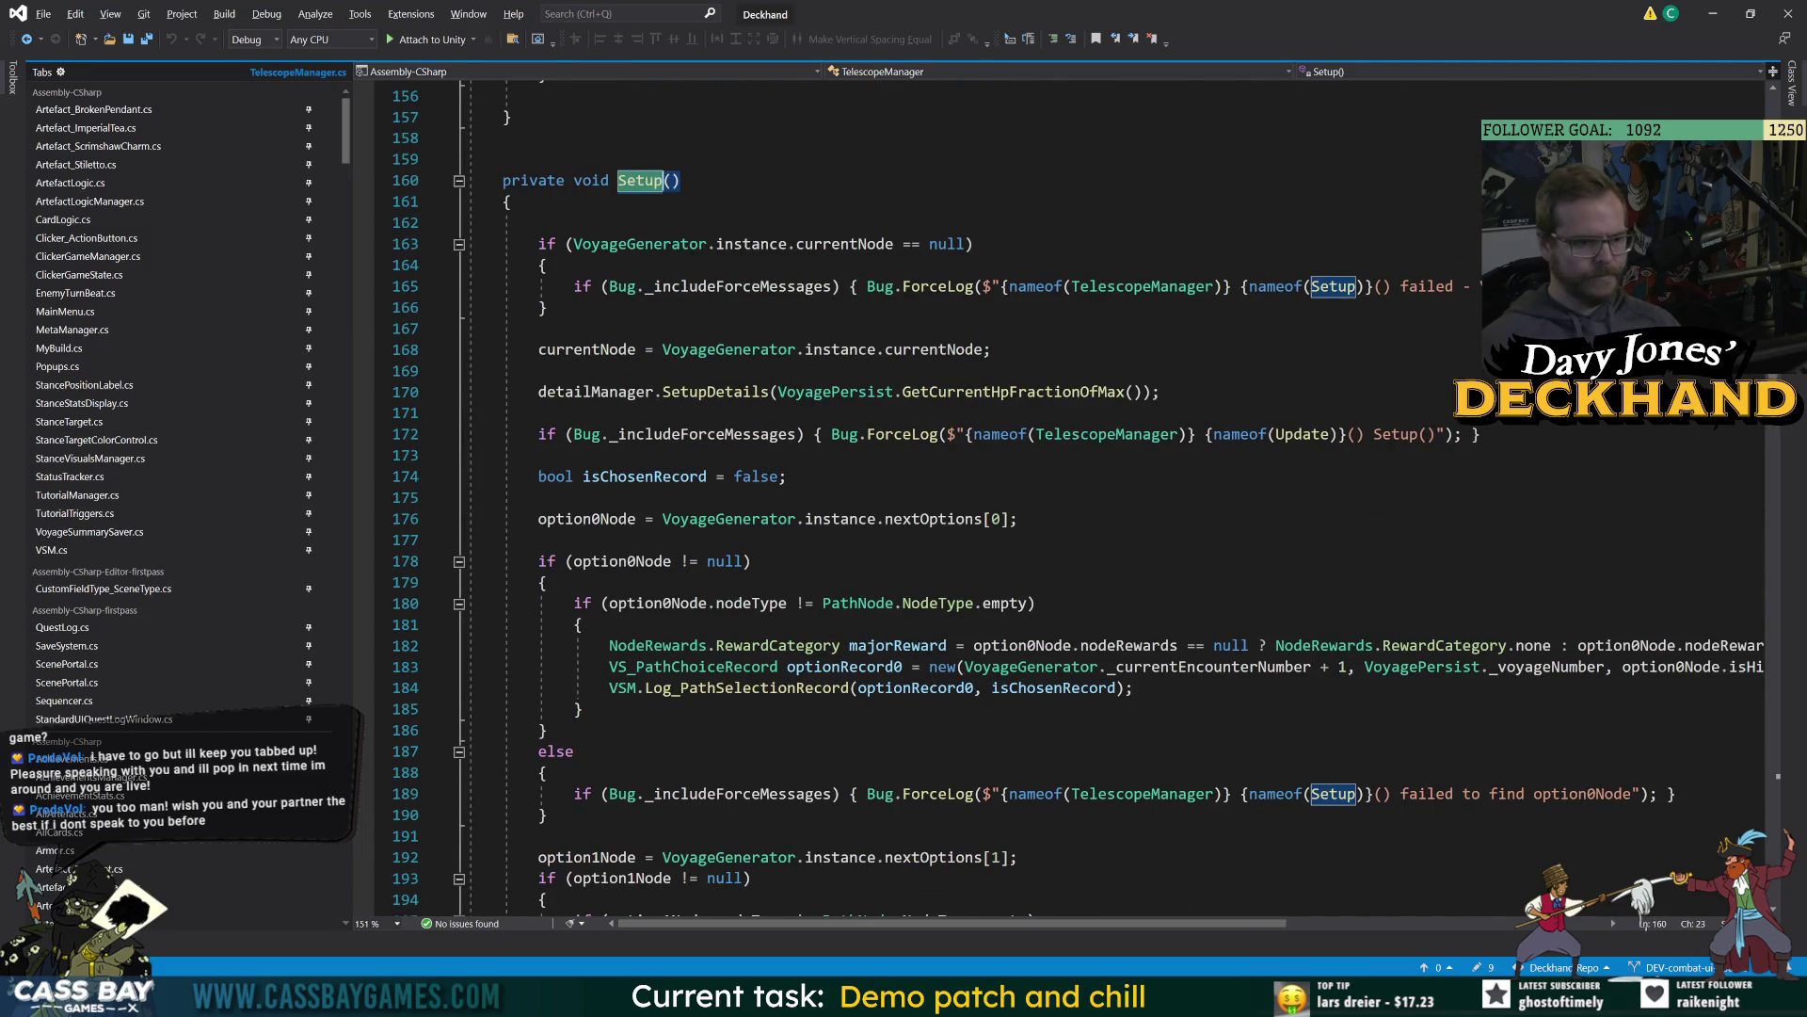
From the NullReferenceException trace, reach SnaptoStartingNode and go to the GetStartingLock definition.
{"action": "key", "text": "alt+Tab"}
{"action": "left_click", "coordinate": [1477, 826]}
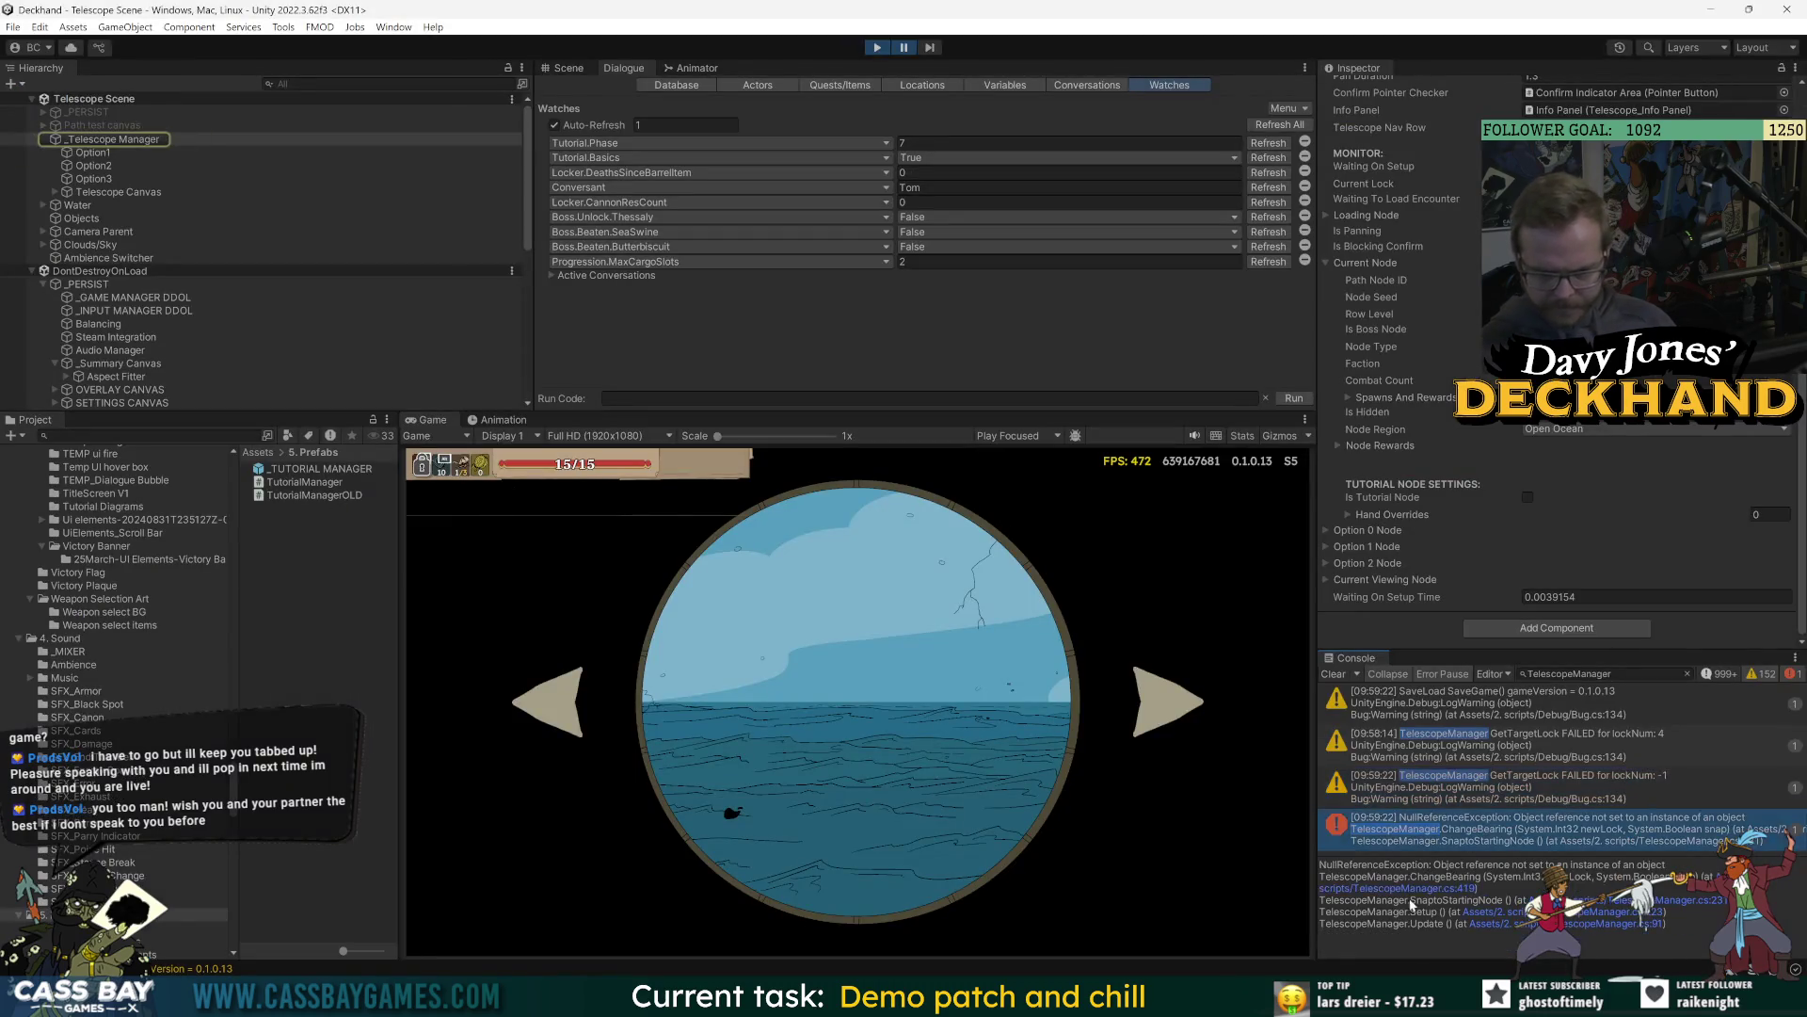
{"action": "left_click", "coordinate": [1638, 912]}
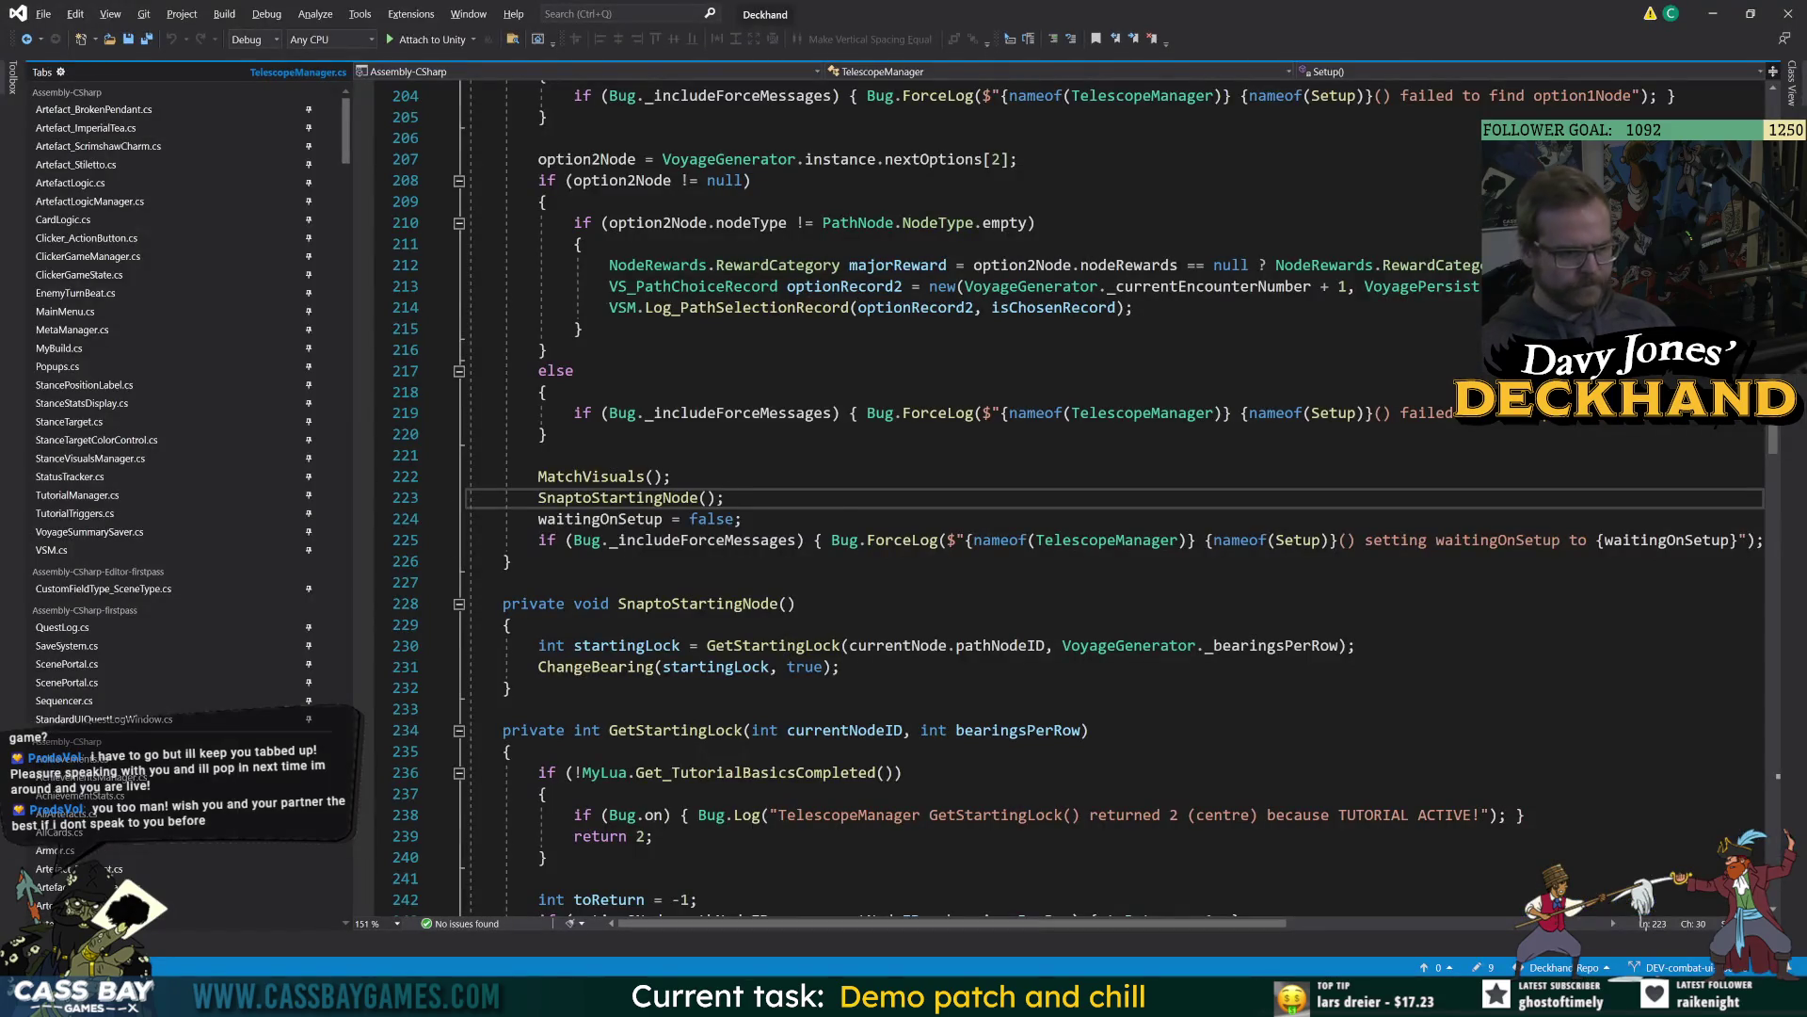
{"action": "double_click", "coordinate": [643, 499]}
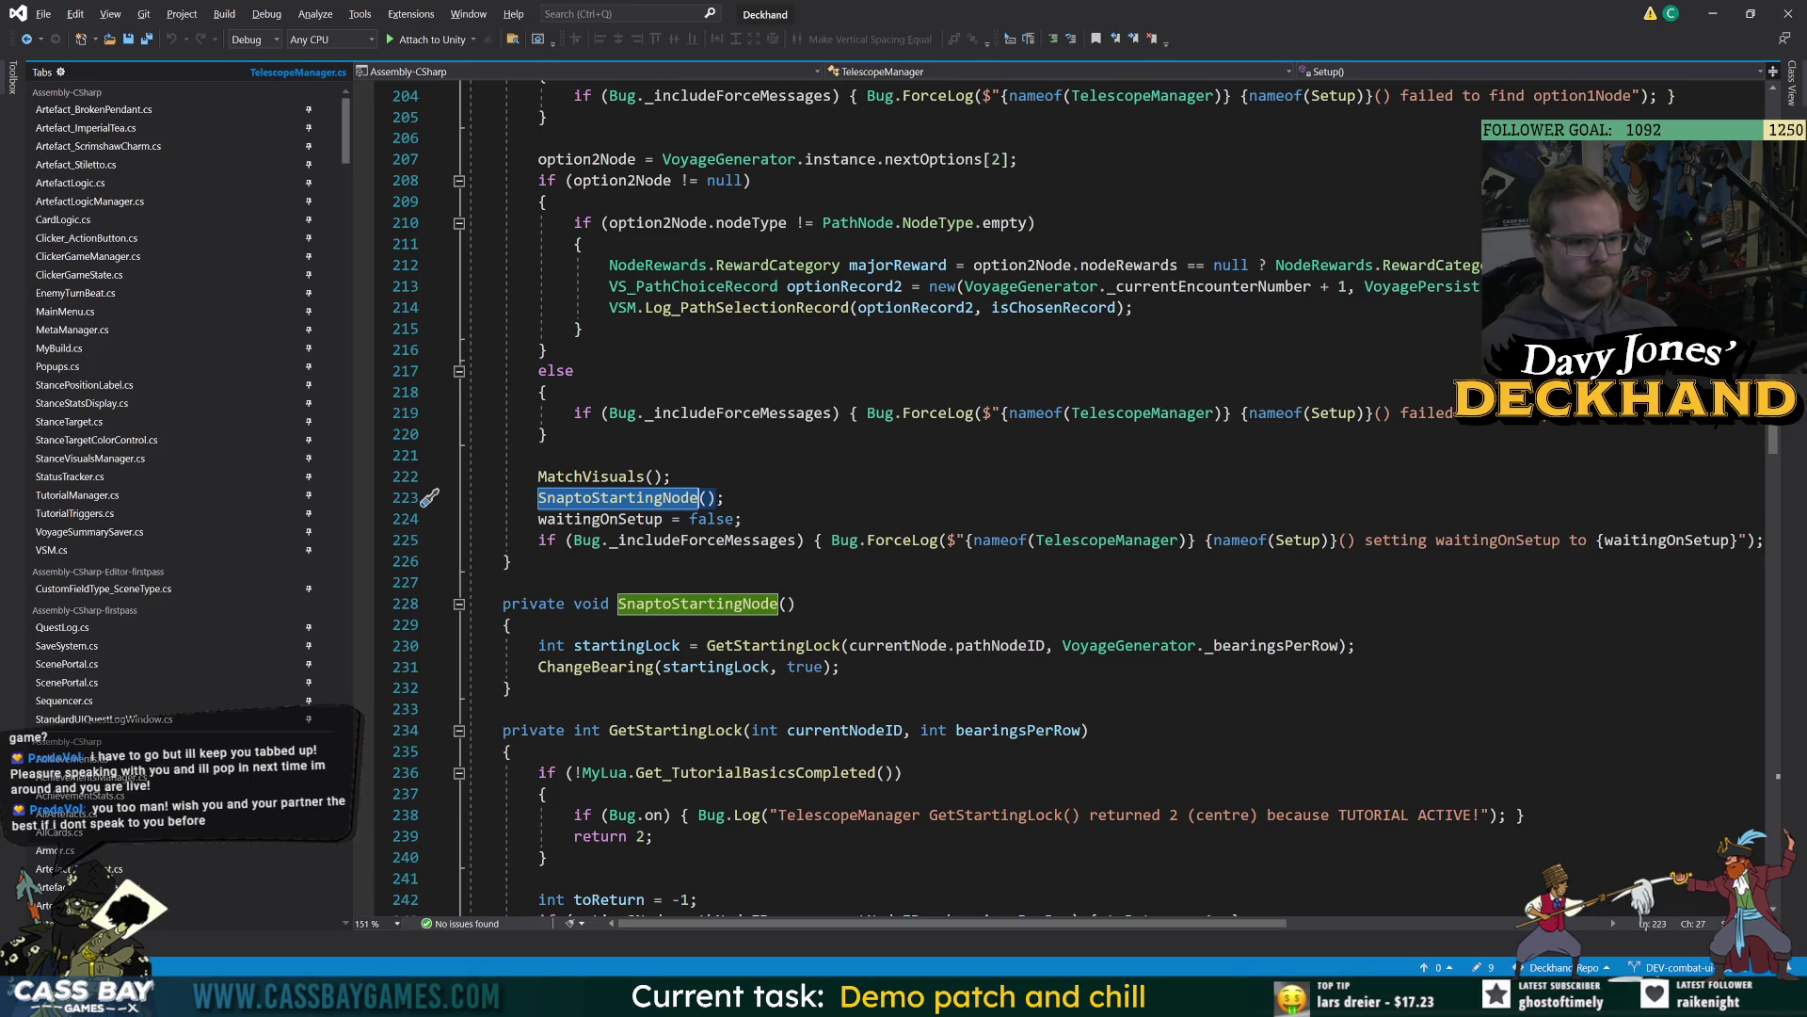
{"action": "double_click", "coordinate": [773, 646]}
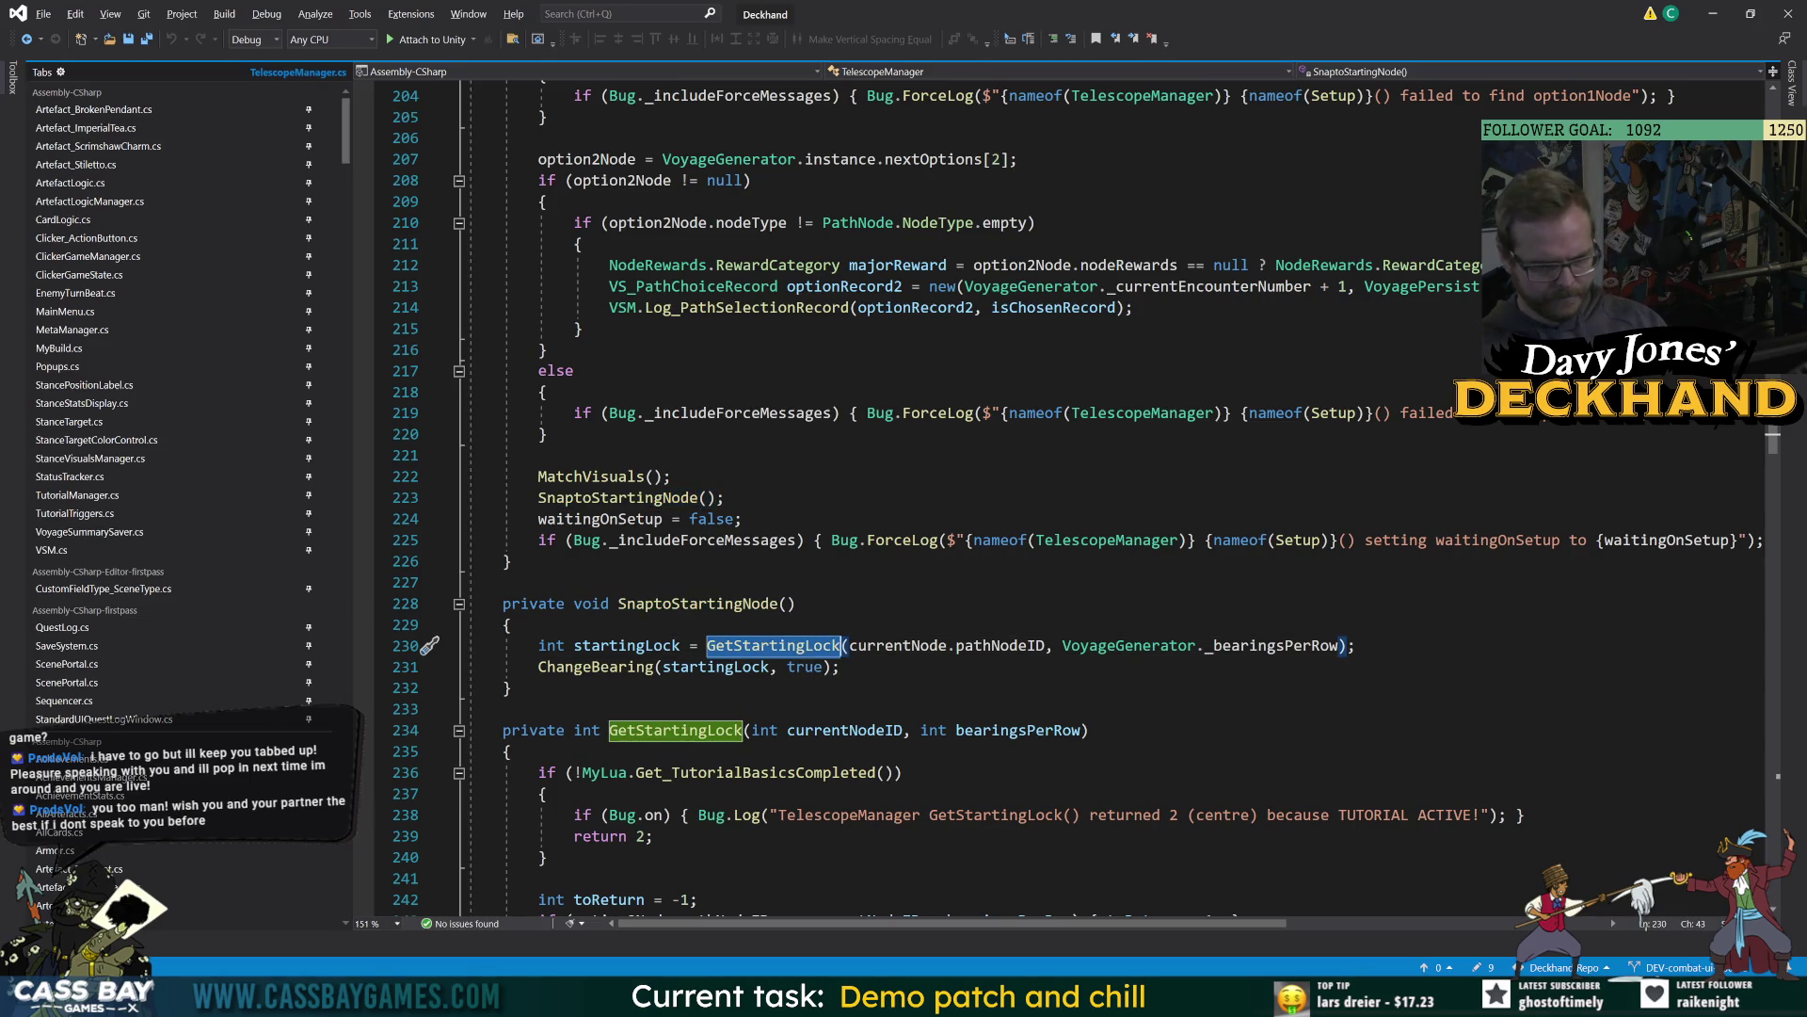
{"action": "key", "text": "F12"}
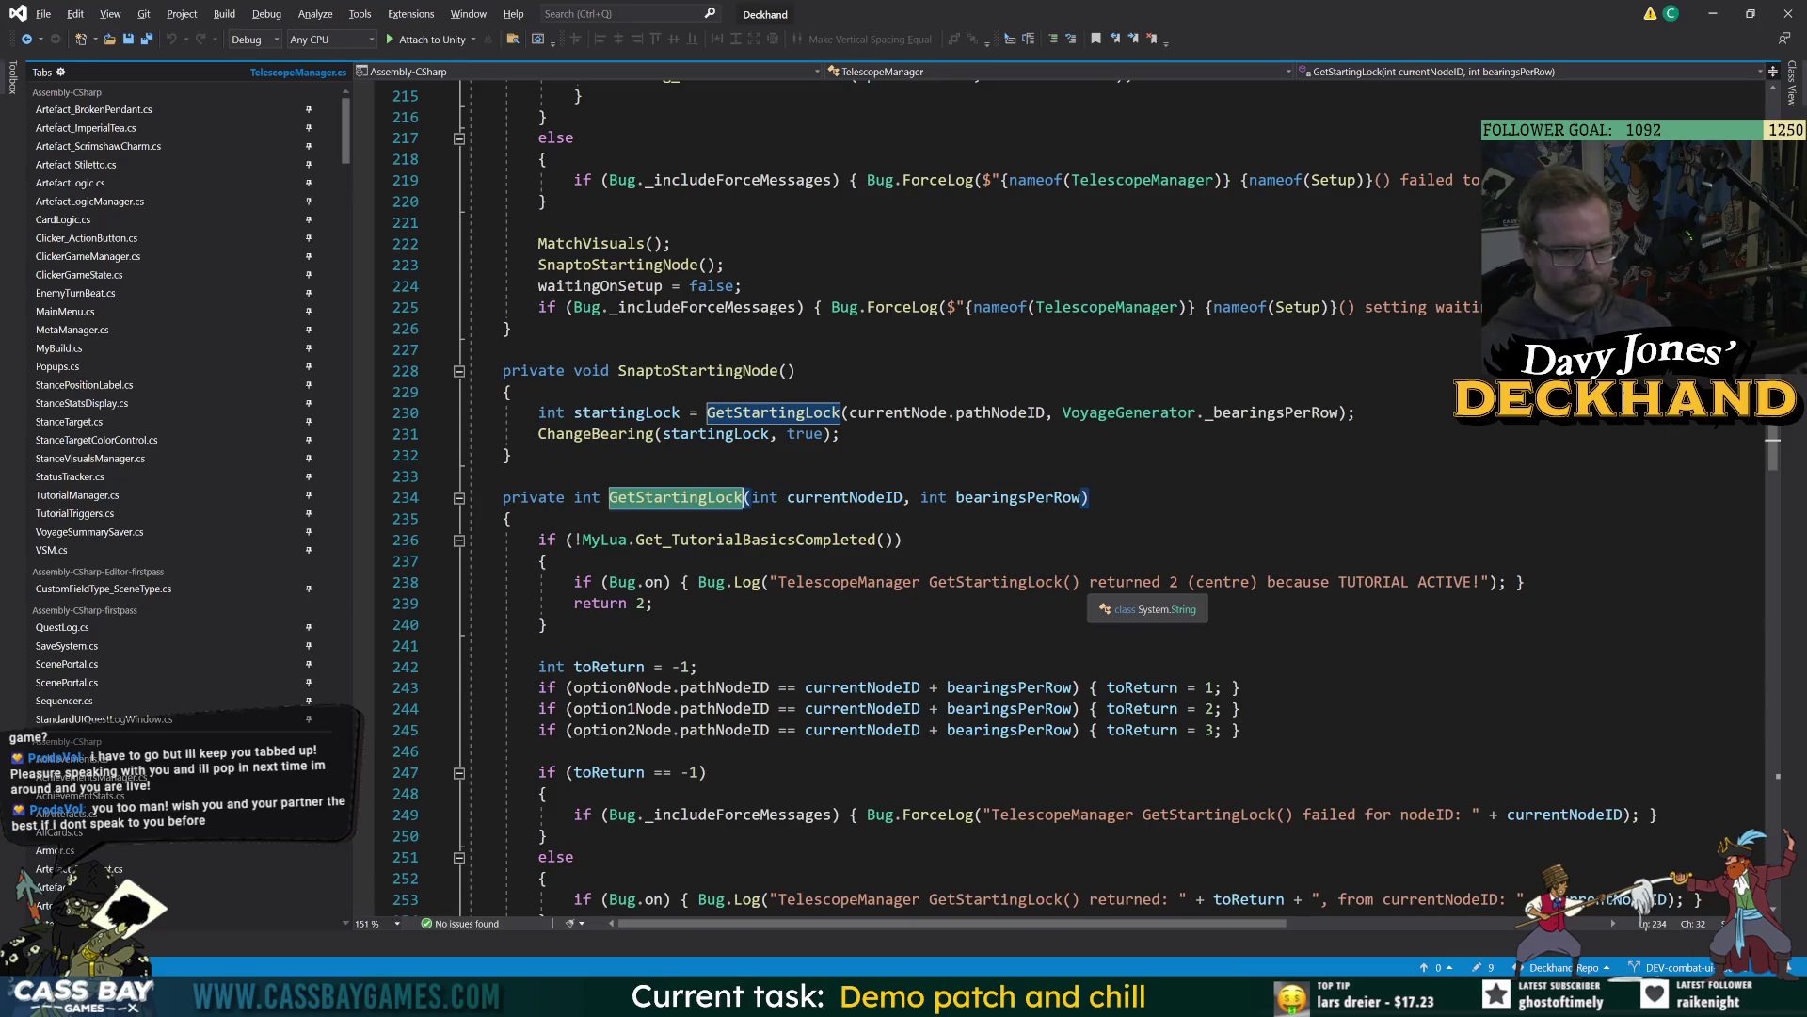
Copy the 'TelescopeManager GetStartingLock()' log text and paste it into Unity's Console search.
{"action": "left_click_drag", "start_coordinate": [1080, 582], "coordinate": [778, 581]}
{"action": "key", "text": "ctrl+c"}
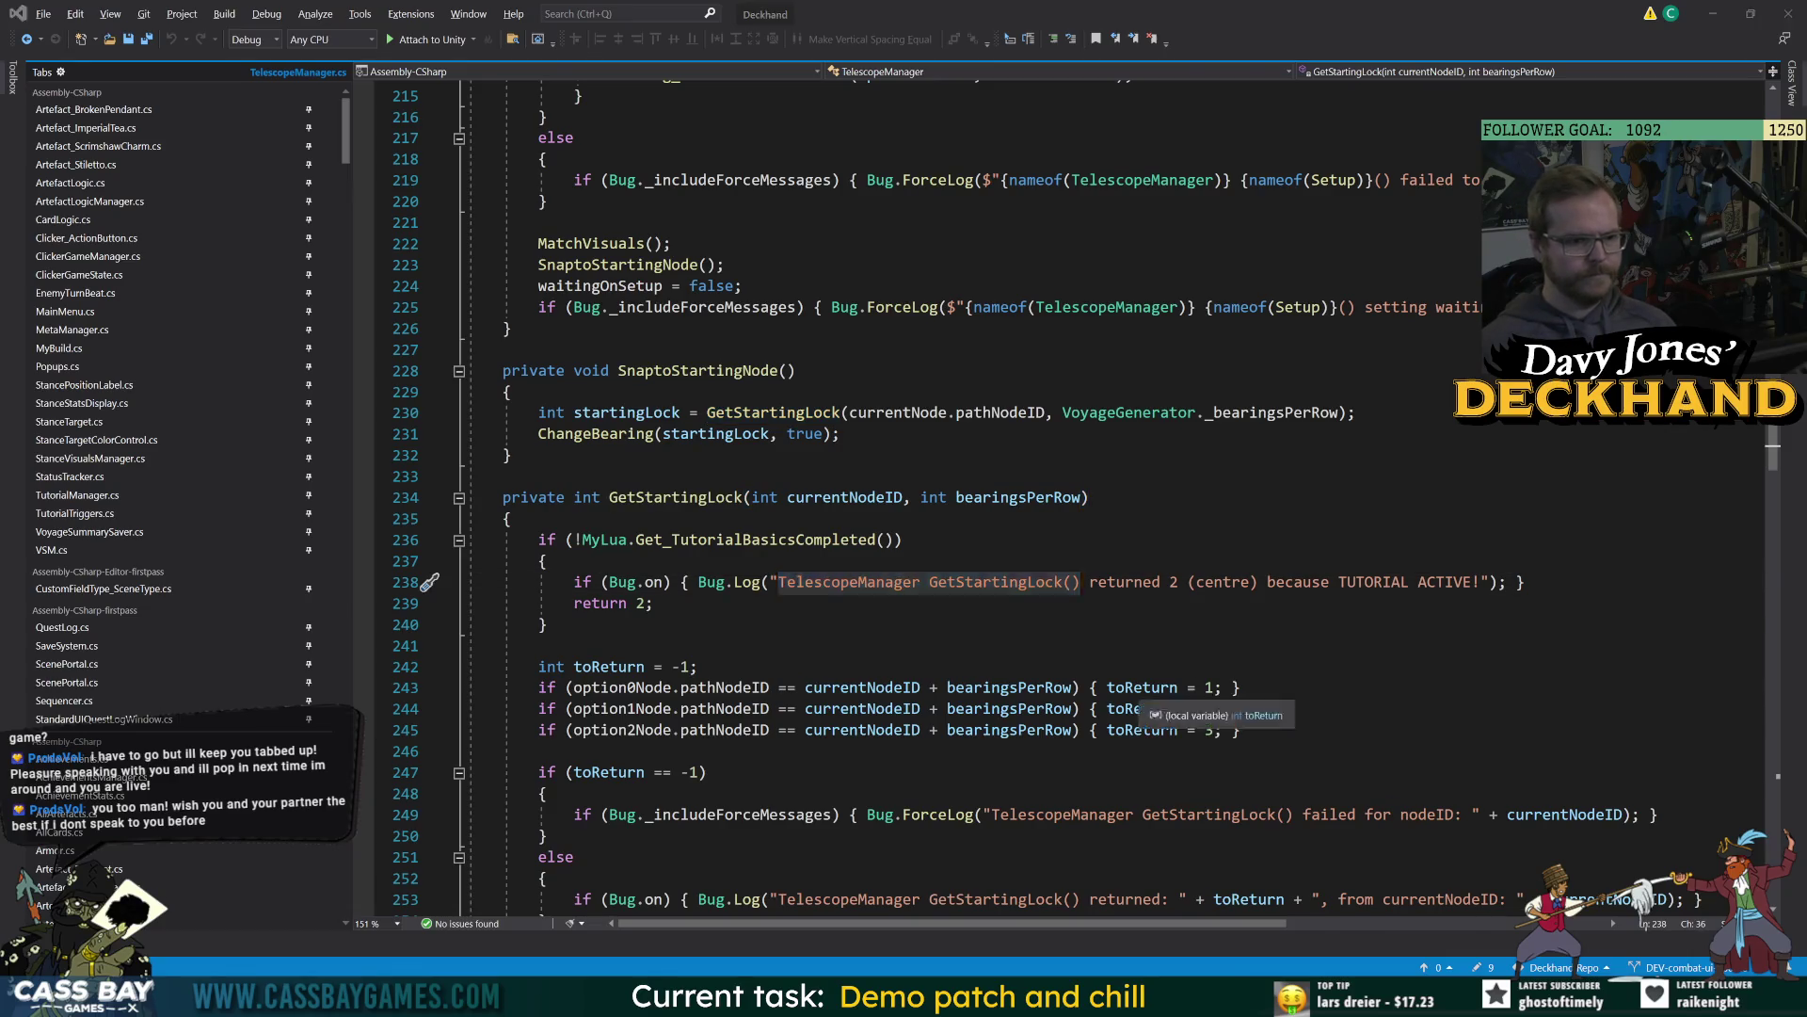
{"action": "key", "text": "alt+Tab"}
{"action": "key", "text": "ctrl+v"}
{"action": "key", "text": "alt+Tab"}
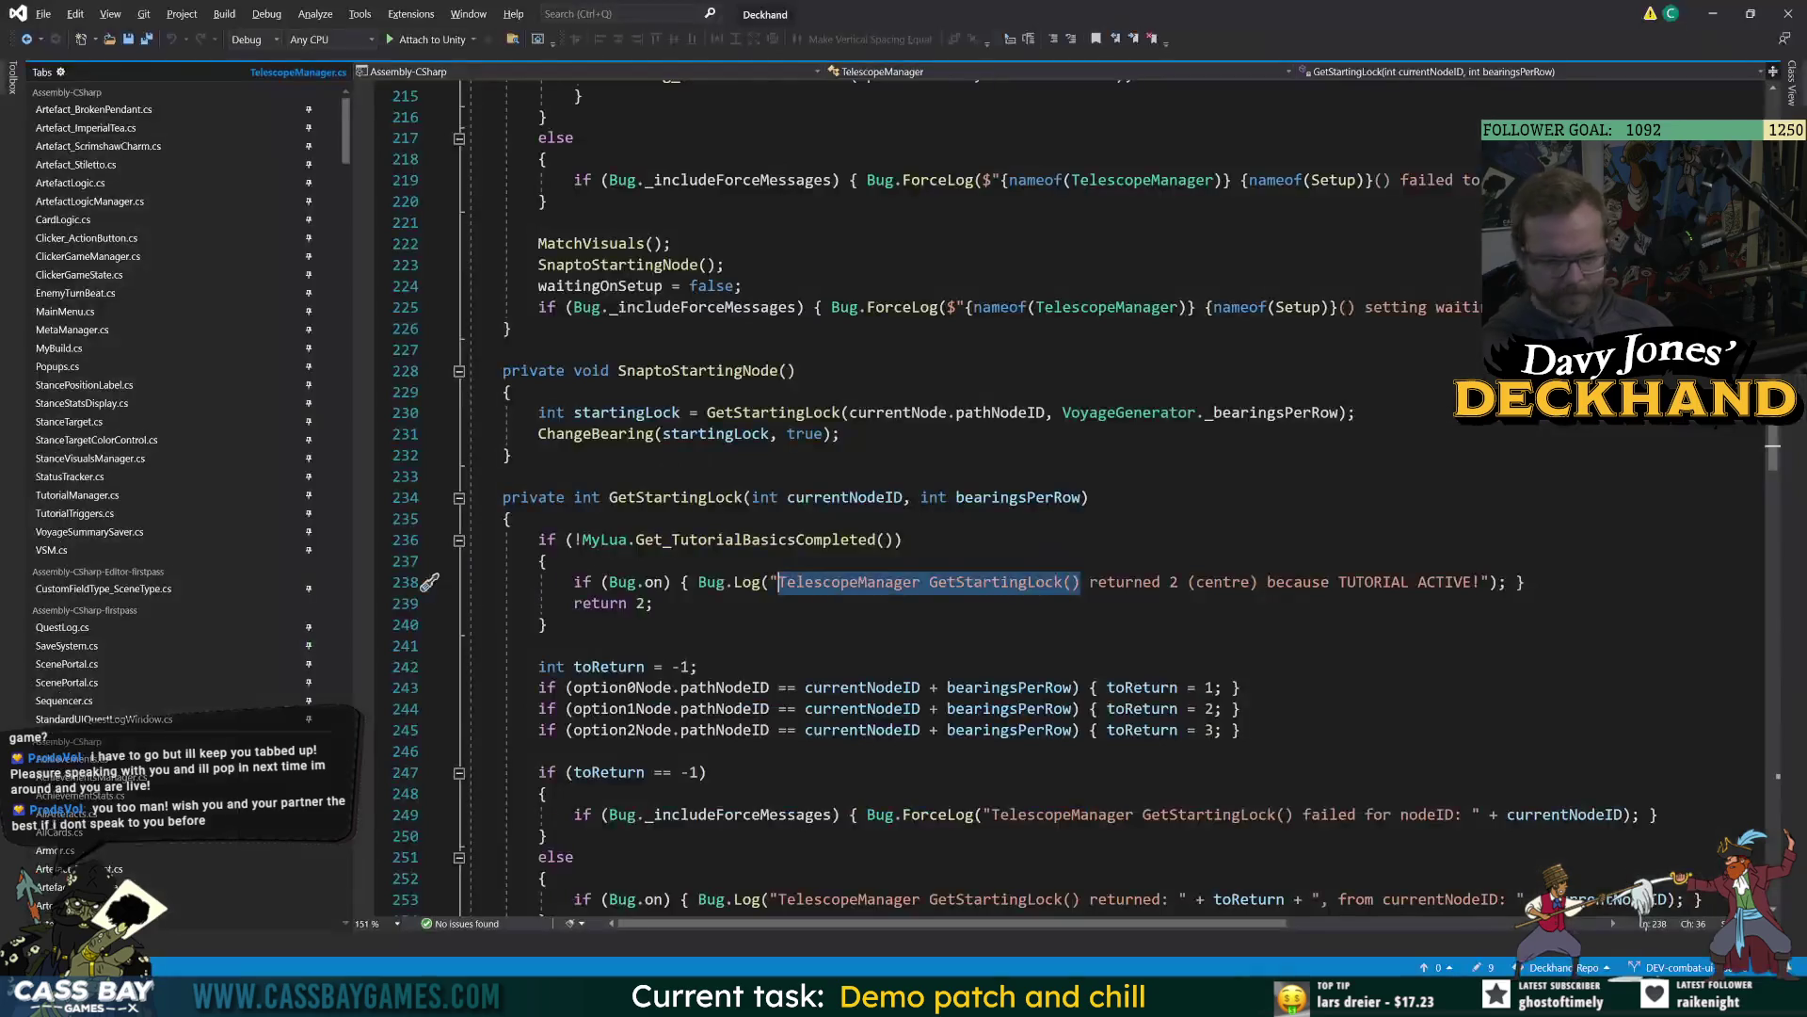
{"action": "left_click", "coordinate": [546, 561]}
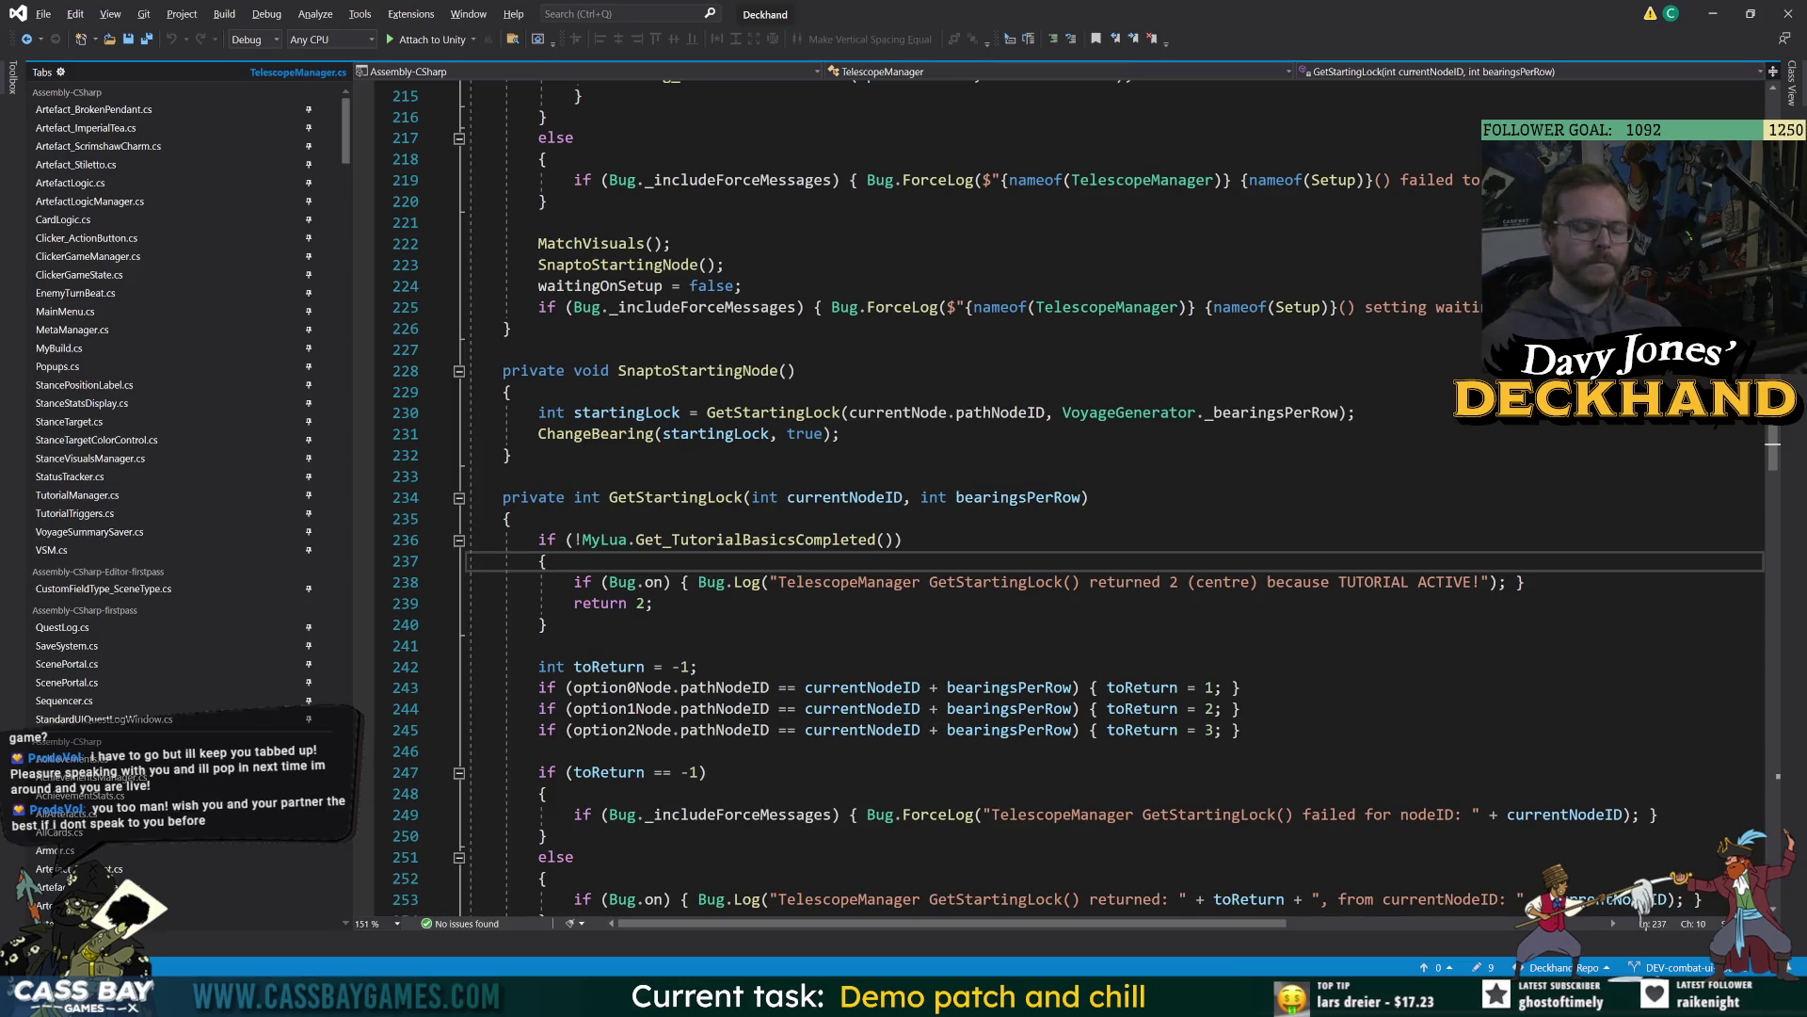
{"action": "key", "text": "alt+Tab"}
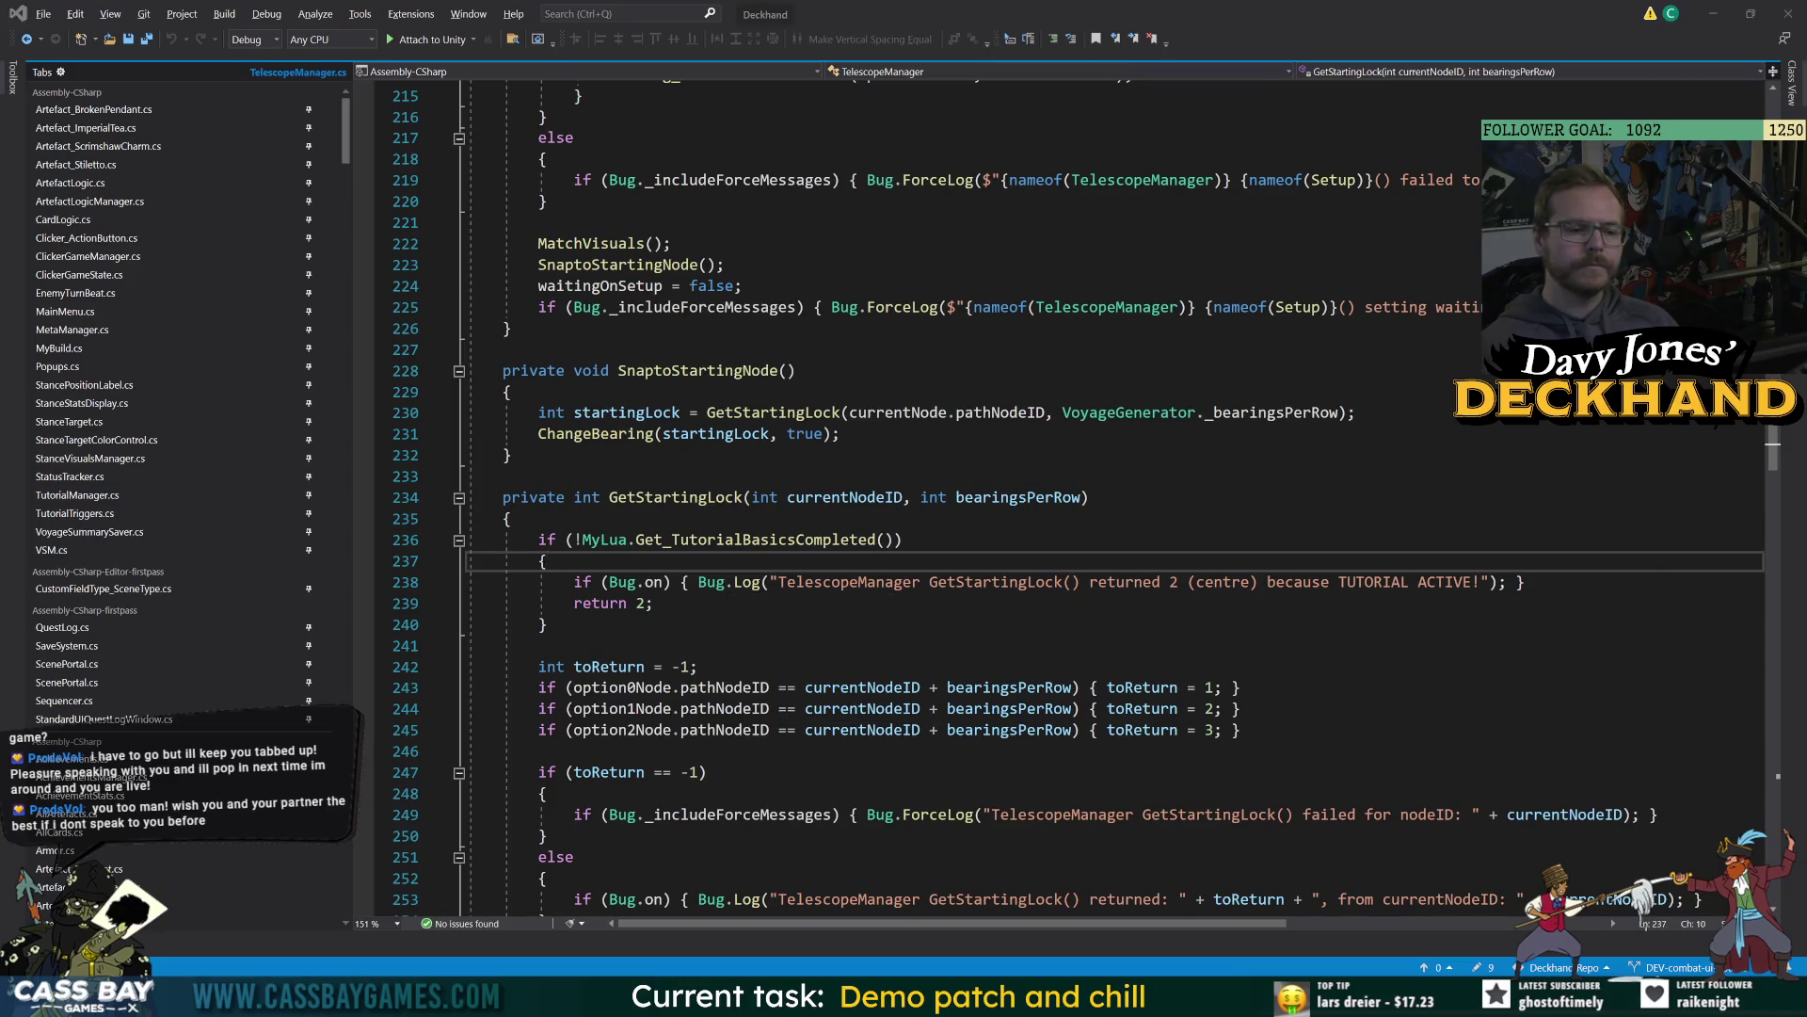
{"action": "key", "text": "alt+Tab"}
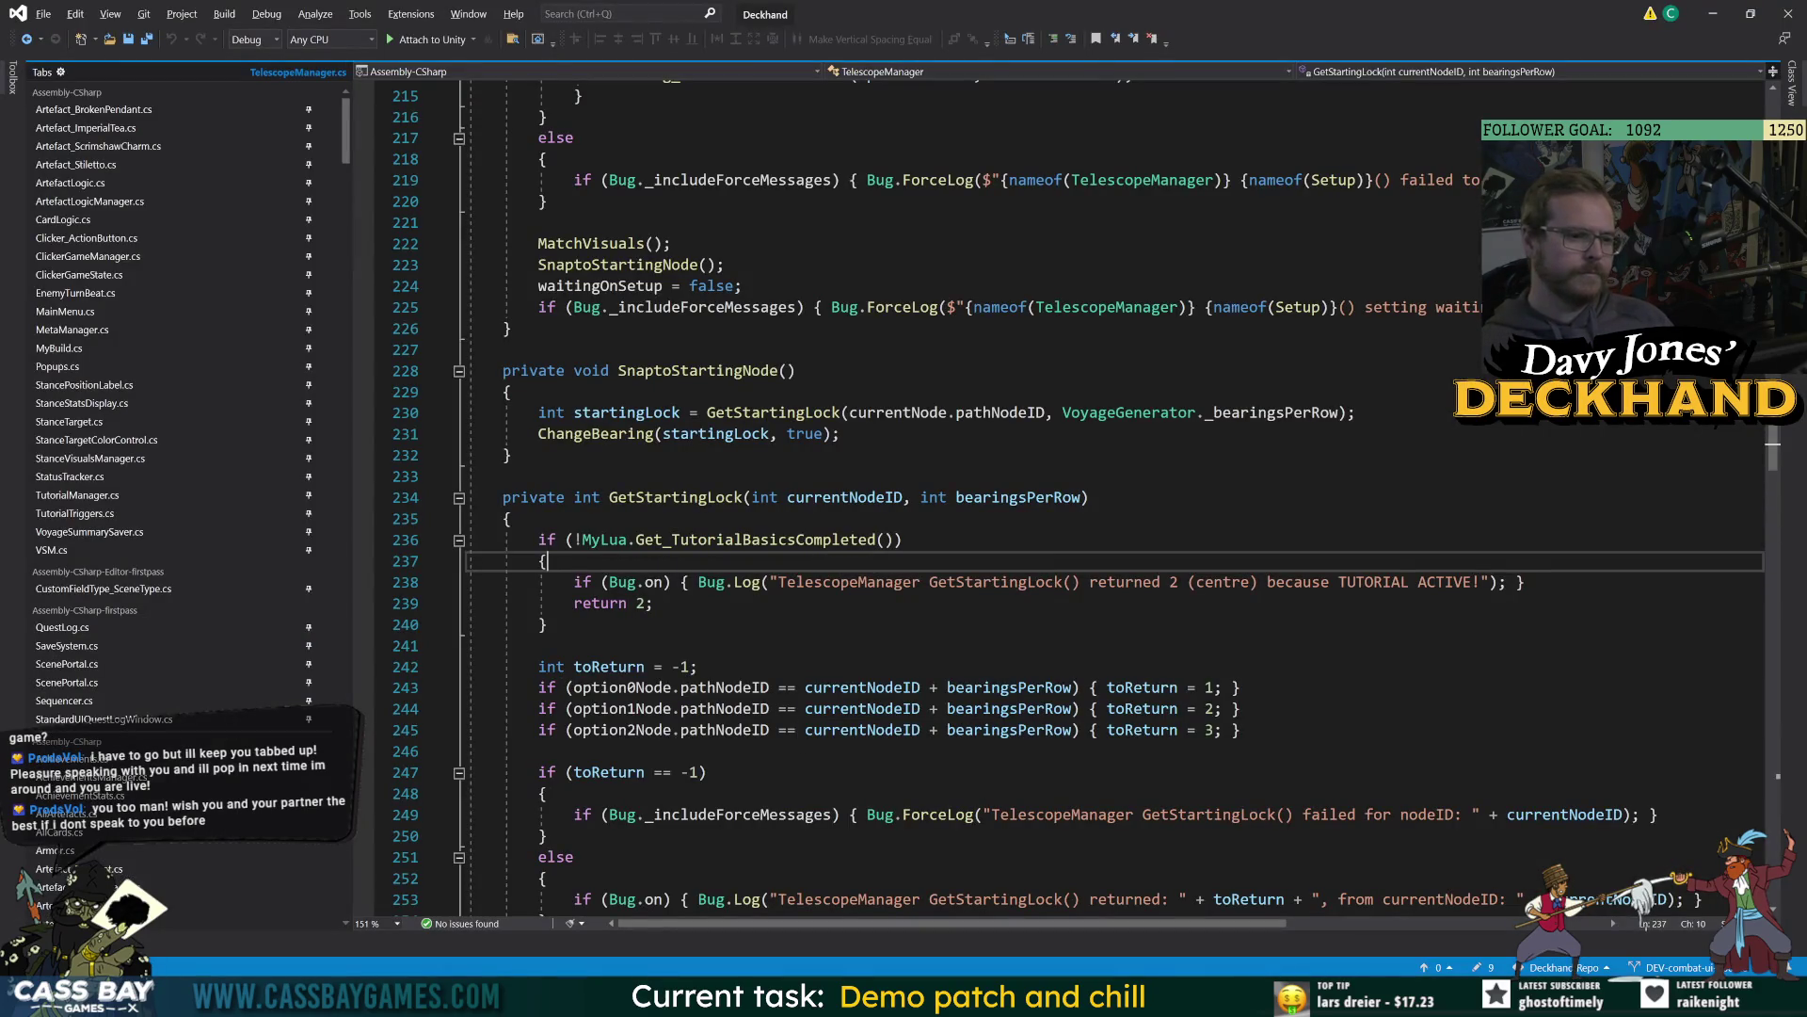
{"action": "key", "text": "Down"}
{"action": "key", "text": "Down"}
{"action": "key", "text": "Down"}
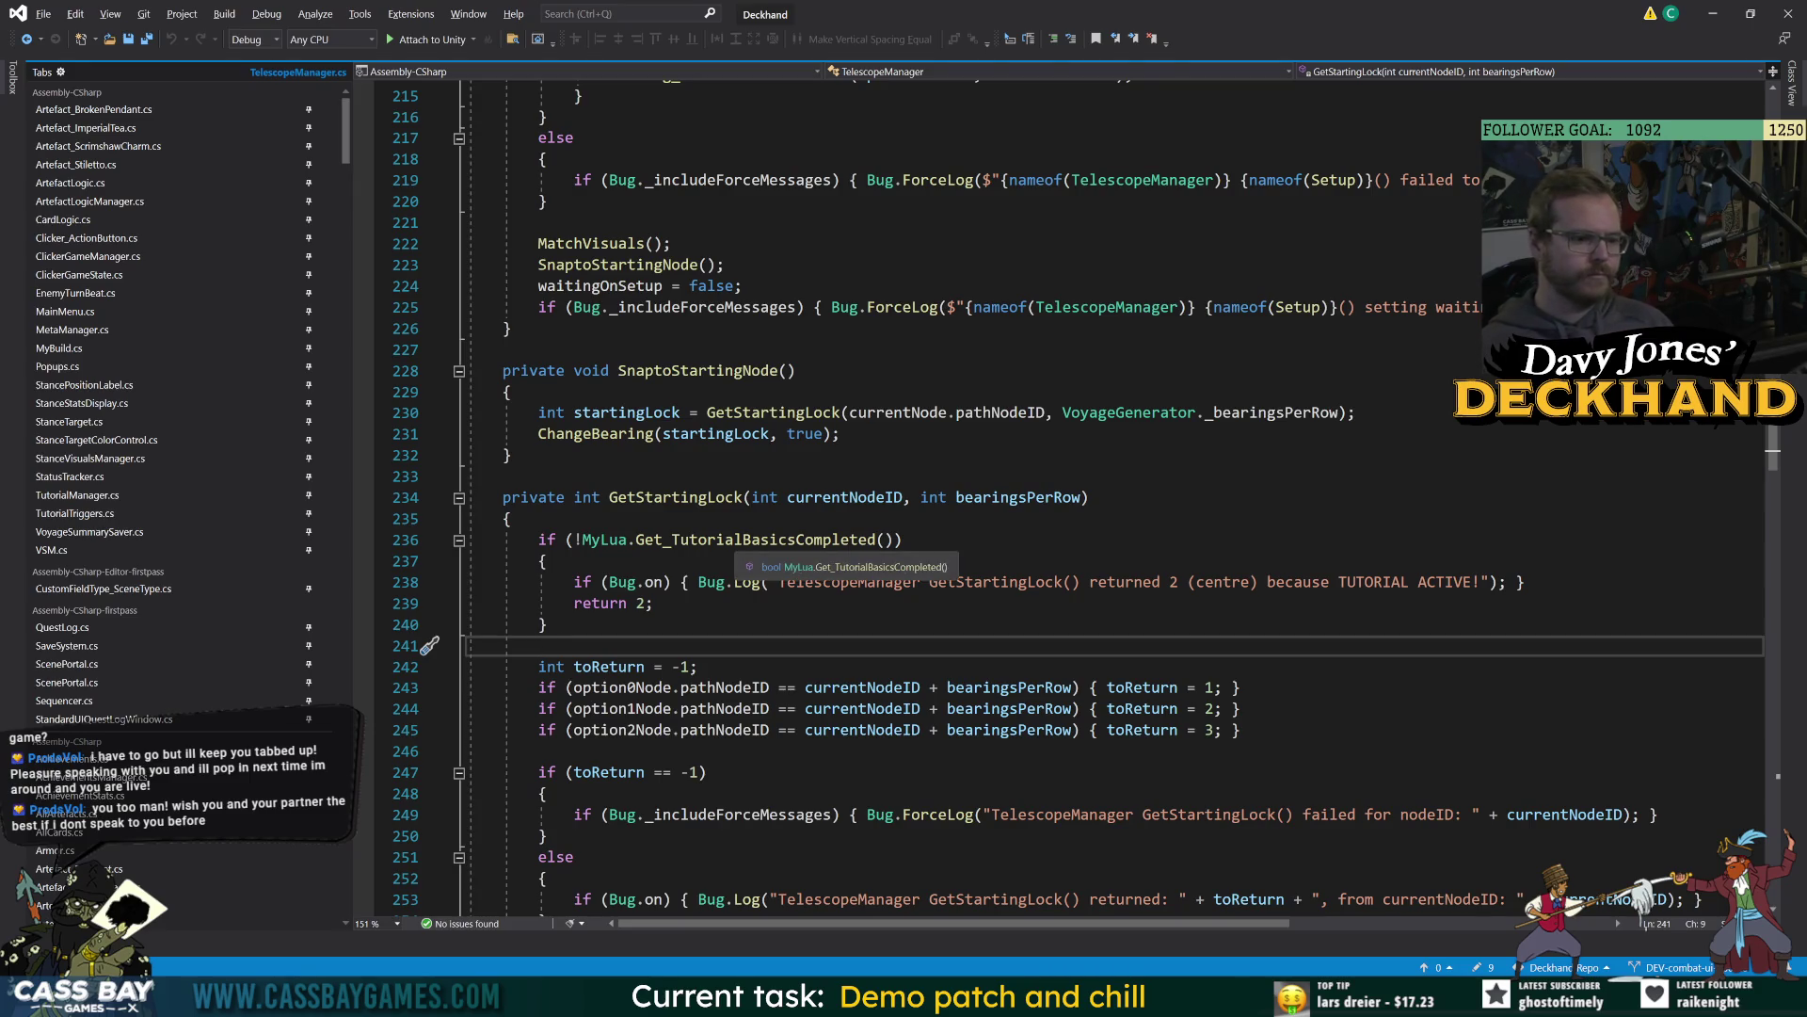
{"action": "key", "text": "alt+Tab"}
Show info messages and open the first GetStartingLock log's stack trace in a wider Console.
{"action": "left_click", "coordinate": [1723, 676]}
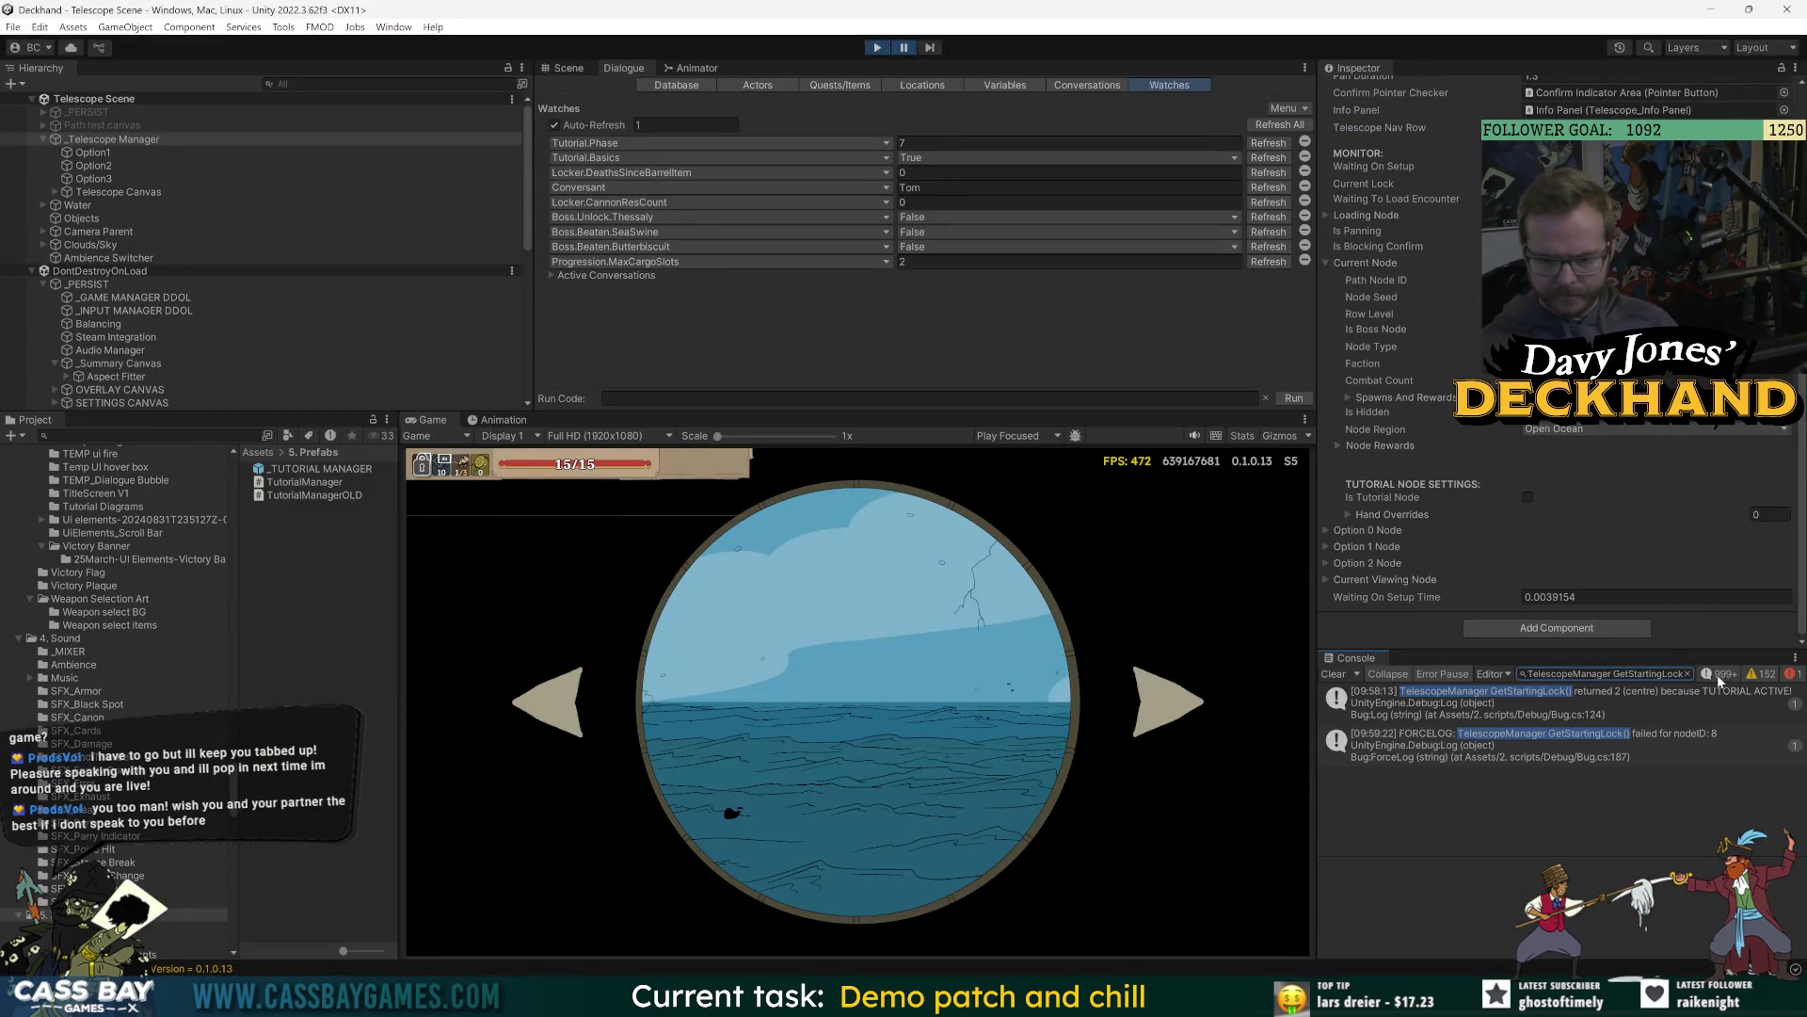
{"action": "left_click", "coordinate": [1669, 695]}
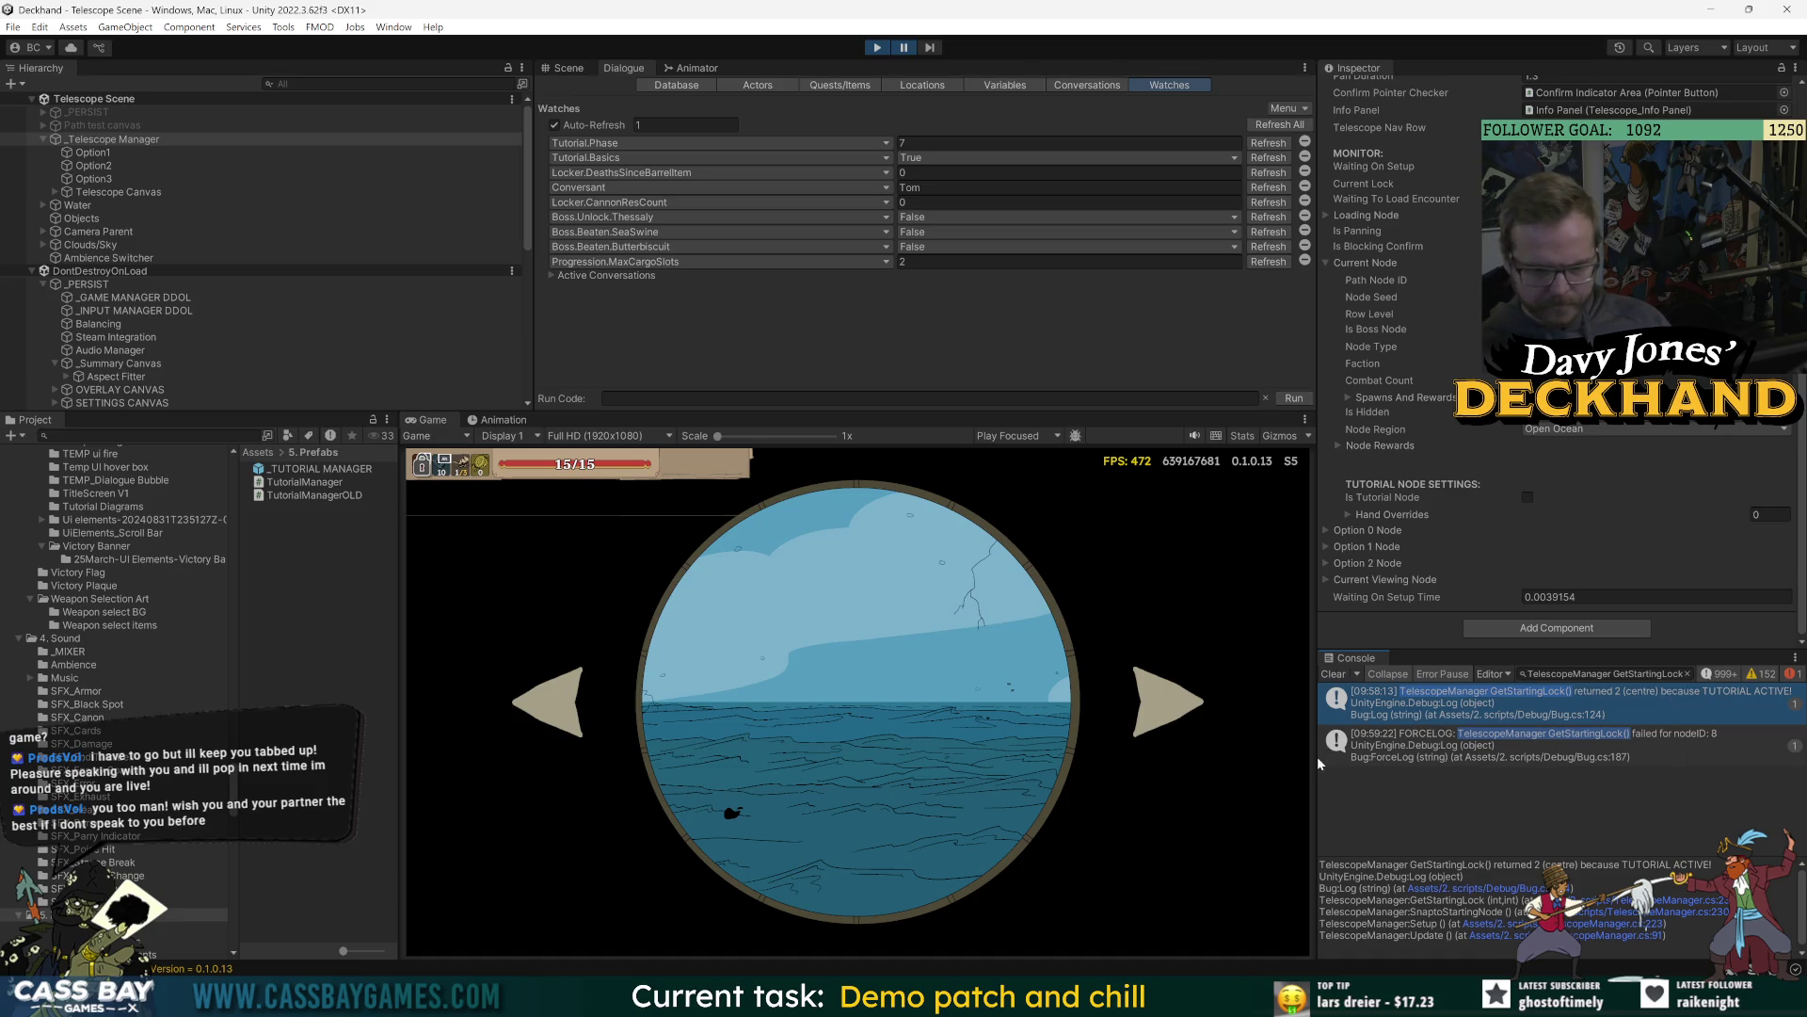
{"action": "left_click_drag", "start_coordinate": [1318, 755], "coordinate": [1181, 755]}
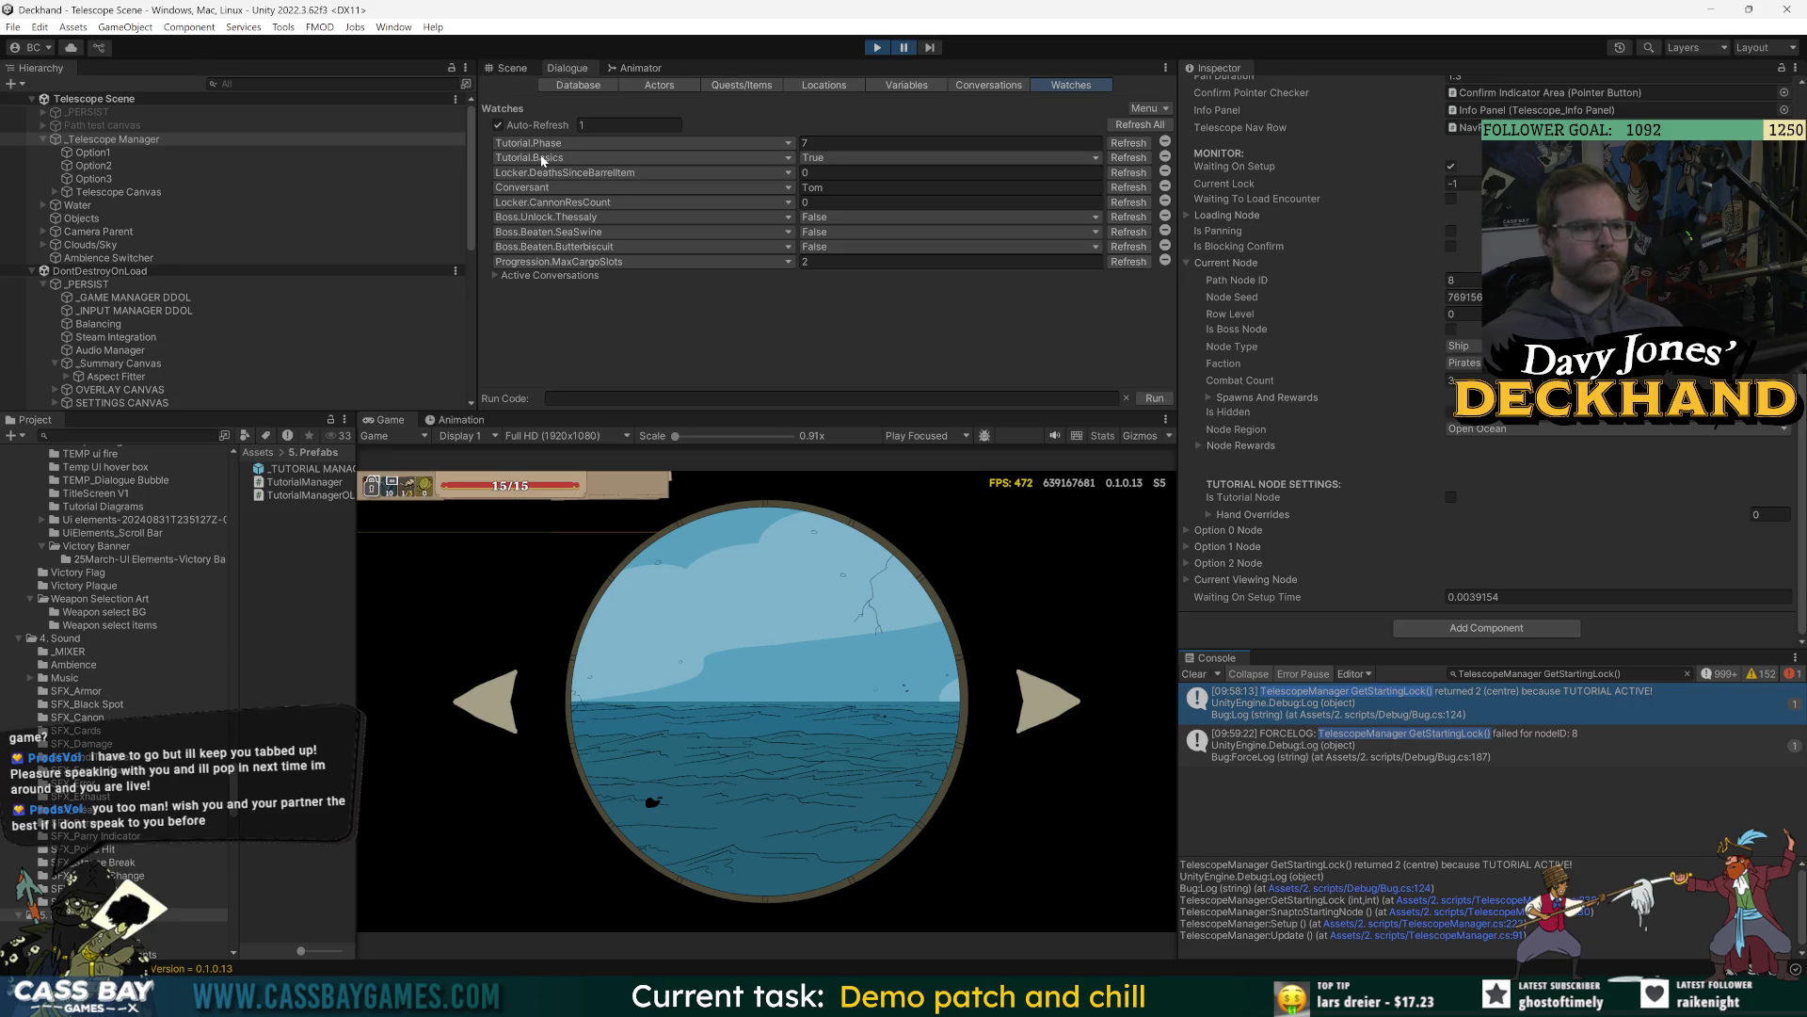
Go to the Get_TutorialBasicsCompleted definition and select tutorialBasicsString on line 174.
{"action": "key", "text": "alt+Tab"}
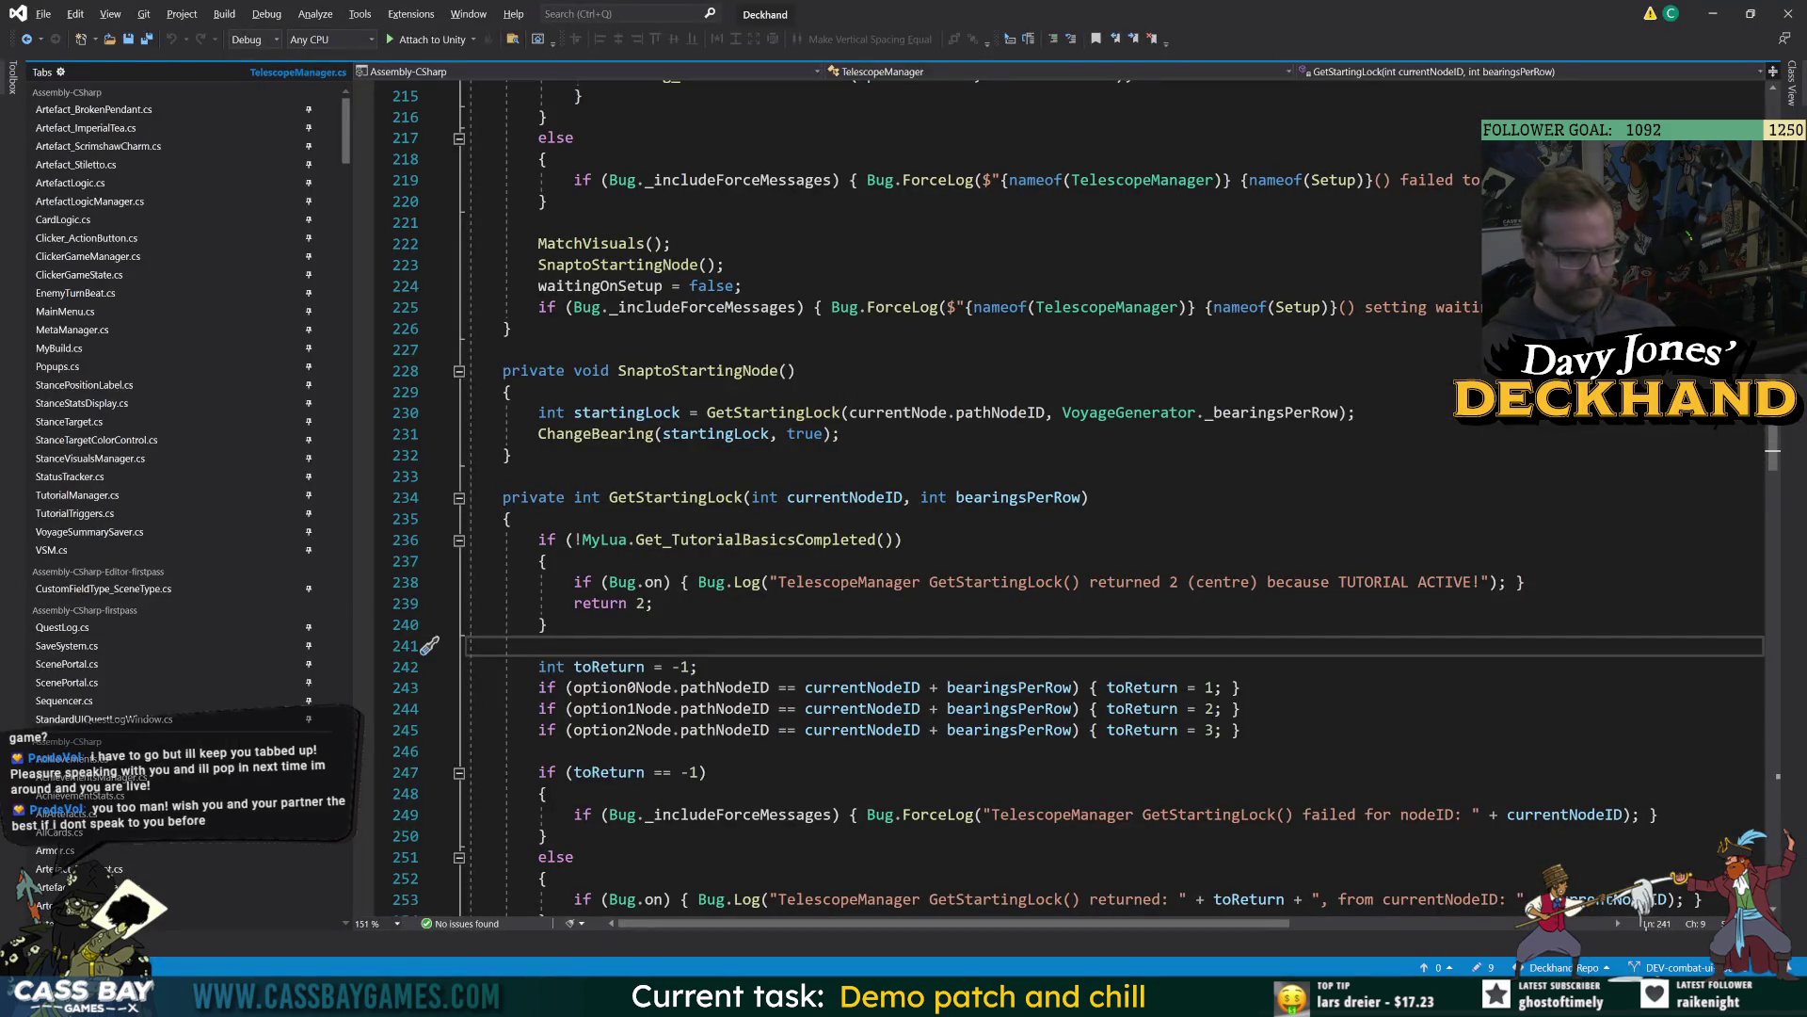
{"action": "left_click", "coordinate": [753, 539]}
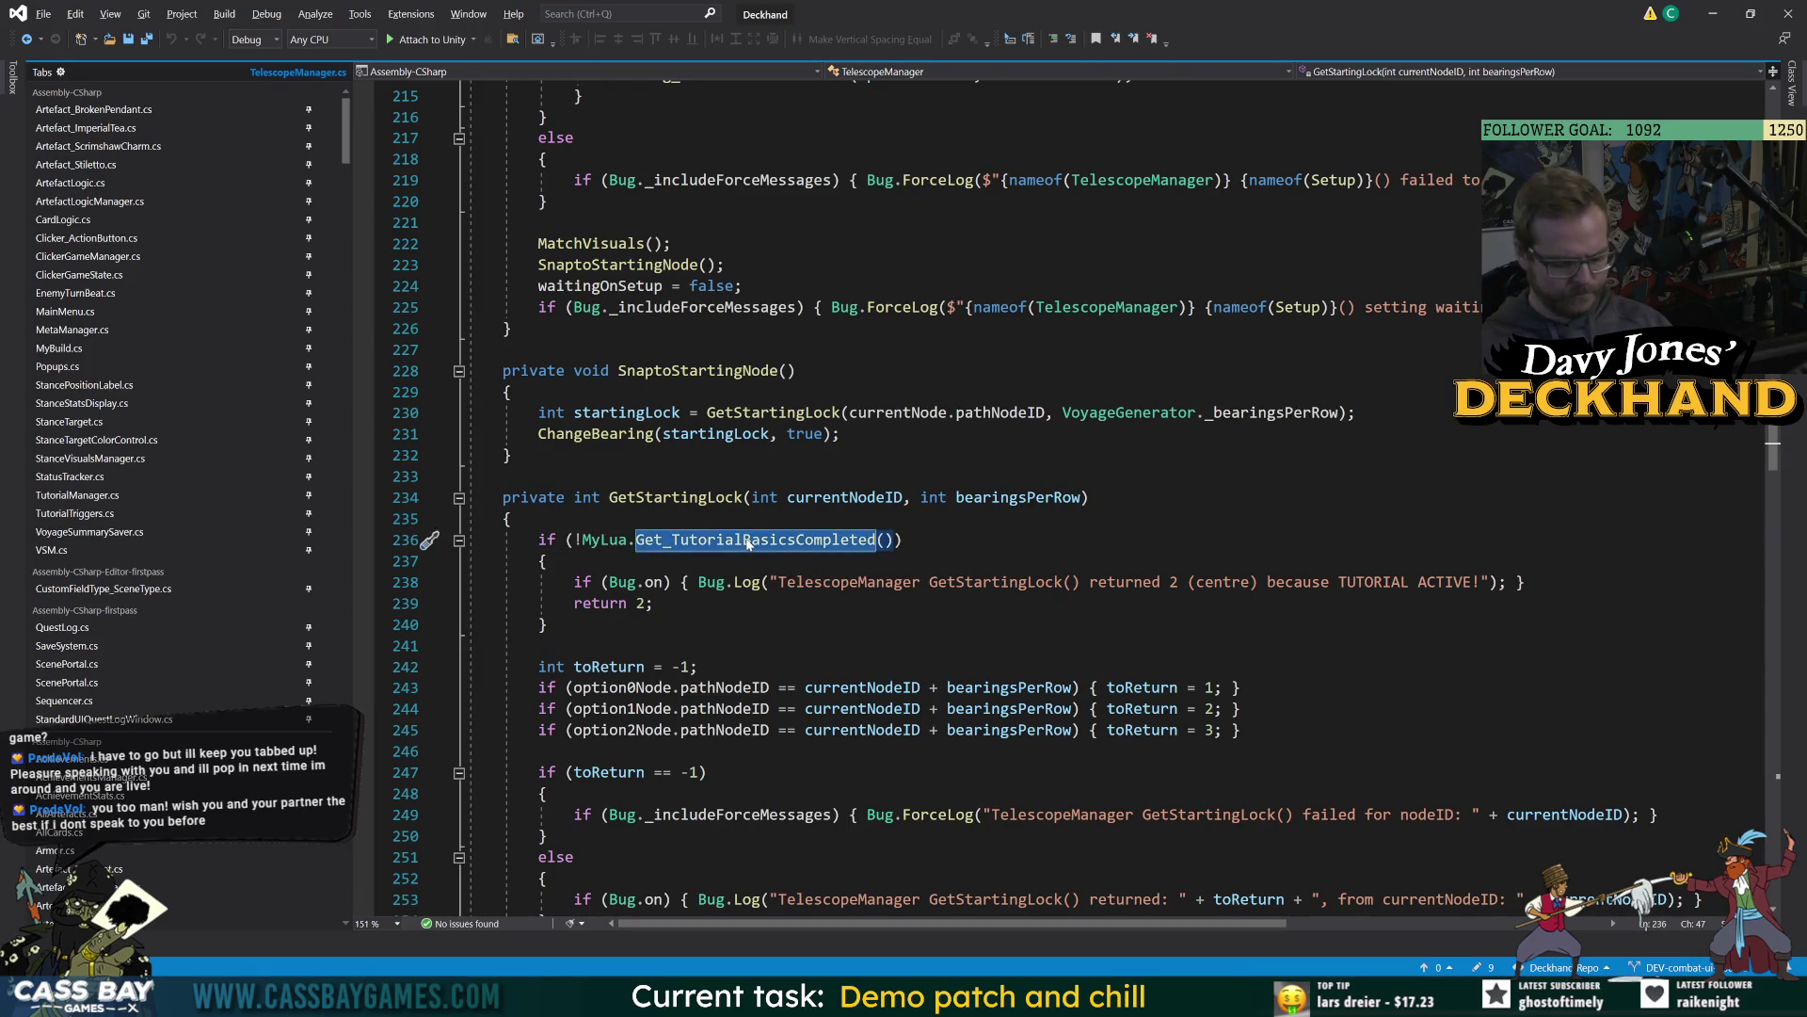
{"action": "key", "text": "F12"}
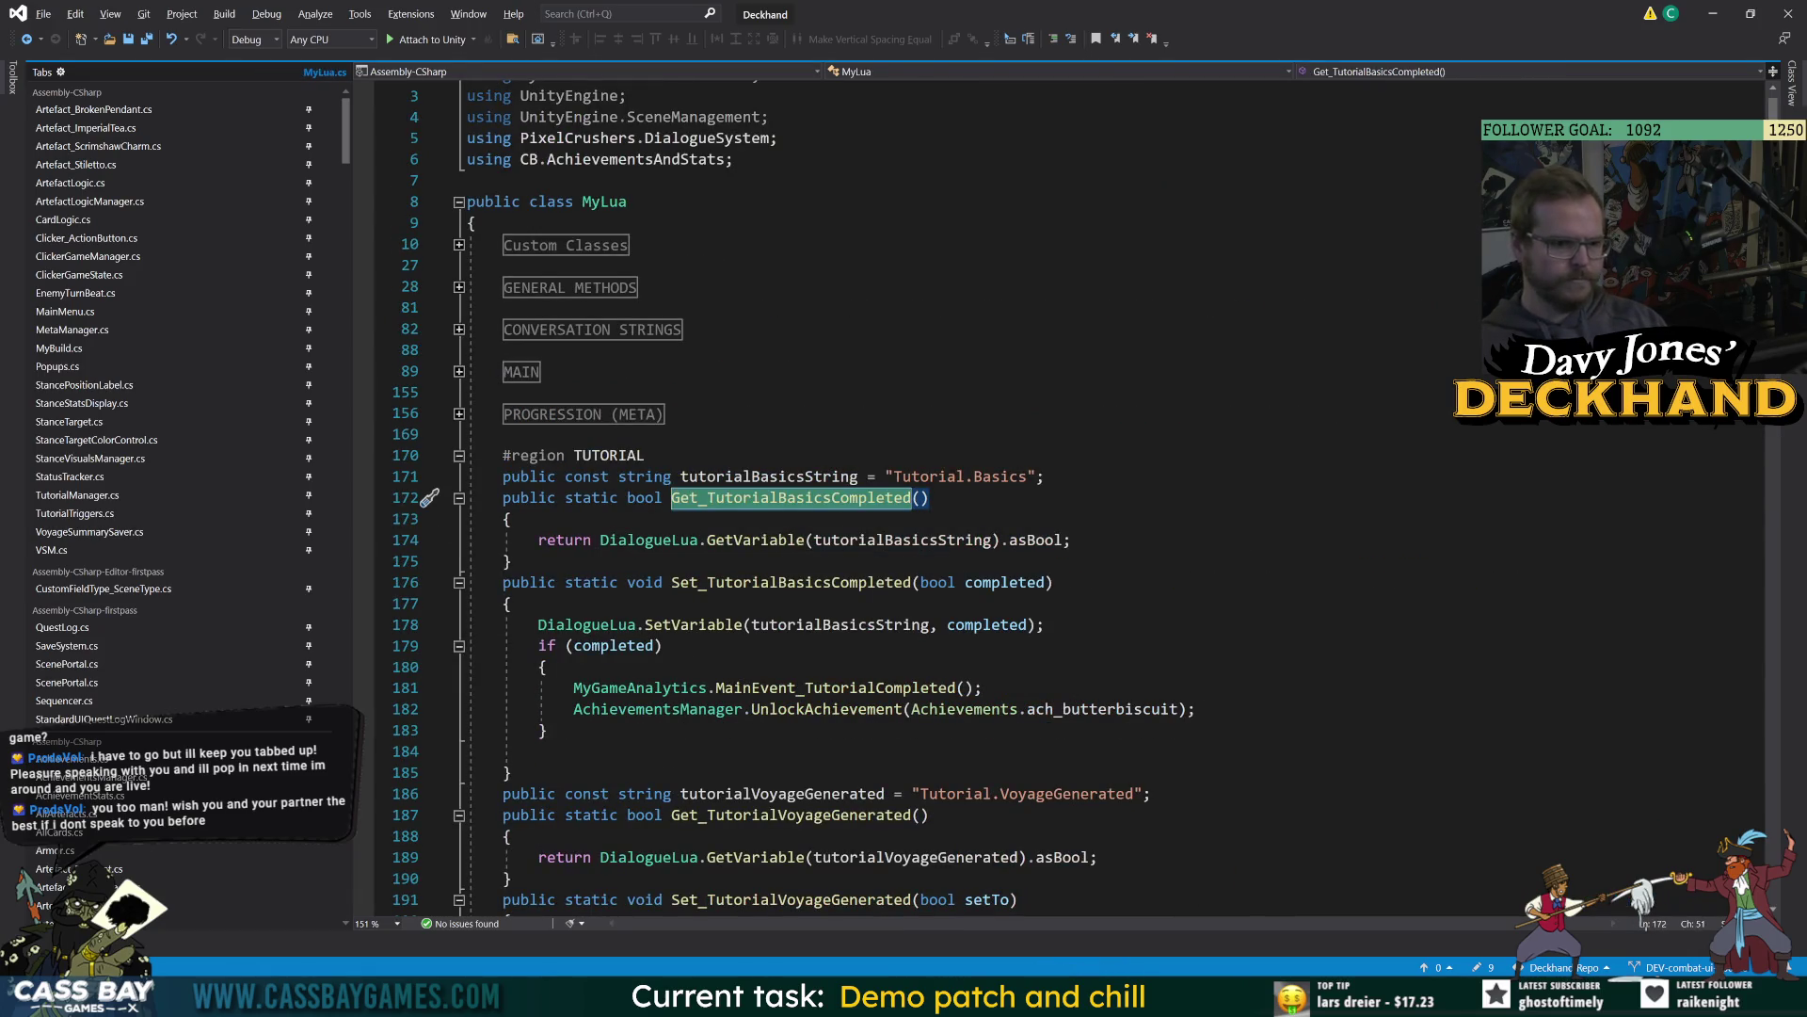
{"action": "left_click", "coordinate": [912, 540]}
{"action": "double_click", "coordinate": [912, 540]}
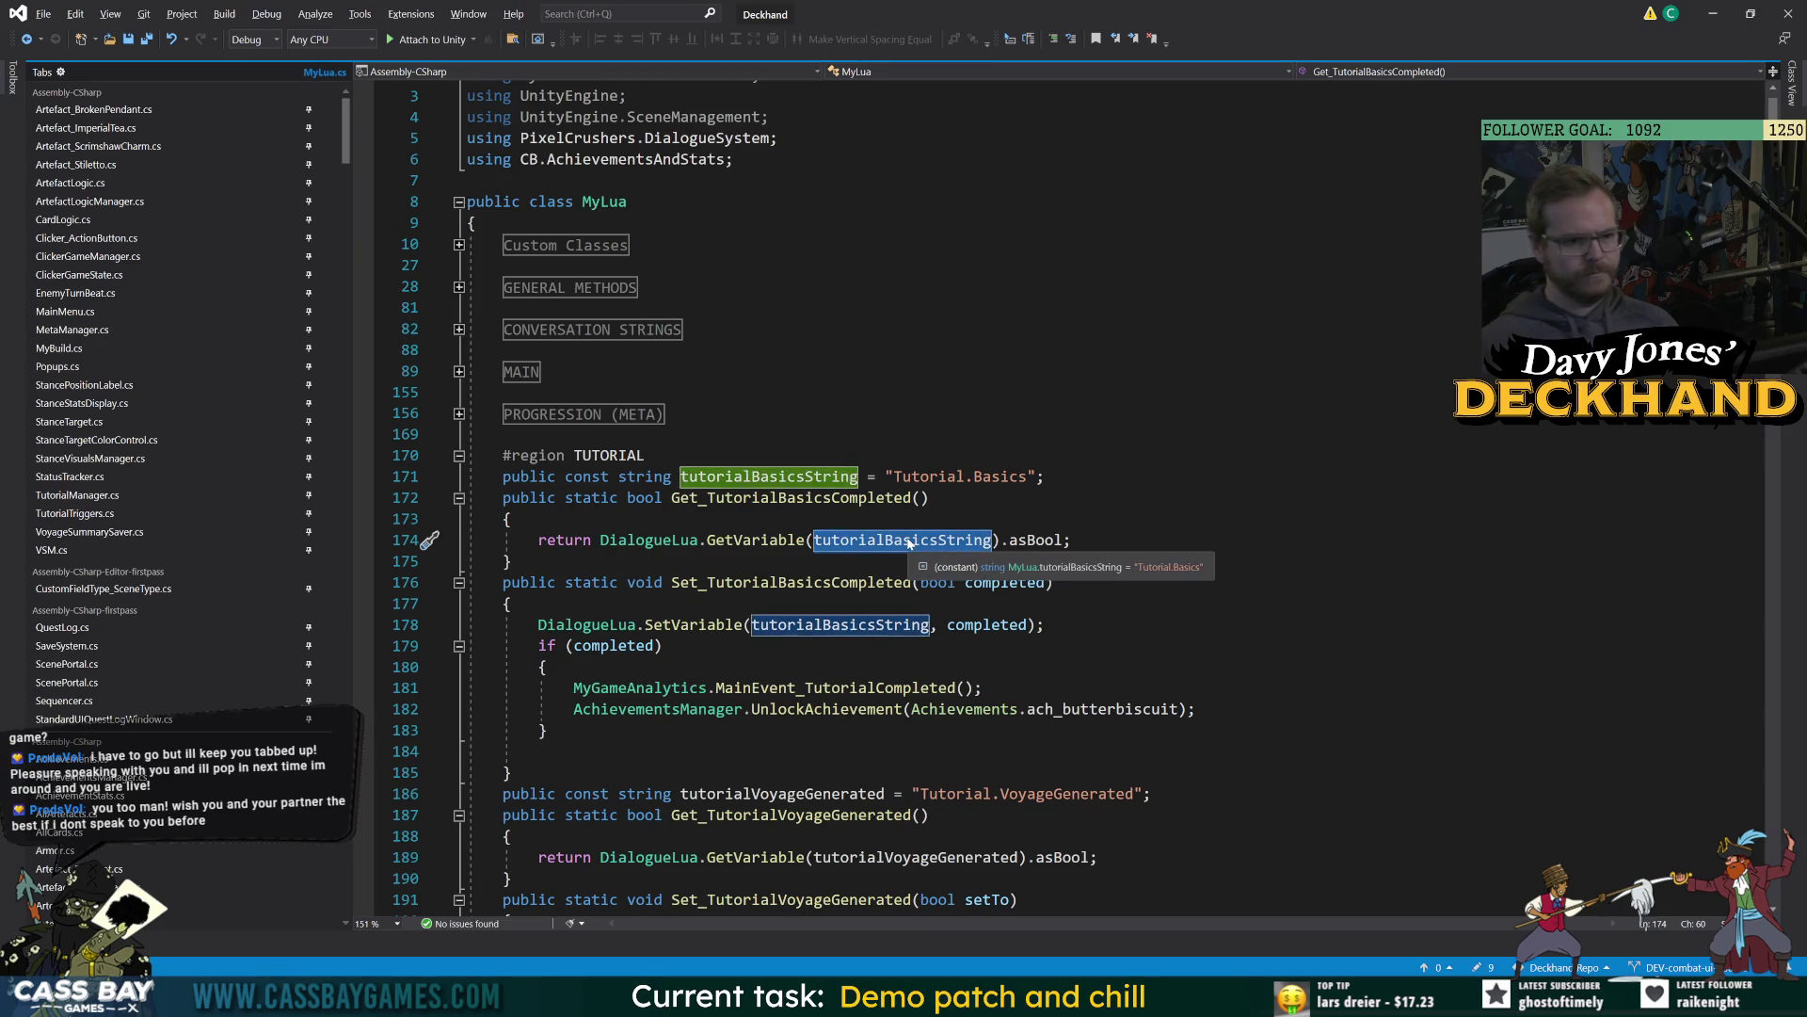
Open the Bug.Log source from the trace and recheck Get_TutorialBasicsCompleted on line 236 against the watches.
{"action": "key", "text": "alt+Tab"}
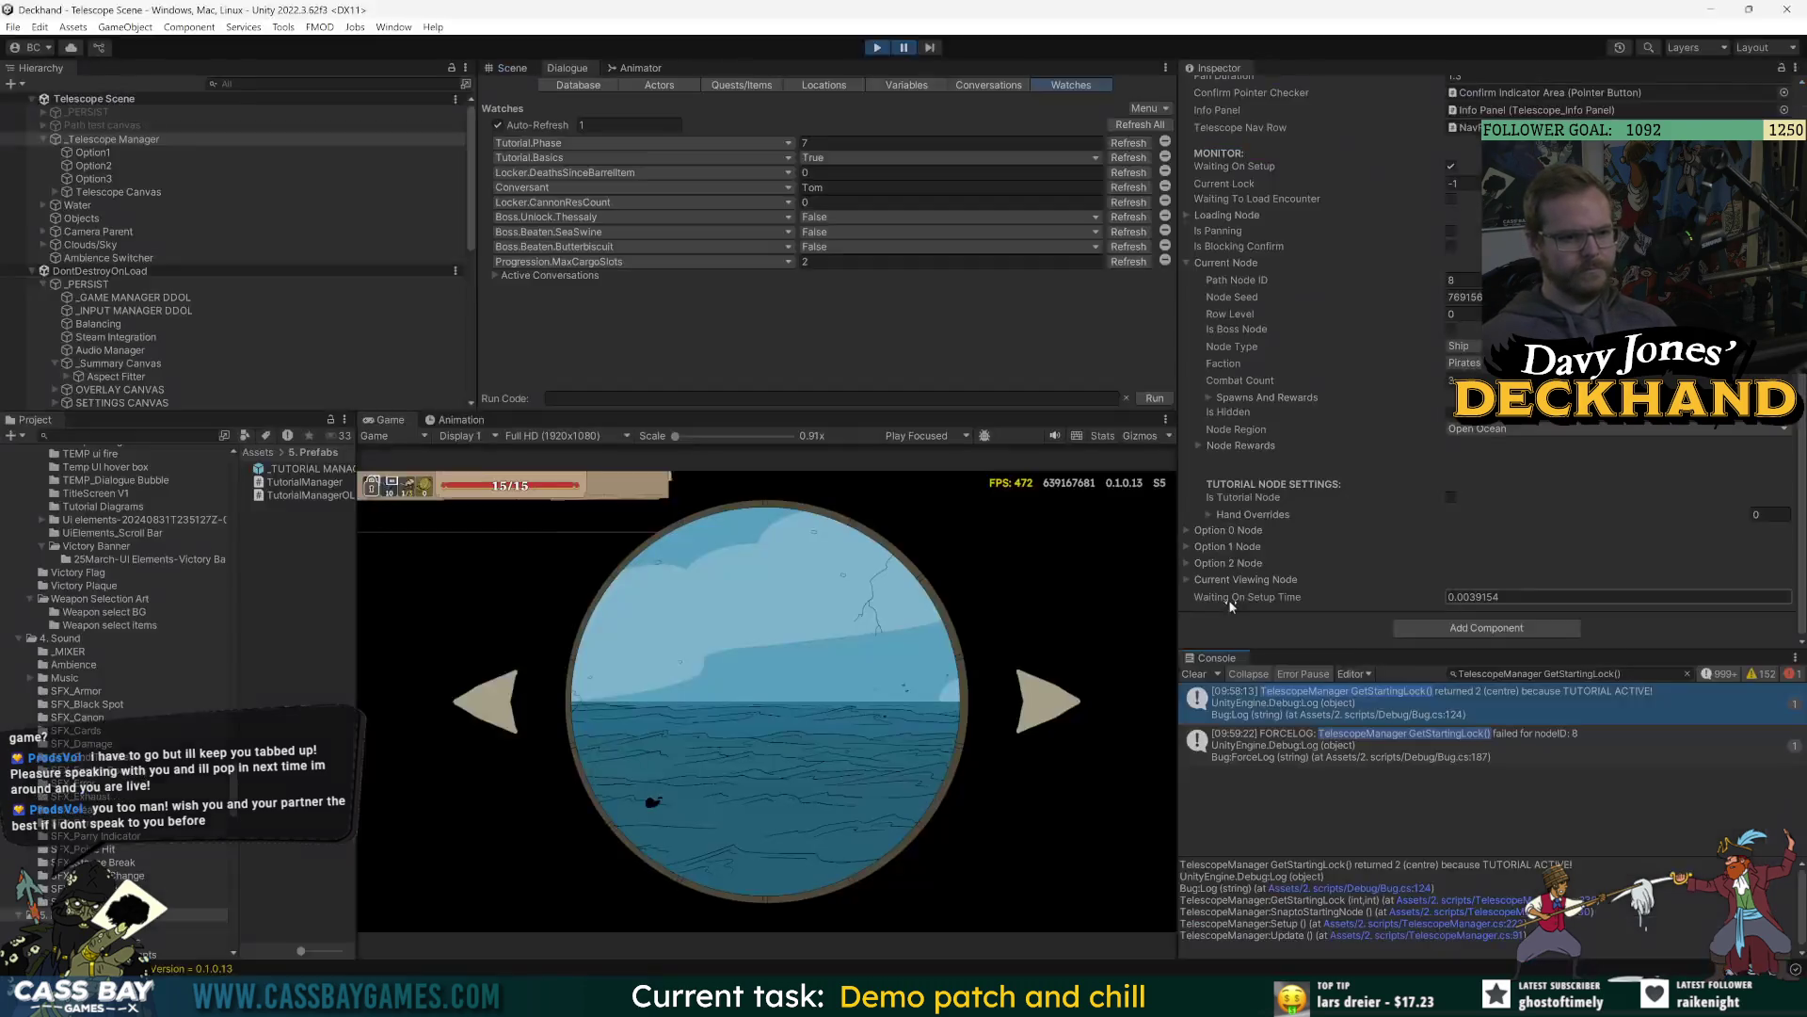
{"action": "double_click", "coordinate": [1591, 703]}
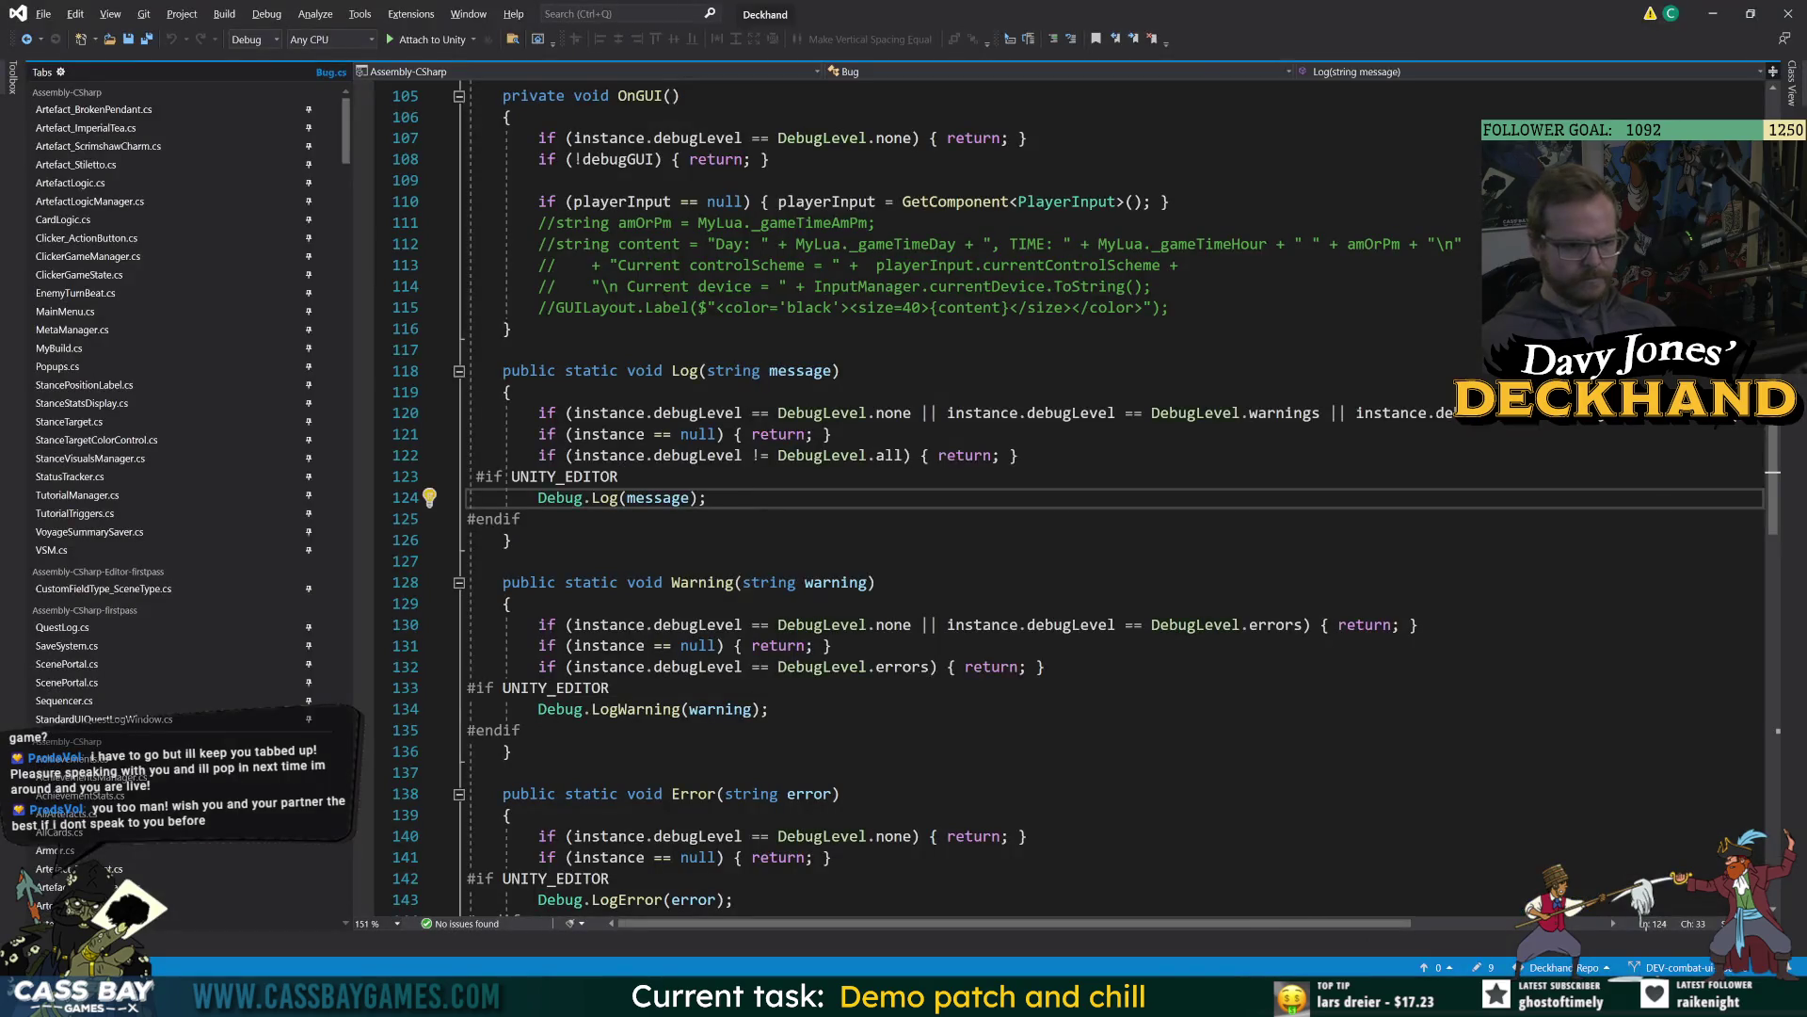
{"action": "key", "text": "alt+Tab"}
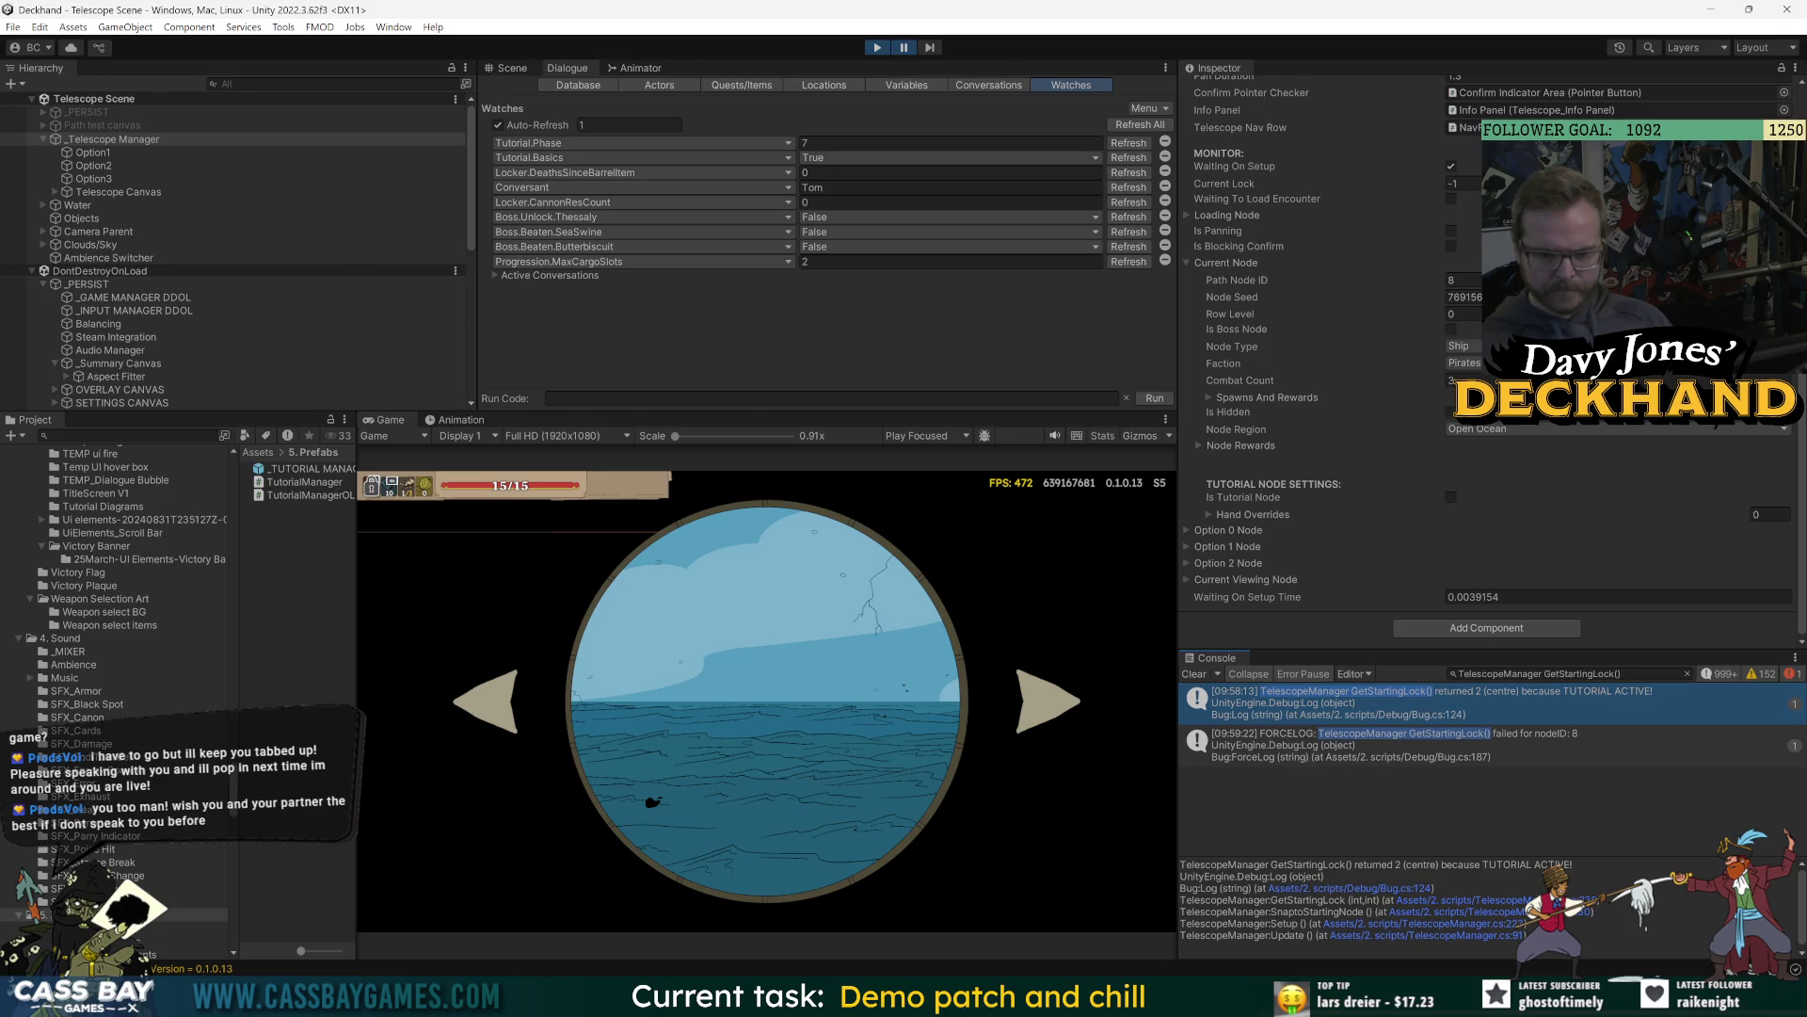
{"action": "key", "text": "alt+Tab"}
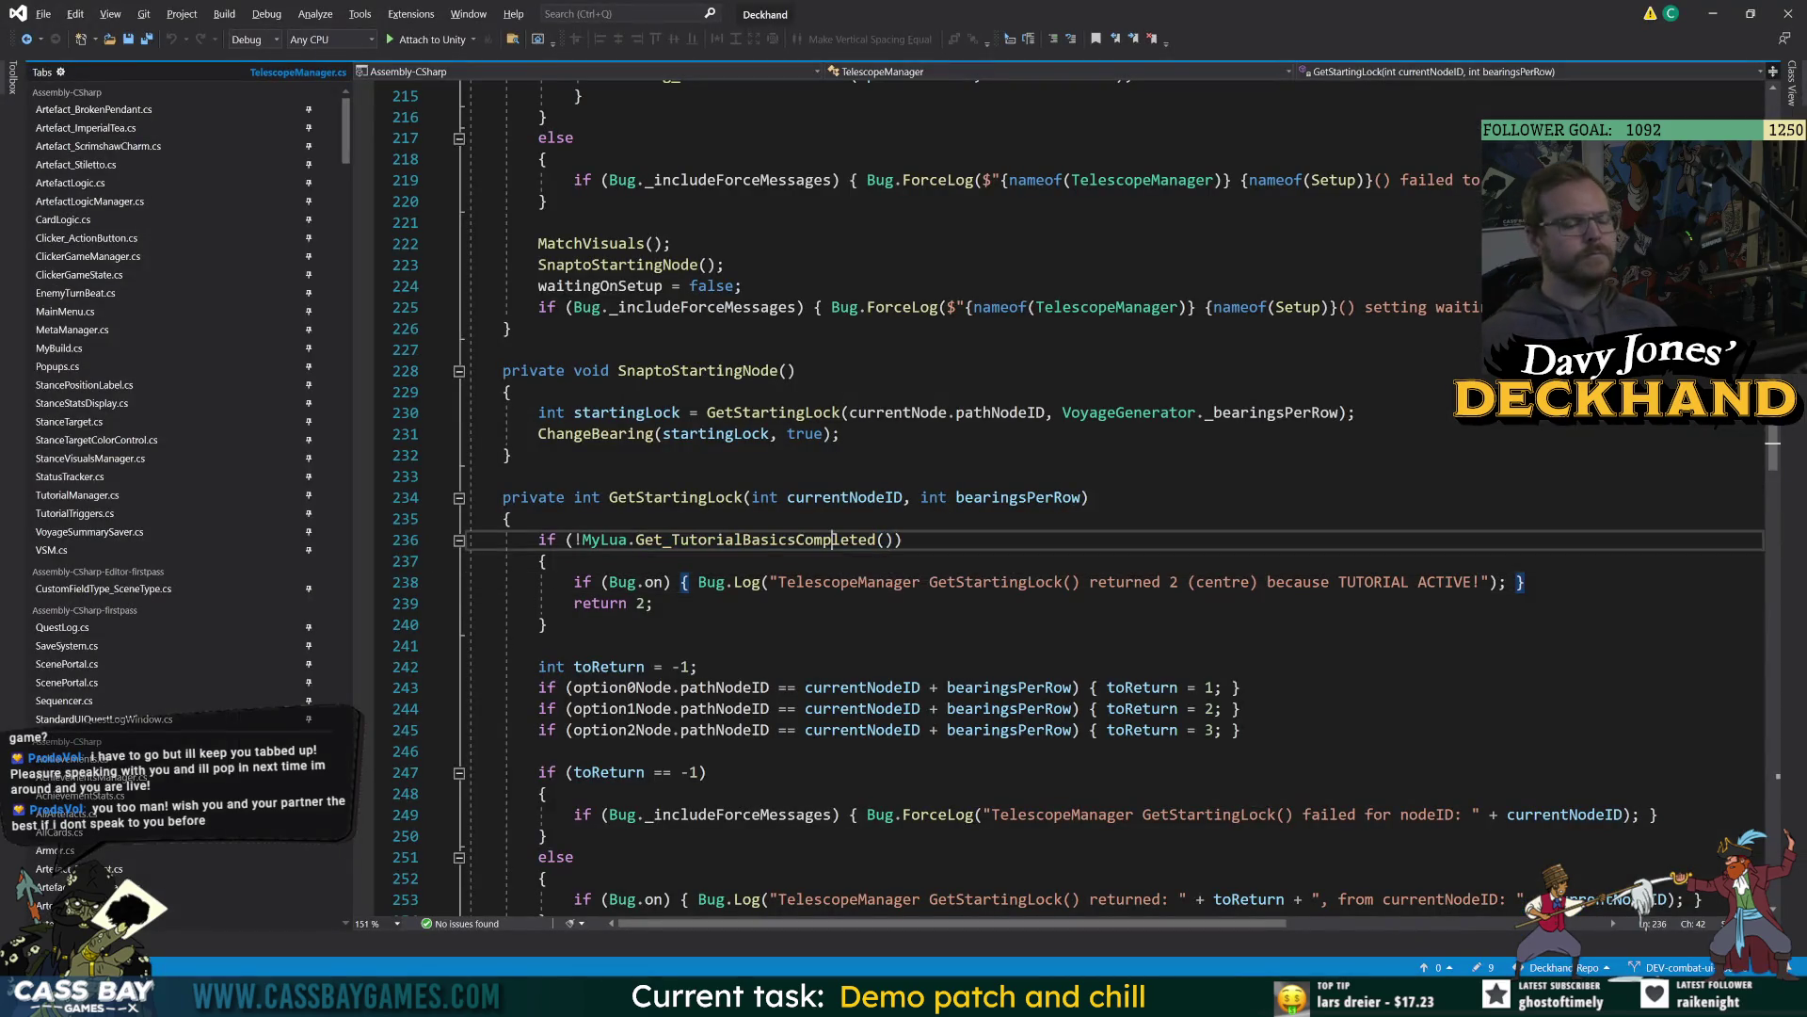
{"action": "key", "text": "End"}
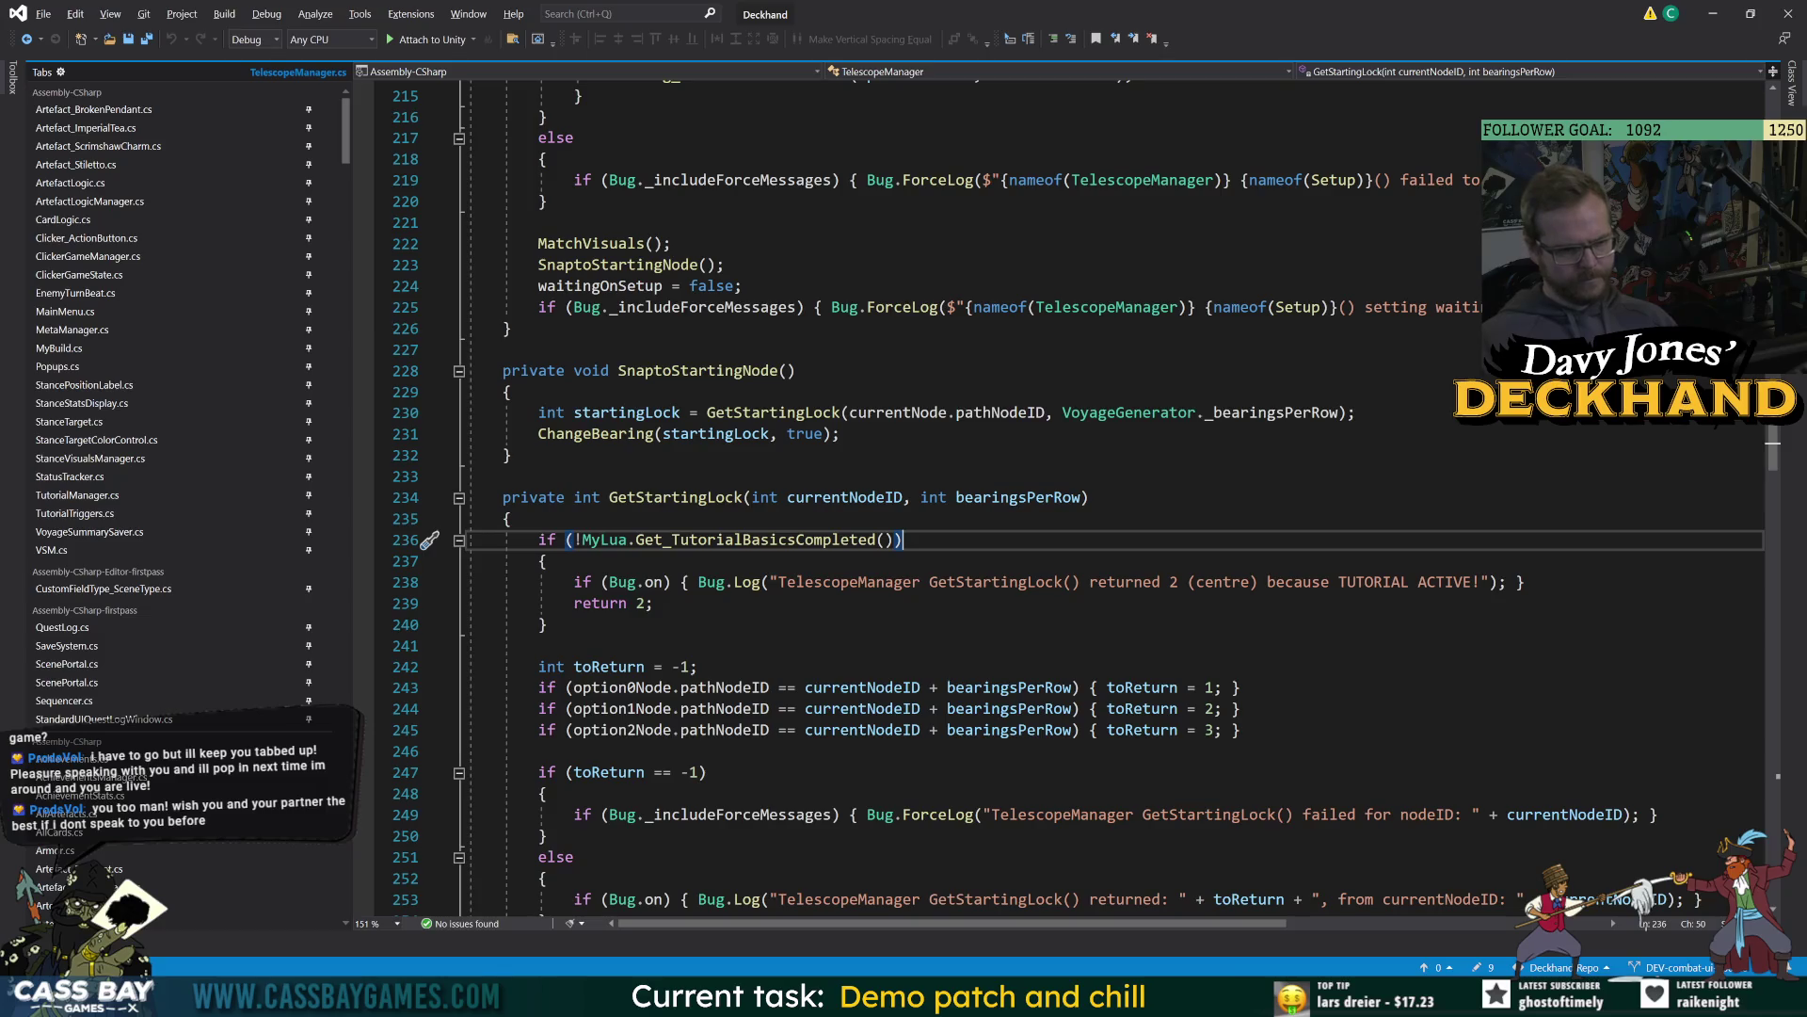
{"action": "key", "text": "alt+Tab"}
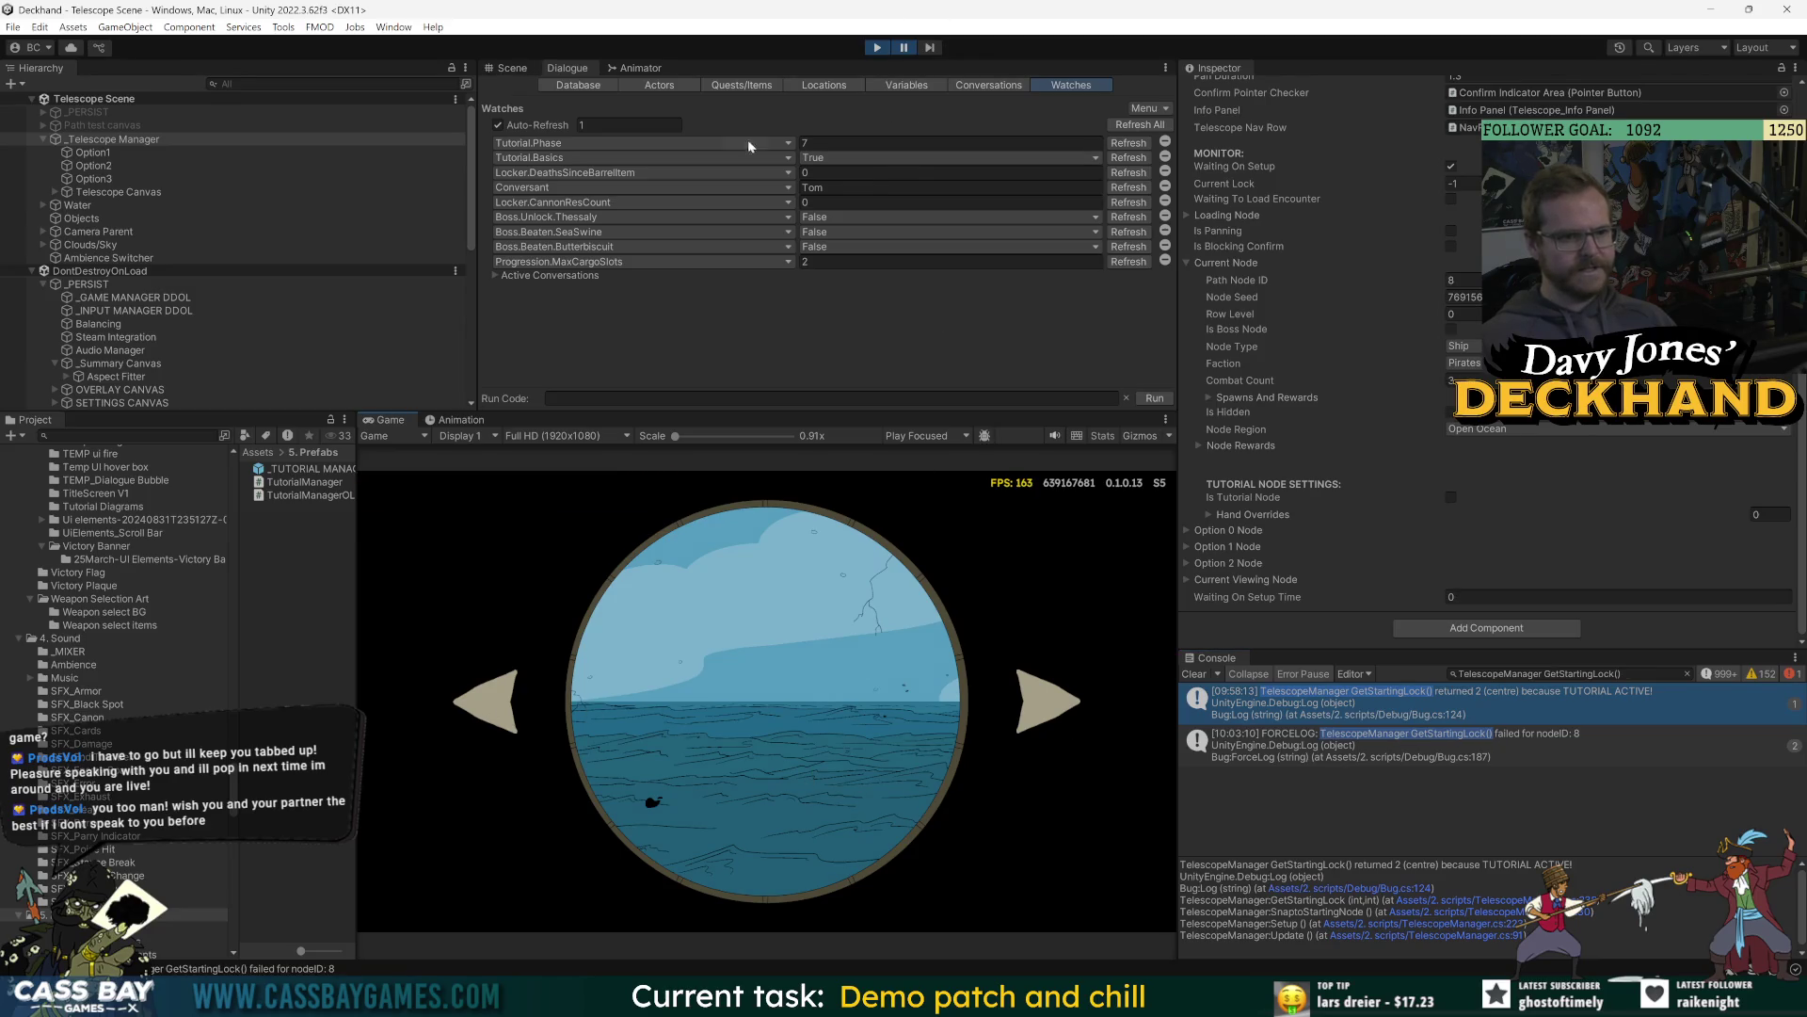
{"action": "key", "text": "alt+Tab"}
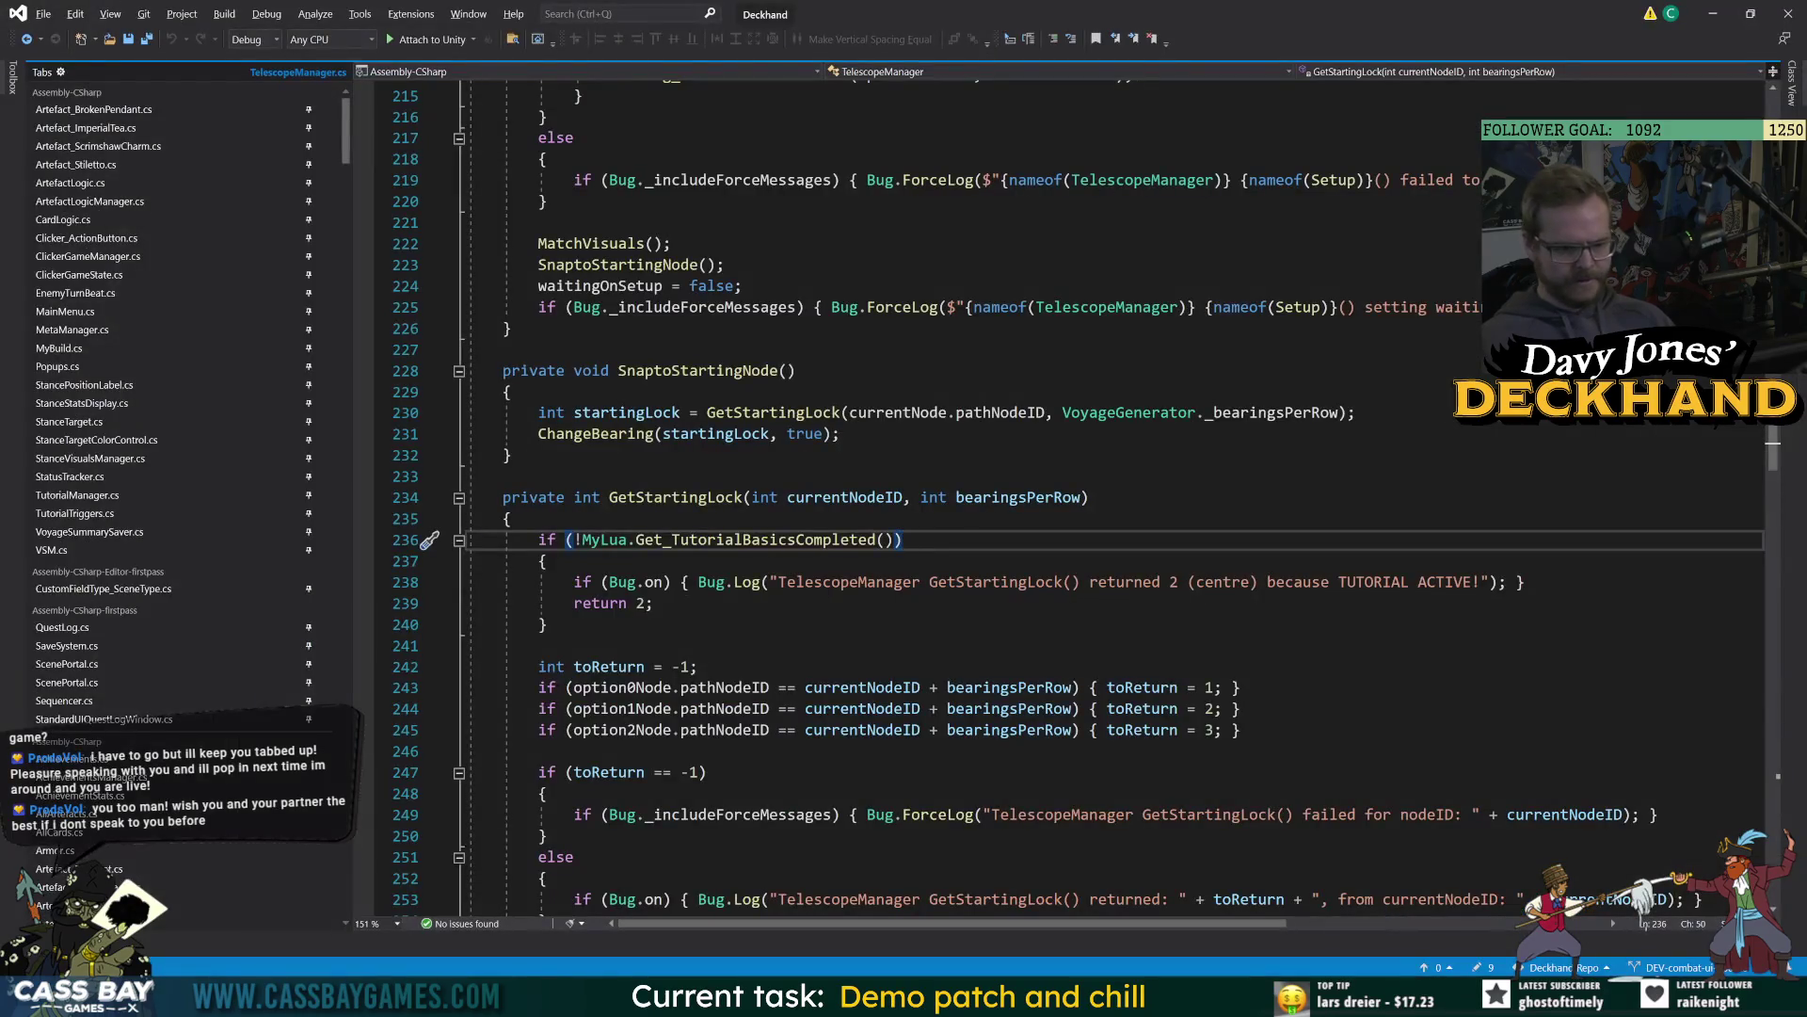
{"action": "double_click", "coordinate": [753, 539]}
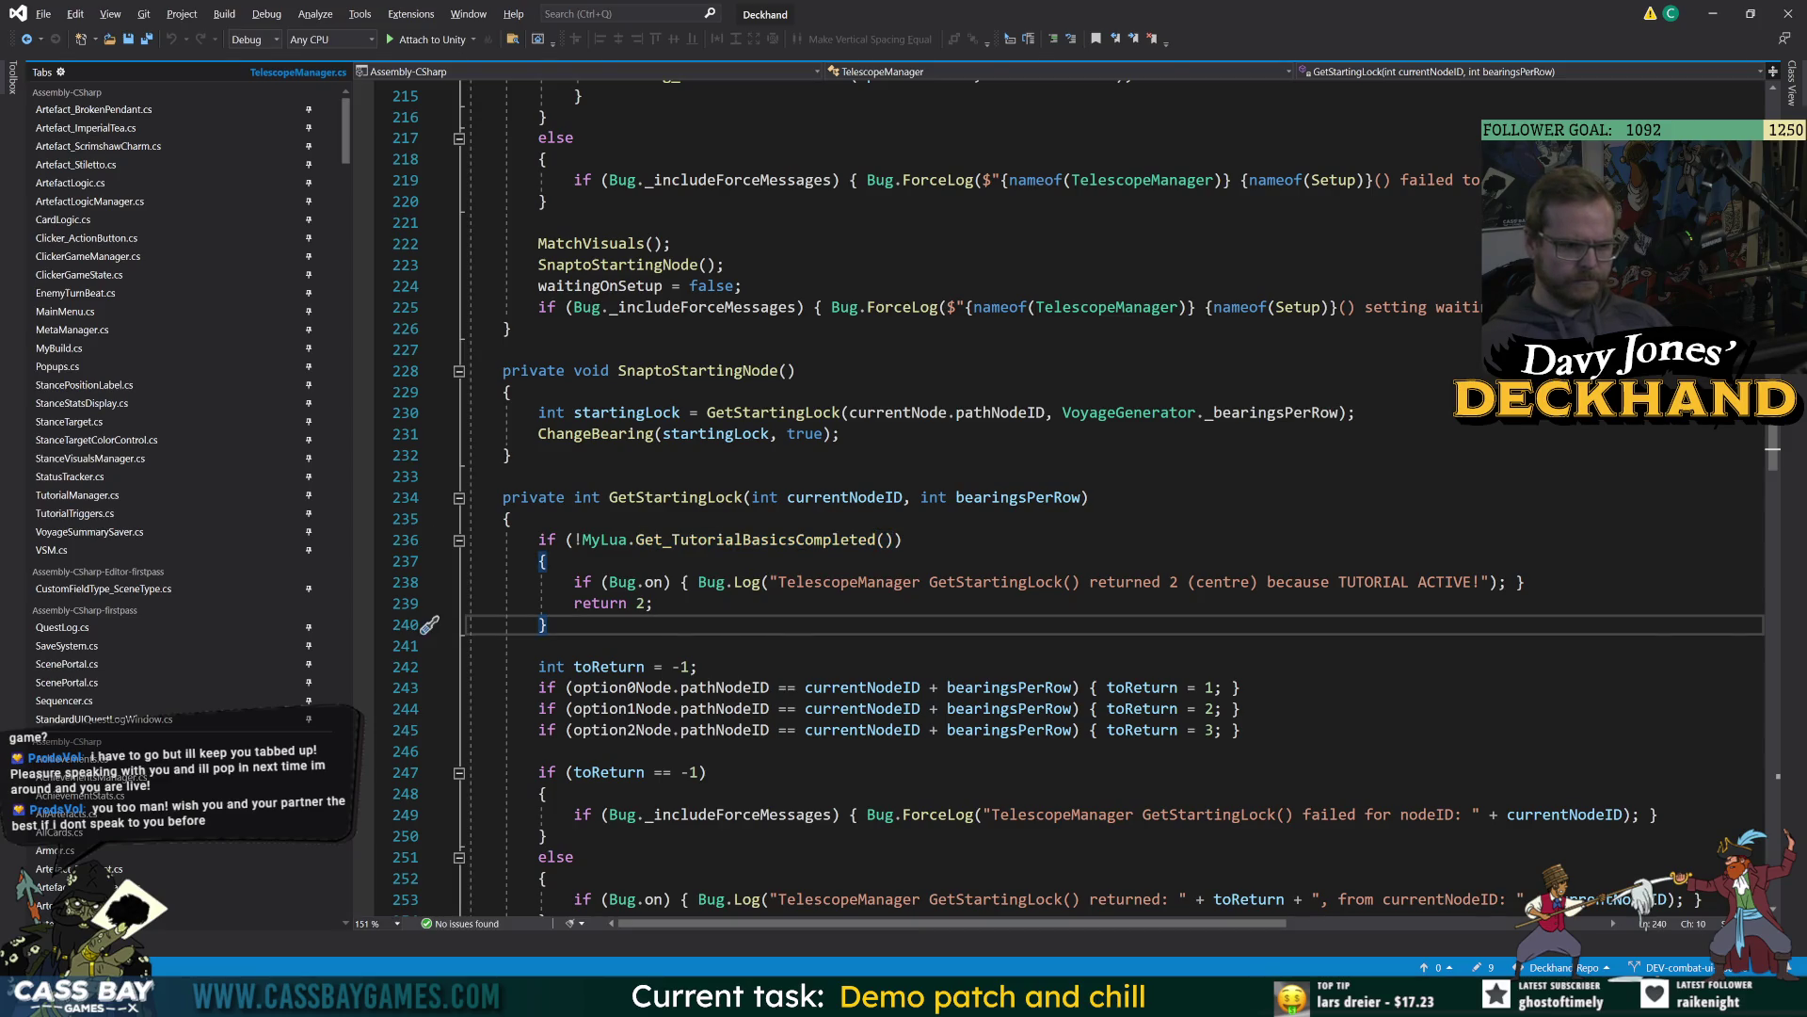
{"action": "key", "text": "alt+Tab"}
Replay from the main menu, filter the Console to TelescopeManager with warnings on, and open the GetTargetLock FAILED warning.
{"action": "left_click", "coordinate": [876, 49]}
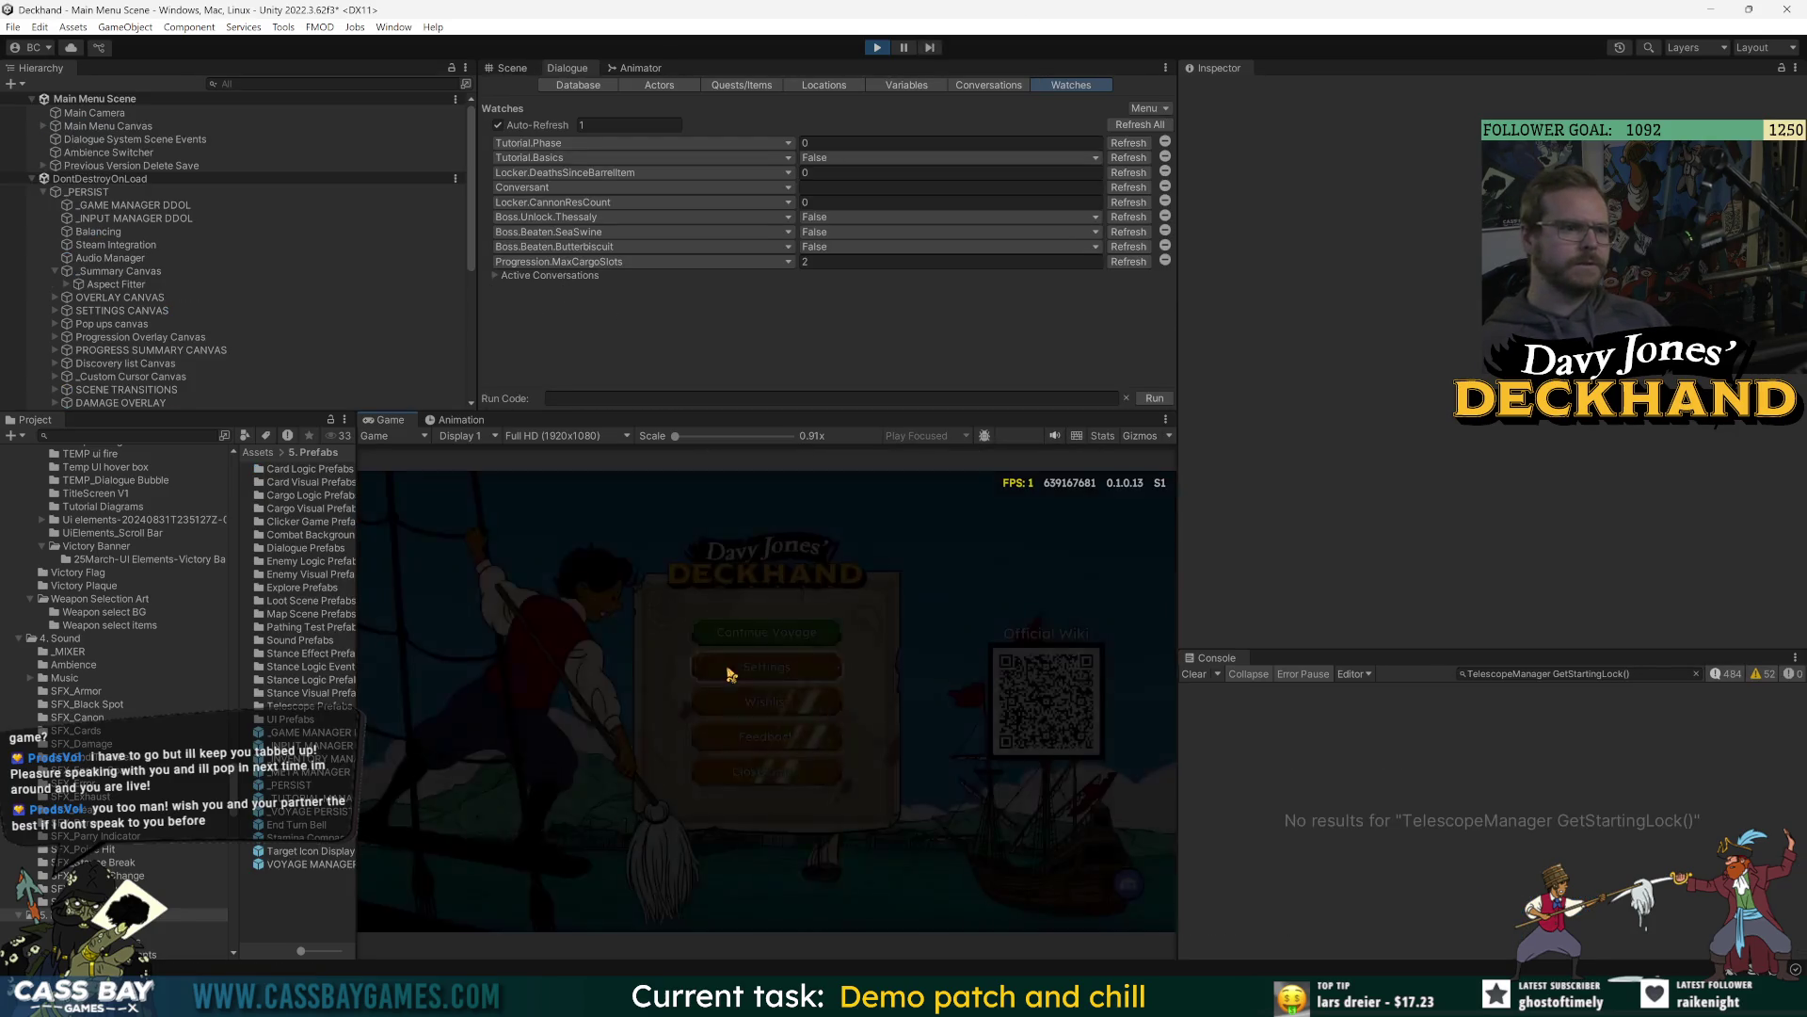
{"action": "left_click", "coordinate": [789, 629]}
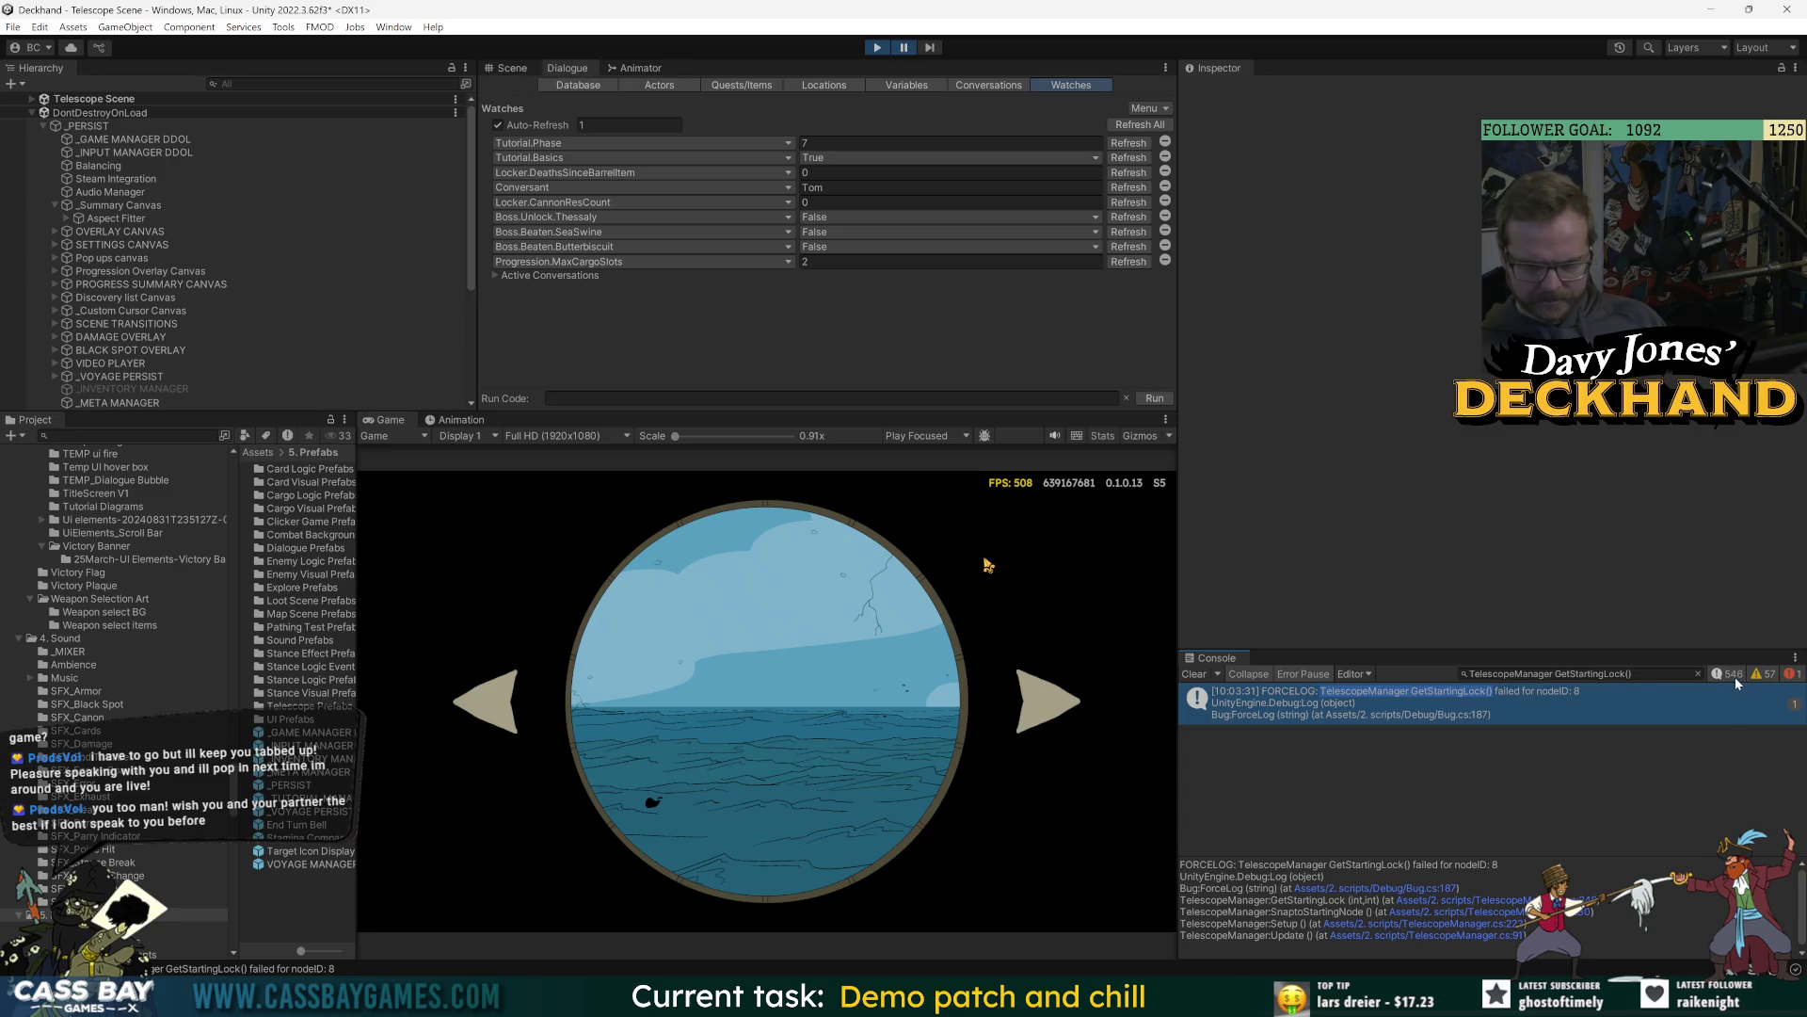
{"action": "key", "text": "BackSpace"}
{"action": "key", "text": "BackSpace"}
{"action": "key", "text": "BackSpace"}
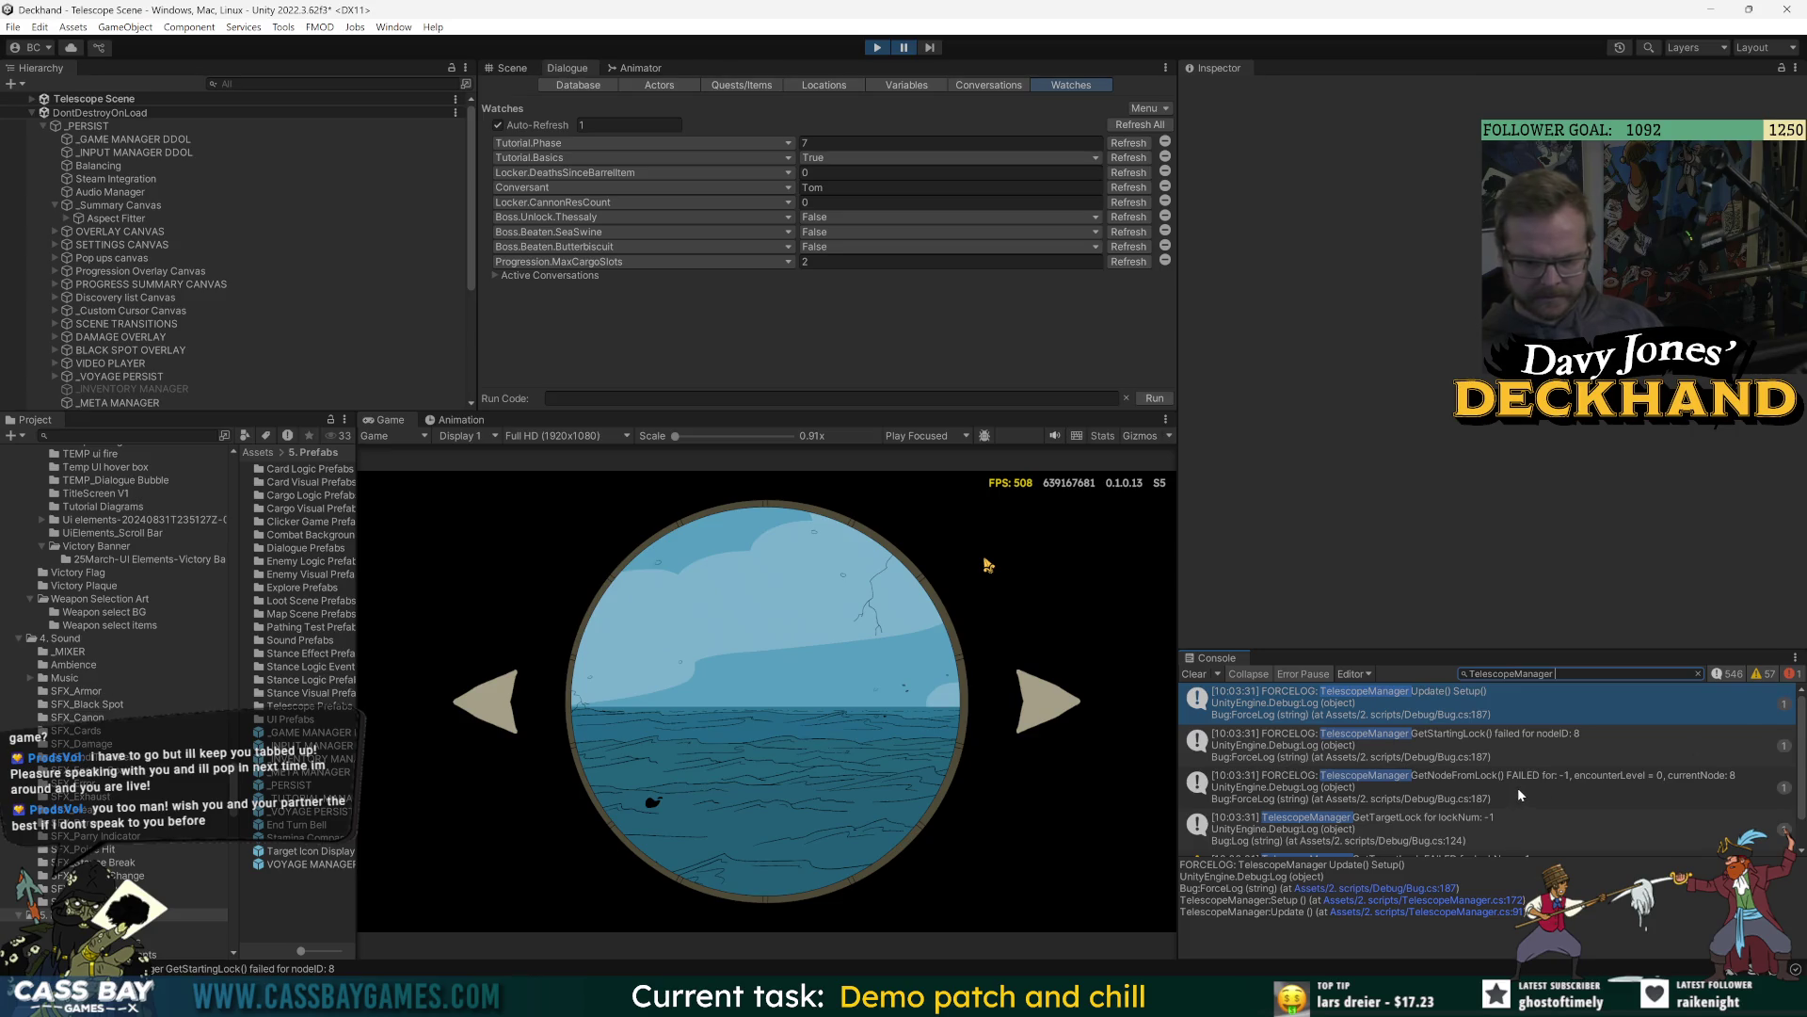
{"action": "scroll", "coordinate": [1518, 787], "scroll_direction": "down", "scroll_amount": 1}
{"action": "scroll", "coordinate": [1527, 779], "scroll_direction": "up", "scroll_amount": 1}
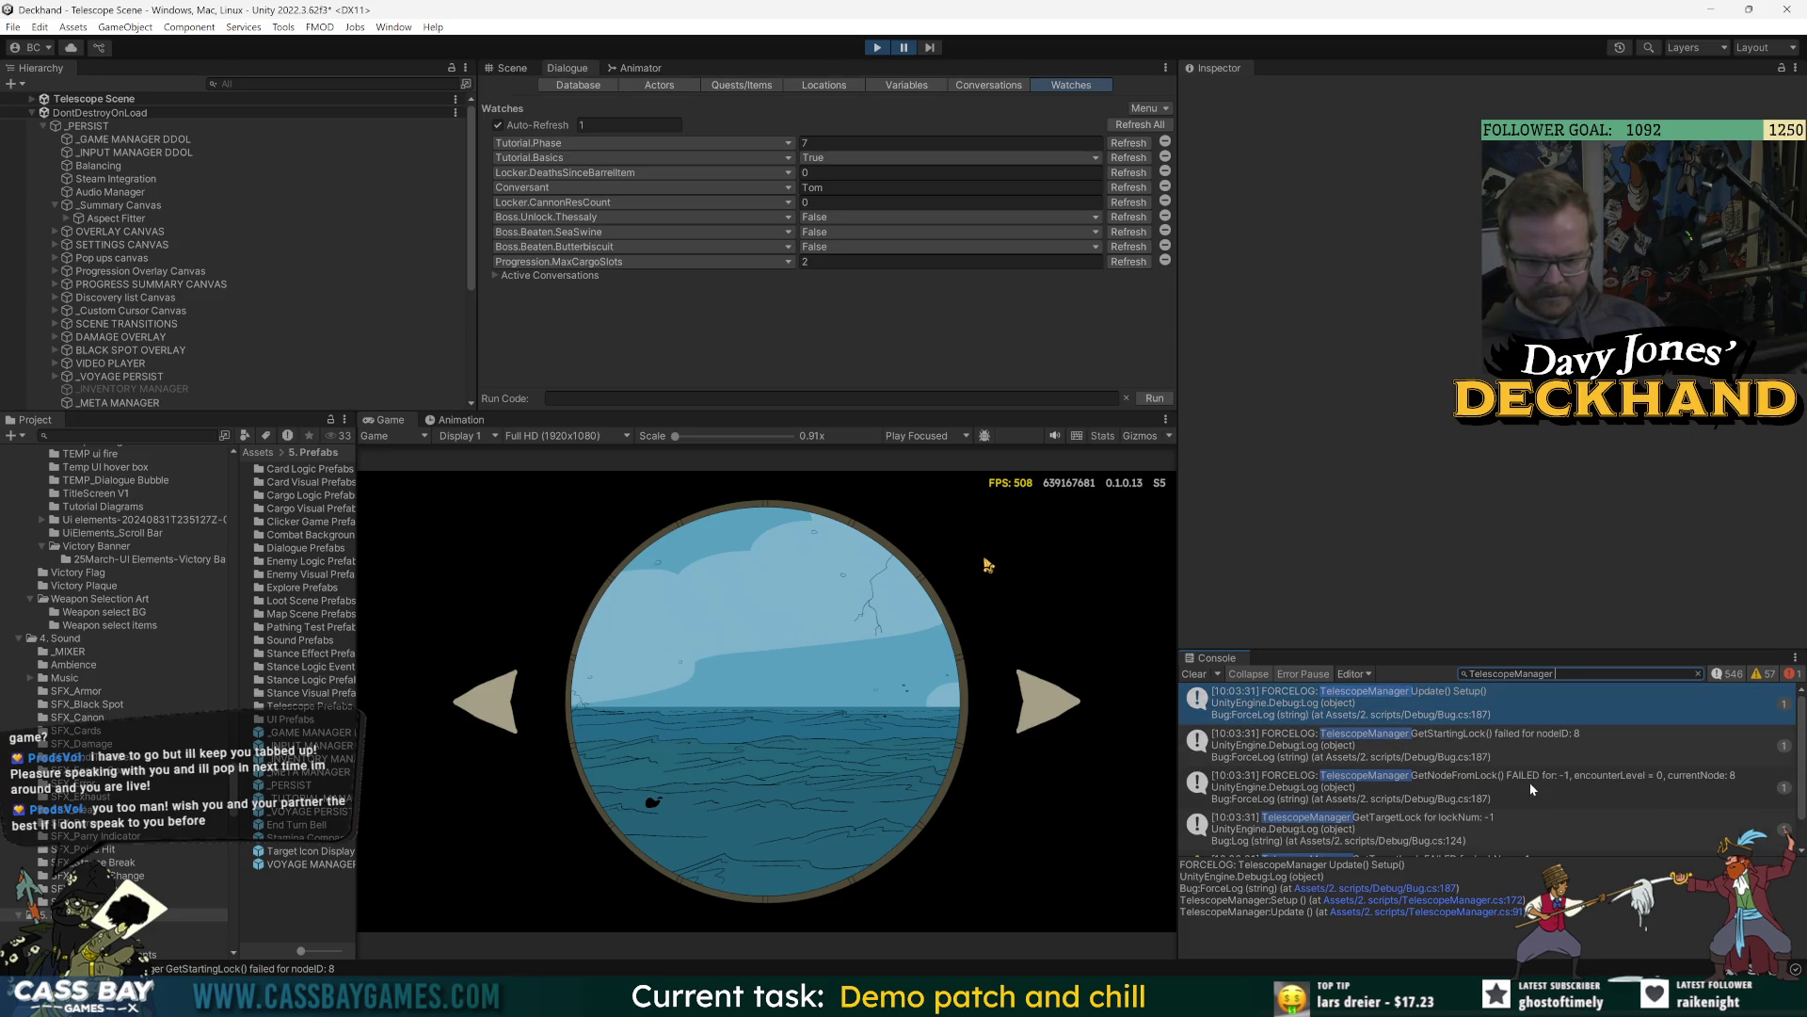
{"action": "left_click", "coordinate": [1774, 702]}
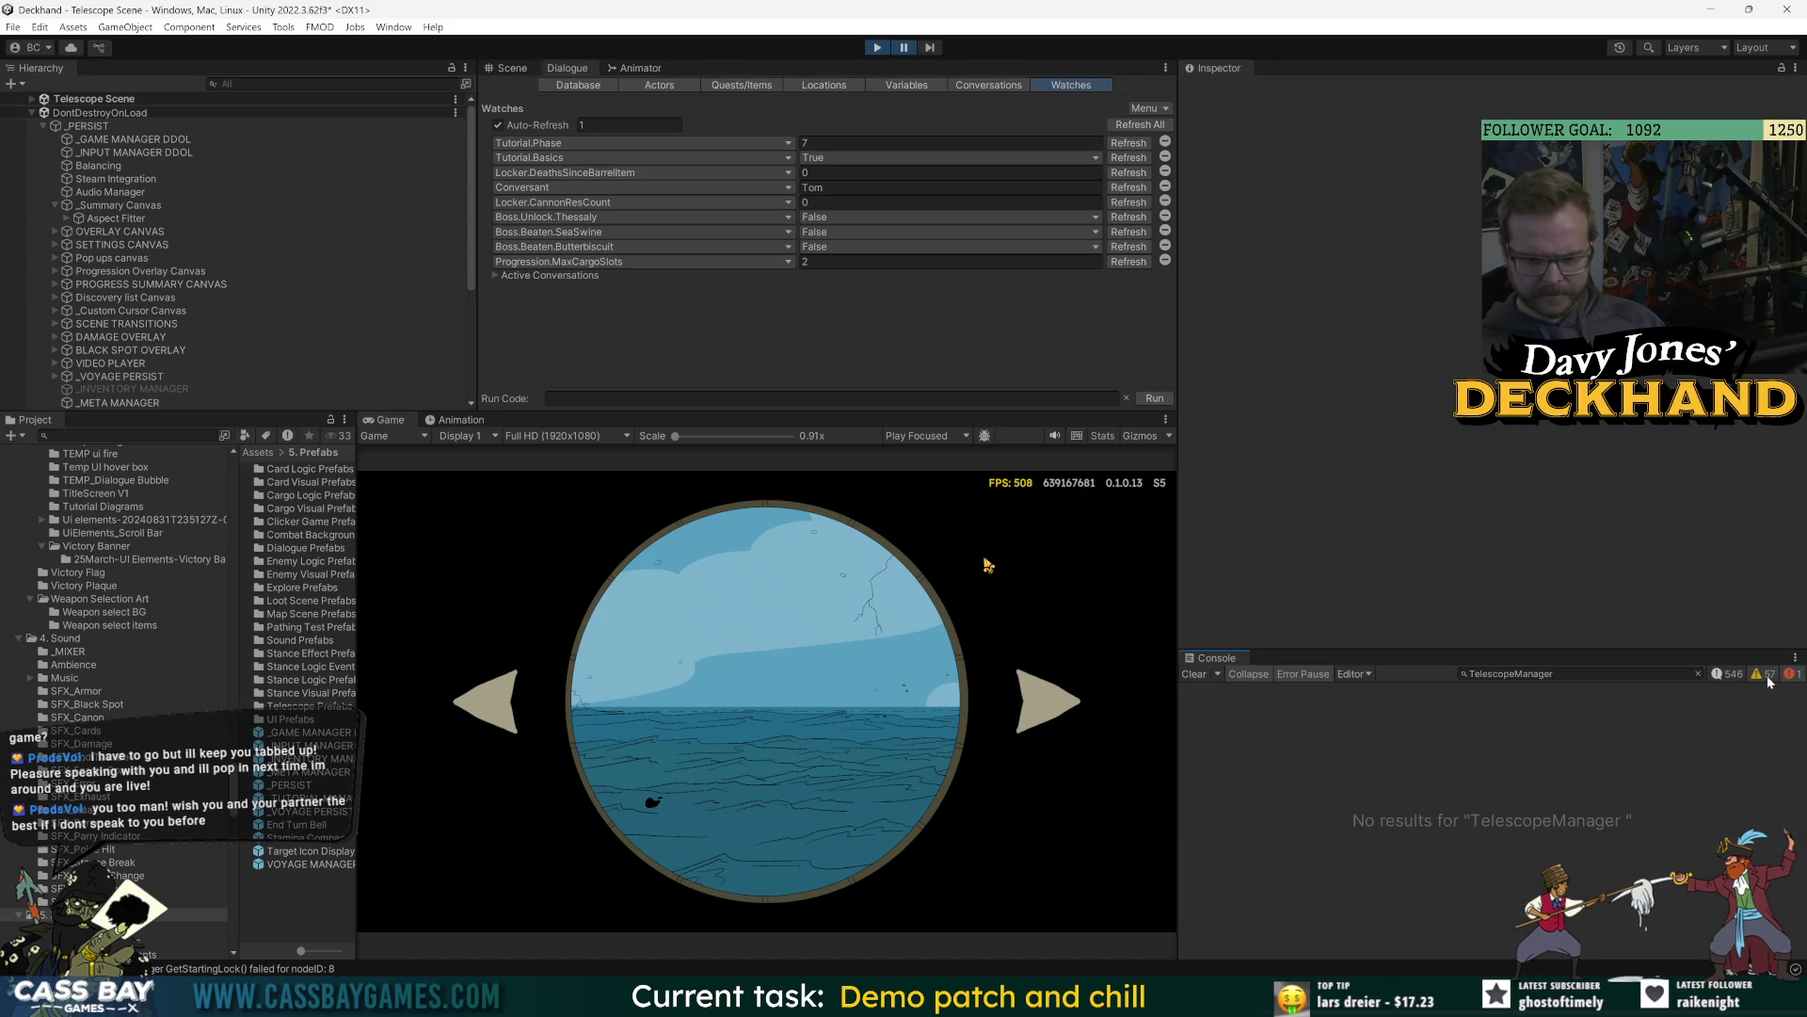
{"action": "key", "text": "ctrl+a"}
{"action": "key", "text": "End"}
{"action": "key", "text": "BackSpace"}
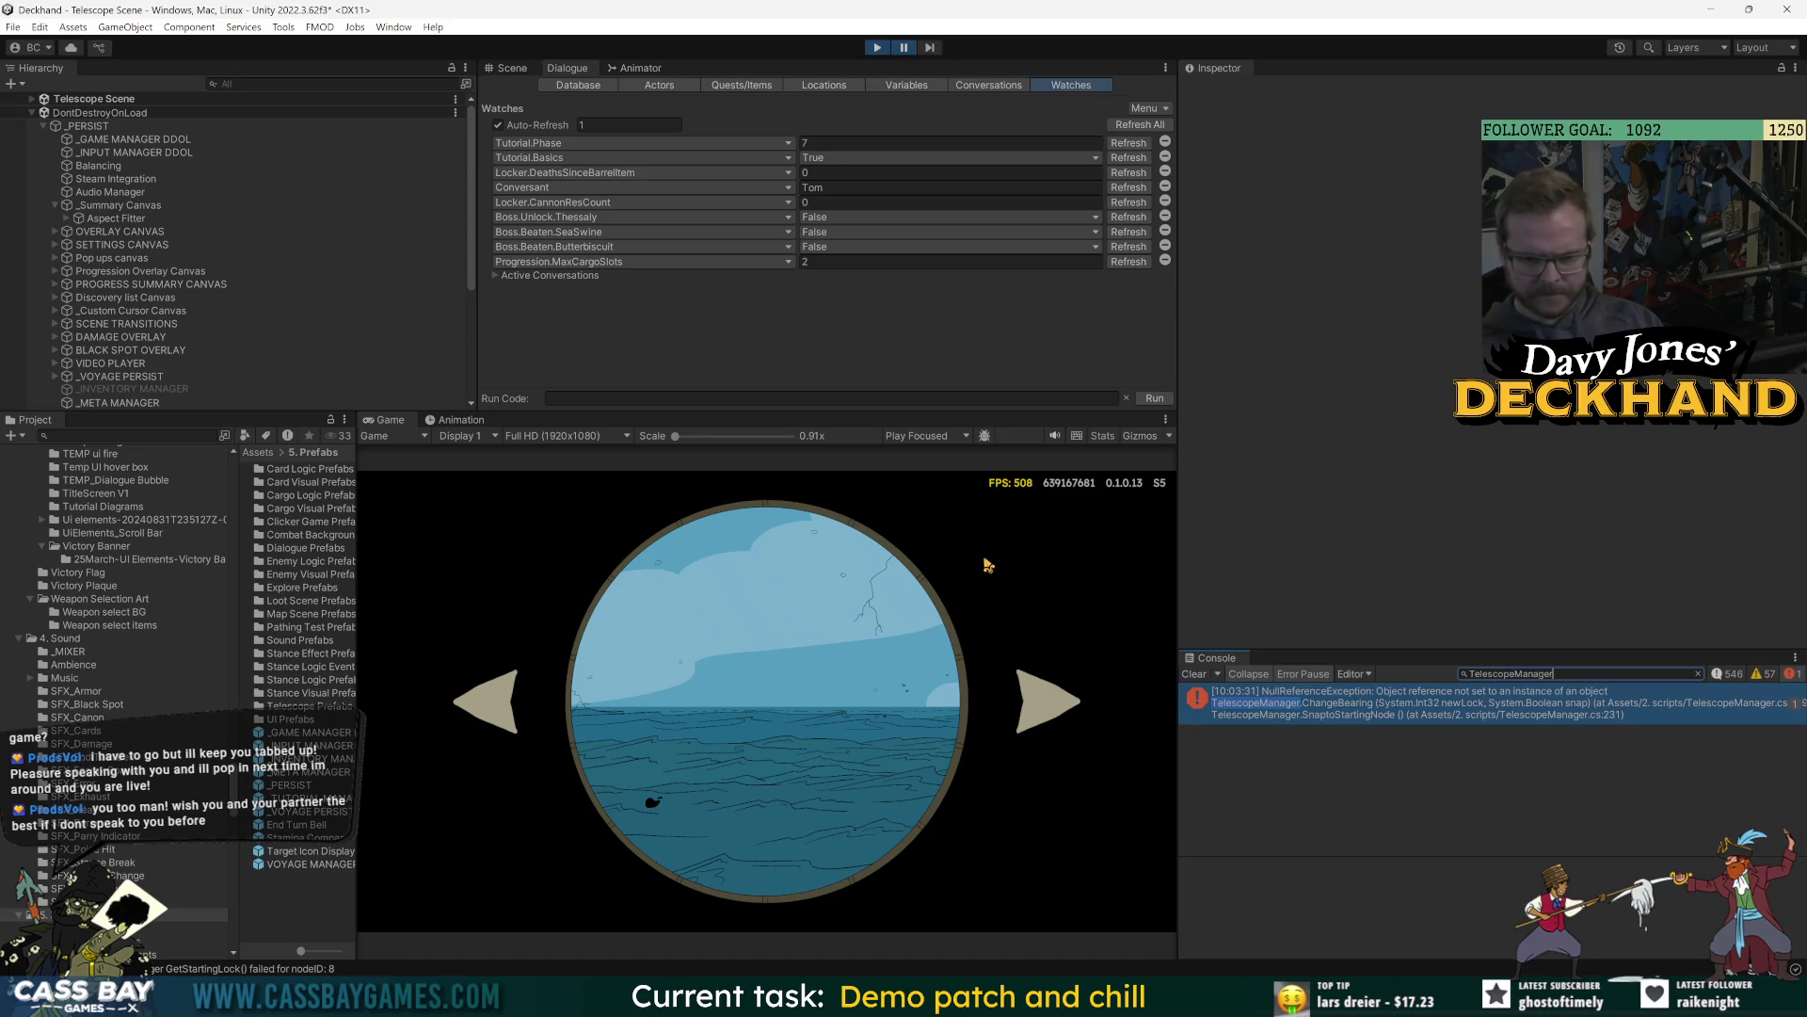
{"action": "left_click", "coordinate": [1337, 704]}
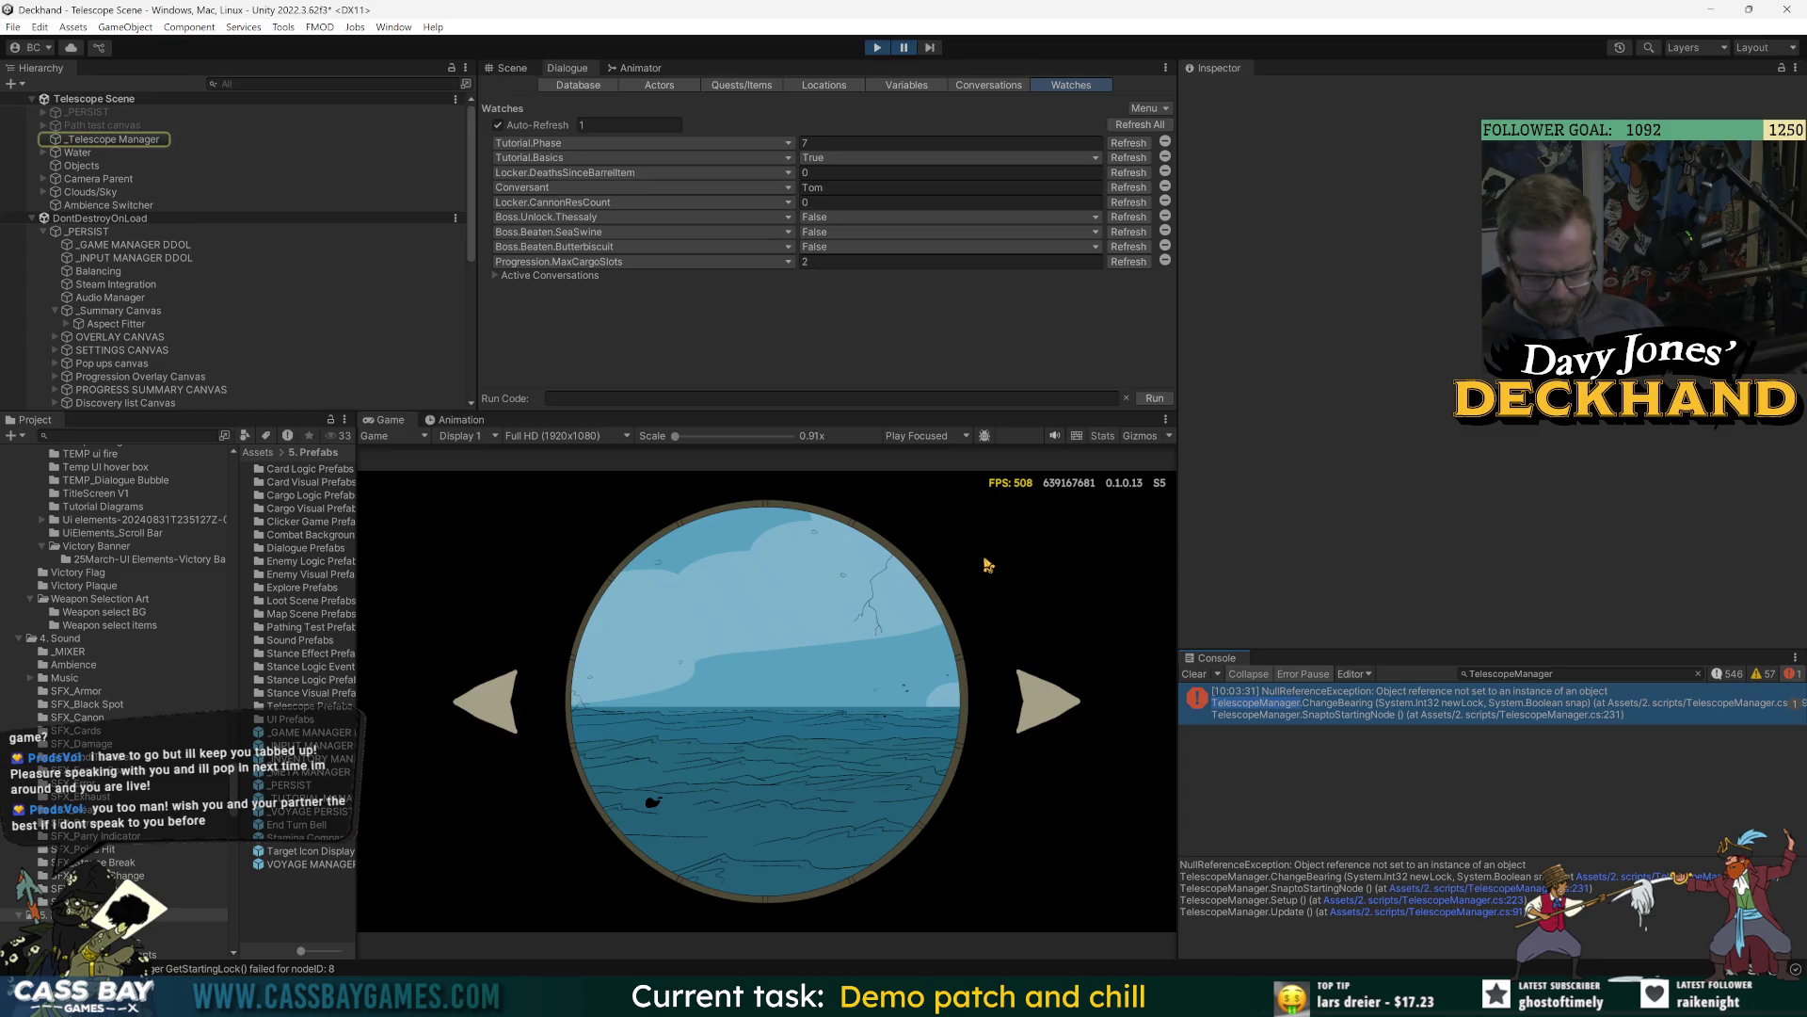
{"action": "left_click", "coordinate": [1761, 675]}
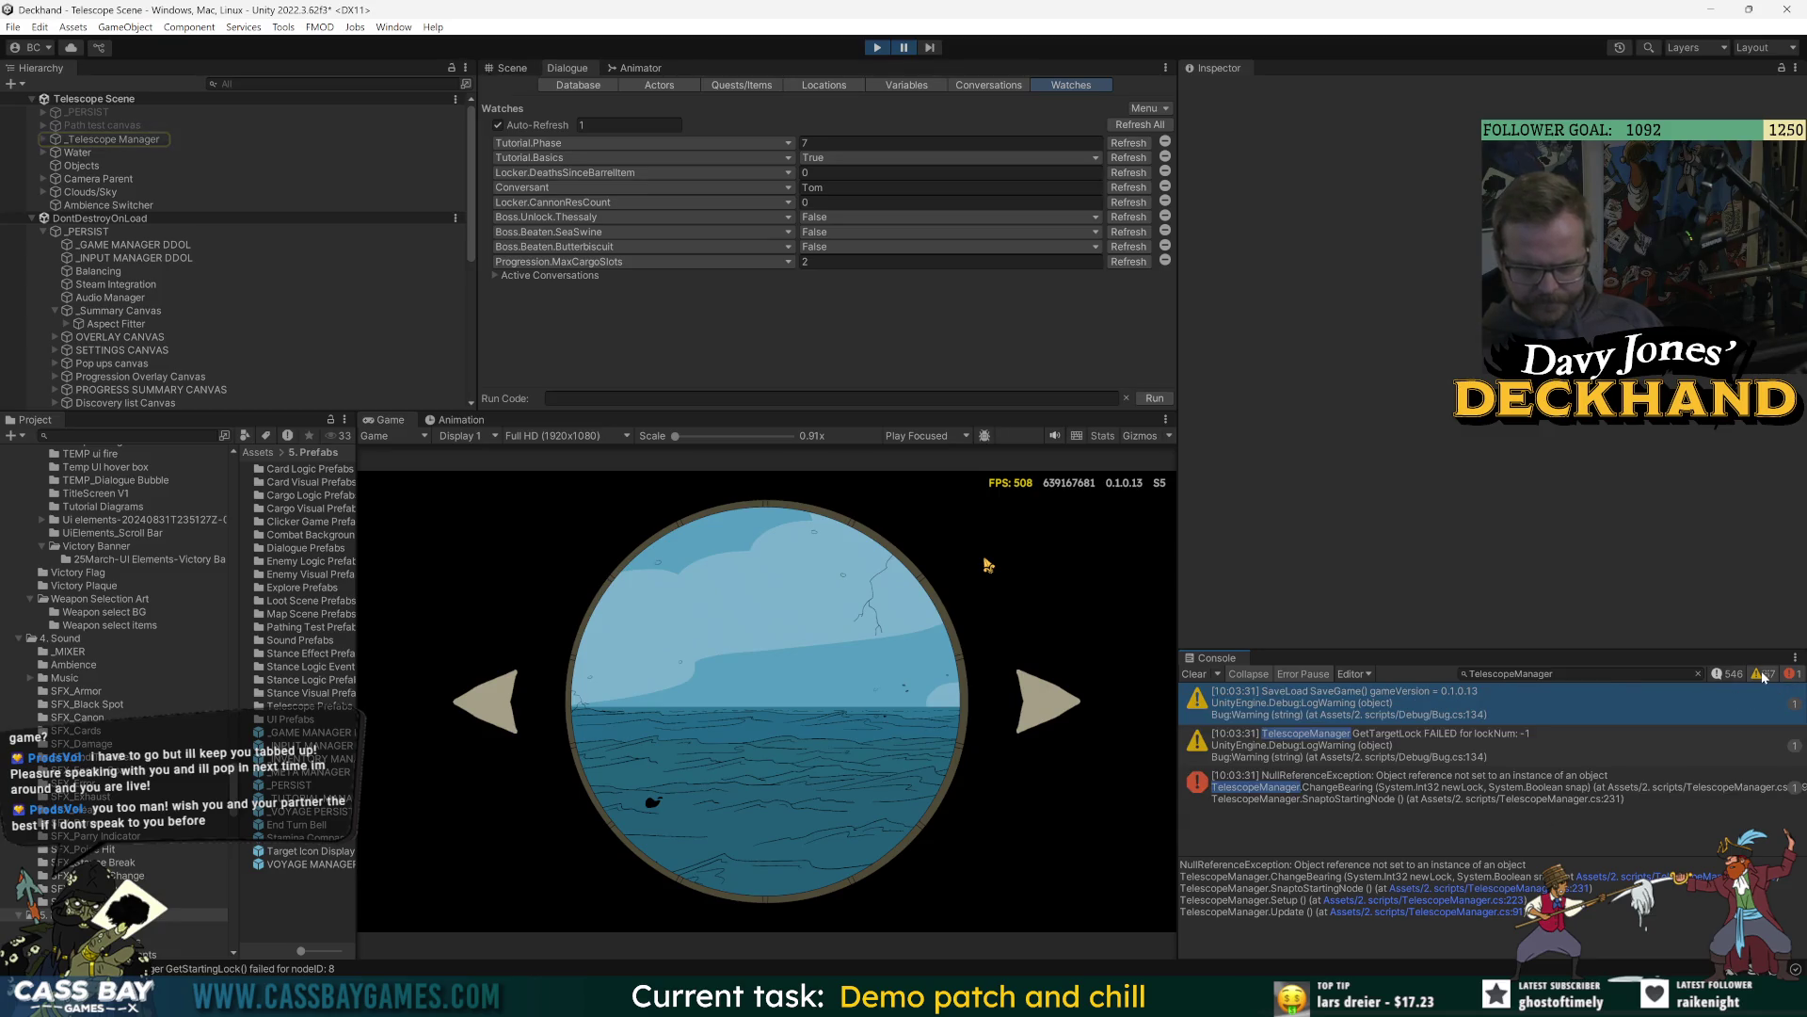
{"action": "left_click", "coordinate": [1521, 747]}
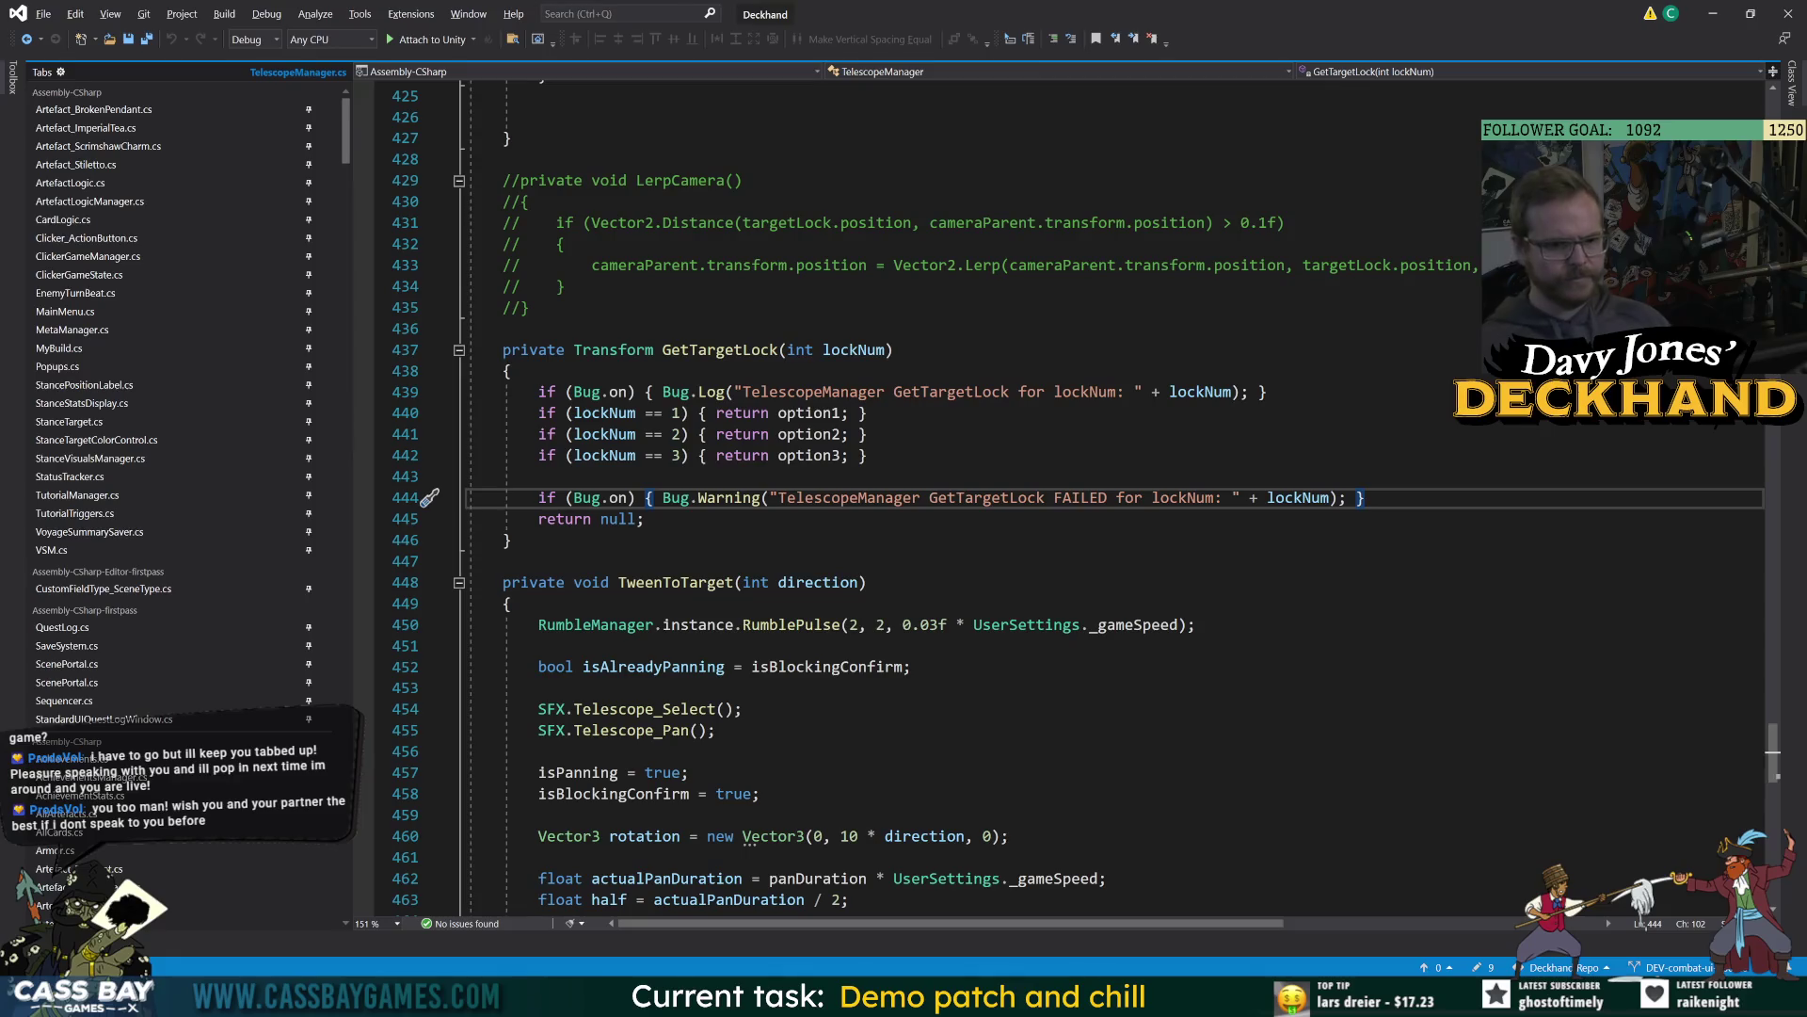
Open ChangeBearing from the error trace, select newLock on line 415, then go to GetStartingLock's definition.
{"action": "key", "text": "alt+Tab"}
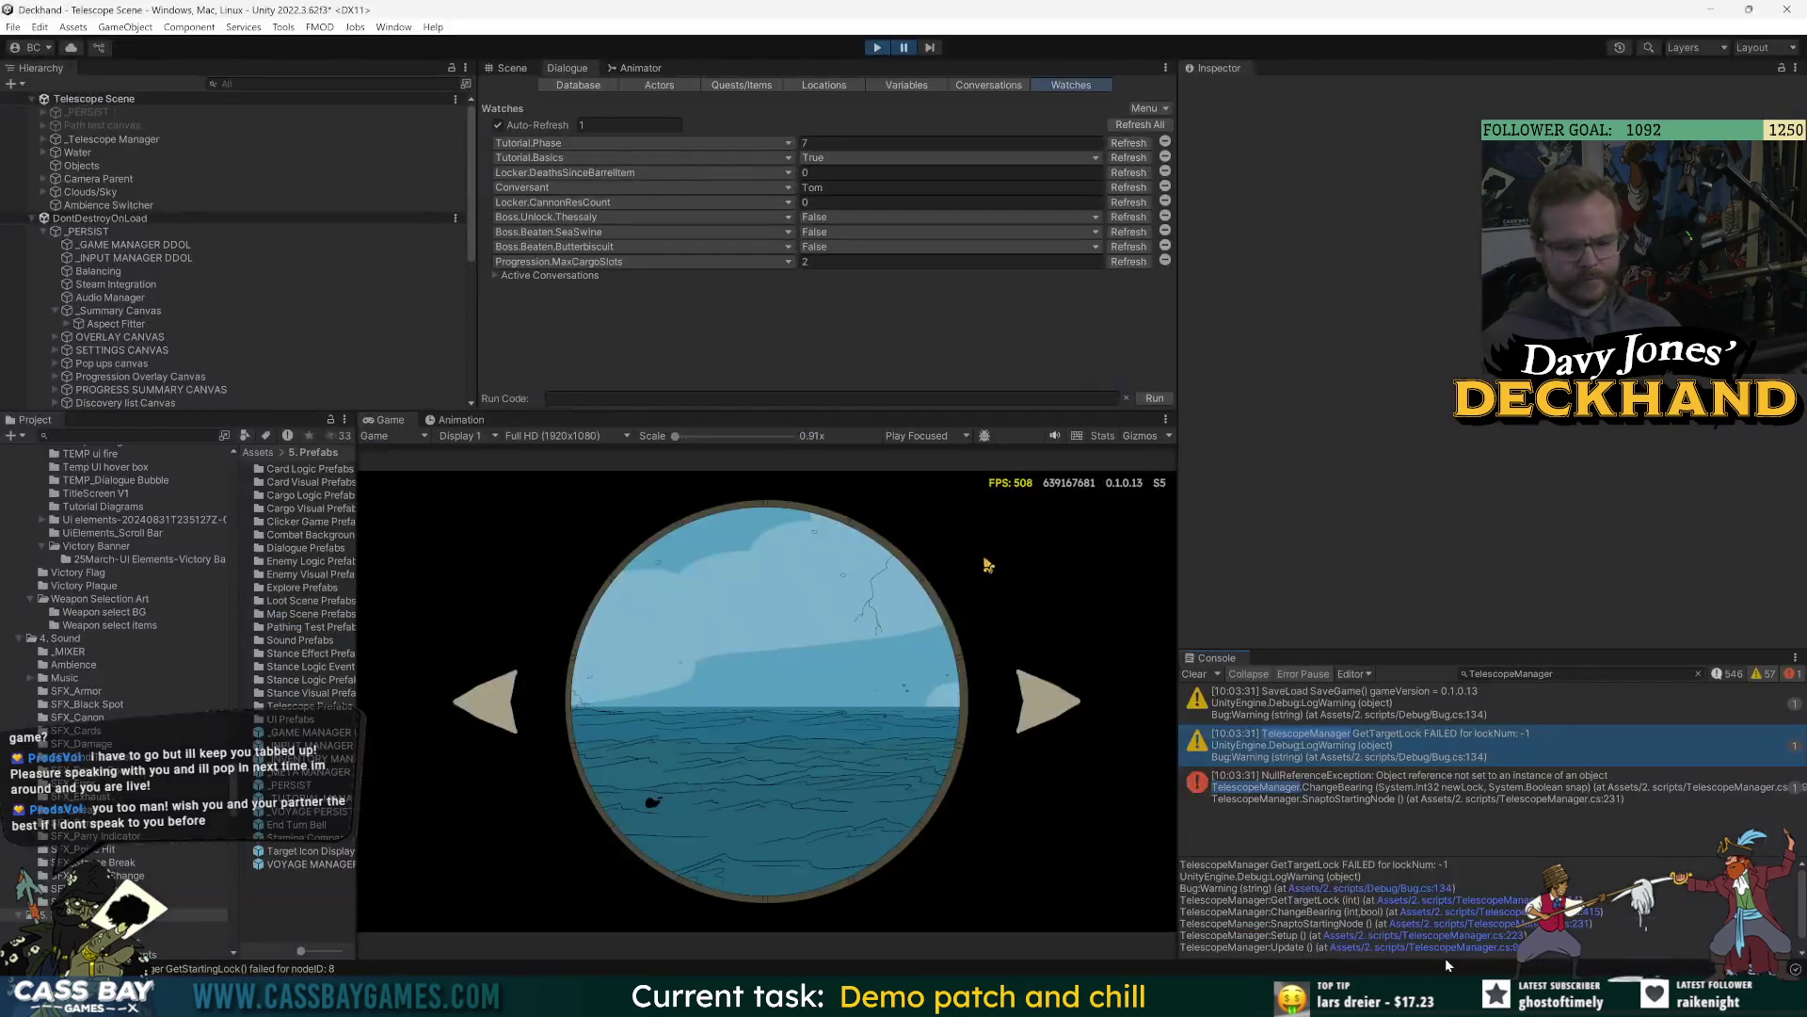
{"action": "left_click", "coordinate": [1525, 913]}
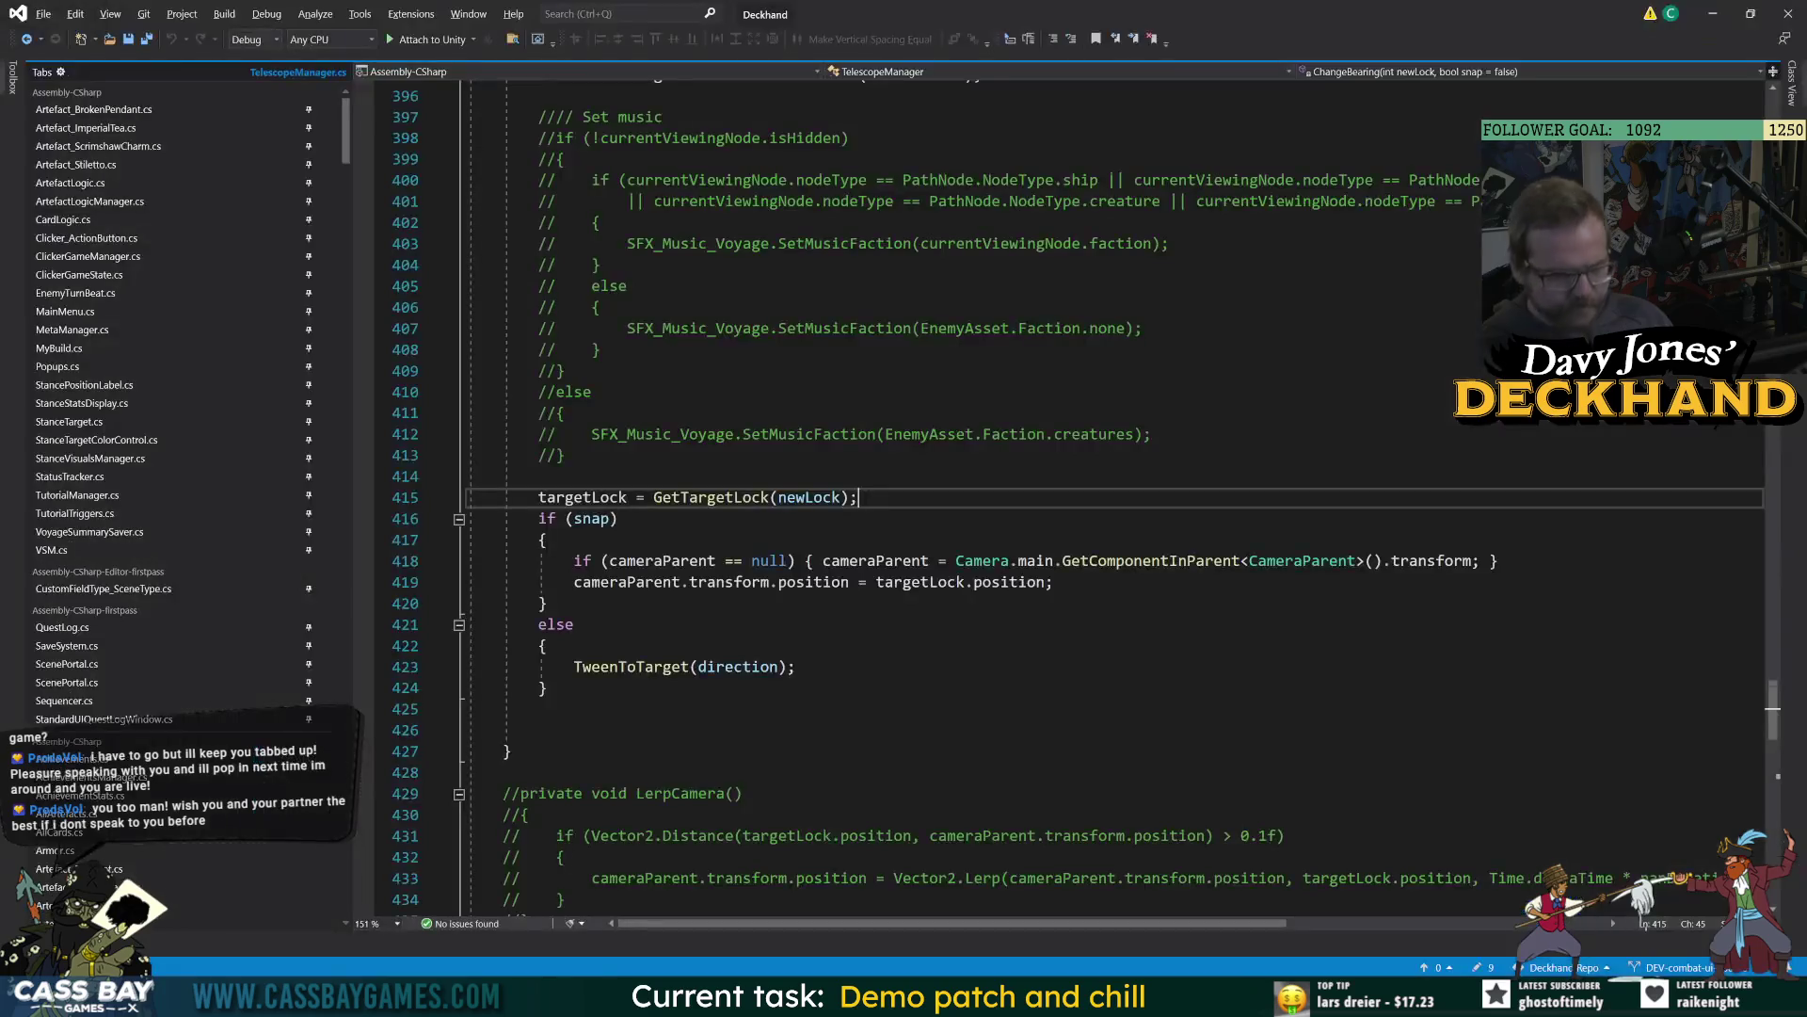
{"action": "double_click", "coordinate": [832, 499]}
{"action": "scroll", "coordinate": [832, 504], "scroll_direction": "up", "scroll_amount": 6}
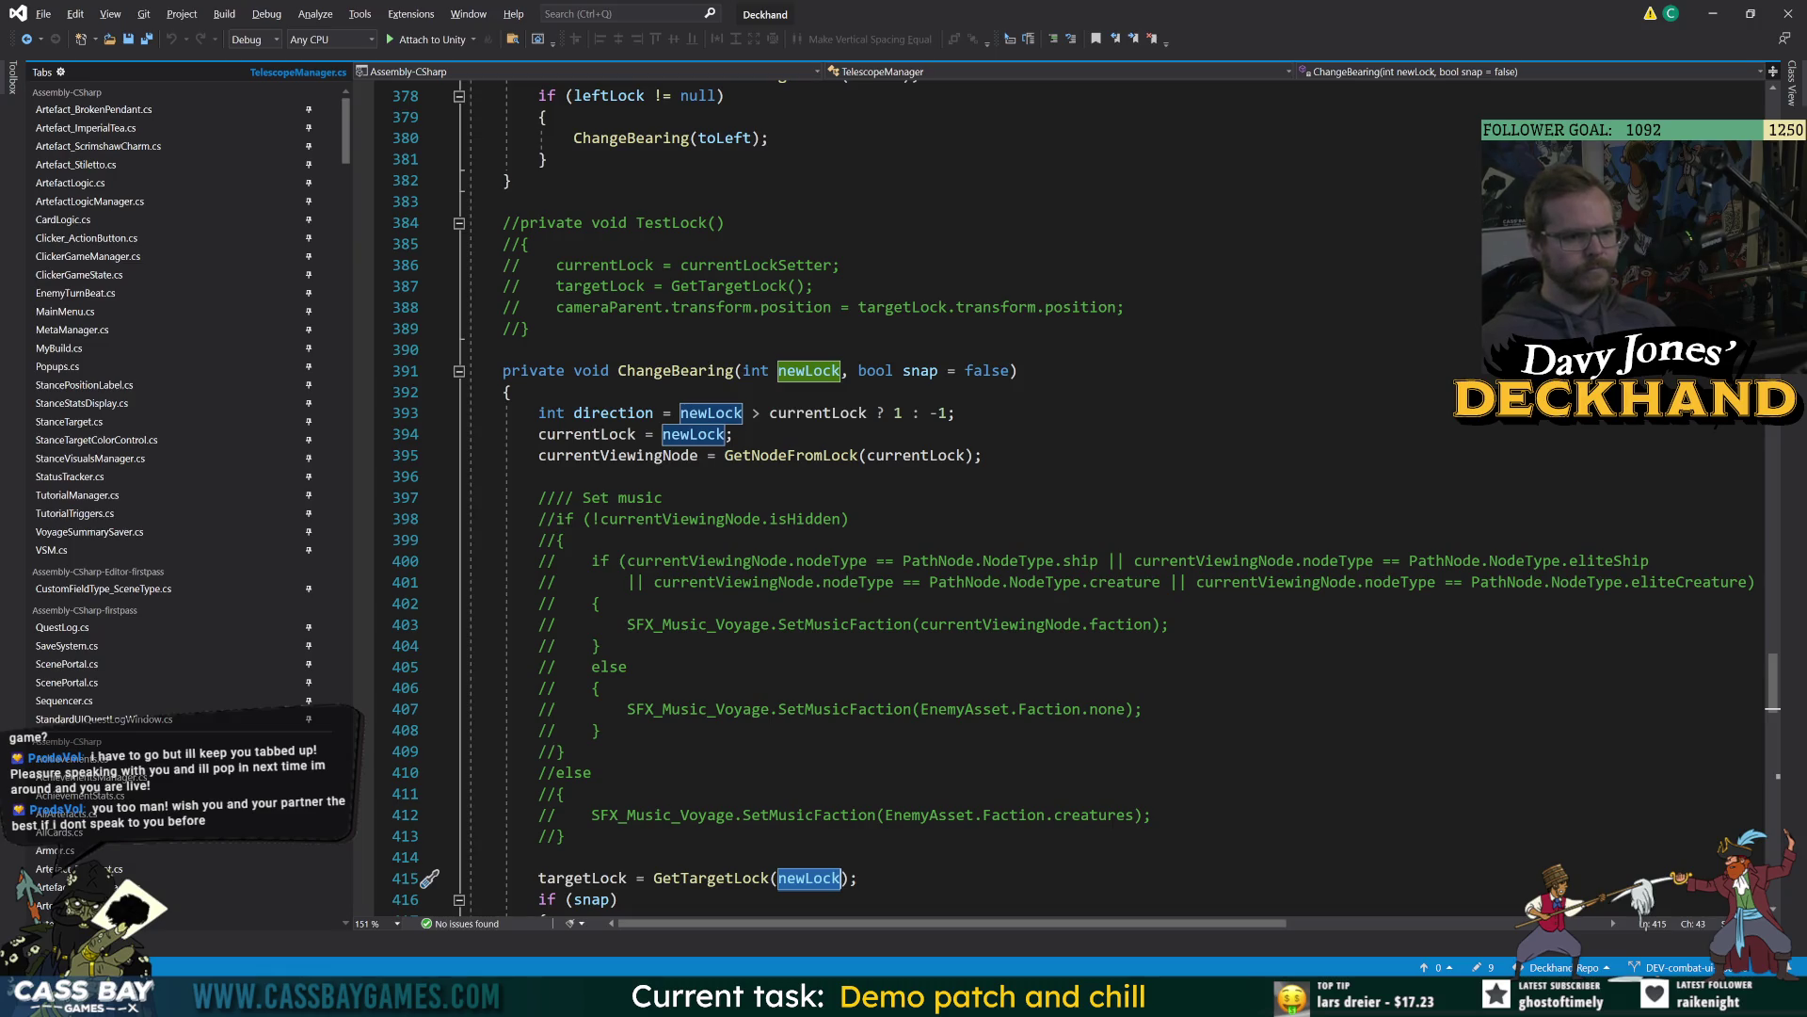
{"action": "key", "text": "alt+Tab"}
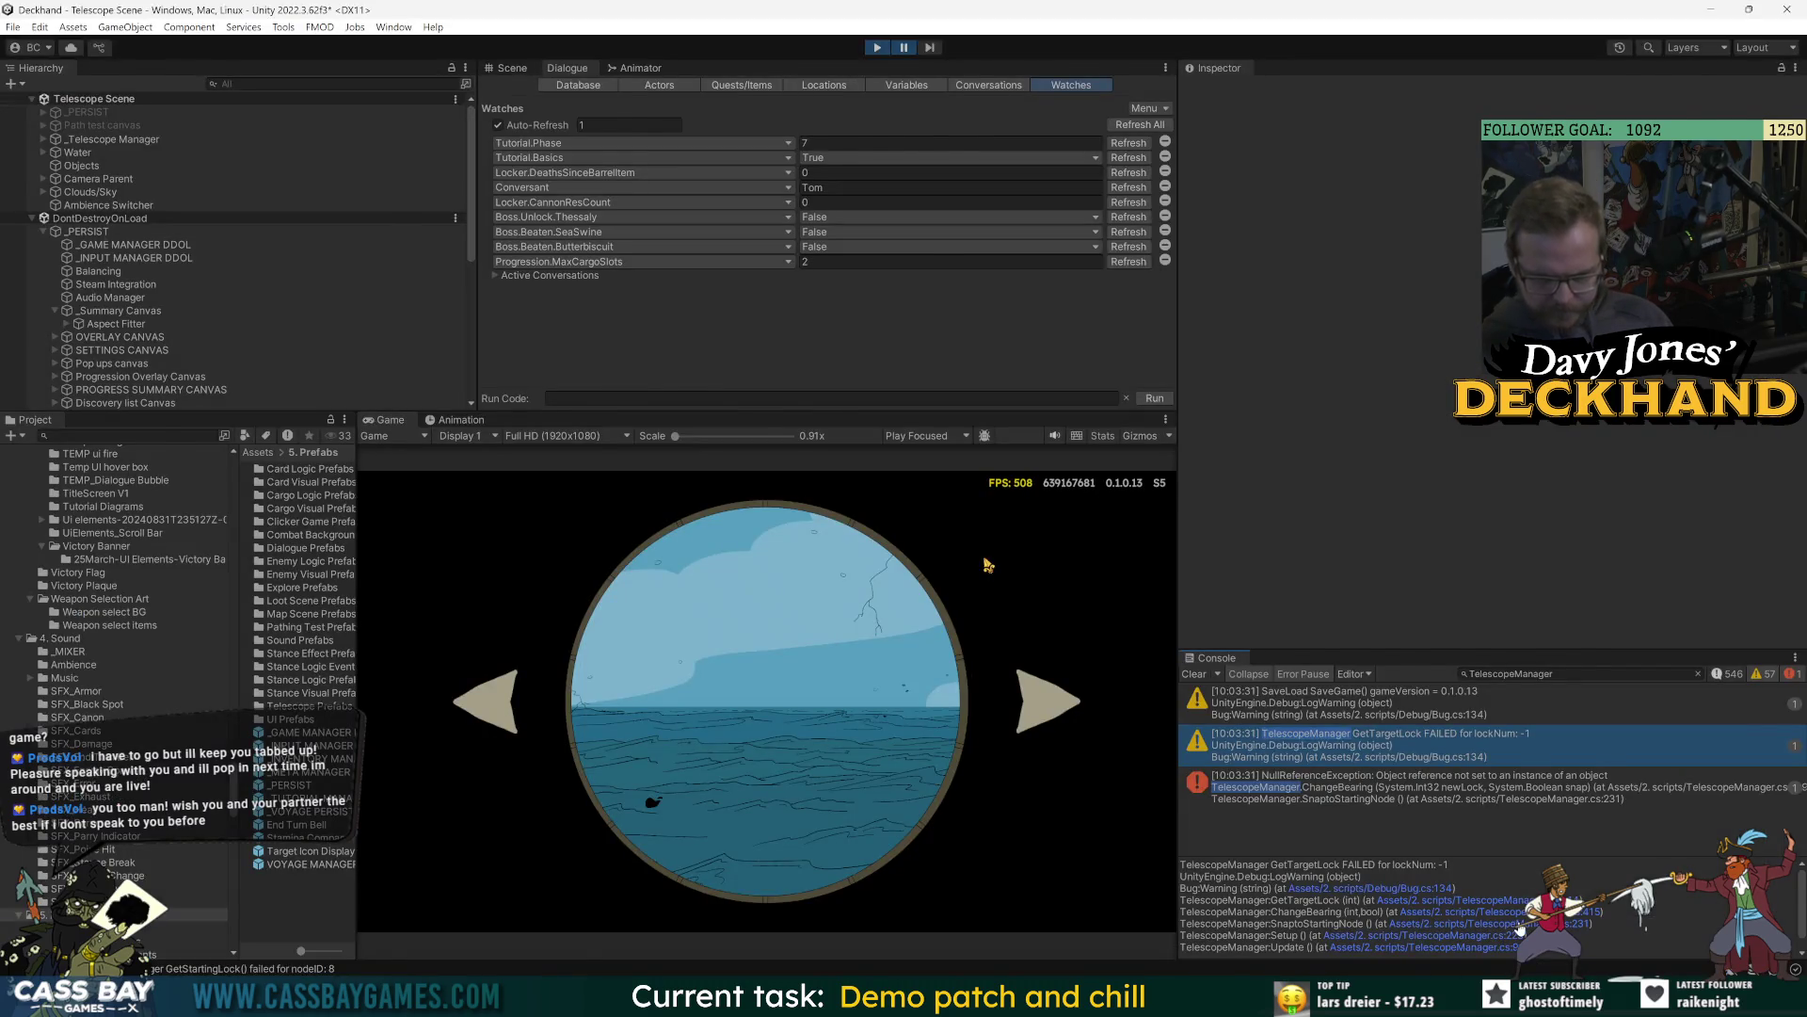
{"action": "key", "text": "alt+Tab"}
{"action": "key", "text": "Up"}
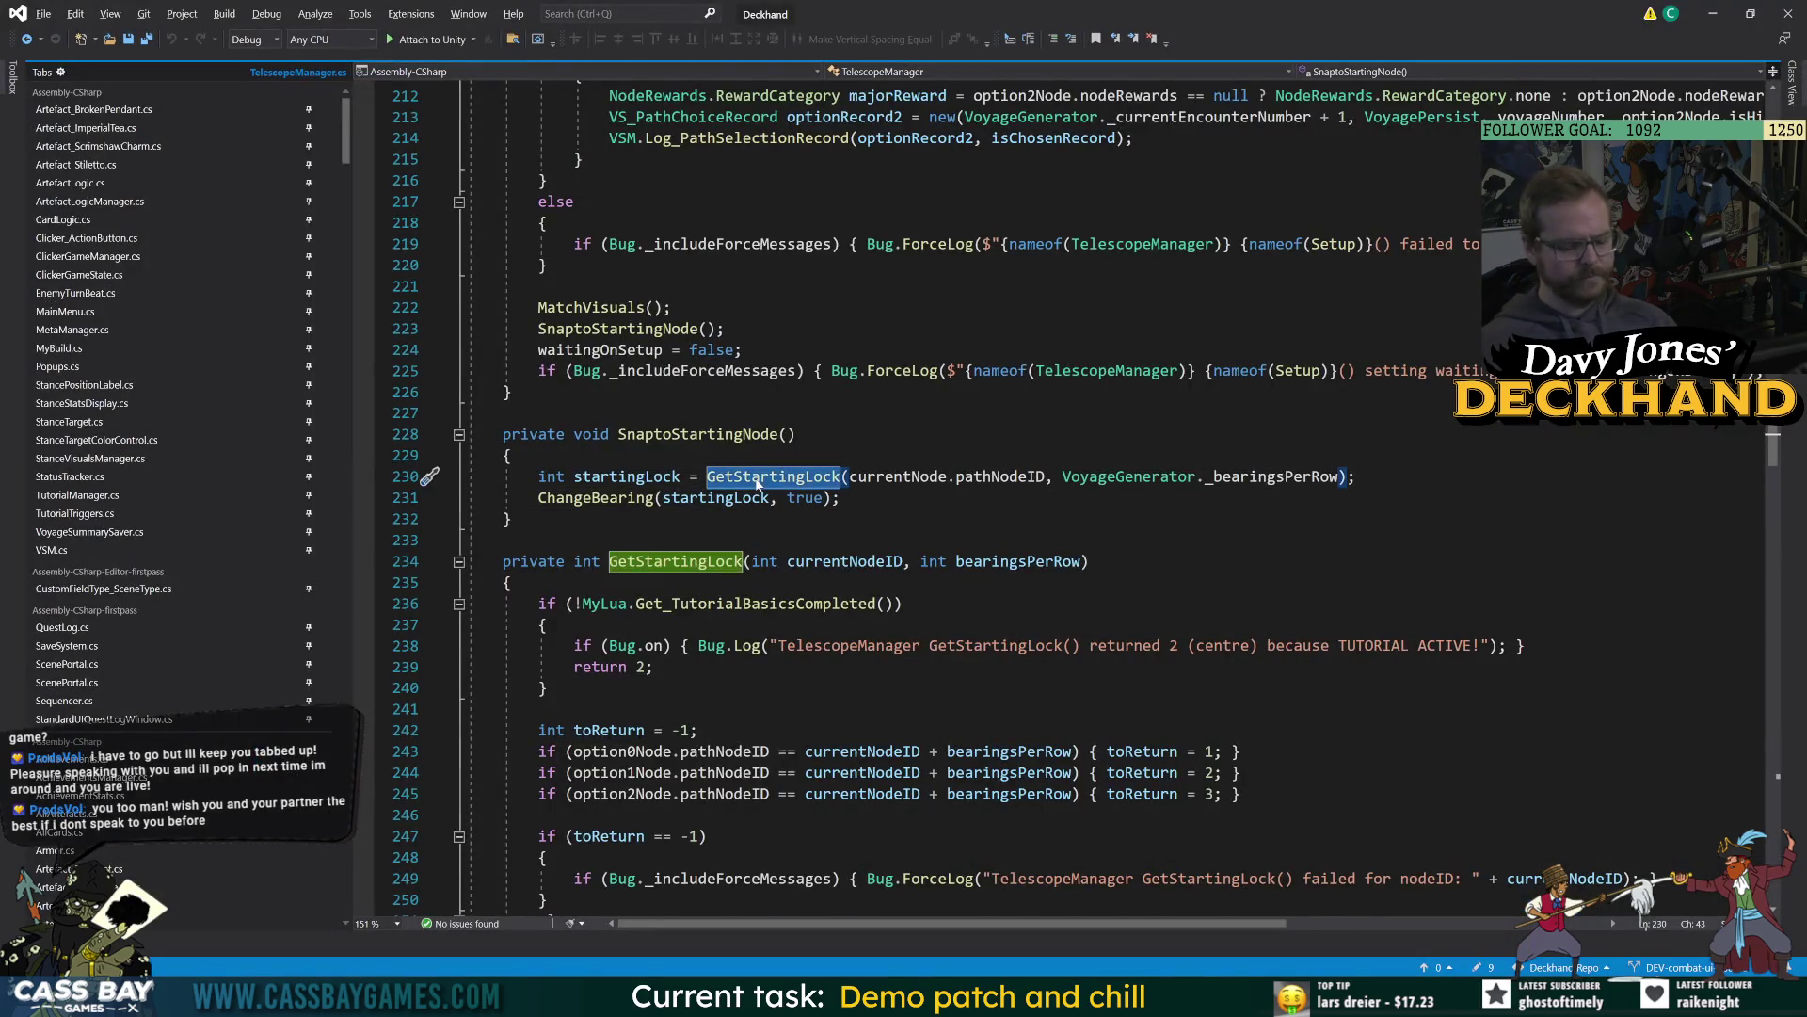
{"action": "key", "text": "F12"}
Check pathNodeID, currentNode and the GetStartingLock call on line 230 against the null reference error.
{"action": "key", "text": "alt+Tab"}
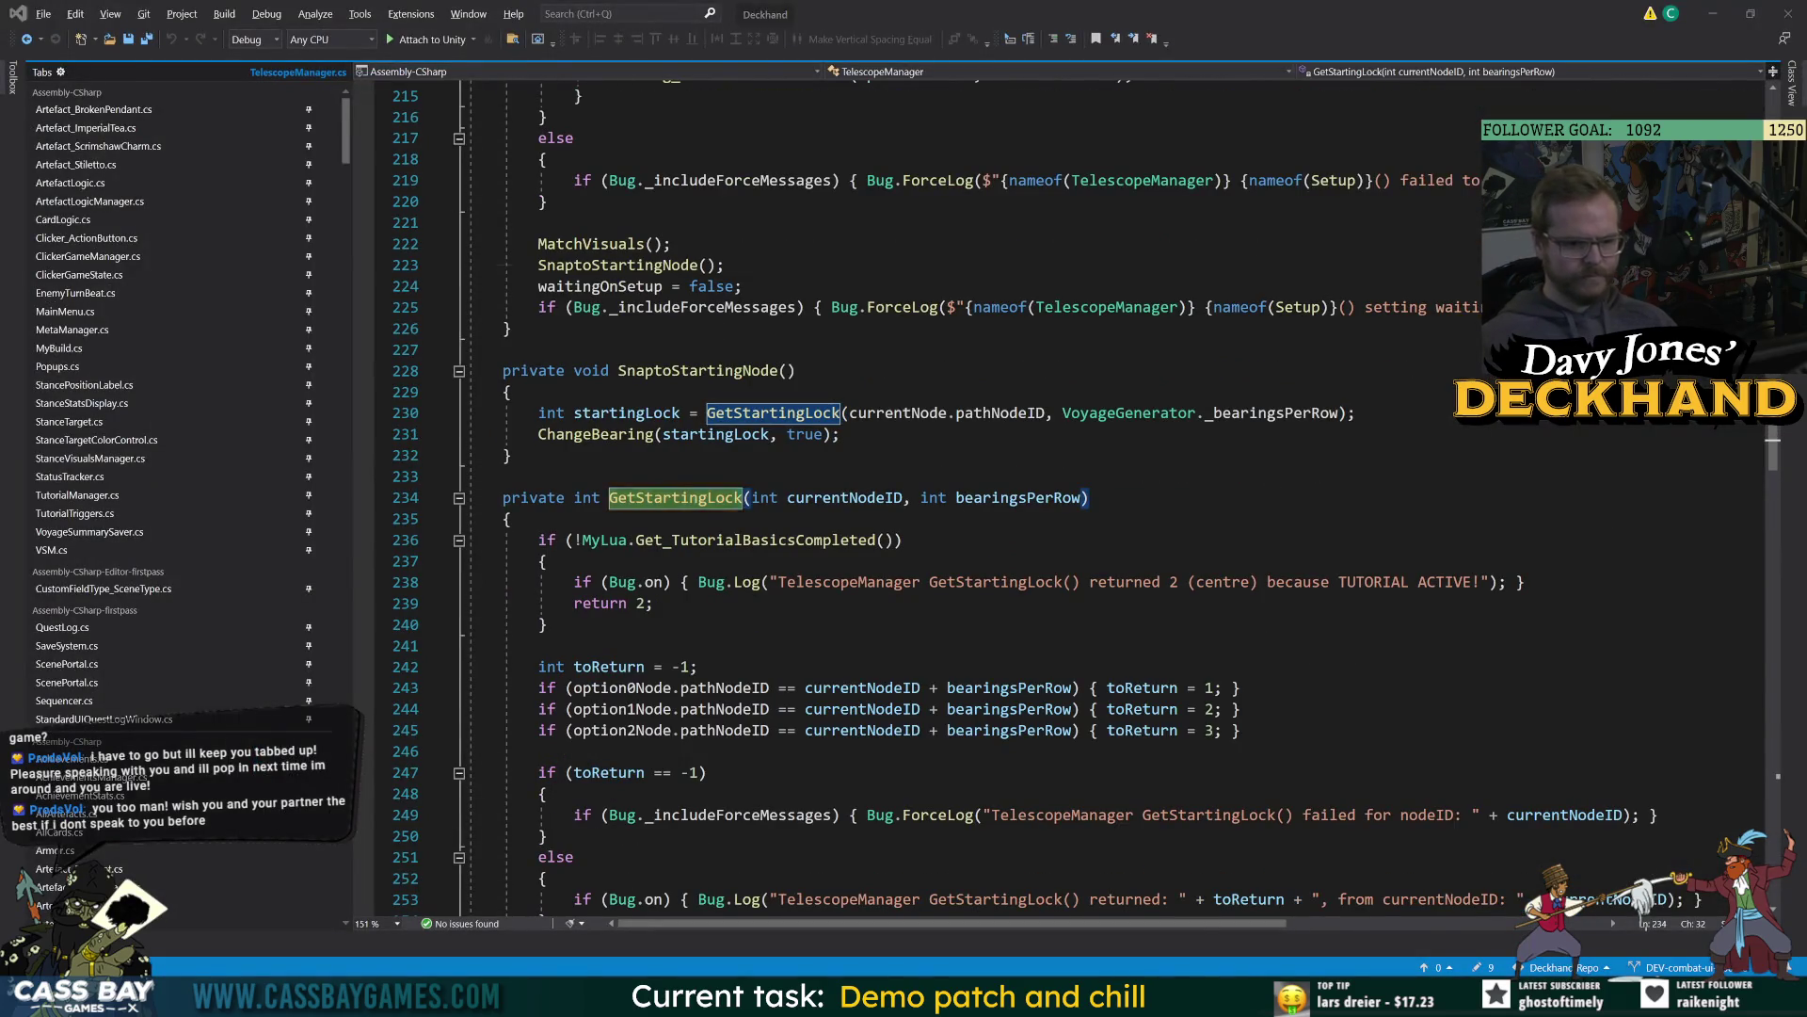
{"action": "left_click", "coordinate": [1450, 746]}
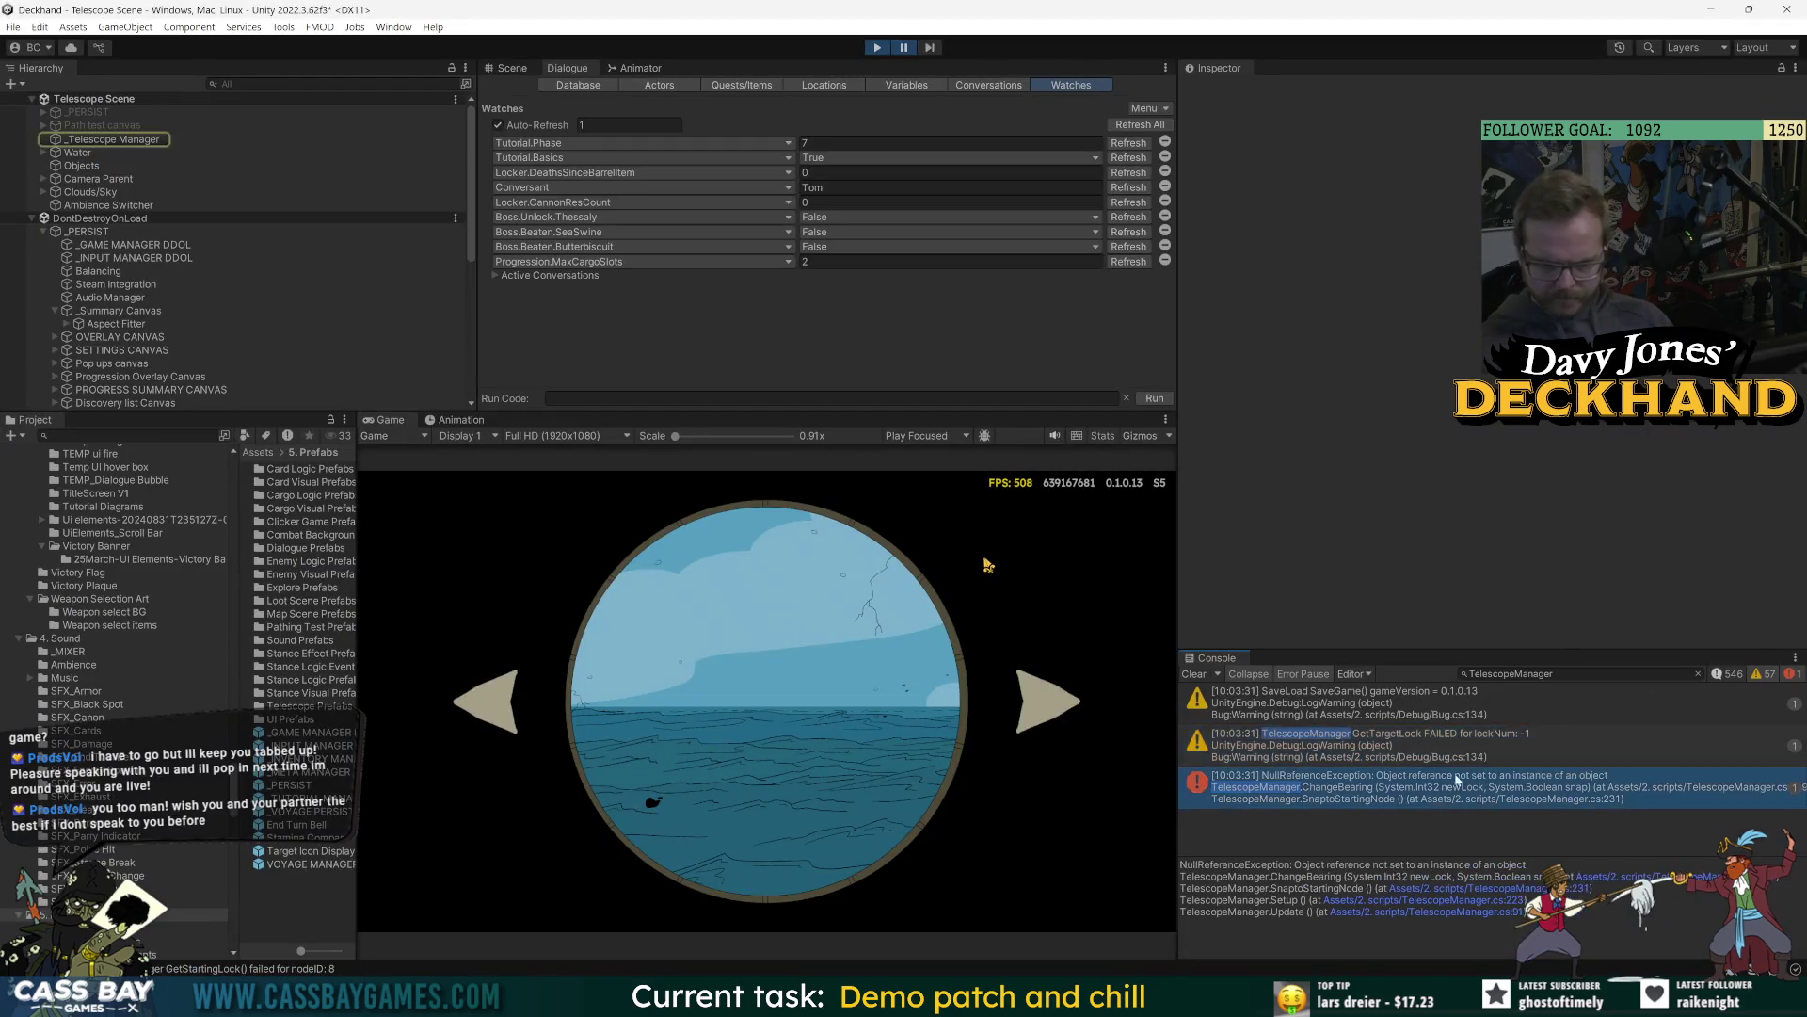
{"action": "key", "text": "alt+Tab"}
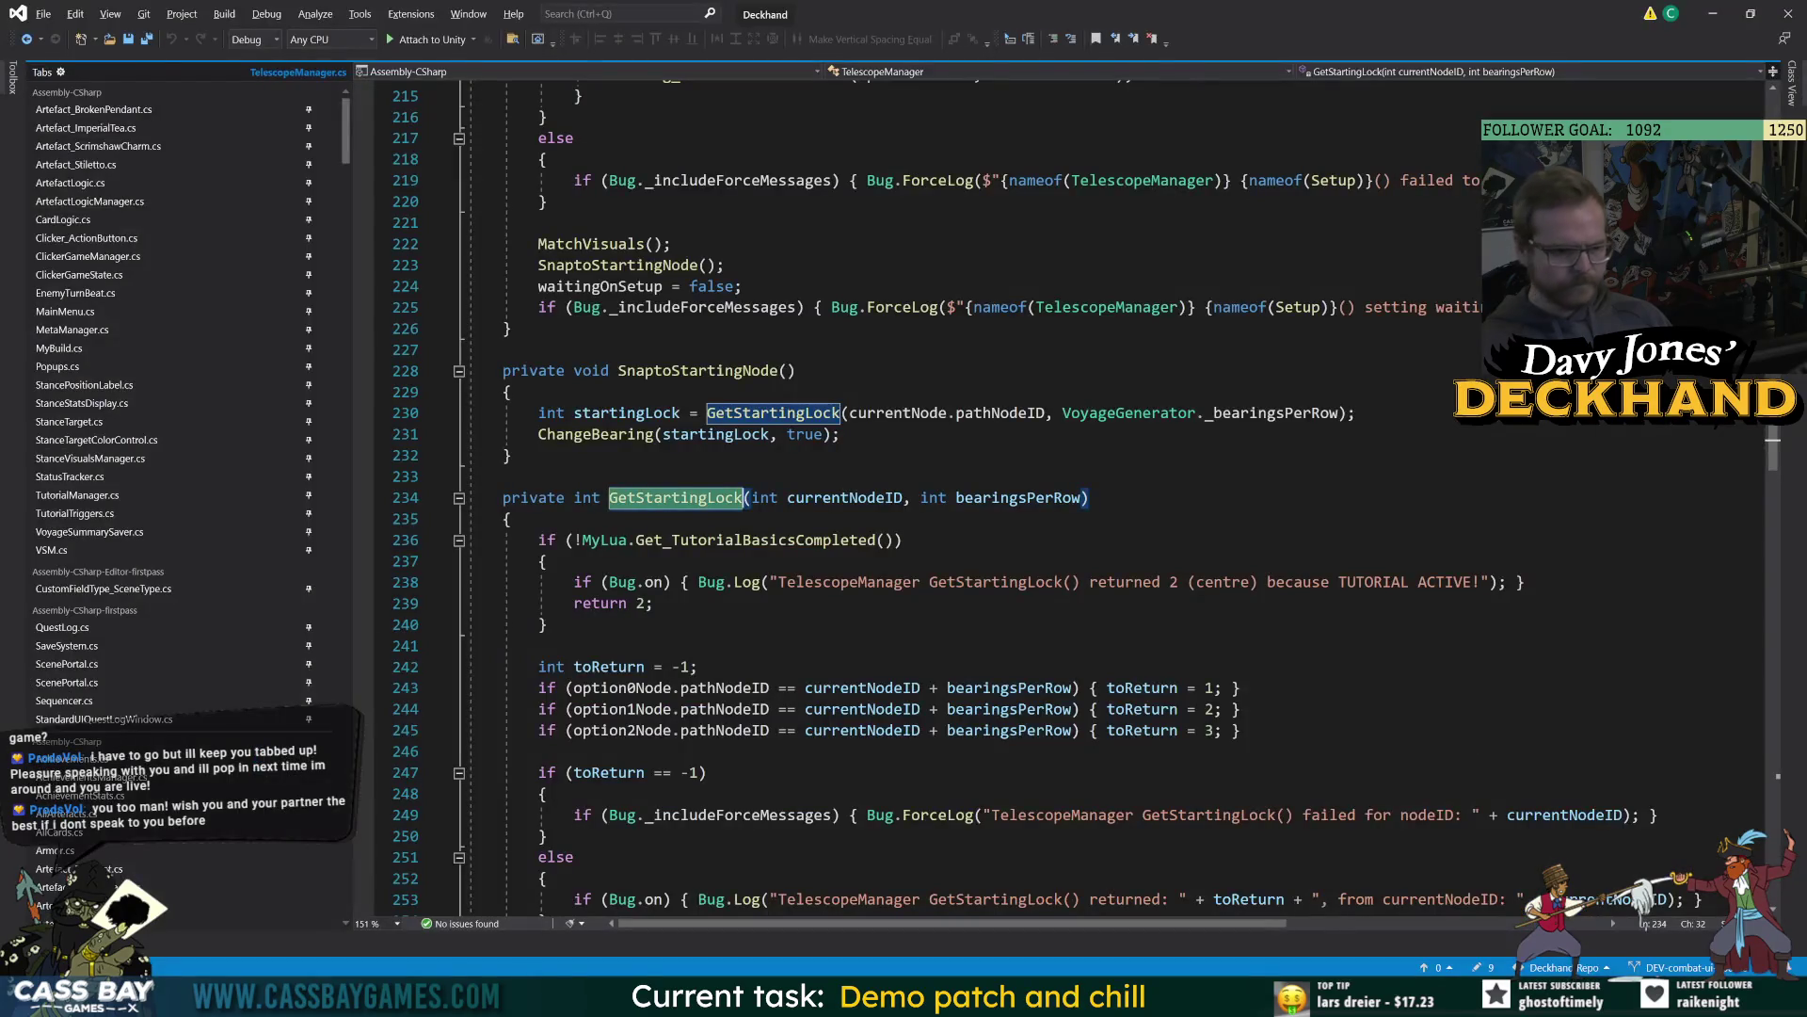
{"action": "left_click", "coordinate": [1009, 412]}
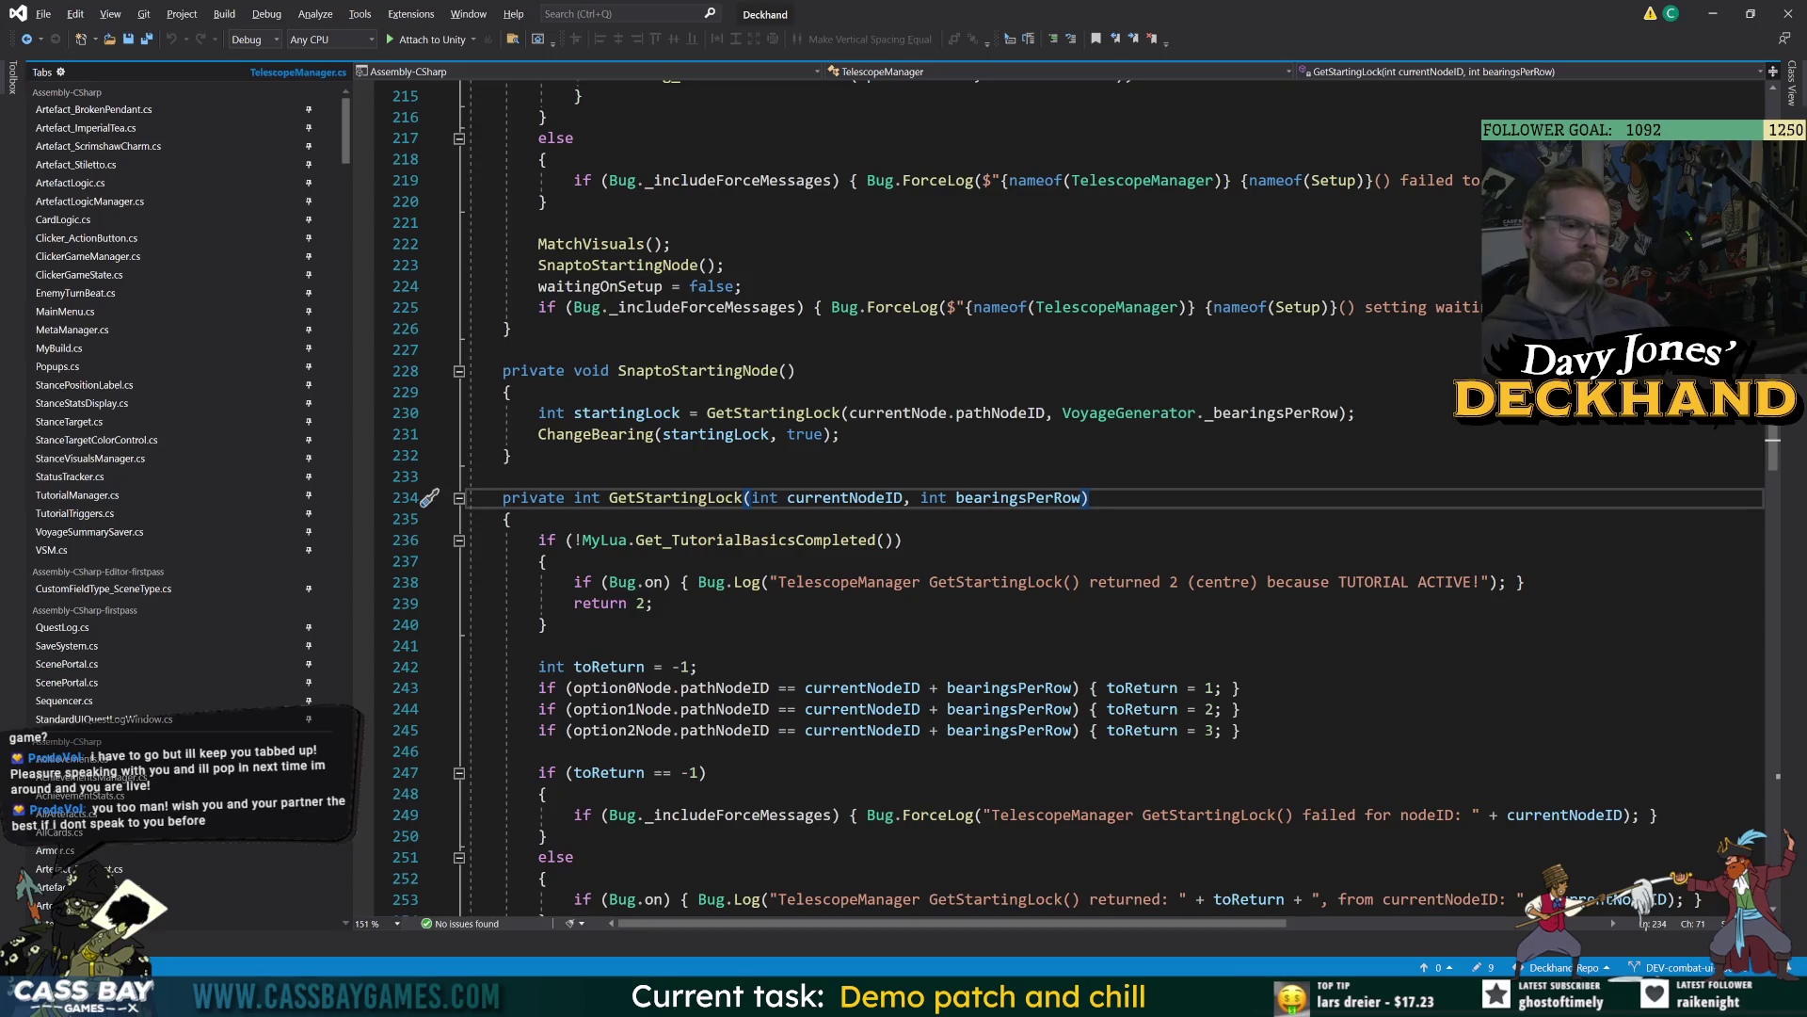
{"action": "left_click", "coordinate": [902, 415]}
{"action": "left_click", "coordinate": [1092, 497]}
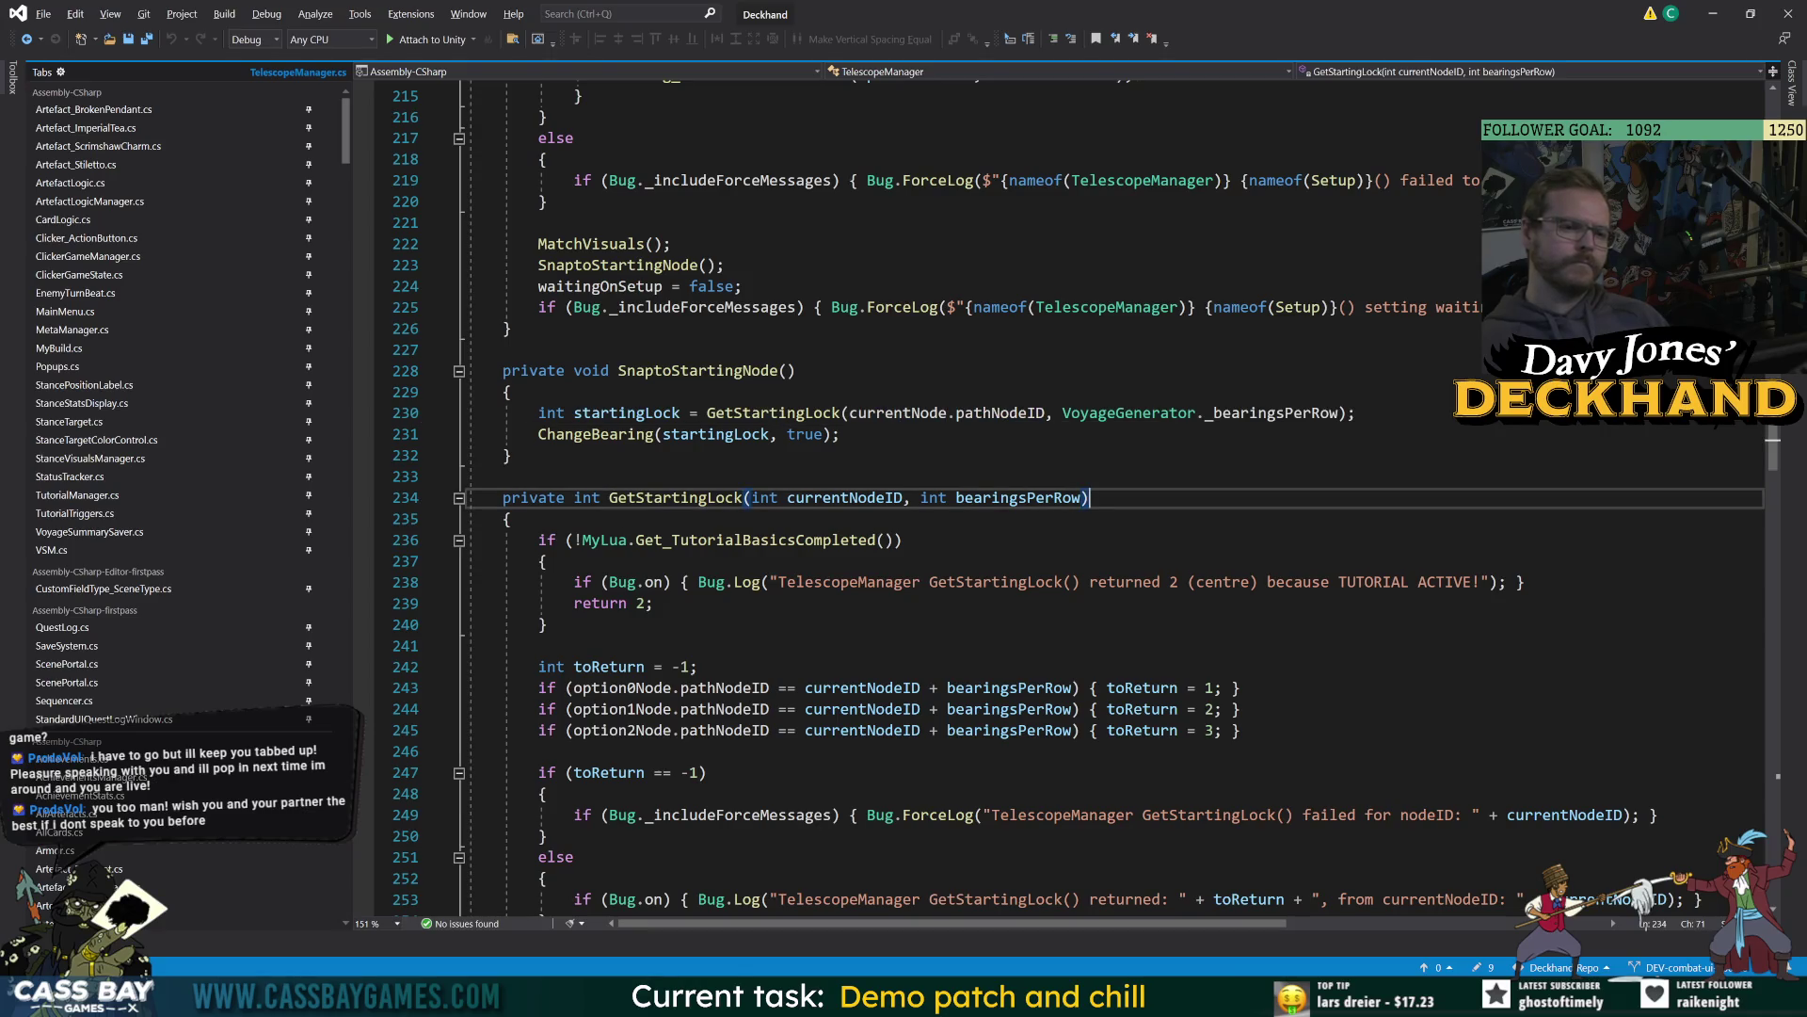
{"action": "key", "text": "alt"}
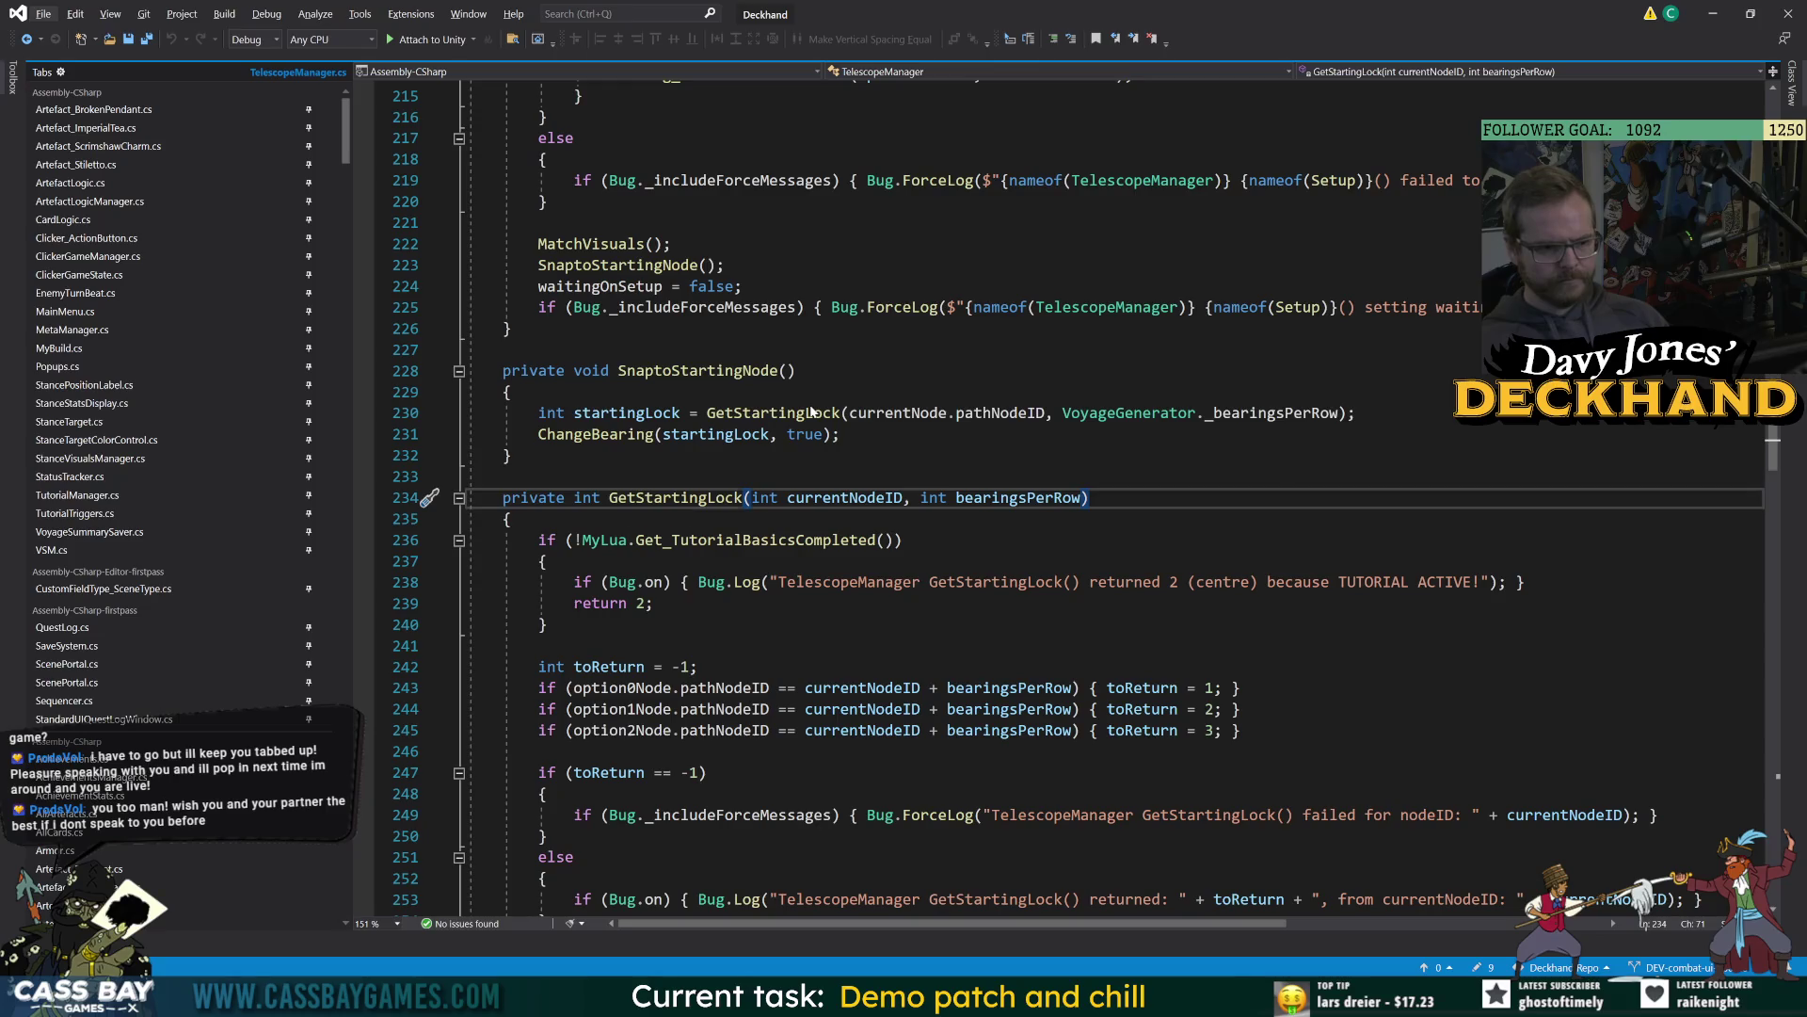
{"action": "left_click", "coordinate": [811, 413]}
Open the GetTargetLock warning line and inspect the GetTargetLock method declaration.
{"action": "key", "text": "alt+Tab"}
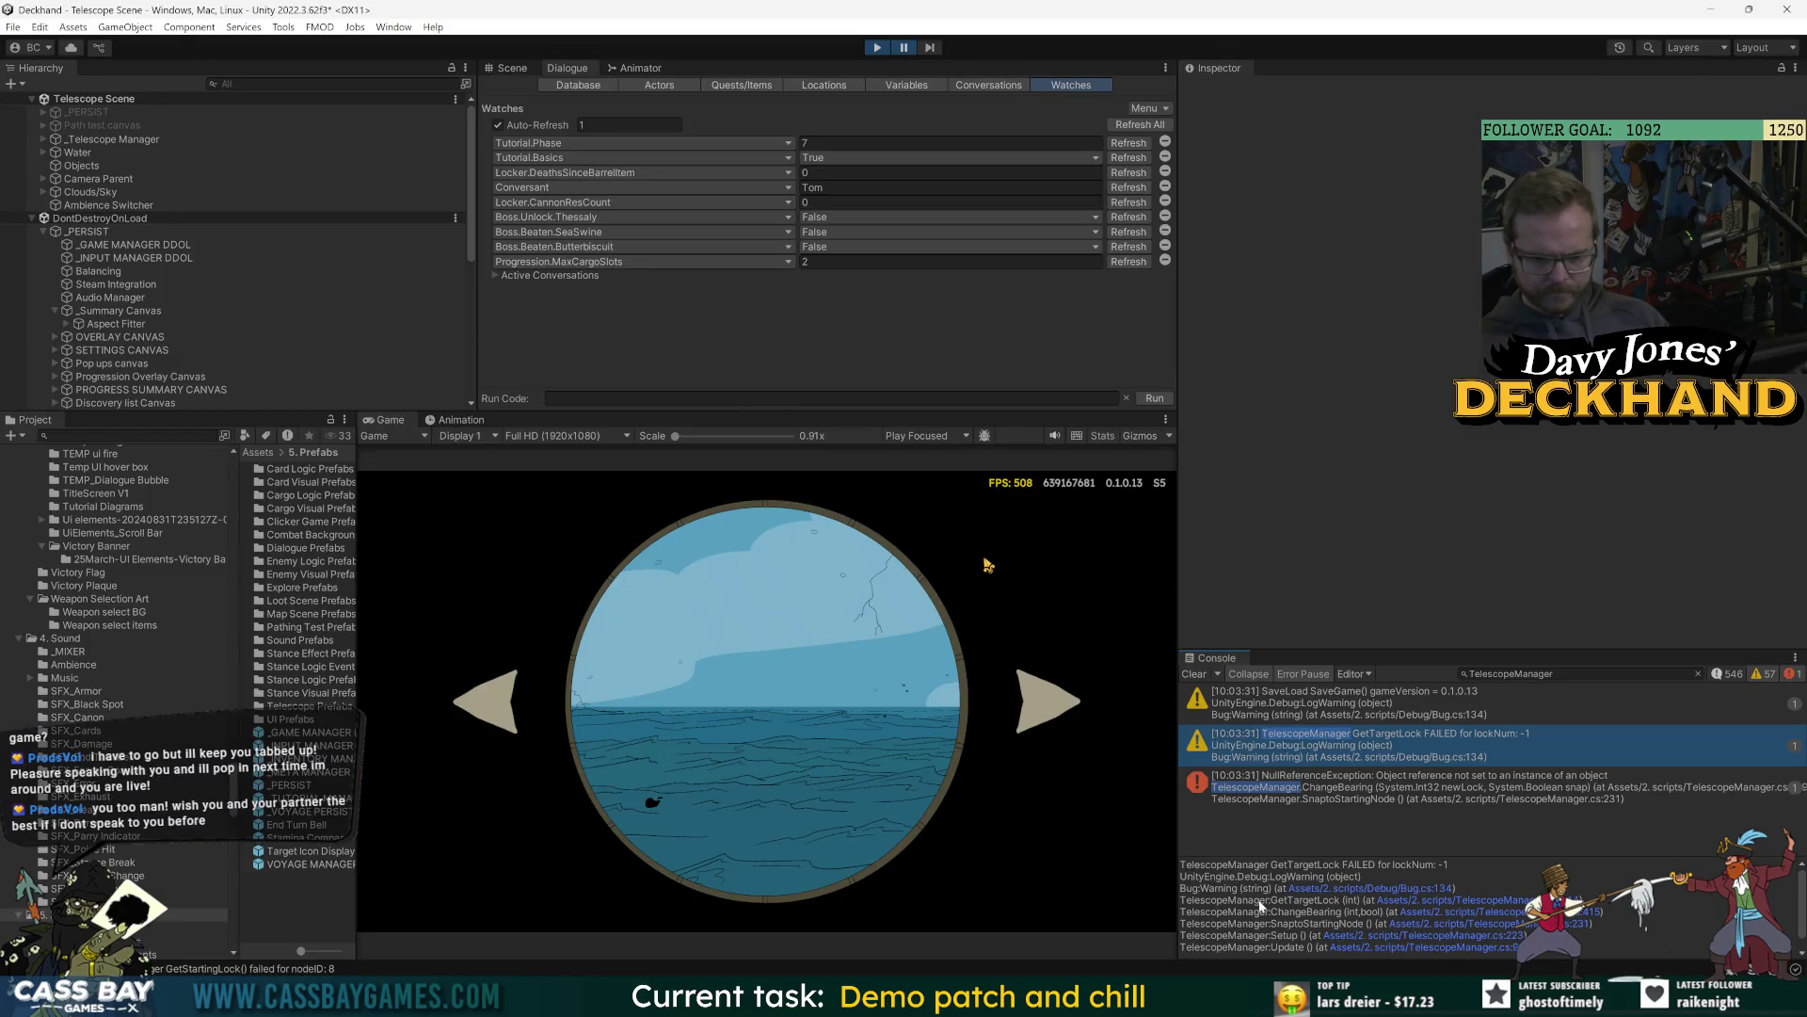
{"action": "key", "text": "alt+Tab"}
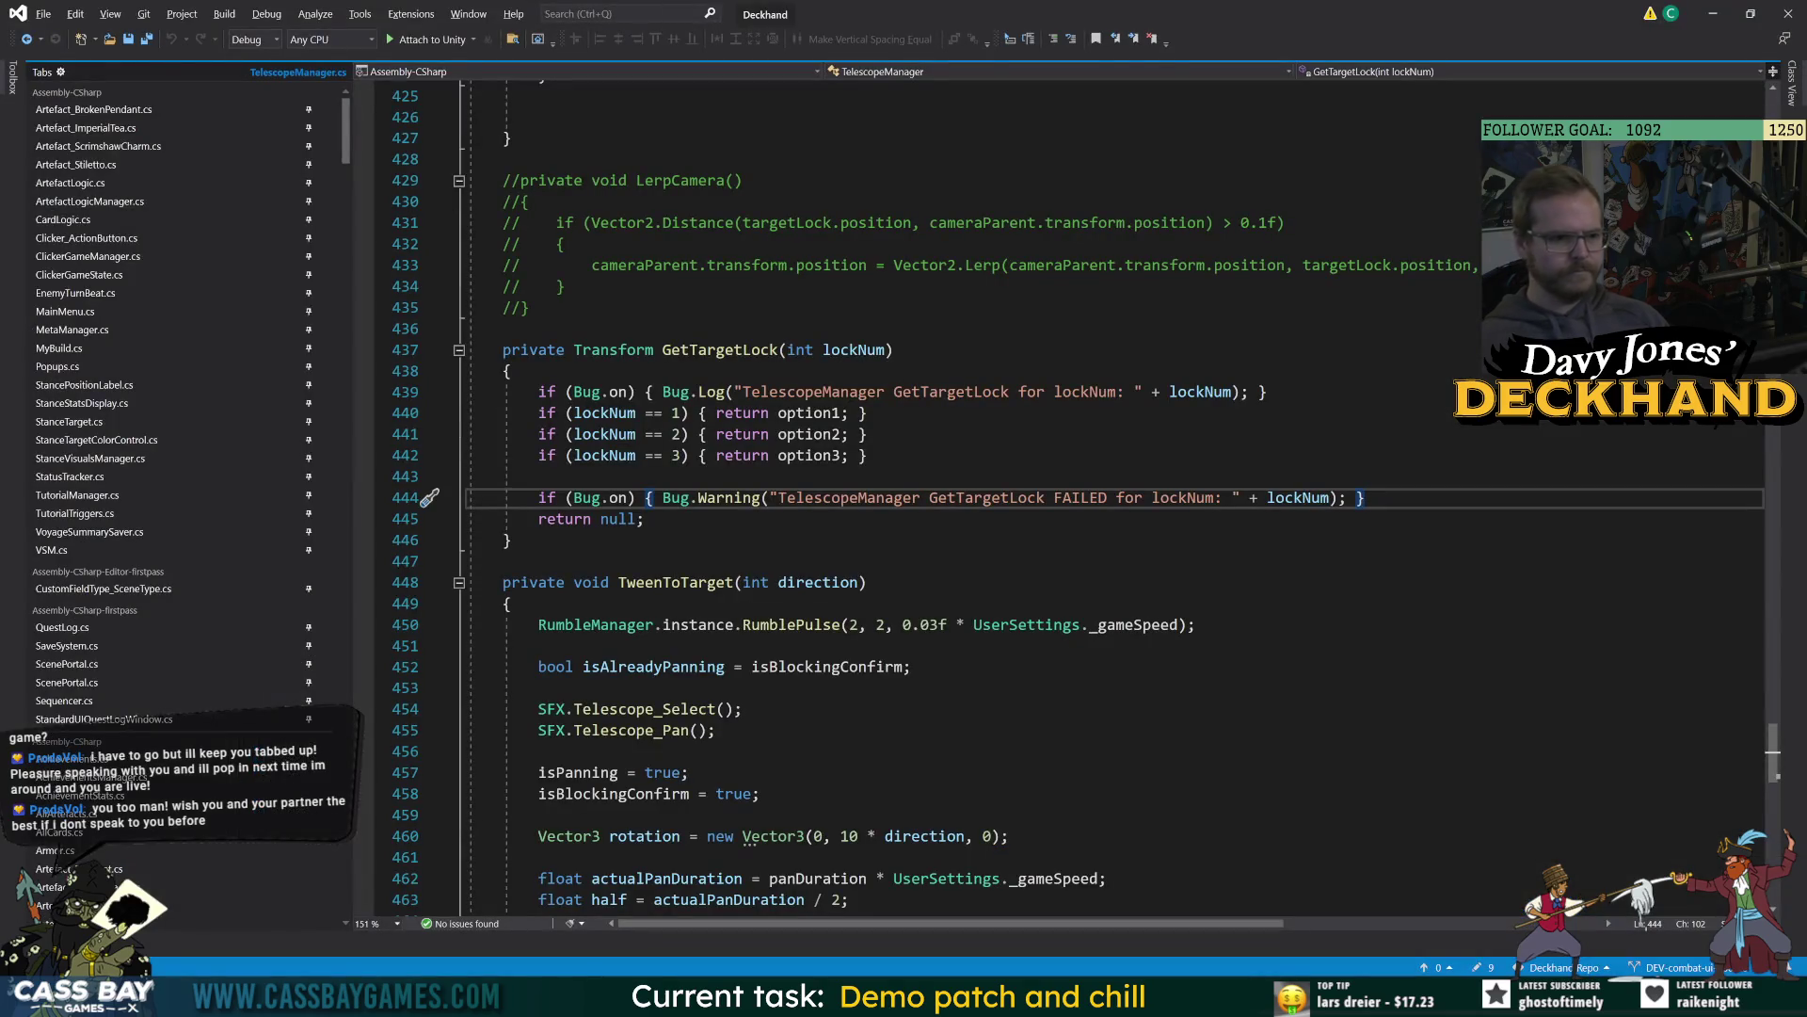
{"action": "left_click", "coordinate": [770, 350]}
{"action": "scroll", "coordinate": [941, 509], "scroll_direction": "up", "scroll_amount": 11}
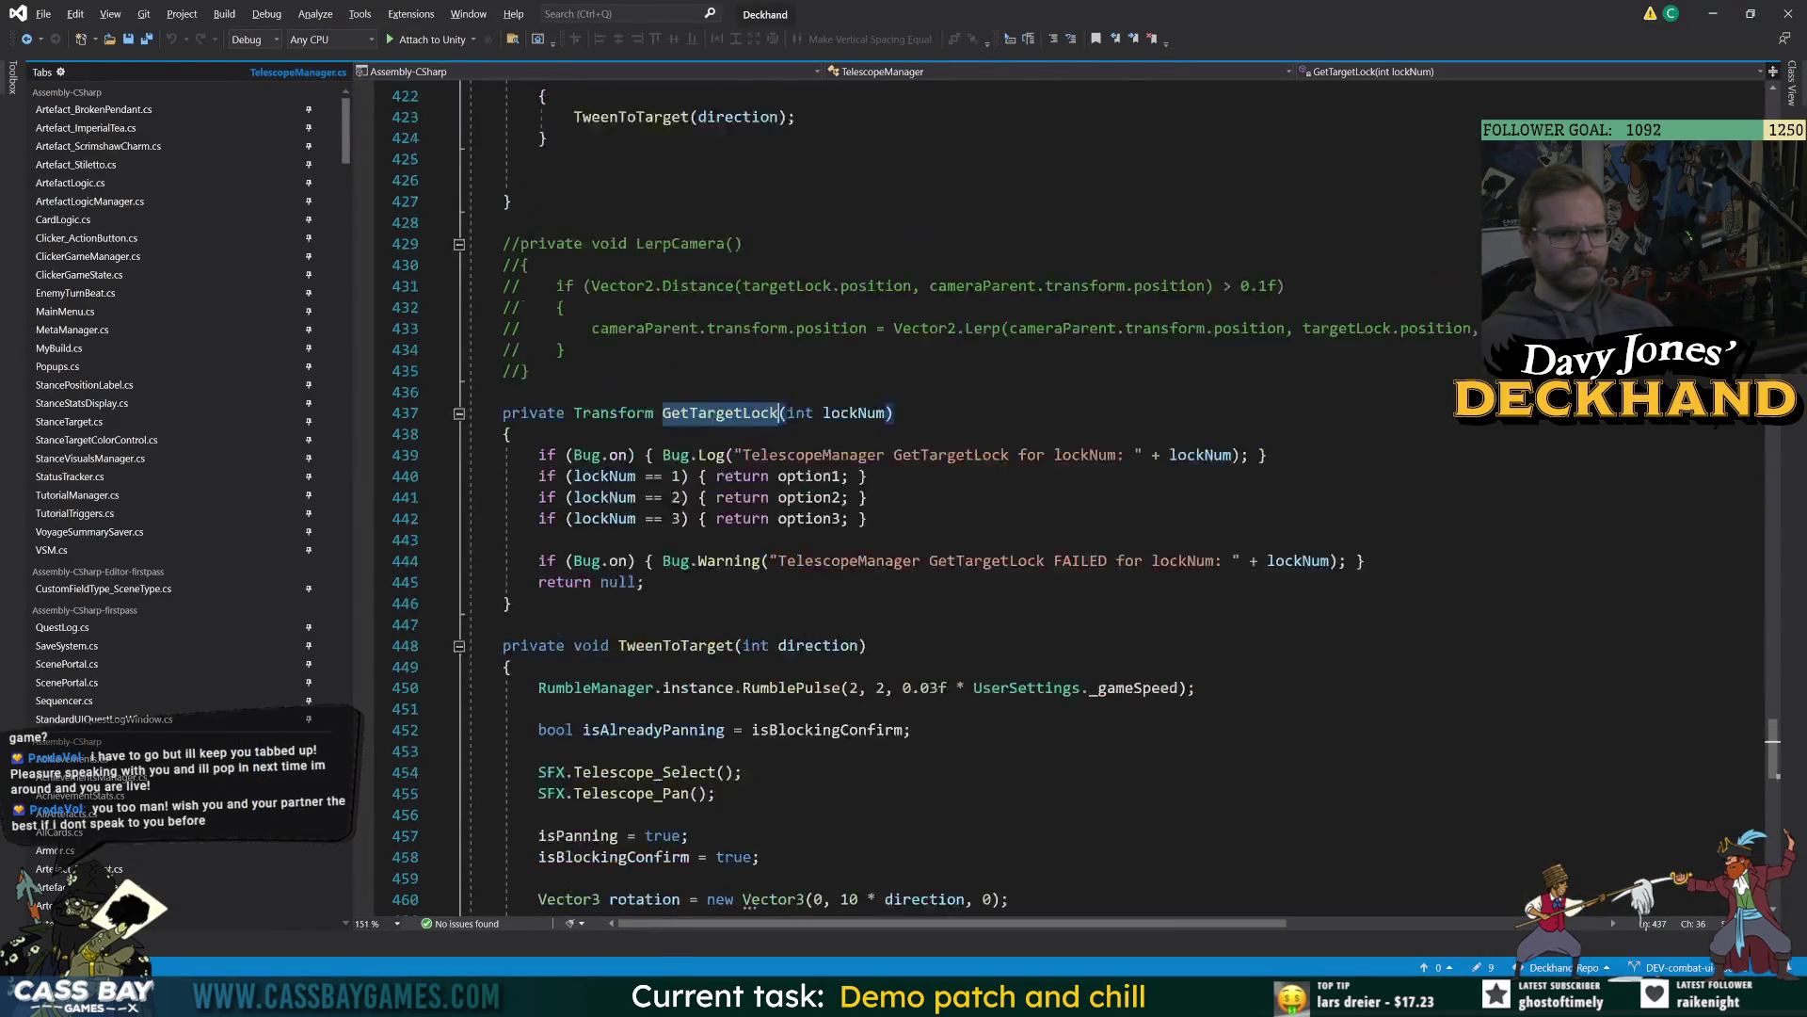
Open the GetTargetLock call from the trace, find ChangeBearing's callers, and check toLeft in PanLeft and currentLock.
{"action": "key", "text": "alt+Tab"}
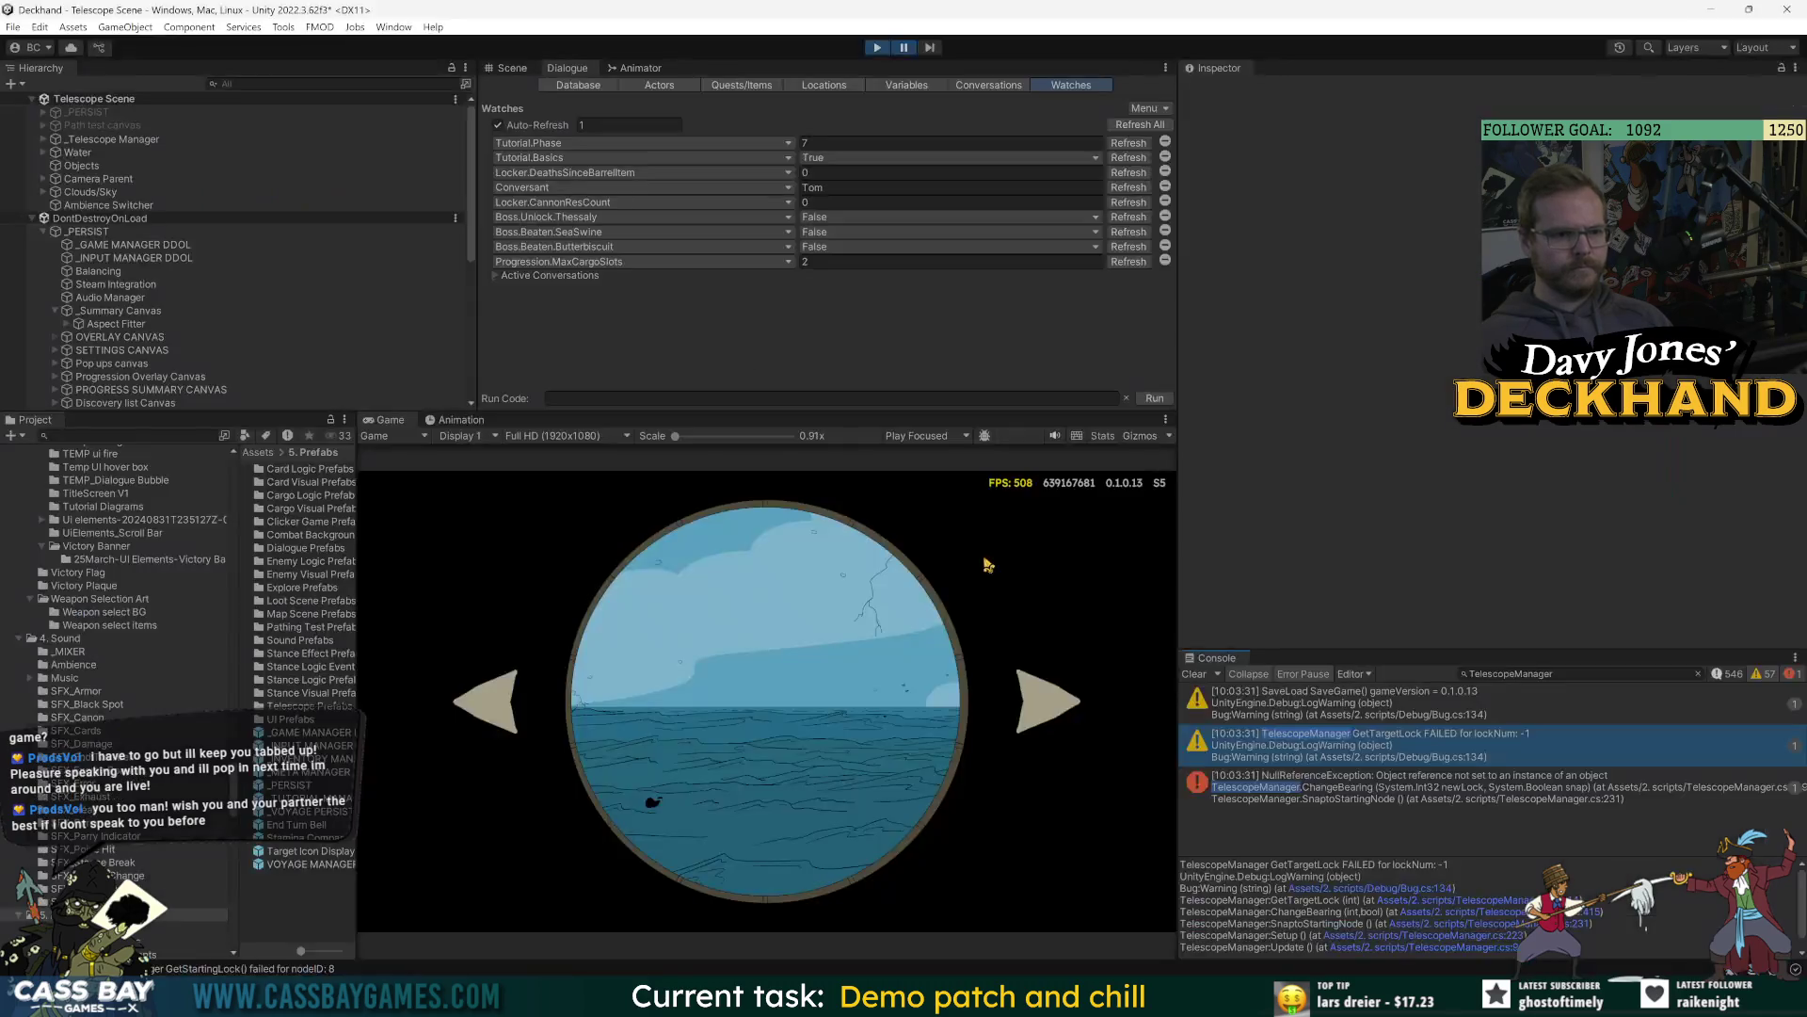
{"action": "left_click", "coordinate": [1568, 913]}
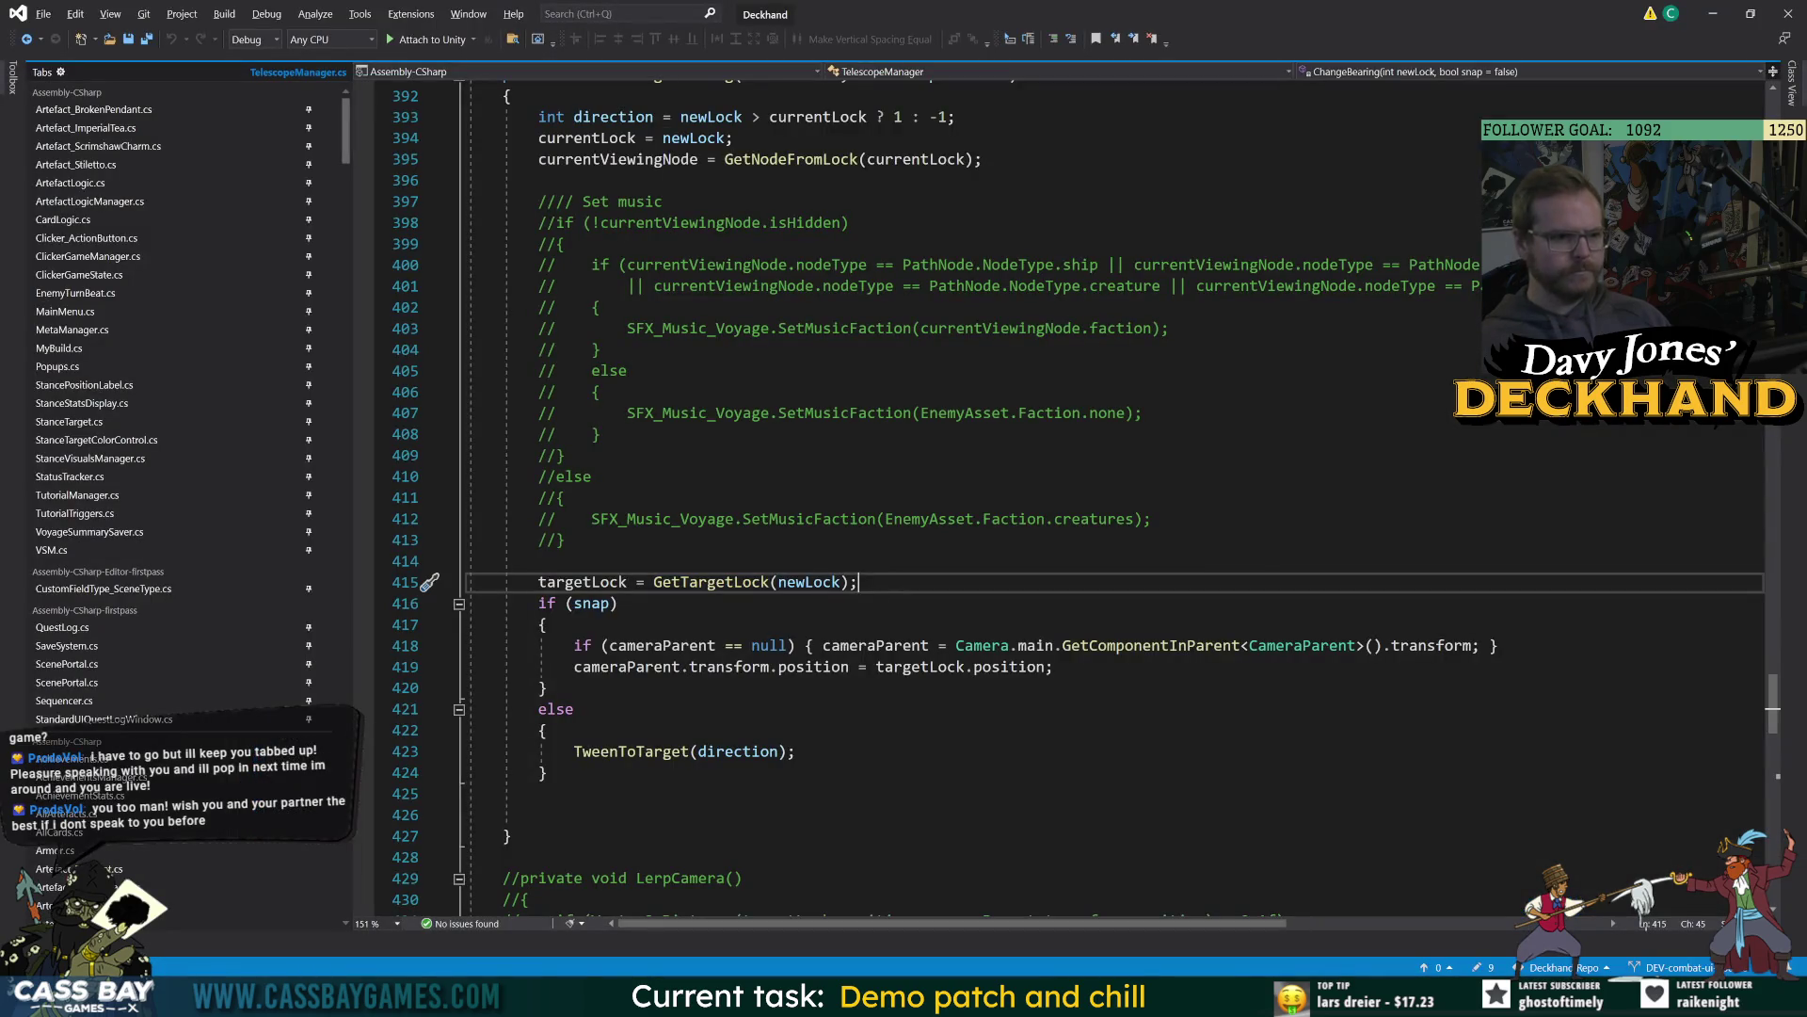
{"action": "scroll", "coordinate": [942, 499], "scroll_direction": "up", "scroll_amount": 7}
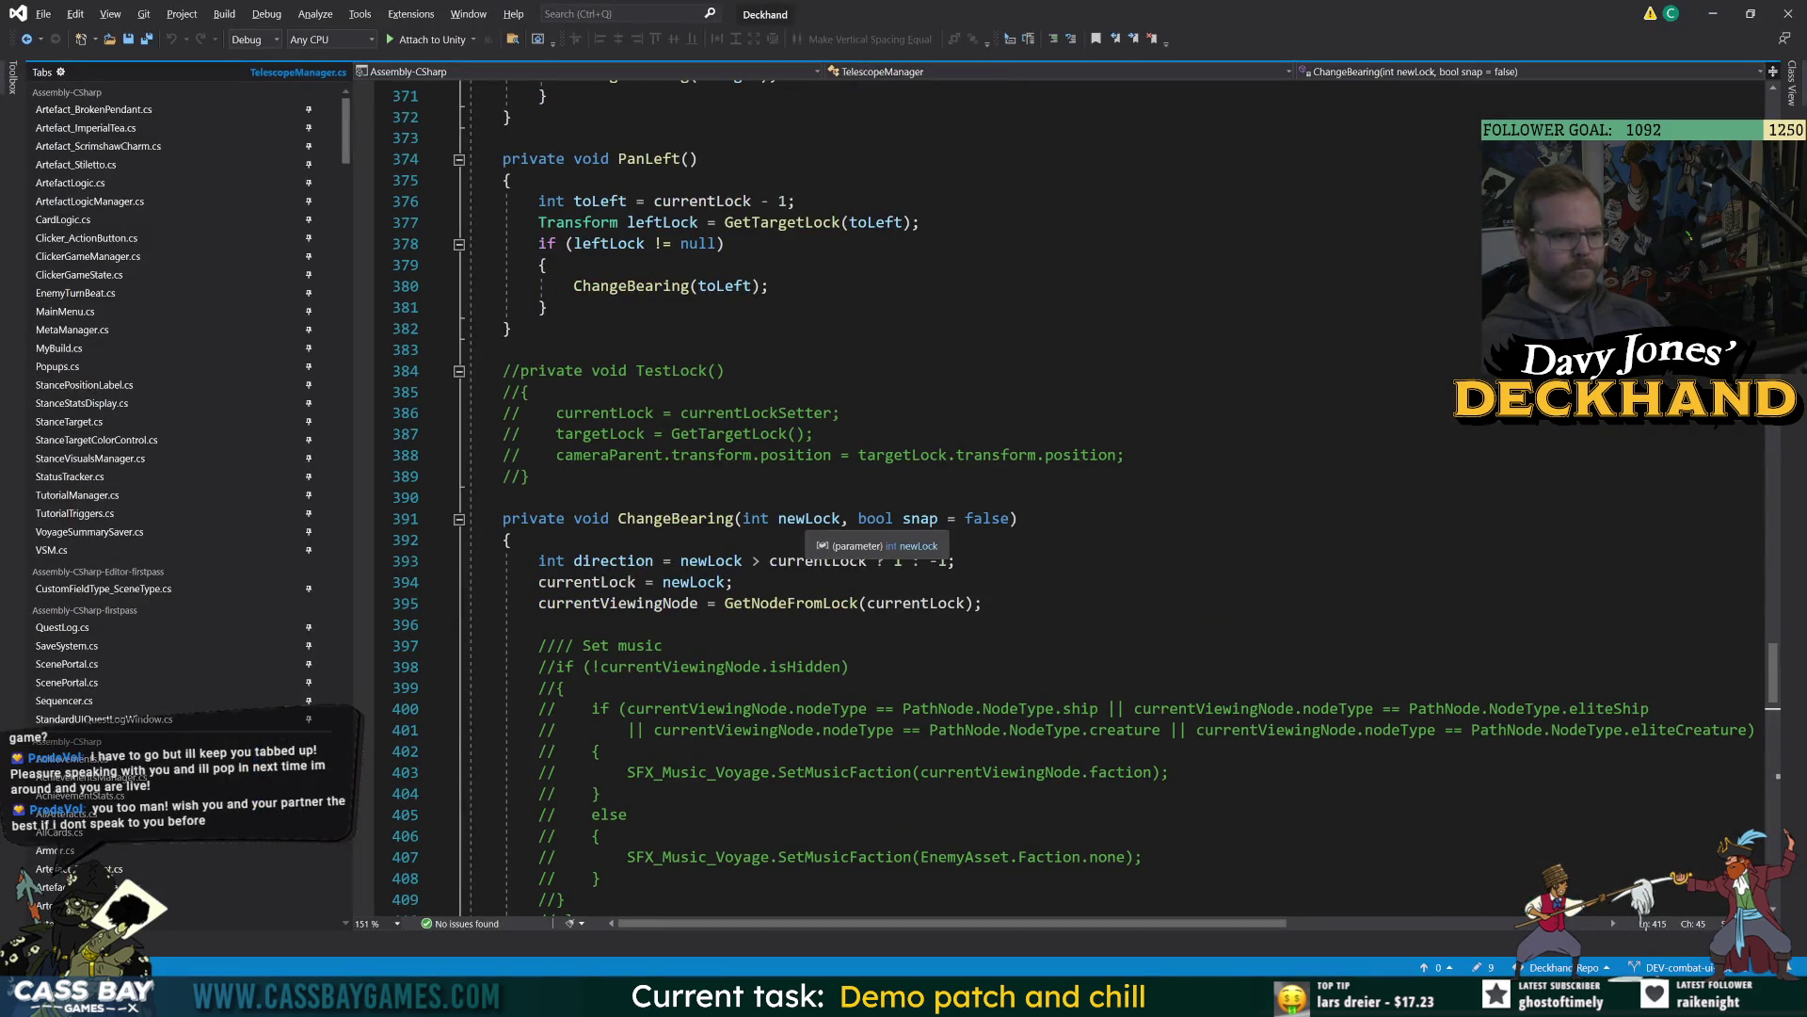
{"action": "left_click", "coordinate": [805, 519]}
{"action": "key", "text": "Down"}
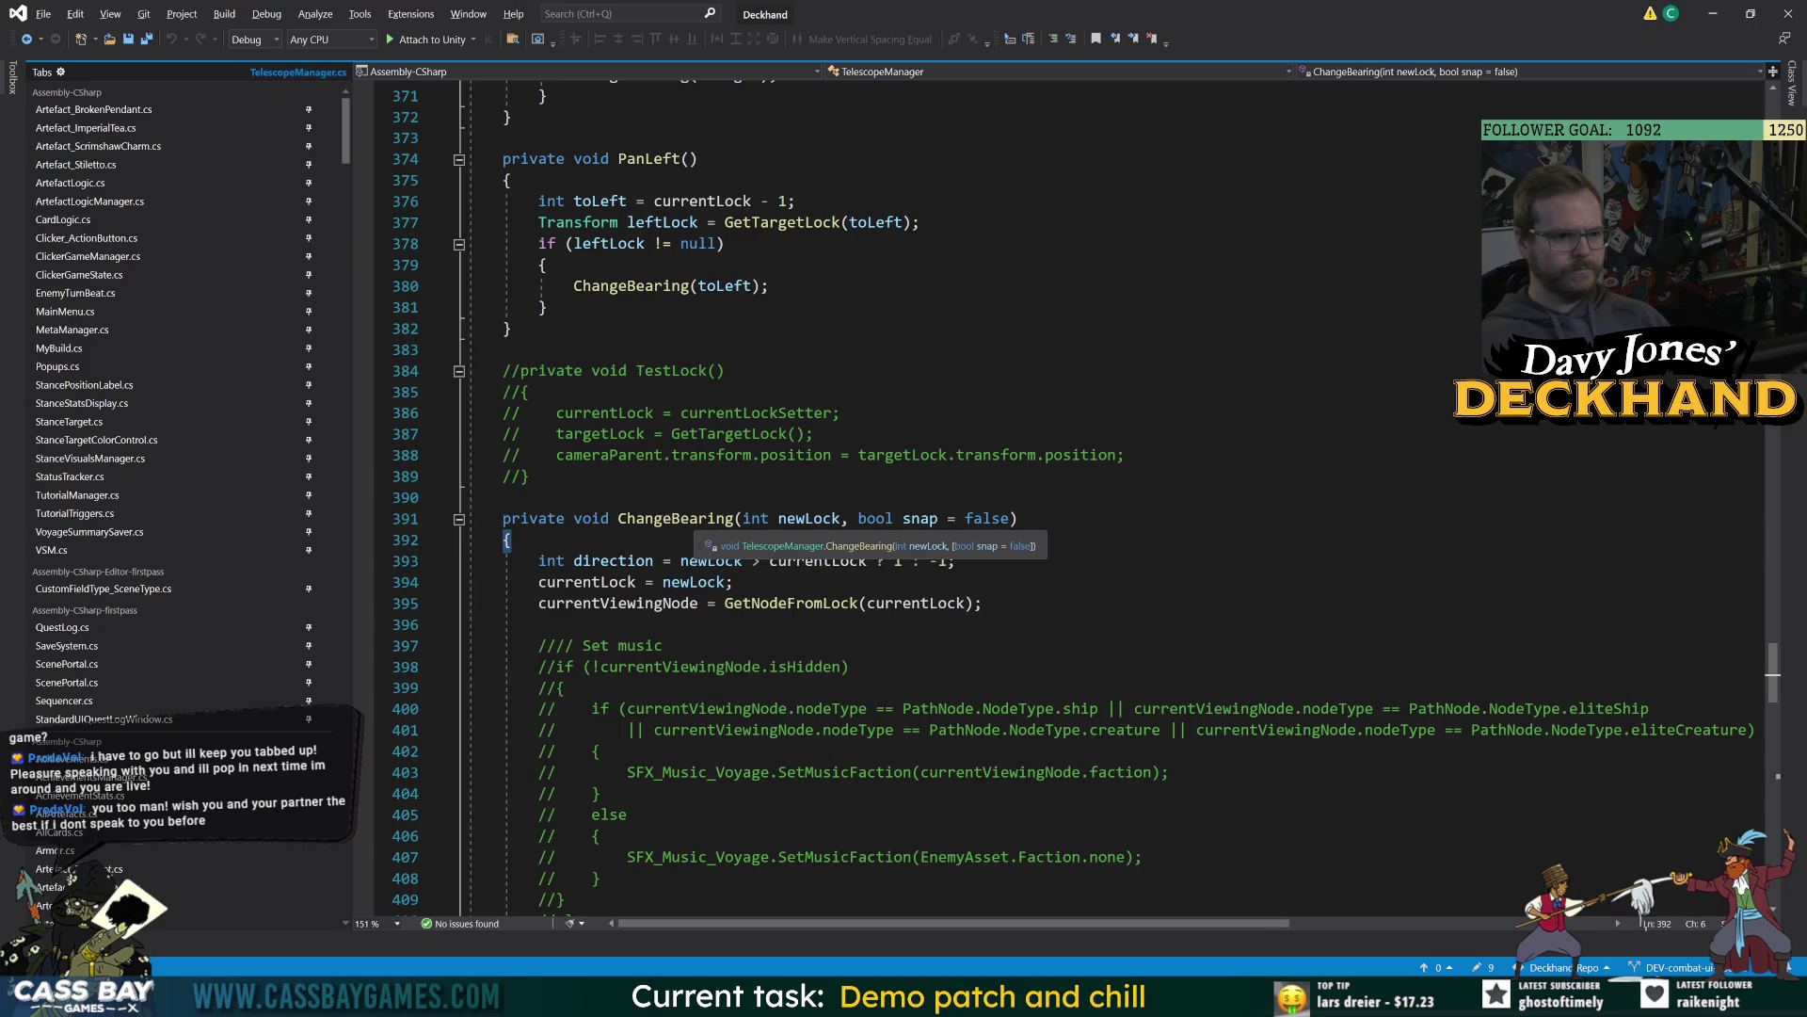
{"action": "left_click", "coordinate": [733, 518]}
{"action": "scroll", "coordinate": [733, 518], "scroll_direction": "up", "scroll_amount": 8}
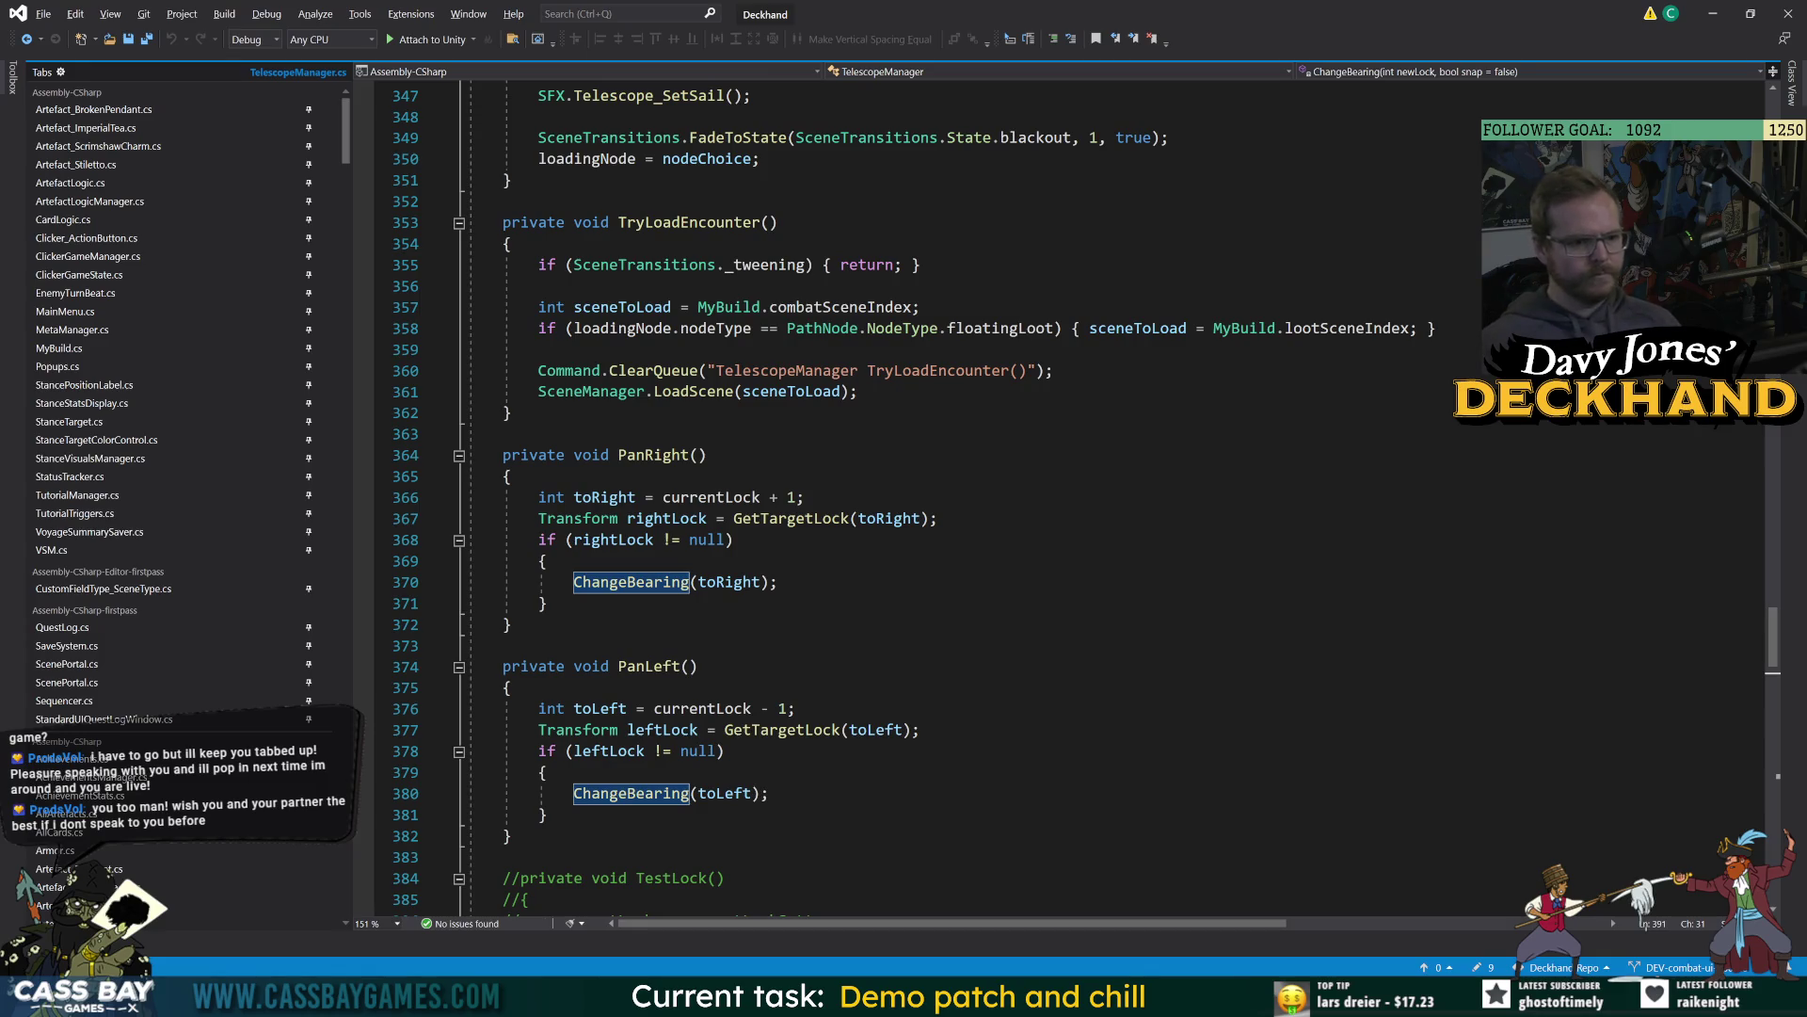
{"action": "scroll", "coordinate": [942, 499], "scroll_direction": "down", "scroll_amount": 6}
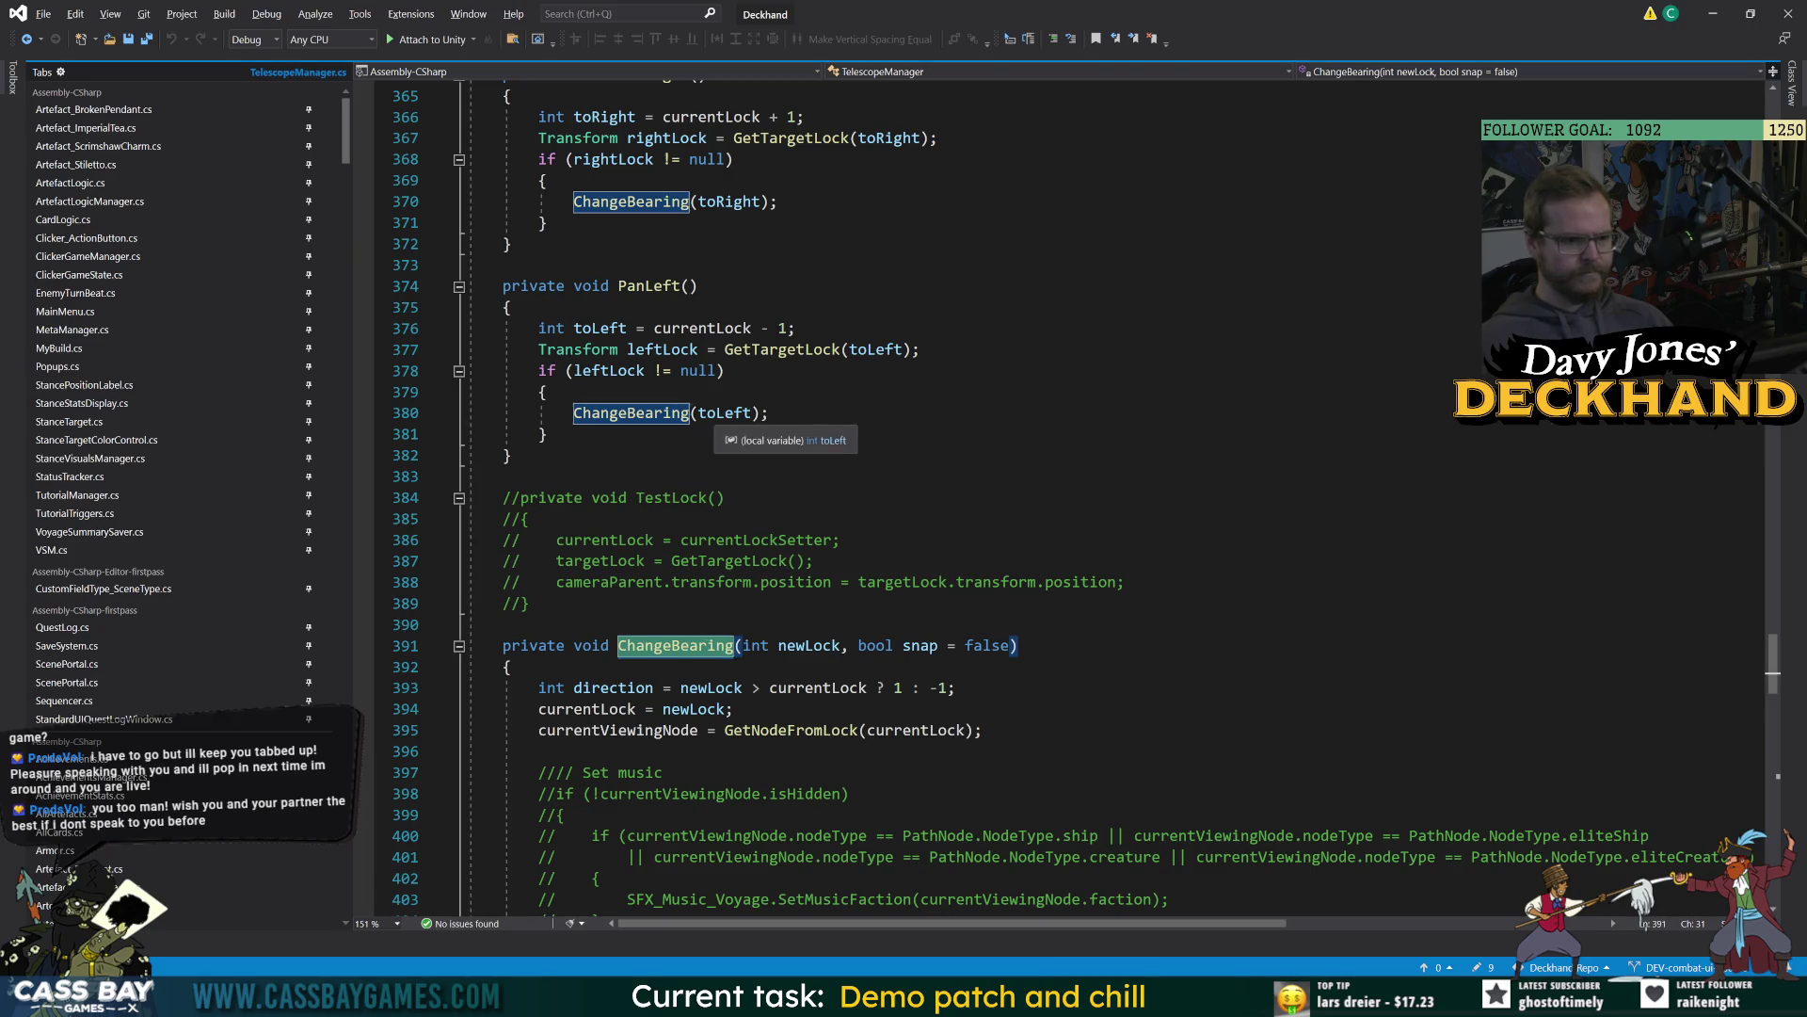
{"action": "double_click", "coordinate": [717, 414]}
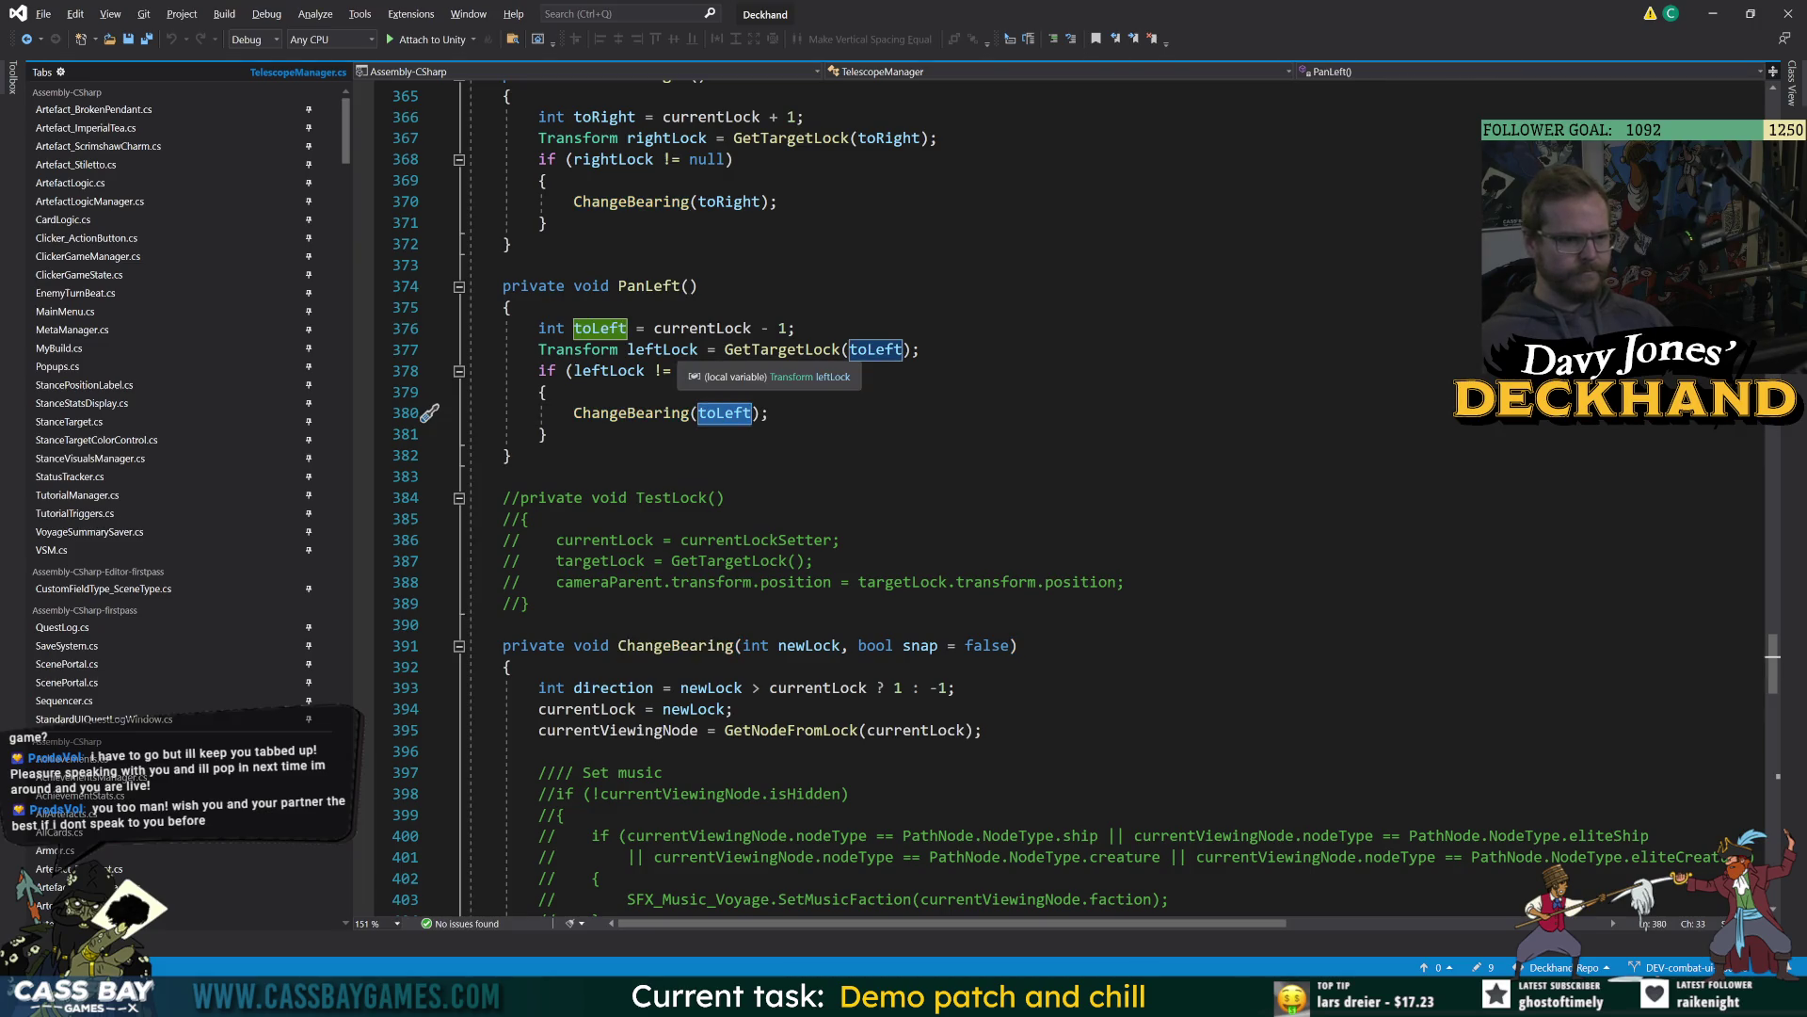
{"action": "left_click", "coordinate": [709, 329]}
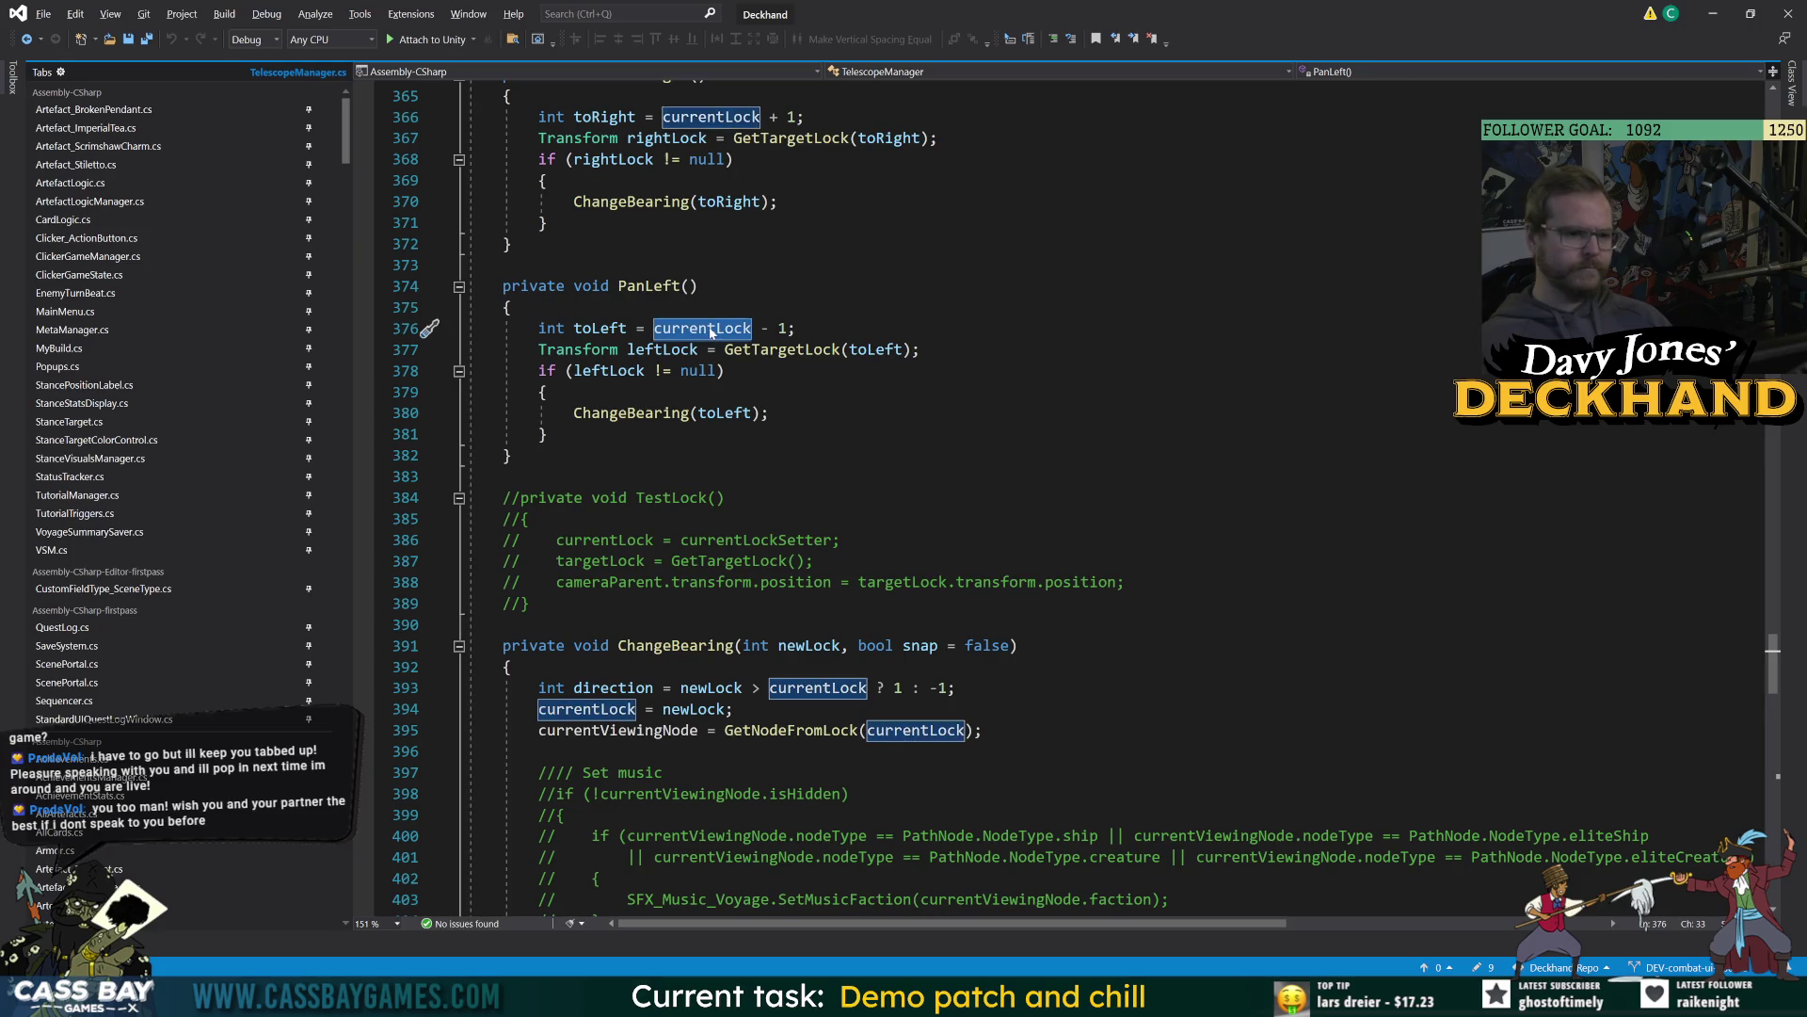
{"action": "scroll", "coordinate": [709, 344], "scroll_direction": "up", "scroll_amount": 6}
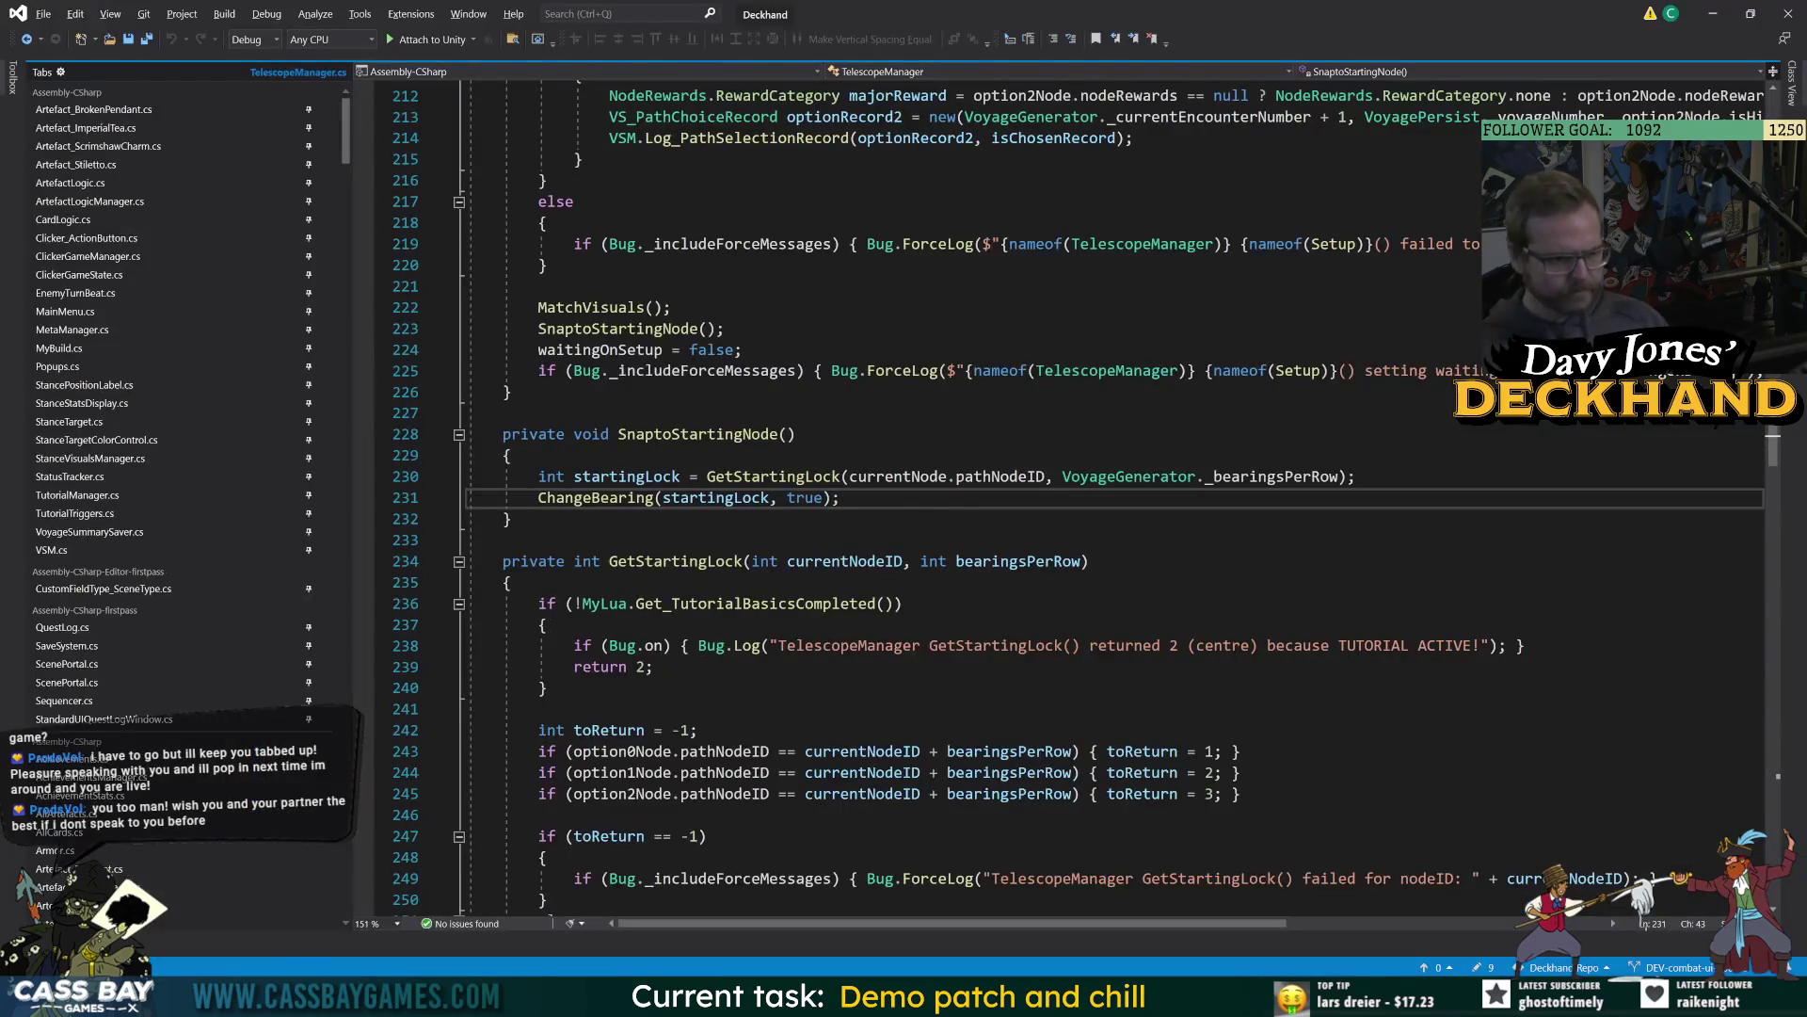
Highlight startingLock, the GetStartingLock call on line 230, and the TelescopeManager log text.
{"action": "double_click", "coordinate": [688, 500]}
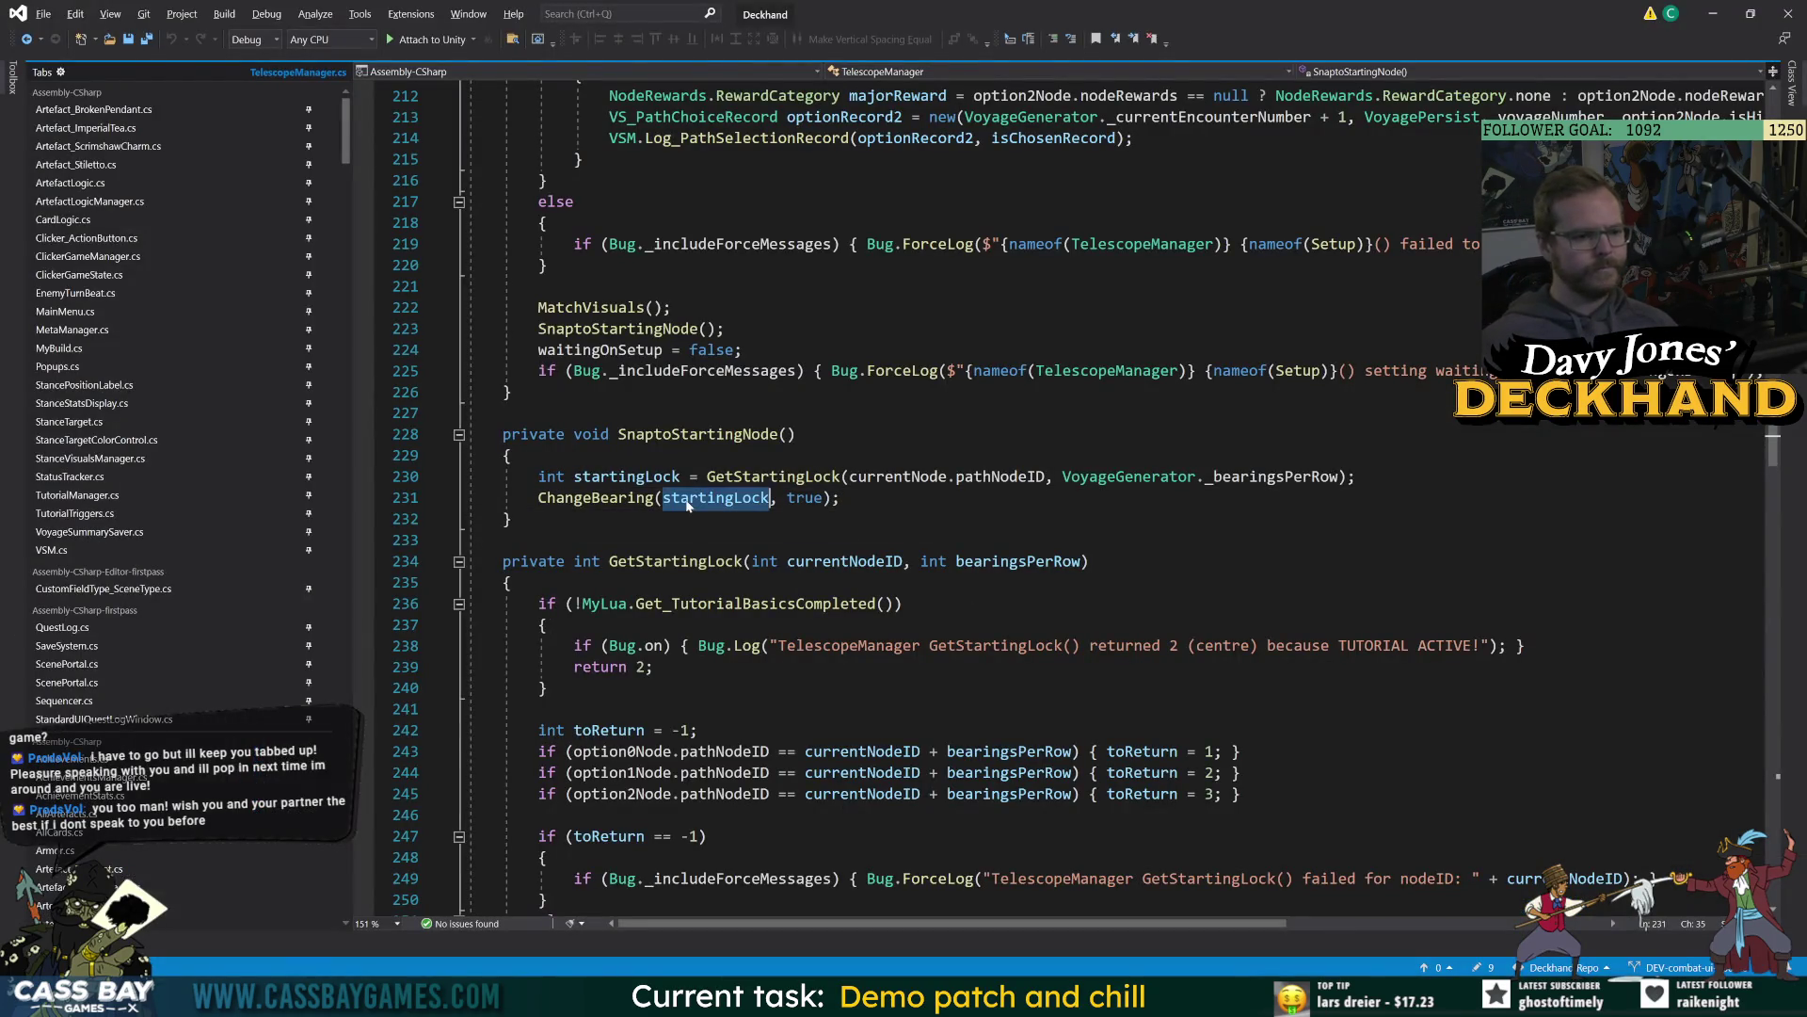
{"action": "double_click", "coordinate": [769, 478]}
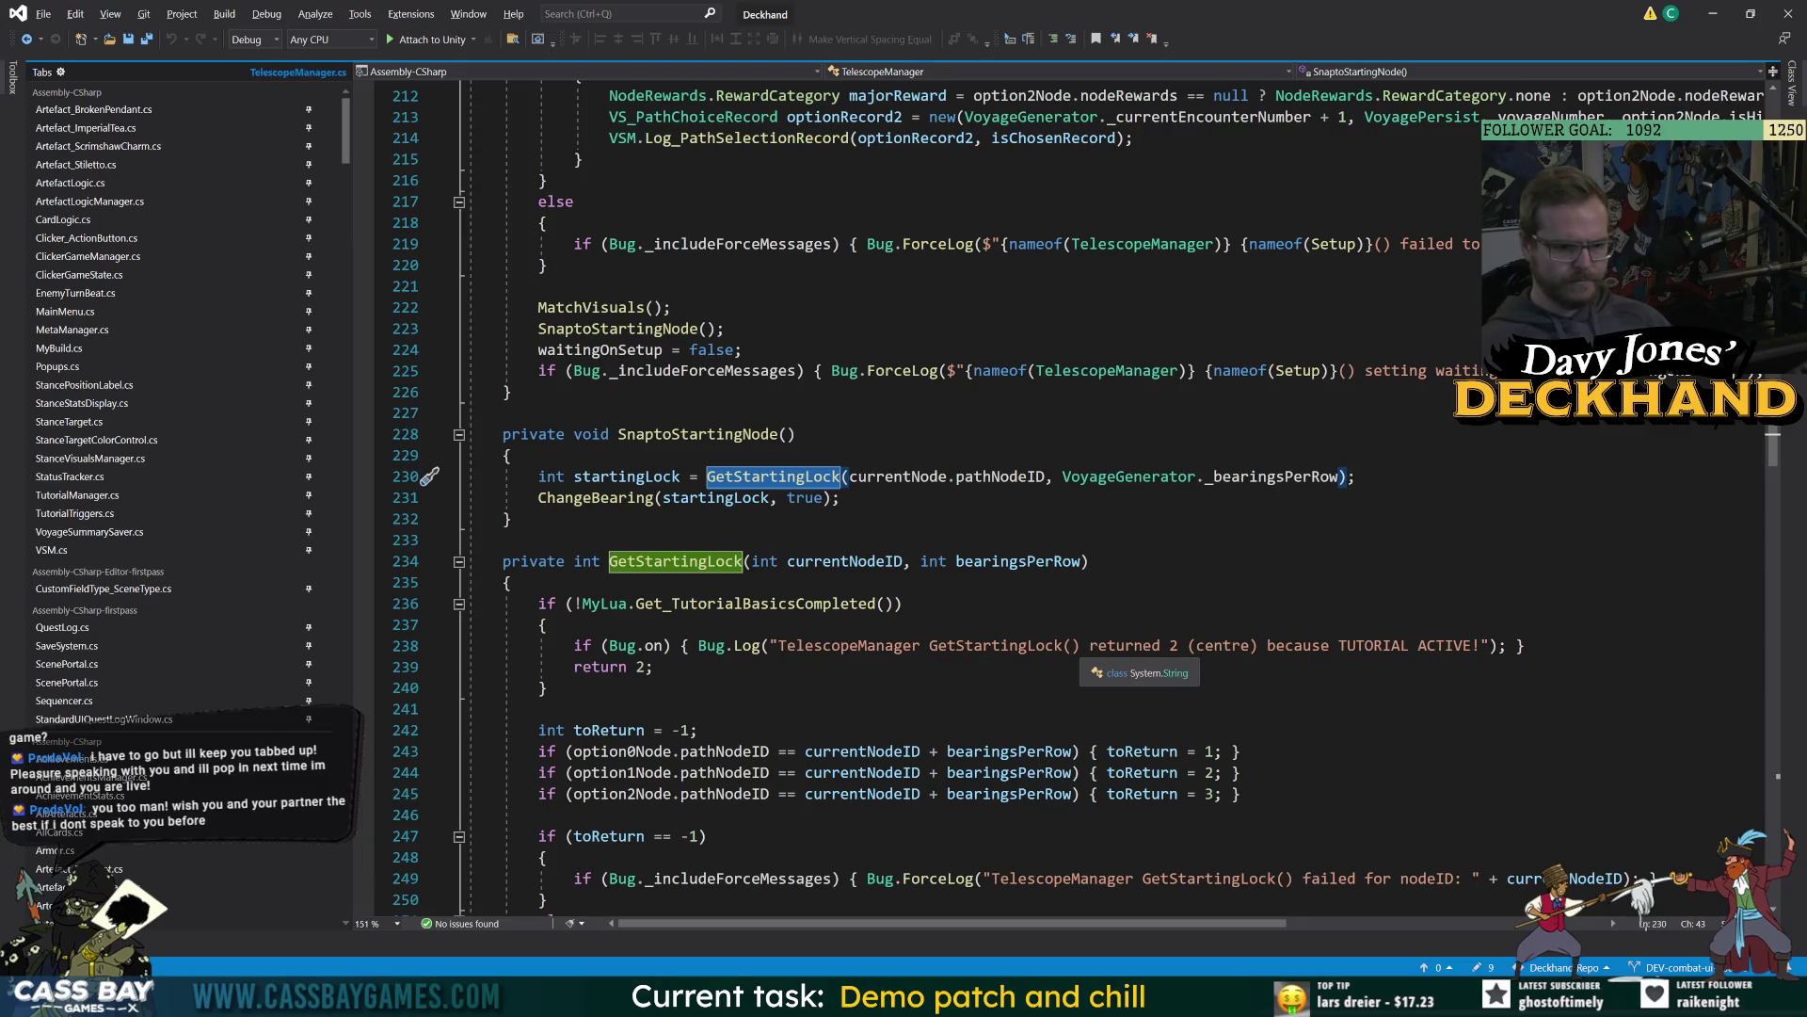
{"action": "double_click", "coordinate": [838, 646]}
{"action": "key", "text": "alt+Tab"}
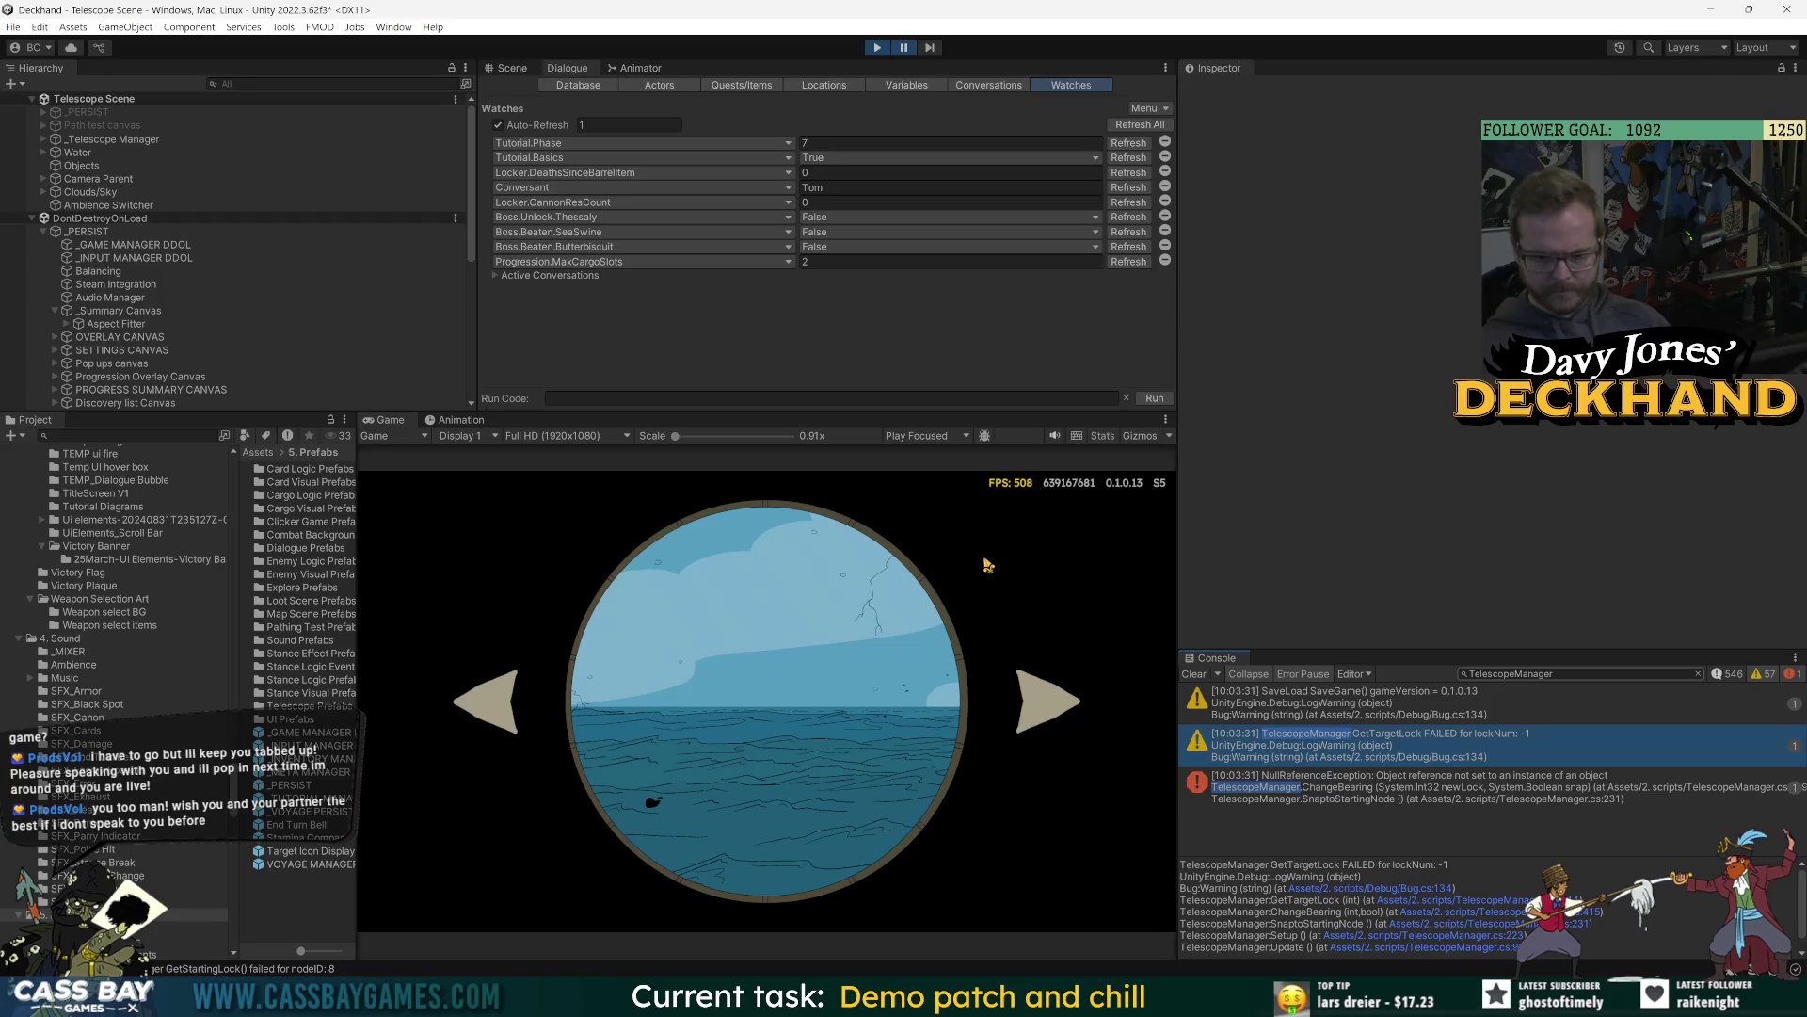
Highlight the GetStartingLock declaration and its call, then select the TelescopeManager log text again.
{"action": "key", "text": "alt+Tab"}
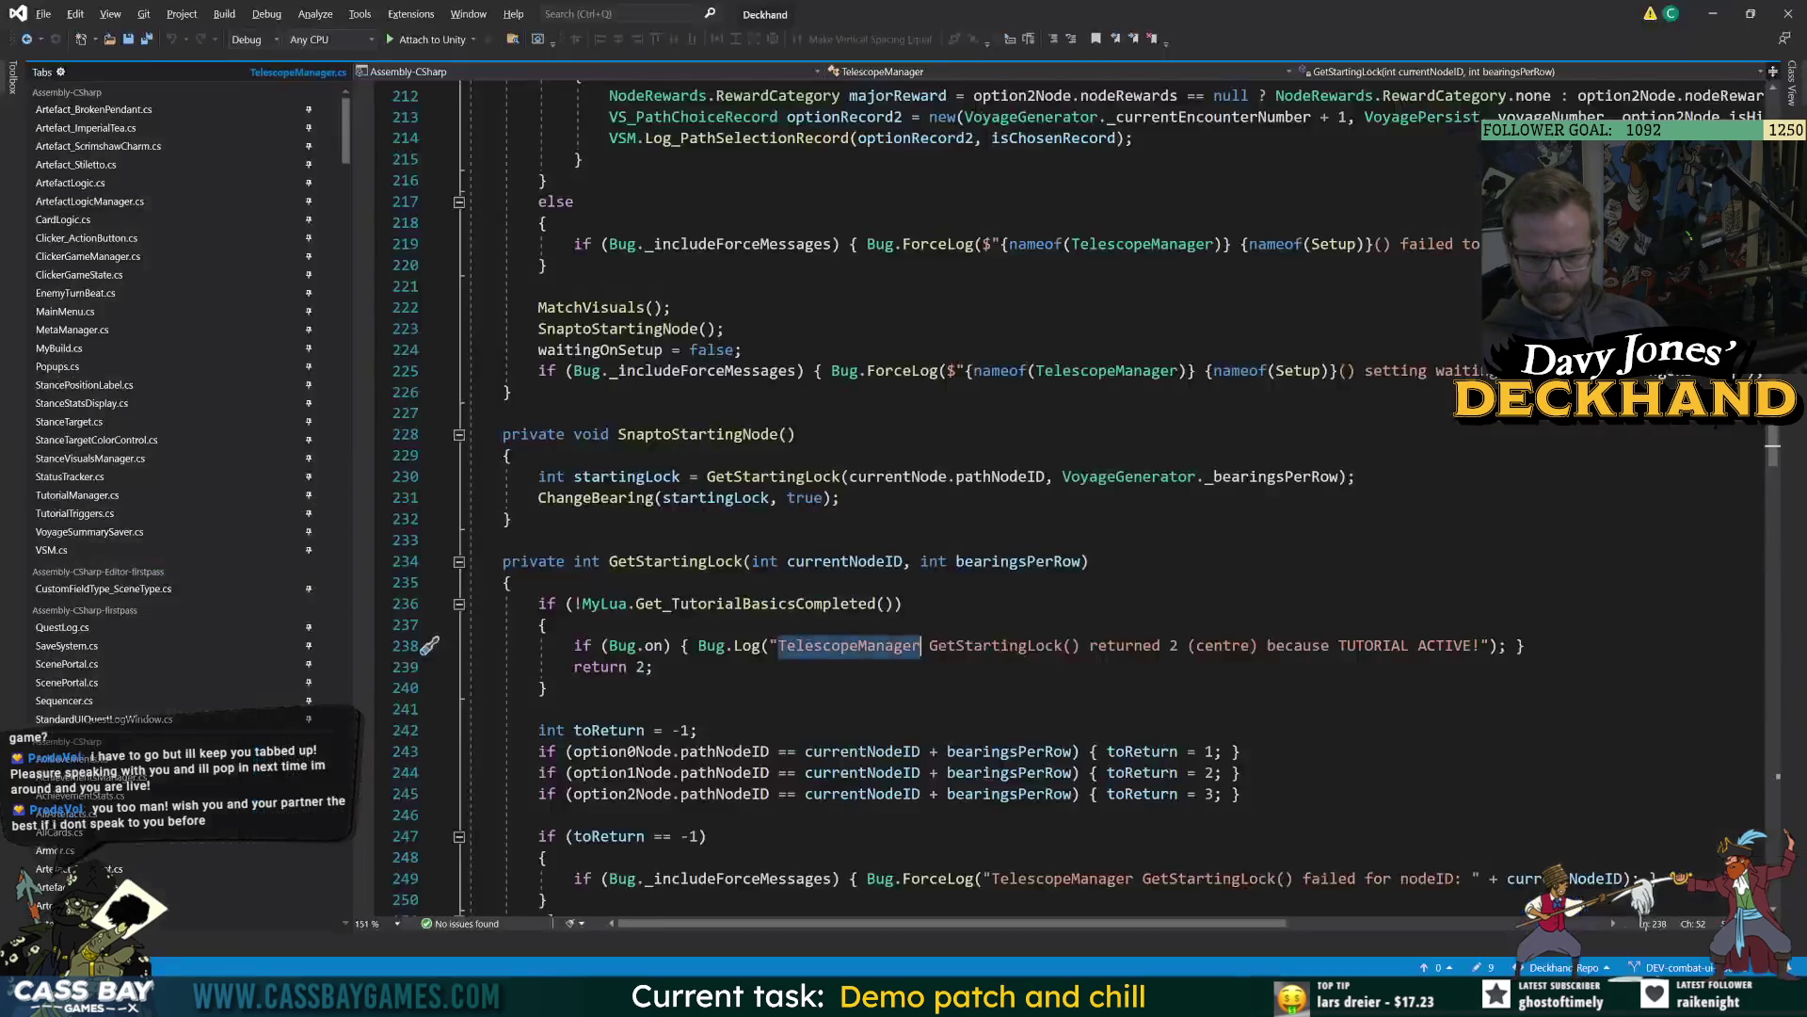
{"action": "left_click", "coordinate": [702, 561]}
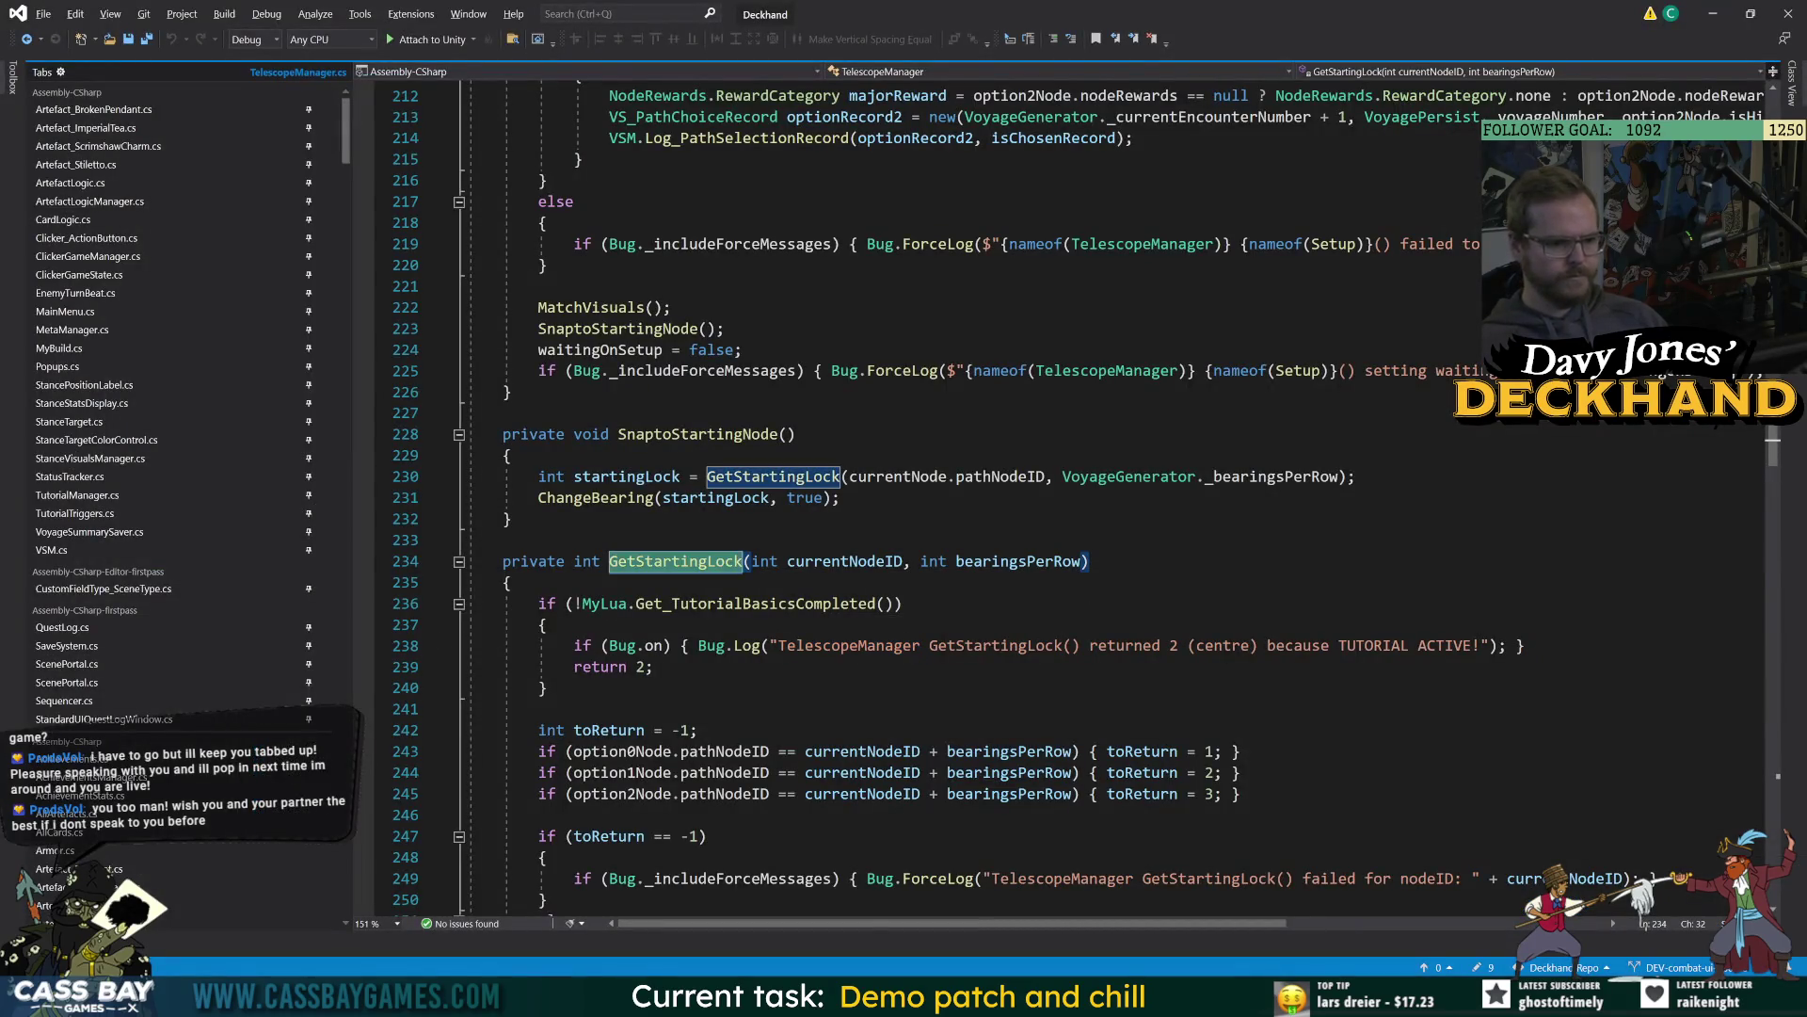
{"action": "scroll", "coordinate": [701, 561], "scroll_direction": "down", "scroll_amount": 3}
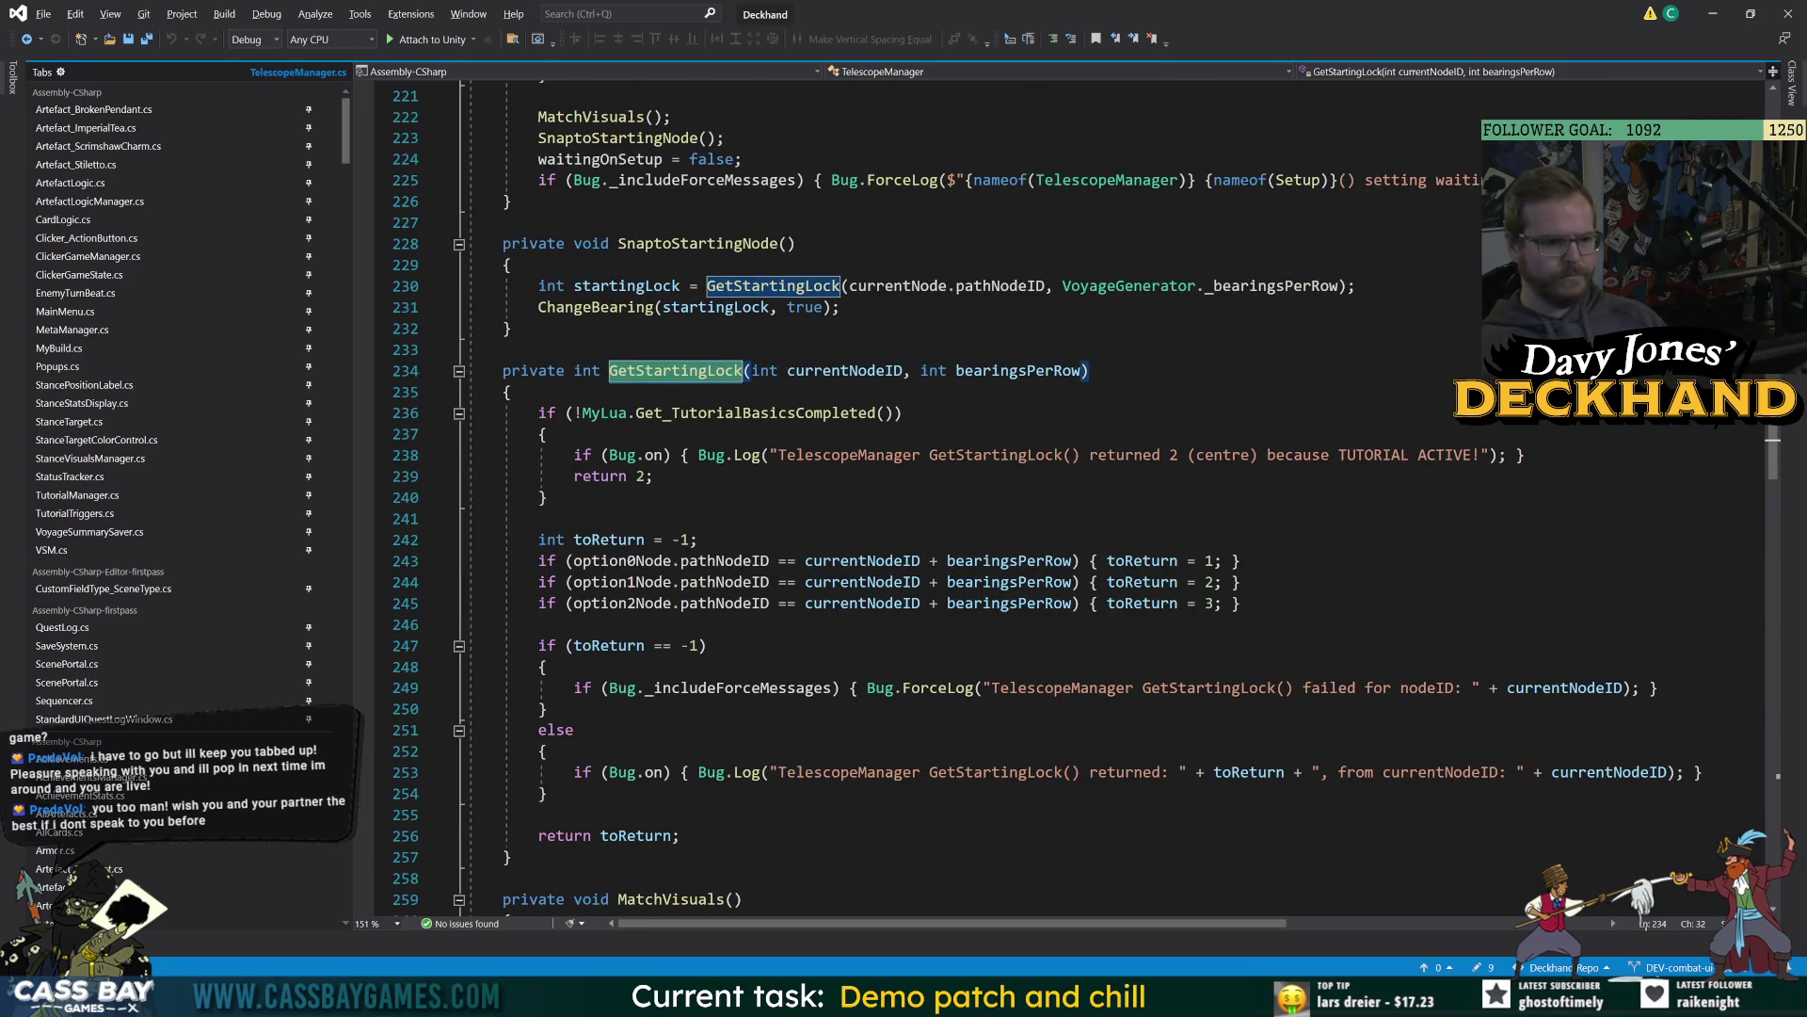
{"action": "double_click", "coordinate": [838, 454]}
In Unity, filter the console for 'GetStartingLock()' and open the FORCELOG entry's stack trace.
{"action": "key", "text": "alt+Tab"}
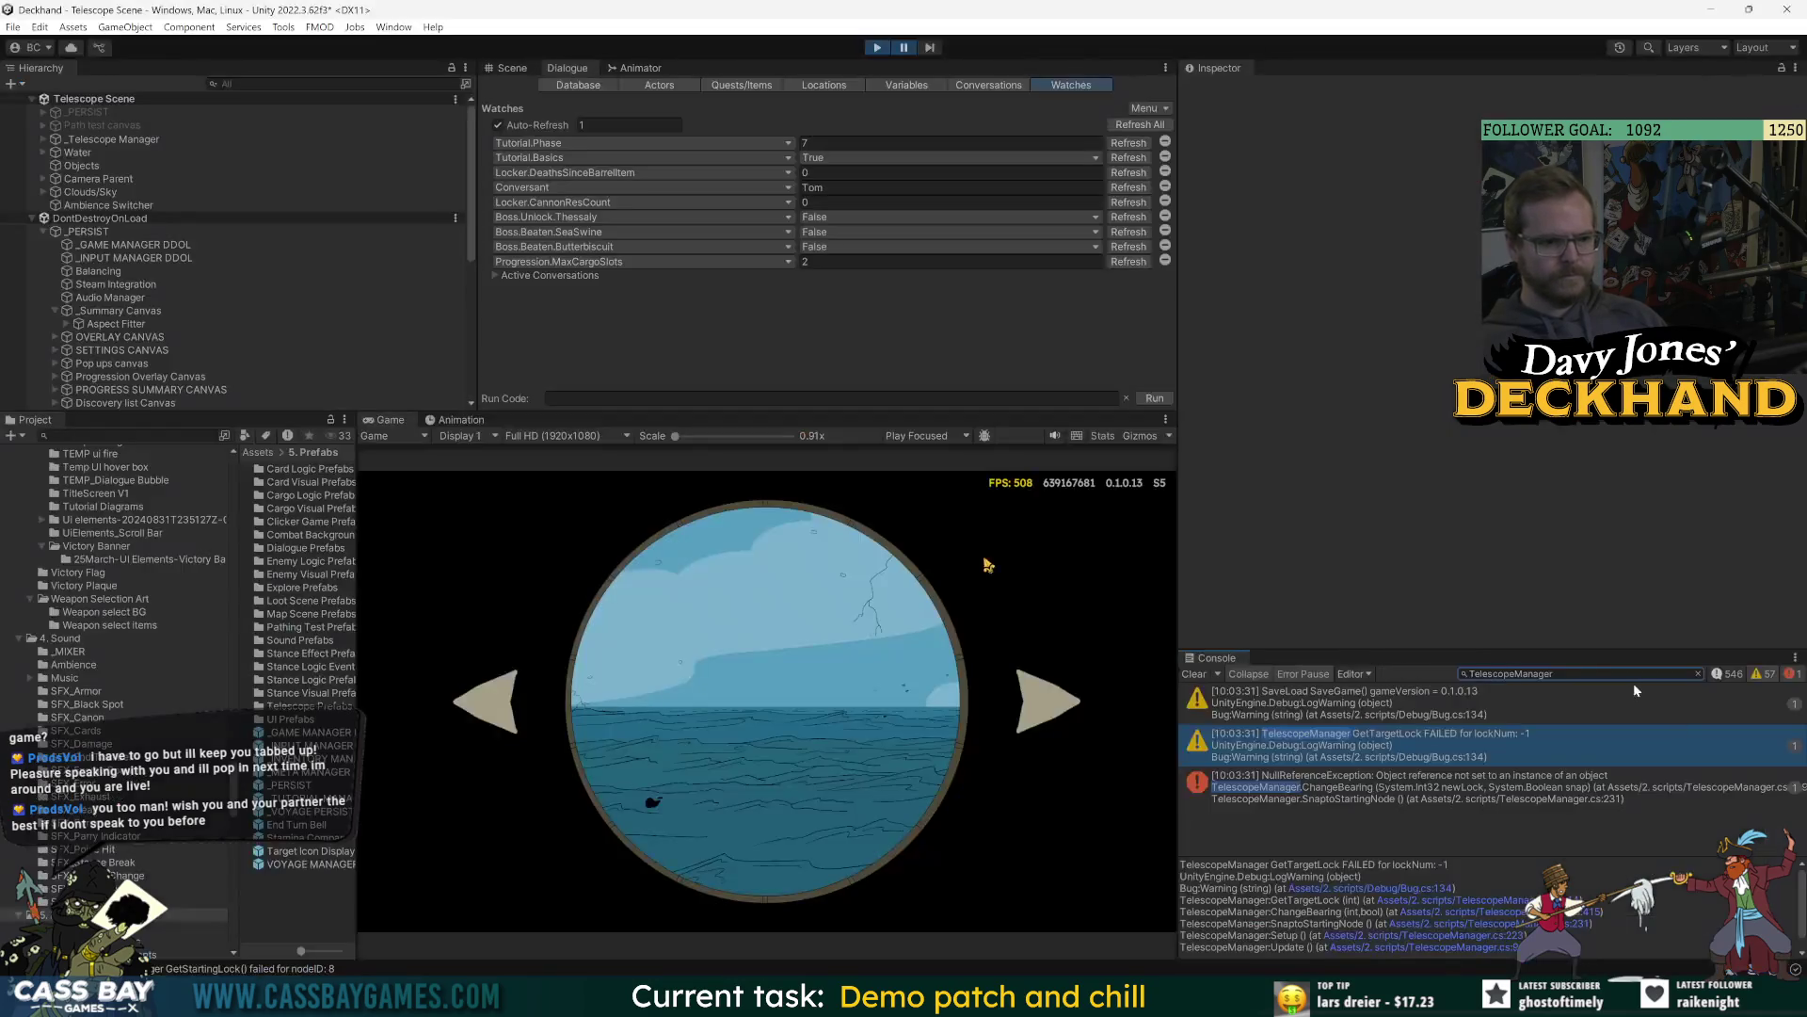
{"action": "left_click", "coordinate": [1634, 674]}
{"action": "type", "text": "GetStartingLock()"}
{"action": "left_click", "coordinate": [1525, 702]}
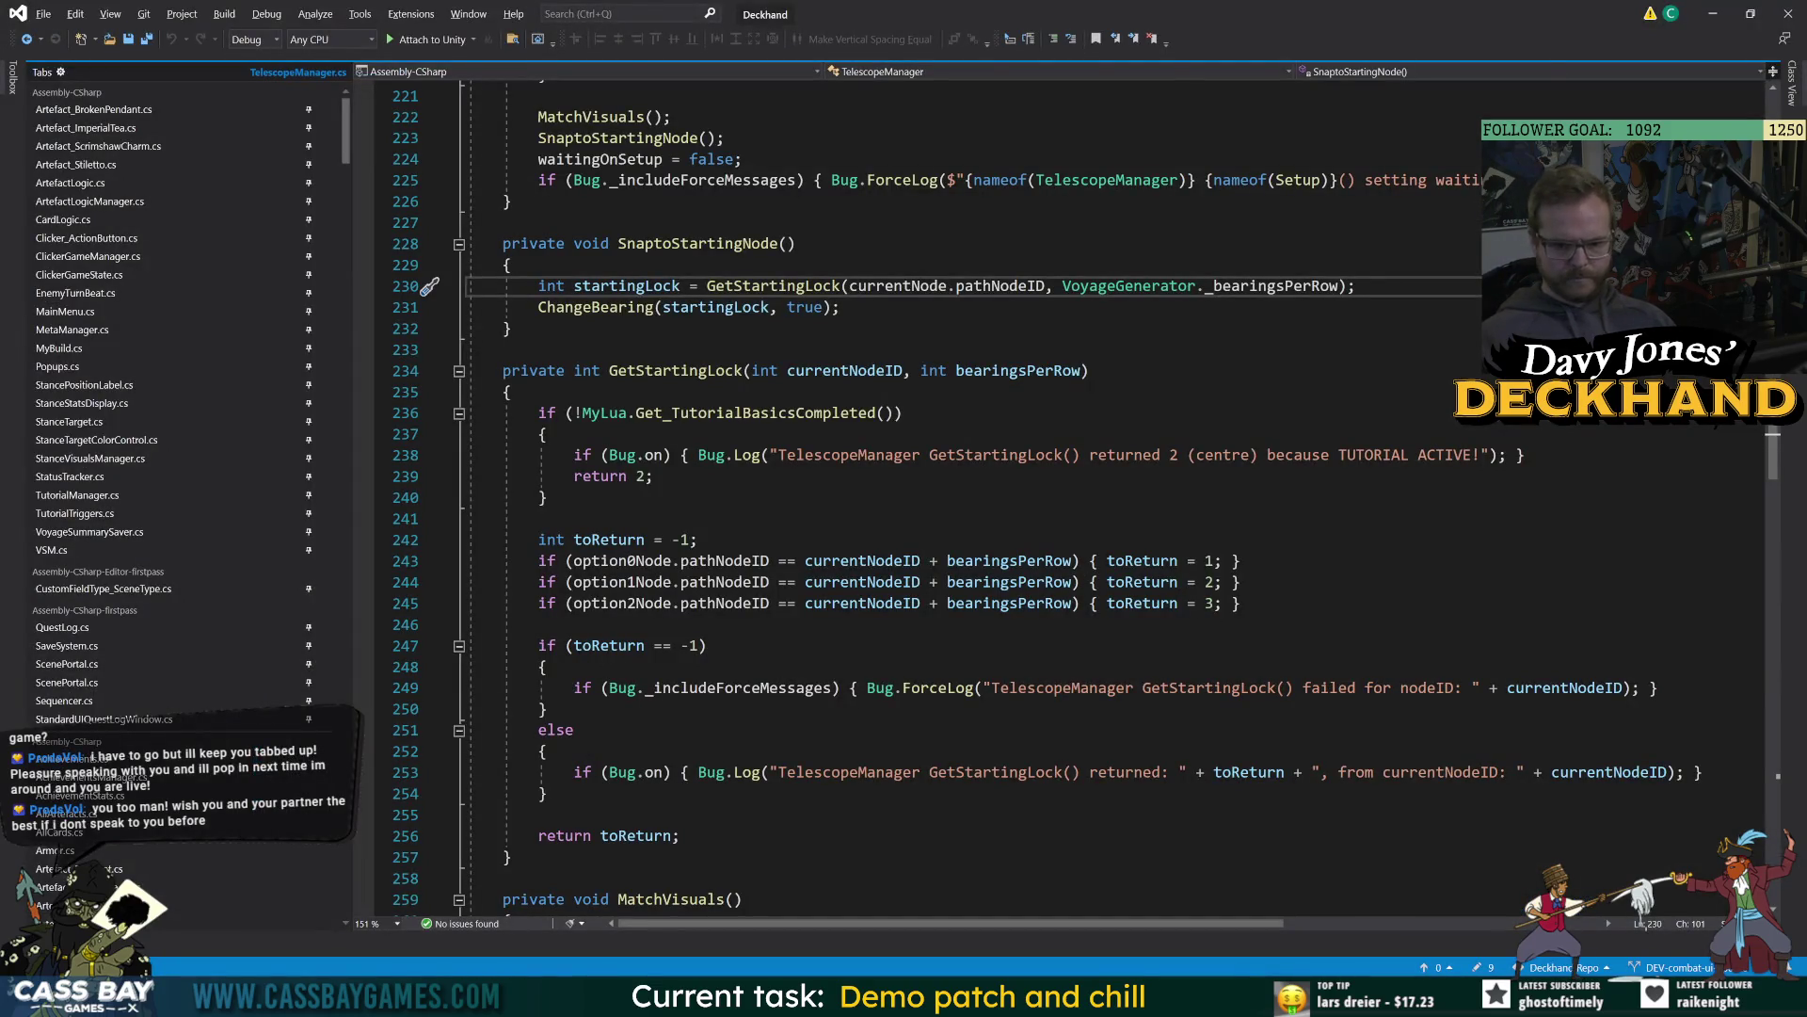
Highlight the currentNodeID and GetStartingLock references in TelescopeManager's GetStartingLock method.
{"action": "left_click", "coordinate": [1565, 688]}
{"action": "left_click", "coordinate": [659, 370]}
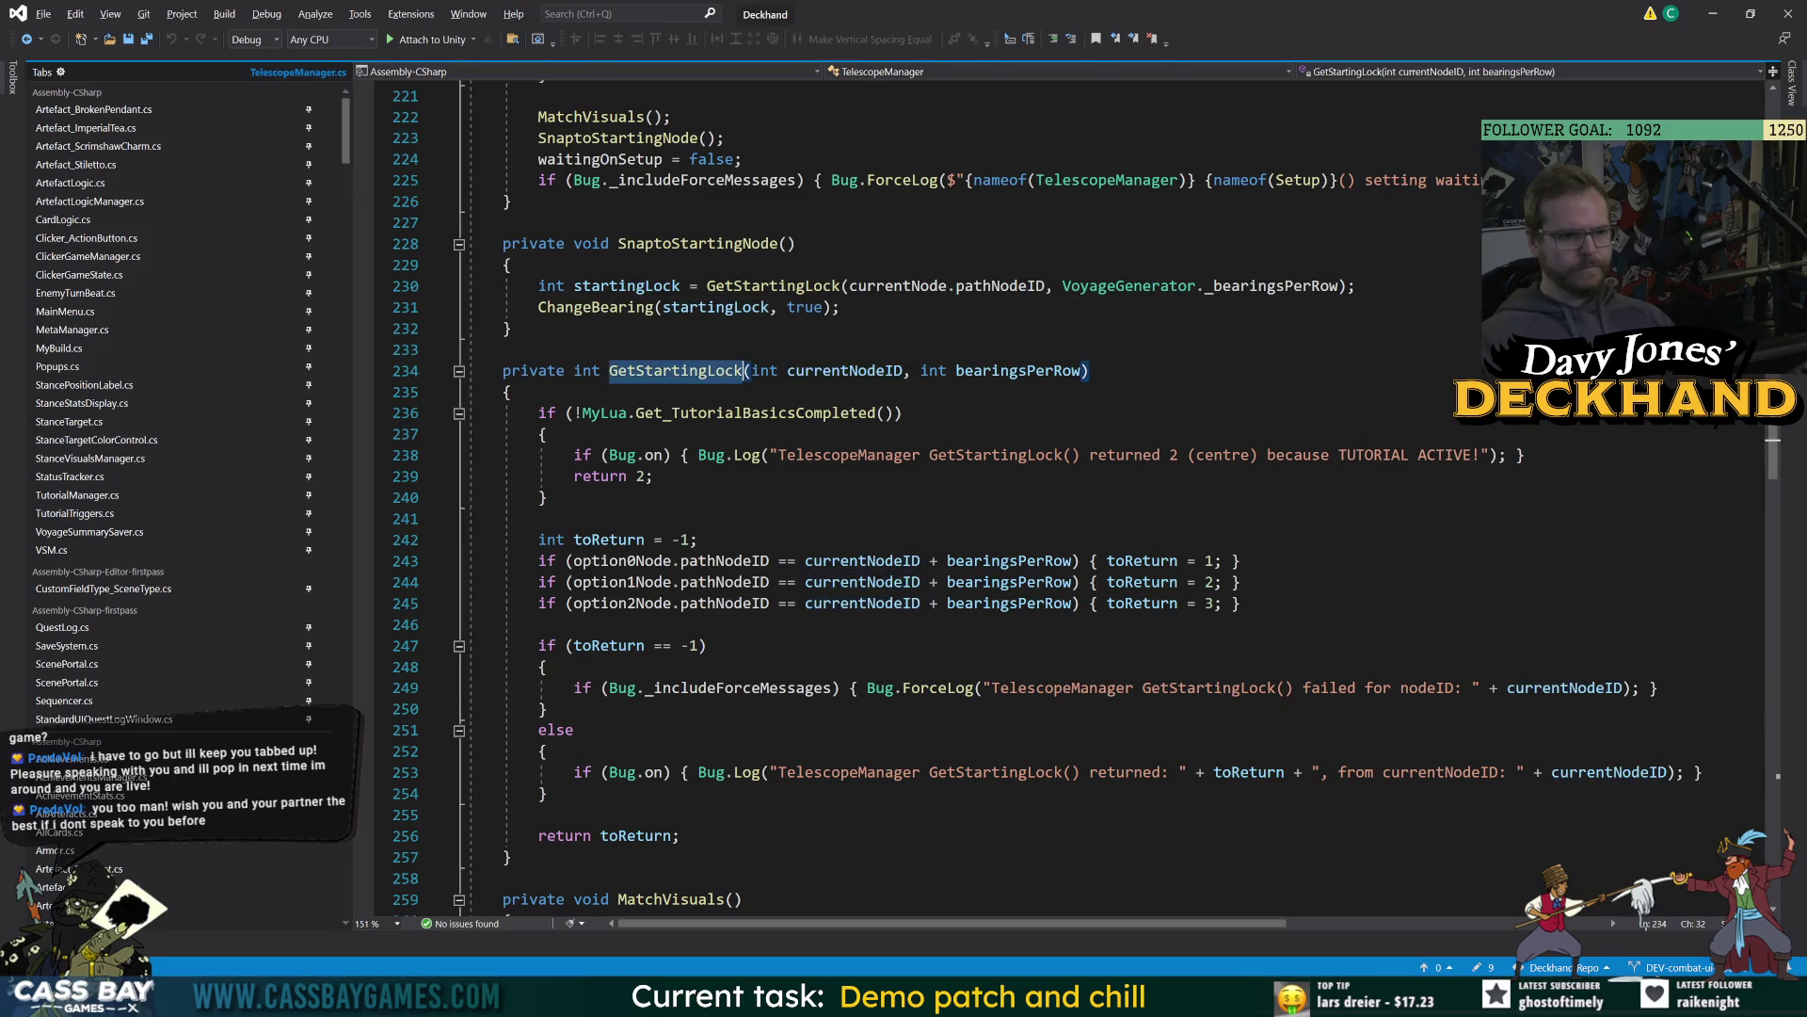
{"action": "scroll", "coordinate": [988, 565], "scroll_direction": "up", "scroll_amount": 1}
{"action": "key", "text": "alt+Tab"}
{"action": "key", "text": "alt+Tab"}
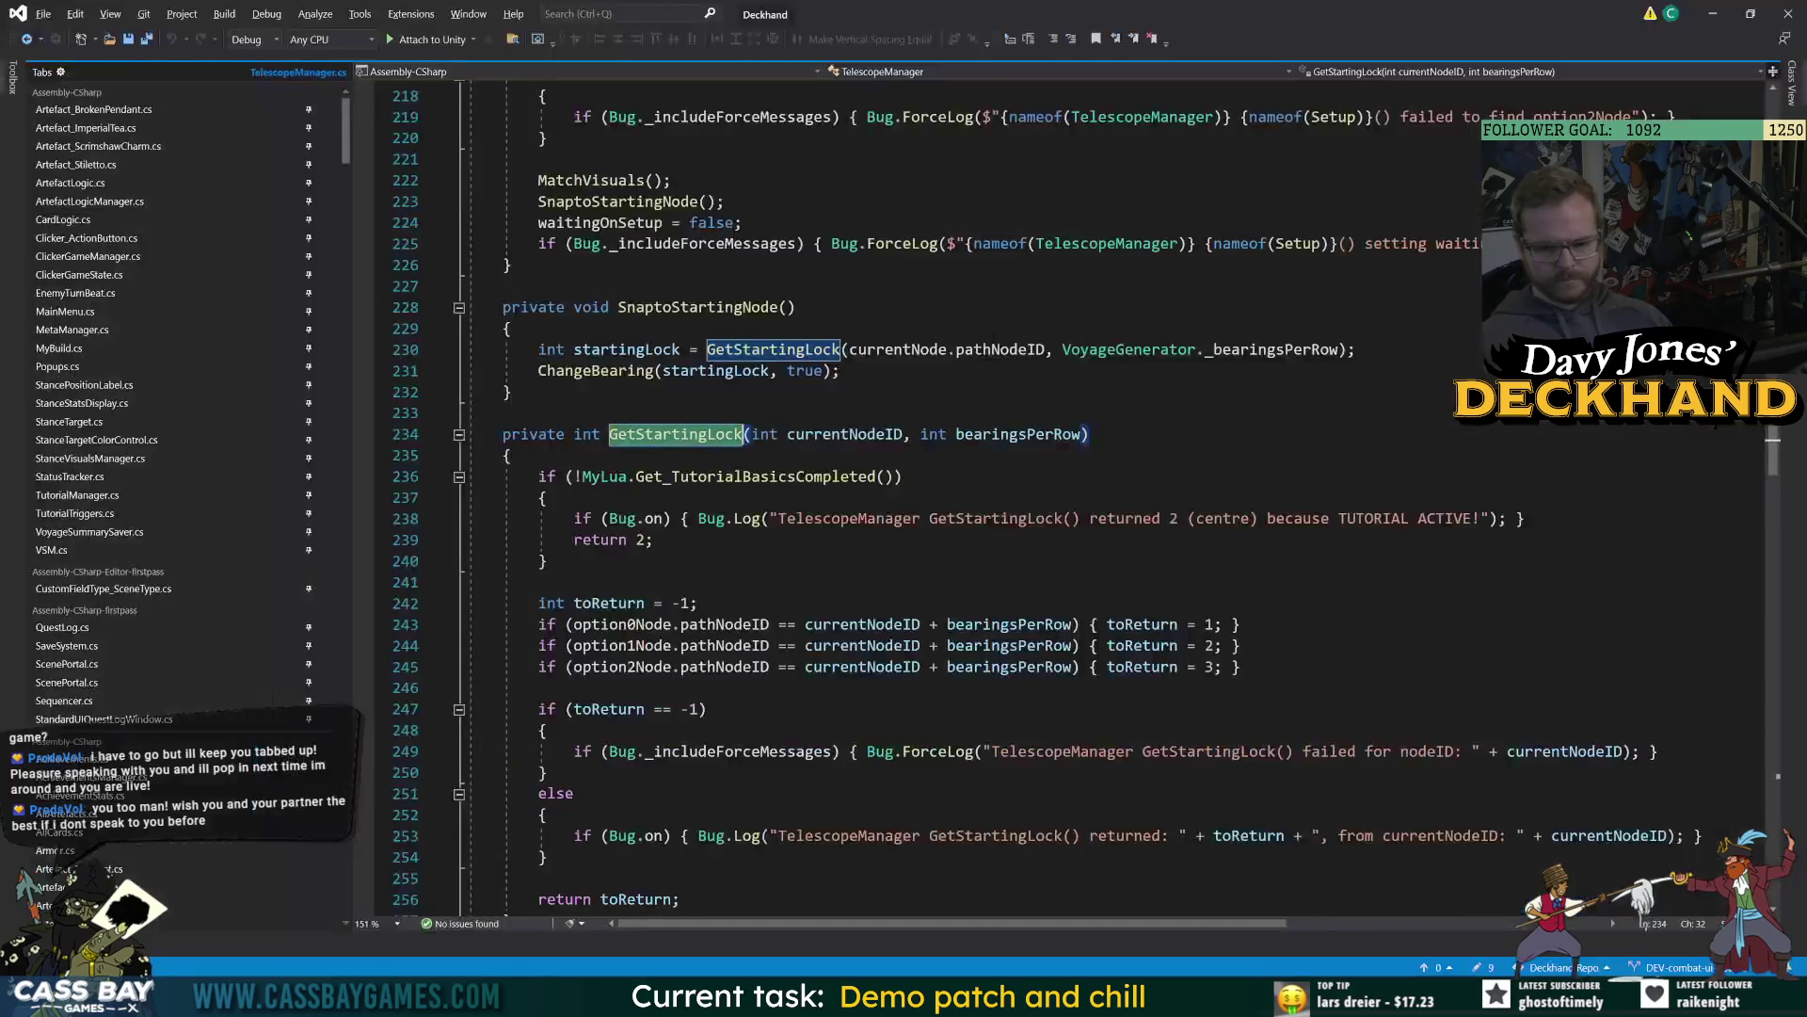
{"action": "left_click", "coordinate": [828, 434]}
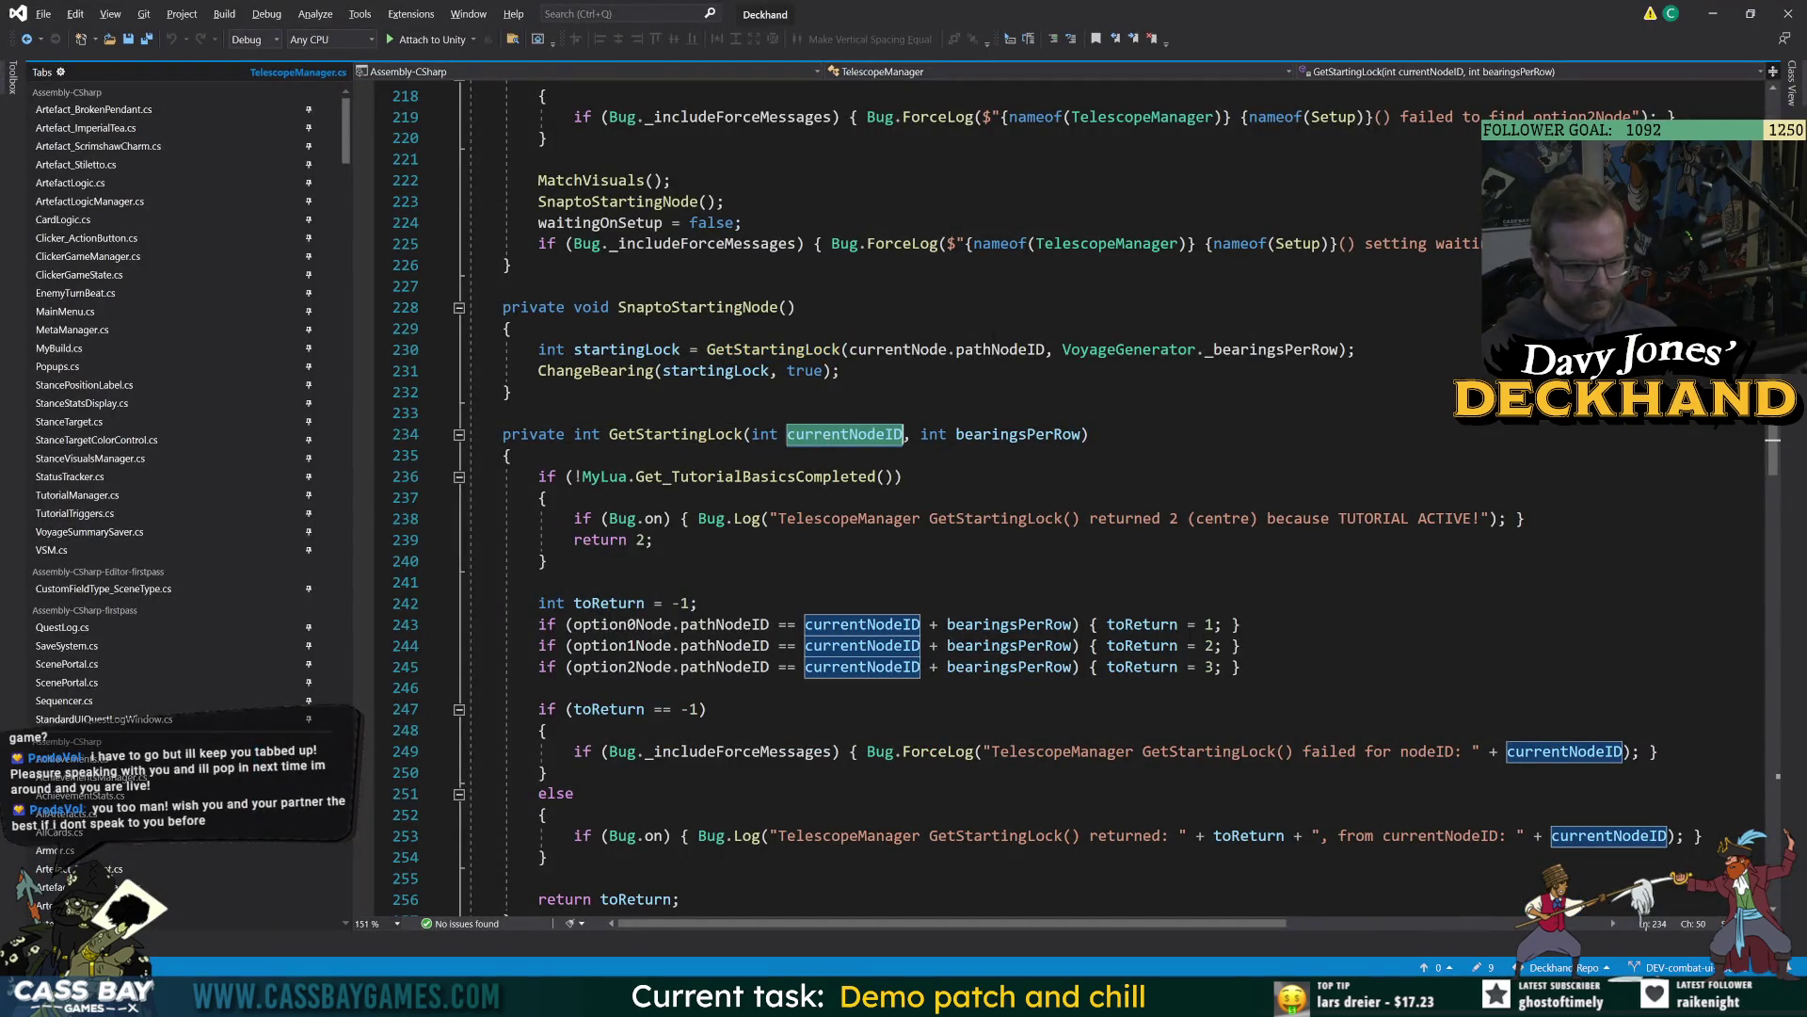
Widen Unity's Game view by dragging its divider to the right.
{"action": "key", "text": "alt+Tab"}
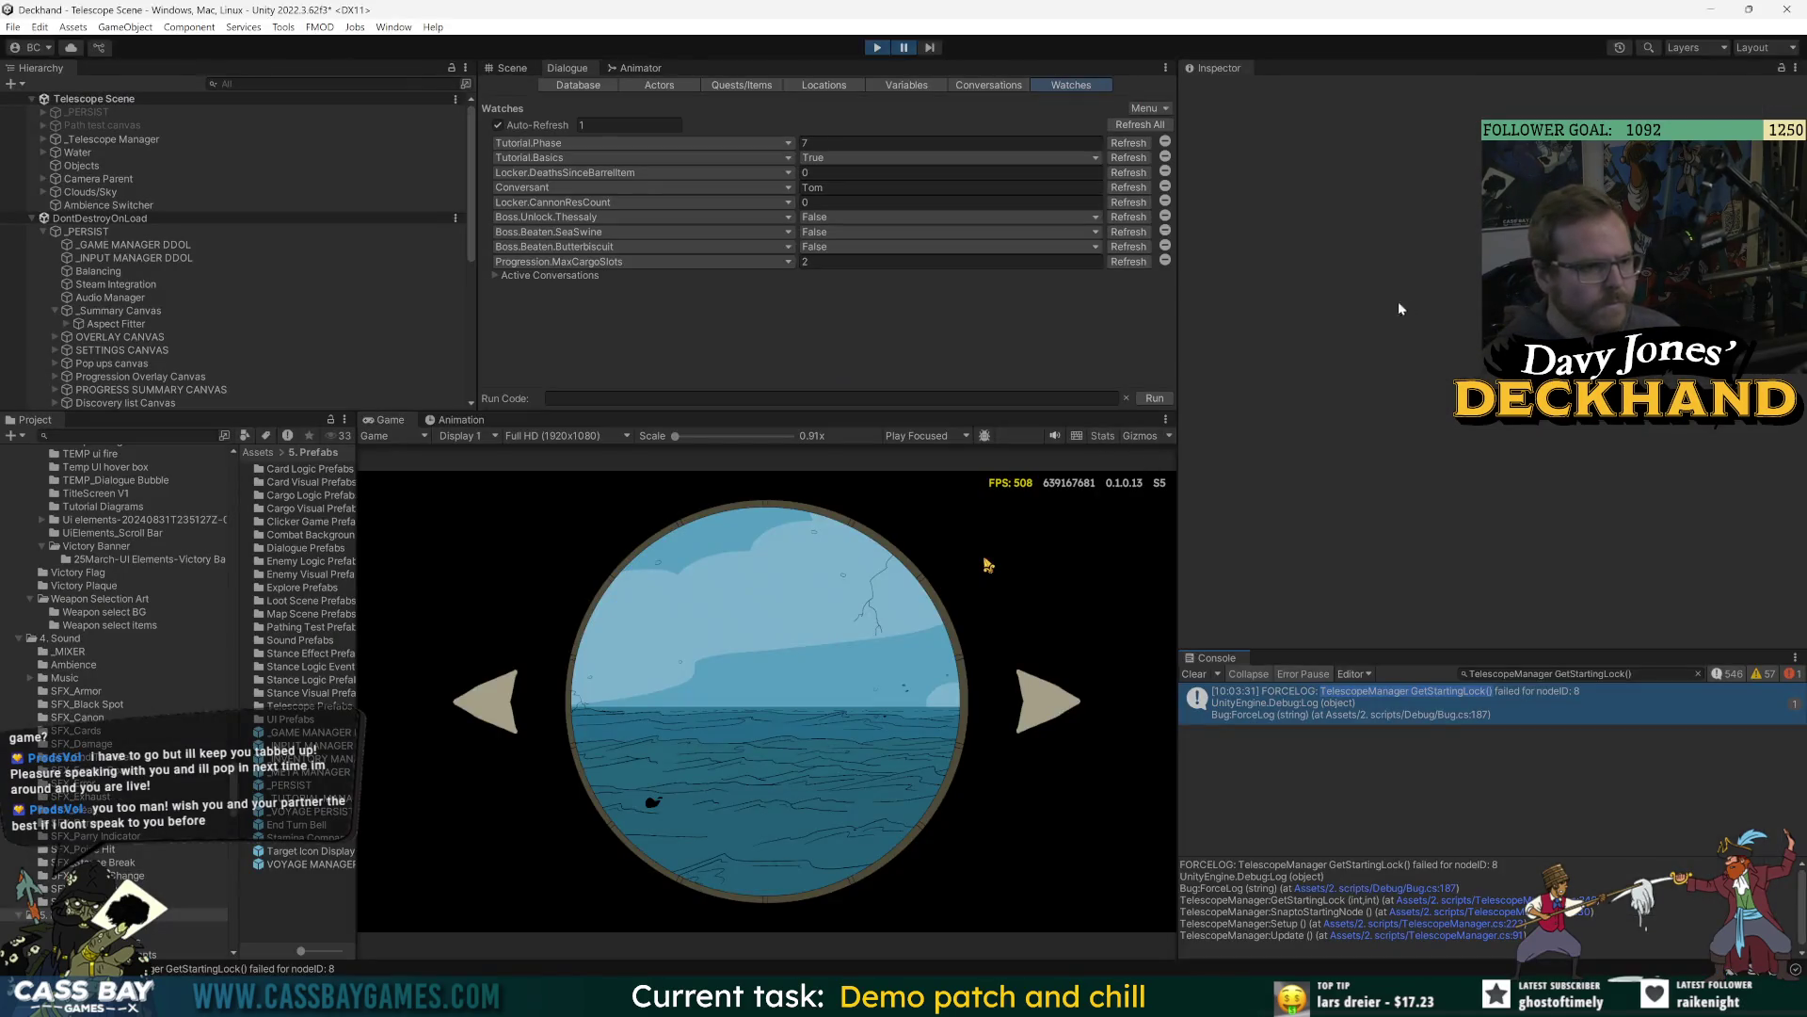
{"action": "left_click_drag", "start_coordinate": [1176, 390], "coordinate": [1356, 390]}
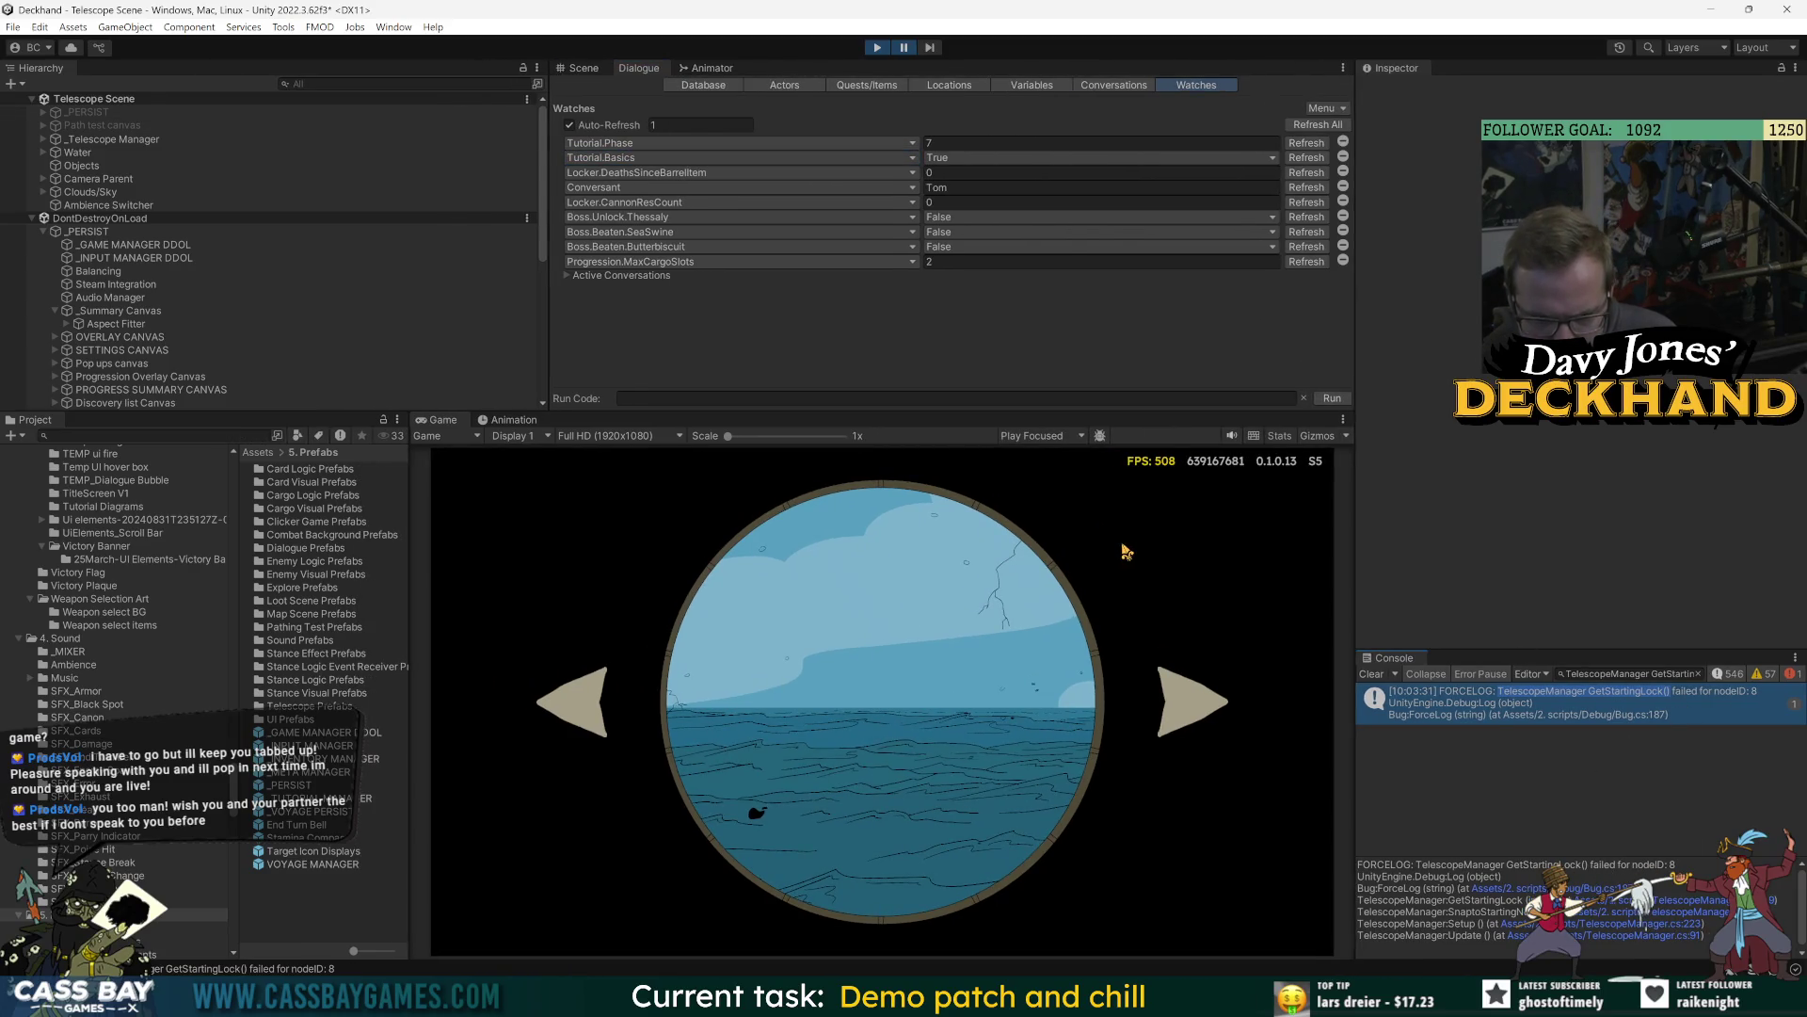
{"action": "key", "text": "alt+Tab"}
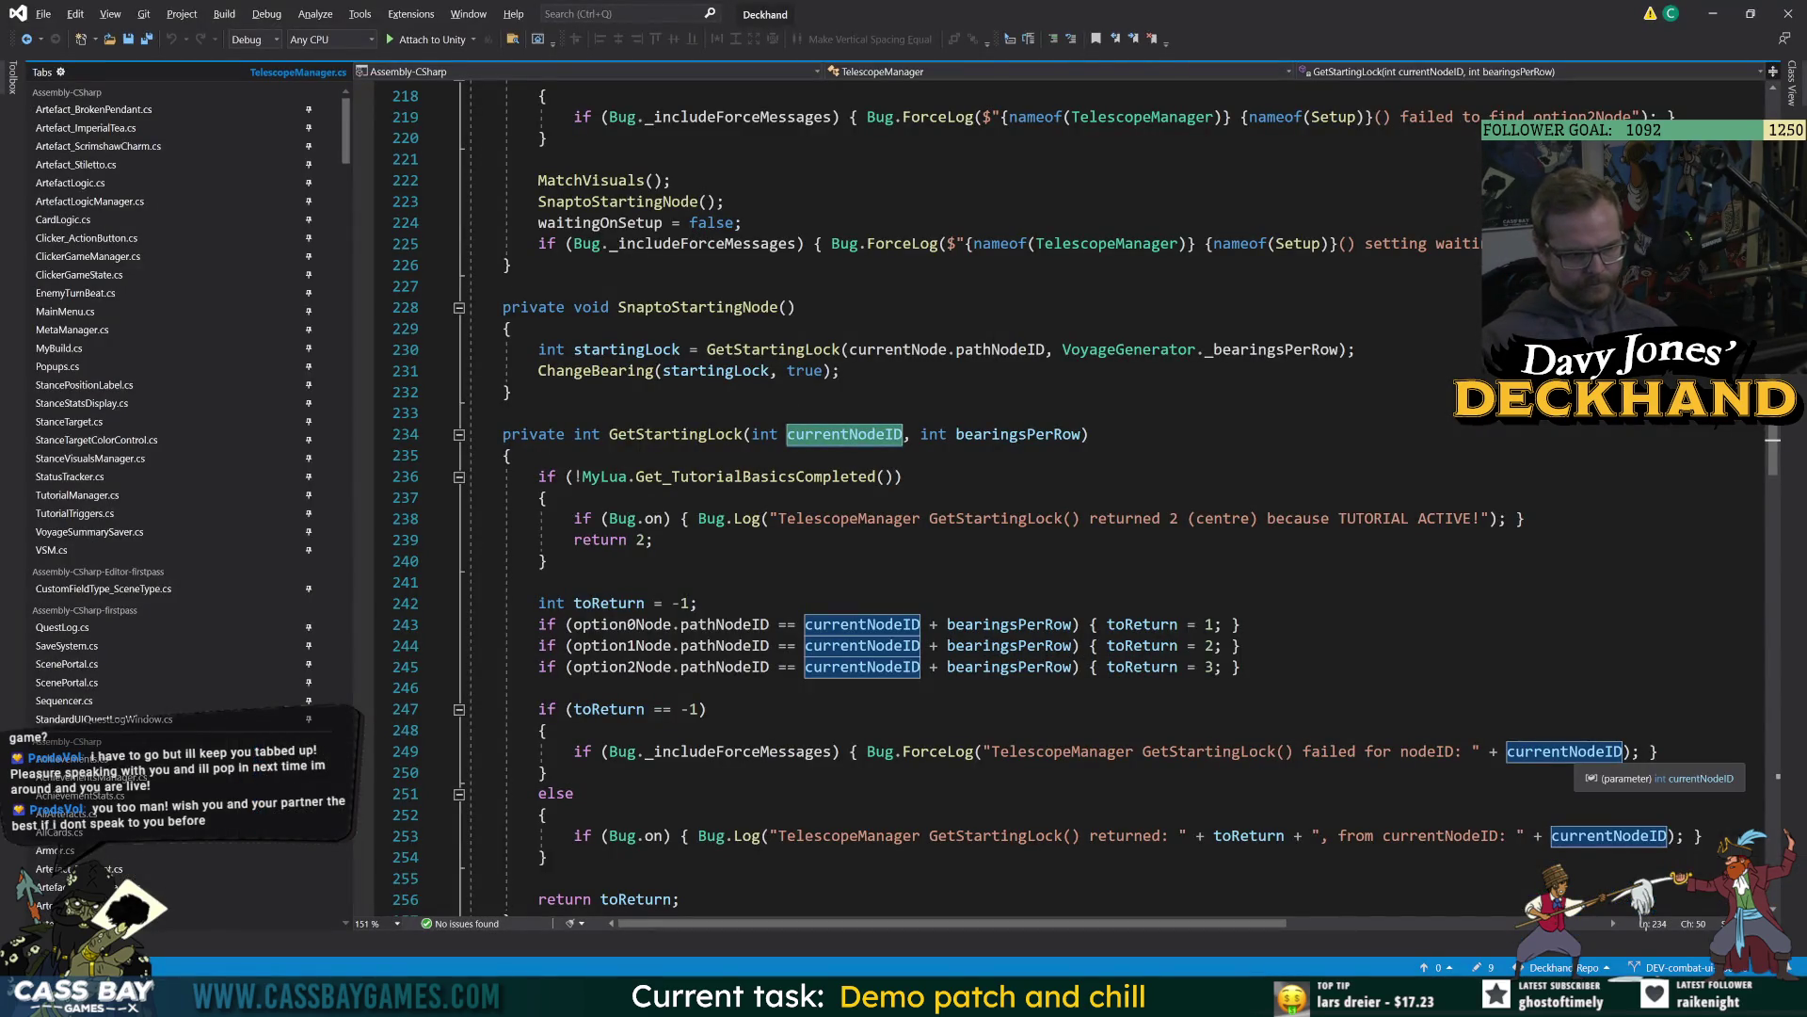
Scroll through GetStartingLock and highlight the toReturn uses around the failure log line.
{"action": "scroll", "coordinate": [1064, 499], "scroll_direction": "down", "scroll_amount": 3}
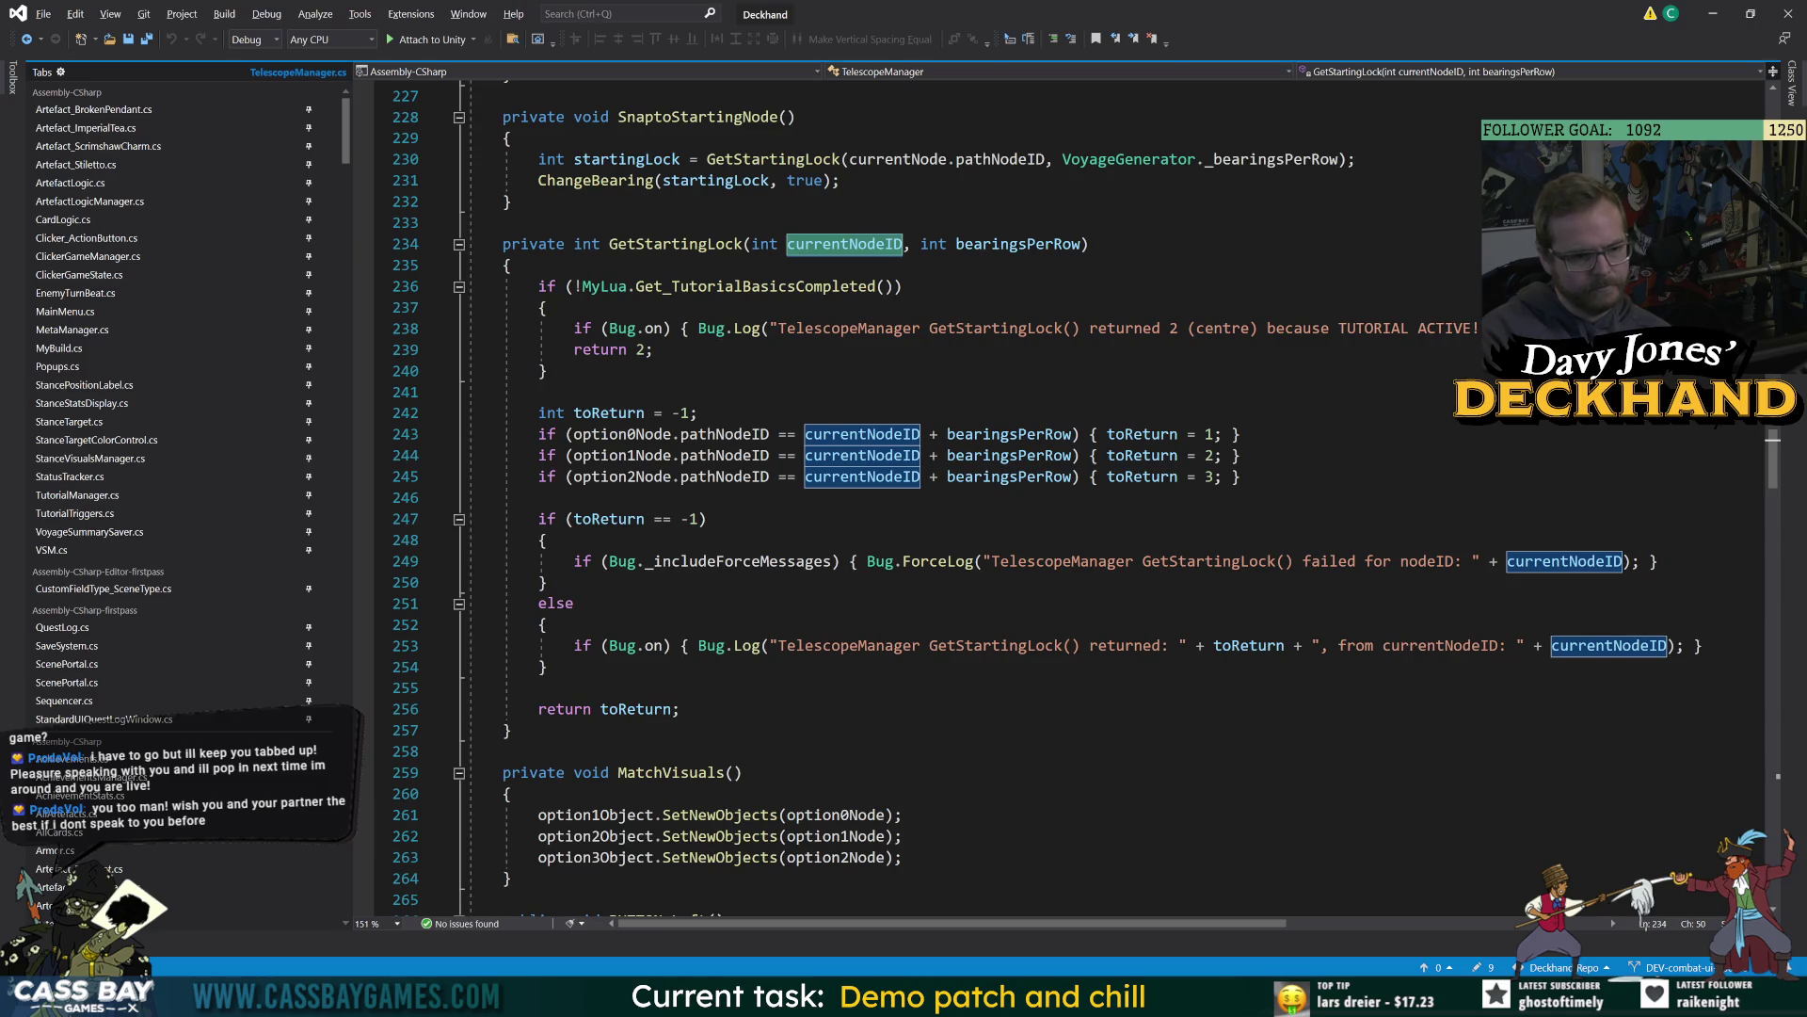
{"action": "double_click", "coordinate": [1130, 478]}
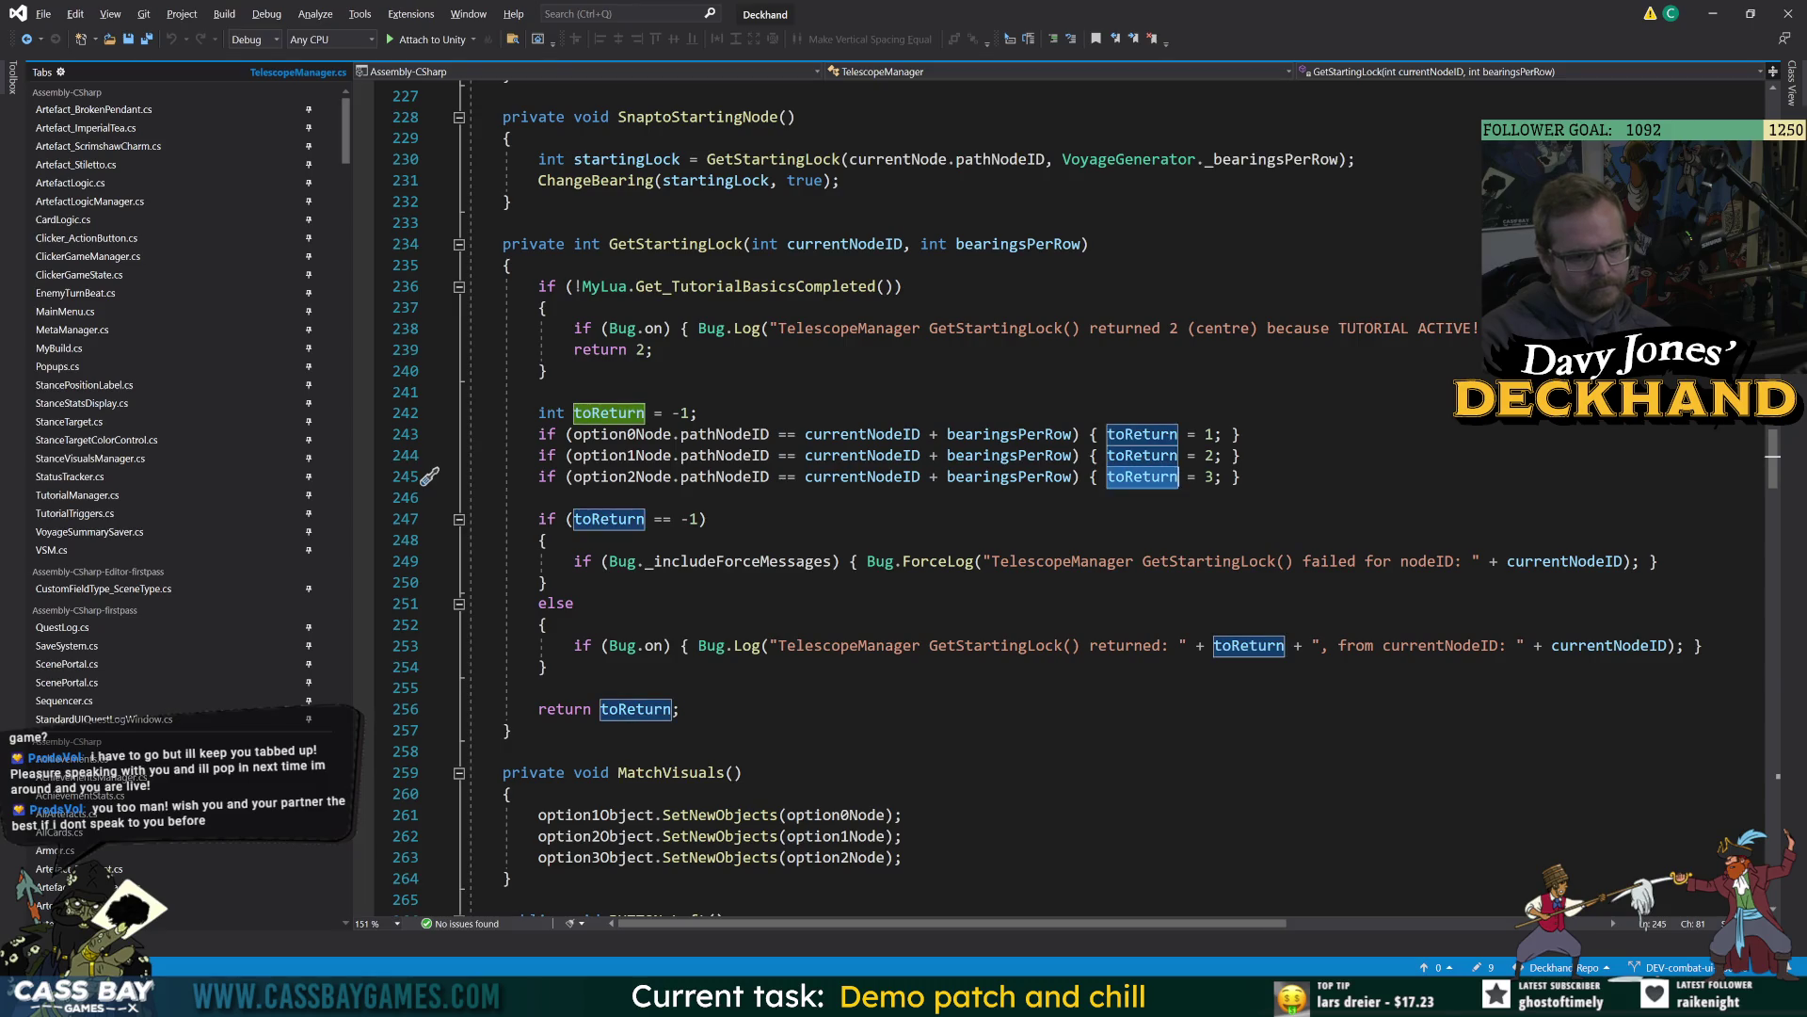
{"action": "left_click", "coordinate": [538, 688]}
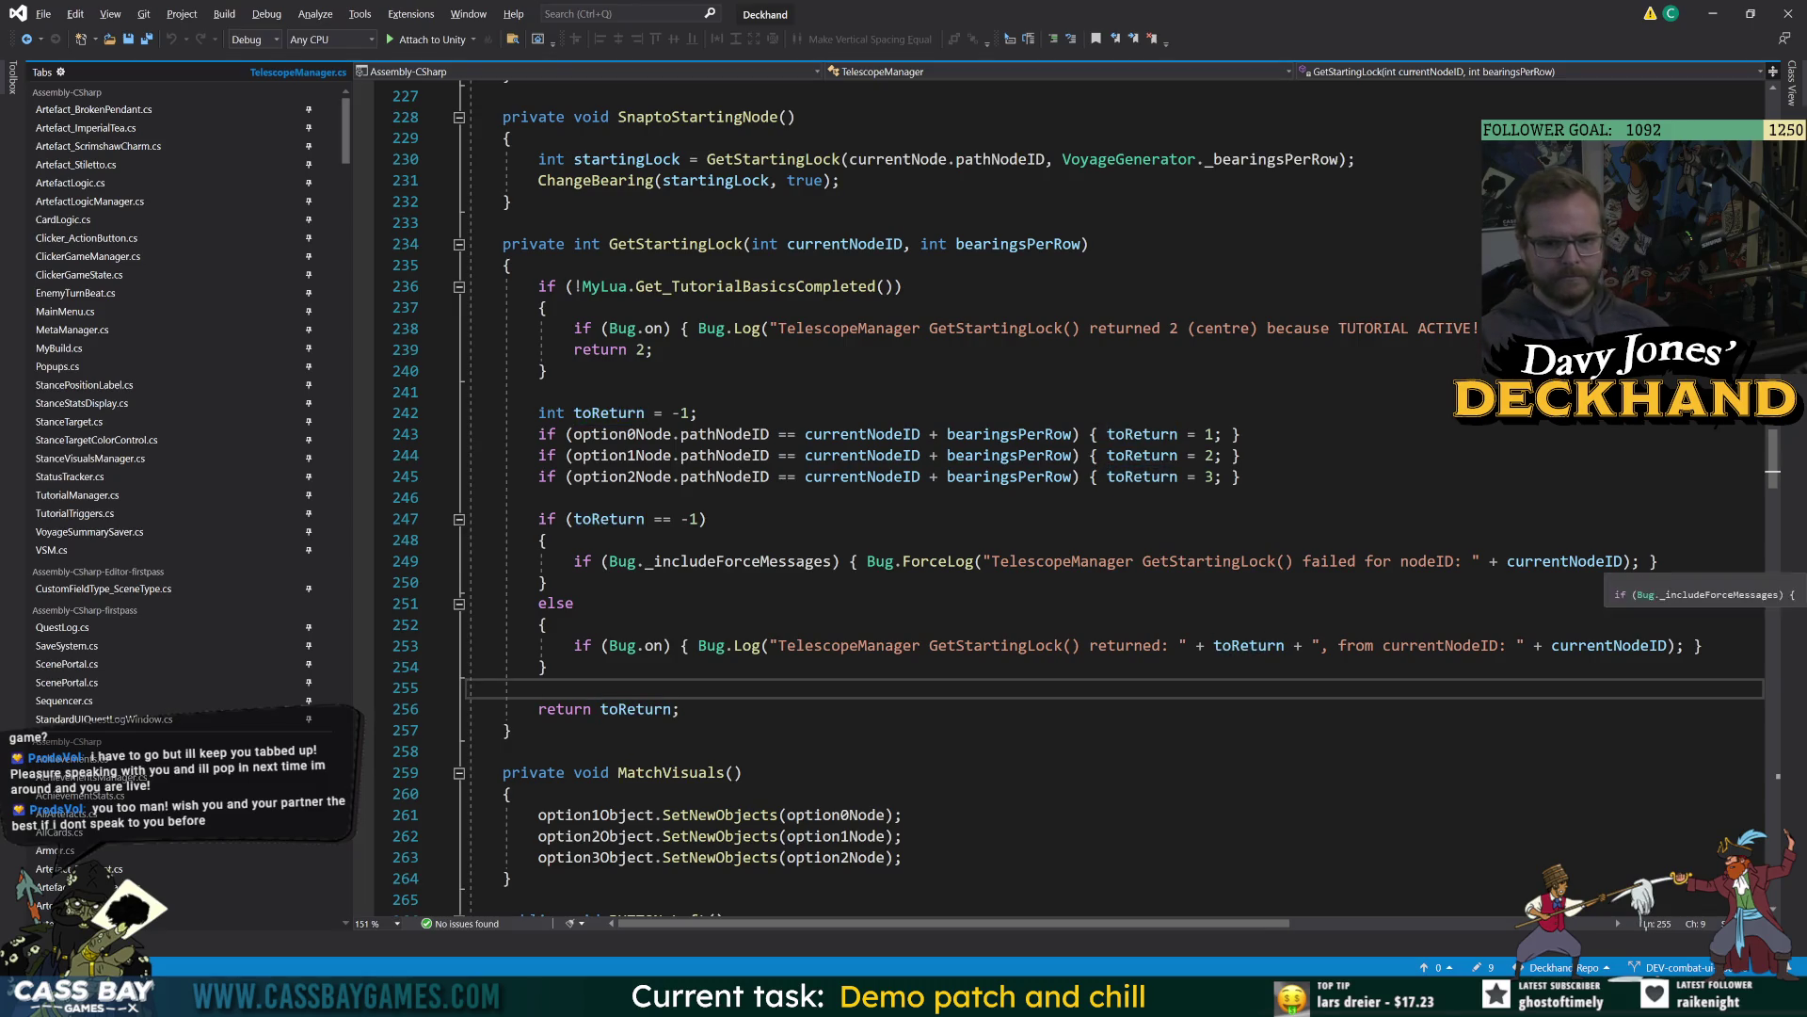
{"action": "left_click", "coordinate": [1659, 561]}
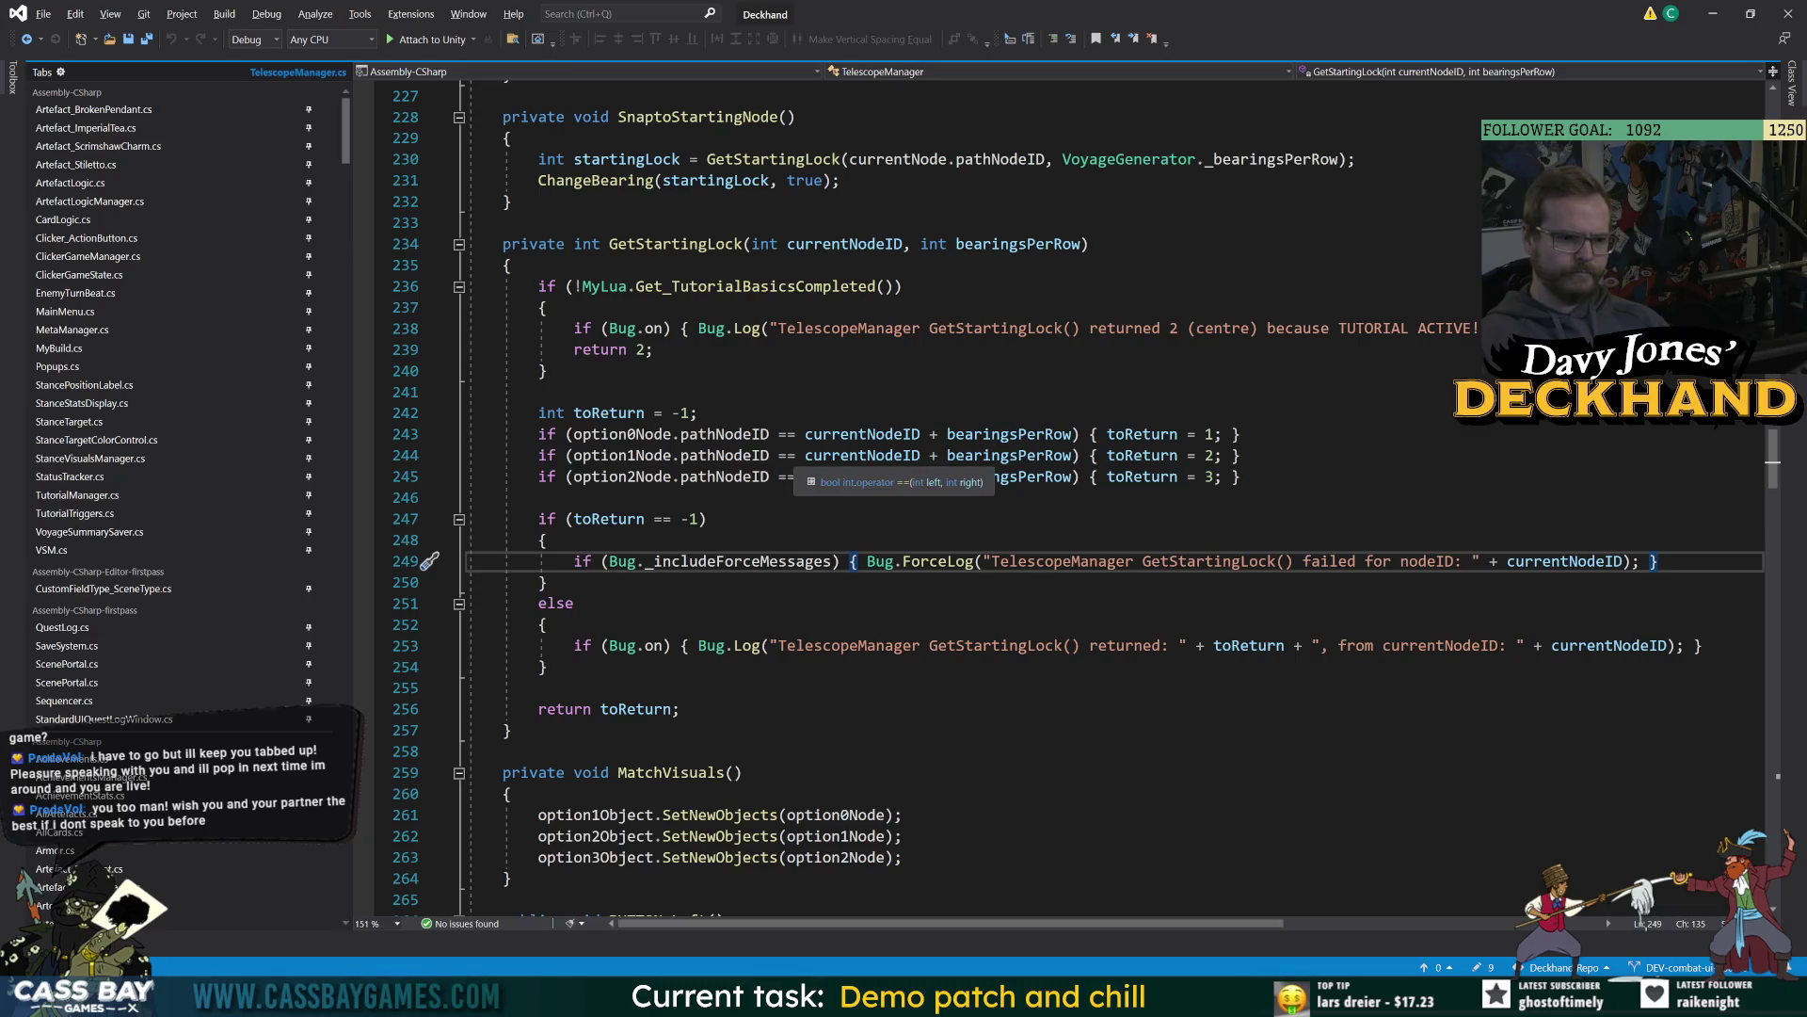
Step through the pathNodeID and currentNodeID references, then stop the running game in Unity.
{"action": "left_click", "coordinate": [733, 434]}
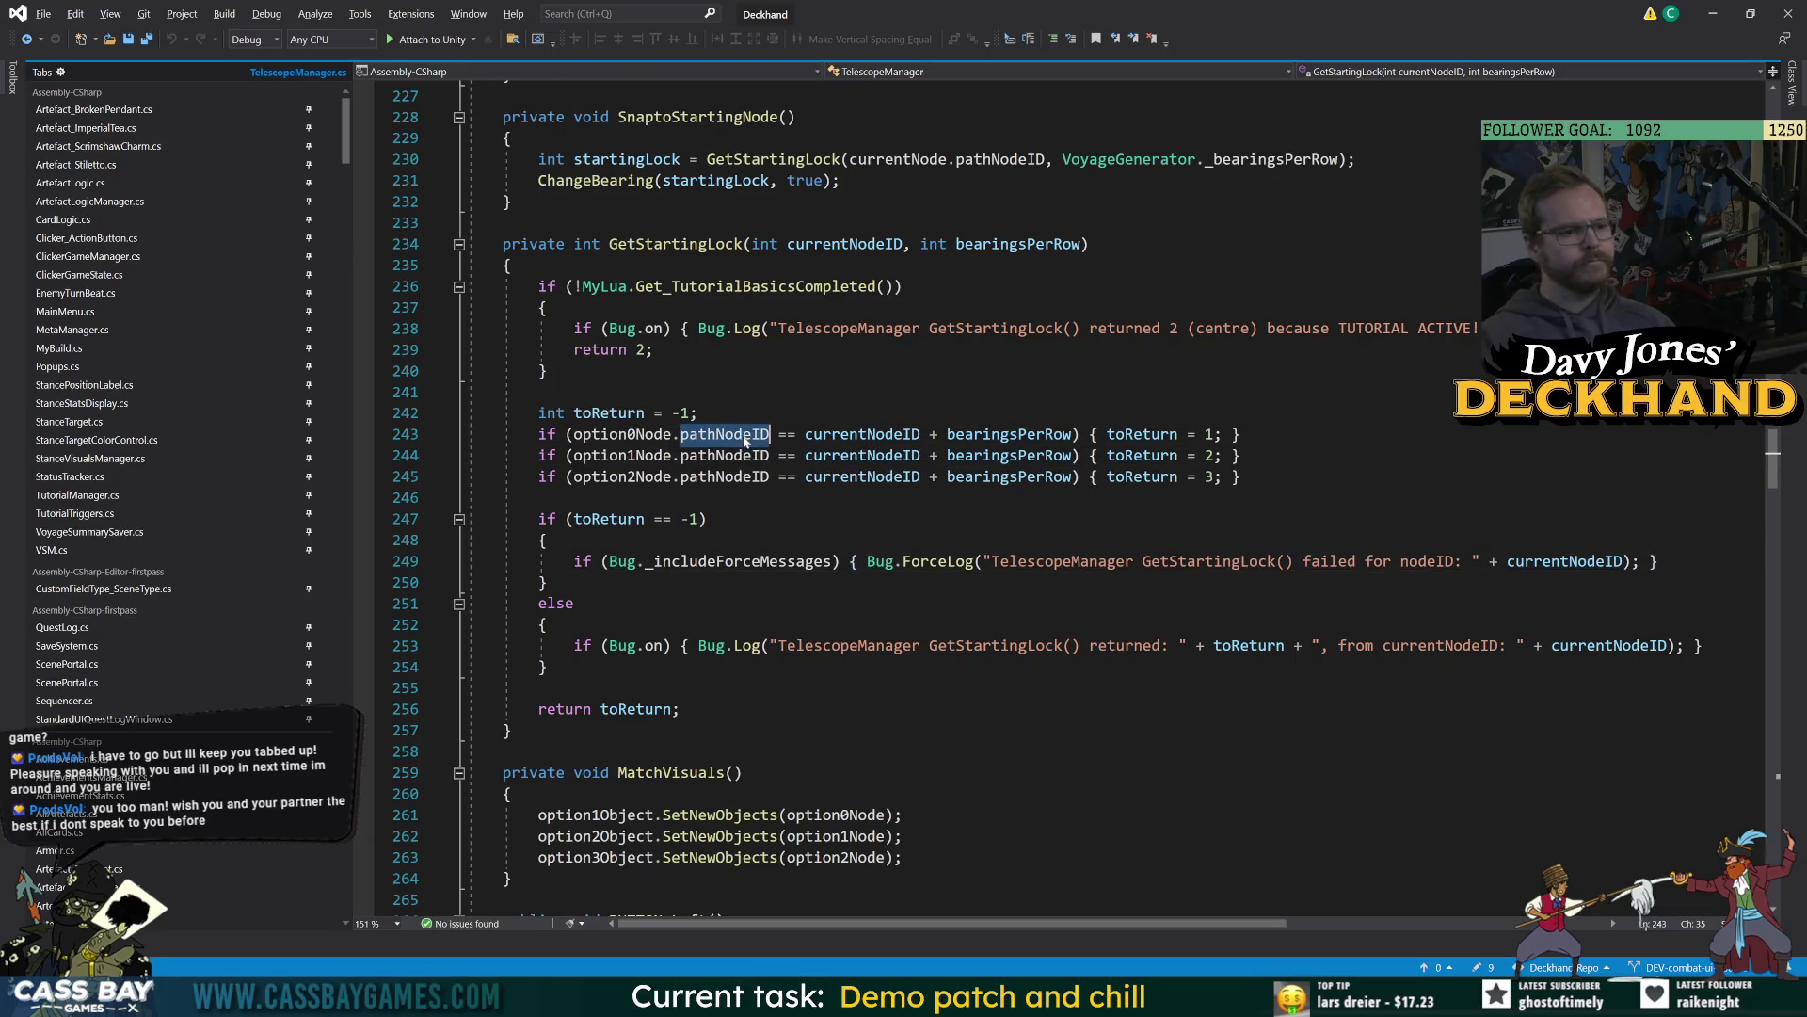
{"action": "key", "text": "Down"}
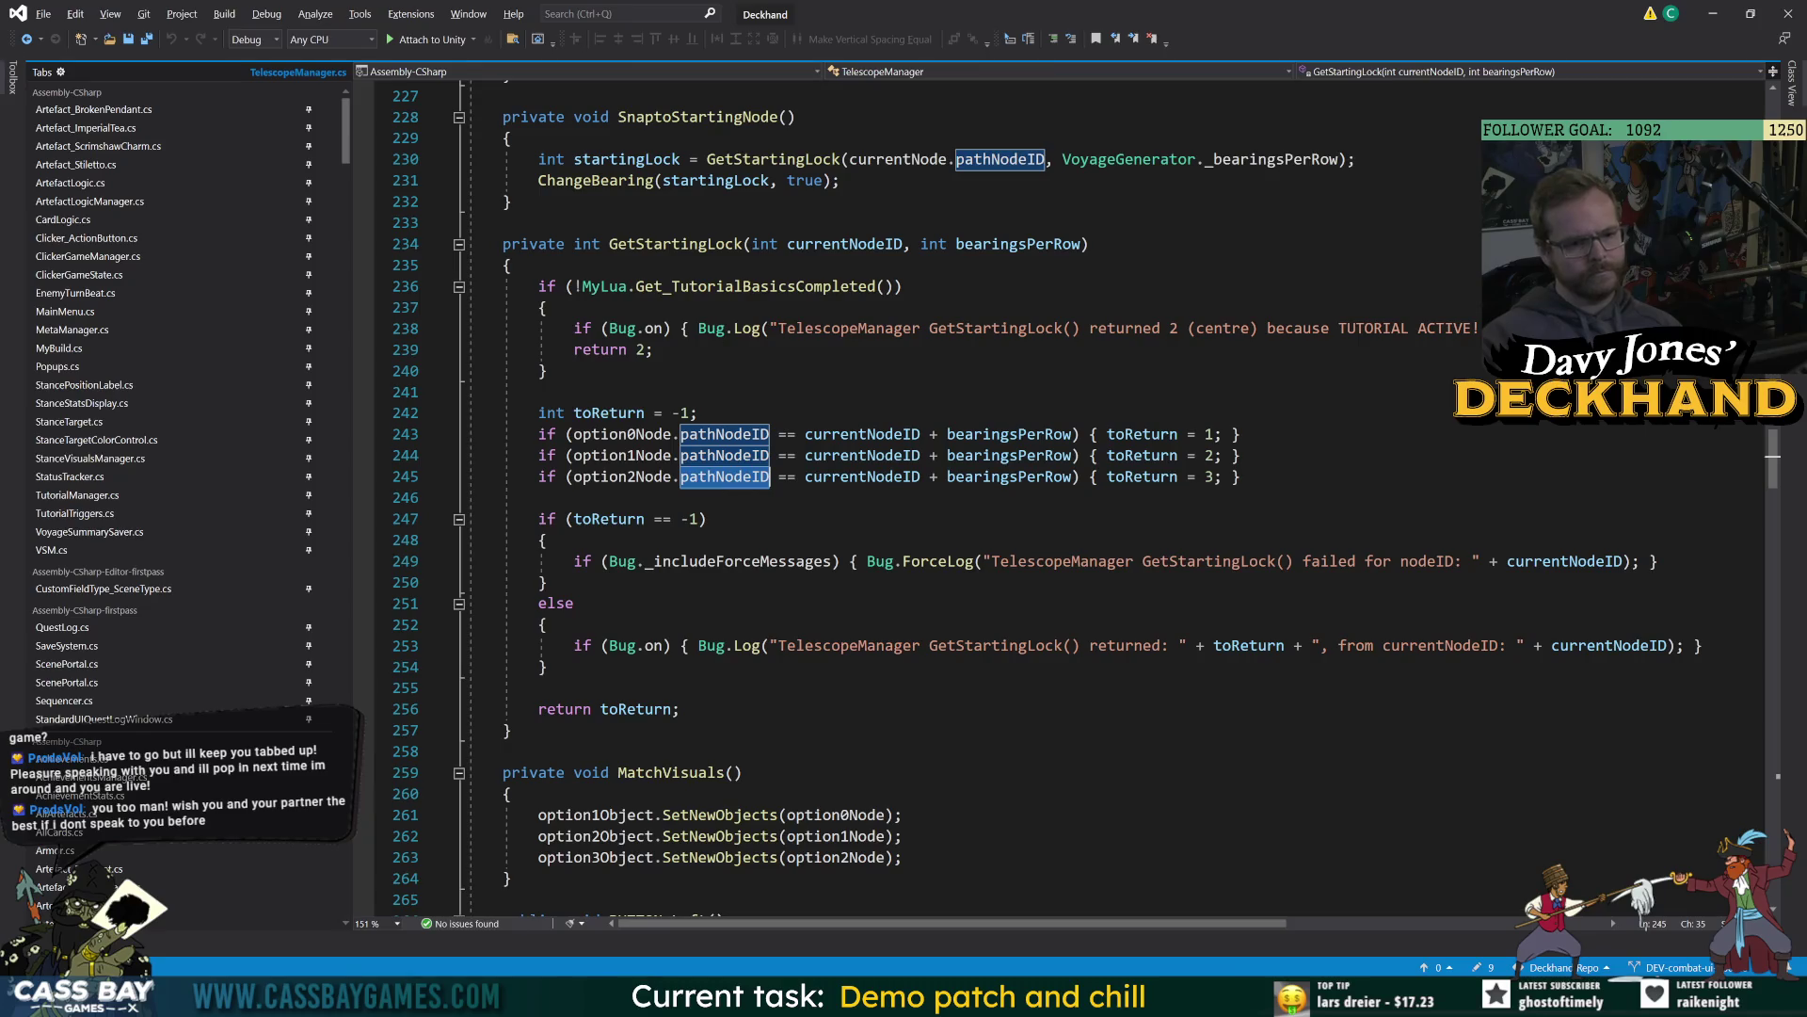
{"action": "left_click", "coordinate": [918, 454]}
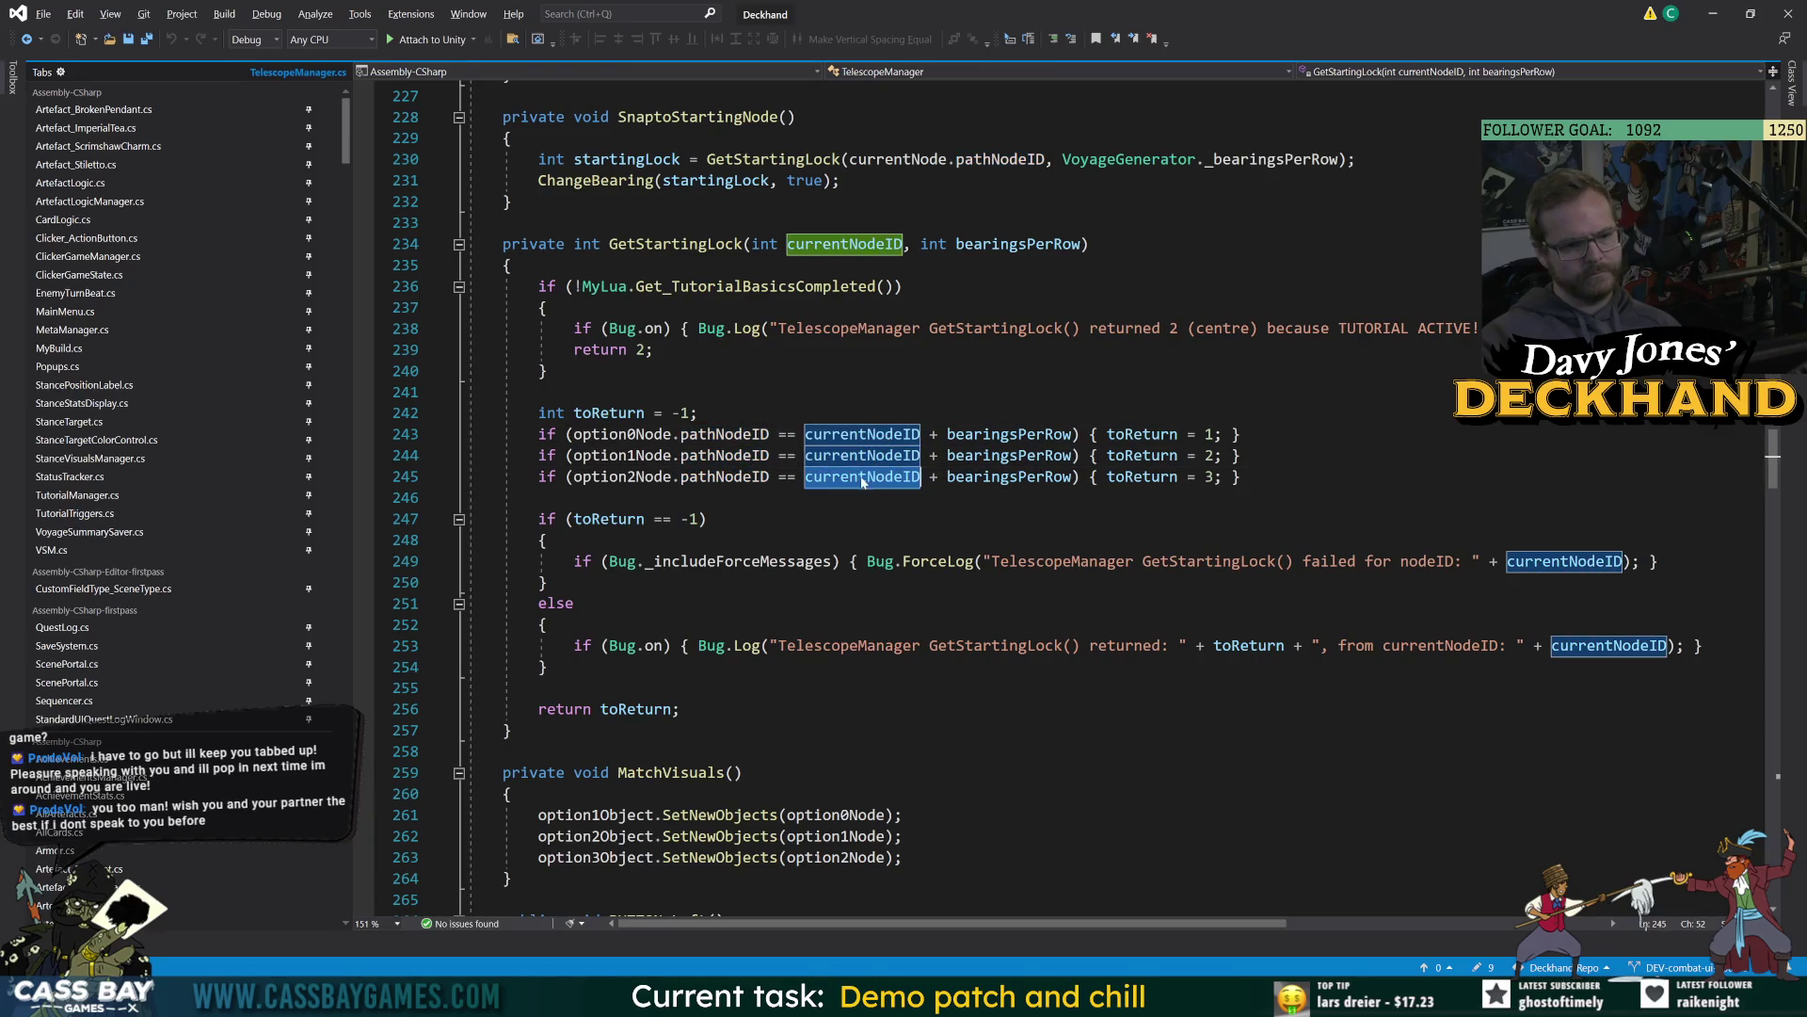
{"action": "key", "text": "Down"}
{"action": "key", "text": "Down"}
{"action": "key", "text": "Down"}
{"action": "key", "text": "alt+Tab"}
{"action": "left_click", "coordinate": [867, 50]}
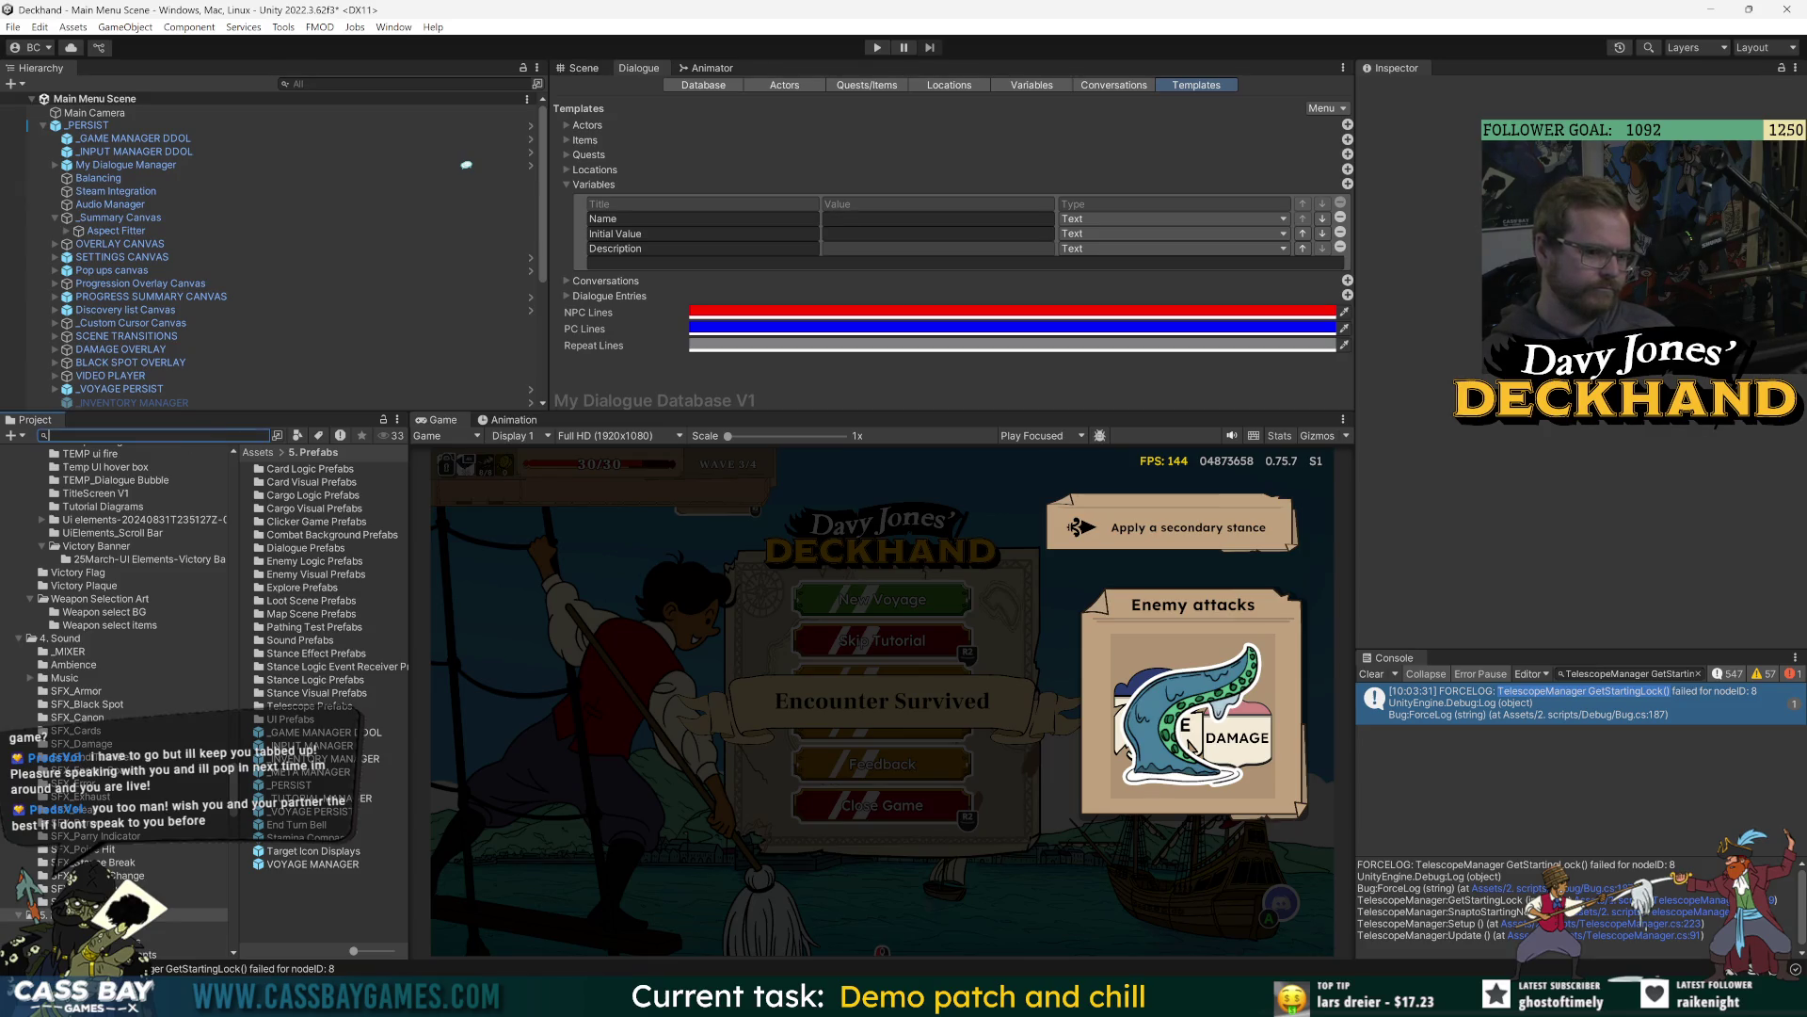
Start the game, minimize Sound Capture, and inspect _GAME MANAGER DDOL with its Bug script collapsed.
{"action": "left_click", "coordinate": [885, 50]}
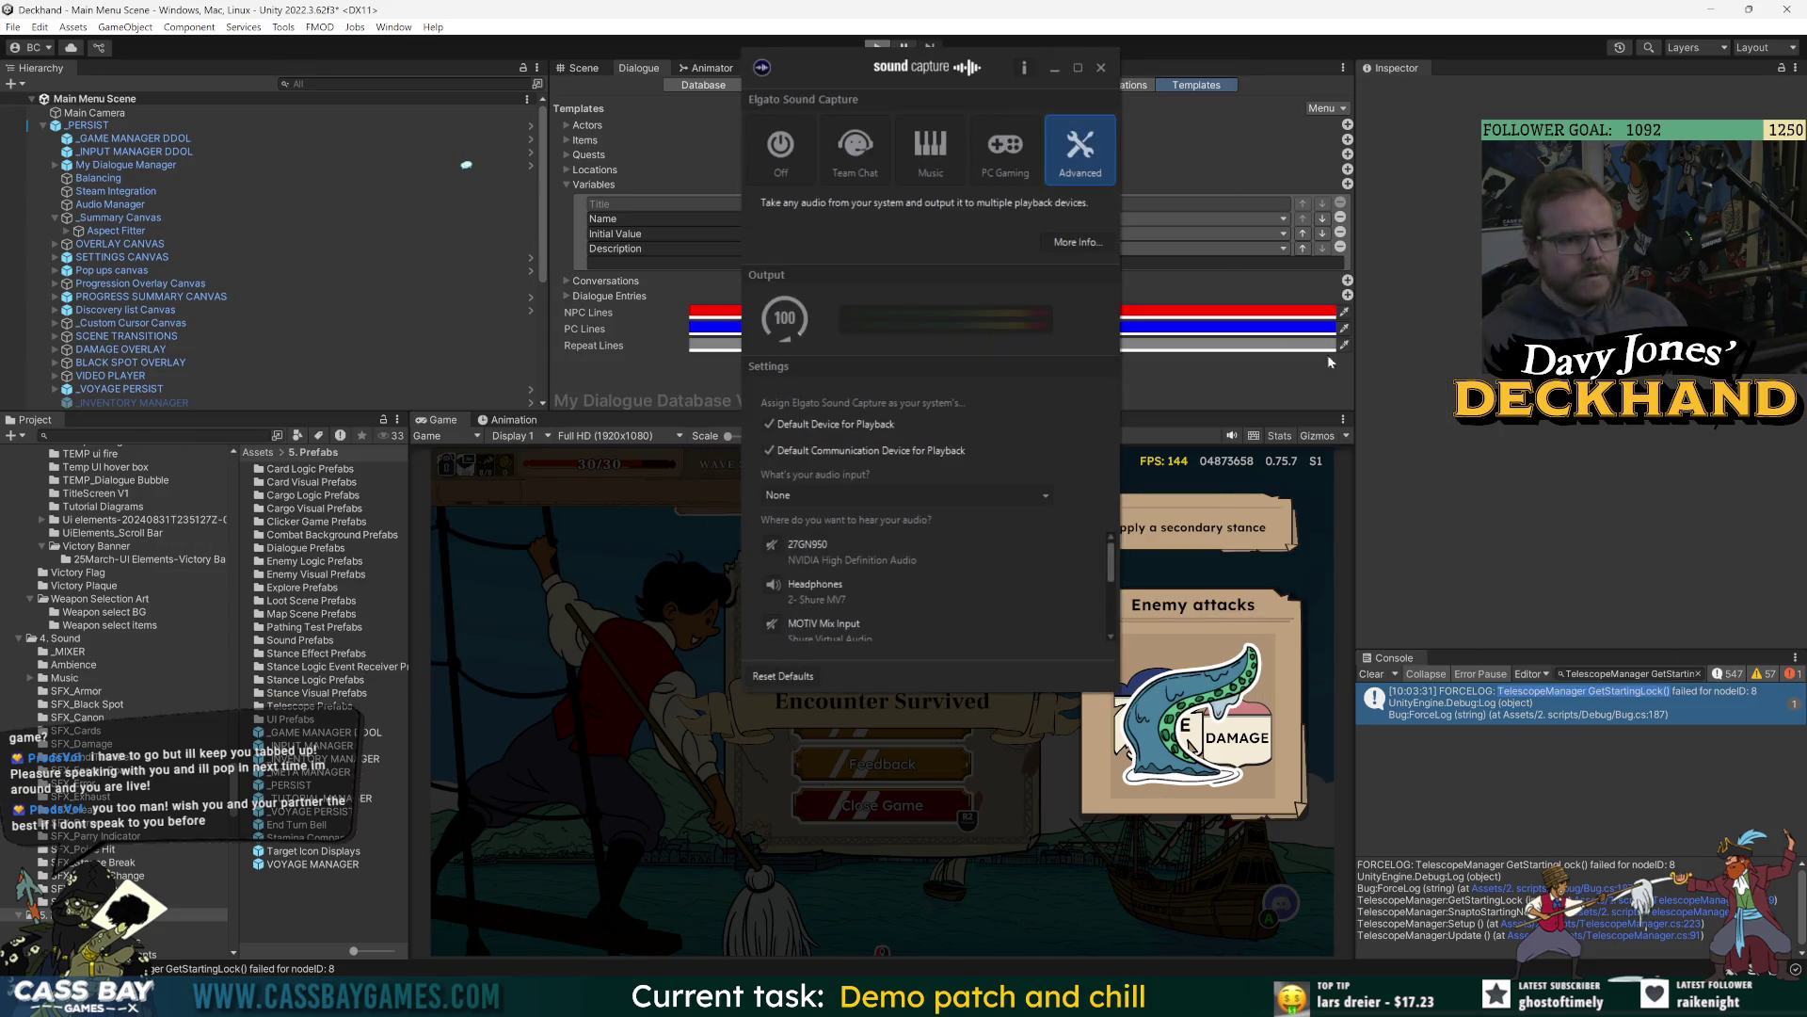
{"action": "left_click", "coordinate": [1056, 70]}
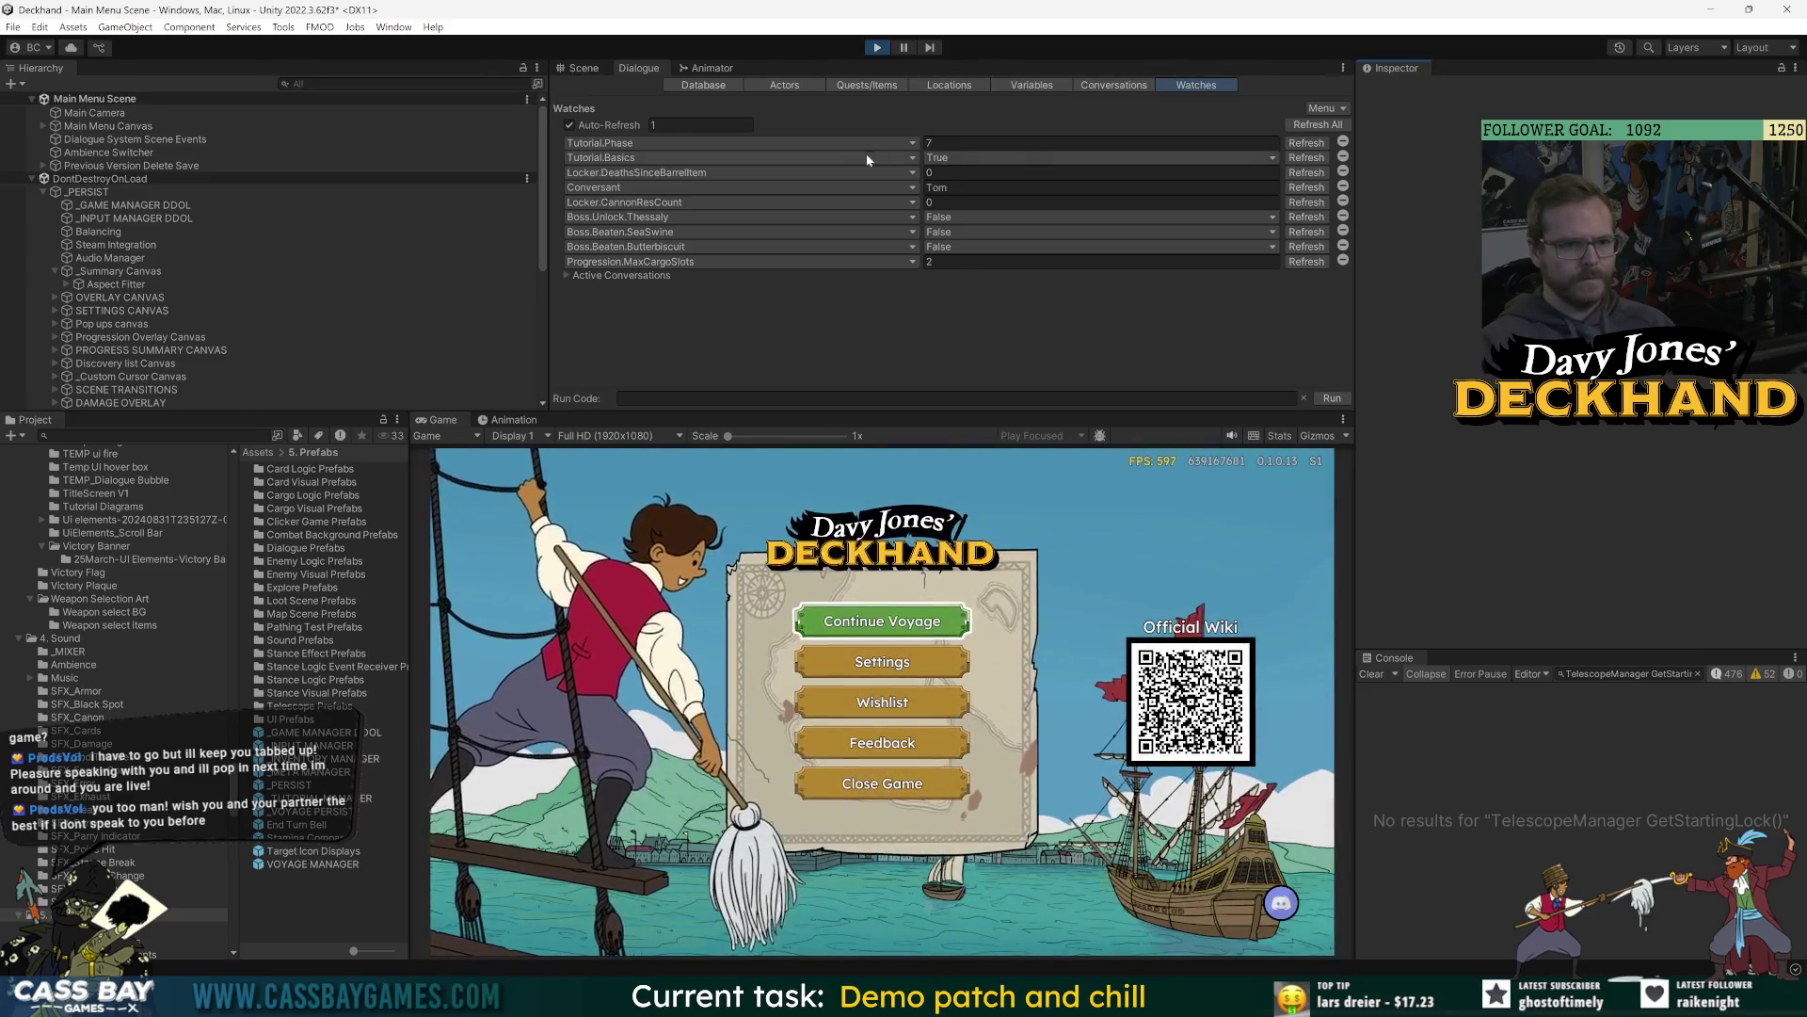
{"action": "left_click", "coordinate": [621, 173]}
{"action": "left_click", "coordinate": [621, 170]}
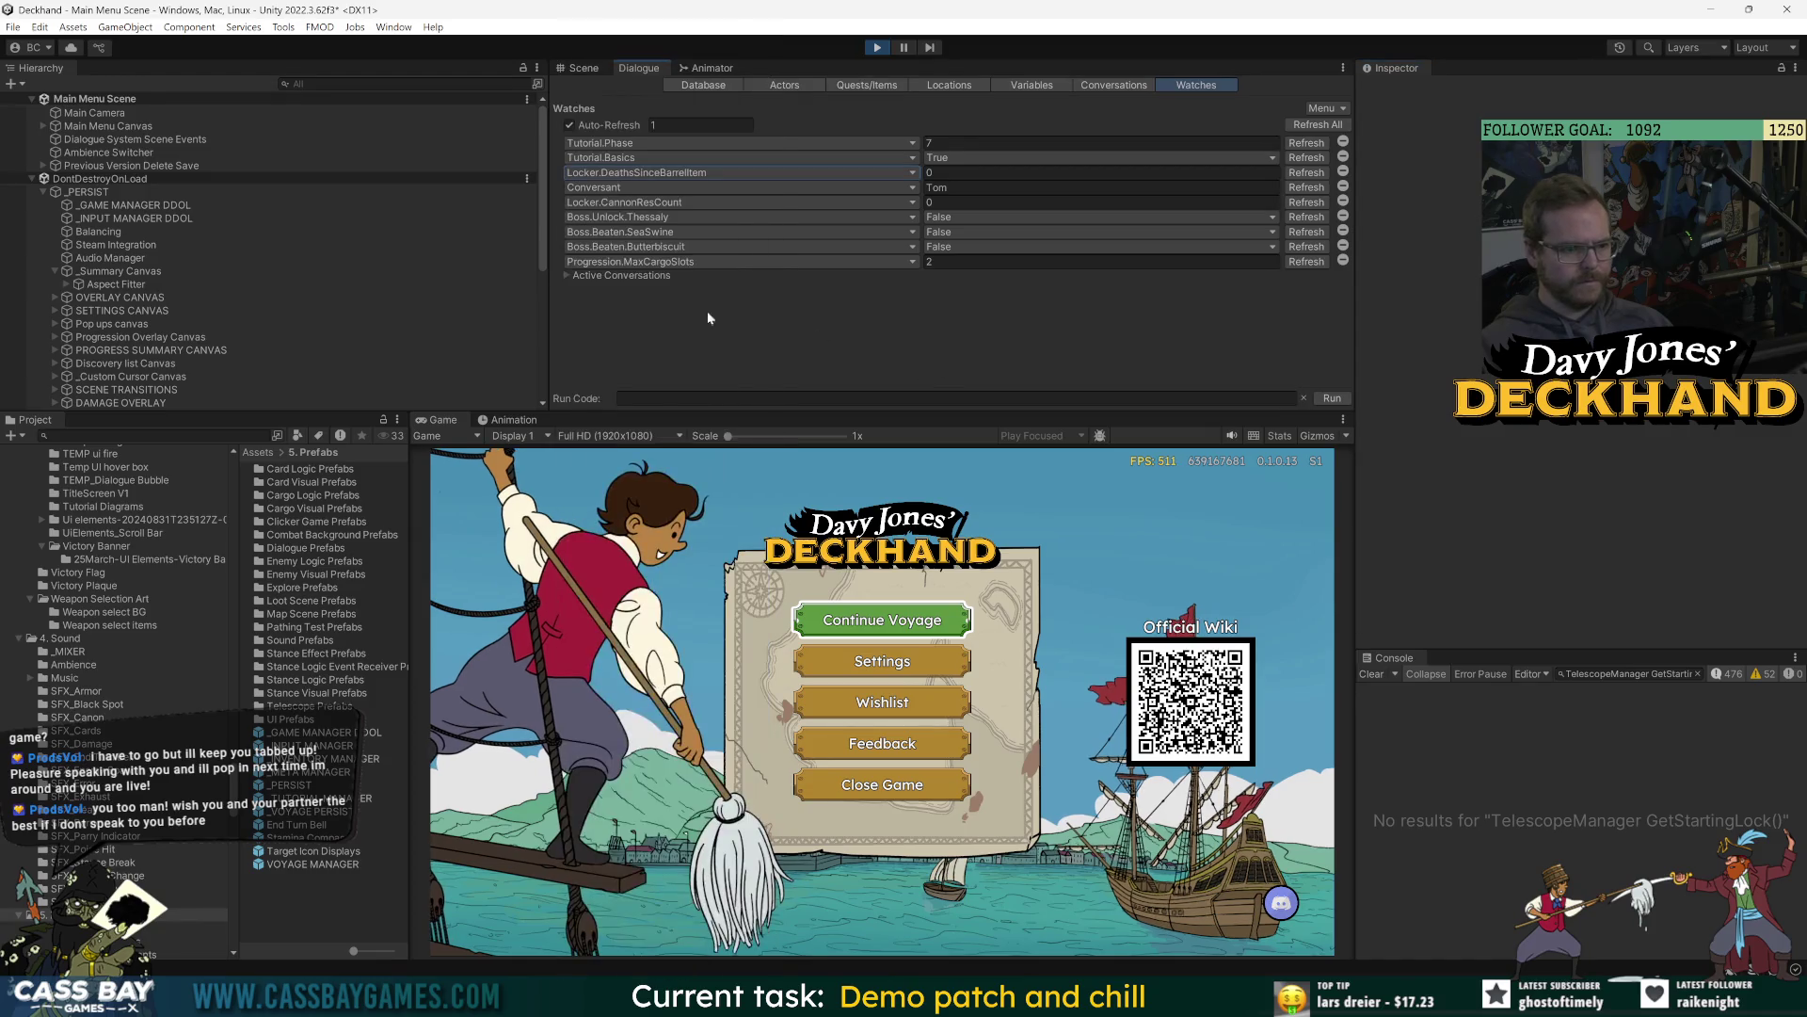
{"action": "left_click", "coordinate": [134, 205]}
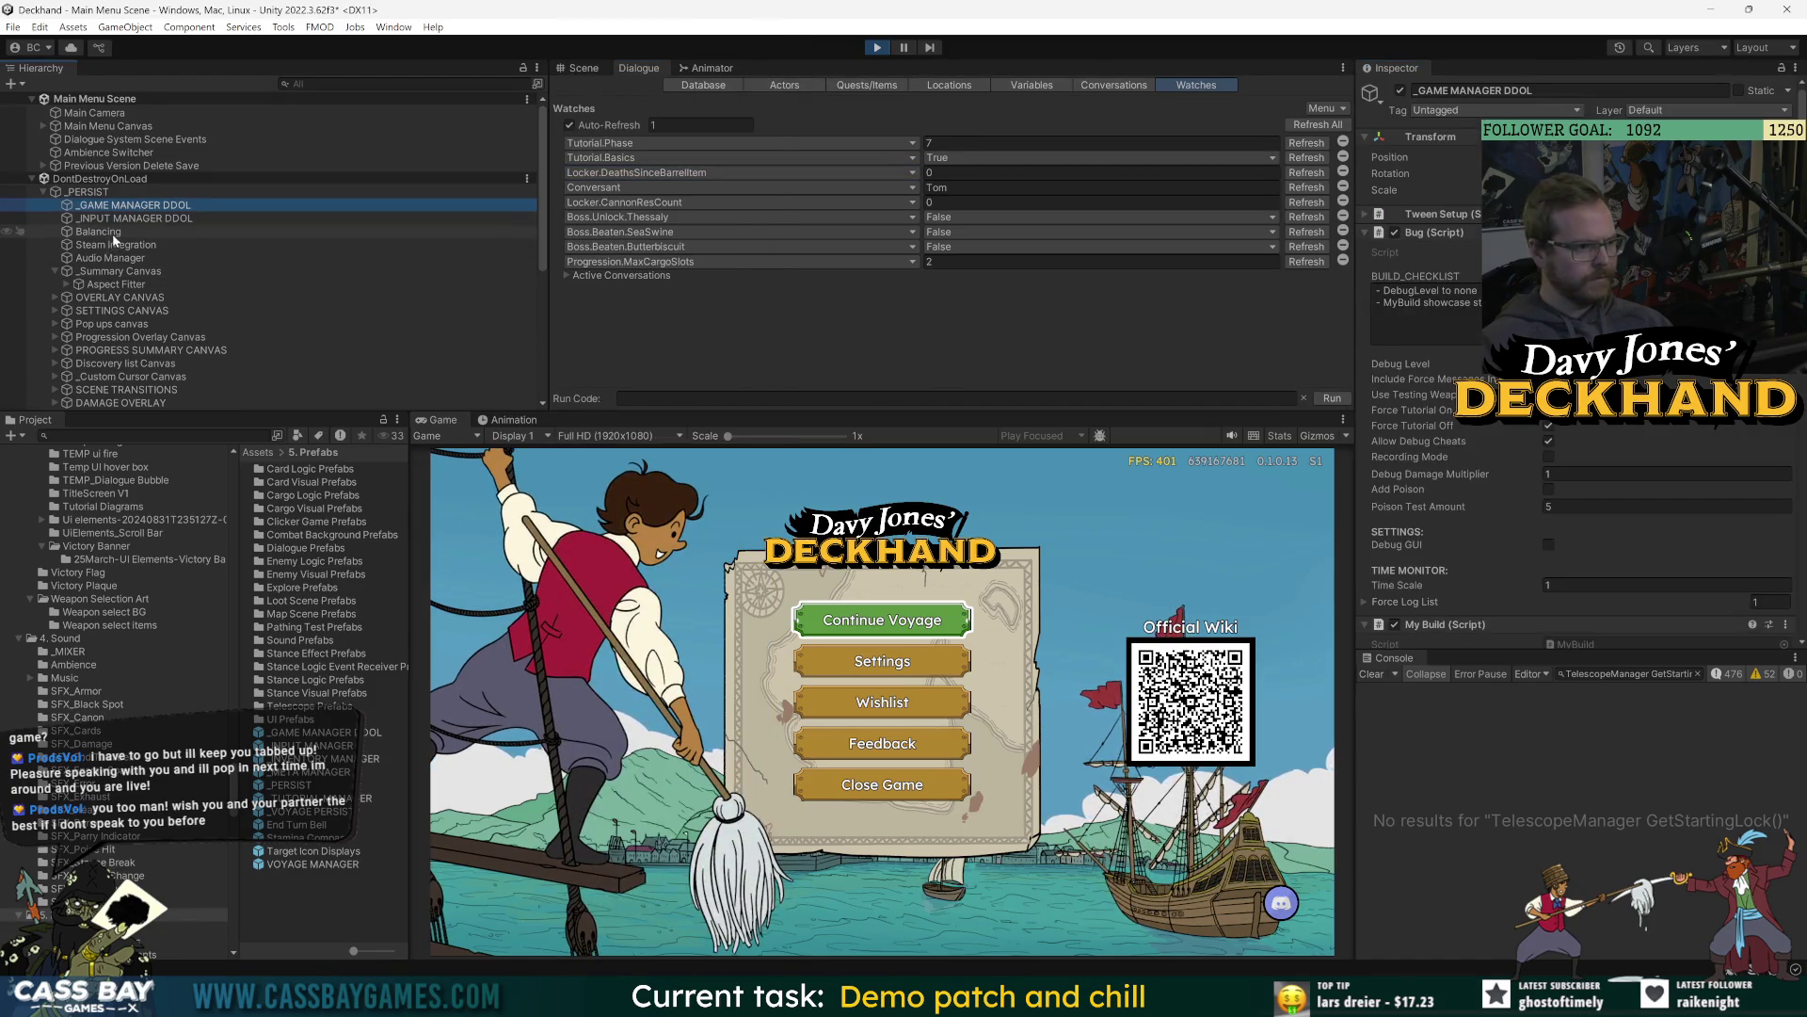
{"action": "left_click", "coordinate": [1436, 233]}
{"action": "scroll", "coordinate": [166, 286], "scroll_direction": "down", "scroll_amount": 5}
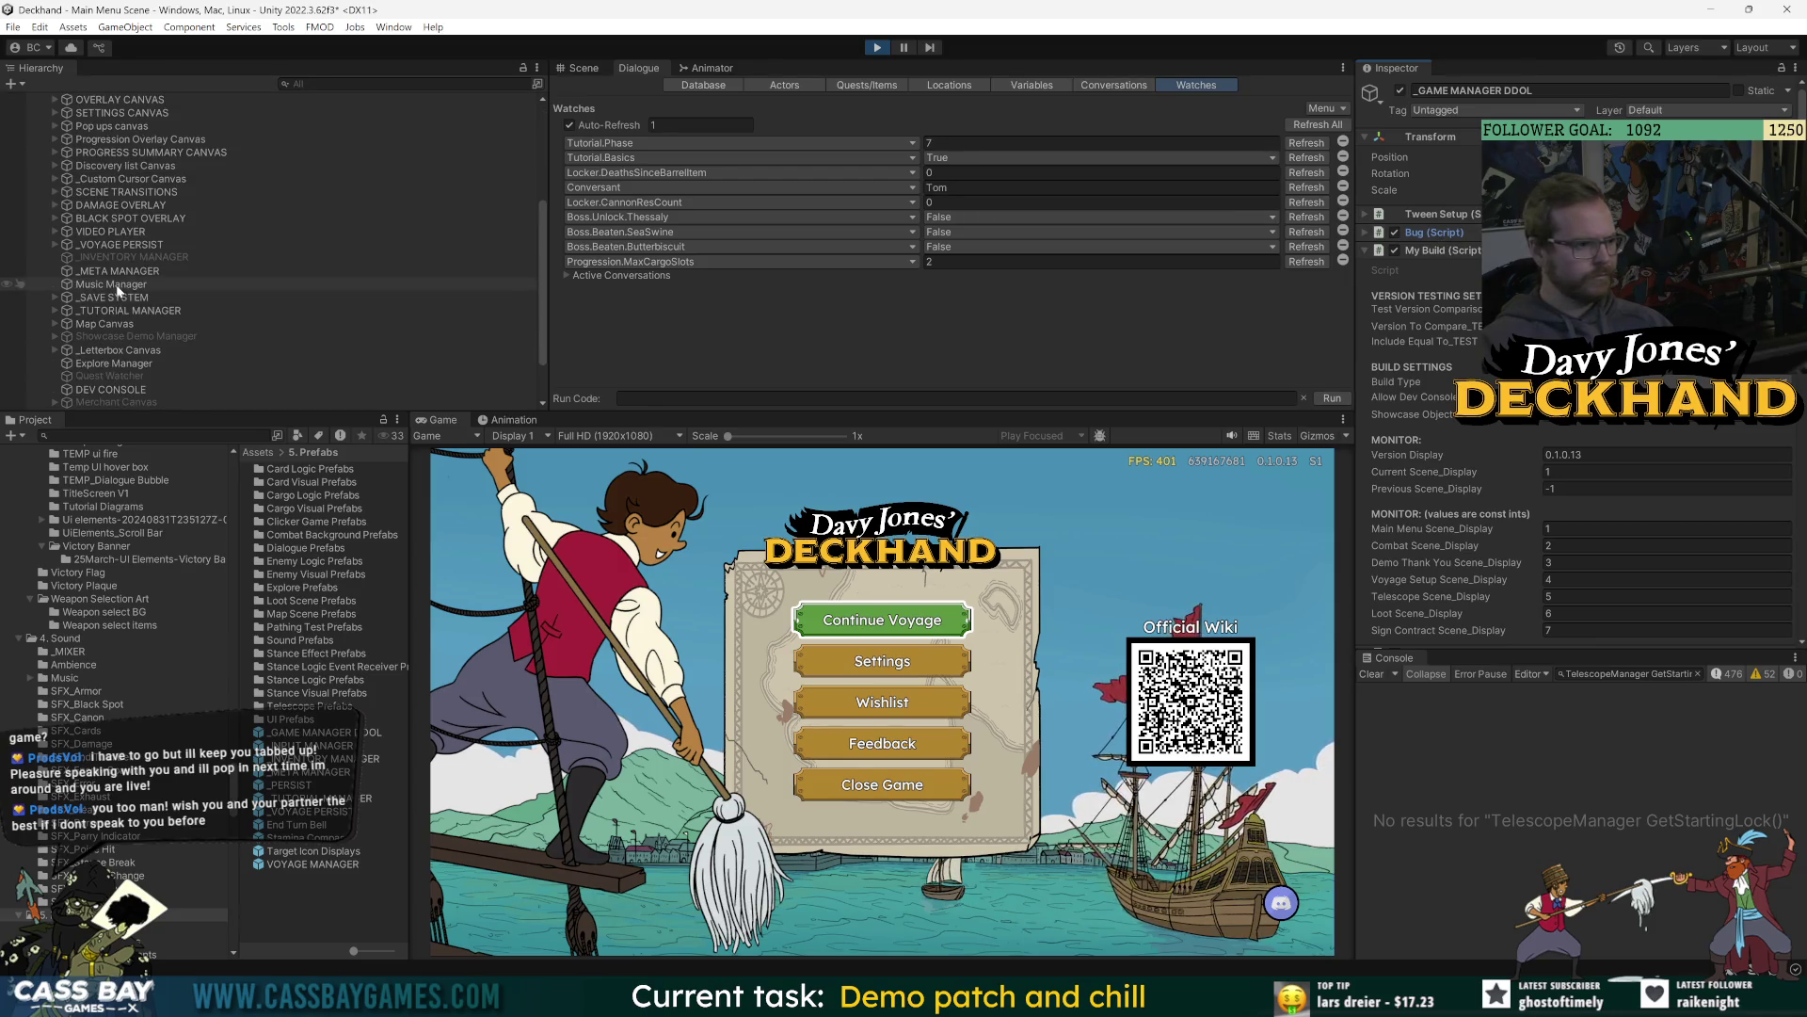
Inspect _VOYAGE PERSIST in a widened Inspector down to Current Node, Path Node ID 8.
{"action": "left_click", "coordinate": [110, 242]}
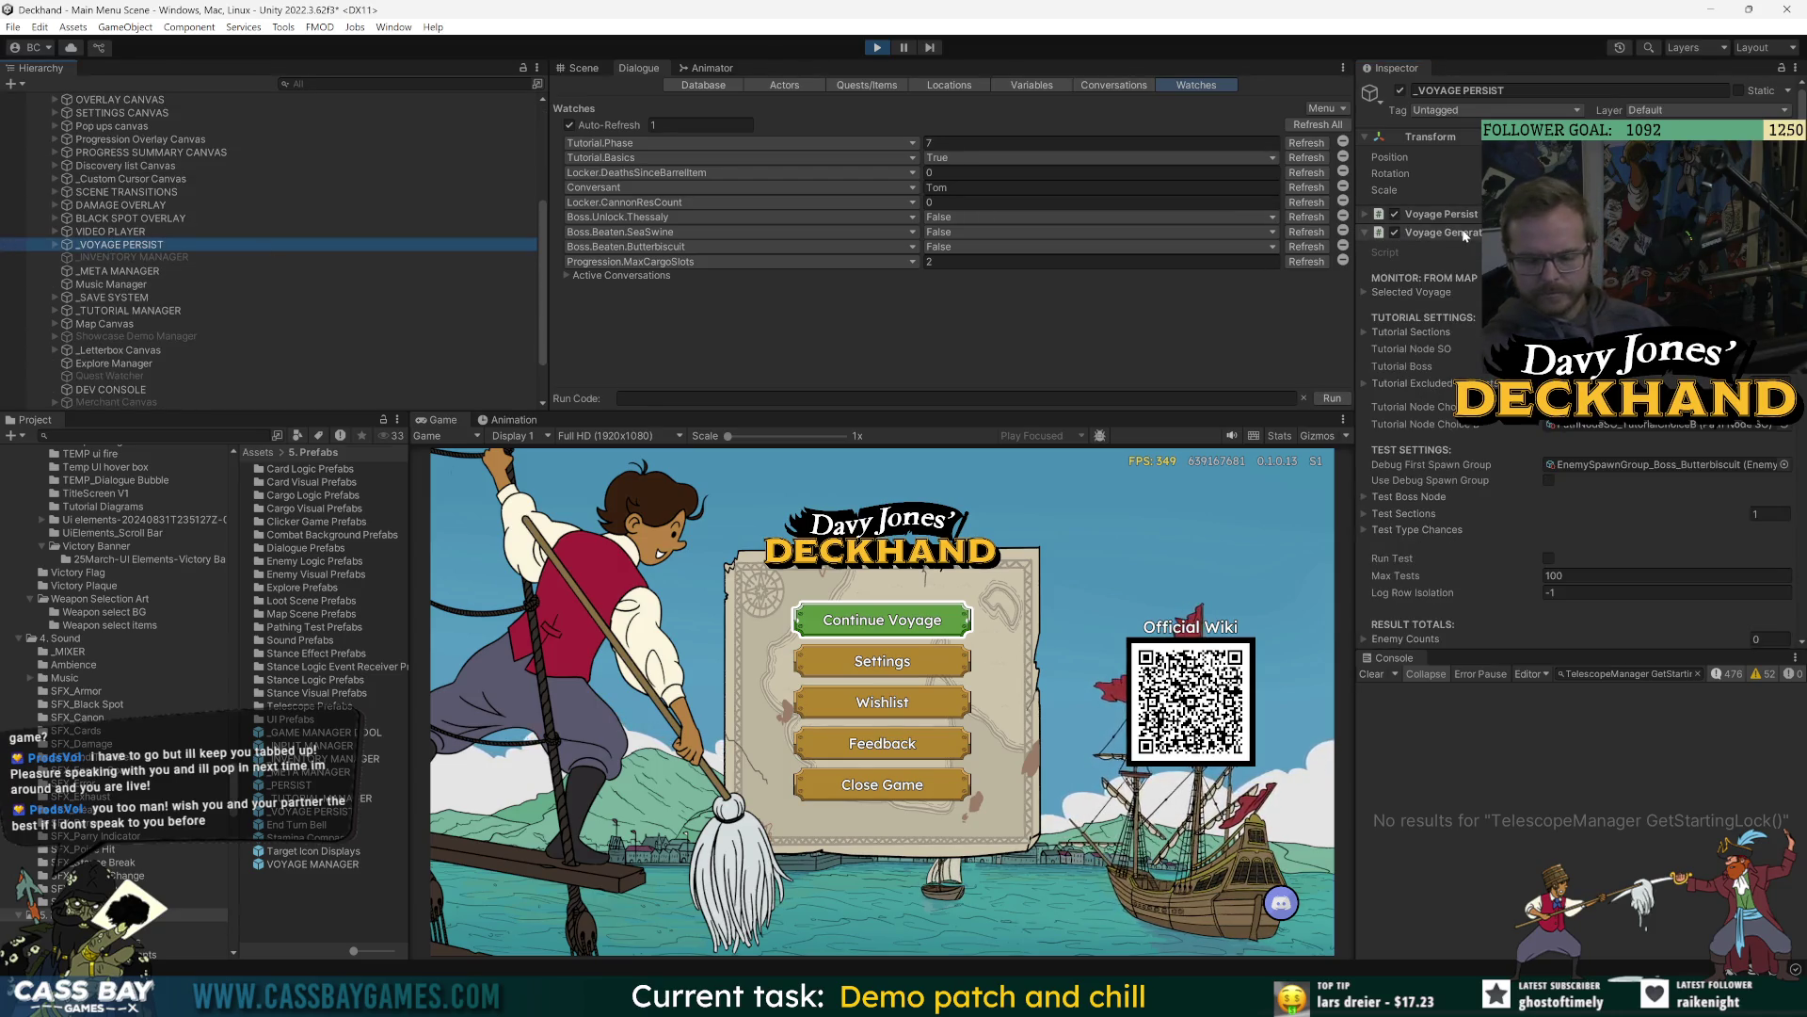
{"action": "left_click_drag", "start_coordinate": [1354, 395], "coordinate": [1158, 395]}
{"action": "scroll", "coordinate": [1297, 494], "scroll_direction": "down", "scroll_amount": 10}
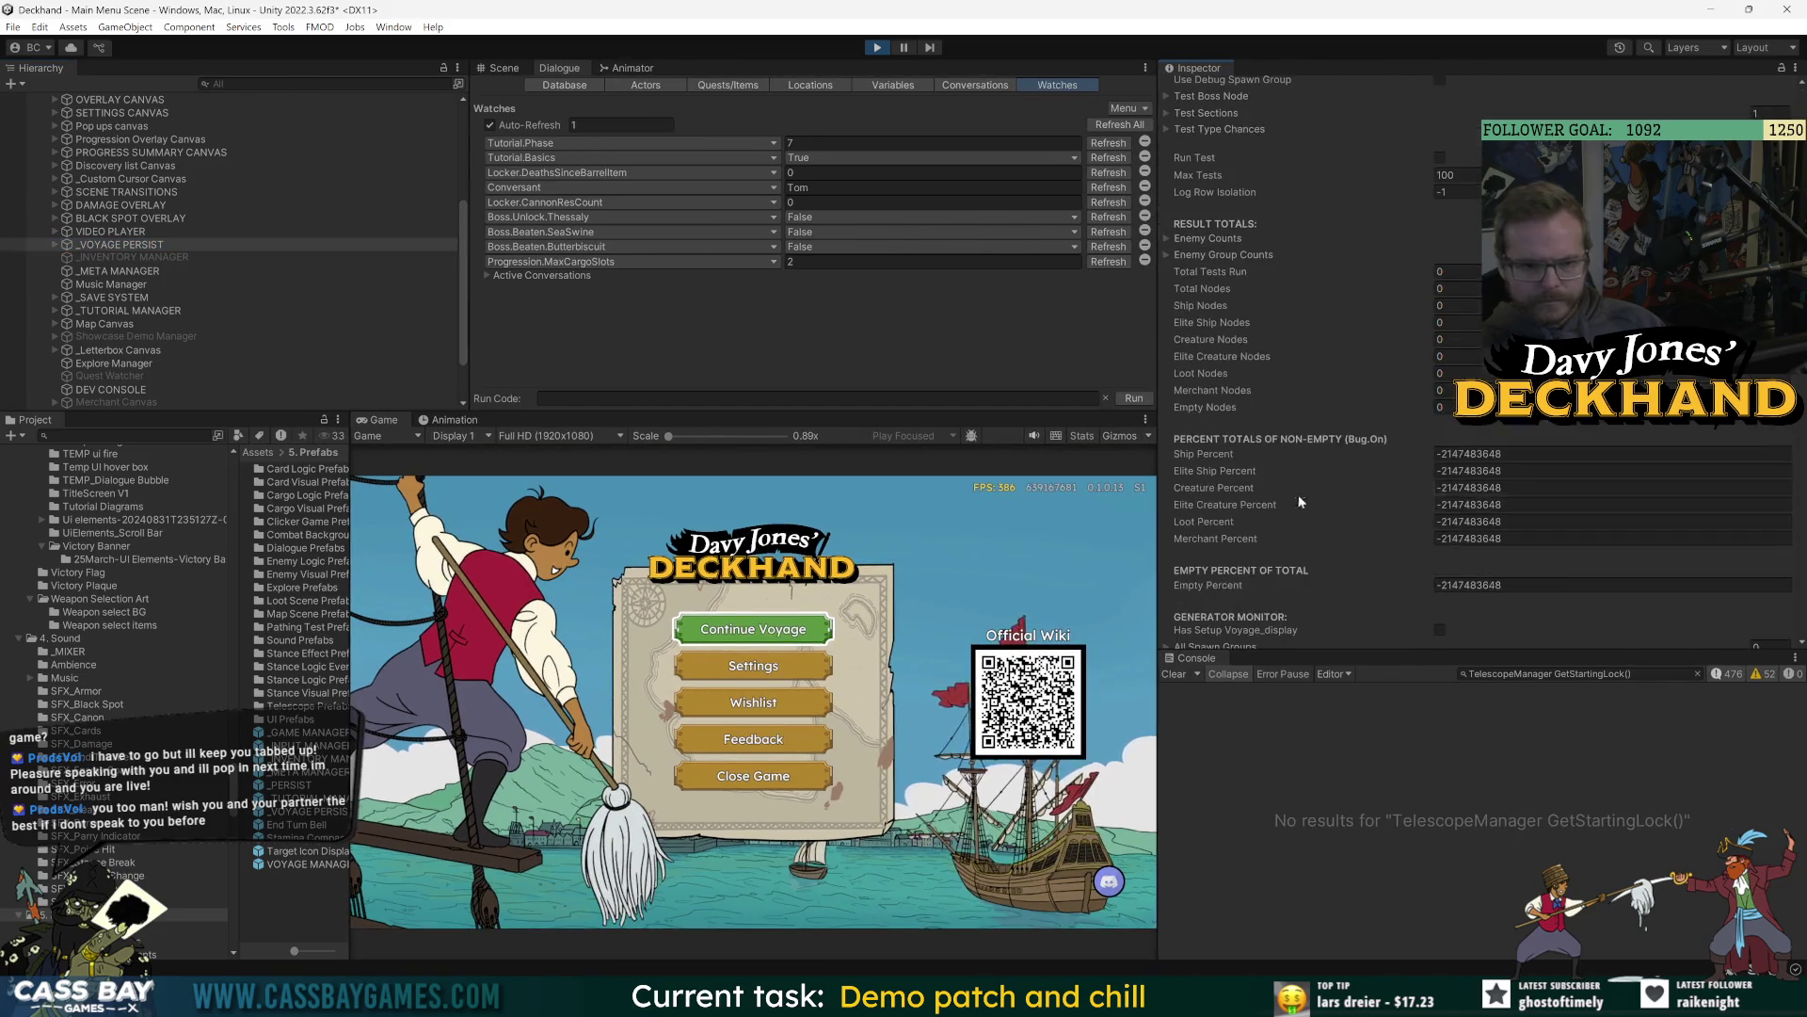
{"action": "scroll", "coordinate": [1256, 468], "scroll_direction": "down", "scroll_amount": 8}
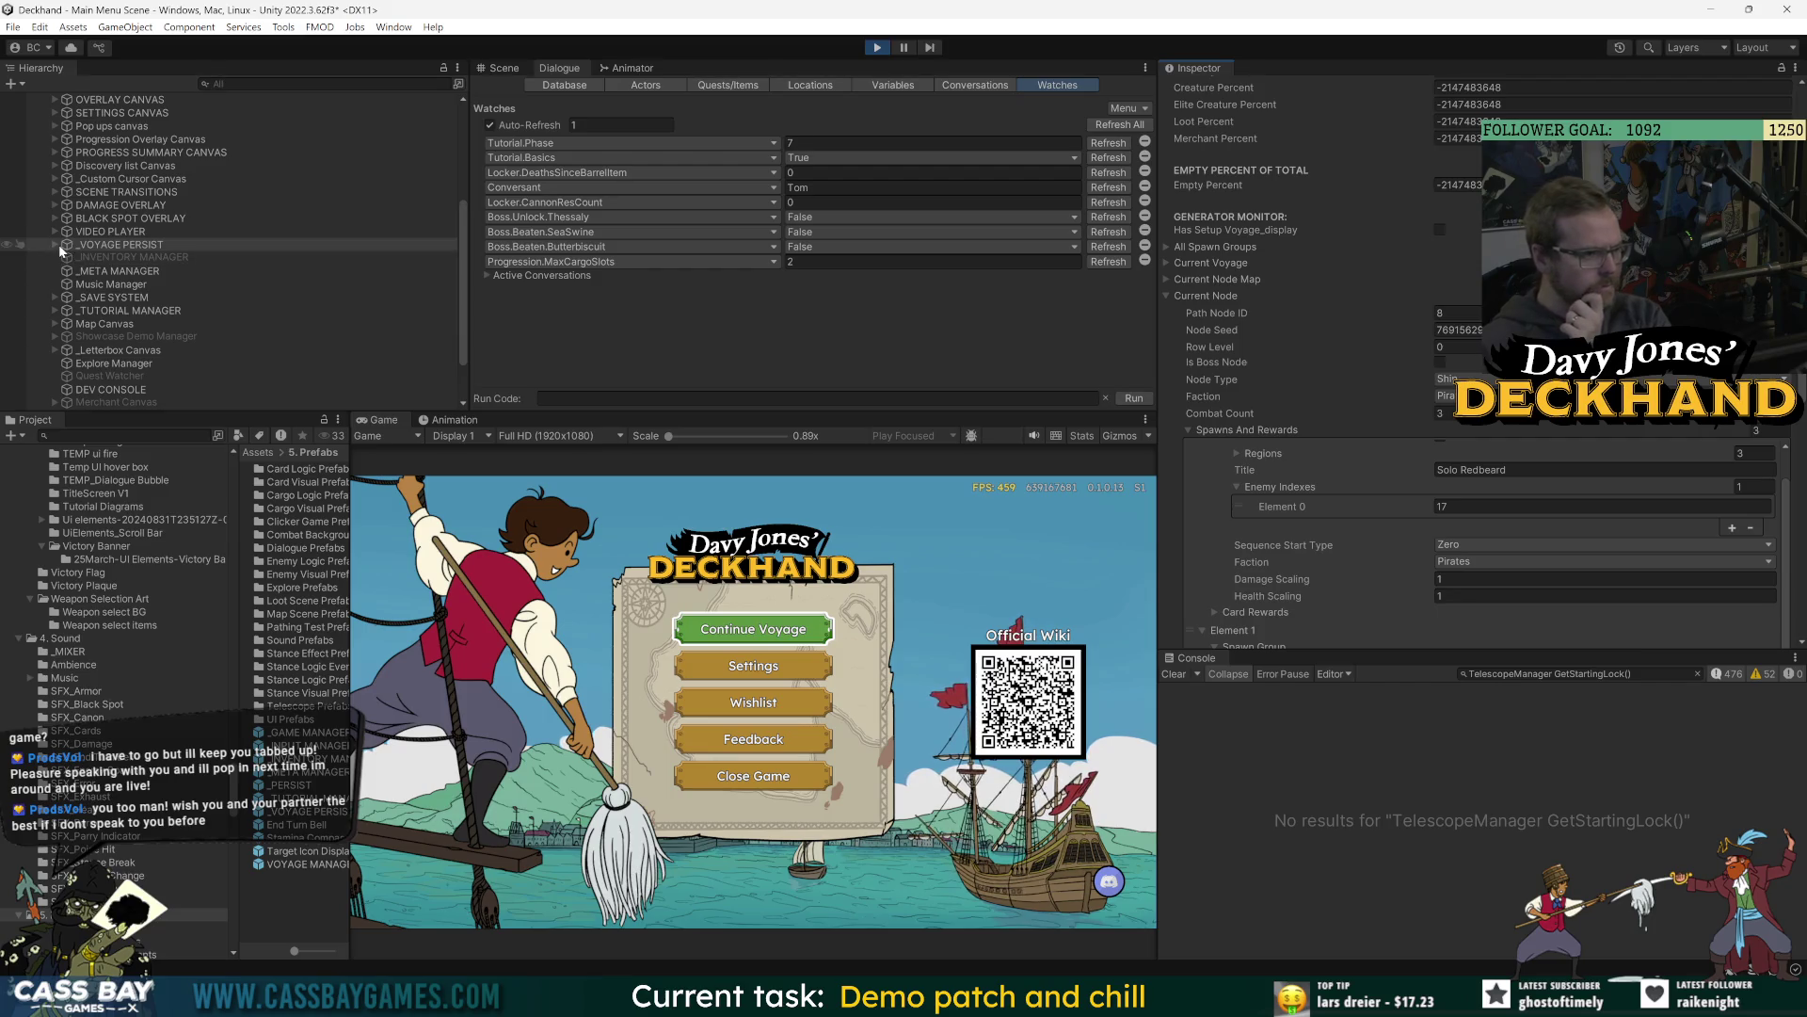
{"action": "left_click", "coordinate": [55, 322]}
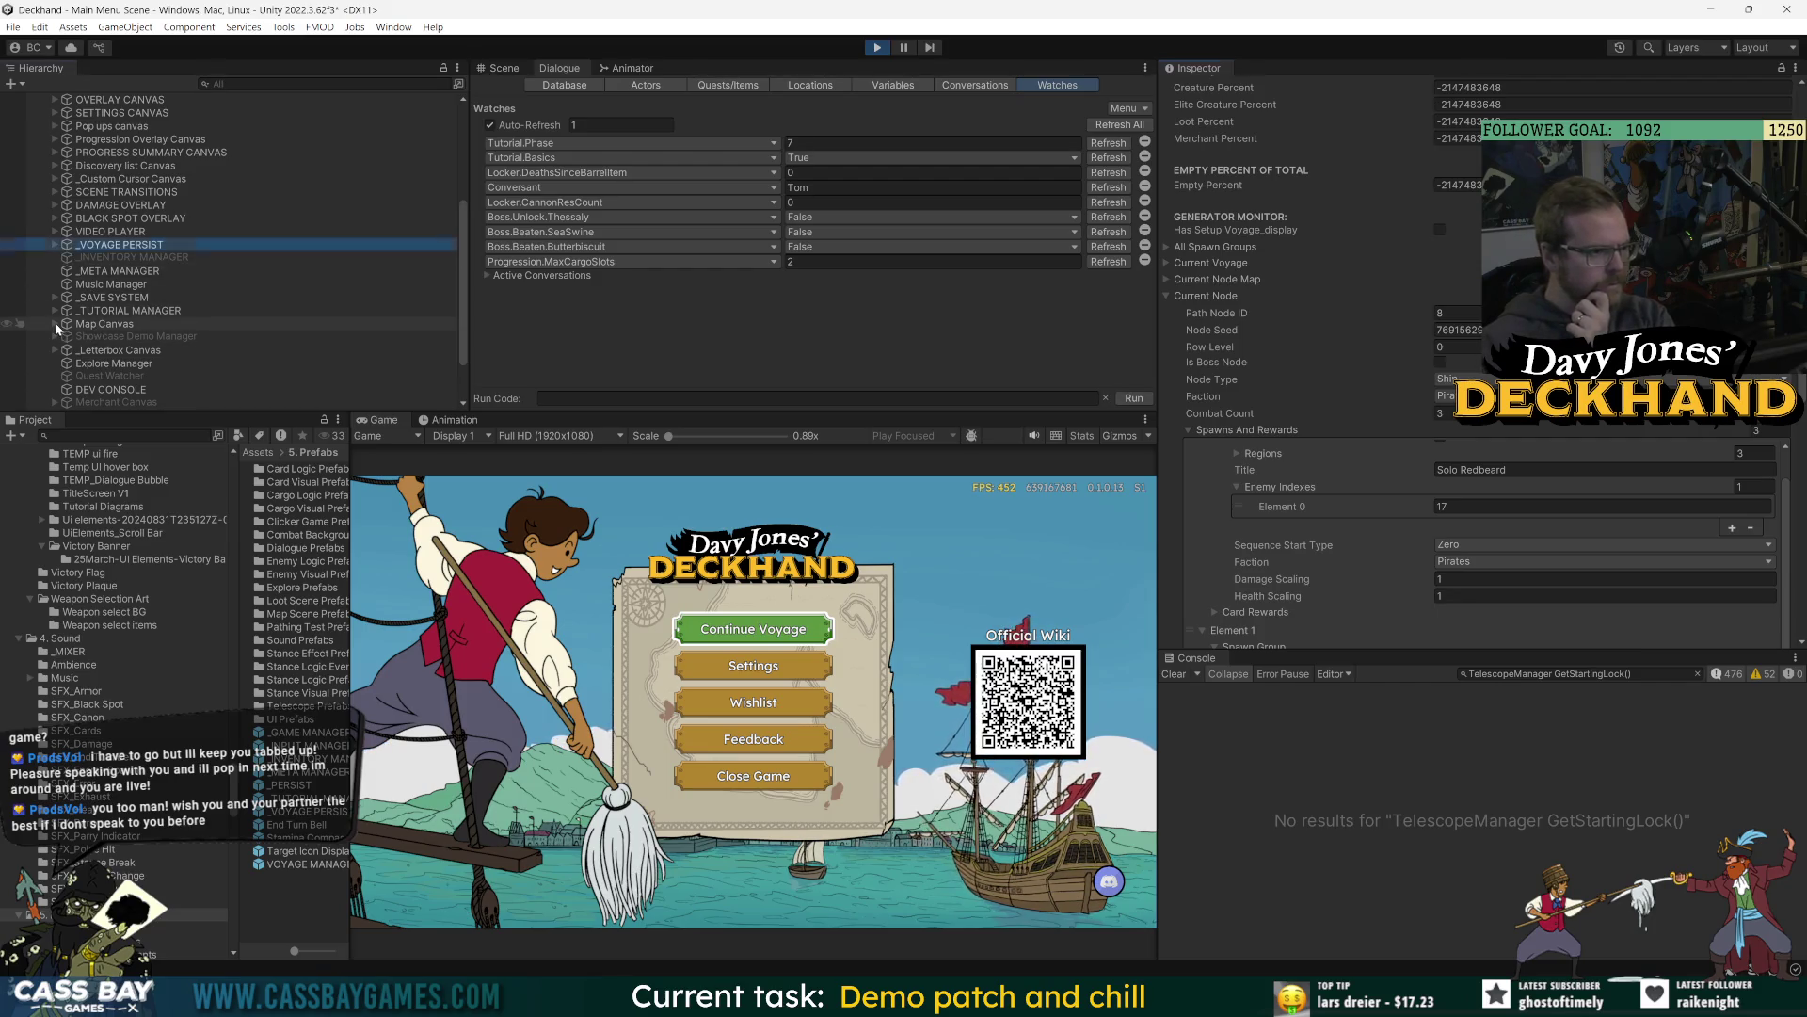
{"action": "left_click", "coordinate": [54, 322]}
{"action": "scroll", "coordinate": [235, 358], "scroll_direction": "down", "scroll_amount": 3}
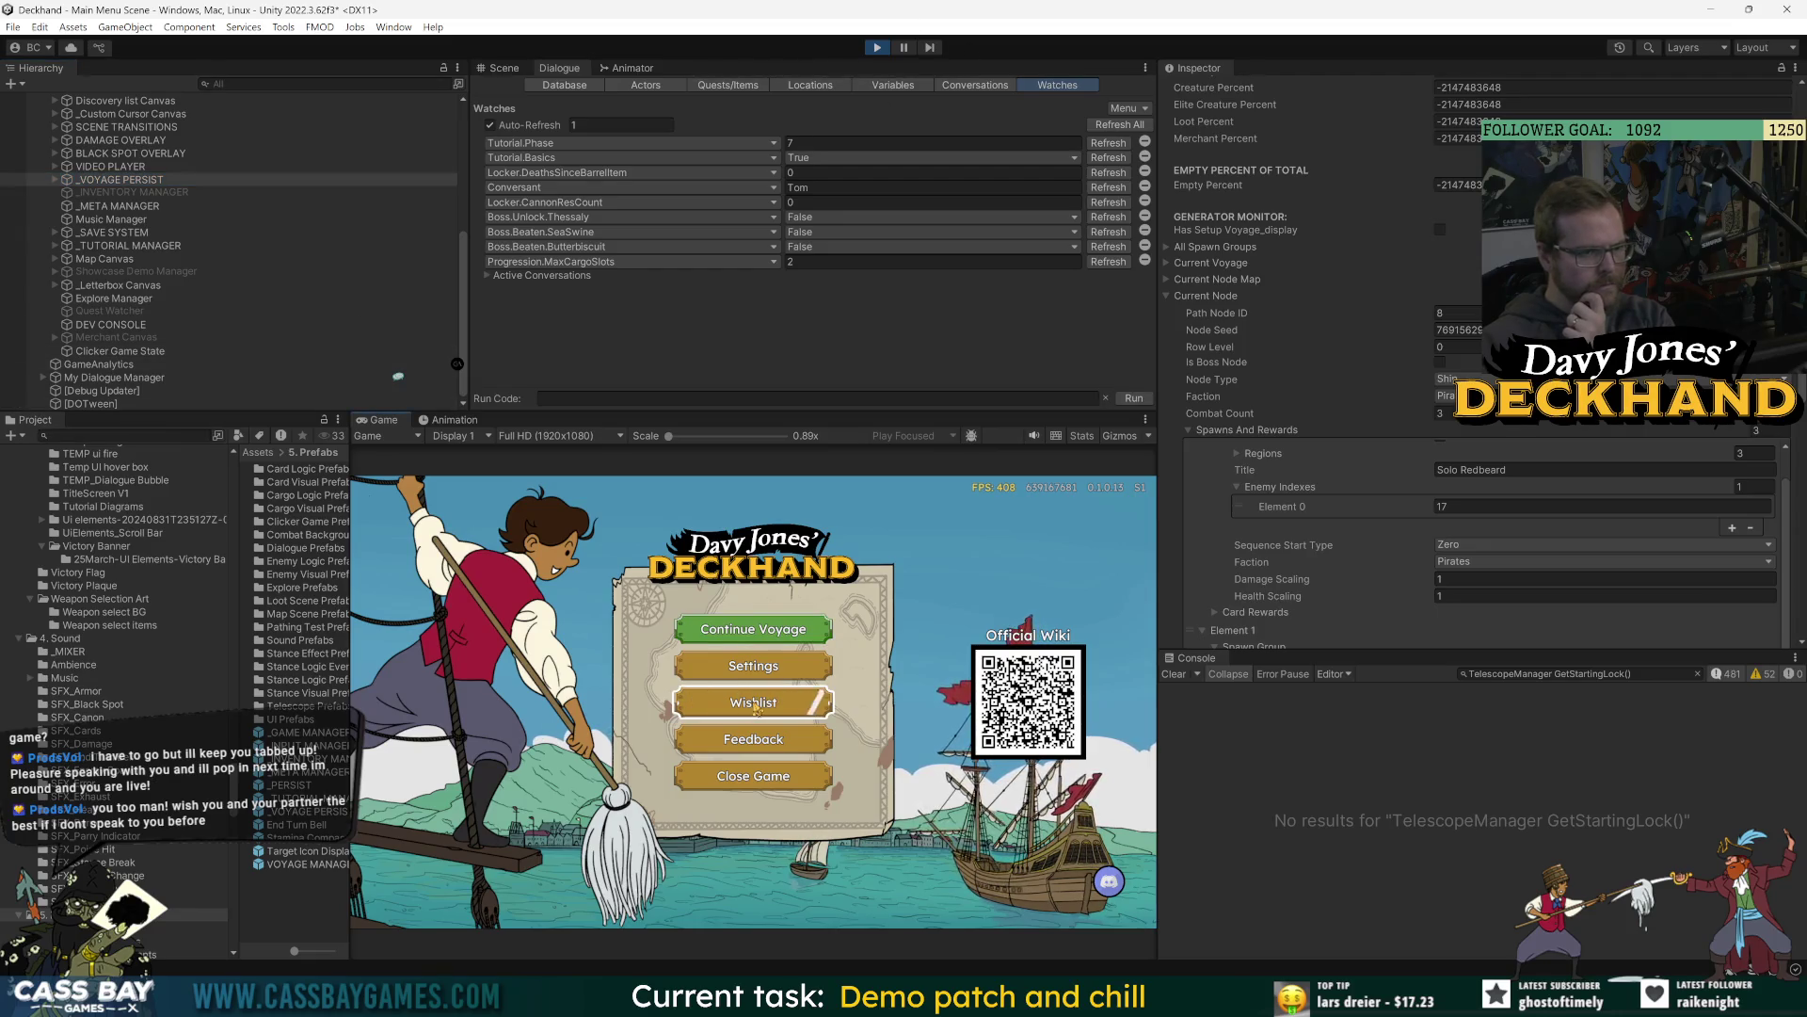
{"action": "left_click", "coordinate": [768, 625]}
Continue the voyage, pause, and expand Telescope Scene, _Telescope Manager and Telescope Canvas in the Hierarchy.
{"action": "left_click", "coordinate": [773, 640]}
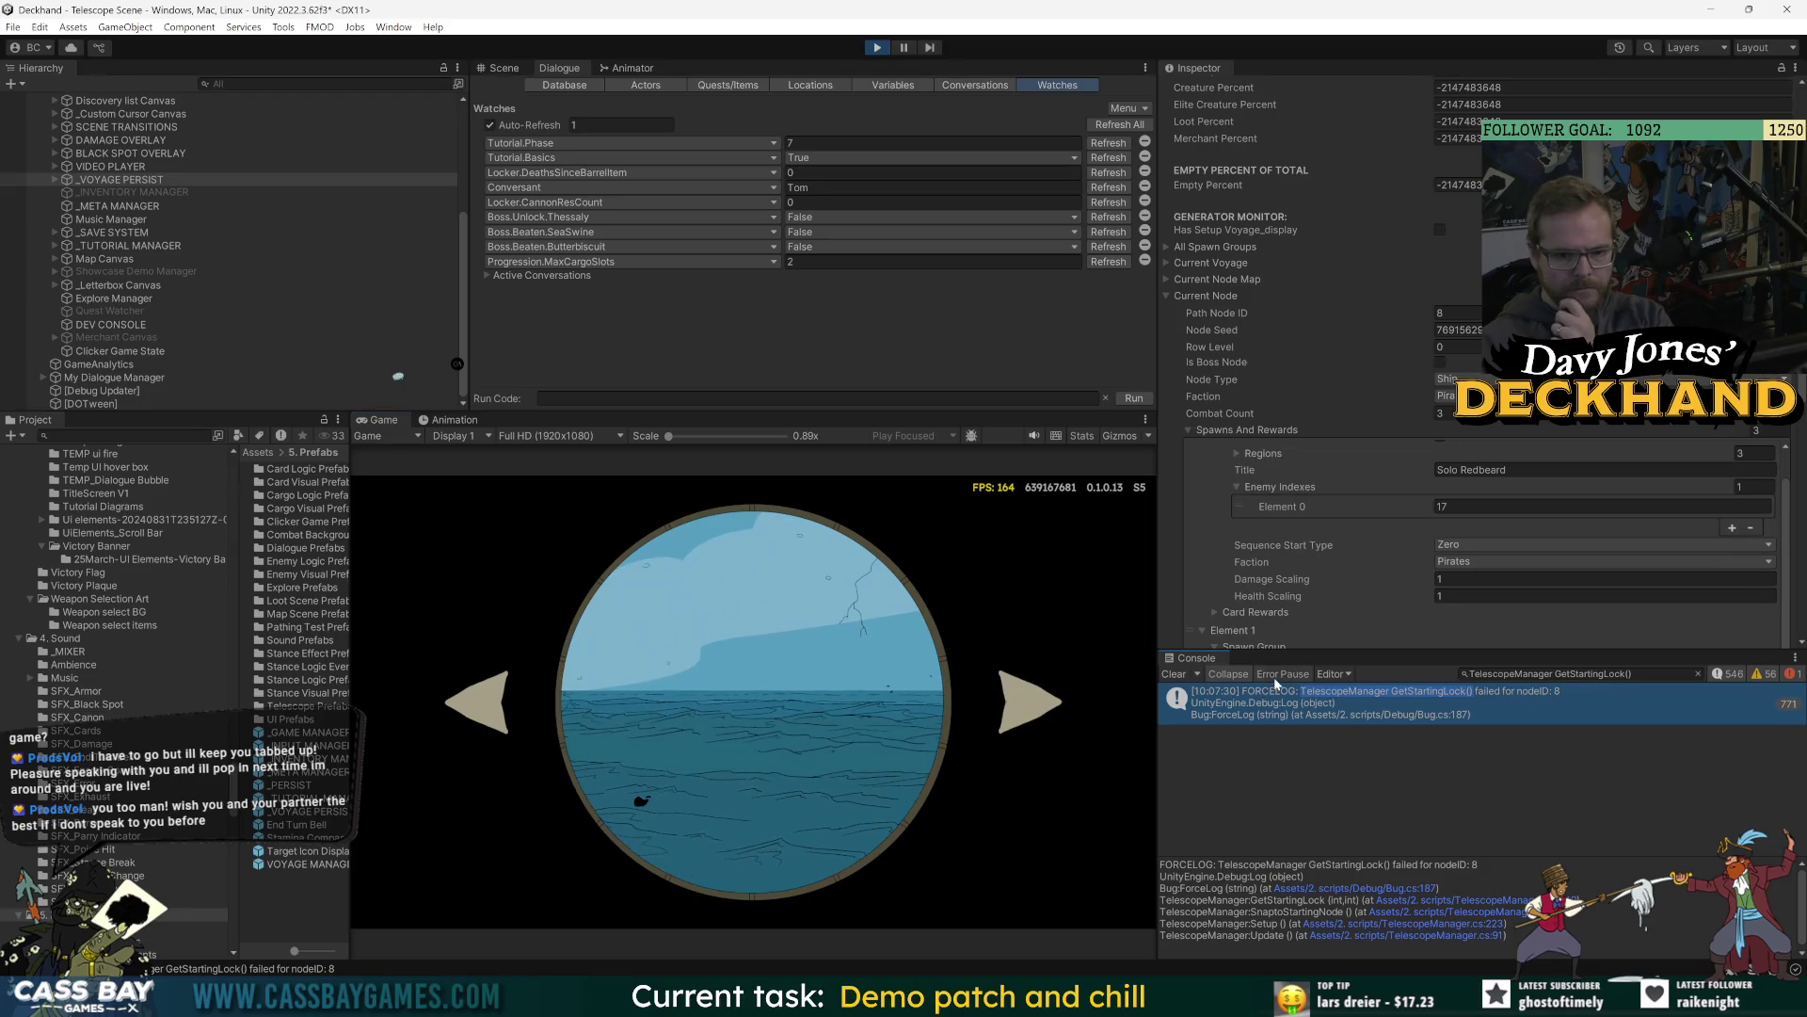
{"action": "key", "text": "ctrl+shift+p"}
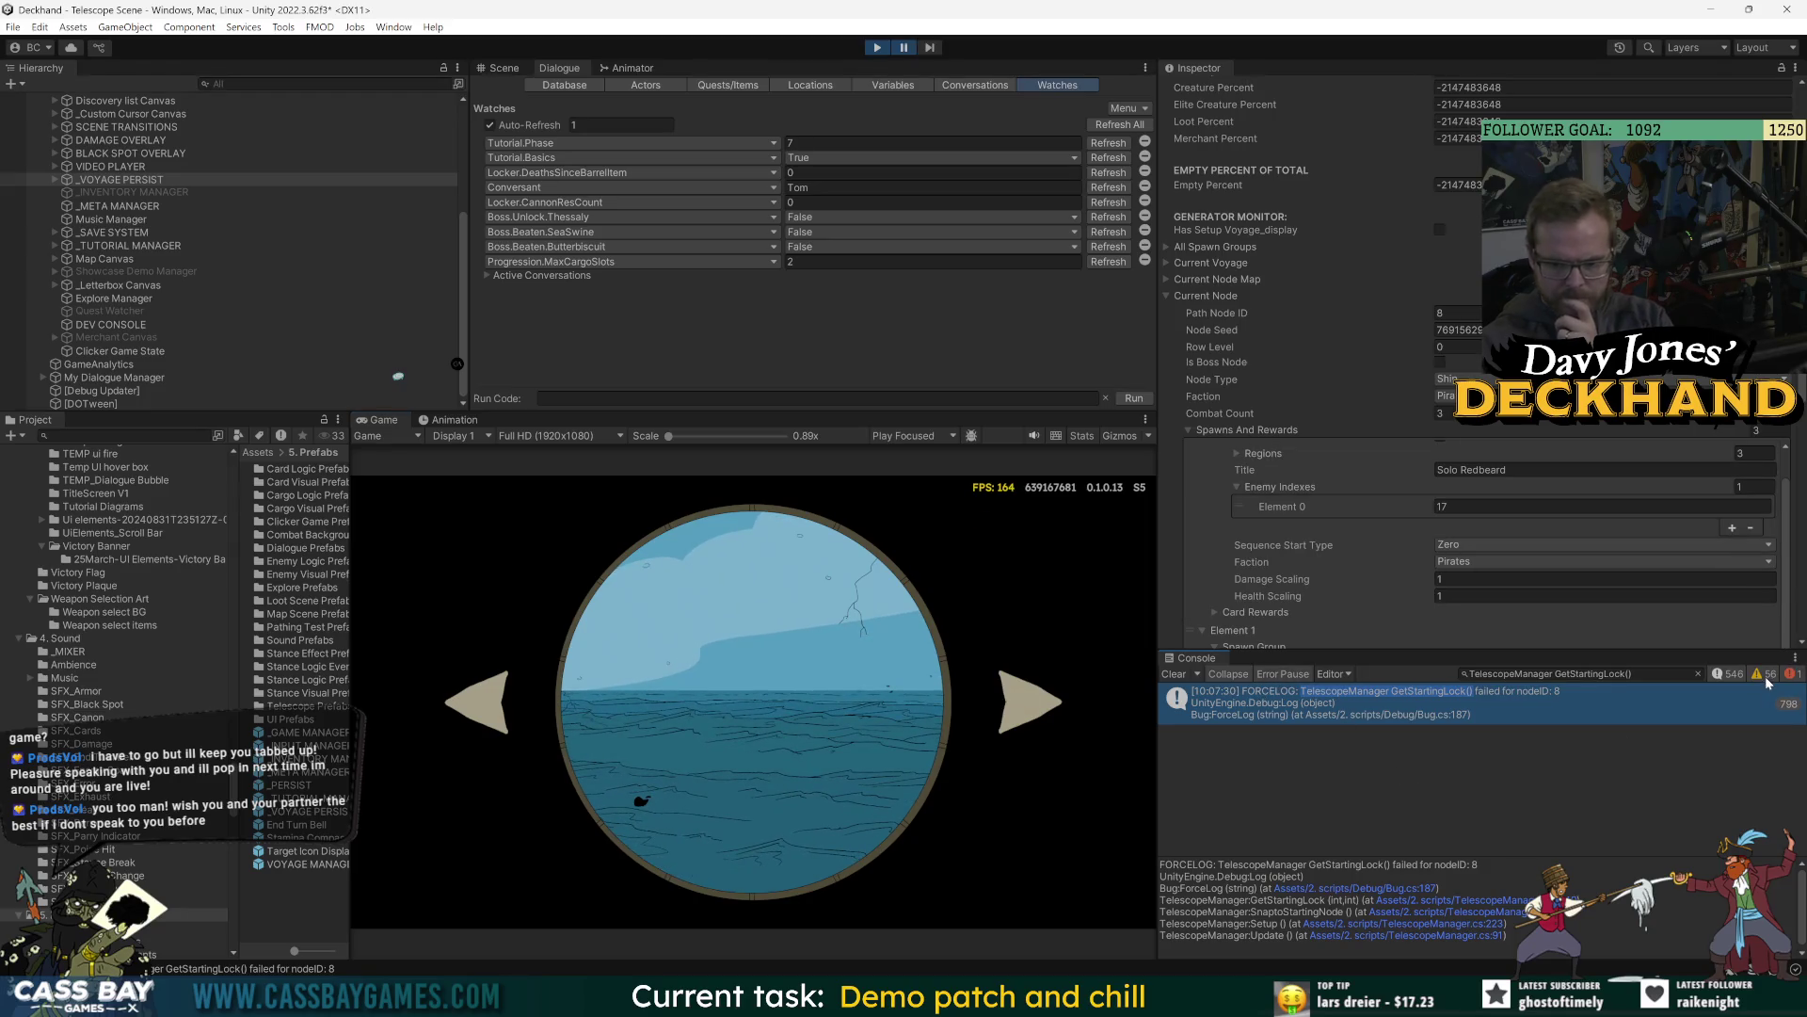
{"action": "scroll", "coordinate": [146, 167], "scroll_direction": "up", "scroll_amount": 5}
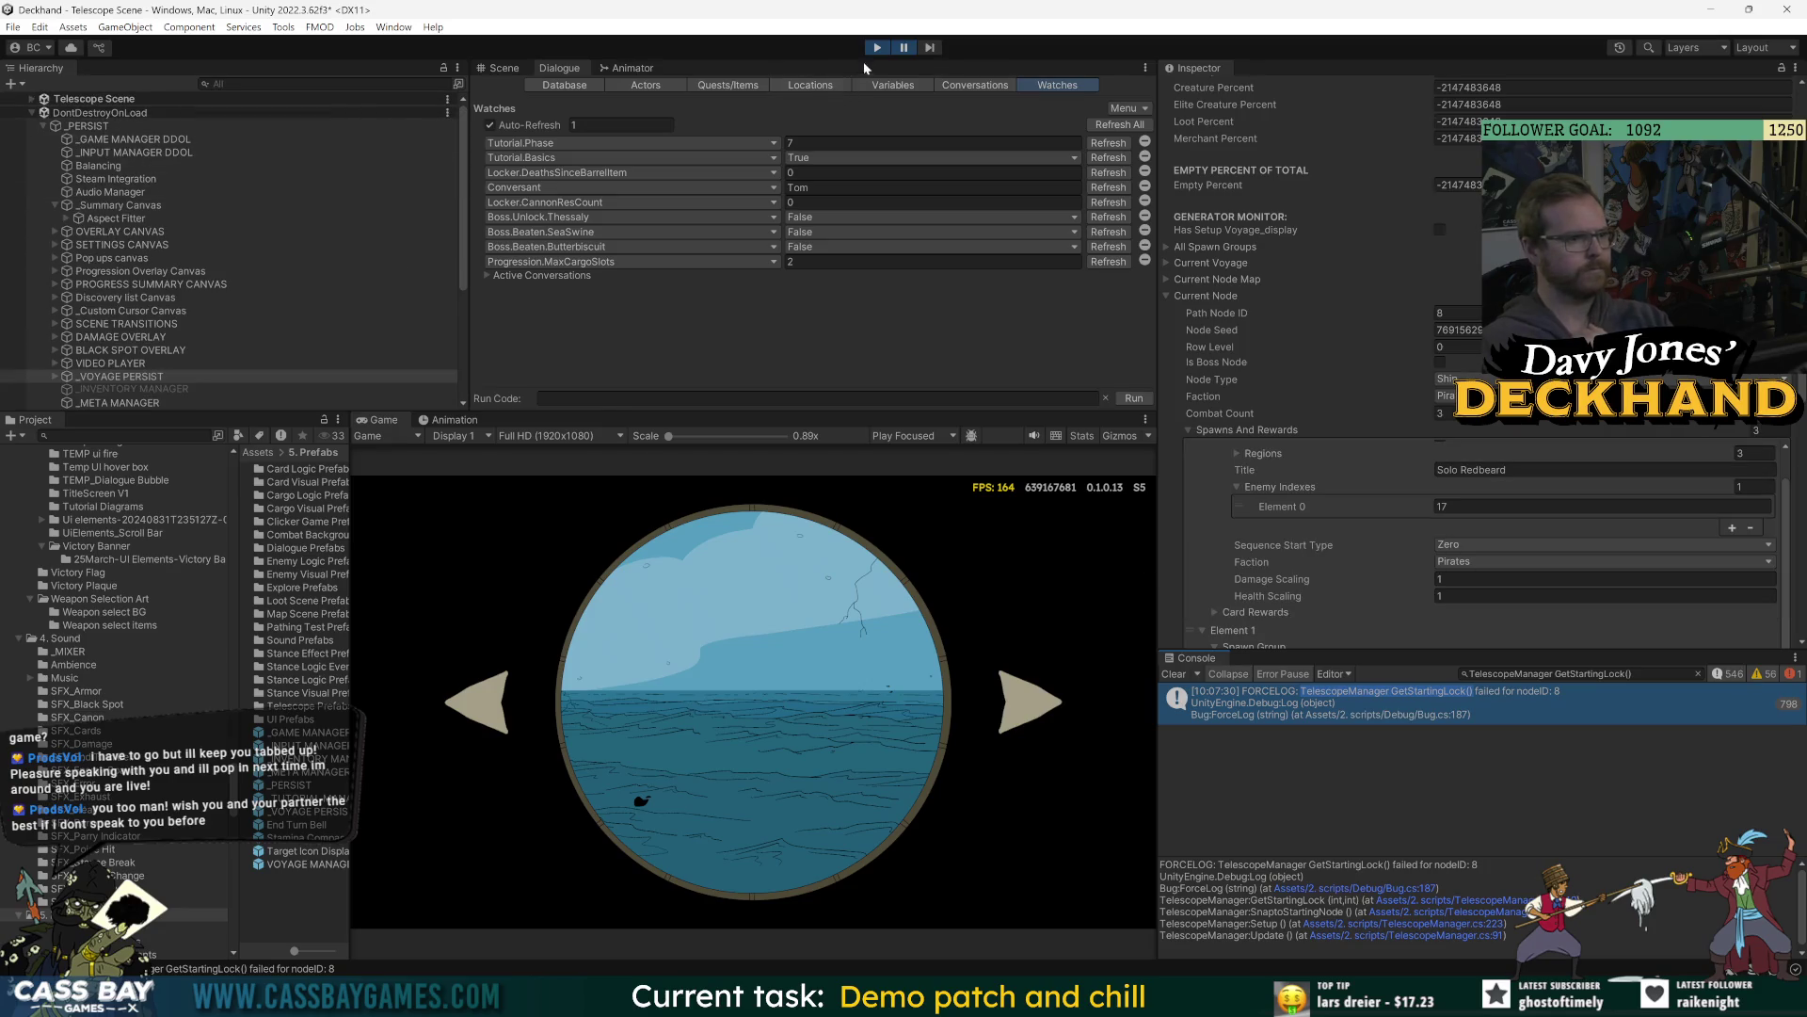
{"action": "left_click", "coordinate": [31, 98]}
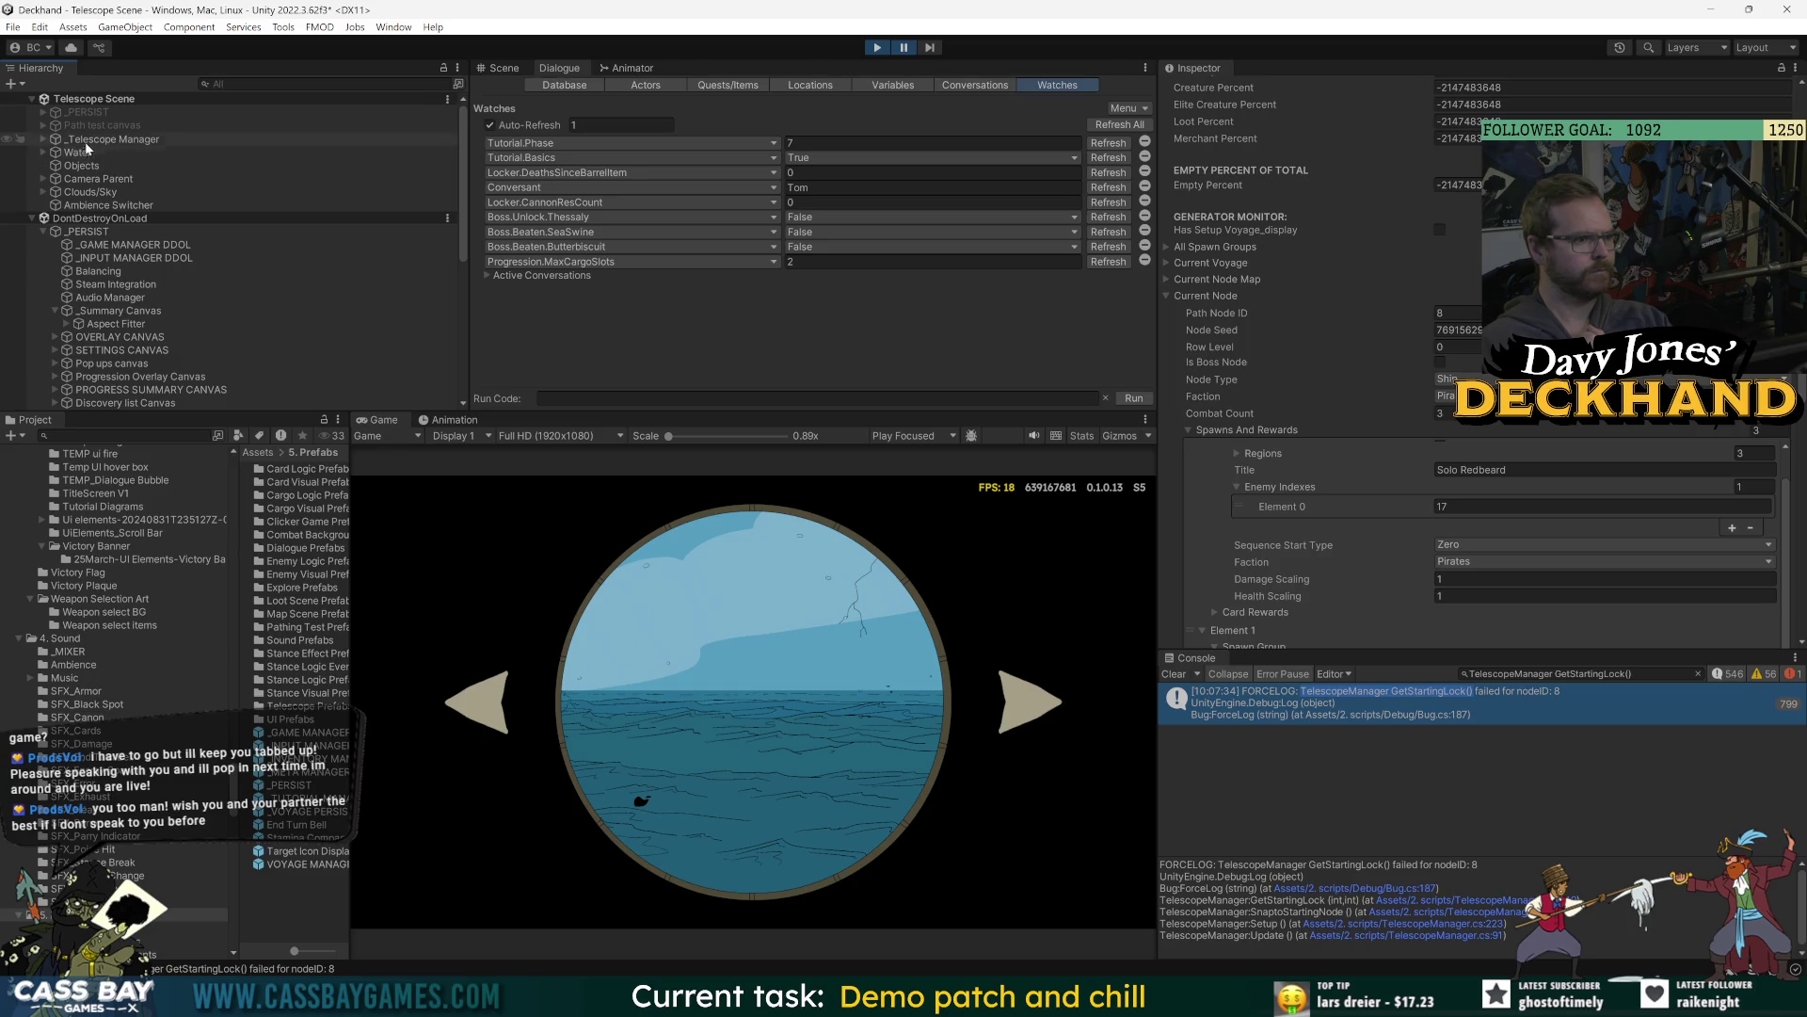
{"action": "left_click", "coordinate": [44, 139]}
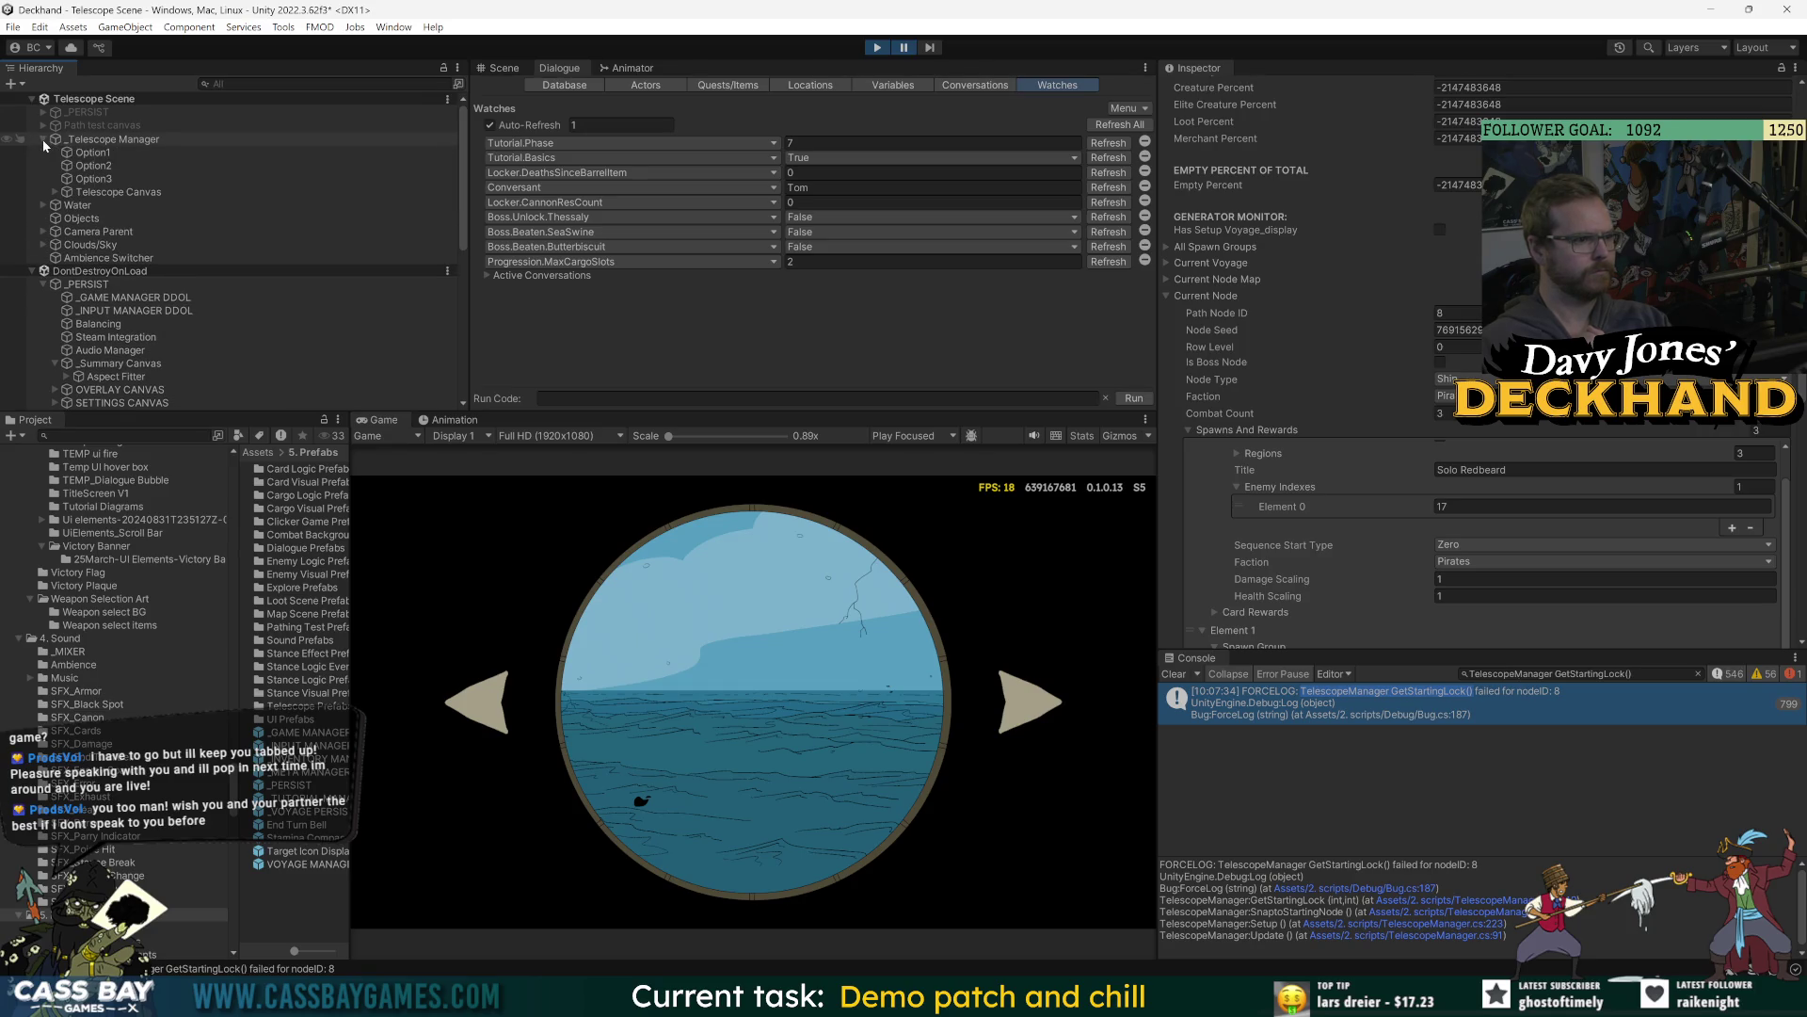
{"action": "left_click", "coordinate": [54, 192]}
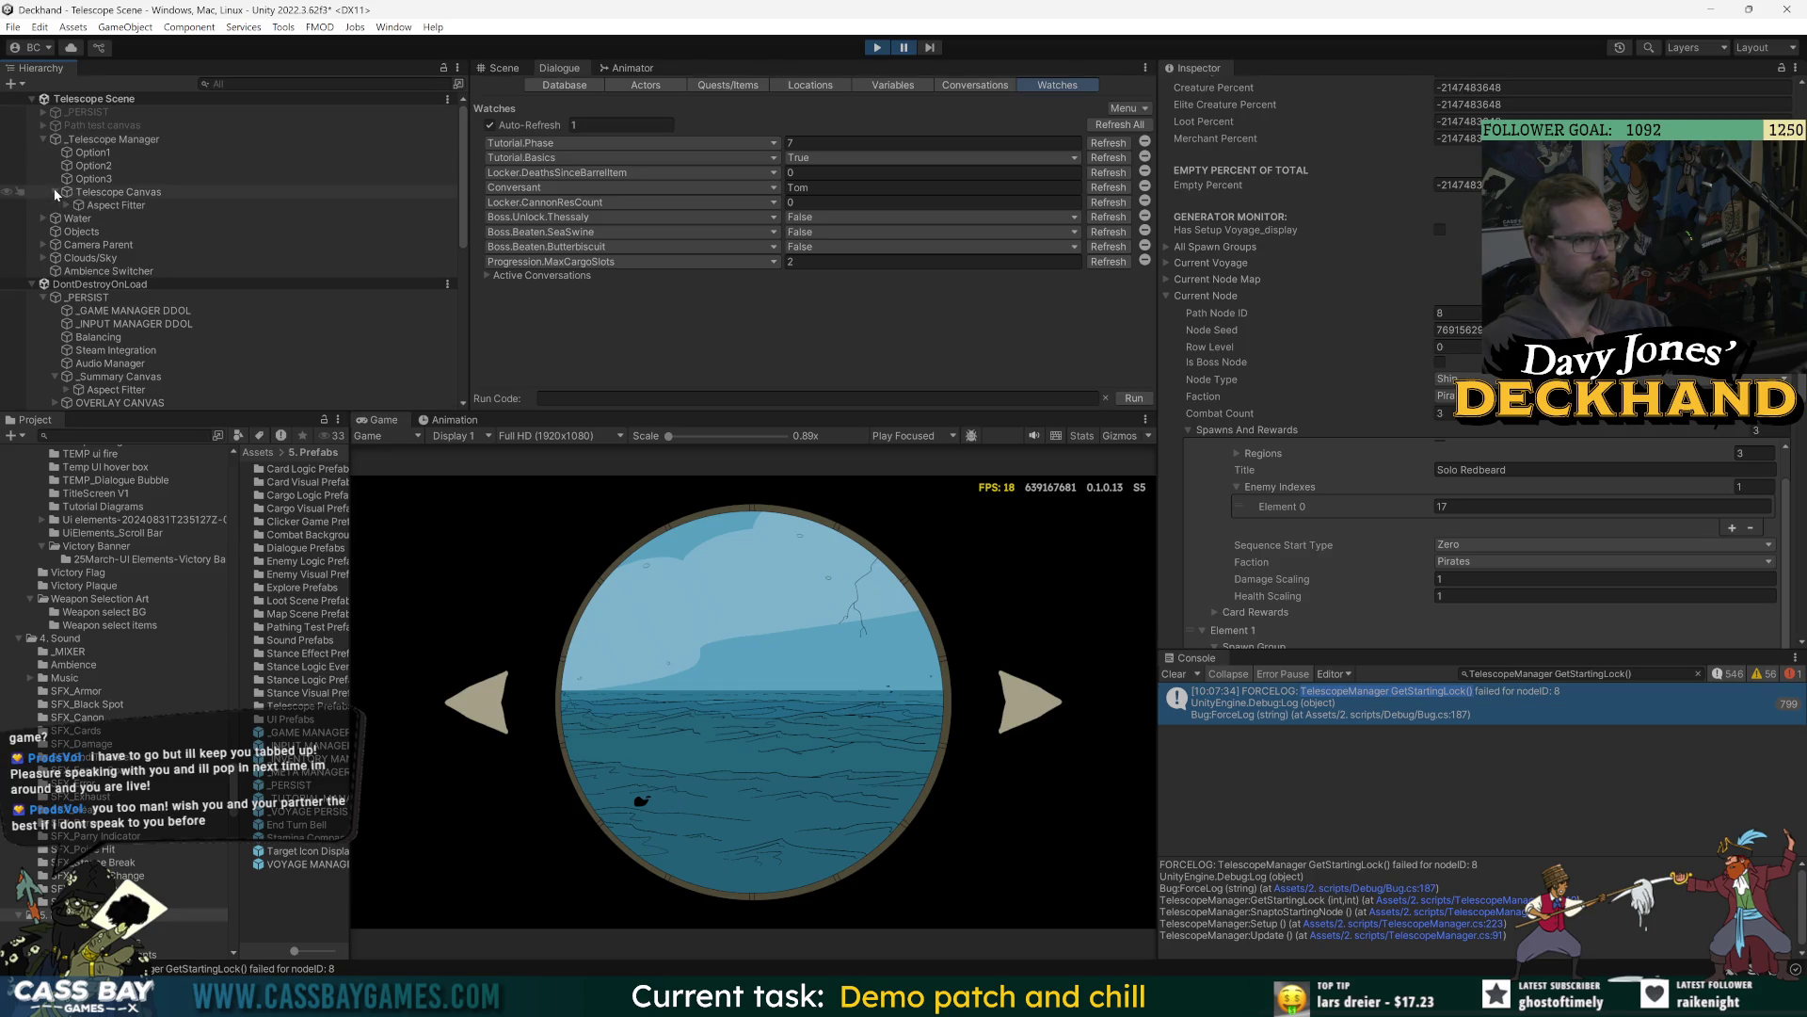
Expand Path test canvas and BG in the Hierarchy and enable the Path test canvas.
{"action": "left_click", "coordinate": [38, 125]}
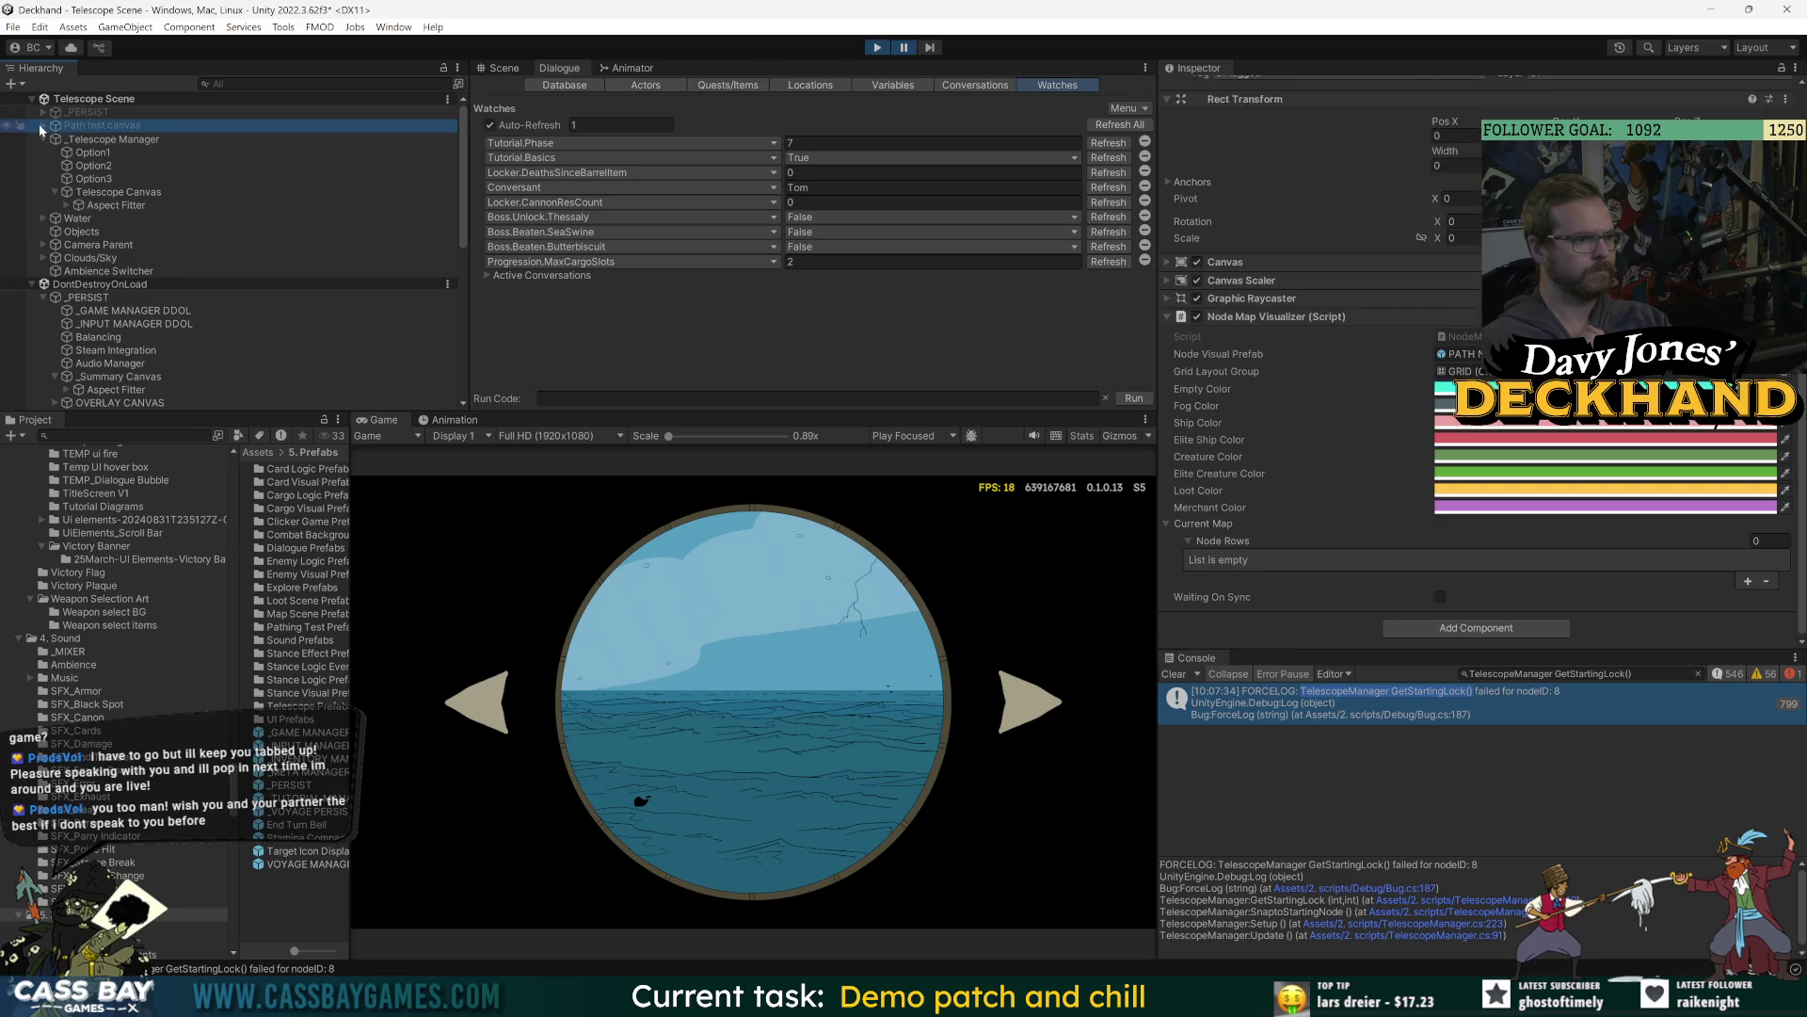
{"action": "left_click", "coordinate": [42, 124]}
{"action": "left_click", "coordinate": [54, 139]}
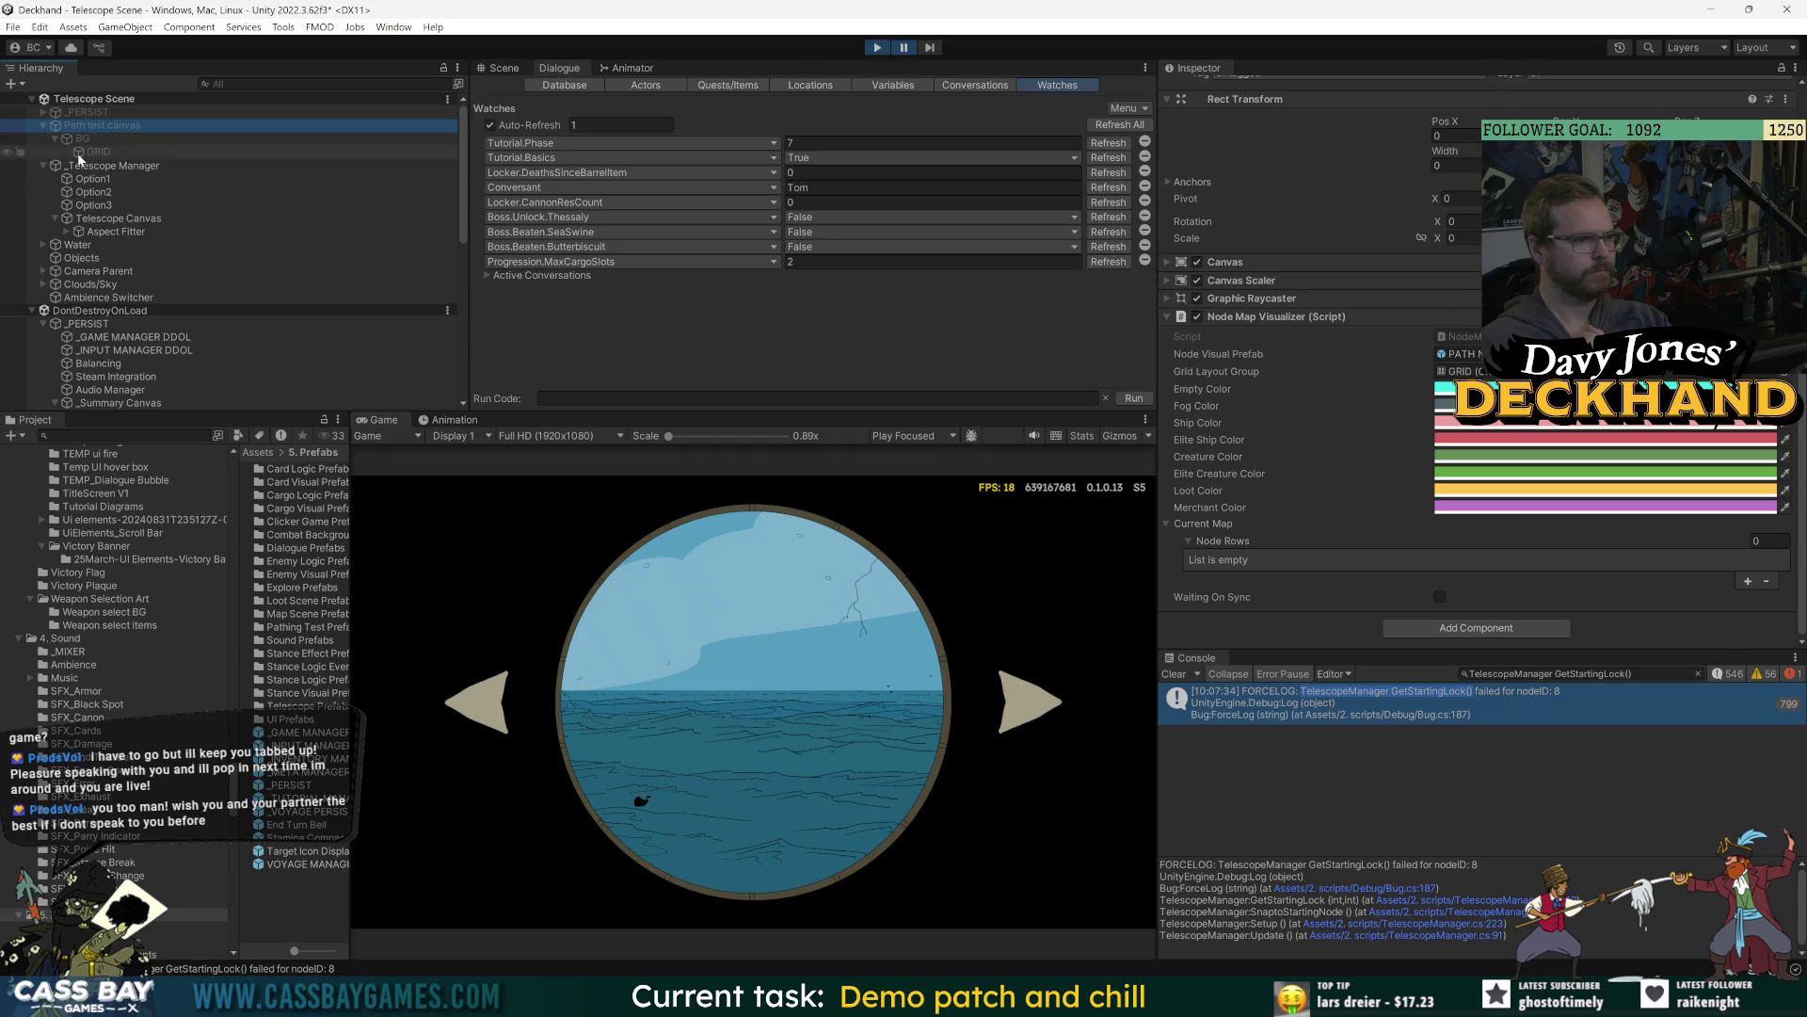
{"action": "scroll", "coordinate": [1279, 155], "scroll_direction": "up", "scroll_amount": 1}
{"action": "left_click", "coordinate": [1205, 88]}
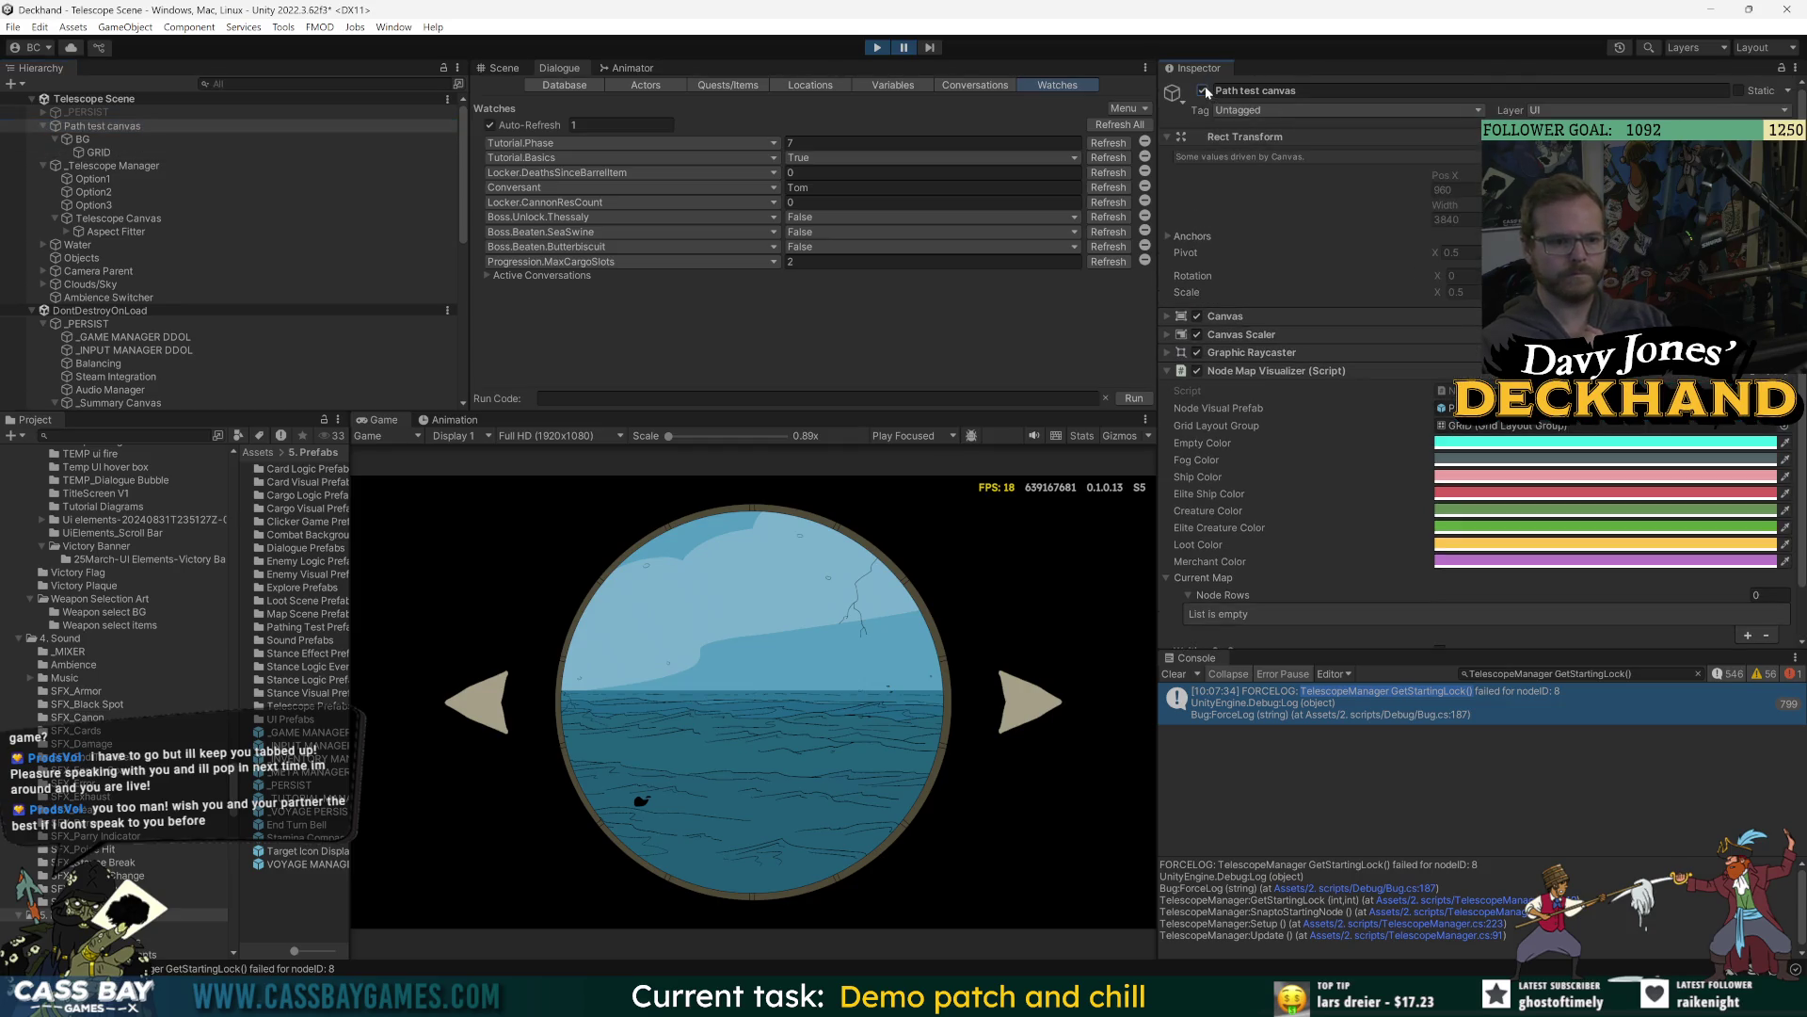
Show the Path test canvas in the Scene view and tick Waiting On Sync in Node Map Visualizer.
{"action": "left_click", "coordinate": [507, 67]}
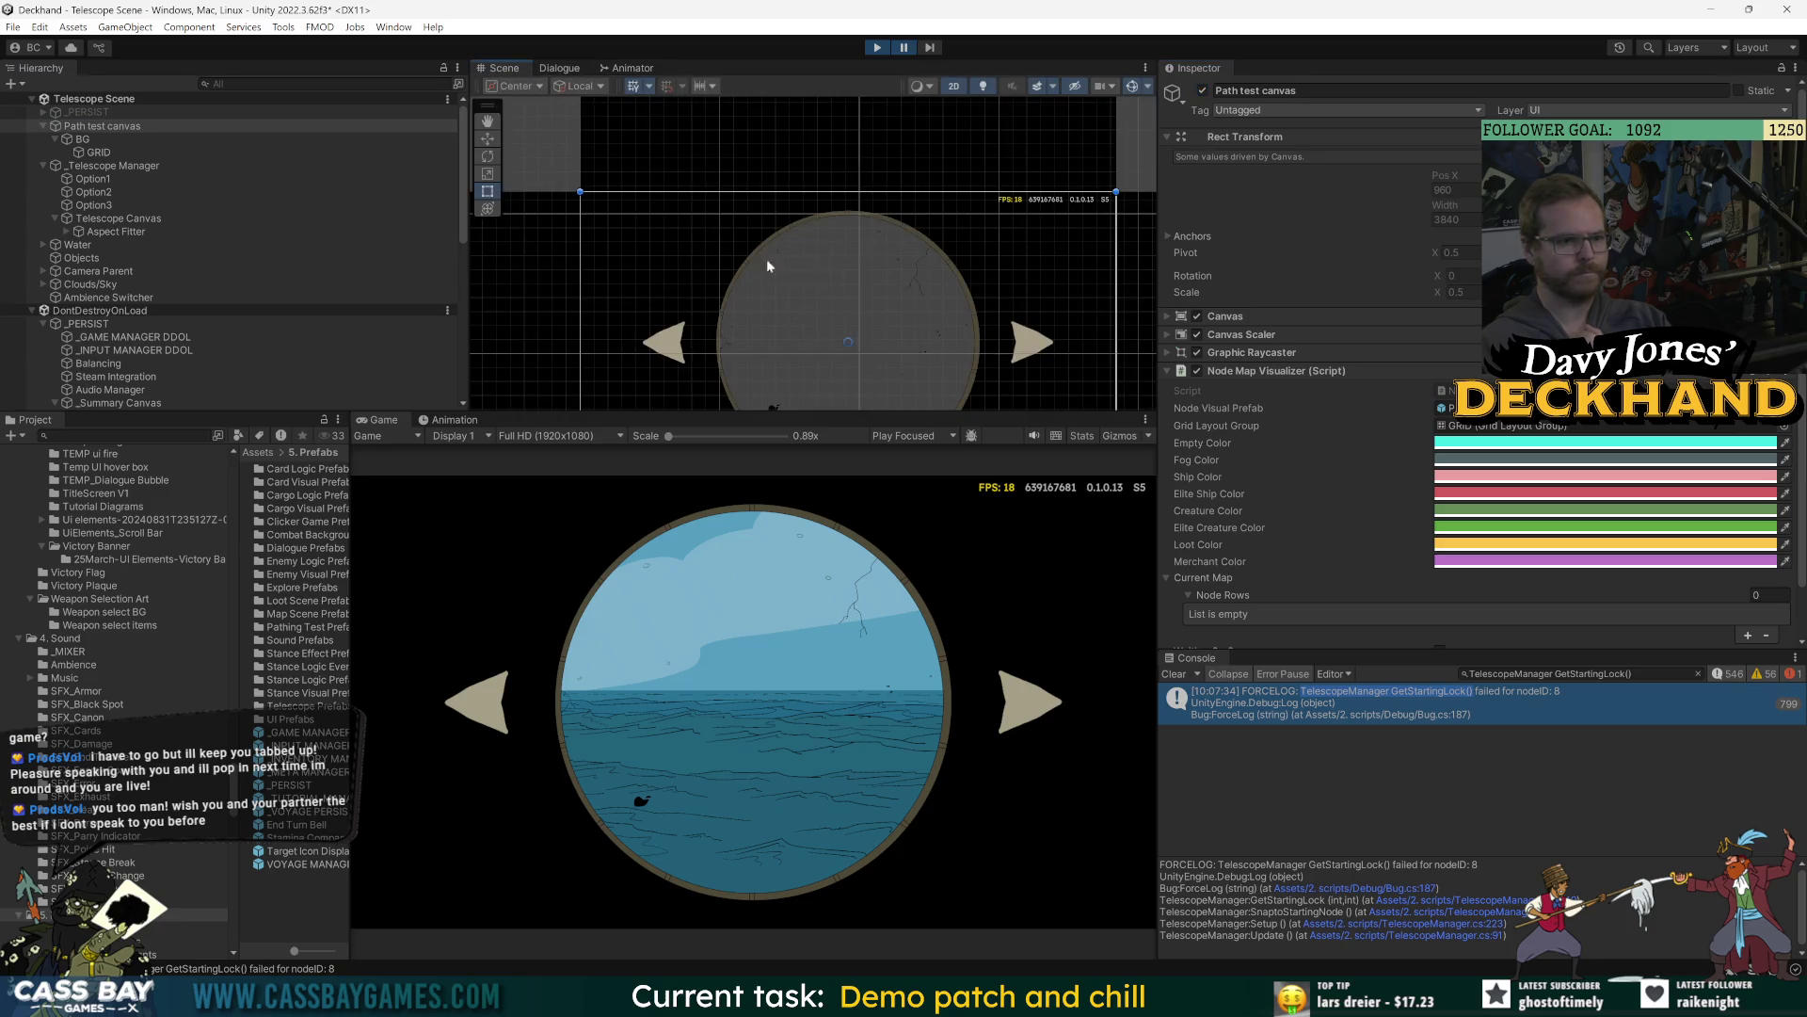
{"action": "left_click", "coordinate": [98, 153]}
{"action": "left_click", "coordinate": [101, 126]}
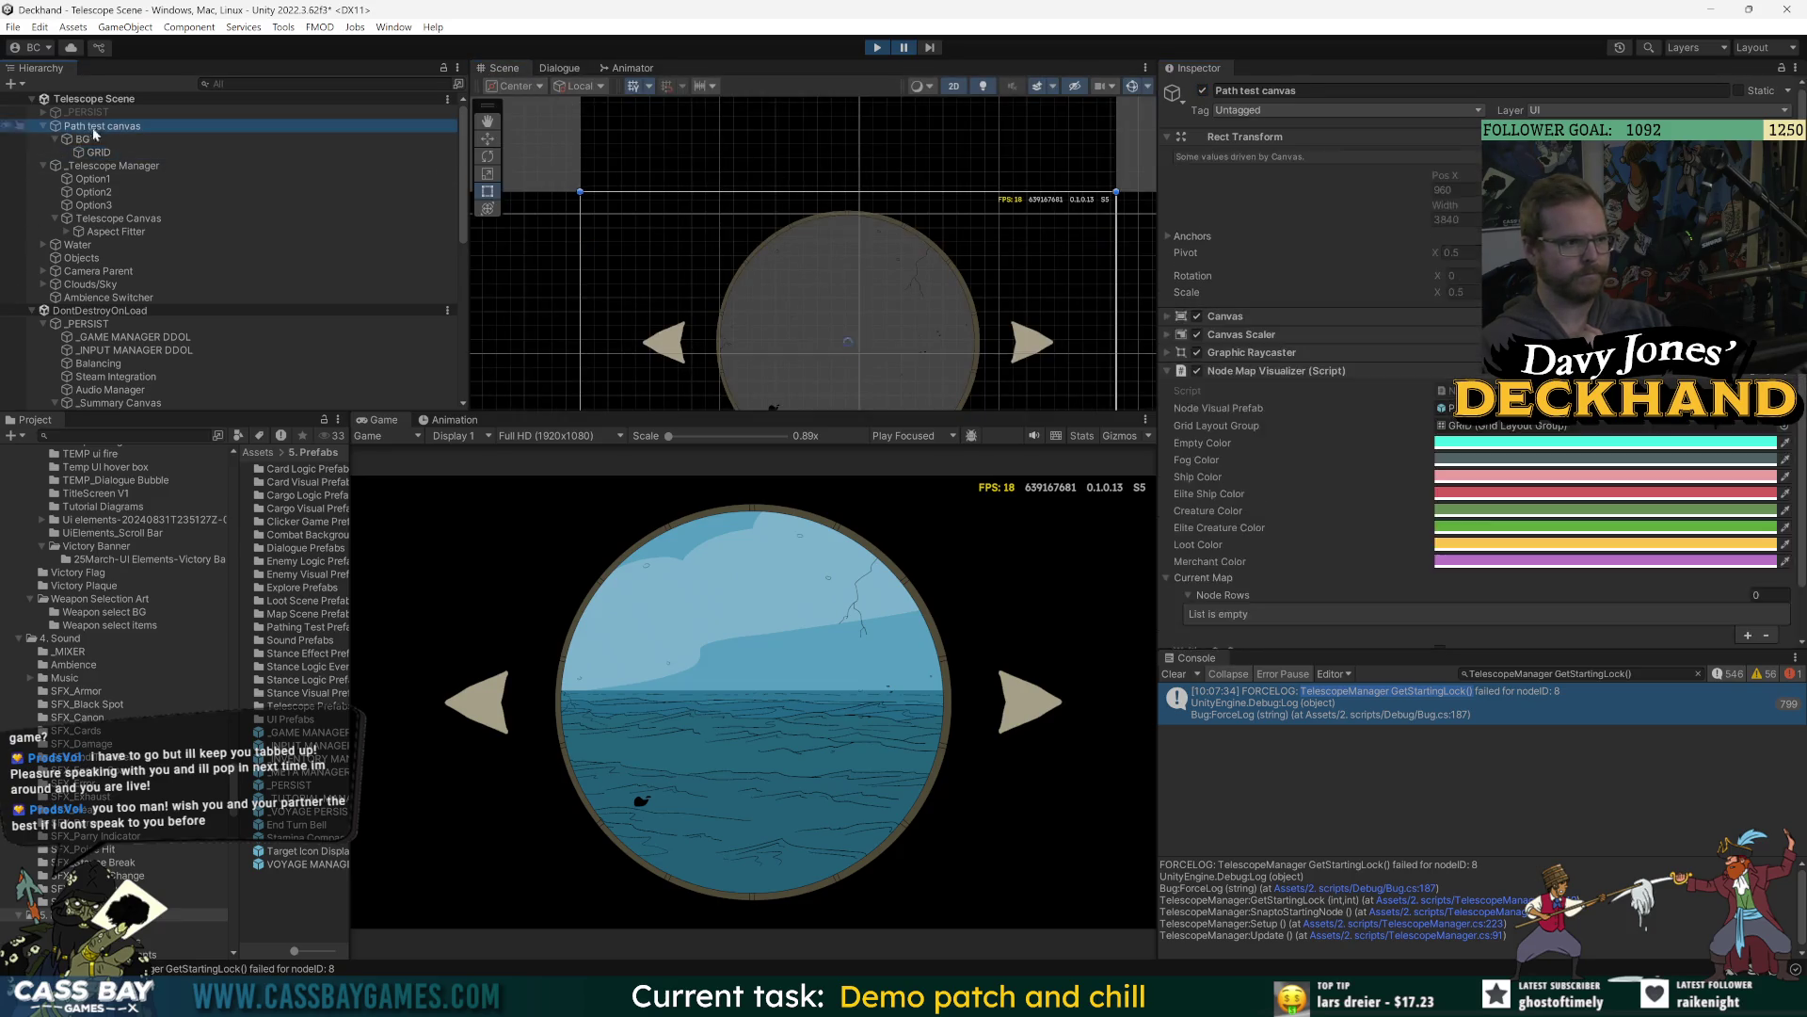
{"action": "scroll", "coordinate": [1284, 429], "scroll_direction": "down", "scroll_amount": 2}
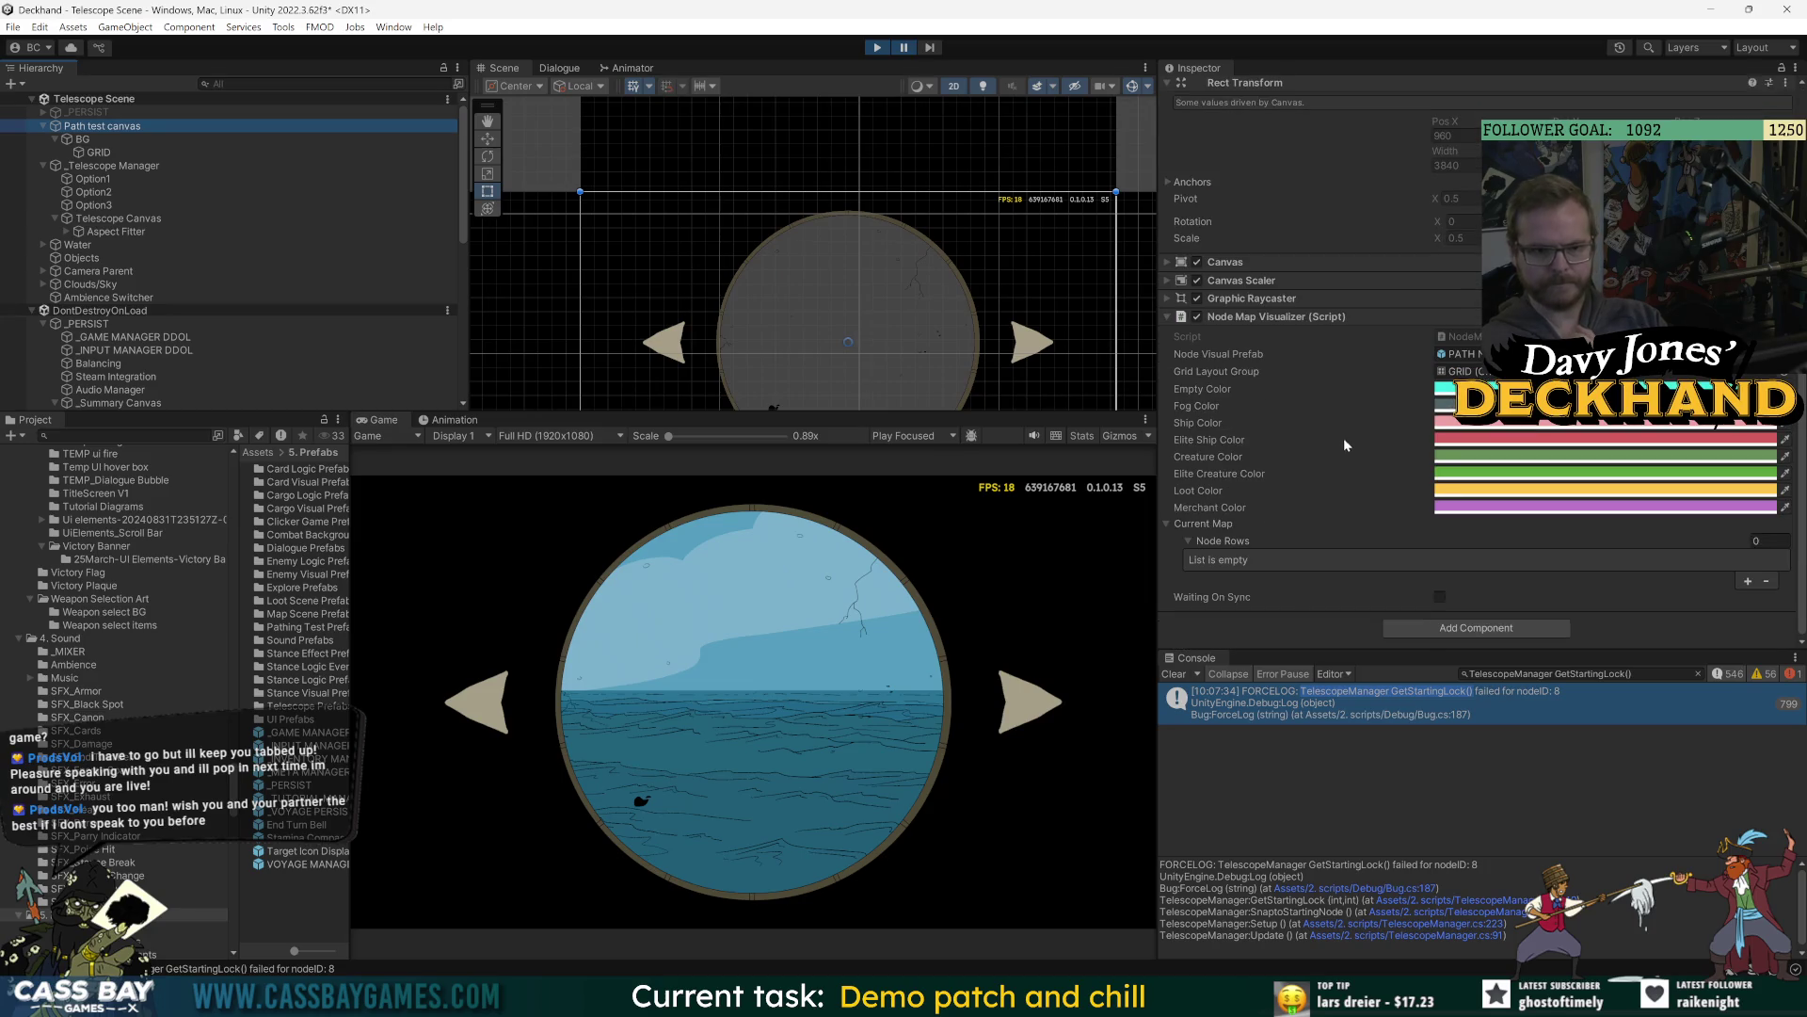
{"action": "left_click", "coordinate": [1440, 598]}
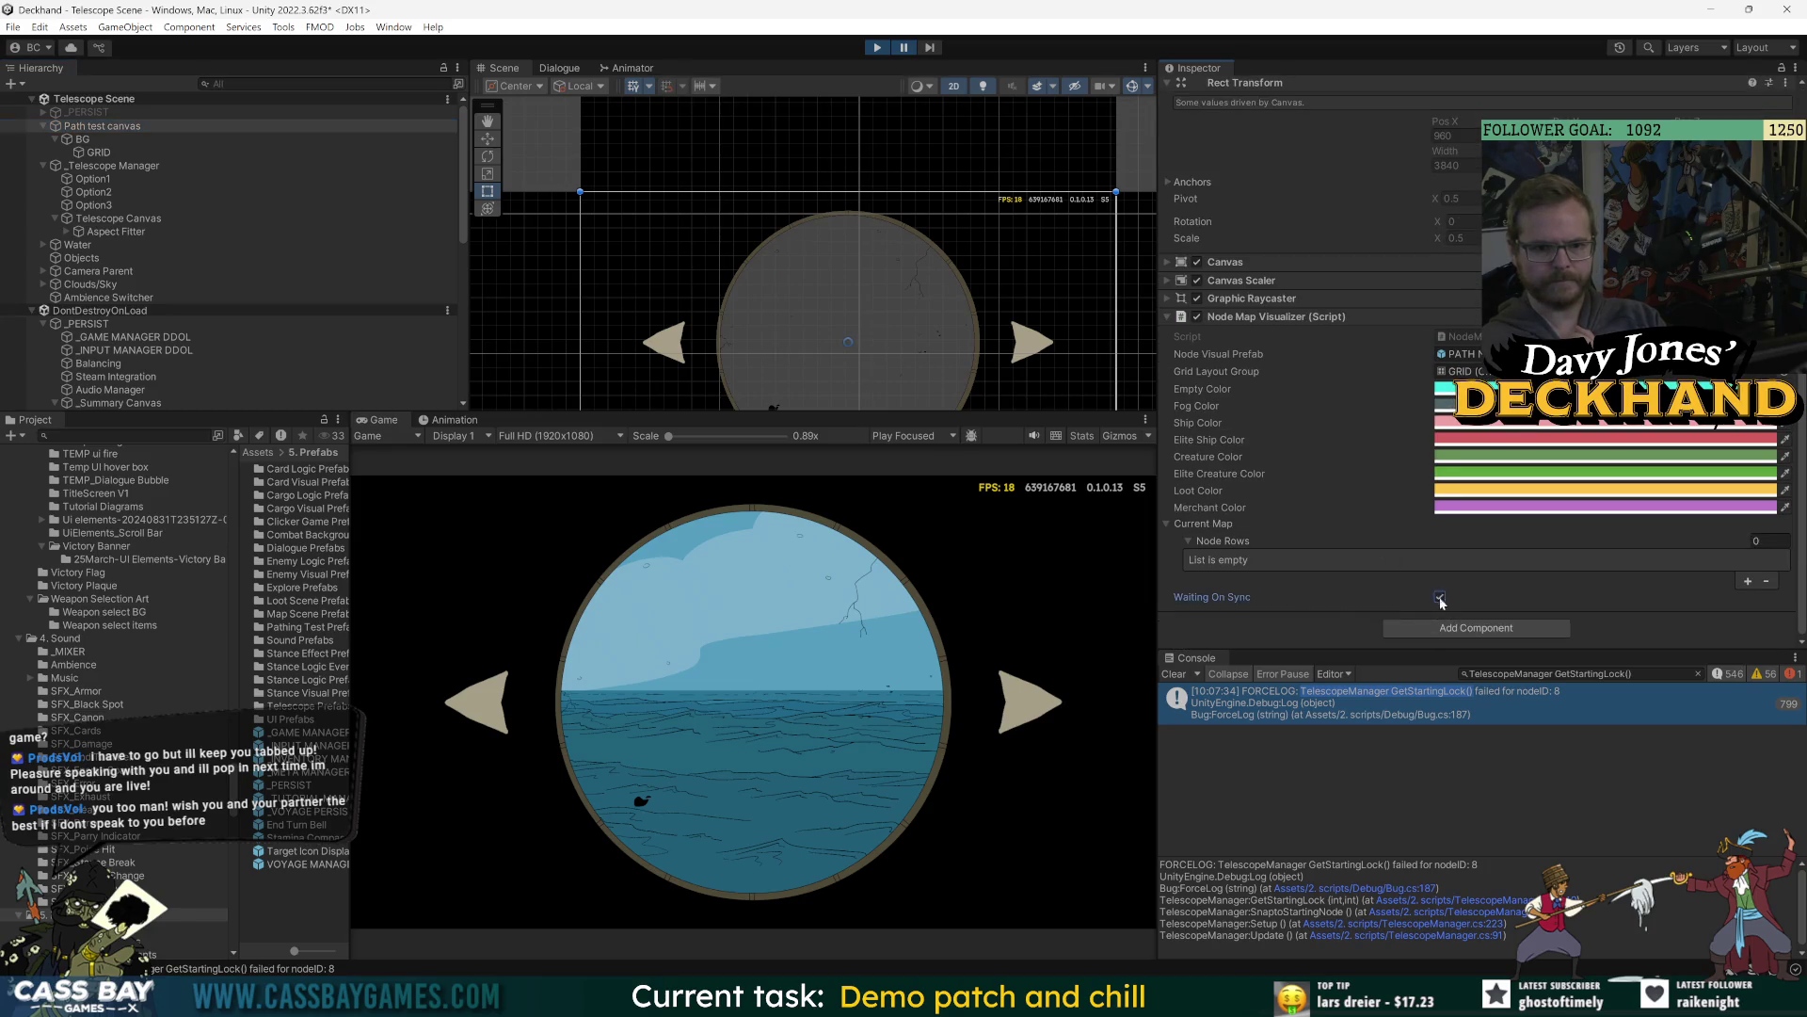
{"action": "left_click", "coordinate": [102, 126]}
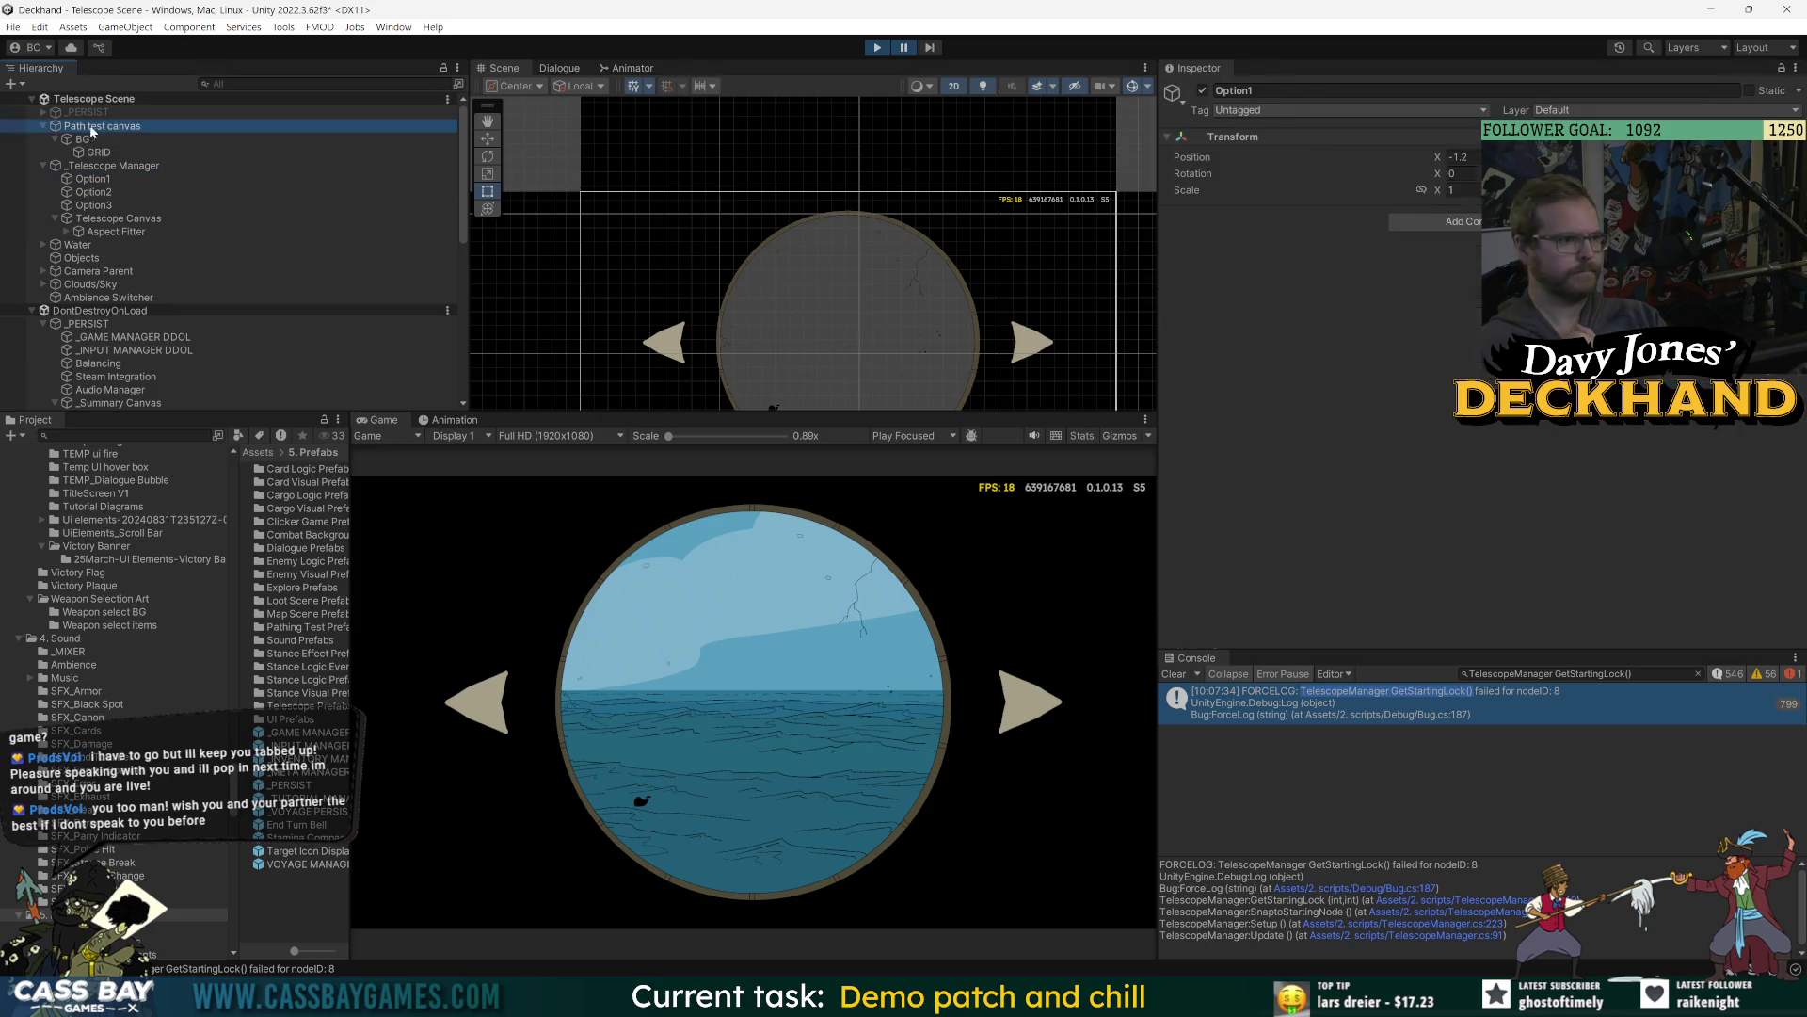
{"action": "left_click", "coordinate": [1259, 370]}
Check the Canvas component, then select BG and GRID to view its Grid Layout Group.
{"action": "left_click", "coordinate": [1239, 320]}
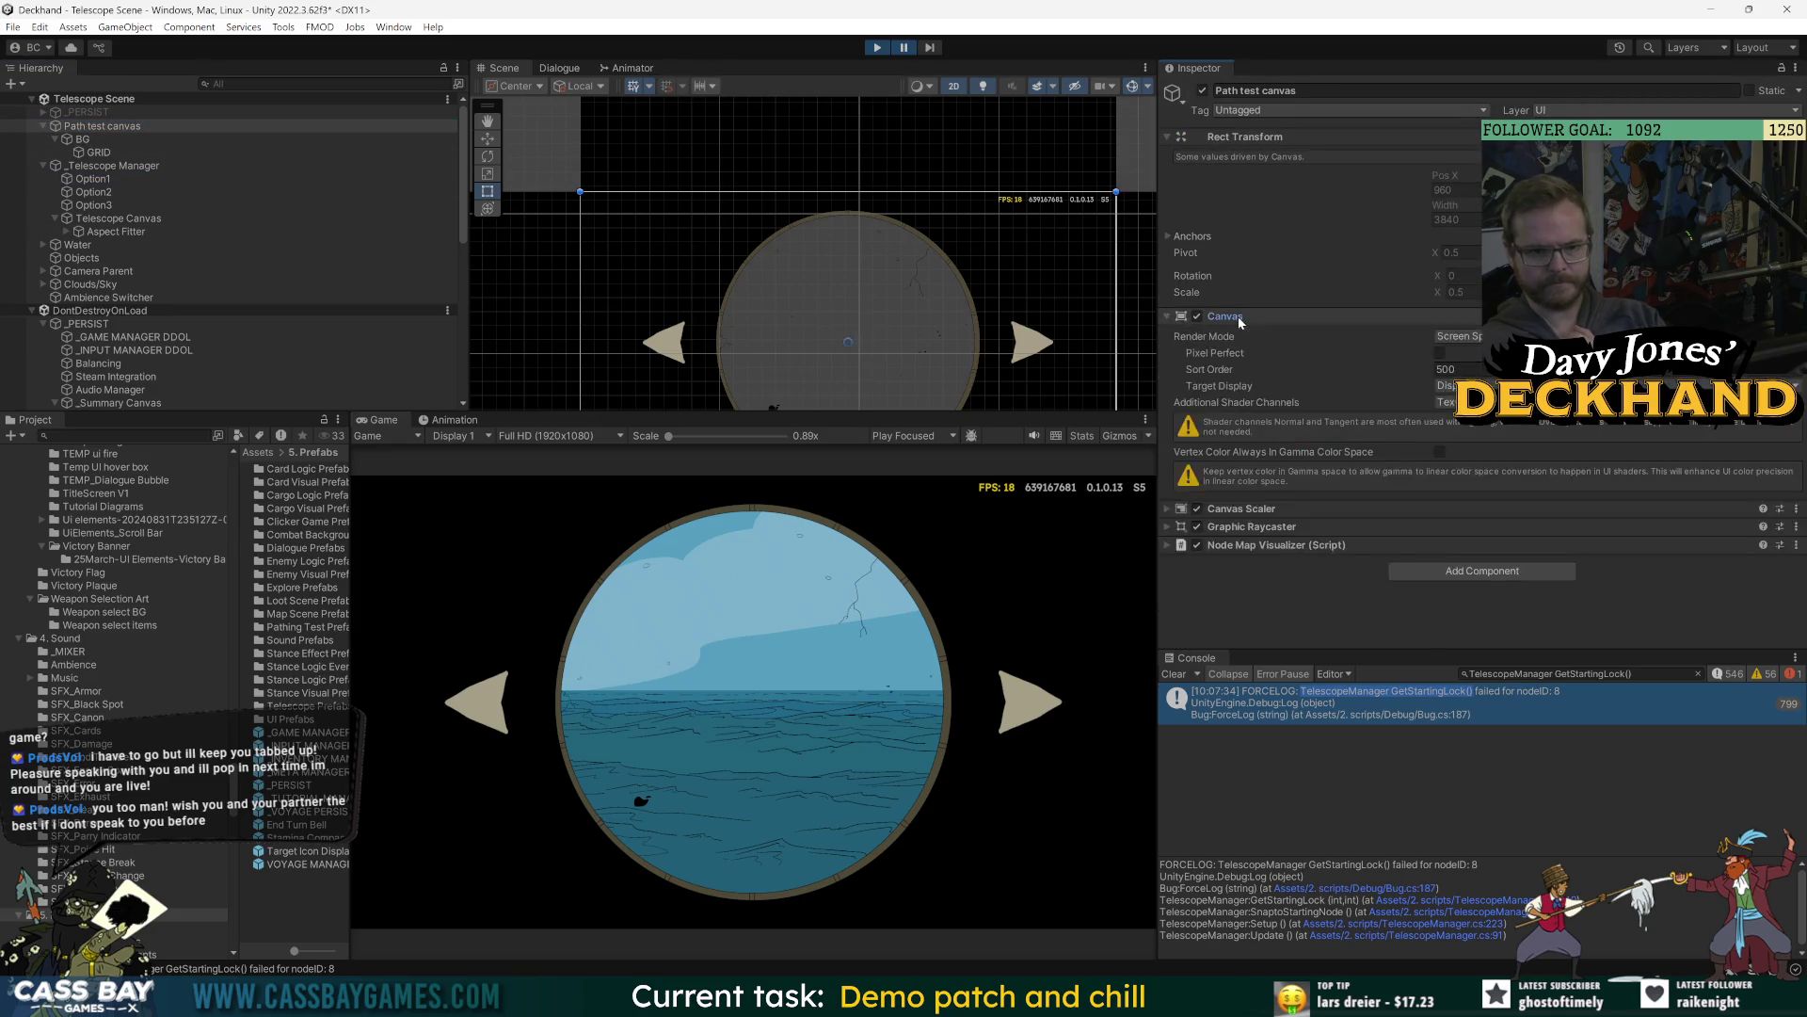
{"action": "left_click", "coordinate": [1239, 320]}
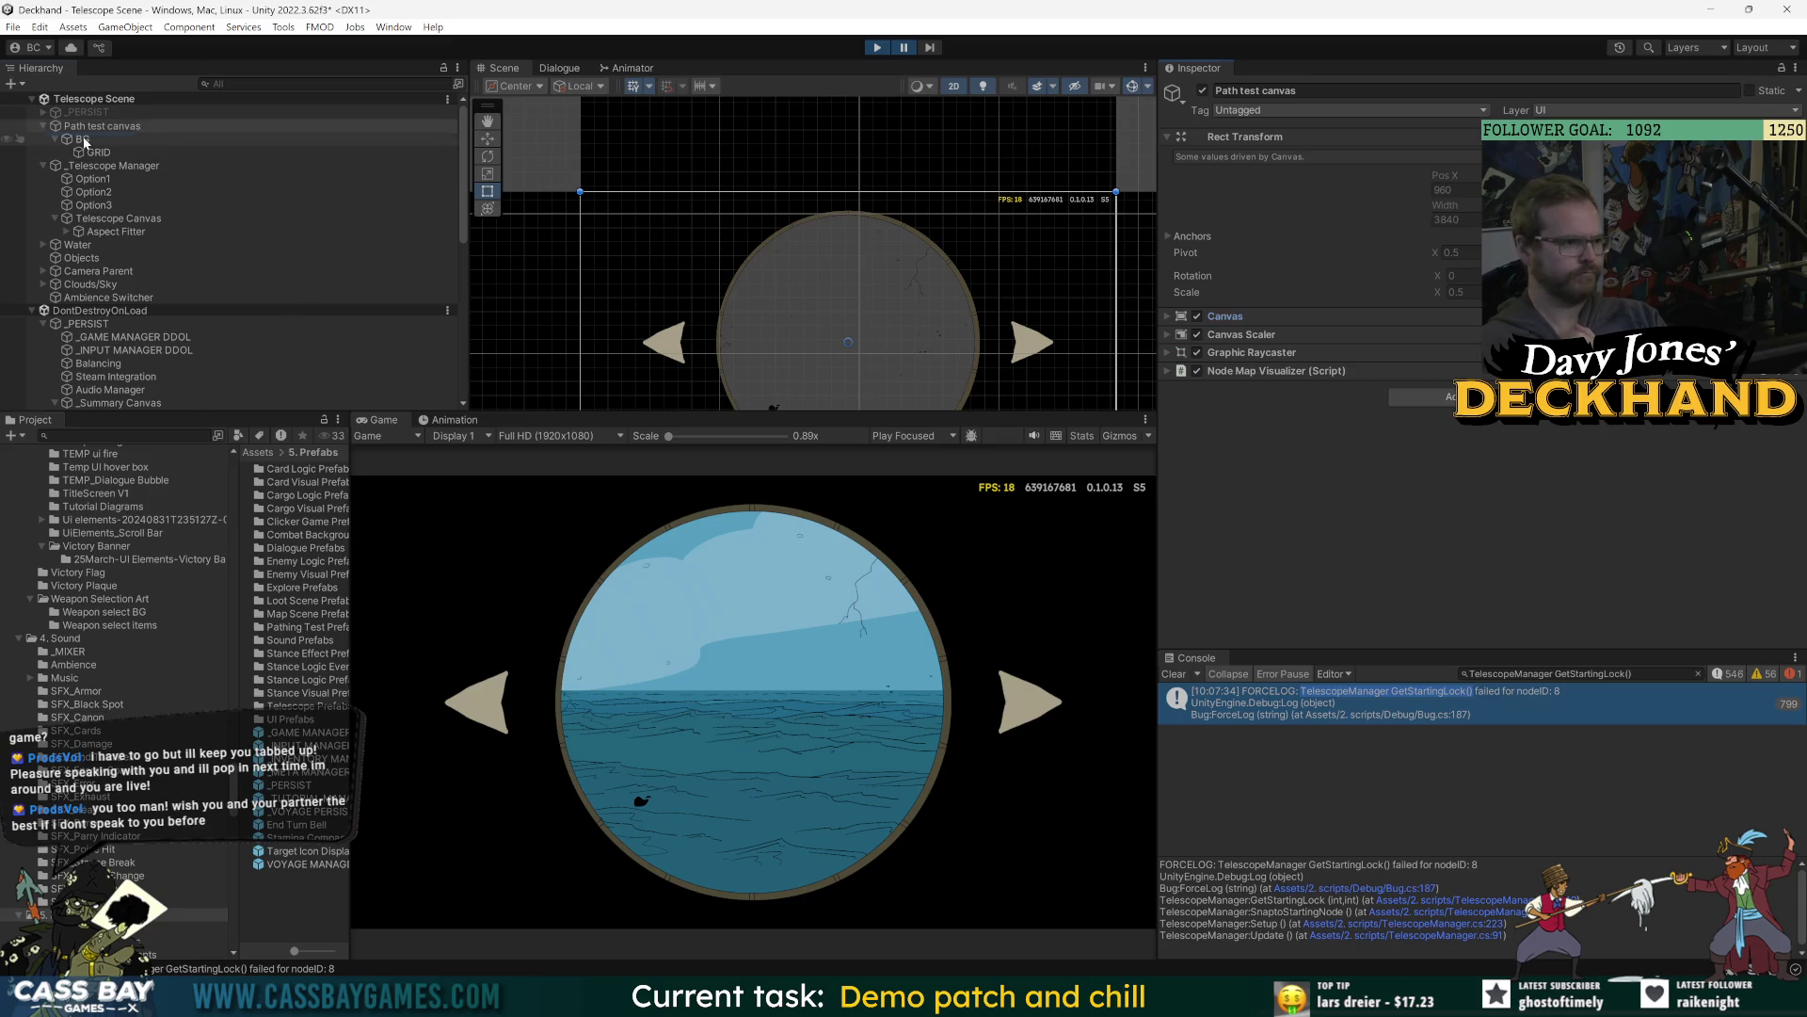
{"action": "left_click", "coordinate": [83, 139]}
{"action": "left_click", "coordinate": [1251, 345]}
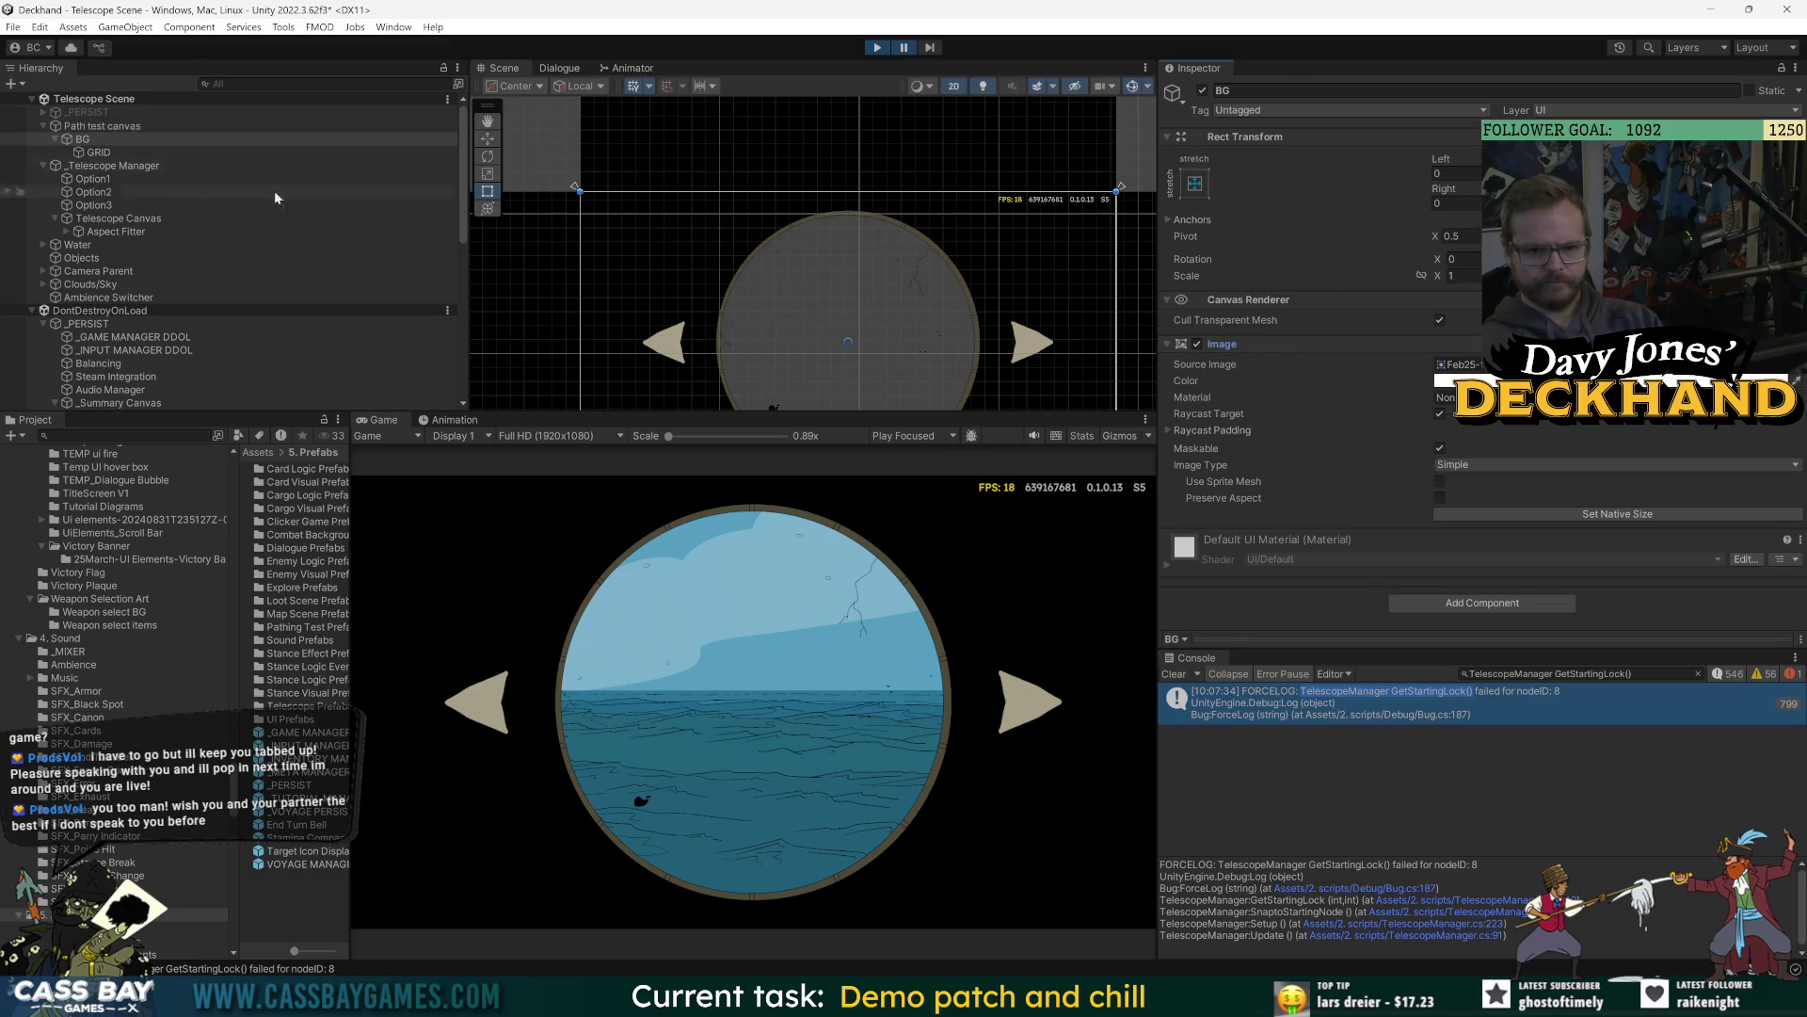
{"action": "left_click", "coordinate": [19, 152]}
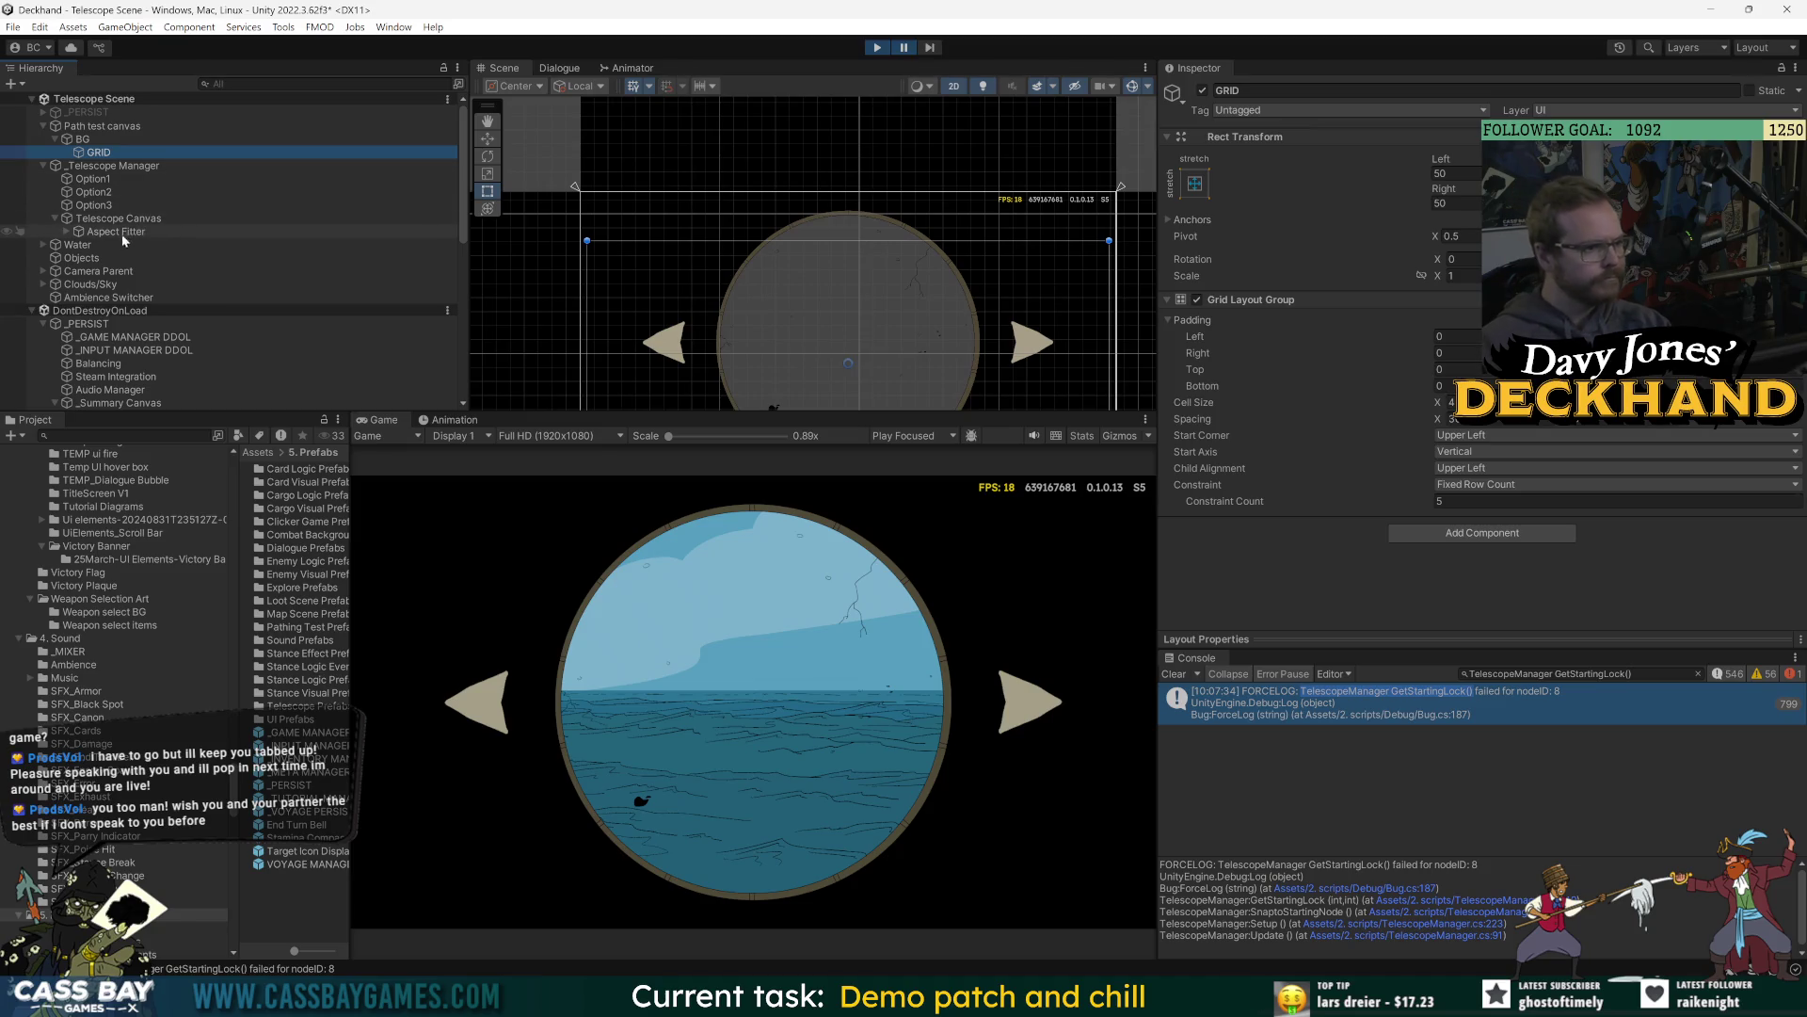
{"action": "left_click", "coordinate": [67, 232]}
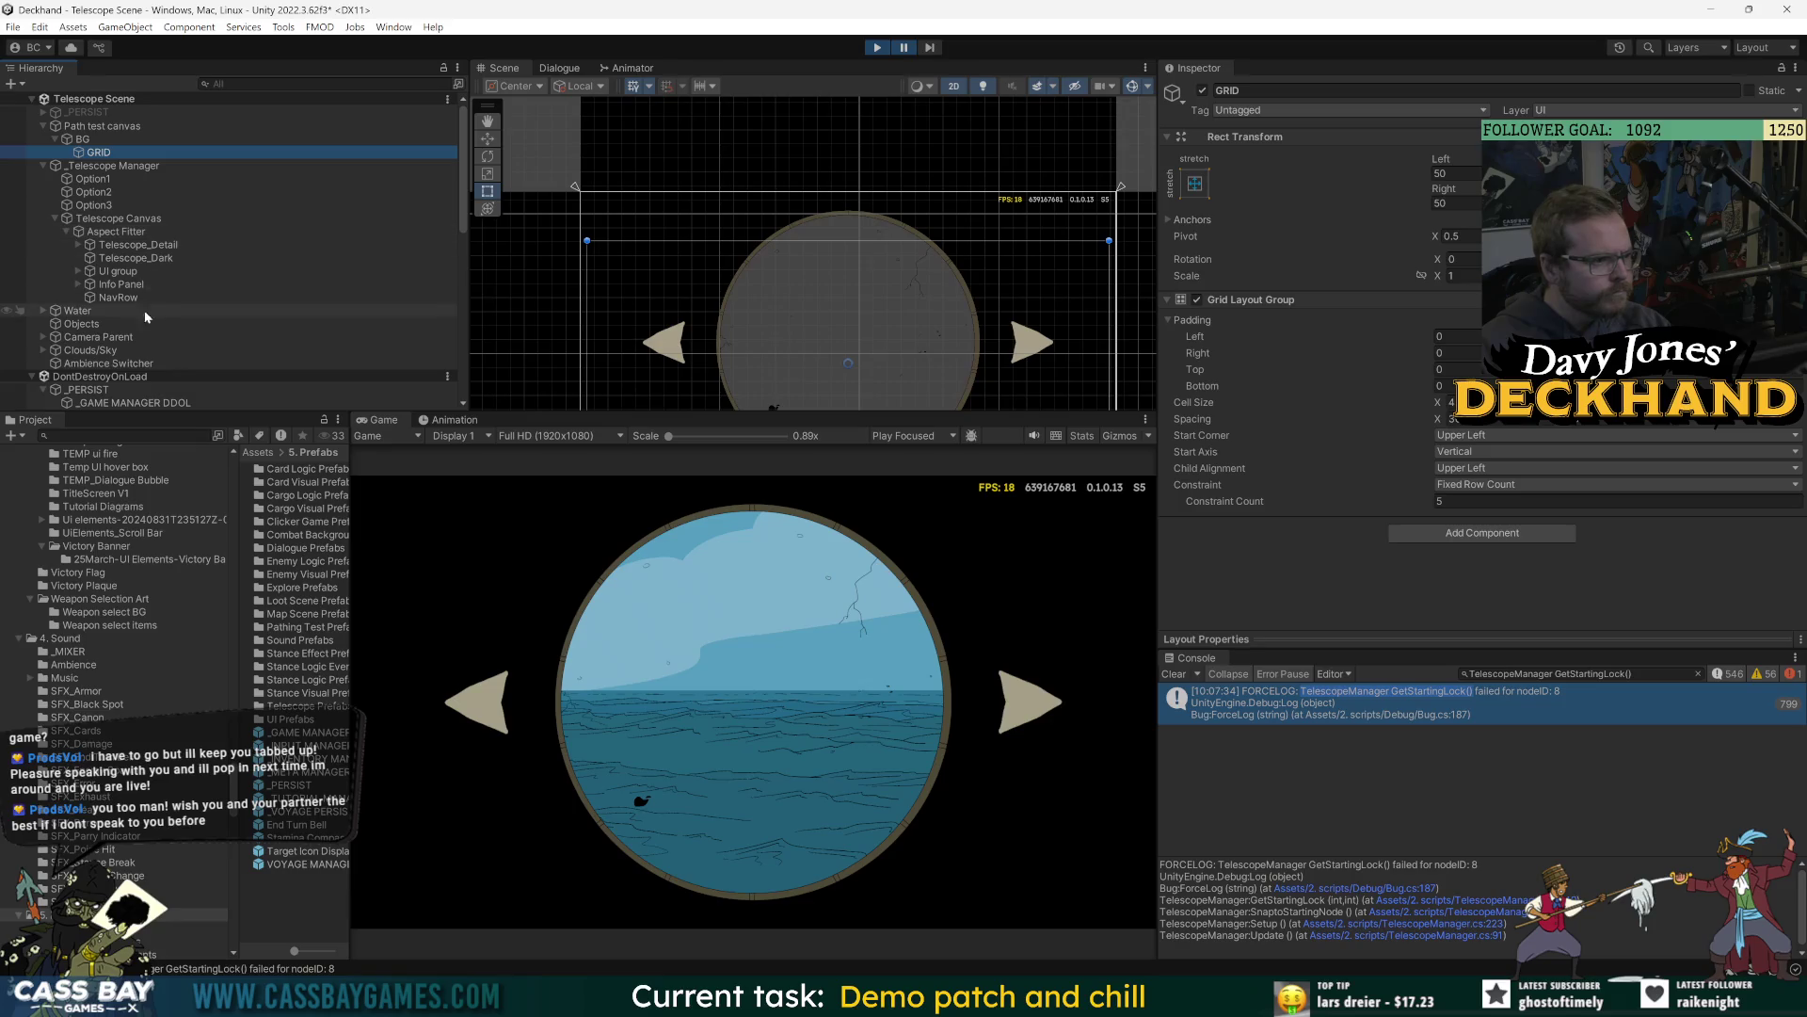
{"action": "scroll", "coordinate": [228, 264], "scroll_direction": "down", "scroll_amount": 5}
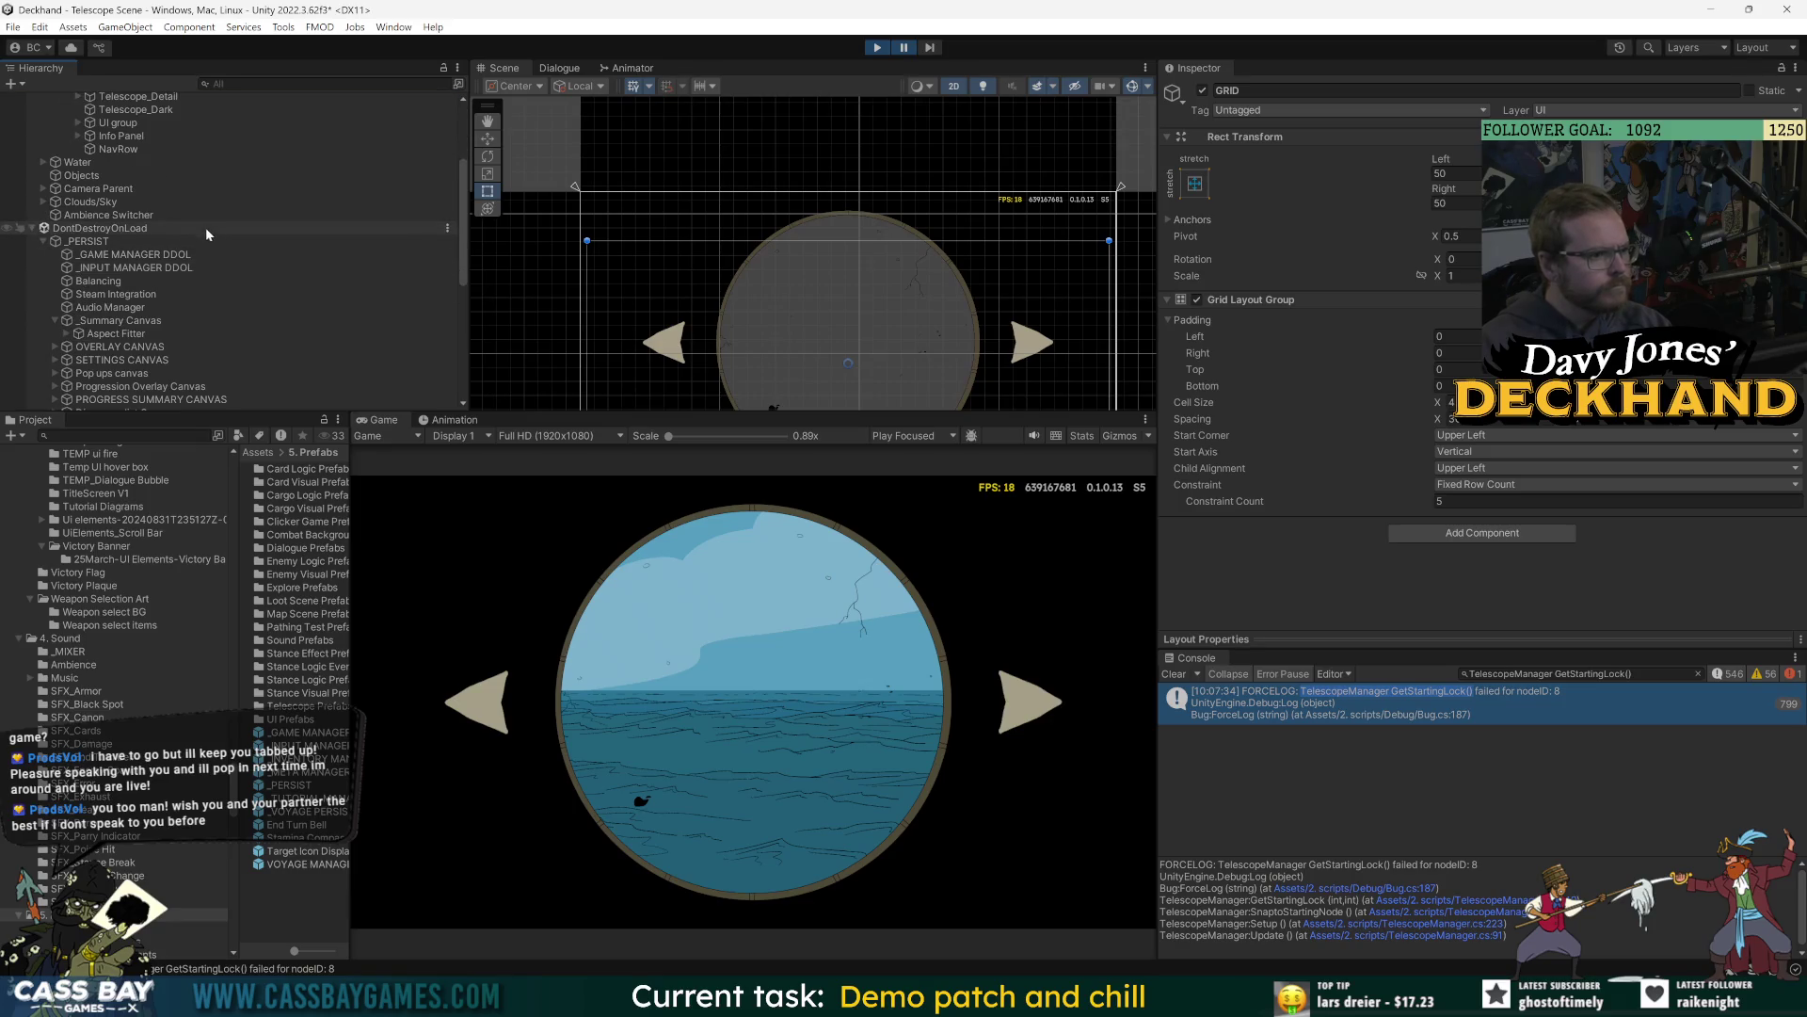
Apply 4 rows to the GRID layout, showing the cyan, pink and red region cards, and select NavRow.
{"action": "key", "text": "ctrl+shift+p"}
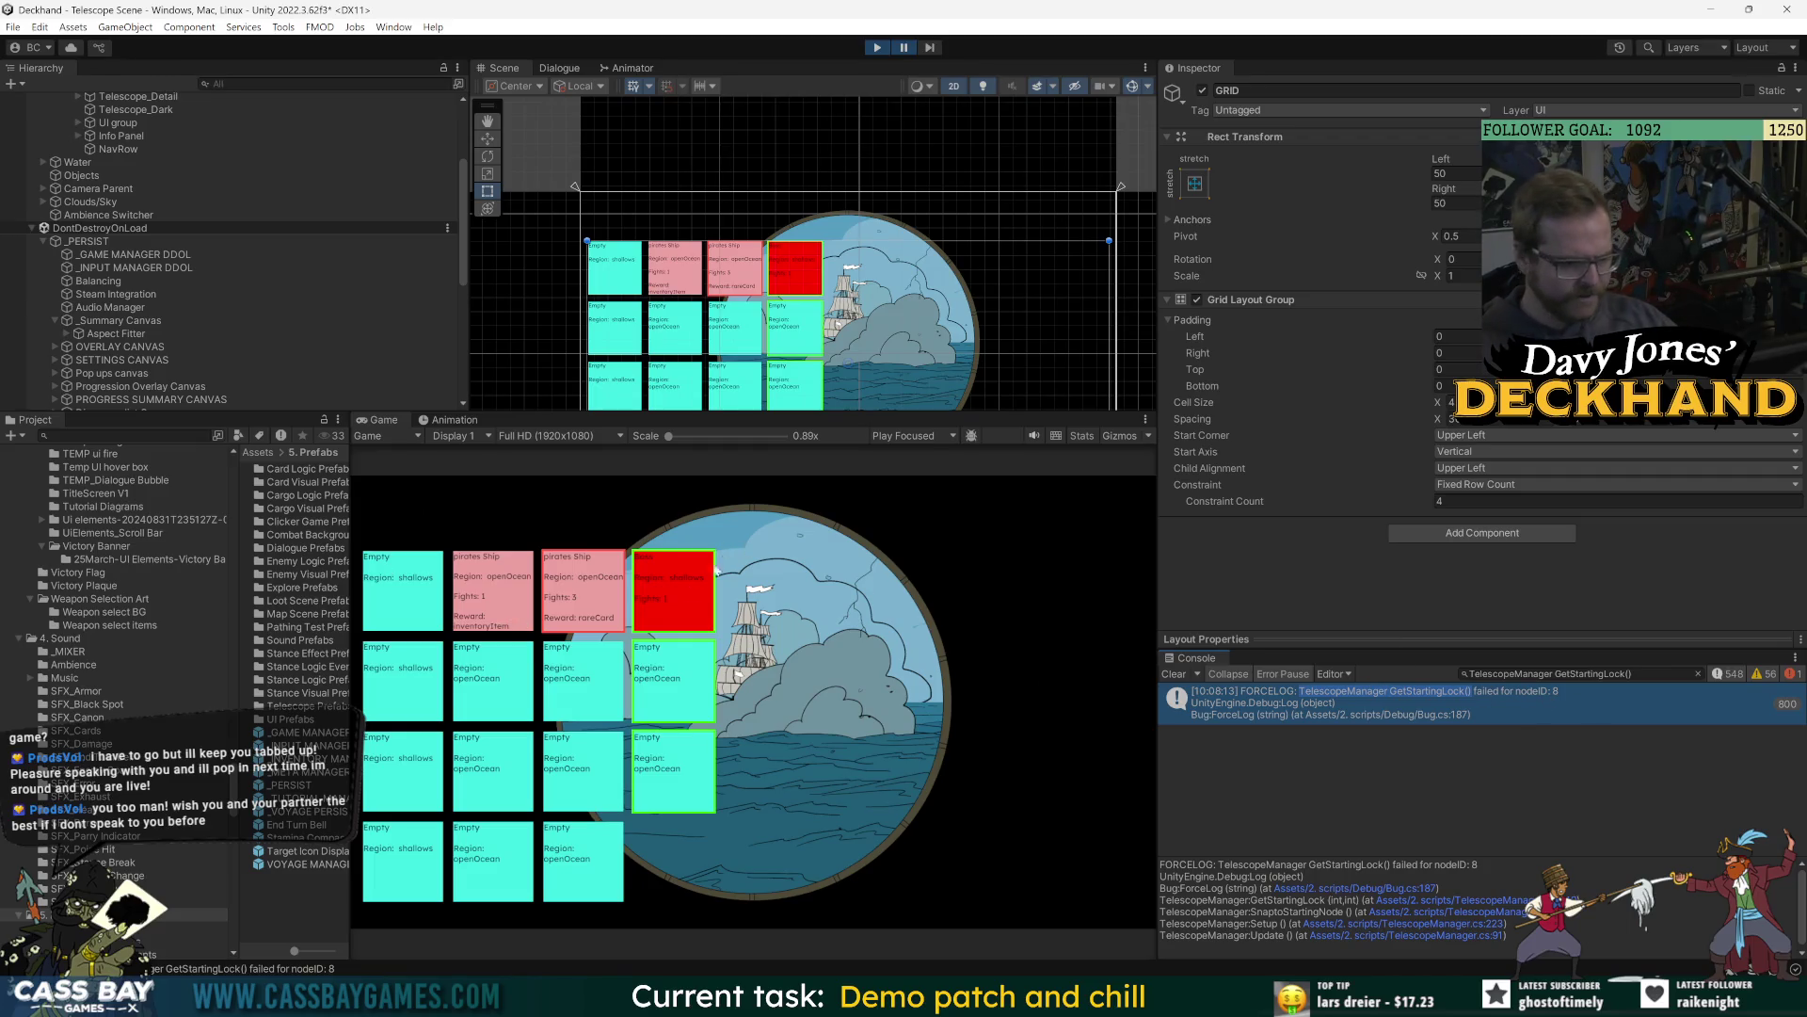
{"action": "left_click", "coordinate": [793, 271]}
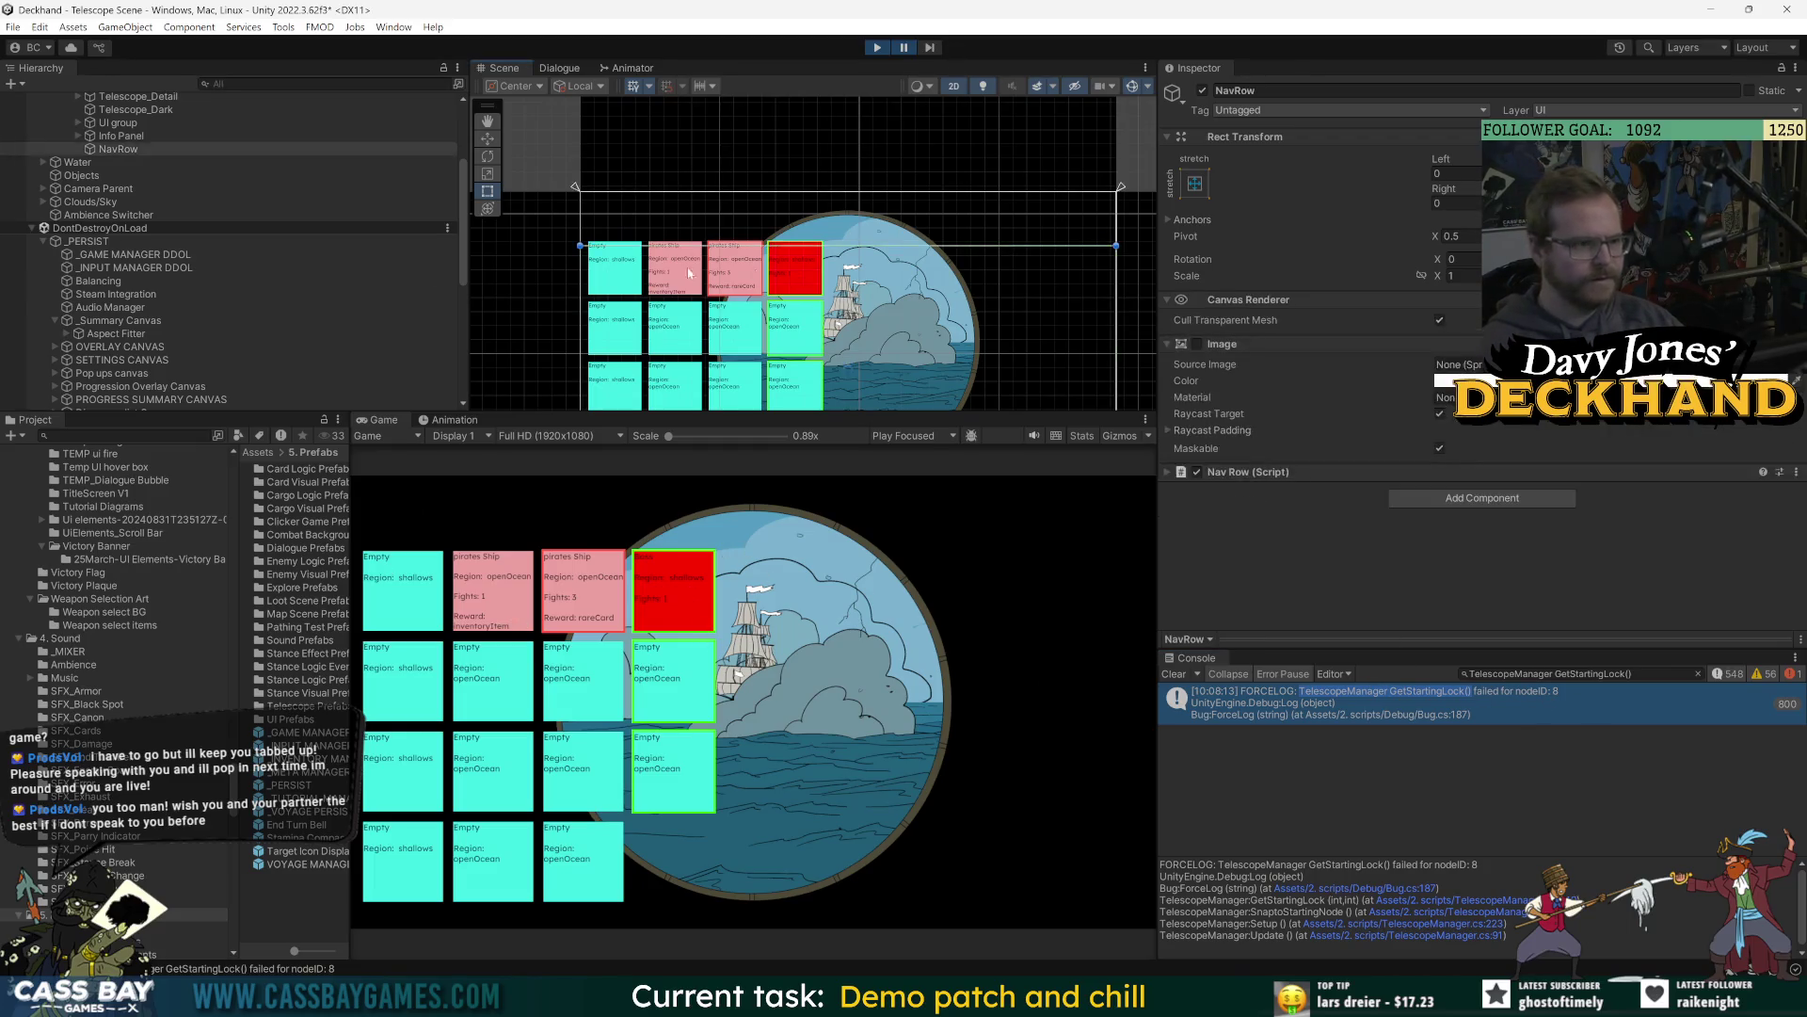
{"action": "scroll", "coordinate": [135, 143], "scroll_direction": "up", "scroll_amount": 4}
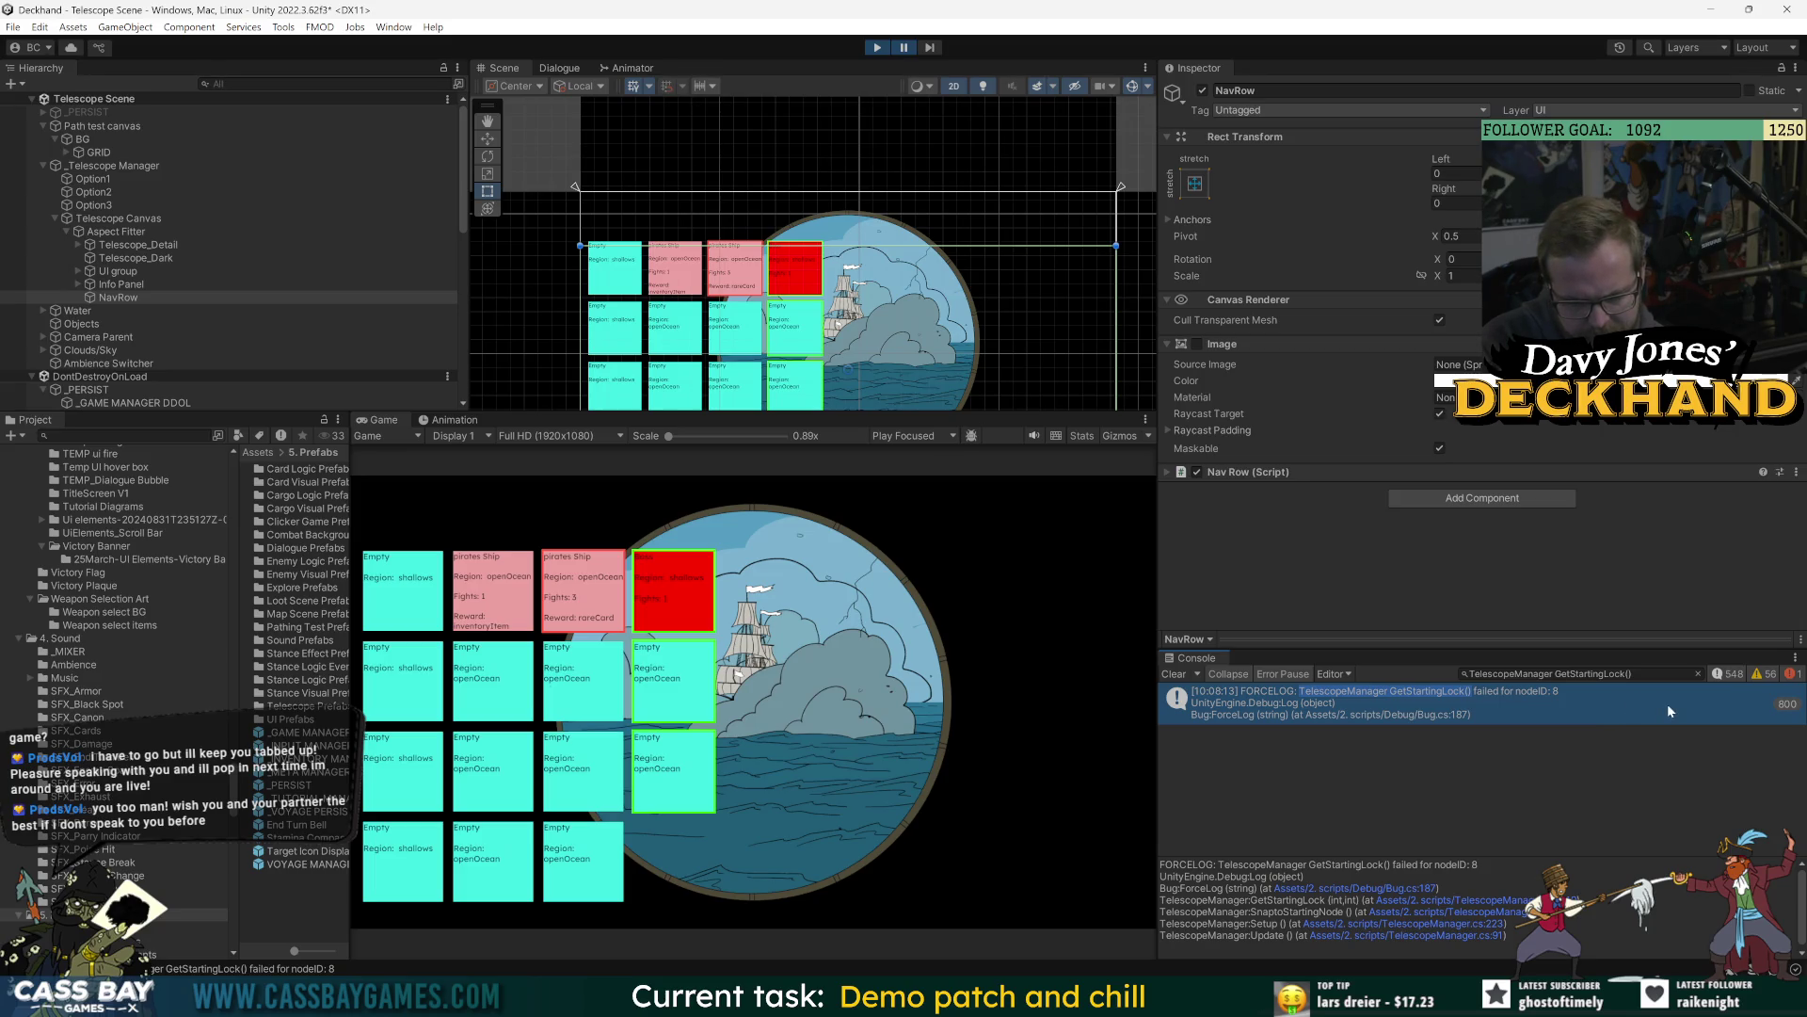
{"action": "left_click", "coordinate": [1500, 936]}
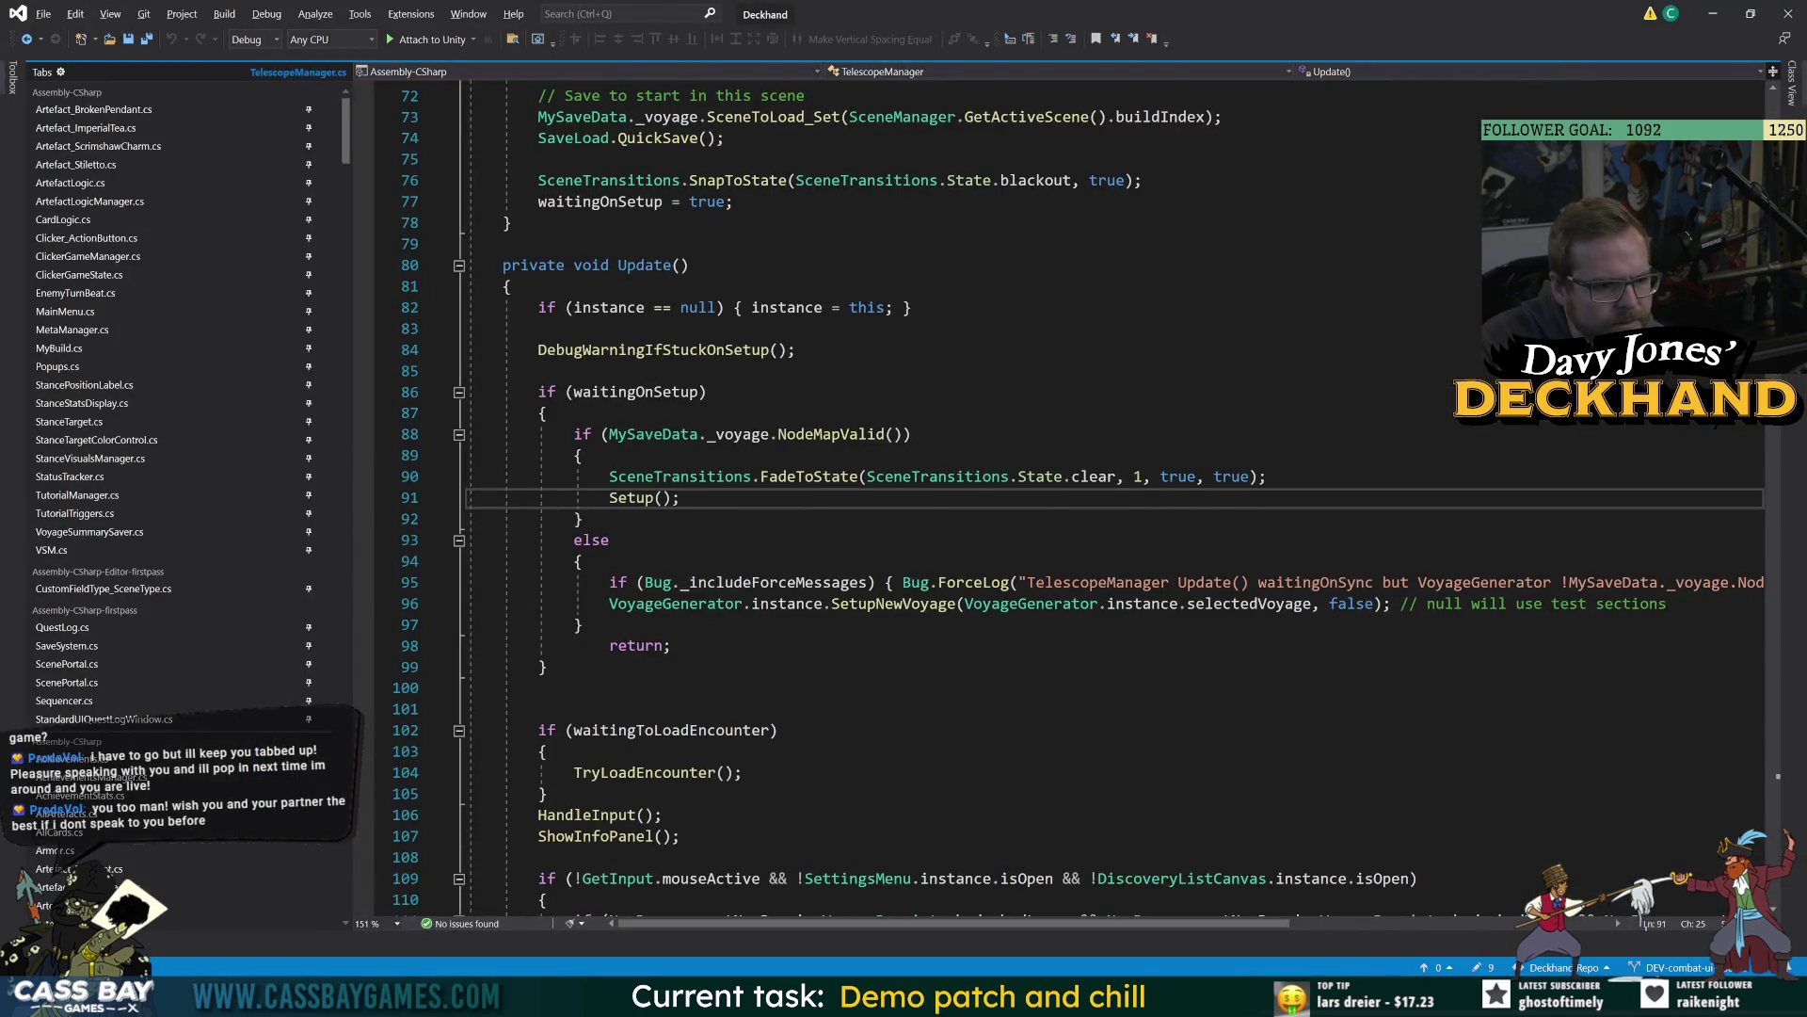
Jump to Setup()'s definition with F12 and read through the option0Node checks to their end.
{"action": "key", "text": "F12"}
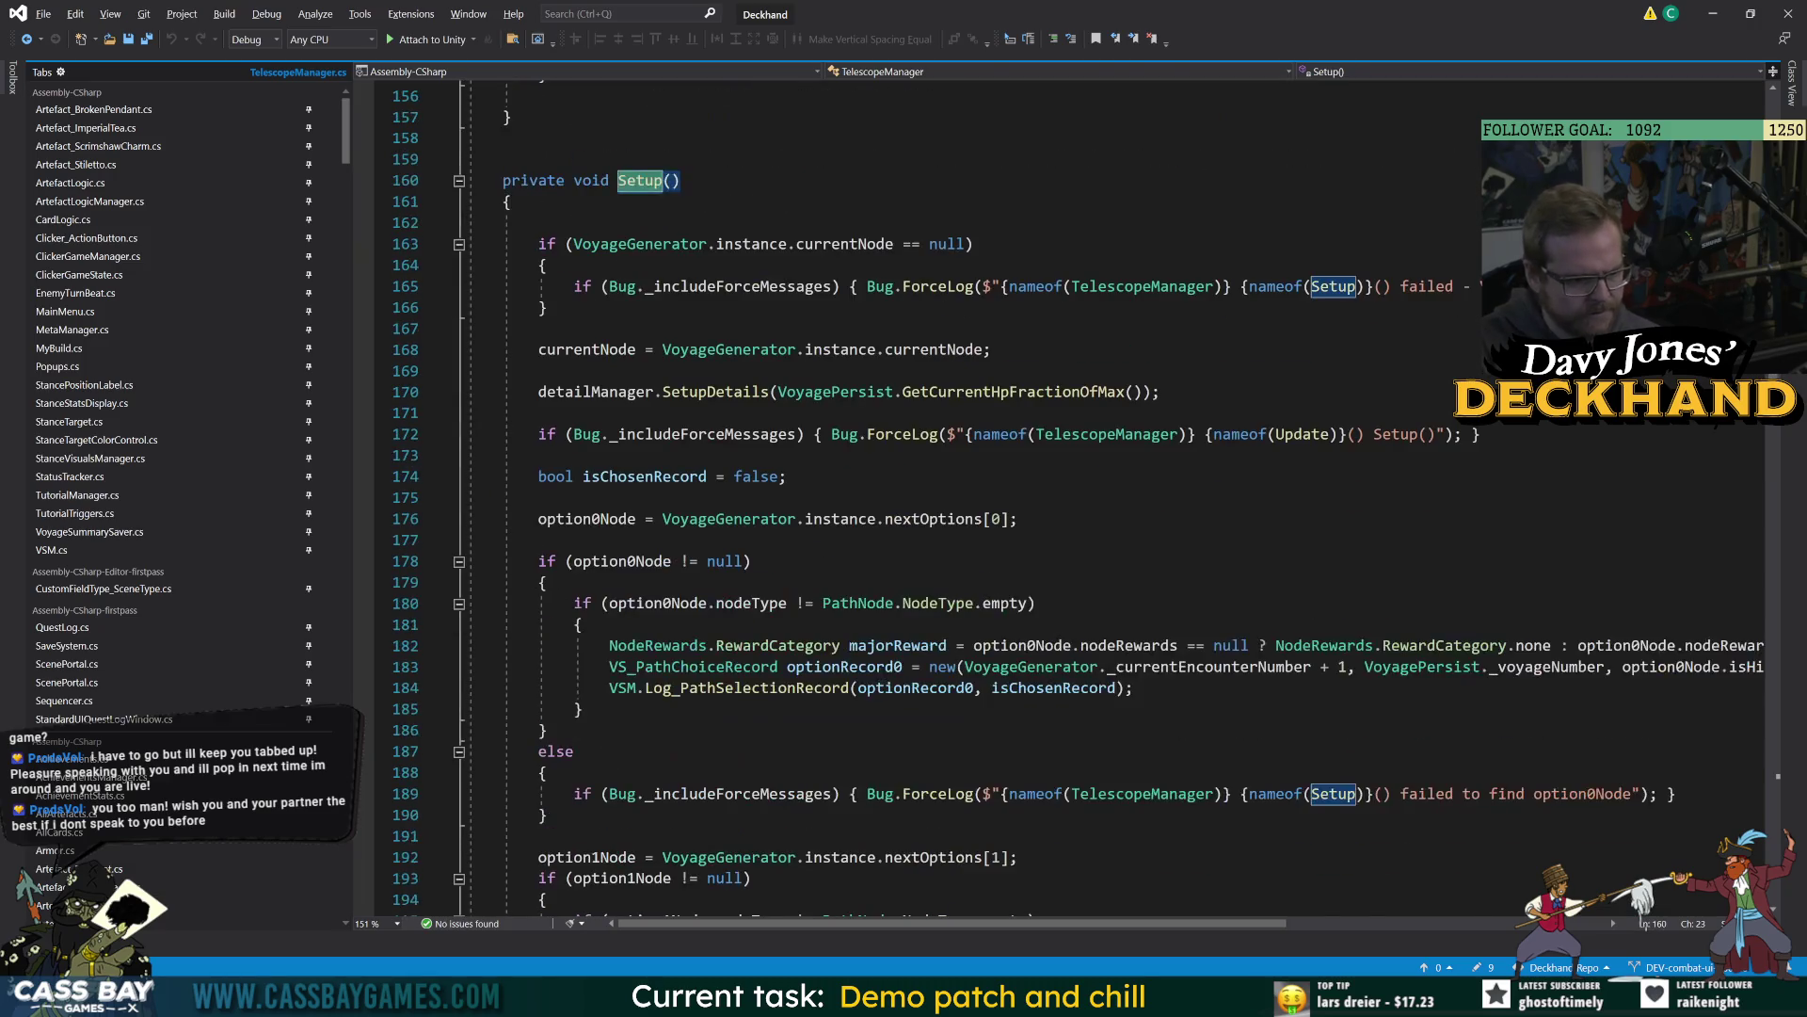
{"action": "left_click", "coordinate": [668, 561]}
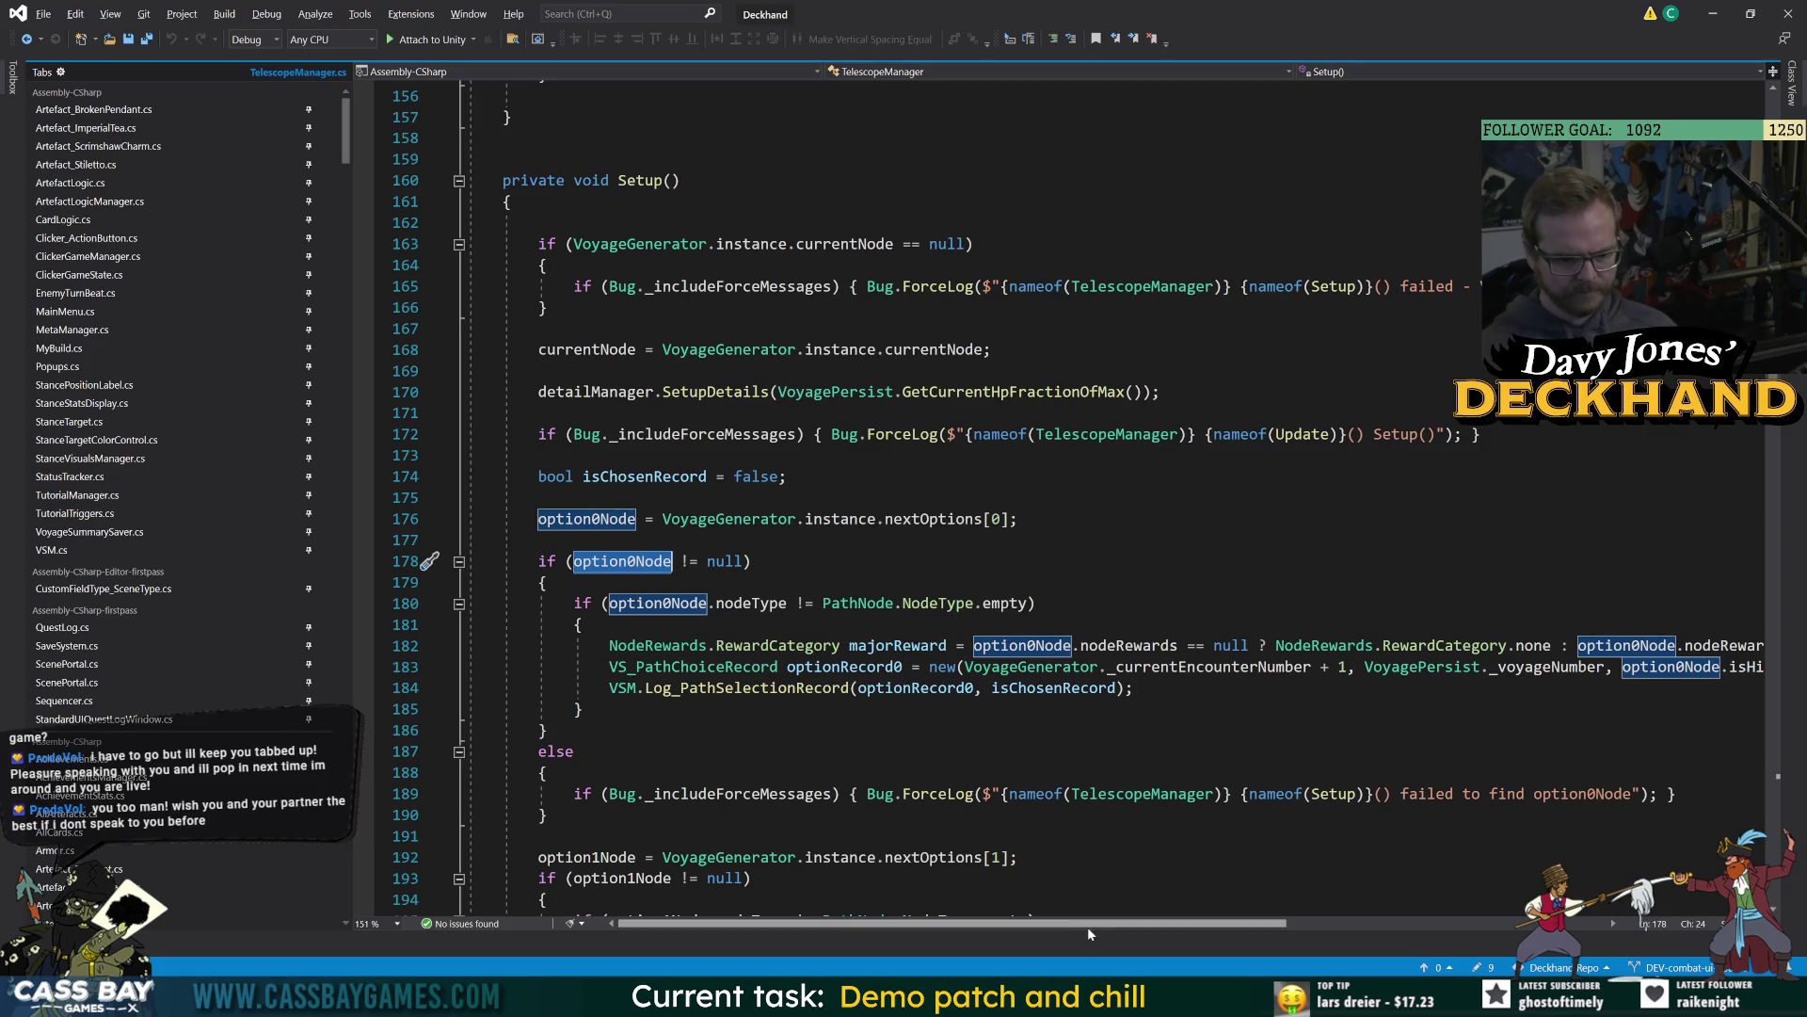
{"action": "scroll", "coordinate": [1114, 930], "scroll_direction": "right", "scroll_amount": 1}
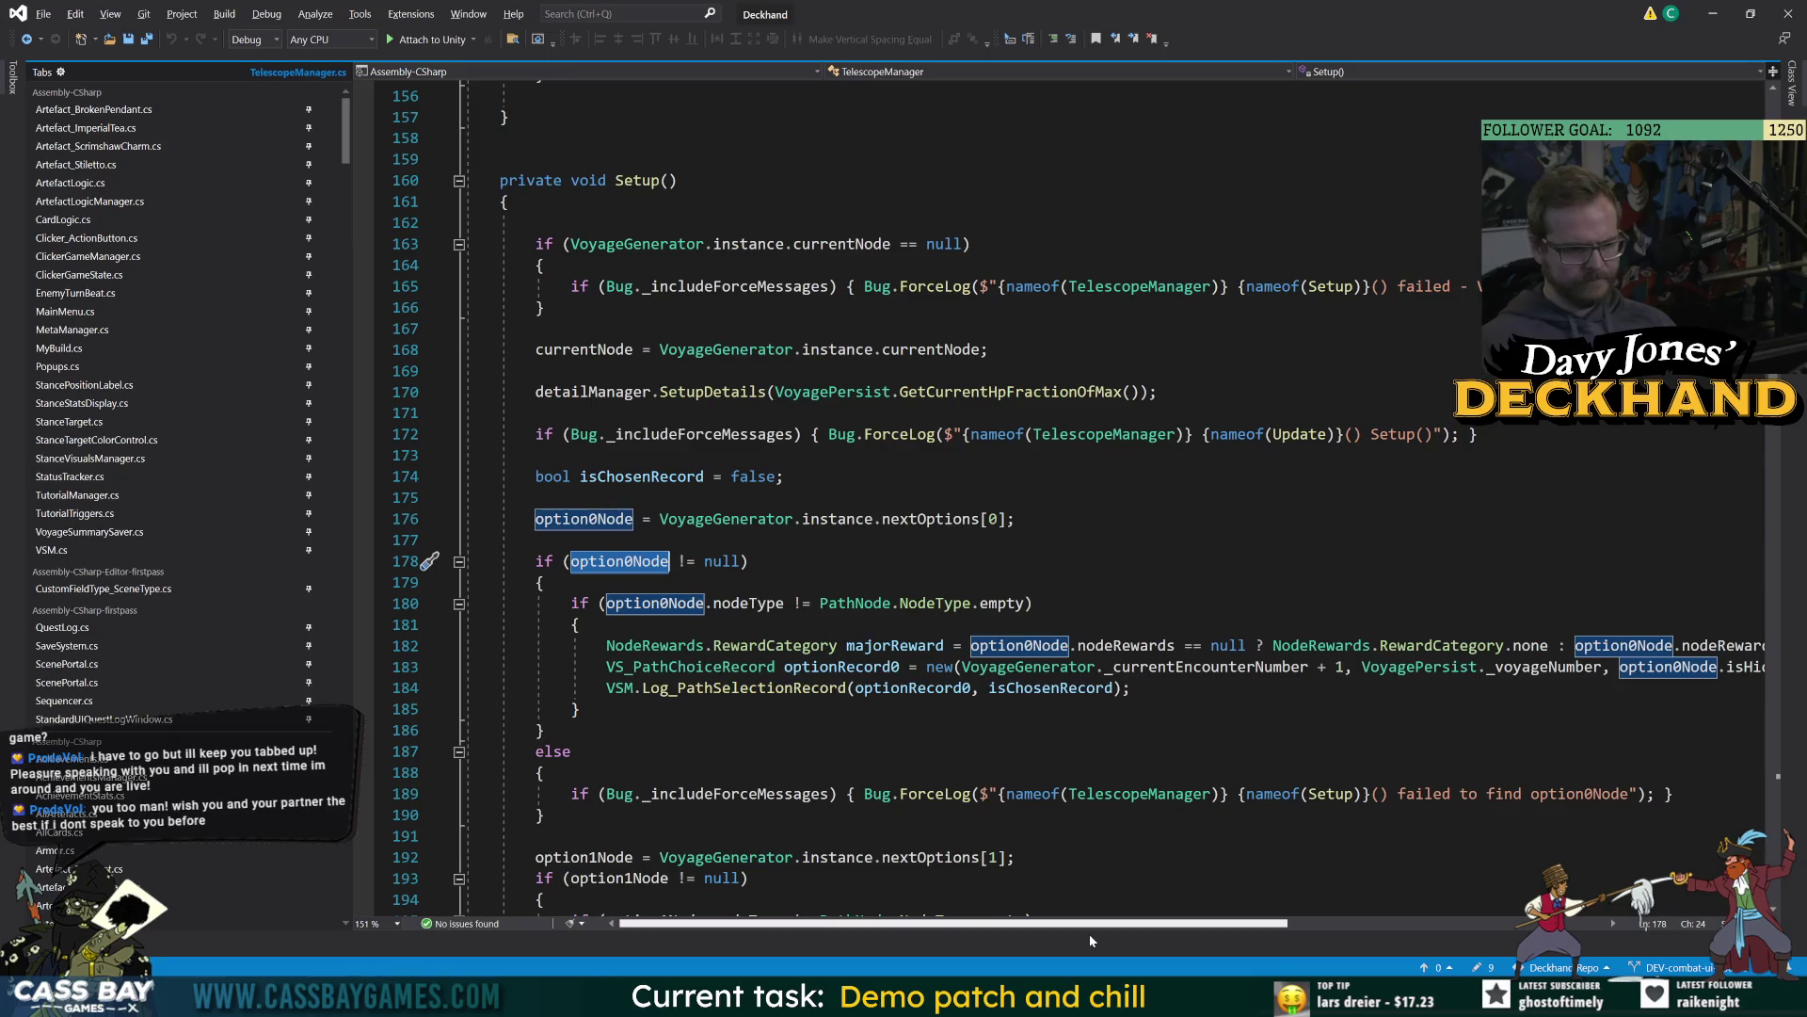
{"action": "scroll", "coordinate": [1089, 934], "scroll_direction": "right", "scroll_amount": 1}
{"action": "scroll", "coordinate": [1078, 499], "scroll_direction": "down", "scroll_amount": 3}
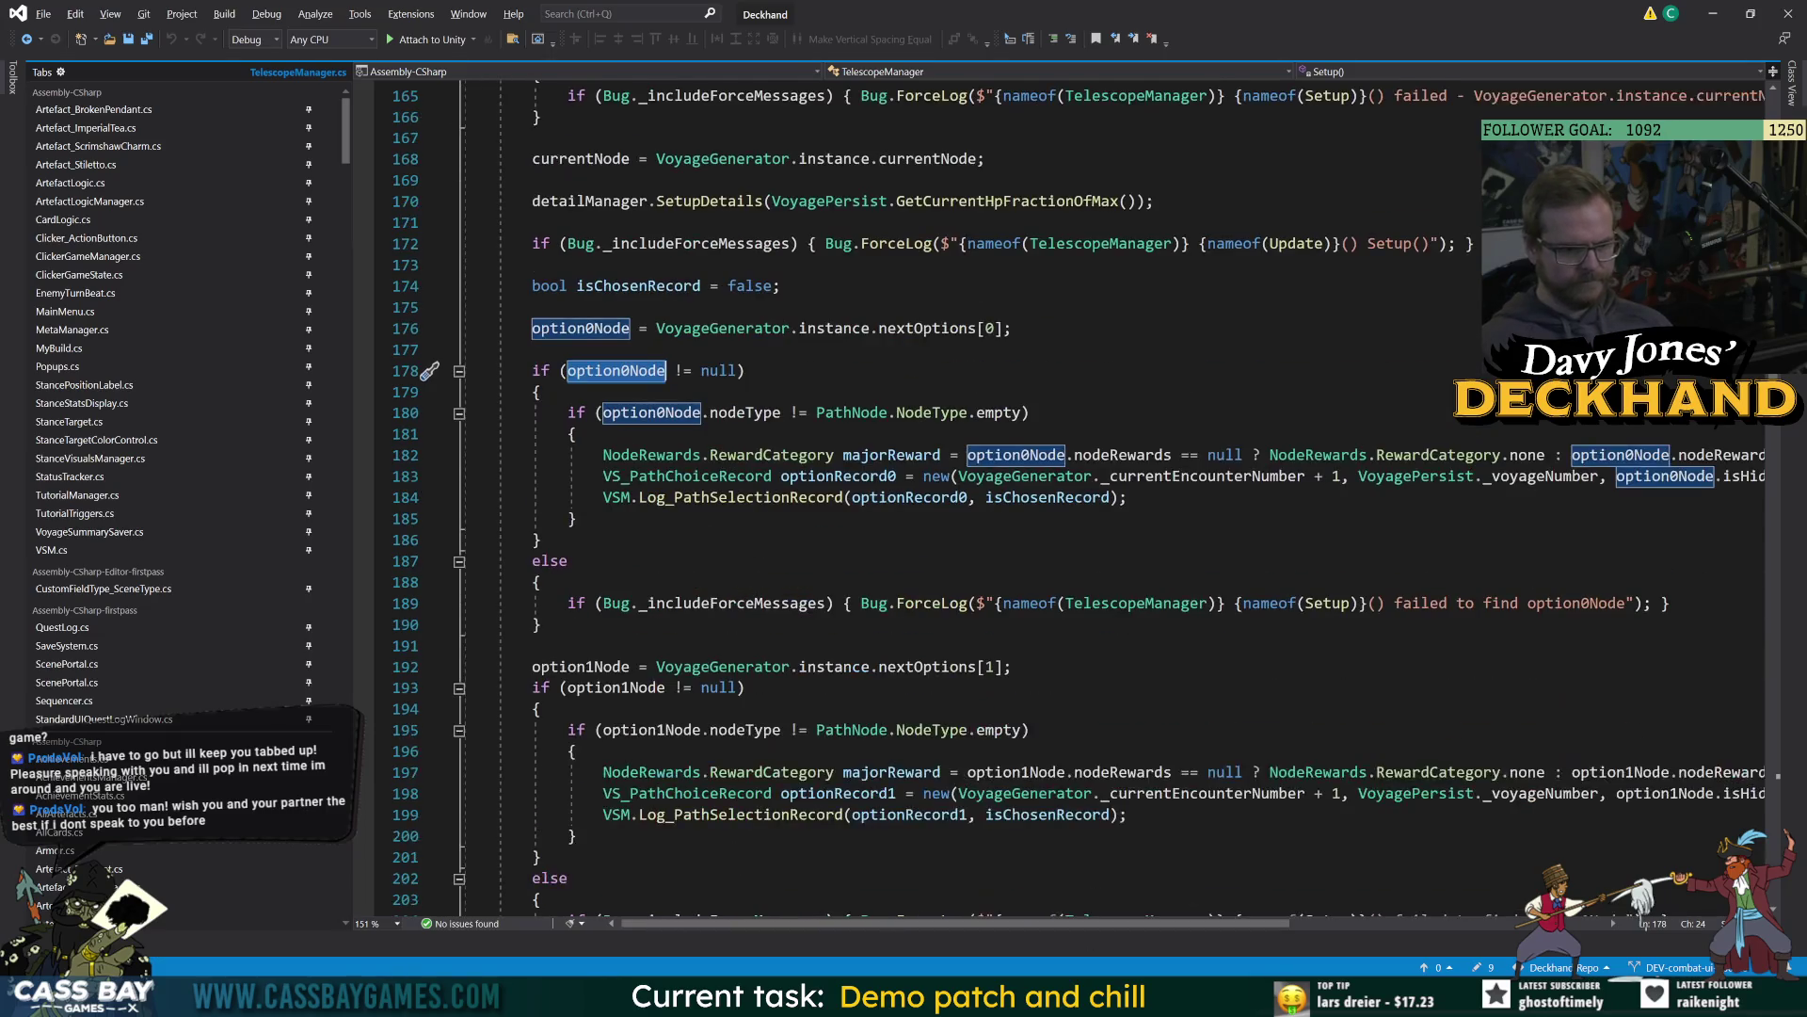
{"action": "mouse_move", "coordinate": [974, 329]}
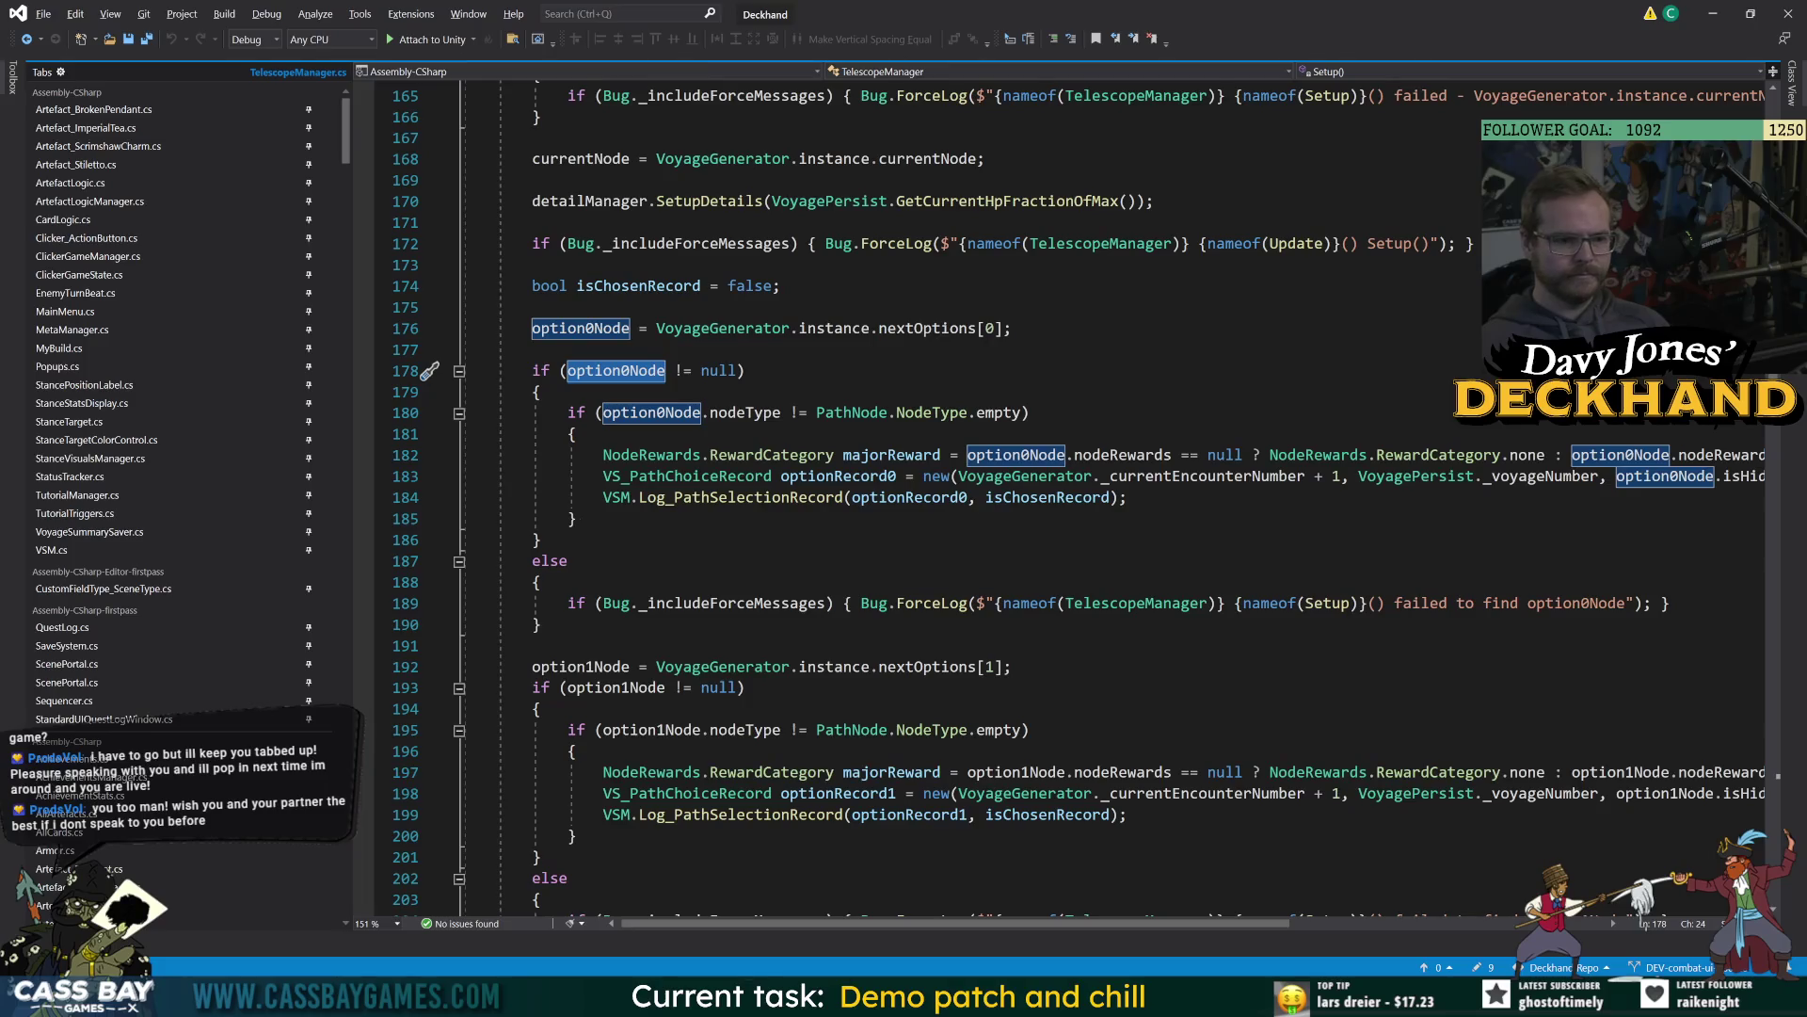
{"action": "mouse_move", "coordinate": [1003, 928]}
{"action": "left_mouse_down"}
{"action": "mouse_move", "coordinate": [1129, 935]}
{"action": "mouse_move", "coordinate": [983, 934]}
{"action": "left_mouse_up"}
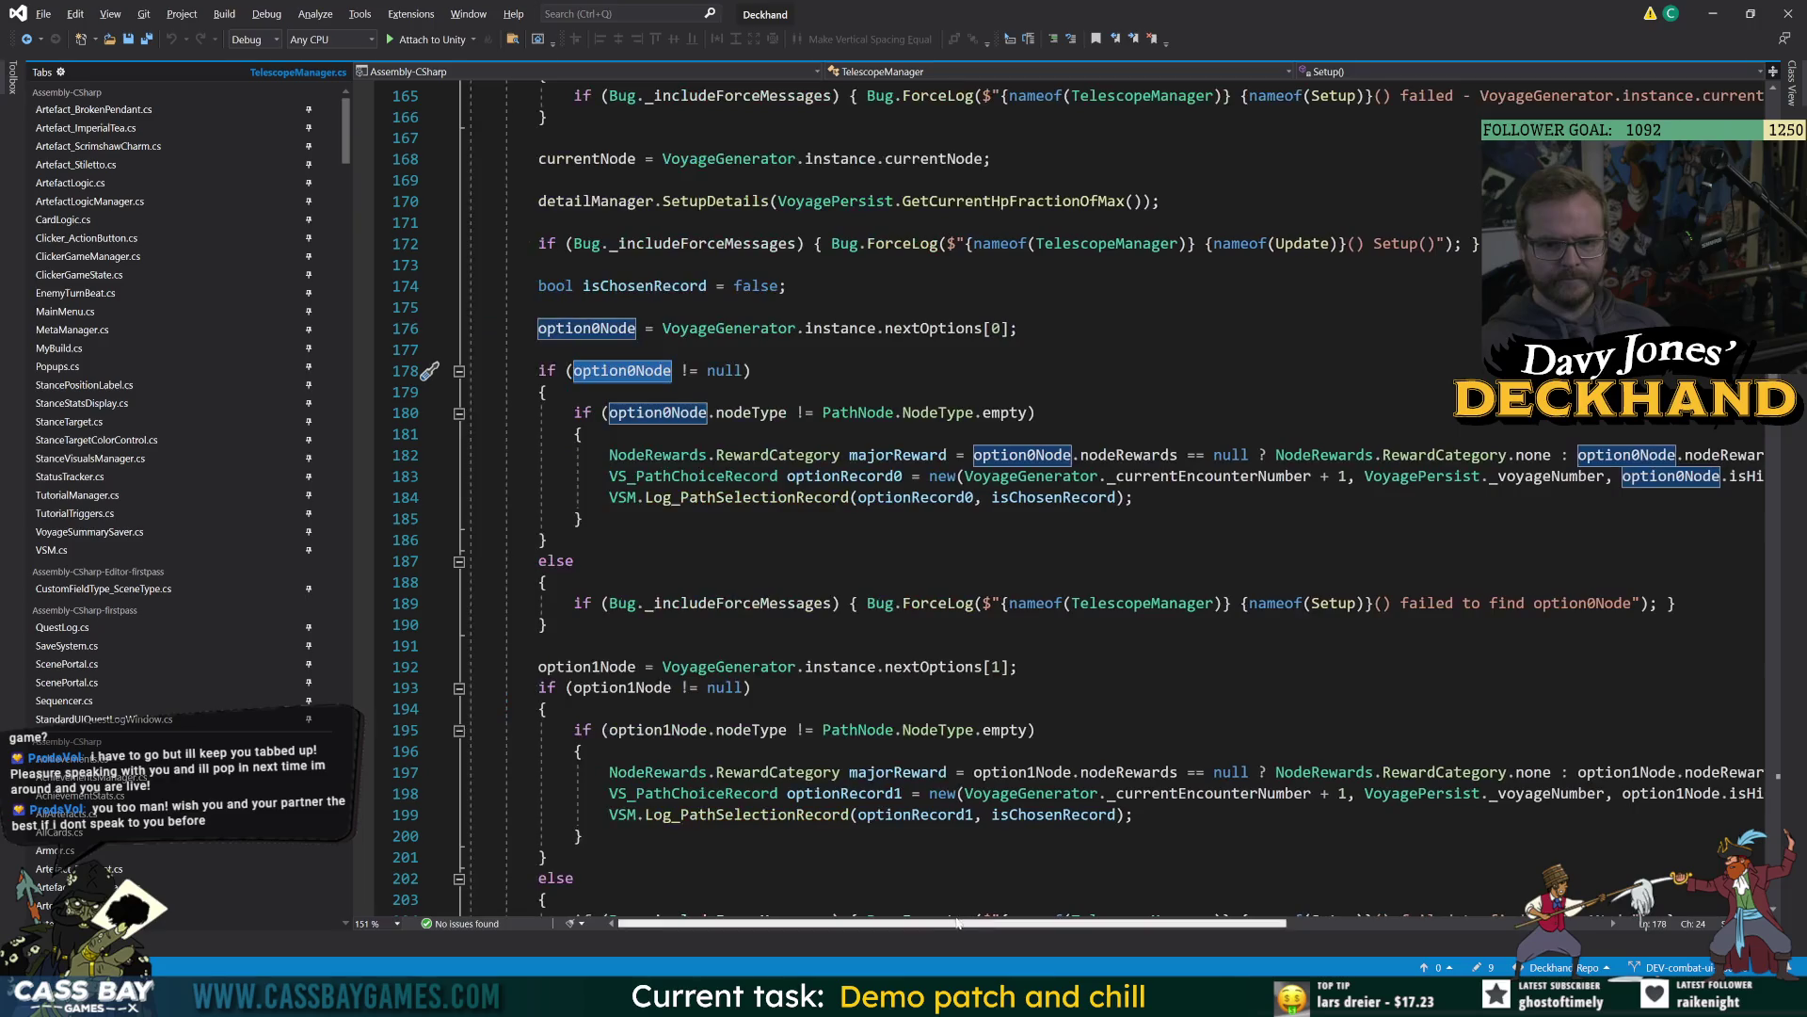
{"action": "left_click", "coordinate": [544, 539]}
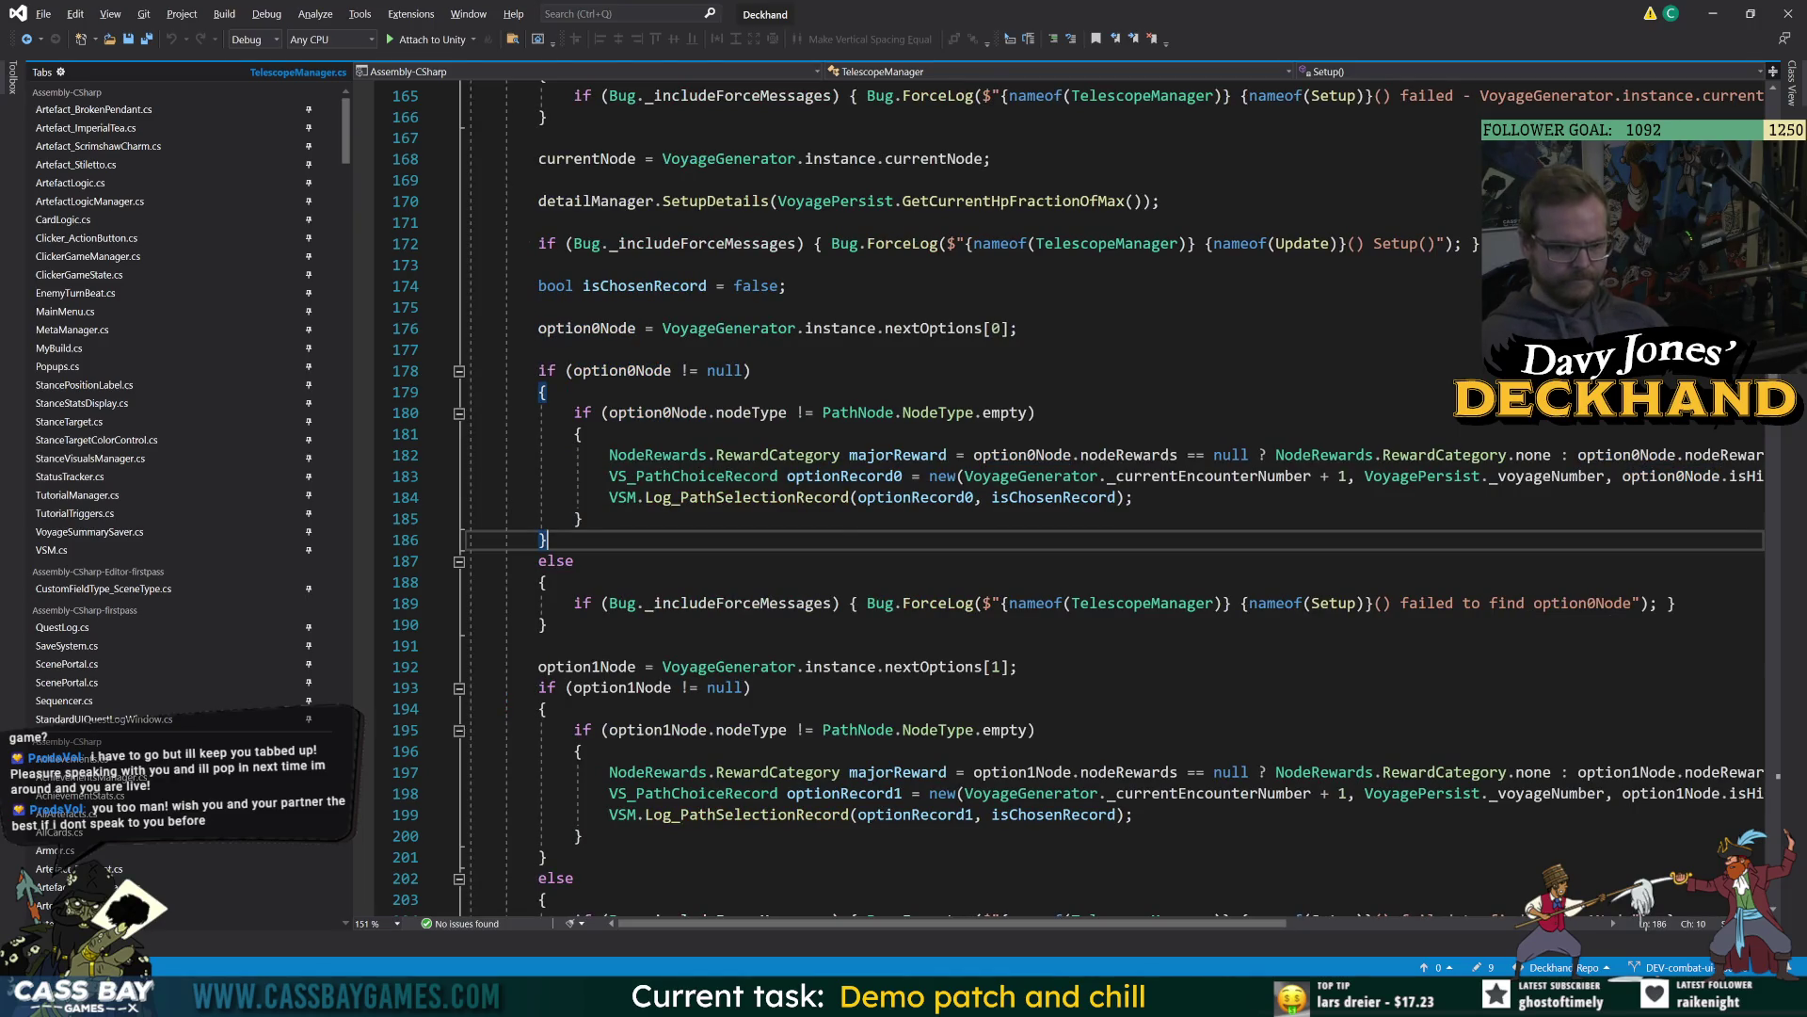
{"action": "scroll", "coordinate": [1266, 610], "scroll_direction": "down", "scroll_amount": 3}
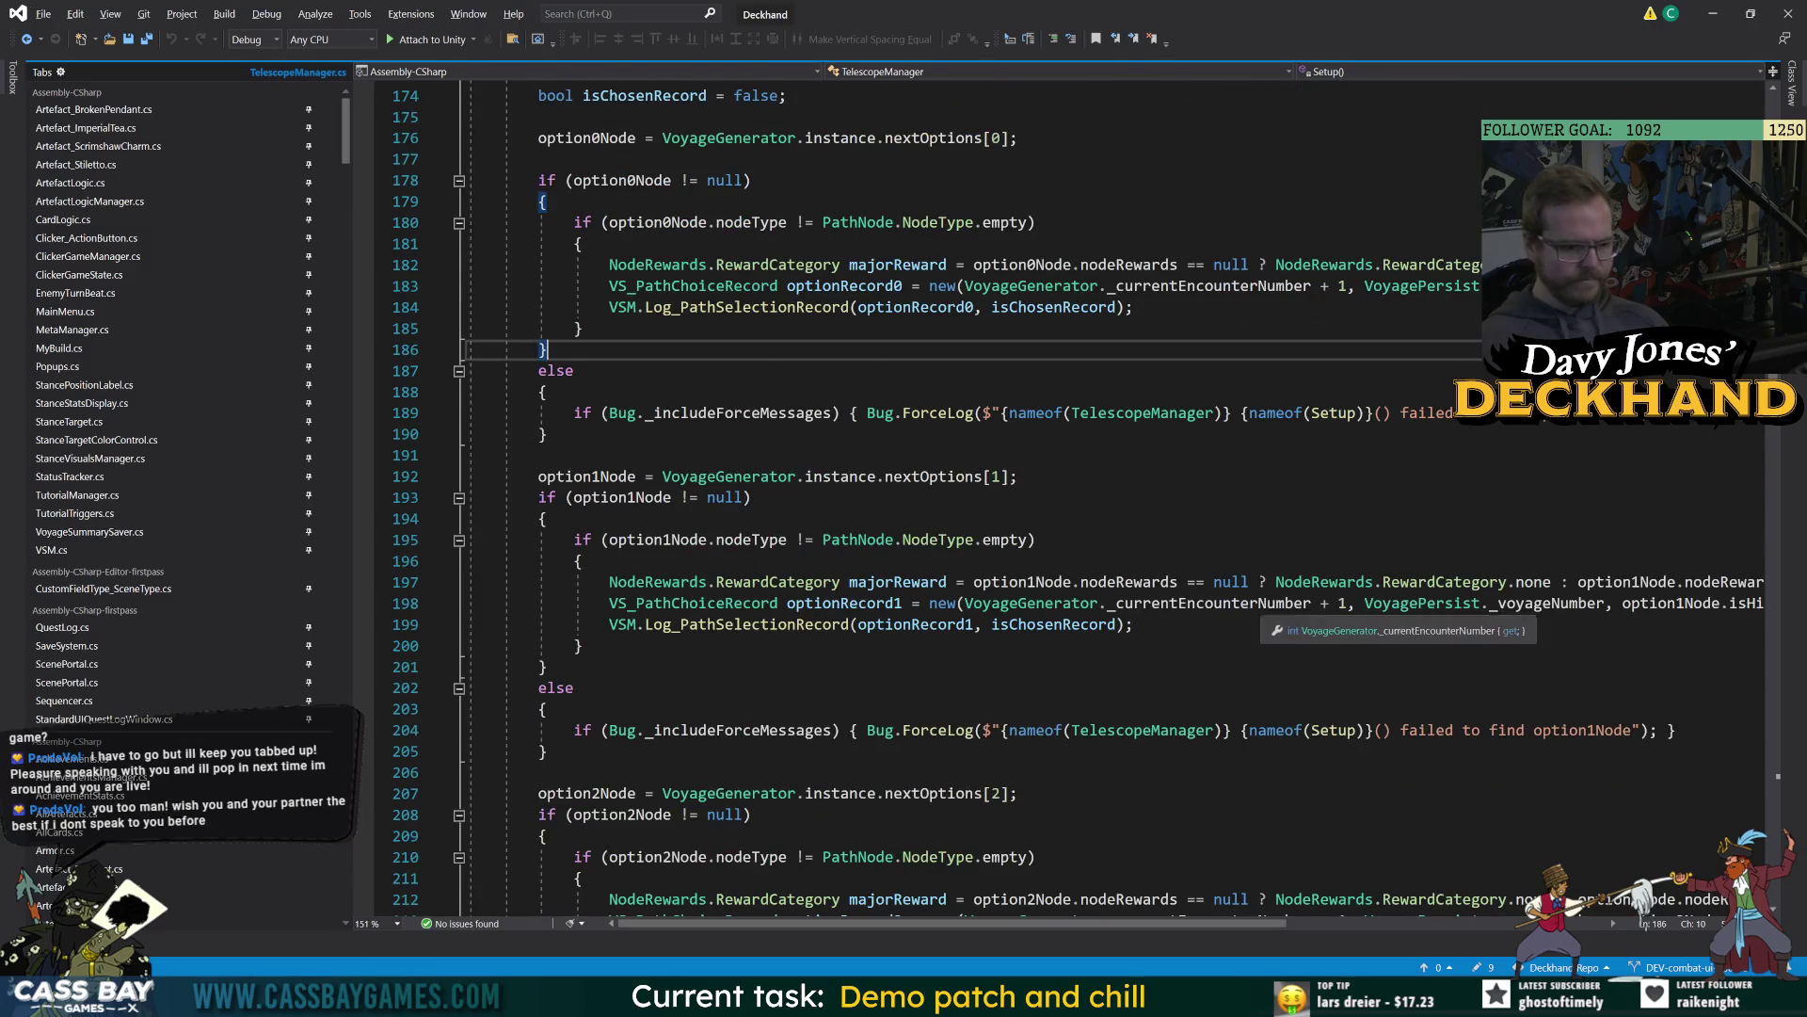
{"action": "scroll", "coordinate": [1266, 612], "scroll_direction": "down", "scroll_amount": 7}
{"action": "key", "text": "alt+Tab"}
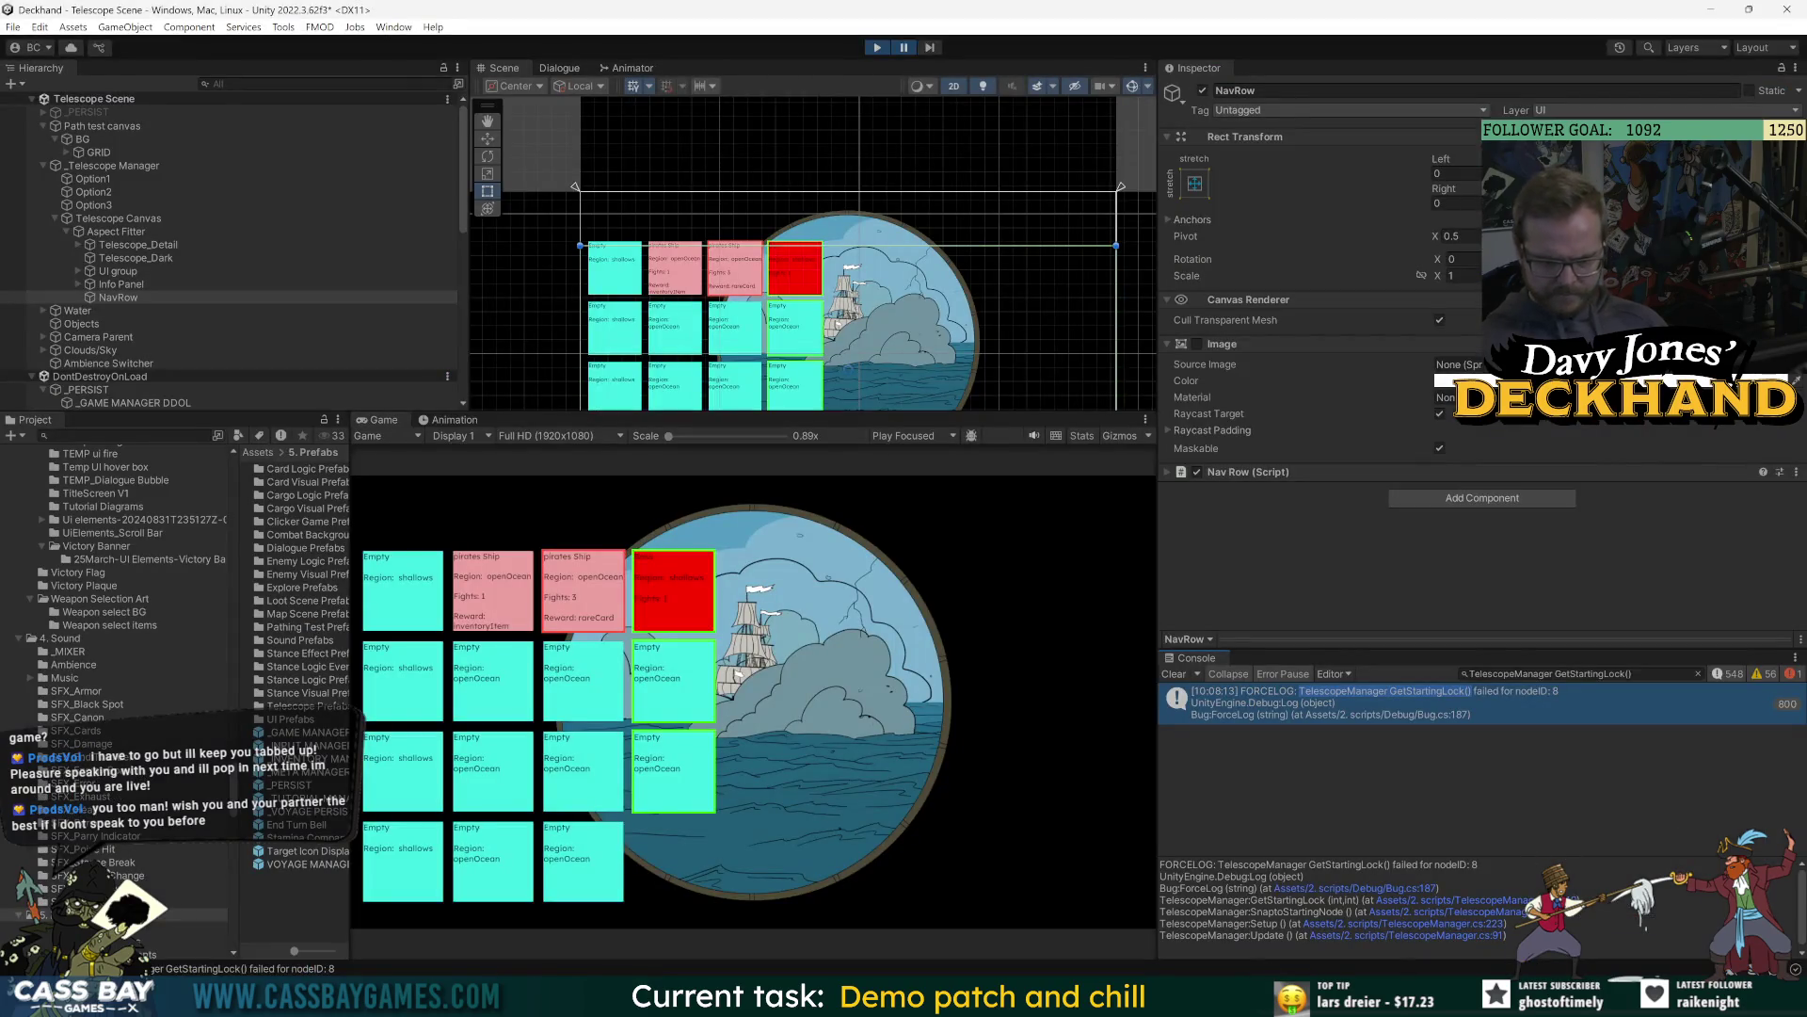
Select _Telescope Manager and scroll its Inspector to Current Lock -1 and Path Node ID 8.
{"action": "key", "text": "alt+Tab"}
{"action": "key", "text": "alt+Tab"}
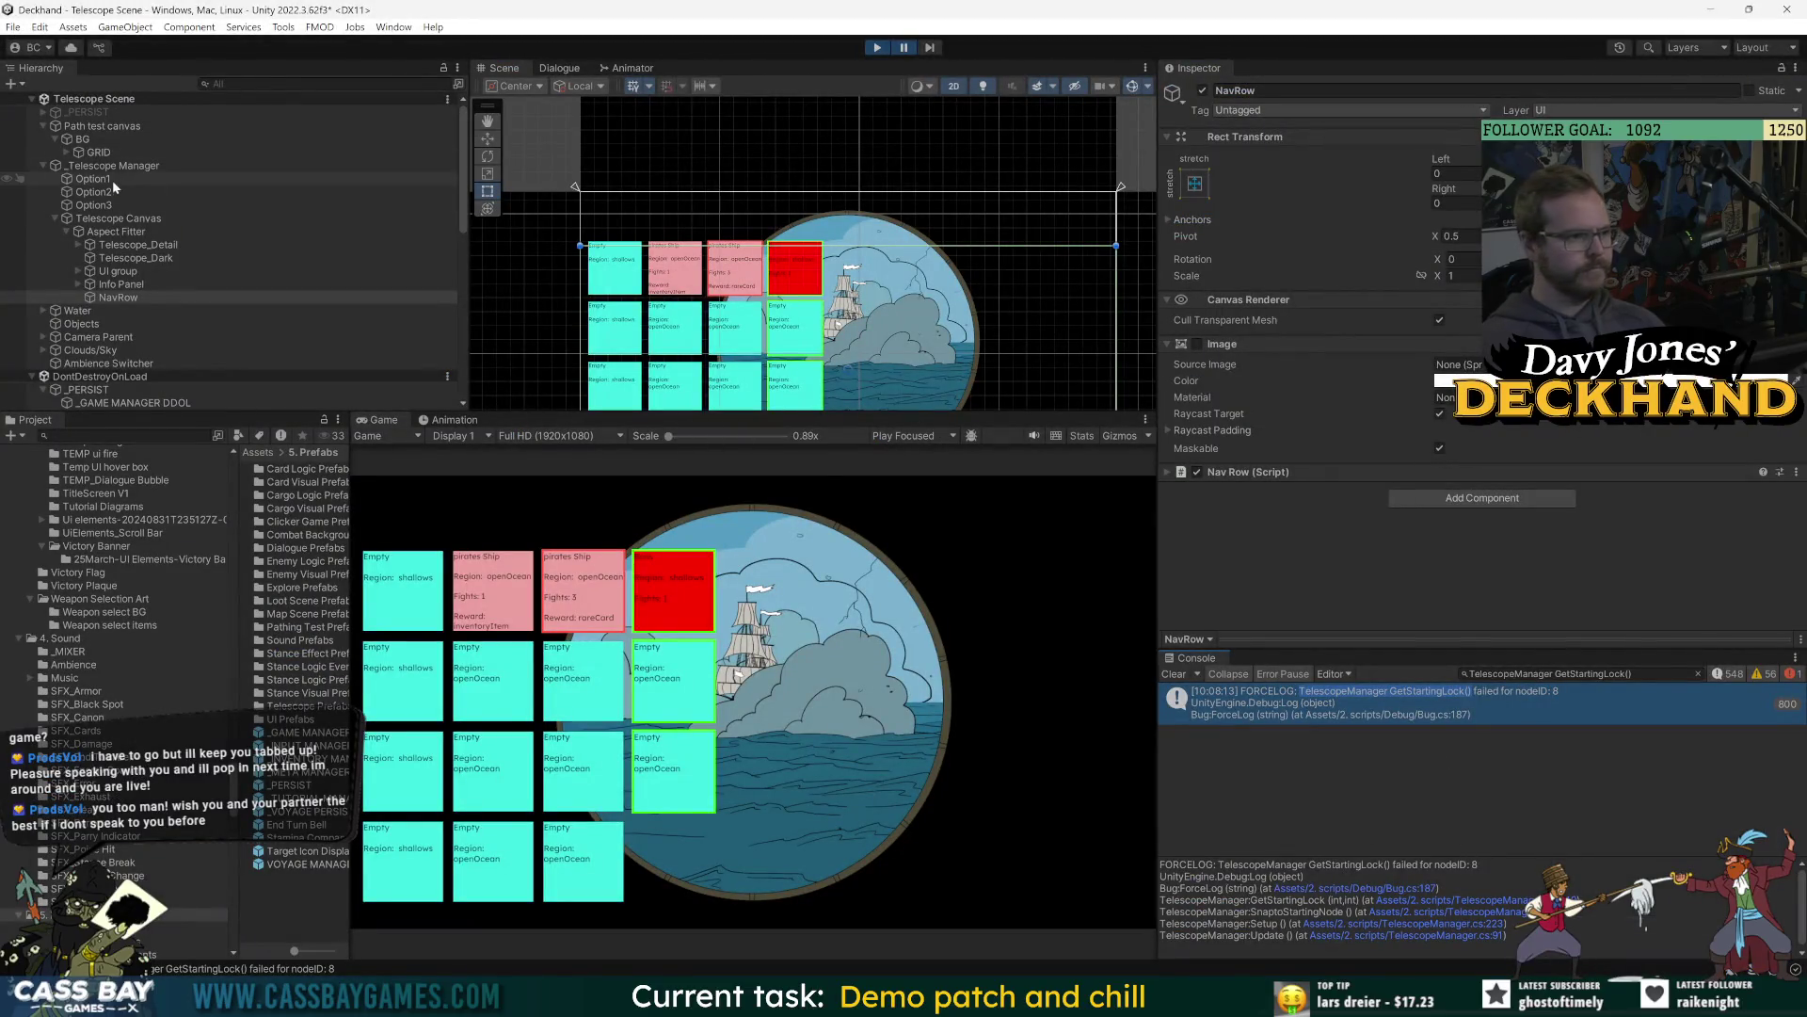
{"action": "left_click", "coordinate": [91, 168]}
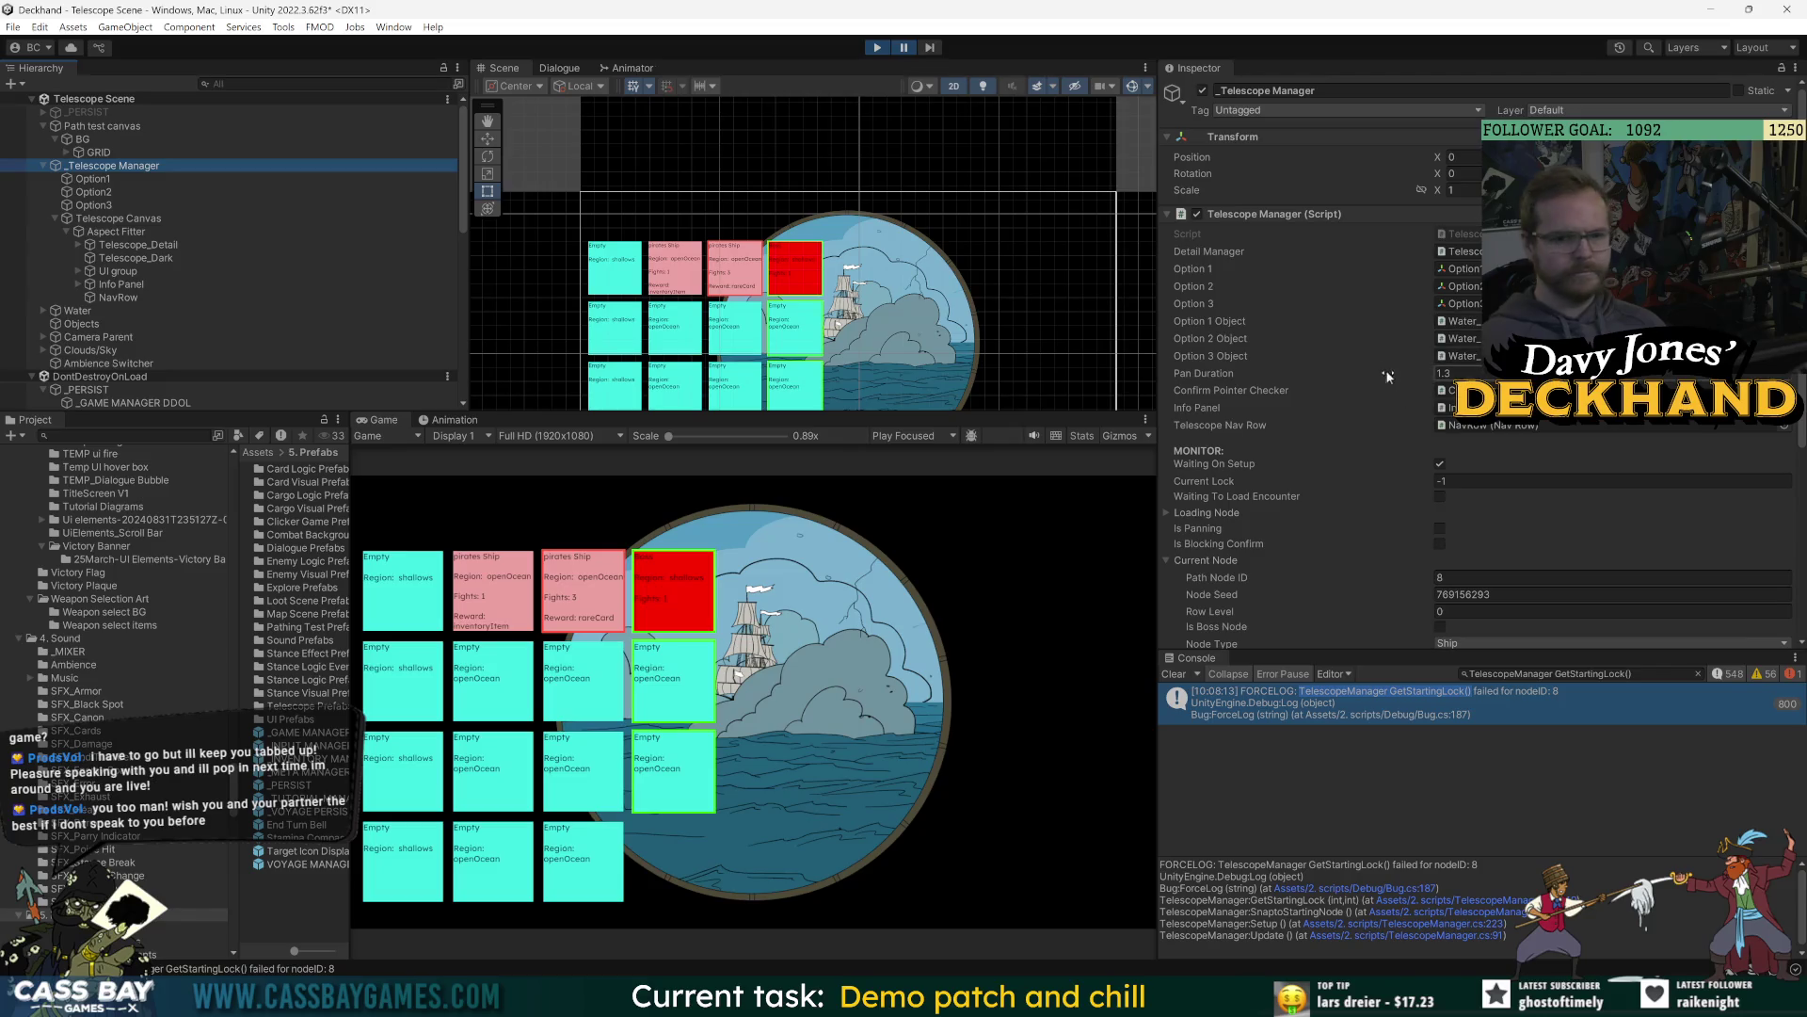
{"action": "scroll", "coordinate": [1406, 370], "scroll_direction": "down", "scroll_amount": 5}
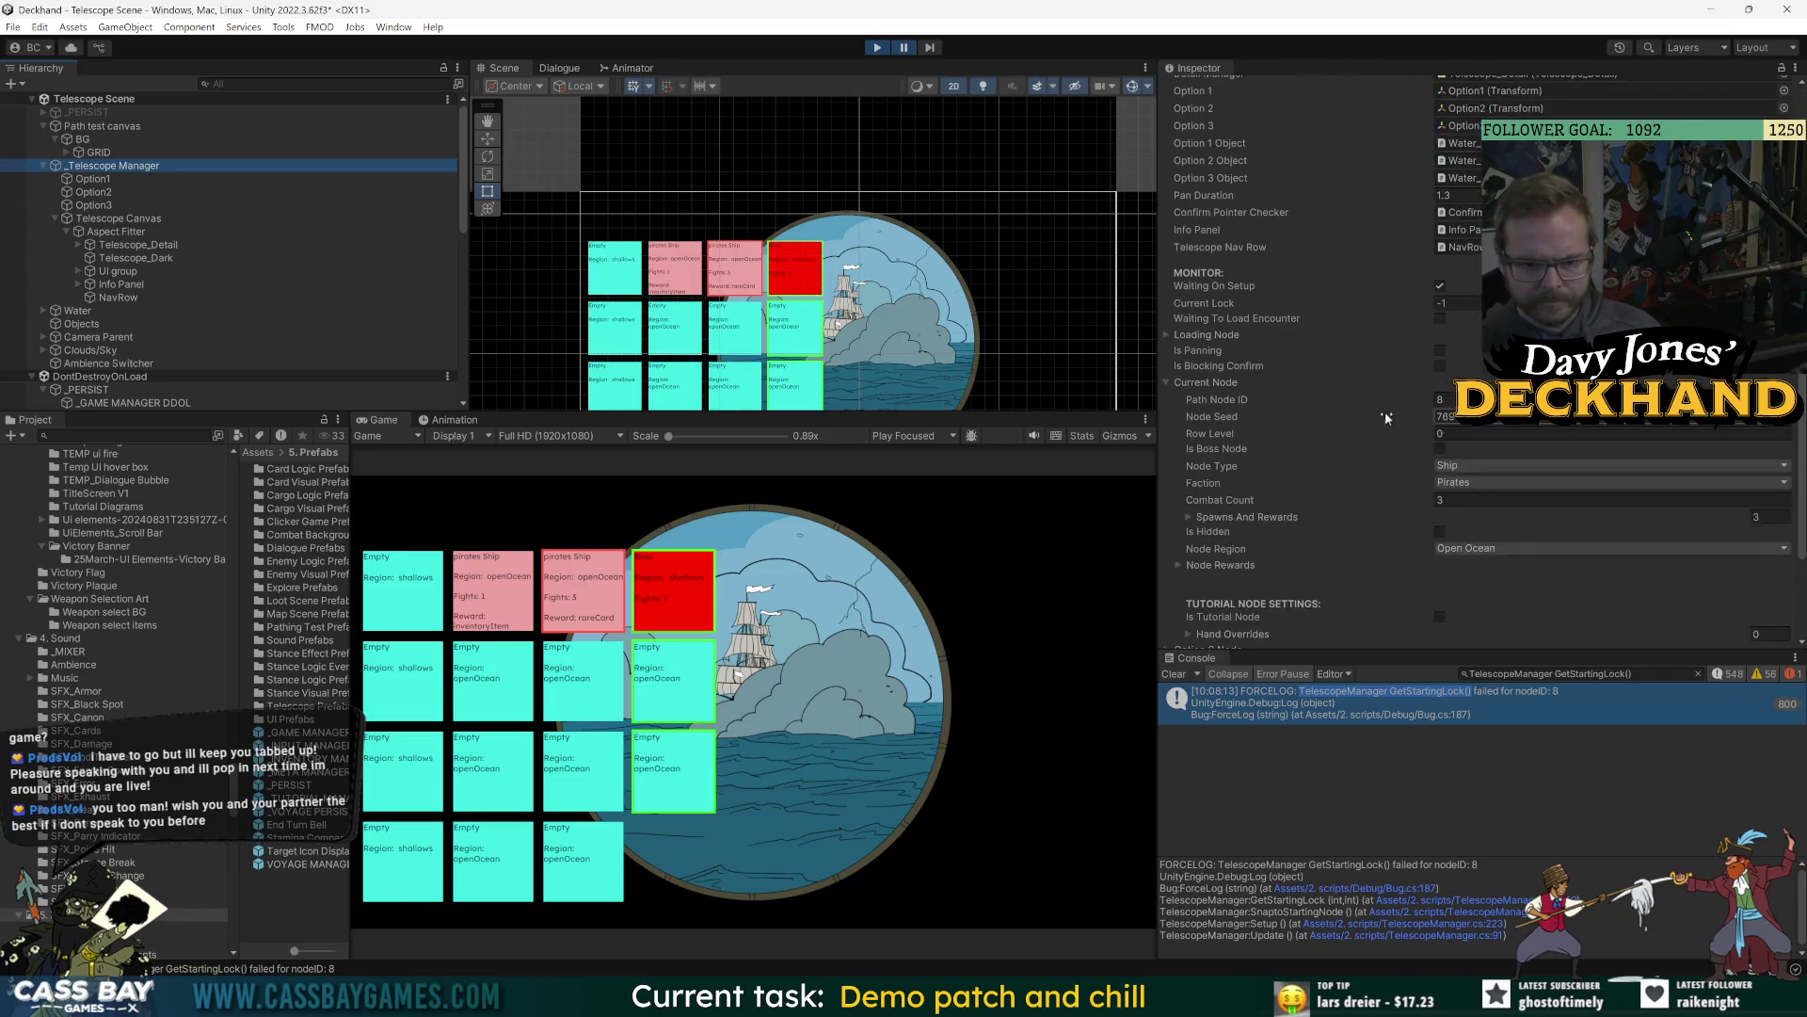
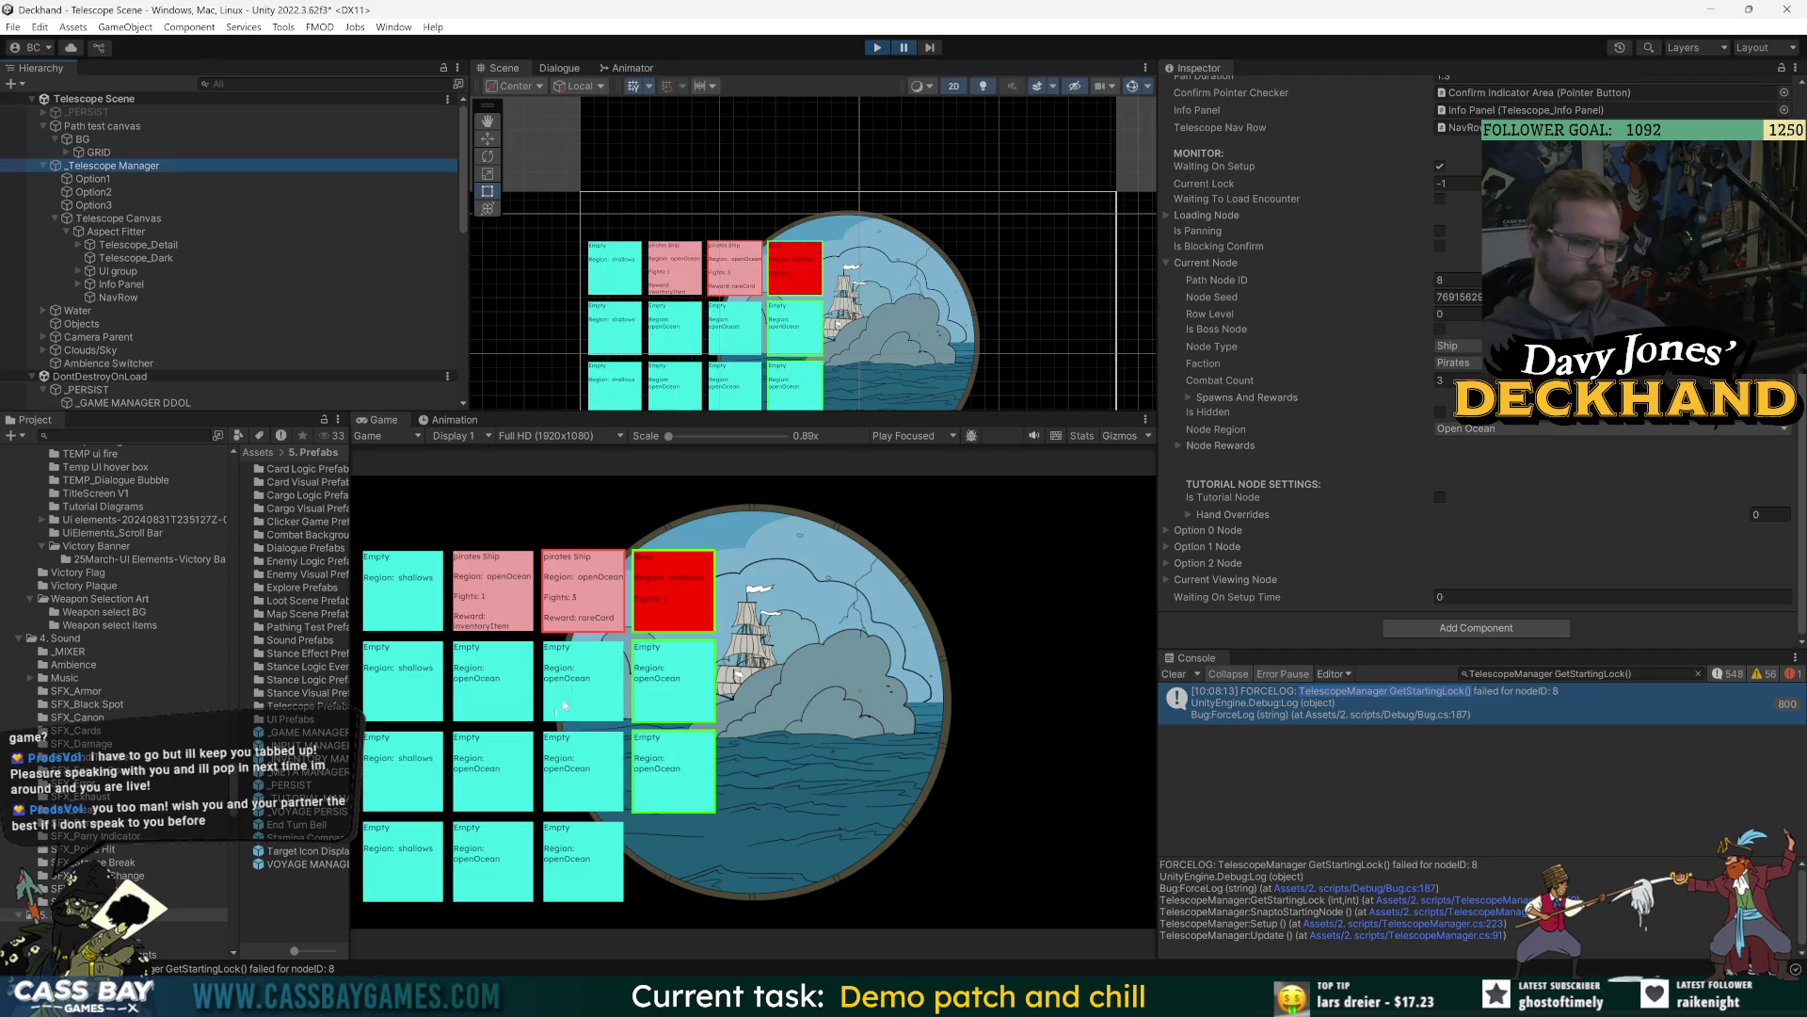
Select the UI group of the telescope canvas in the Scene view.
{"action": "left_click", "coordinate": [763, 318]}
{"action": "left_click", "coordinate": [742, 322]}
{"action": "left_click", "coordinate": [742, 322]}
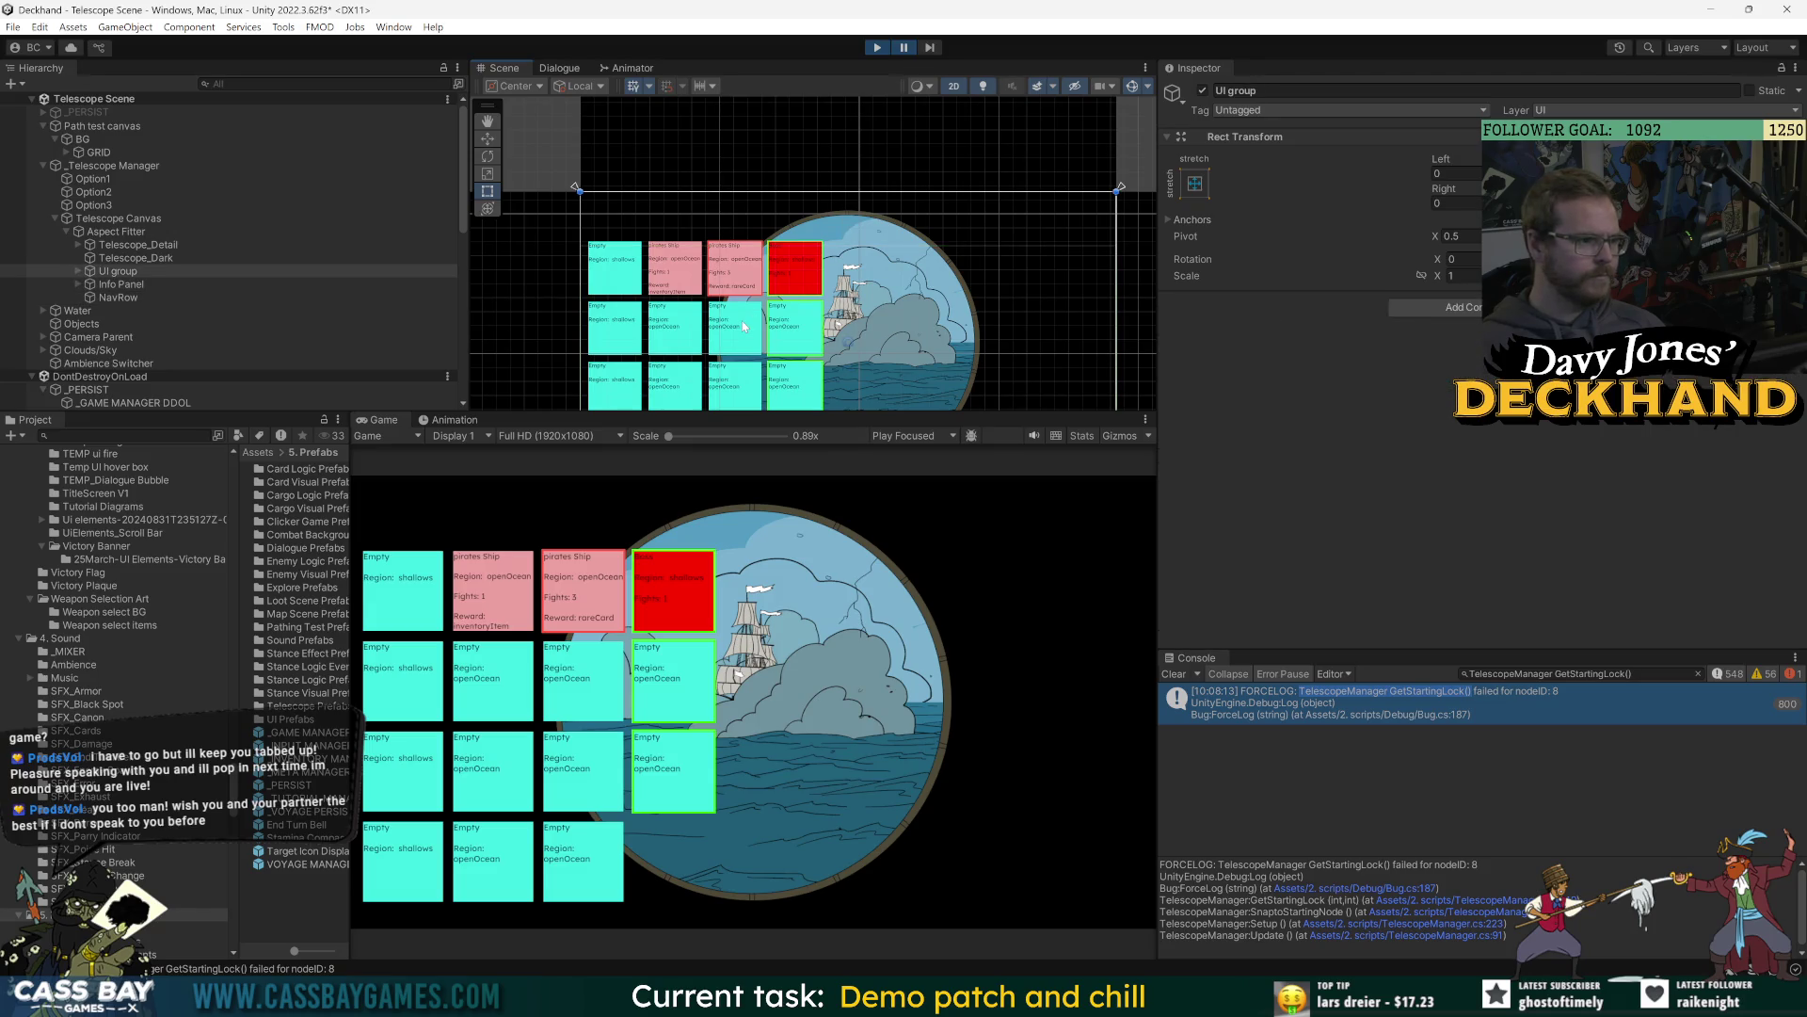
Expand GRID and step through path nodes 12, 8, 2, 5 and 9, reading their row levels.
{"action": "left_click", "coordinate": [68, 152]}
{"action": "left_click", "coordinate": [143, 244]}
{"action": "key", "text": "Down"}
{"action": "key", "text": "Down"}
{"action": "key", "text": "Down"}
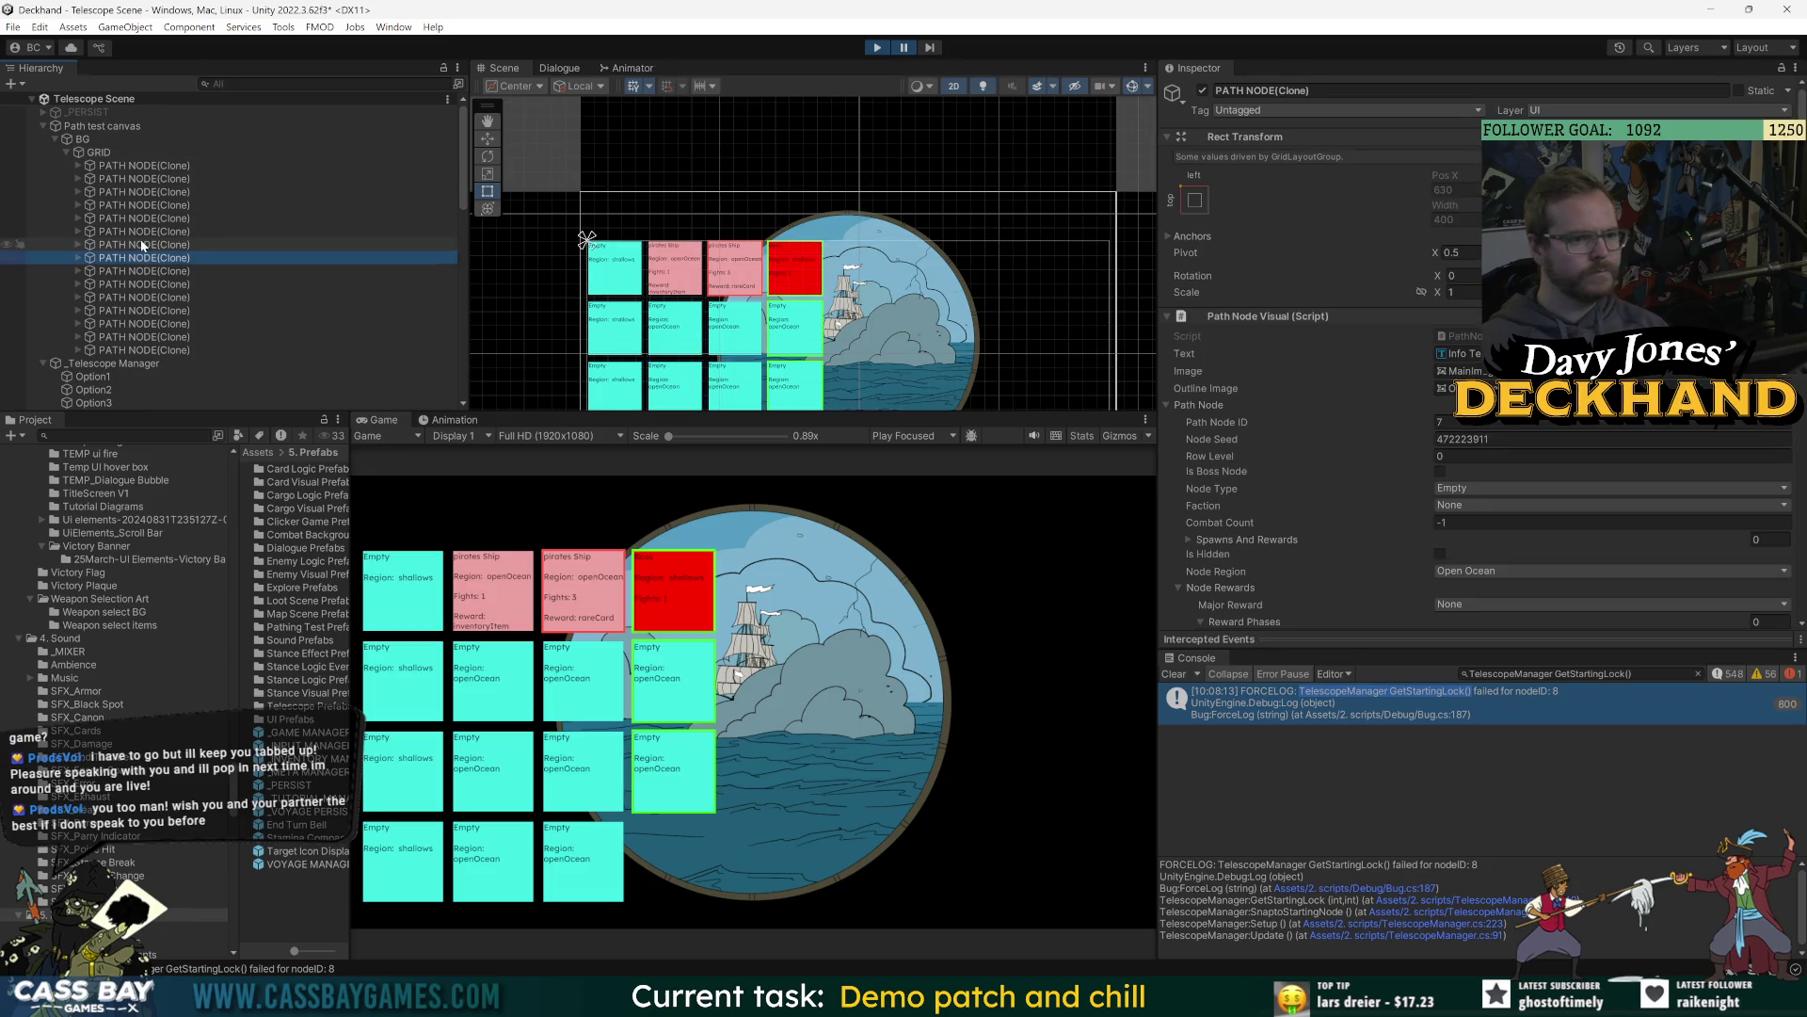
{"action": "key", "text": "Up"}
{"action": "key", "text": "Down"}
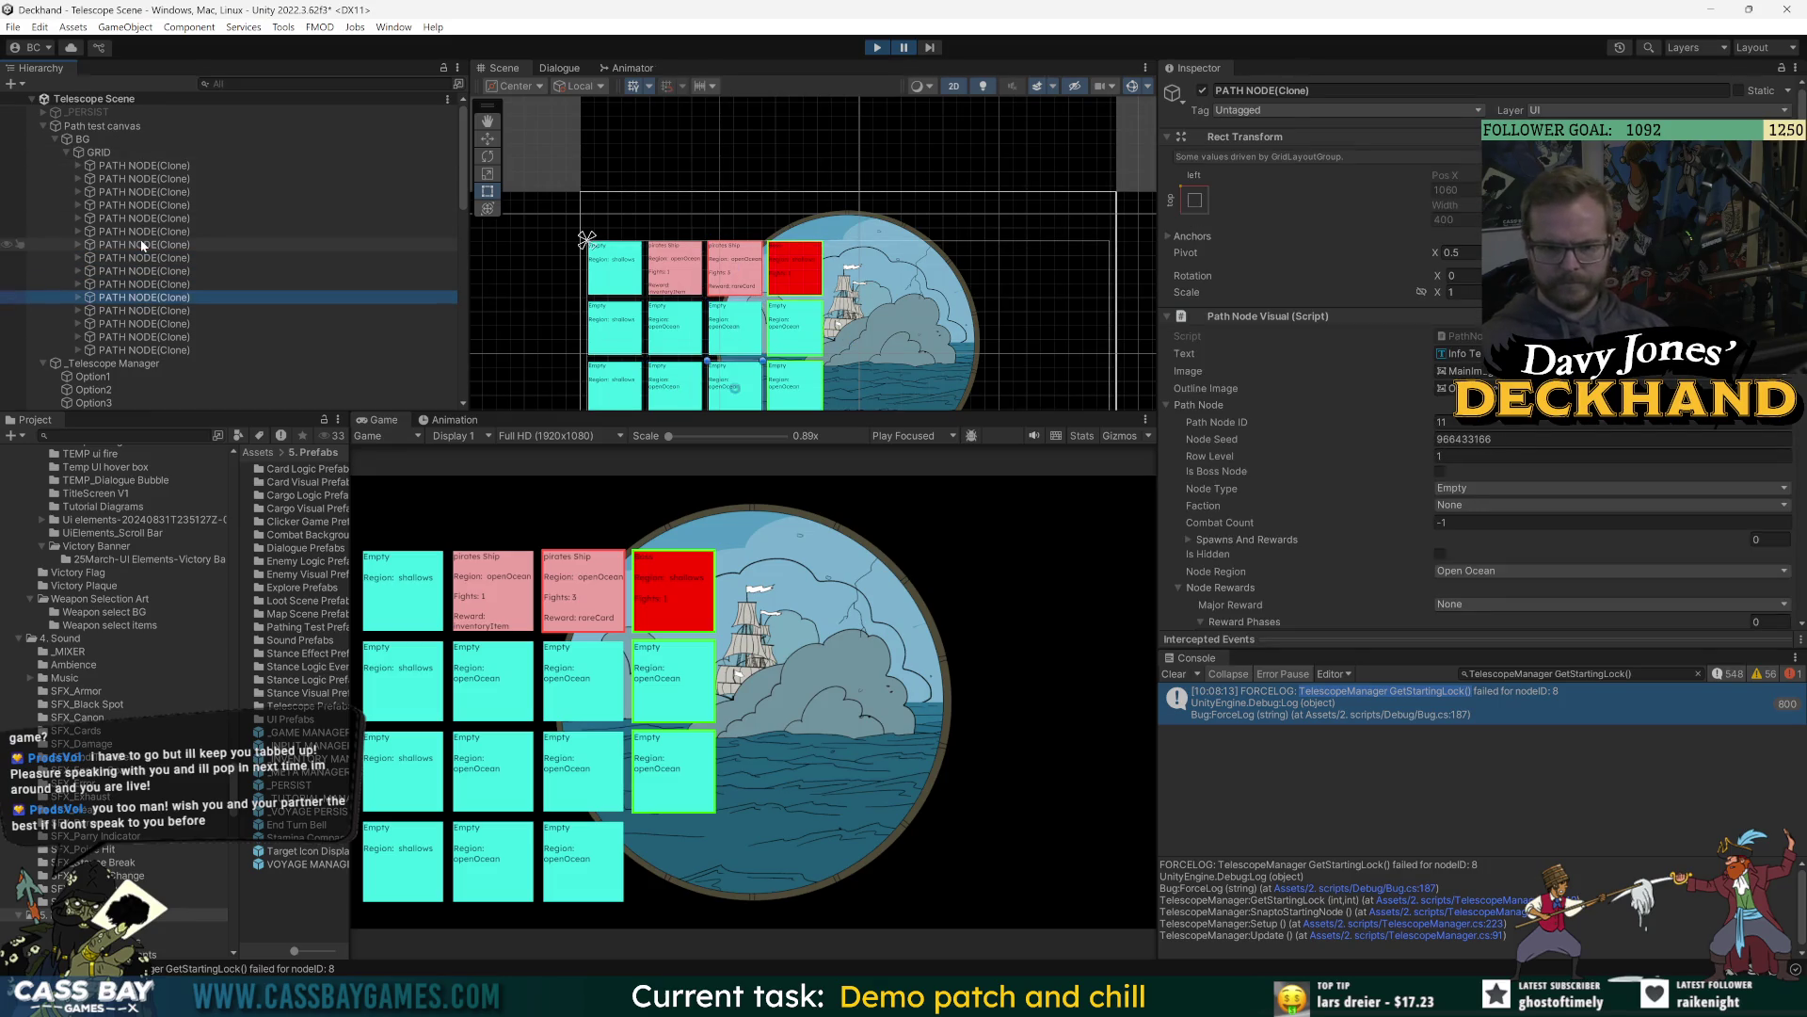
{"action": "key", "text": "Down"}
{"action": "key", "text": "Down"}
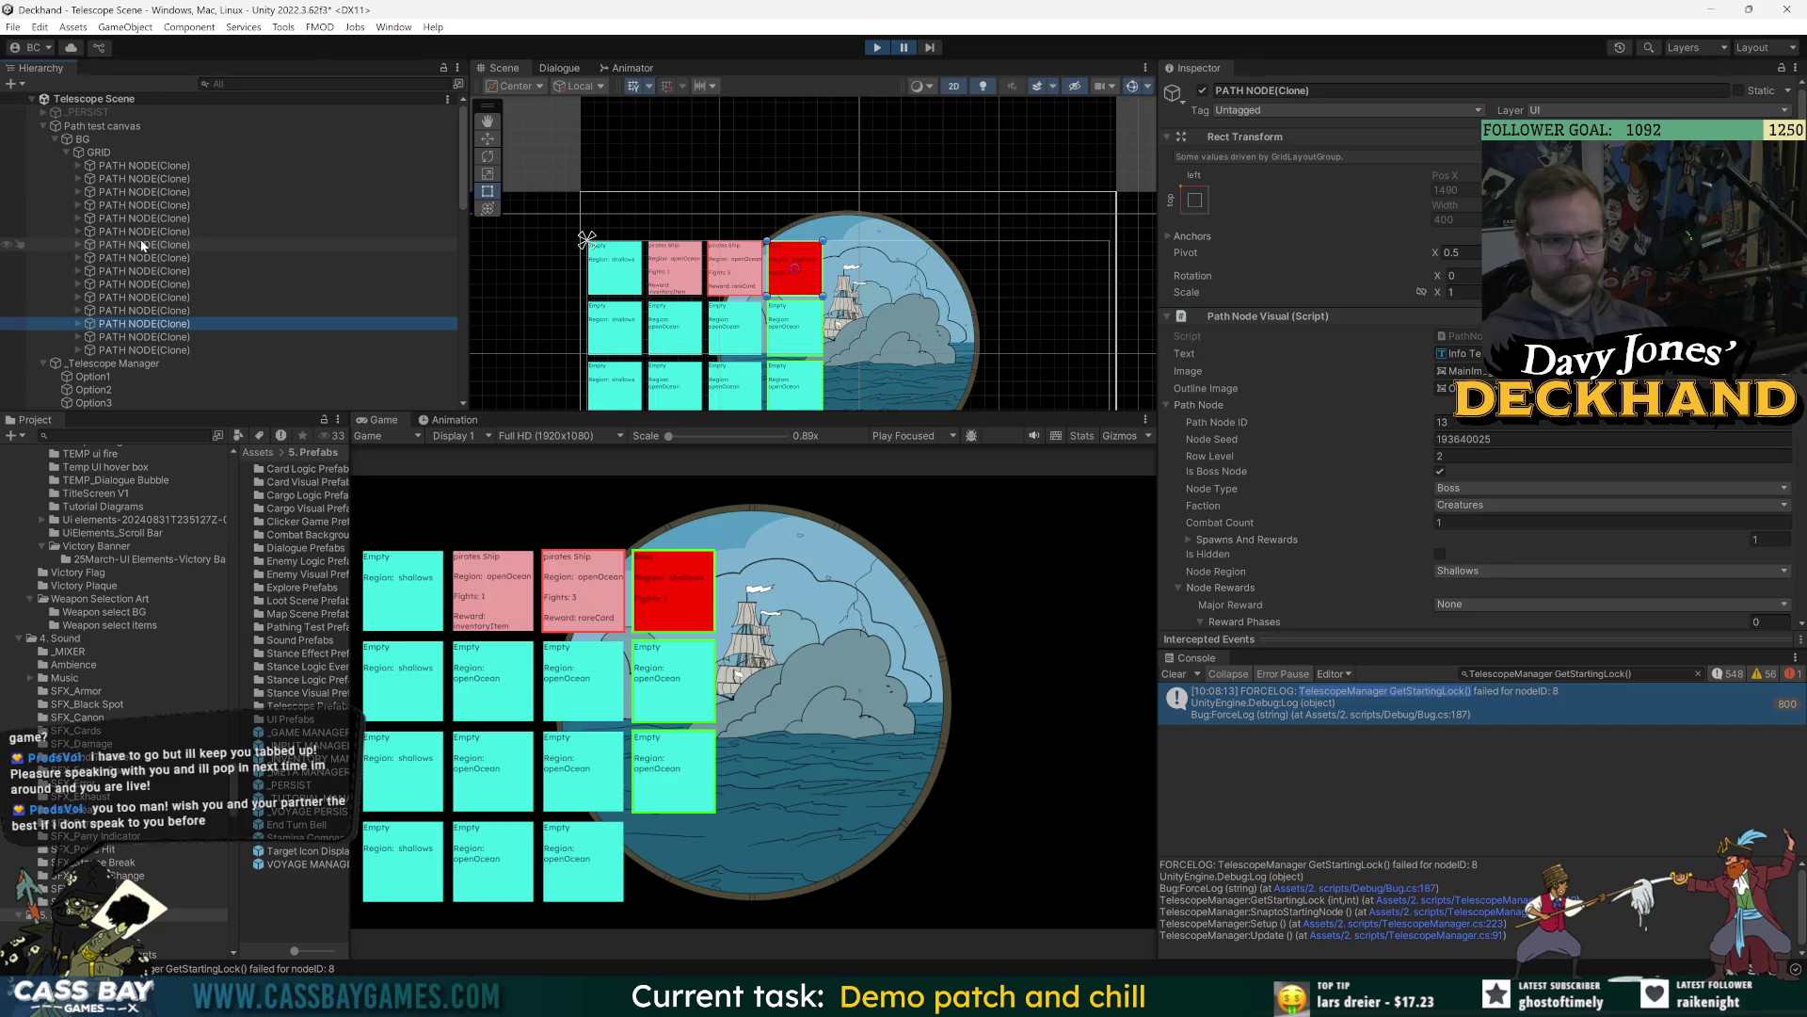
{"action": "key", "text": "Up"}
{"action": "key", "text": "Up"}
{"action": "key", "text": "Up"}
{"action": "key", "text": "Up"}
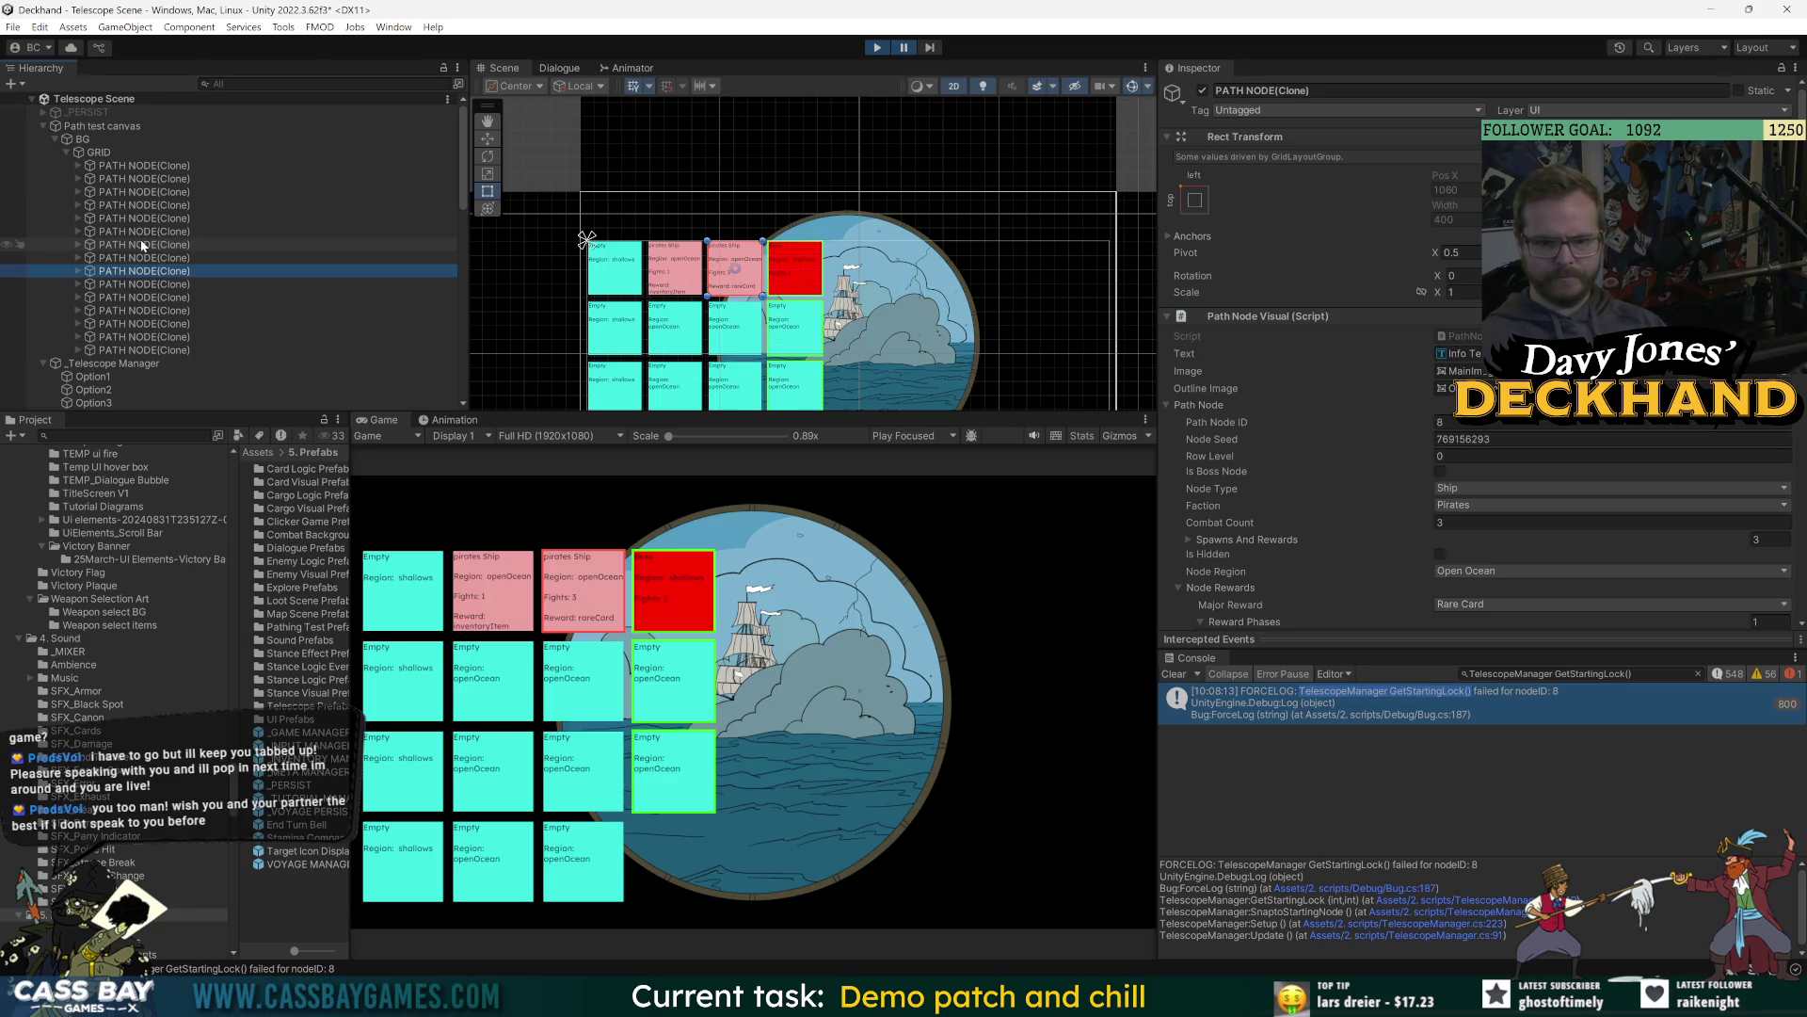
{"action": "key", "text": "Up"}
{"action": "key", "text": "Up"}
{"action": "key", "text": "Up"}
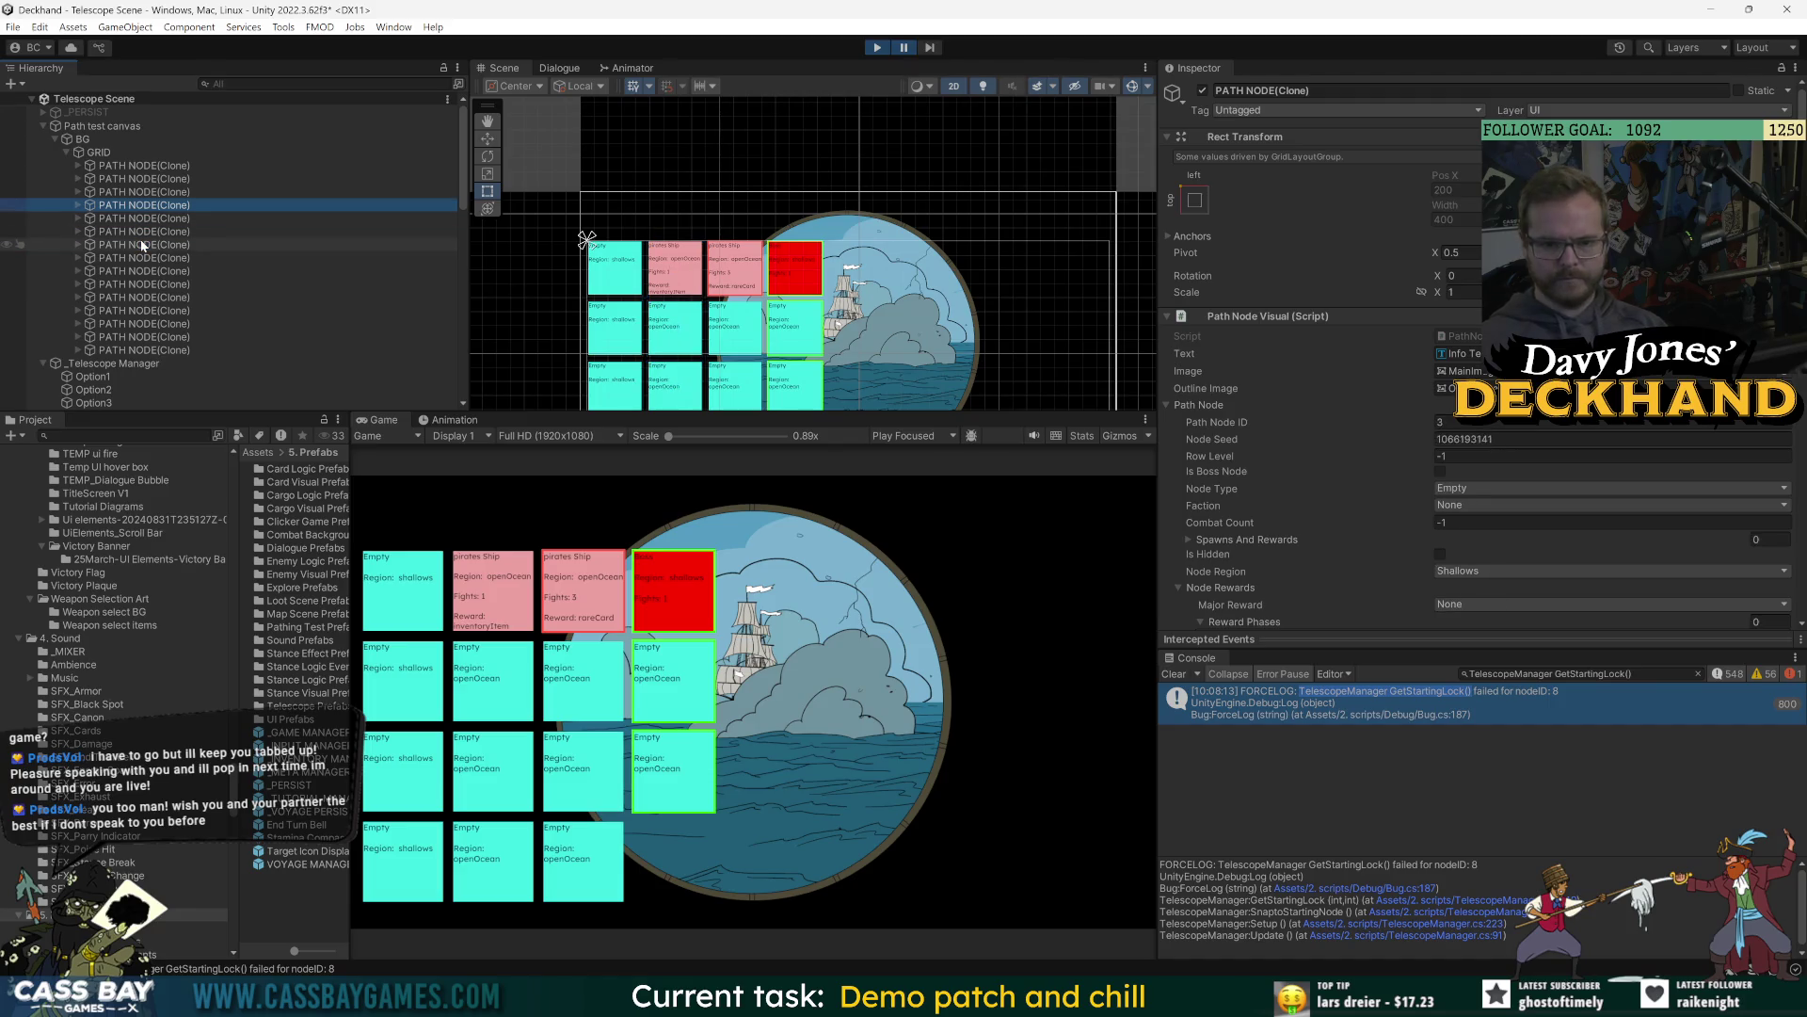
{"action": "key", "text": "Up"}
{"action": "key", "text": "Up"}
{"action": "key", "text": "Down"}
{"action": "key", "text": "Down"}
{"action": "key", "text": "Down"}
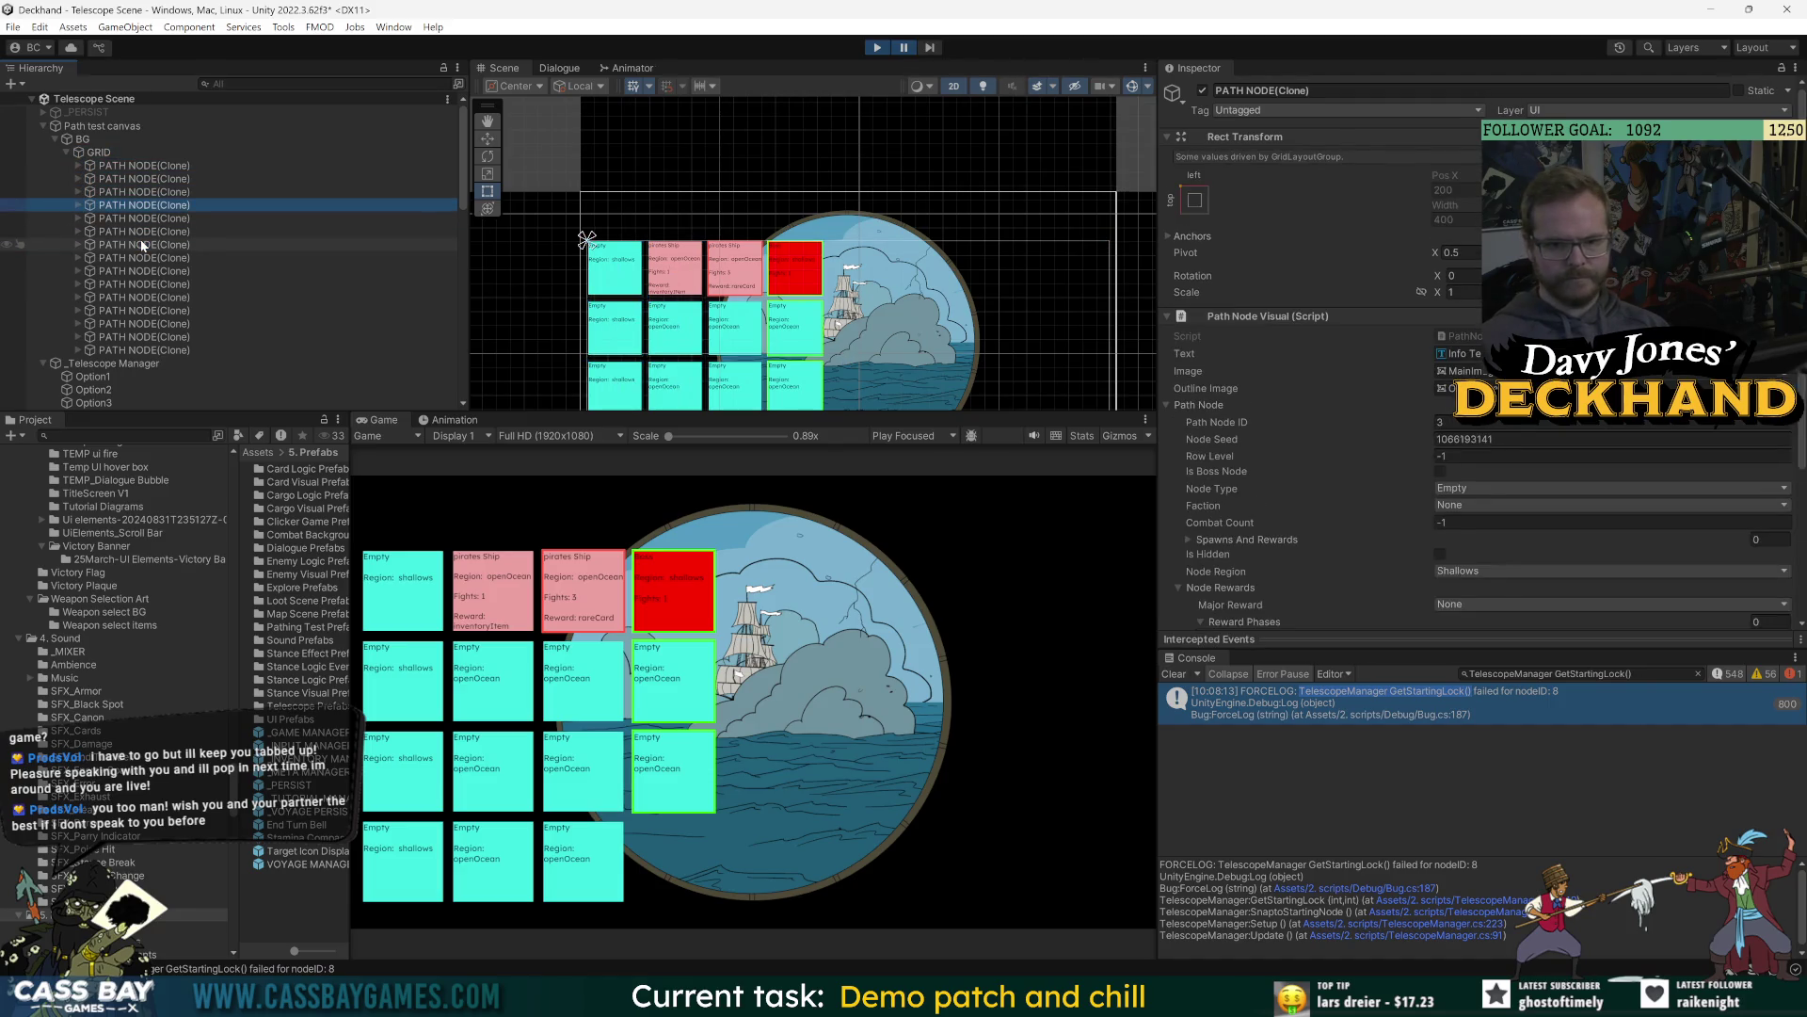
{"action": "key", "text": "Down"}
{"action": "key", "text": "Down"}
{"action": "key", "text": "Down"}
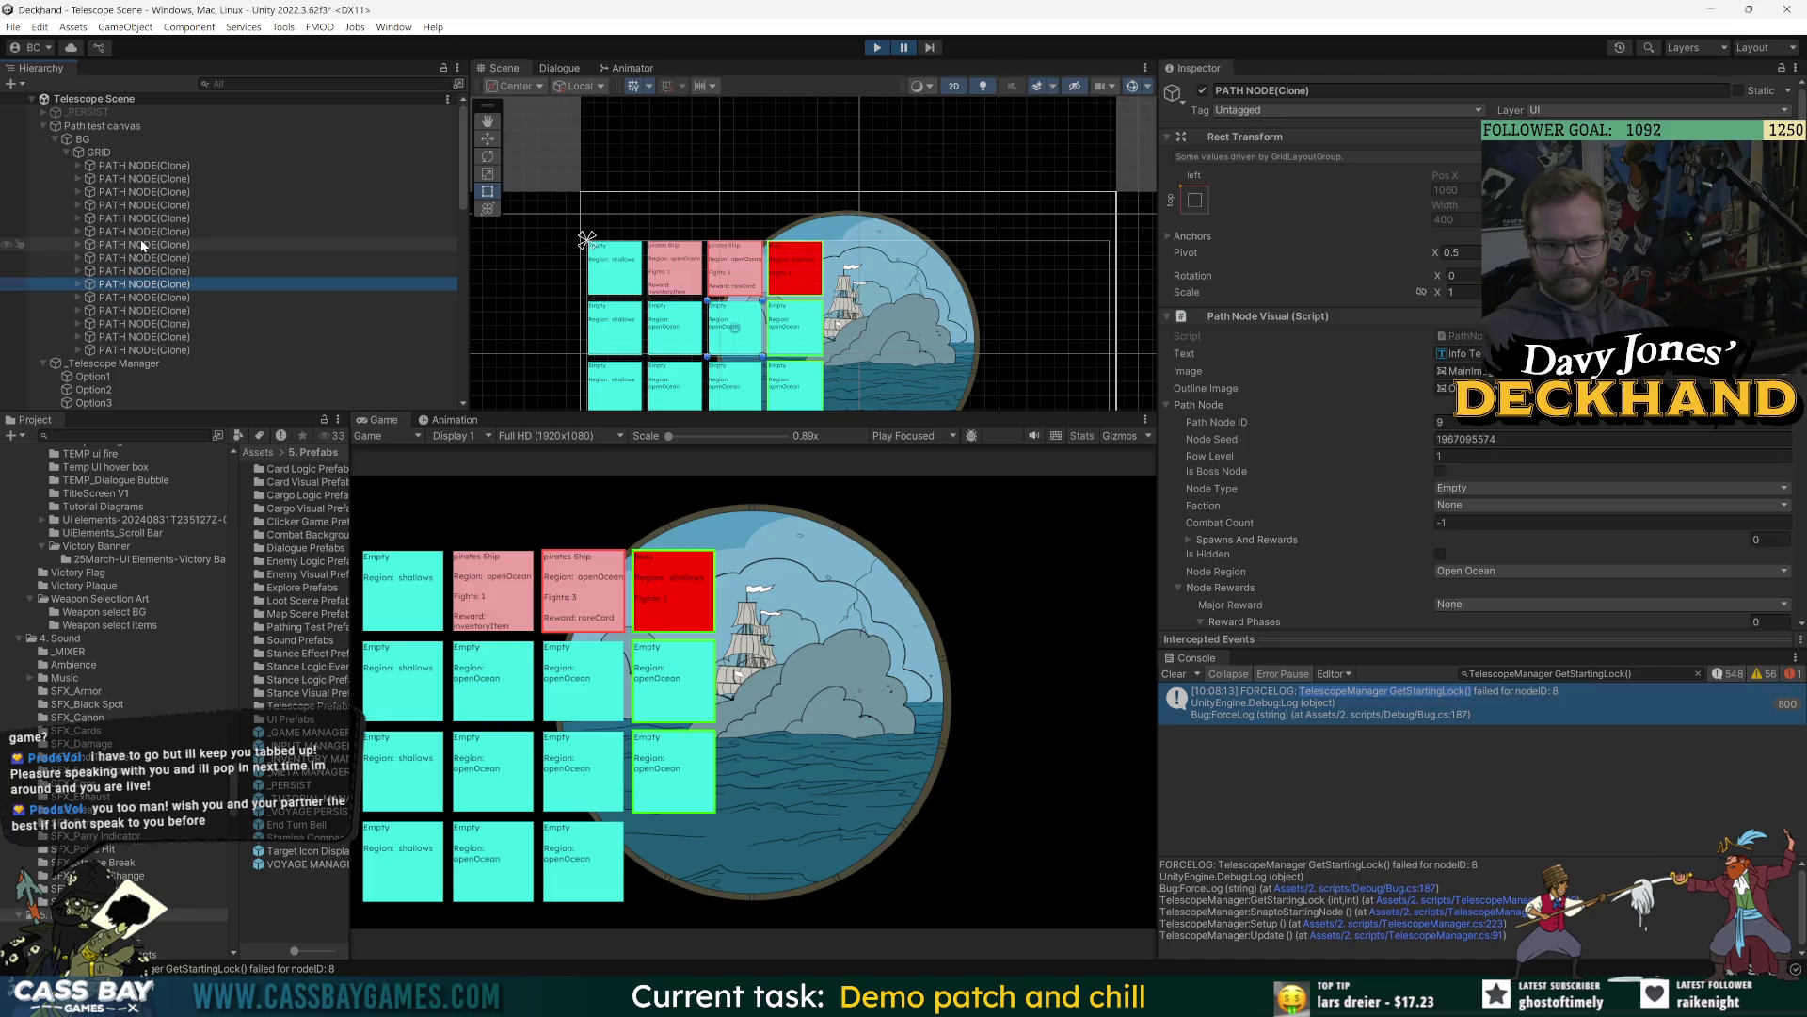
{"action": "key", "text": "Up"}
{"action": "key", "text": "Up"}
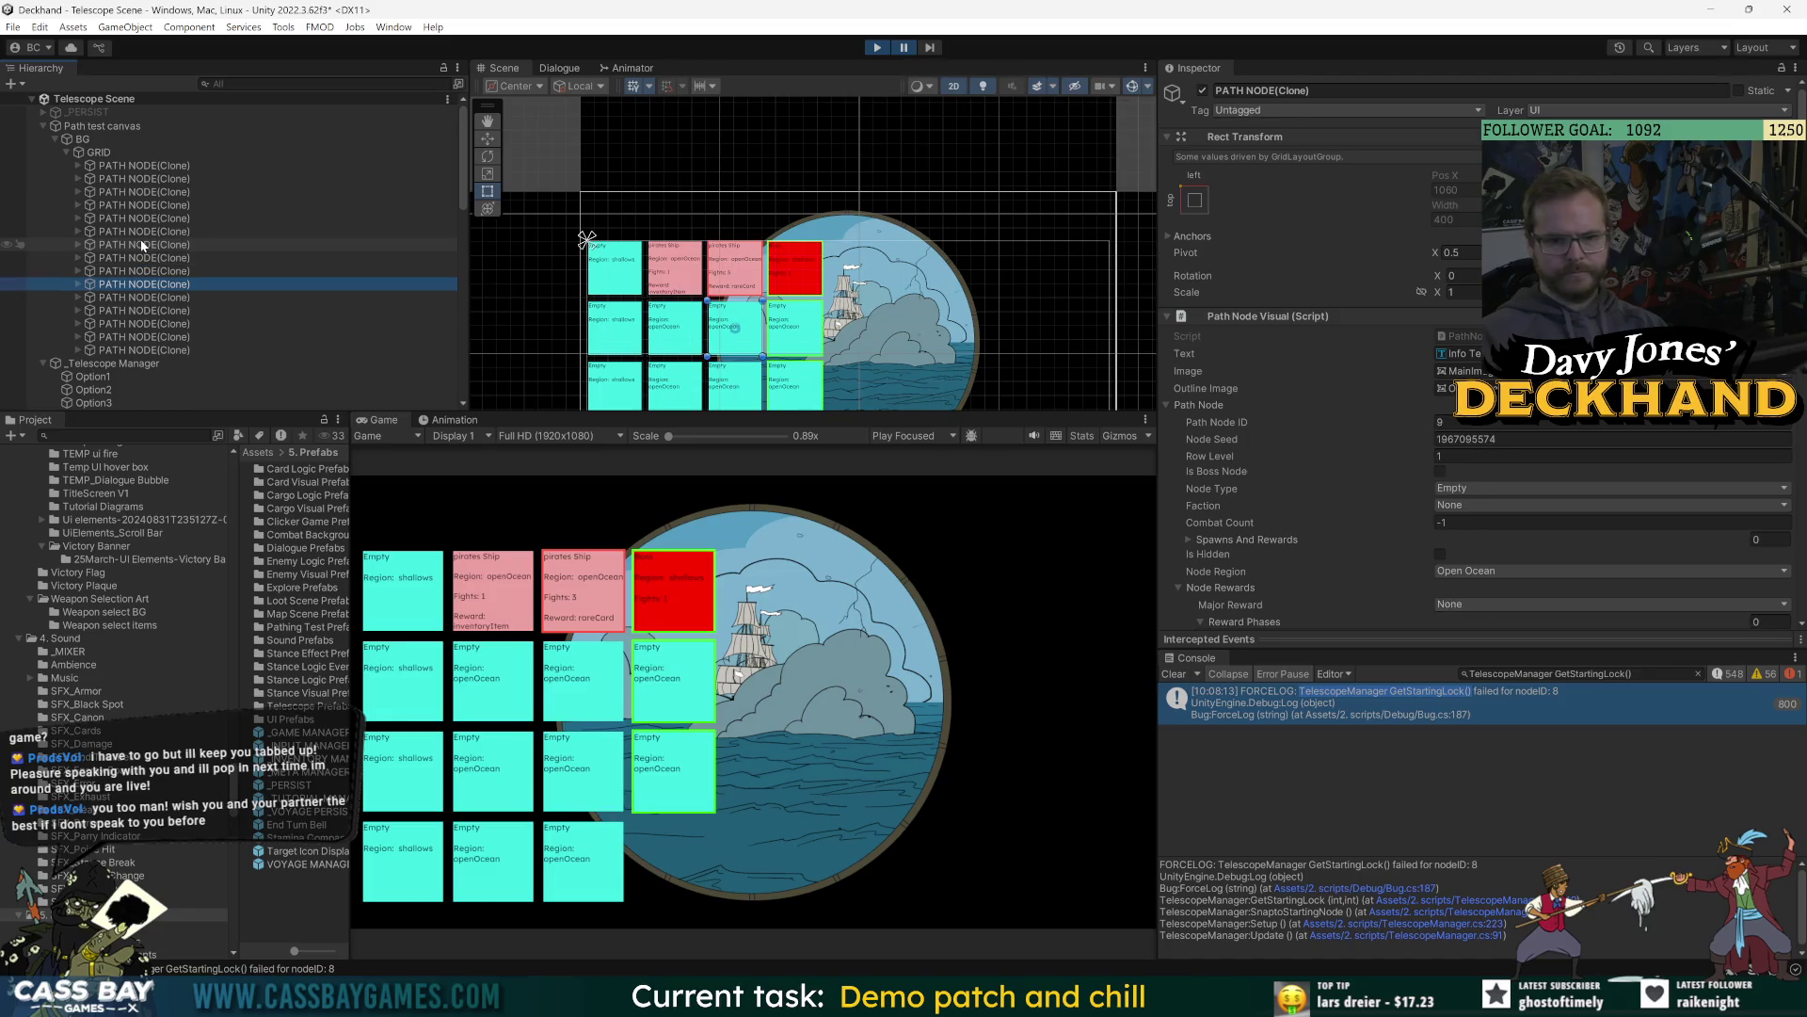
{"action": "key", "text": "Up"}
{"action": "key", "text": "Up"}
{"action": "key", "text": "Up"}
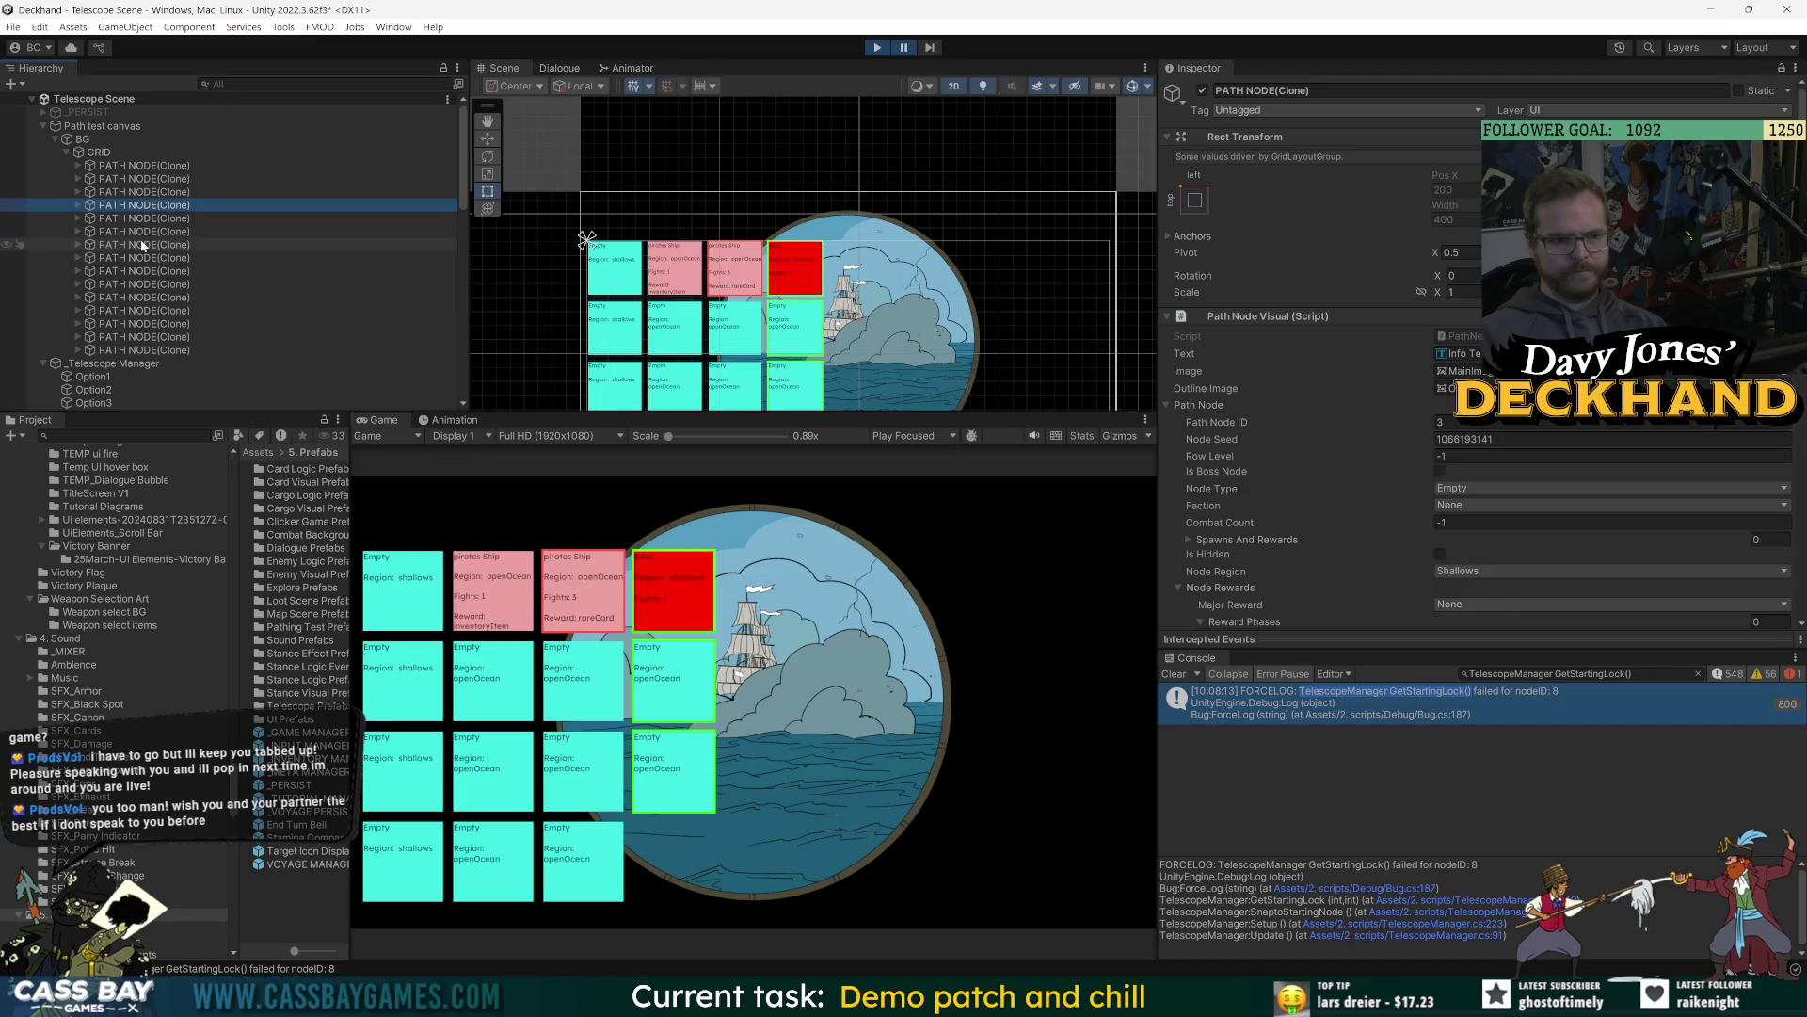
{"action": "key", "text": "Down"}
{"action": "key", "text": "Down"}
{"action": "key", "text": "Down"}
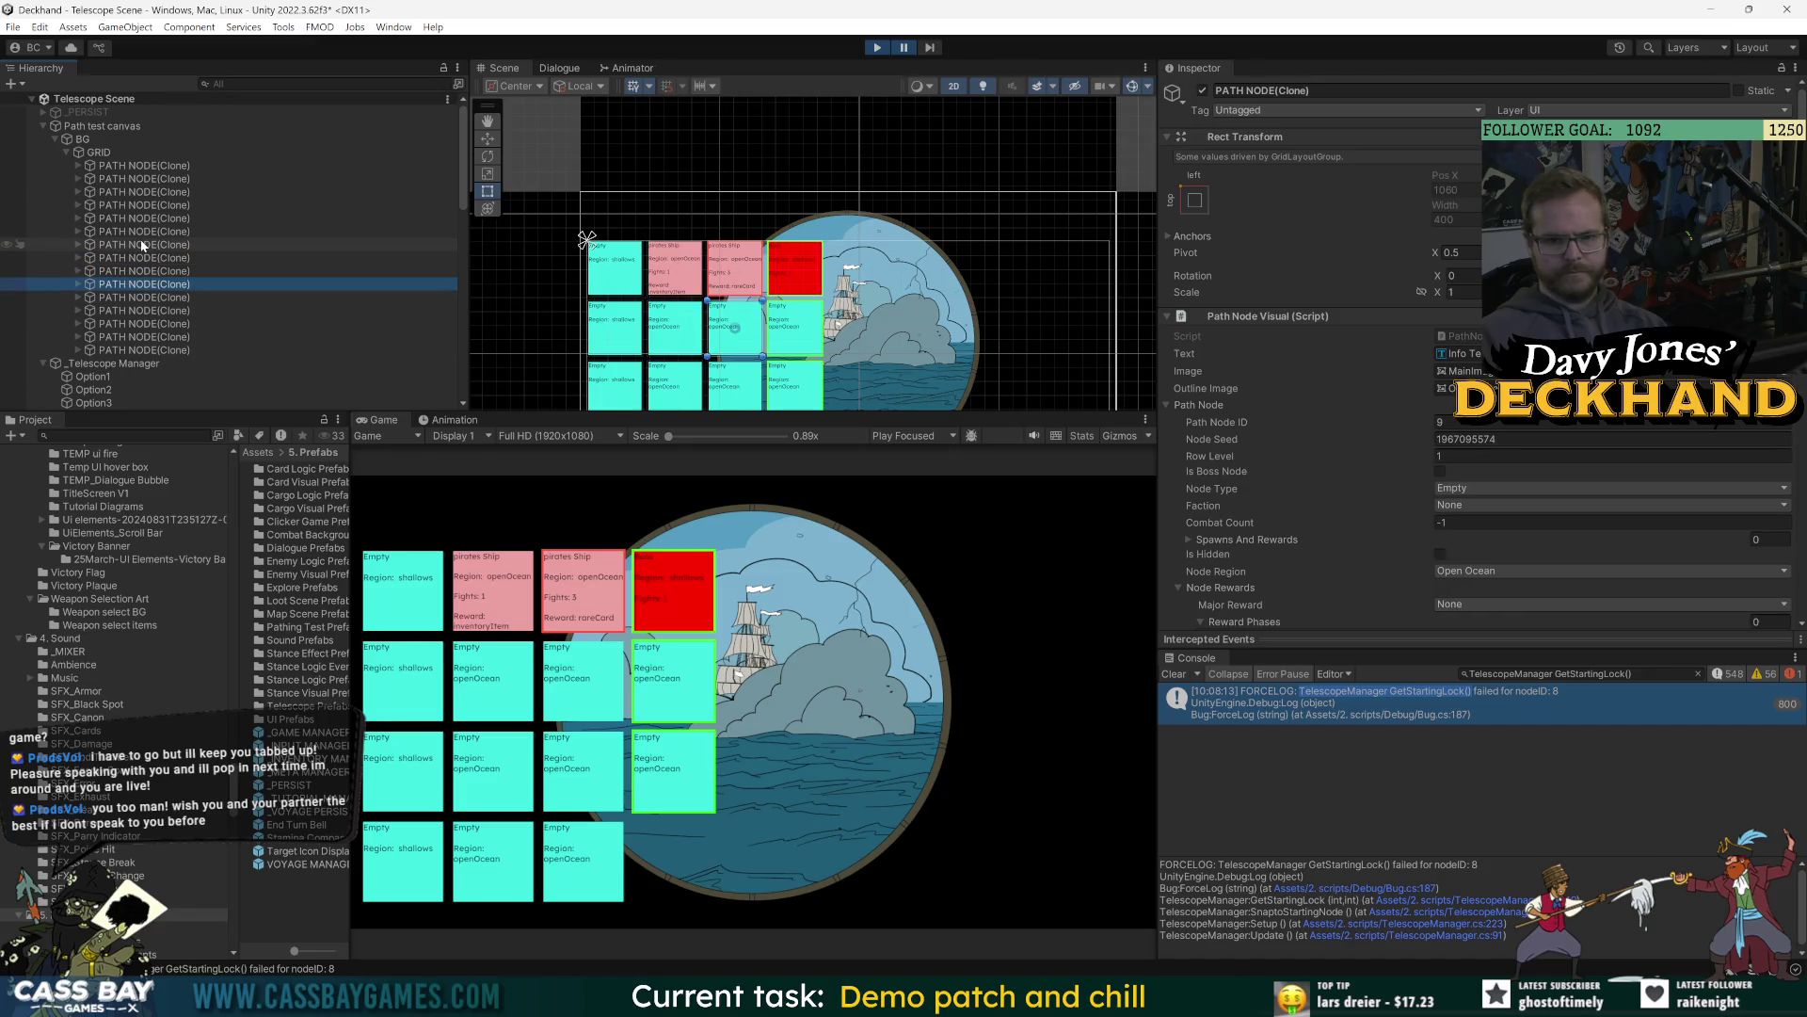
Pan to the whole grid and check path nodes 7, 4, 3 and 11, ending on node 8.
{"action": "left_click_drag", "start_coordinate": [837, 215], "coordinate": [823, 103]}
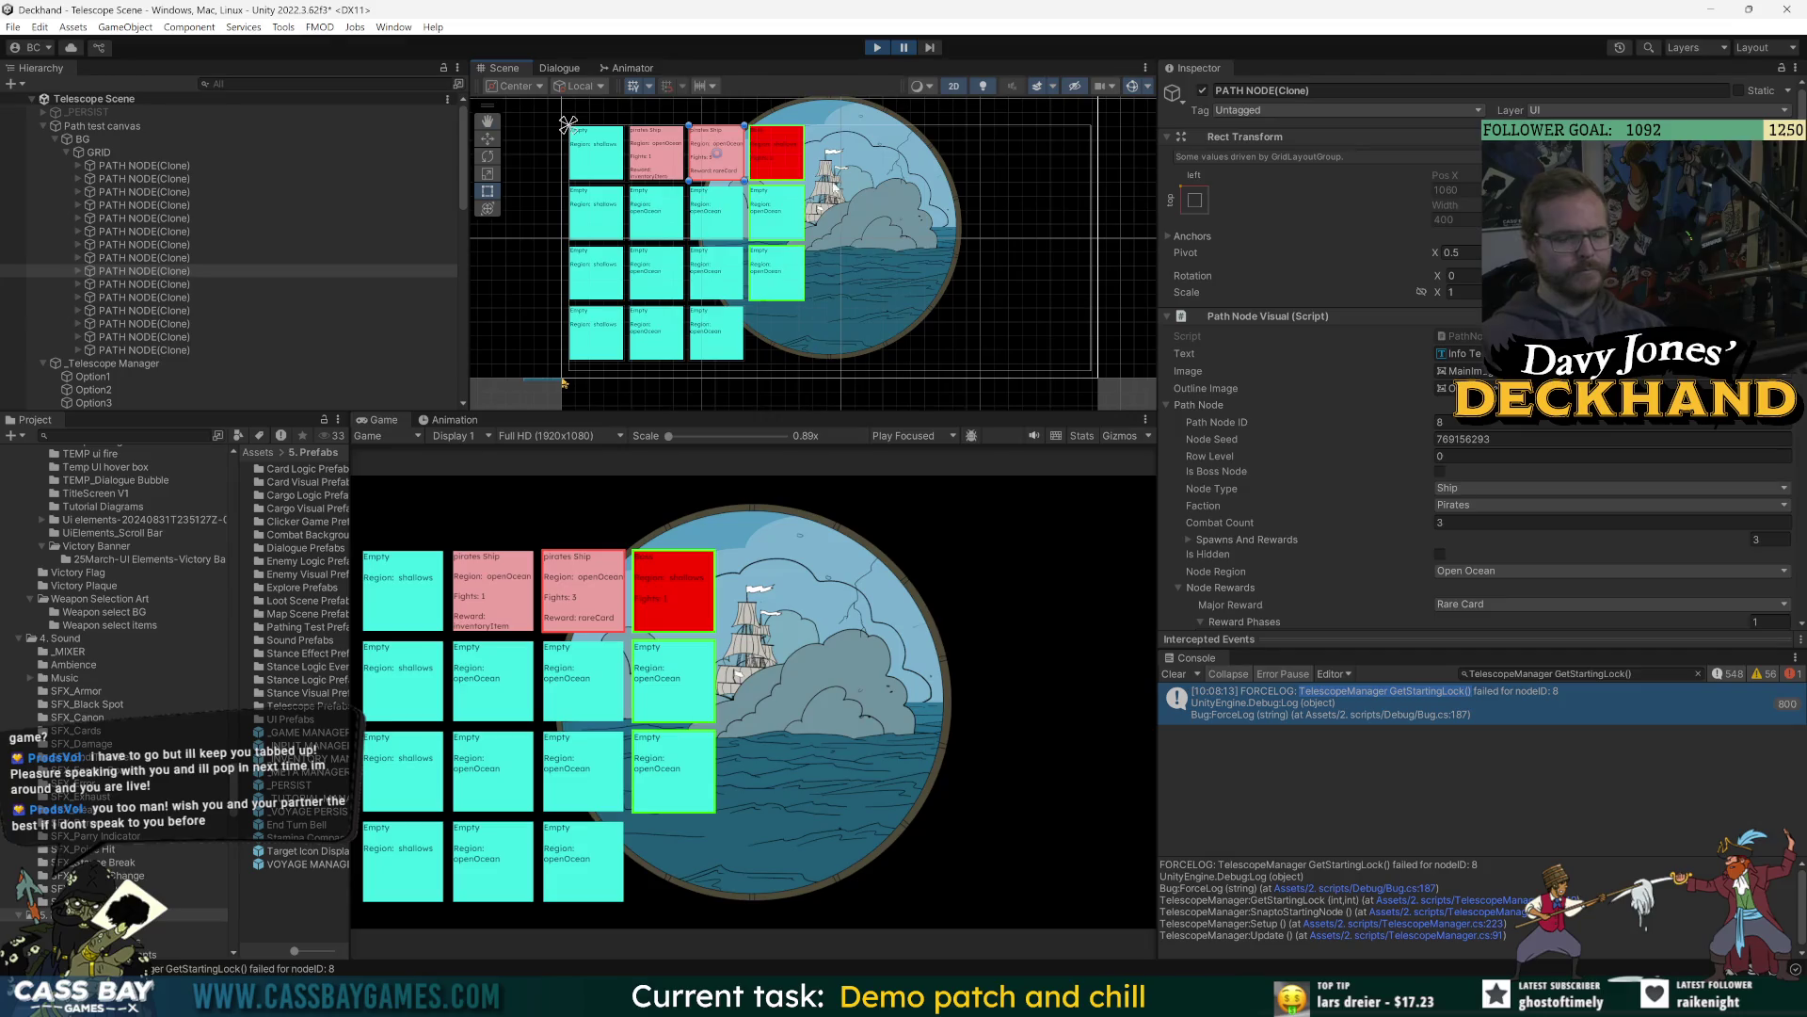
{"action": "left_click", "coordinate": [182, 258]}
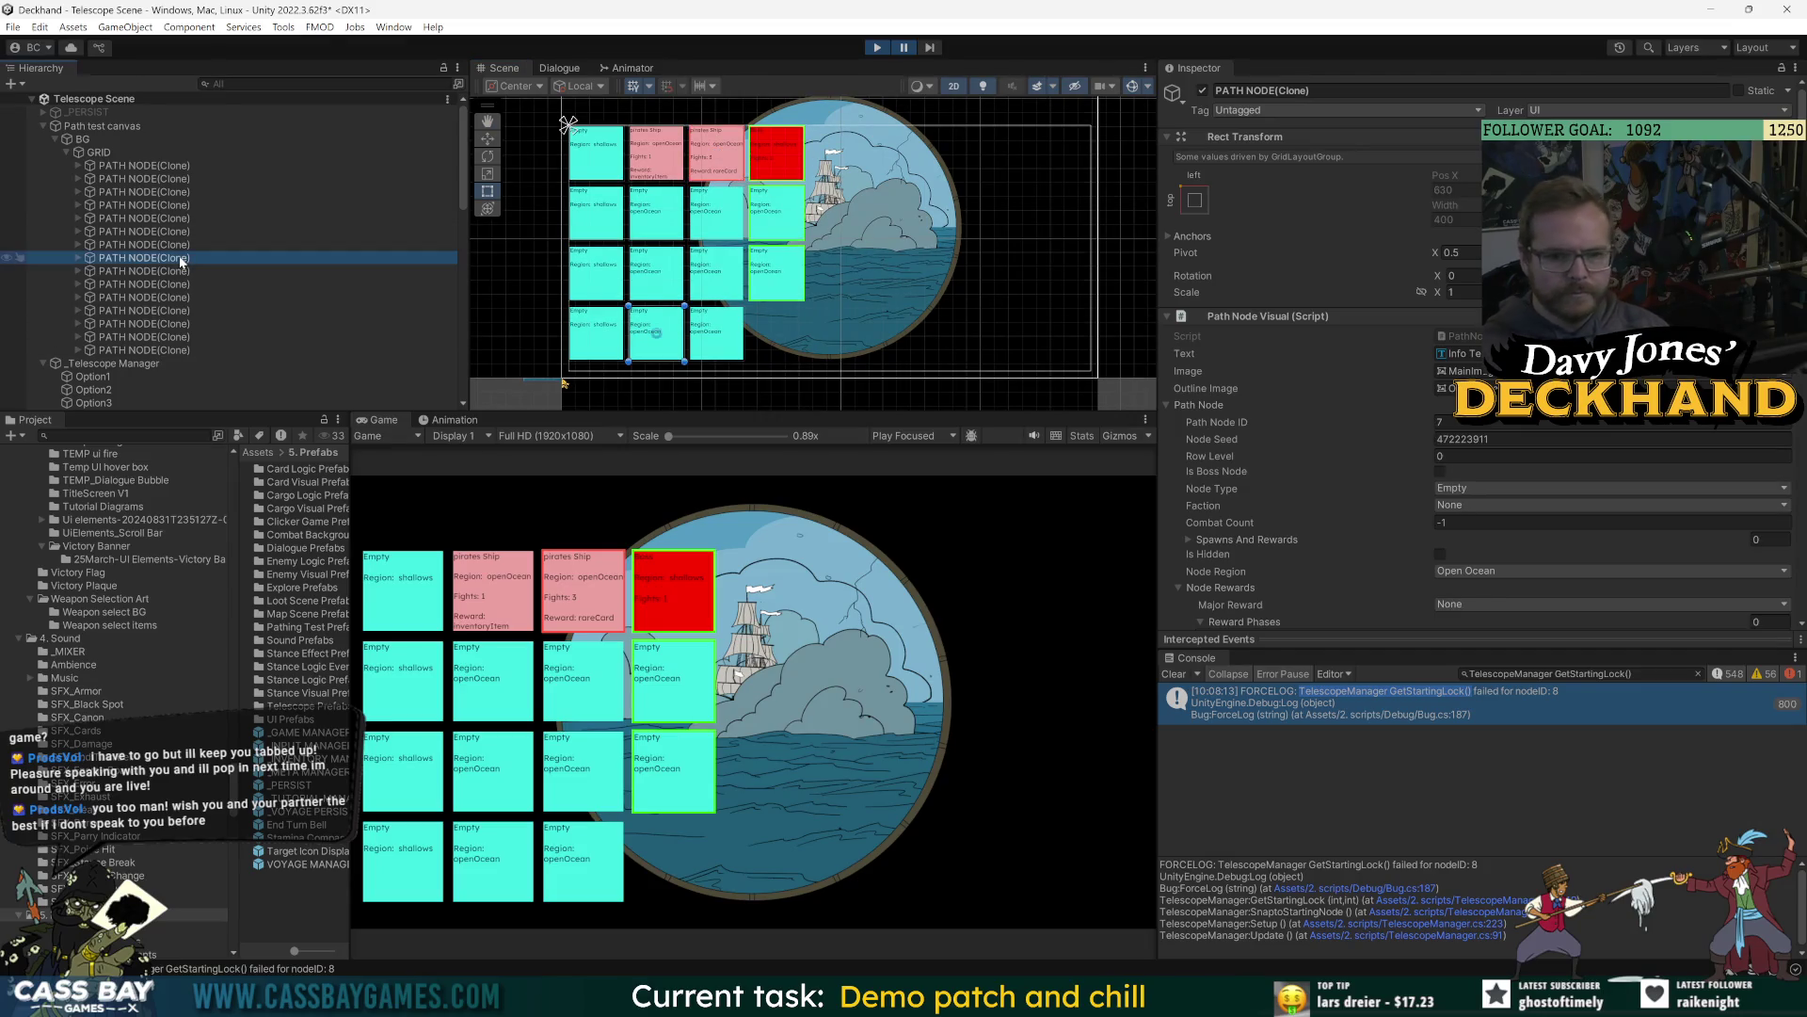
{"action": "key", "text": "Up"}
{"action": "key", "text": "Up"}
{"action": "key", "text": "Up"}
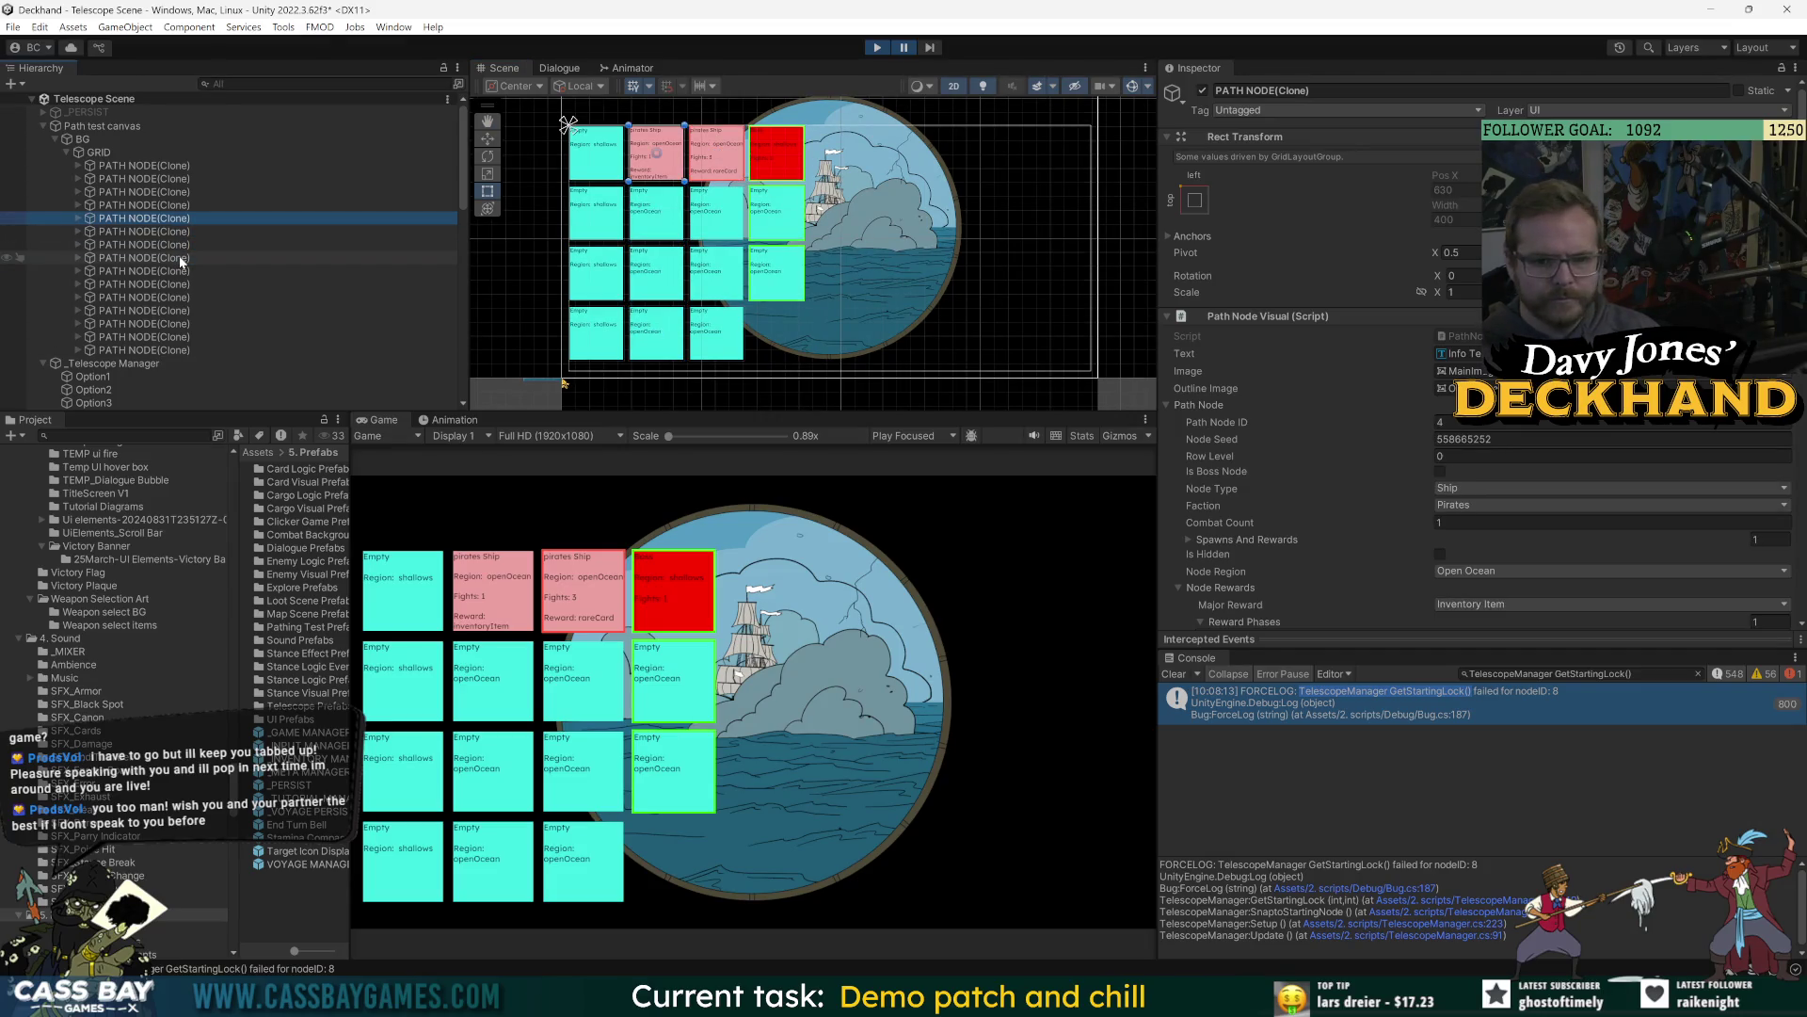
{"action": "key", "text": "Up"}
{"action": "key", "text": "Down"}
{"action": "key", "text": "Down"}
{"action": "key", "text": "Down"}
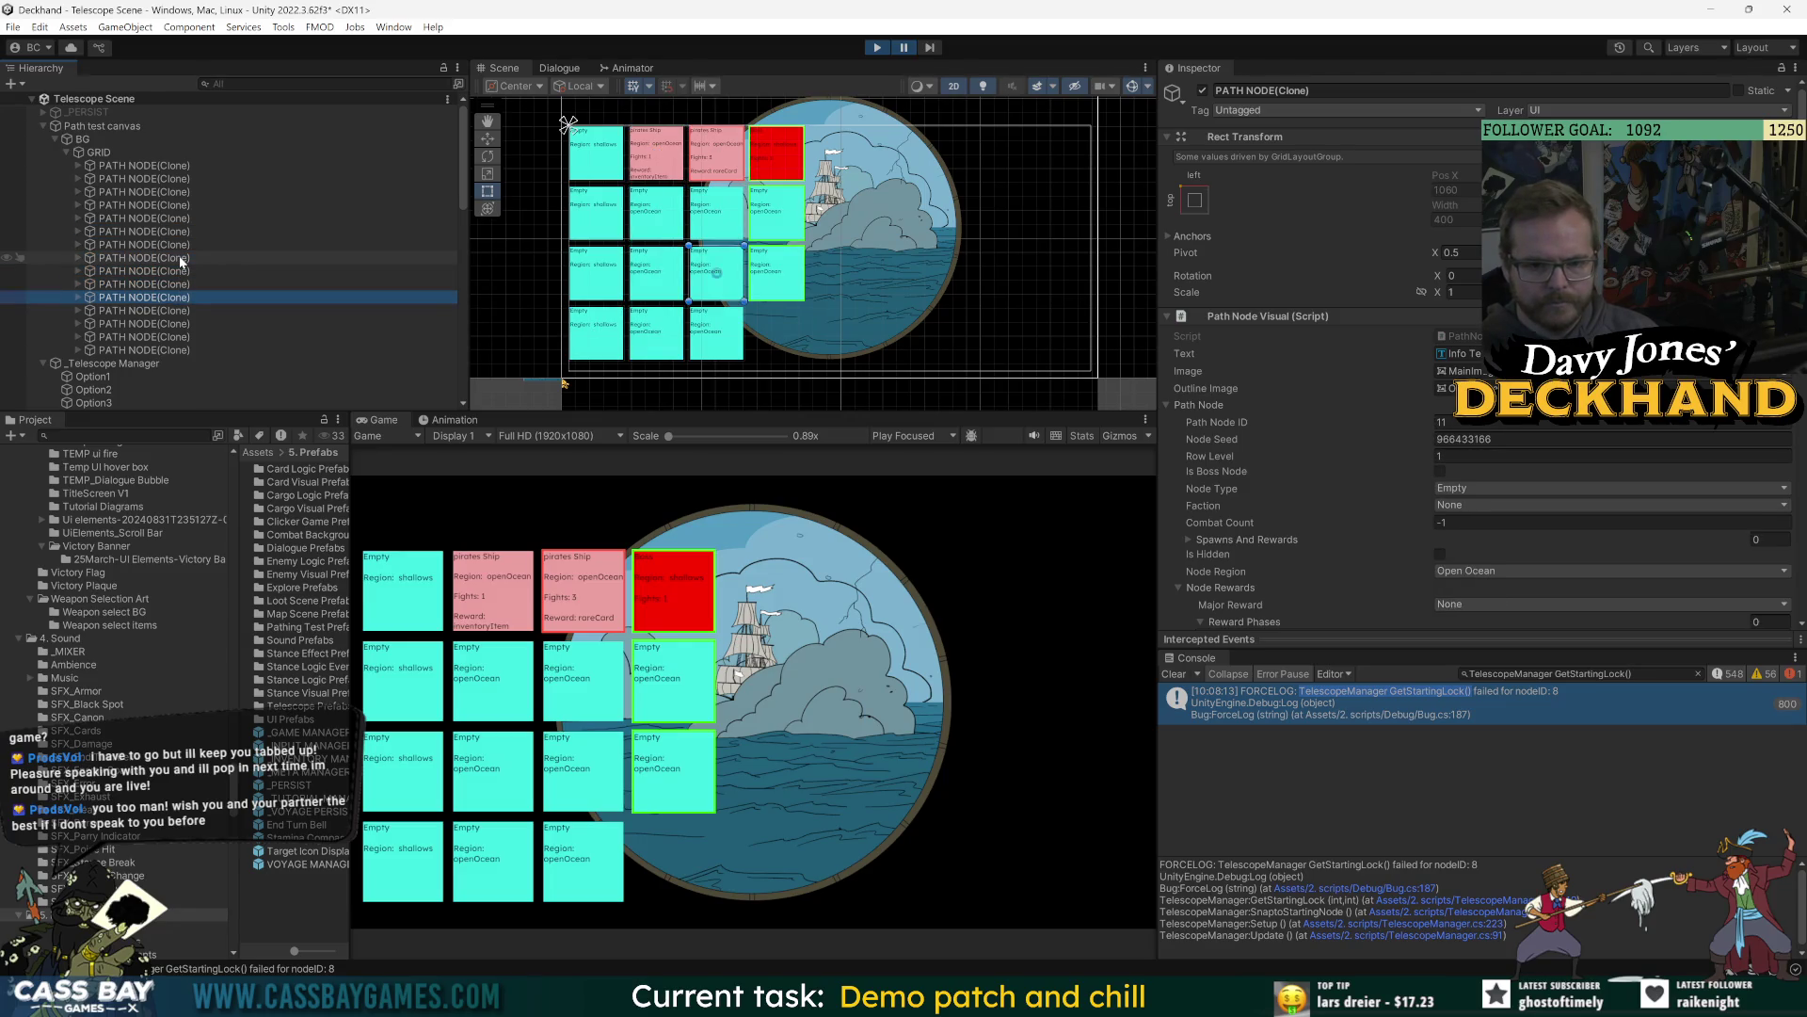
{"action": "key", "text": "Up"}
{"action": "key", "text": "Up"}
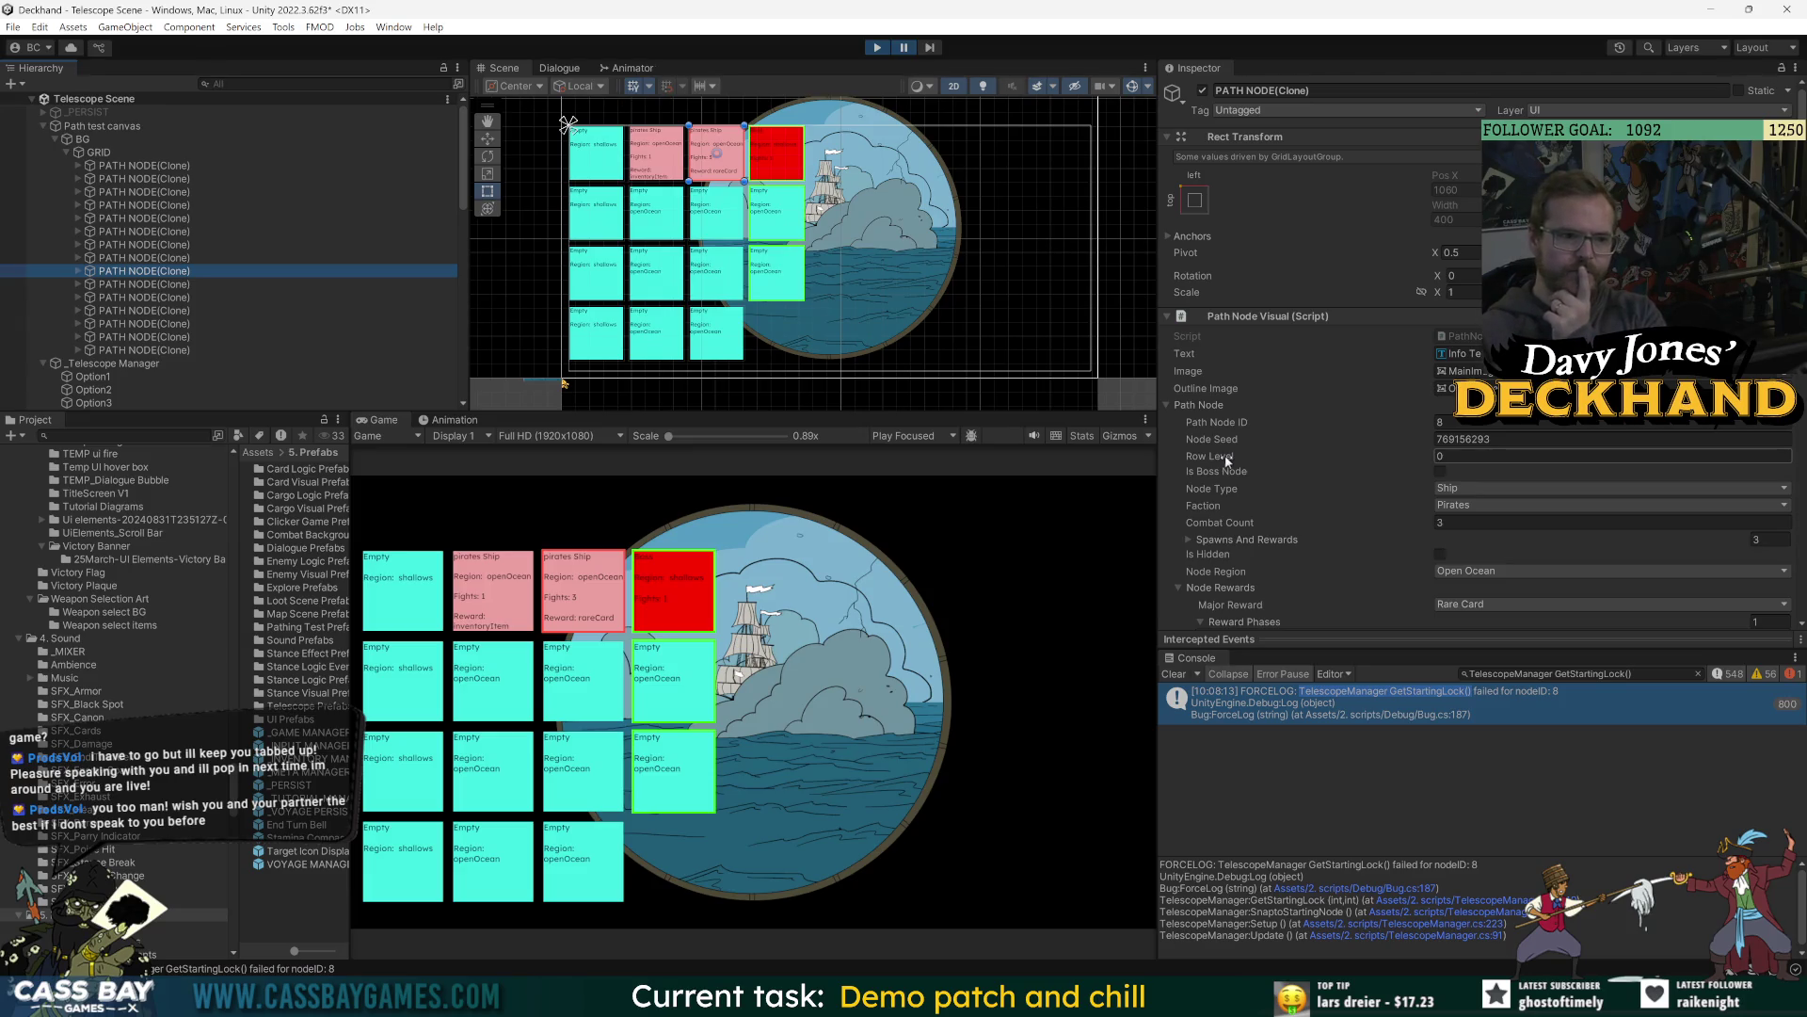
Open the PathNodeVisual script and look over its NodeSpawnRewardGroup references.
{"action": "double_click", "coordinate": [1476, 337]}
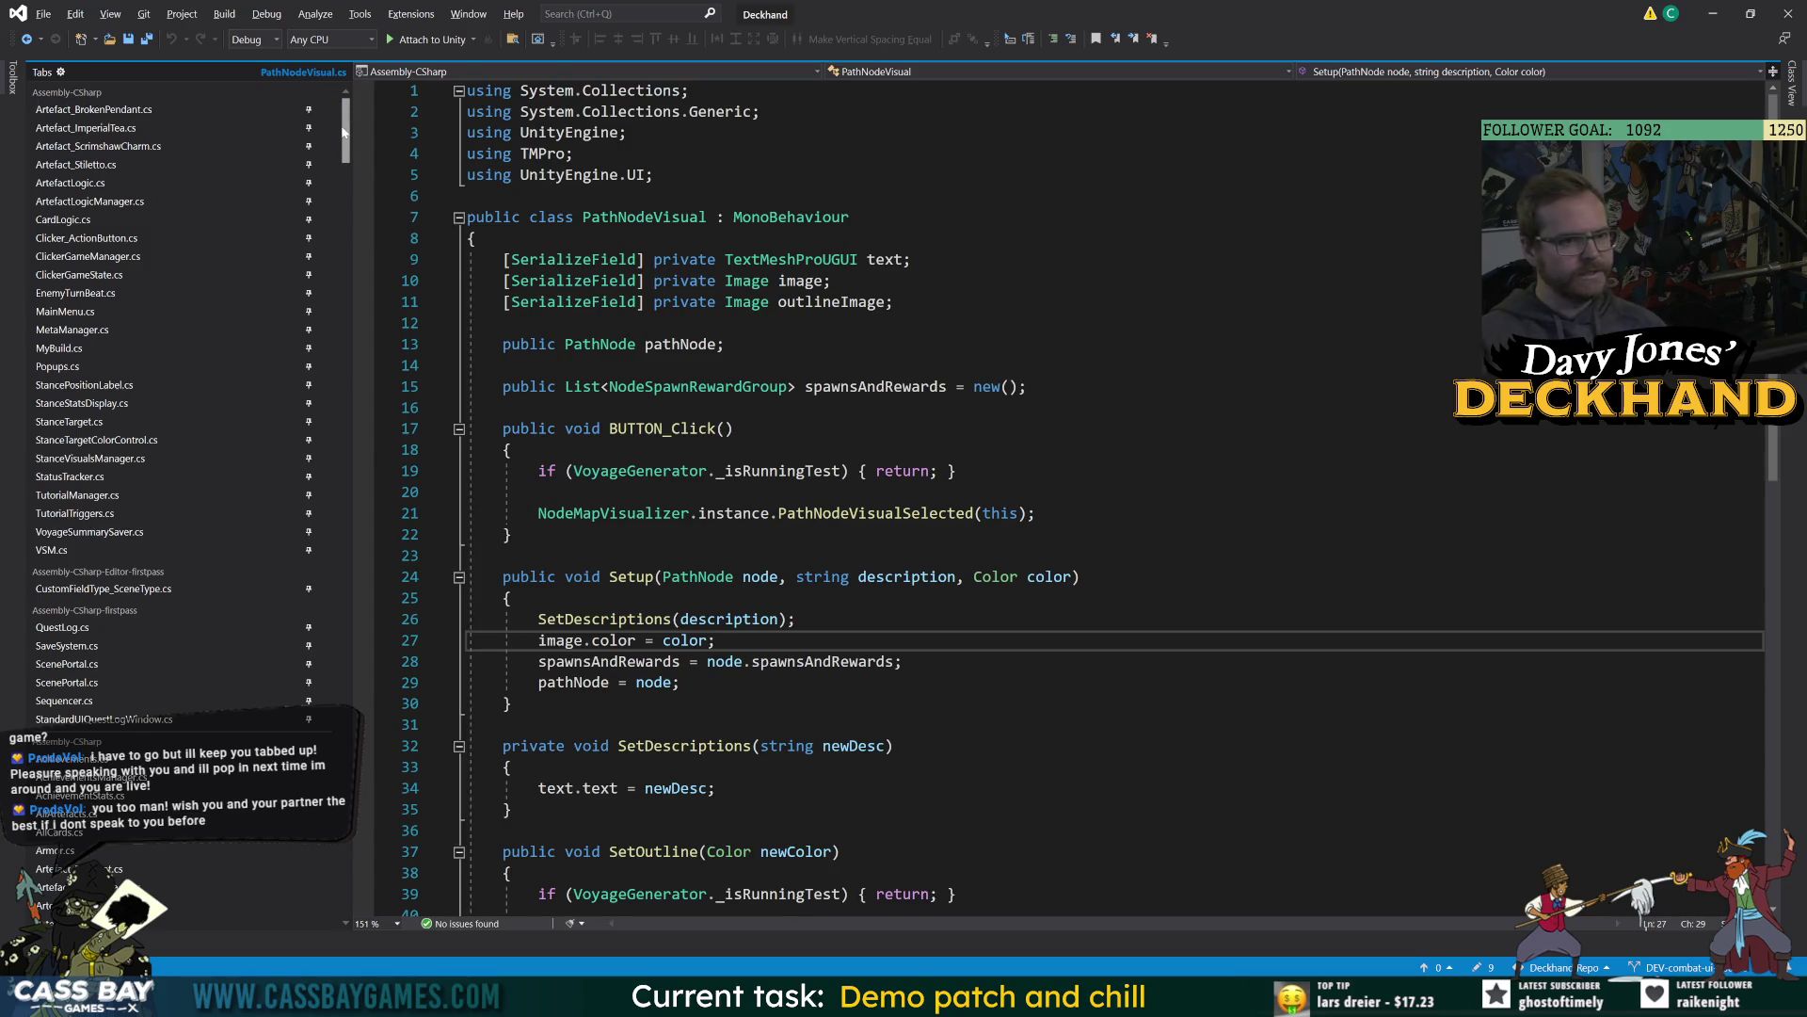
{"action": "left_click_drag", "start_coordinate": [345, 127], "coordinate": [346, 546]}
{"action": "scroll", "coordinate": [302, 127], "scroll_direction": "down", "scroll_amount": 1}
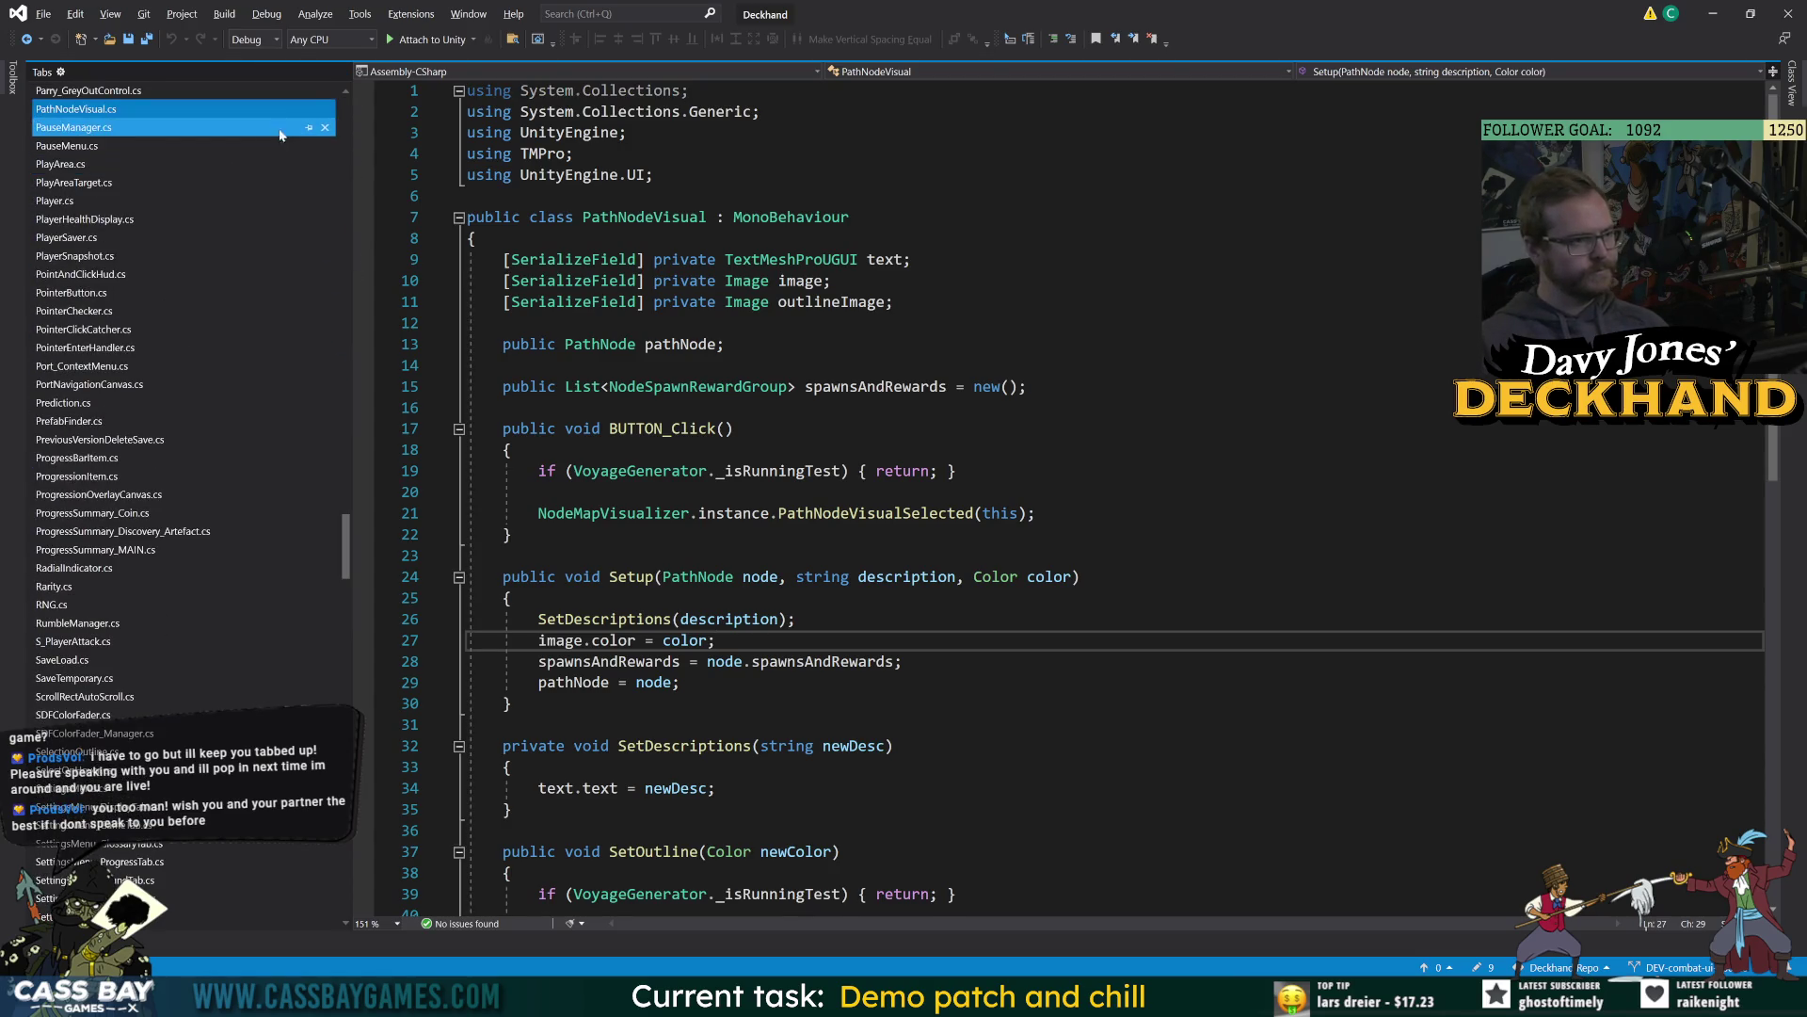
{"action": "scroll", "coordinate": [300, 116], "scroll_direction": "up", "scroll_amount": 2}
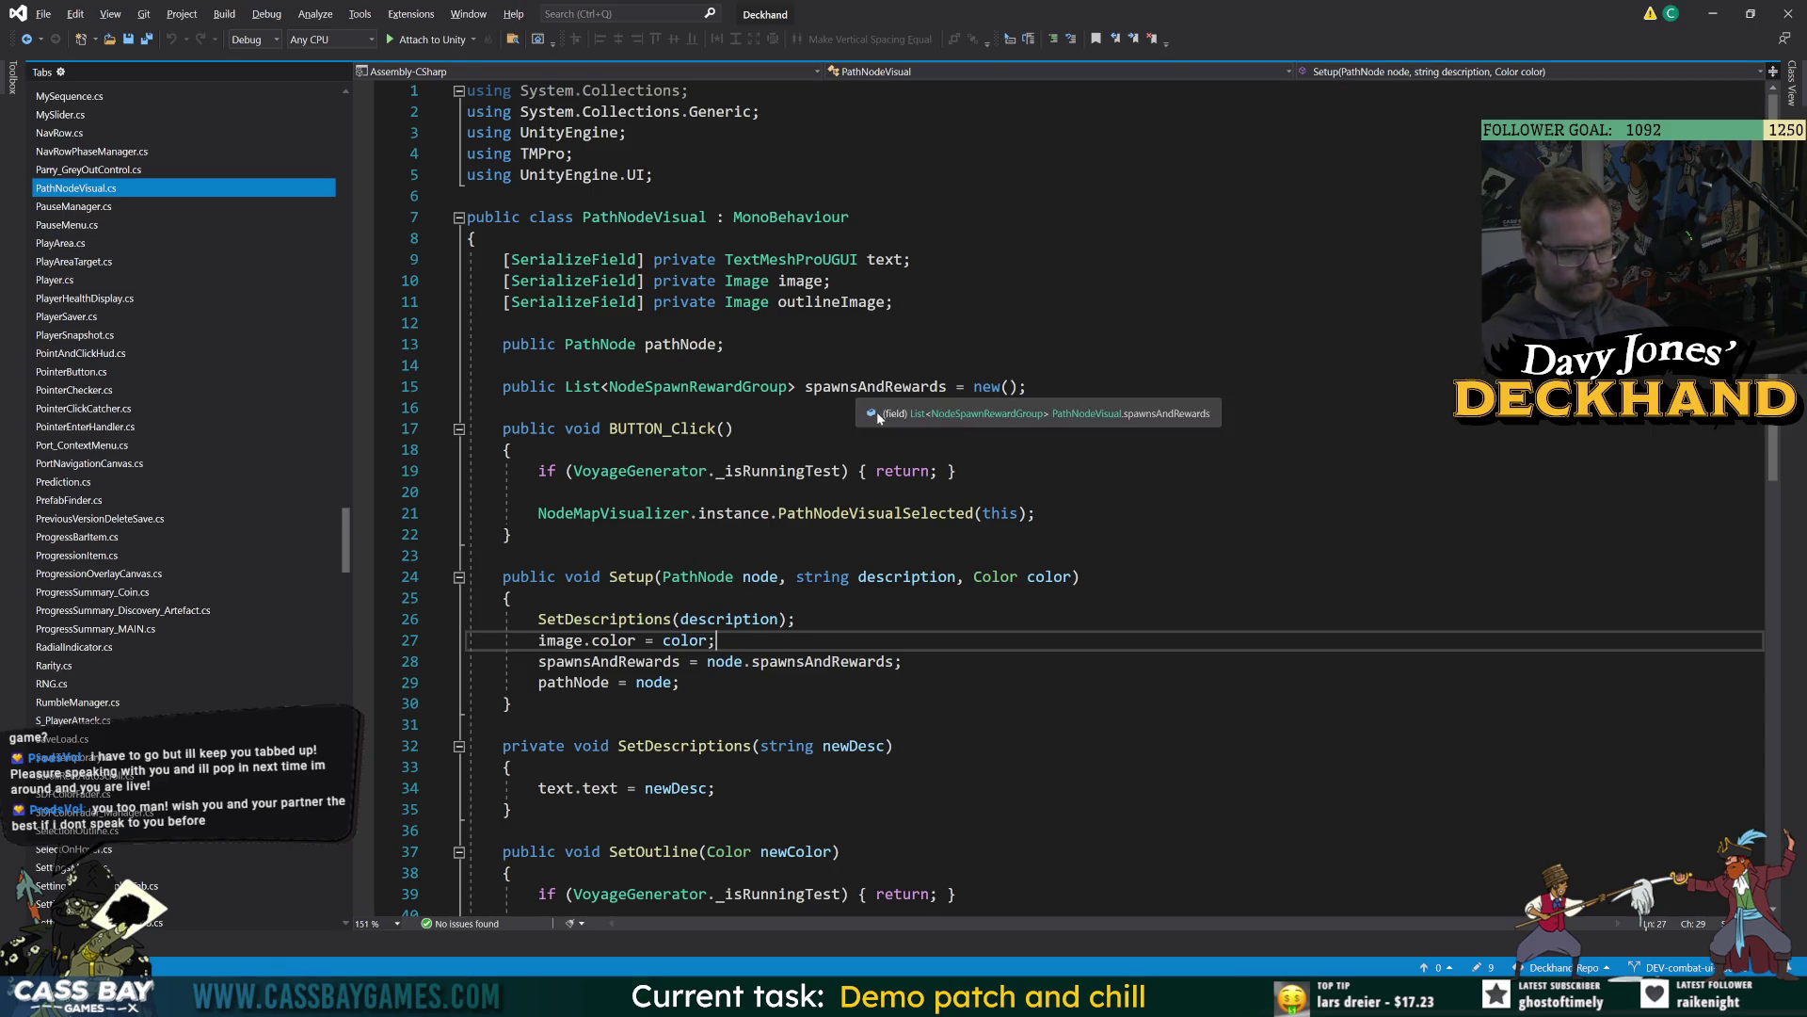
{"action": "double_click", "coordinate": [788, 260]}
{"action": "double_click", "coordinate": [744, 387]}
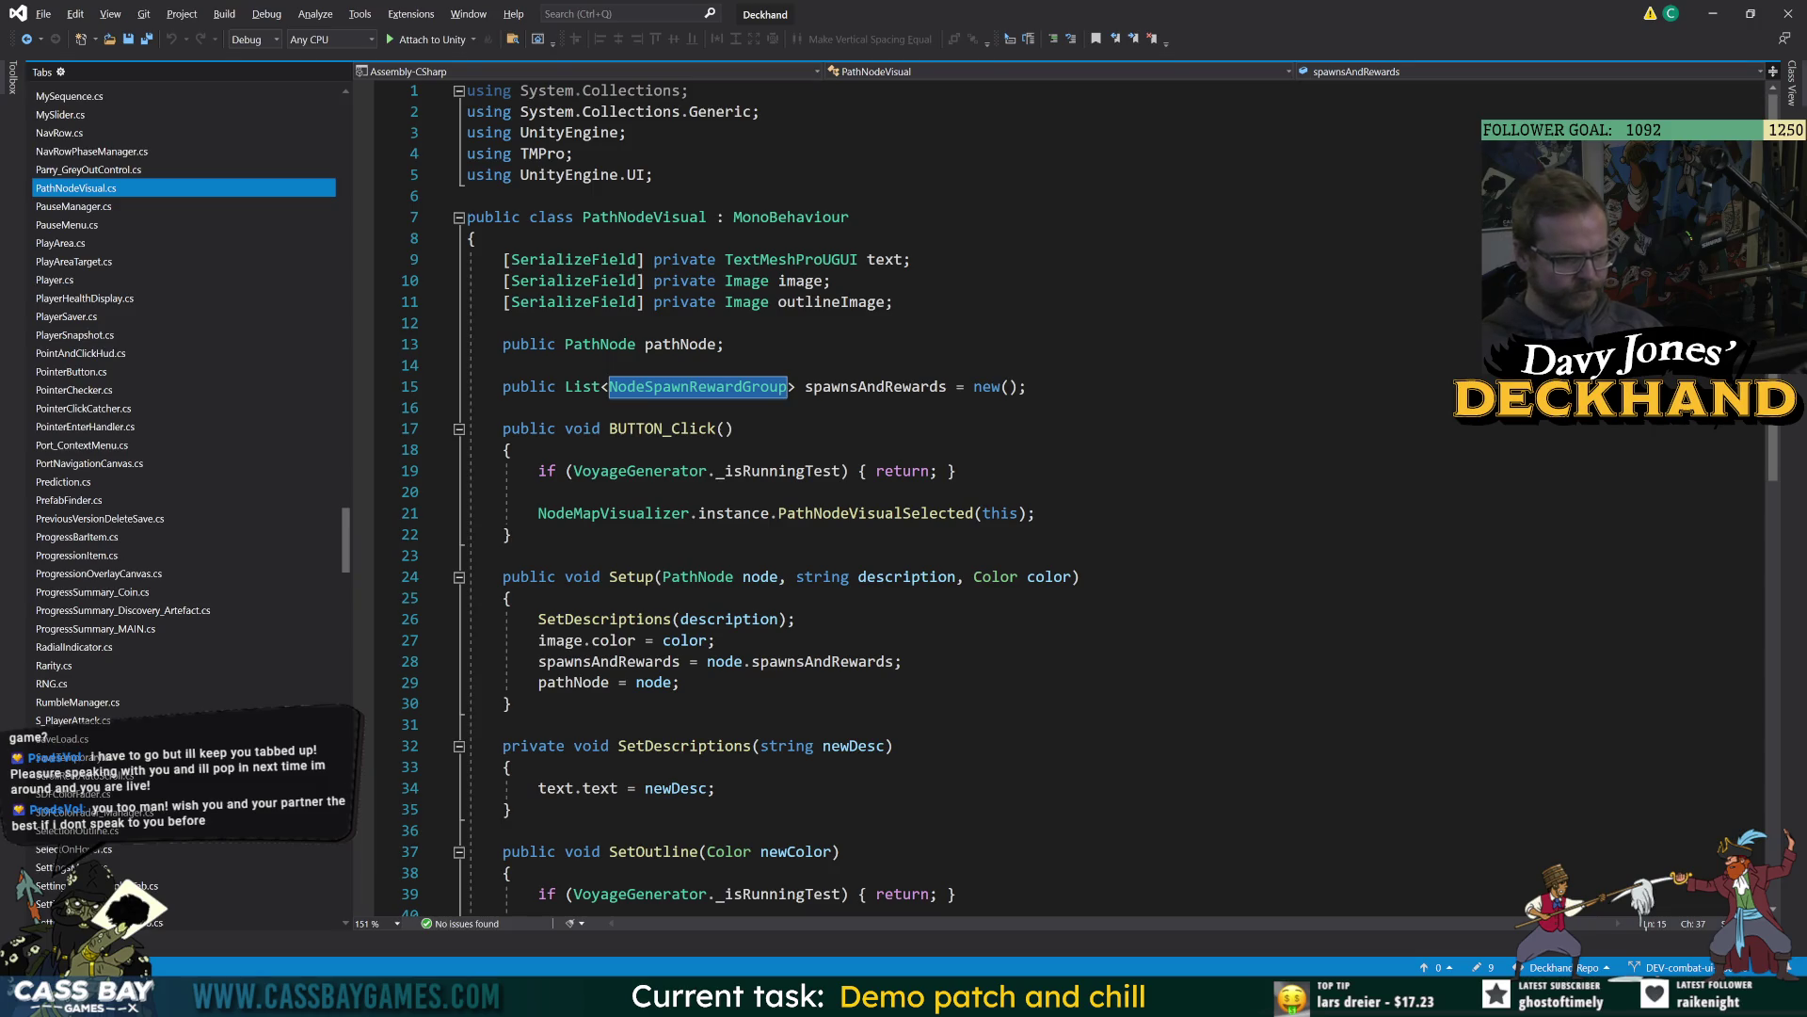
Go to the VoyageGenerator class definition from its reference on line 19.
{"action": "double_click", "coordinate": [648, 469]}
{"action": "key", "text": "F12"}
{"action": "scroll", "coordinate": [336, 404], "scroll_direction": "up", "scroll_amount": 10}
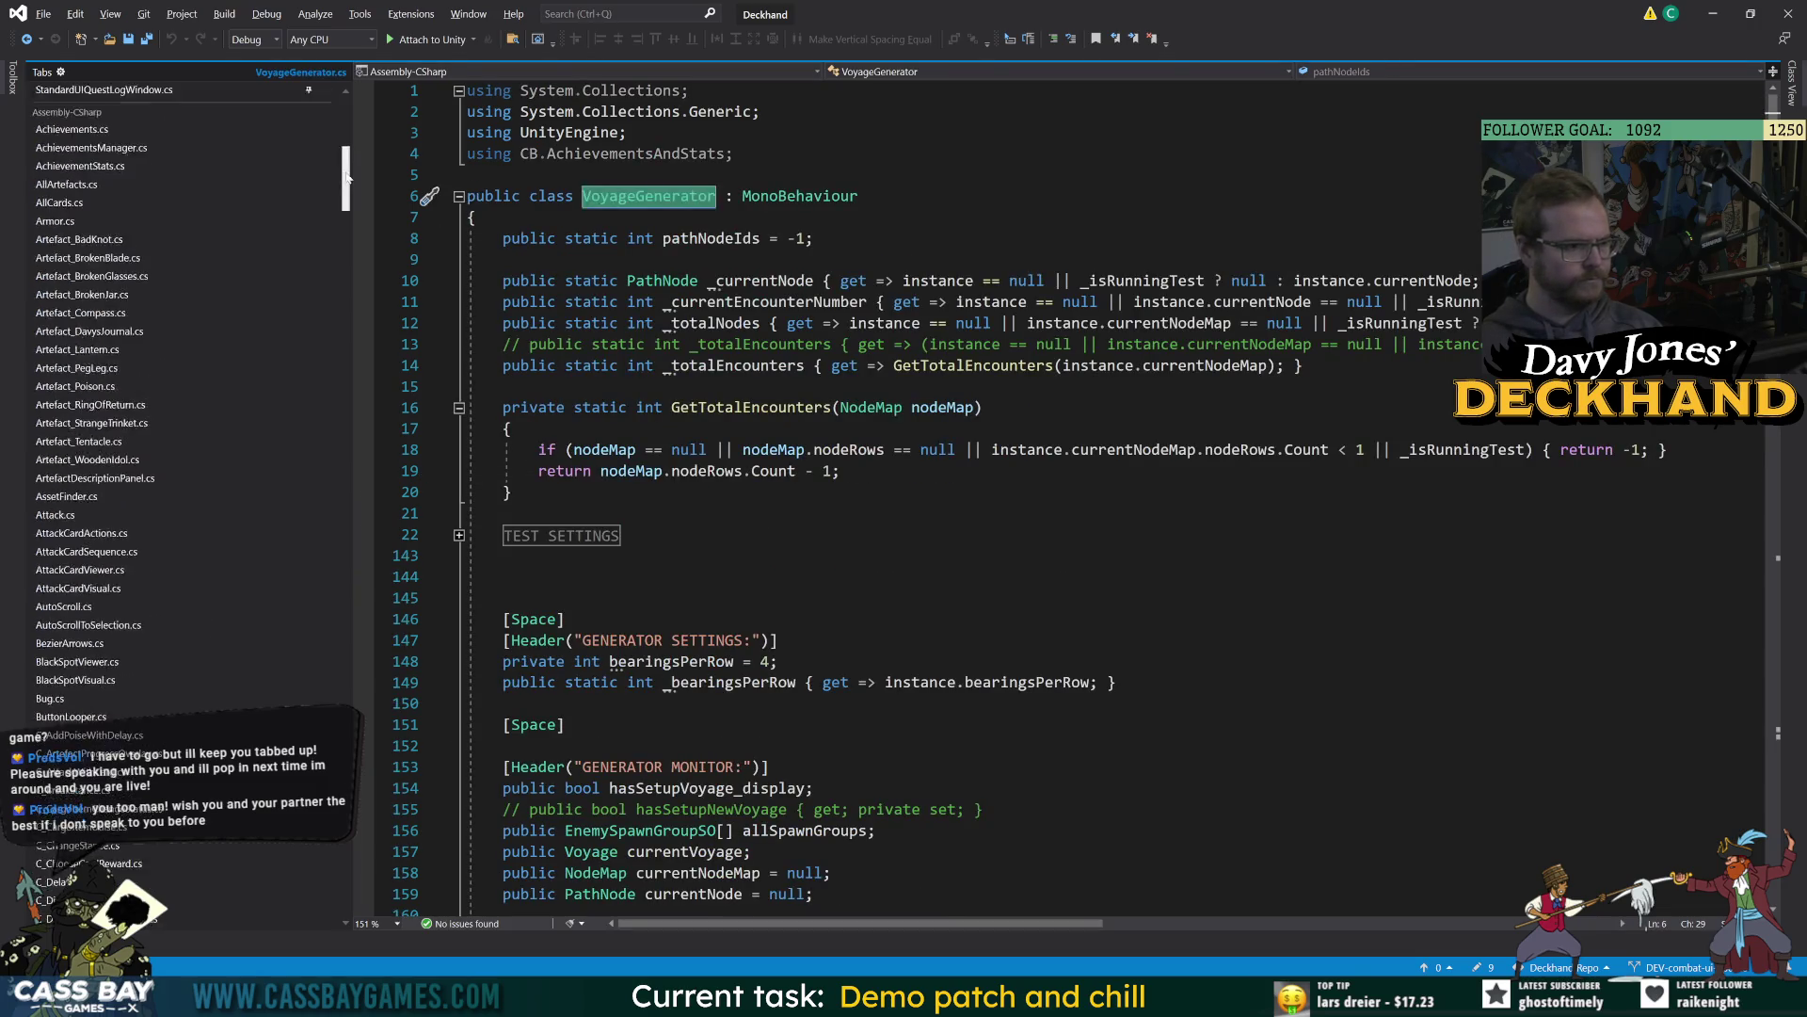
{"action": "scroll", "coordinate": [335, 405], "scroll_direction": "down", "scroll_amount": 15}
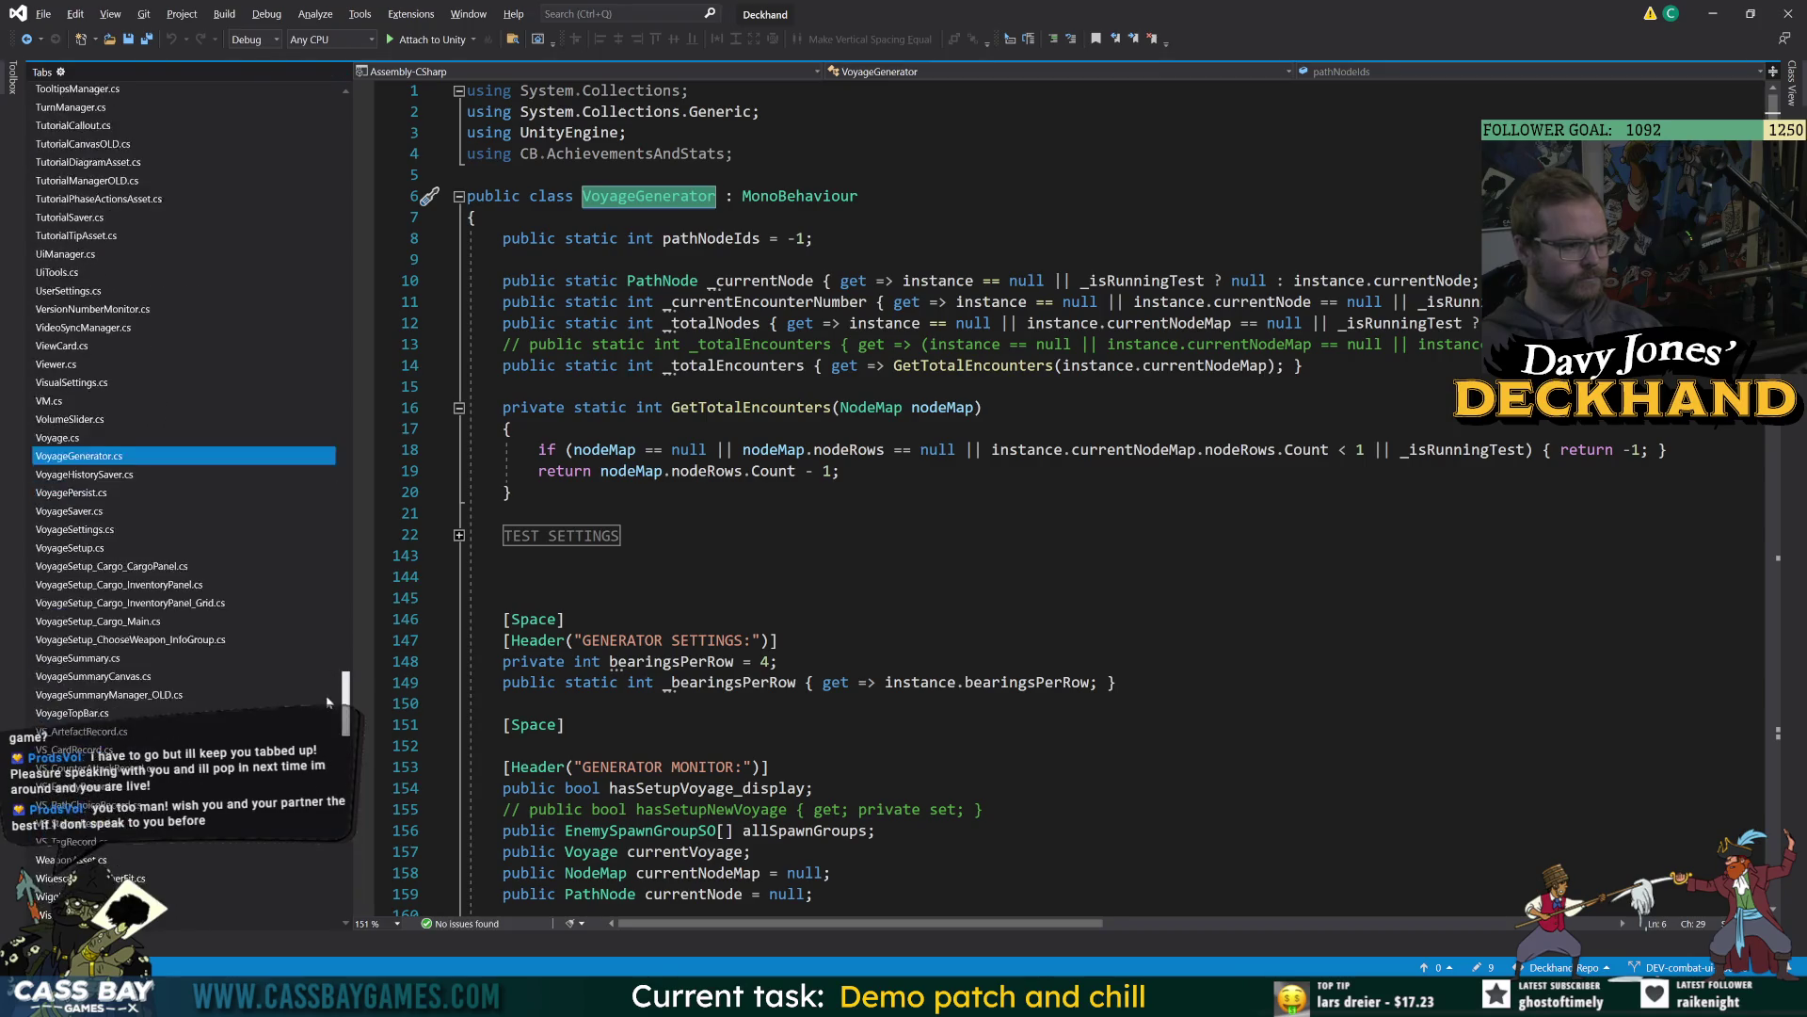
Pin VoyageGenerator.cs and move to the end of GetTotalEncounters.
{"action": "left_click", "coordinate": [309, 474]}
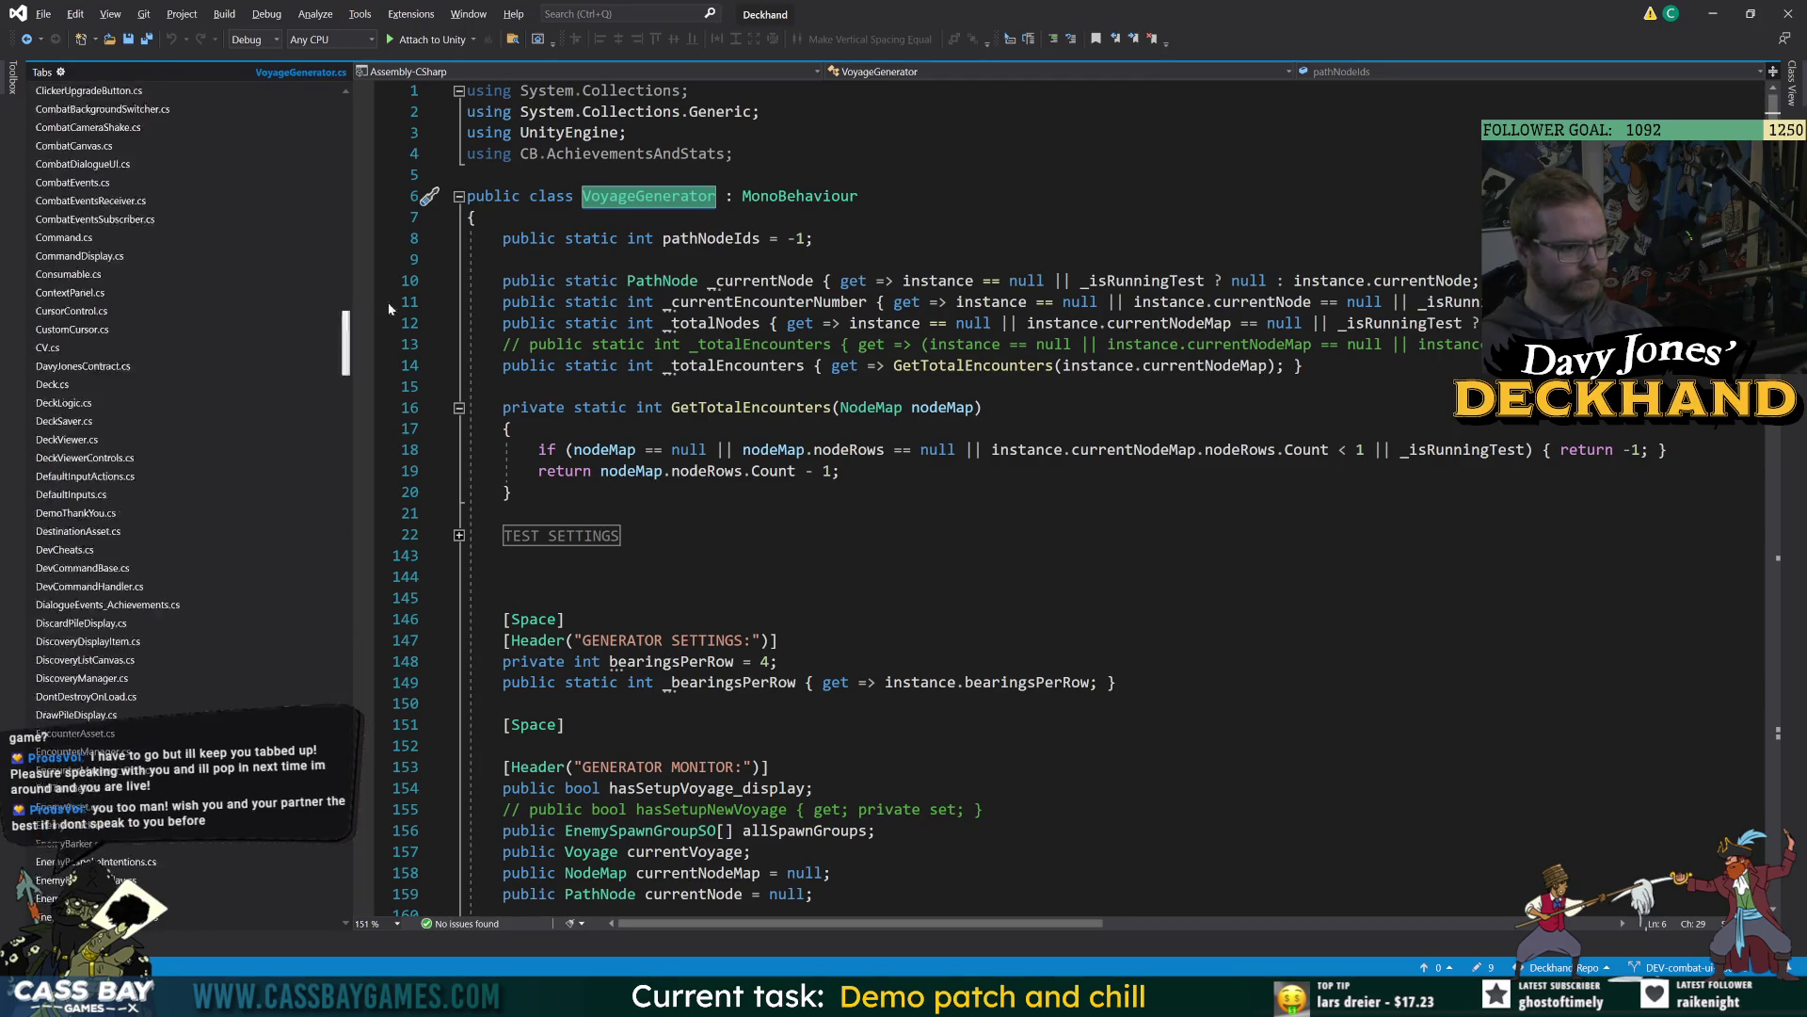
{"action": "left_click", "coordinate": [663, 281]}
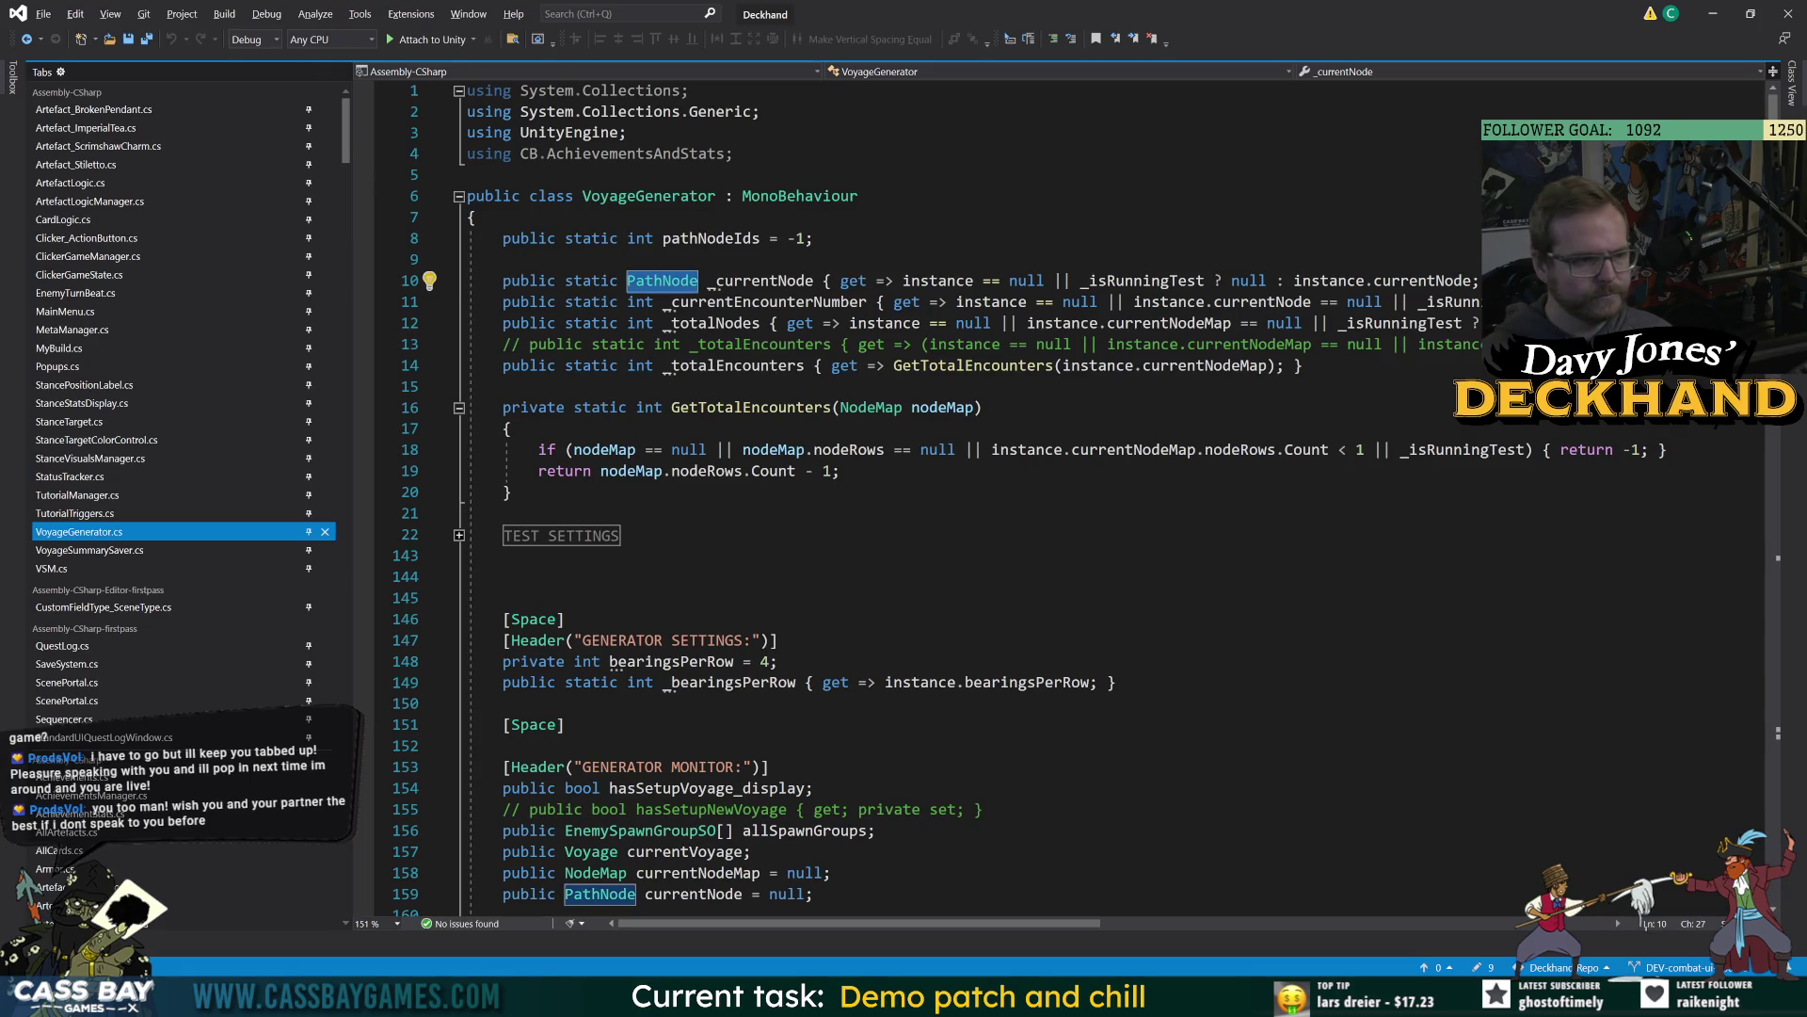
{"action": "left_click", "coordinate": [622, 536]}
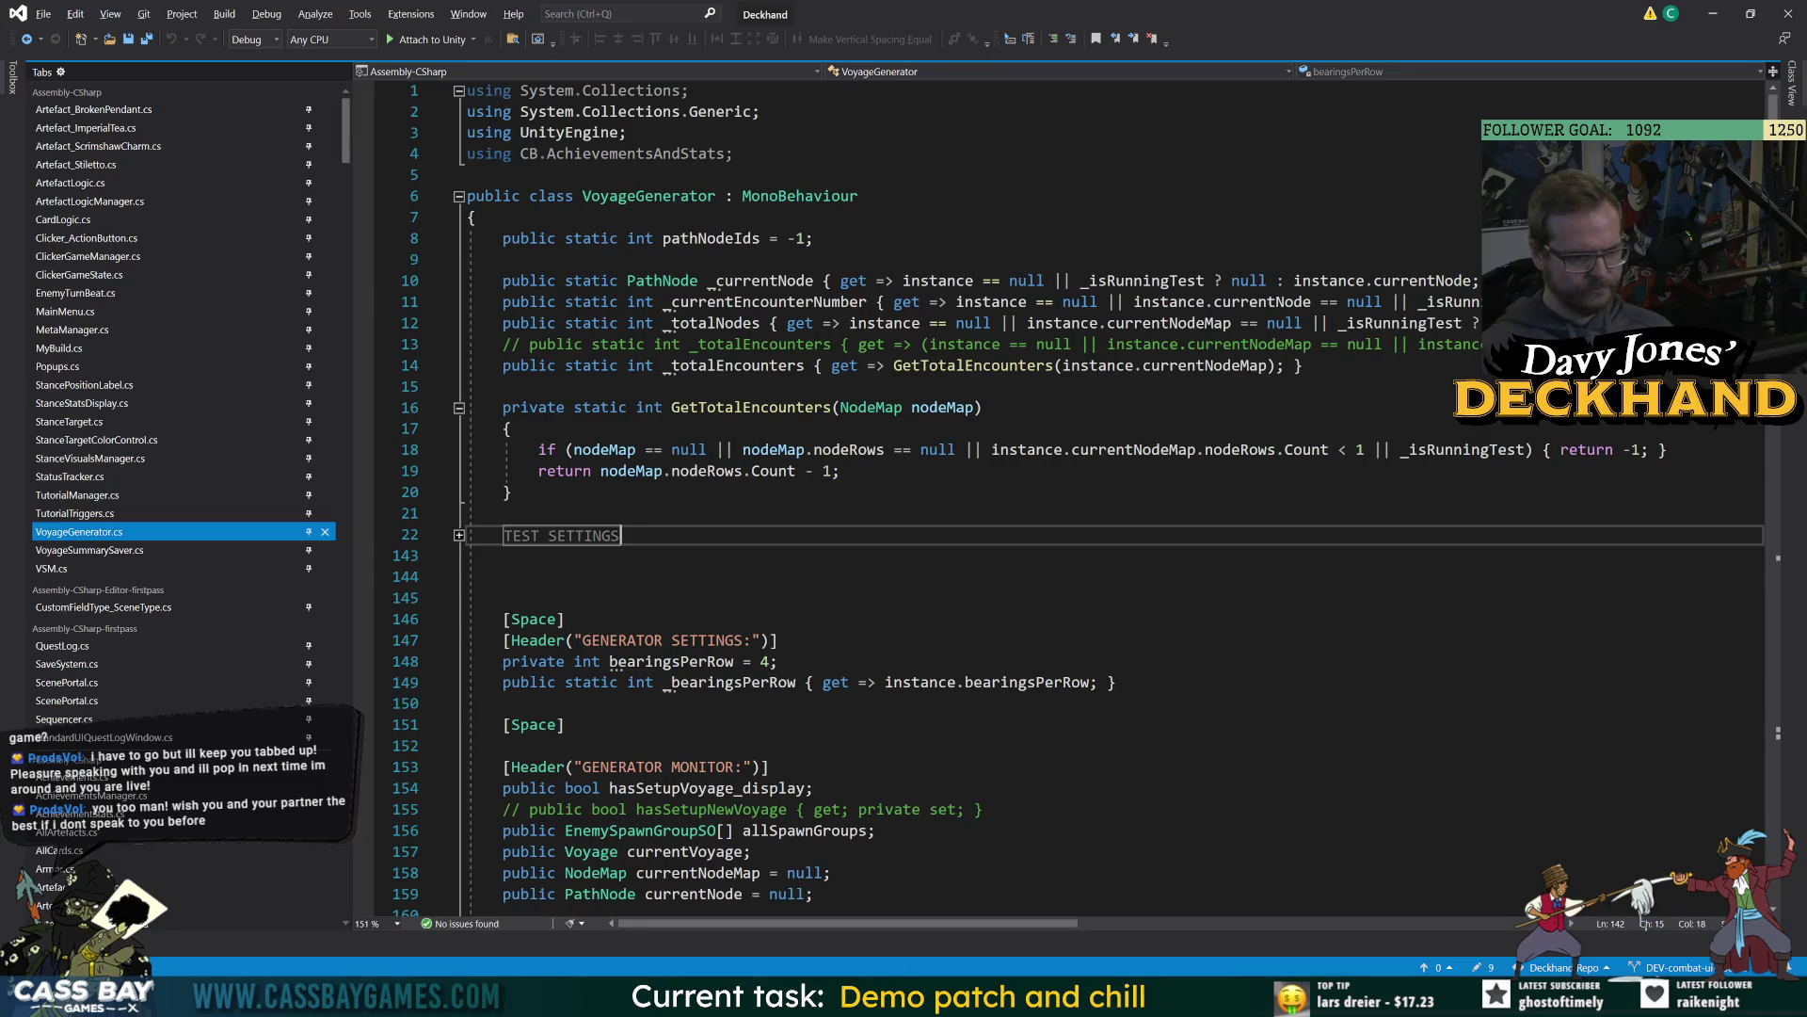
{"action": "key", "text": "Up"}
{"action": "key", "text": "Up"}
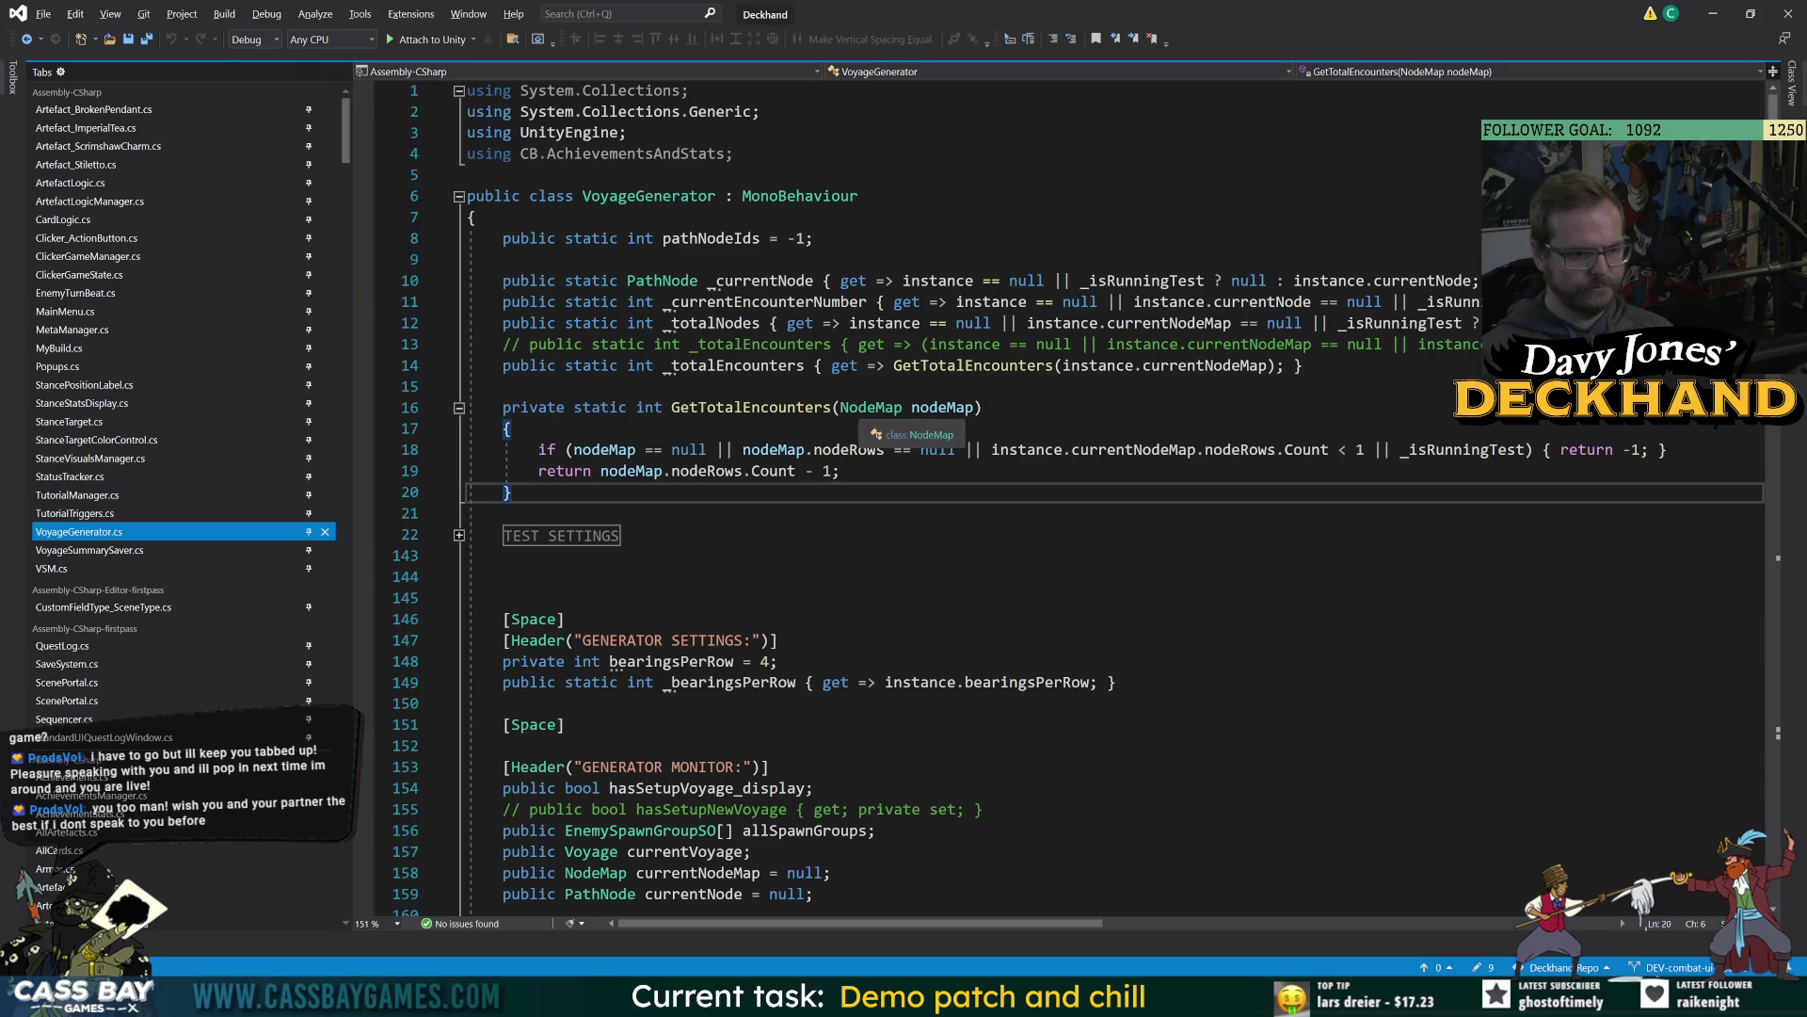
Go to the PathNode class definition and check its pathNodeID and rowLevel fields.
{"action": "double_click", "coordinate": [685, 282]}
{"action": "key", "text": "F12"}
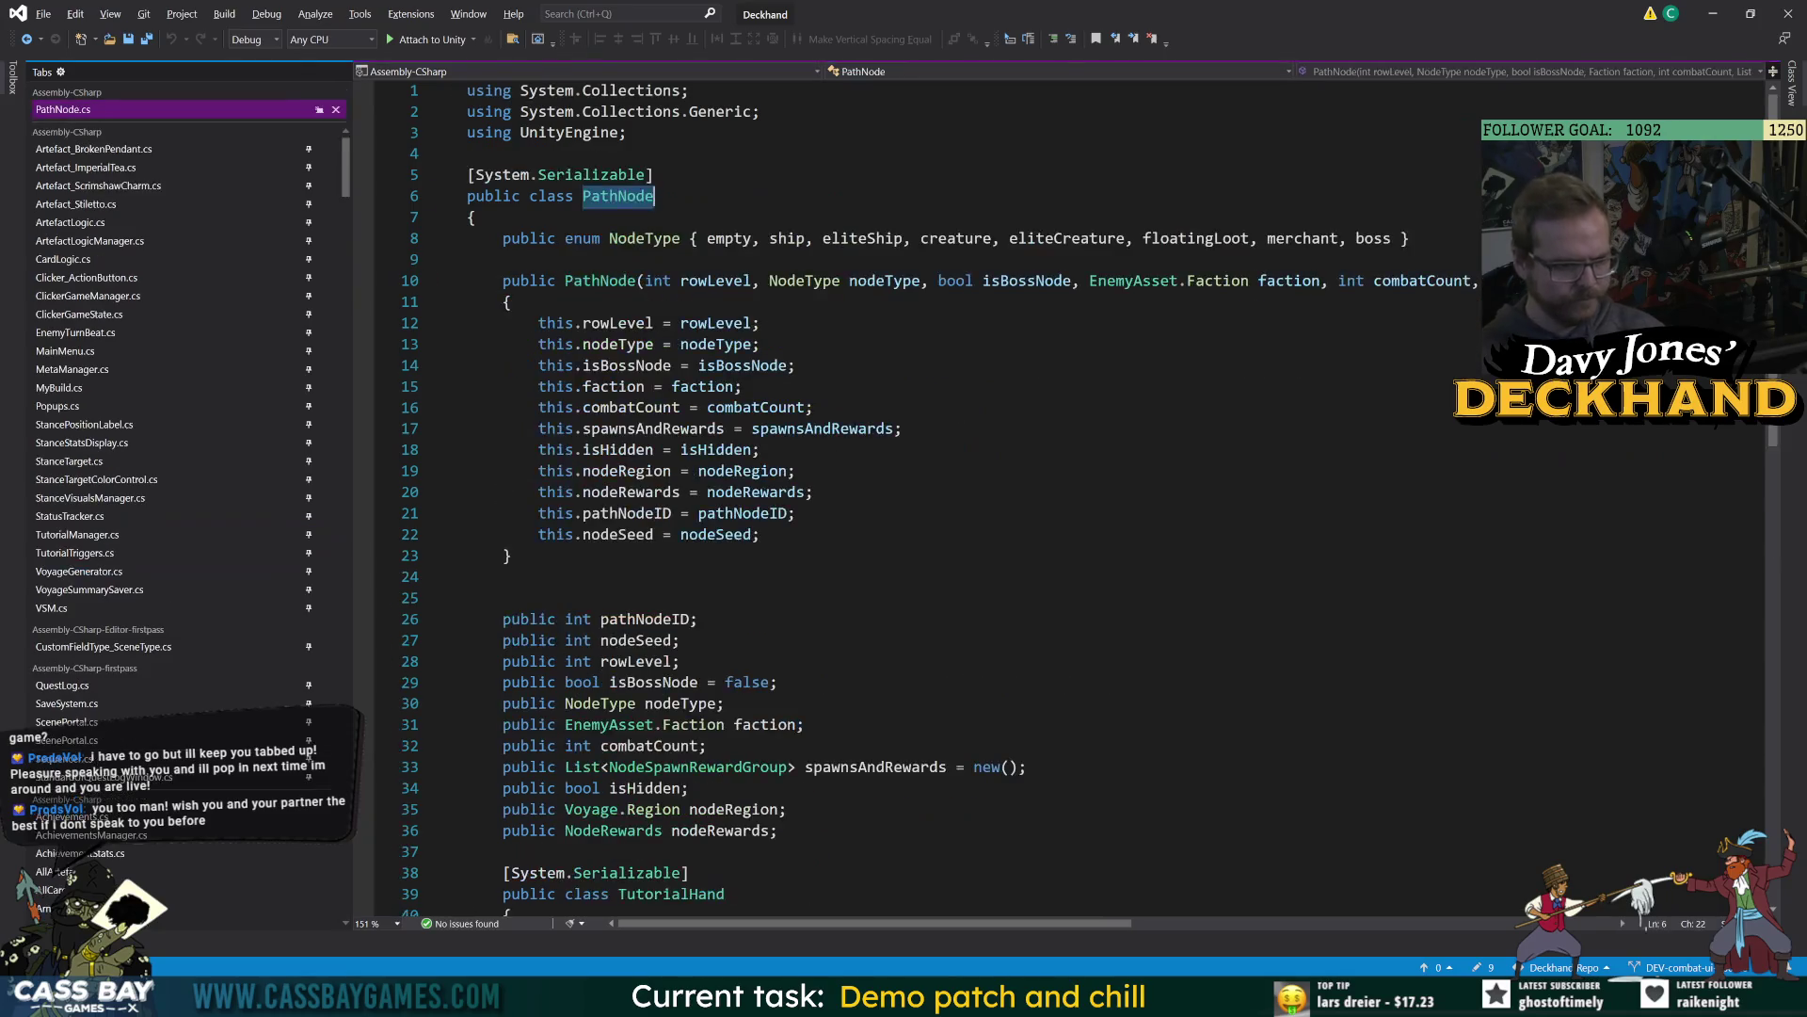
{"action": "left_click", "coordinate": [664, 619]}
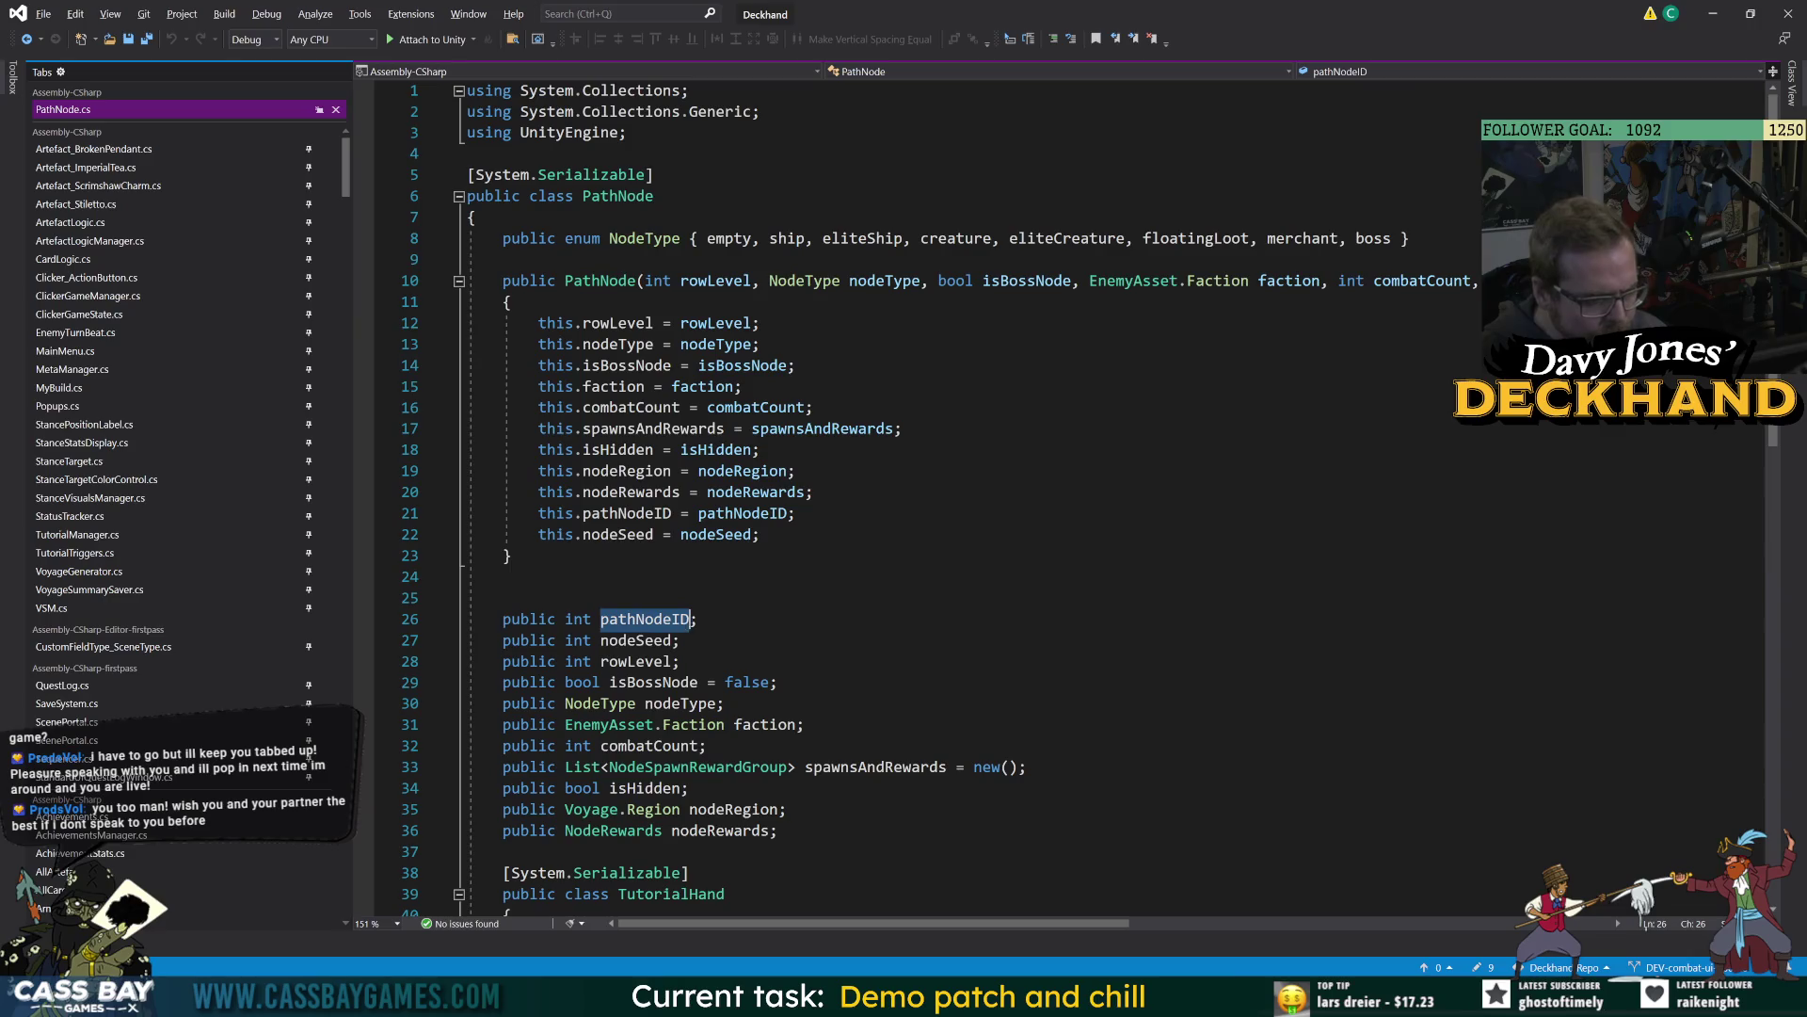
{"action": "key", "text": "Down"}
{"action": "key", "text": "Down"}
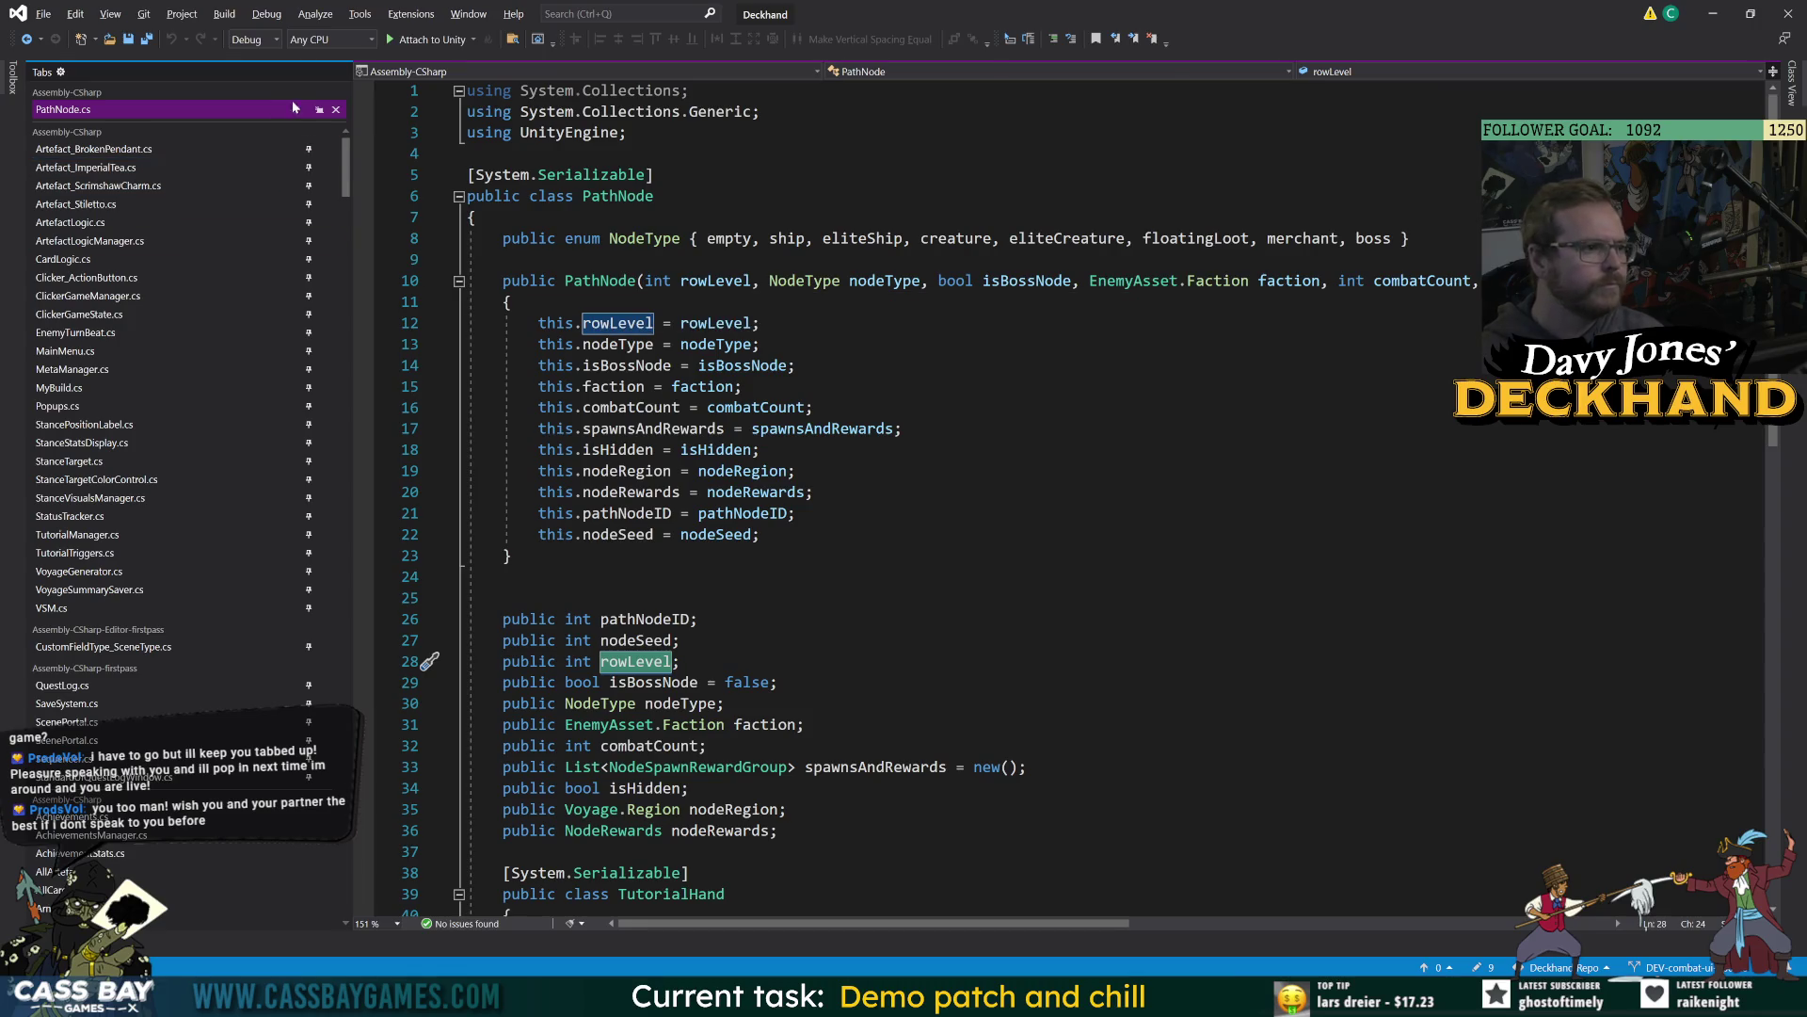
Keep PathNode.cs pinned at the top of the open-file list.
{"action": "left_click", "coordinate": [319, 110]}
{"action": "left_click_drag", "start_coordinate": [345, 155], "coordinate": [342, 563]}
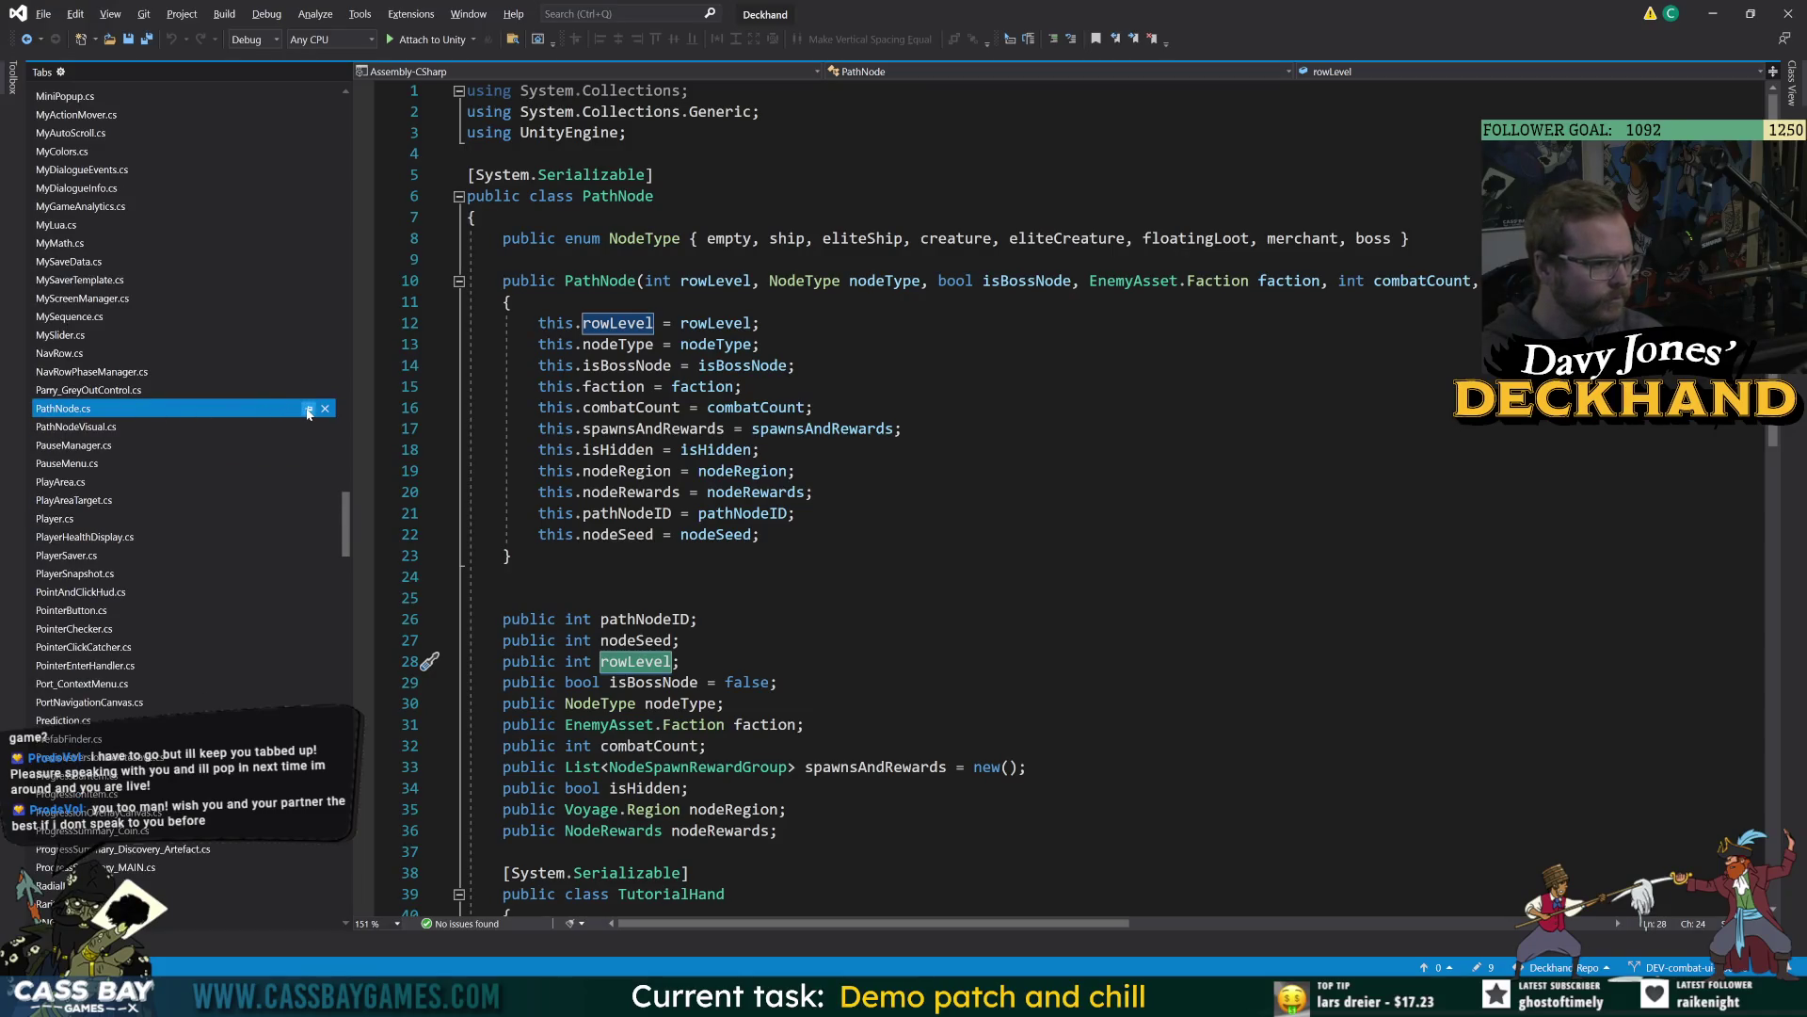
{"action": "left_click", "coordinate": [309, 412]}
{"action": "left_click_drag", "start_coordinate": [350, 525], "coordinate": [350, 6]}
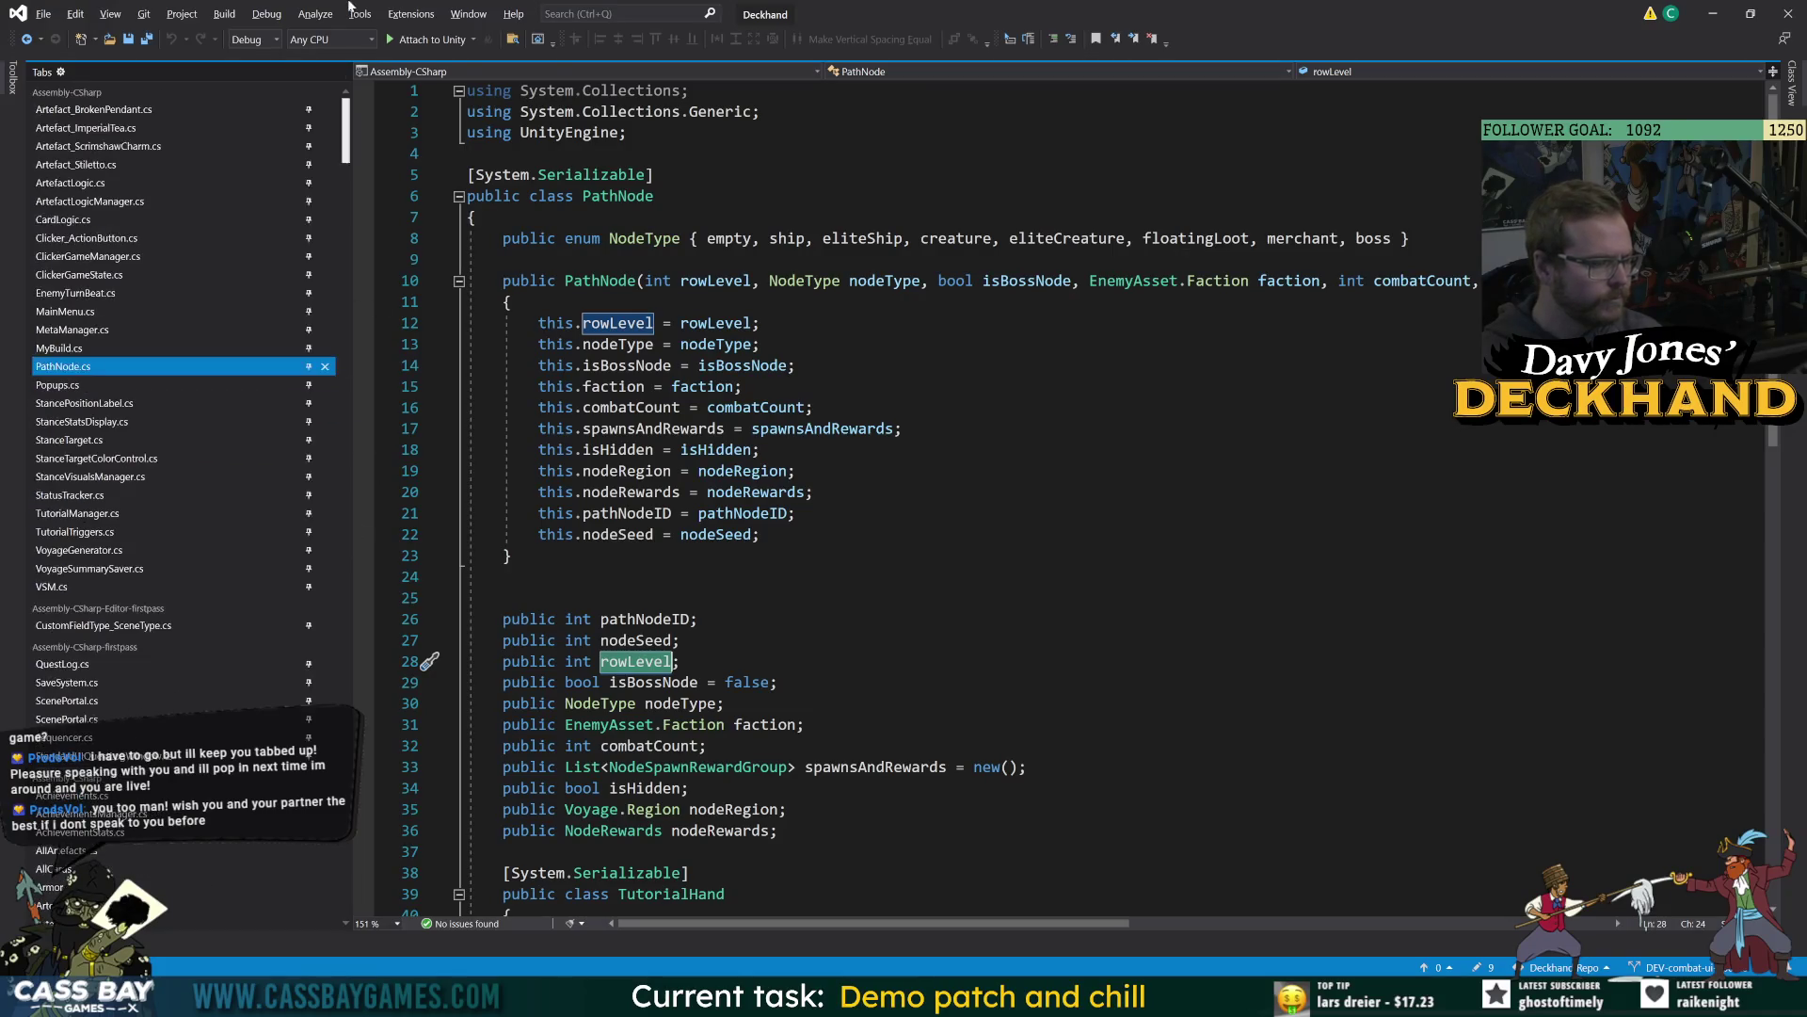
Unpin the Artefact files and other remaining pinned scripts, then show VoyageGenerator.cs.
{"action": "left_click", "coordinate": [309, 110]}
{"action": "left_click", "coordinate": [309, 110]}
{"action": "left_click", "coordinate": [309, 110]}
{"action": "left_click", "coordinate": [309, 111]}
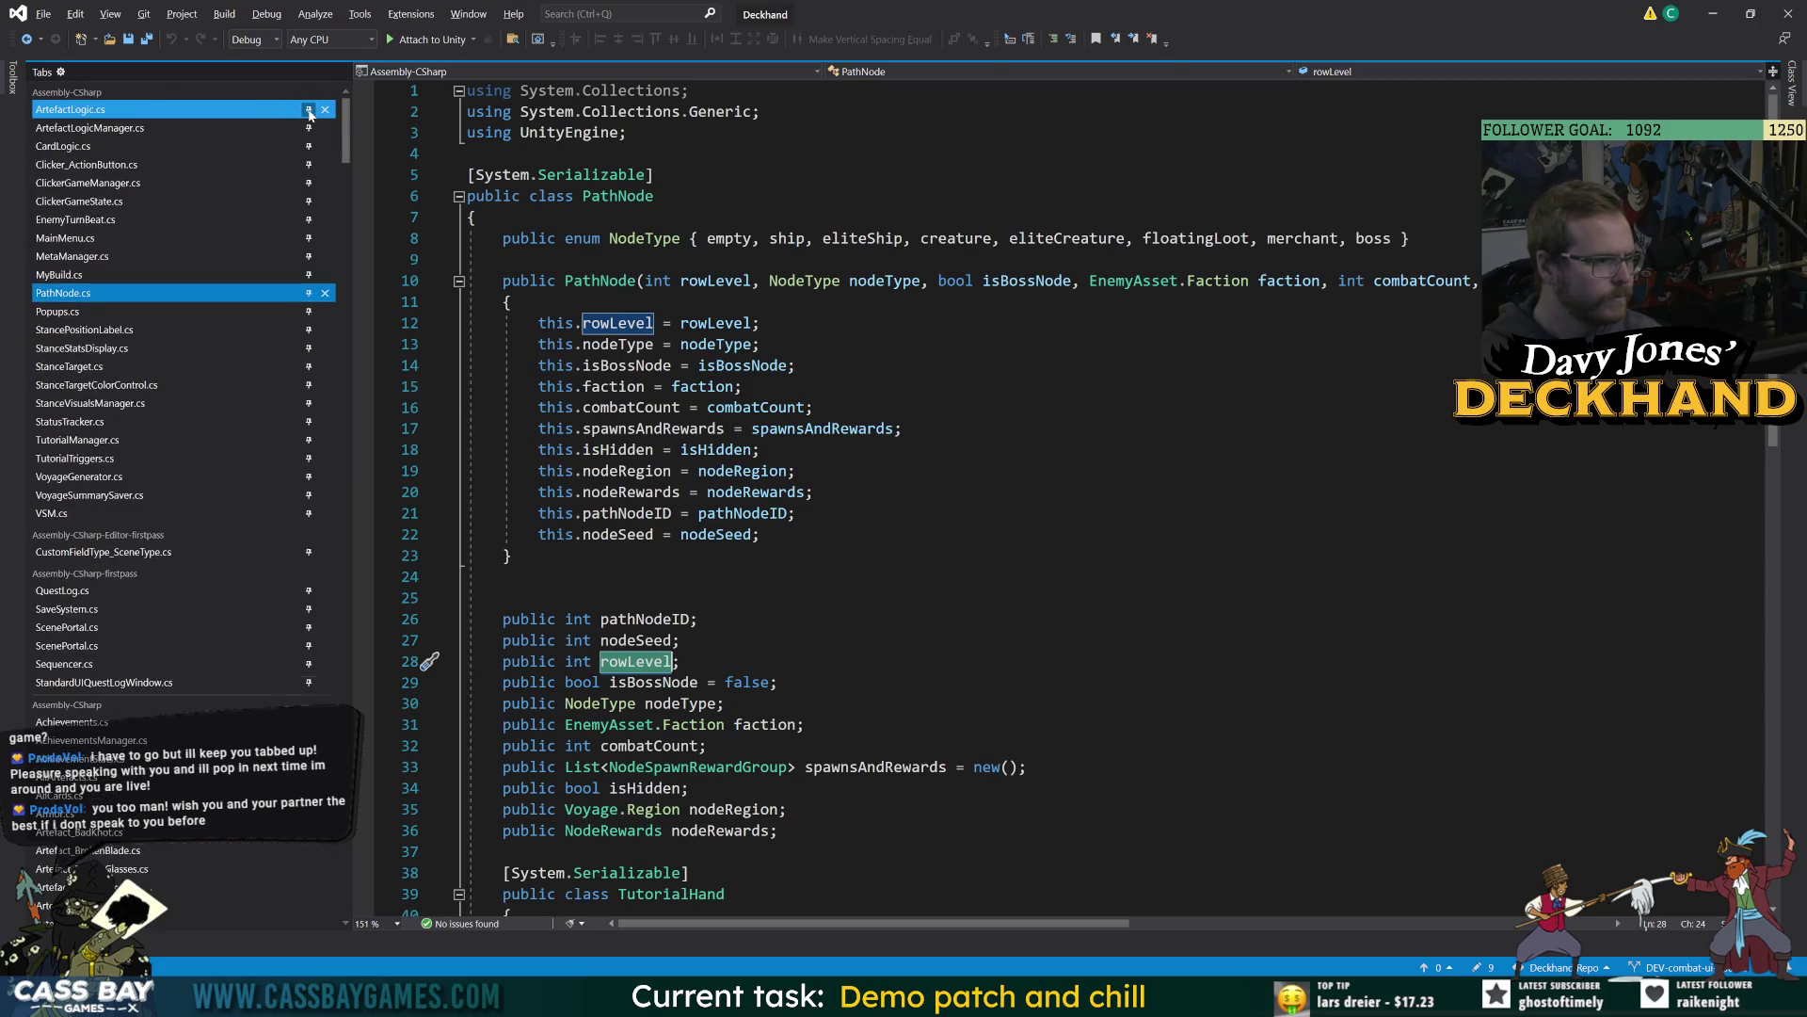
{"action": "left_click", "coordinate": [309, 110]}
{"action": "left_click", "coordinate": [309, 110]}
{"action": "left_click", "coordinate": [309, 110]}
{"action": "left_click", "coordinate": [309, 110]}
{"action": "left_click", "coordinate": [309, 110]}
{"action": "left_click", "coordinate": [309, 110]}
{"action": "left_click", "coordinate": [309, 110]}
{"action": "left_click", "coordinate": [309, 110]}
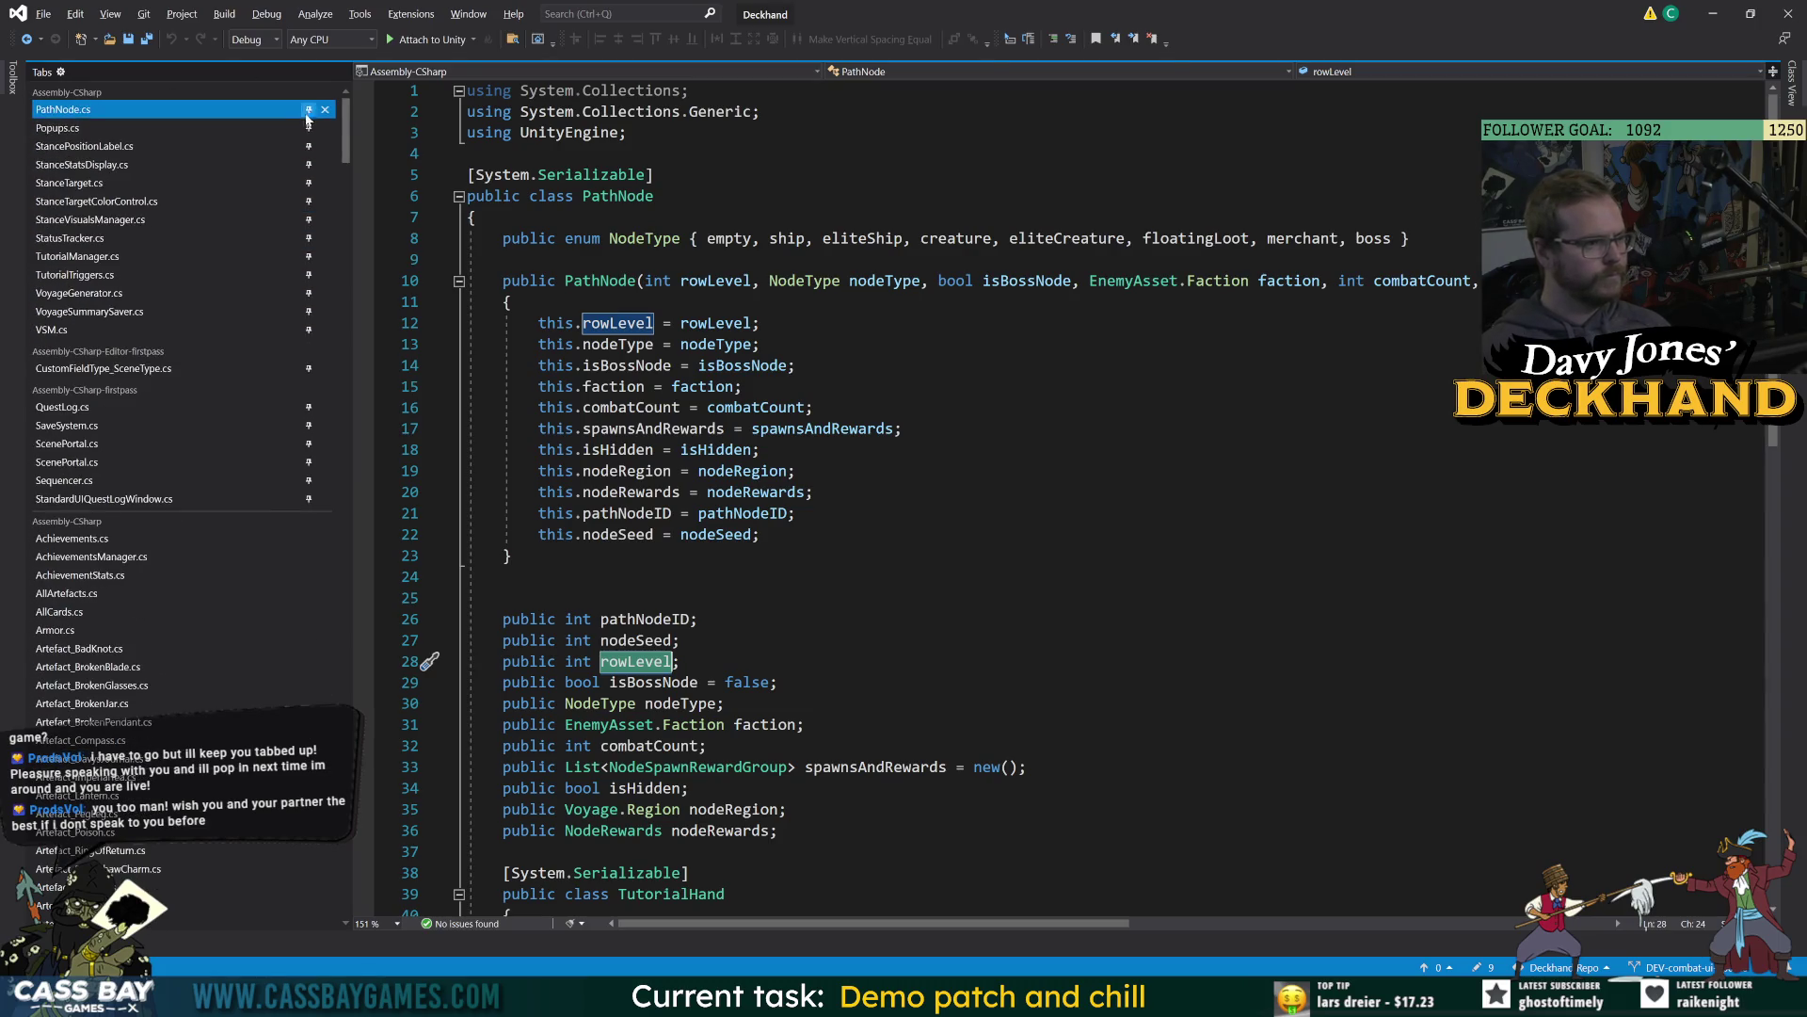
{"action": "left_click", "coordinate": [309, 128]}
{"action": "left_click", "coordinate": [309, 128]}
{"action": "left_click", "coordinate": [308, 128]}
{"action": "left_click", "coordinate": [308, 128]}
{"action": "left_click", "coordinate": [309, 128]}
{"action": "left_click", "coordinate": [308, 128]}
{"action": "left_click", "coordinate": [309, 128]}
{"action": "left_click", "coordinate": [309, 128]}
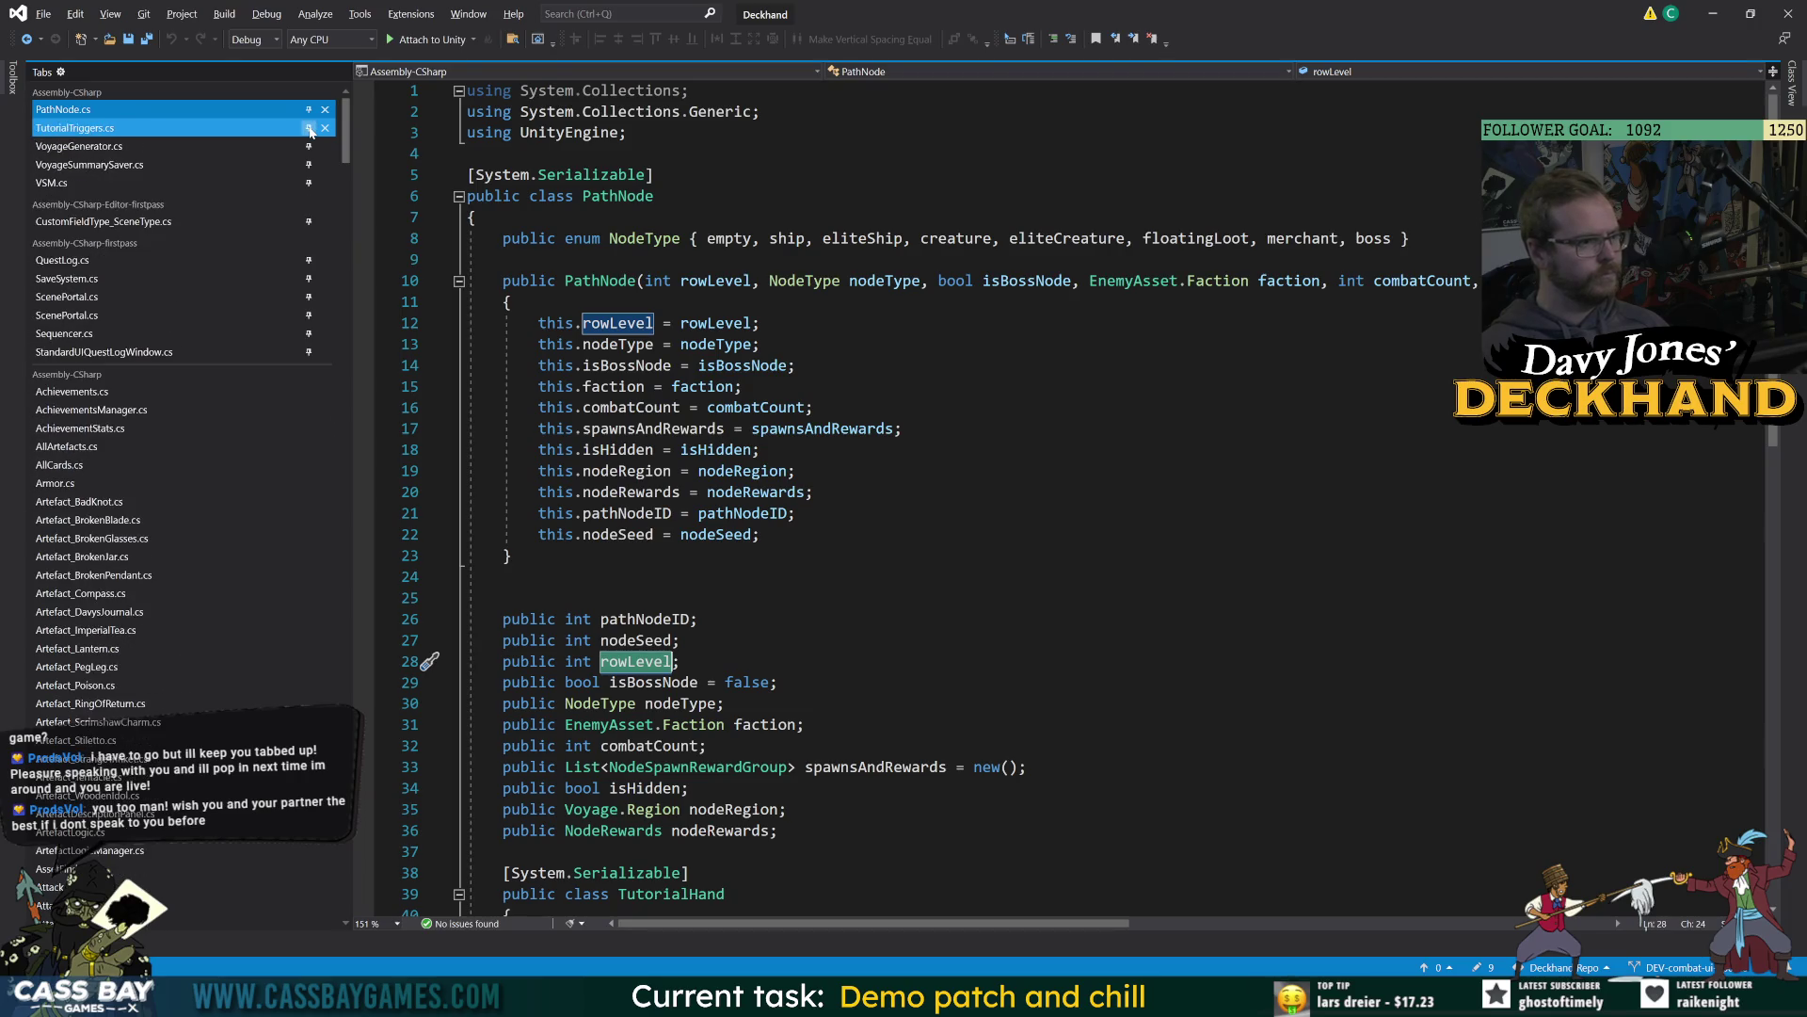
{"action": "left_click", "coordinate": [309, 128]}
{"action": "left_click", "coordinate": [141, 128]}
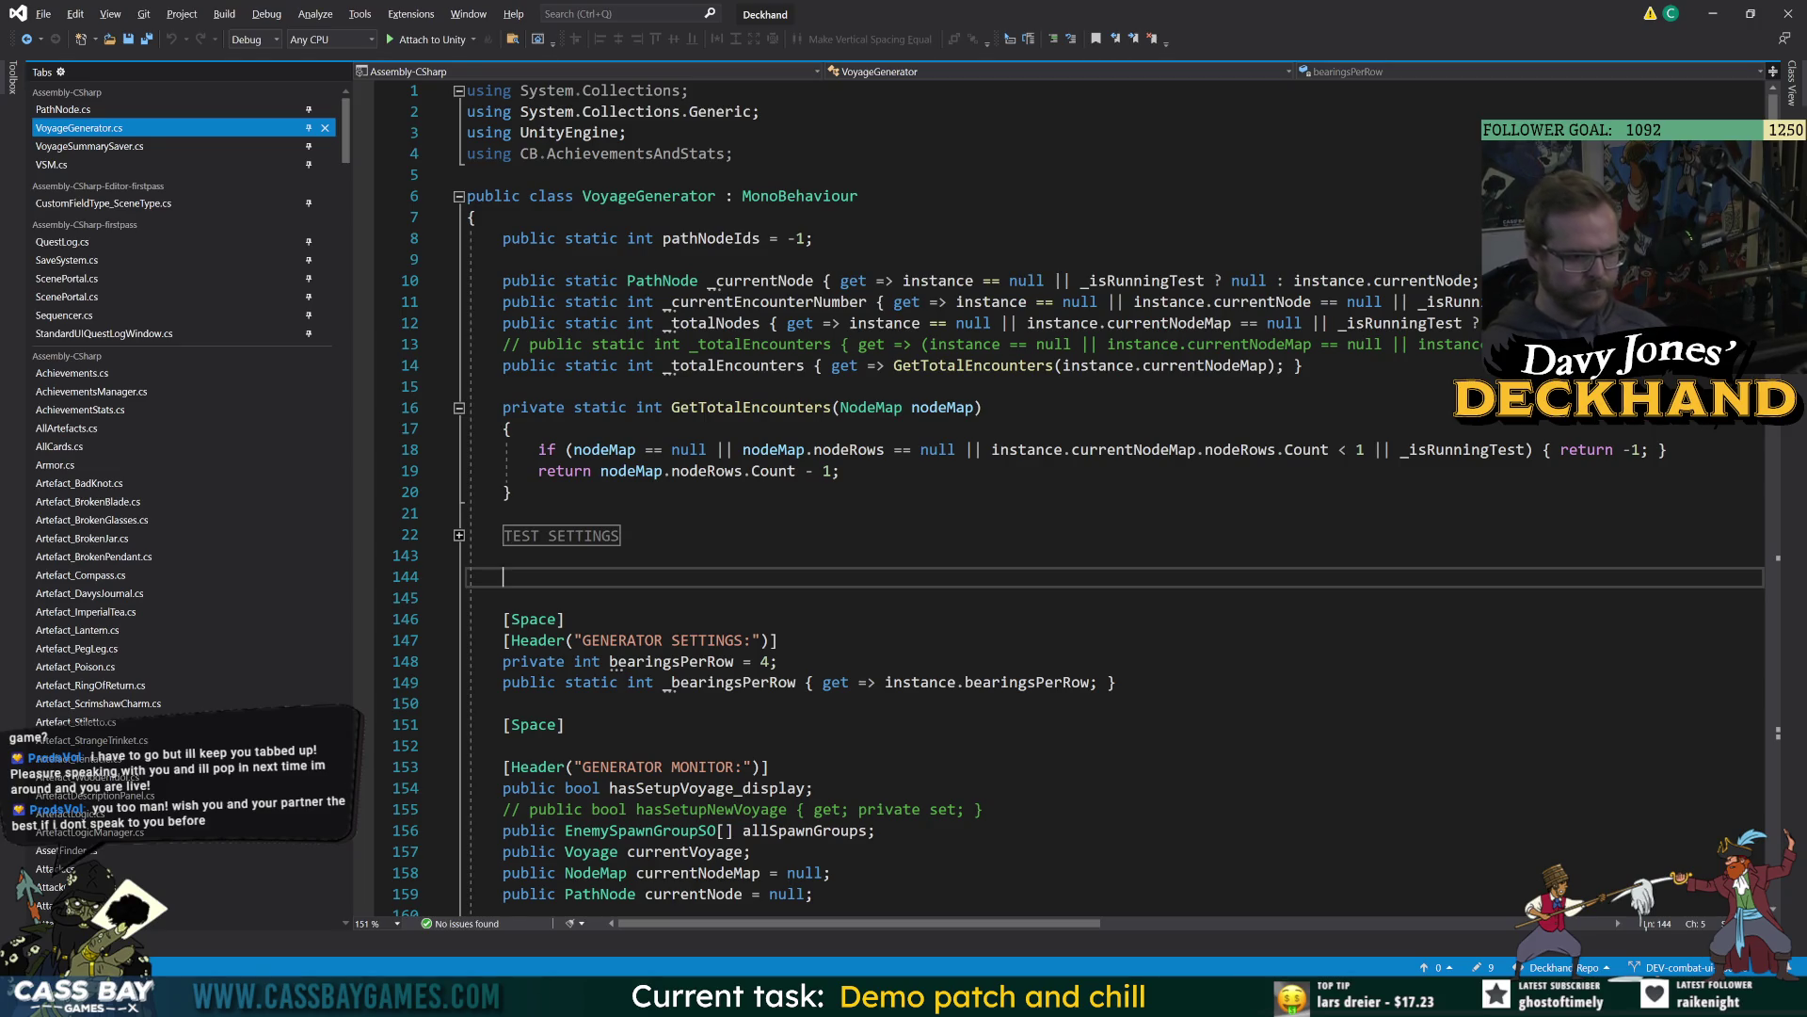
Read through SetupNewVoyage and put the caret on its GenerateVoyage call.
{"action": "scroll", "coordinate": [942, 499], "scroll_direction": "down", "scroll_amount": 10}
{"action": "scroll", "coordinate": [941, 499], "scroll_direction": "down", "scroll_amount": 8}
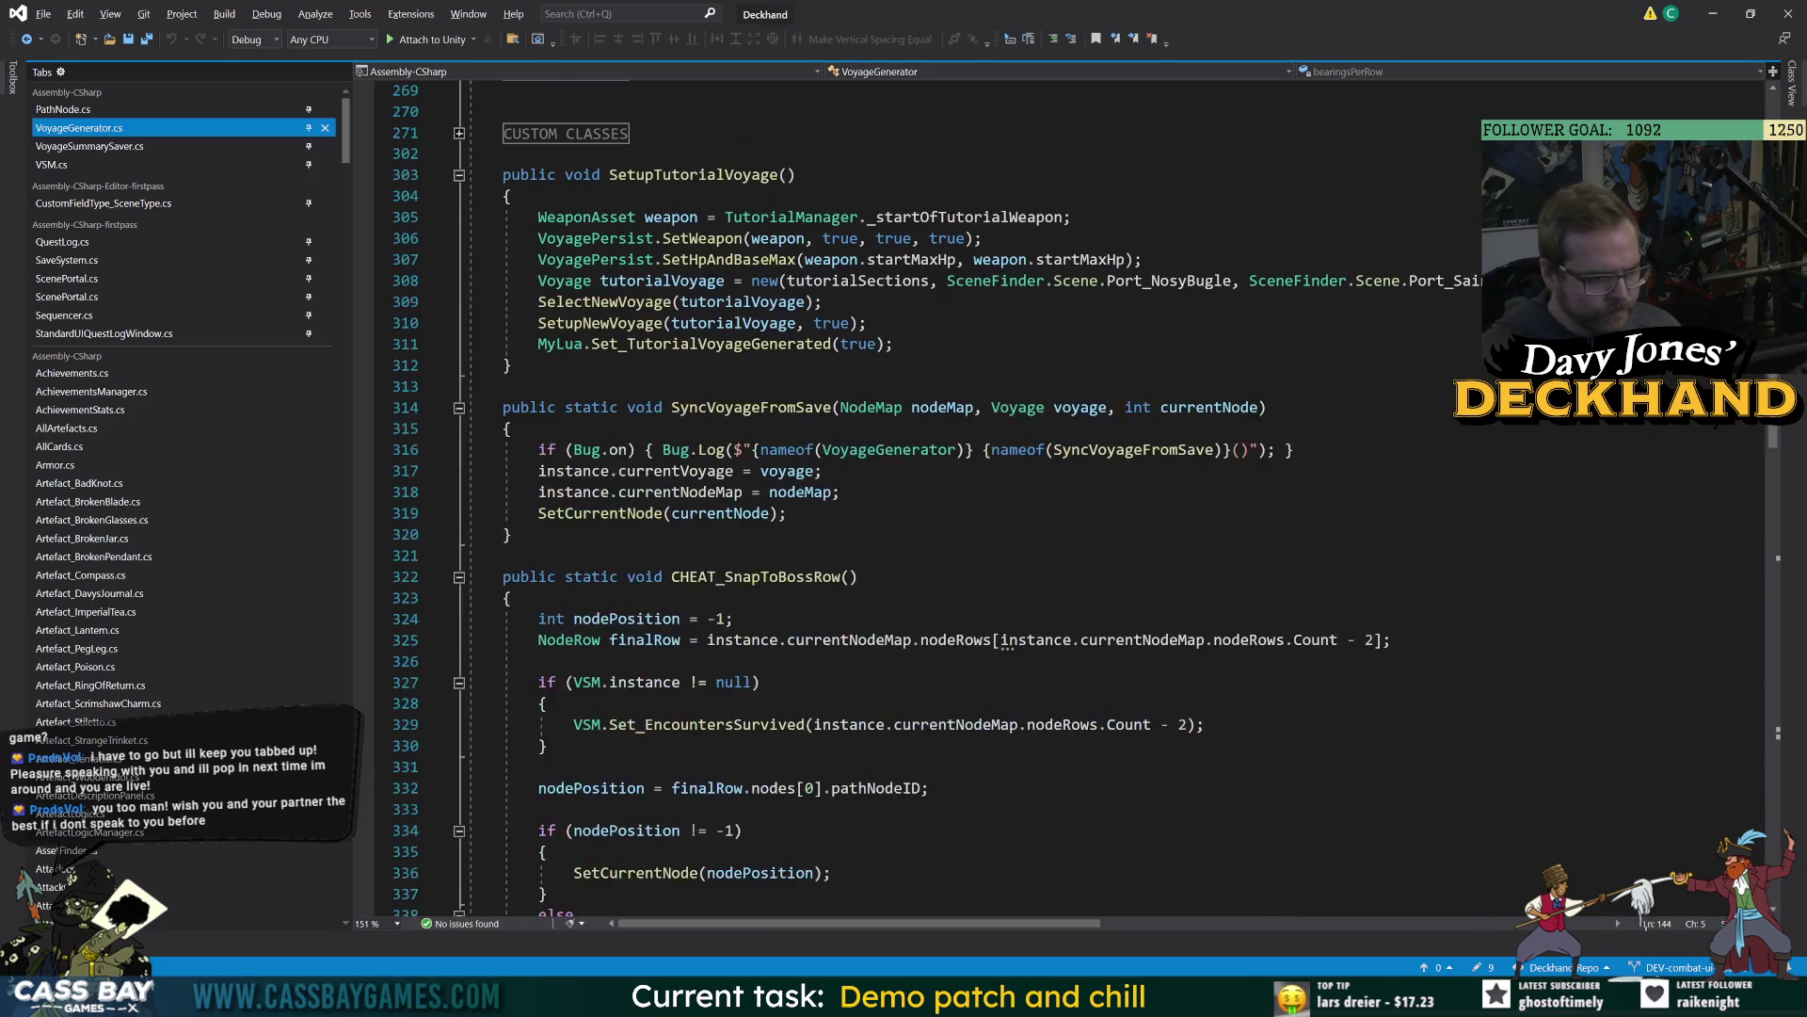
{"action": "scroll", "coordinate": [942, 499], "scroll_direction": "down", "scroll_amount": 11}
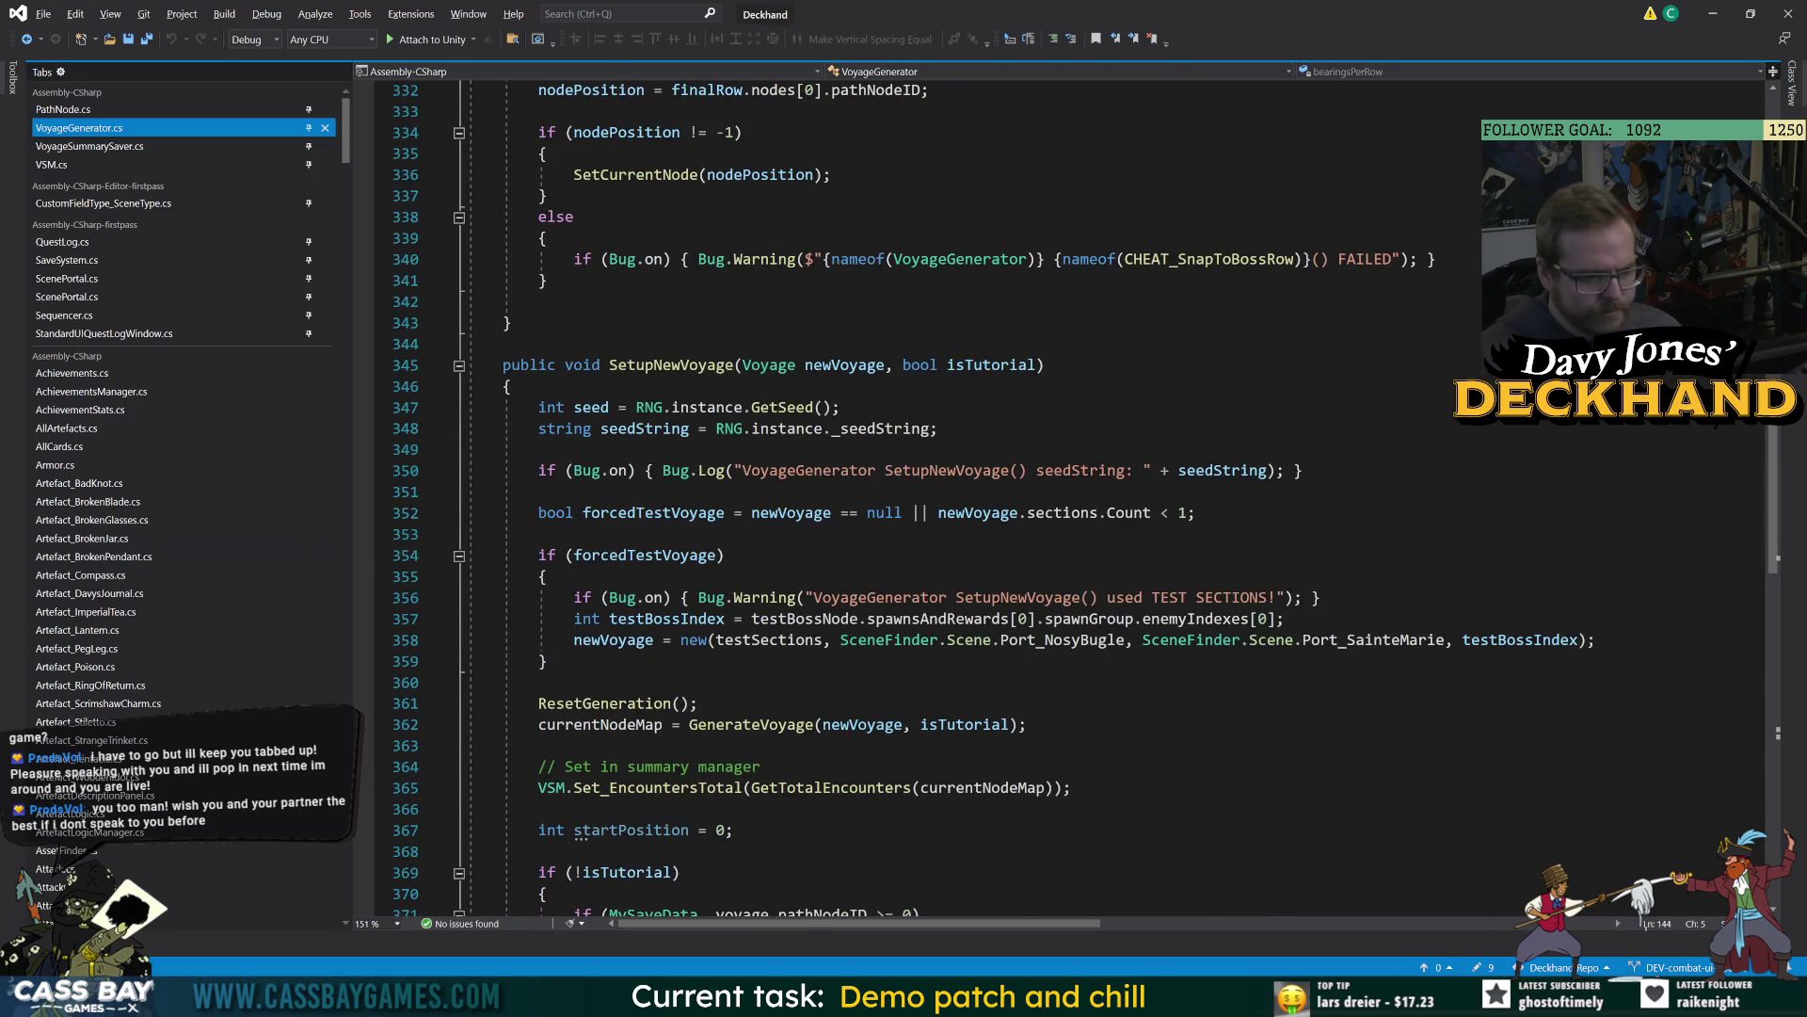
{"action": "scroll", "coordinate": [941, 499], "scroll_direction": "down", "scroll_amount": 6}
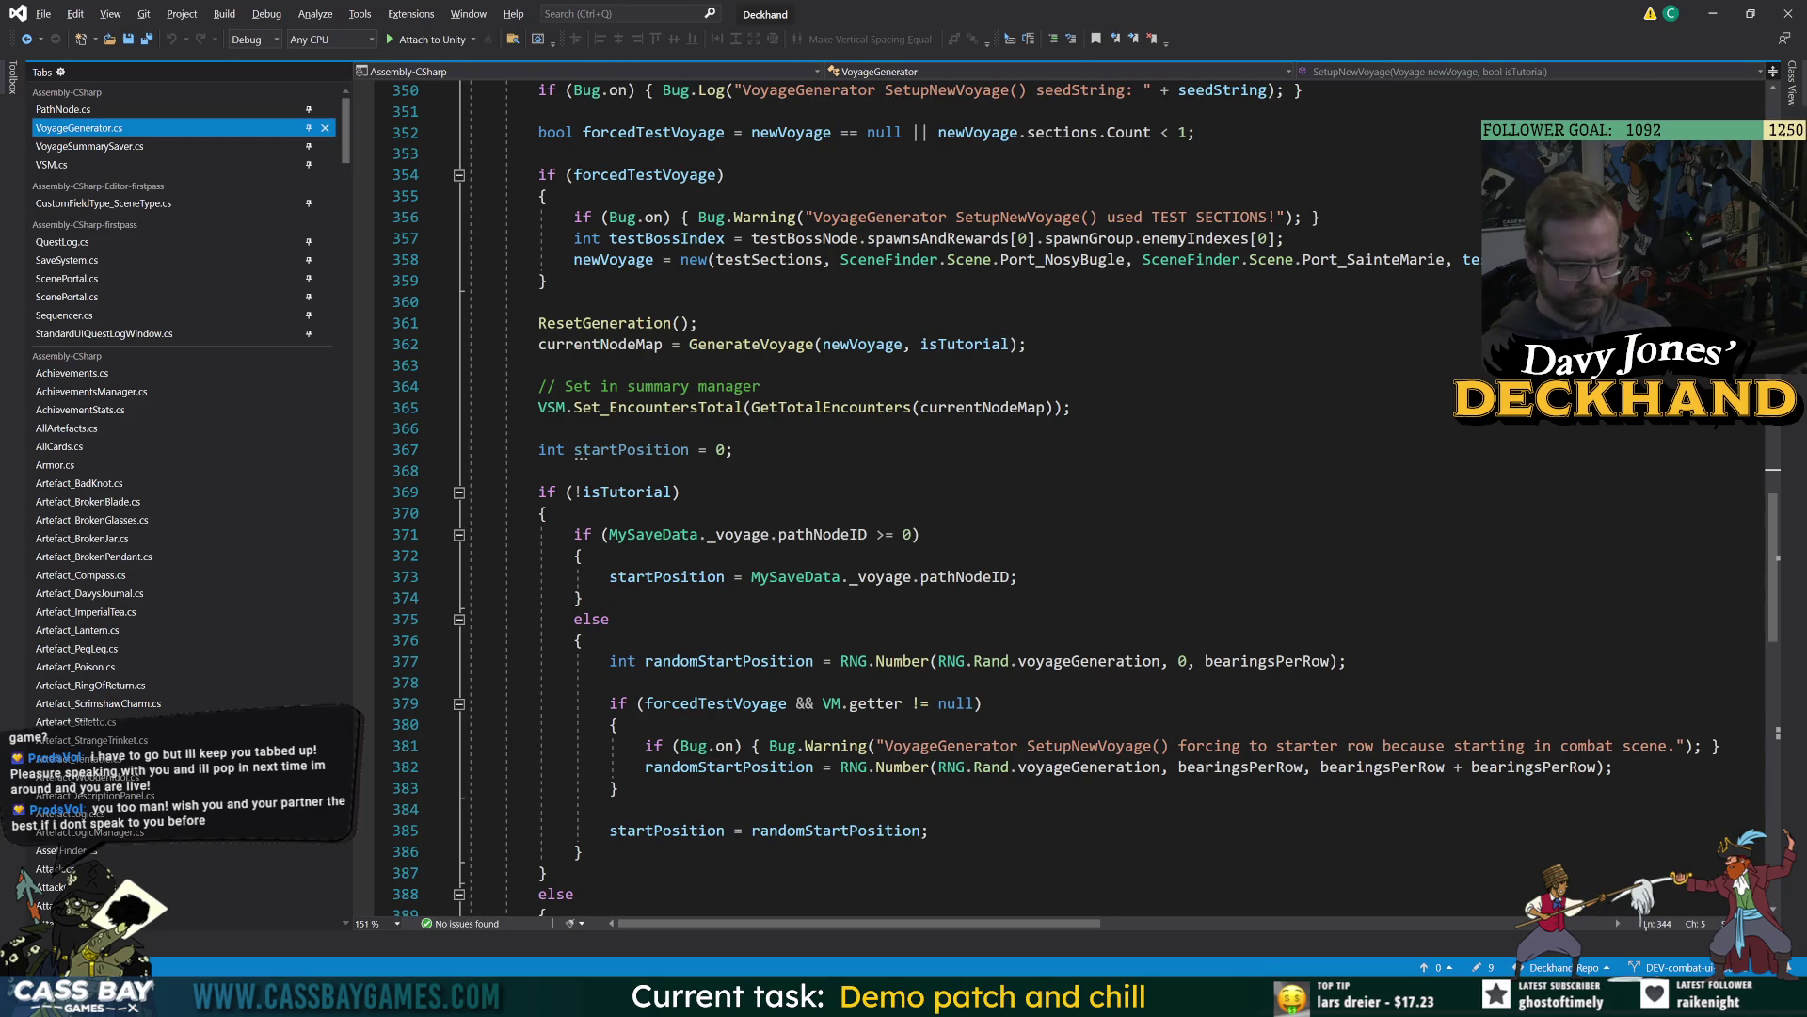
{"action": "scroll", "coordinate": [941, 499], "scroll_direction": "up", "scroll_amount": 5}
{"action": "double_click", "coordinate": [671, 301]}
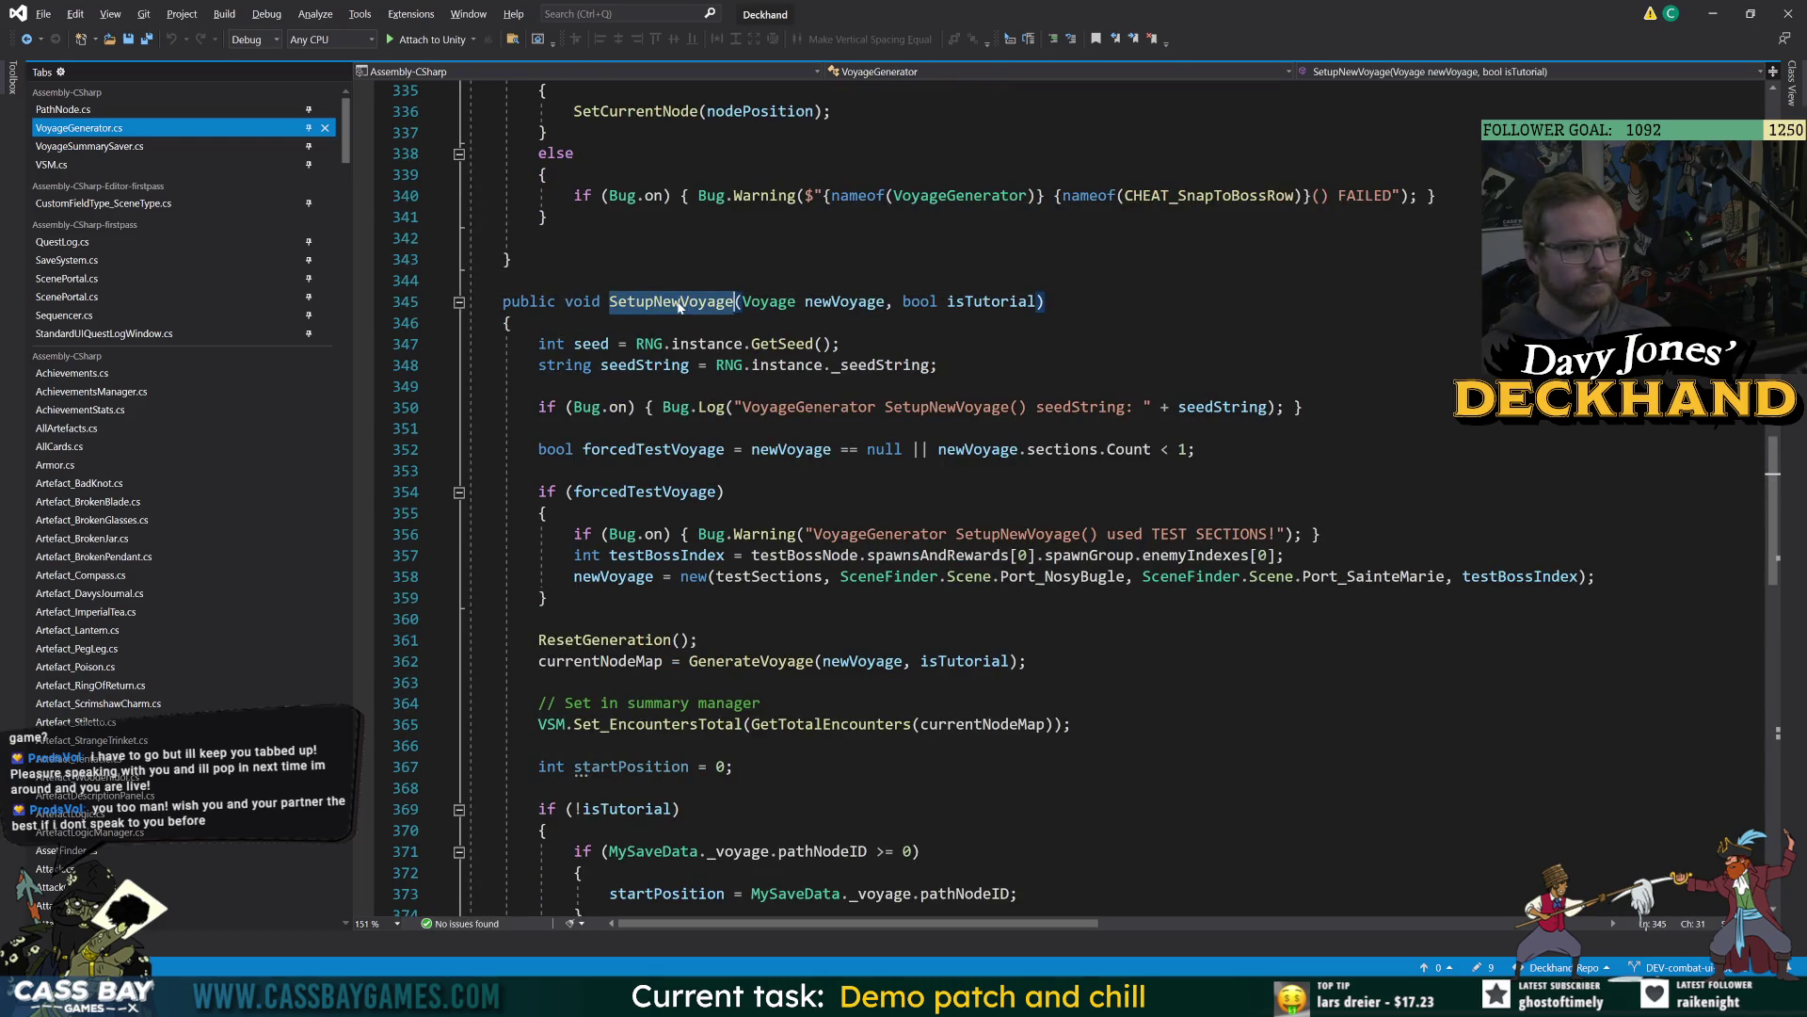
{"action": "scroll", "coordinate": [670, 301], "scroll_direction": "down", "scroll_amount": 9}
{"action": "scroll", "coordinate": [670, 301], "scroll_direction": "down", "scroll_amount": 6}
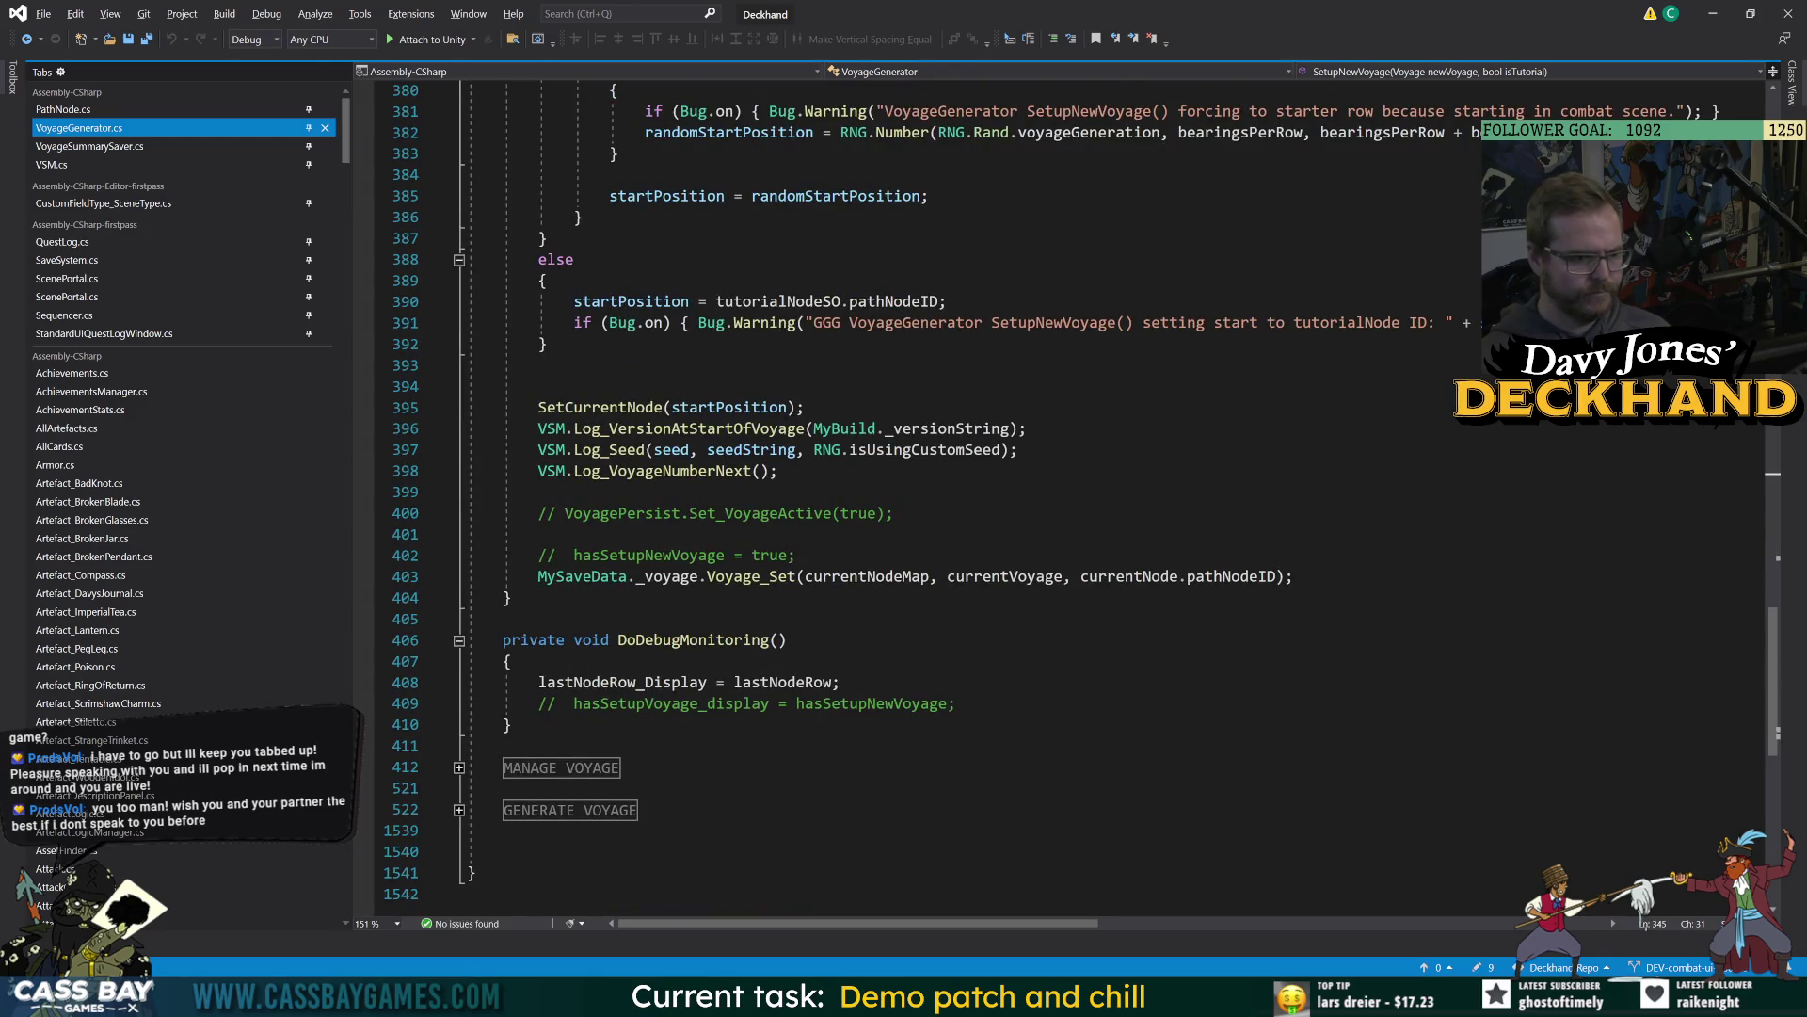
{"action": "scroll", "coordinate": [941, 499], "scroll_direction": "up", "scroll_amount": 10}
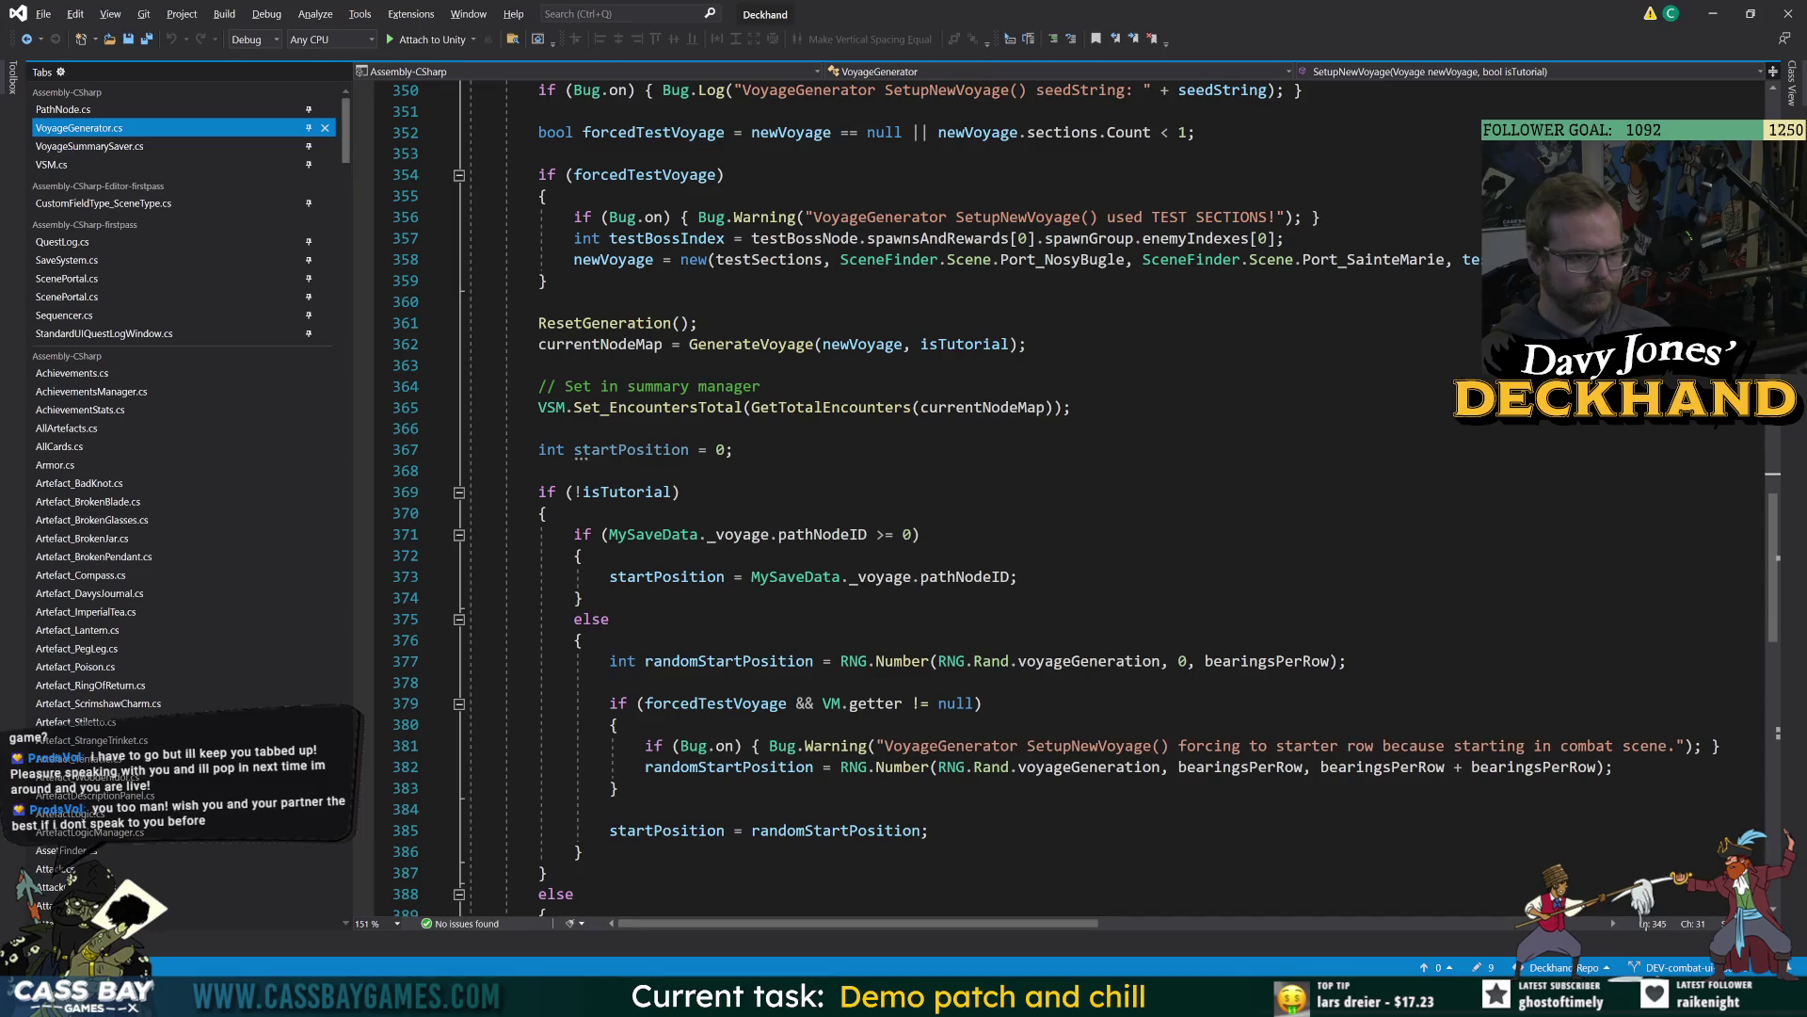
{"action": "left_click", "coordinate": [753, 344]}
{"action": "key", "text": "F12"}
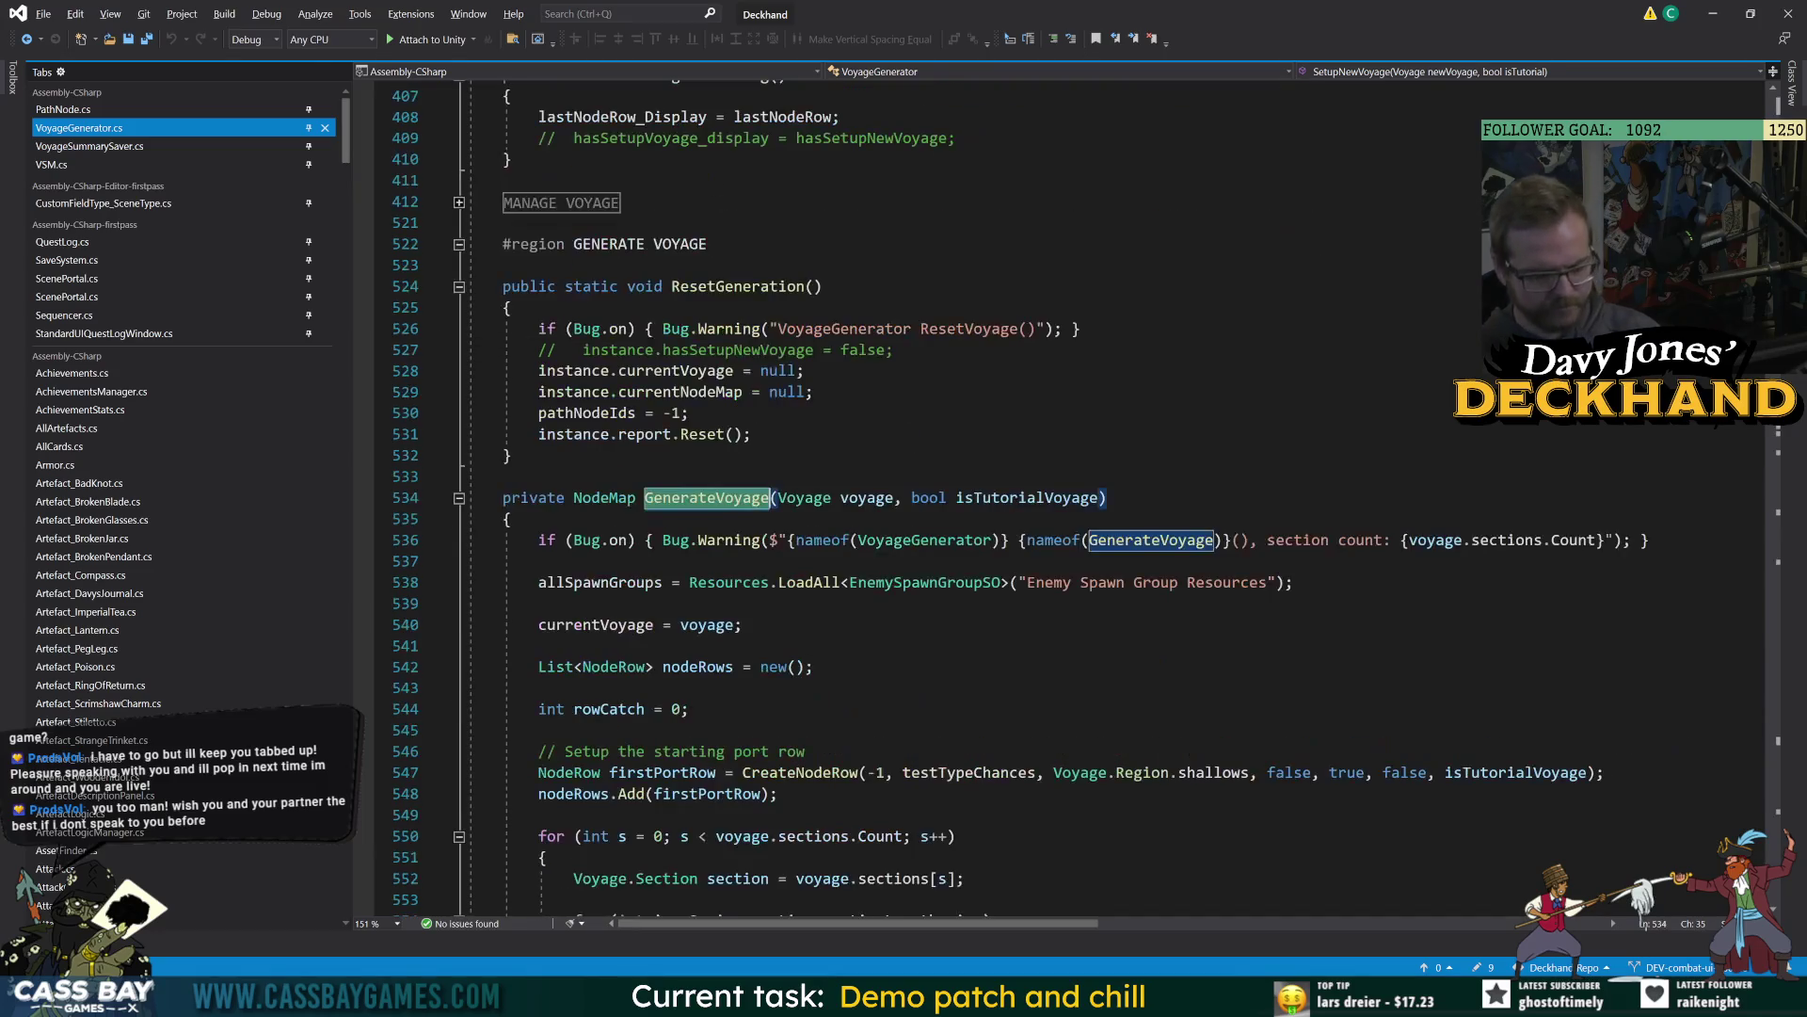
{"action": "scroll", "coordinate": [942, 499], "scroll_direction": "down", "scroll_amount": 3}
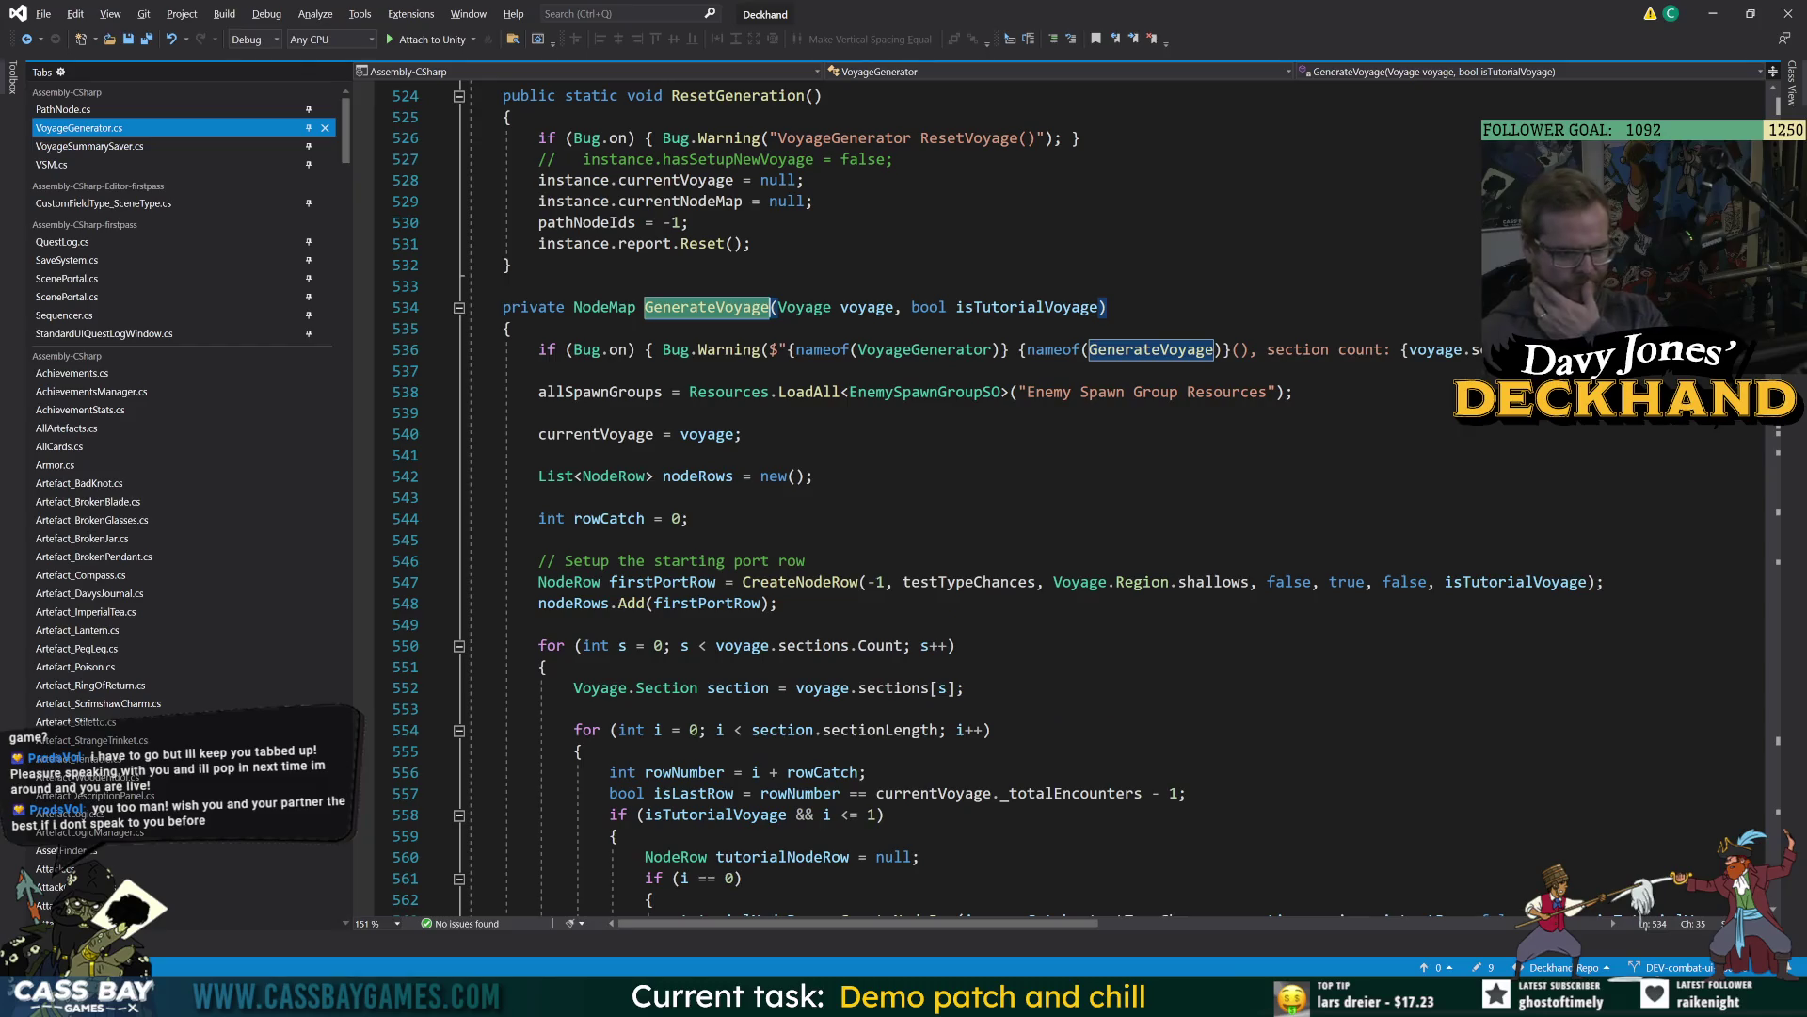
{"action": "left_click", "coordinate": [823, 582]}
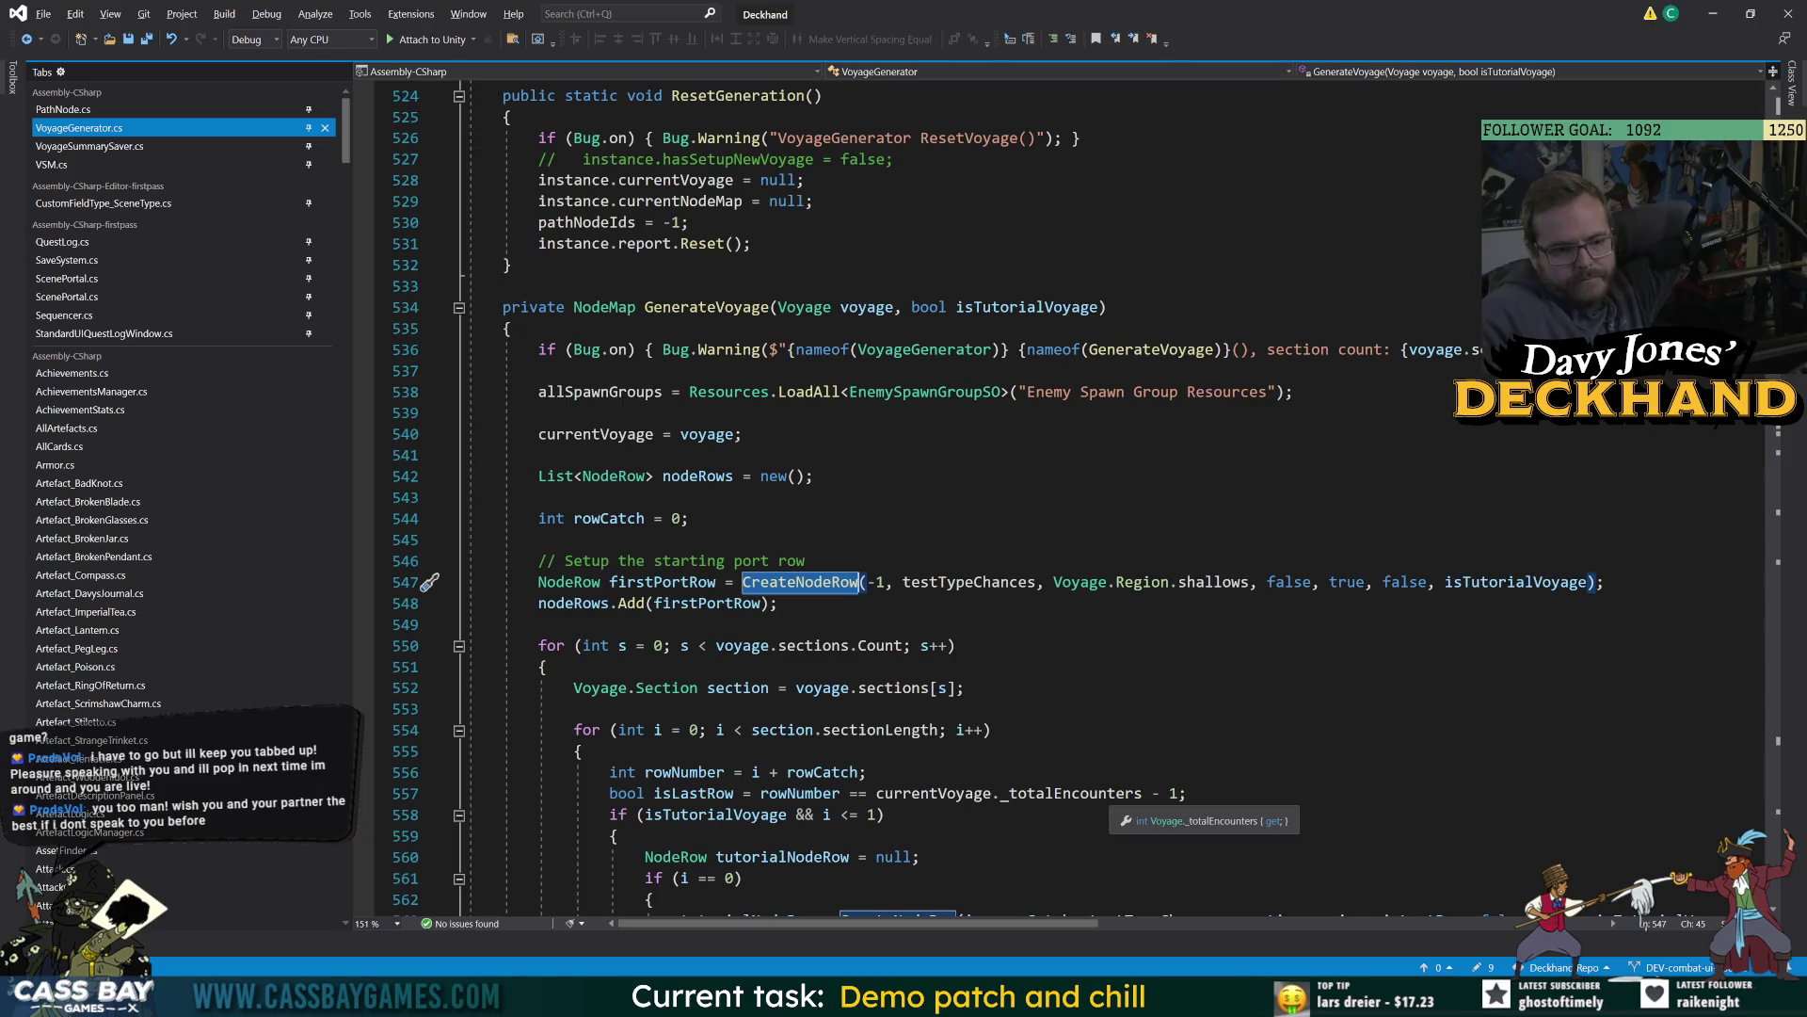
{"action": "key", "text": "Down"}
{"action": "key", "text": "Down"}
{"action": "key", "text": "Down"}
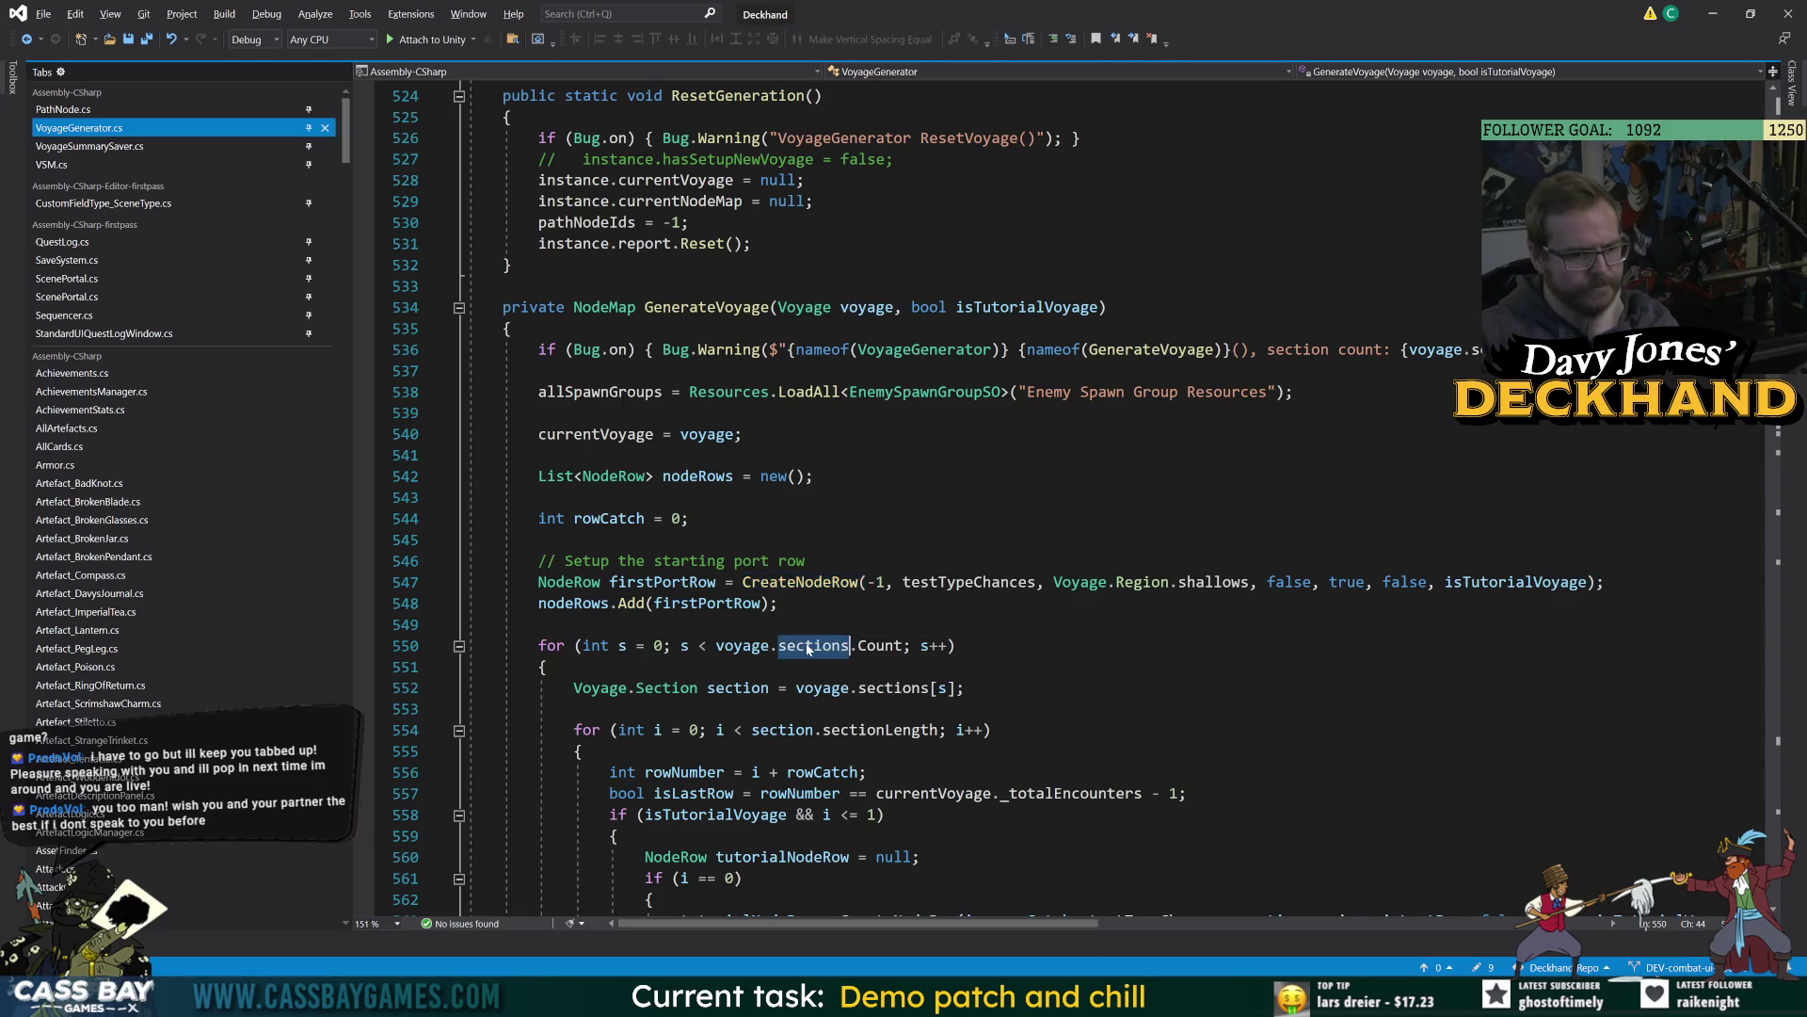
{"action": "key", "text": "End"}
{"action": "key", "text": "ctrl+minus"}
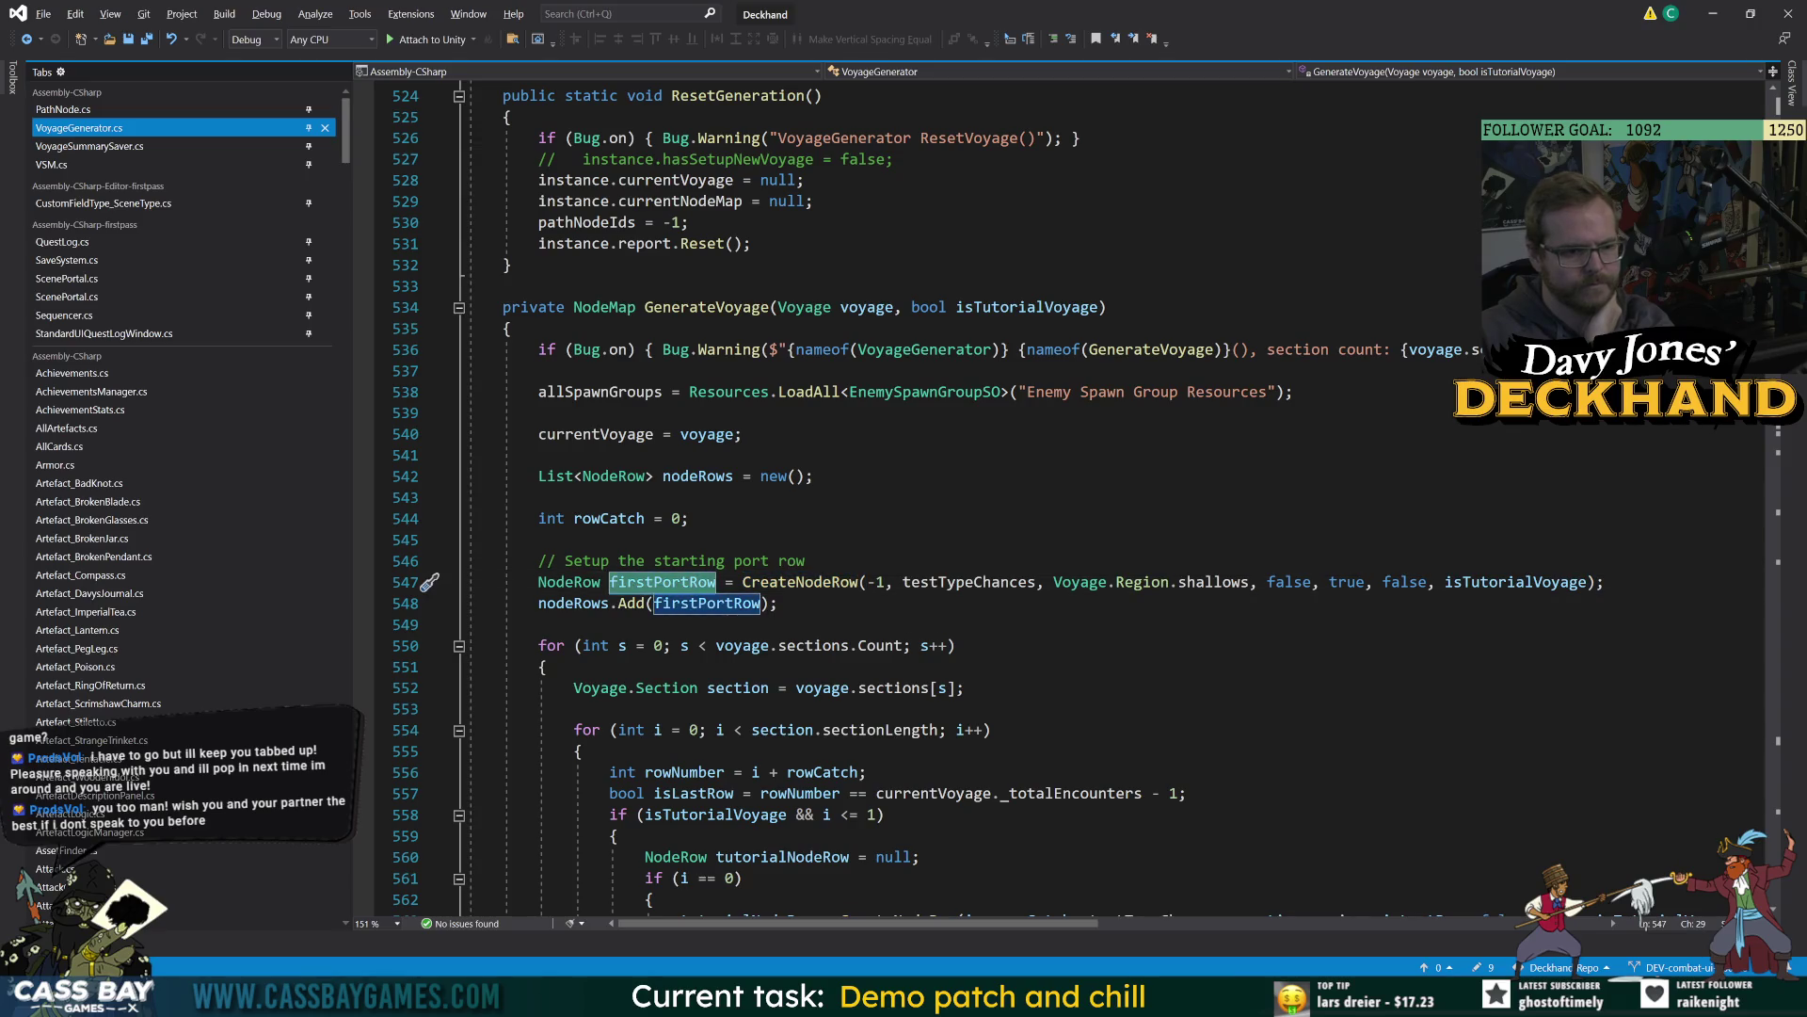
{"action": "mouse_move", "coordinate": [846, 587]}
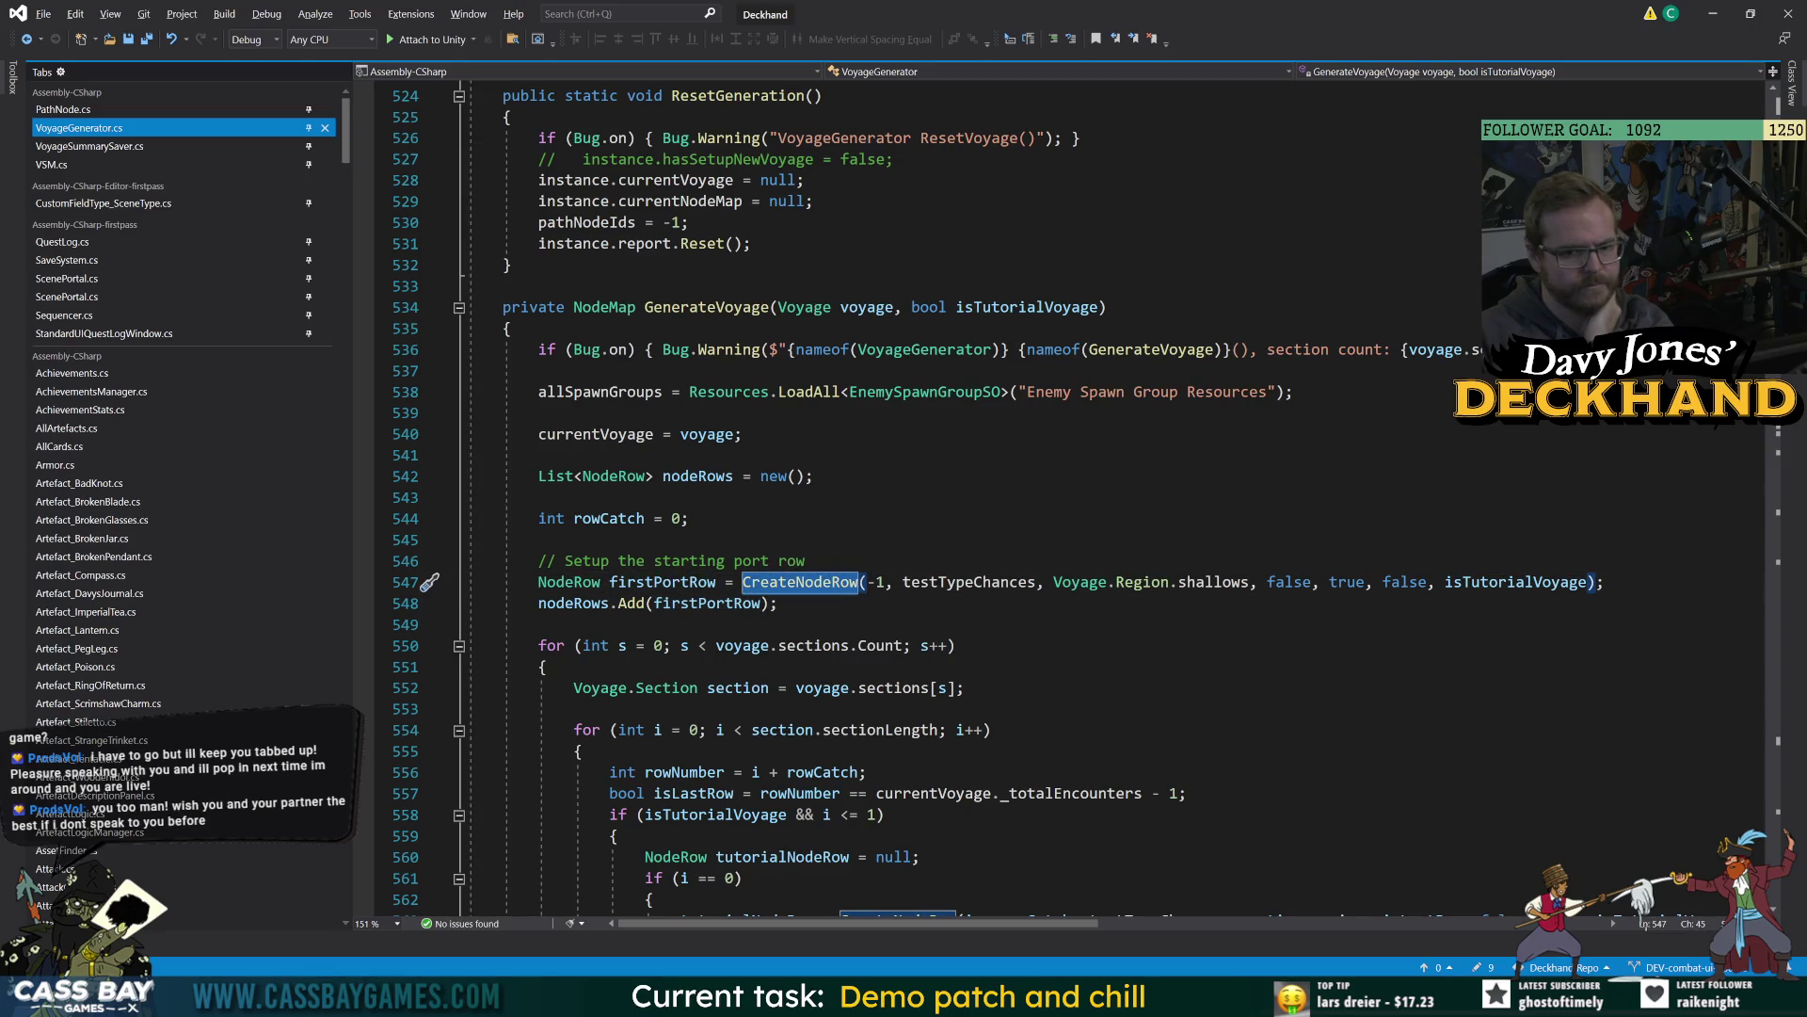
{"action": "scroll", "coordinate": [1063, 499], "scroll_direction": "down", "scroll_amount": 3}
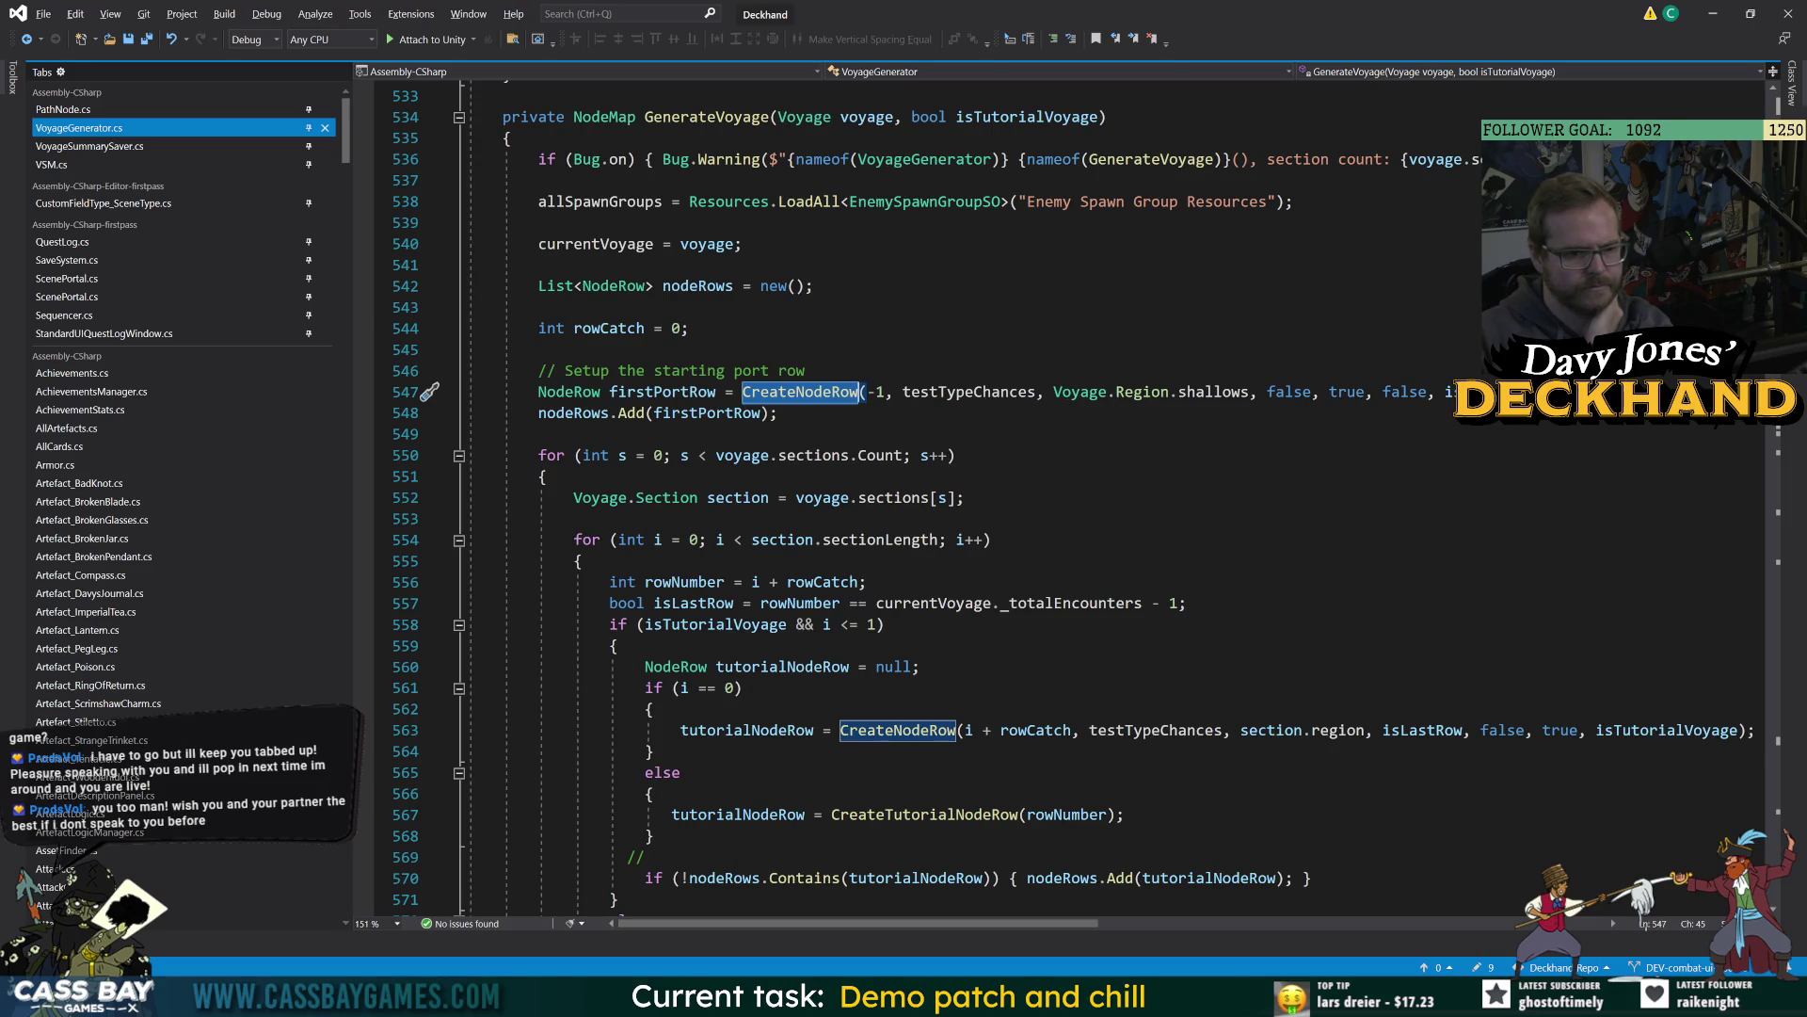
{"action": "left_click", "coordinate": [744, 687]}
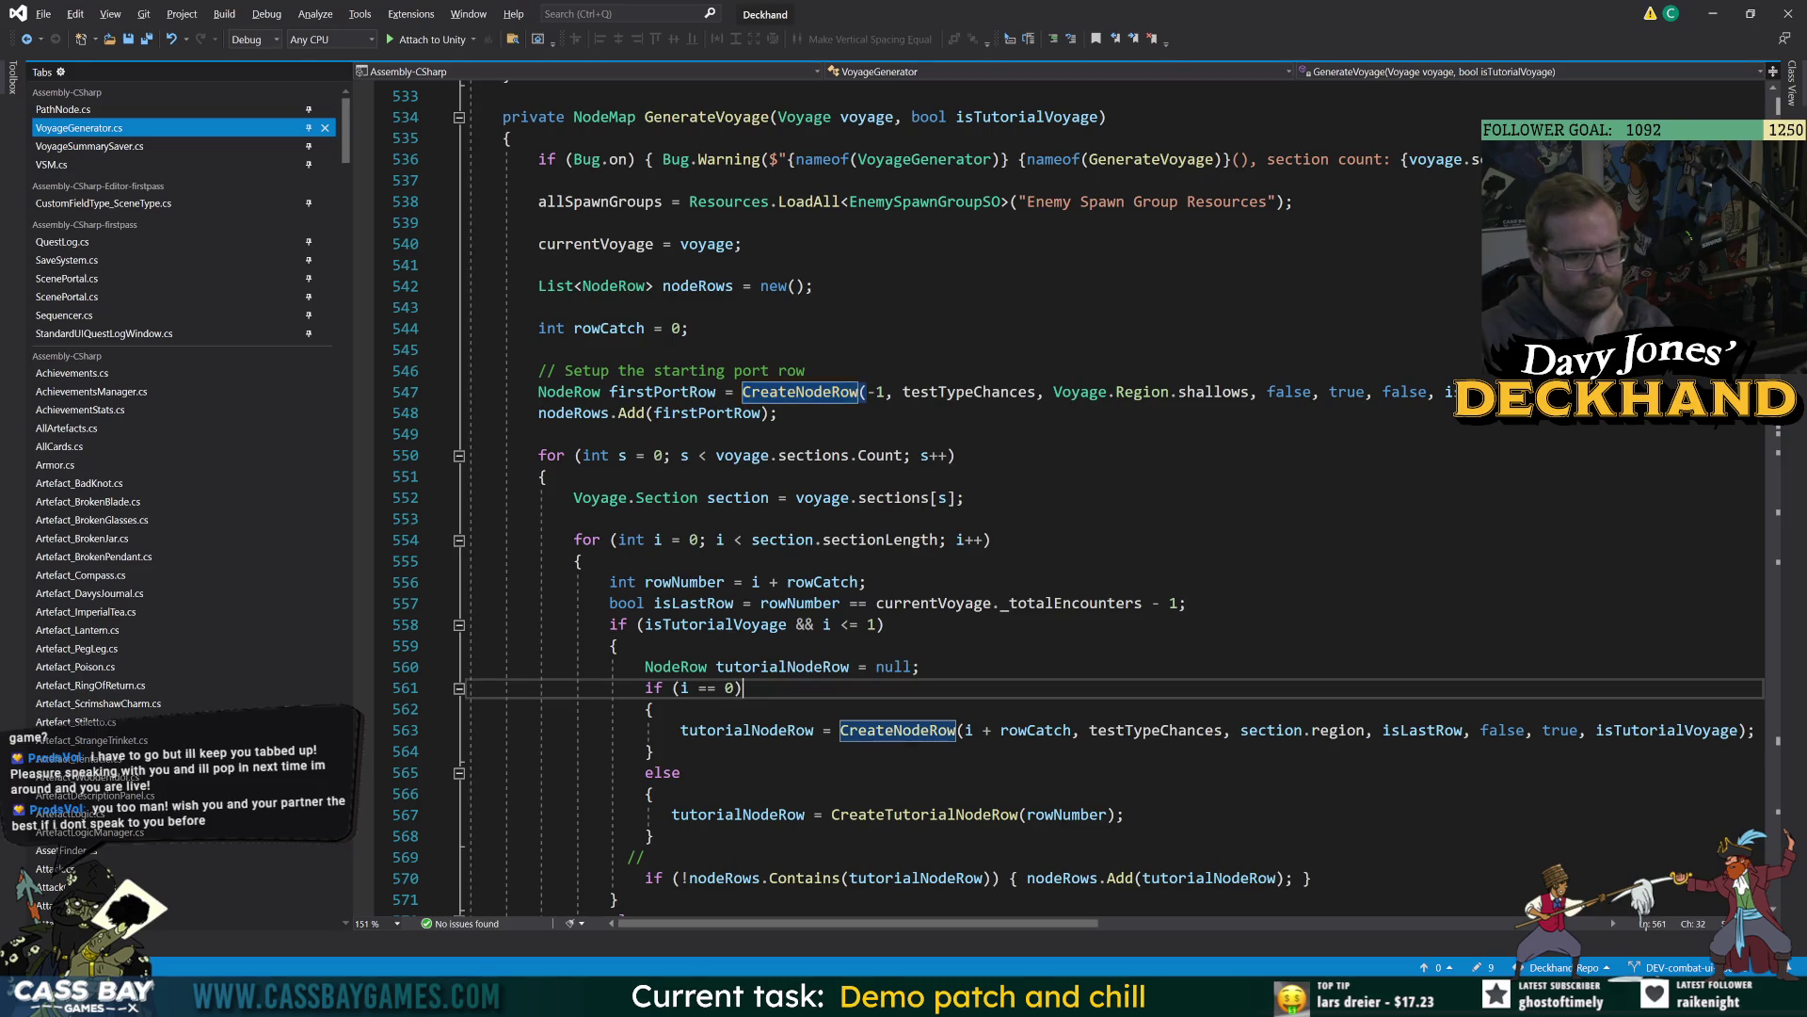
{"action": "scroll", "coordinate": [894, 754], "scroll_direction": "down", "scroll_amount": 1}
{"action": "mouse_move", "coordinate": [1016, 929]}
{"action": "left_mouse_down"}
{"action": "mouse_move", "coordinate": [1092, 929]}
{"action": "mouse_move", "coordinate": [1041, 932]}
{"action": "left_mouse_up"}
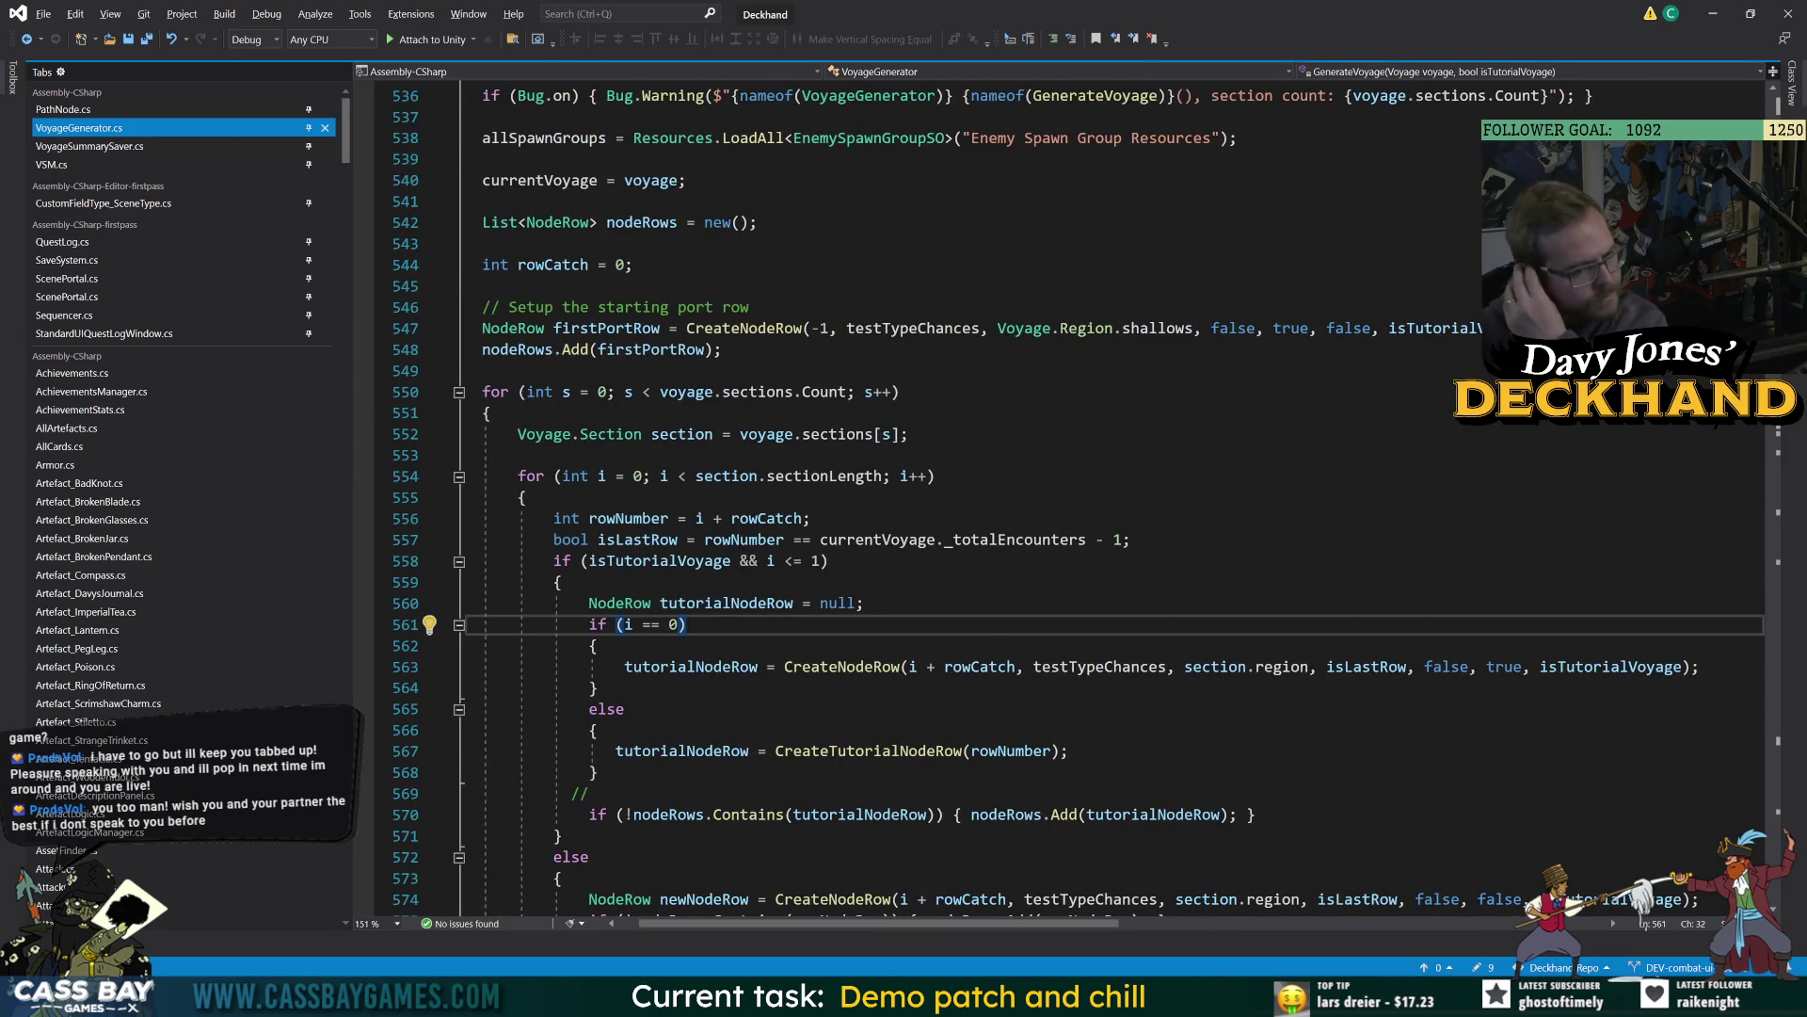
{"action": "left_click", "coordinate": [895, 666]}
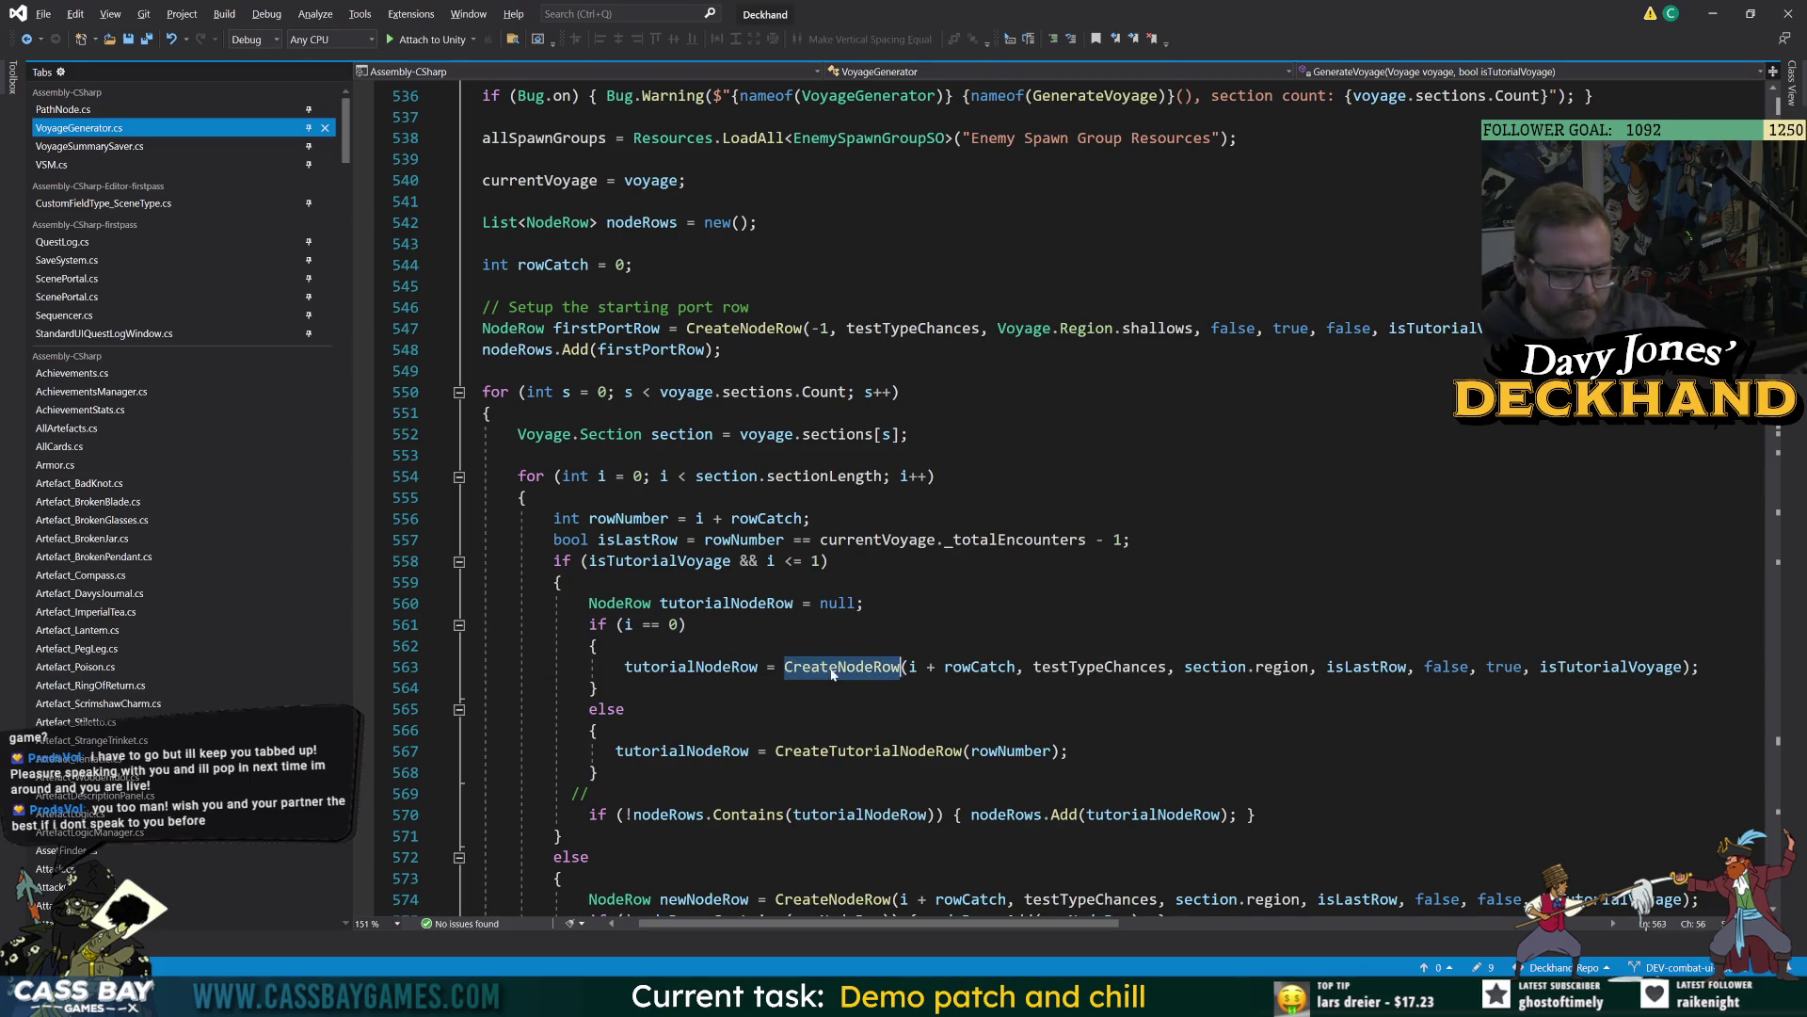
{"action": "left_click", "coordinate": [1012, 666]}
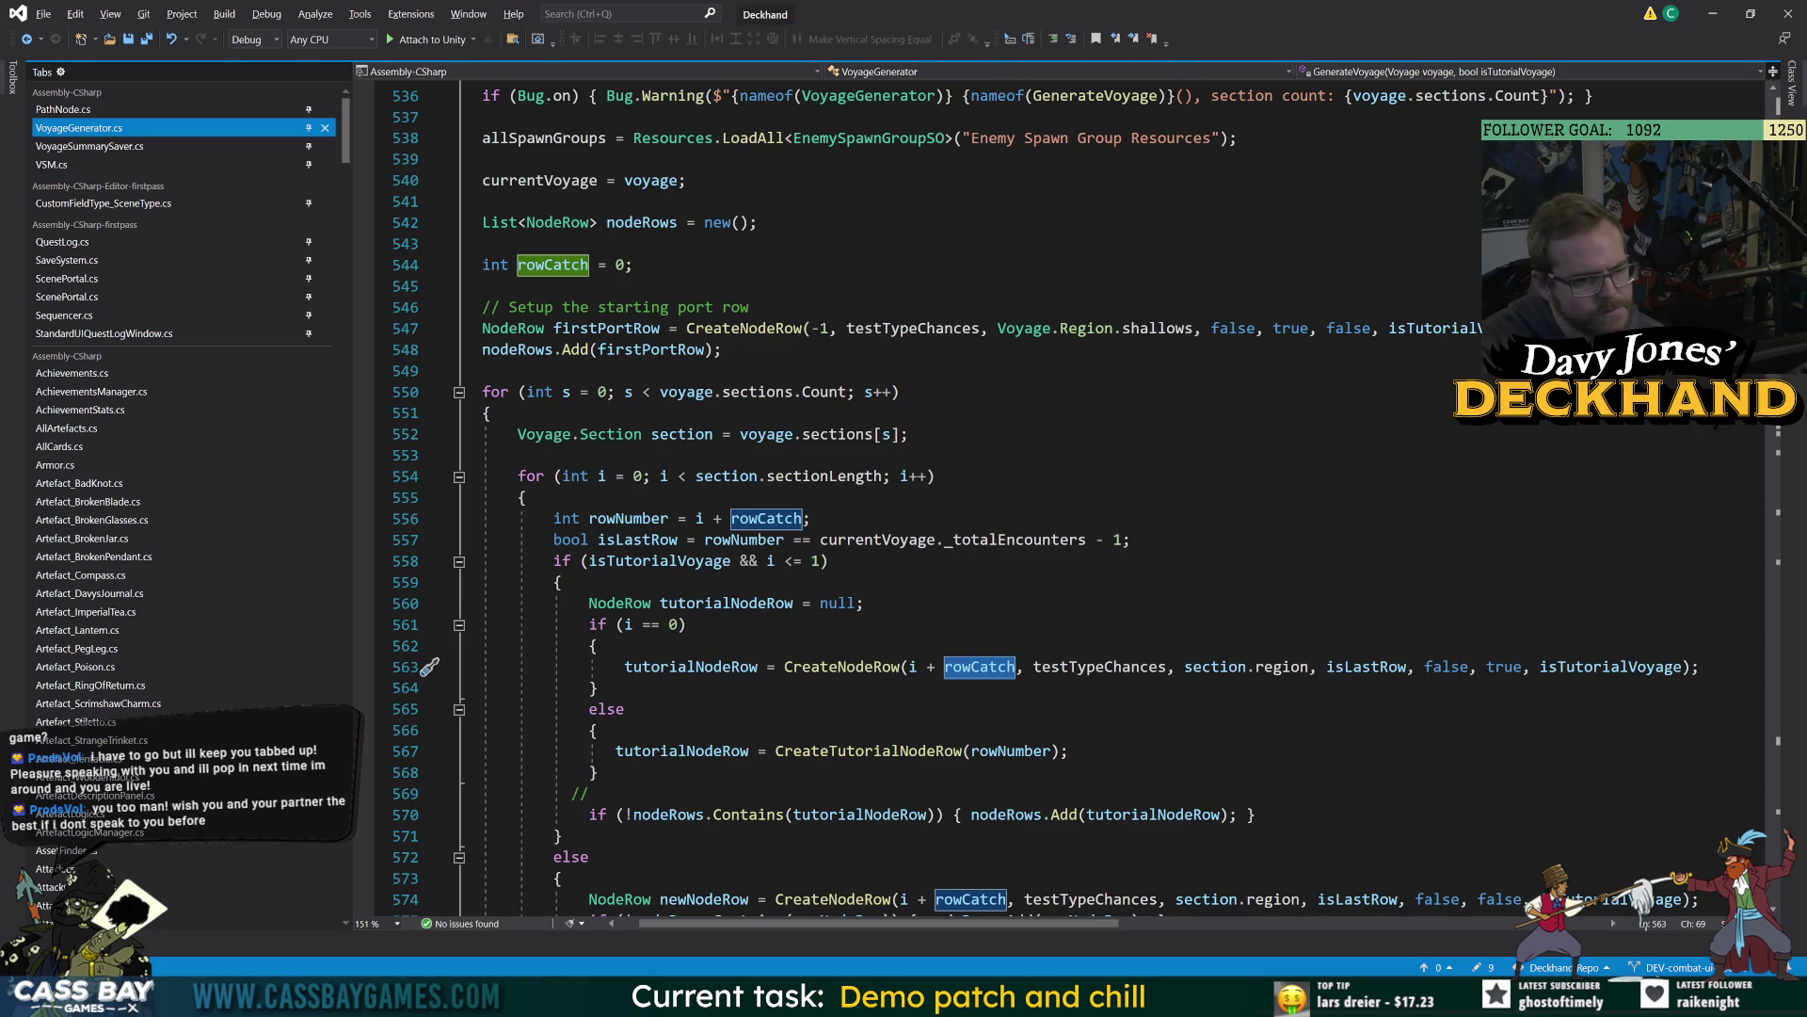
{"action": "left_click", "coordinate": [633, 520]}
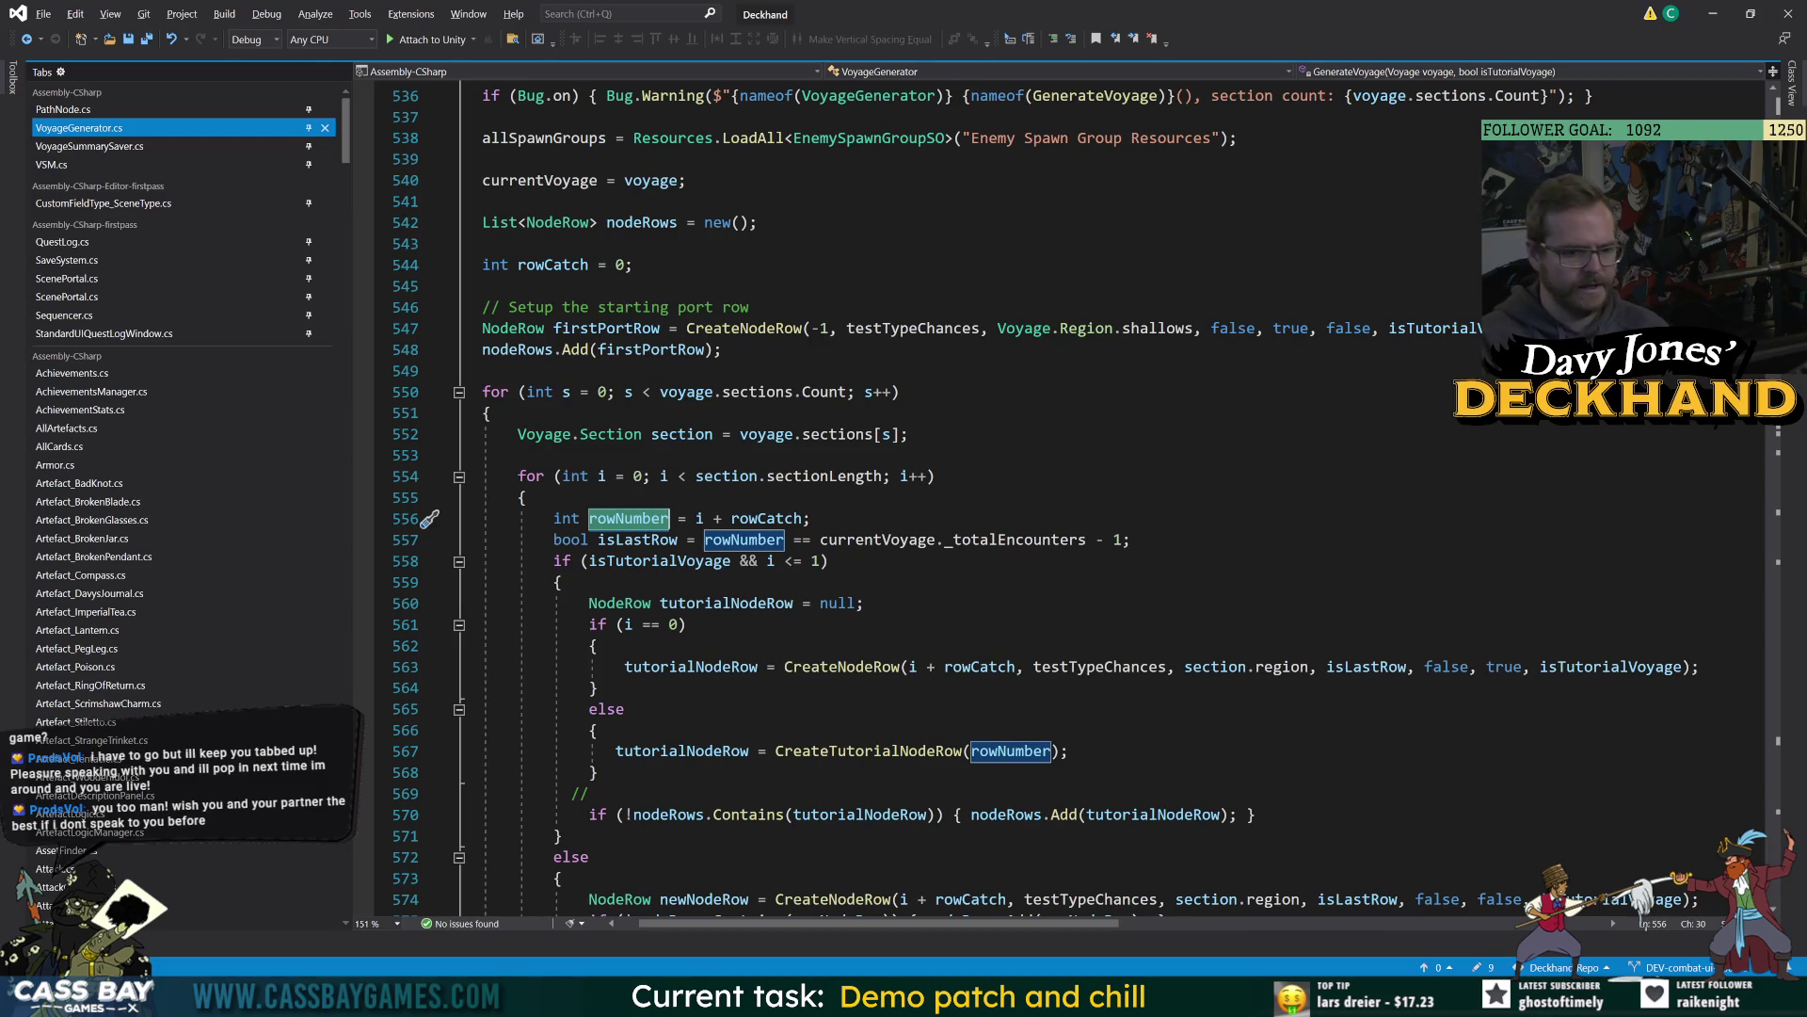
{"action": "left_click", "coordinate": [527, 497]}
{"action": "left_click_drag", "start_coordinate": [1016, 666], "coordinate": [901, 667]}
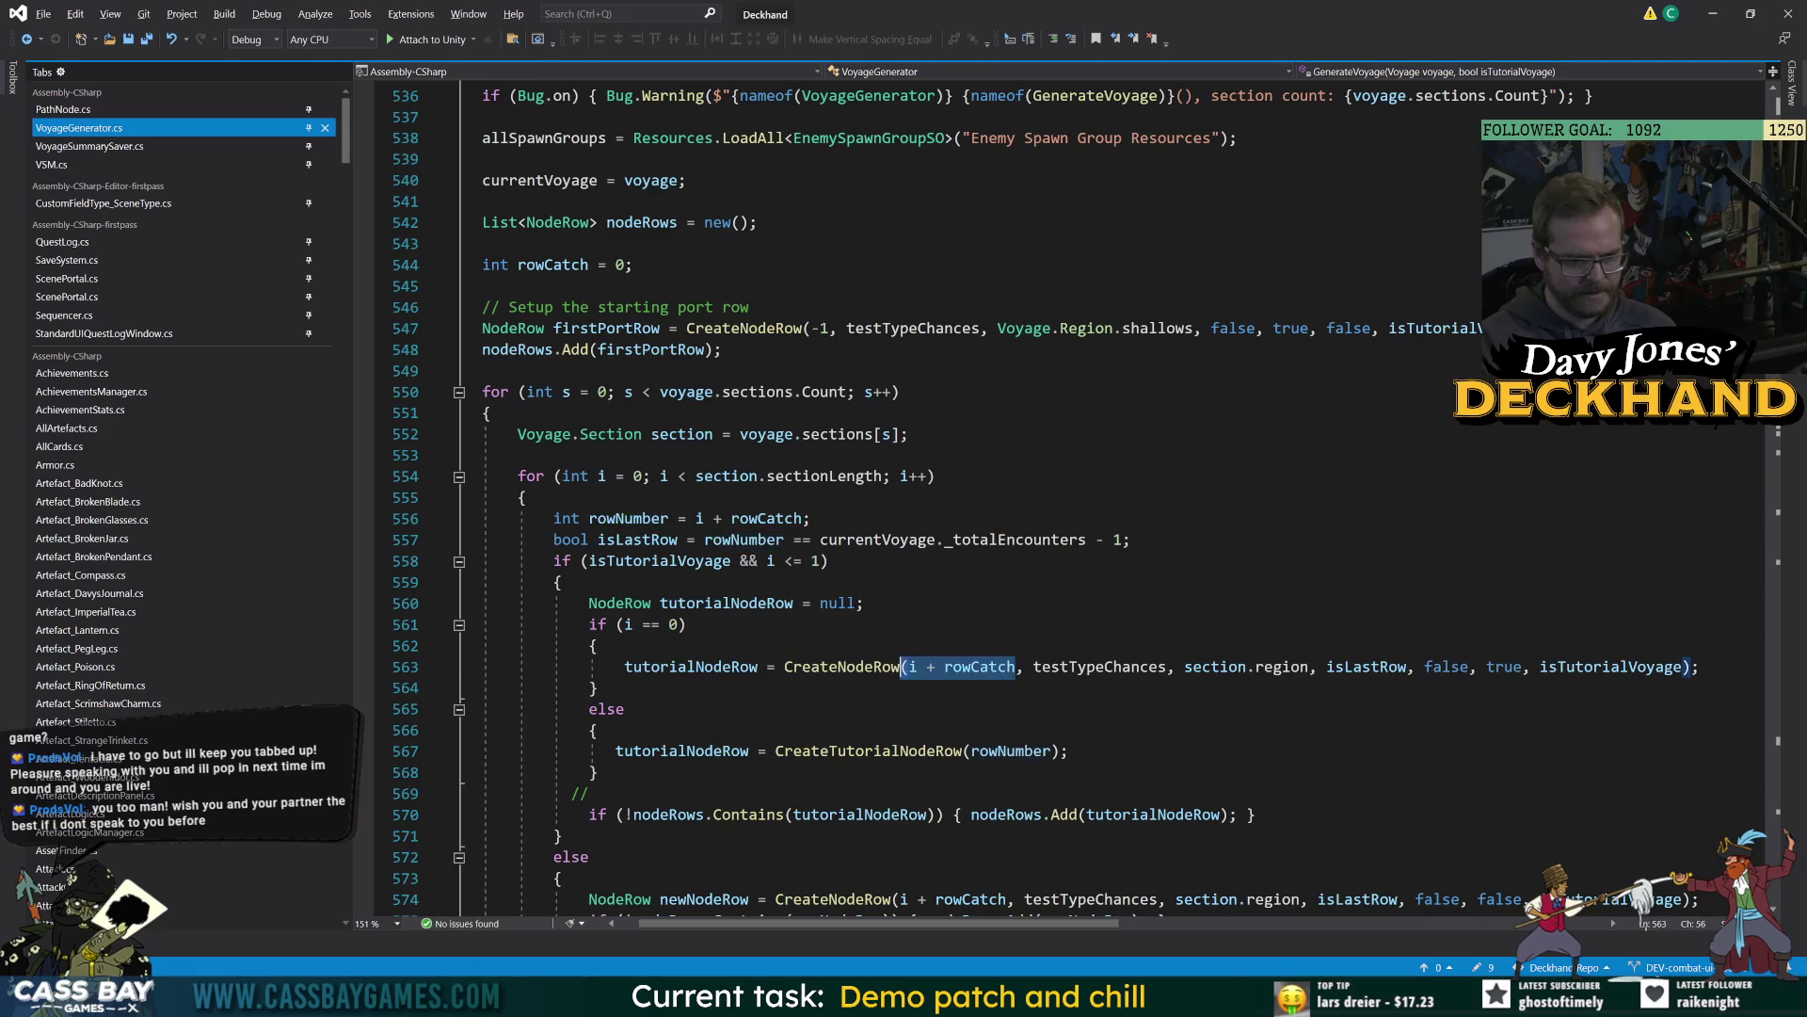
{"action": "type", "text": "rowNumber"}
{"action": "left_click", "coordinate": [864, 603]}
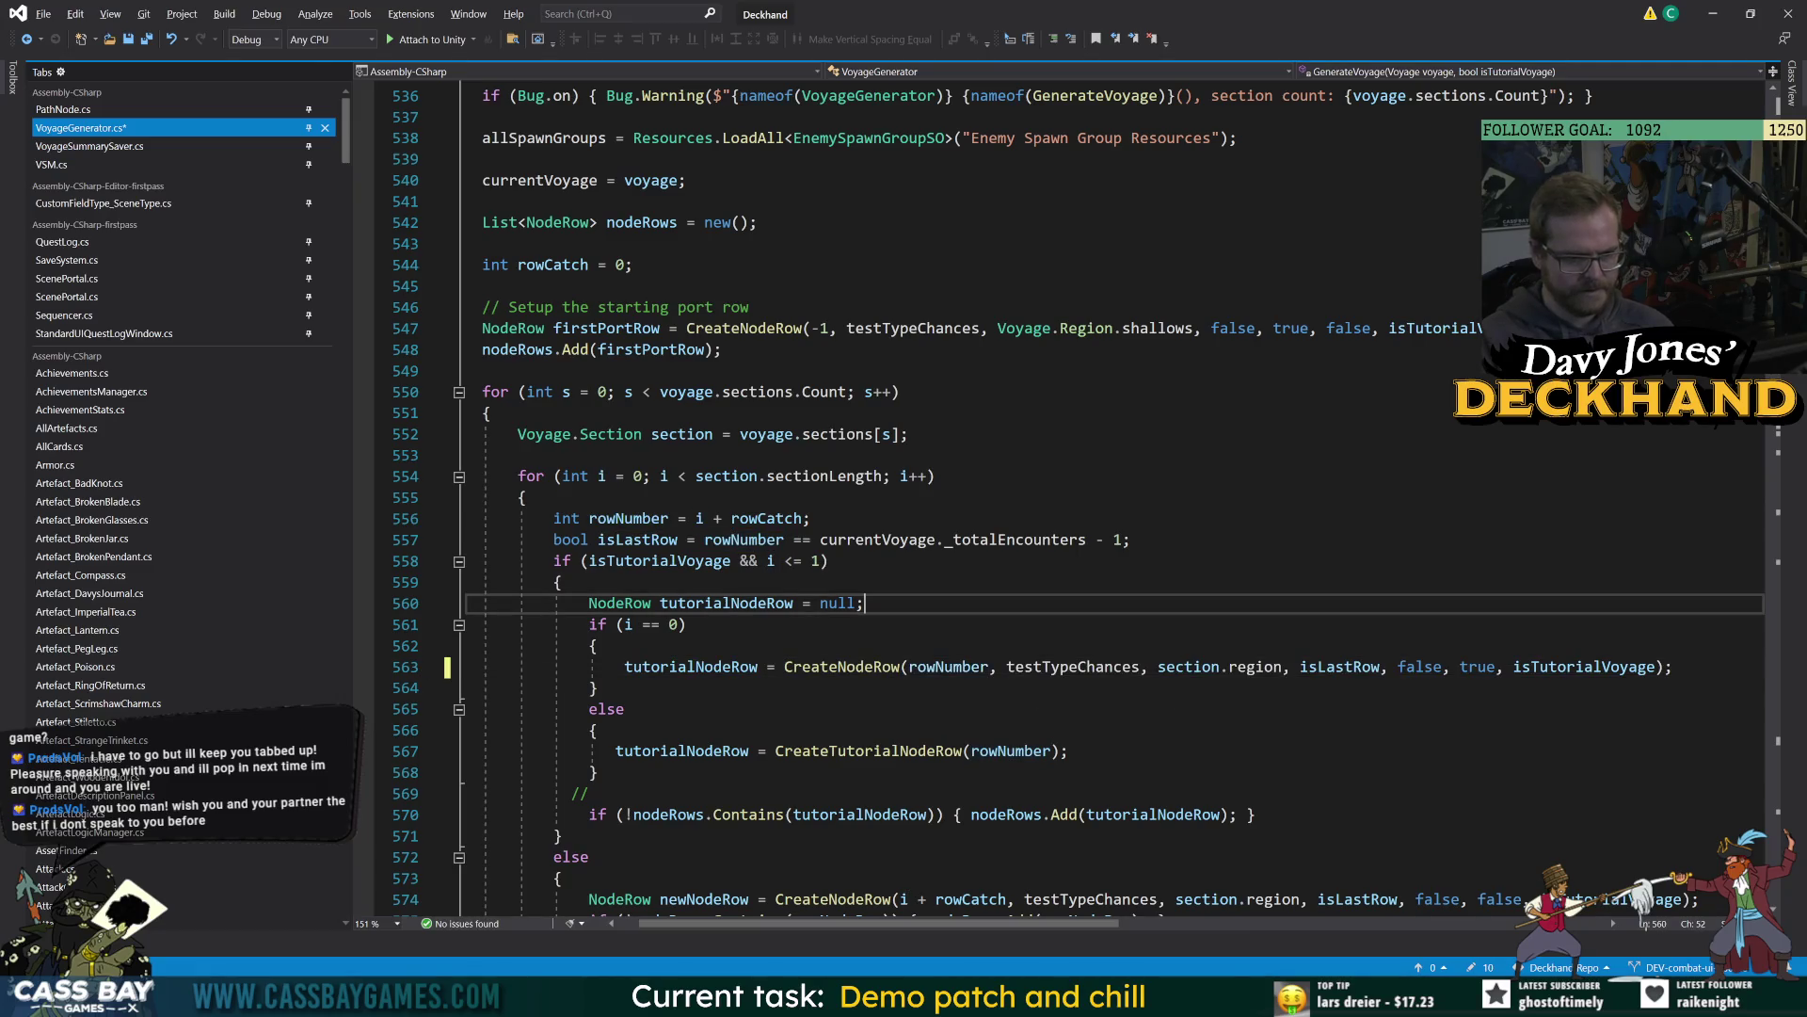
{"action": "double_click", "coordinate": [629, 519]}
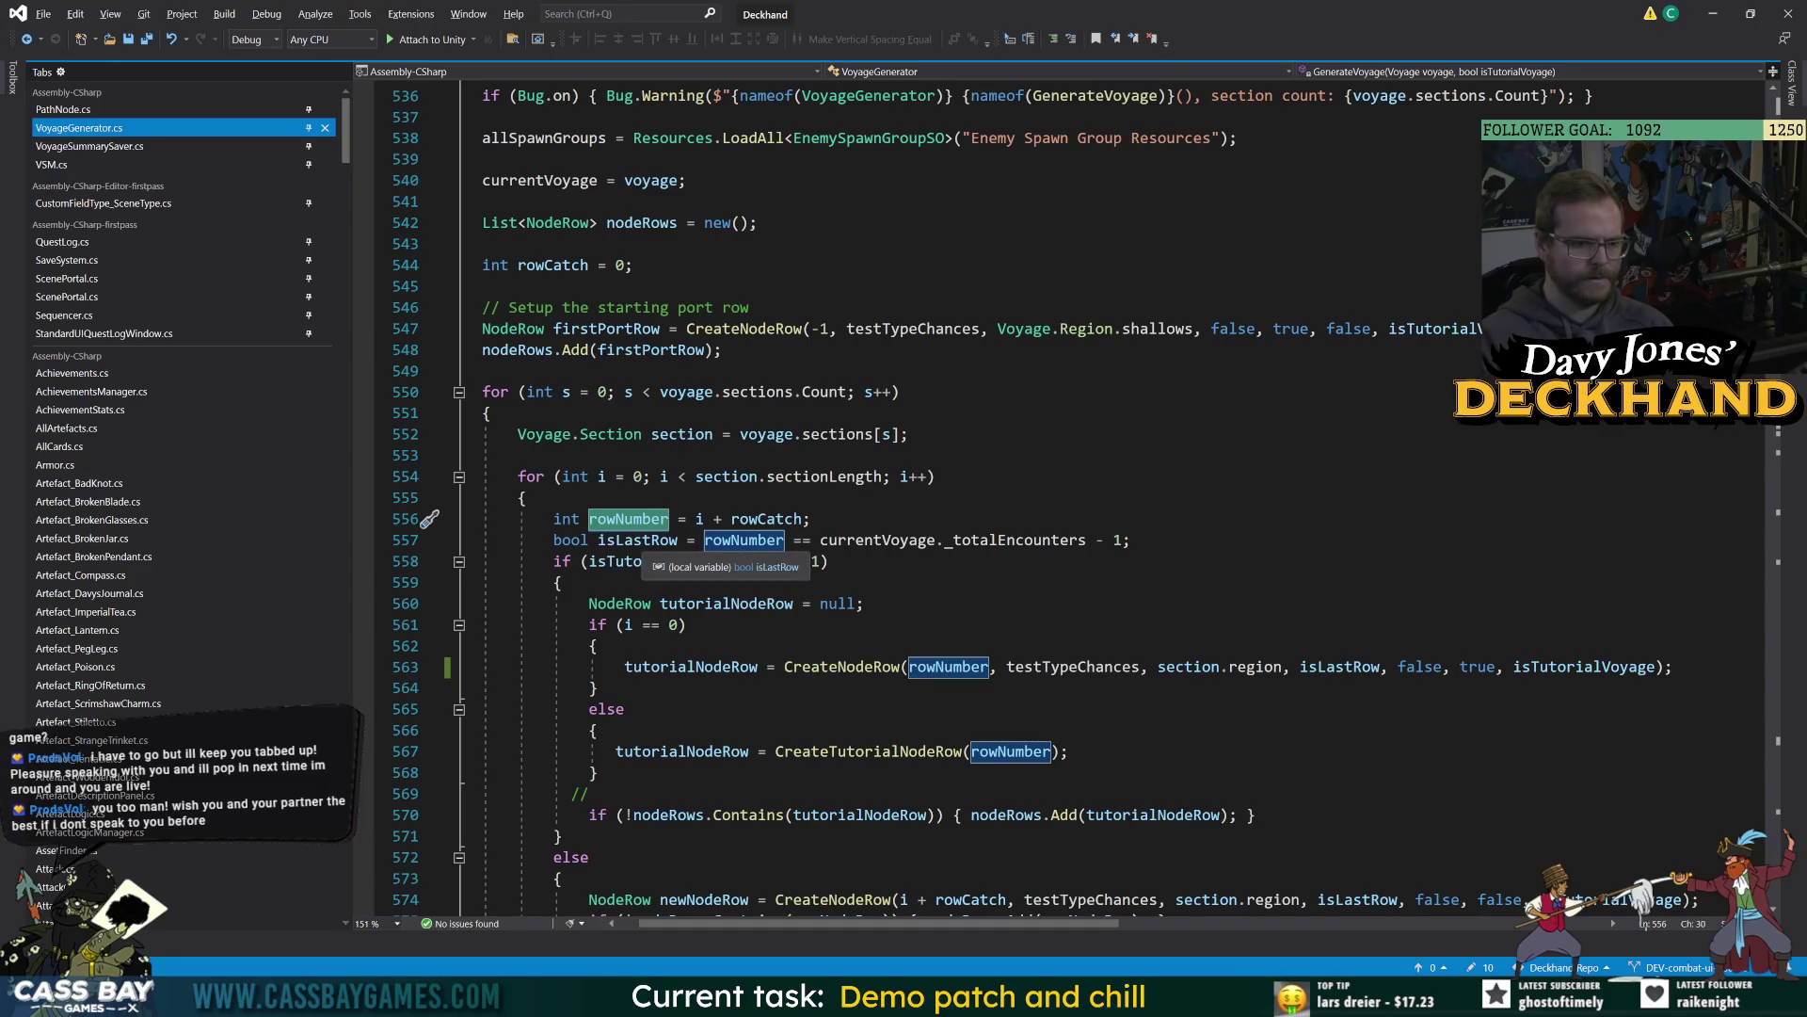
{"action": "double_click", "coordinate": [638, 540]}
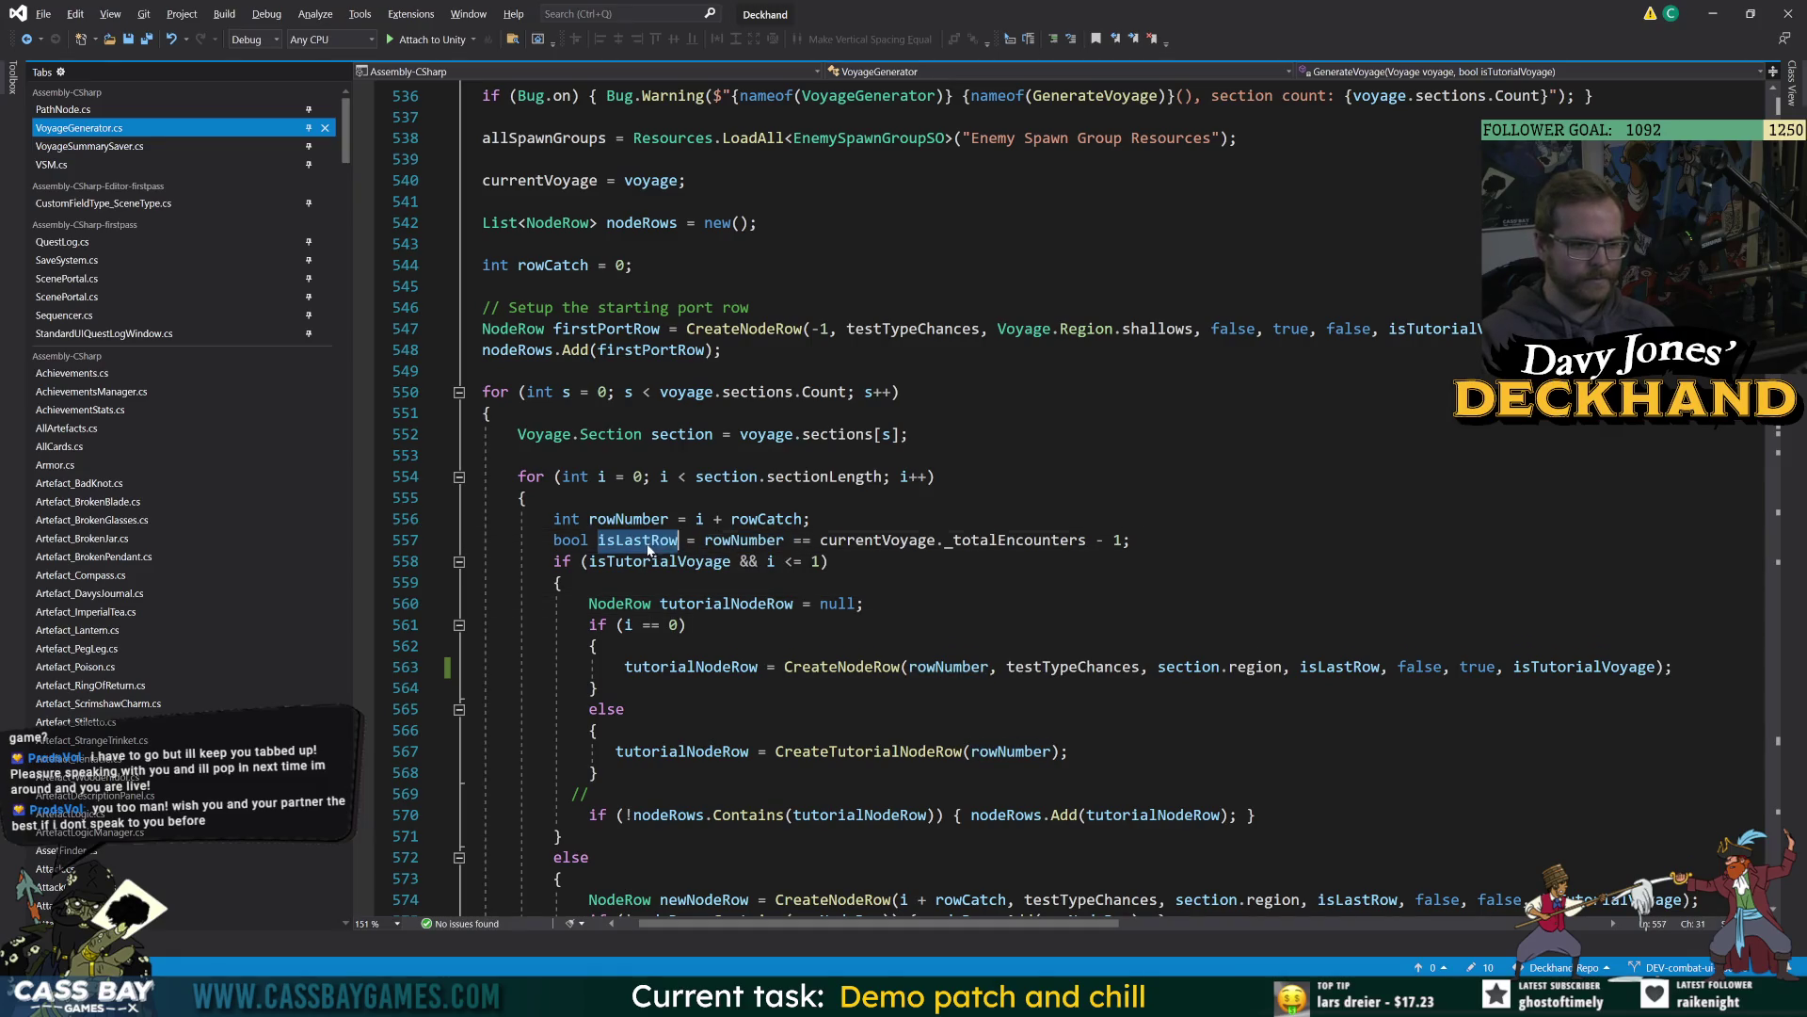
{"action": "double_click", "coordinate": [743, 540]}
{"action": "double_click", "coordinate": [878, 541]}
{"action": "double_click", "coordinate": [1016, 541]}
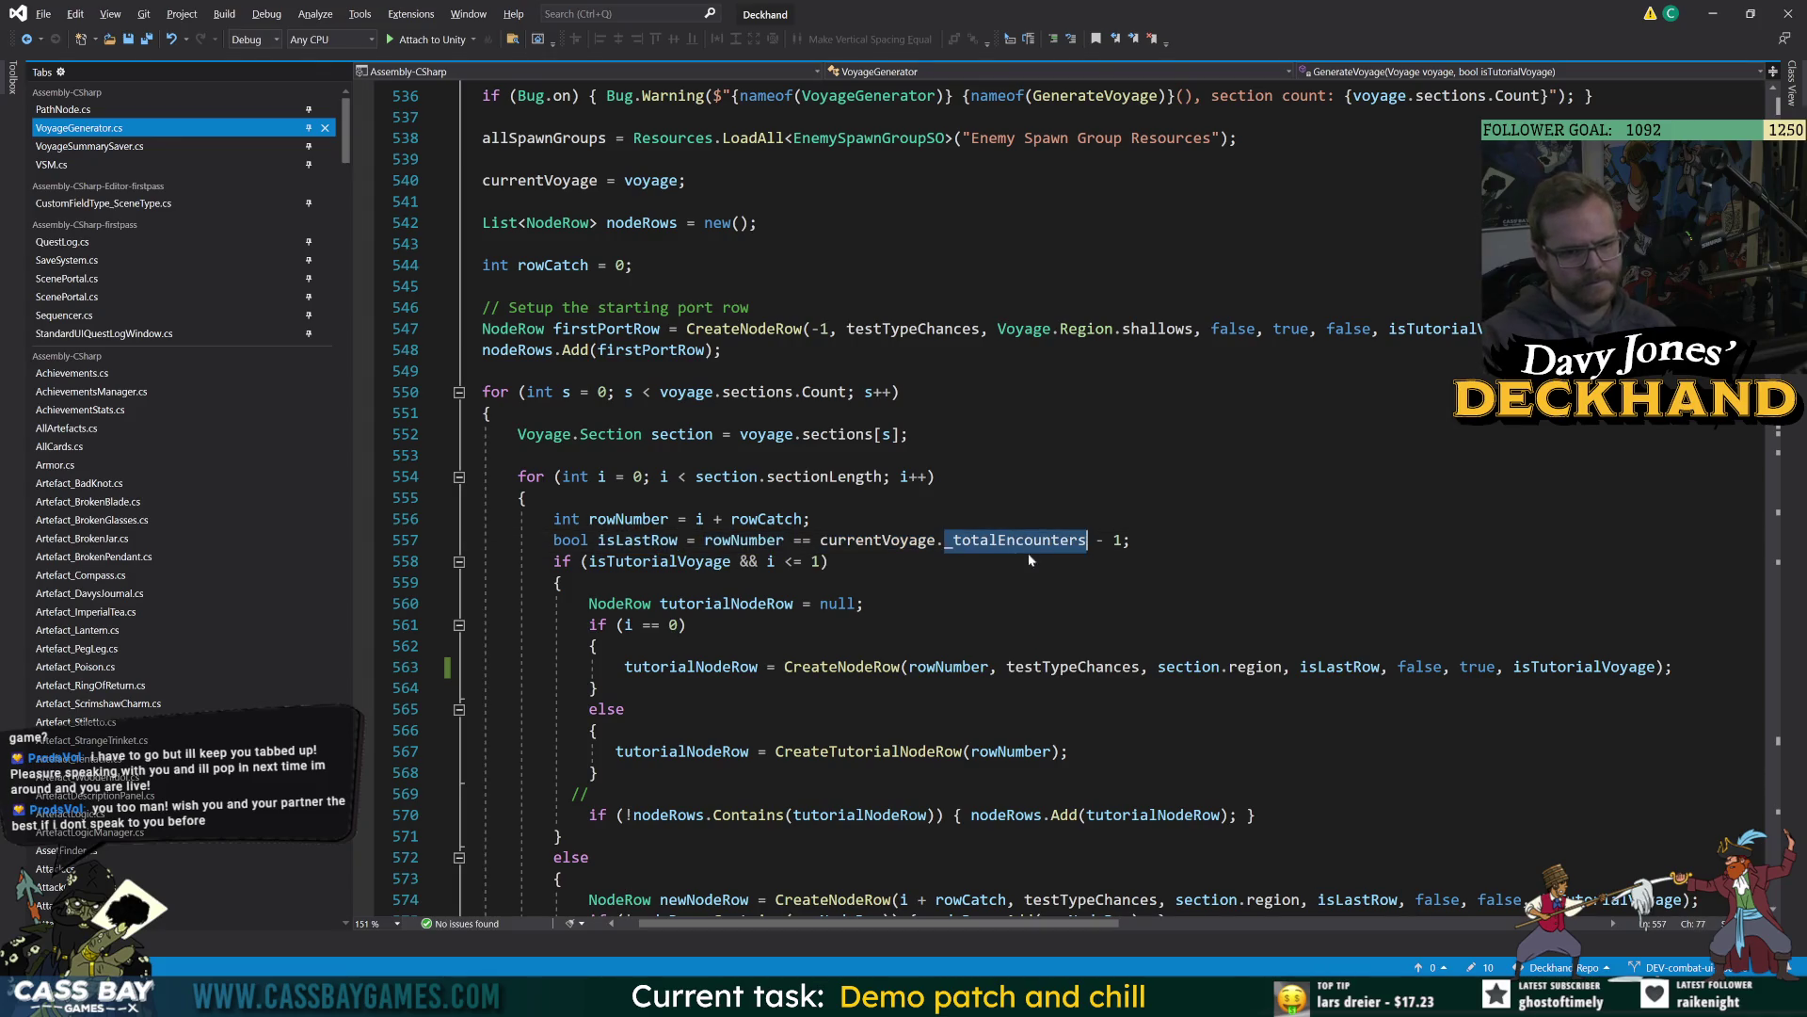
{"action": "double_click", "coordinate": [629, 519]}
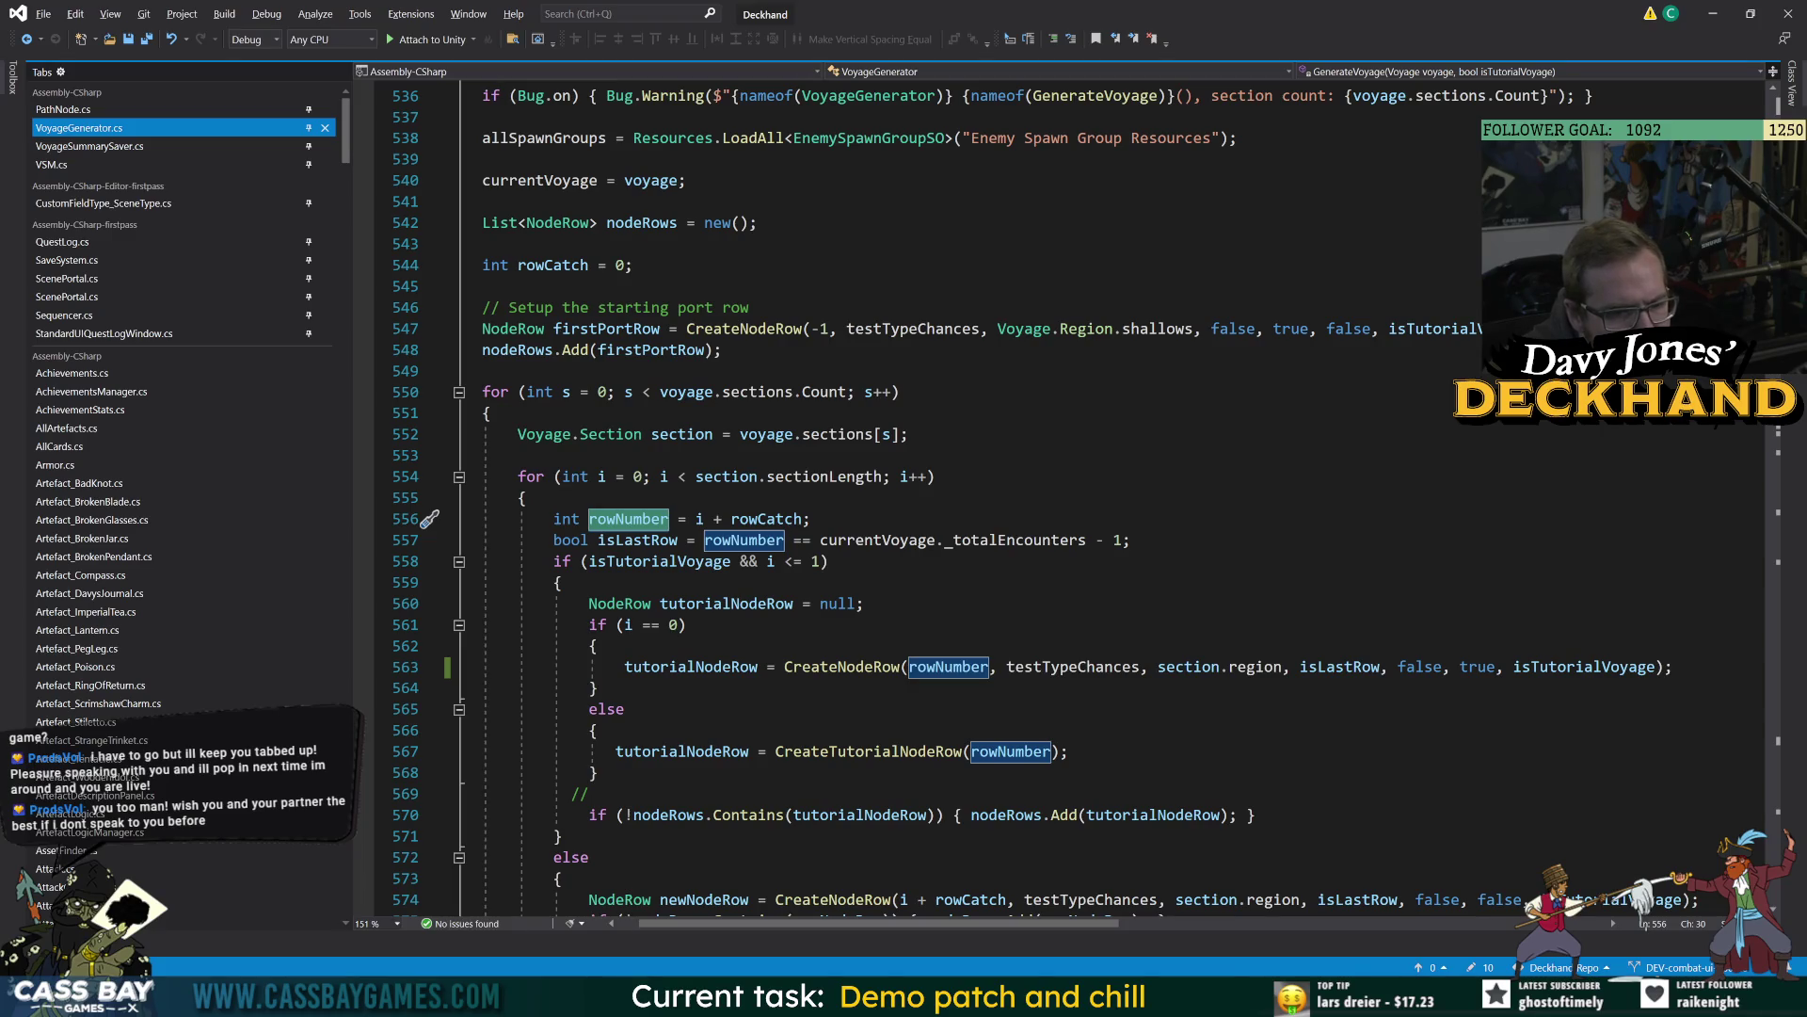
{"action": "left_click", "coordinate": [619, 624]}
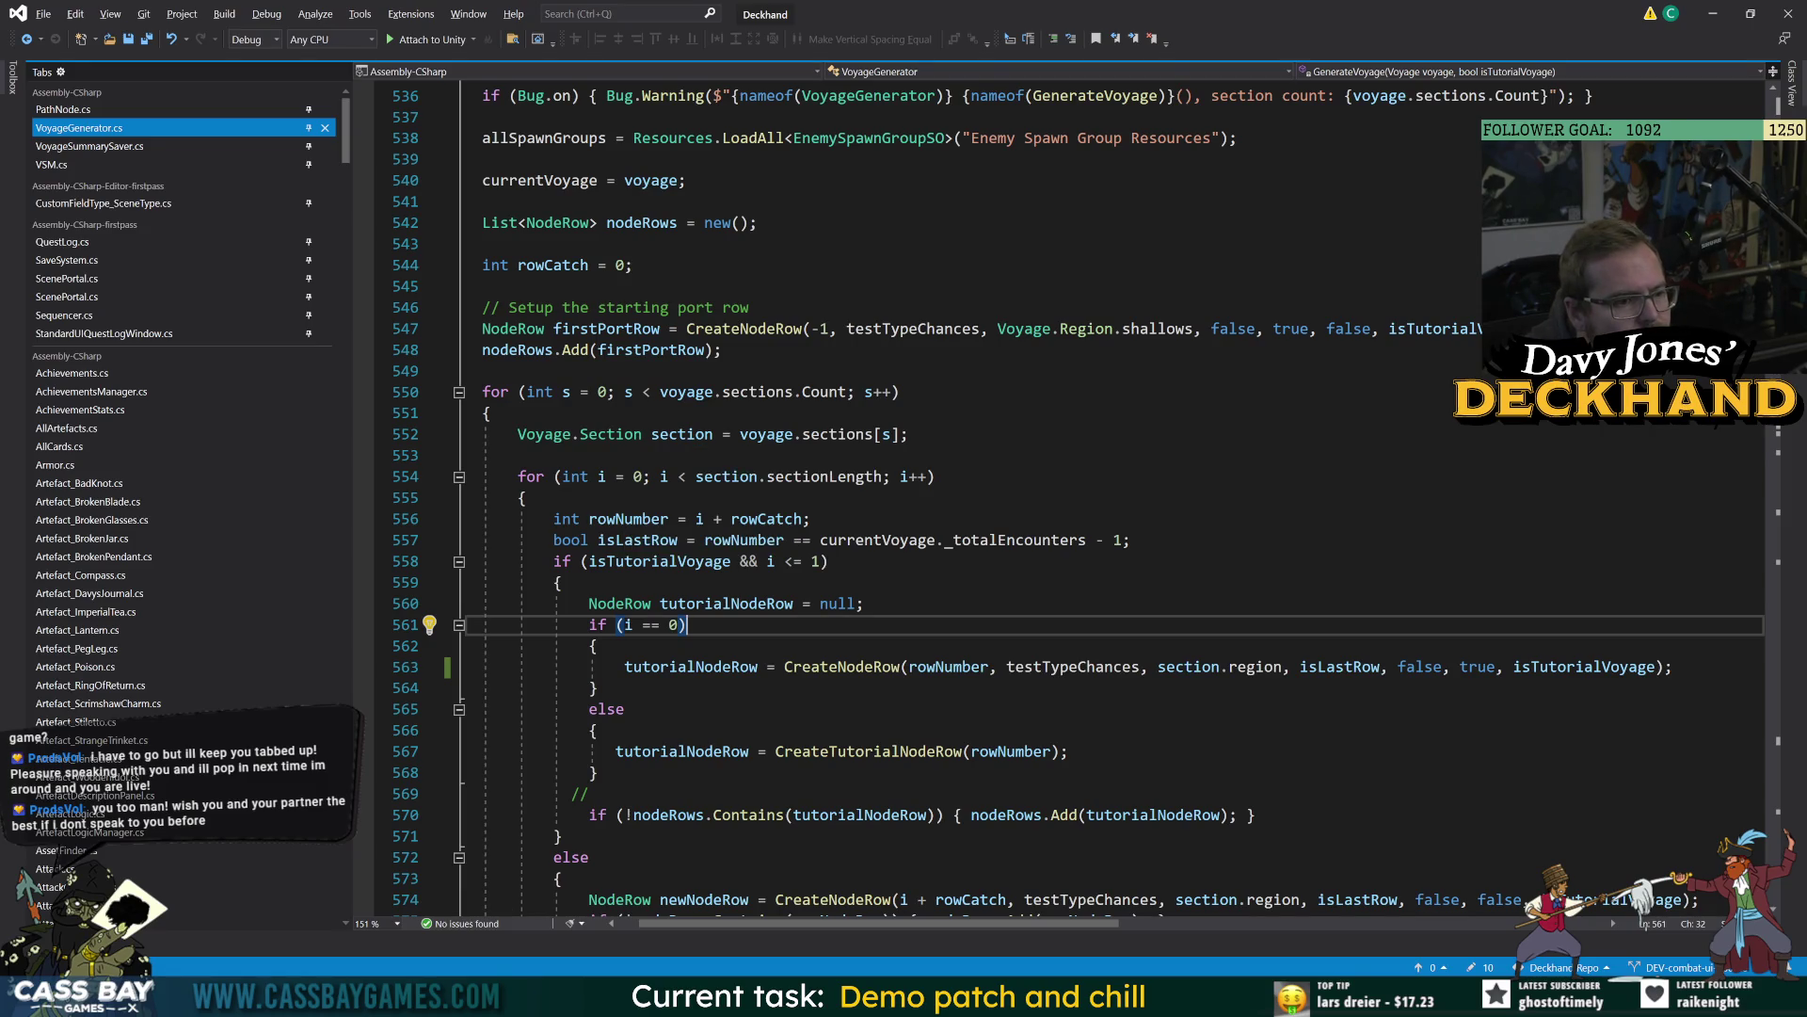
{"action": "scroll", "coordinate": [876, 923], "scroll_direction": "left", "scroll_amount": 1}
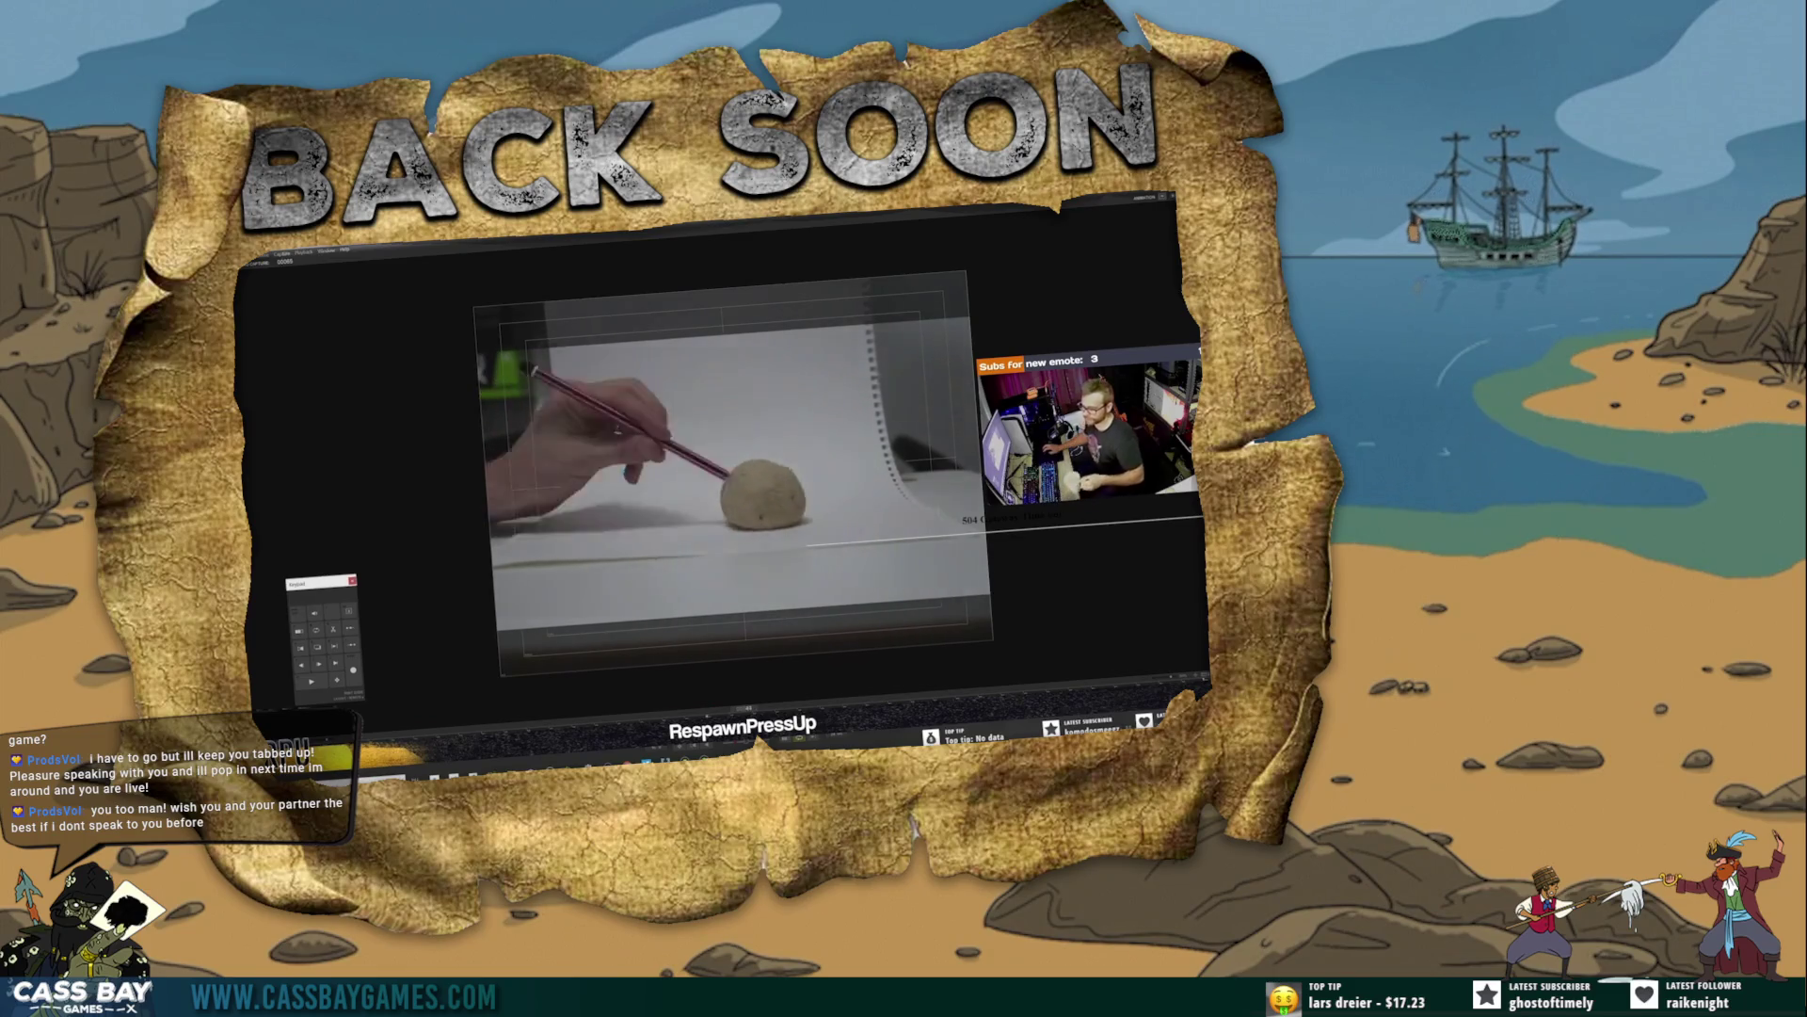
{"action": "key", "text": "alt+Tab"}
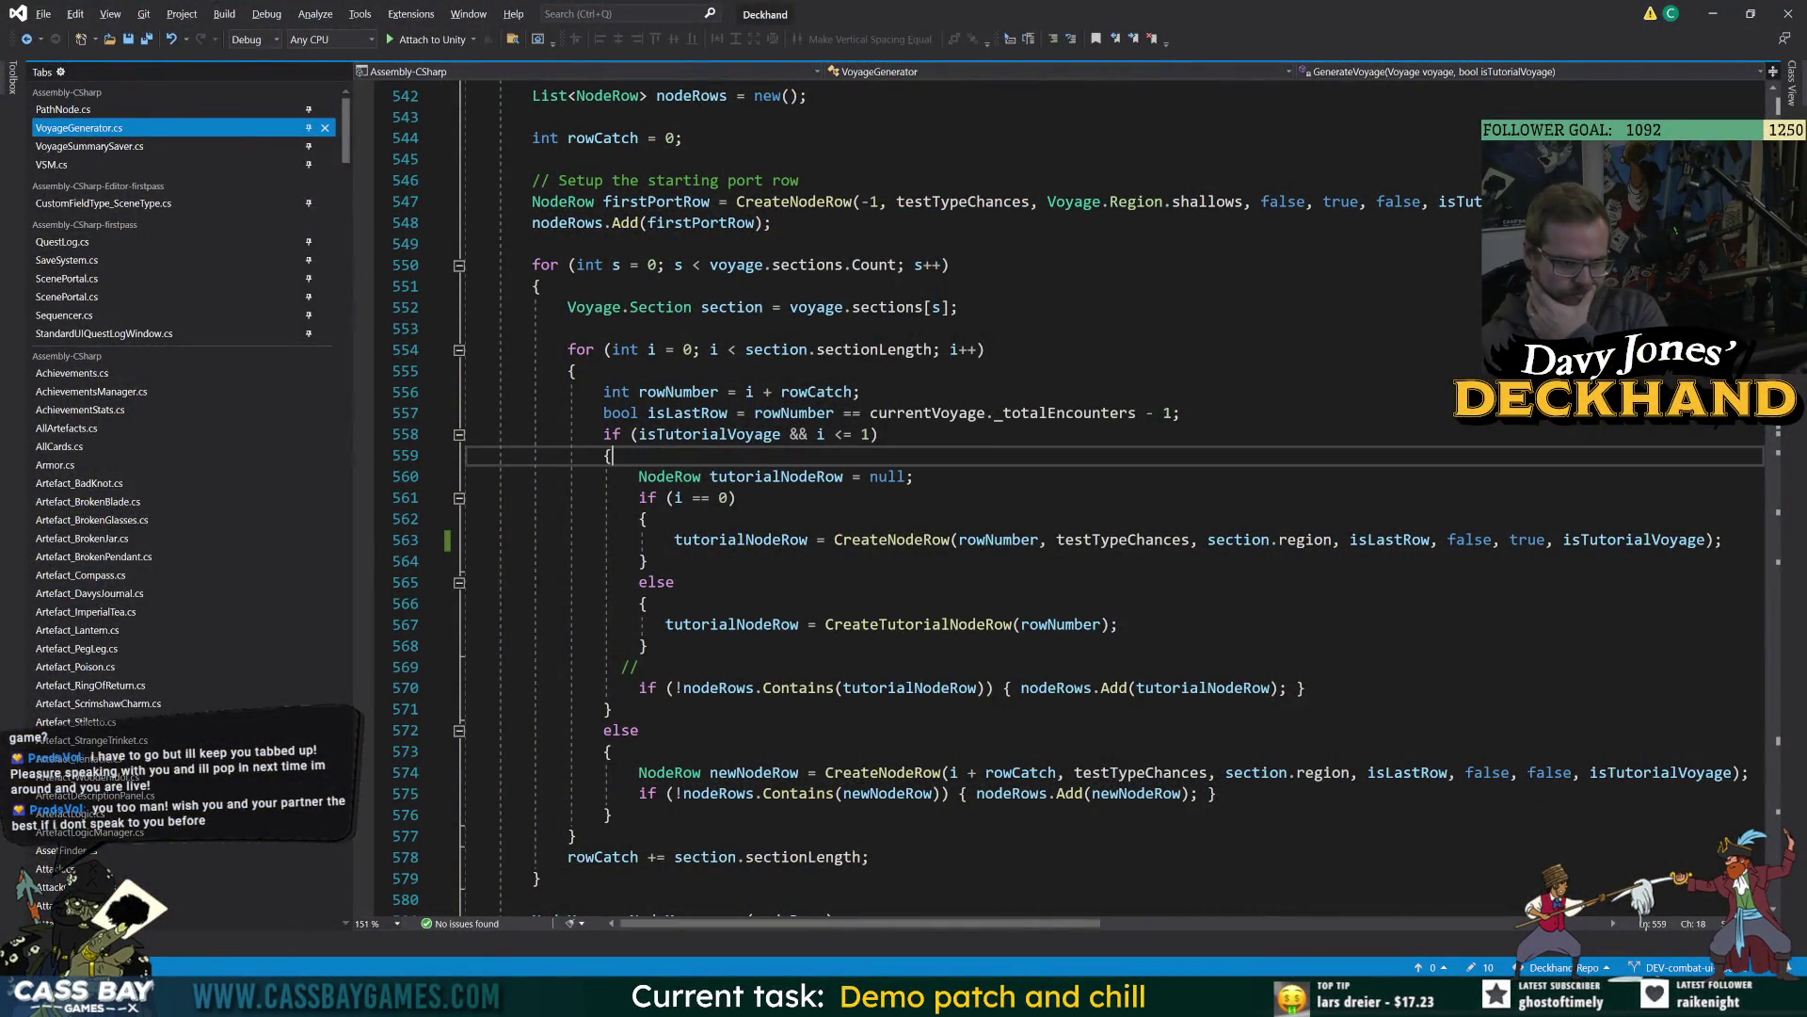
Highlight the uses of isTutorialVoyage, rowCatch and rowNumber around the regular row's CreateNodeRow call.
{"action": "double_click", "coordinate": [710, 434]}
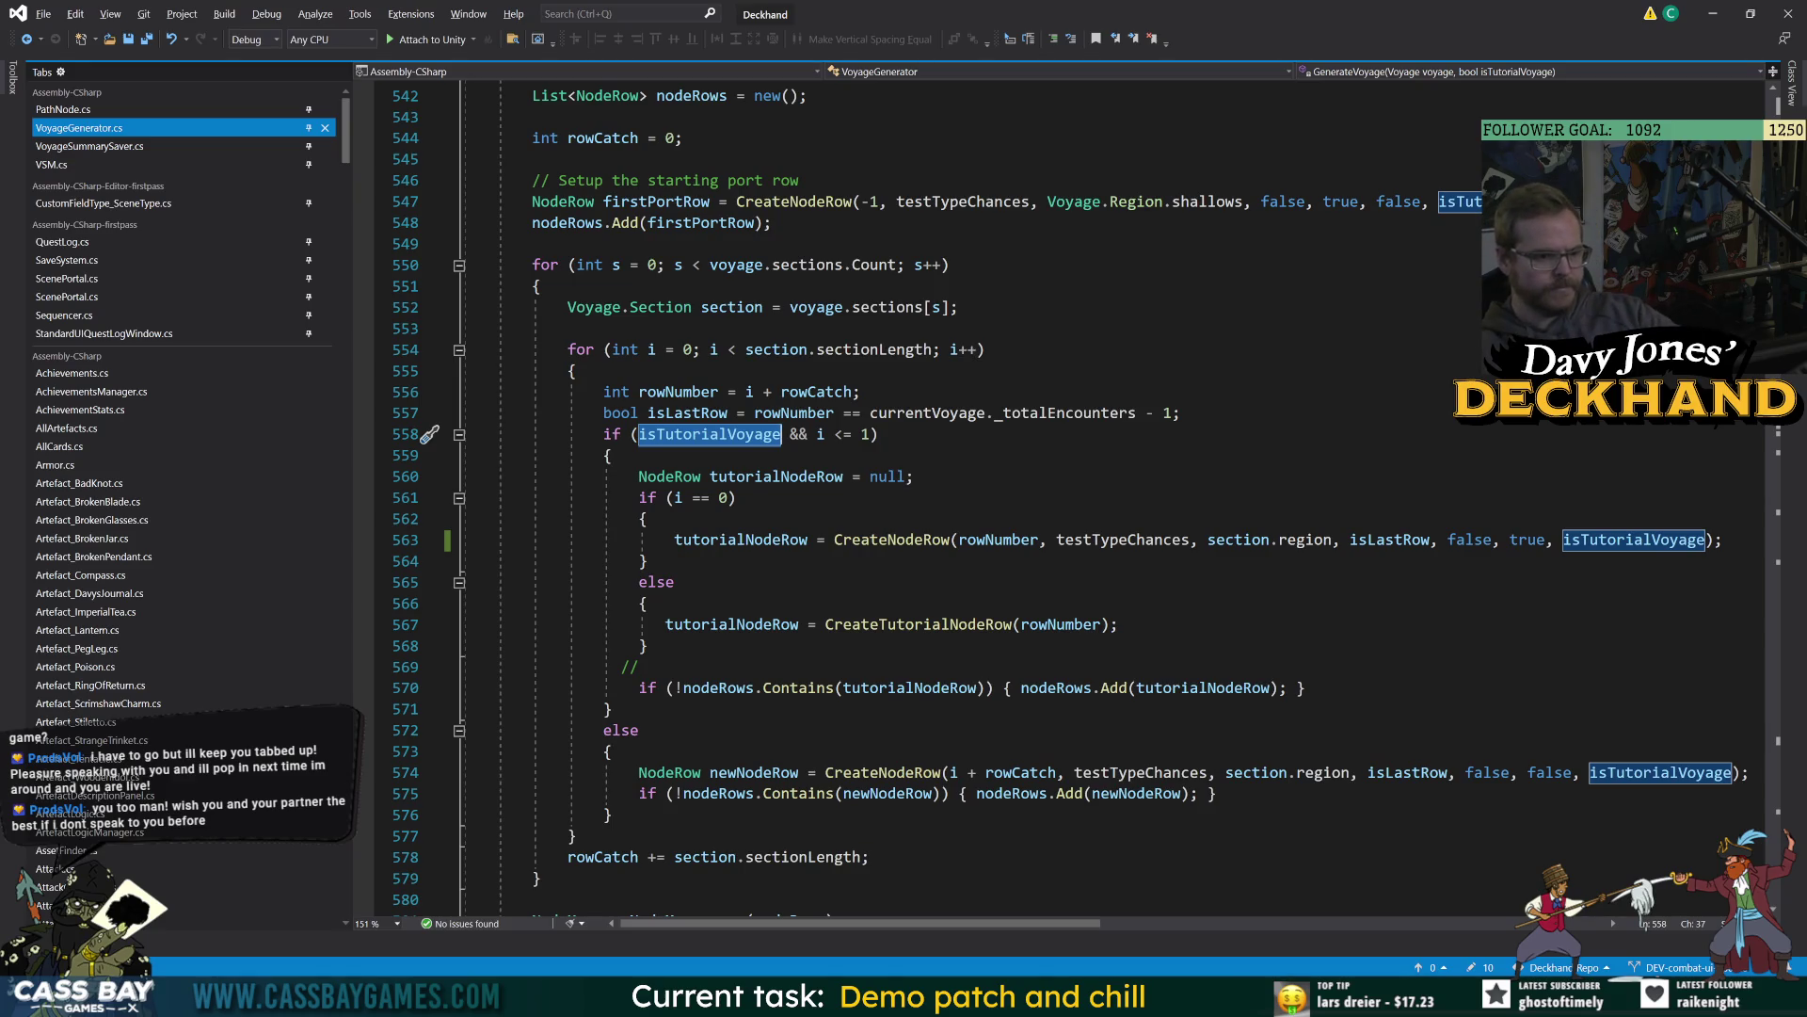
{"action": "left_click", "coordinate": [885, 772]}
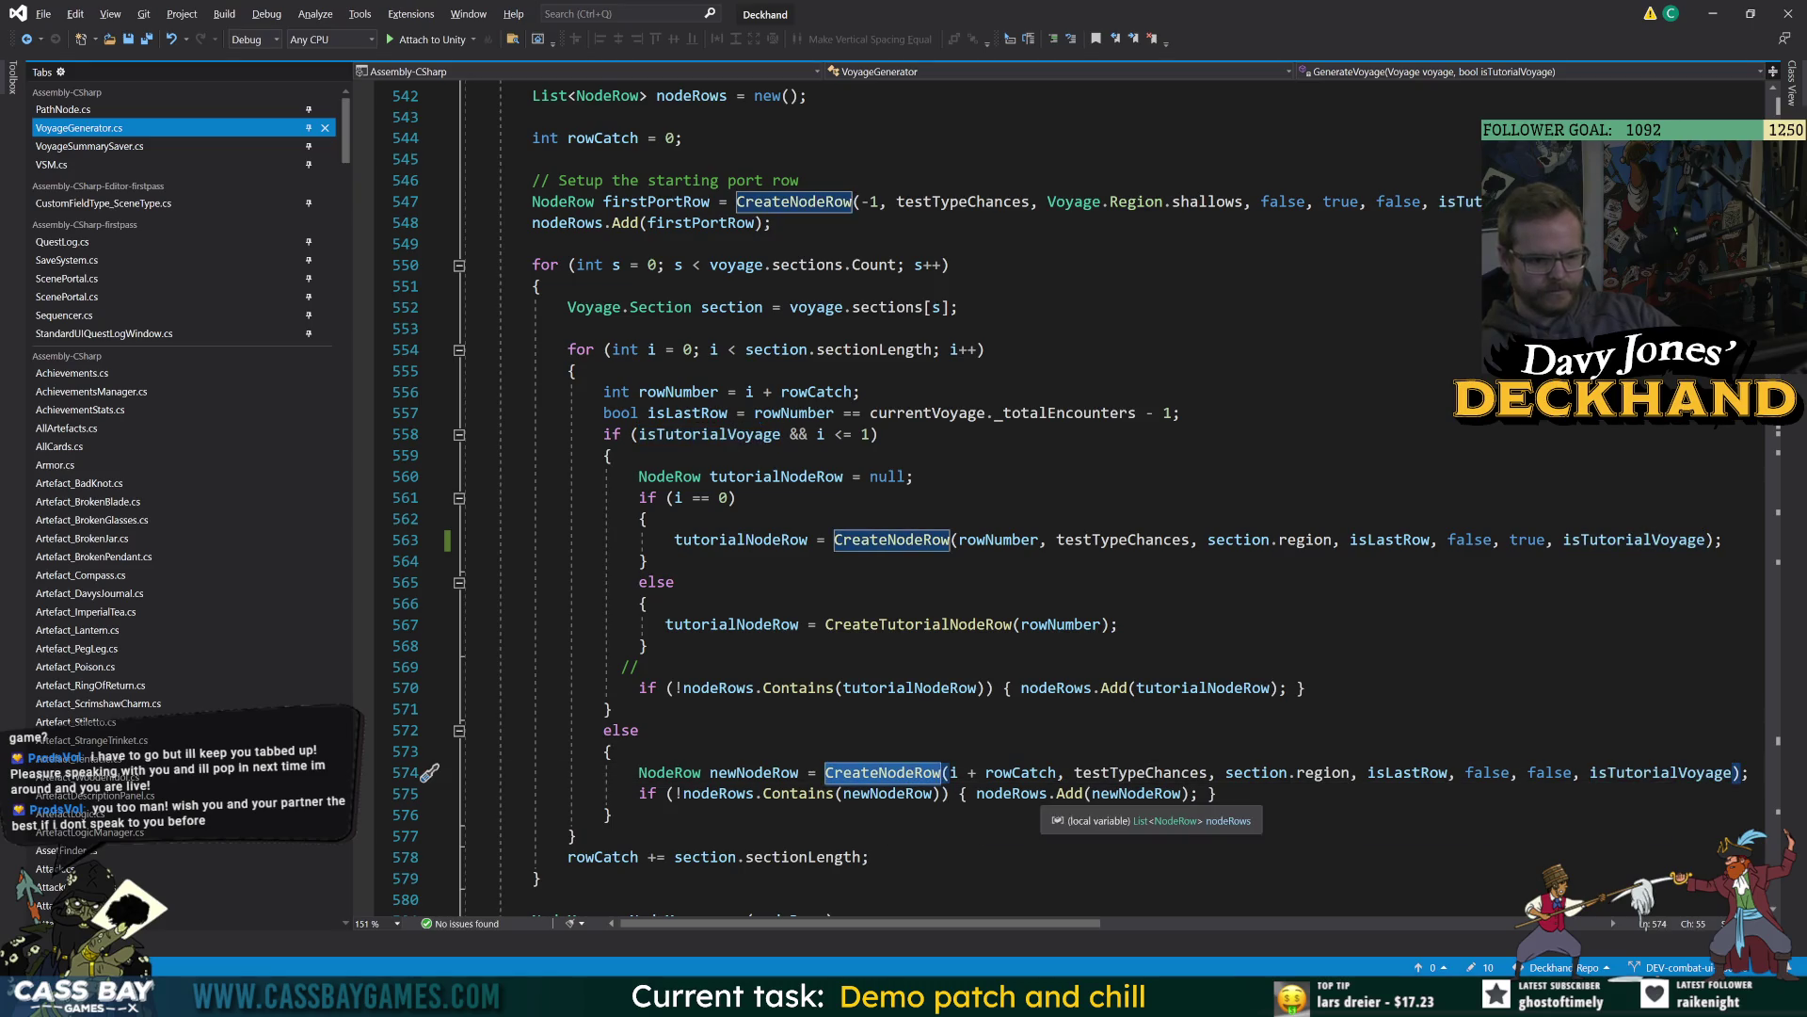
{"action": "left_click", "coordinate": [1030, 772]}
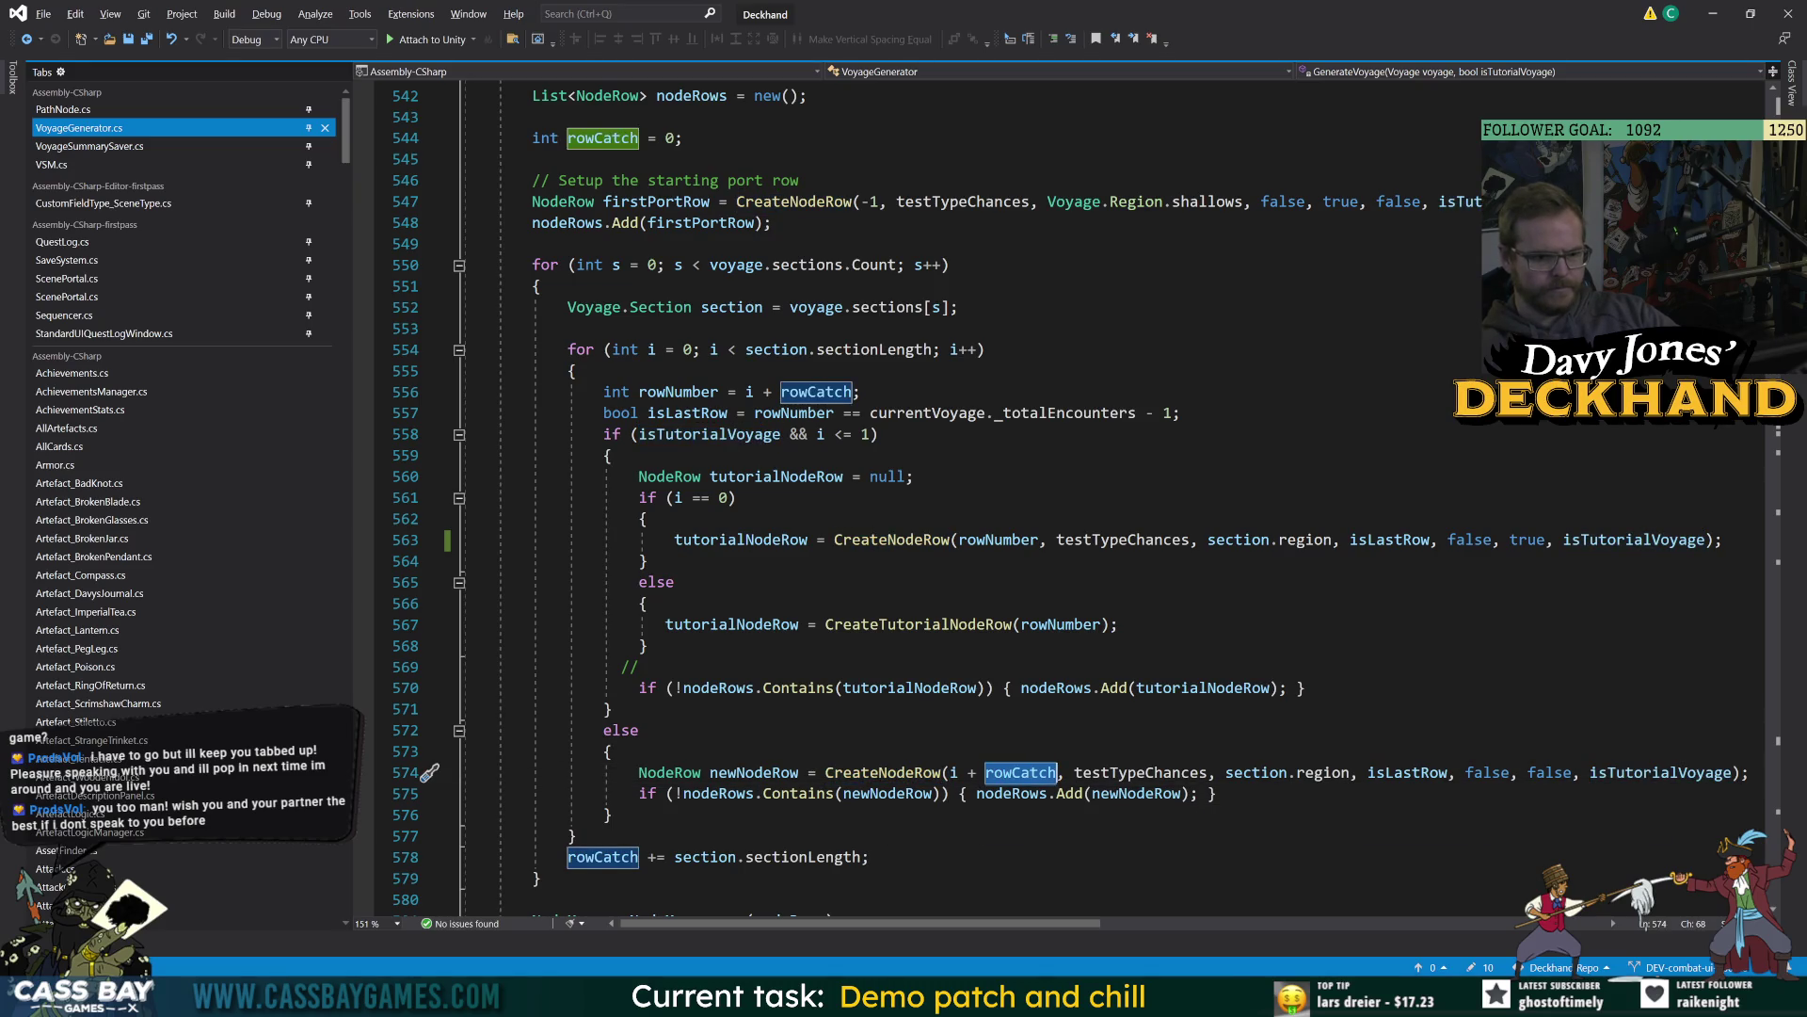
{"action": "left_click", "coordinate": [681, 392]}
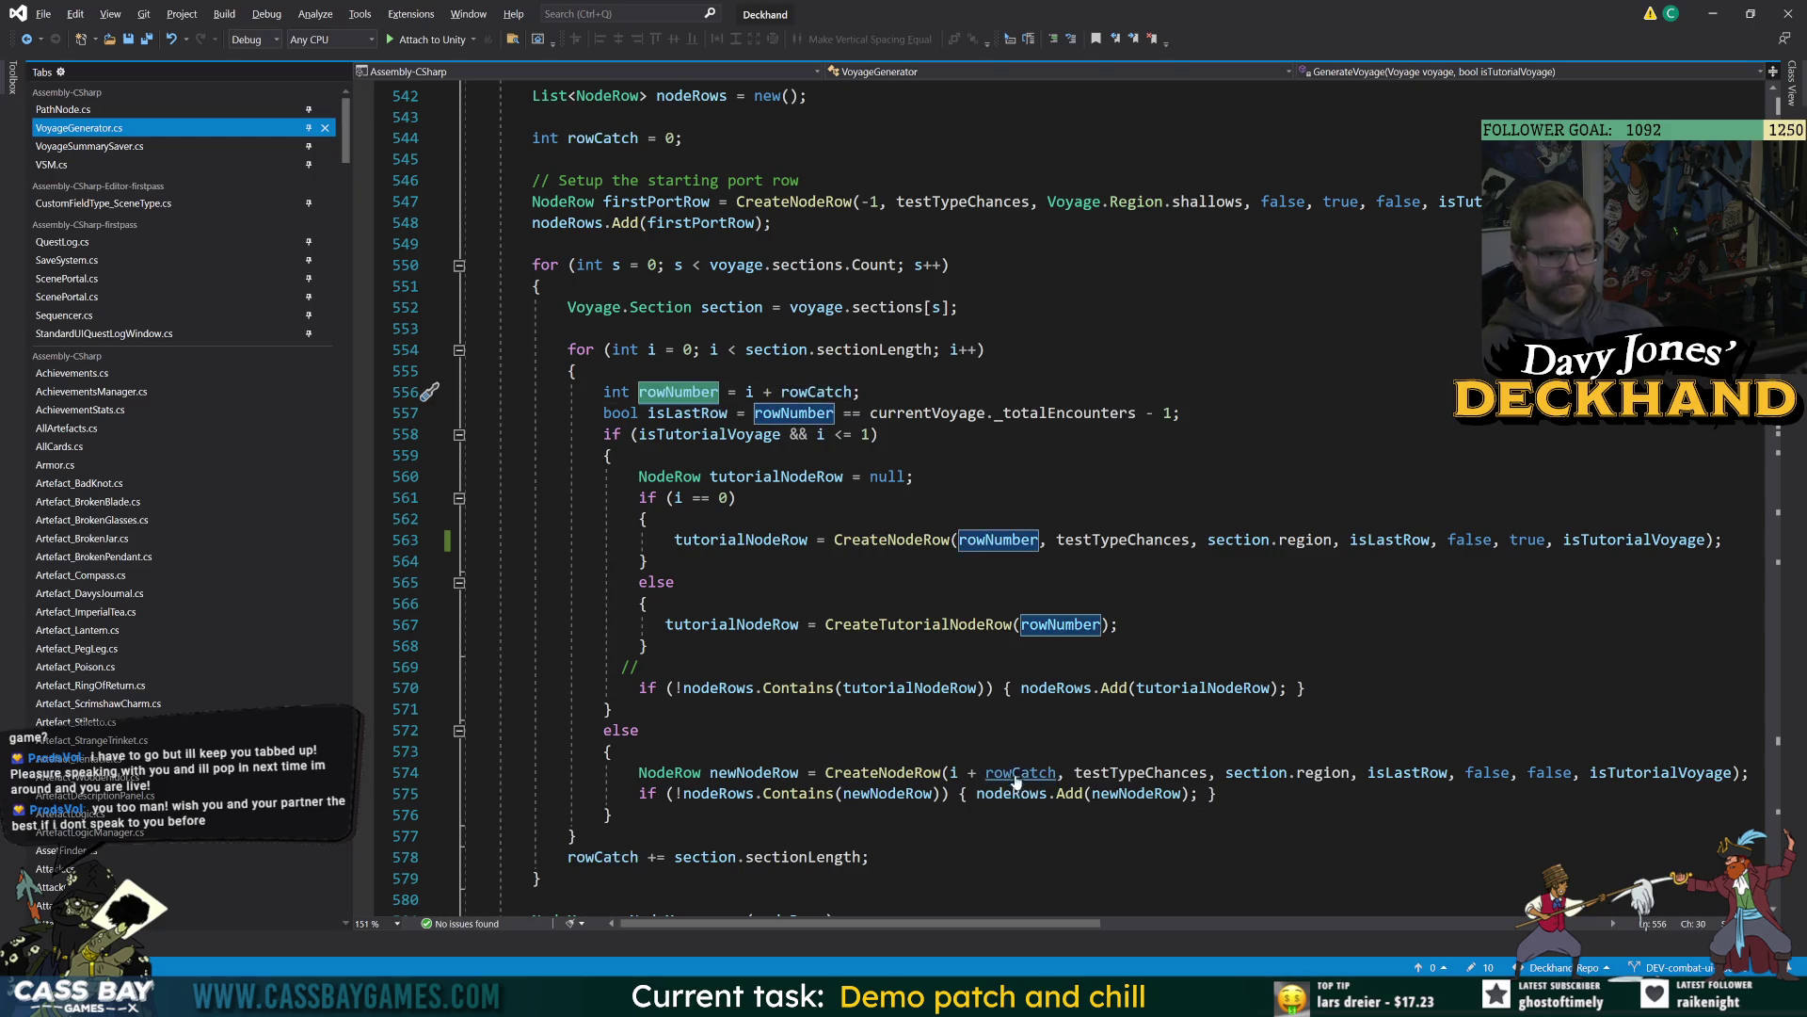
{"action": "left_click", "coordinate": [617, 751]}
Replace 'i + rowCatch' with rowNumber in the regular CreateNodeRow call, then view sectionLength's definition.
{"action": "left_click_drag", "start_coordinate": [1056, 772], "coordinate": [979, 772]}
{"action": "type", "text": "rowNumber"}
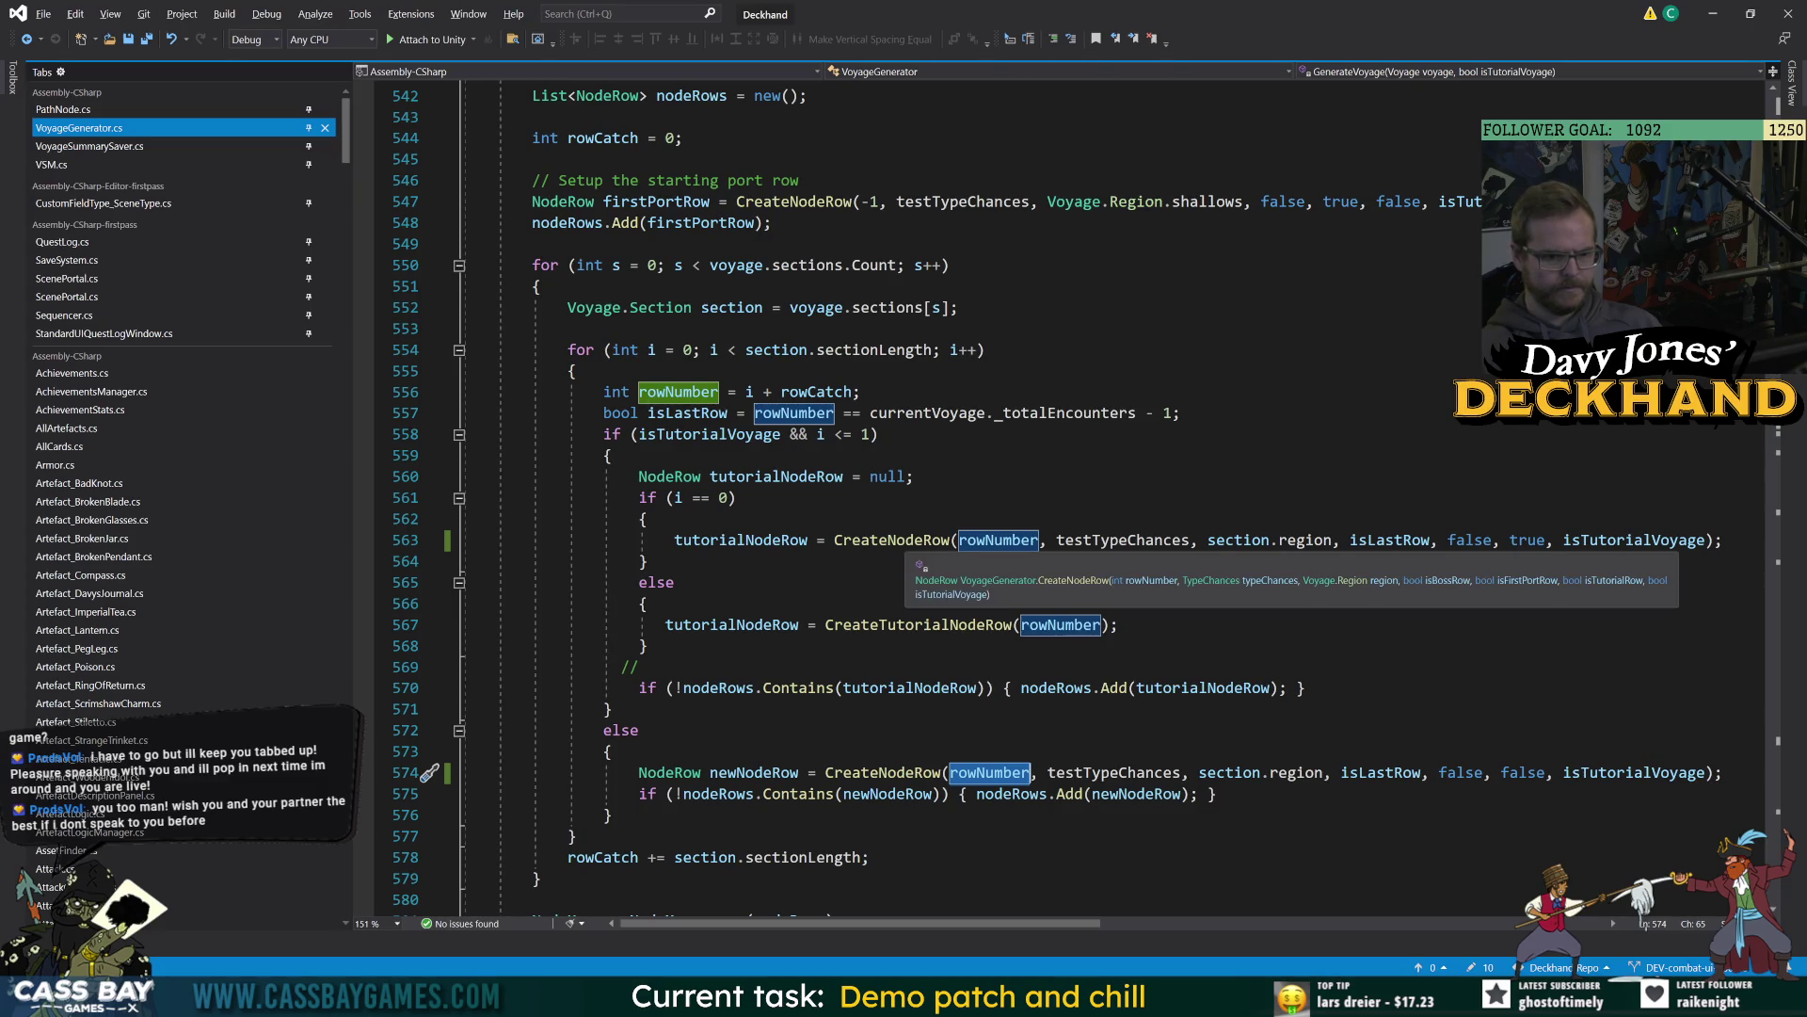
{"action": "key", "text": "Down"}
{"action": "key", "text": "Down"}
{"action": "key", "text": "Down"}
{"action": "double_click", "coordinate": [989, 772]}
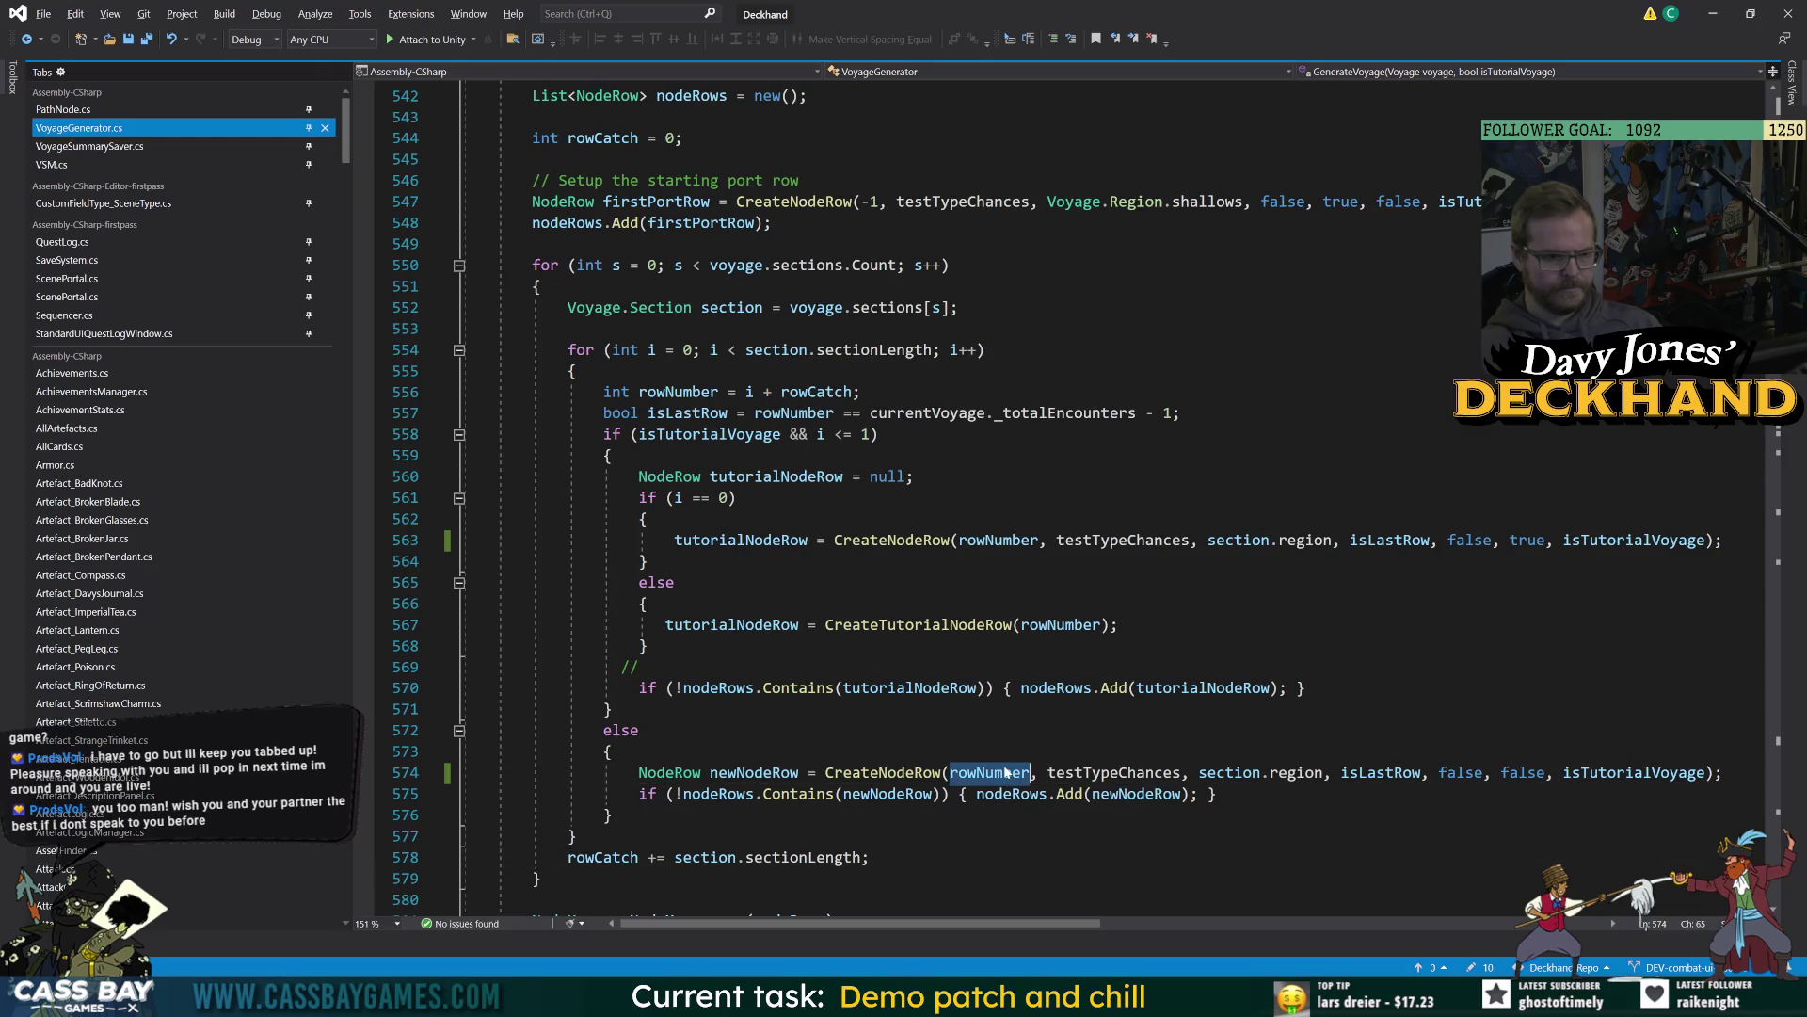
{"action": "double_click", "coordinate": [815, 392]}
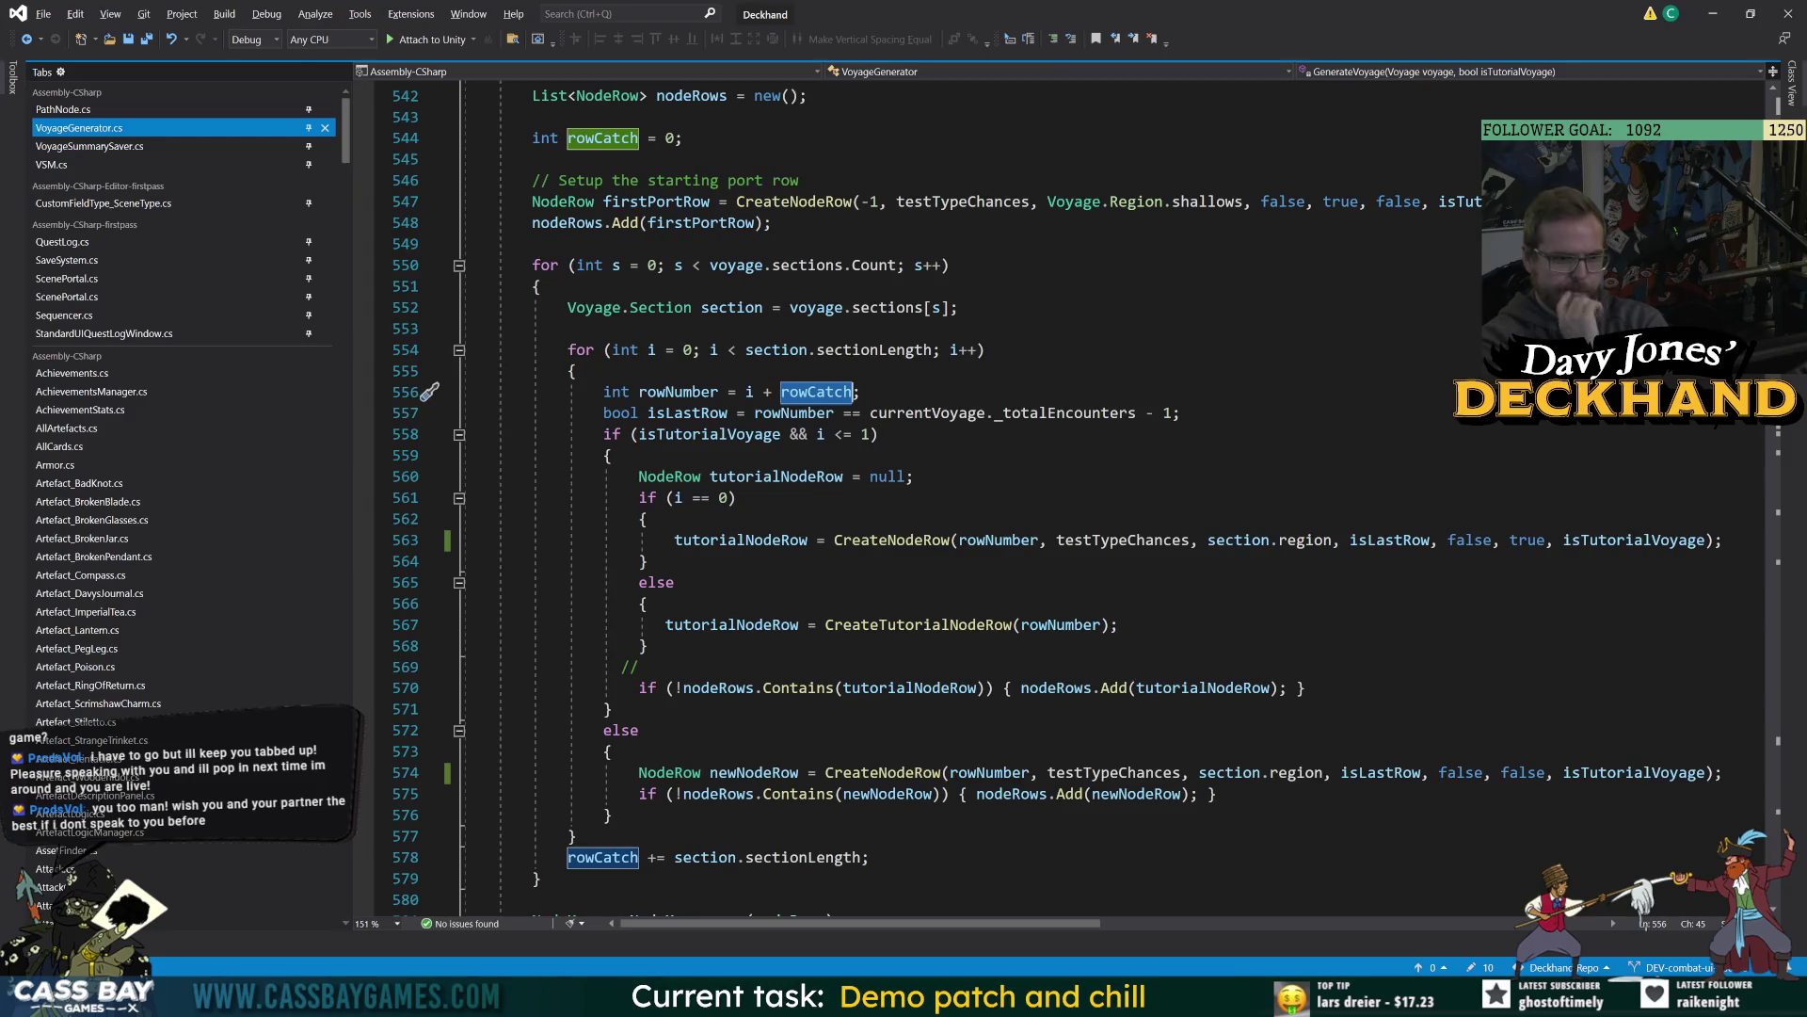
{"action": "key", "text": "Up"}
{"action": "key", "text": "Up"}
{"action": "key", "text": "F12"}
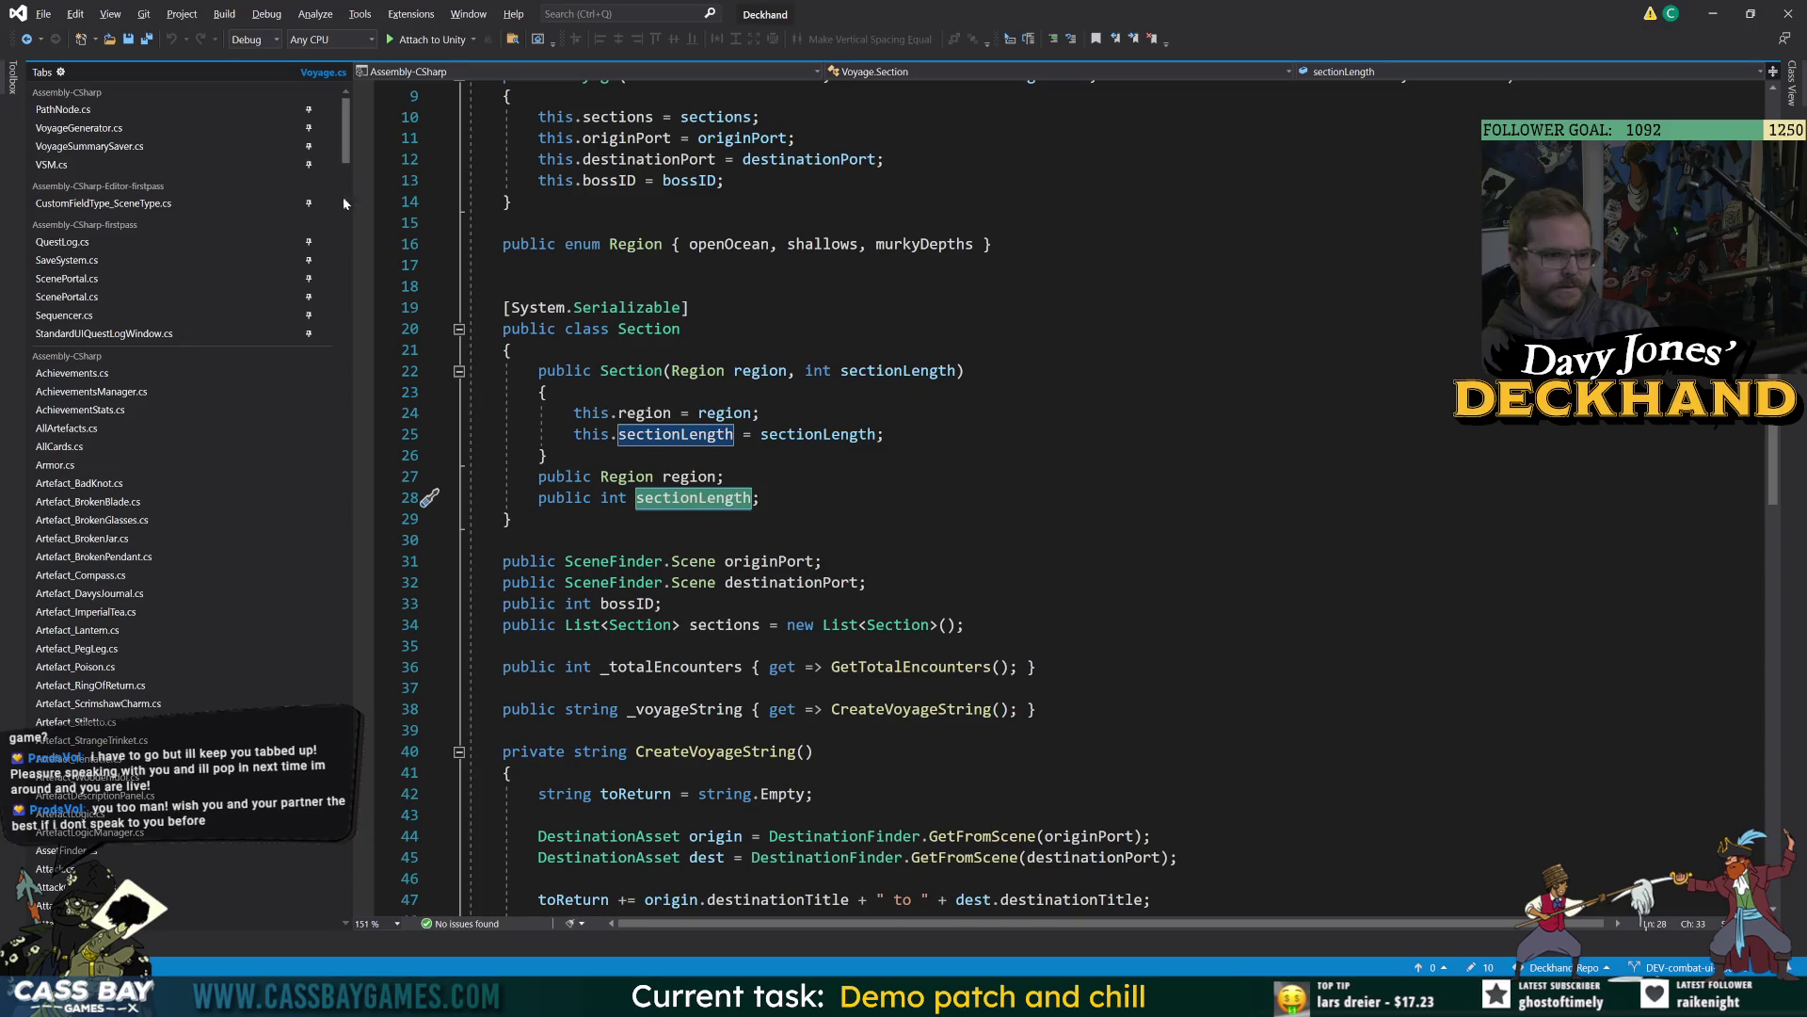
Return to the row-generation loop and highlight every use of tutorialNodeRow.
{"action": "left_click", "coordinate": [25, 39]}
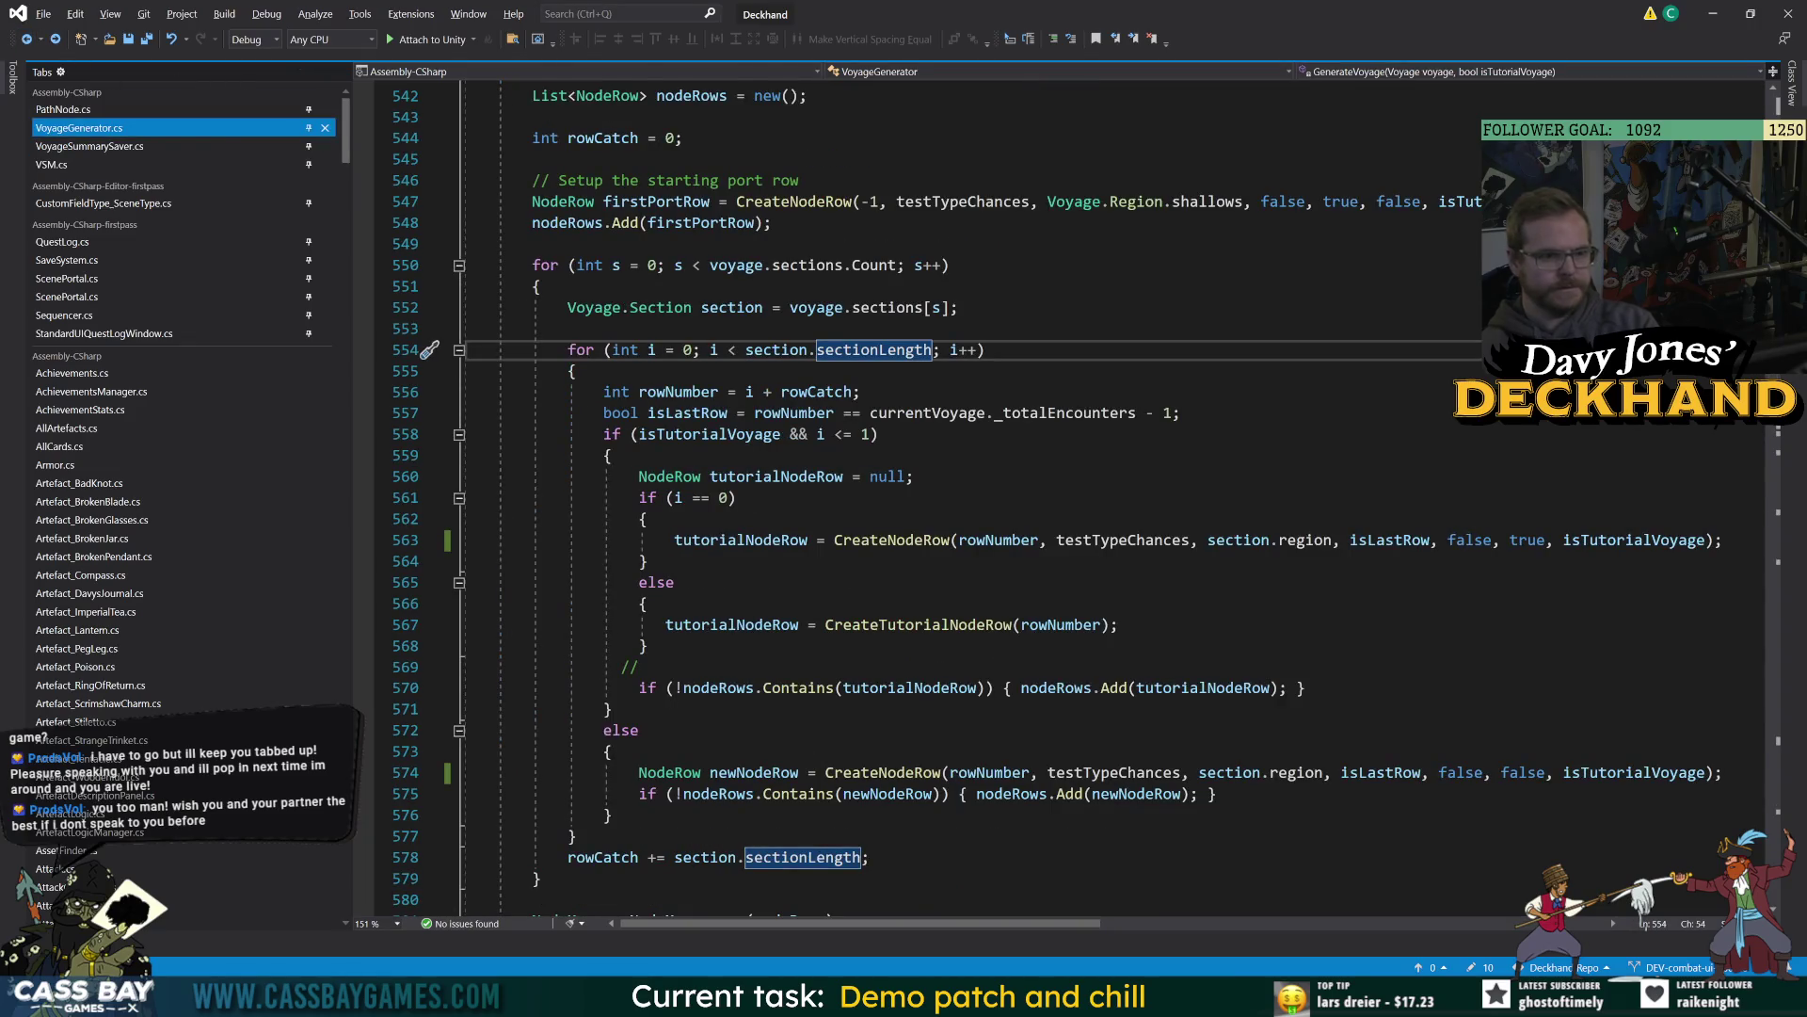
{"action": "left_click", "coordinate": [918, 476]}
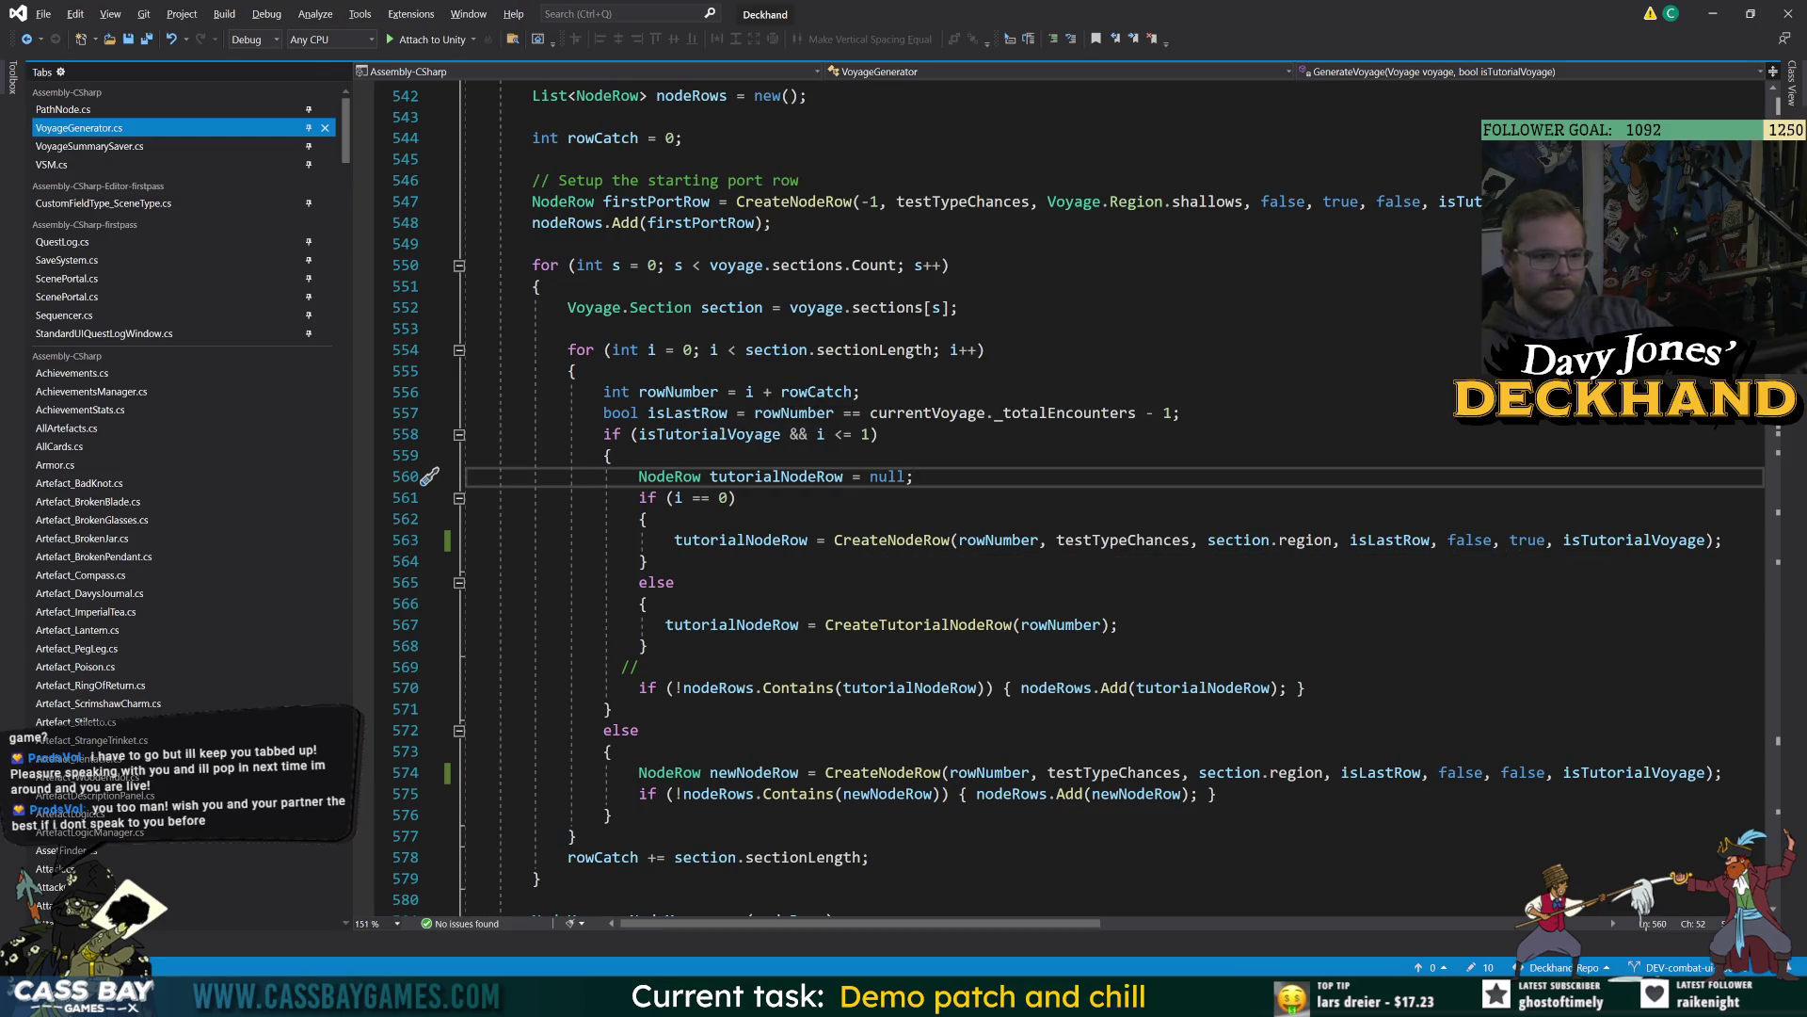
{"action": "left_click", "coordinate": [753, 539]}
{"action": "double_click", "coordinate": [753, 539]}
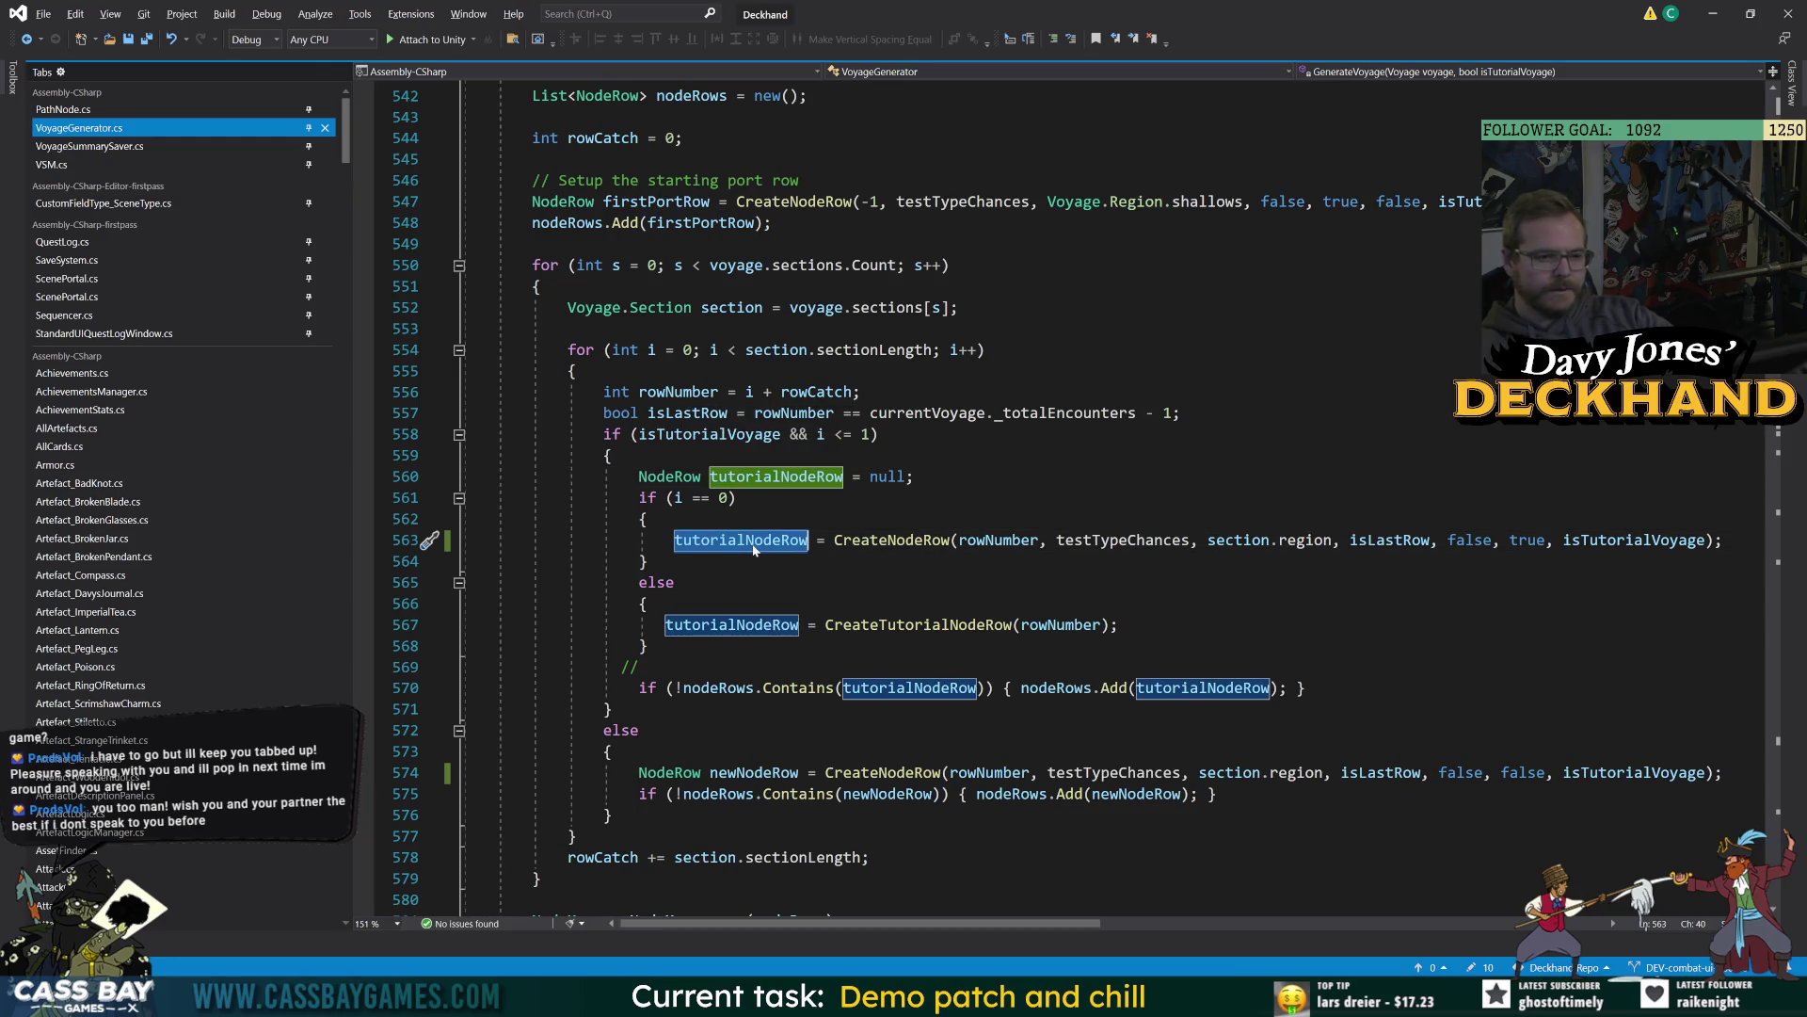
Go to the CreateNodeRow definition and highlight every use of bearingsPerRow.
{"action": "mouse_move", "coordinate": [909, 541]}
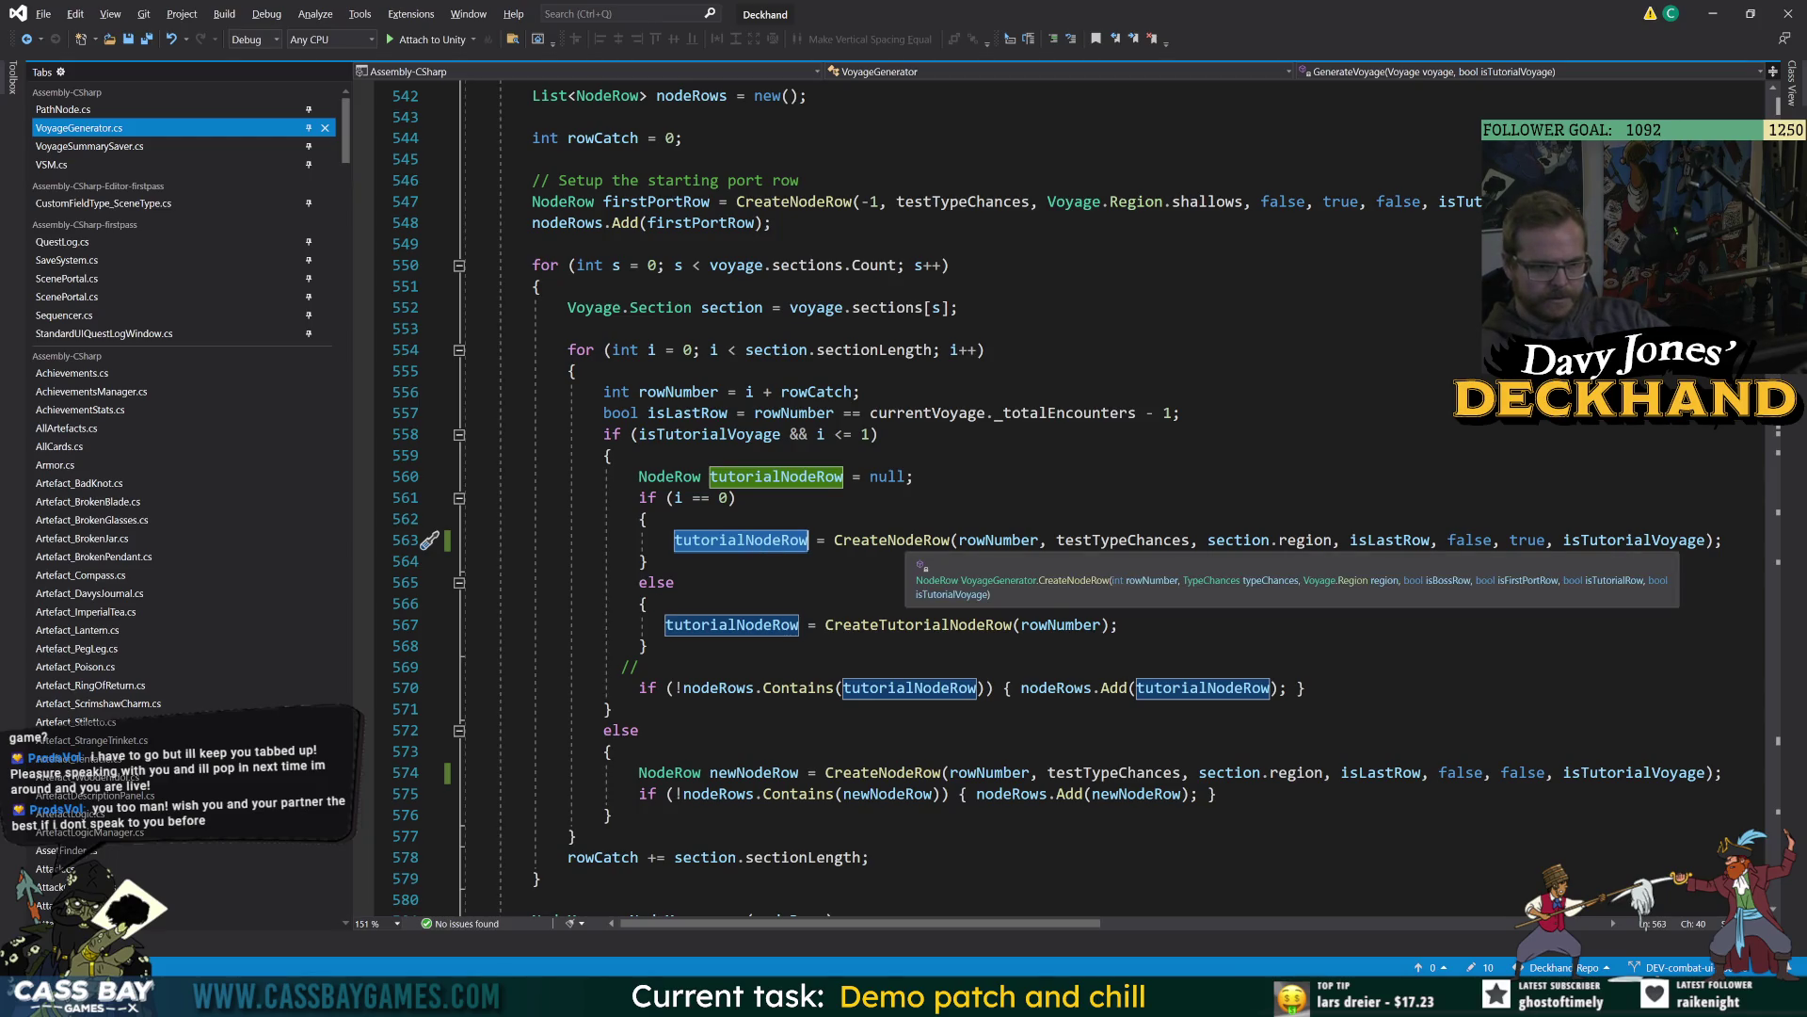
{"action": "left_click", "coordinate": [910, 542]}
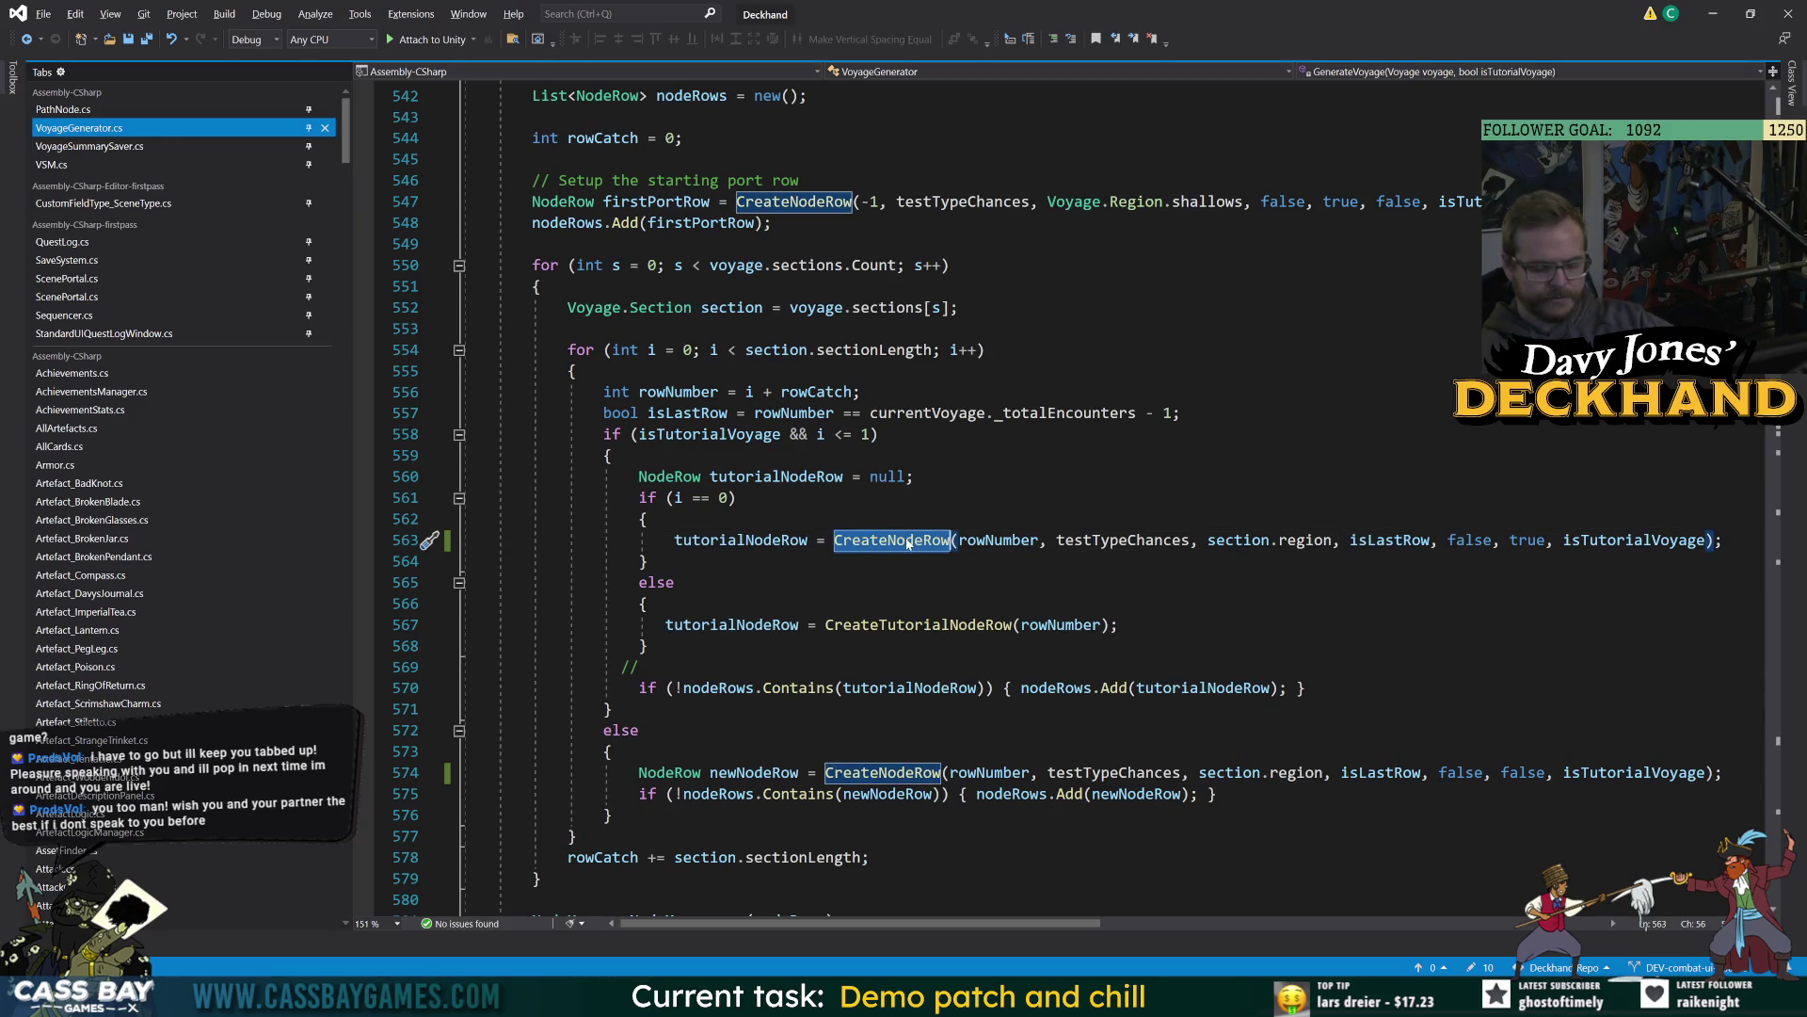
{"action": "key", "text": "F12"}
{"action": "scroll", "coordinate": [941, 499], "scroll_direction": "down", "scroll_amount": 3}
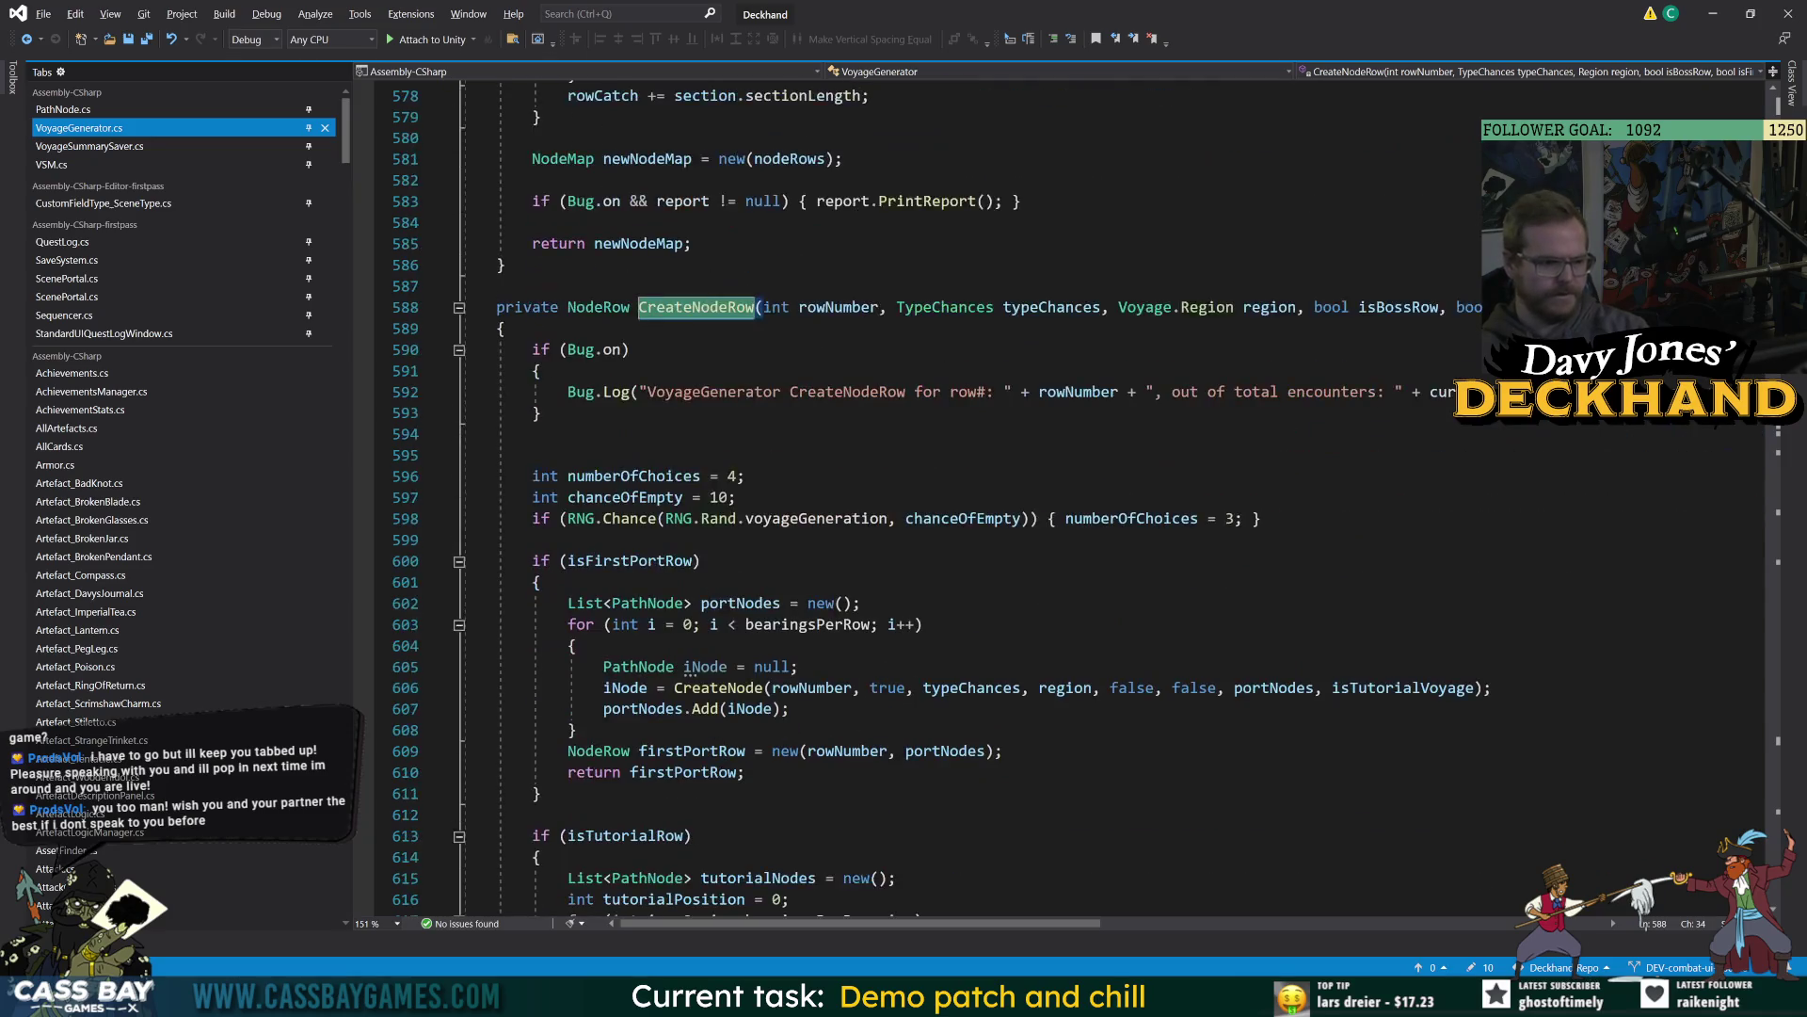
{"action": "left_click", "coordinate": [810, 624]}
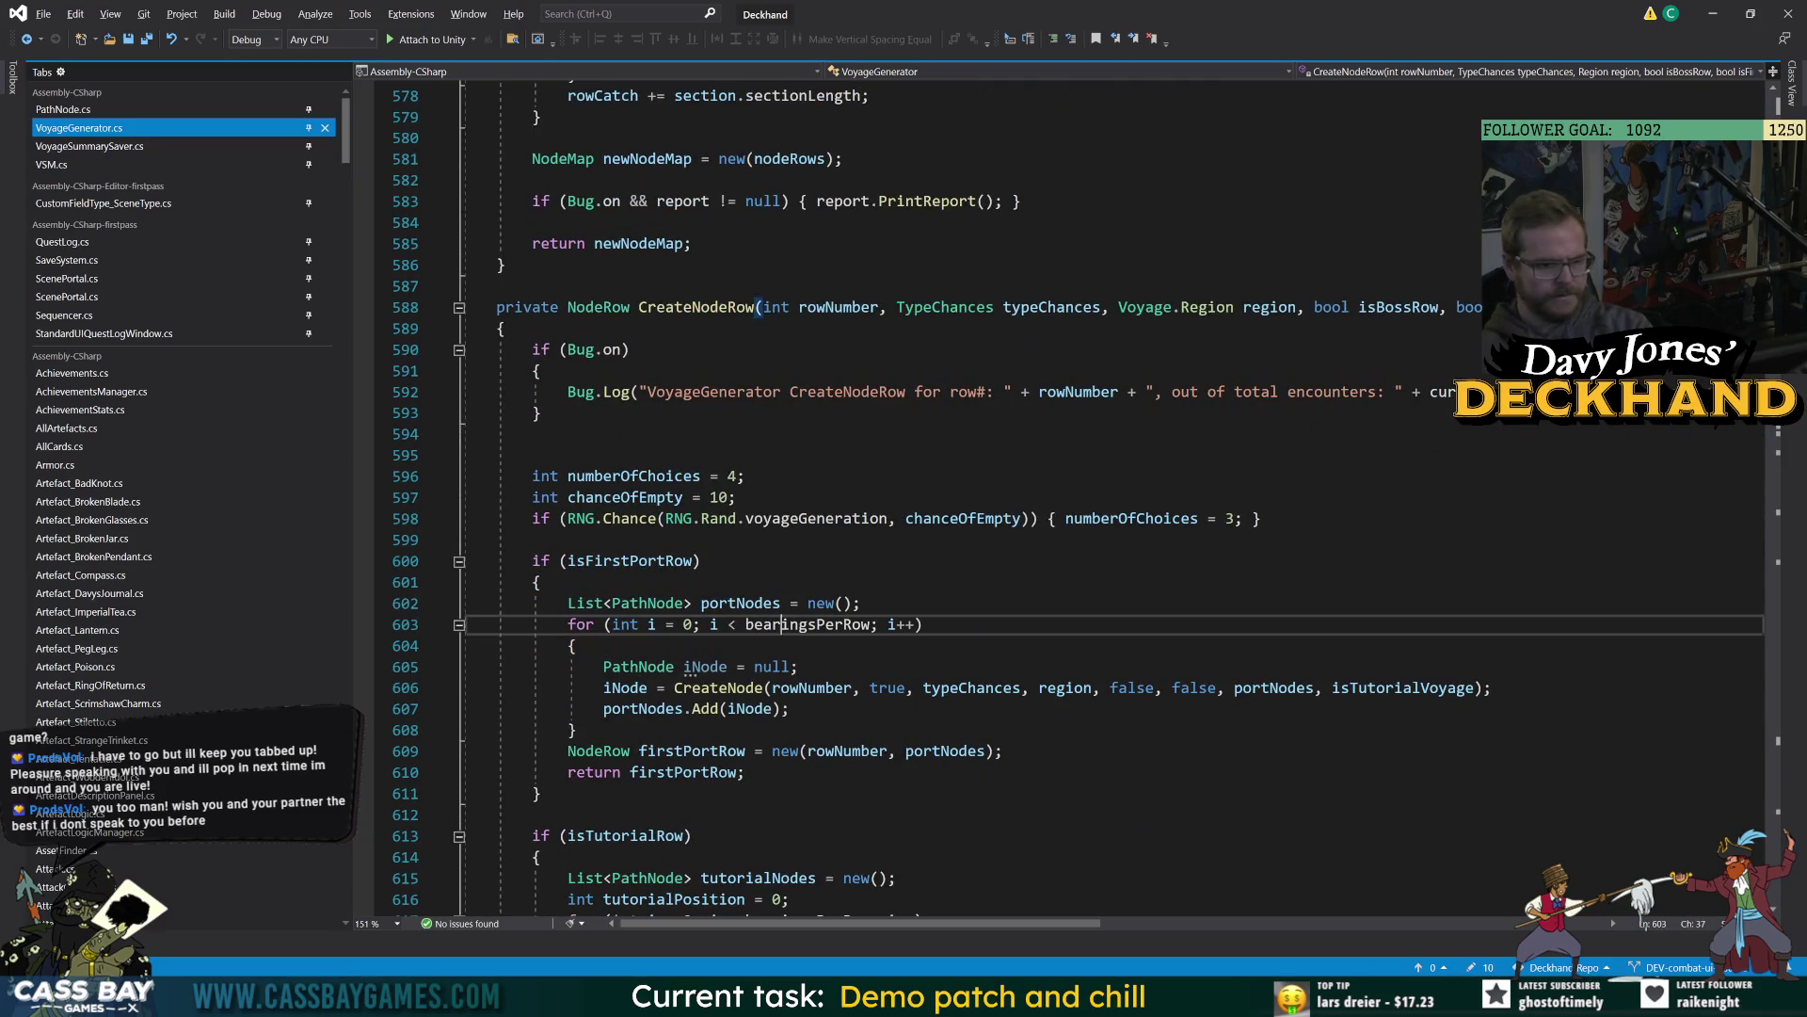
{"action": "scroll", "coordinate": [810, 624], "scroll_direction": "up", "scroll_amount": 9}
Jump to the bearingsPerRow declaration, set to 4 under GENERATOR SETTINGS.
{"action": "key", "text": "F12"}
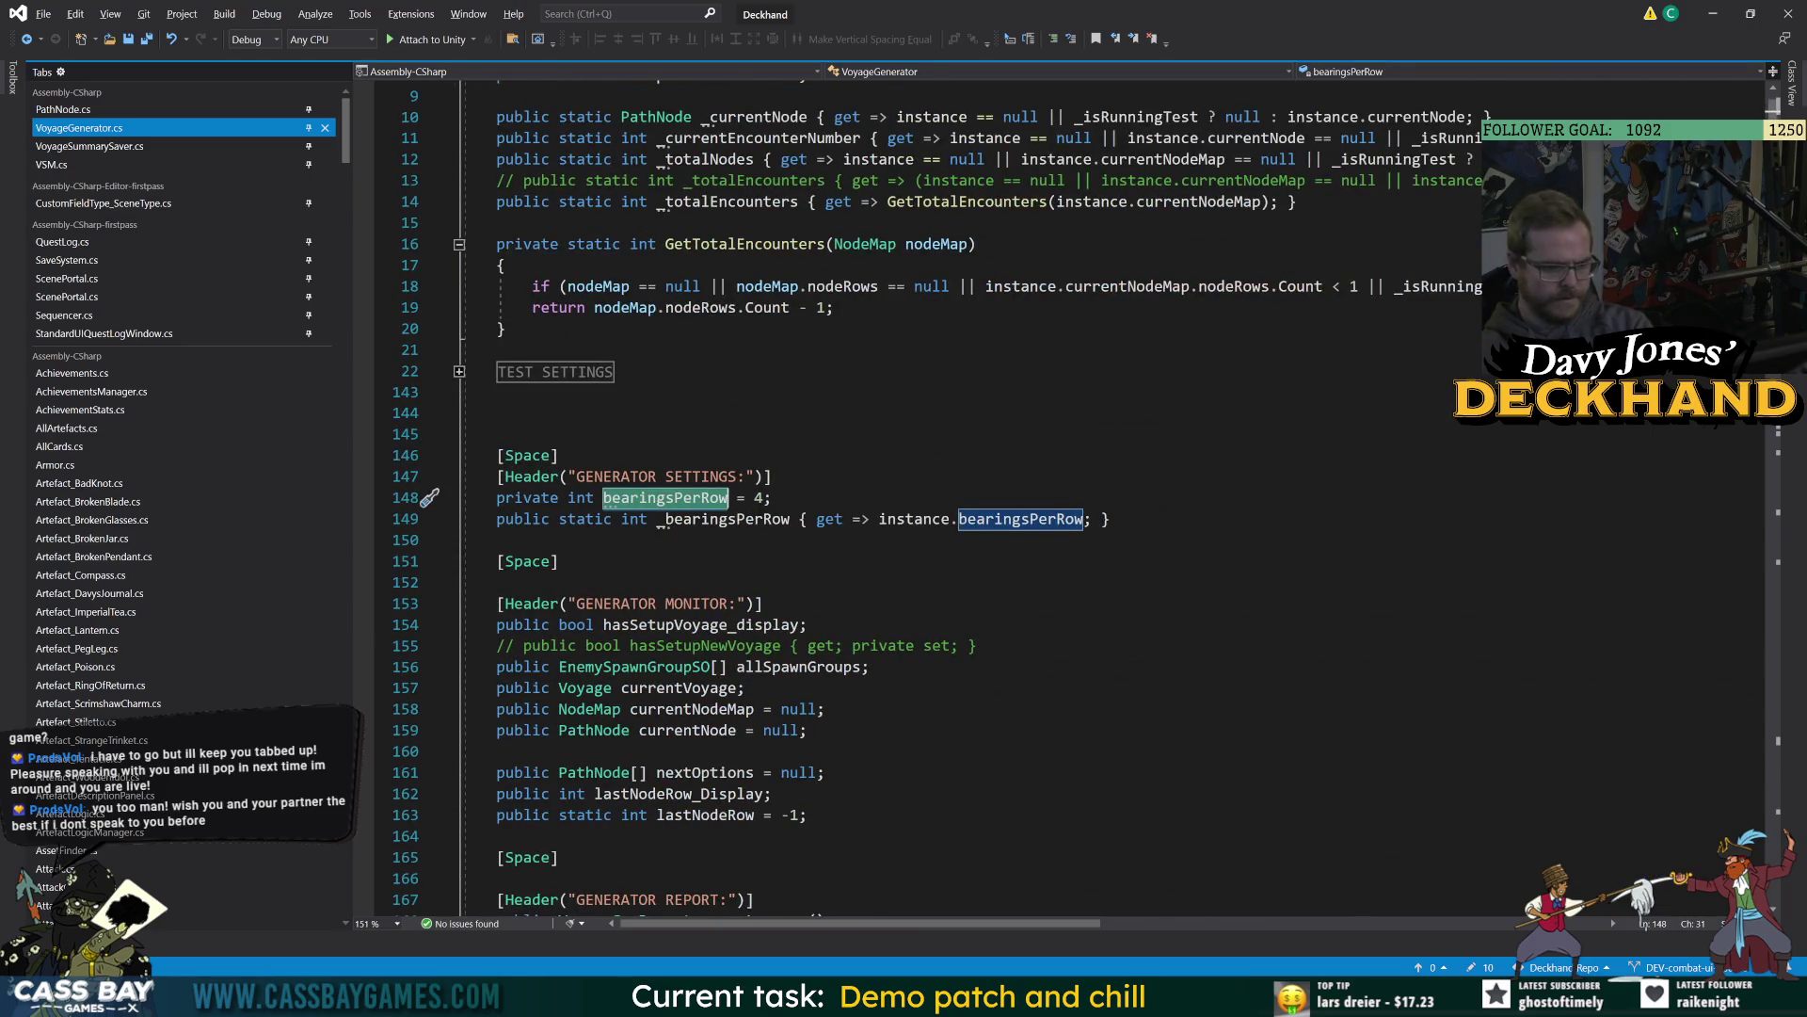
{"action": "scroll", "coordinate": [715, 626], "scroll_direction": "up", "scroll_amount": 3}
{"action": "scroll", "coordinate": [716, 626], "scroll_direction": "down", "scroll_amount": 20}
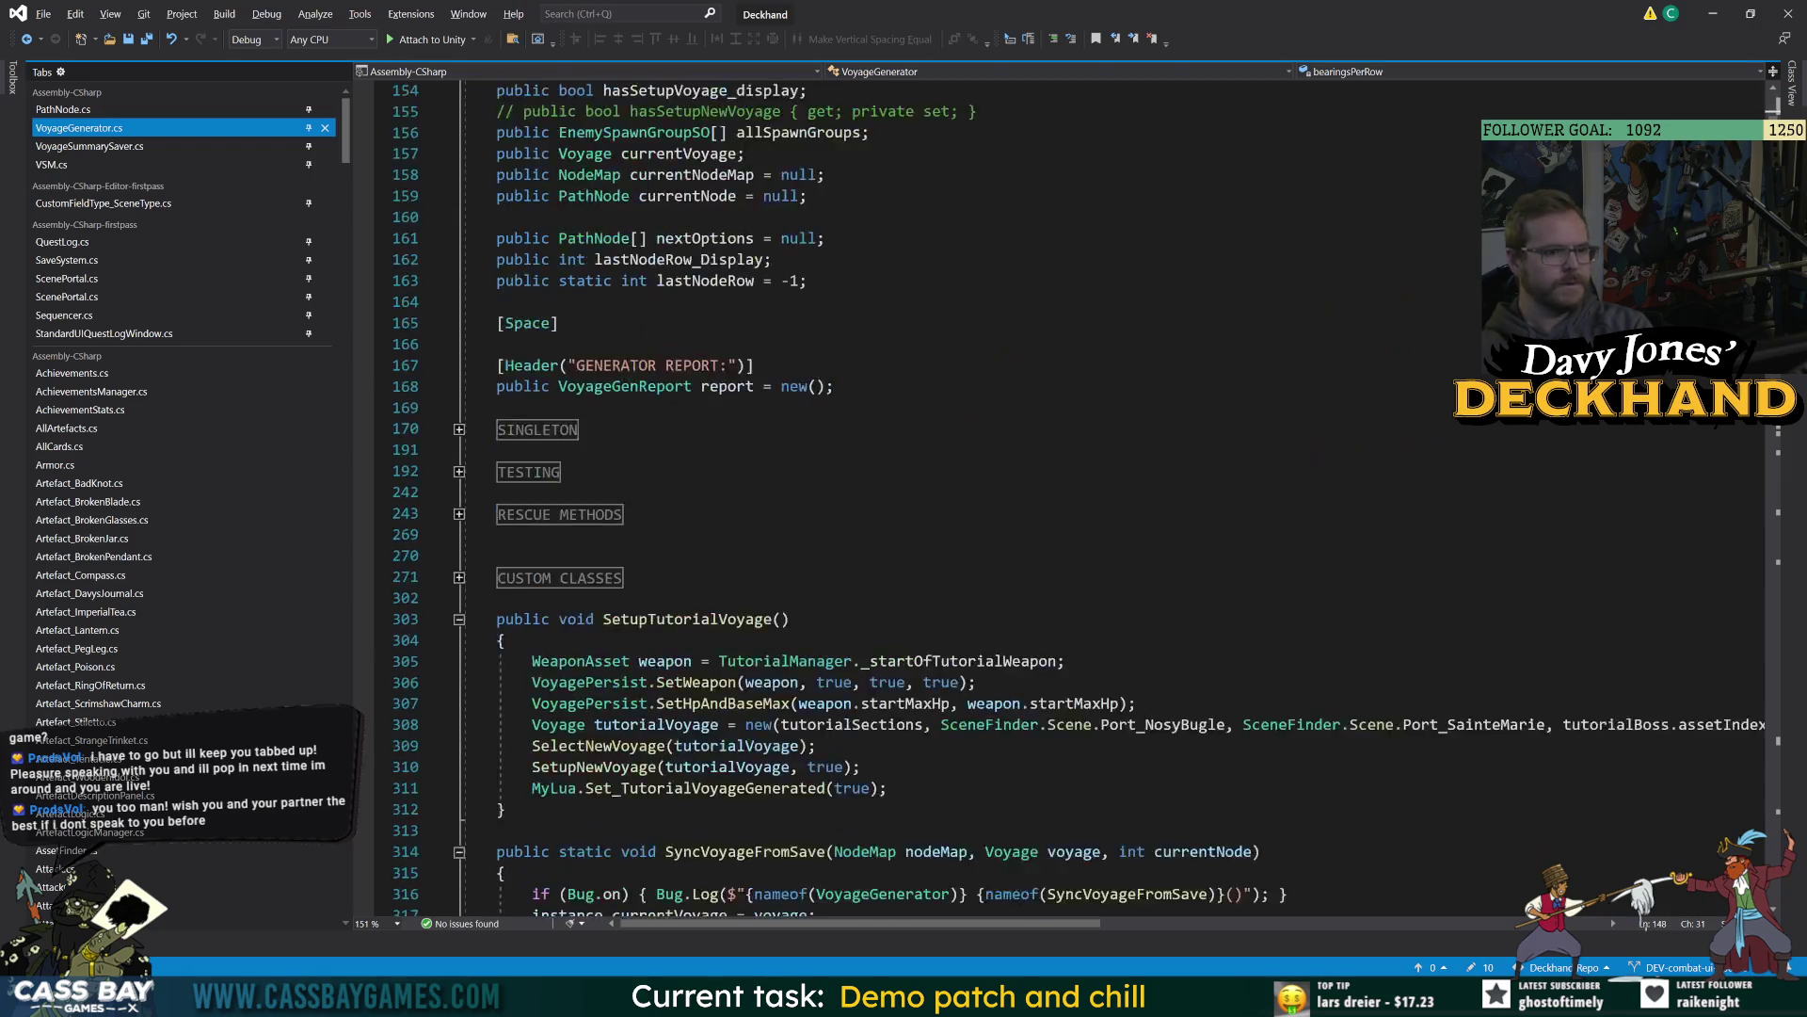
{"action": "scroll", "coordinate": [1073, 499], "scroll_direction": "up", "scroll_amount": 14}
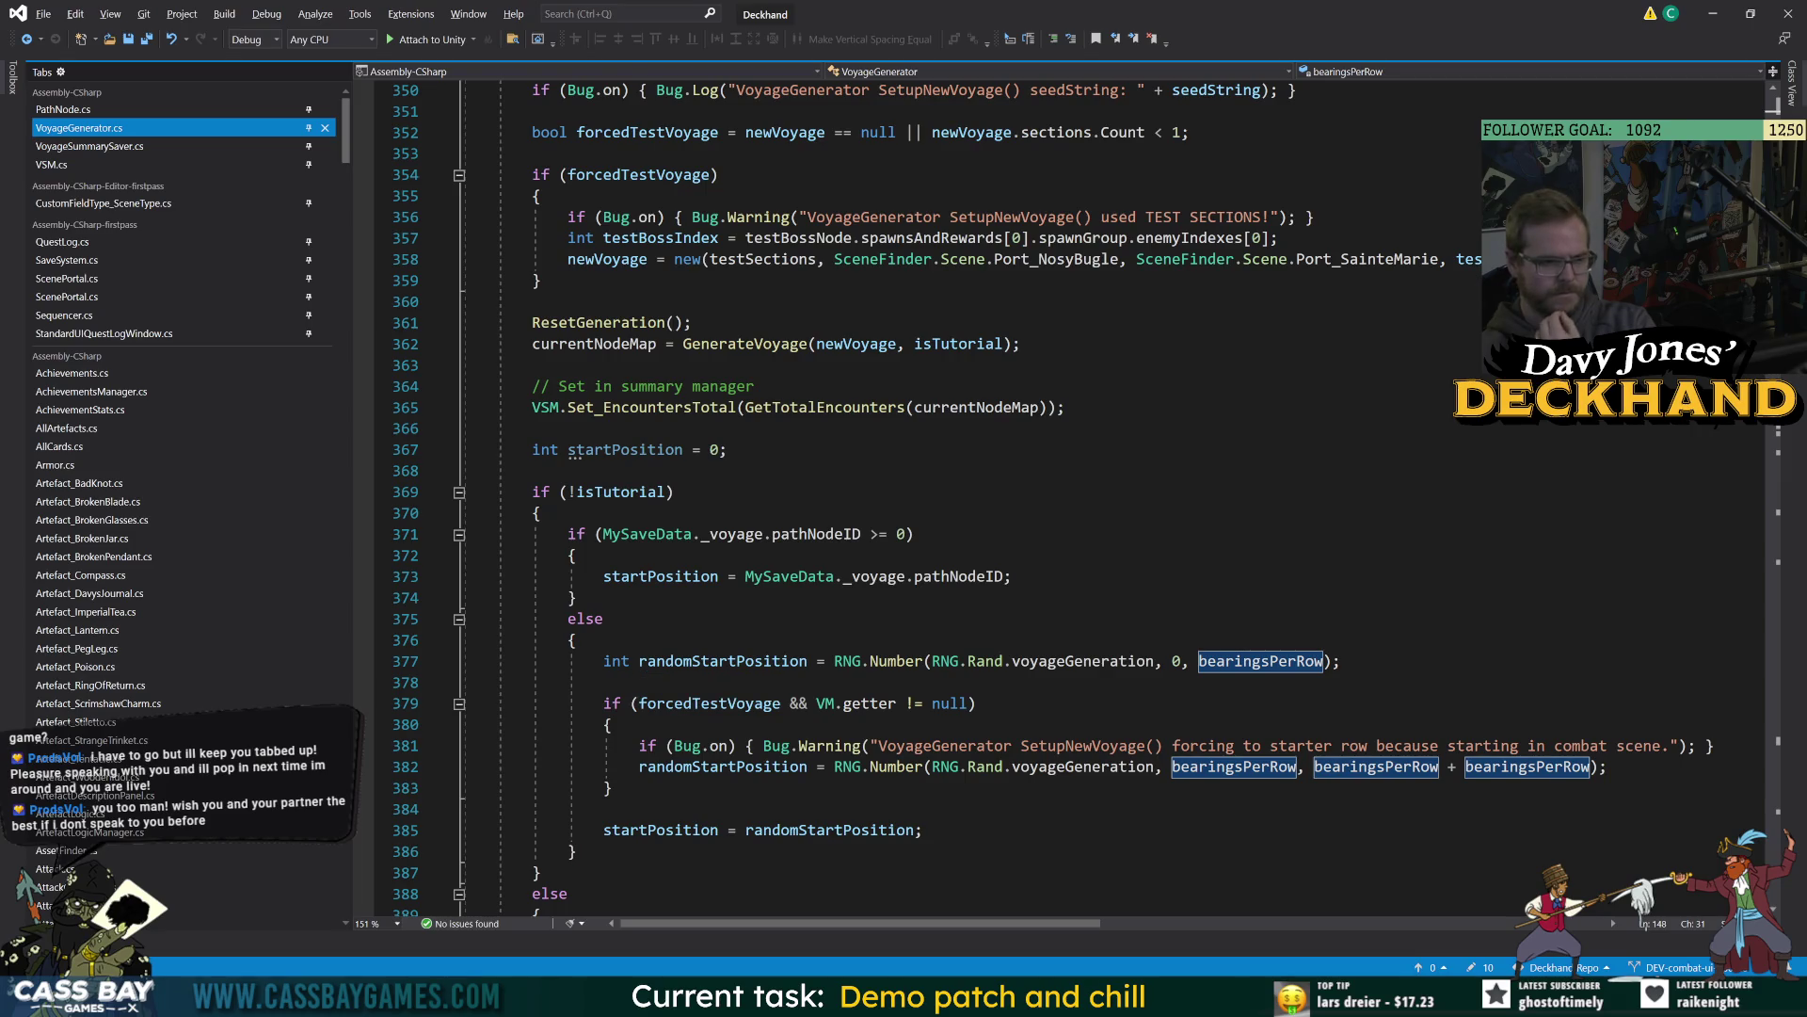
{"action": "scroll", "coordinate": [1073, 499], "scroll_direction": "up", "scroll_amount": 7}
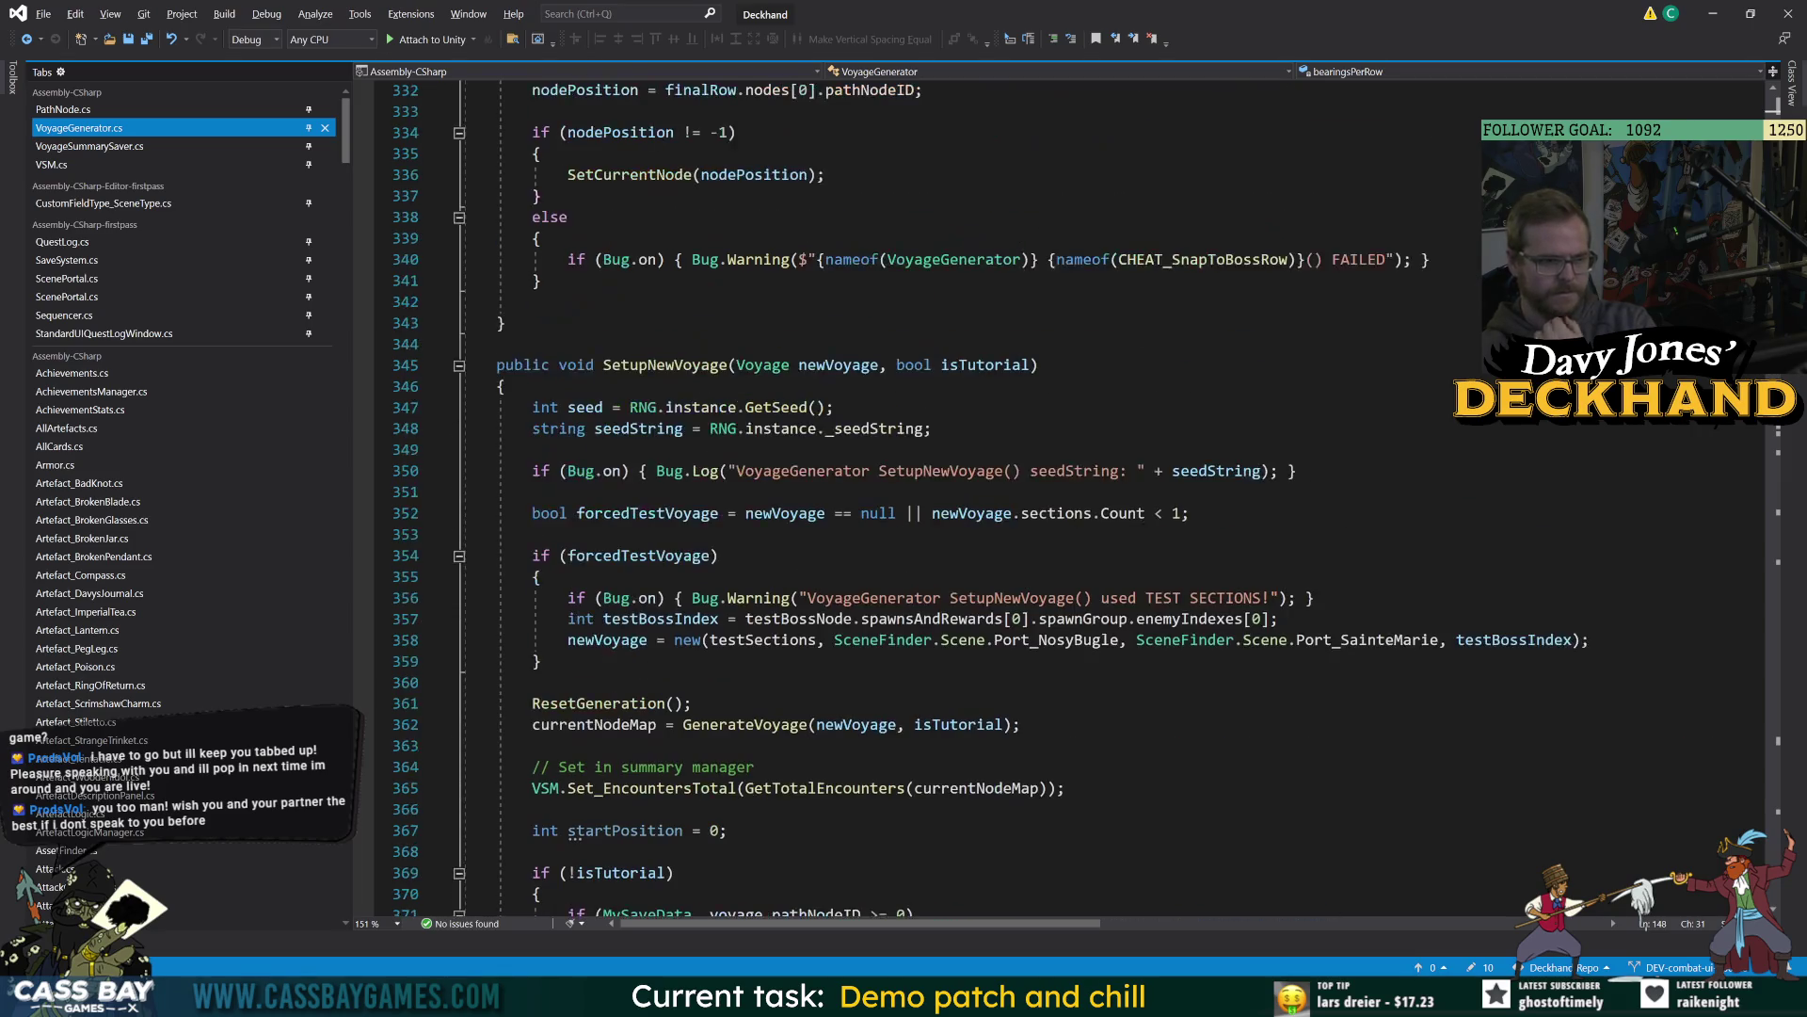
{"action": "scroll", "coordinate": [1073, 499], "scroll_direction": "down", "scroll_amount": 8}
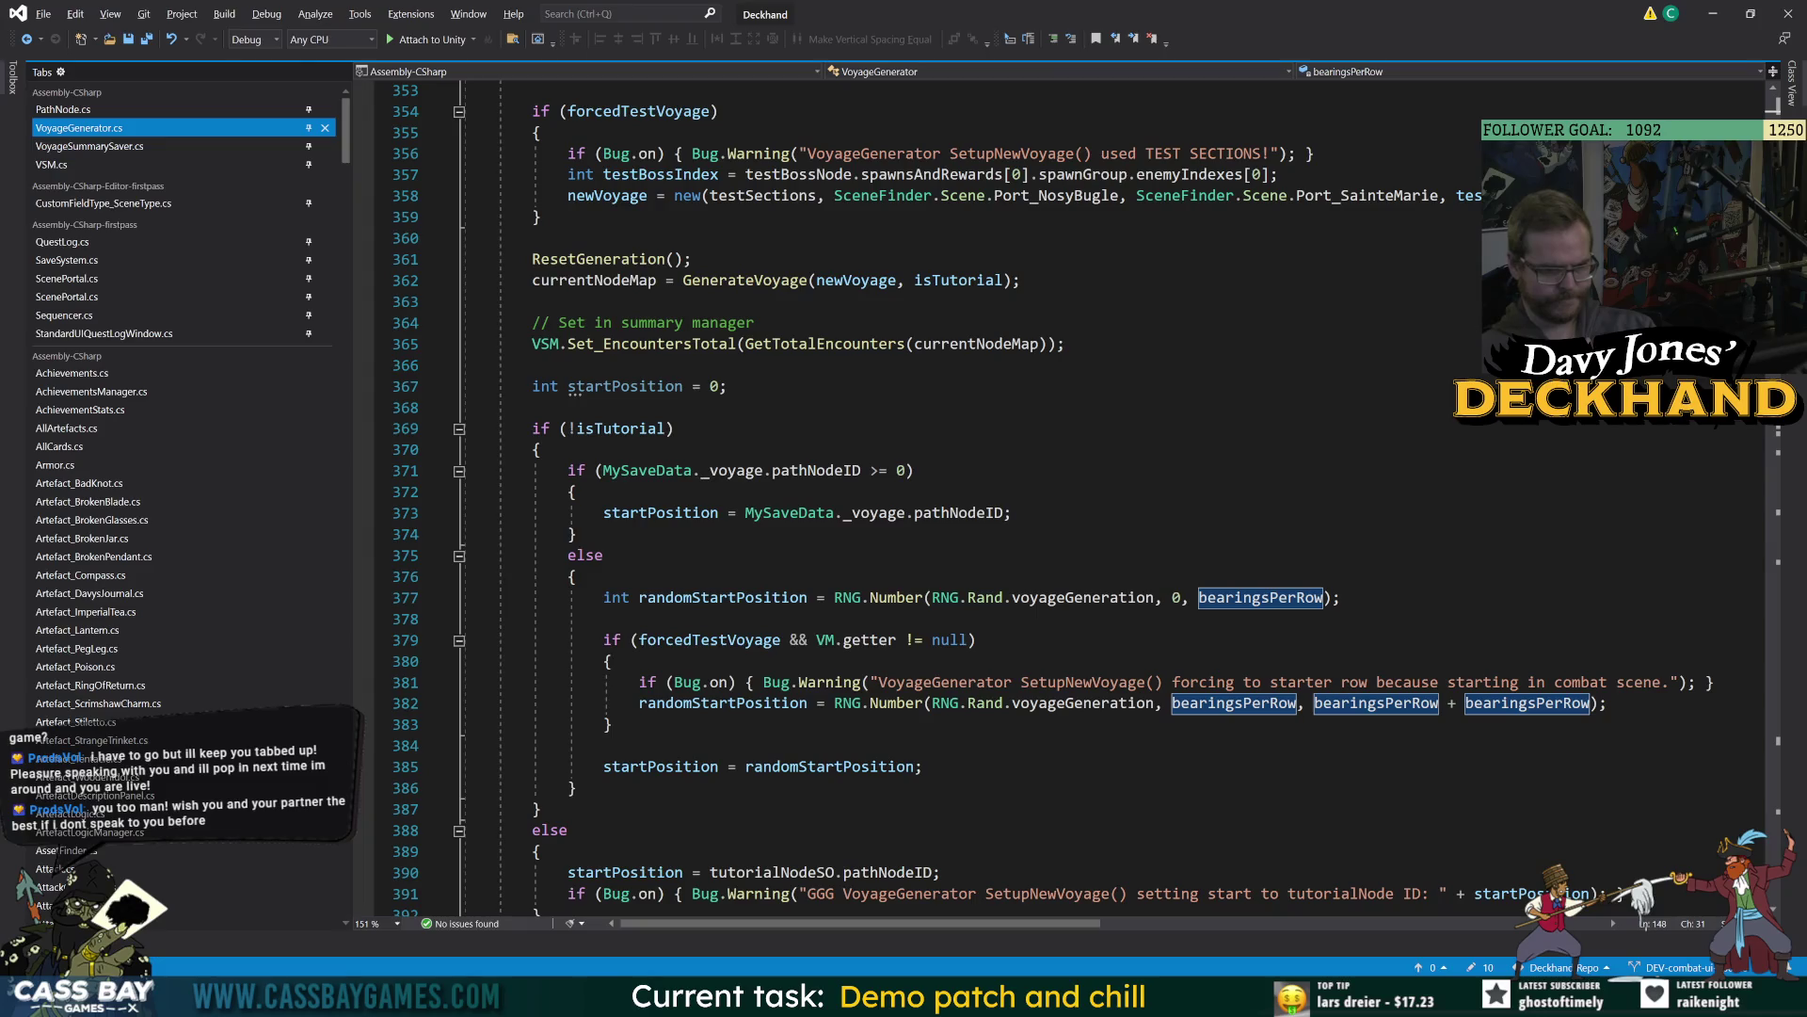
Review the row-numbering loops in GenerateVoyage, then return to the Unity editor.
{"action": "scroll", "coordinate": [1063, 499], "scroll_direction": "down", "scroll_amount": 3}
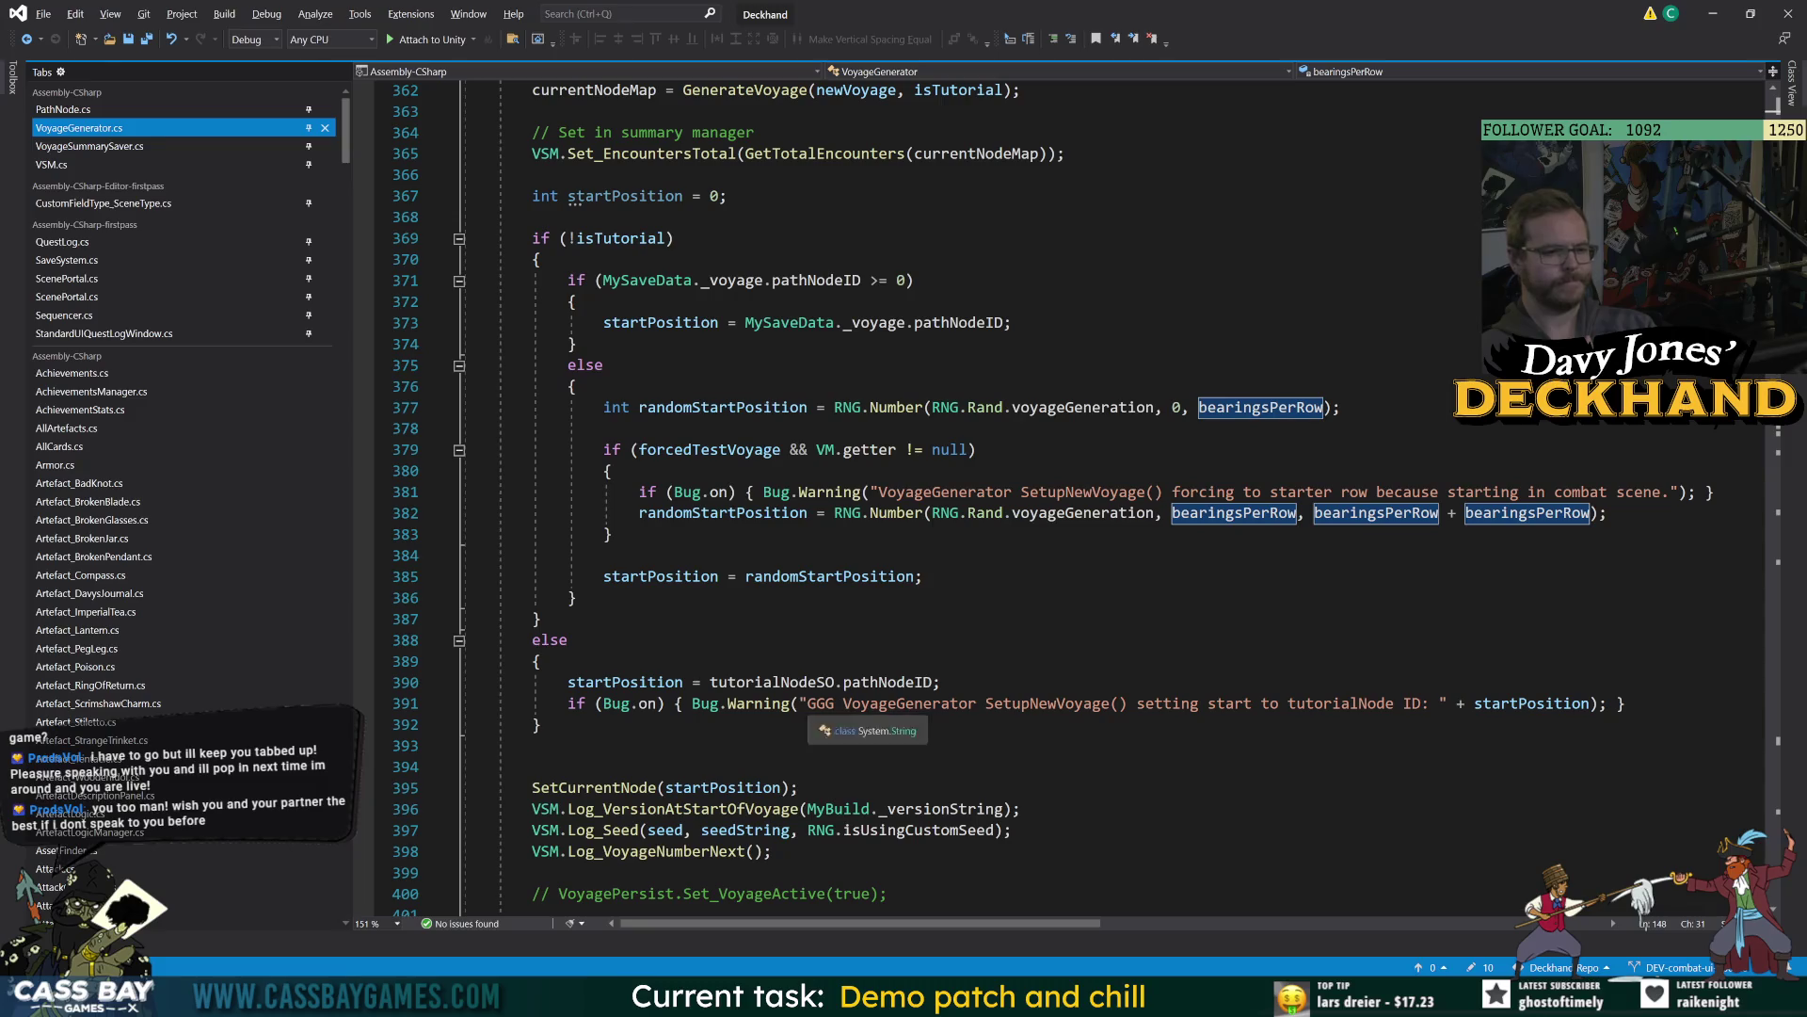
{"action": "scroll", "coordinate": [1063, 499], "scroll_direction": "down", "scroll_amount": 5}
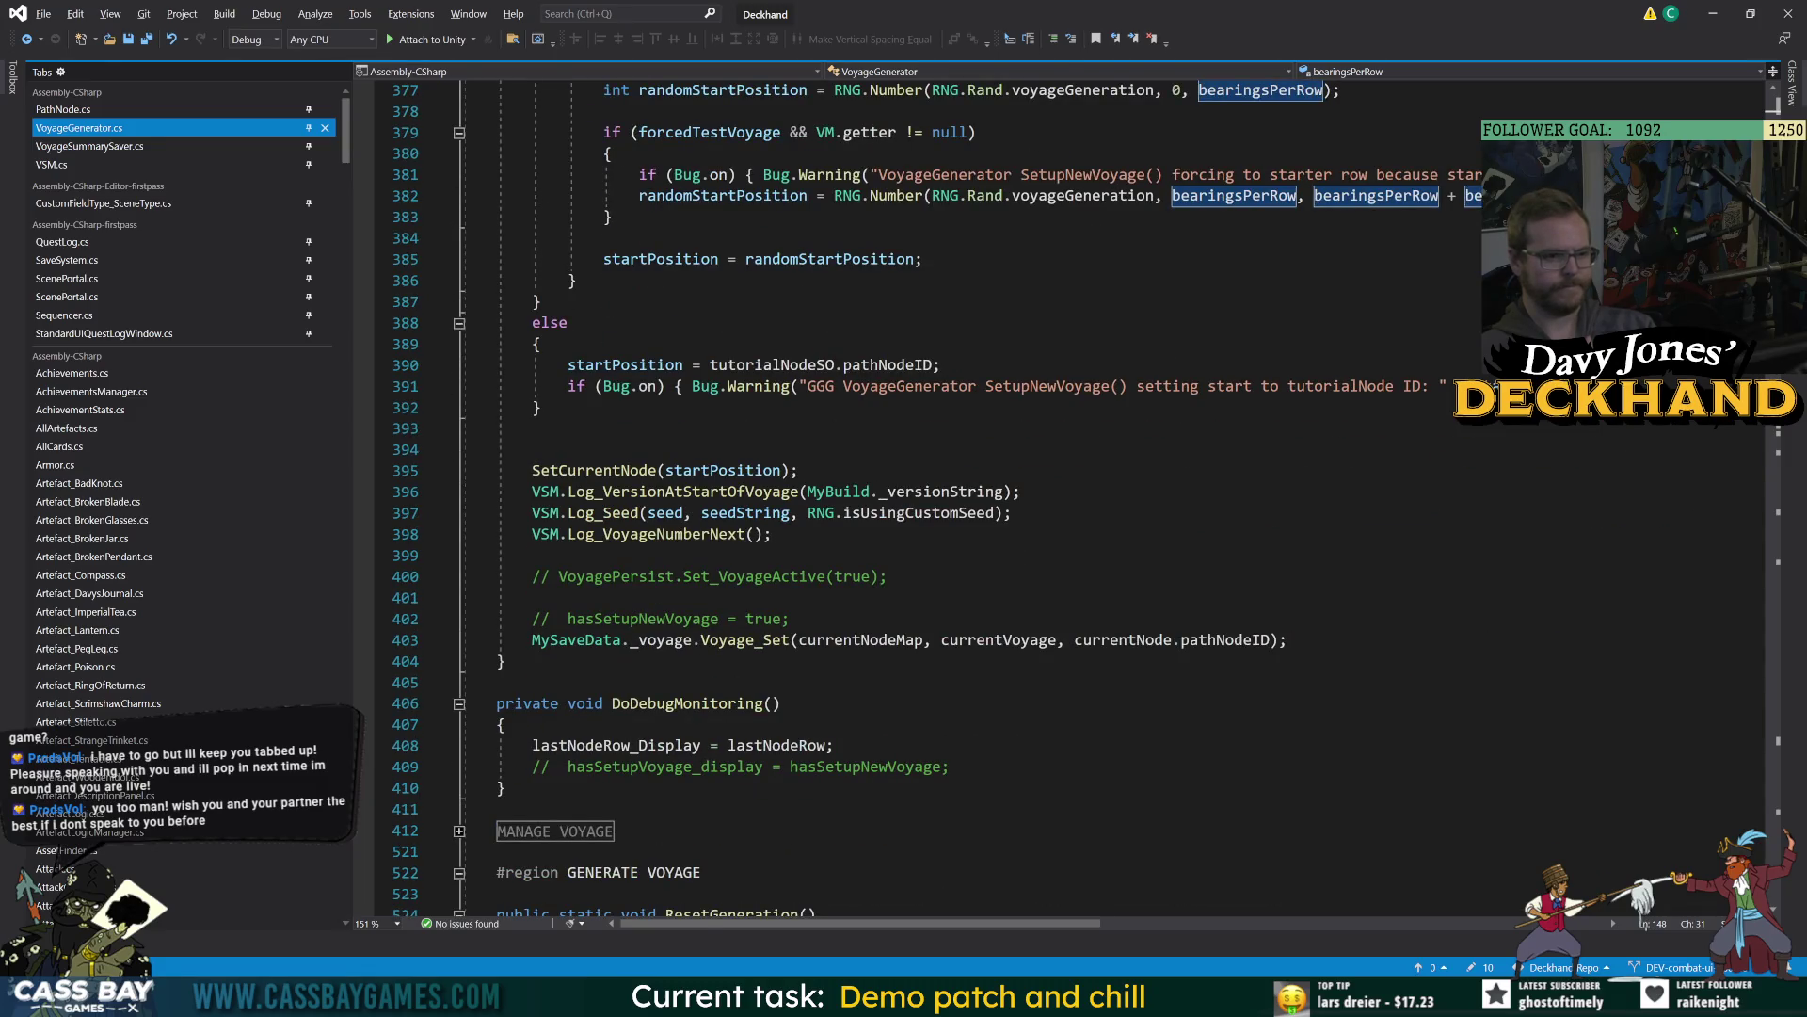
{"action": "scroll", "coordinate": [1063, 499], "scroll_direction": "up", "scroll_amount": 5}
{"action": "scroll", "coordinate": [1064, 499], "scroll_direction": "up", "scroll_amount": 4}
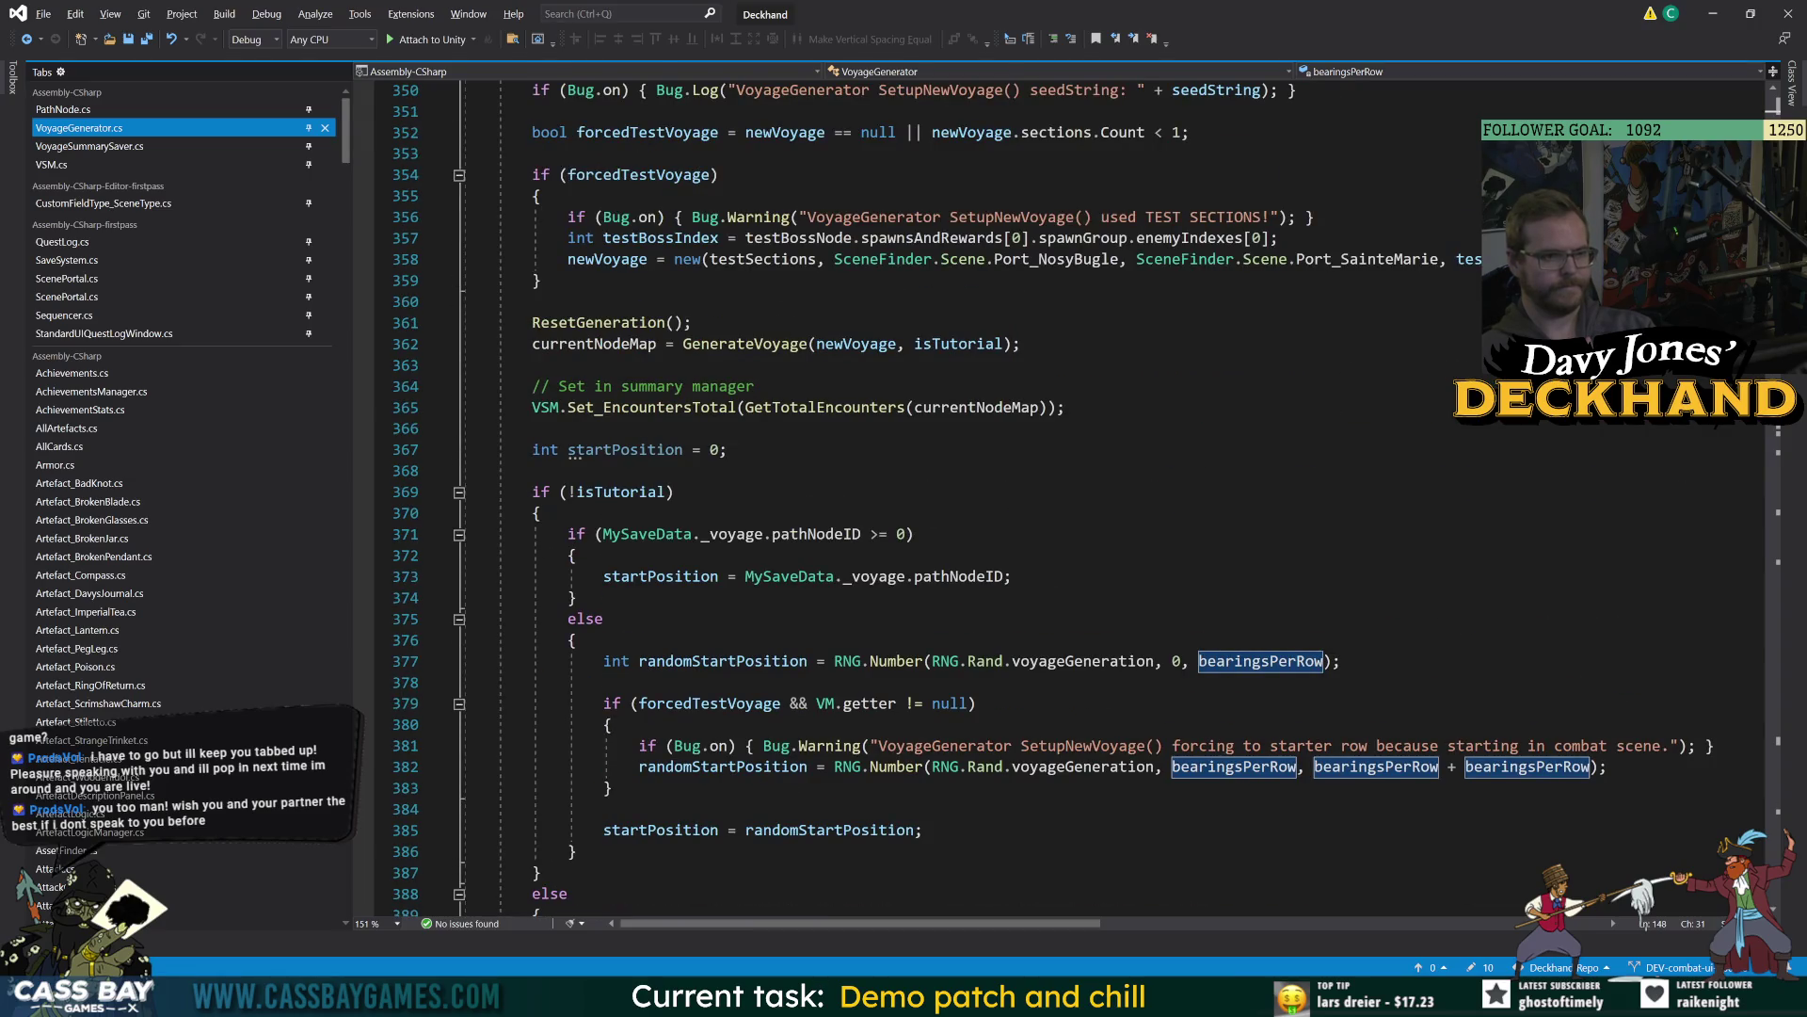
{"action": "scroll", "coordinate": [1063, 499], "scroll_direction": "up", "scroll_amount": 3}
{"action": "scroll", "coordinate": [1031, 508], "scroll_direction": "down", "scroll_amount": 1}
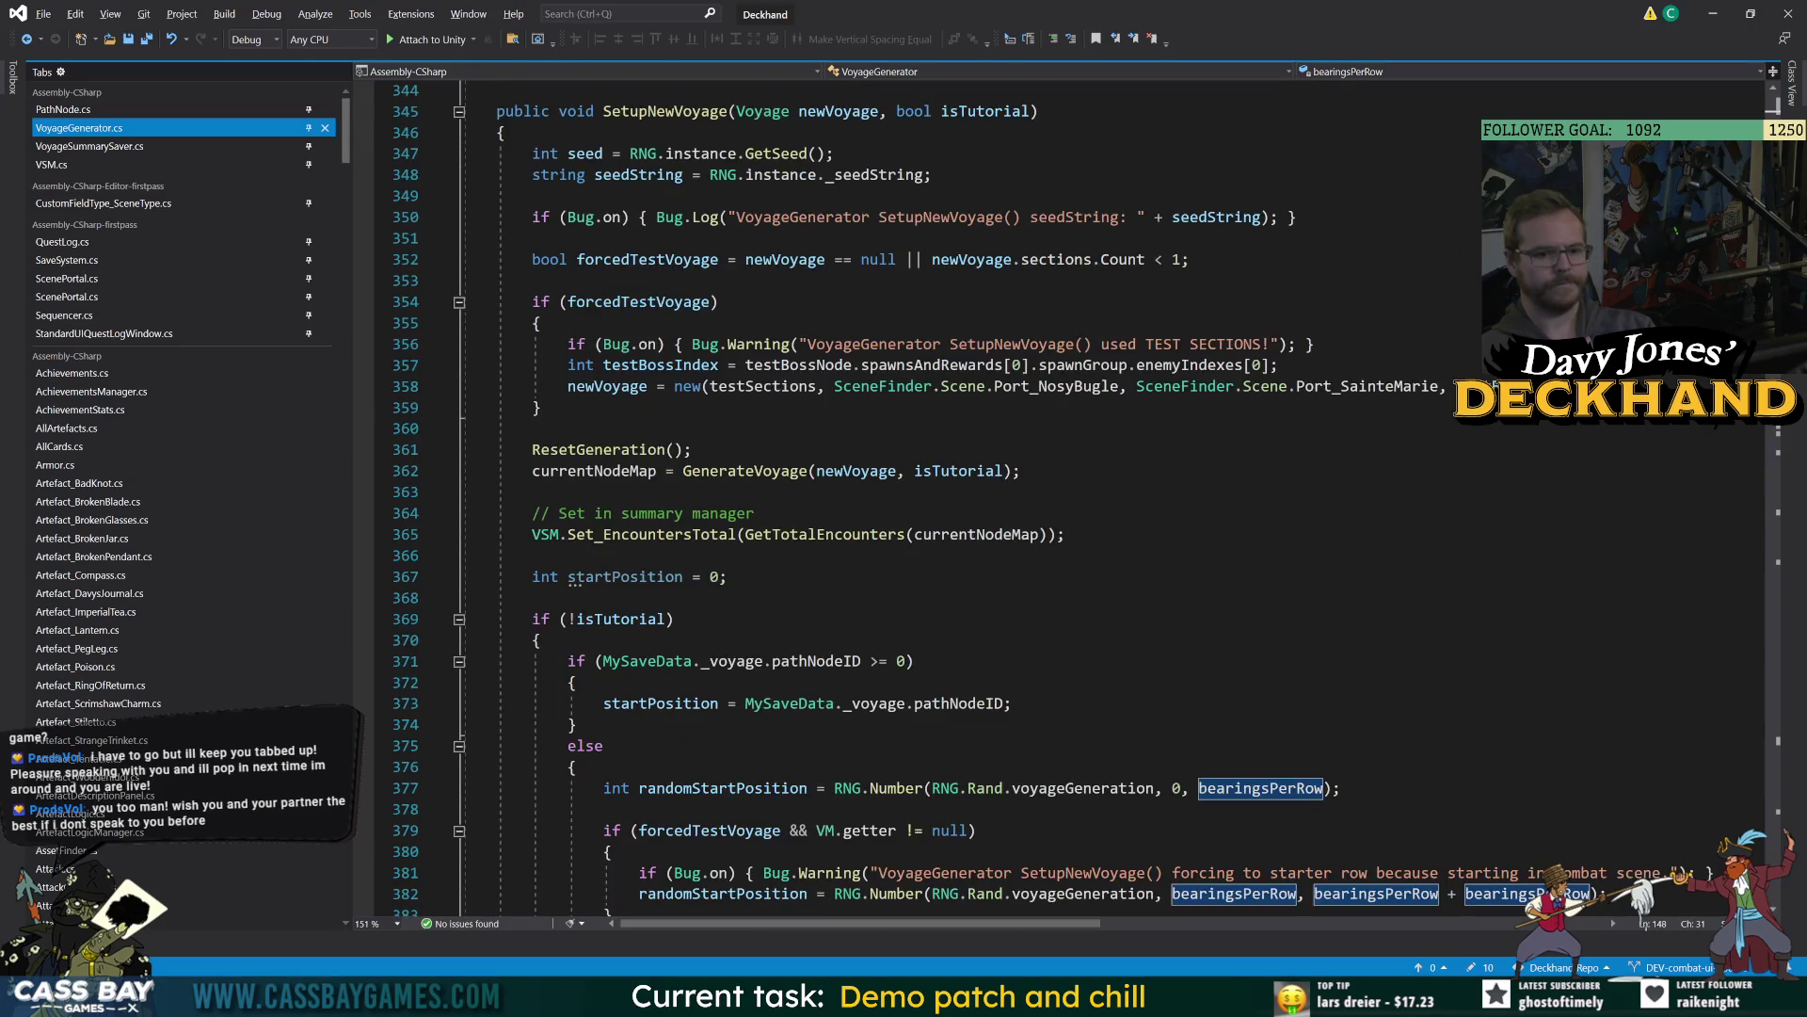
{"action": "scroll", "coordinate": [753, 602], "scroll_direction": "up", "scroll_amount": 2}
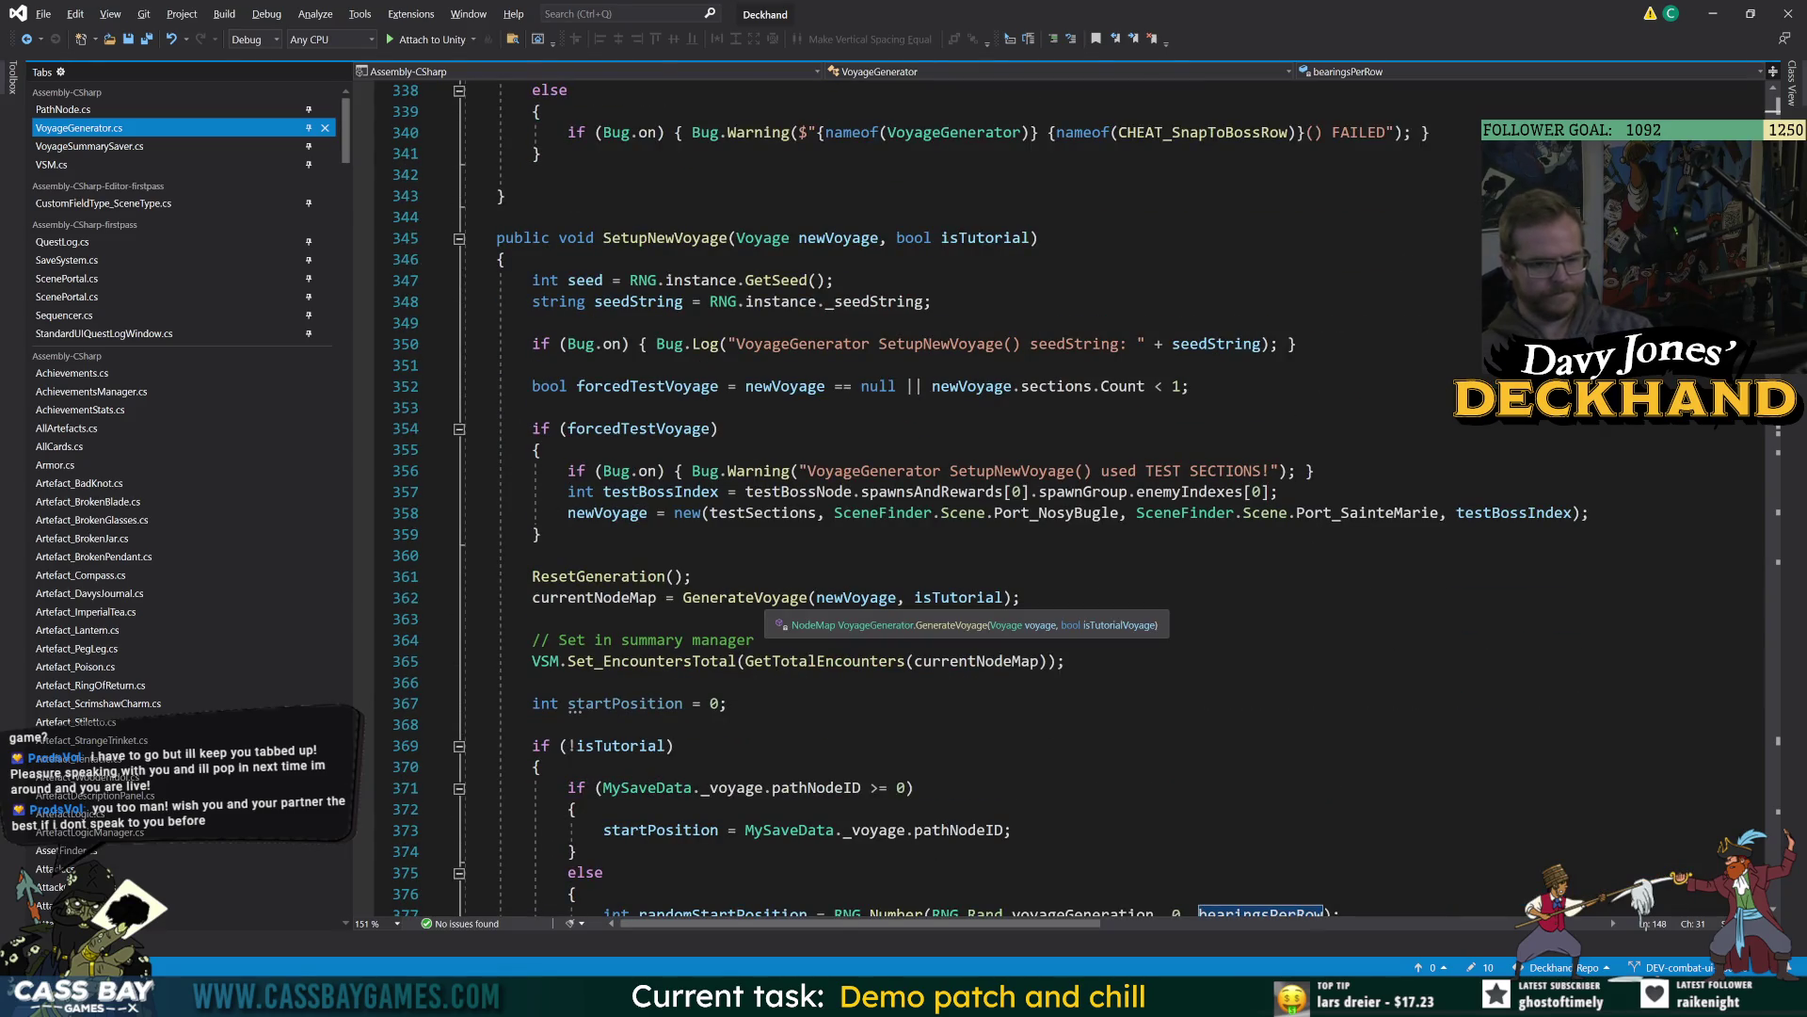
{"action": "scroll", "coordinate": [754, 603], "scroll_direction": "down", "scroll_amount": 20}
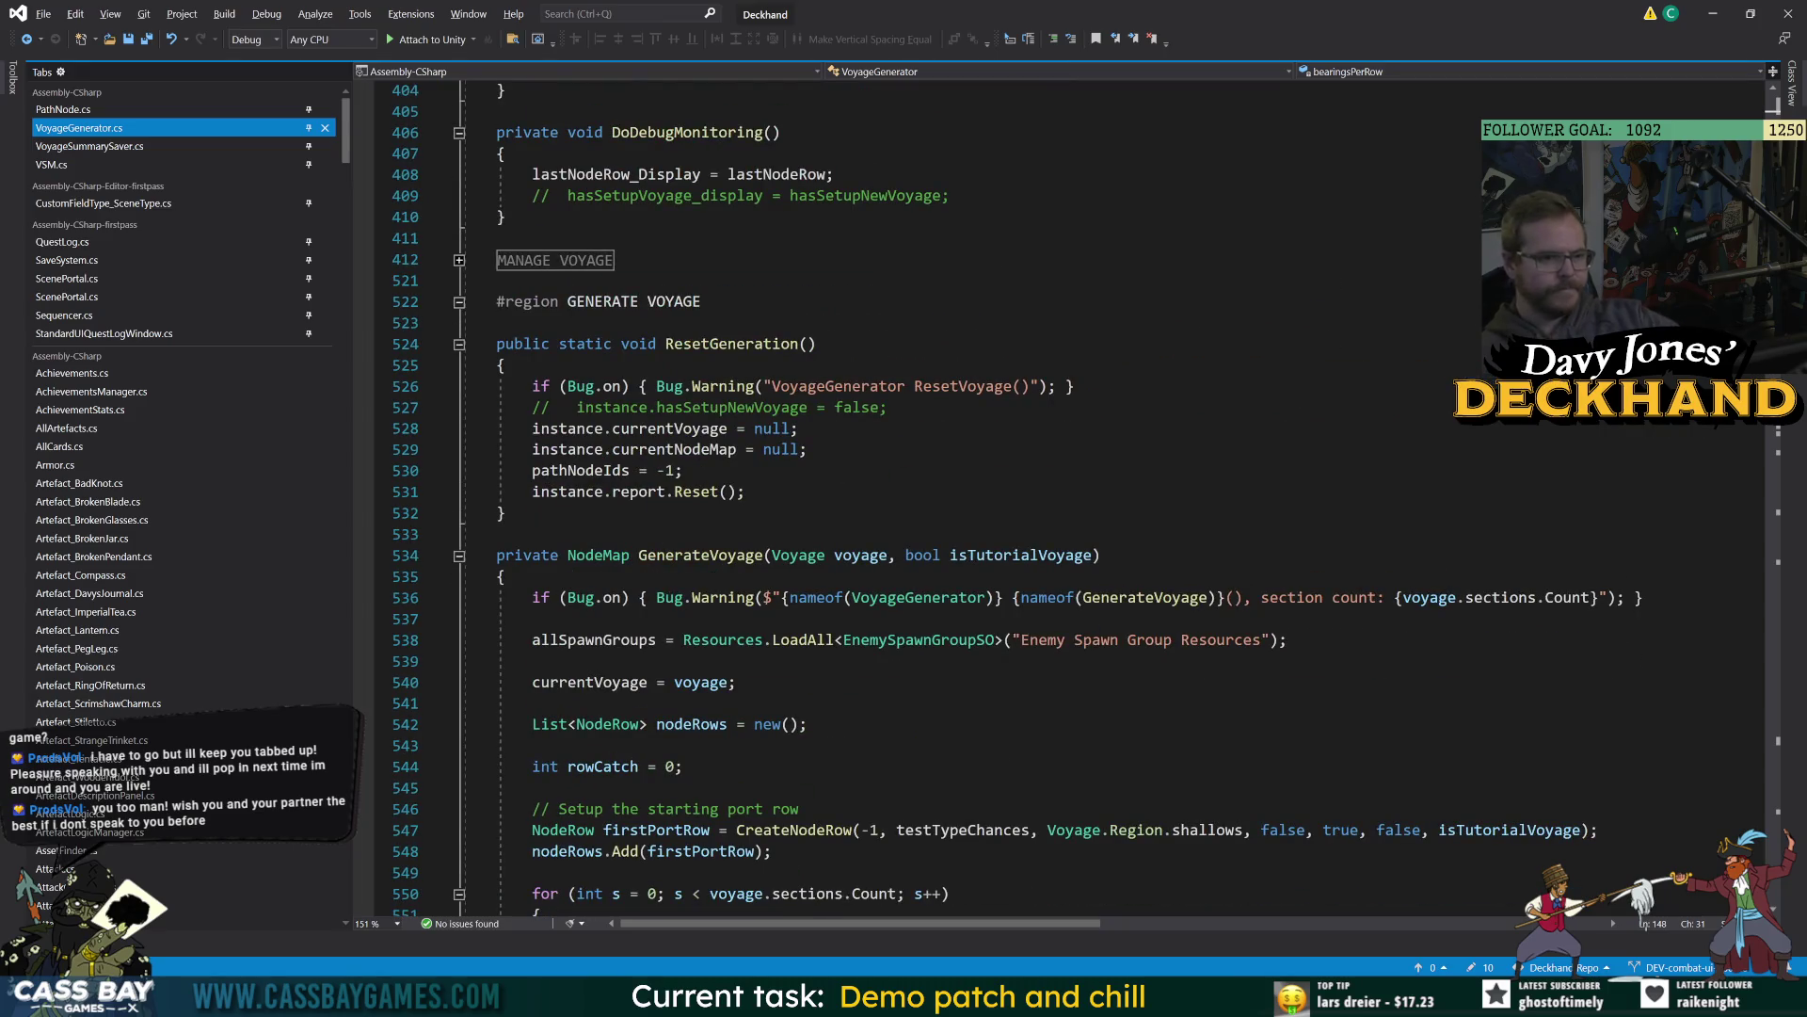
{"action": "scroll", "coordinate": [942, 546], "scroll_direction": "down", "scroll_amount": 13}
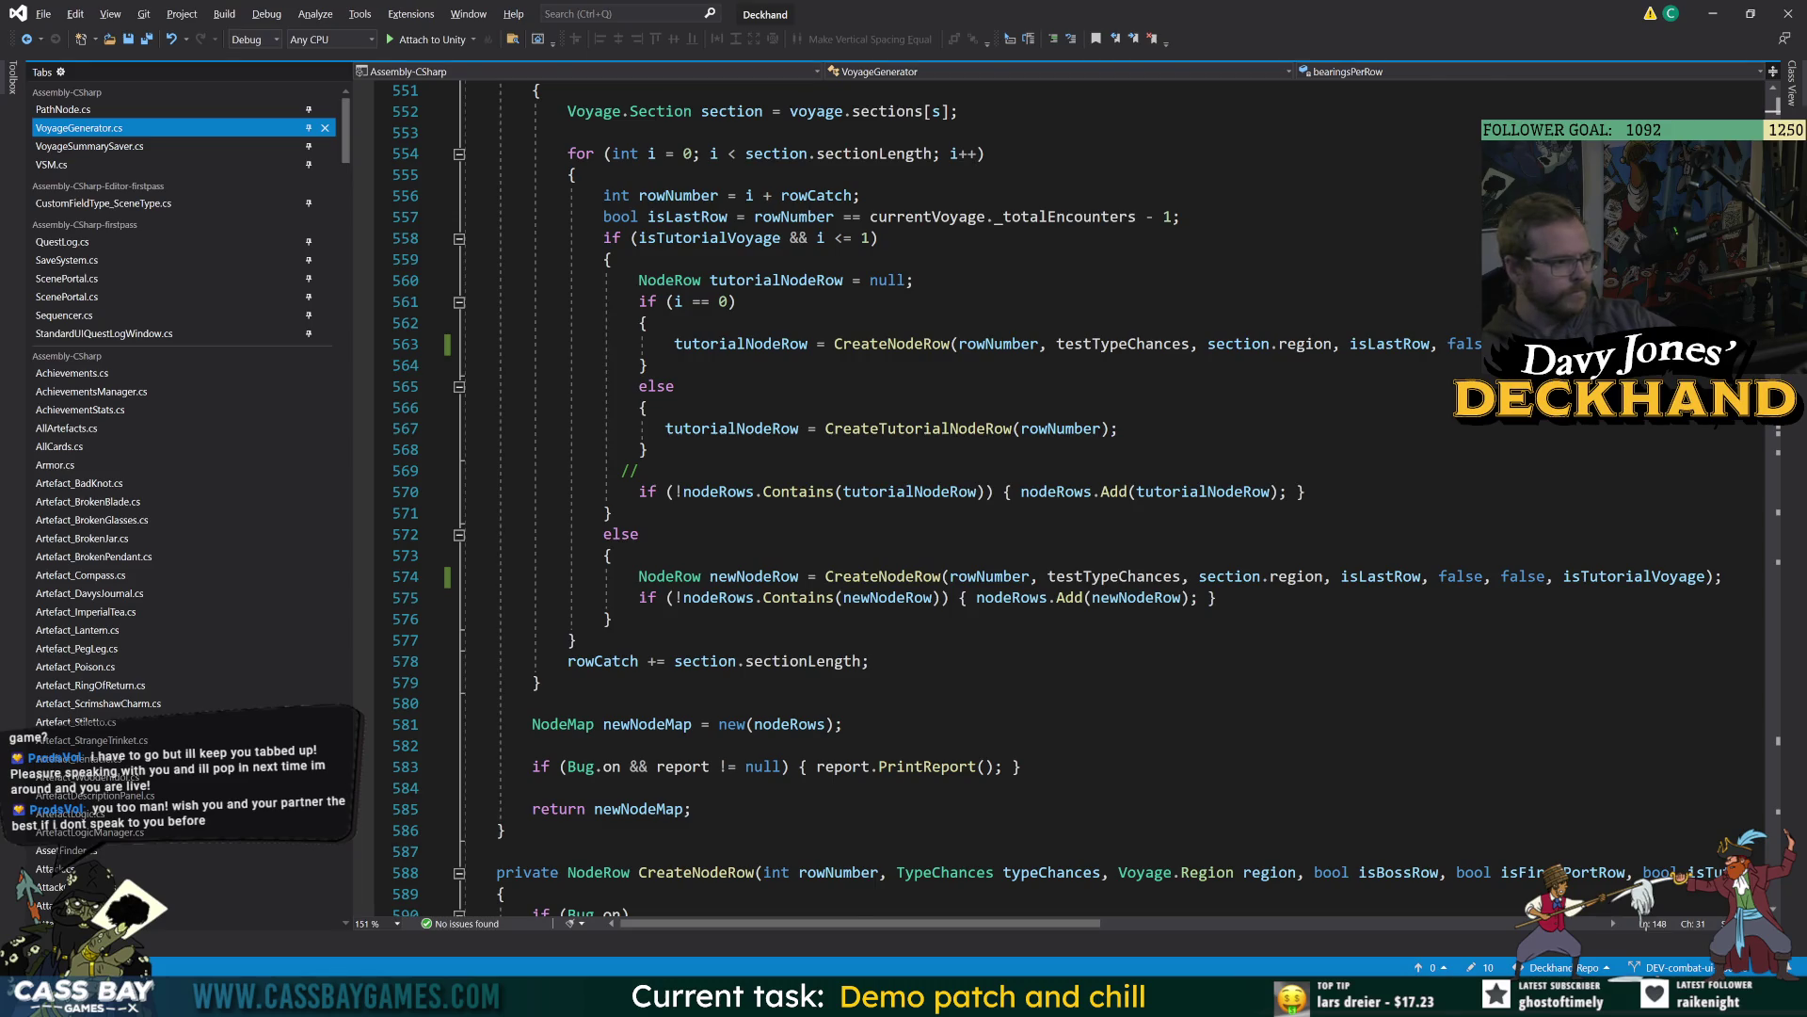
{"action": "scroll", "coordinate": [918, 513], "scroll_direction": "down", "scroll_amount": 4}
{"action": "scroll", "coordinate": [918, 513], "scroll_direction": "up", "scroll_amount": 6}
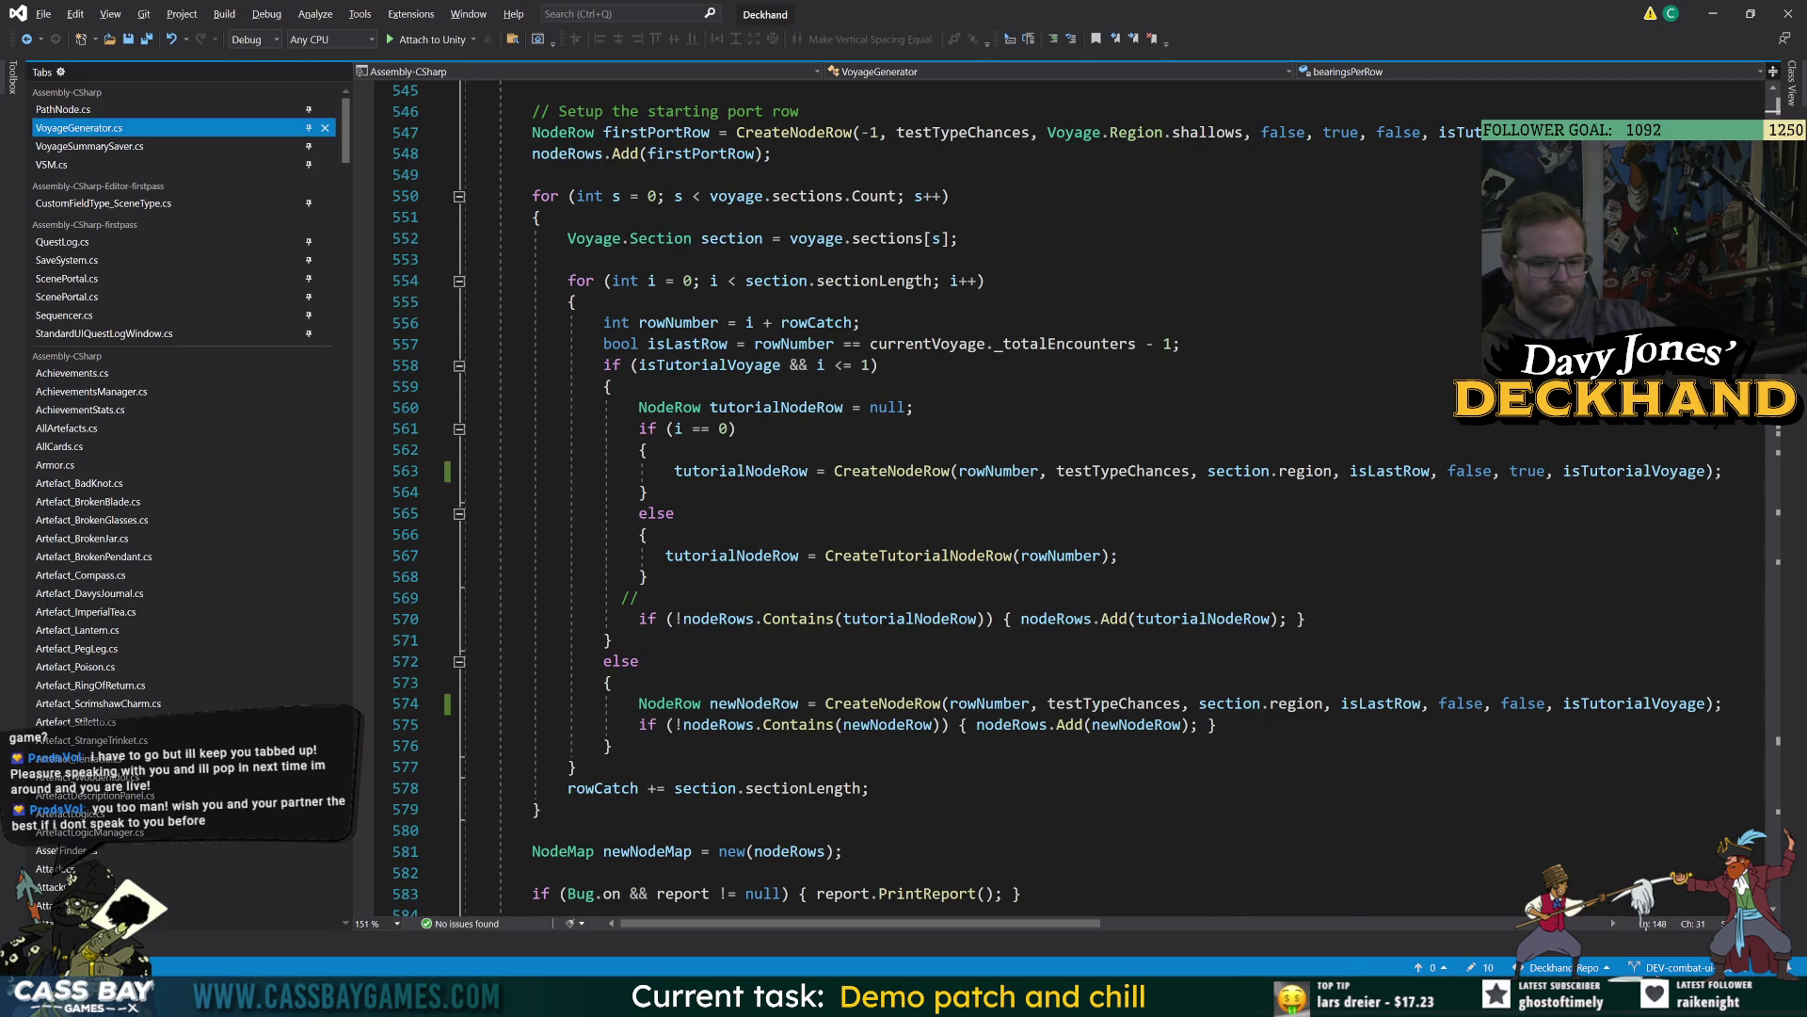
{"action": "key", "text": "alt+Tab"}
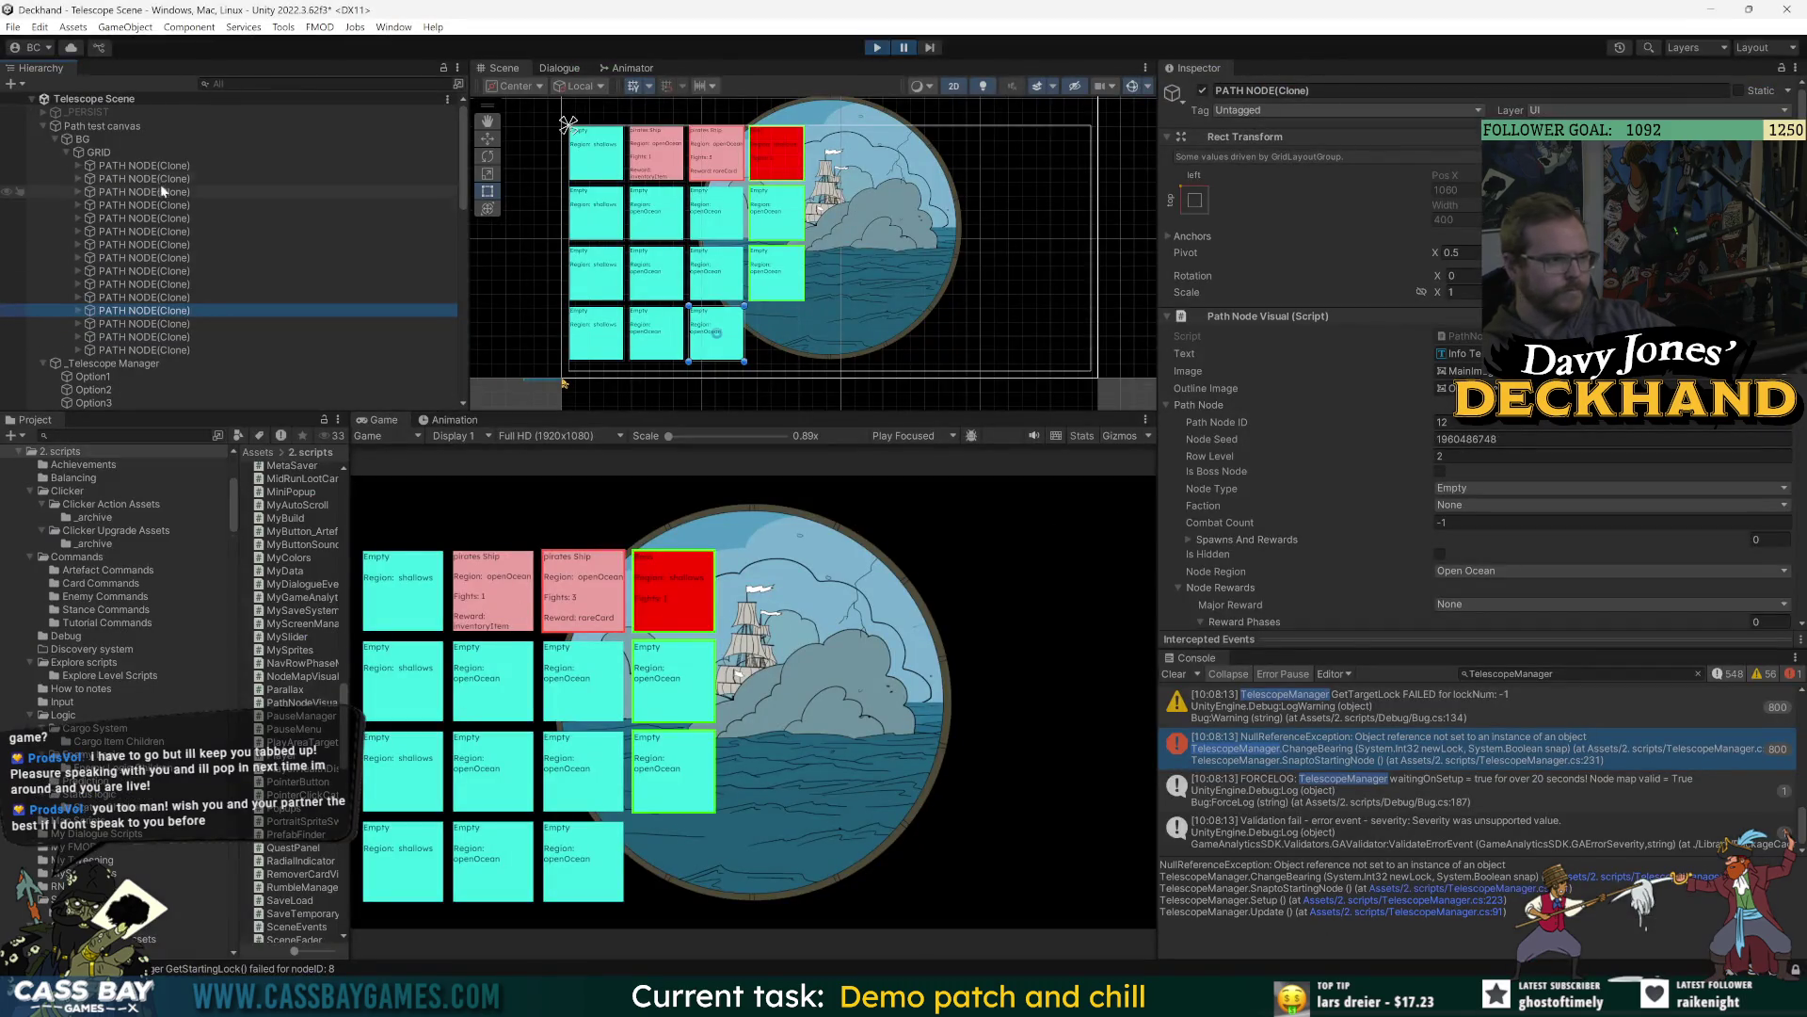
Check the row levels of path nodes with IDs 3, 8, 4 and 1.
{"action": "left_click", "coordinate": [160, 183]}
{"action": "key", "text": "Down"}
{"action": "key", "text": "Down"}
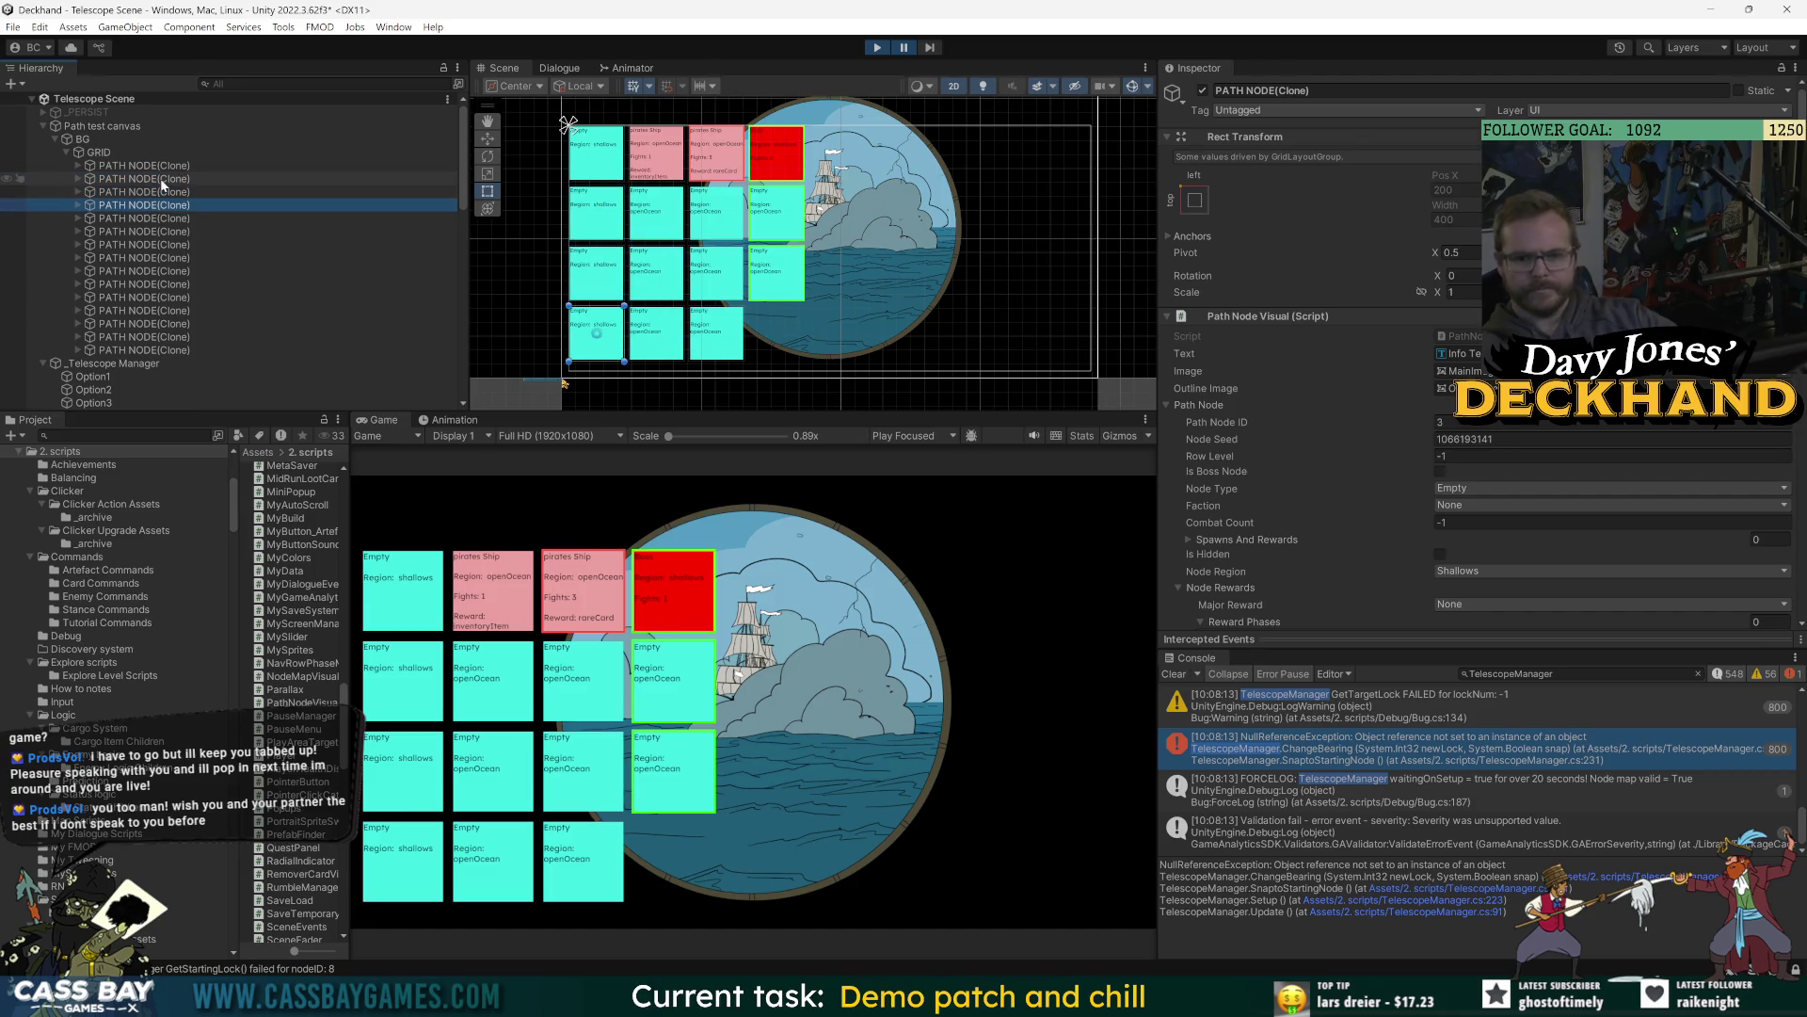
{"action": "key", "text": "Down"}
{"action": "key", "text": "Down"}
{"action": "key", "text": "Down"}
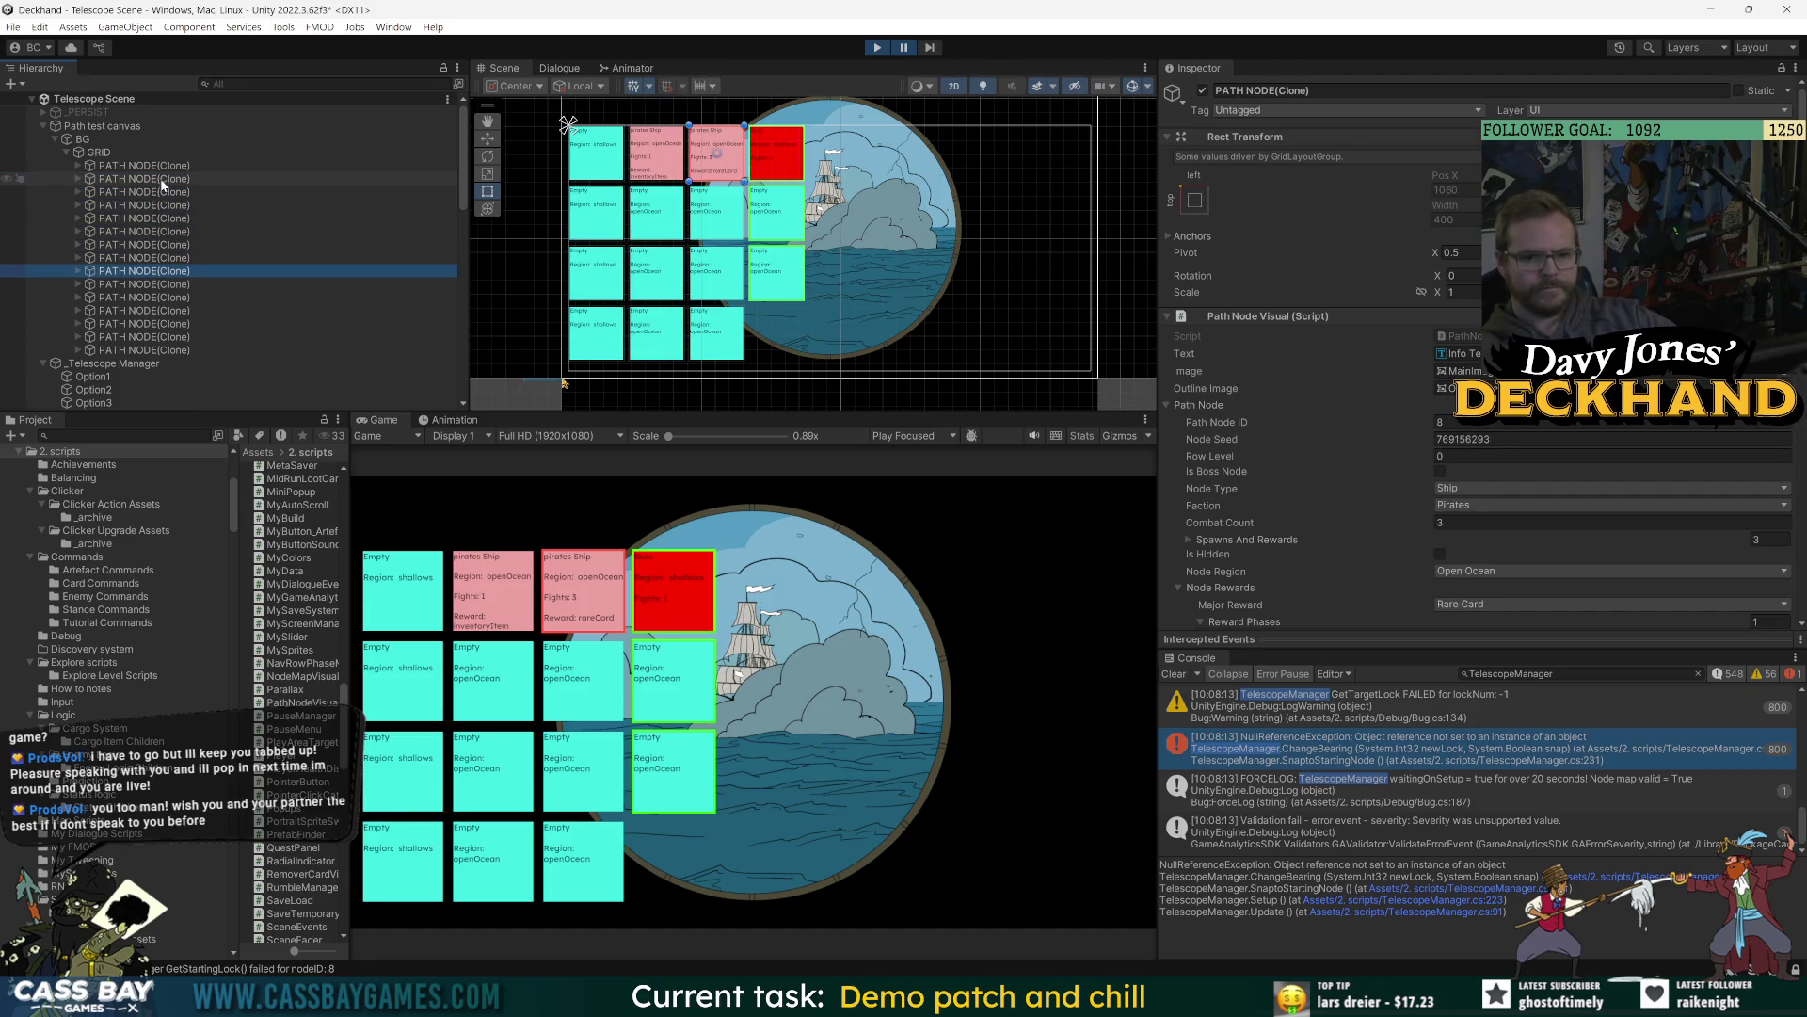
{"action": "key", "text": "Down"}
{"action": "key", "text": "Down"}
{"action": "key", "text": "Up"}
{"action": "key", "text": "Up"}
{"action": "key", "text": "Up"}
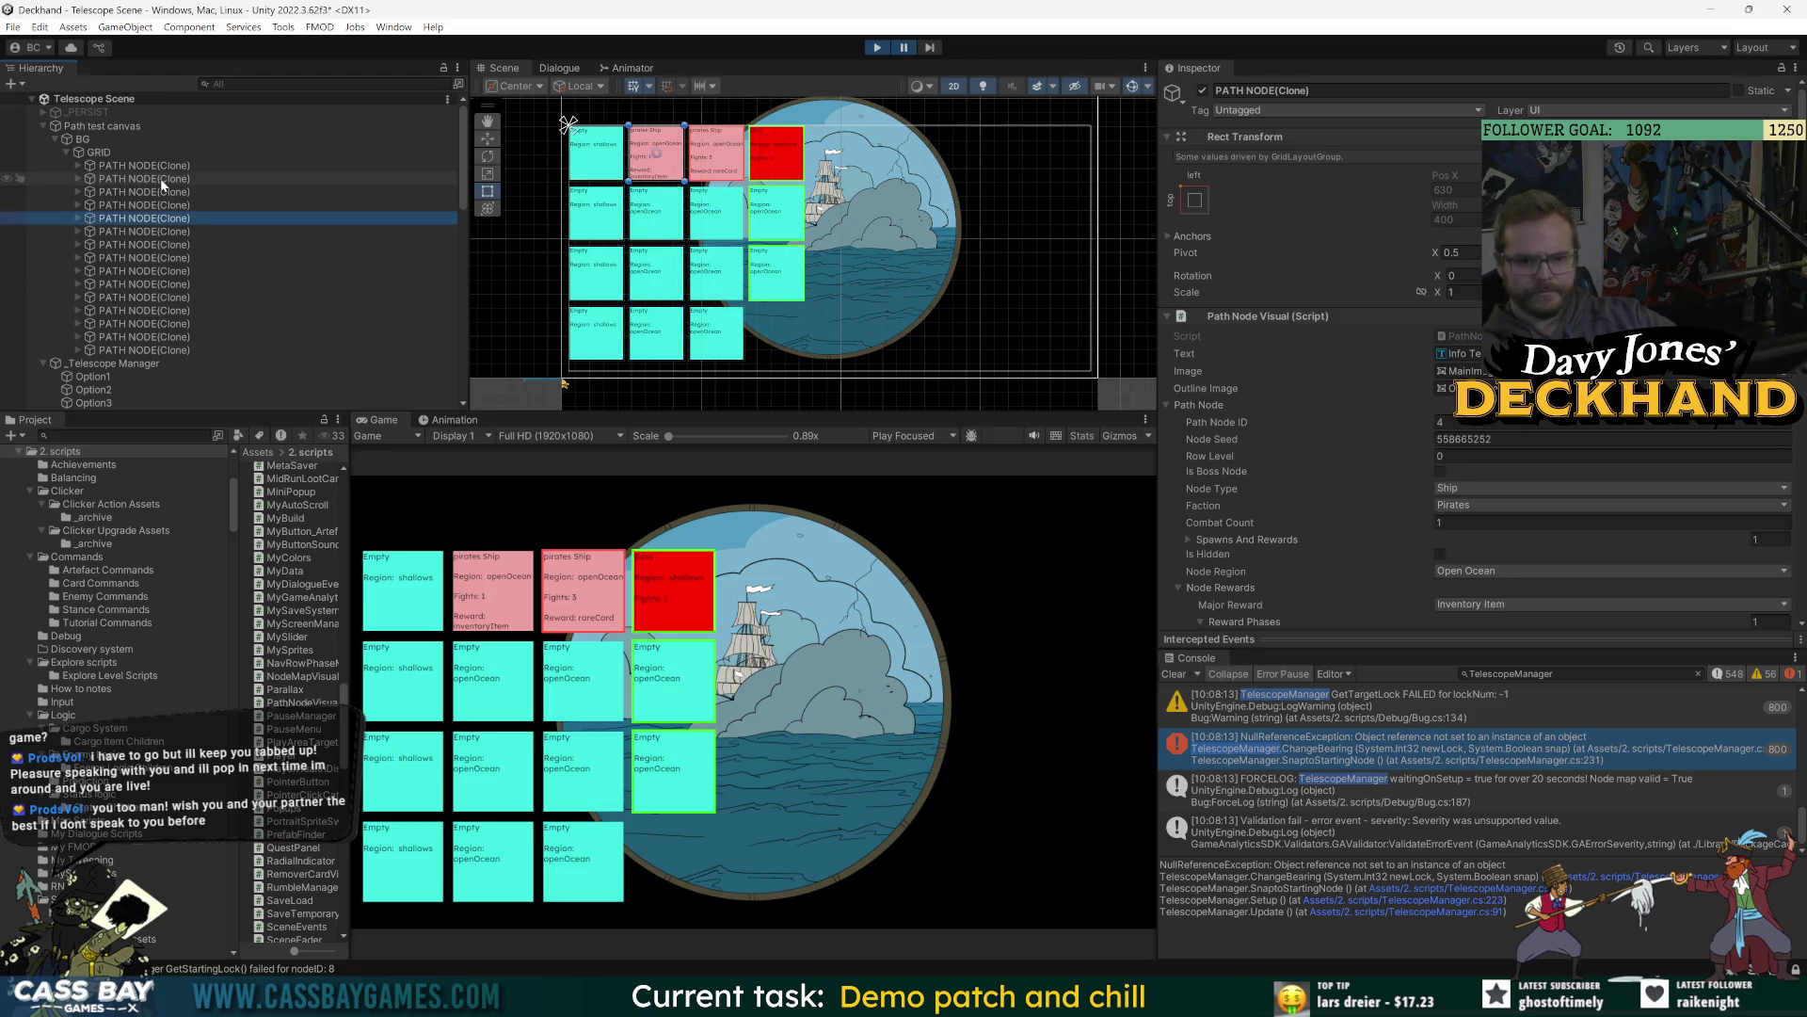
{"action": "key", "text": "Up"}
{"action": "key", "text": "Up"}
{"action": "key", "text": "Up"}
{"action": "key", "text": "Down"}
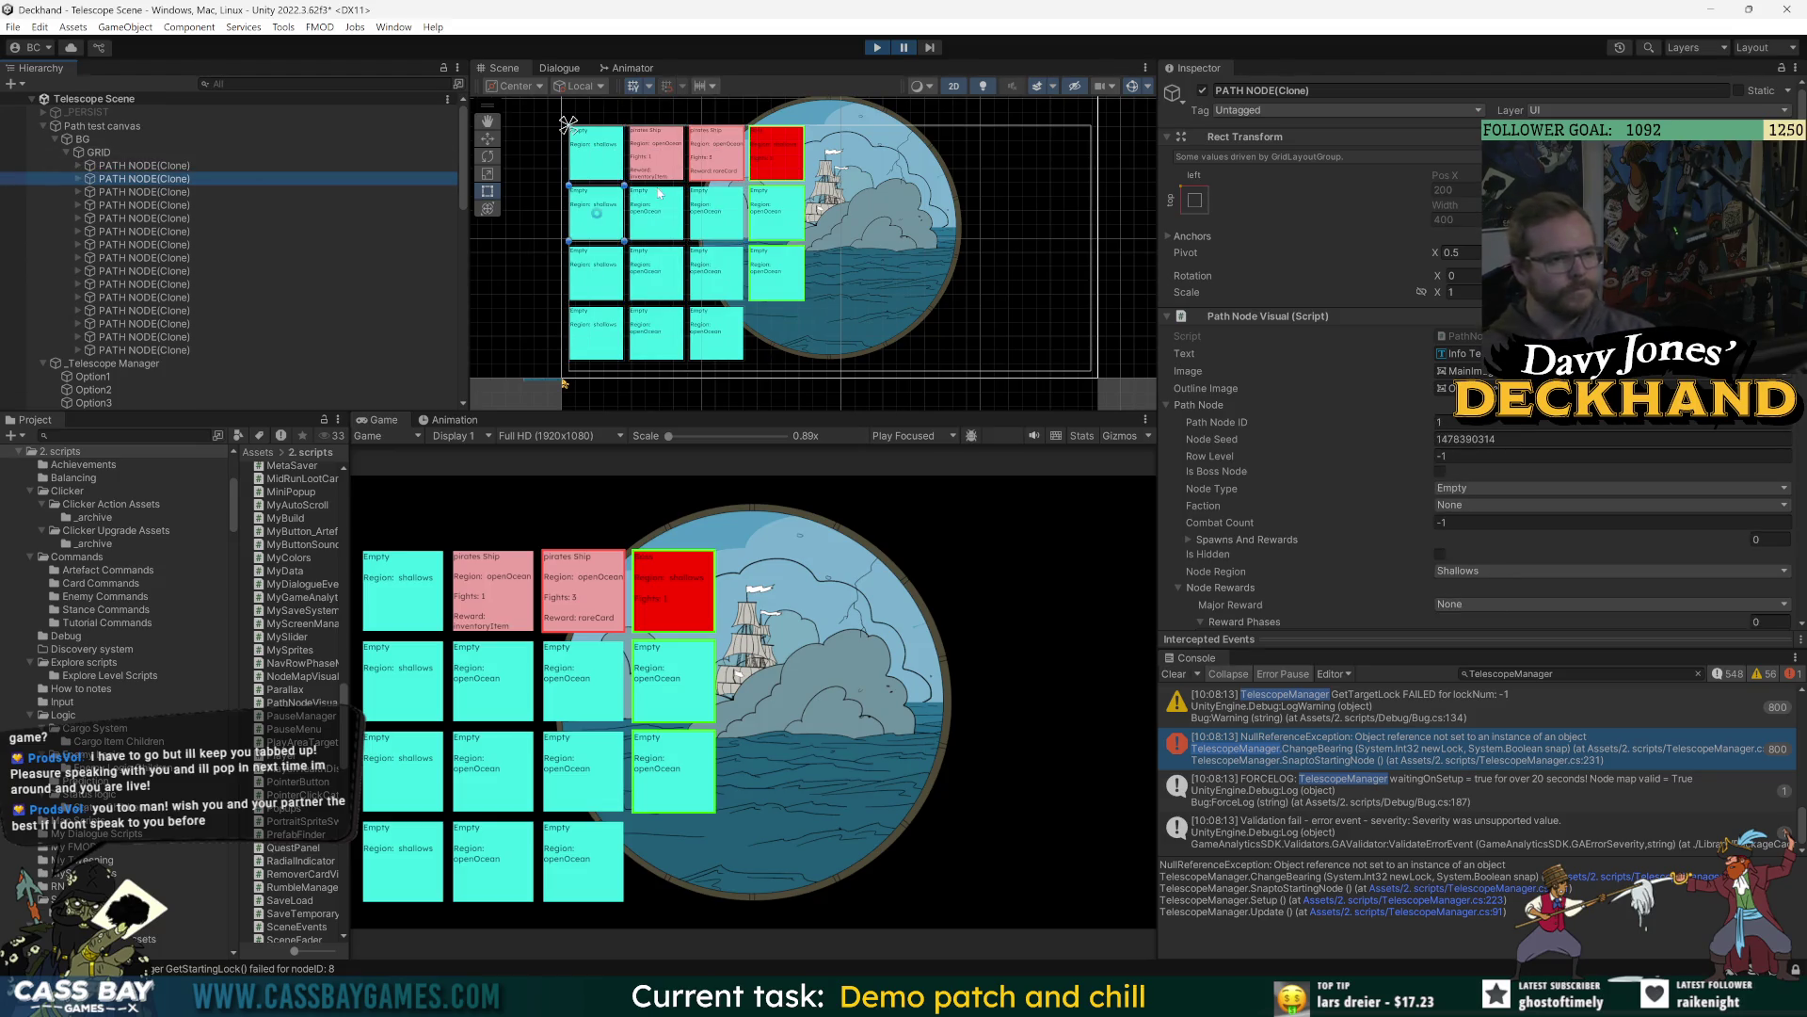
Enlarge the Scene view and compare row levels of the shallows and pirate ship nodes.
{"action": "left_click_drag", "start_coordinate": [839, 414], "coordinate": [839, 623]}
{"action": "left_click_drag", "start_coordinate": [1160, 438], "coordinate": [1500, 439]}
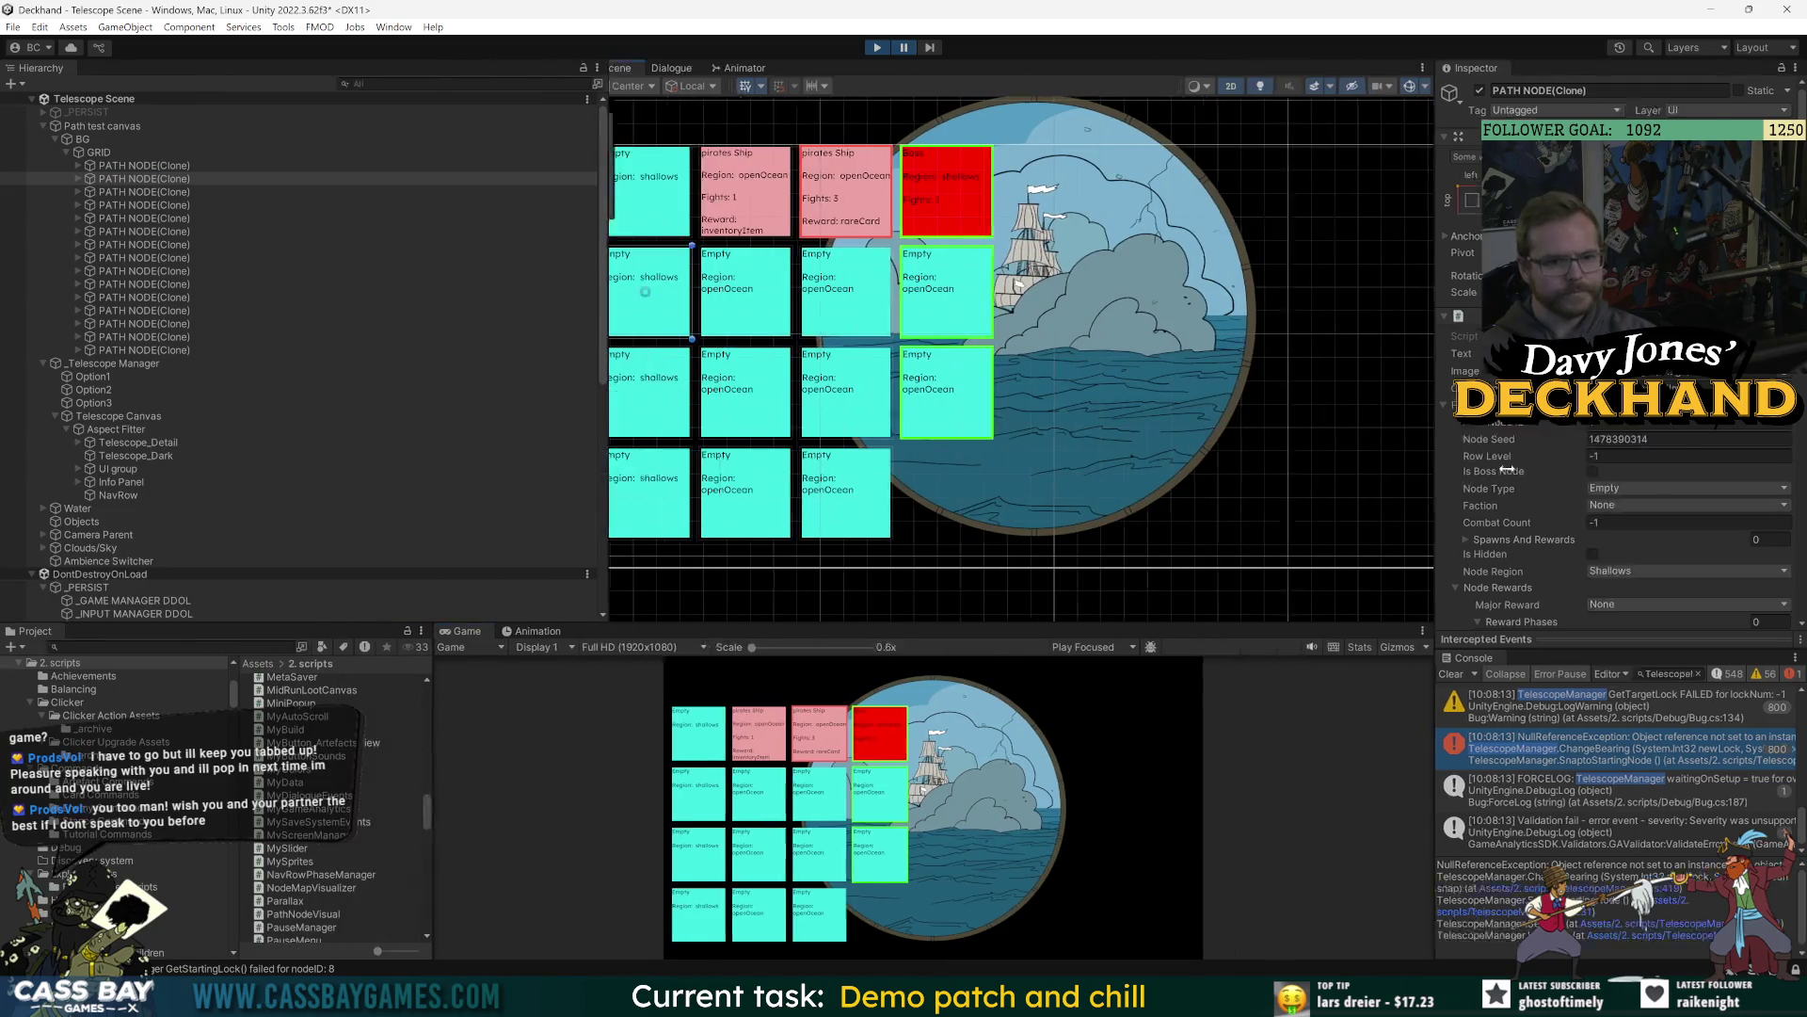
{"action": "left_click", "coordinate": [185, 165]}
{"action": "key", "text": "Down"}
{"action": "key", "text": "Down"}
{"action": "key", "text": "Down"}
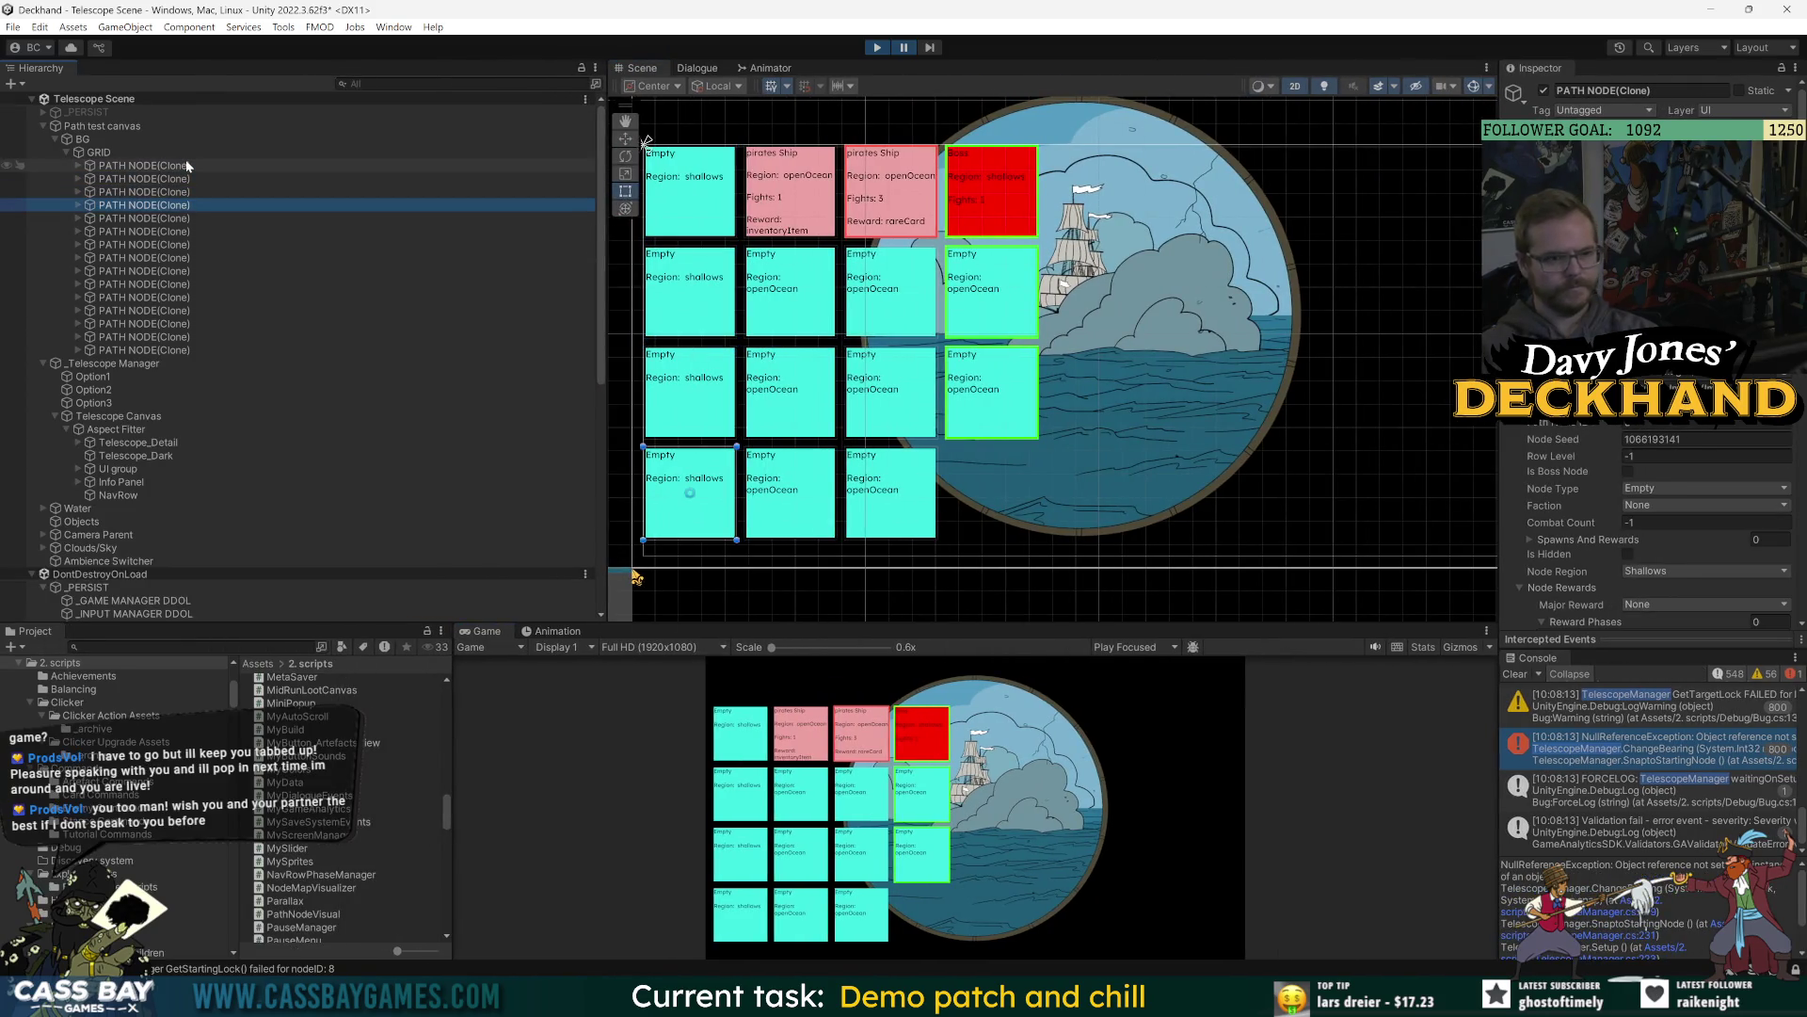
{"action": "key", "text": "Down"}
{"action": "key", "text": "Down"}
{"action": "key", "text": "Down"}
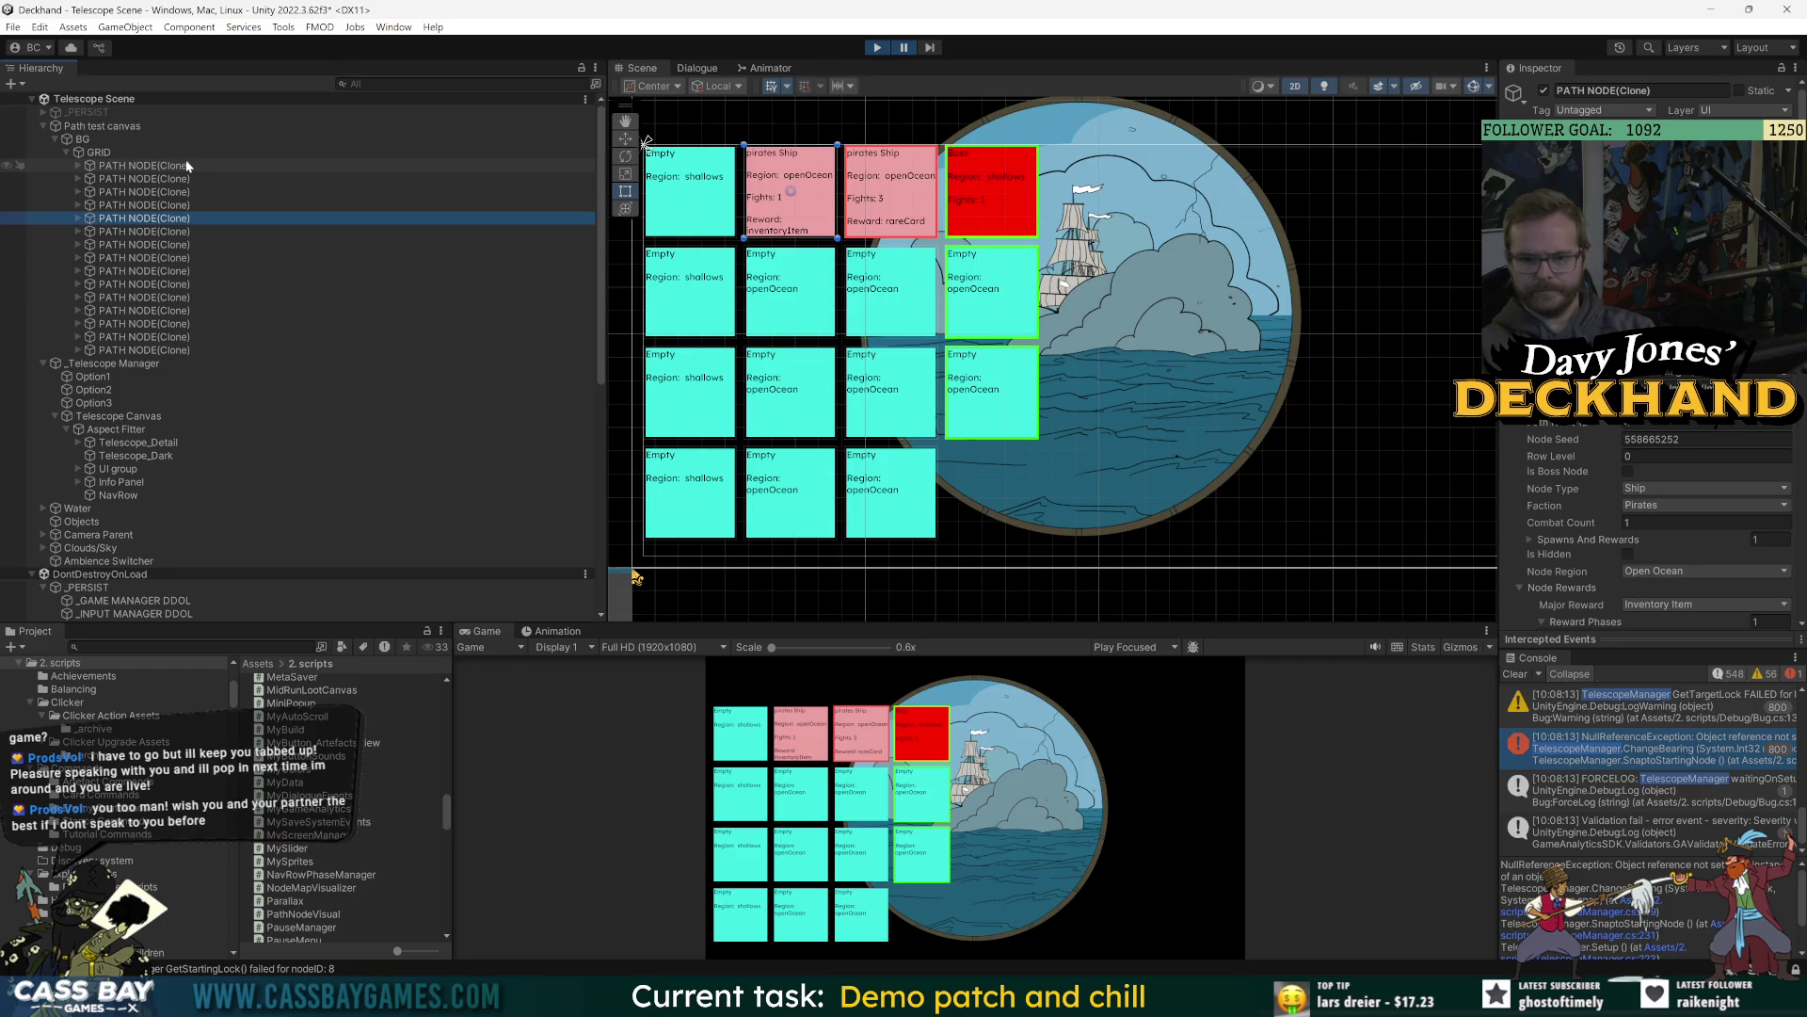
{"action": "key", "text": "Down"}
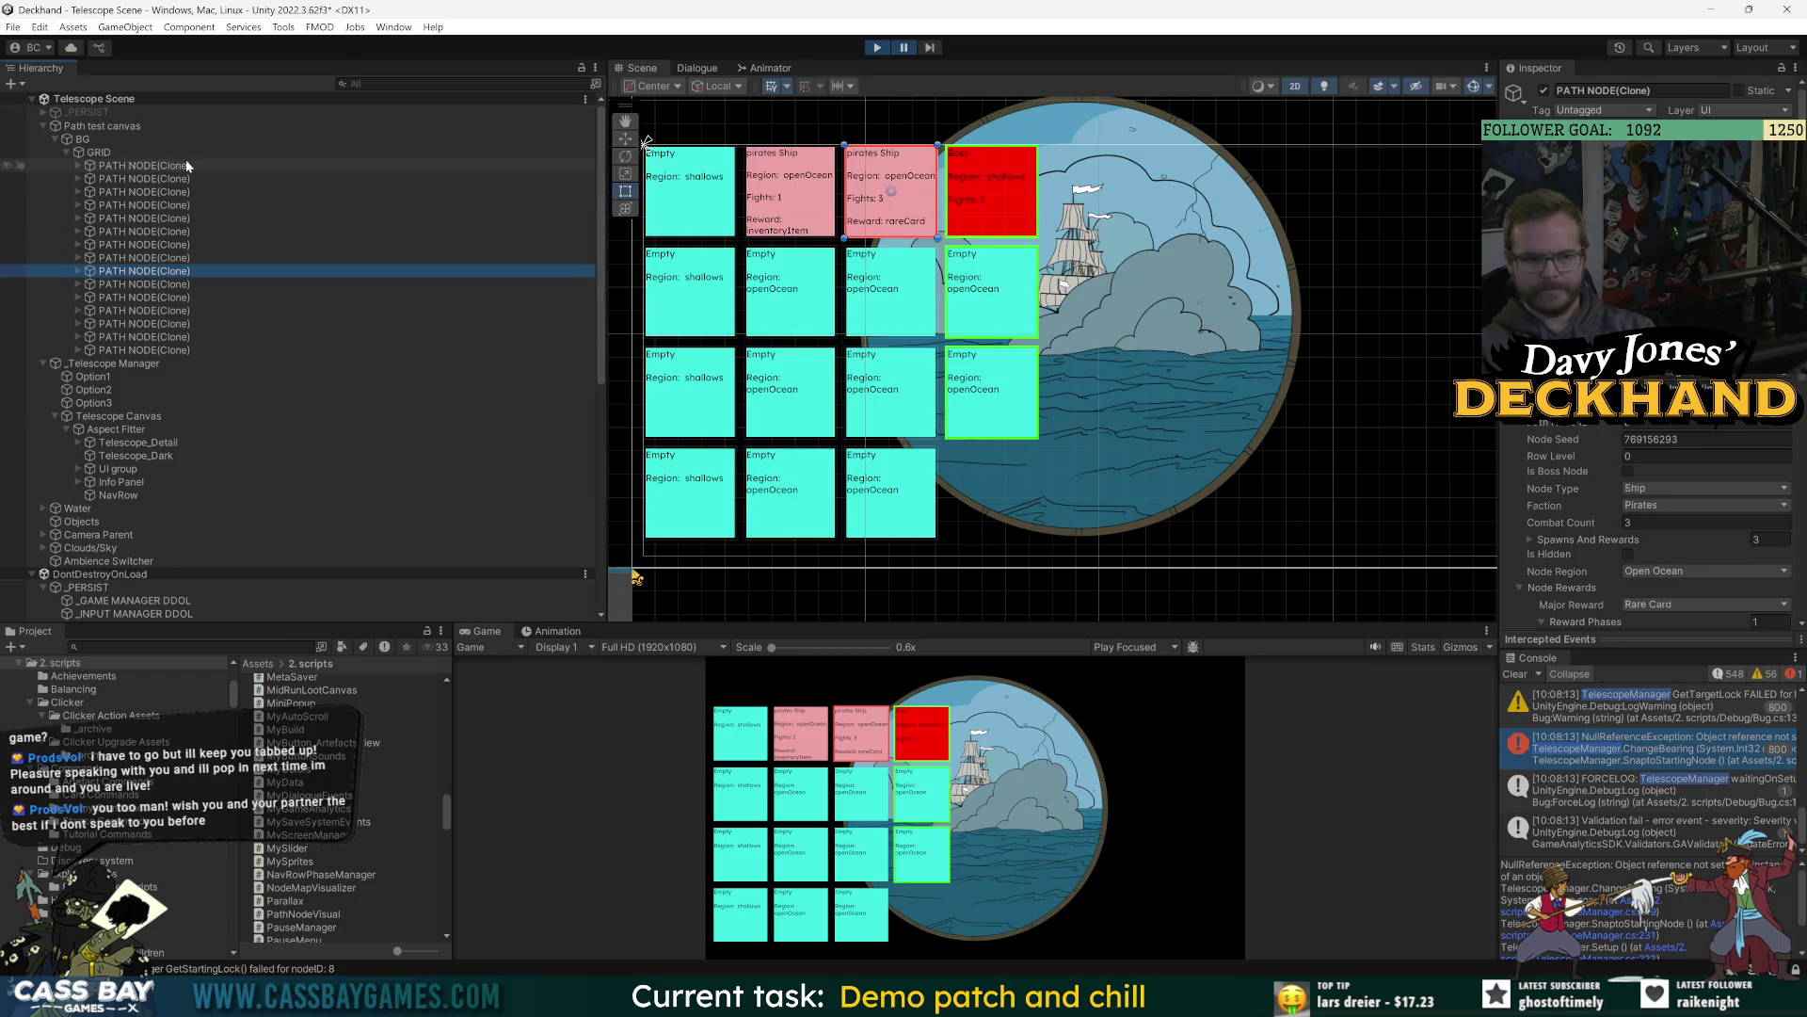
{"action": "key", "text": "Up"}
{"action": "key", "text": "Up"}
{"action": "key", "text": "Up"}
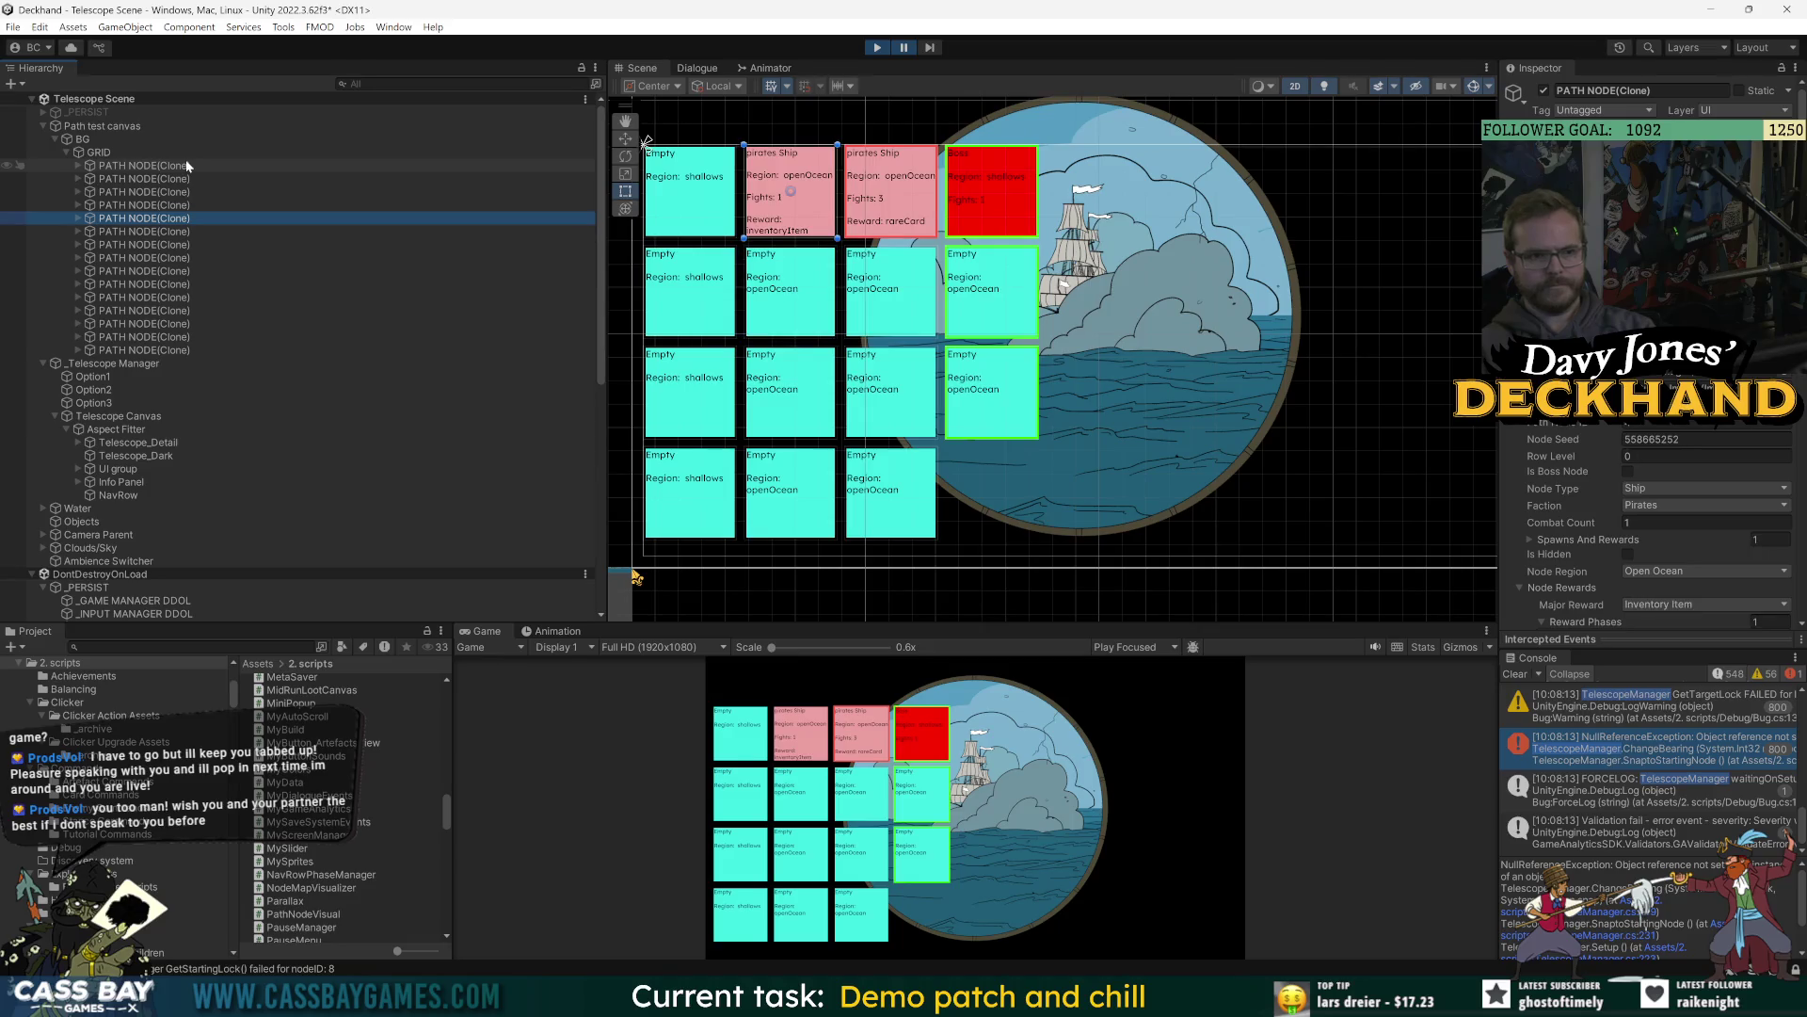
{"action": "key", "text": "Down"}
{"action": "key", "text": "Down"}
{"action": "key", "text": "Down"}
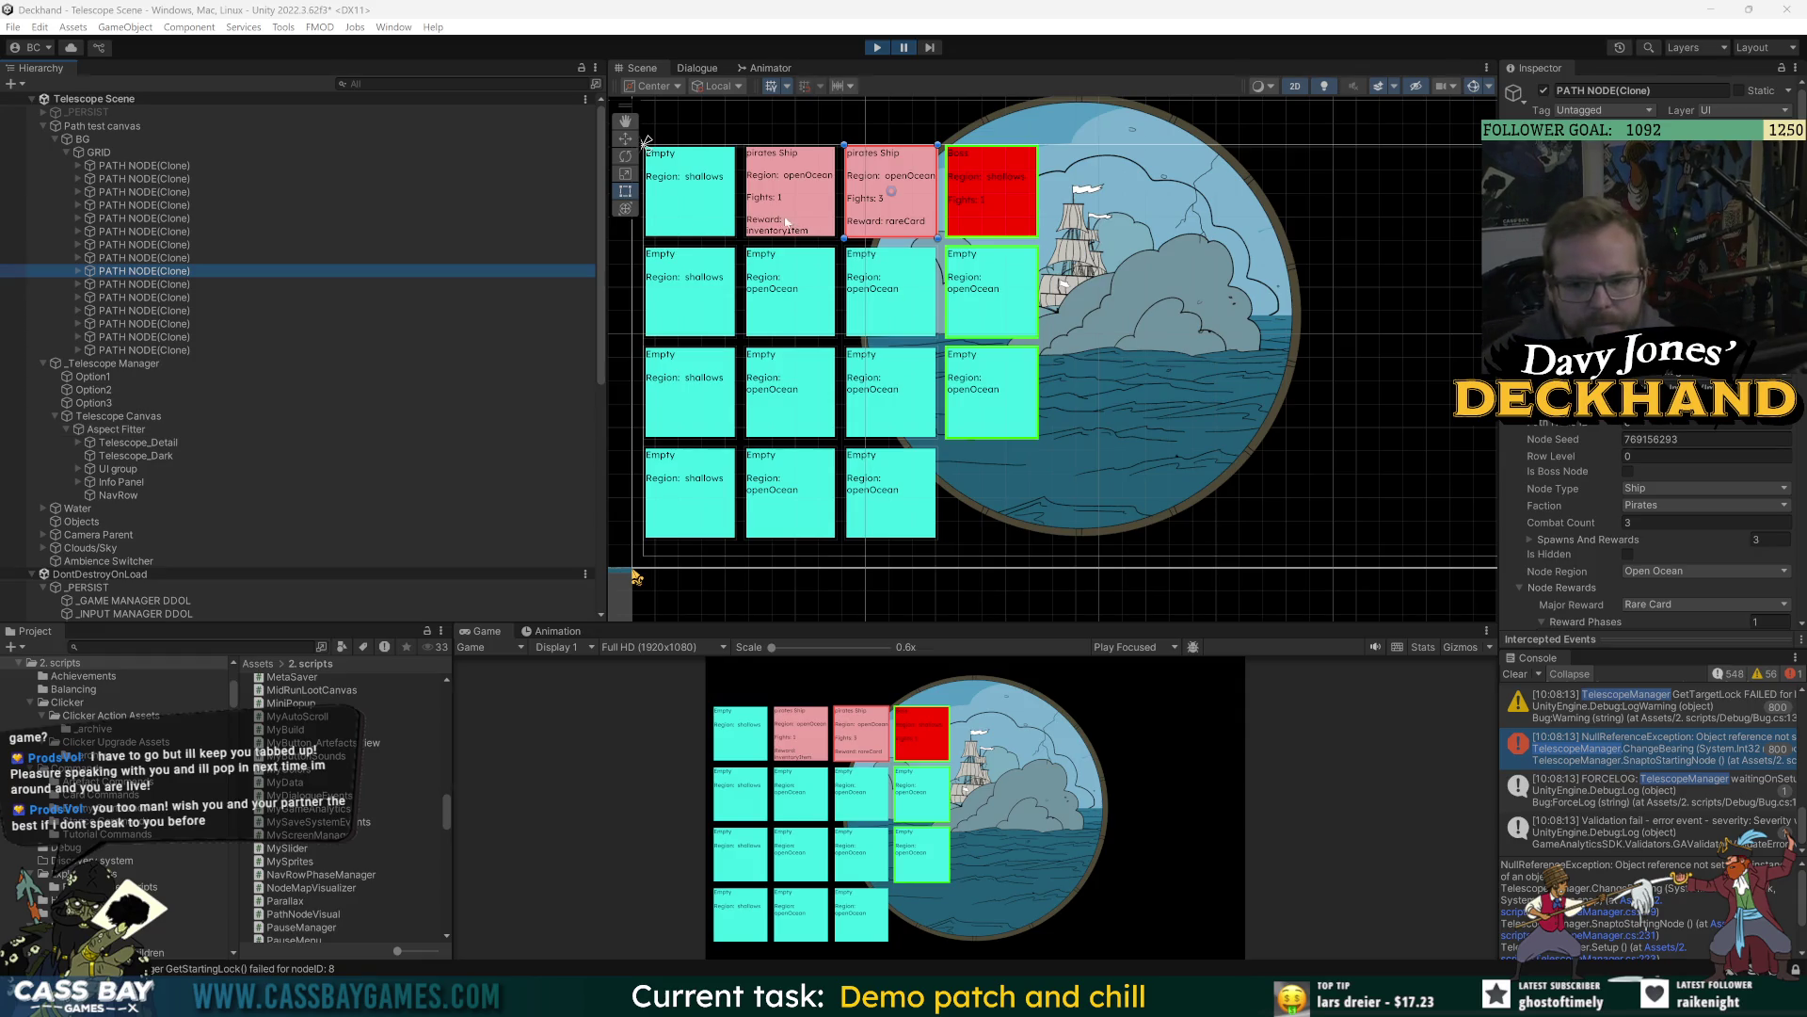
Check the row levels of the shallows nodes and the three-fight pirate ship node.
{"action": "left_click", "coordinate": [155, 284]}
{"action": "key", "text": "Up"}
{"action": "key", "text": "Up"}
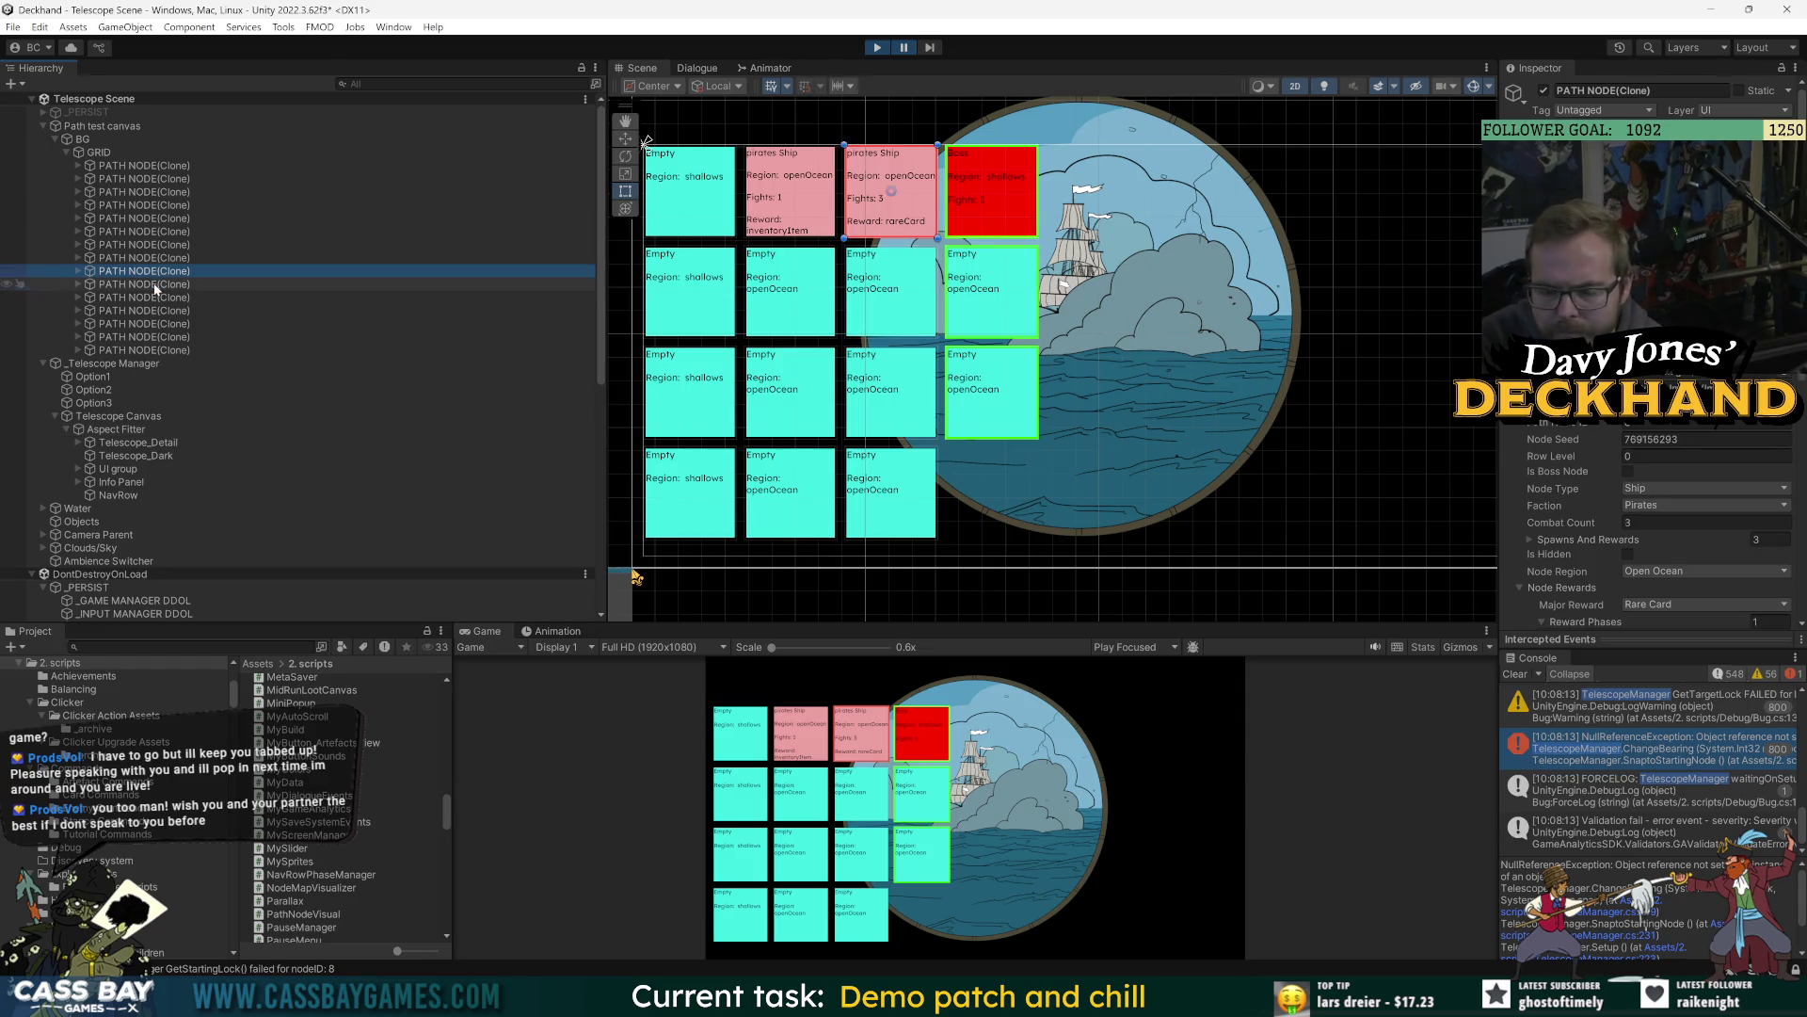
{"action": "key", "text": "Up"}
{"action": "key", "text": "Up"}
{"action": "key", "text": "Up"}
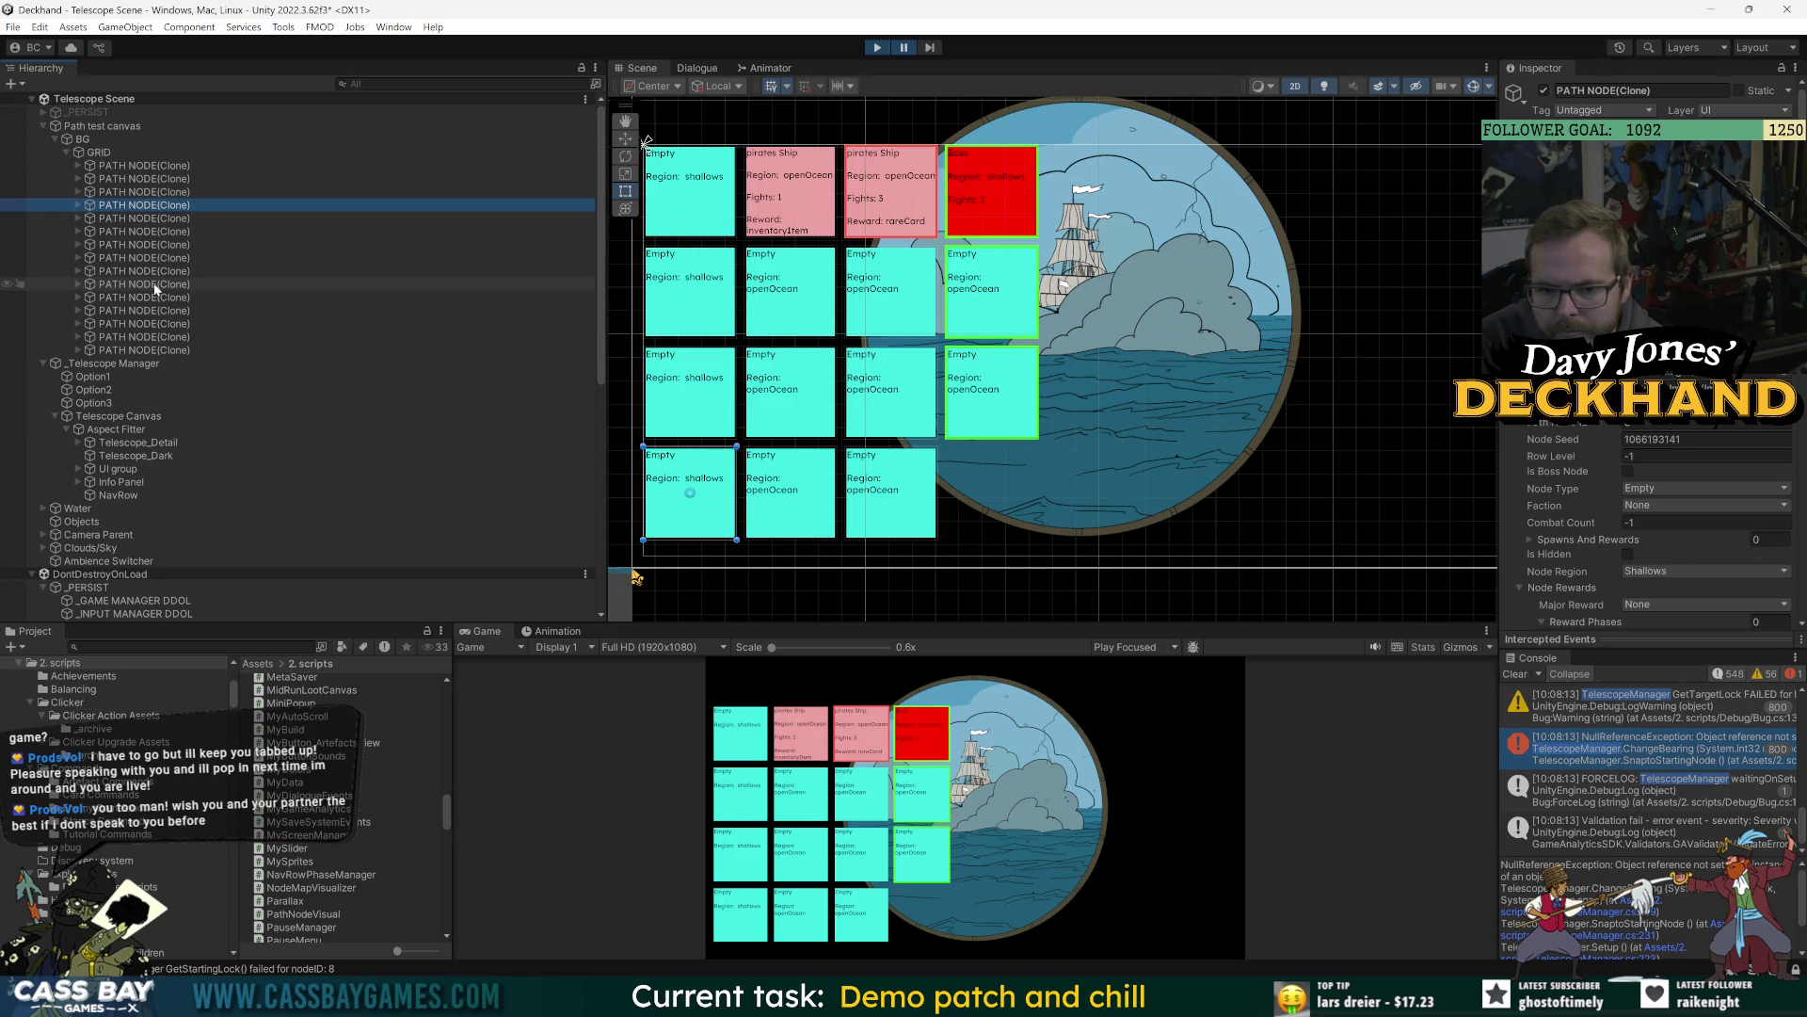
{"action": "key", "text": "Up"}
{"action": "key", "text": "Up"}
{"action": "key", "text": "Up"}
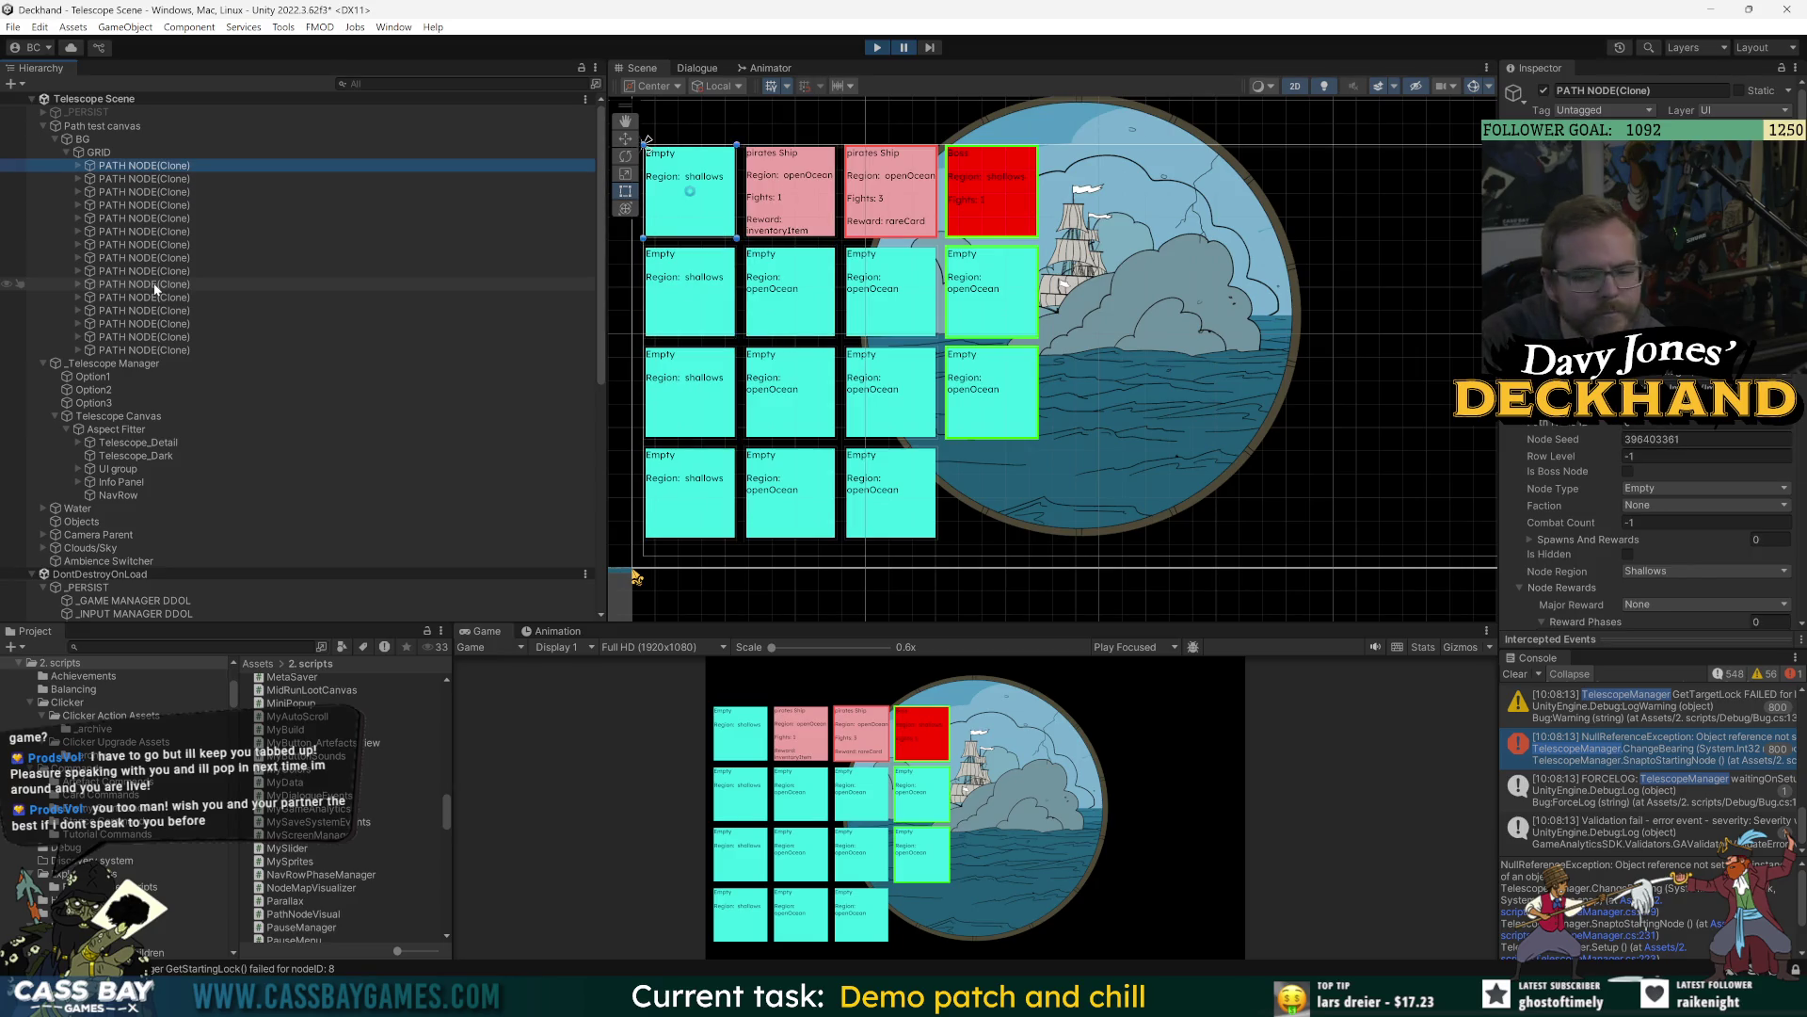
{"action": "key", "text": "Down"}
{"action": "key", "text": "Down"}
{"action": "key", "text": "Down"}
{"action": "key", "text": "Down"}
{"action": "key", "text": "Down"}
{"action": "key", "text": "Down"}
{"action": "key", "text": "Down"}
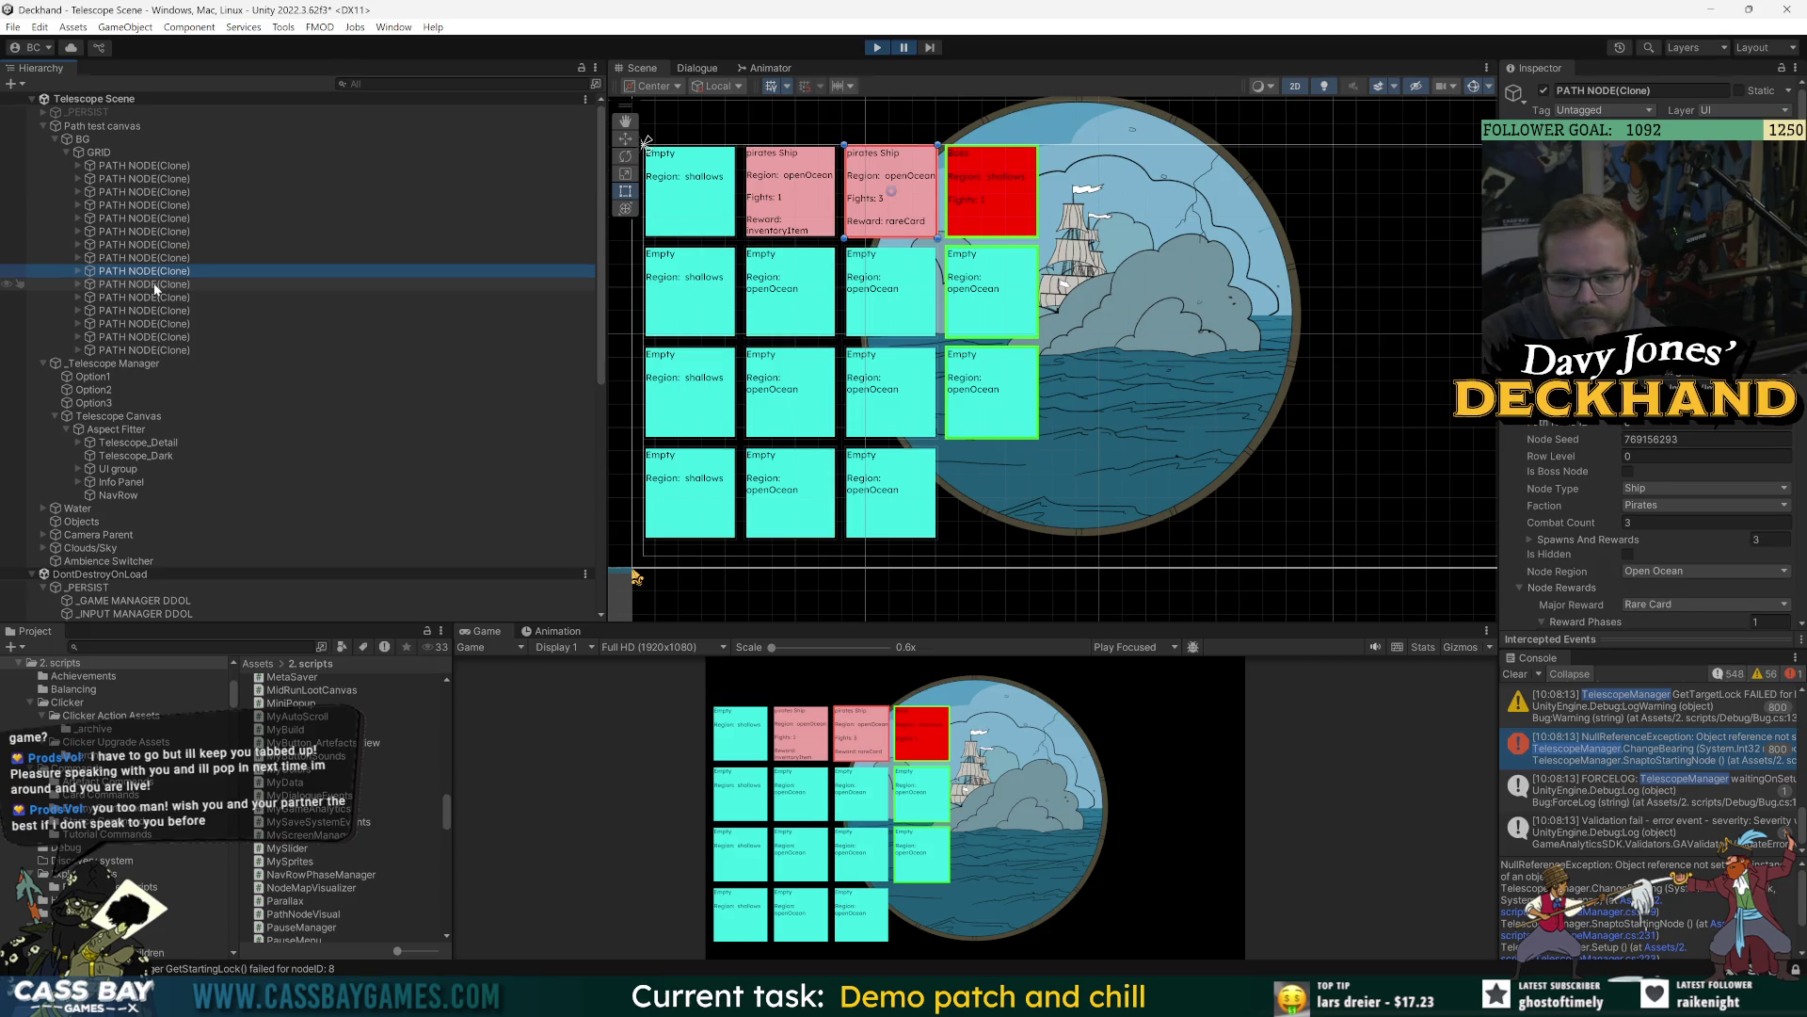
{"action": "key", "text": "Up"}
{"action": "key", "text": "Up"}
{"action": "key", "text": "Up"}
{"action": "key", "text": "Up"}
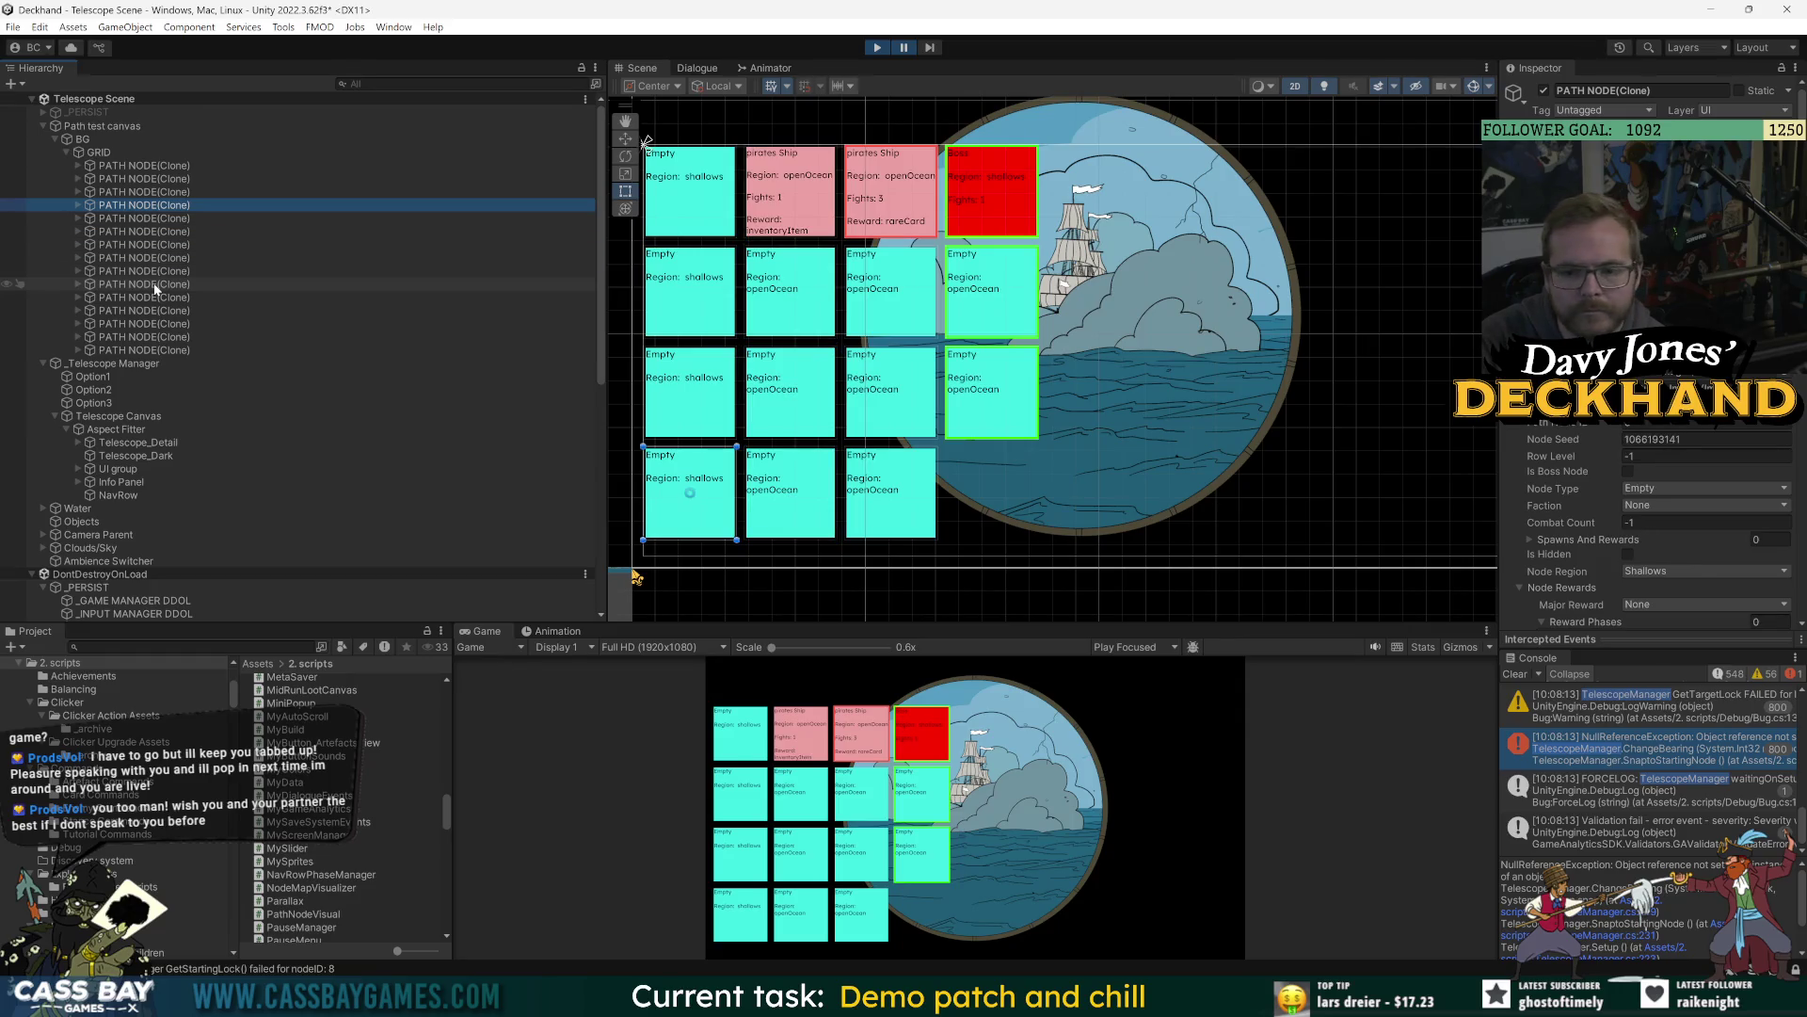
{"action": "key", "text": "Down"}
{"action": "key", "text": "Down"}
{"action": "key", "text": "Down"}
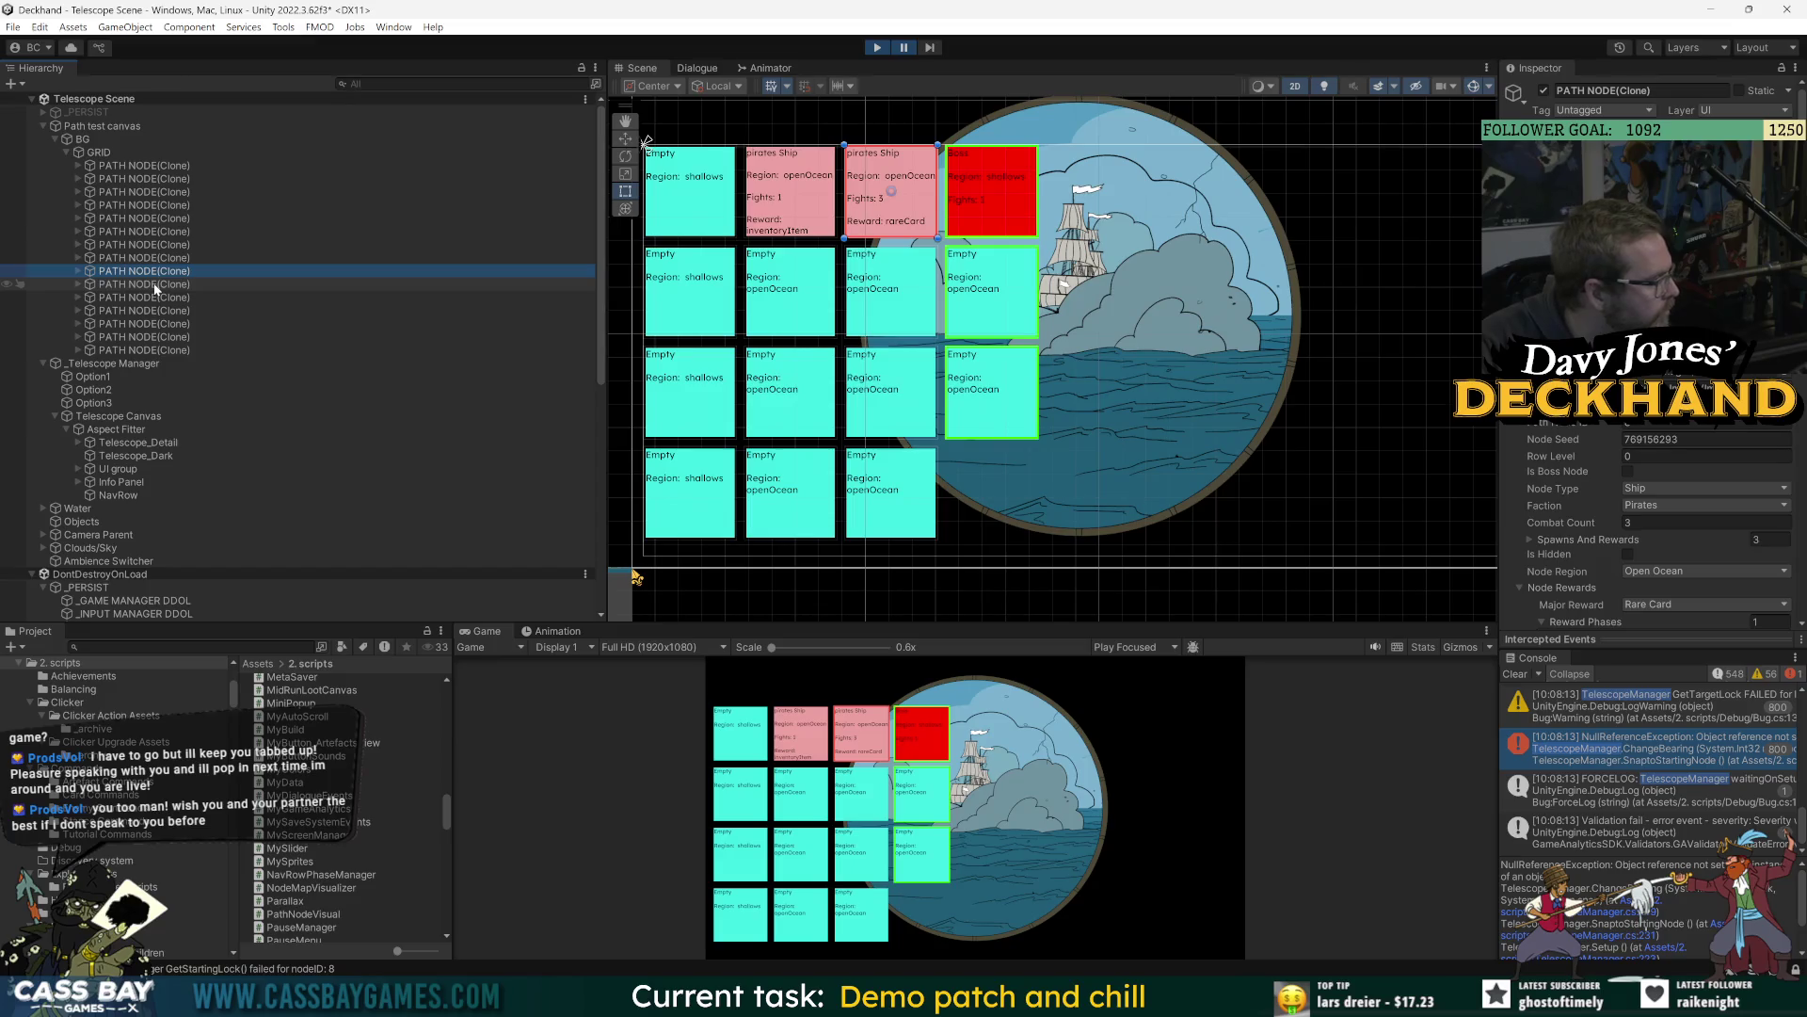
Check the red boss and open-ocean nodes at row levels 2, 1 and 0, then clear the console.
{"action": "key", "text": "Down"}
{"action": "key", "text": "Down"}
{"action": "key", "text": "Down"}
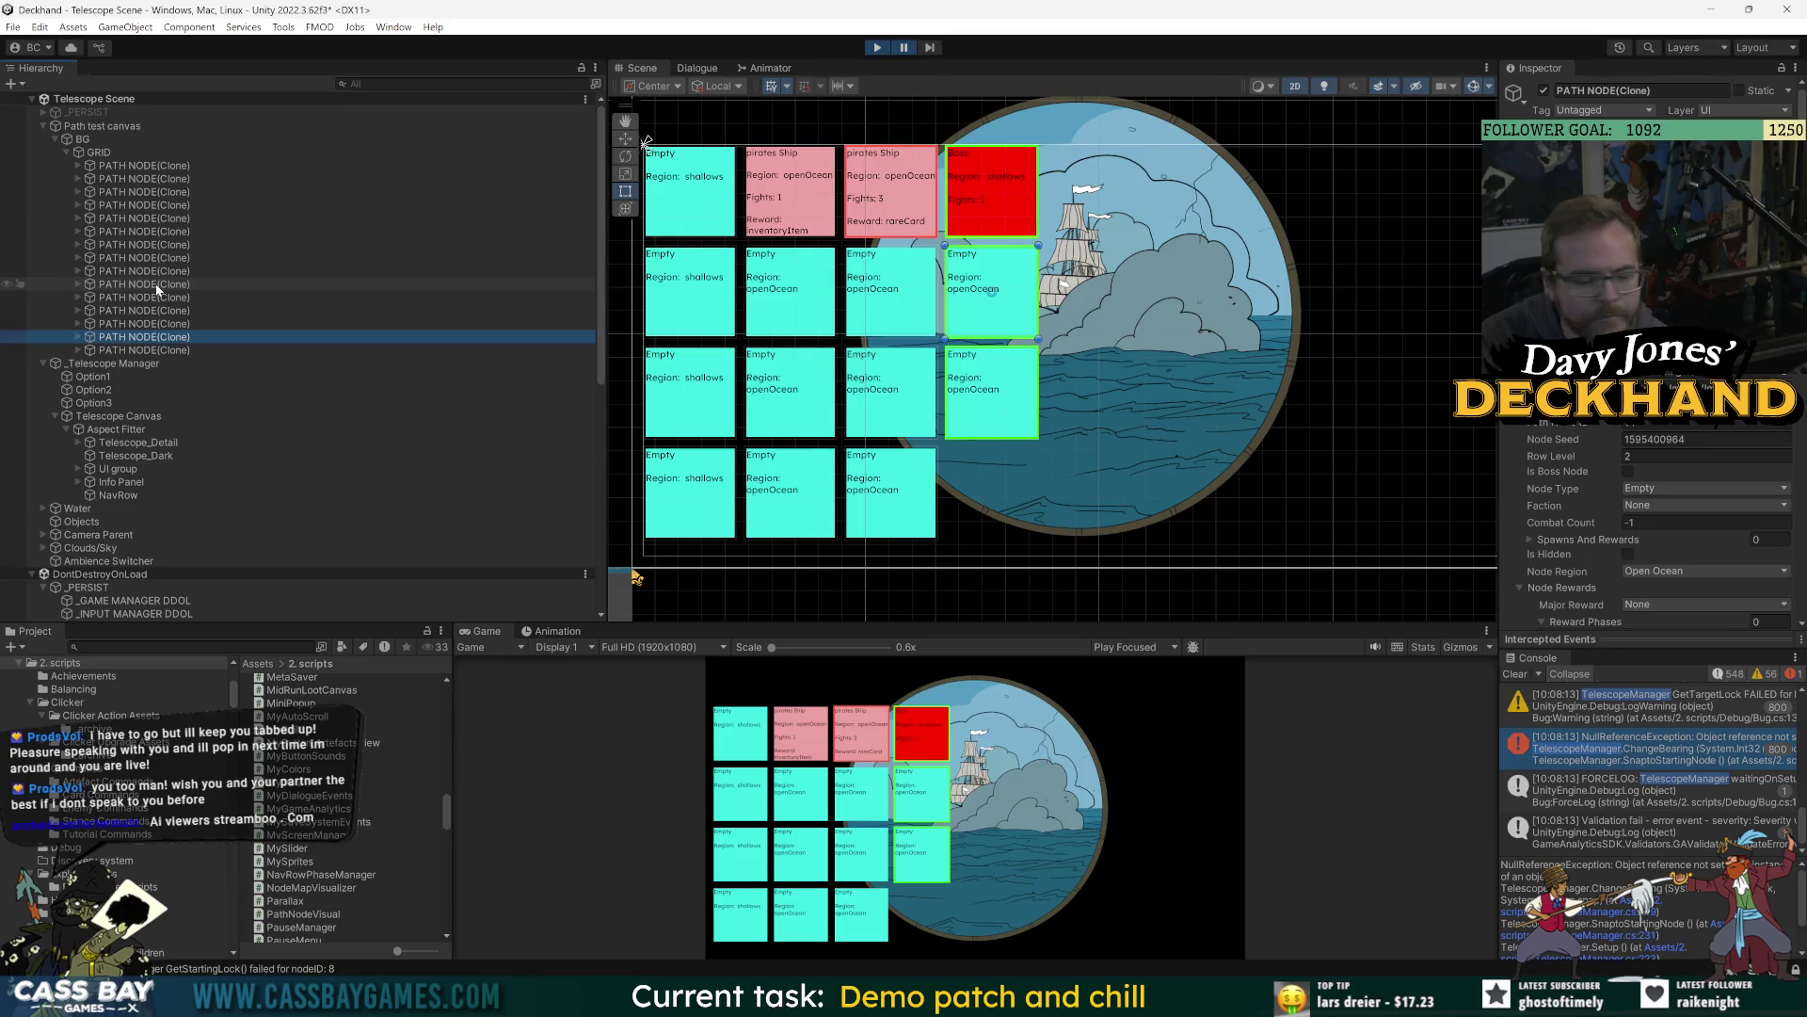
{"action": "key", "text": "Up"}
{"action": "key", "text": "Up"}
{"action": "key", "text": "Up"}
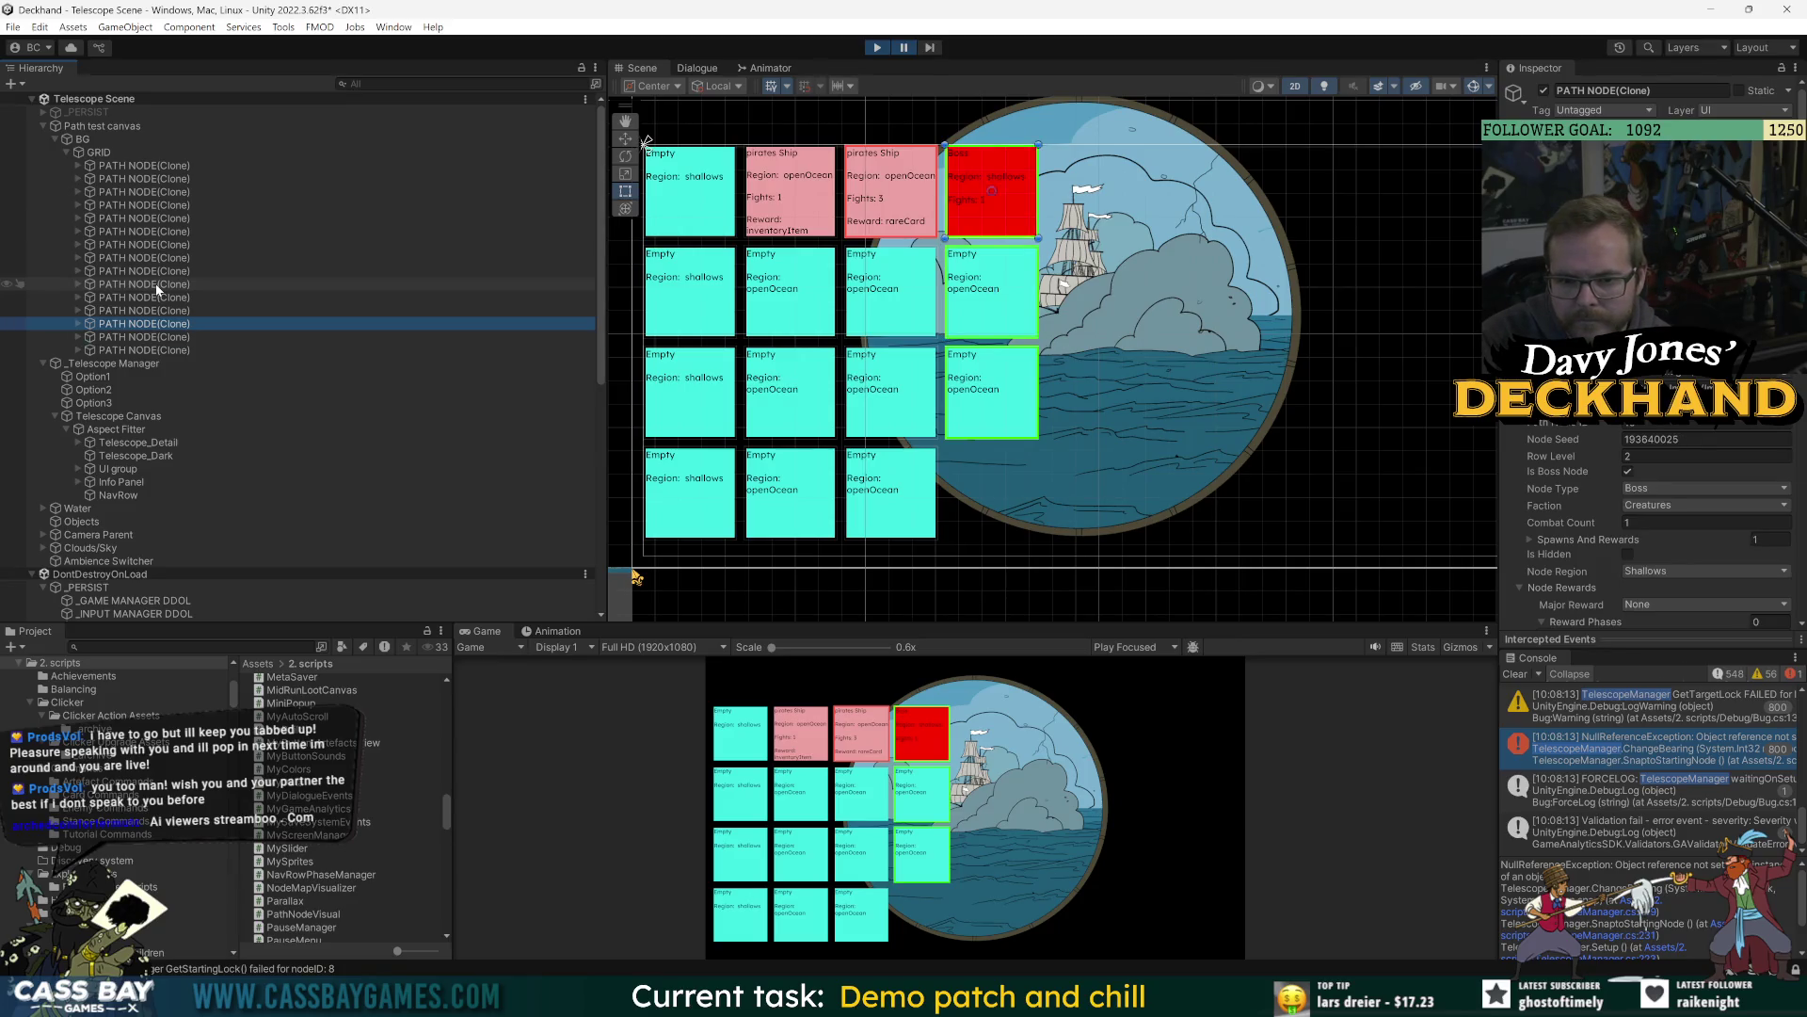
{"action": "key", "text": "Down"}
{"action": "key", "text": "Down"}
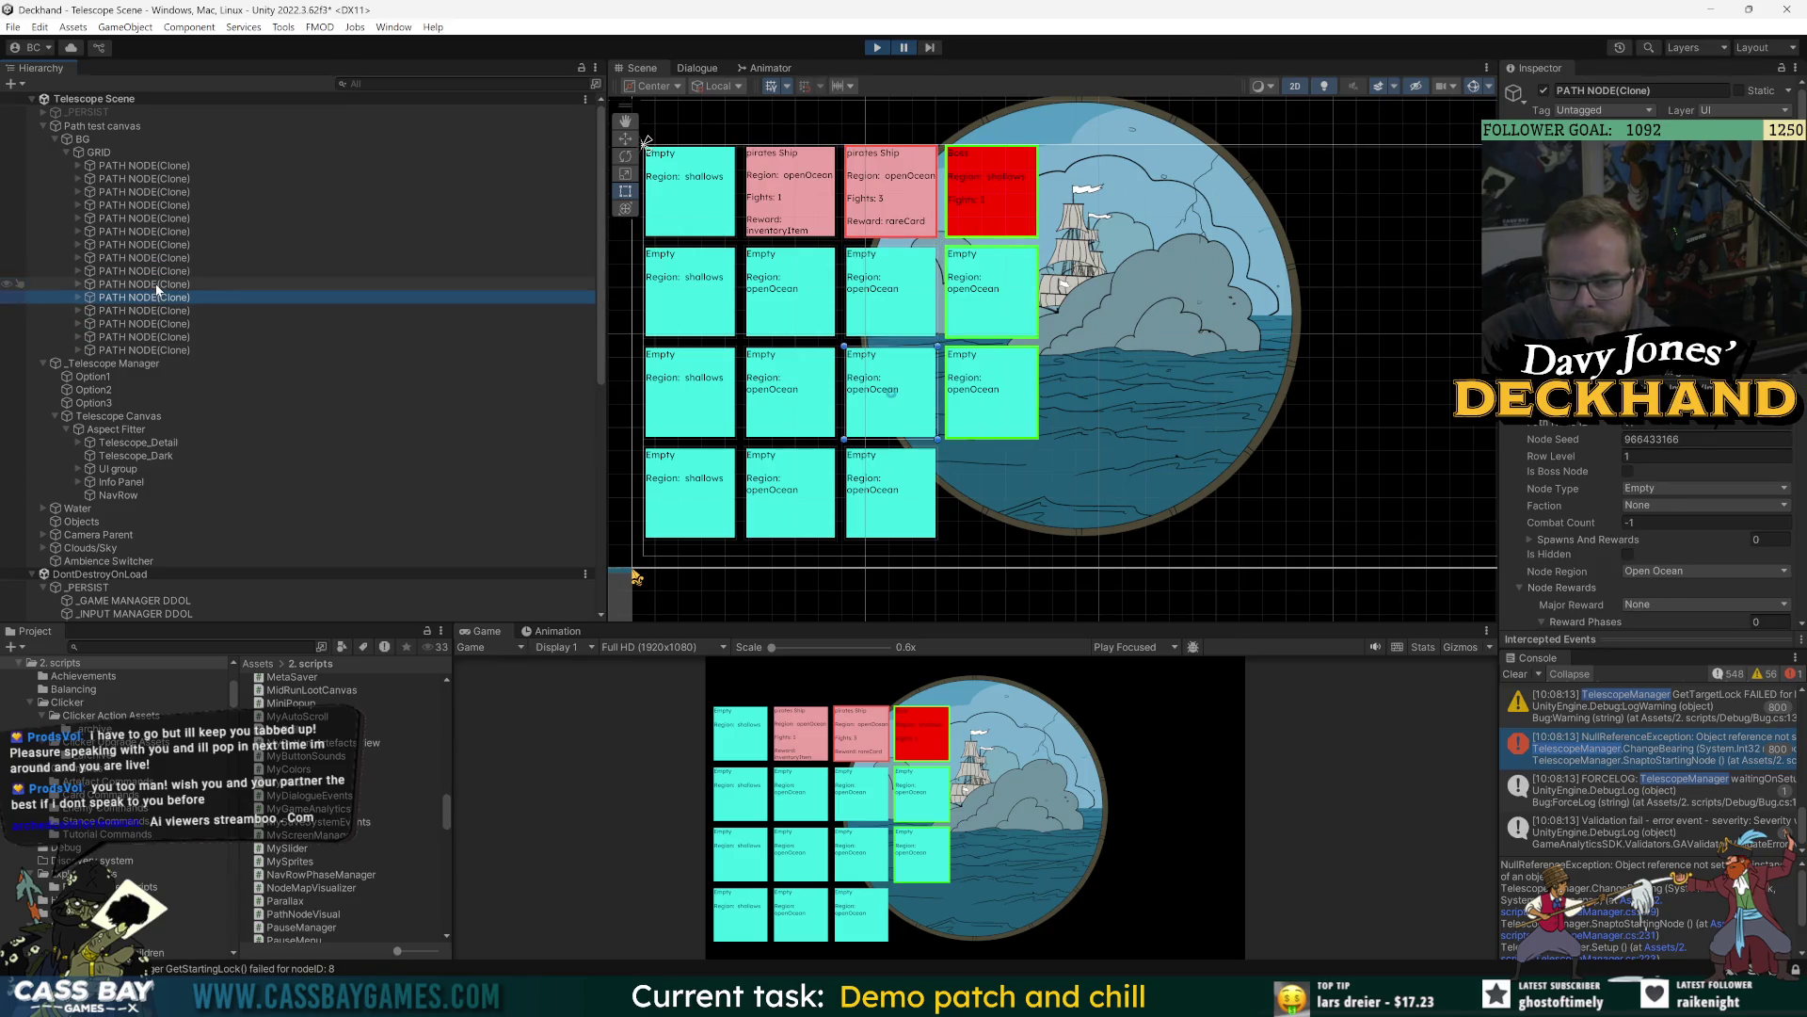
{"action": "key", "text": "Up"}
{"action": "key", "text": "Up"}
{"action": "key", "text": "Down"}
{"action": "key", "text": "Down"}
{"action": "key", "text": "Up"}
{"action": "key", "text": "Up"}
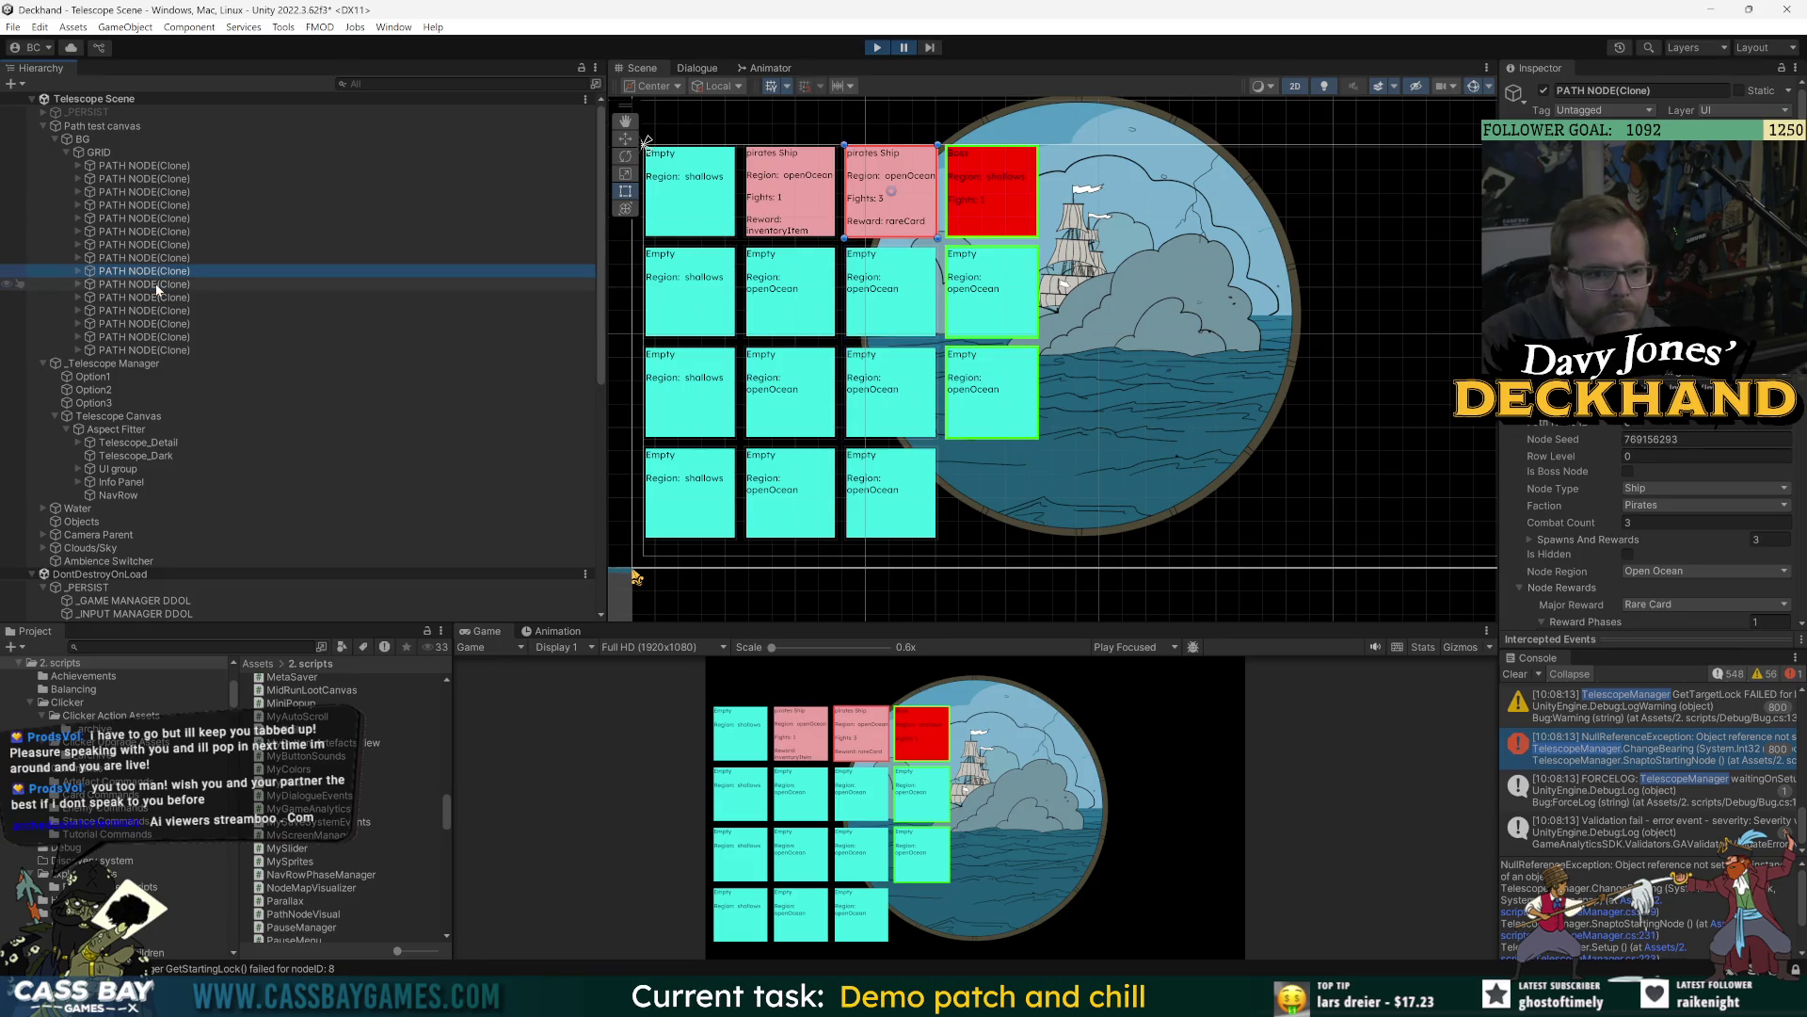
{"action": "key", "text": "Down"}
{"action": "key", "text": "Down"}
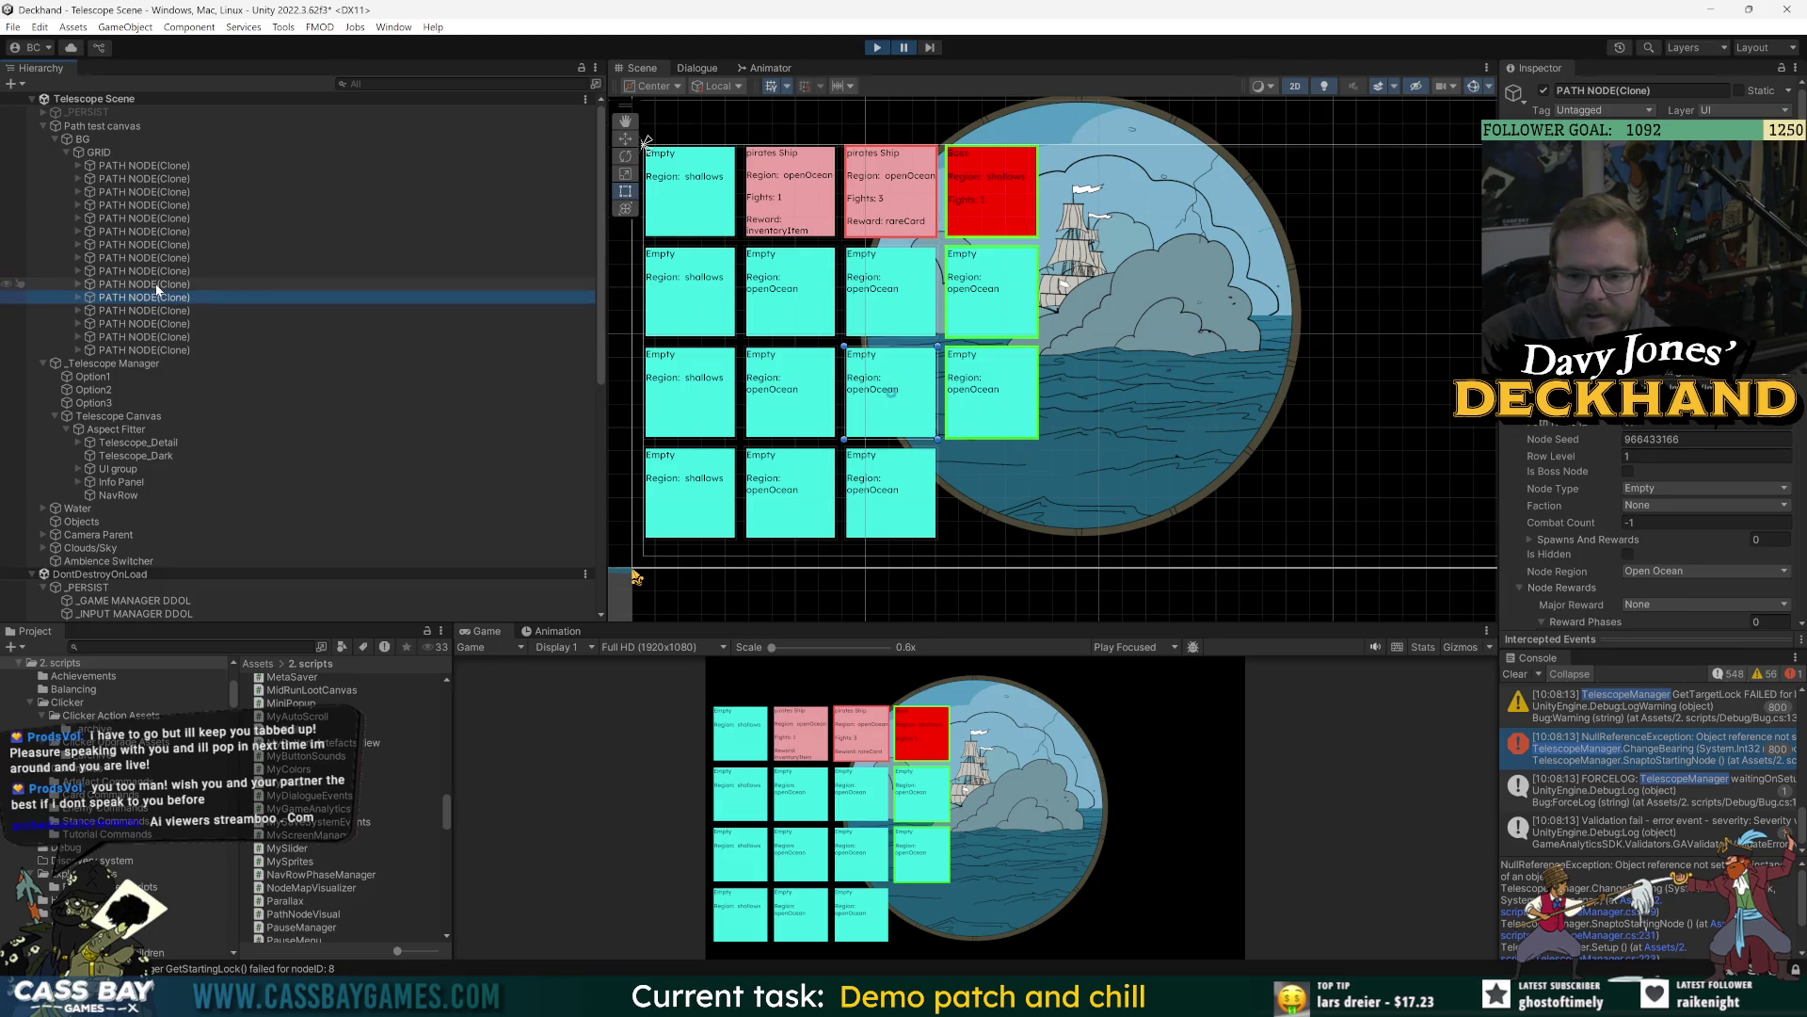
{"action": "key", "text": "Up"}
{"action": "key", "text": "Up"}
{"action": "key", "text": "Up"}
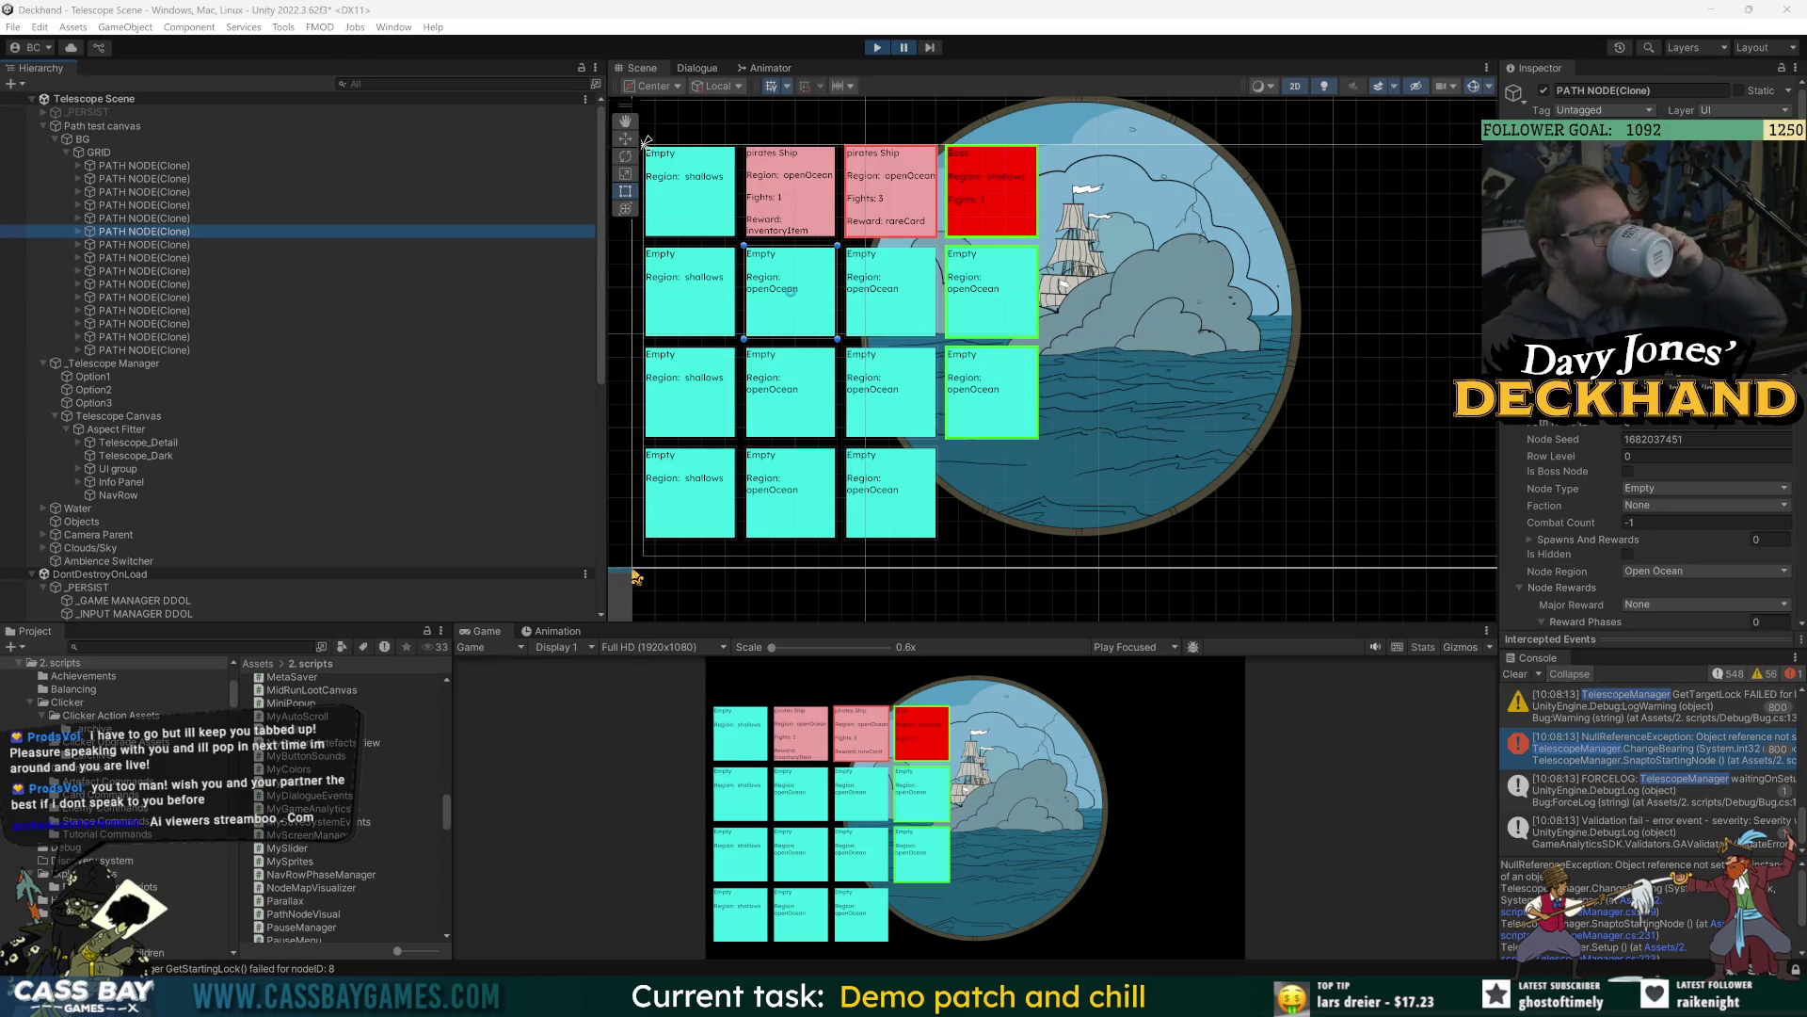
{"action": "mouse_move", "coordinate": [1501, 680]}
{"action": "left_mouse_down"}
{"action": "mouse_move", "coordinate": [1332, 696]}
{"action": "mouse_move", "coordinate": [1319, 715]}
{"action": "left_mouse_up"}
{"action": "left_click", "coordinate": [1335, 674]}
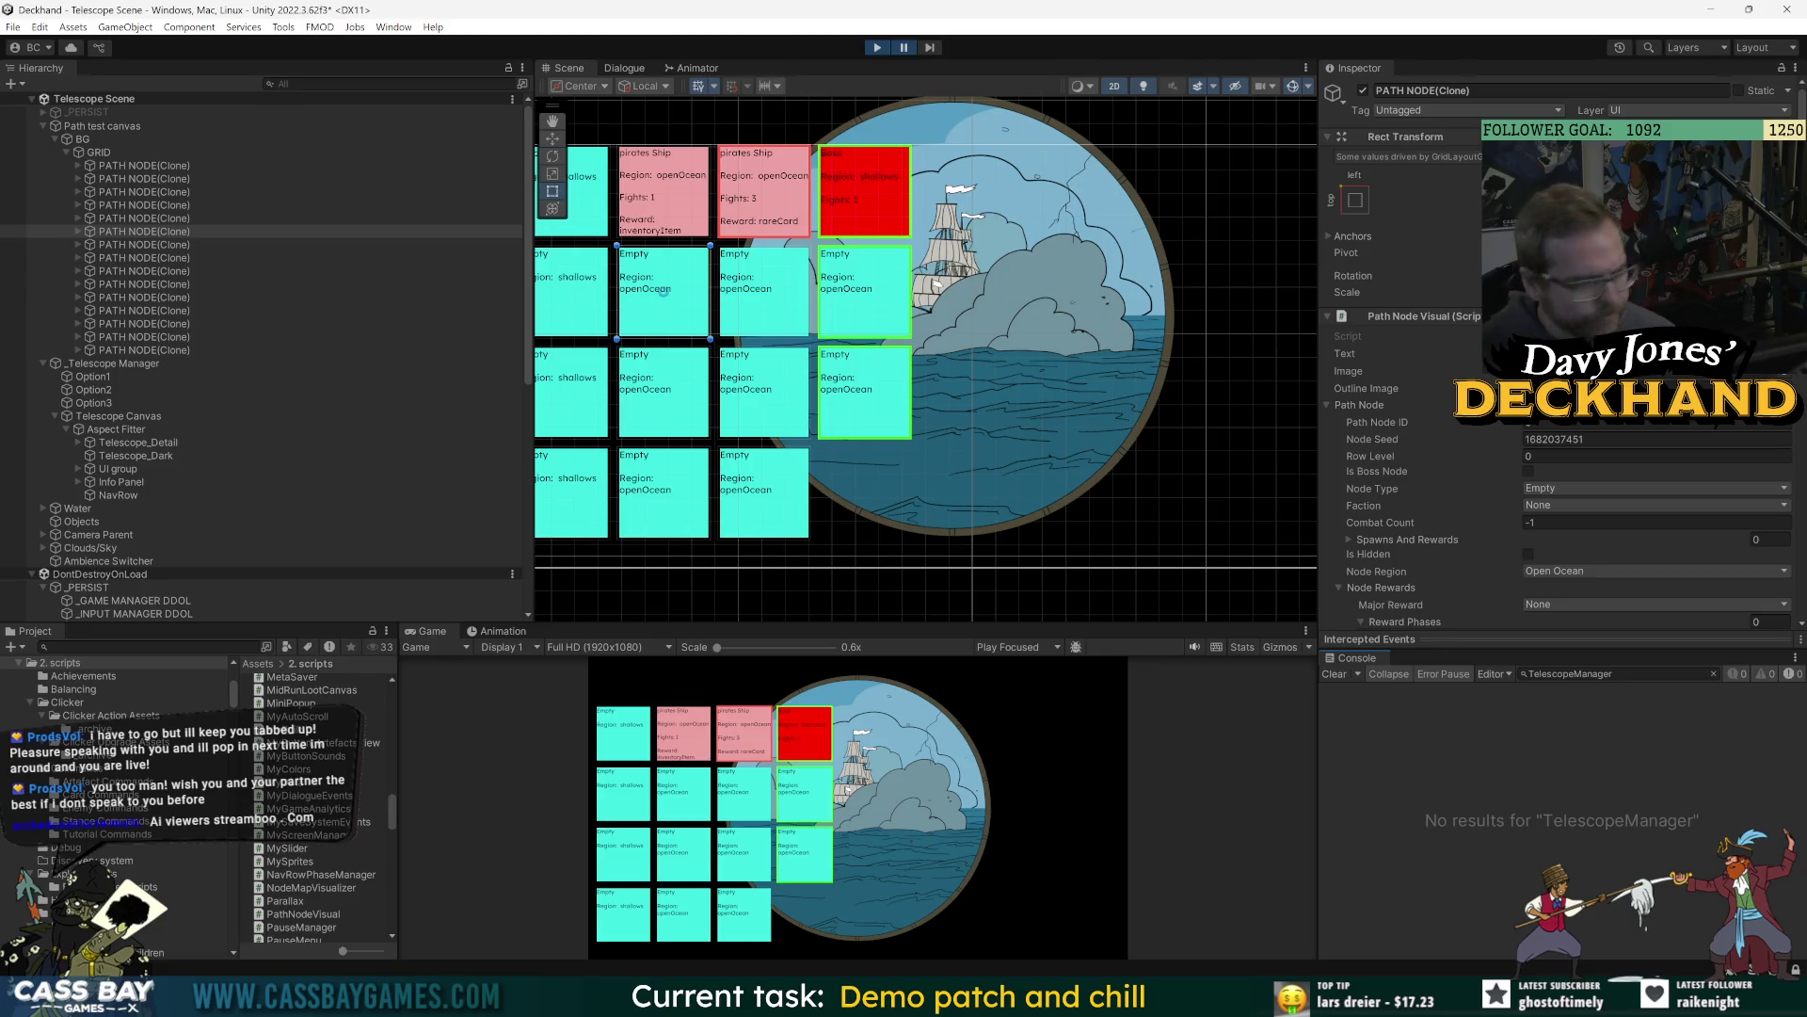